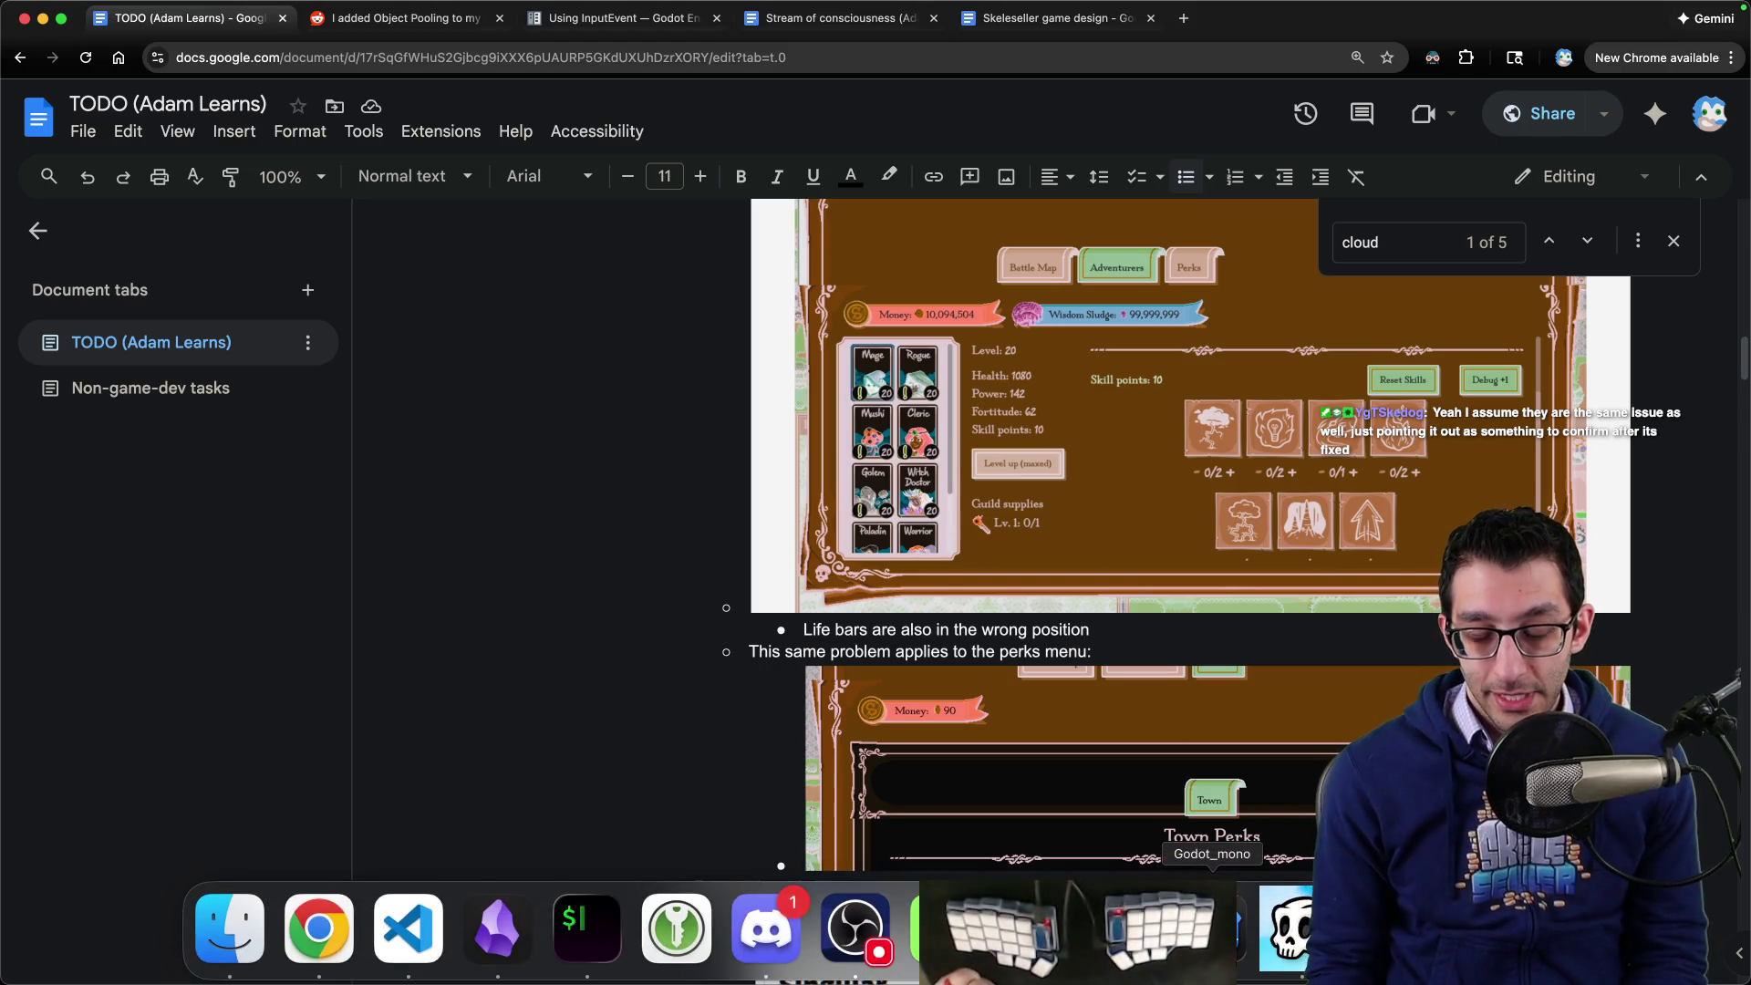
- Review the TODO note about the panel problems in Google Docs
left_click(763, 929)
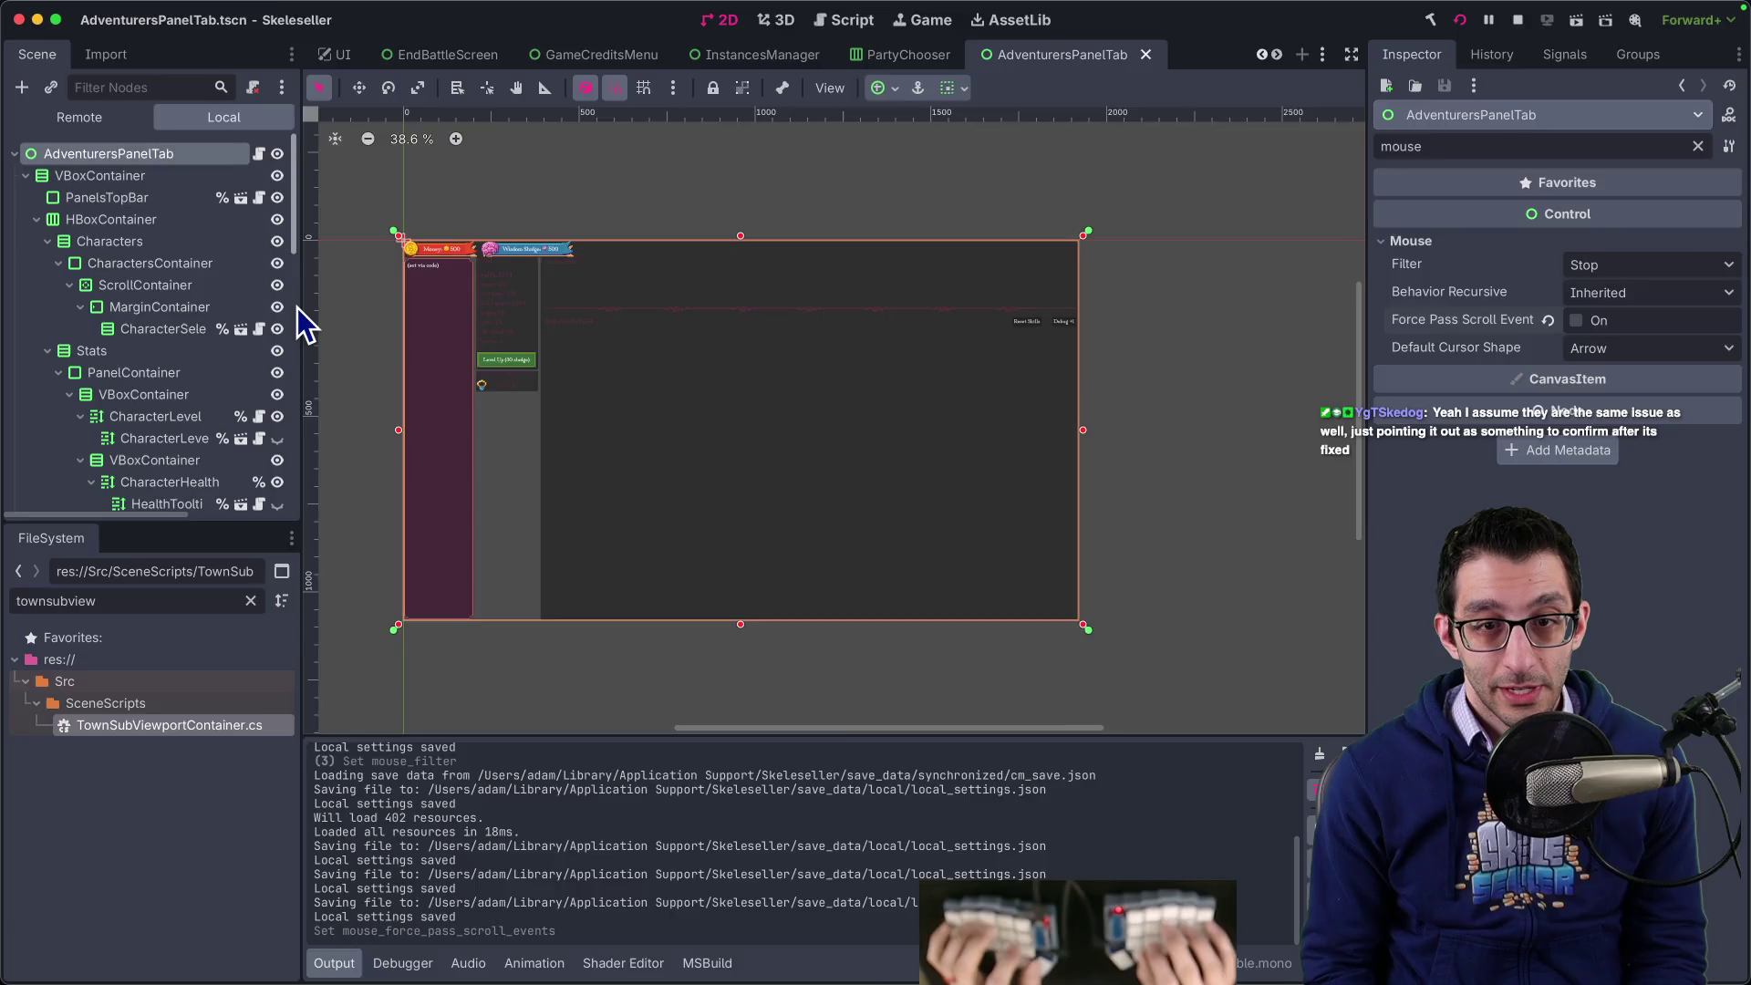
key("super+Tab")
key("ctrl+shift+Tab")
key("ctrl+shift+Tab")
key("ctrl+shift+Tab")
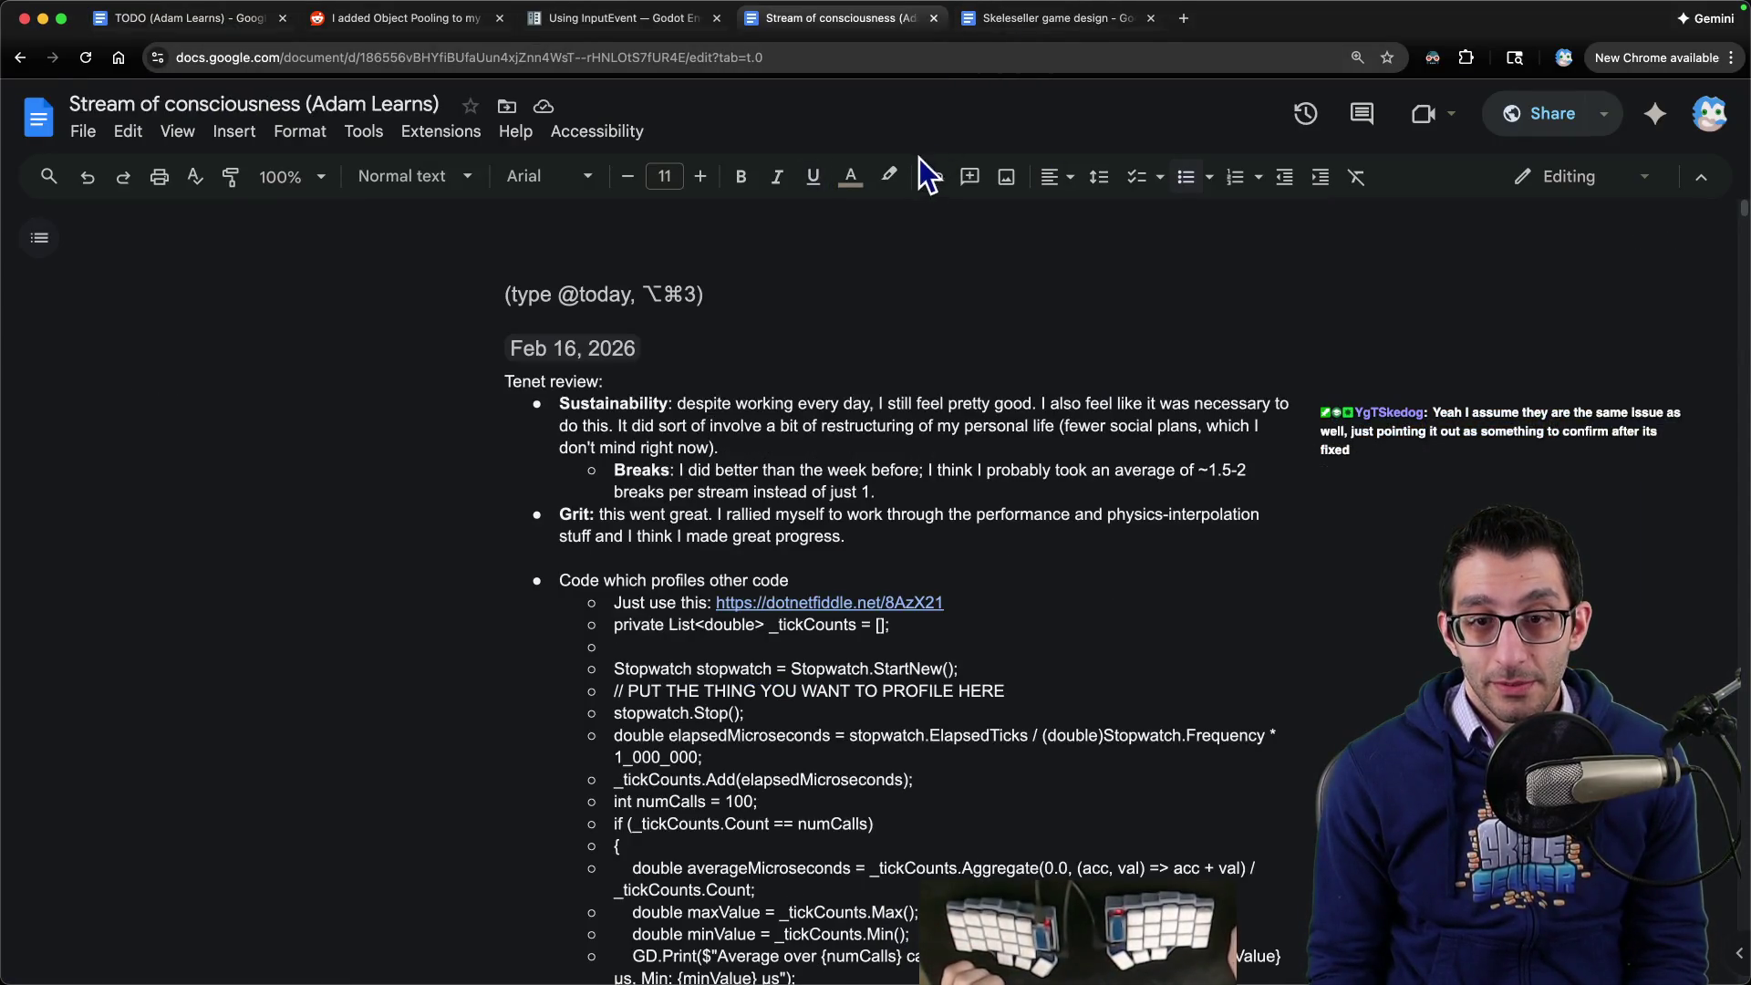
key("ctrl+shift+Tab")
key("ctrl+shift+Tab")
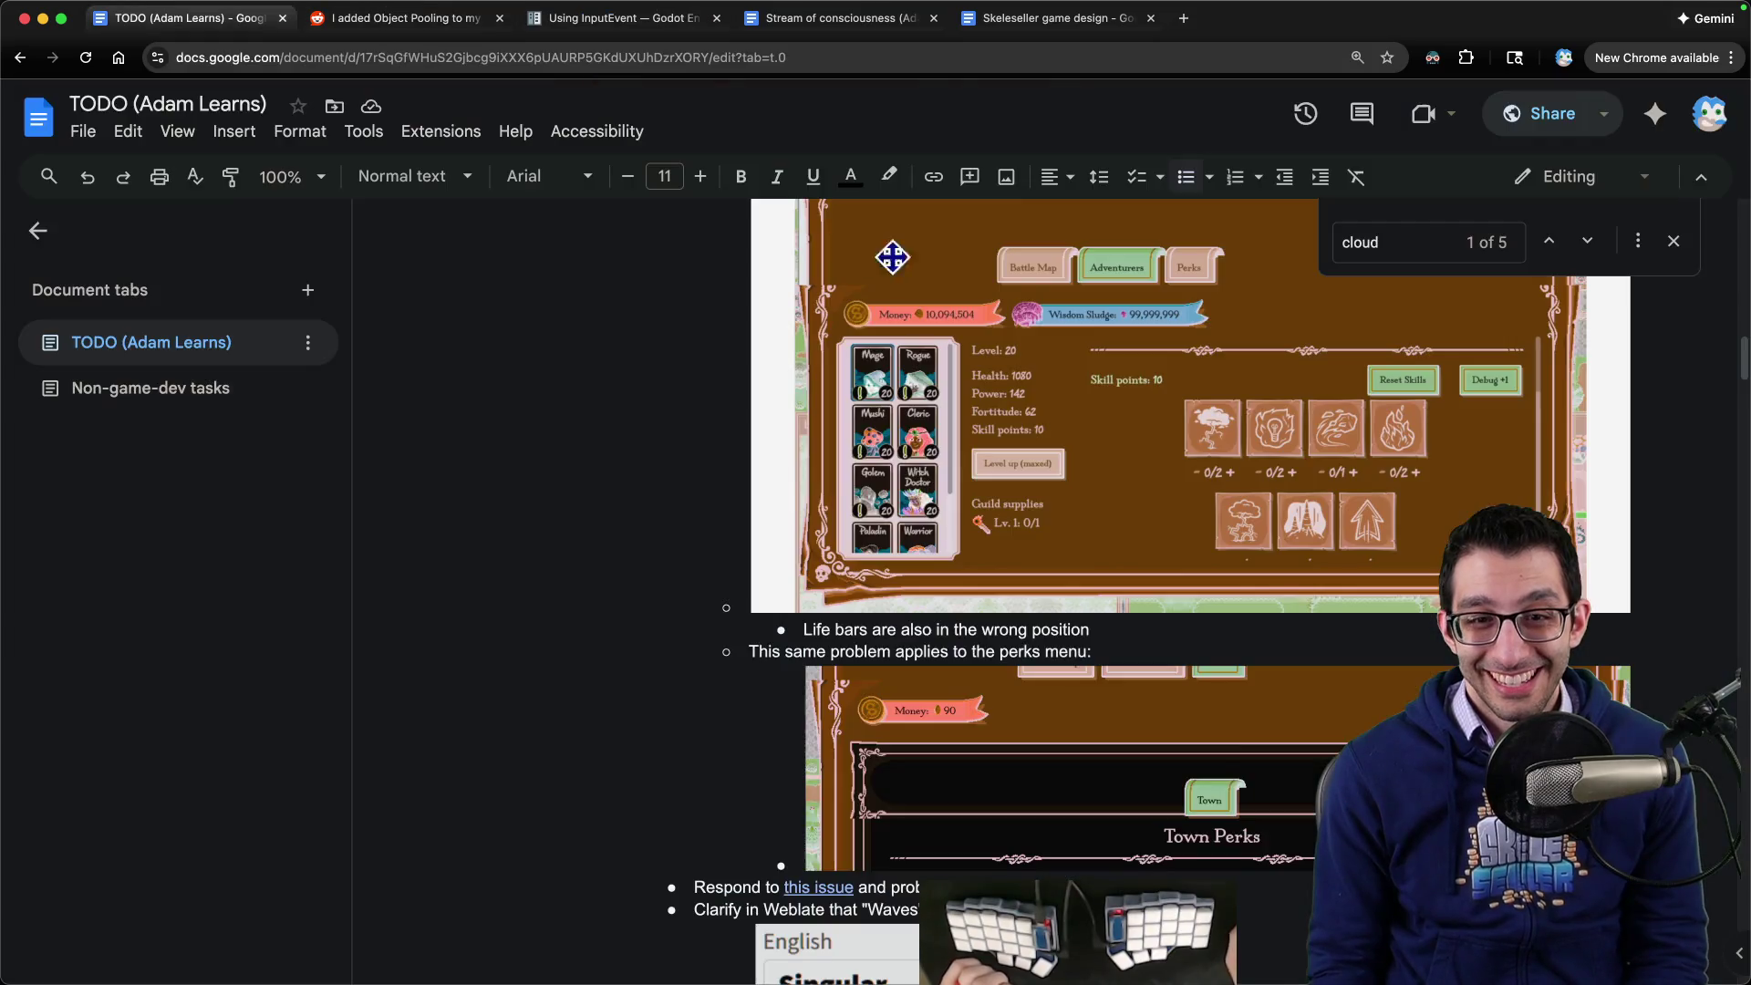
mouse_move(1212, 958)
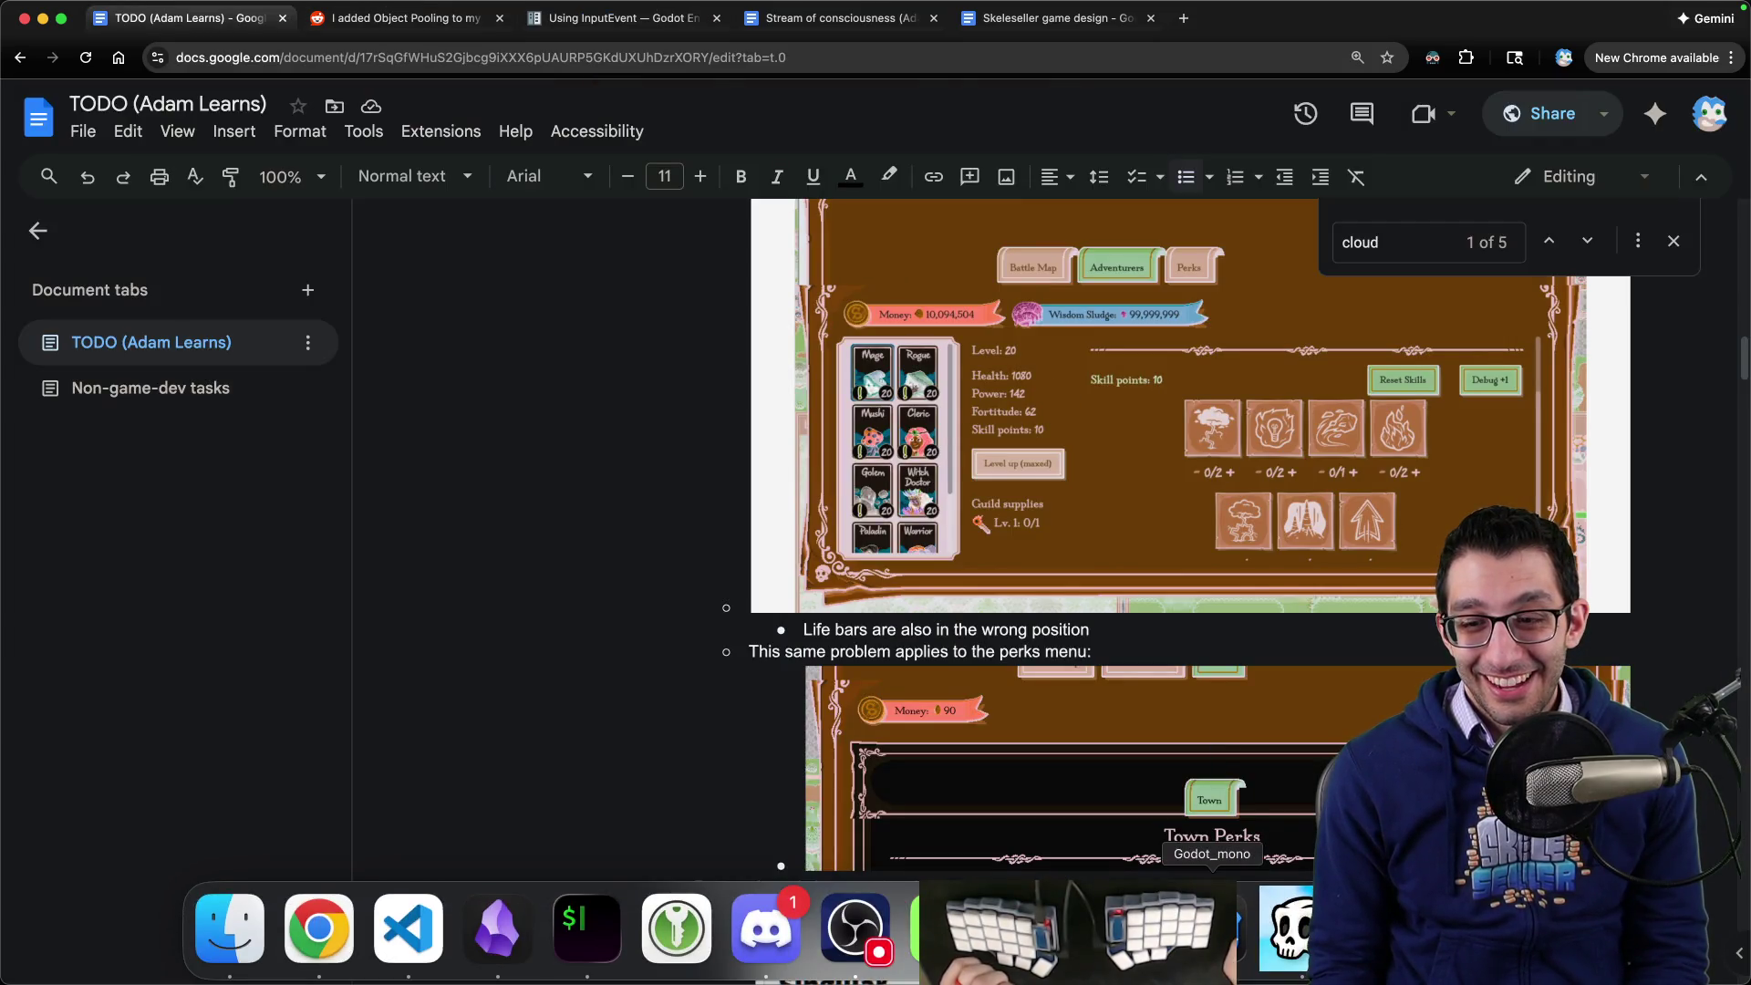
- Glance at the VS Code diff, then rebuild and relaunch the Skeleseller debug build from Godot
left_click(409, 929)
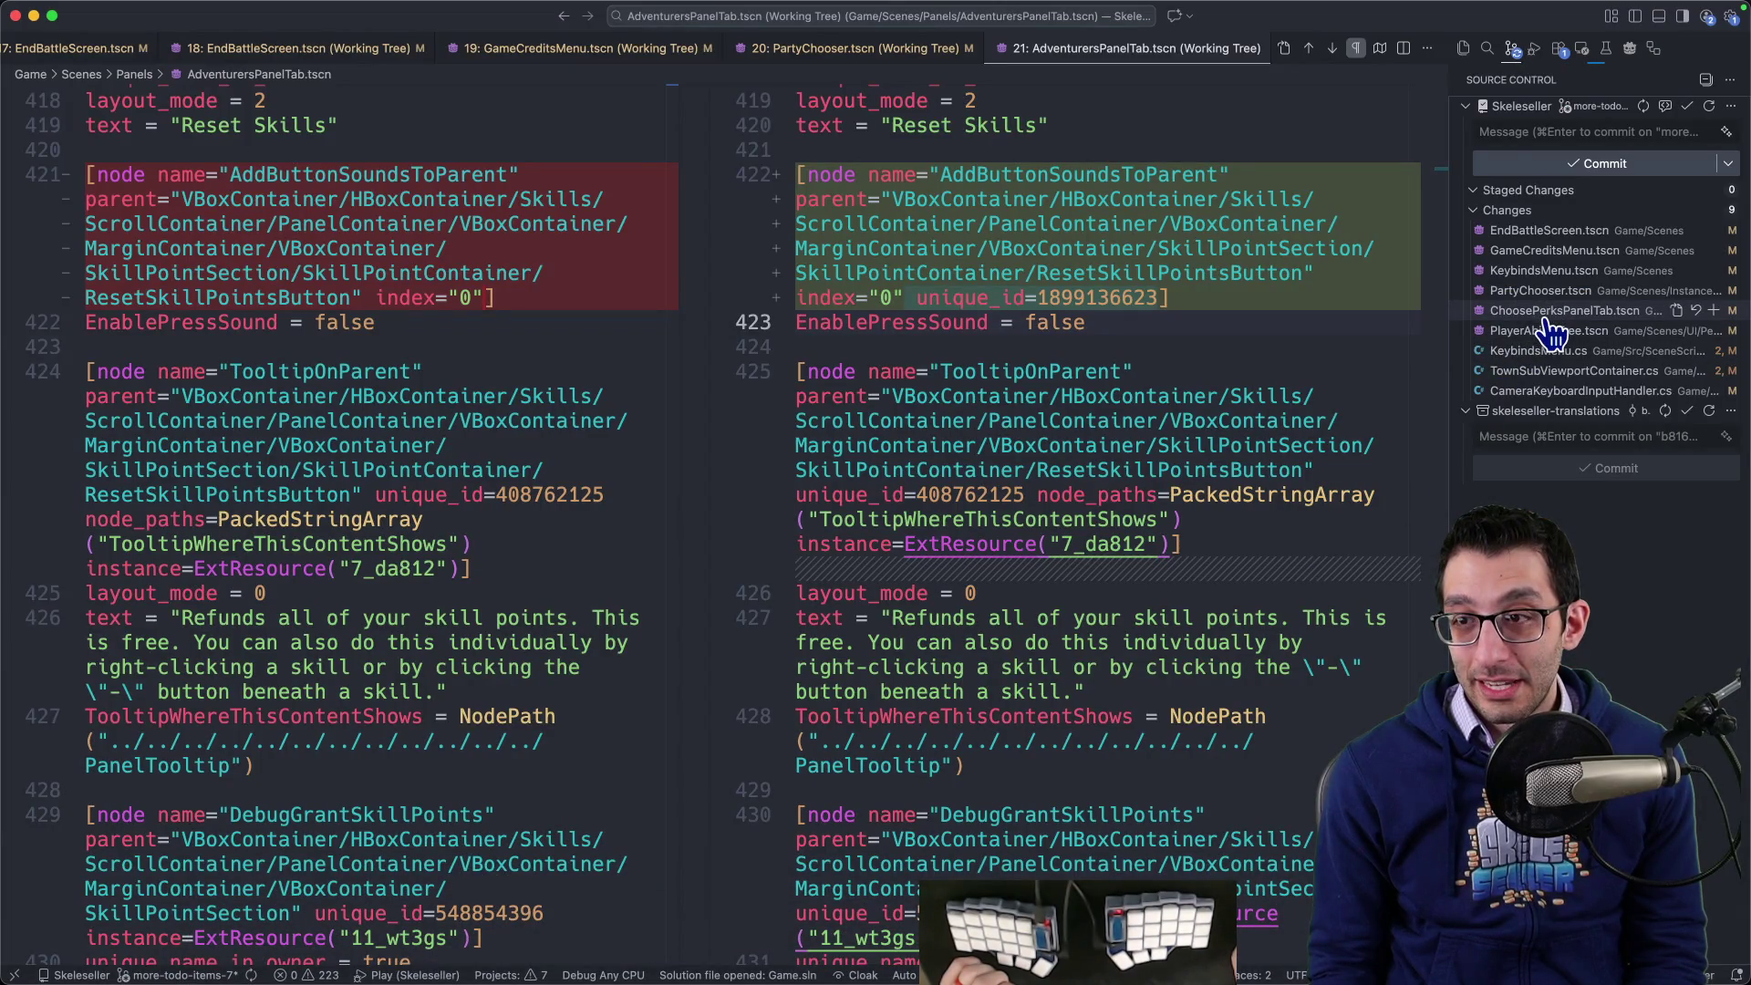
left_click(1212, 929)
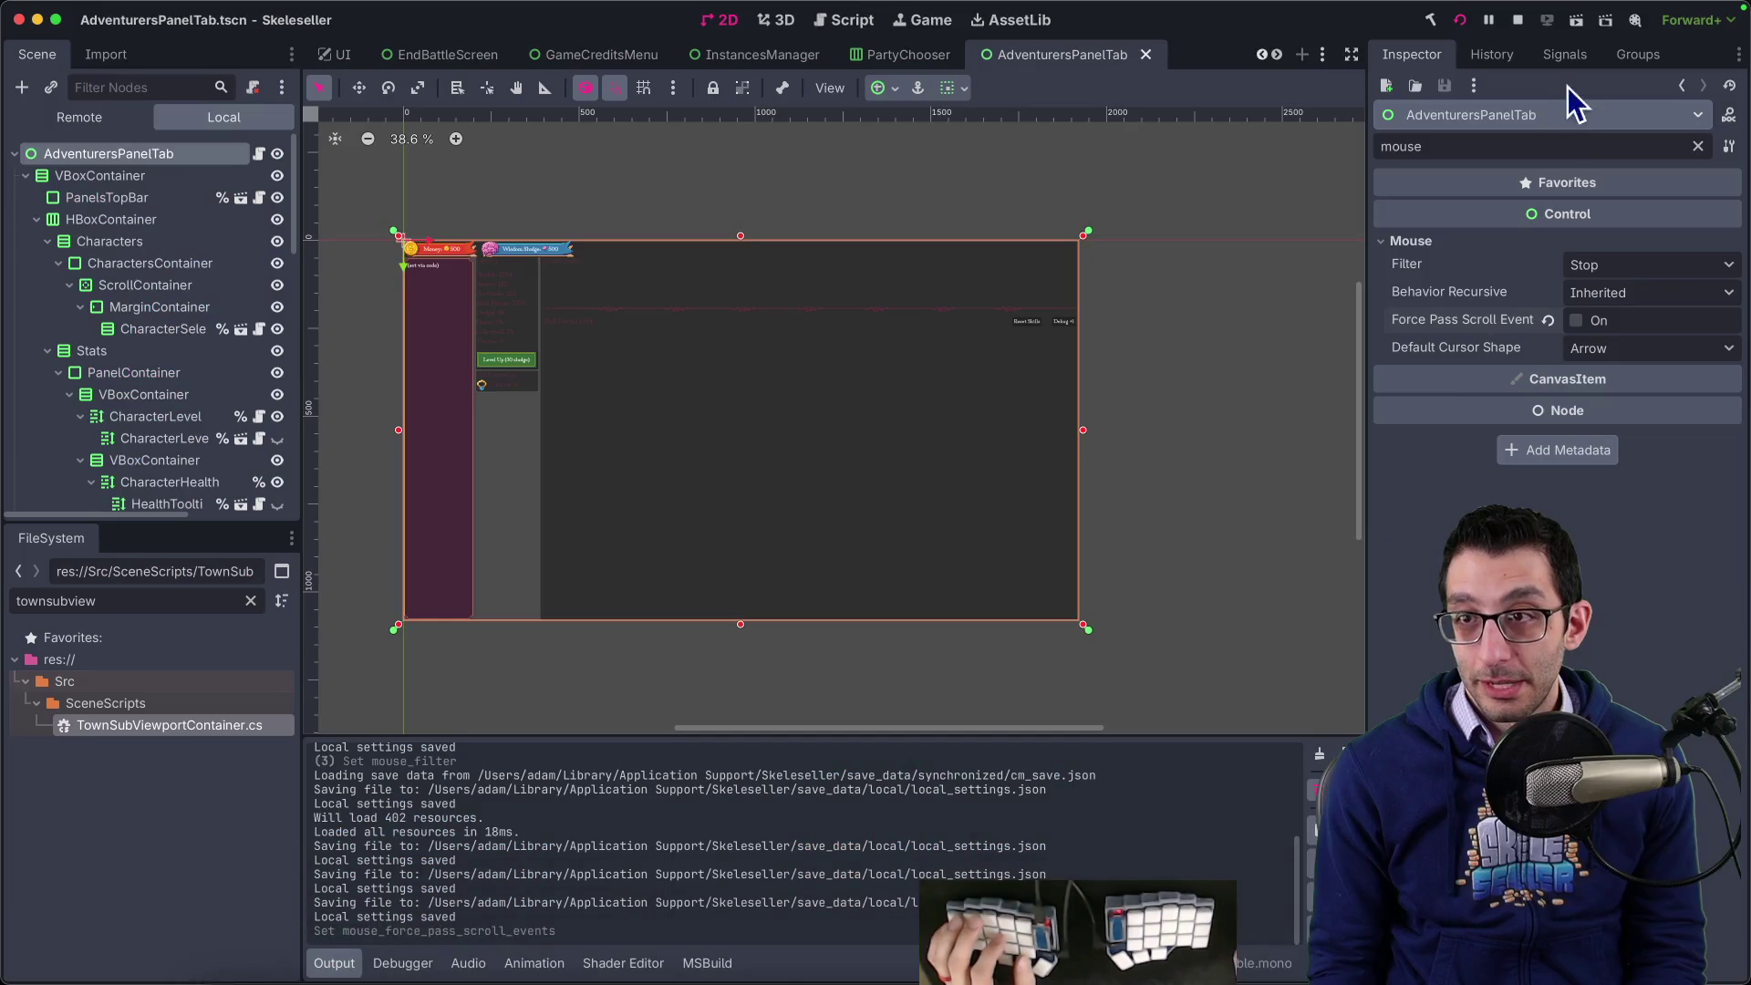
left_click(1461, 21)
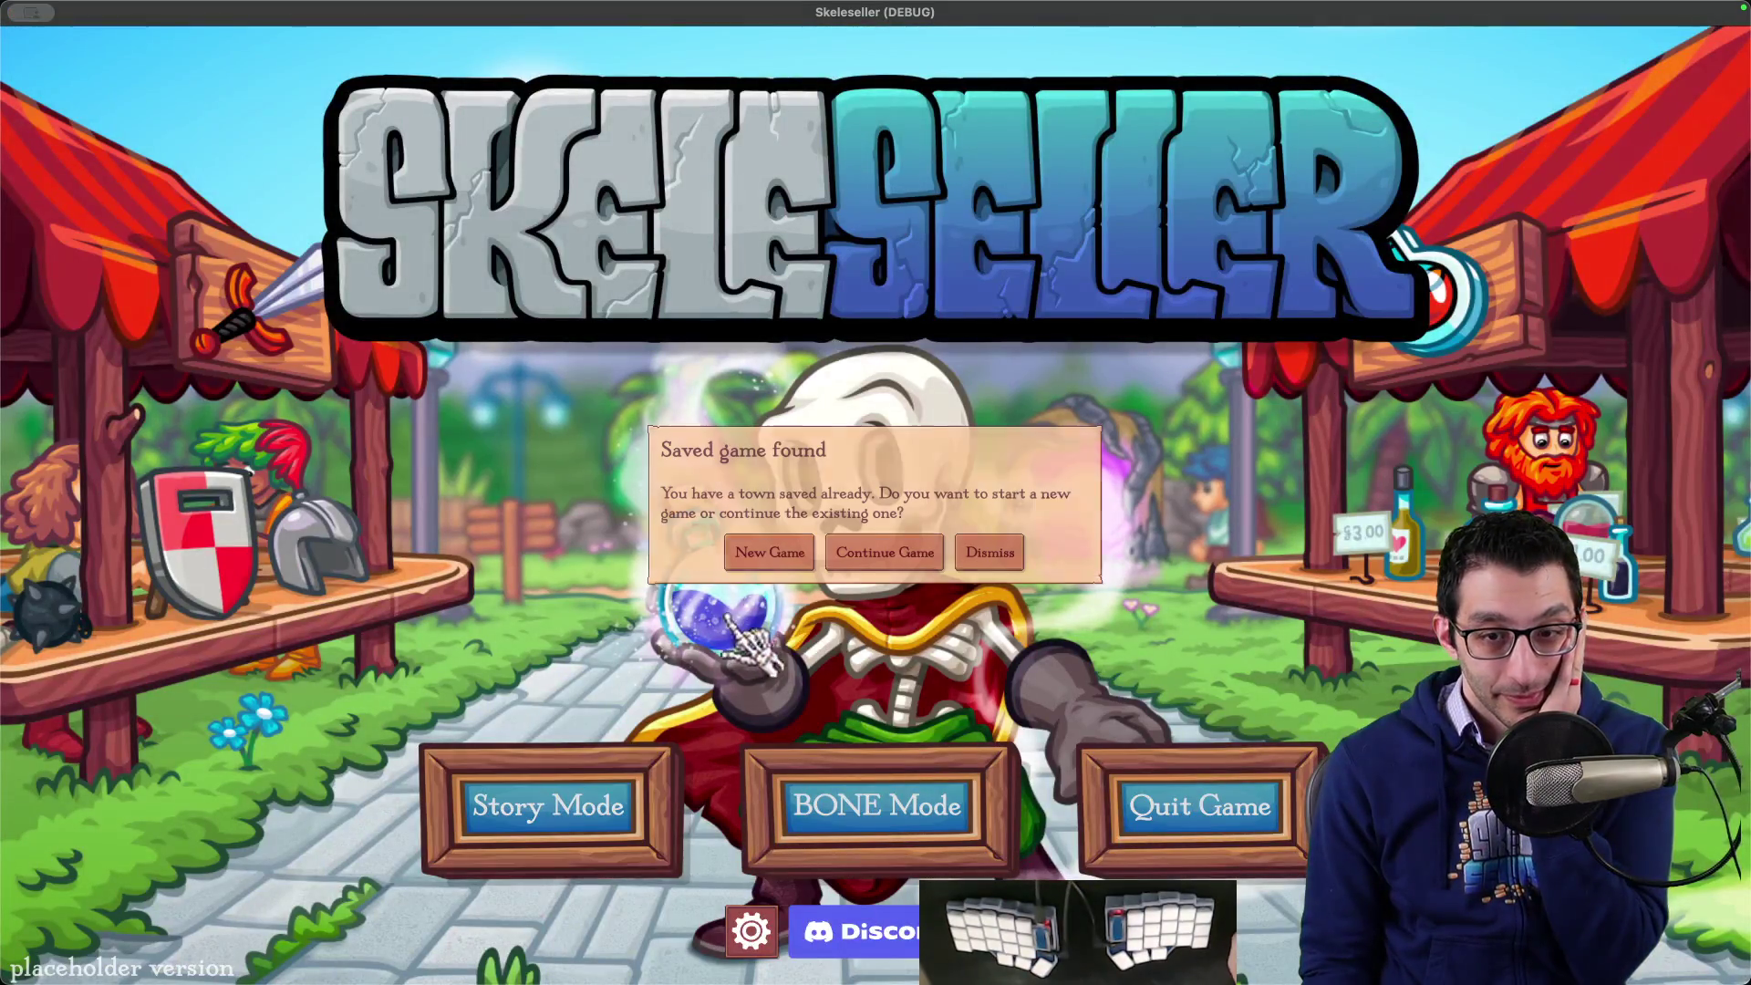
- Start a new game and unlock all adventurers from the debug menu
left_click(755, 545)
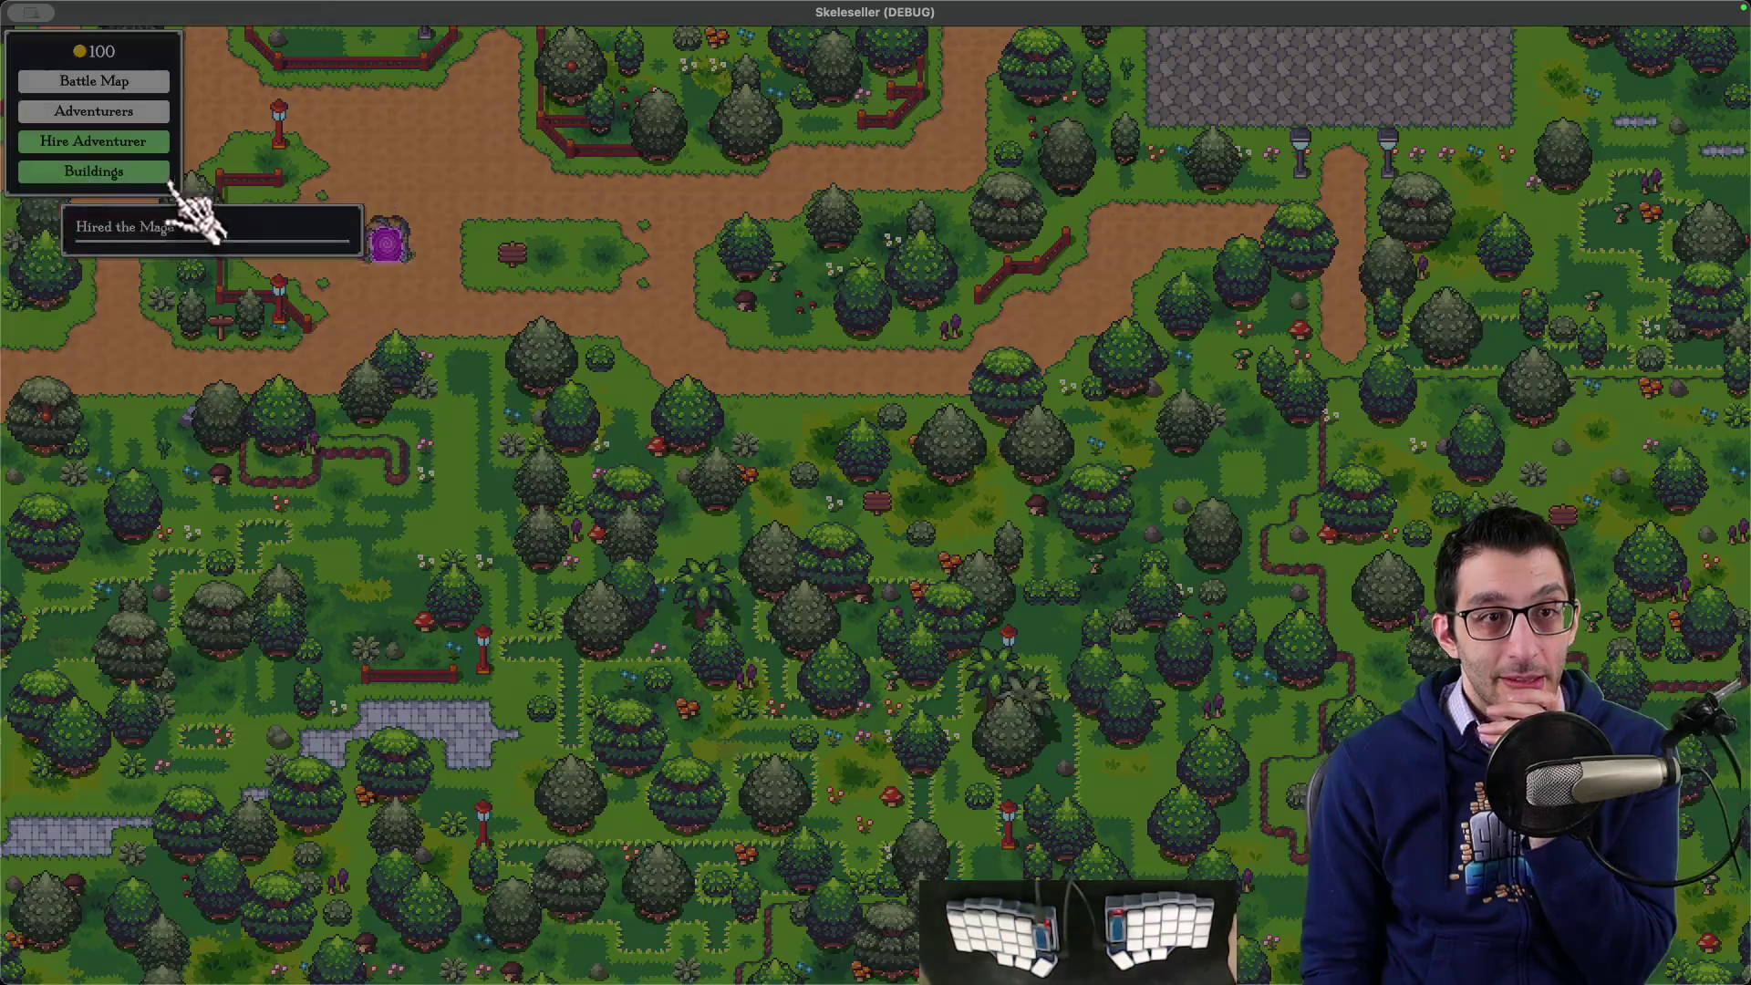
key("grave")
left_click(173, 142)
- Show the adventurers' stats and skills at the portal and scroll the skills panel
left_click(397, 244)
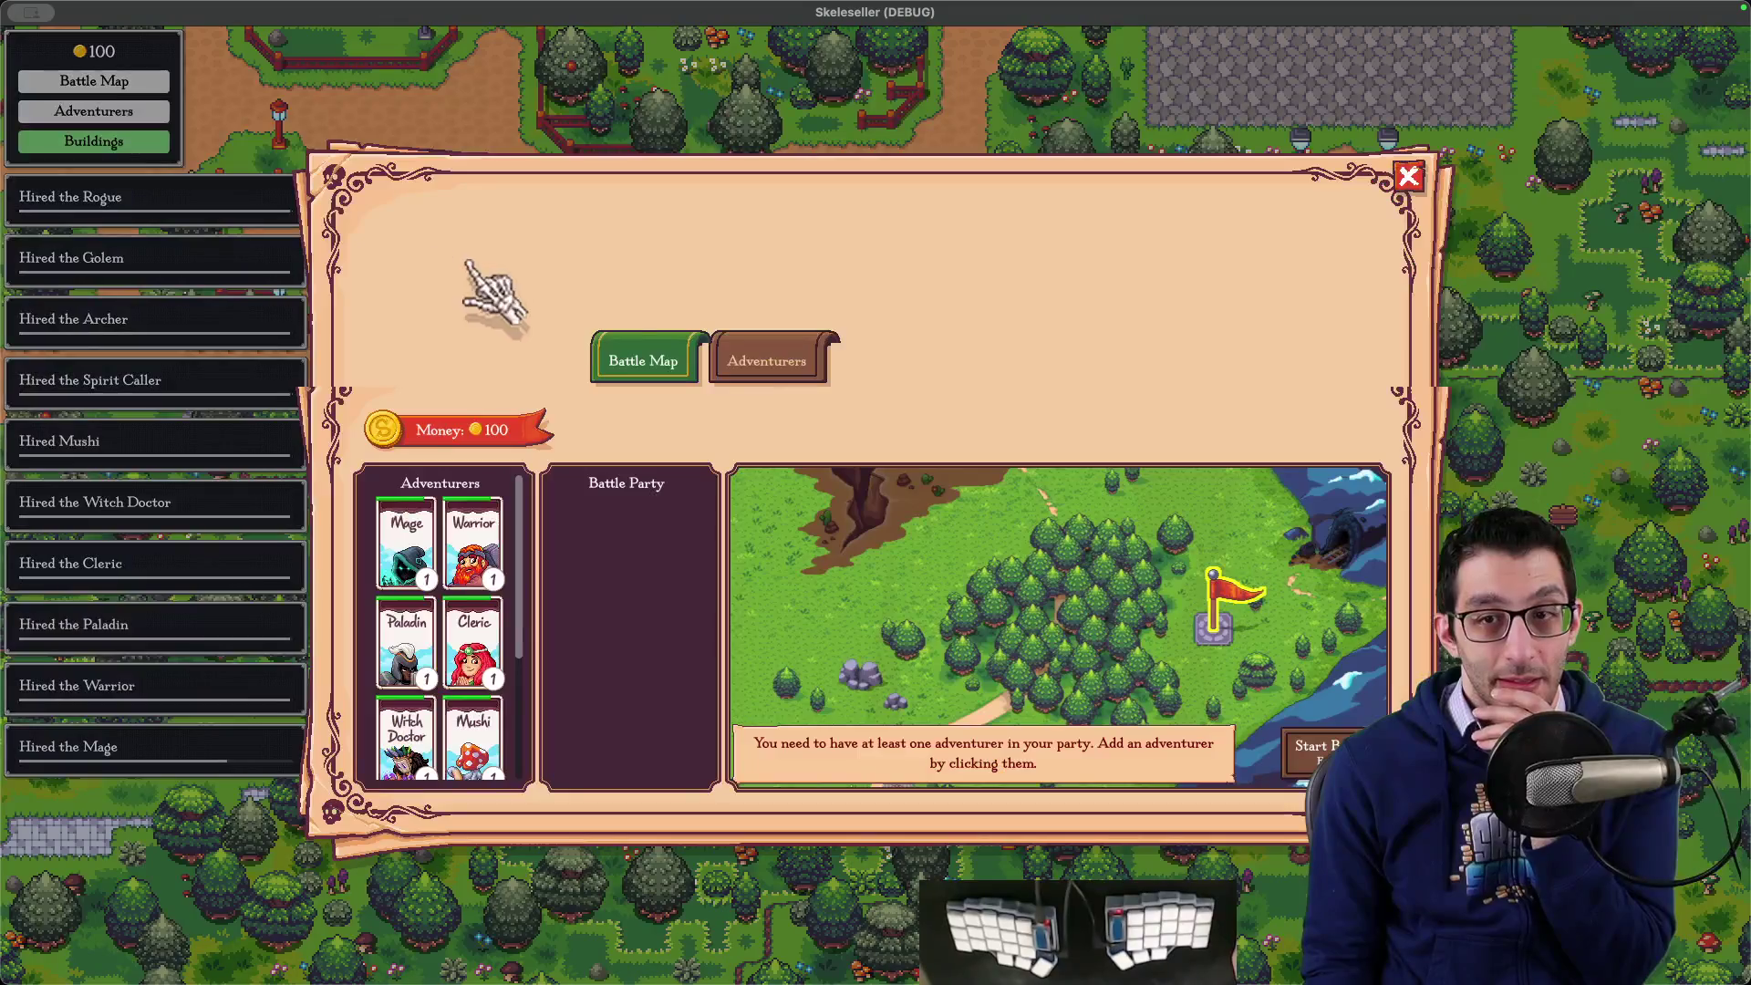
left_click(776, 382)
scroll(479, 583, "down", 3)
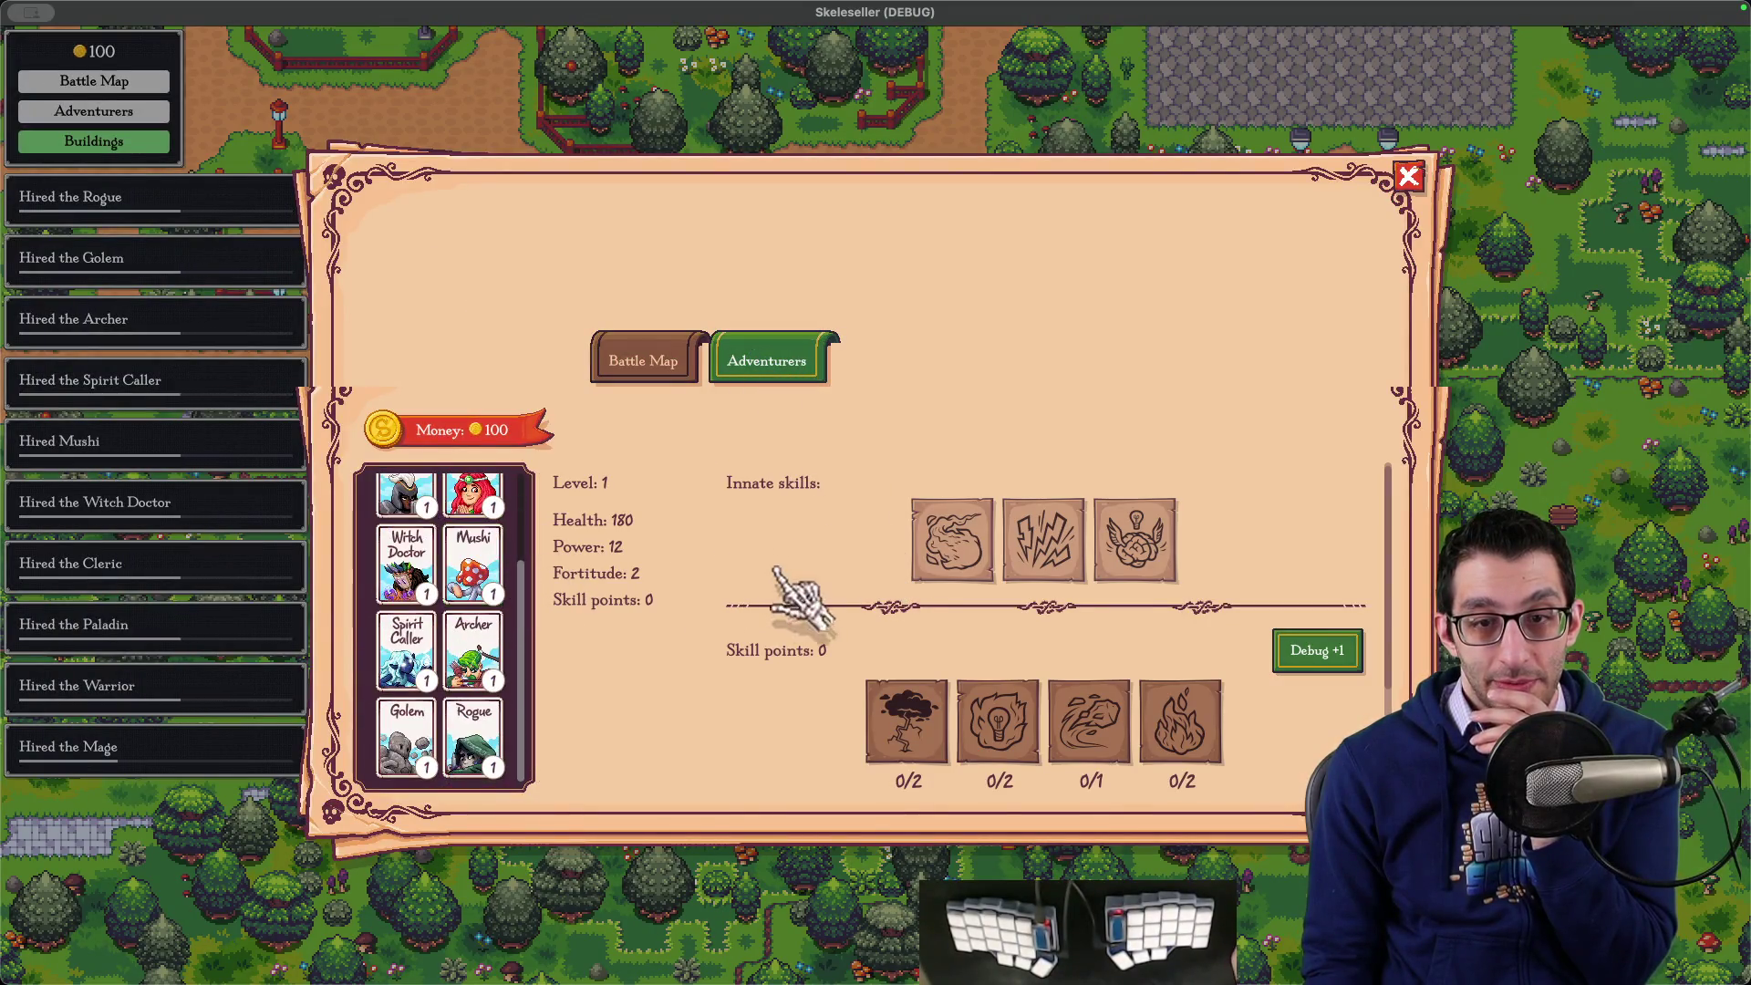
scroll(748, 607, "down", 3)
scroll(783, 588, "up", 3)
scroll(794, 589, "down", 3)
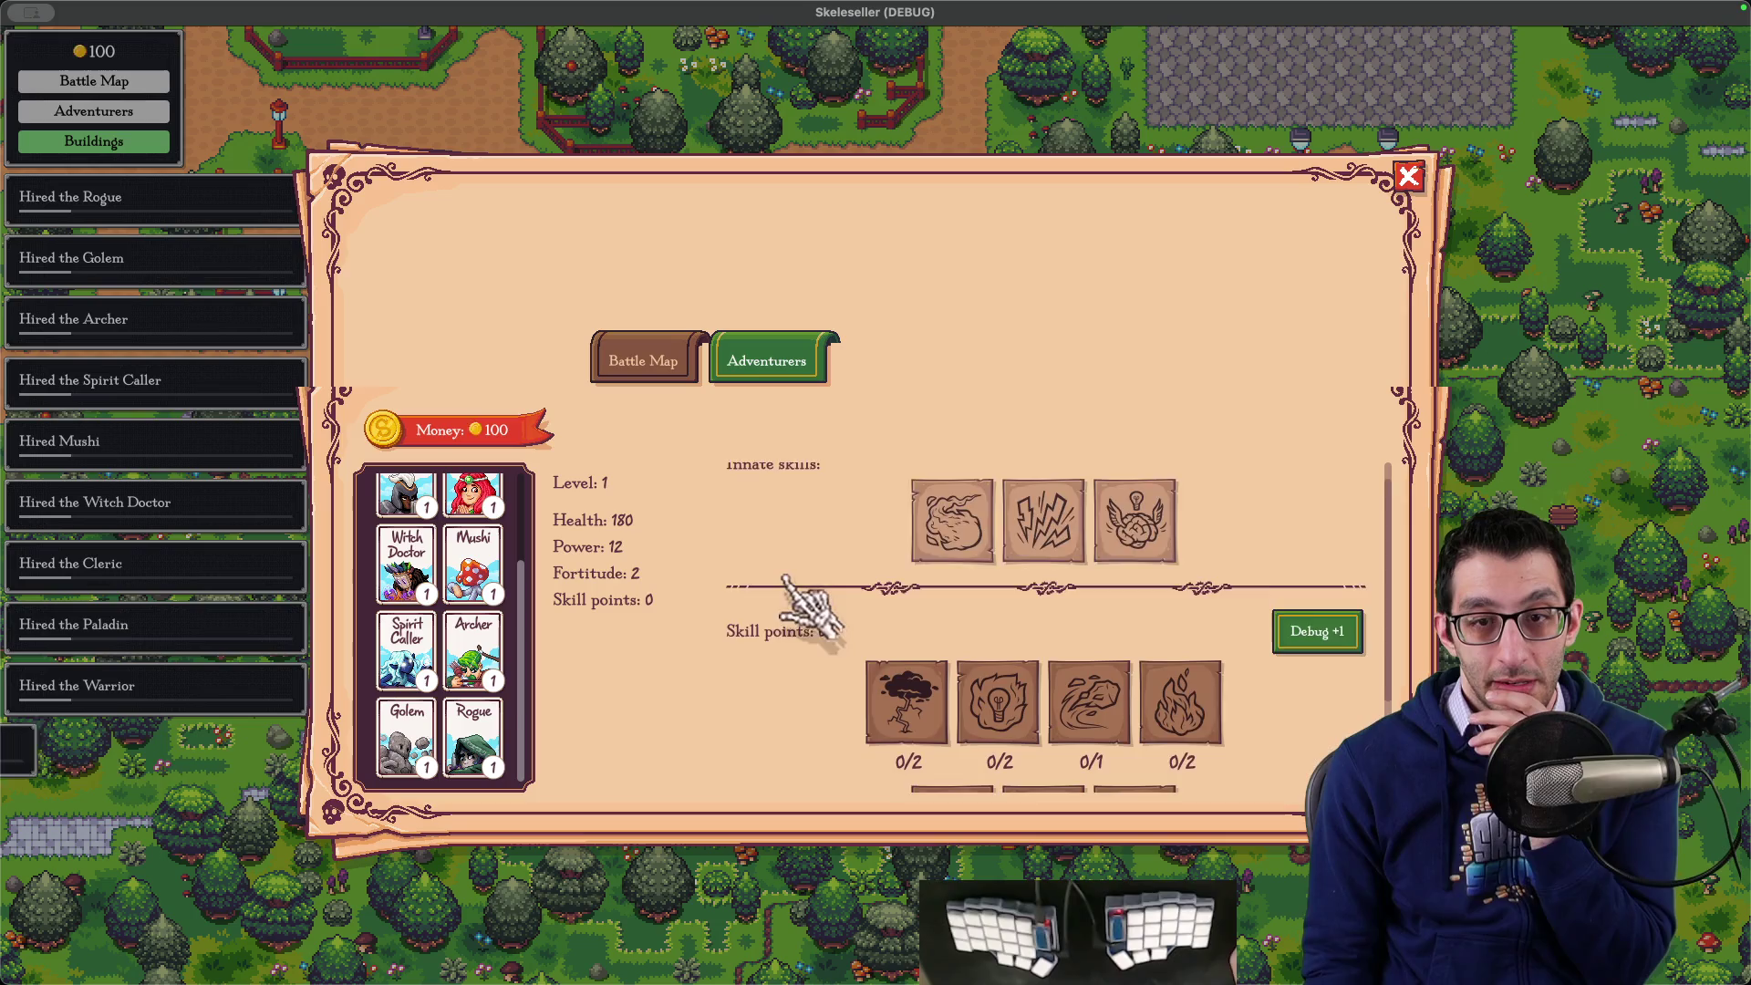
mouse_move(620, 547)
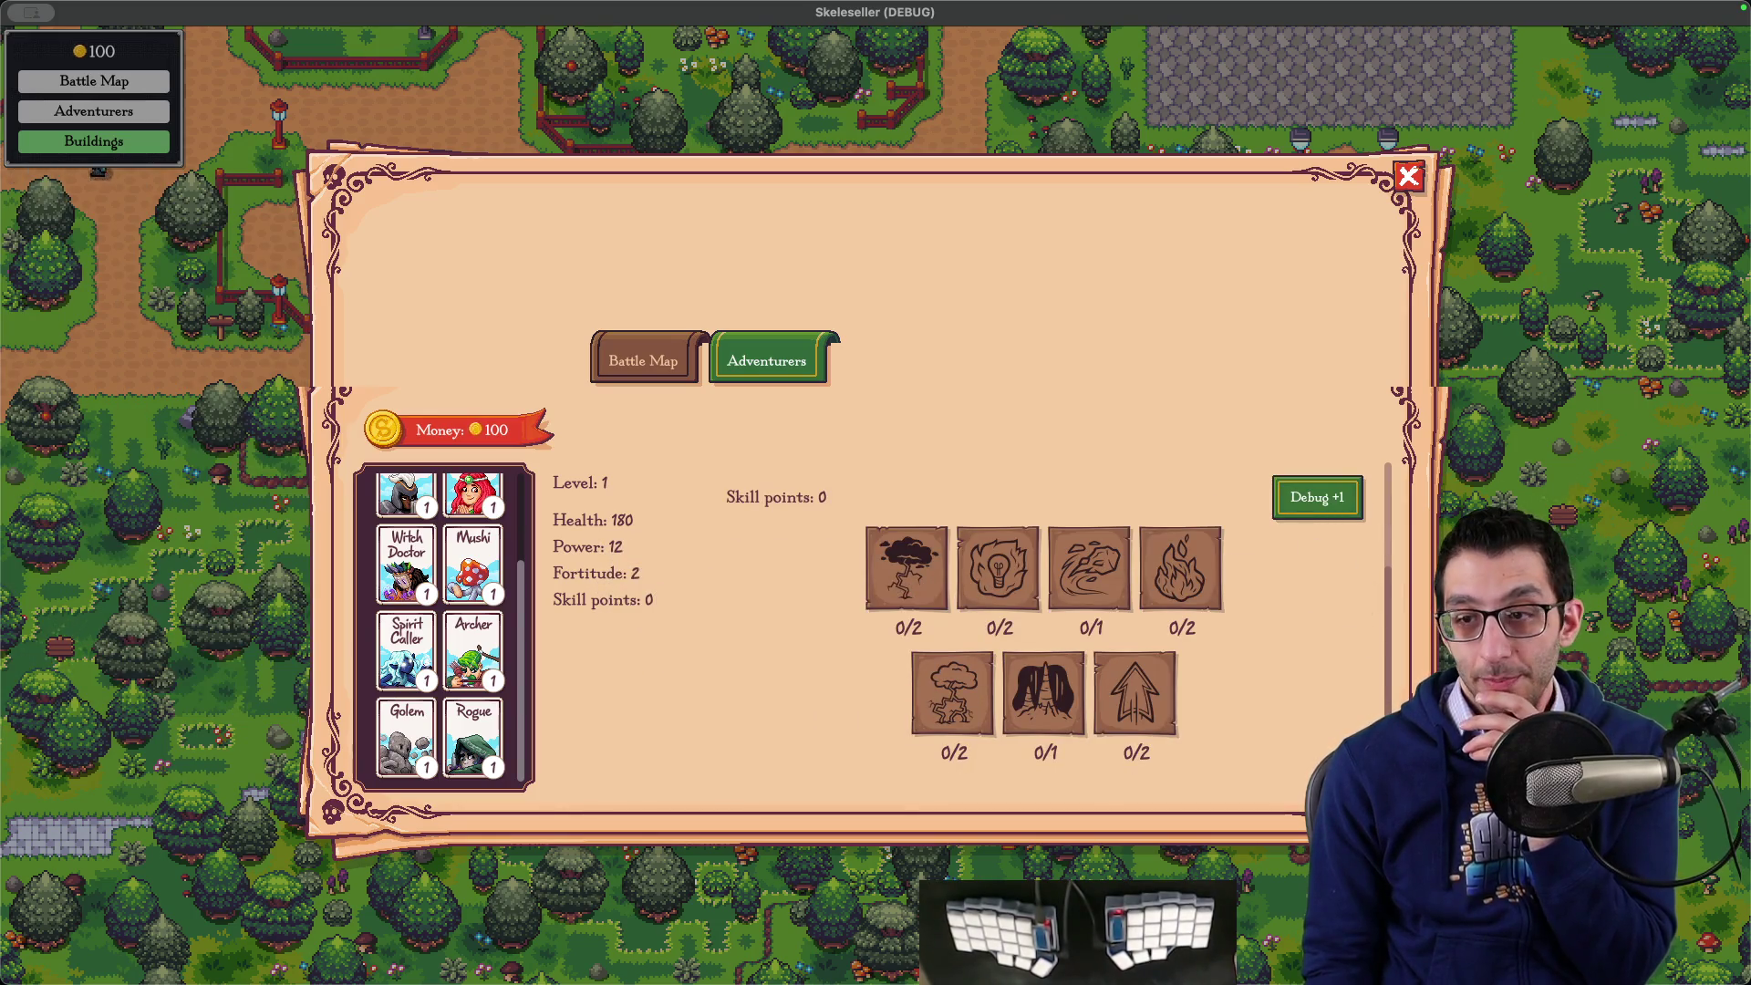
- Grant three debug skill points, spend them on the first three skills, and close the dialog
left_click(1338, 507)
left_click(1338, 507)
left_click(1337, 508)
left_click(1337, 507)
left_click(1337, 507)
scroll(1122, 606, "up", 2)
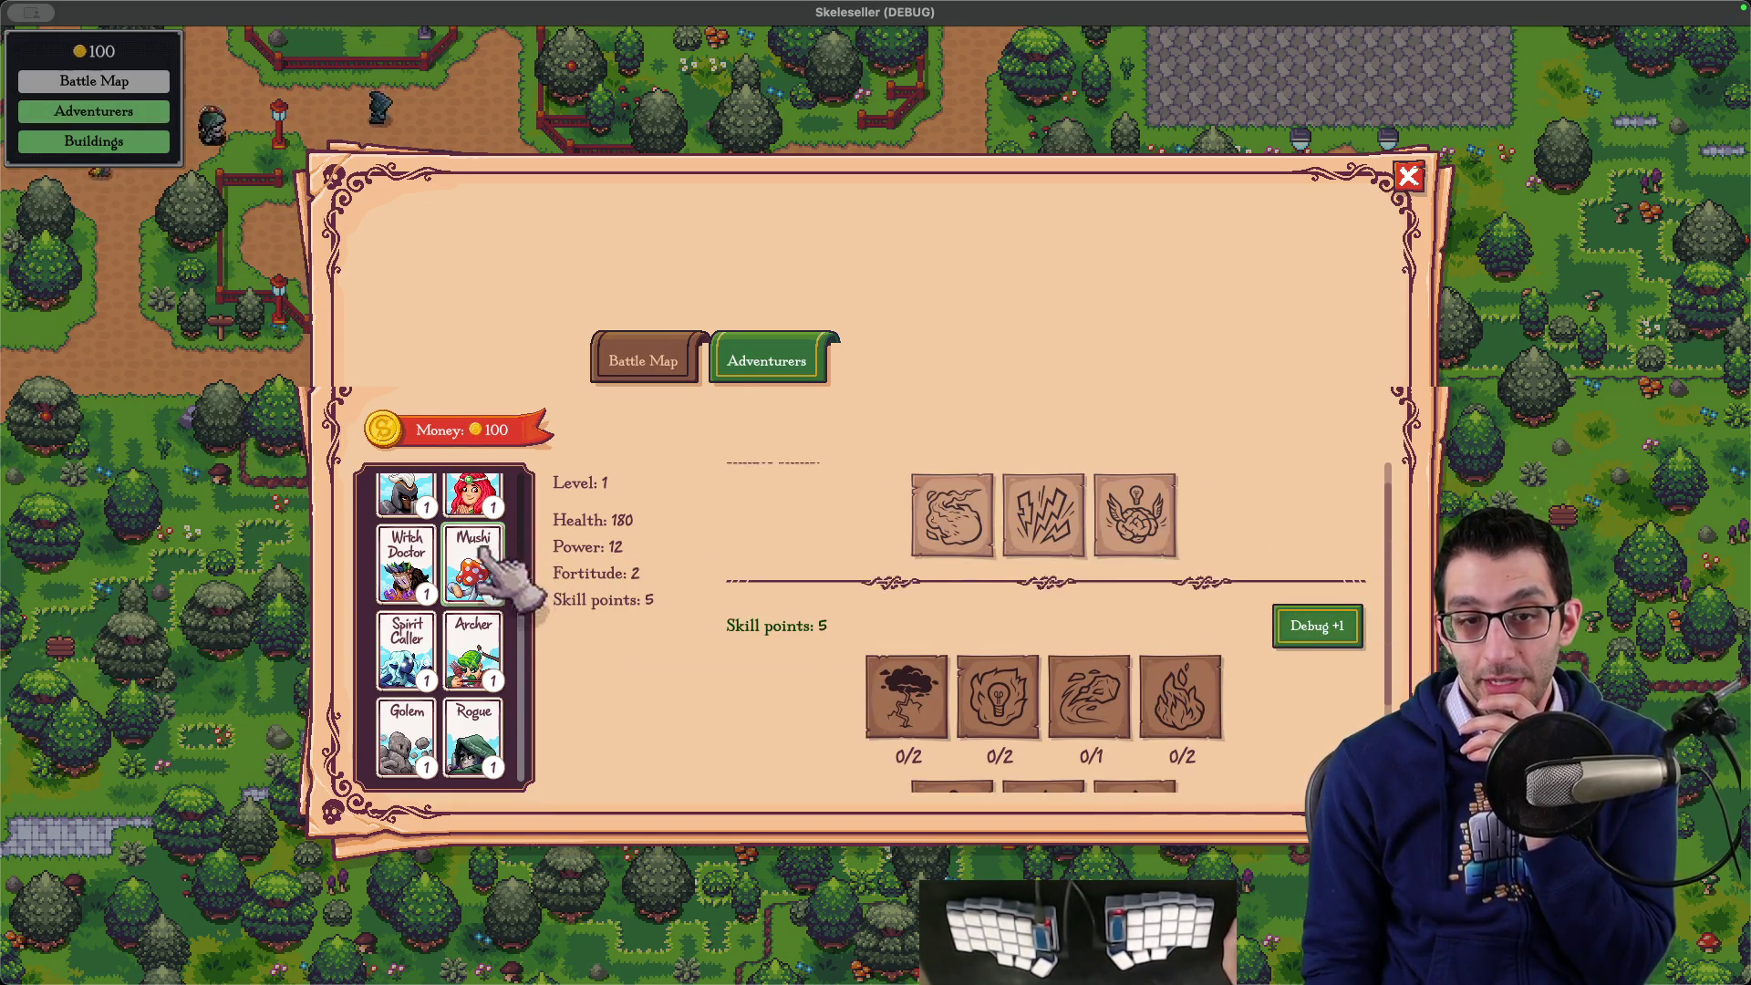
left_click(1090, 698)
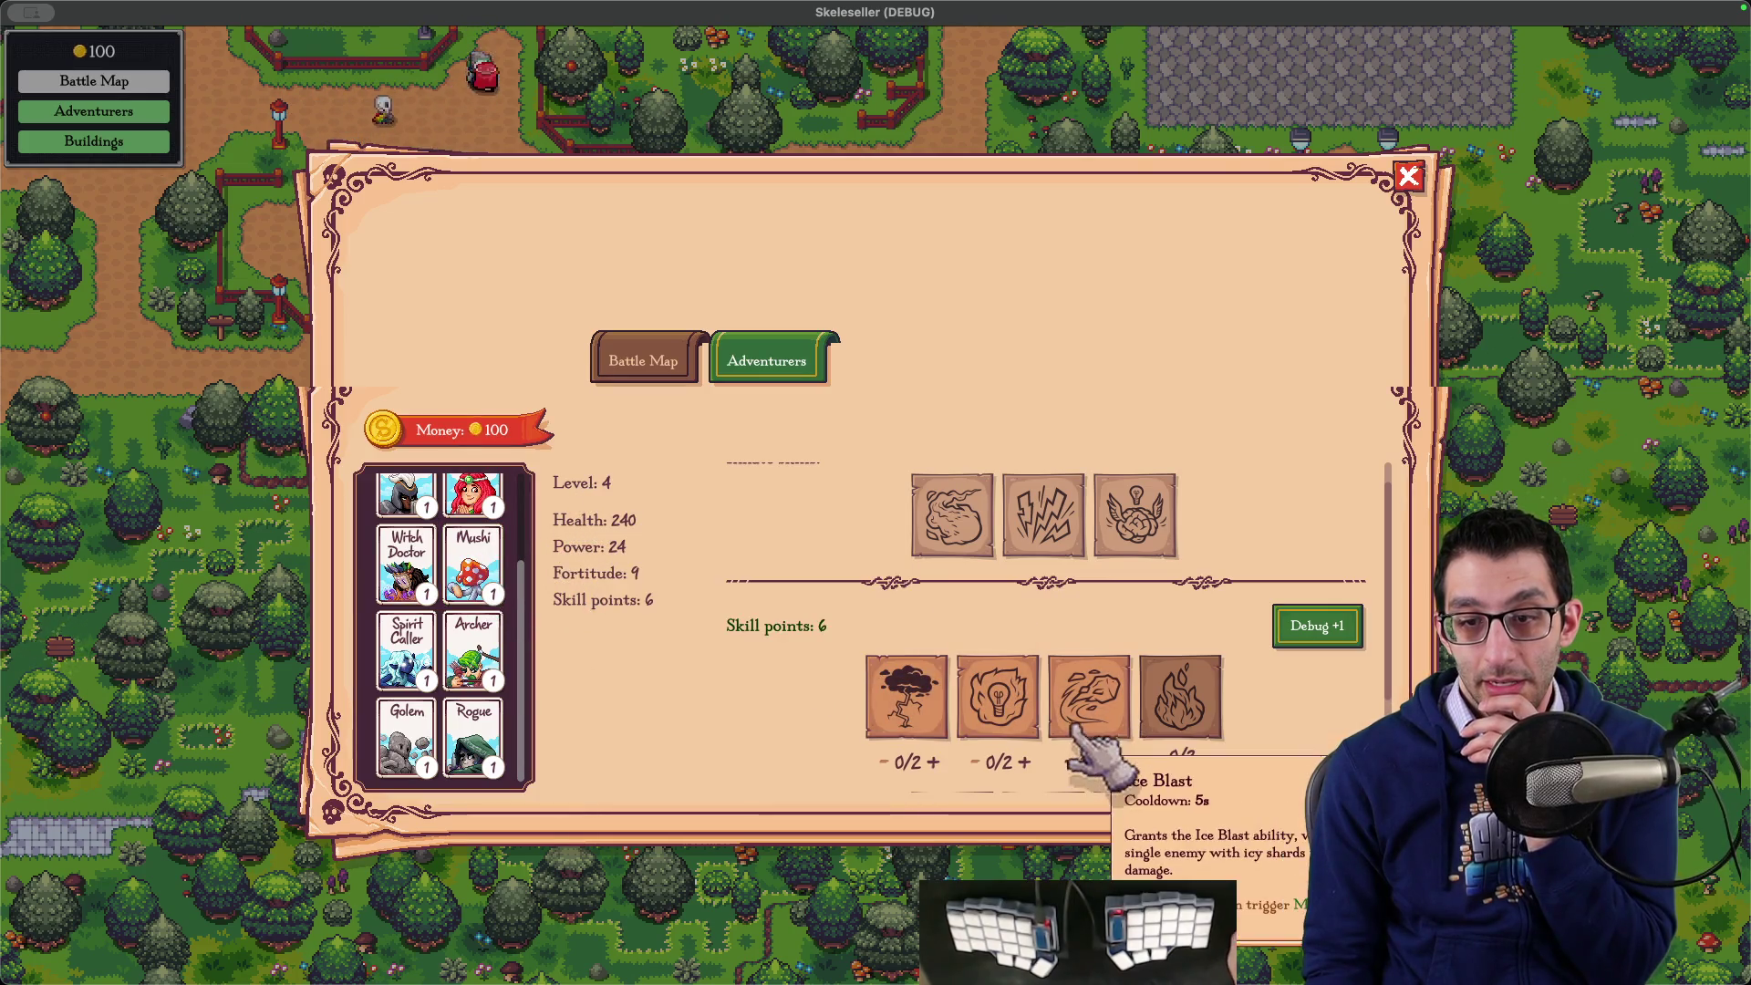
left_click(998, 697)
left_click(906, 698)
key("Escape")
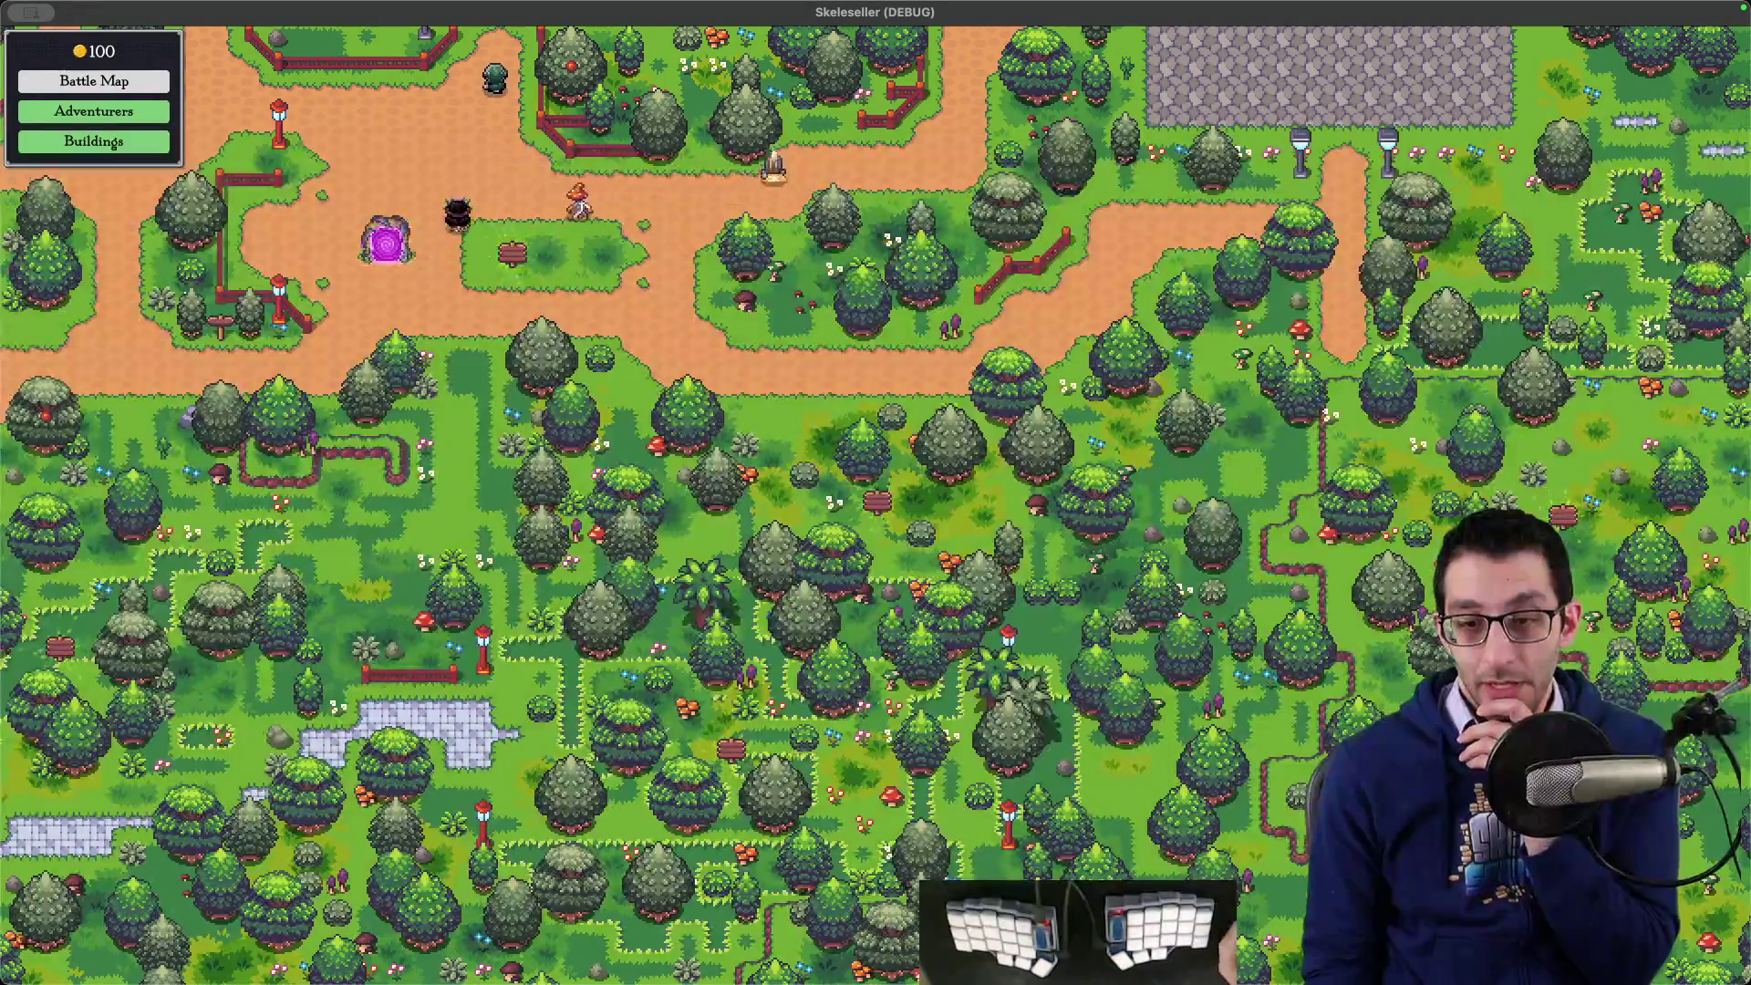
- Review the ChoosePerksPanelTab.tscn and PlayerAbilityTree.tscn diffs in VS Code
left_click(403, 950)
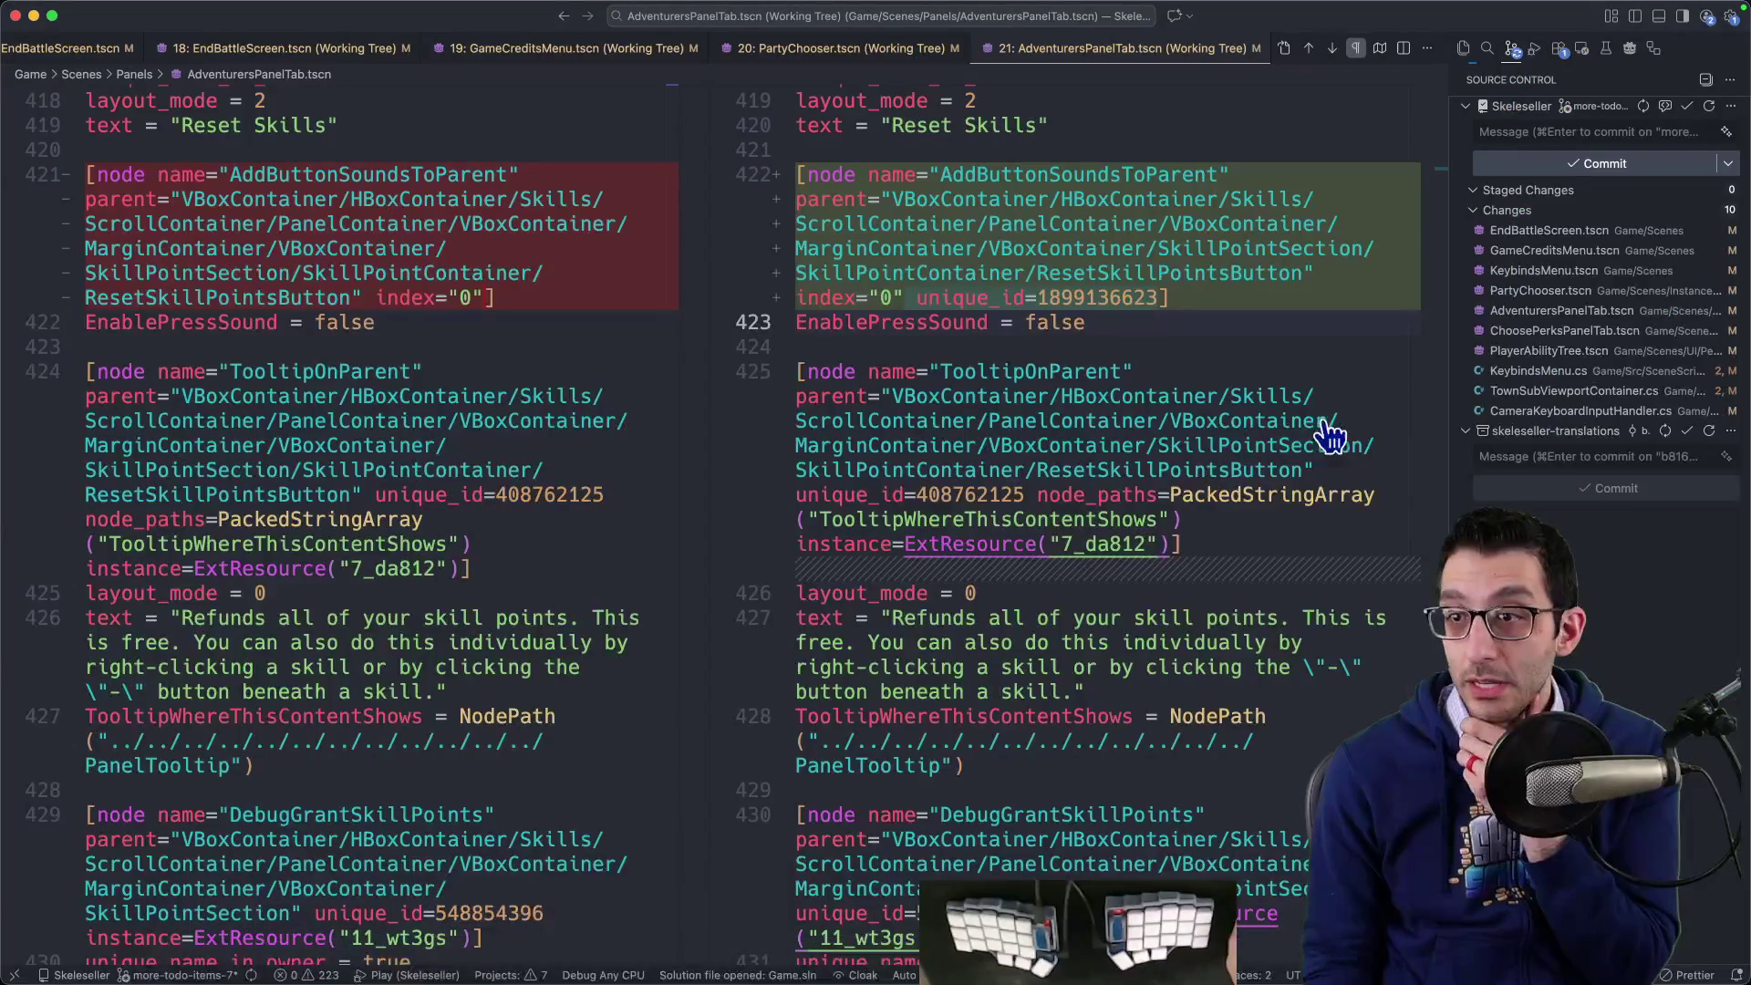
left_click(1610, 331)
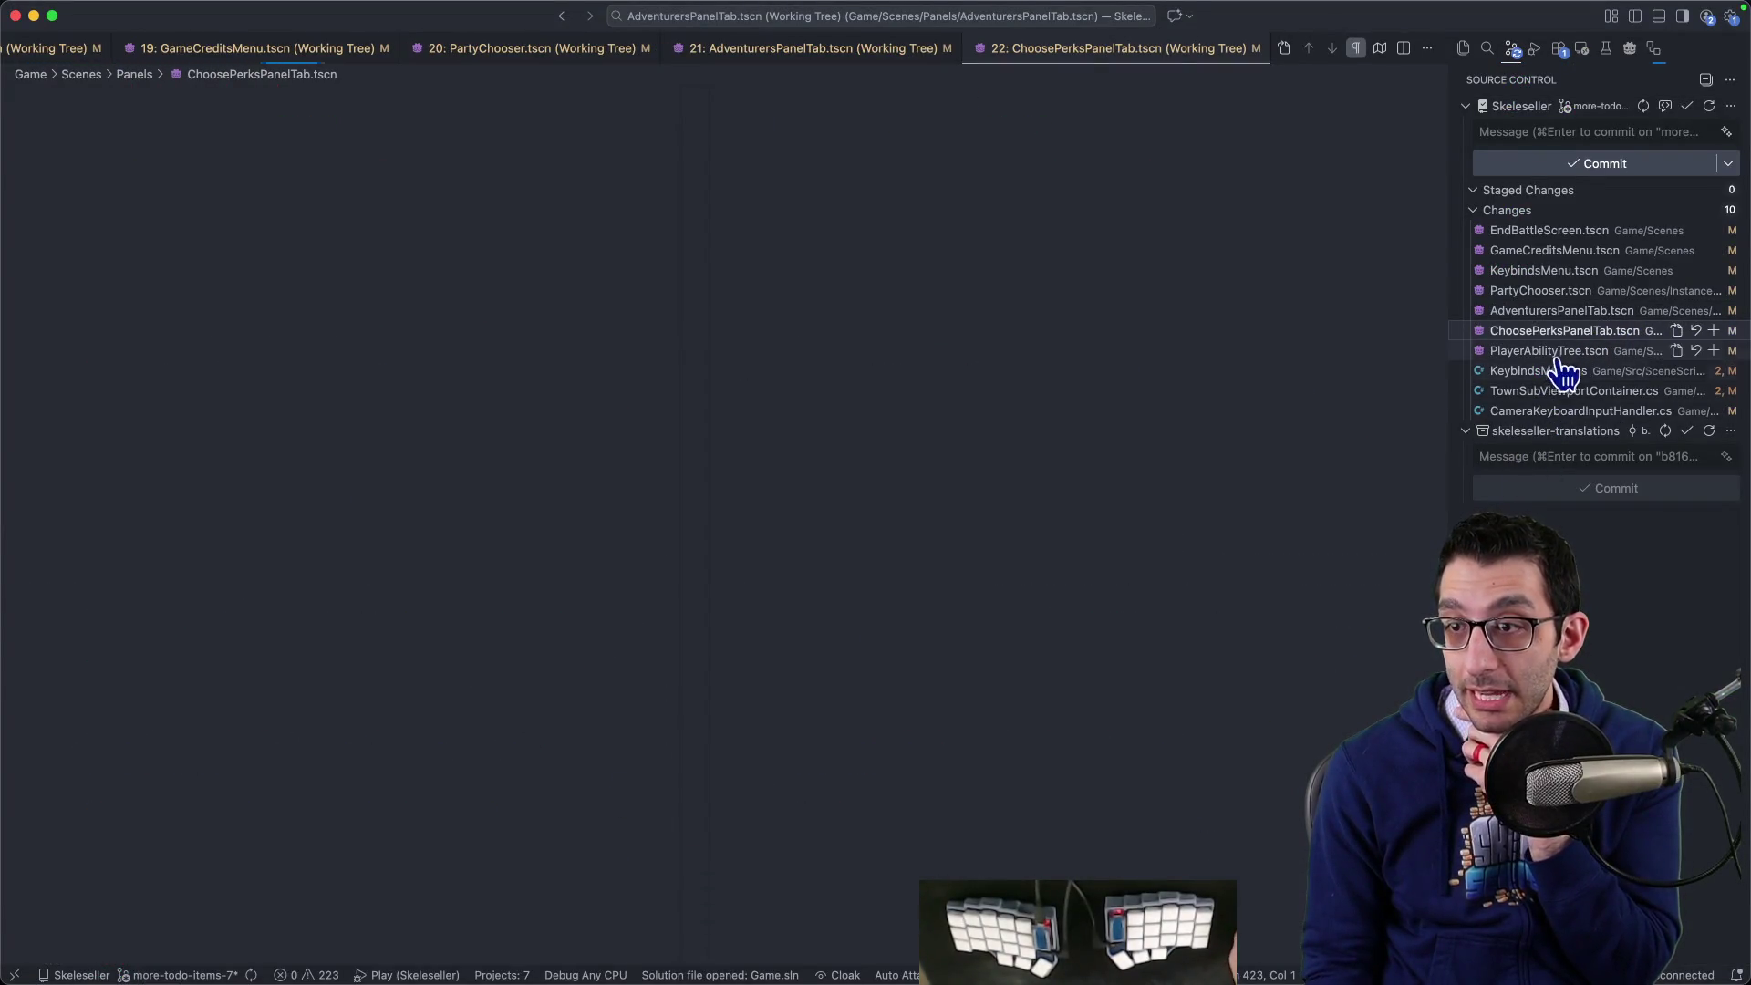
left_click(1551, 350)
- Build the Town Hall and scroll its town perks list with the wheel
left_click(632, 931)
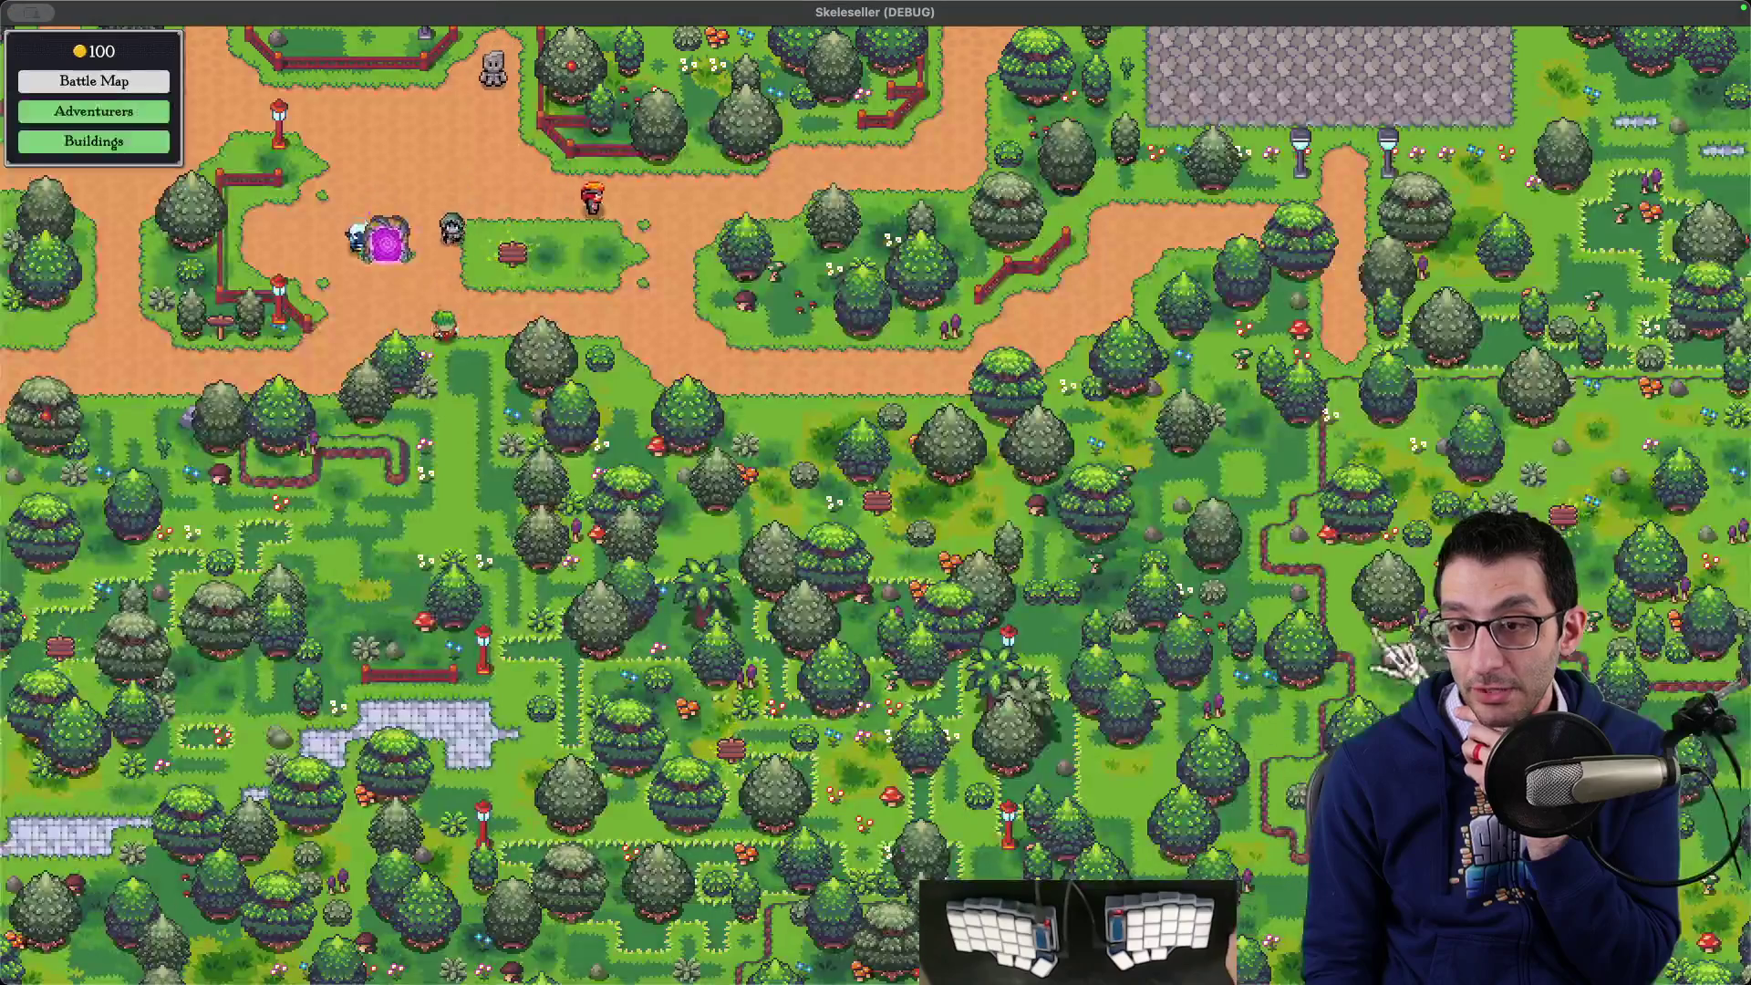
left_click(830, 278)
key("Return")
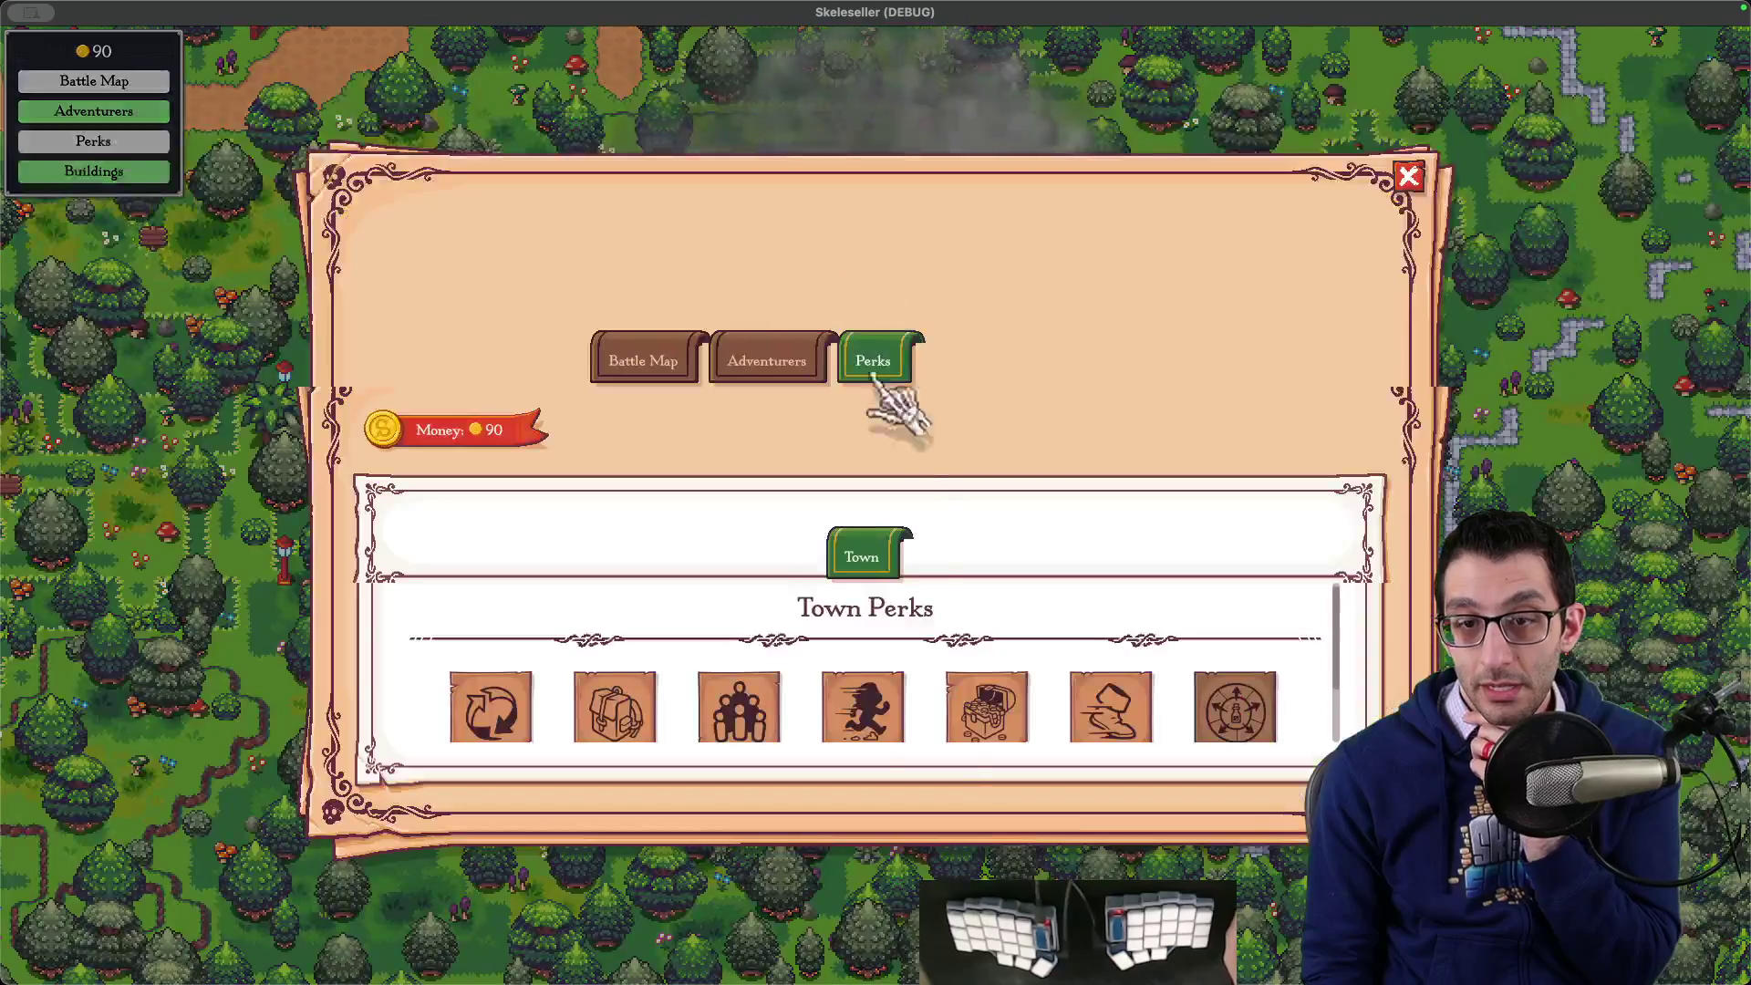
mouse_move(1008, 692)
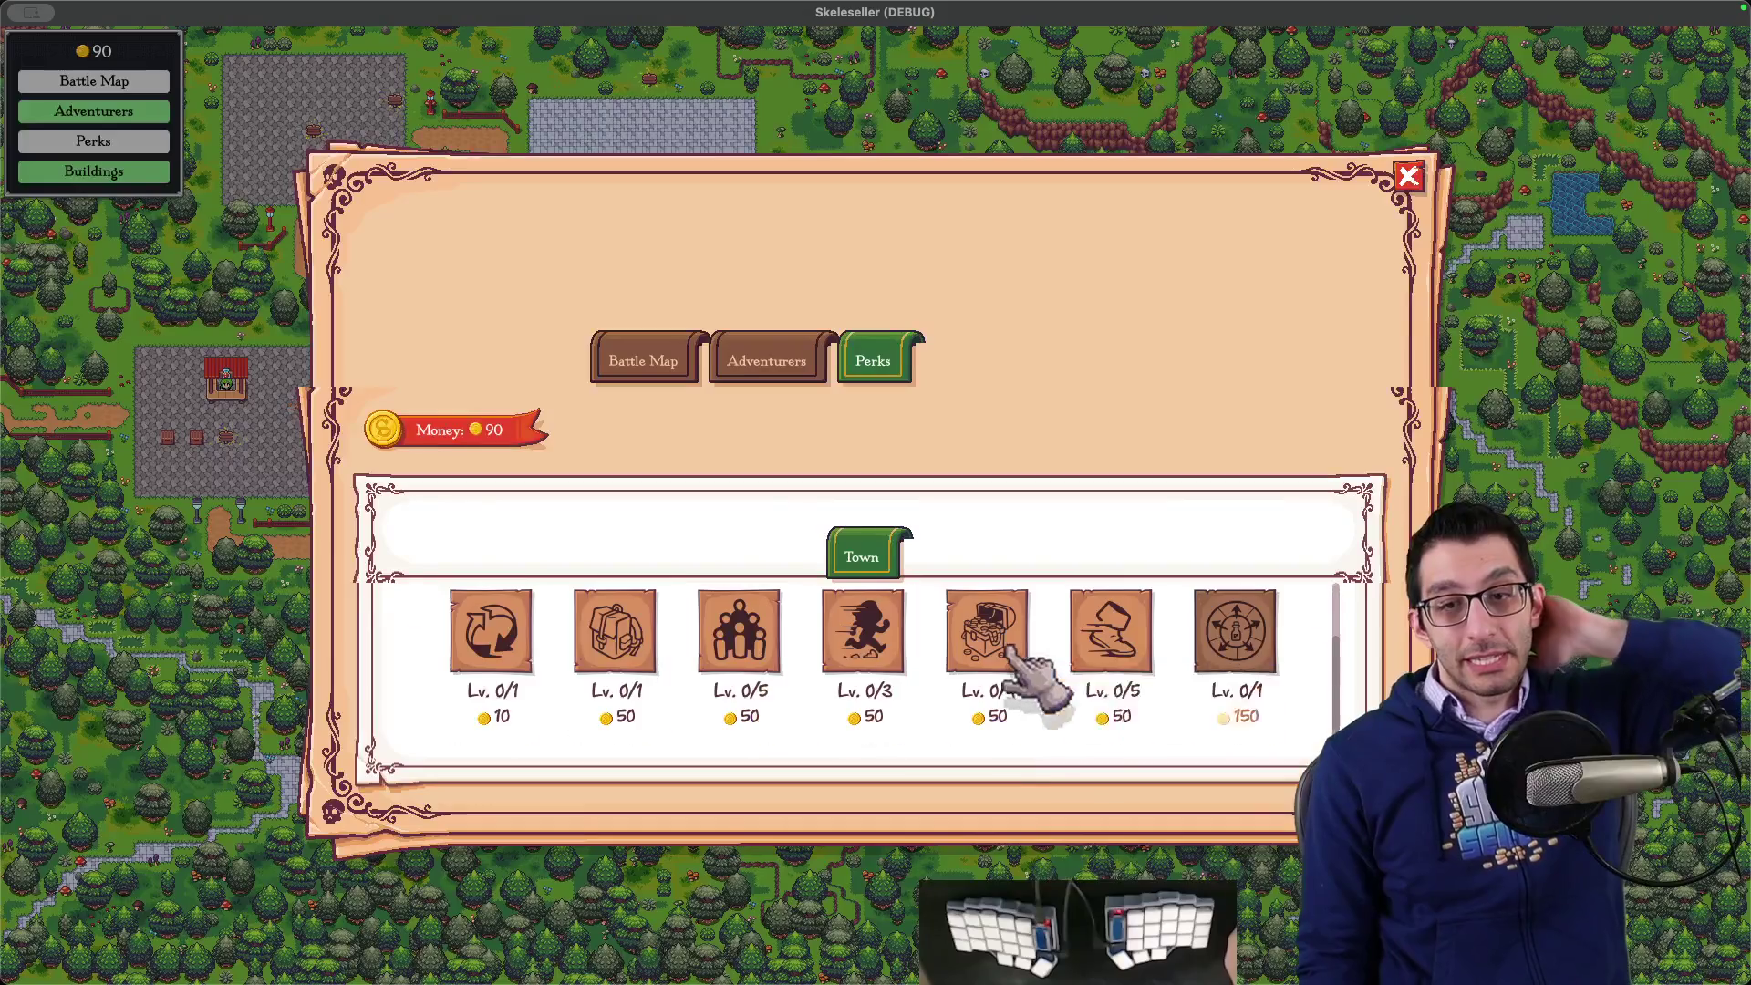
scroll(1022, 675, "up", 1)
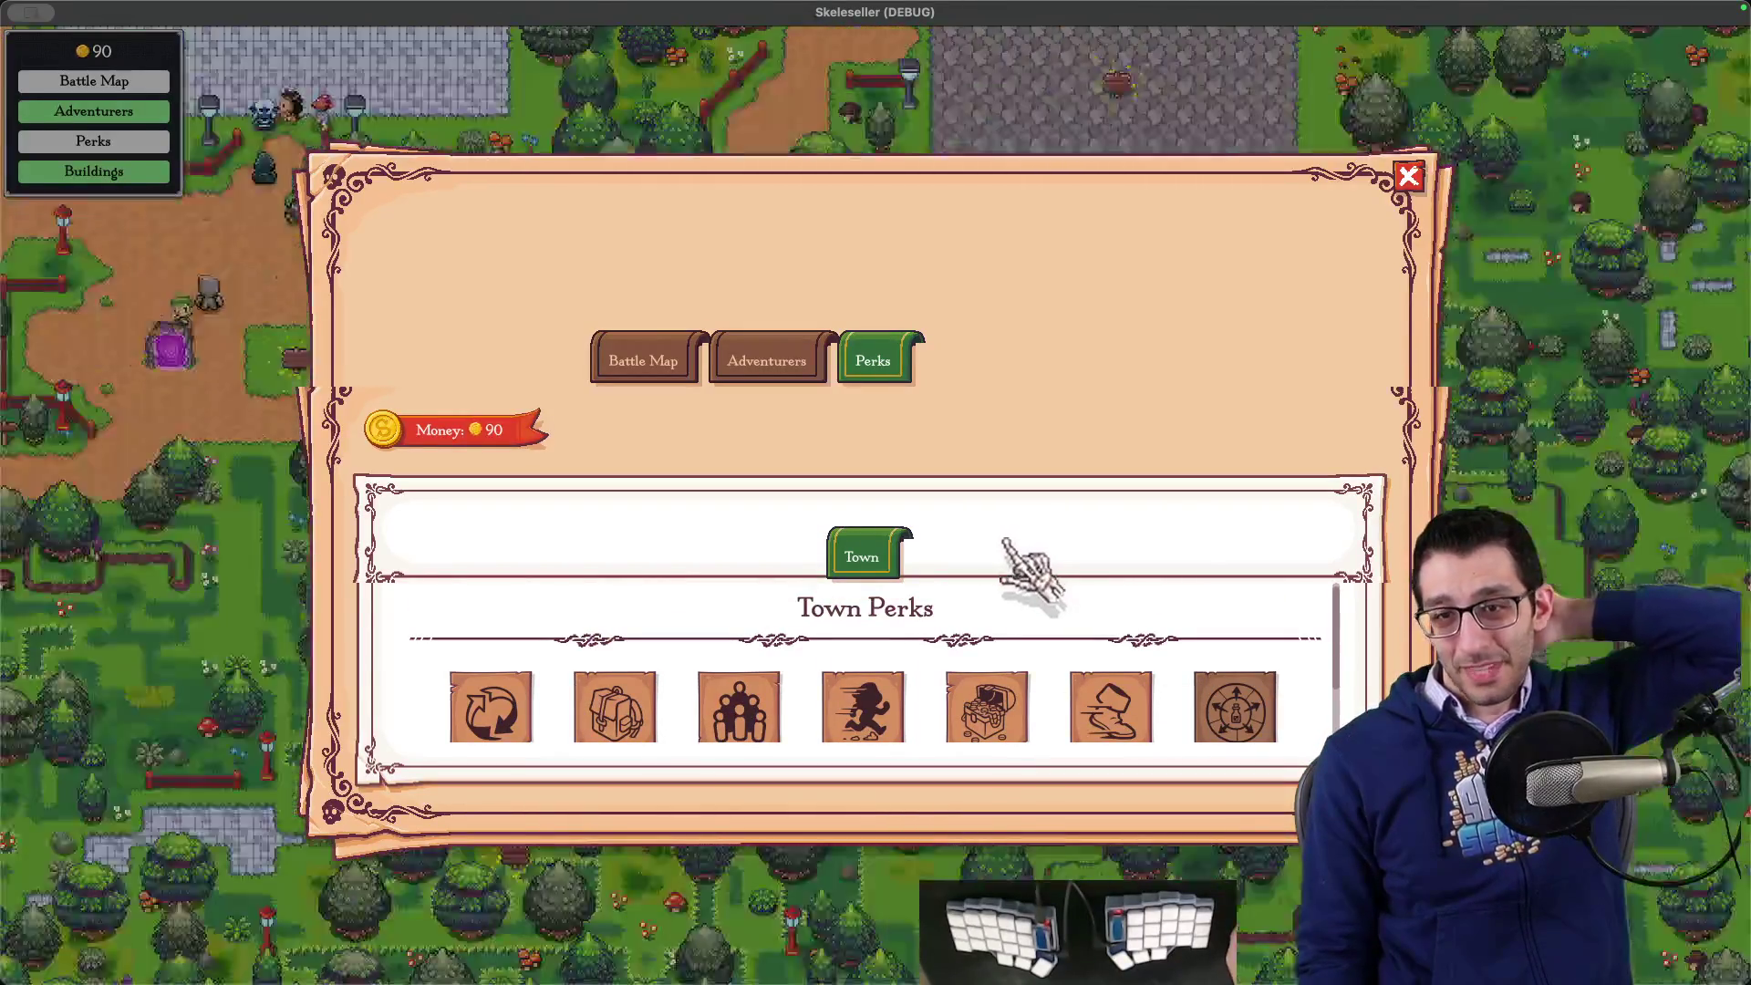
- Return to the title, start BONE Mode scenario #11, and show its town perks panel
key("Escape")
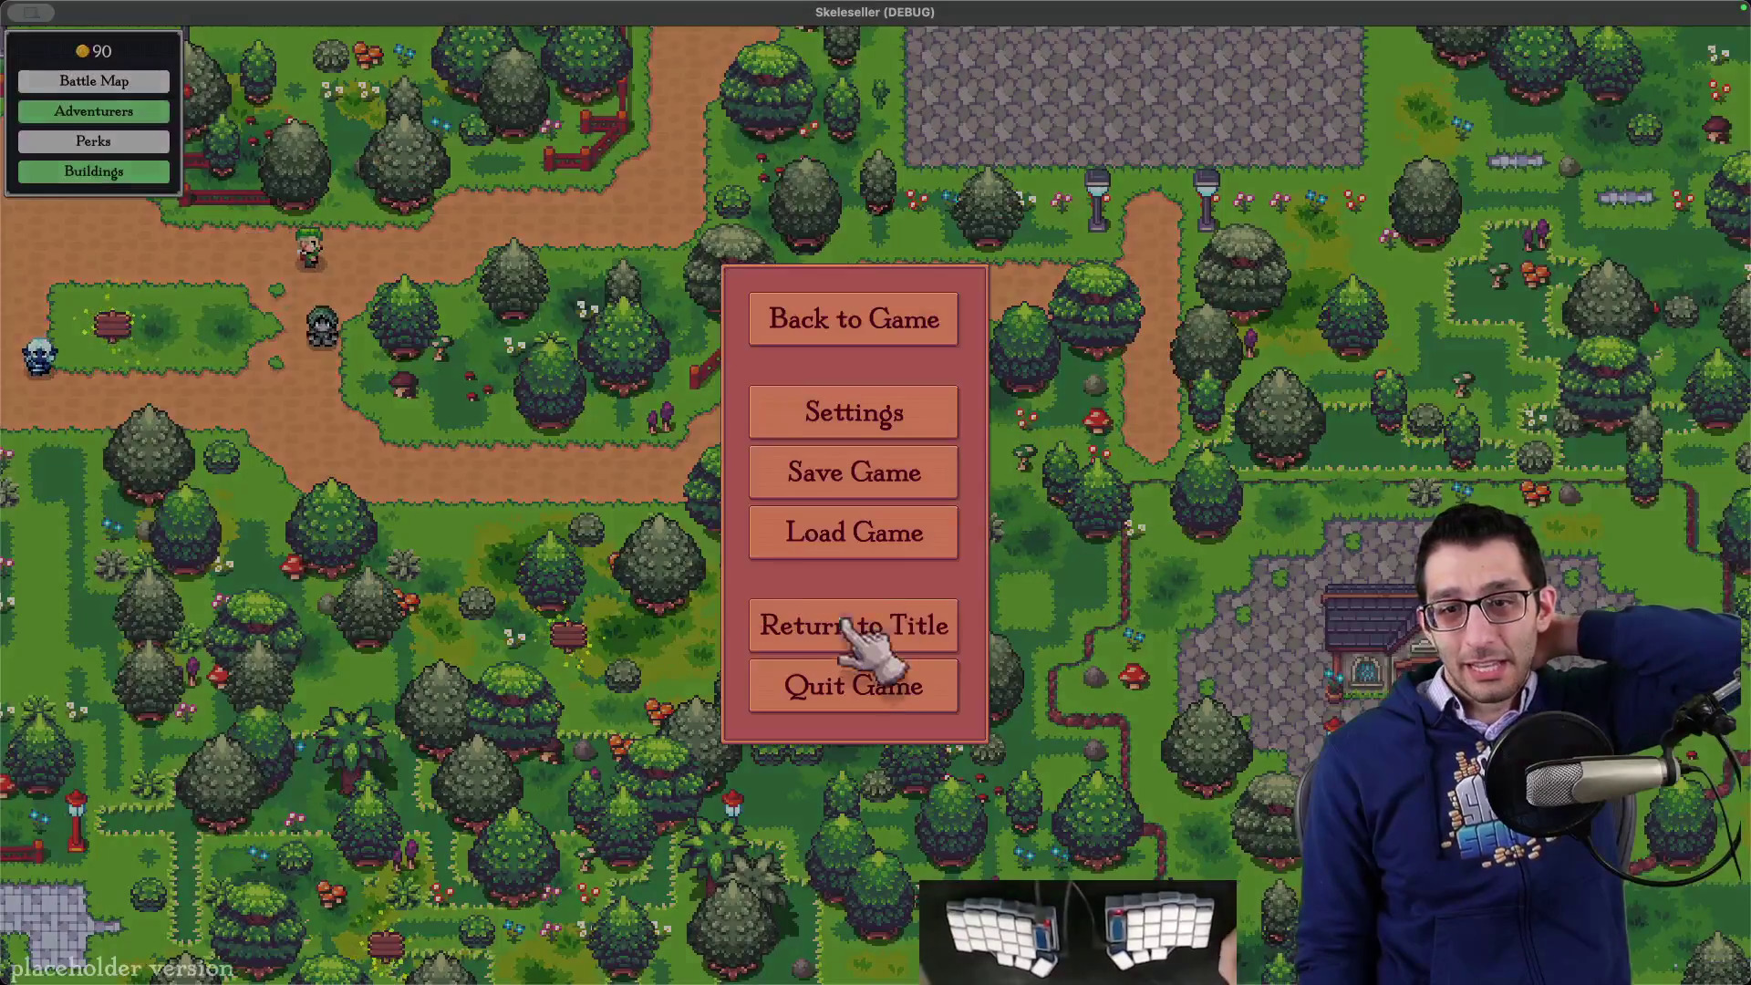
left_click(858, 623)
left_click(877, 805)
left_click(770, 551)
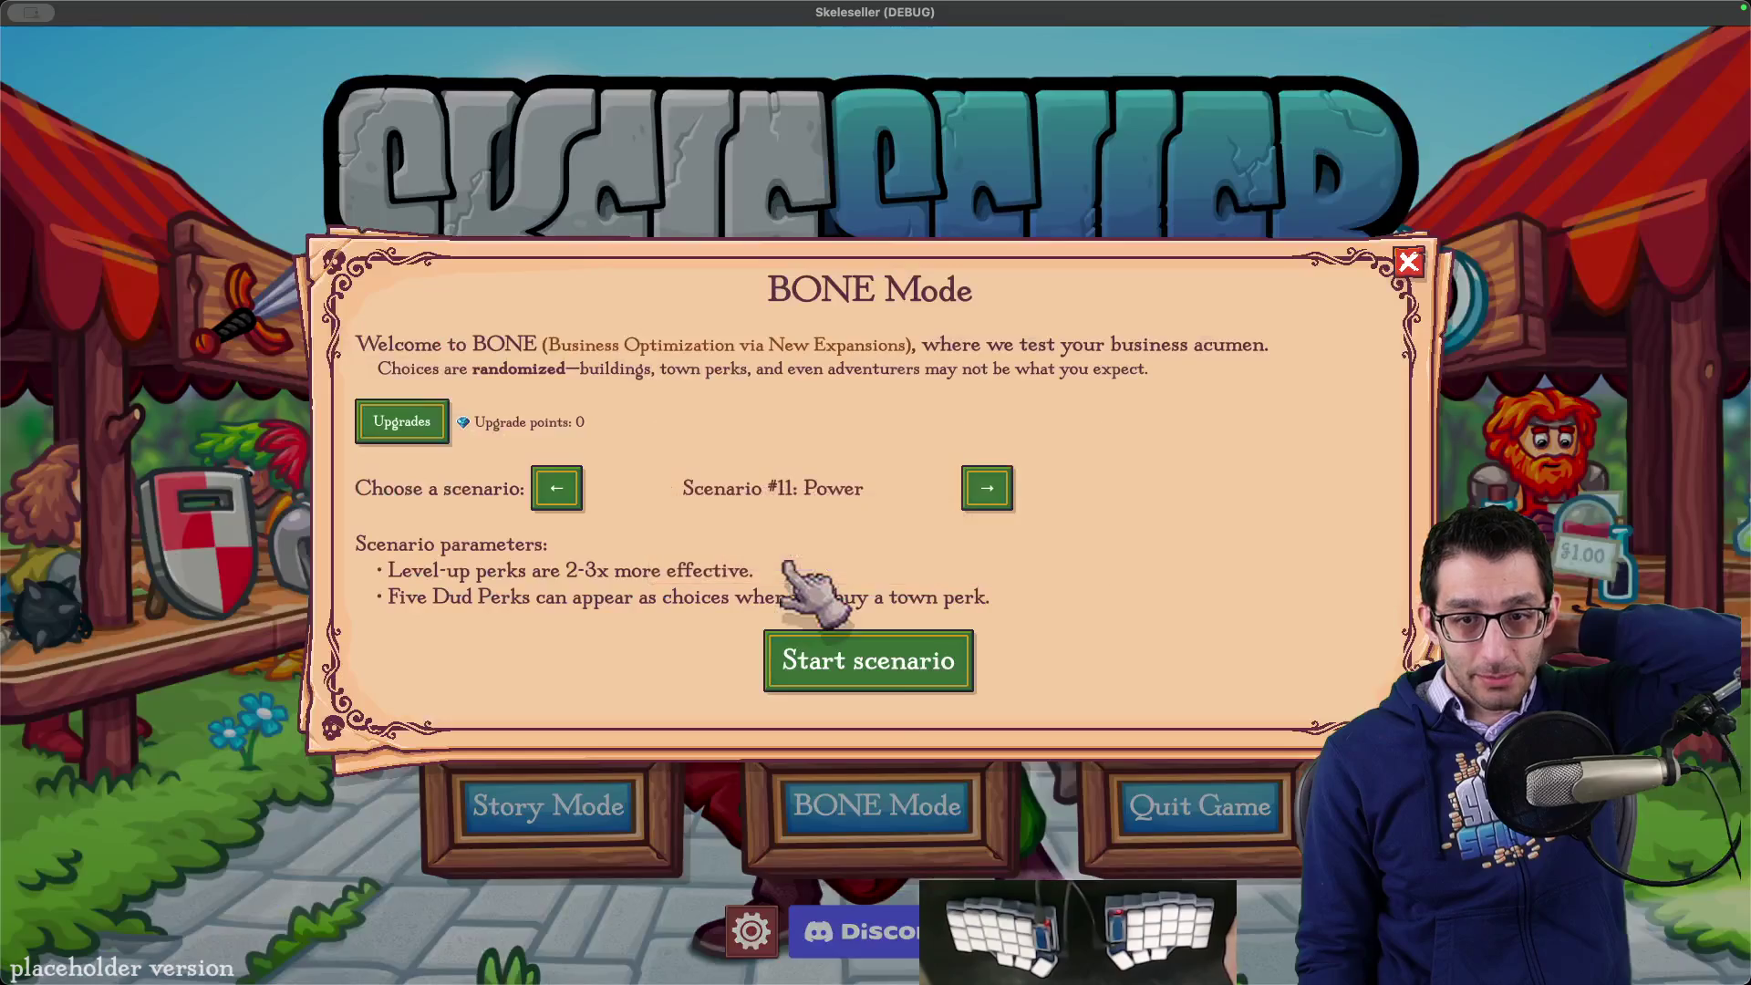
left_click(840, 675)
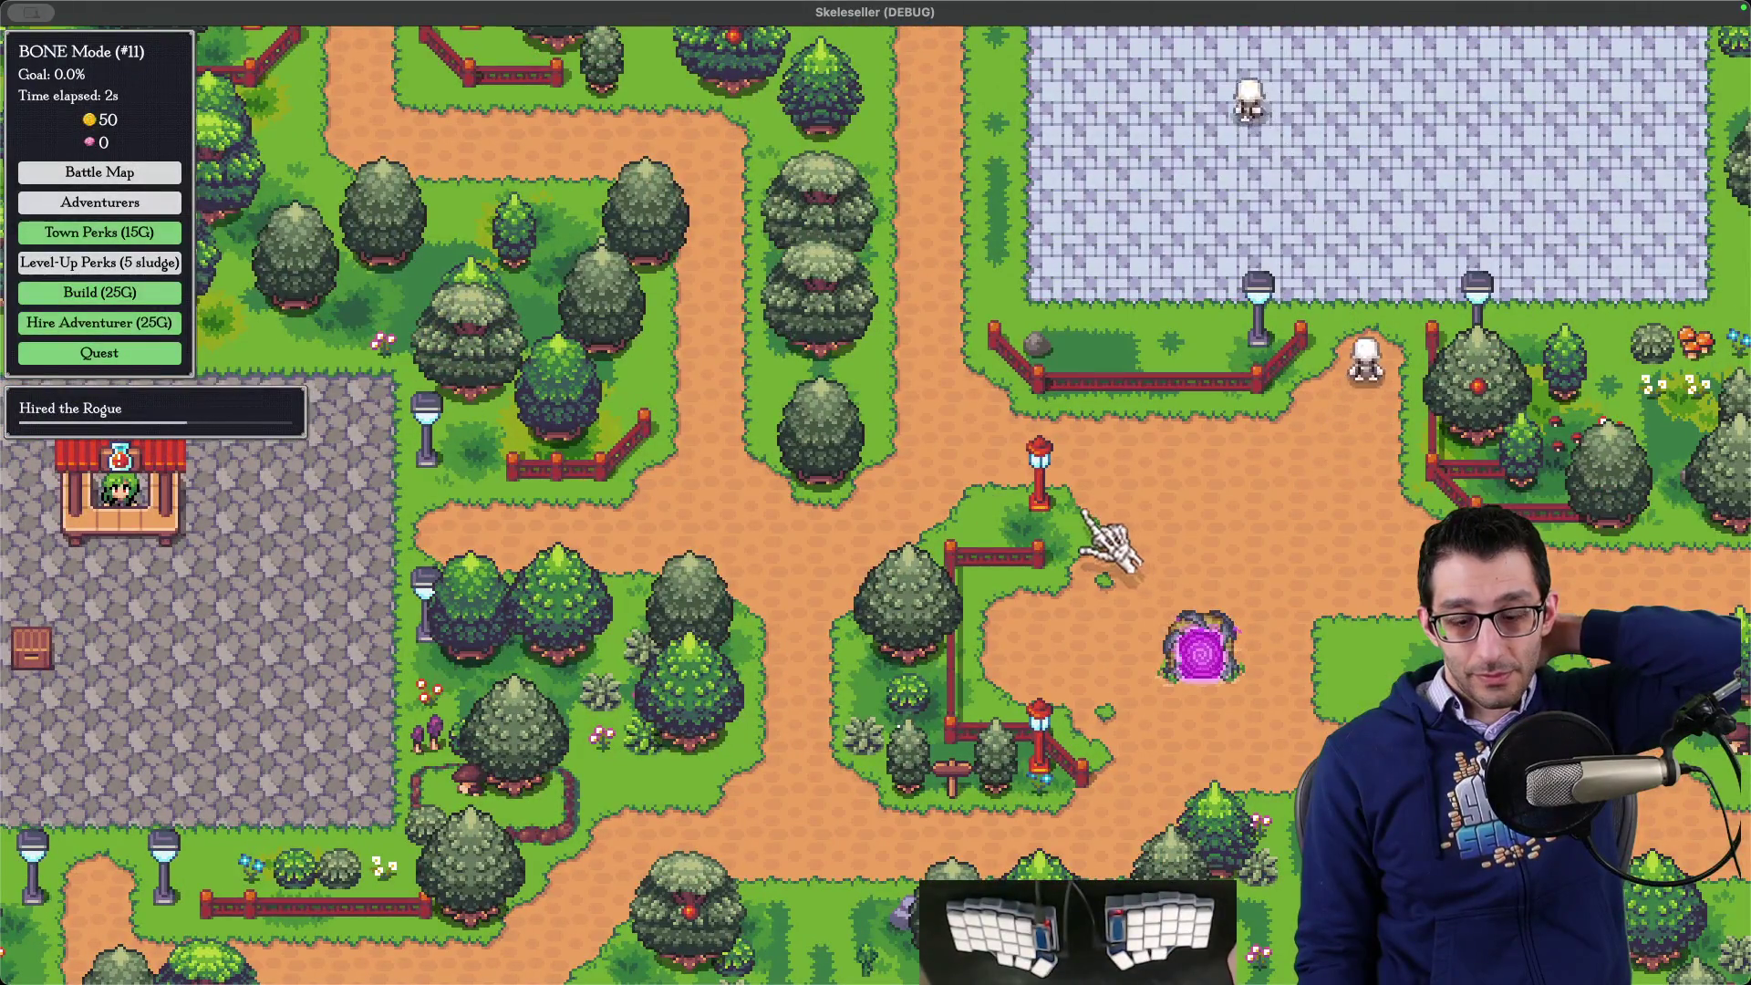
key("b")
left_click(869, 365)
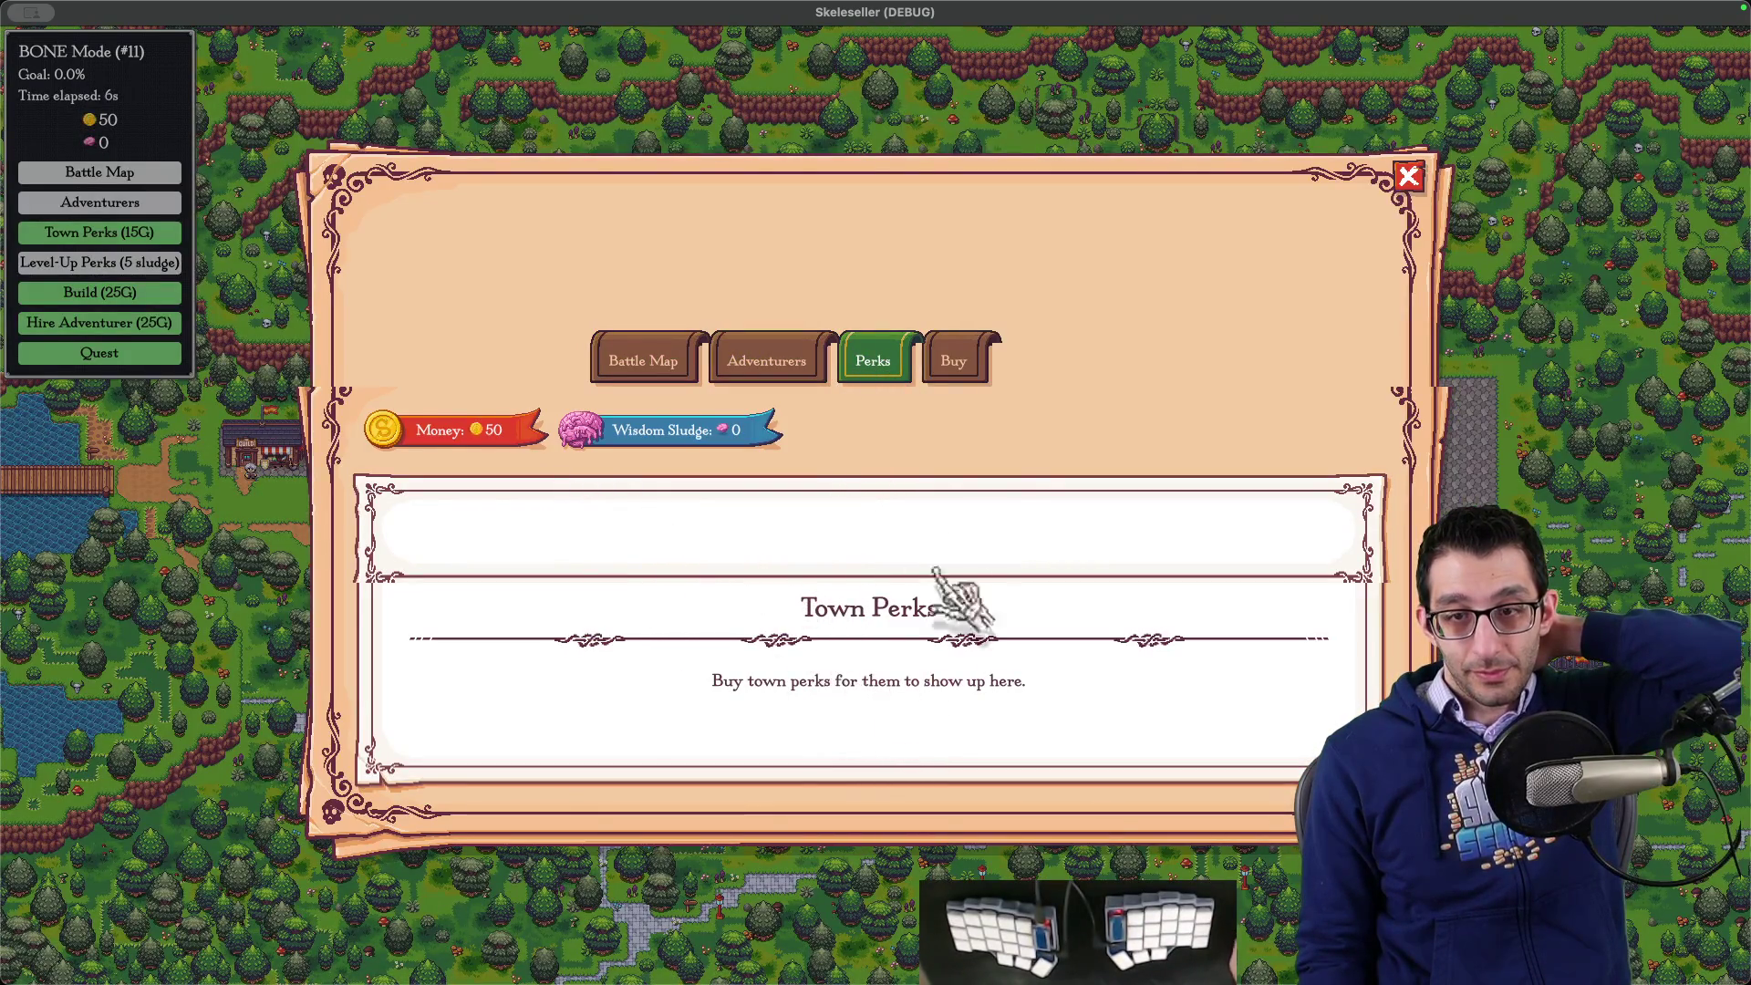
- Buy a town perk for 15 gold and scroll the Town Perks list up and down repeatedly
key("t")
left_click(889, 659)
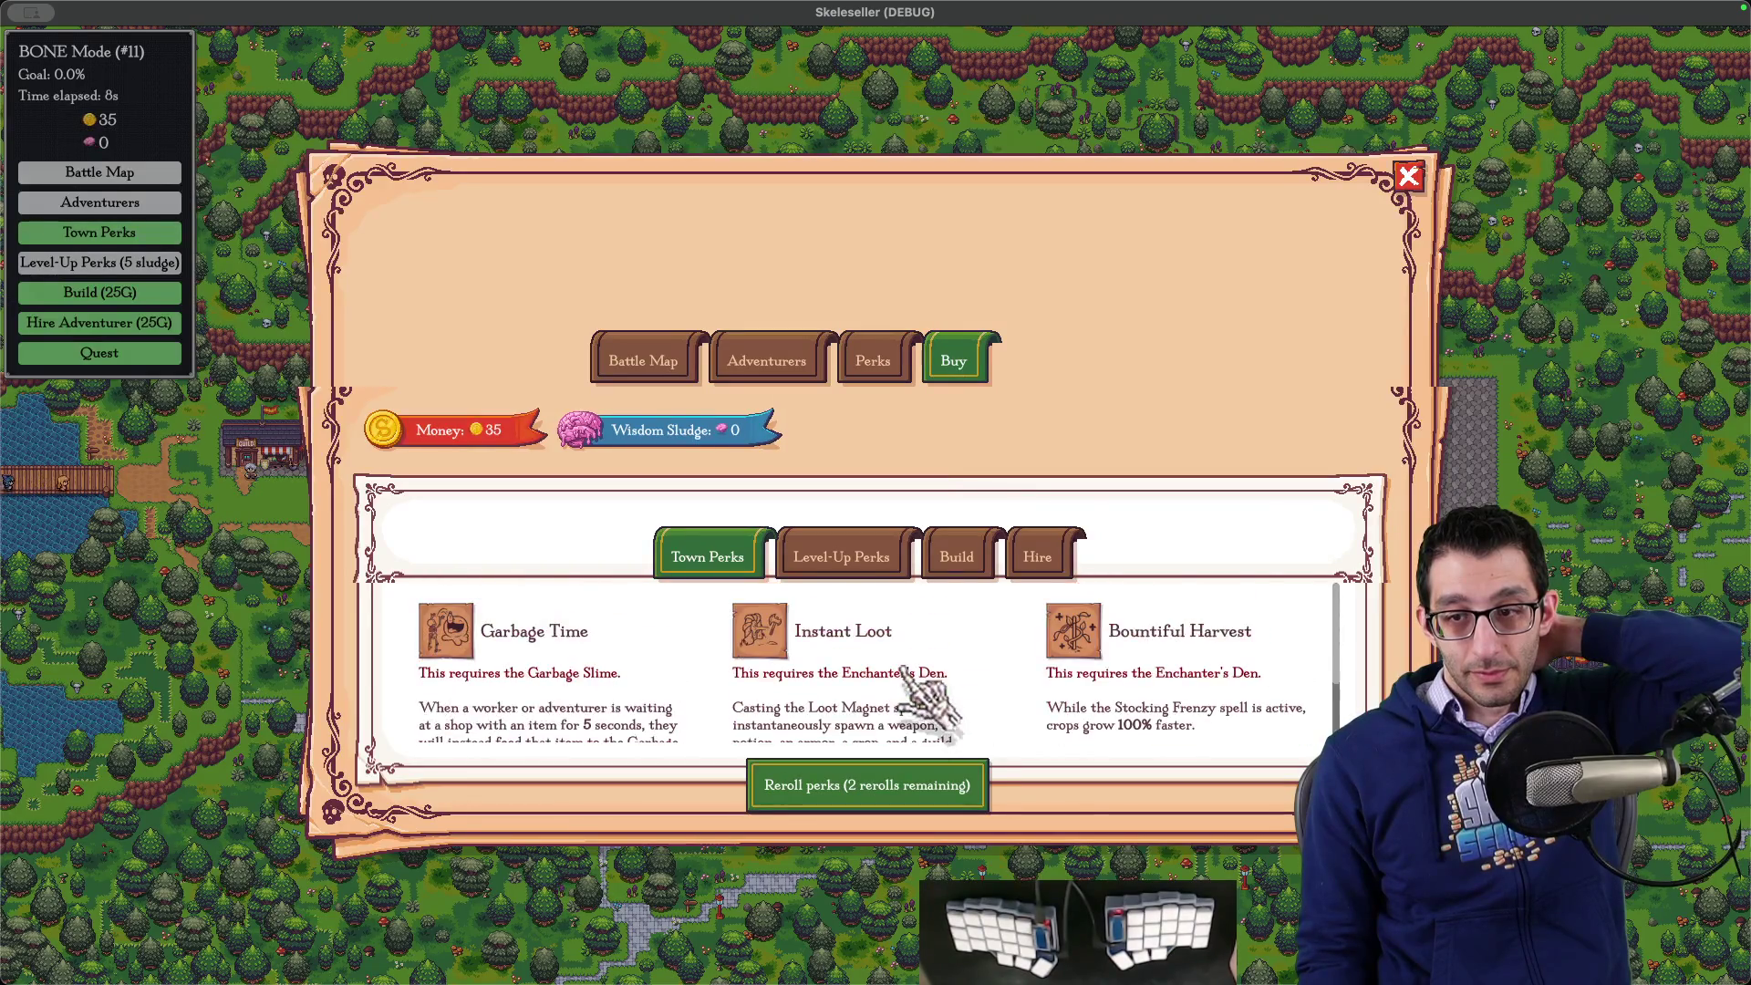
scroll(895, 675, "down", 2)
scroll(896, 675, "up", 2)
scroll(896, 671, "down", 2)
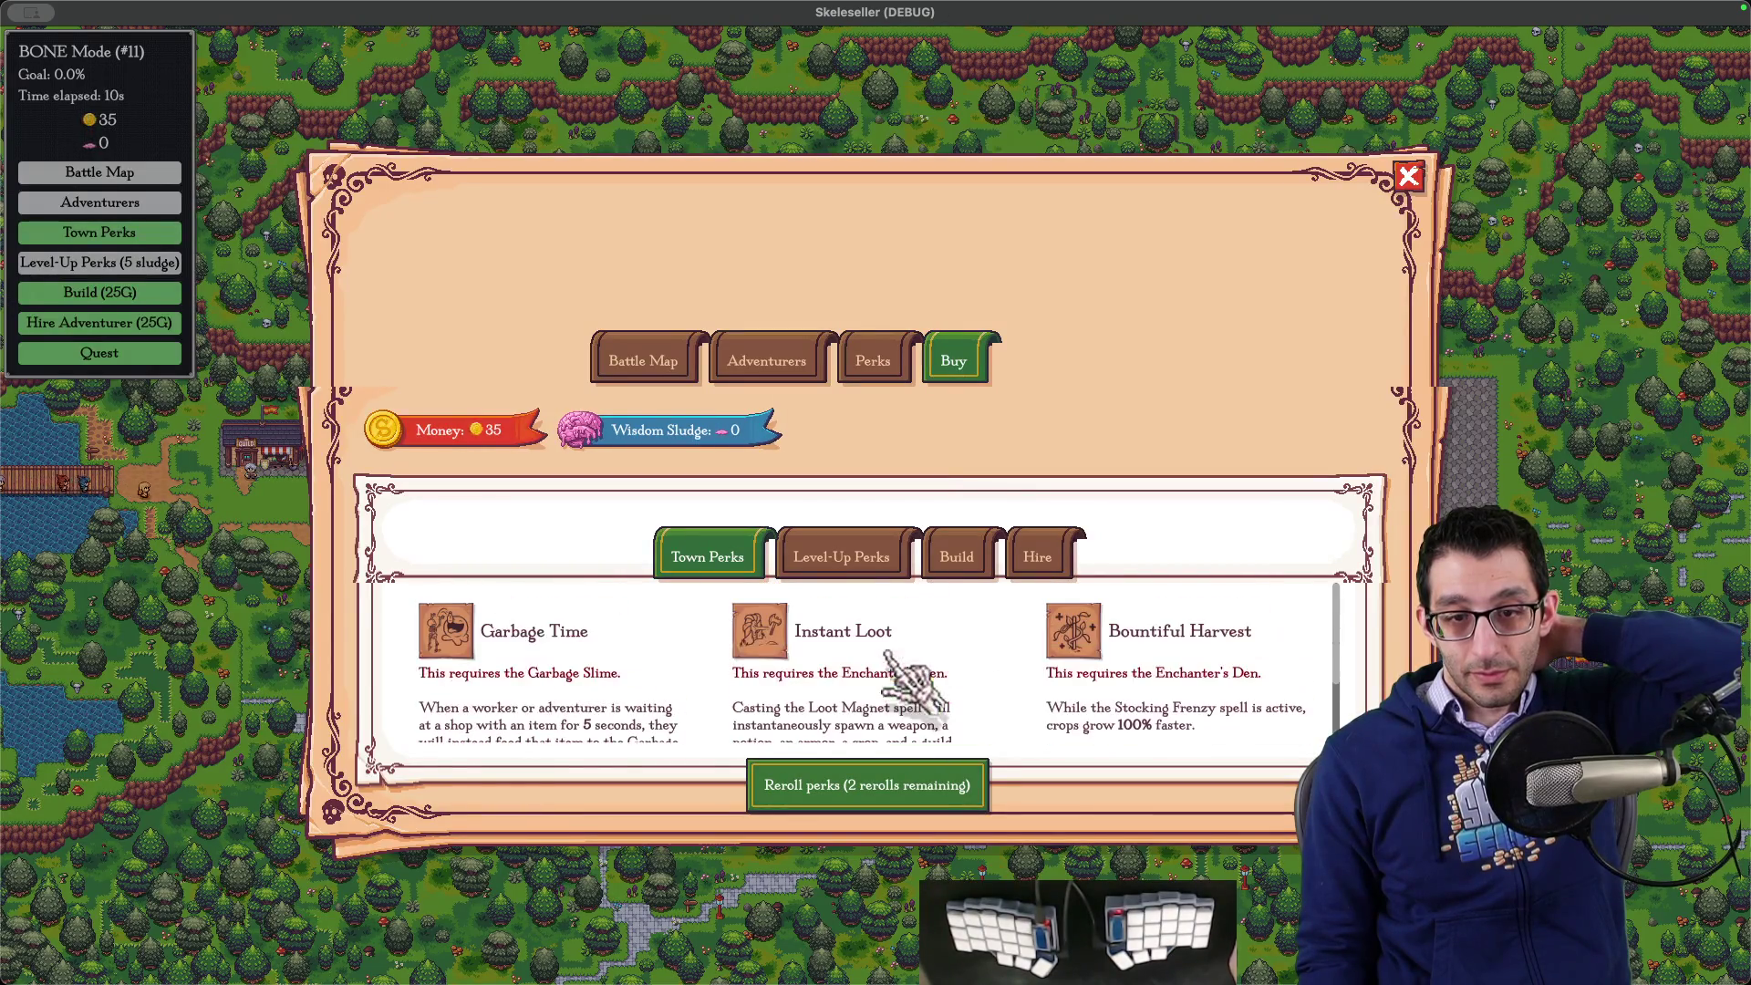
scroll(903, 680, "down", 2)
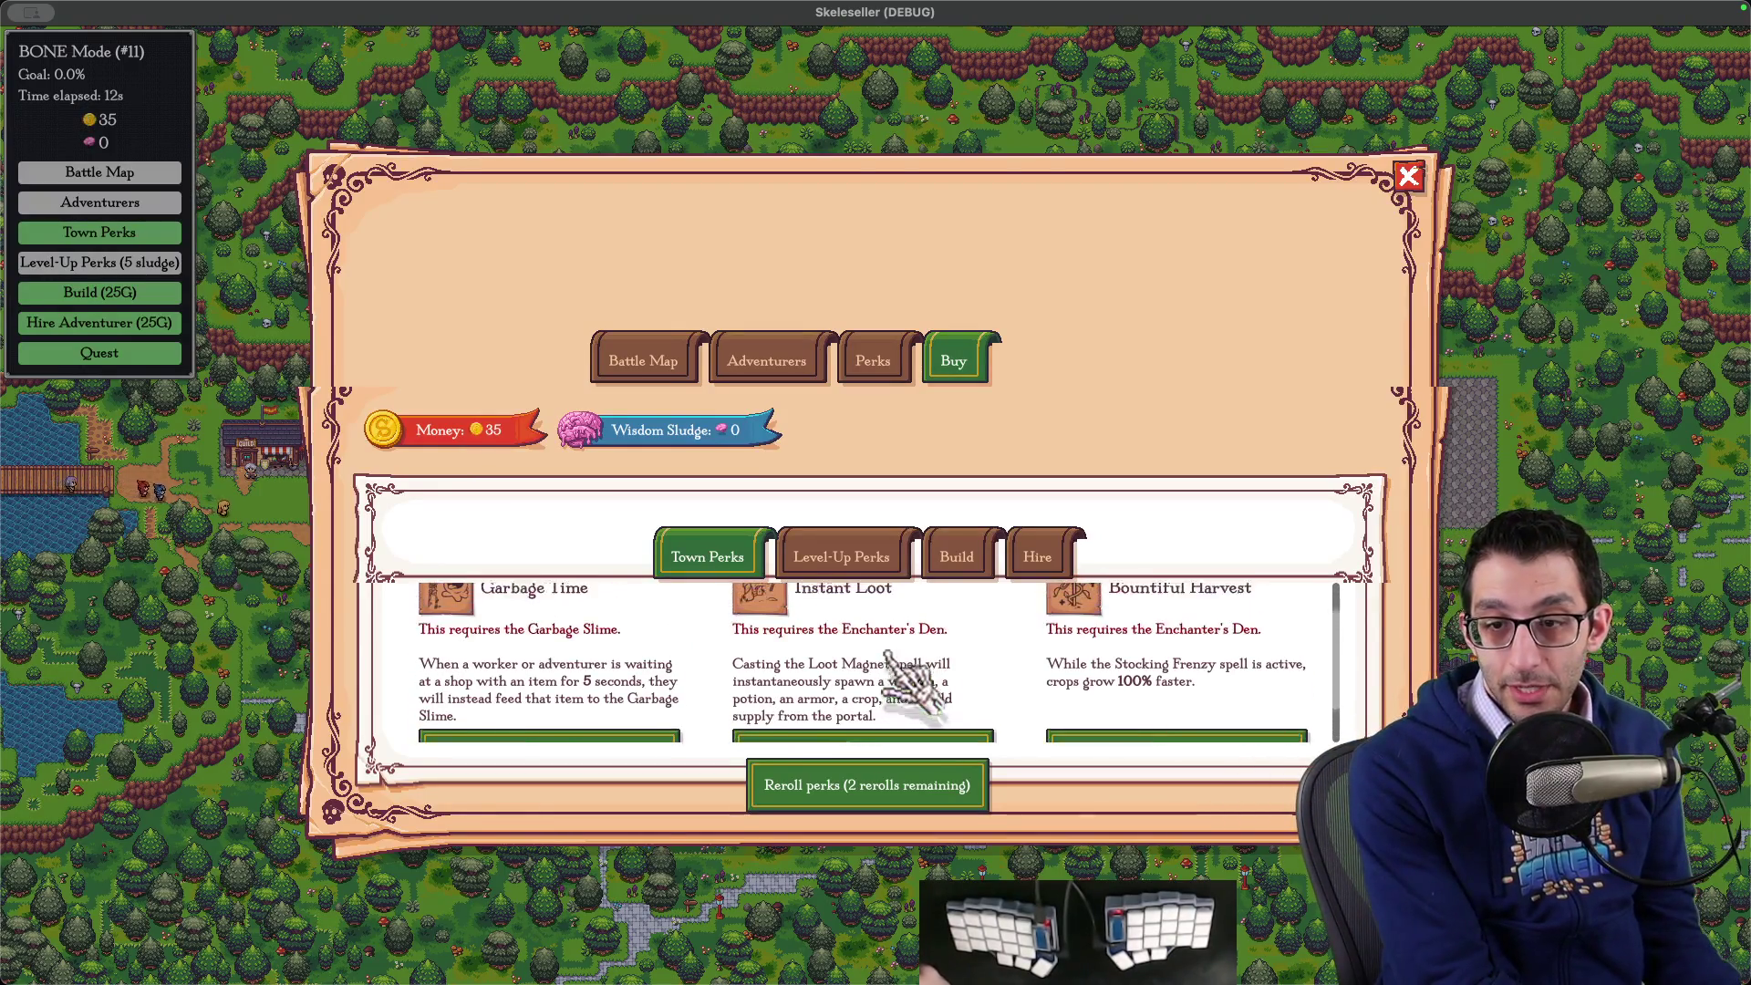
scroll(898, 684, "down", 2)
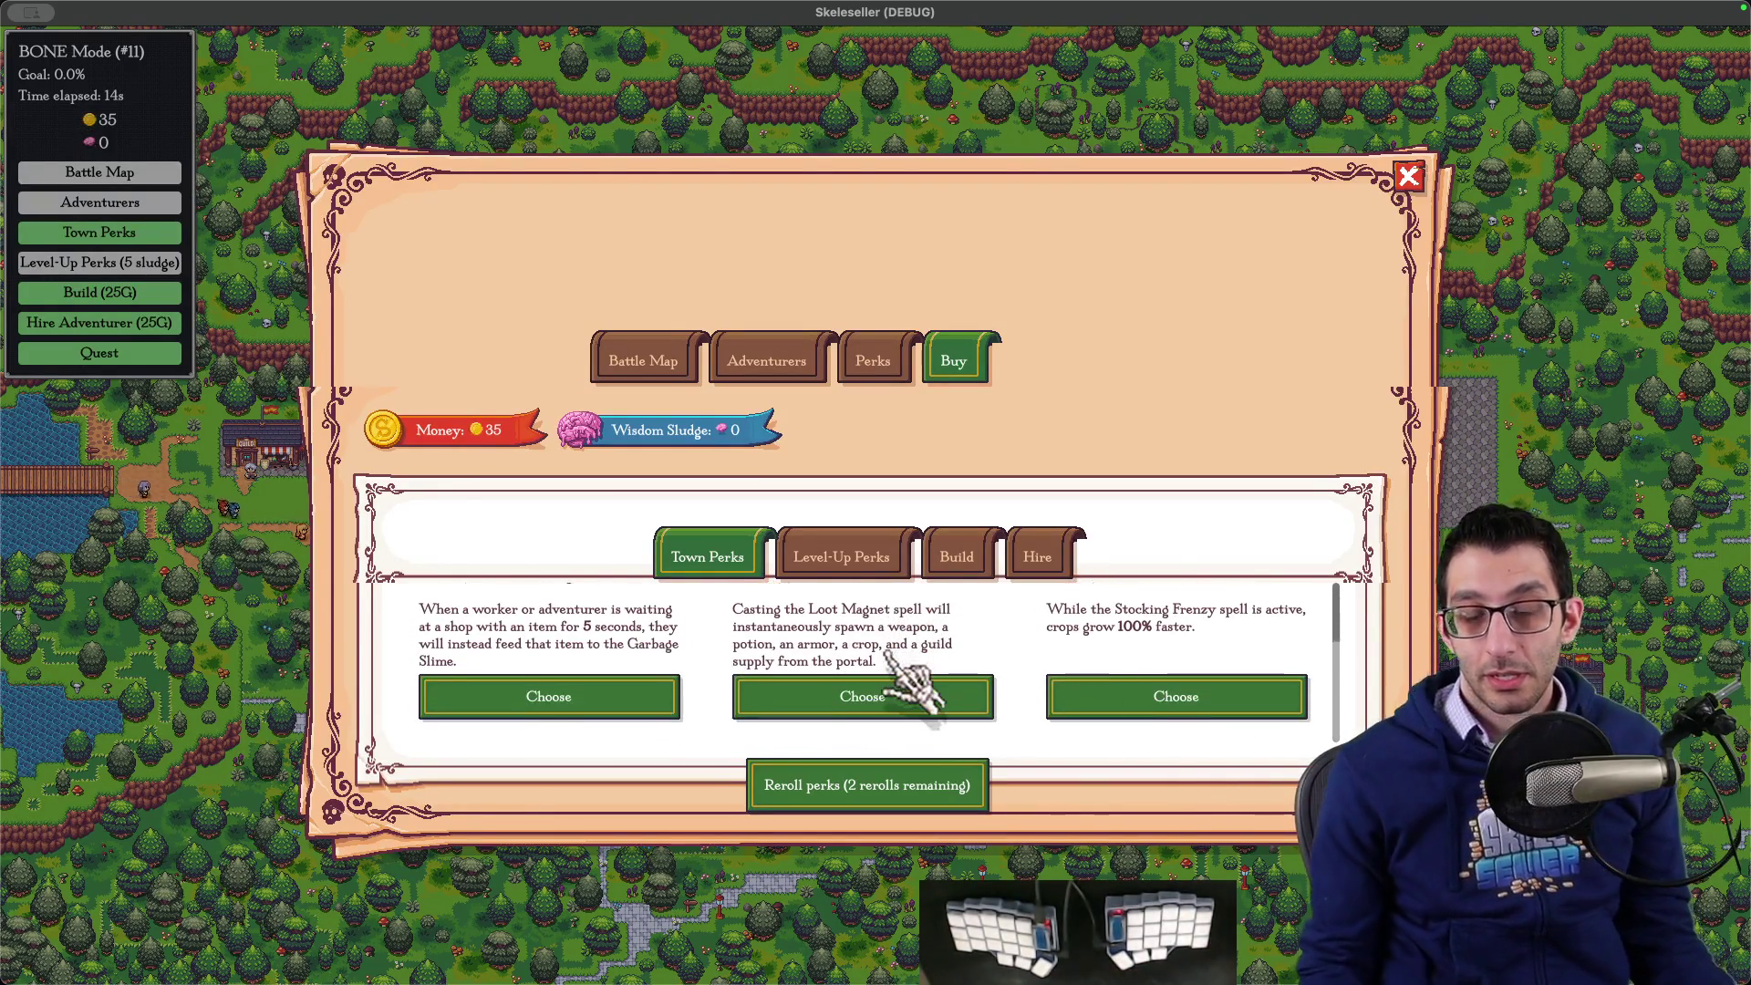
scroll(908, 665, "up", 2)
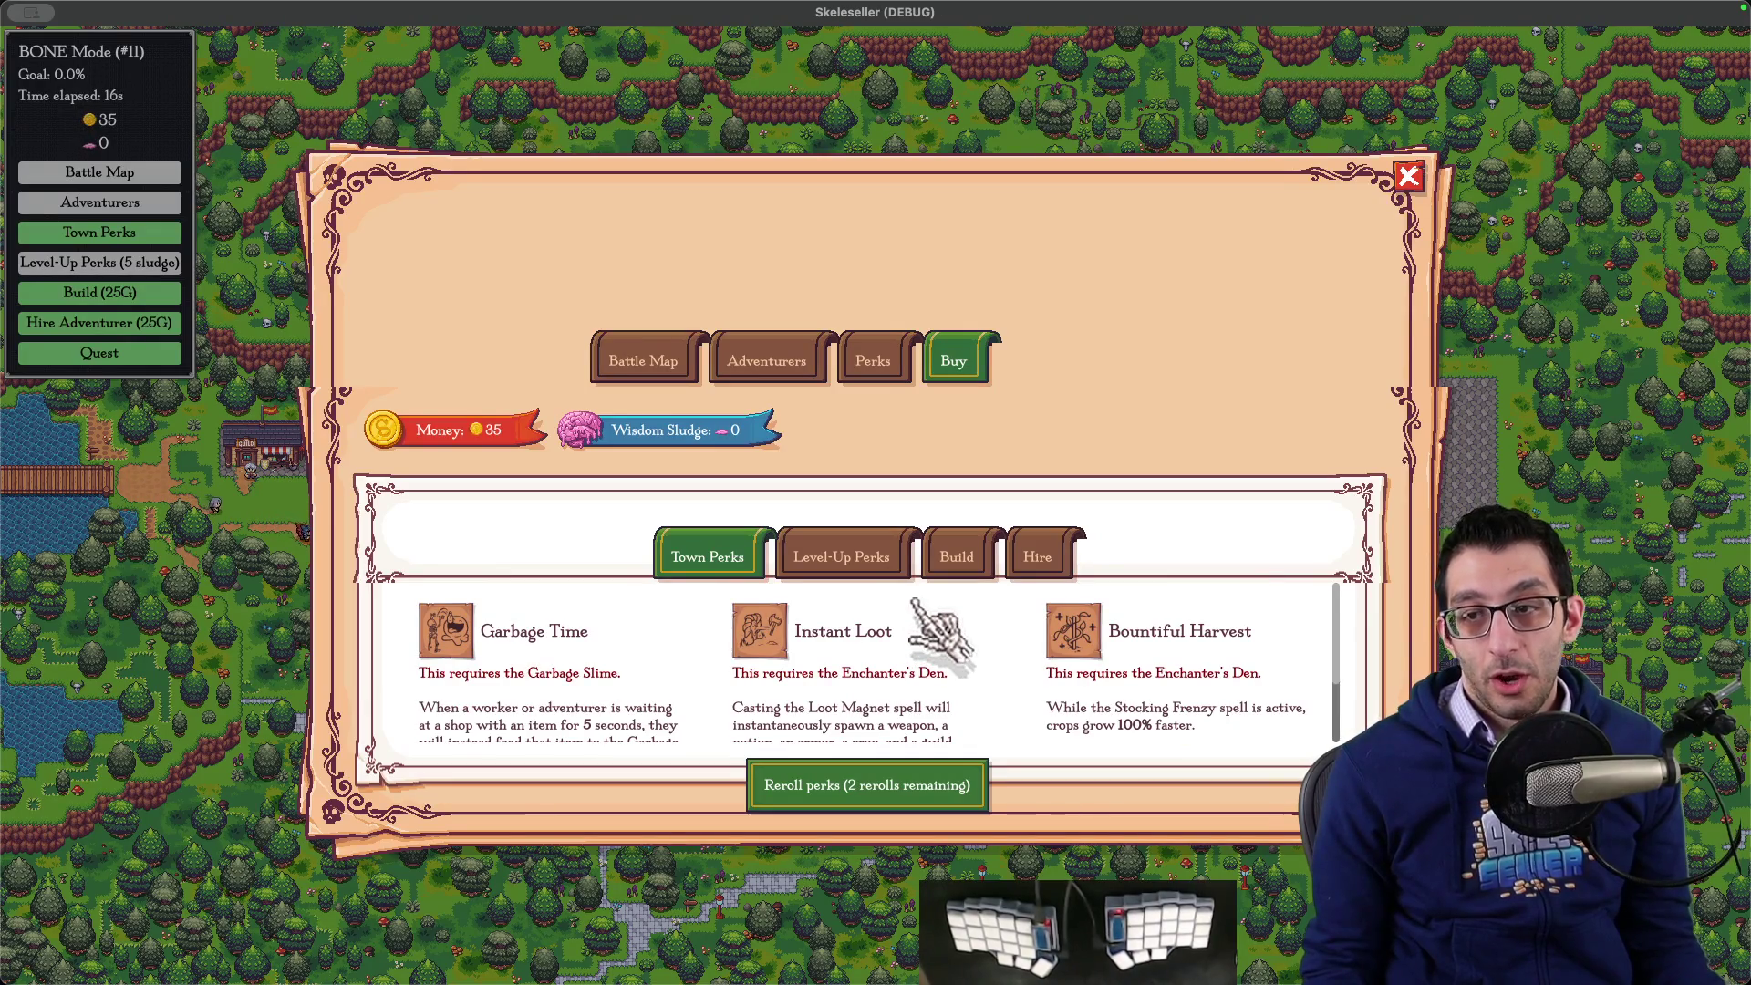
scroll(890, 662, "down", 2)
scroll(889, 661, "up", 2)
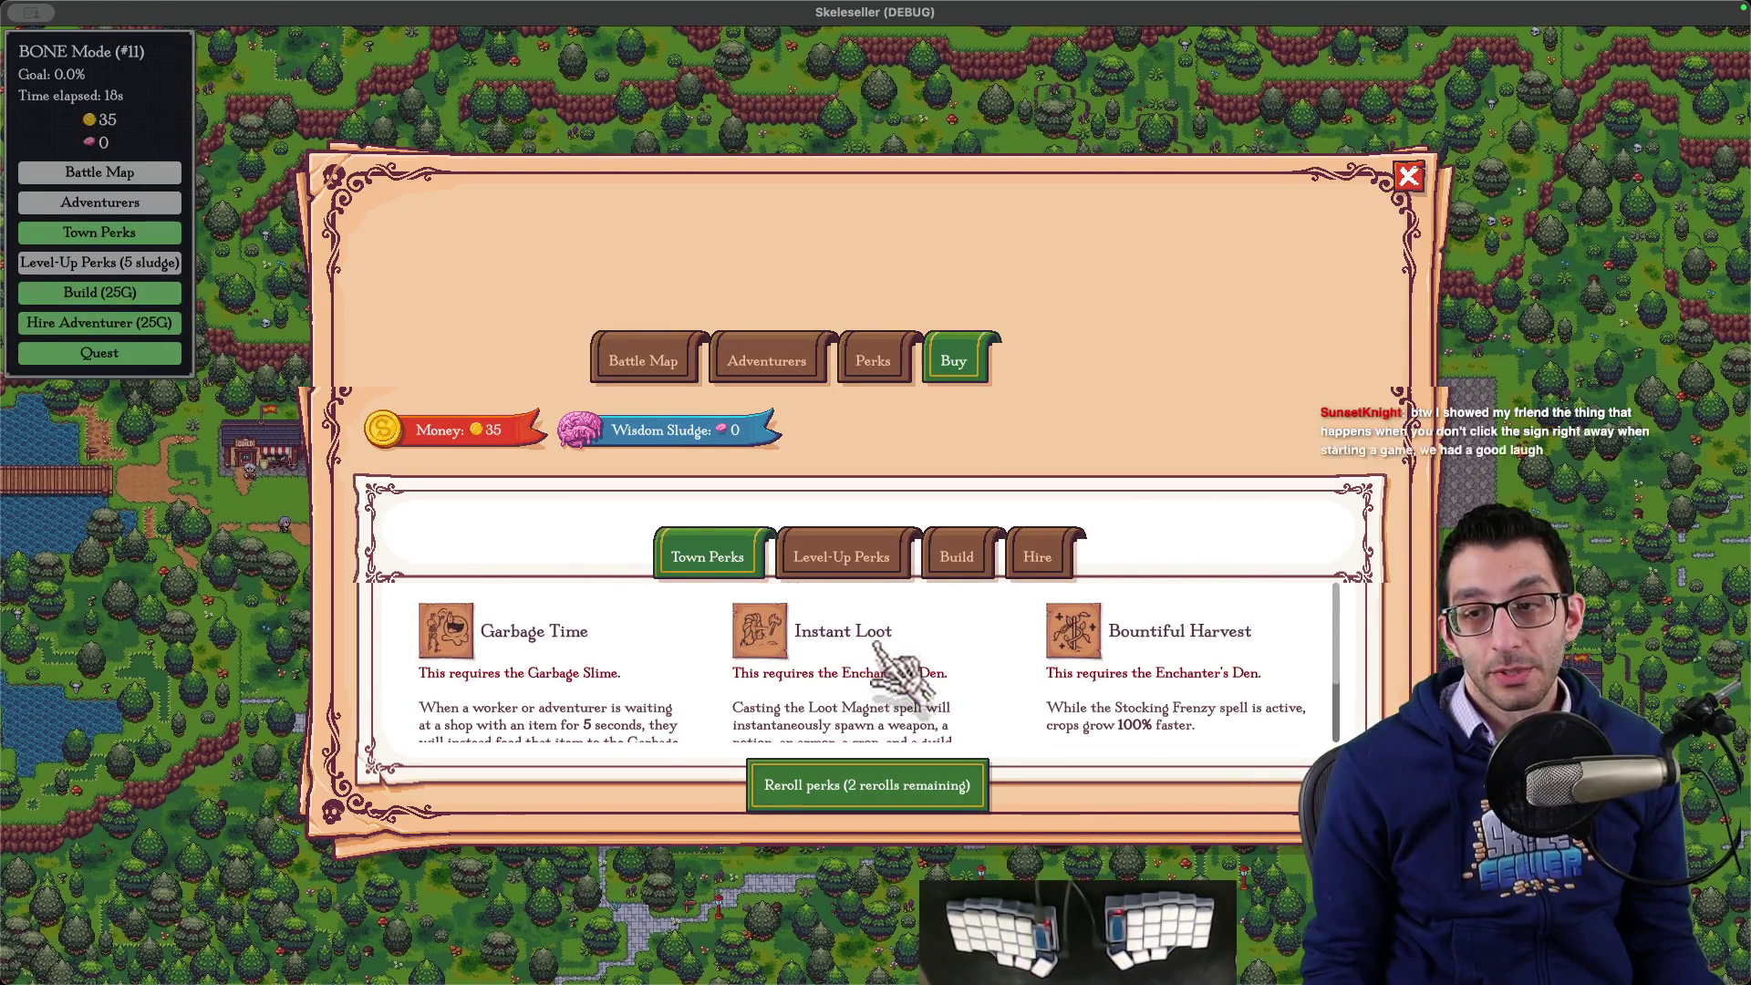
scroll(880, 647, "down", 2)
scroll(890, 661, "up", 2)
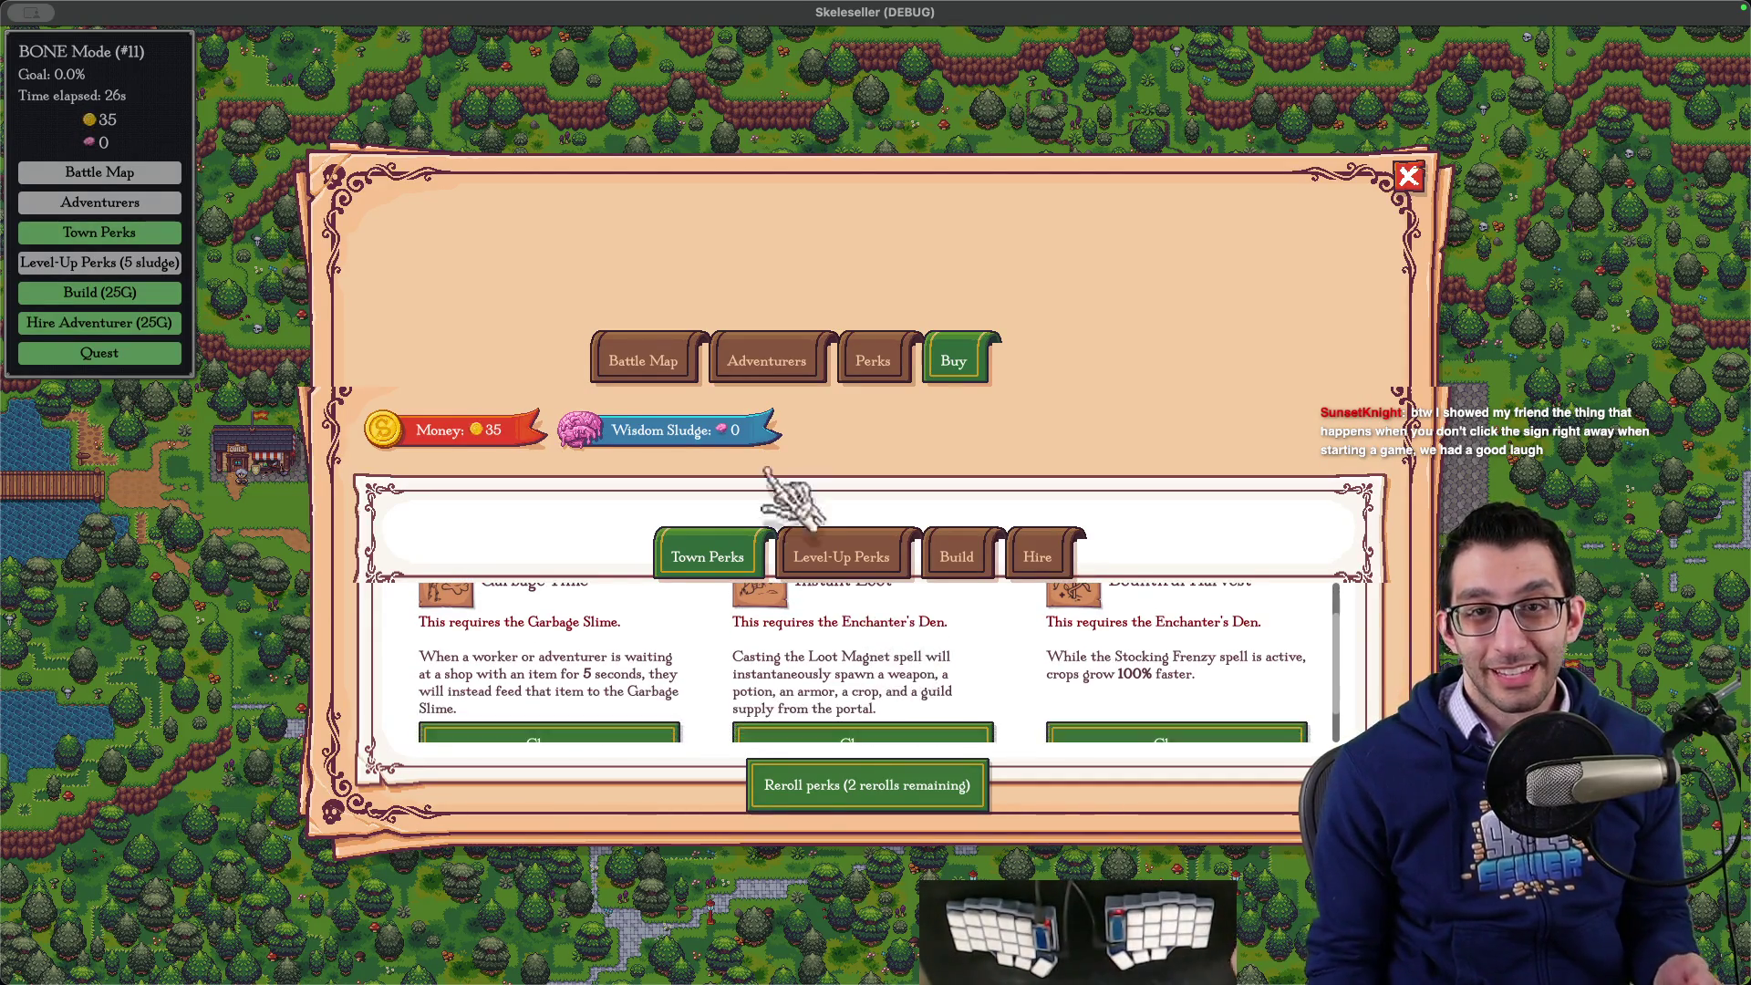
scroll(789, 500, "down", 3)
scroll(789, 500, "up", 1)
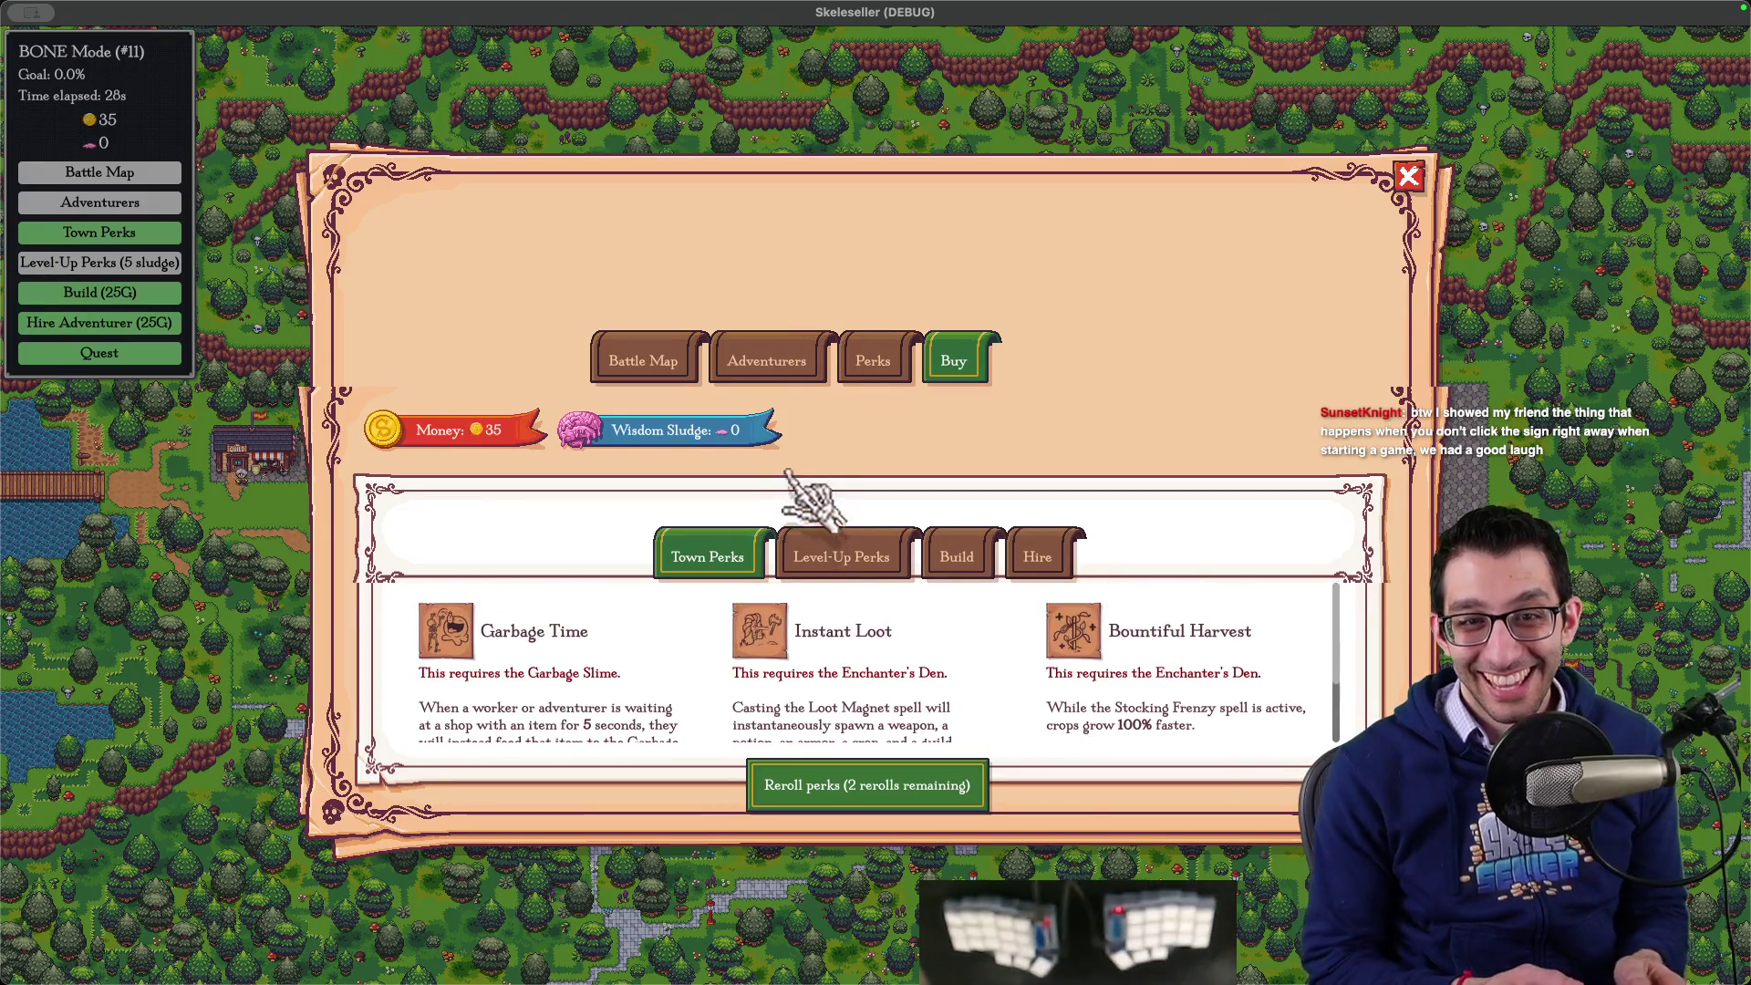
scroll(786, 455, "down", 1)
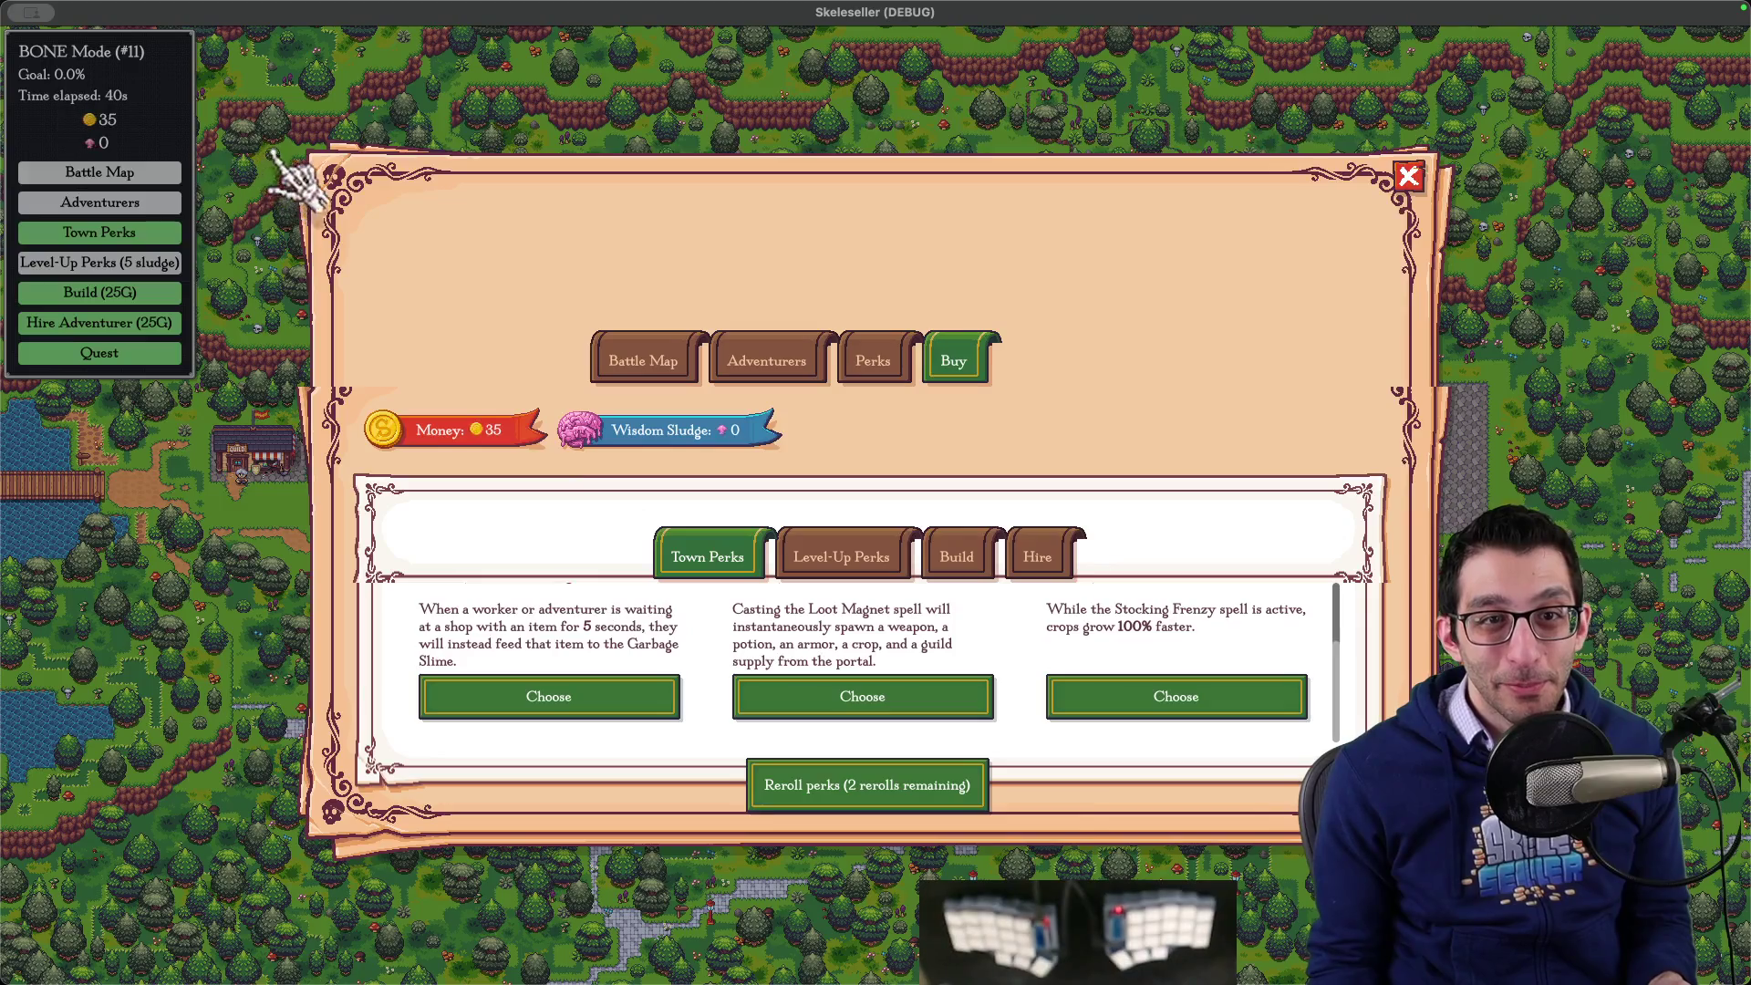
scroll(600, 624, "up", 2)
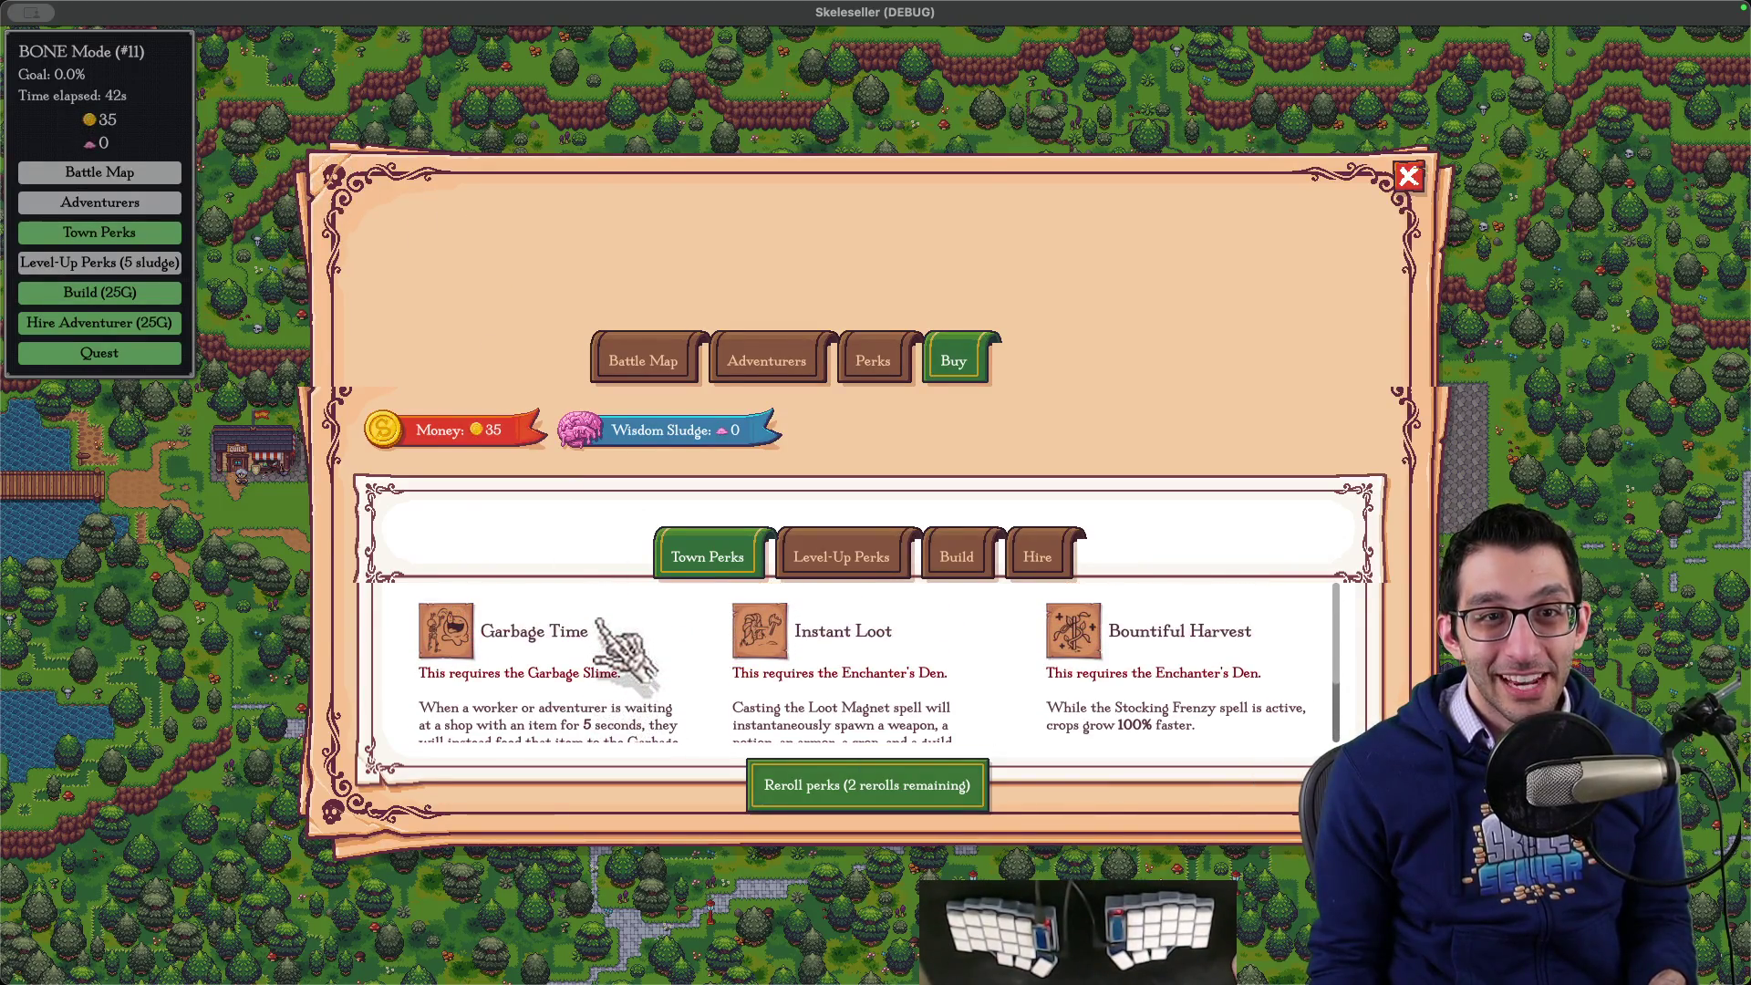
scroll(625, 652, "down", 2)
scroll(626, 658, "up", 1)
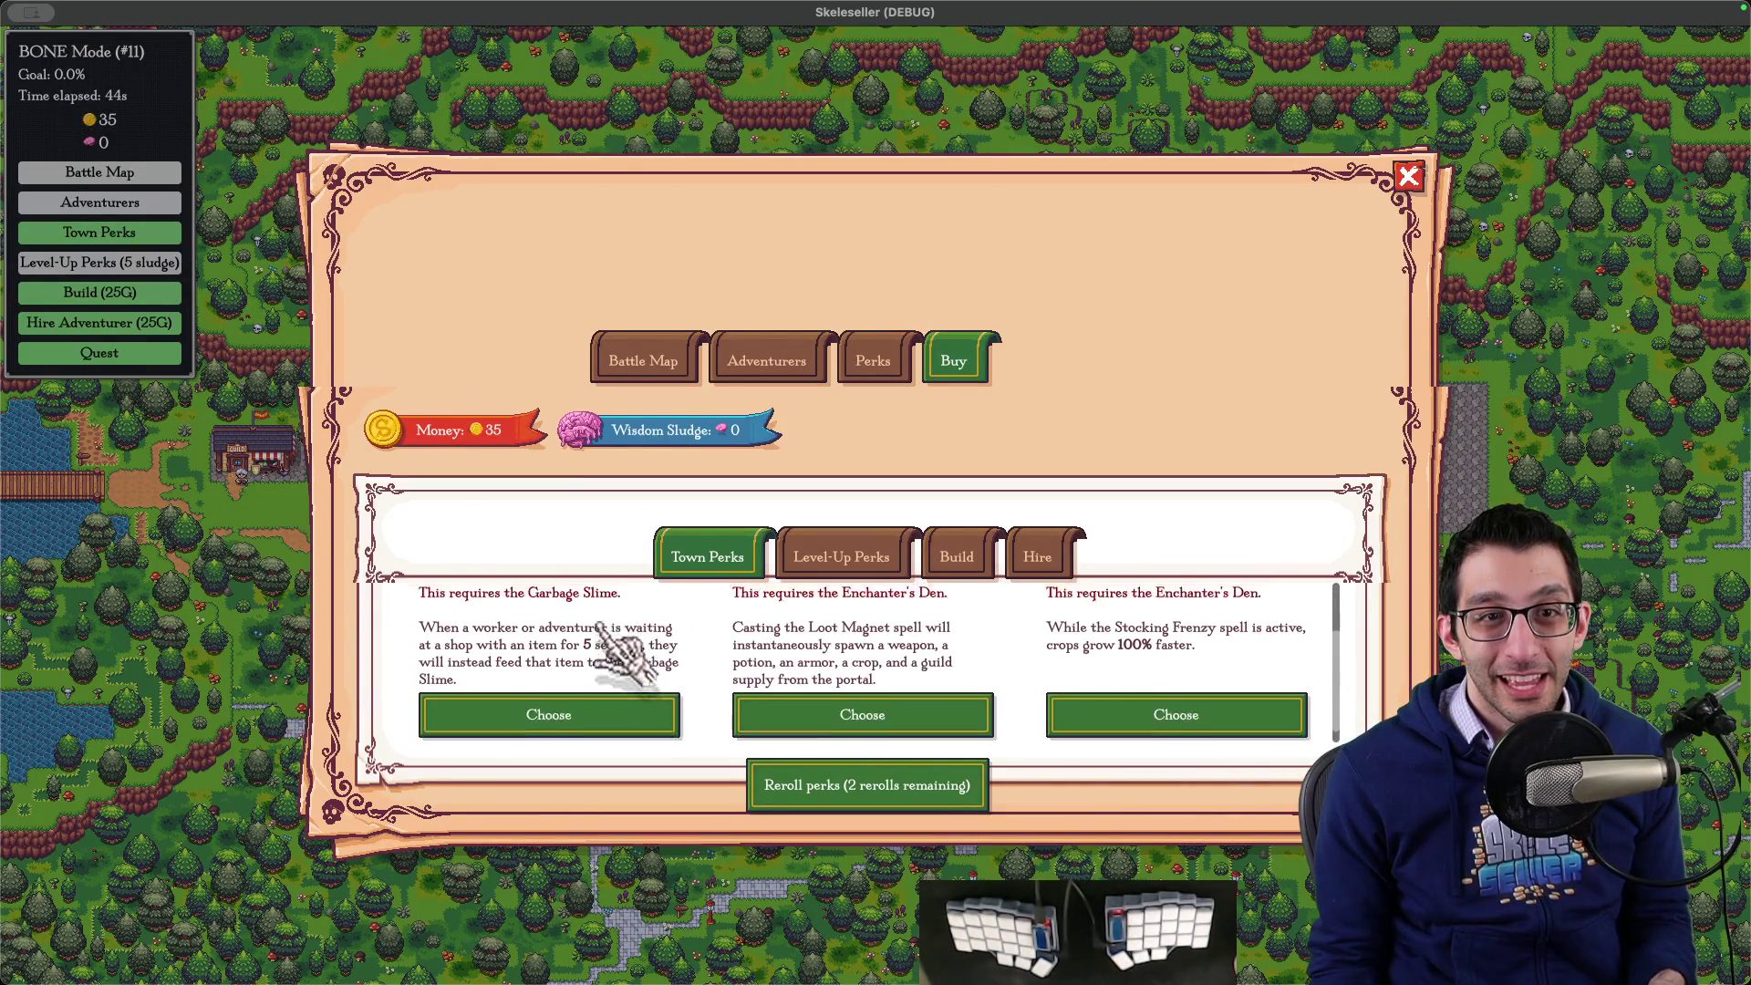
scroll(605, 716, "down", 1)
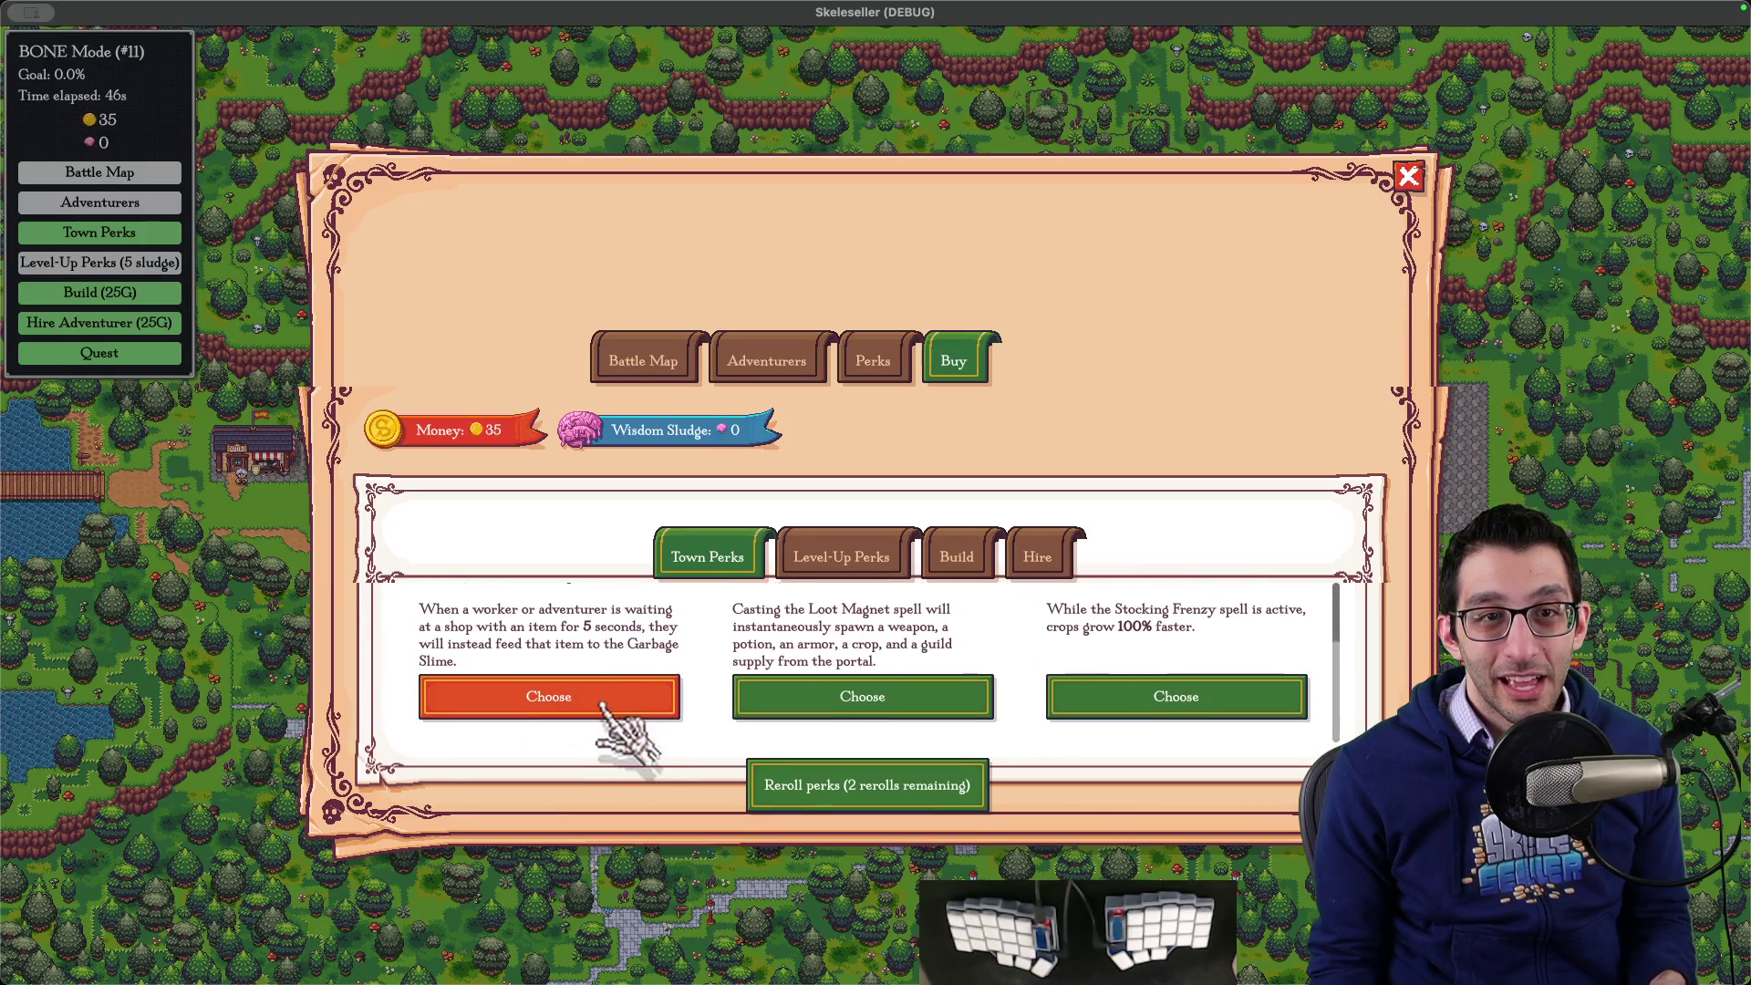
scroll(685, 748, "up", 1)
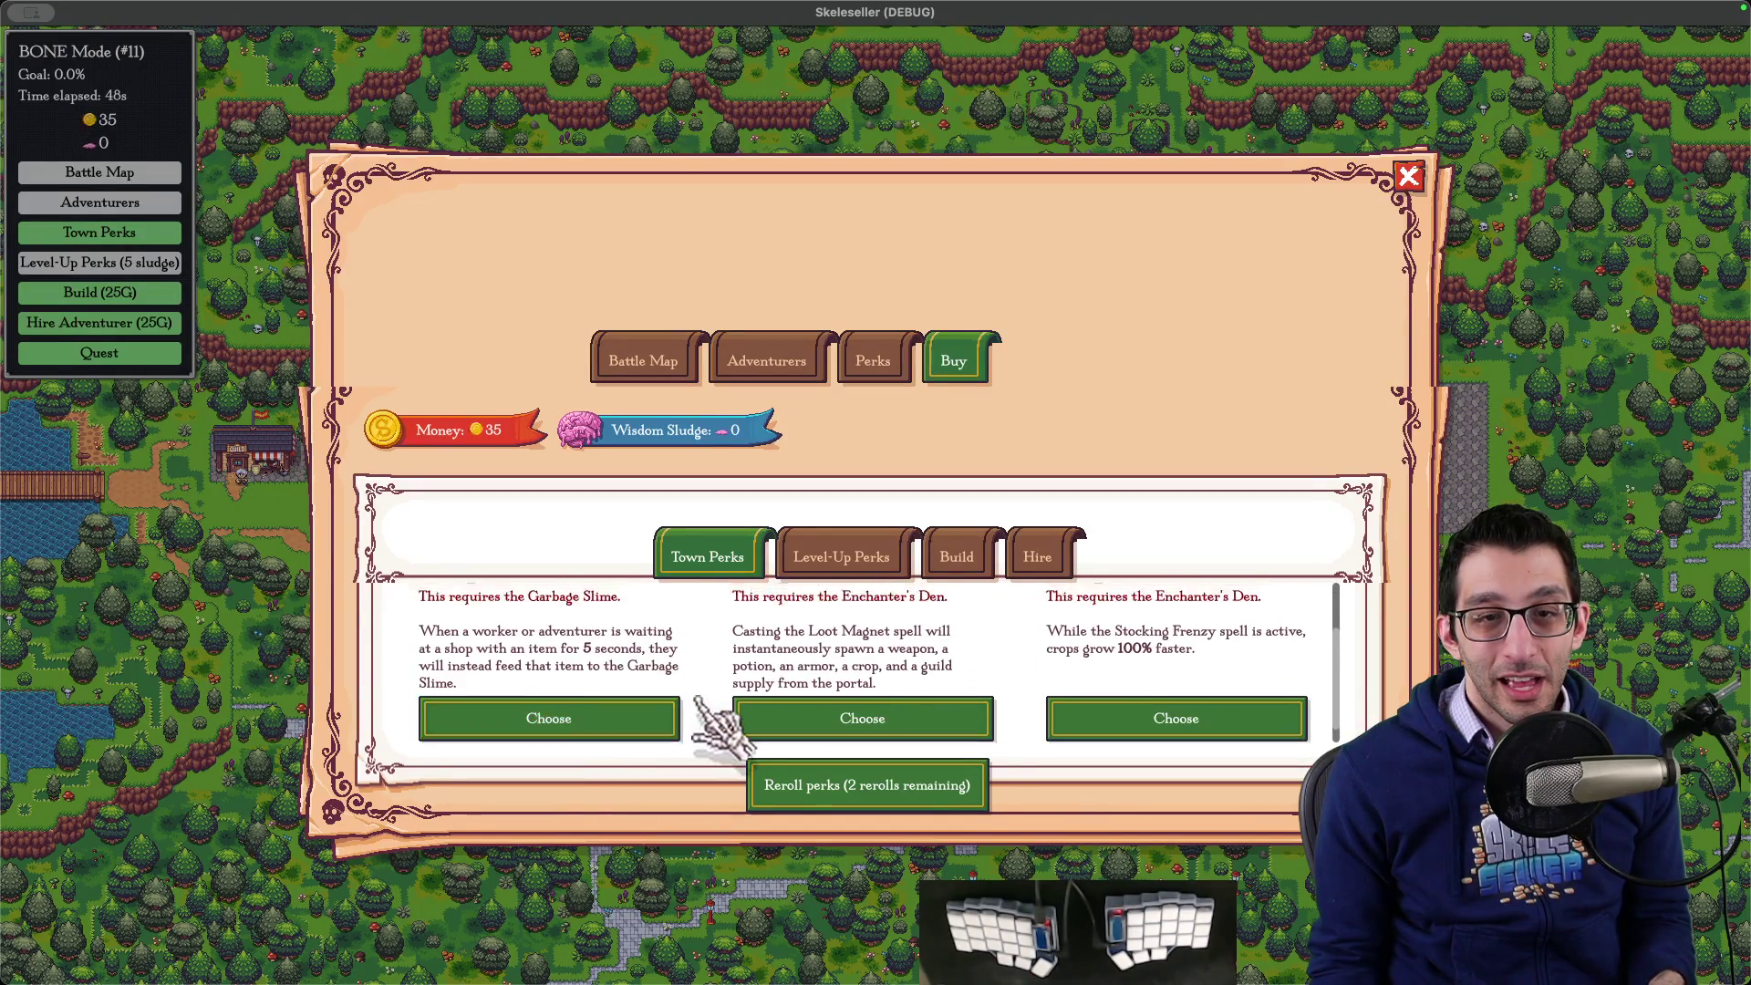
scroll(716, 730, "down", 1)
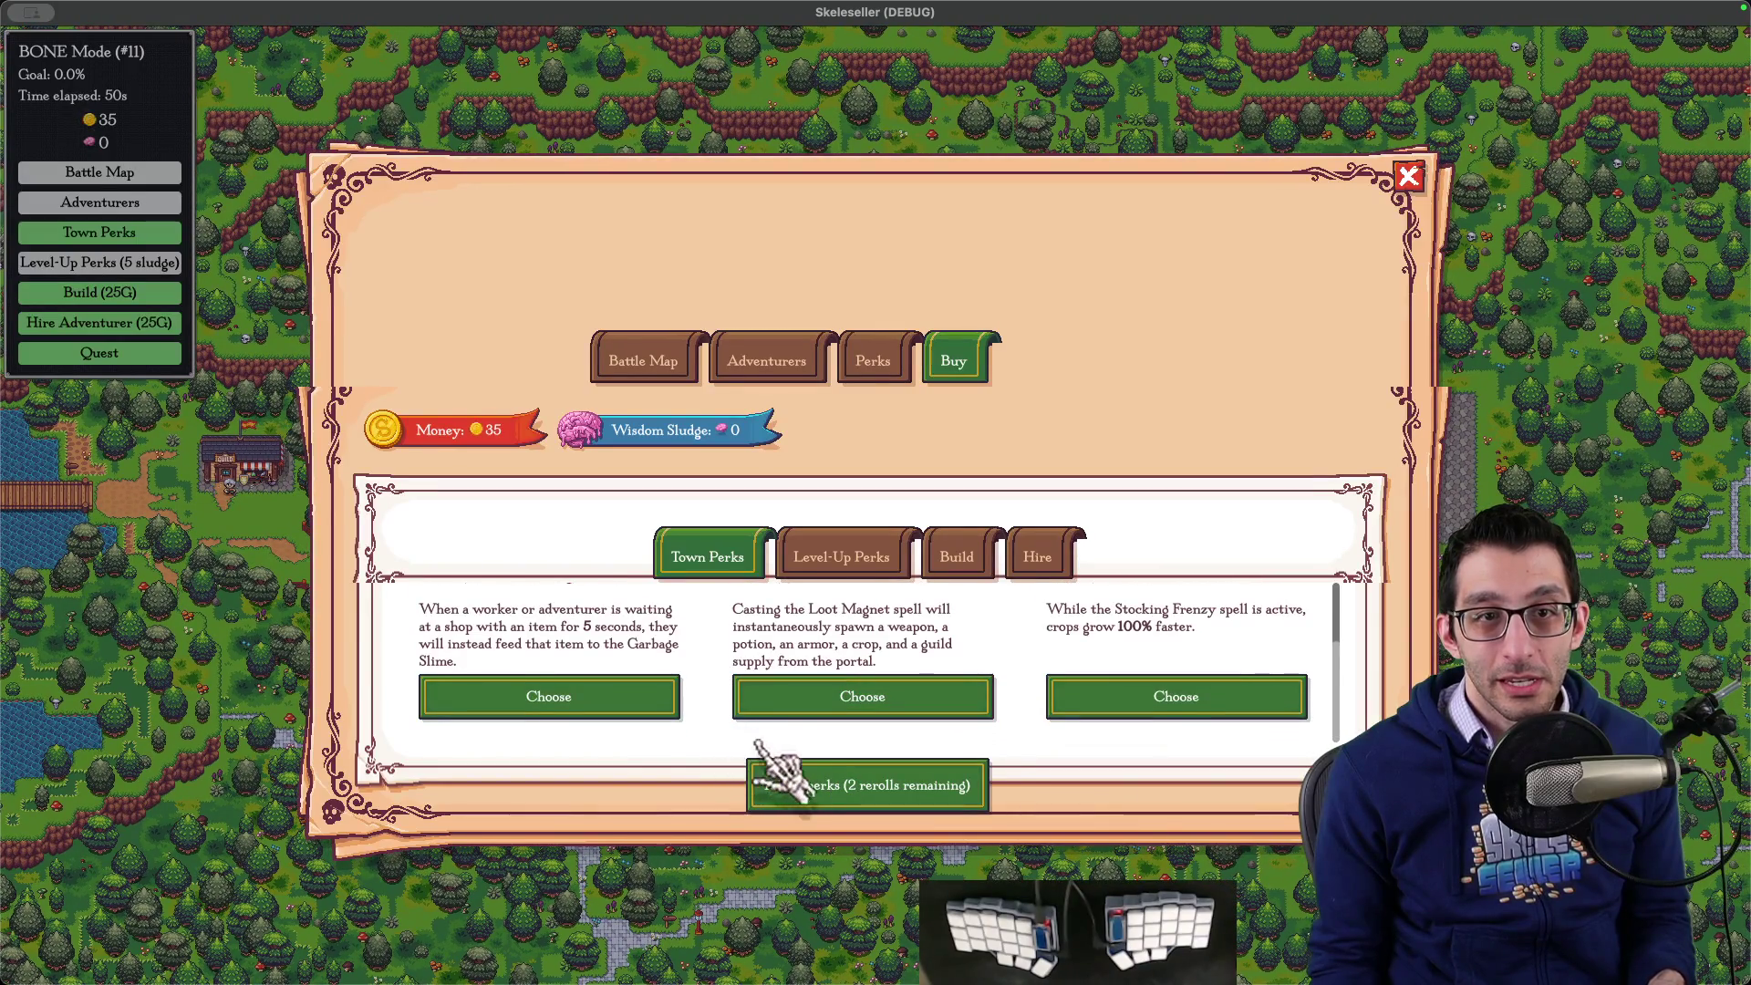
scroll(748, 697, "up", 2)
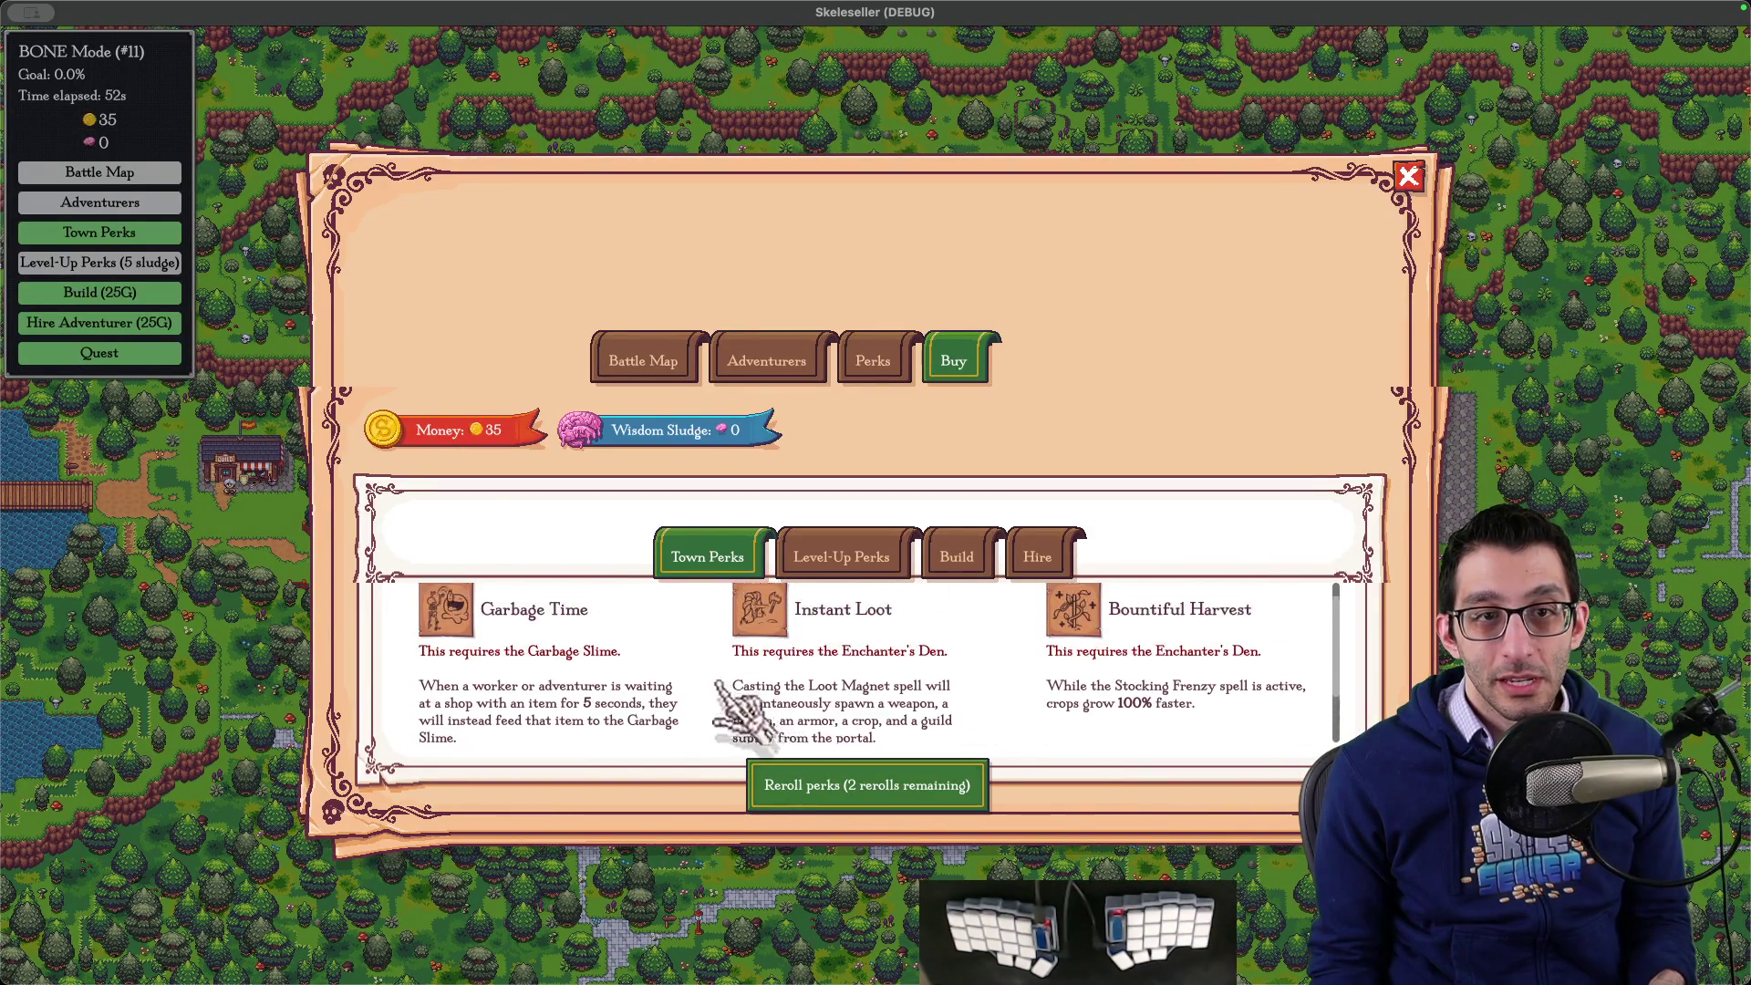
scroll(721, 716, "down", 2)
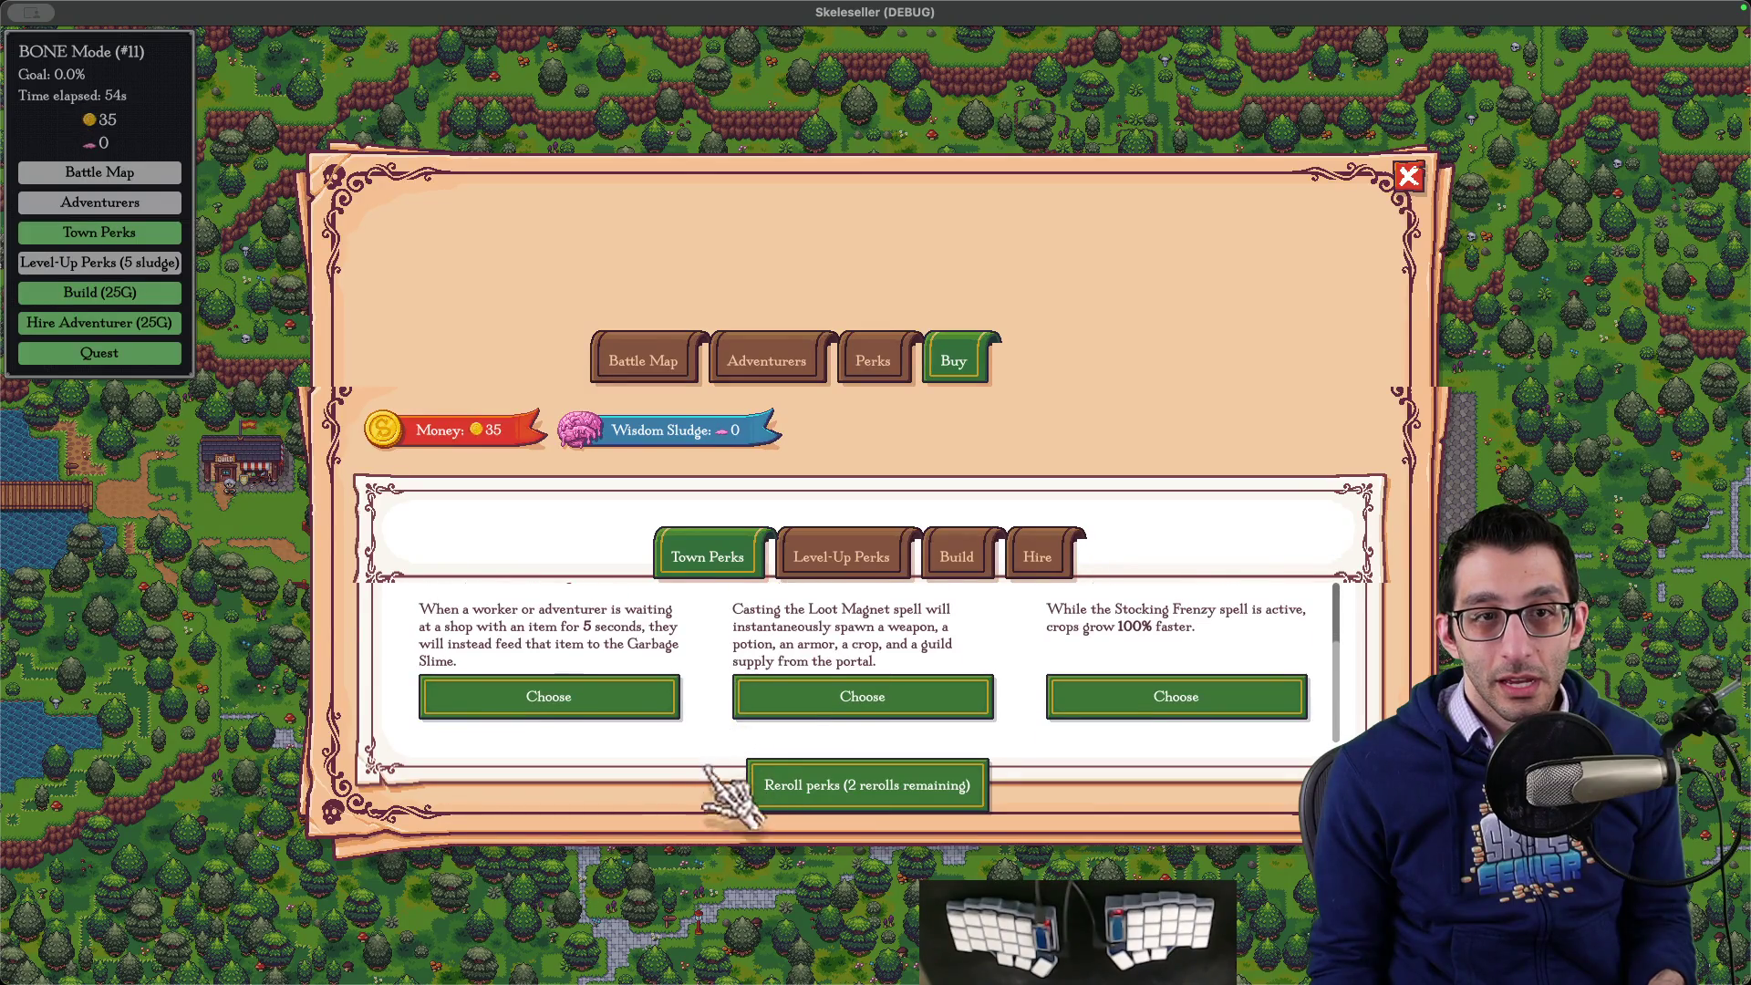
scroll(708, 771, "up", 2)
scroll(720, 764, "down", 2)
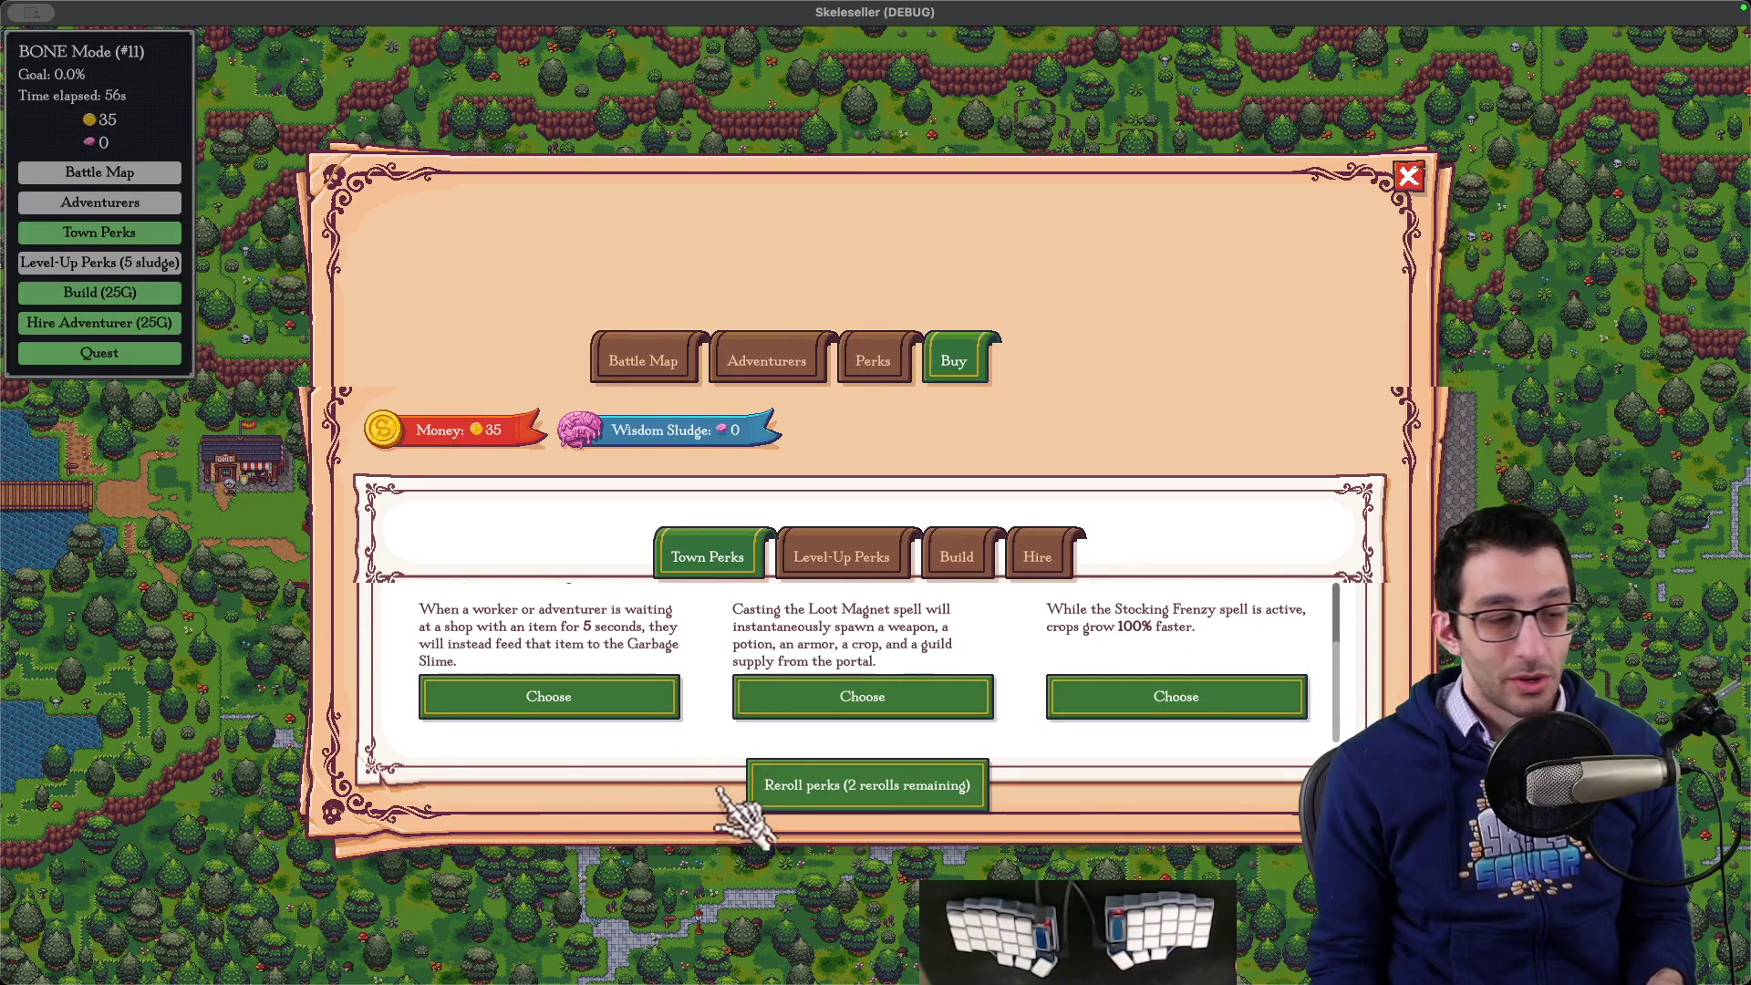
- Close the Town Perks dialog, reopen it, and close it again
left_click(717, 148)
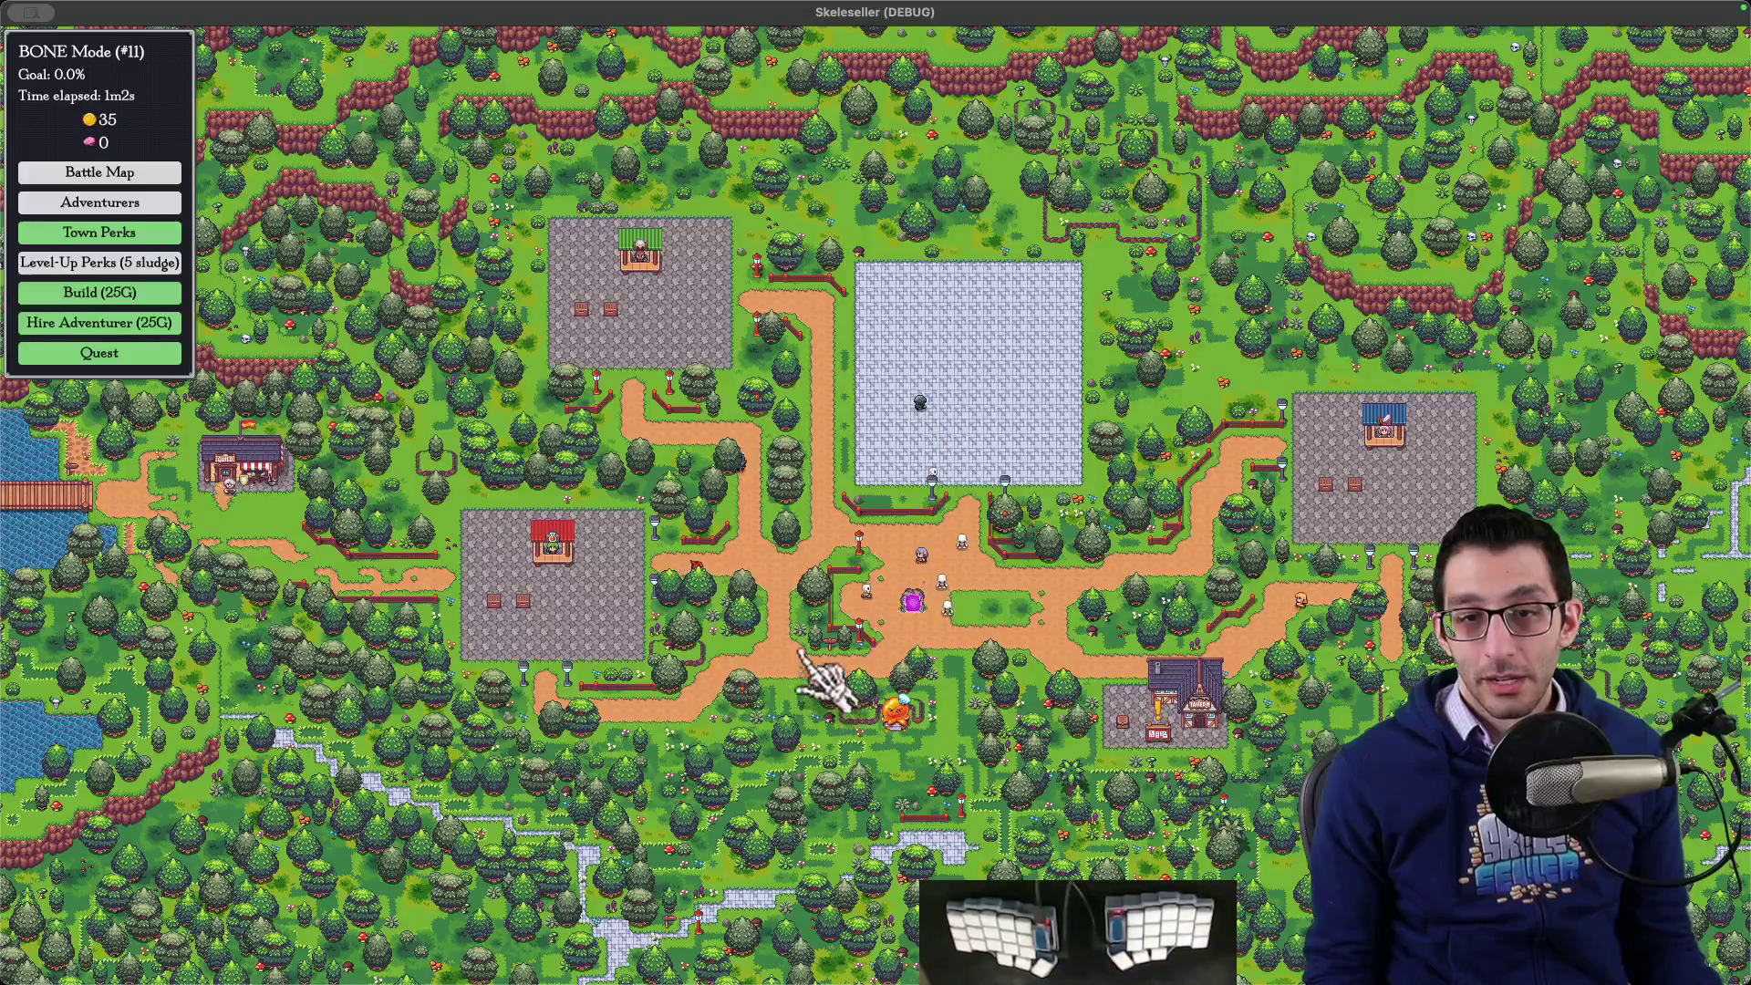
left_click(142, 232)
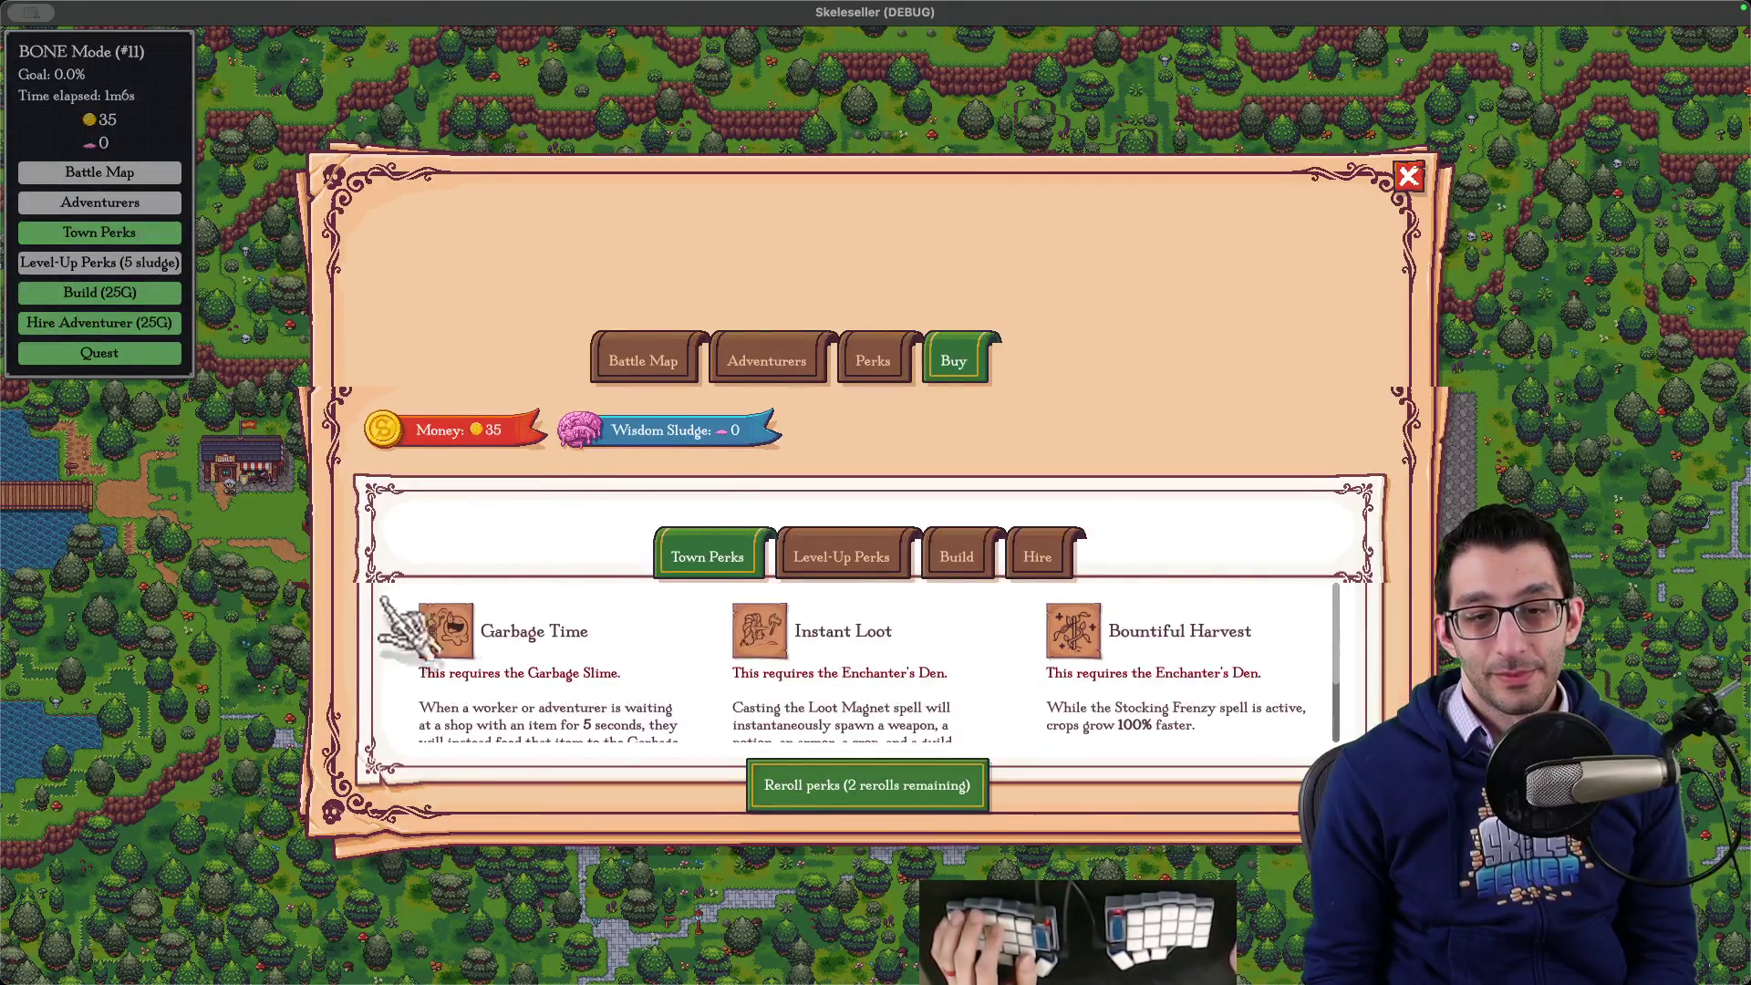
key("Escape")
- Show the debugger's clicked-control information in the Godot editor and return to the game
mouse_move(1079, 922)
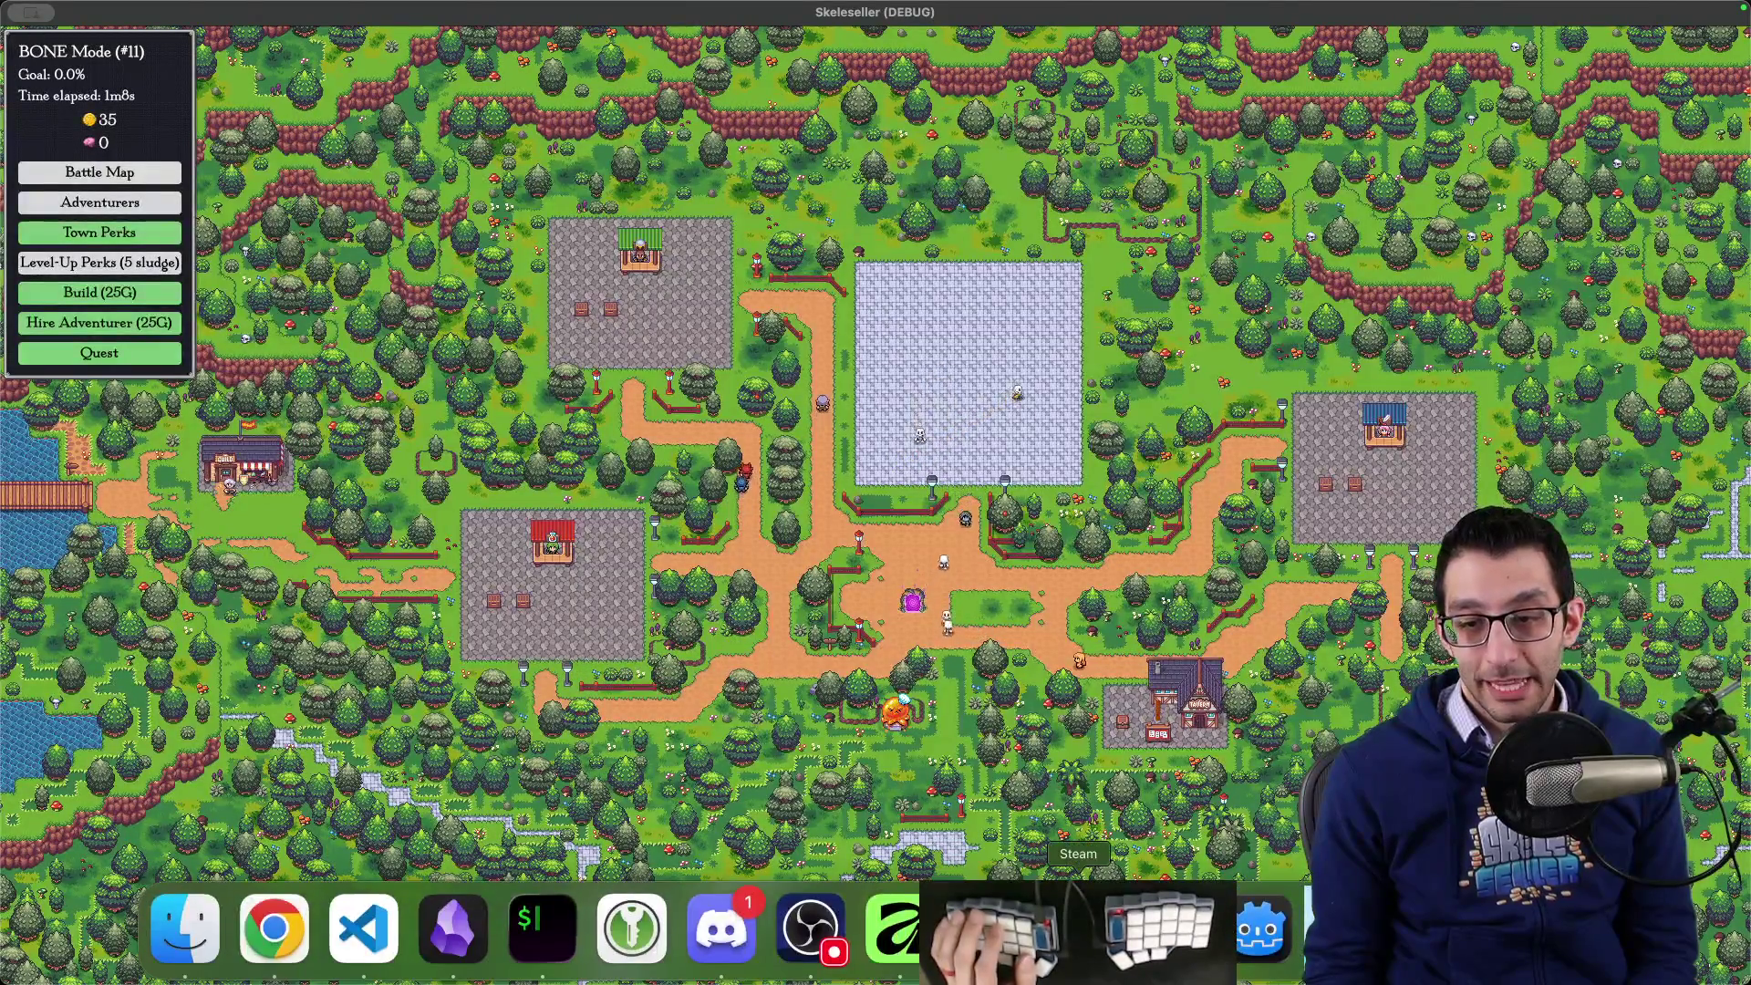
key("super+q")
left_click(402, 963)
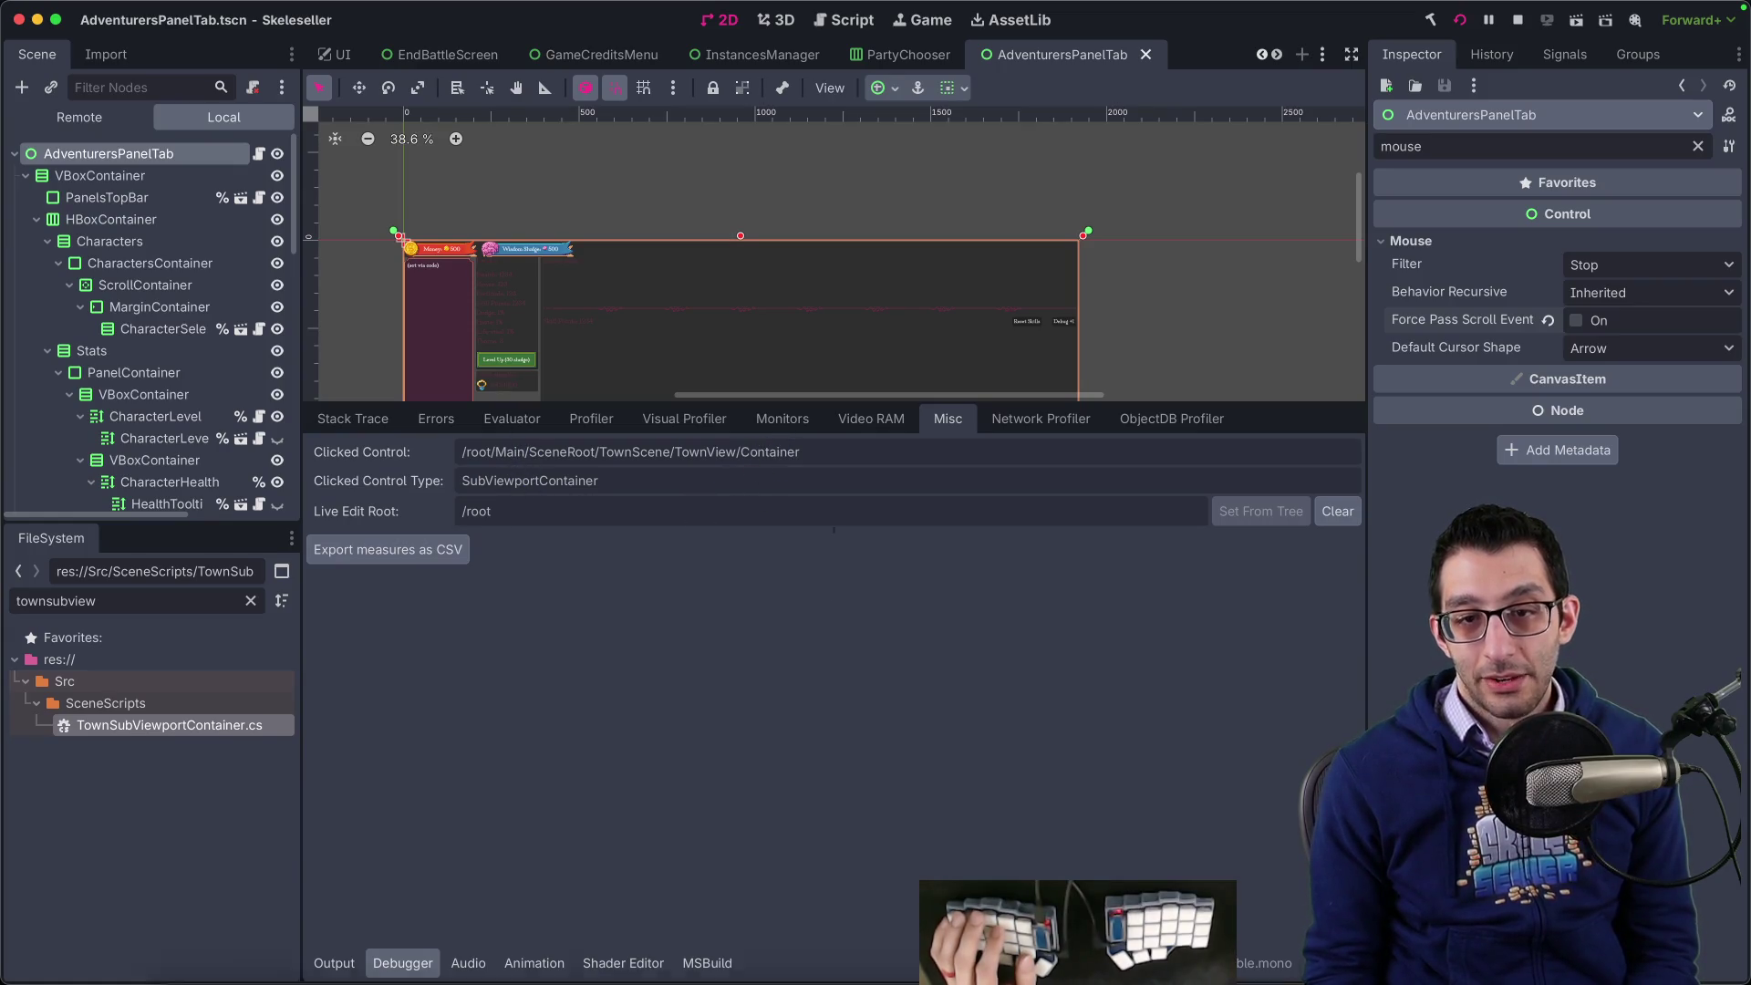
left_click(906, 927)
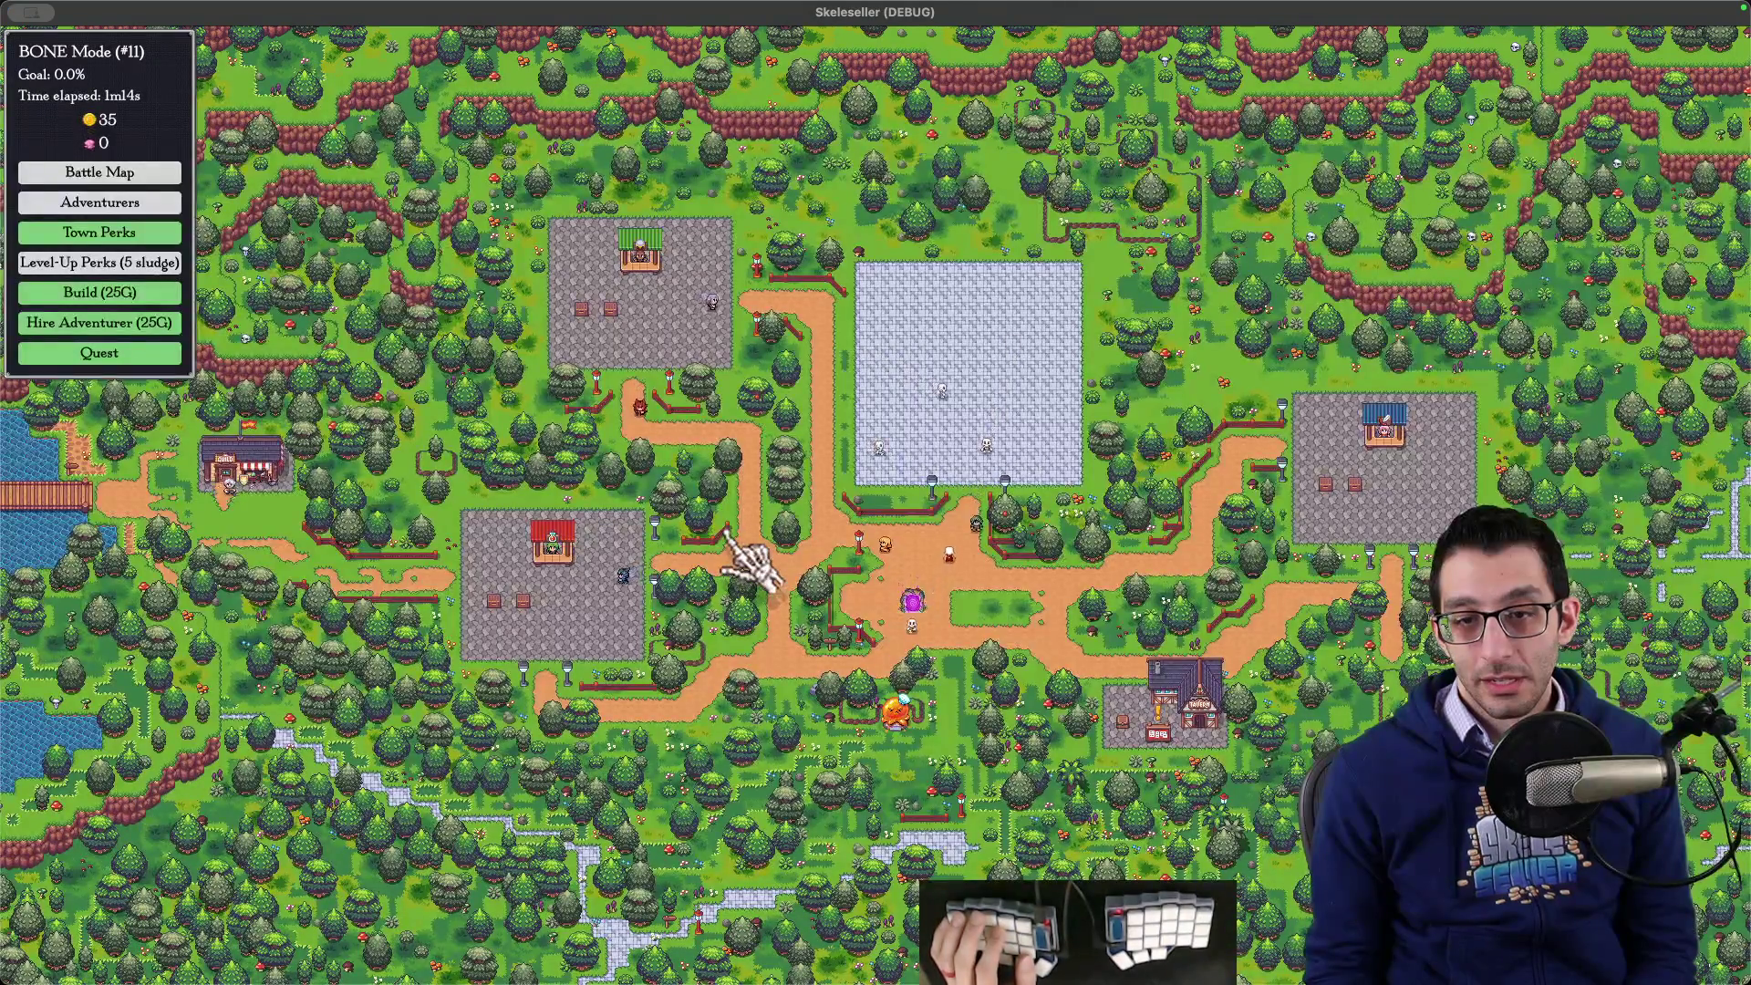
- Tile the game left of the editor, scroll the Town Perks list with the wheel, and close it
key("ctrl+alt+Left")
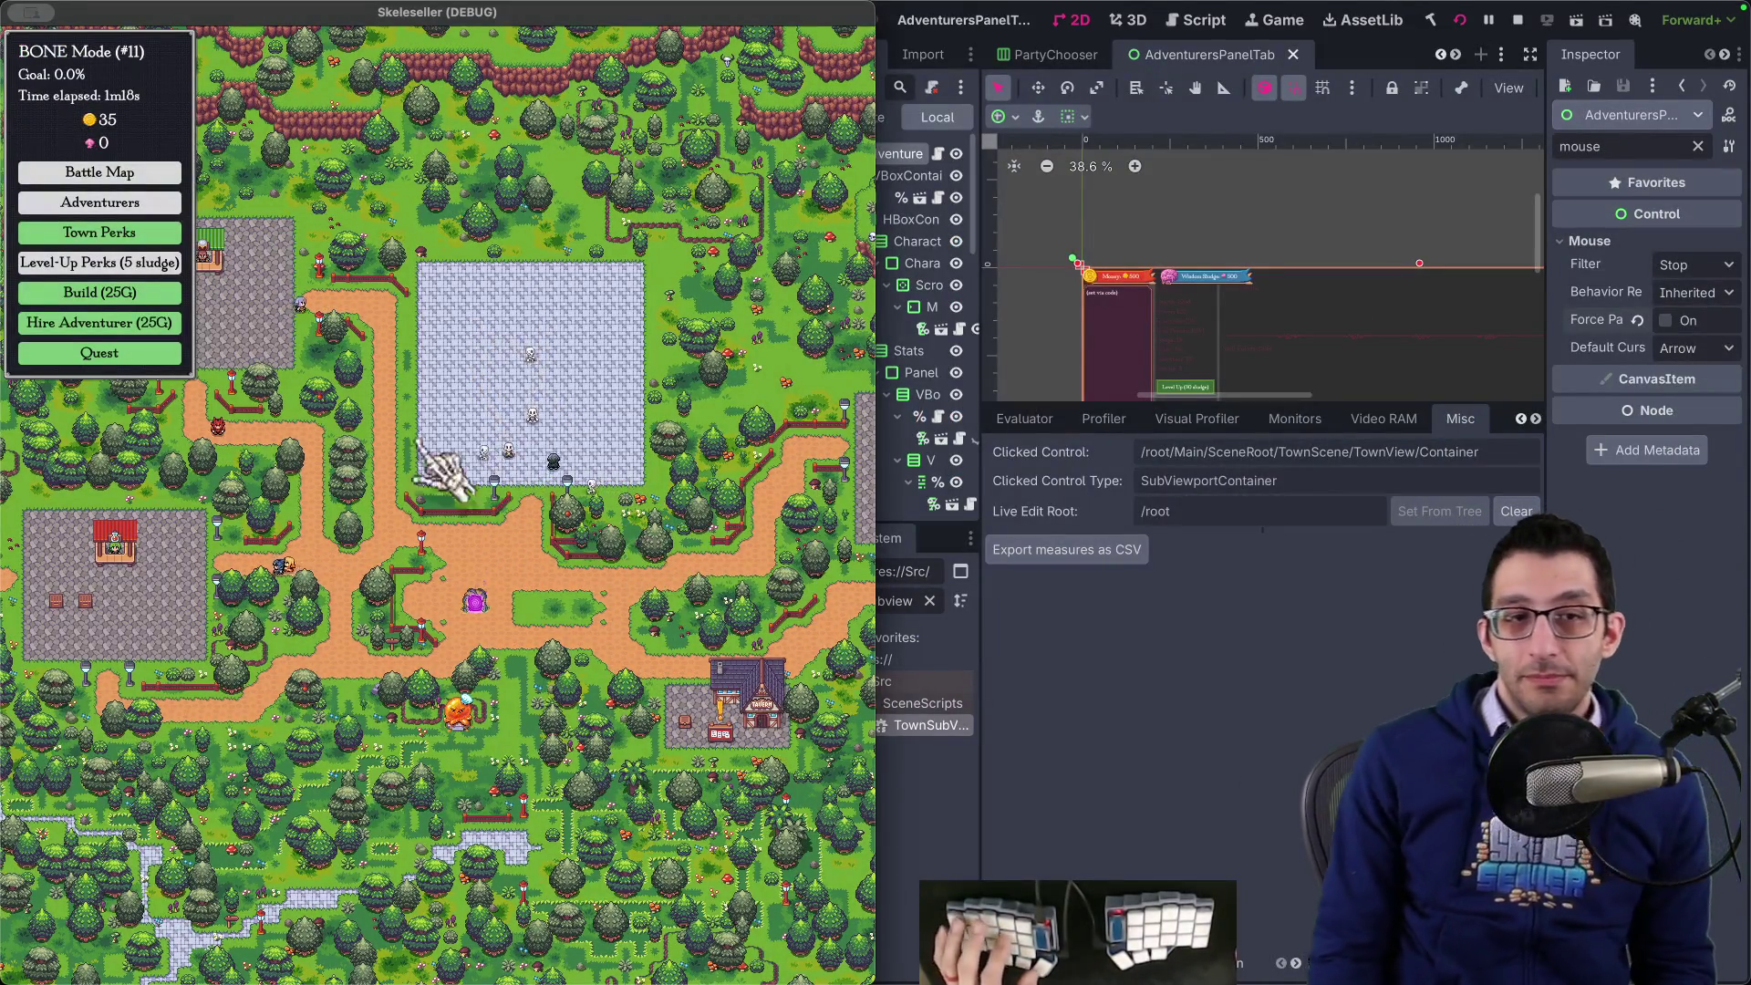
left_click(157, 266)
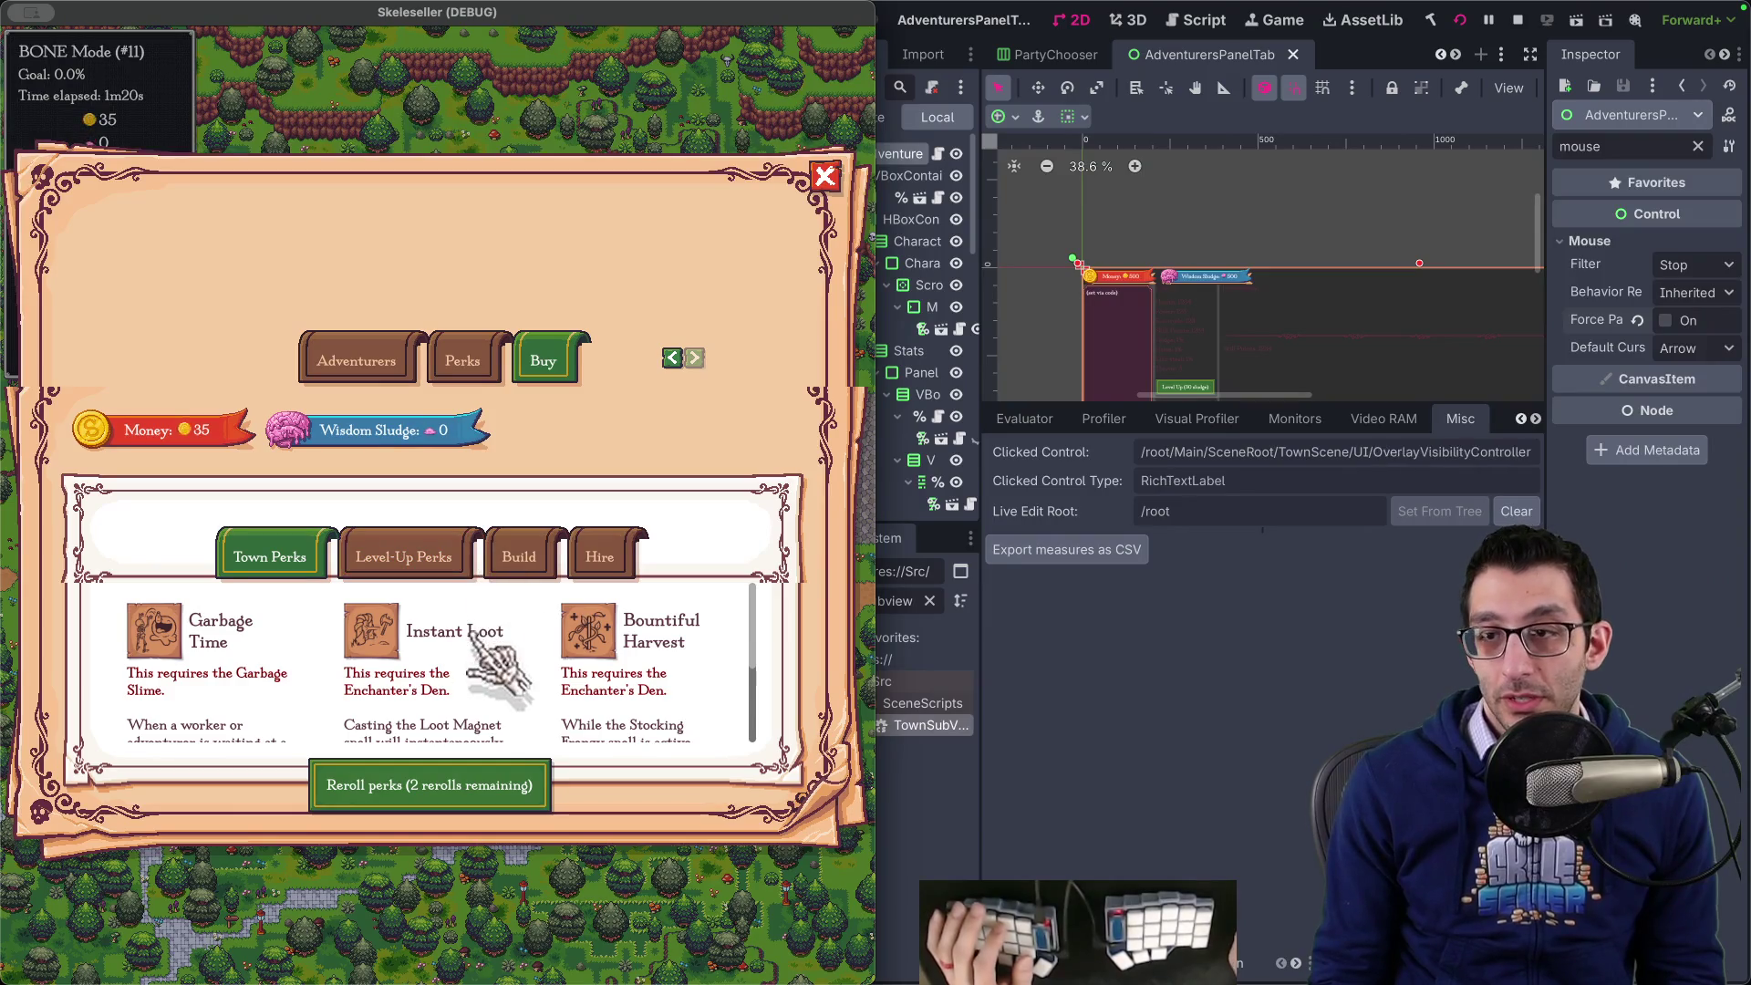
scroll(477, 638, "down", 2)
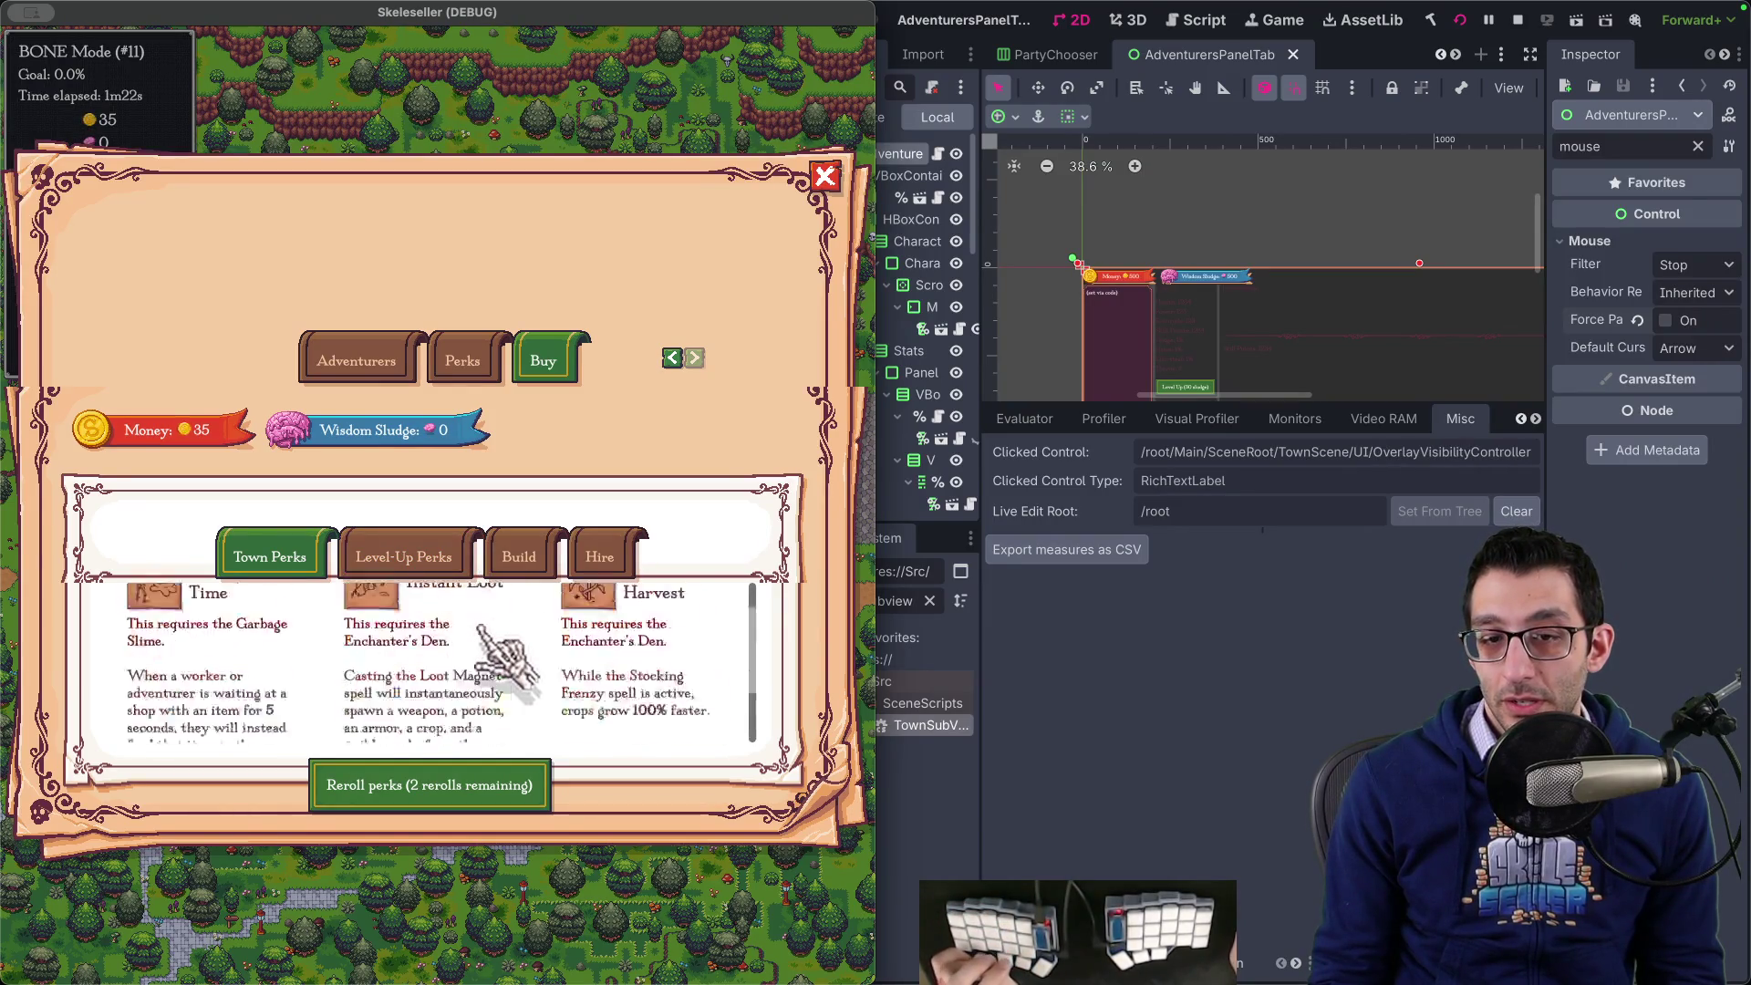
scroll(493, 657, "down", 2)
scroll(501, 665, "up", 5)
left_click(547, 150)
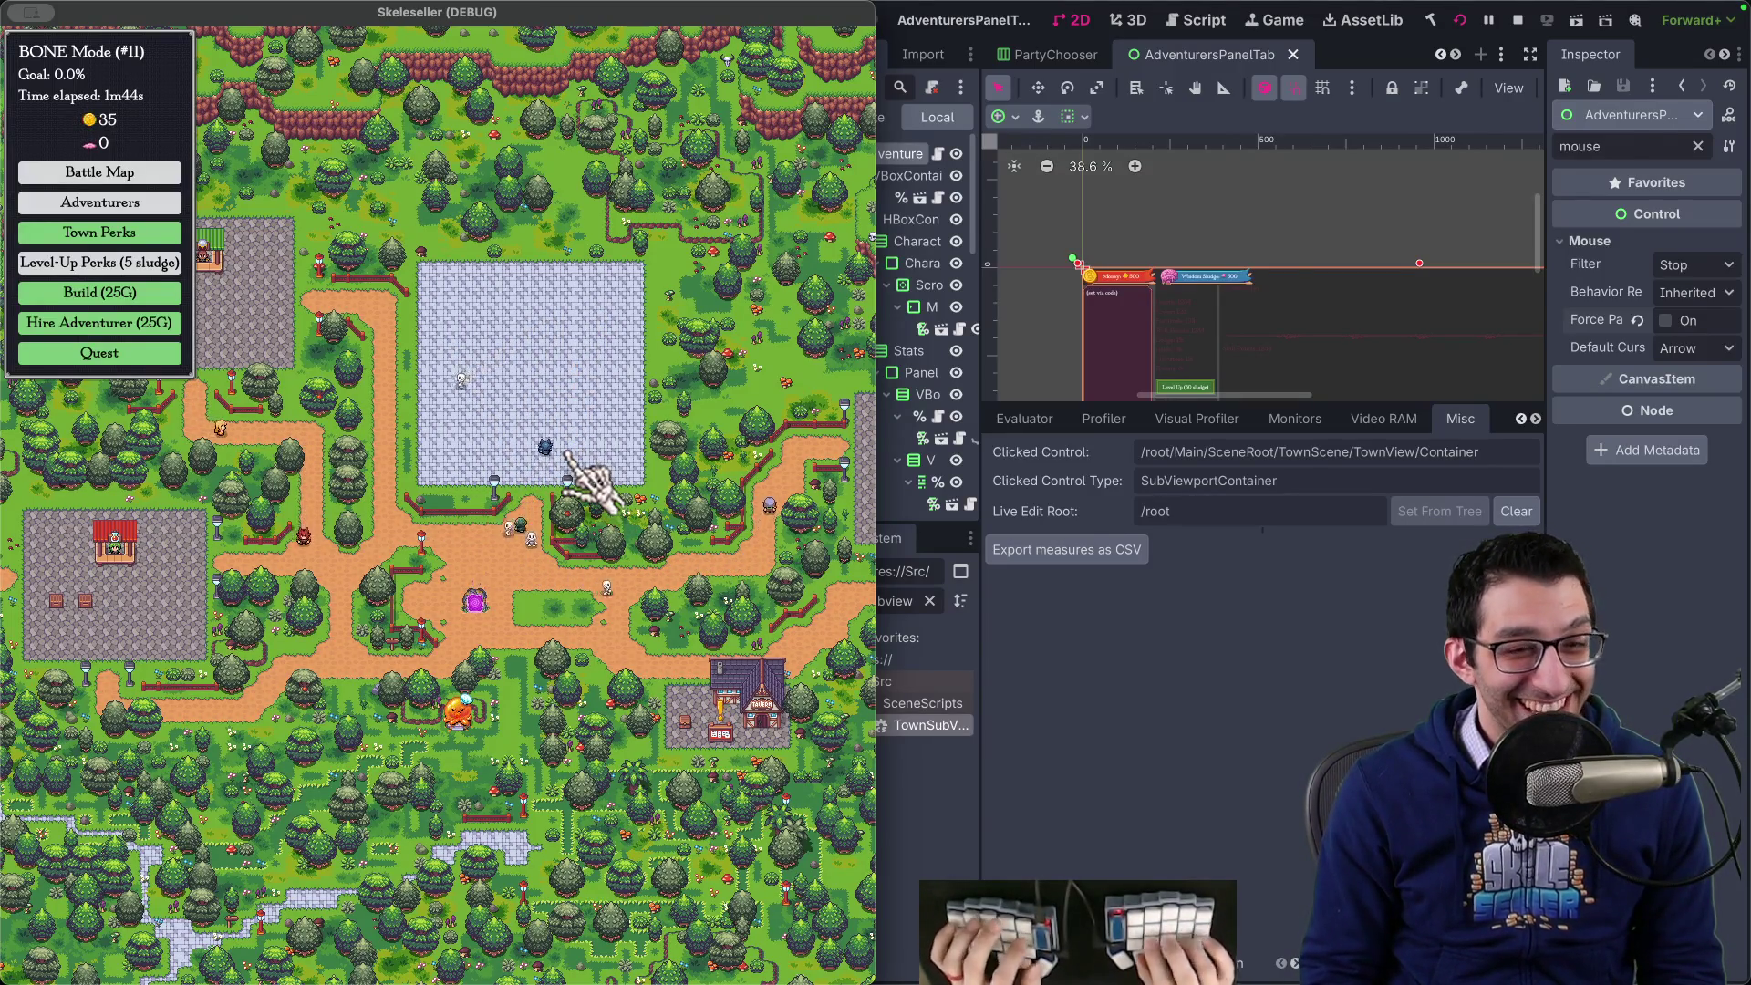
- Step through the changed-file diffs to the TownSubViewportContainer.cs diff
key("super+Tab")
key("super+alt+Left")
key("super+alt+Left")
key("super+alt+Left")
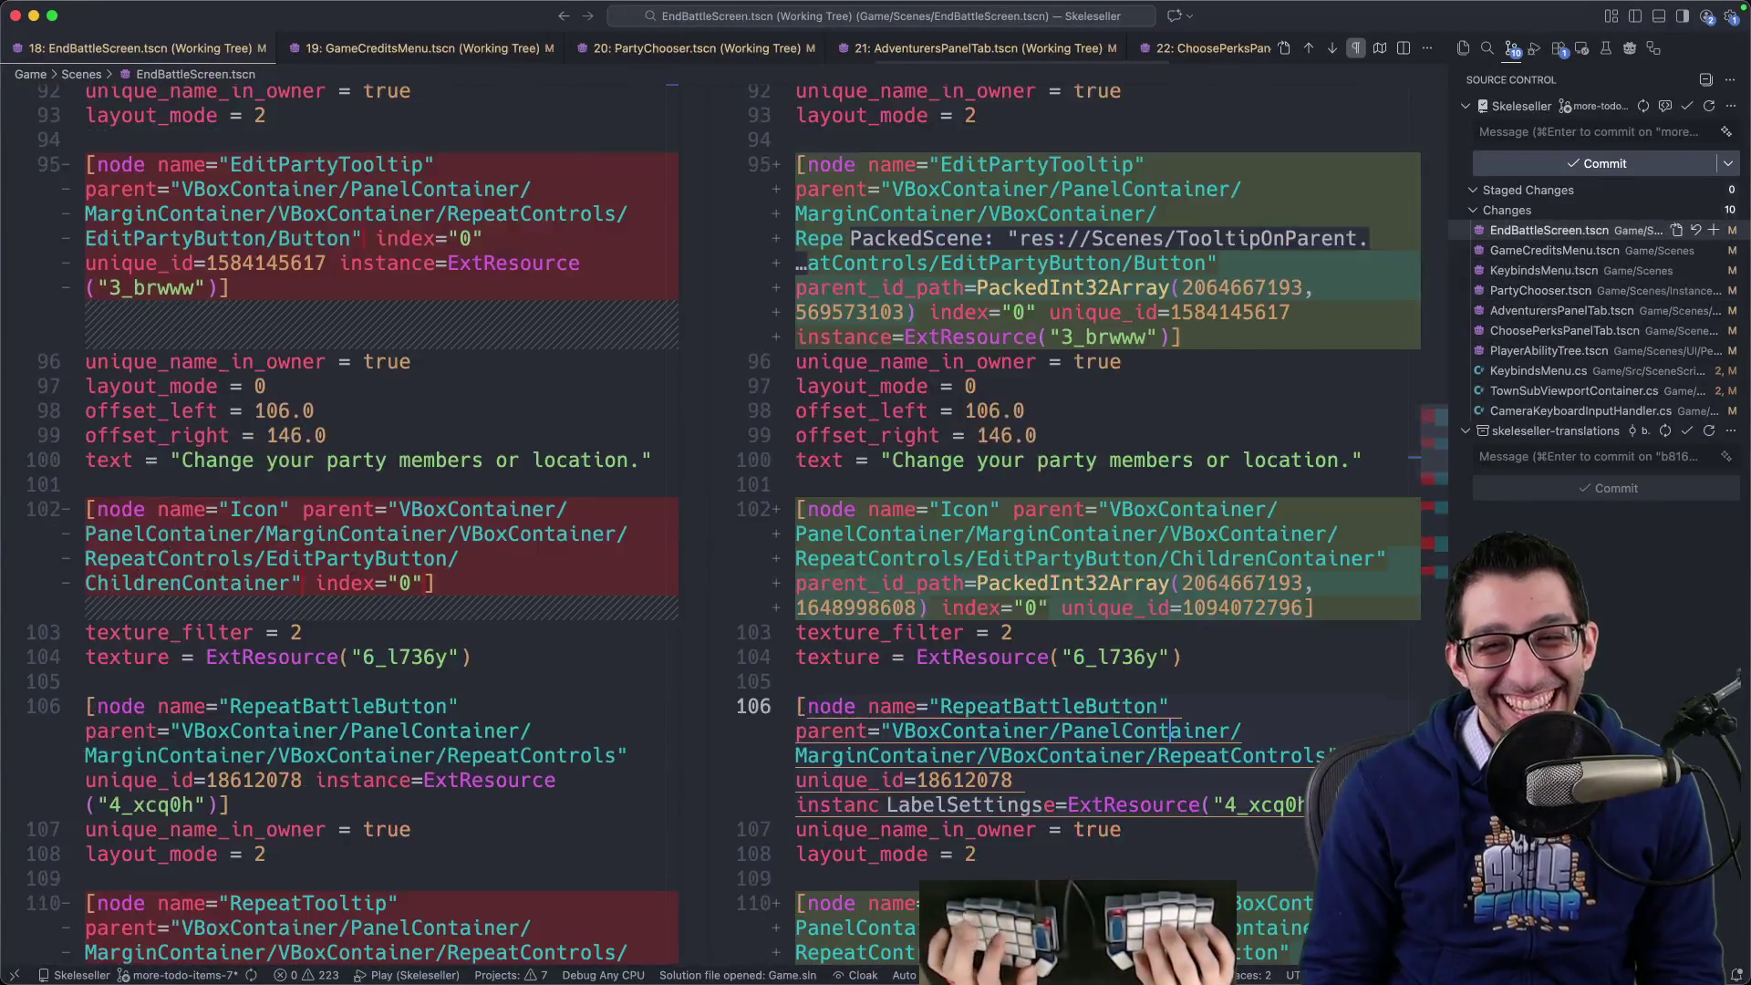
key("super+alt+Left")
key("super+alt+Left")
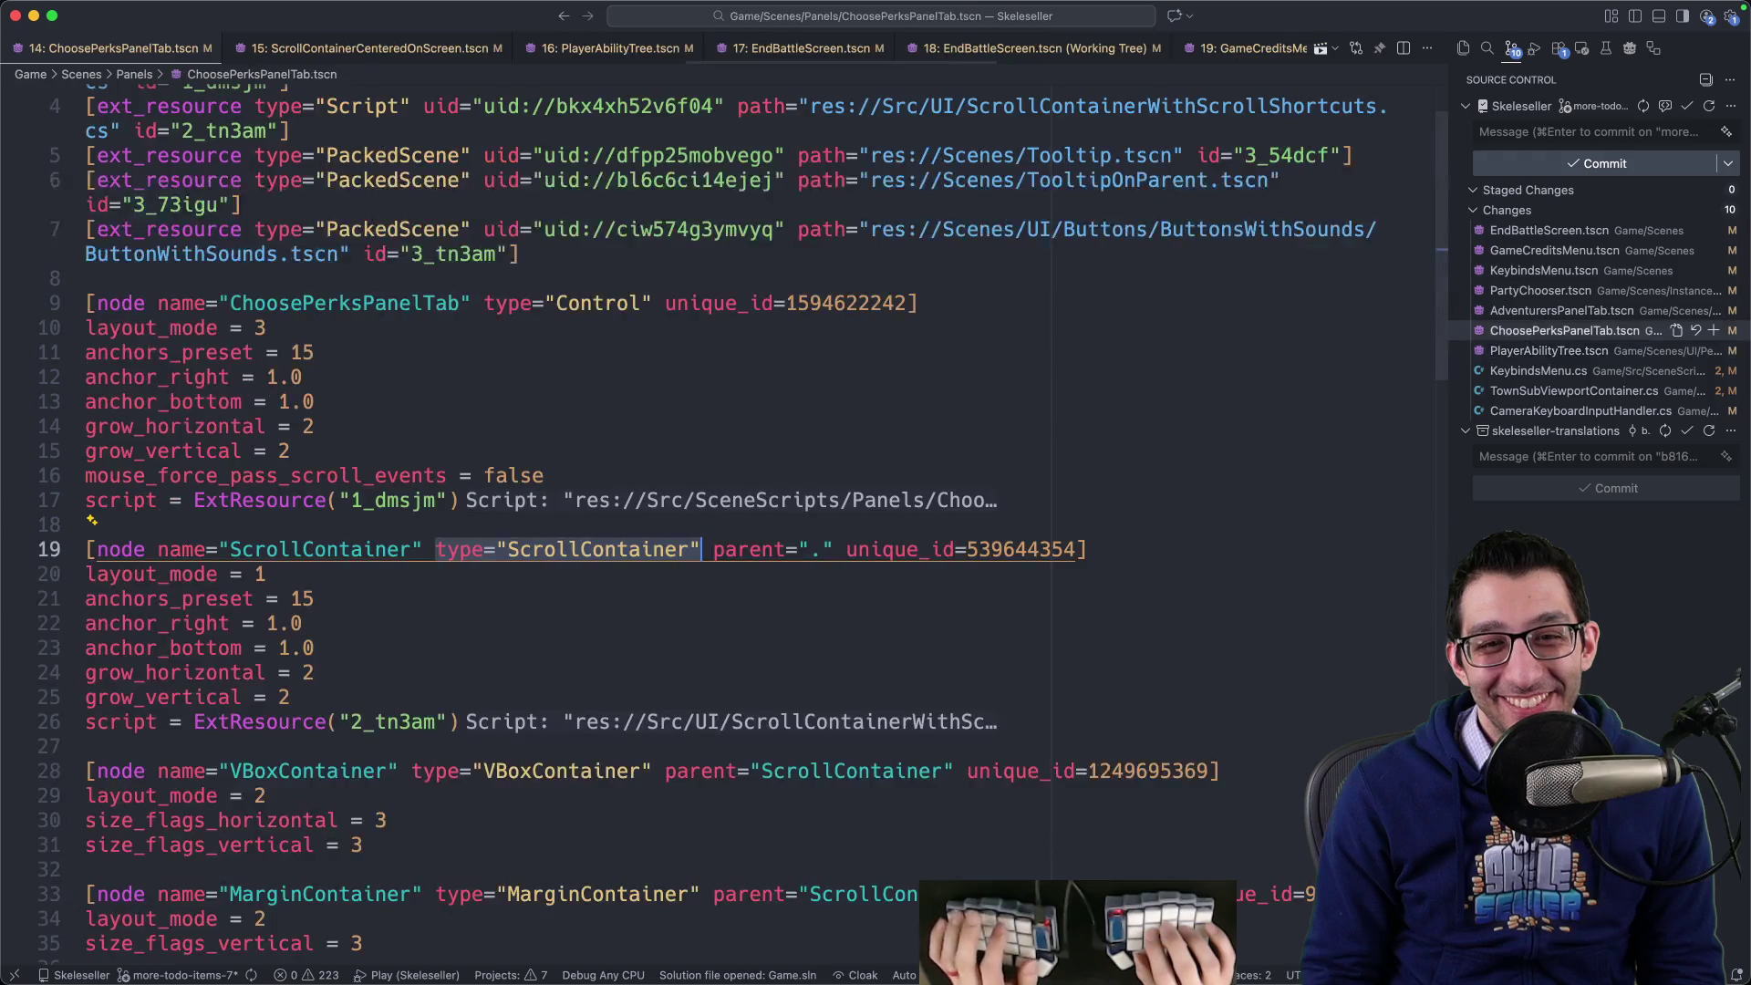
key("super+alt+Left")
key("super+alt+Left")
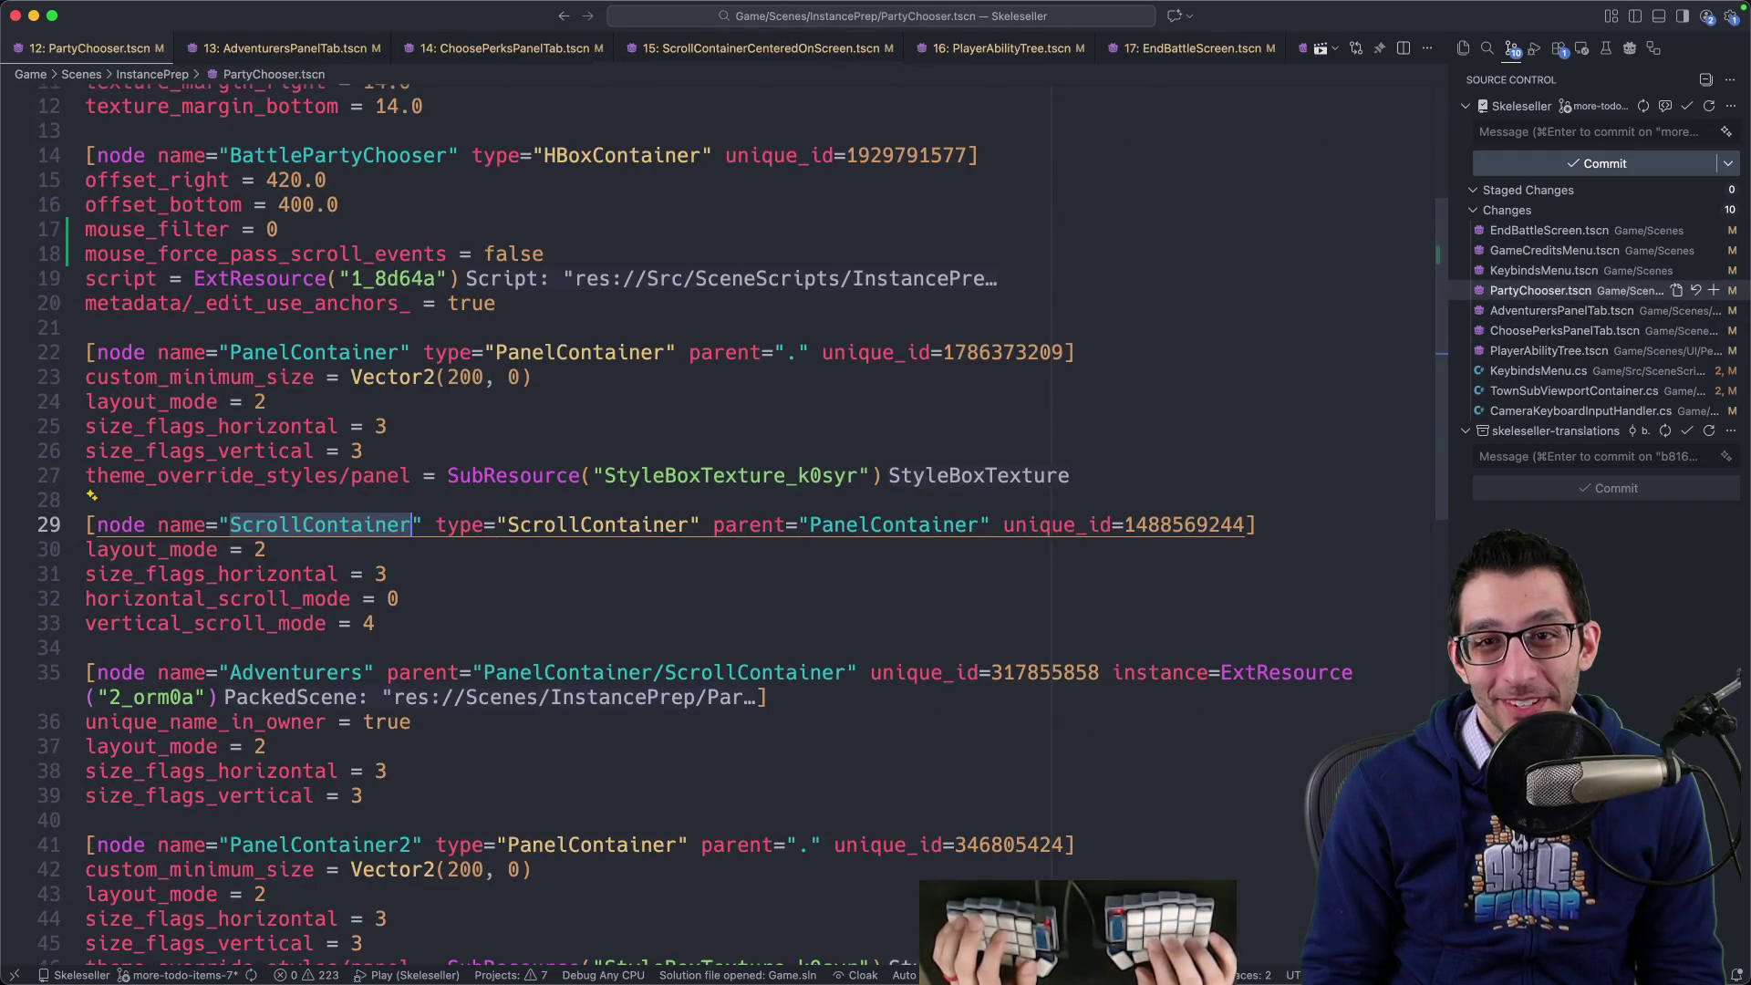
left_click(1501, 391)
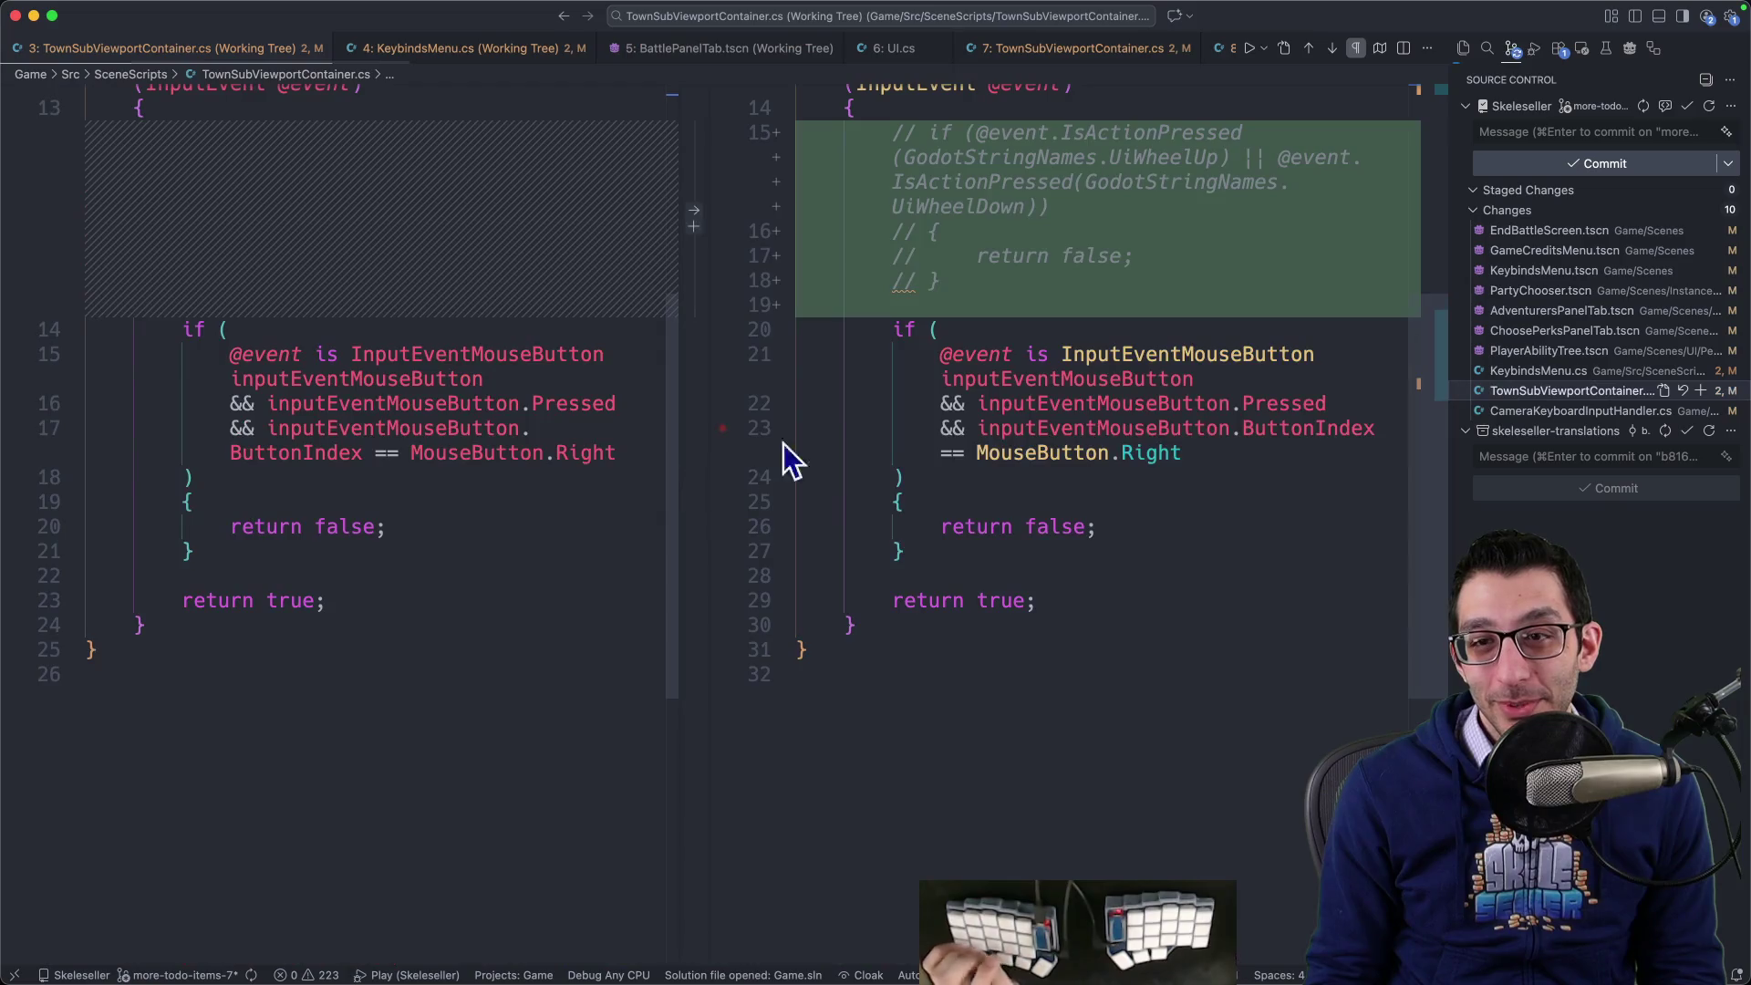
- Uncomment the UiWheelUp/UiWheelDown early-return check on lines 15–19
left_click_drag(928, 383, 977, 227)
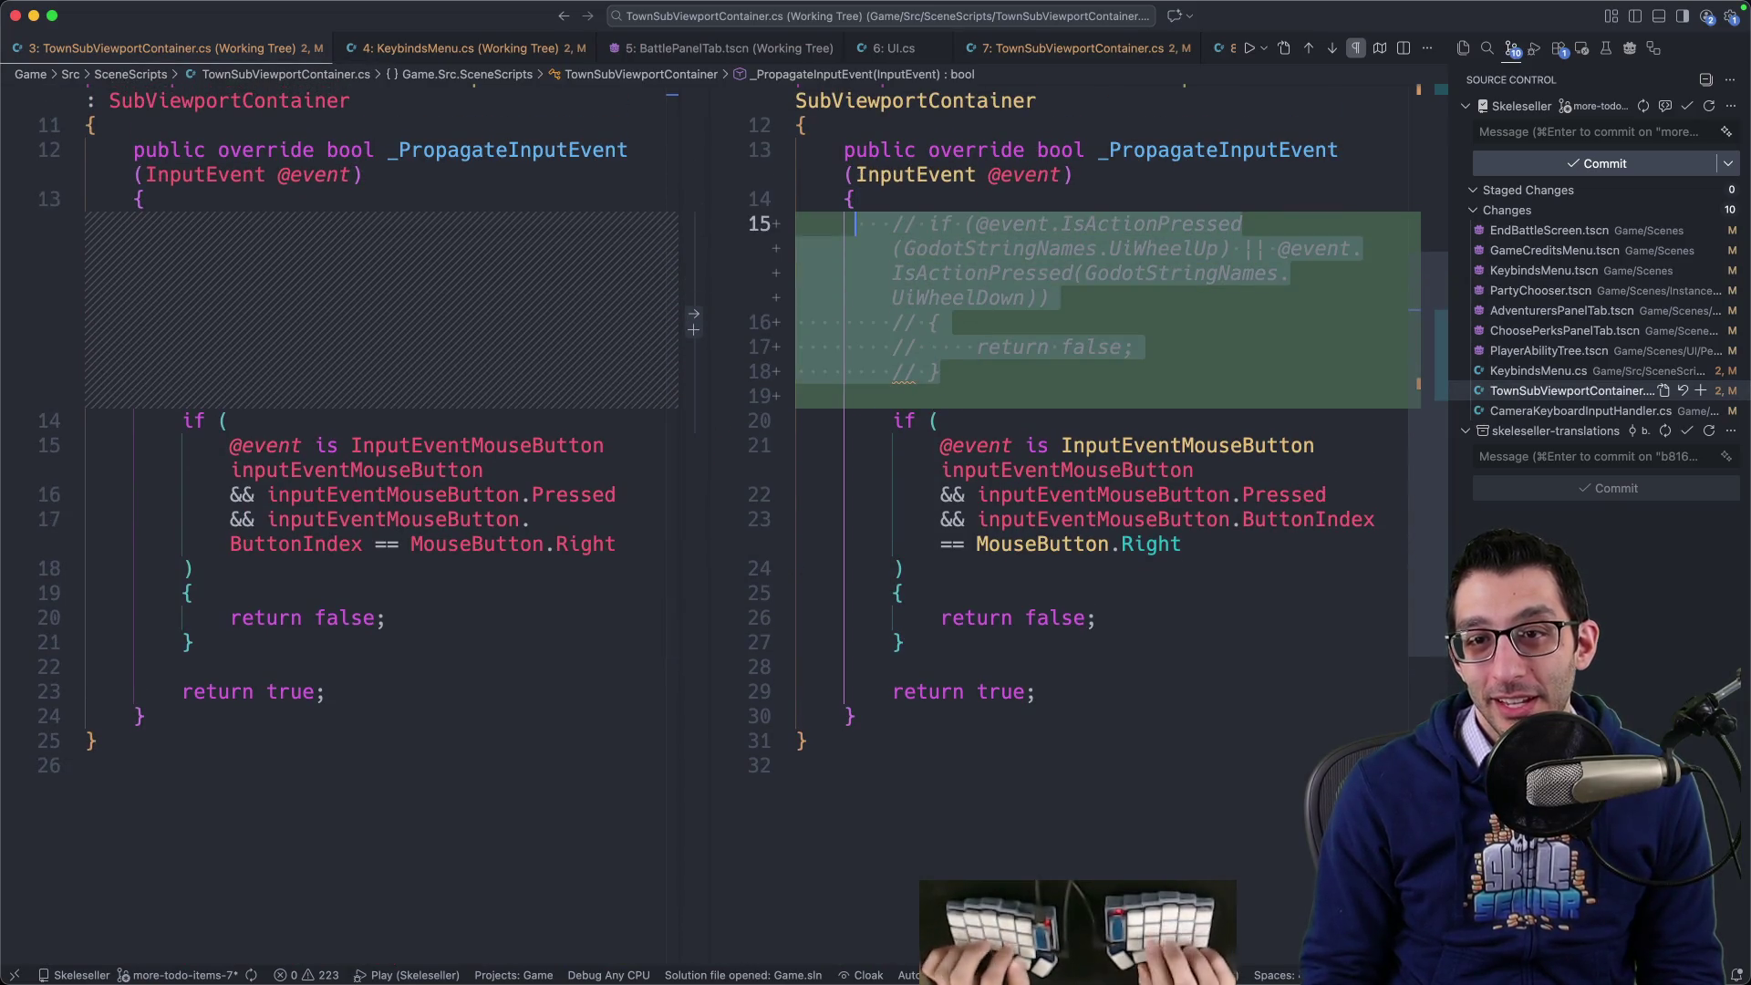
key("super+slash")
left_click(903, 347)
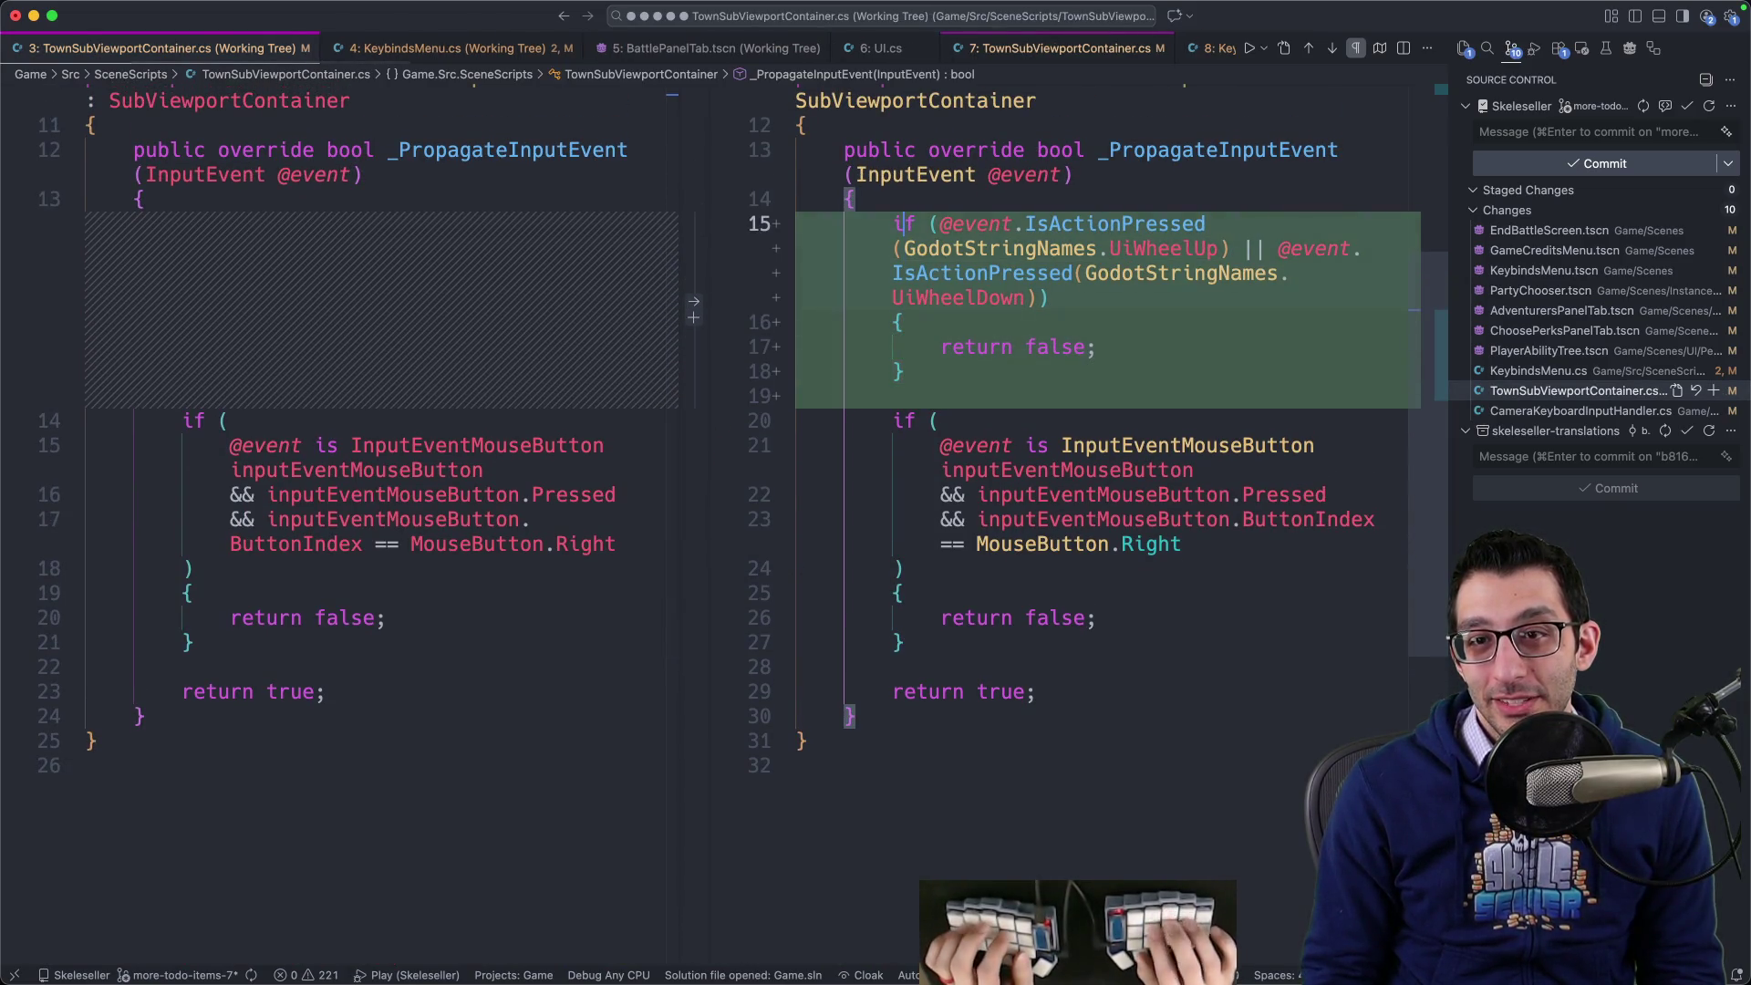
key("Up")
scroll(949, 315, "up", 2)
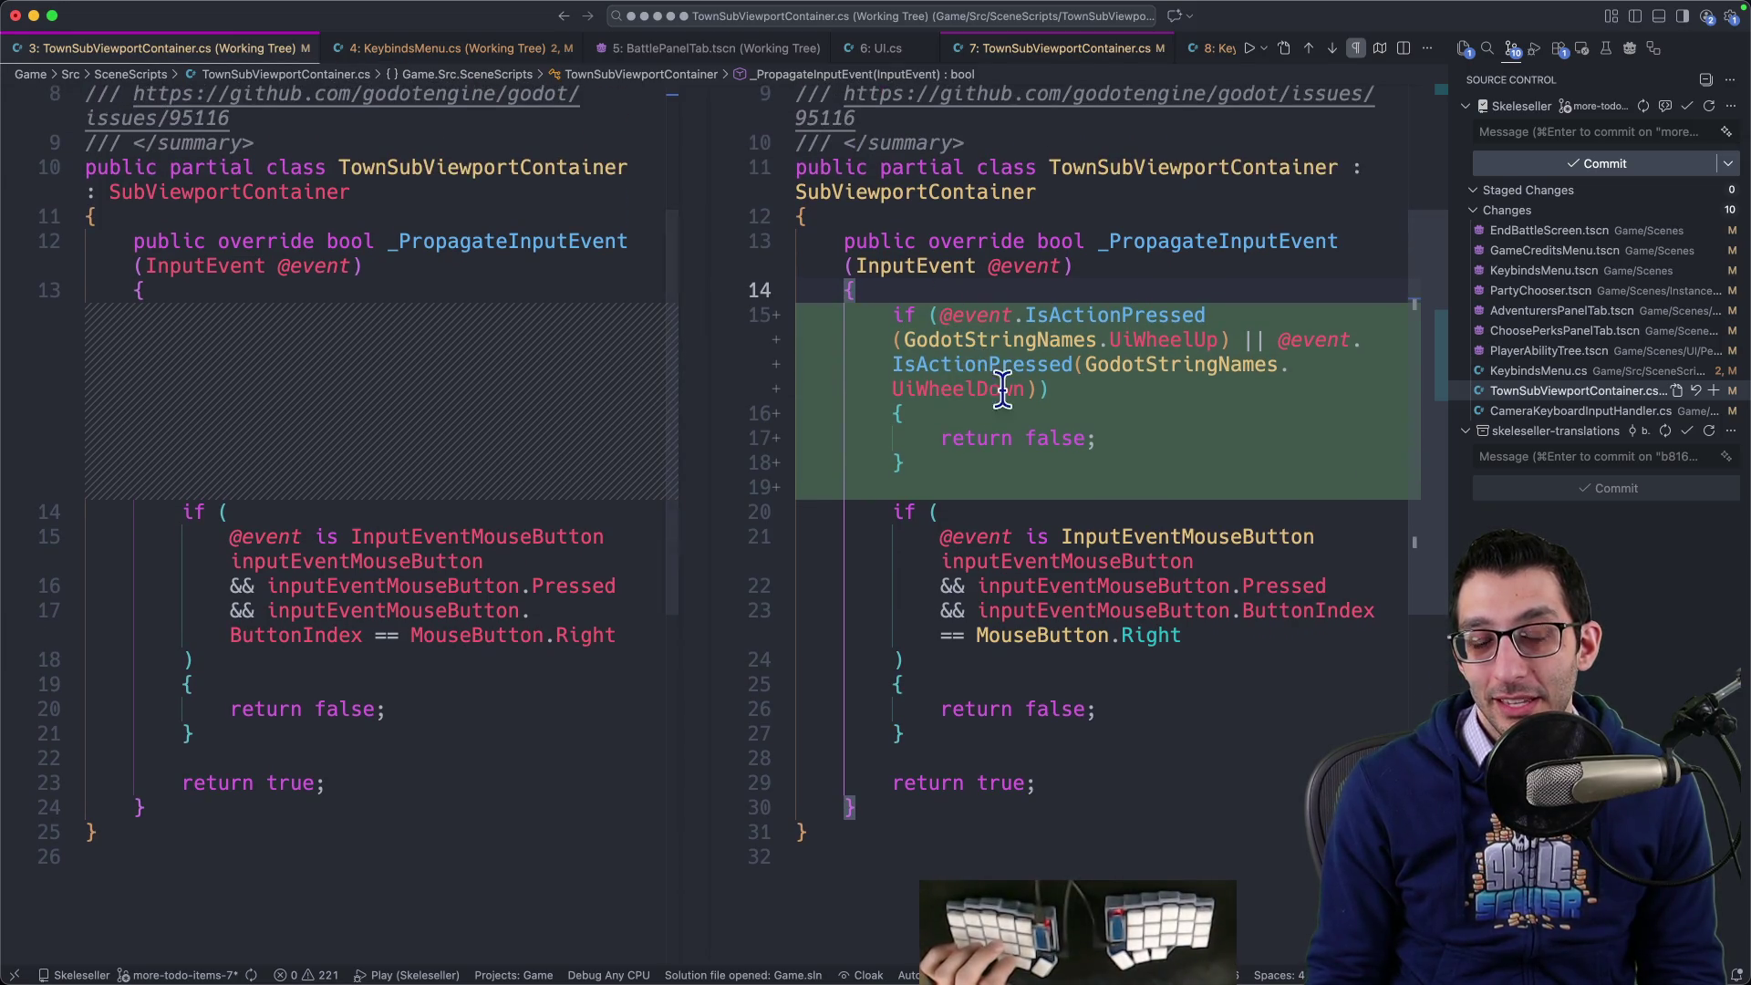
scroll(998, 408, "up", 3)
scroll(1003, 405, "down", 3)
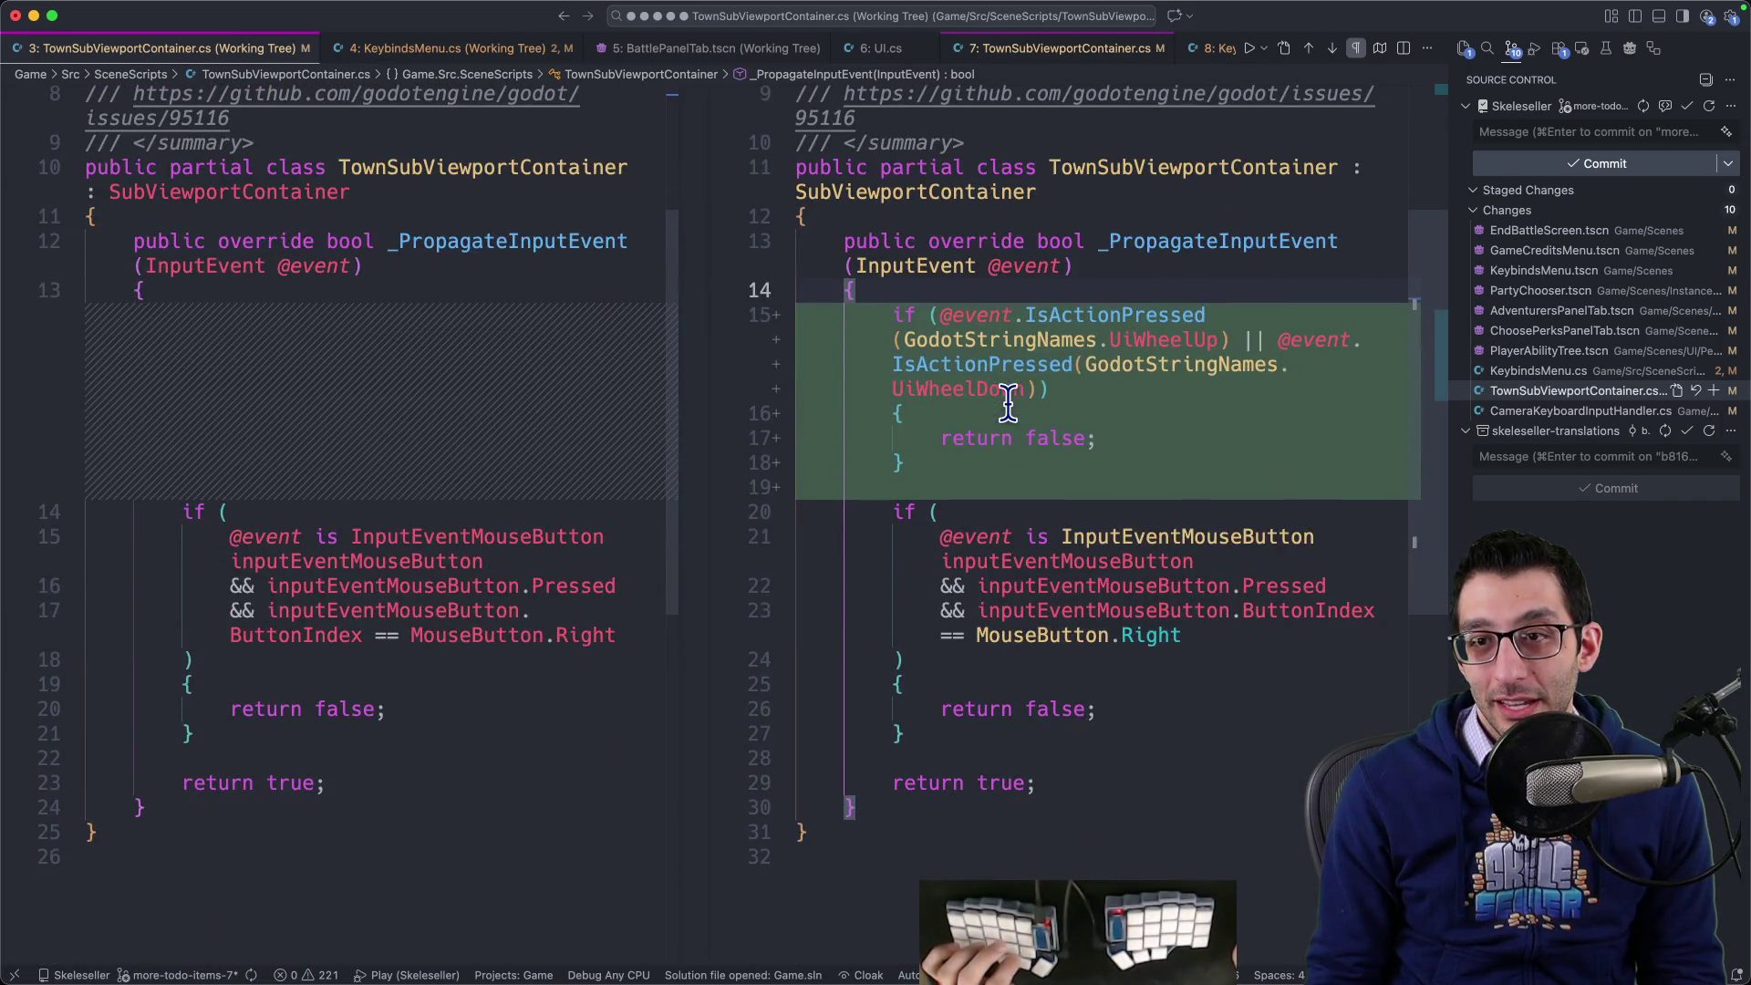
- Bring the Godot editor to the front and maximize it
left_click(809, 926)
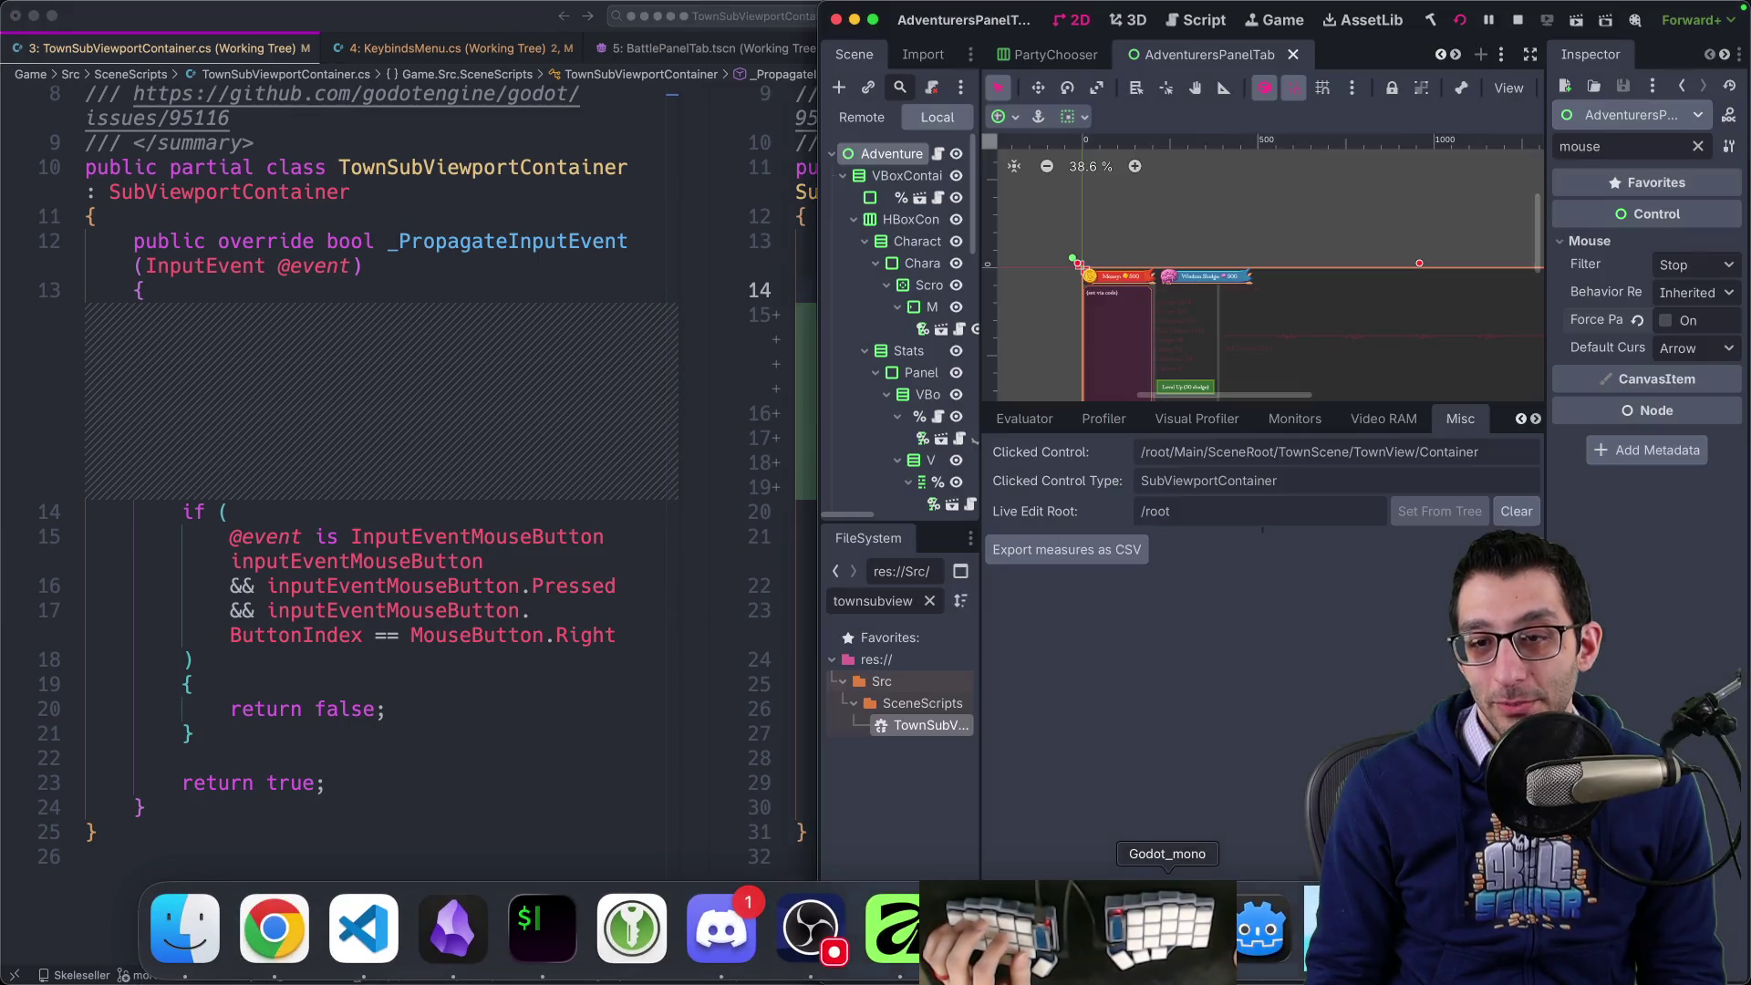
mouse_move(1285, 972)
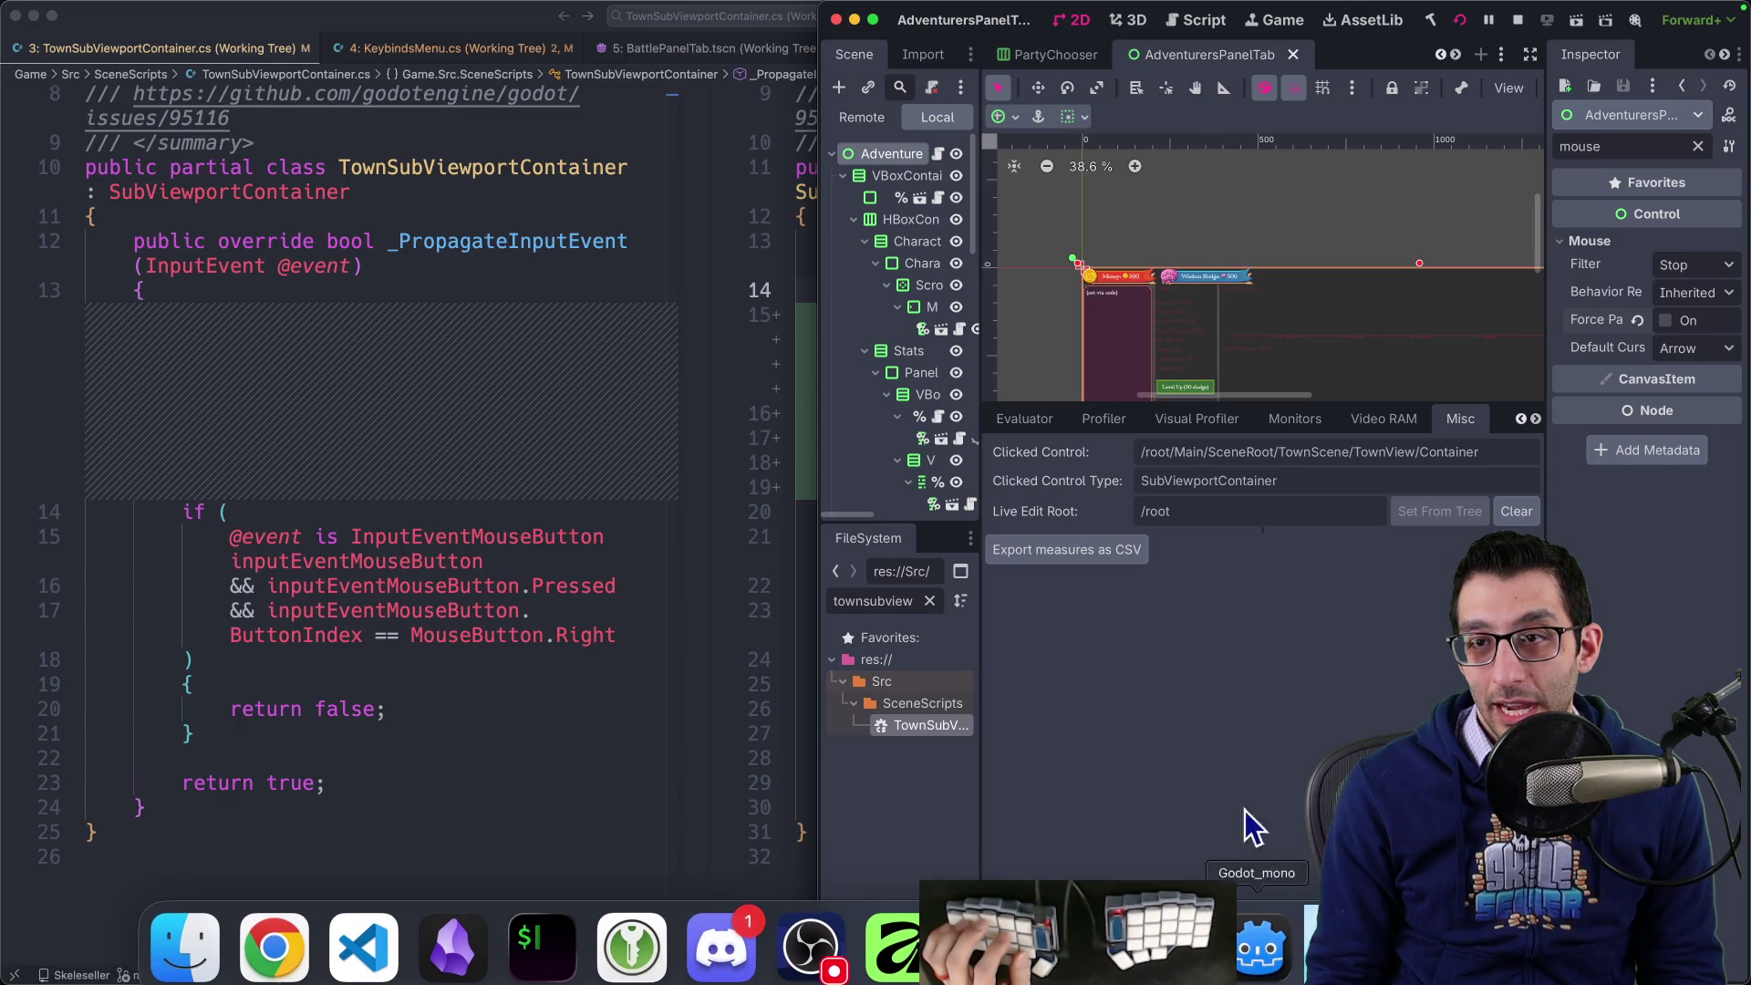
key("ctrl+alt+Return")
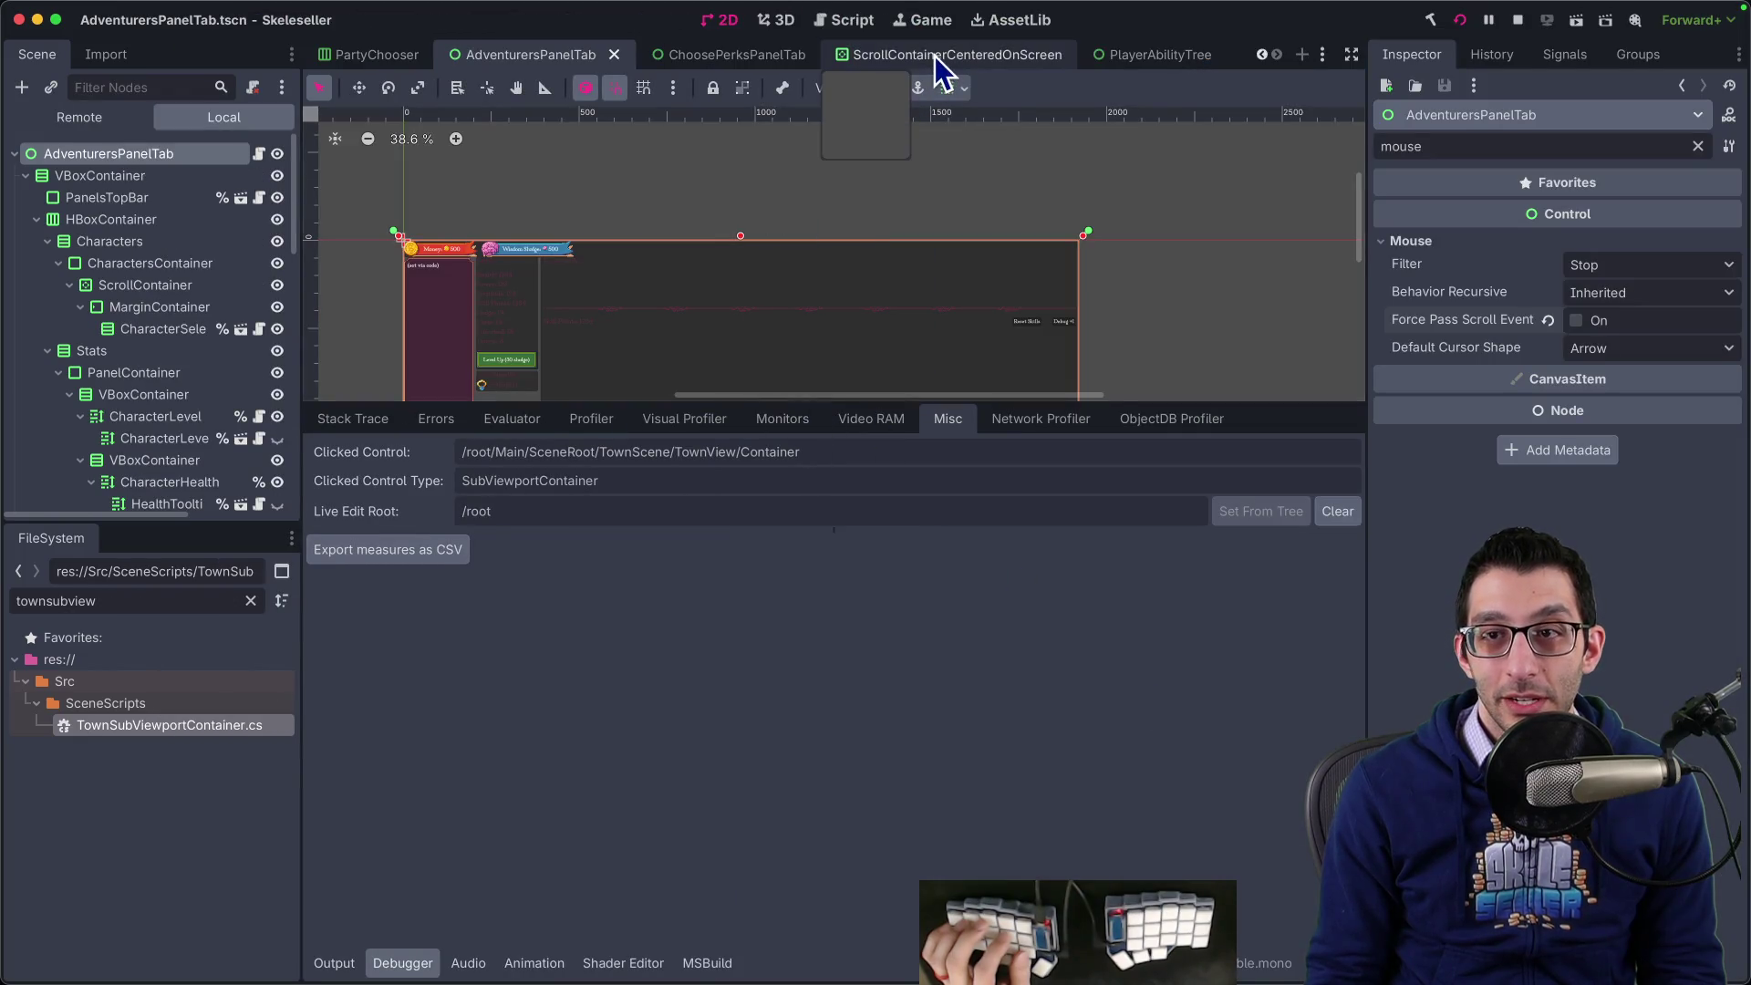
scroll(830, 48, "up", 5)
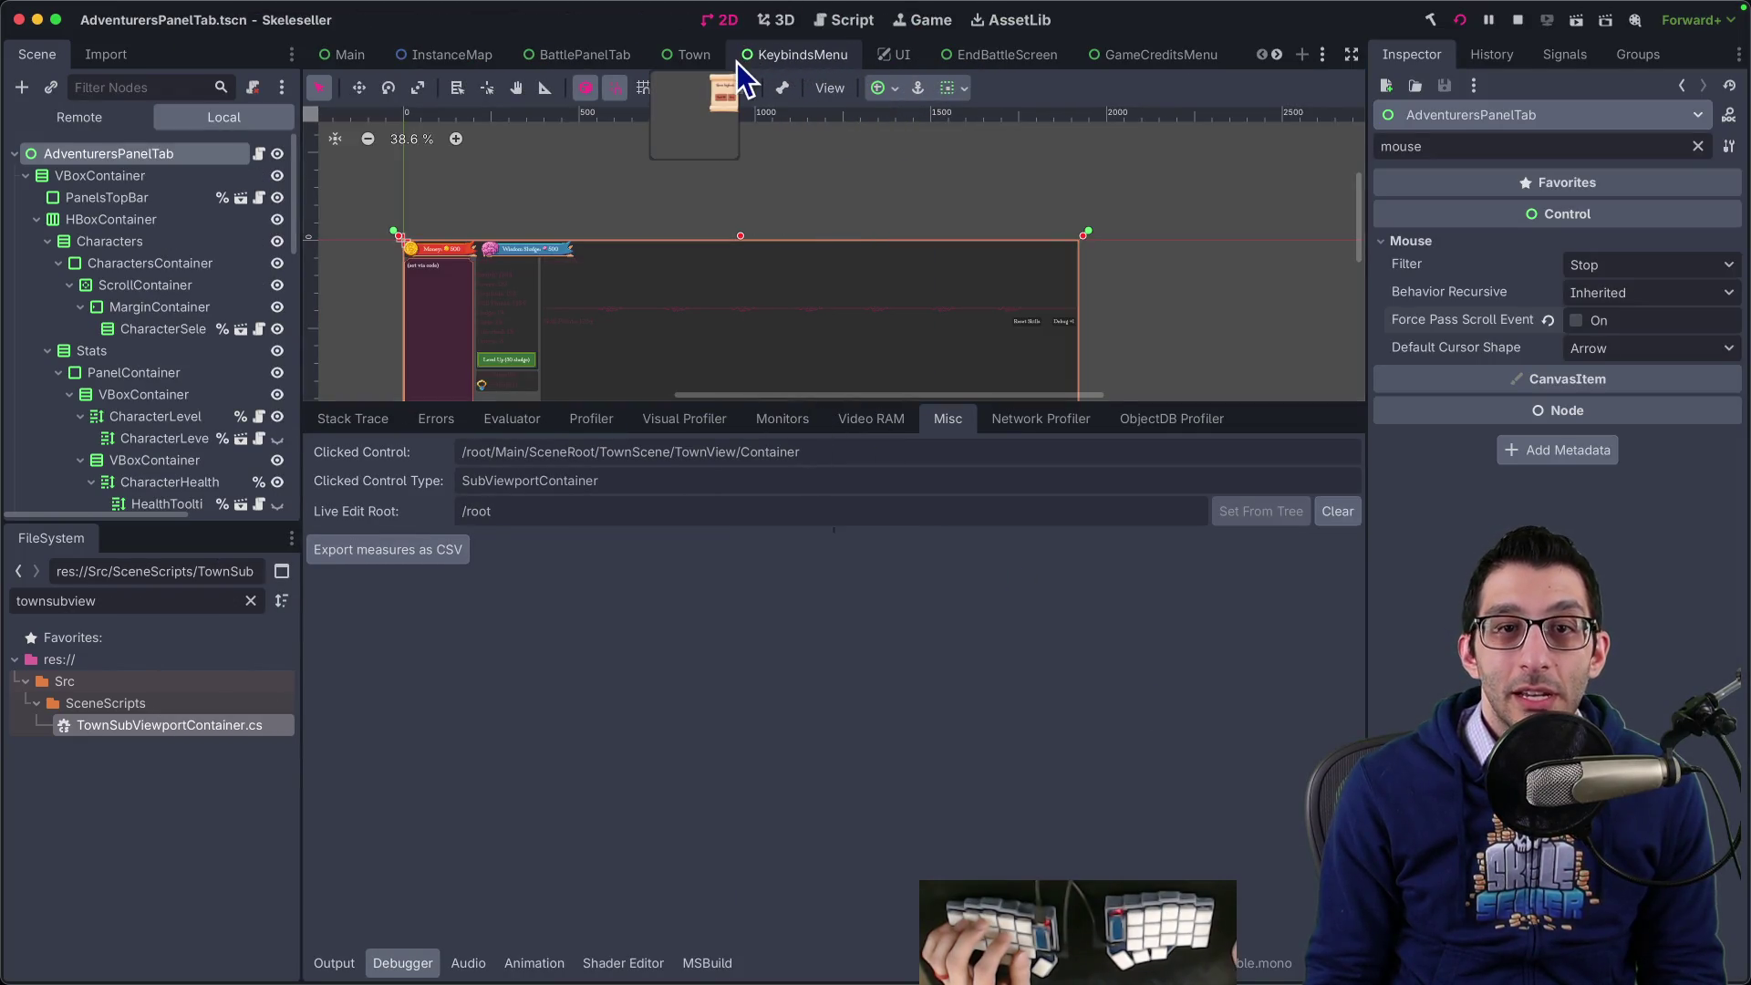
- Attach TownSubViewportContainer.cs to BattlePanelTab's SubViewportContainer, then save and run the game
left_click(602, 59)
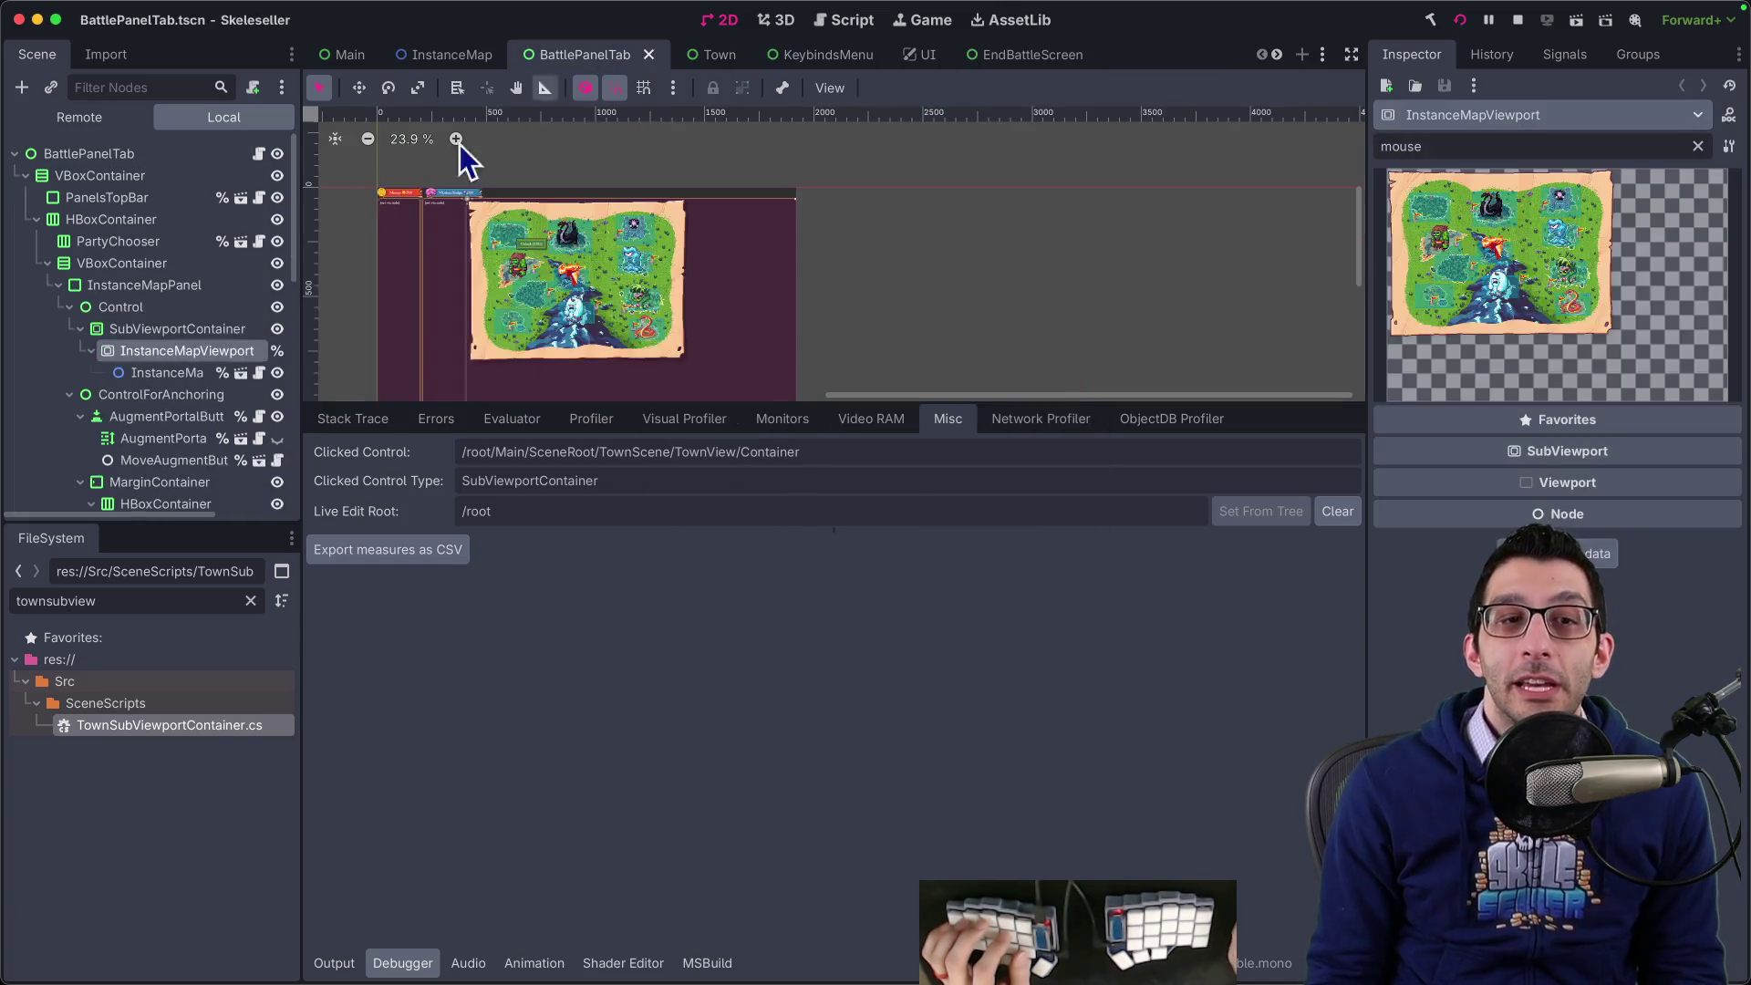
mouse_move(152, 730)
left_mouse_down()
mouse_move(195, 483)
mouse_move(182, 328)
left_mouse_up()
left_click(1460, 22)
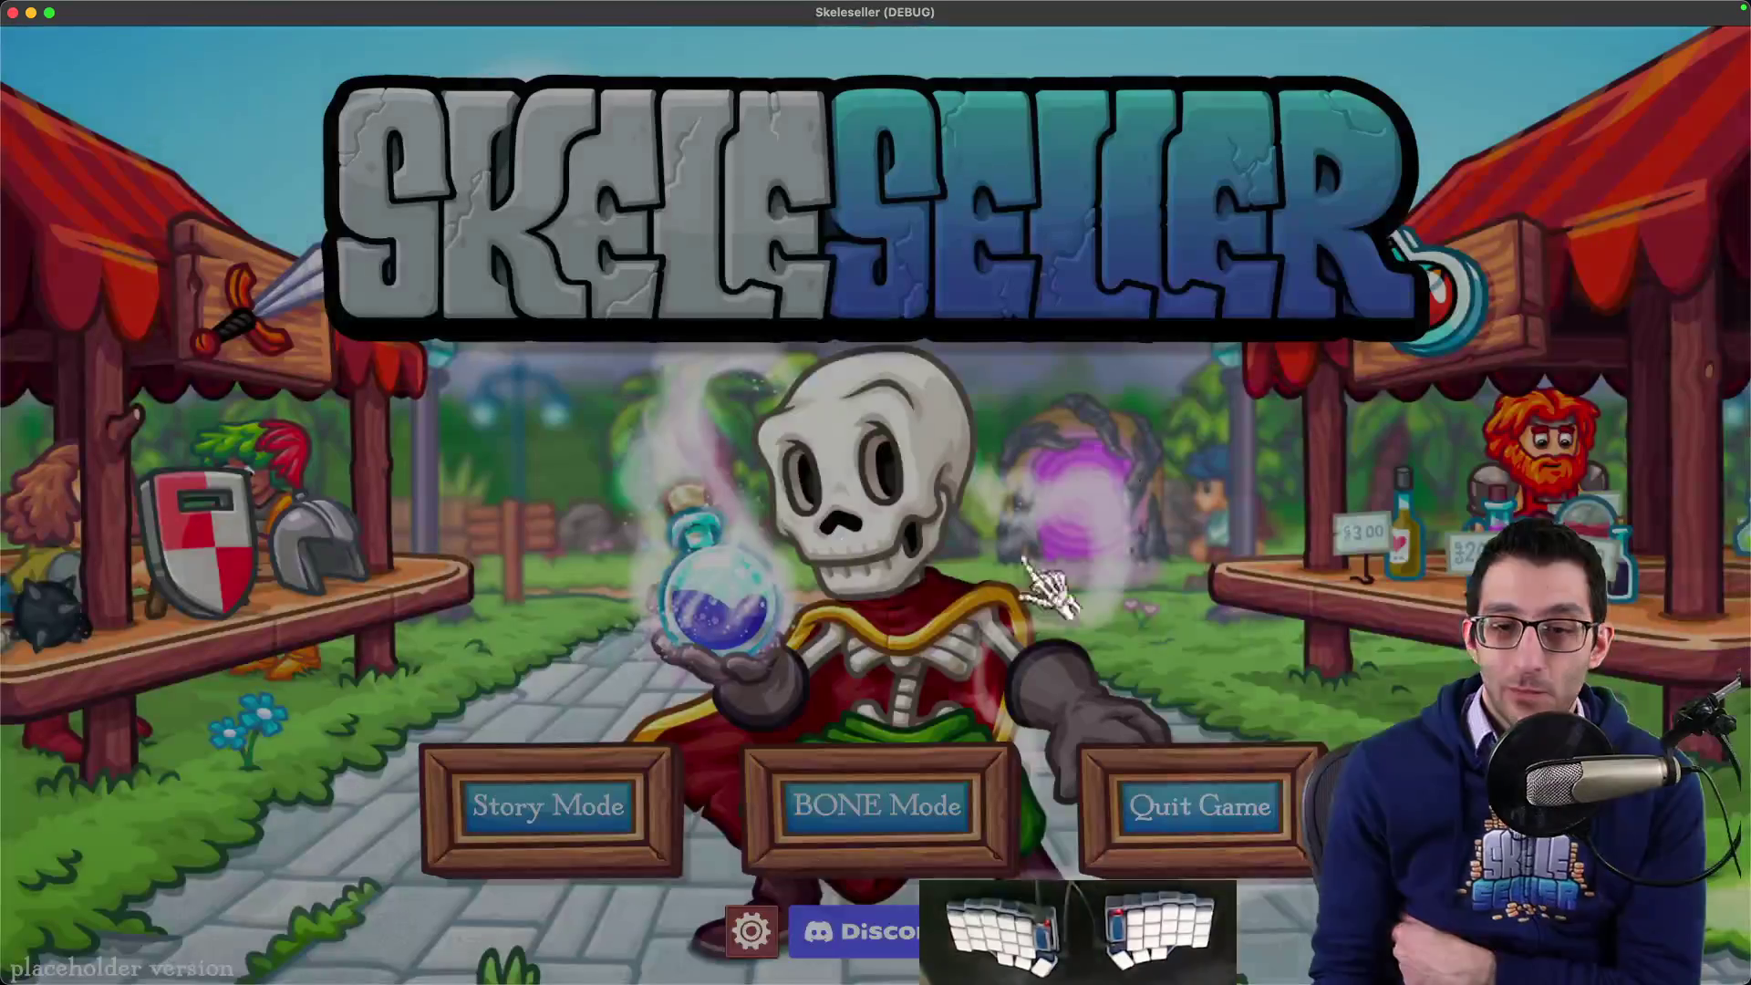
- Glance at the code diff, then continue the saved Story Mode game
left_click(359, 939)
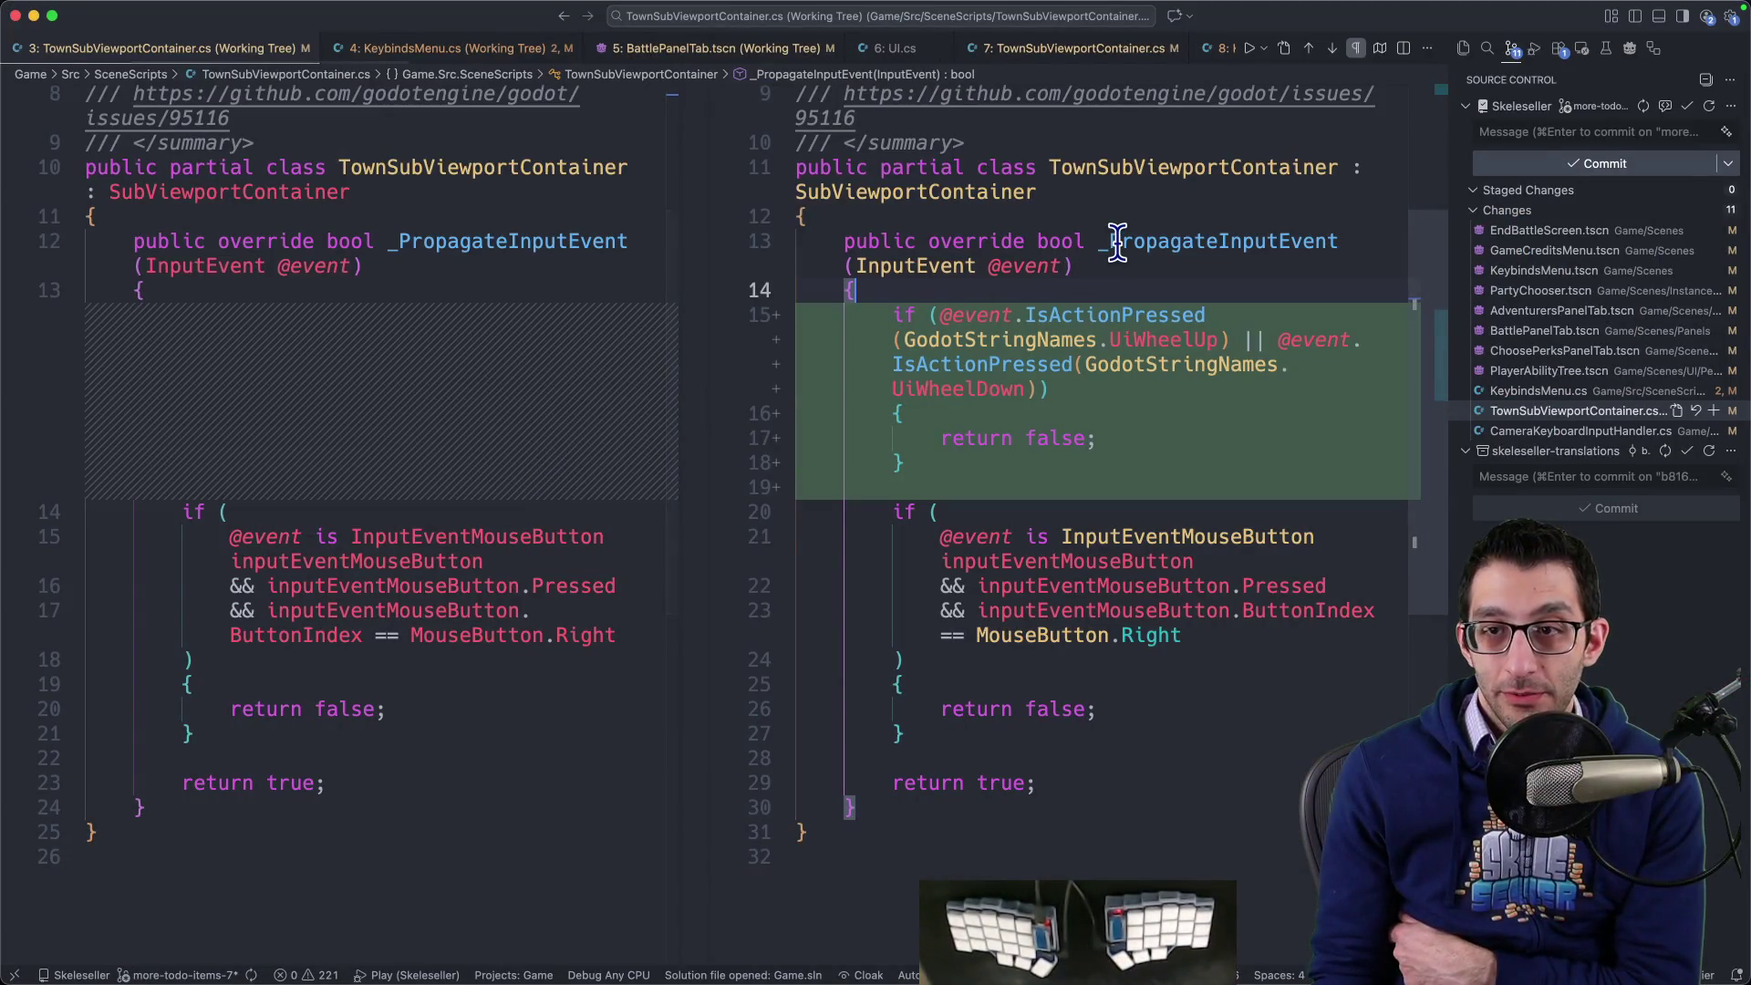
mouse_move(1118, 242)
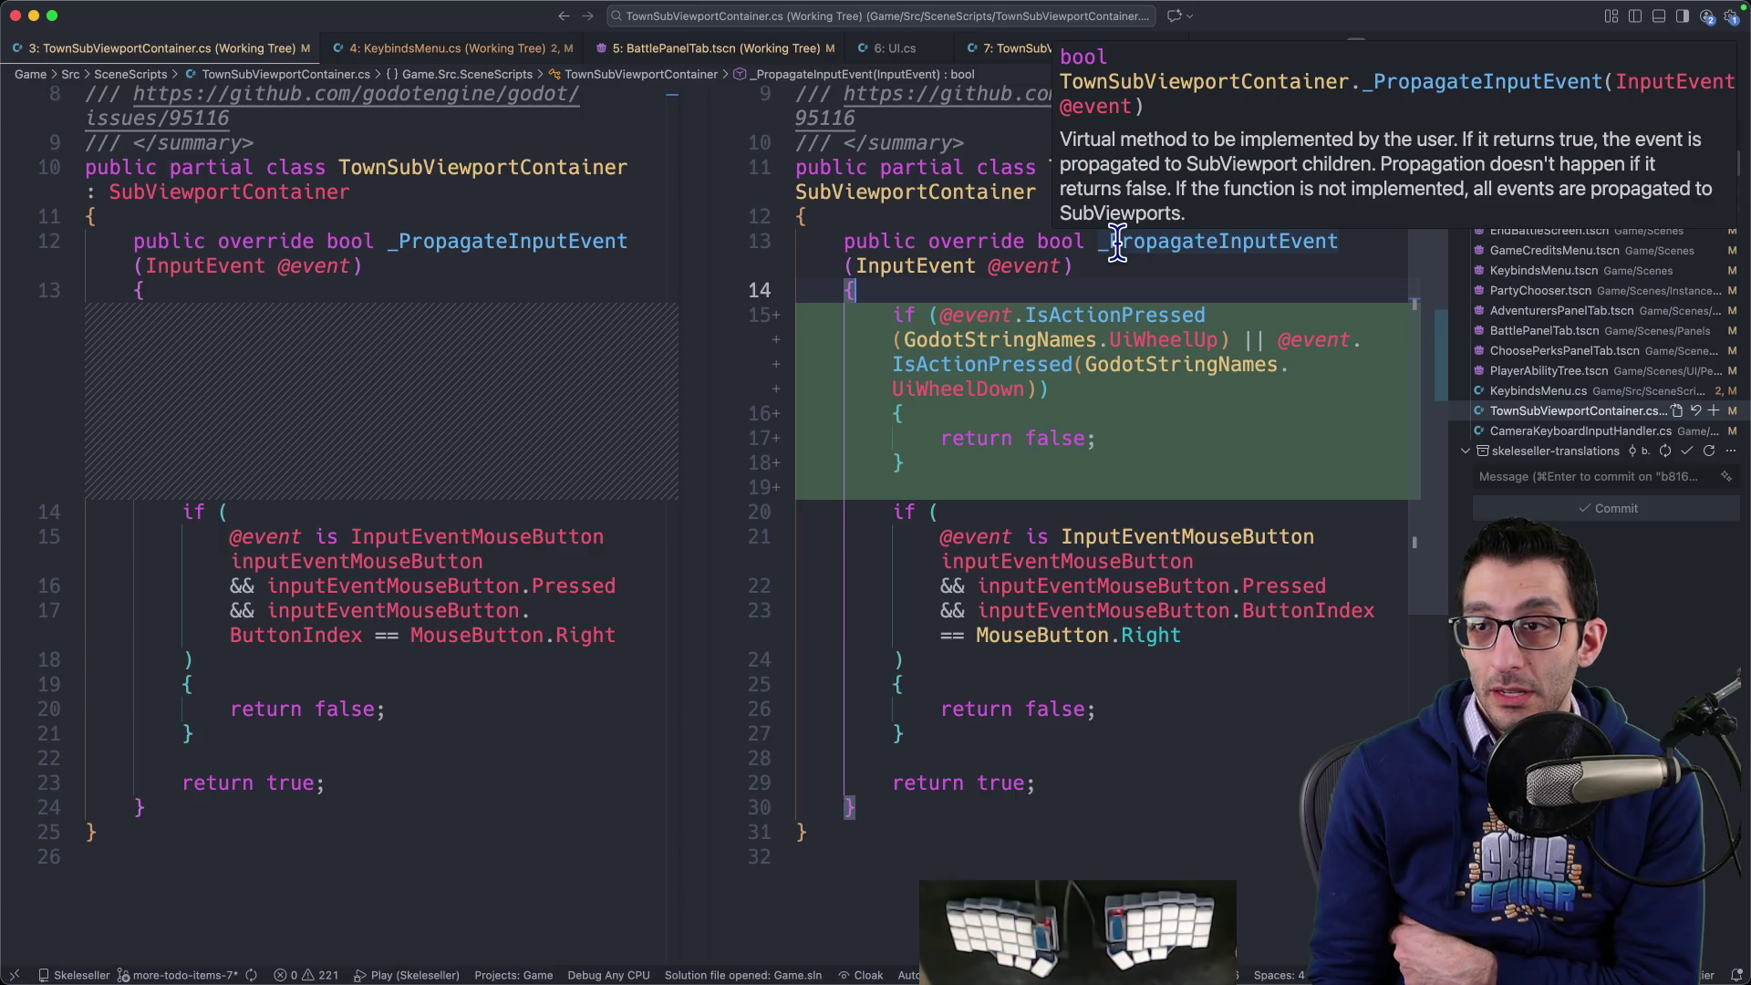
left_click(898, 939)
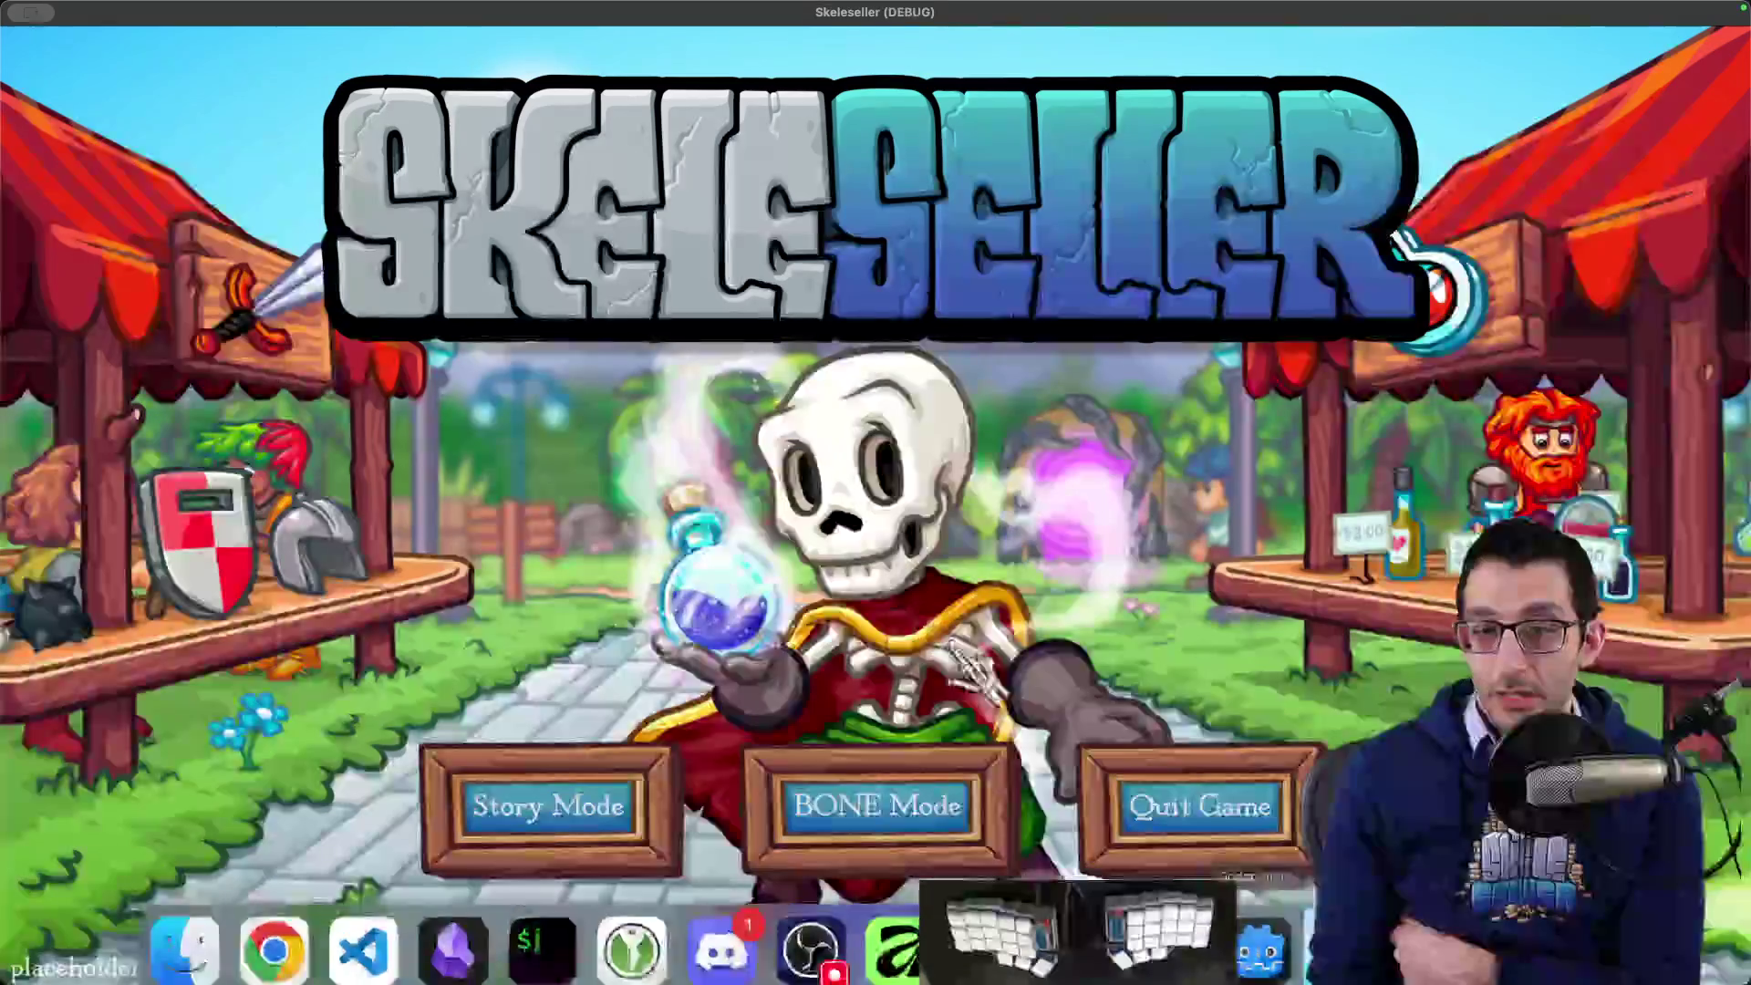
left_click(626, 792)
left_click(889, 552)
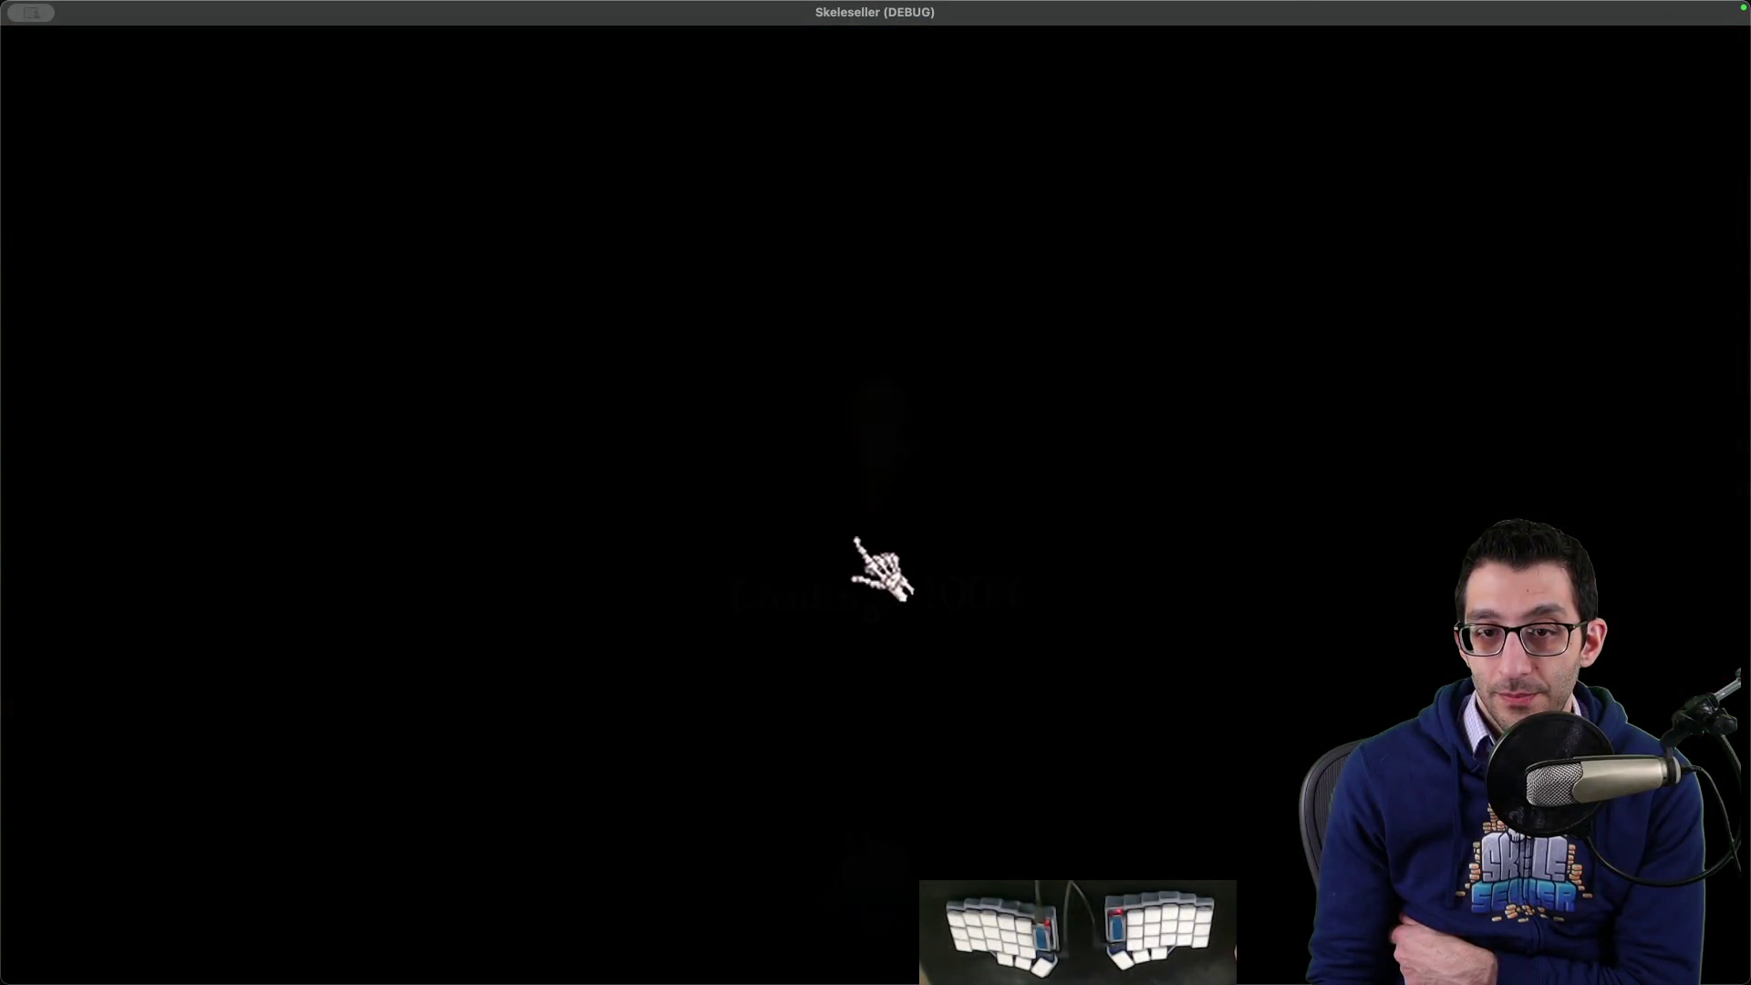
scroll(876, 566, "up", 5)
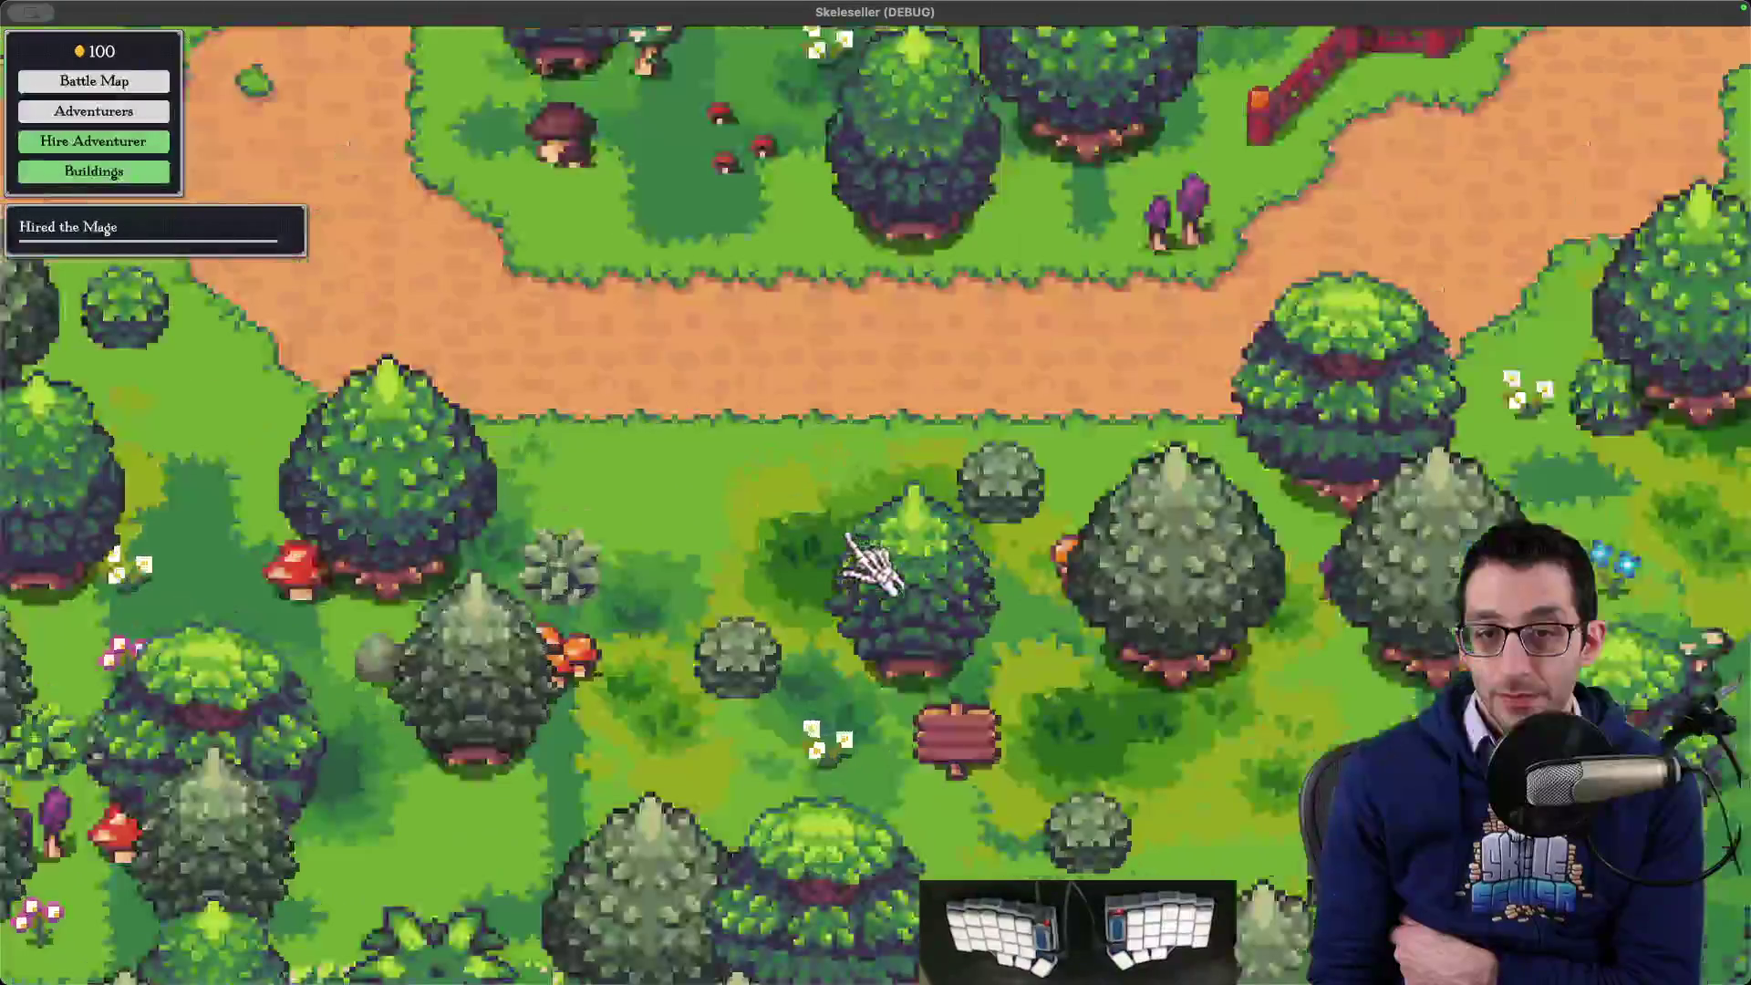
scroll(871, 570, "down", 3)
scroll(844, 540, "up", 3)
scroll(853, 558, "down", 3)
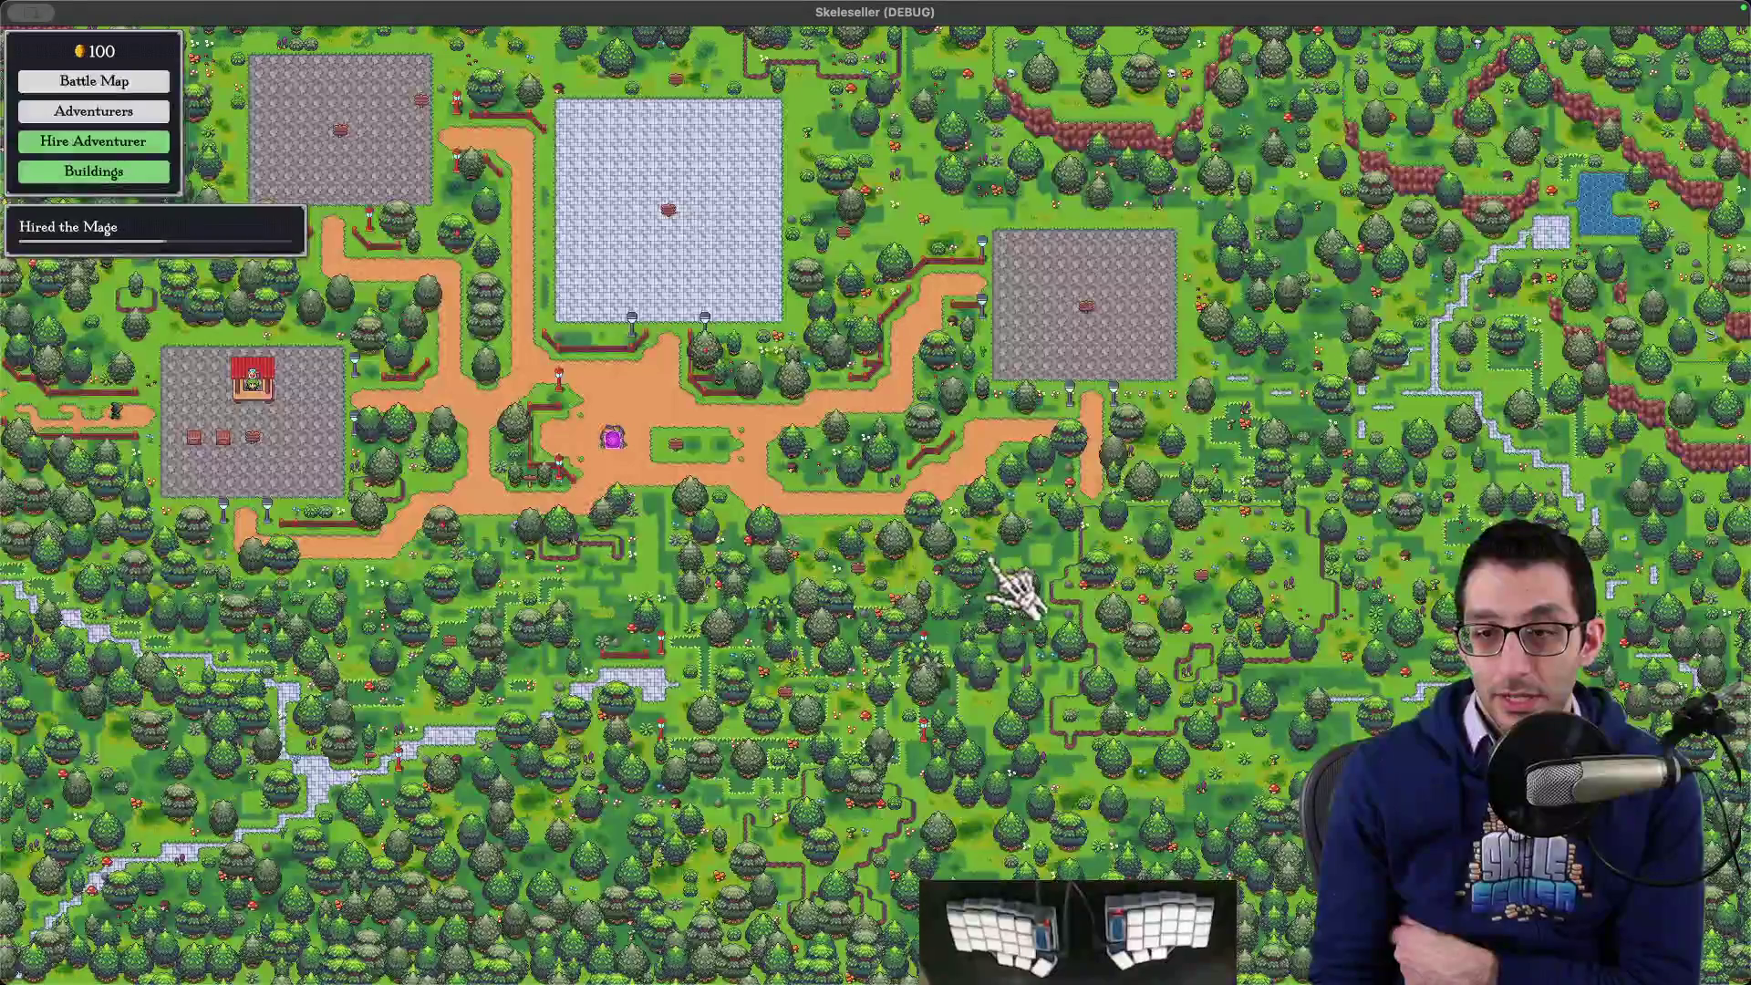
scroll(1008, 587, "up", 3)
- Build the Town Hall, scroll its Perks list with the wheel, close it, and return to the diff
left_click(1382, 574)
key("Return")
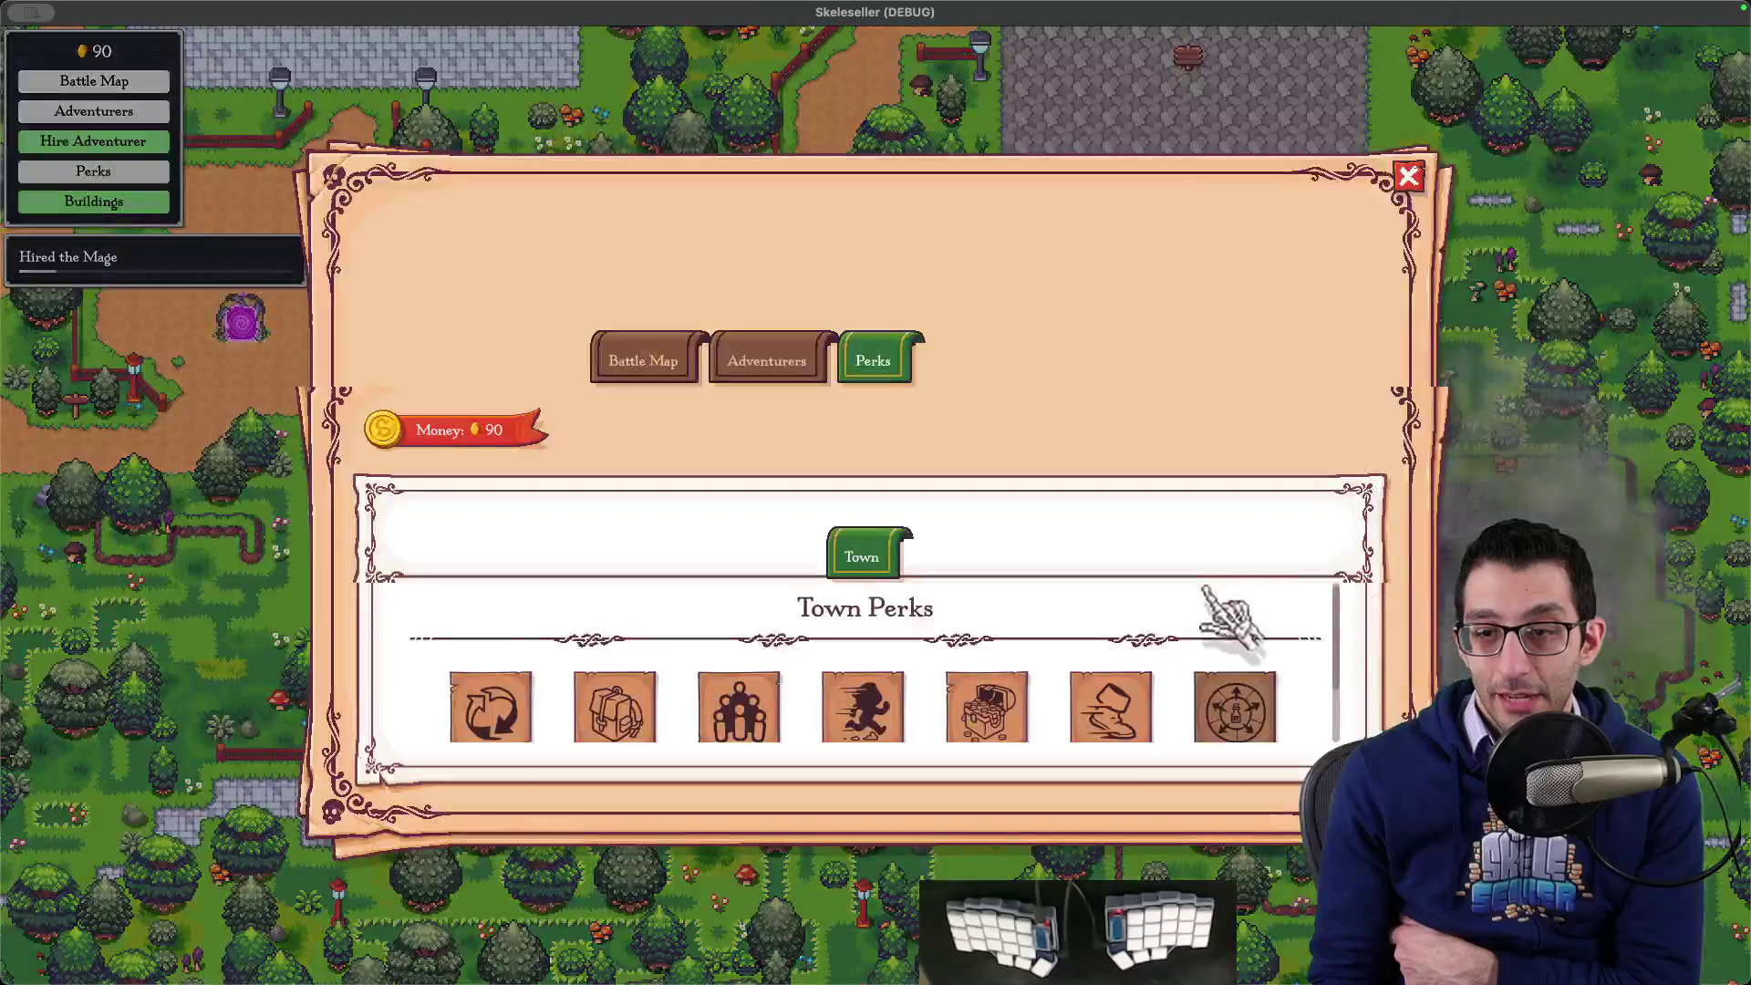
scroll(1222, 657, "up", 2)
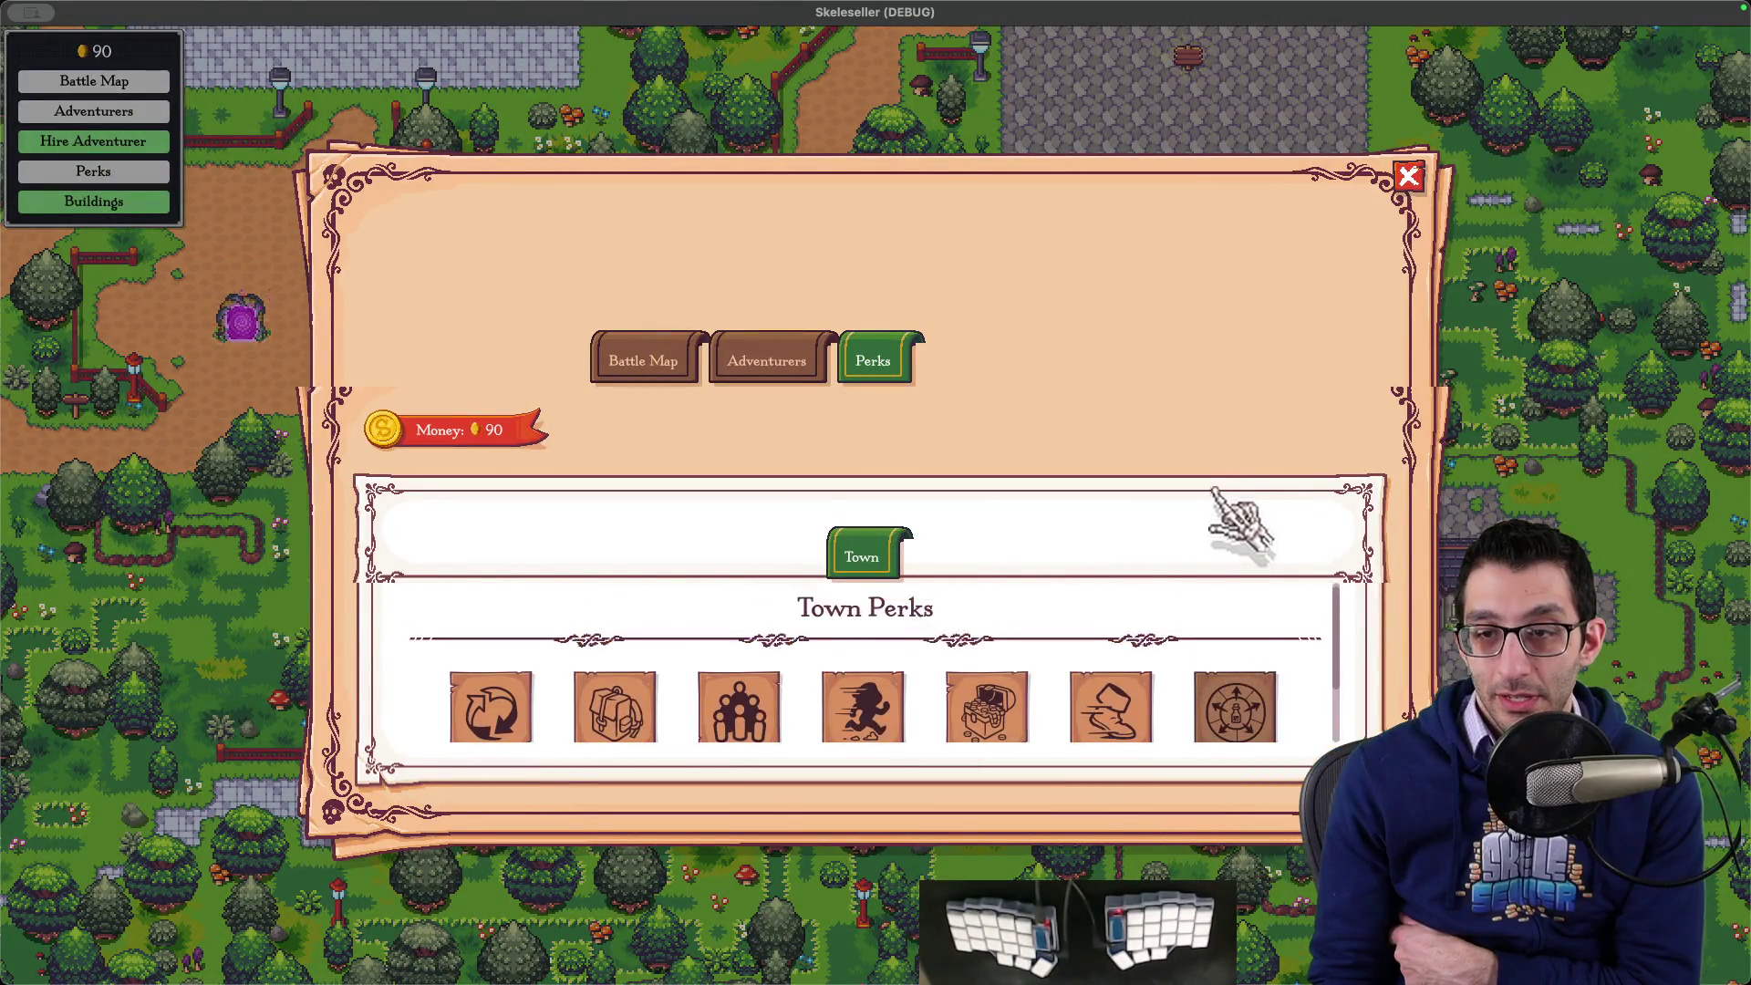
scroll(1186, 488, "up", 3)
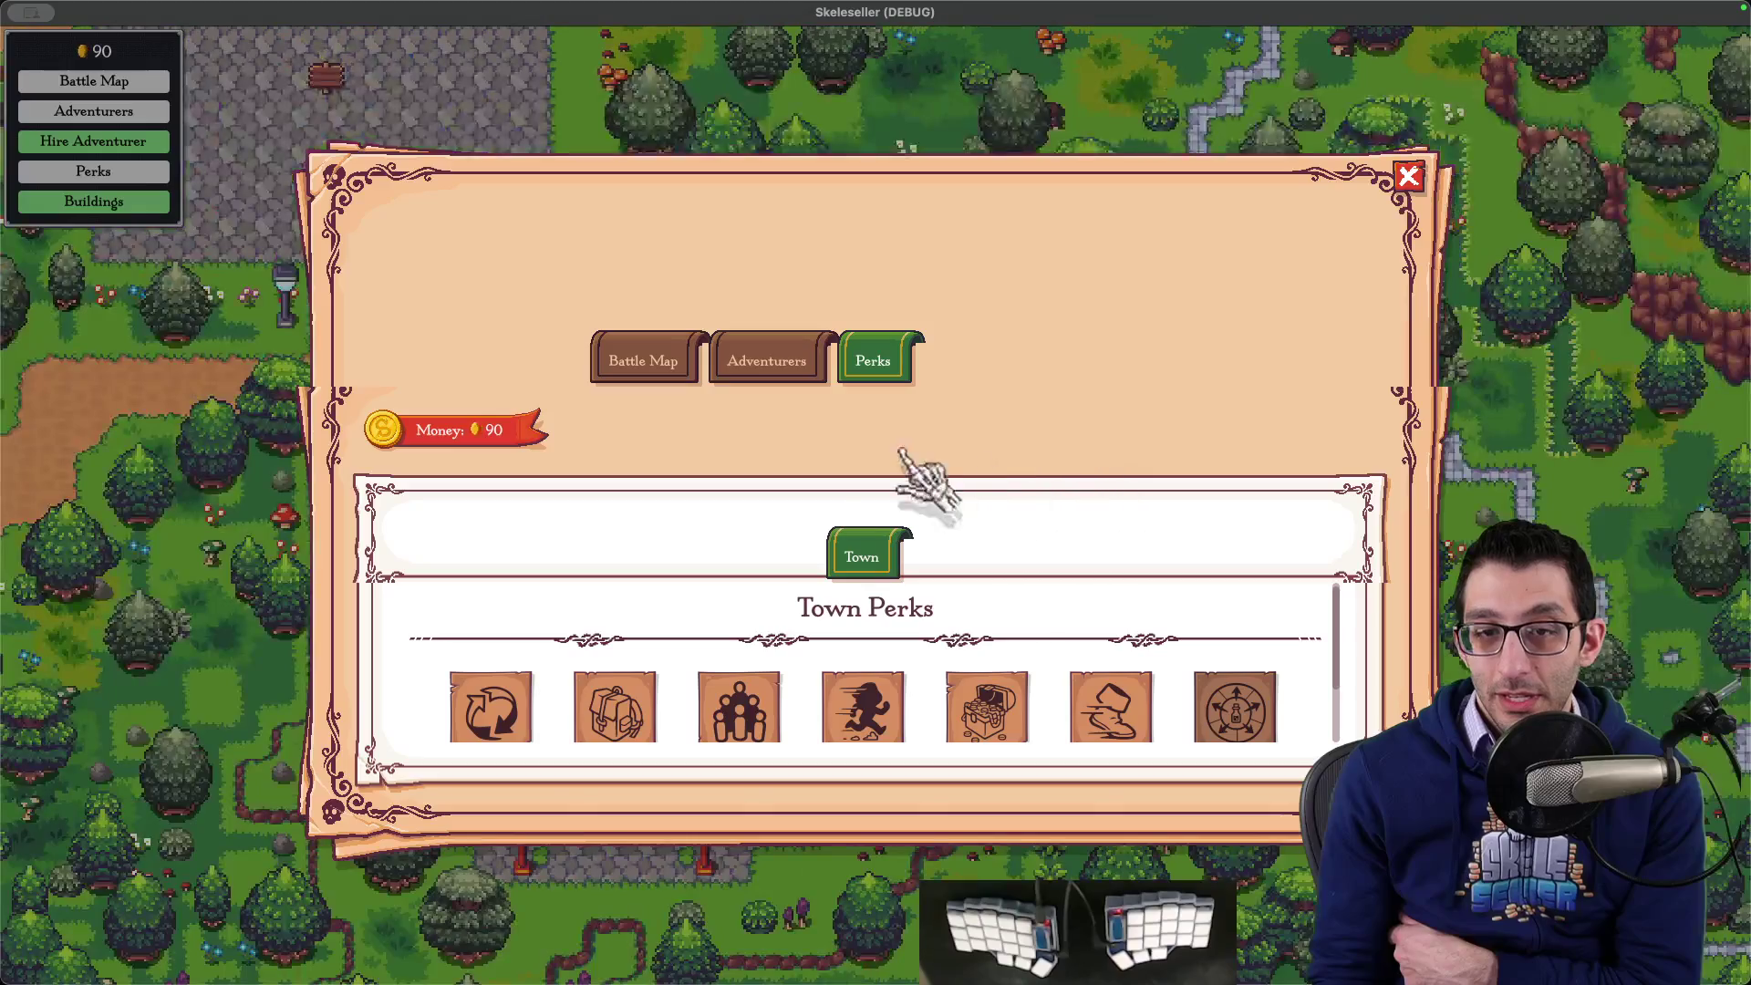
scroll(958, 499, "up", 1)
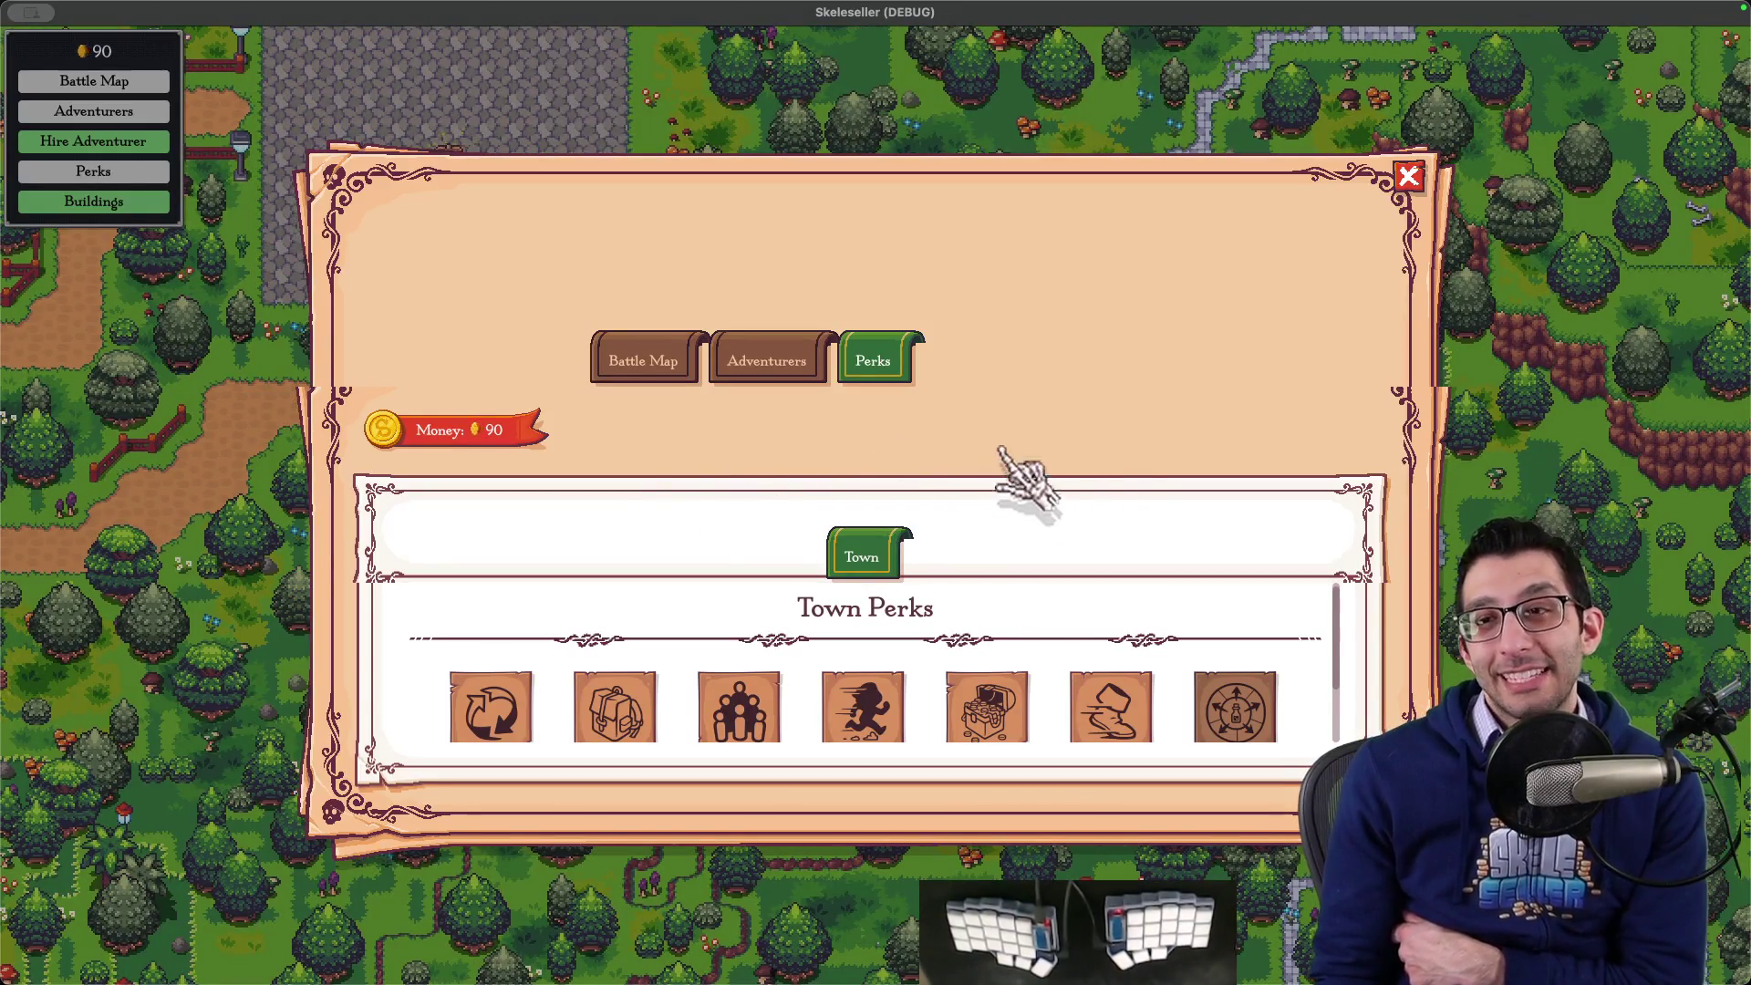
key("Escape")
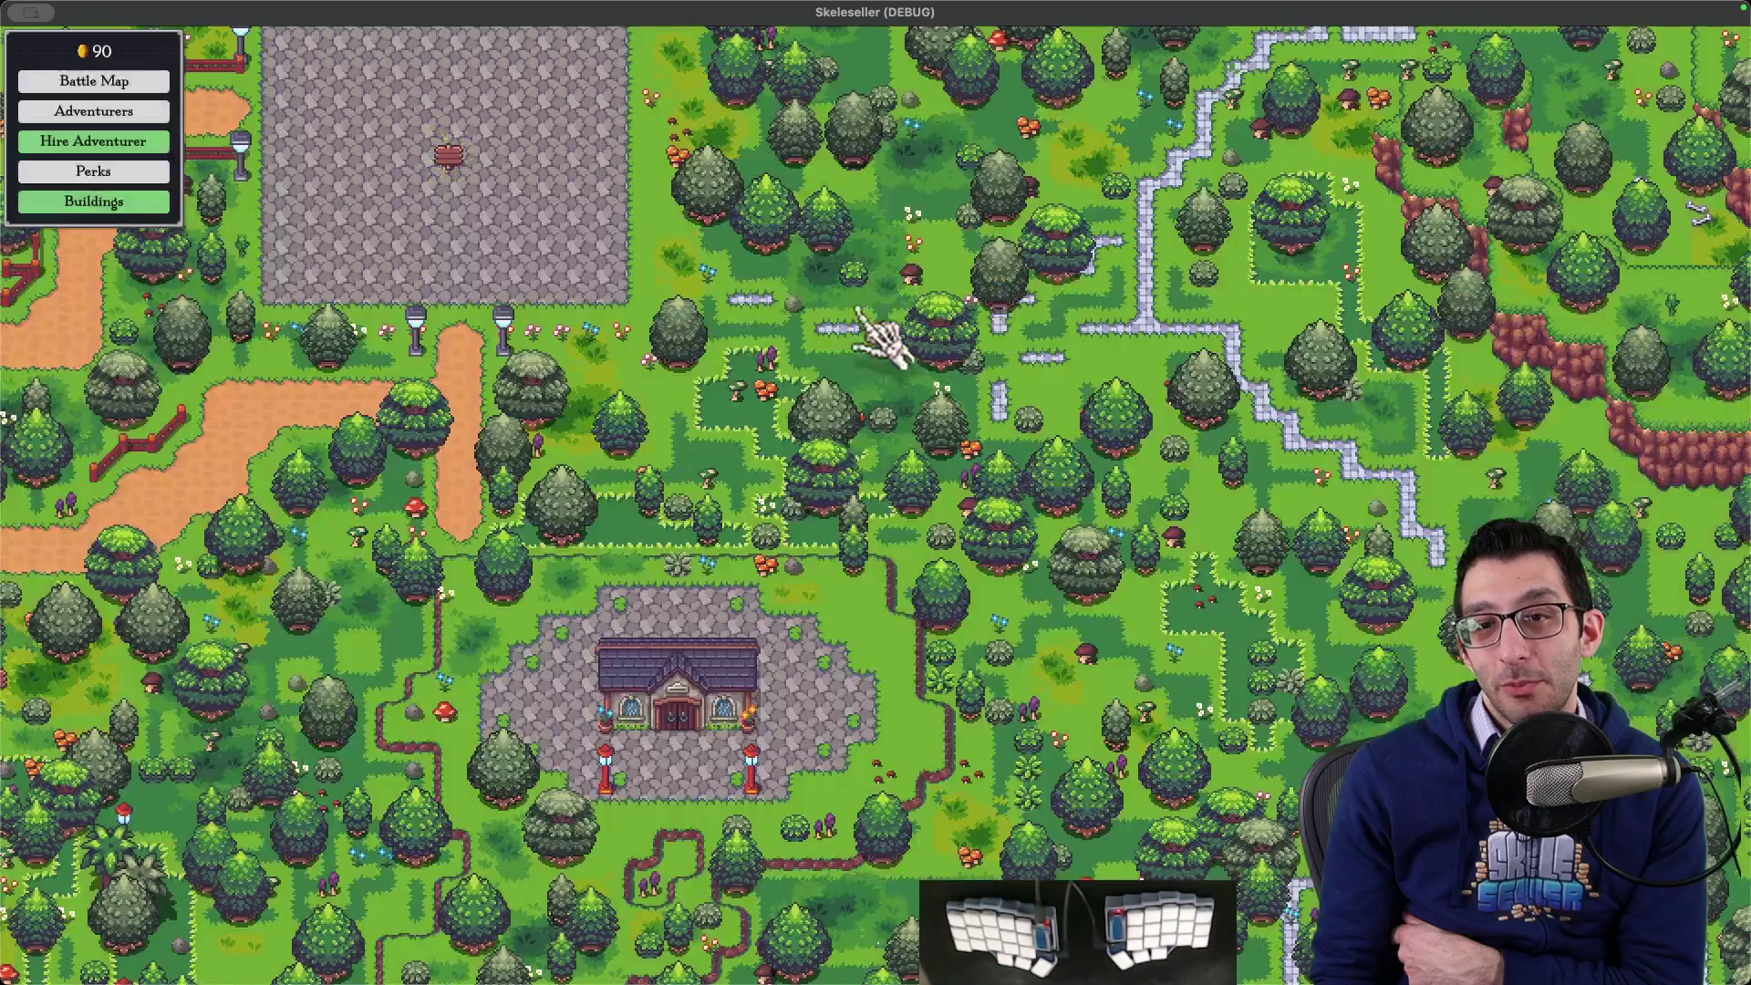
scroll(858, 346, "up", 2)
scroll(871, 365, "down", 5)
key("super+Tab")
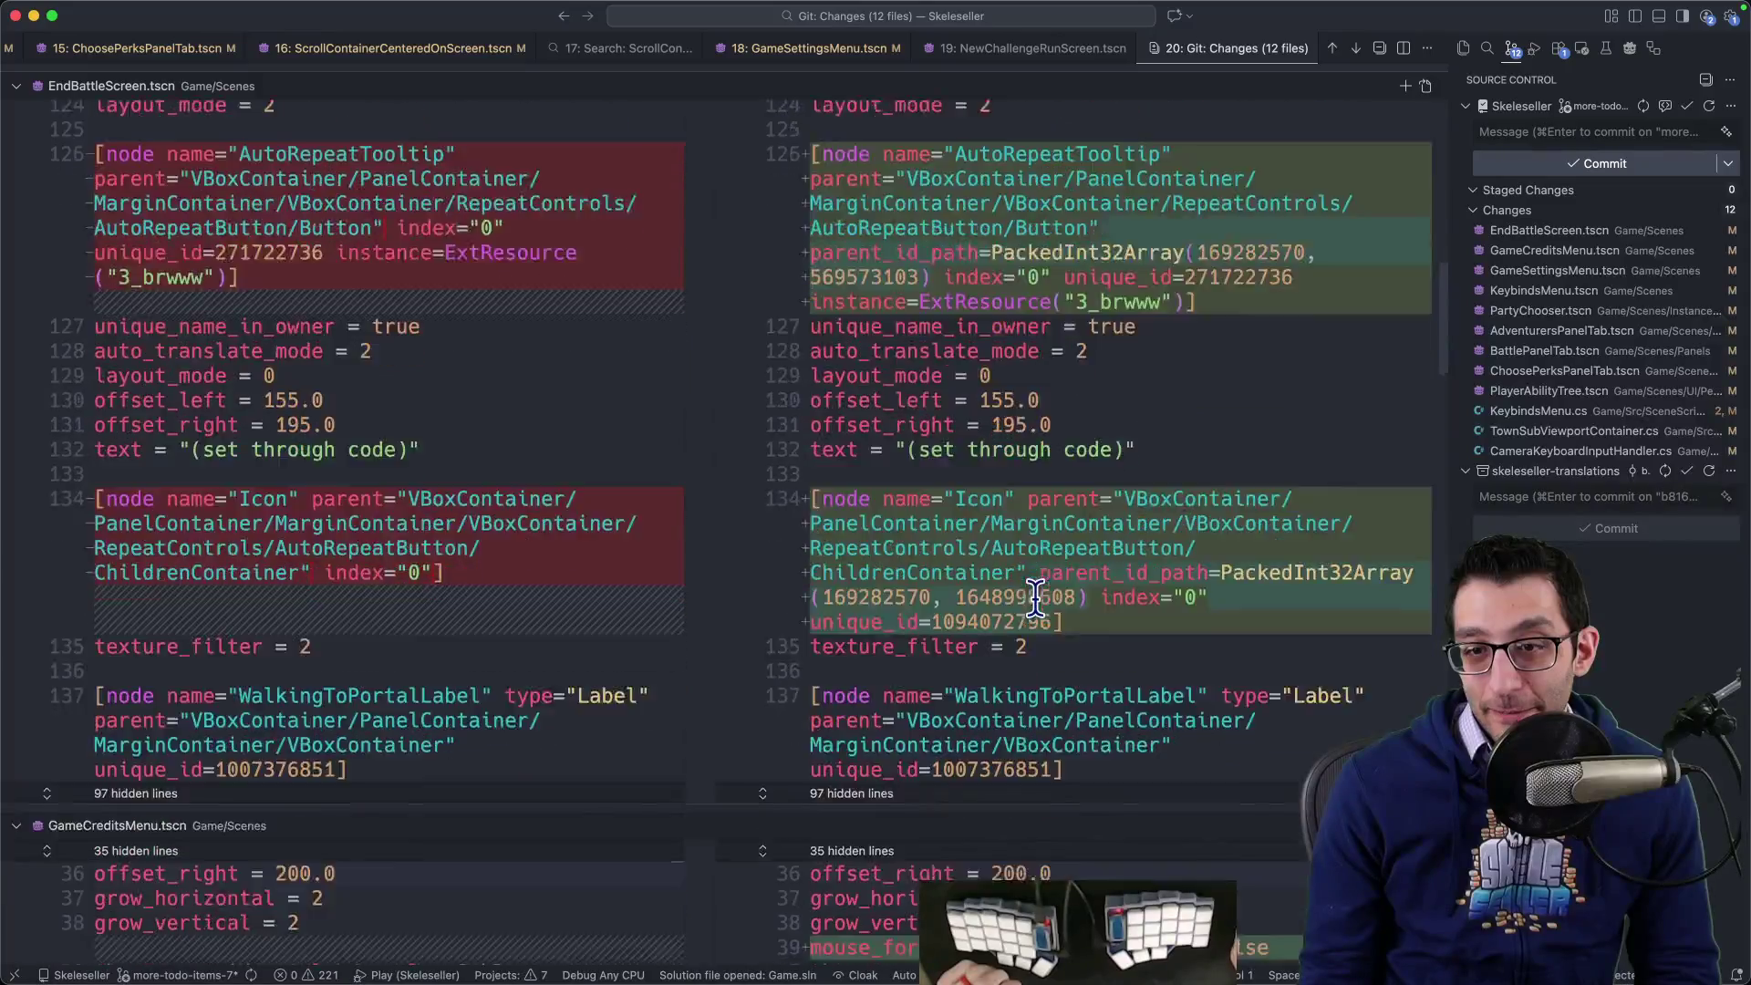
scroll(1037, 594, "down", 6)
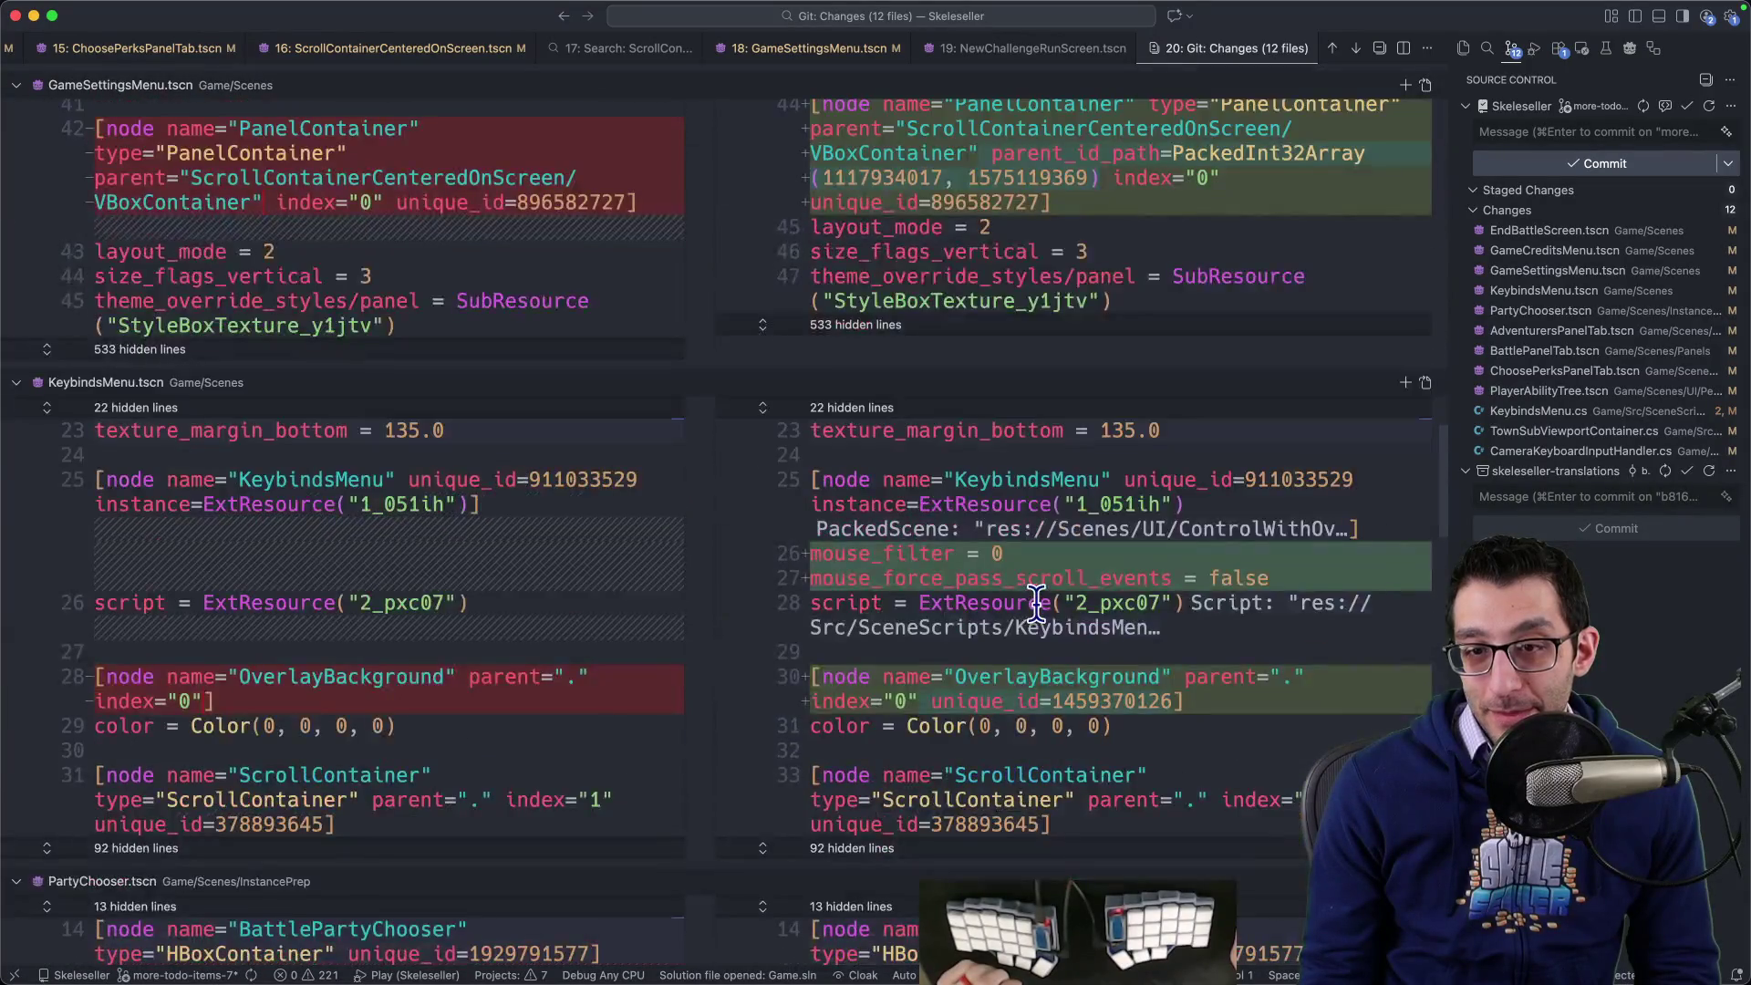
scroll(1022, 579, "up", 2)
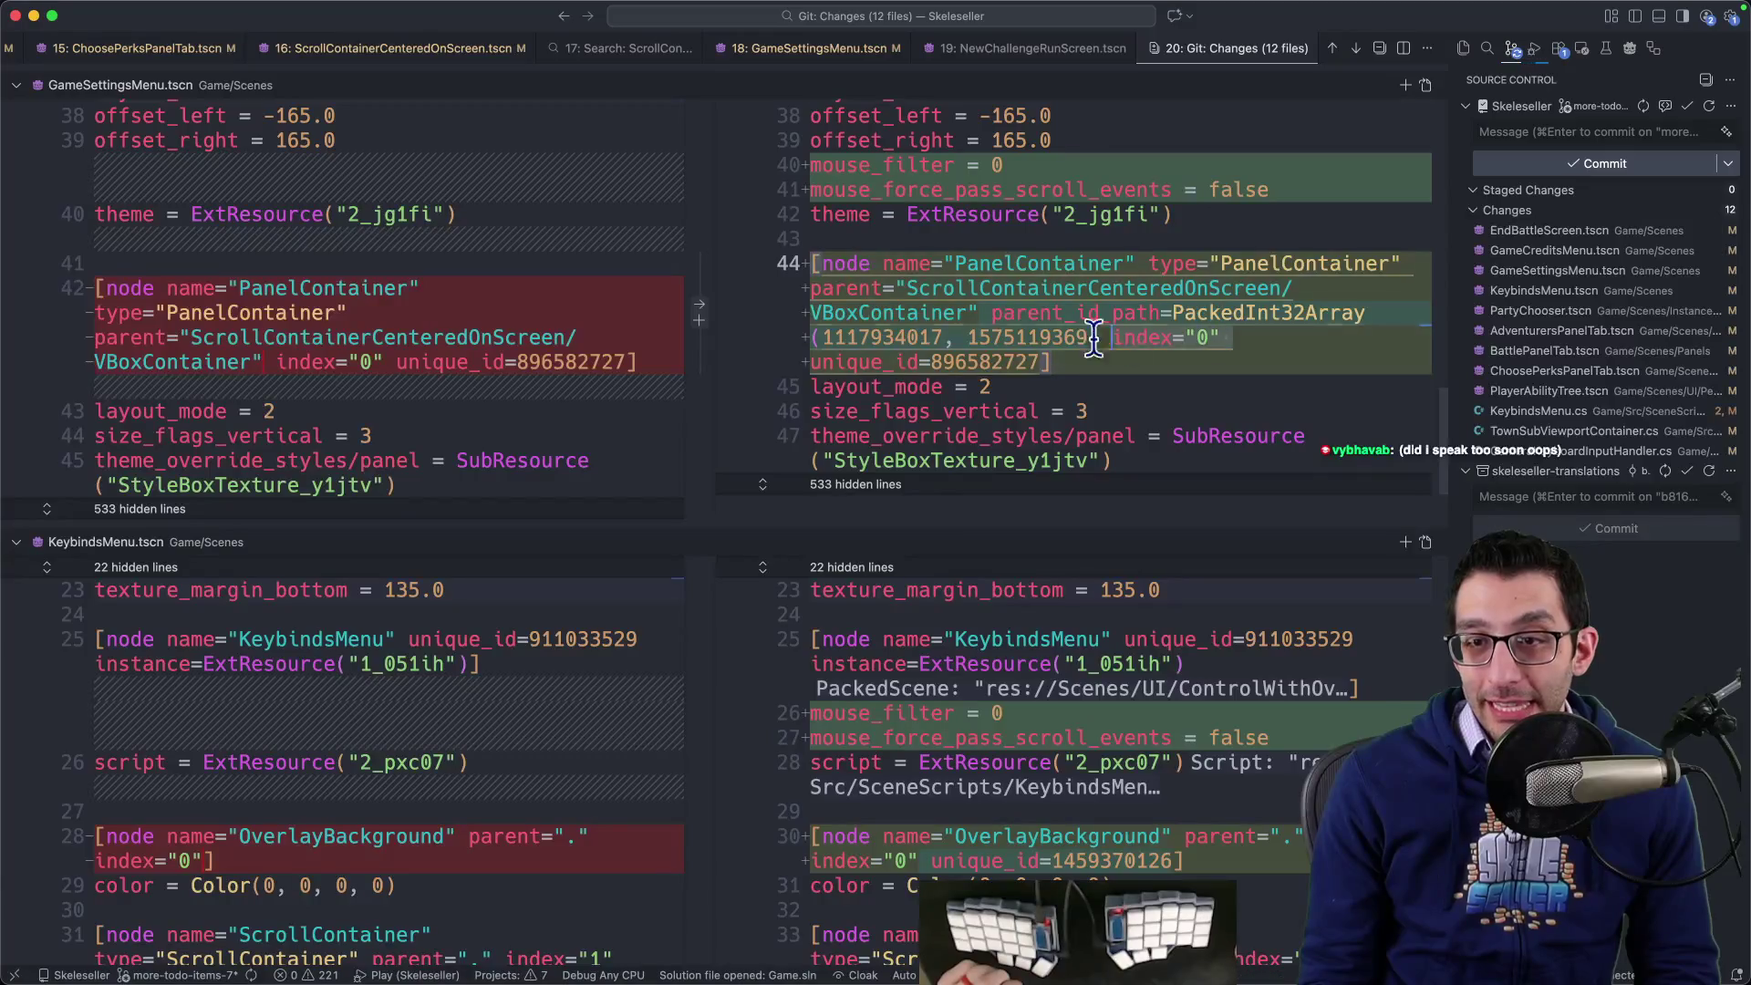
mouse_move(992, 313)
left_mouse_down()
mouse_move(1040, 340)
mouse_move(1102, 339)
left_mouse_up()
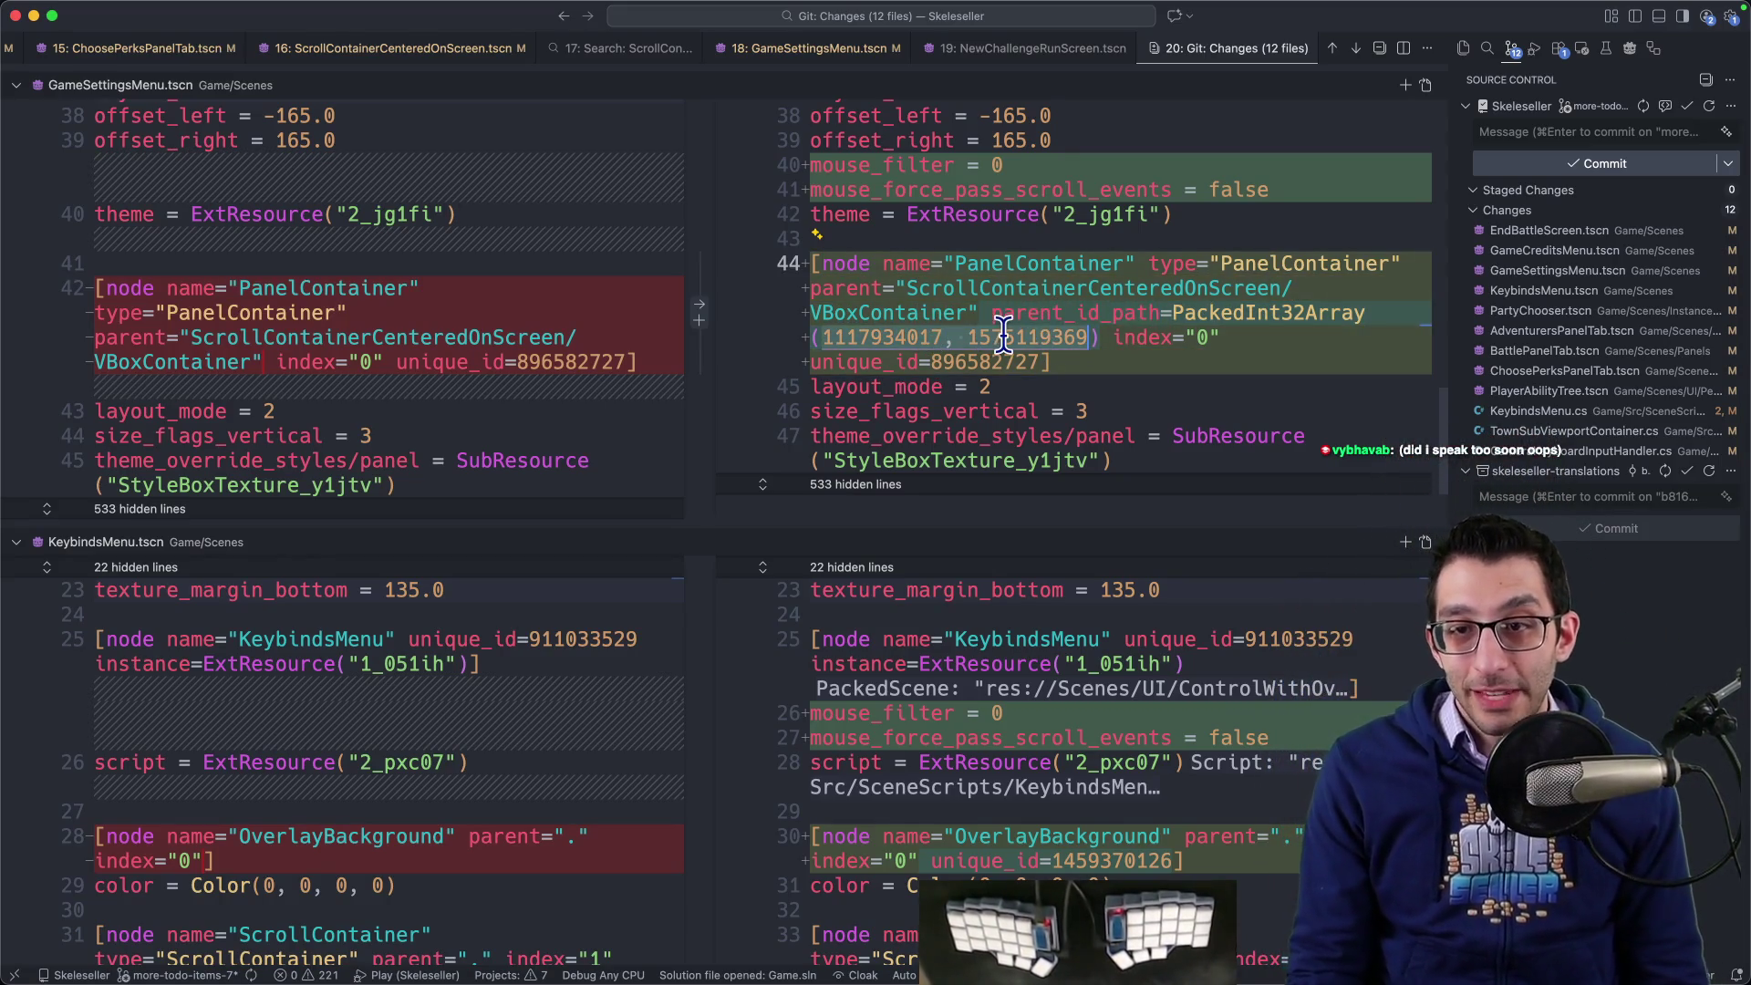
scroll(1051, 394, "up", 2)
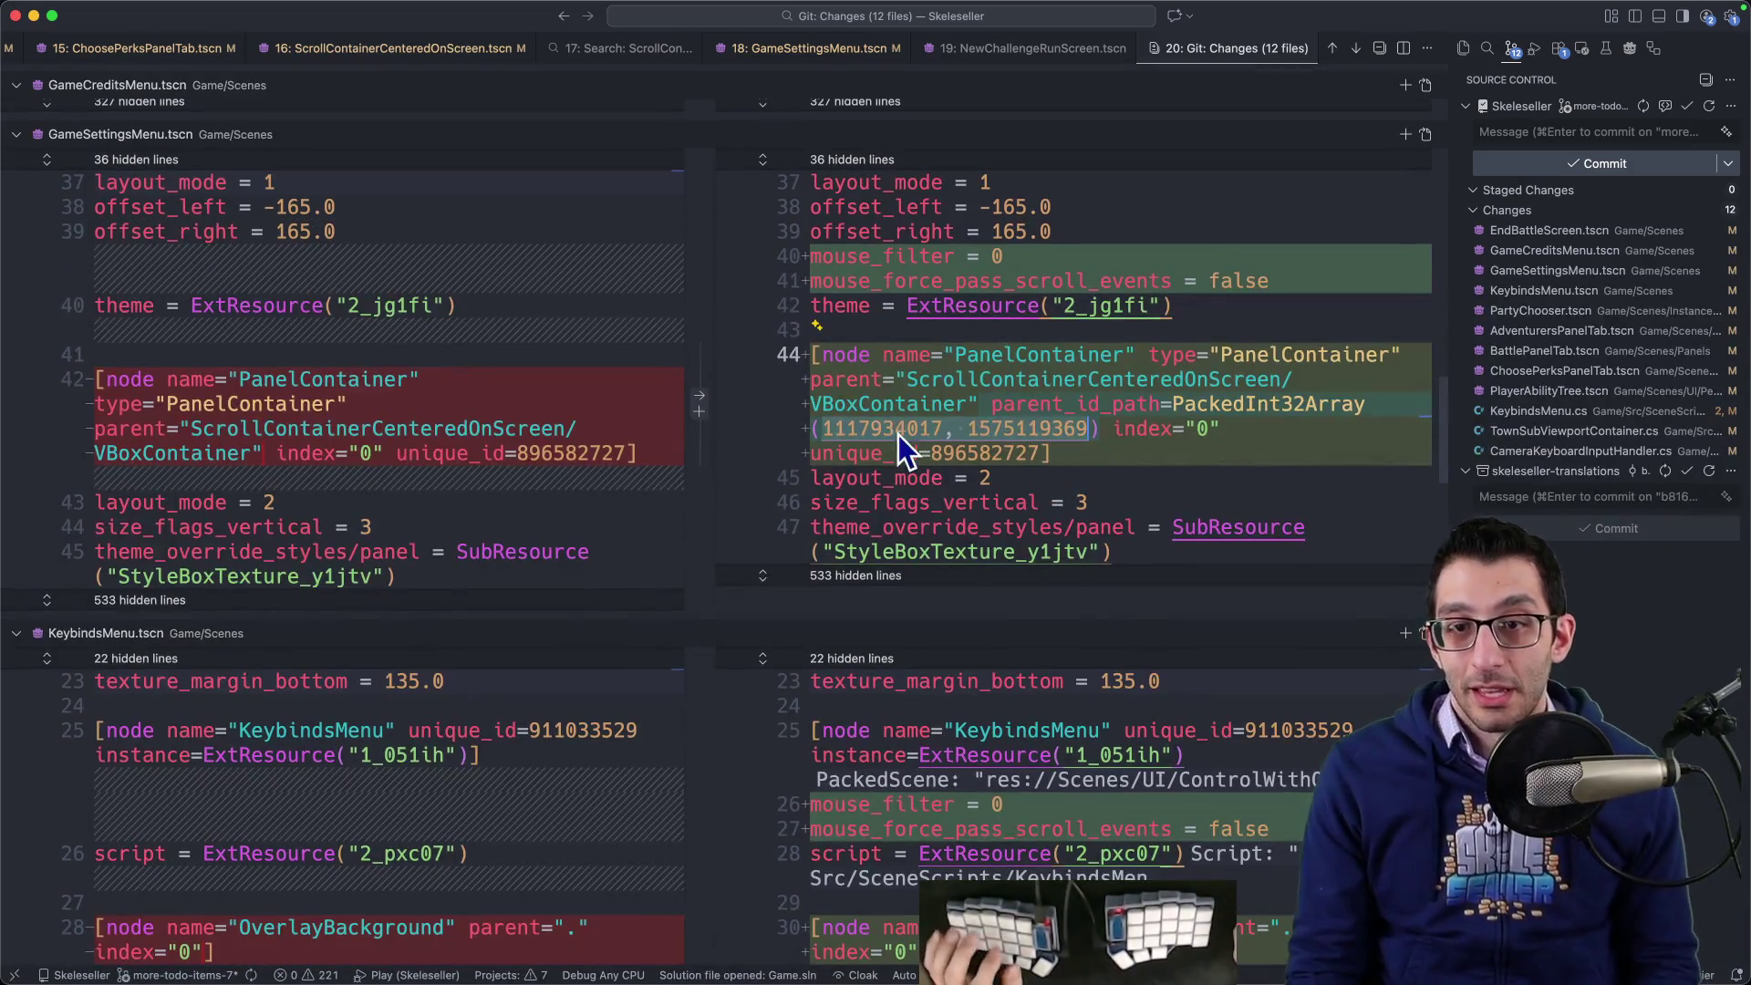
double_click(930, 428)
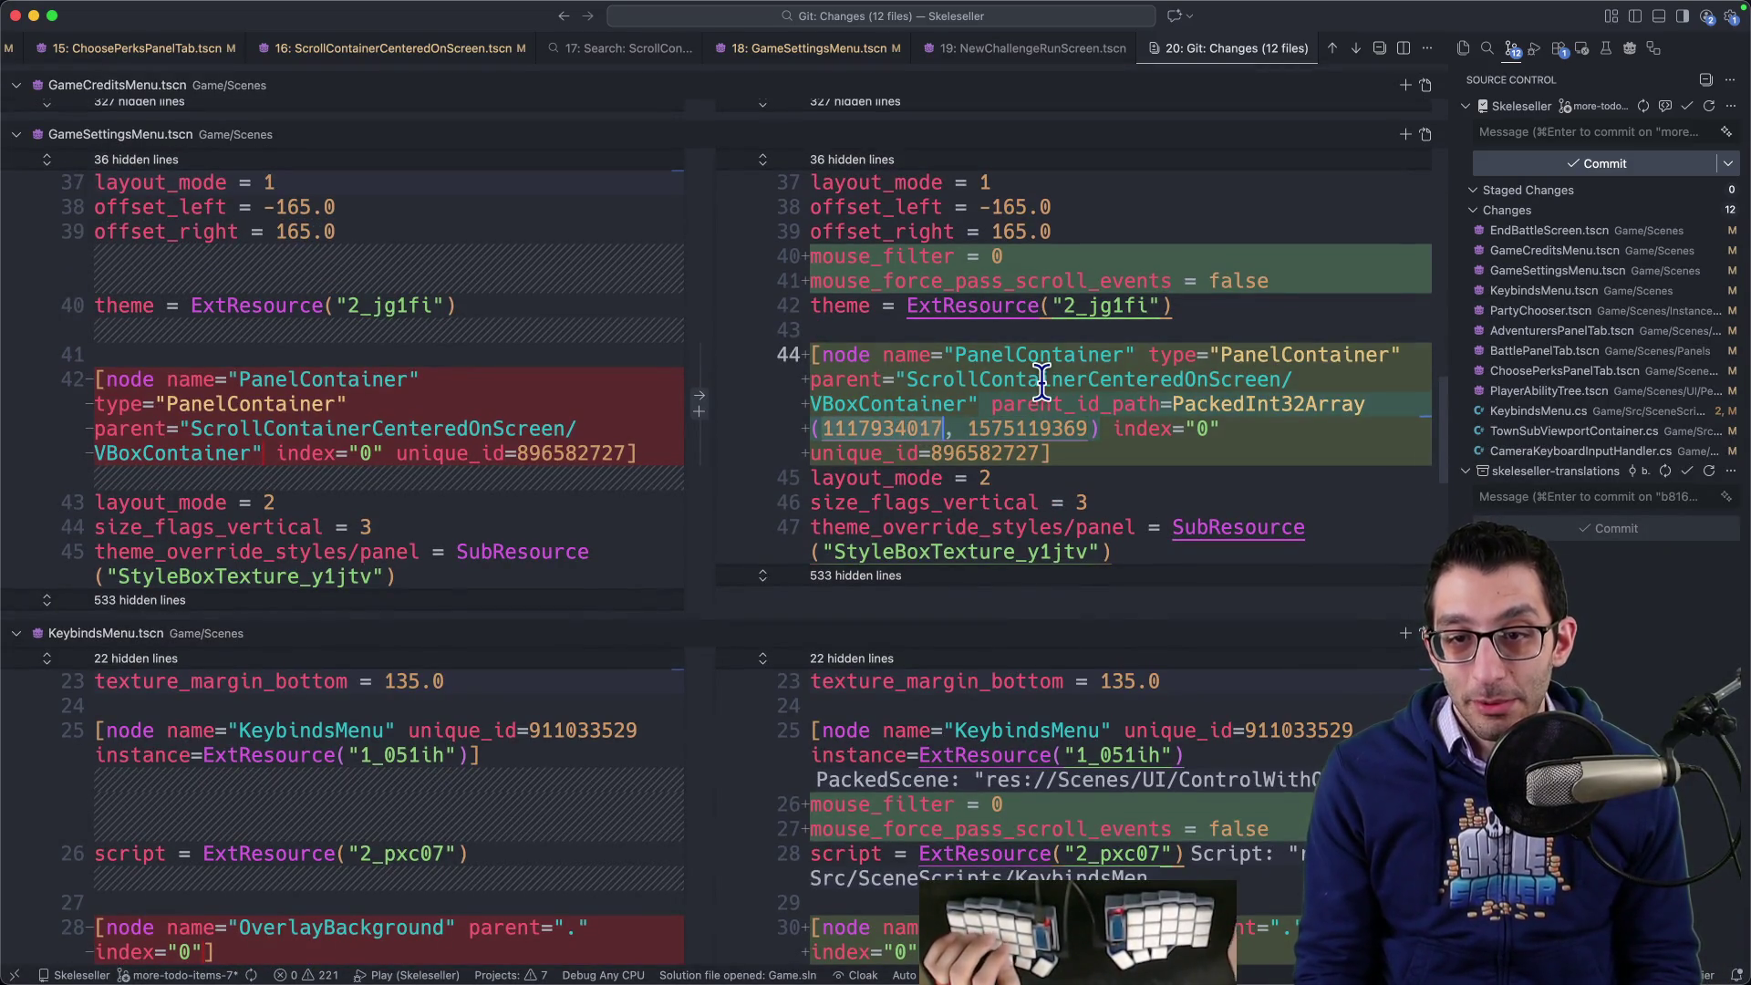
key("super+g")
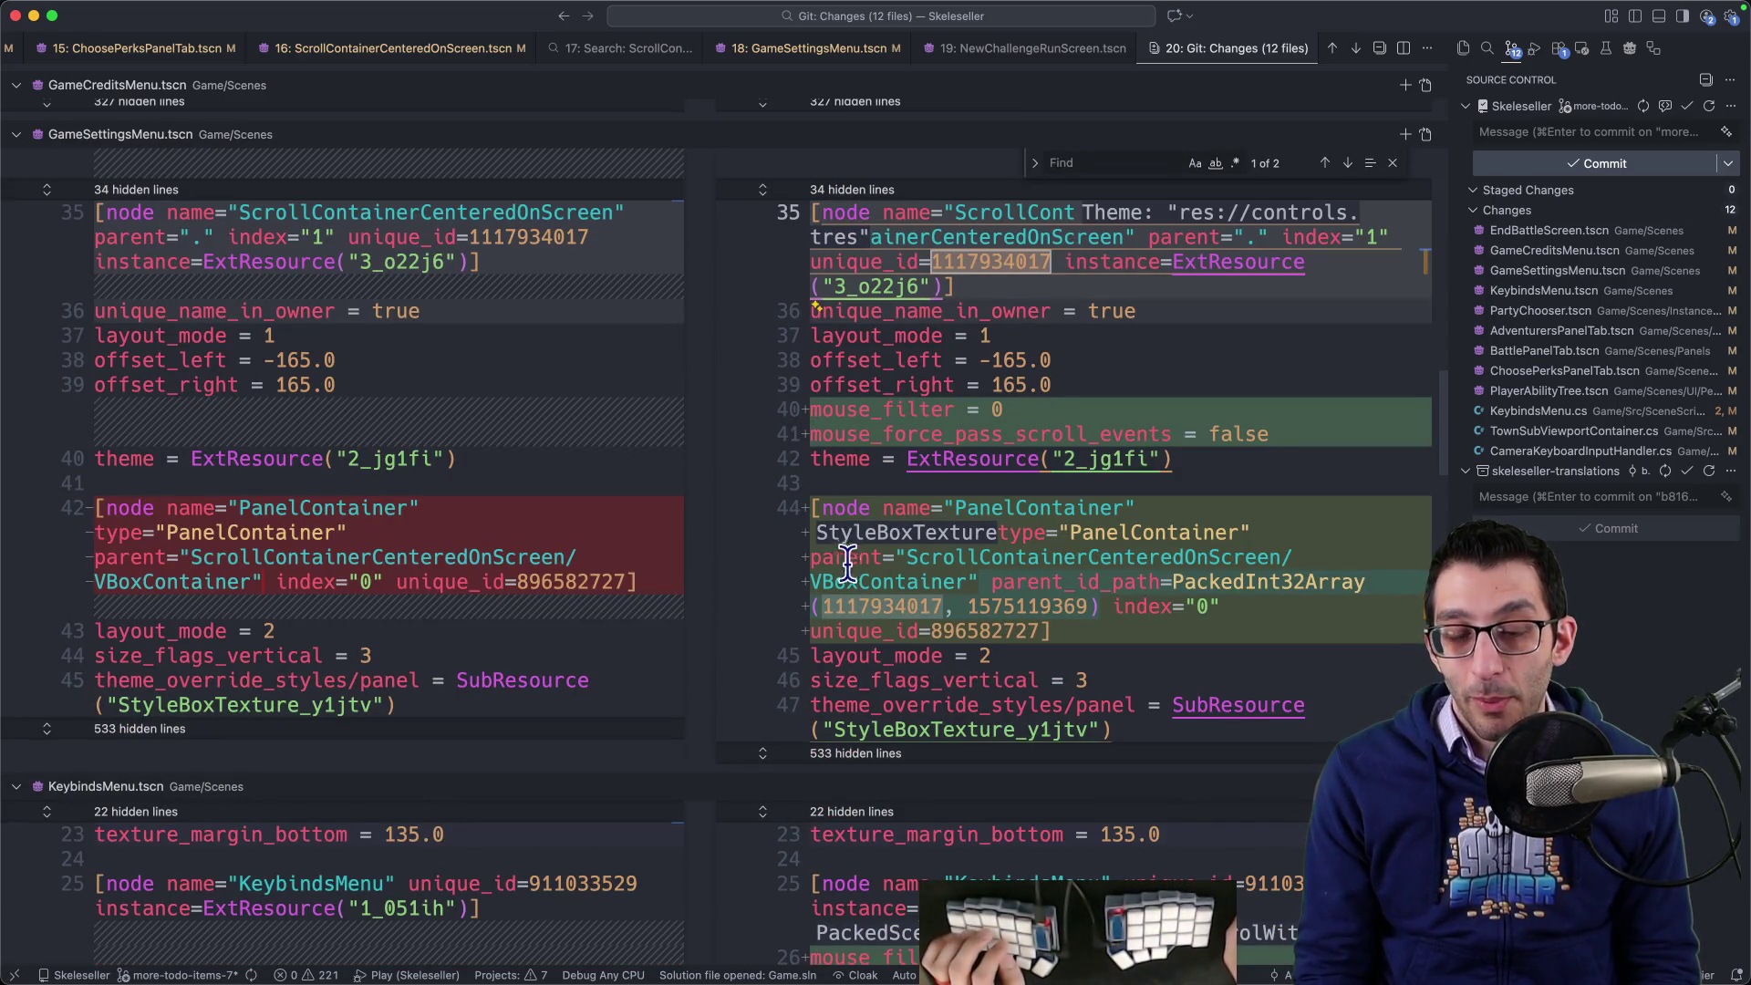
mouse_move(849, 563)
left_mouse_down()
mouse_move(1286, 561)
mouse_move(992, 589)
mouse_move(1274, 593)
left_mouse_up()
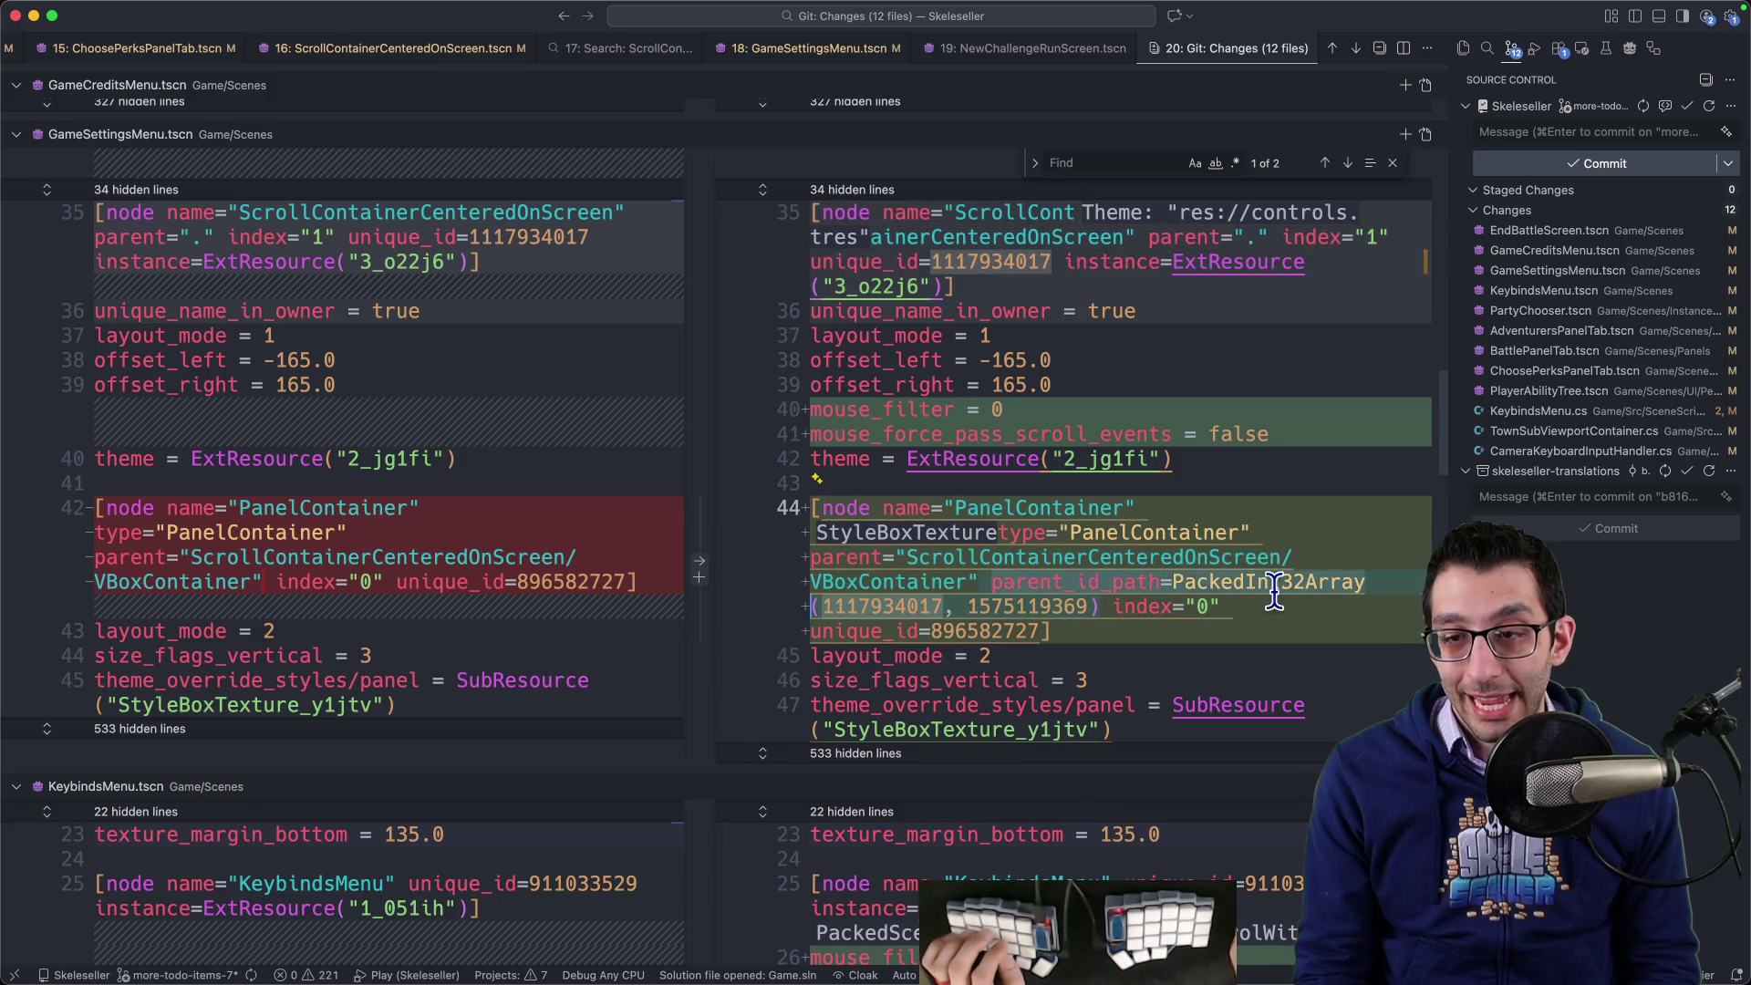
double_click(1067, 607)
key("super+f")
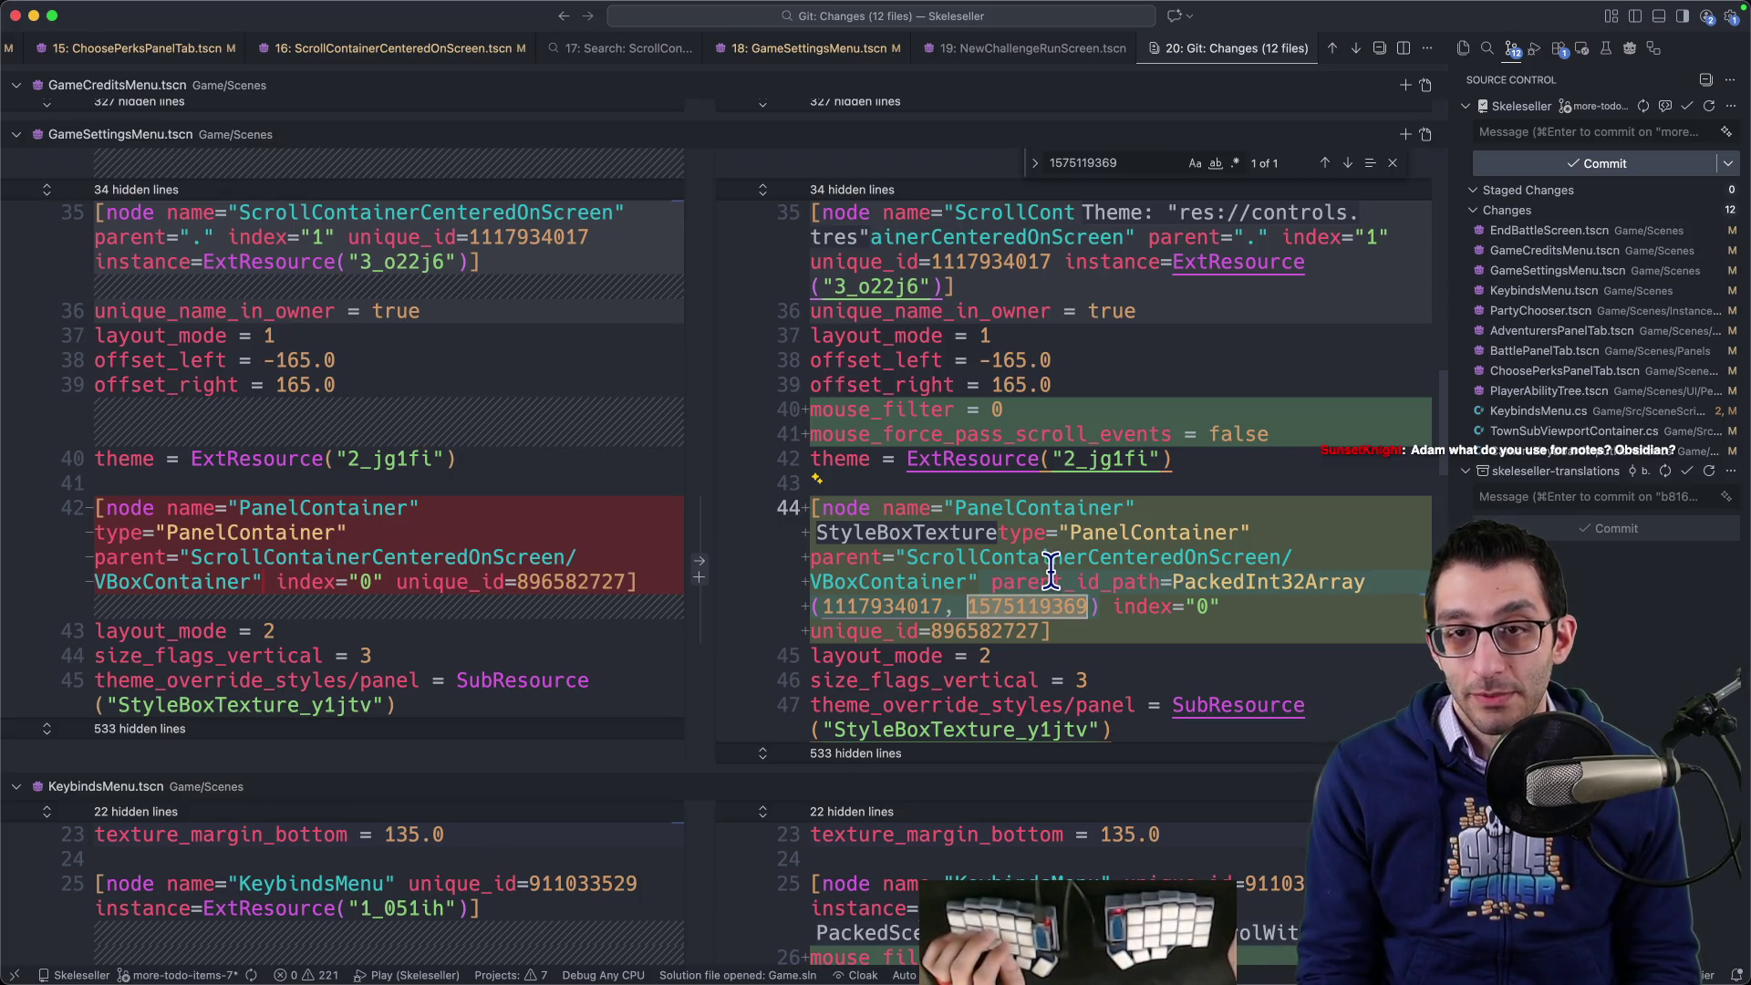
key("super+p")
- Open GameSettingsMenu.tscn and search it for id_path
type("gamesettingmen")
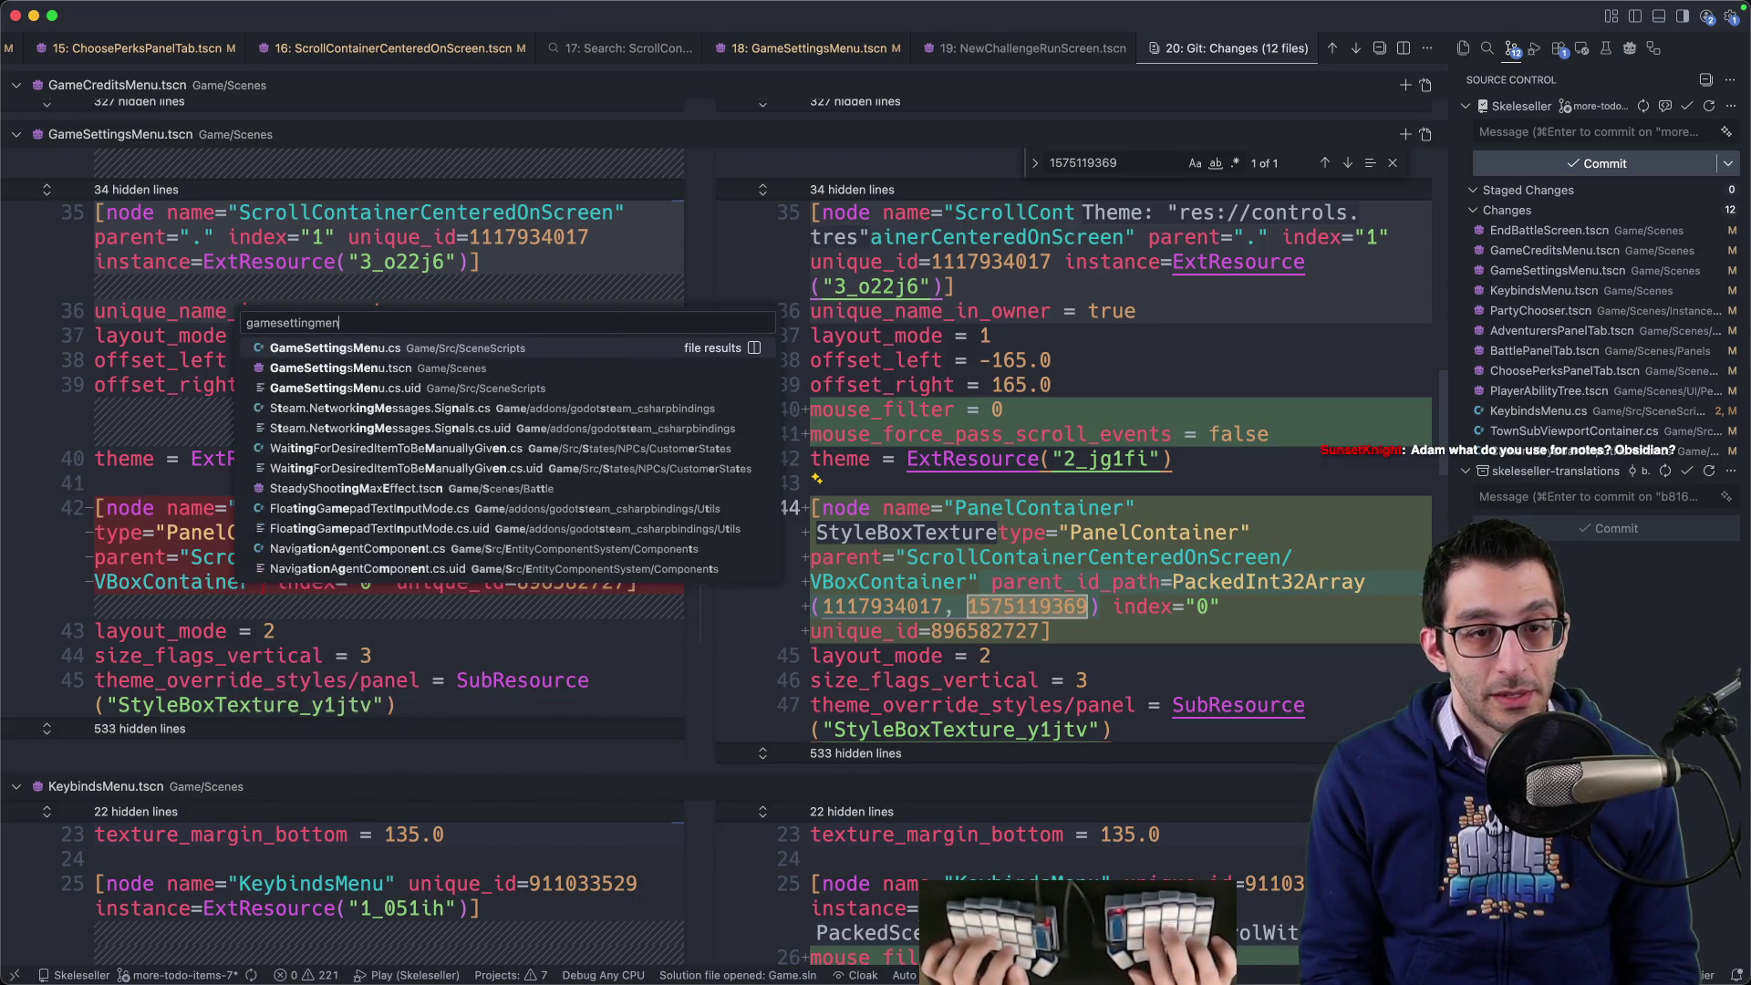
key("Return")
key("super+f")
type("id_path")
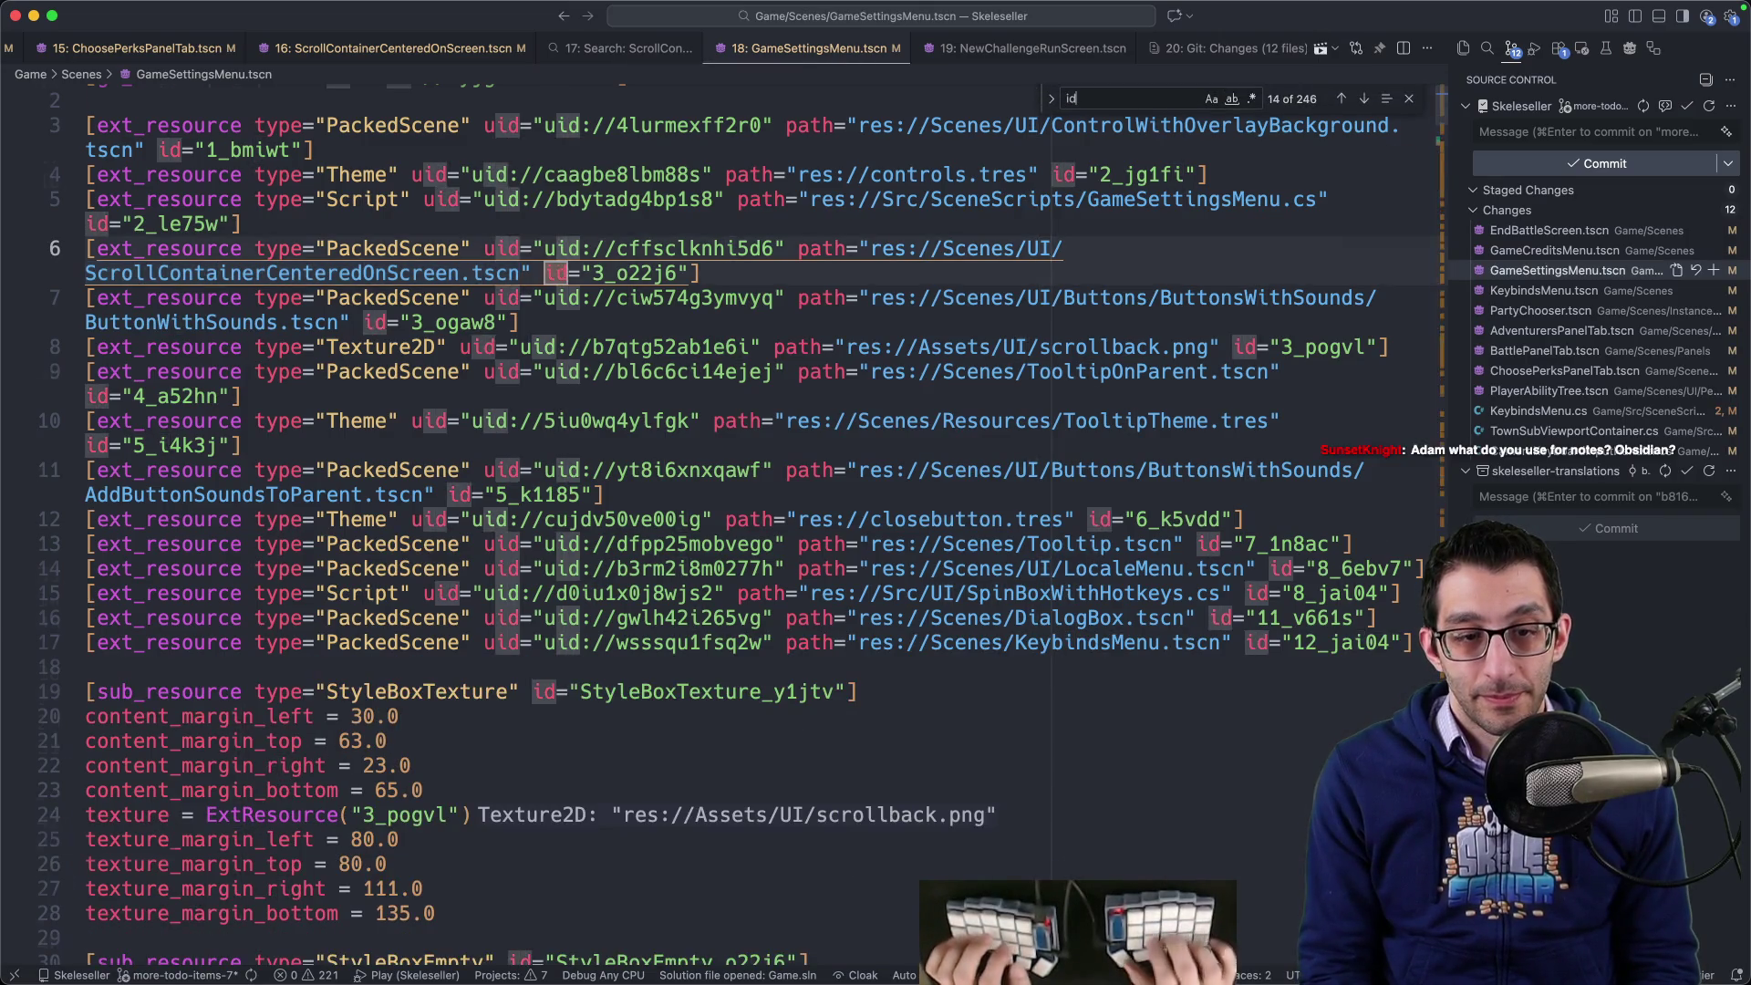
double_click(532, 525)
key("super+f")
key("Return")
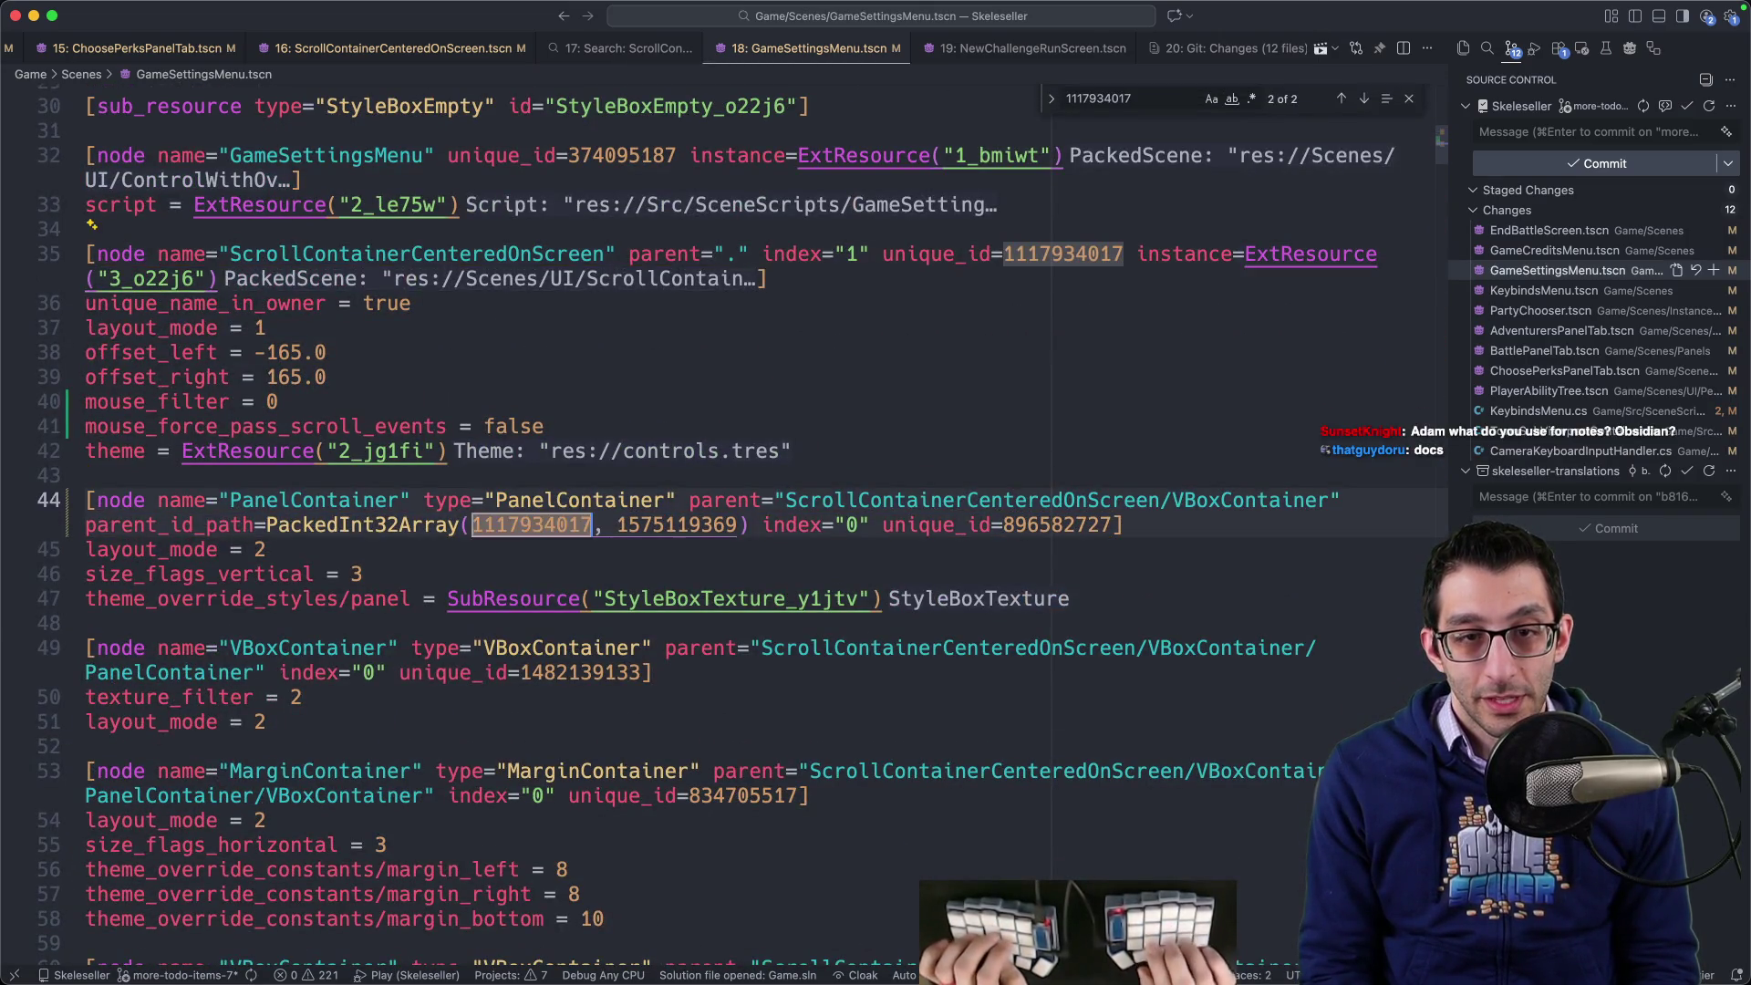
key("Return")
double_click(676, 524)
key("super+f")
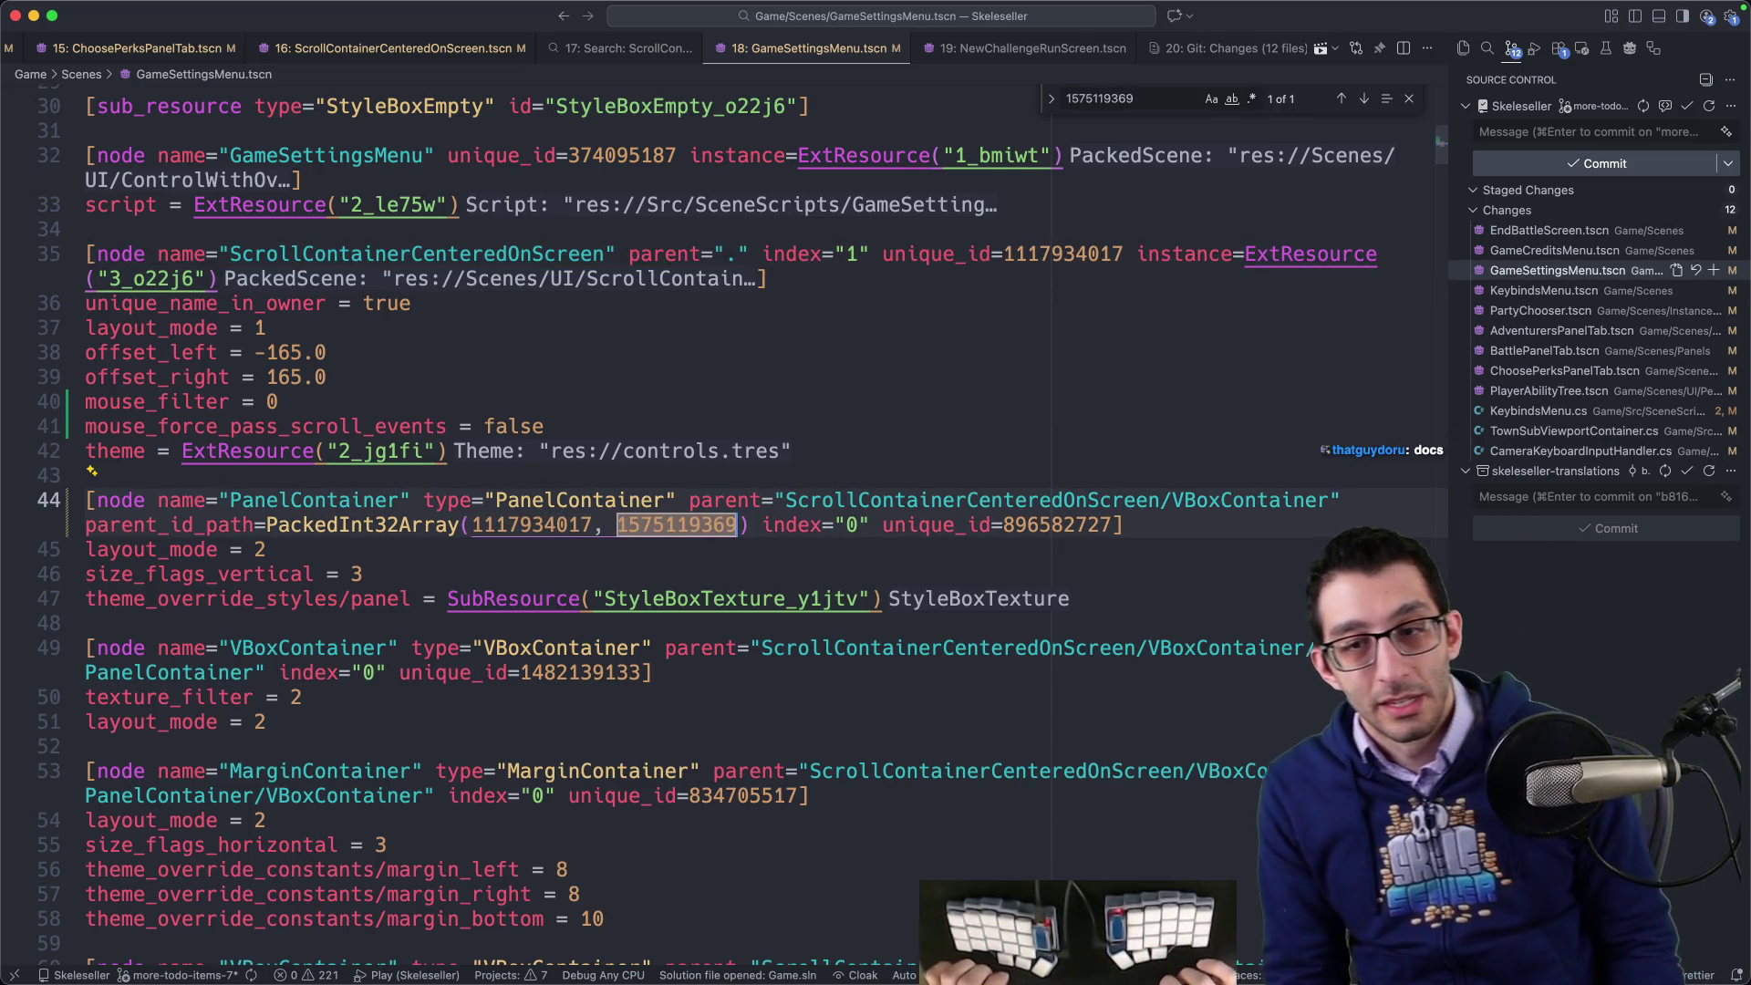
key("super+shift+f")
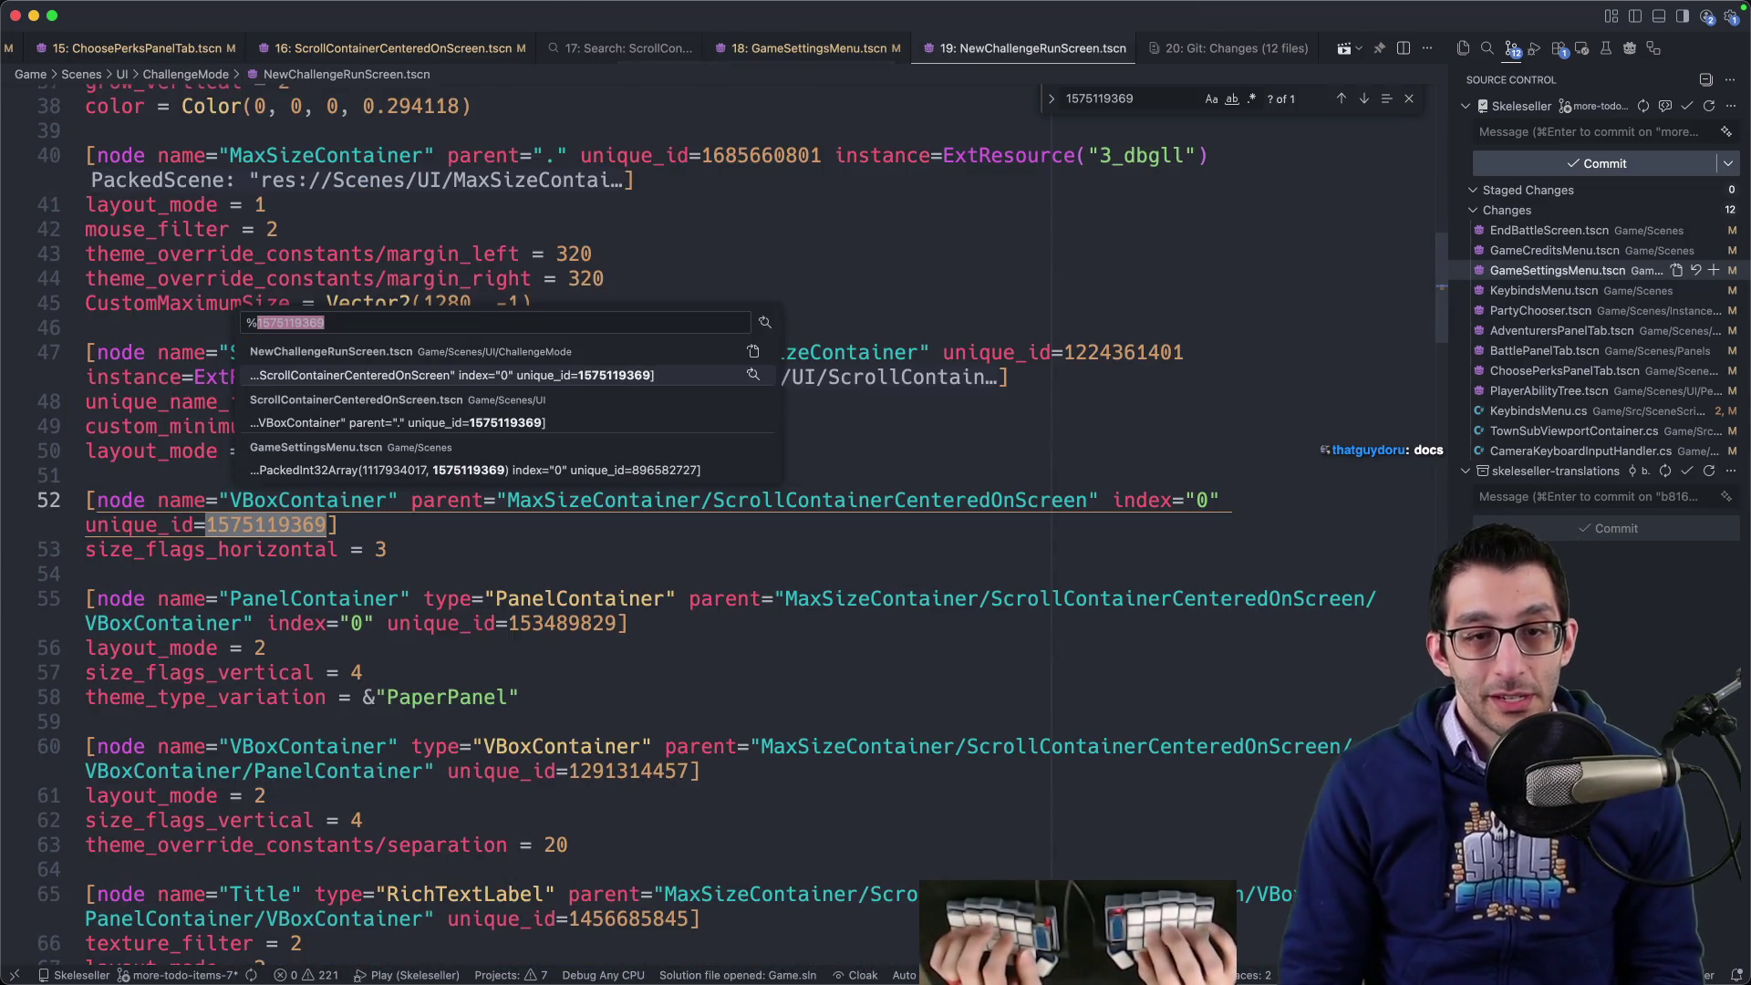
key("Down")
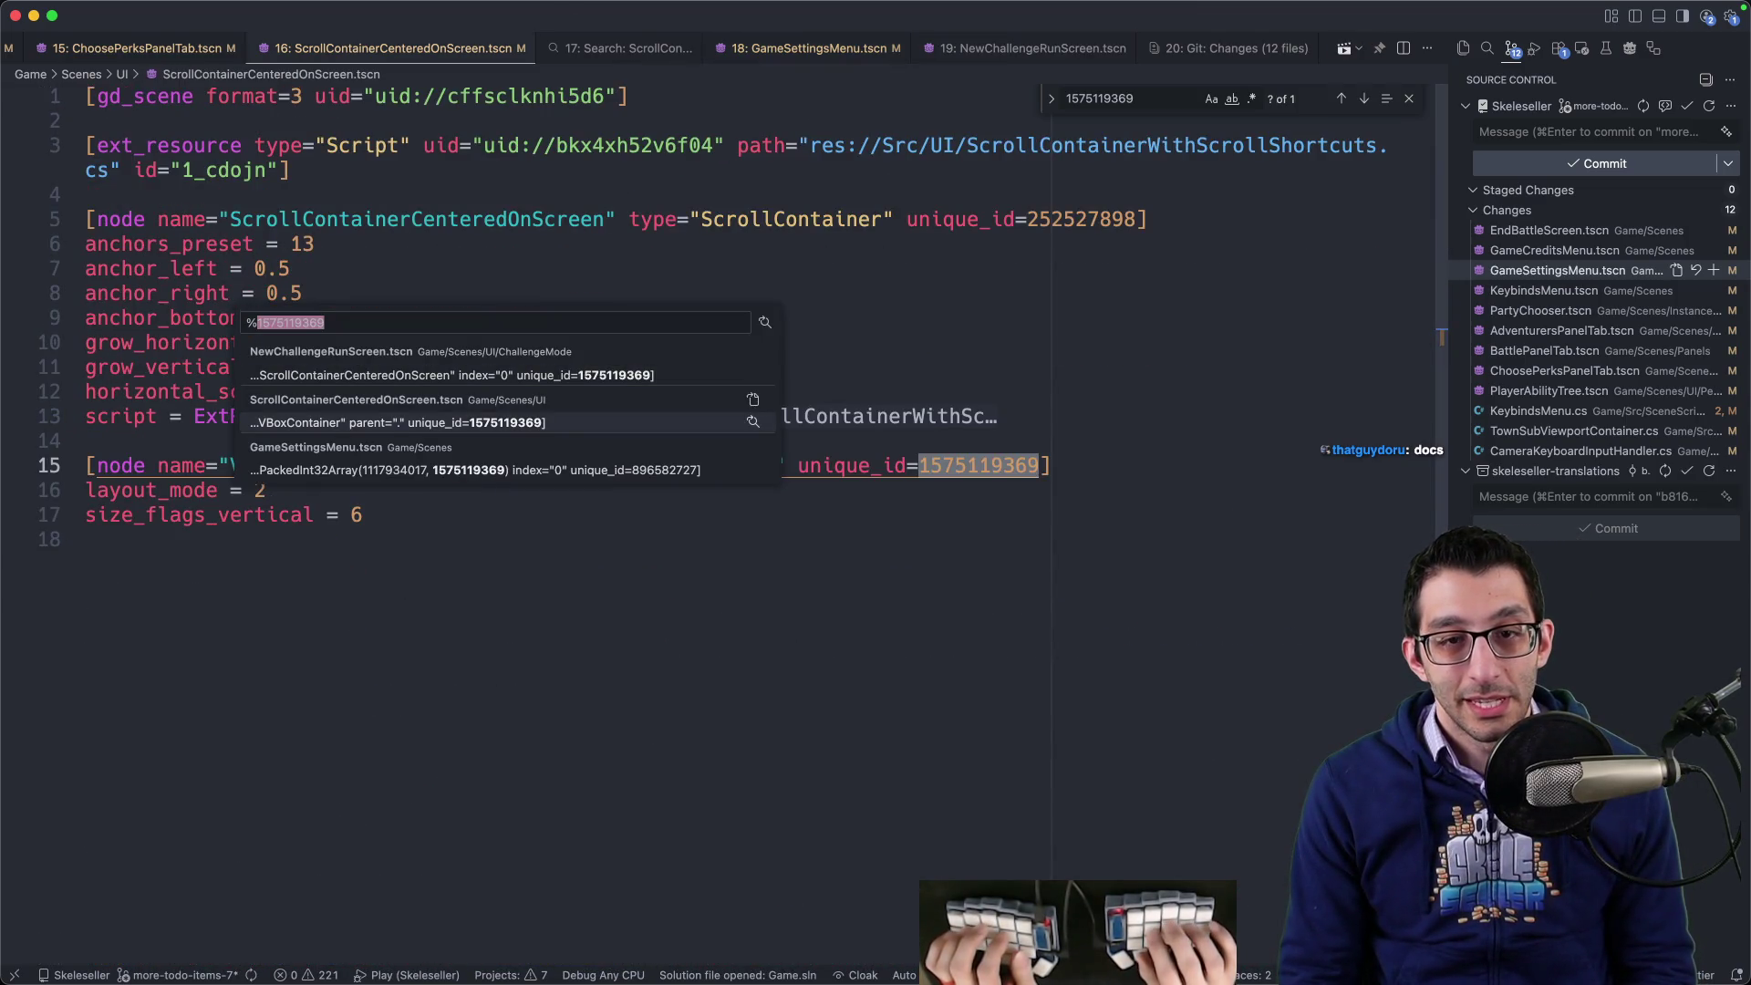
key("Down")
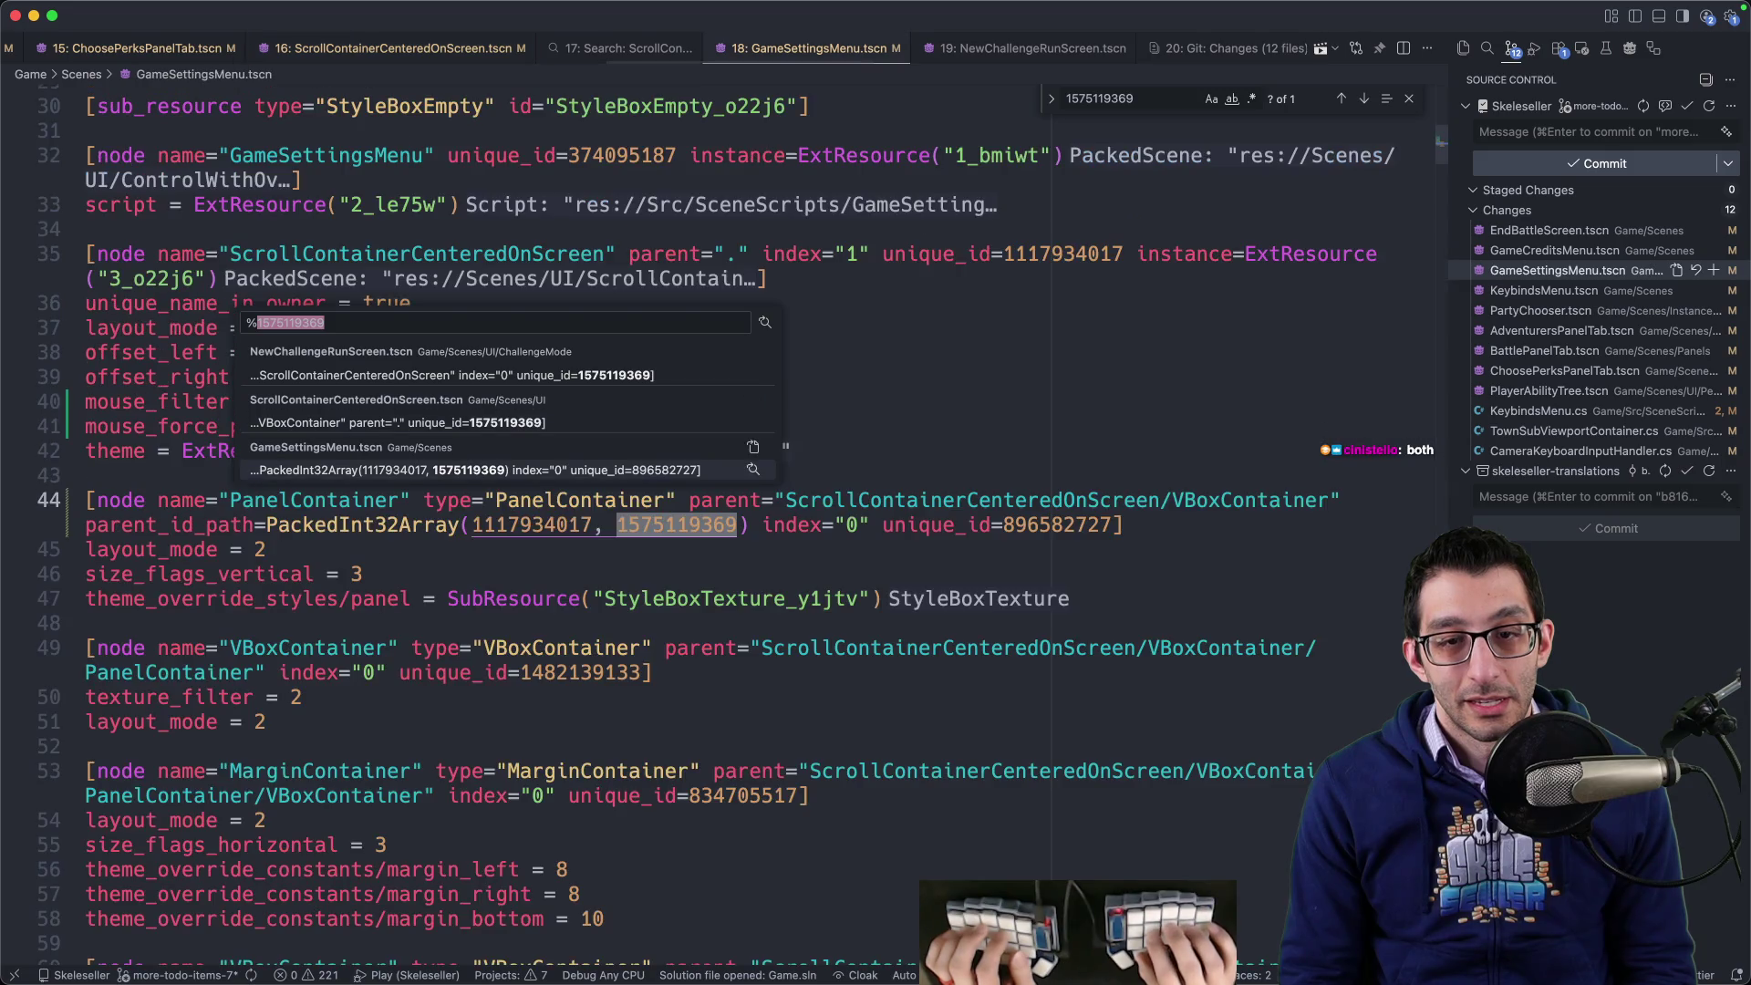
key("Down")
key("Up")
key("Return")
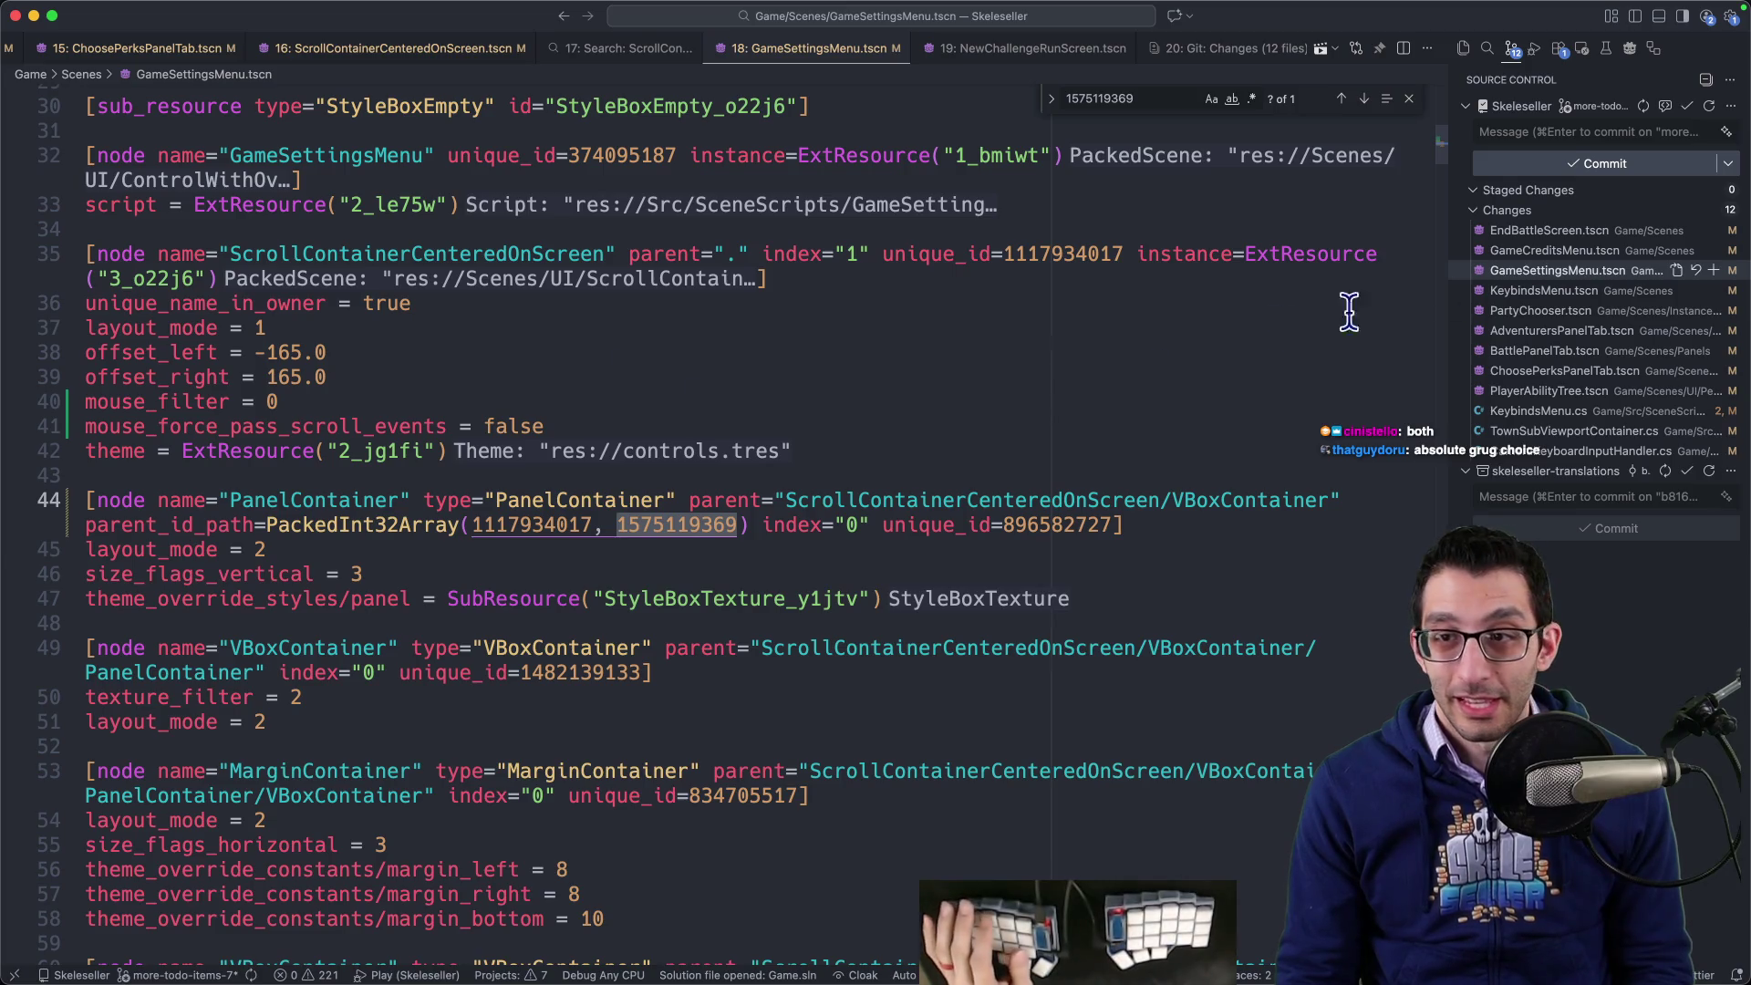
left_click(1676, 211)
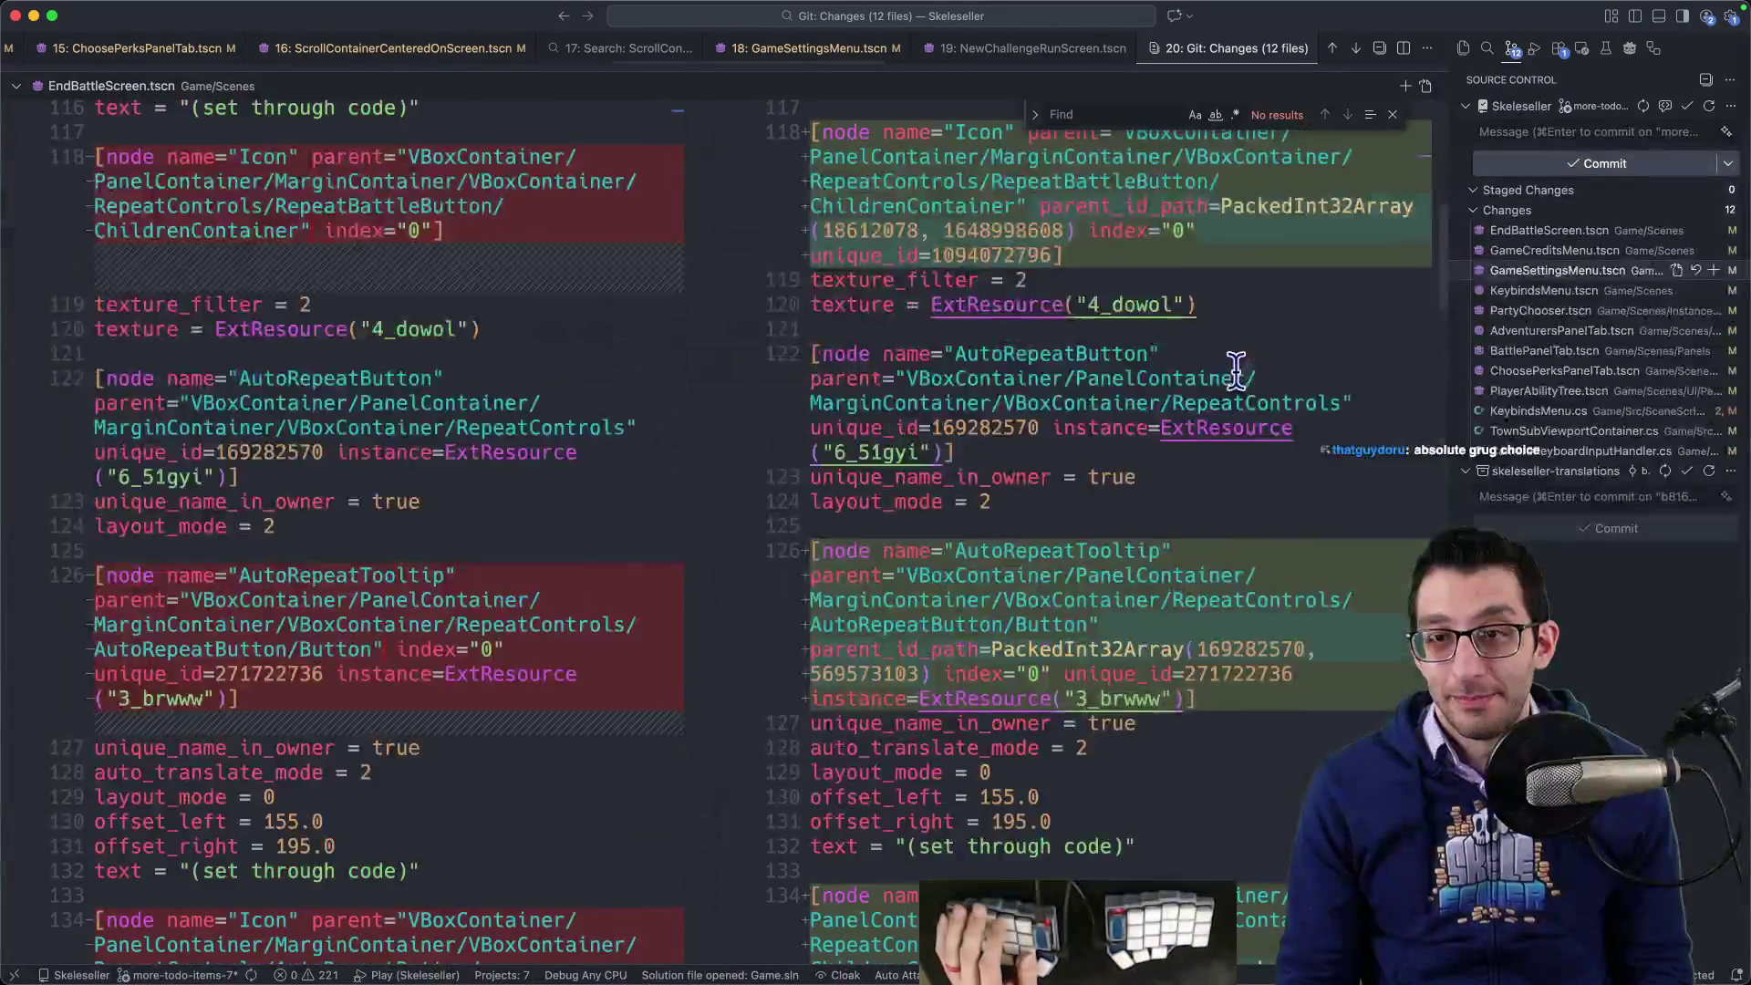
- Scroll through the Git Changes multi-diff reviewing the scene and script file changes
scroll(1229, 381, "down", 20)
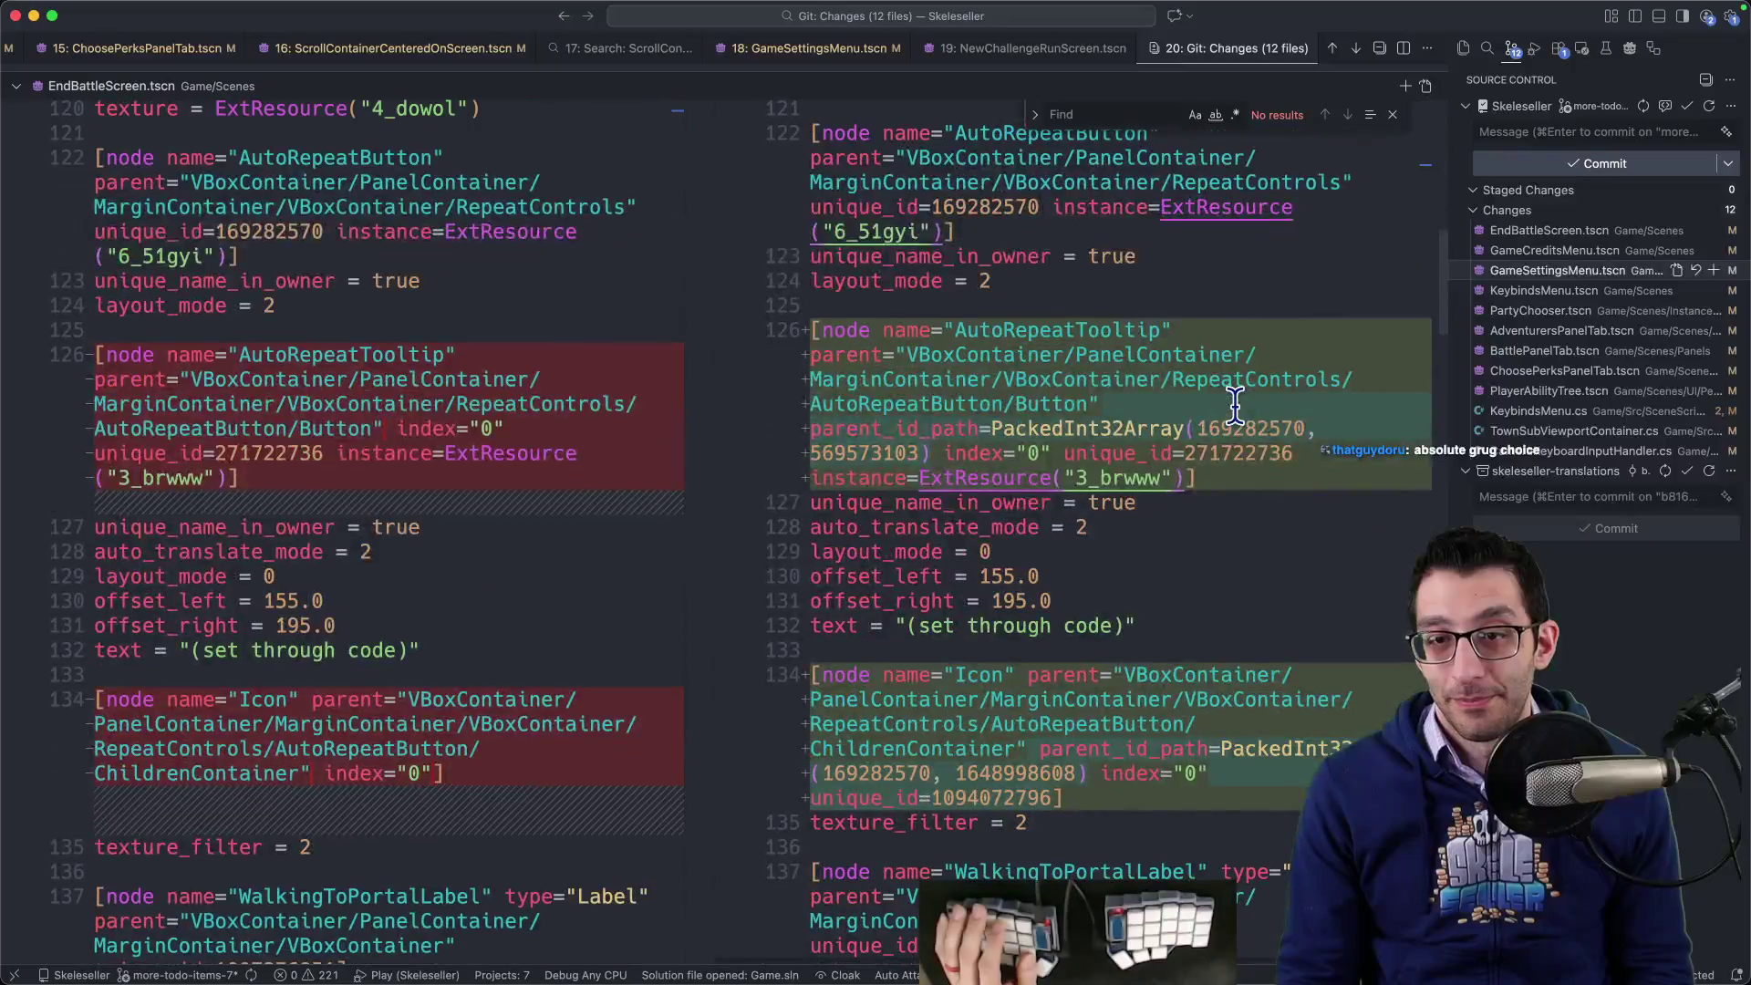
scroll(1229, 416, "down", 10)
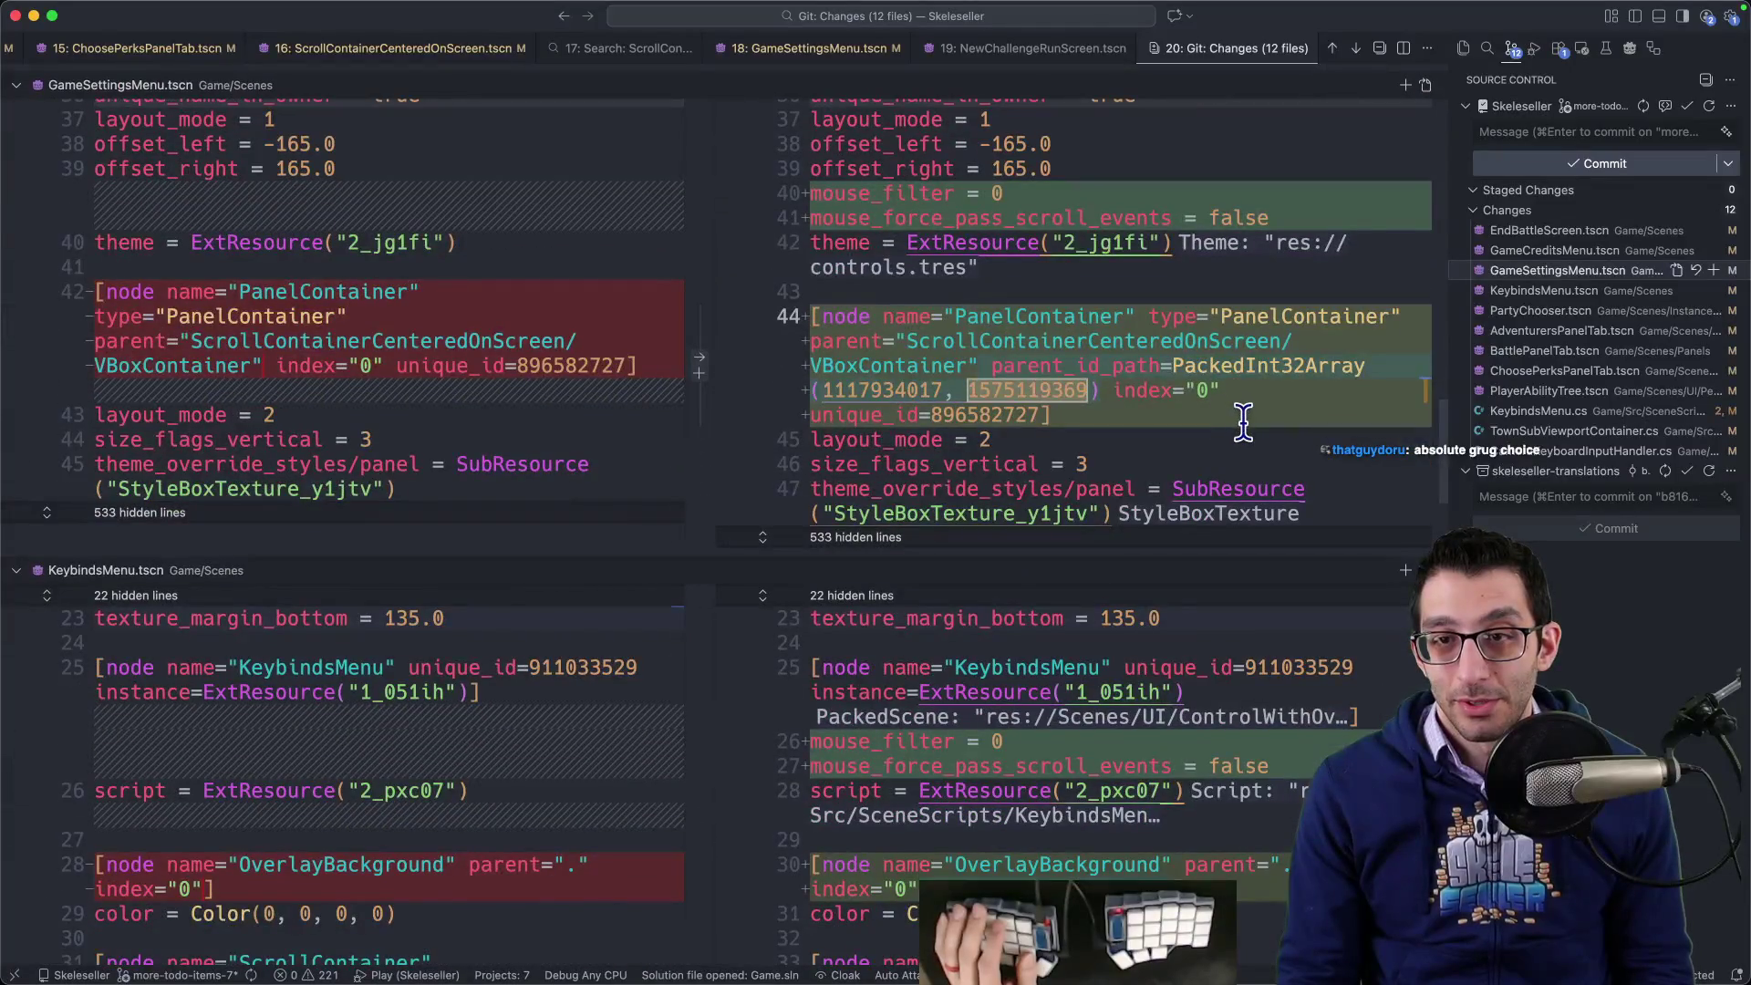
scroll(1243, 421, "down", 20)
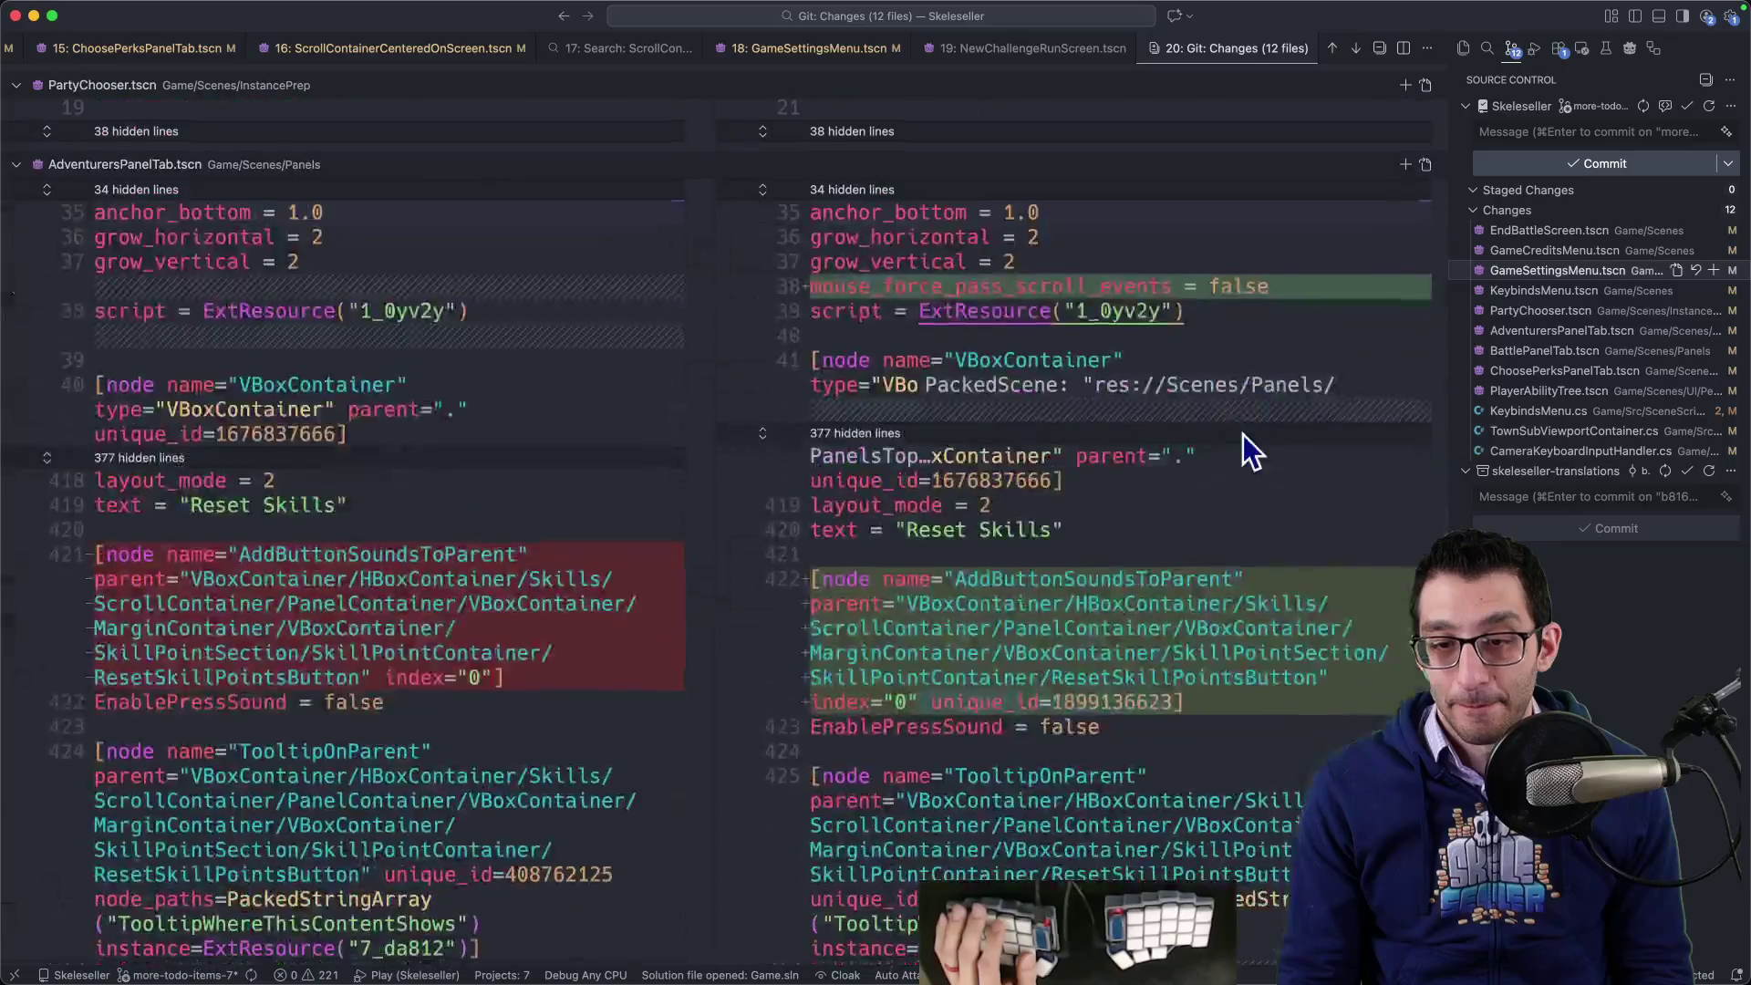
scroll(1246, 438, "down", 6)
scroll(1244, 427, "down", 20)
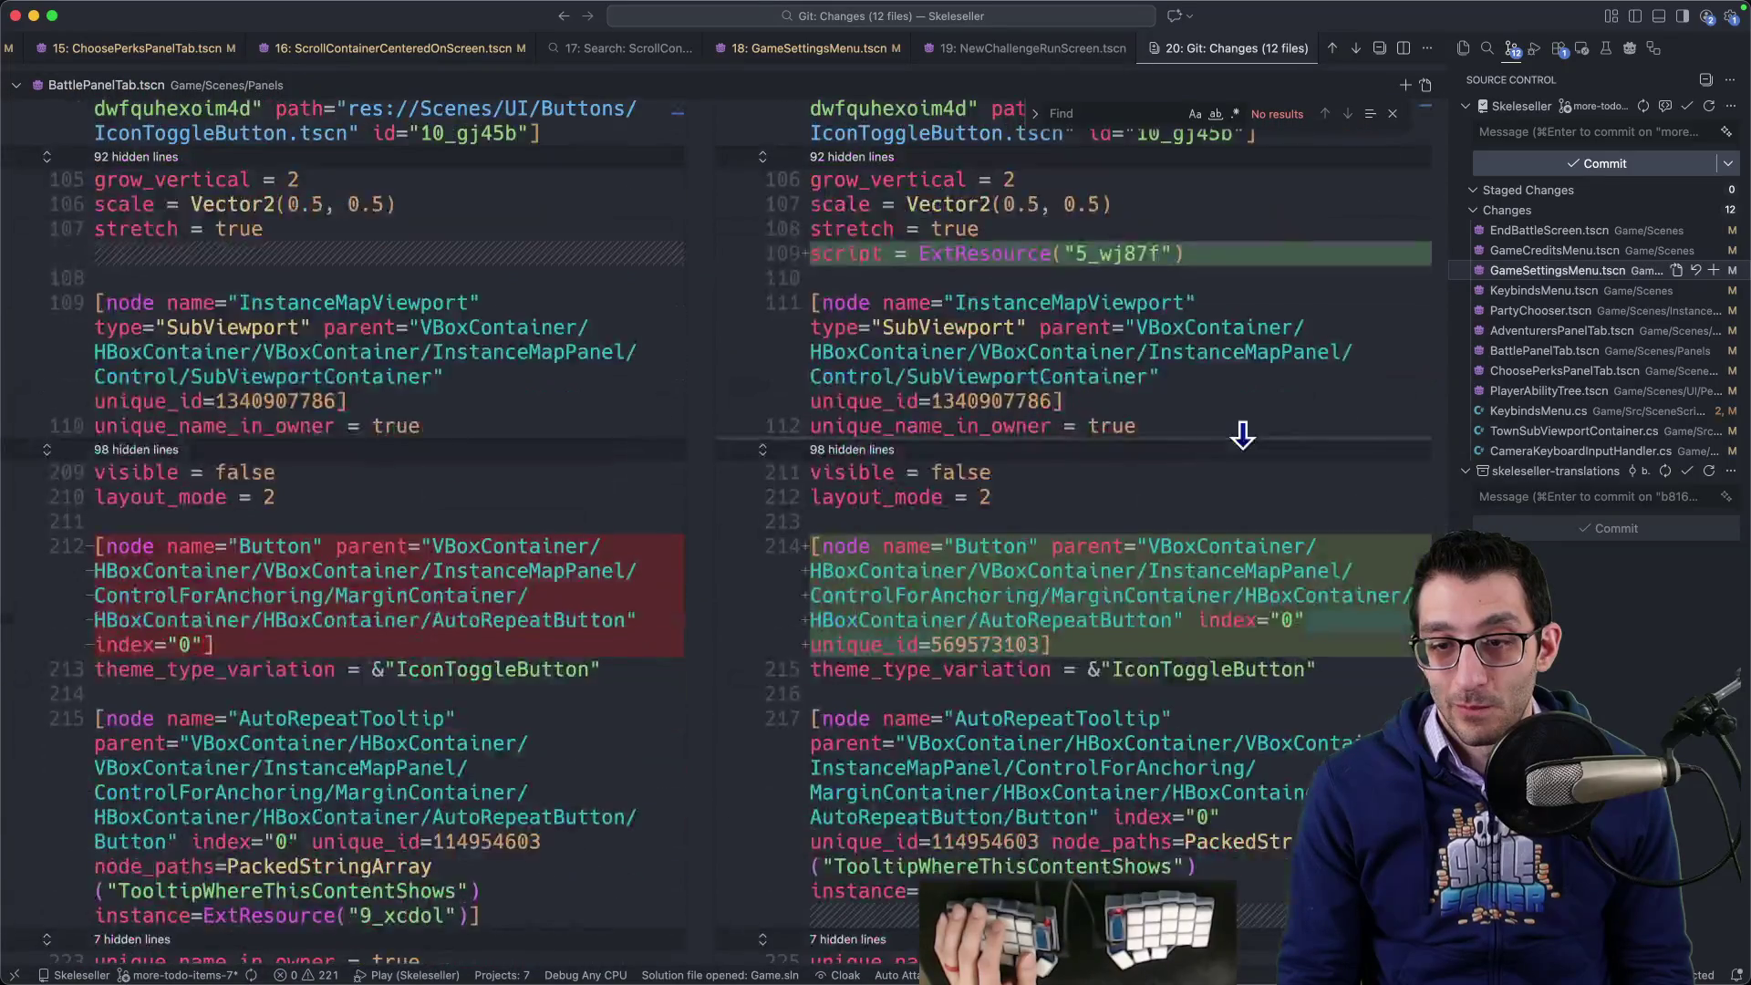
scroll(1244, 428, "down", 15)
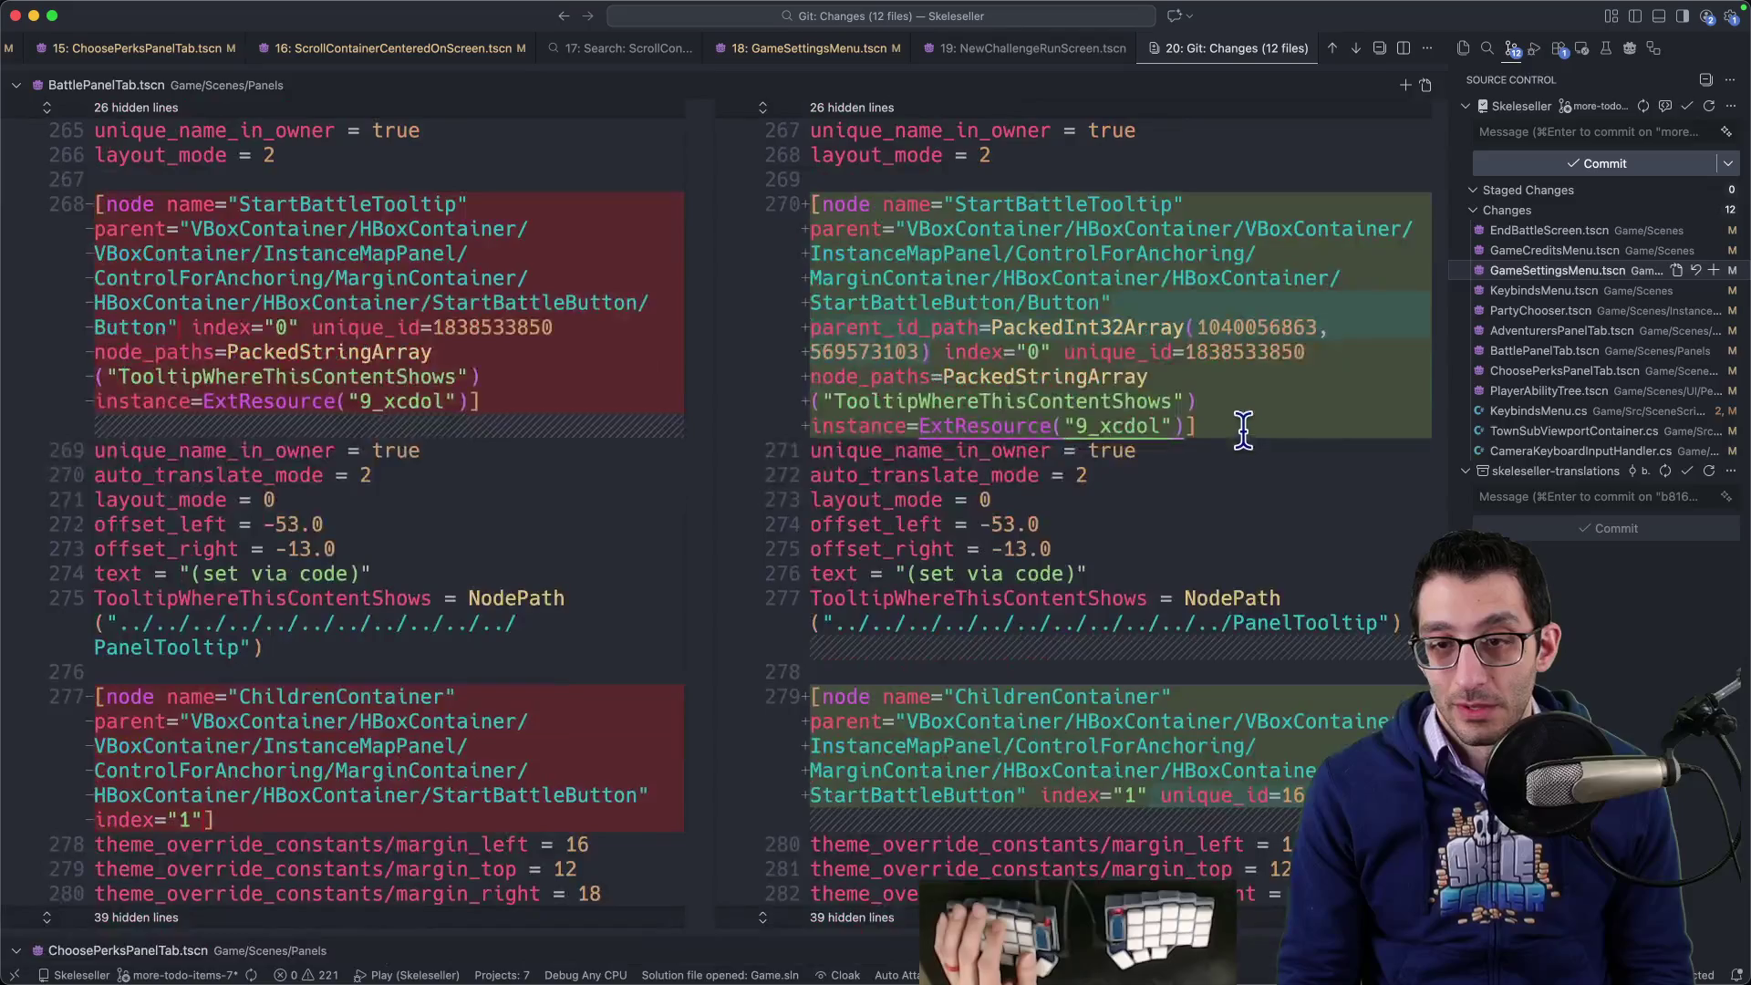
scroll(1245, 428, "down", 20)
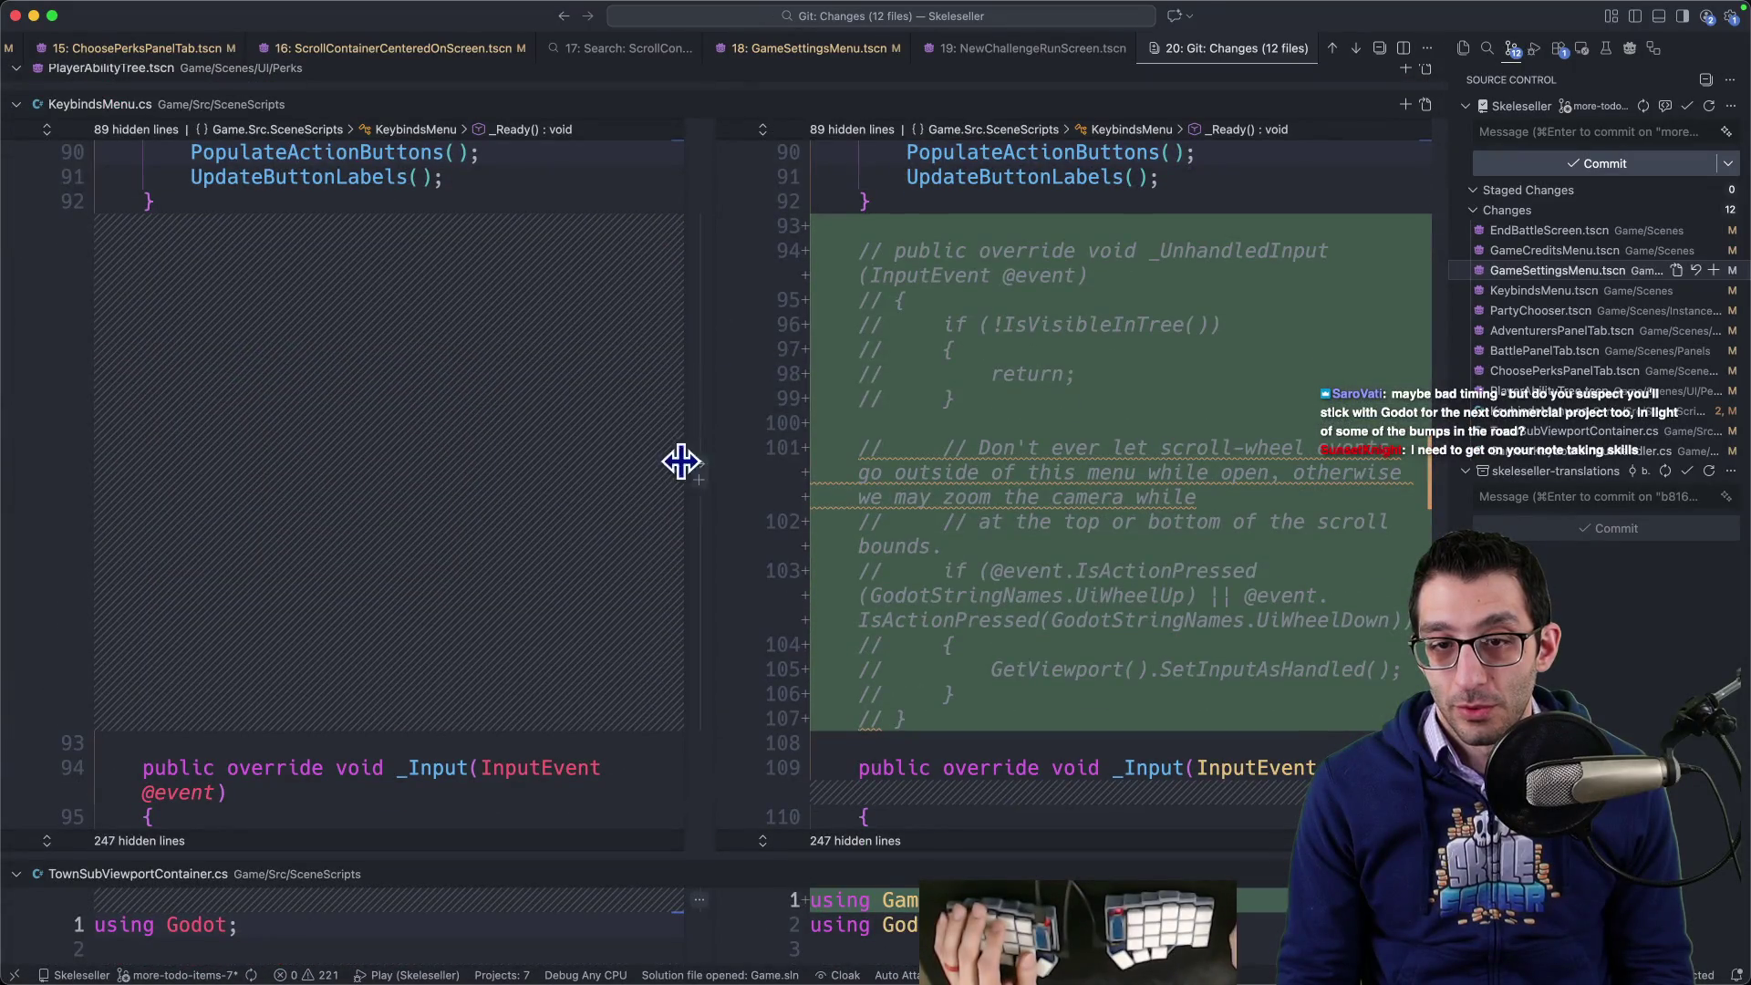
scroll(1079, 493, "down", 10)
- Dismiss the documentation popups and open TownSubViewportContainer.cs as a regular file
mouse_move(1028, 442)
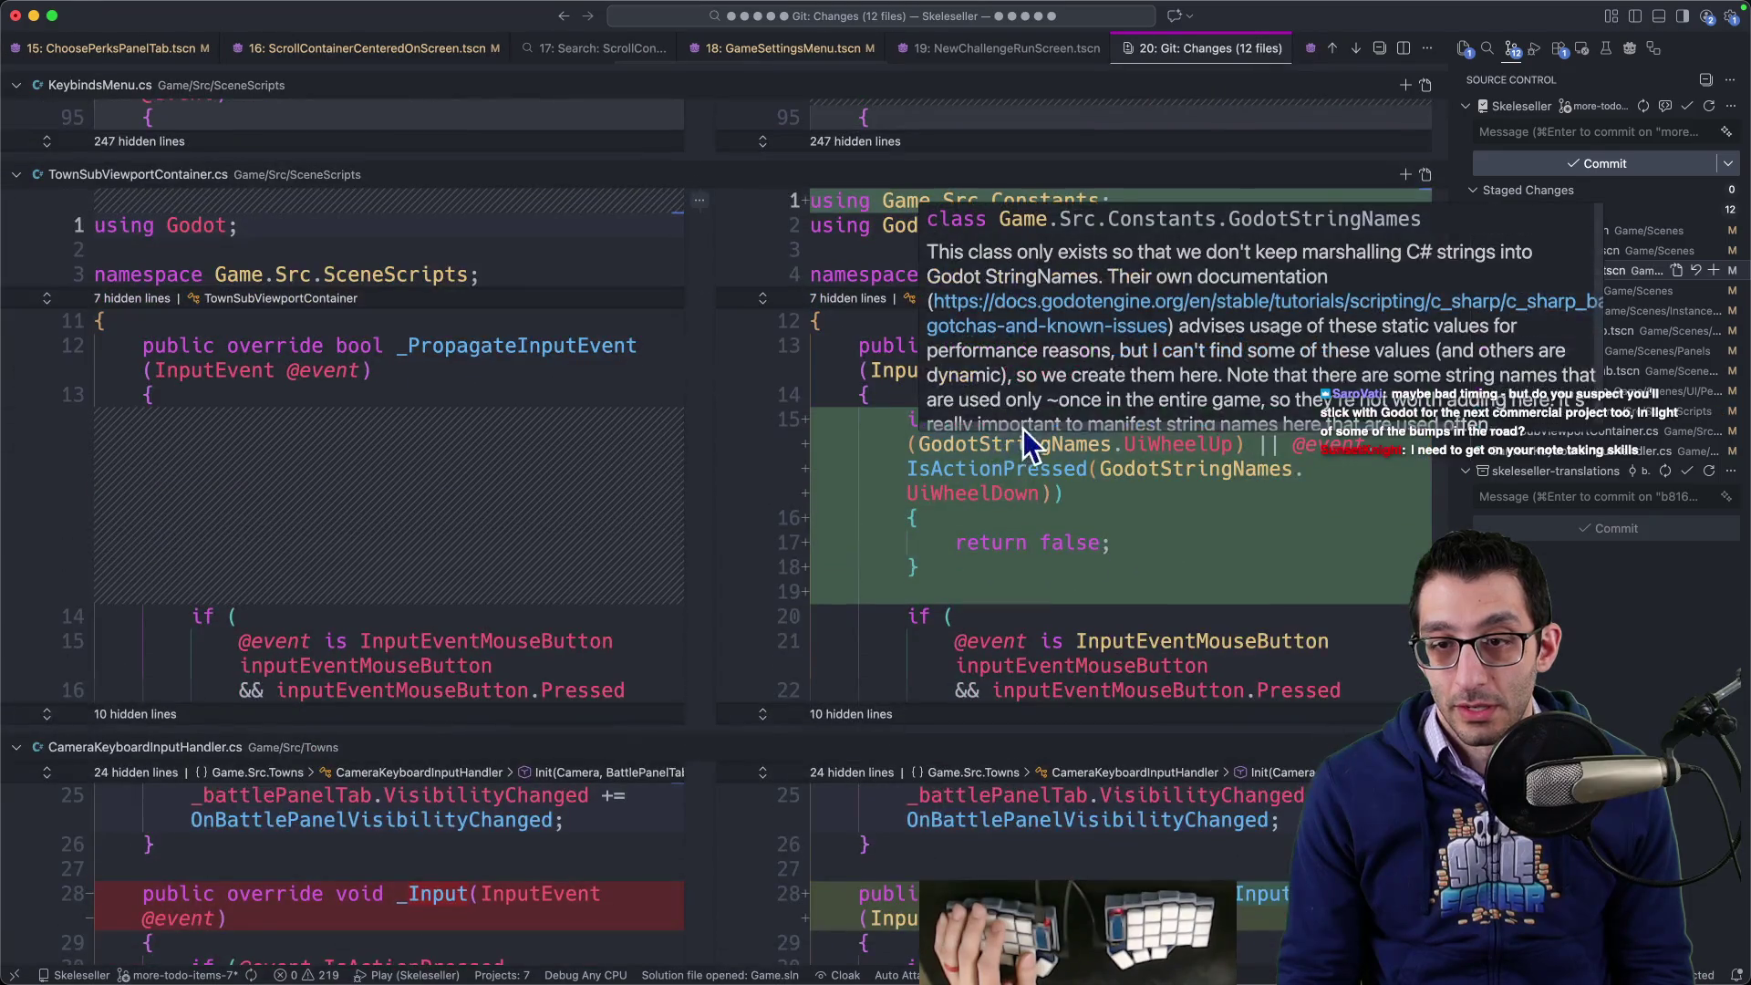
scroll(1143, 196, "up", 4)
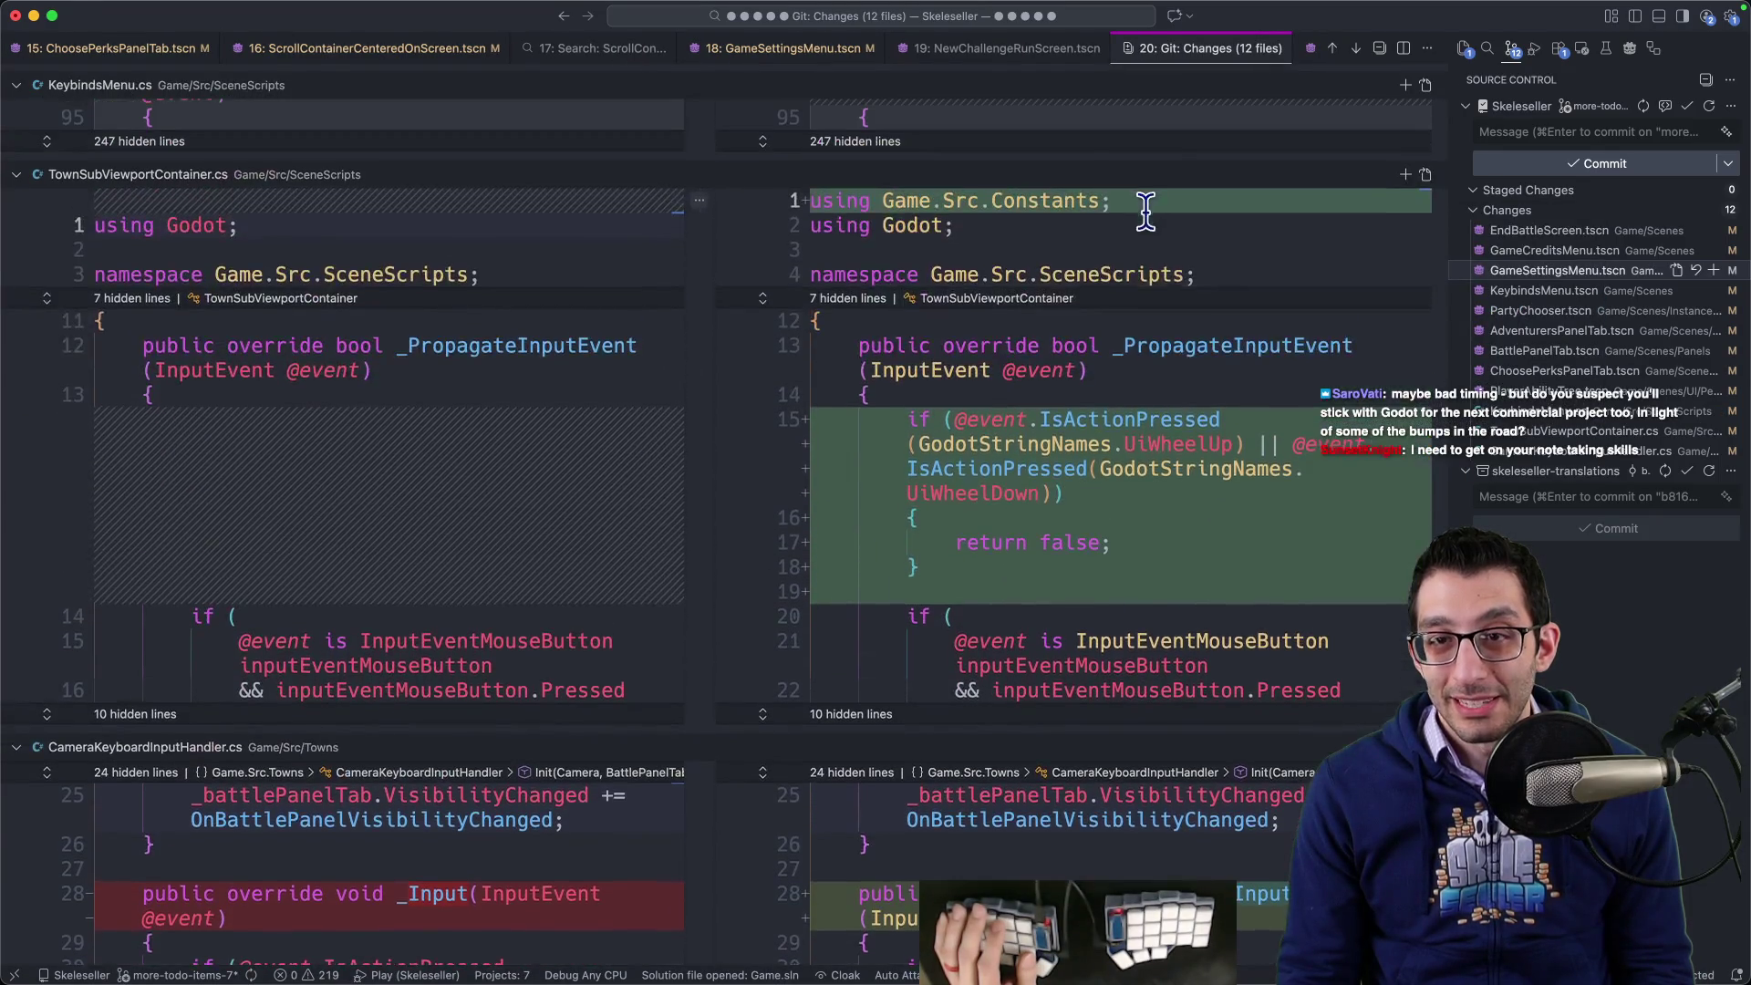
scroll(999, 333, "down", 8)
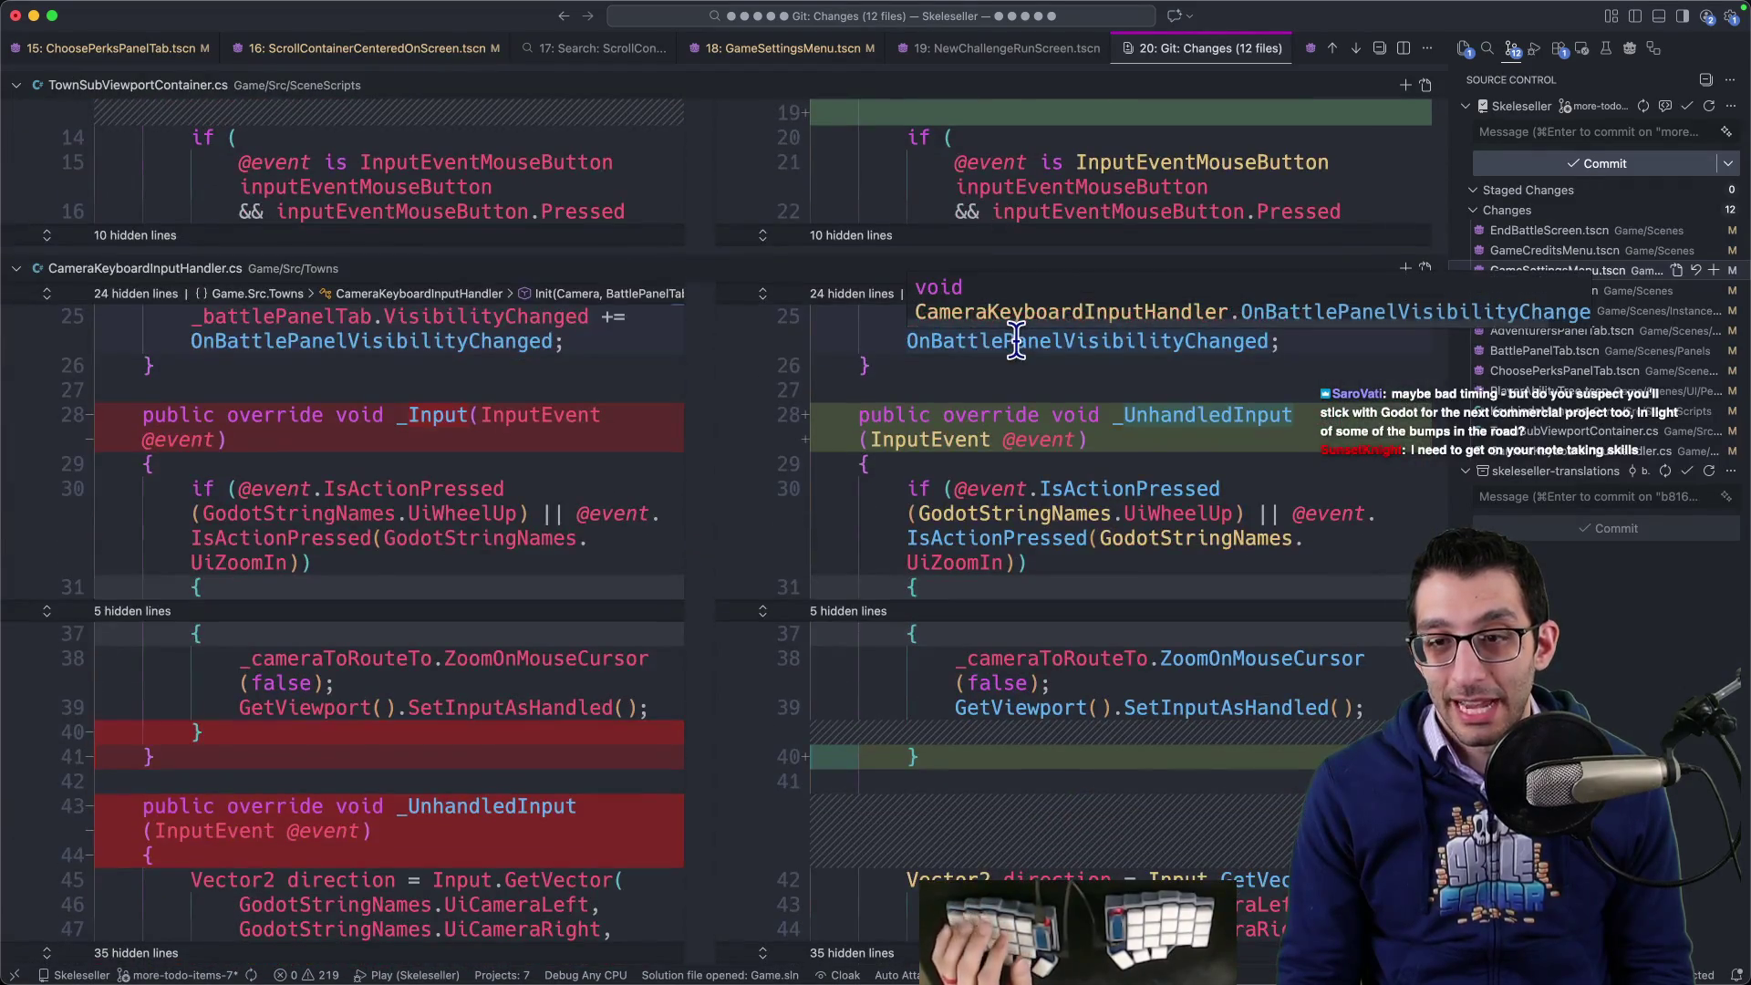
left_click(992, 453)
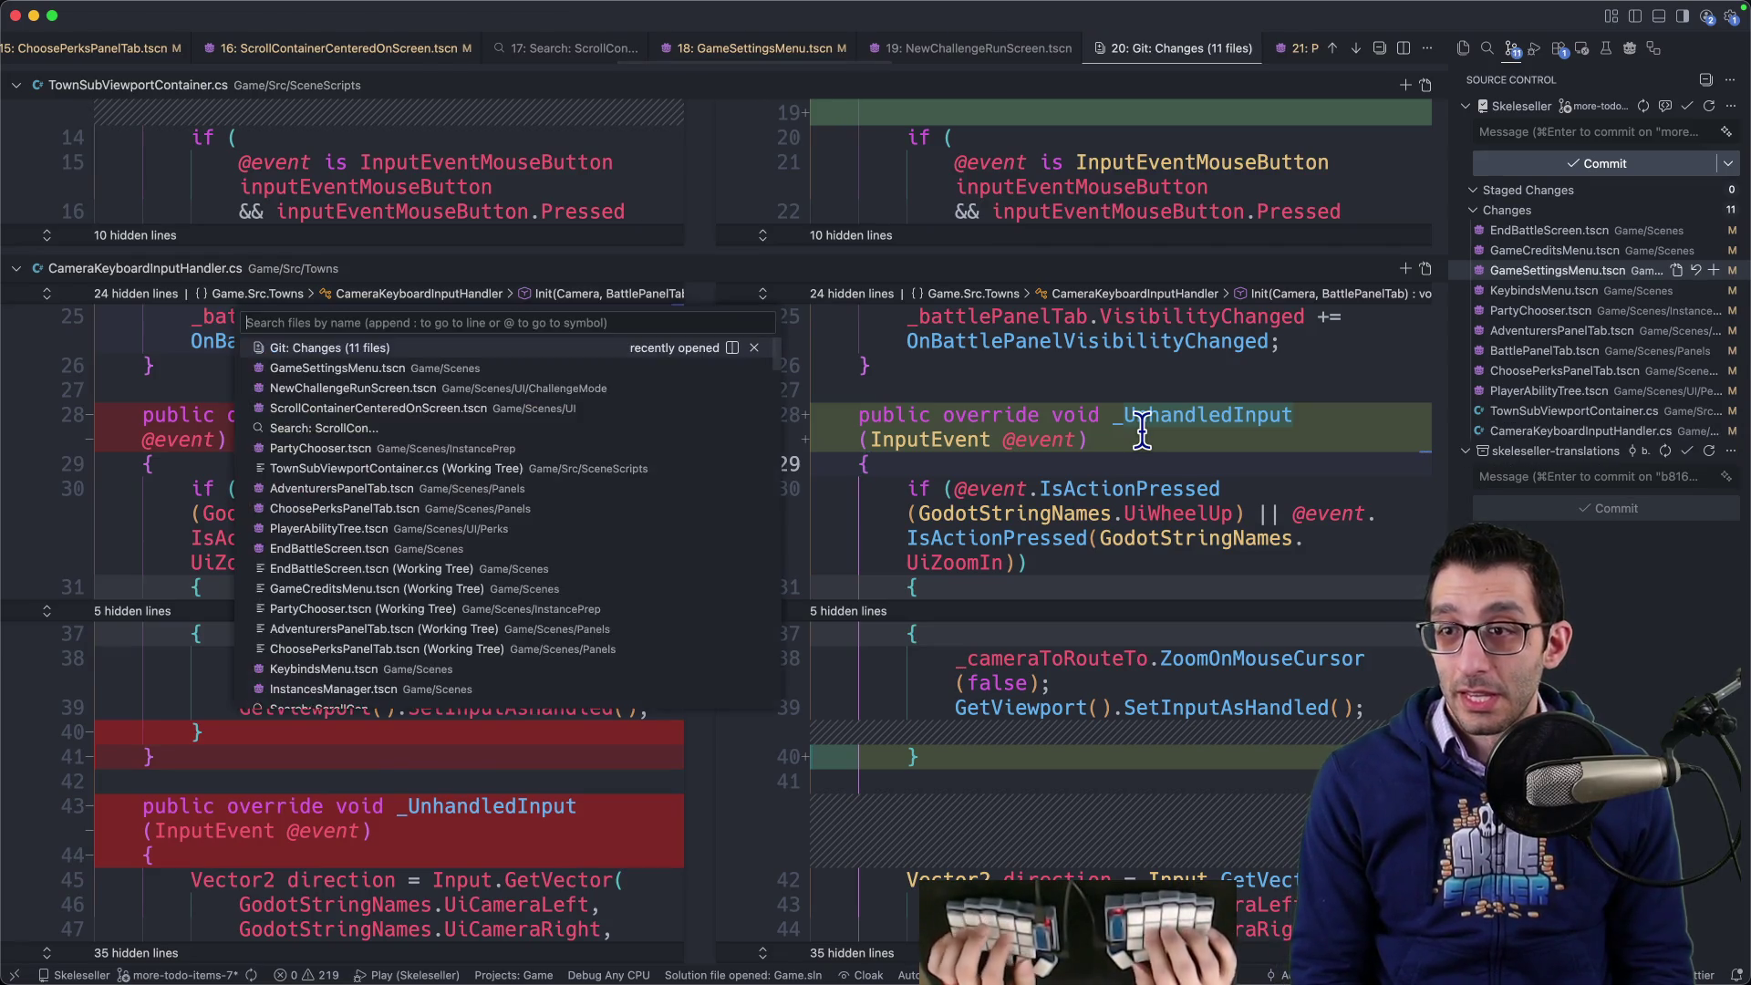
scroll(1154, 422, "up", 5)
scroll(1161, 415, "up", 5)
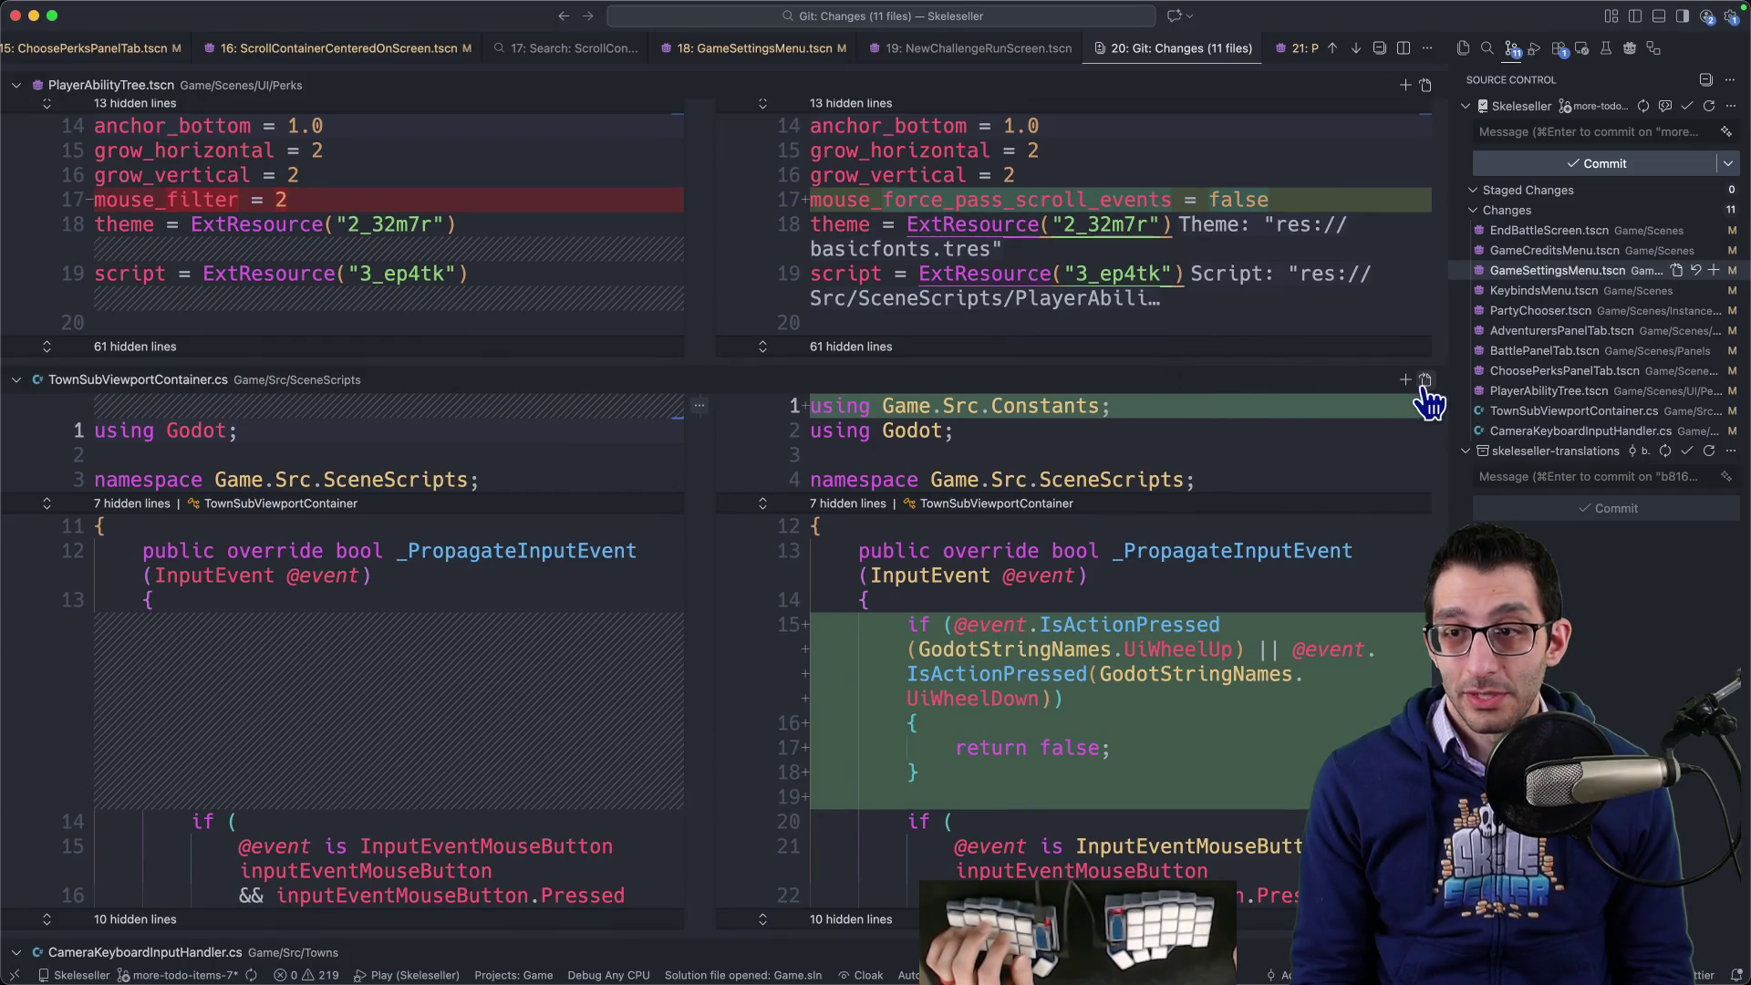
left_click(1425, 381)
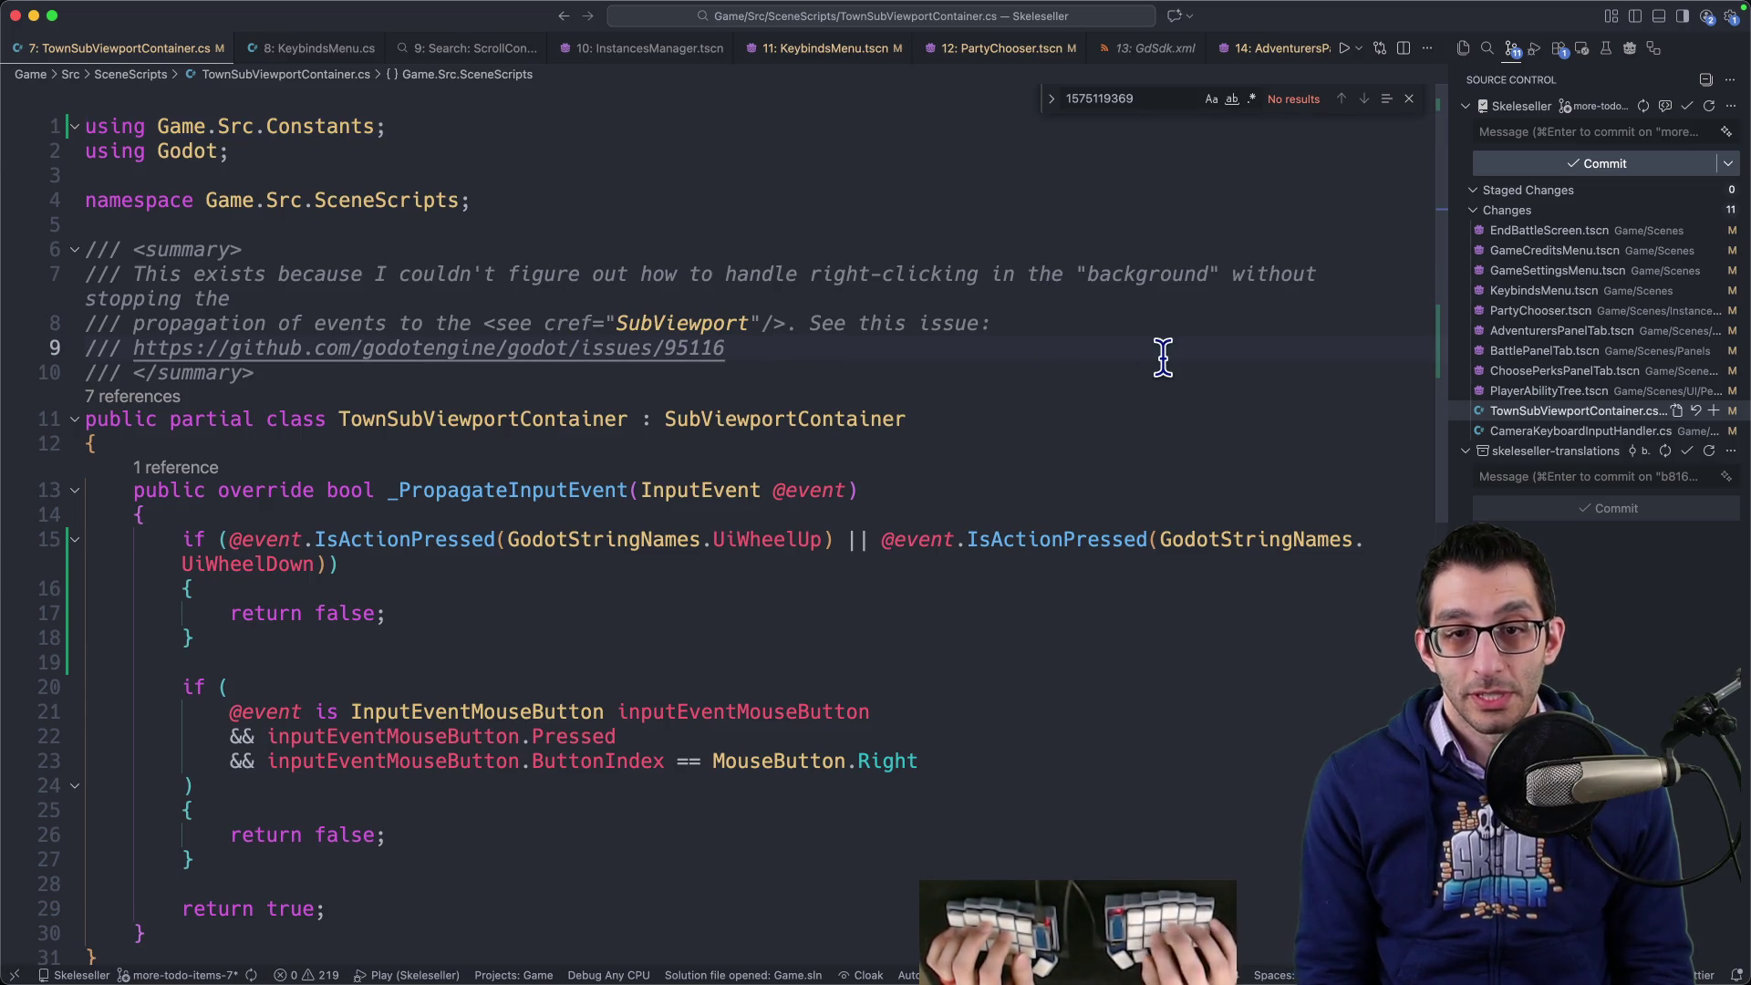
left_click(726, 346, "super")
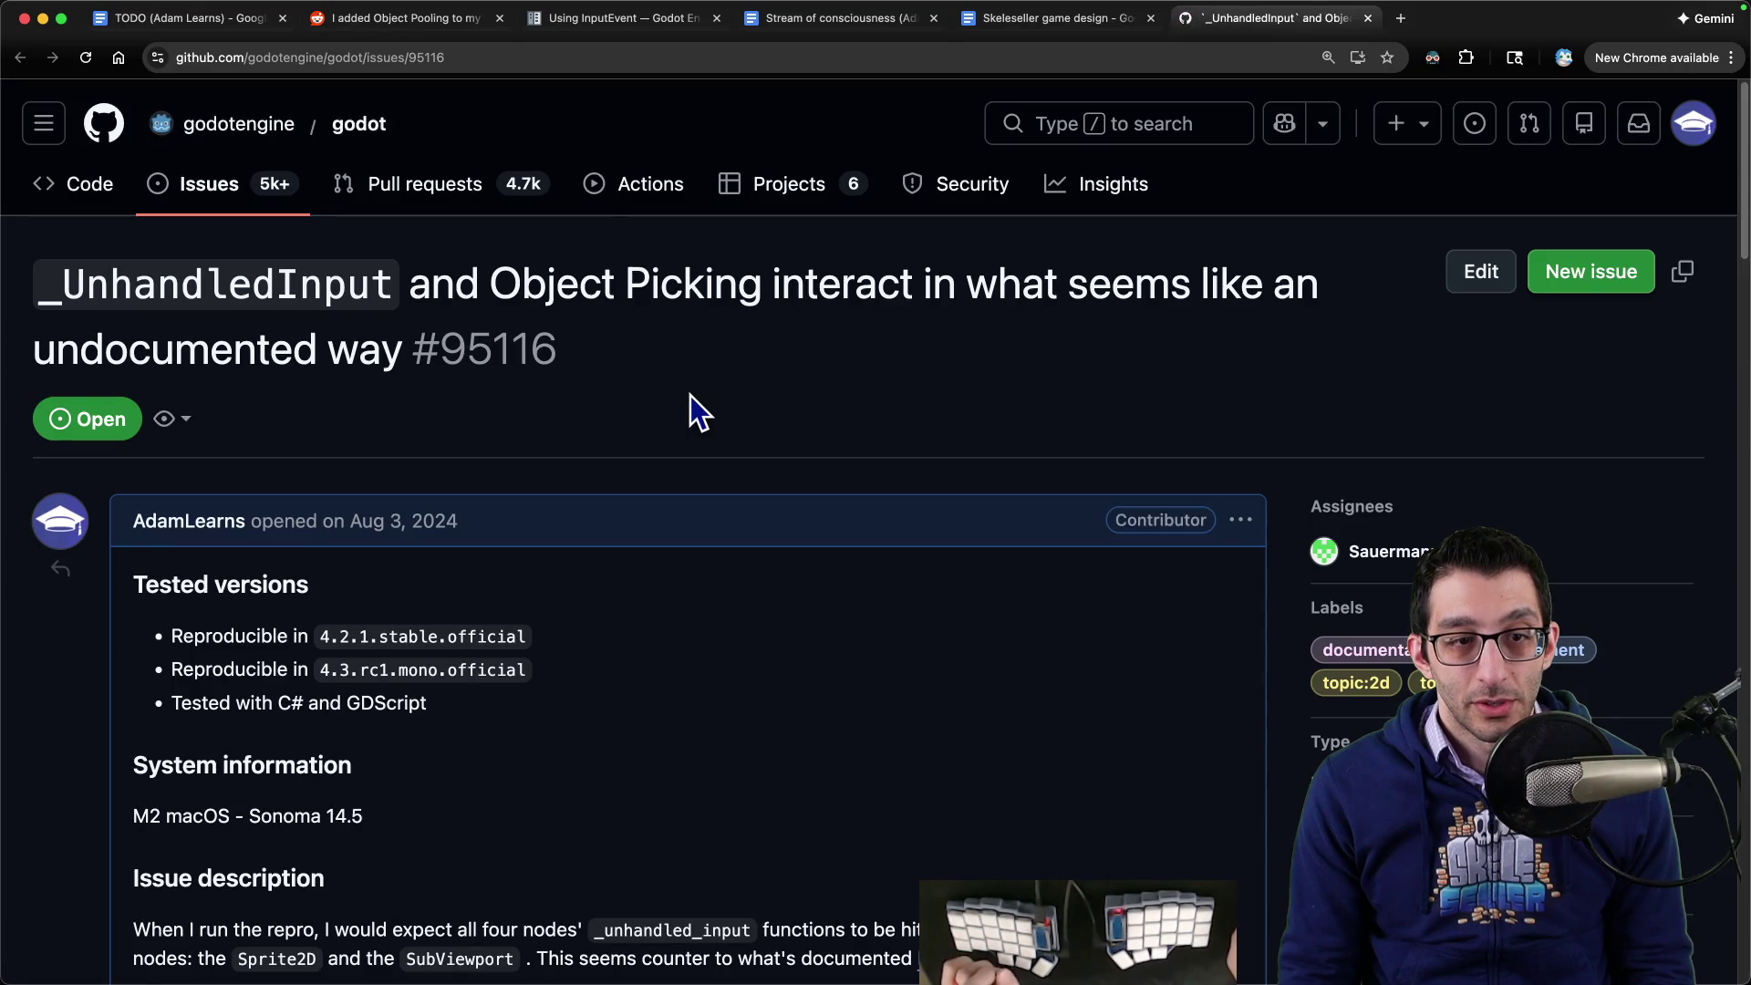
key("super+equal")
key("super+equal")
key("super+equal")
scroll(682, 402, "down", 10)
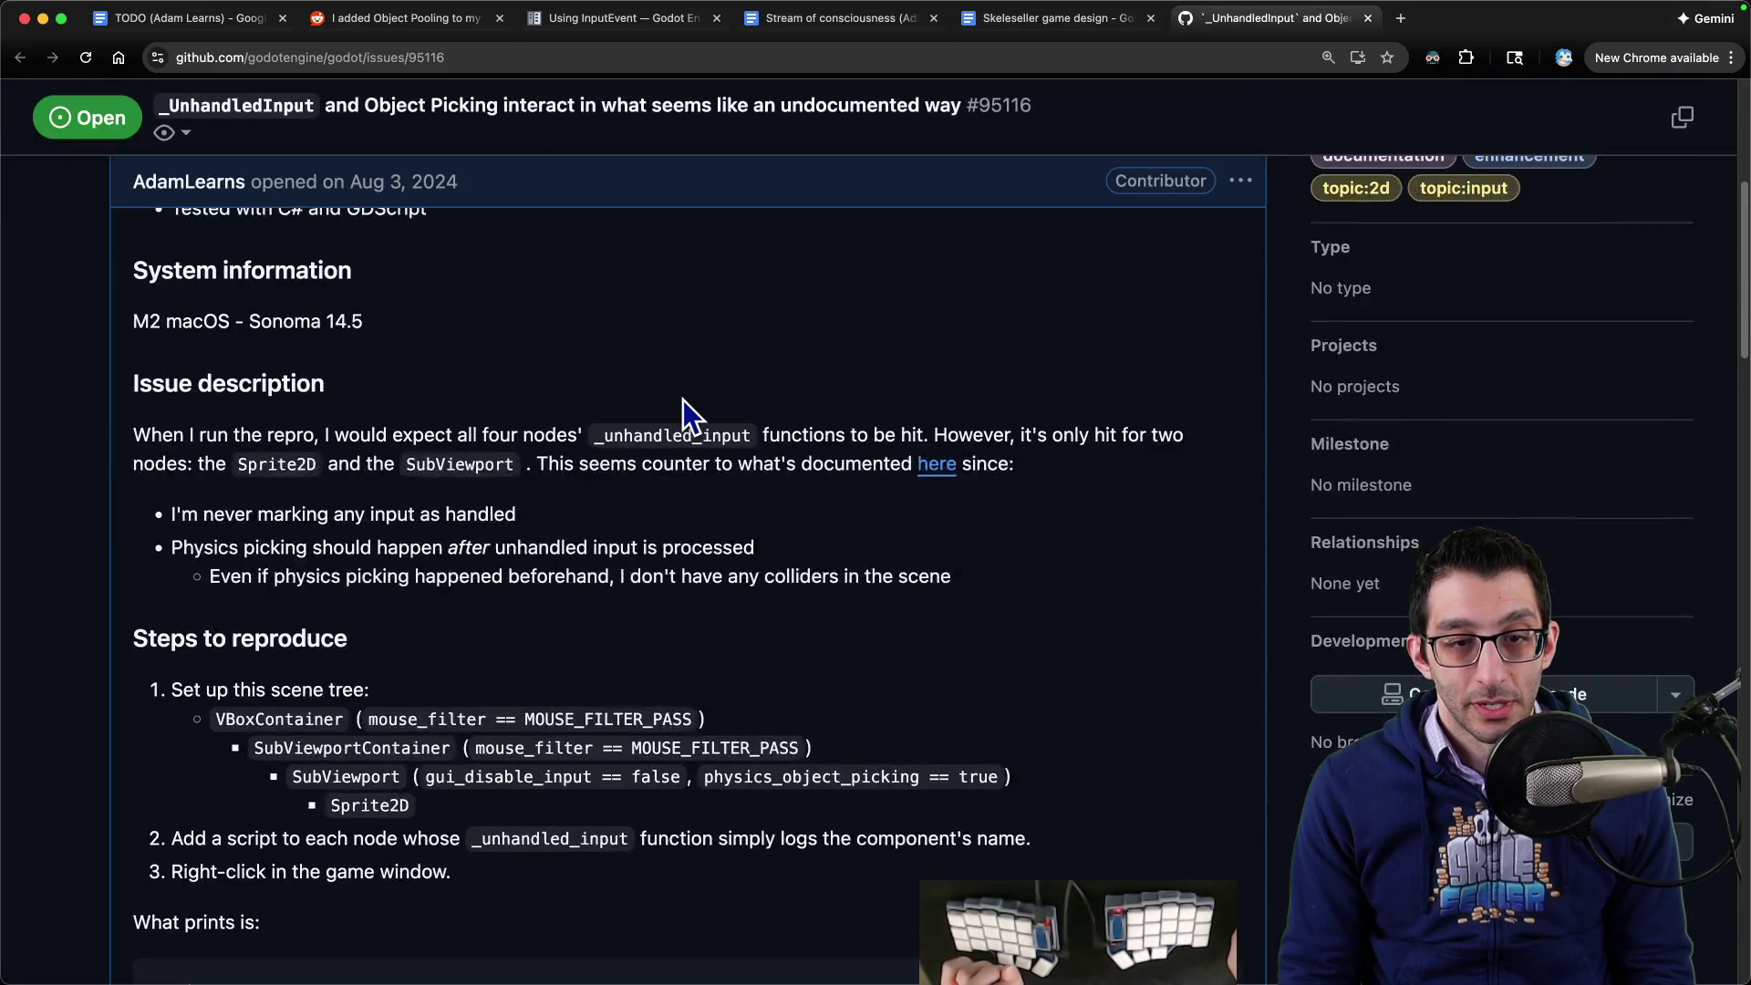
scroll(682, 394, "down", 15)
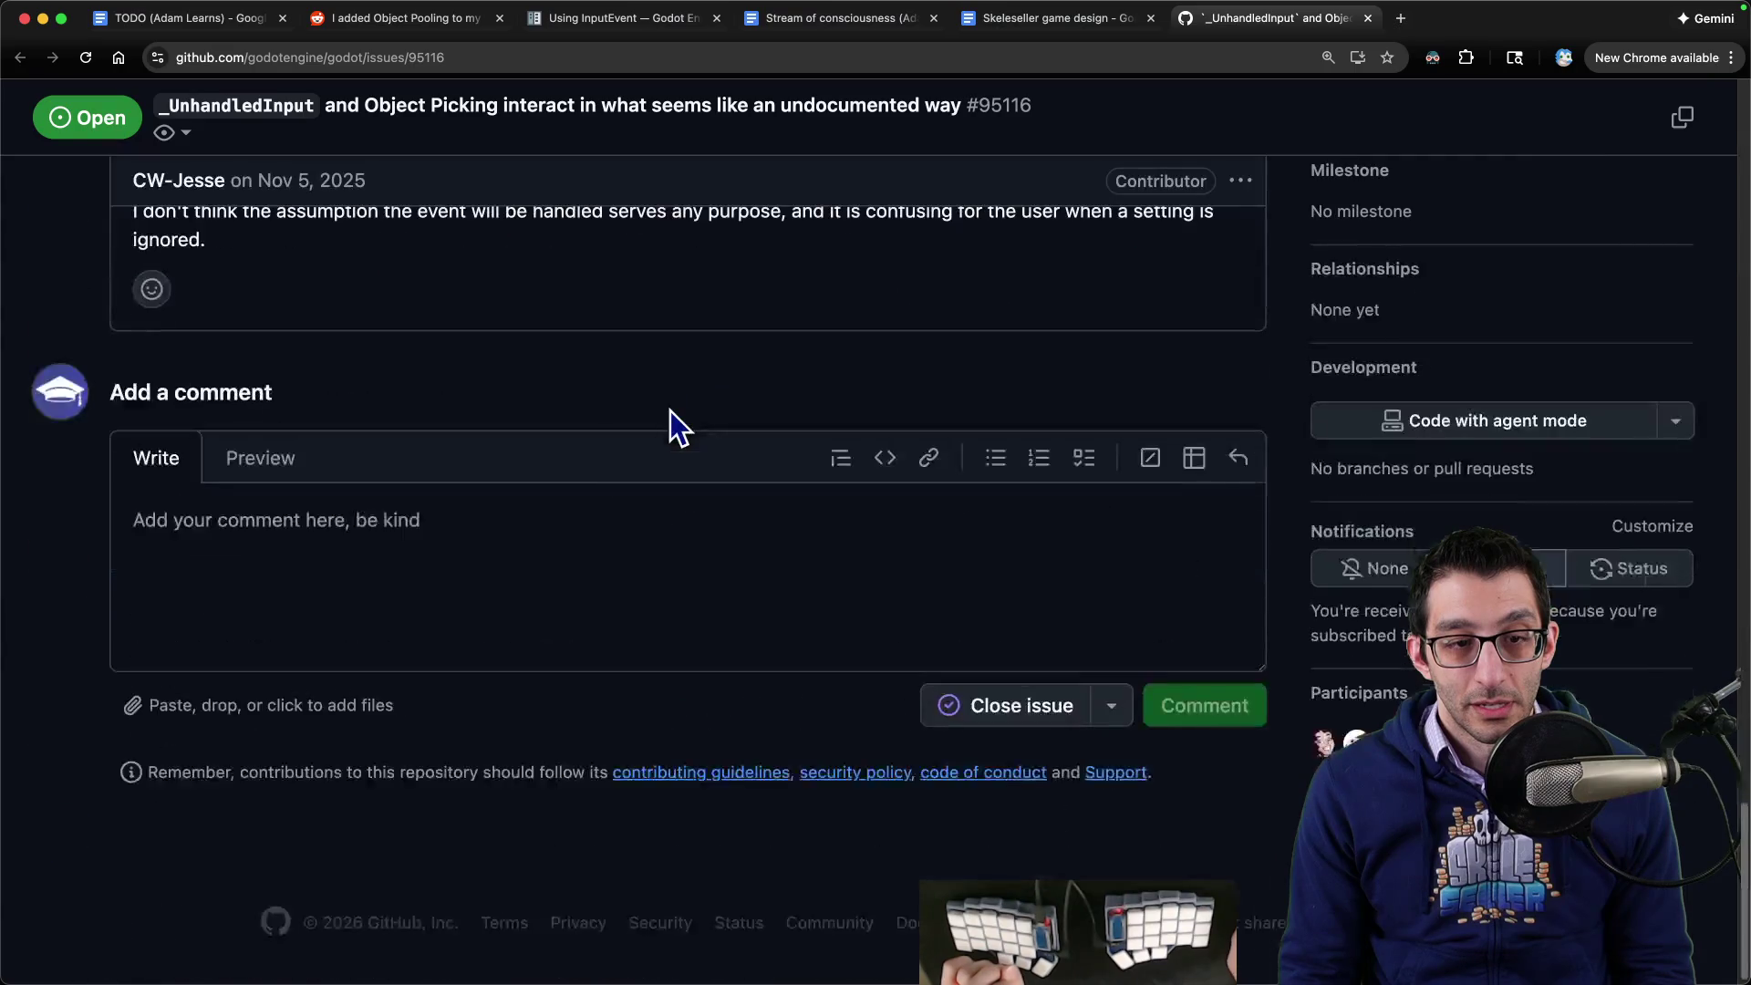
scroll(671, 400, "up", 6)
key("super+Tab")
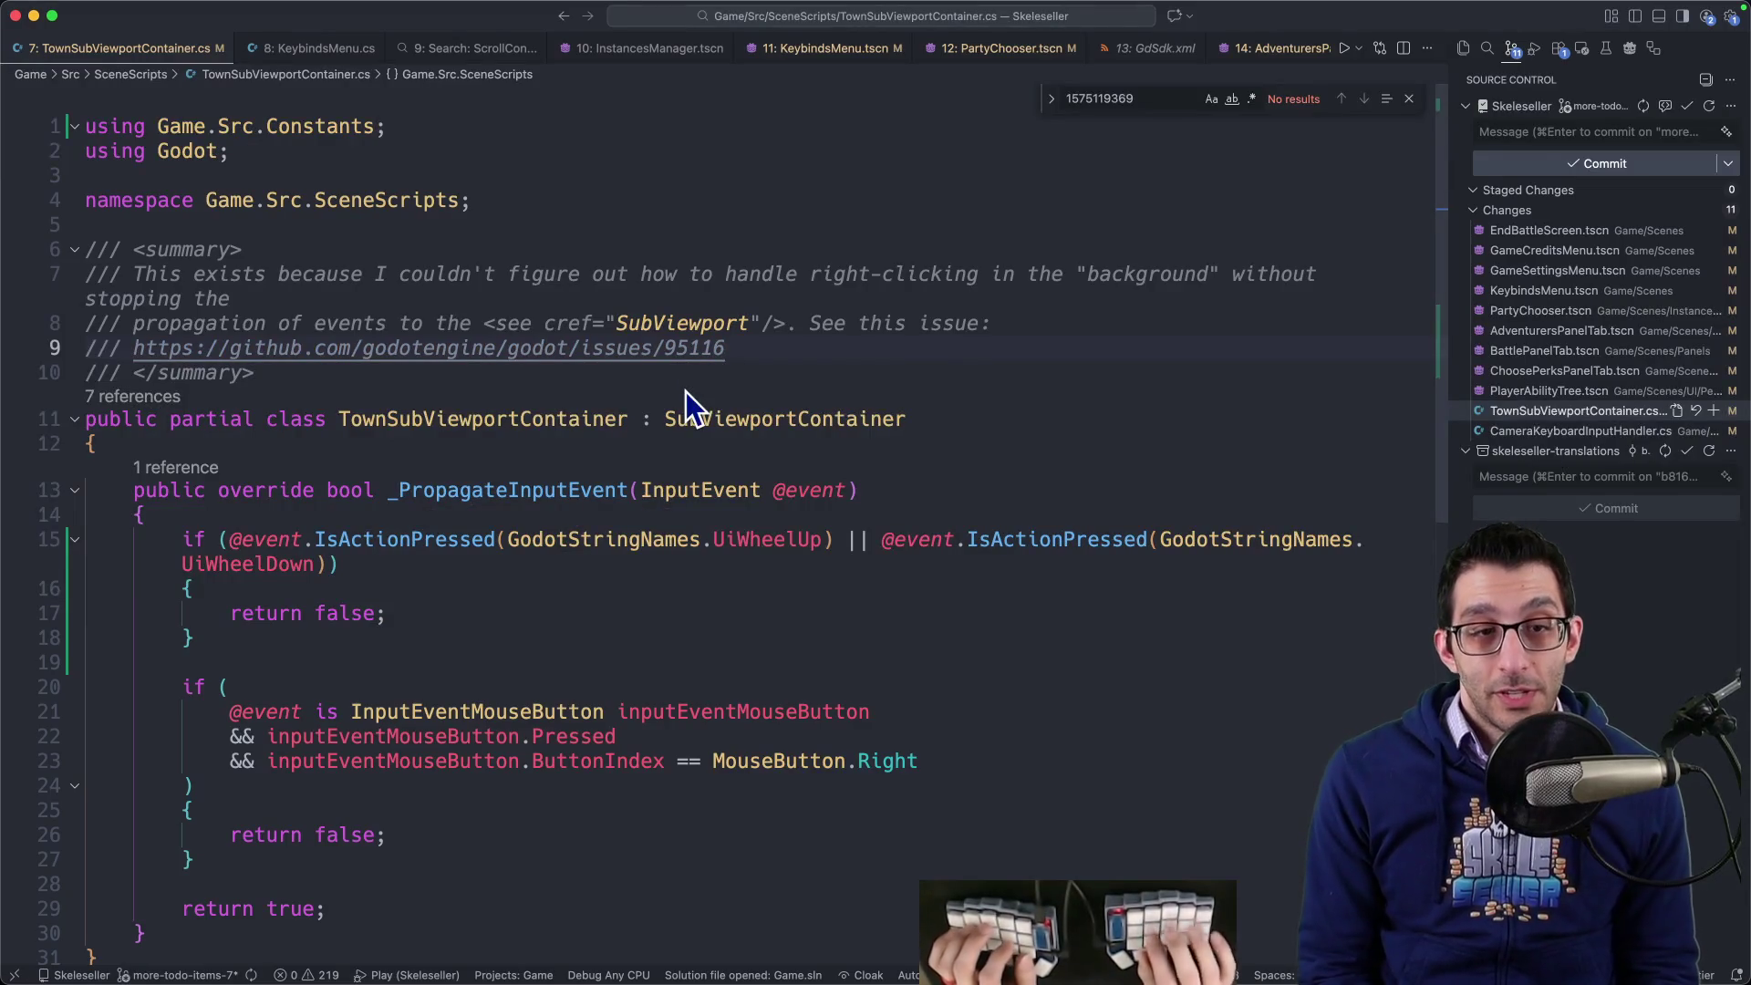
- Extend the TownSubViewportContainer summary with a note that wheel events also scroll ScrollContainers
key("Return")
key("Return")
type("Note: ")
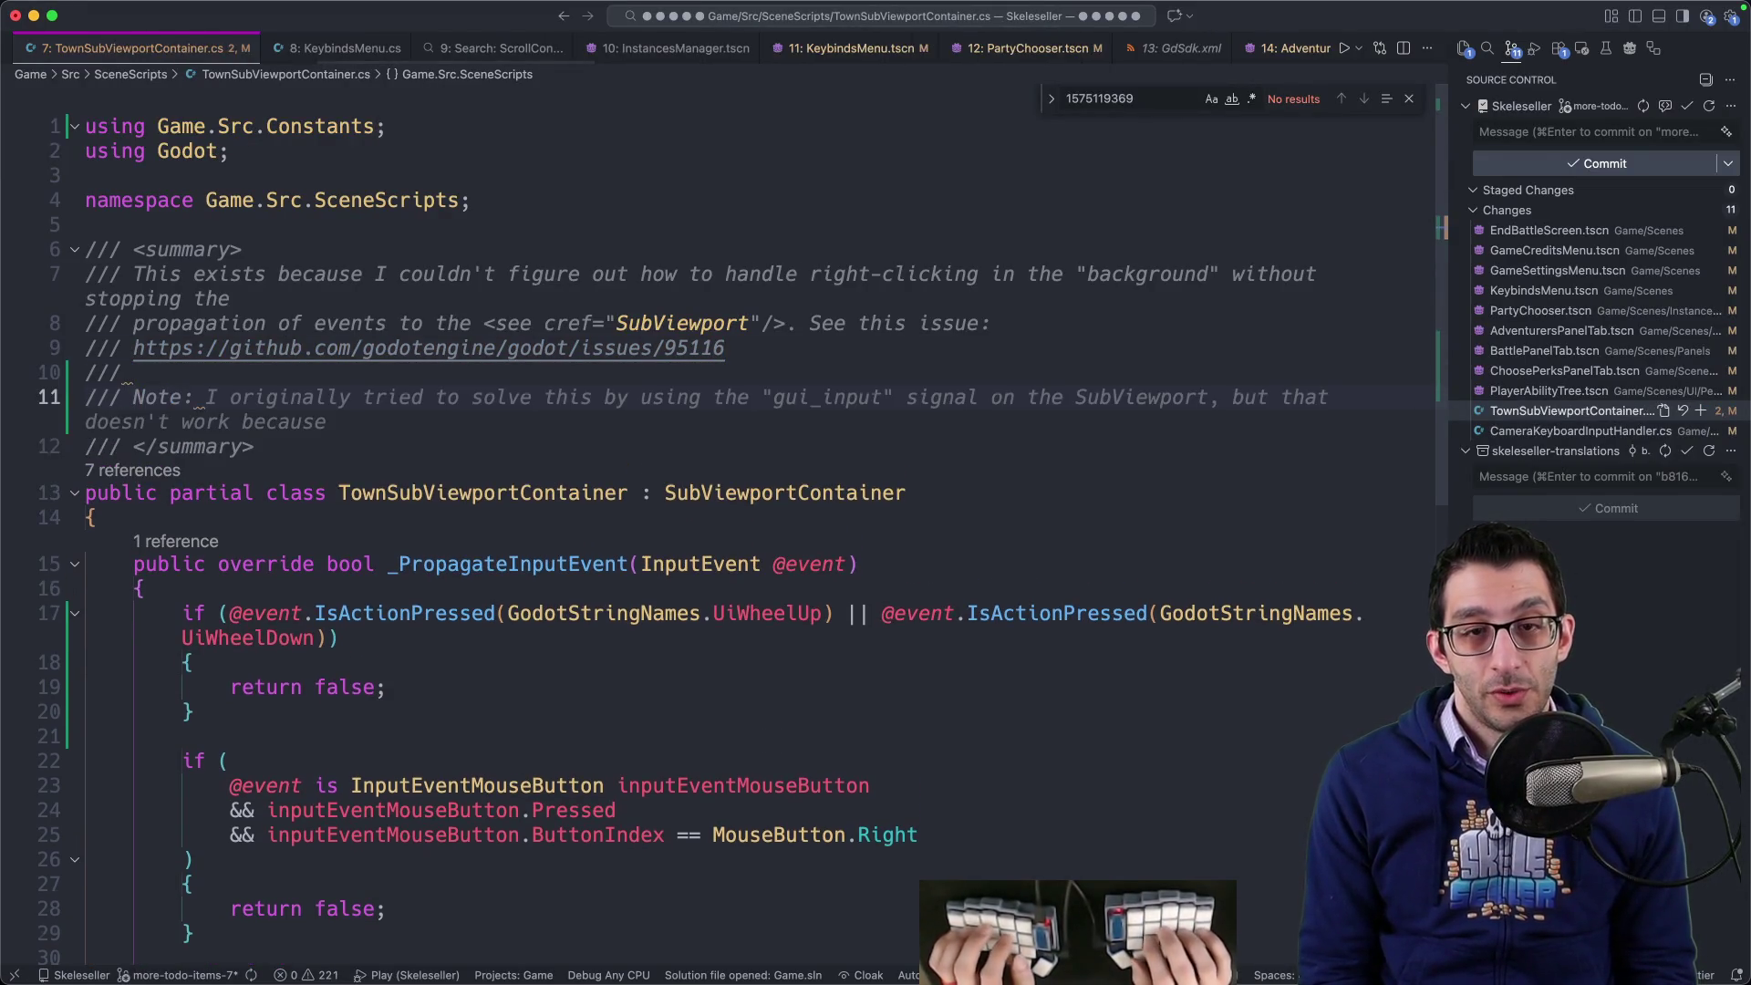
type("this is ALSO for forwarding scroll ev")
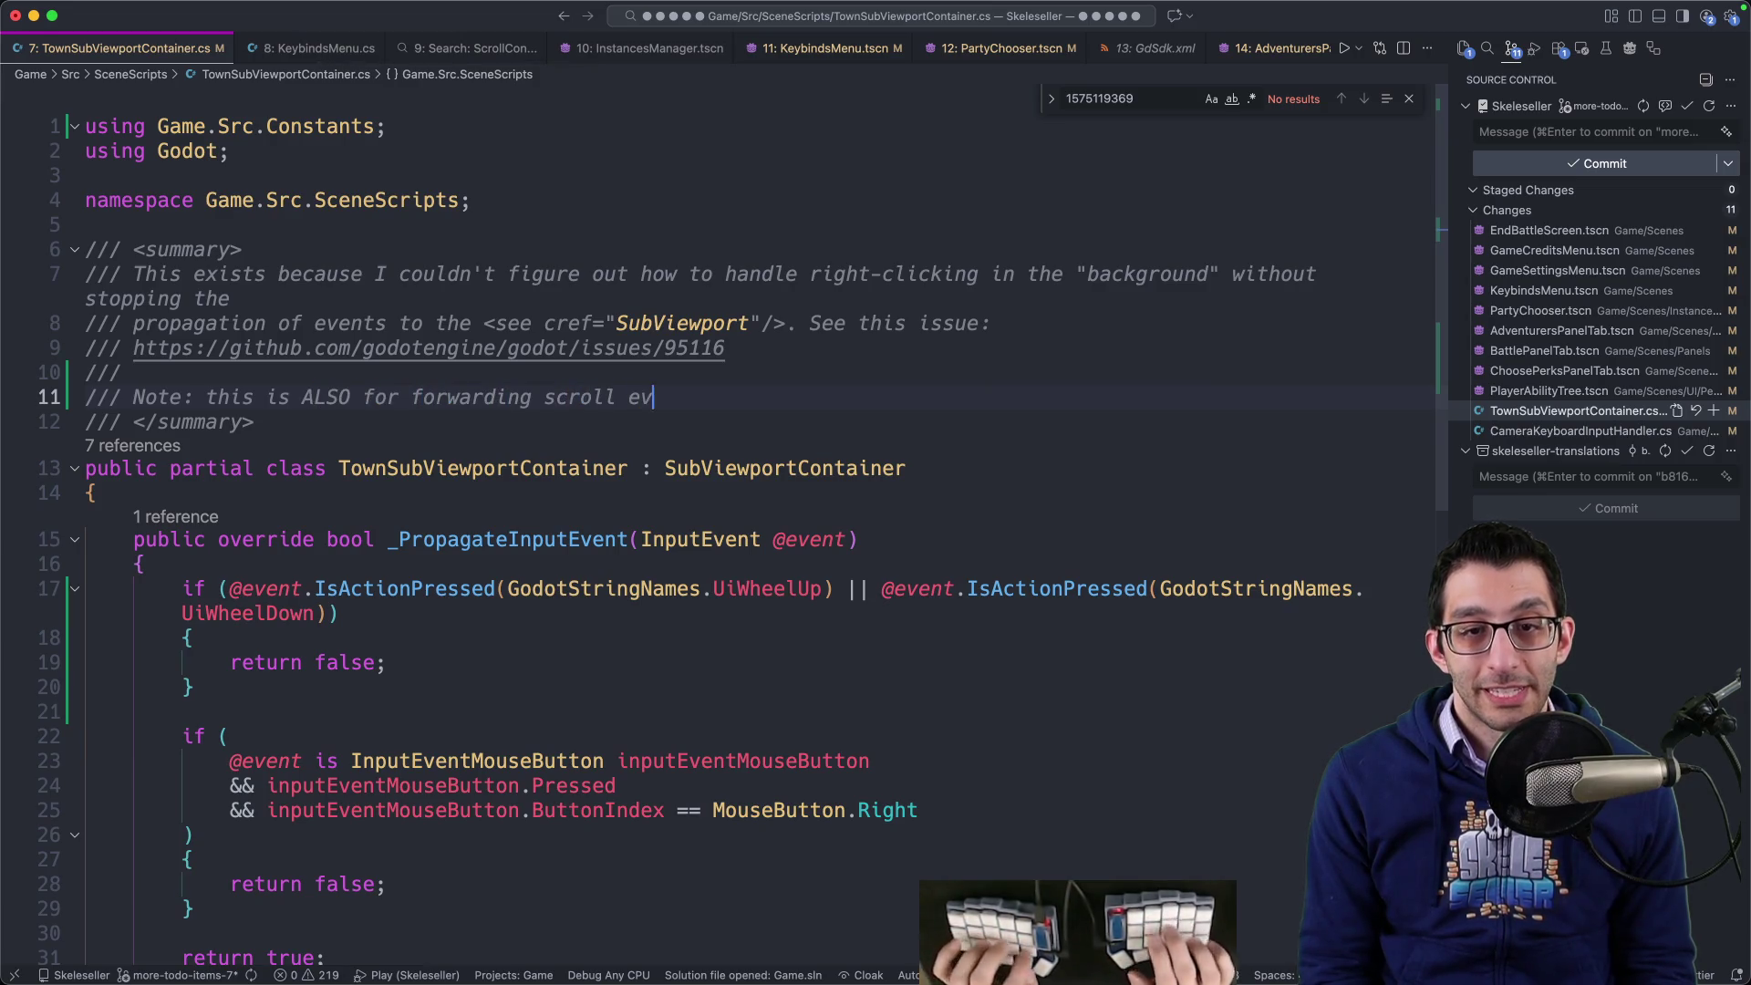
type("ents")
key("Escape")
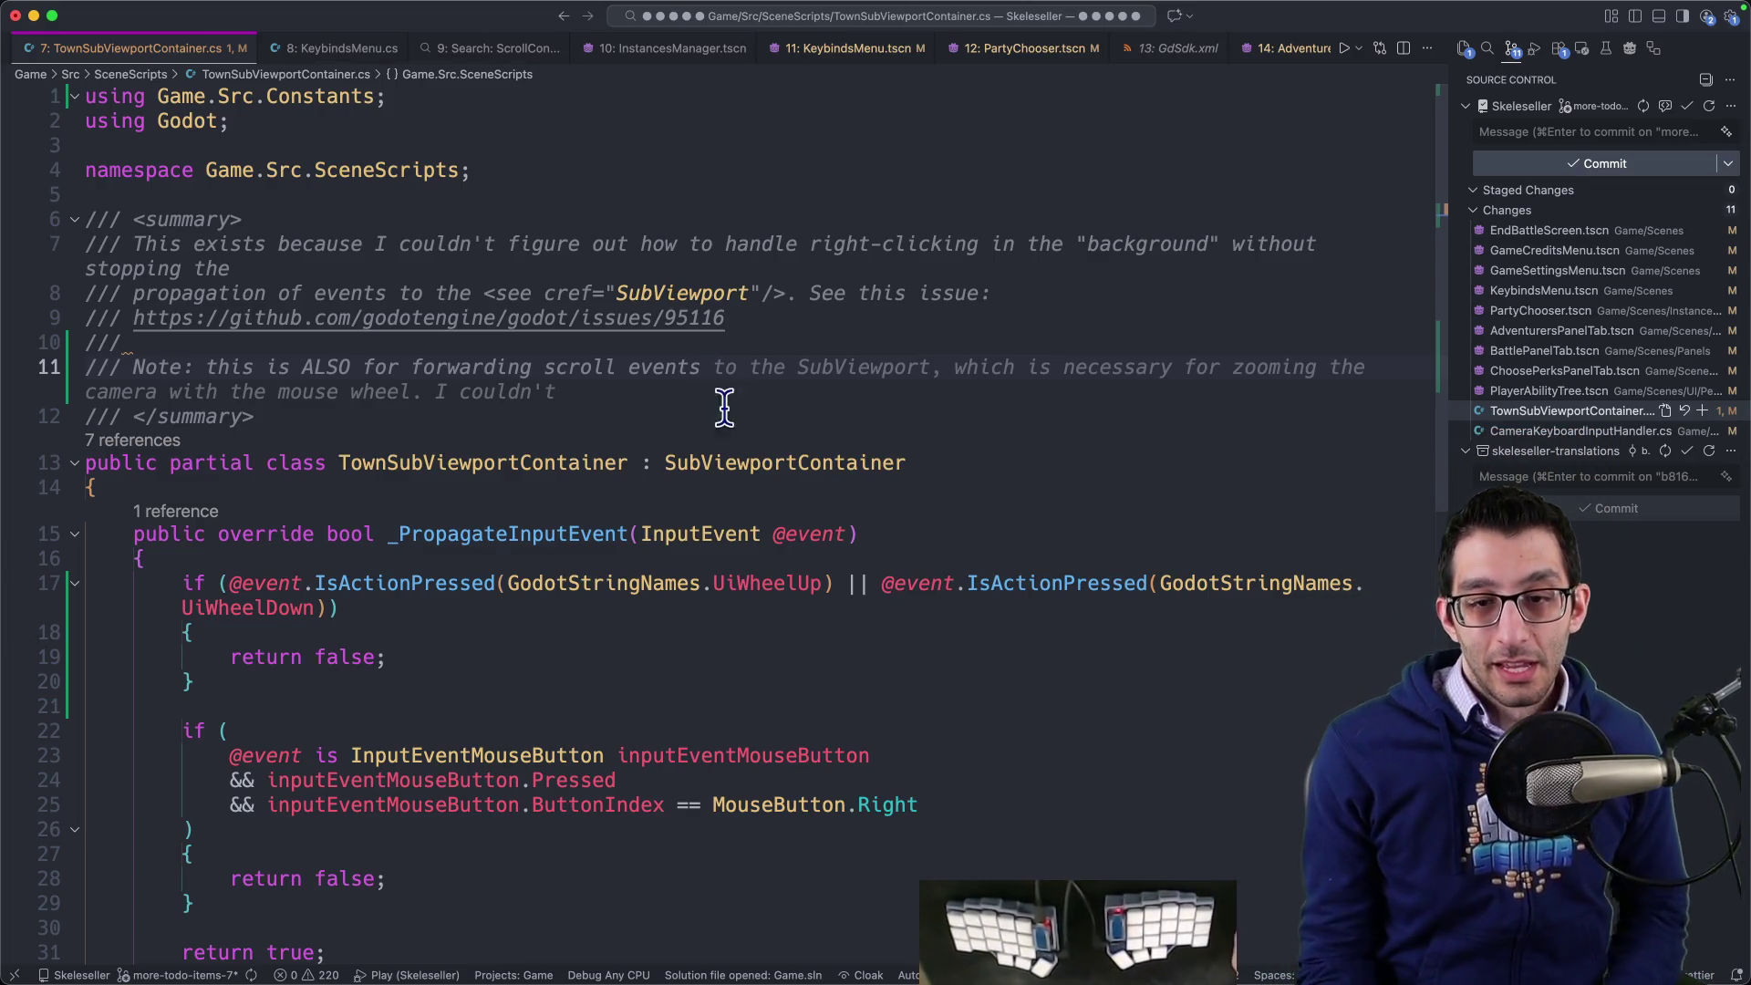
left_click(741, 570)
mouse_move(1033, 922)
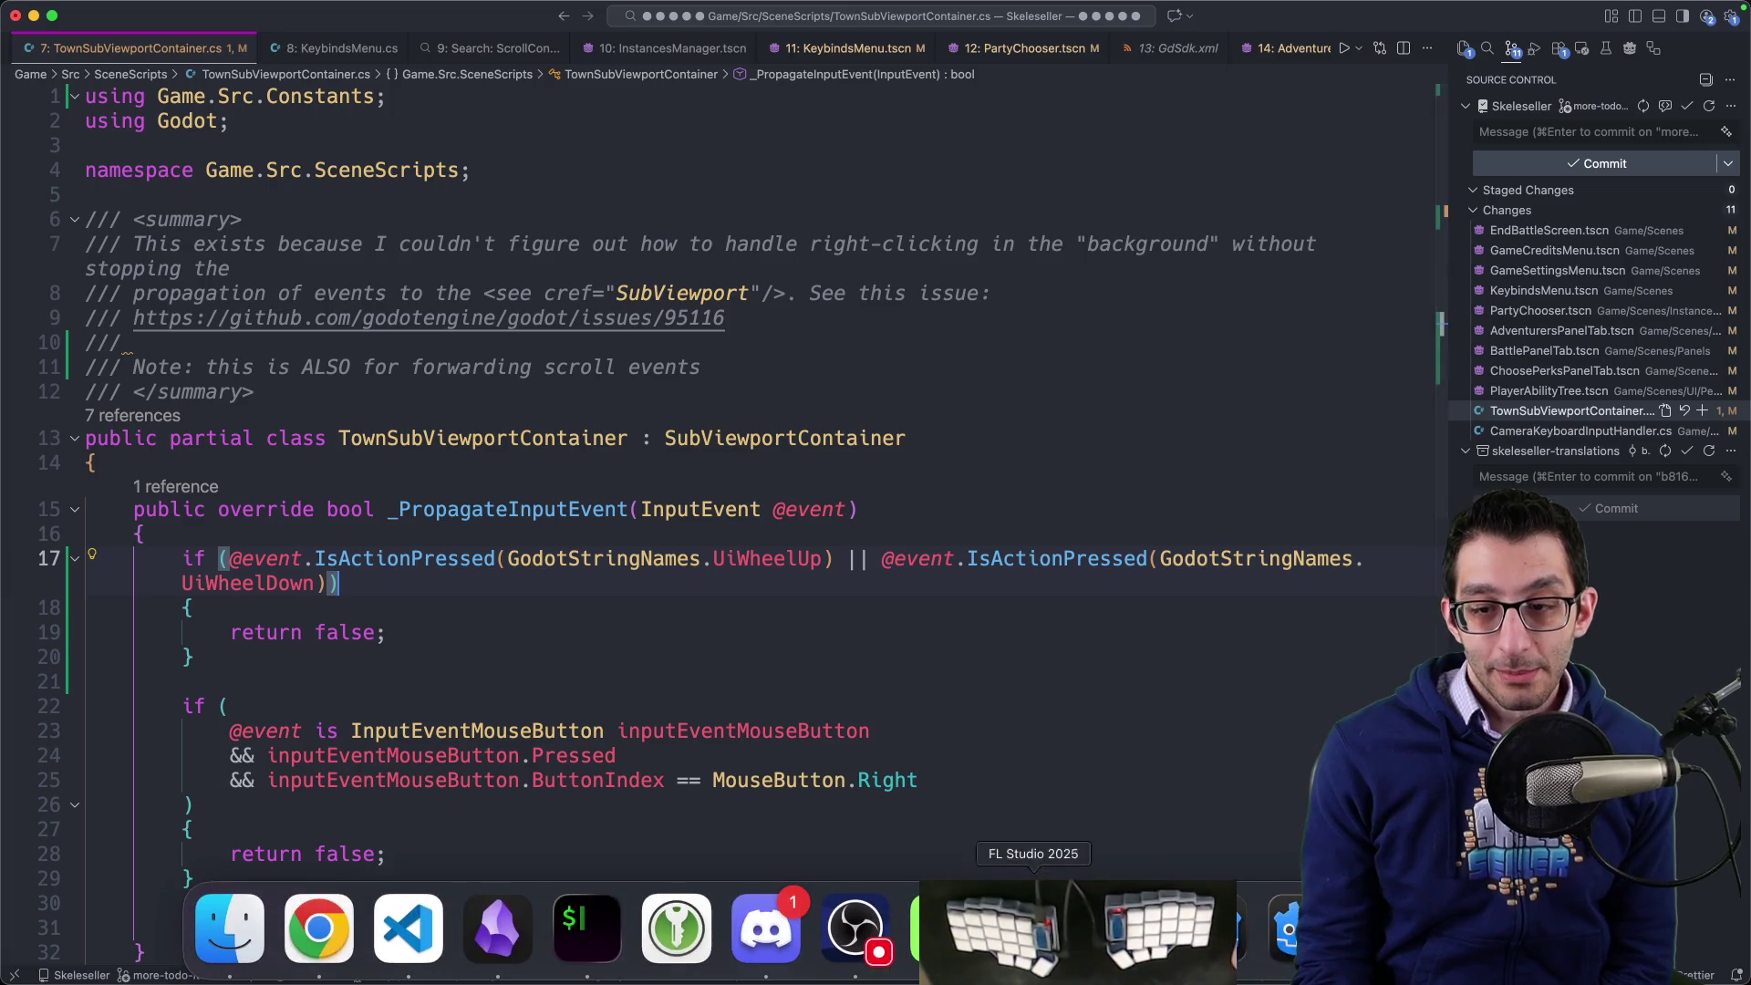
double_click(771, 556)
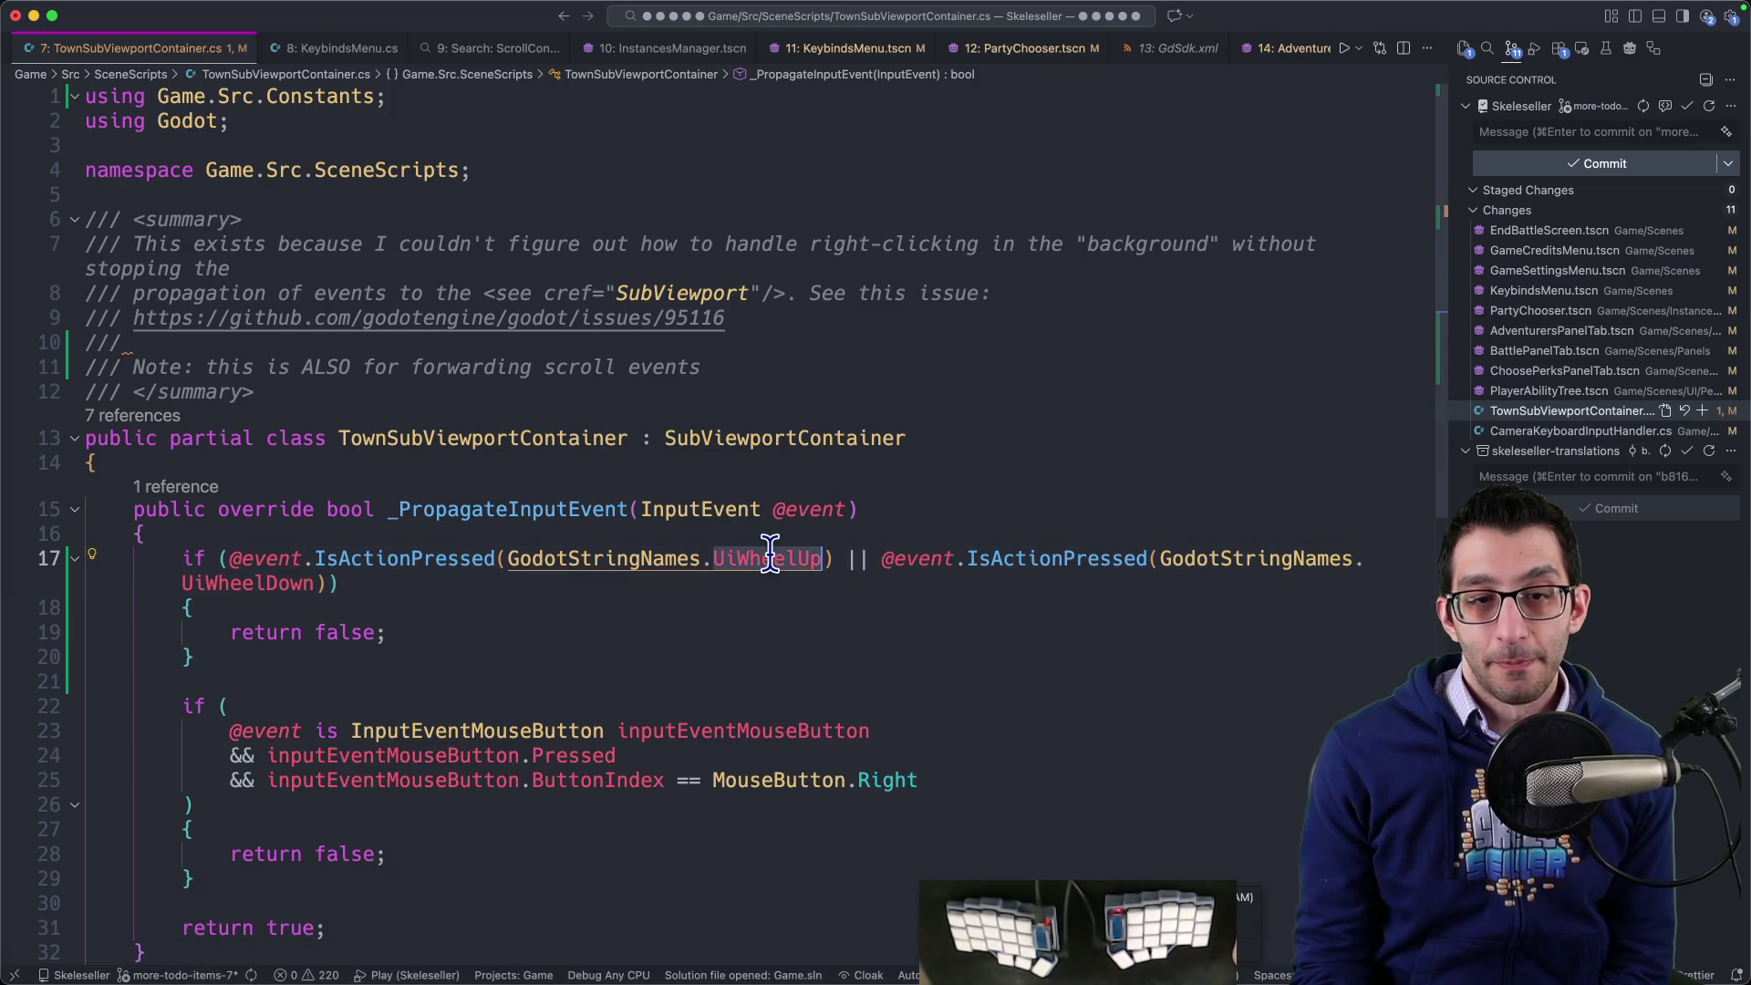
left_click(734, 362)
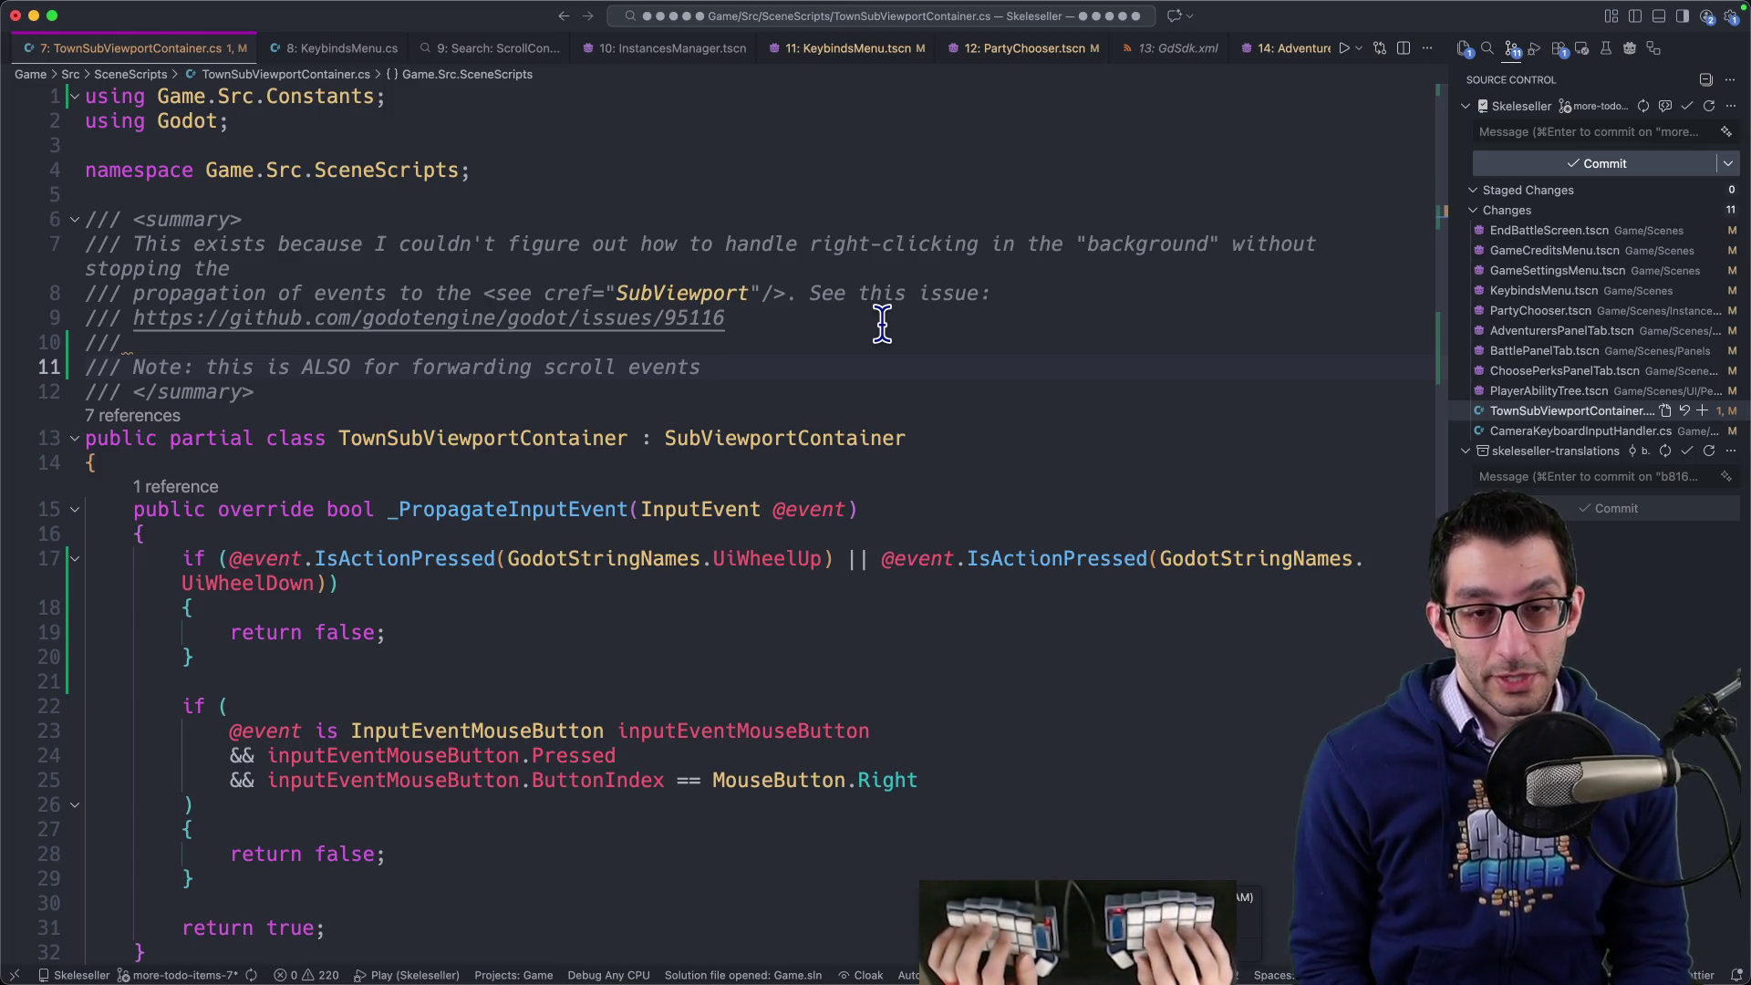
type(" so that you can still zoom the camera with the mous")
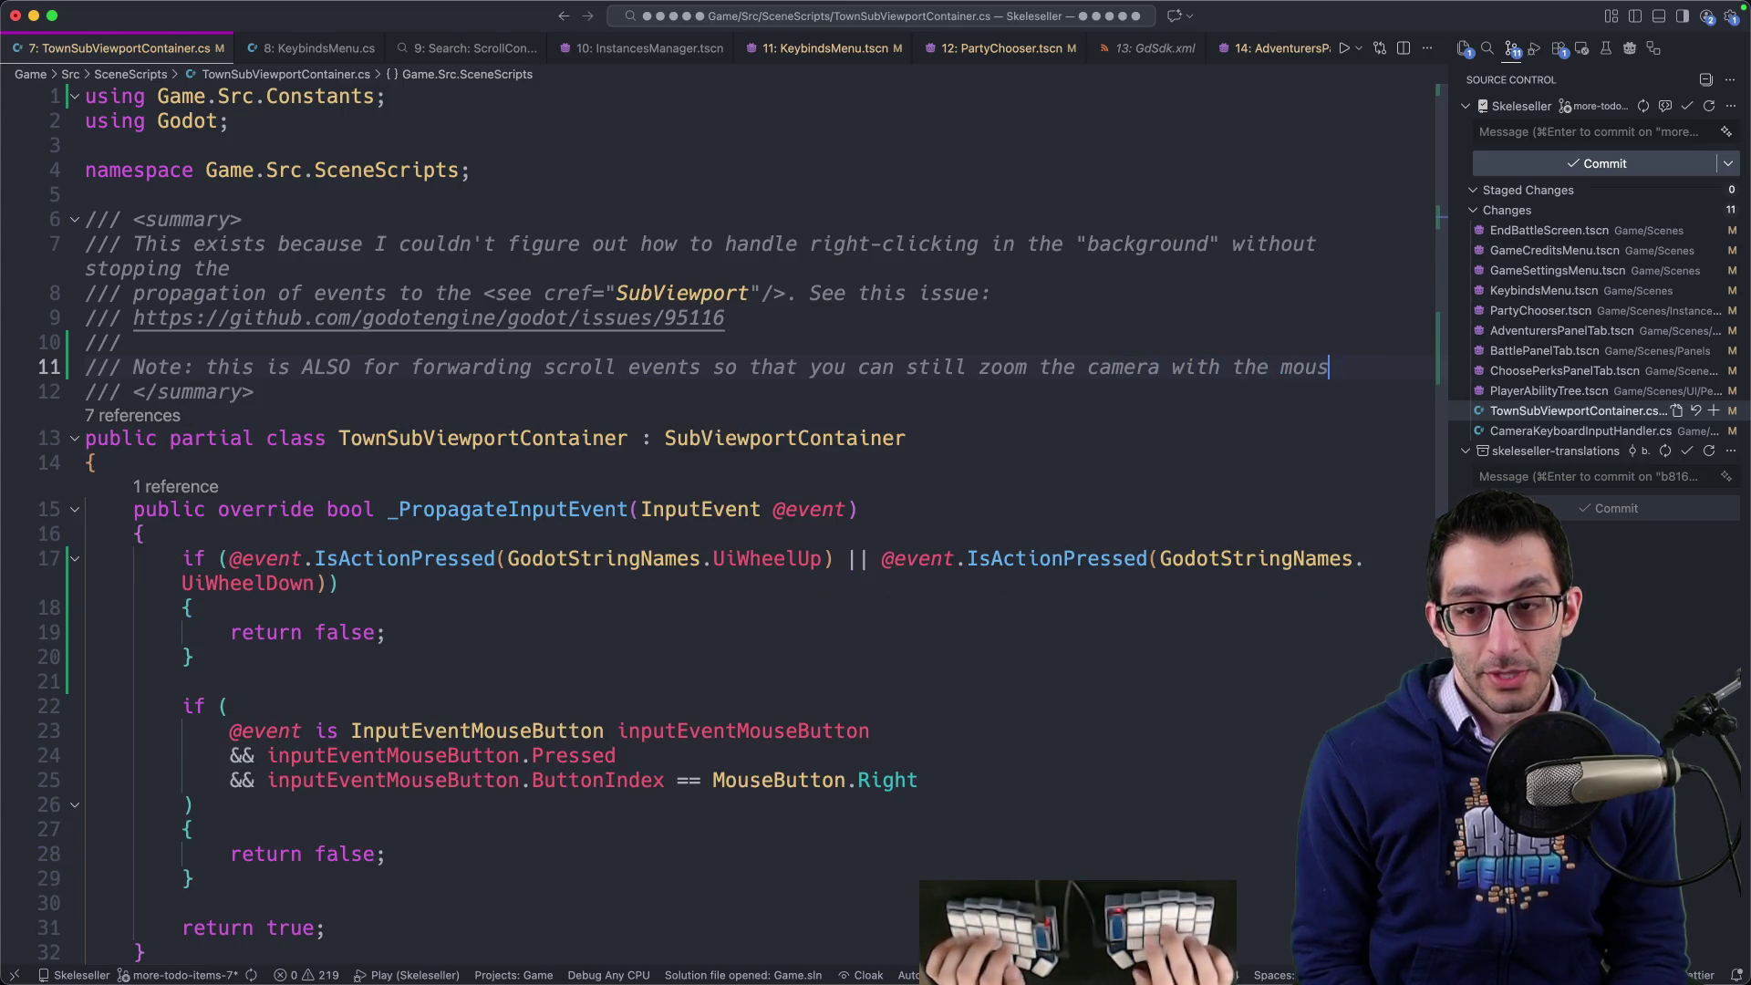
type("e")
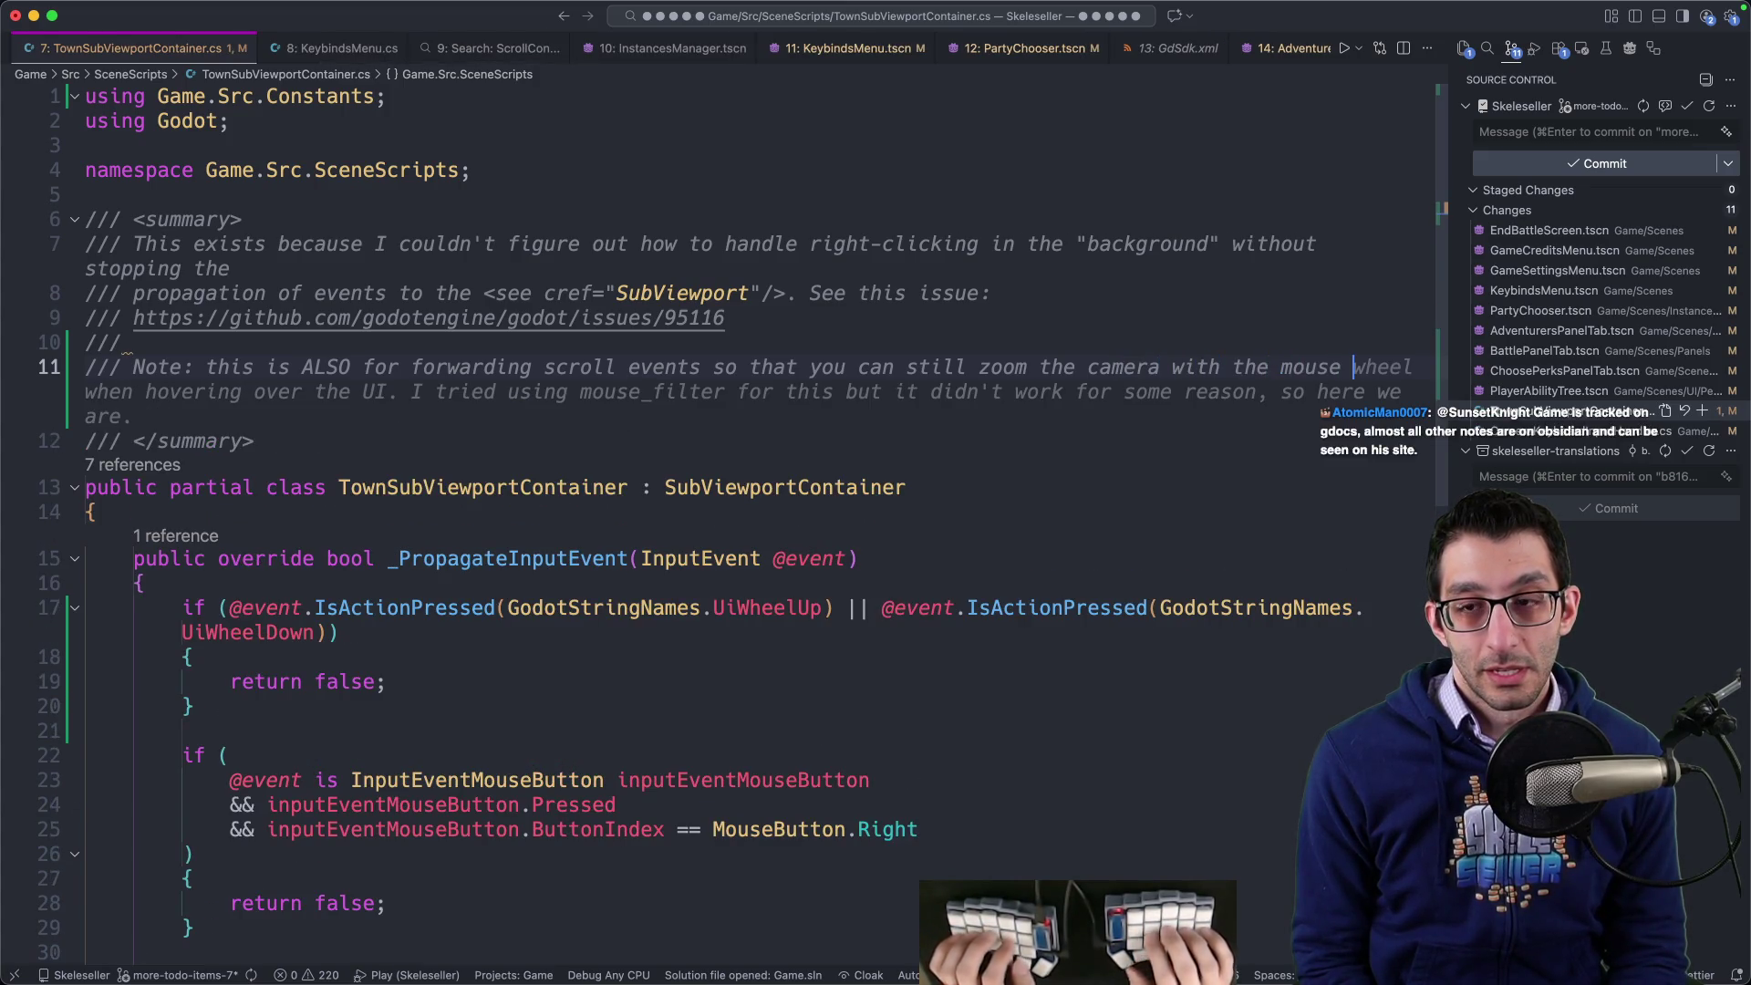
type(" and als")
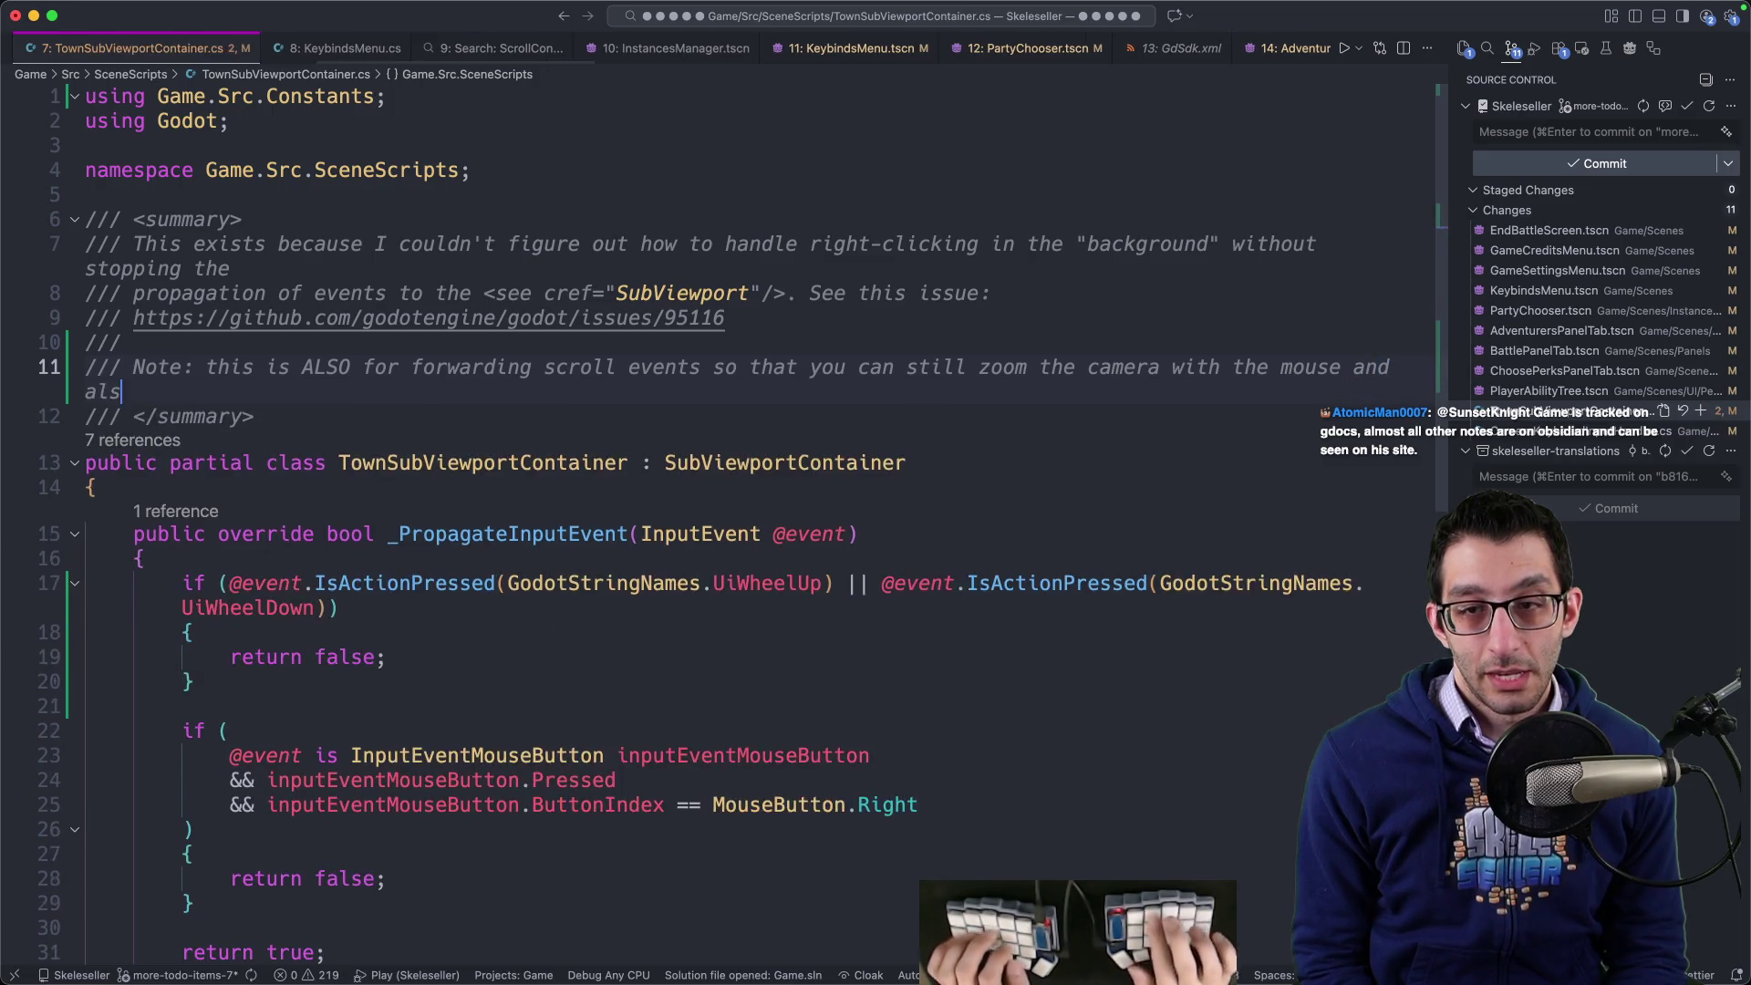
type("o scroll ScrollContainers.")
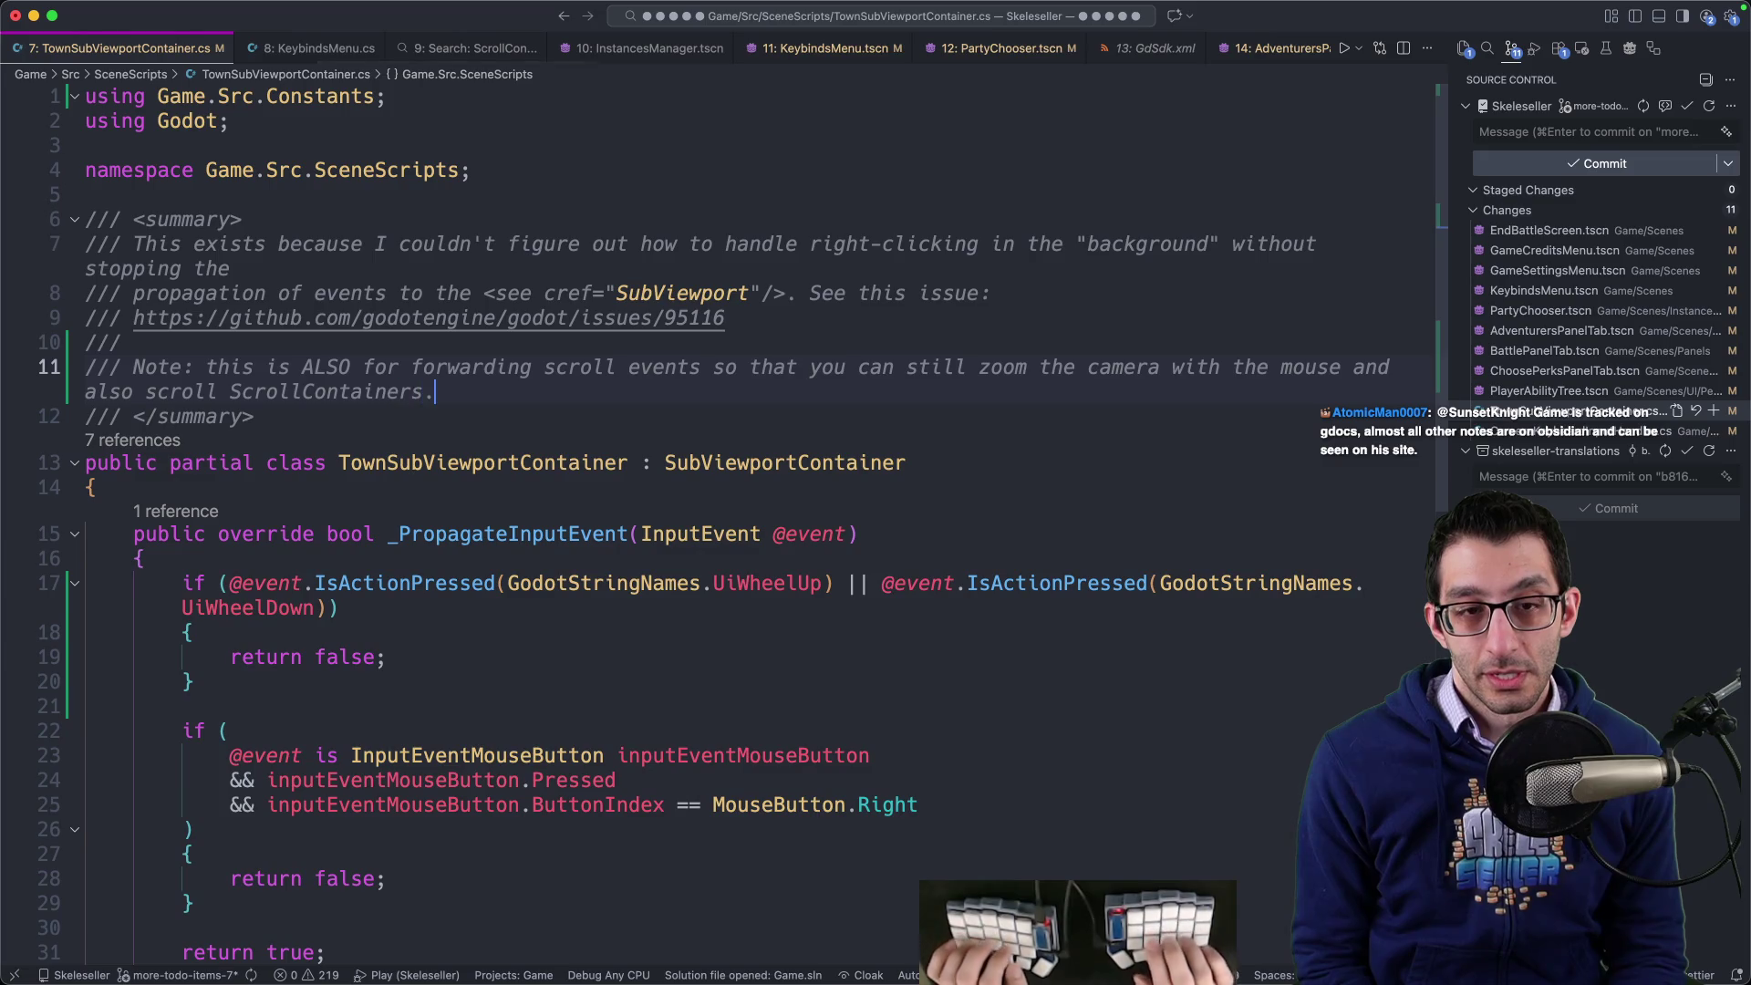
key("alt+q")
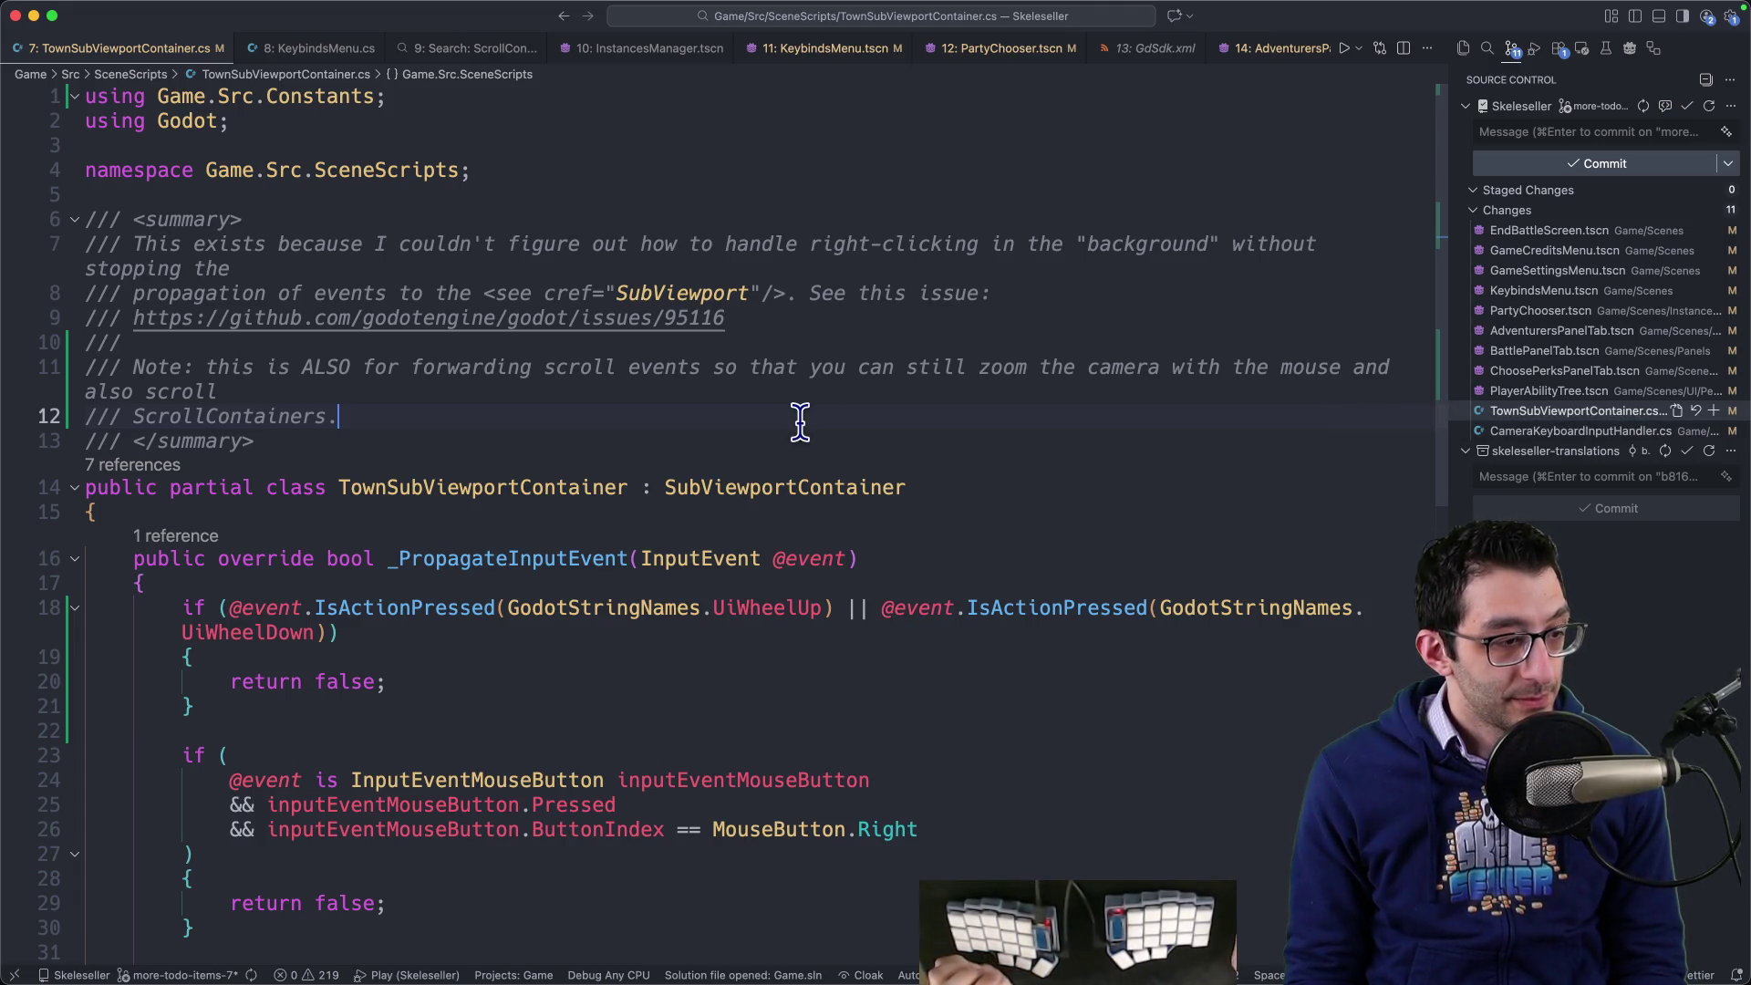
- Review the pending diff of CameraKeyboardInputHandler.cs, then start a blank Untitled-1 file
left_click(1561, 430)
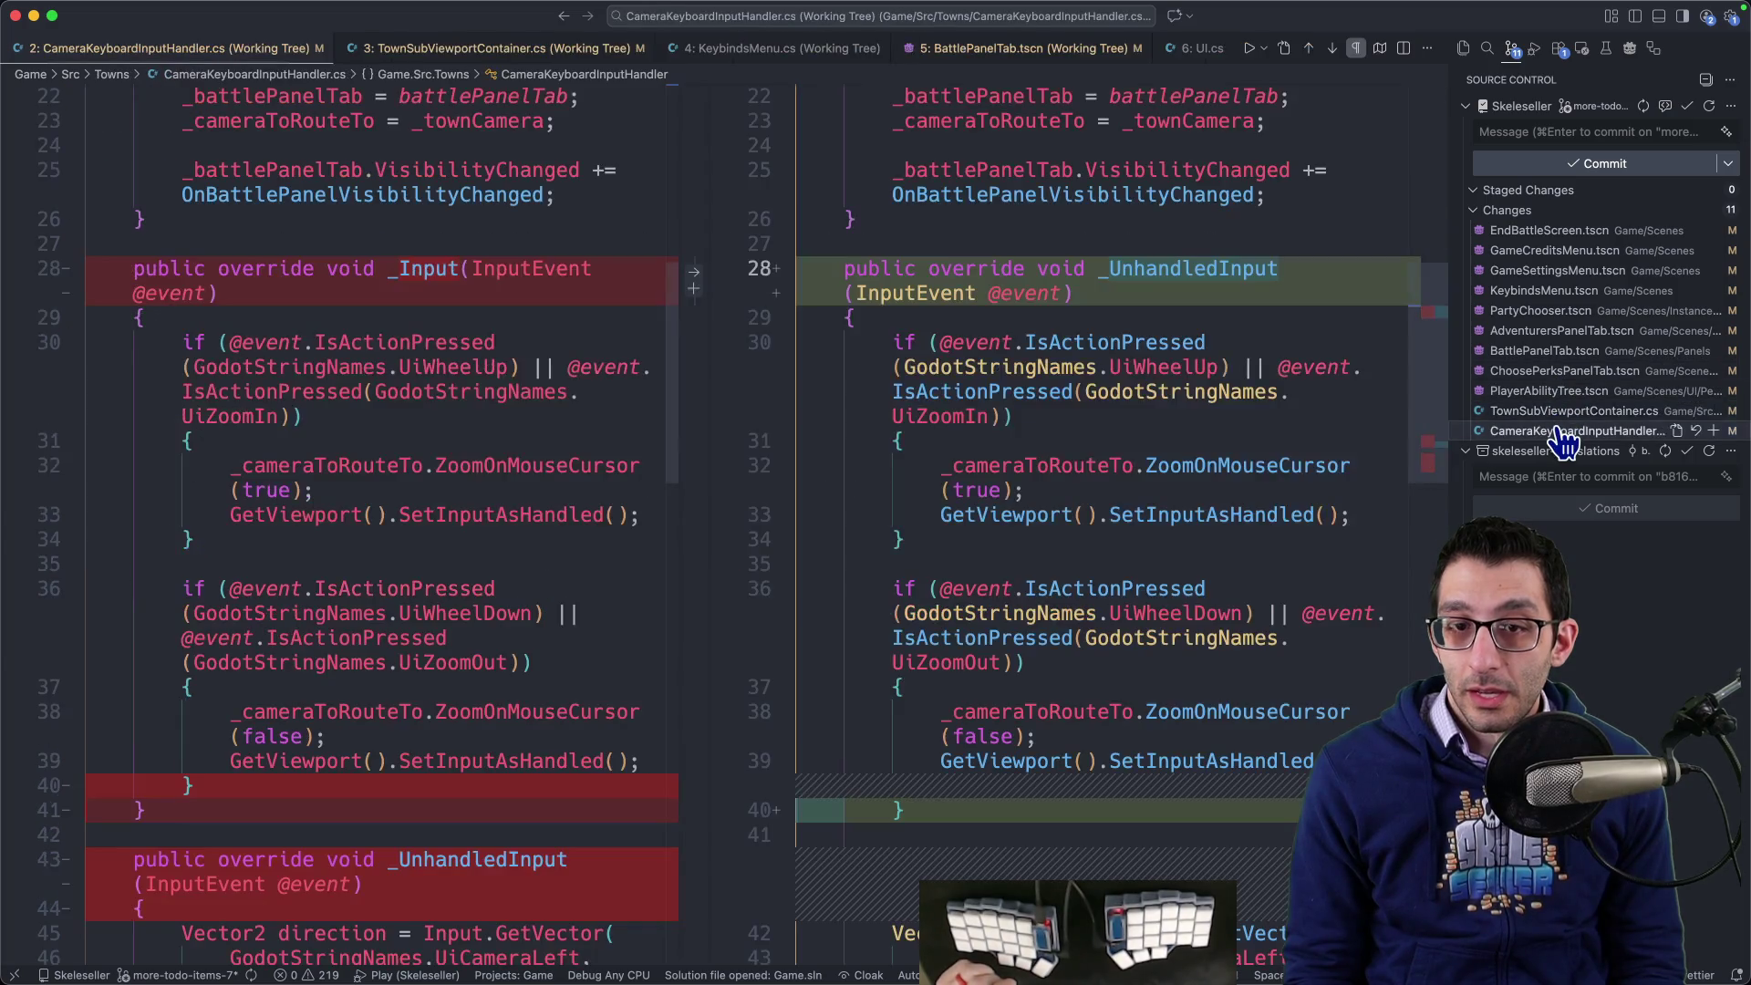
scroll(1140, 447, "down", 5)
scroll(1218, 445, "up", 5)
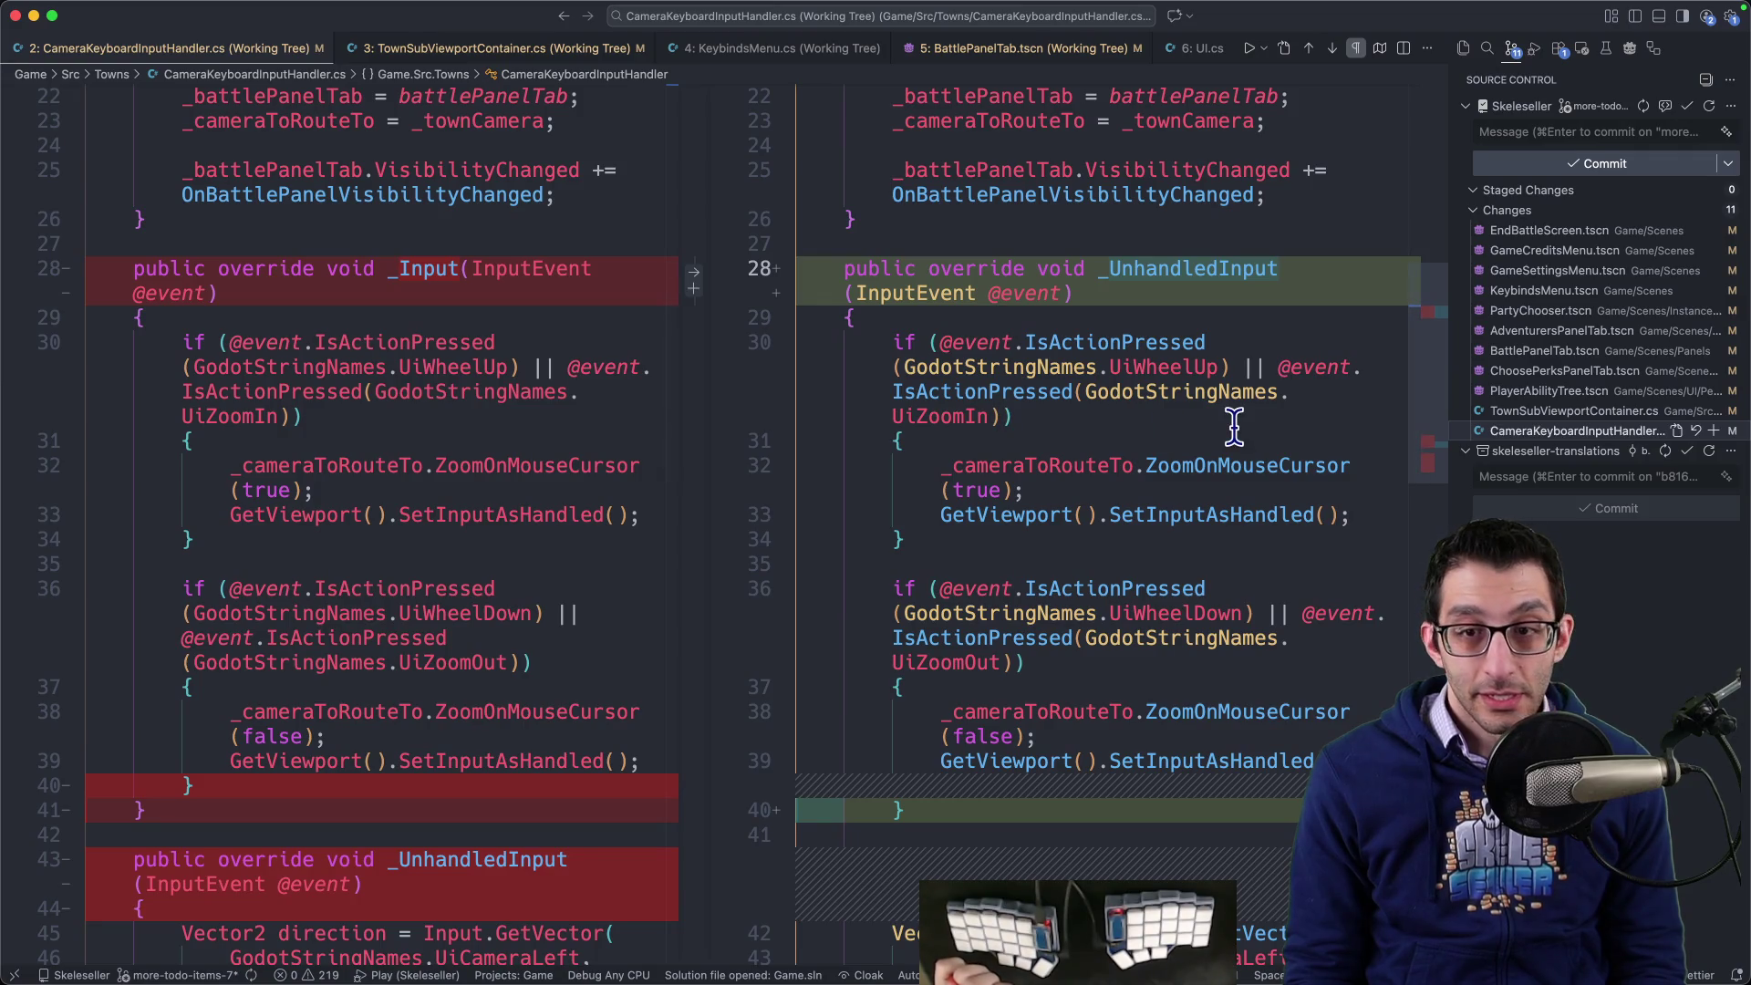
key("super+n")
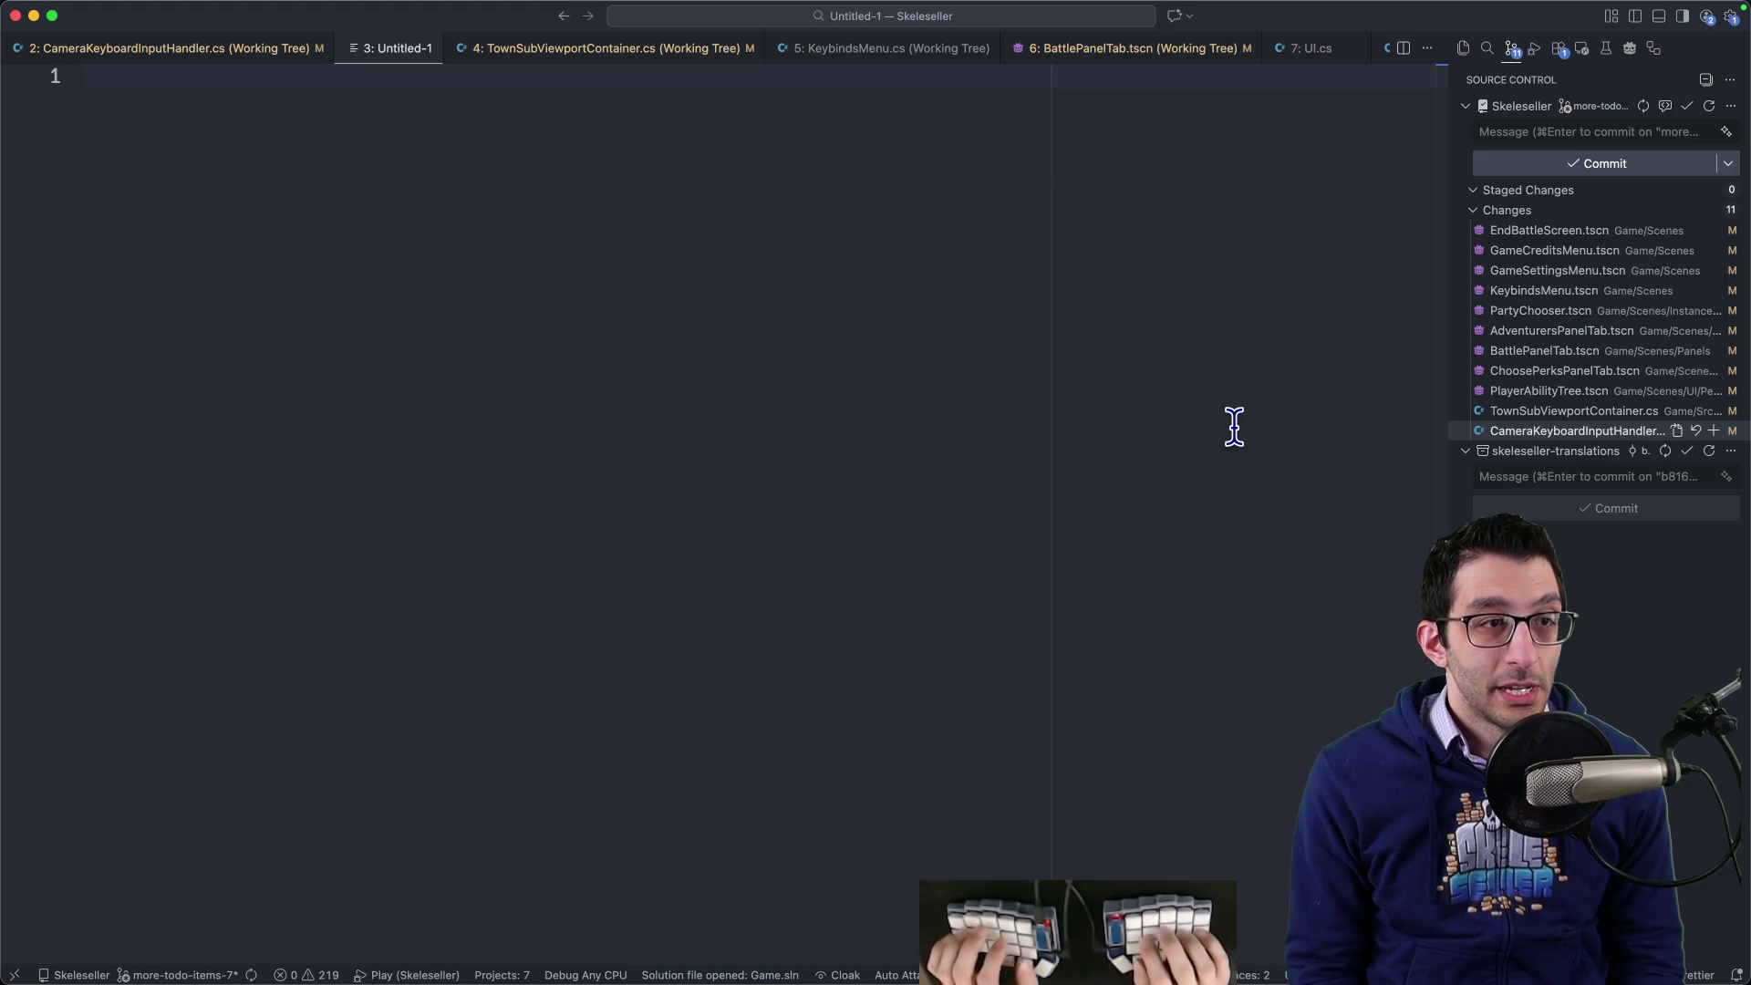
- Type the note-taking questions, starting with 'what do you write notes on'
type("what do you write notes")
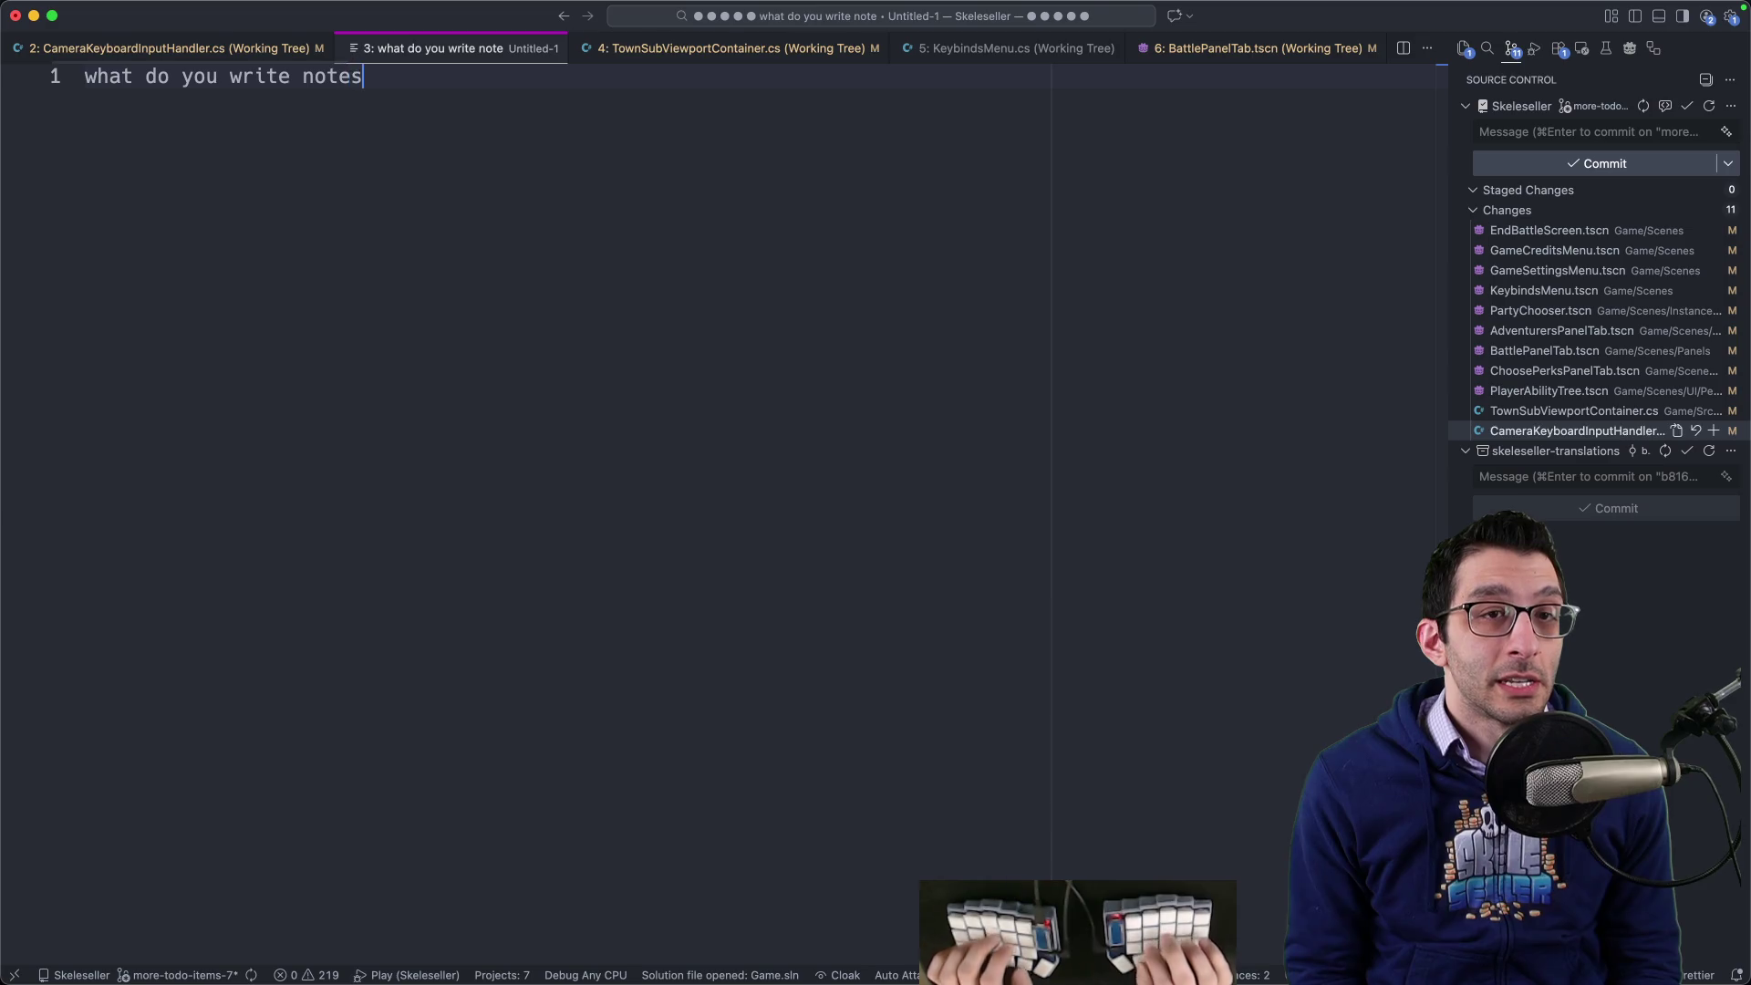
type(" on")
key("Return")
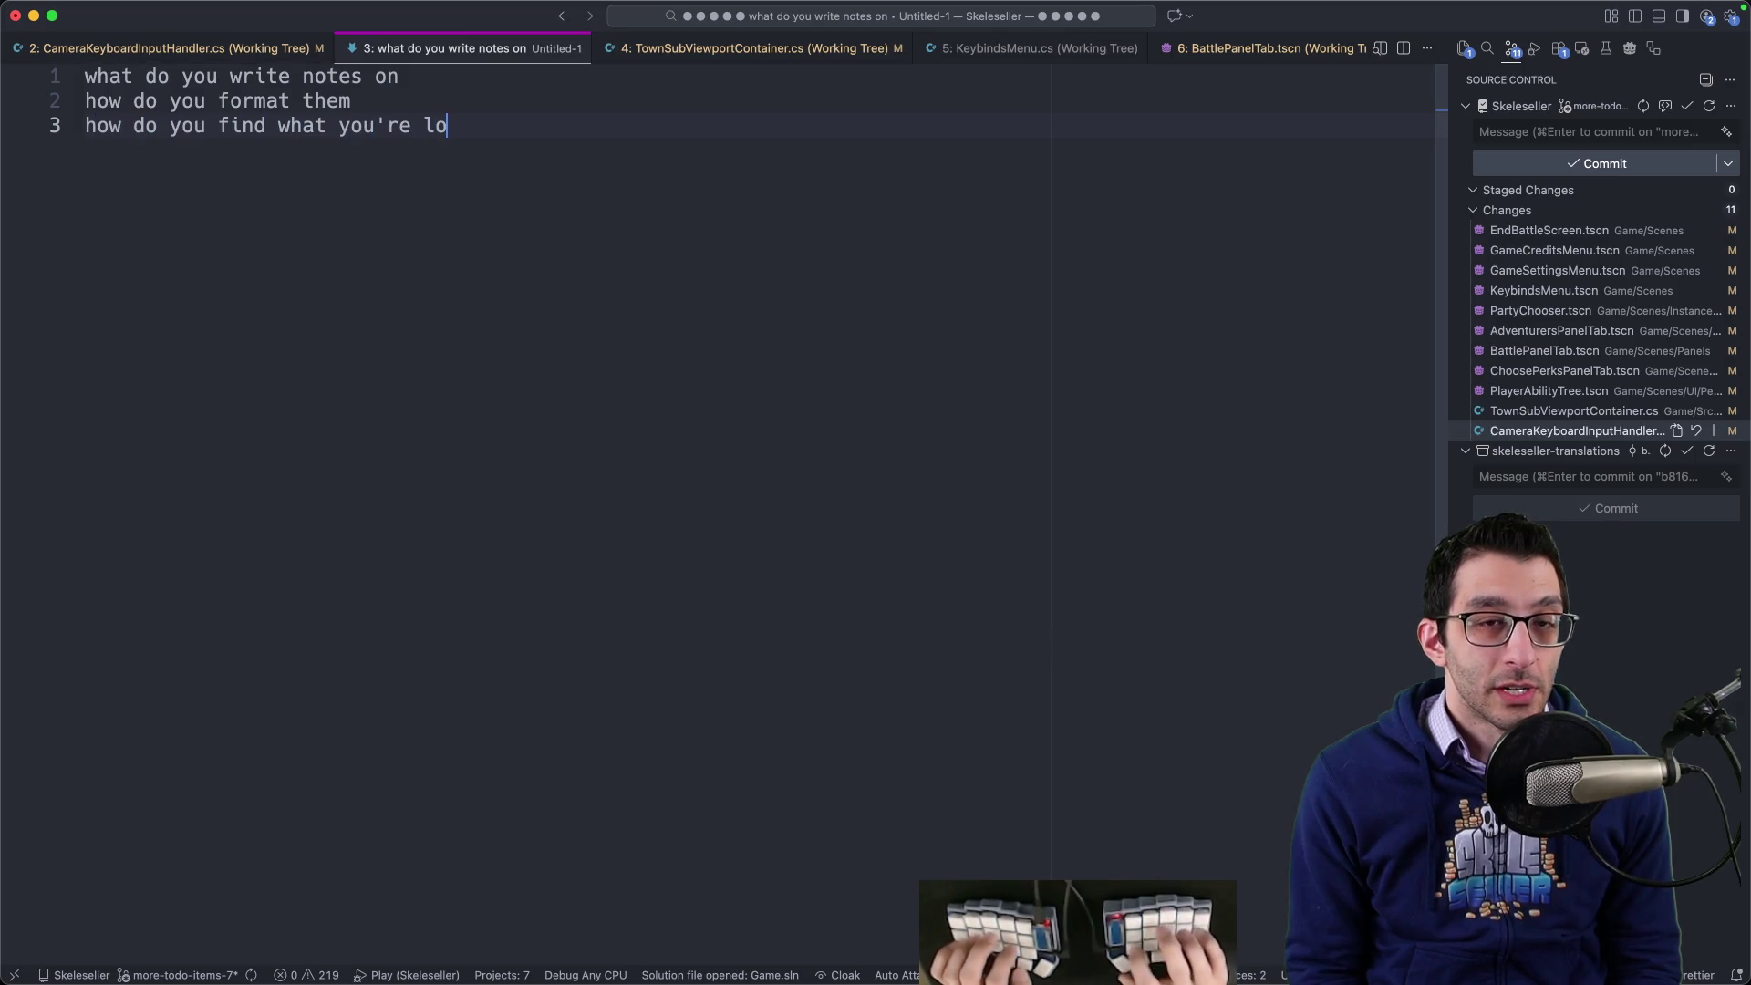
type("or")
key("shift+Up")
key("shift+Up")
key("shift+Up")
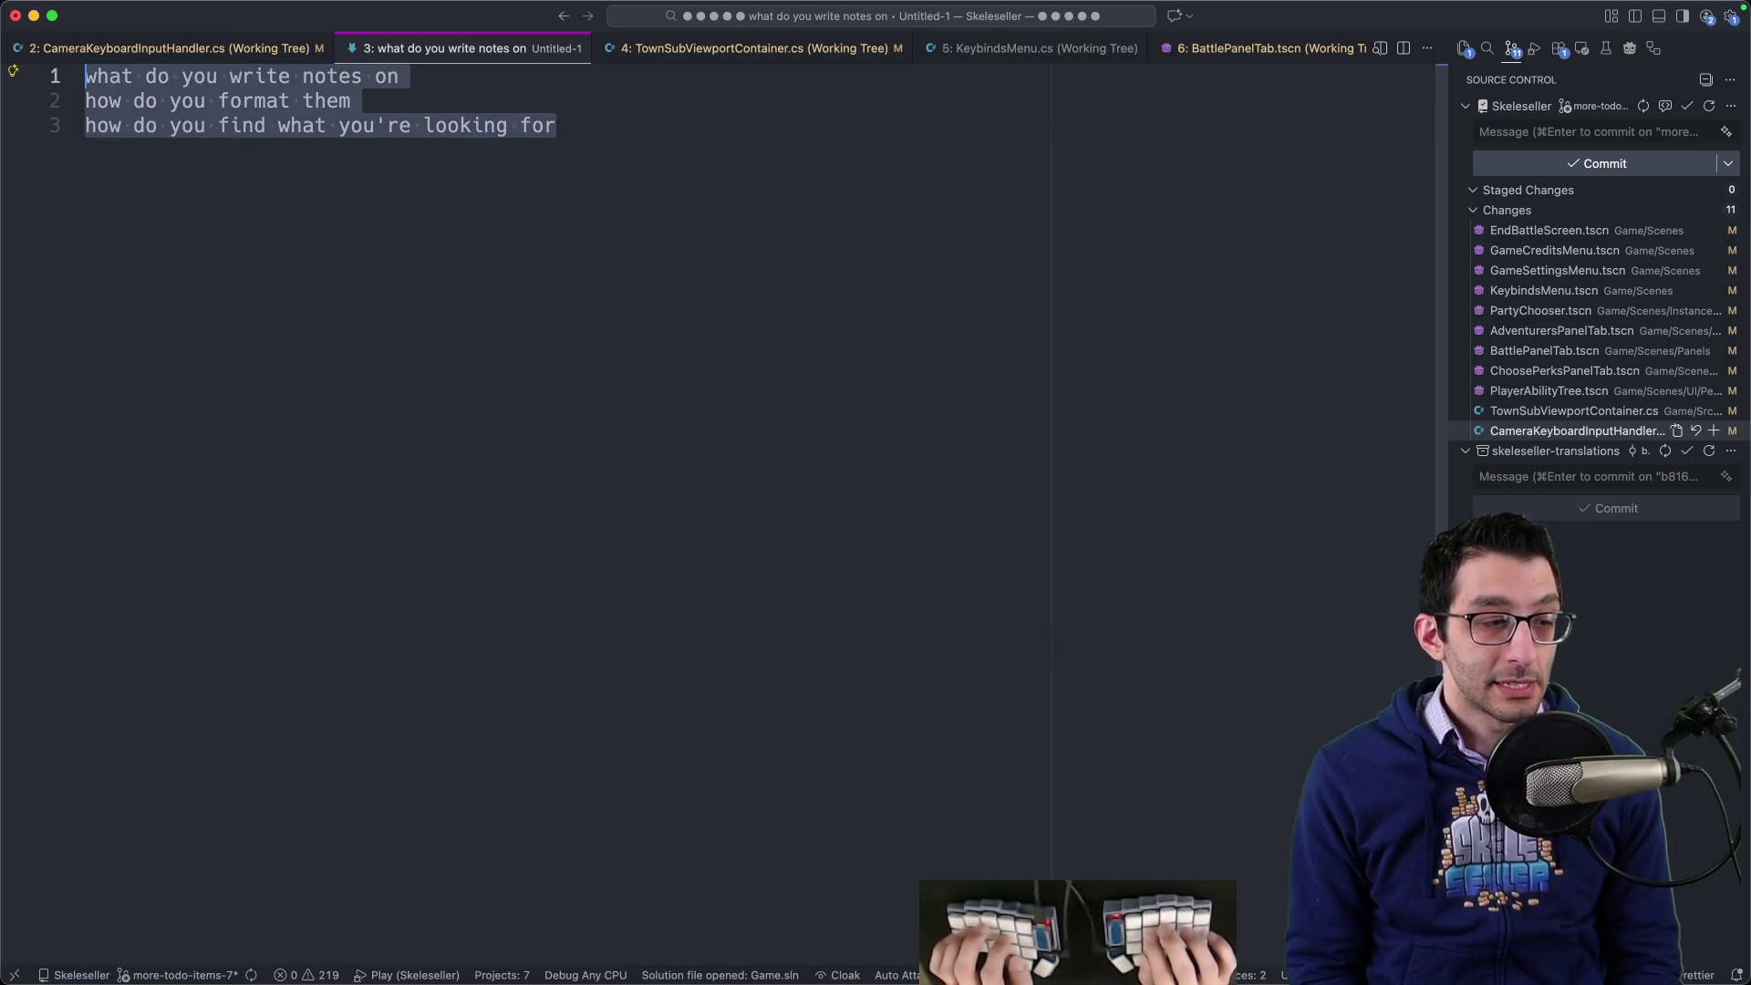
key("Right")
key("Up")
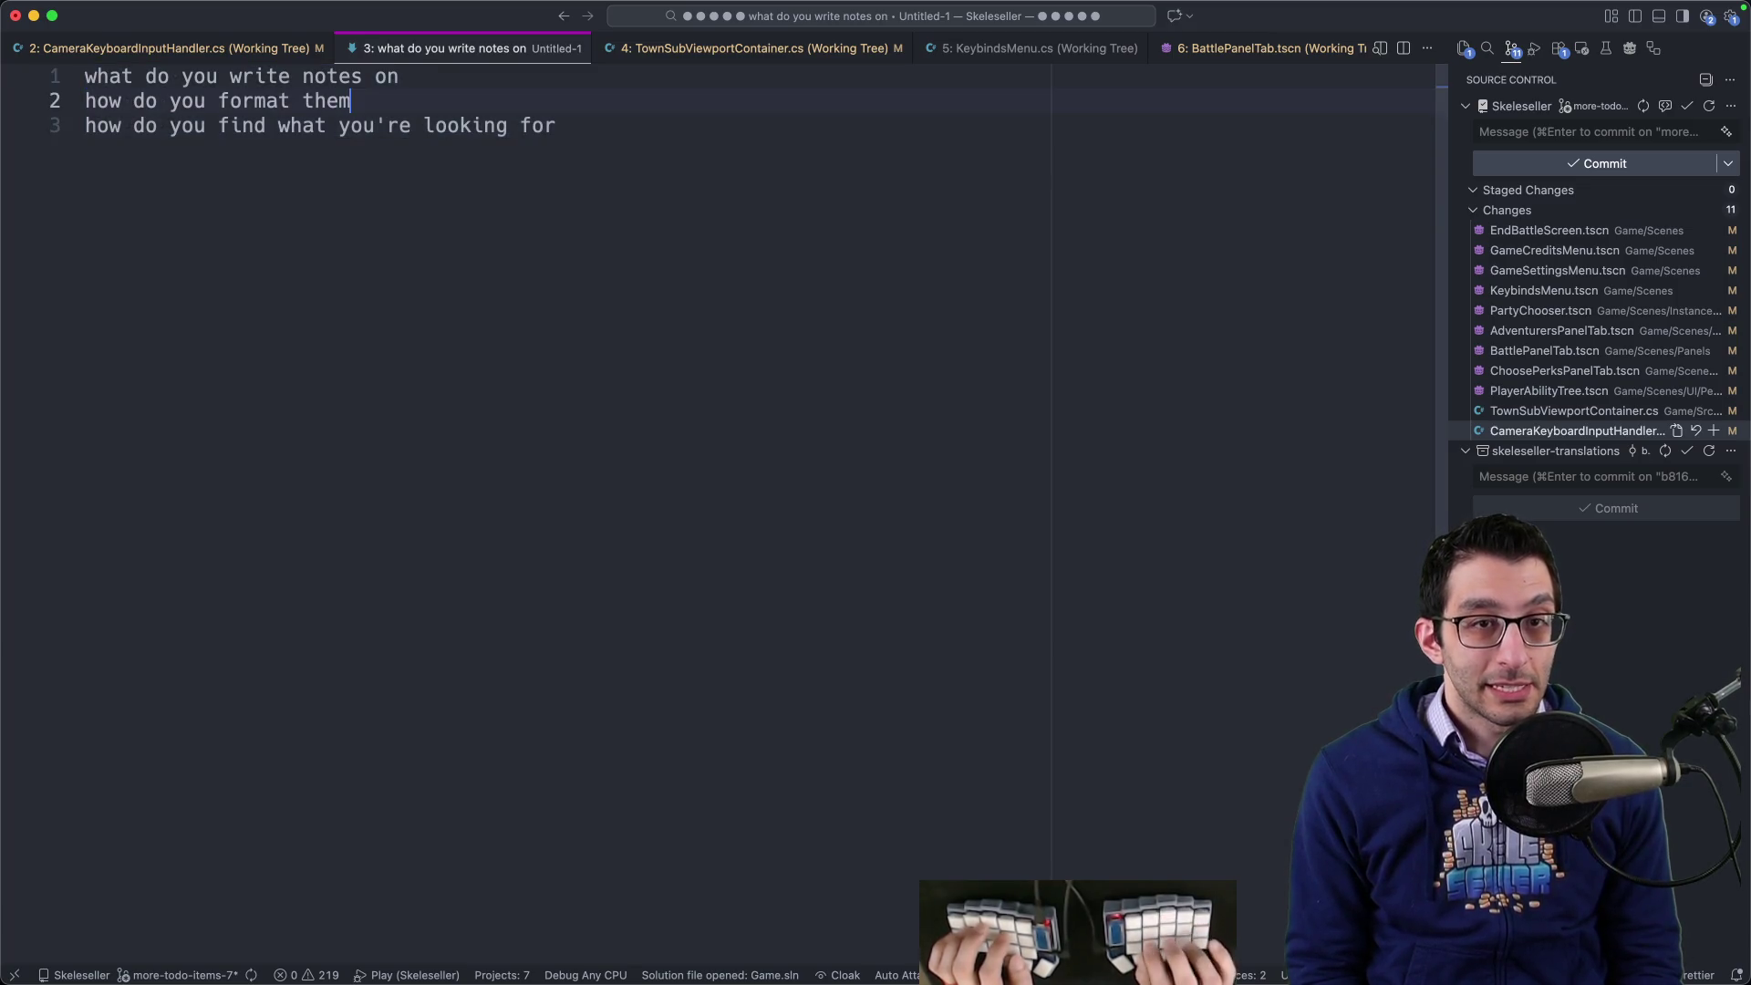
key("Return")
key("Tab")
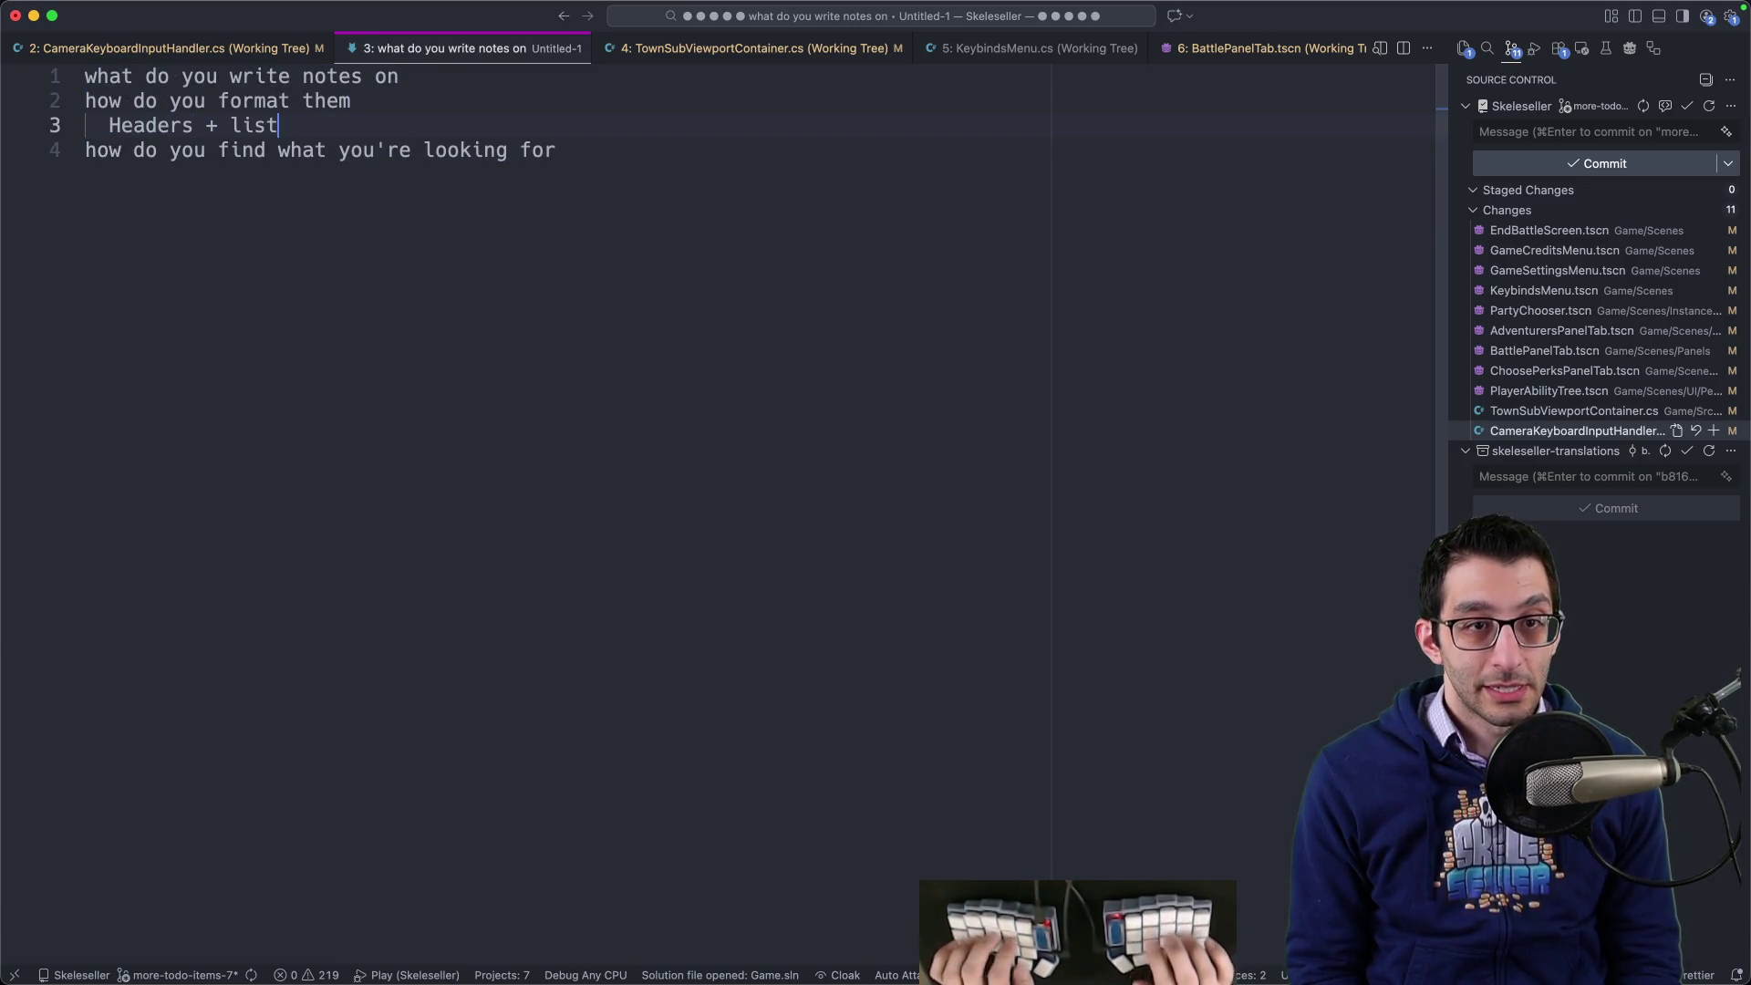
- Add 'Headers + lists' under the formatting question with a '## Overview' example and Note 1–3 bullets
key("Return")
key("BackSpace")
key("BackSpace")
key("BackSpace")
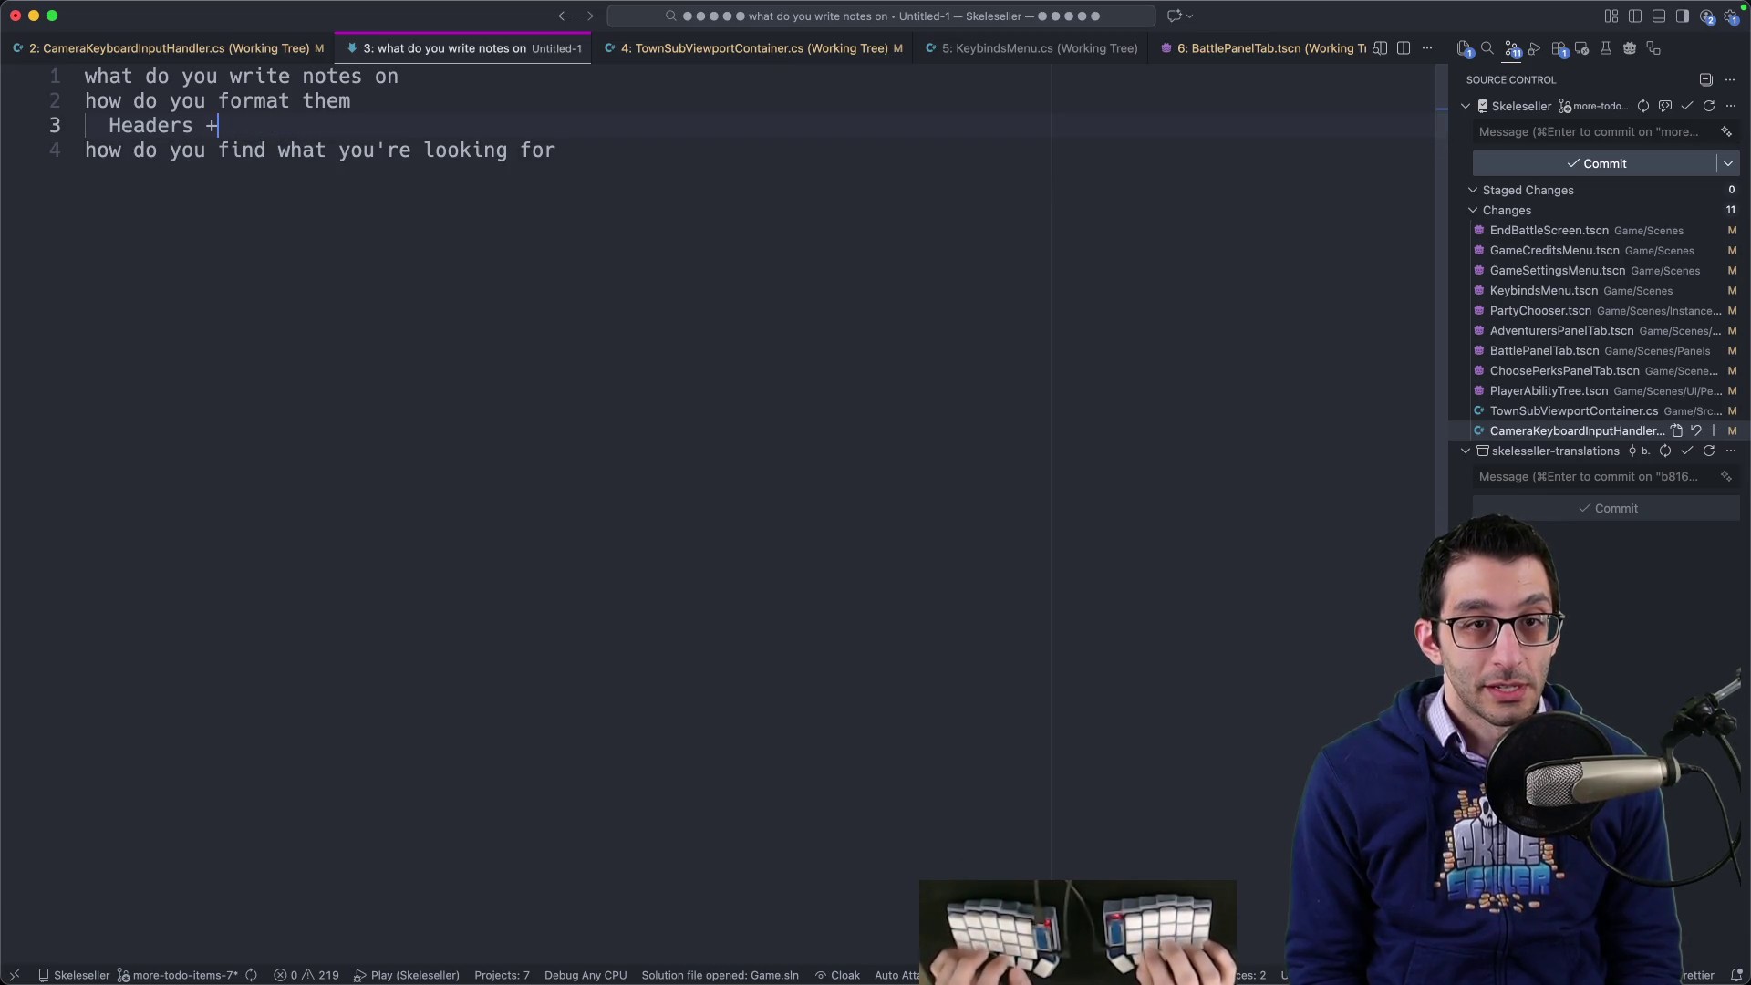
key("Return")
key("BackSpace")
key("BackSpace")
type("lists")
key("Return")
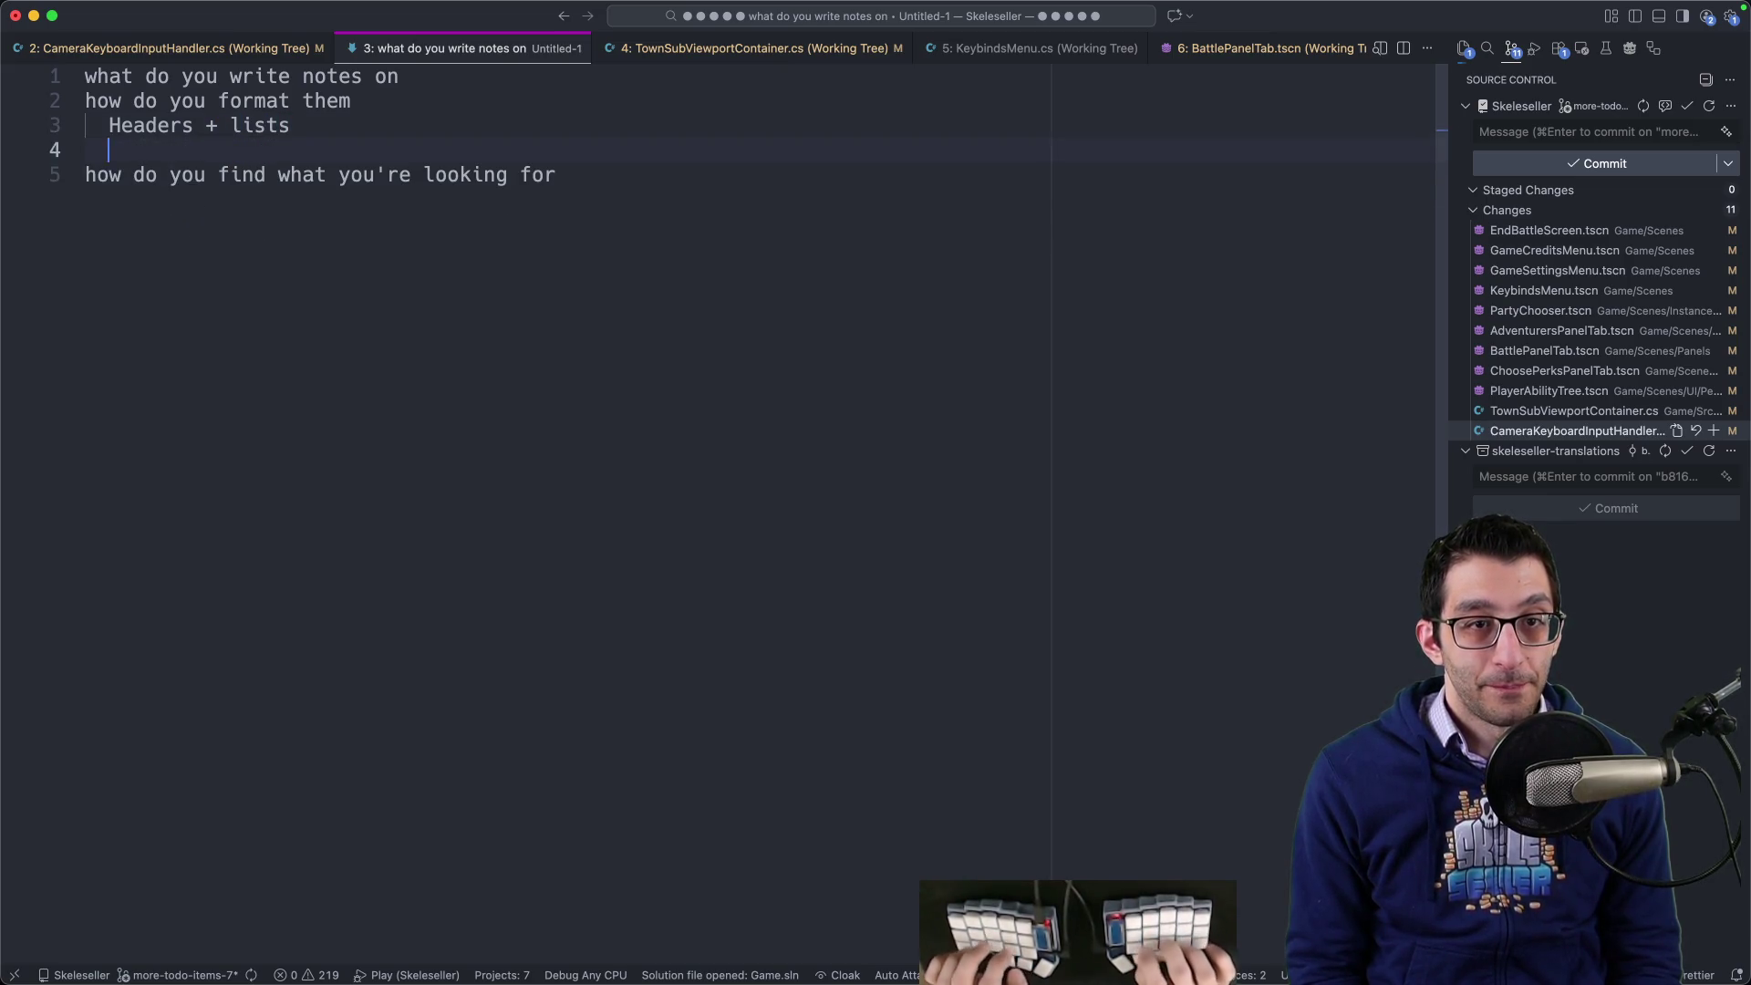
key("Return")
key("Return")
type("# Overview")
key("Return")
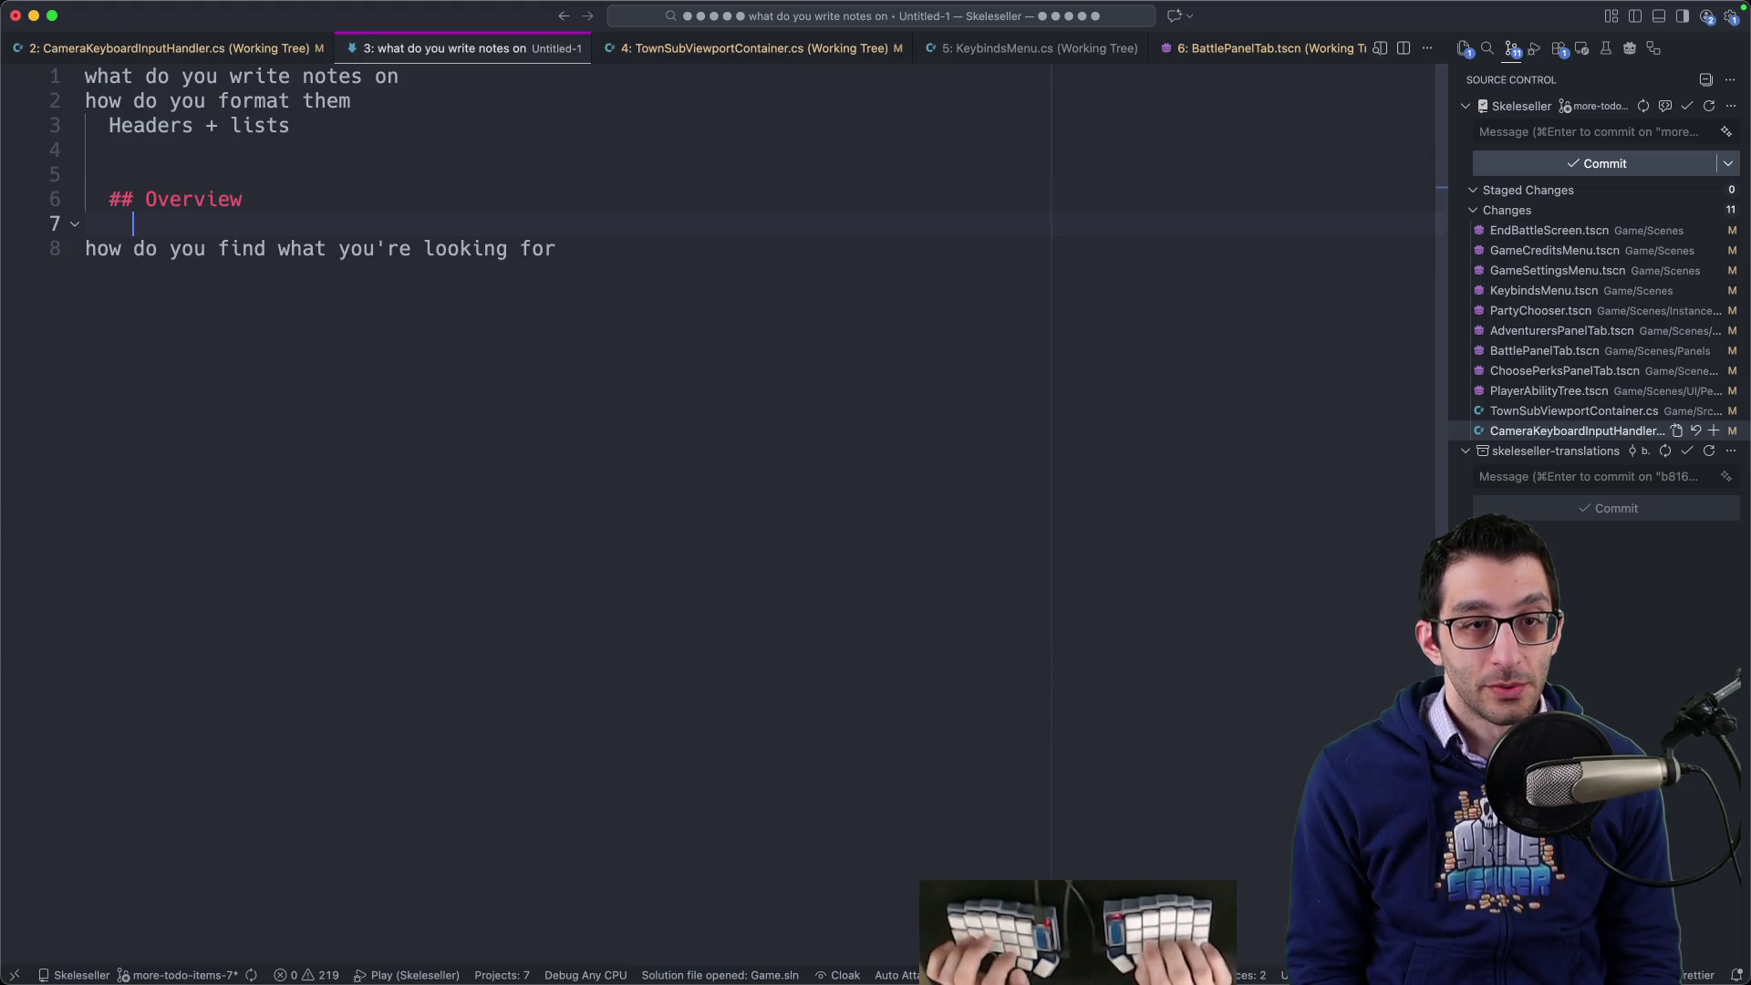
type("- Note 1")
key("Return")
type("- Note 2")
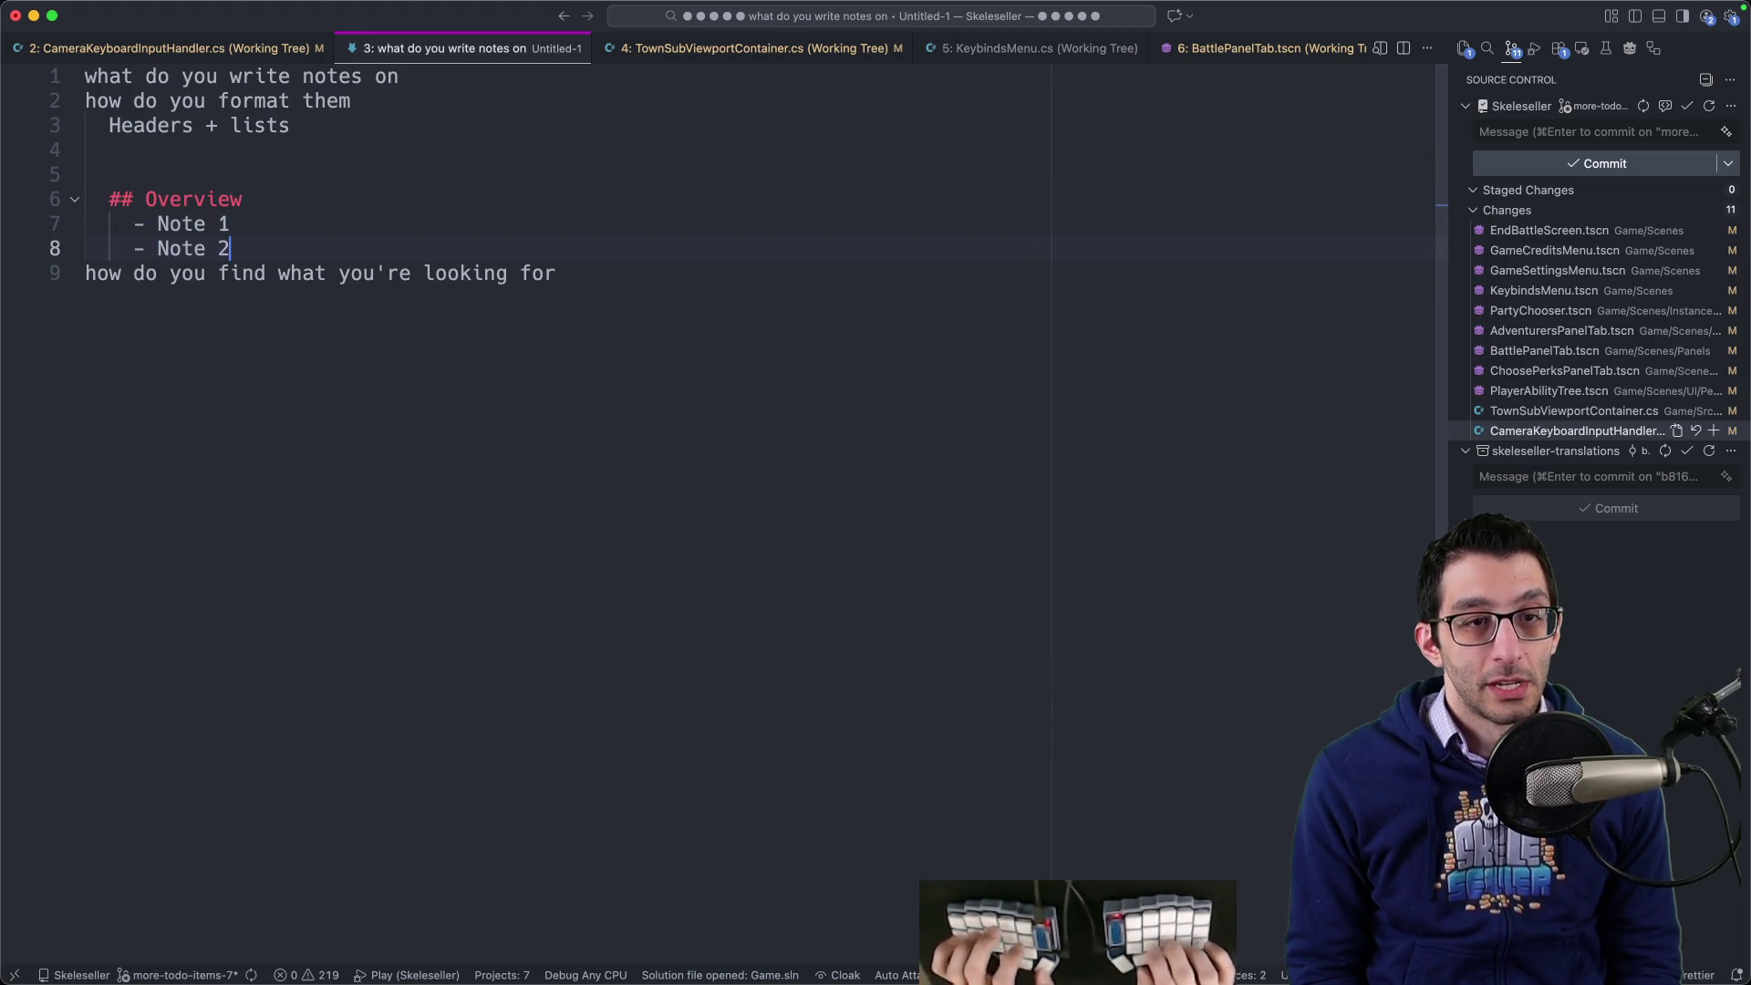
key("Return")
type("Note 3")
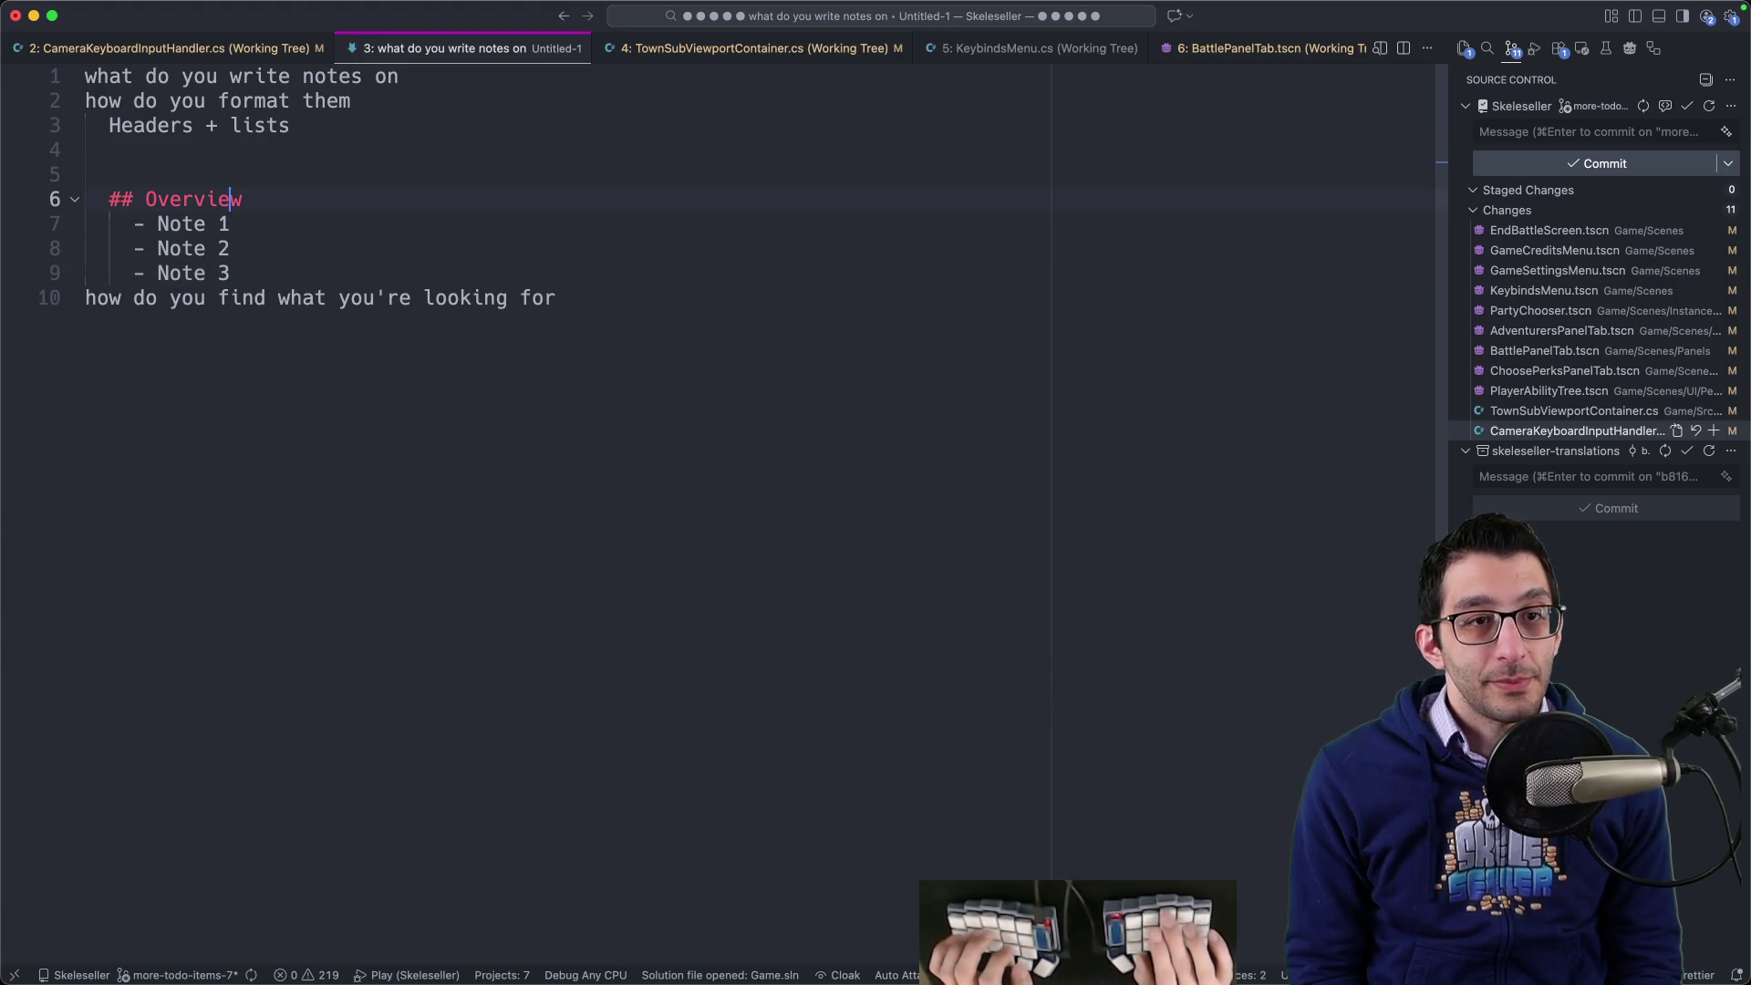
left_click(229, 75)
key("super+shift+Left")
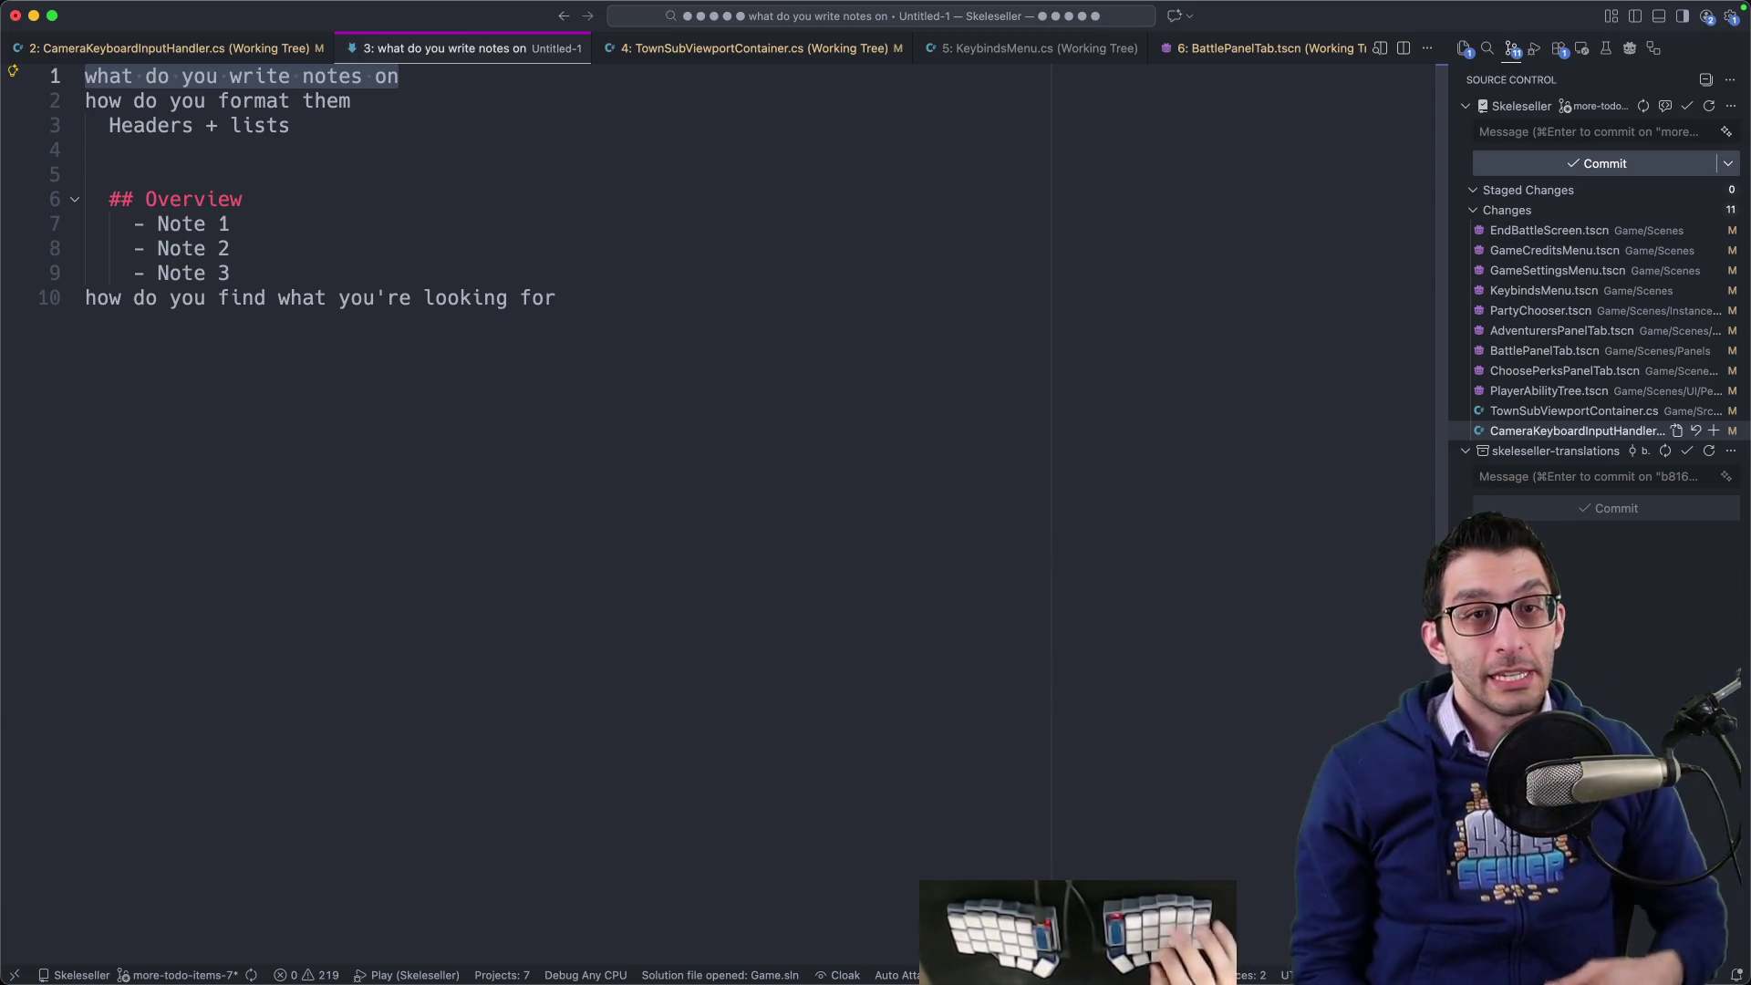
- Add indented struggle criteria and an 'if yes → take a note' rule under the first question
key("Right")
key("Return")
key("Tab")
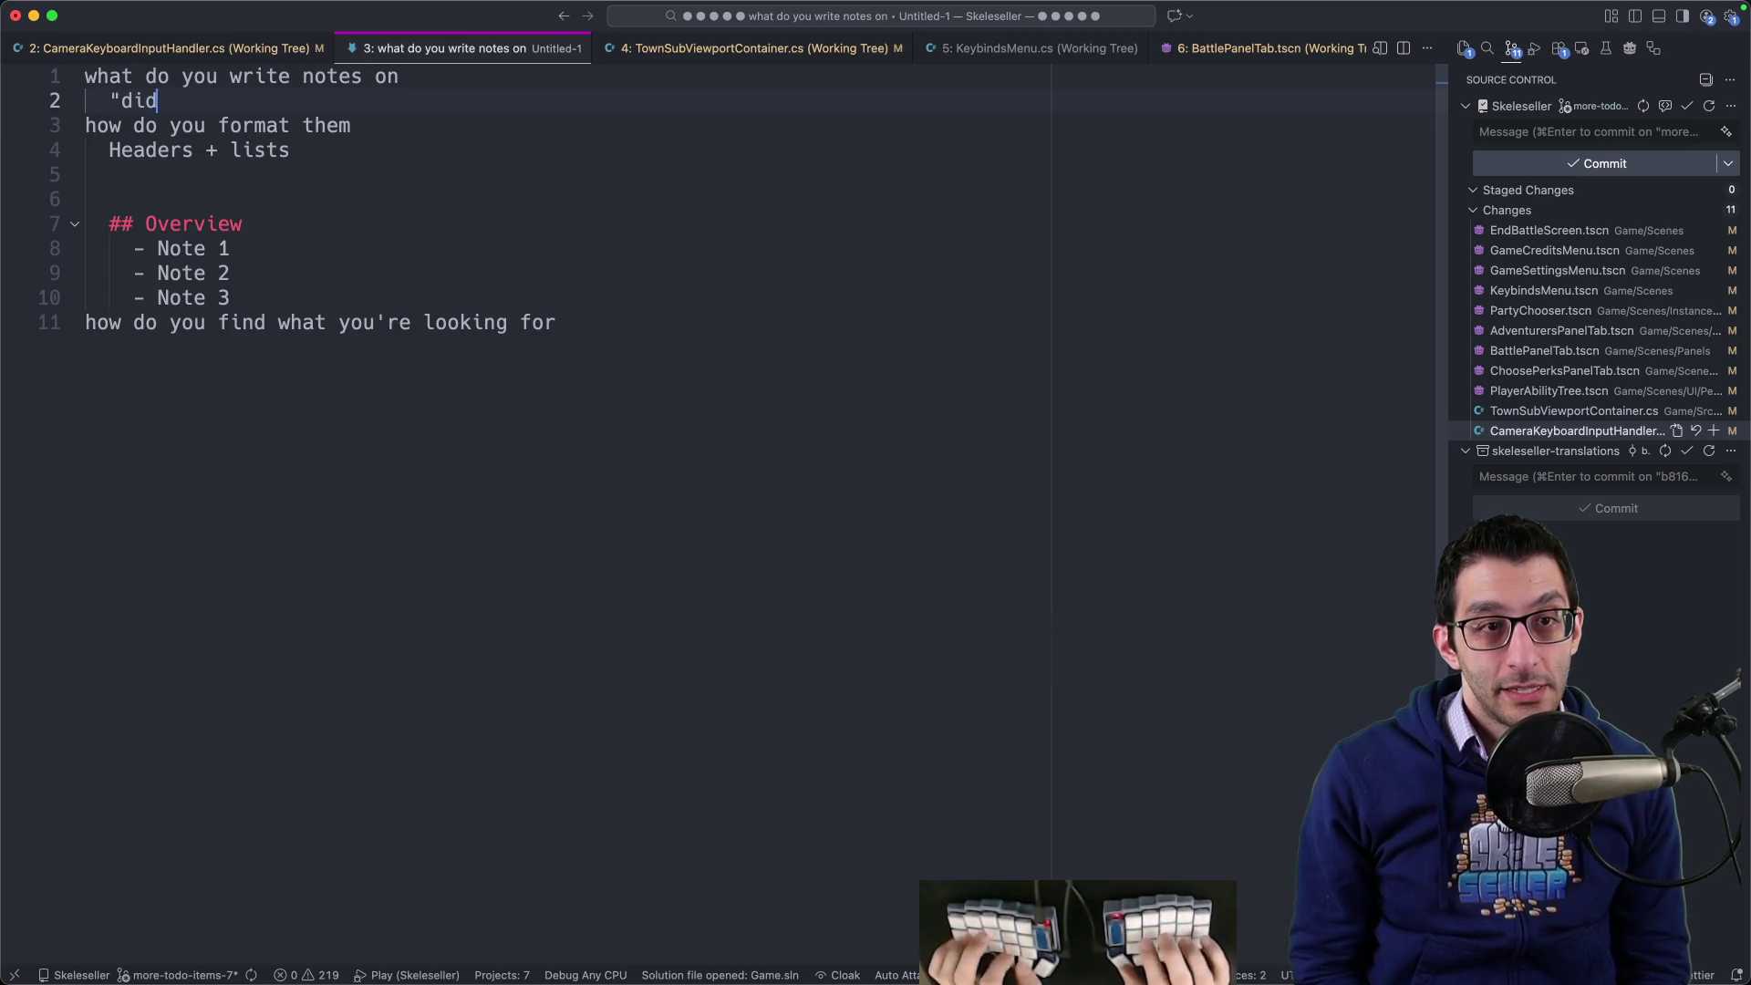
type("ith something")
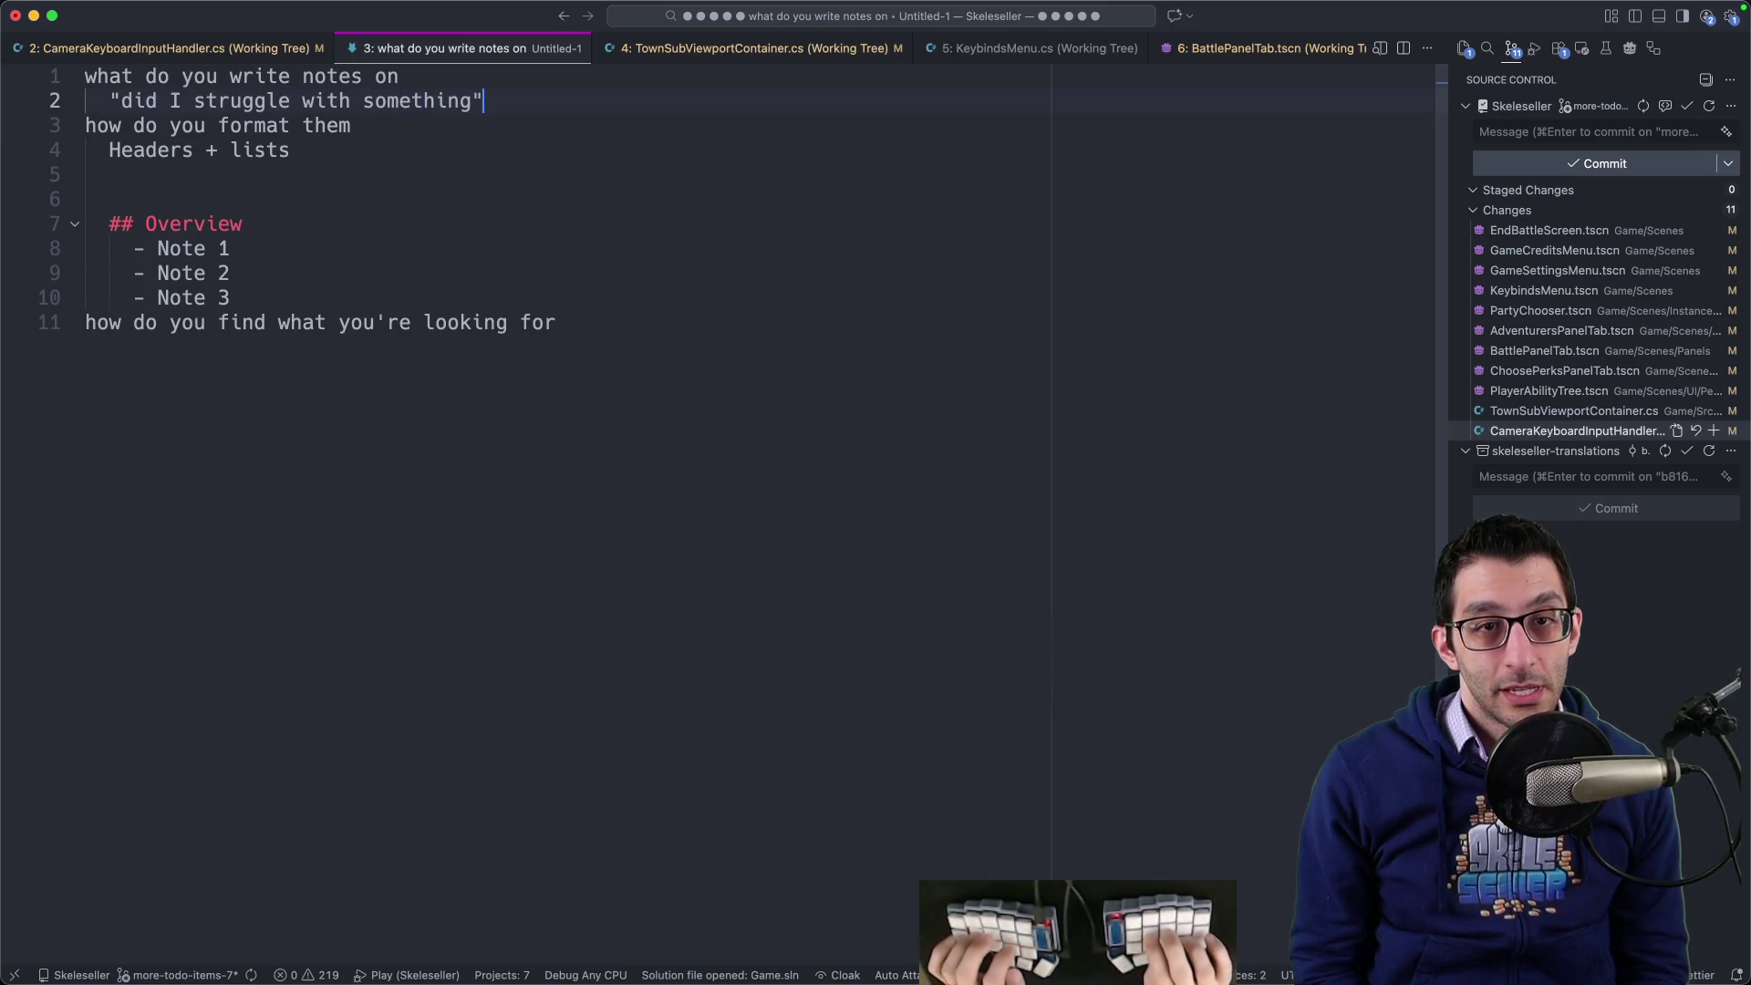
key("Return")
key("Tab")
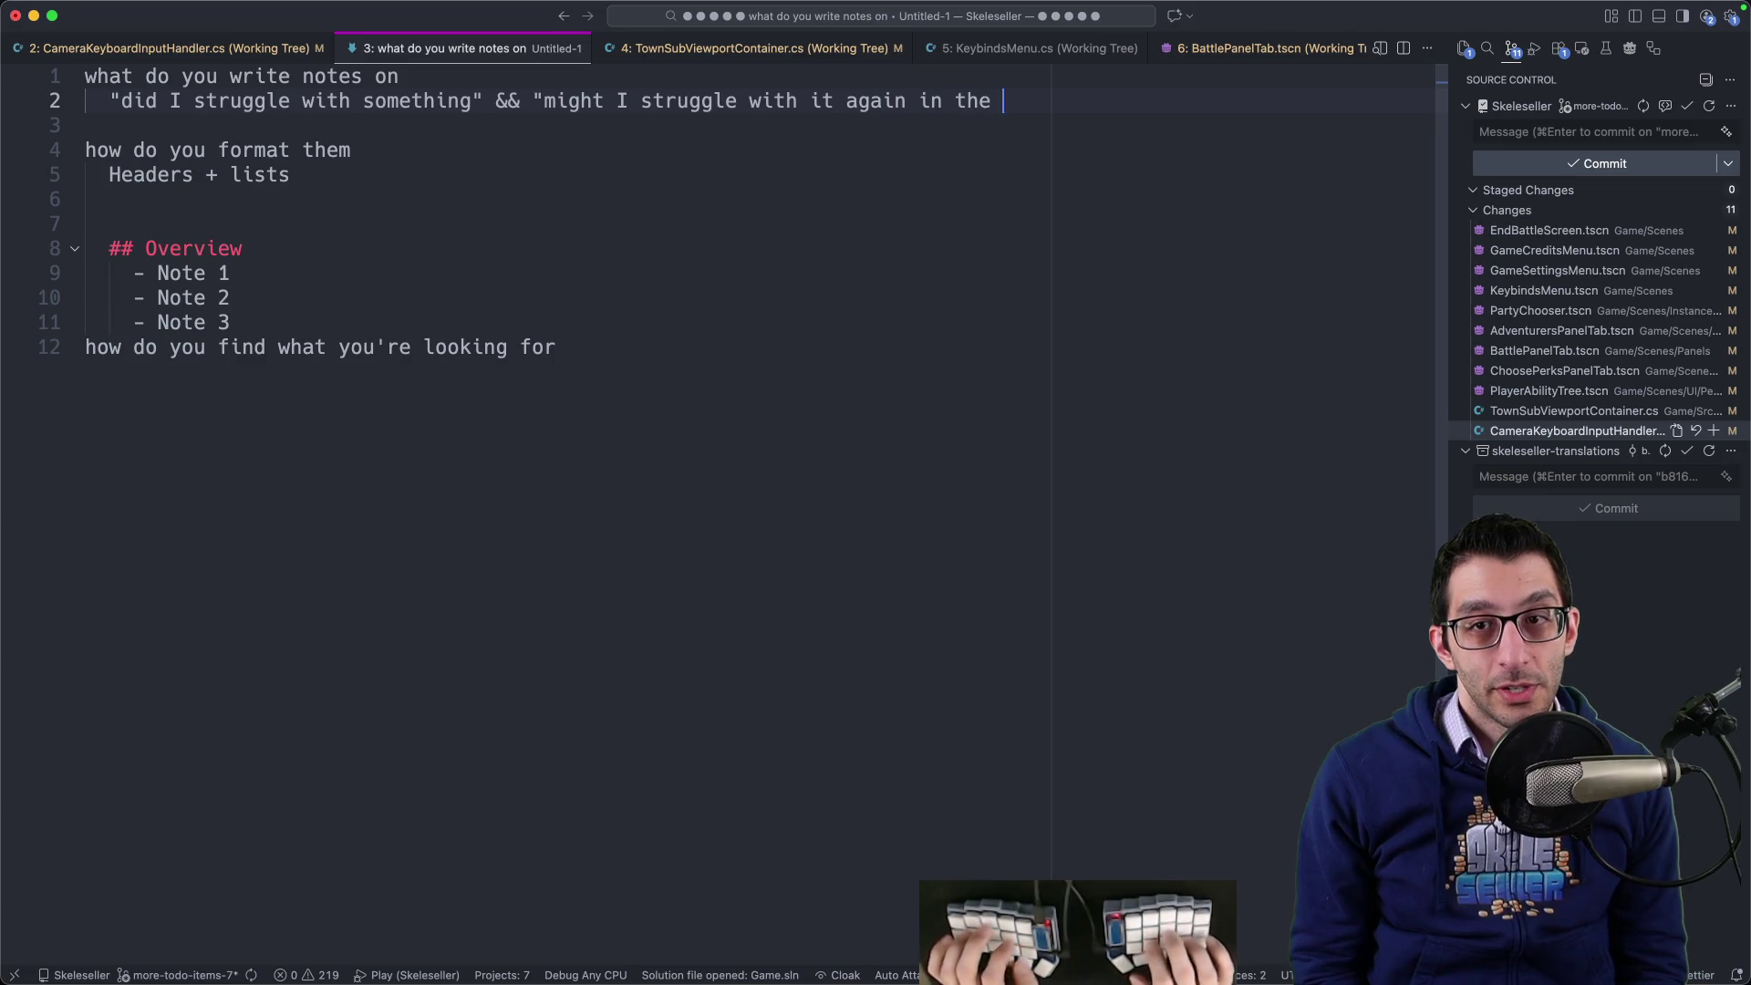
type("\"")
key("Return")
key("Tab")
type("if yes → take a note")
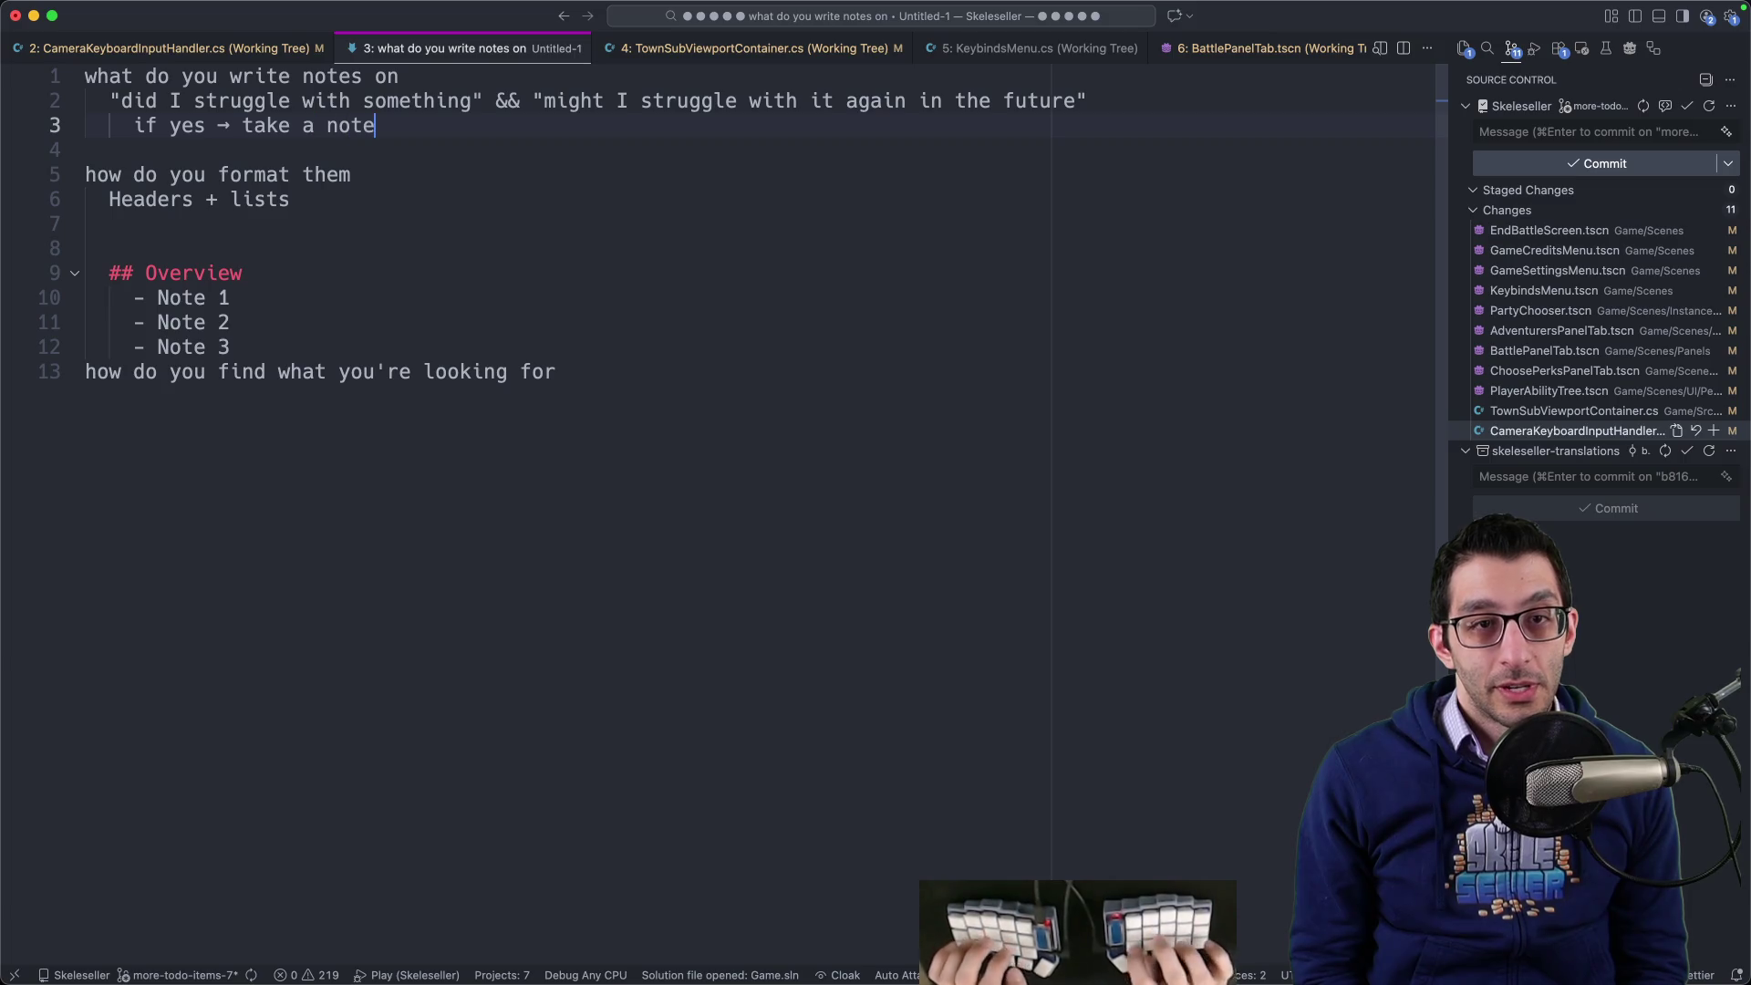
triple_click(450, 103)
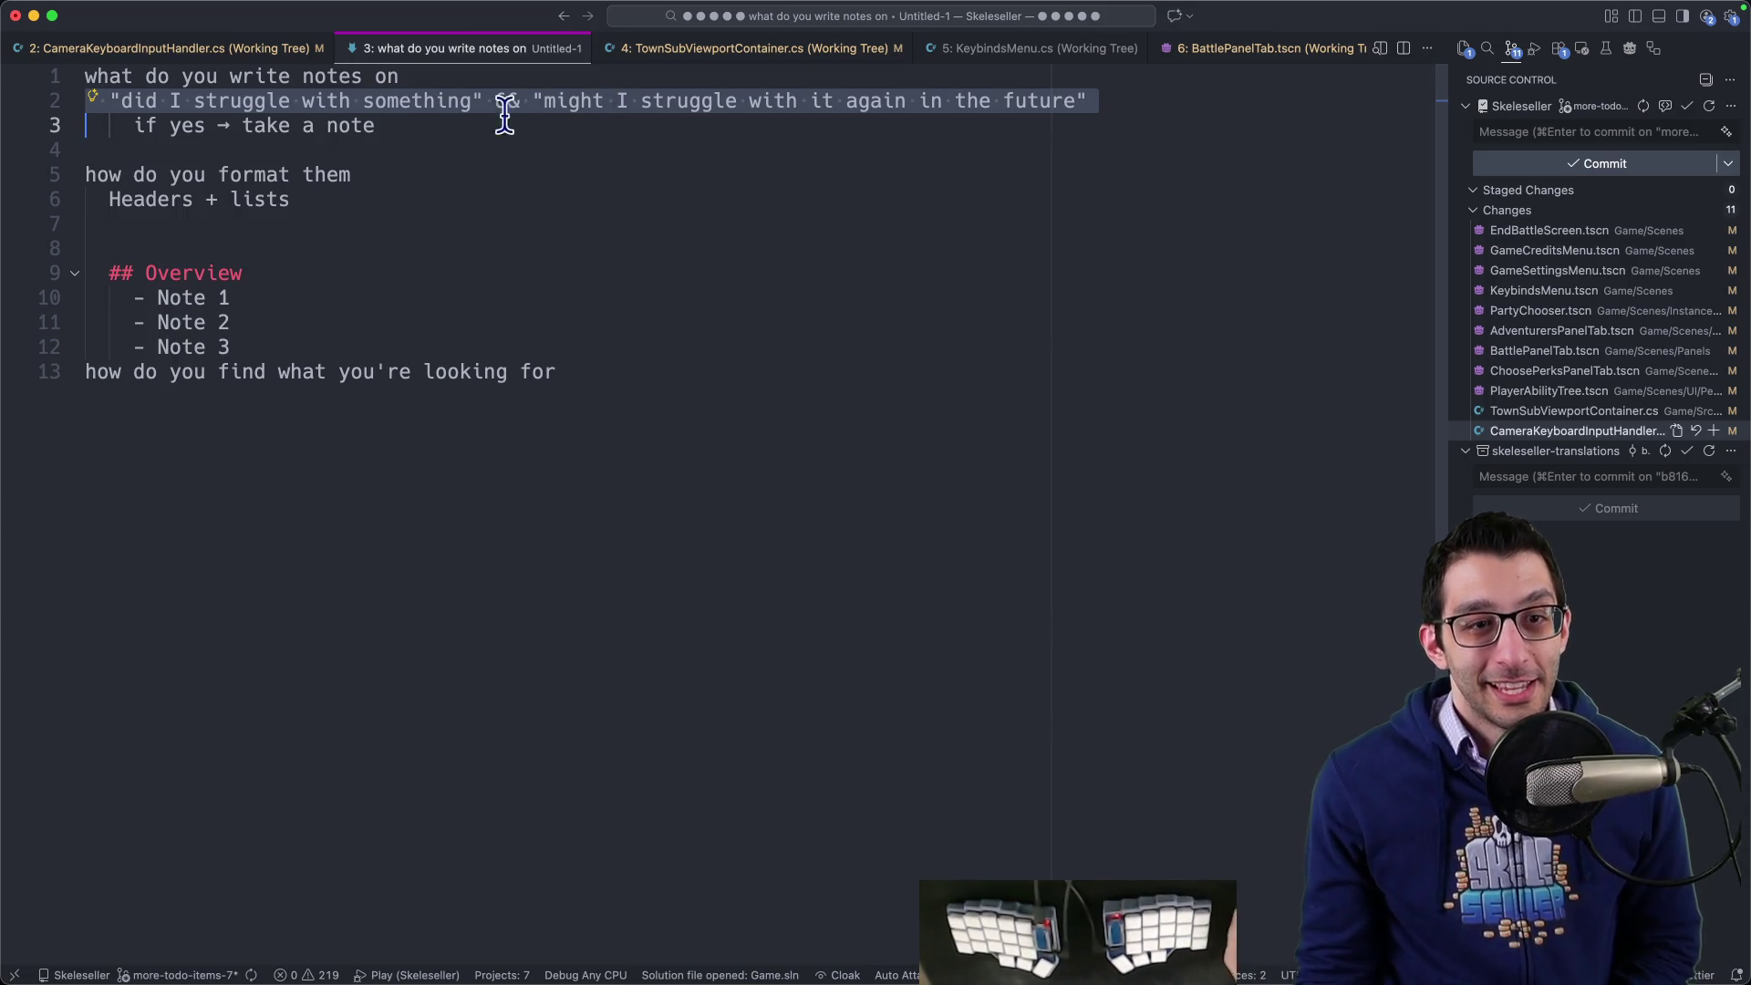
- Answer the finding question with 'keywords and organization' and search the project for TextureCropAnimatedSprite2D
left_click(820, 365)
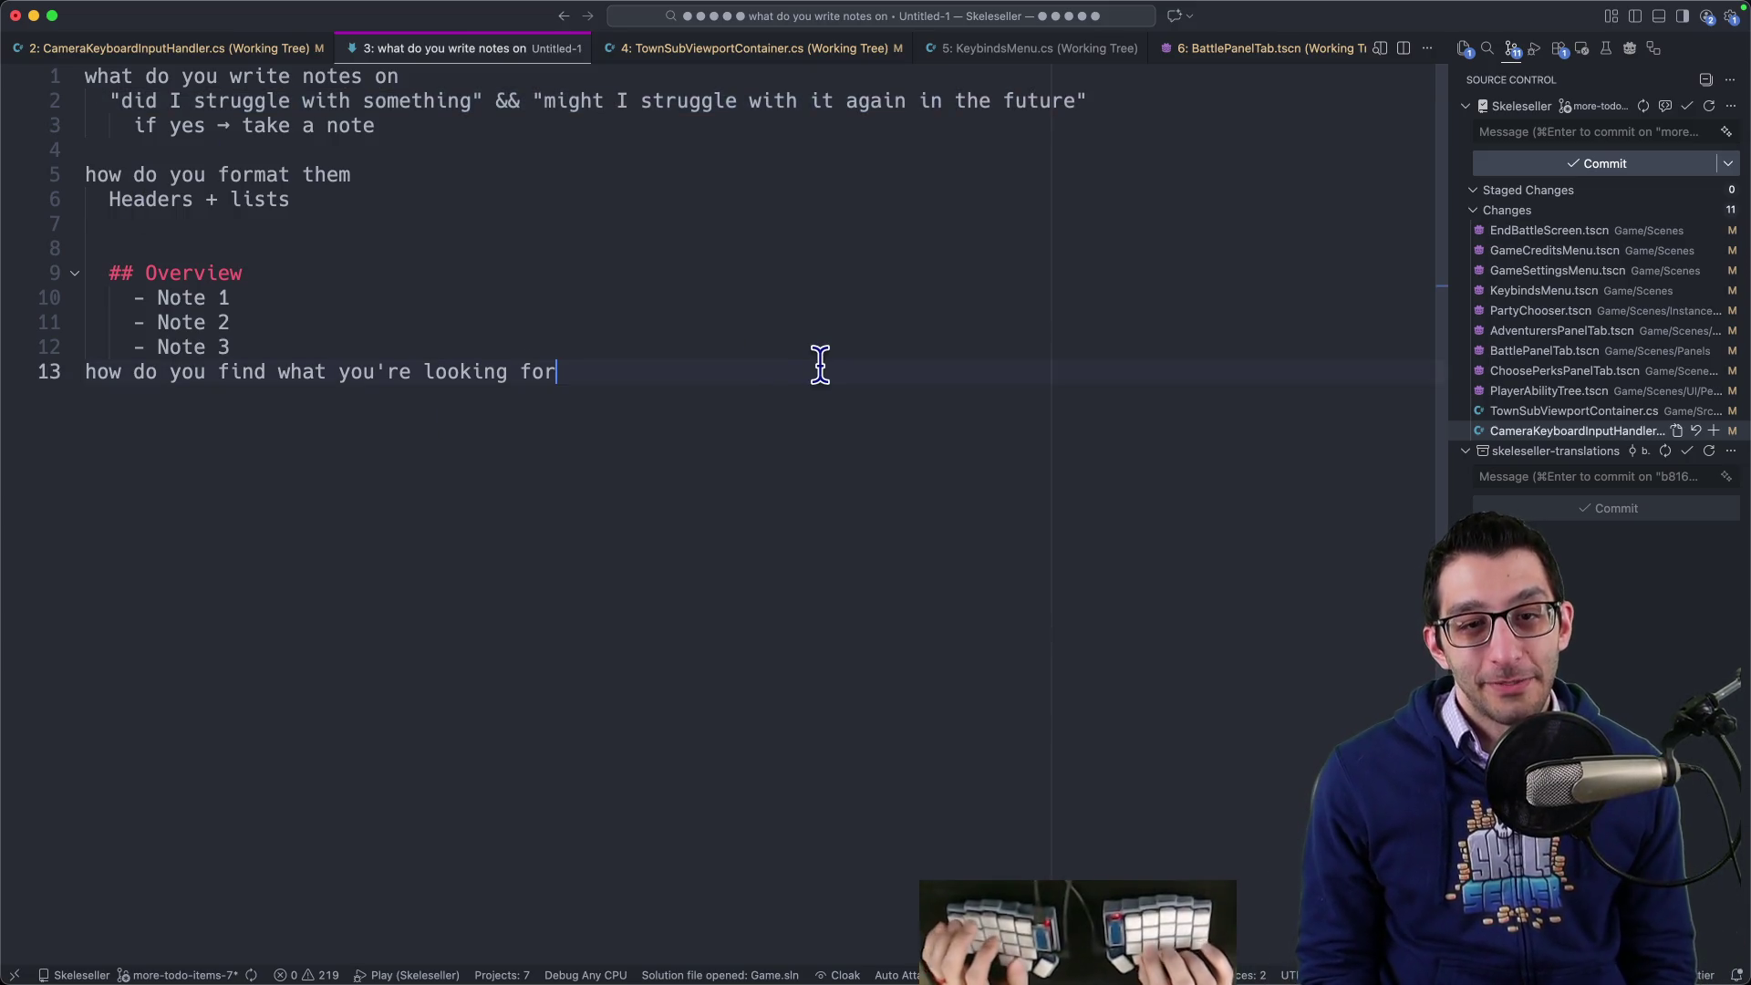
key("Return")
key("Tab")
type("keywords ")
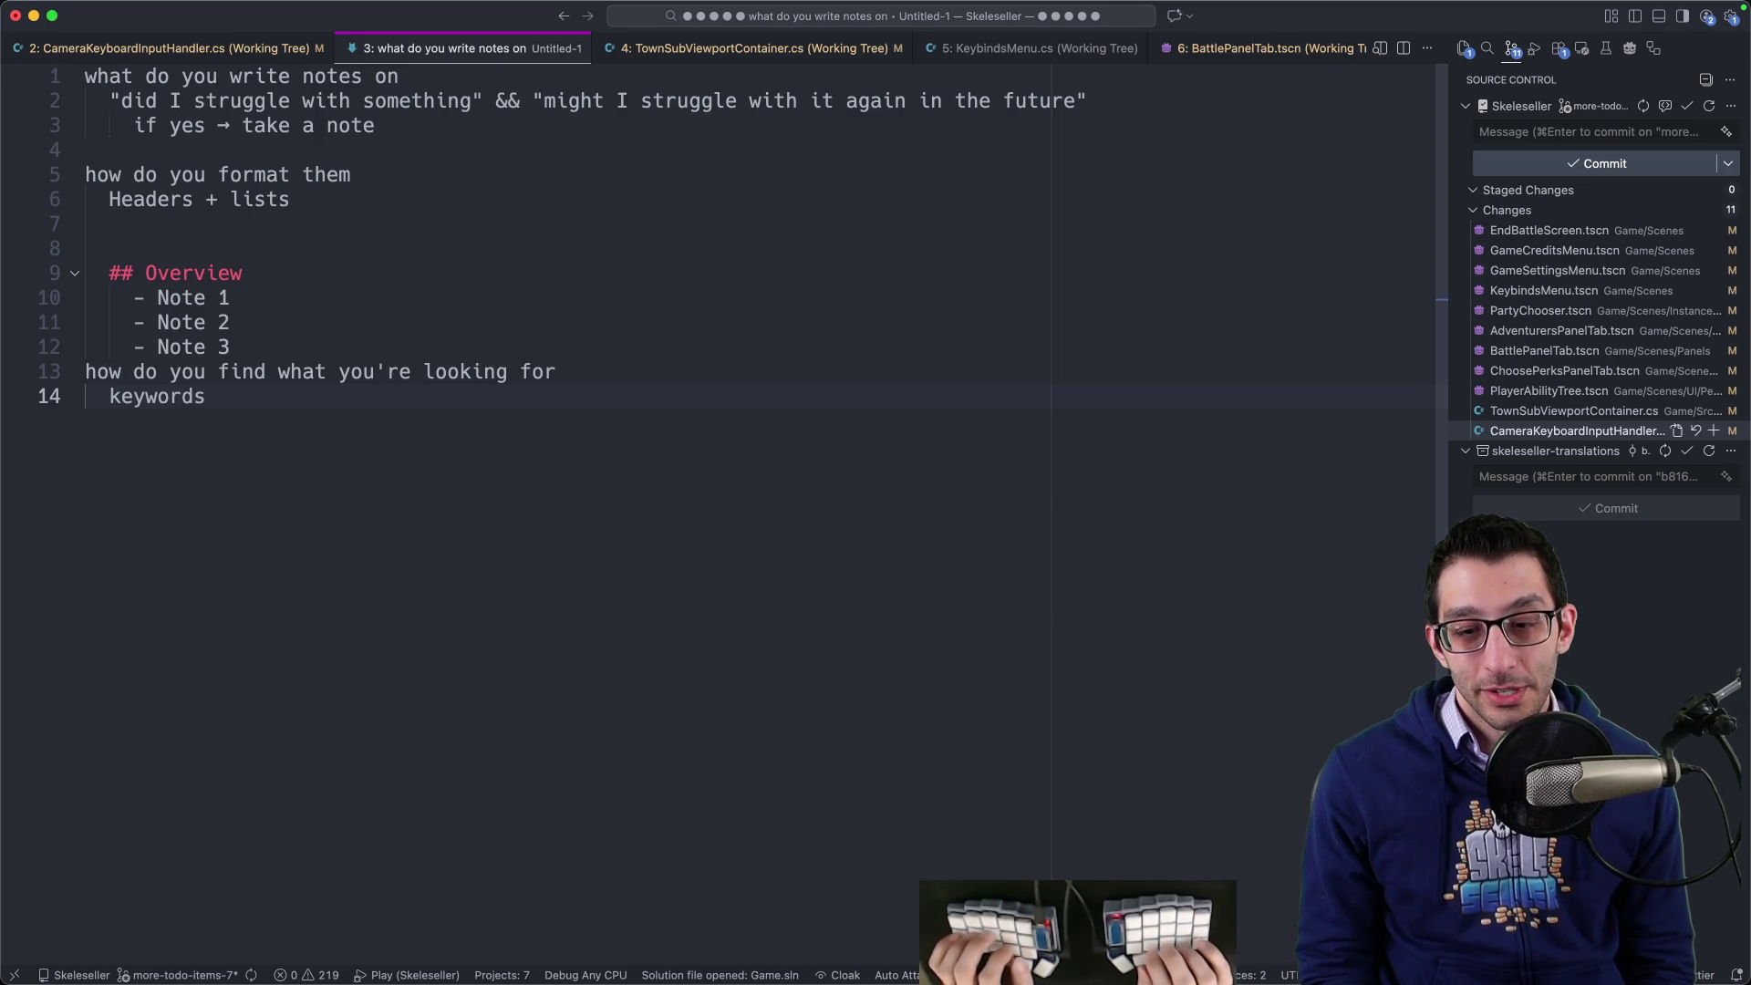
type("and organization")
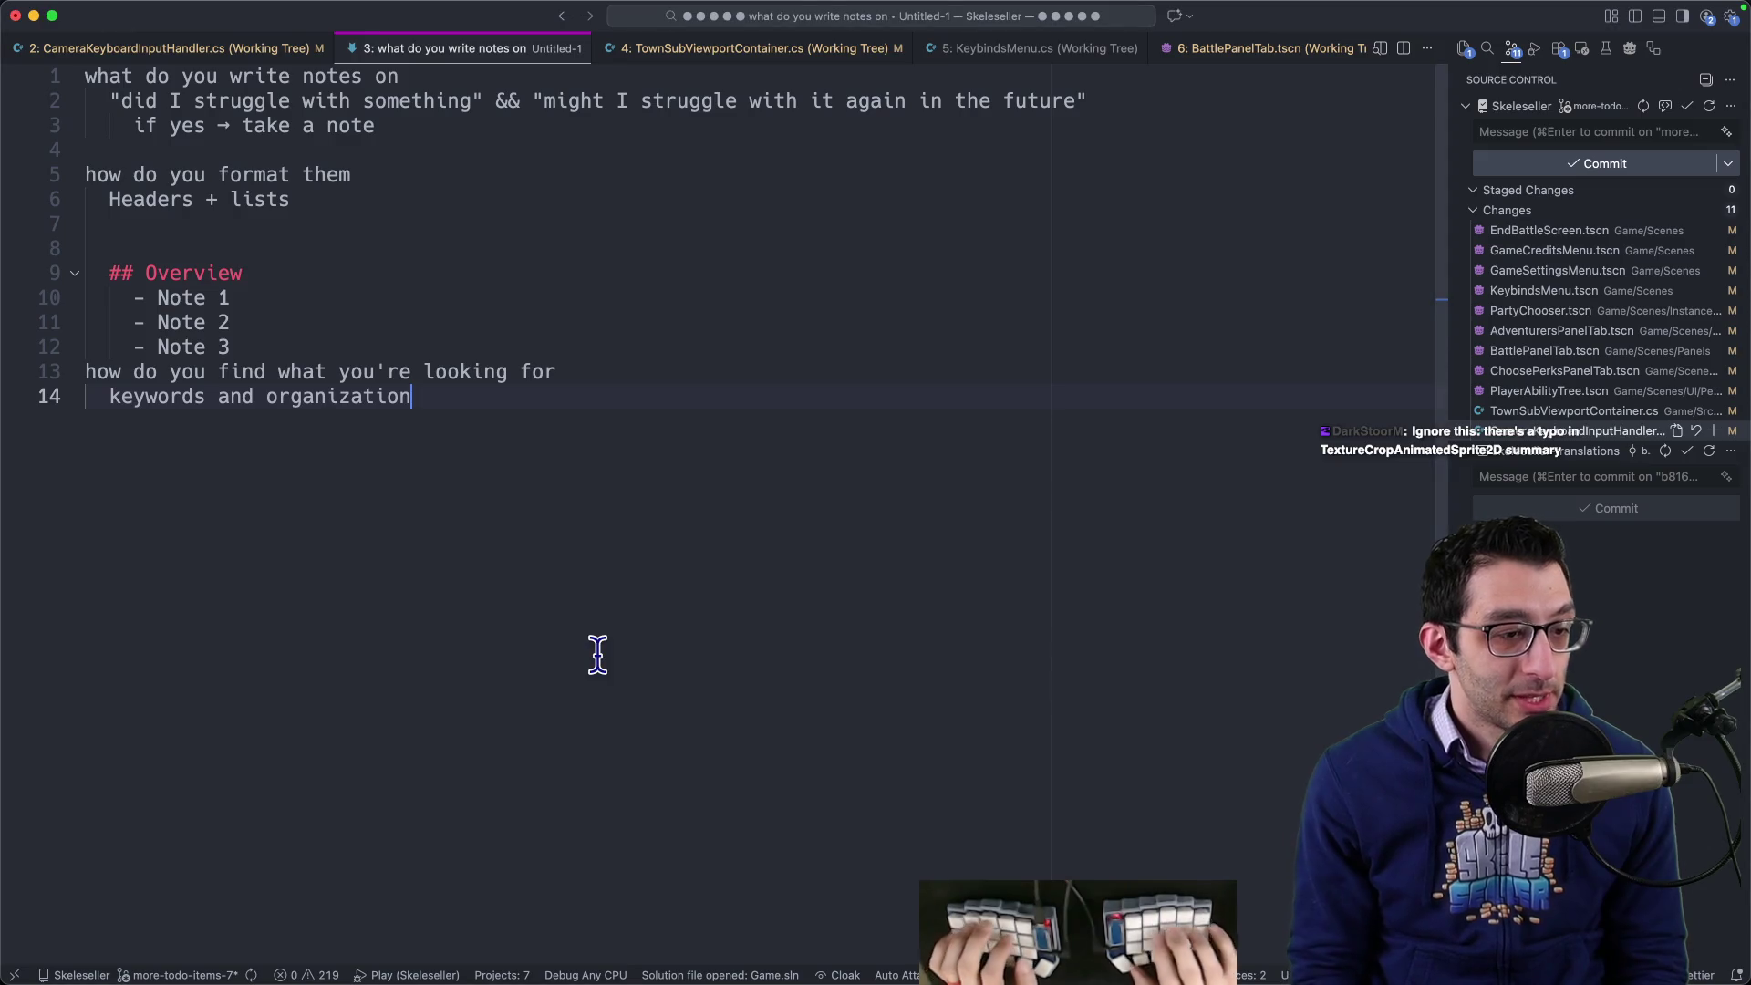
key("super+shift+f")
type("TextureCropAnimatedSprite2D")
key("Escape")
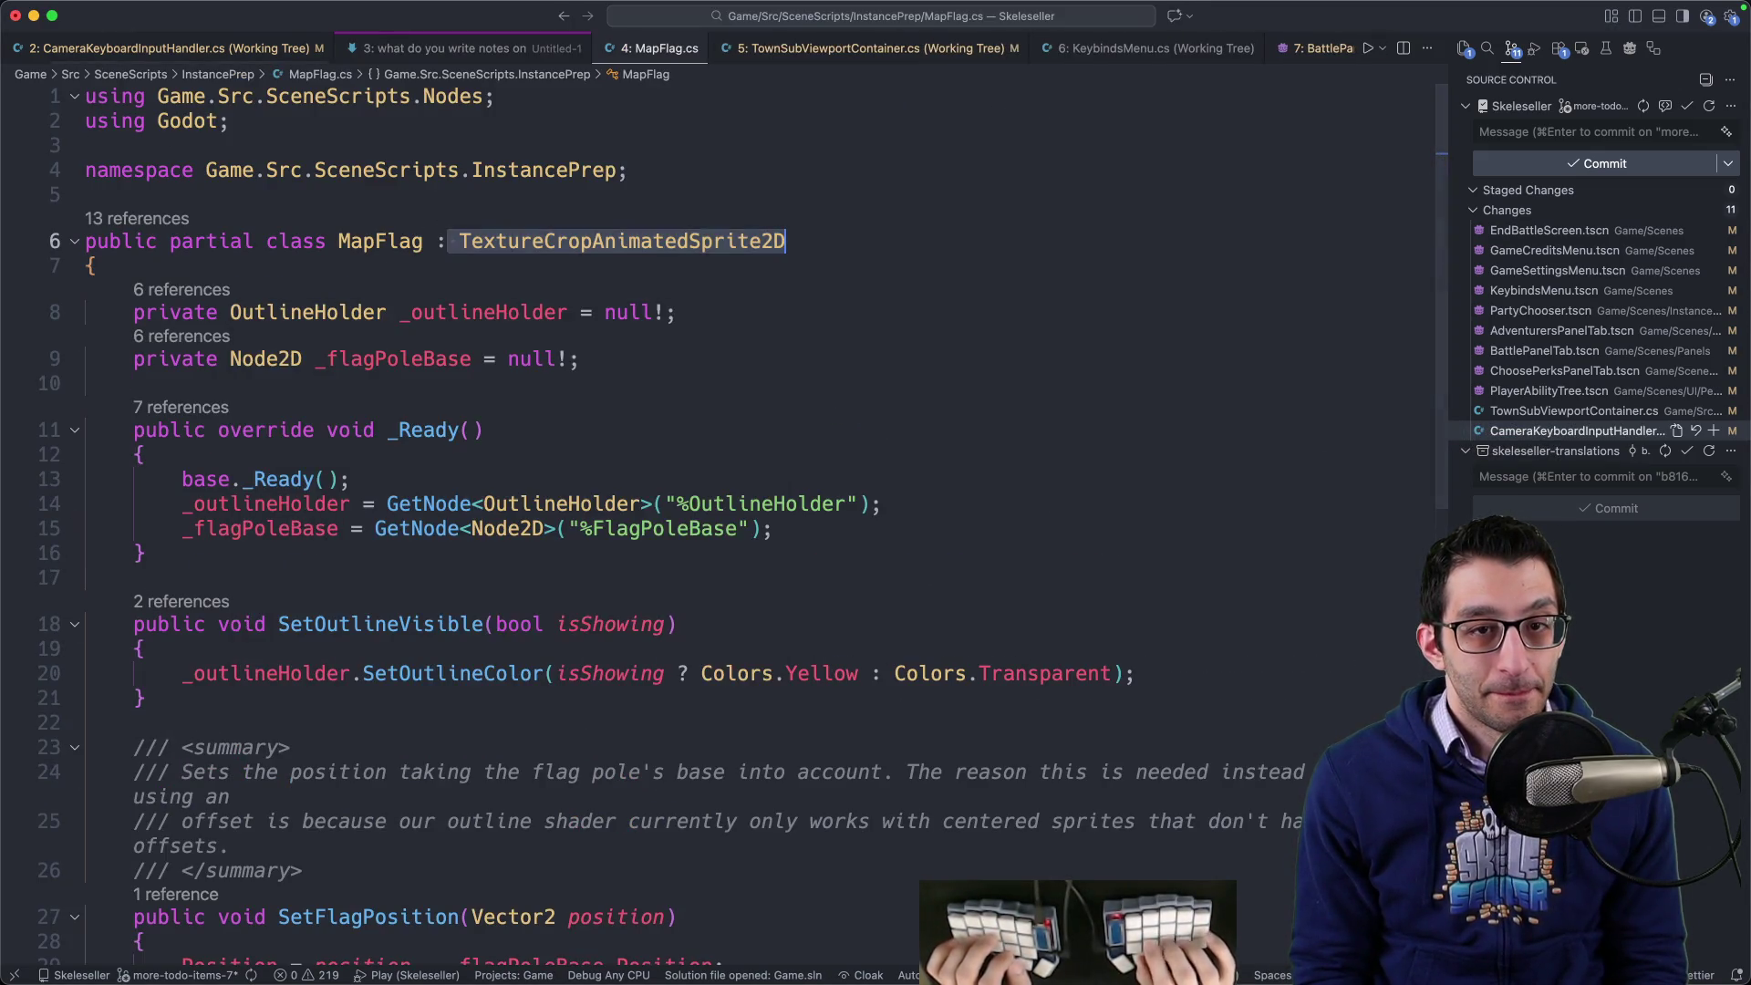
key("F12")
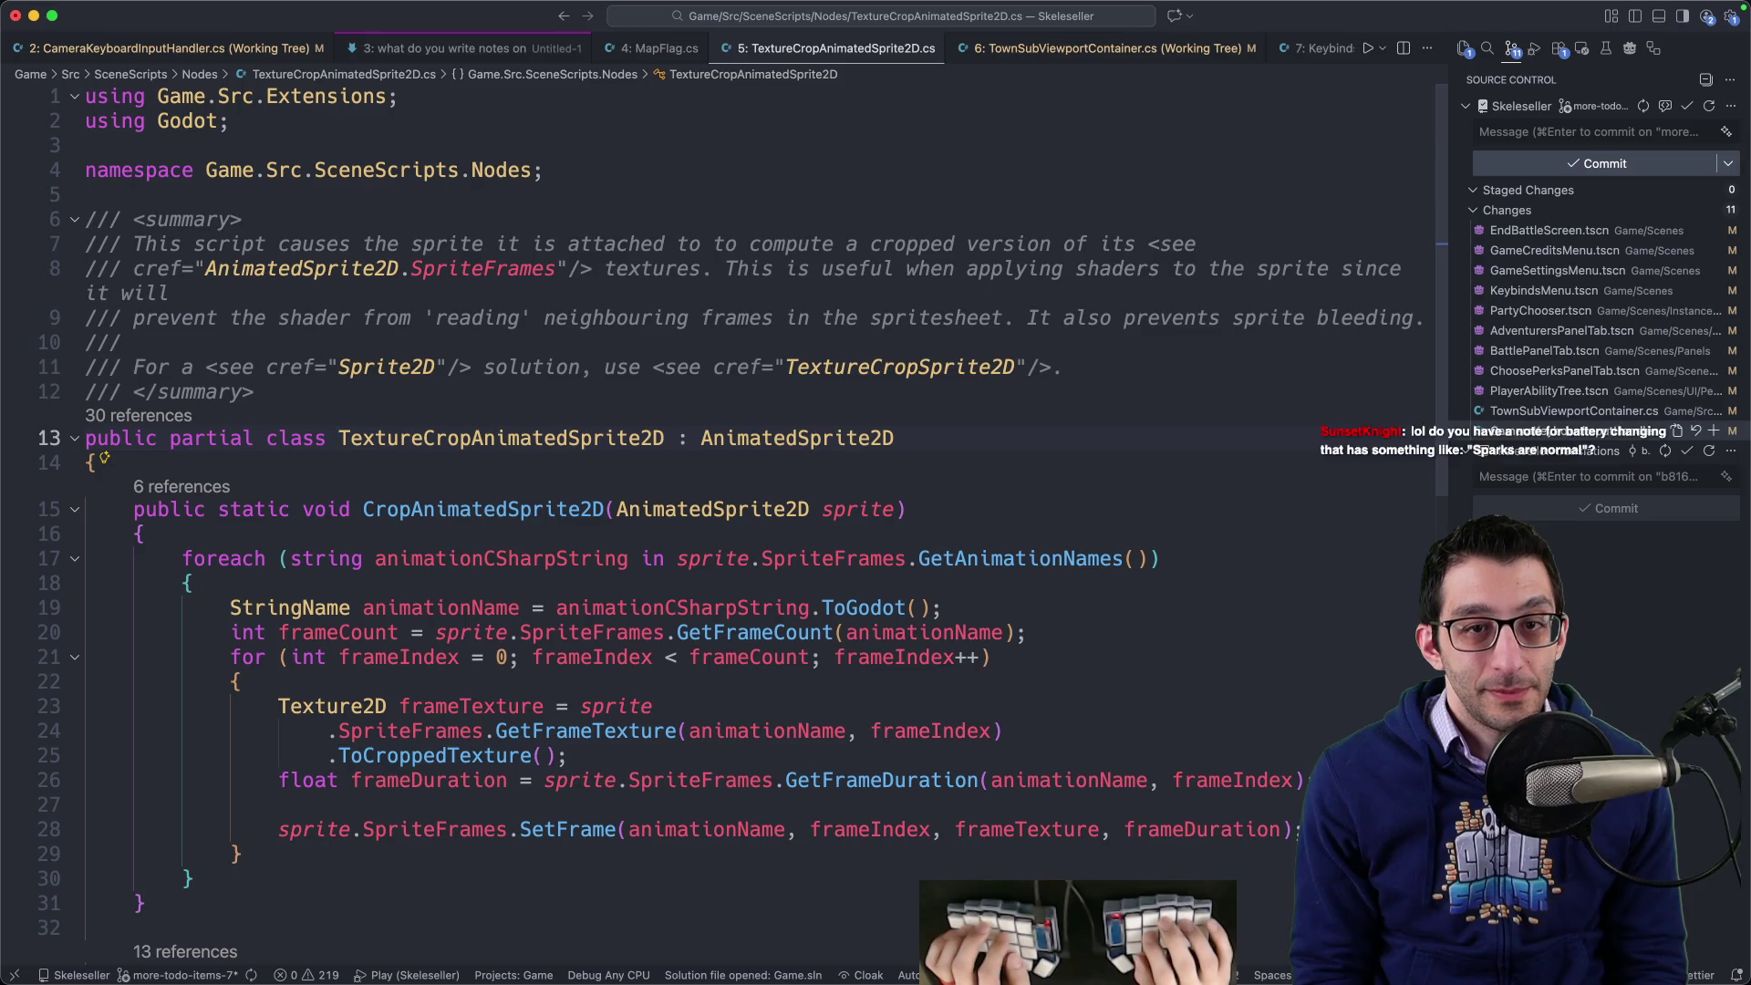
key("super+w")
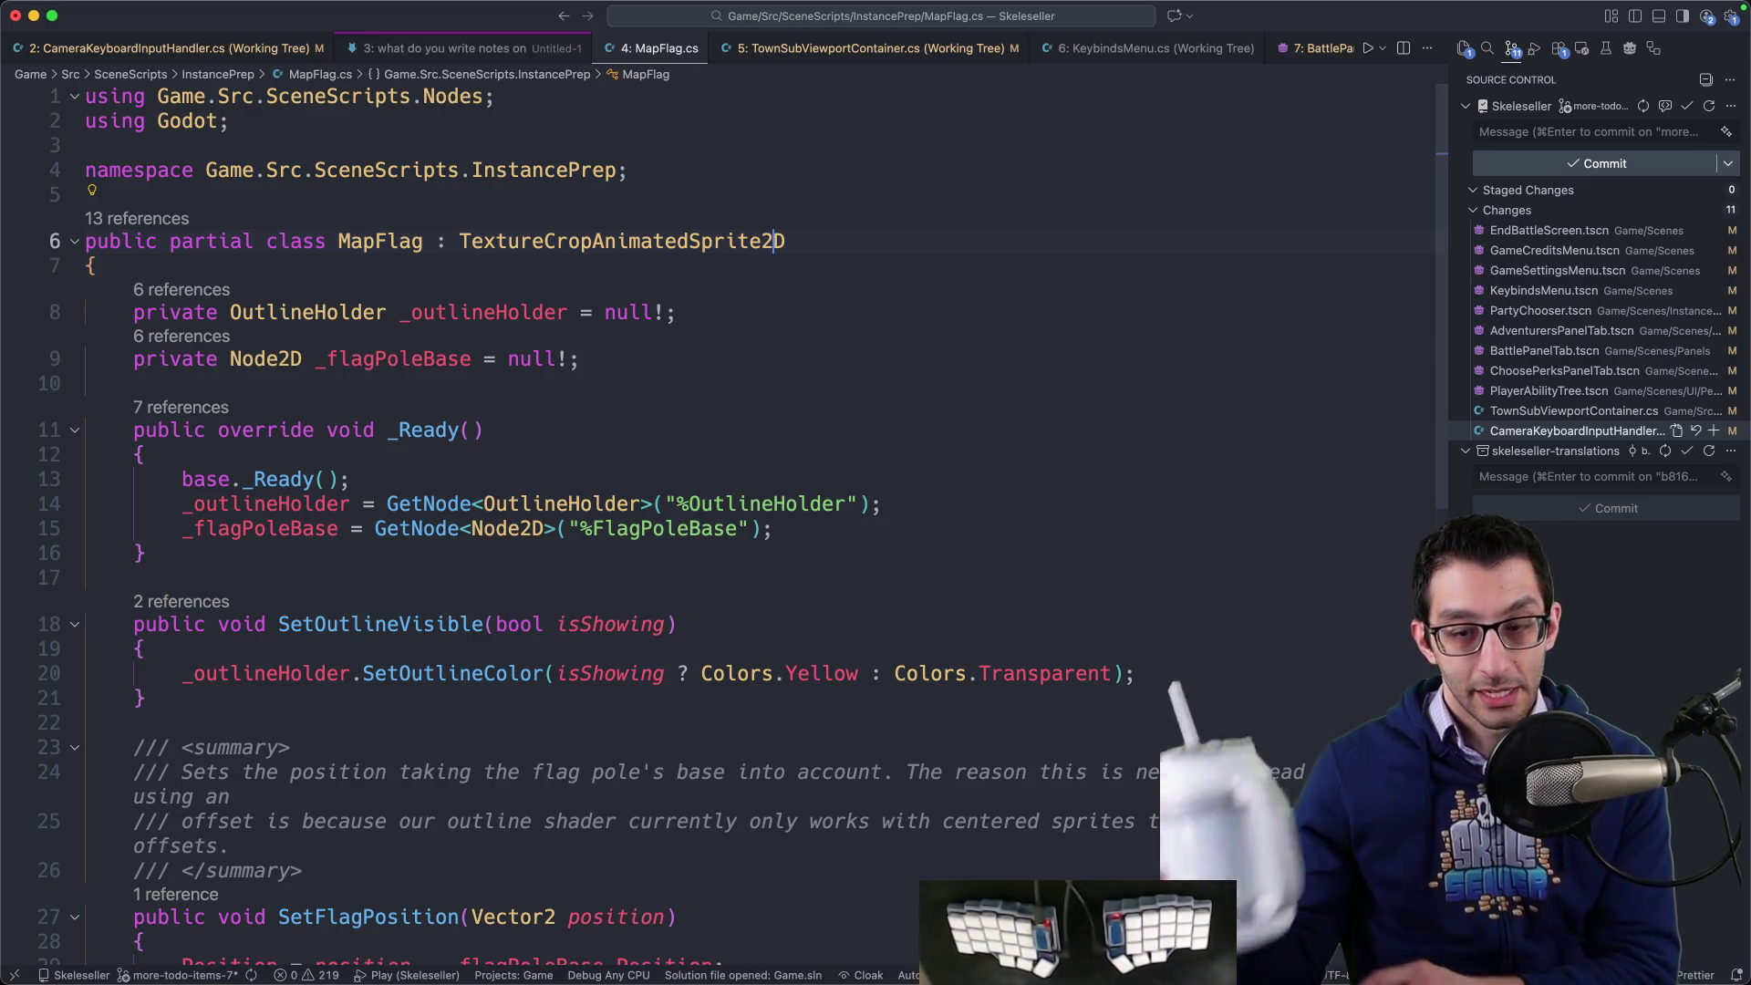
- Search 'reverse osmosis filter', browse the Bing image results, then close that tab
key("super+Tab")
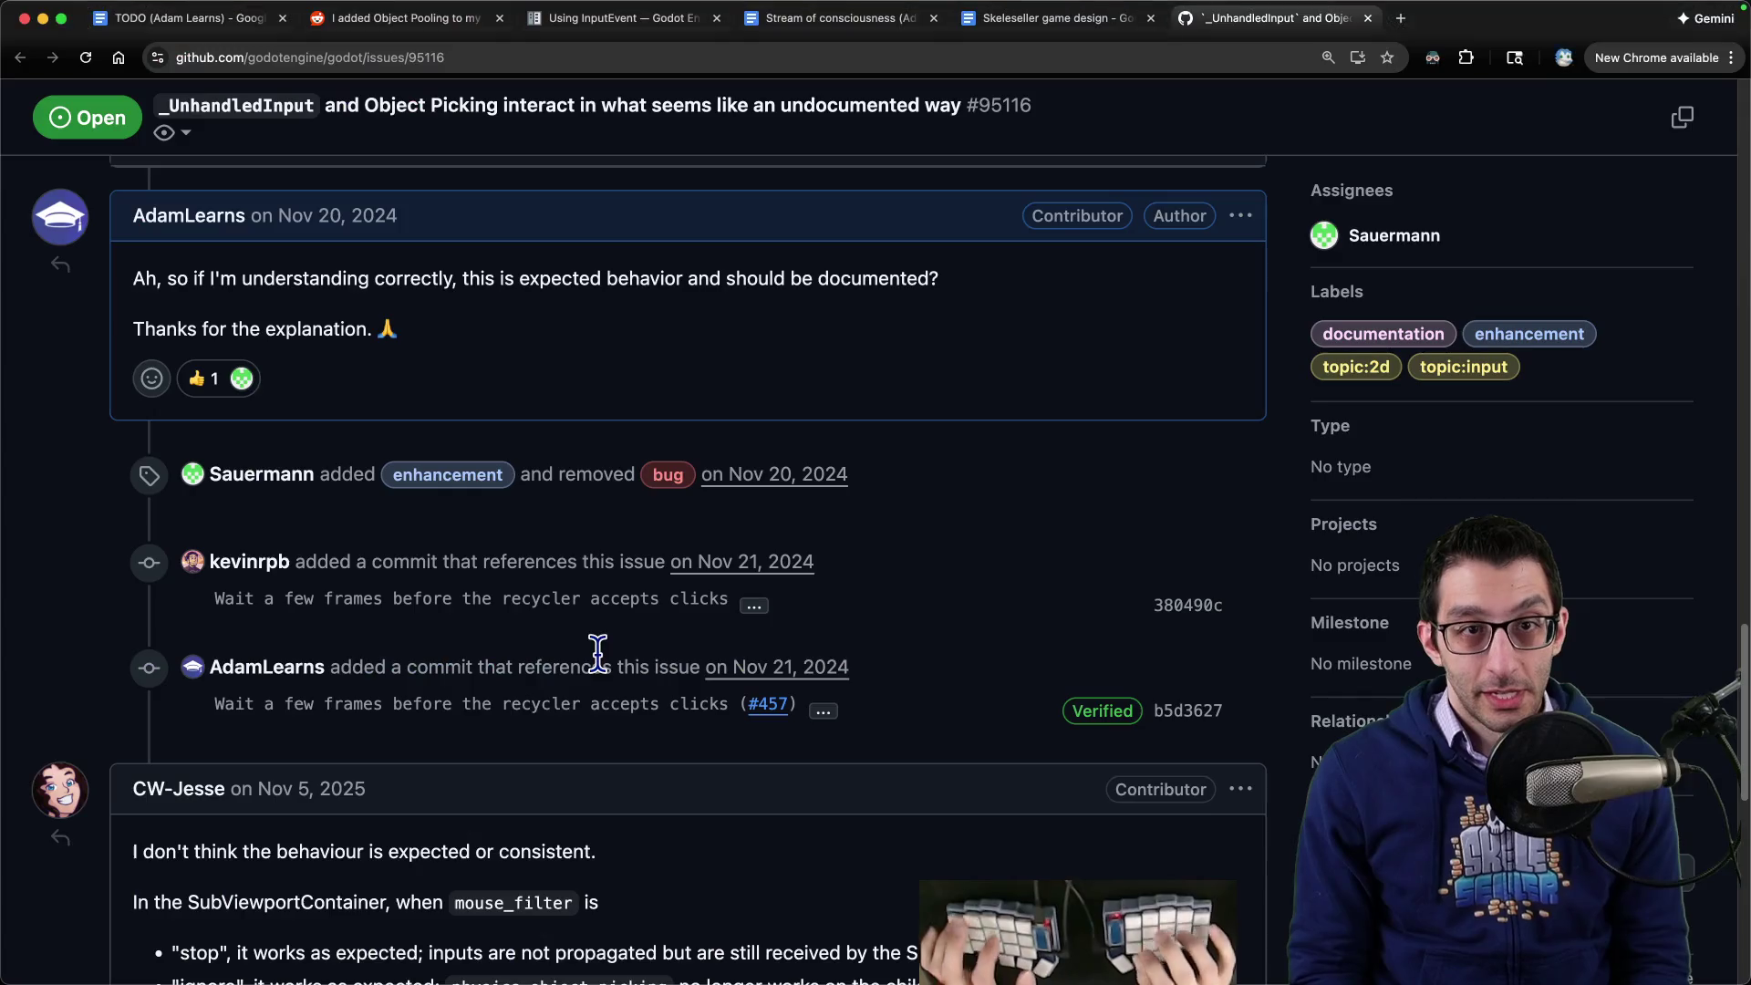
key("super+t")
type("reverse os")
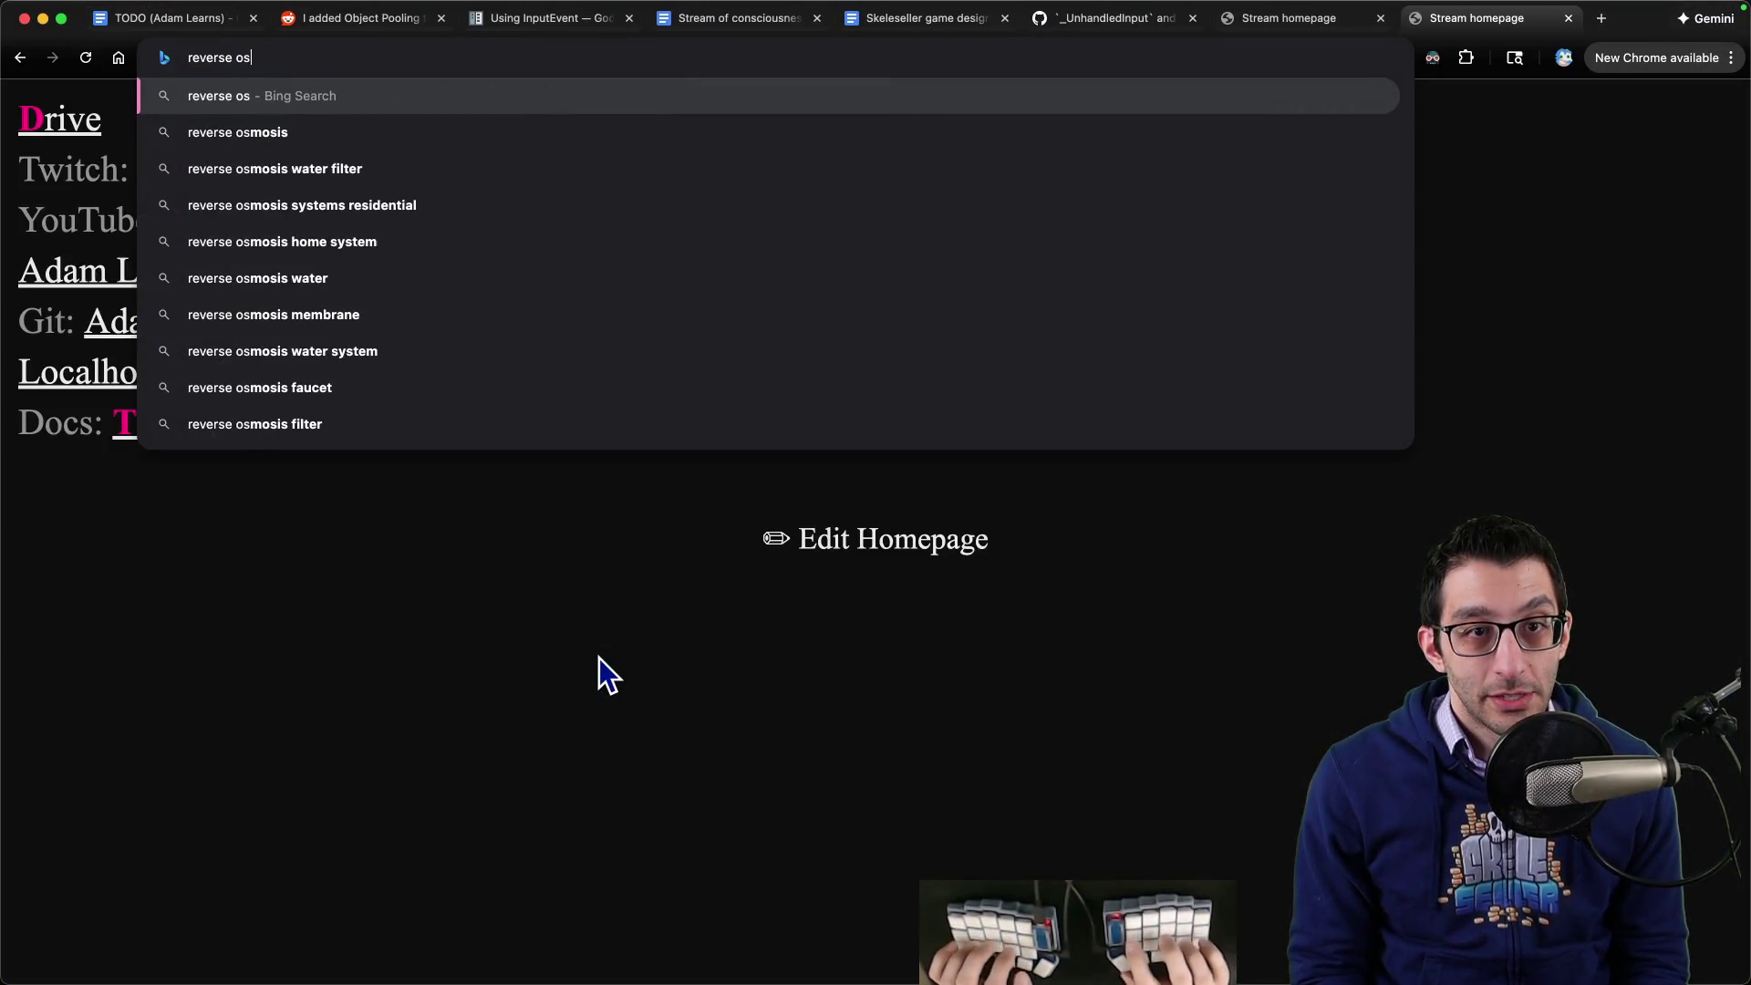
type("mosis filter")
key("Return")
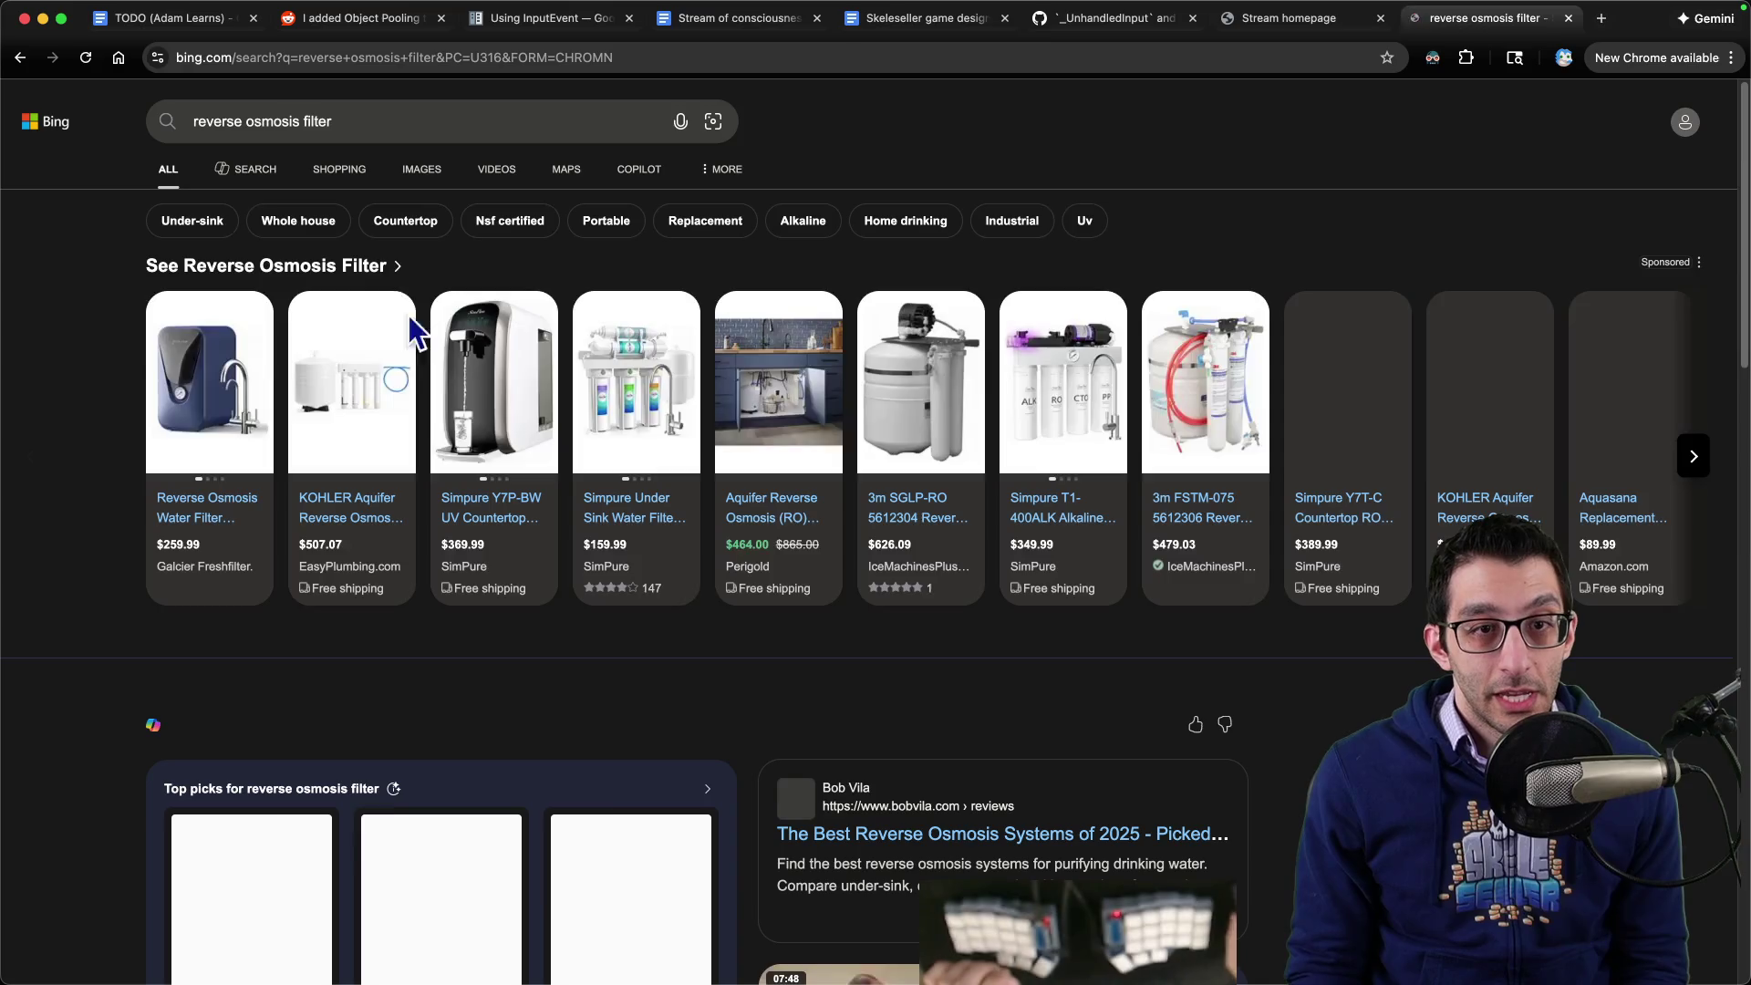
left_click(427, 172)
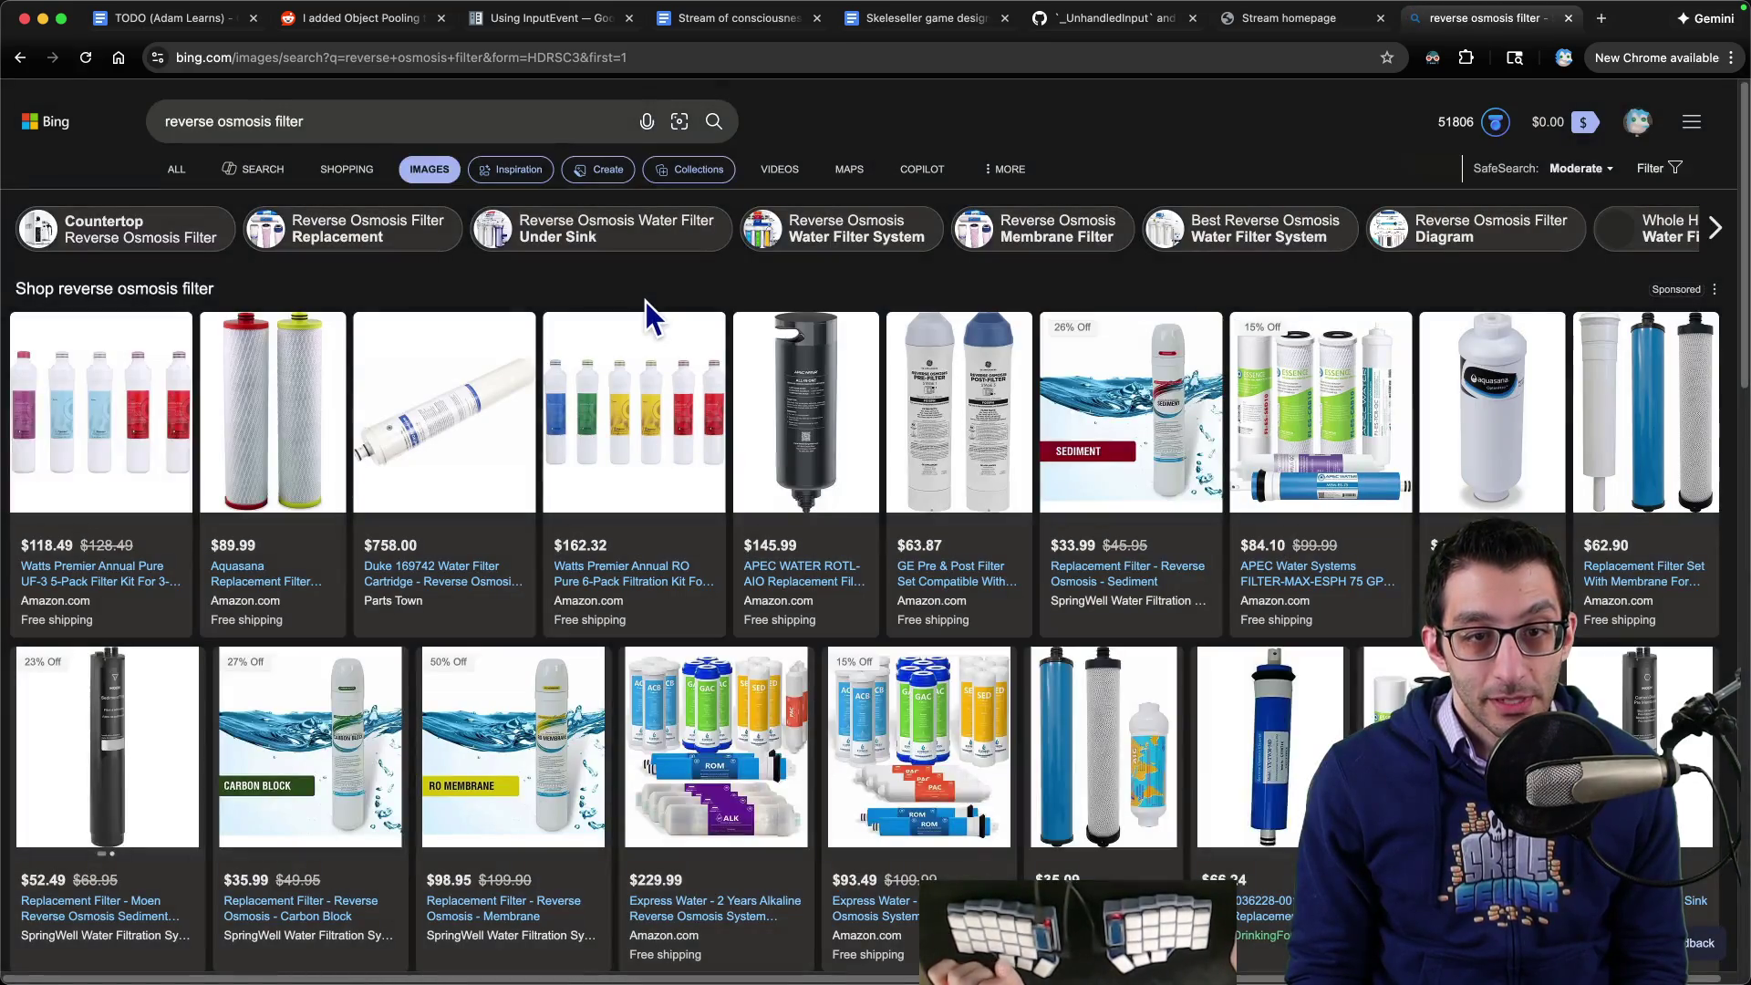
scroll(644, 301, "down", 5)
scroll(710, 353, "down", 2)
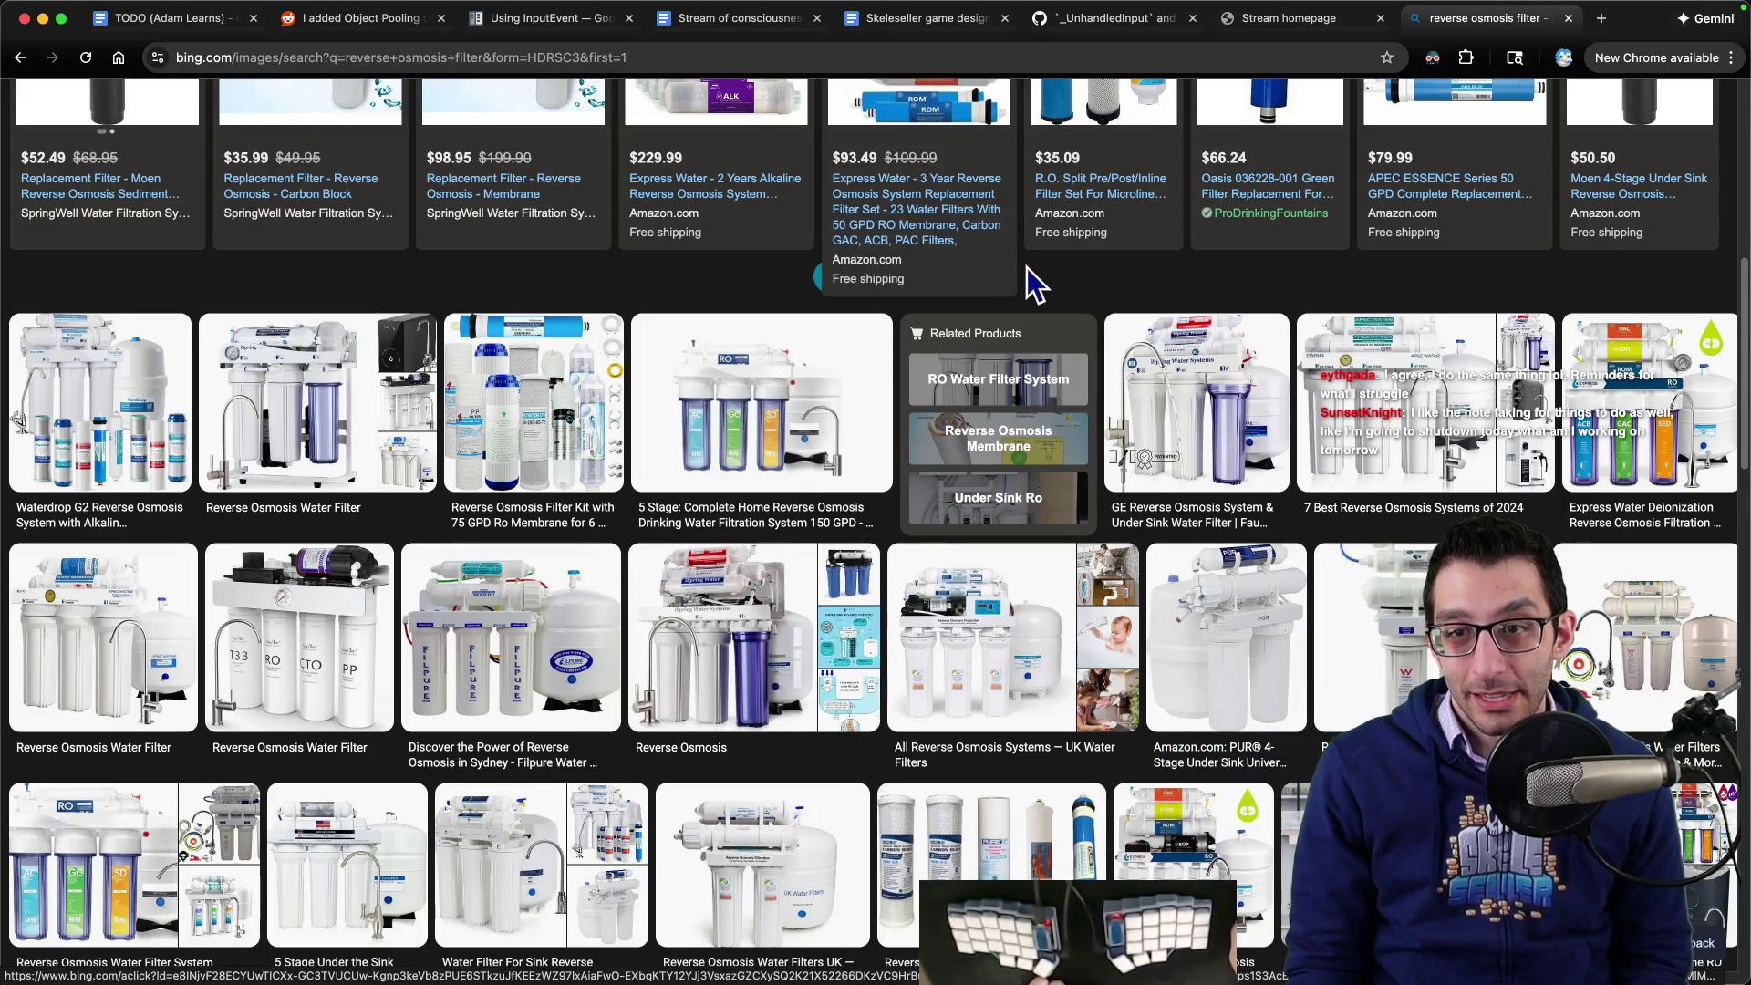
key("super+w")
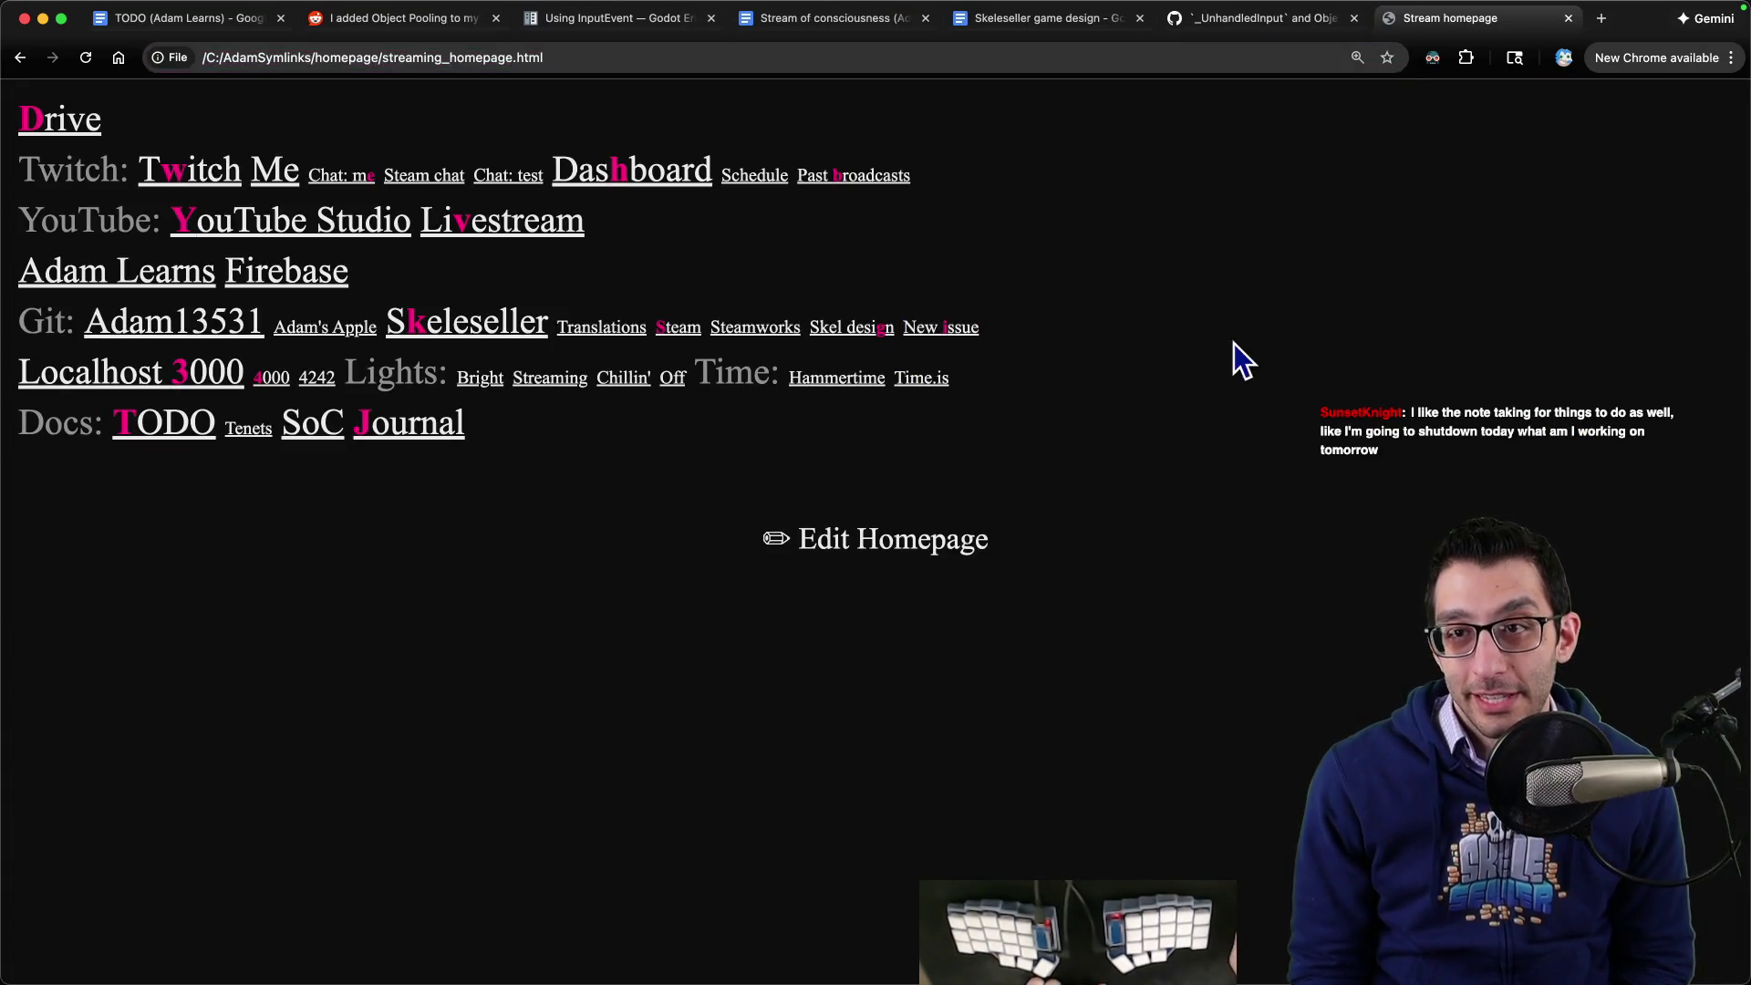
- Search Abbott Commands for 'wilo' and read its definition, 'where I left off'
key("super+1")
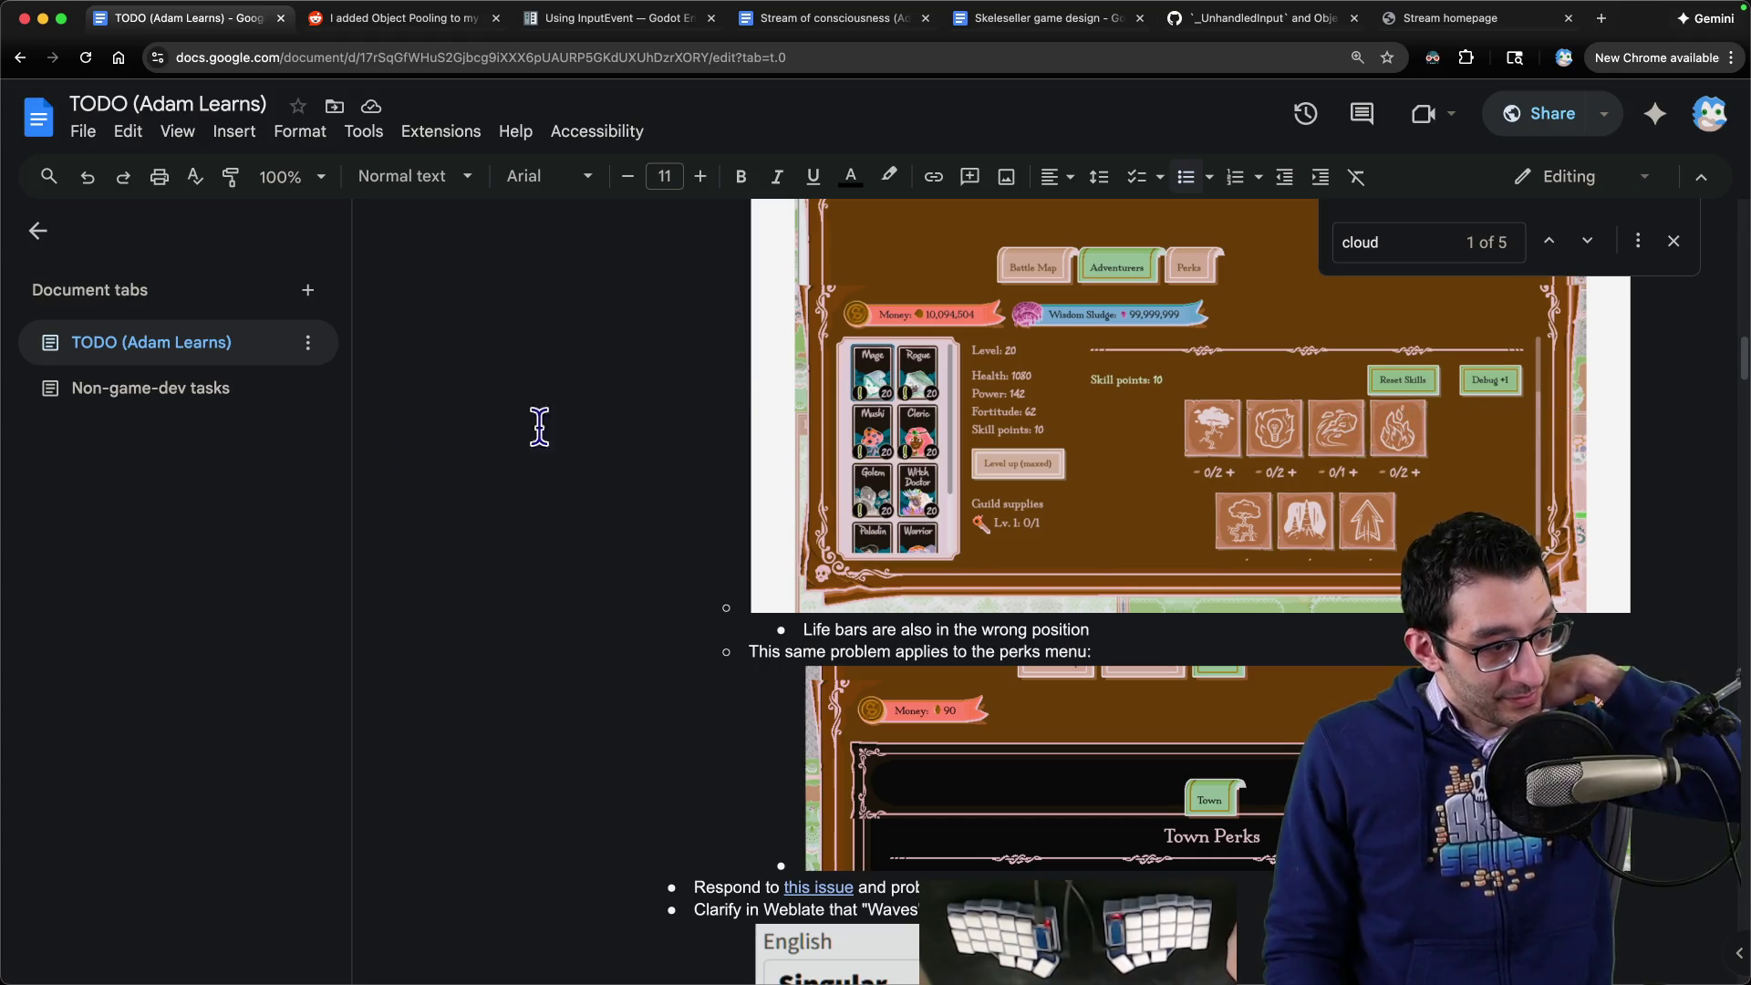
key("super+Tab")
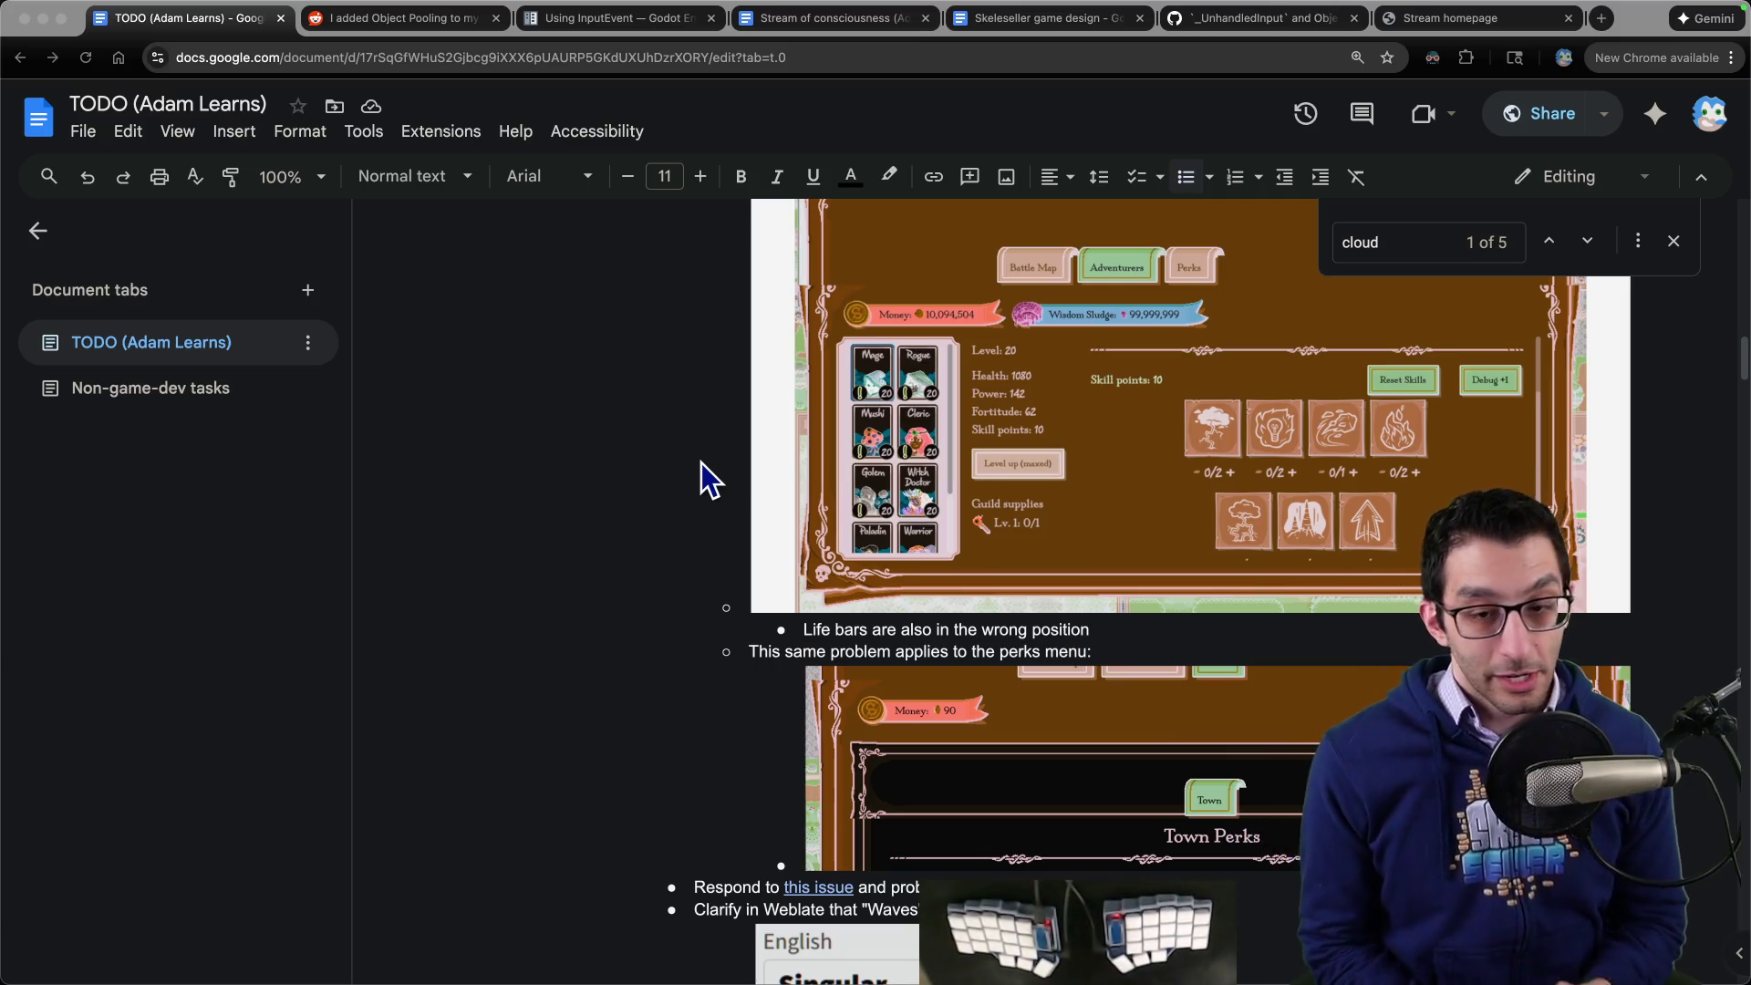
key("ctrl+t")
type("wil")
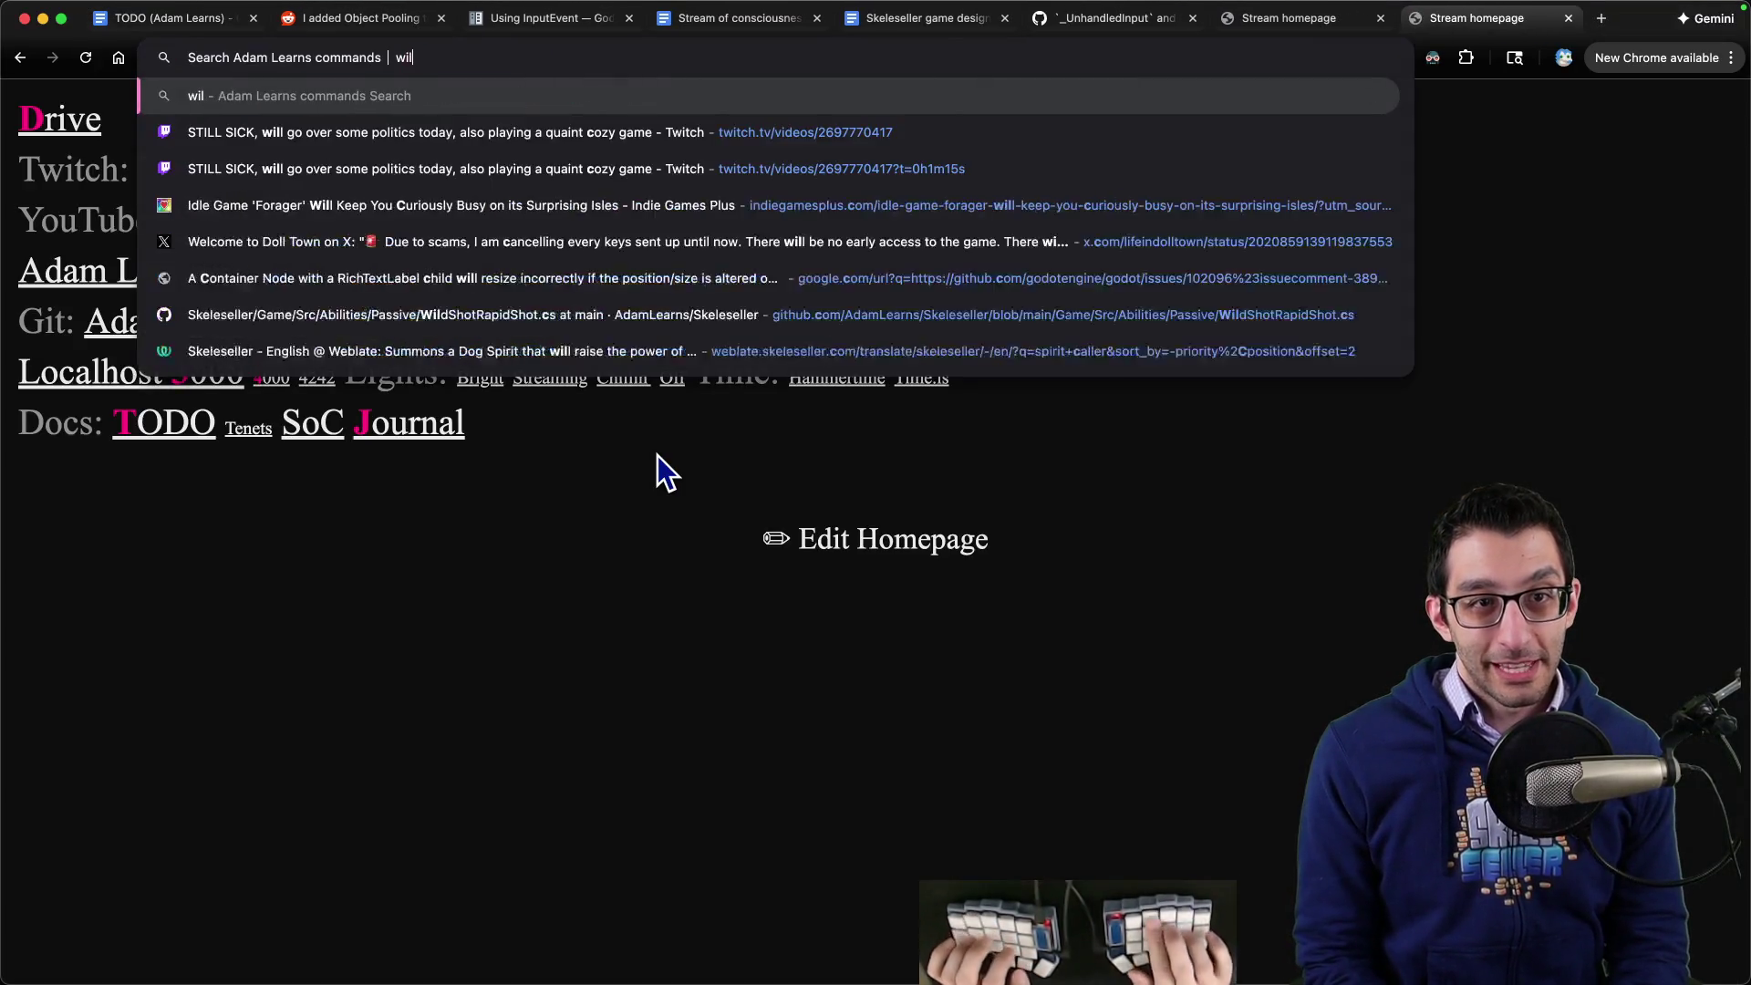
type("o")
key("Return")
left_click_drag(558, 434, 795, 436)
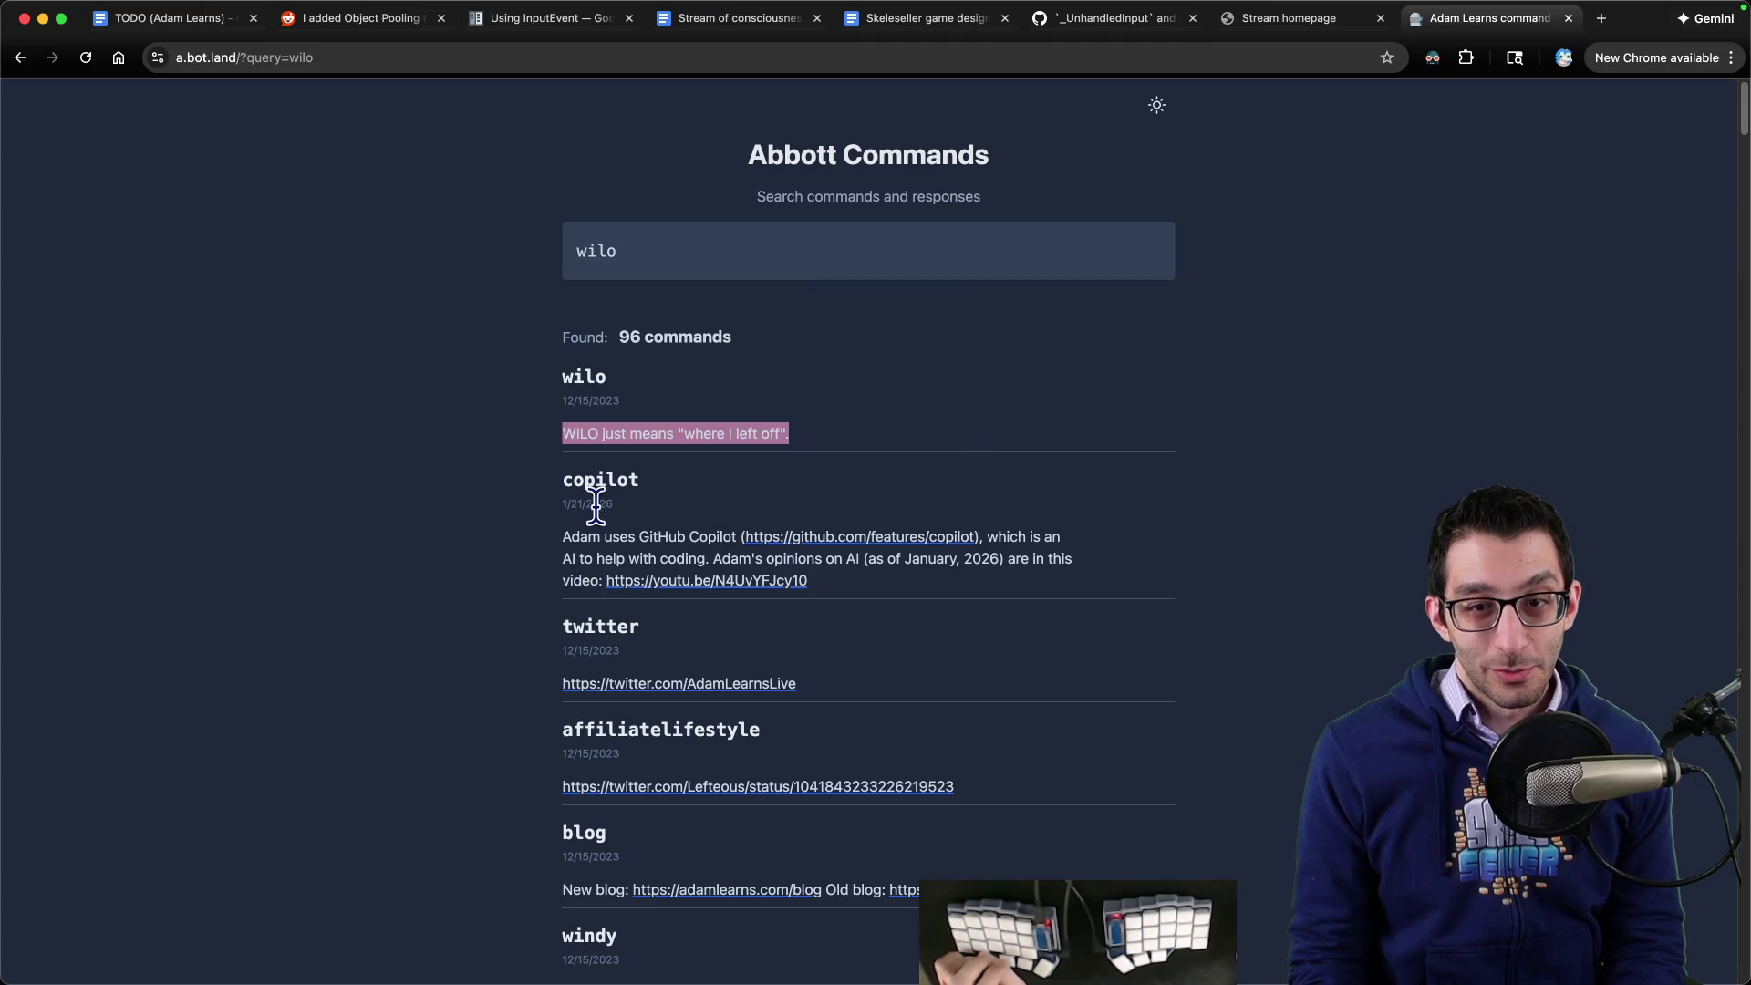
left_click(341, 501)
double_click(562, 436)
left_click(1210, 435)
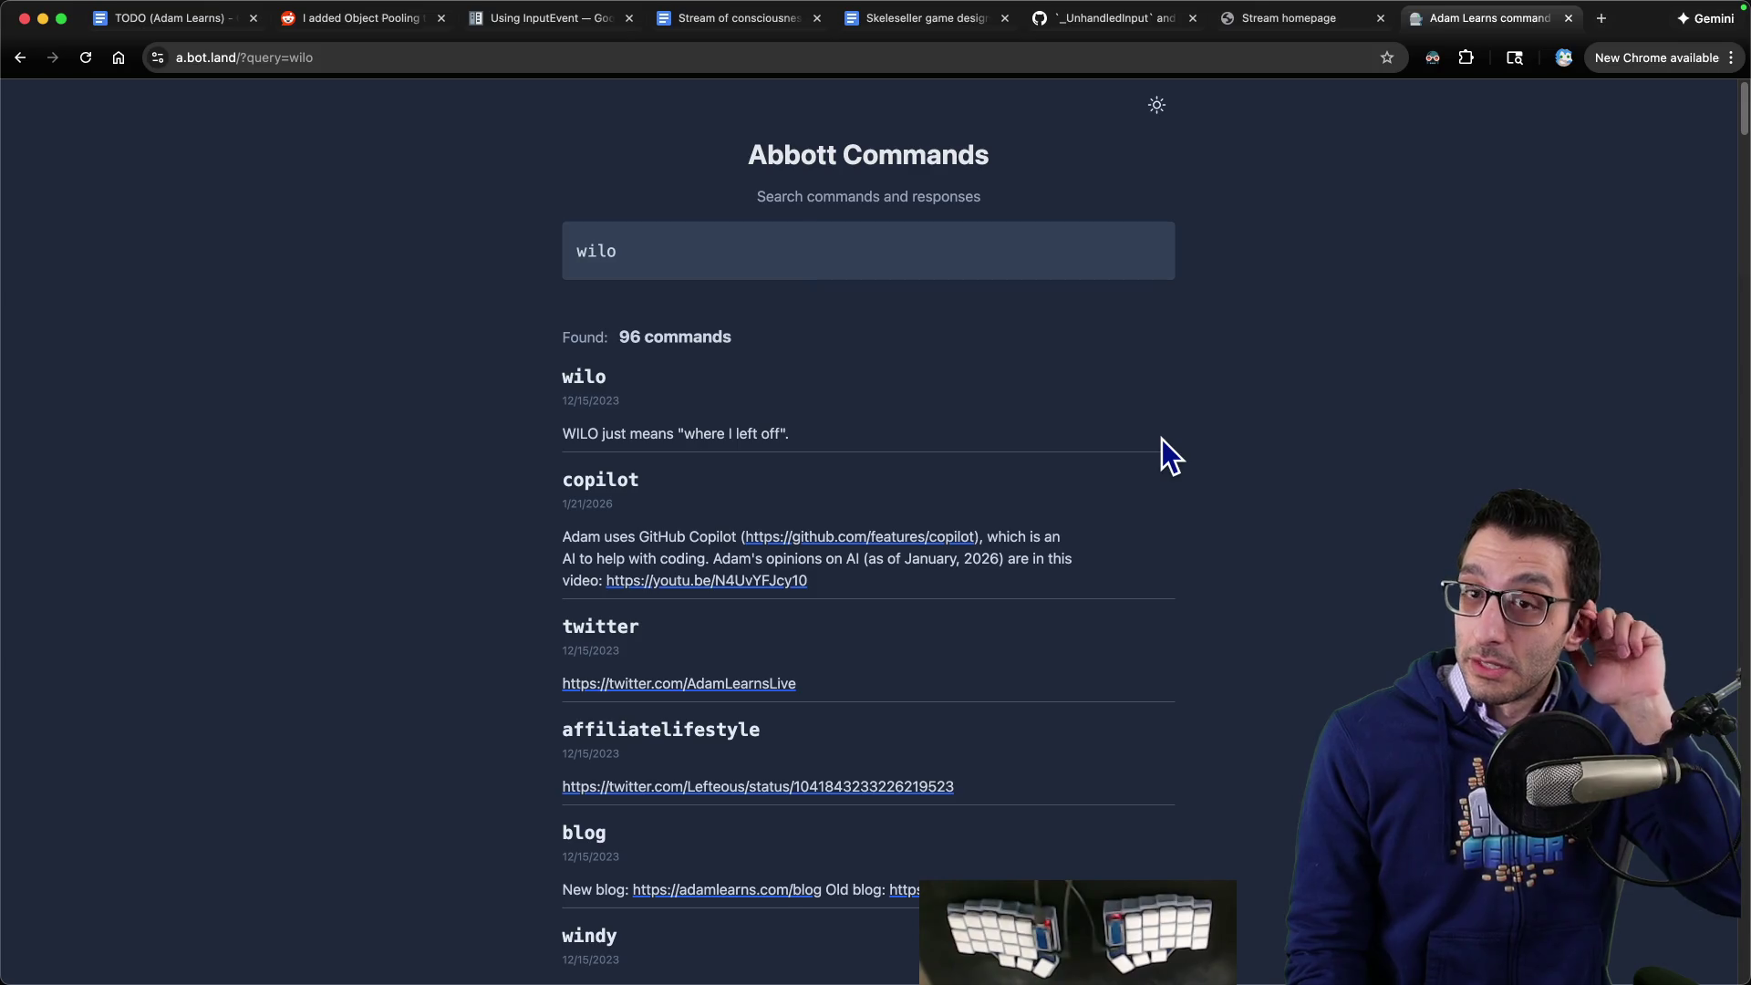
- Find the Afternoon section and add a note-taking video bullet below 'Ping the team'
left_click(160, 18)
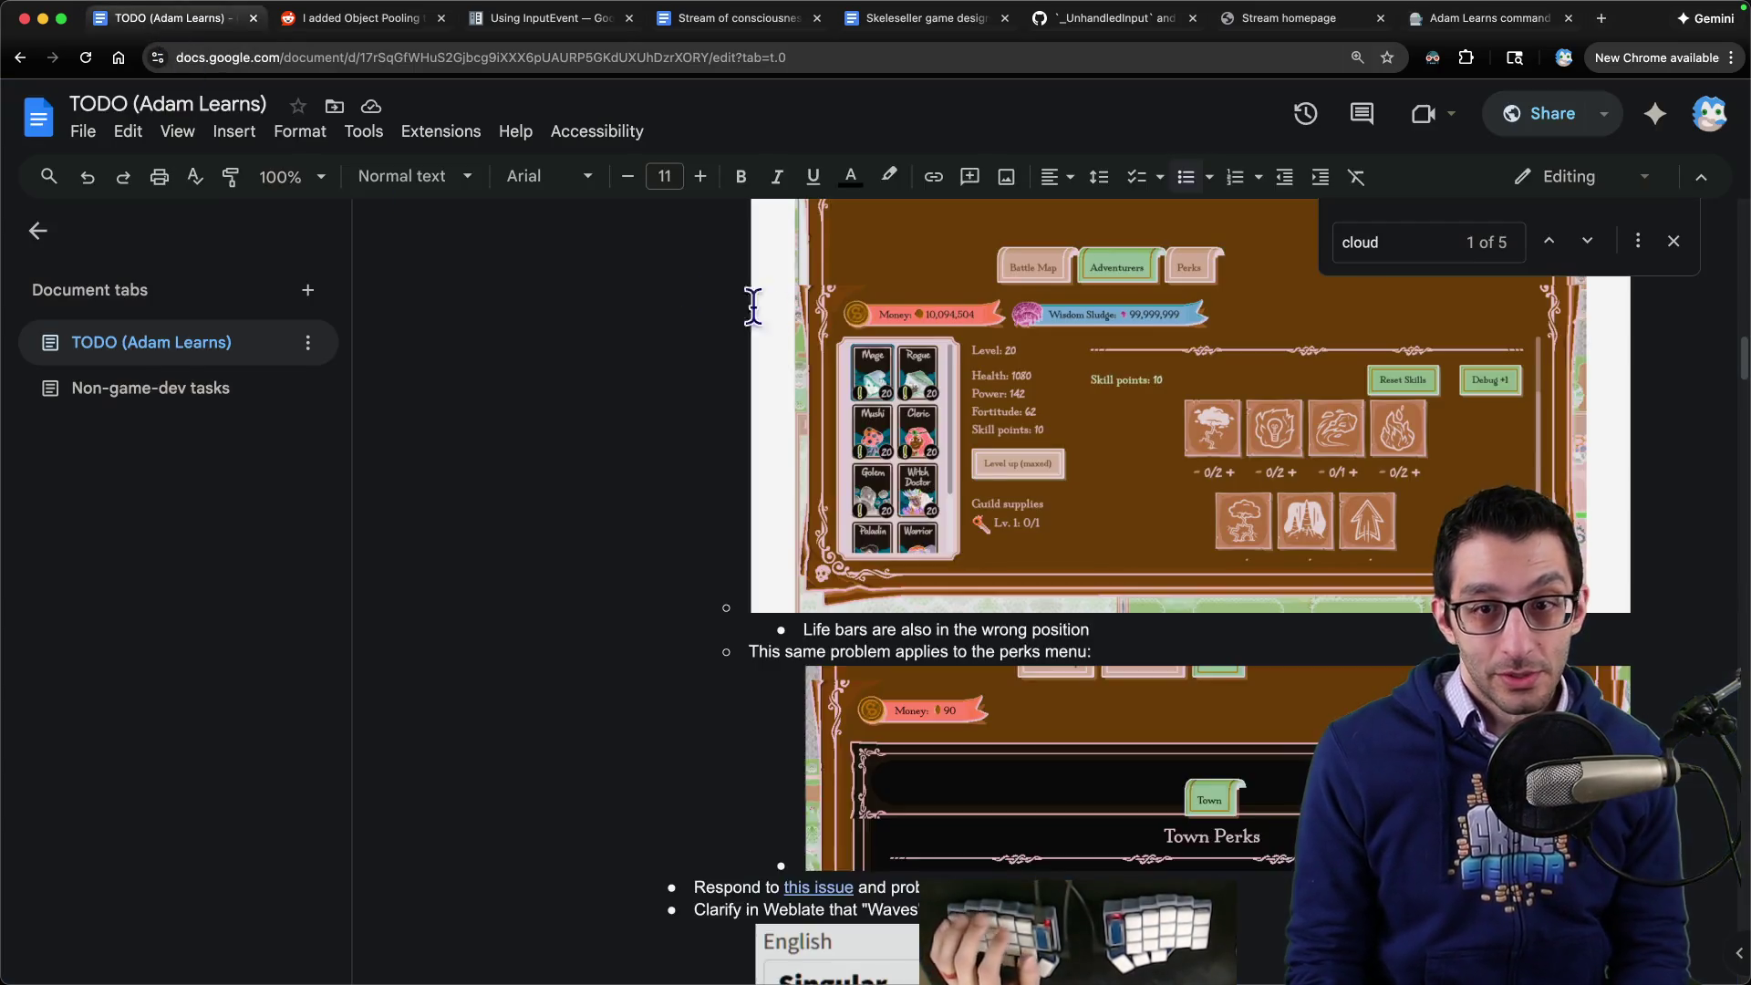
key("super+f")
type("afternoon")
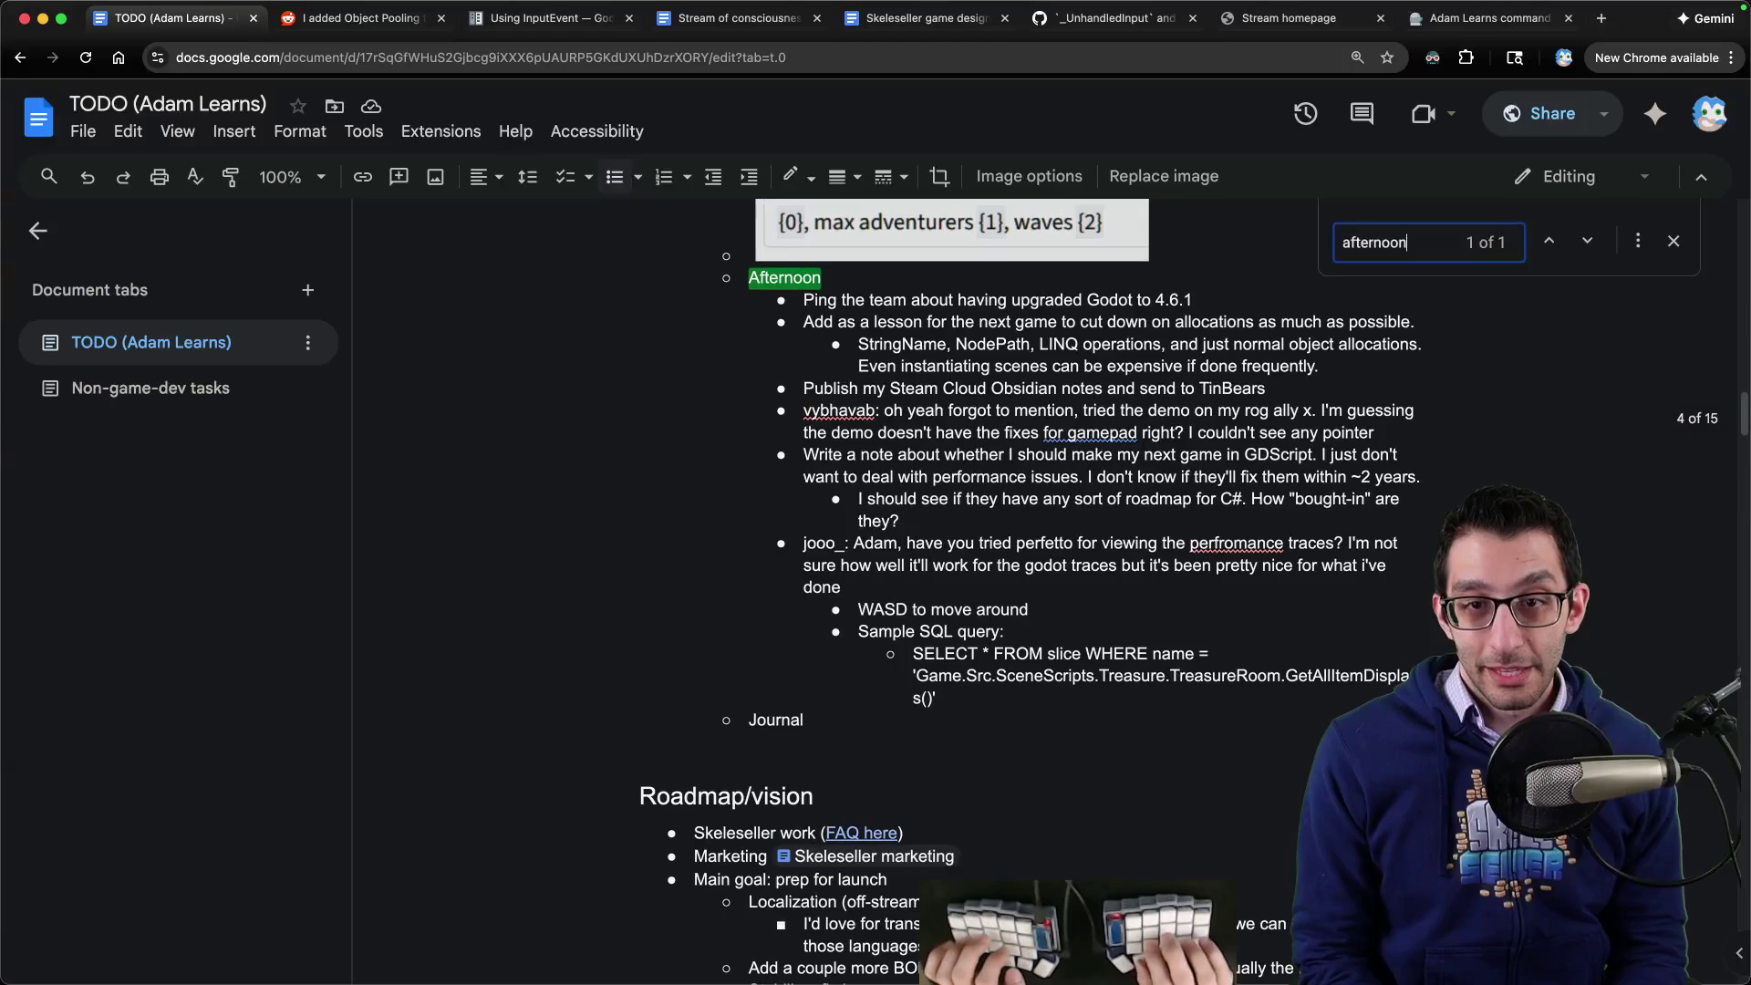
key("Escape")
key("Down")
key("End")
key("Return")
type("F")
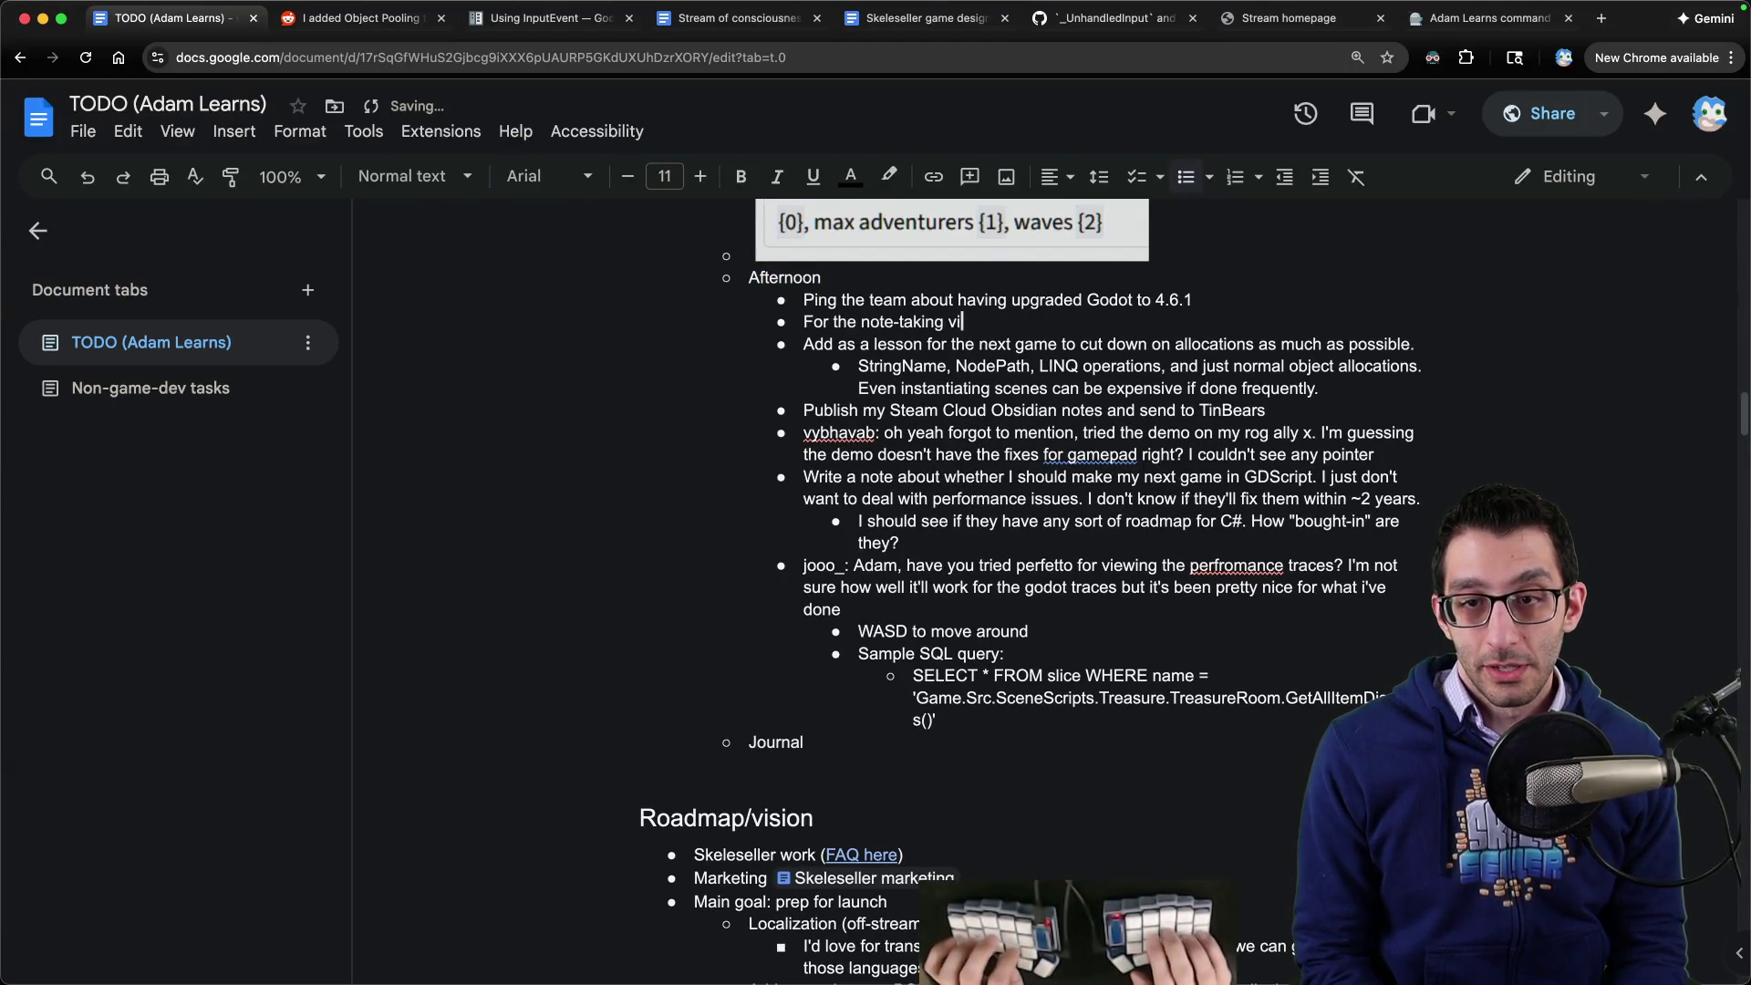
- Add sub-bullets on WILO, TODOs, organizing notes, formatting, and what to write notes on
key("Return")
key("Tab")
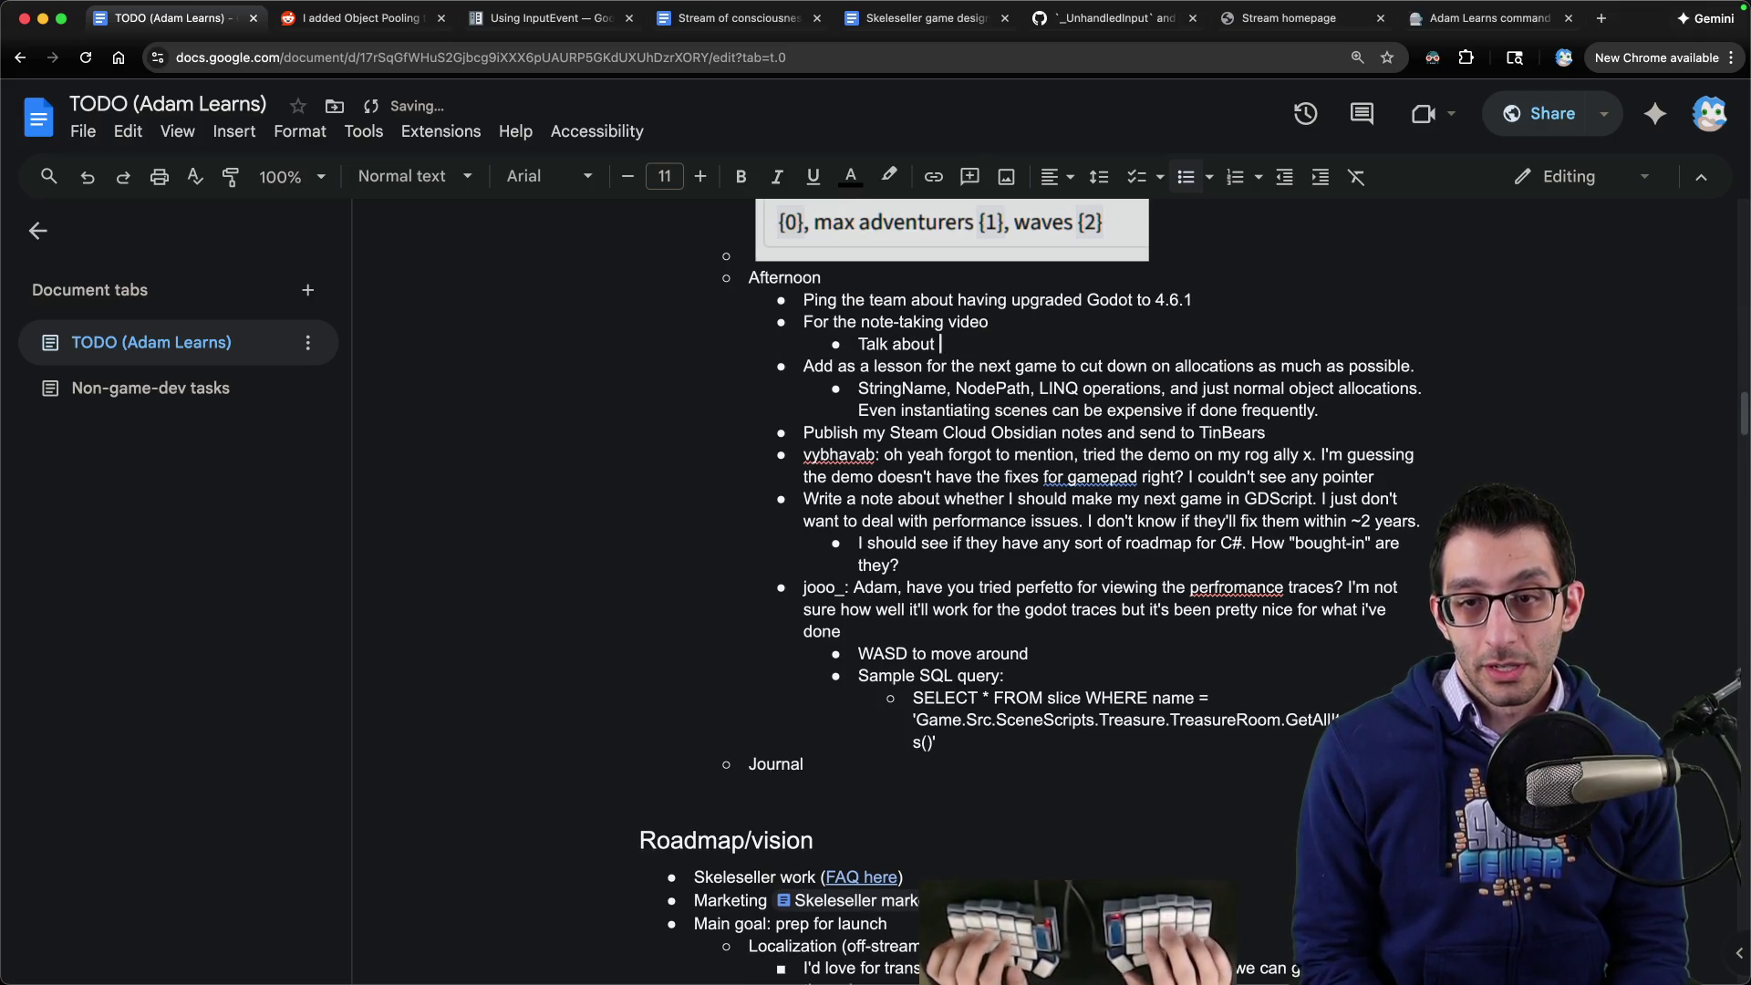
type("WILO")
key("Return")
type("Talk about TODOs")
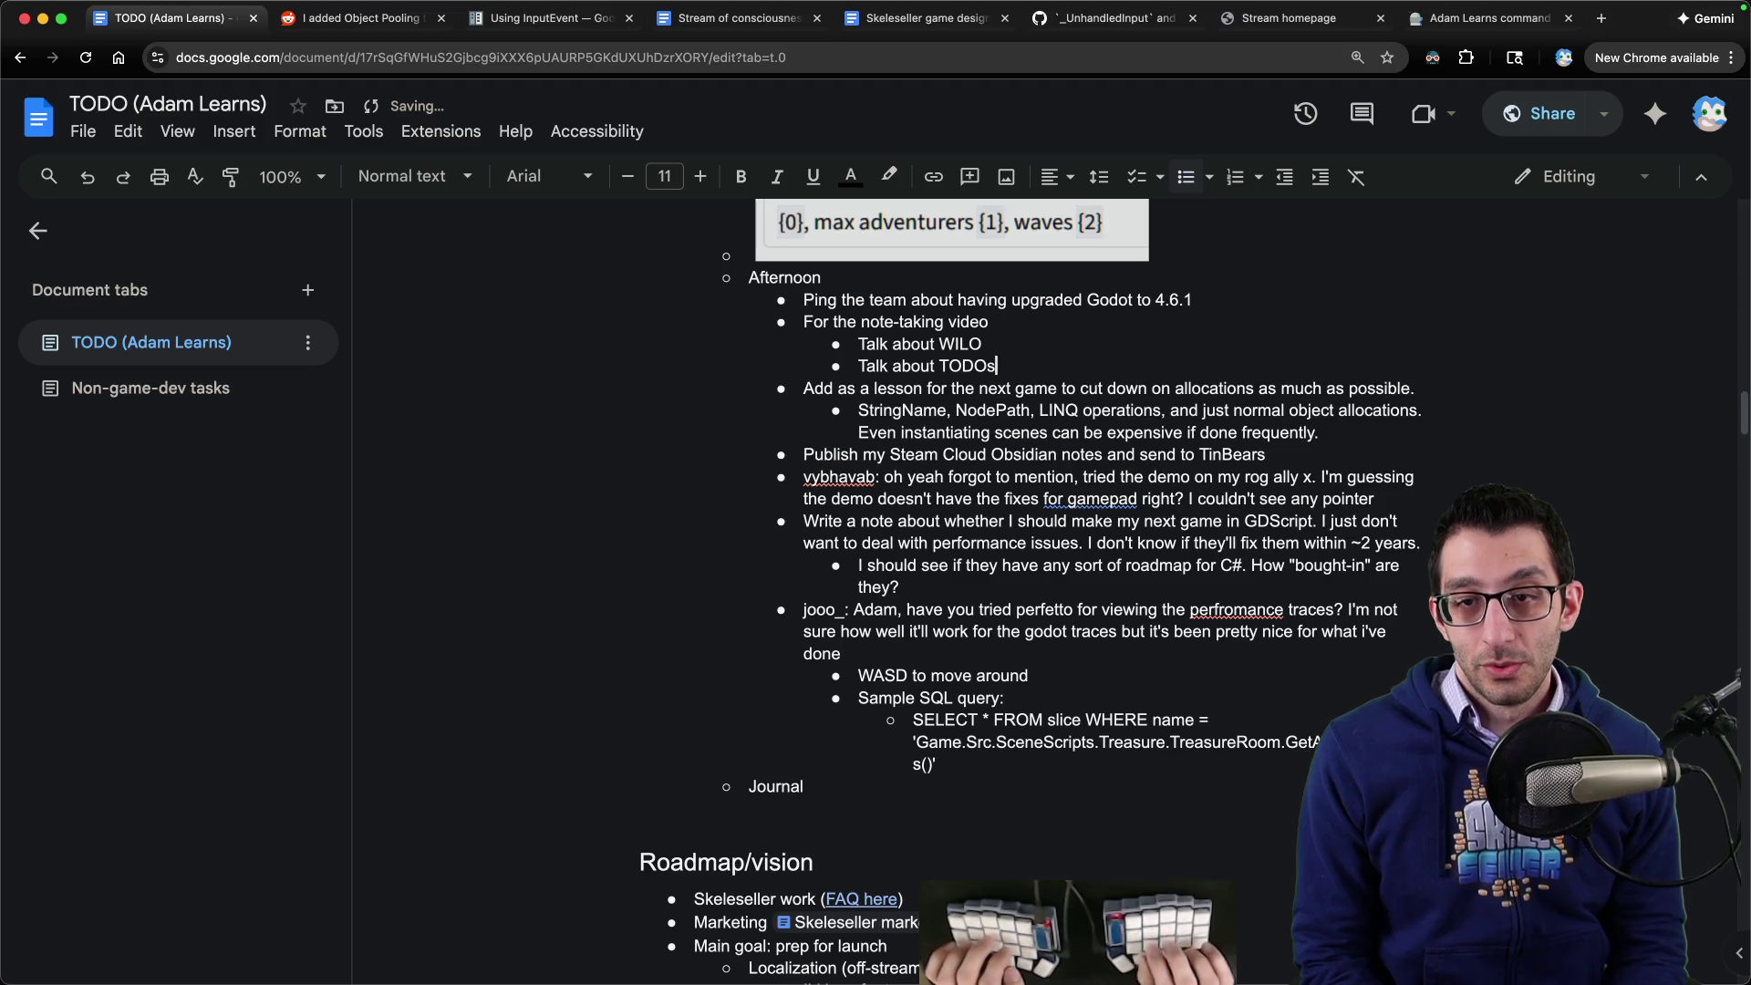
key("Return")
type("Talk about organizing suh")
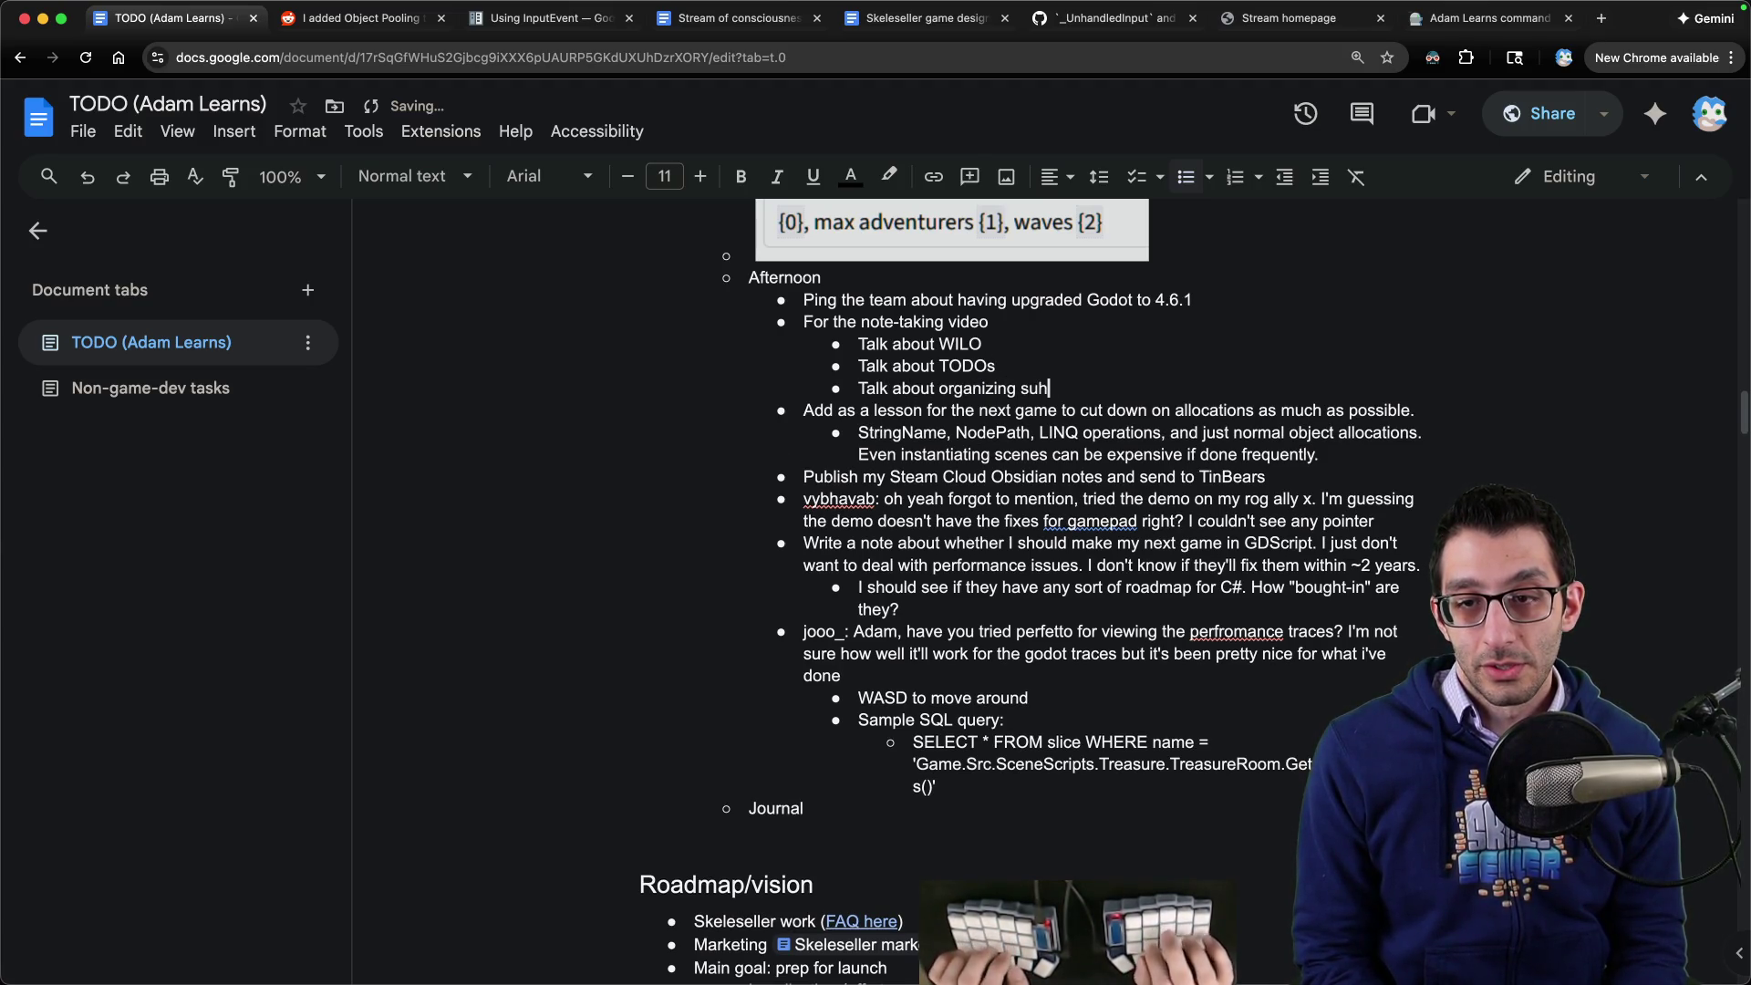
type(" notes")
key("Return")
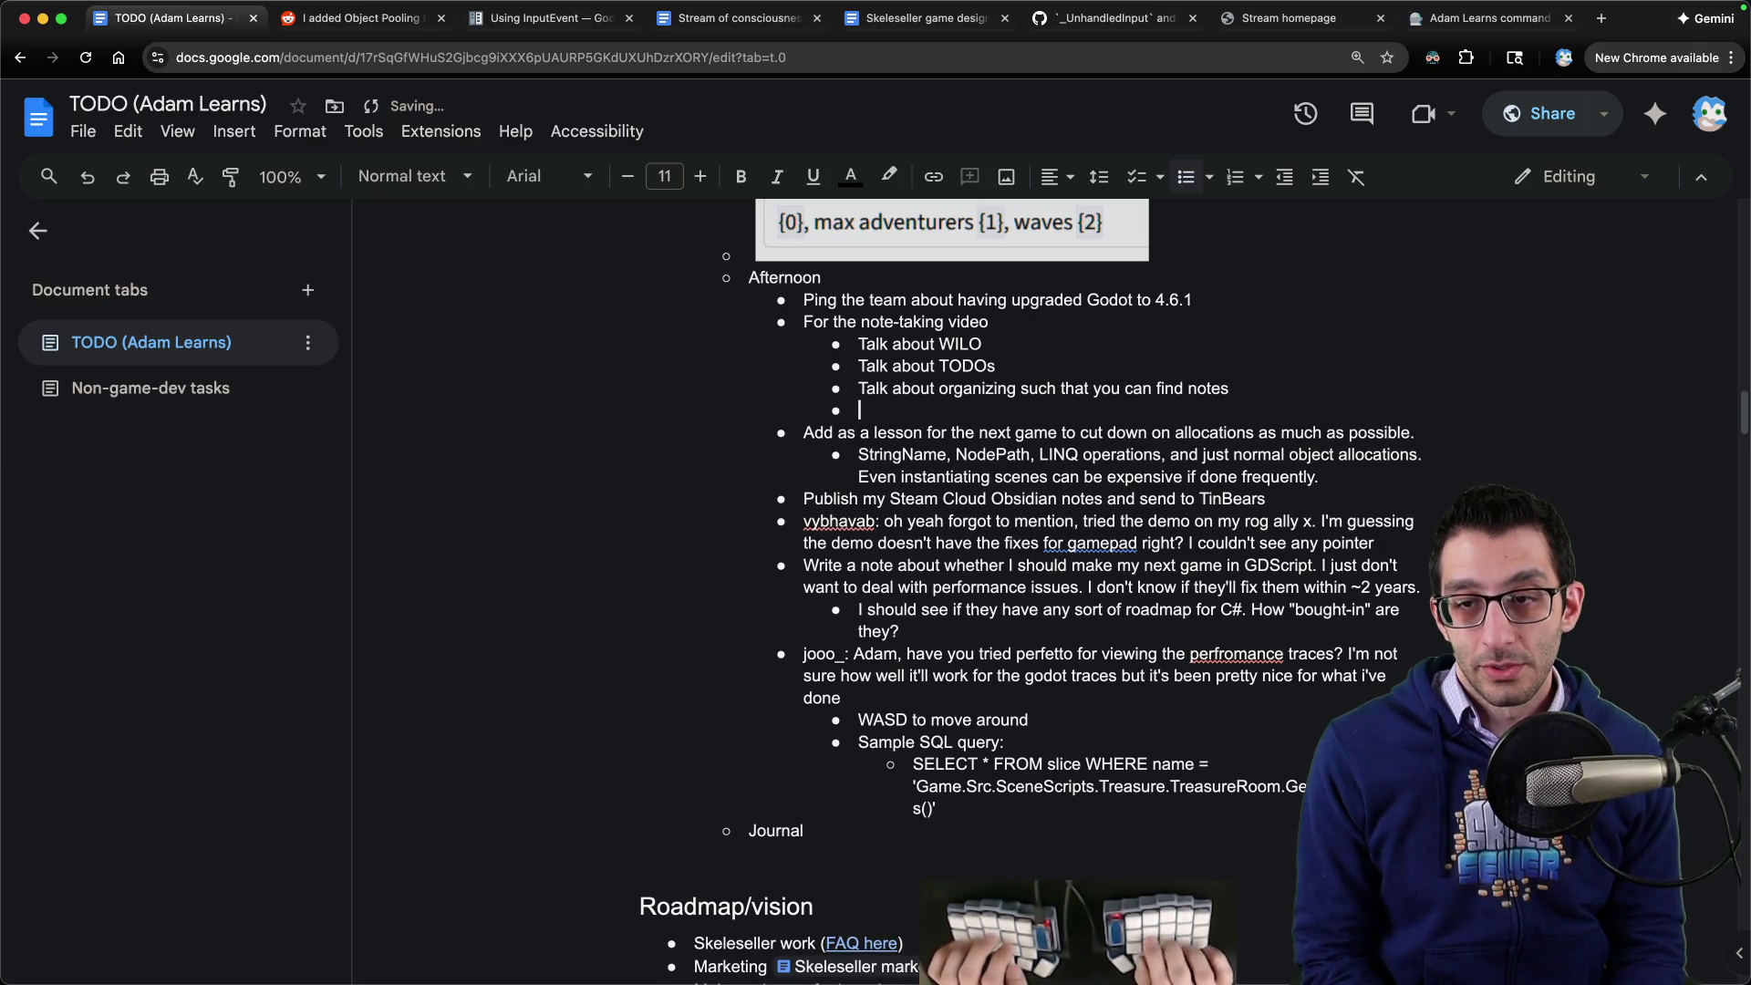
type("Formatting the notes with headers and b")
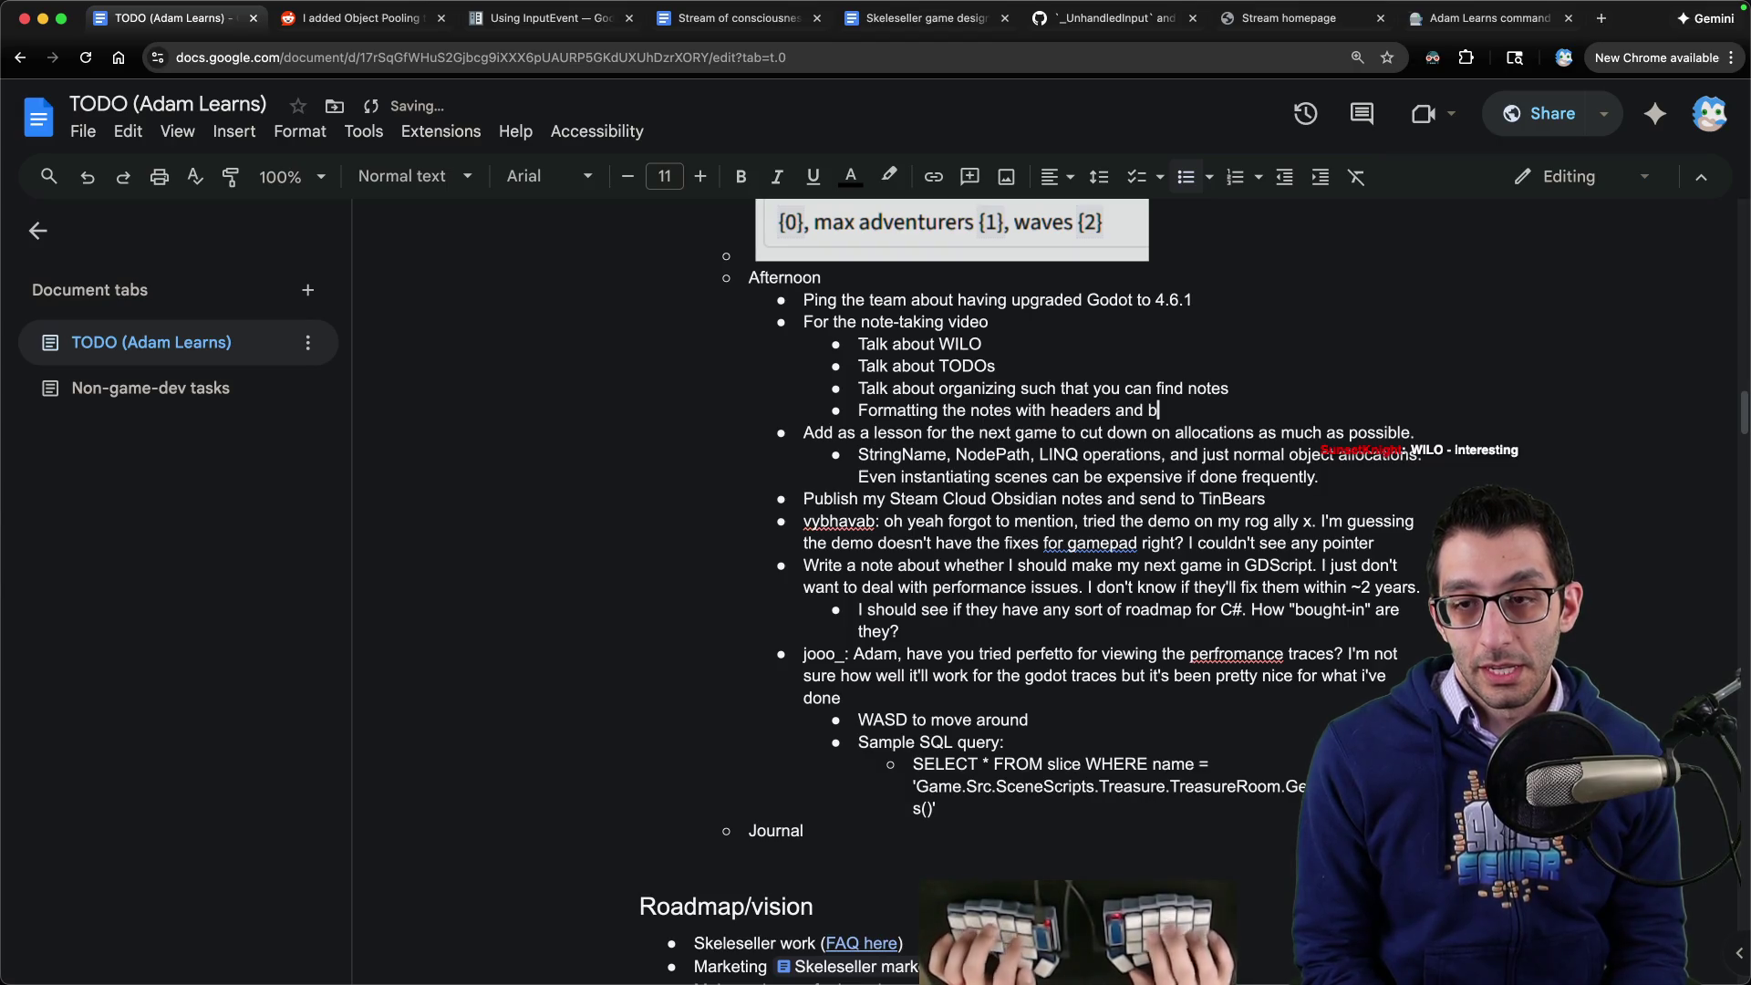
type("ts")
key("Return")
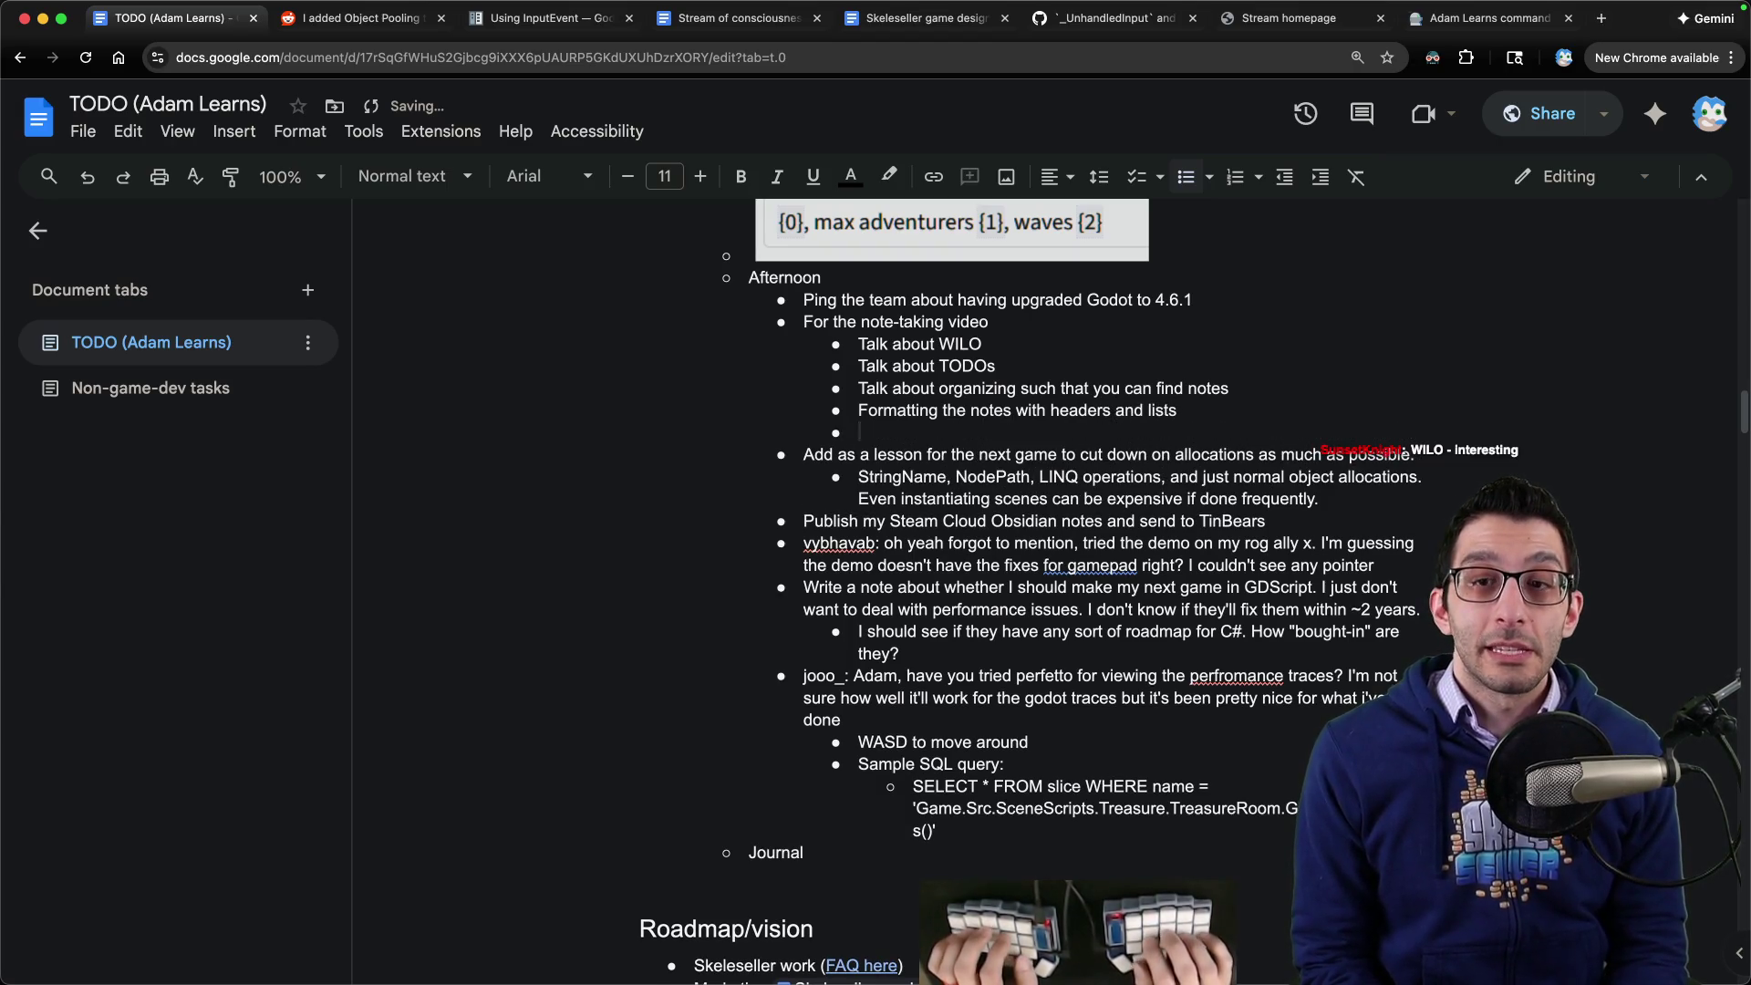
type("Talk about wh")
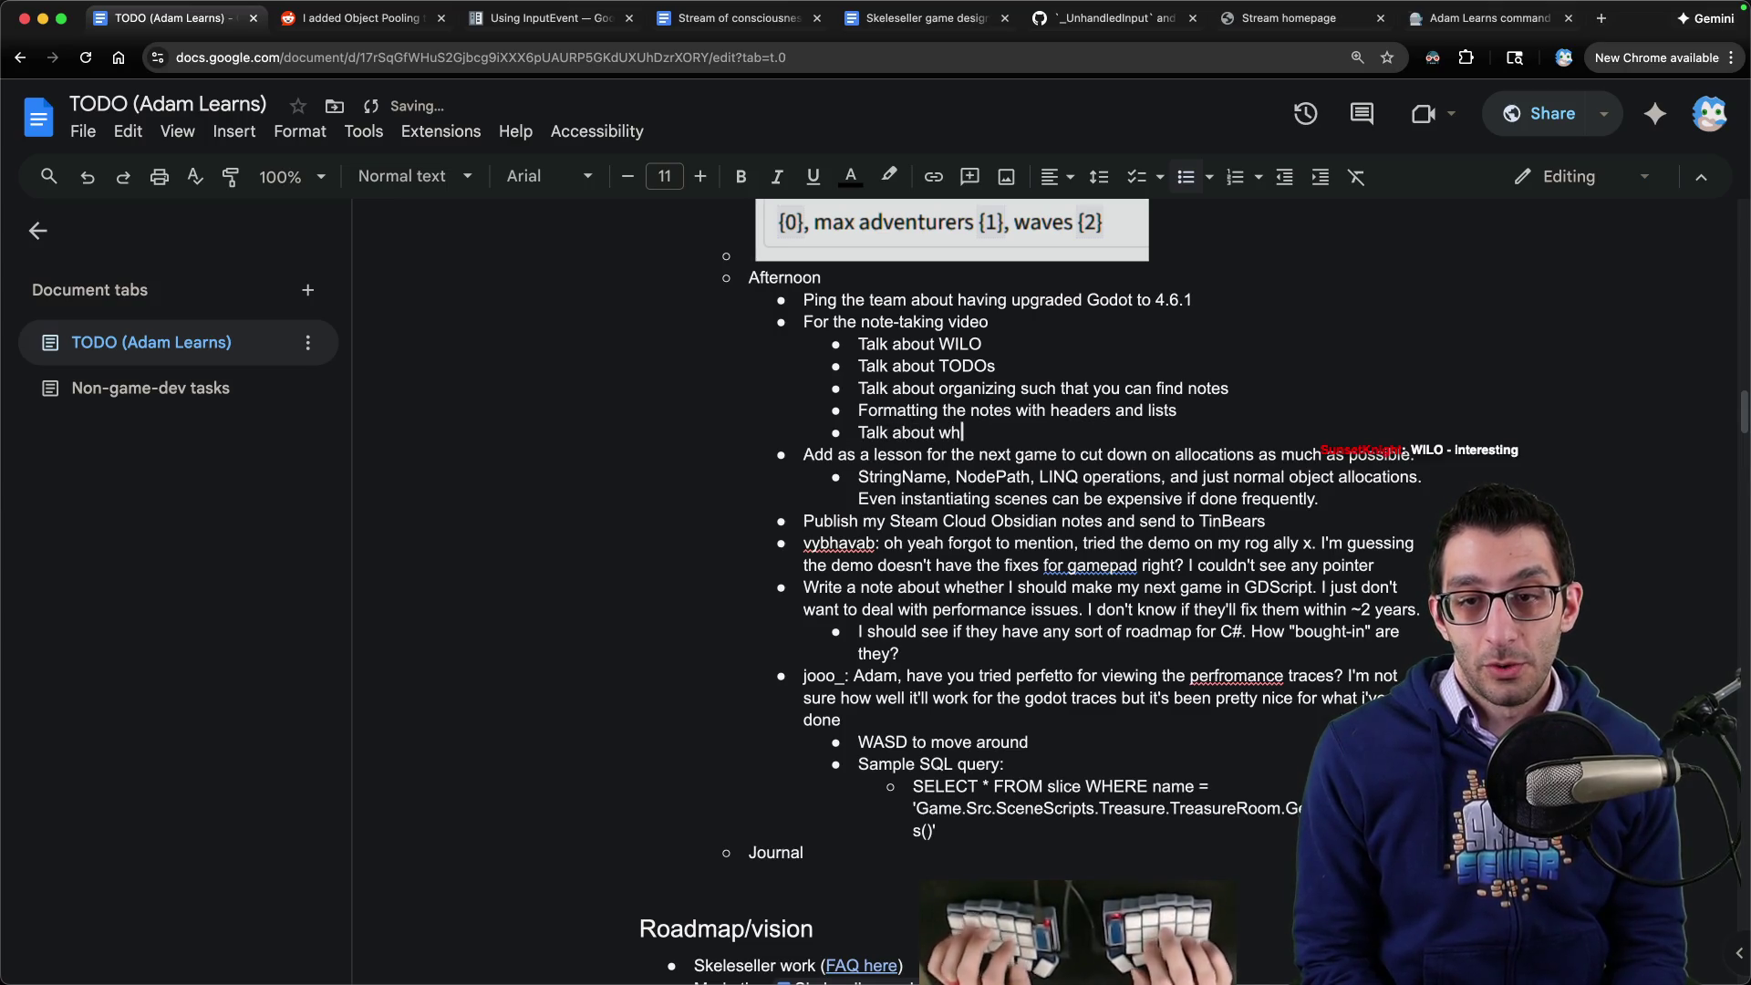
type("on")
key("Return")
key("Tab")
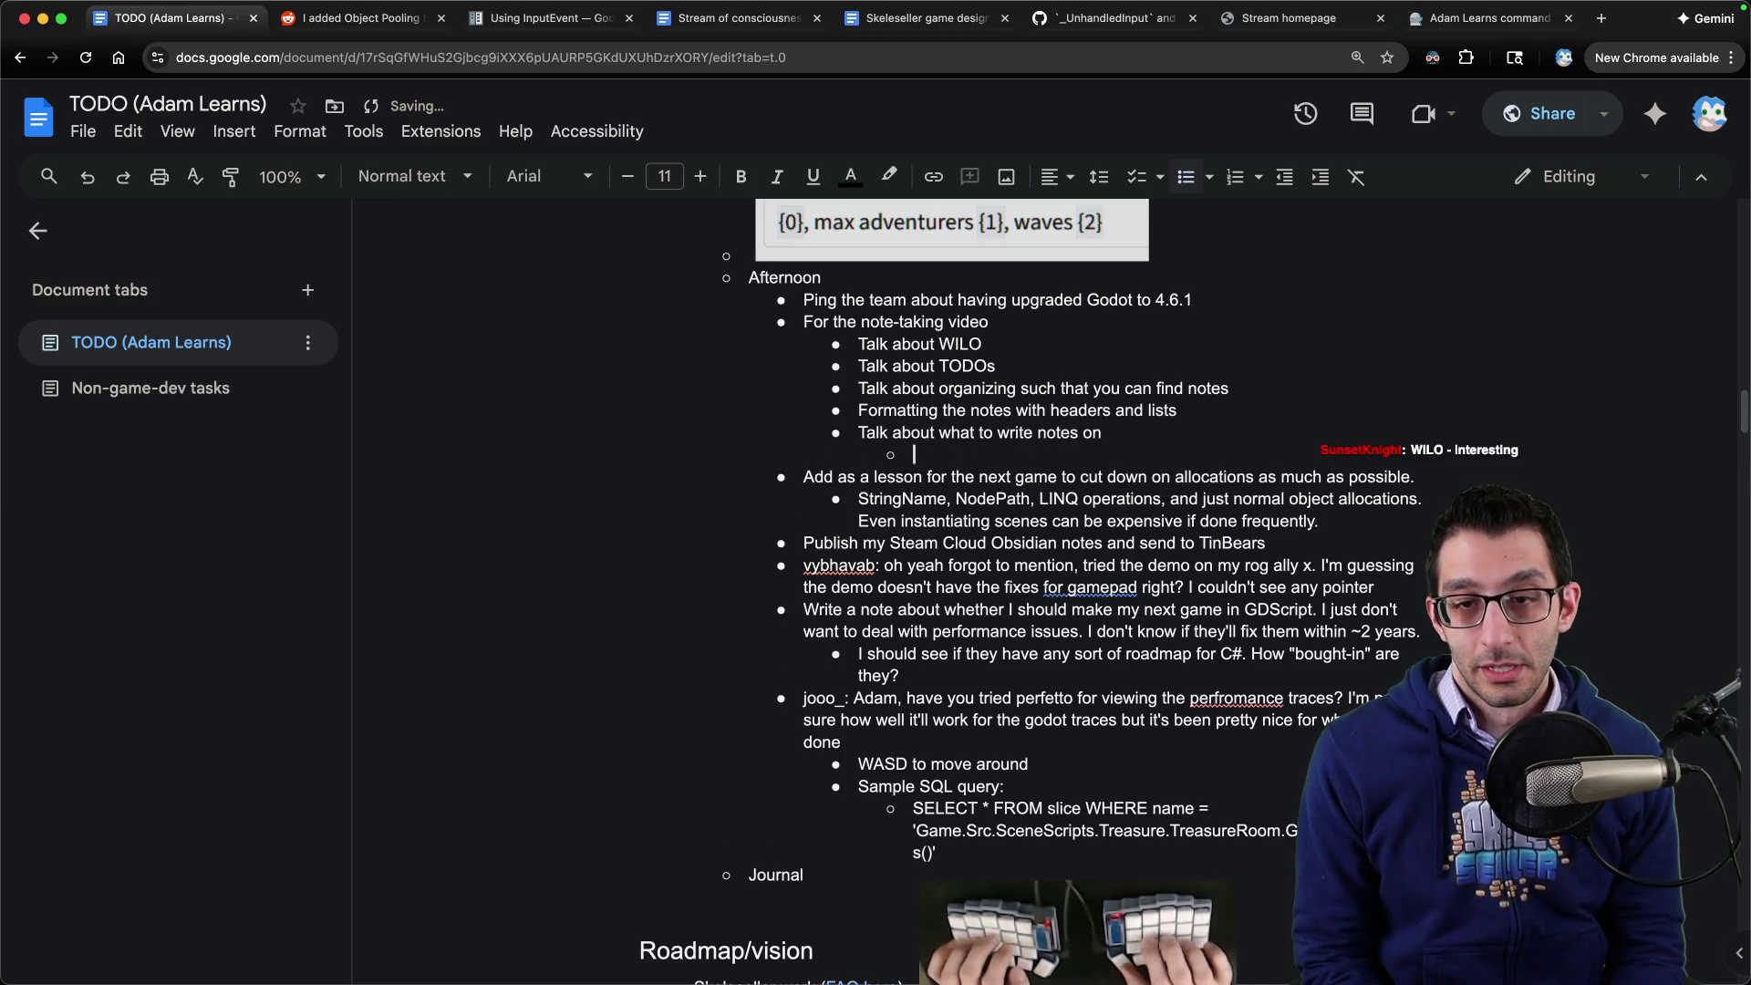
type("Struggles")
- Add nested ⭐ Struggles, knowledge-sharing and 'Everything else' points, then return to the document top
key("Home")
type(":star")
key("Return")
key("End")
key("Return")
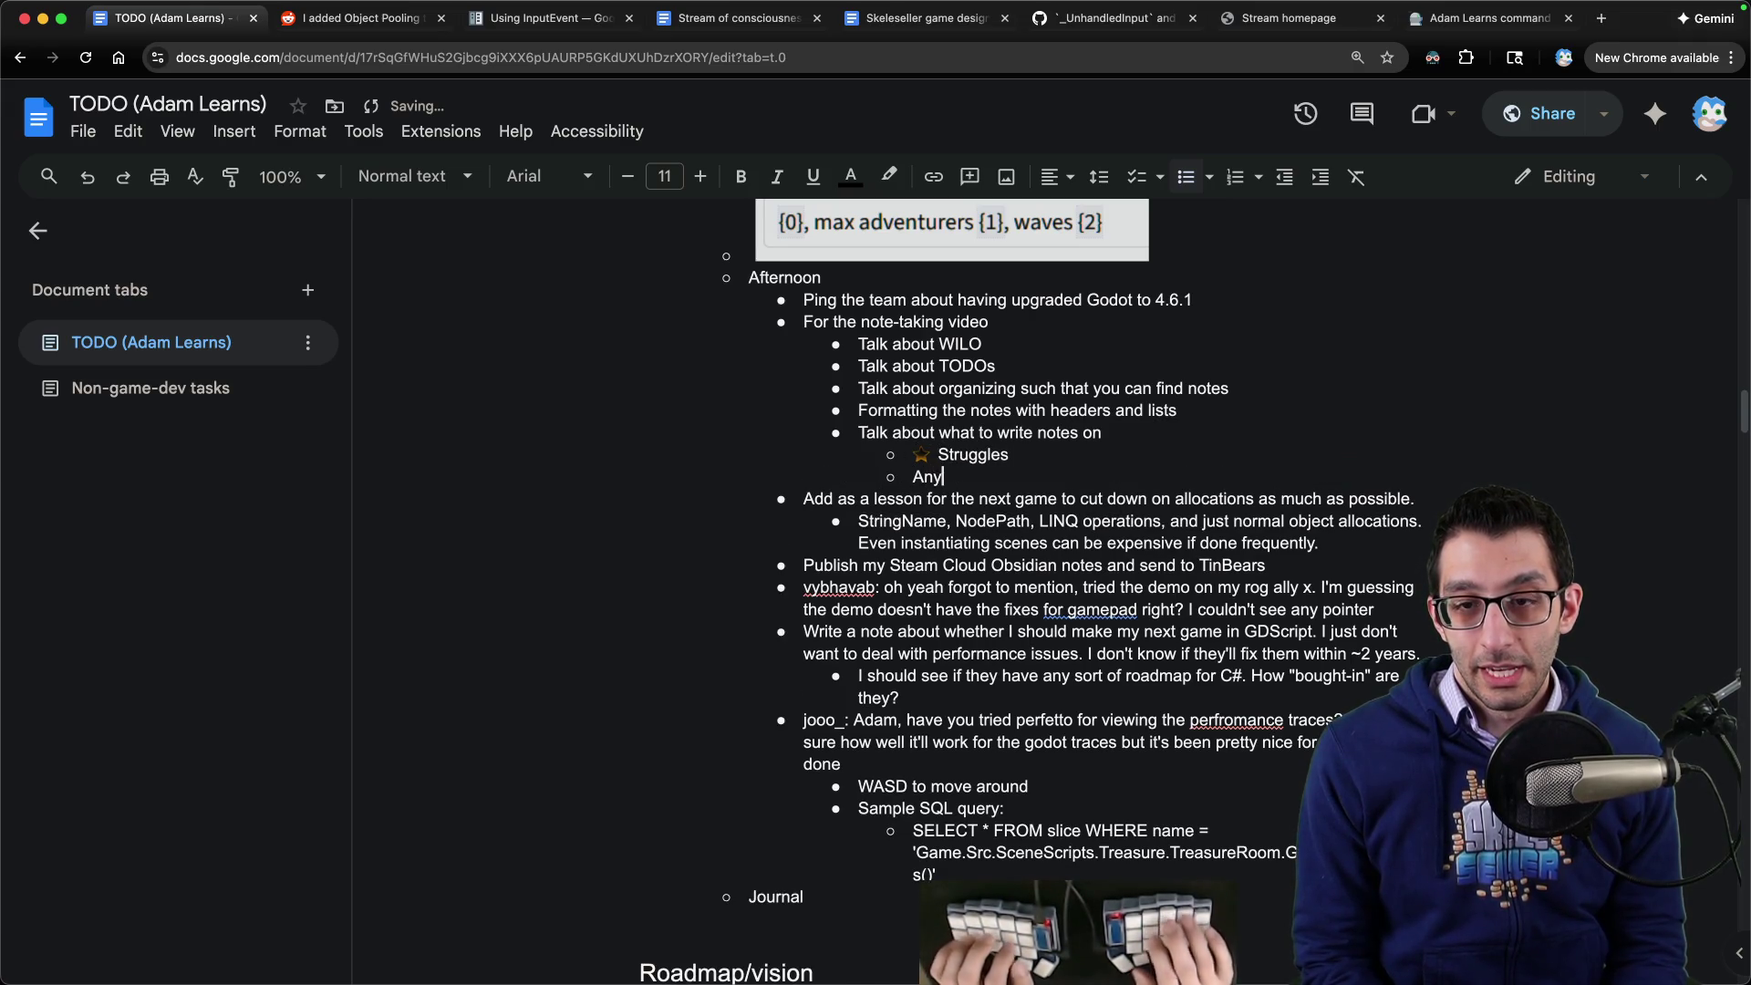
type("sharing")
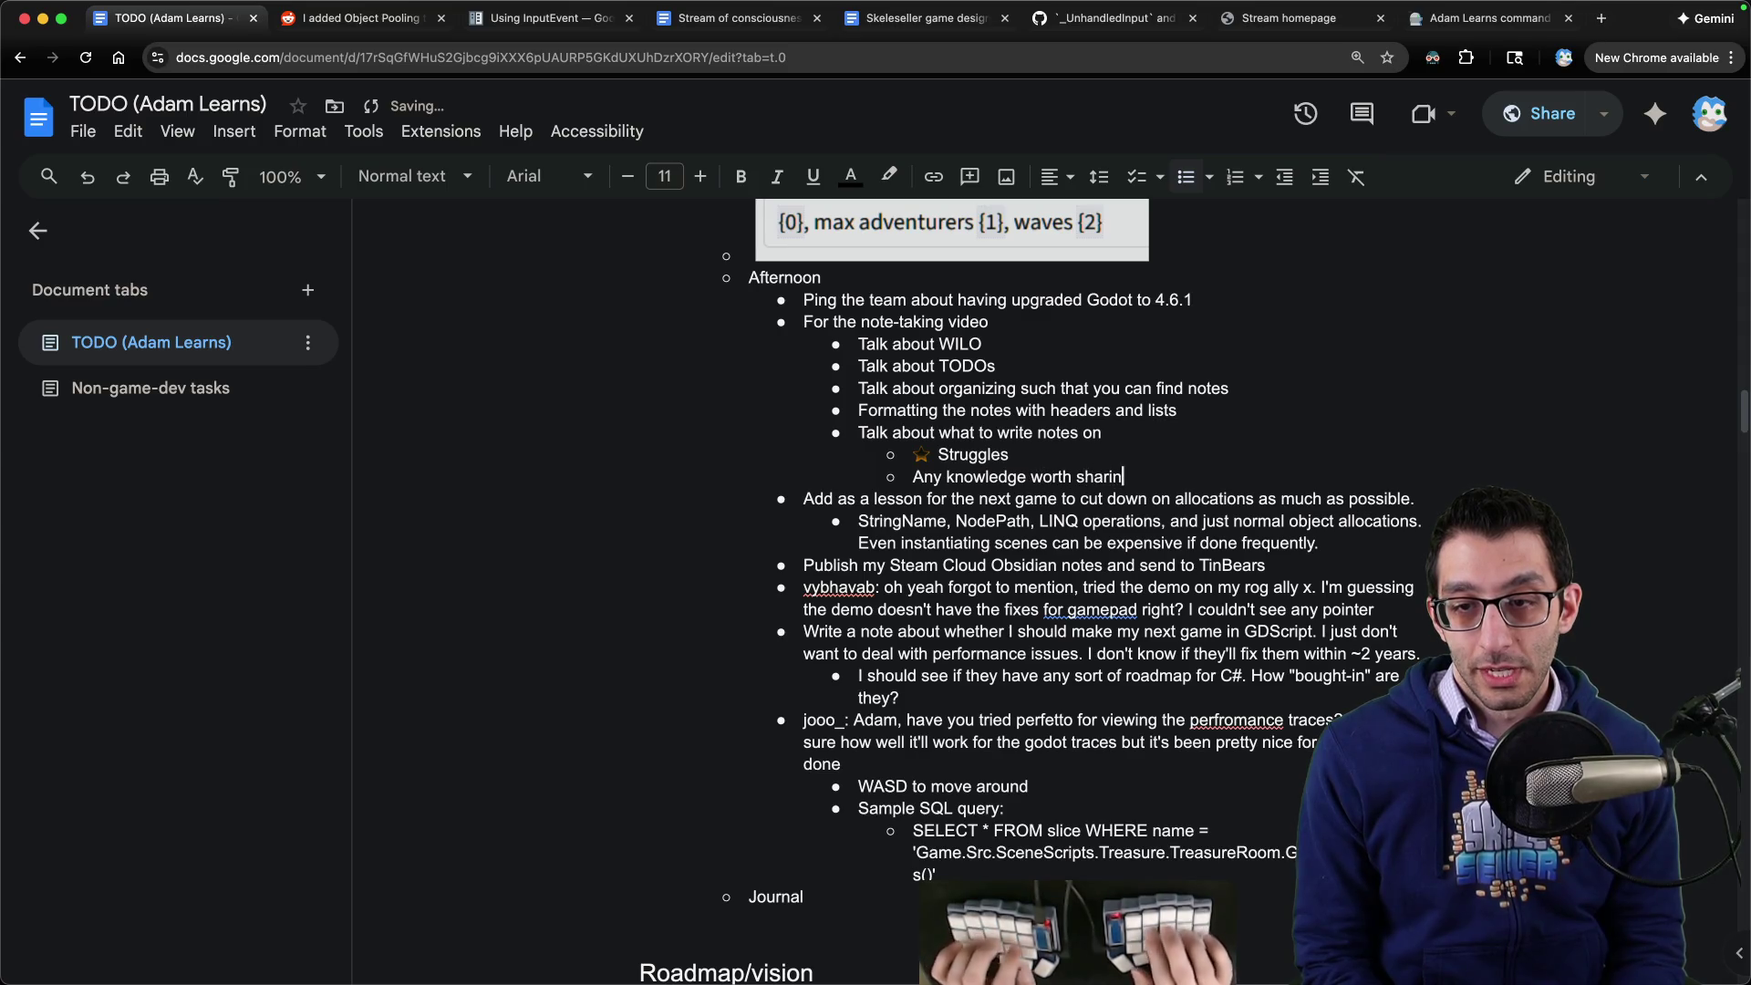
key("Return")
type("Every")
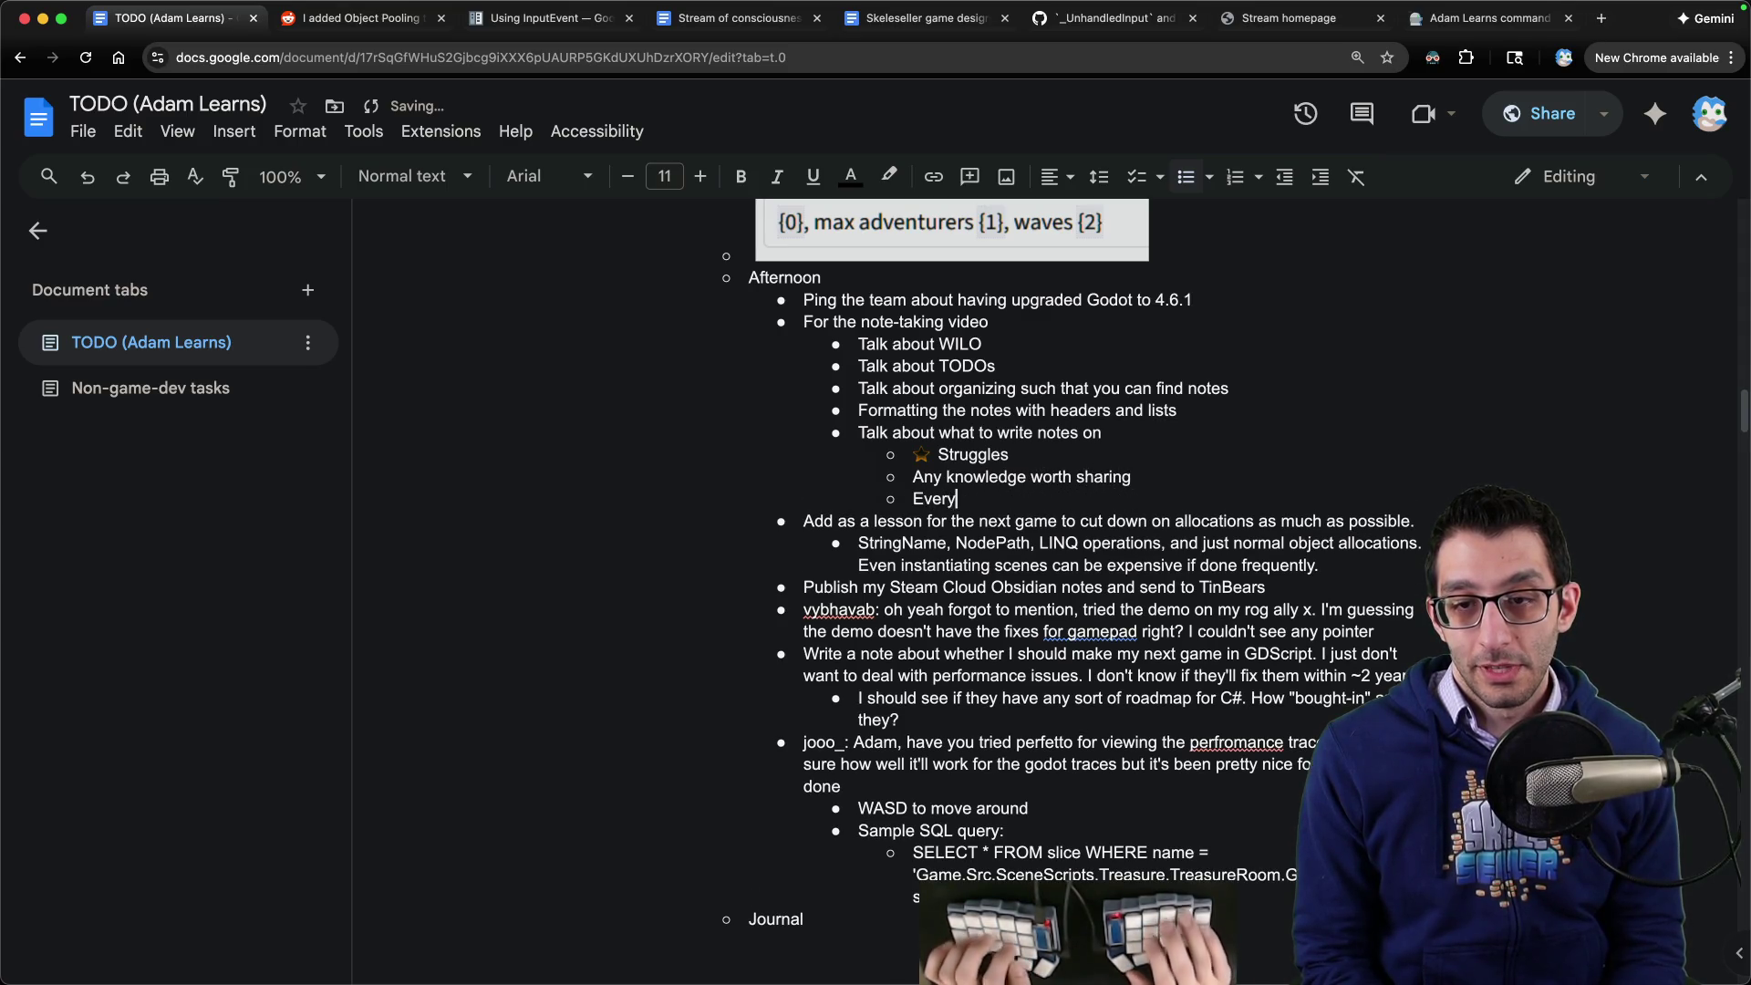
type("thing el -> you'll build")
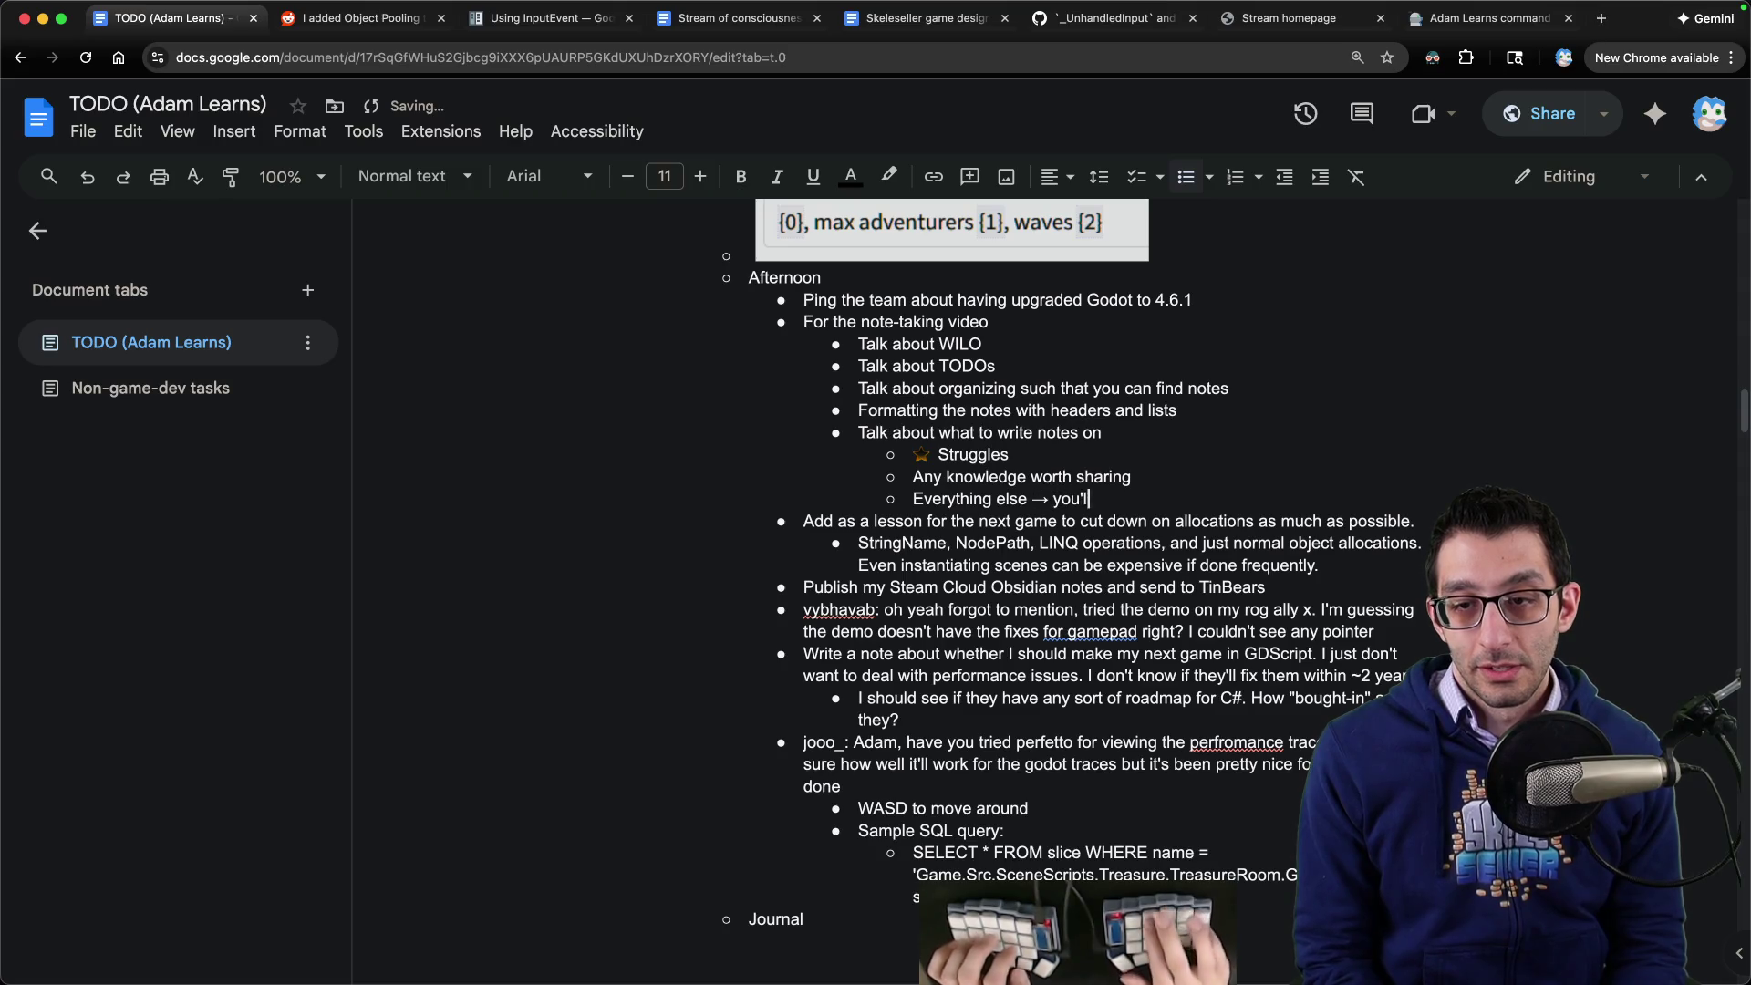
type("muscle for")
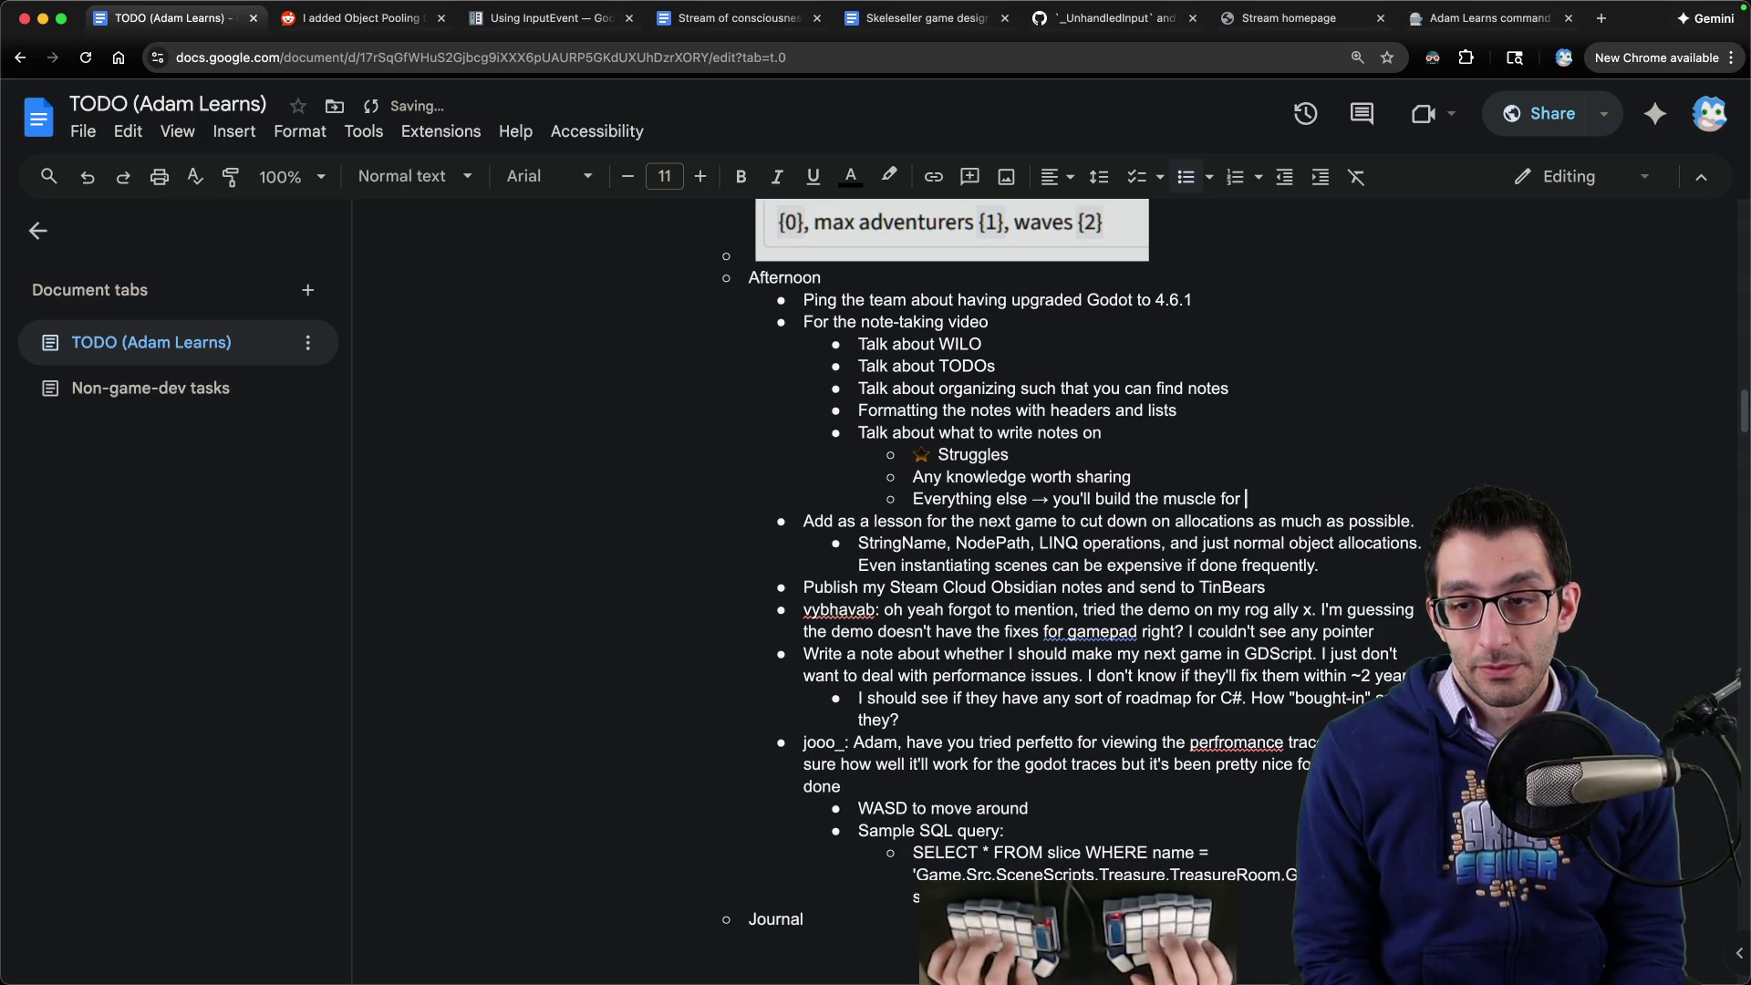
type("figuring out prios")
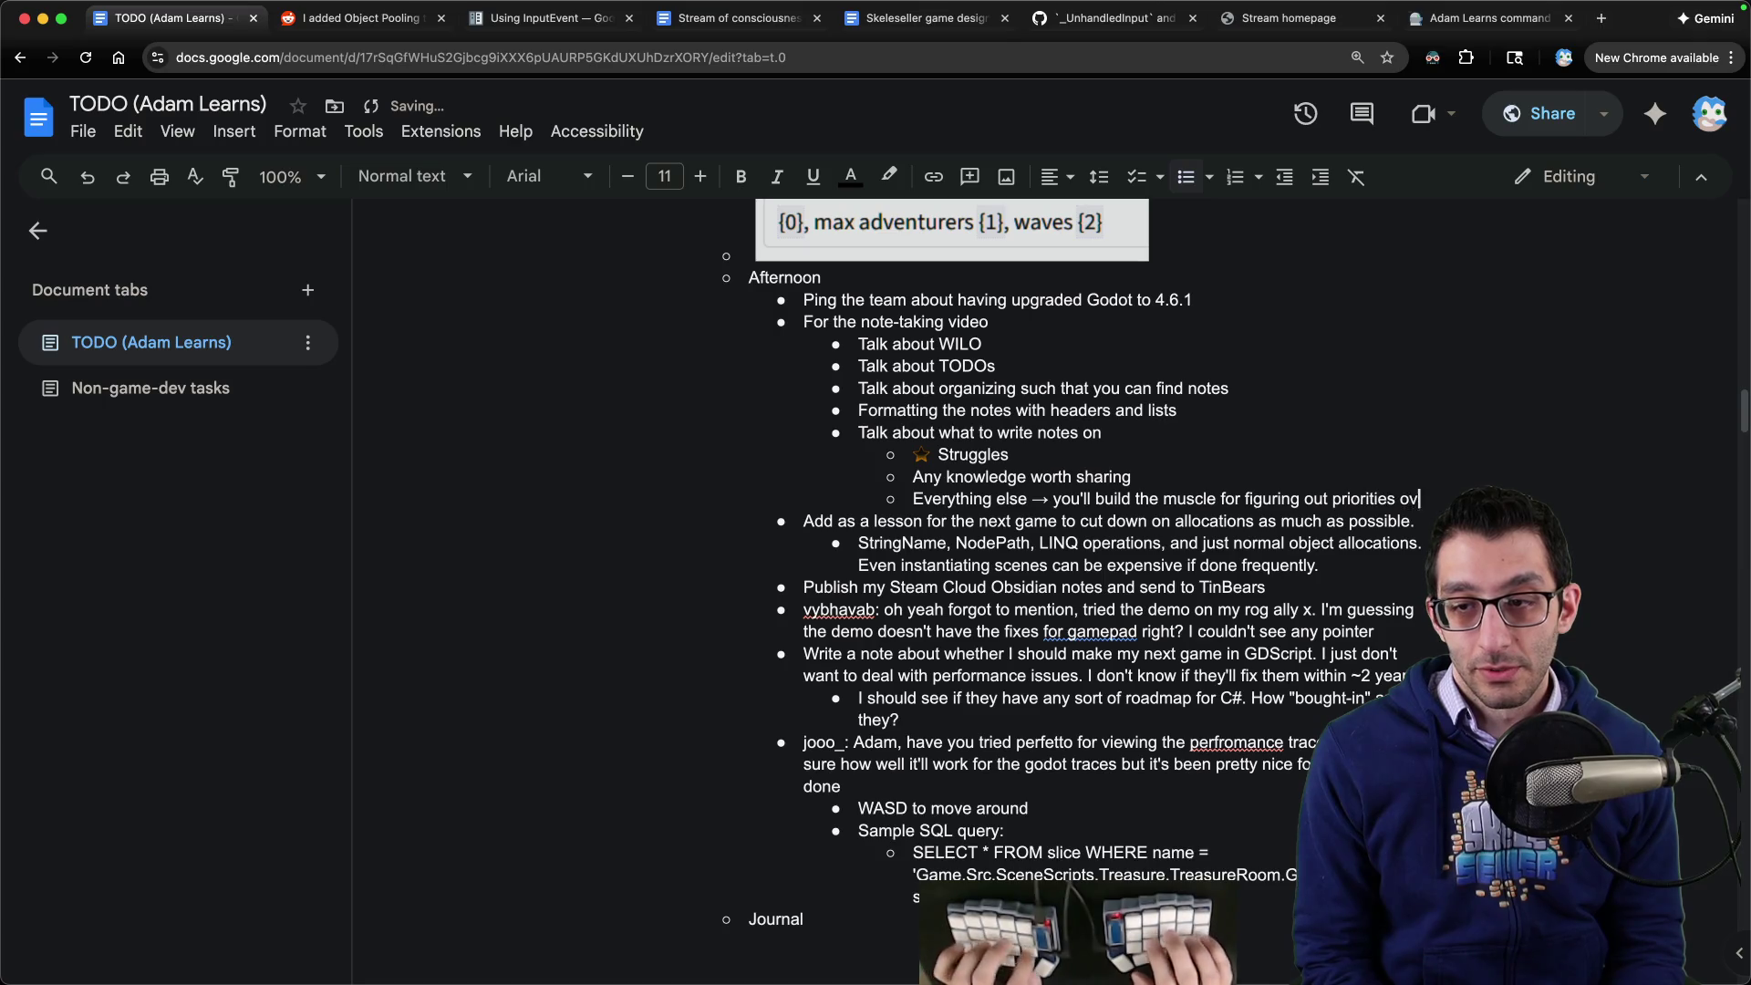
type("er time")
key("super+Up")
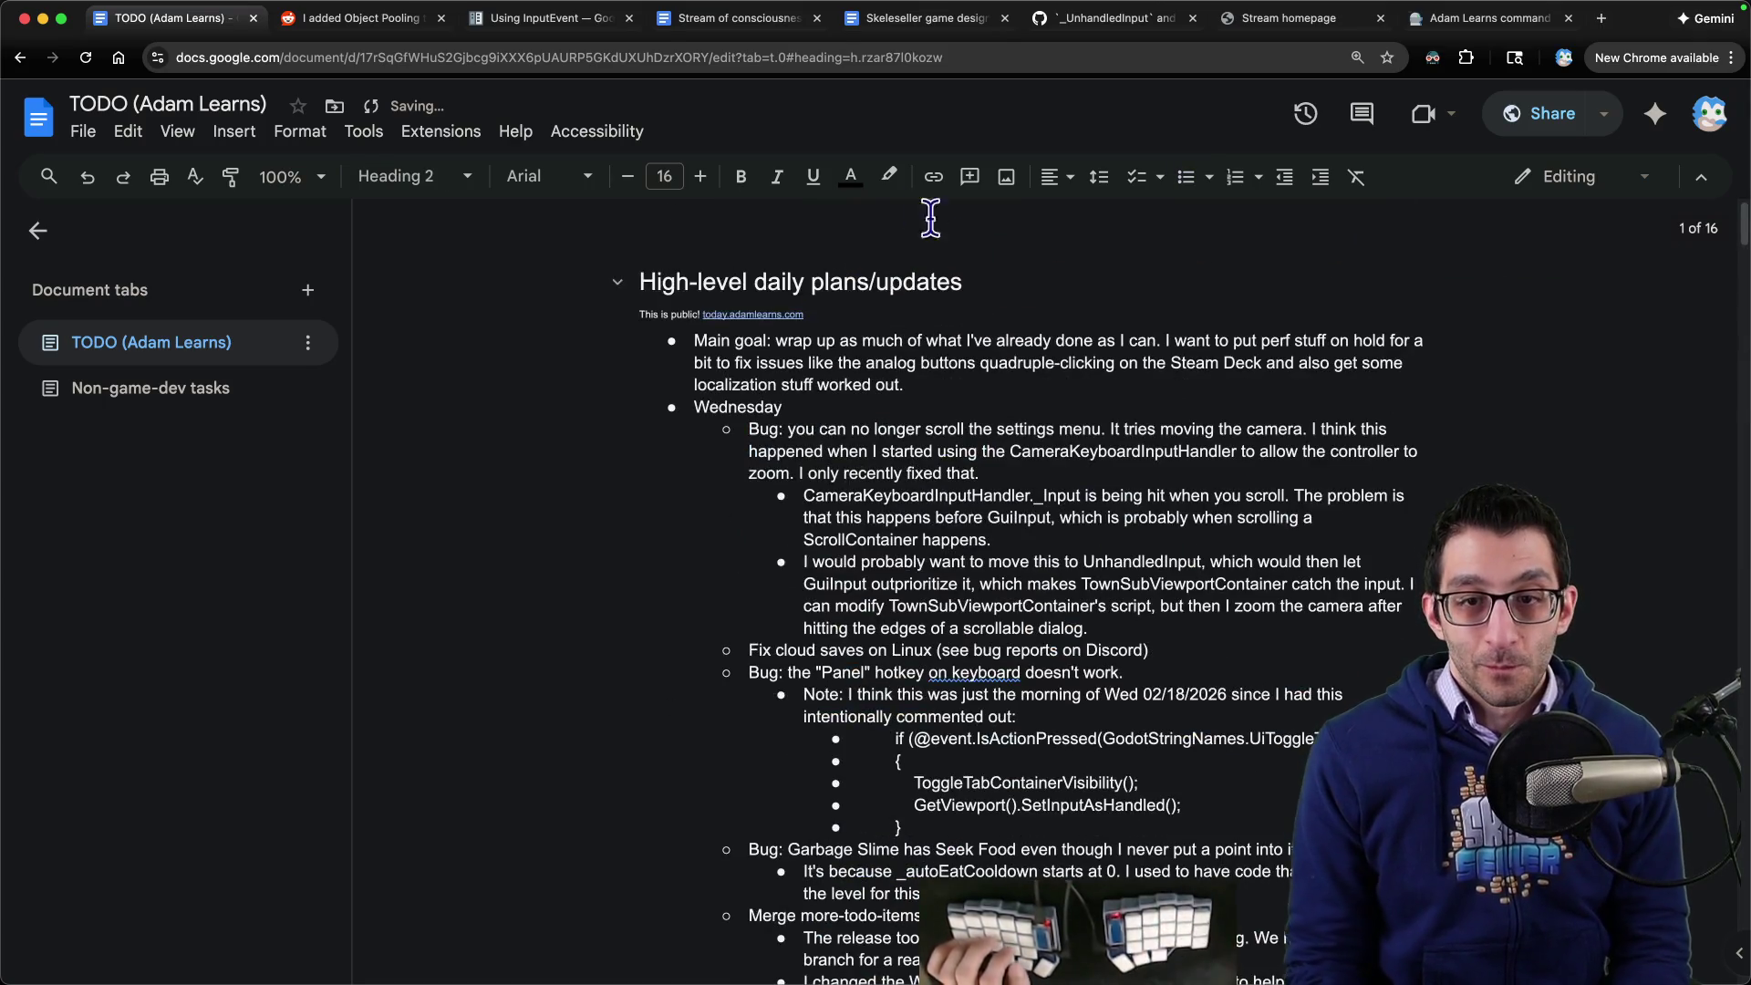
scroll(915, 339, "down", 15)
scroll(915, 339, "up", 15)
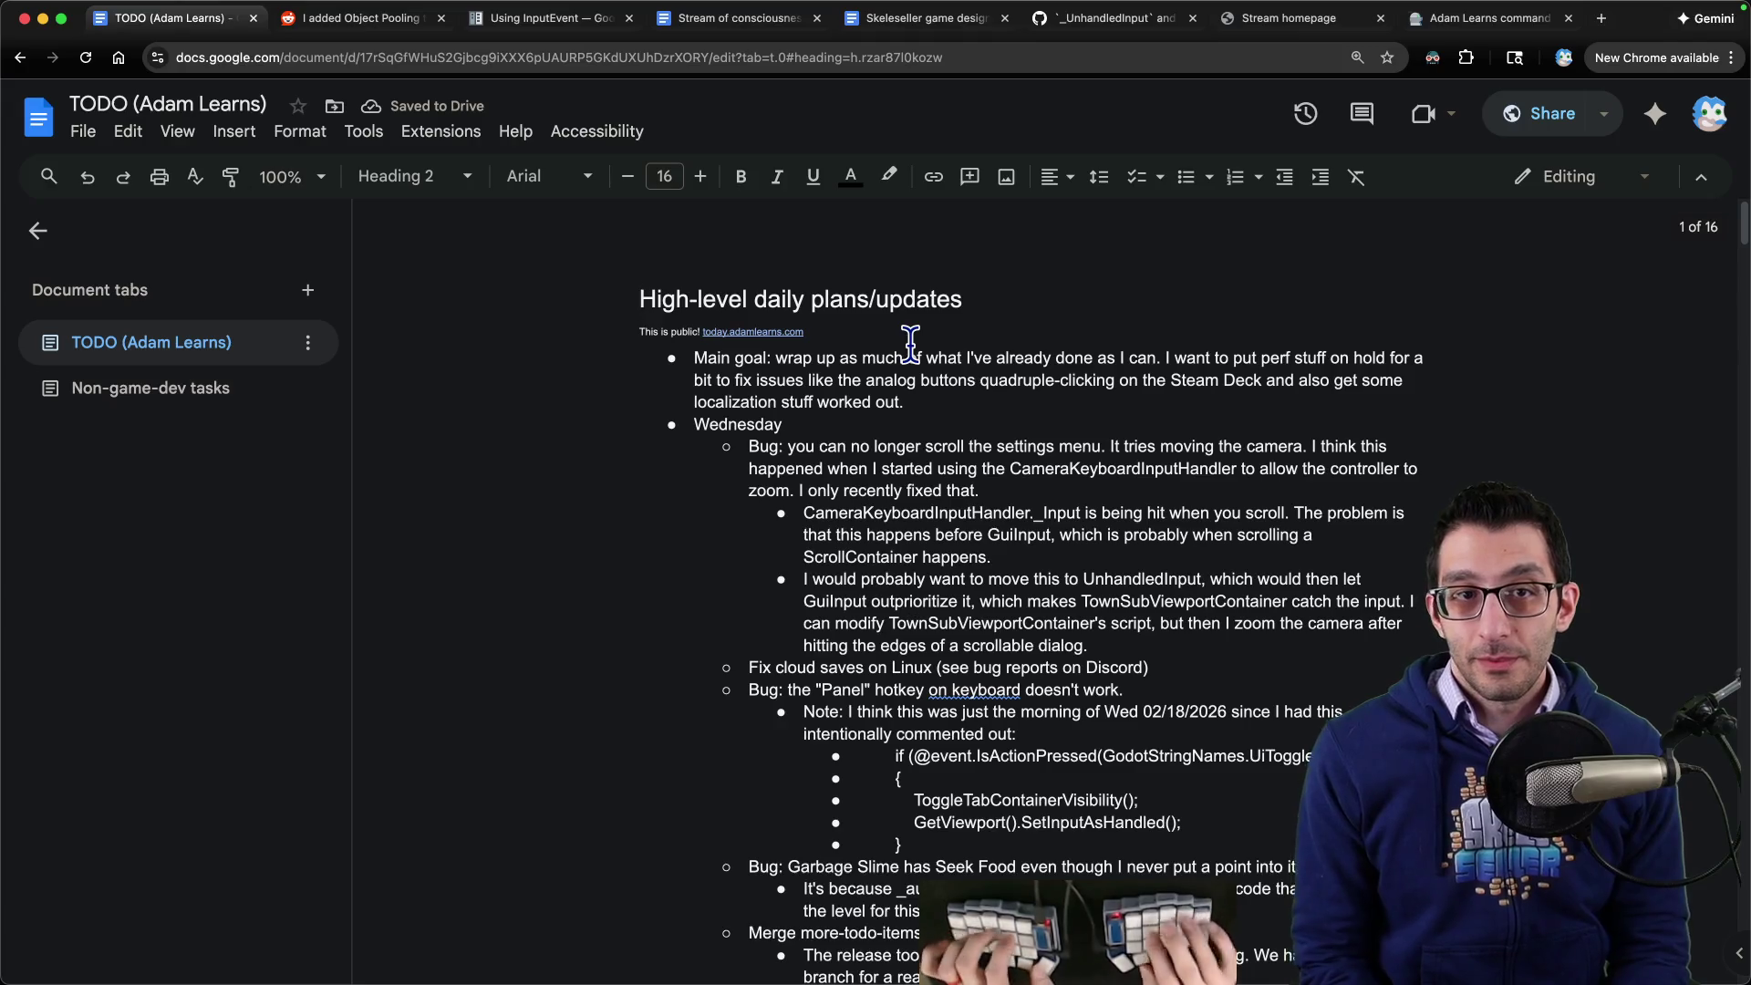
key("super+Tab")
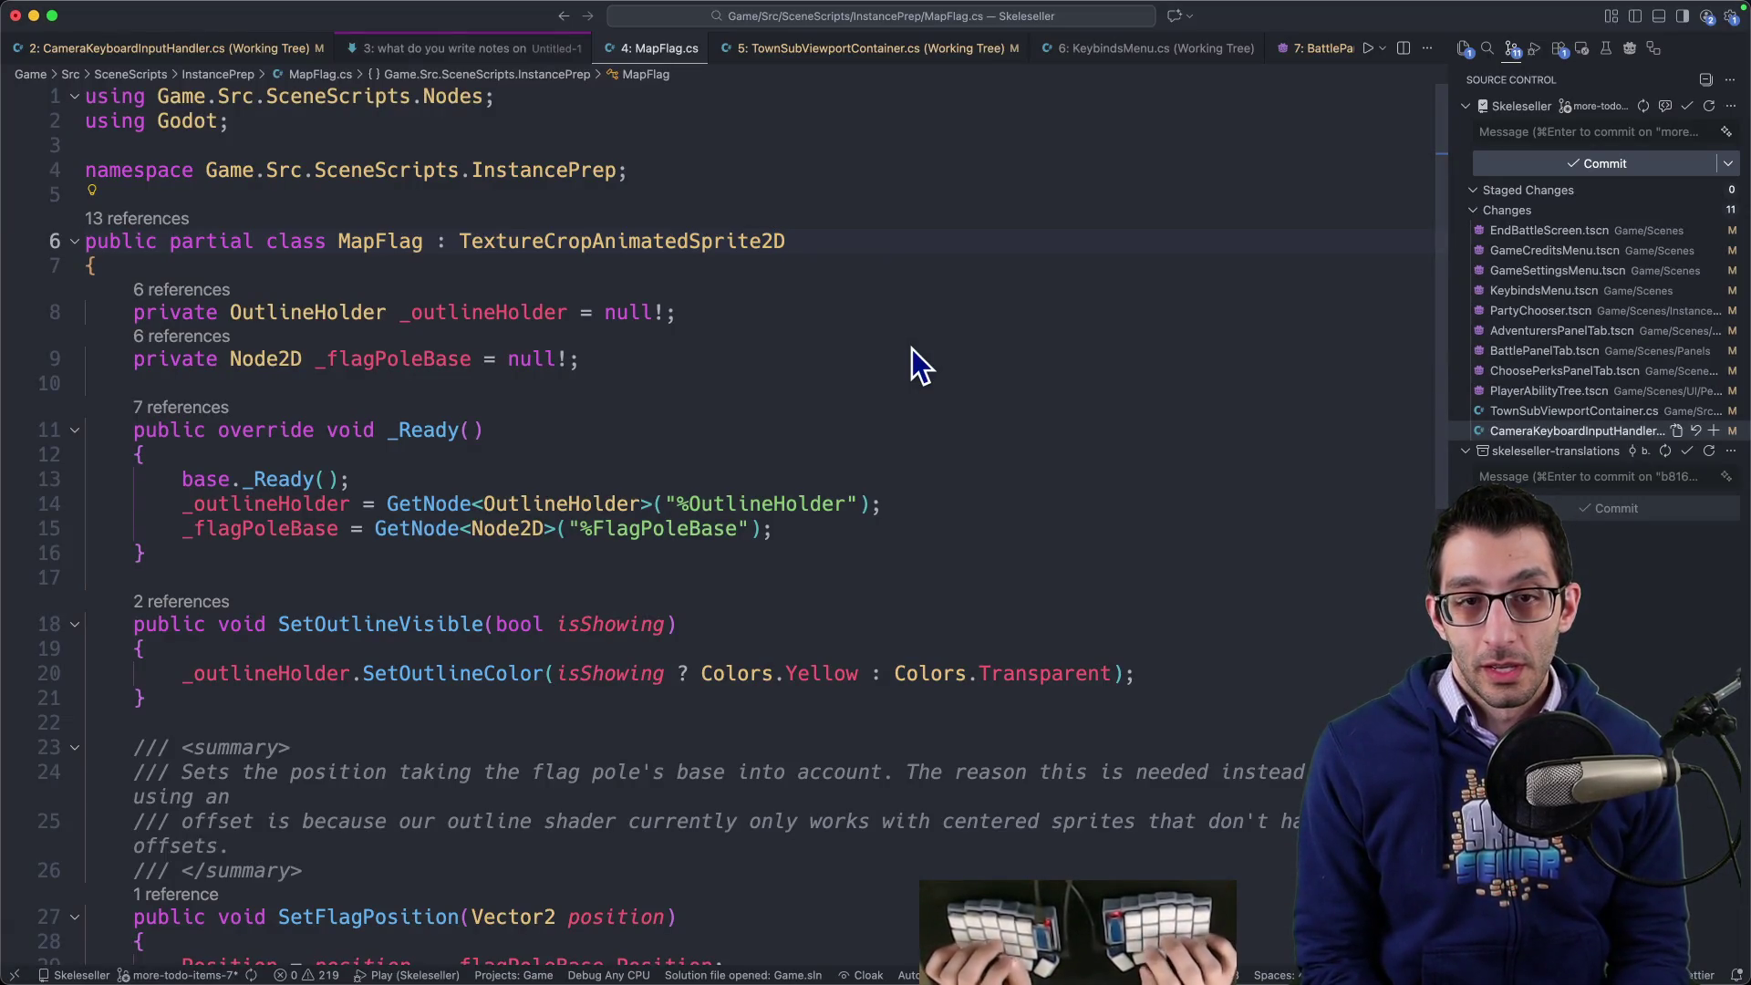
key("super+Tab")
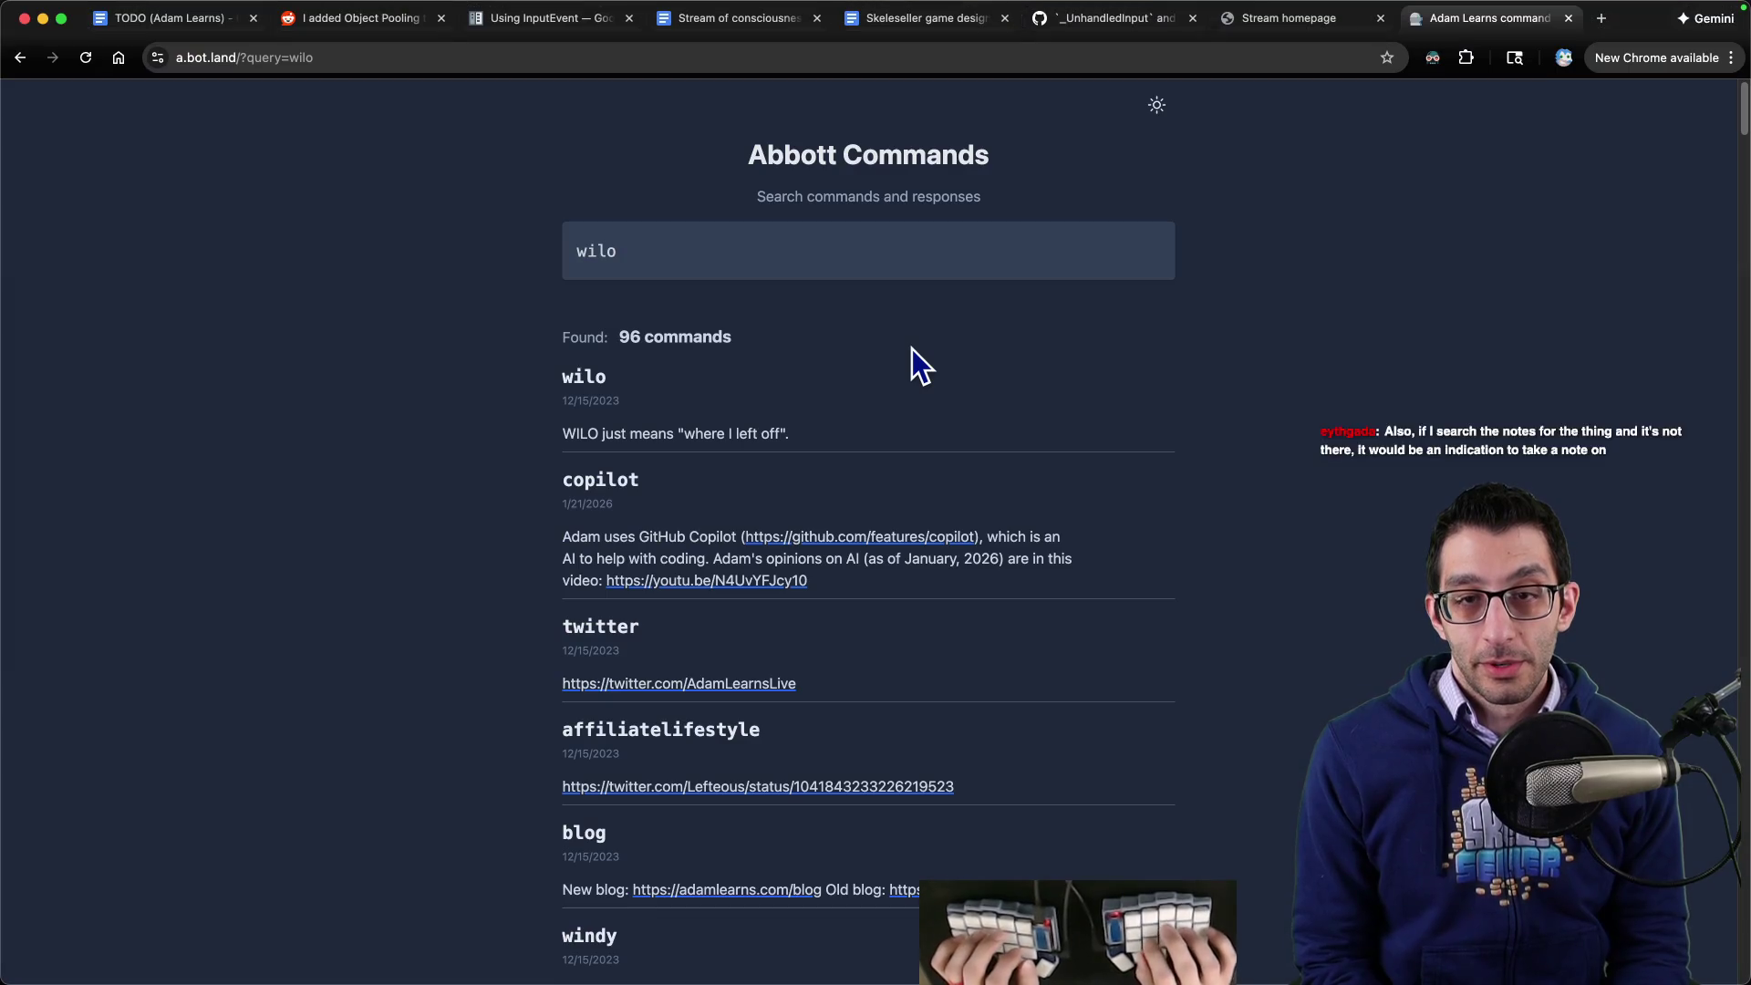
key("super+Tab")
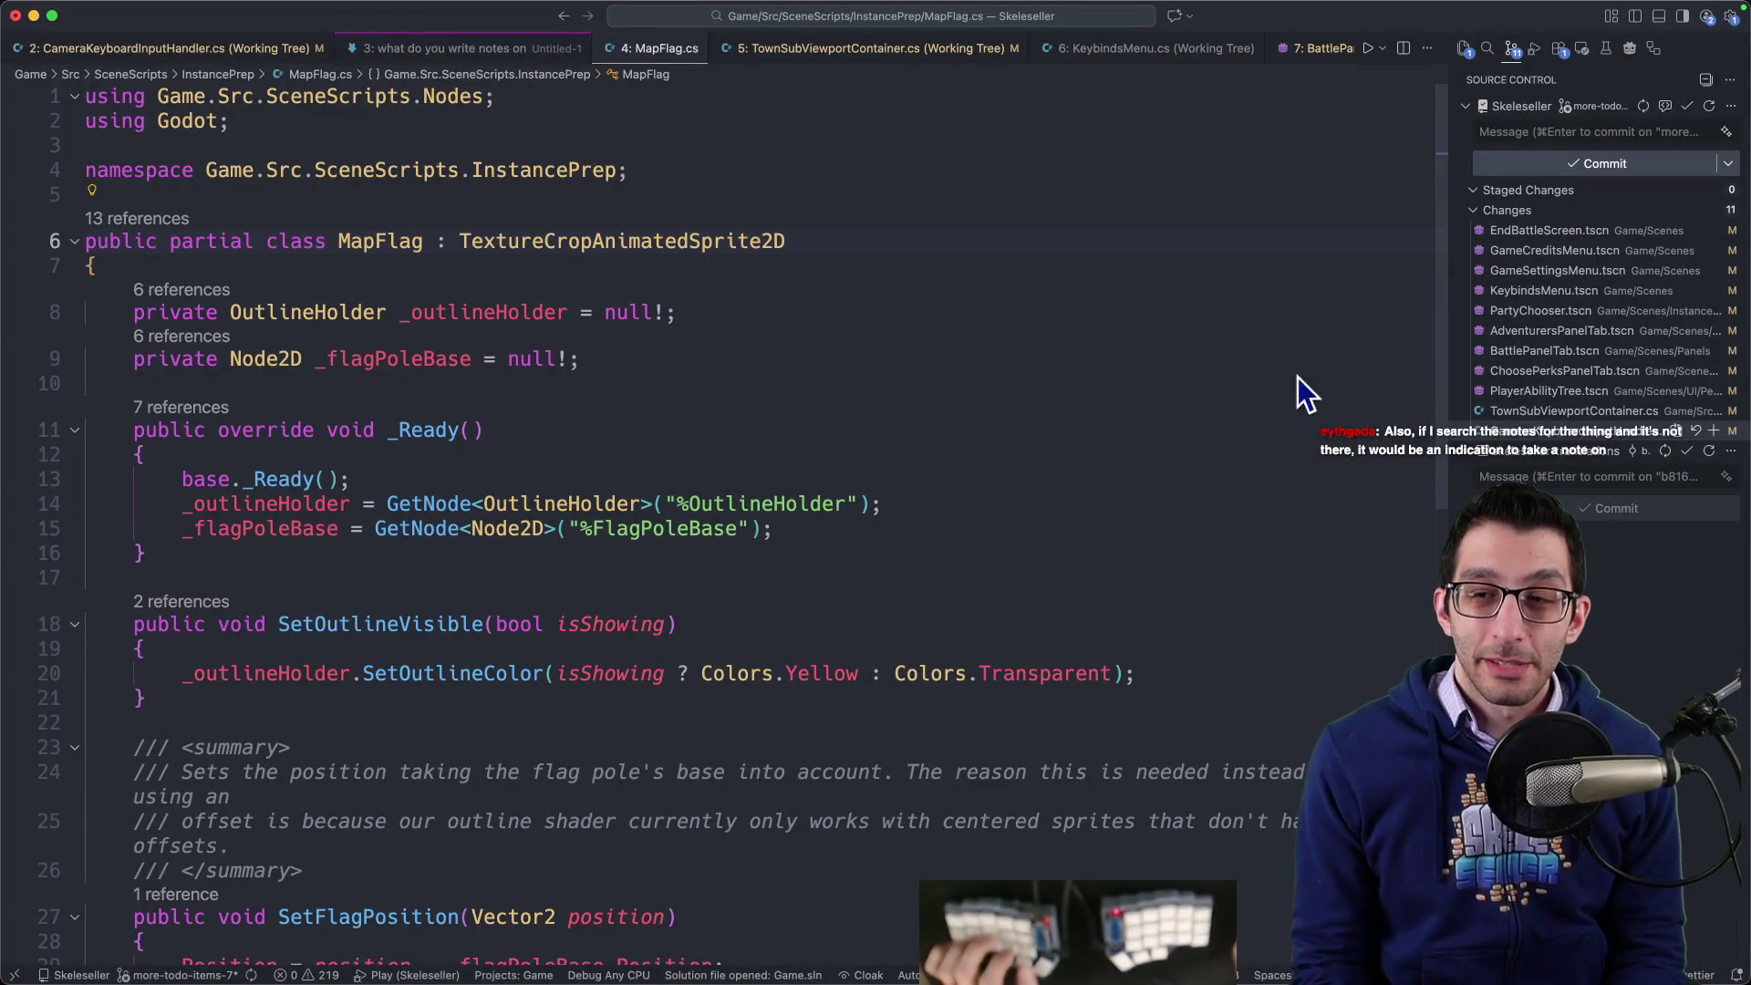
left_click(1574, 411)
scroll(887, 410, "up", 2)
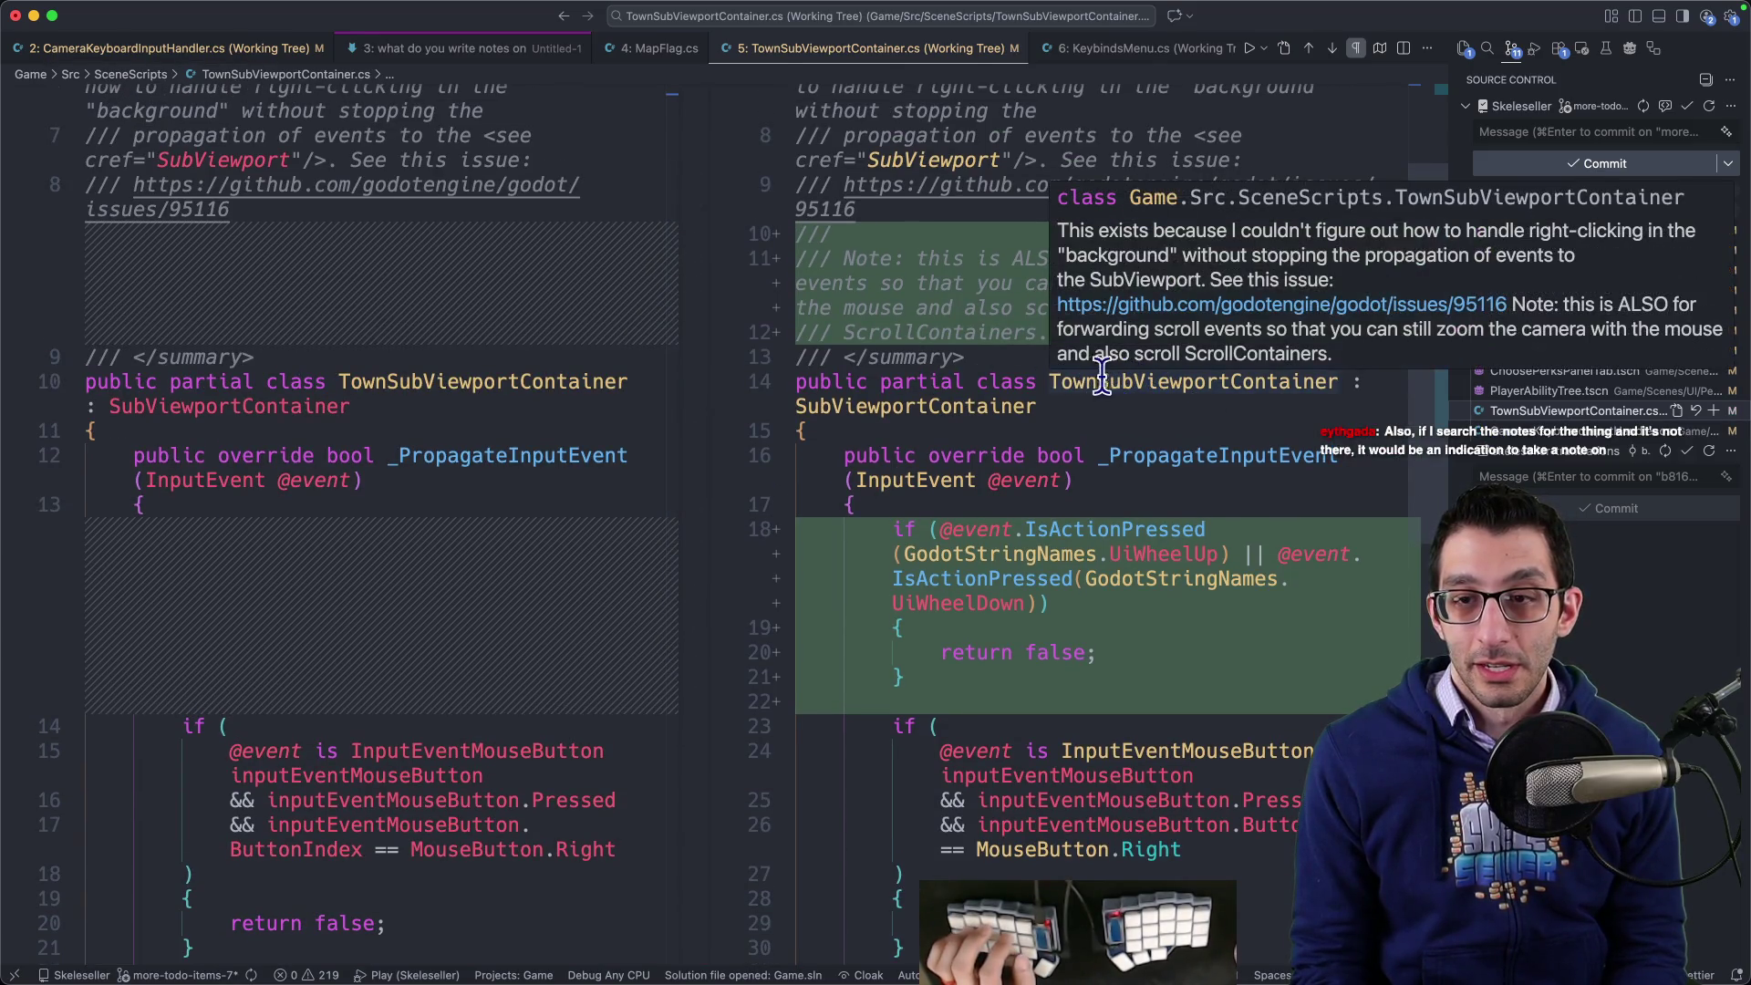
double_click(1099, 381)
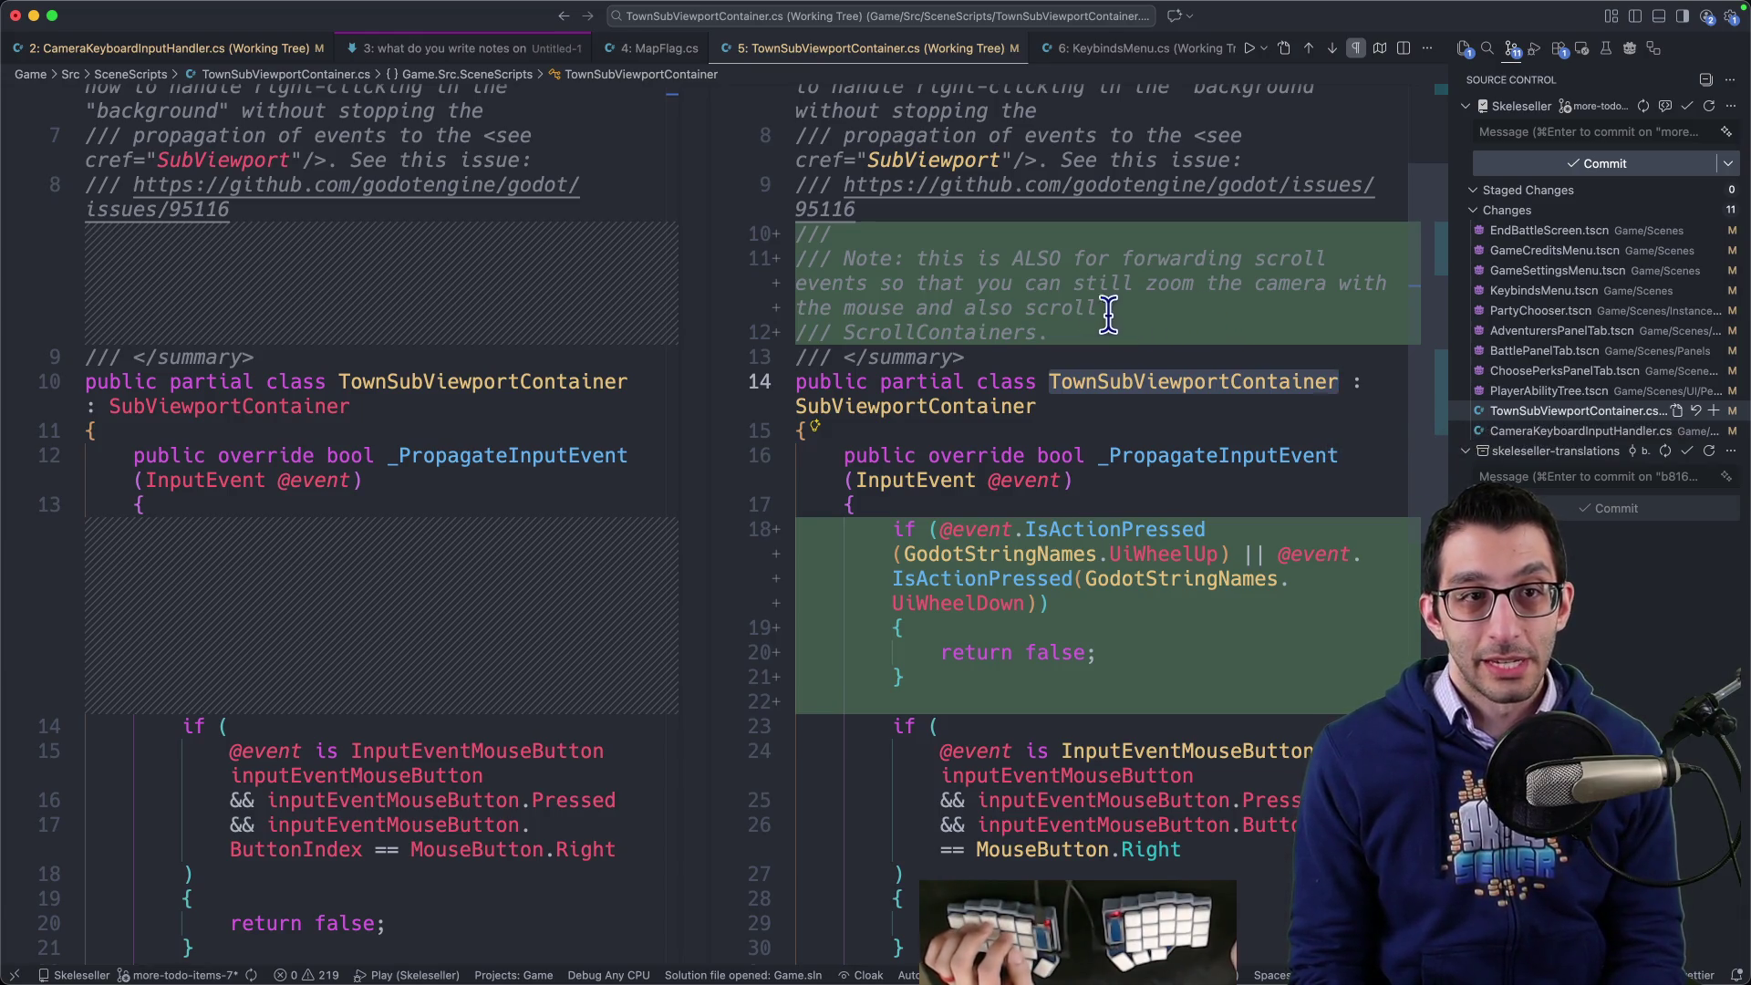
mouse_move(1172, 374)
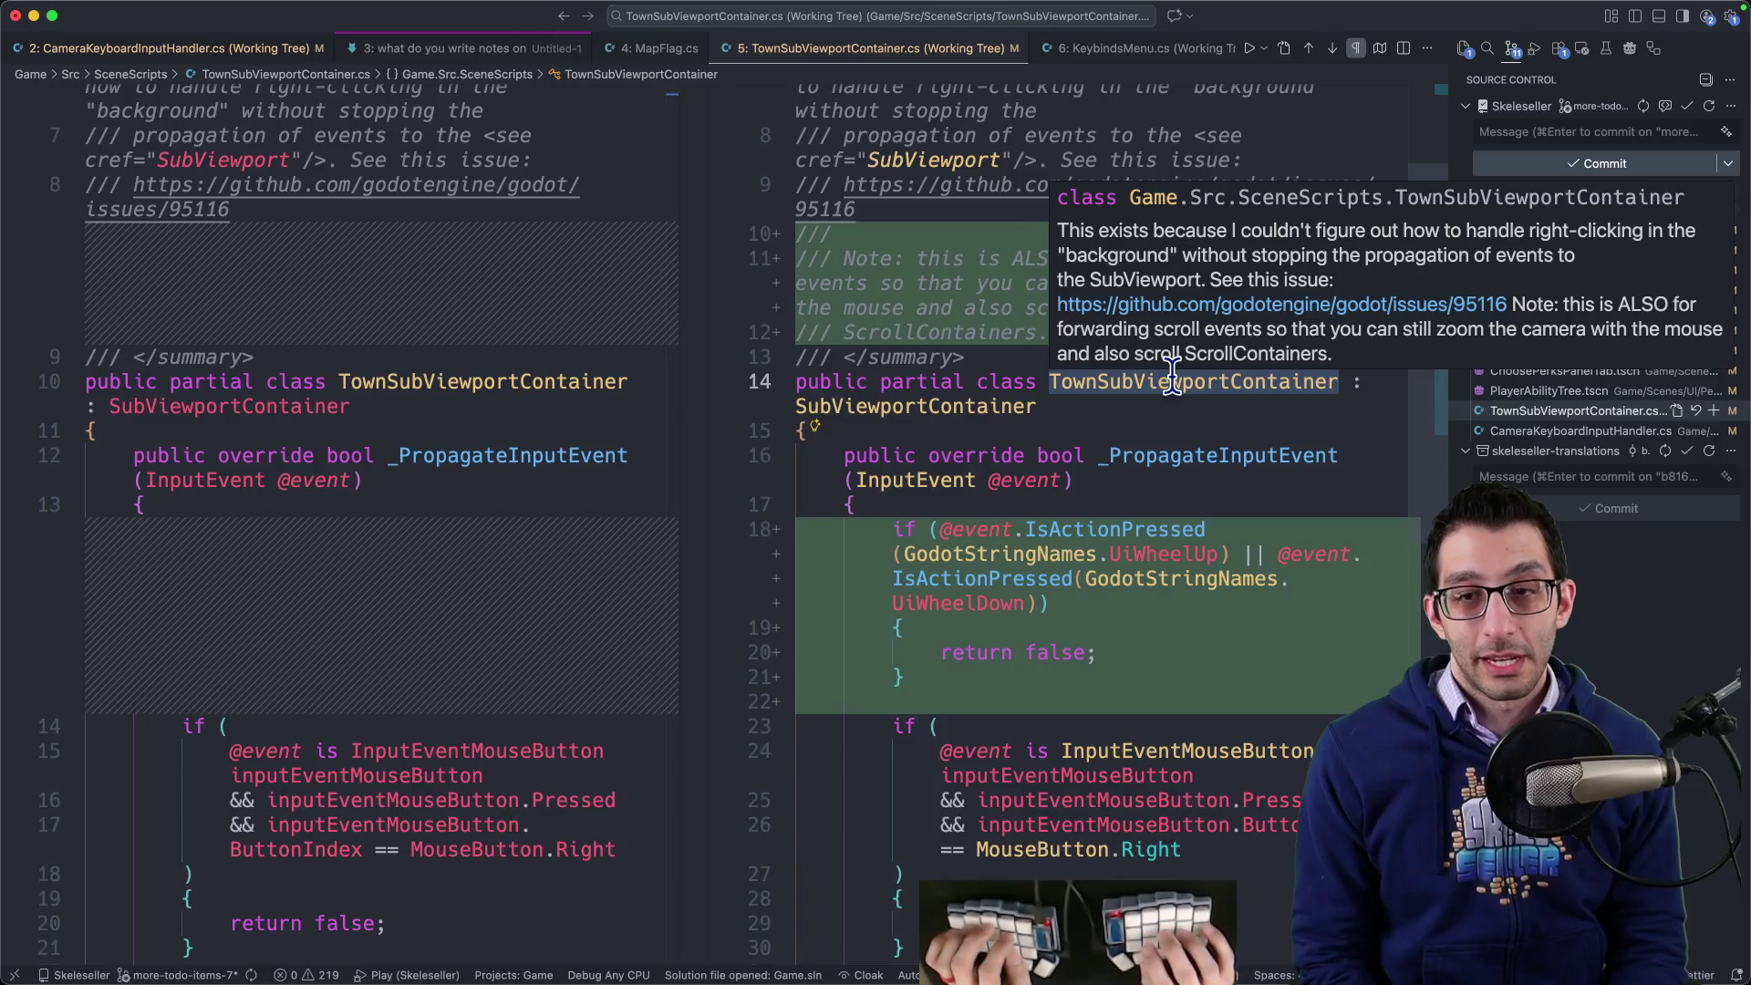
scroll(1196, 392, "down", 5)
scroll(1196, 423, "up", 8)
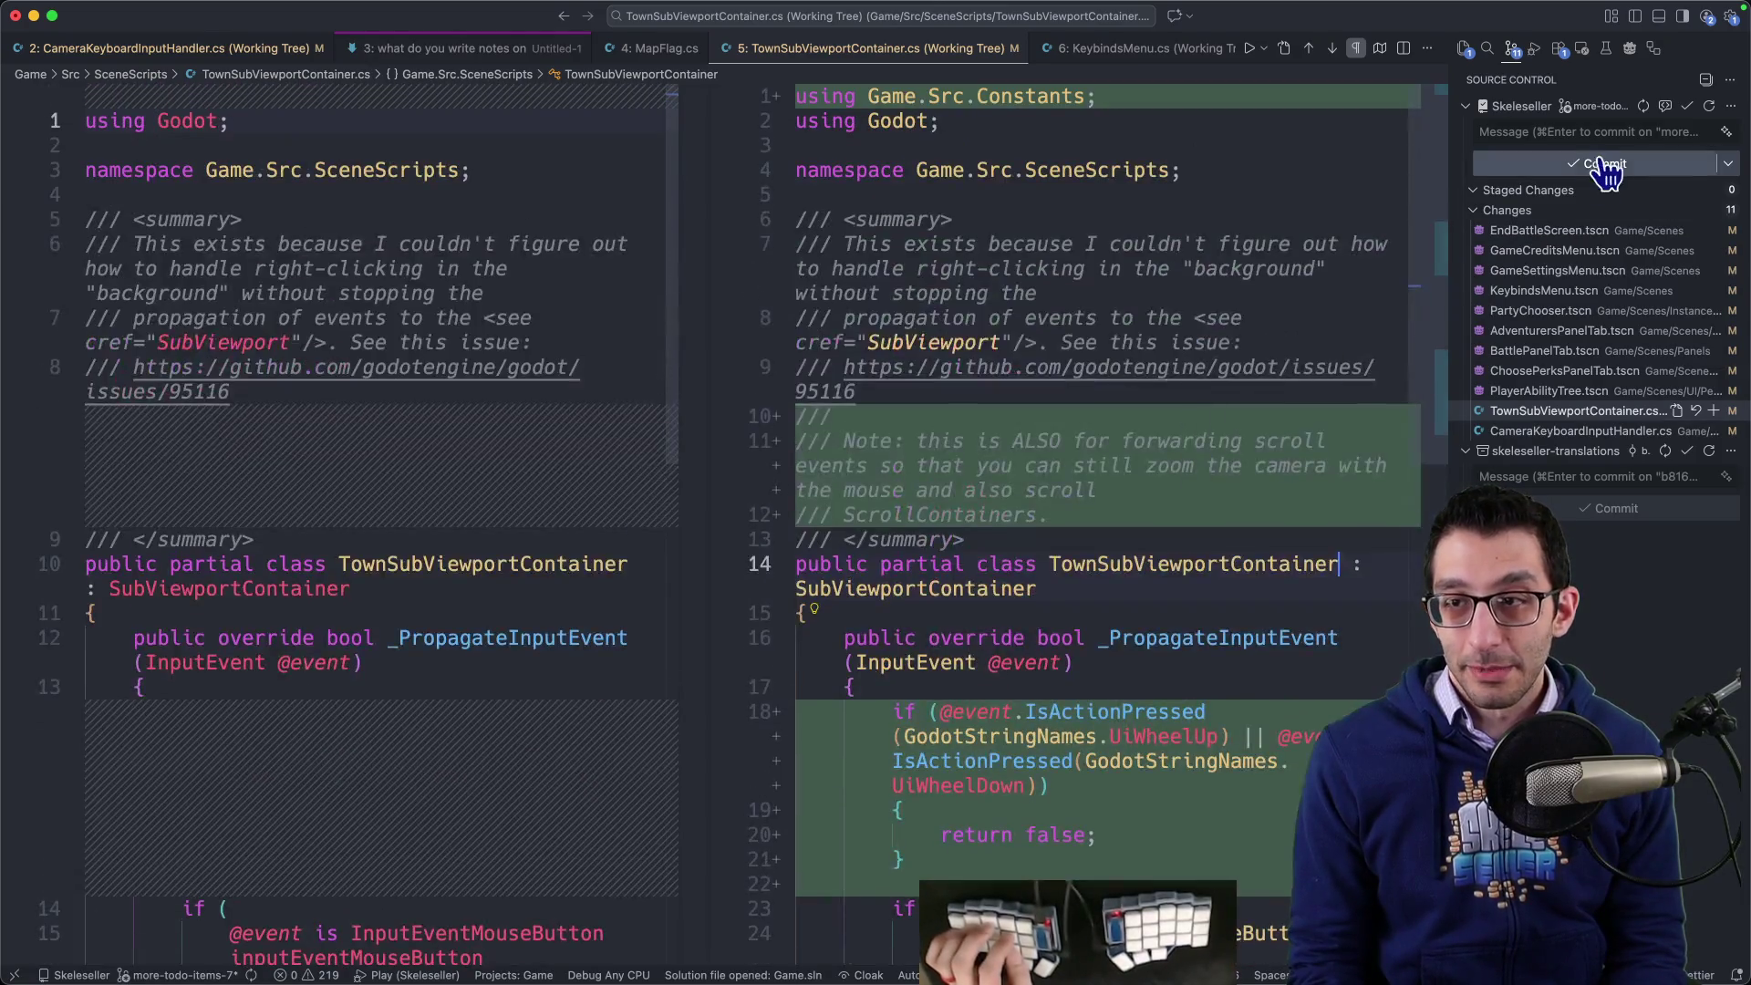
- Type the commit title 'Fix issue with scrolling ScrollContainers' in the Source Control message box
left_click(1592, 131)
type("Fix issue with camera zooming")
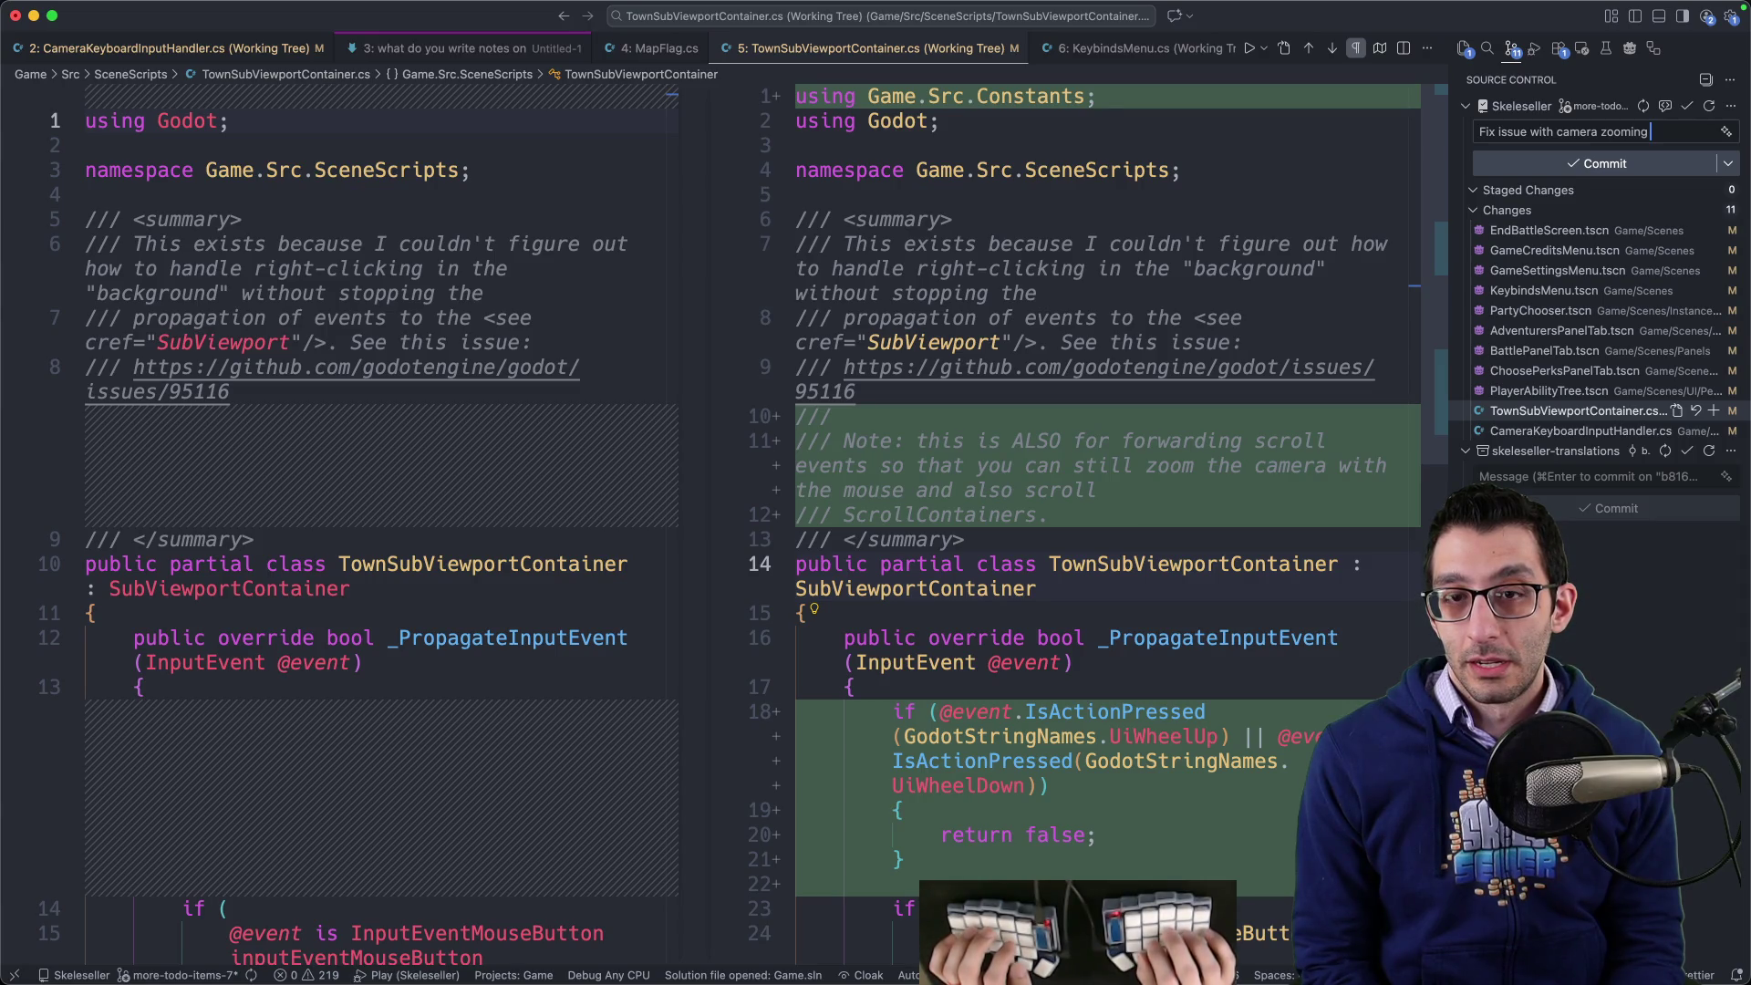
key("alt+BackSpace")
key("alt+BackSpace")
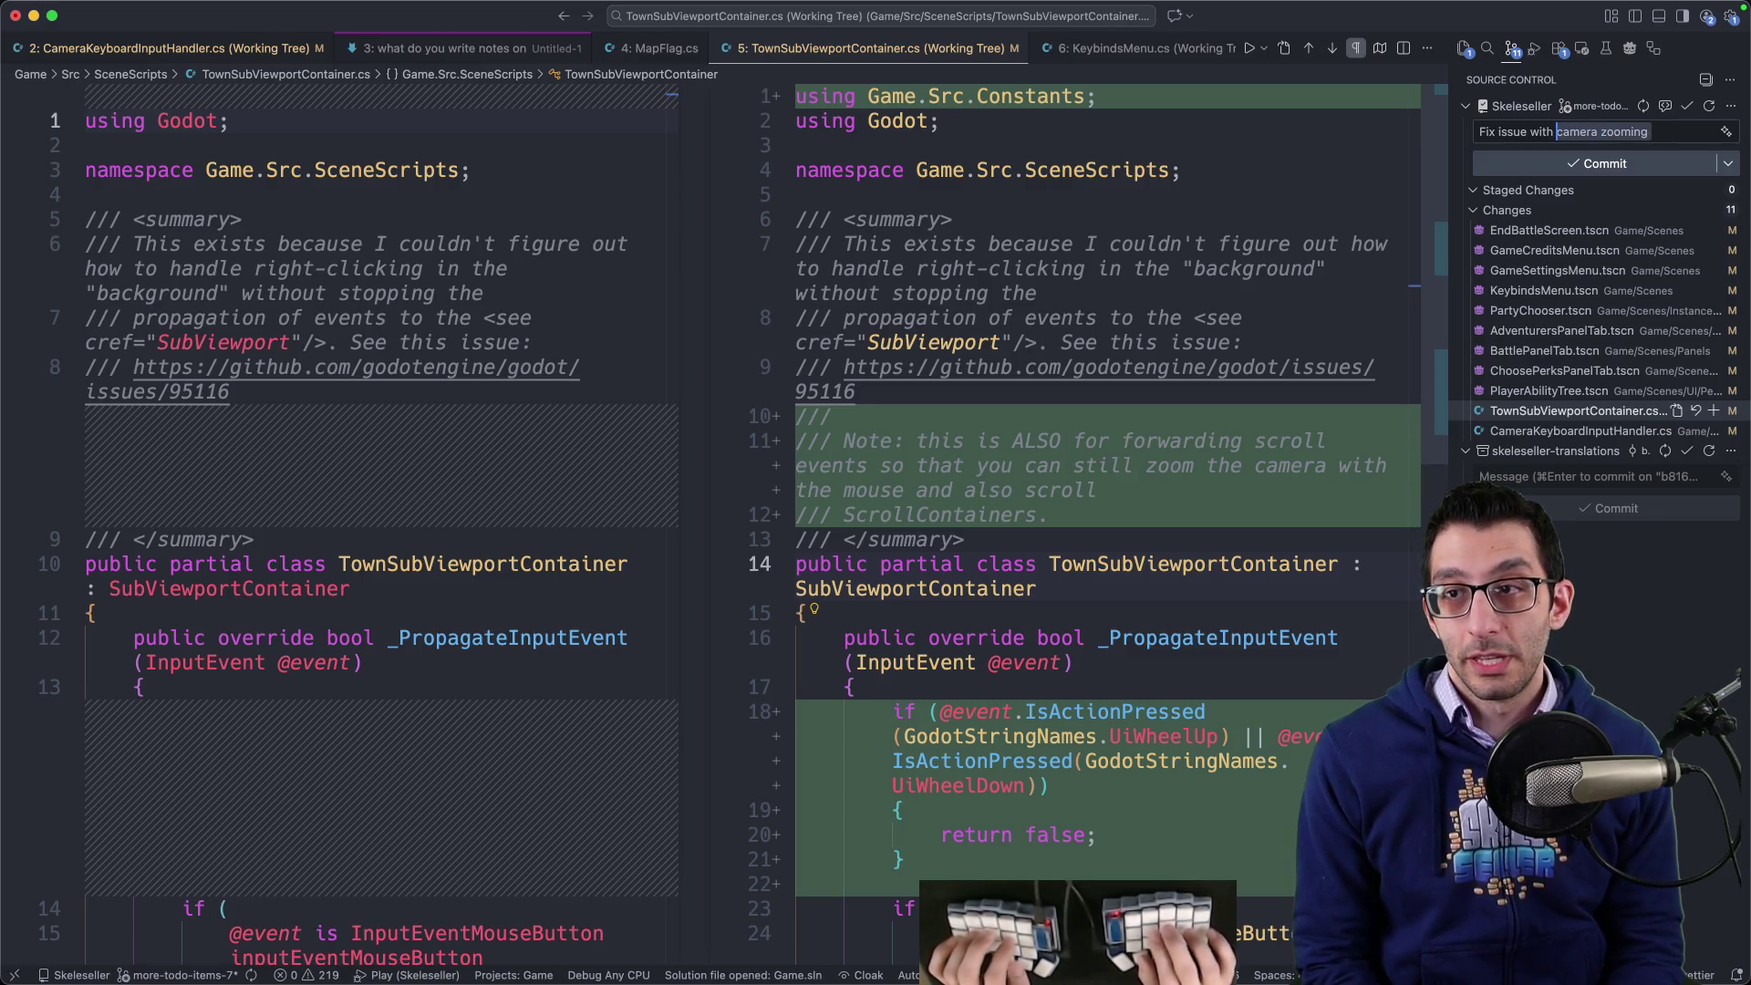
type("s")
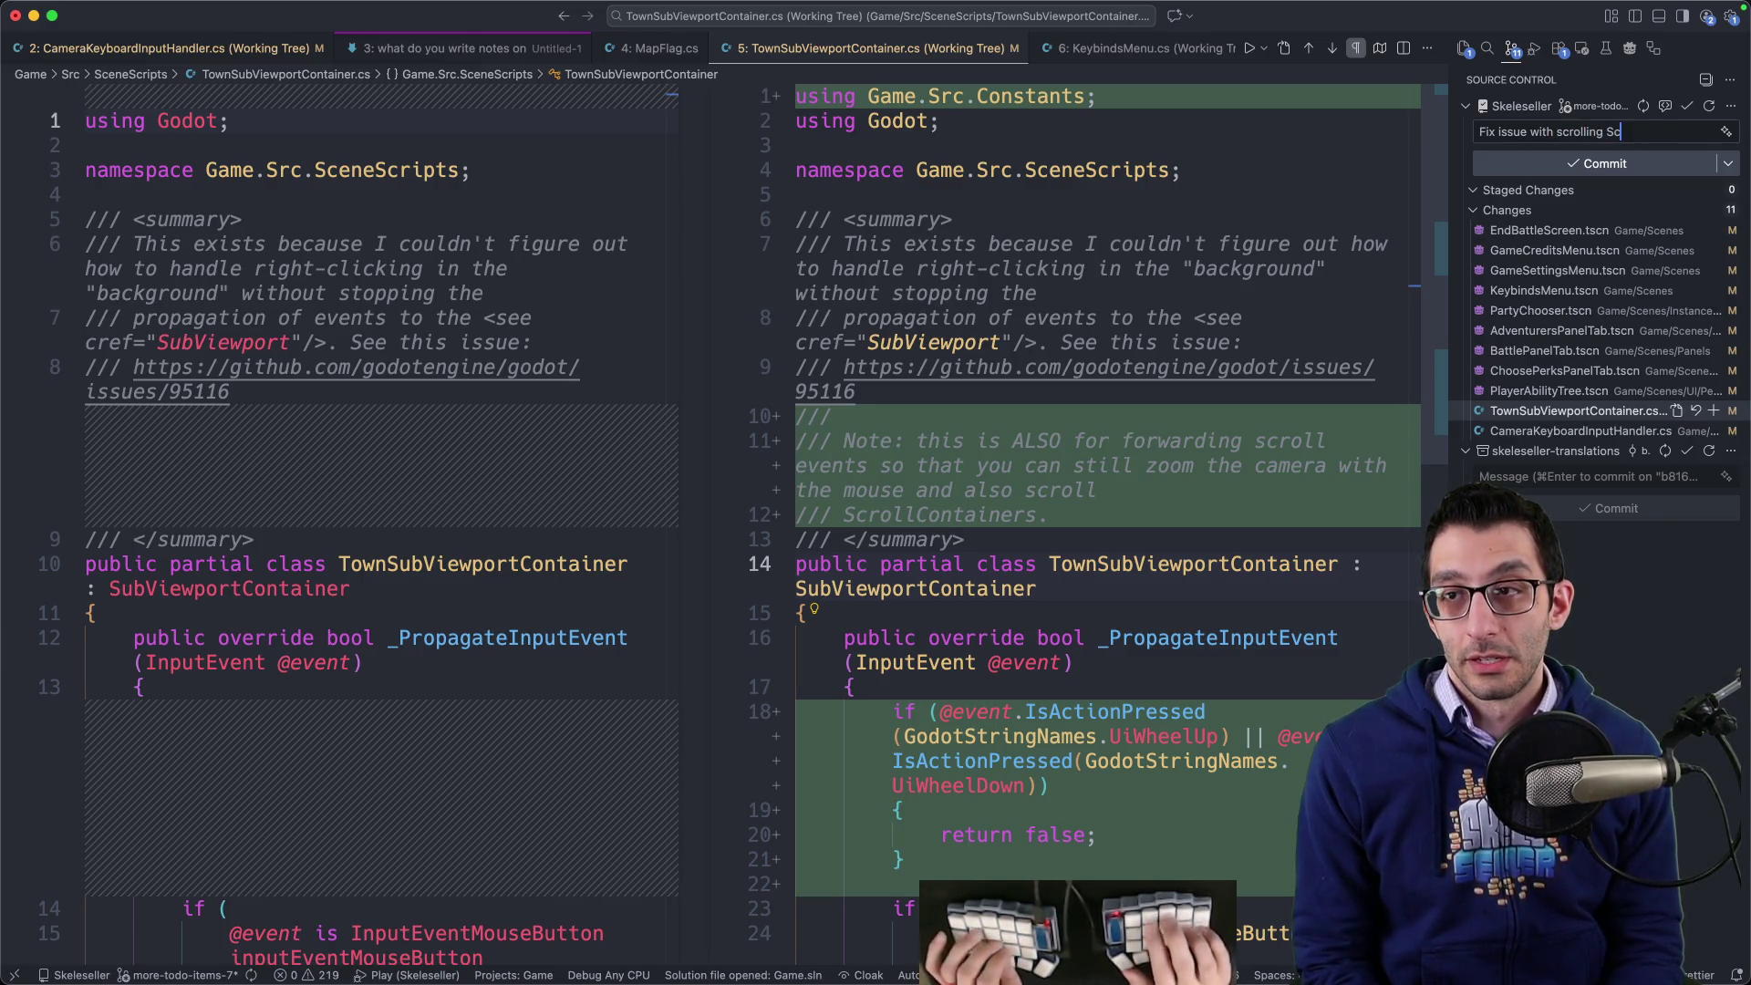
key("alt+BackSpace")
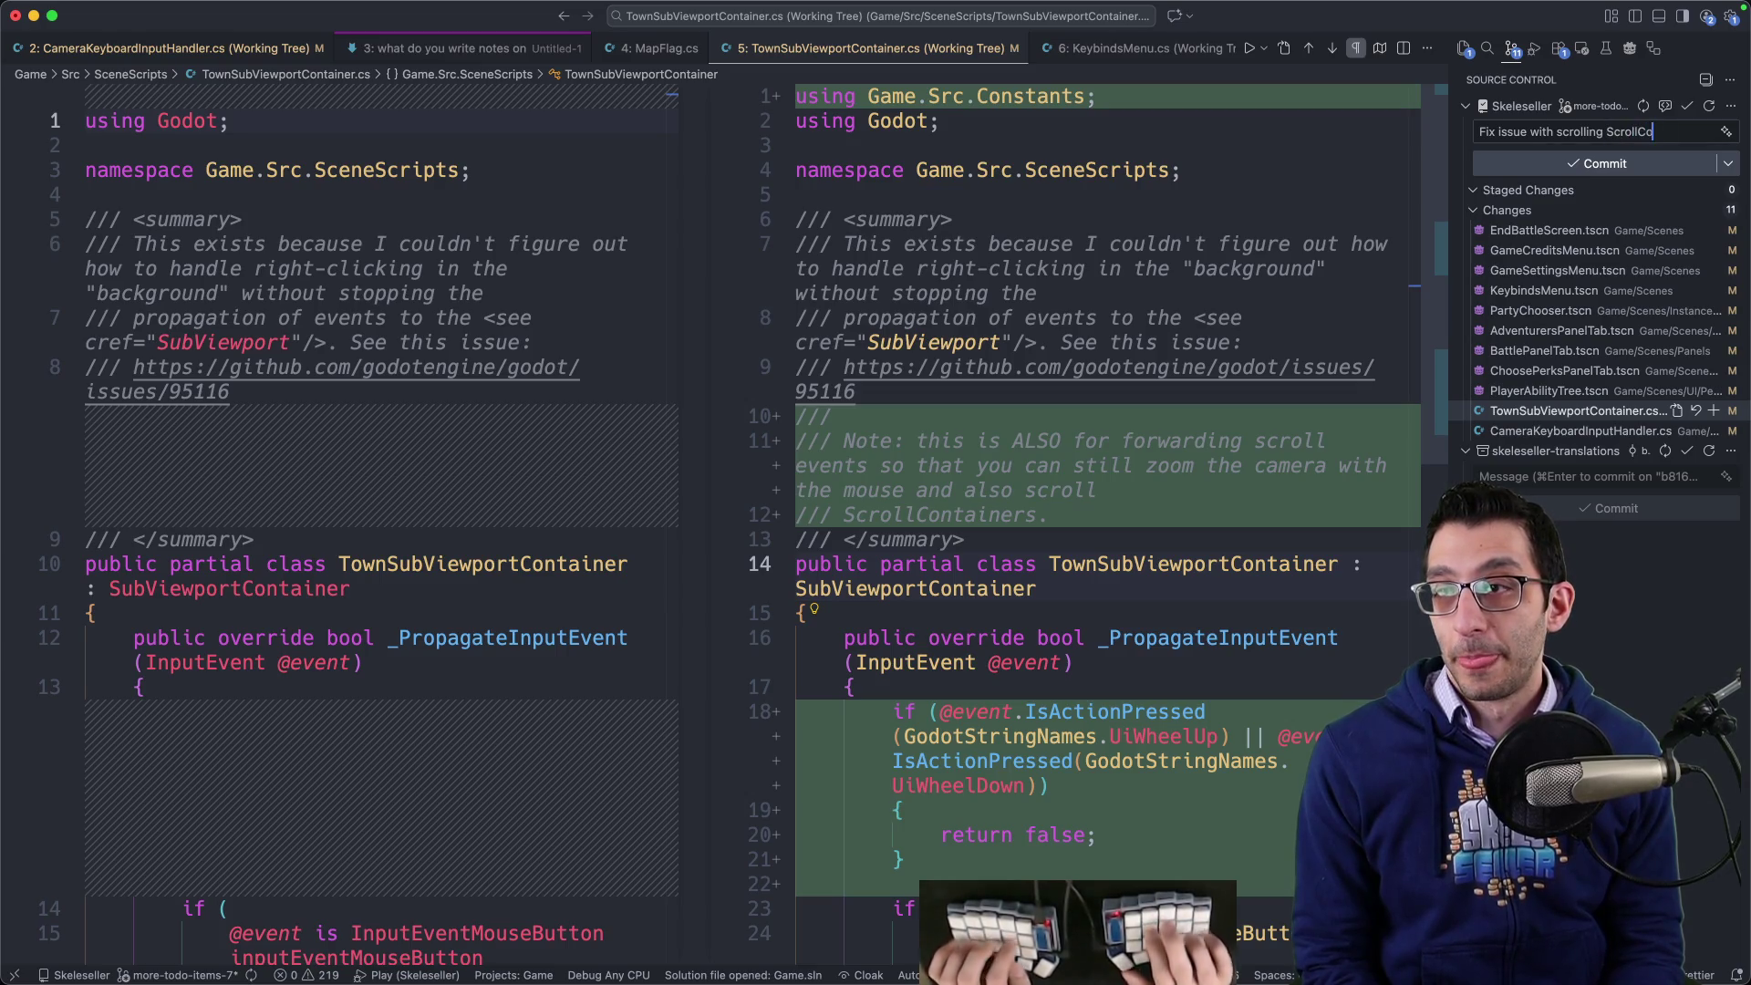
type("ntainers")
- Copy CameraKeyboardInputHandler from the TODO notes and paste it to begin the commit body
key("super+Return")
key("super+Tab")
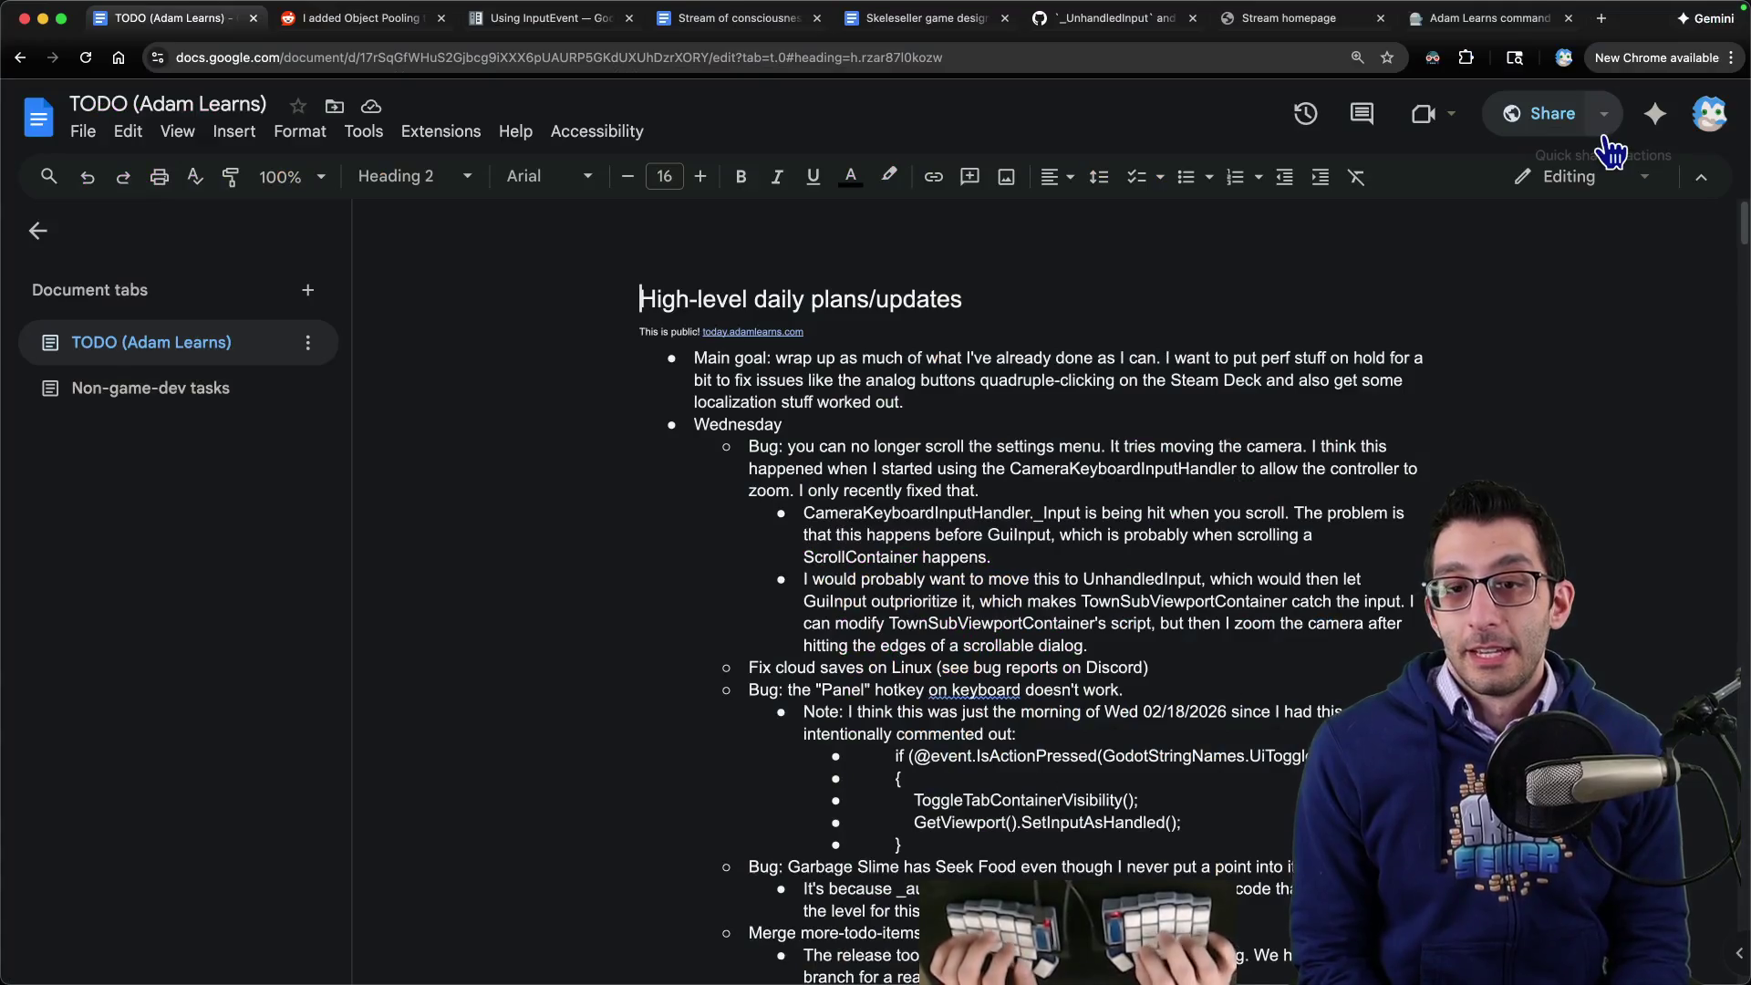
key("Down")
key("Down")
key("Down")
left_click(983, 468)
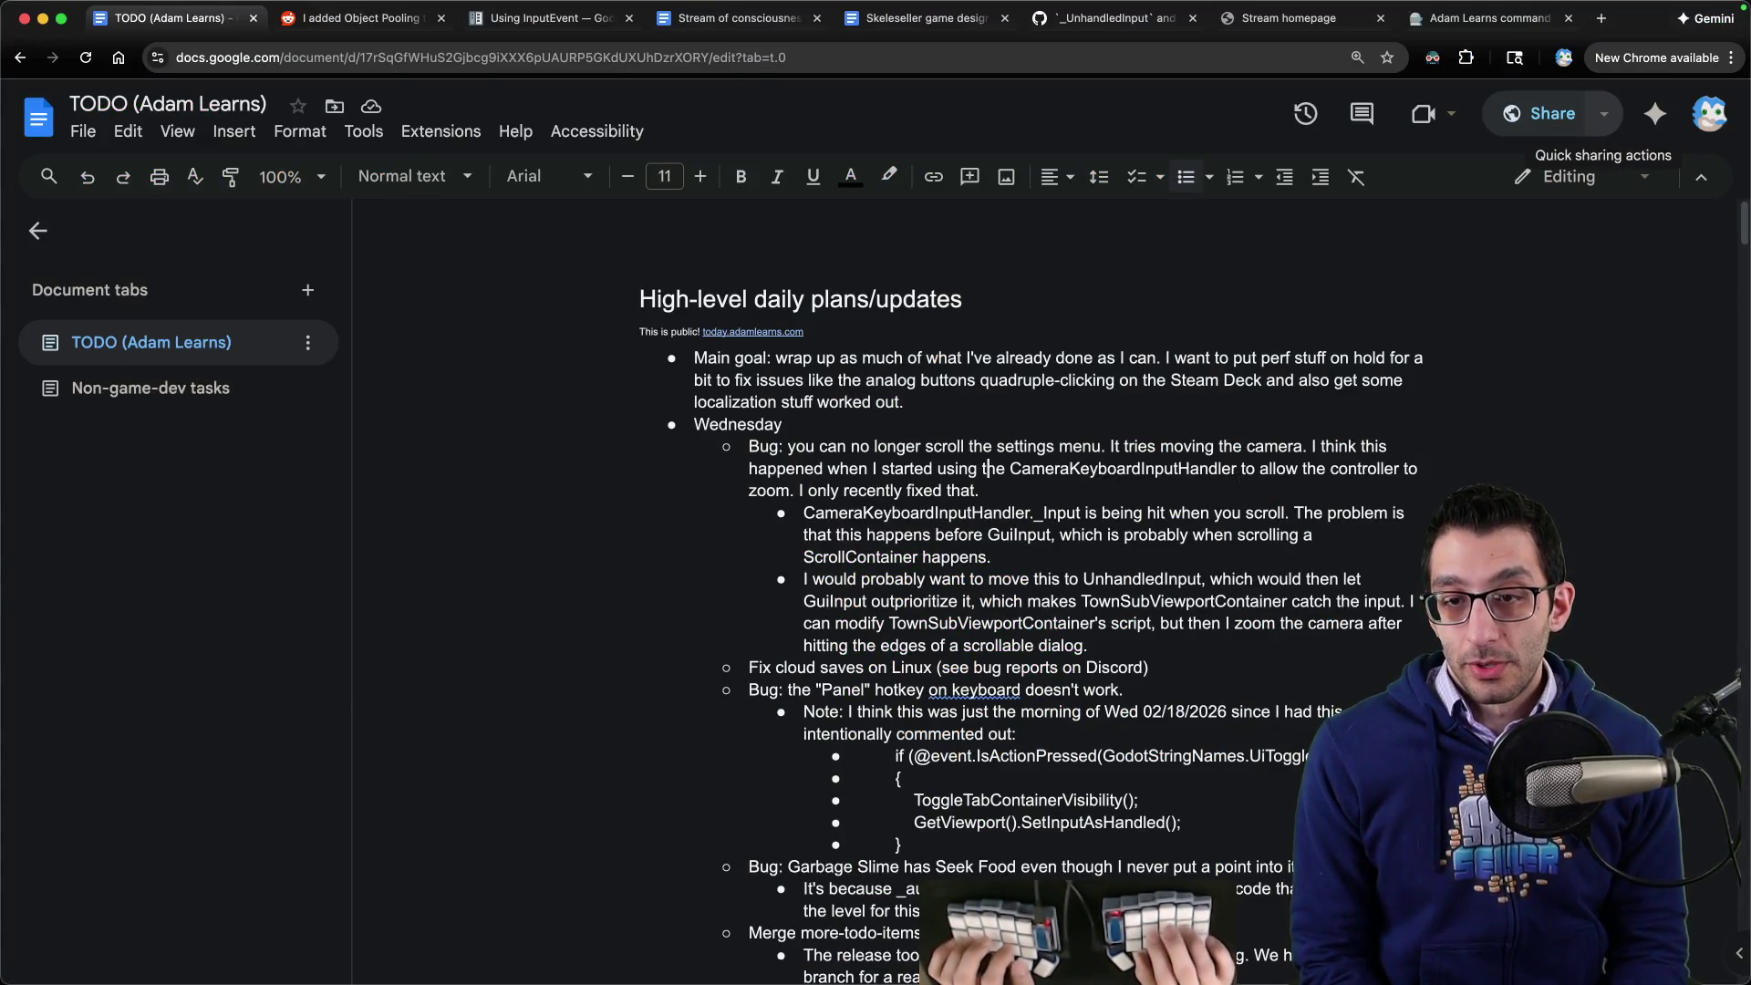
key("alt+shift+Right")
key("super+c")
key("super+Tab")
key("super+v")
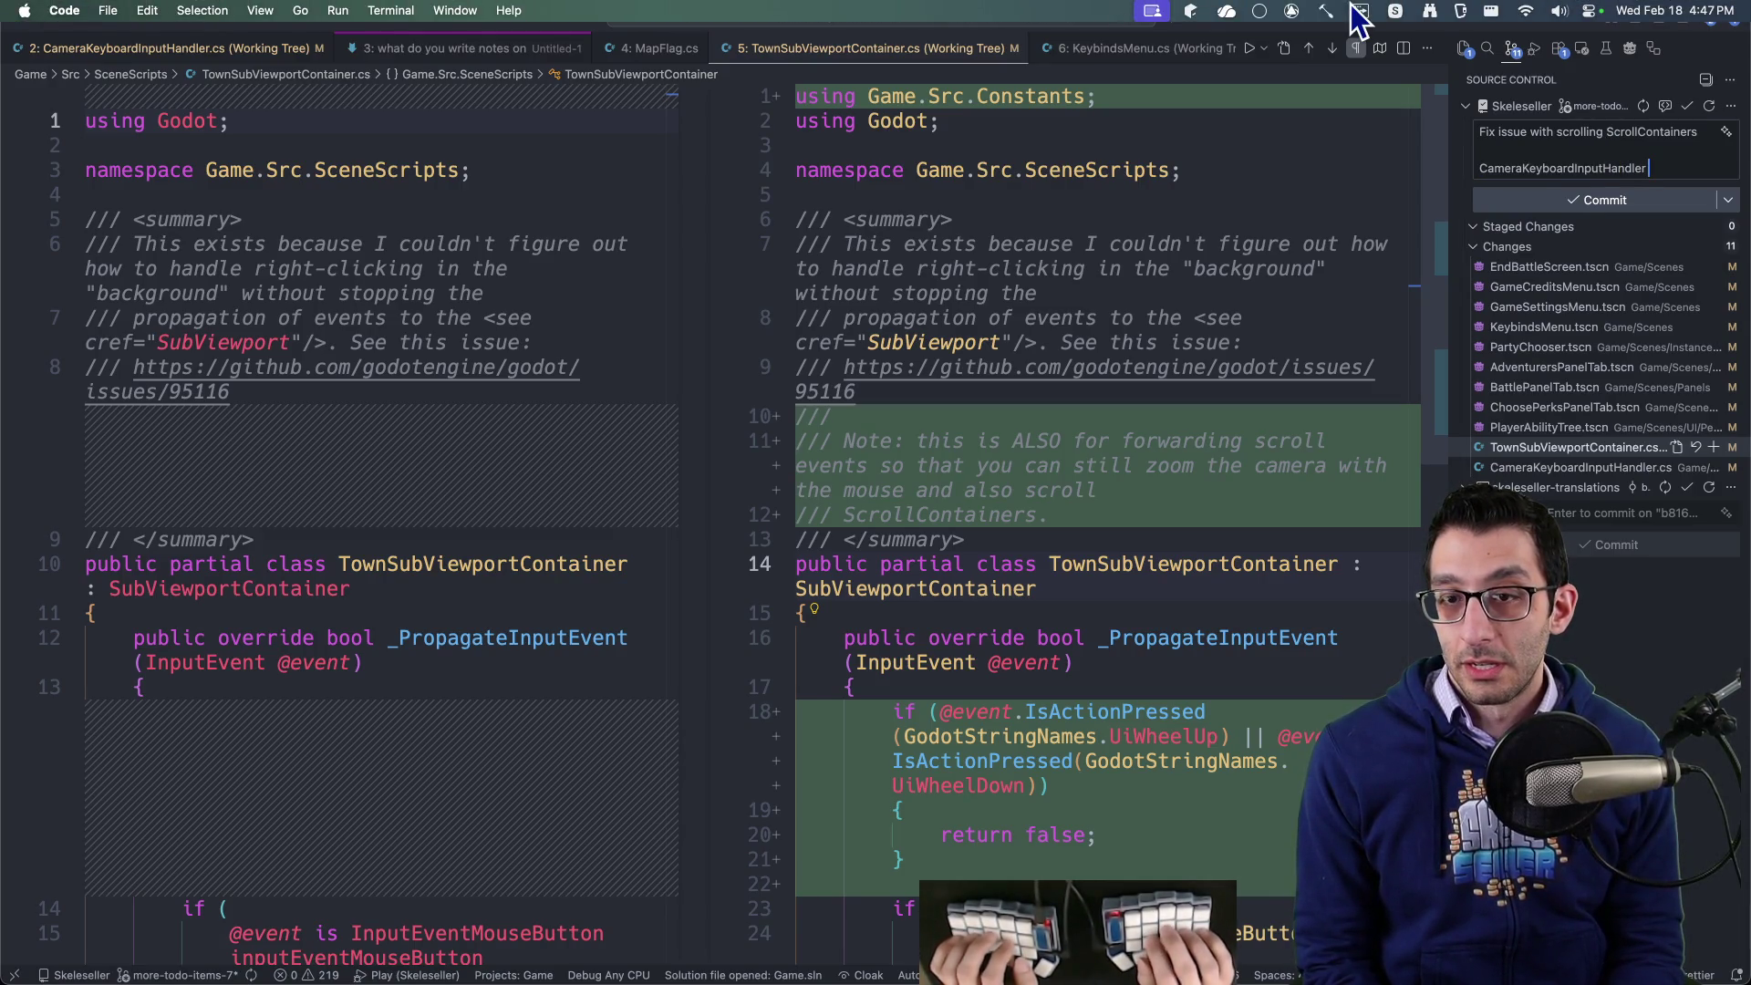
- Explain that the mouse scroll wheel was processed in _Input before _GuiInput, so ScrollContainers stopped scrolling
type("processed the s")
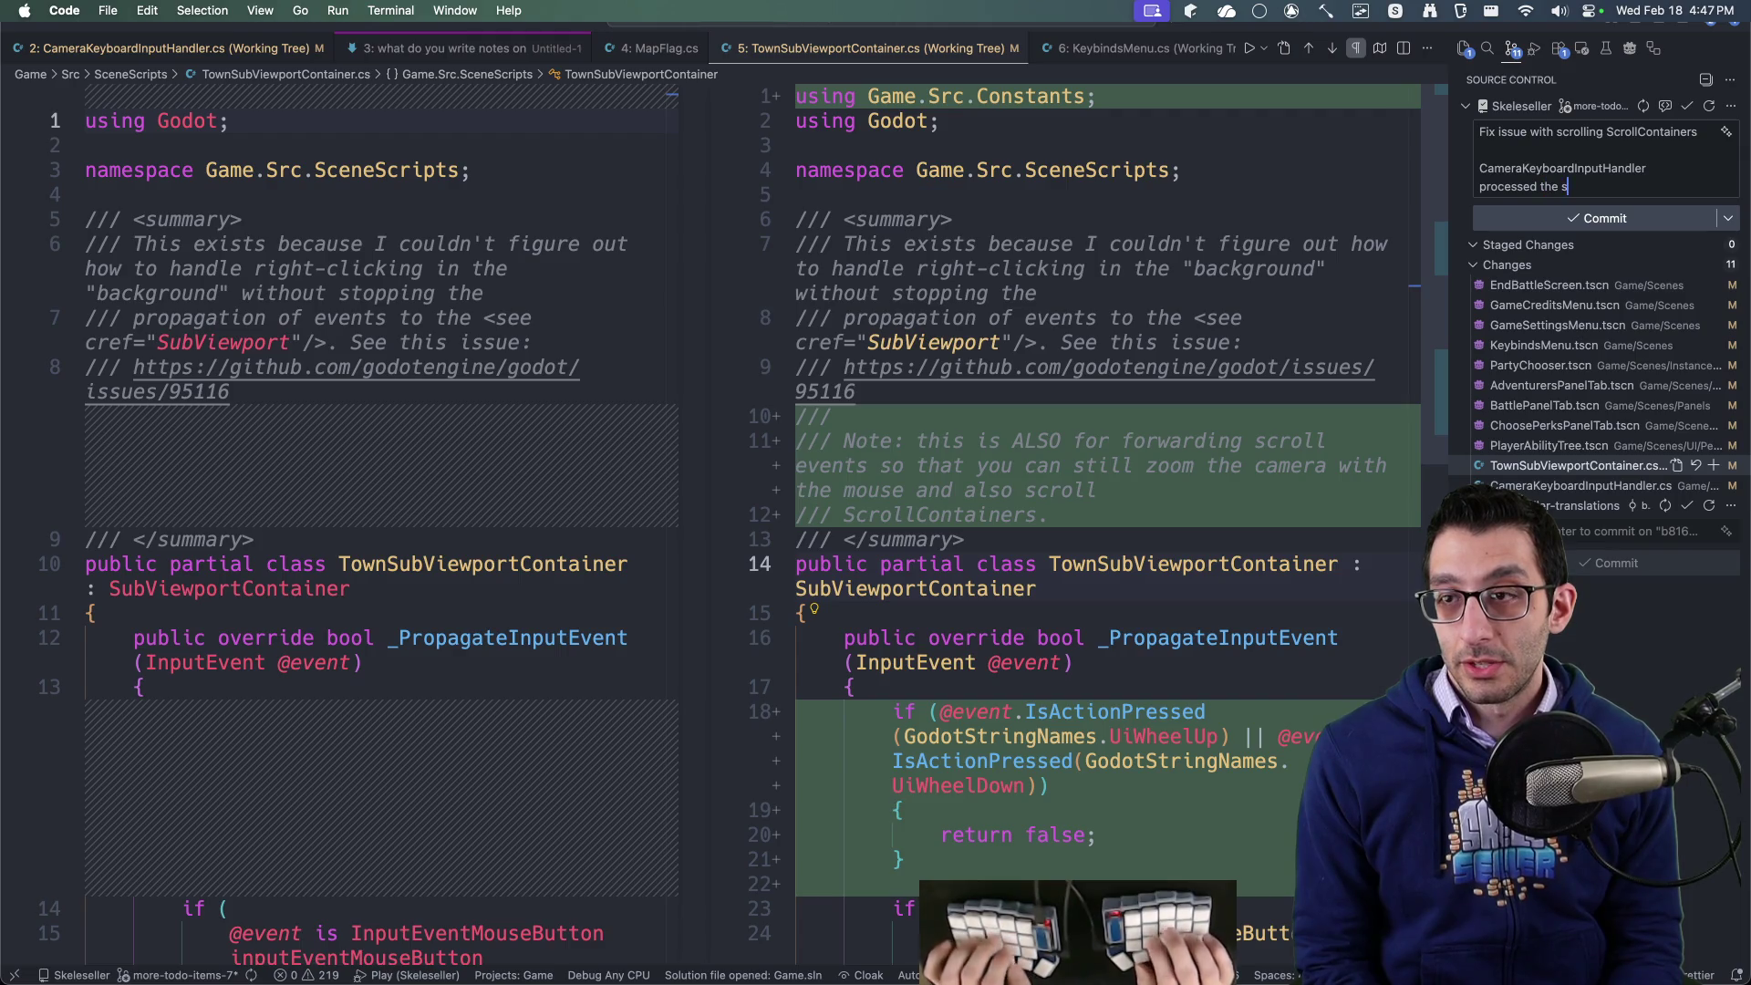
type("croll w")
key("BackSpace")
key("BackSpace")
key("BackSpace")
type("mouse scroll wheel in _Input, which happens before _GuiInput.")
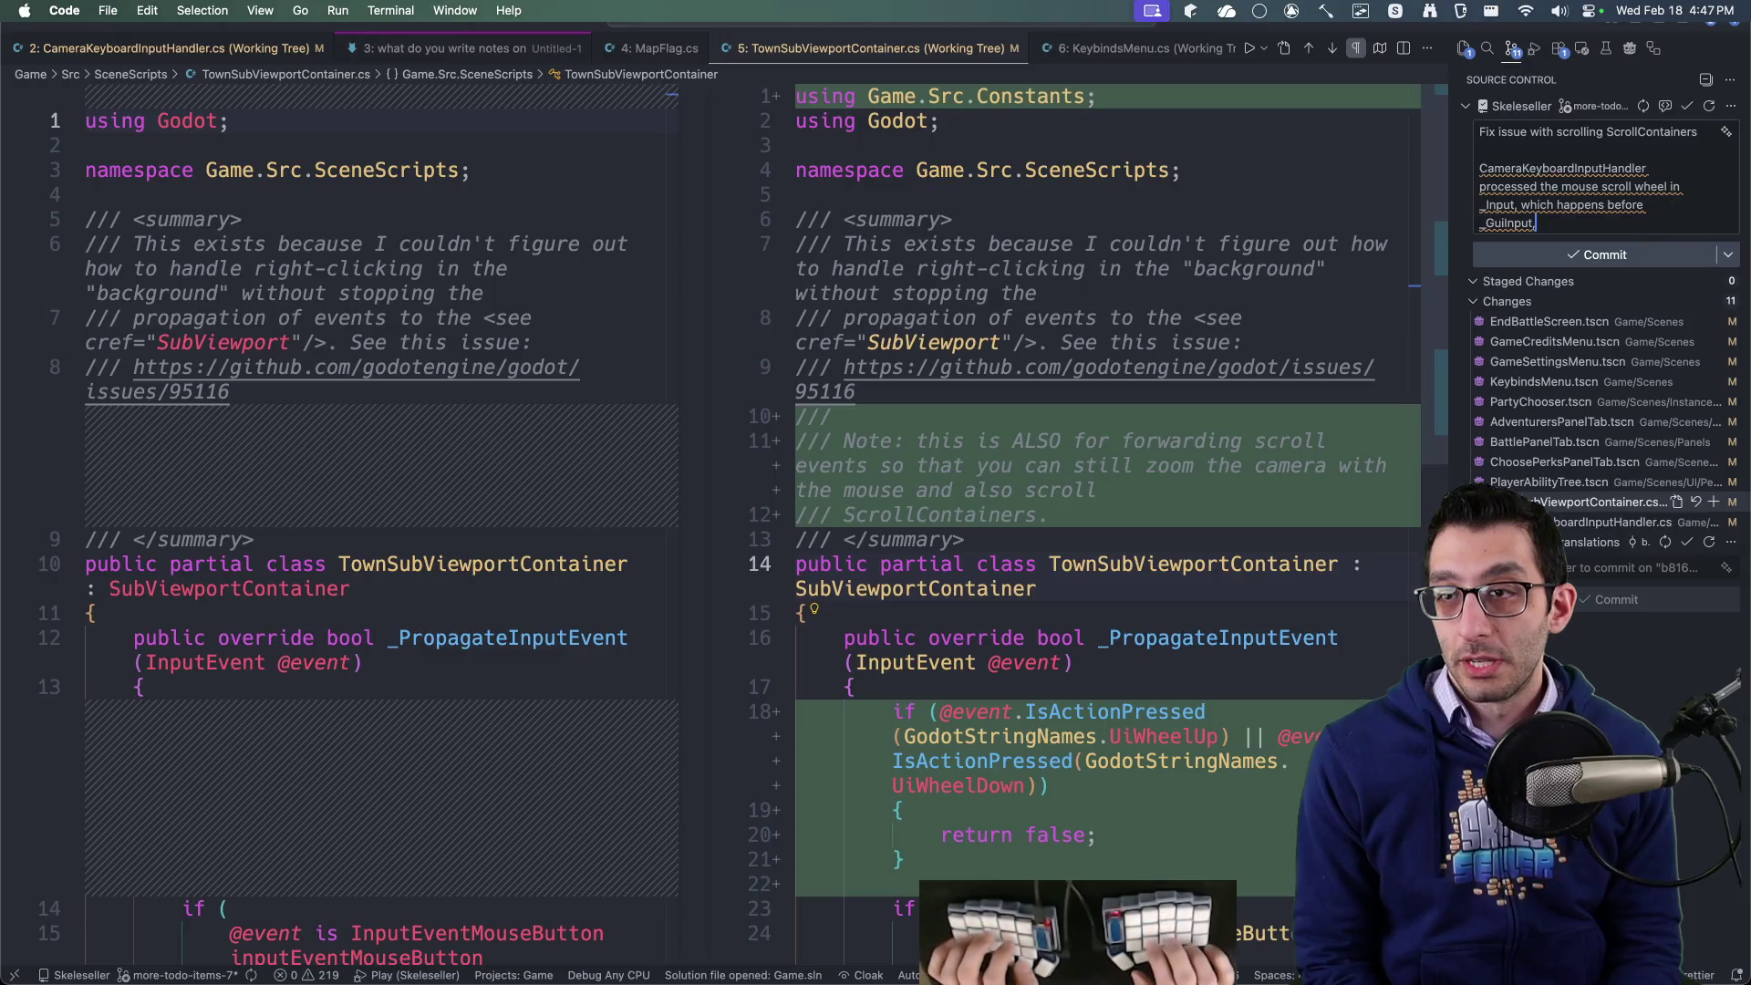
type("otna")
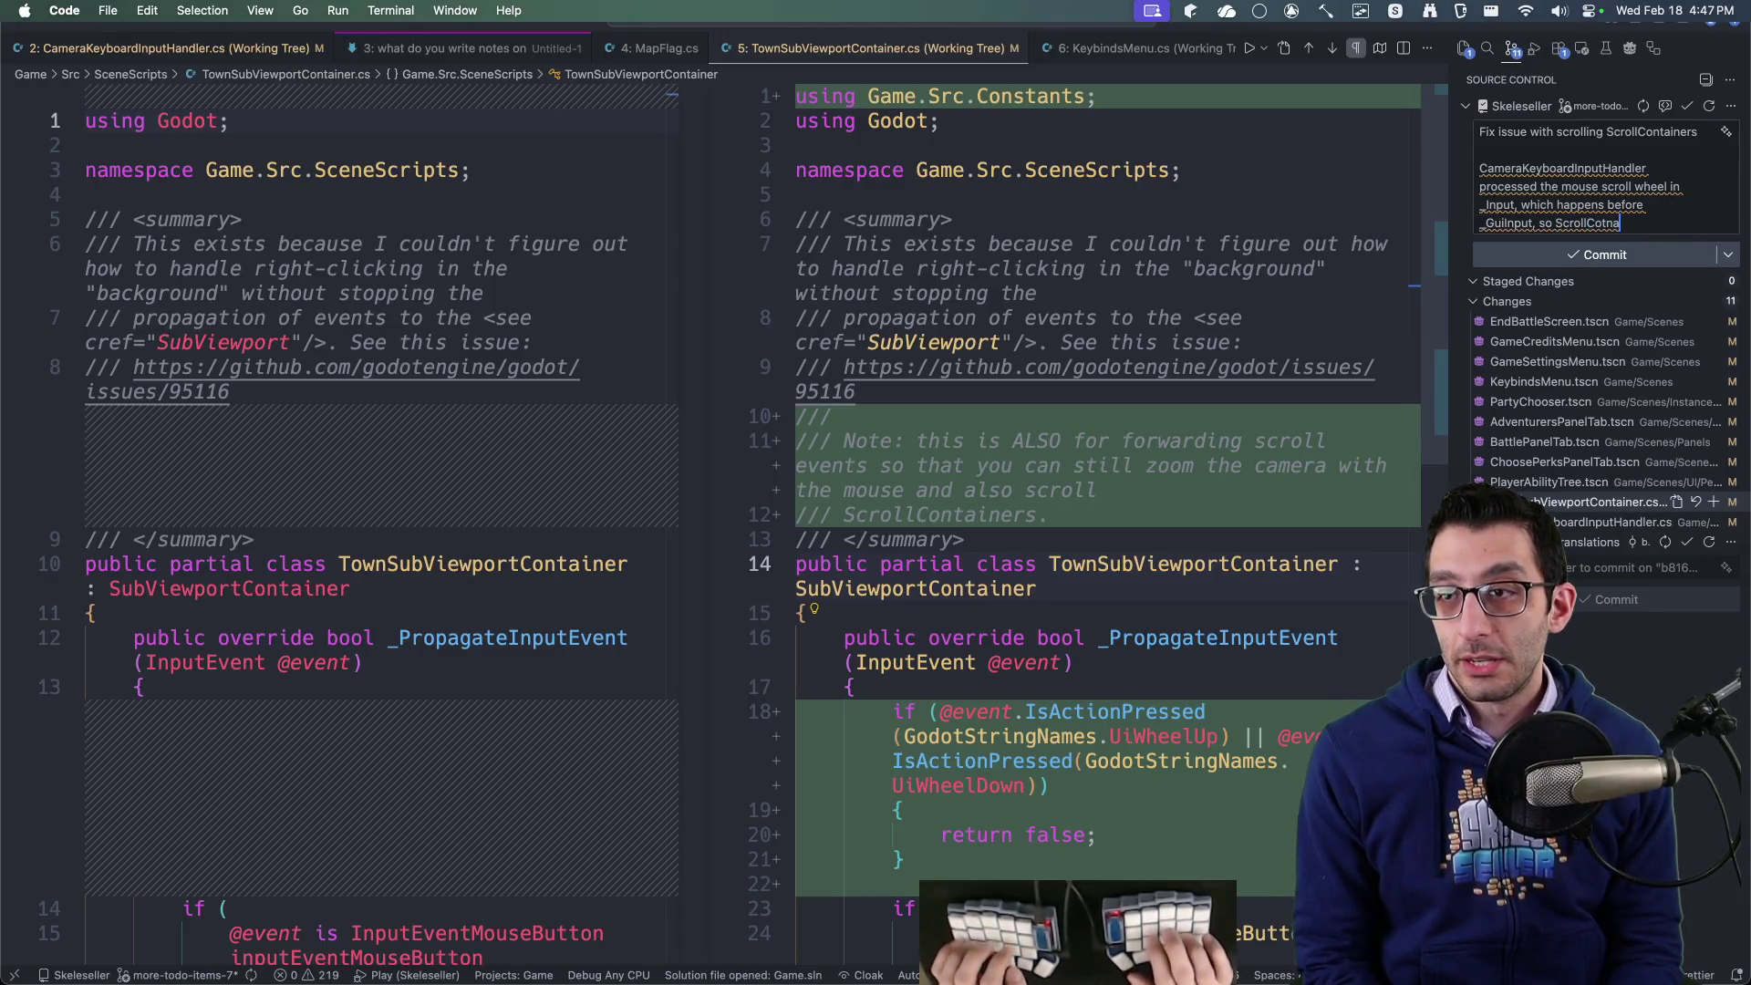
key("BackSpace")
type("ntainers could no longer be")
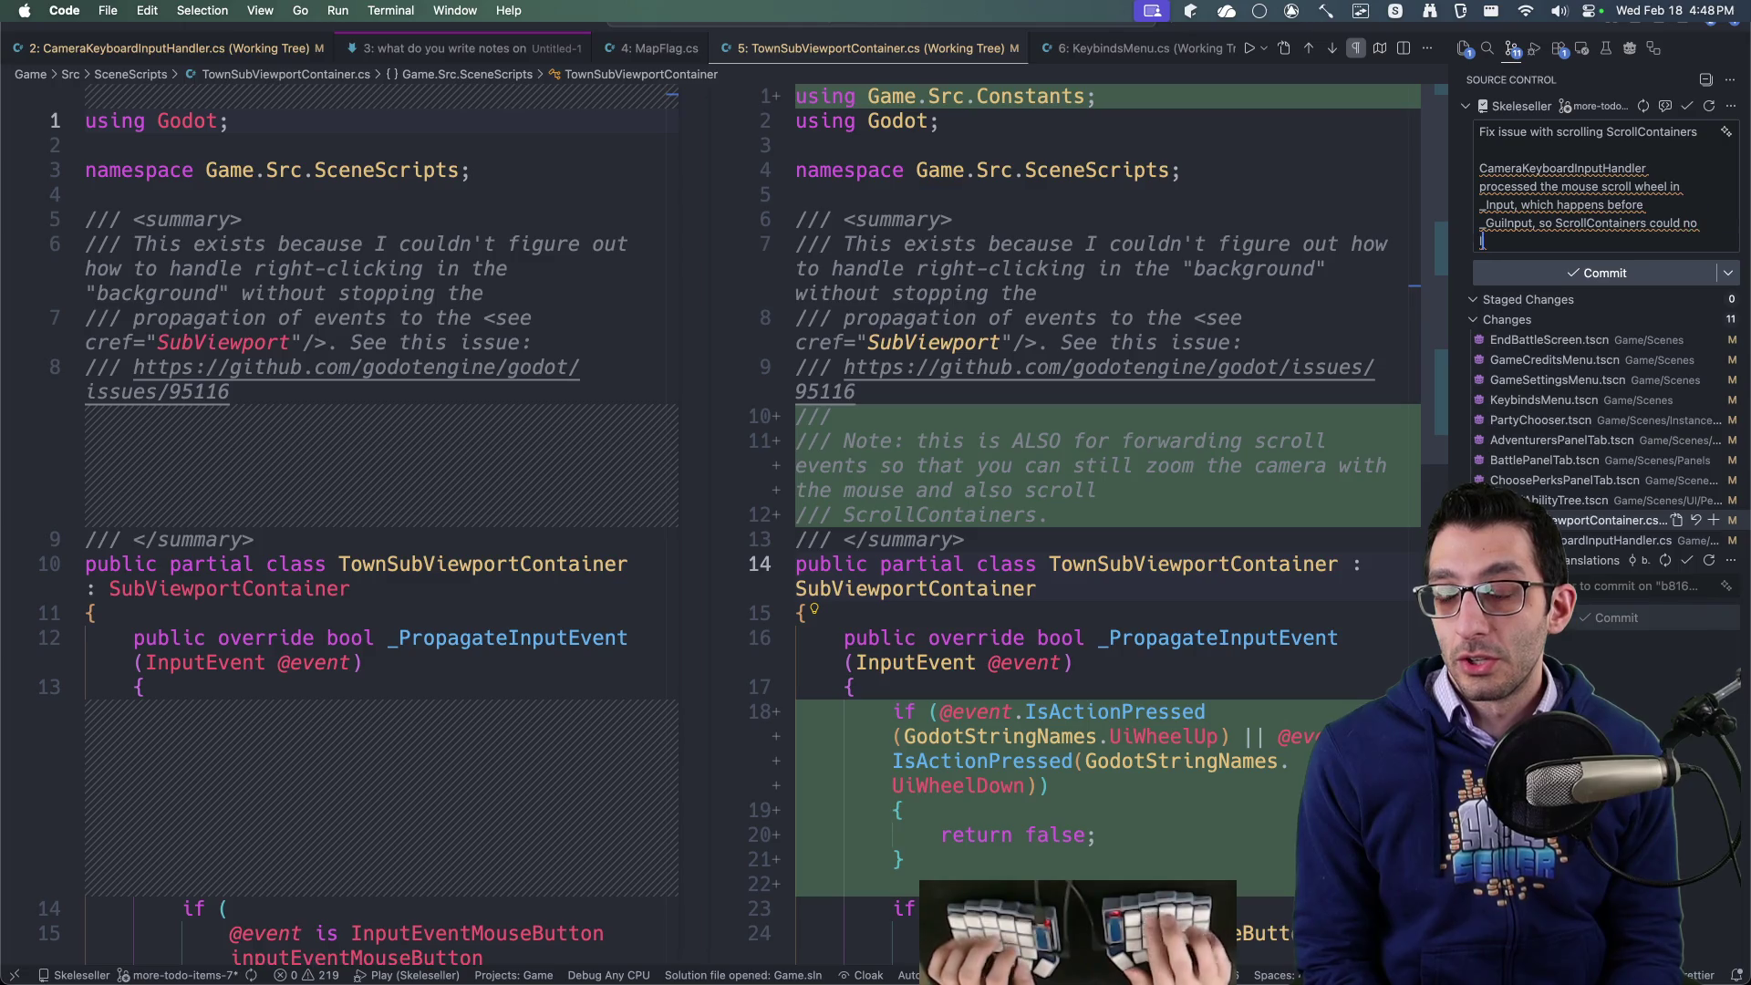
type(" scrolled with the mouse.")
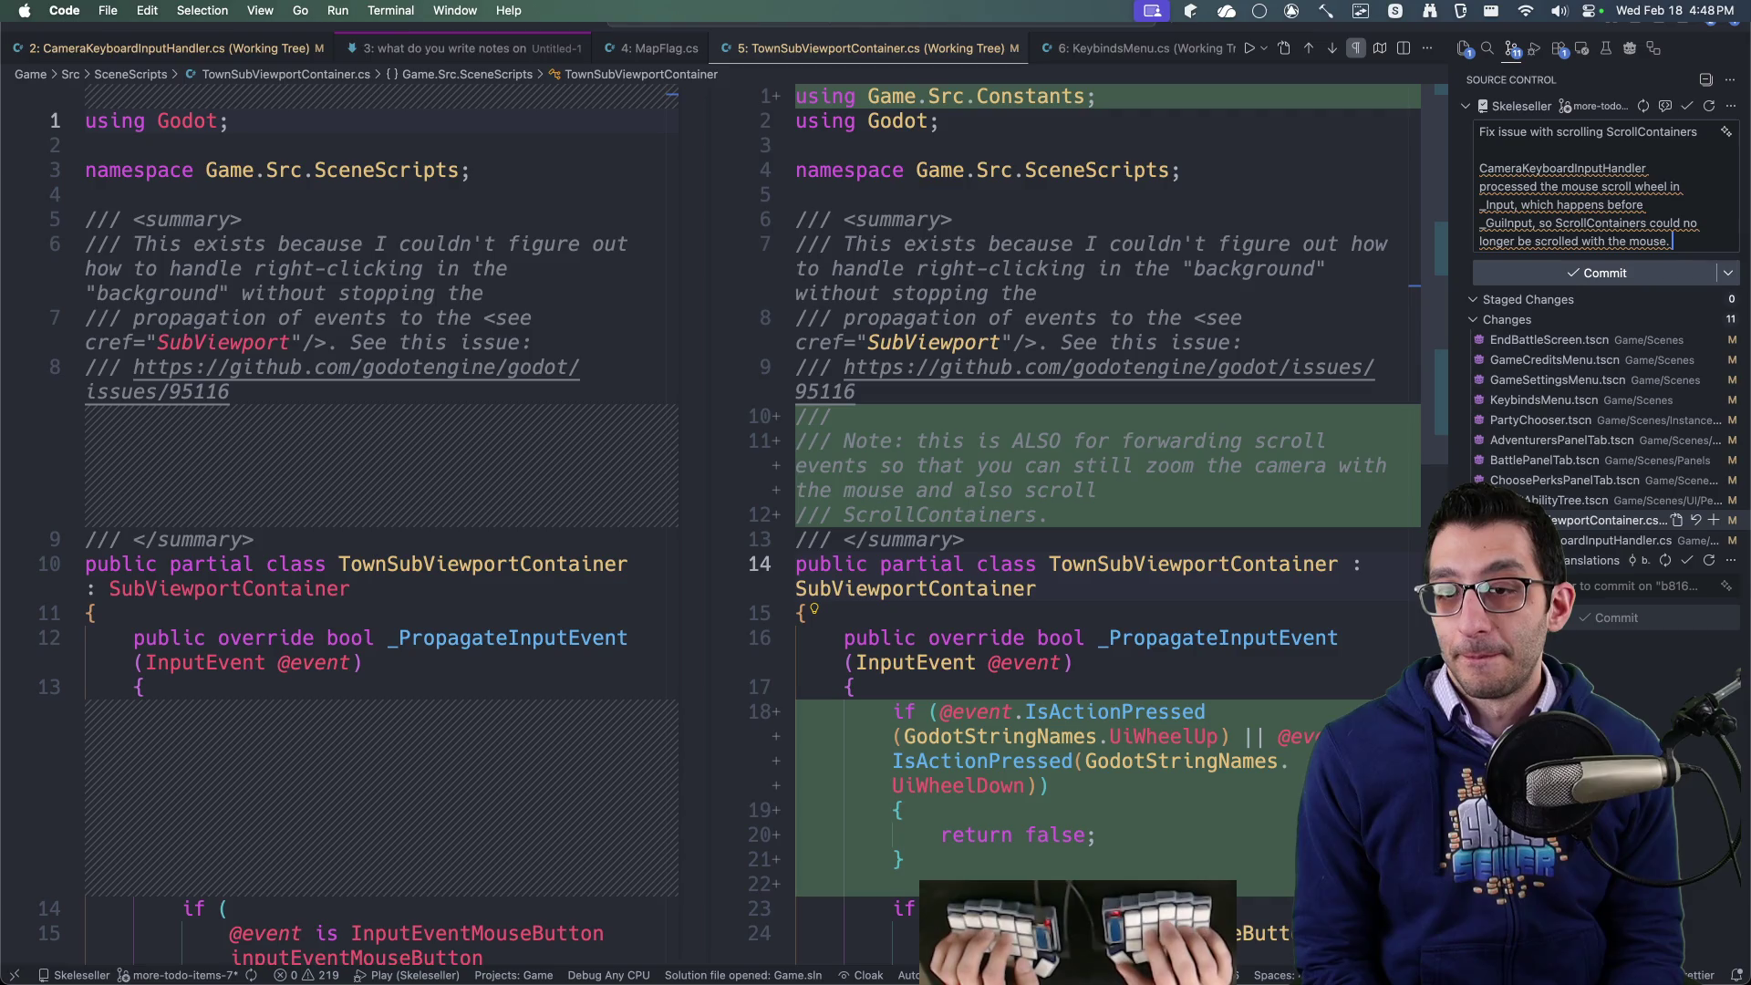
key("Return")
- Add that moving it to _UnhandledInput also made hitting a container's top or bottom scroll the camera
type("Moving it to Unhan")
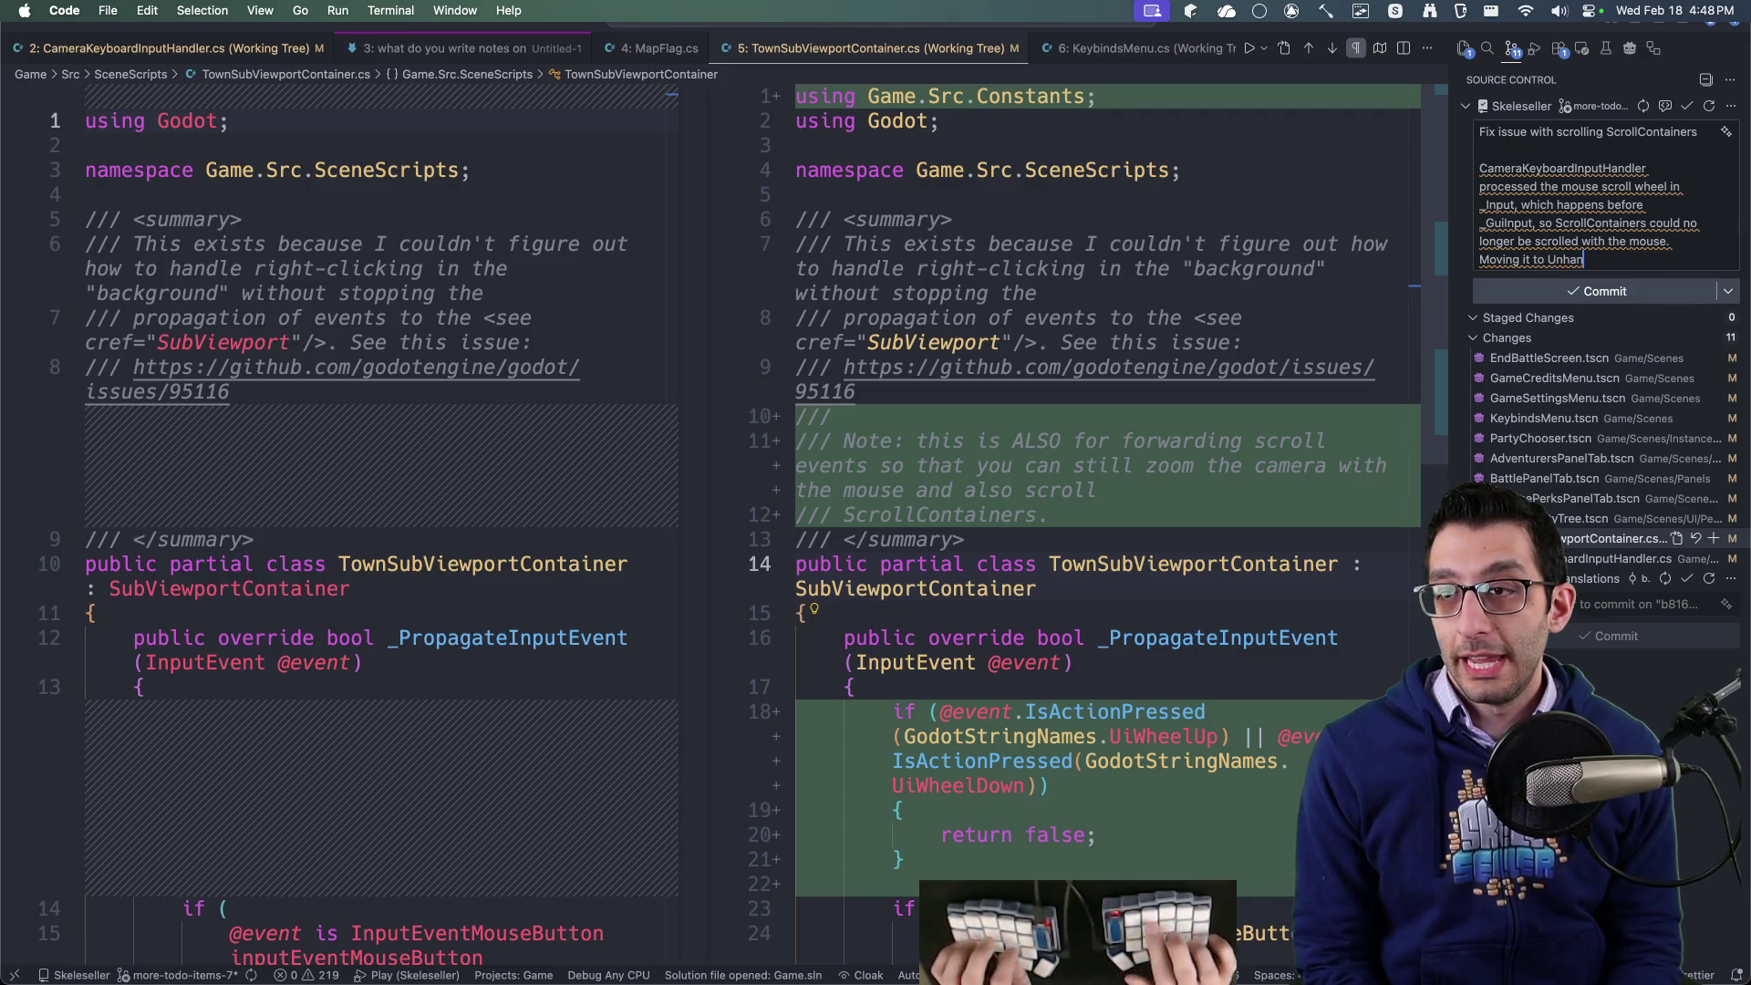
type("_")
key("End")
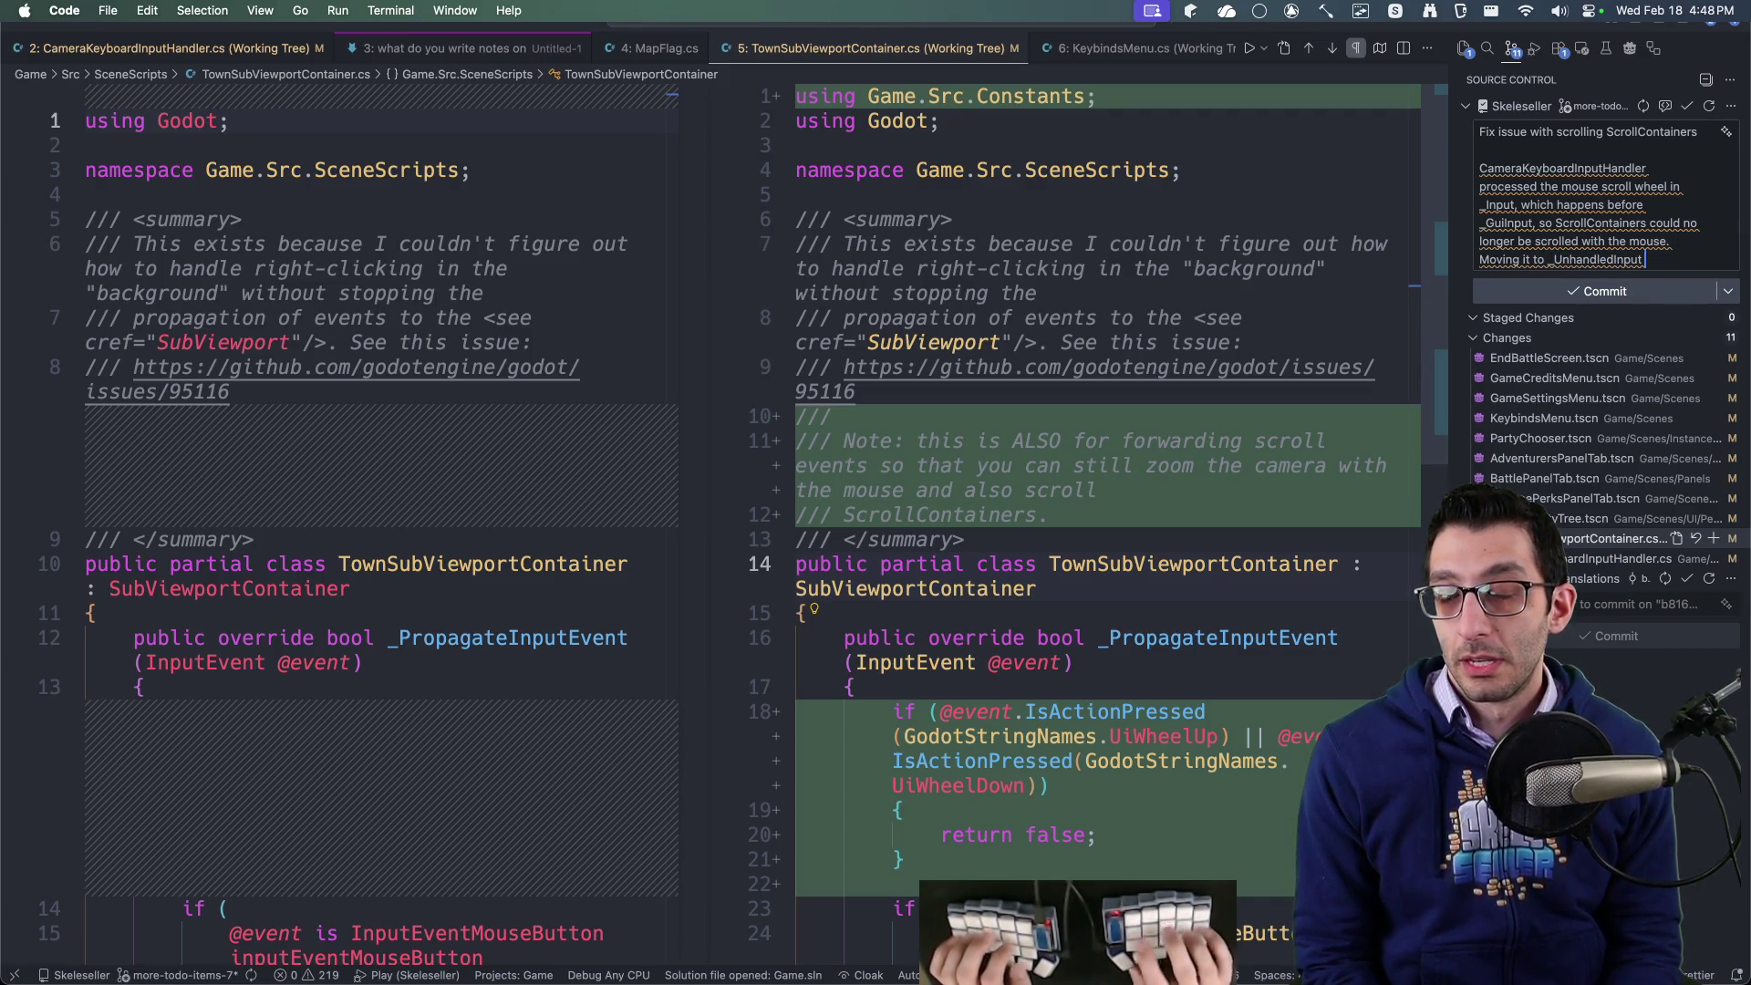
type("it so that the Town")
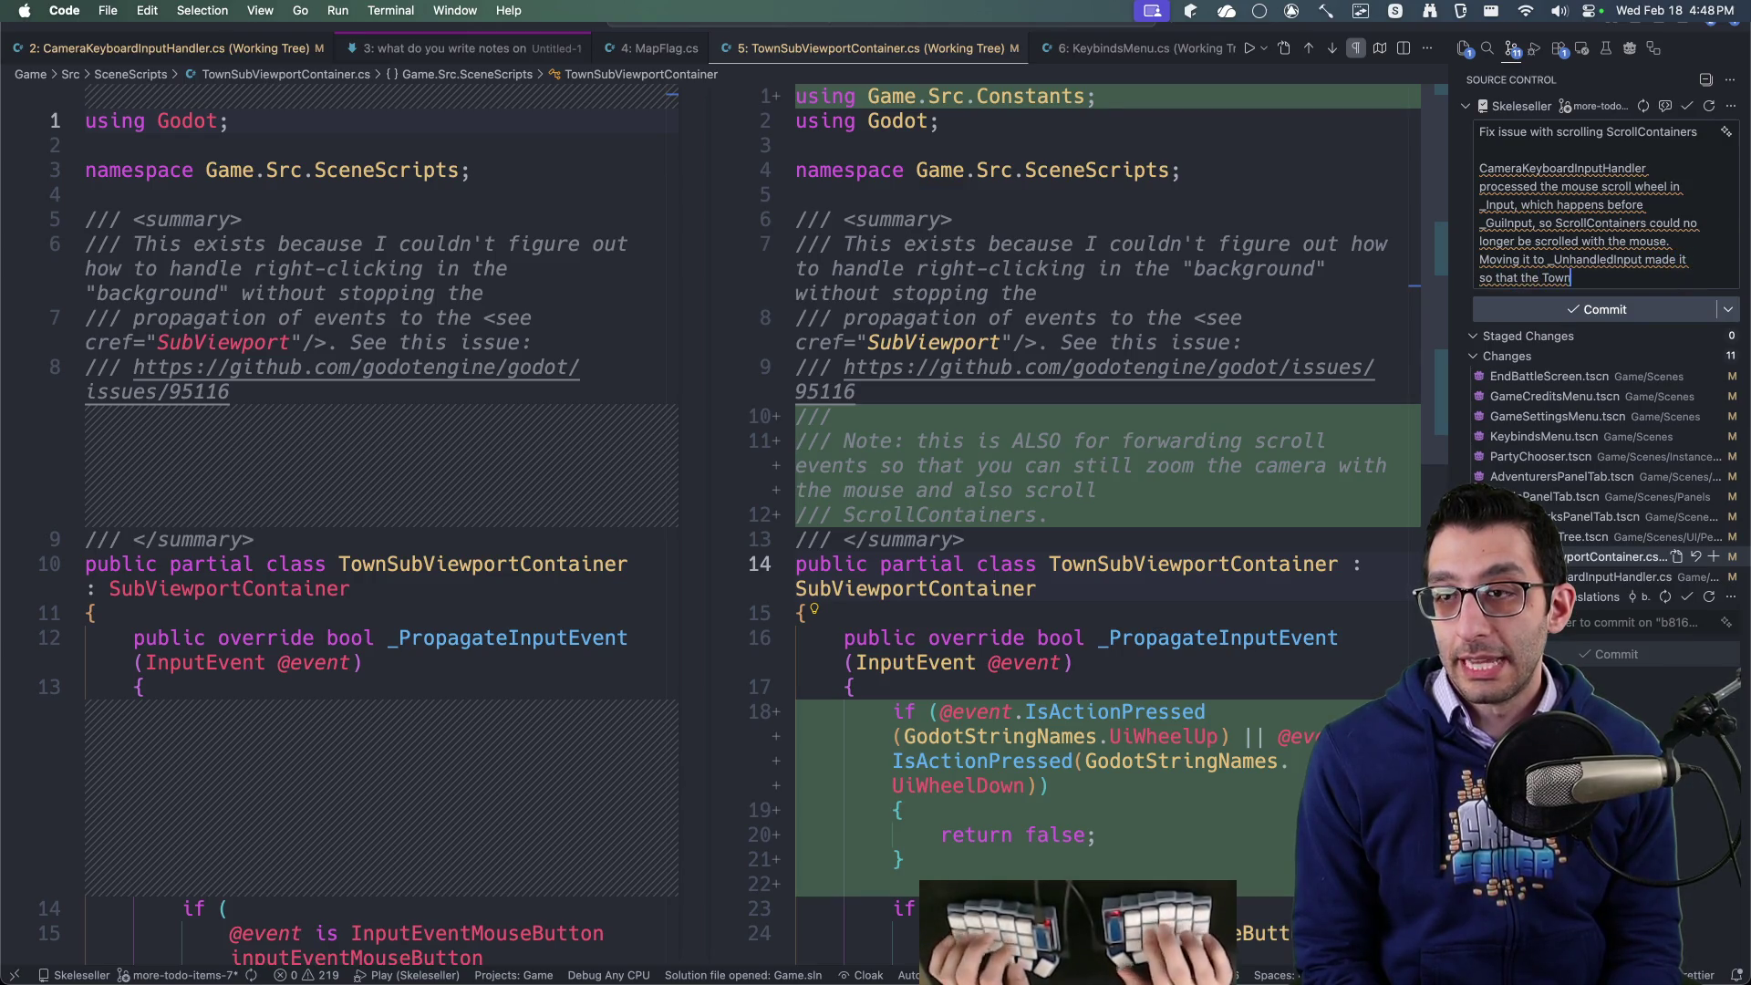
type("iewp")
type("ortContainer would absorb the event")
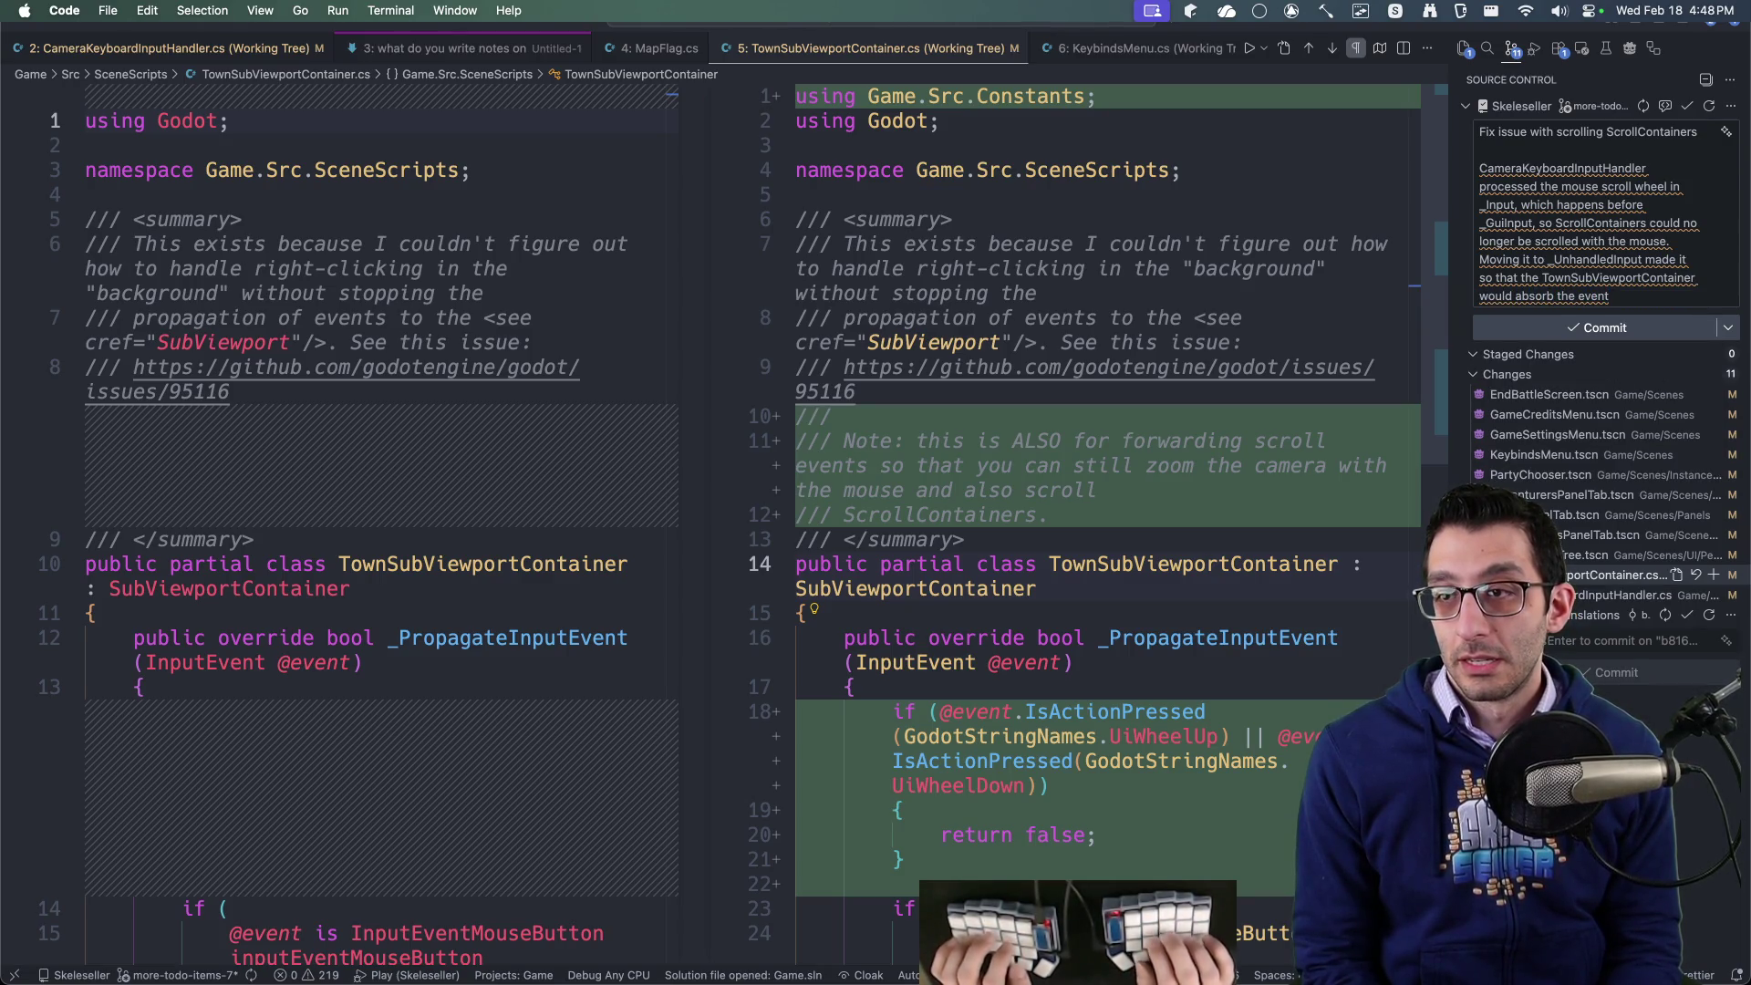
type(" but")
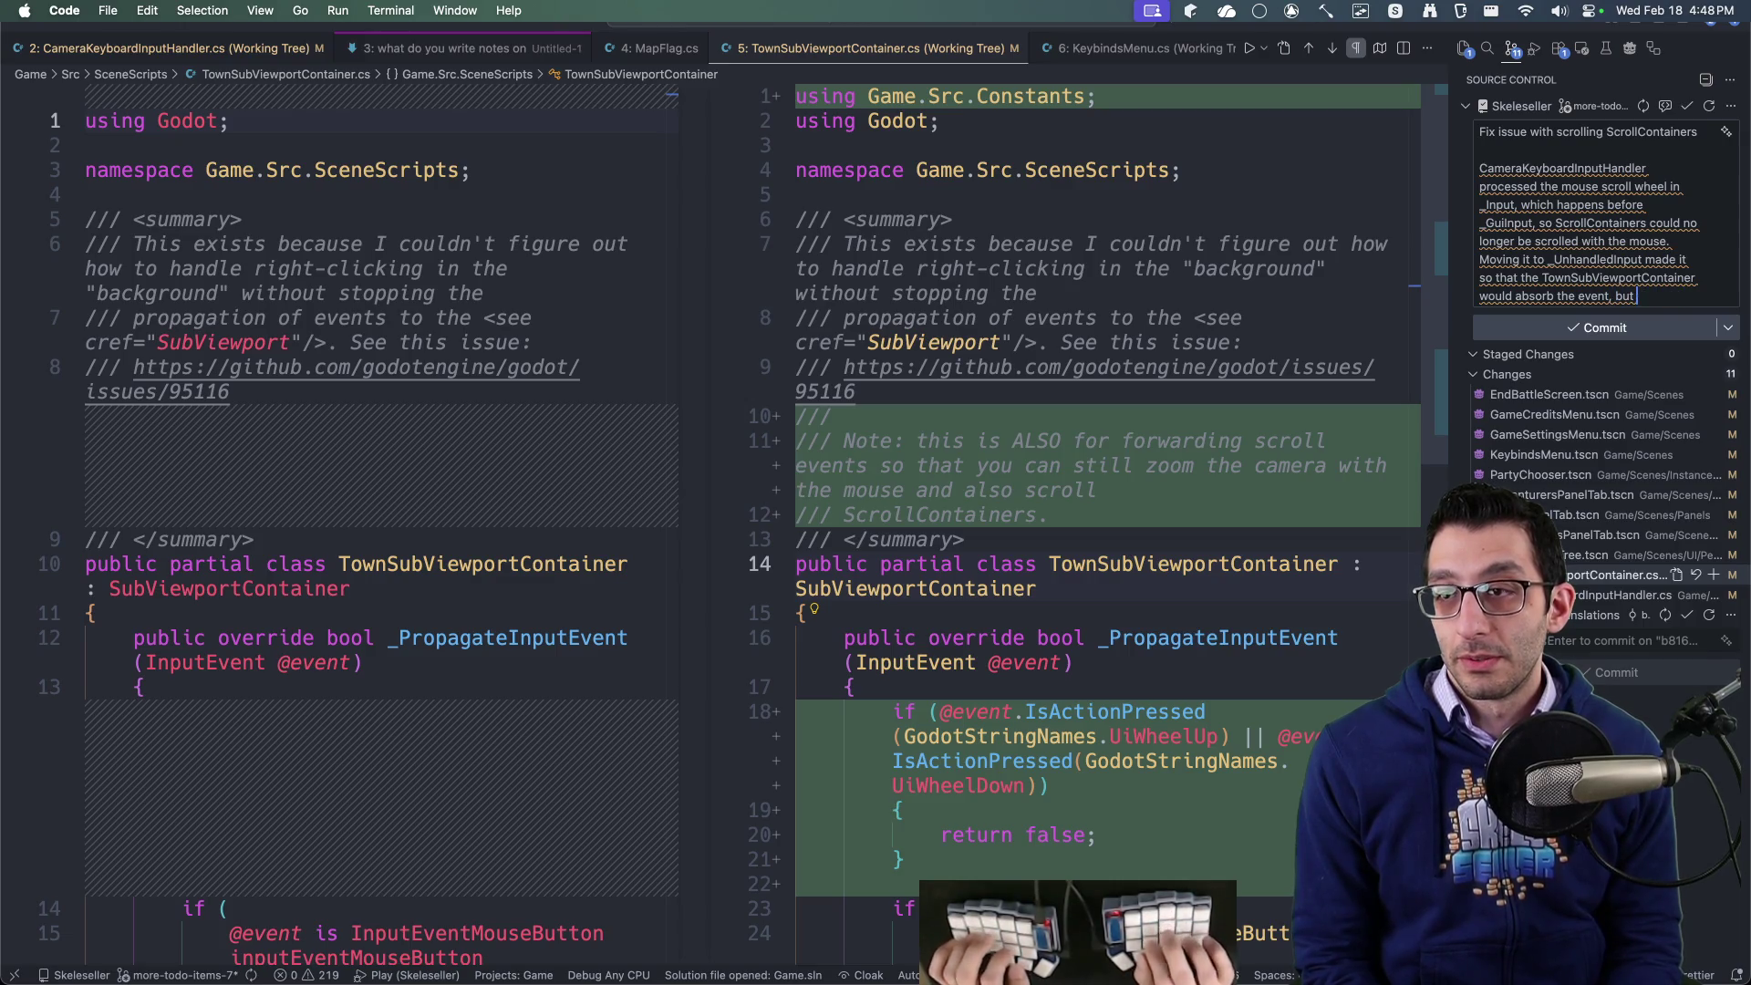
key("BackSpace")
key("BackSpace")
key("BackSpace")
key("BackSpace")
key("BackSpace")
type(" (hence t")
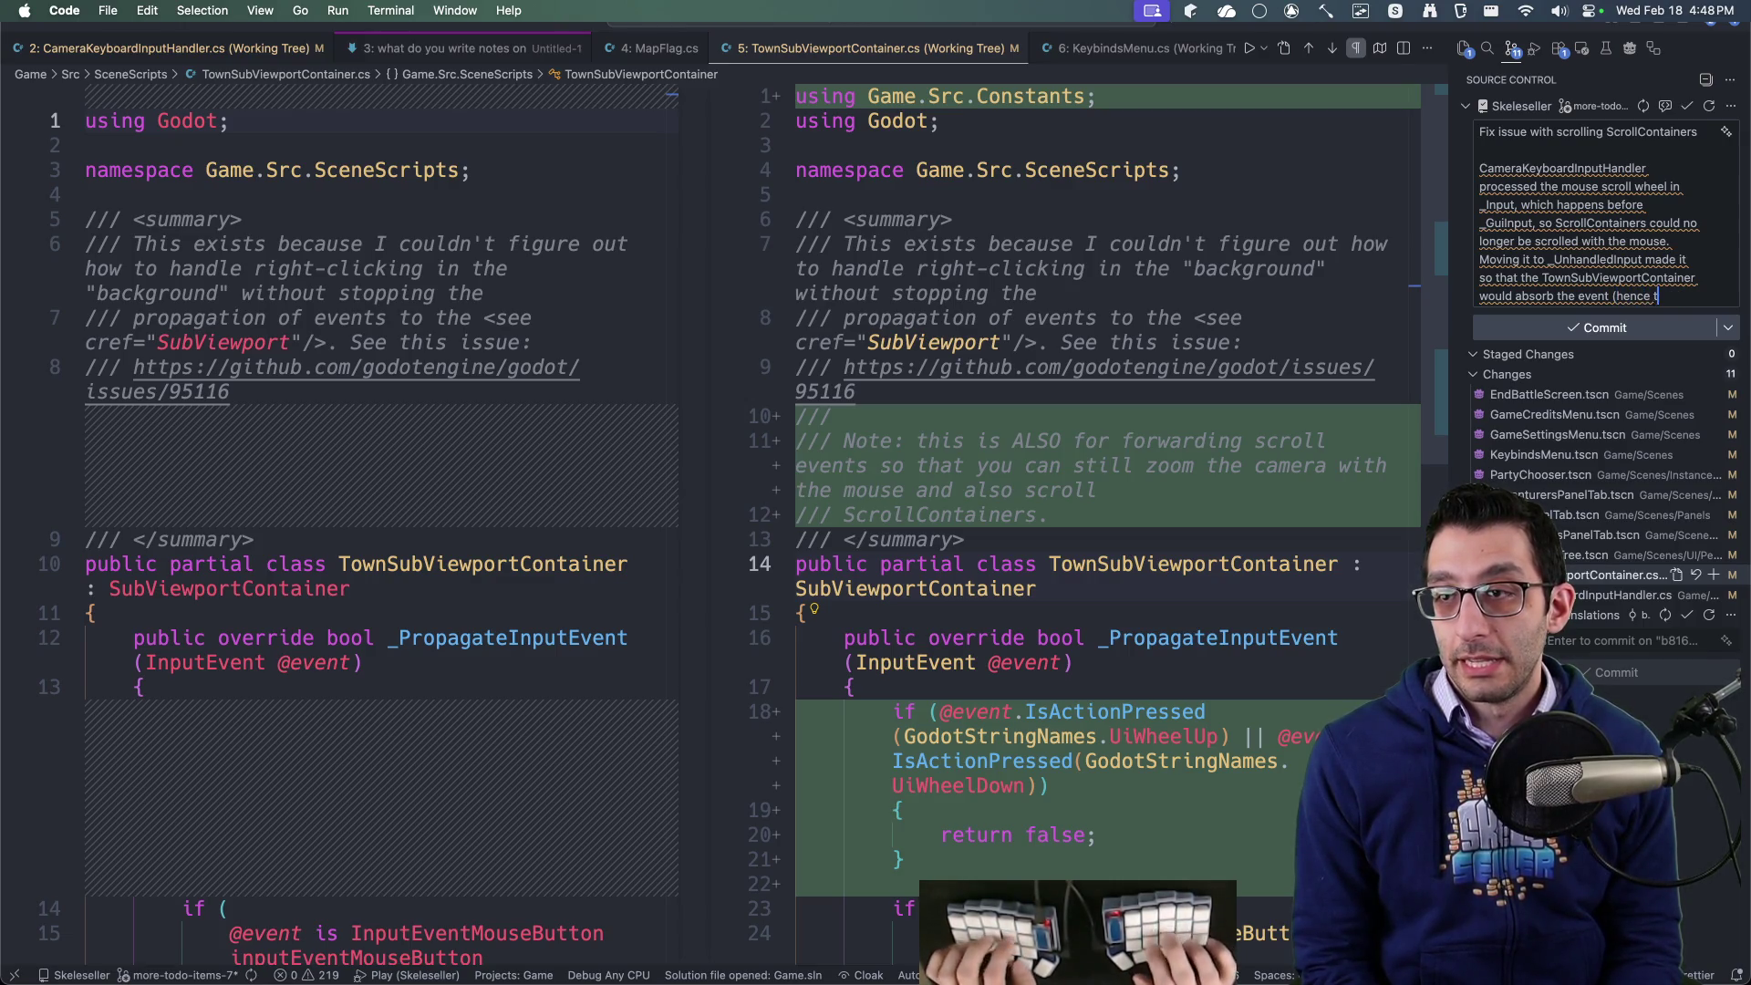
type("he change I ad")
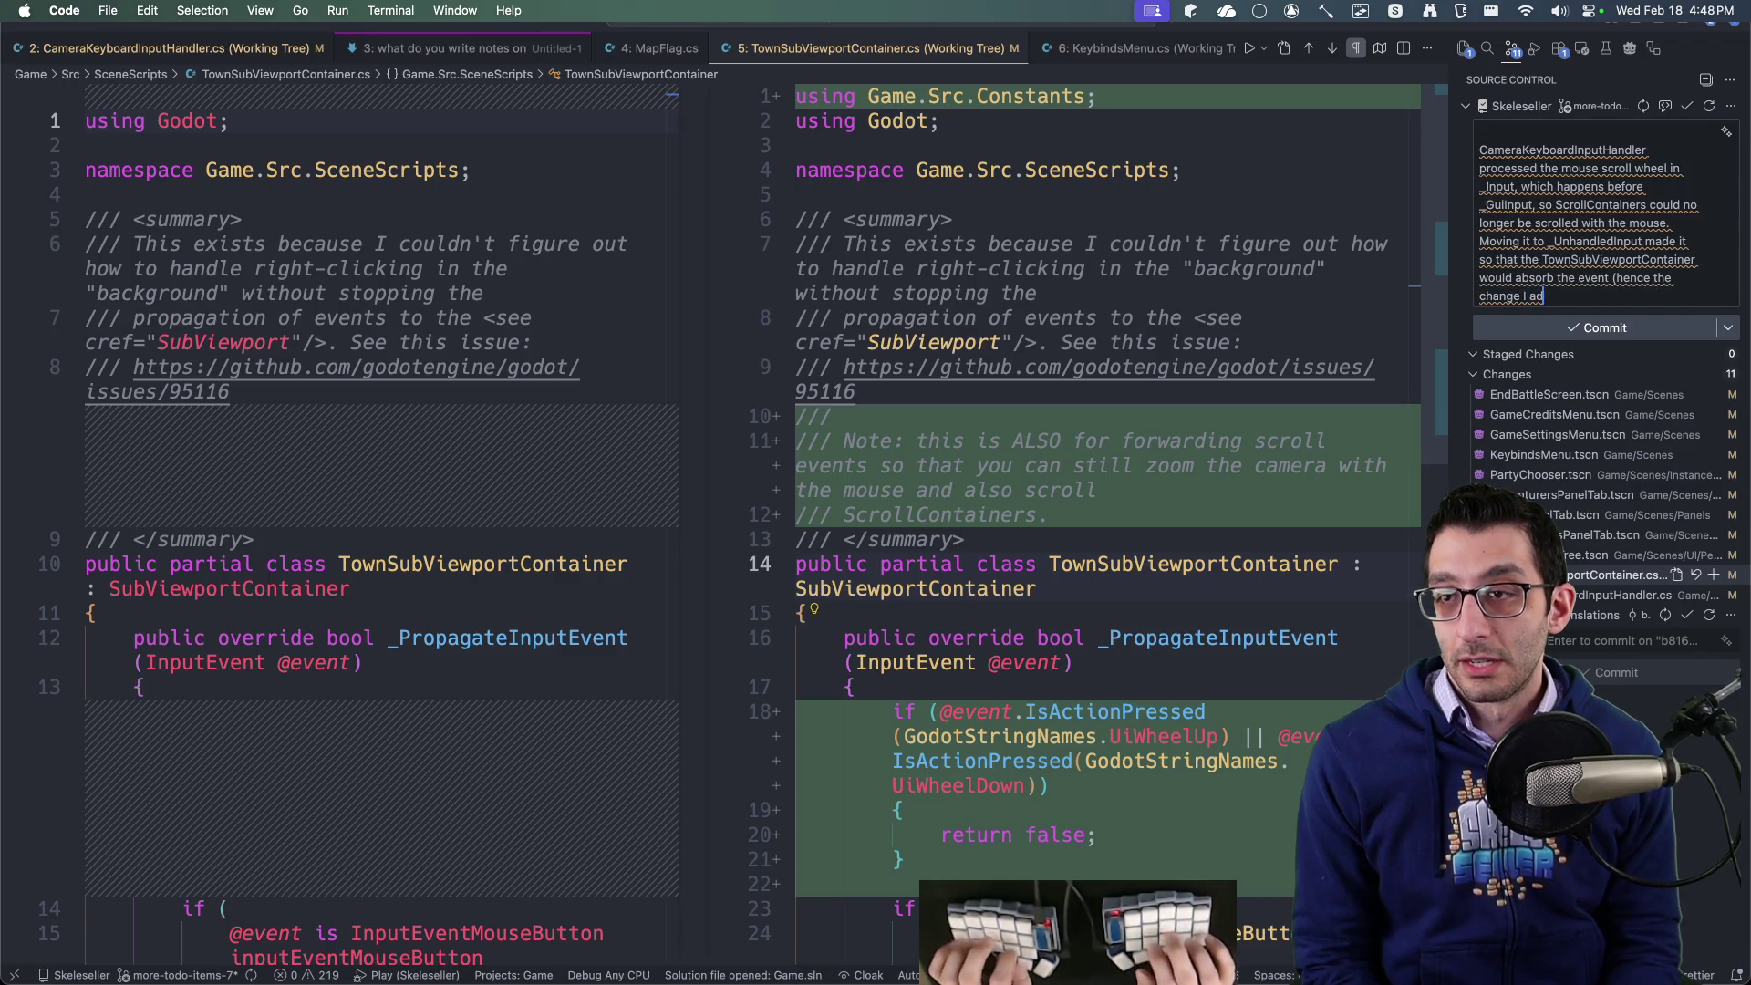
type("ded to that script")
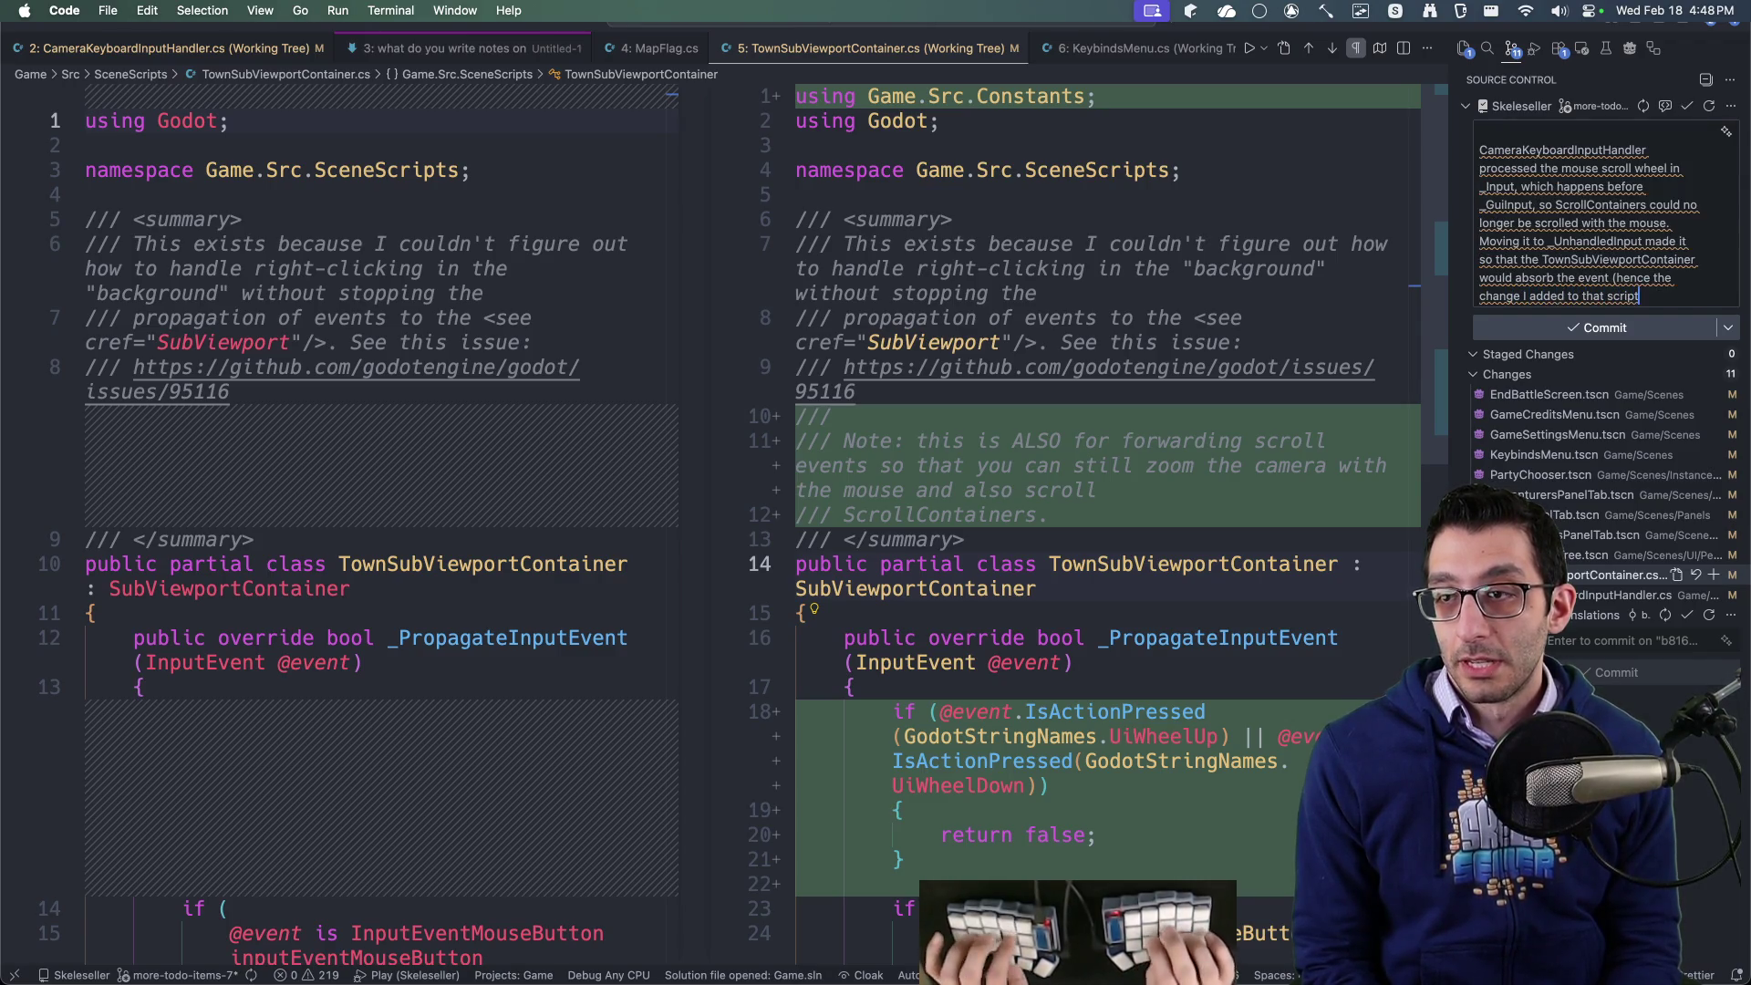
type("), but it w")
type("uould ")
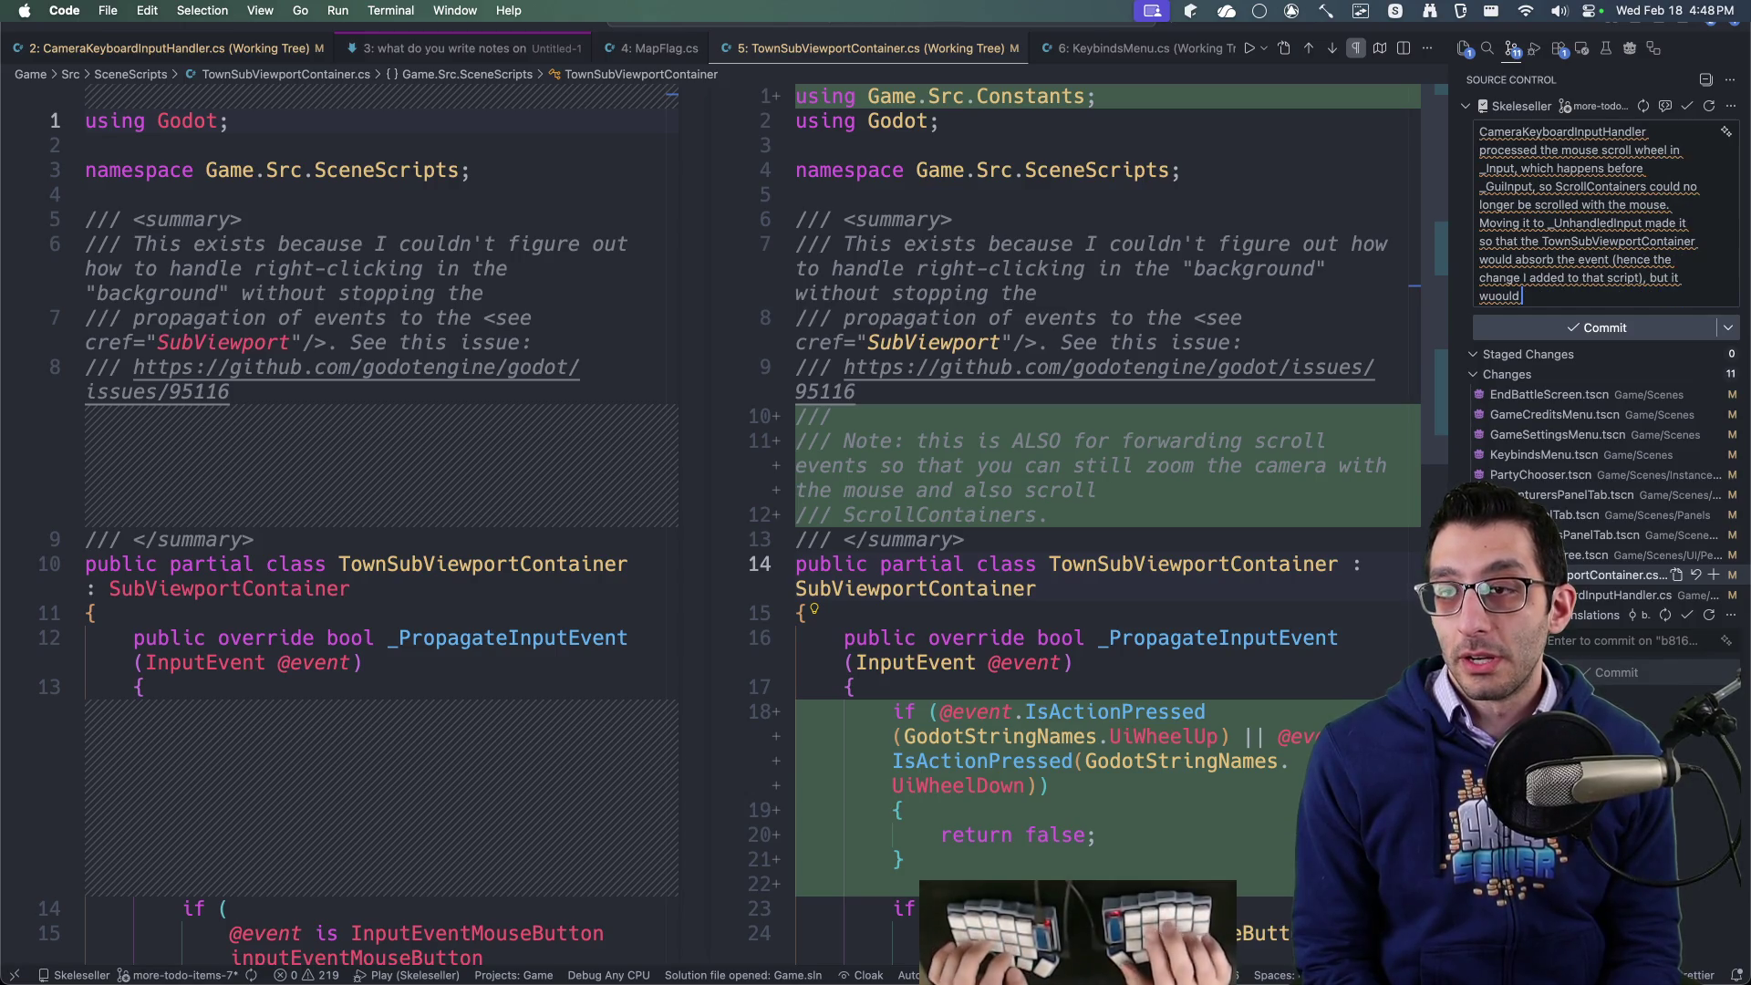
type("ALSO make")
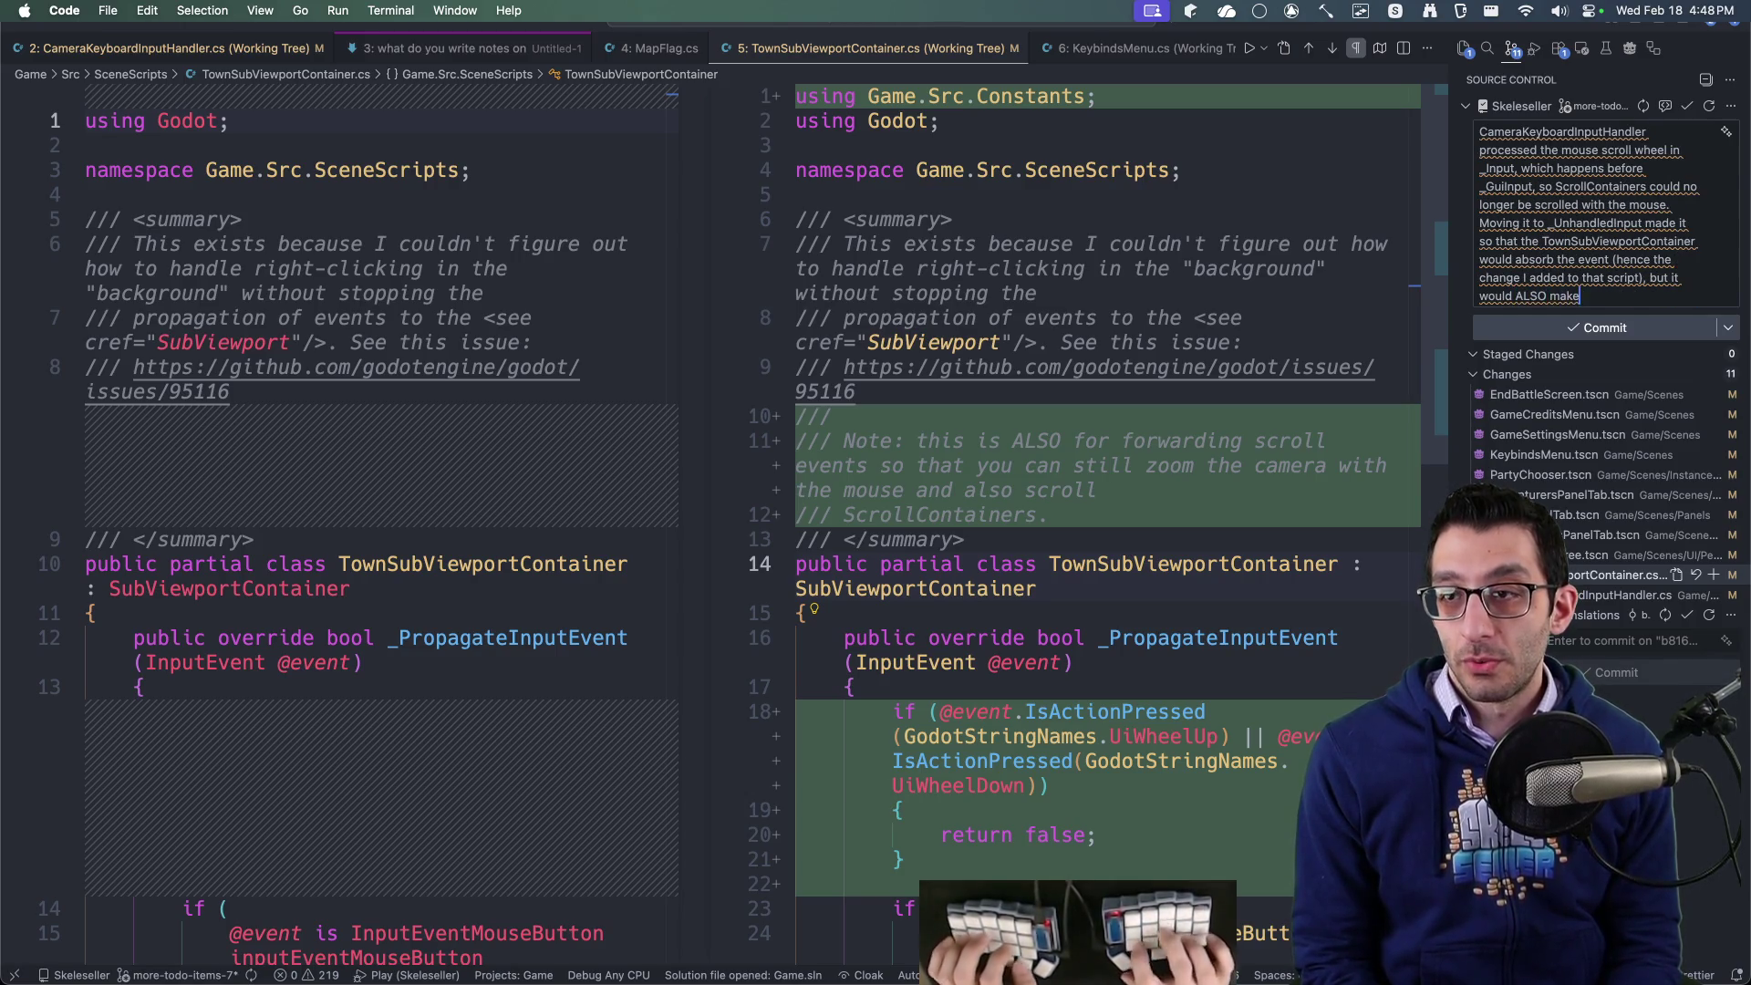
type(" it so that when the ")
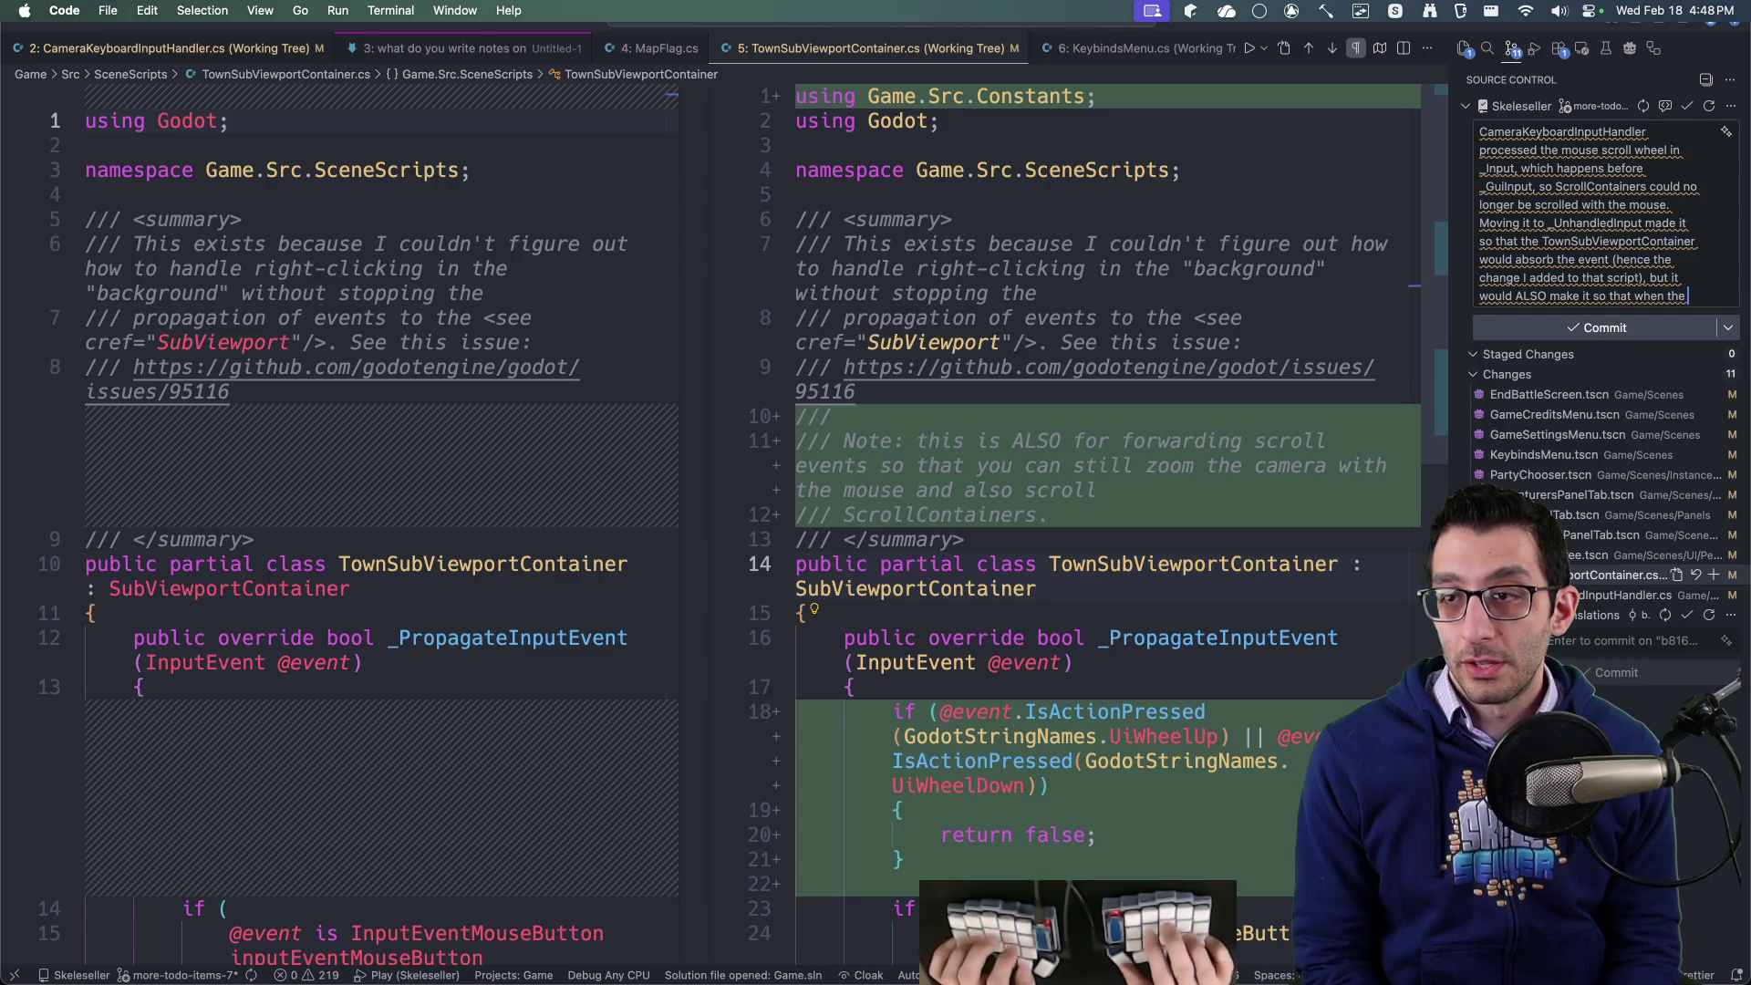
type("GUI didn't need to be scrolle")
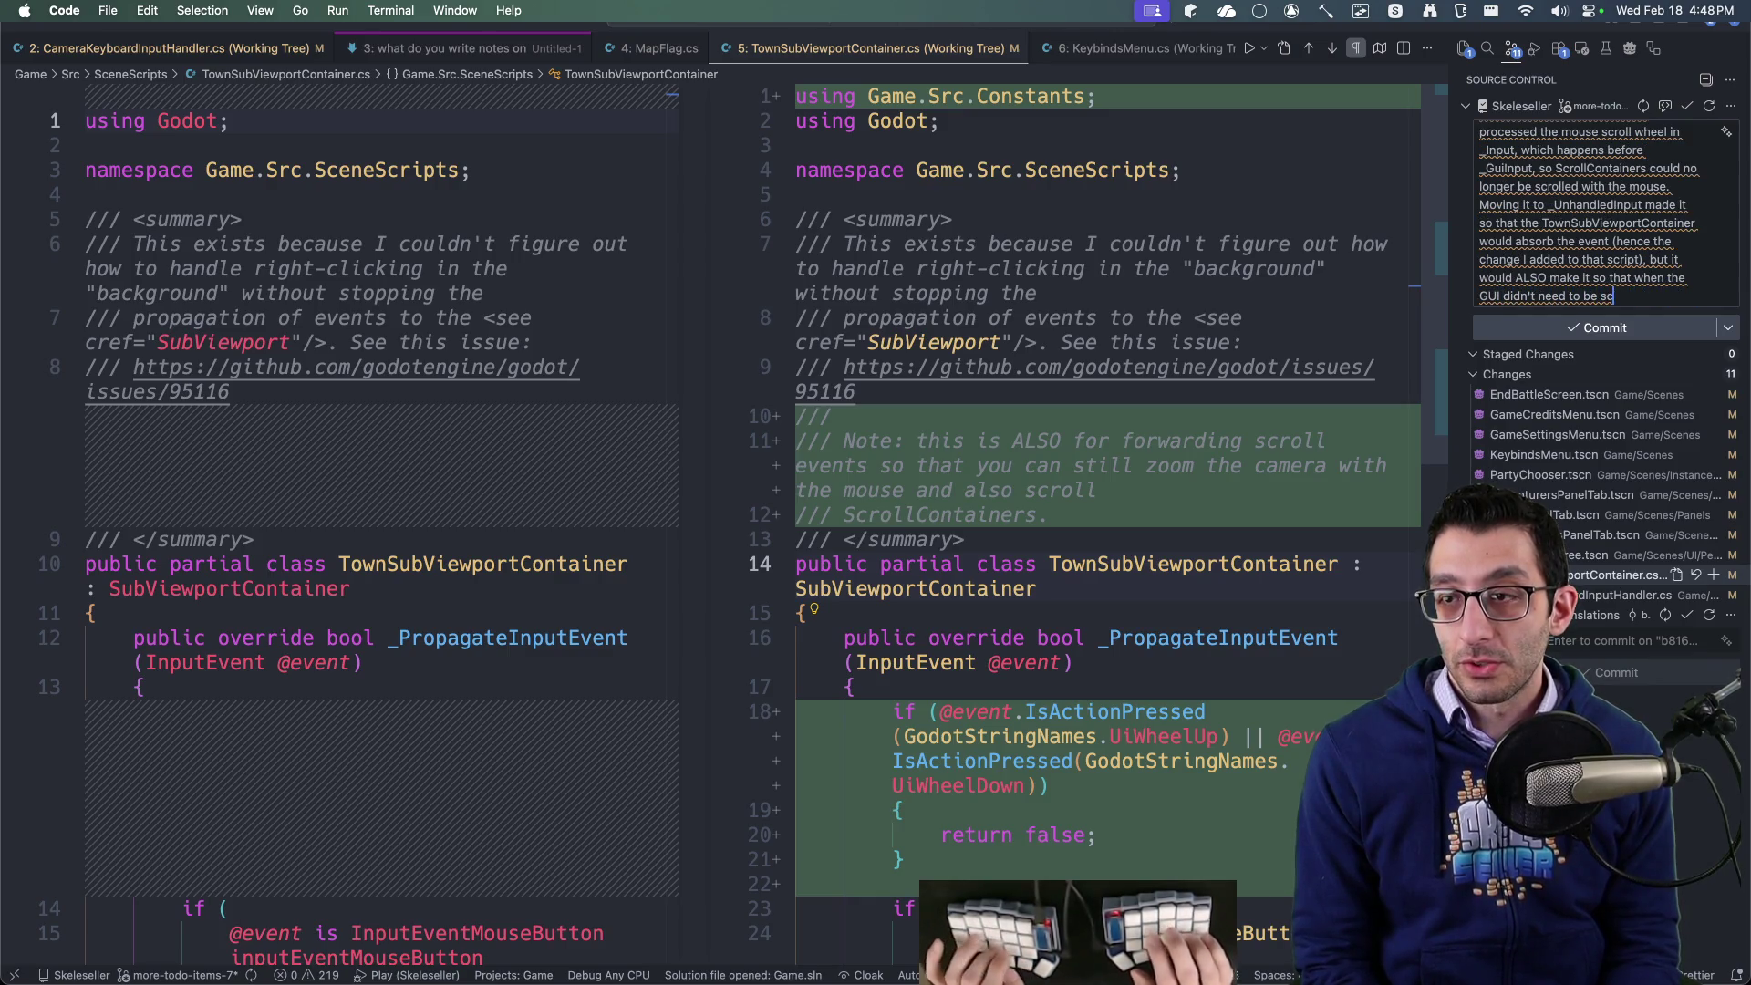
type("d any longer (be")
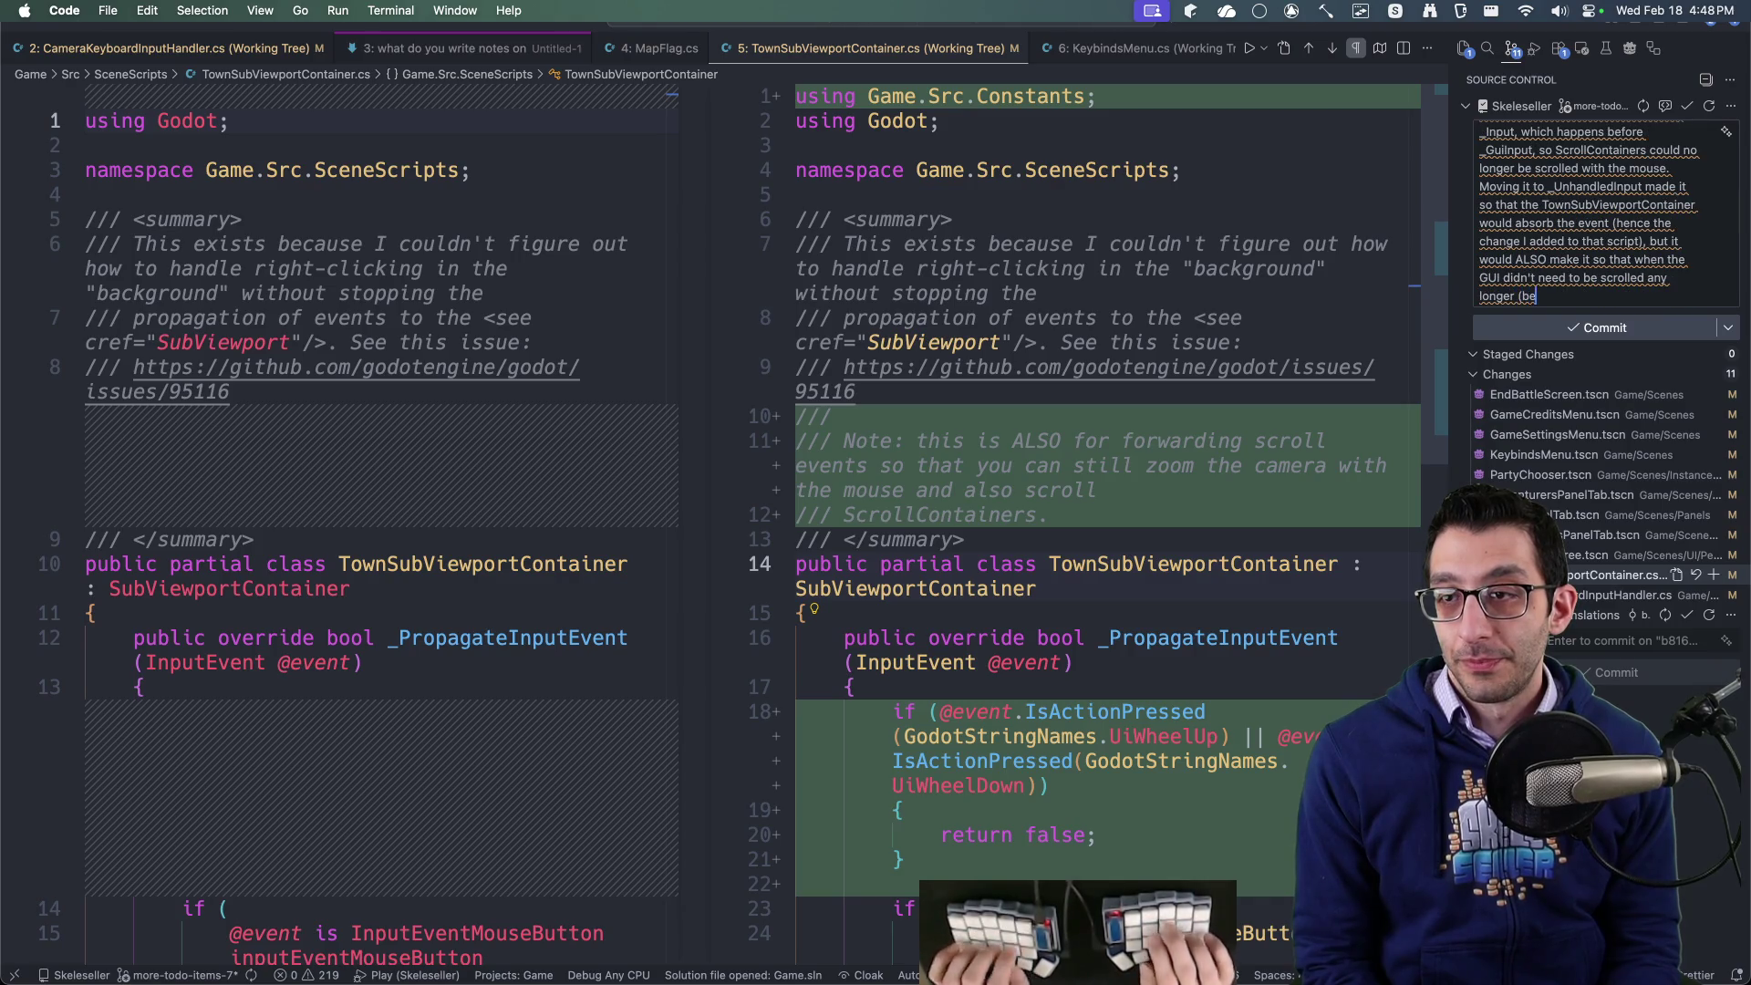
type("cuase y")
key("alt+BackSpace")
key("alt+BackSpace")
key("alt+BackSpace")
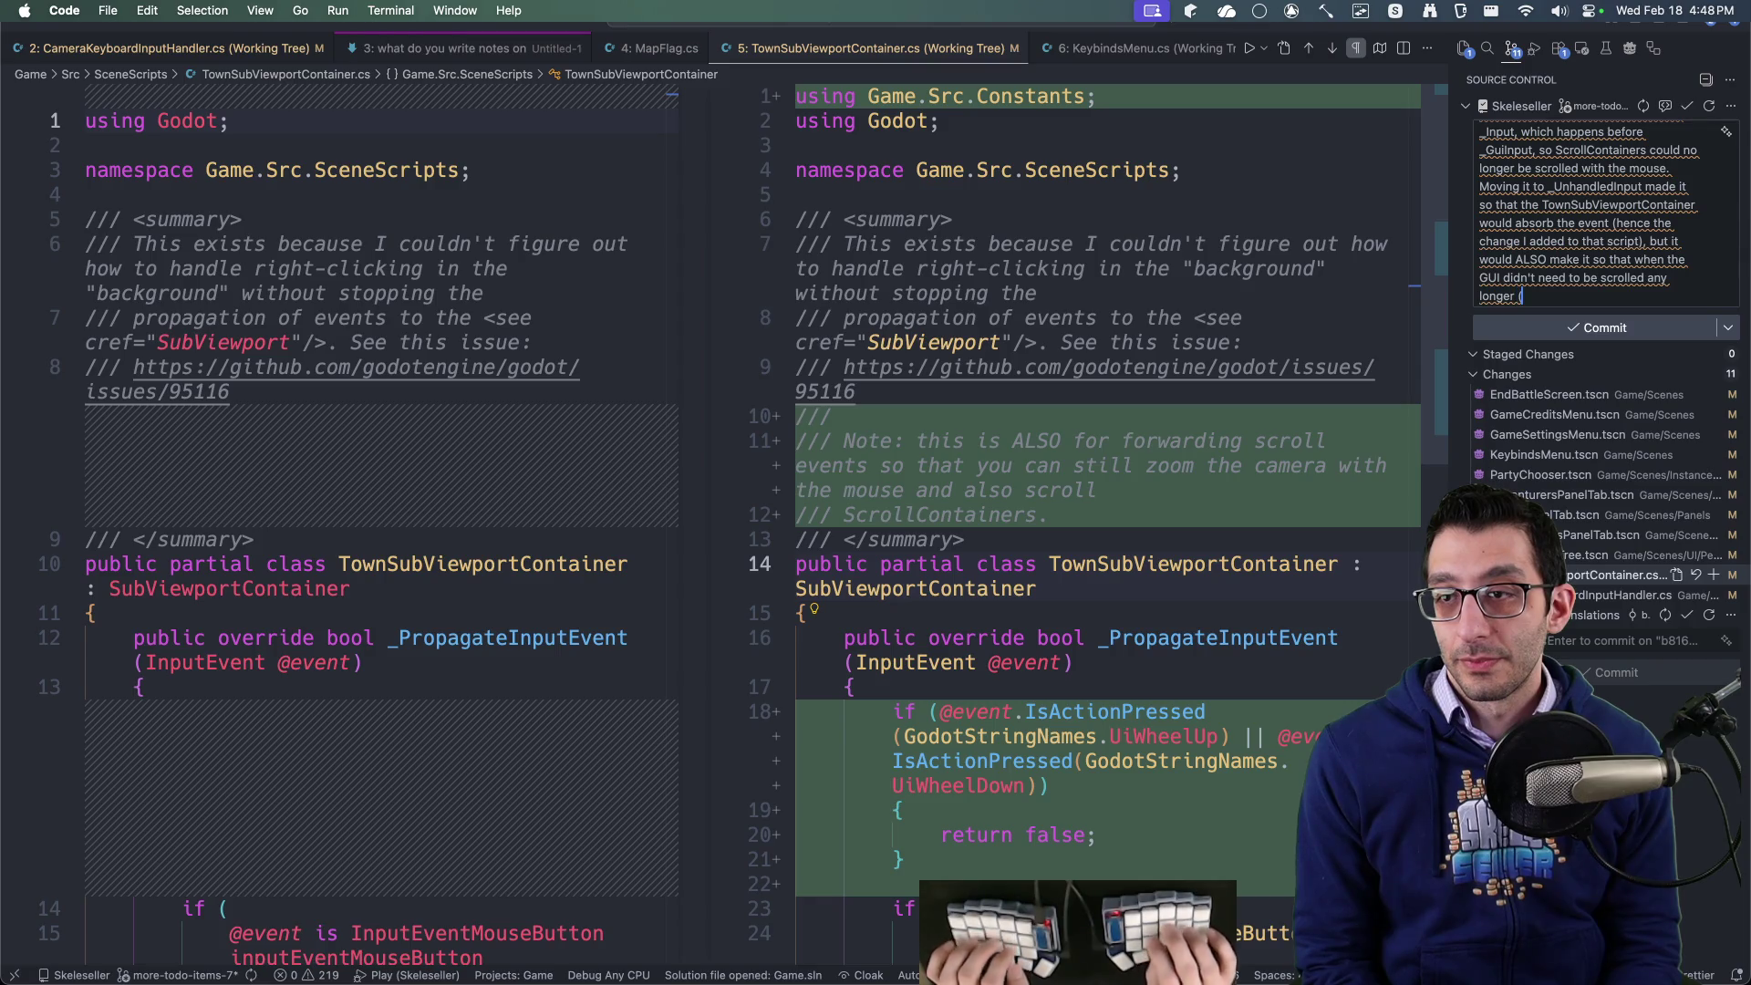
type("o hitting the top or bot")
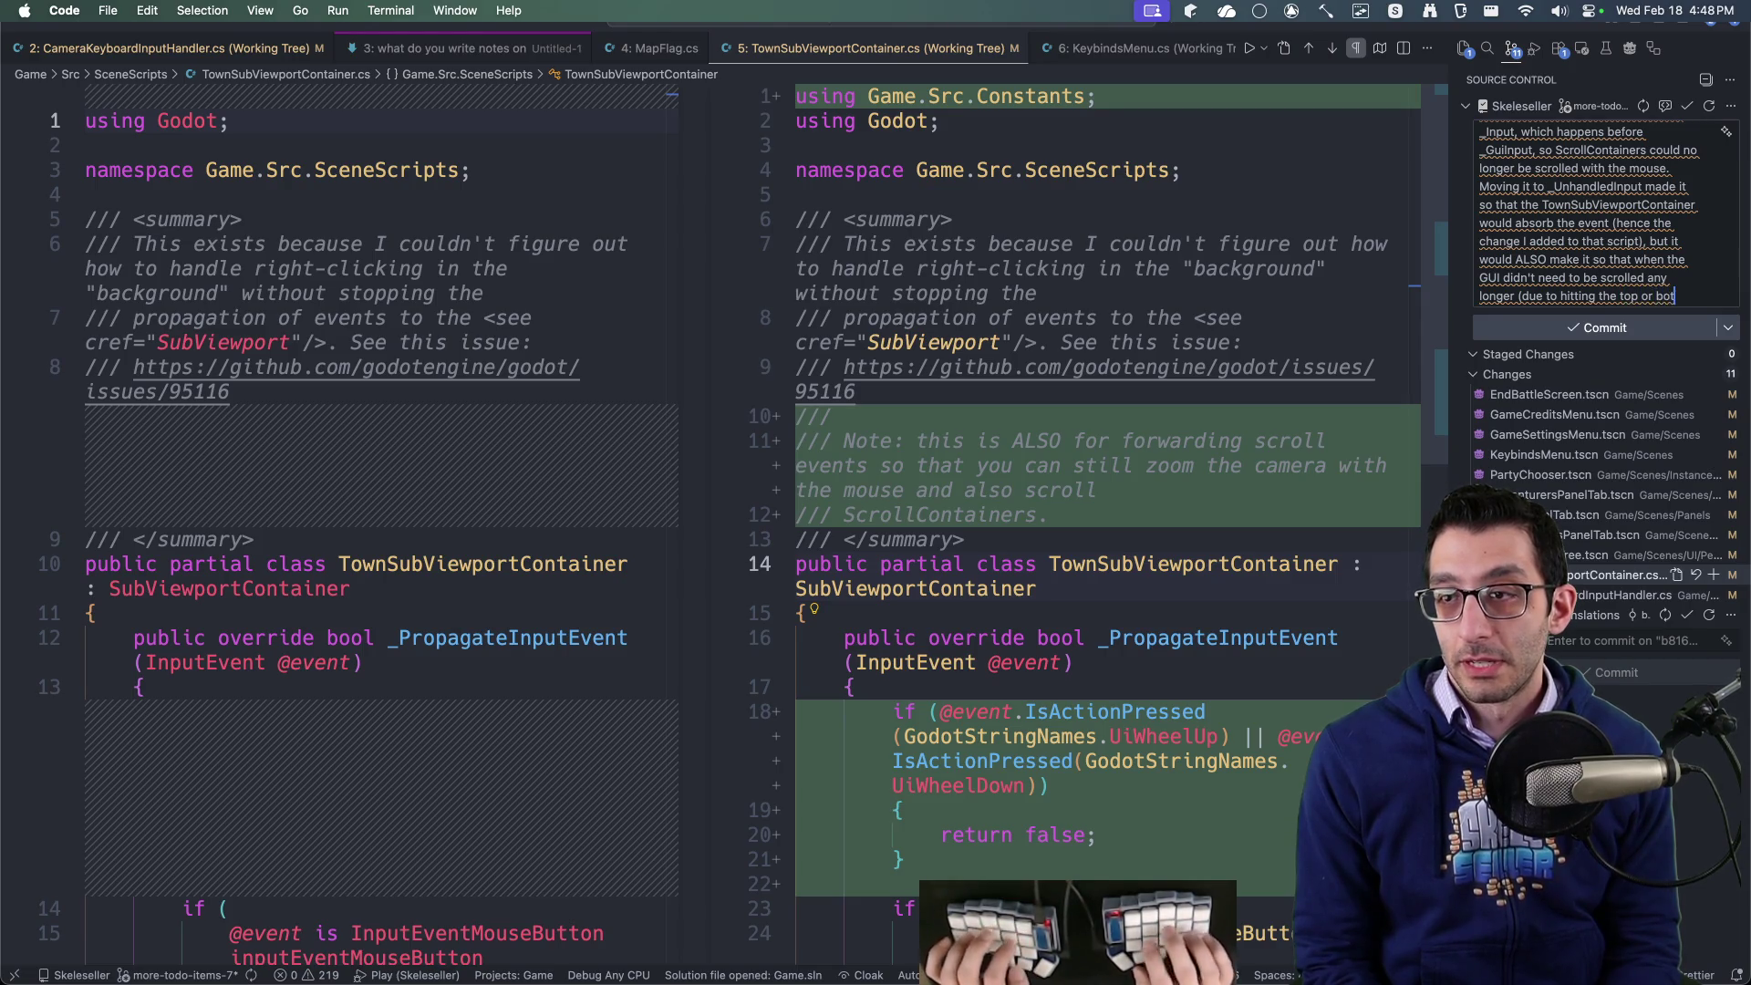
type("tom), it w")
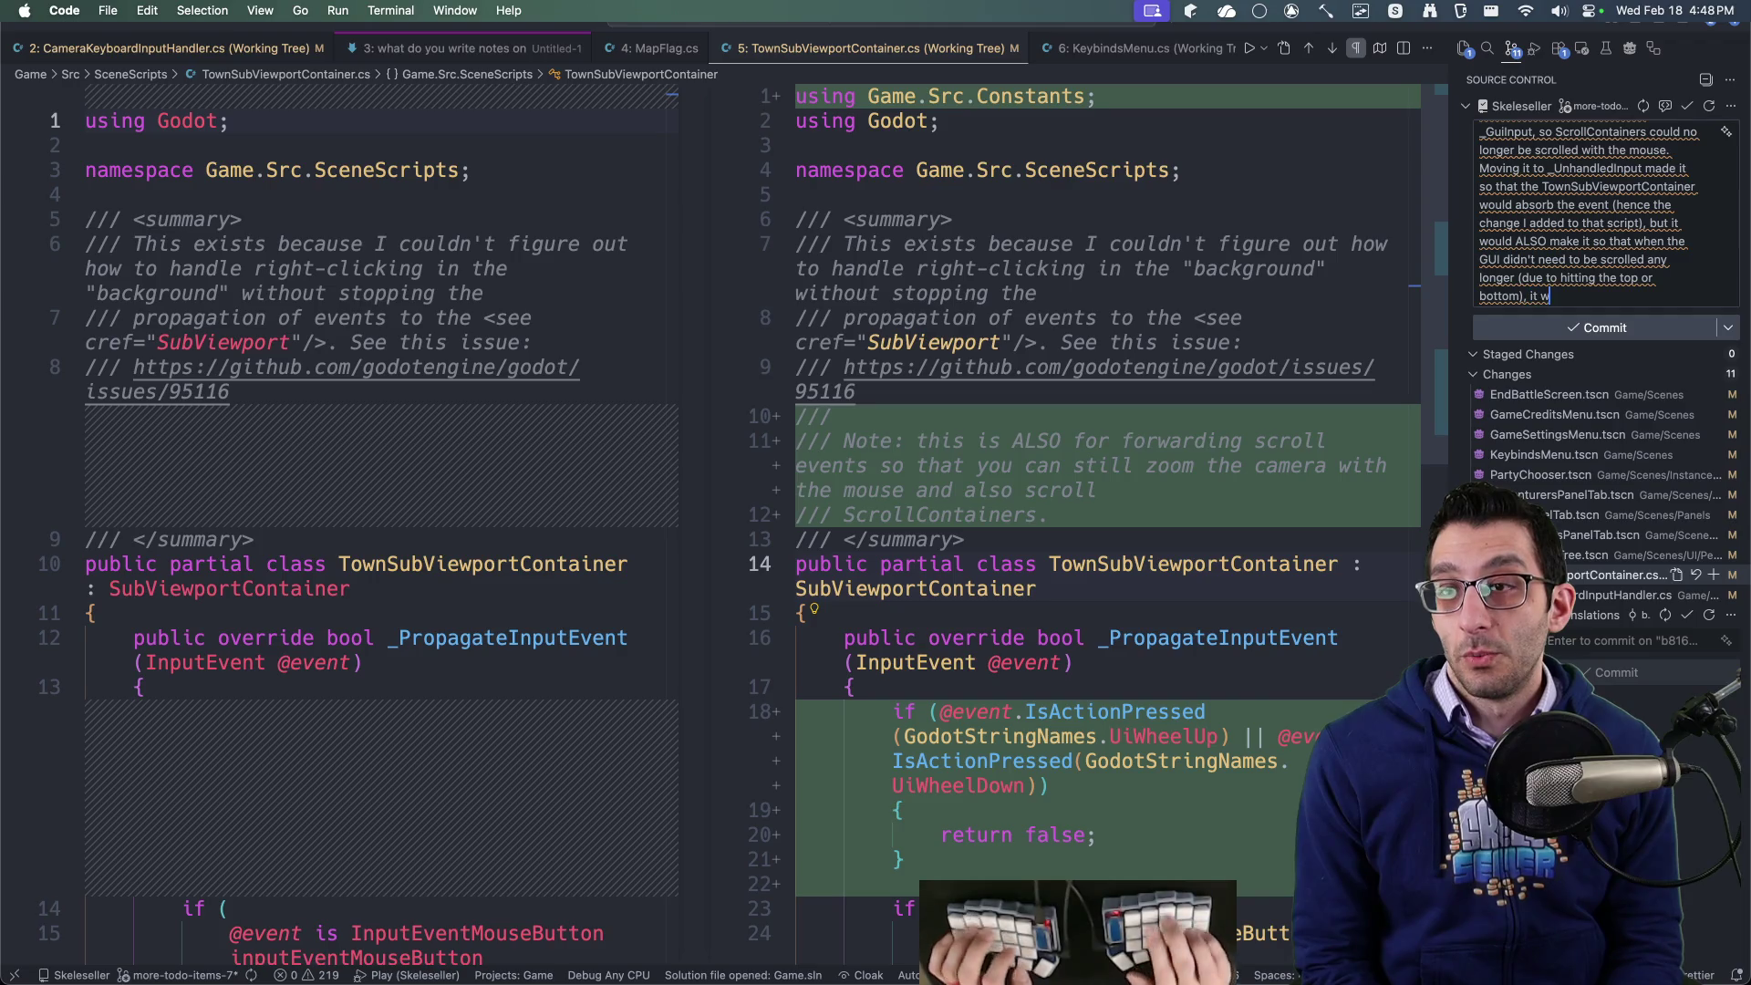
type("ould switch to scroll")
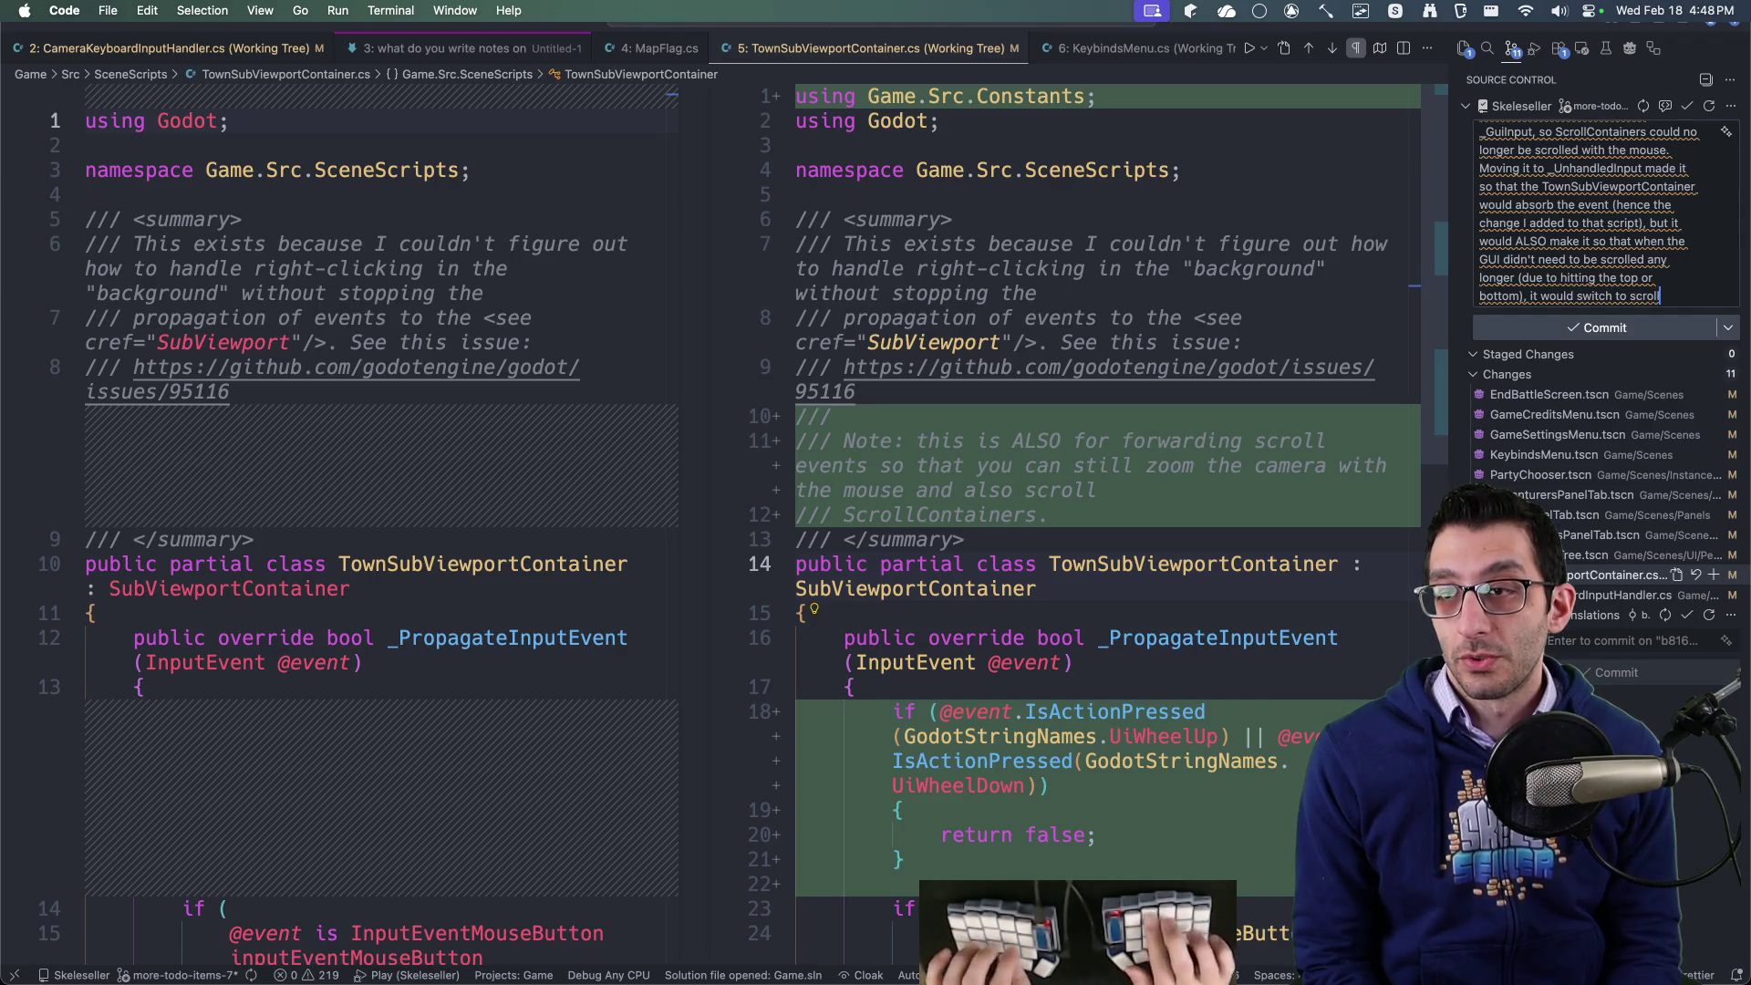
type("ing the camera. That's fix")
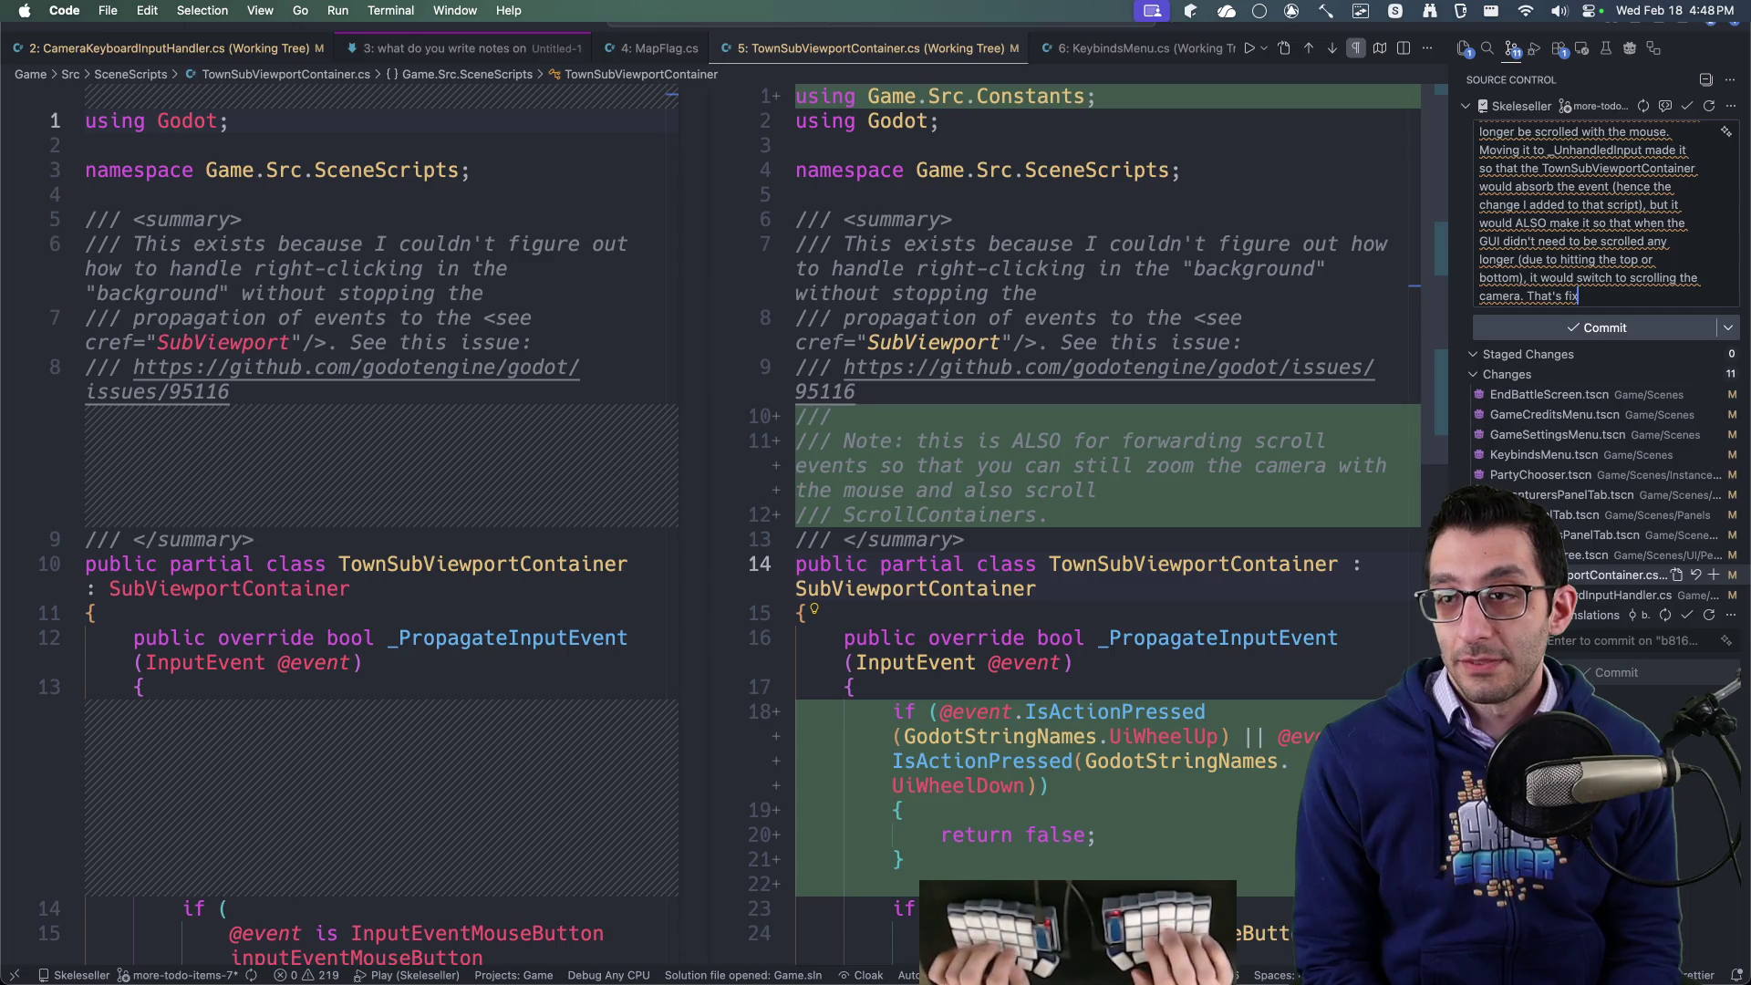
type("ing")
- Paste mouse_force_pass_scroll_events from the GameCreditsMenu.tscn diff and end the message with 'on a Control.'
left_click(1574, 415)
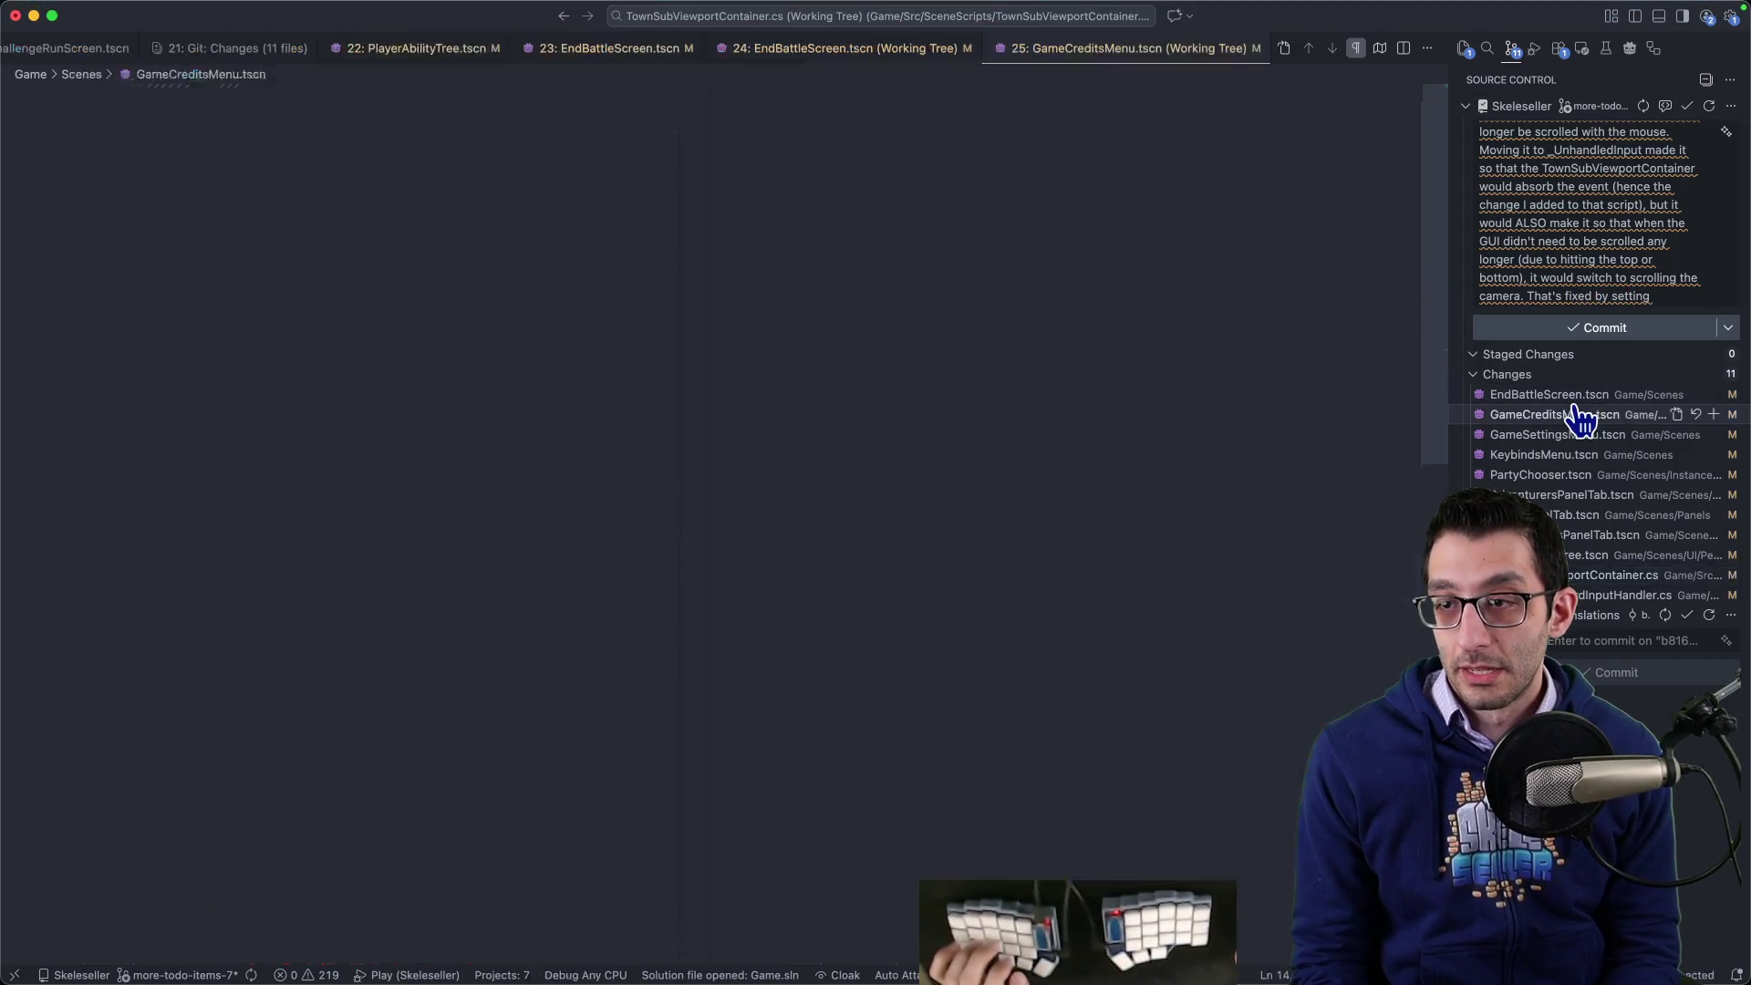
double_click(1023, 560)
key("super+c")
left_click(1661, 297)
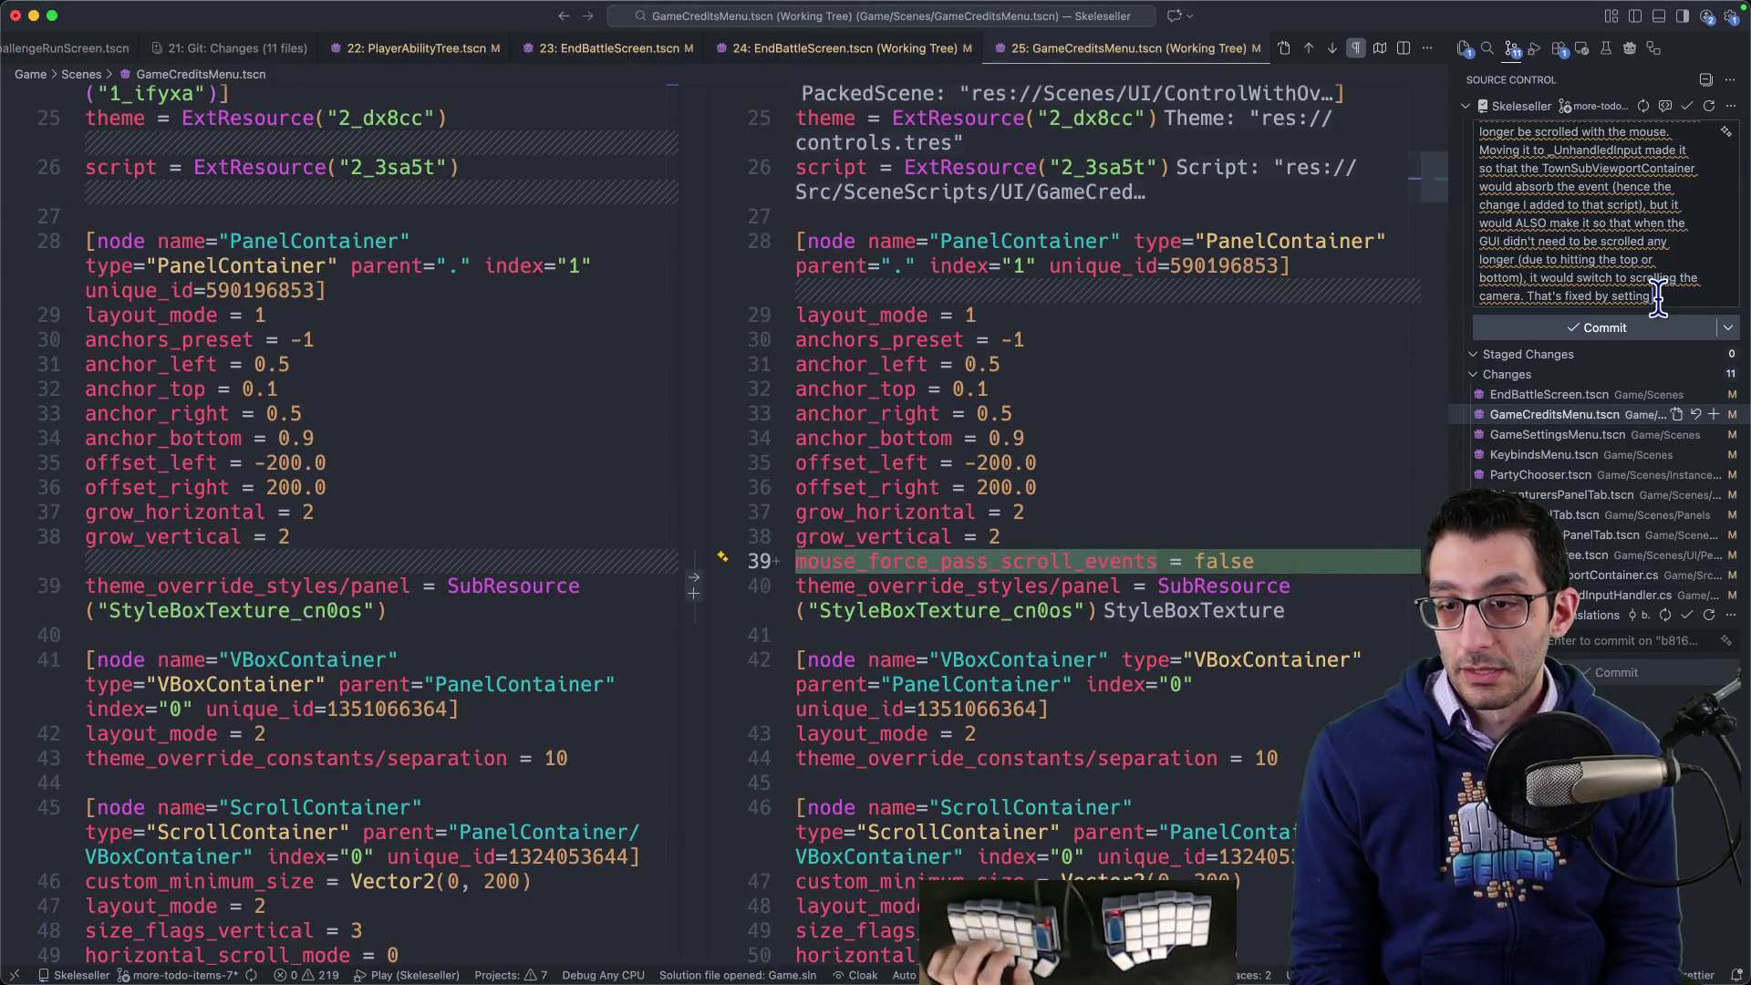
key("super+v")
type("on")
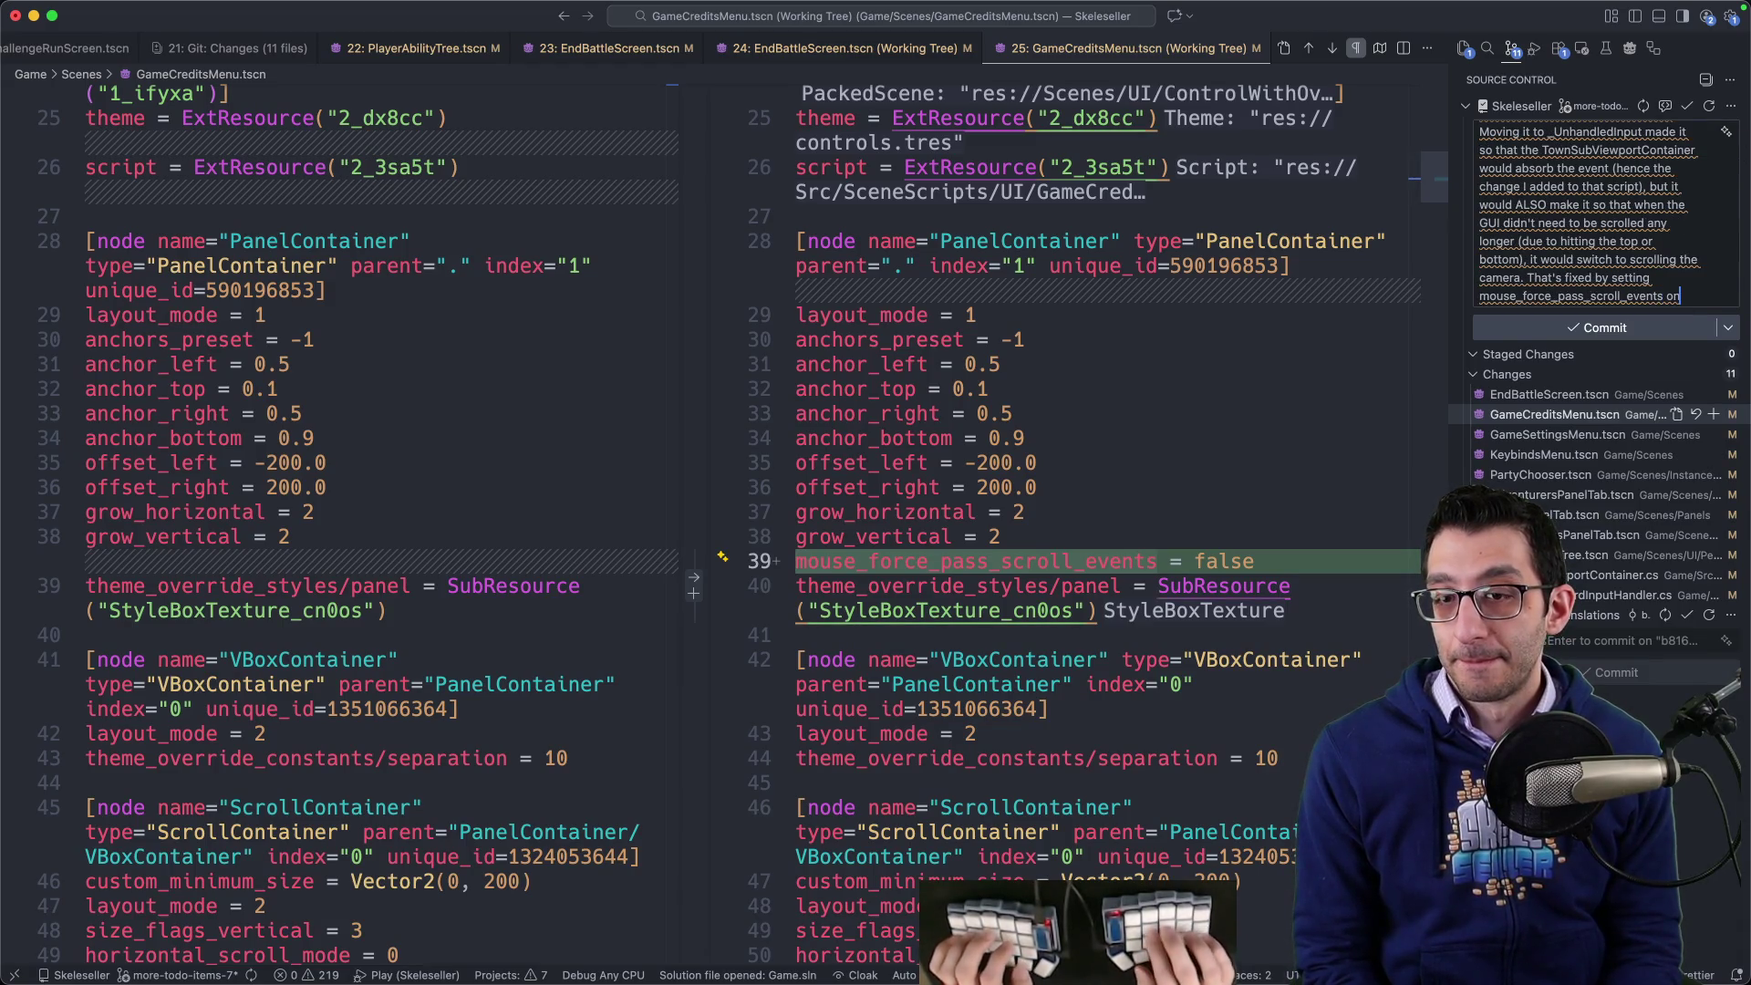
type(" a control")
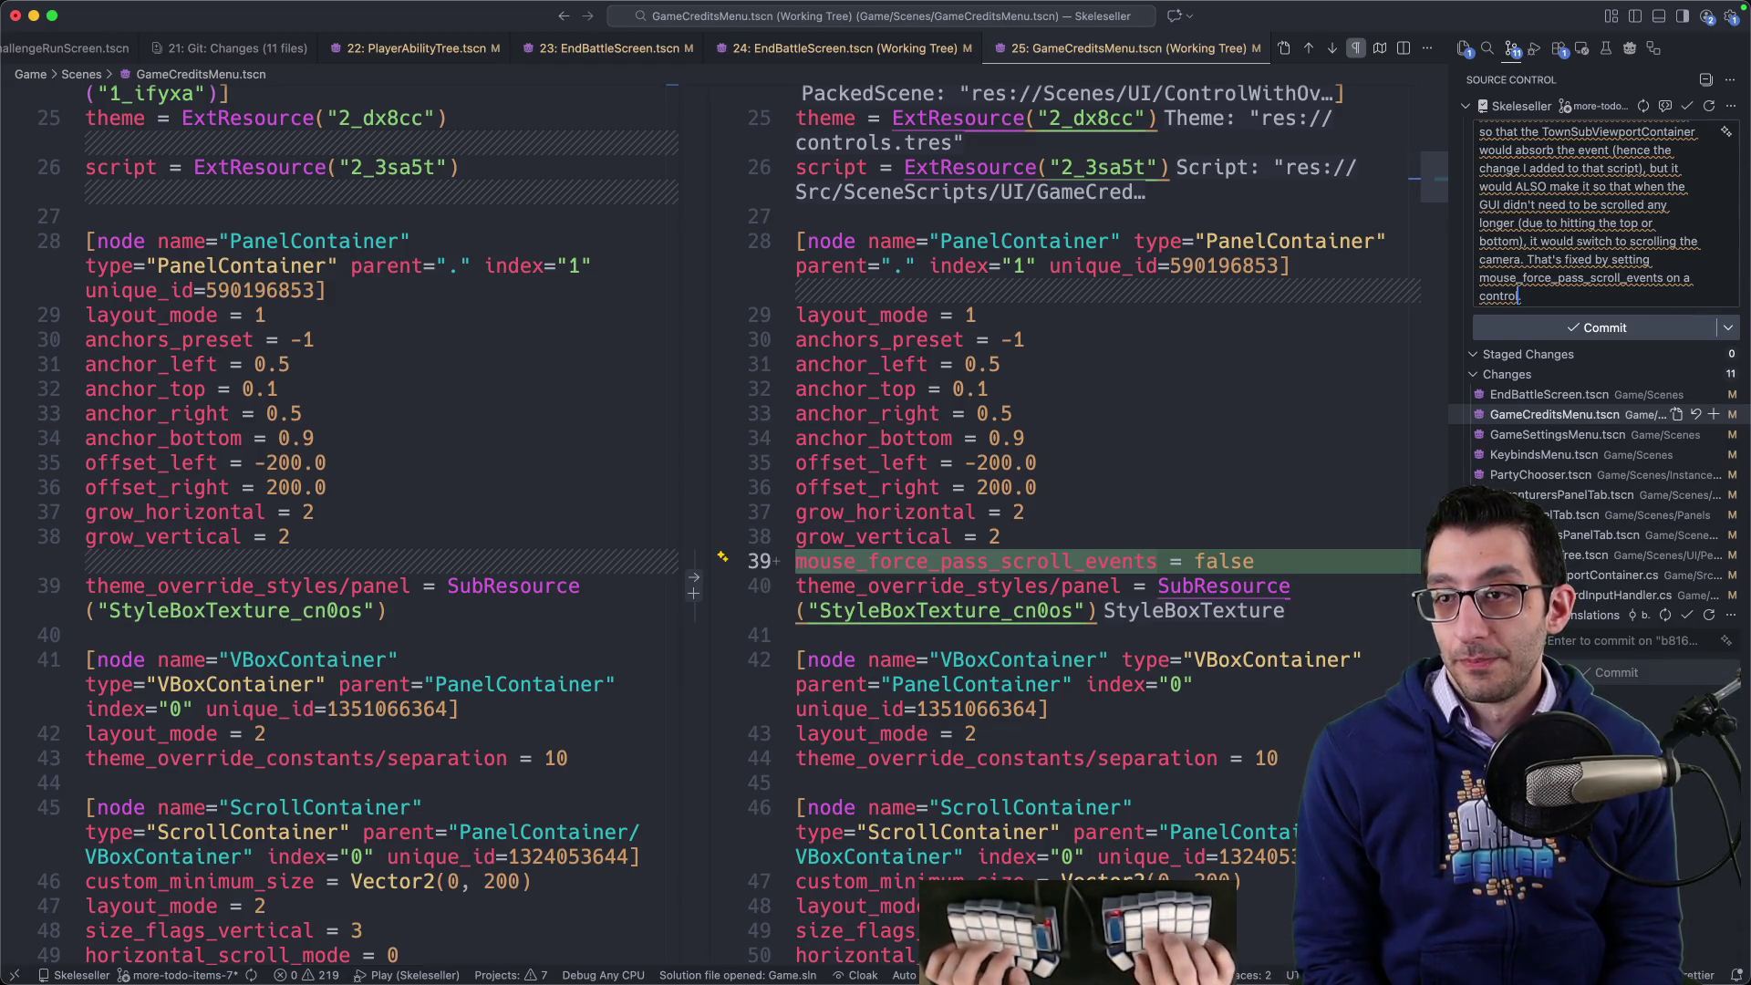
key("super+Return")
type("ol.")
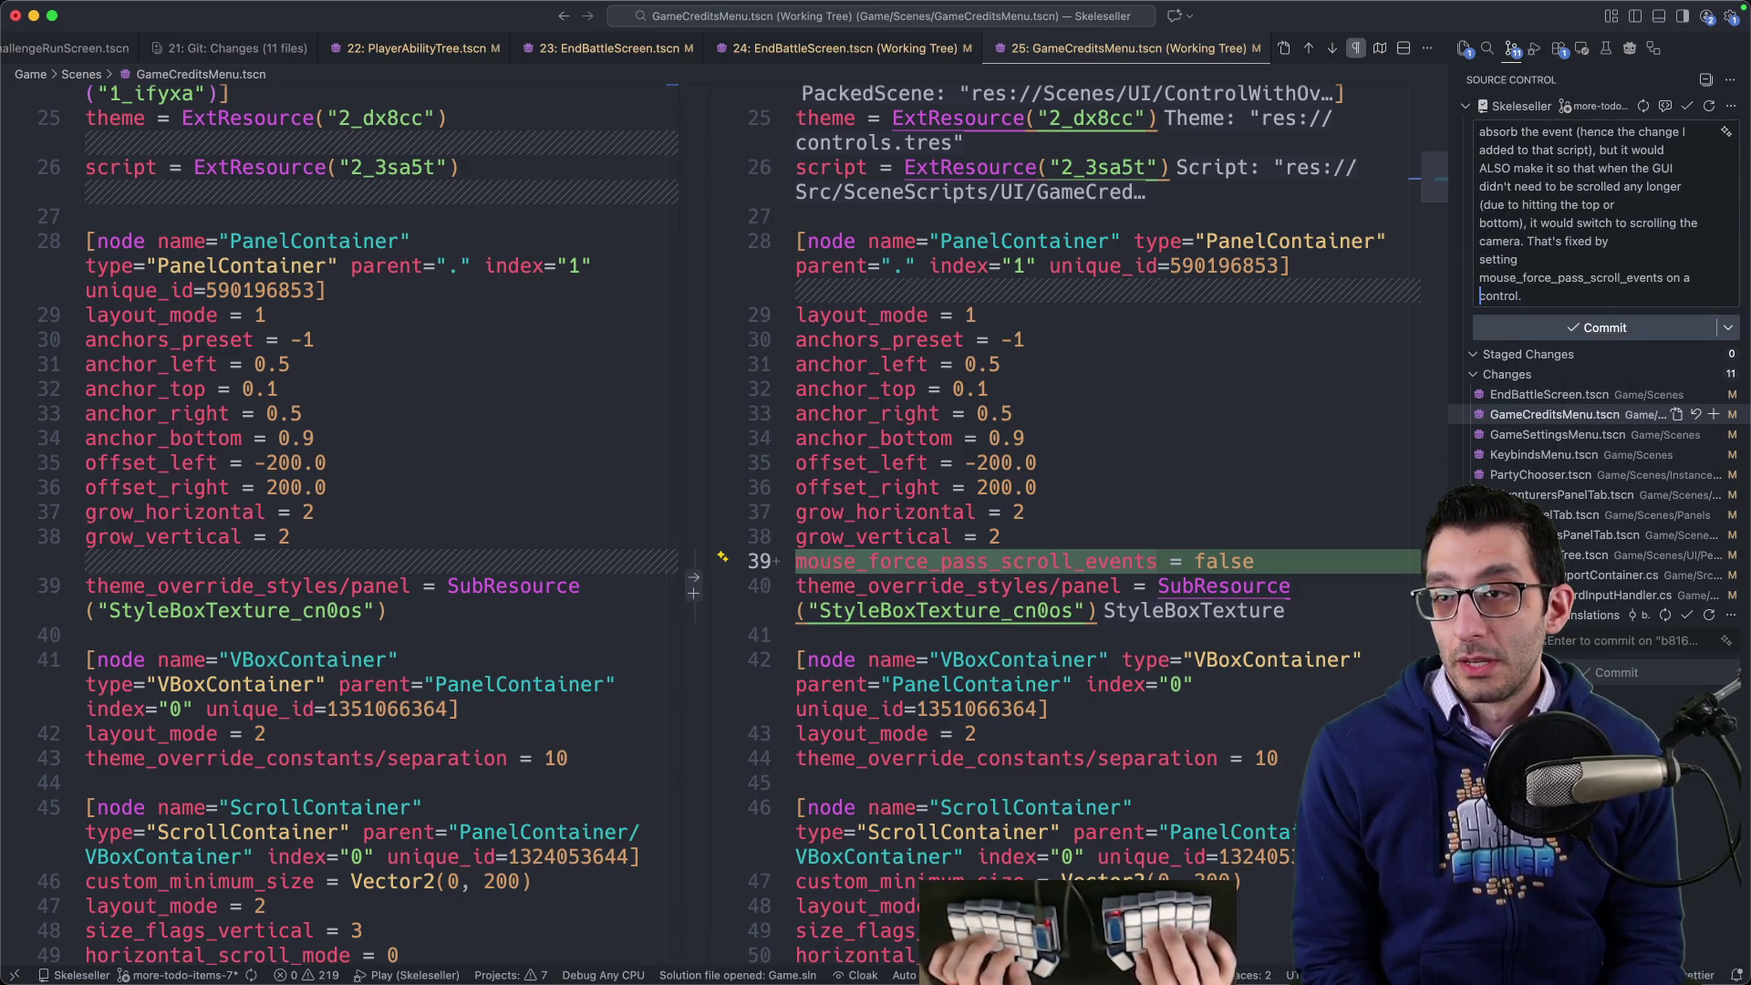
type("C")
- Leave the commit message and switch over to the Godot editor
left_click(1122, 487)
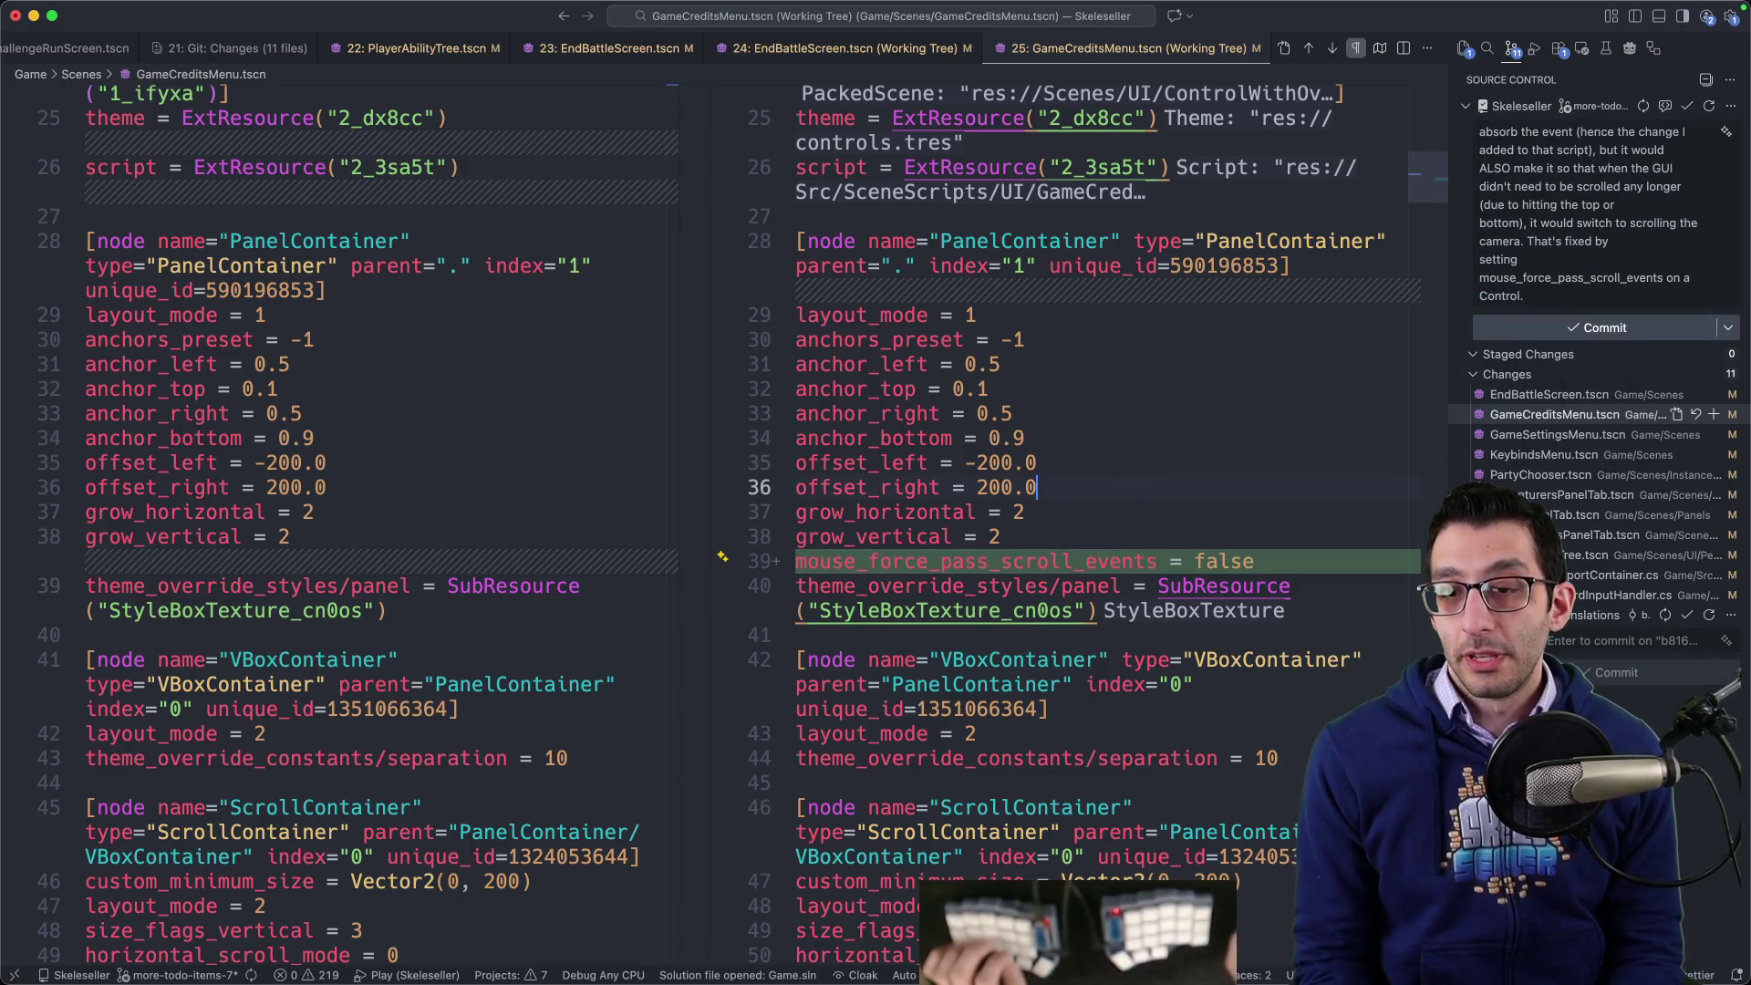
mouse_move(1123, 926)
left_click(1295, 925)
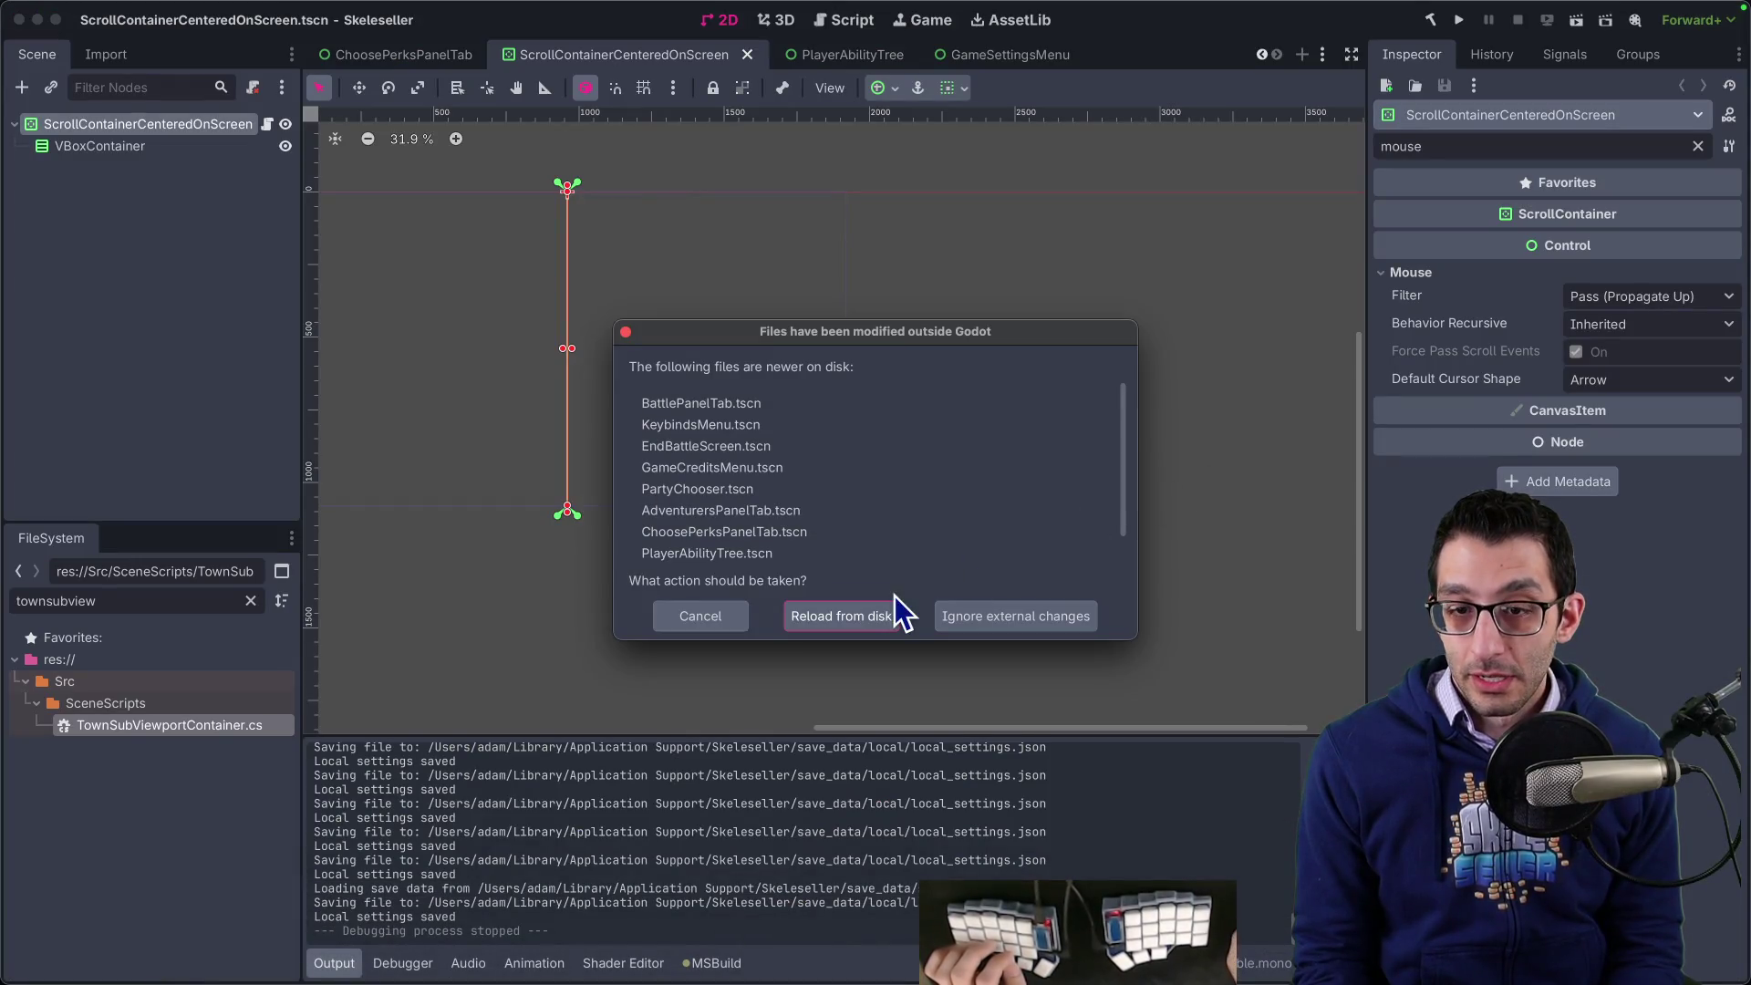
- Reload the externally modified scenes from disk in Godot
key("Return")
left_click(1460, 20)
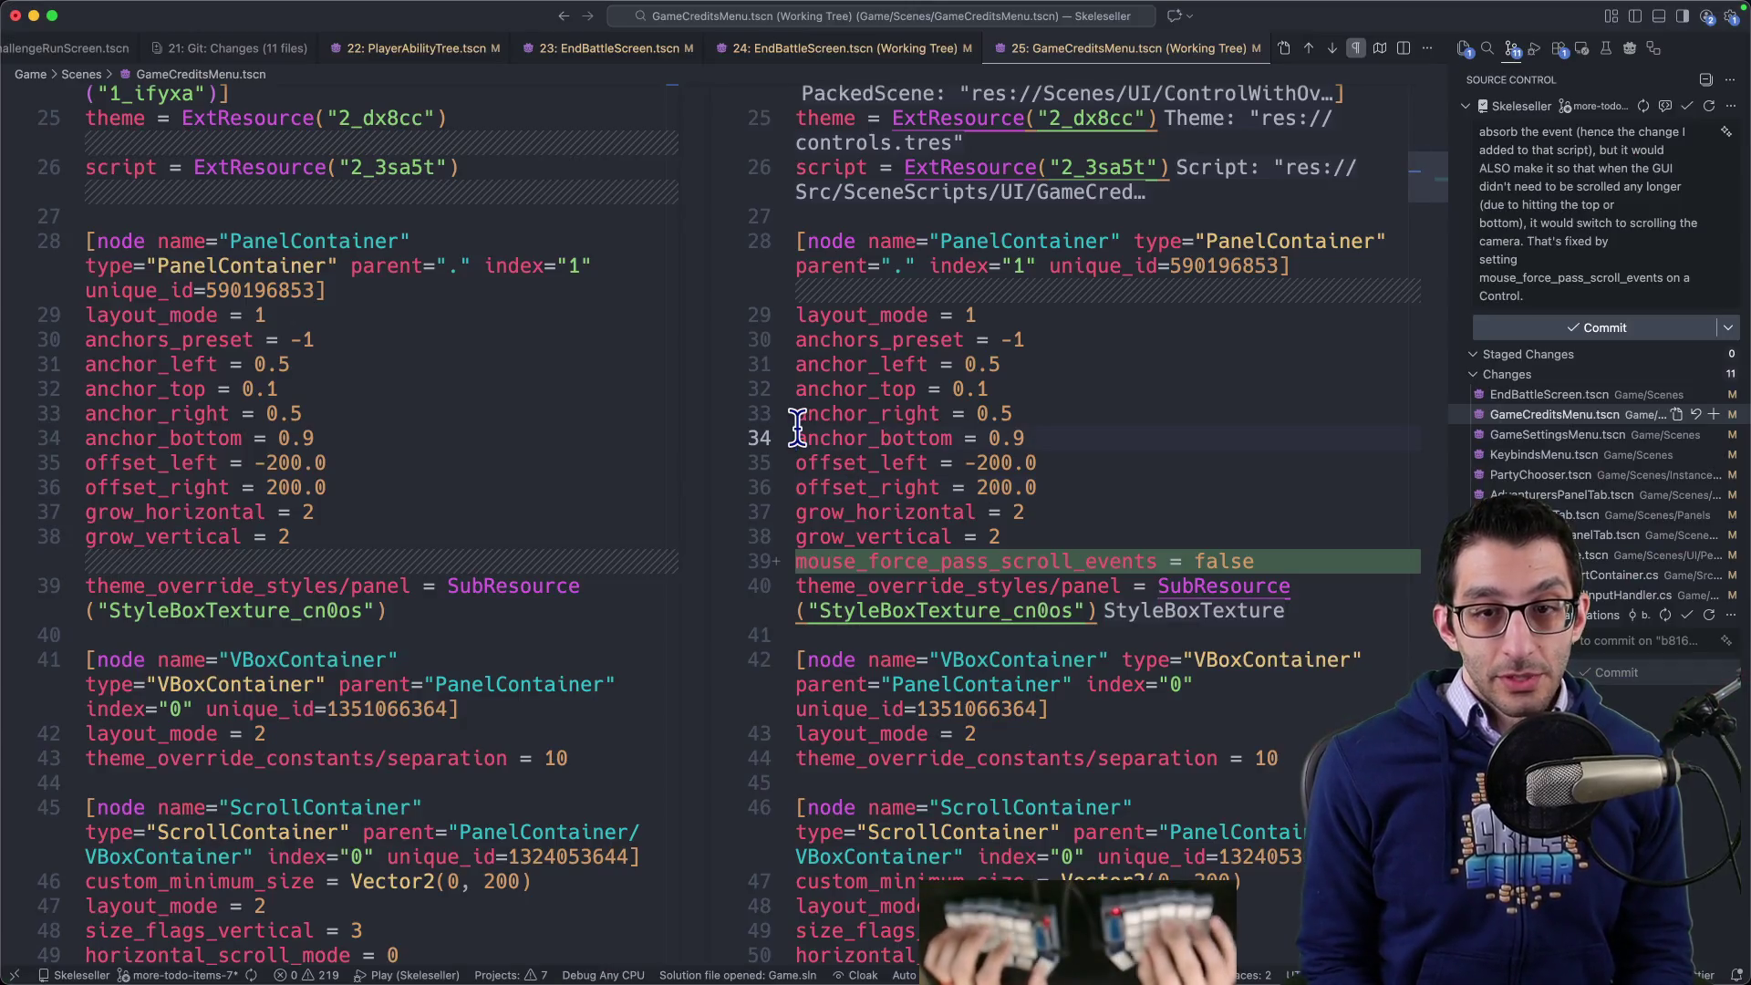
- Jot 'fridge' and 'refrigerator (fridgekw:' in a new scratch file, then close it
key("super+n")
type("fridge")
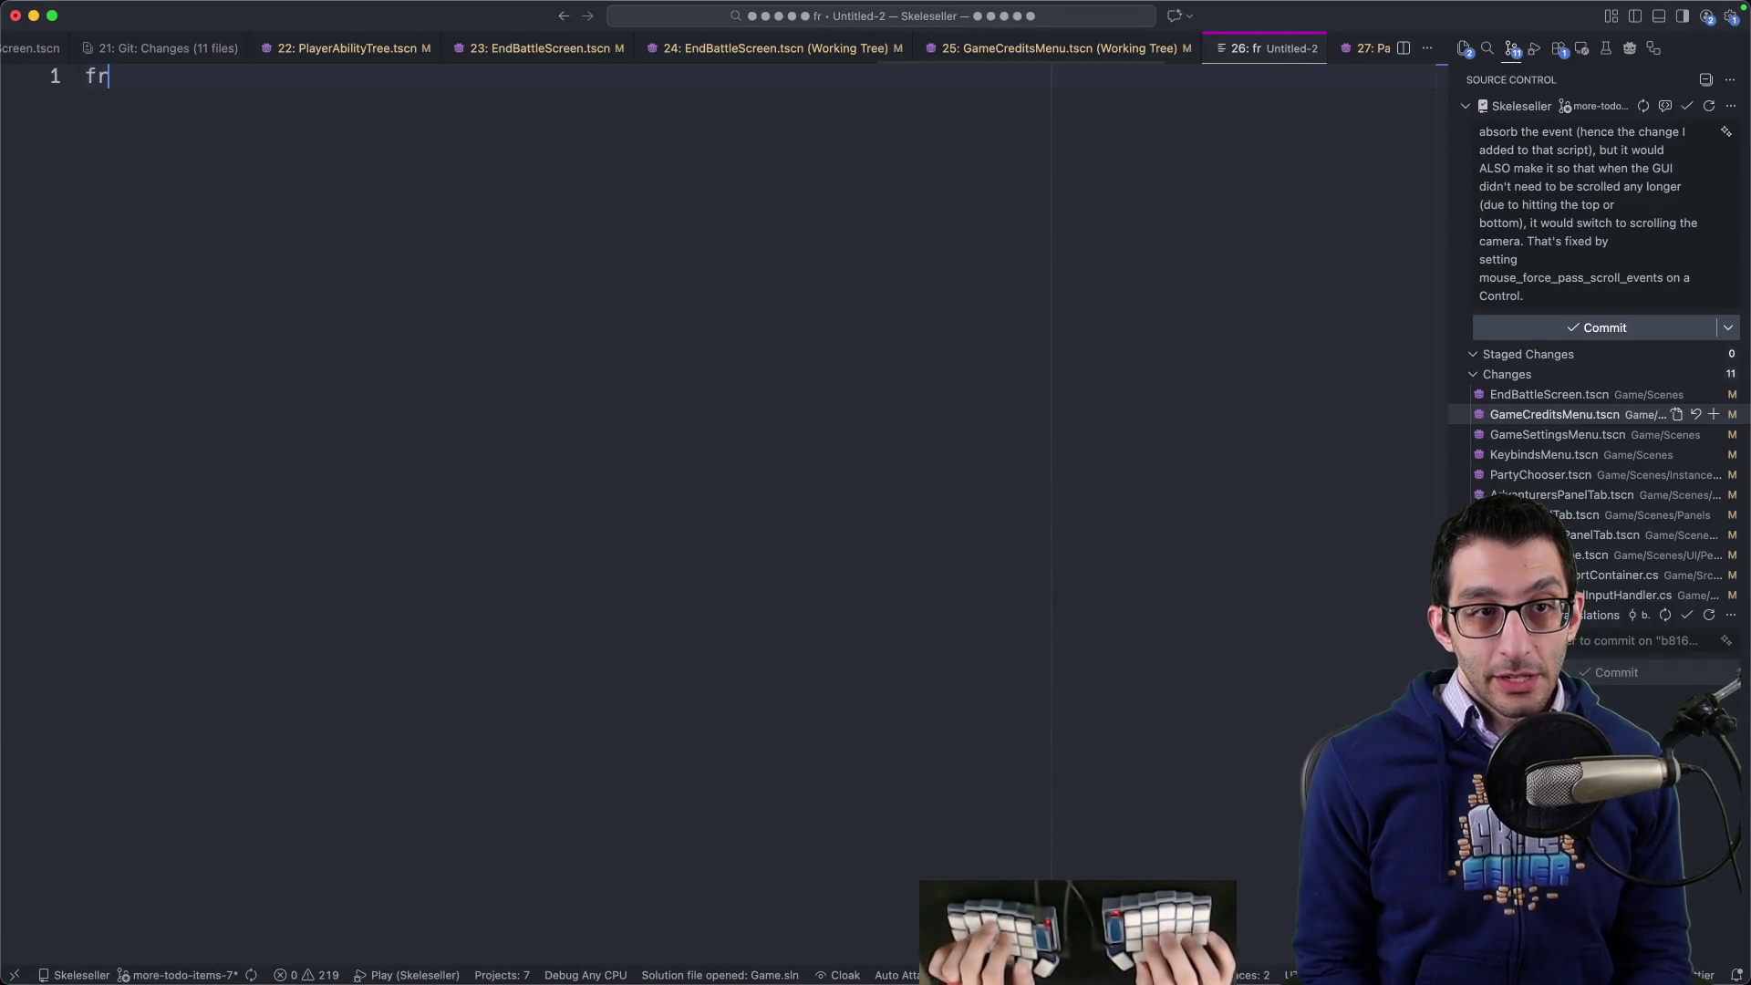
key("Return")
type("refri")
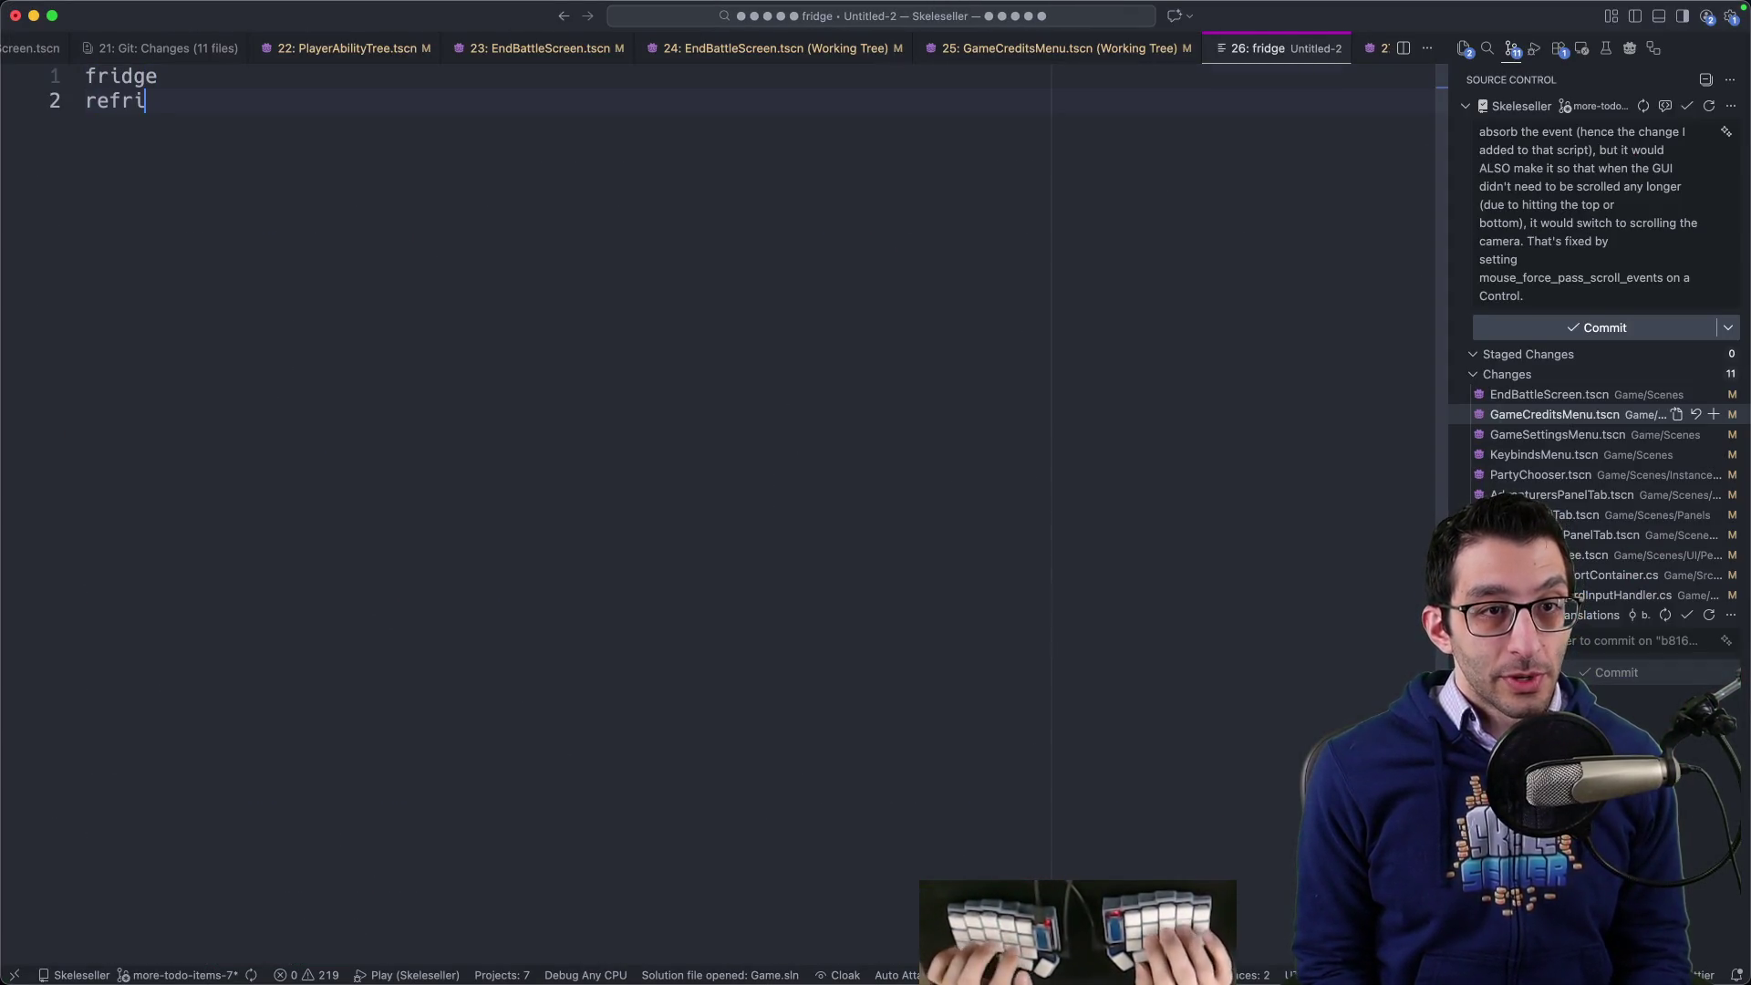
type("gerator")
key("super+shift+Left")
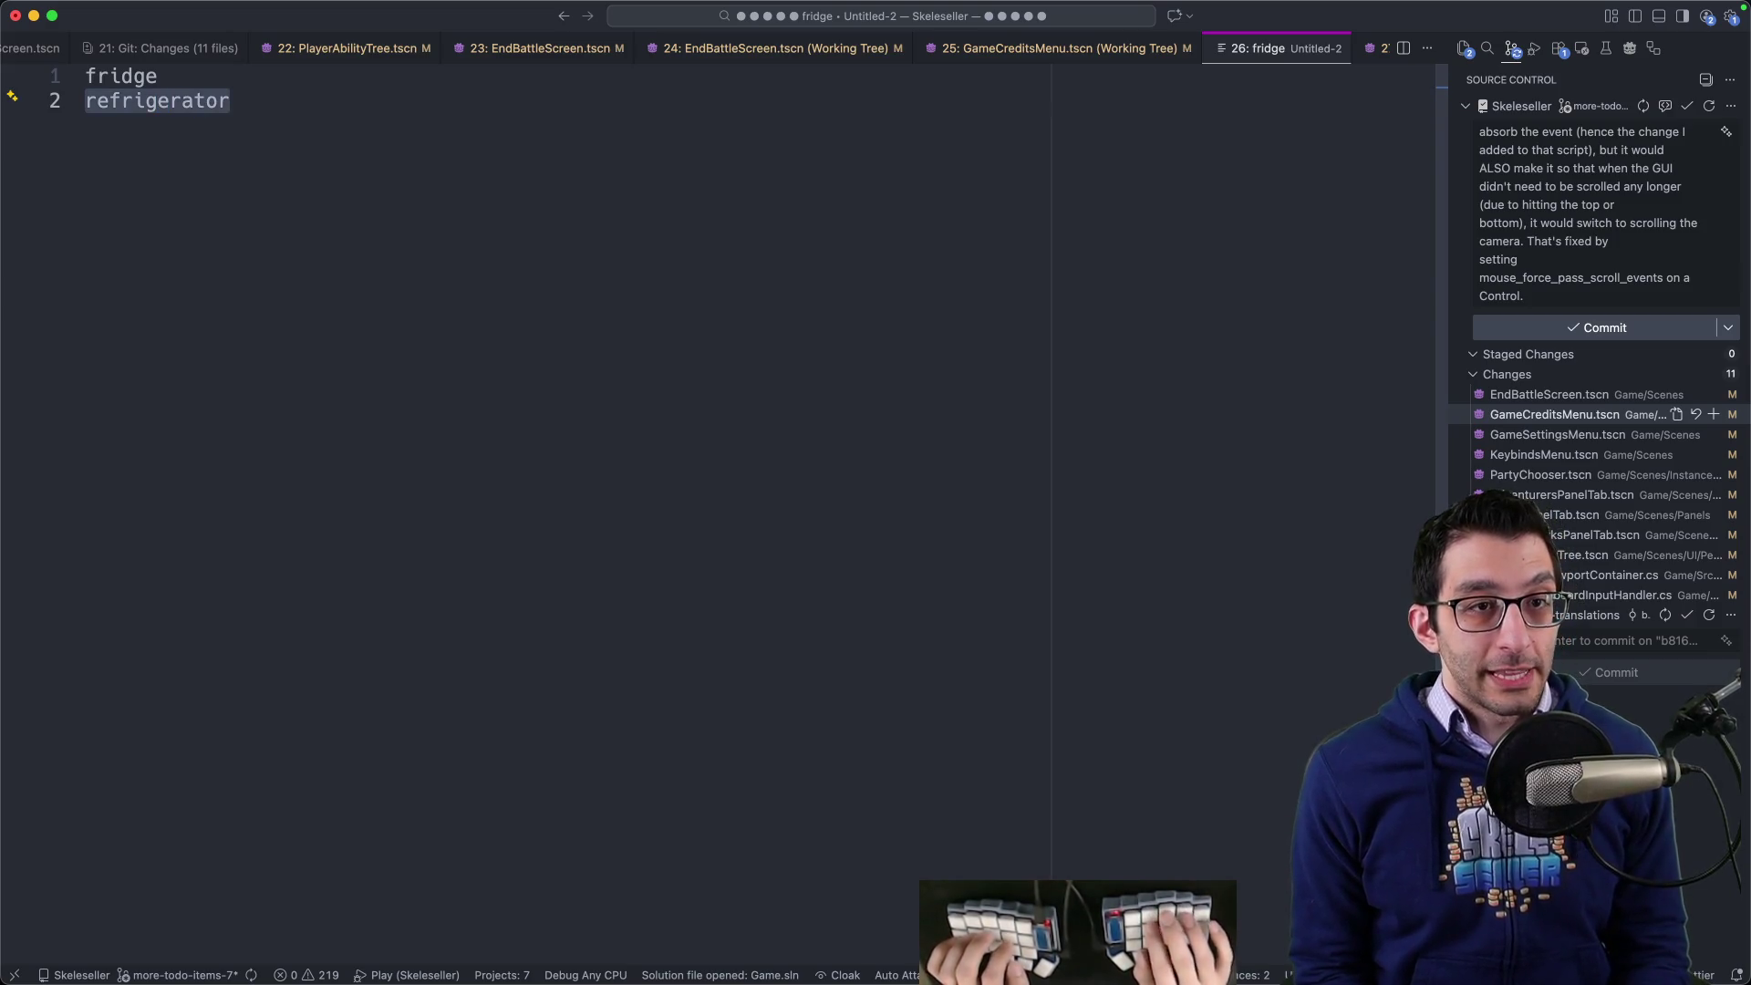
key("Right")
type("(fridge")
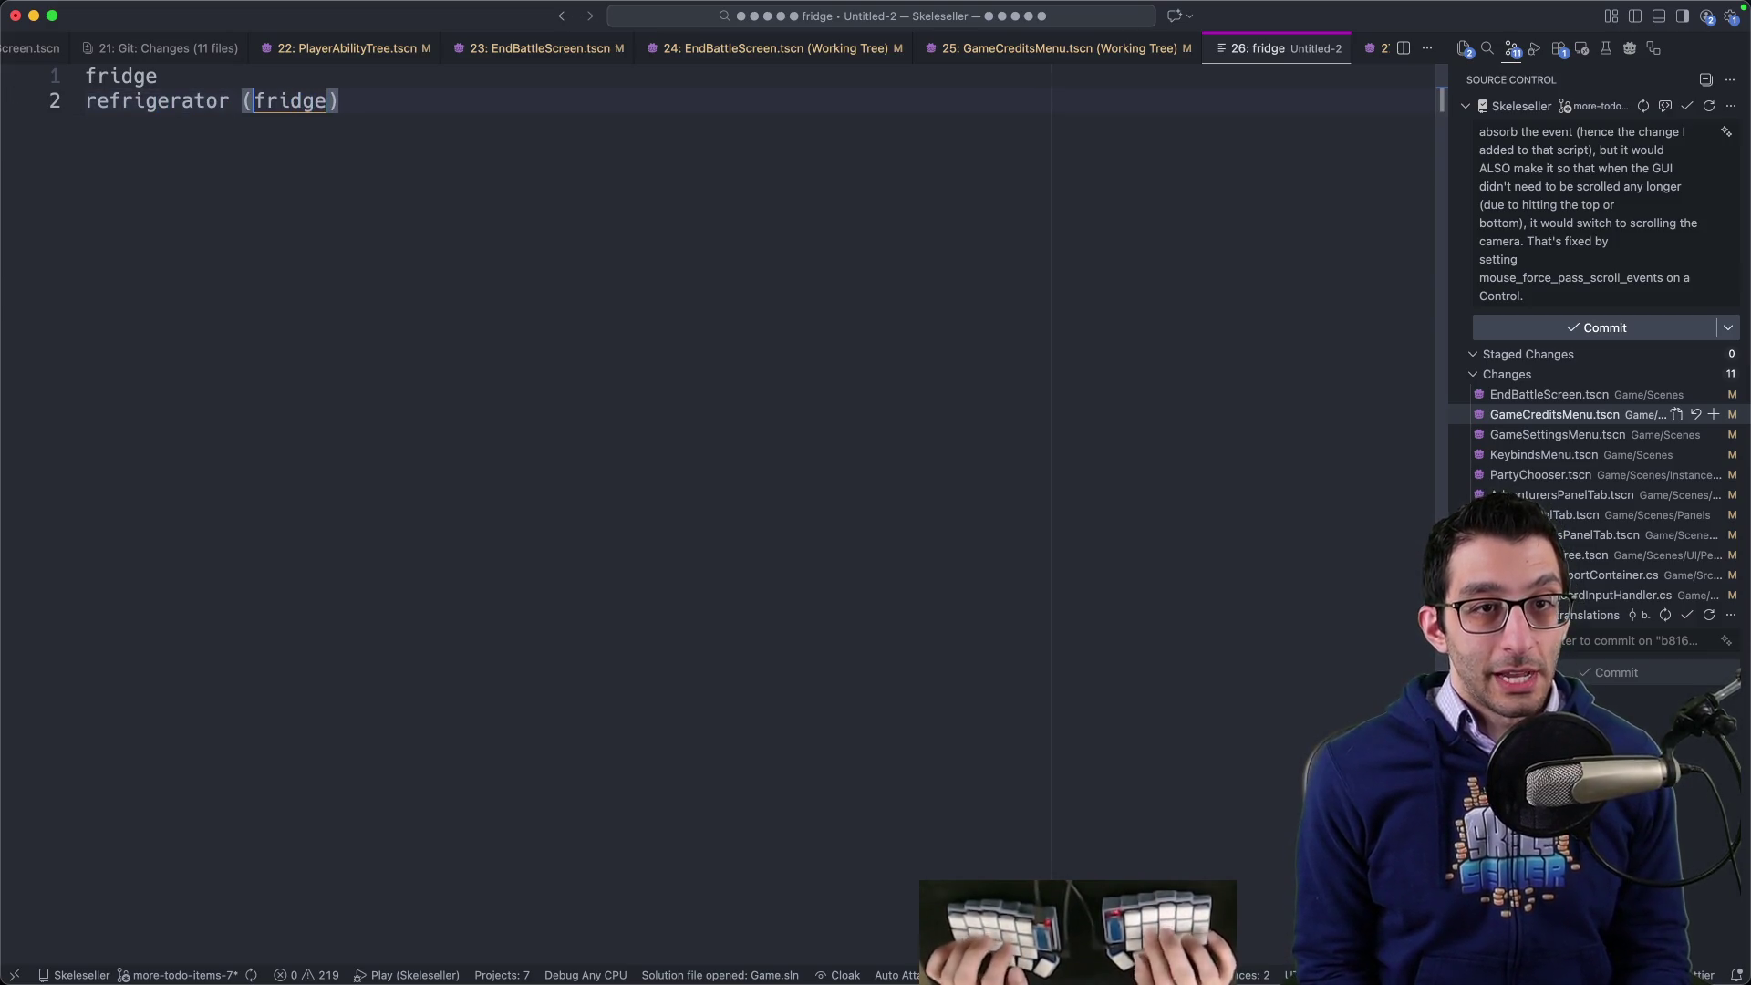
type("kw:")
left_click(388, 100)
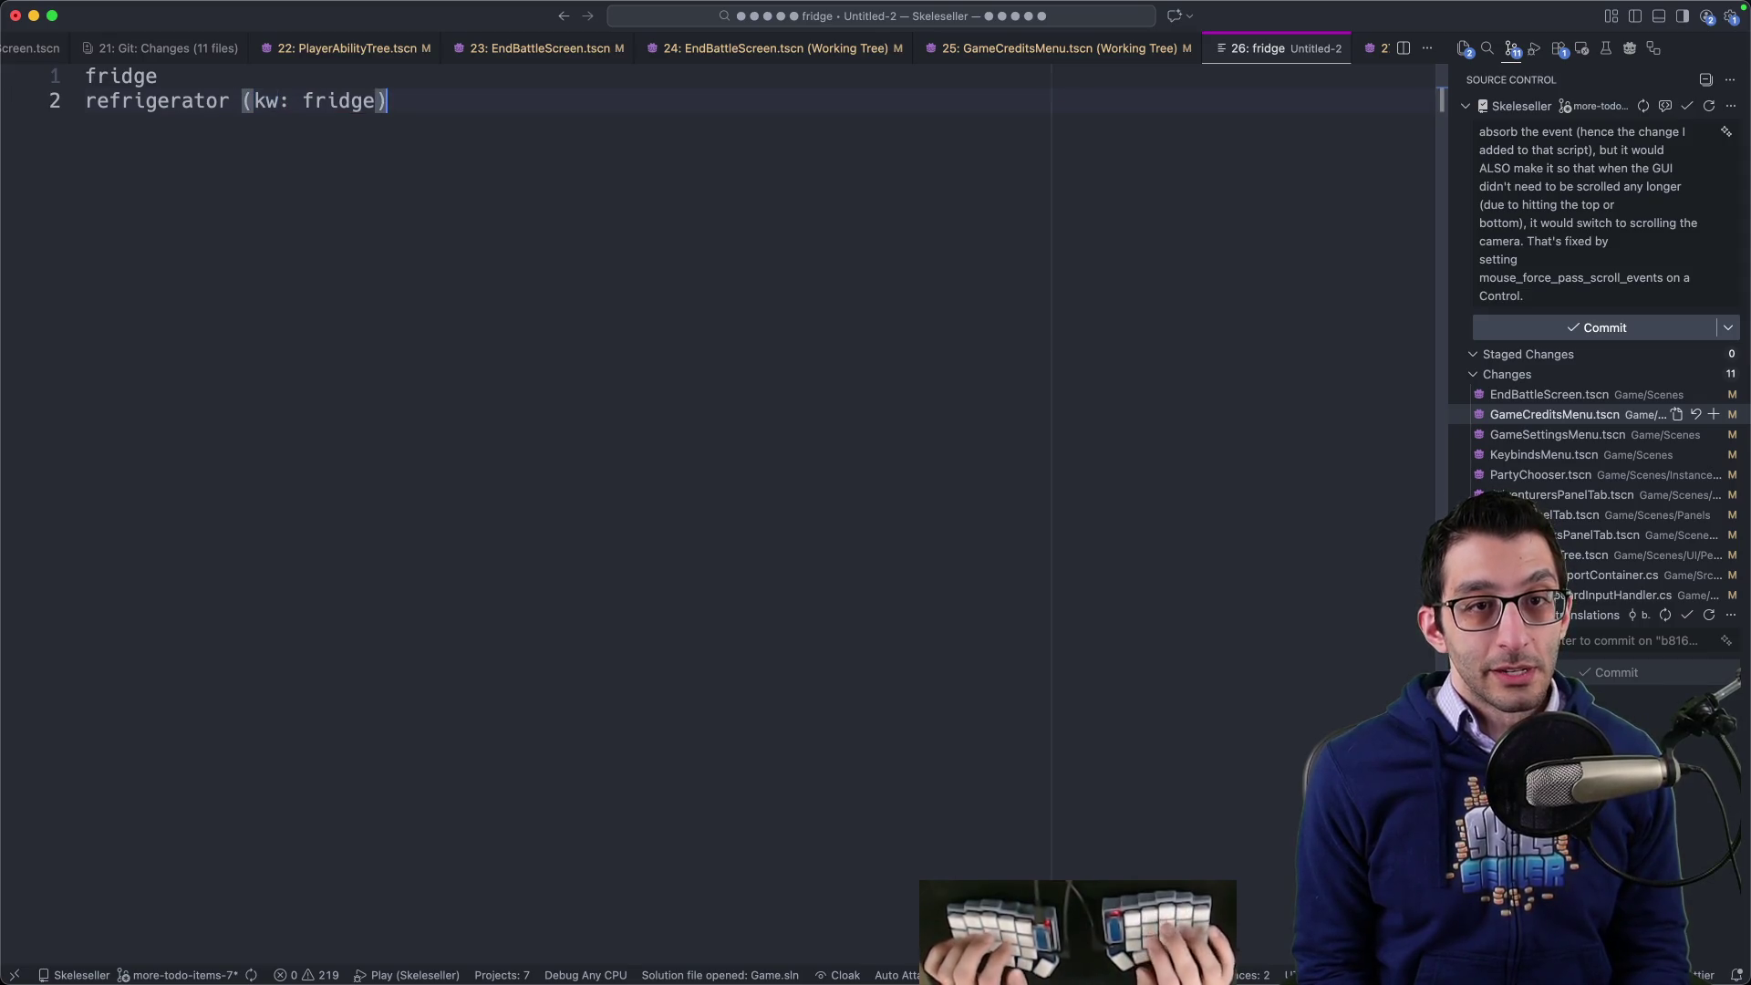
key("shift+Home")
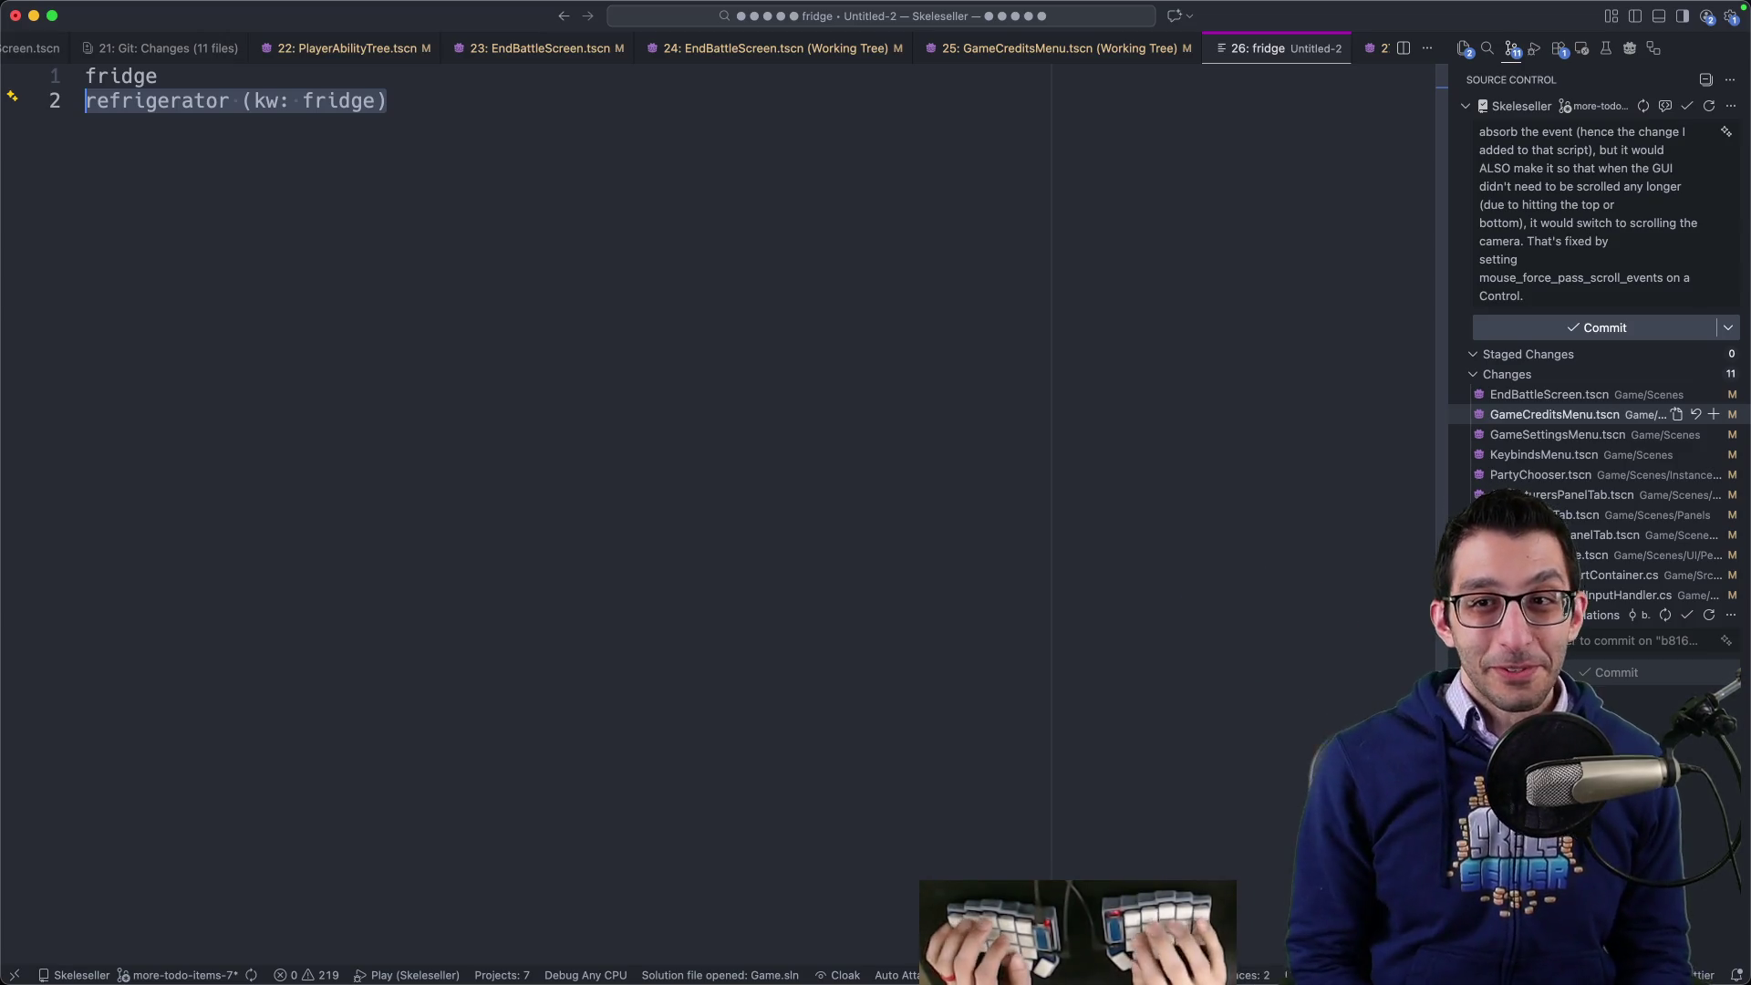
key("super+w")
- Discard the scratch file, switch to the game, and continue the saved Story Mode game
key("super+d")
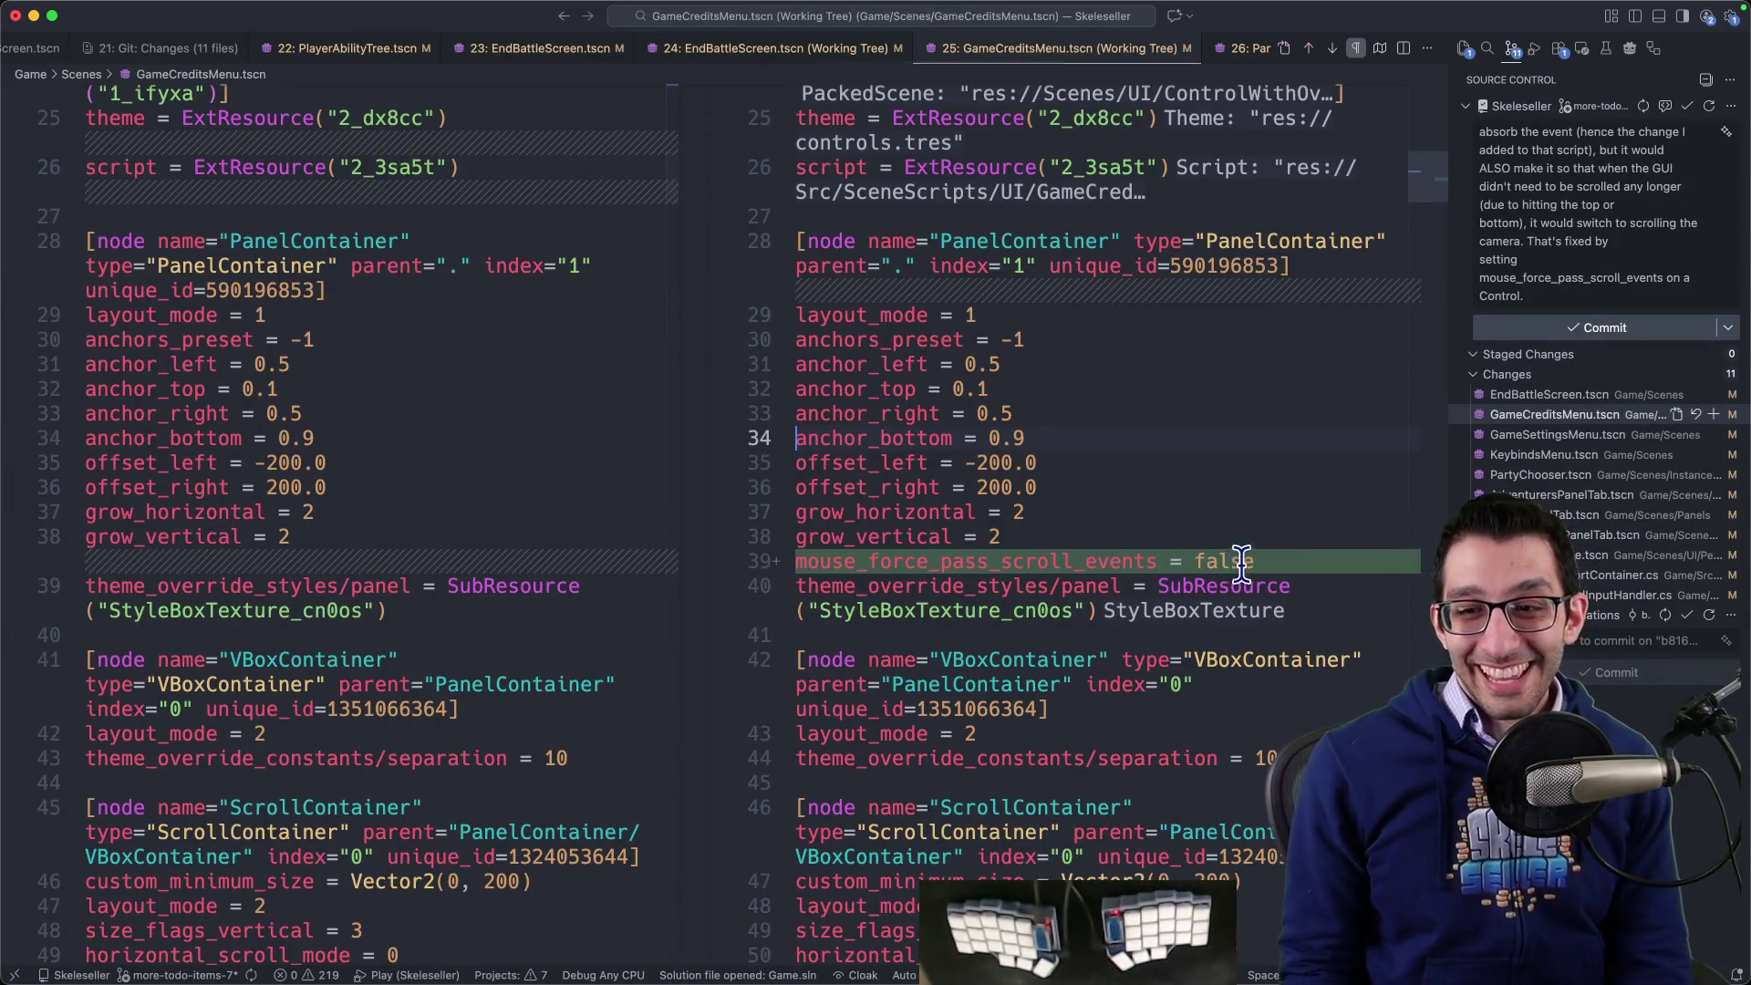
key("ctrl+r")
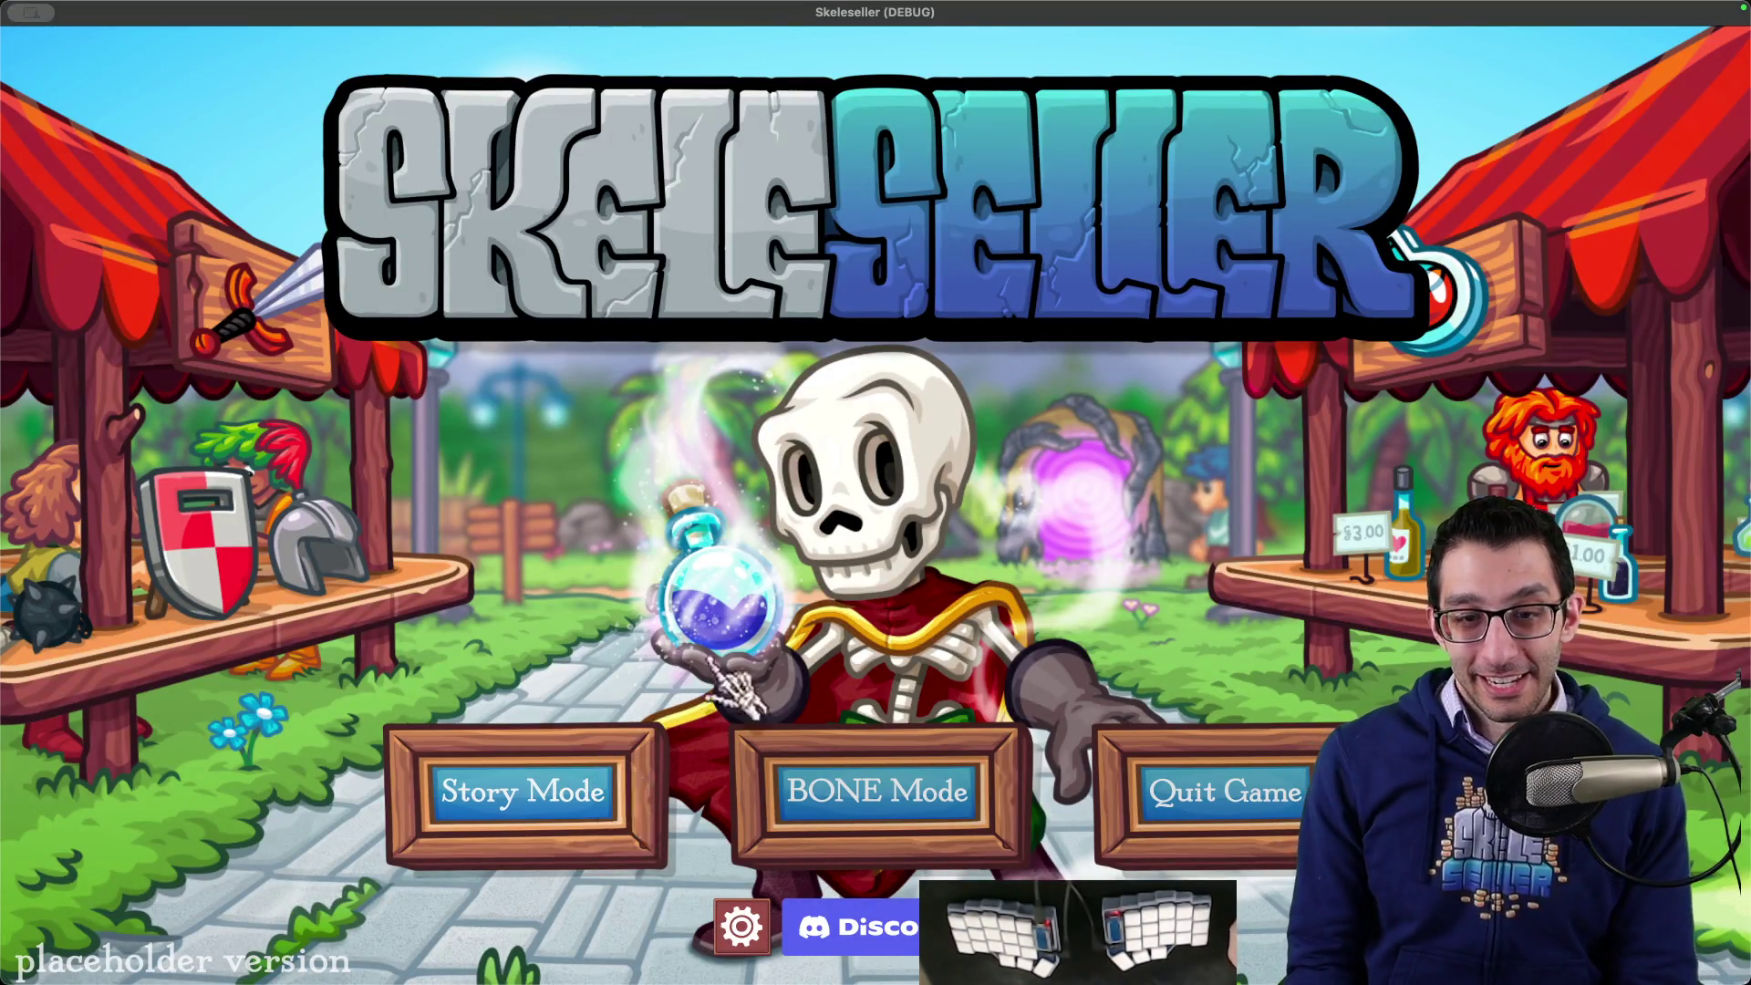
left_click(584, 789)
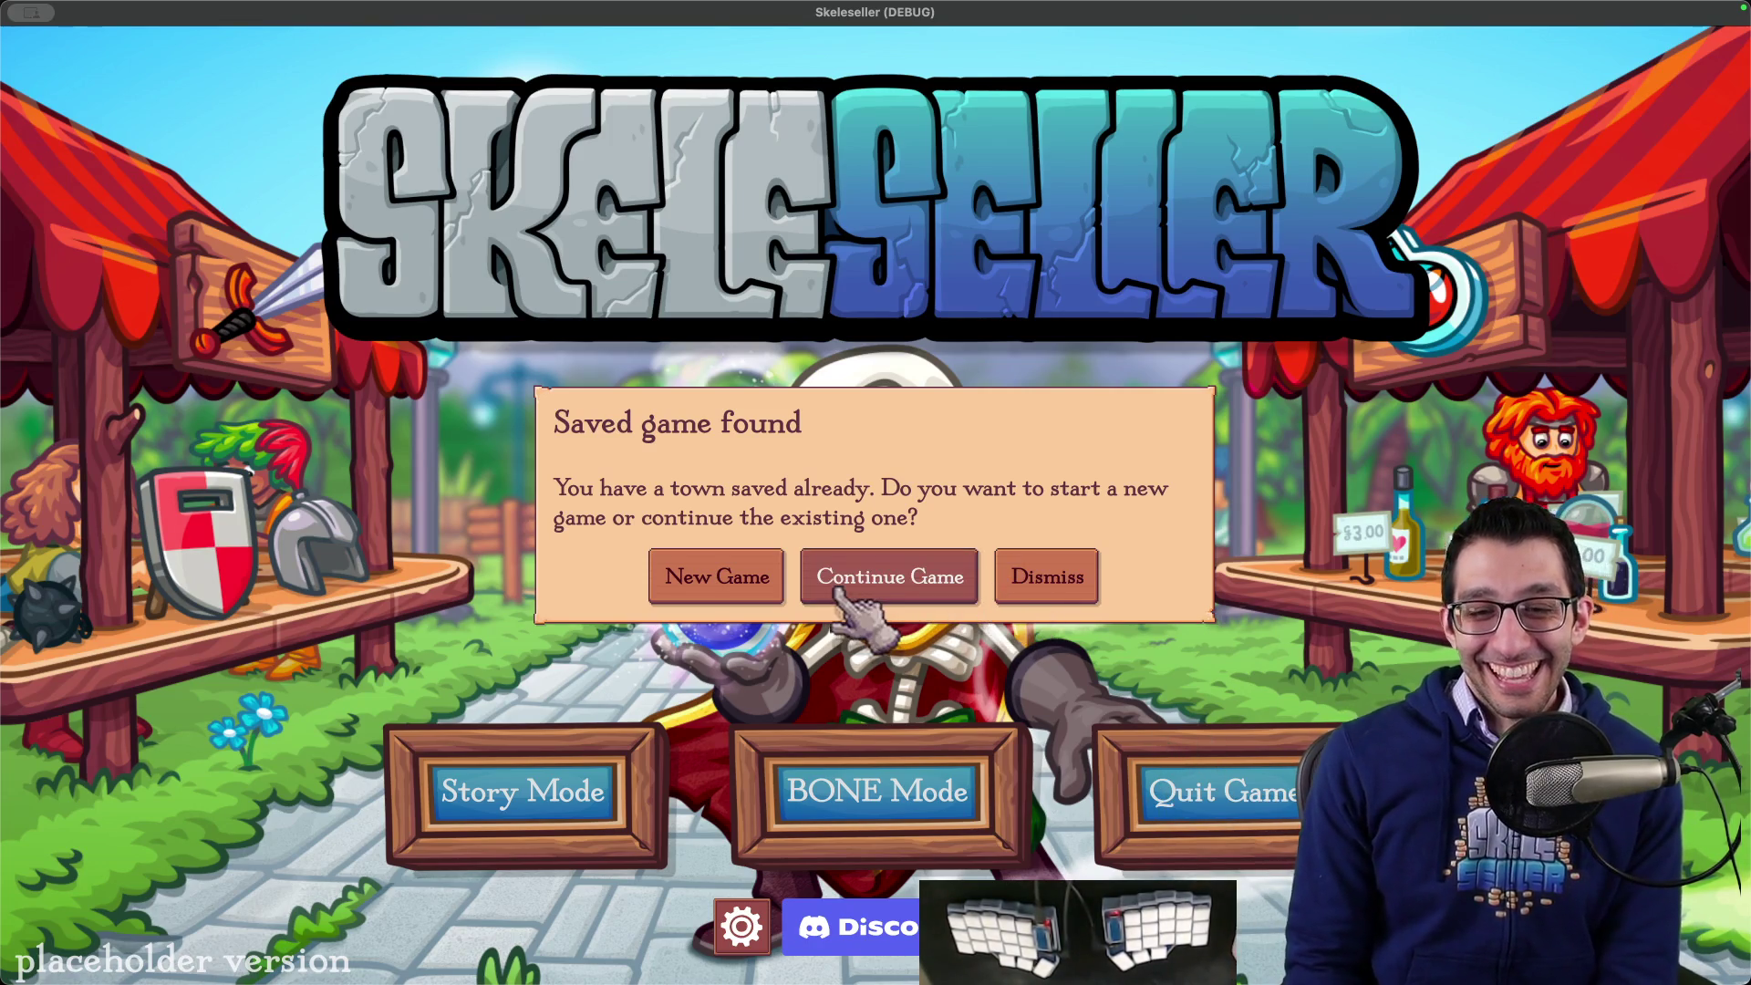
left_click(769, 585)
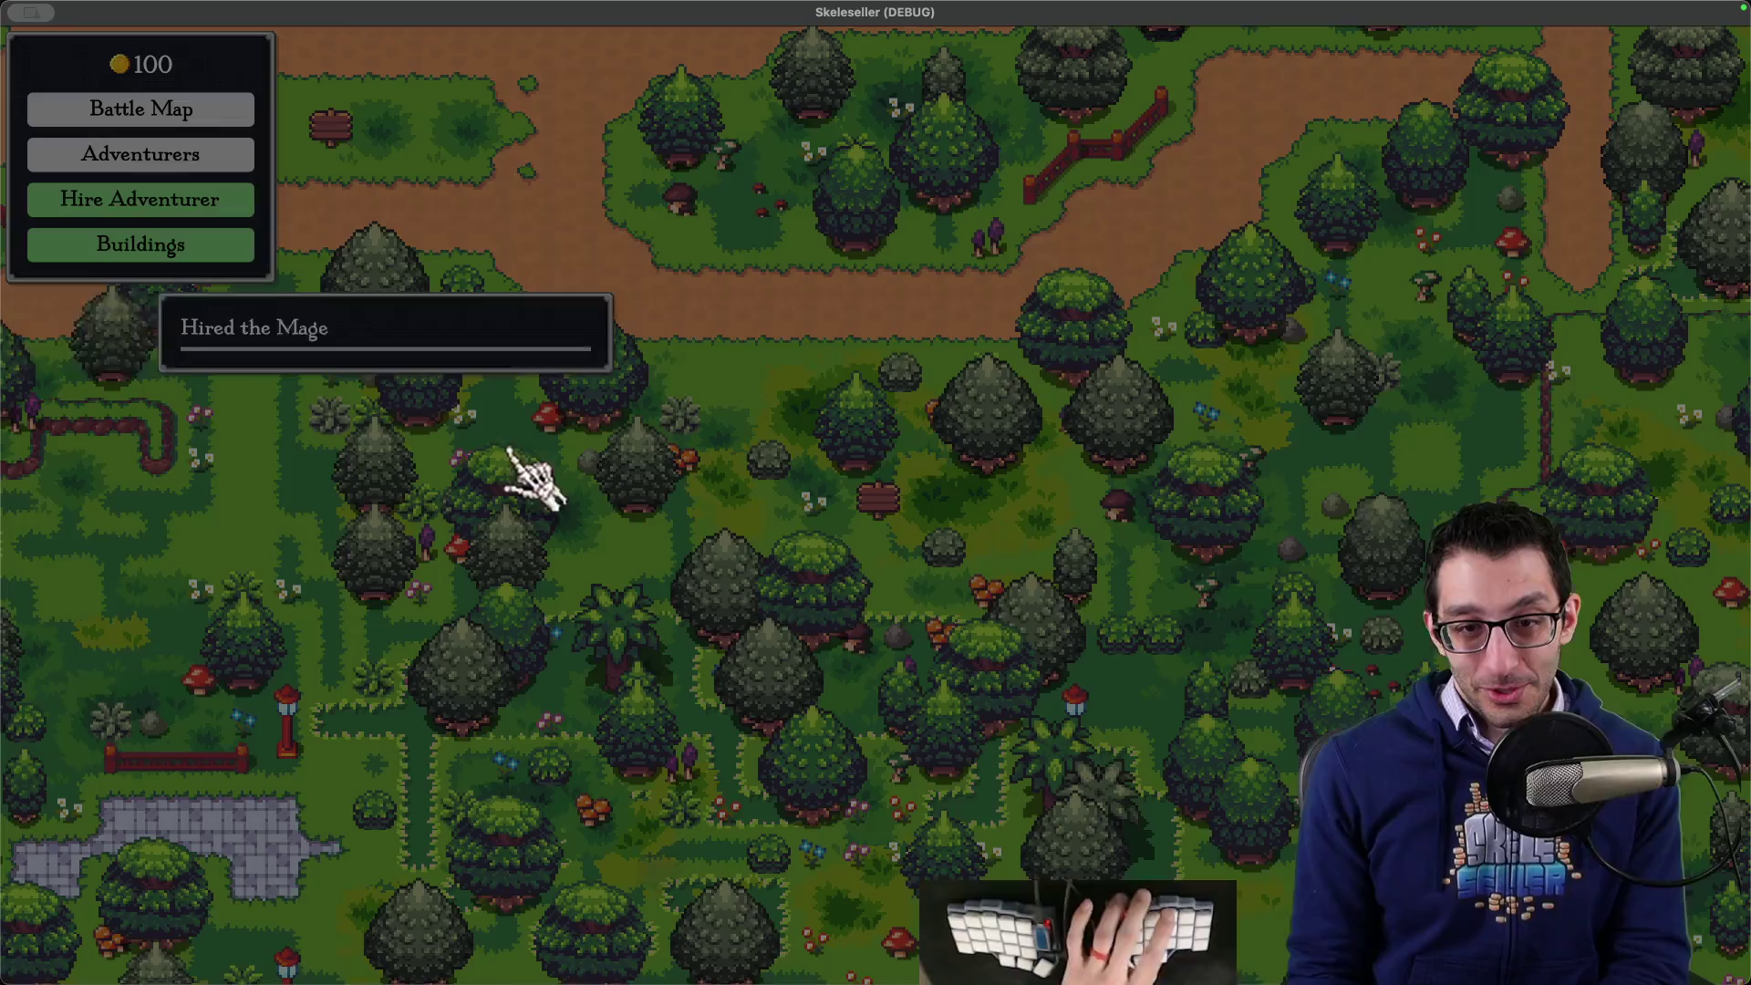
- Create three Forest instances from the debug menu, speeding the first one up to battle
key("grave")
left_click(251, 504)
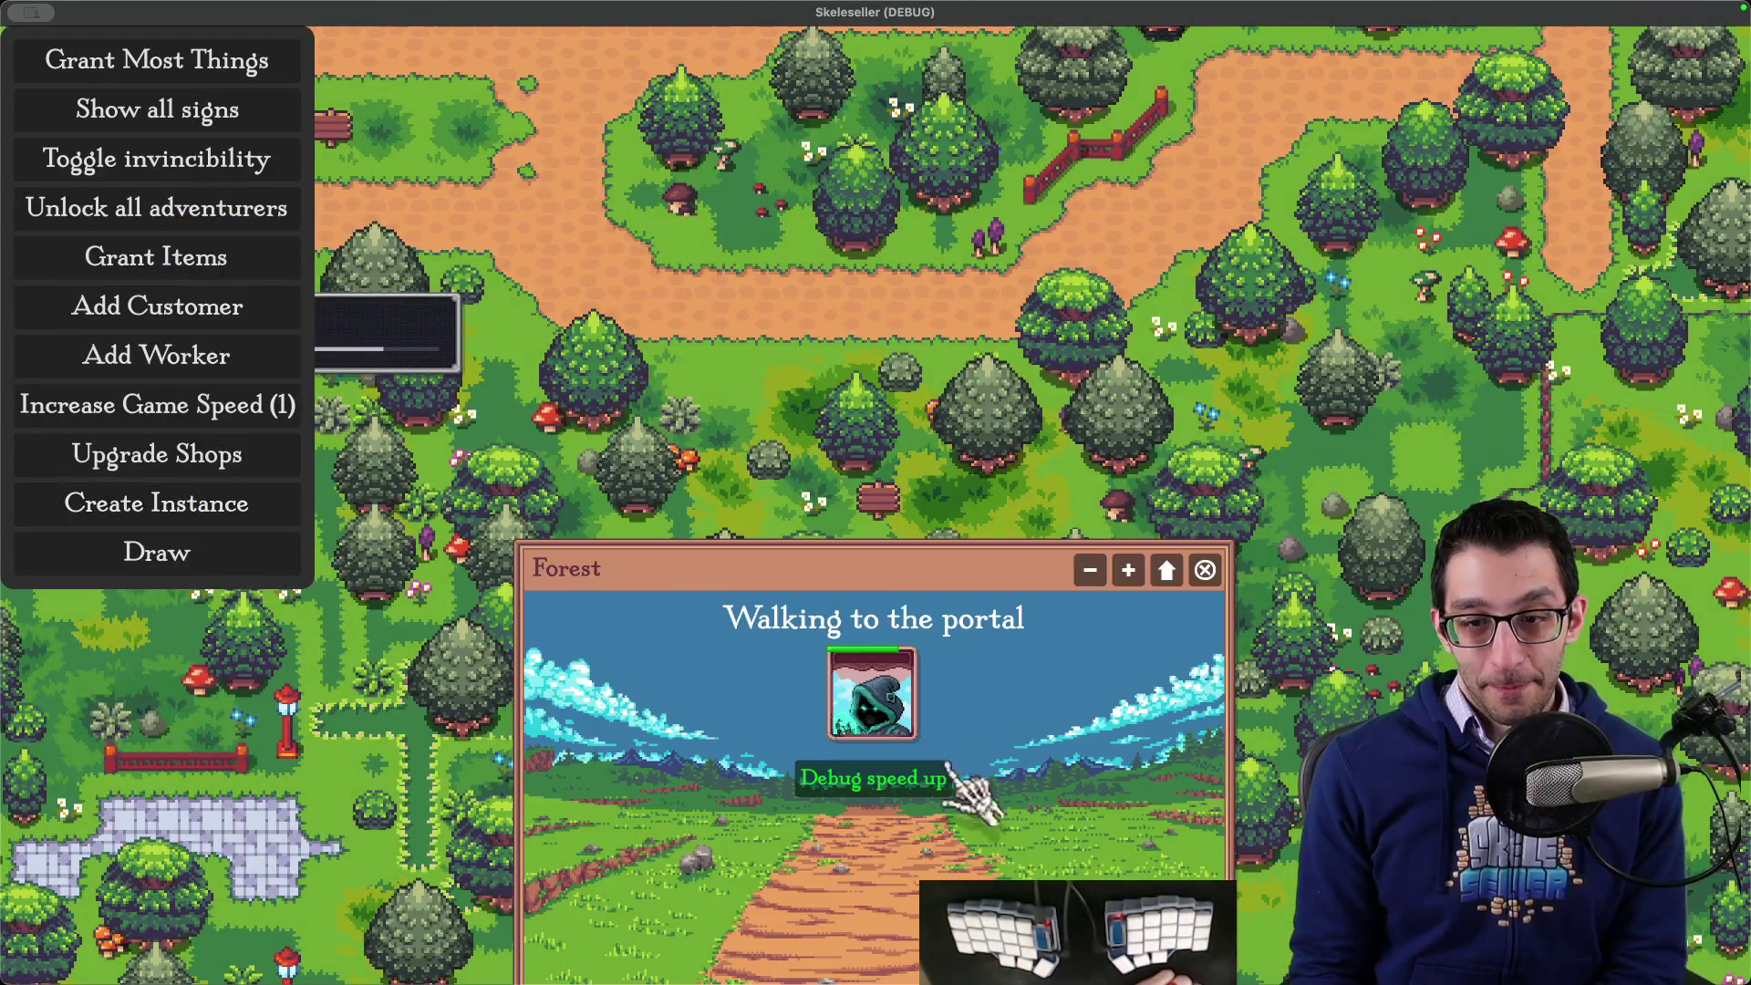
left_click(953, 776)
left_click(232, 503)
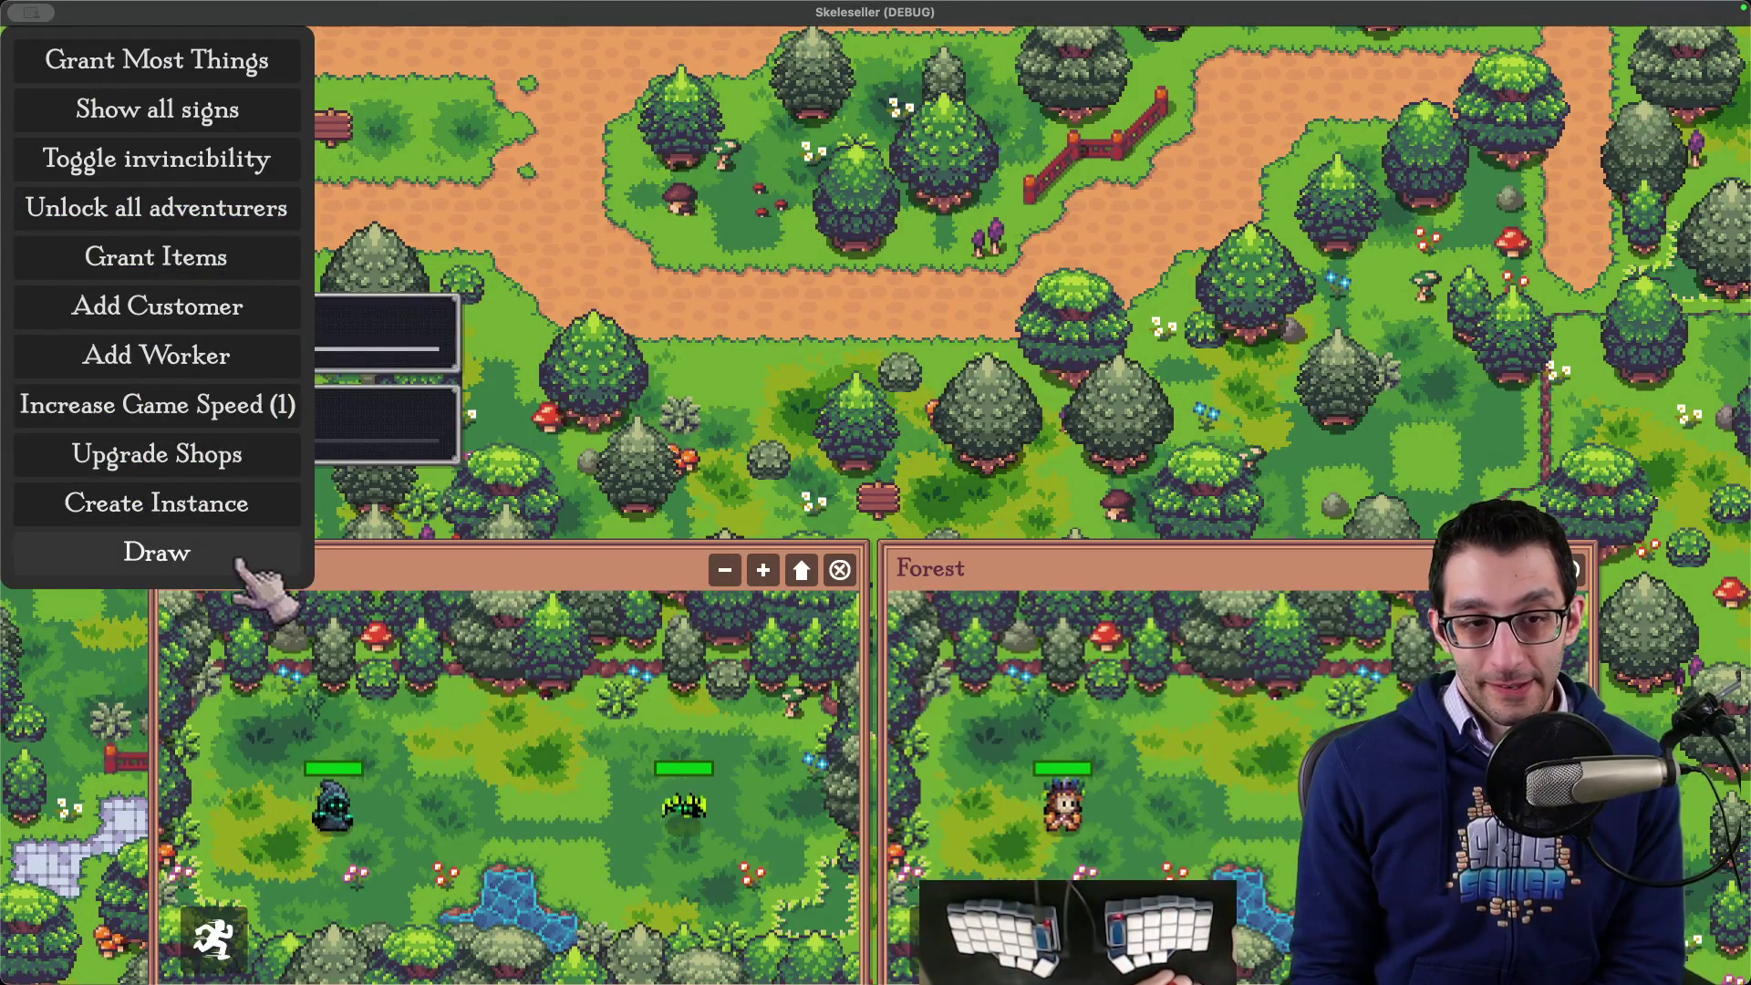
left_click(237, 503)
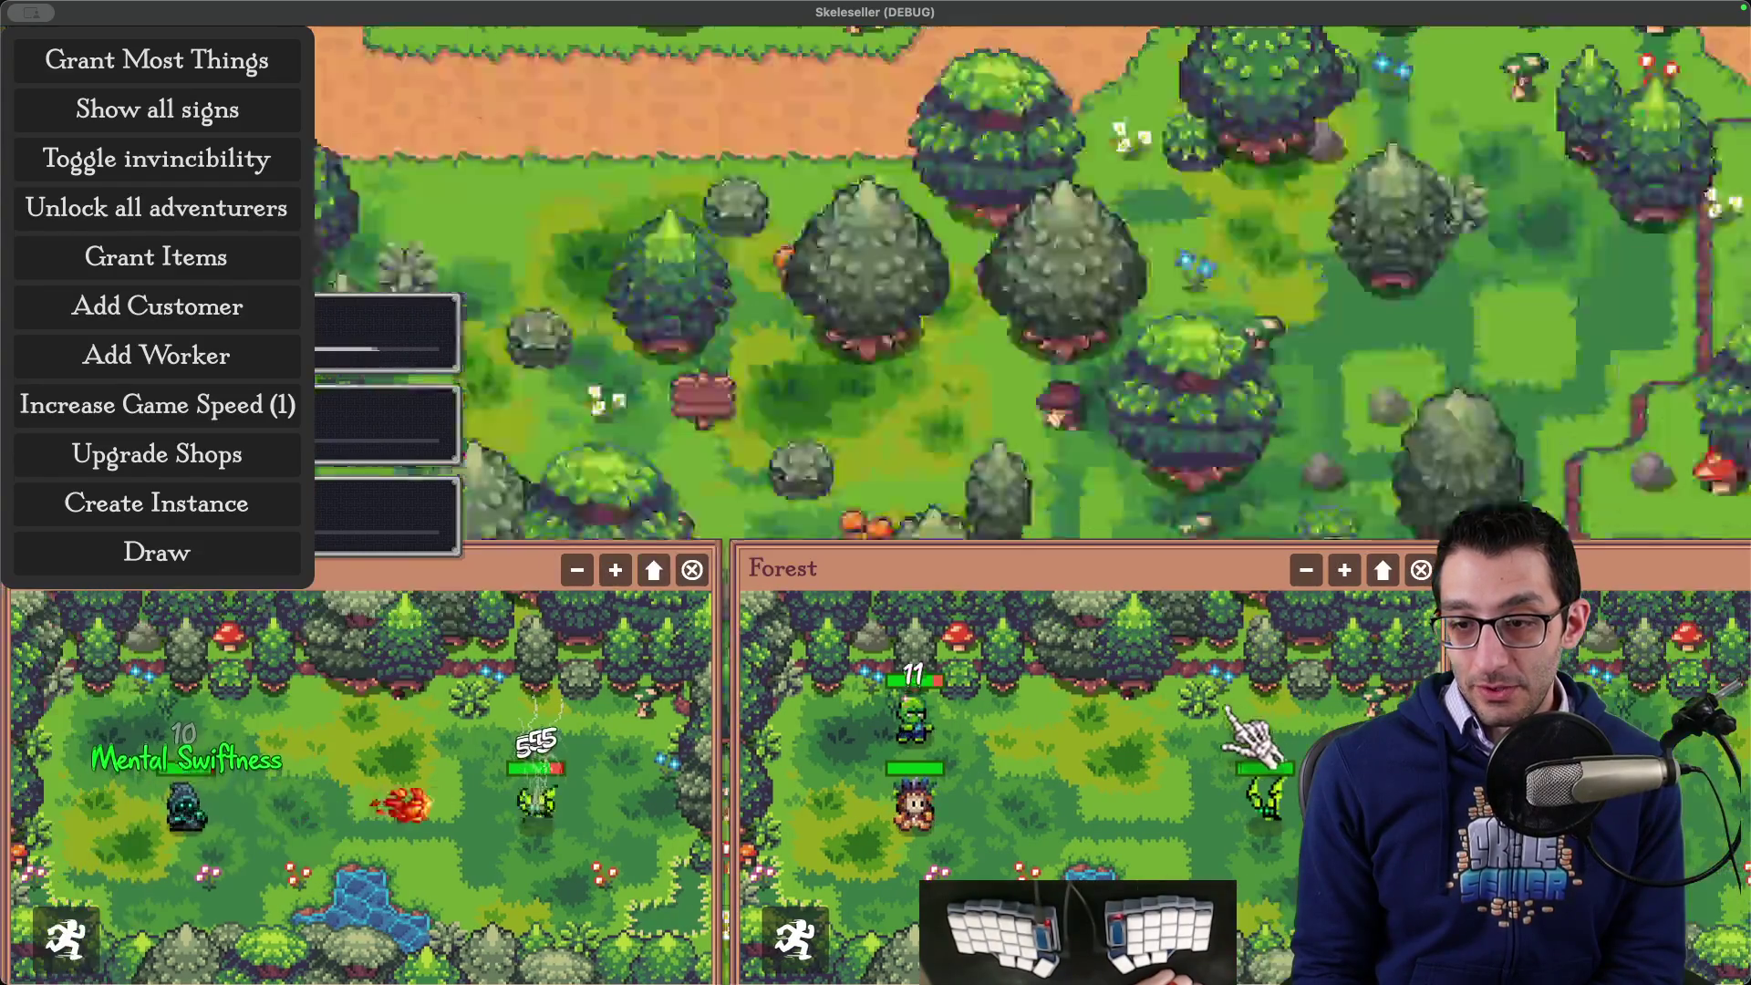
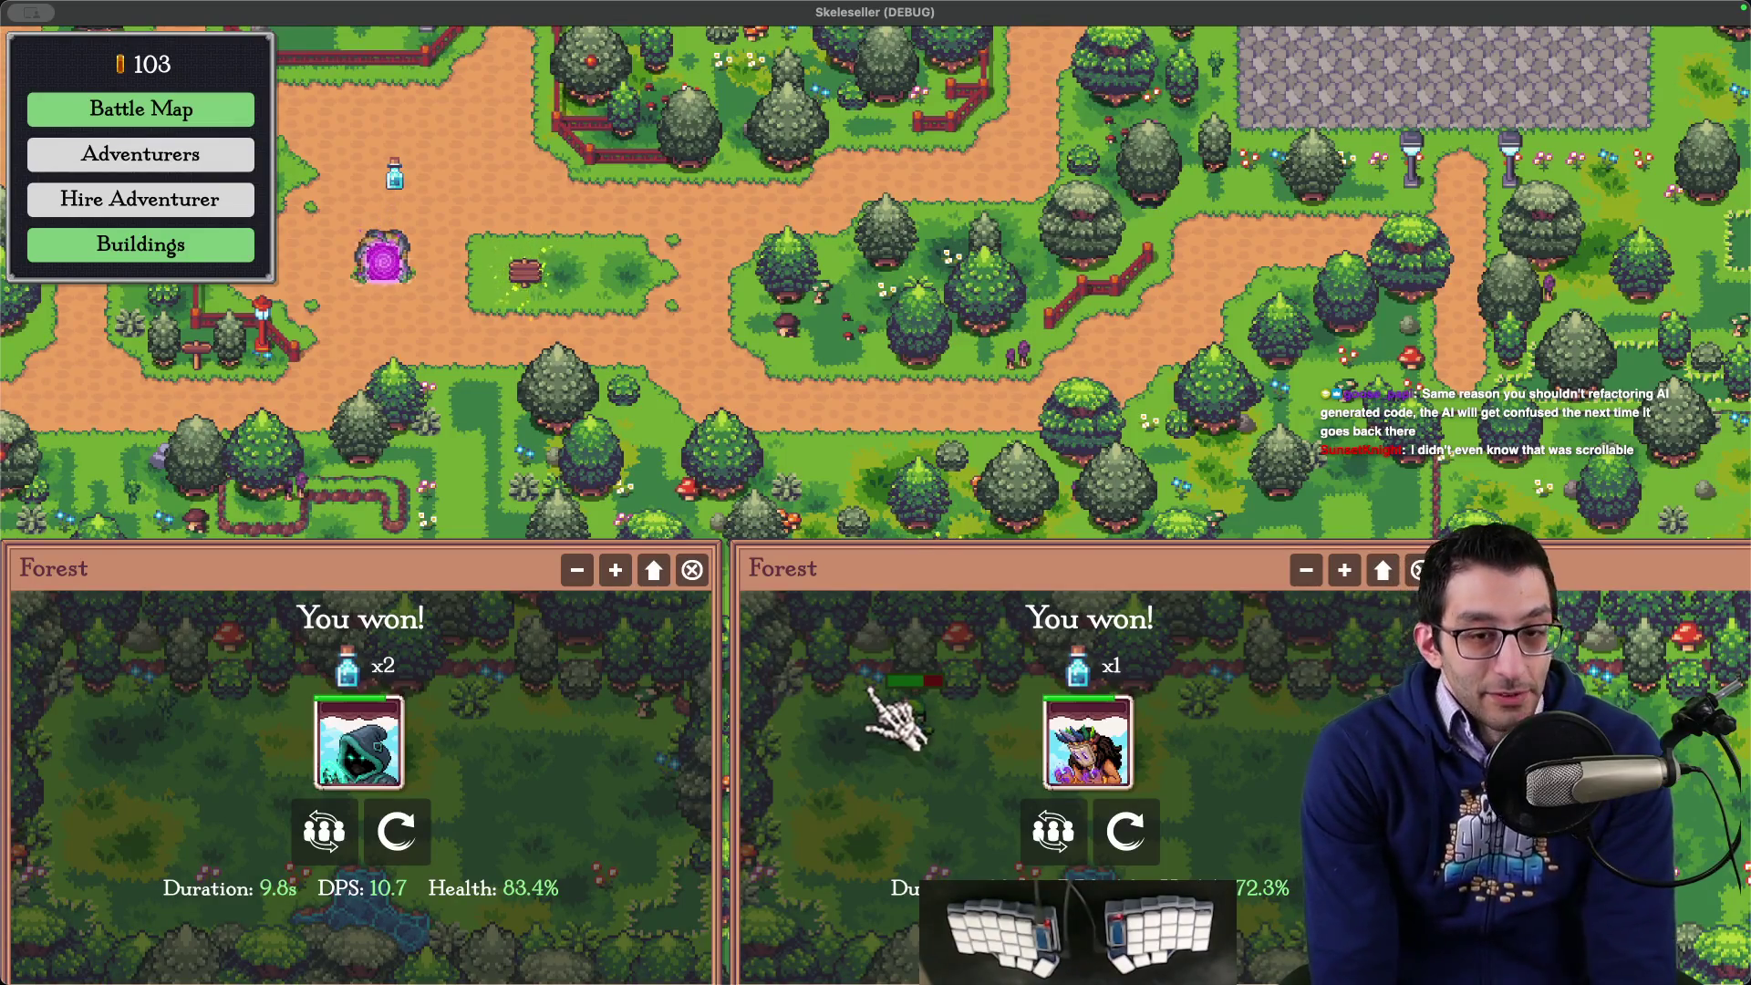
- Undock all Forest battle windows as floating windows and drag one toward the map's bottom centre
left_click(654, 570, "shift")
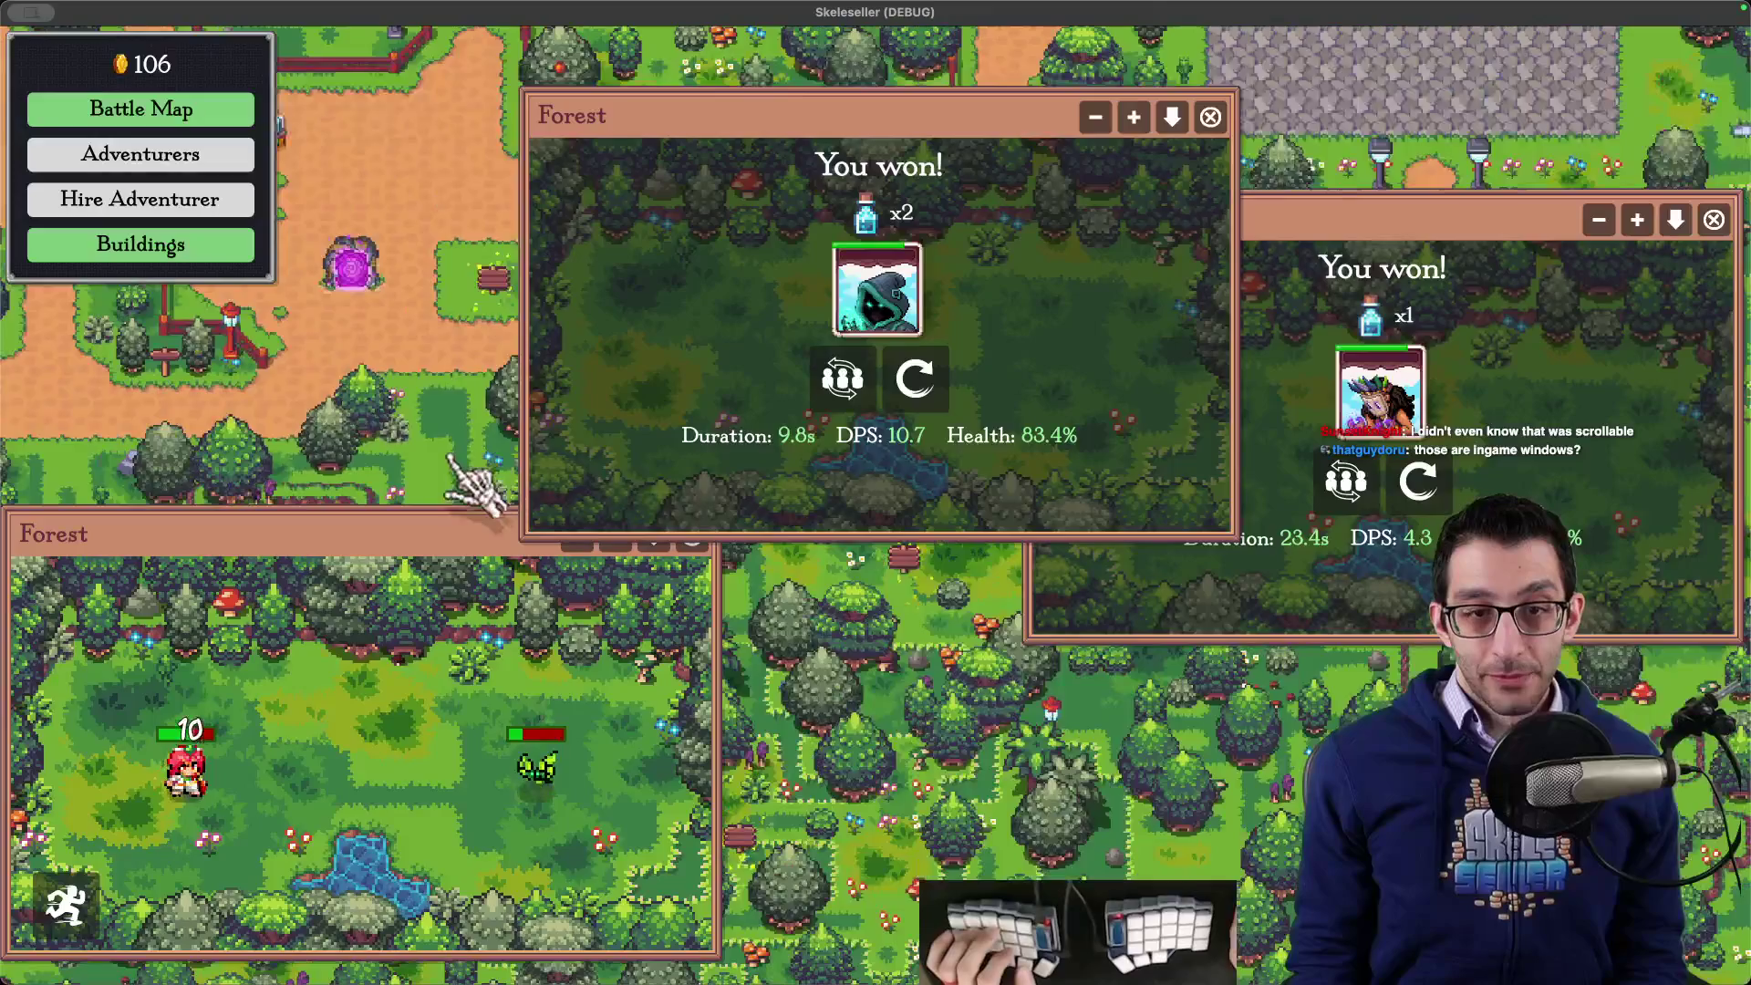
scroll(438, 479, "up", 3)
scroll(406, 447, "down", 5)
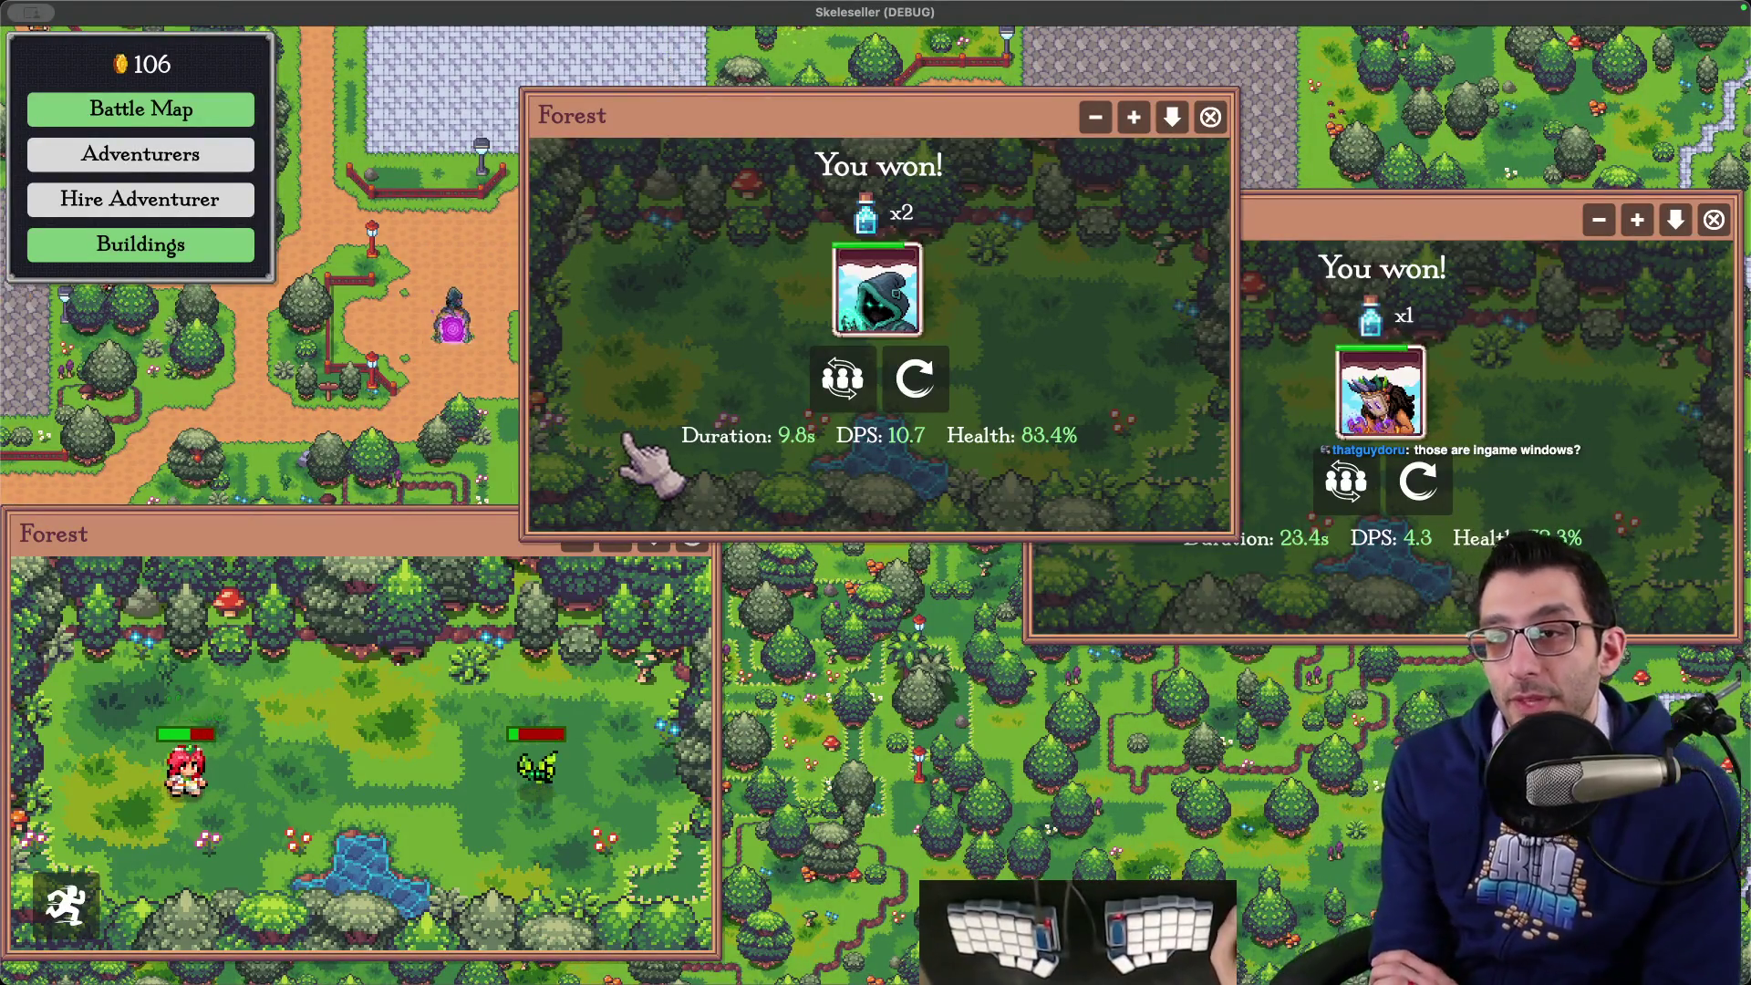
scroll(630, 443, "up", 3)
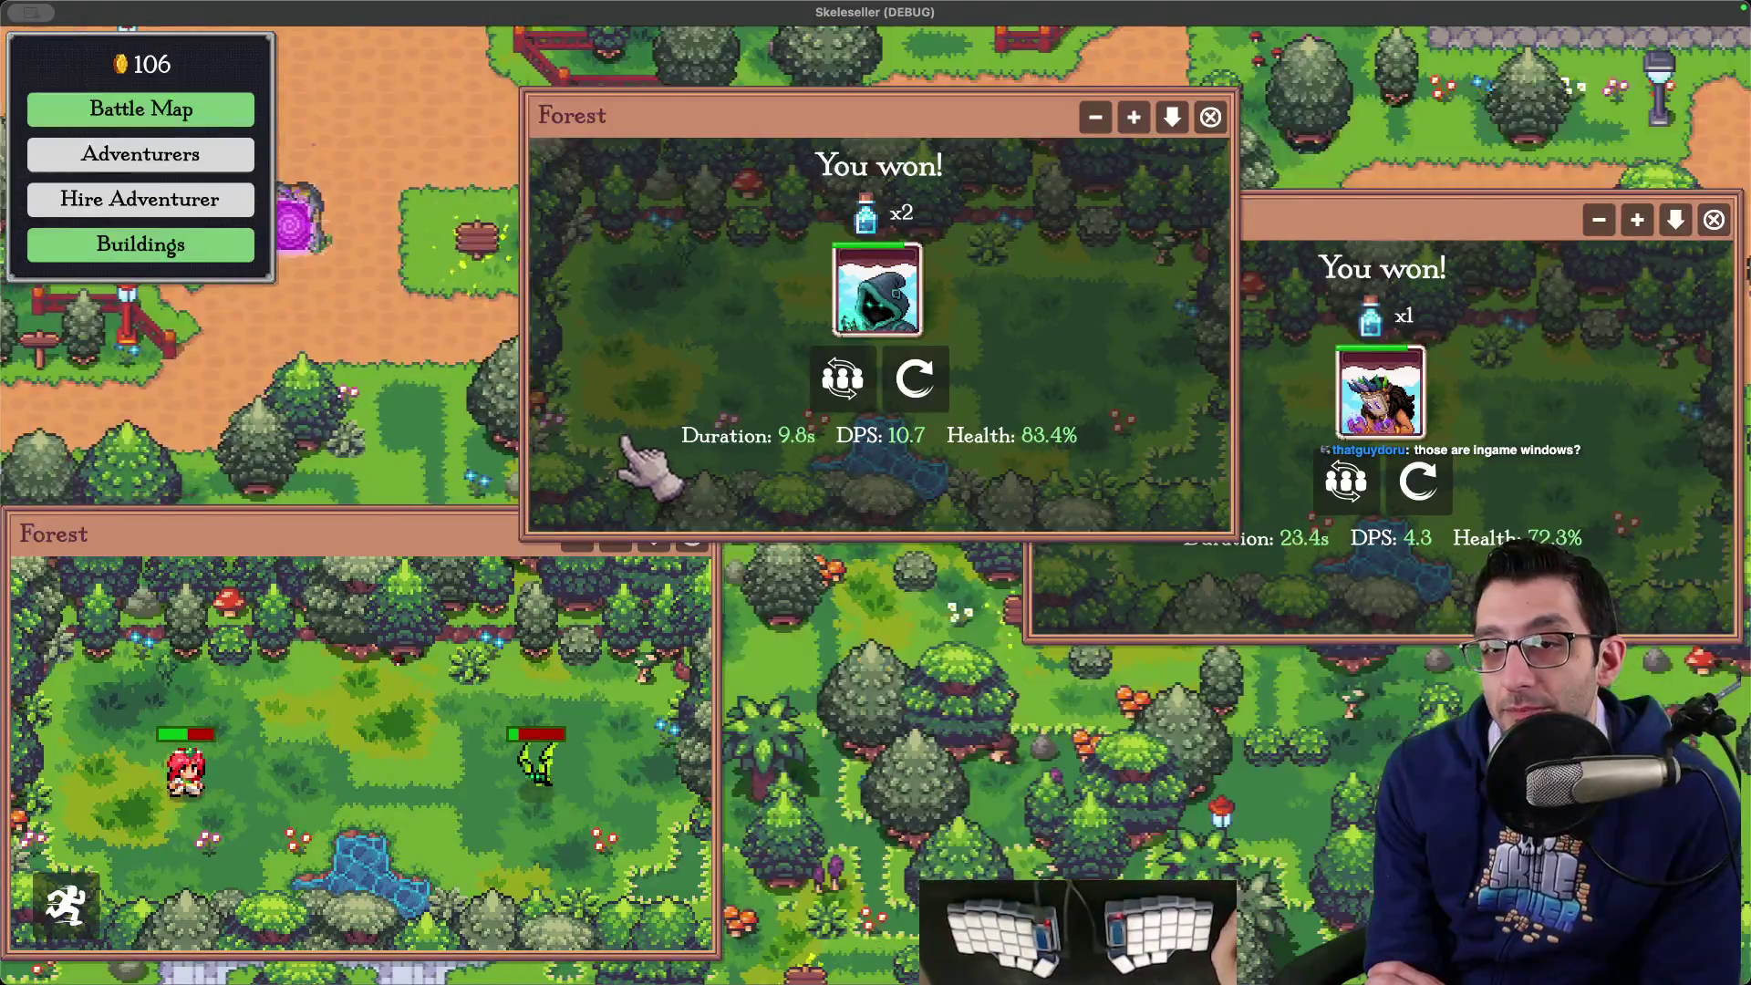
scroll(628, 444, "down", 3)
scroll(643, 465, "up", 5)
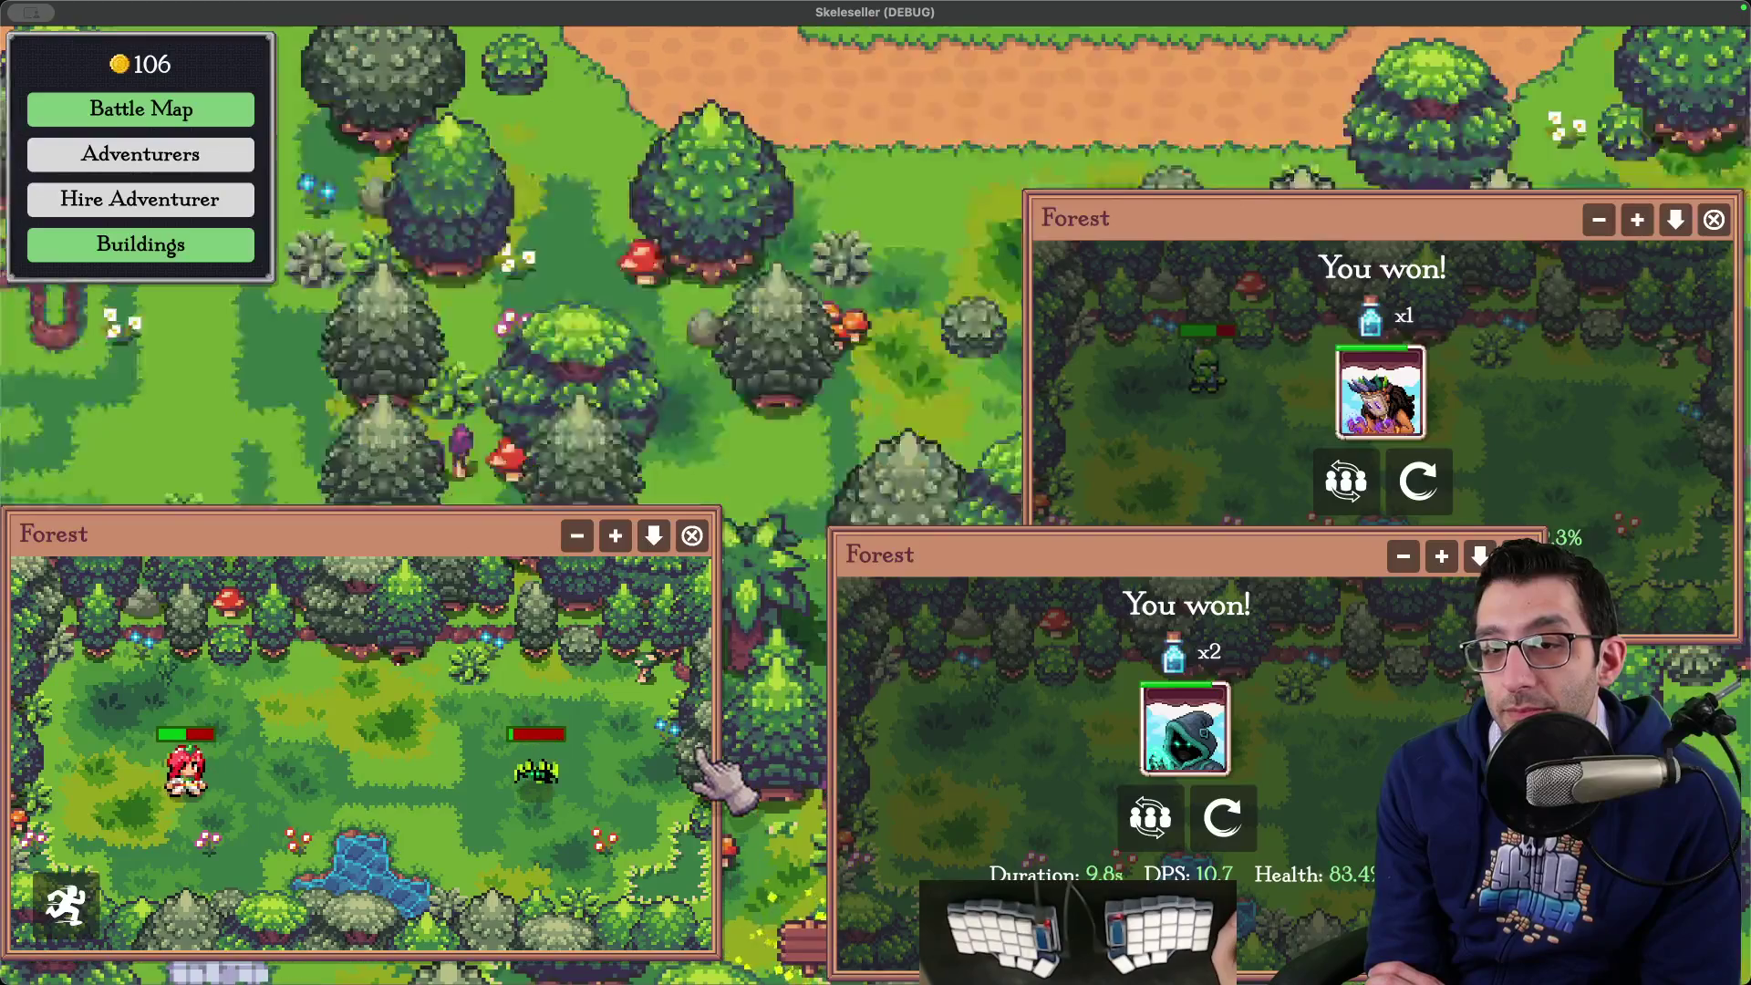
scroll(700, 755, "down", 5)
scroll(699, 756, "up", 5)
mouse_move(22, 721)
left_mouse_down()
mouse_move(553, 744)
mouse_move(270, 744)
left_mouse_up()
scroll(561, 753, "down", 5)
- Bring the Steam library forward and launch Skeleseller, choosing Play anyway despite the failed cloud sync
mouse_move(1168, 967)
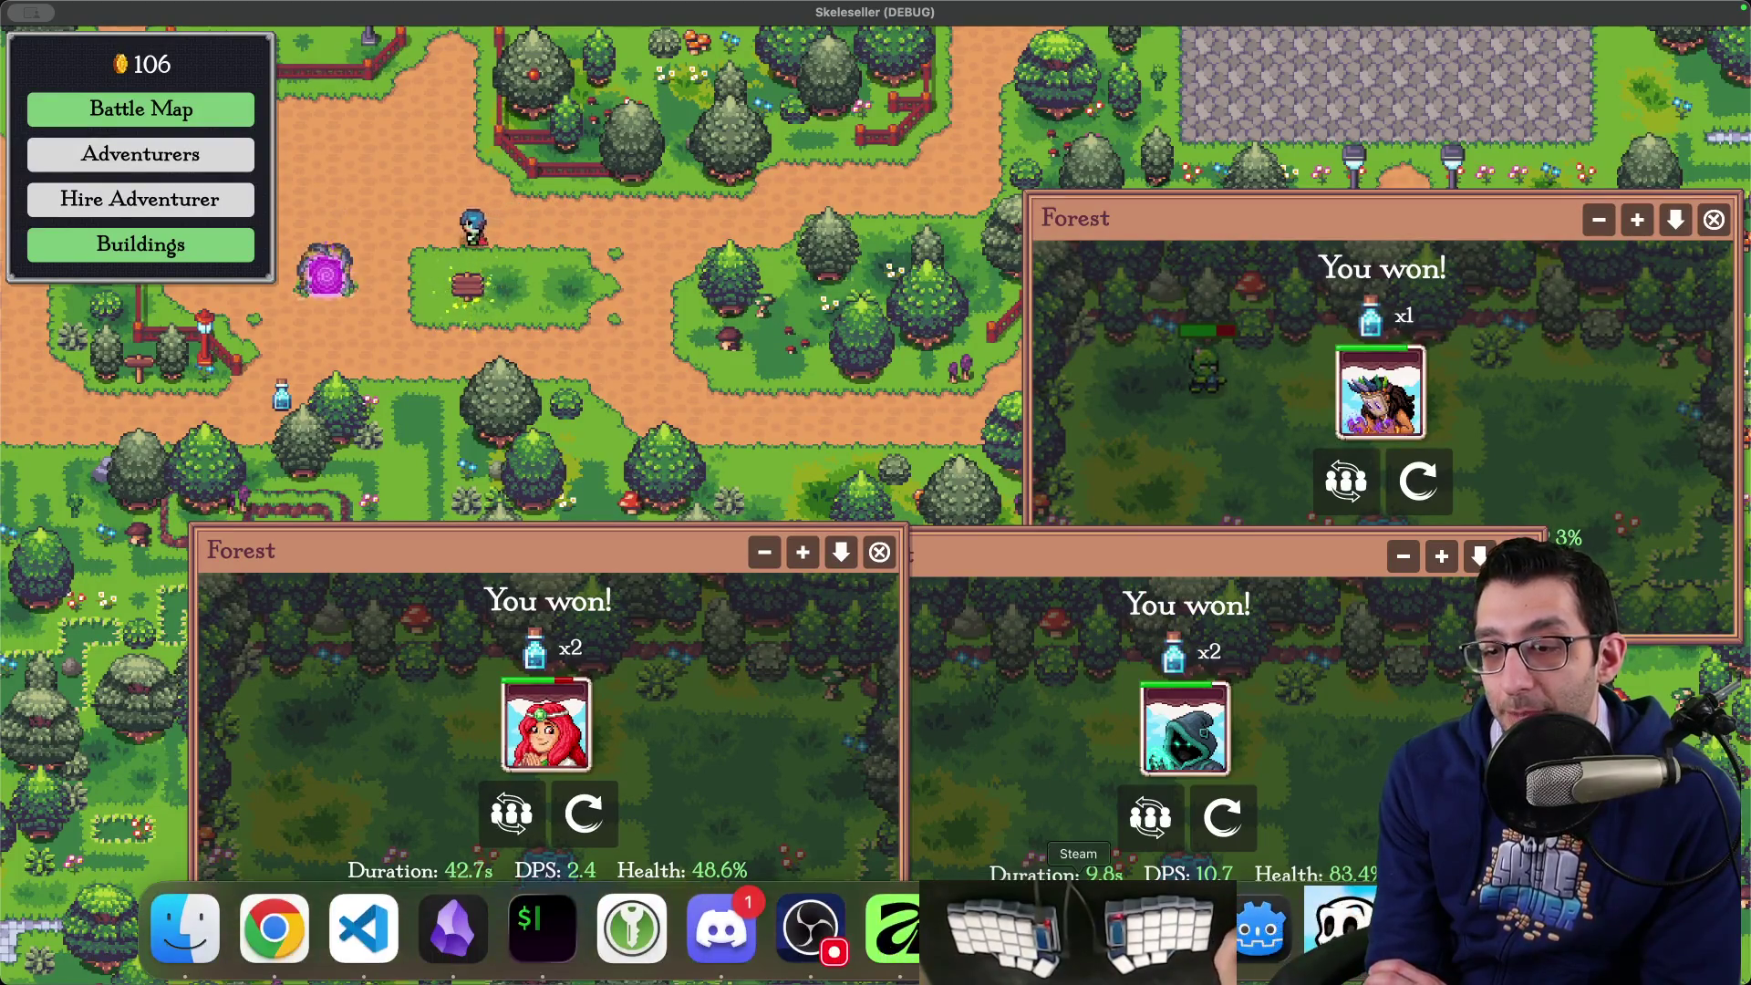
left_click(1168, 928)
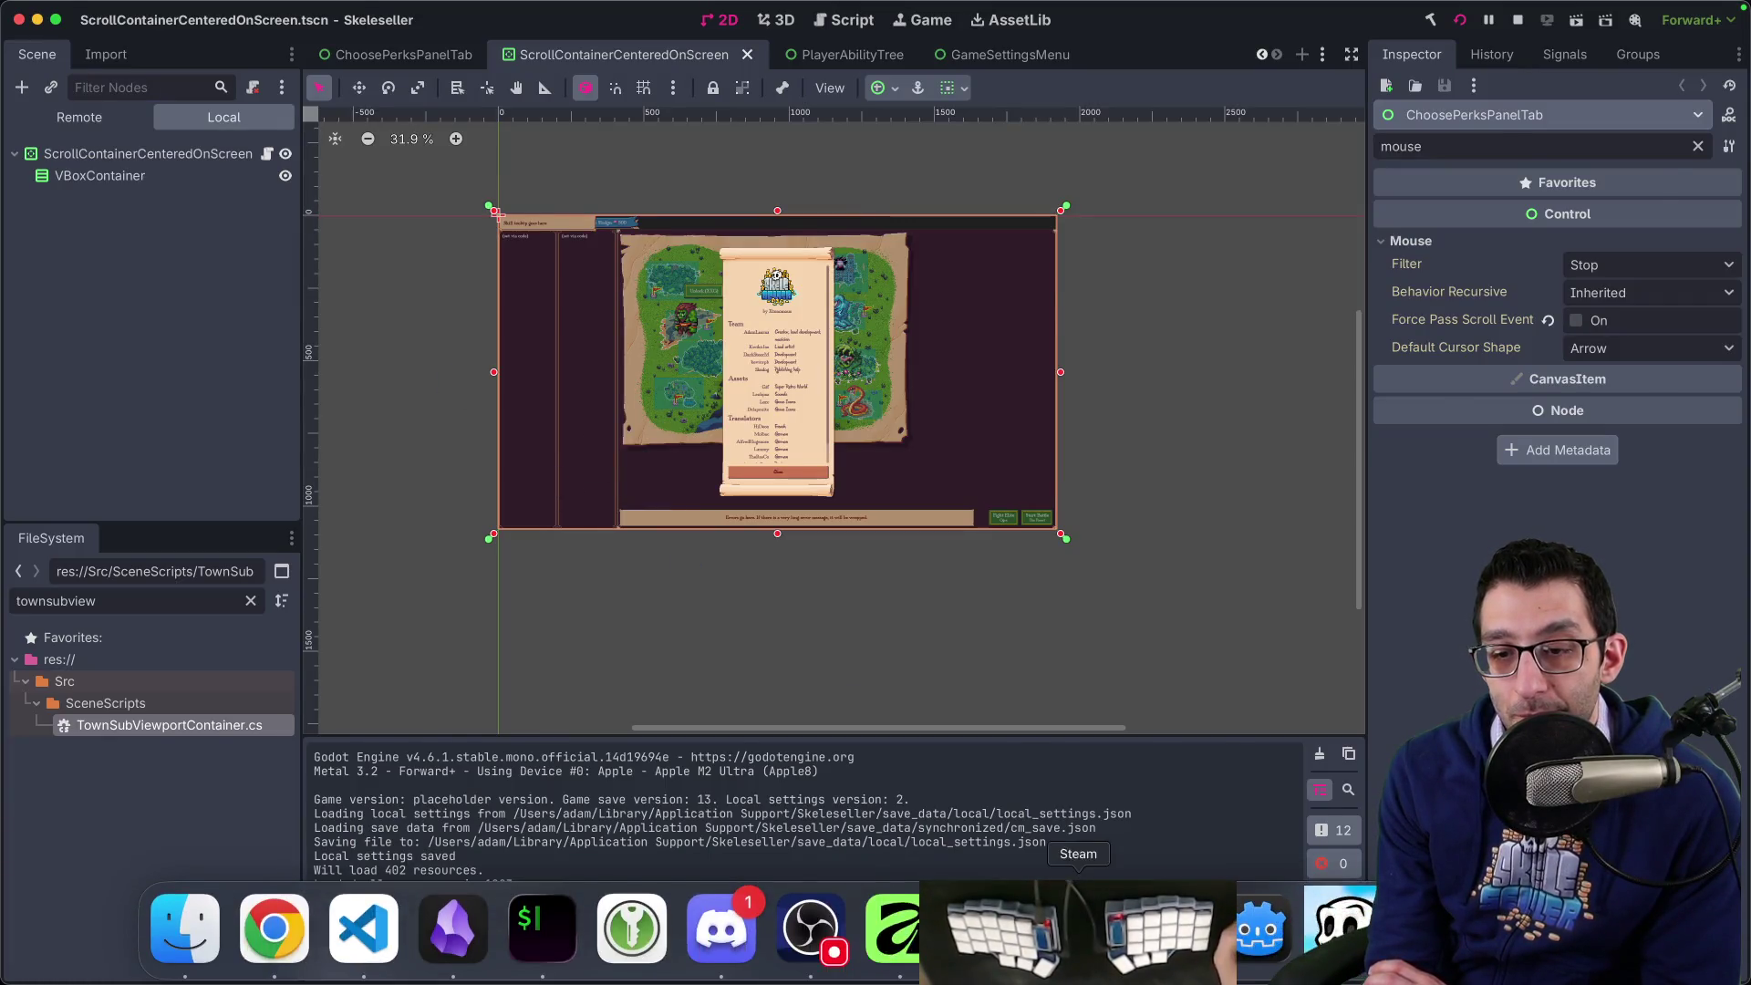
key("super+Tab")
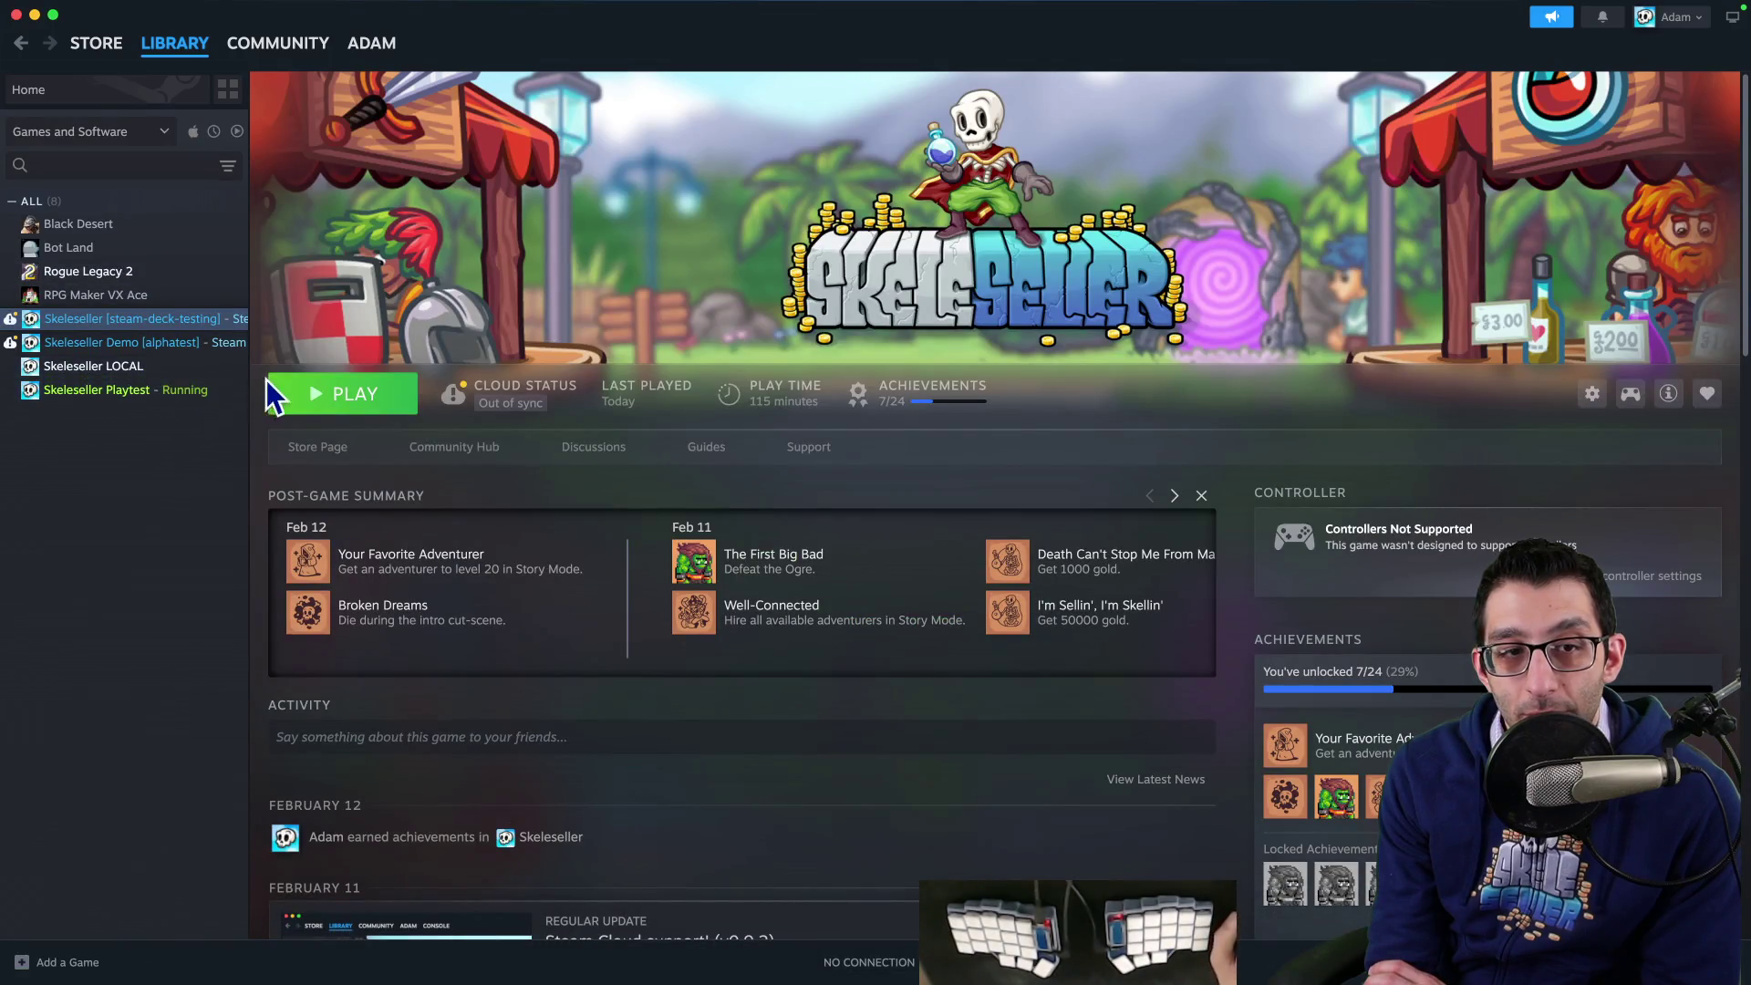
left_click(304, 421)
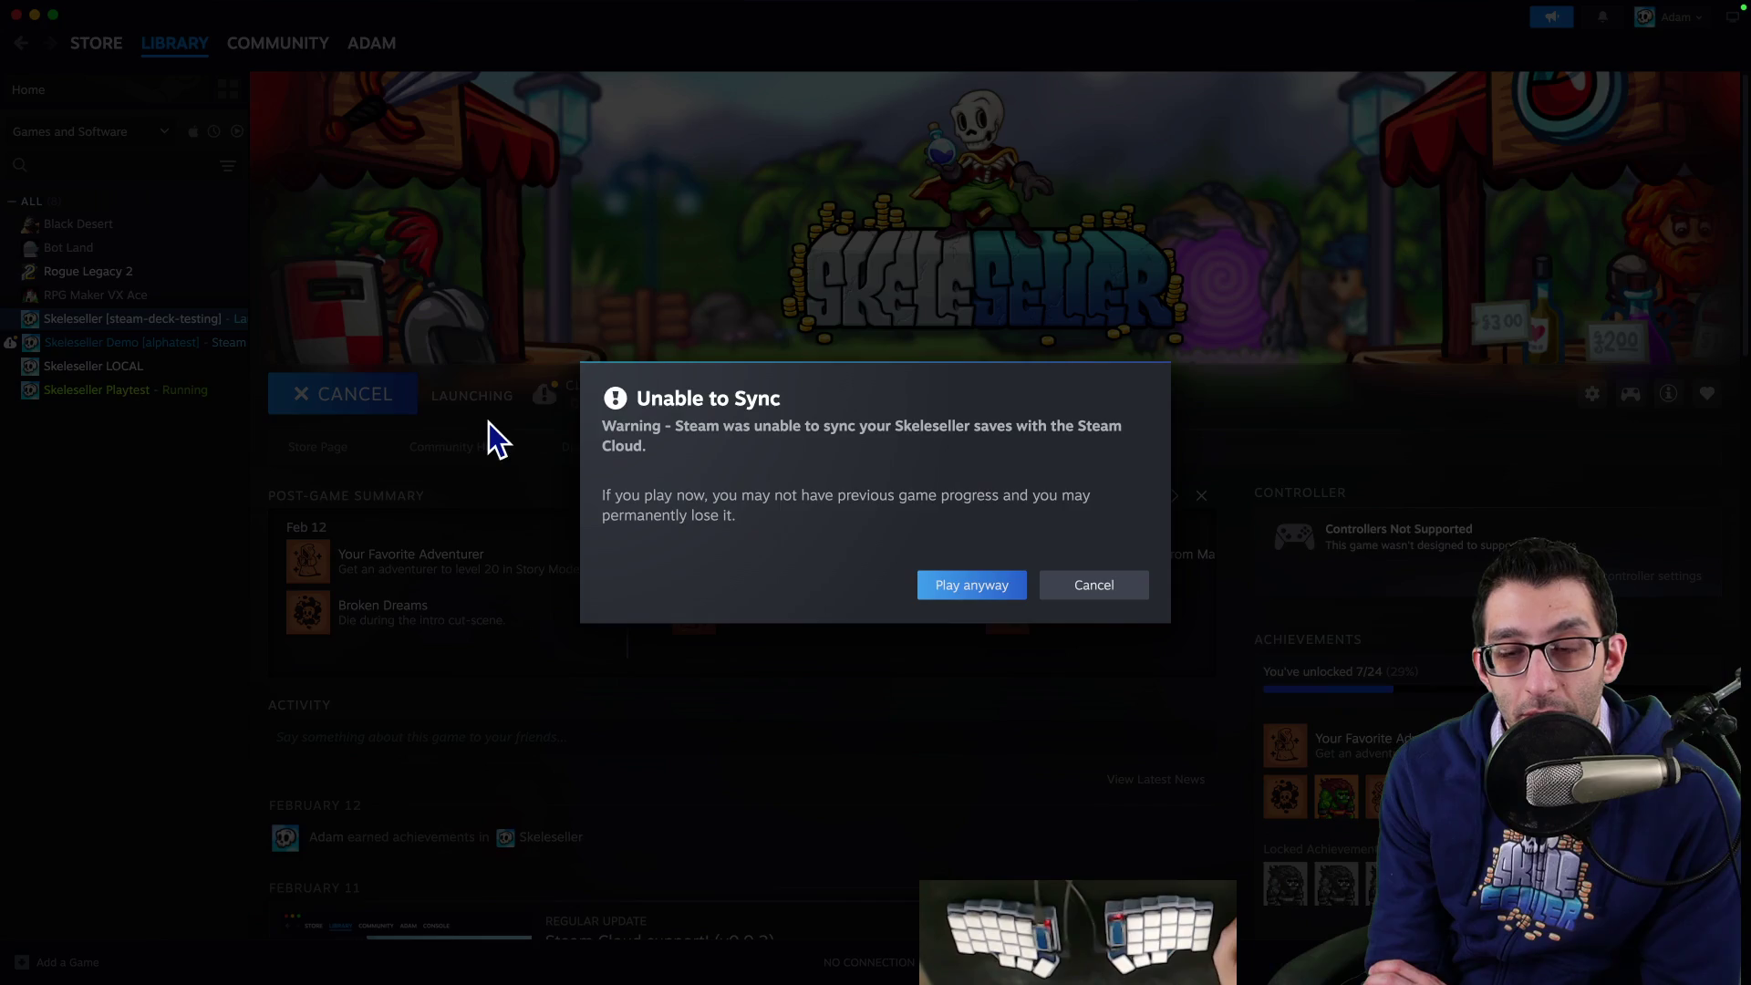
left_click(968, 582)
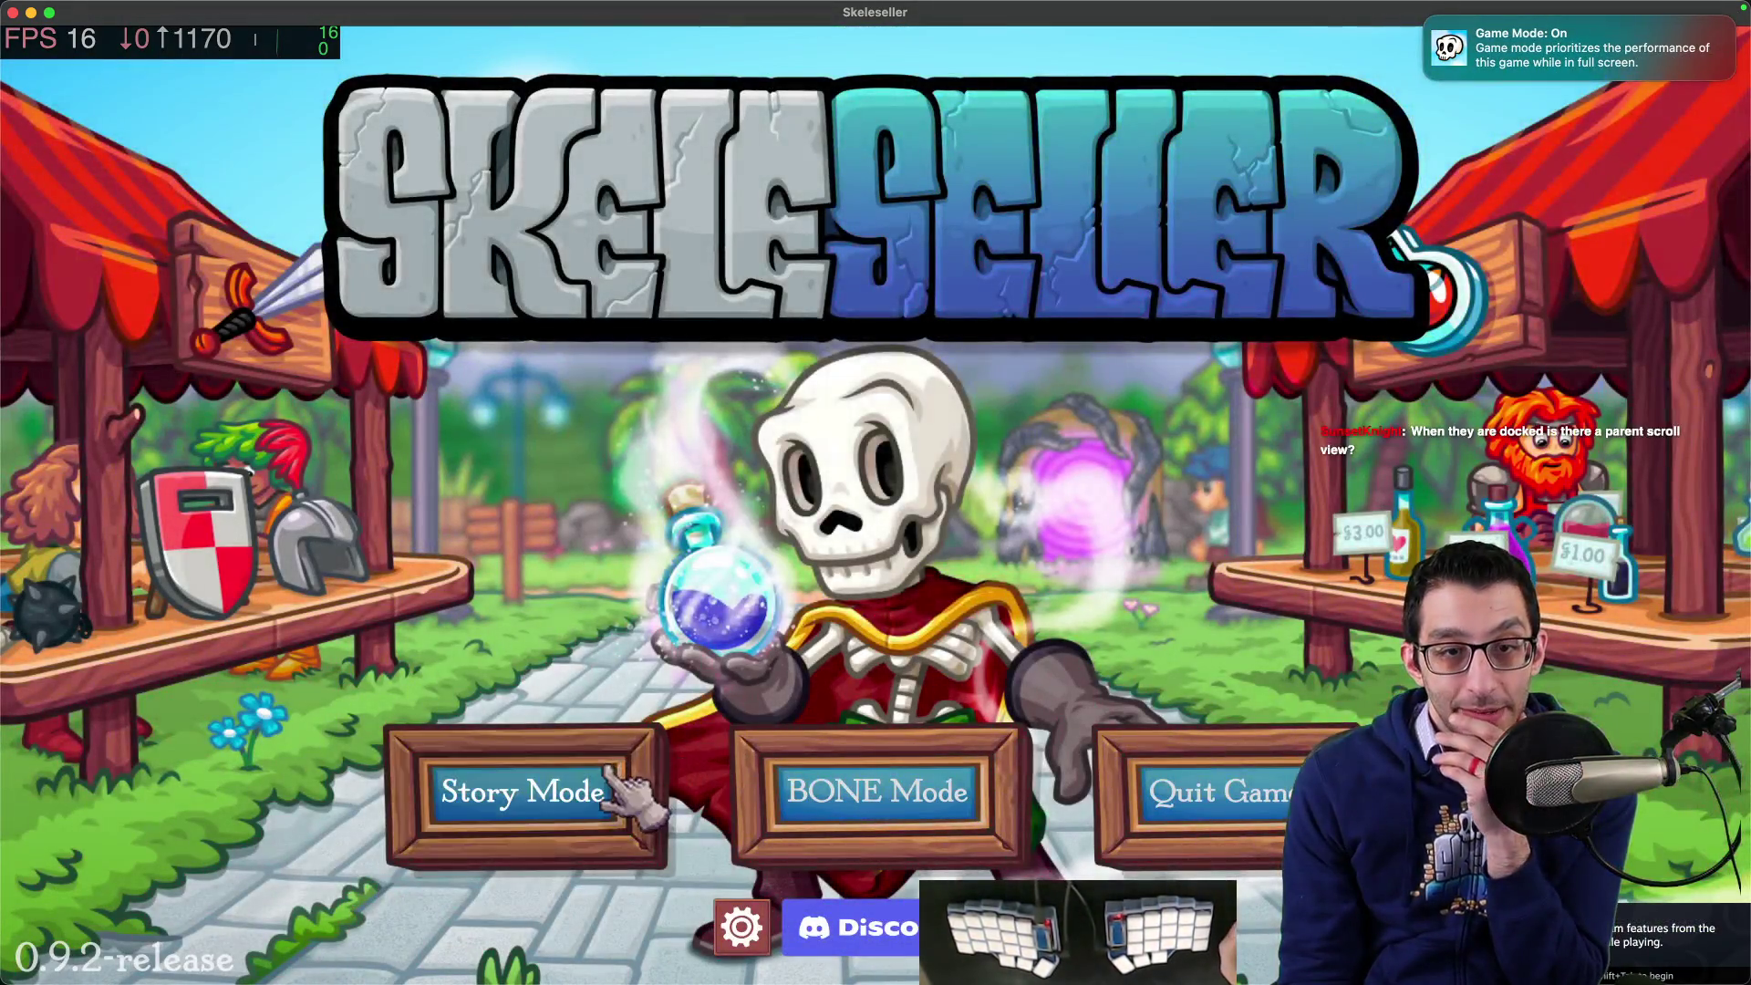
- Begin a New Game in Story Mode, send an adventurer to the Forest, then quit
left_click(619, 791)
left_click(730, 584)
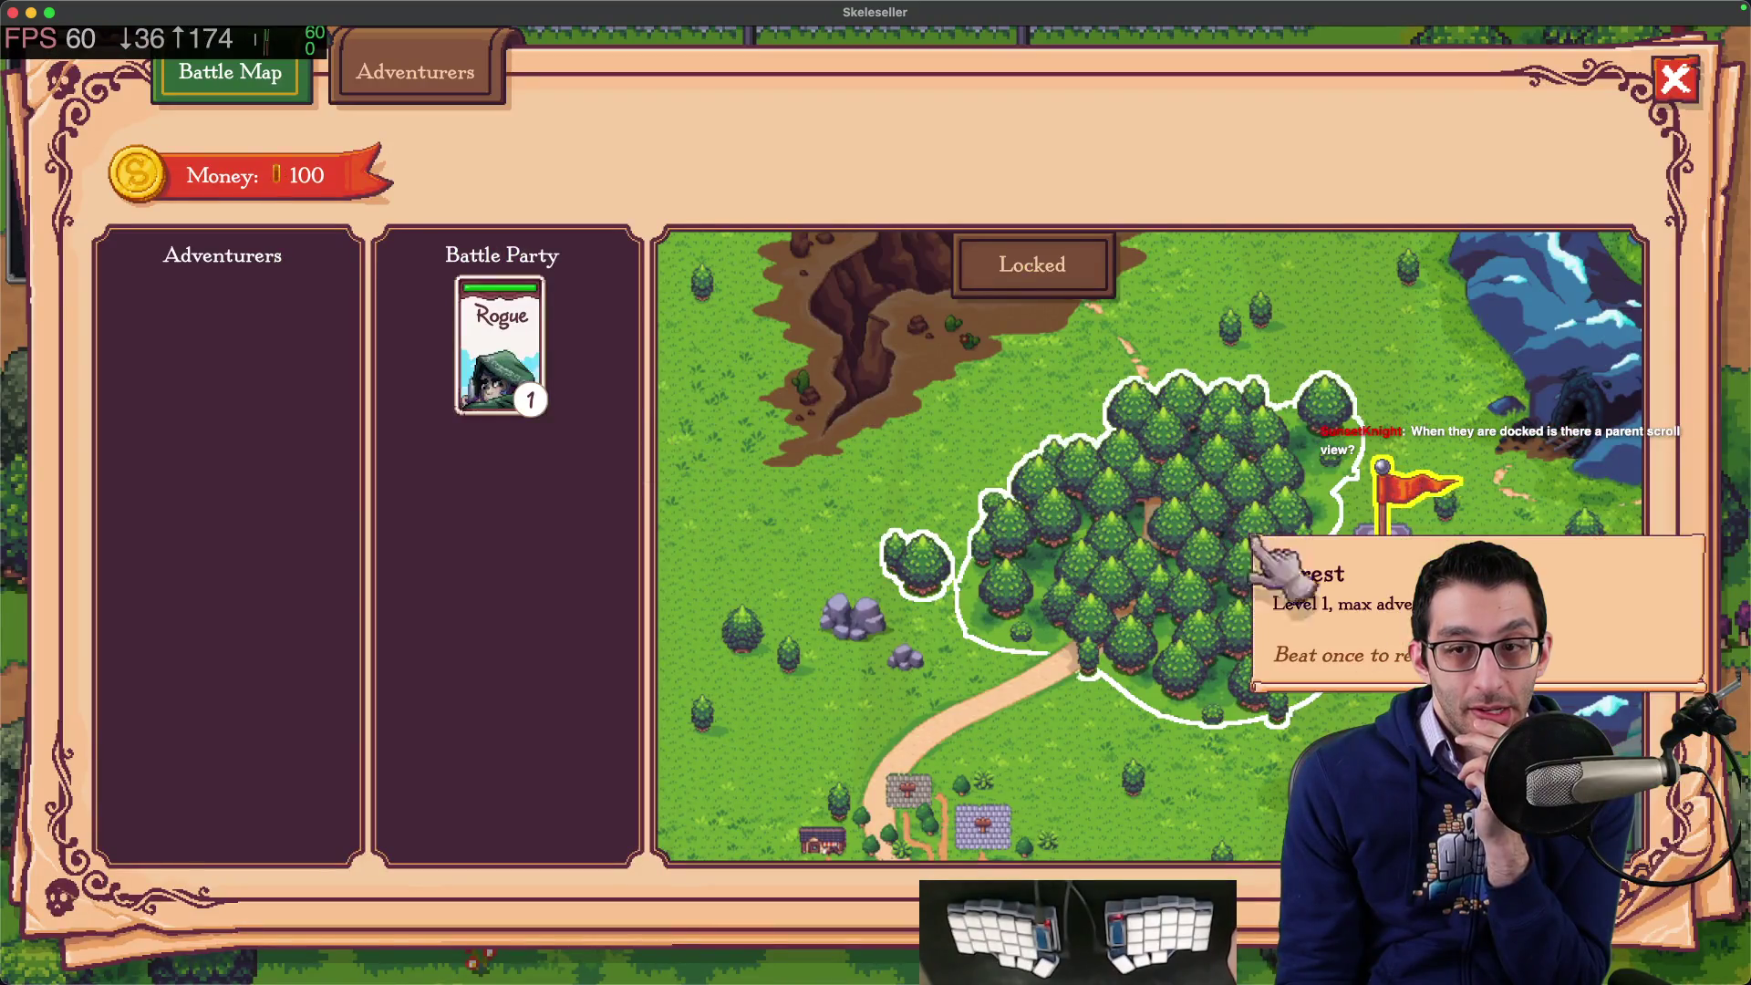
left_click(1213, 556)
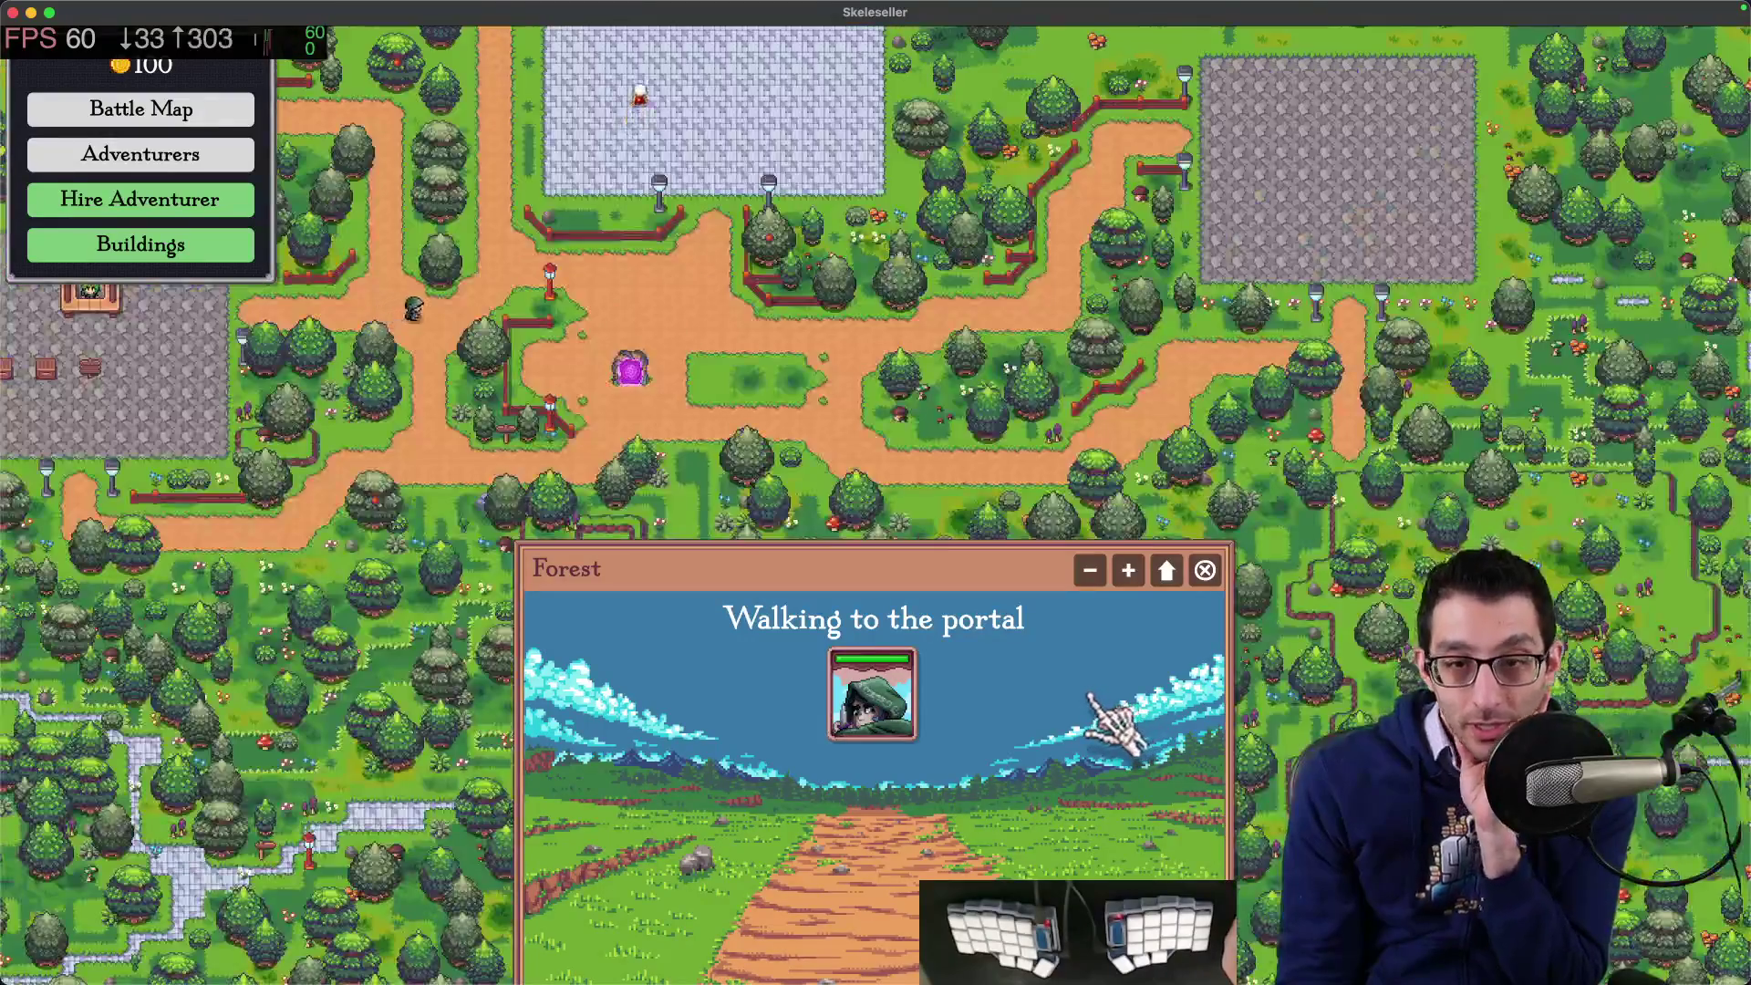
key("Escape")
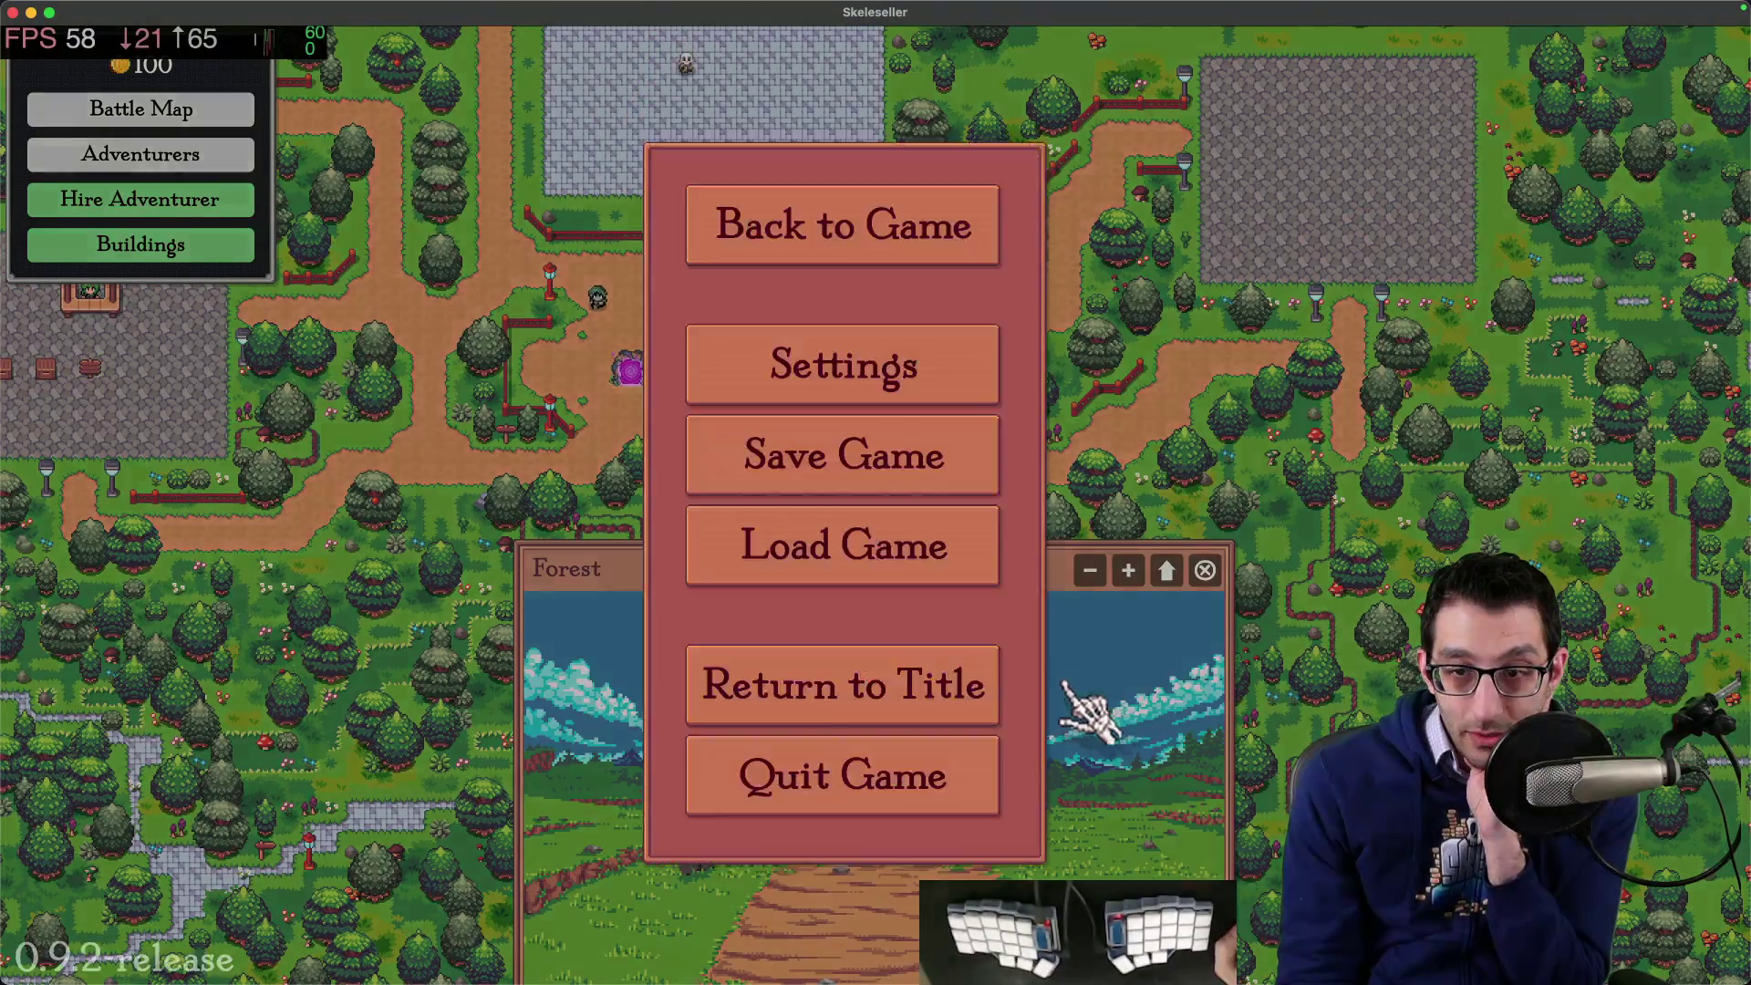
left_click(985, 778)
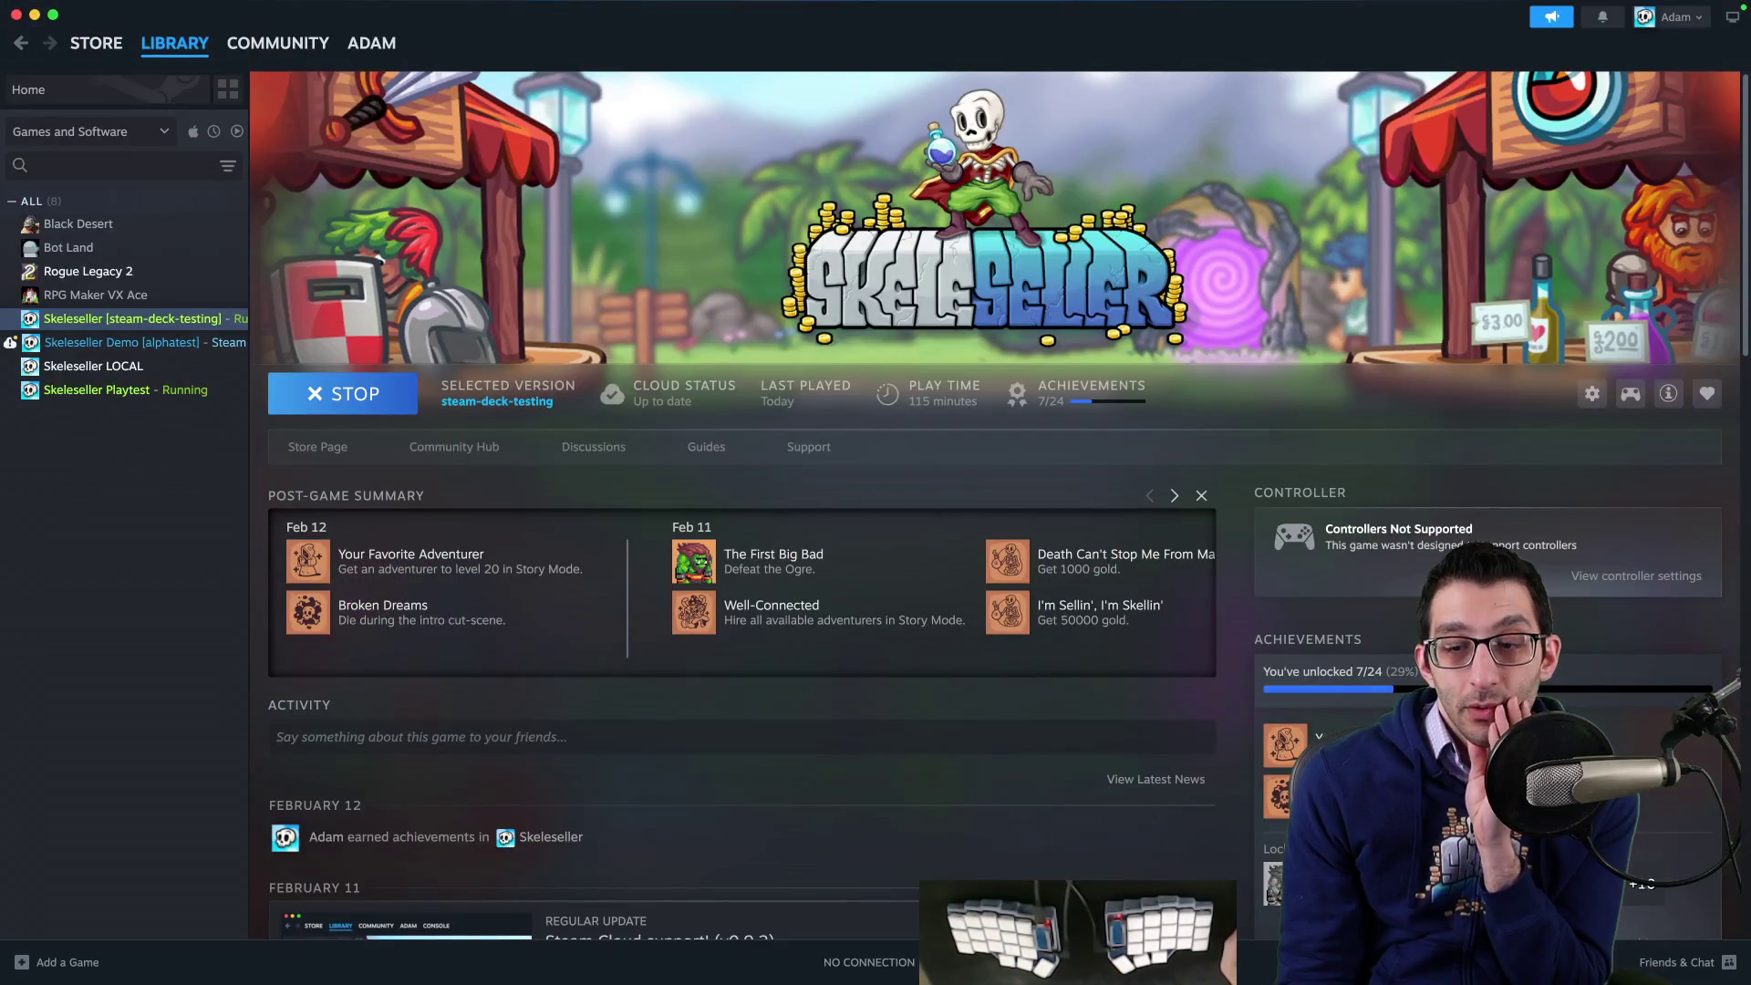
- In the debug build, dock the Forest battle windows along the bottom, then switch to the TODO doc
left_click(1122, 935)
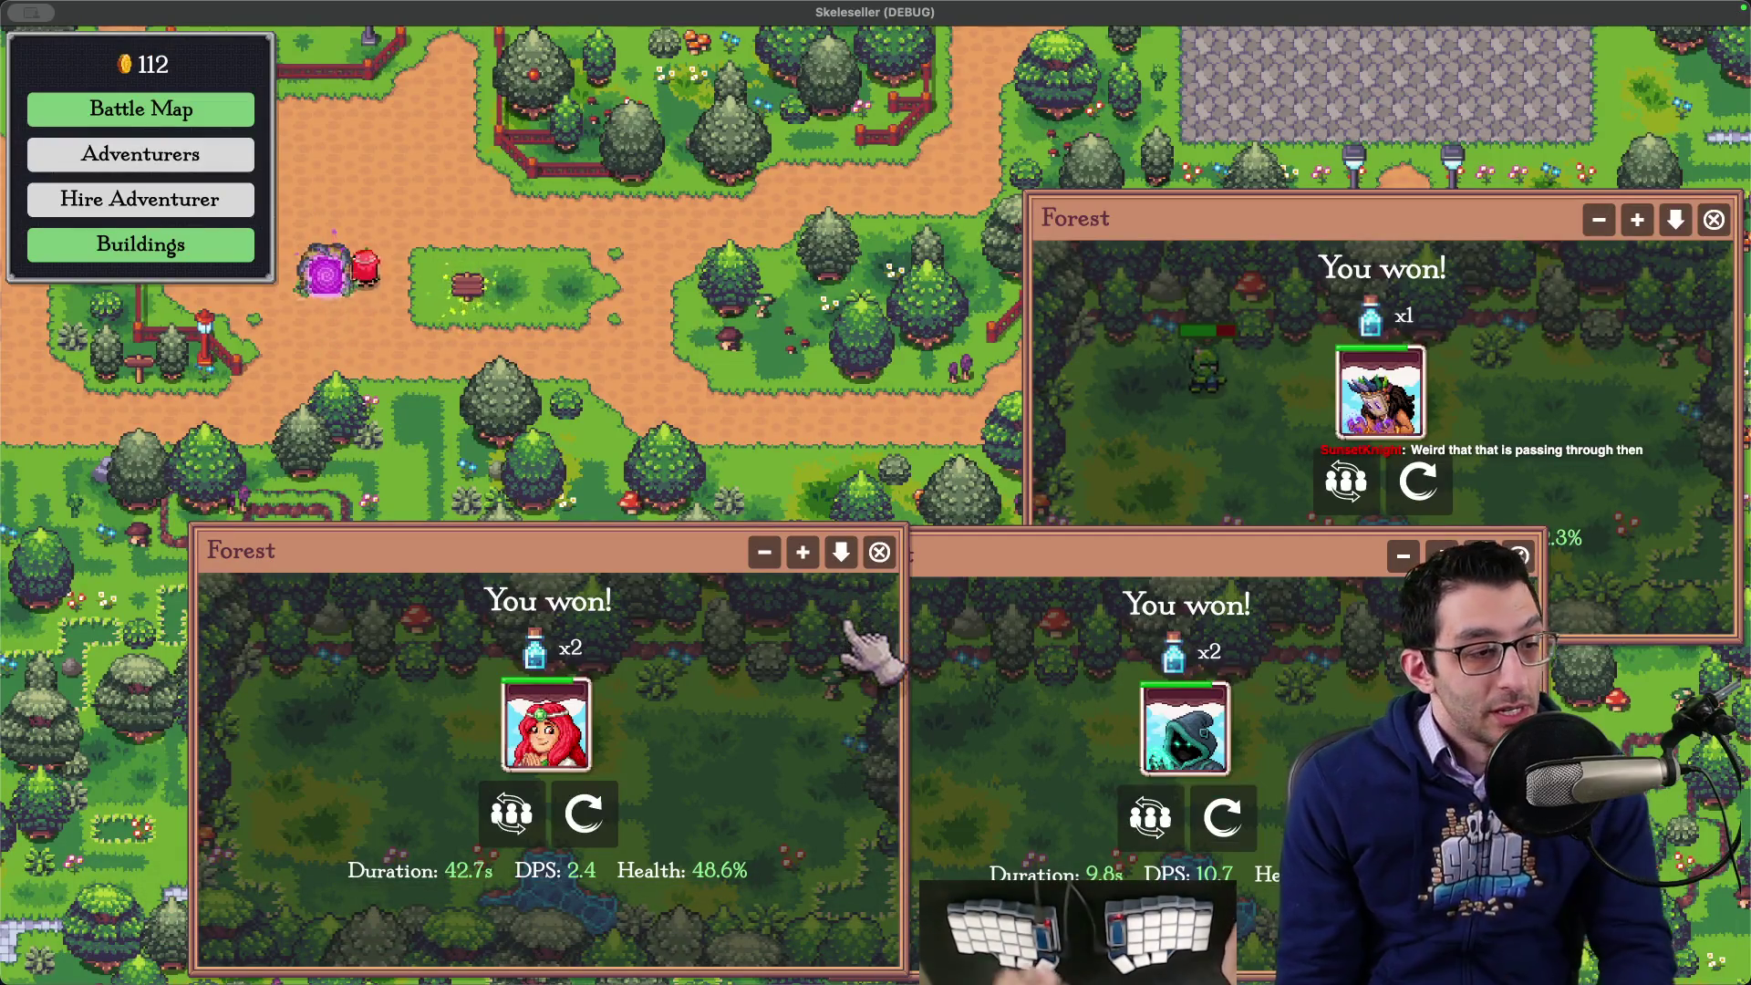
left_click(841, 552)
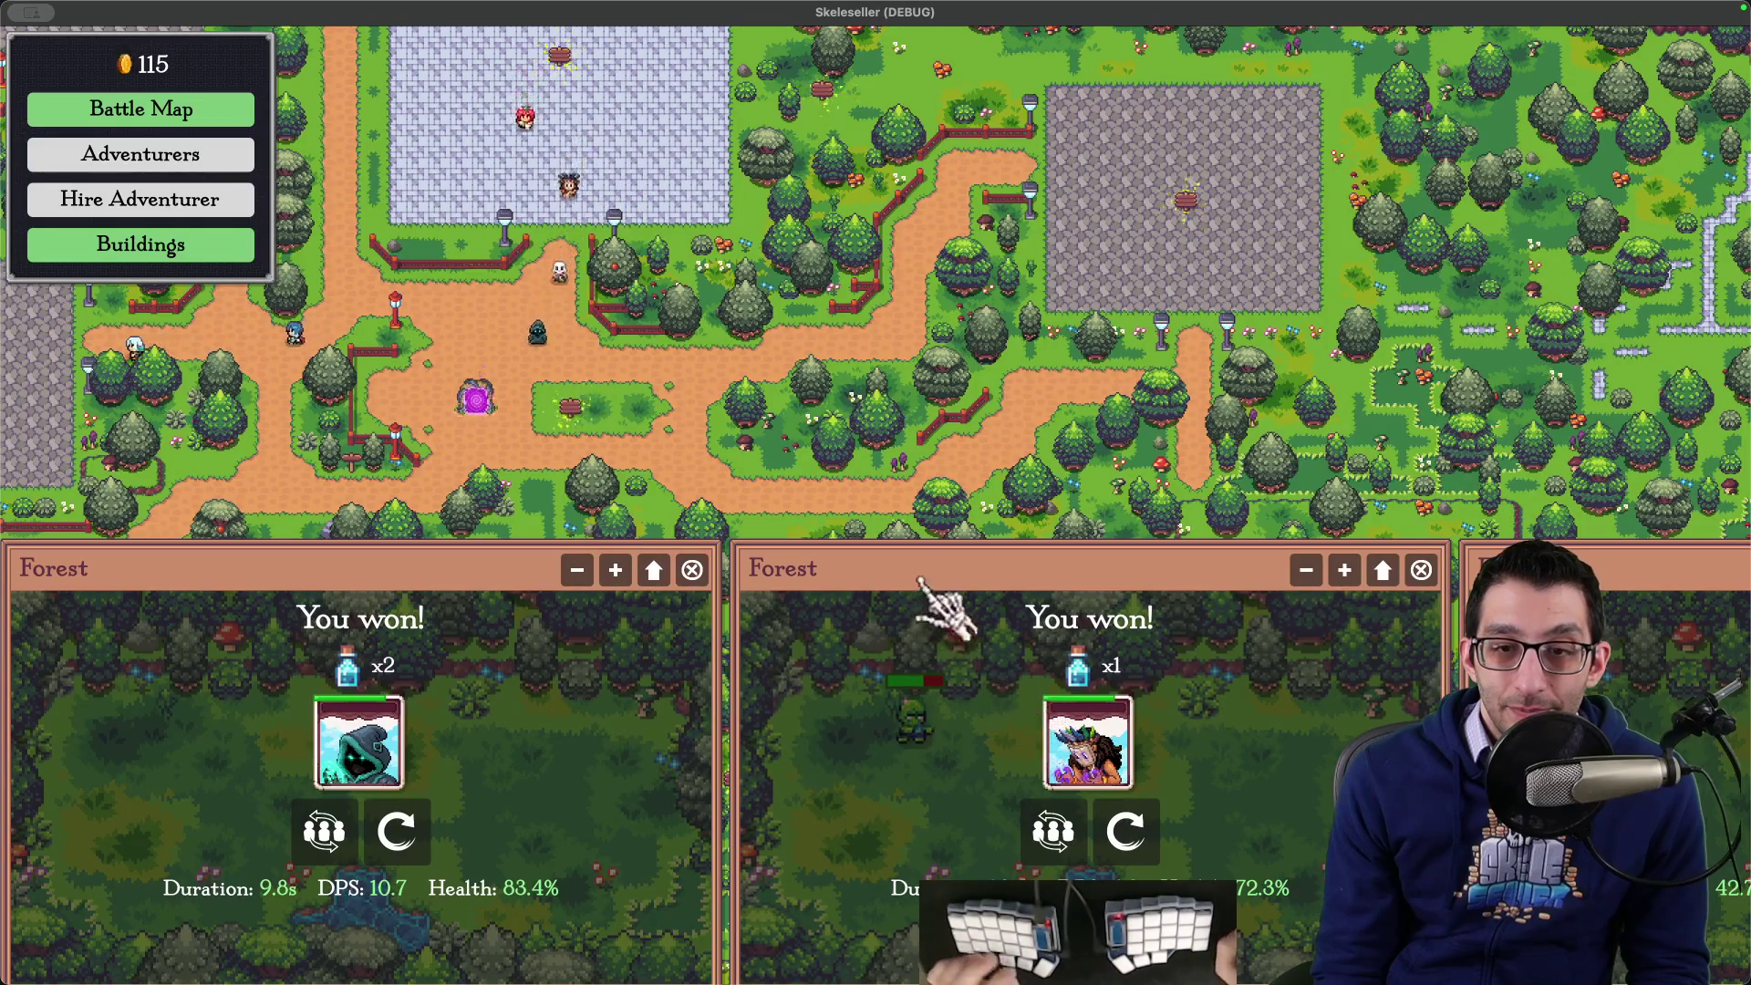
key("super+Tab")
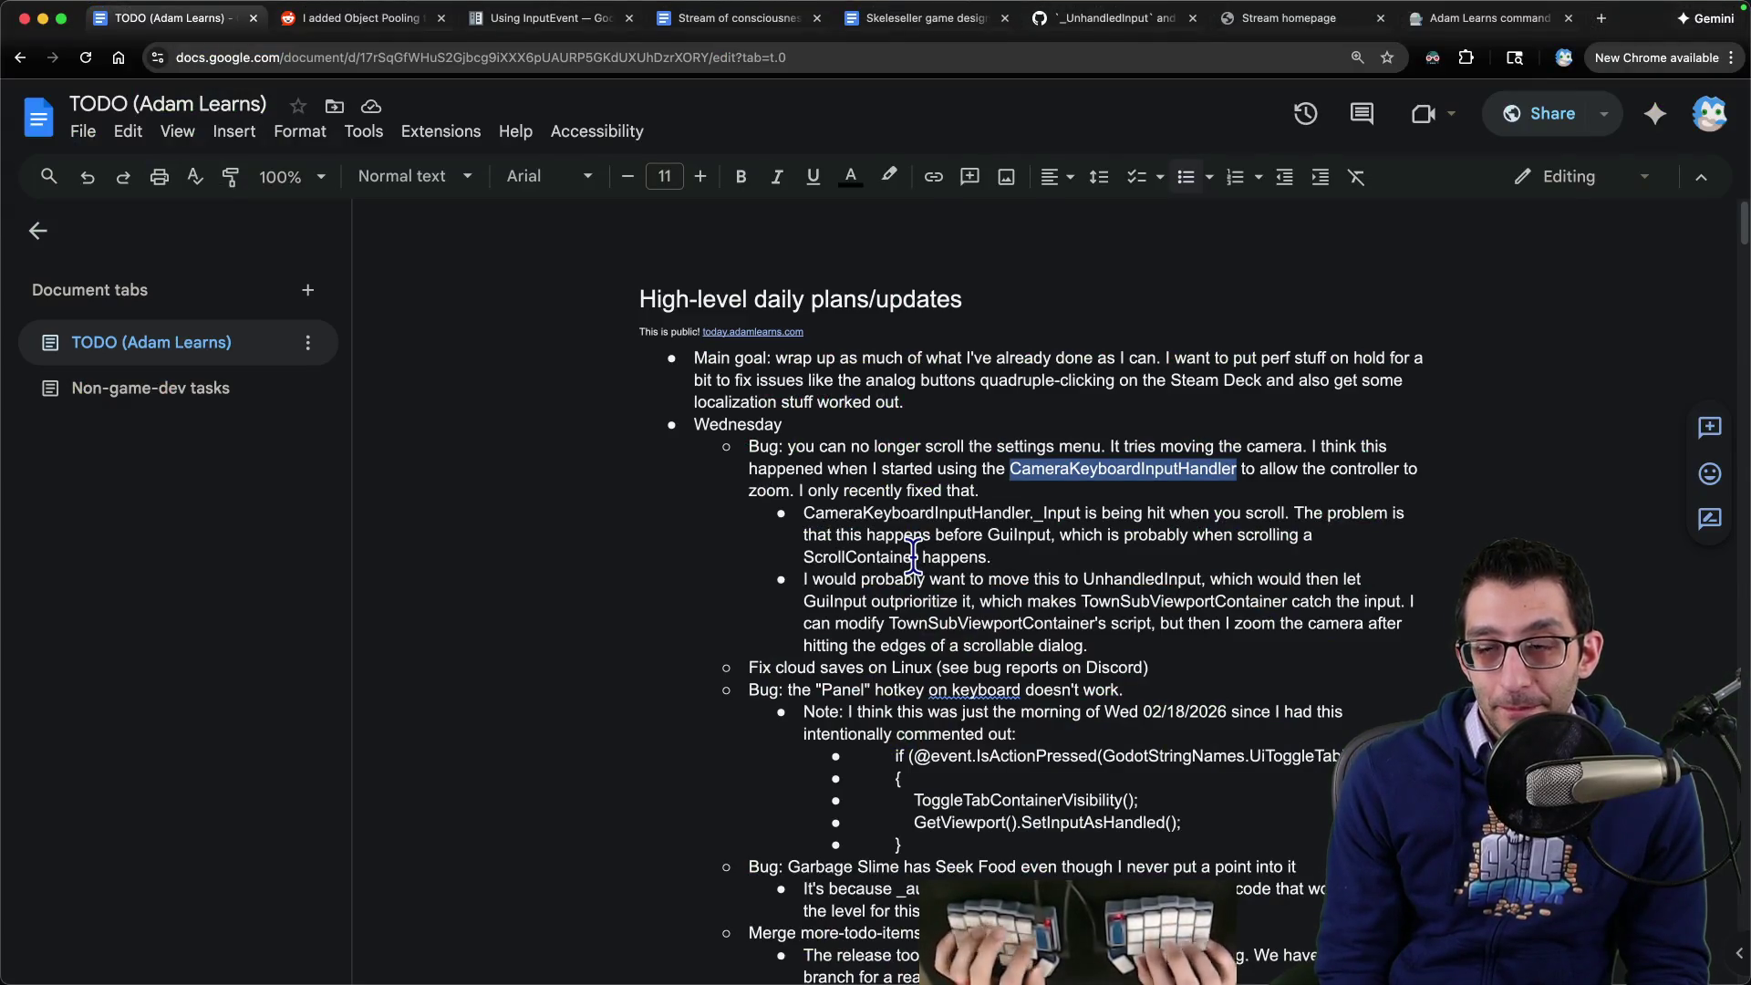
- Finish the commit message about battle-window scrolling and commit all unstaged changes
key("super+Tab")
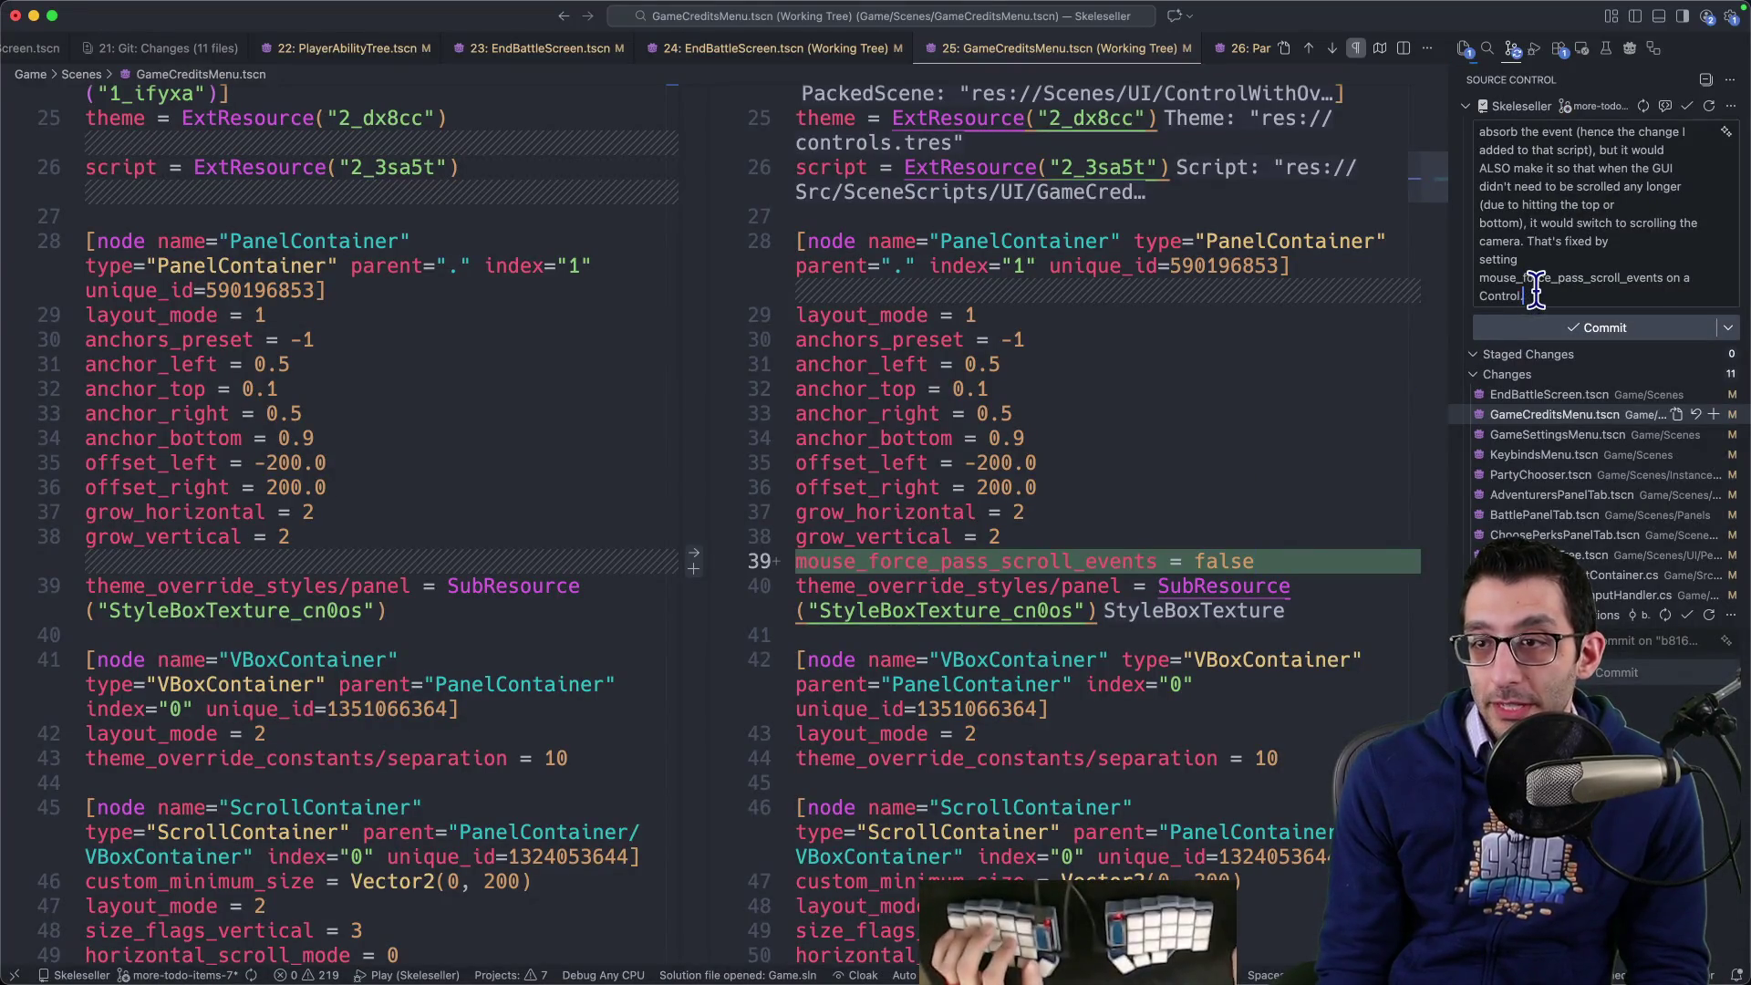
key("Return")
key("Return")
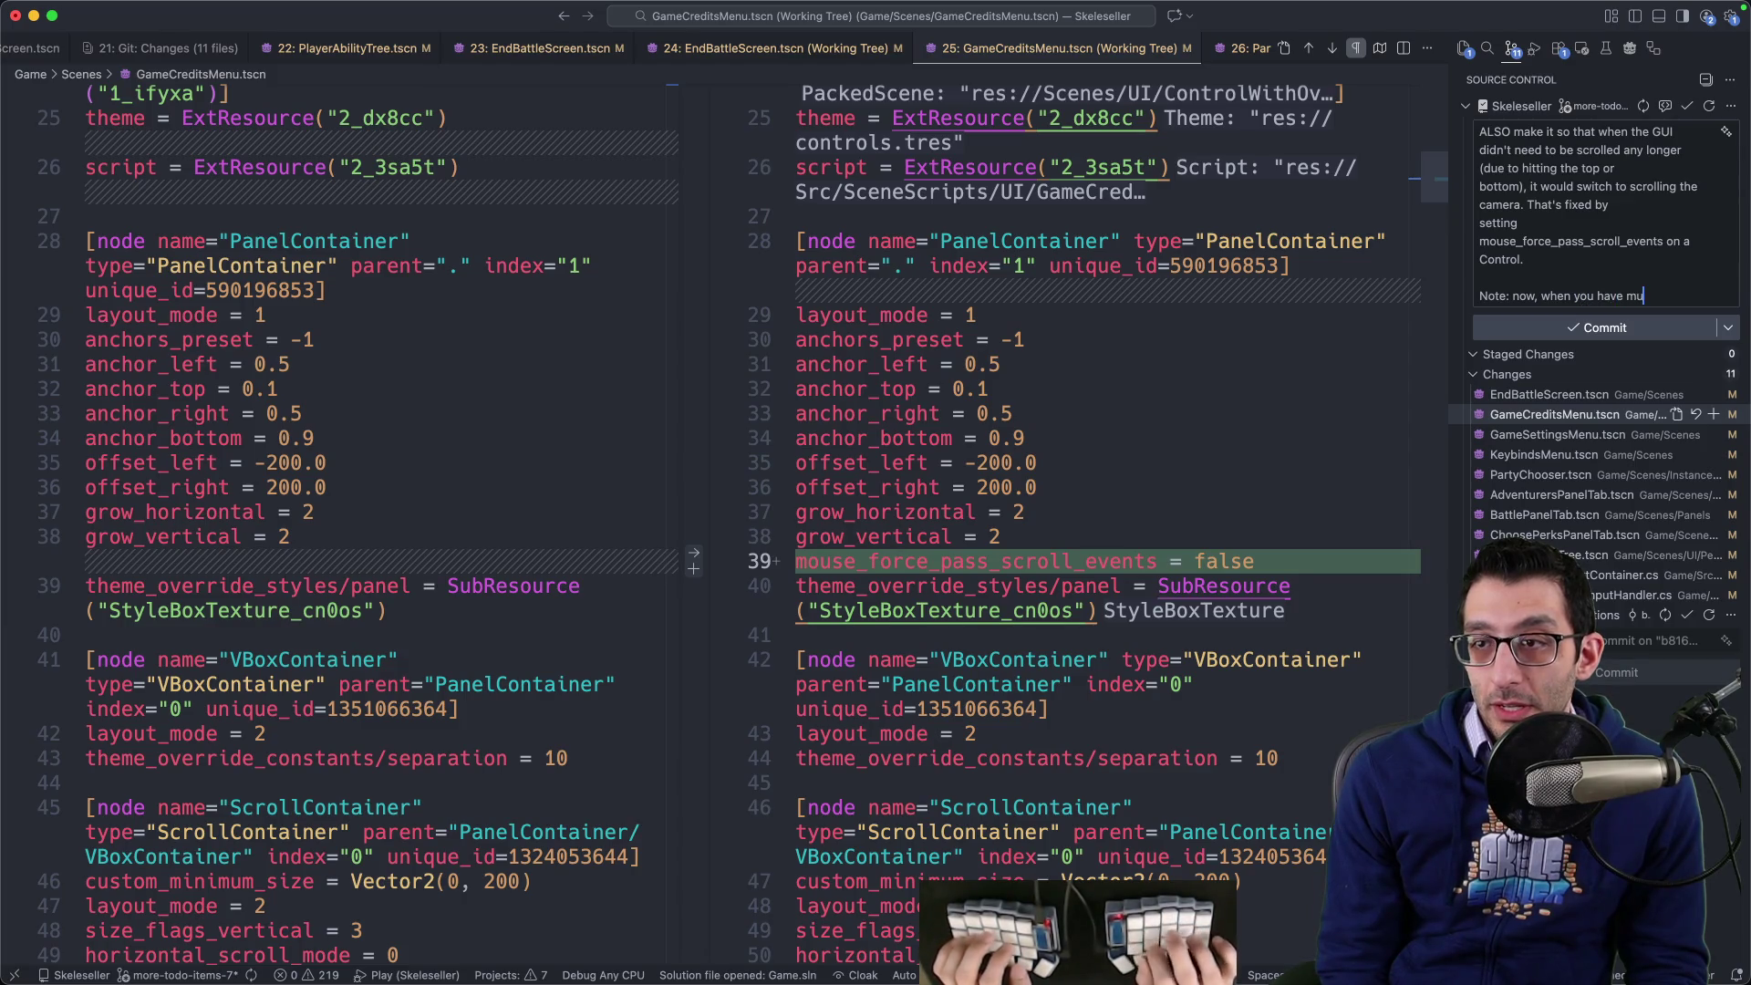
type("battle windows to necessitate scr")
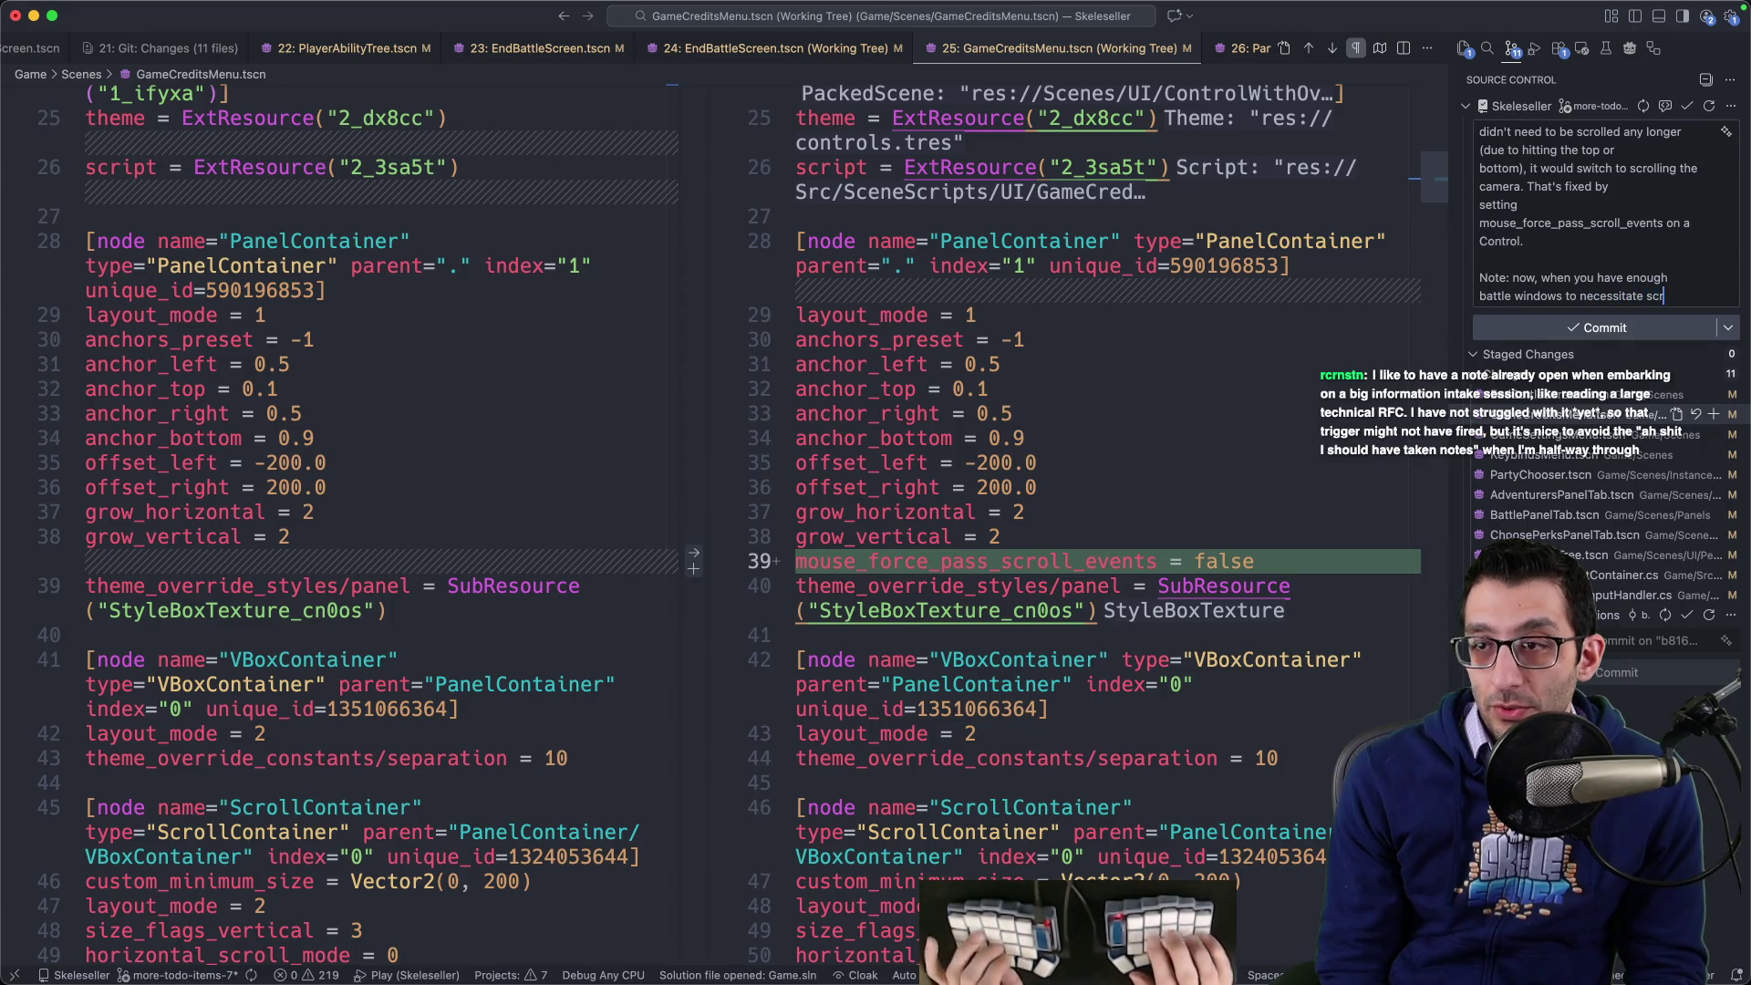
type("olling and you hit the limit with the sc")
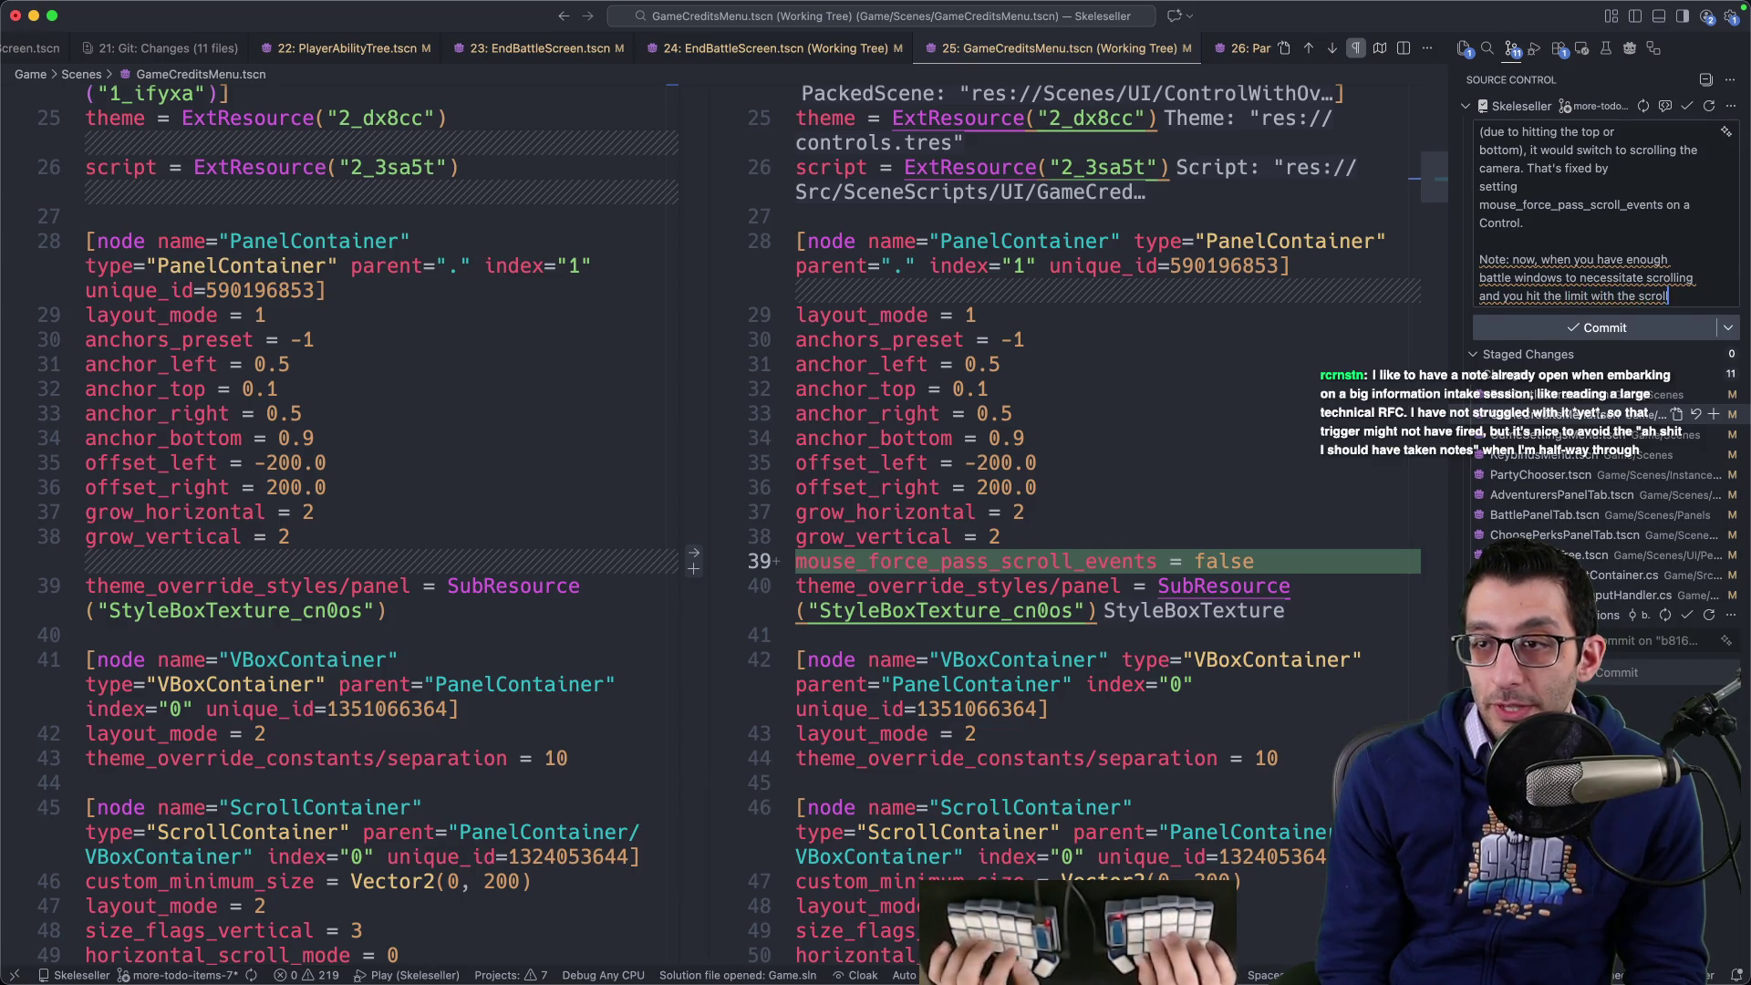
type("roll ")
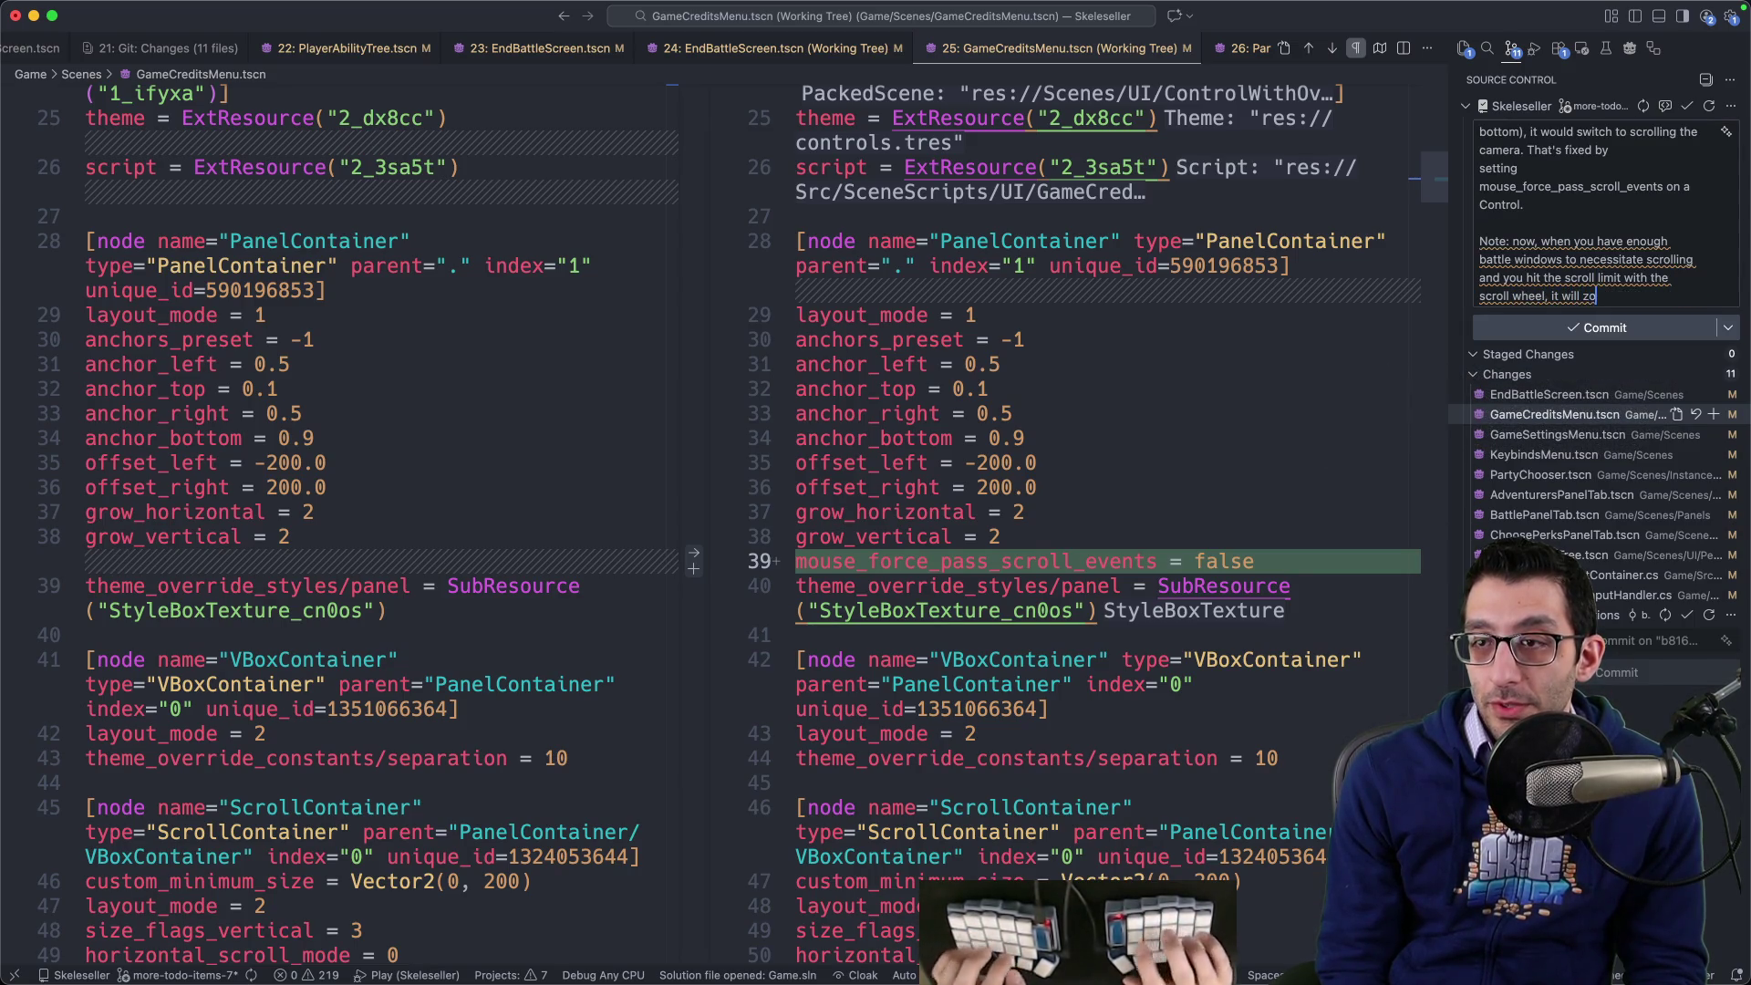
type(" I don't like this behavior, but it may")
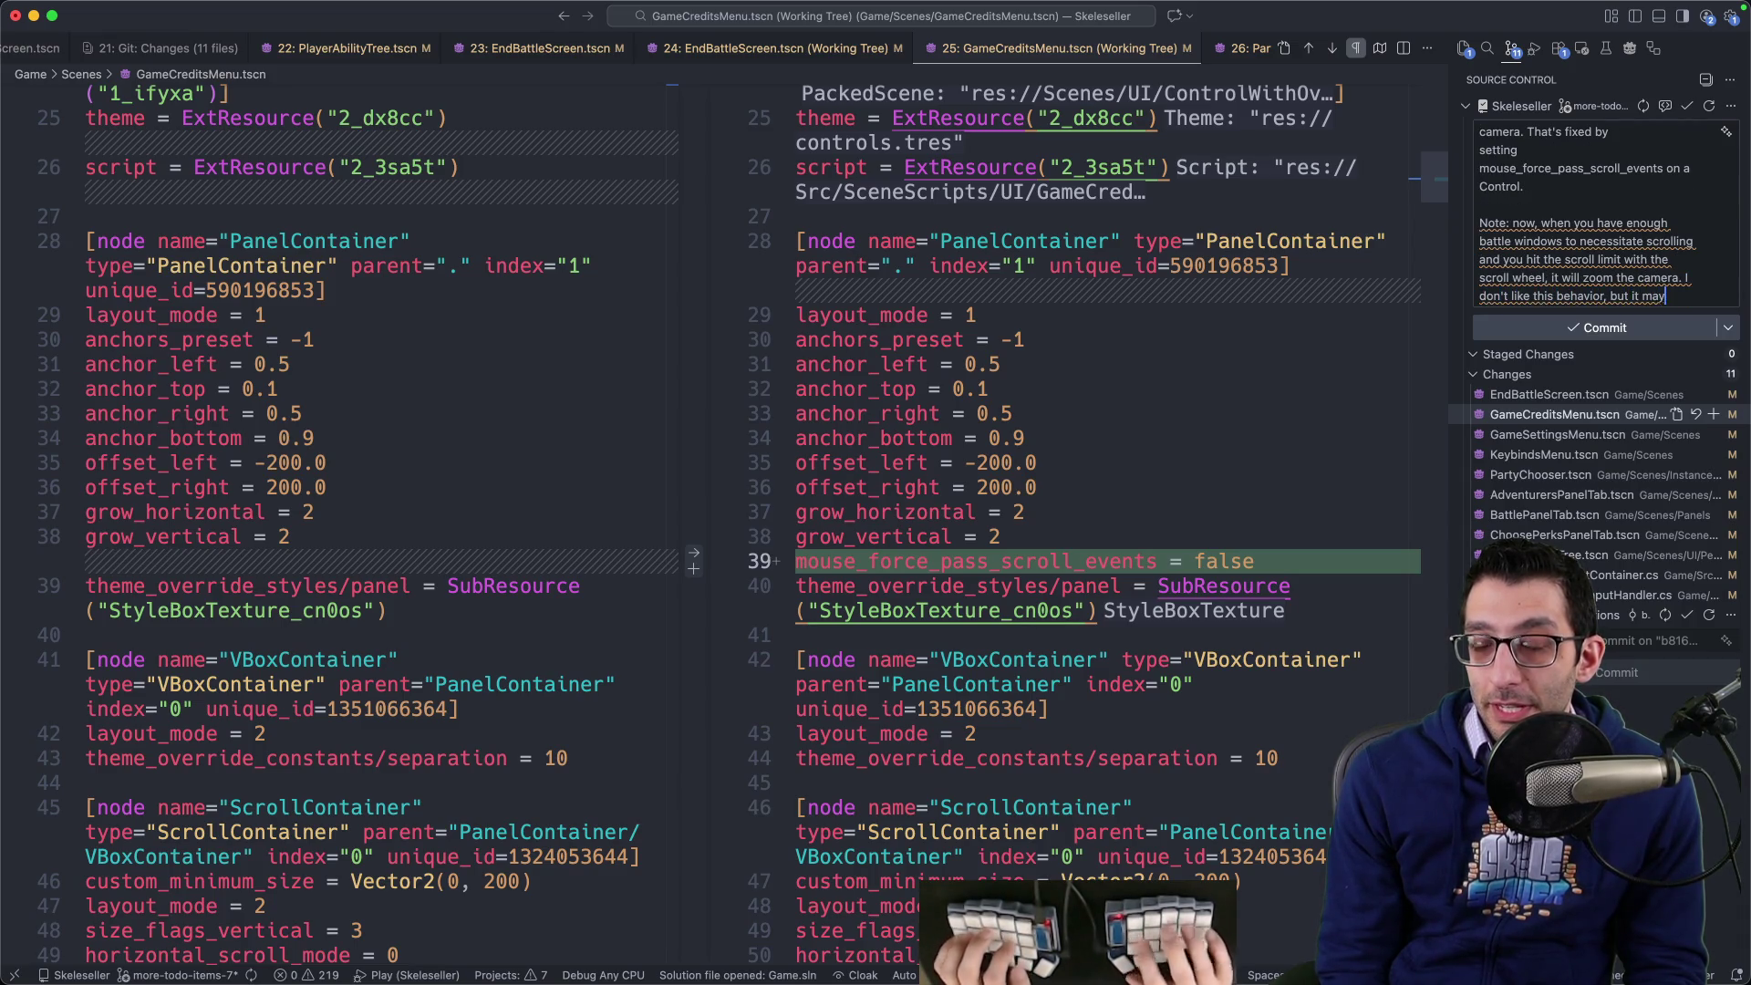
type(" worth looking into right now.")
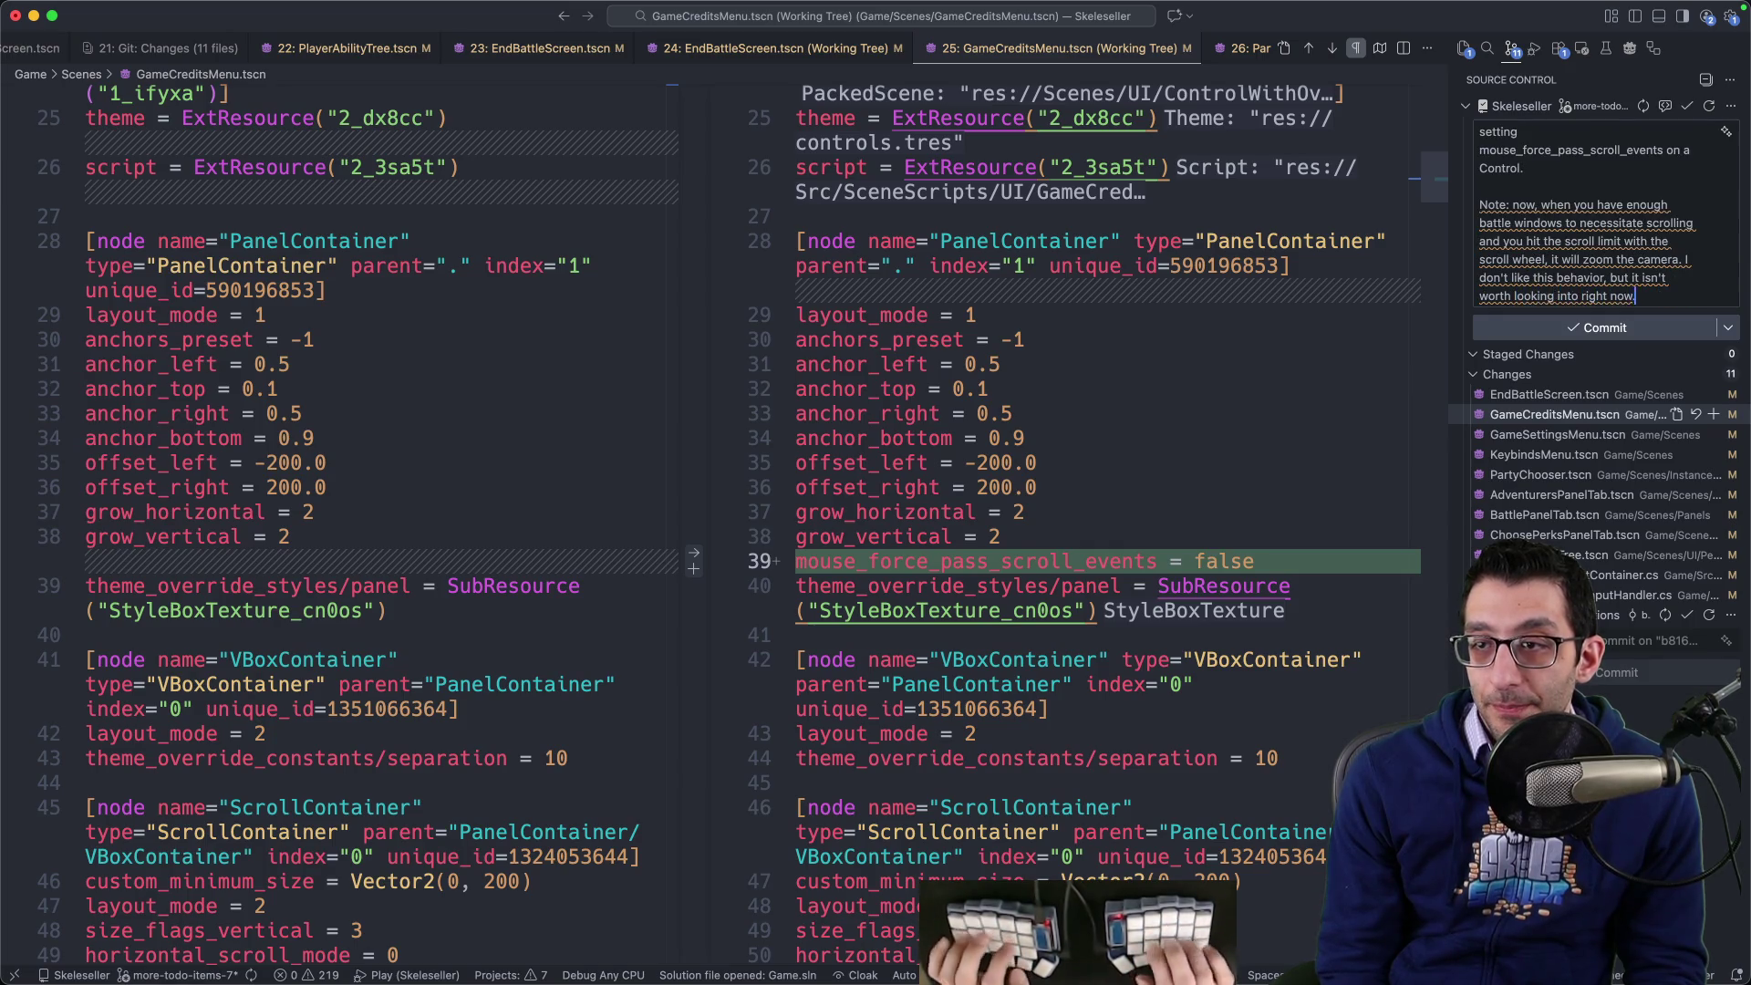
type("ing into")
key("Return")
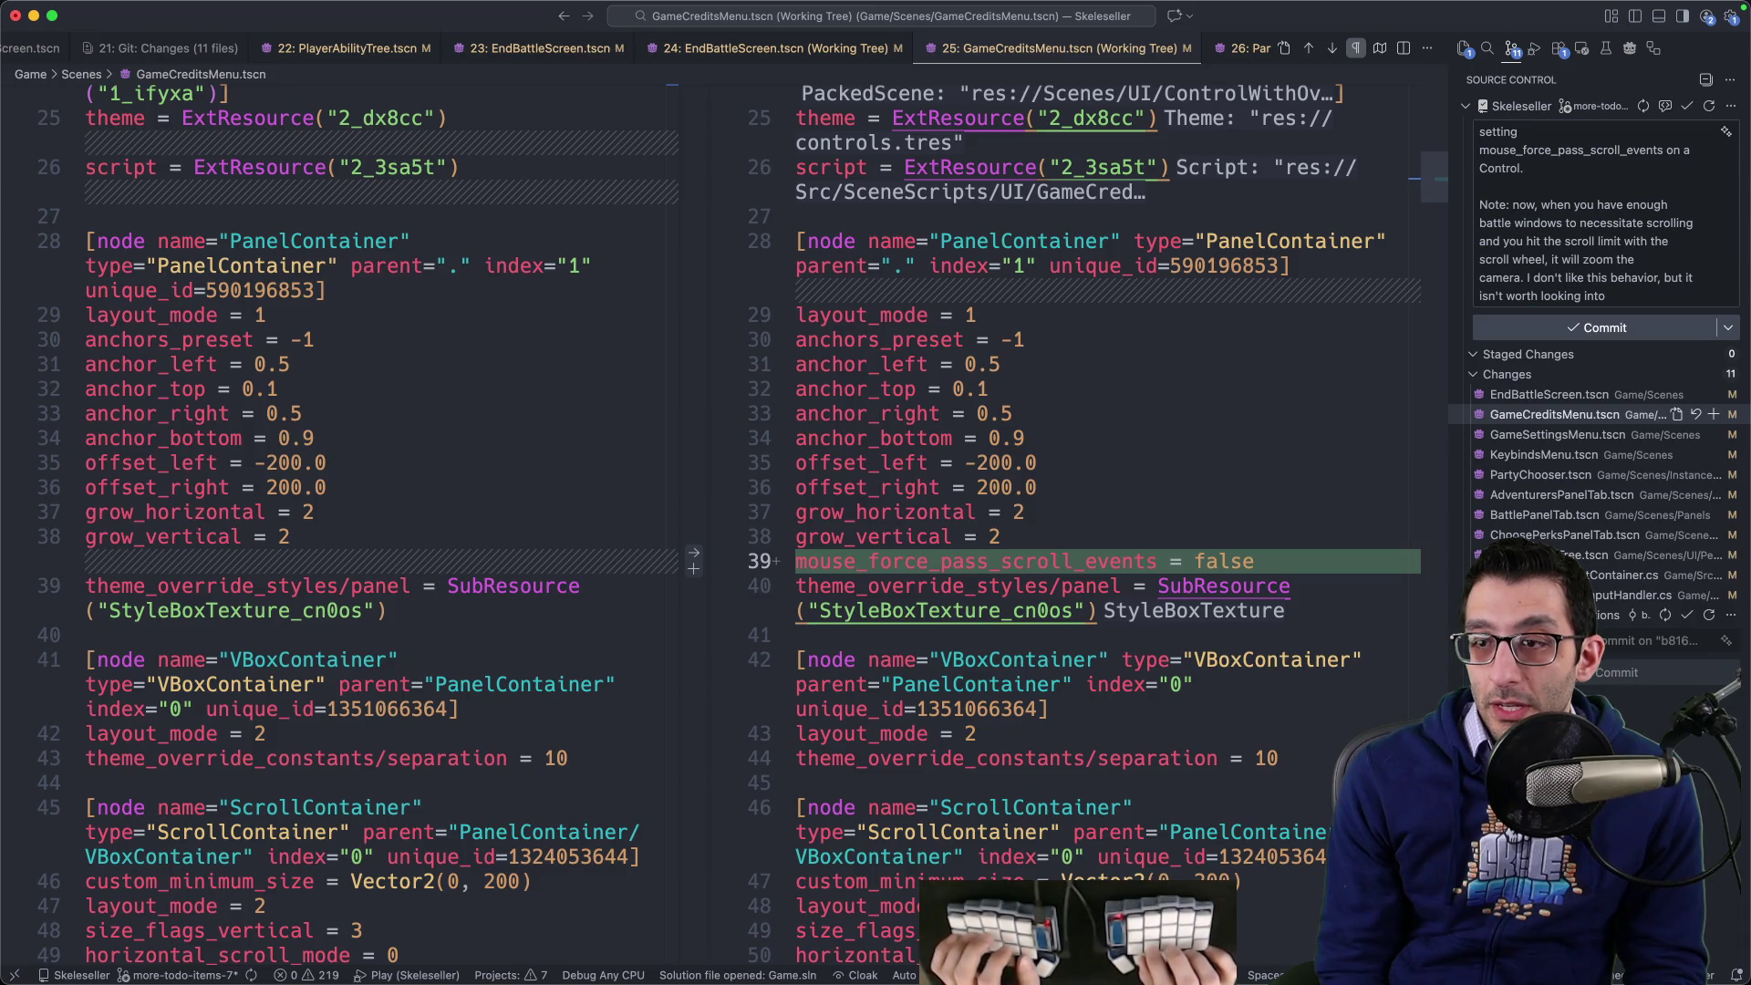
key("super+Return")
key("Return")
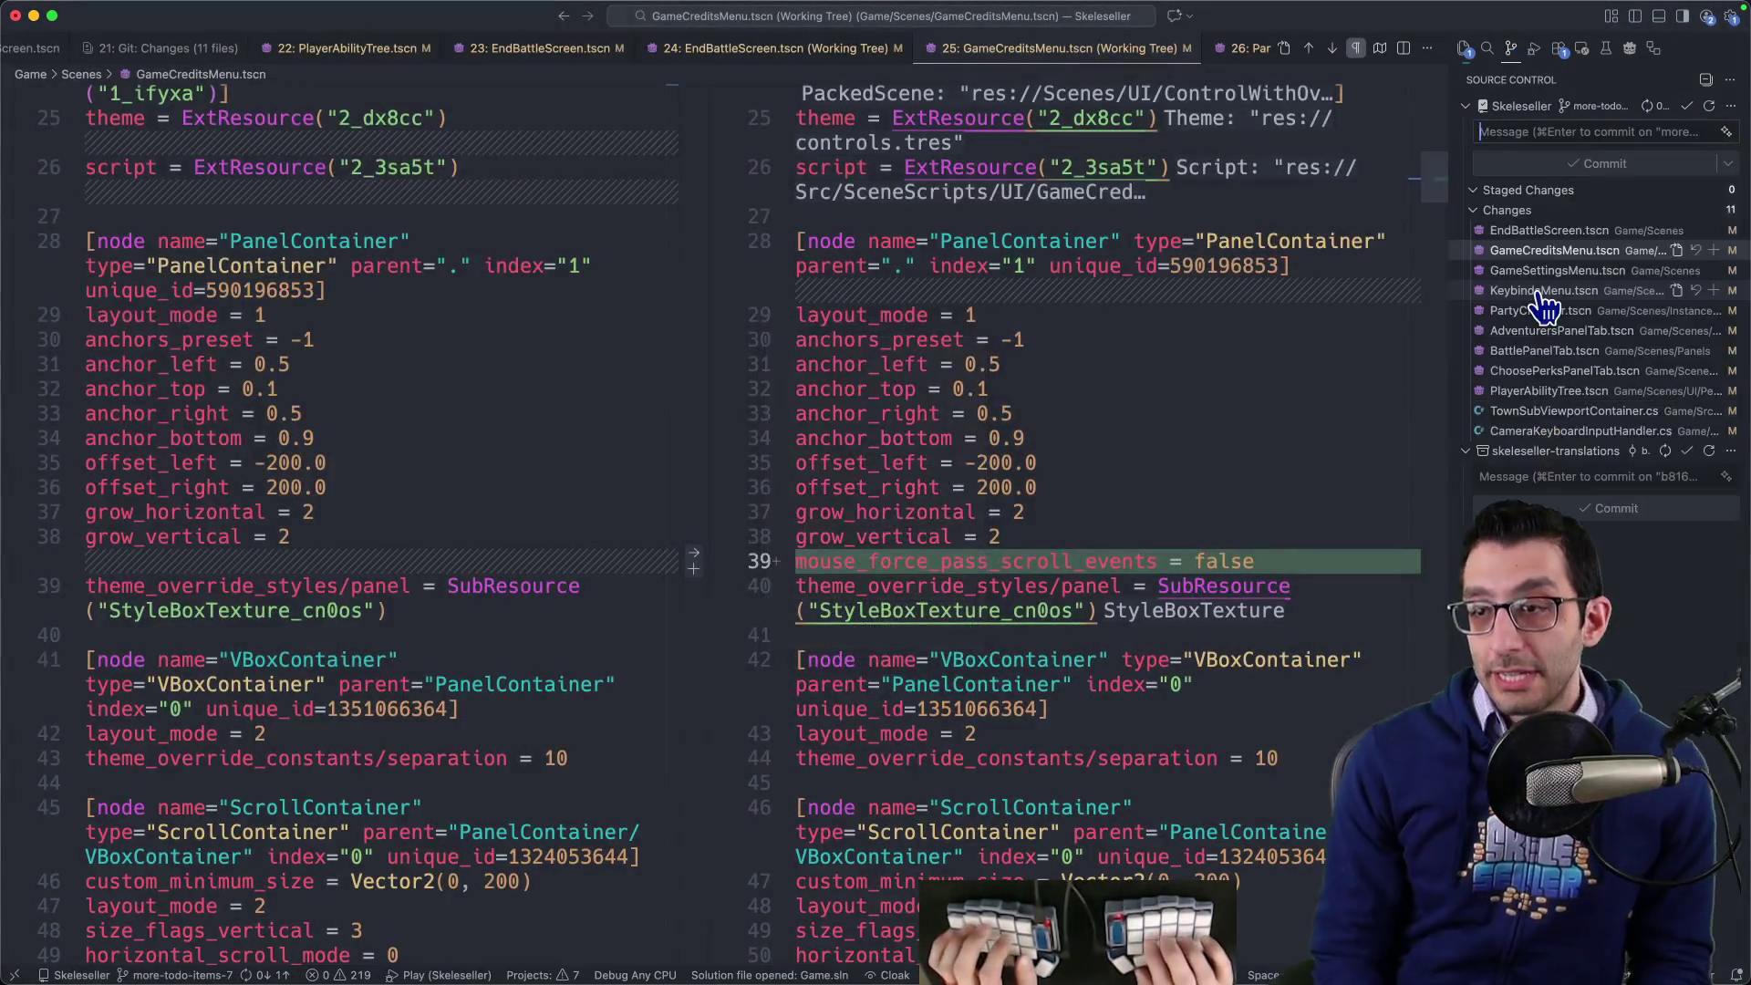
- Open TownSubViewportContainer.cs from the quick-open file list
key("super+p")
type("ownsub")
key("Return")
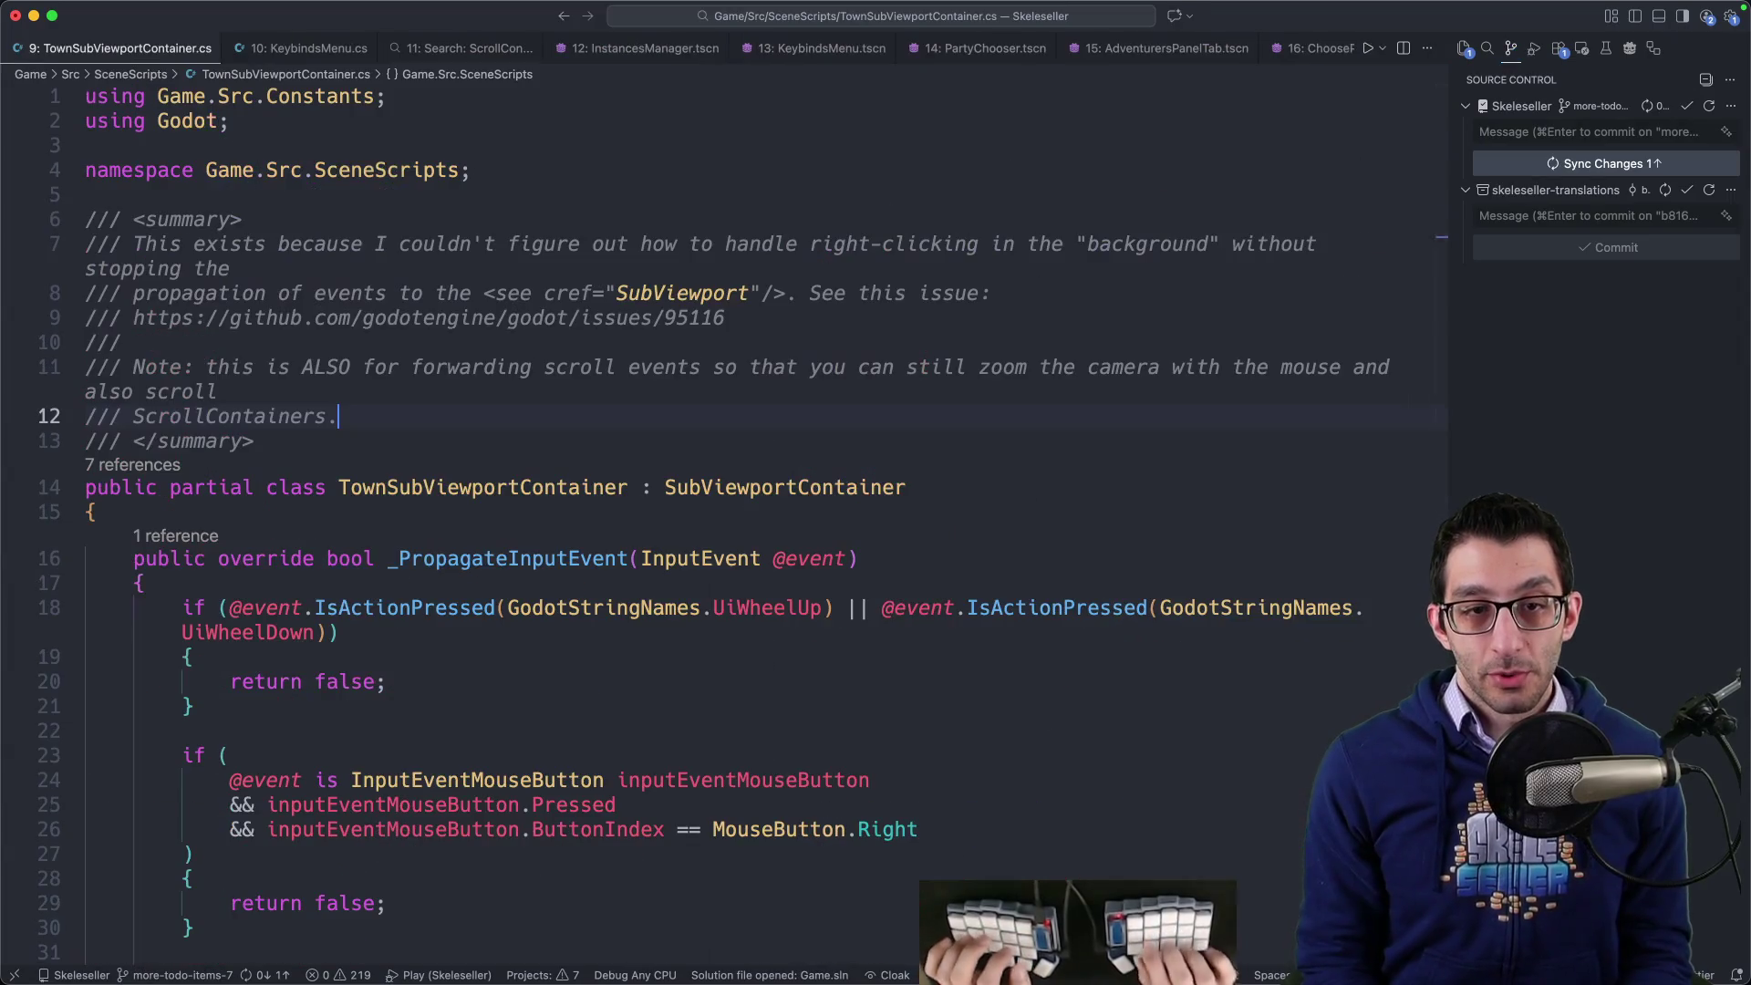
- Rename TownSubViewportContainer.cs to PropagatingSubViewportContainer.cs in the FileSystem dock
left_click(805, 926)
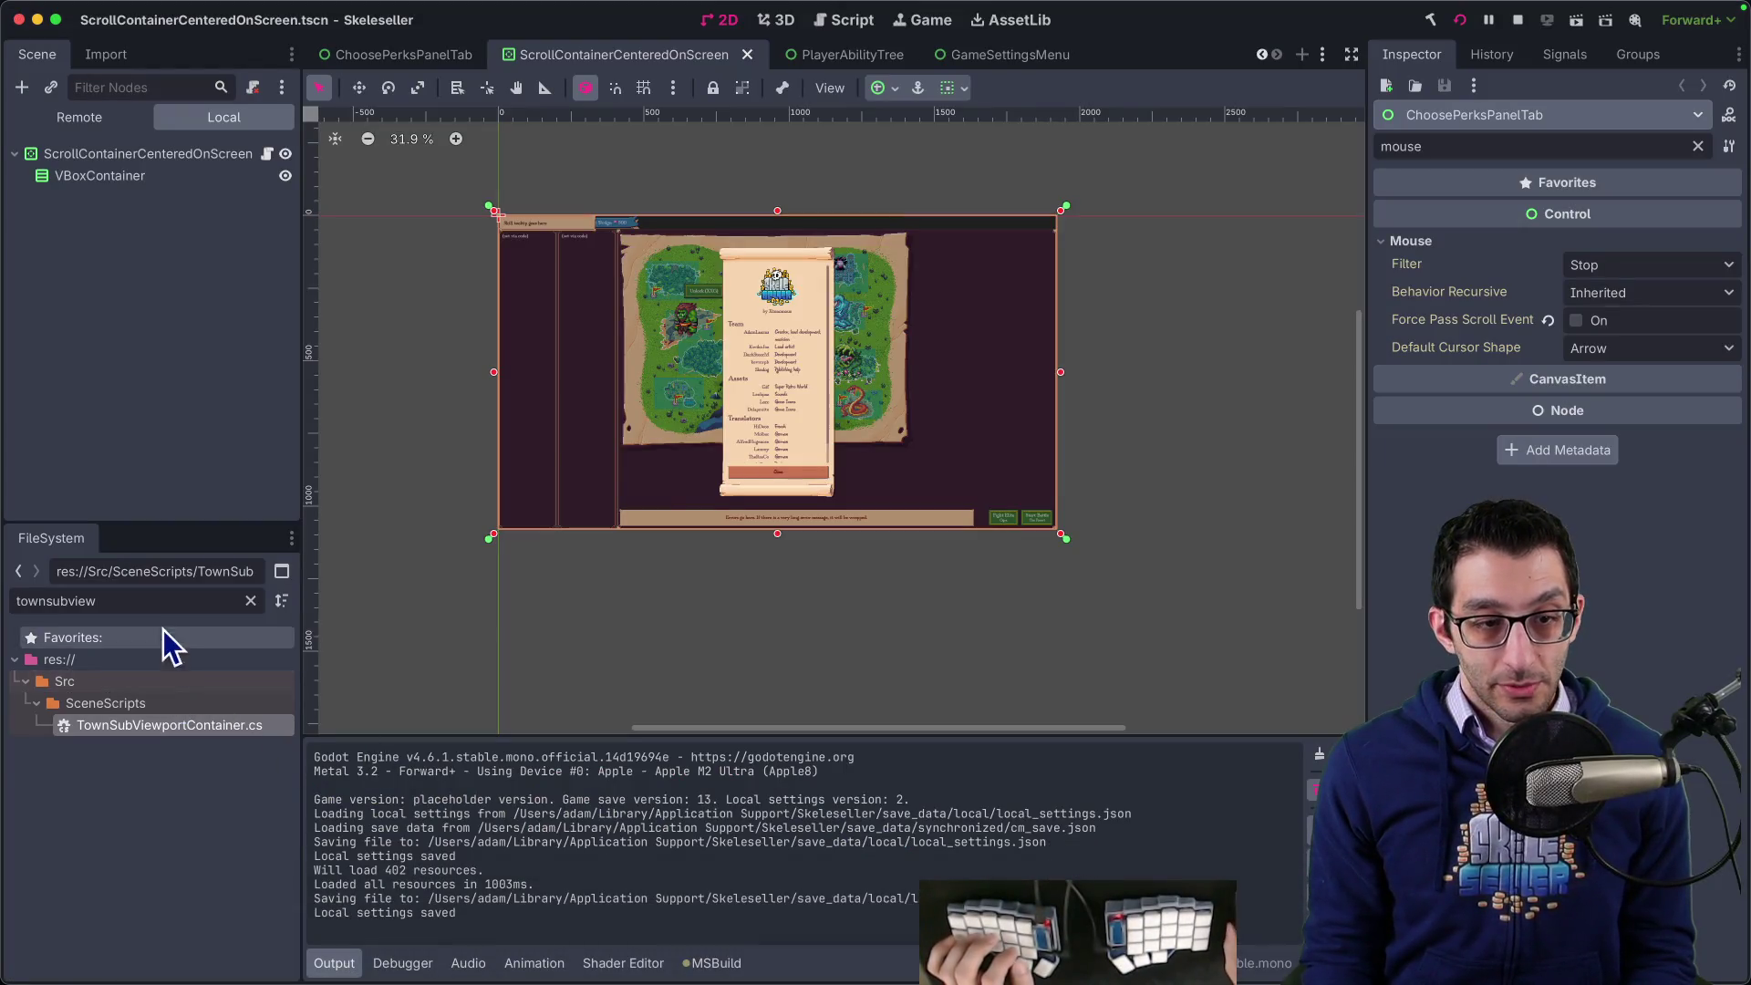
right_click(191, 726)
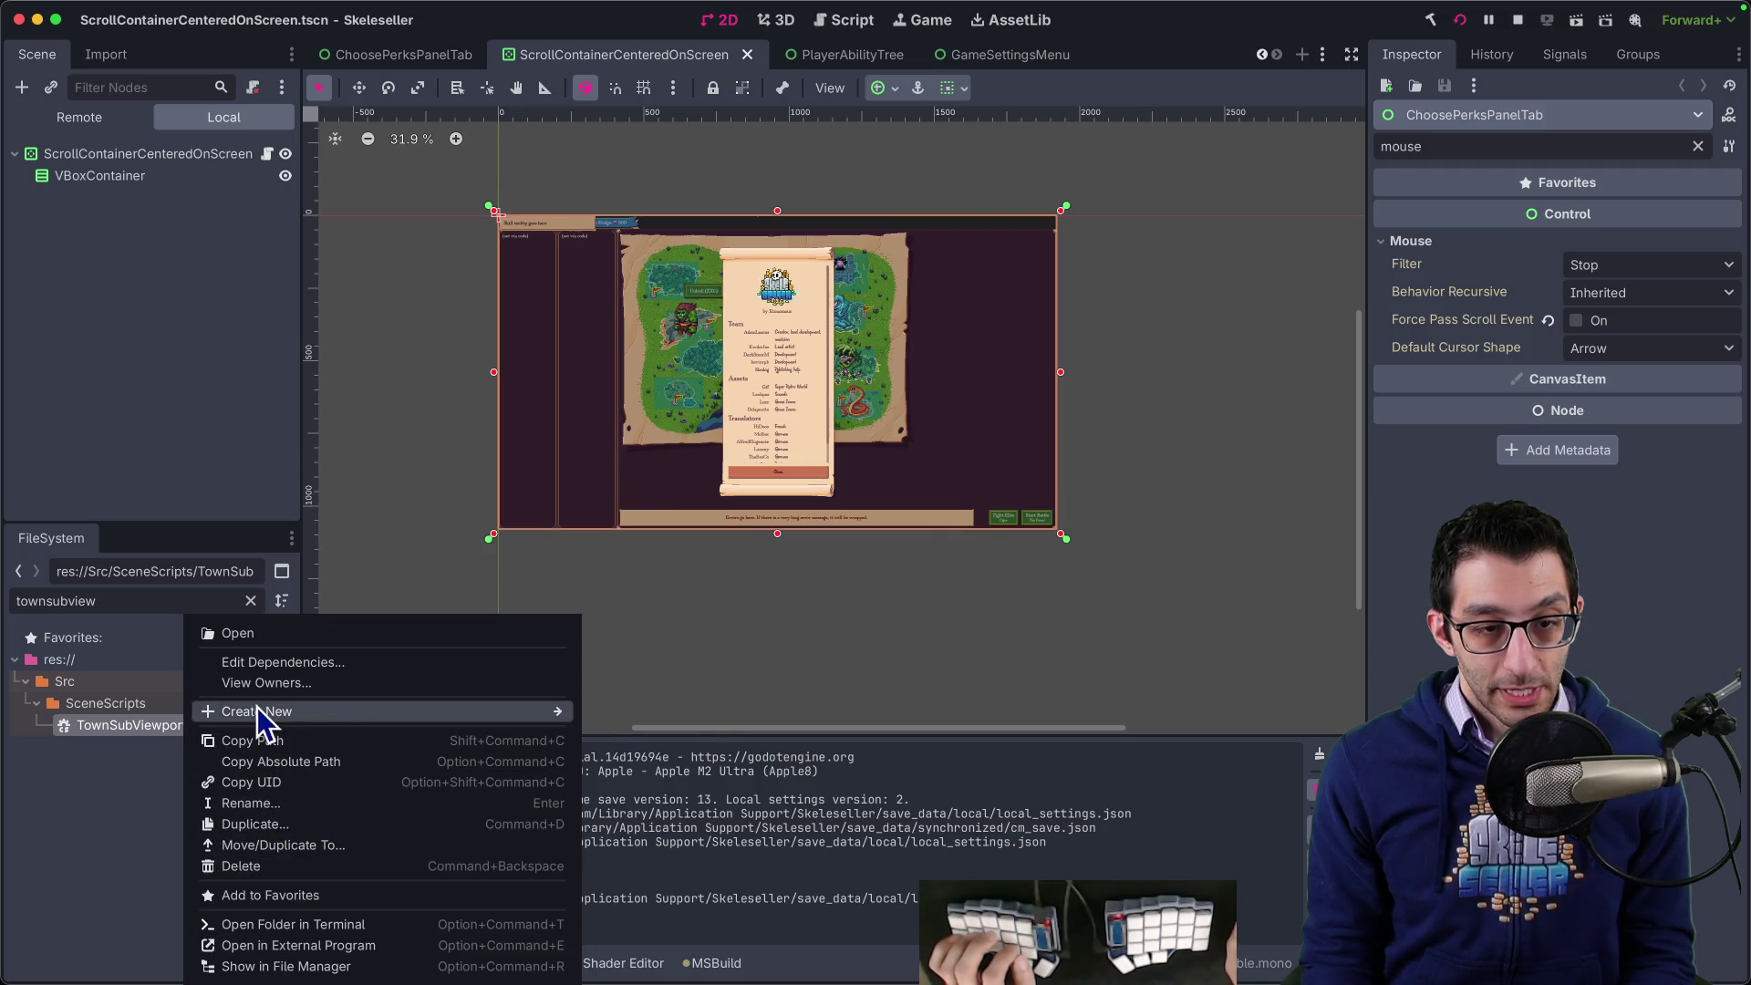
left_click(301, 801)
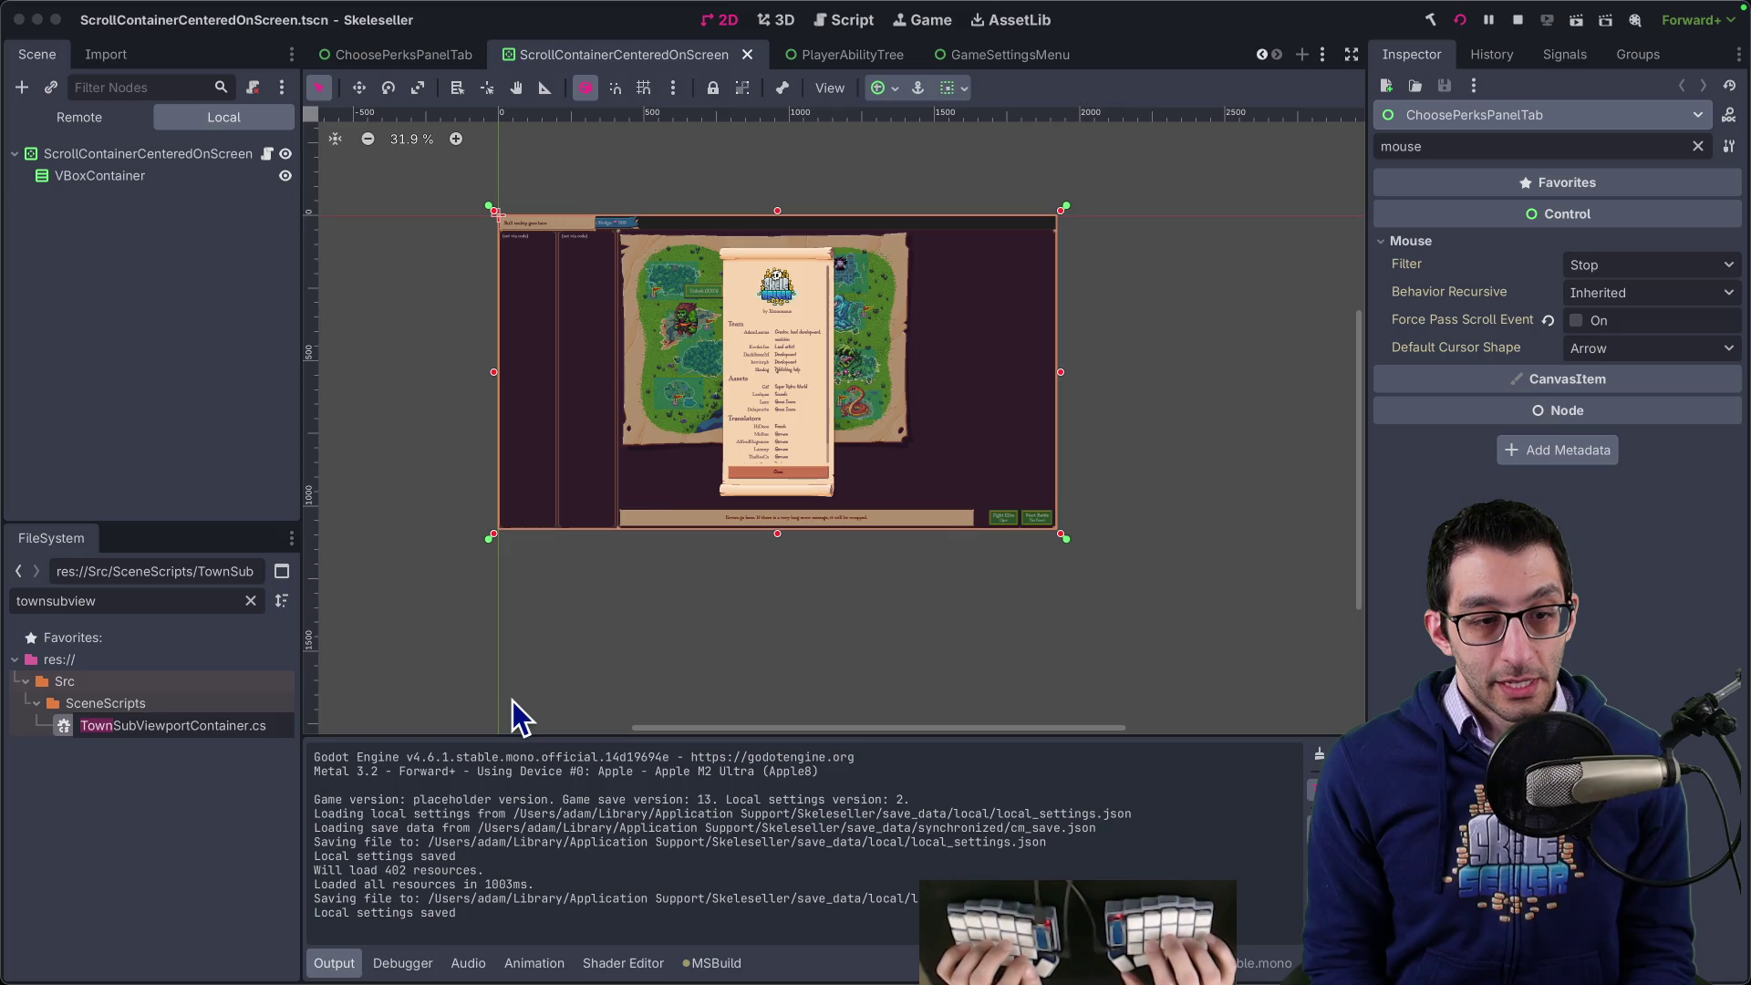
type("Propagating")
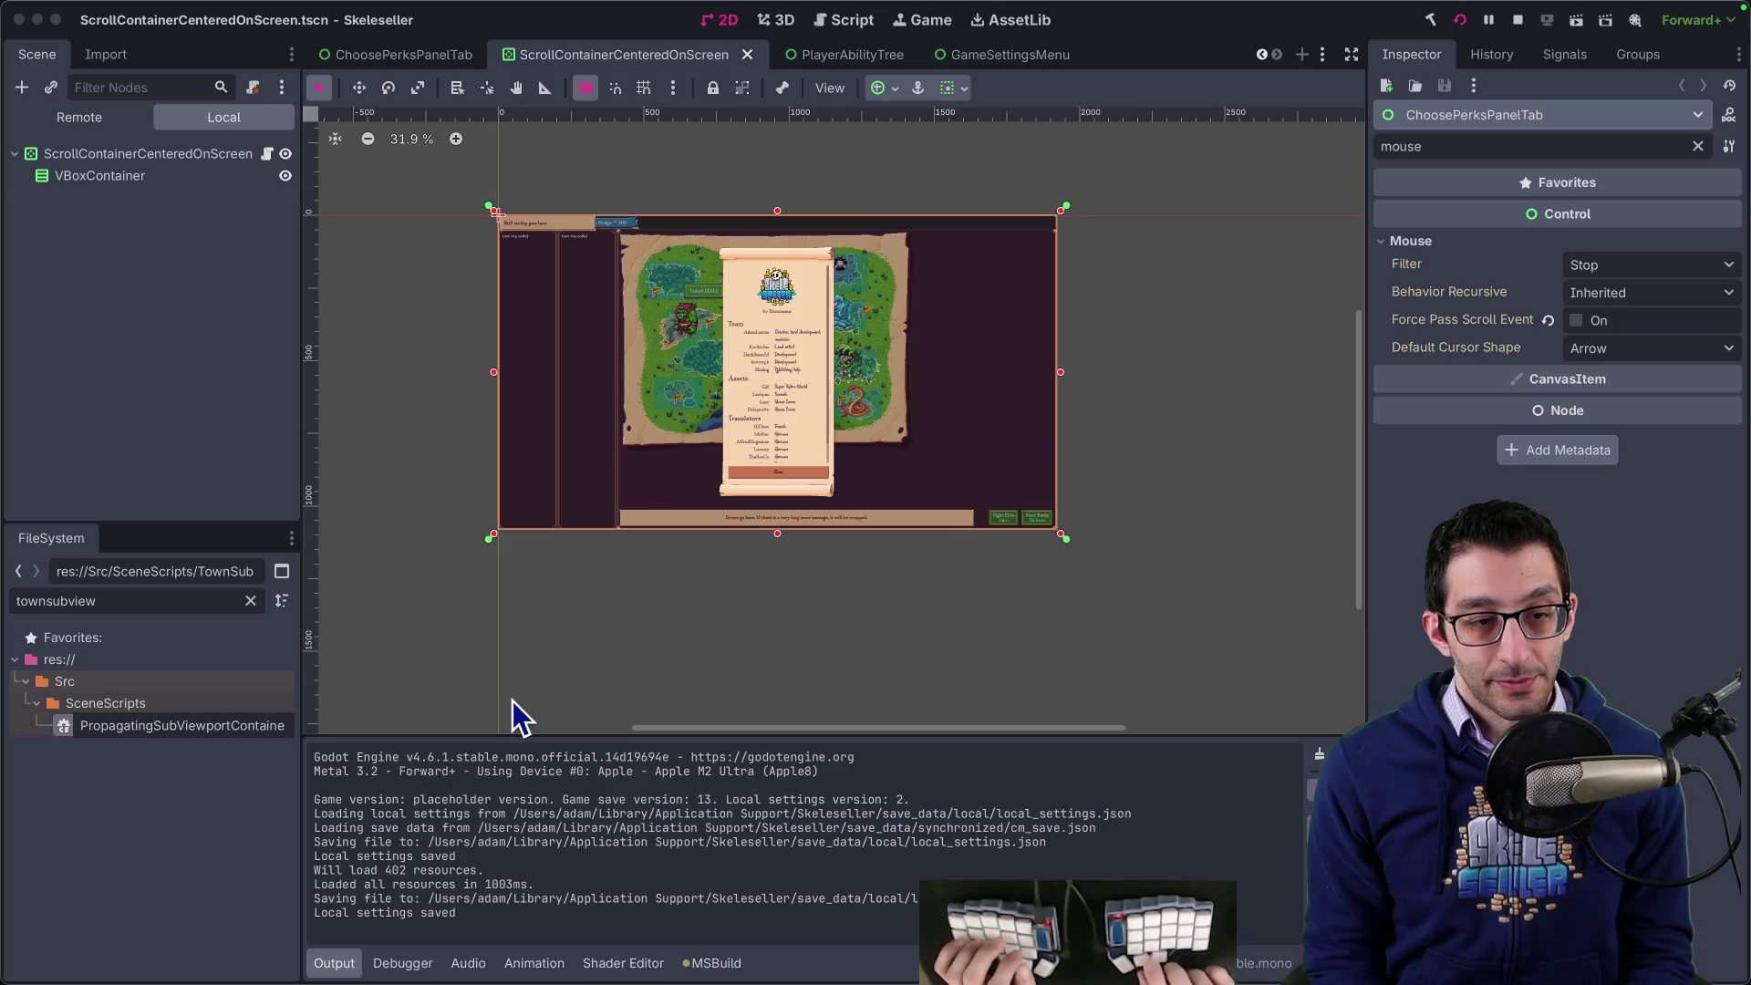
key("Return")
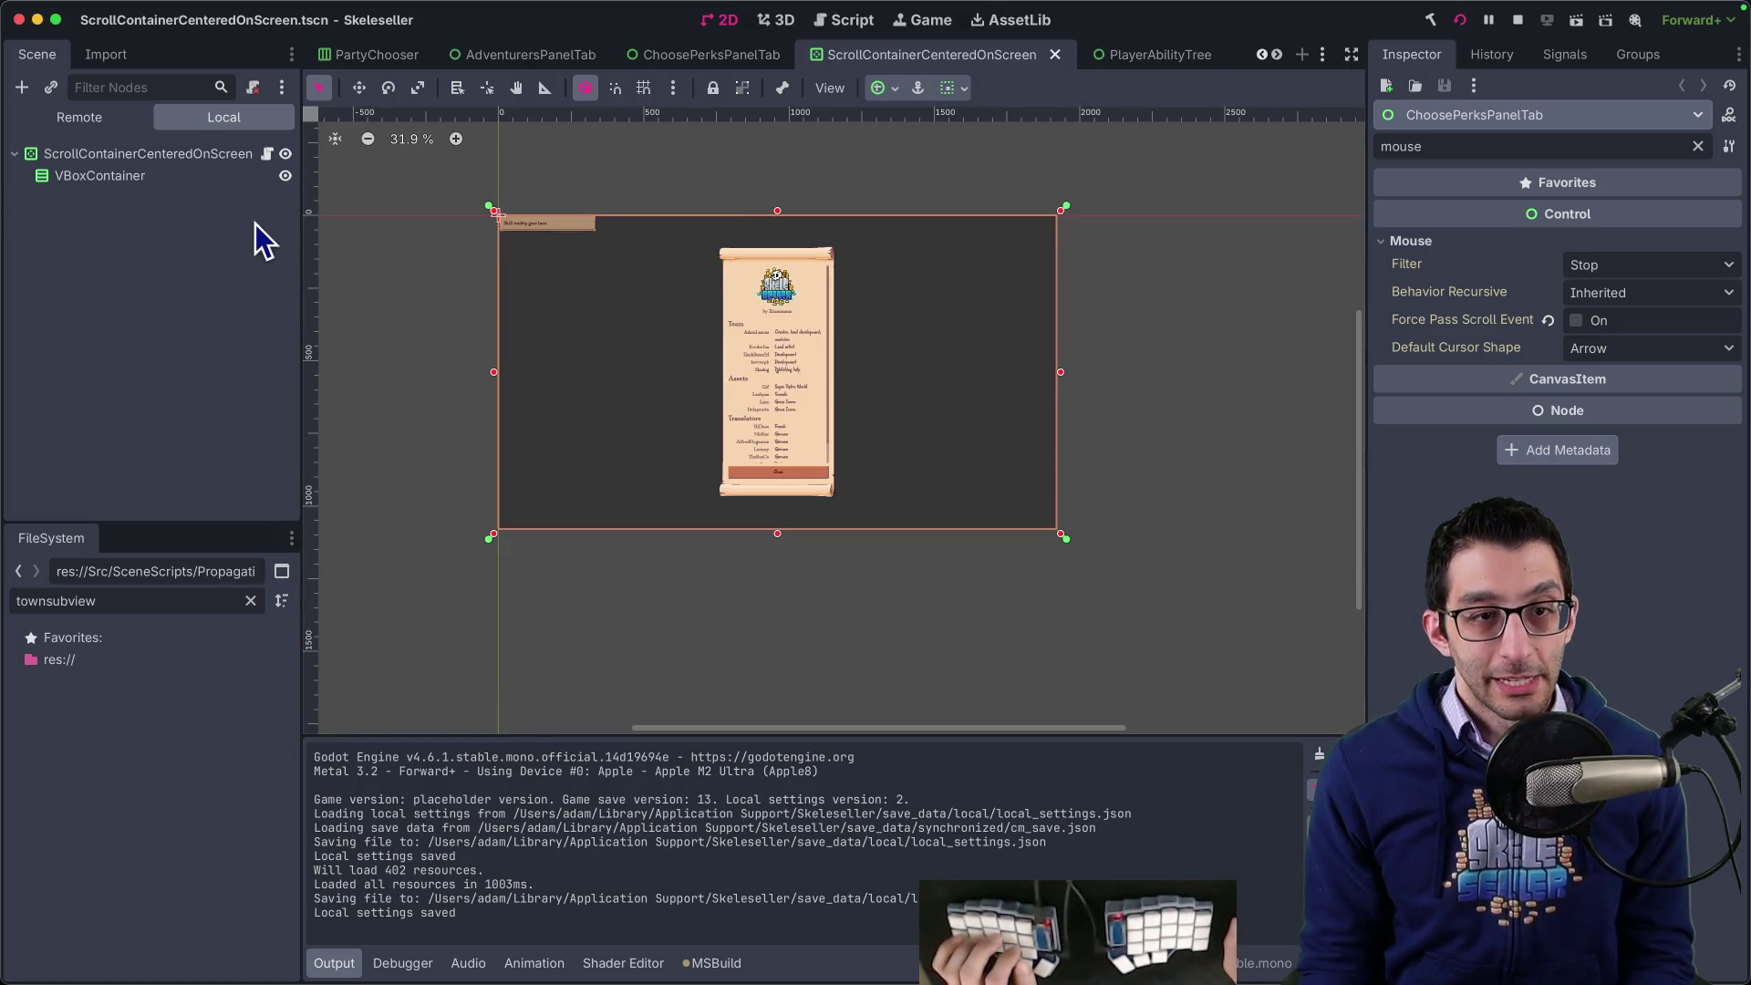
- Search the workspace for TownSubViewportContainer and open PropagatingSubViewportContainer.cs
key("super+Tab")
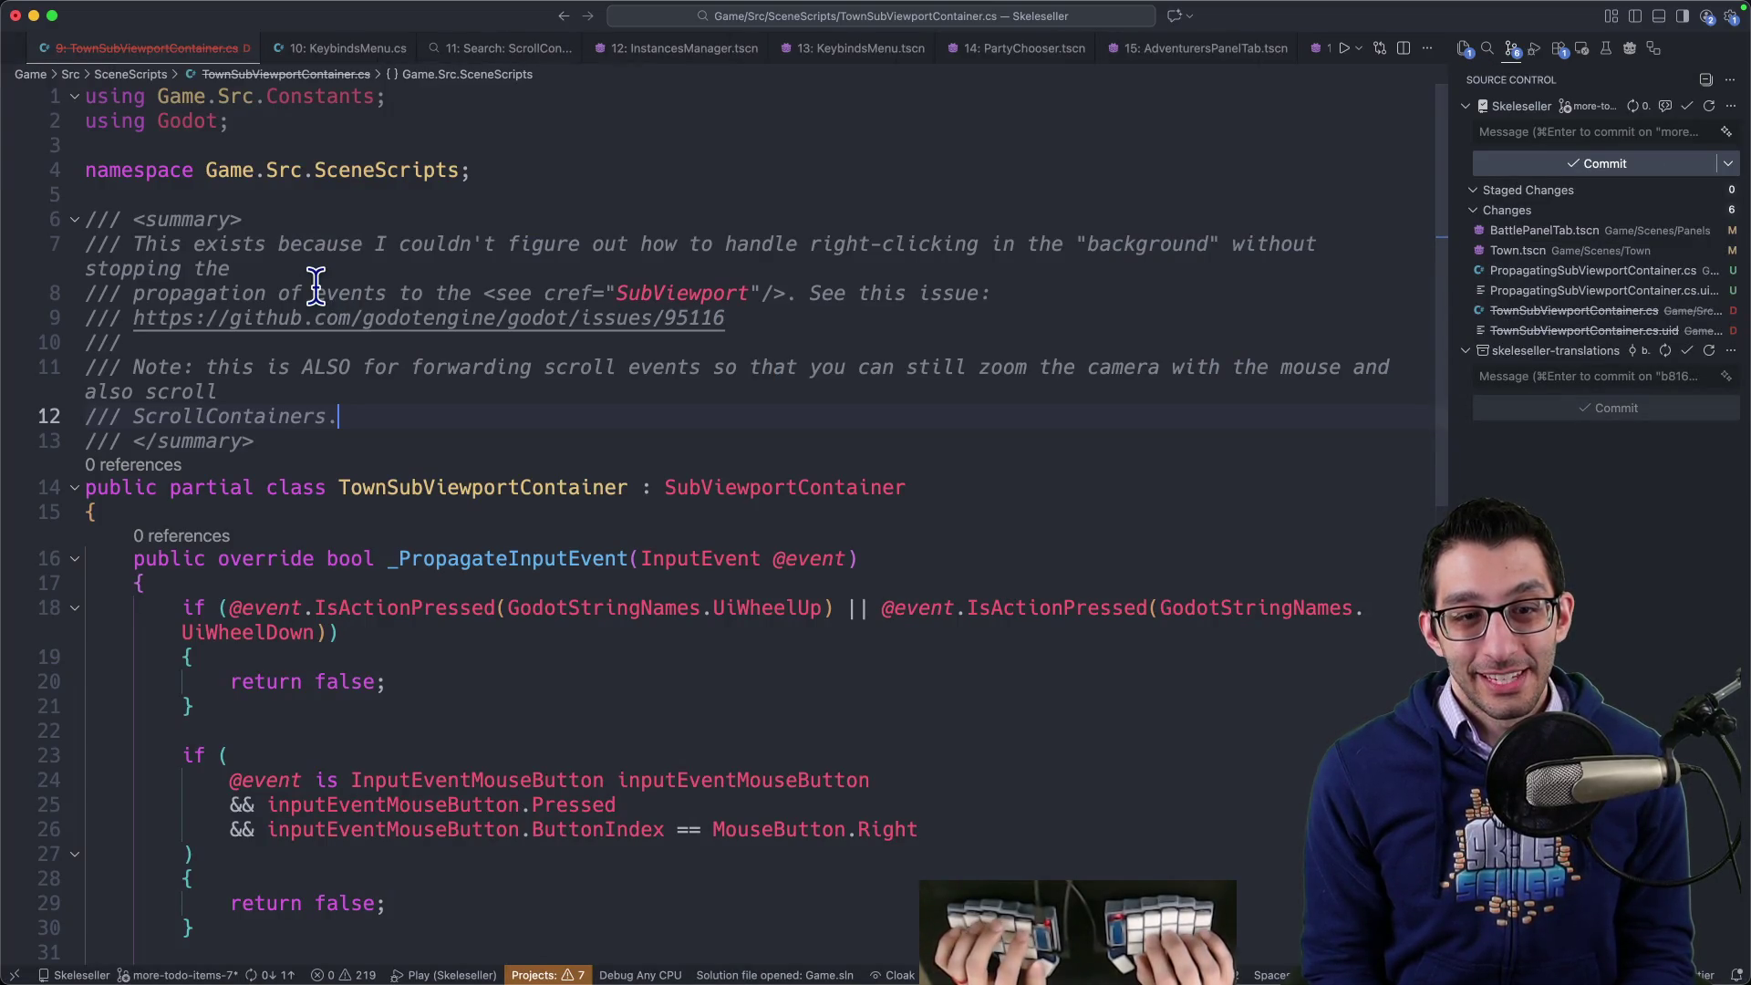
double_click(538, 476)
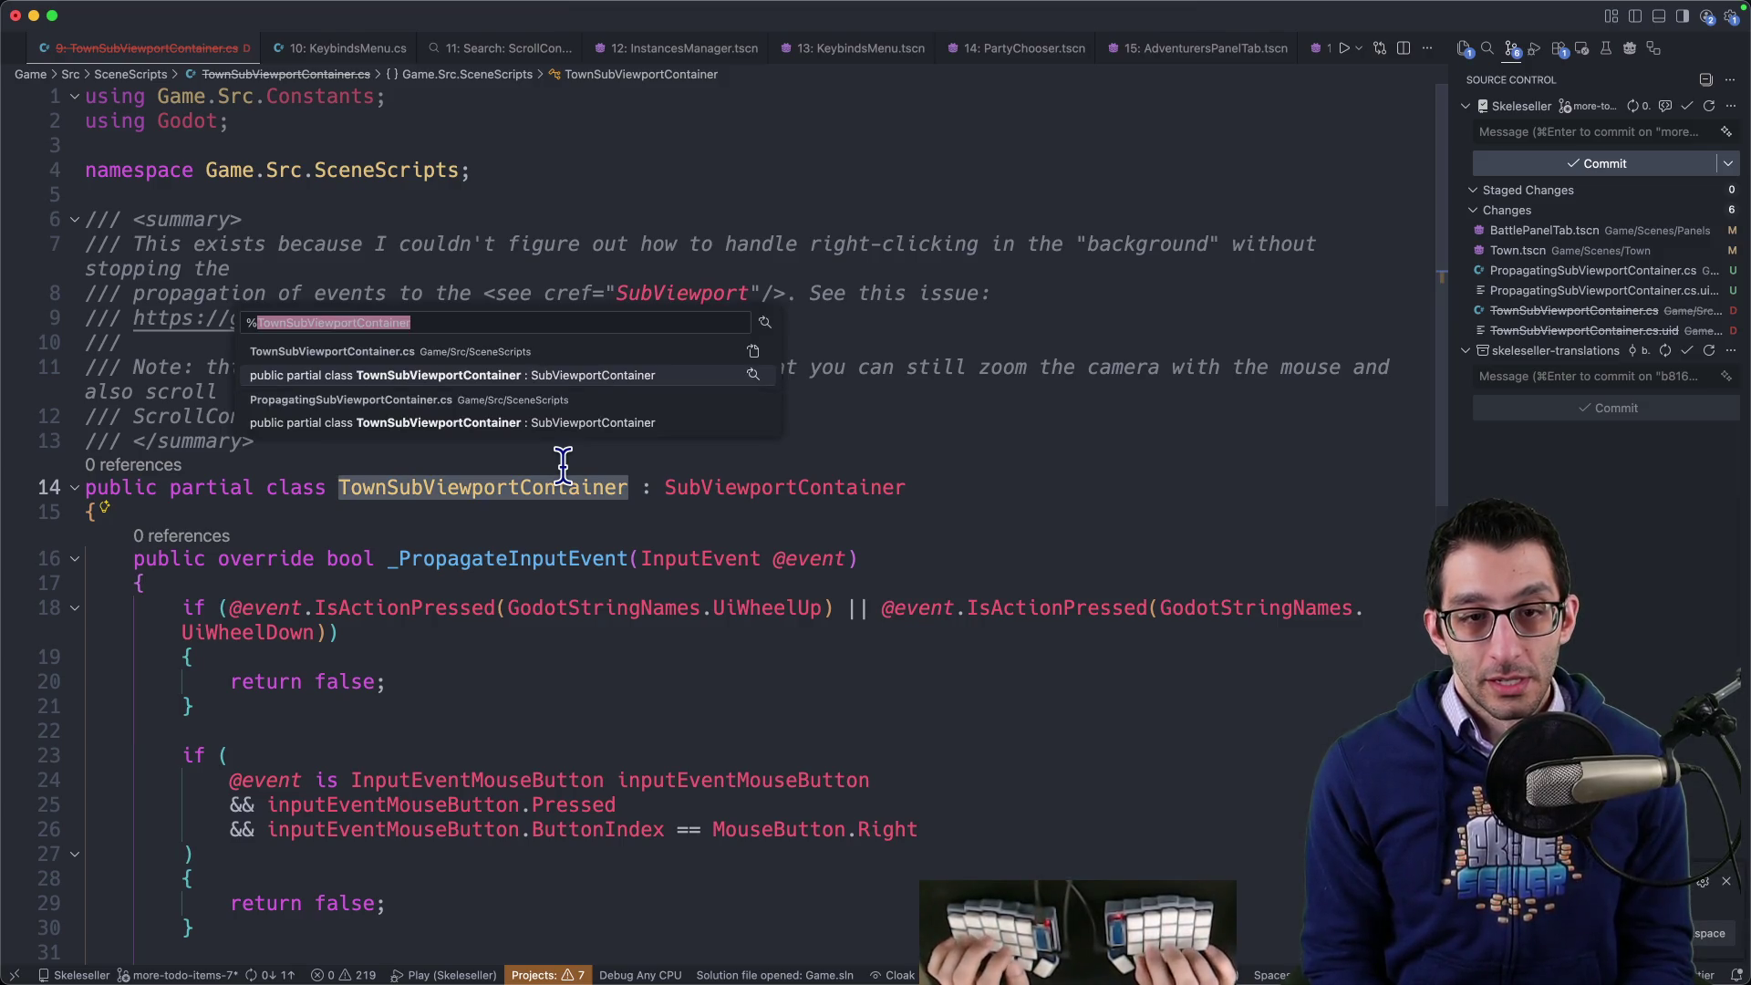
key("super+shift+f")
key("F4")
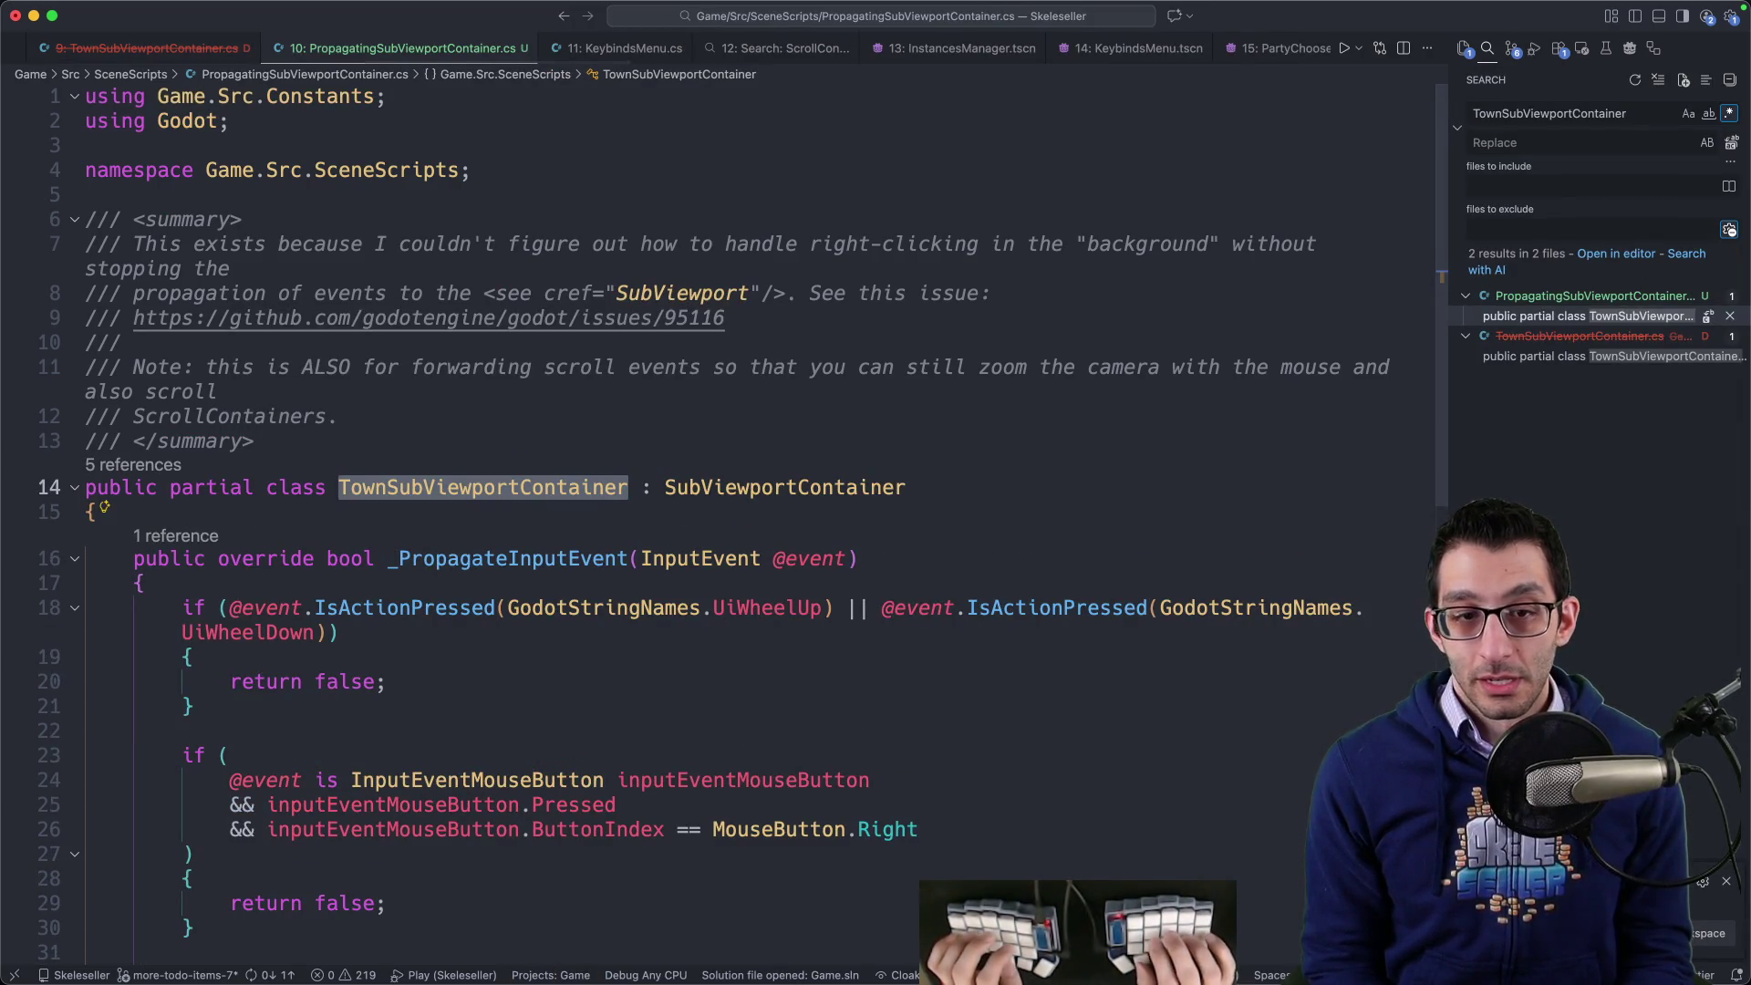
- Change the class name to PropagatingSubViewportContainer and begin closing the editor tabs
key("alt+BackSpace")
type("Propagating")
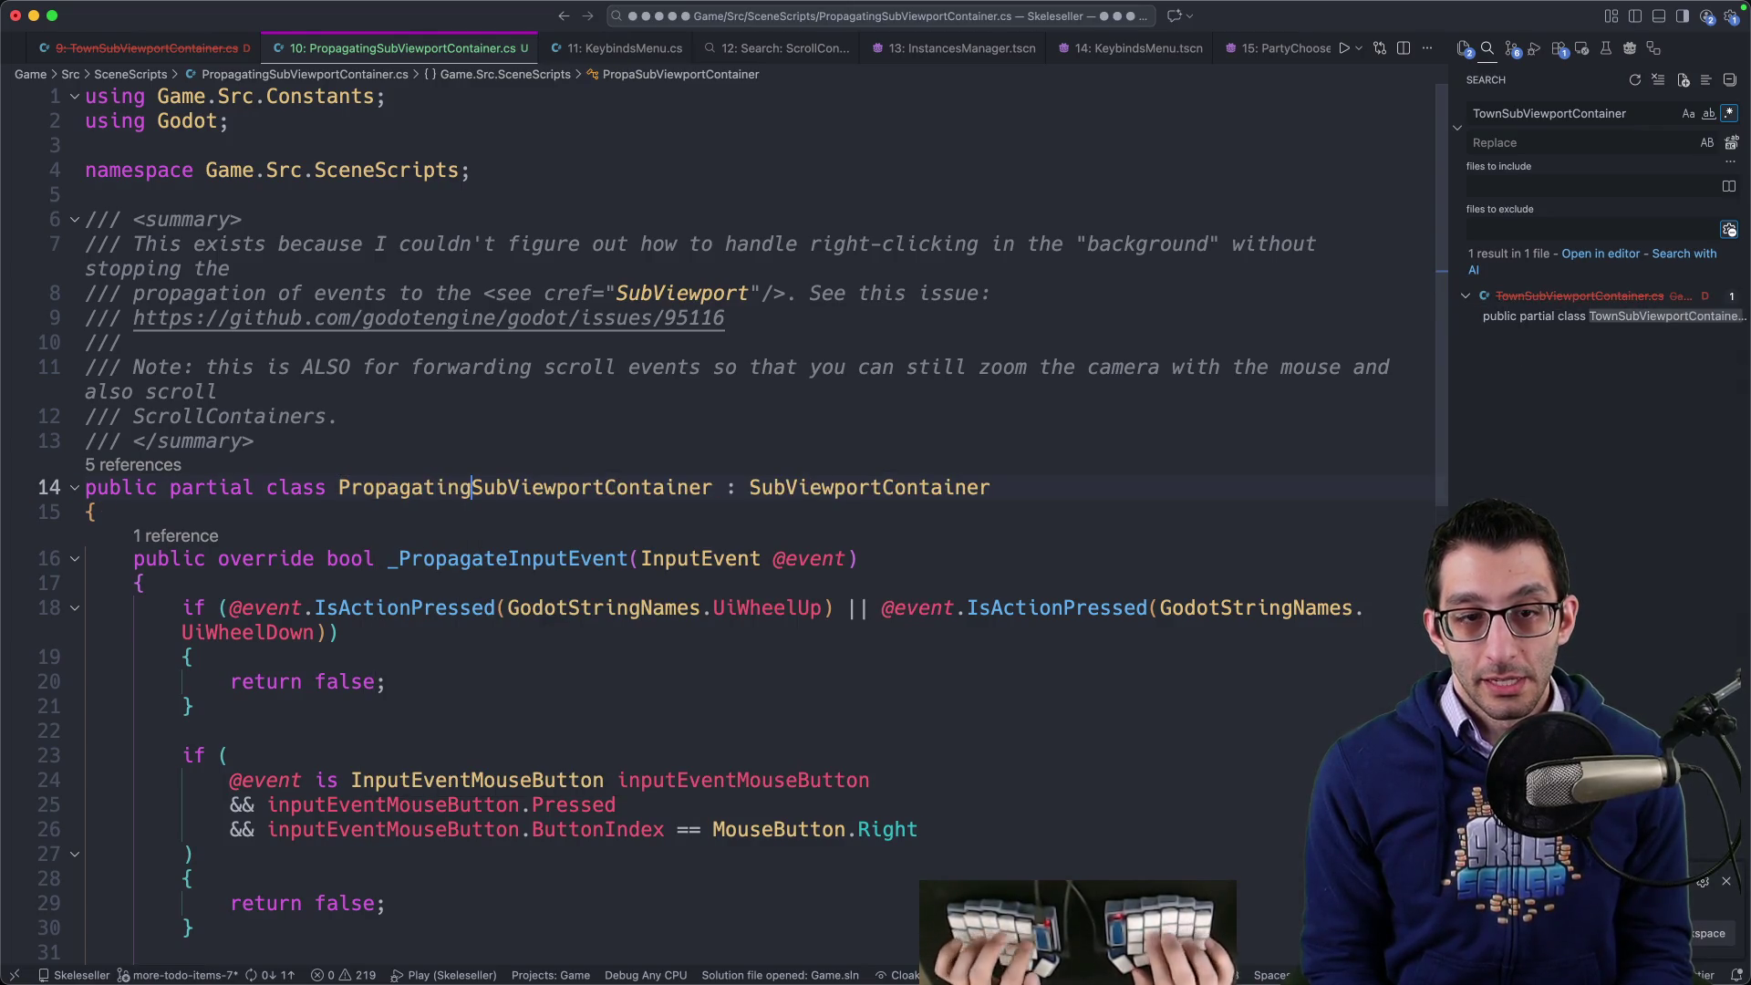
left_click(90, 512)
scroll(556, 452, "down", 5)
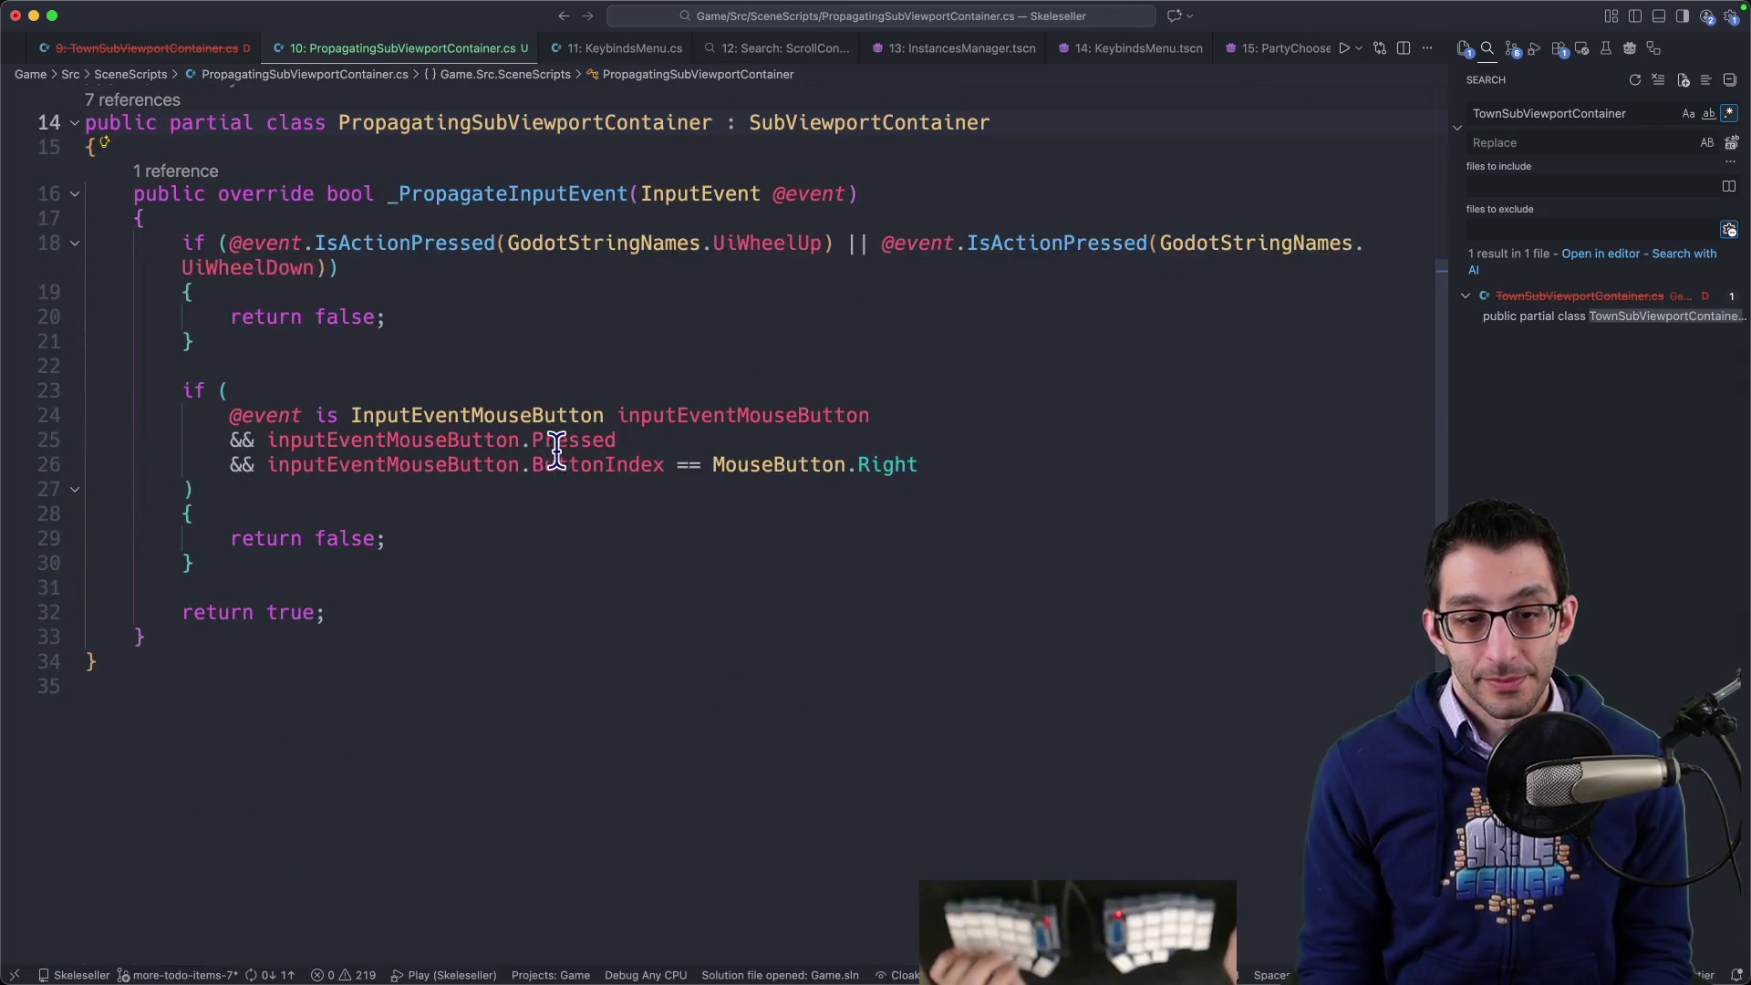
scroll(594, 419, "up", 5)
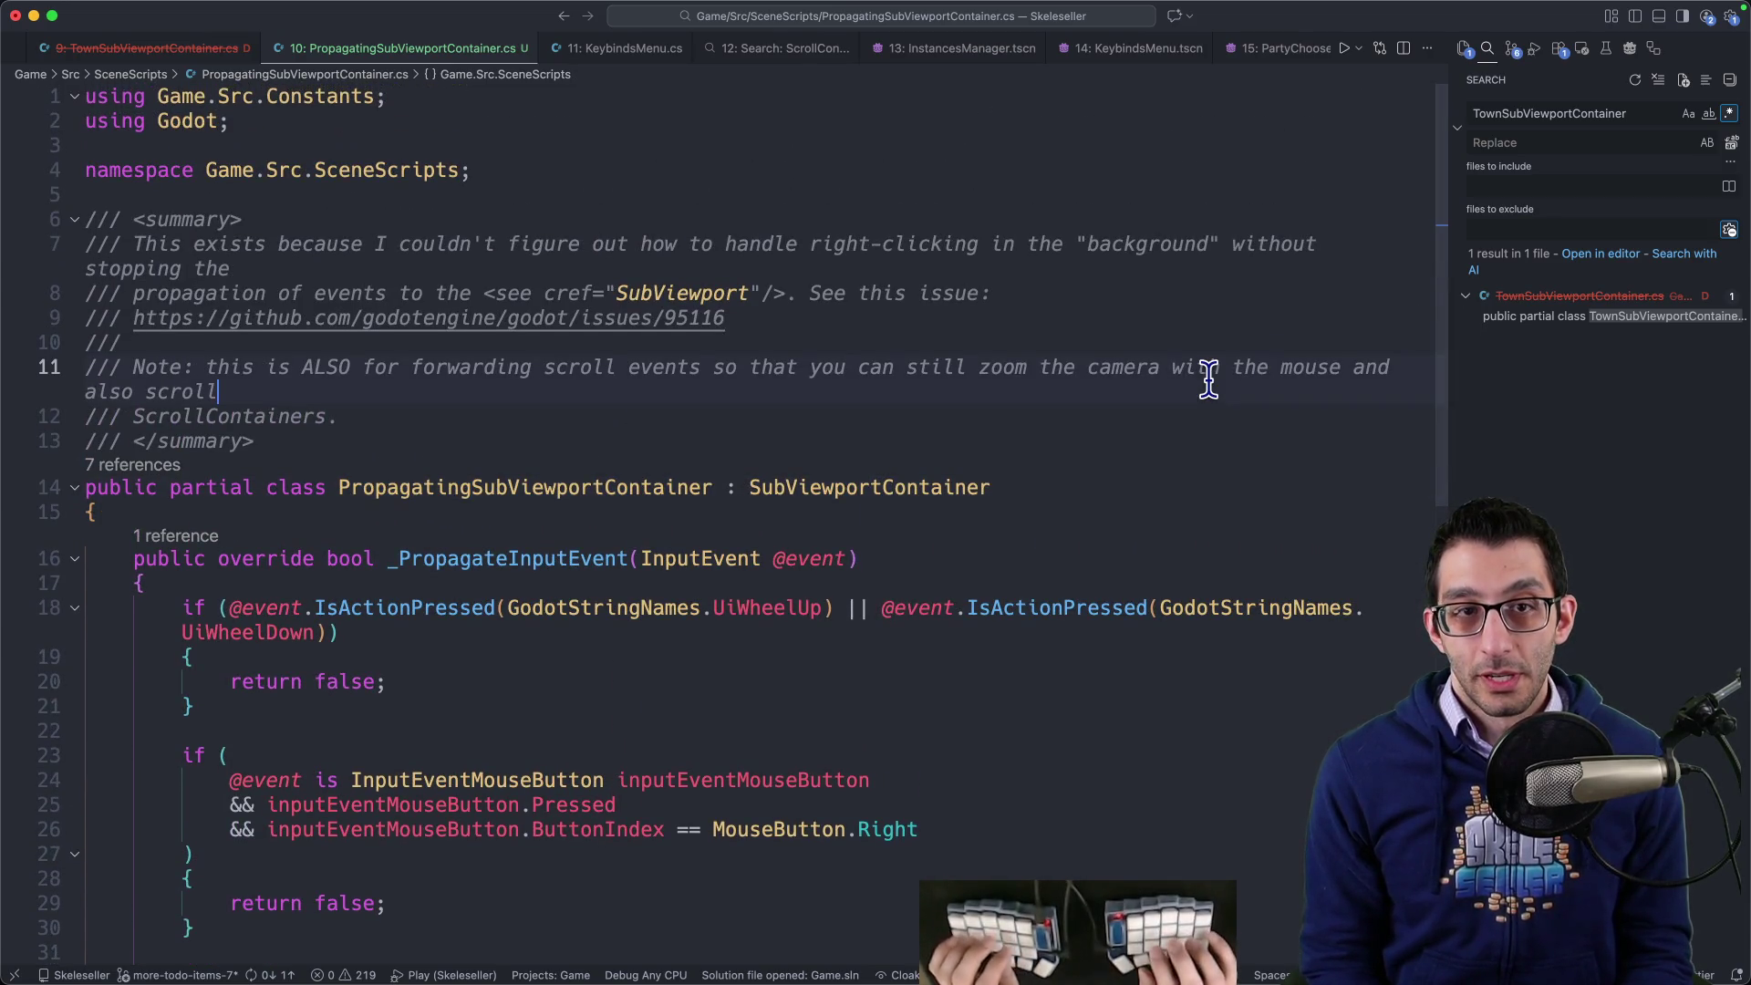
key("super+w")
key("super+w")
key("super+w")
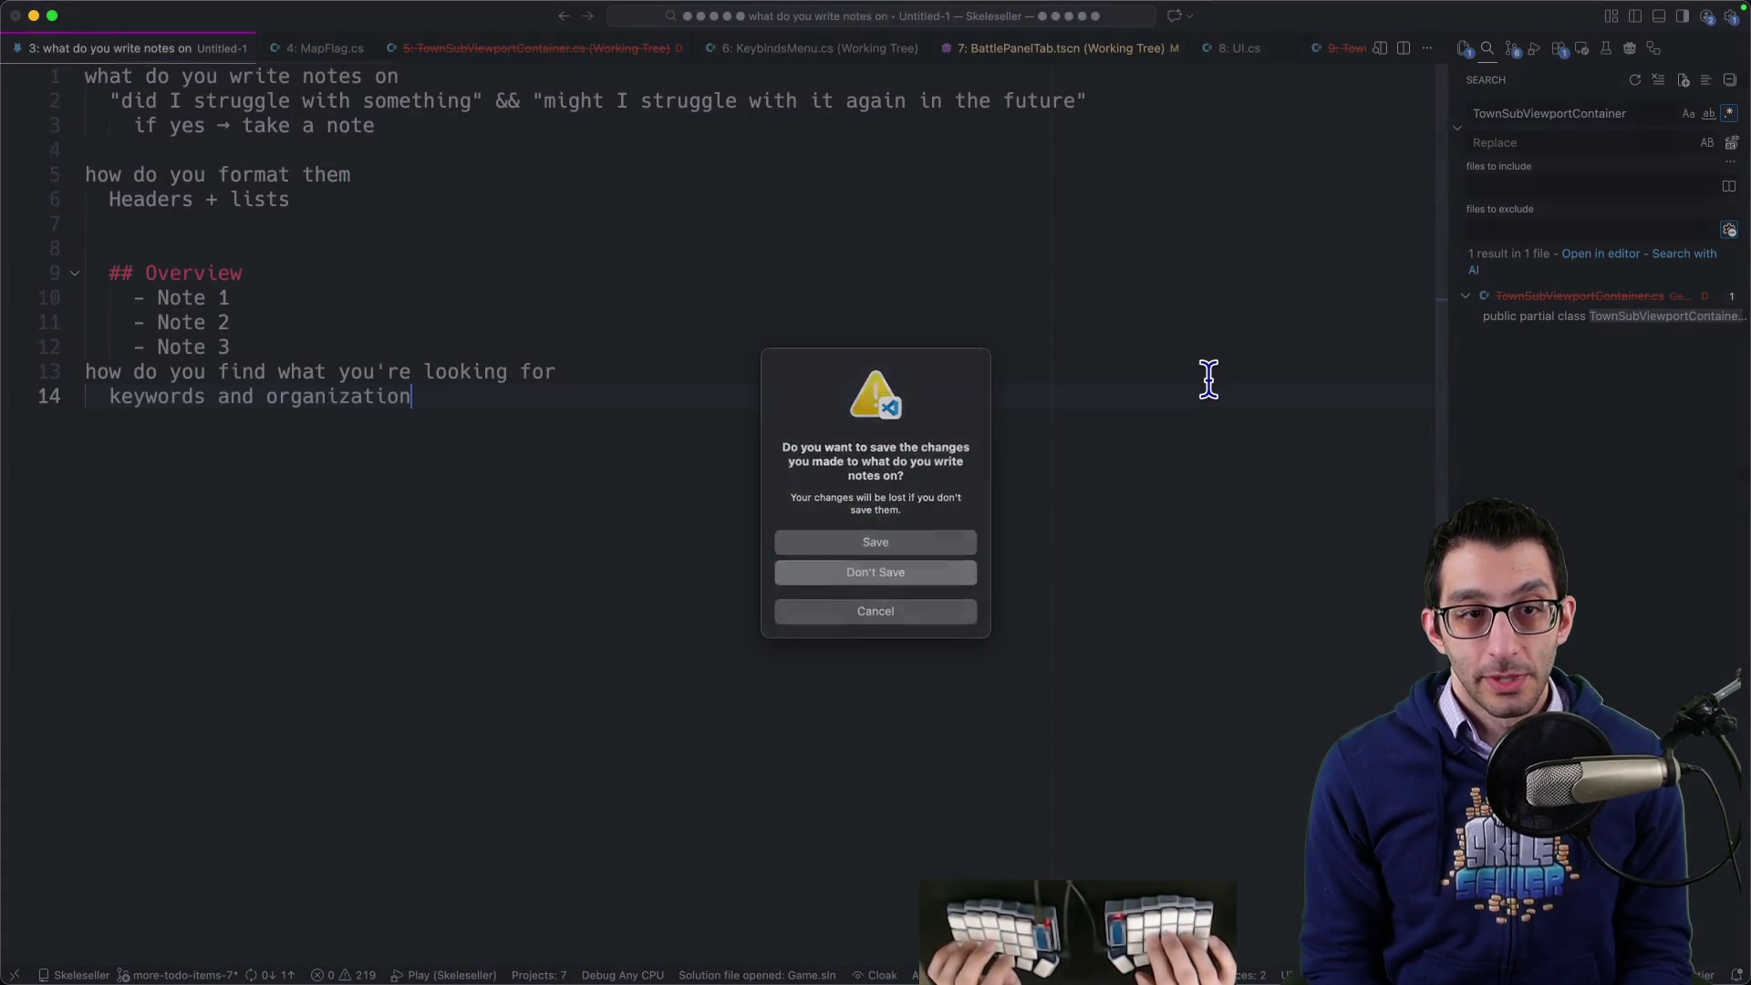
- Discard the unsaved notes document and start the Play debug configuration with F5
key("super+d")
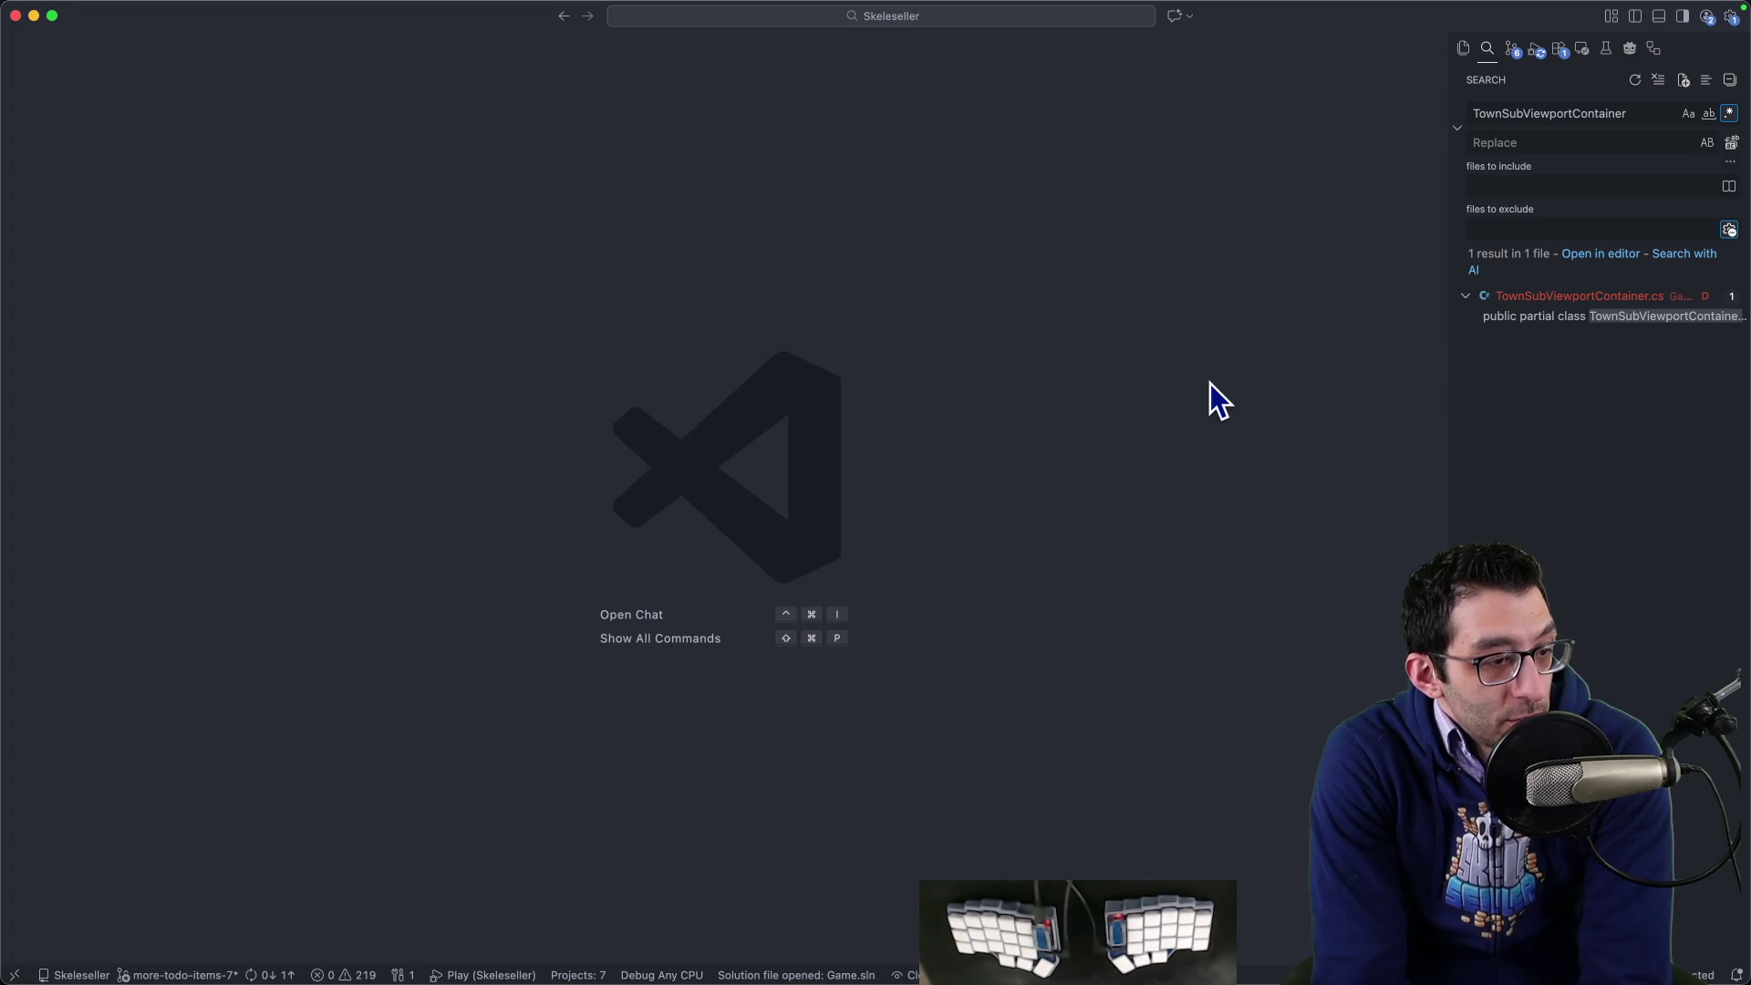
key("F5")
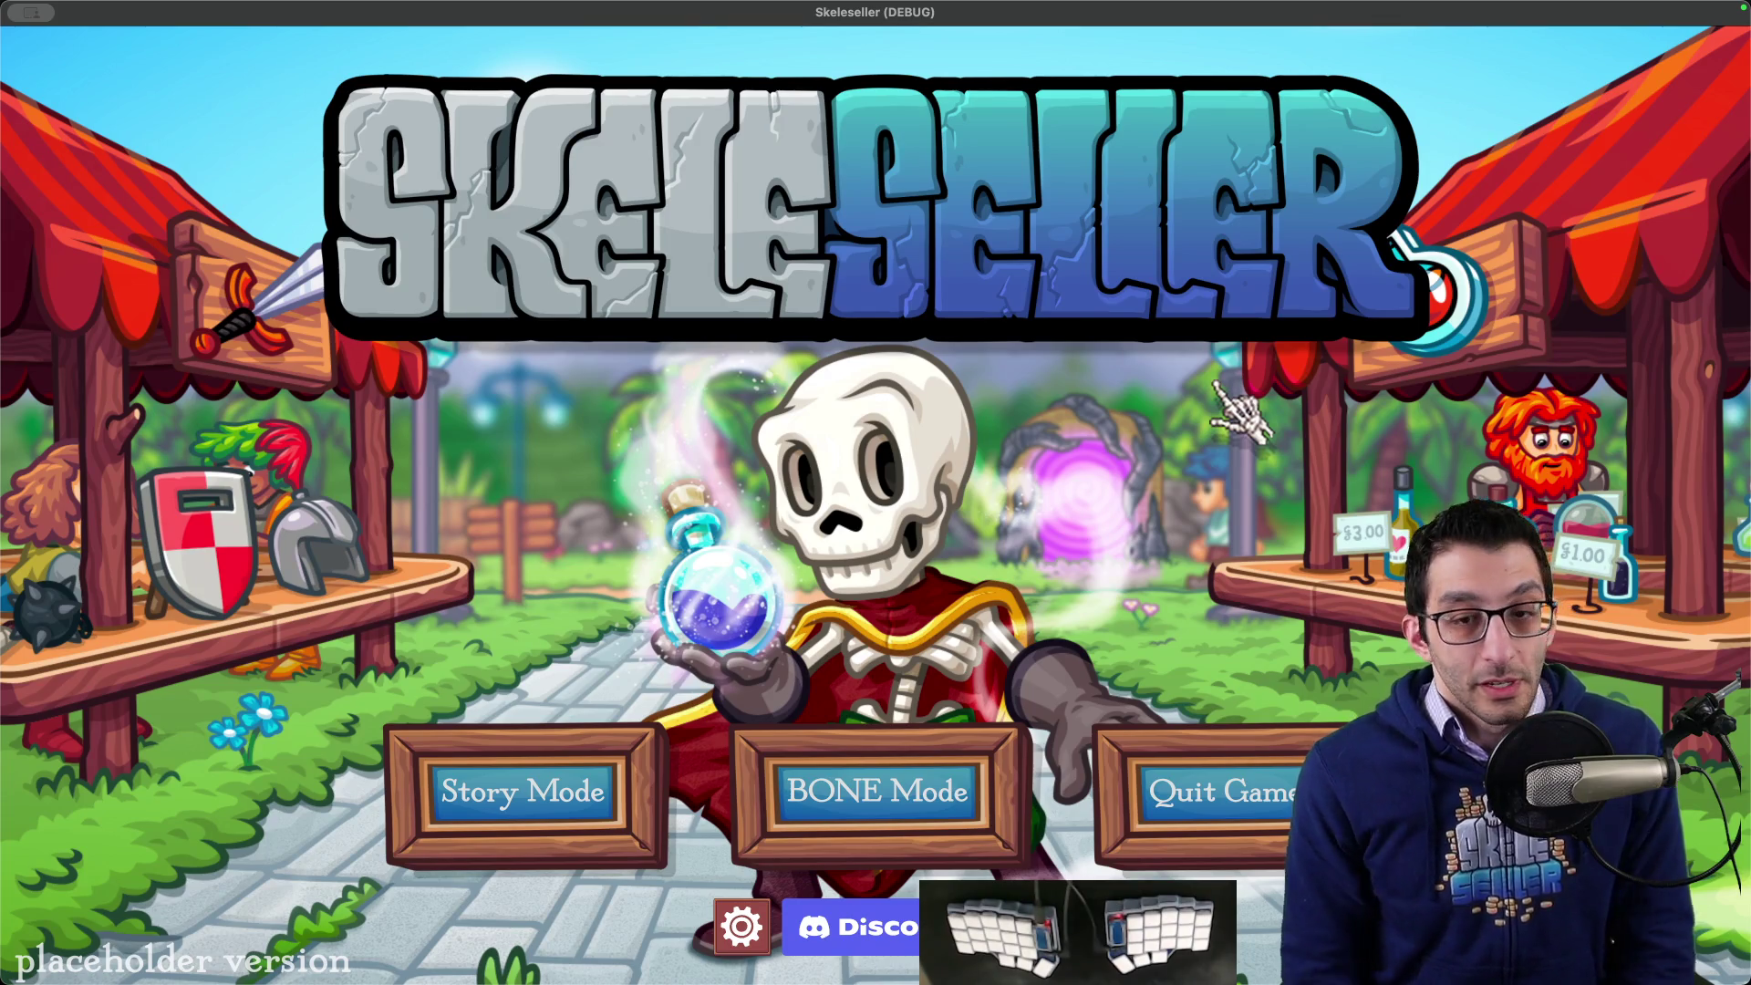
- Start Story Mode in the debug game, then add a note sub-point under 'Any knowledge worth sharing'
left_click(559, 800)
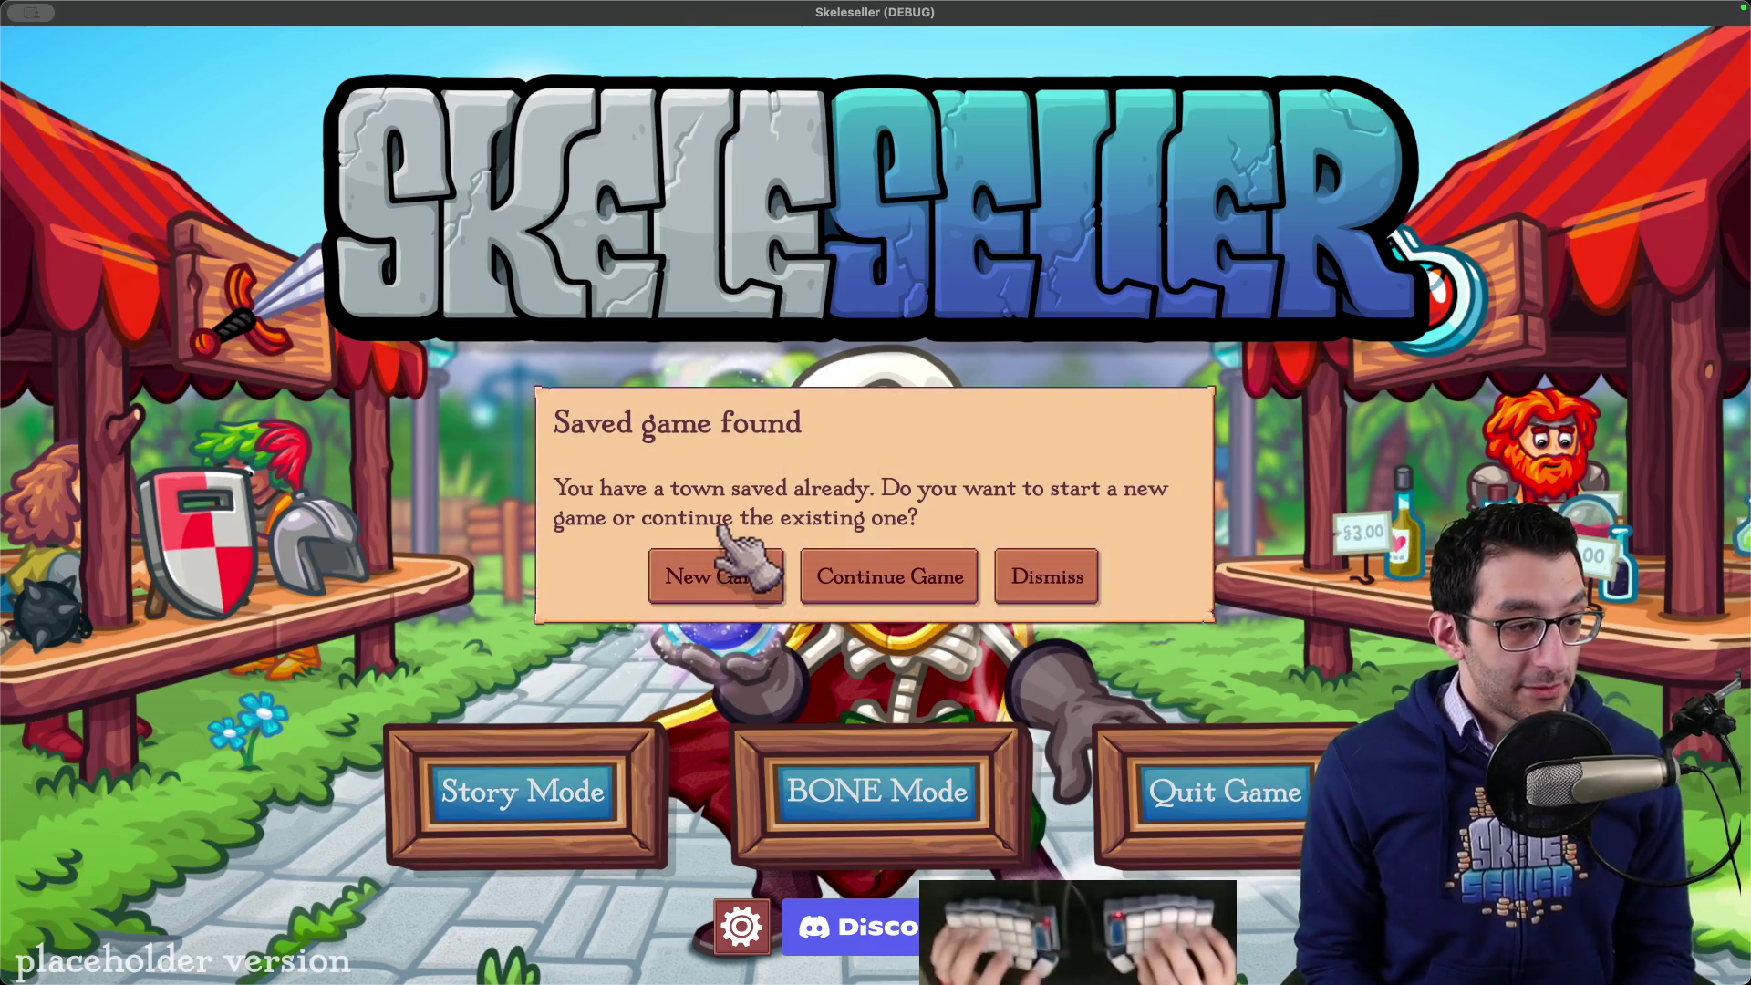
key("super+Tab")
scroll(723, 517, "down", 15)
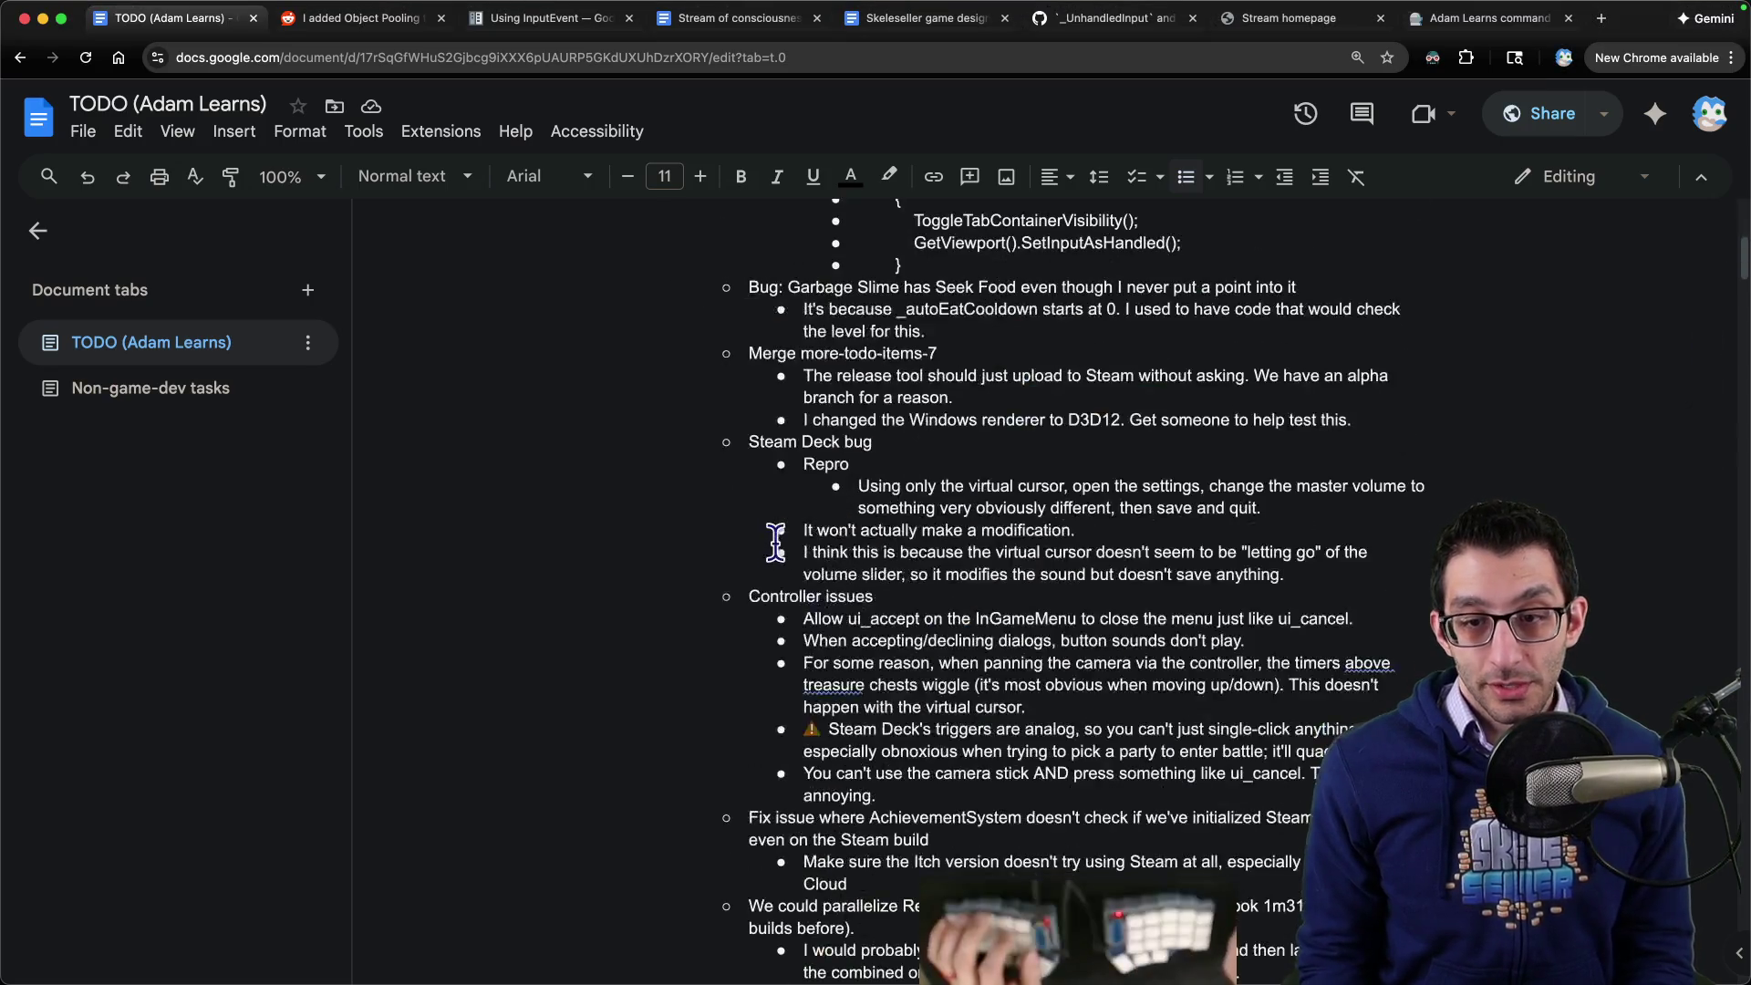
scroll(790, 538, "up", 2)
scroll(787, 547, "down", 20)
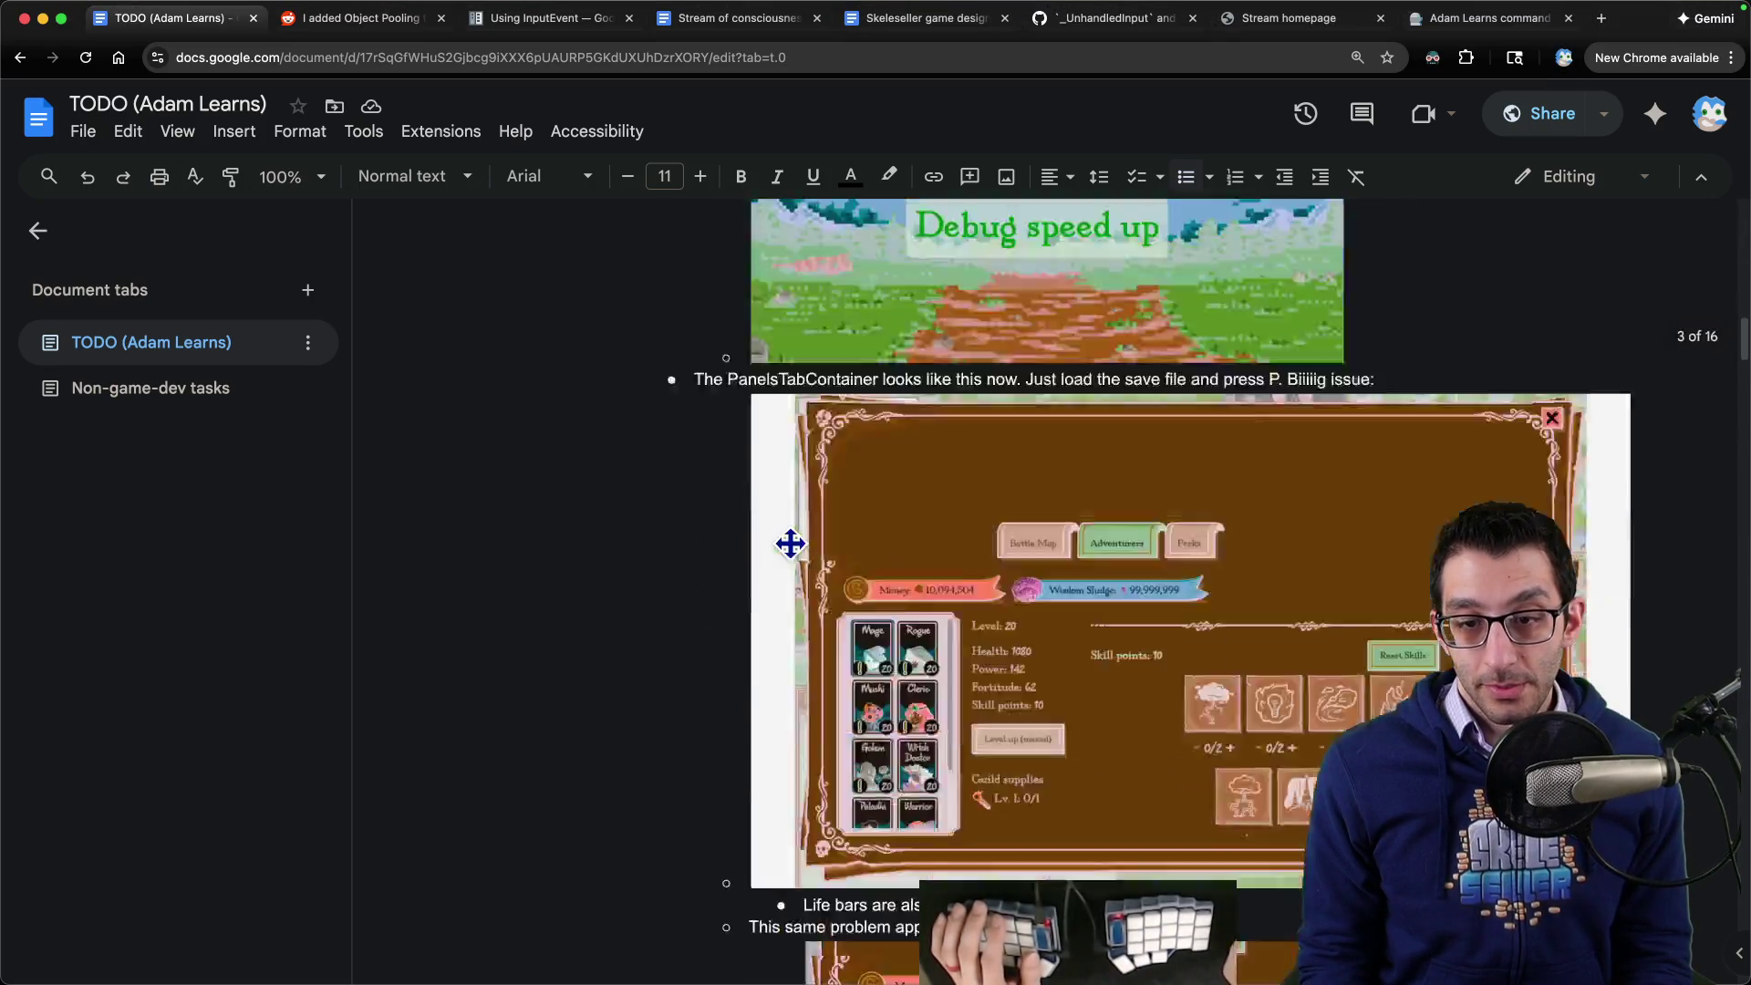
scroll(786, 573, "up", 5)
type("Any knowledge worth sharing")
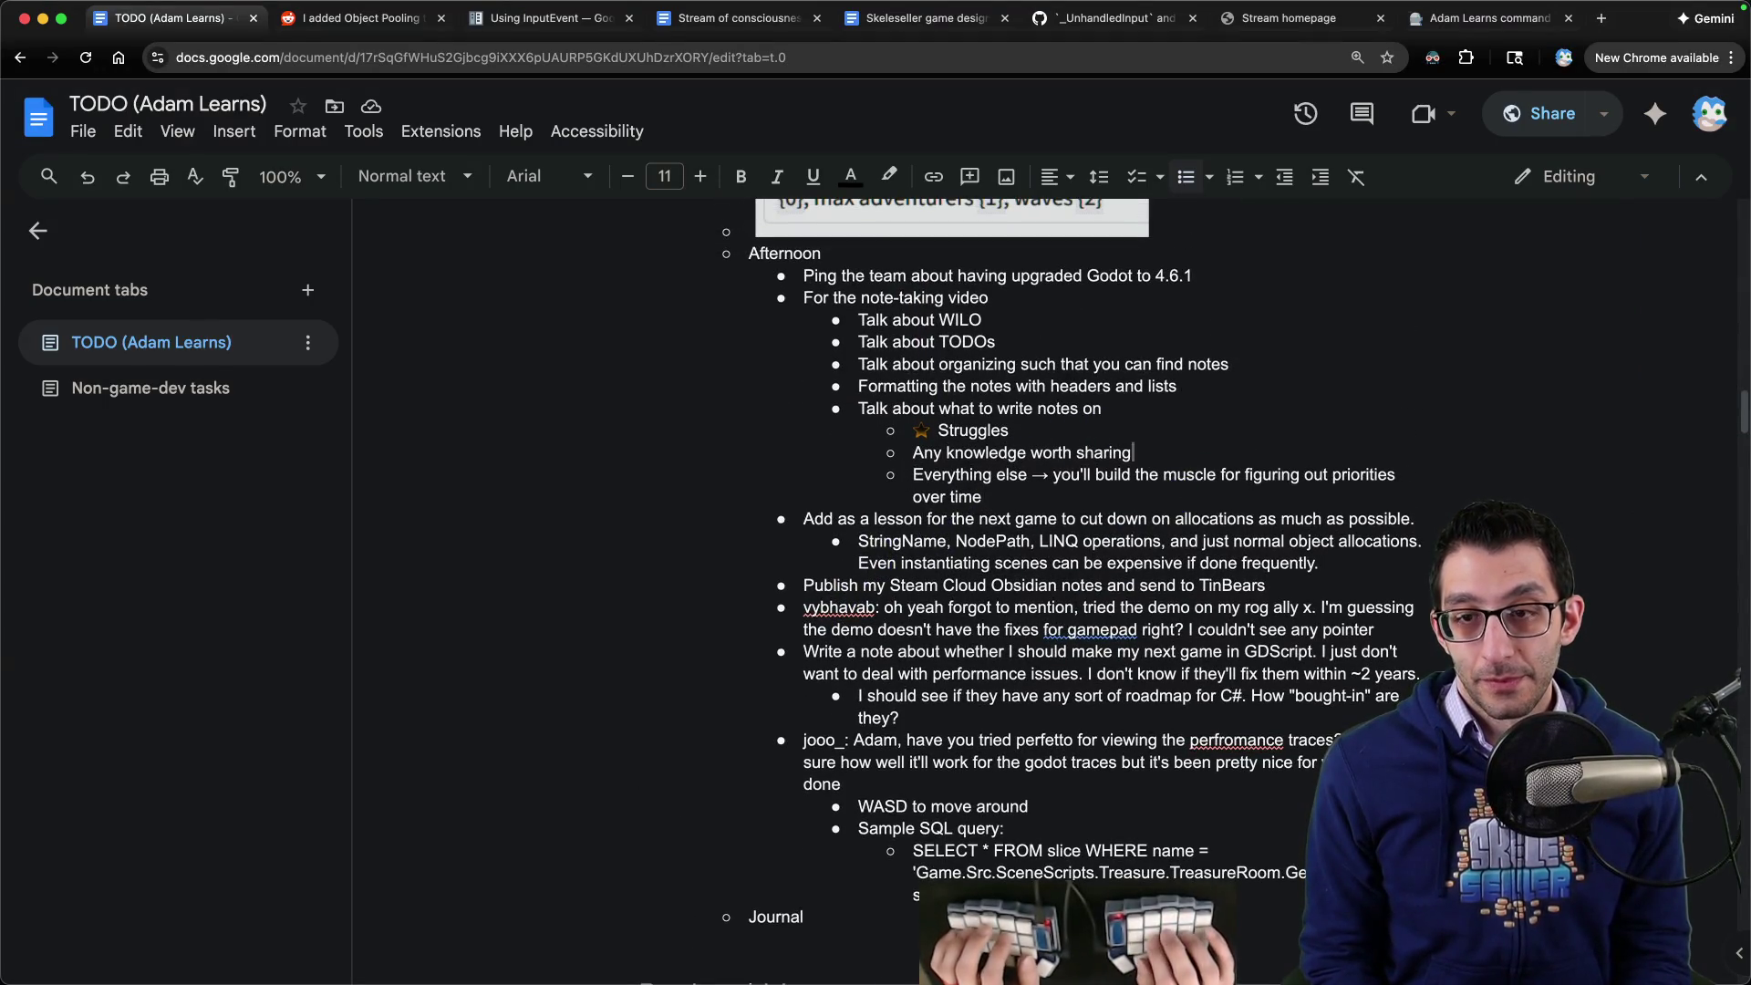
key("Return")
type("Just writing notes probably helps you retain the information")
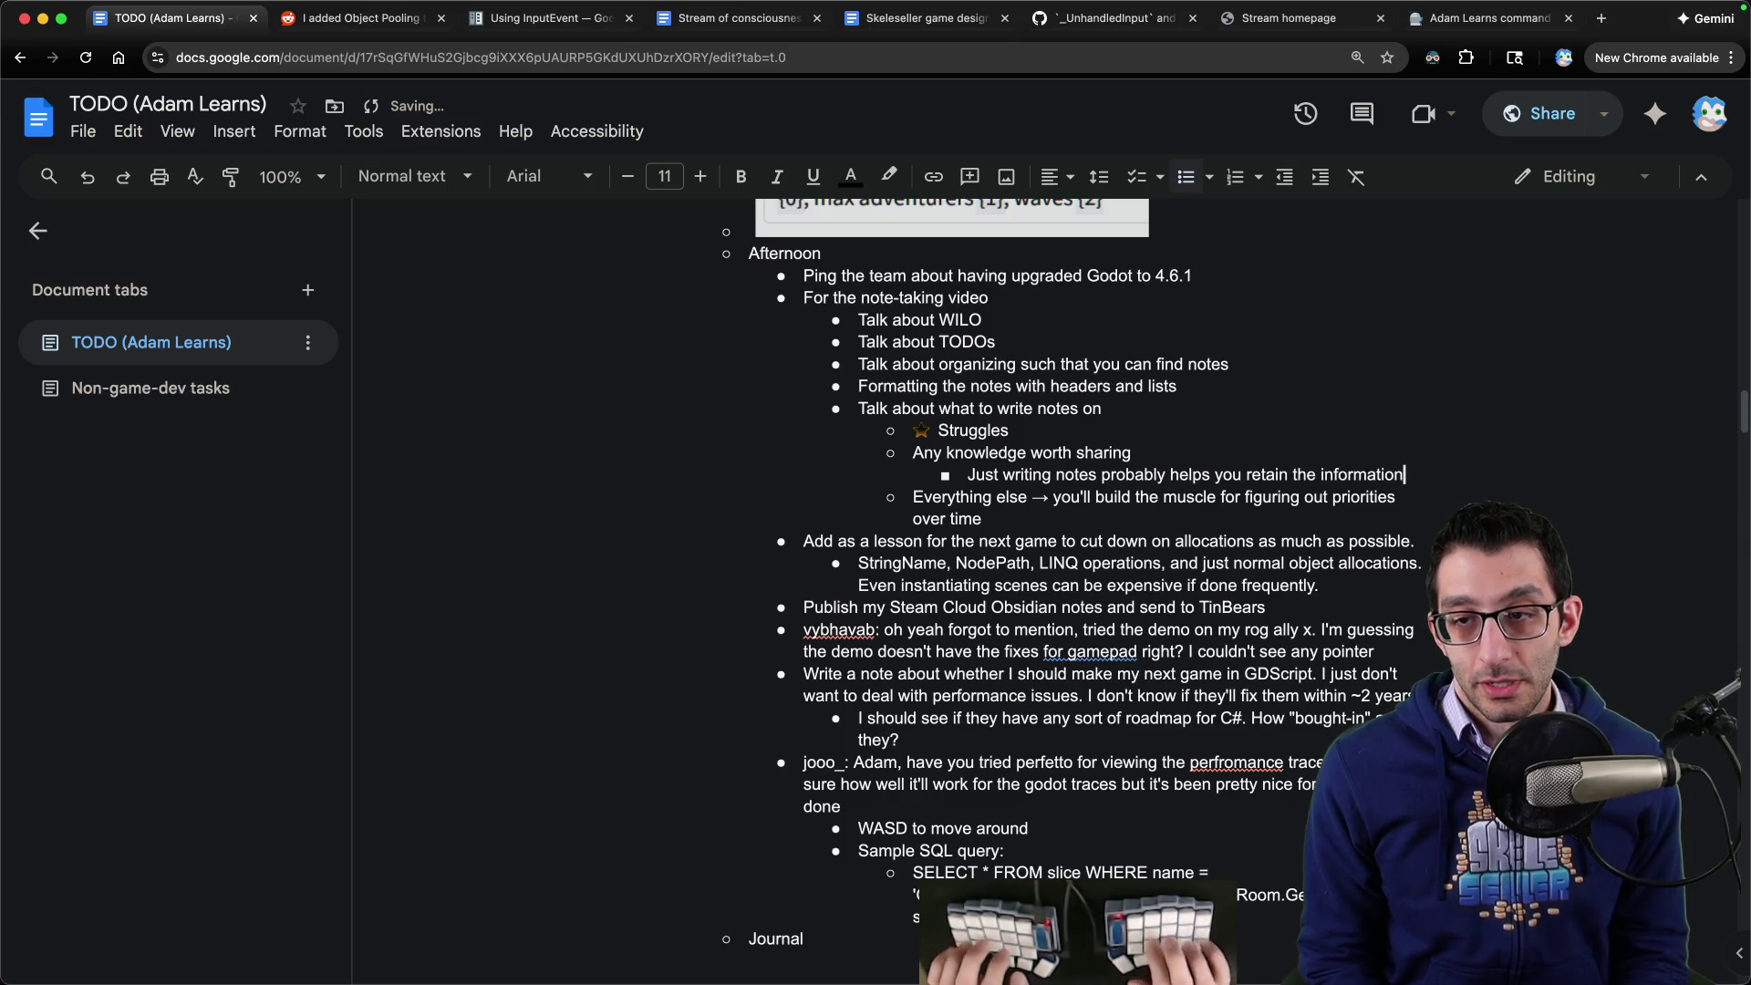
key("super+Up")
key("super+Tab")
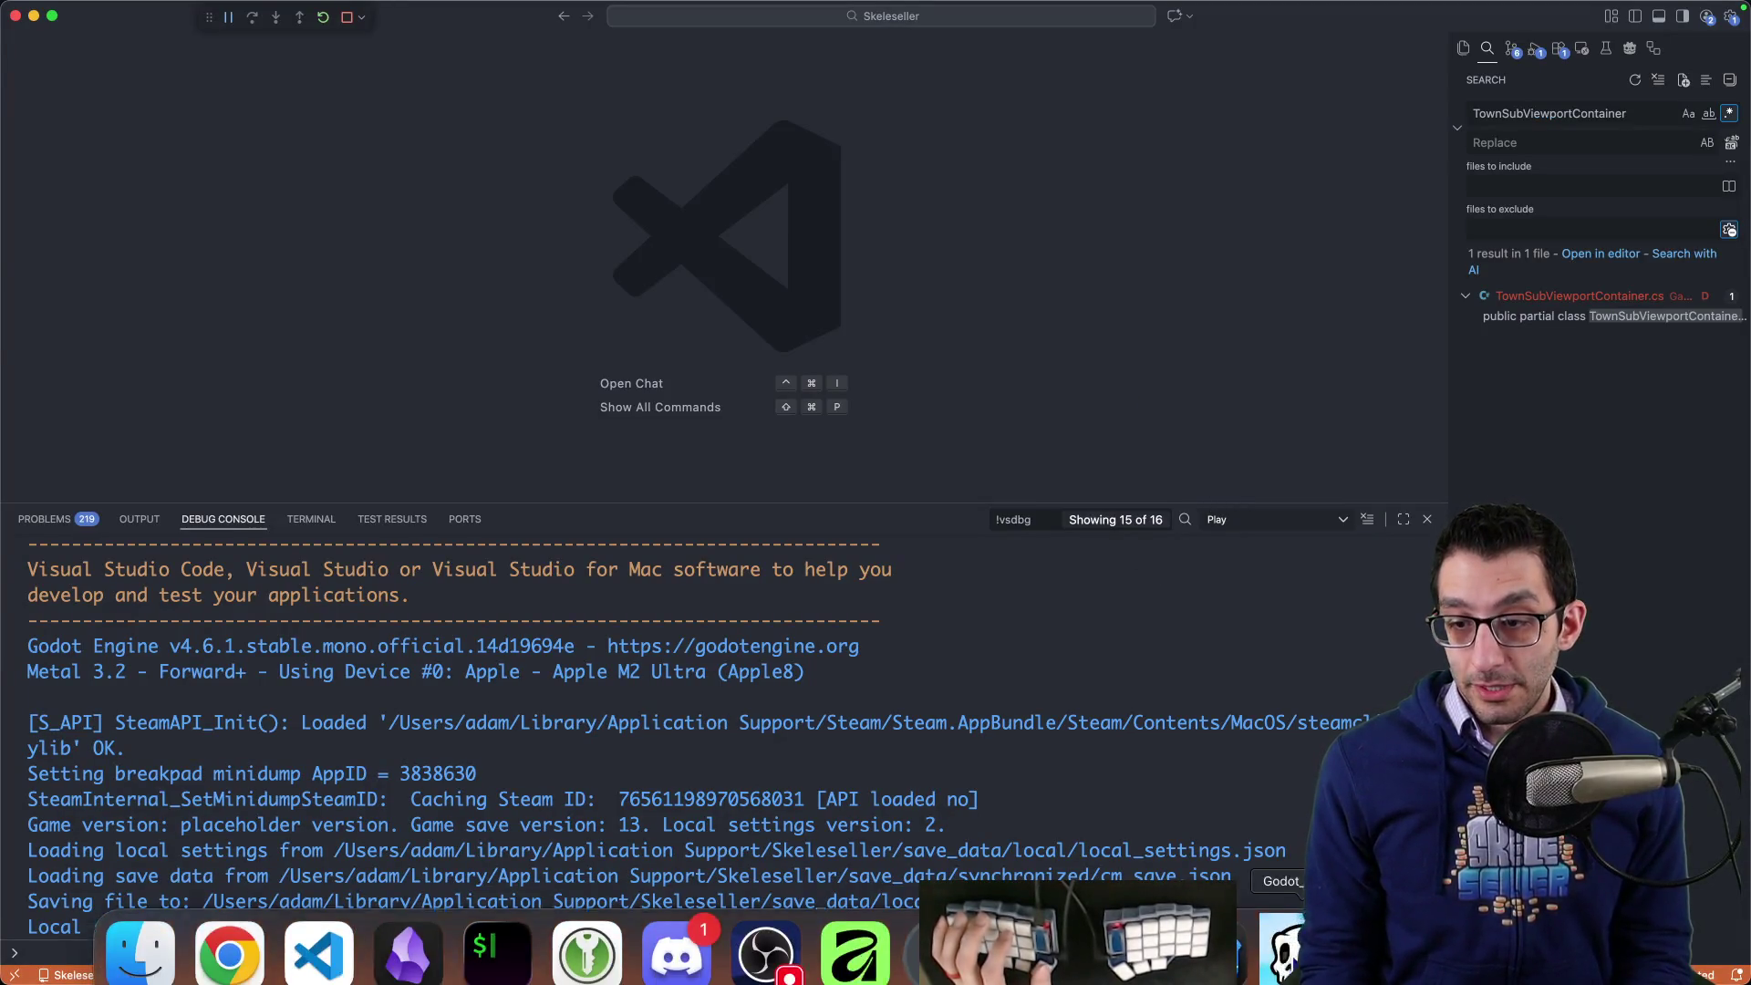
- Quit the running Skeleseller game from its pause menu
key("super+Tab")
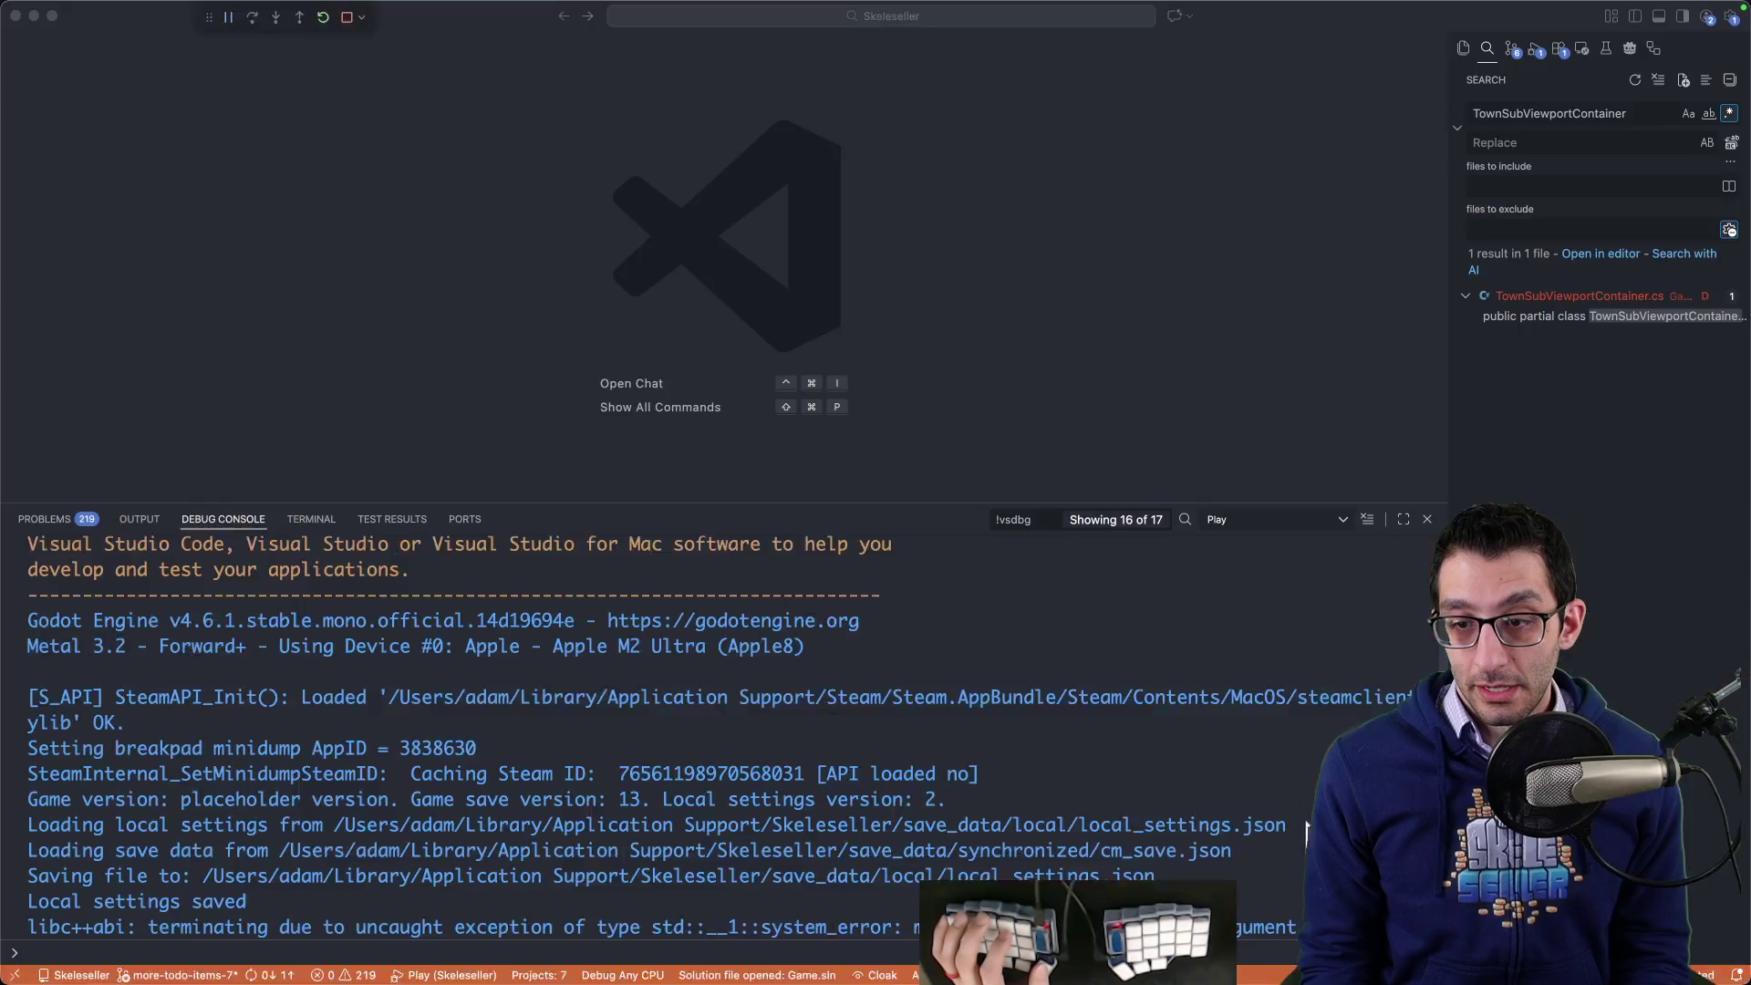
key("super+Tab")
key("Escape")
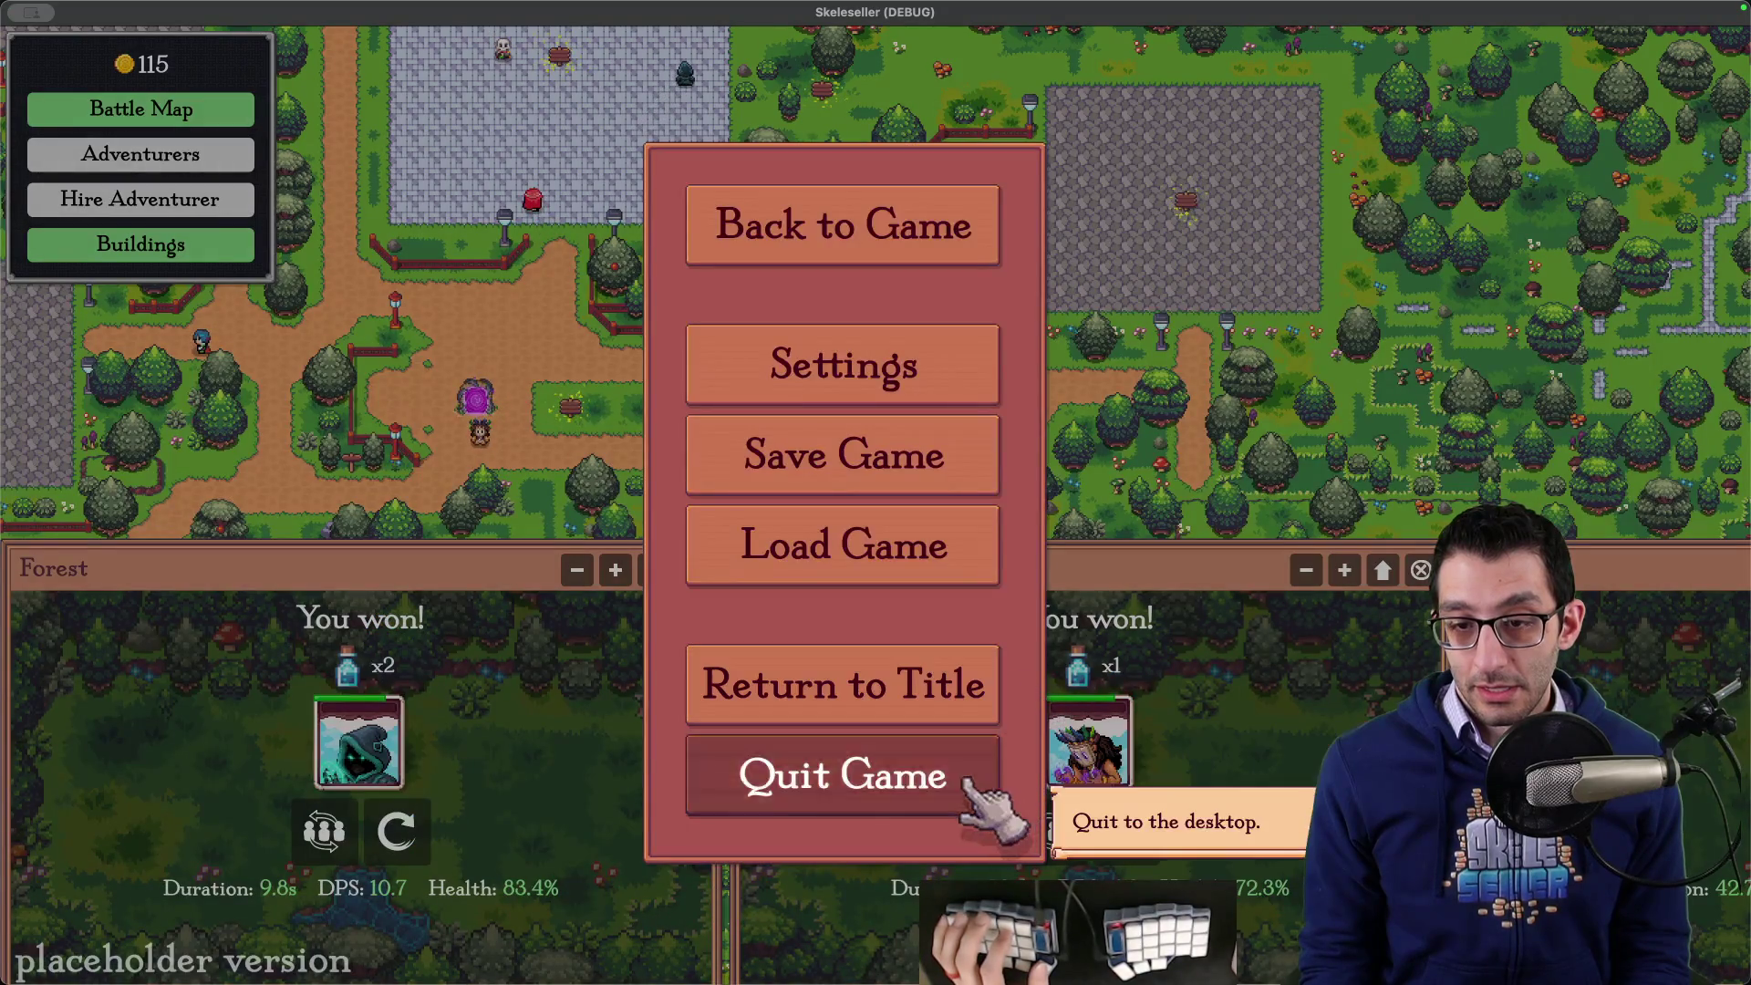
left_click(972, 785)
- View the BattlePanelTab.tscn diff in Source Control and ignore Godot's crash report
key("ctrl+shift+g")
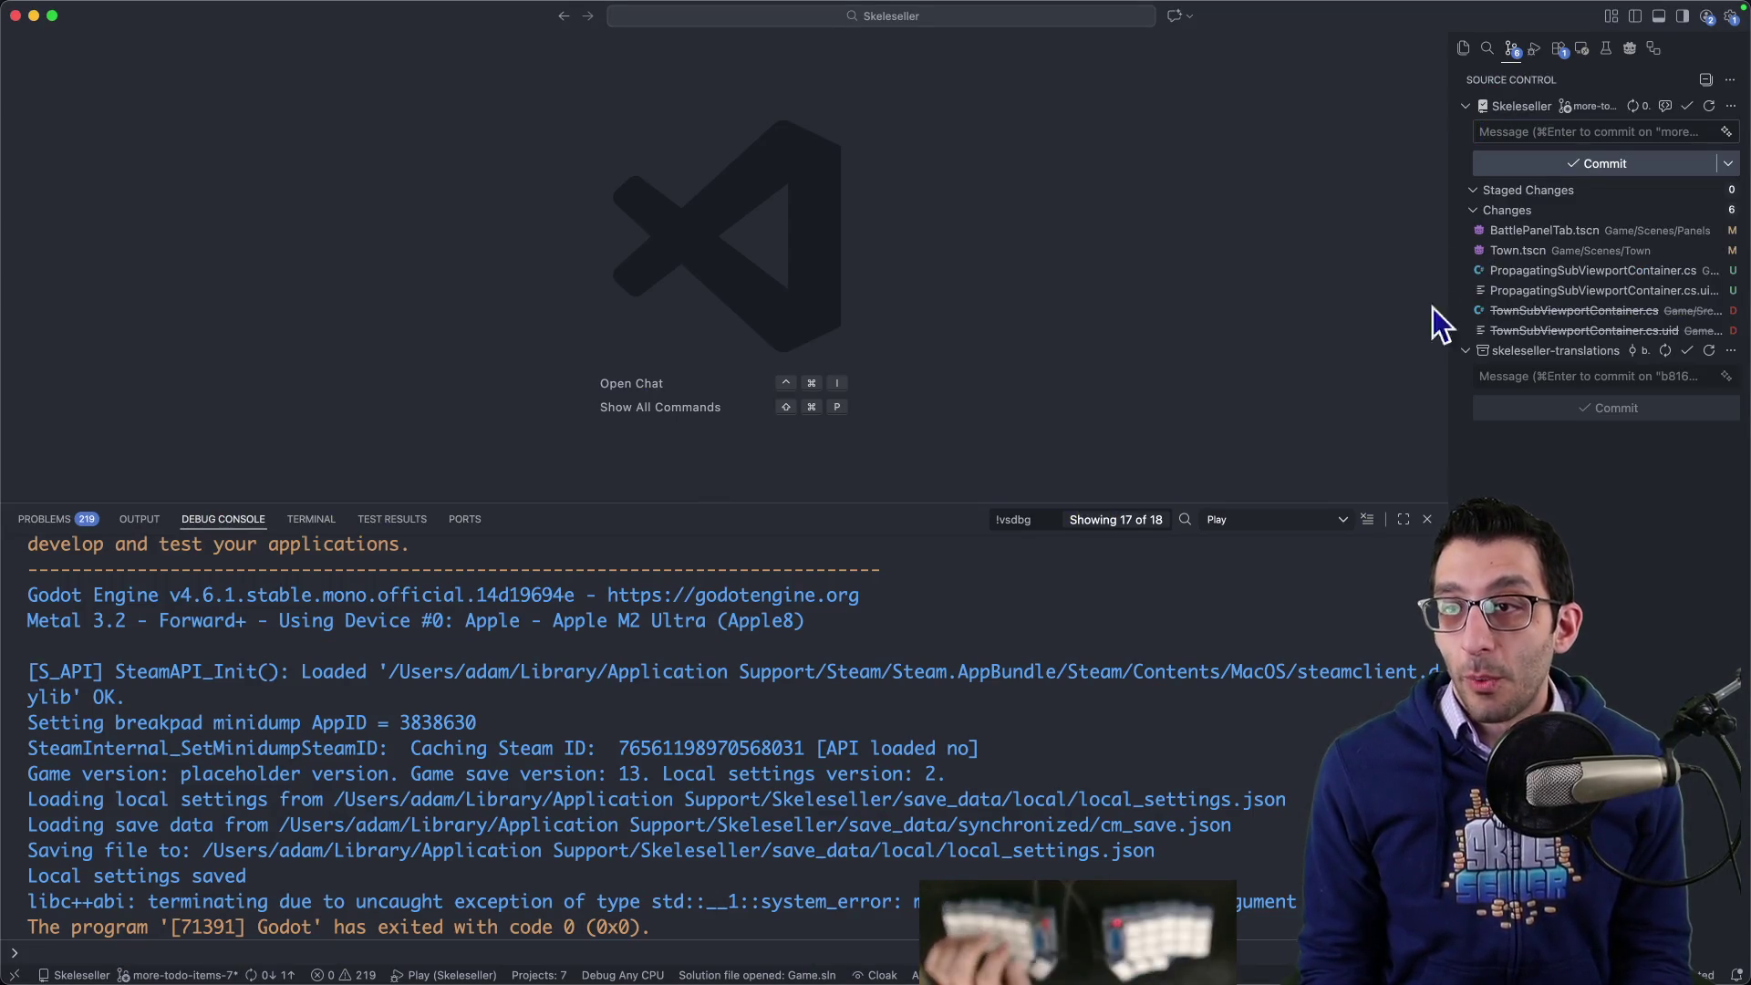
left_click(1467, 233)
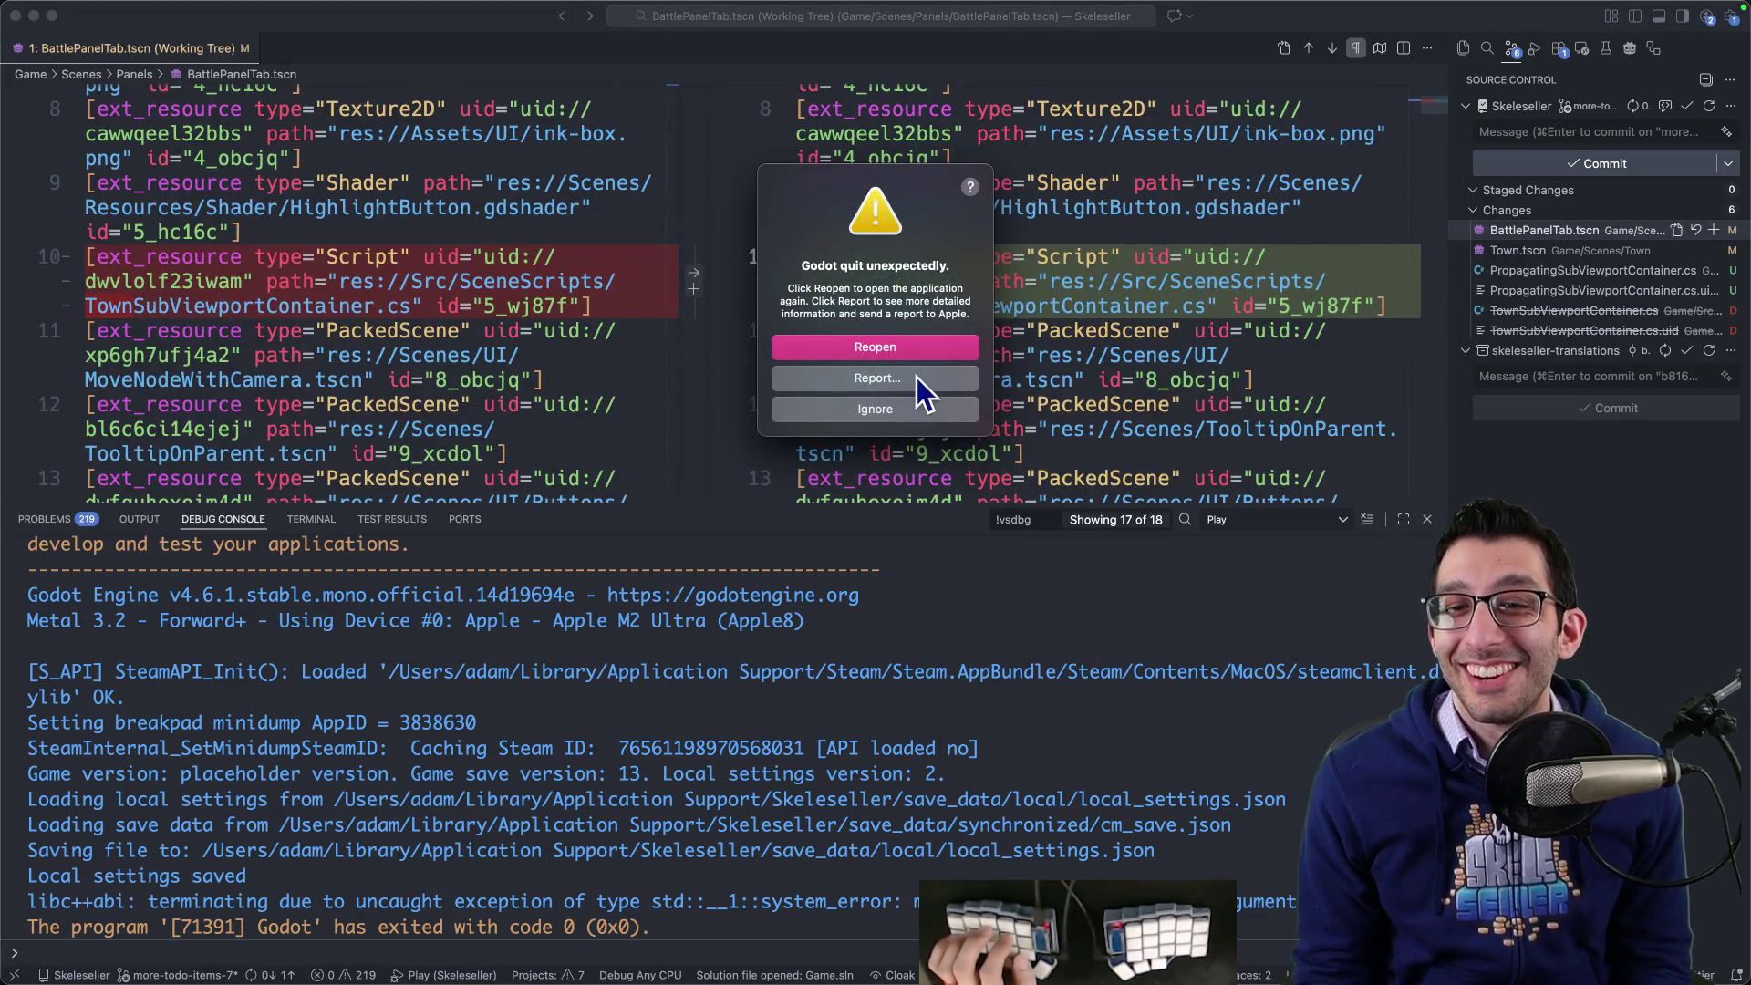
mouse_move(879, 247)
left_mouse_down()
mouse_move(746, 219)
mouse_move(668, 267)
left_mouse_up()
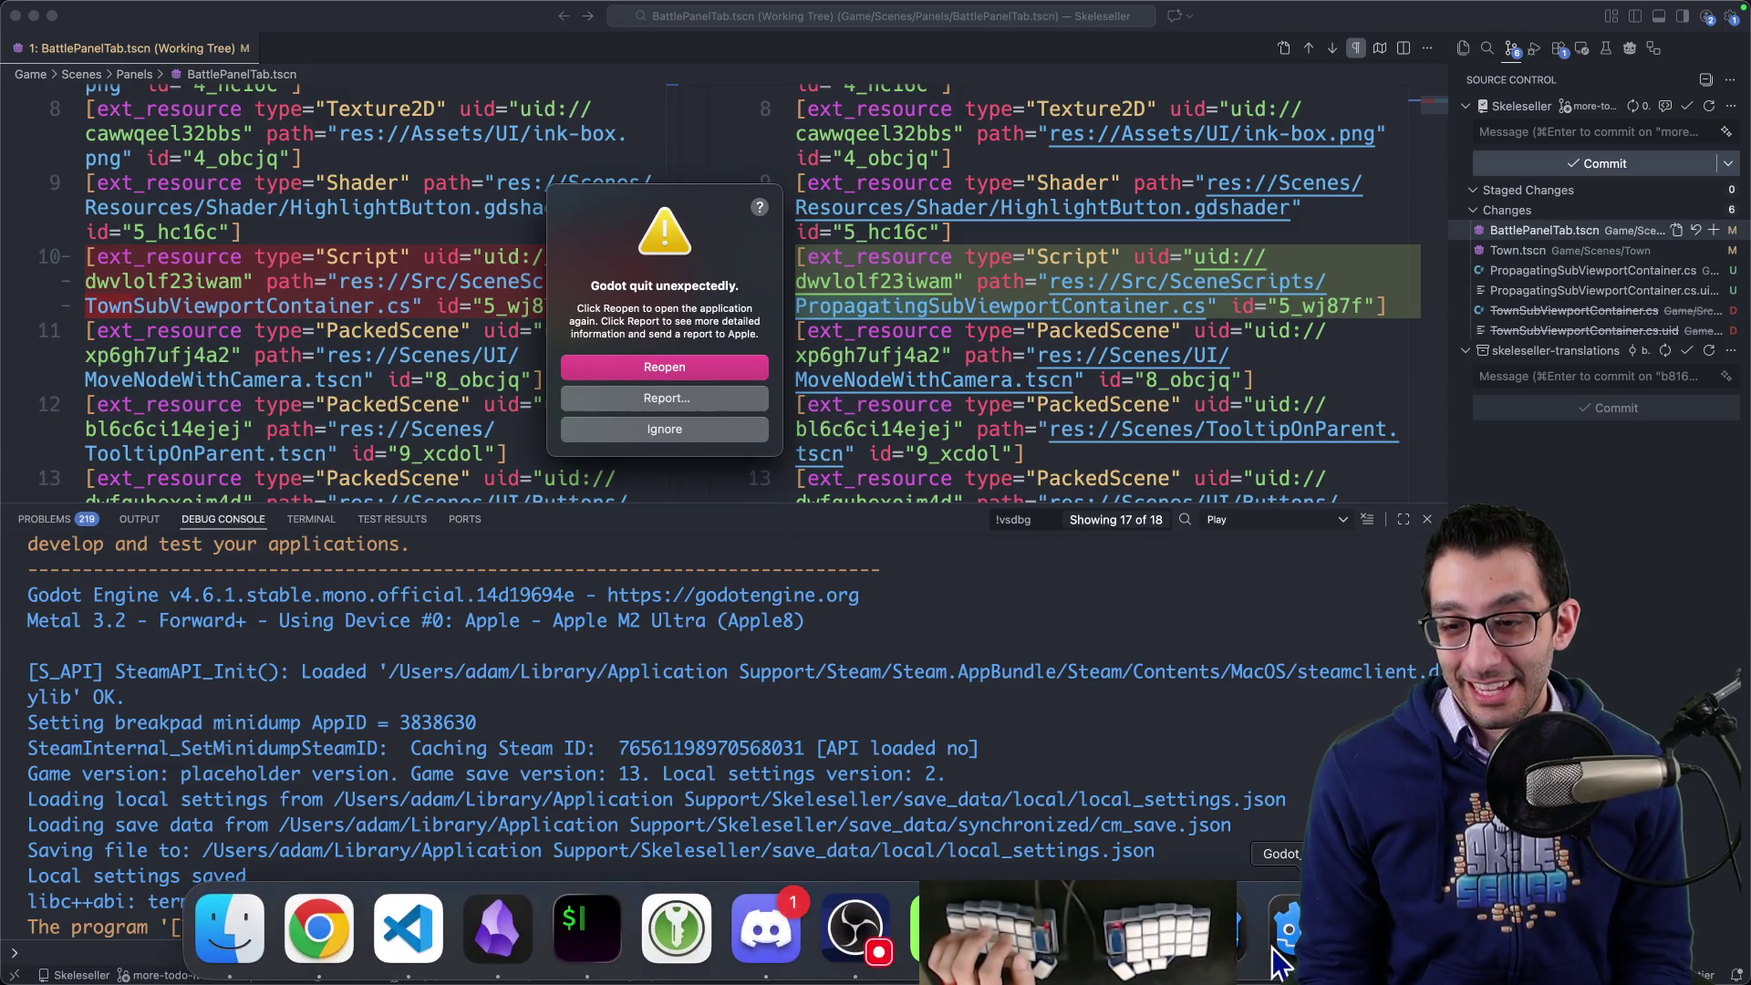
left_click(665, 429)
- Select the libc++abi uncaught exception line in VS Code's Debug Console and relaunch the game with F5
mouse_move(1123, 967)
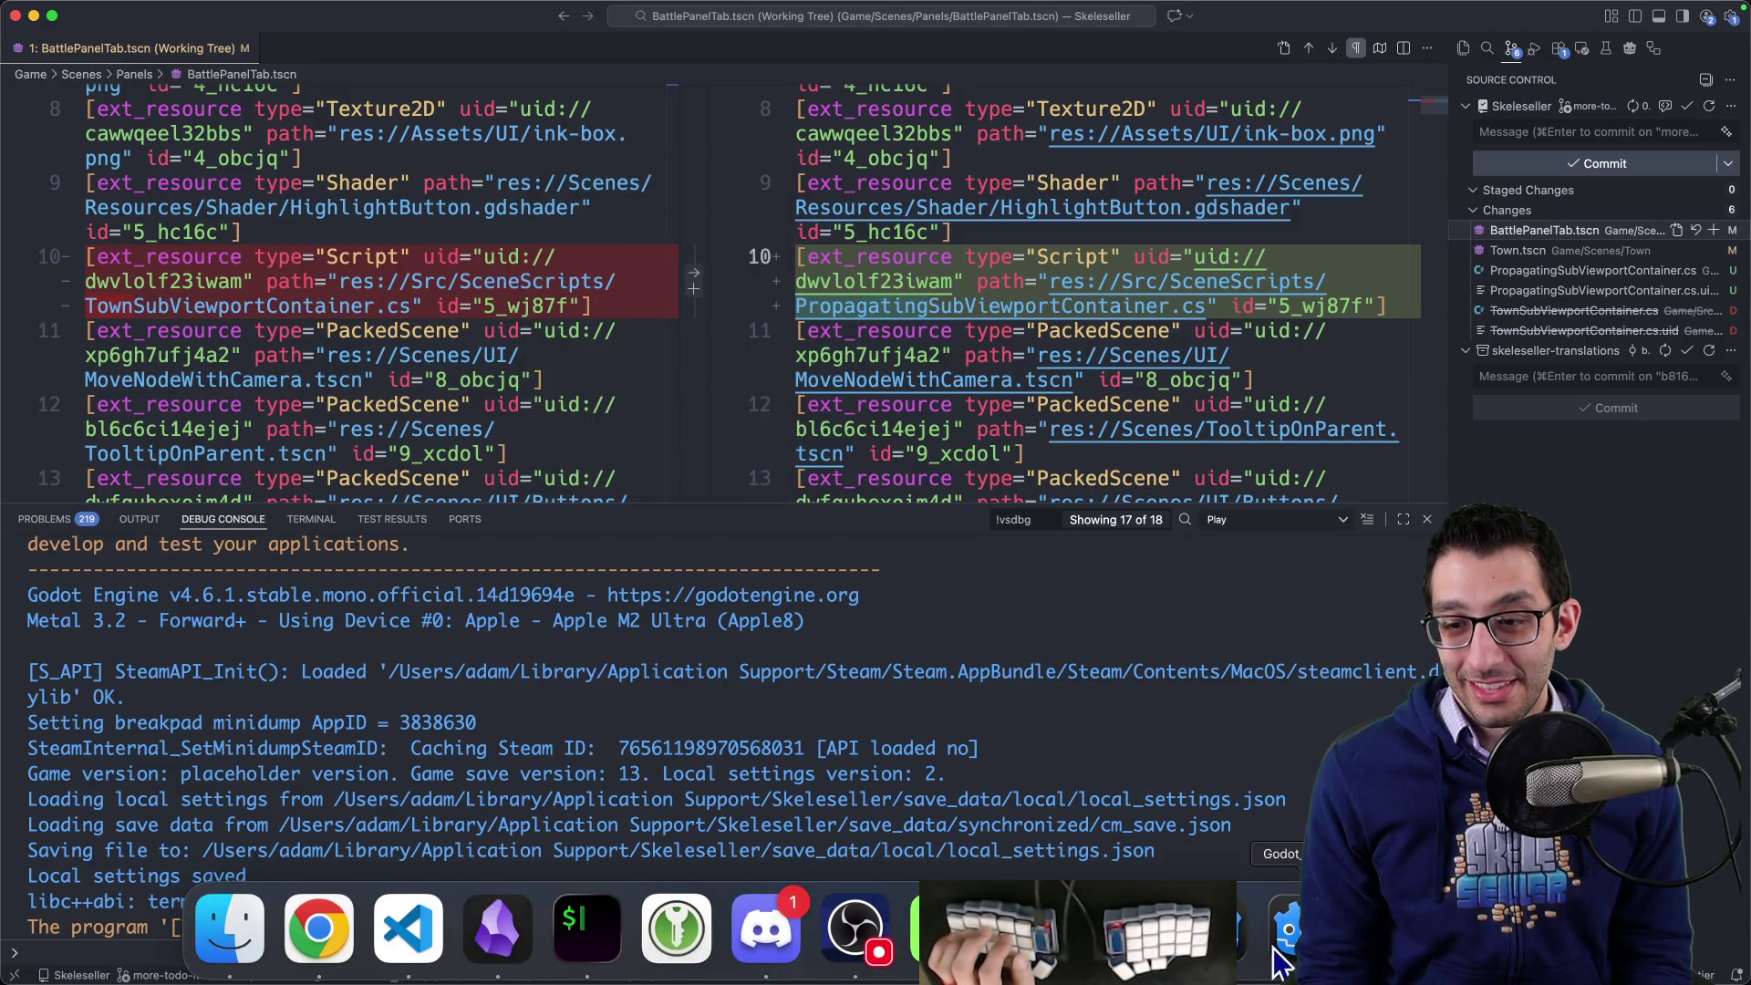
left_click(1246, 963)
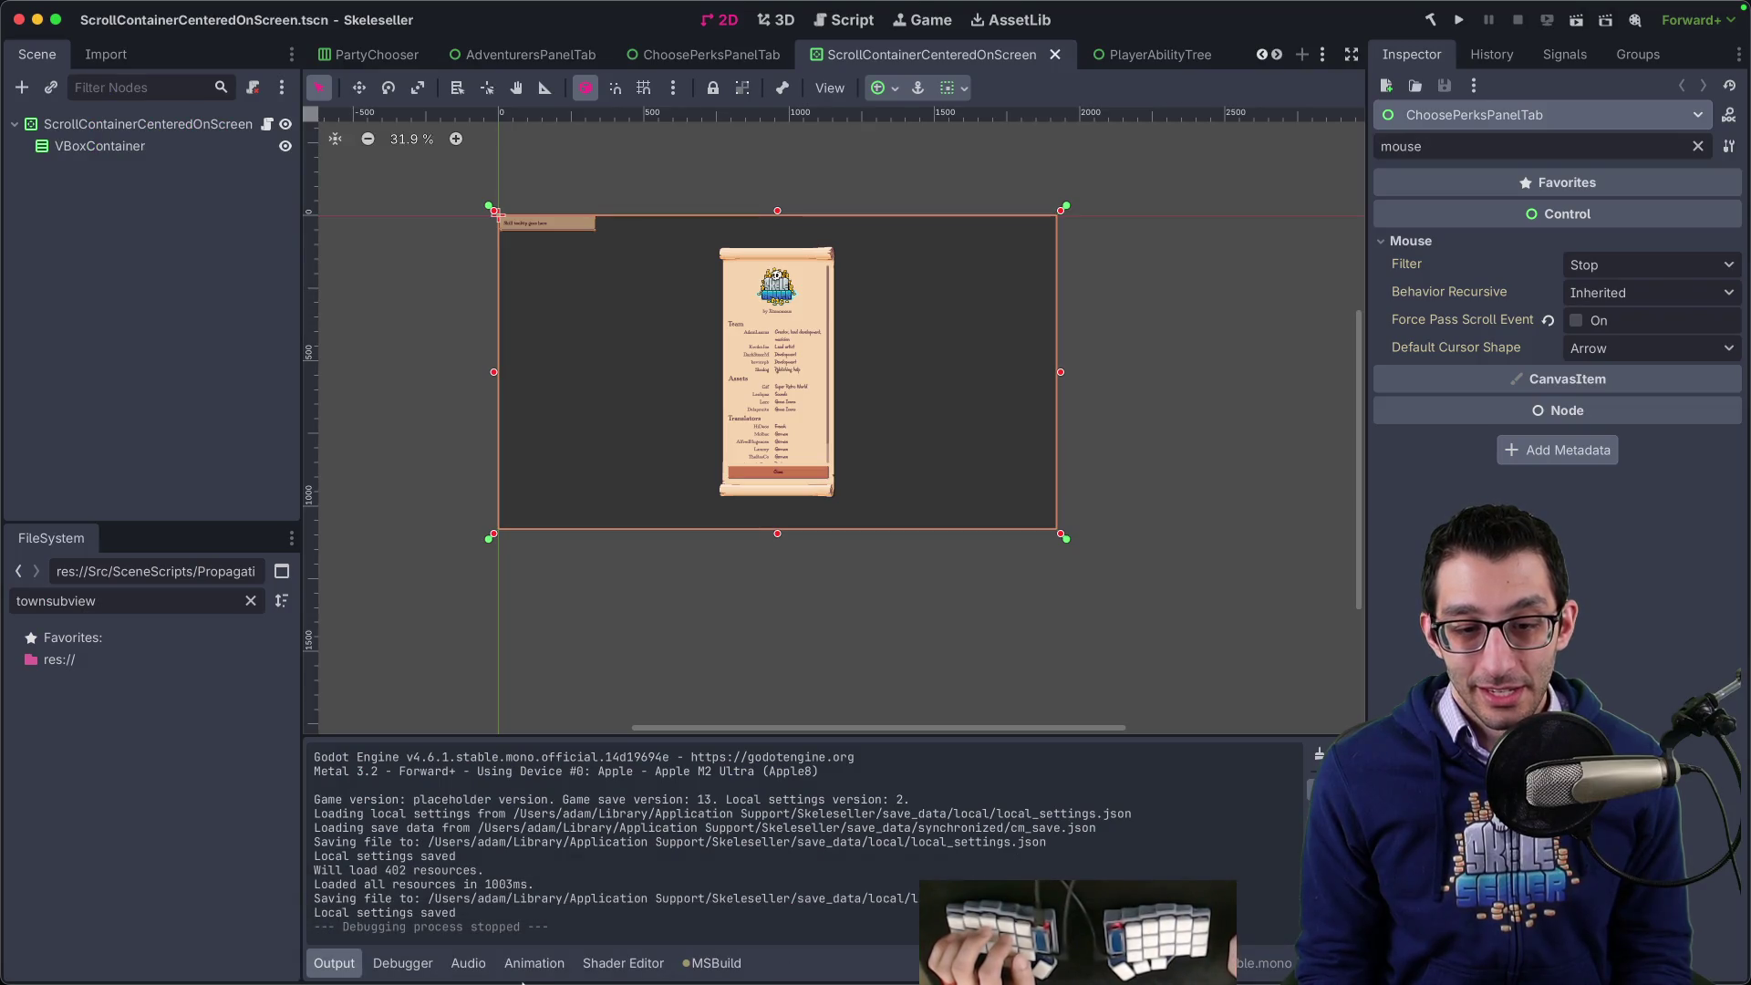
mouse_move(473, 981)
left_click(410, 932)
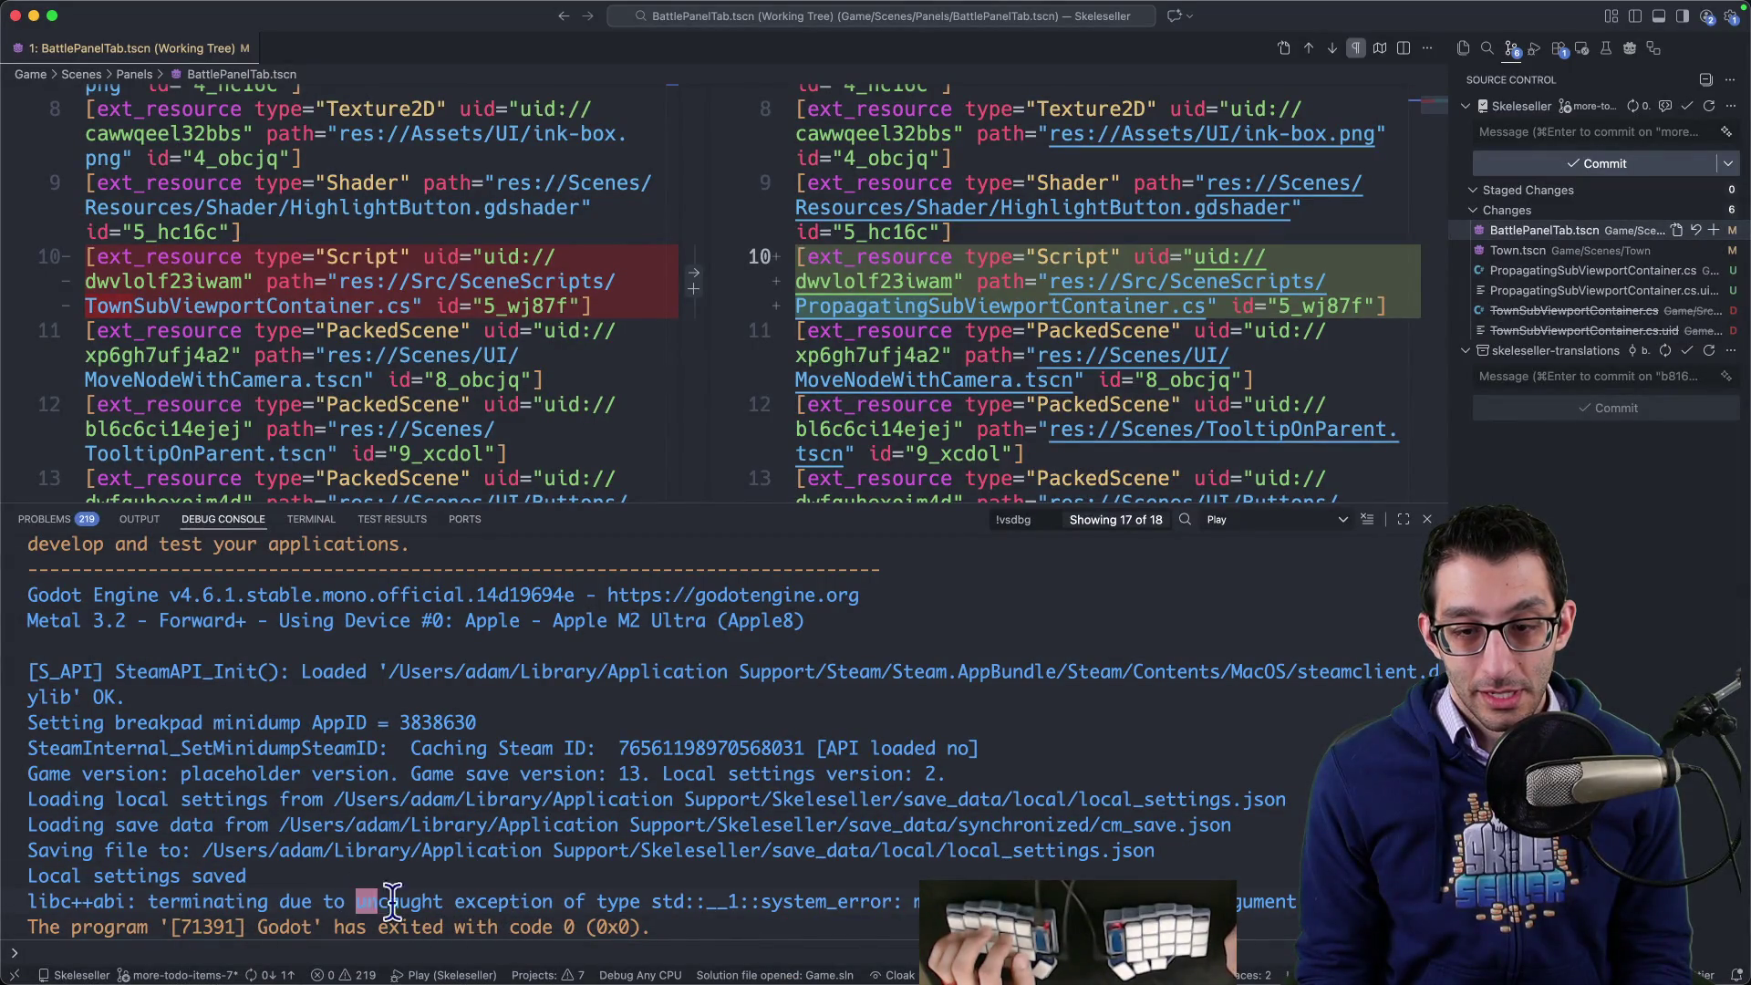
mouse_move(390, 901)
left_mouse_down()
mouse_move(657, 927)
mouse_move(1298, 901)
left_mouse_up()
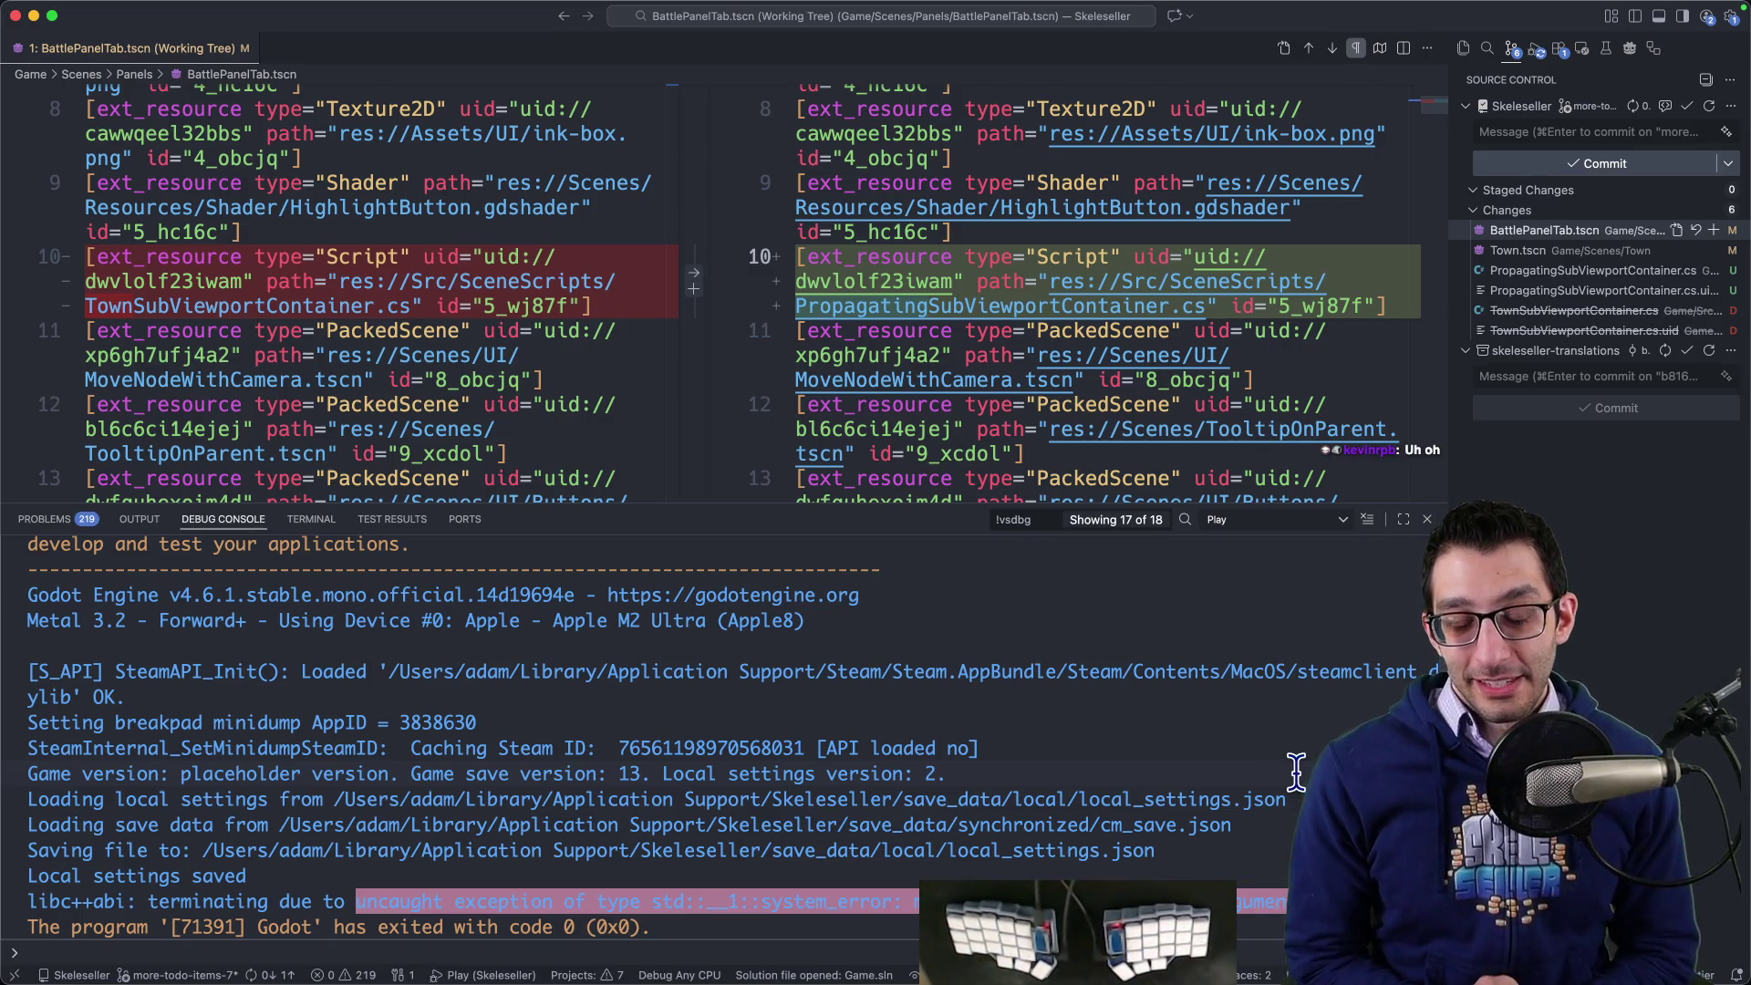
key("F5")
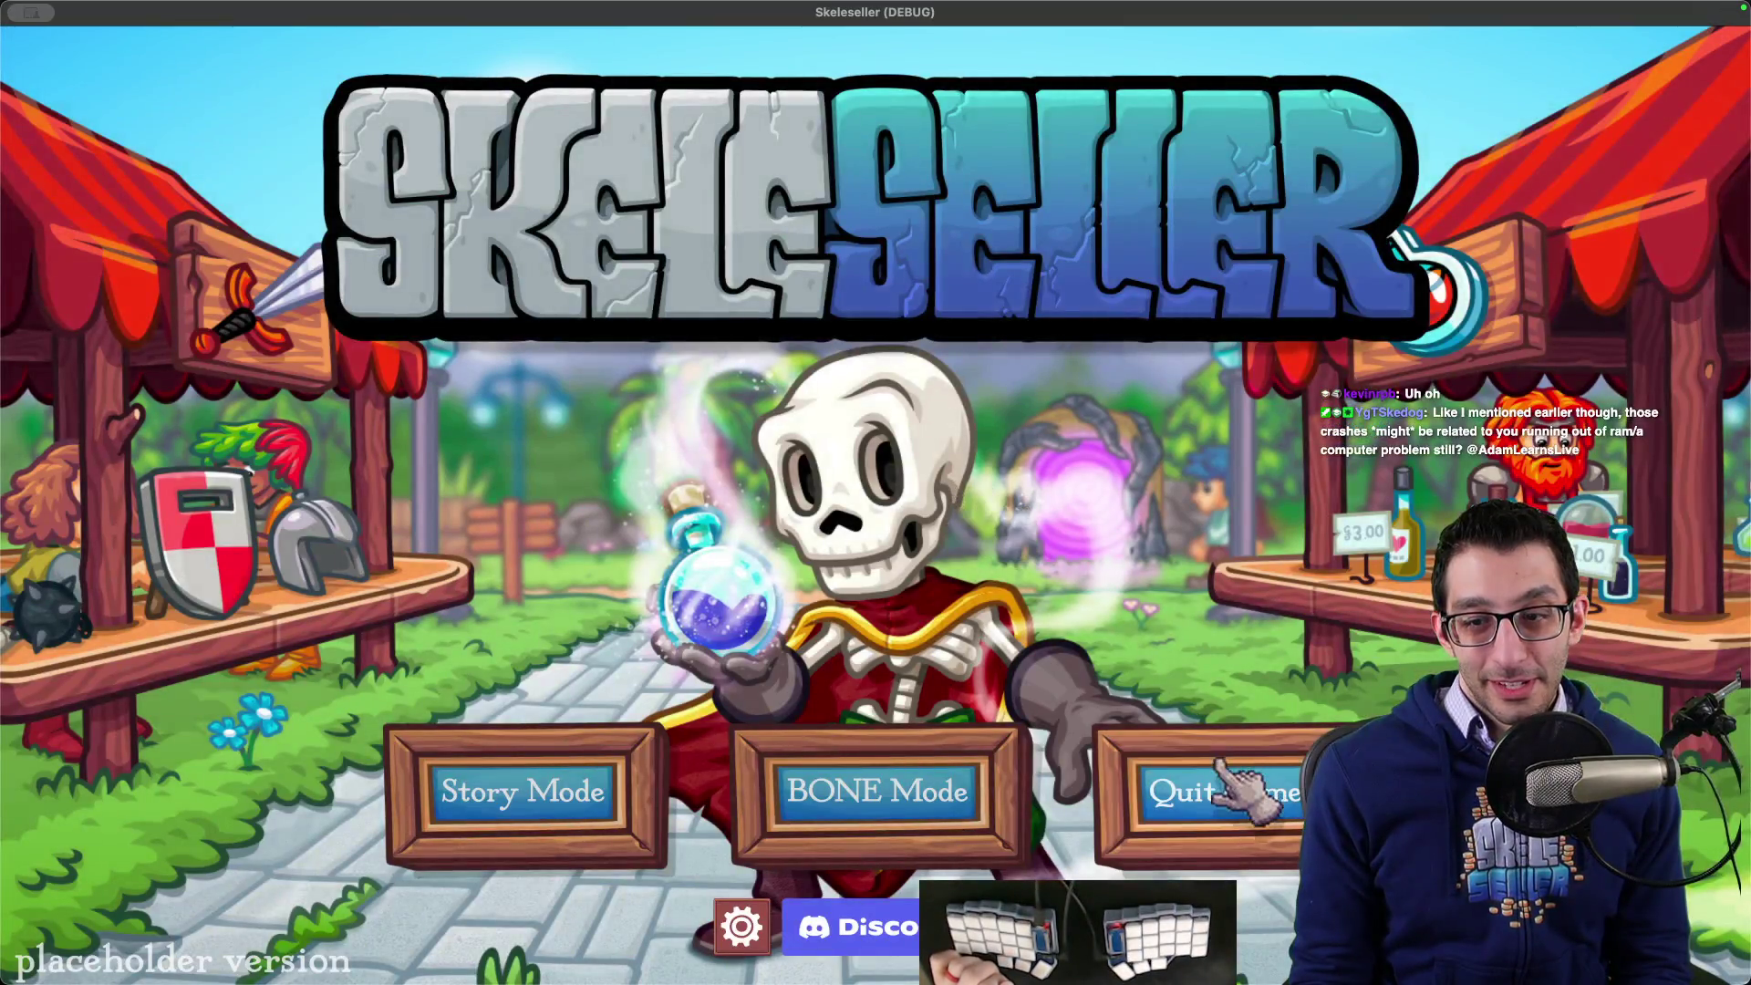
- Quit the relaunched game, then build and run it from Godot and quit it again
left_click(1222, 766)
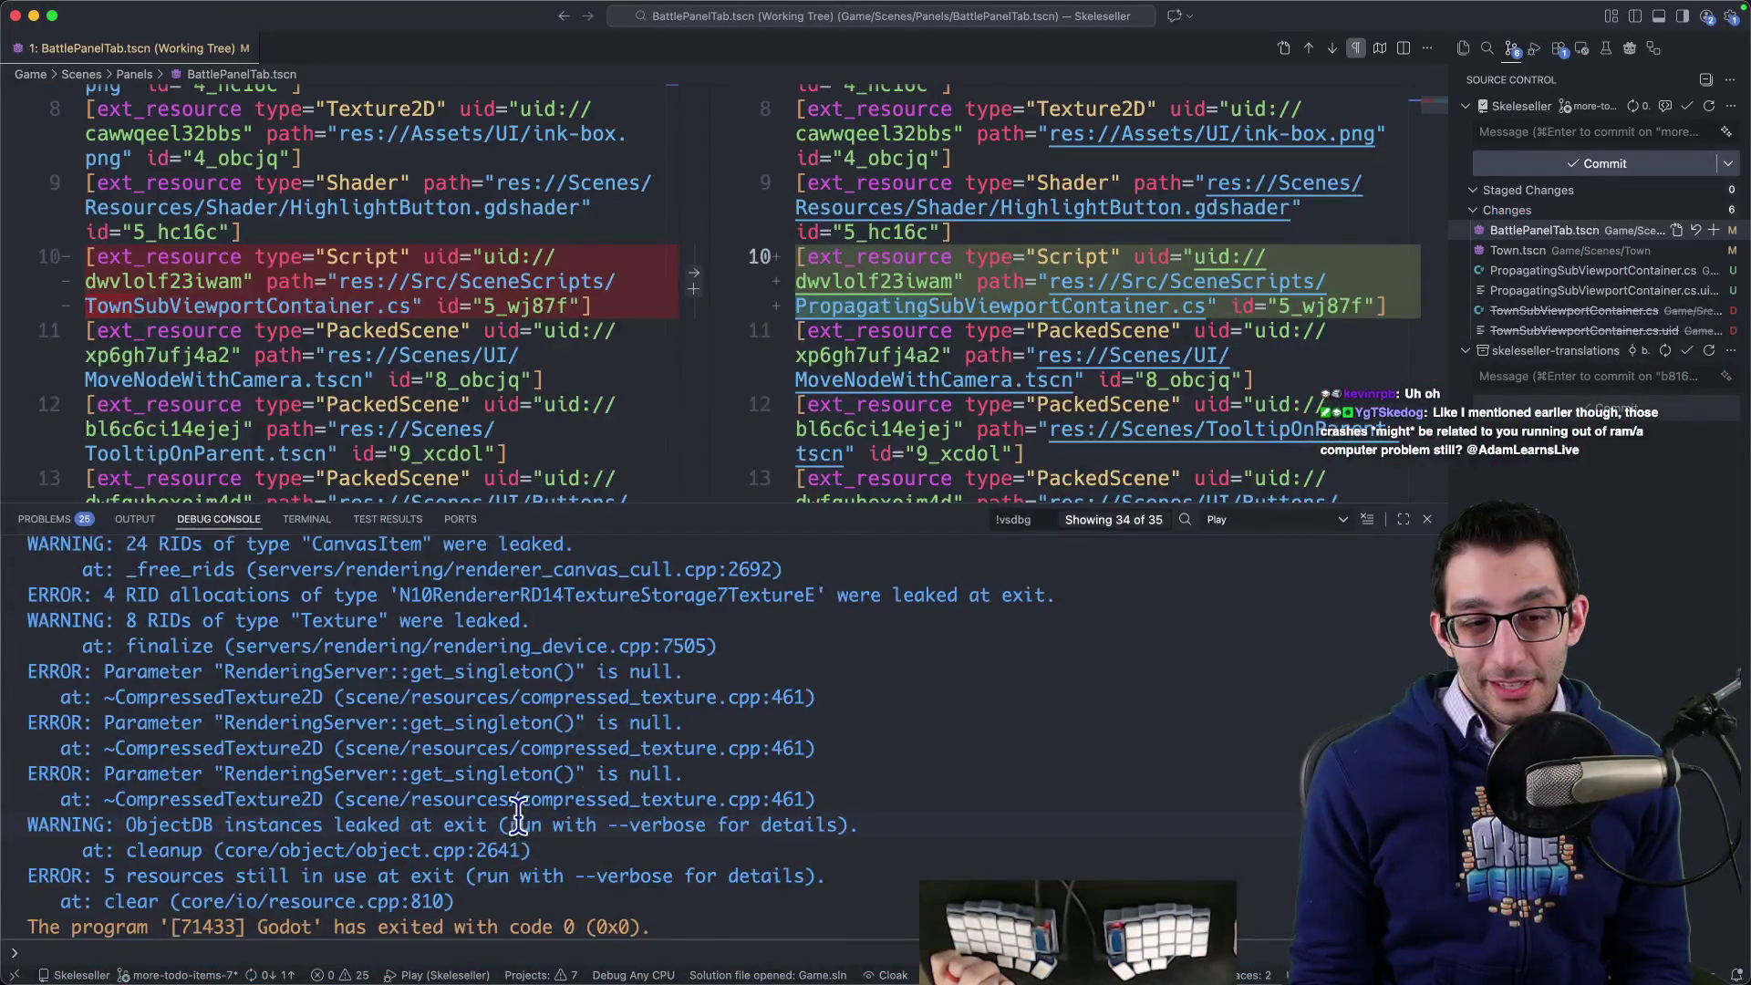
scroll(518, 803, "up", 4)
scroll(521, 783, "down", 4)
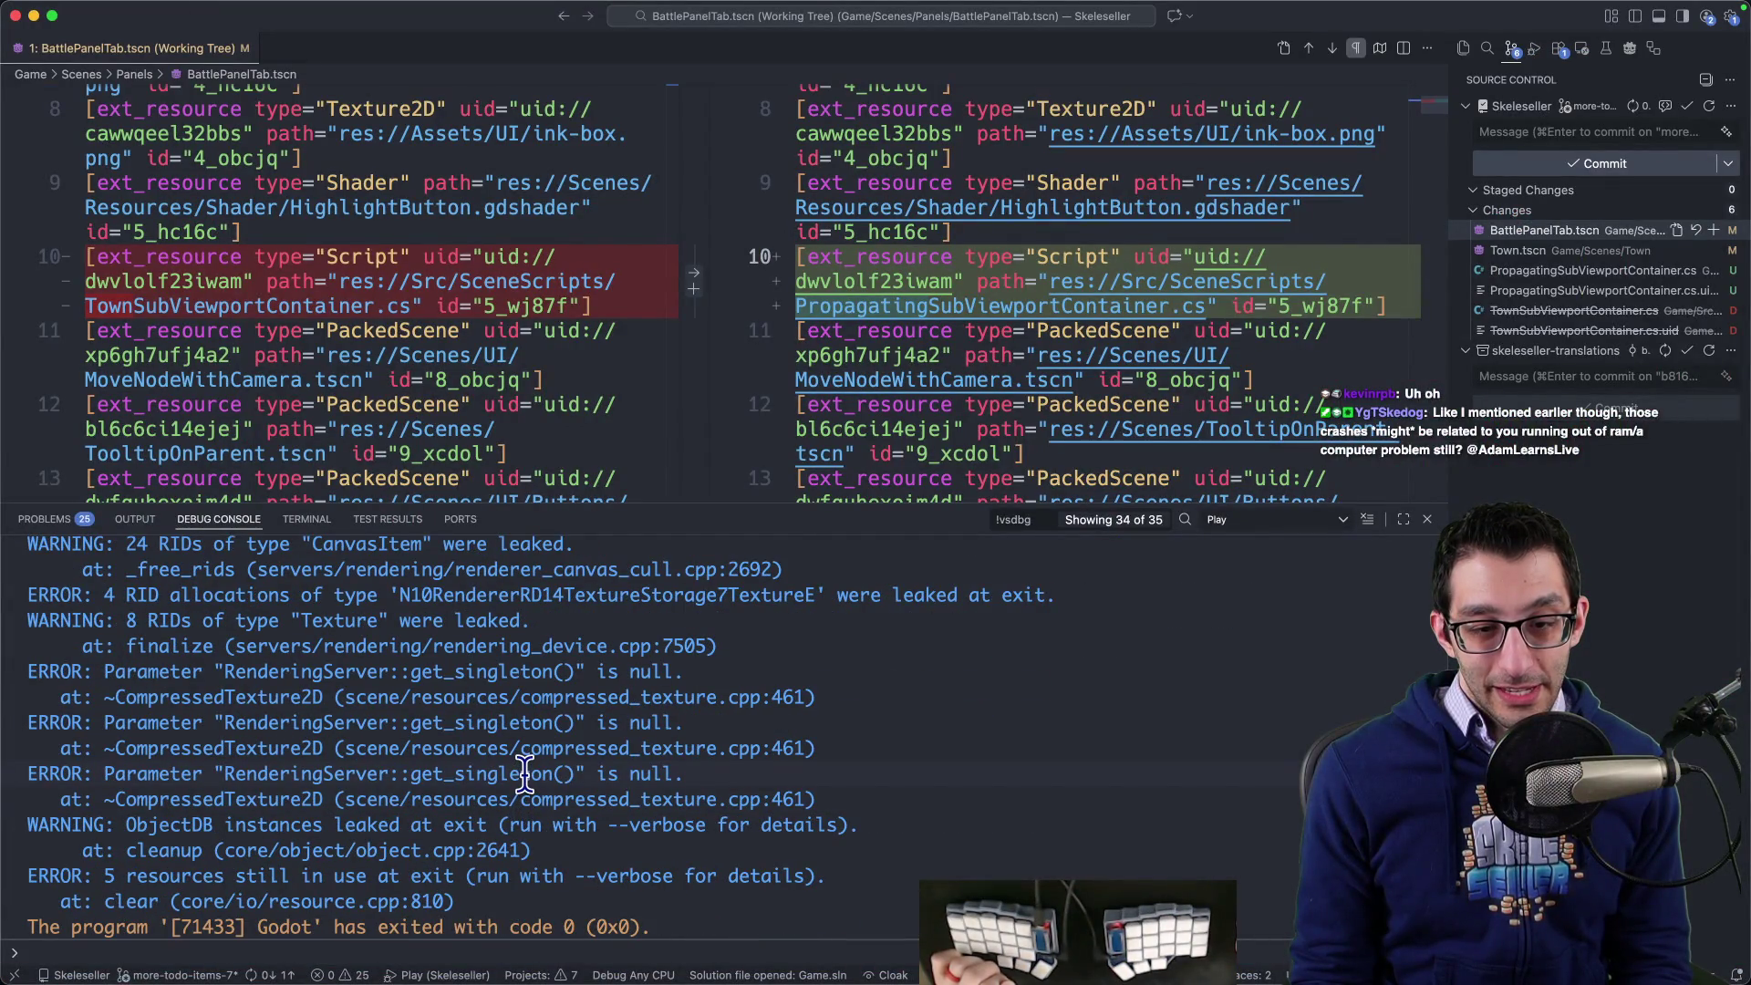
scroll(524, 774, "up", 4)
scroll(524, 771, "down", 4)
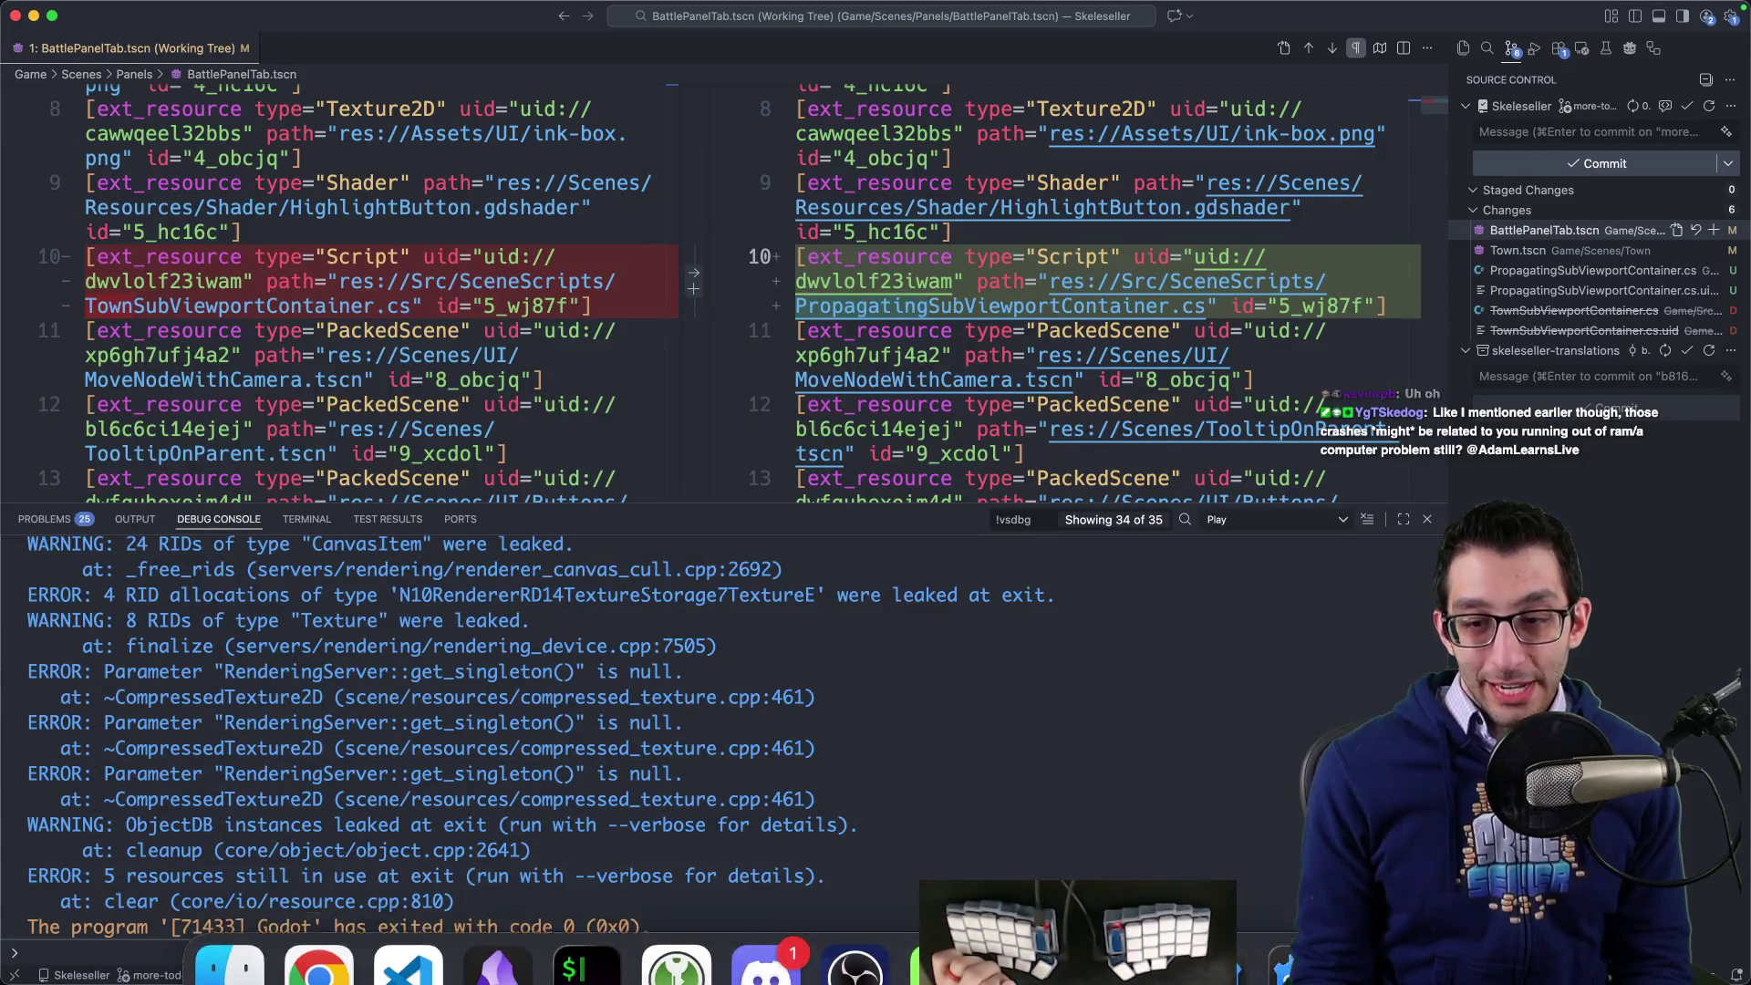
left_click(1285, 944)
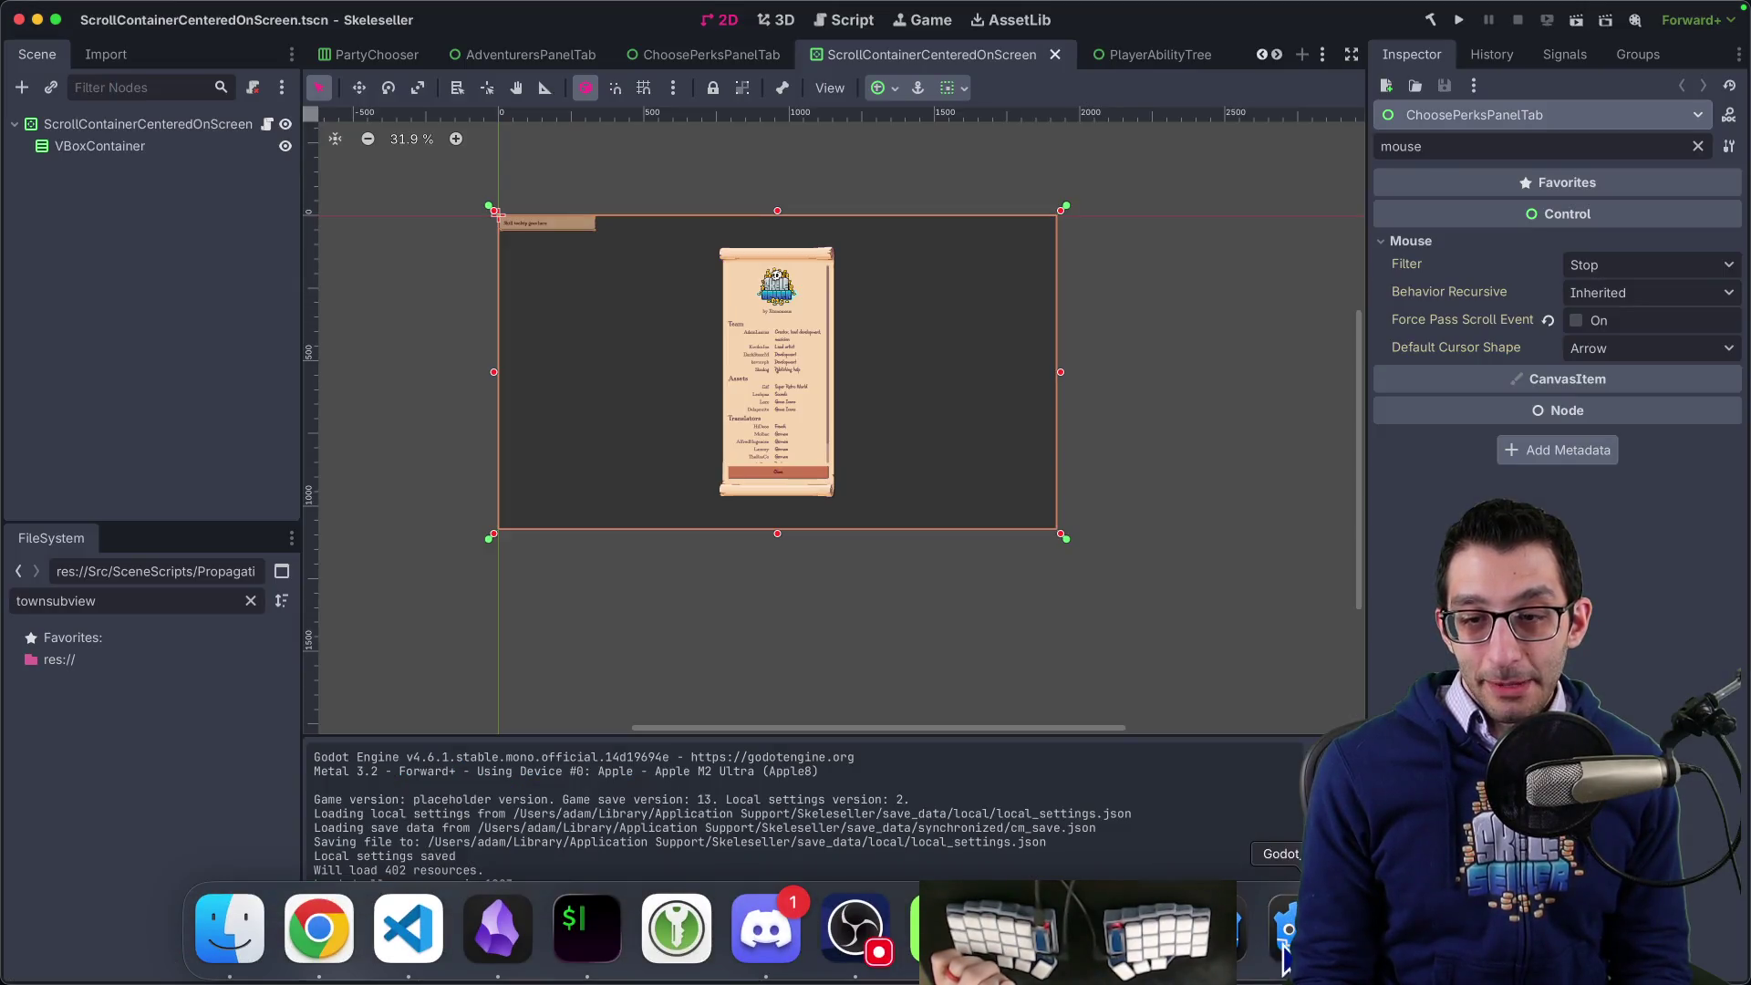
left_click(1460, 20)
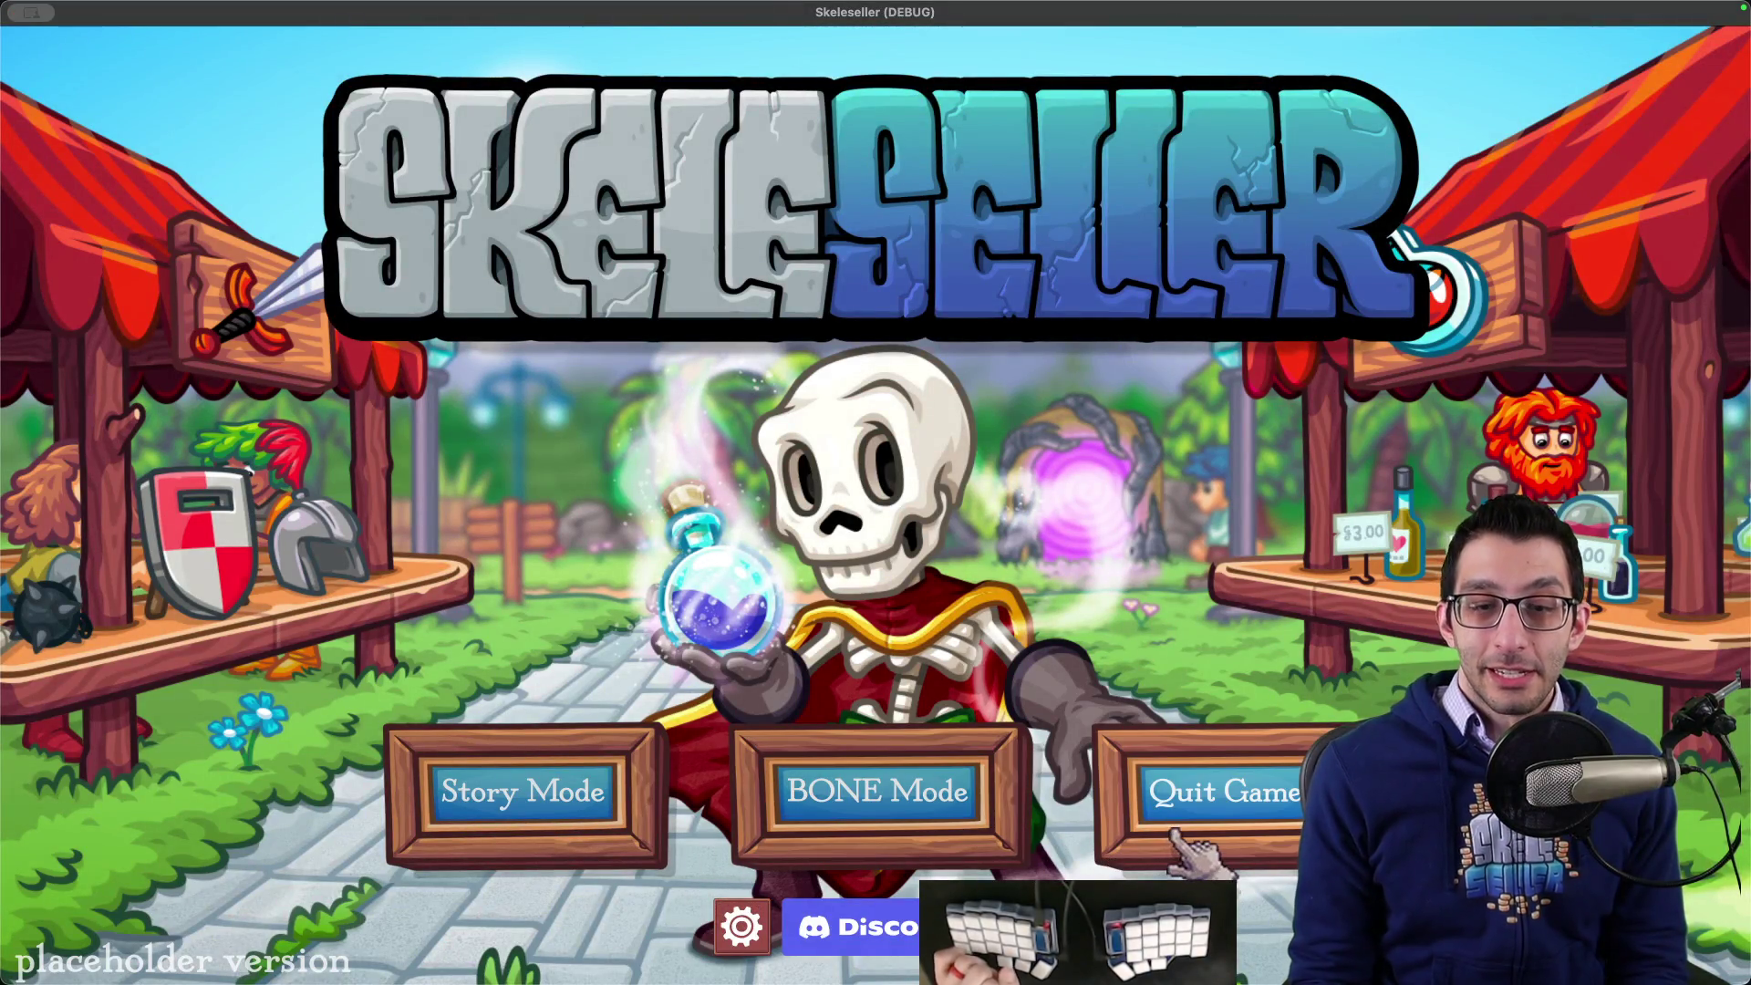
key("super+q")
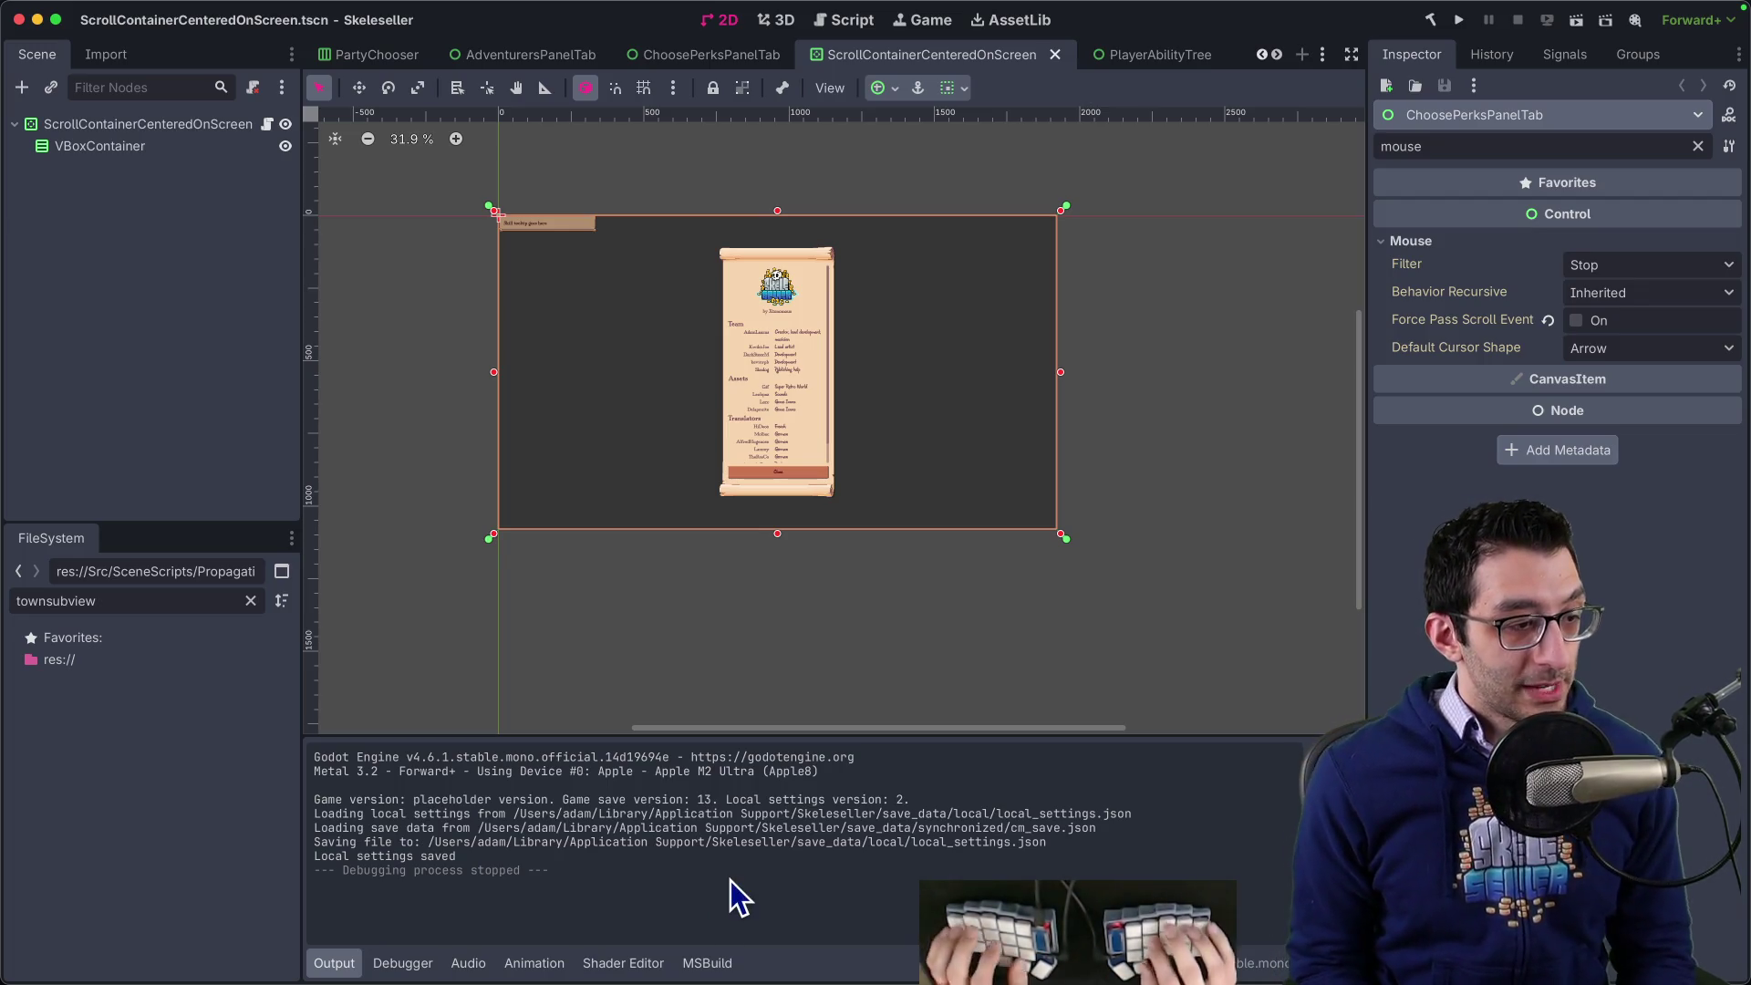
- Launch Activity Monitor from the app launcher
key("alt+space")
type("activi")
key("Return")
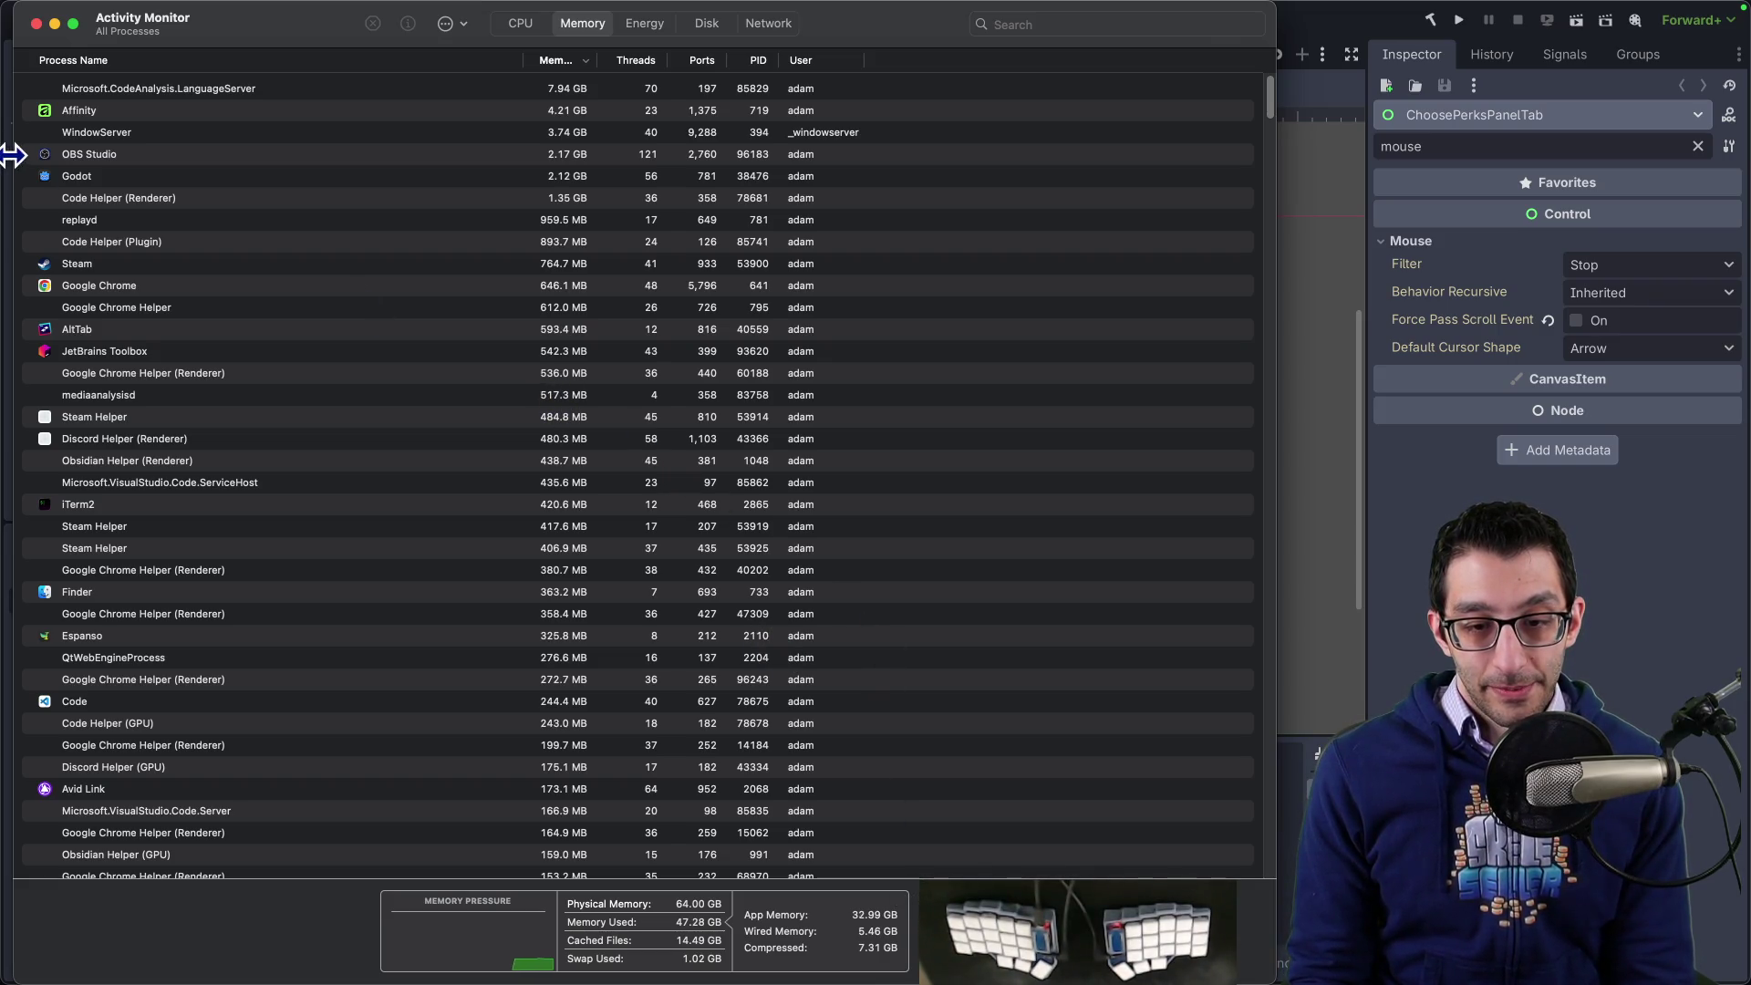
- Close Activity Monitor and switch to the browser showing the TODO document
left_click(35, 24)
mouse_move(370, 980)
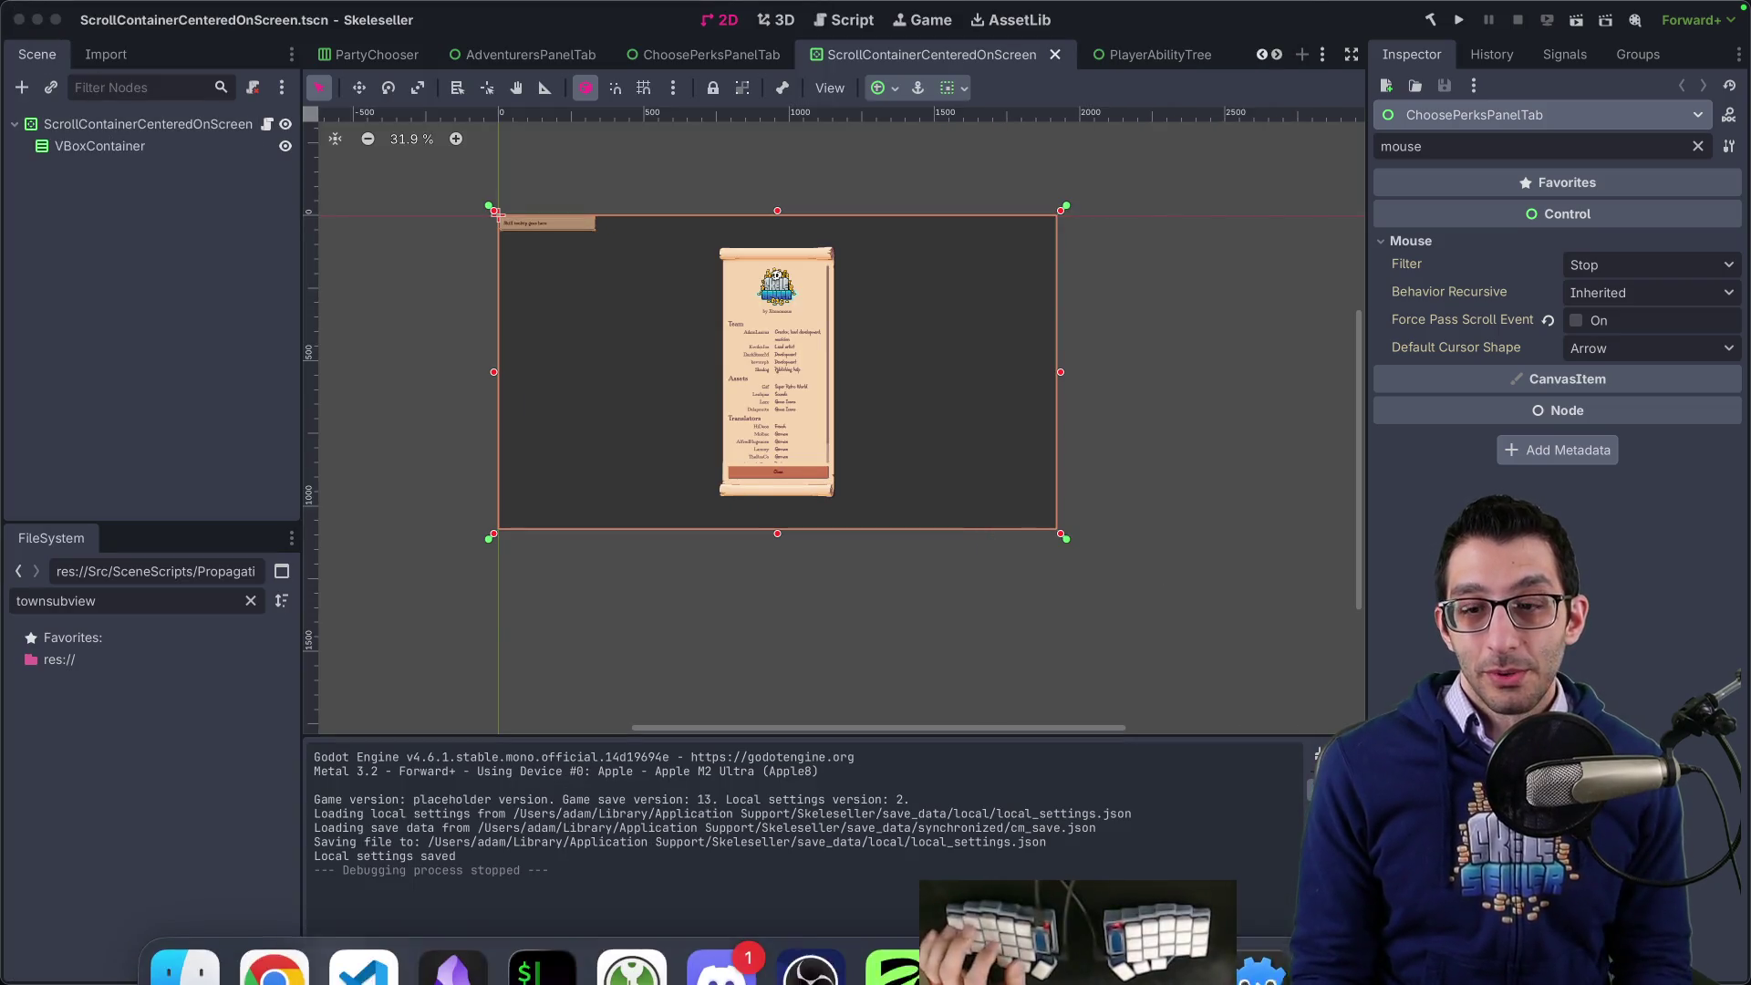
key("super+Tab")
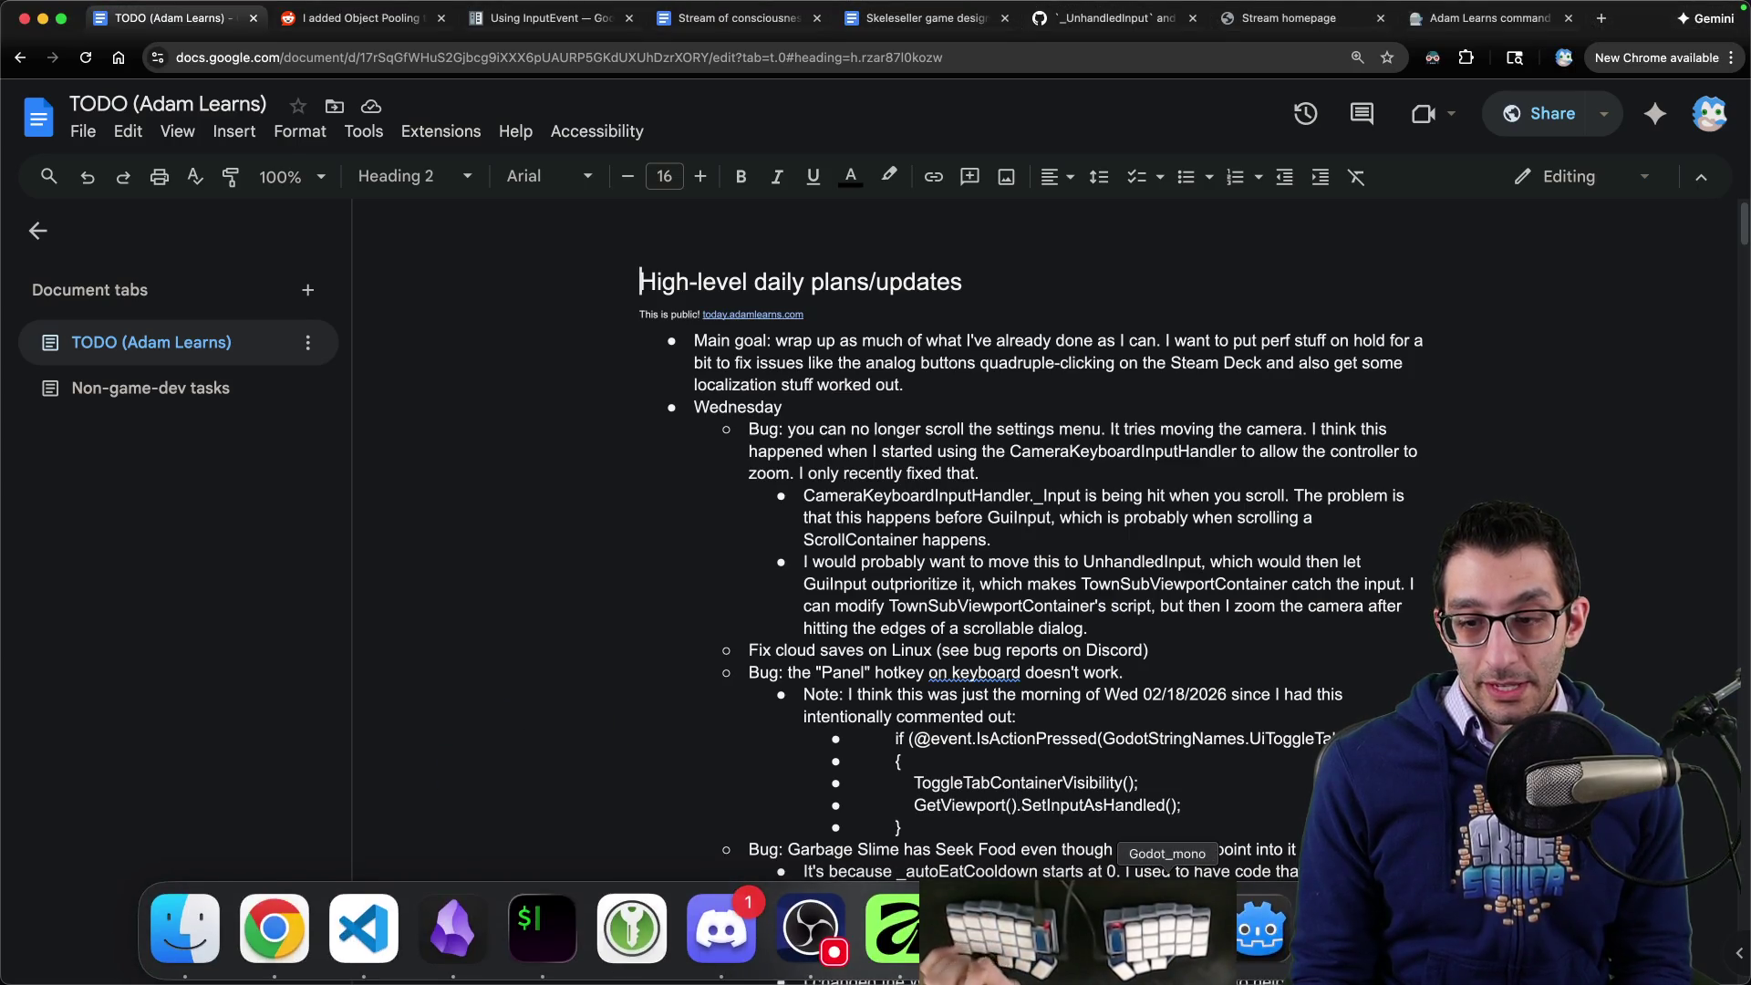
- Commit all changes as 'Rename TownSubViewportContainer' with an explanatory body, staging everything
left_click(406, 944)
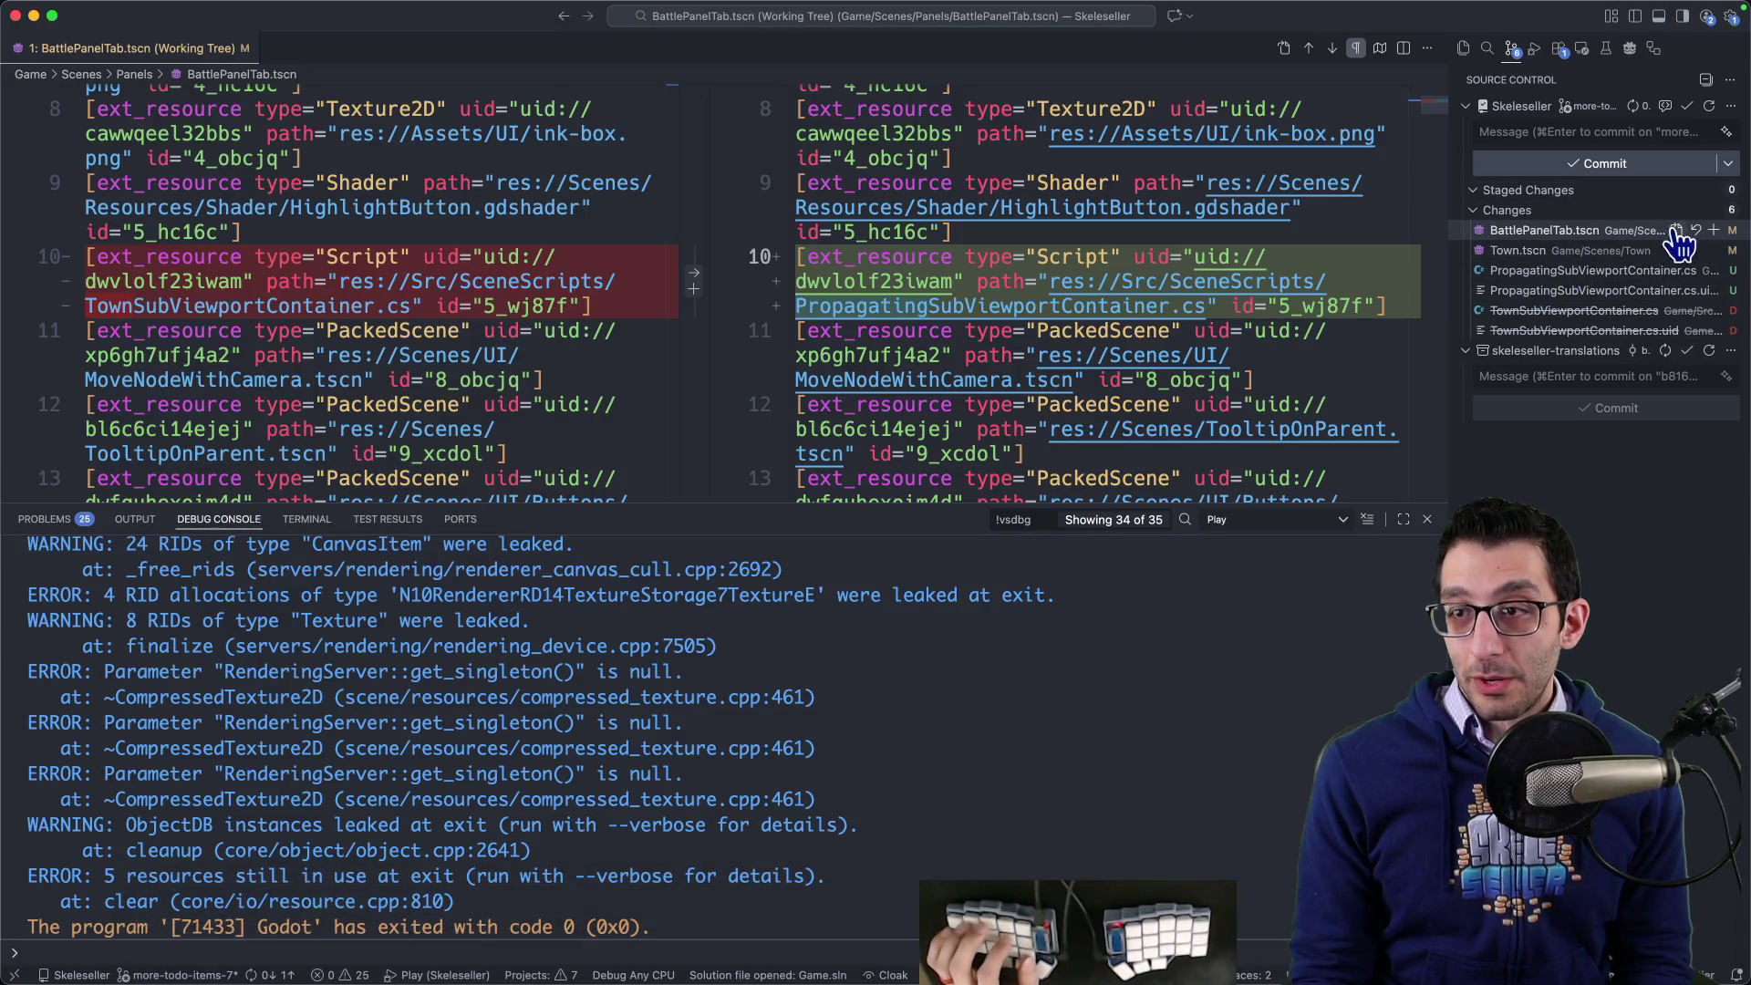
type("Rename TownSubV")
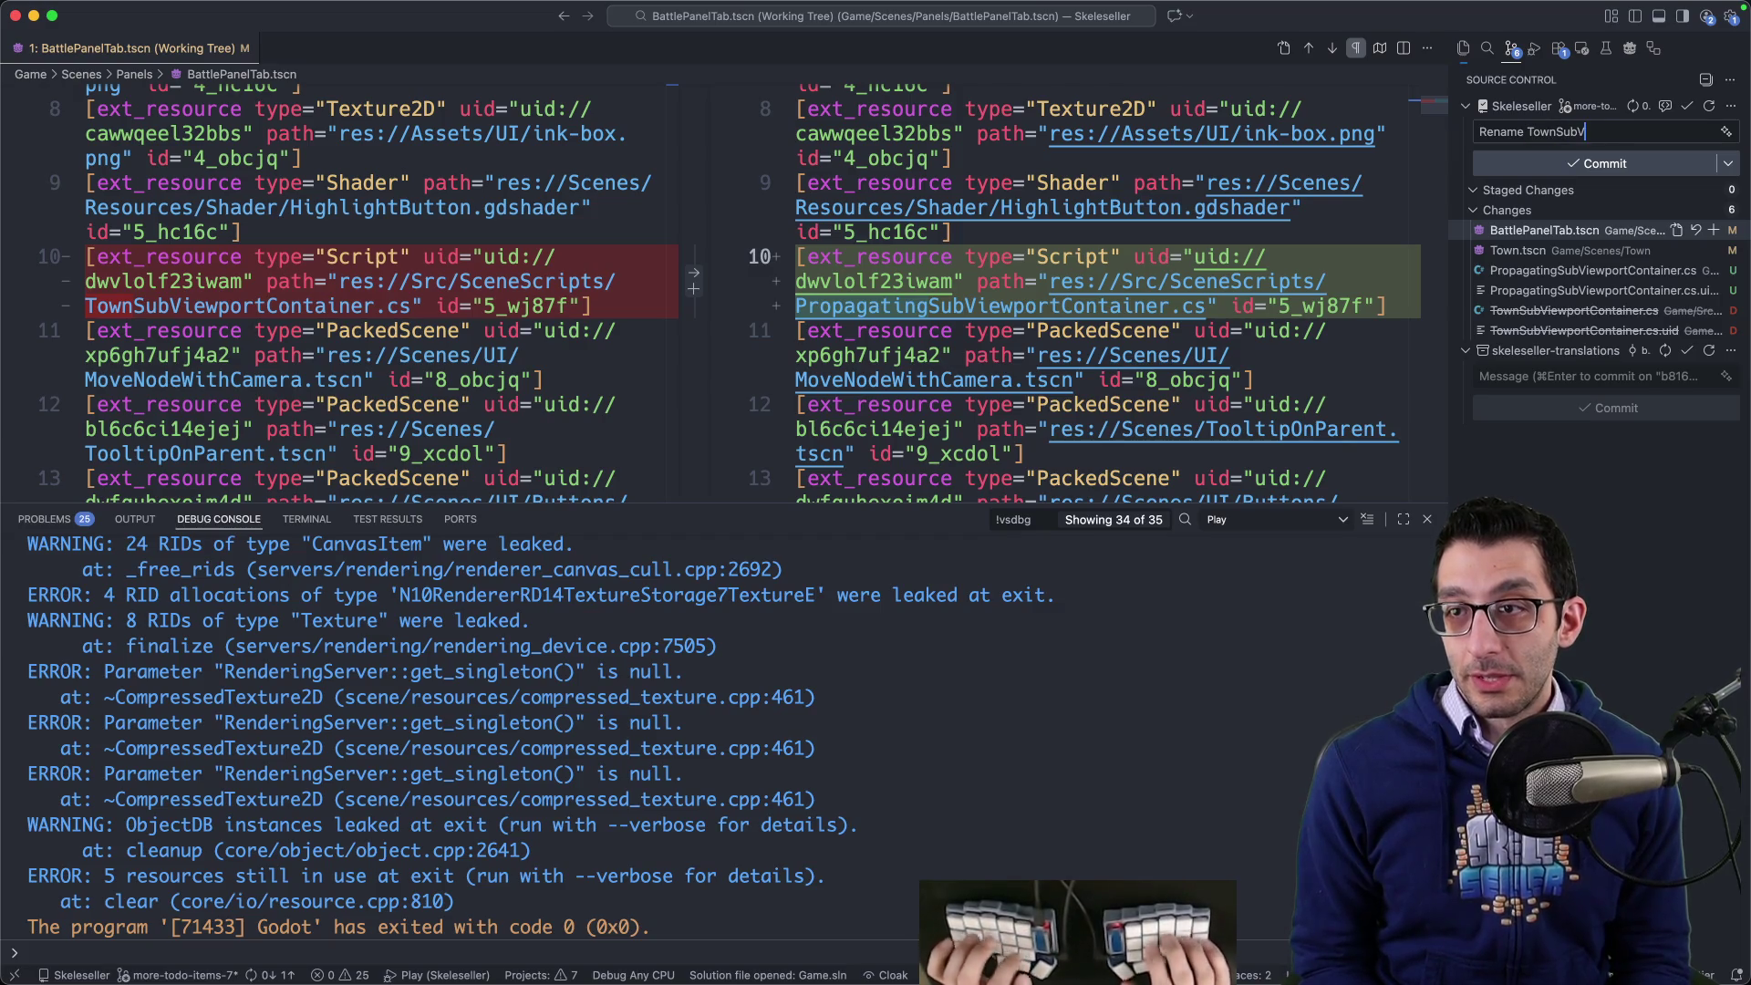
type("iewportContainer")
key("Return")
key("Return")
type("As of the prior commit, it's a")
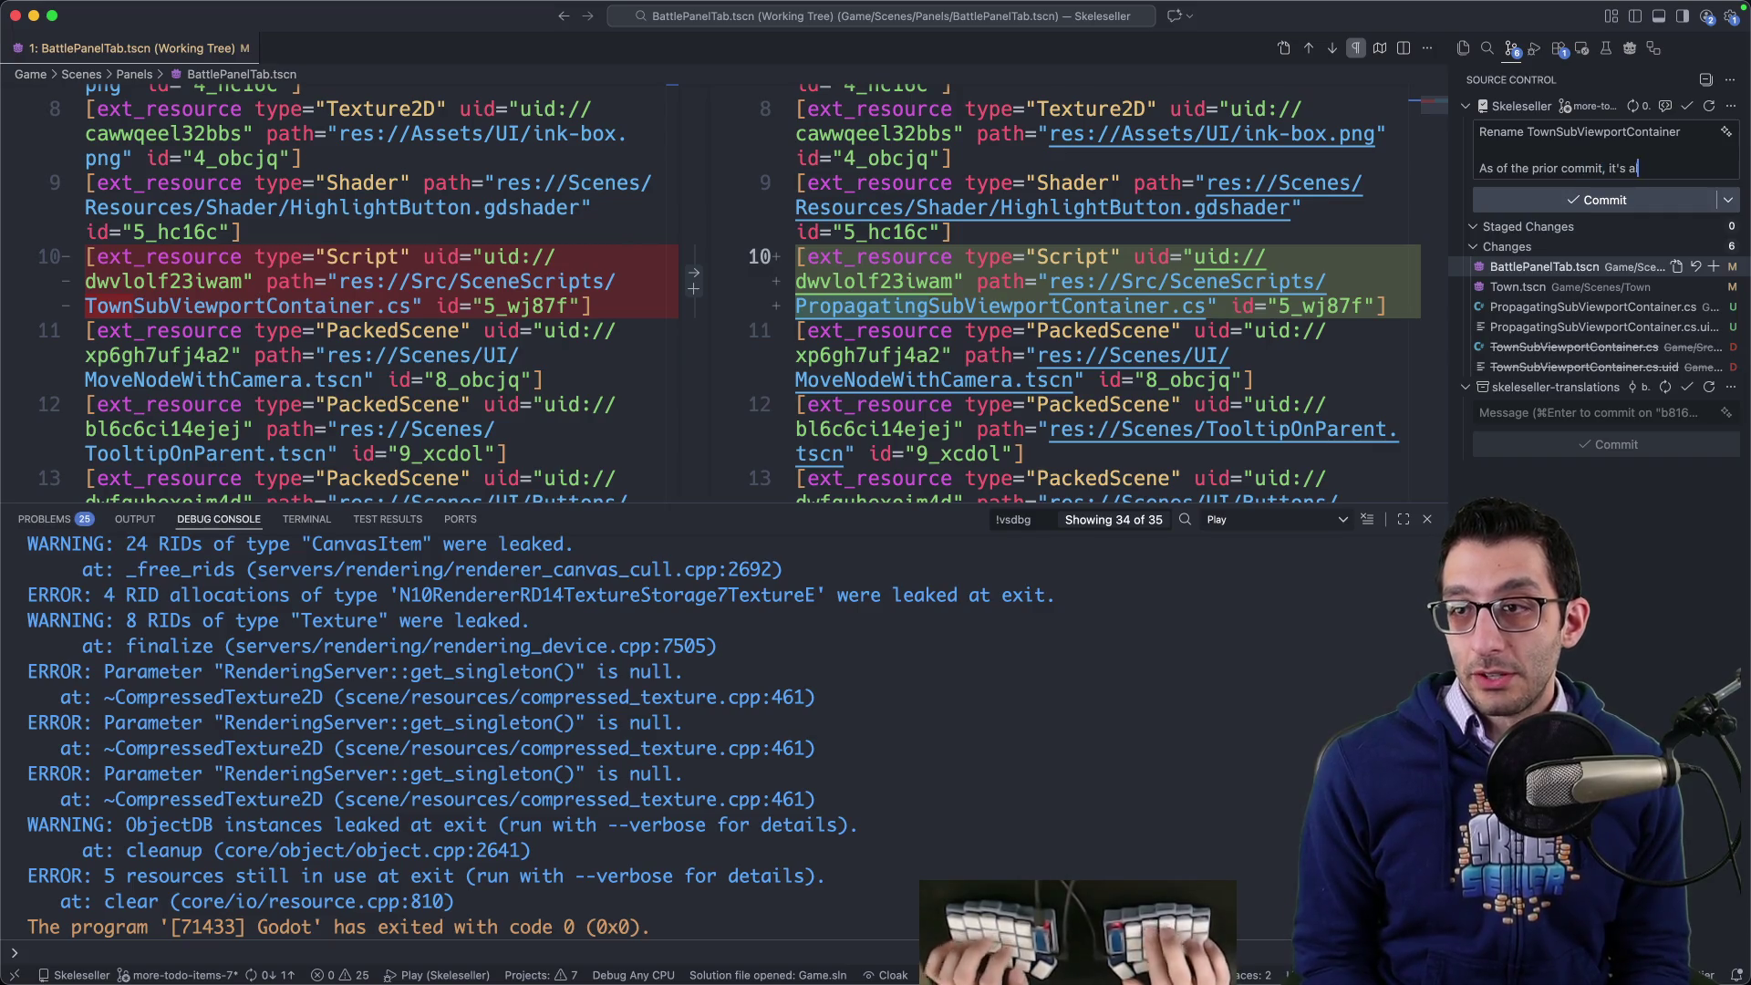
type("in the BattlePanelTab, so I di")
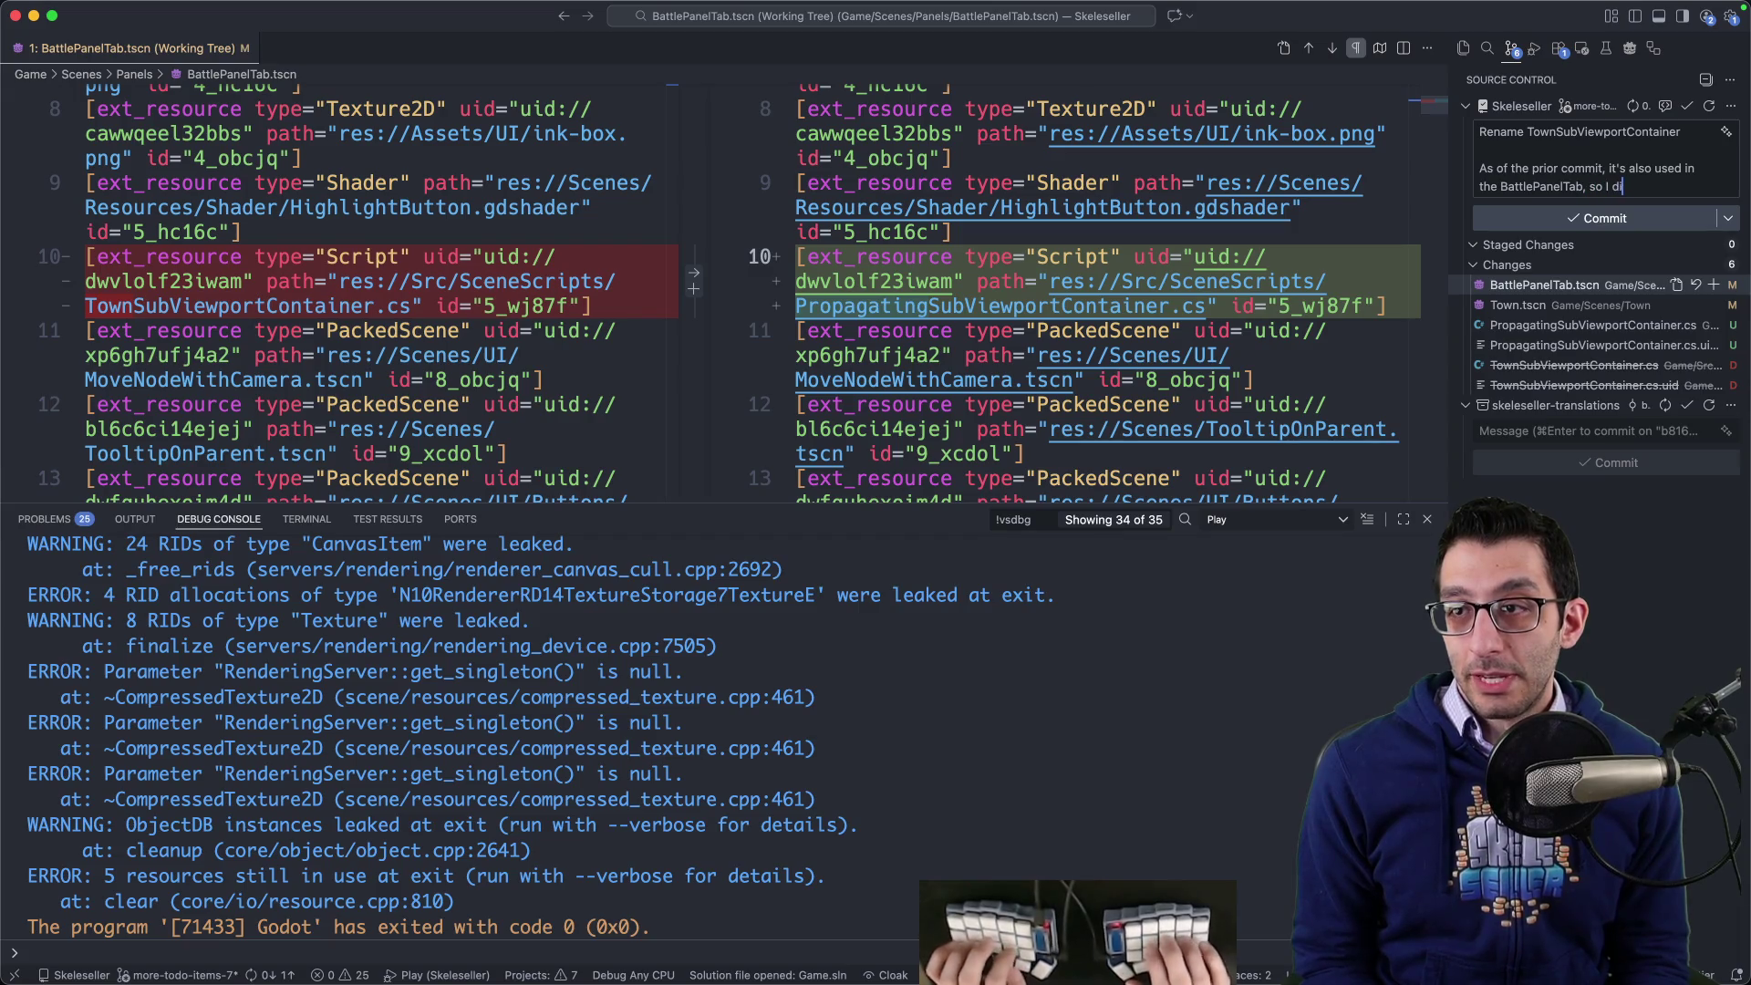
type("own\" in the n")
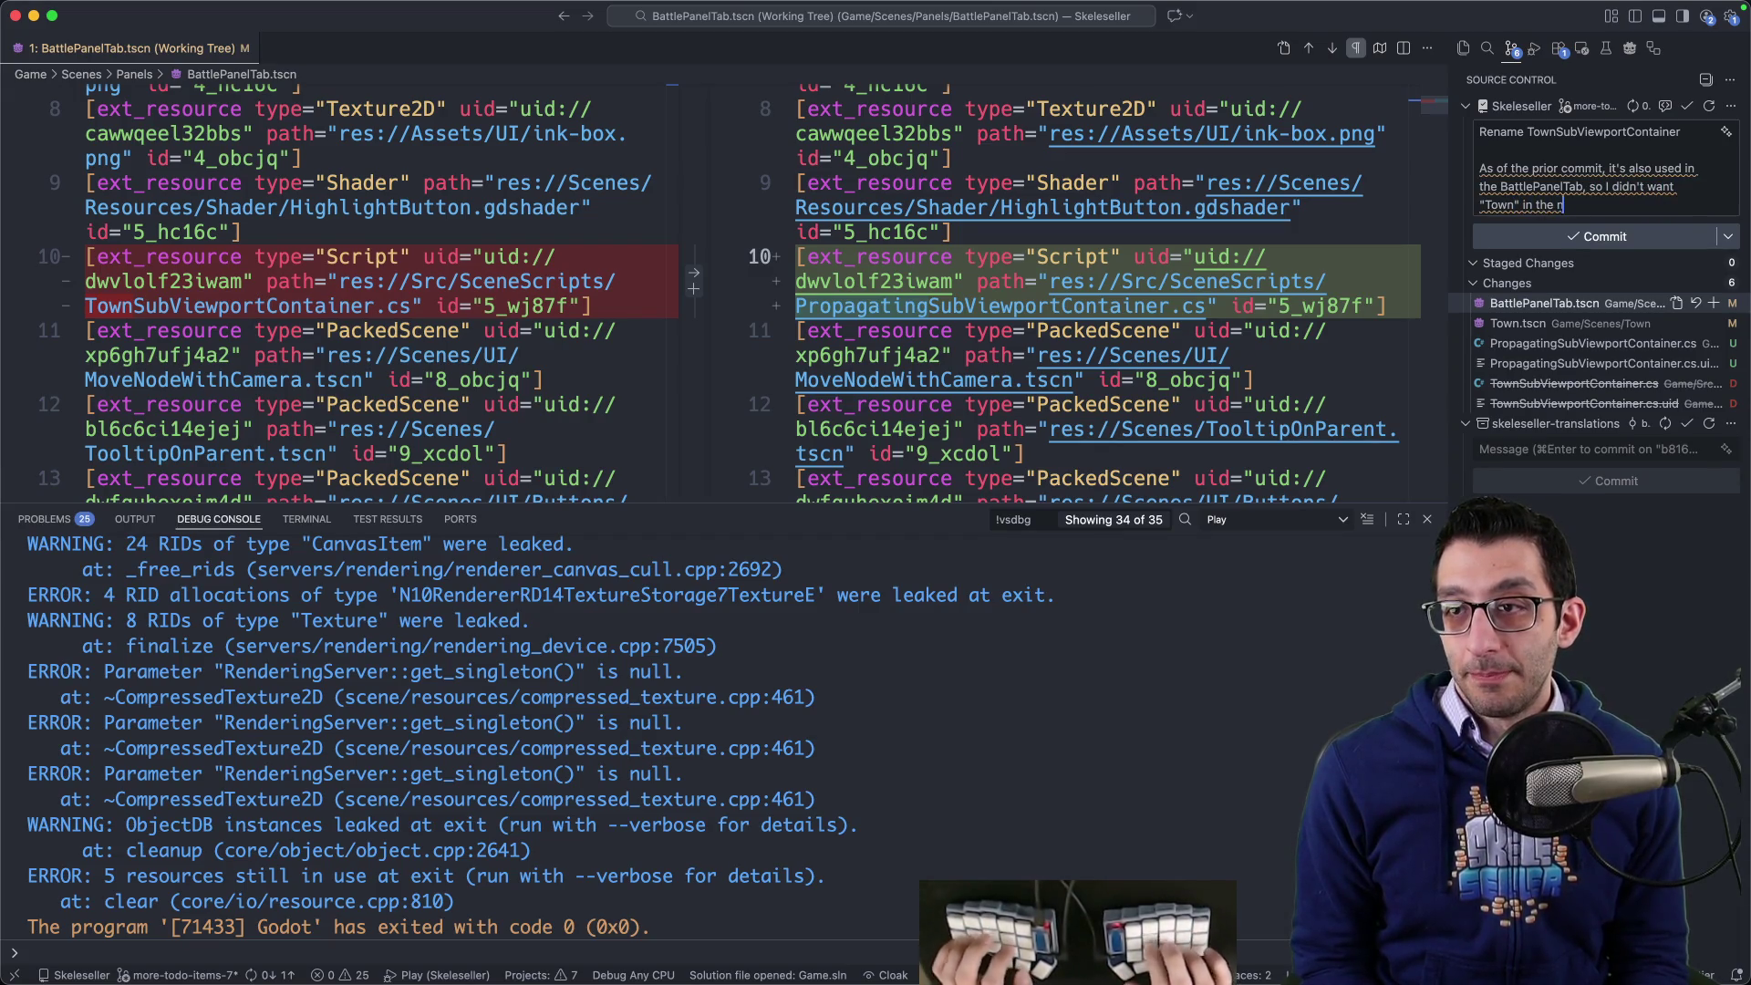
type("ame.")
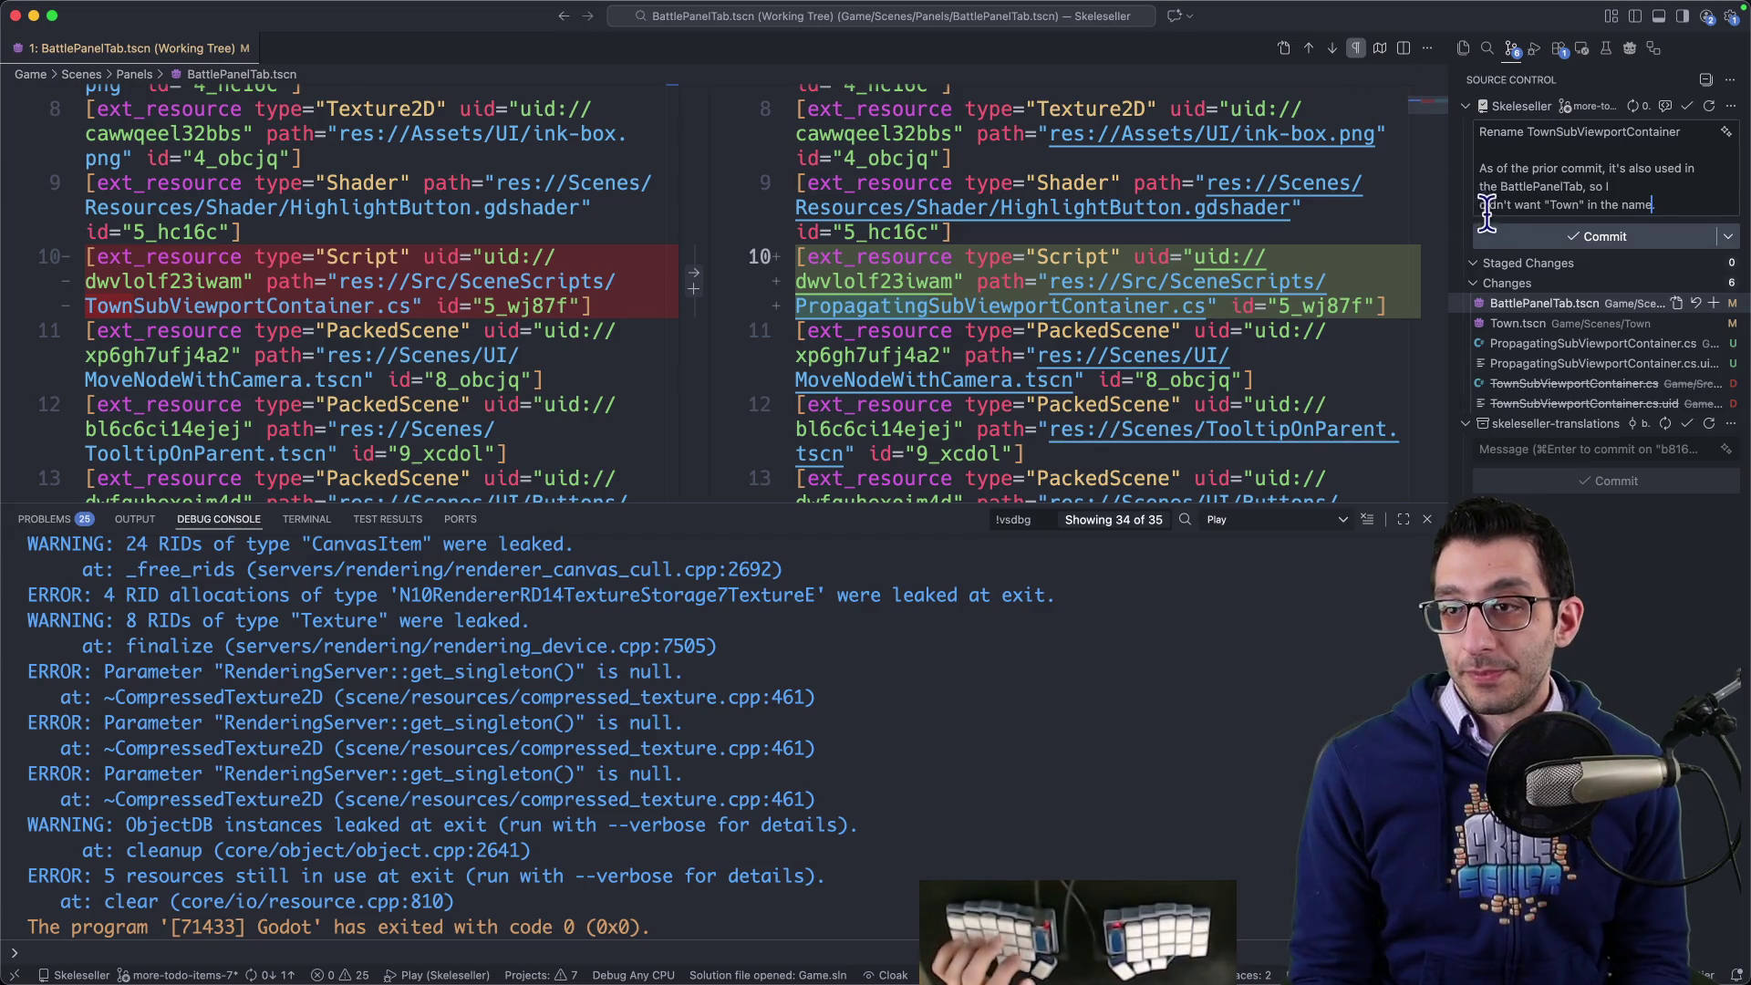
left_click(1504, 239)
left_click(917, 527)
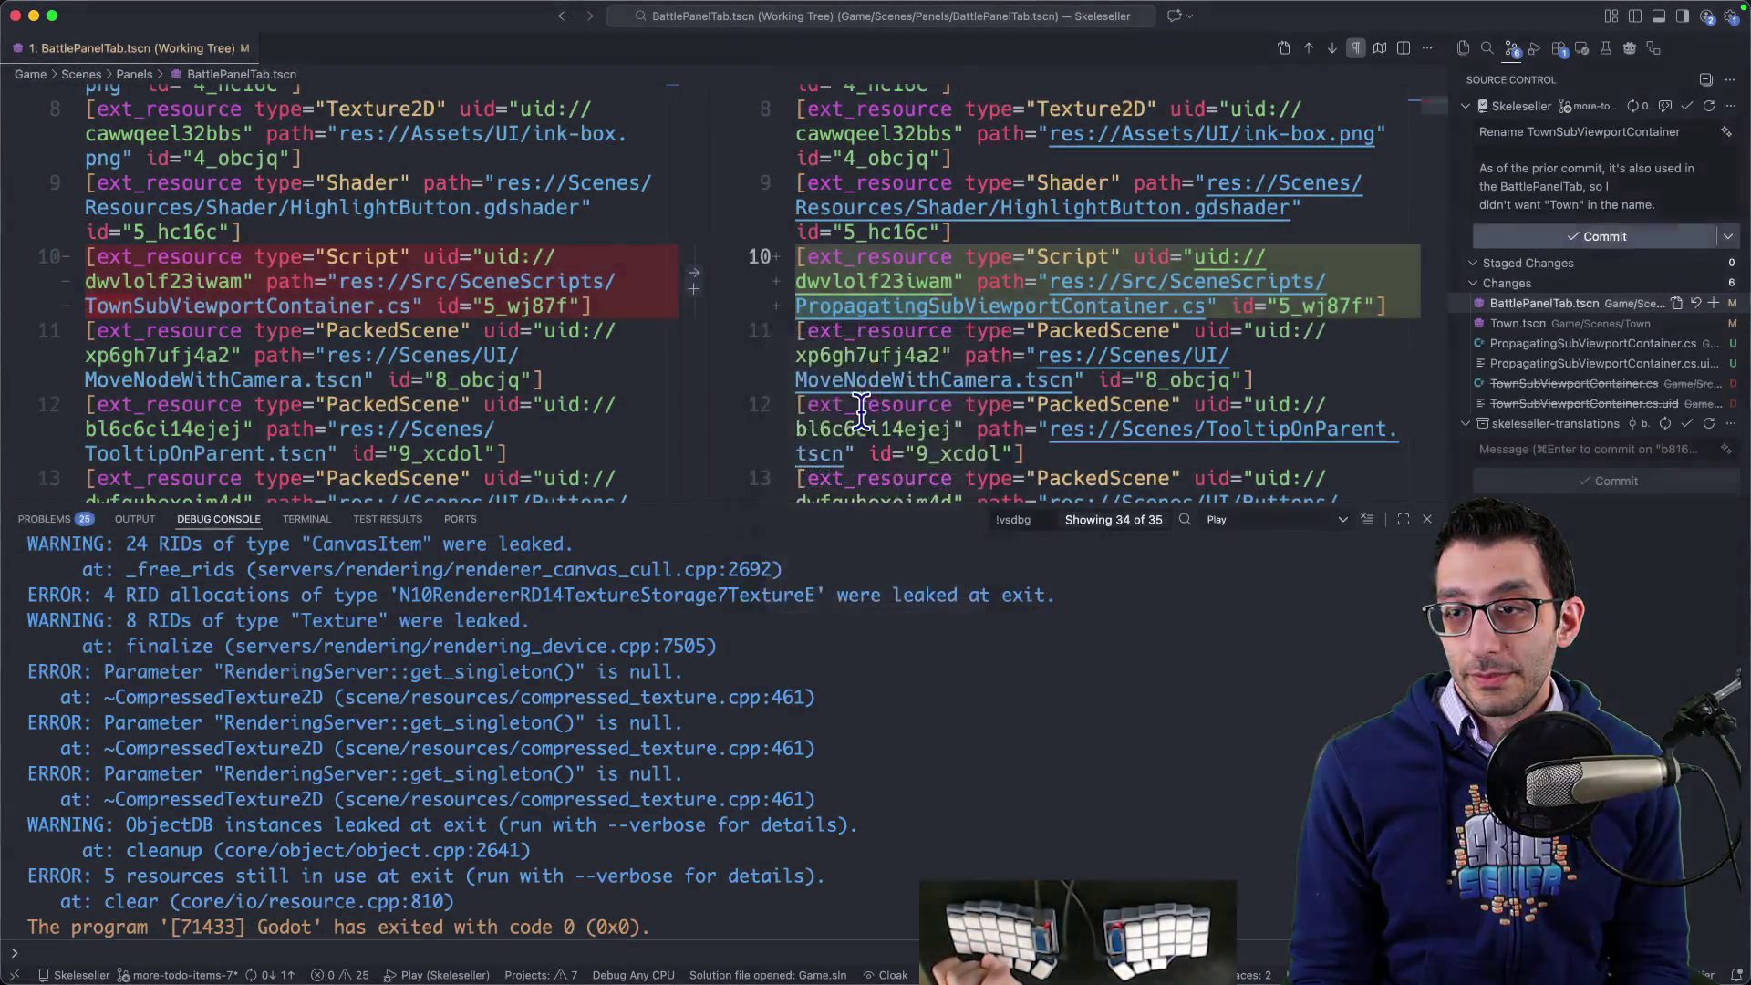
key("super+Tab")
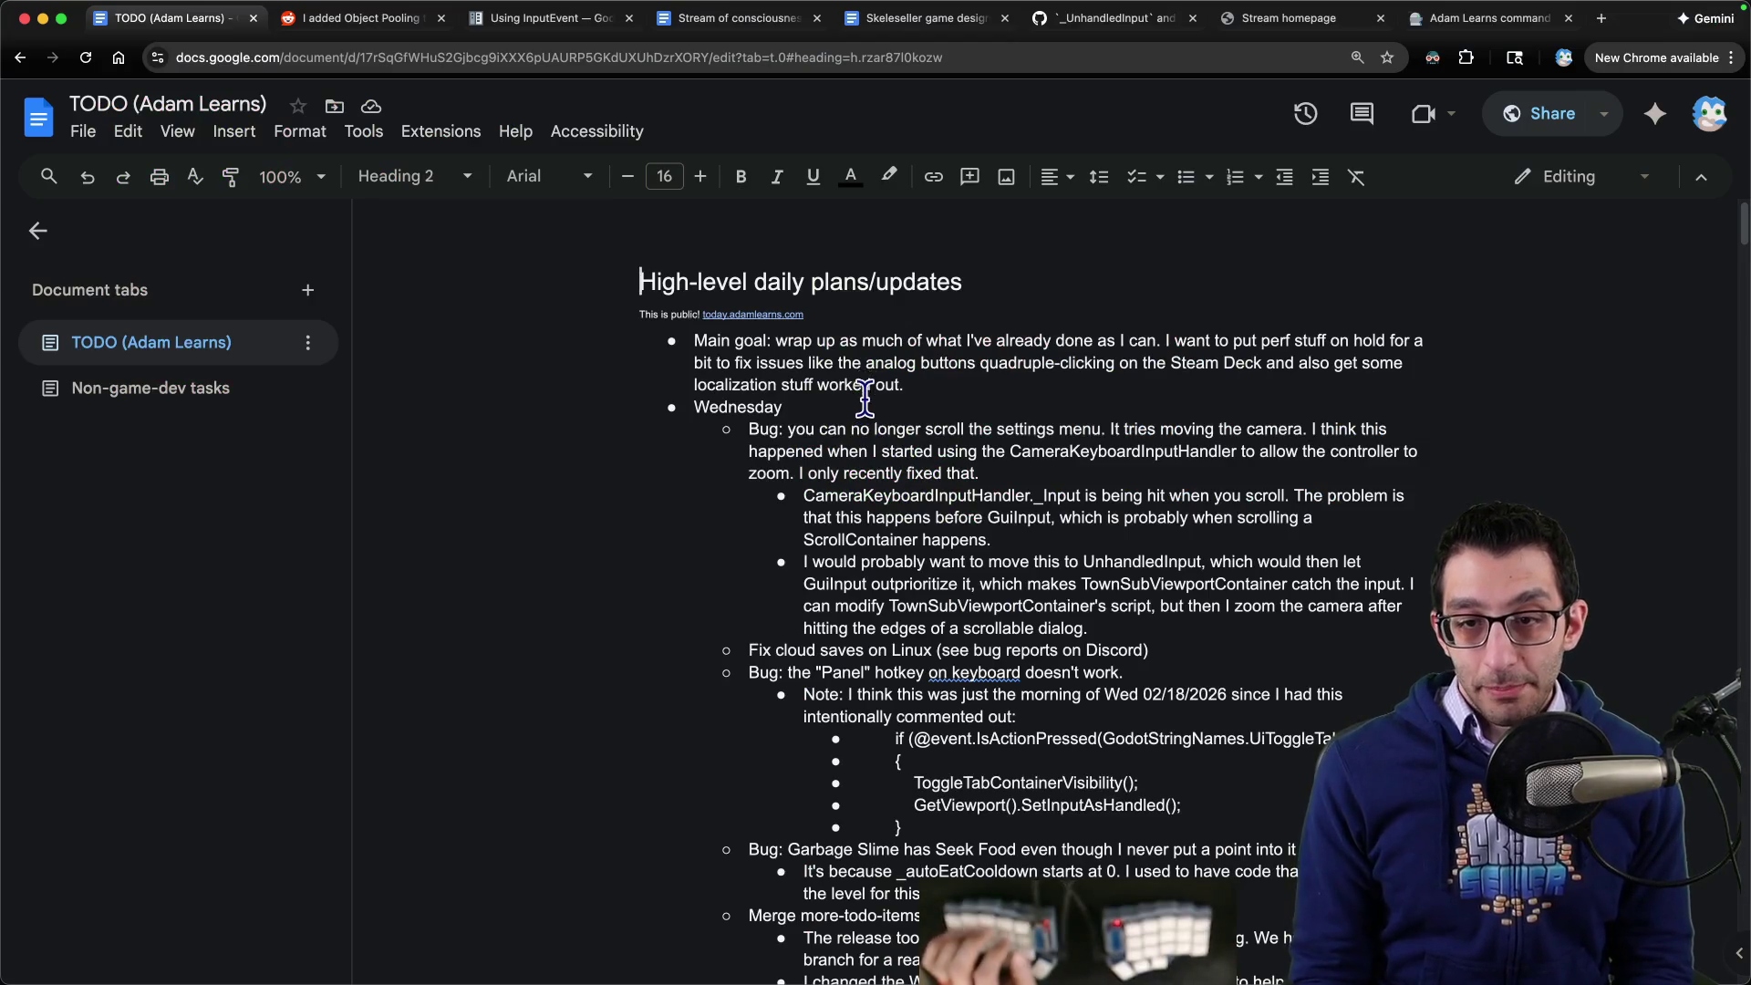
- Delete the settings-menu scrolling bug paragraph and its sub-bullets from the TODO
scroll(865, 397, "down", 1)
triple_click(819, 376)
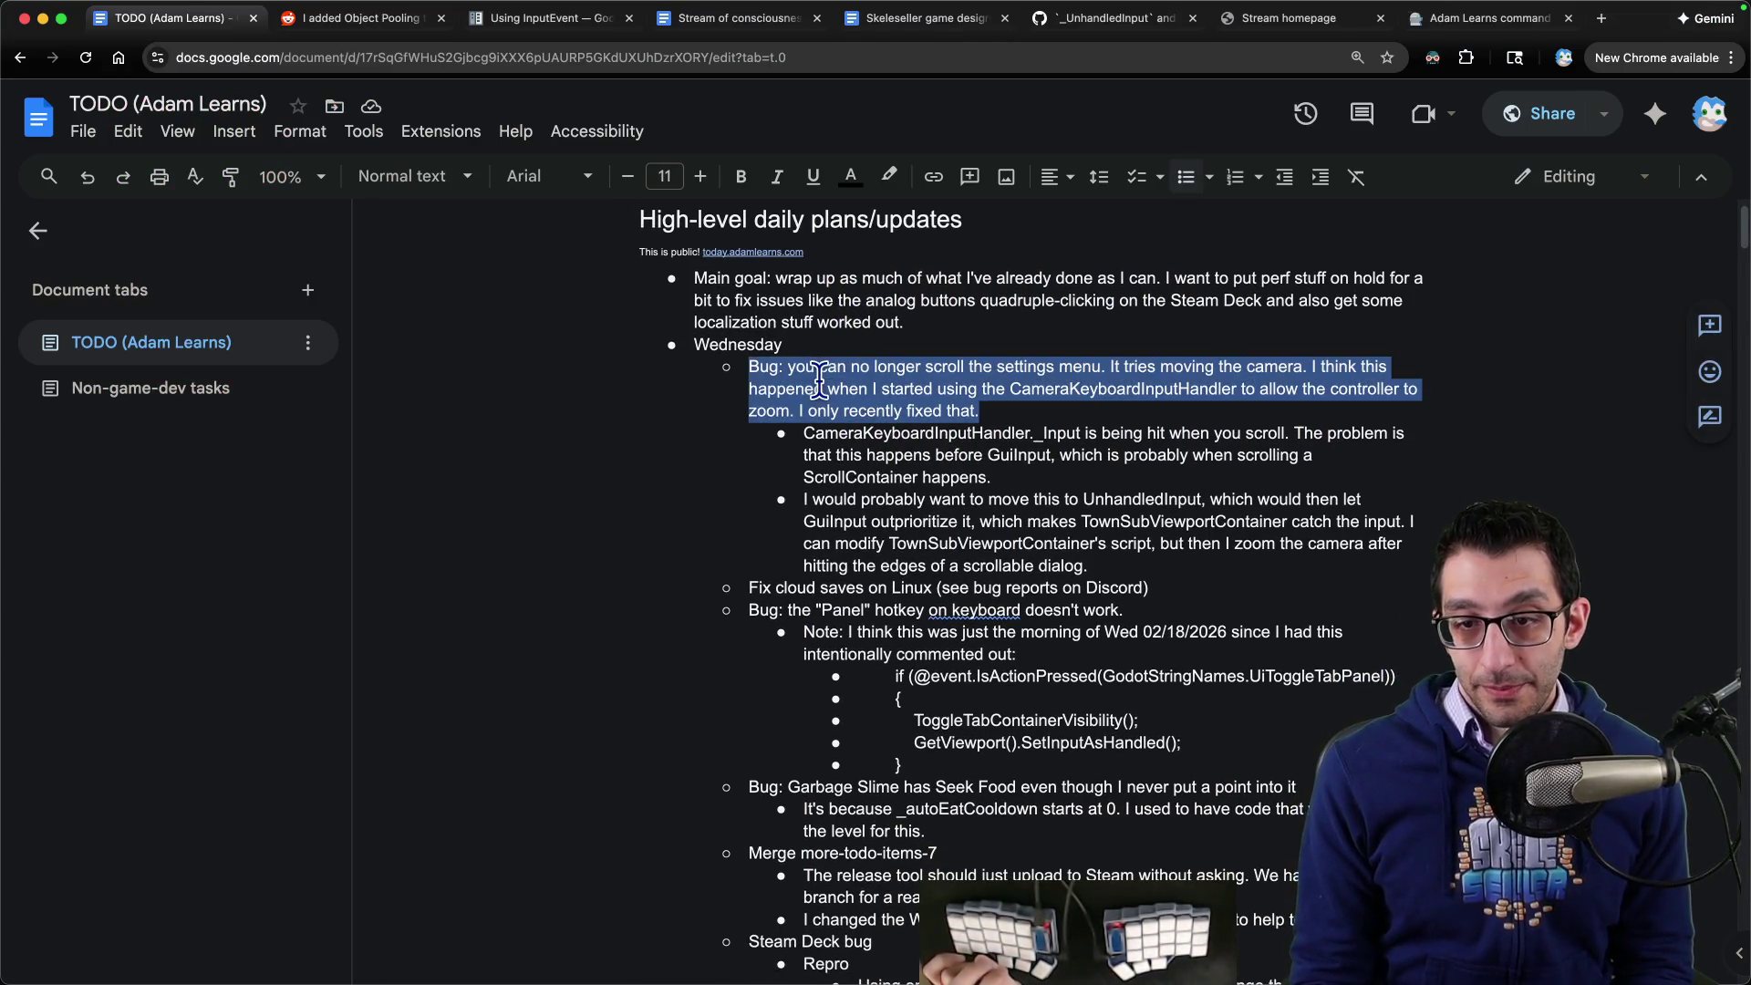
key("shift+Down")
key("shift+Down")
key("shift+Down")
key("Delete")
- Move the Life bars and PanelsTabContainer notes up under Wednesday and indent them one level
scroll(778, 381, "down", 20)
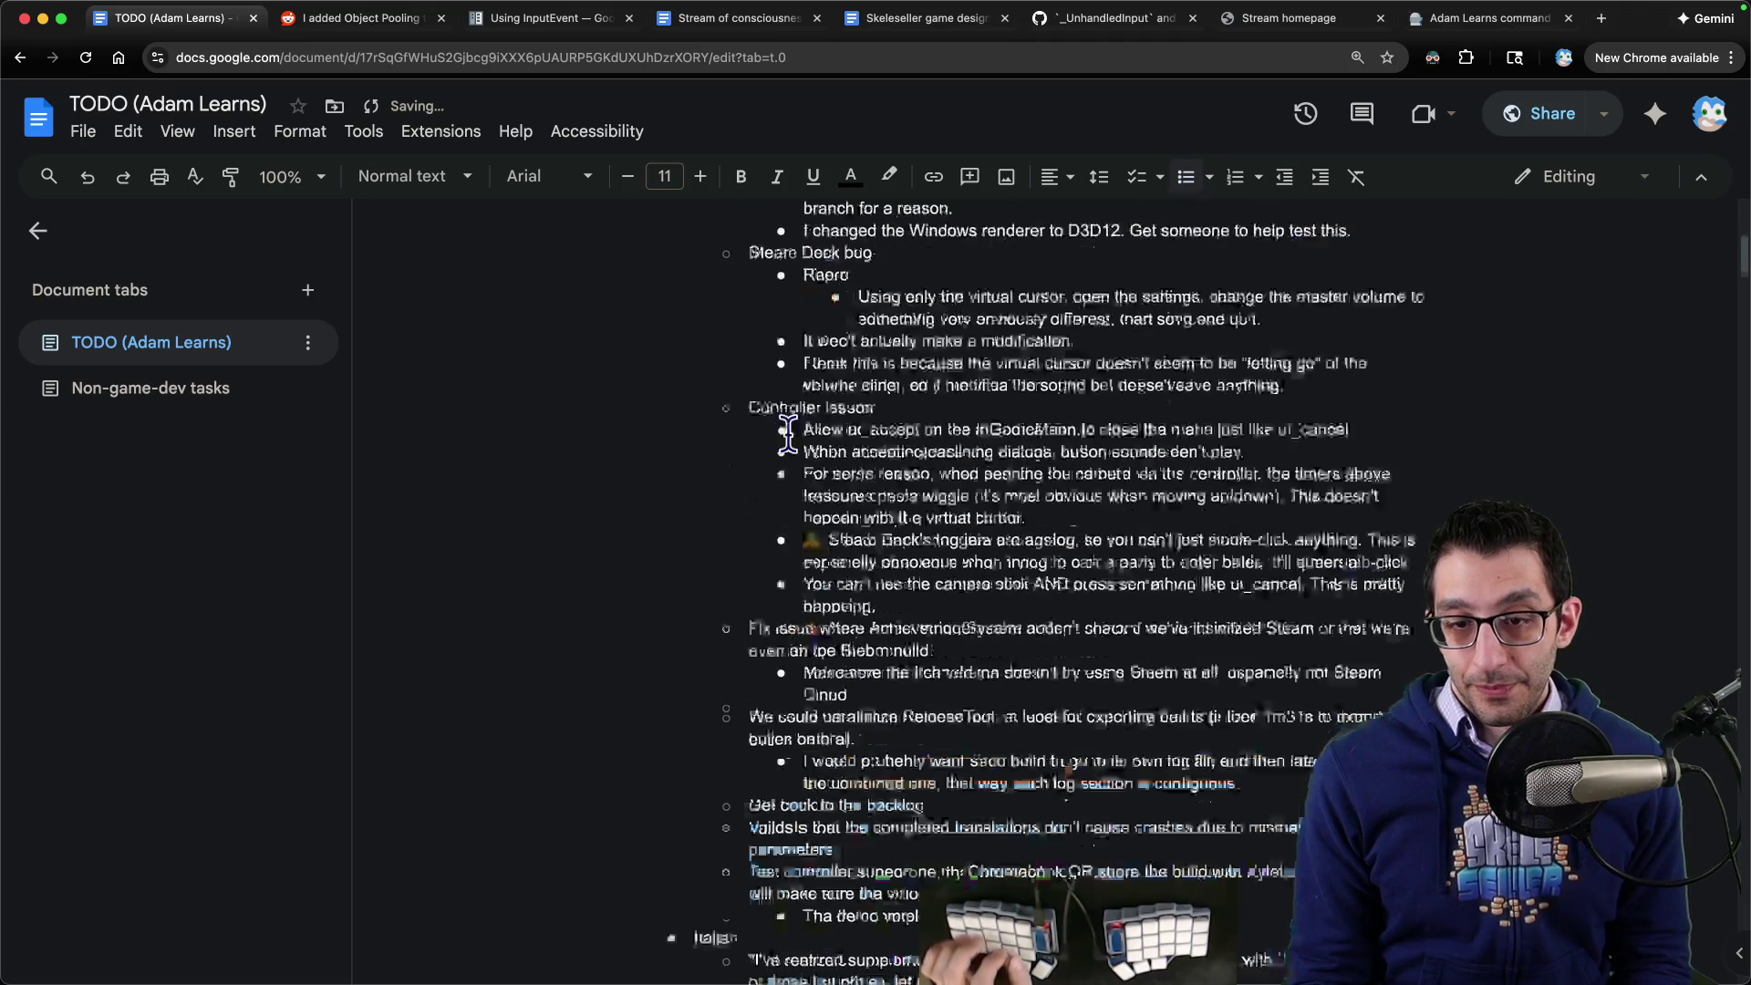
scroll(735, 406, "down", 18)
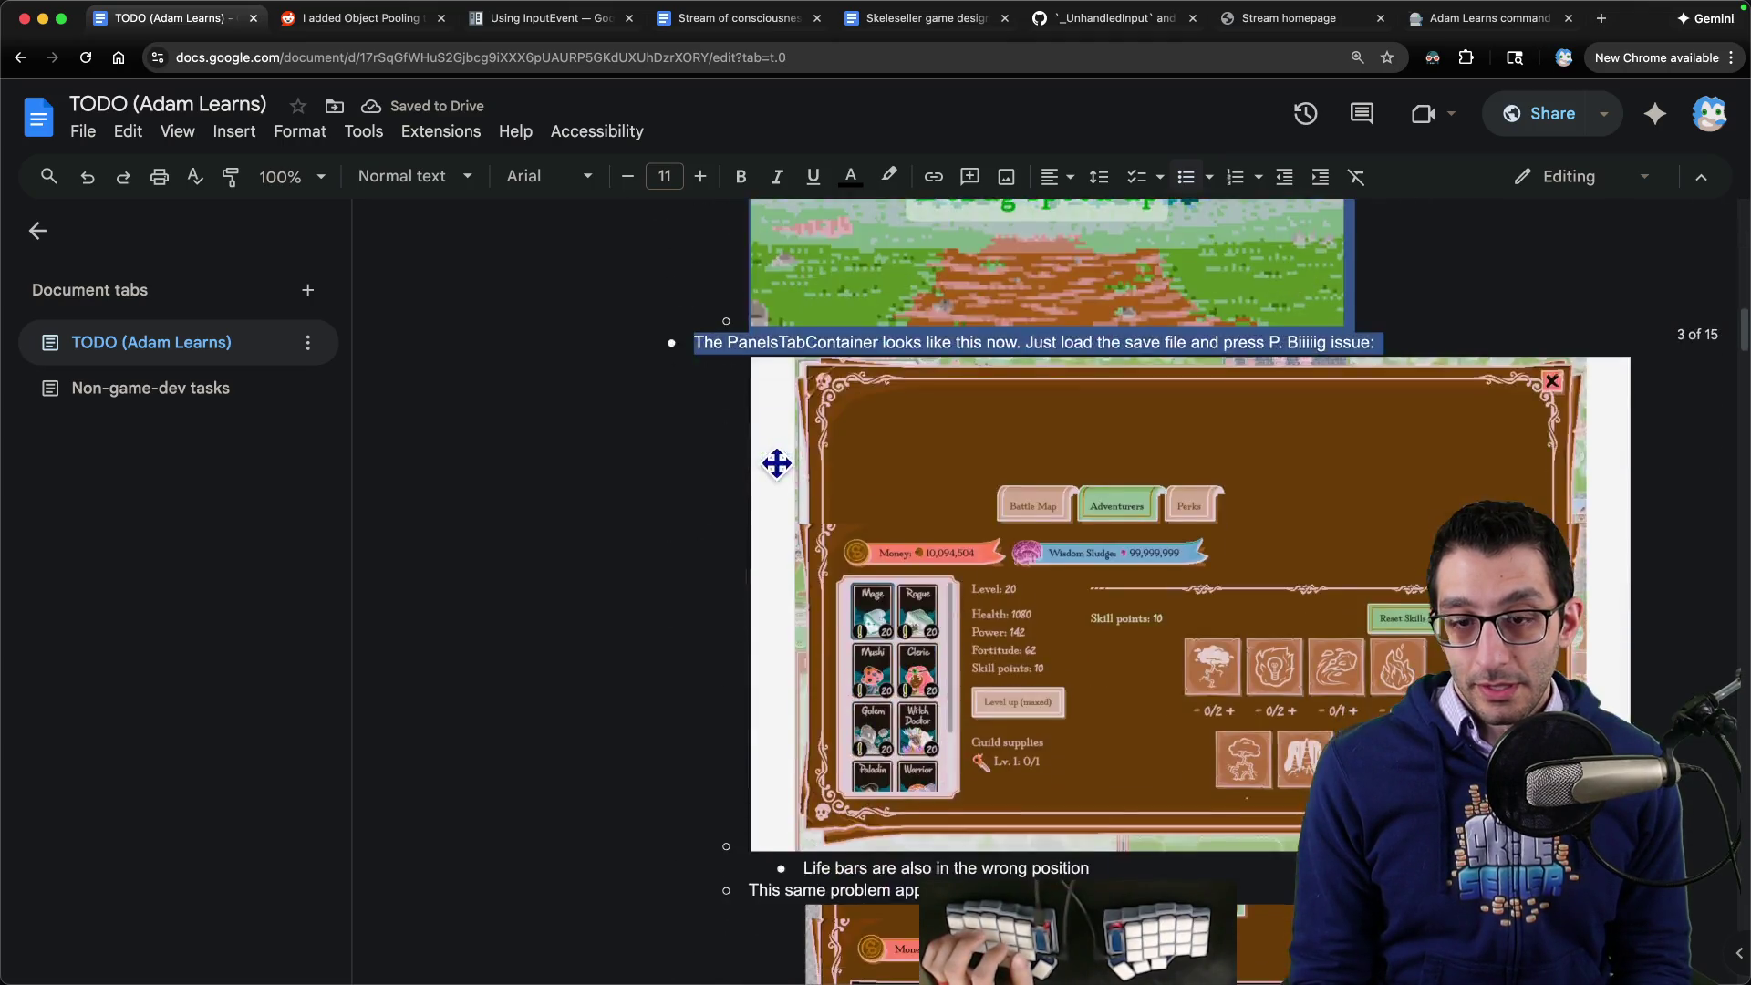
key("shift+Down")
key("shift+Down")
key("shift+Down")
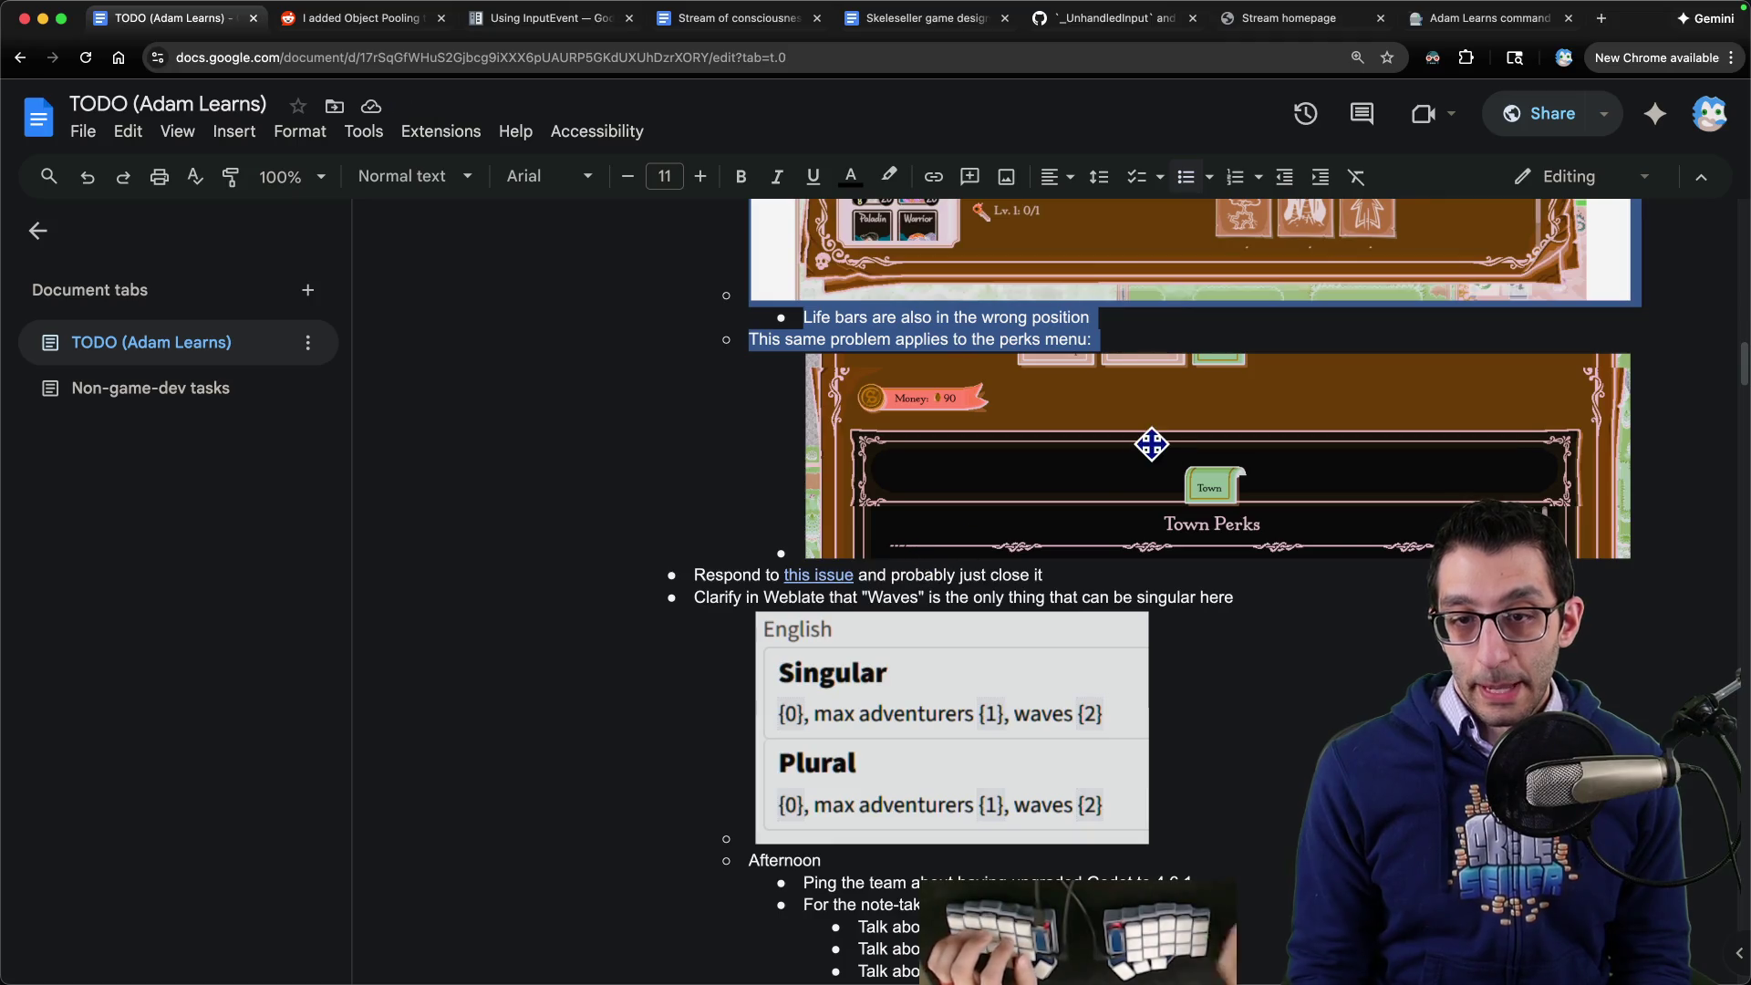
key("ctrl+shift+Up")
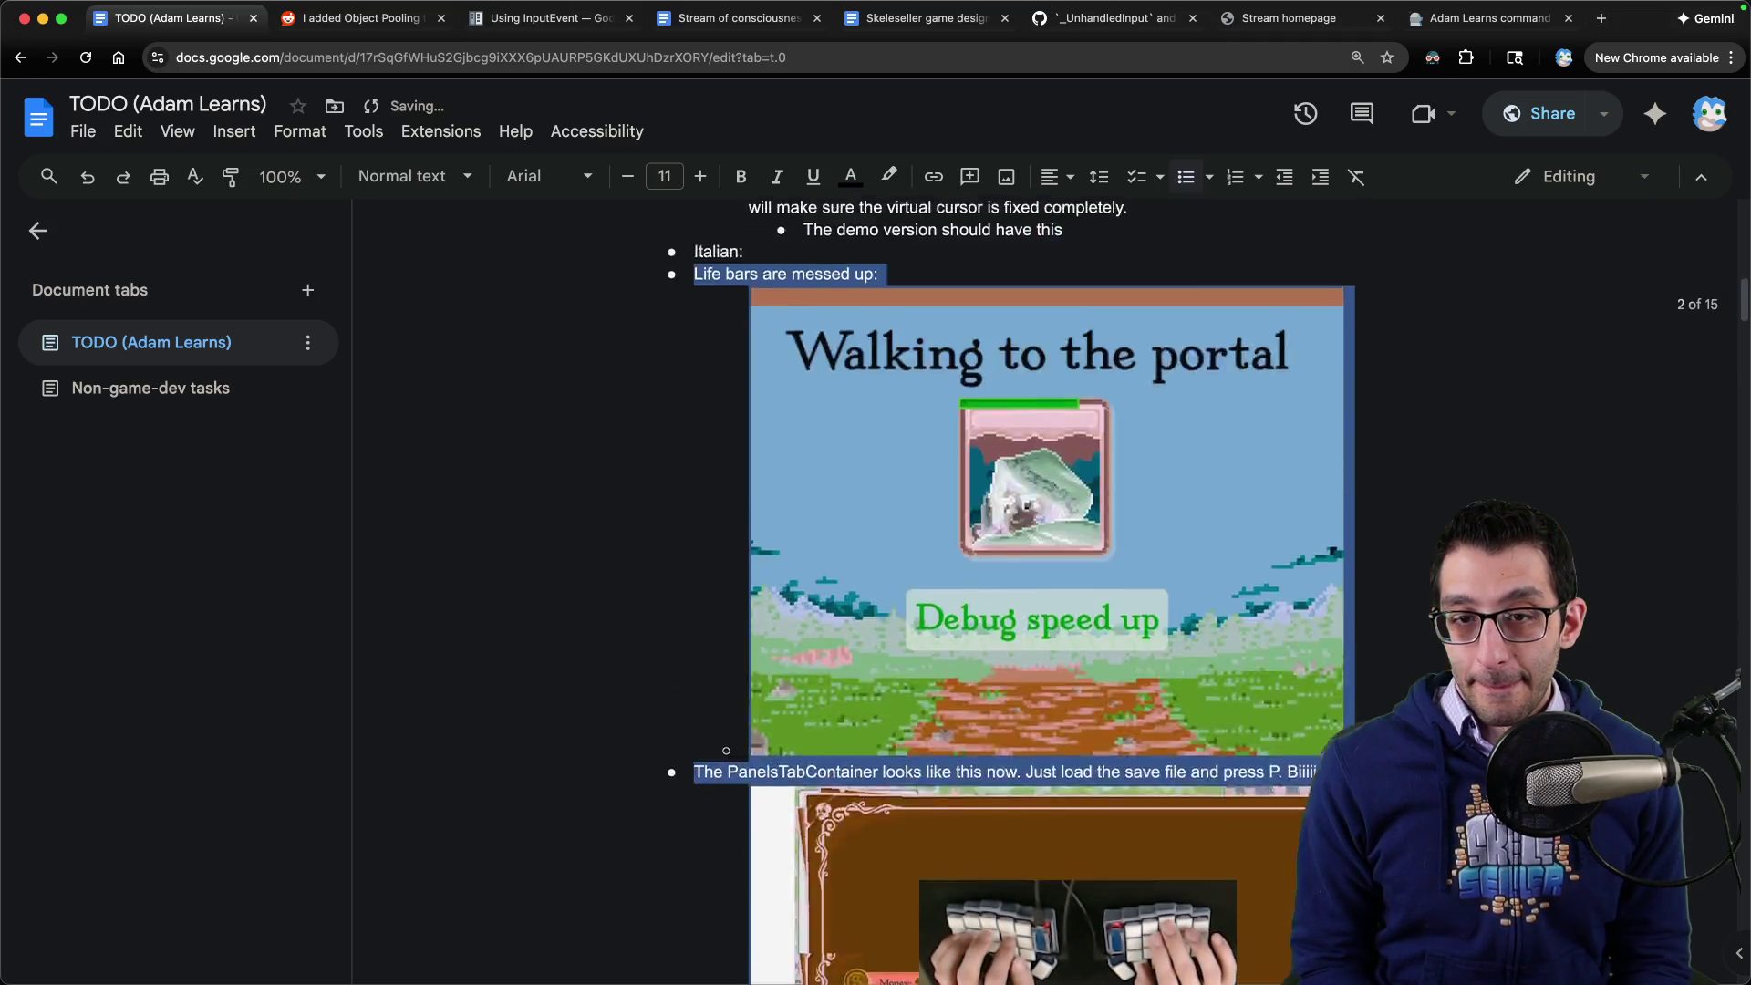
key("ctrl+shift+Up")
key("ctrl+shift+Up")
key("ctrl+shift+Up")
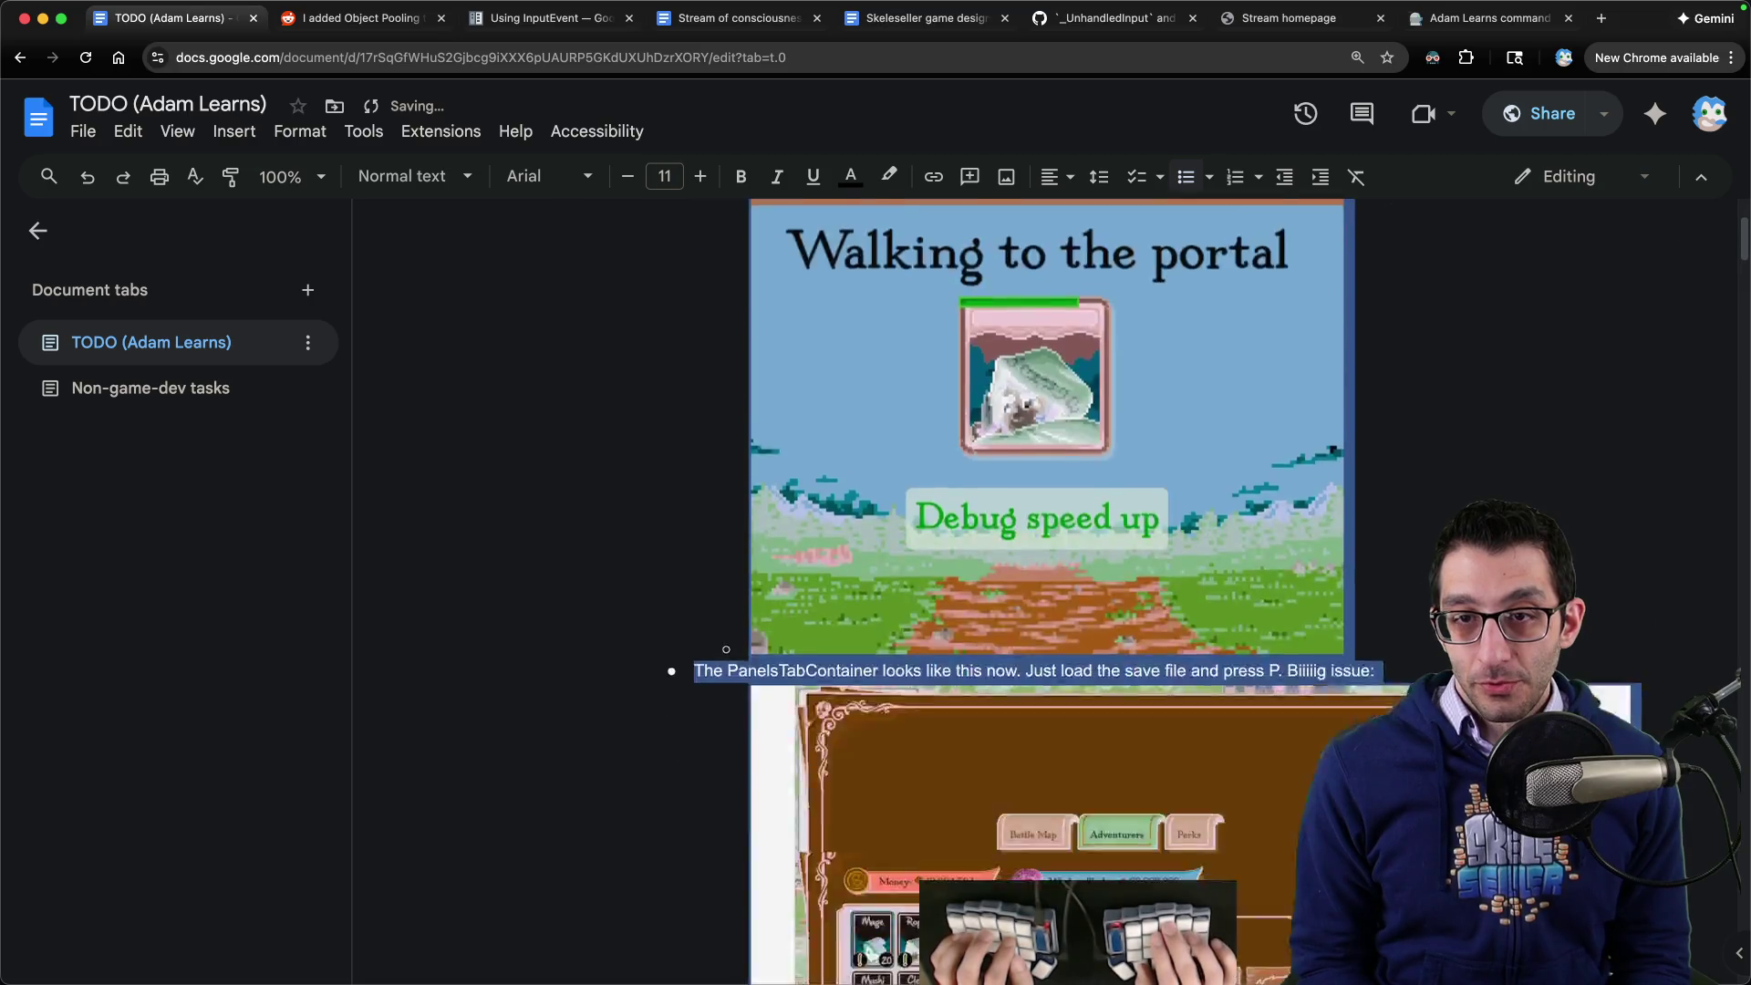
key("ctrl+shift+Up")
key("ctrl+shift+Up")
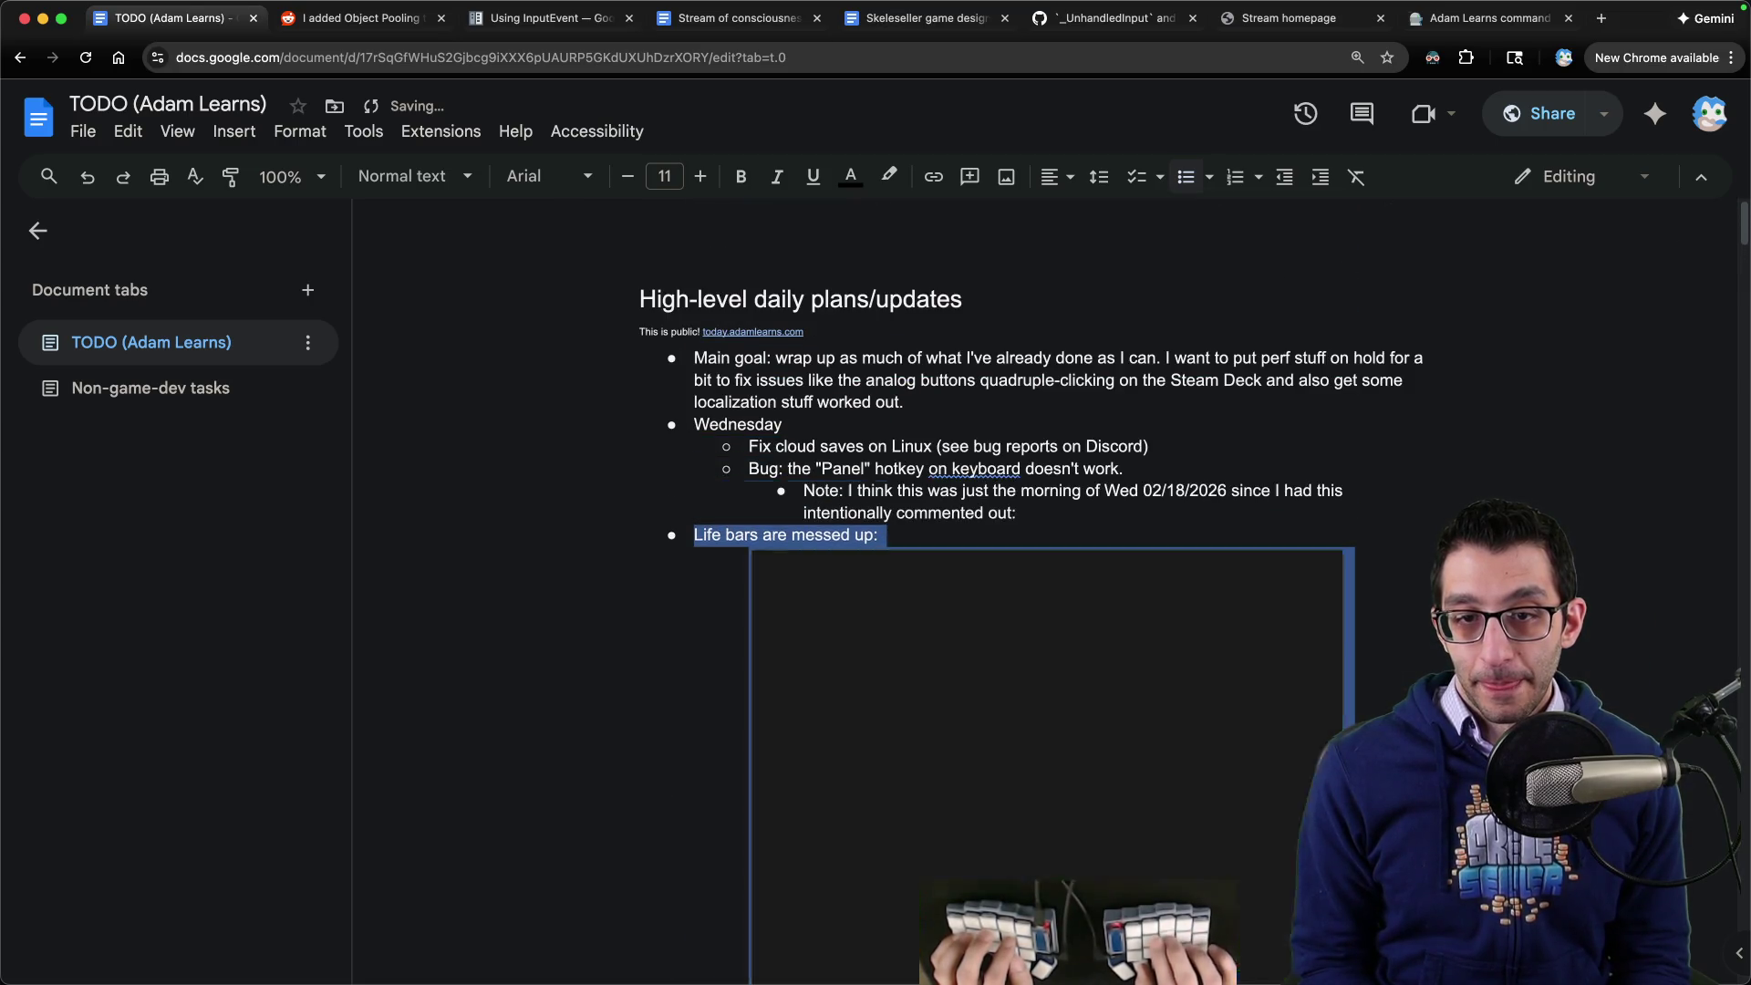
key("ctrl+shift+Up")
key("ctrl+shift+Up")
key("Tab")
scroll(1105, 458, "down", 5)
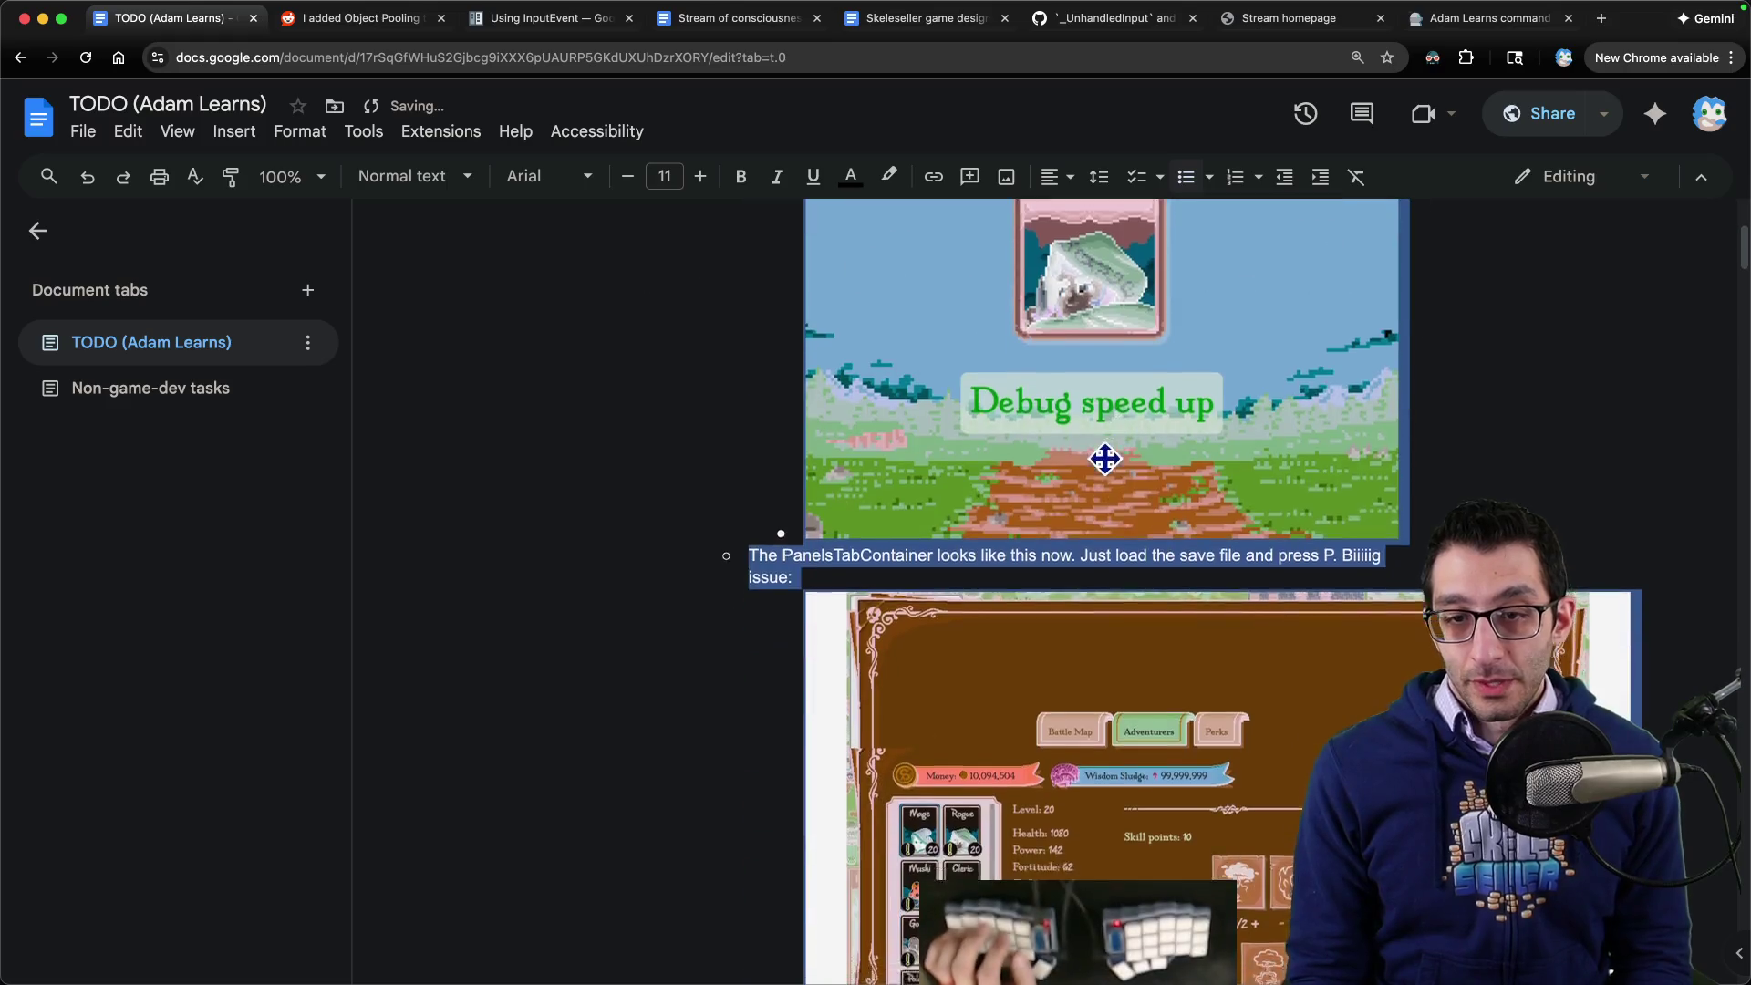
scroll(1104, 459, "down", 4)
mouse_move(1078, 926)
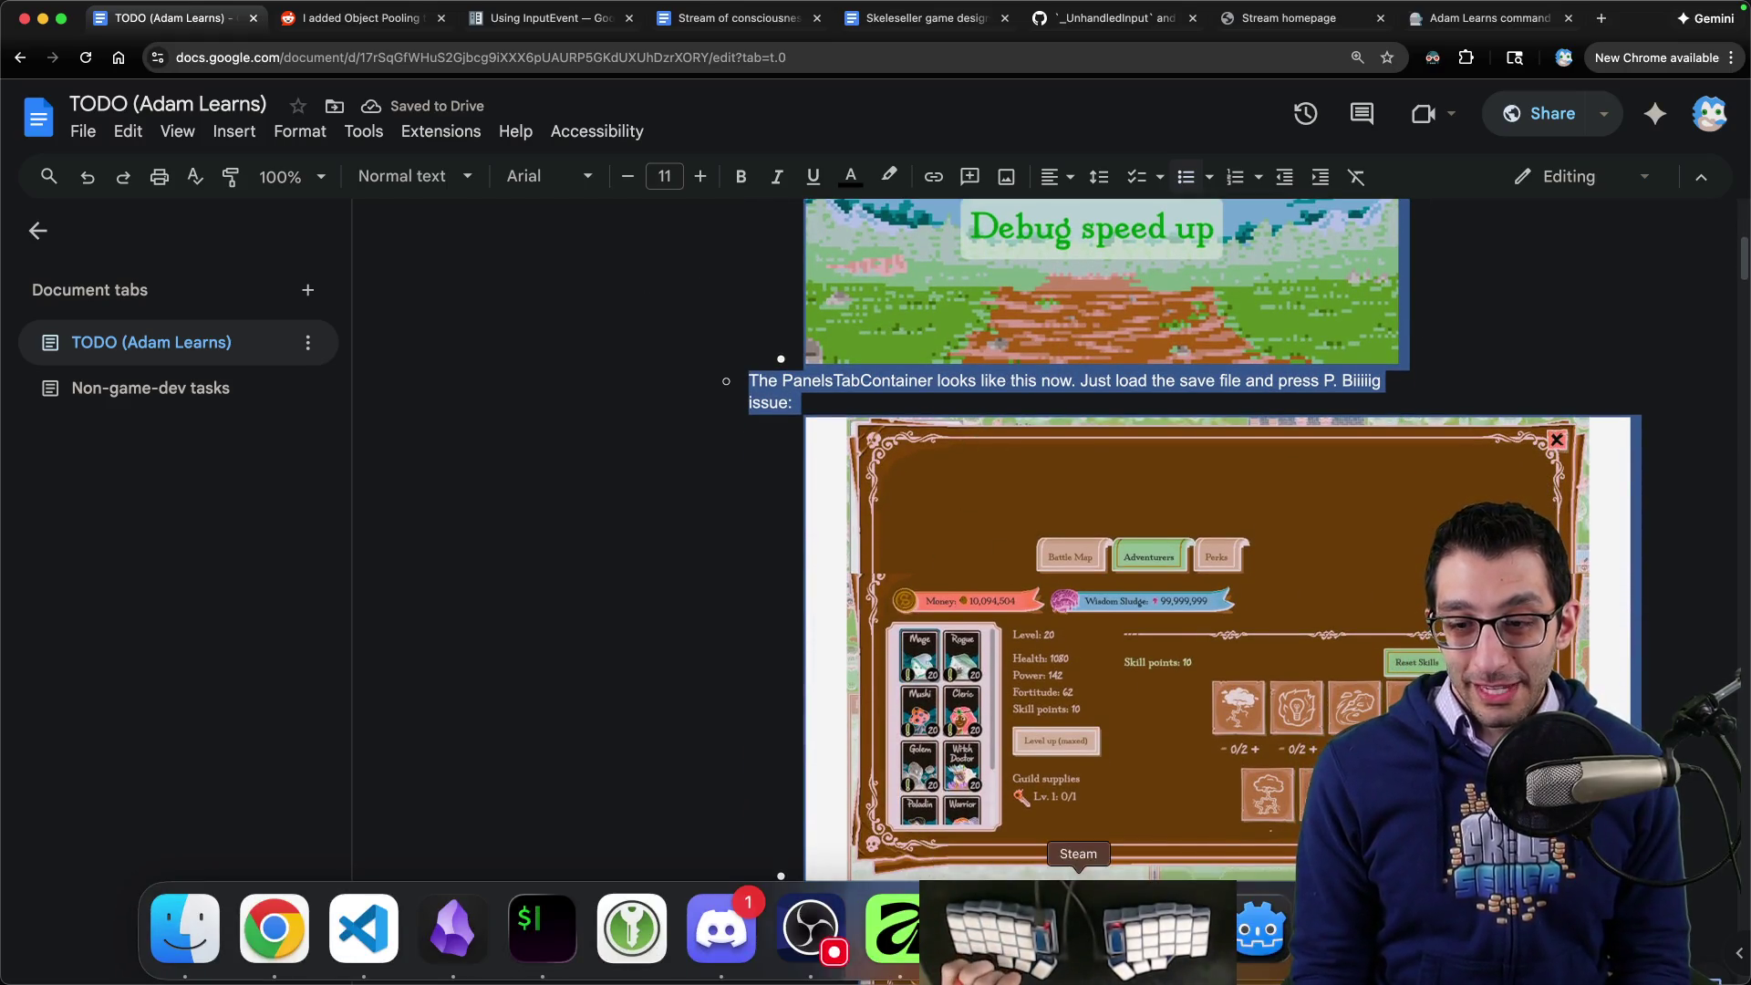
left_click(1262, 929)
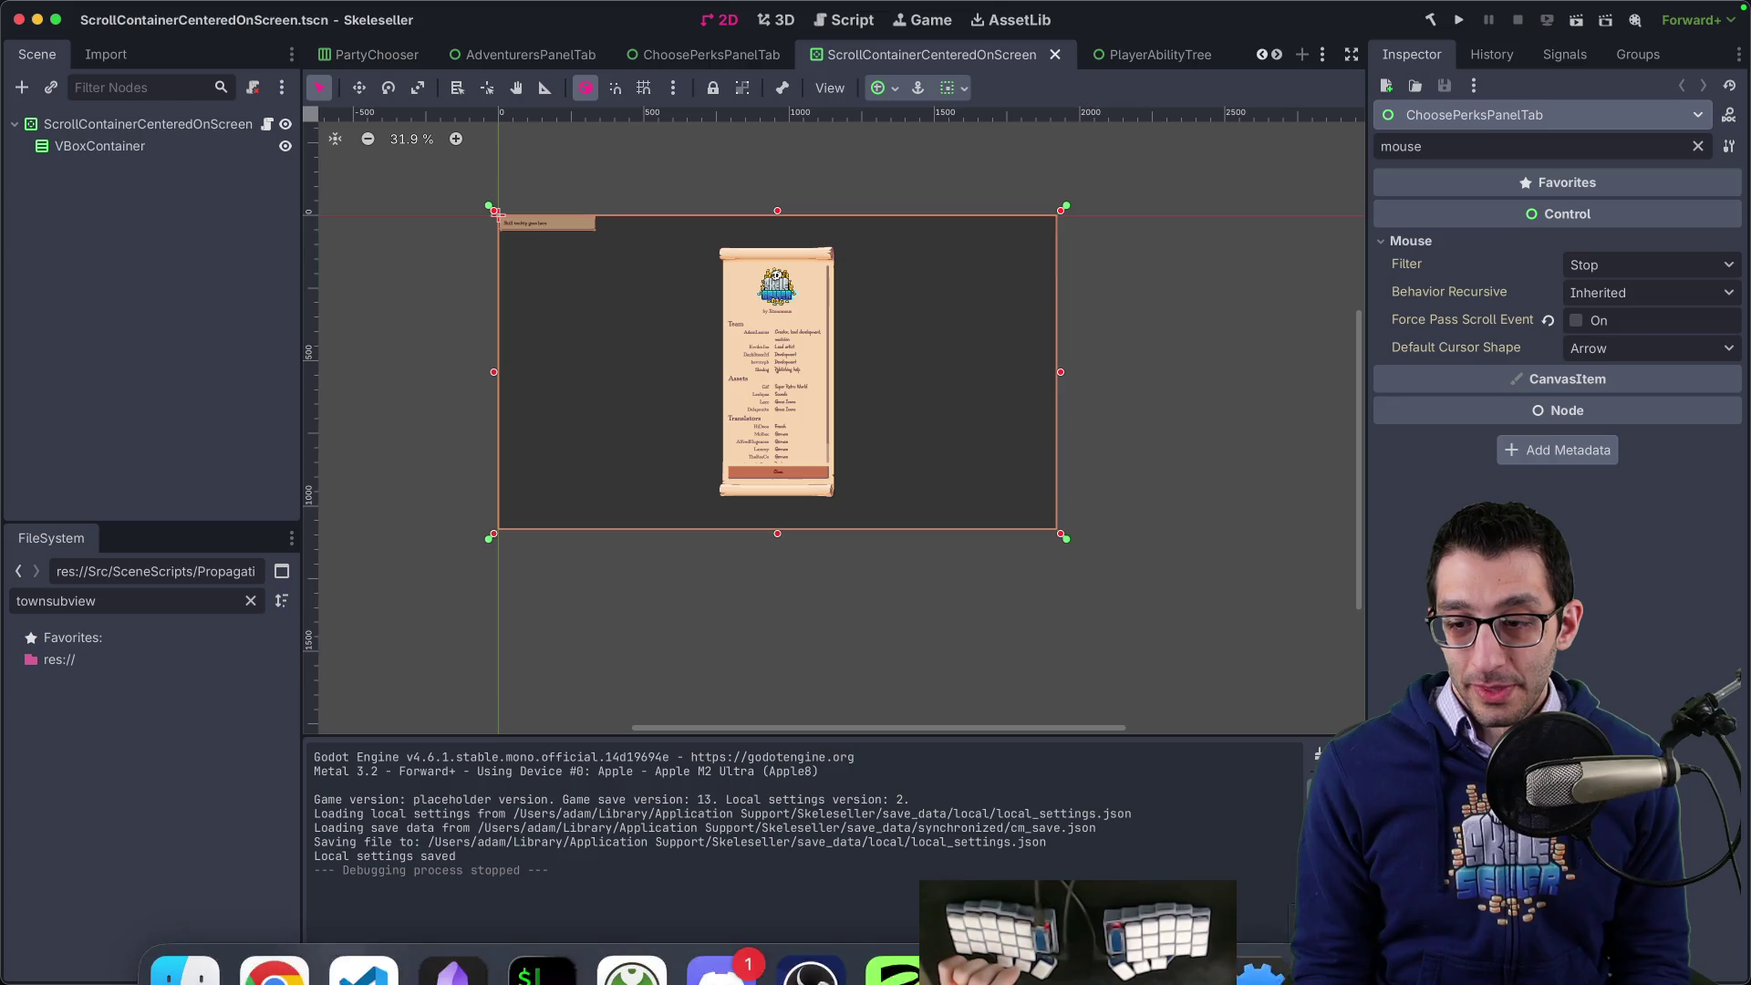
- Quit Activity Monitor and open PanelsTabContainer.tscn by searching 'panels' in the quick scene picker
left_click(990, 929)
key("super+q")
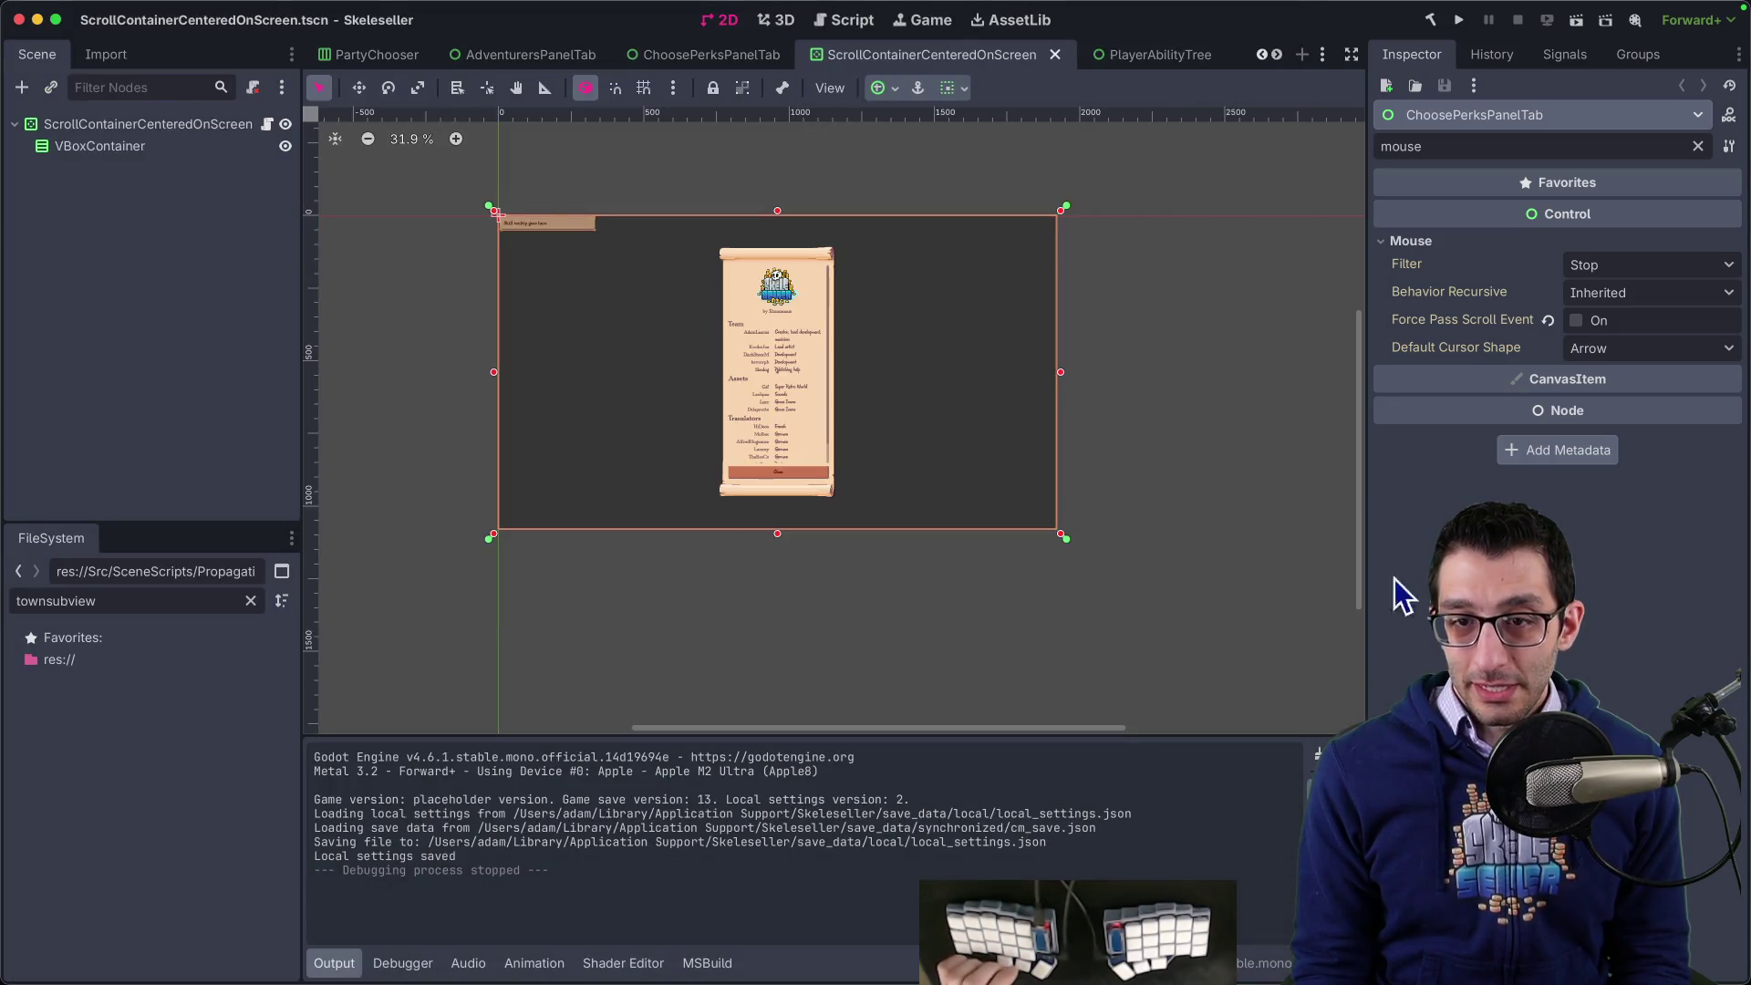
key("super+shift+o")
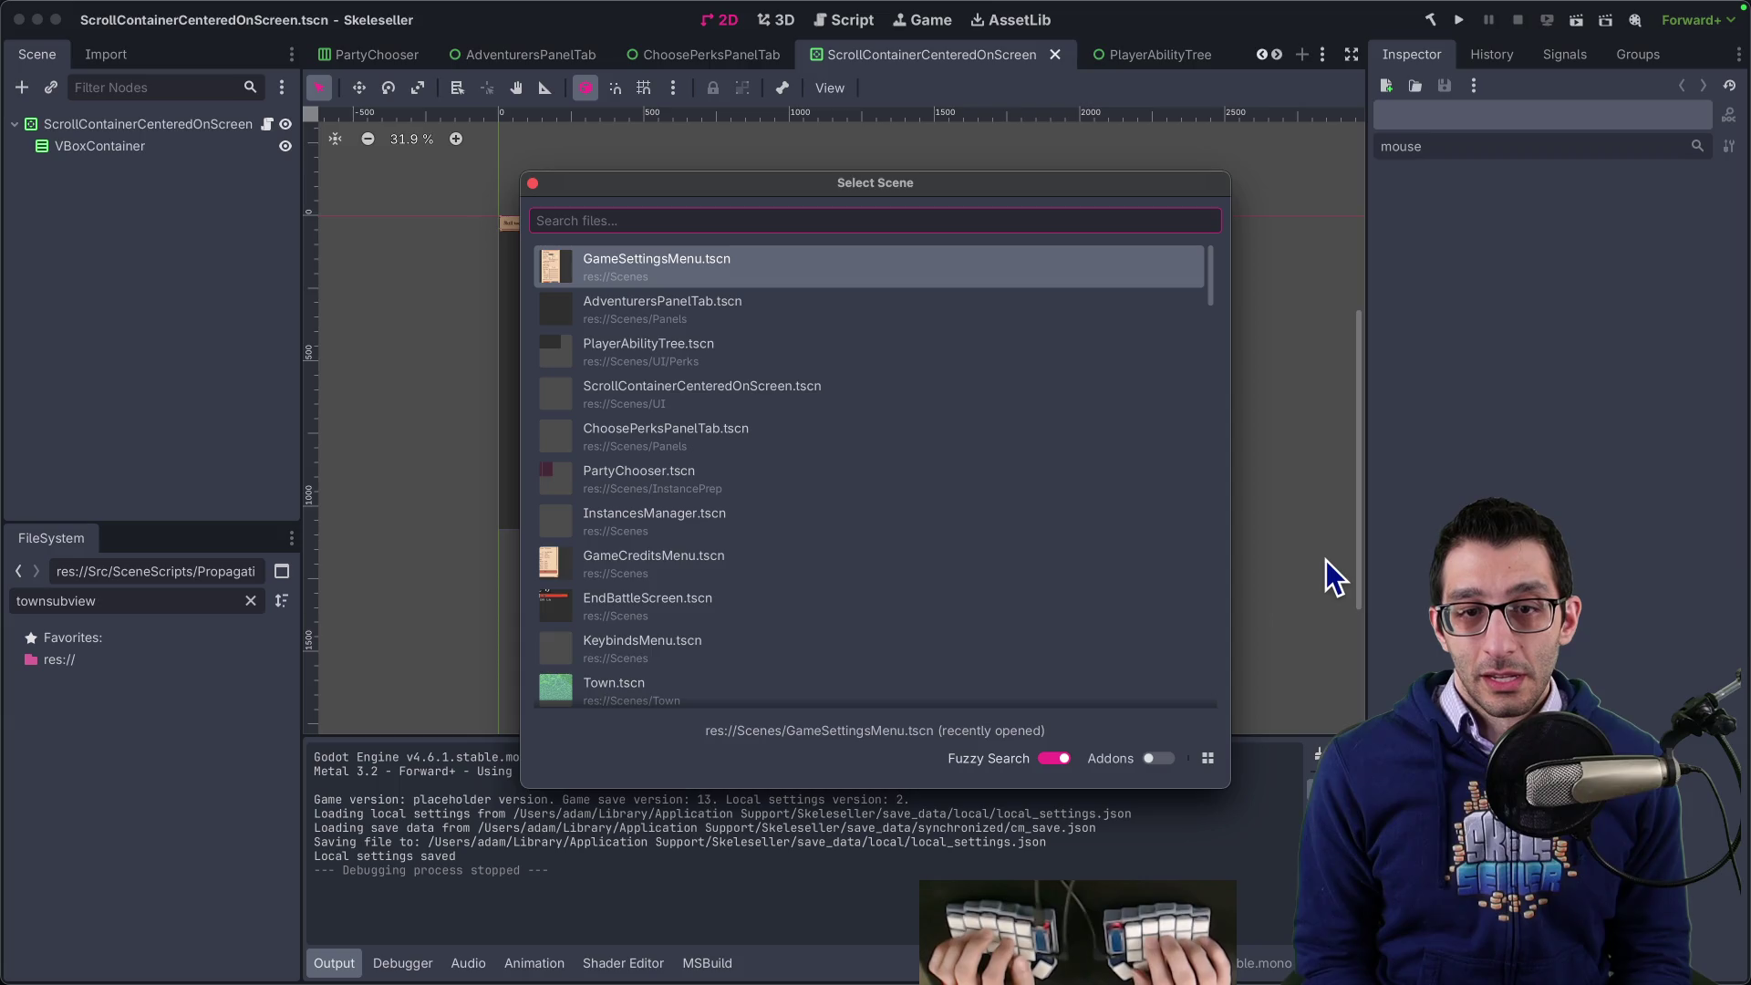
type("panels")
key("Down")
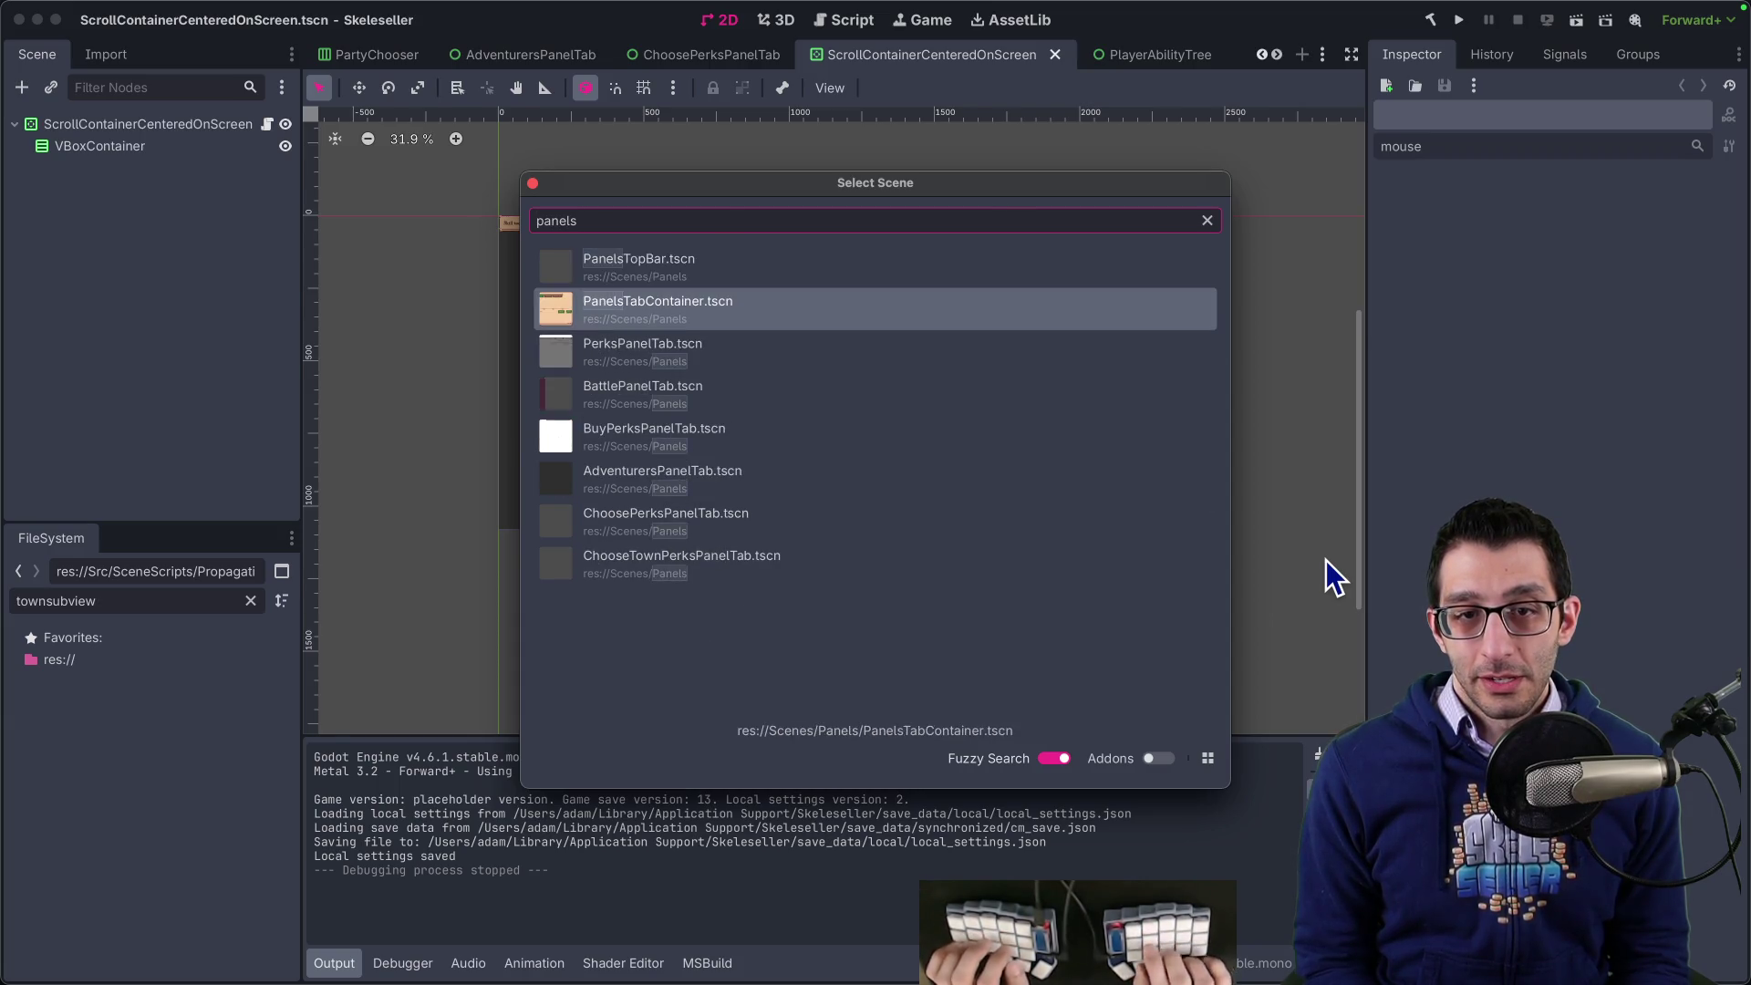
key("Return")
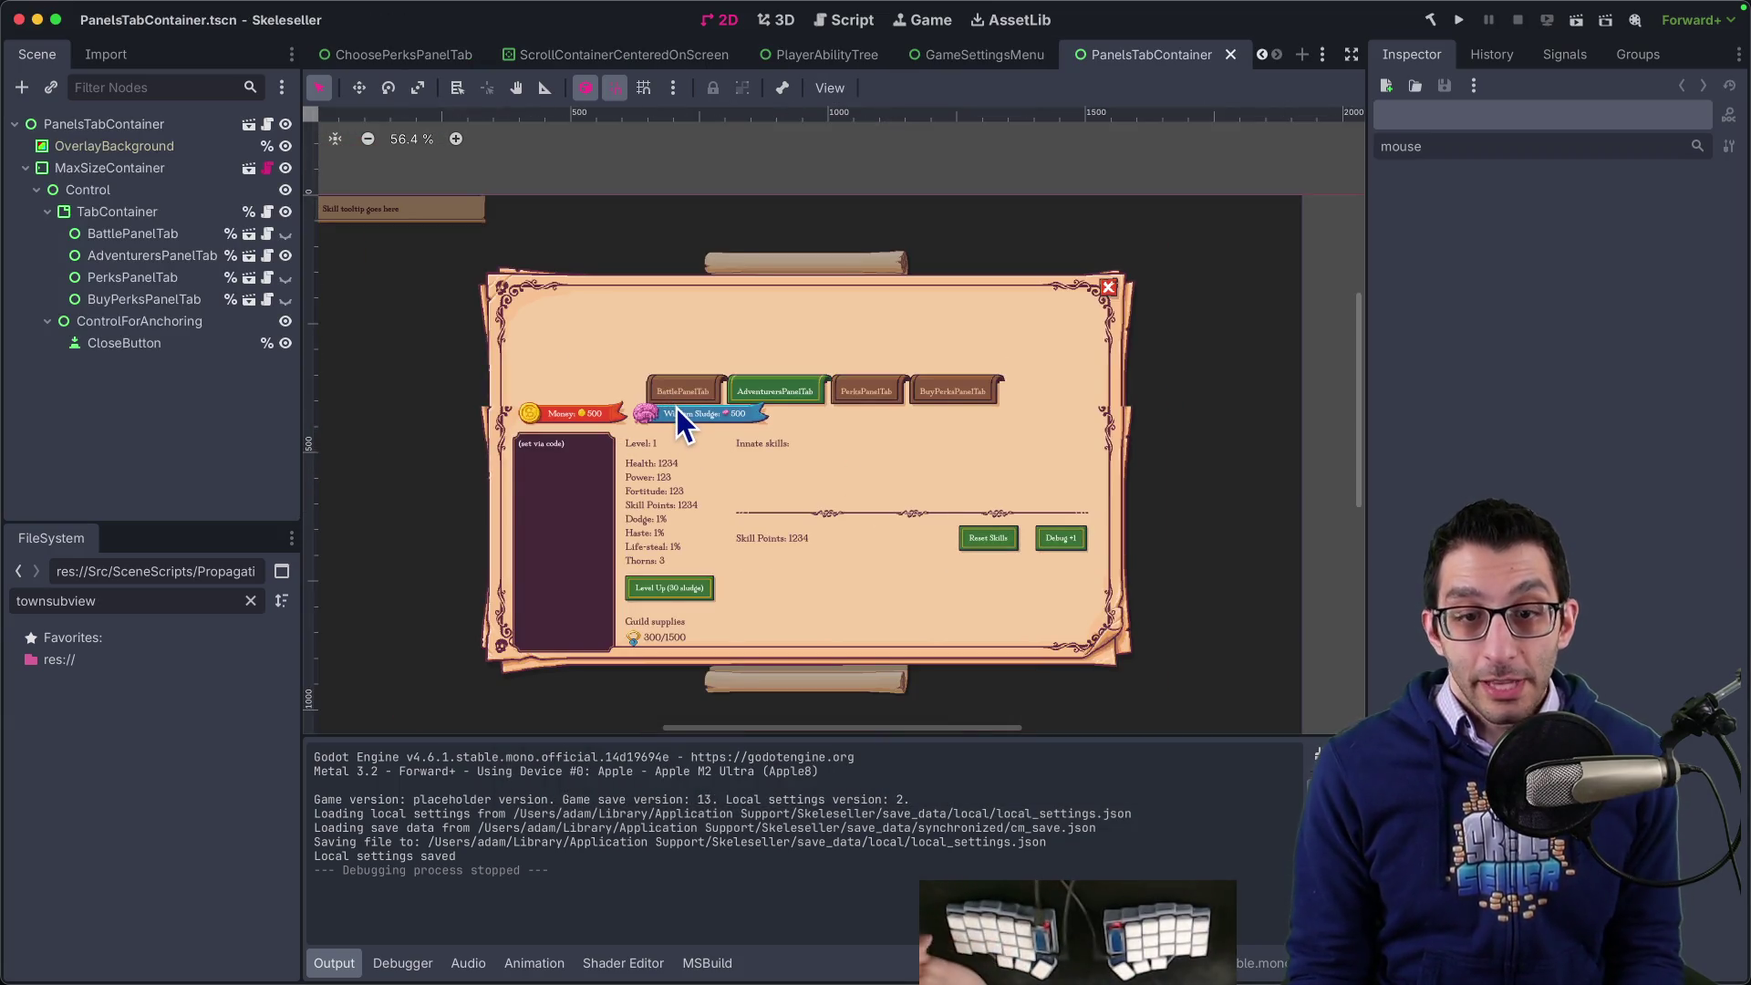
- Close all other scene tabs and select the PanelsTabContainer root node
scroll(677, 407, "up", 2)
right_click(1201, 62)
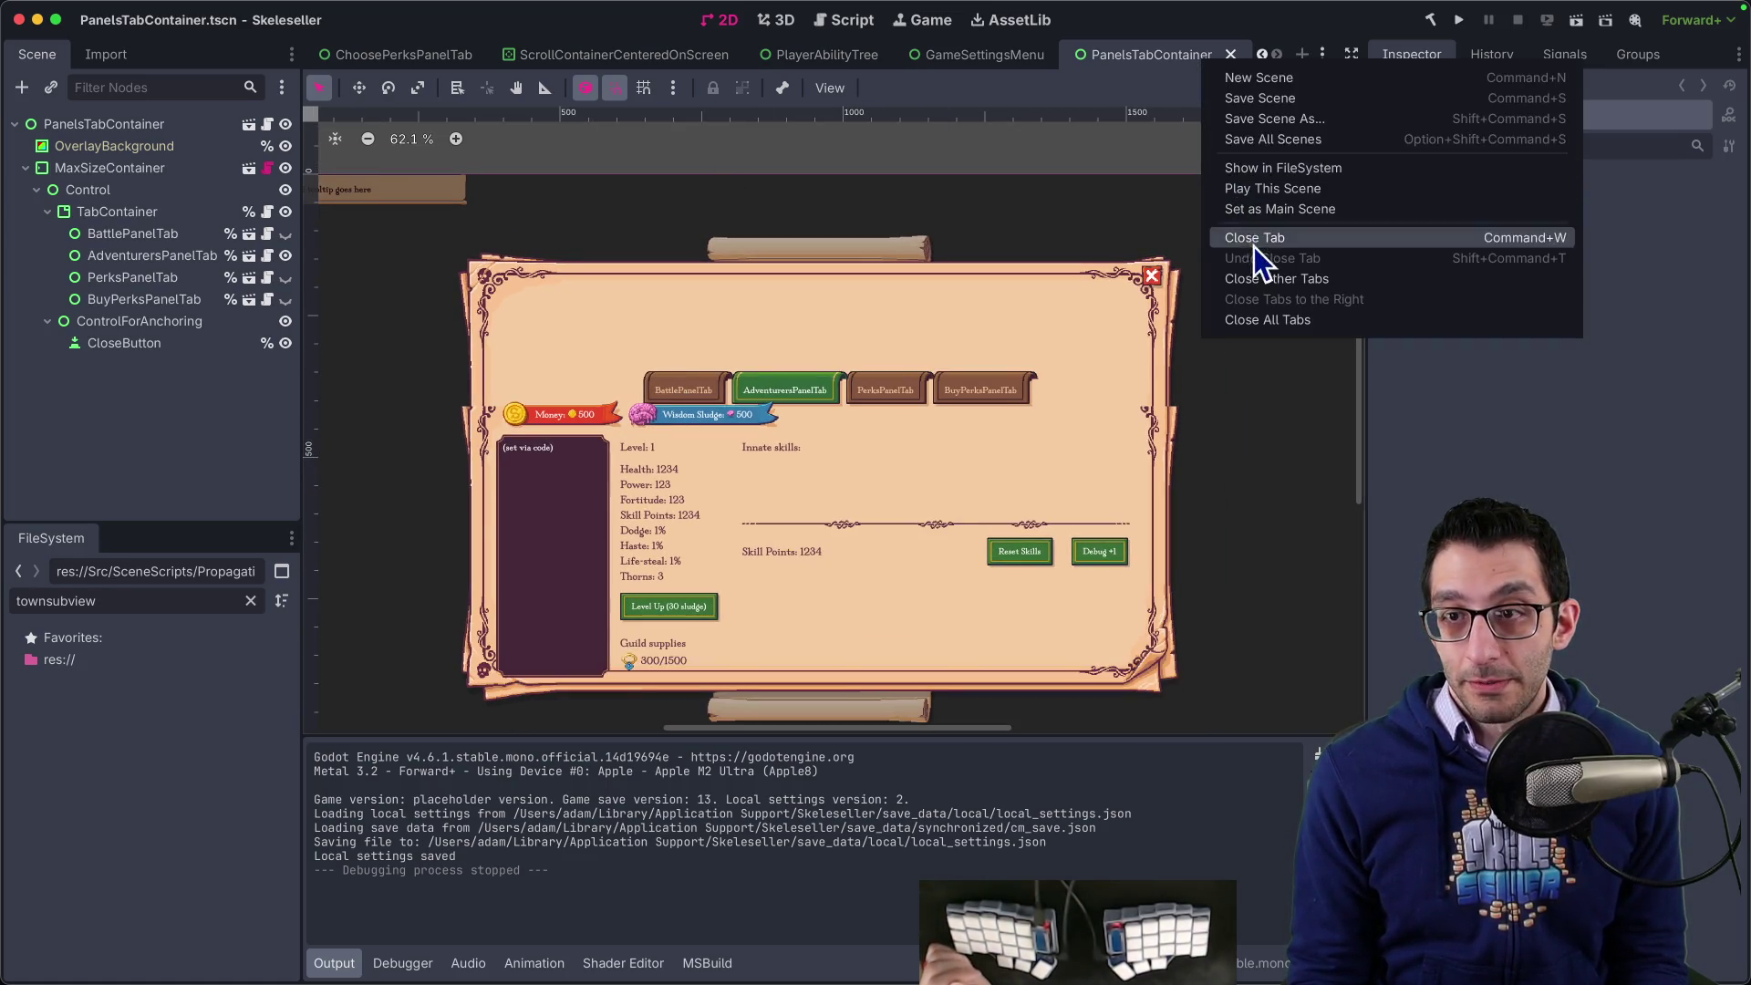
left_click(1272, 282)
scroll(654, 407, "up", 2)
scroll(654, 407, "down", 2)
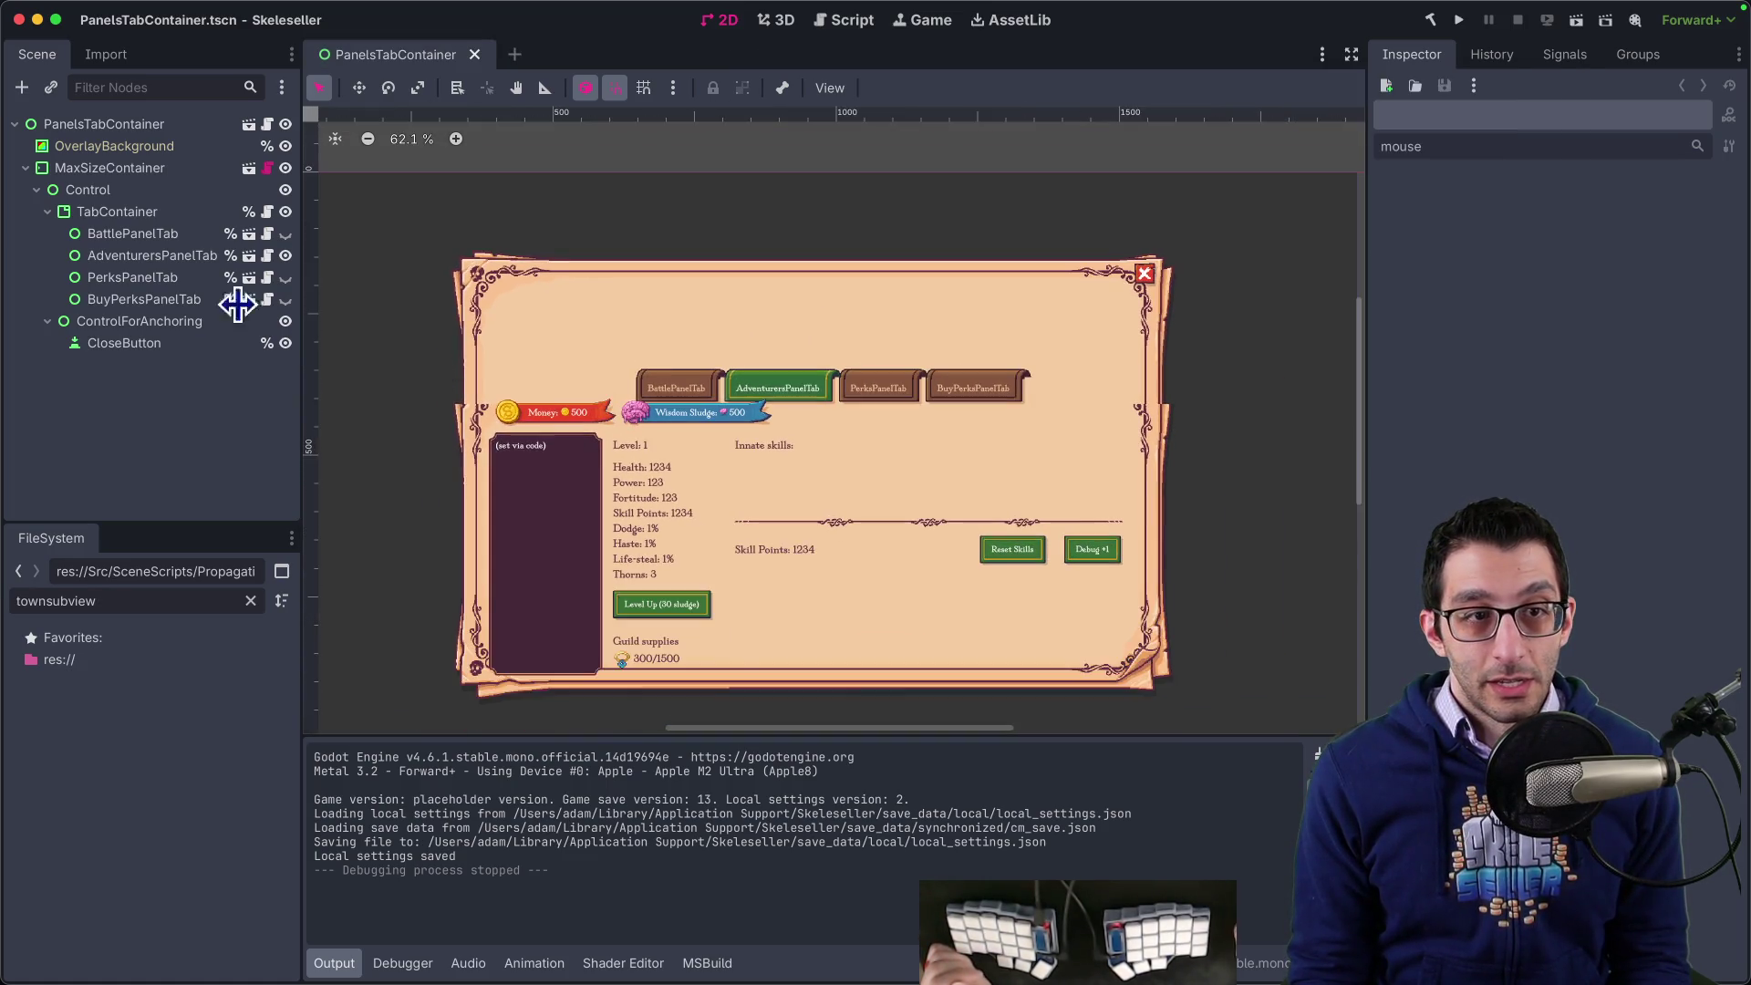
left_click(130, 125)
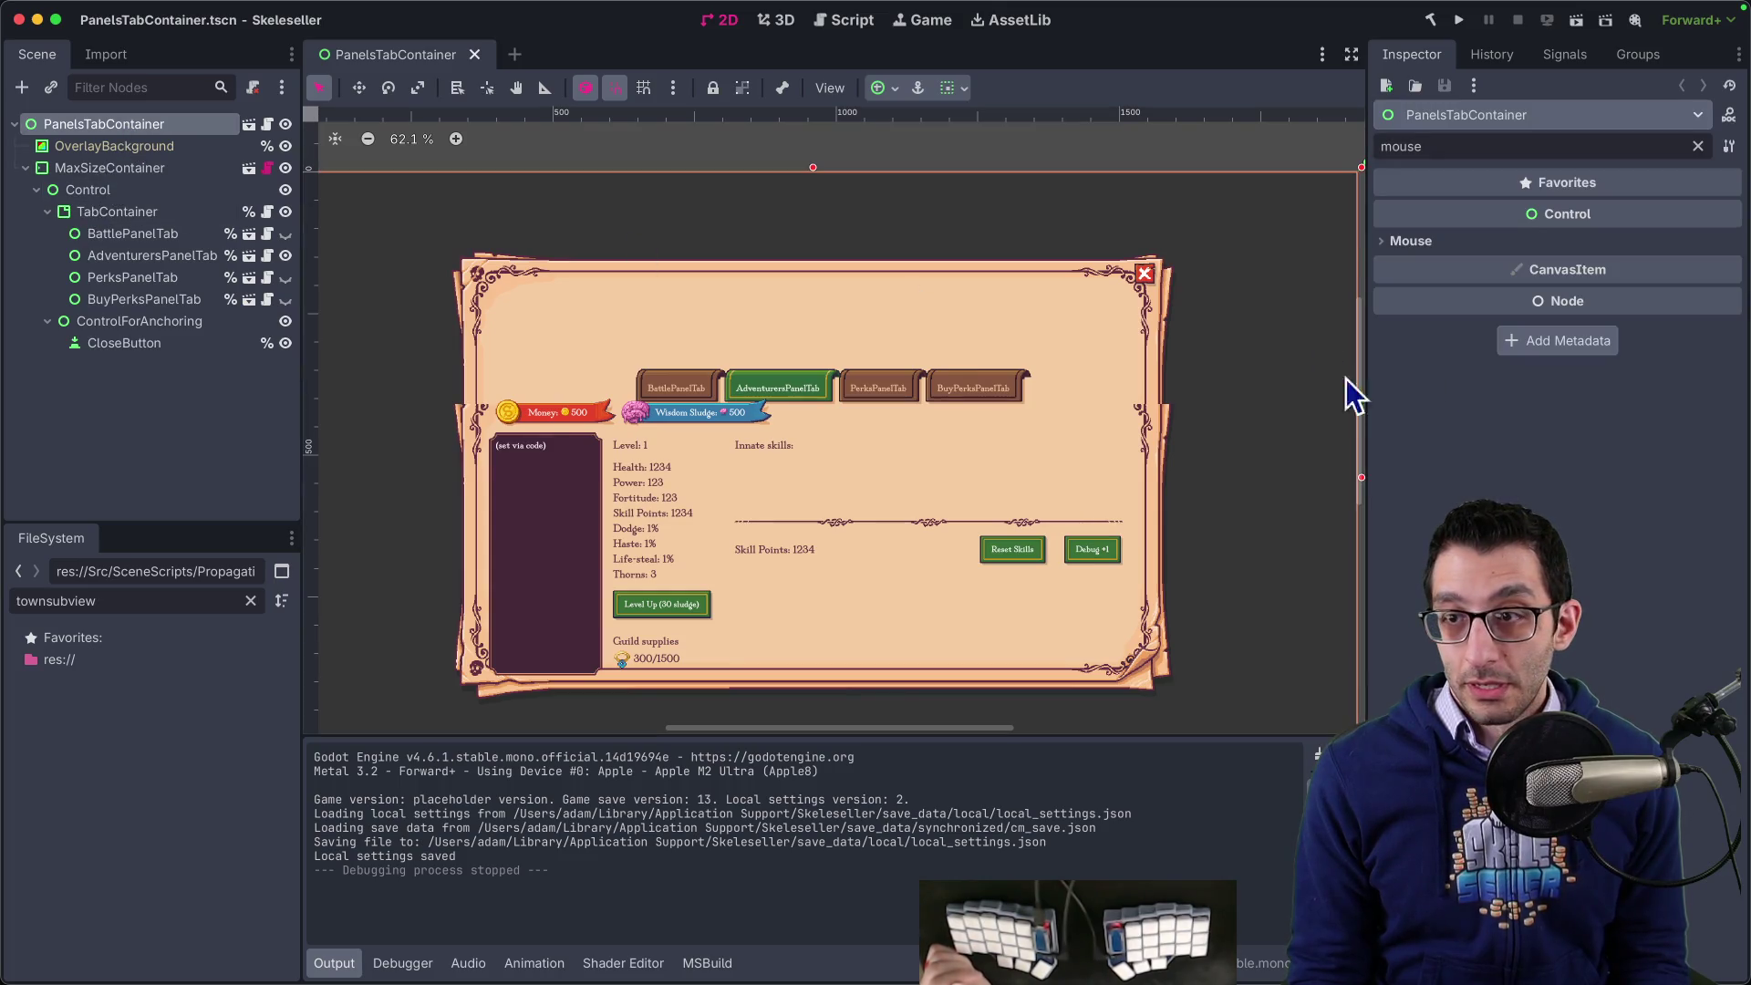
- Select the TabContainer node and open its PaperStackTheme resource in the Theme editor
left_click(111, 212)
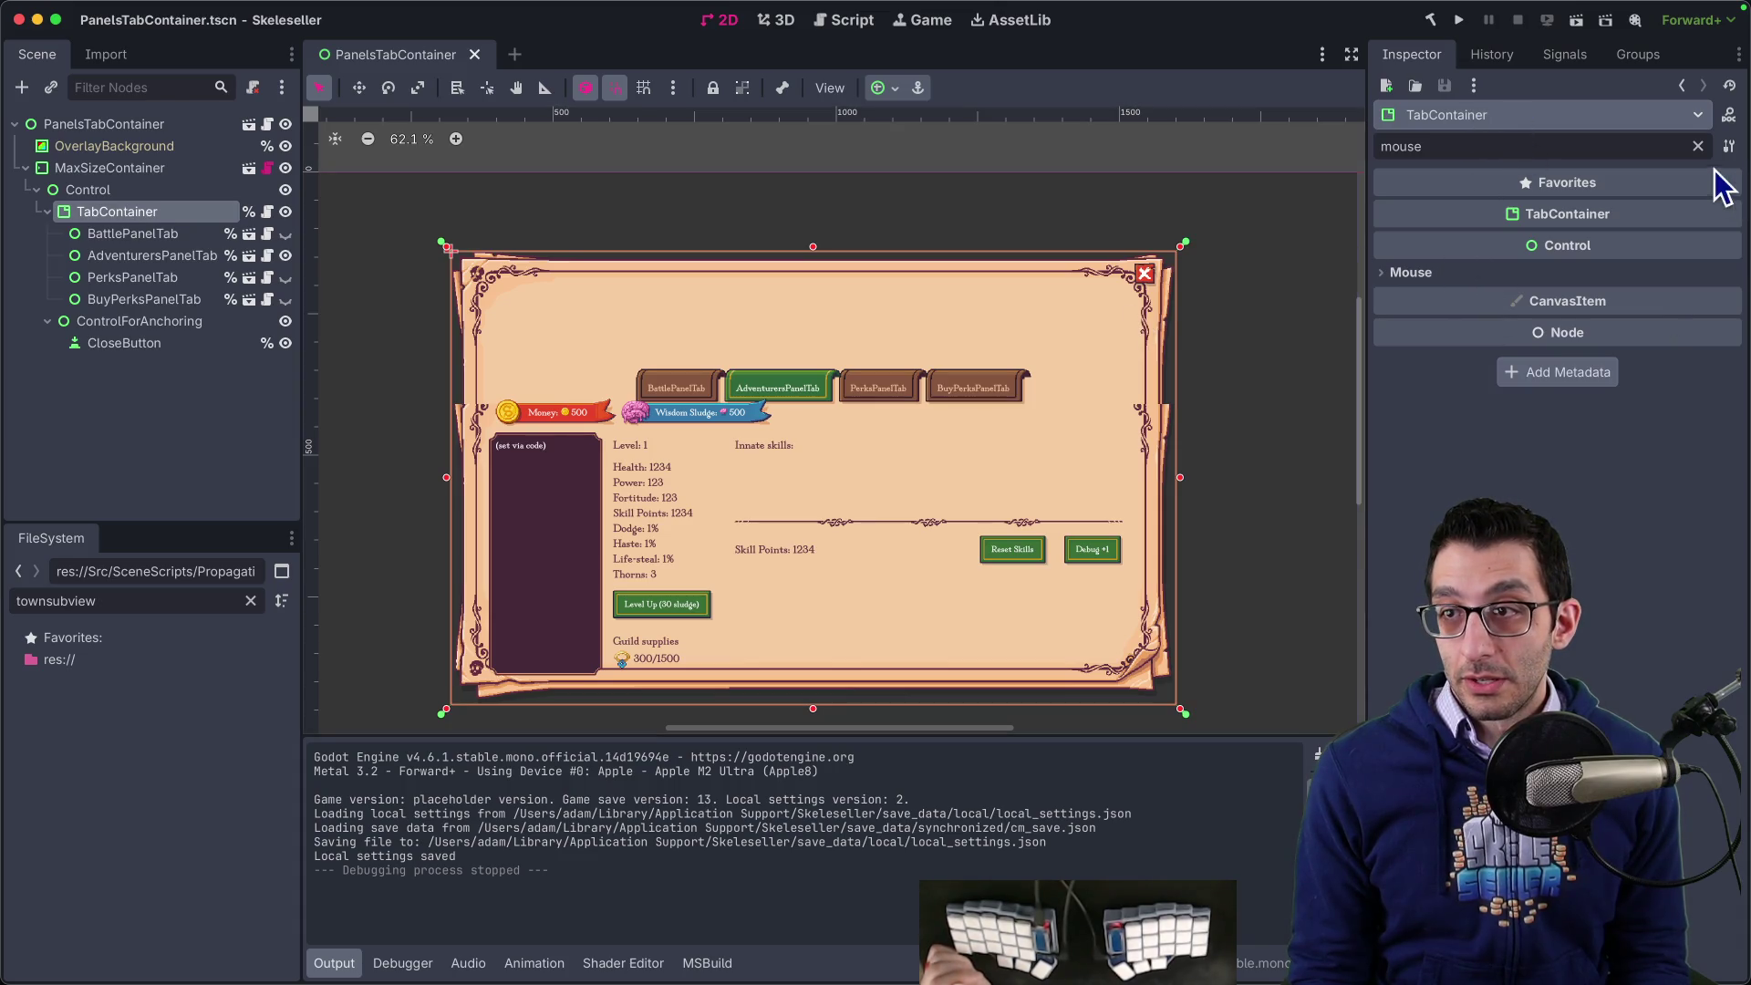
left_click(1698, 146)
scroll(1533, 383, "down", 5)
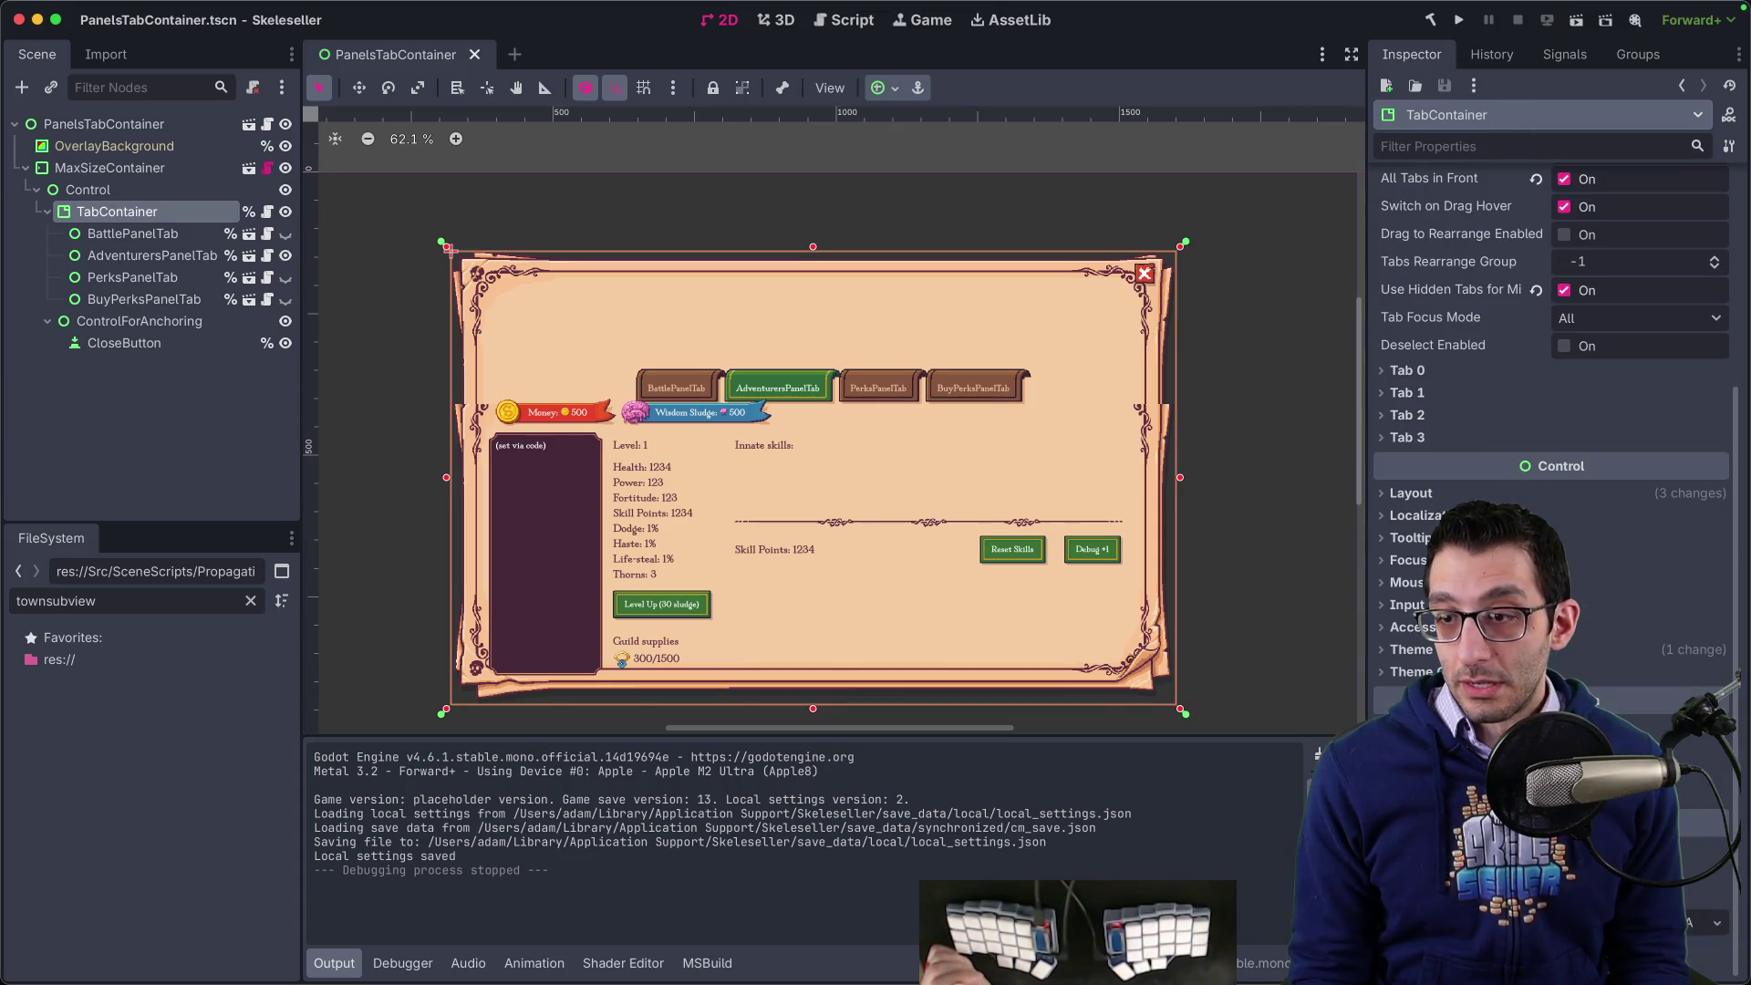
left_click(1411, 671)
scroll(1459, 547, "down", 3)
left_click(1597, 517)
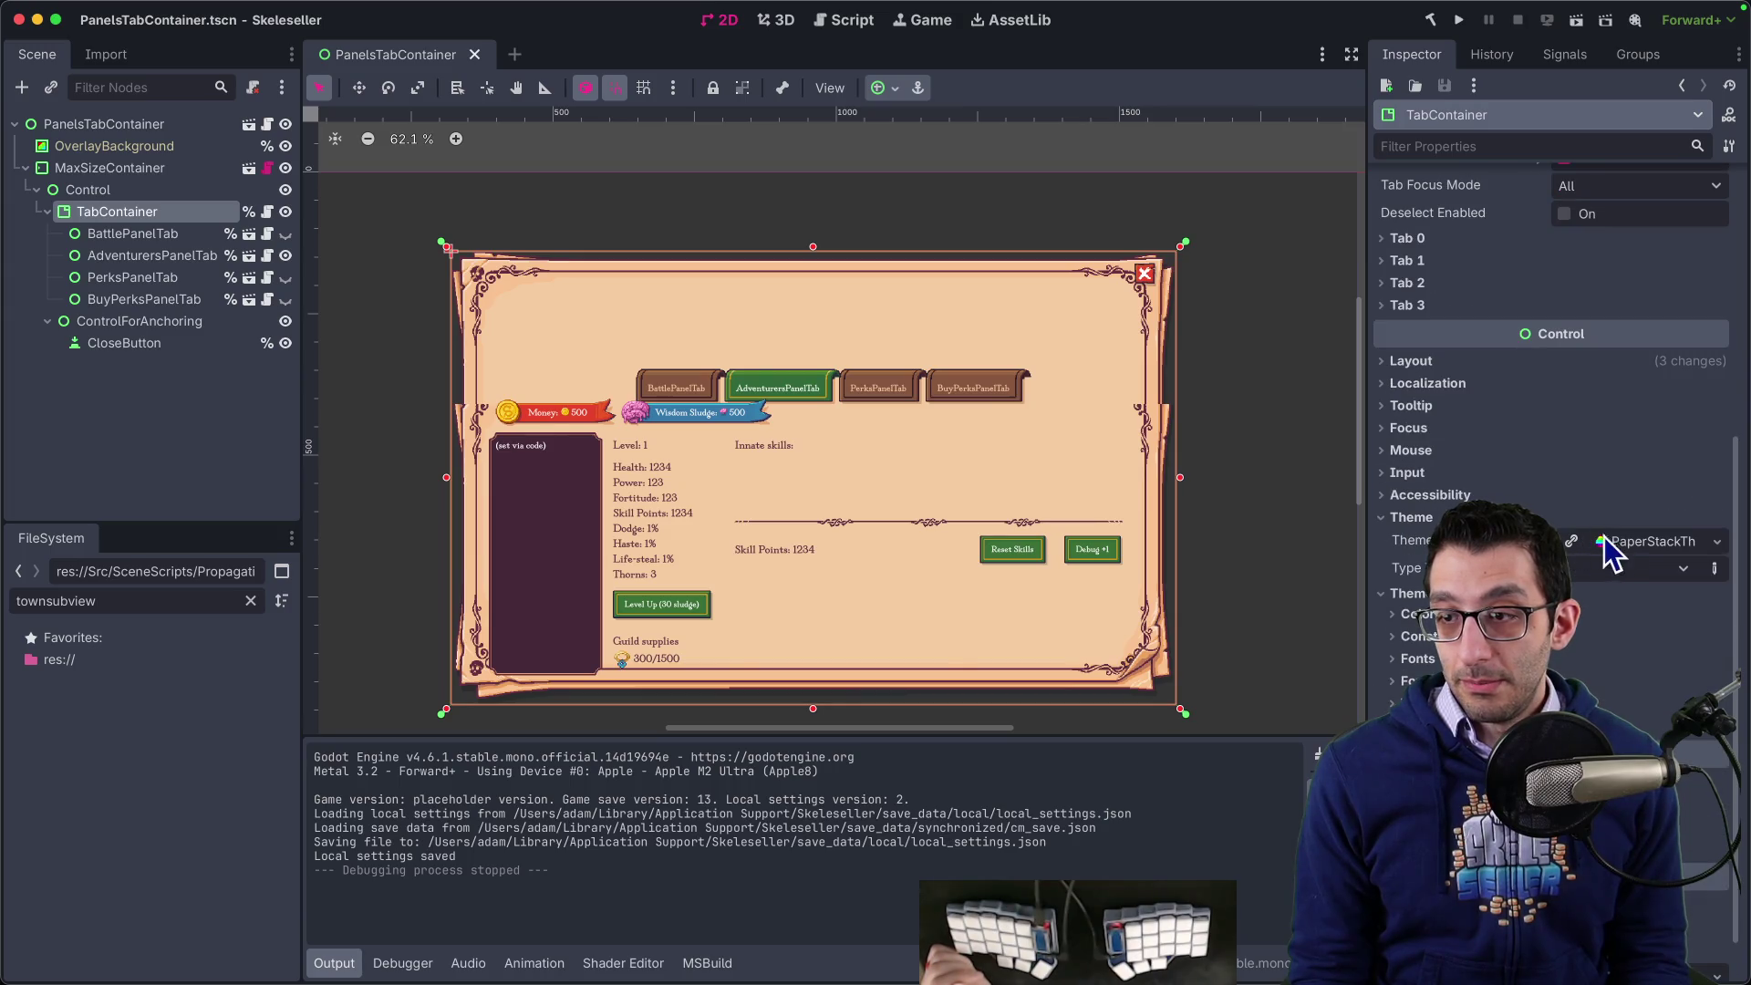
left_click(1605, 541)
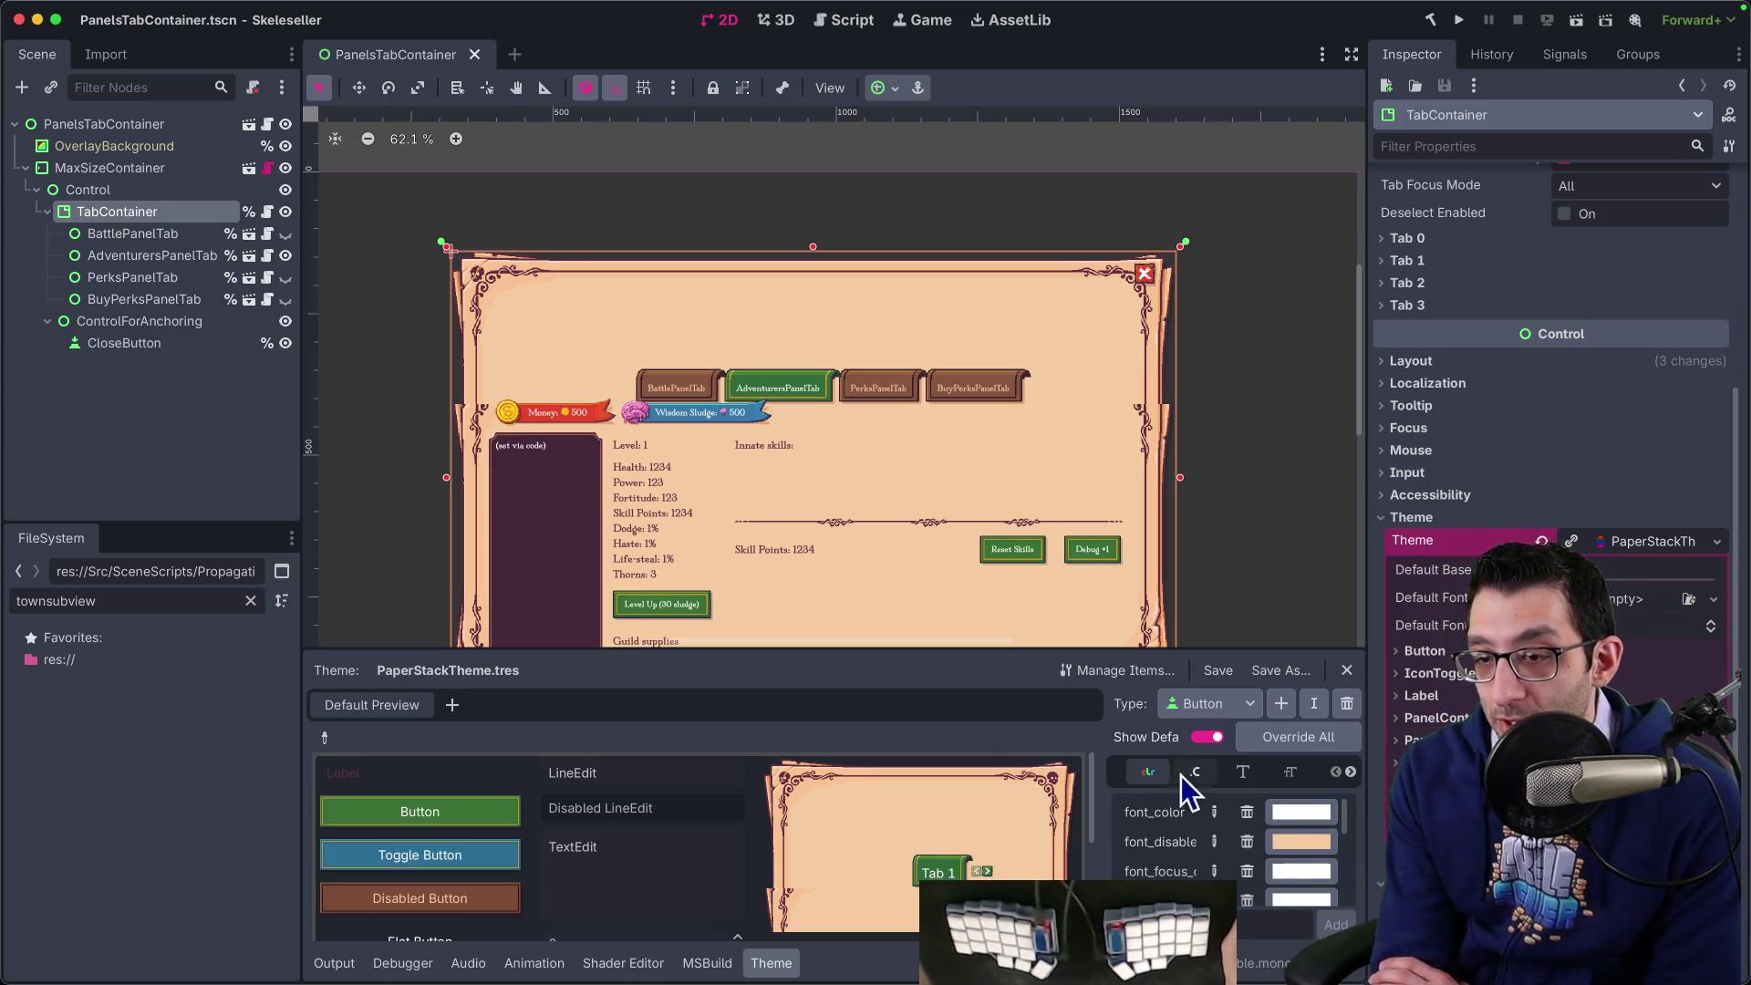
- Browse the theme's item categories and widen the theme item list area
left_click(1350, 774)
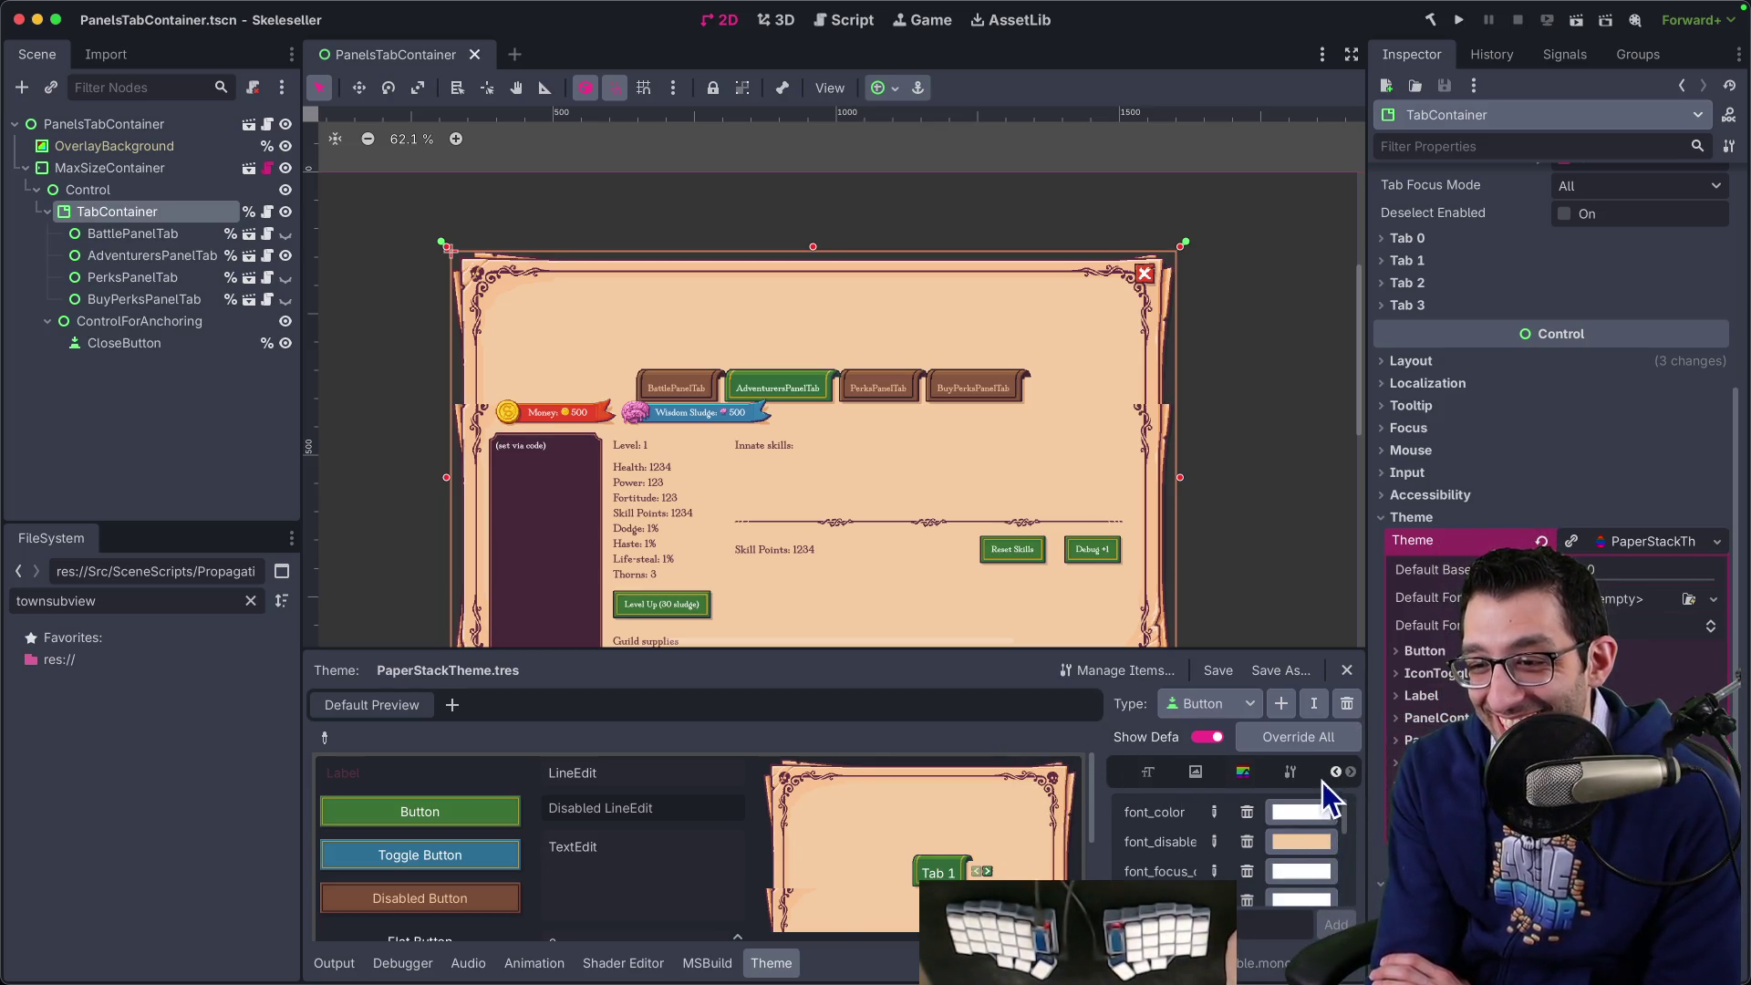
left_click(1257, 777)
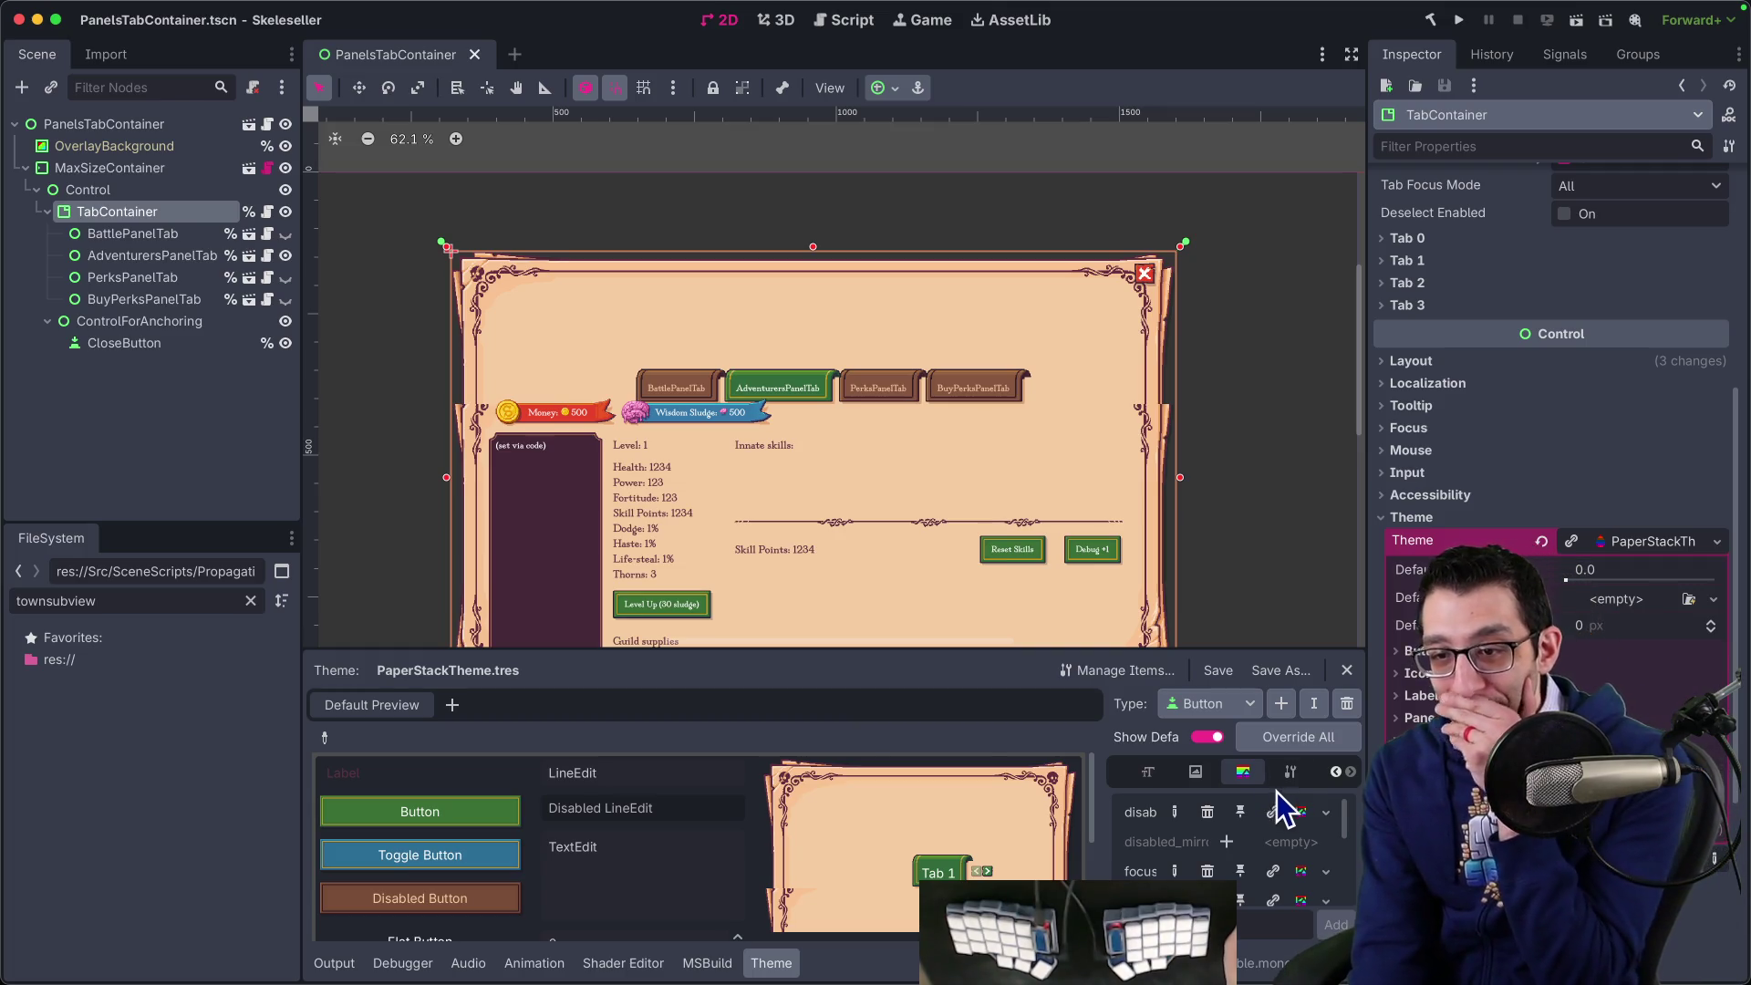
left_click(1290, 772)
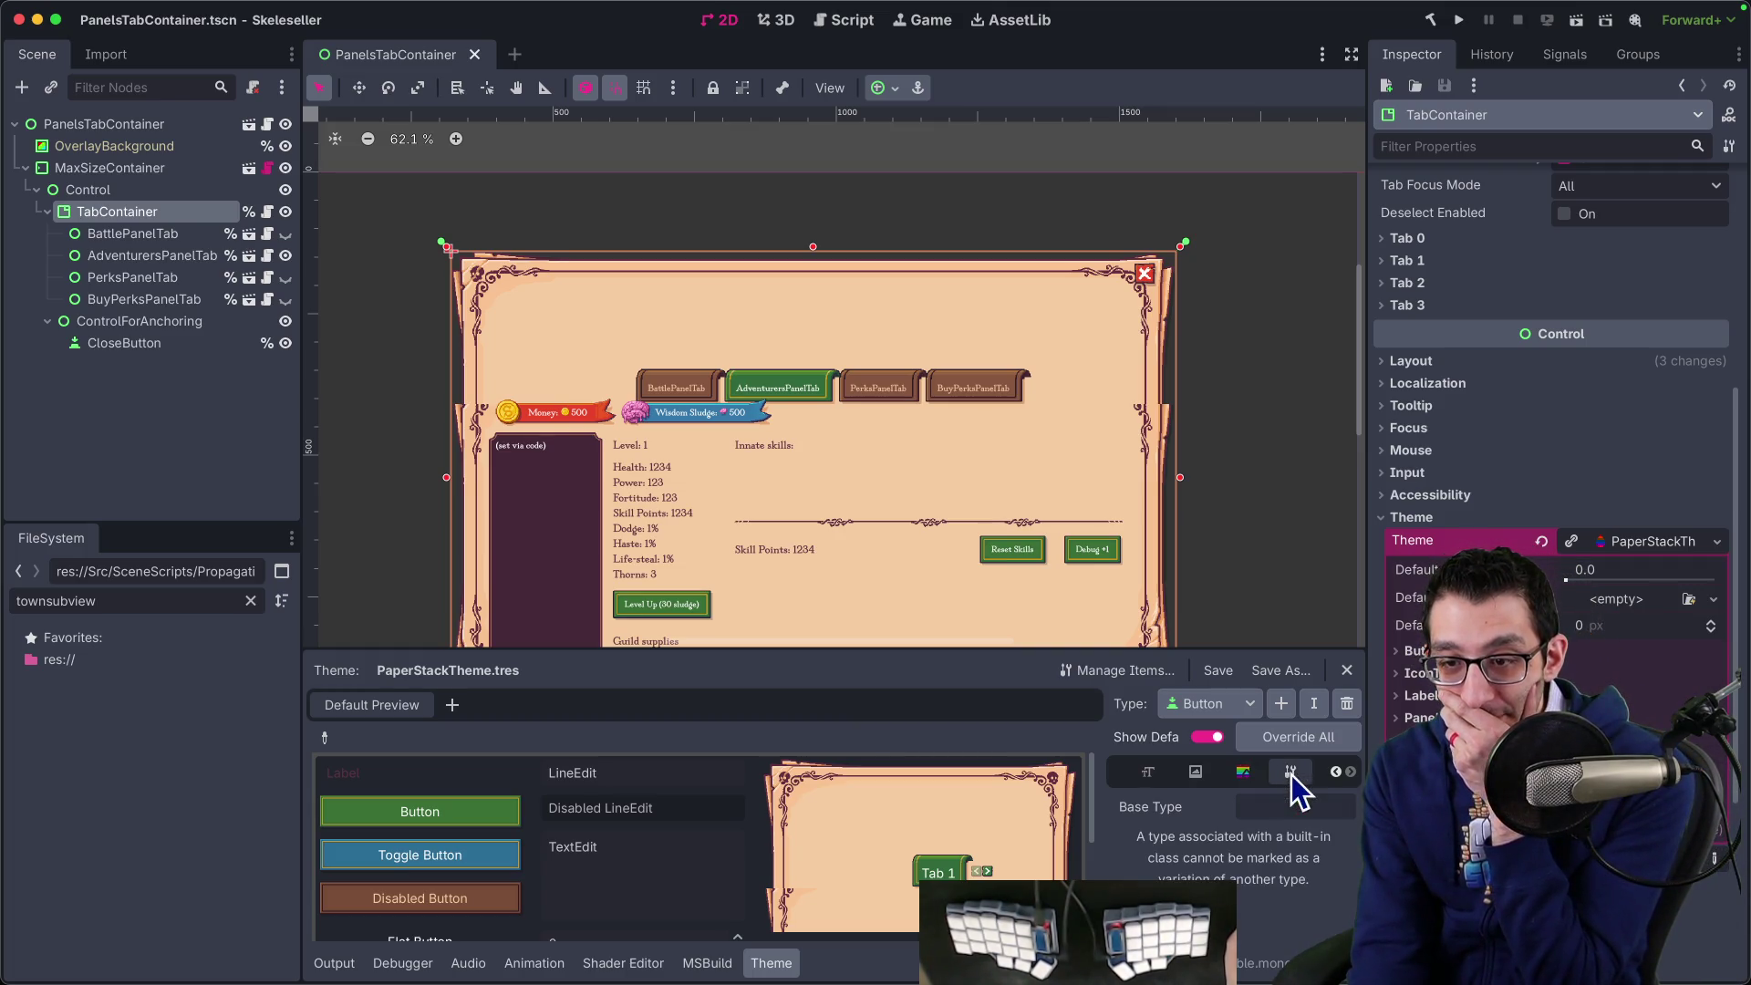
left_click(1202, 776)
left_click(1150, 777)
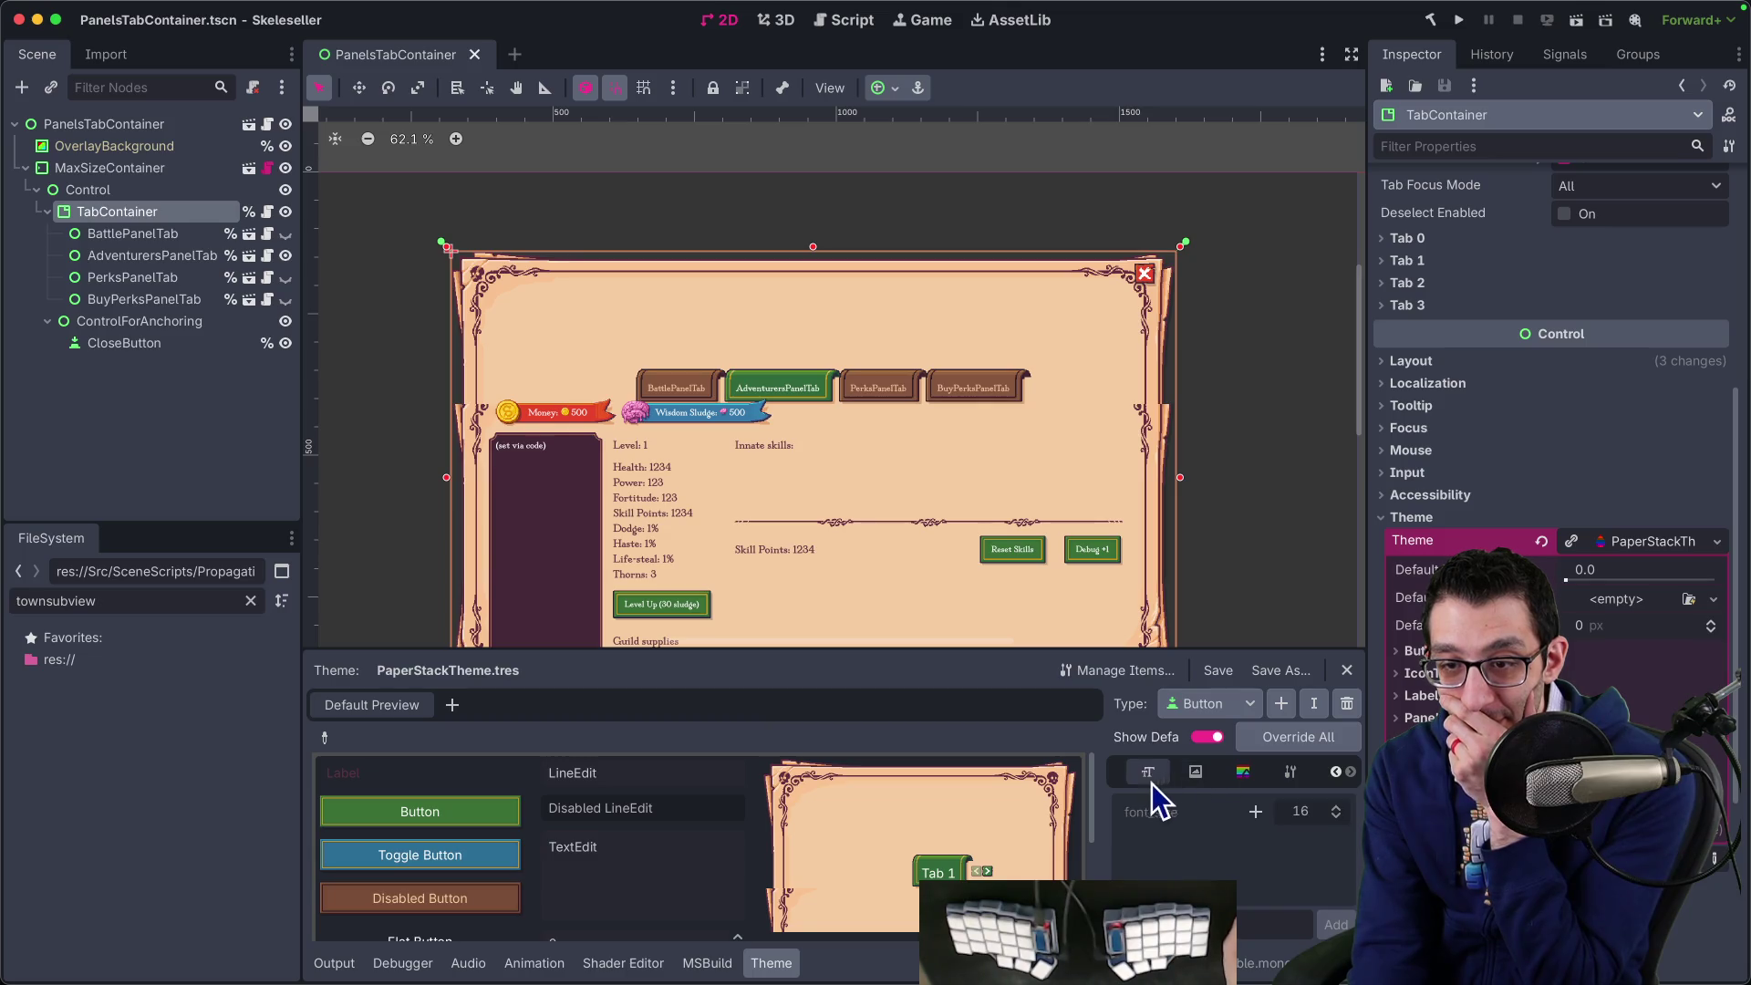
left_click_drag(1105, 778, 910, 782)
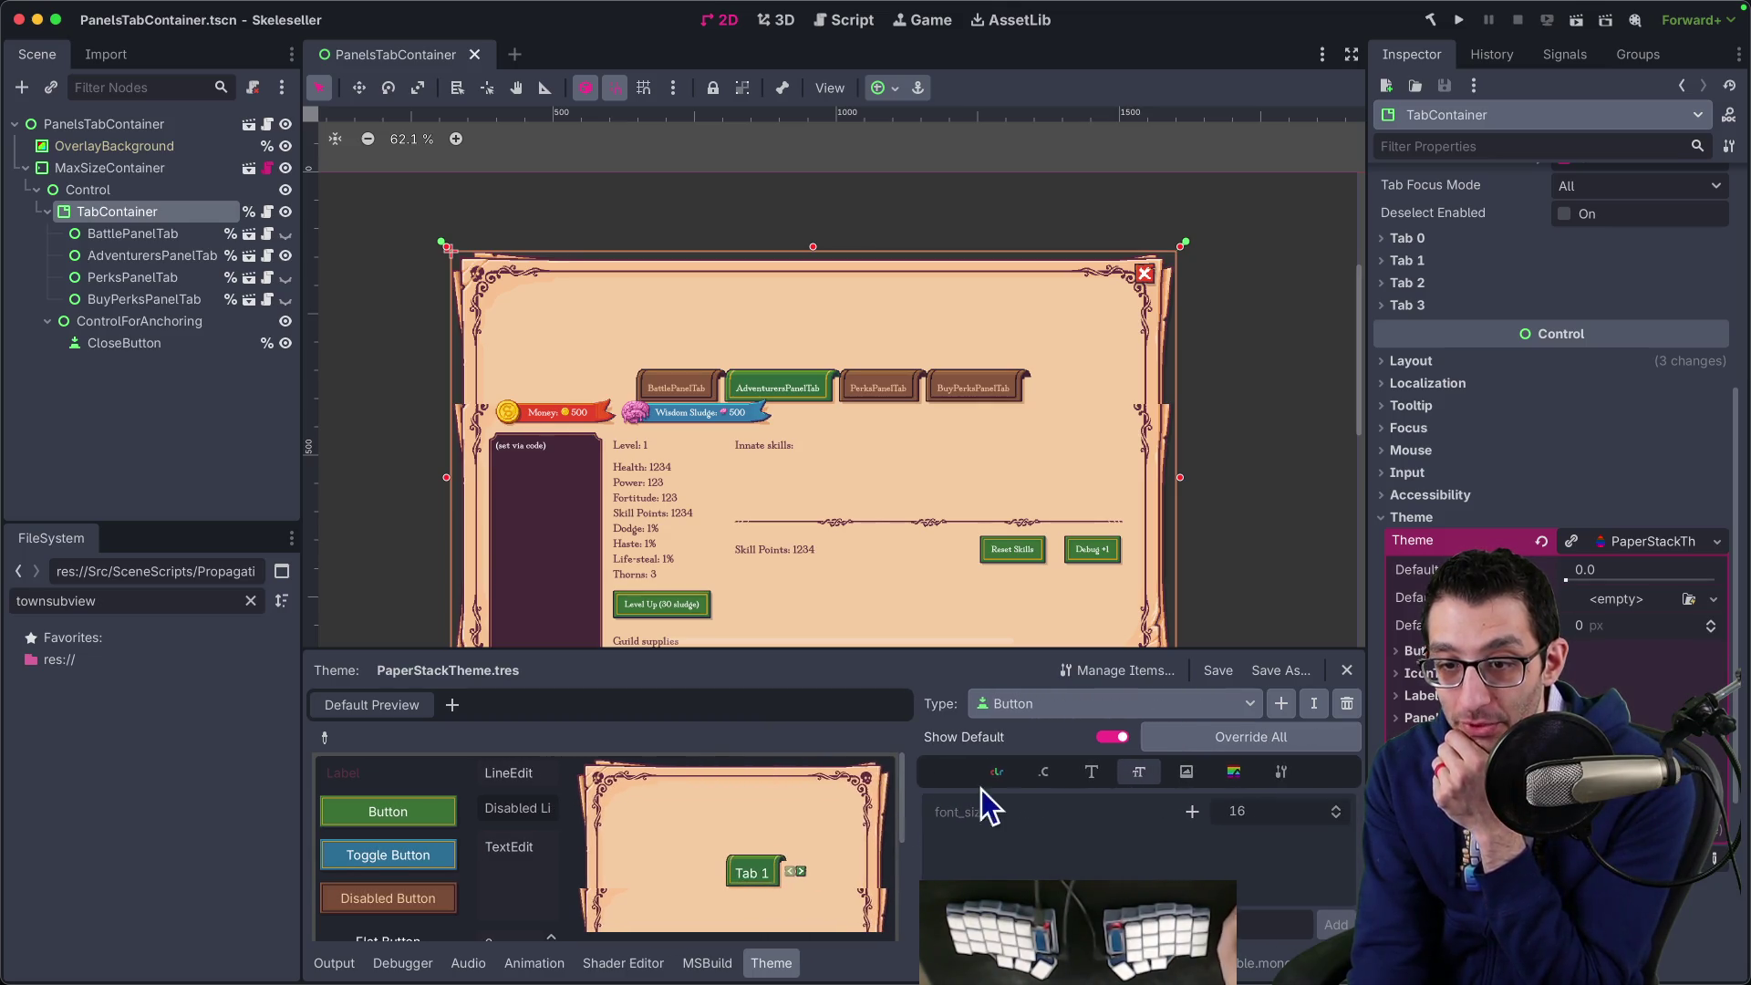
- Switch the theme type to PanelContainer and inspect its panel StyleBoxTexture's texture margins
left_click(1076, 710)
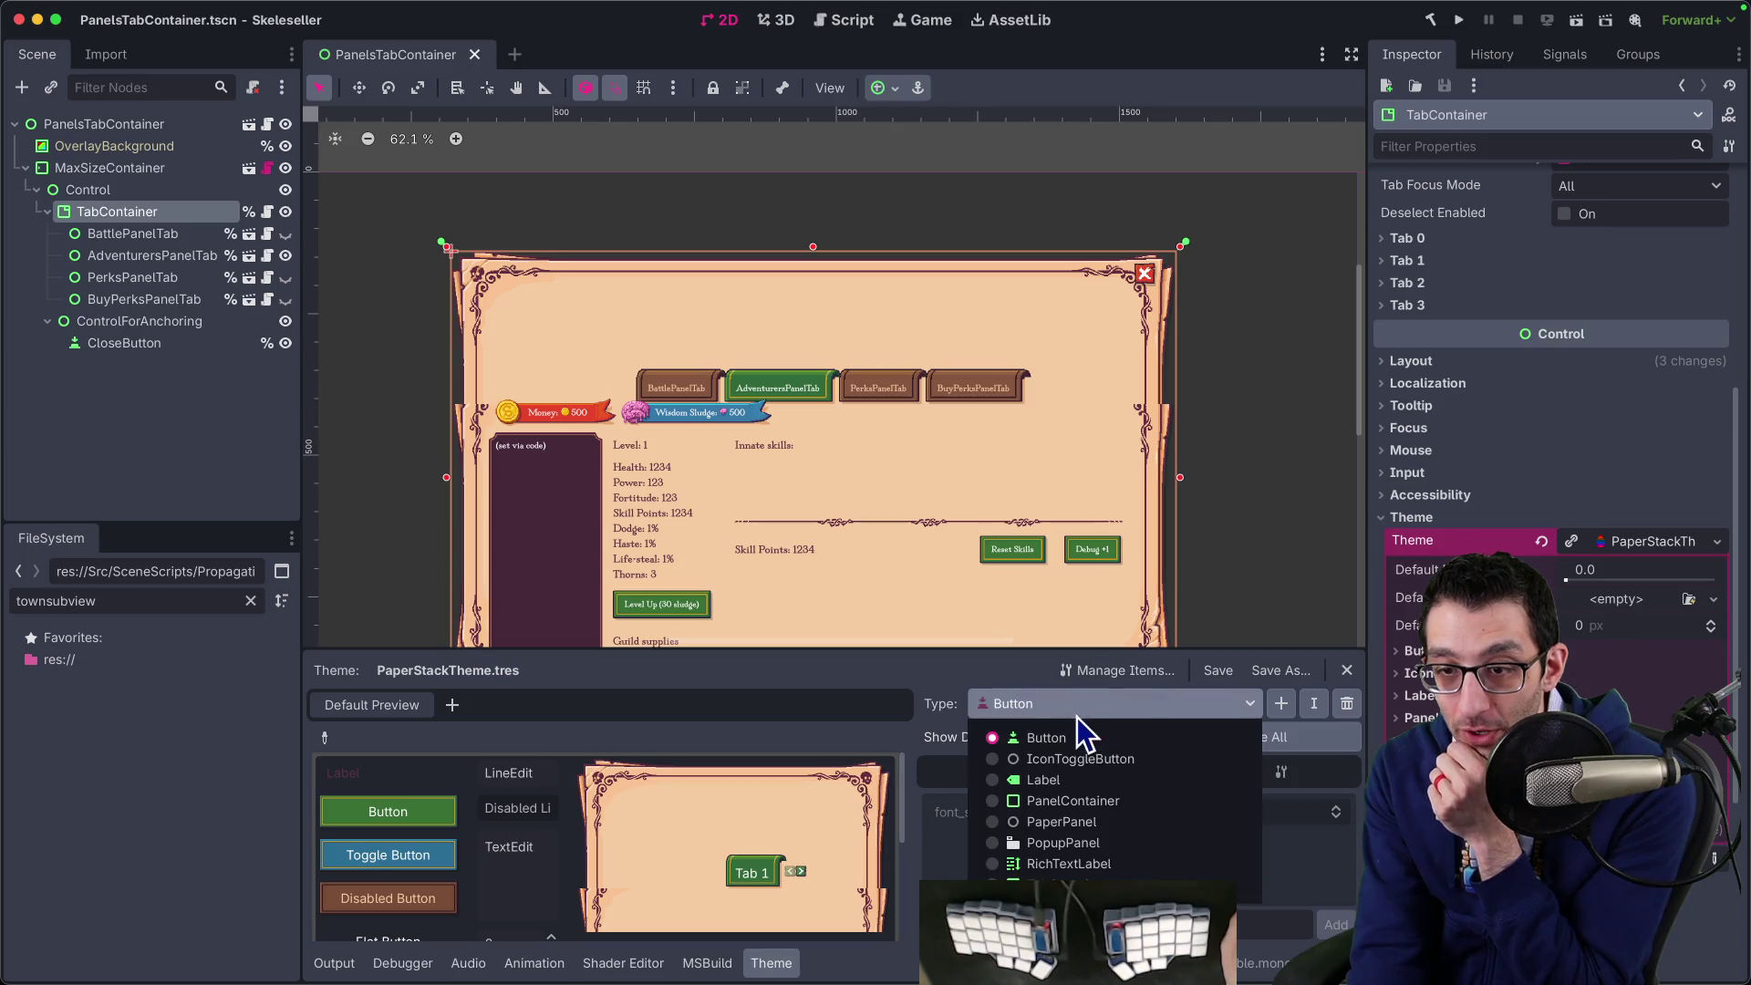
left_click(1077, 810)
left_click(1282, 774)
left_click(1234, 774)
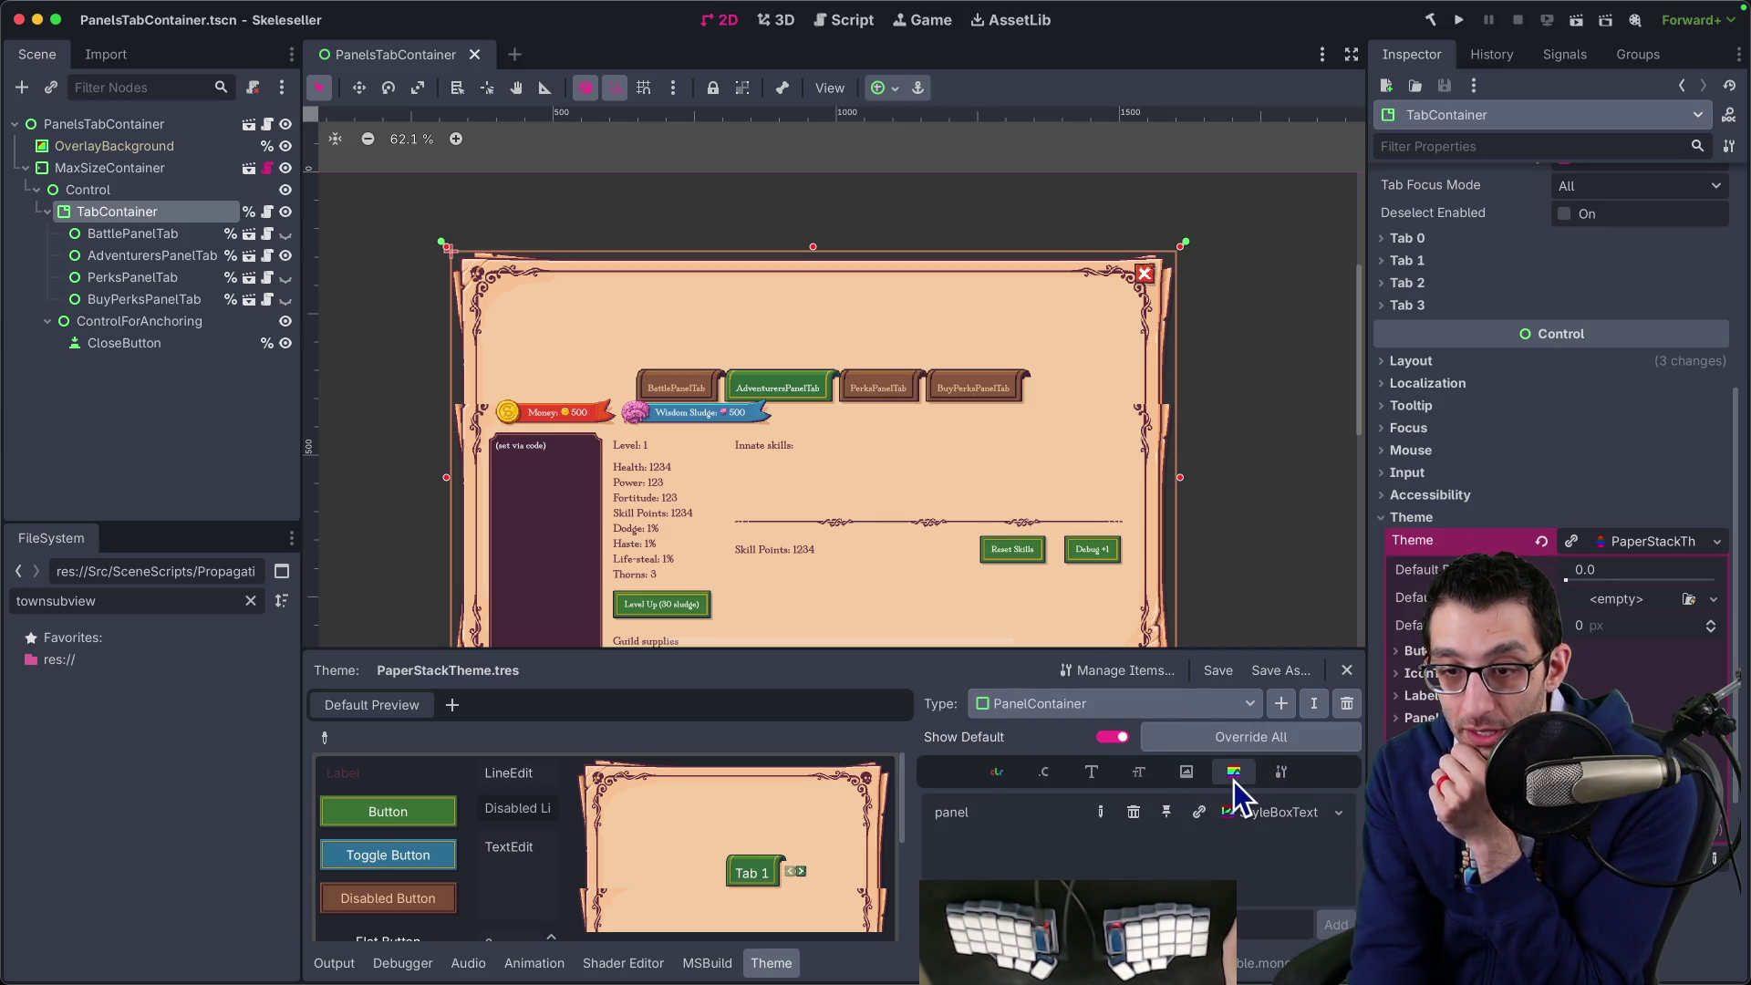
left_click(1273, 812)
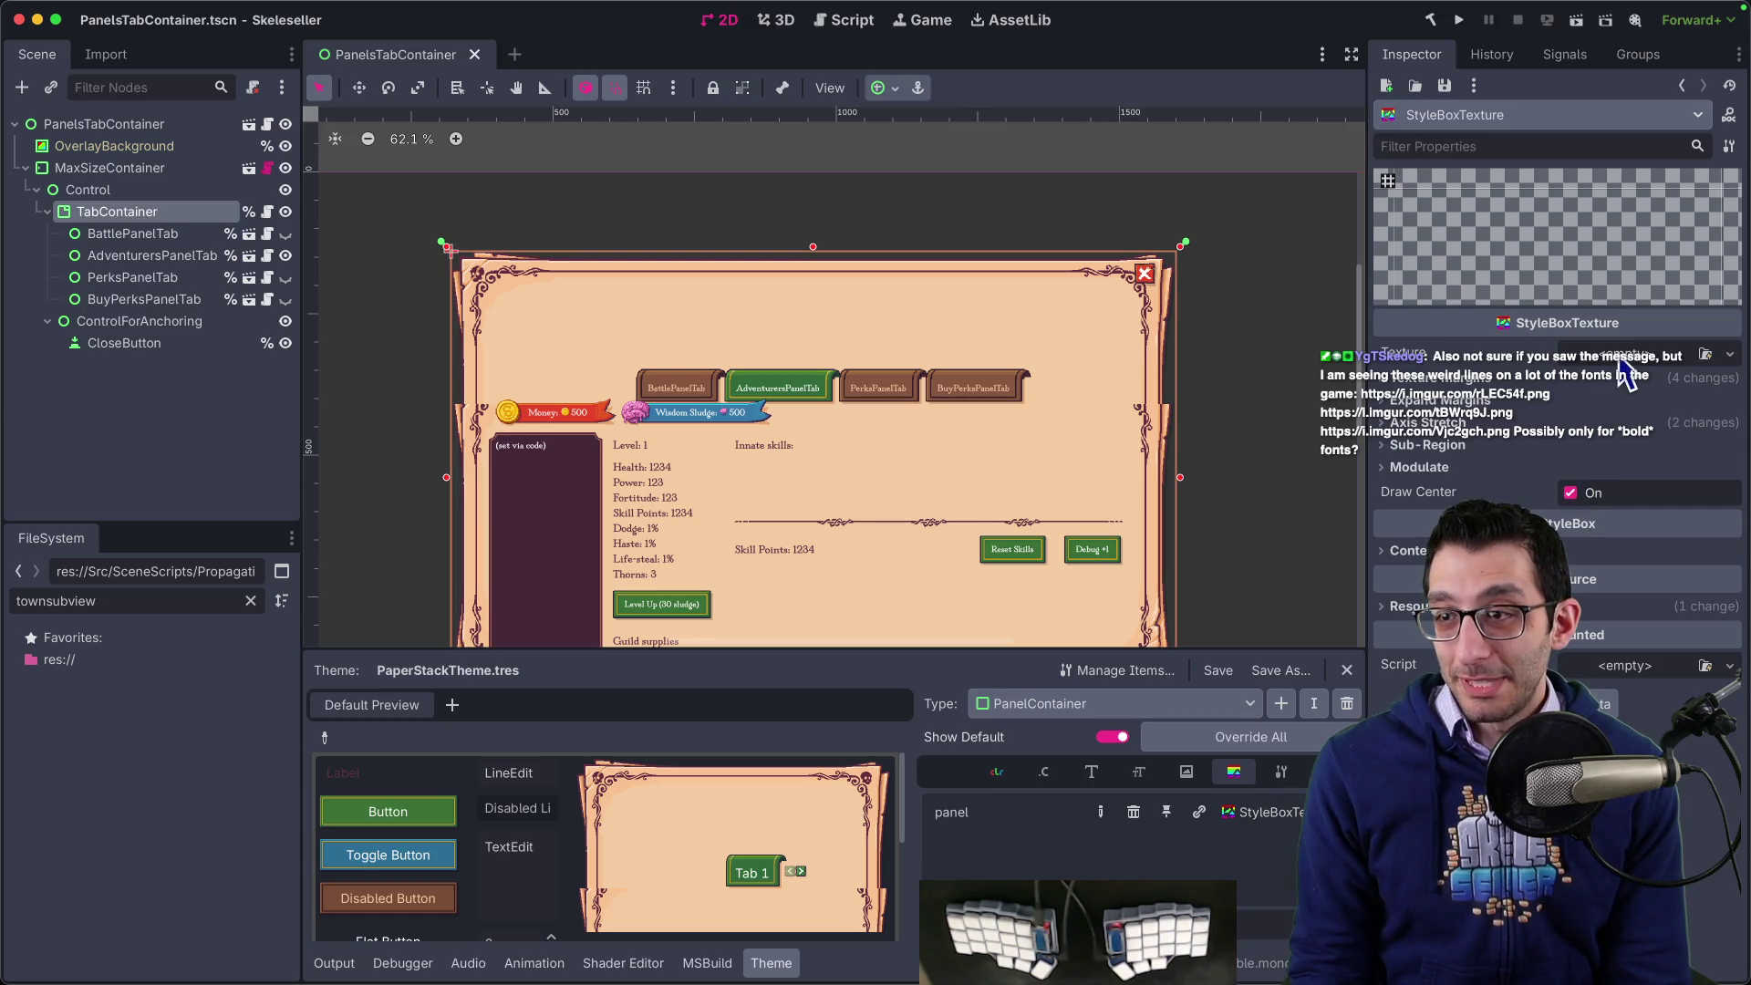
left_click(1592, 379)
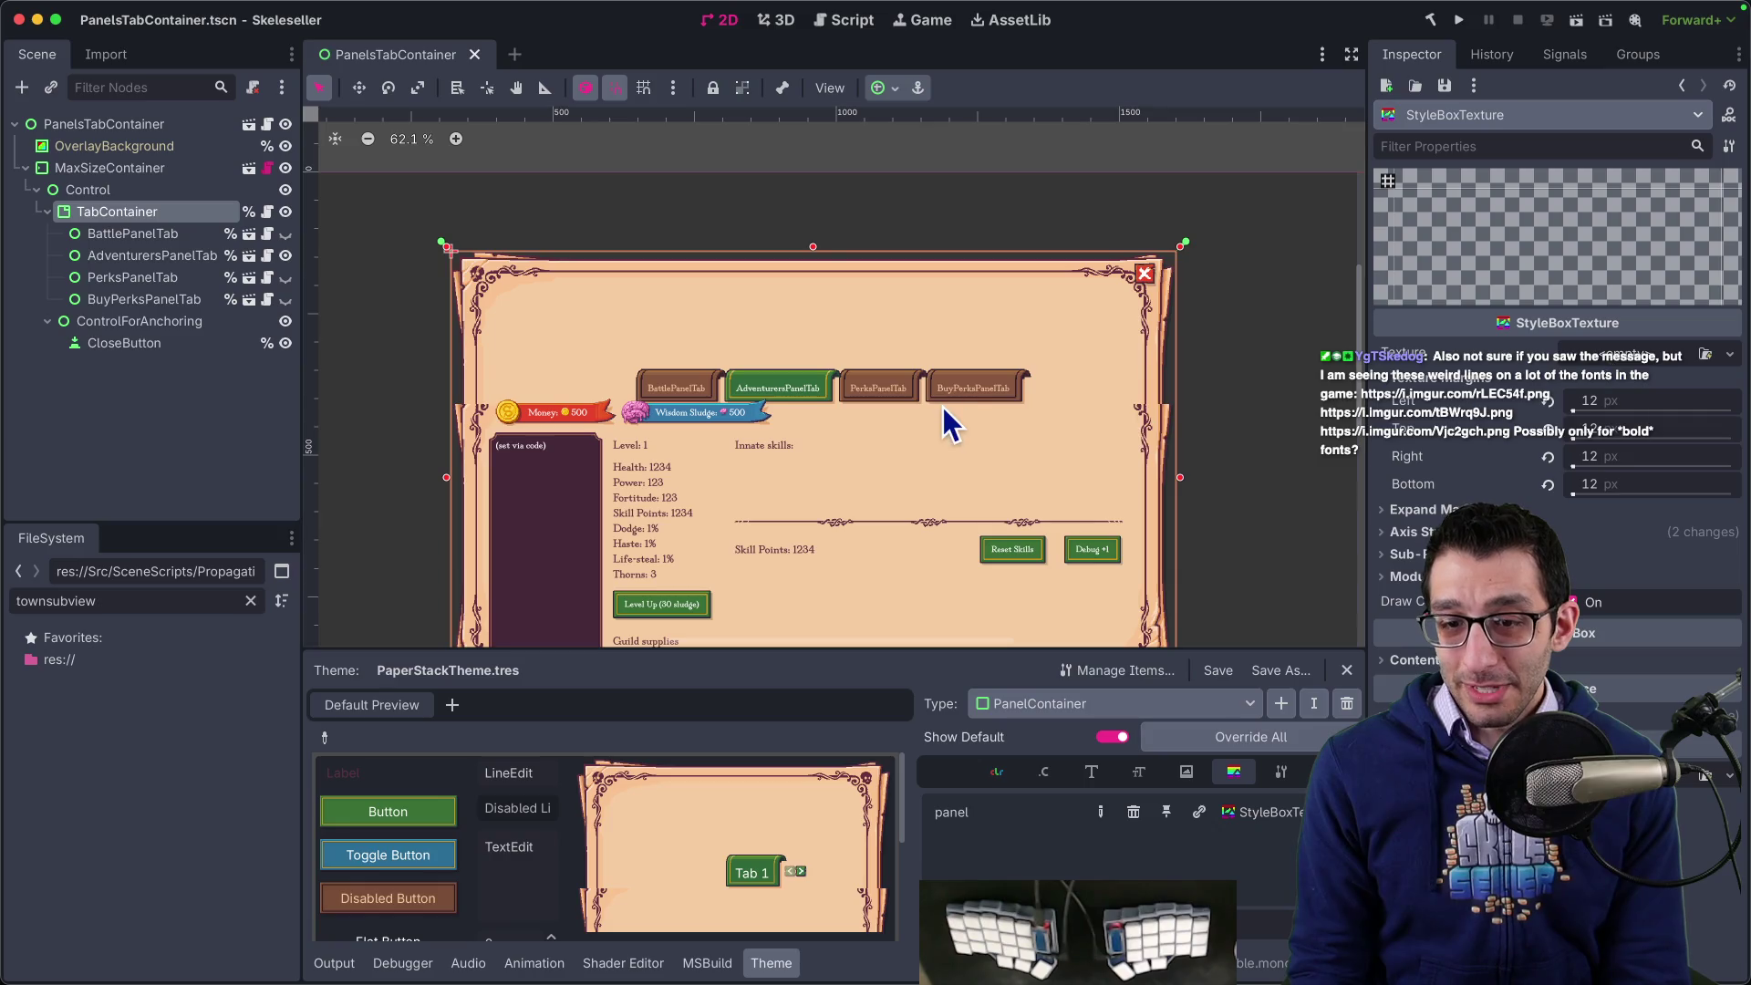
scroll(955, 452, "up", 3)
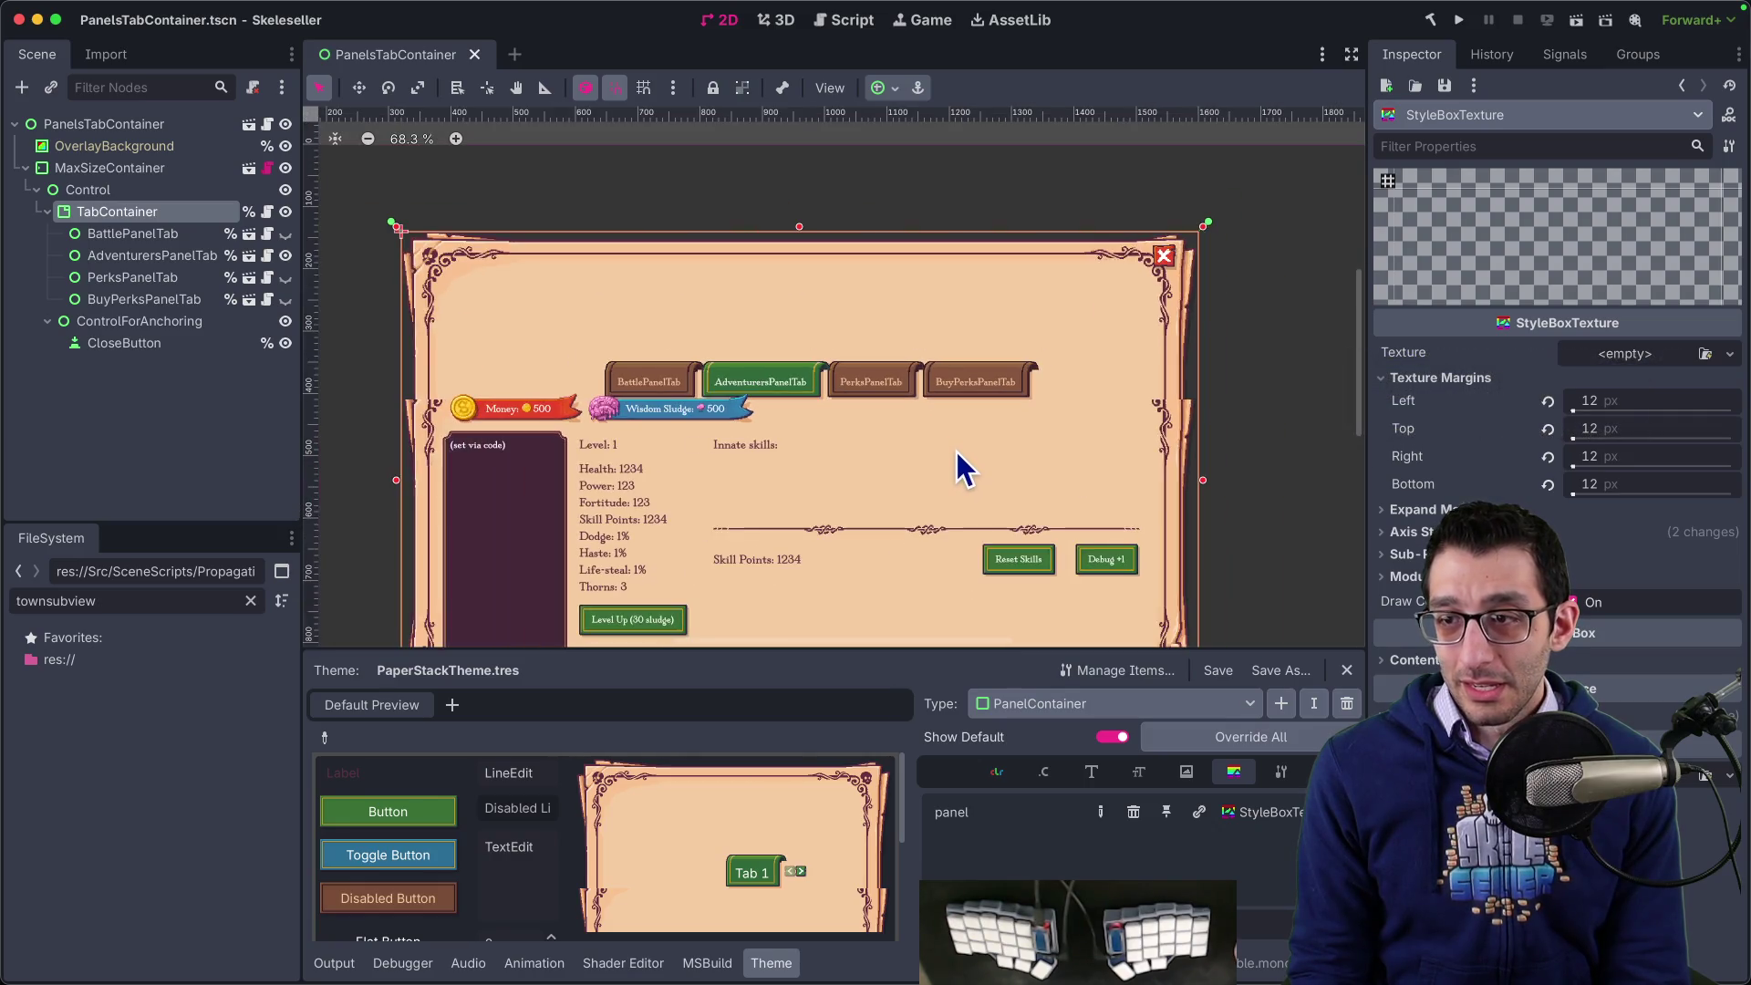
scroll(956, 451, "down", 2)
- Try papers-back-full.png as the PanelContainer stylebox texture, then undo it
left_click(1624, 353)
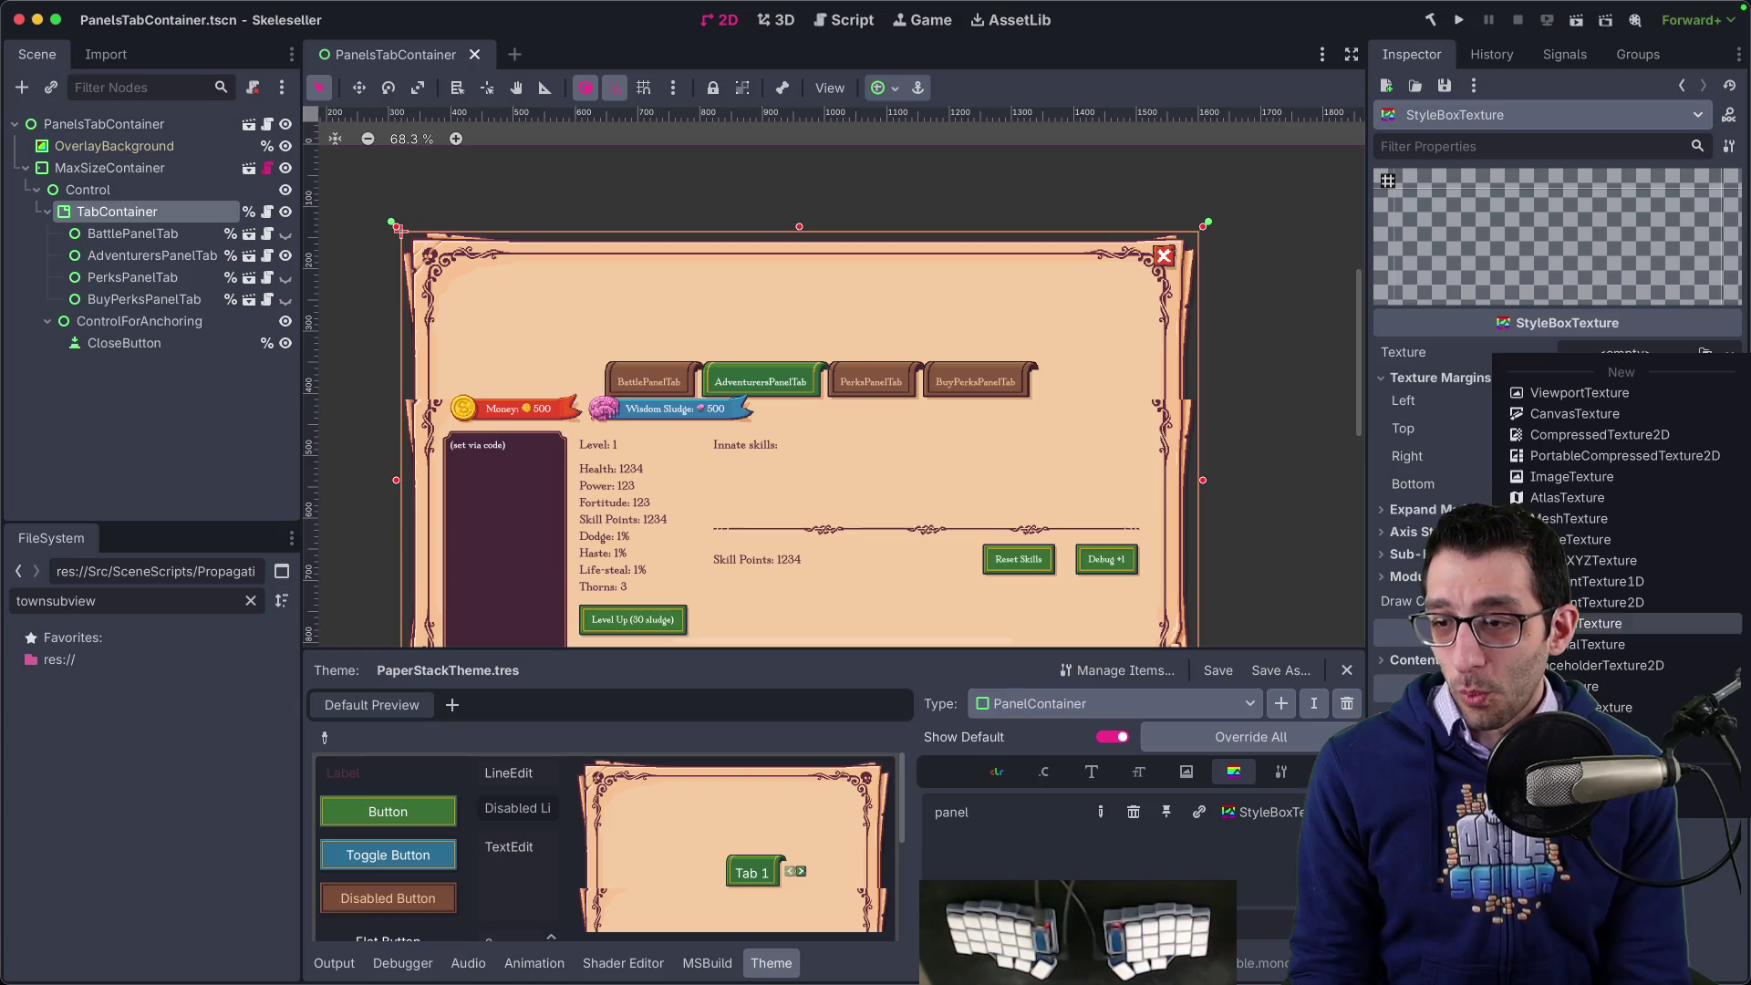
left_click(1578, 390)
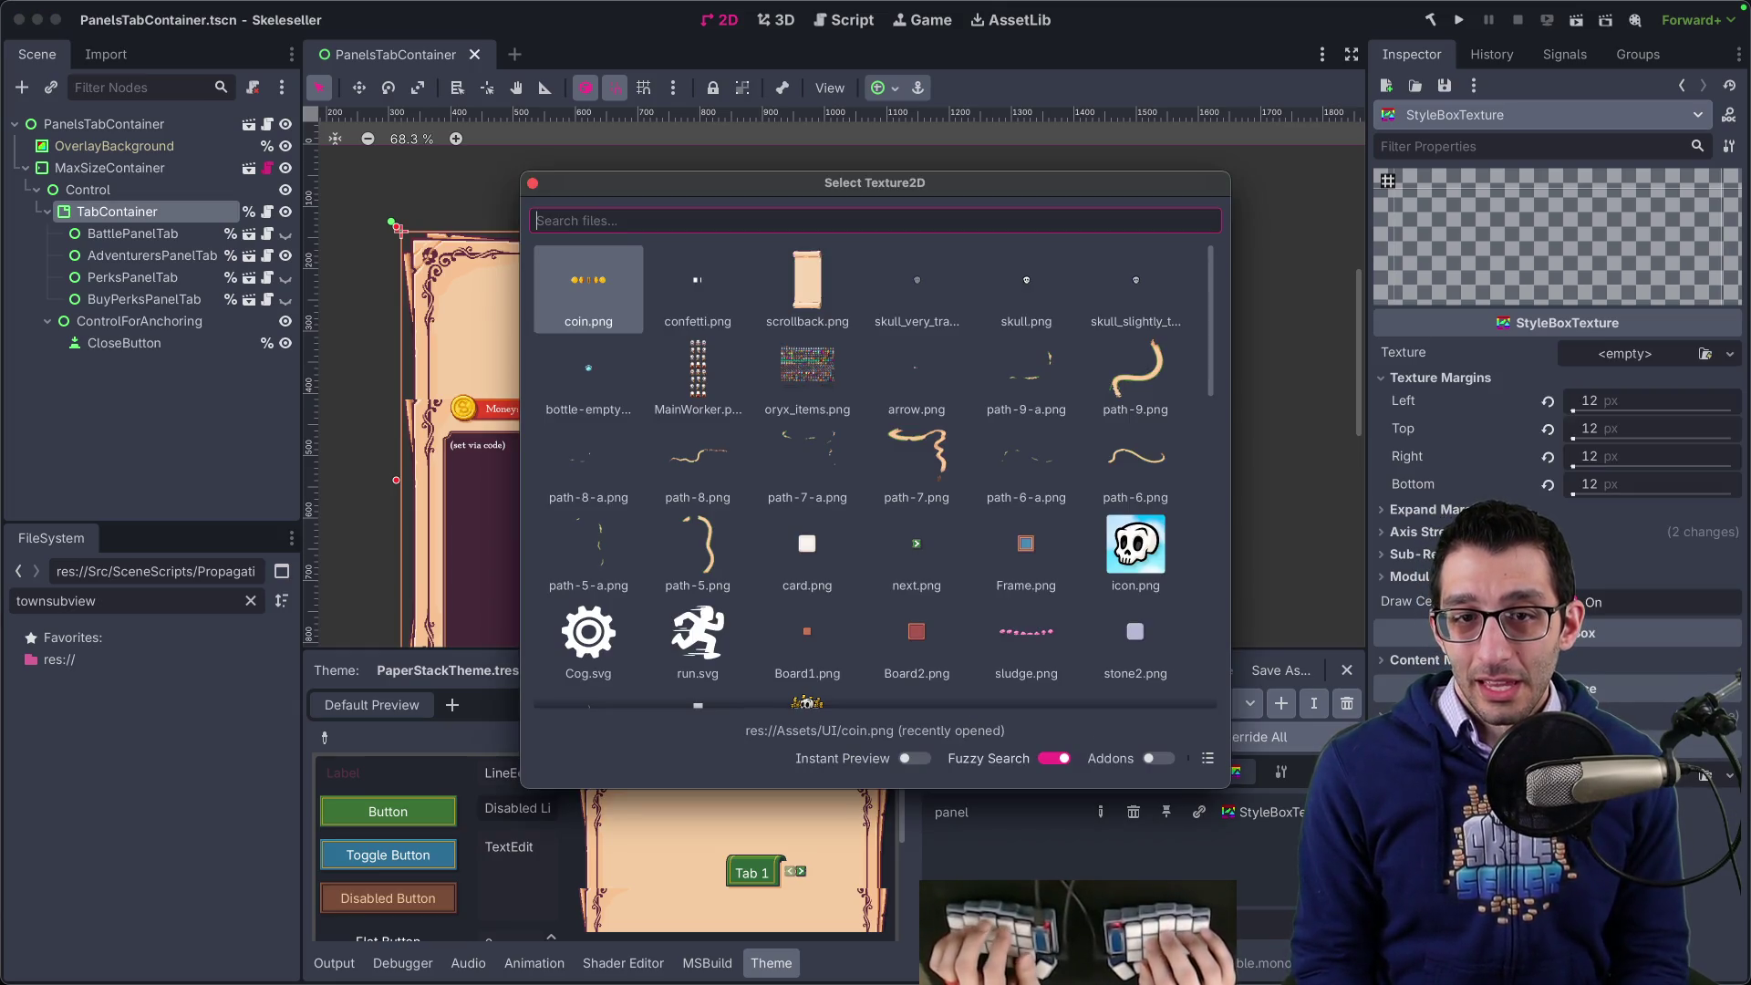
type("paper")
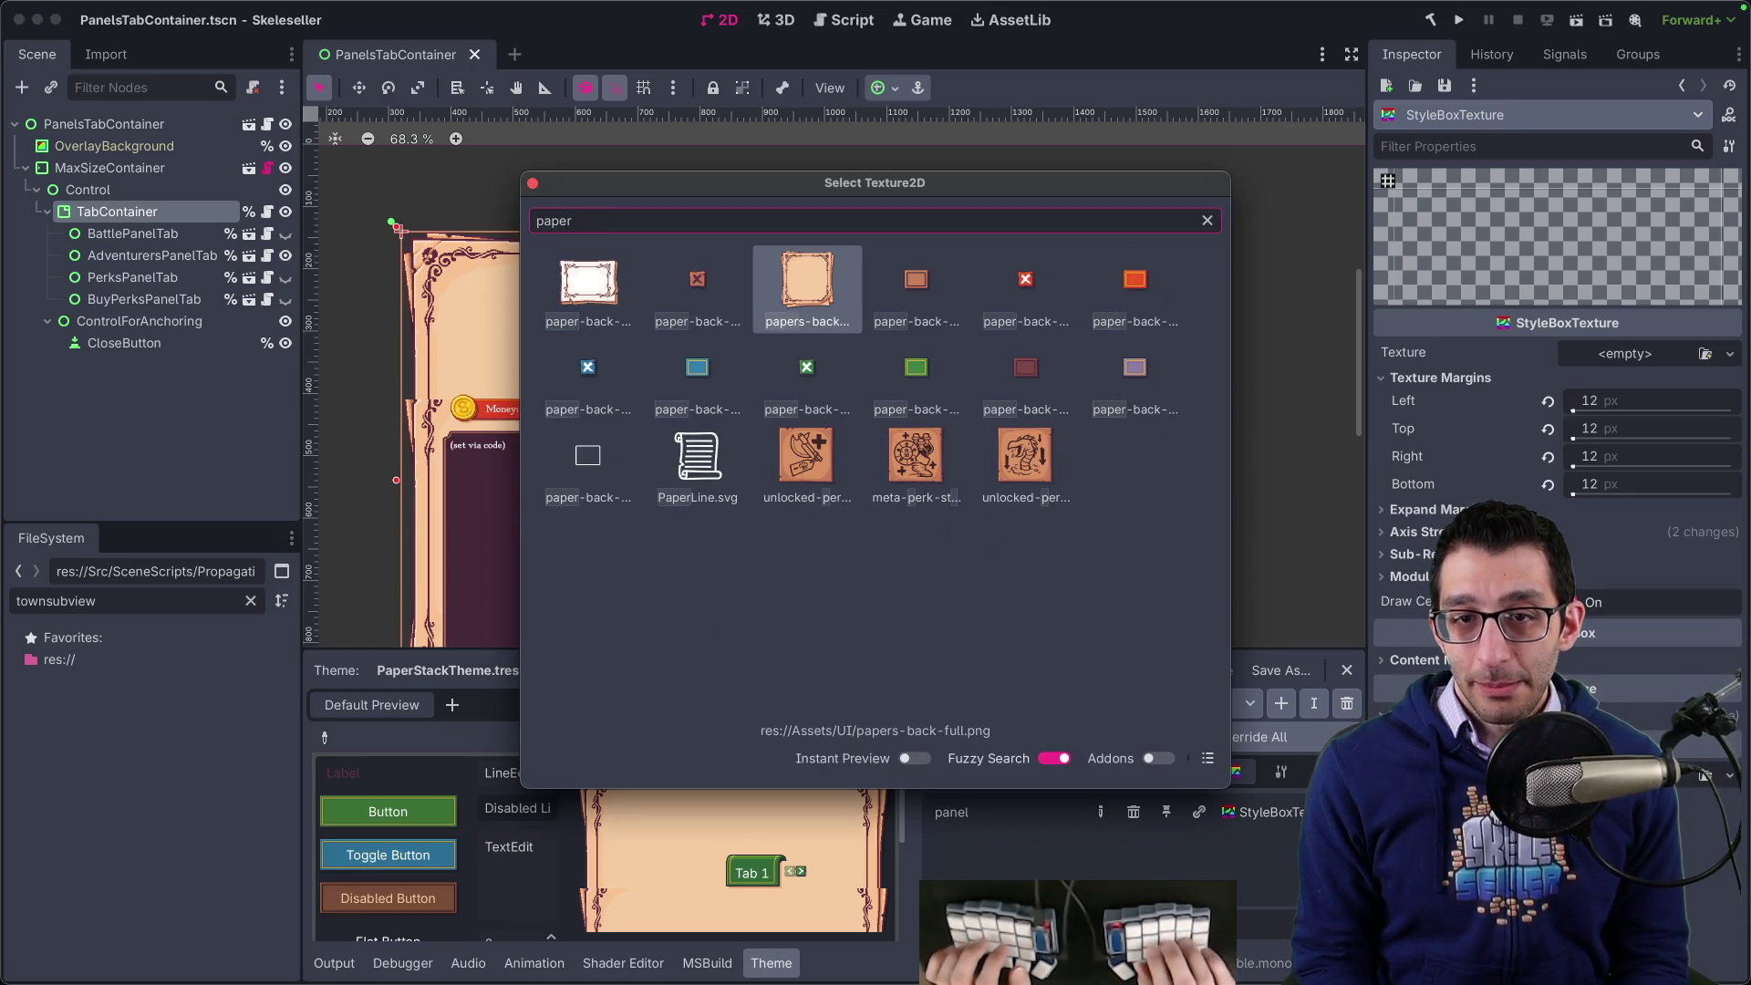
key("Return")
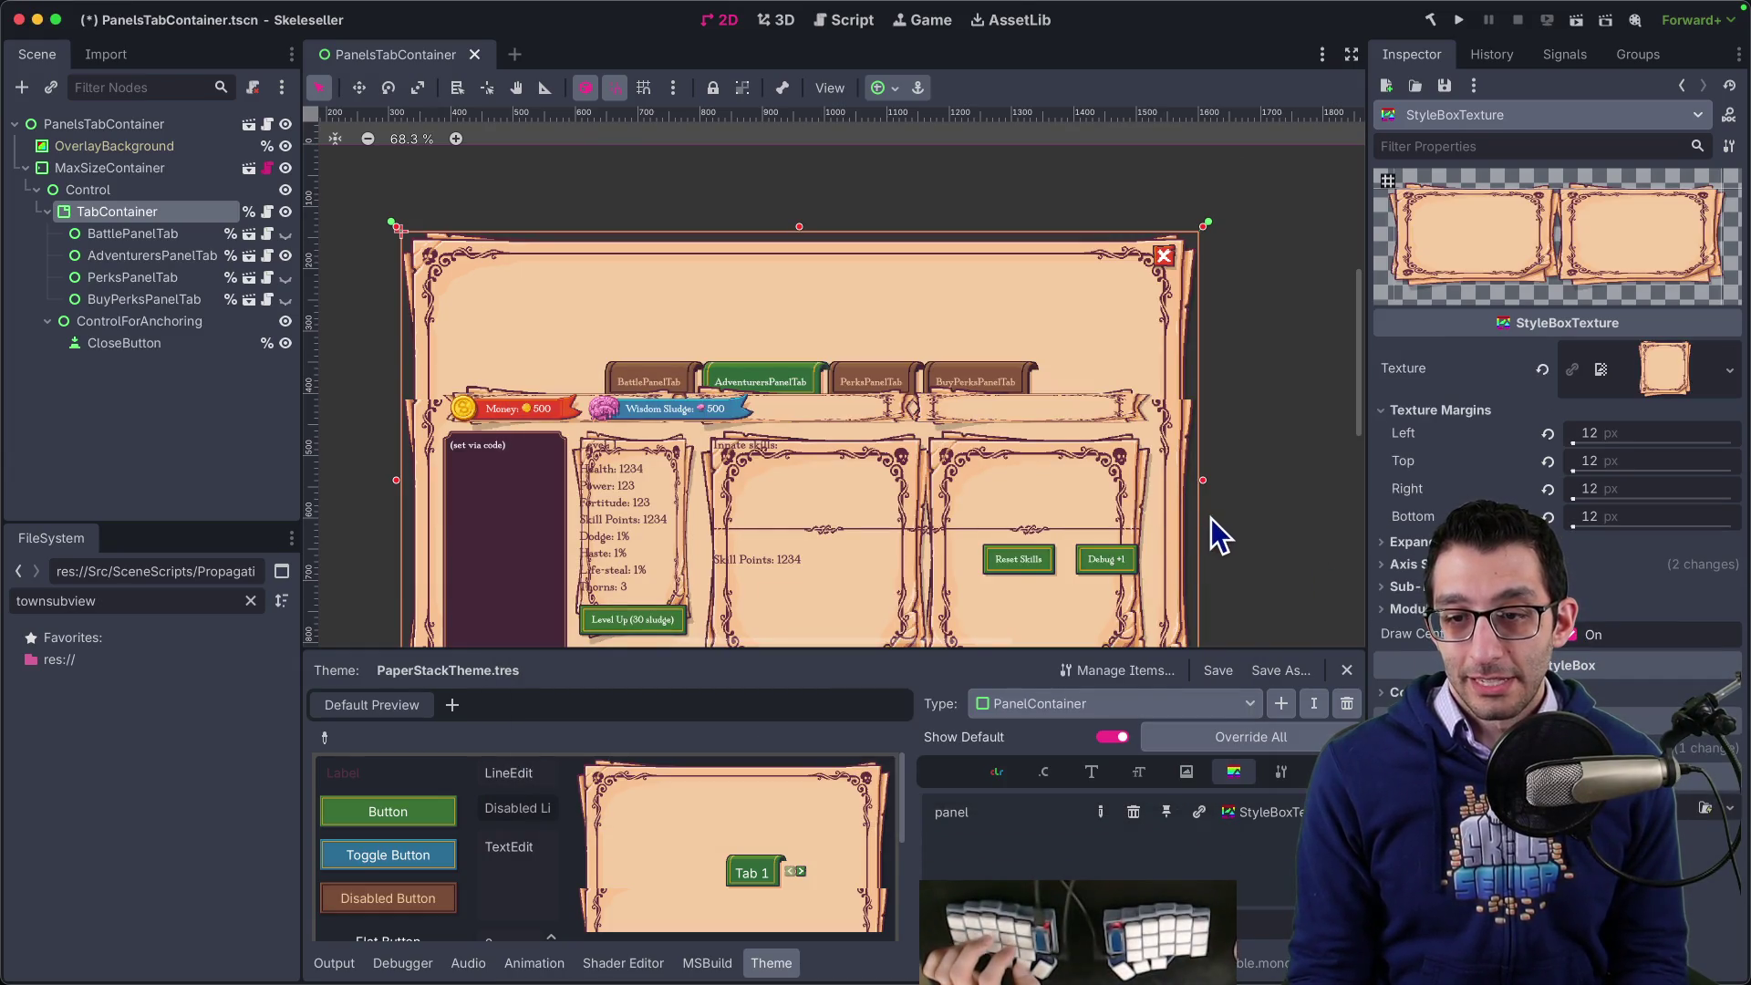
key("ctrl+z")
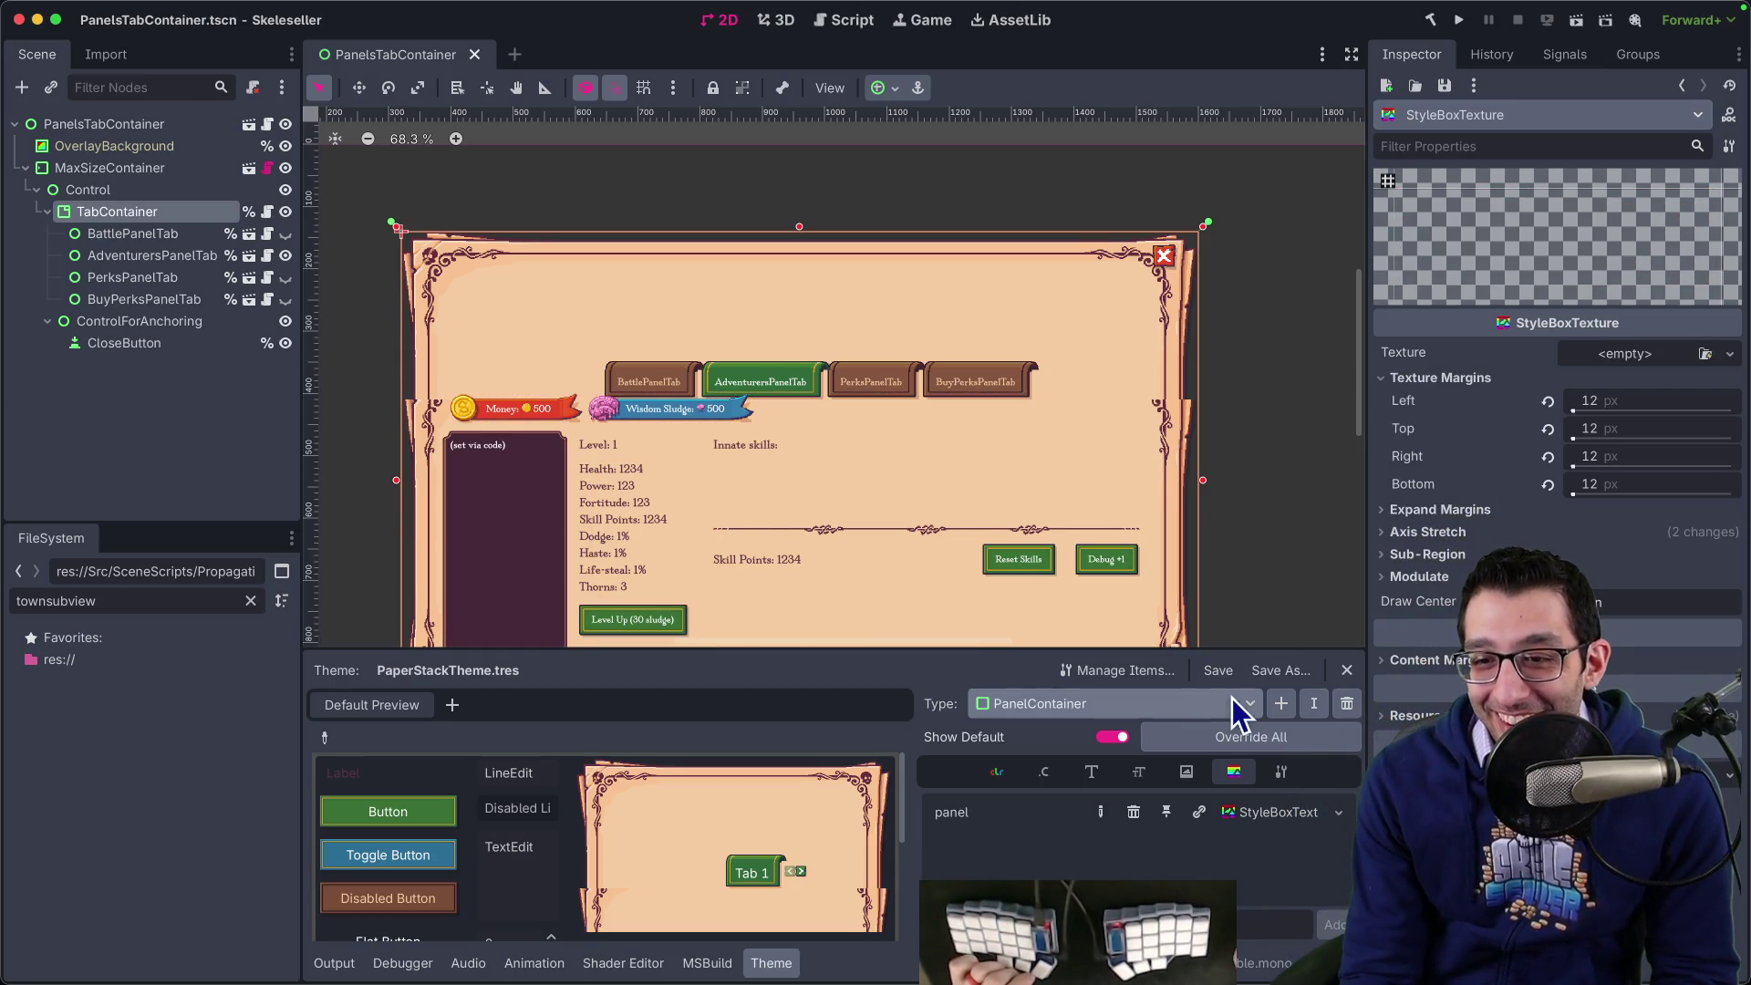
- Open the TabContainer panel StyleBoxTexture and test its top margin and sub-region, undoing both changes
left_click(1186, 700)
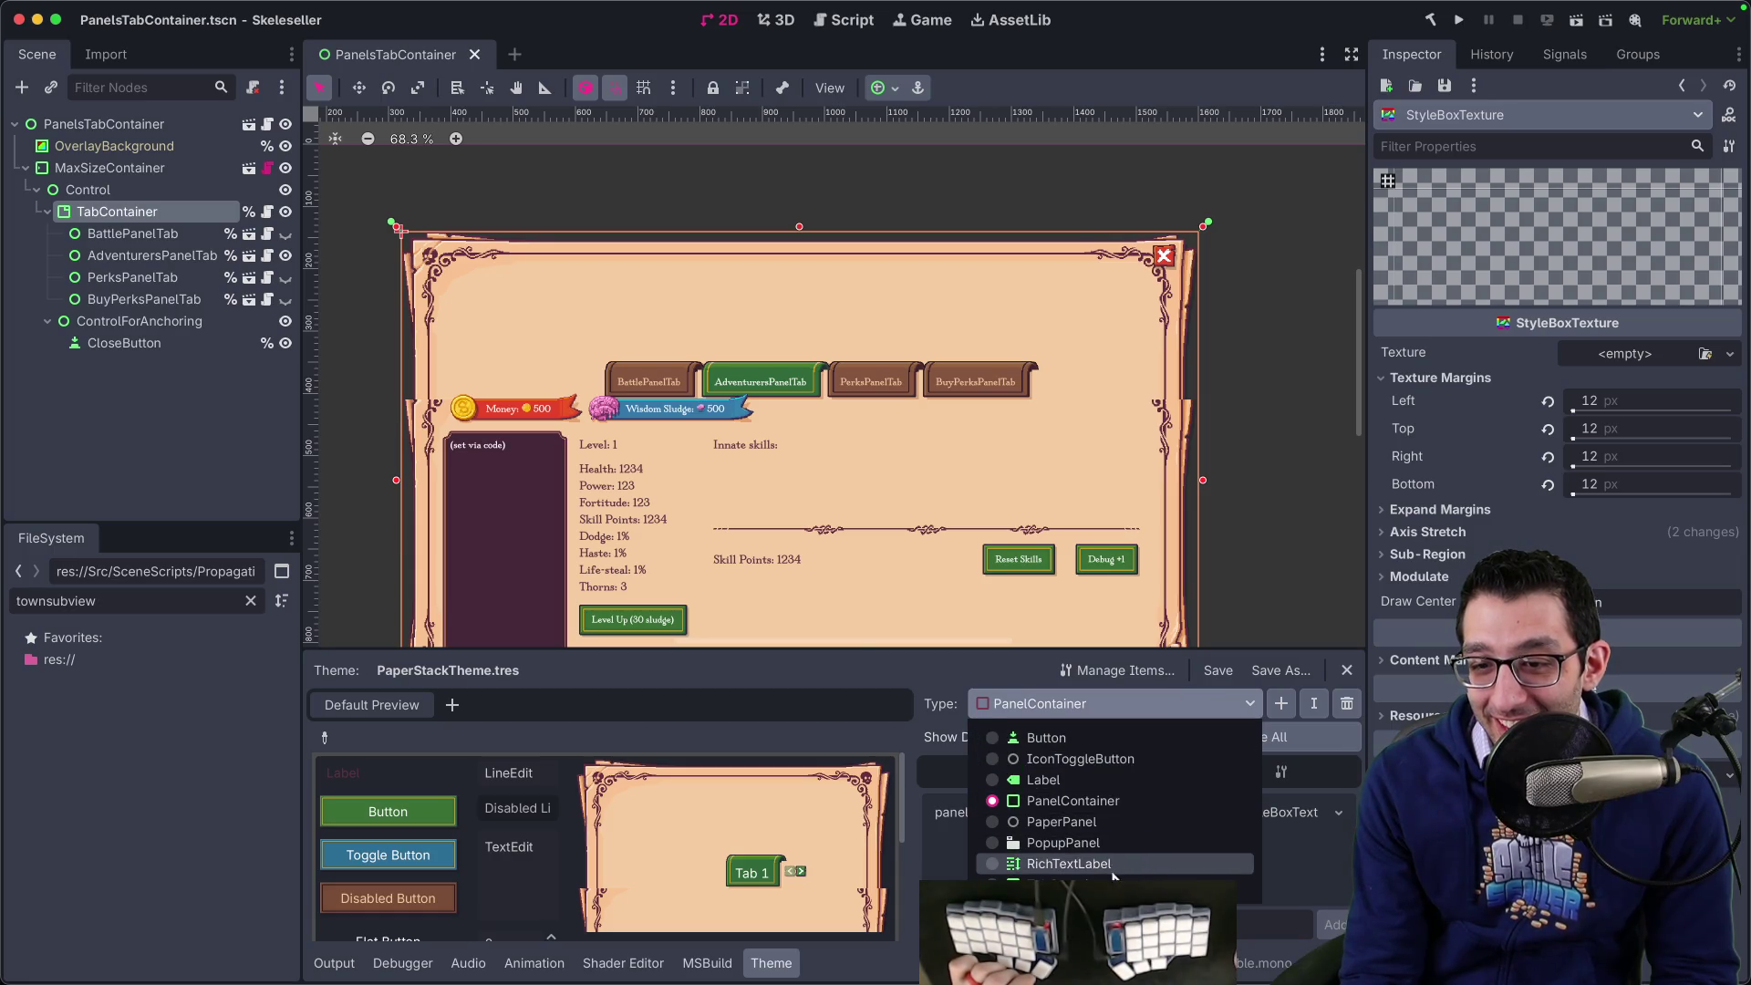
left_click(1095, 878)
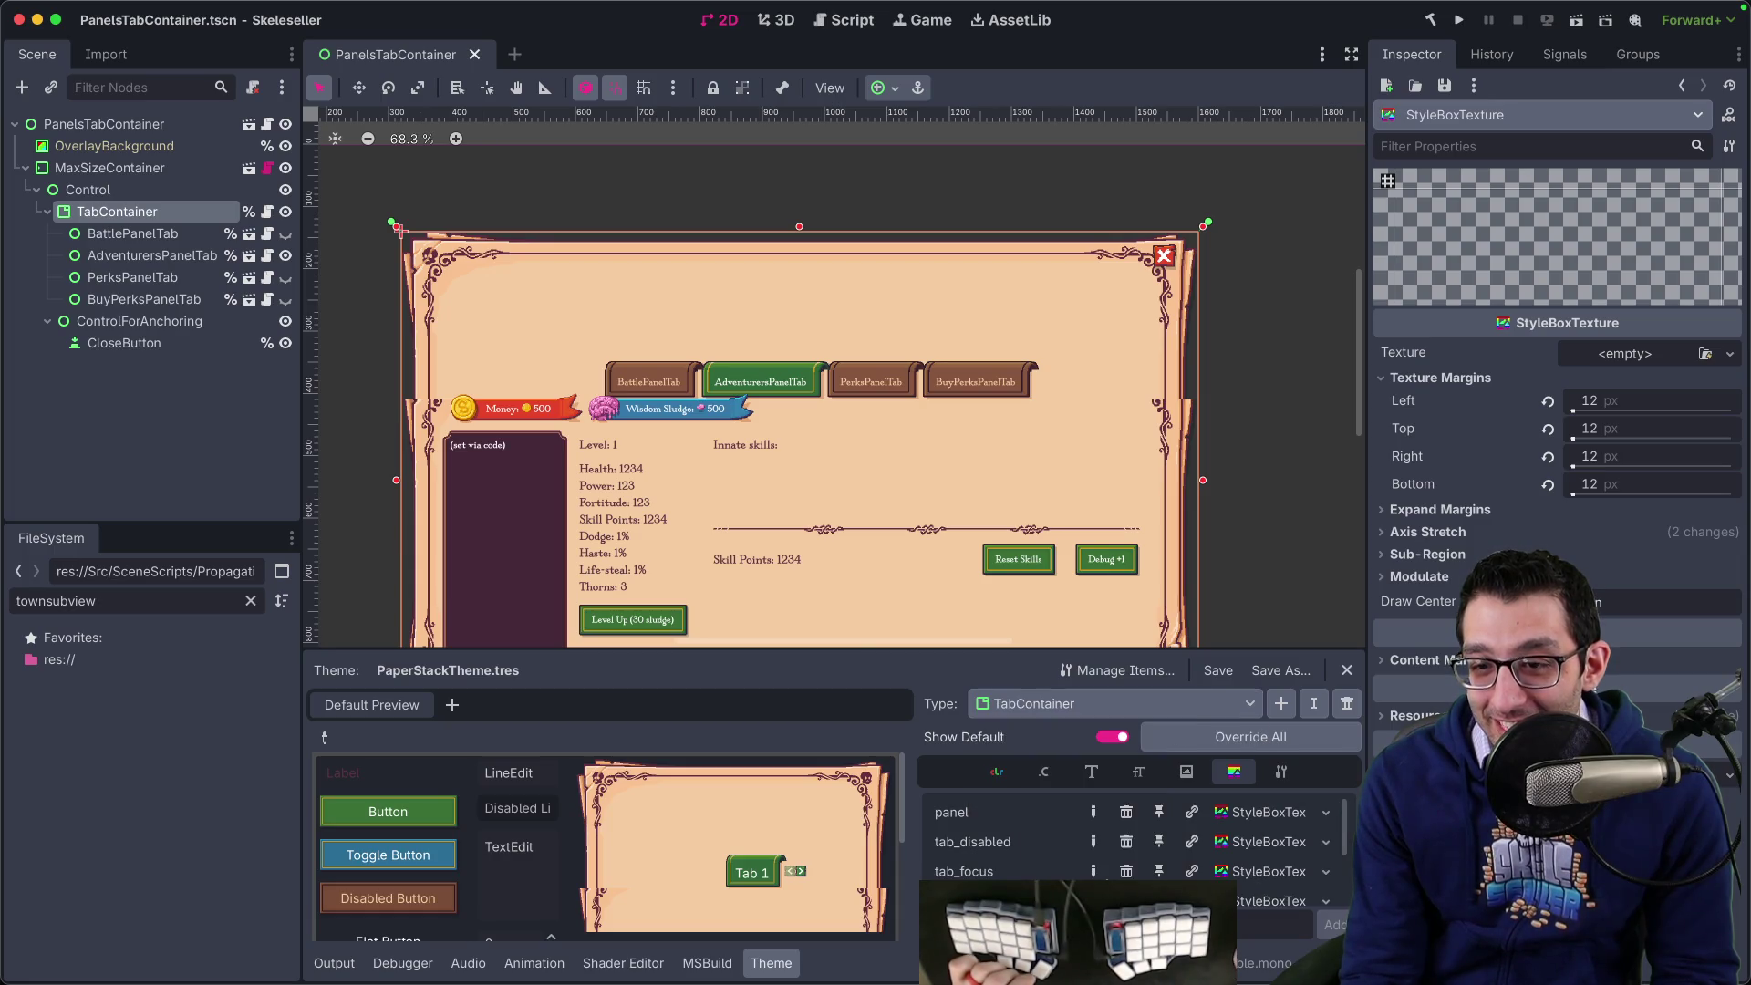
left_click(1259, 813)
left_click(1642, 411)
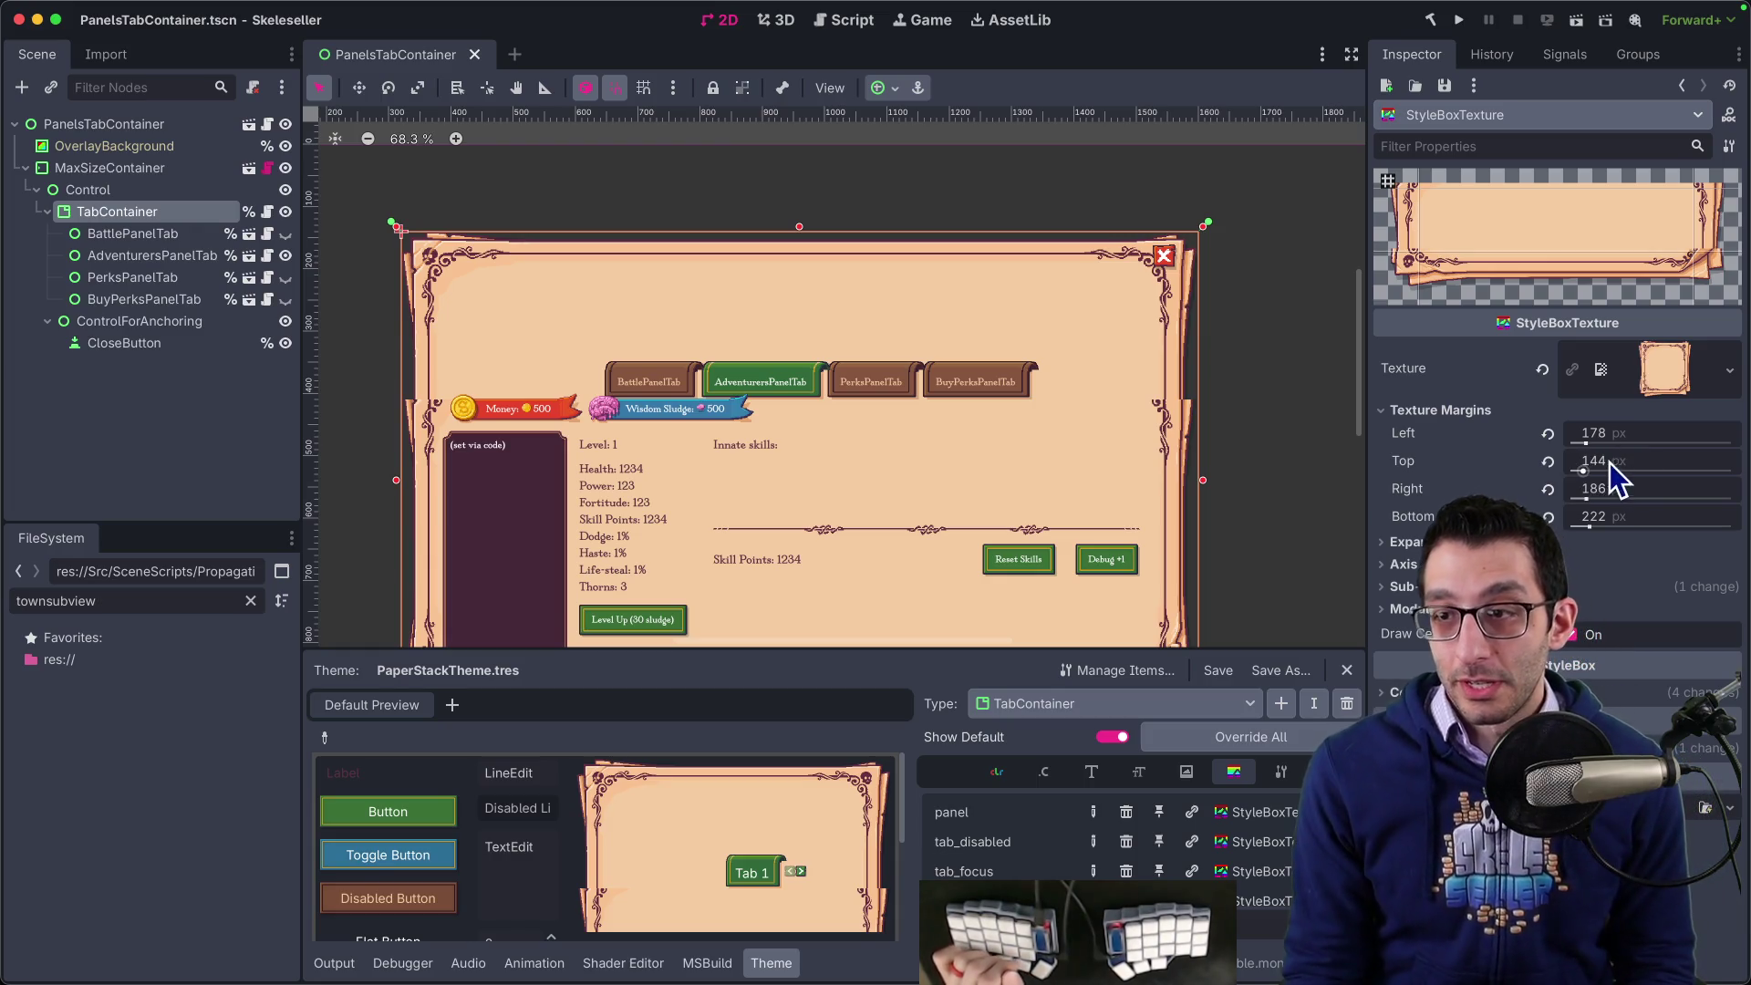
left_click_drag(1585, 471, 1634, 484)
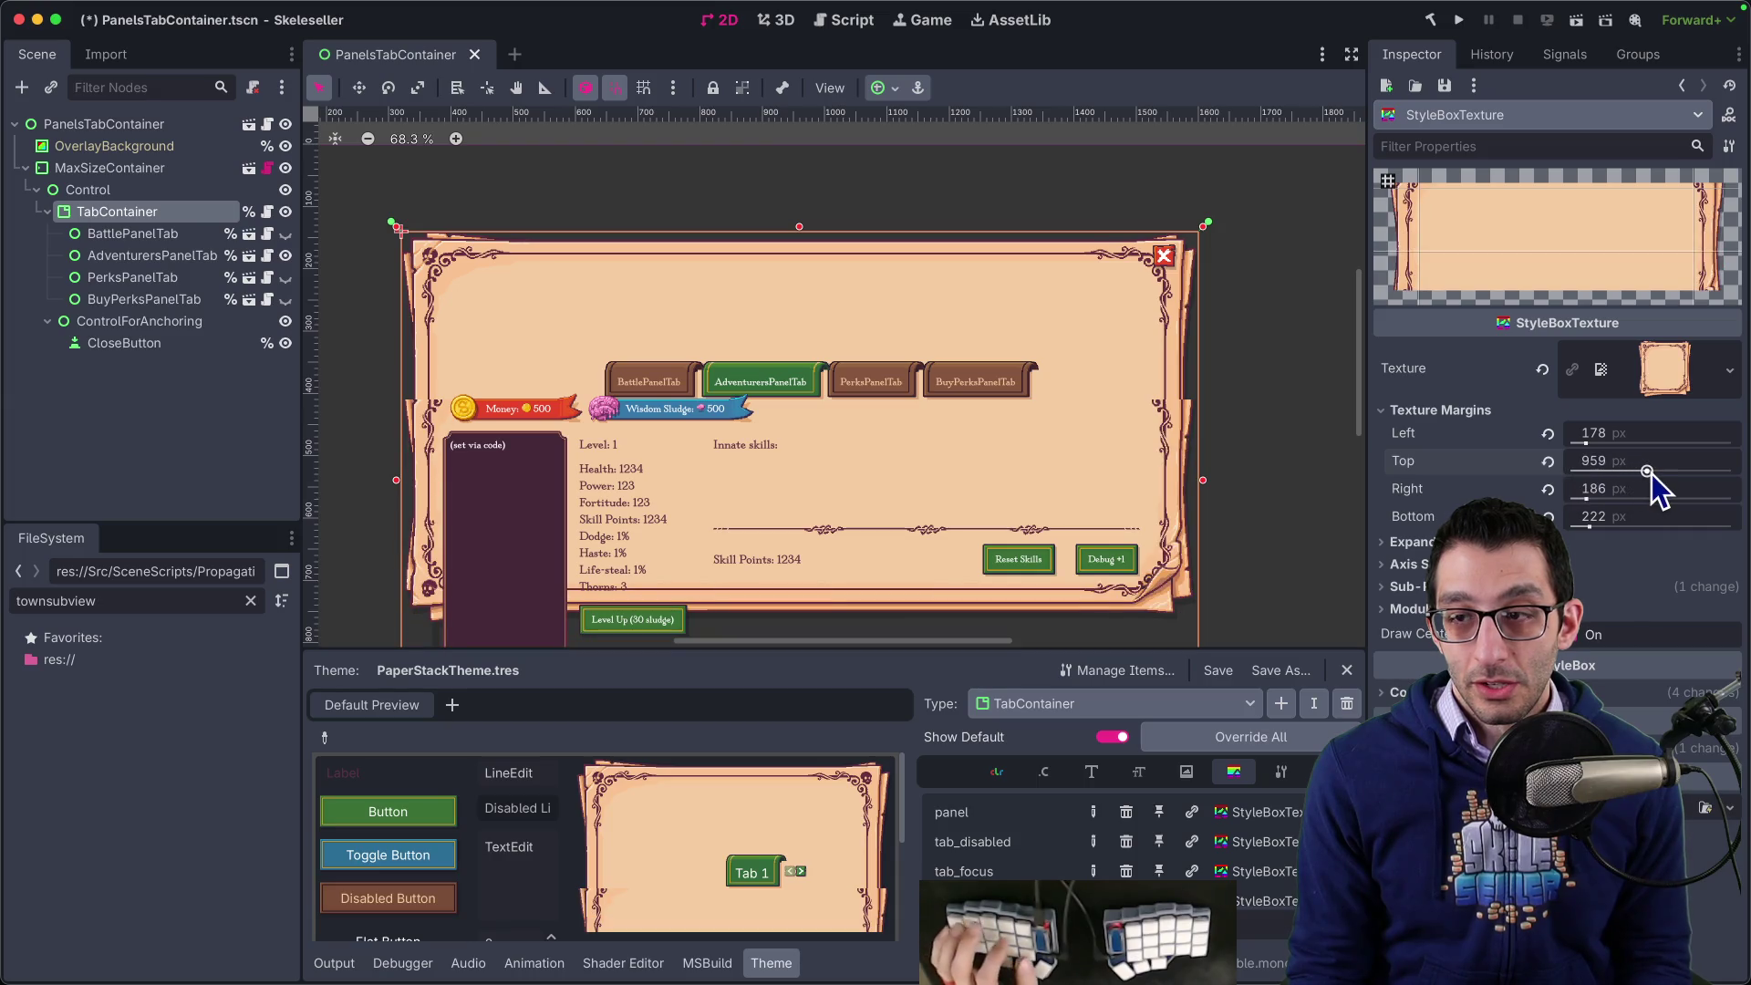
key("ctrl+z")
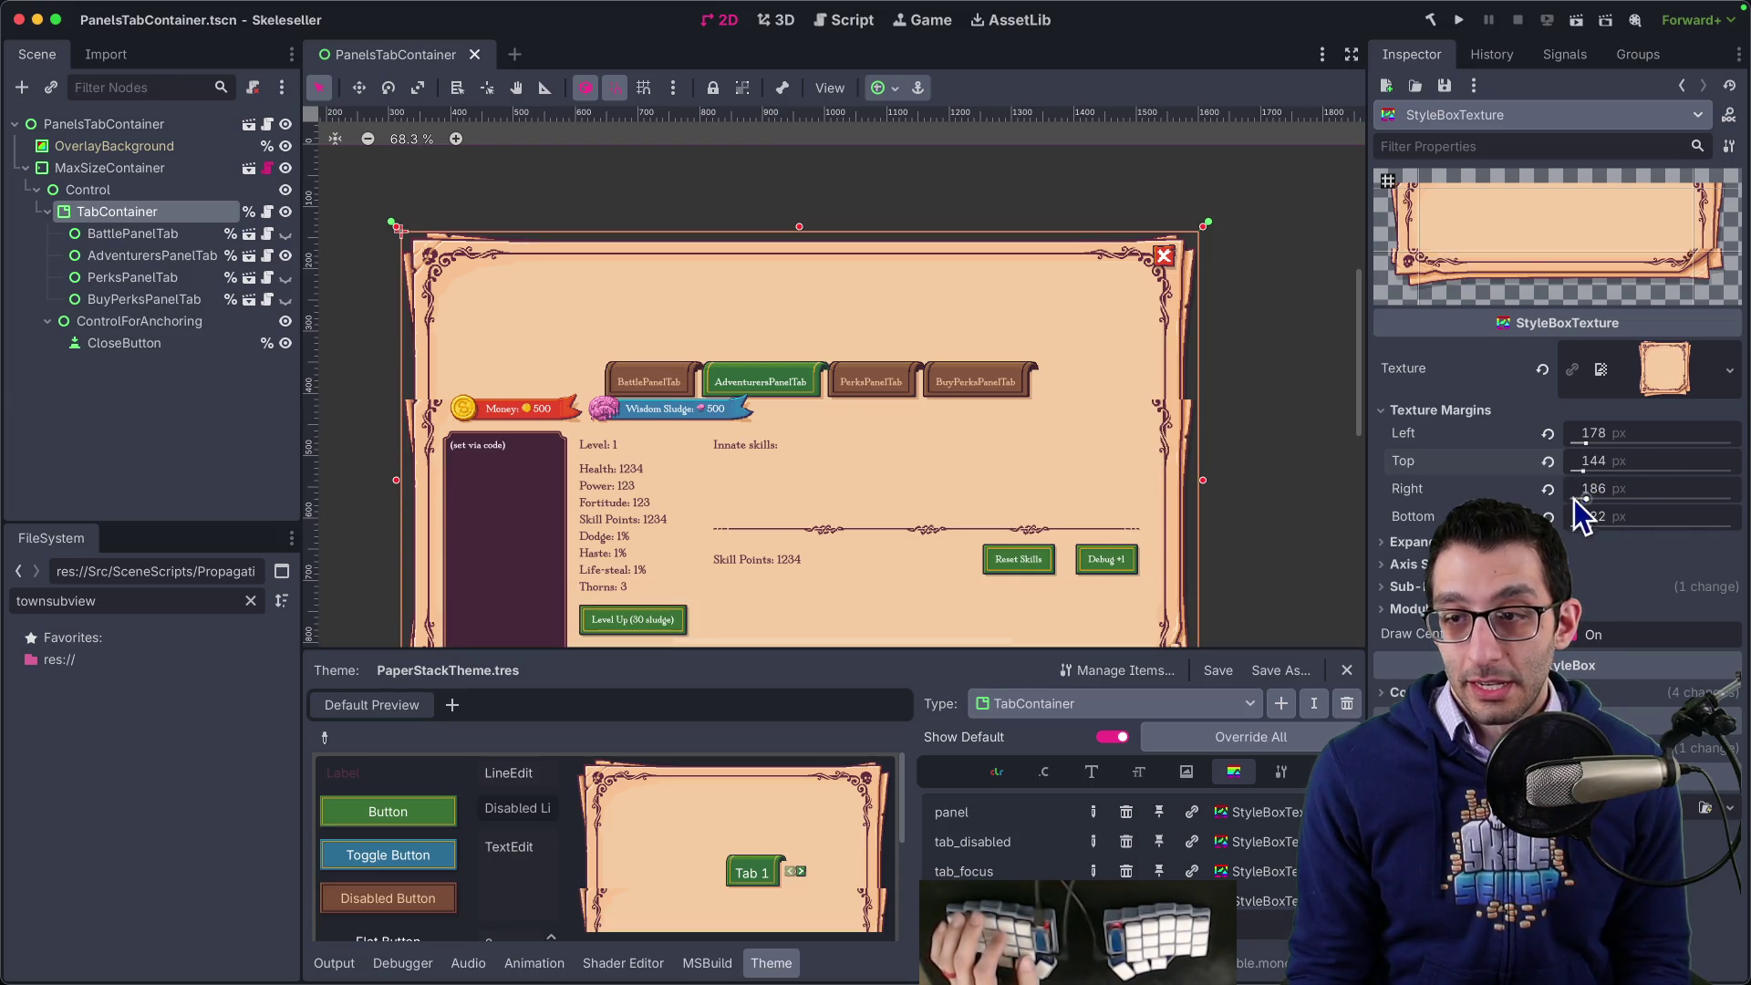
left_click(1405, 586)
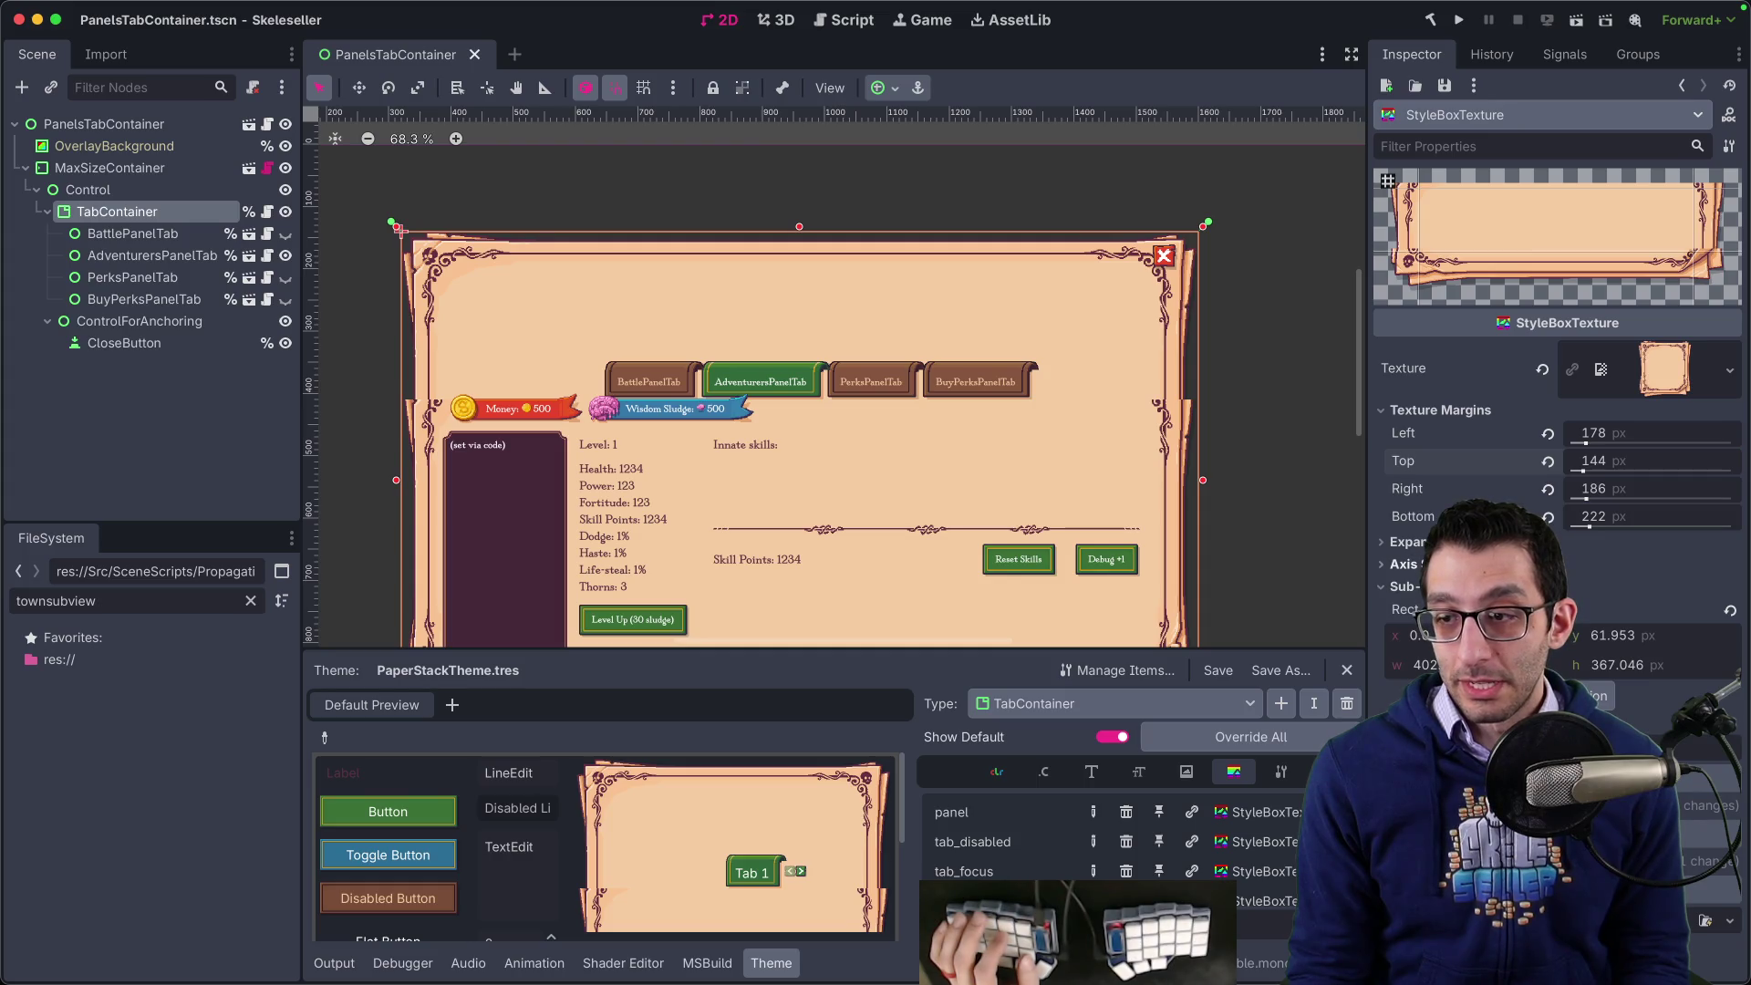
left_click(1730, 610)
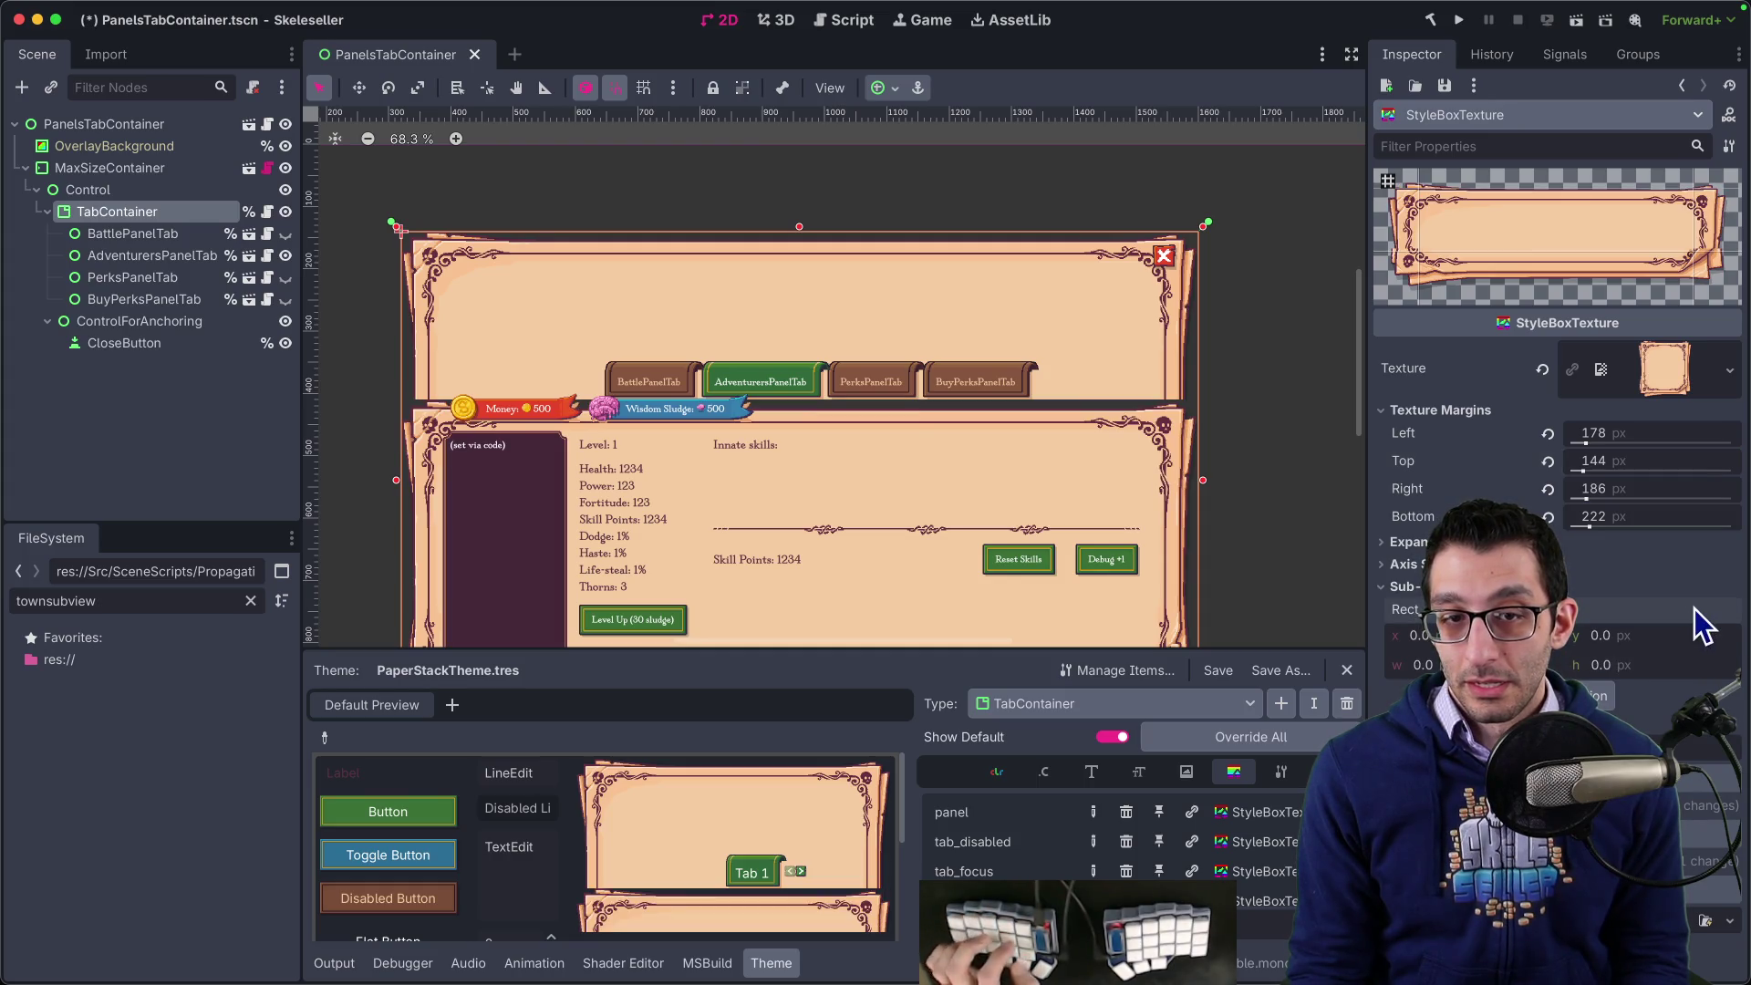
key("ctrl+z")
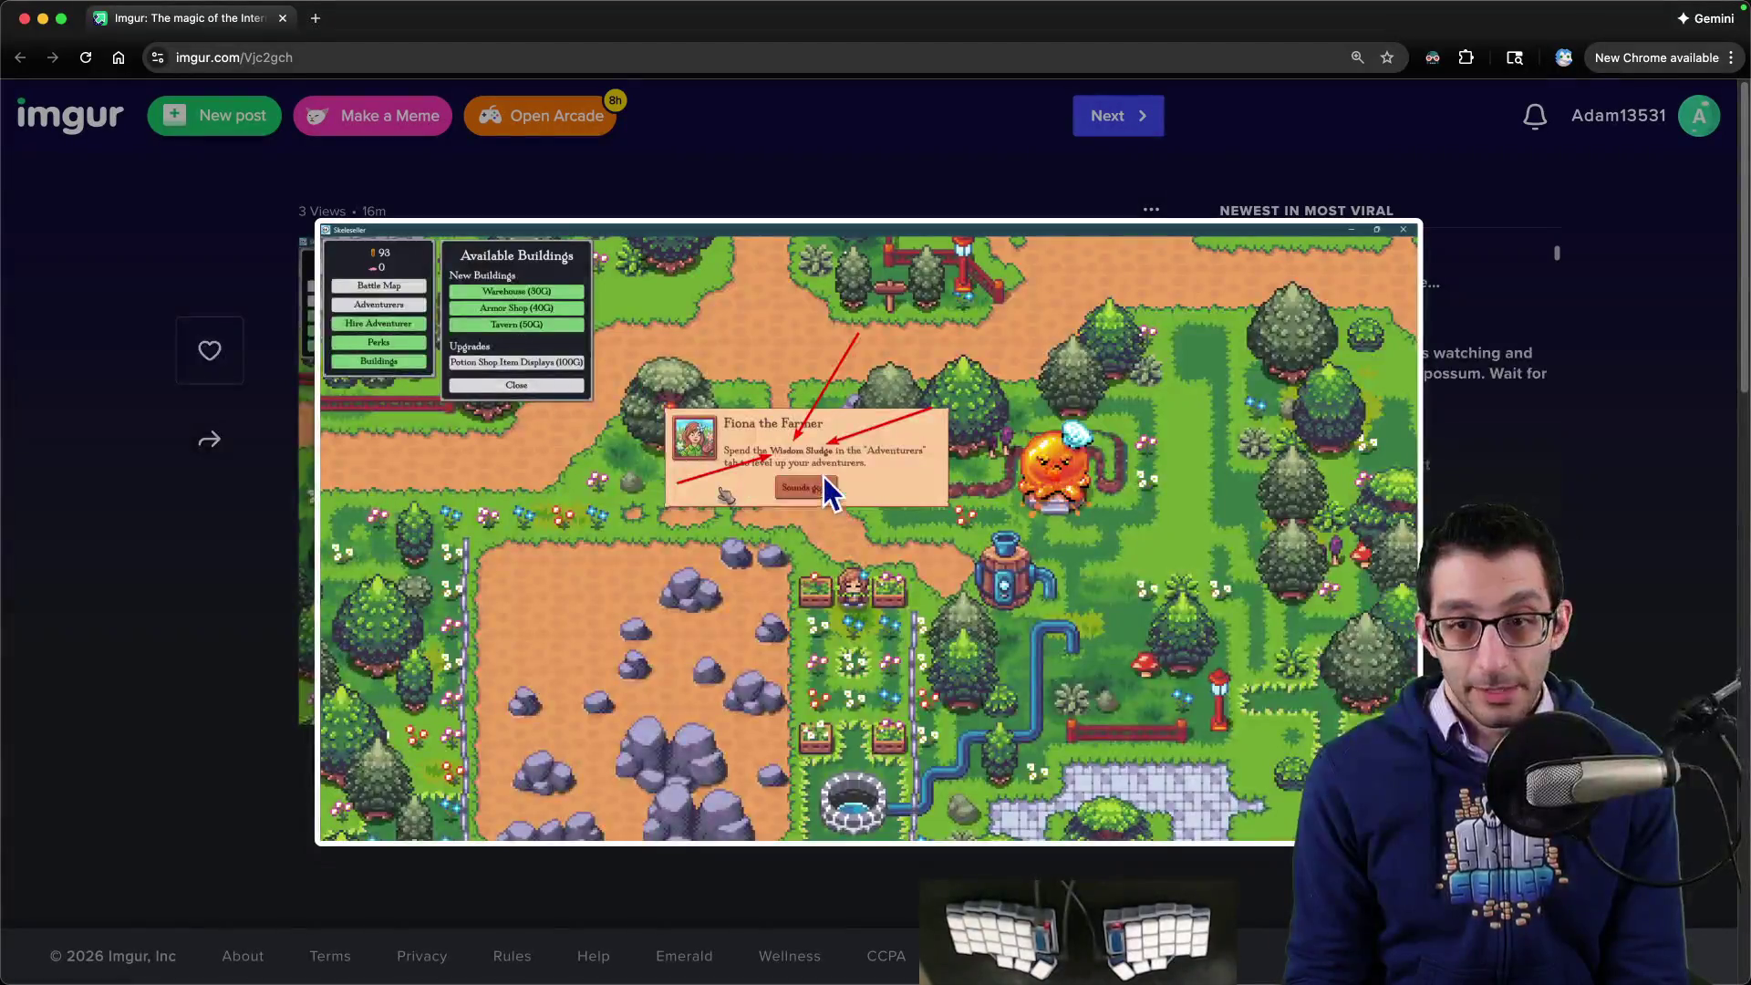
- Open the Vjc2gch.png screenshot full-size in a new Chrome tab
right_click(799, 453)
left_click(814, 458)
key("ctrl+Tab")
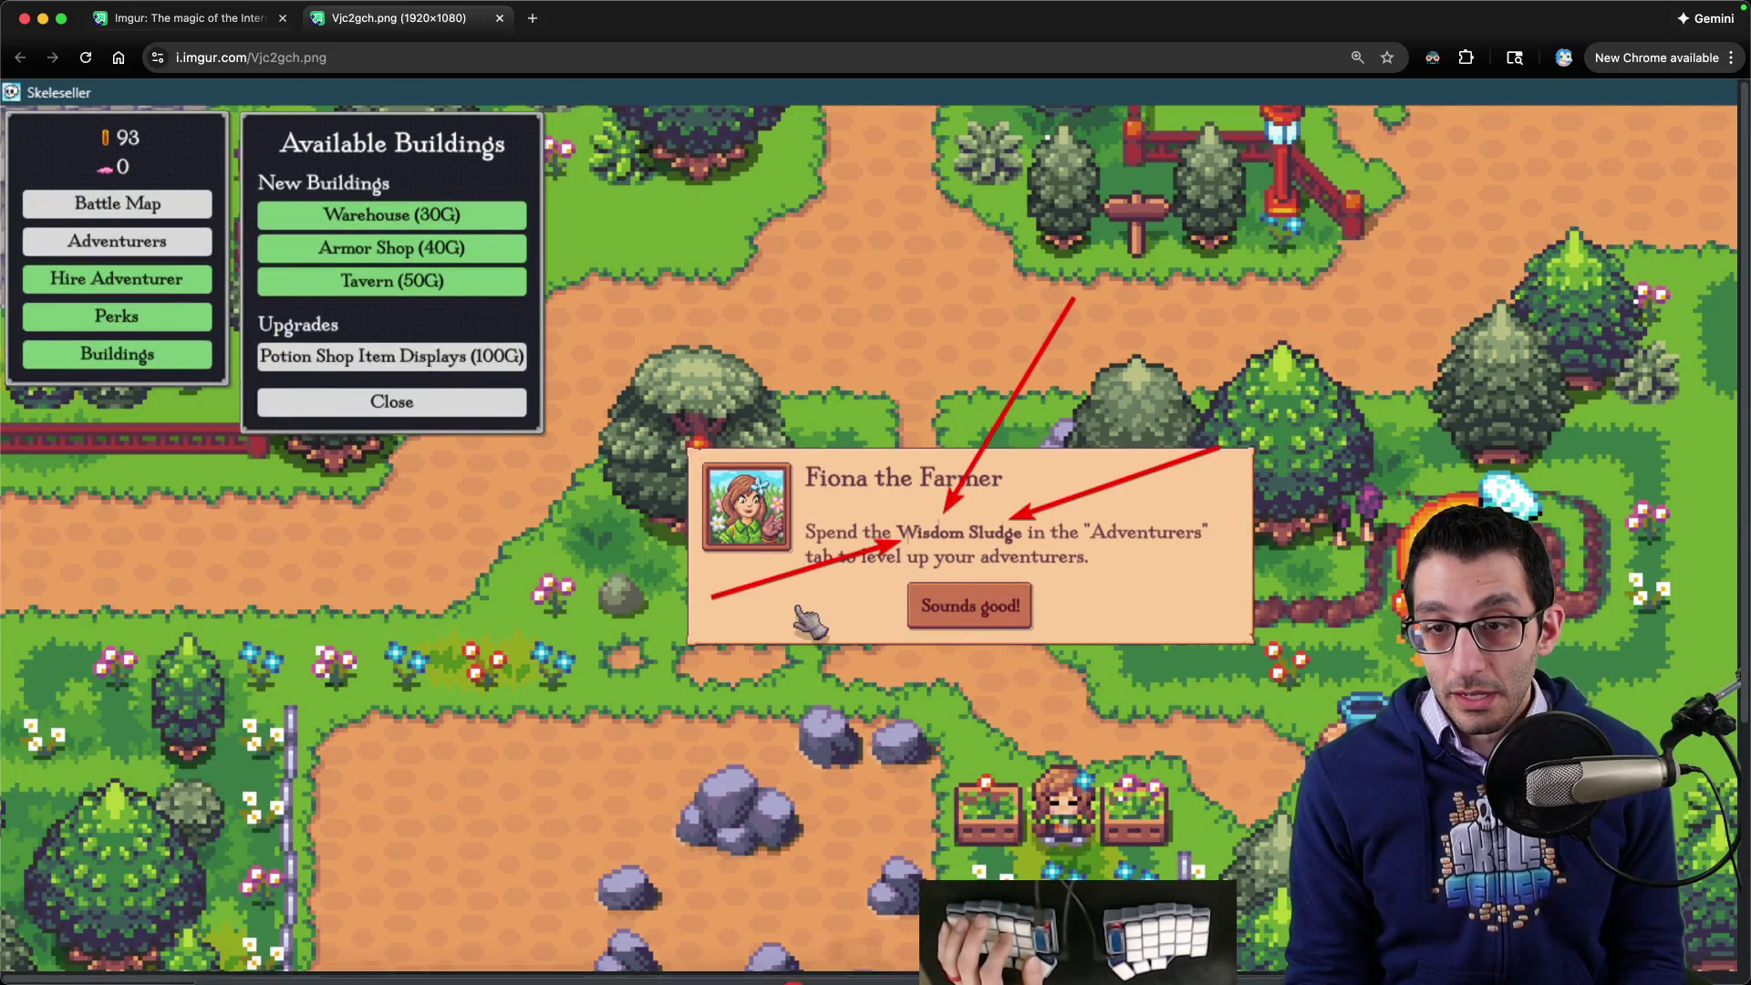
mouse_move(854, 976)
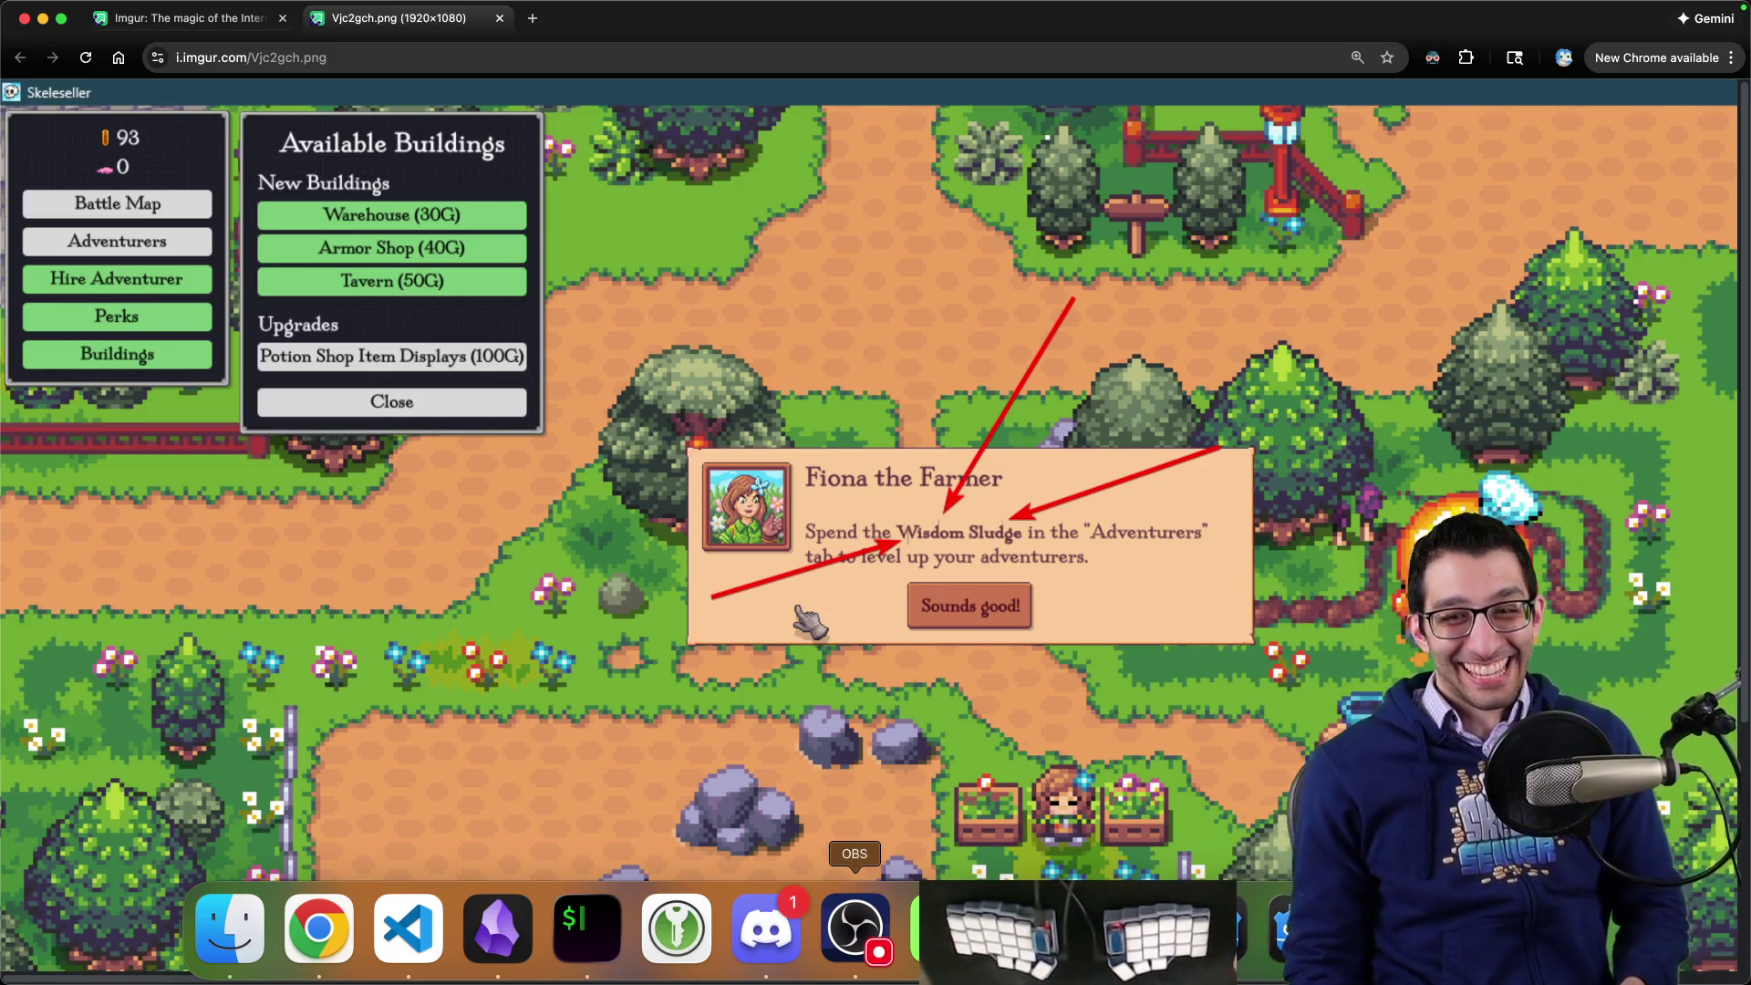
mouse_move(1122, 979)
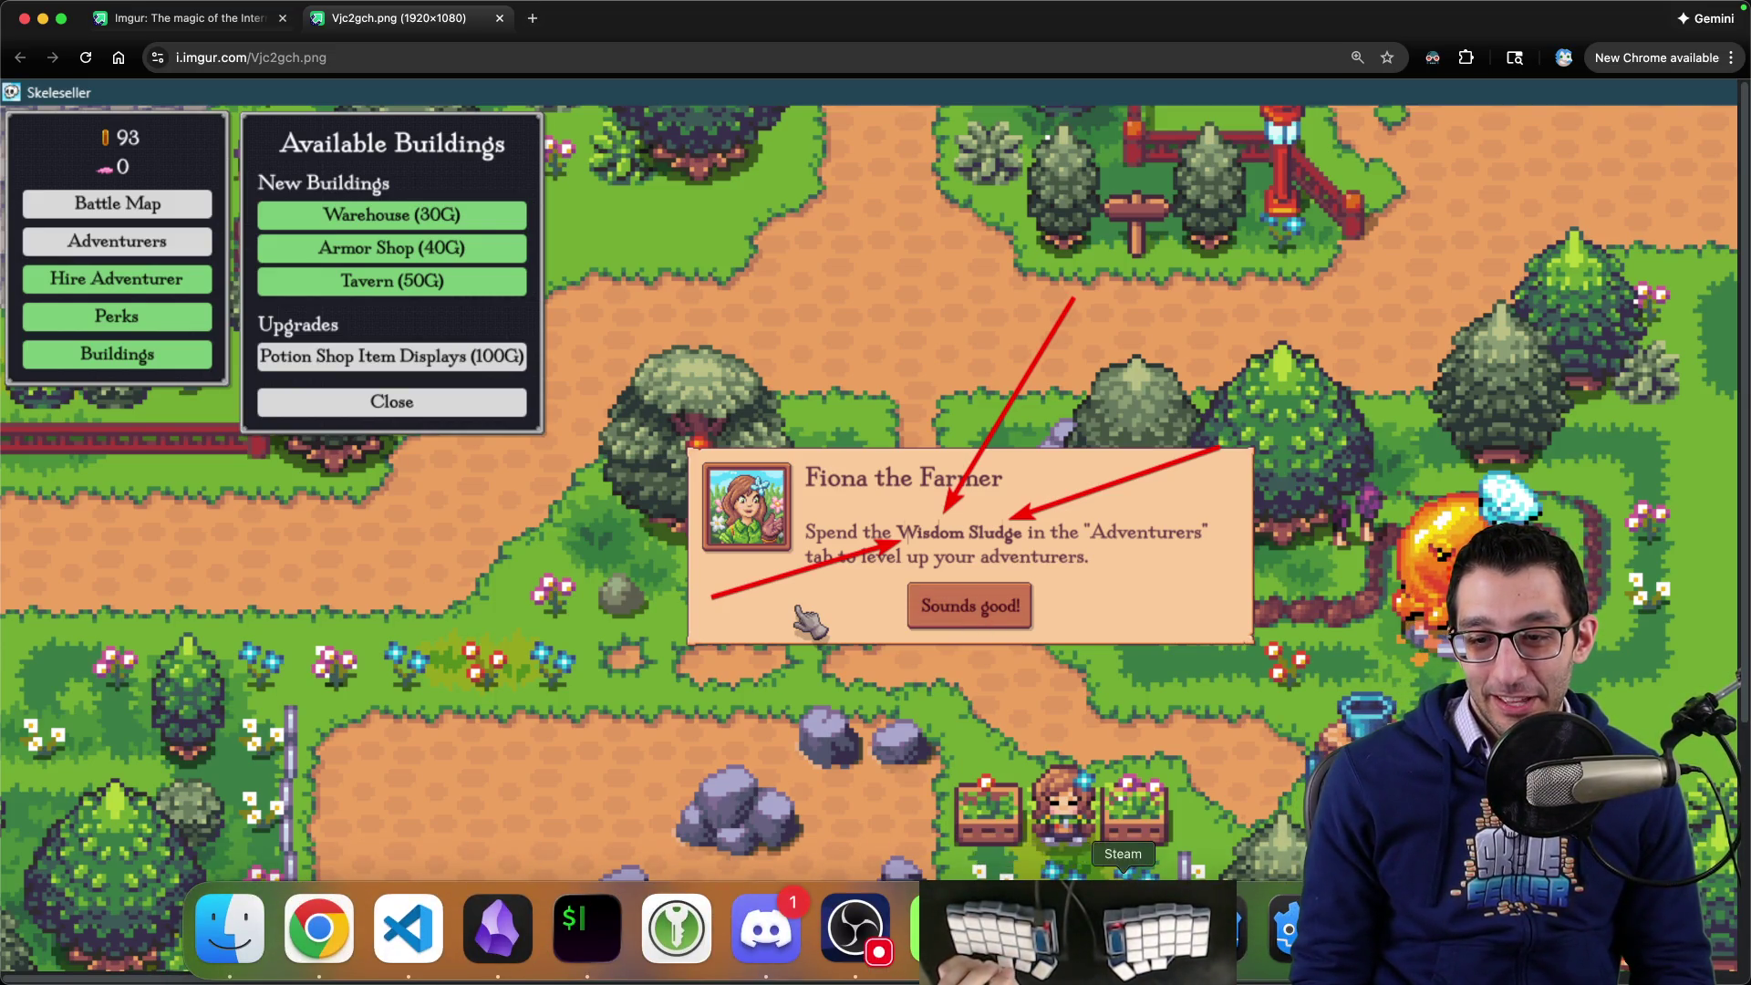
- Create a new scene with a User Interface Control root and add a RichTextLabel child
left_click(1241, 958)
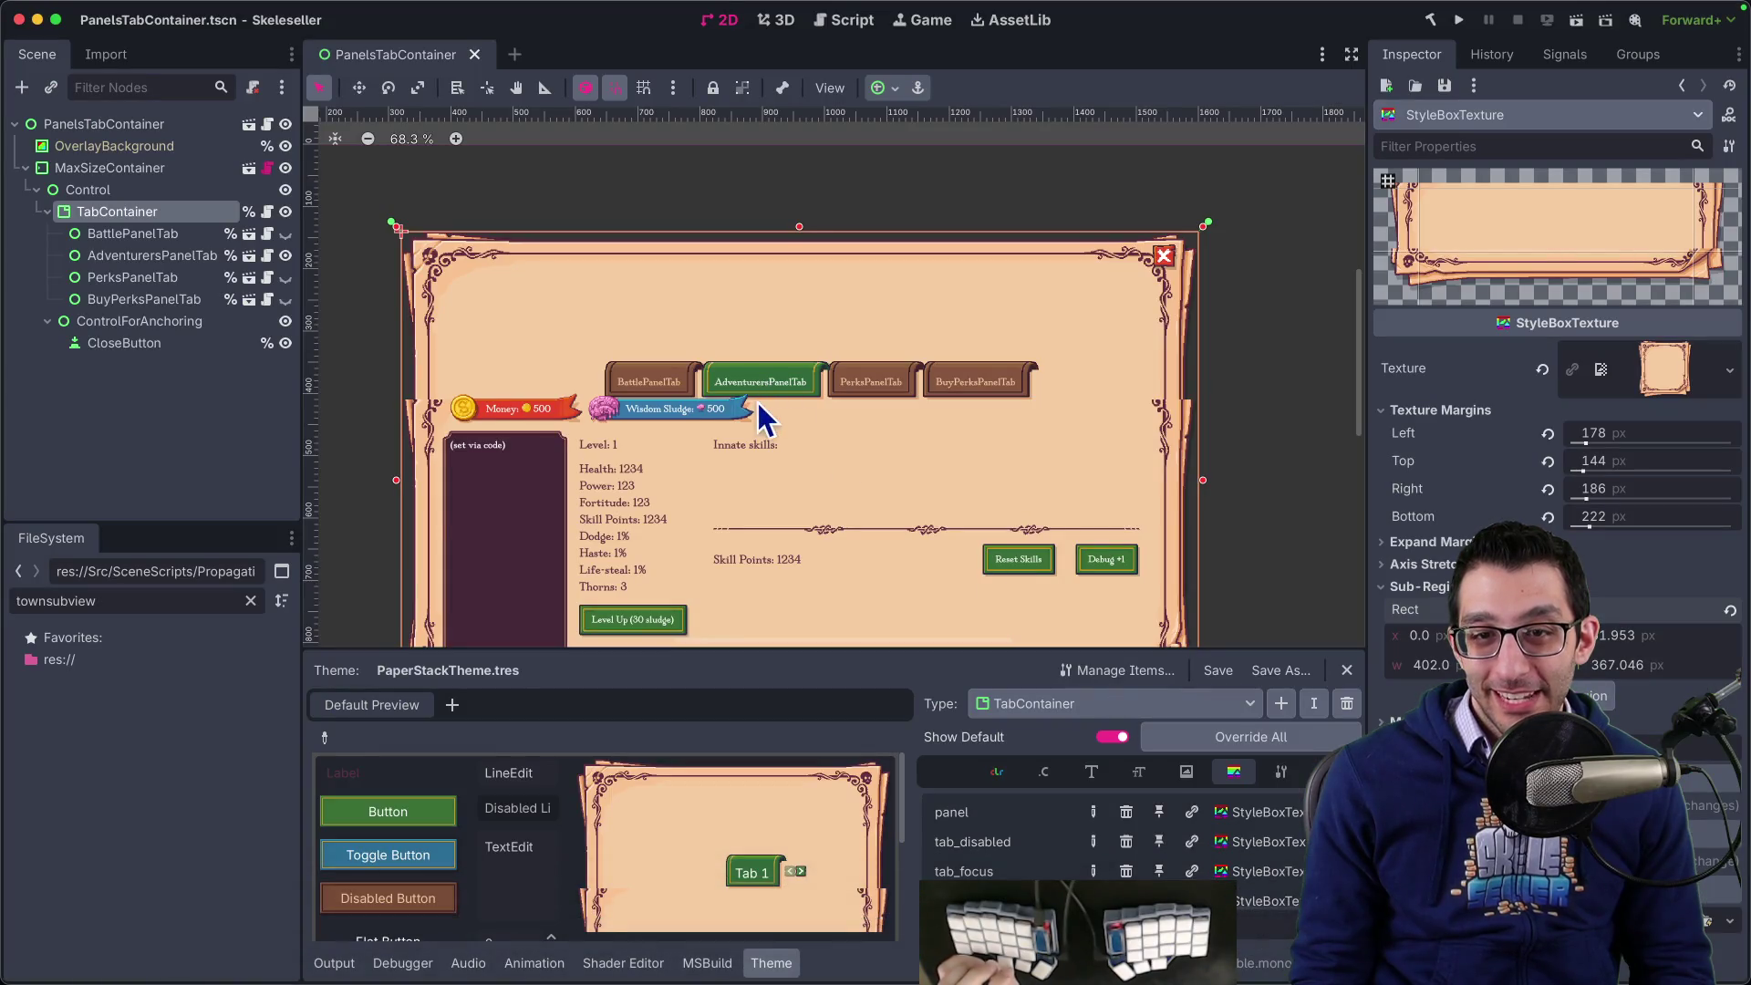
left_click(518, 52)
left_click(114, 222)
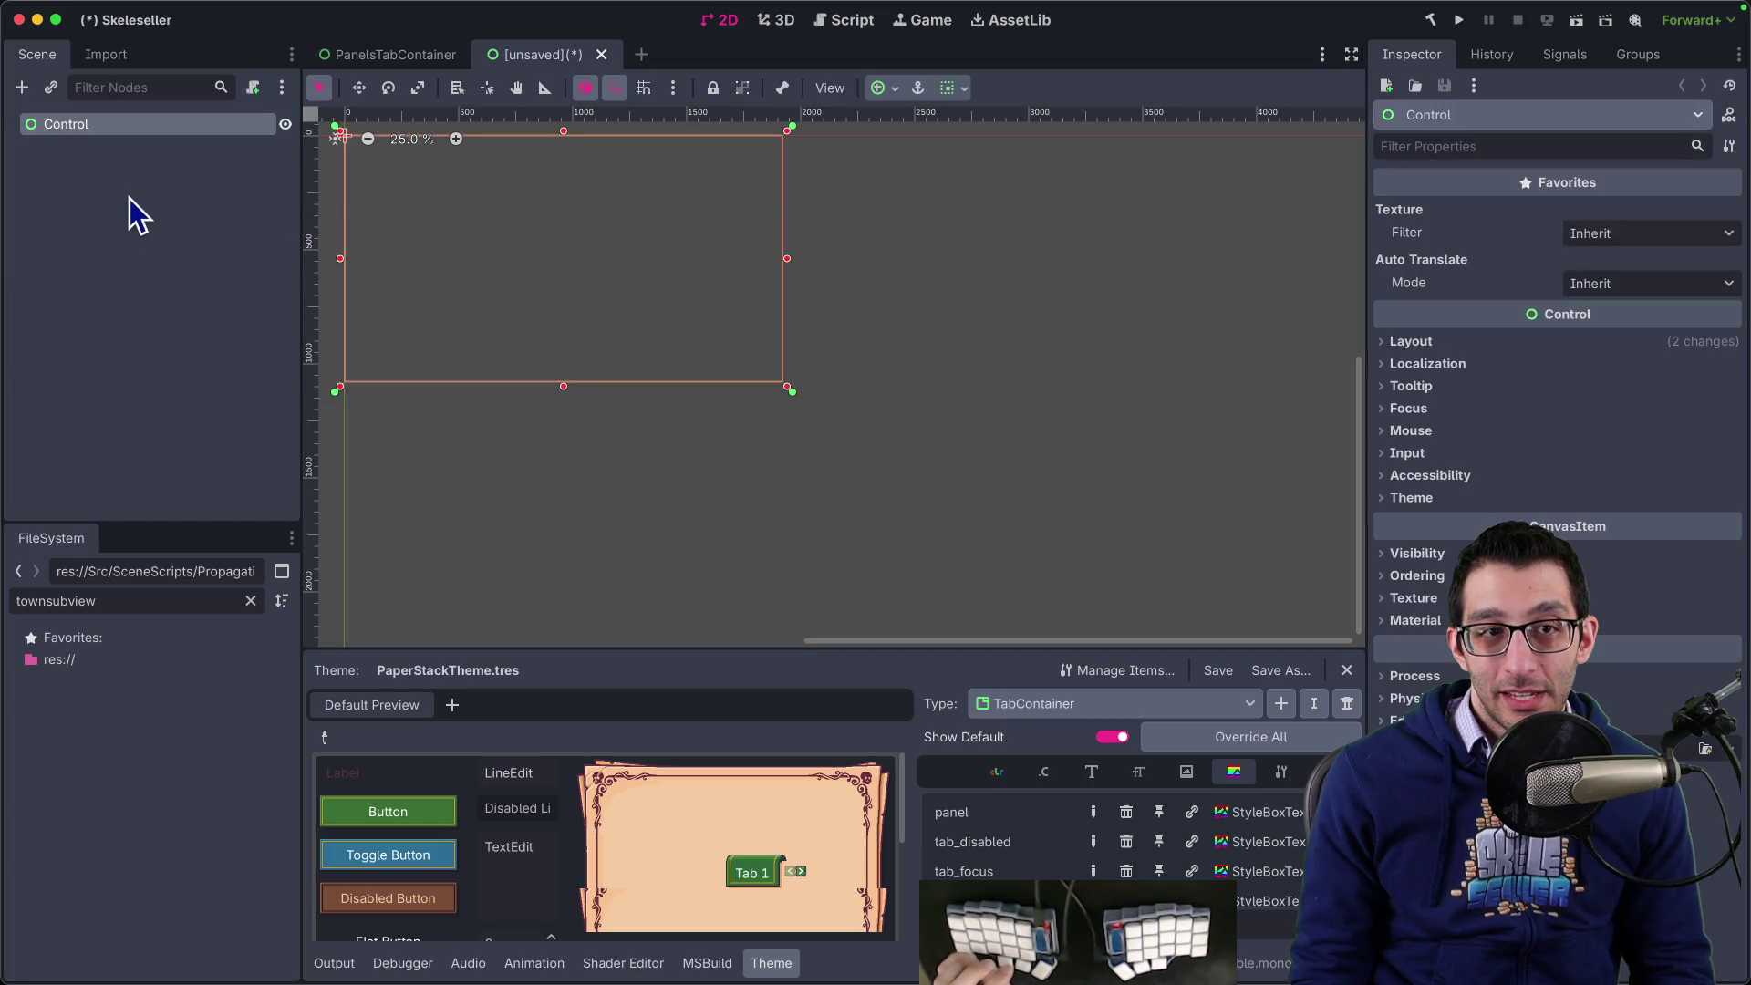
scroll(429, 224, "up", 6)
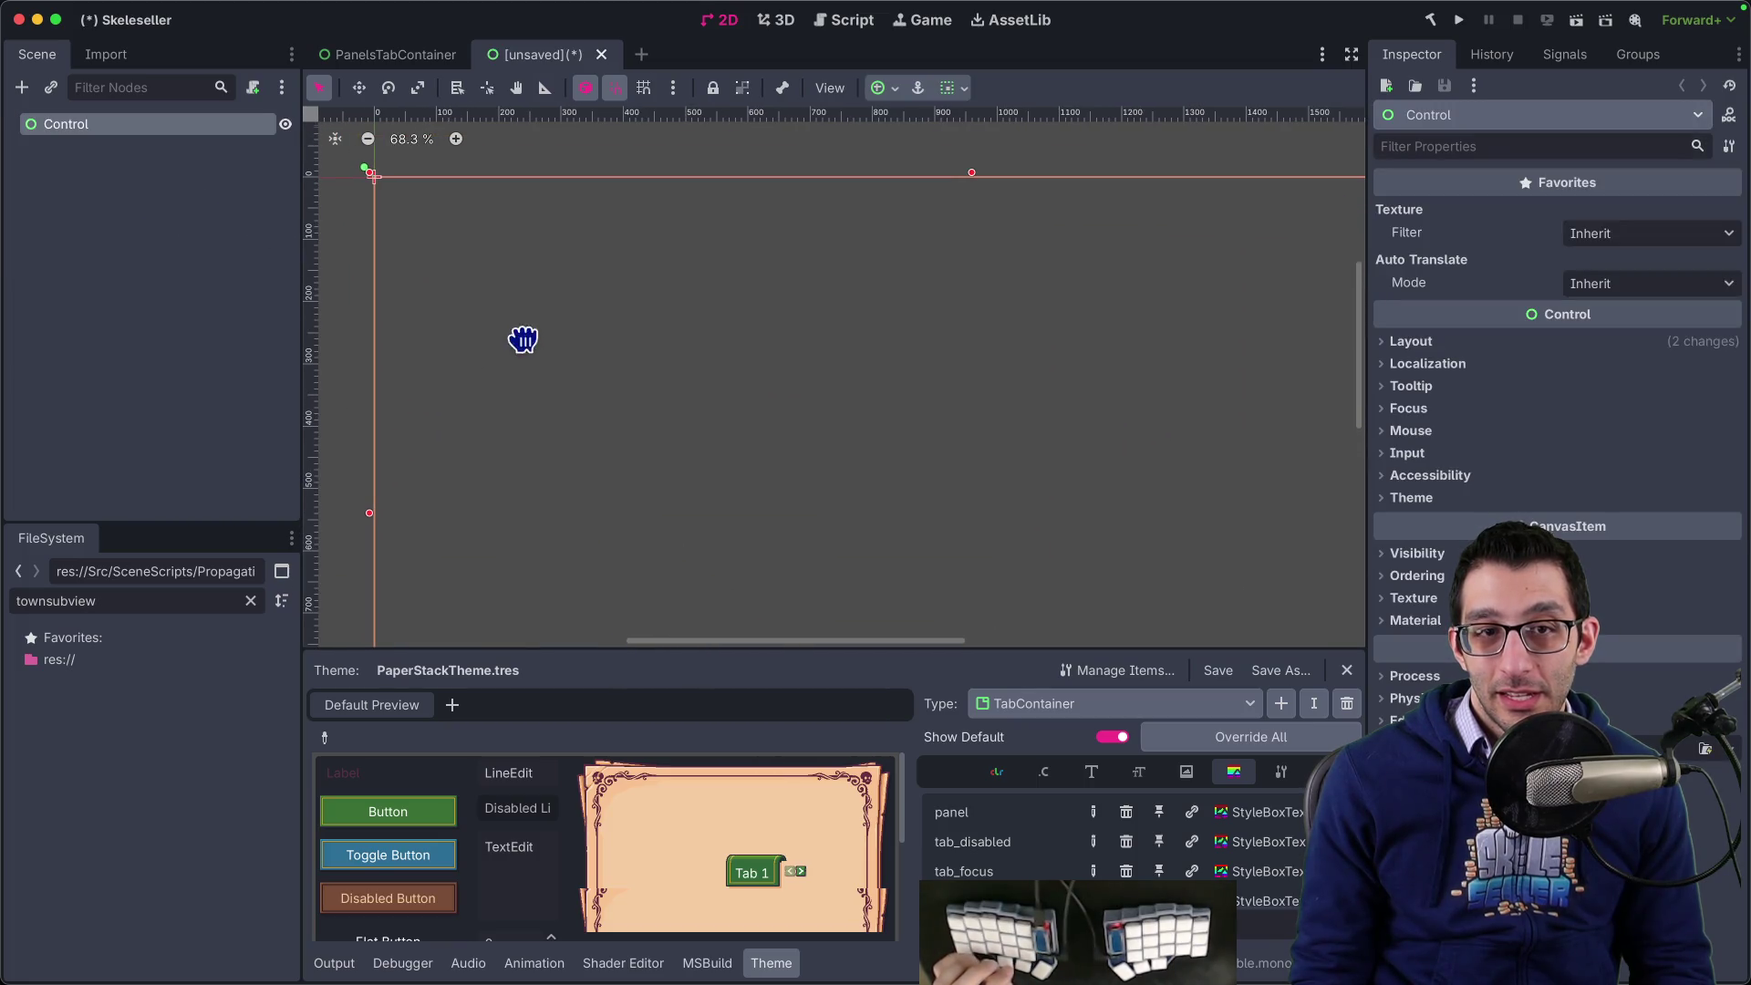
left_click(96, 129)
key("ctrl+a")
type("richtext")
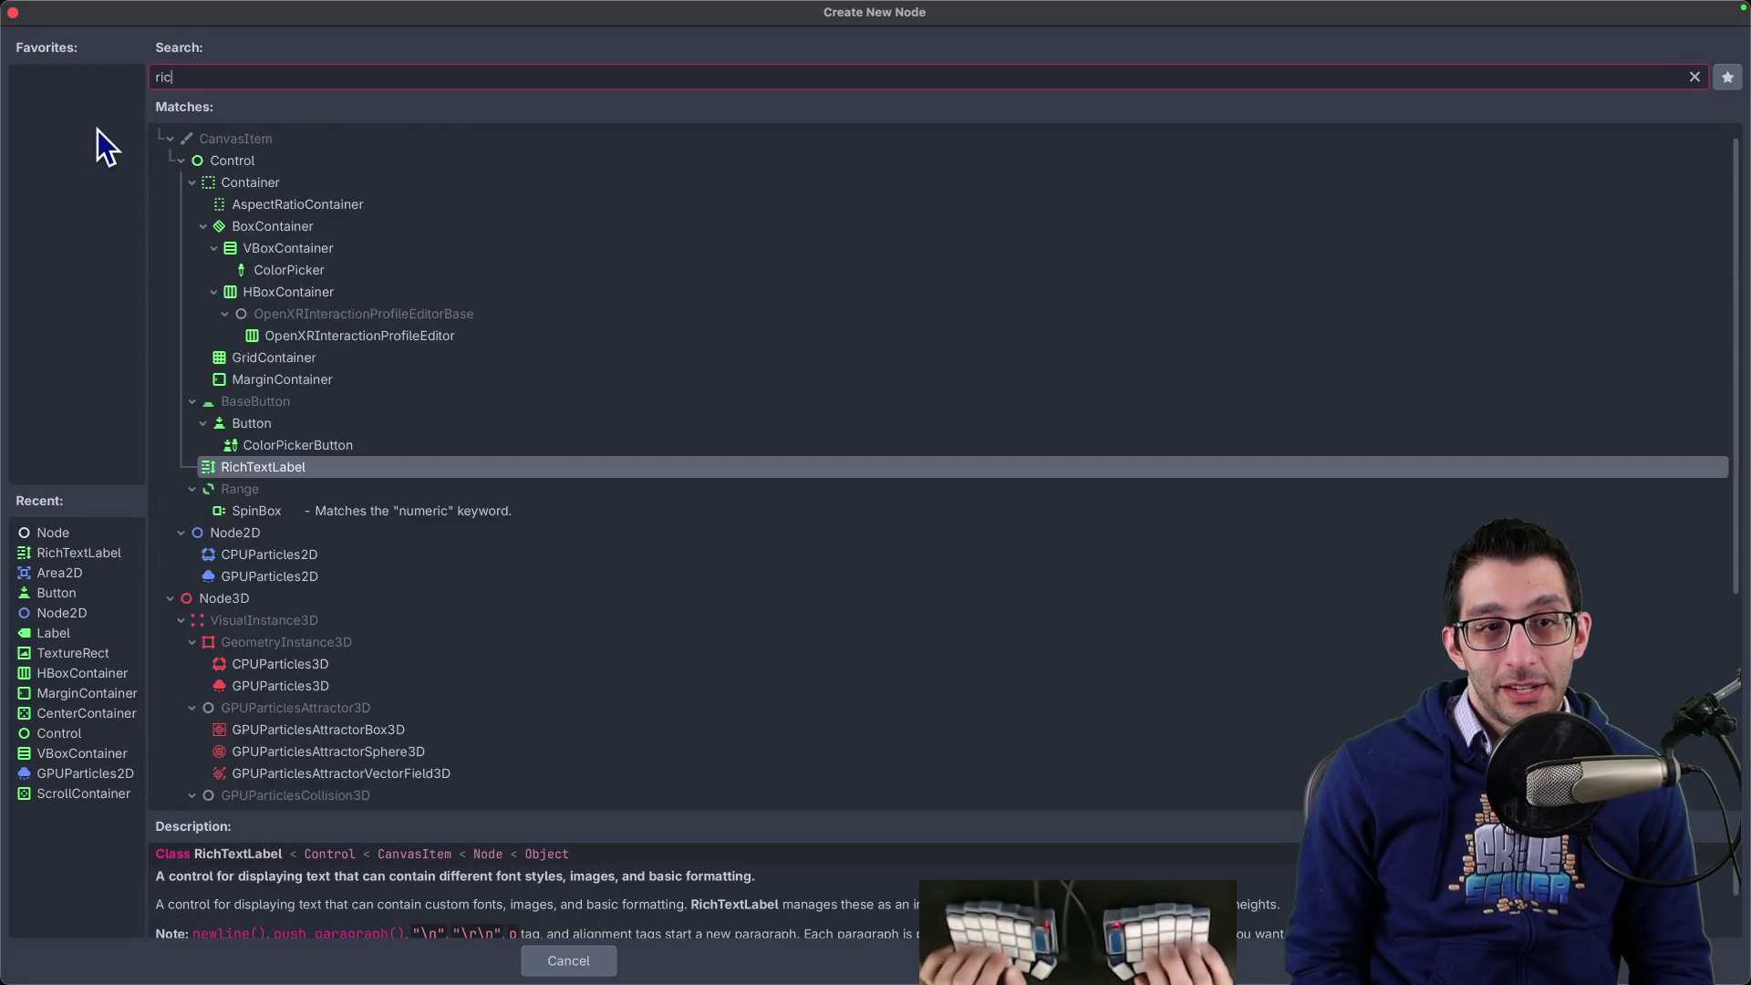
key("Return")
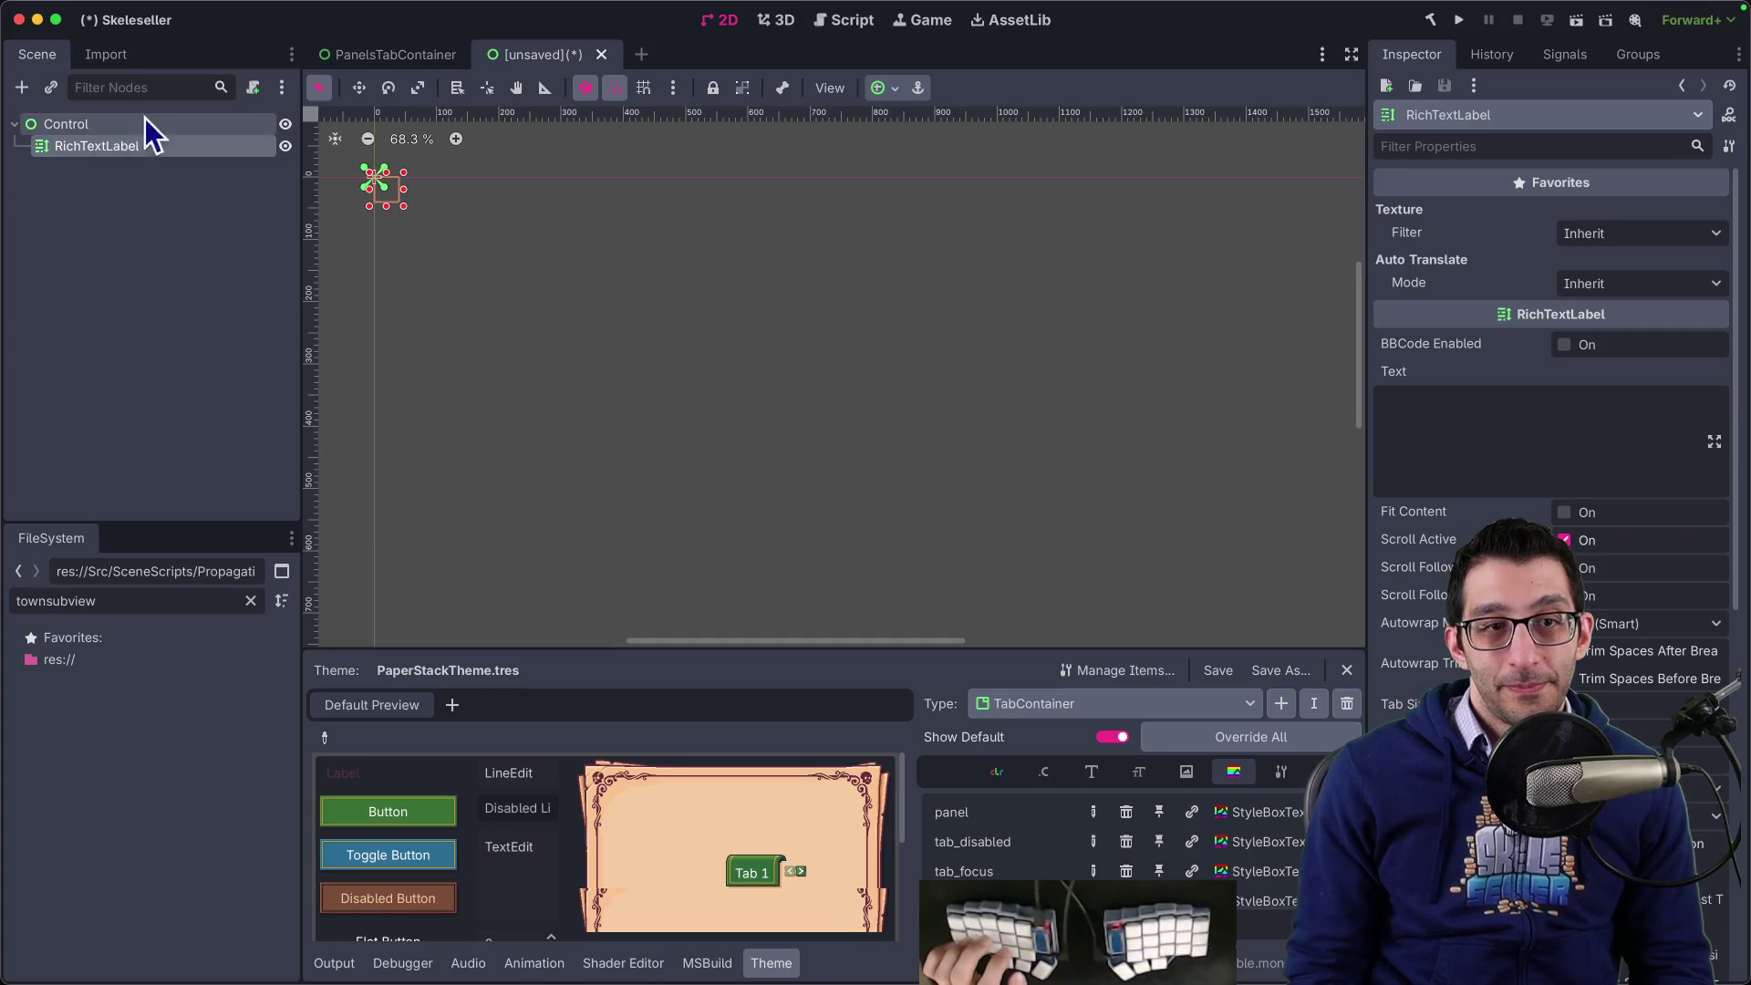
- Set the label text to '[b]Bold[/b] Not bold' and enable Fit Content and BBCode
left_click(1425, 394)
type("[b]Bold")
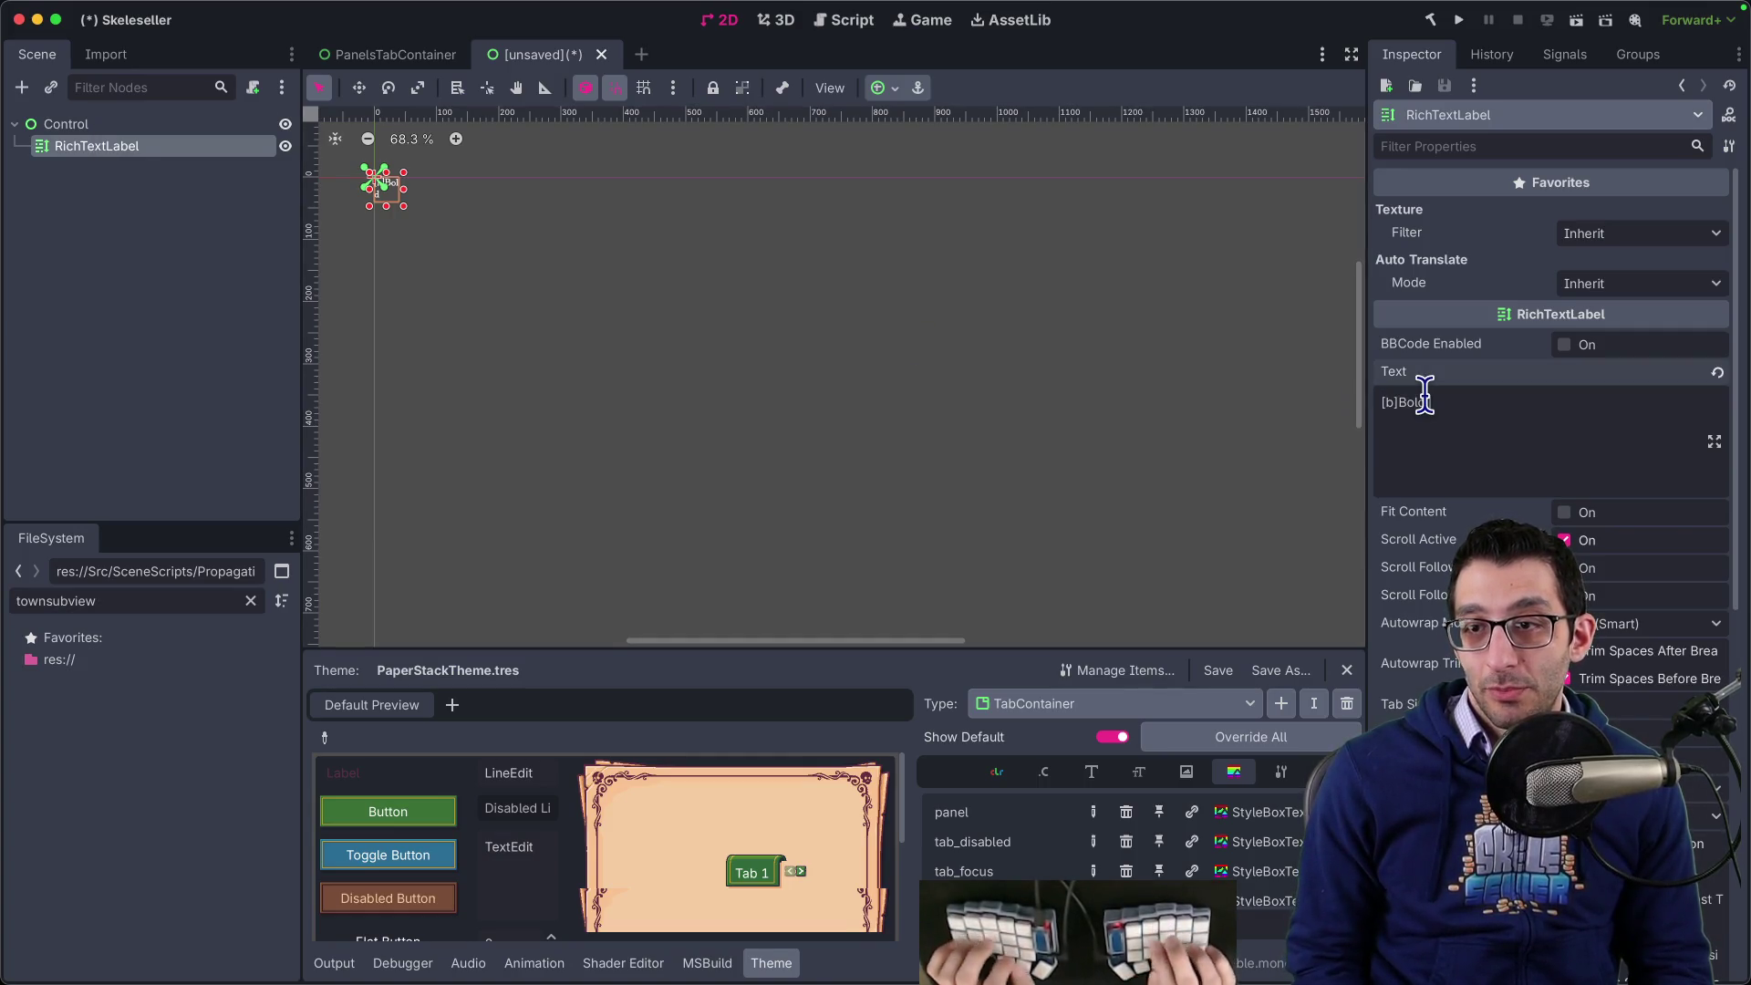
type("[/b] Not bold")
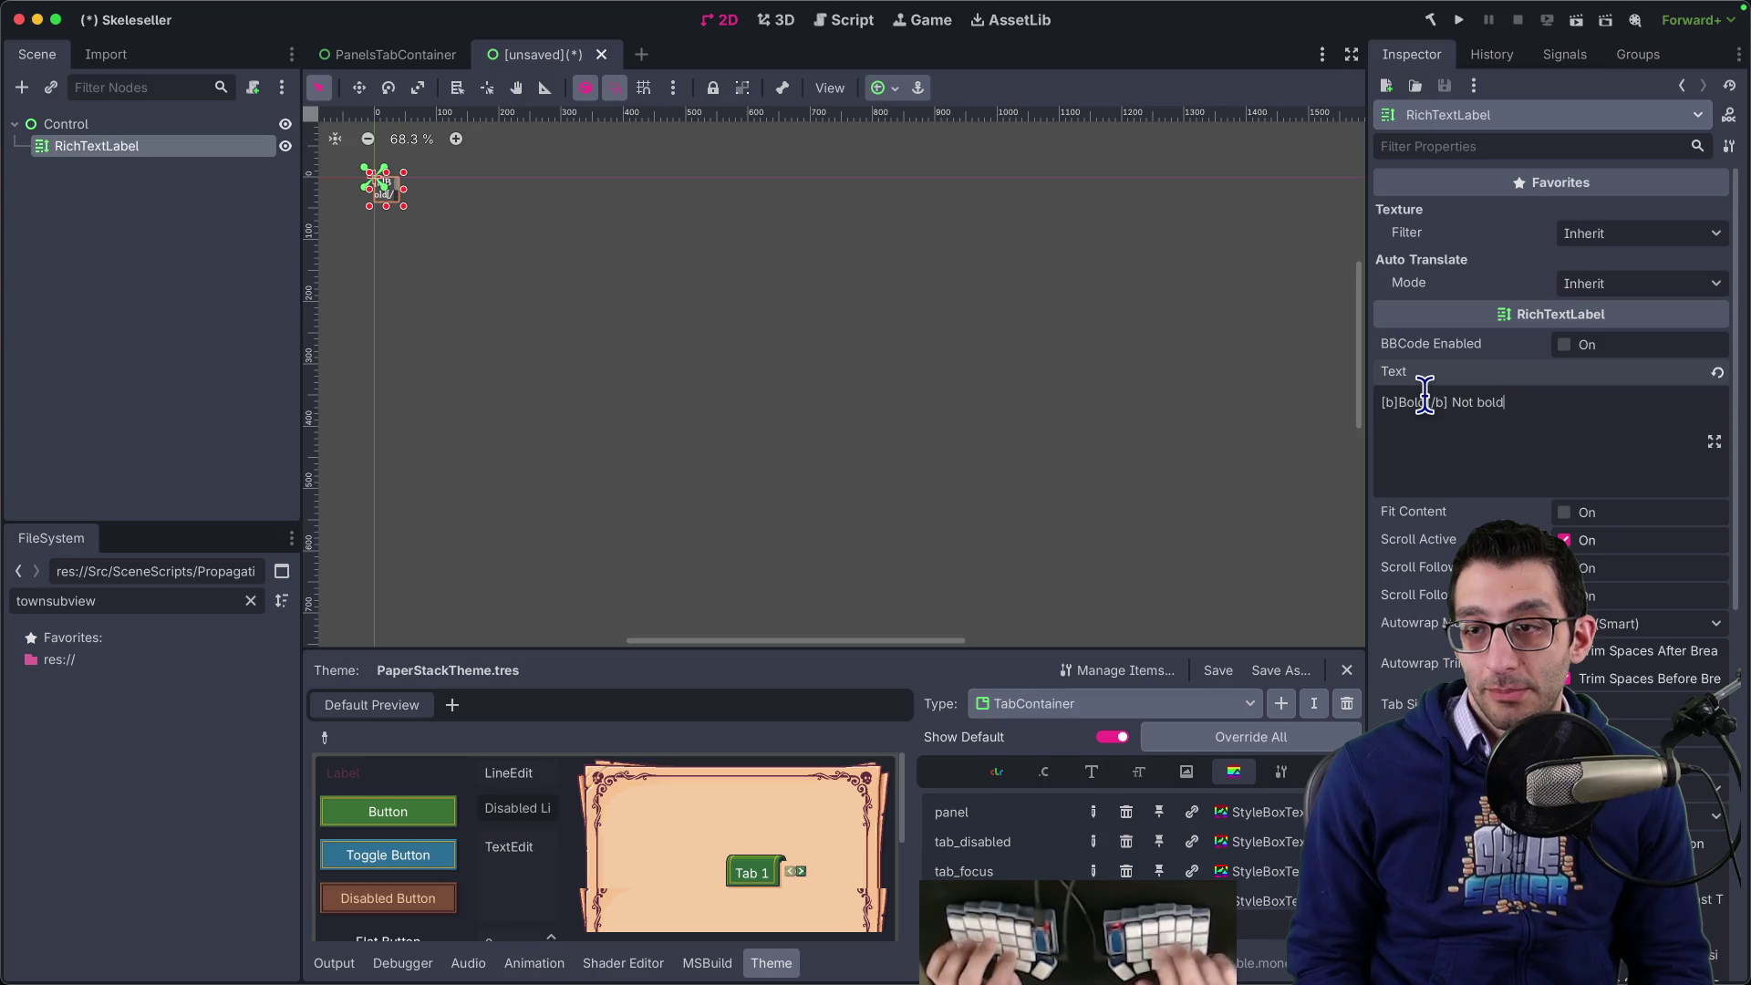
scroll(333, 253, "up", 2)
scroll(489, 243, "up", 6)
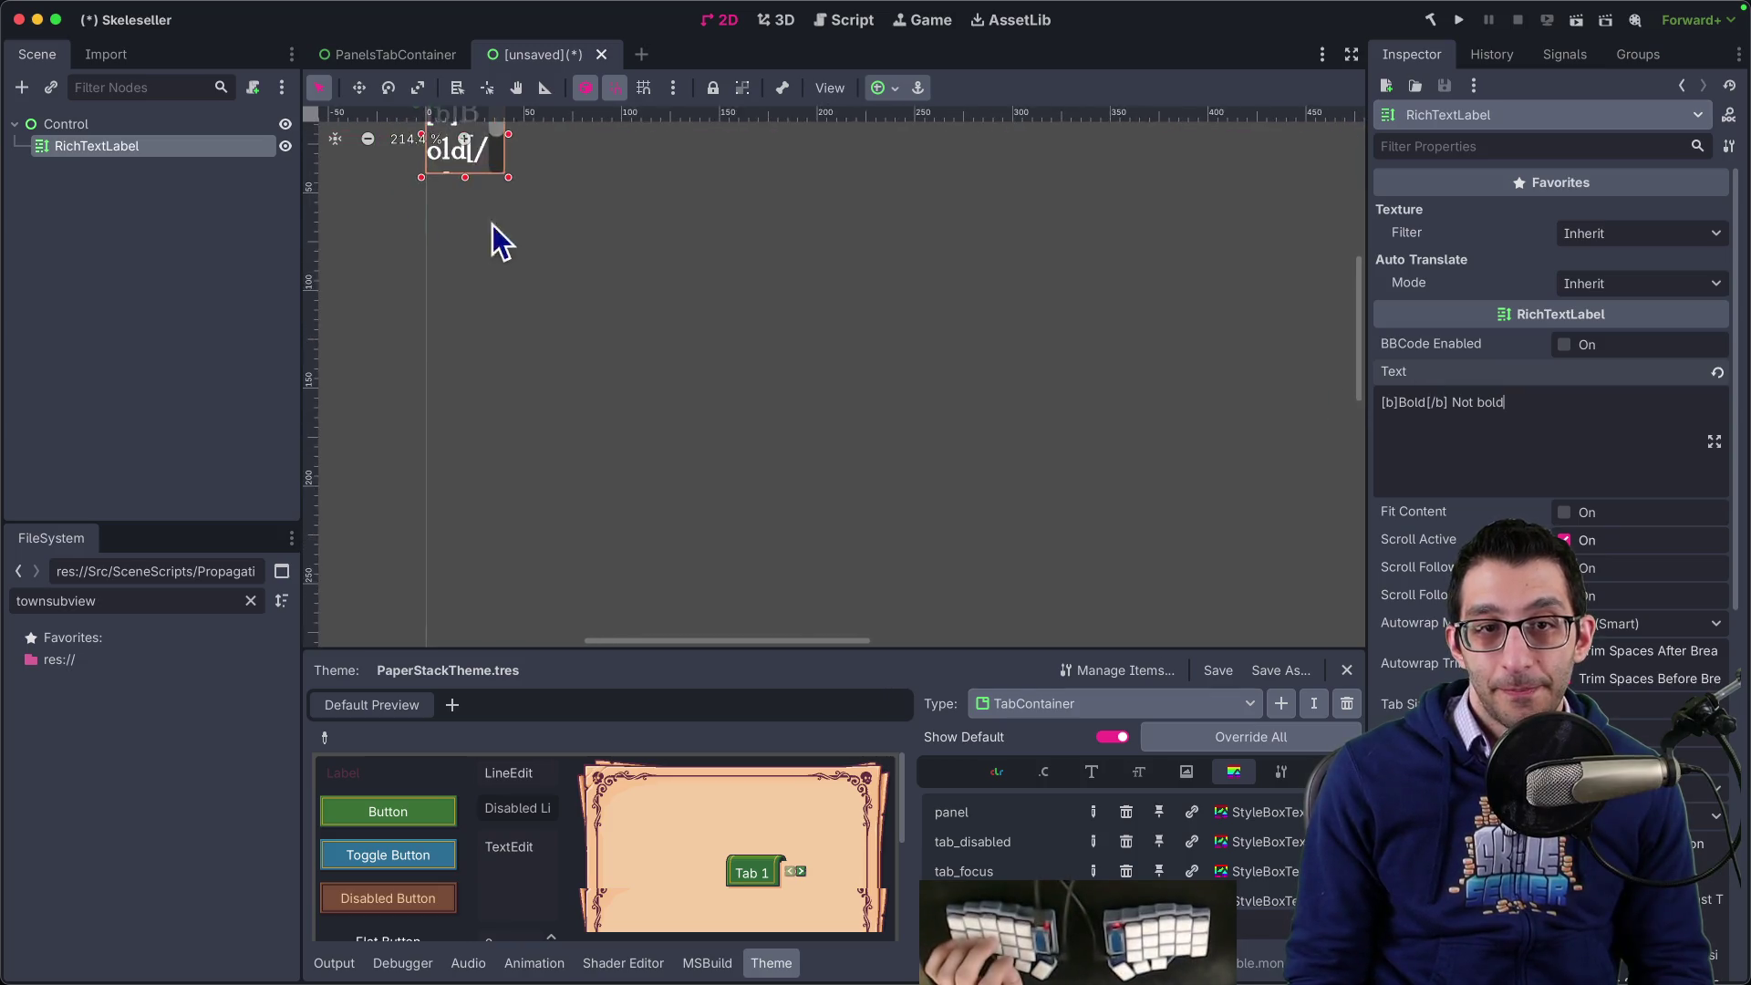
left_click(1572, 512)
left_click(1564, 344)
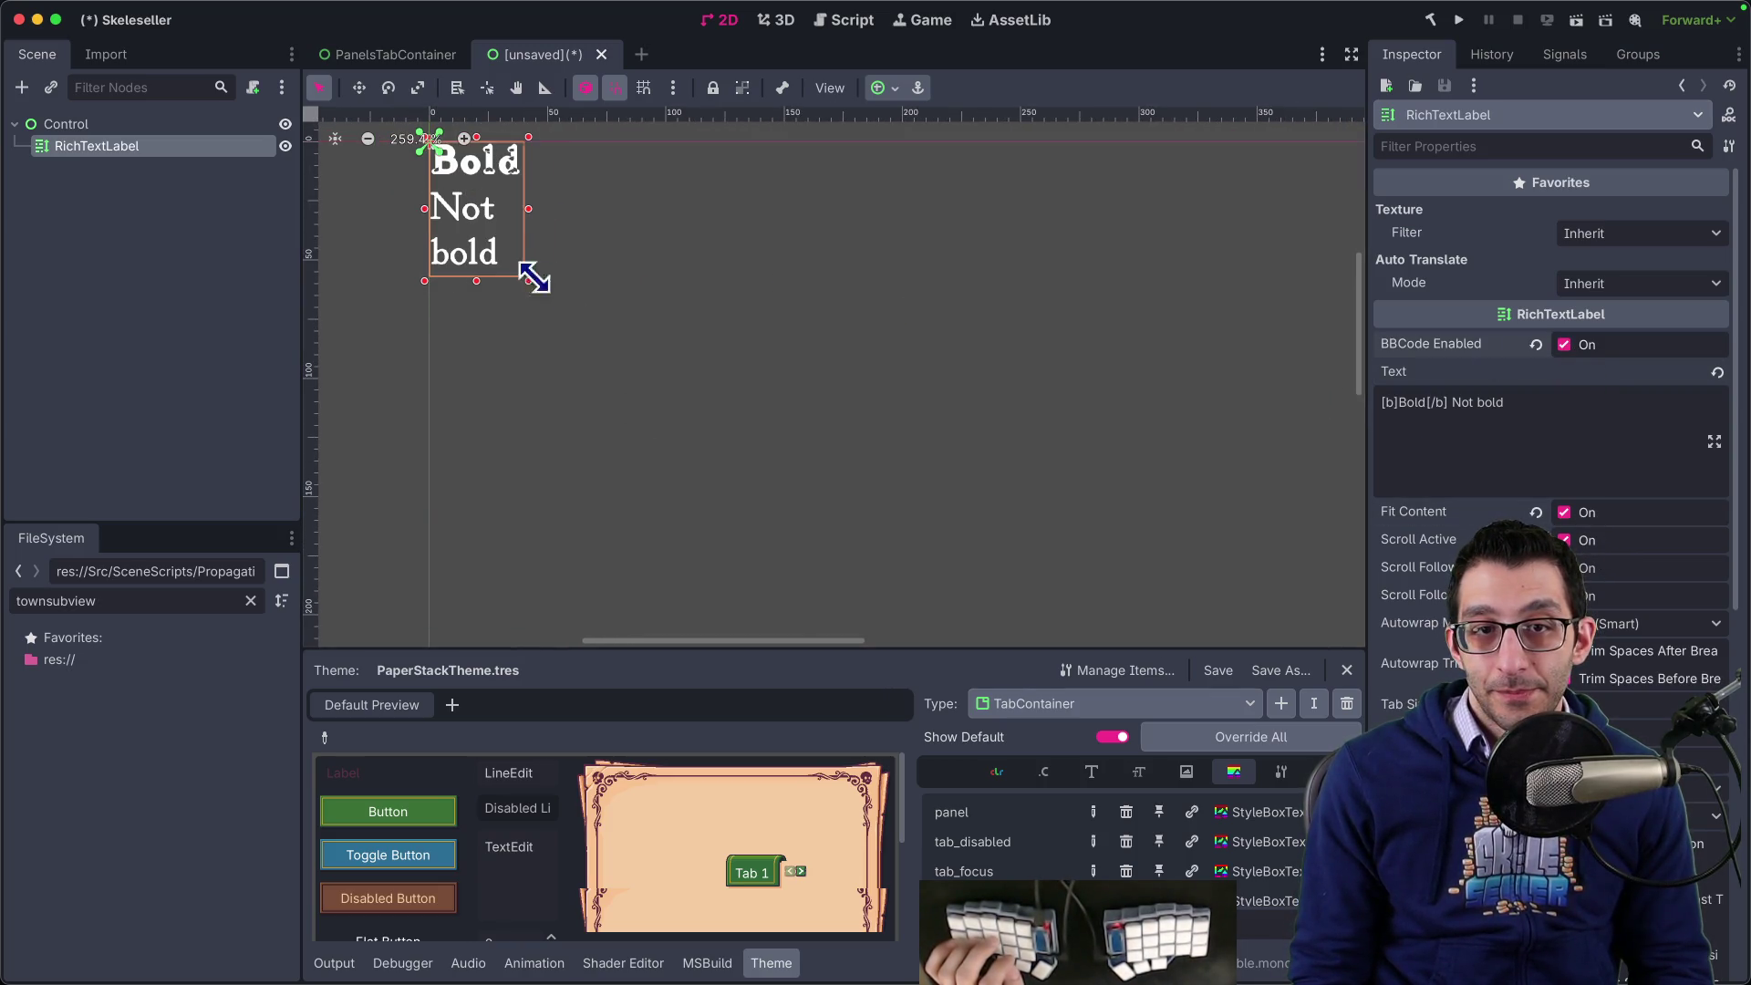
left_click_drag(529, 279, 890, 294)
scroll(1550, 411, "down", 10)
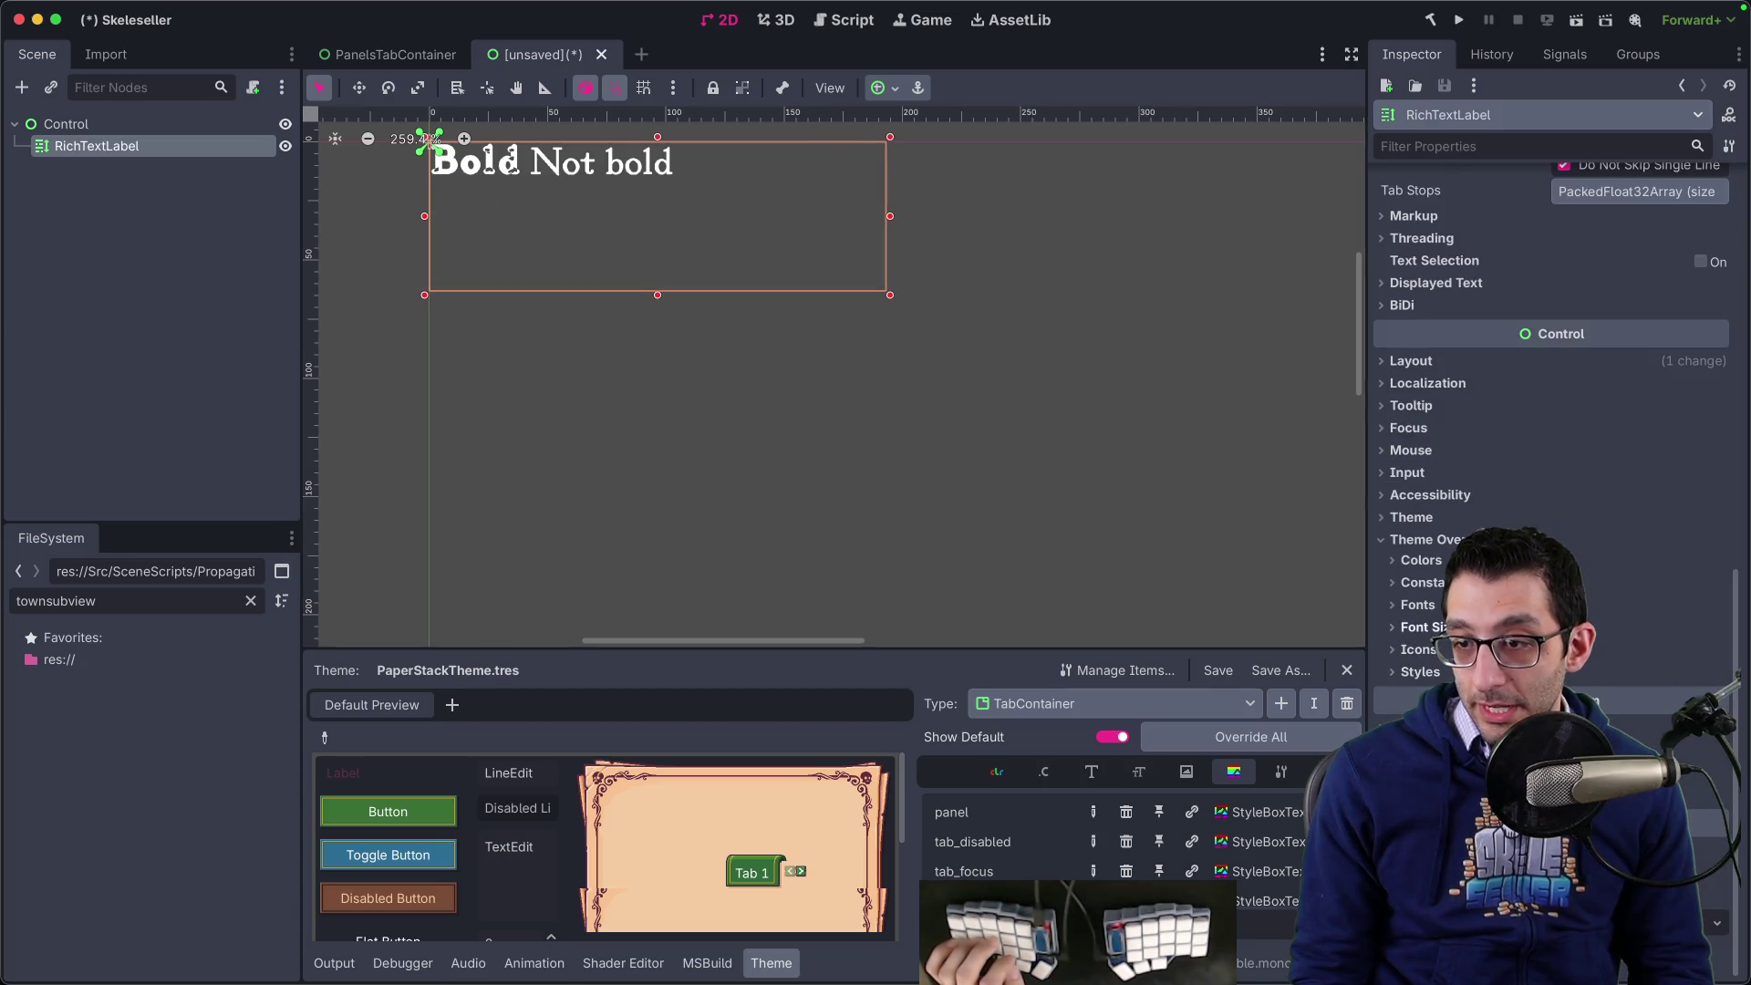
- Quick-load SkeleSellerMain-Bold into the label's Theme Overrides Bold Font slot
left_click(1594, 605)
scroll(1595, 638, "down", 3)
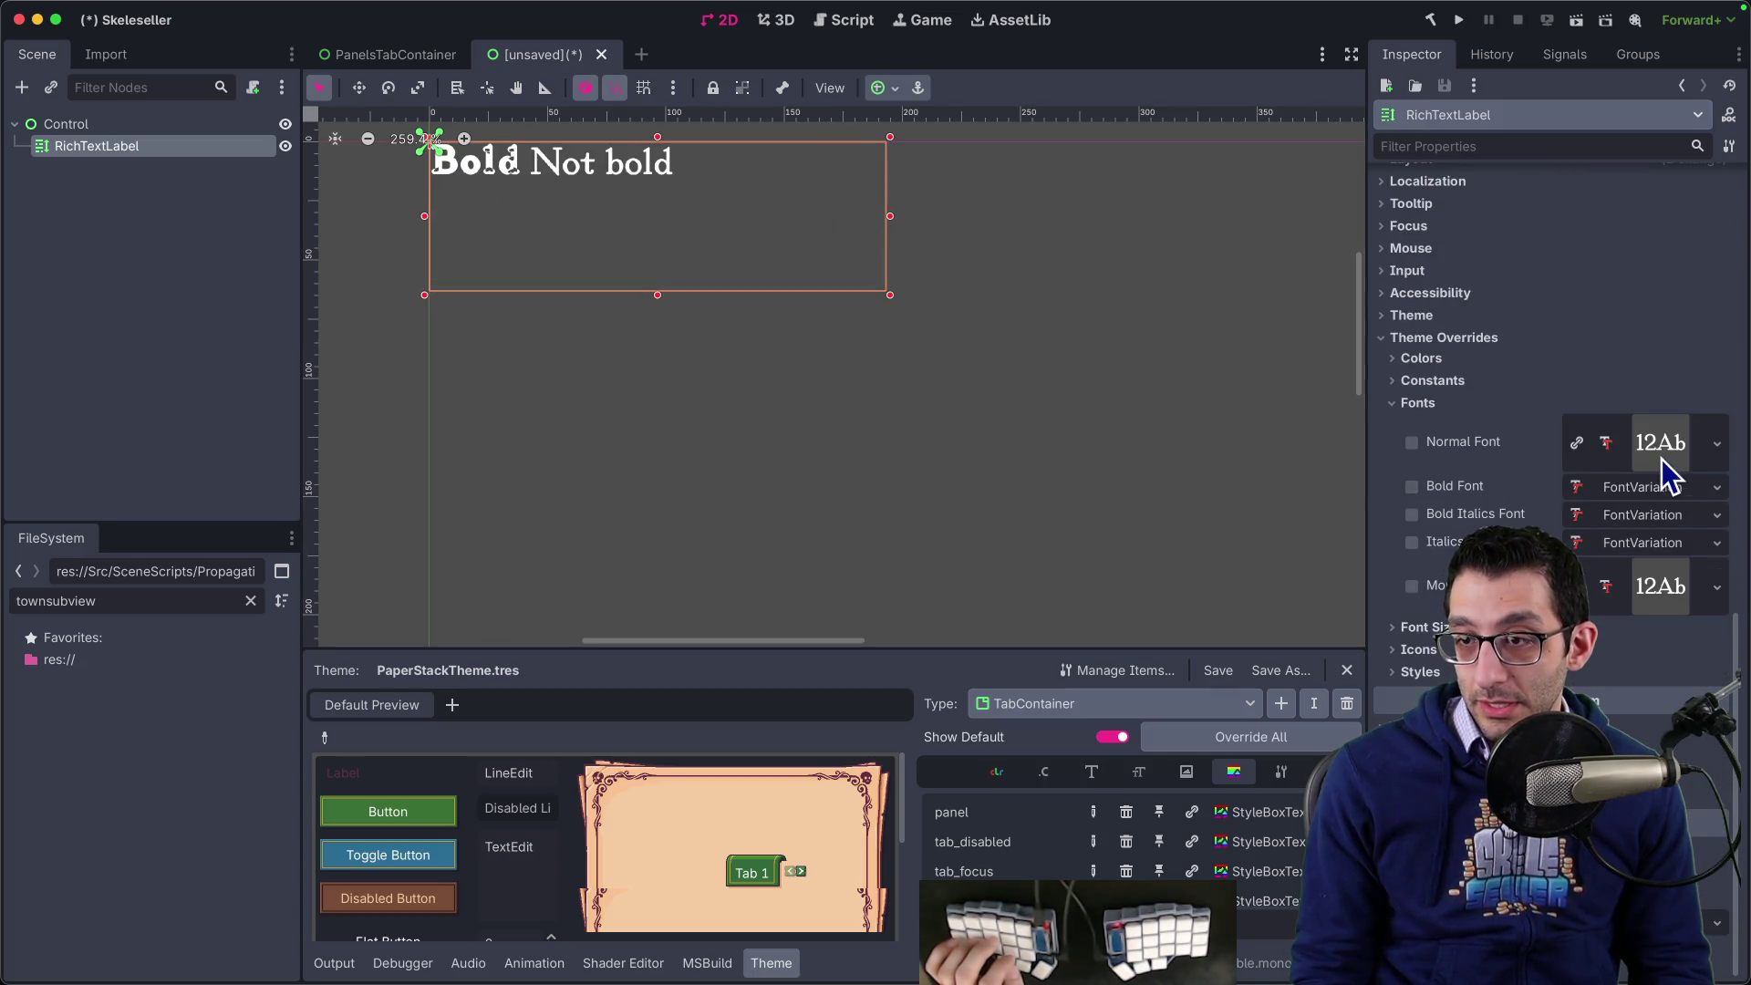
left_click(1639, 507)
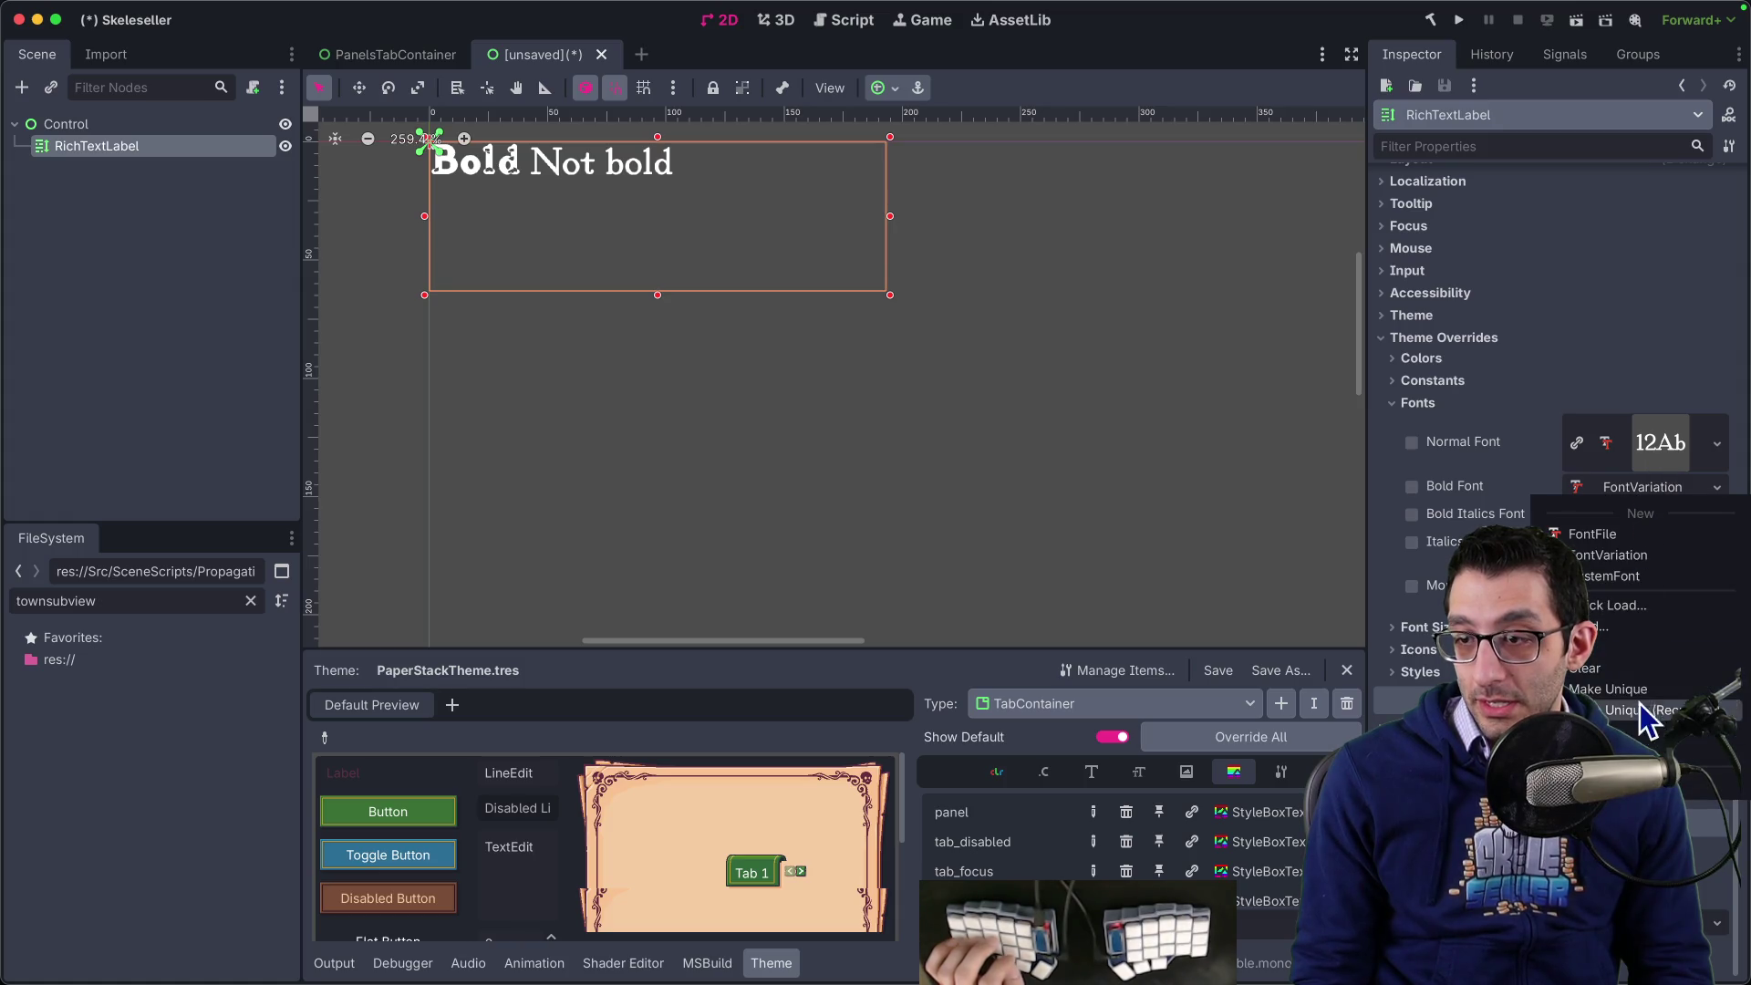
left_click(1624, 609)
type("bold")
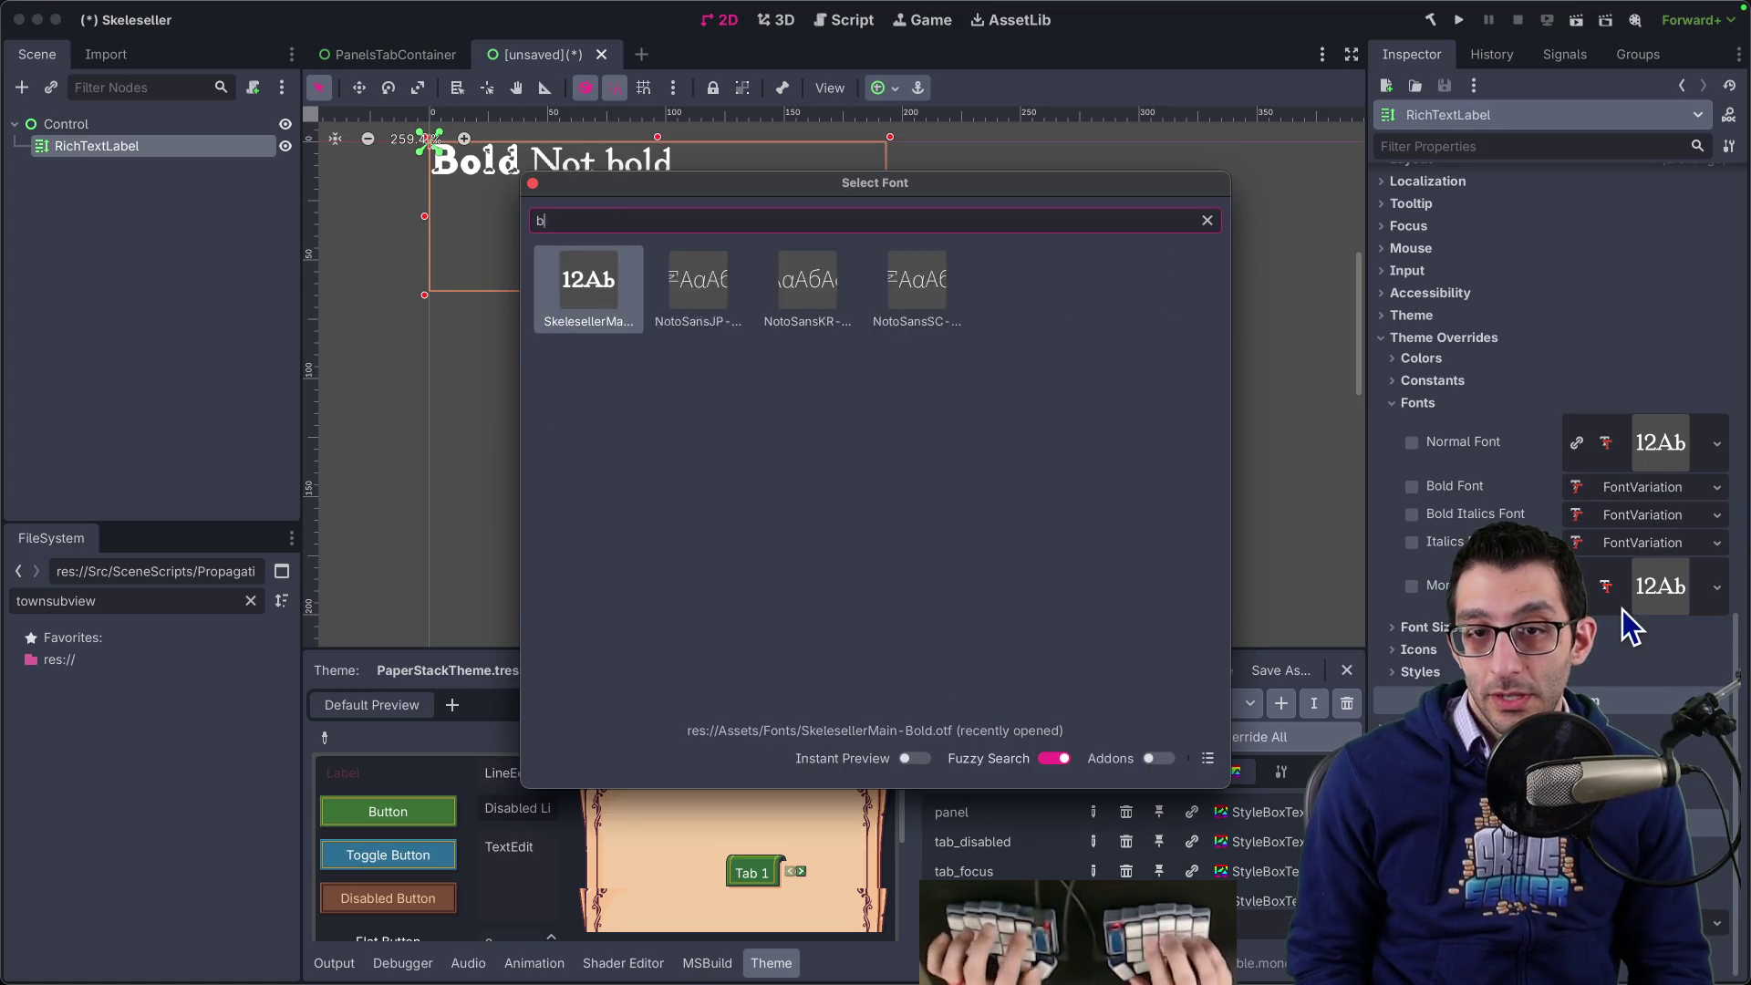
key("Return")
scroll(645, 371, "up", 15)
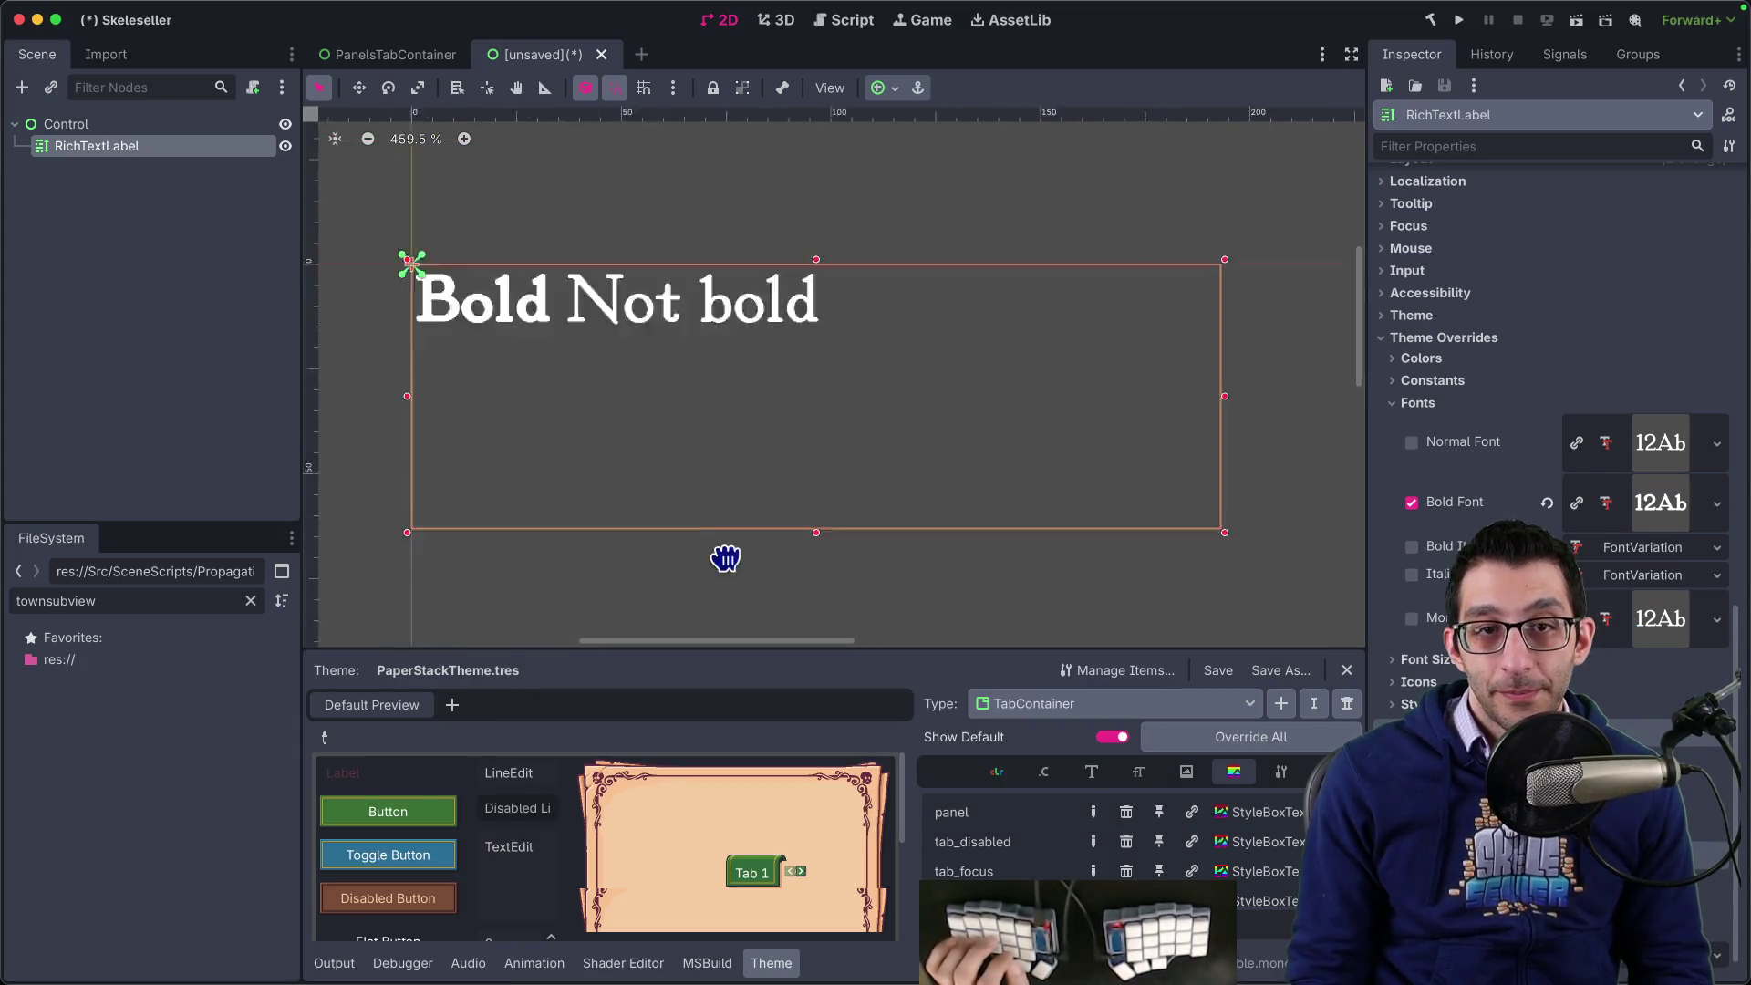
scroll(593, 265, "up", 5)
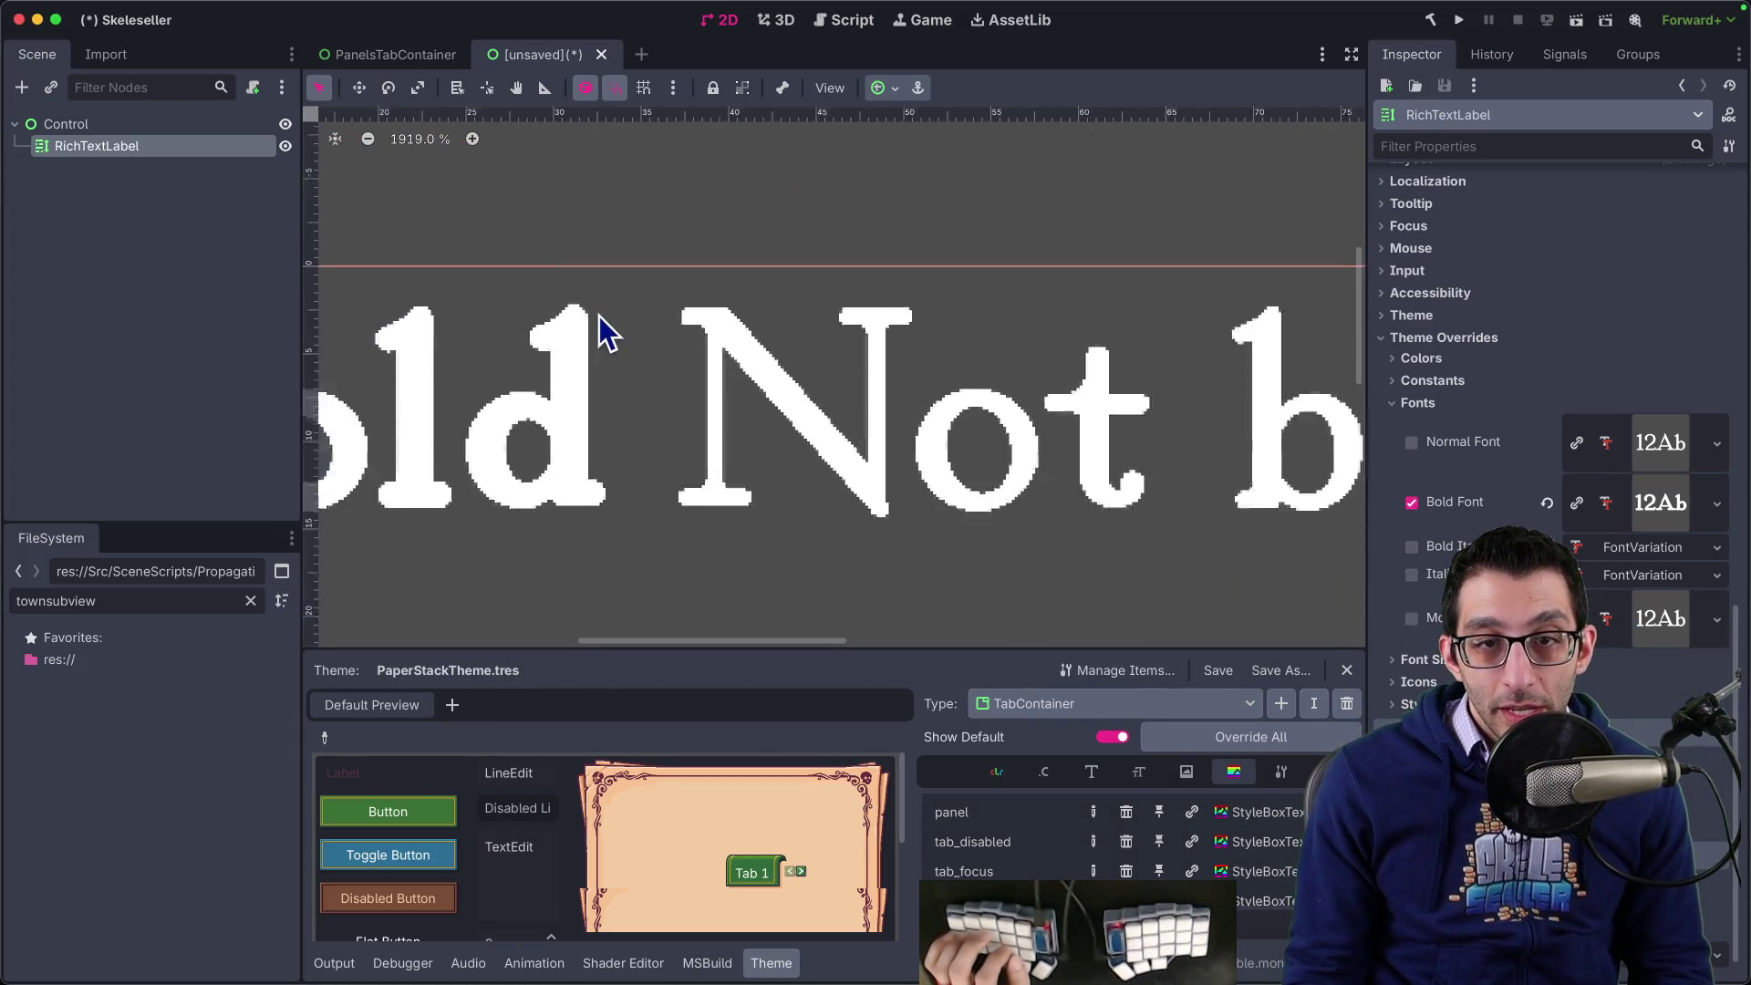
scroll(599, 316, "down", 9)
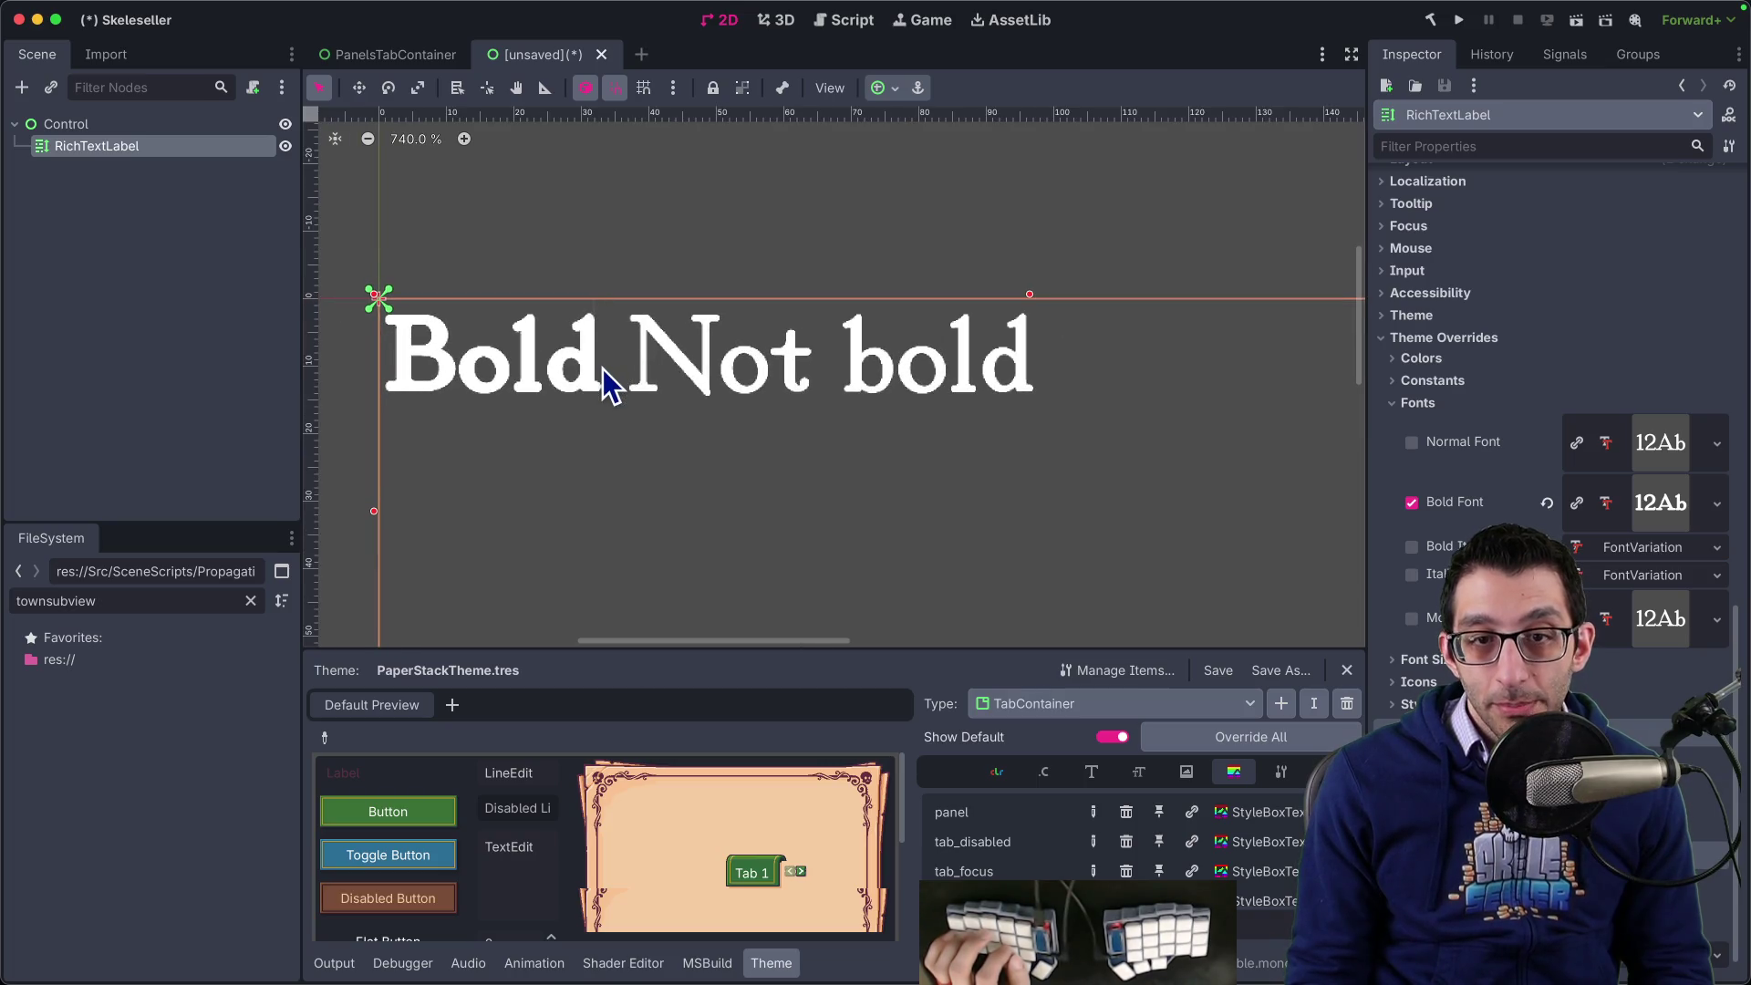
- Screenshot the 'd' of Bold to inspect its jagged edges, then close the image tabs
key("r")
left_click_drag(611, 392, 547, 248)
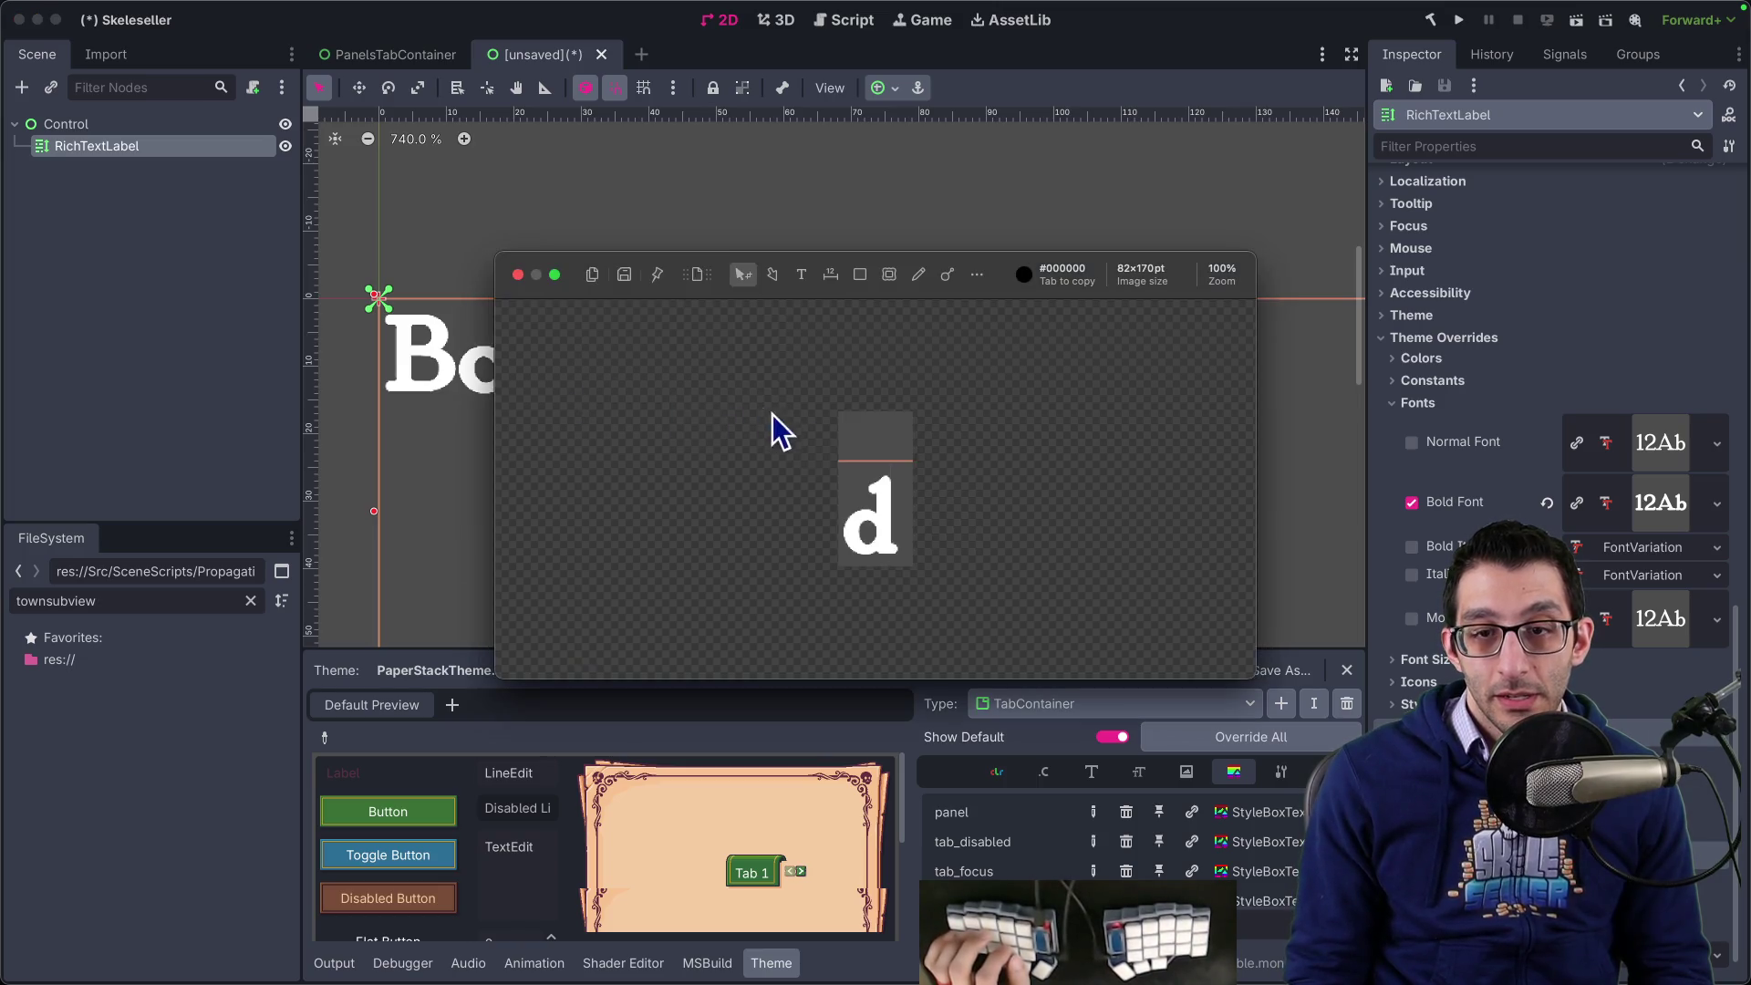
mouse_move(935, 415)
left_mouse_down()
mouse_move(868, 369)
mouse_move(885, 467)
left_mouse_up()
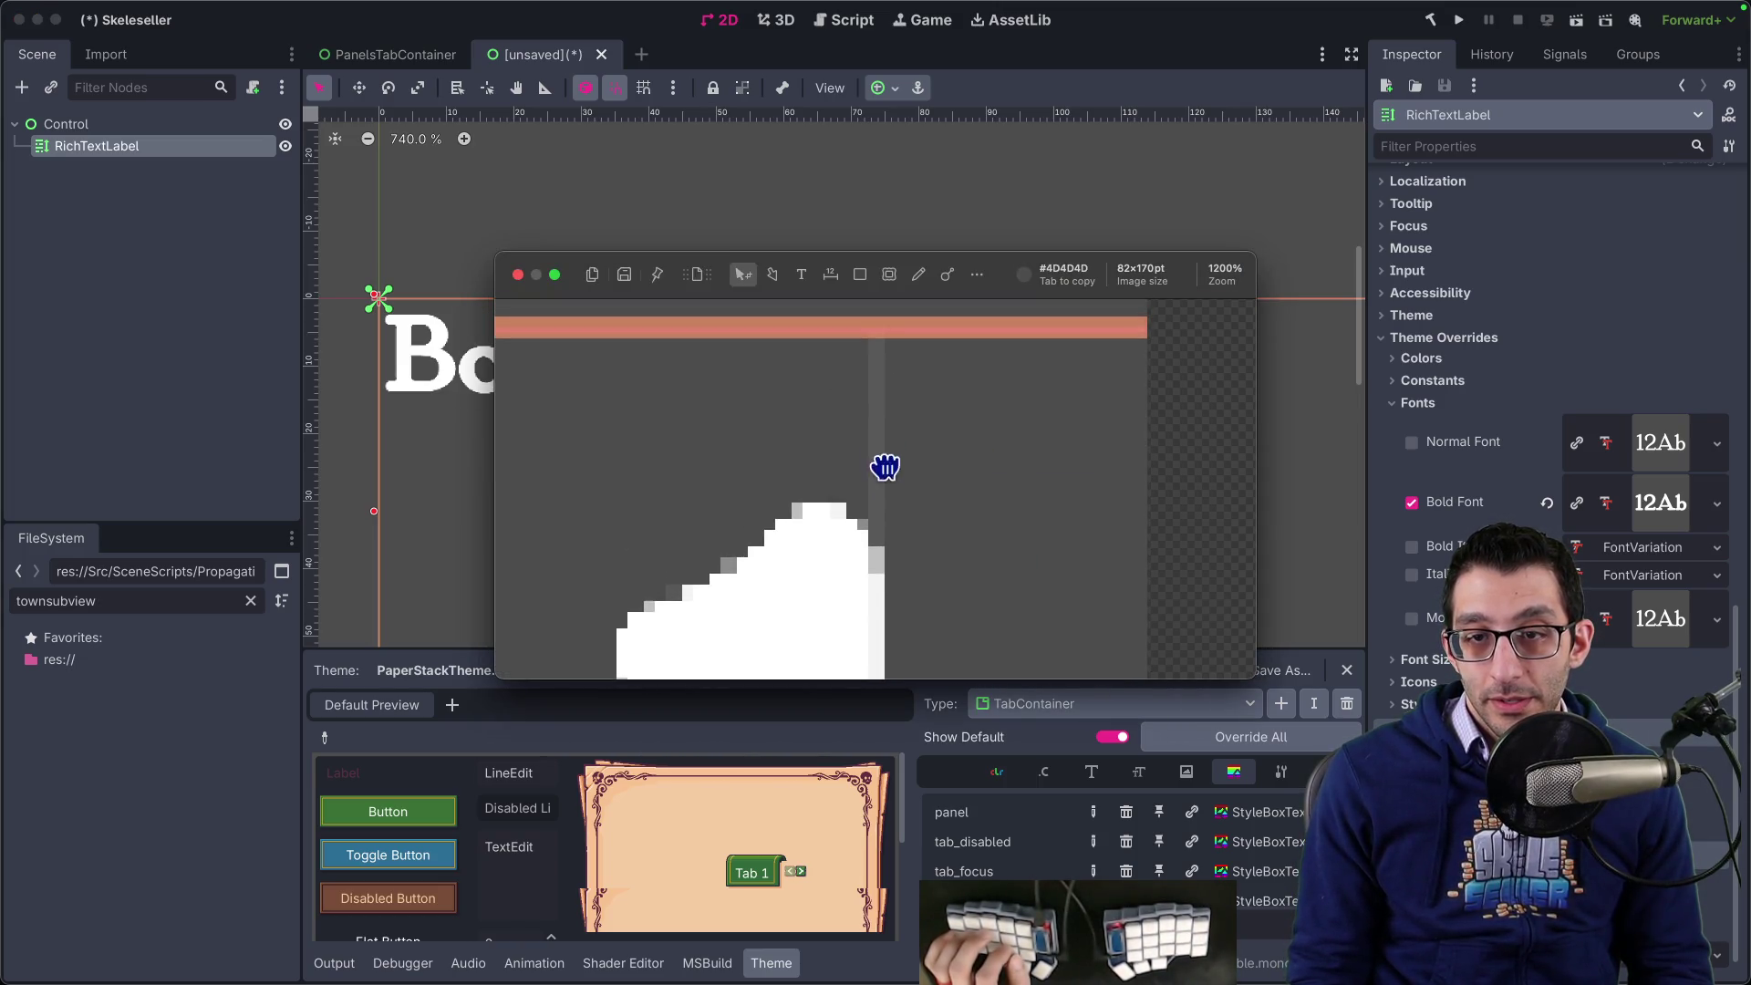
key("Escape")
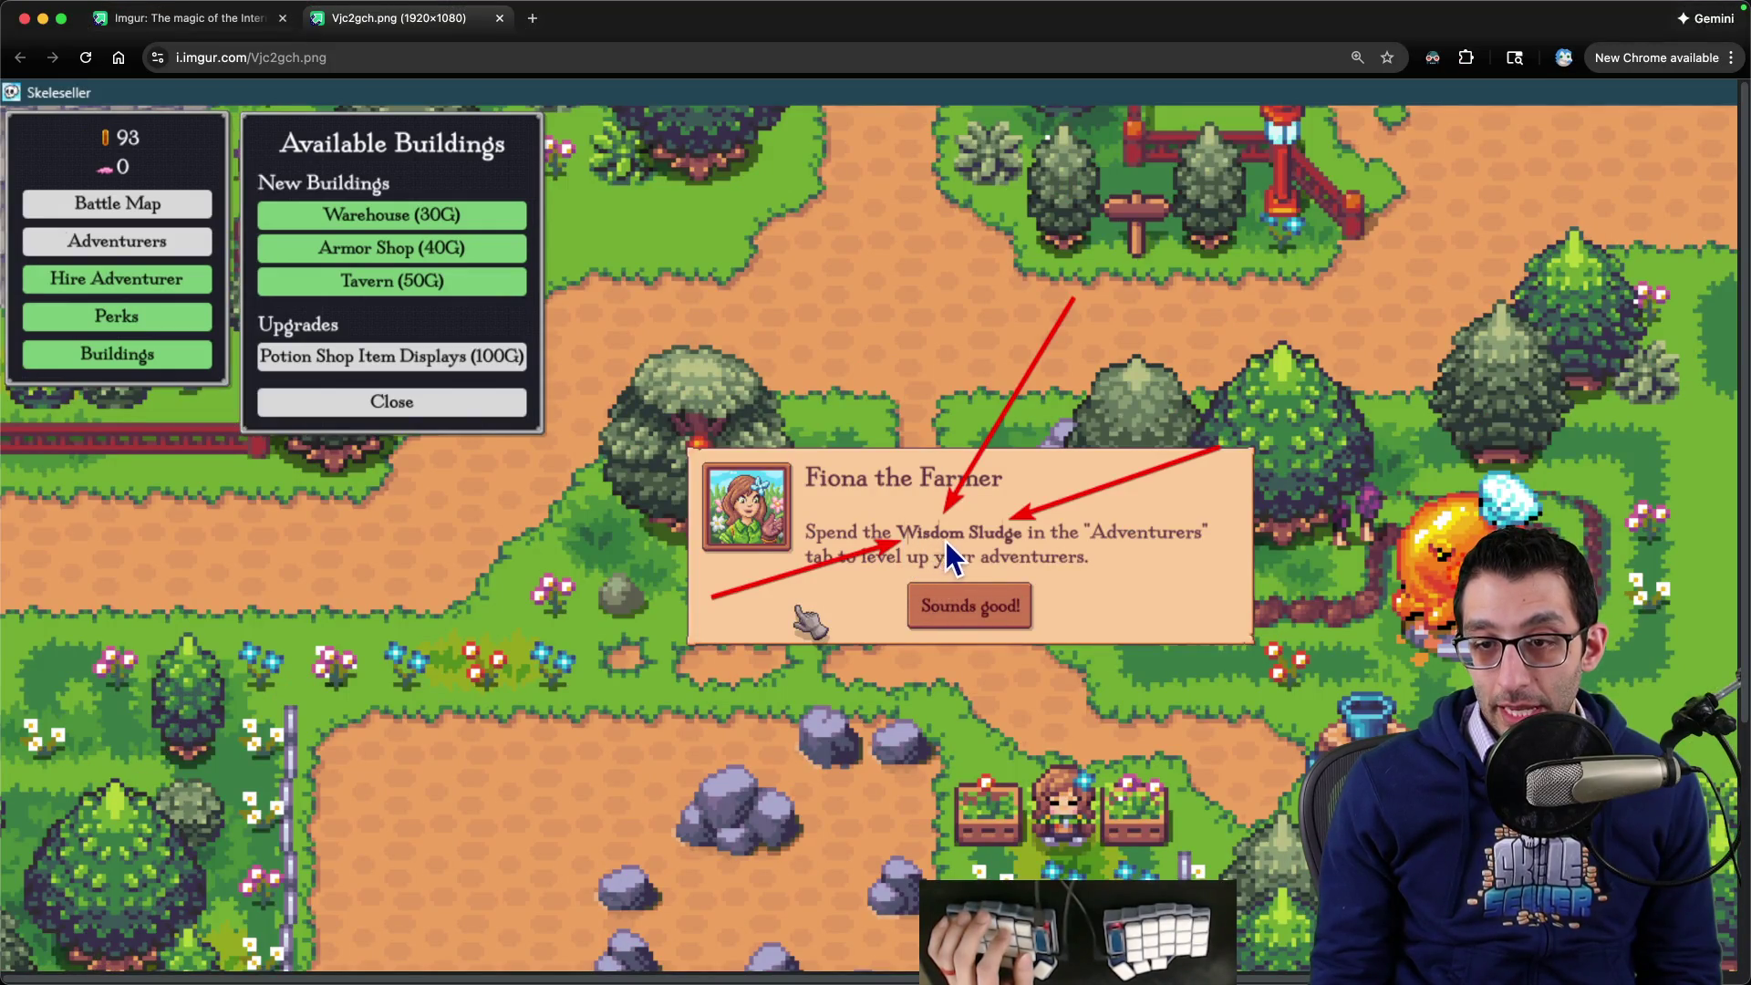
key("super+w")
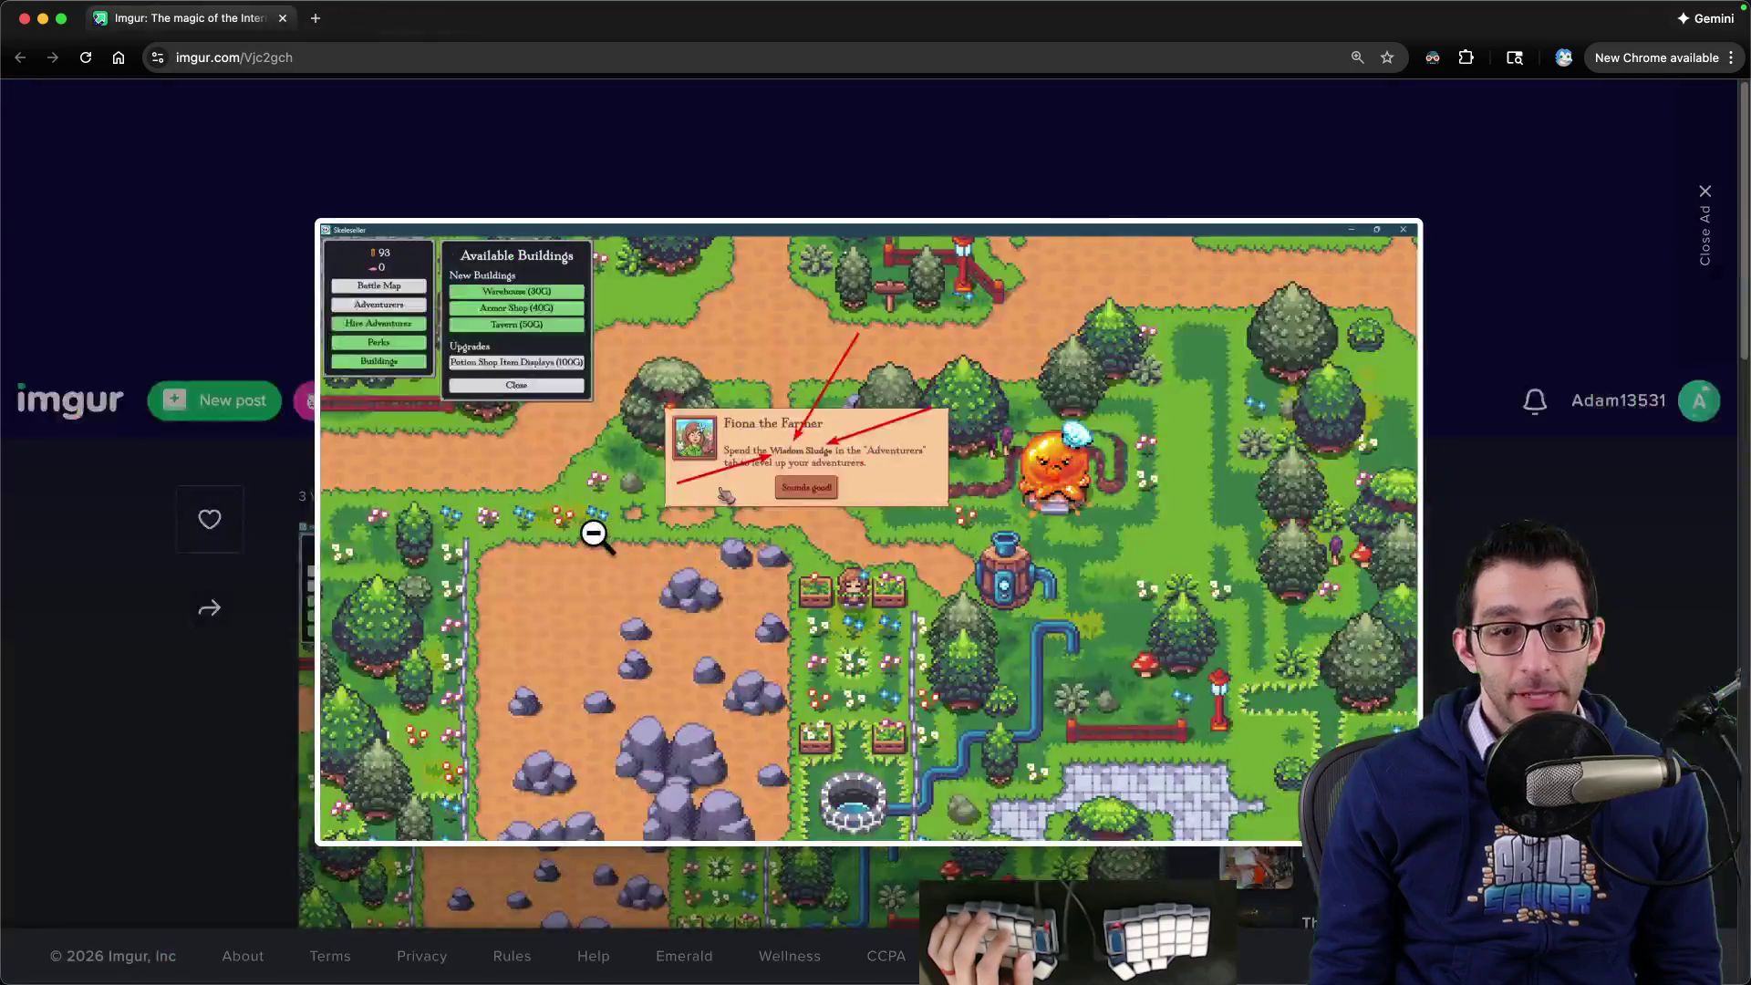
left_click(649, 534)
key("super+w")
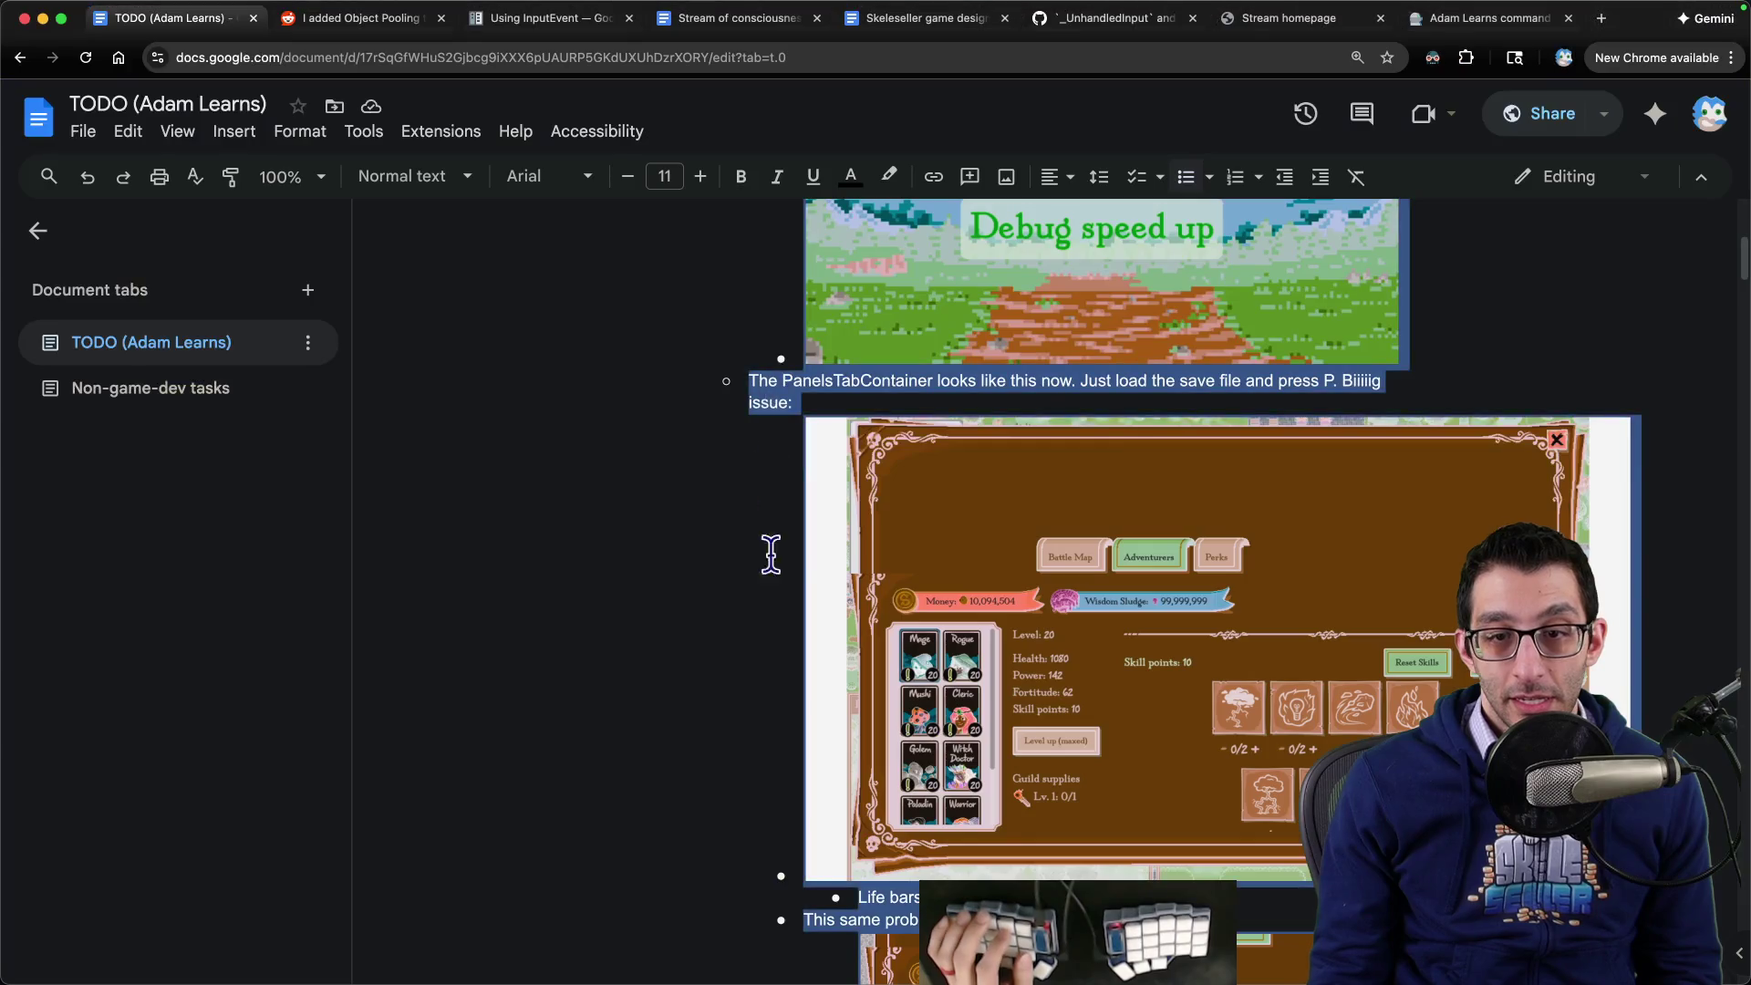
- Add ' WORD' inside the bold tags so the text reads '[b]Bold WORD[/b] Not bold'
left_click(767, 932)
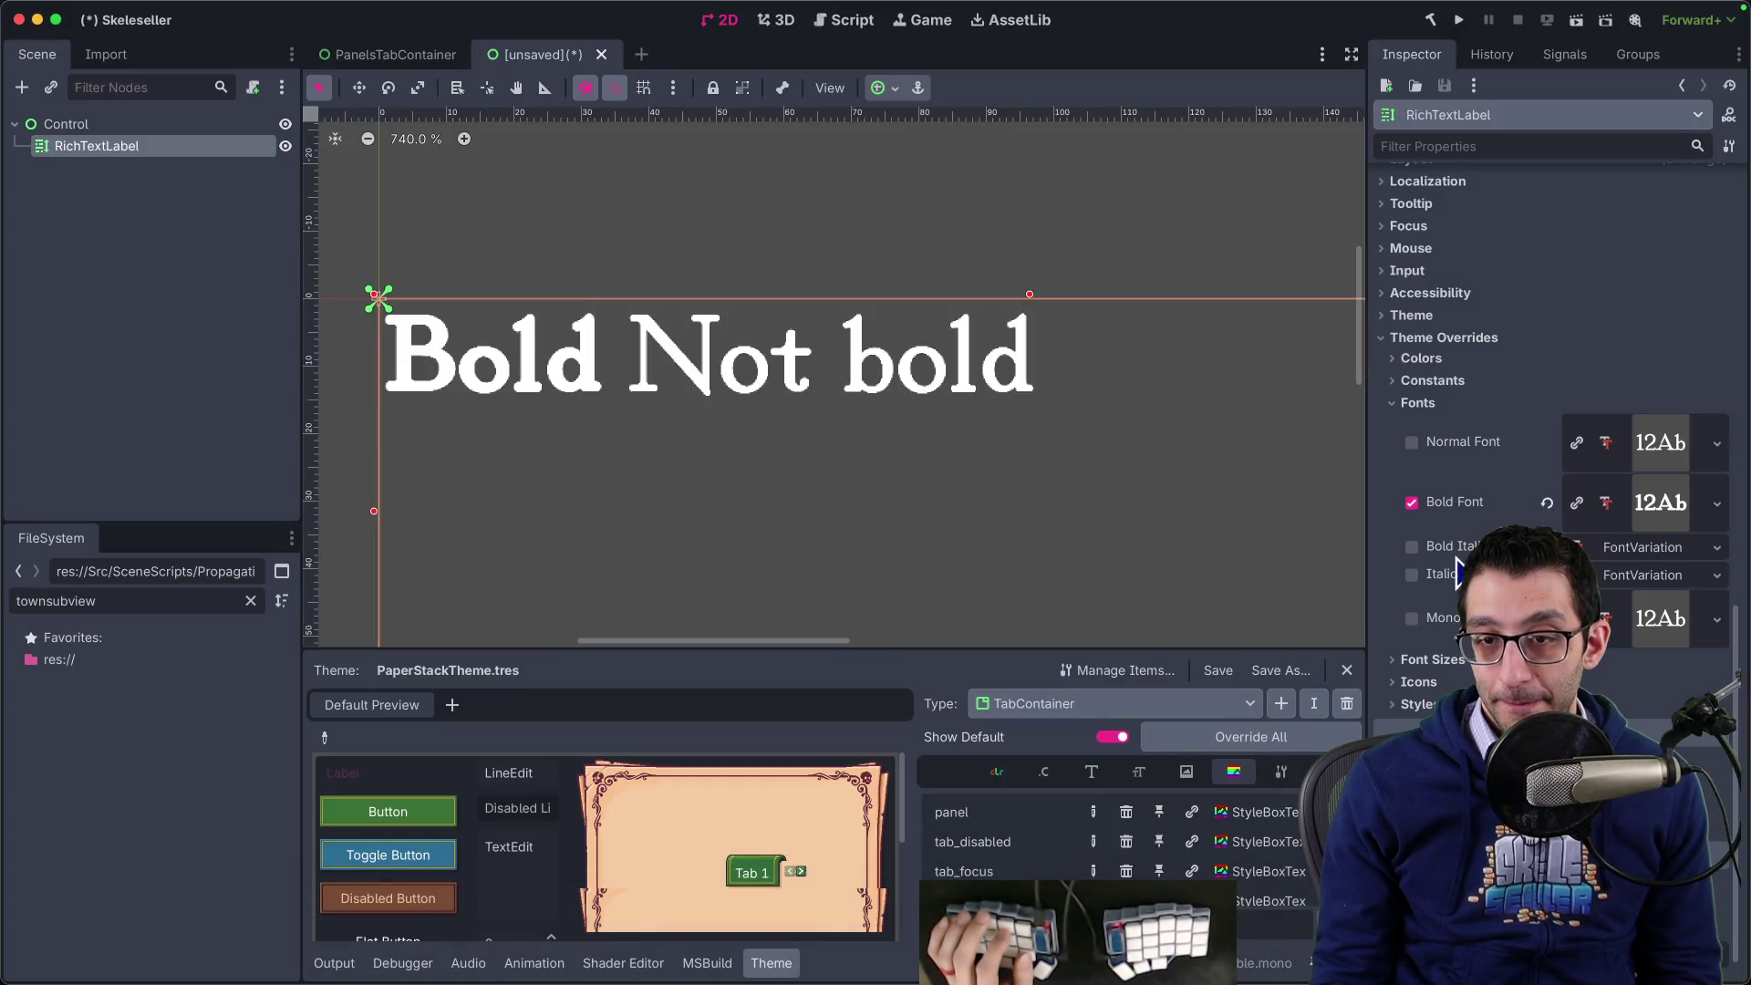
scroll(1526, 520, "up", 10)
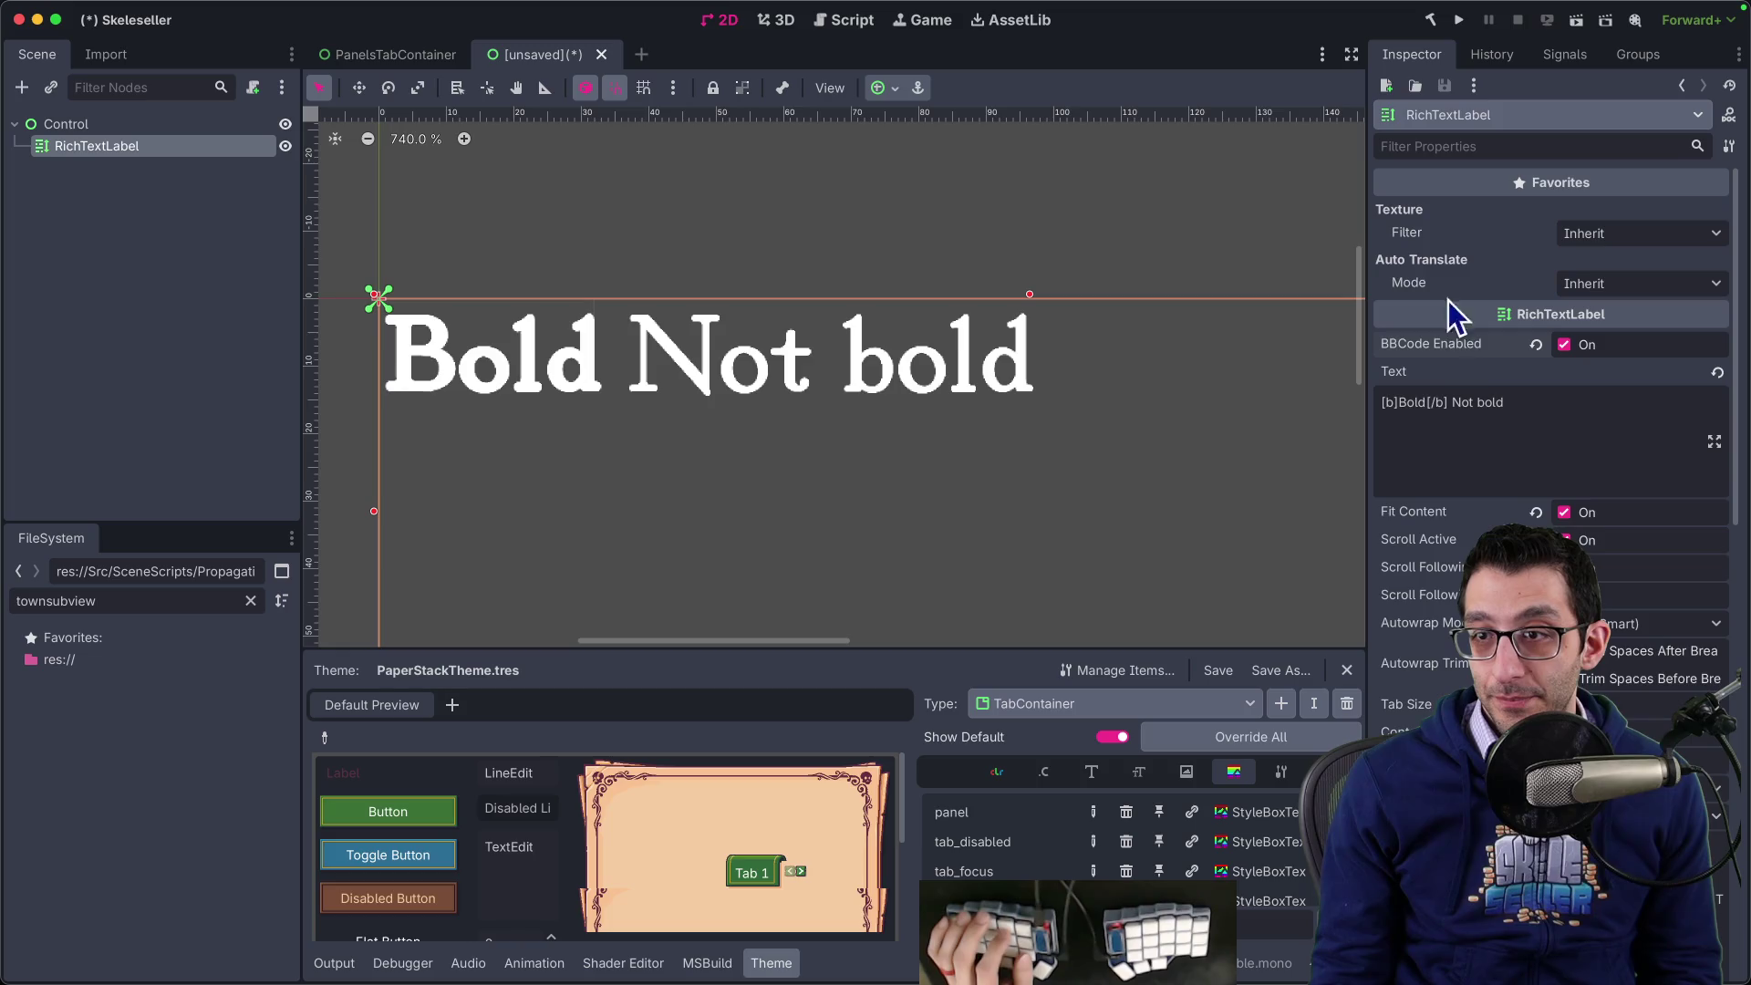
type("WORD")
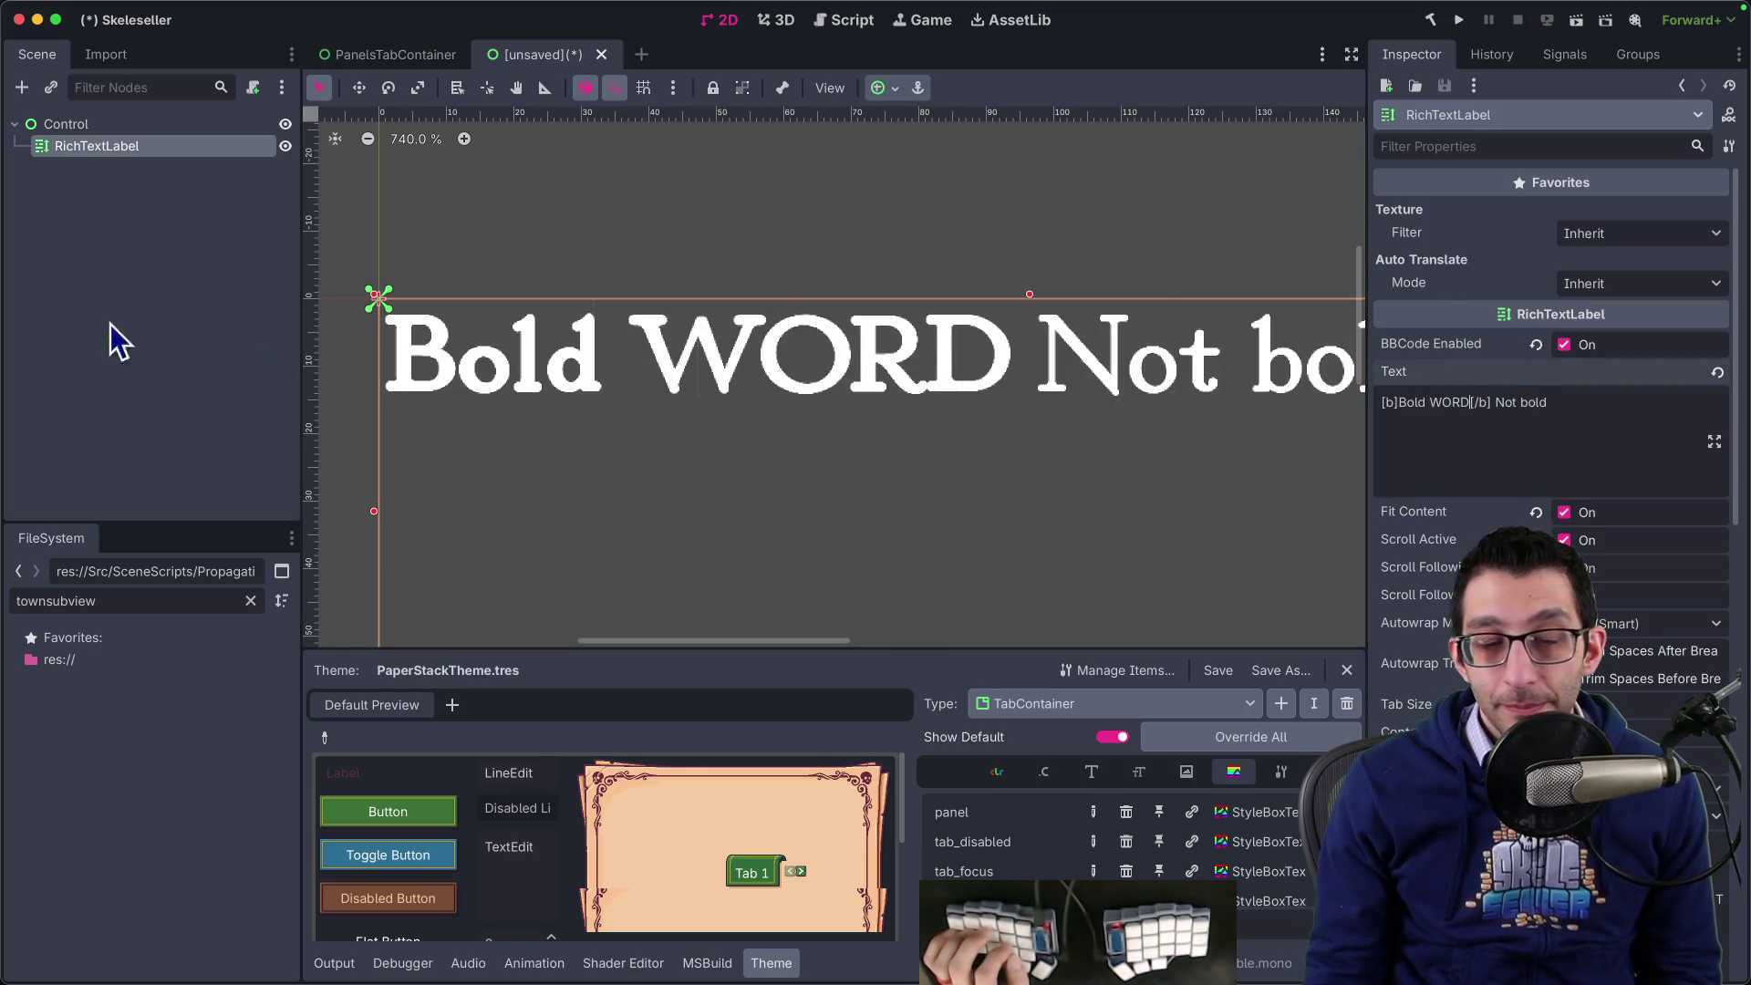
- Open the Glyphr Studio web app in a new Chrome tab
key("super+Tab")
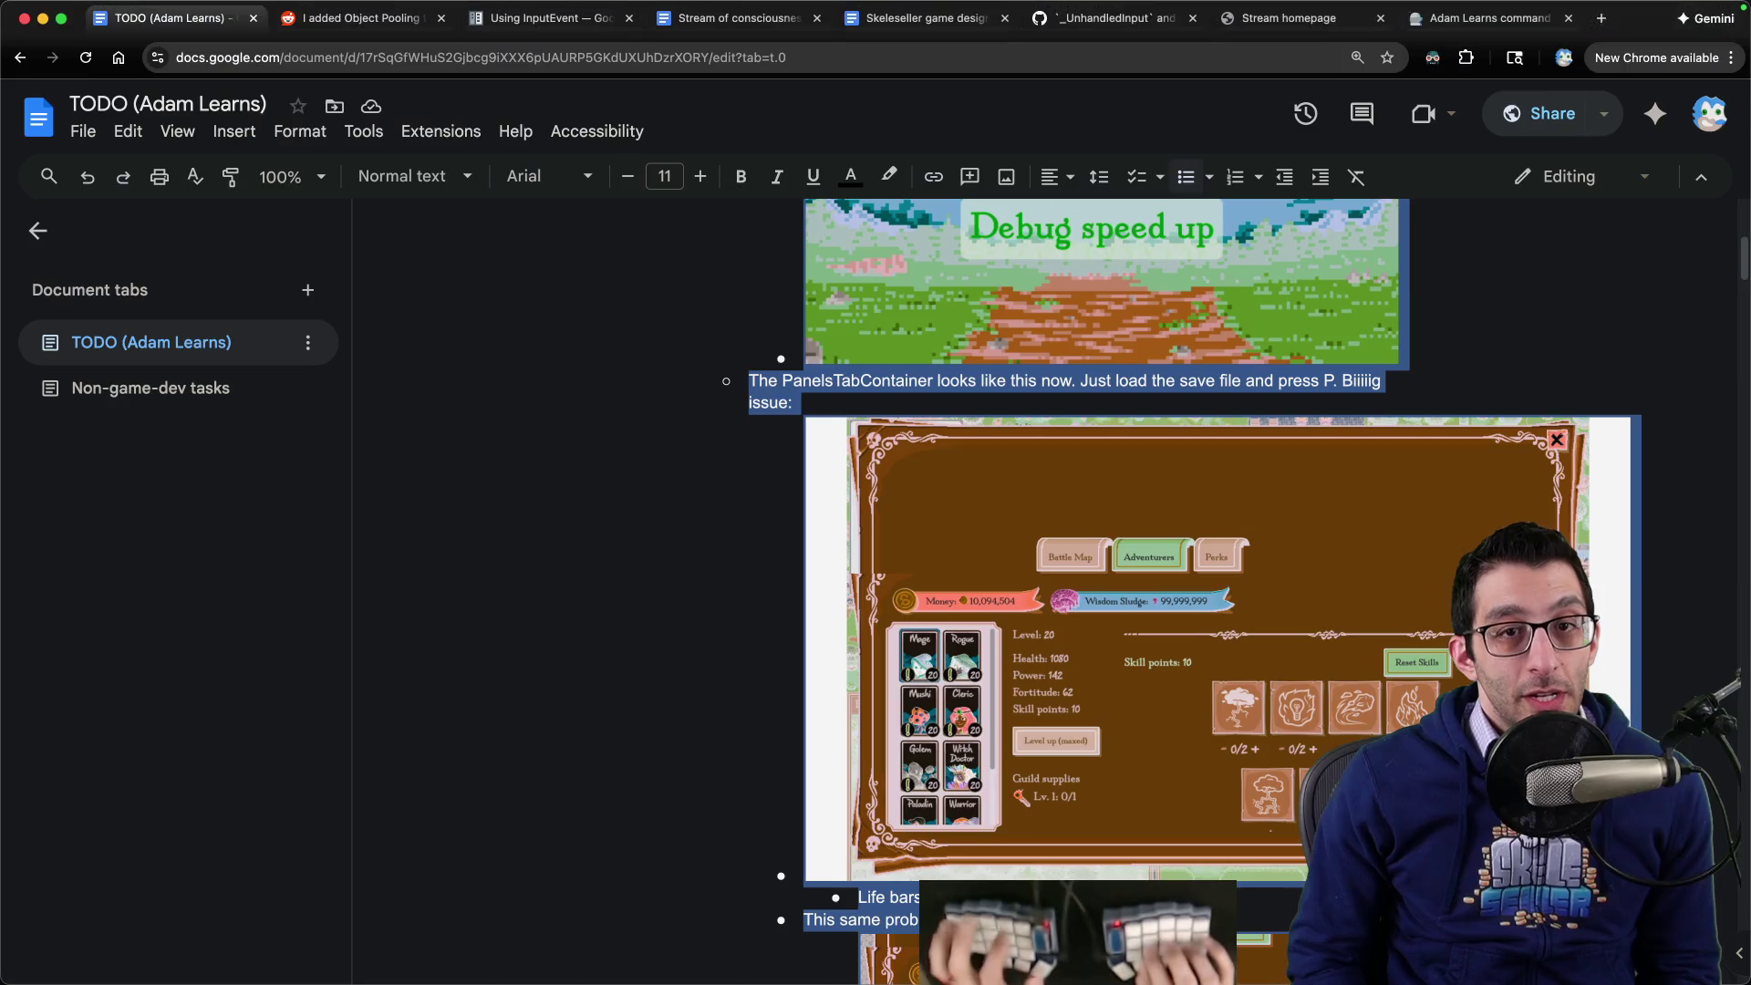
key("super+t")
type("gly")
key("Return")
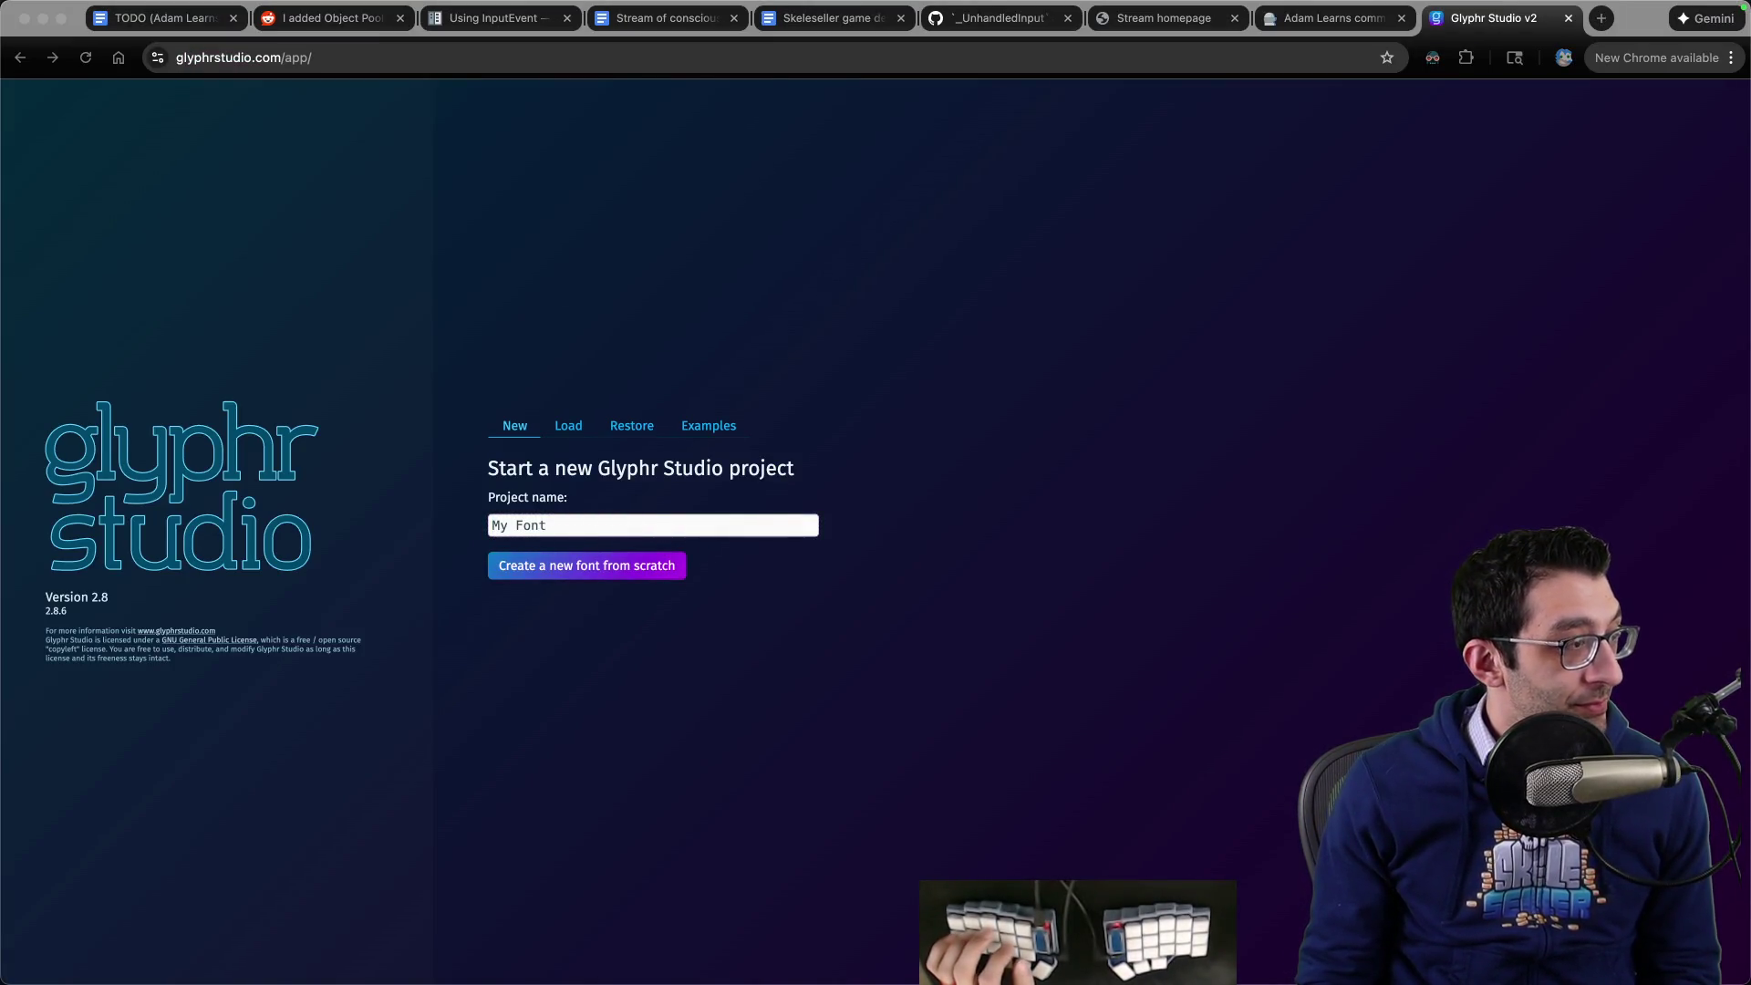
- Look through the project's Game folder in Finder, then return to Godot
key("super+Tab")
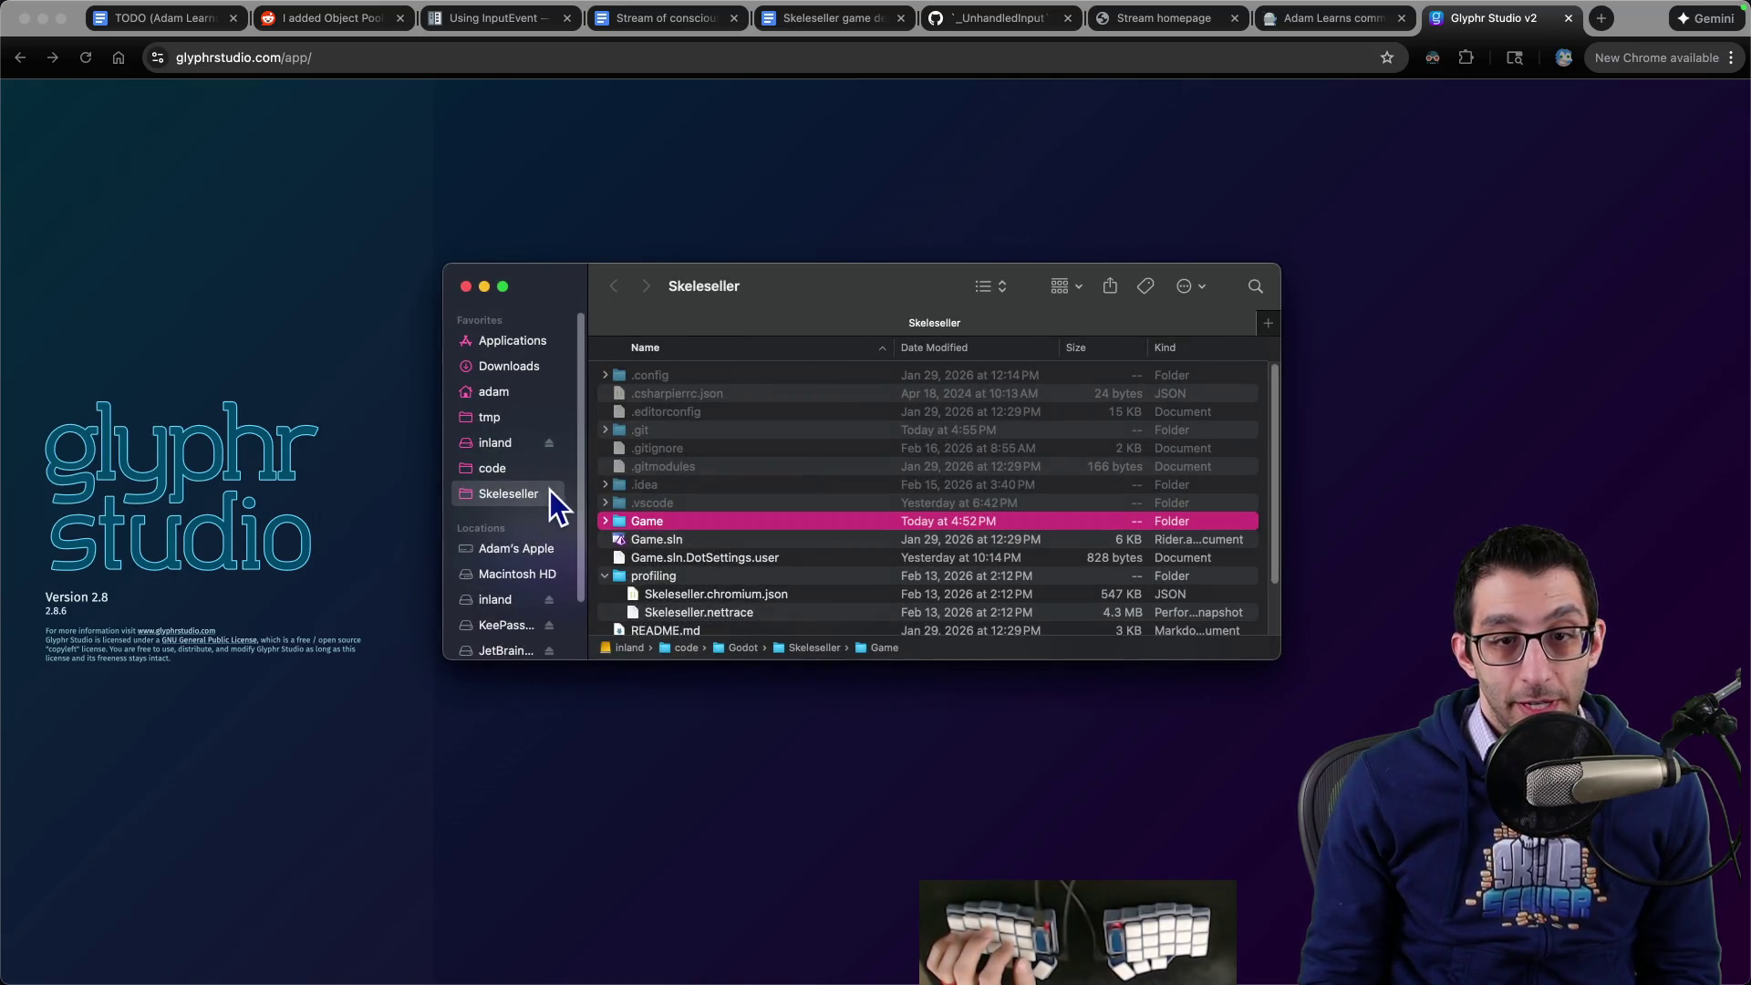
double_click(644, 524)
key("Down")
key("Down")
key("Up")
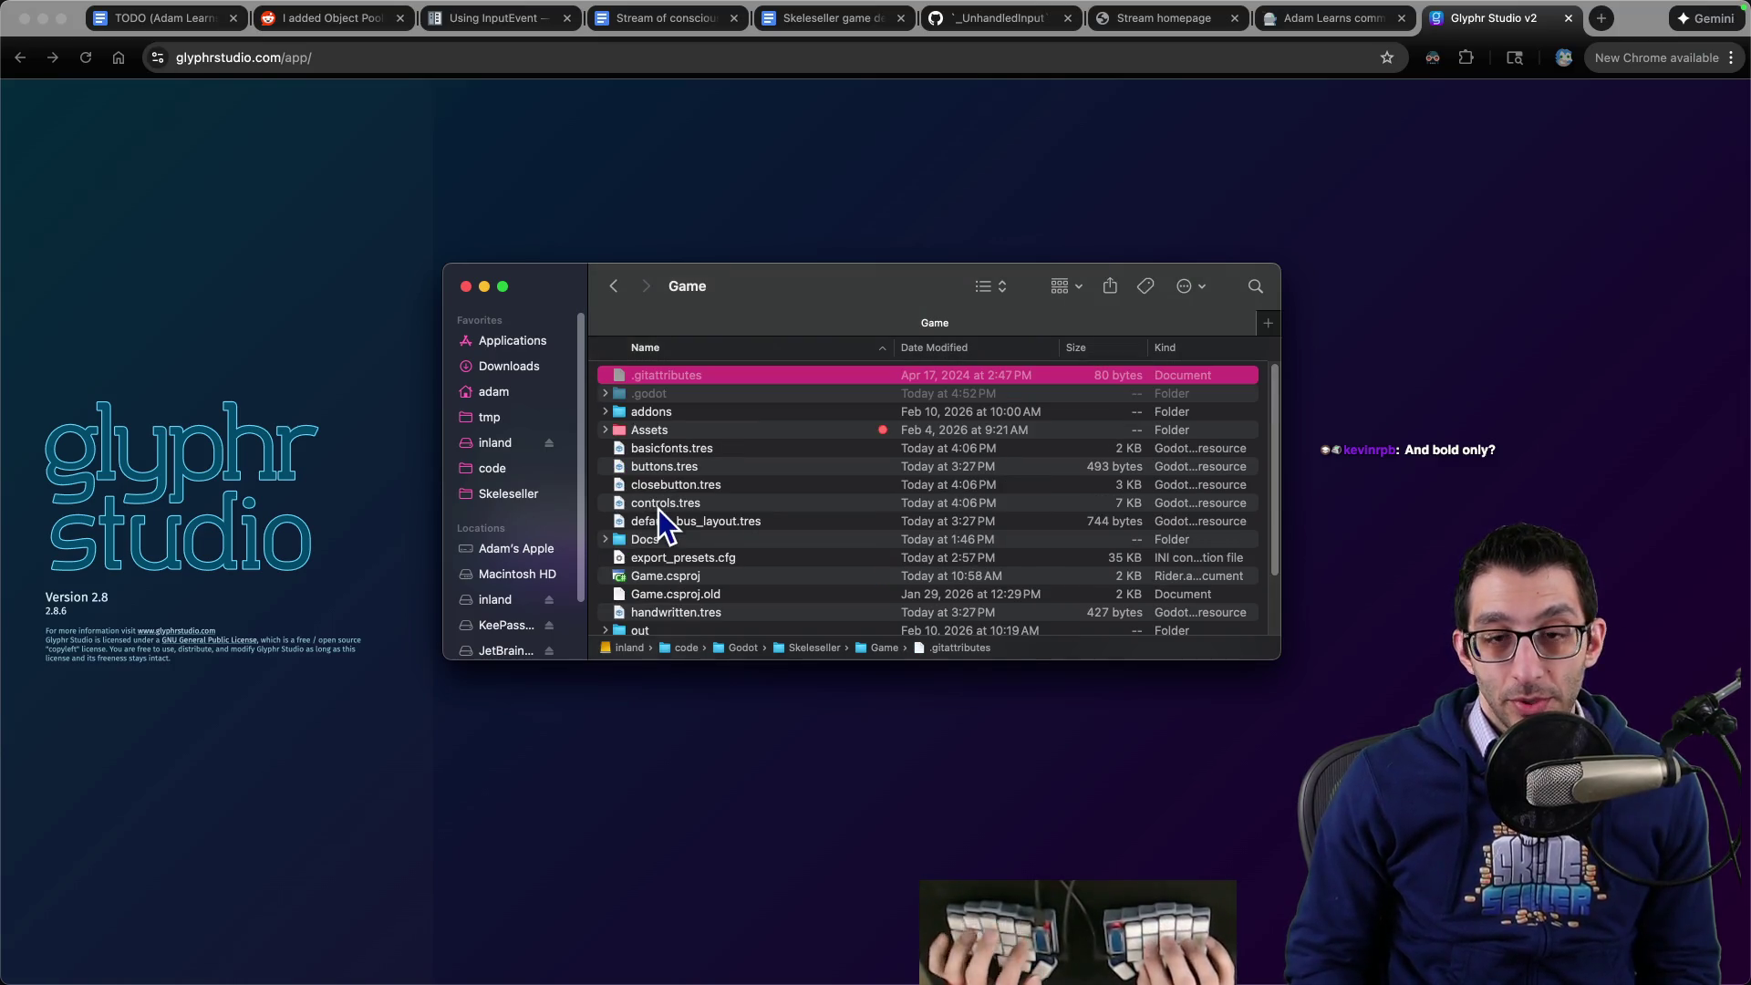
key("super+Tab")
left_click(1212, 926)
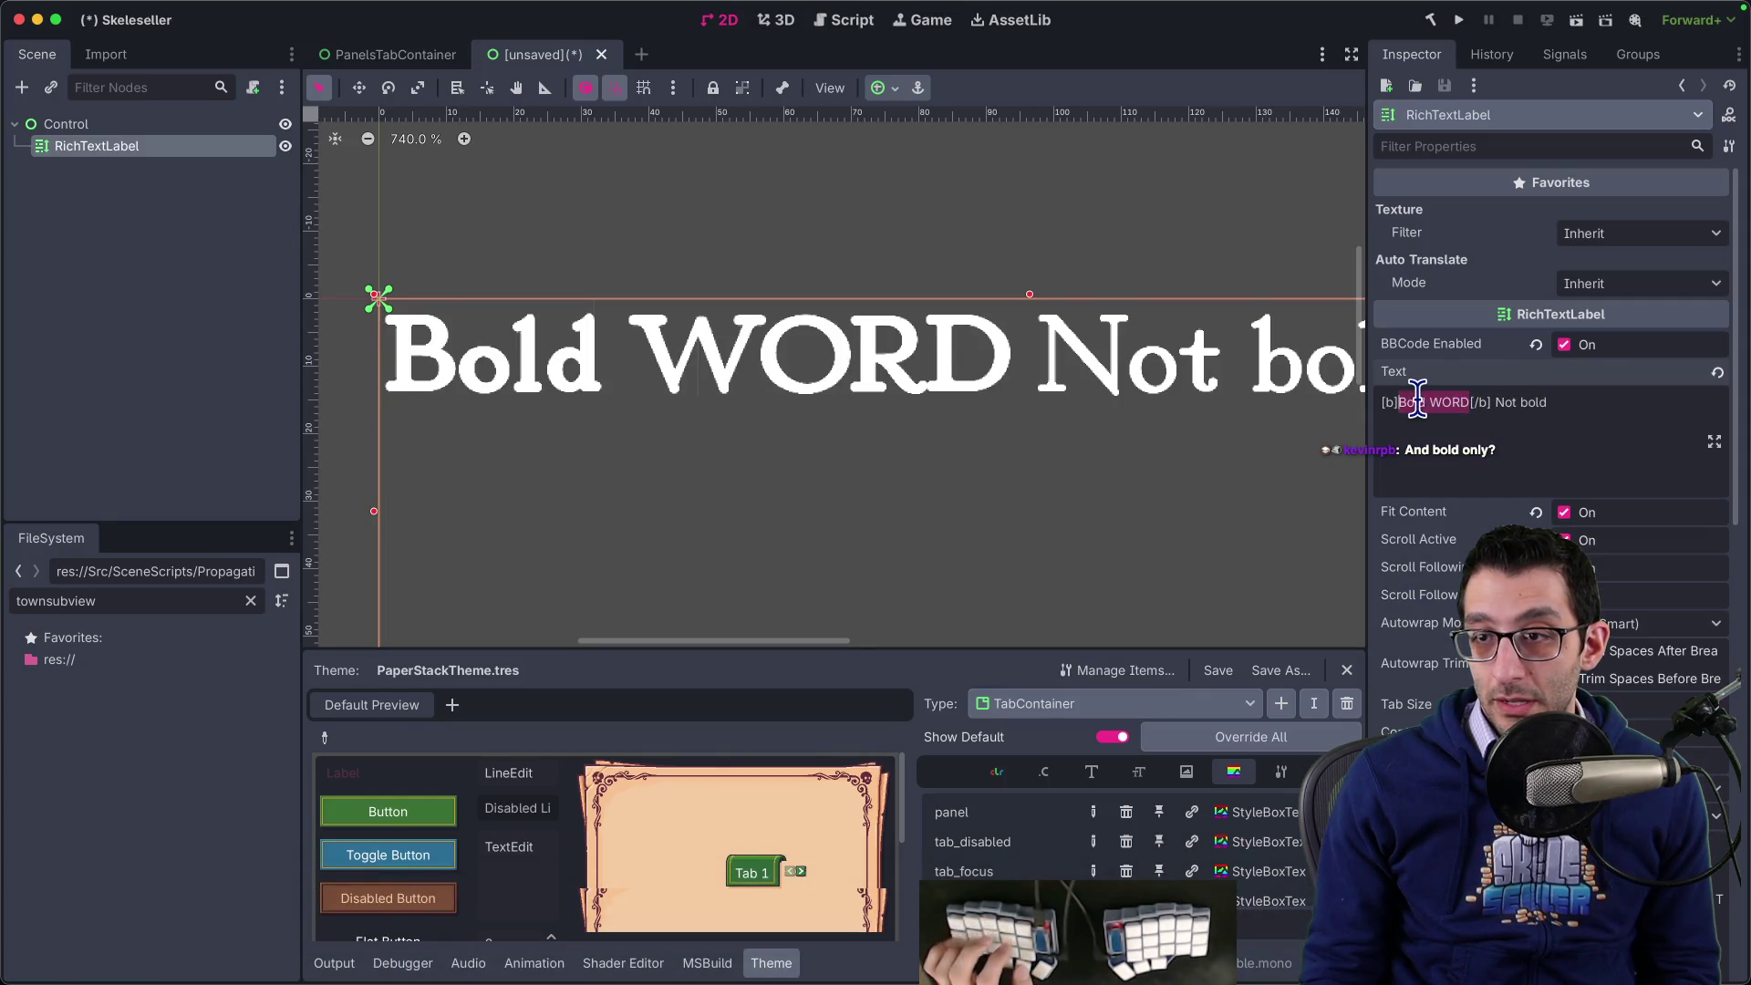
- Trim the label text to a single bold 'Bold WORD' line, removing the non-bold words
key("BackSpace")
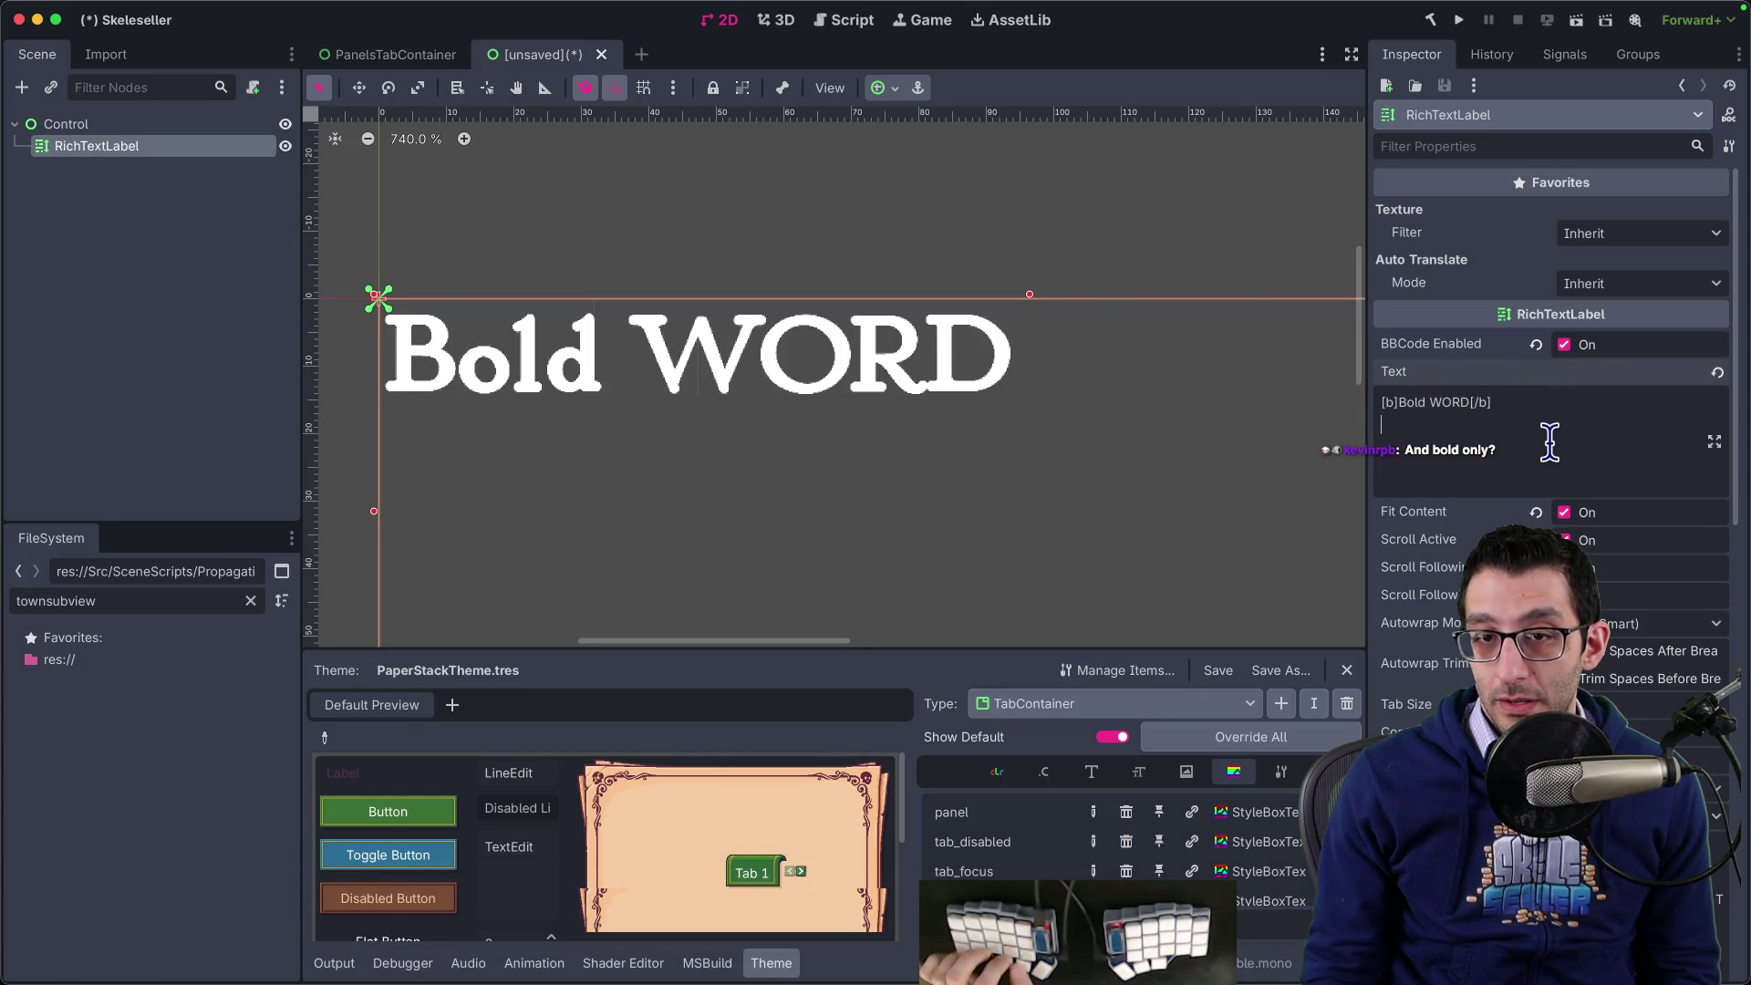
type("Bold WORD")
scroll(607, 520, "up", 8)
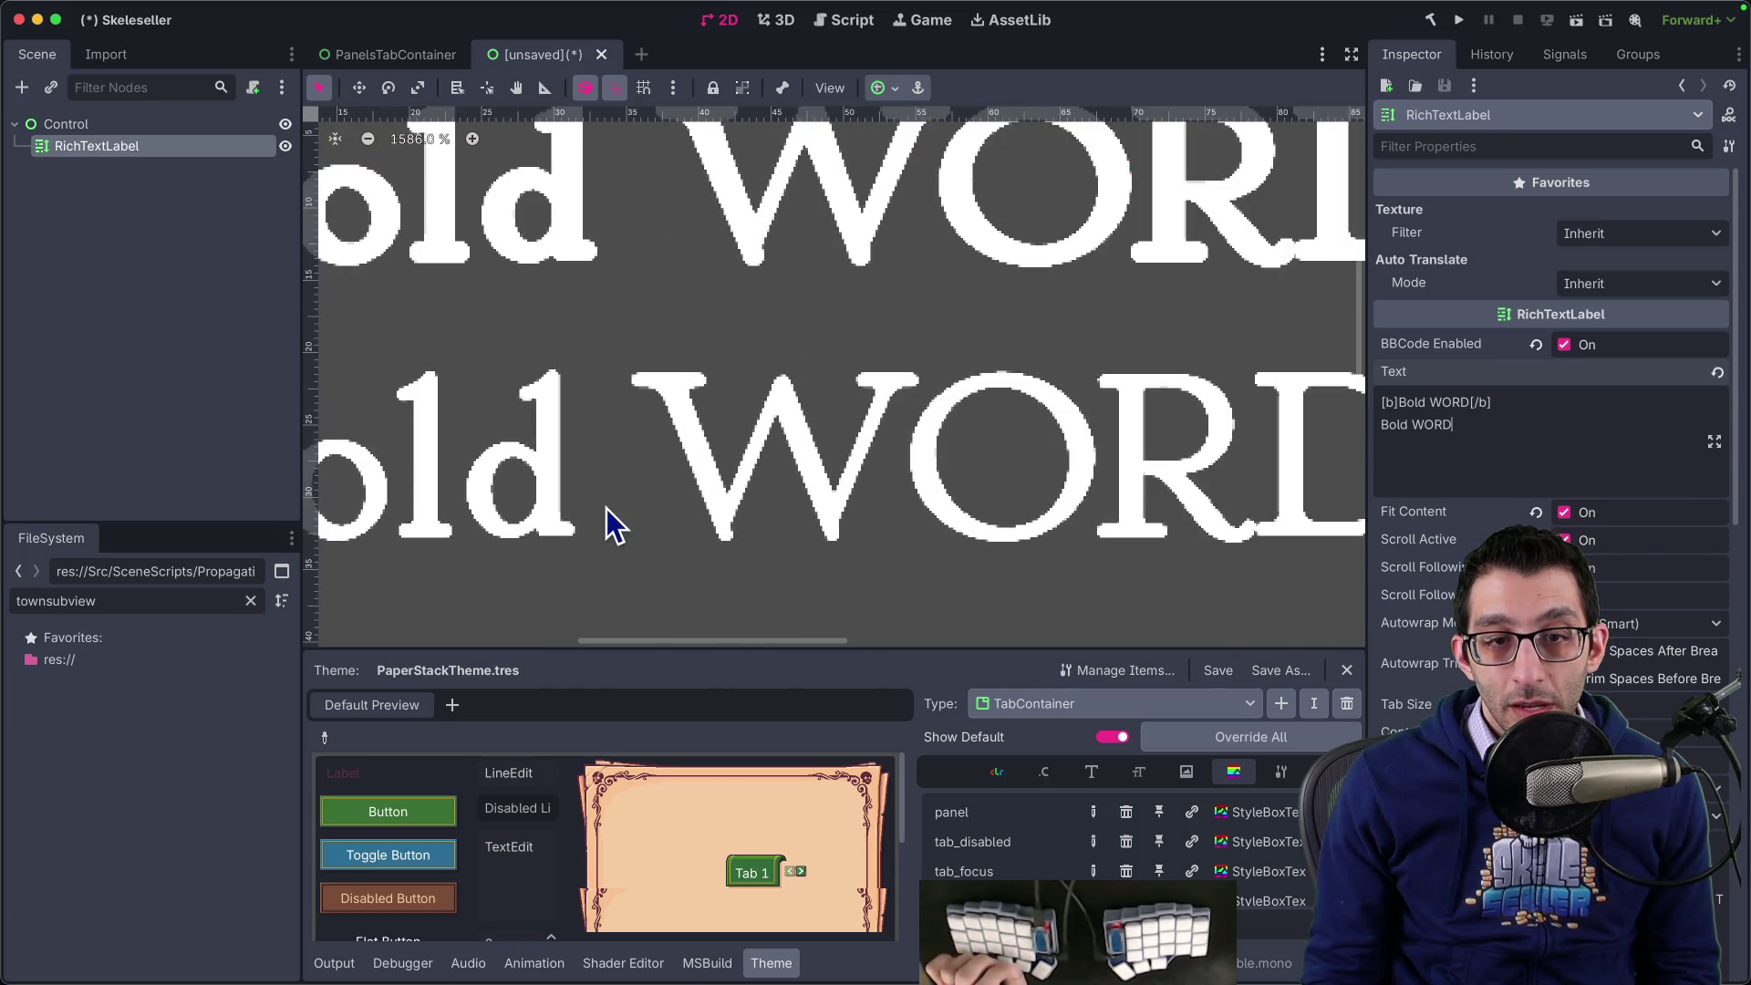
scroll(606, 520, "down", 7)
left_click_drag(1469, 425, 1363, 429)
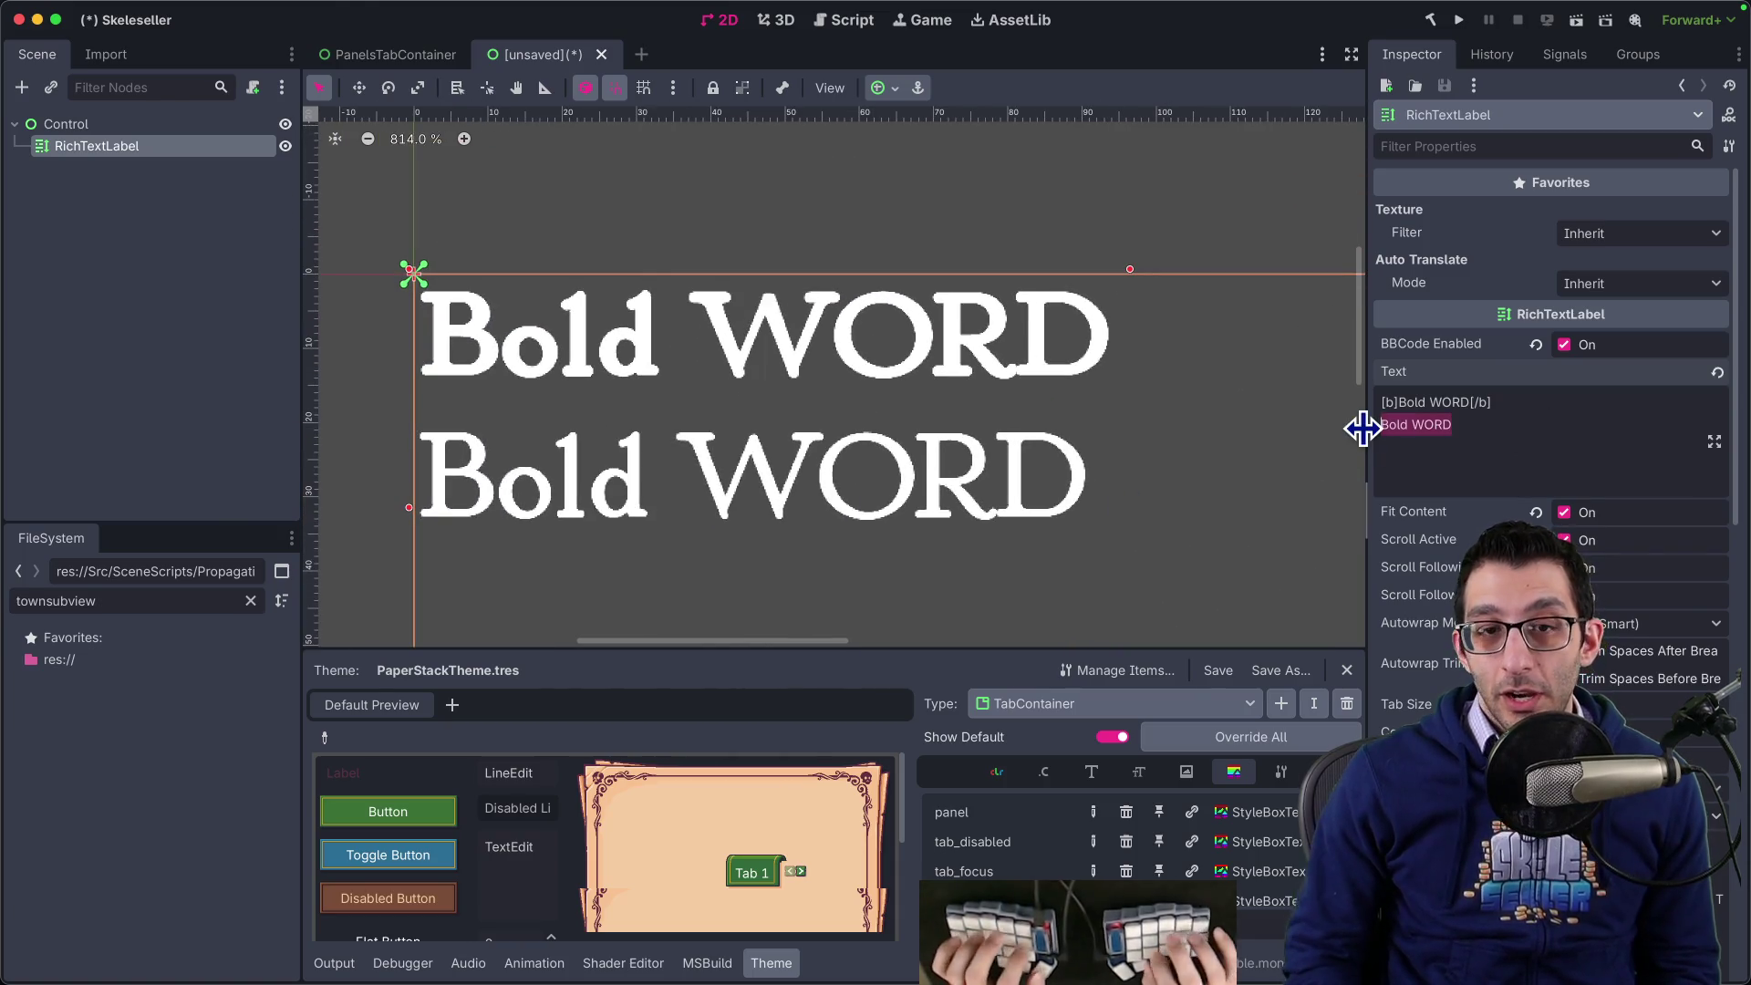
key("BackSpace")
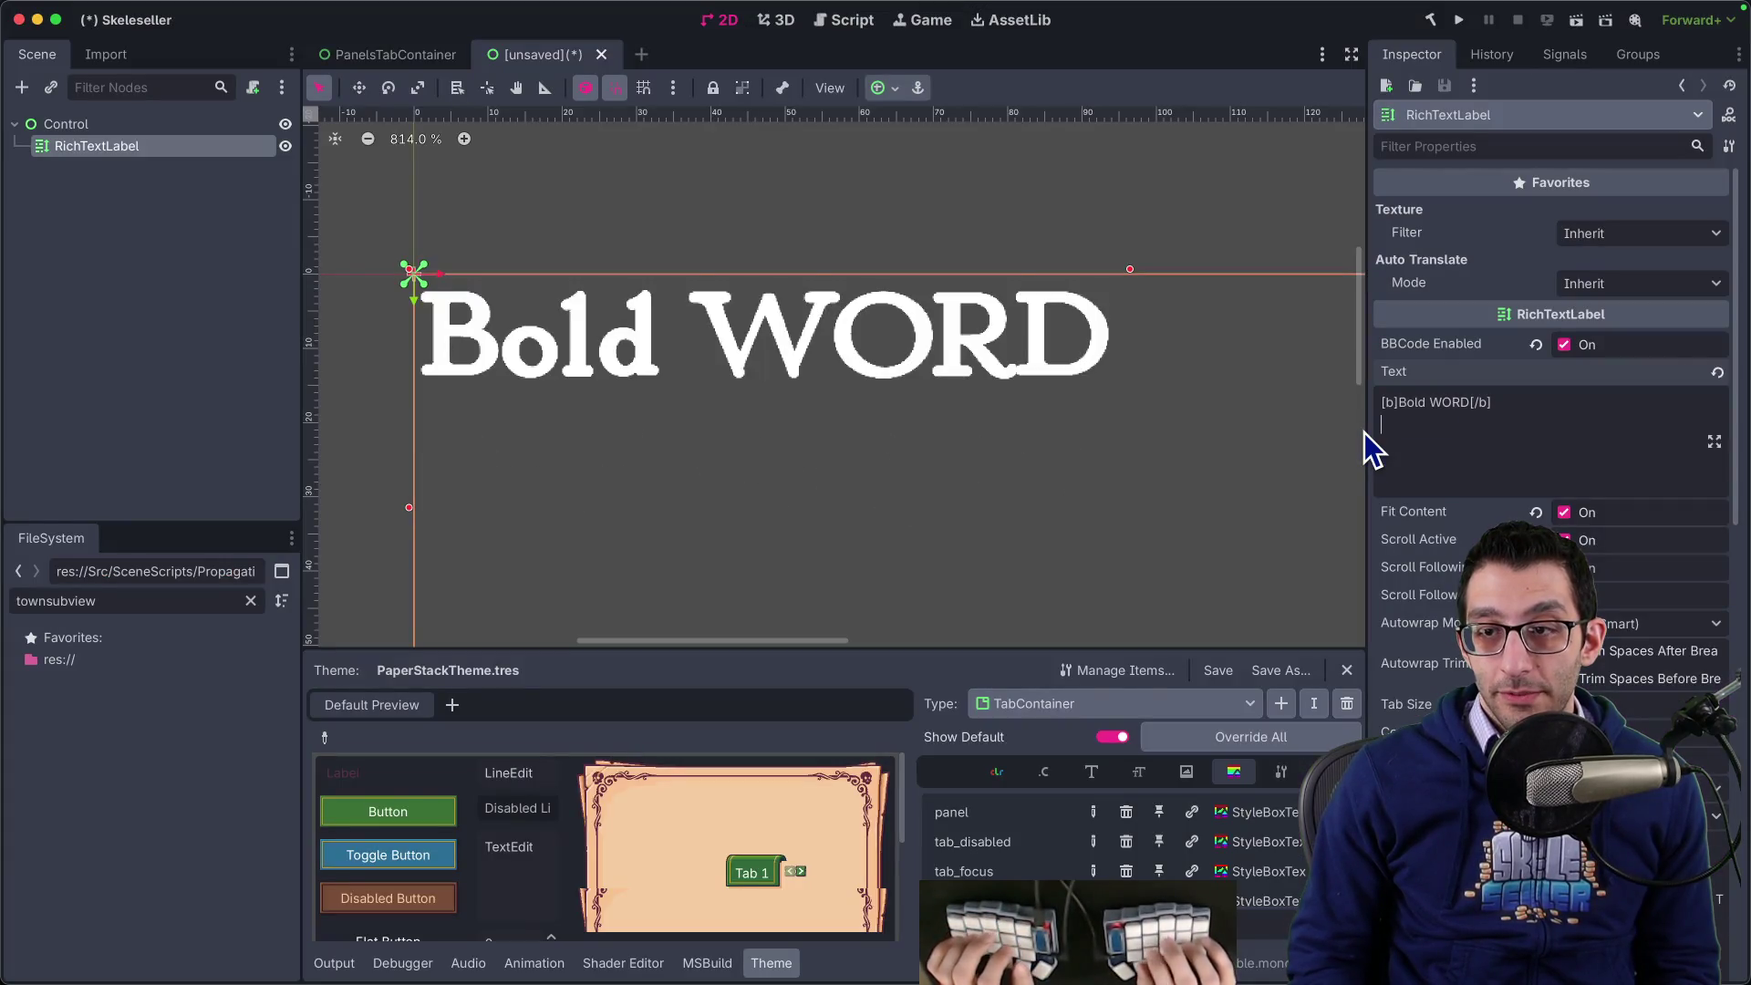
- Enter the lowercase and uppercase alphabet lines and paste them in place of 'Bold WORD'
type("'al")
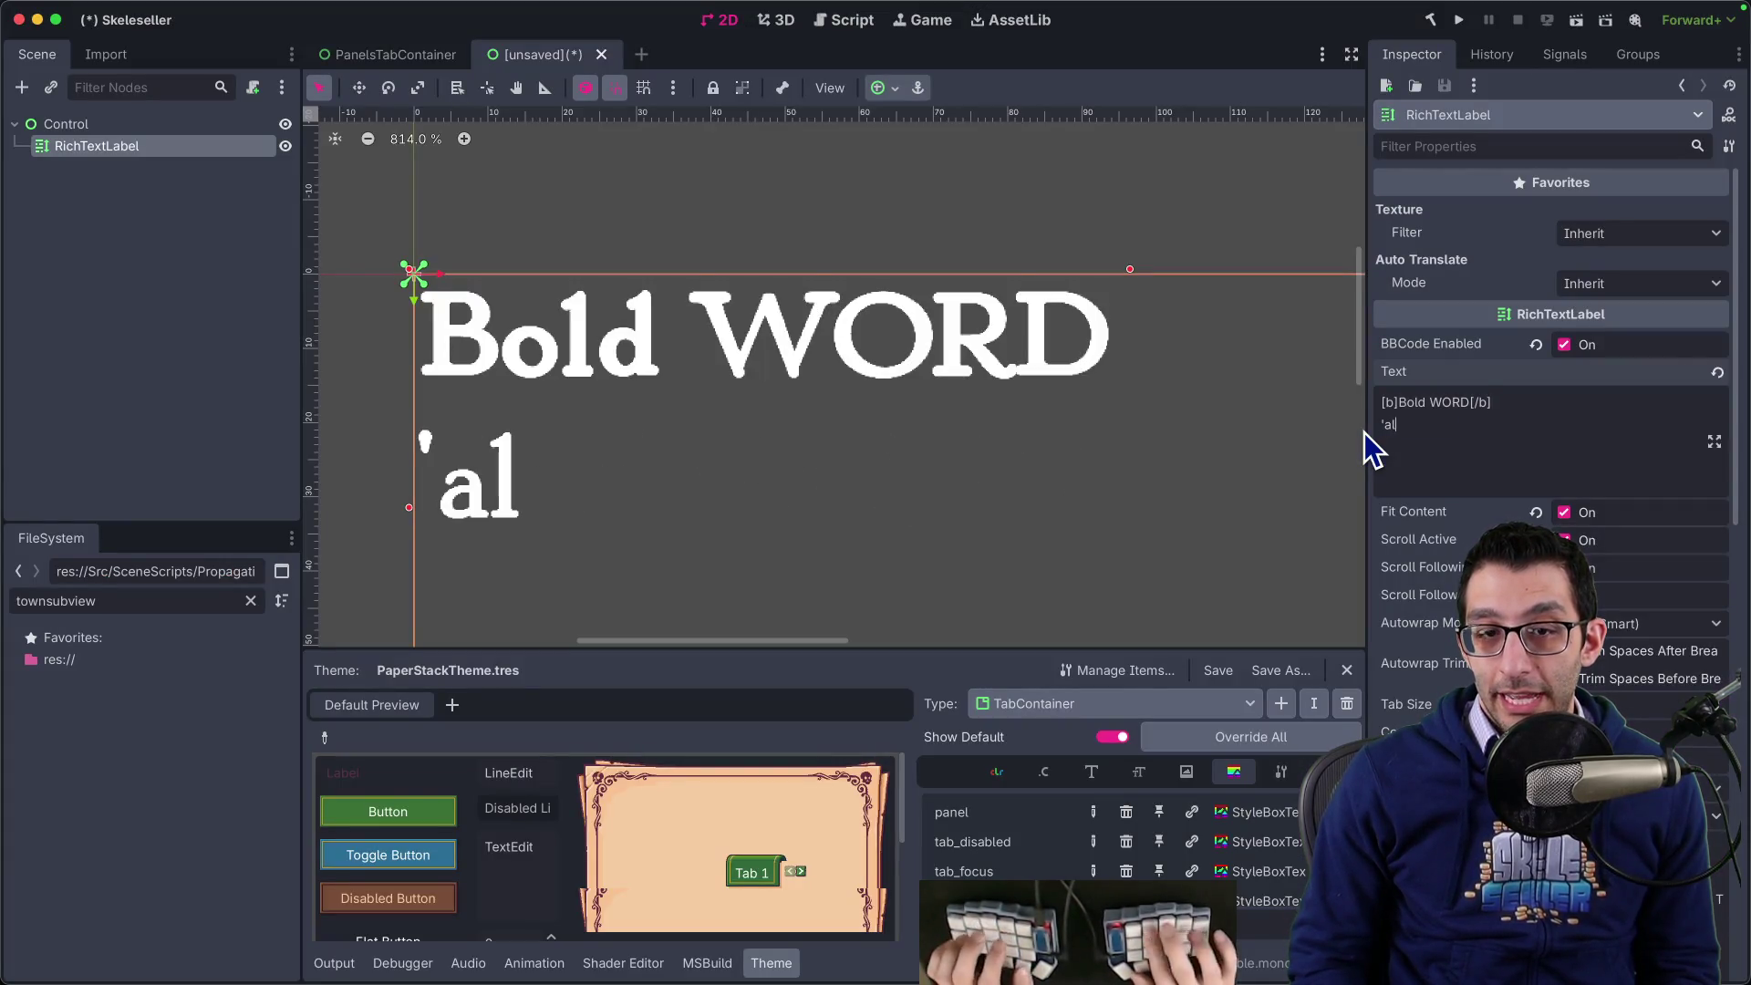
type("ph")
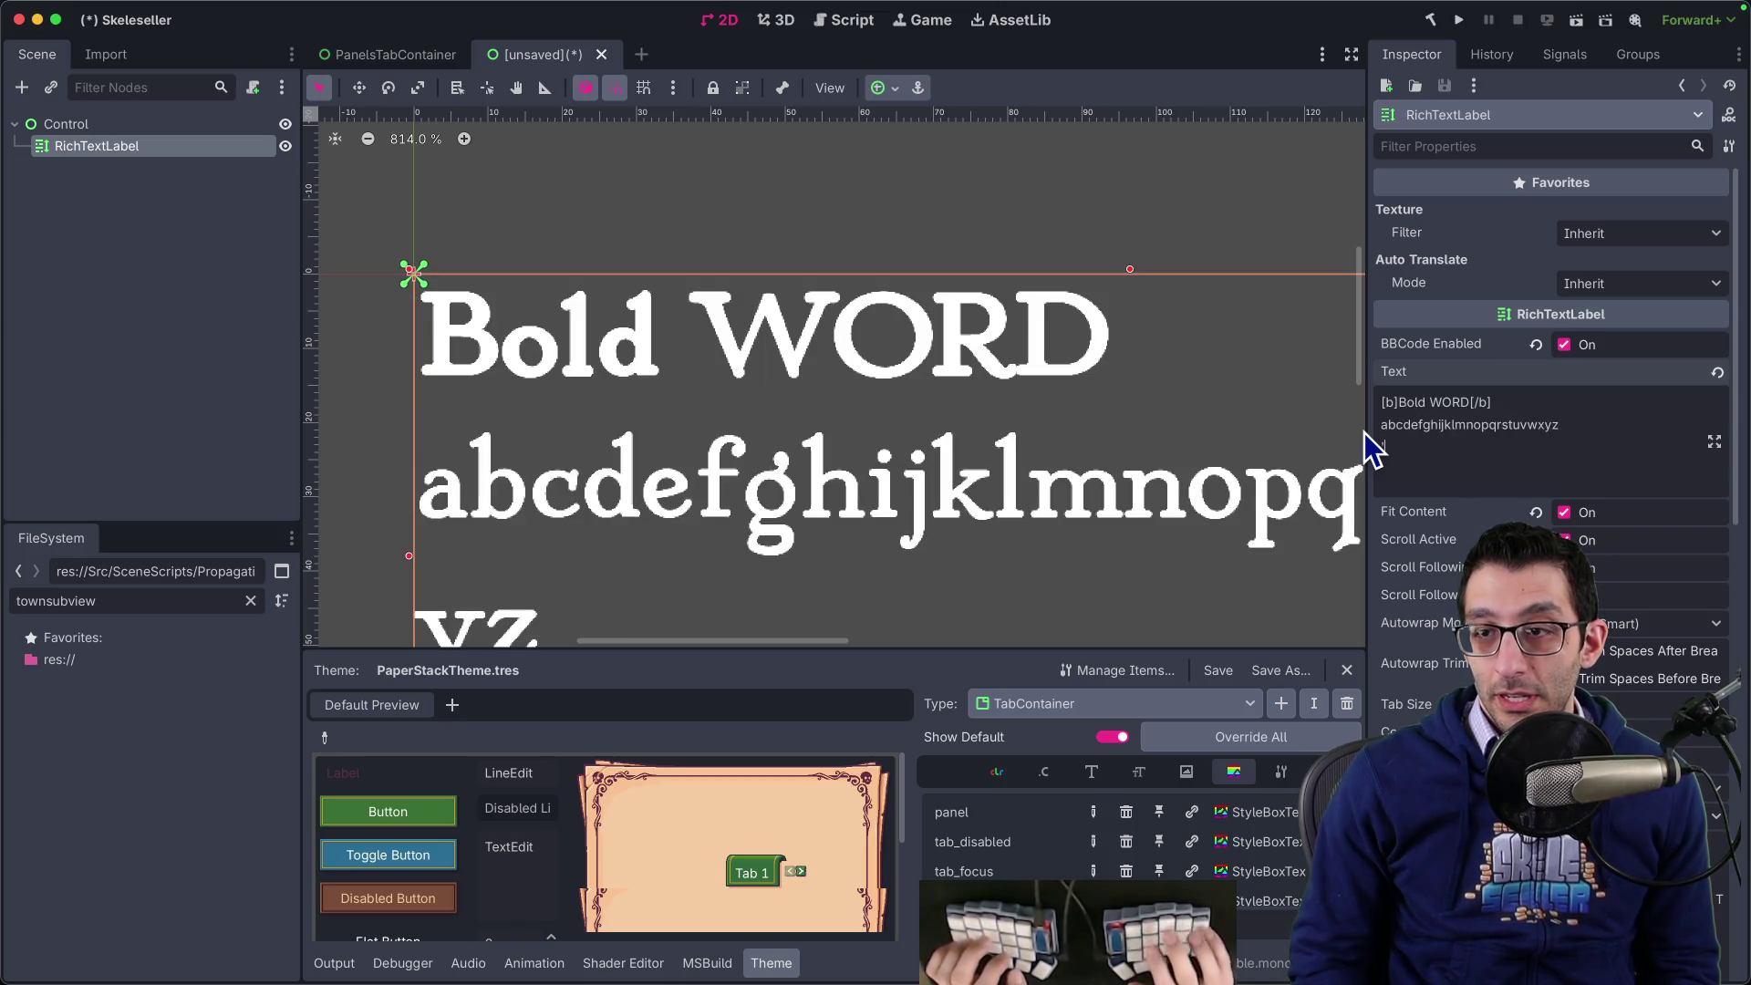
type("ABCDEFGHIJKLMNOPQRSTUVWXYZ")
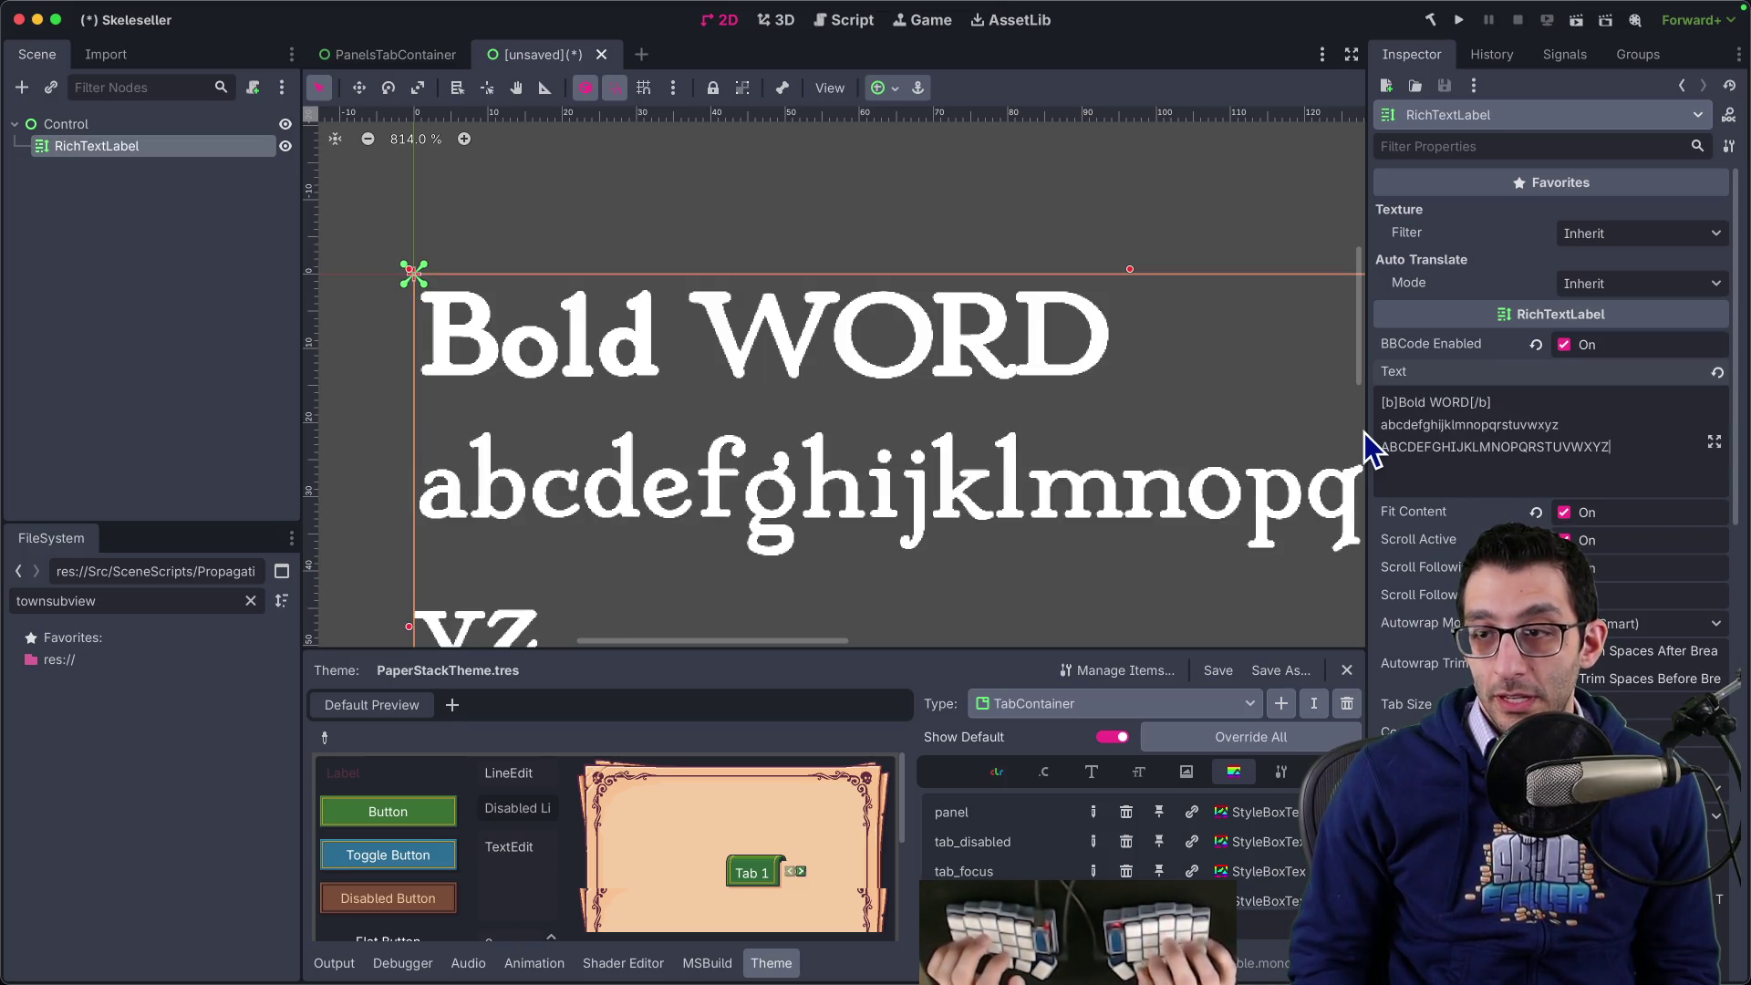
scroll(1059, 438, "down", 5)
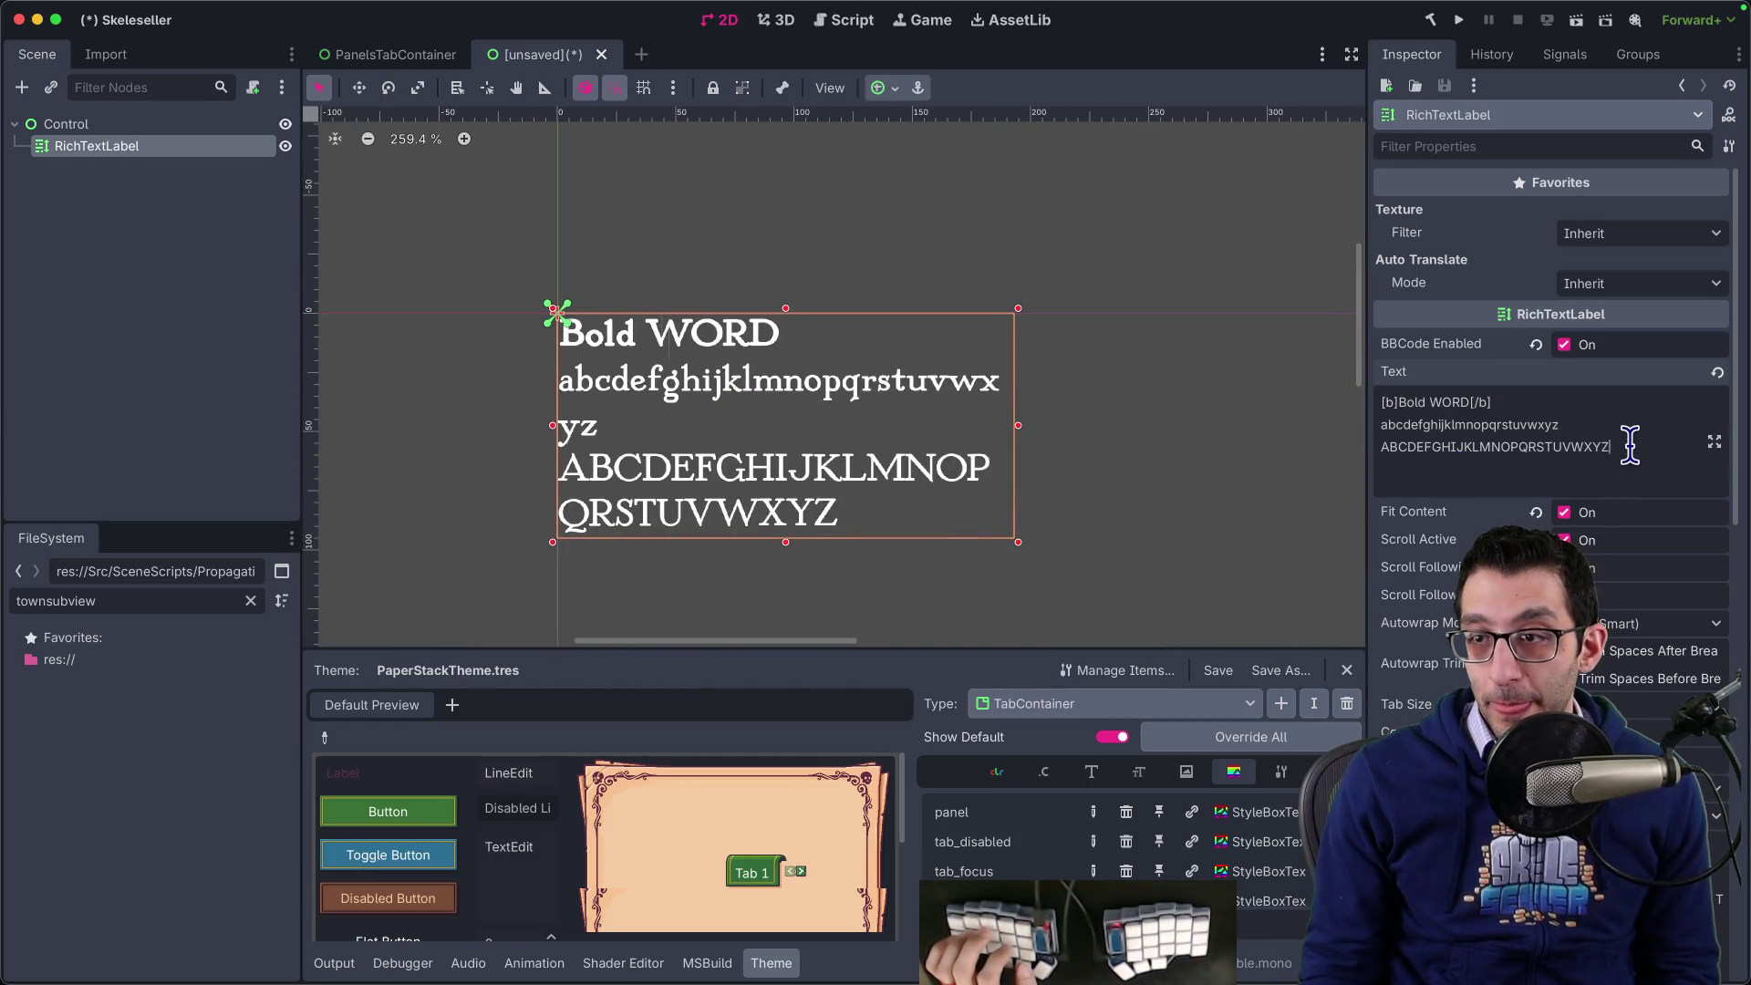
left_click_drag(1630, 444, 1363, 431)
key("super+c")
left_click(1469, 404)
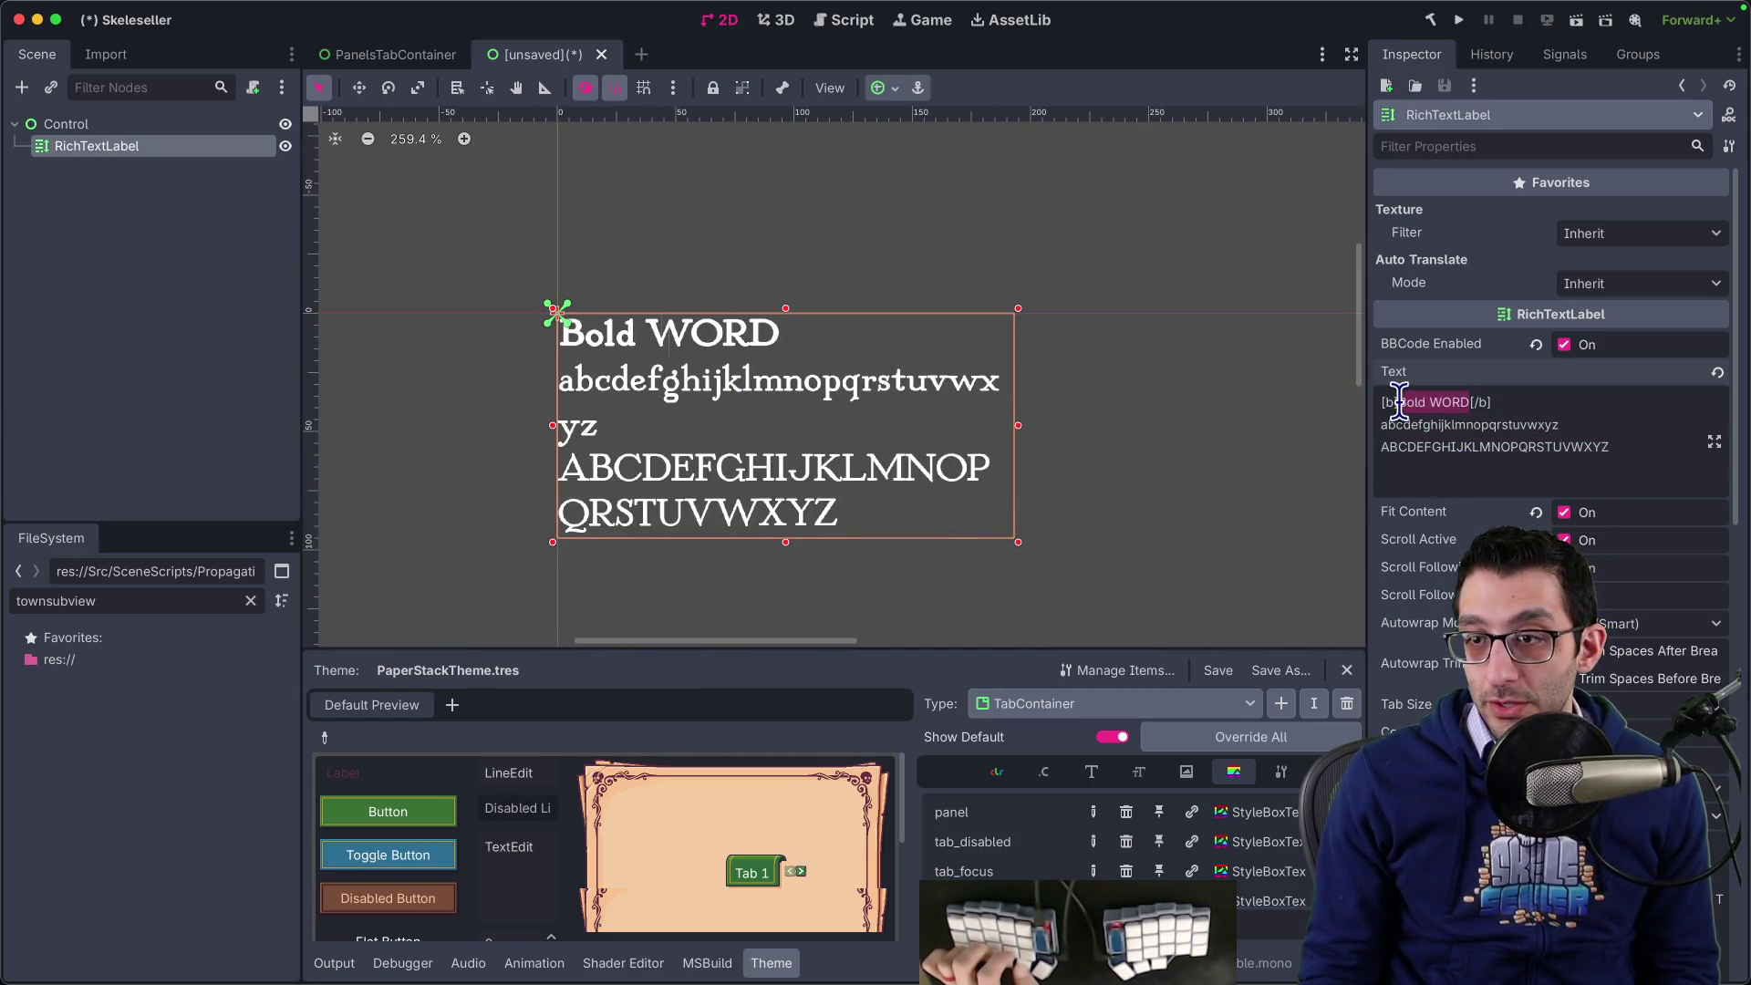
key("super+v")
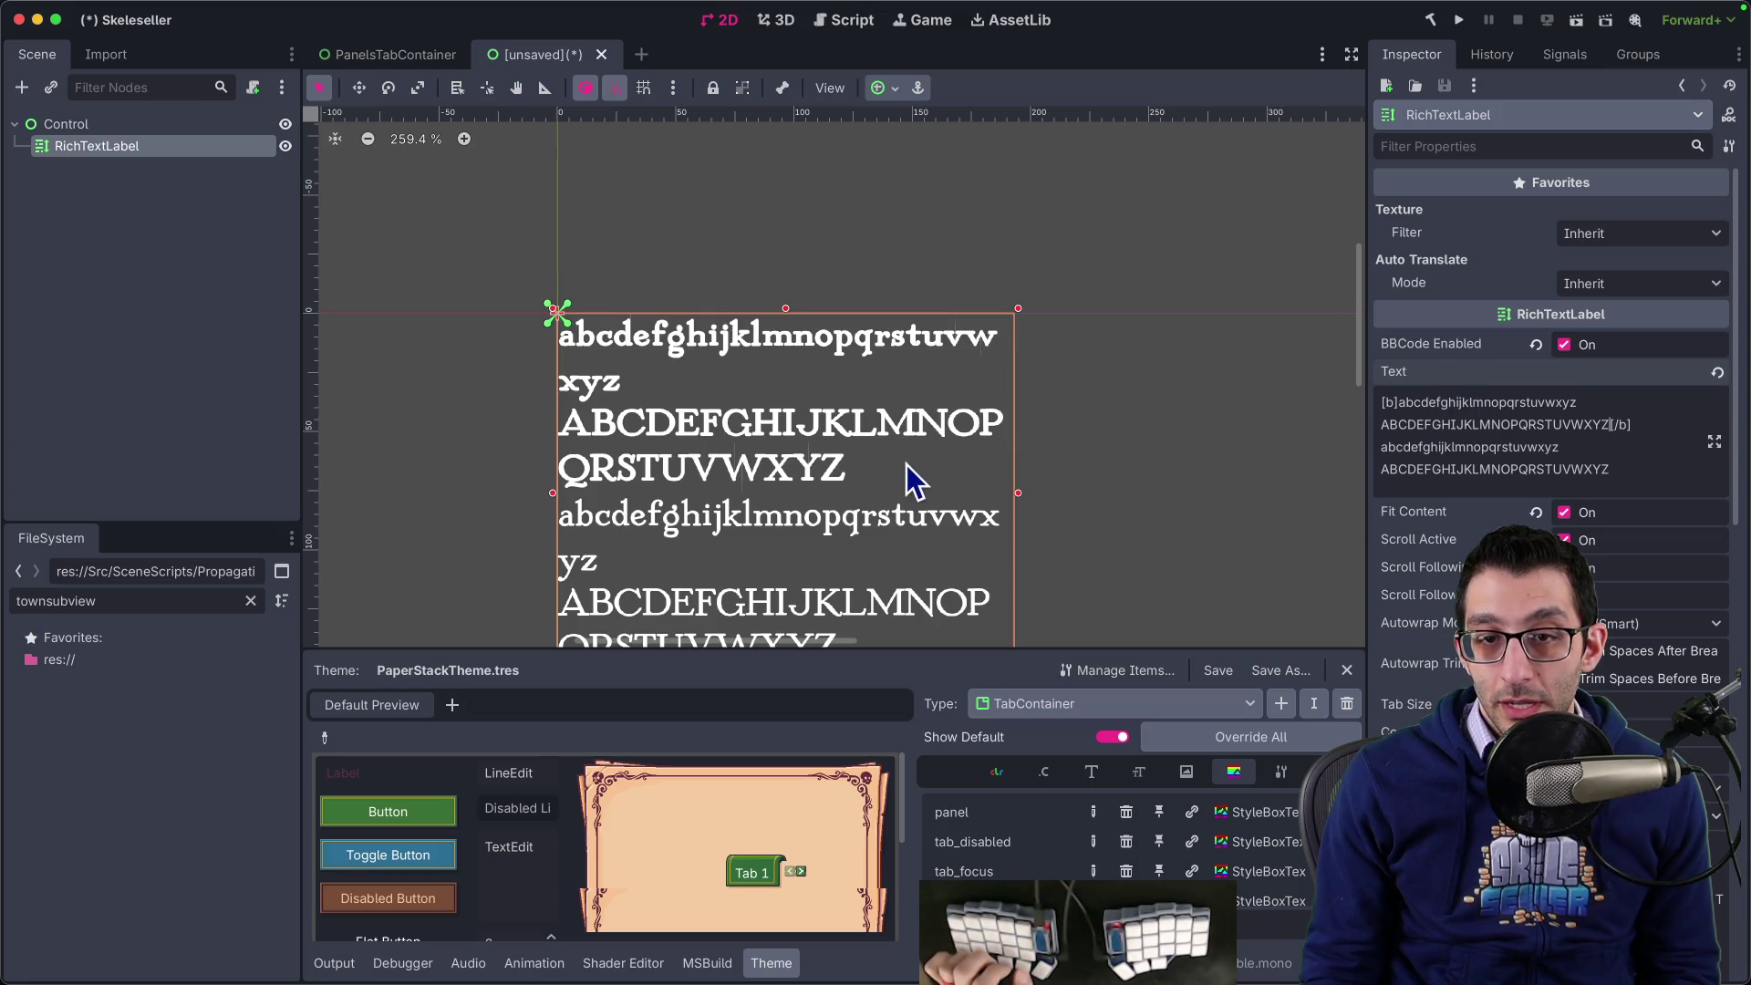
scroll(913, 481, "up", 5)
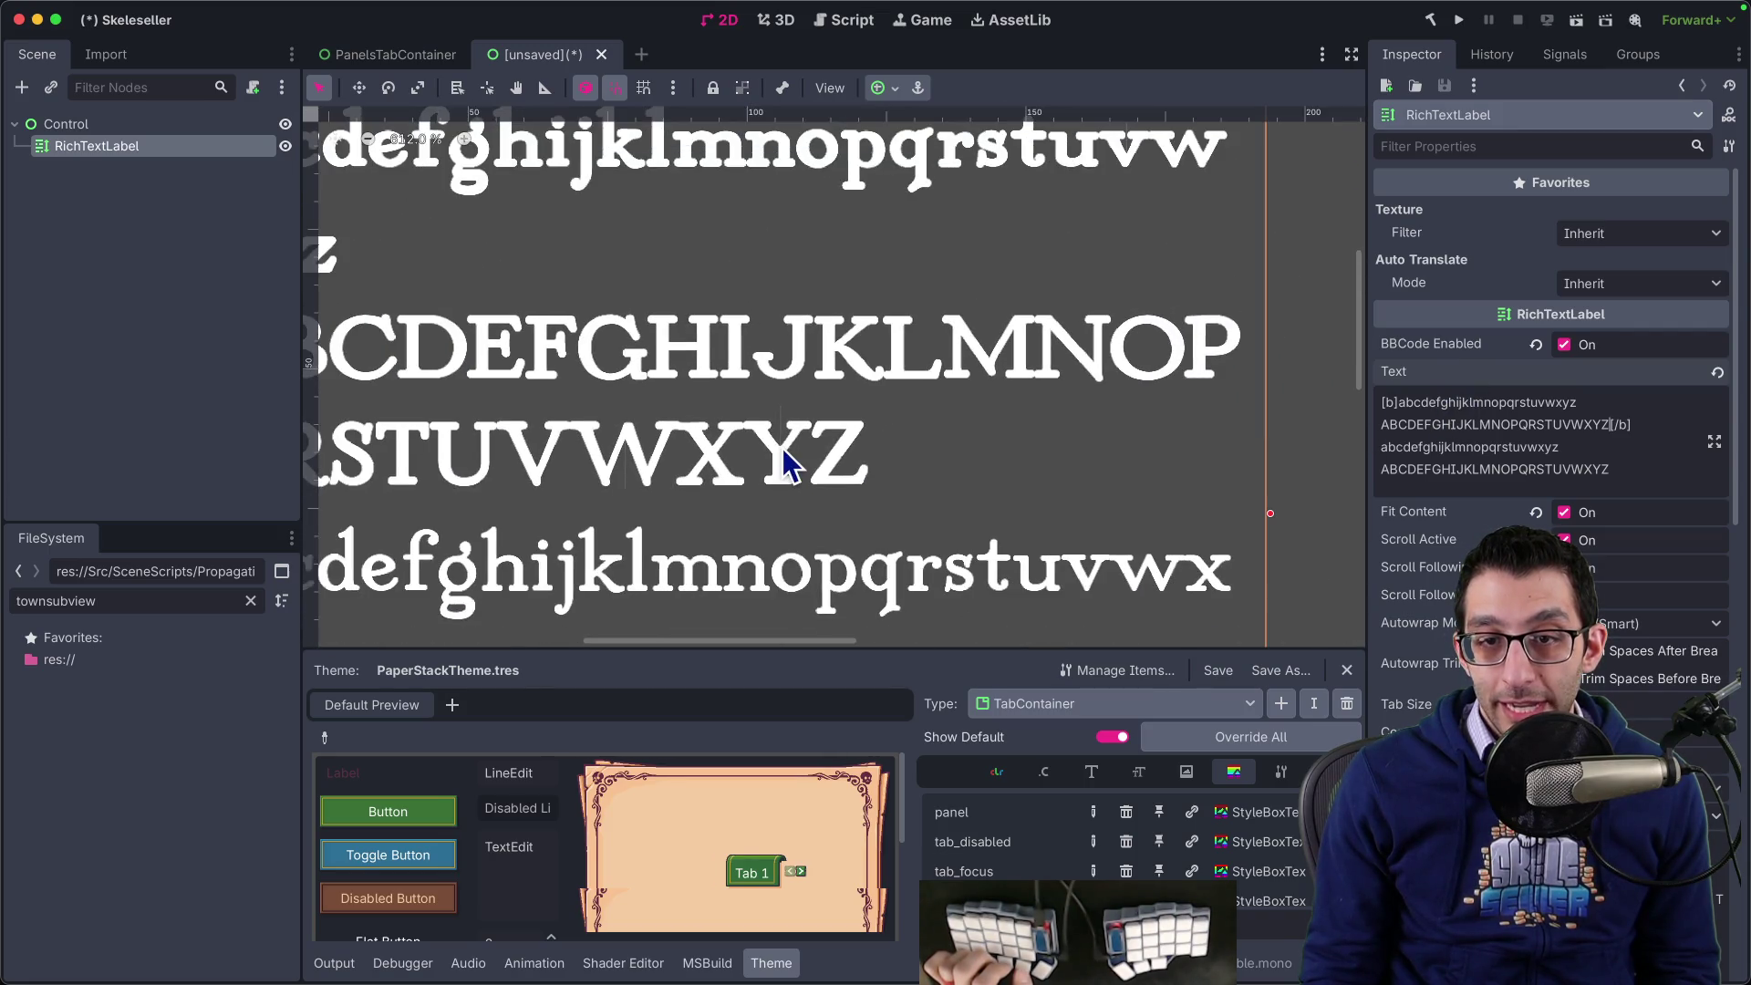
scroll(786, 456, "down", 1)
scroll(792, 445, "up", 3)
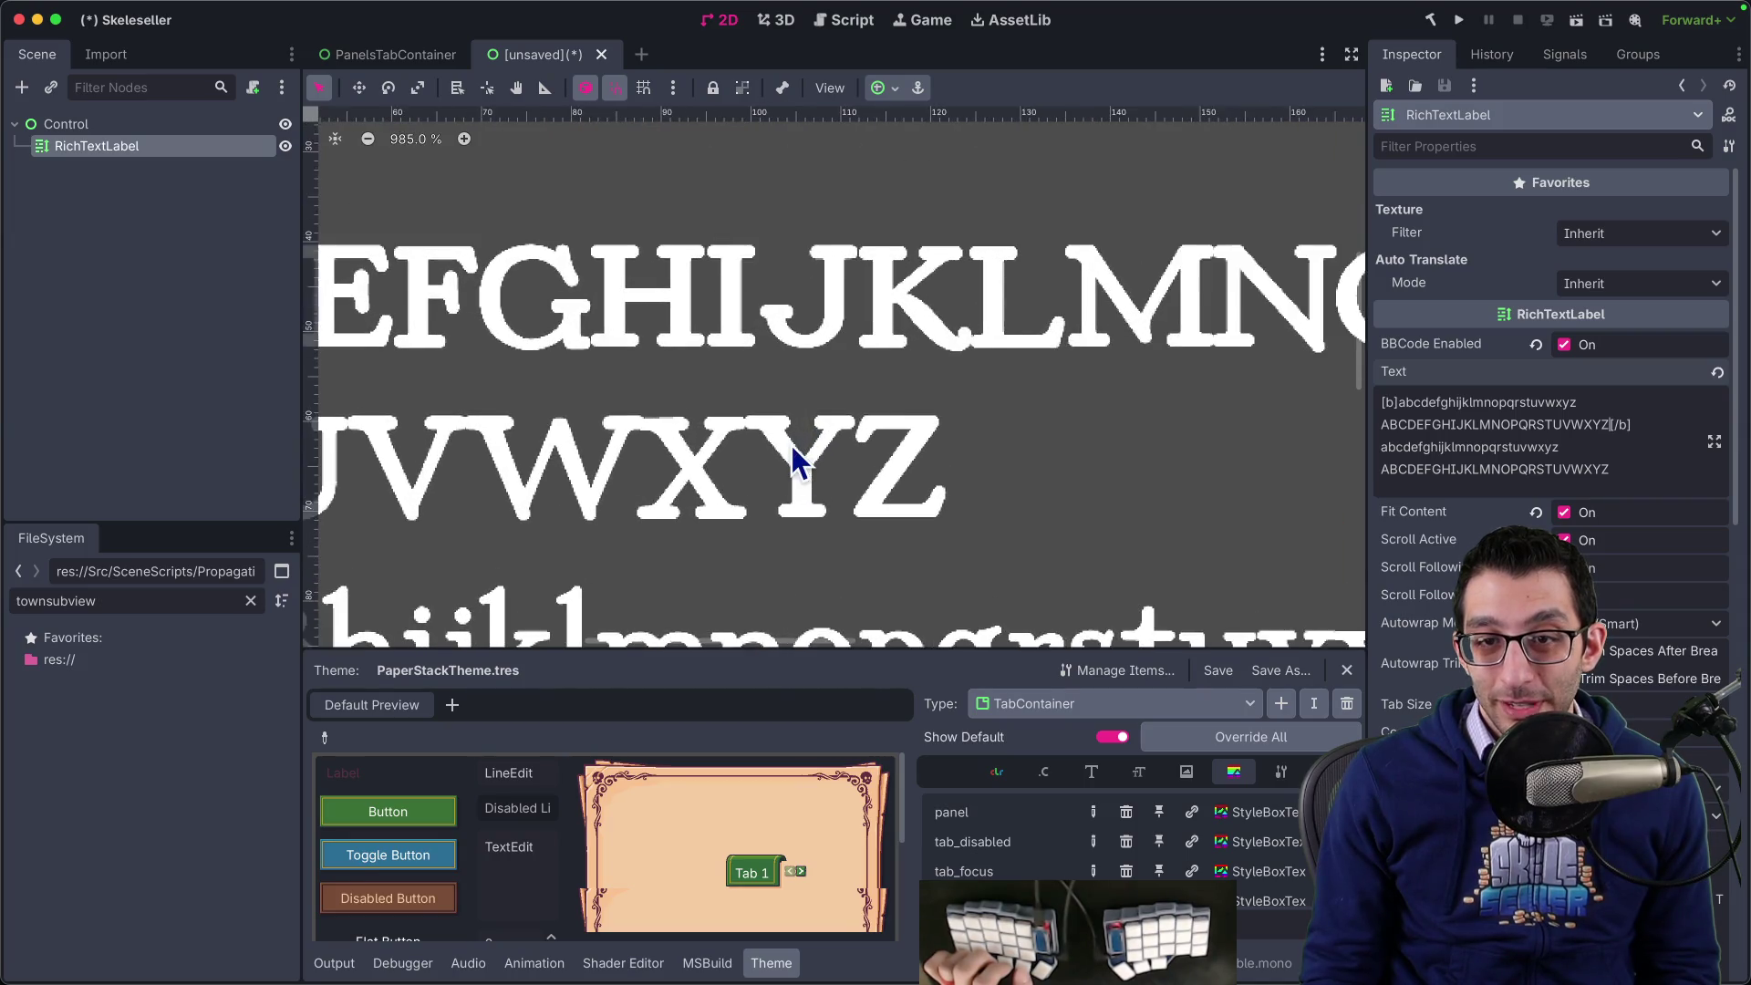
scroll(792, 445, "down", 1)
scroll(792, 445, "down", 2)
scroll(797, 444, "up", 10)
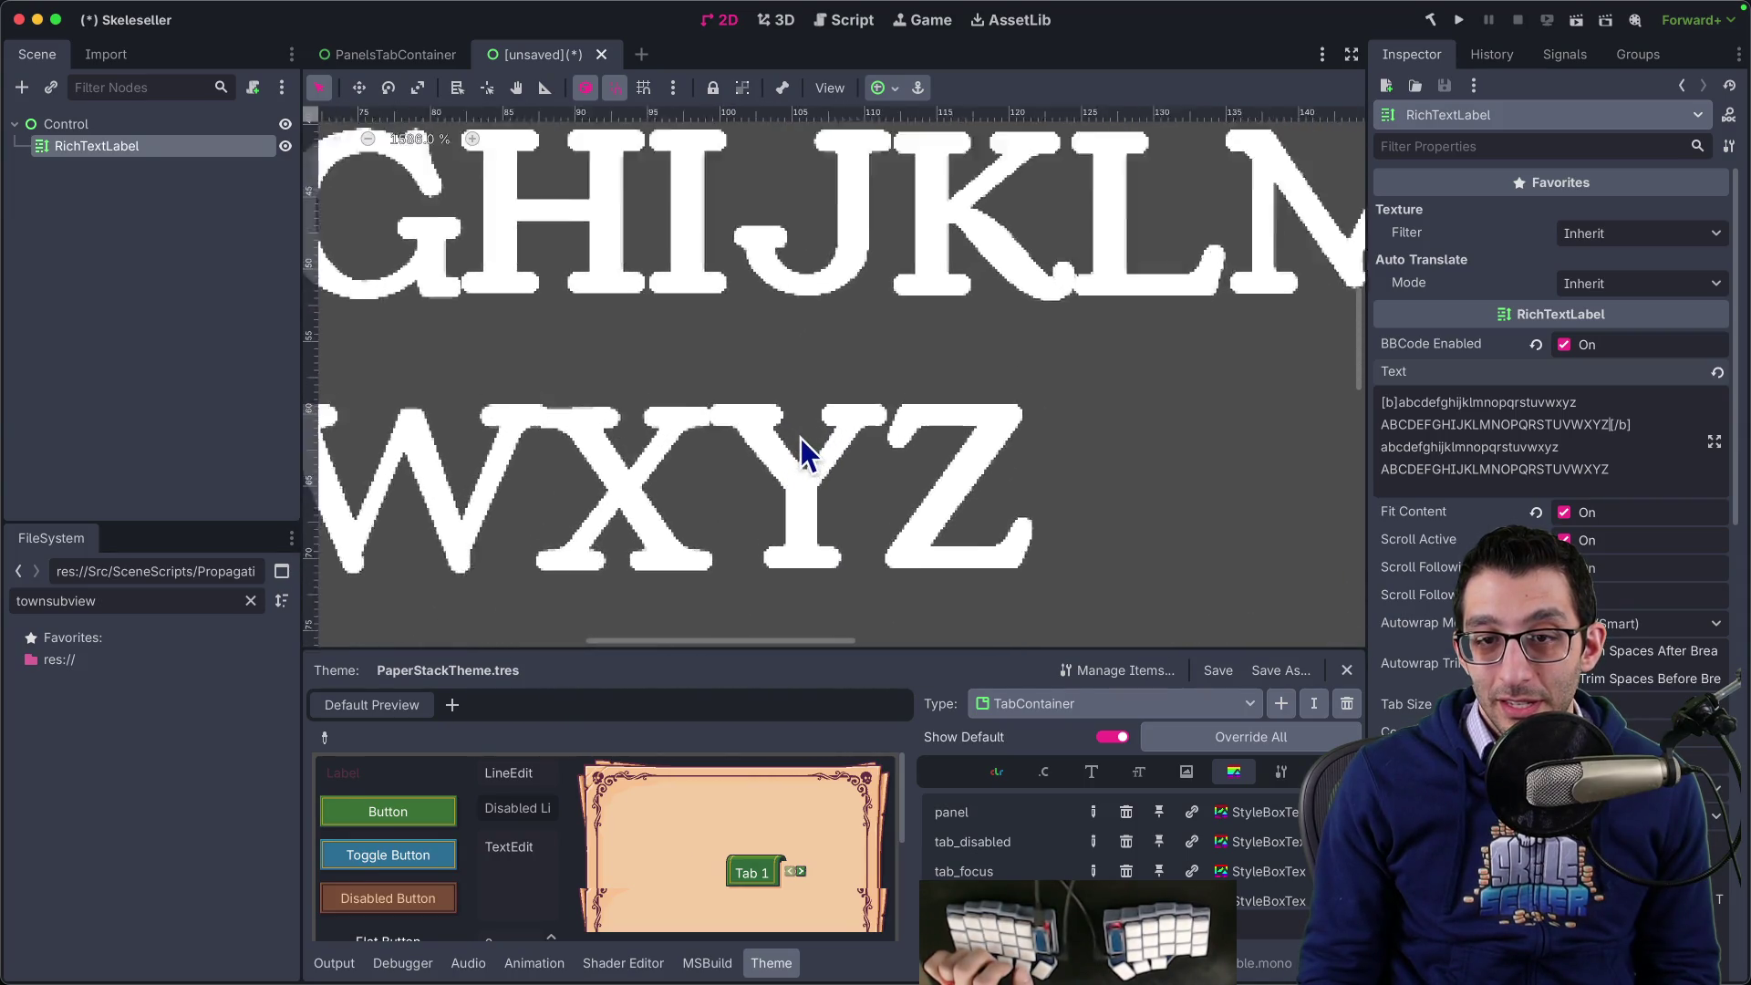
scroll(800, 438, "down", 14)
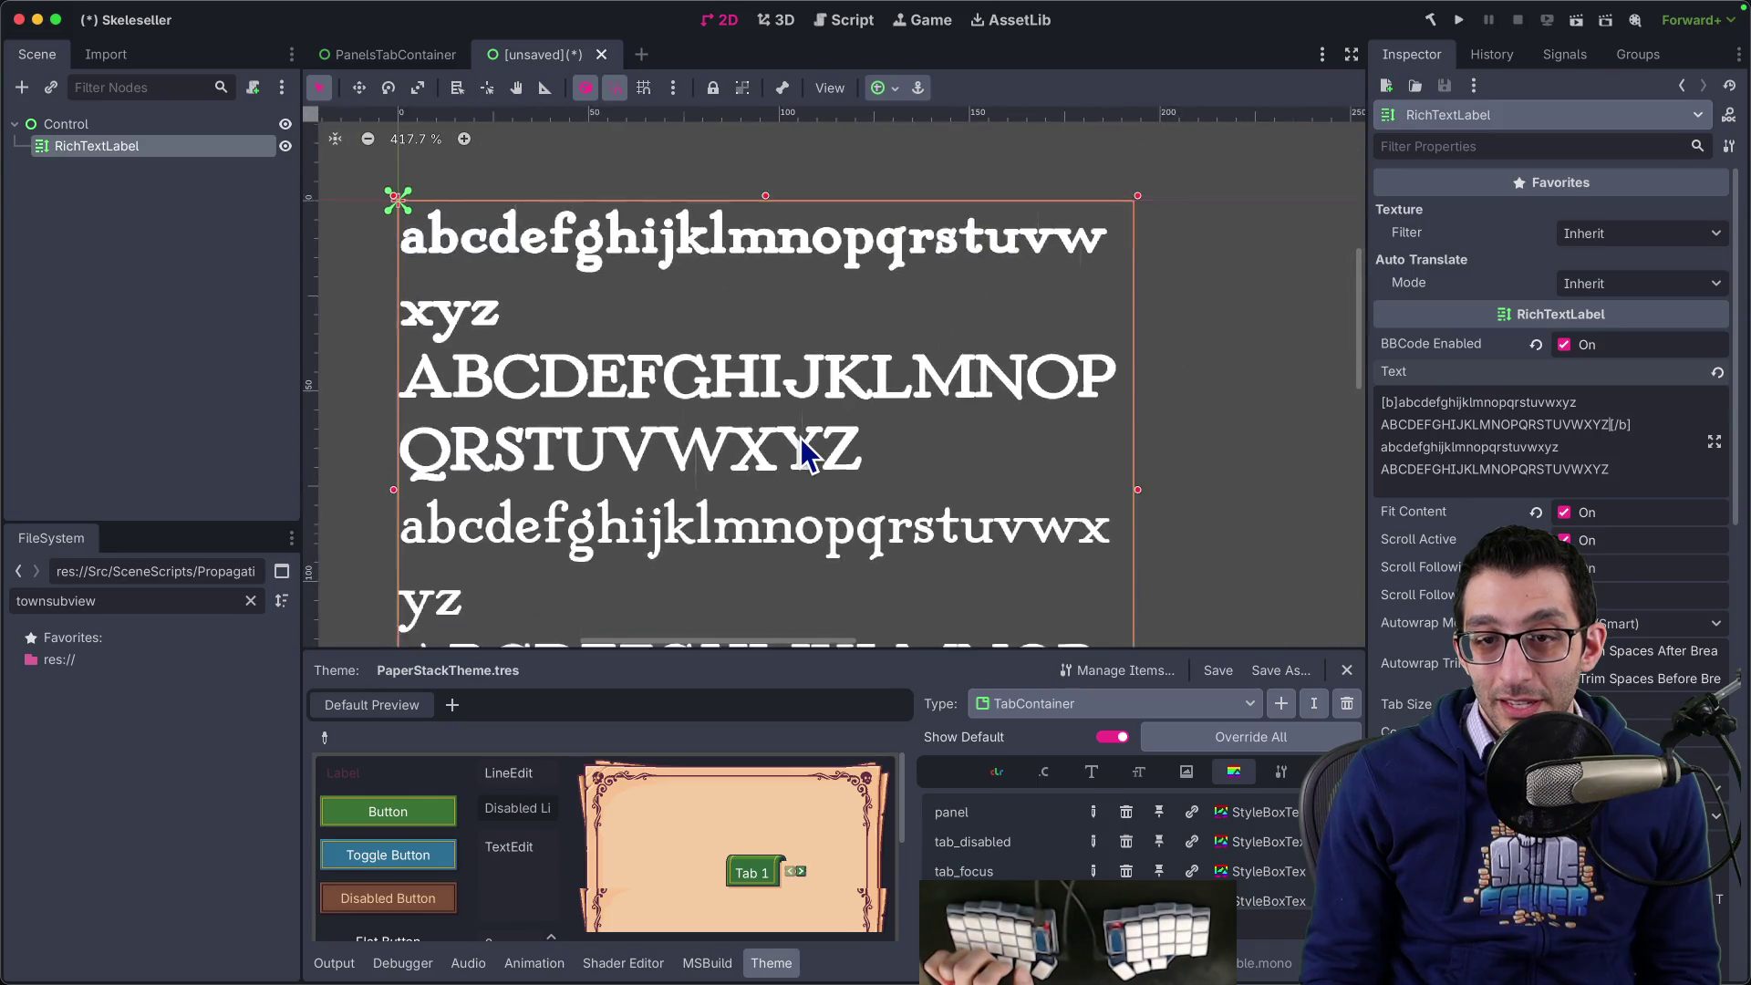
scroll(805, 447, "left", 3)
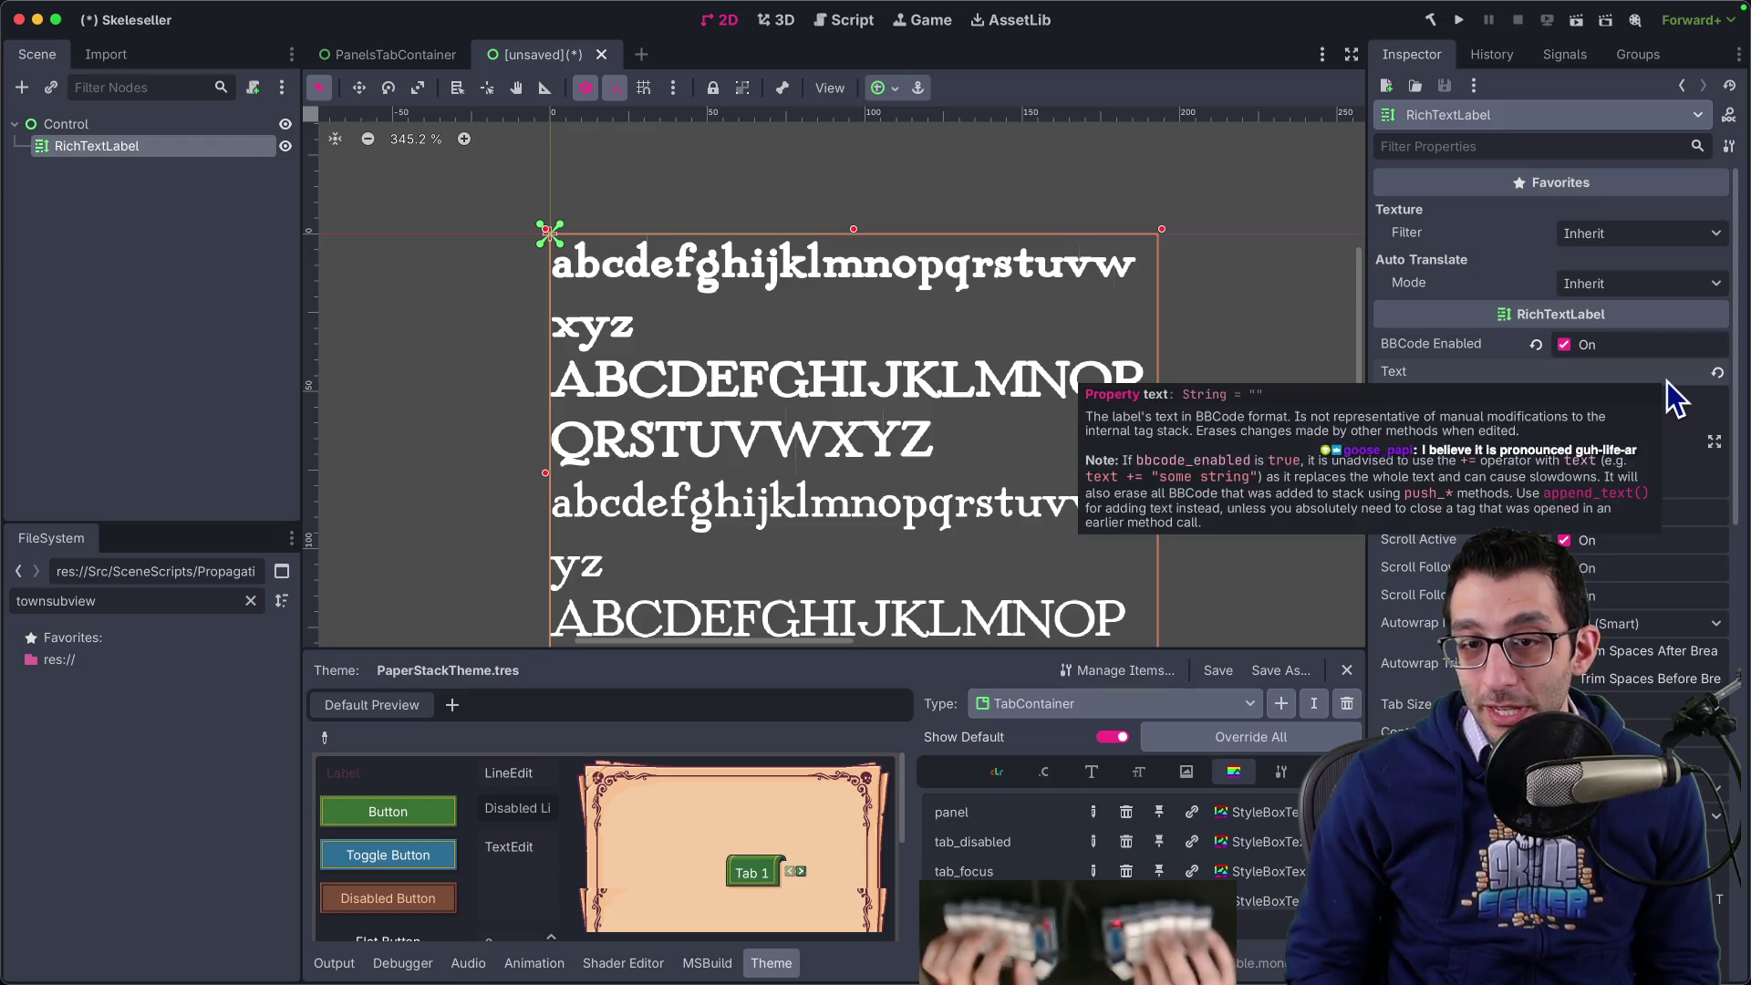
- Add the test word dWYvw inside the bold section after trying G and W, then switch to Chrome
key("Return")
key("Return")
key("Return")
key("Up")
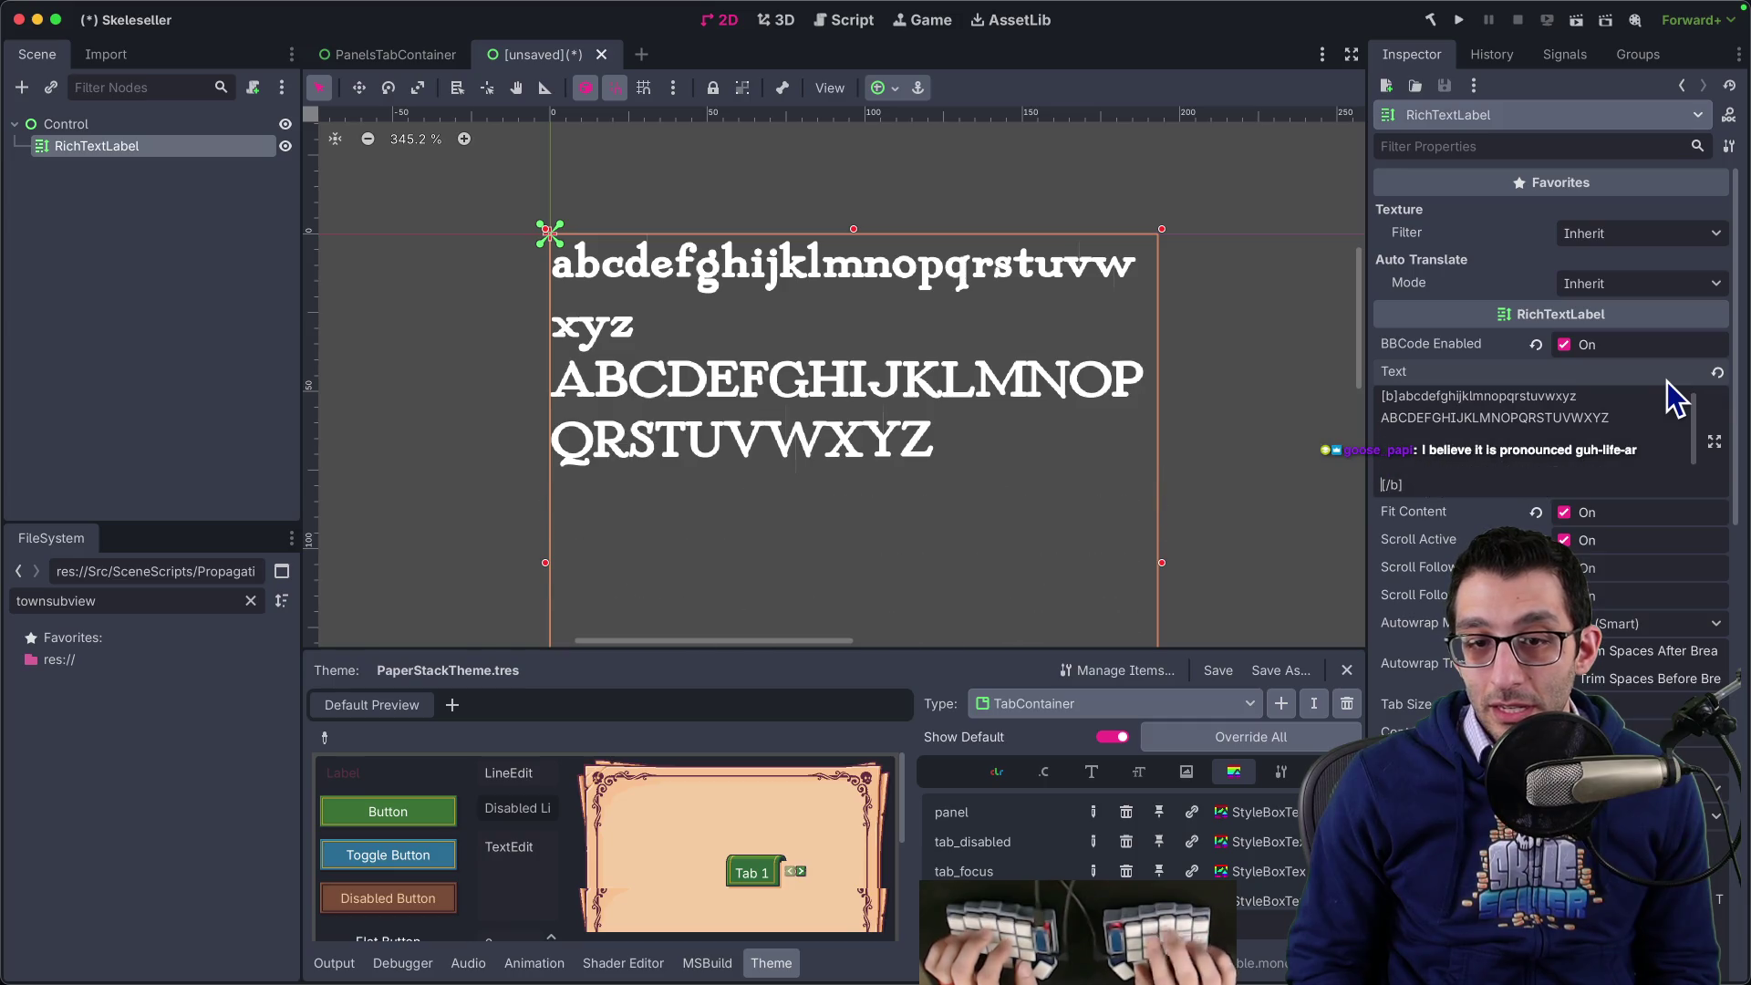
type("G")
key("BackSpace")
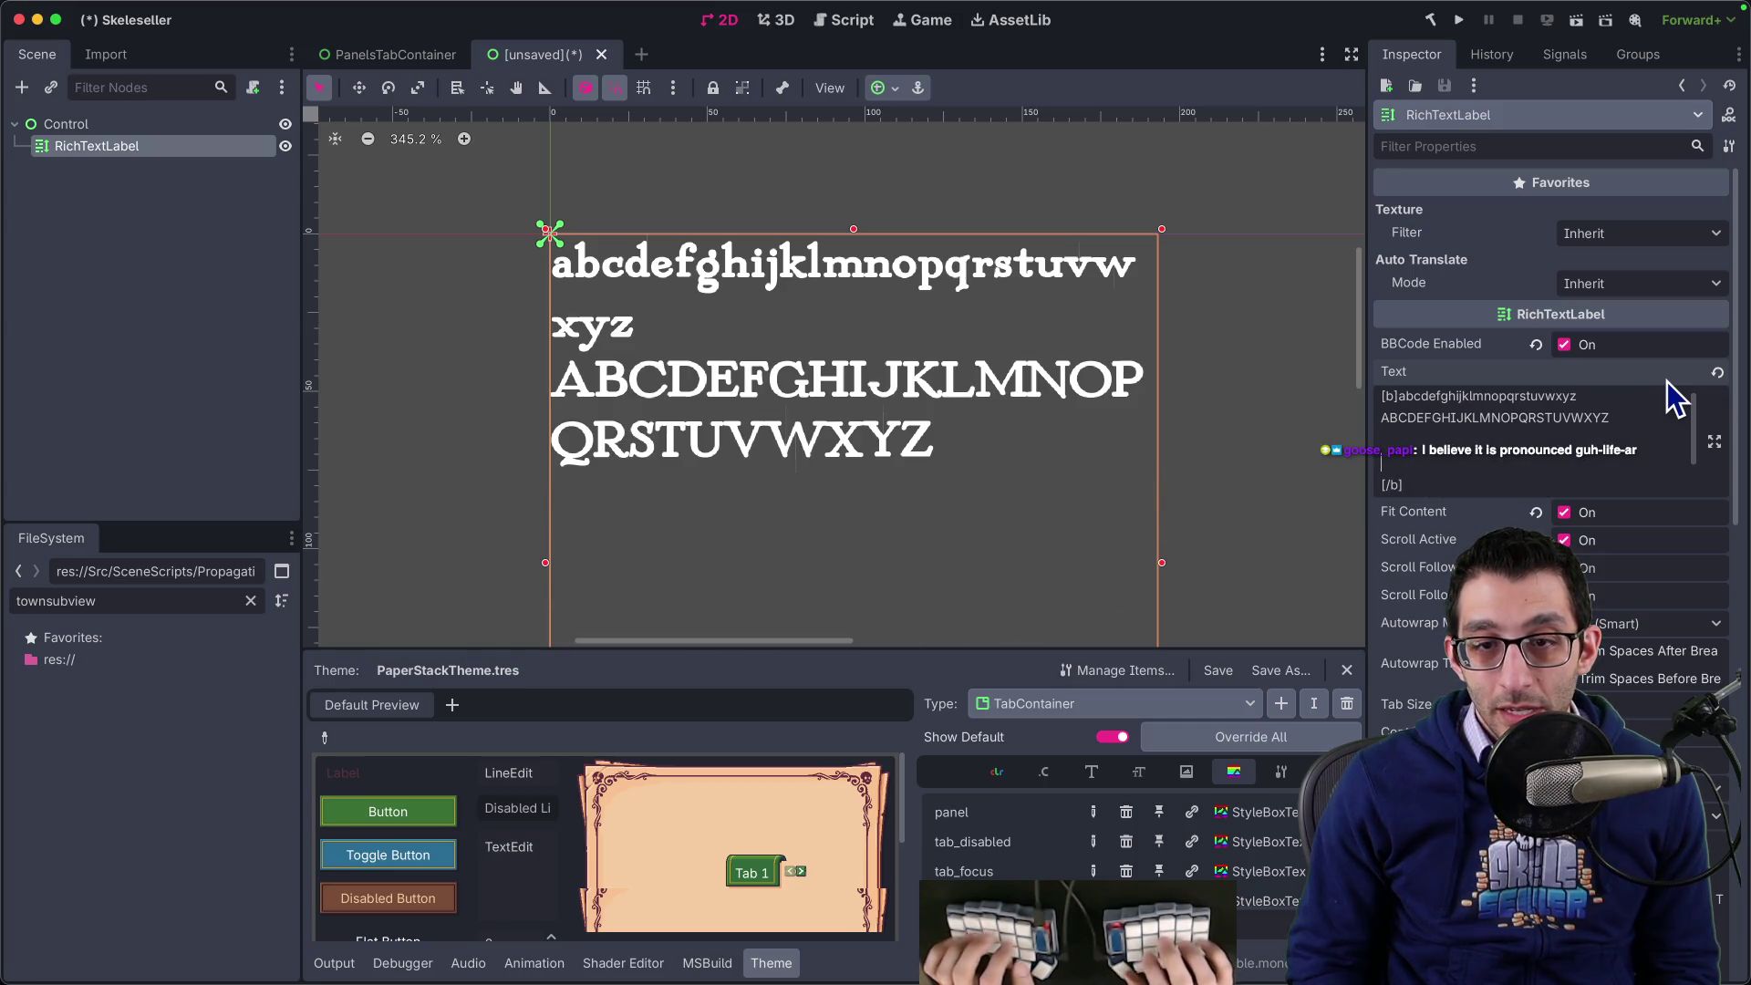
type("W")
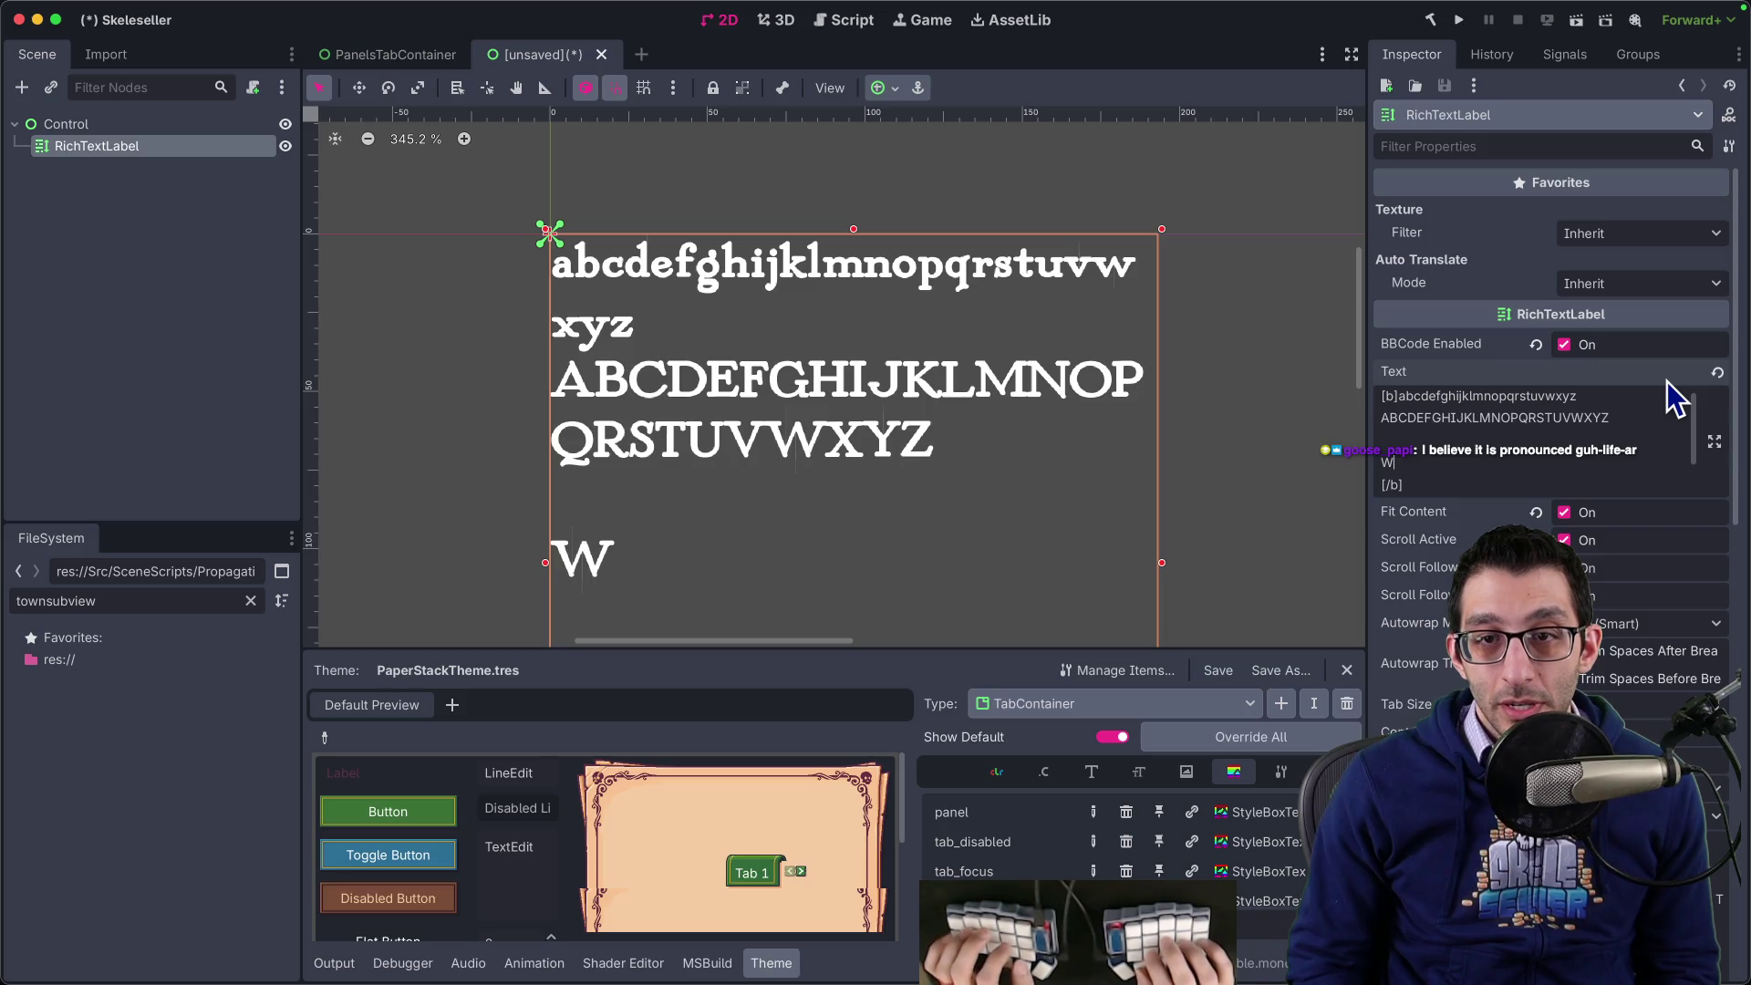
key("BackSpace")
type("d")
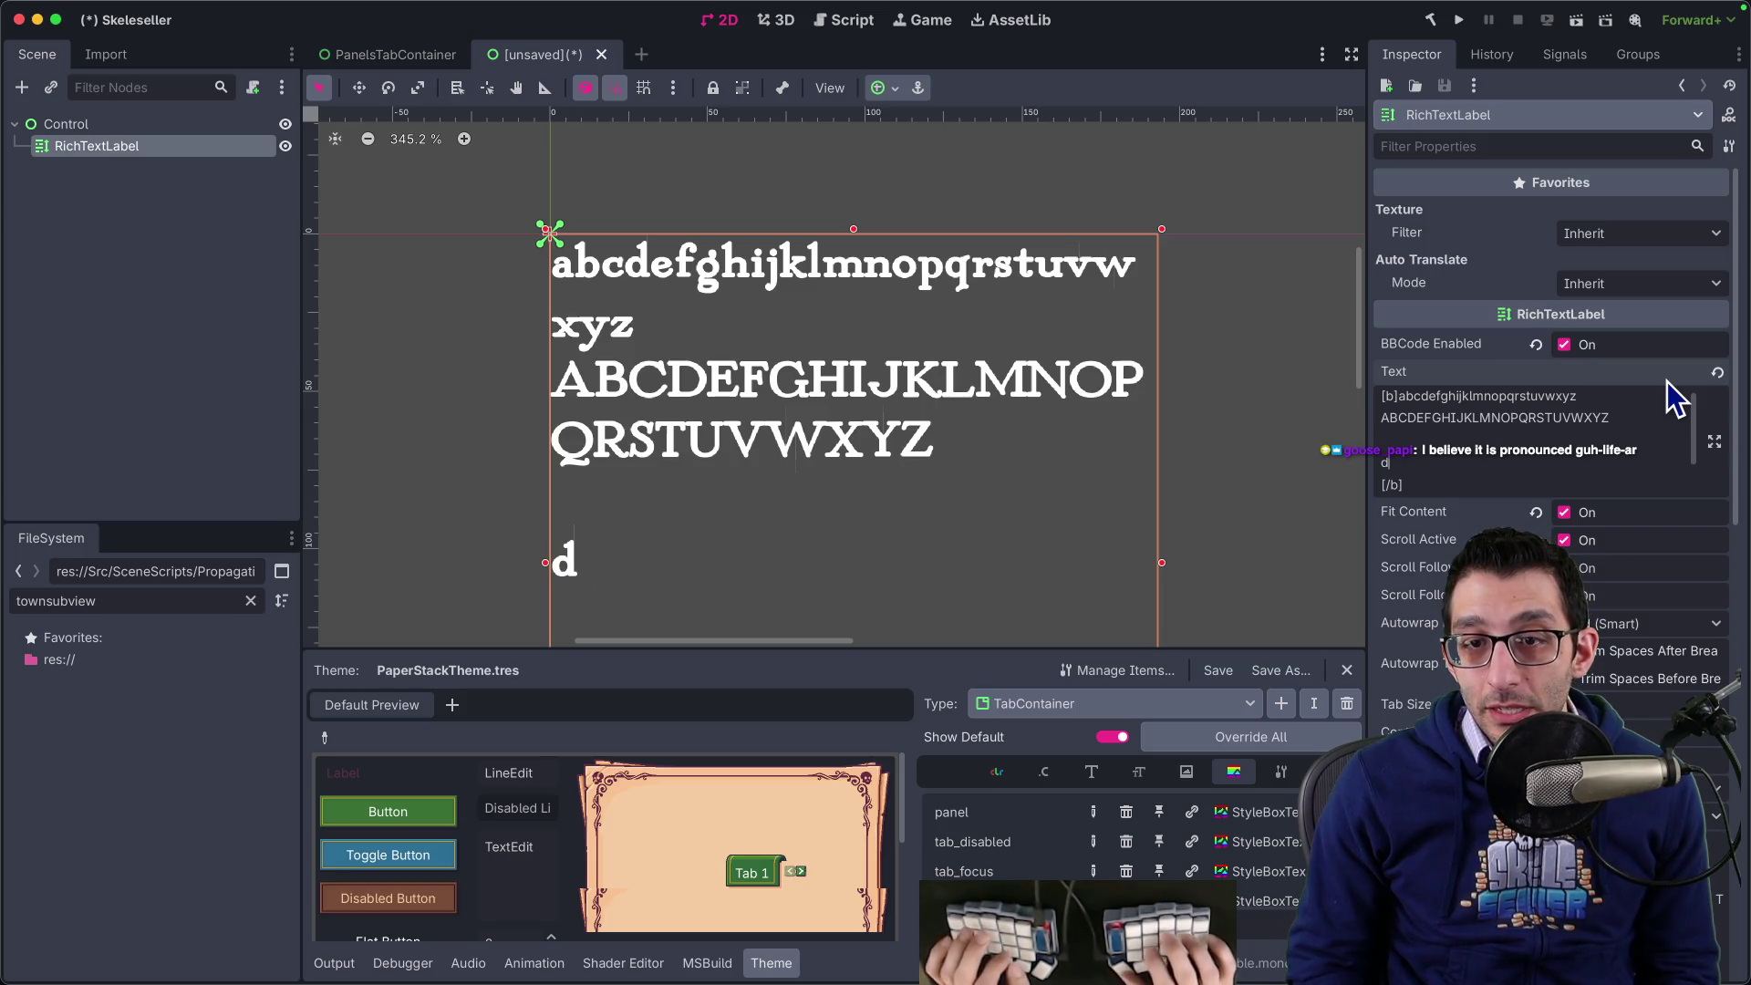
type("WY")
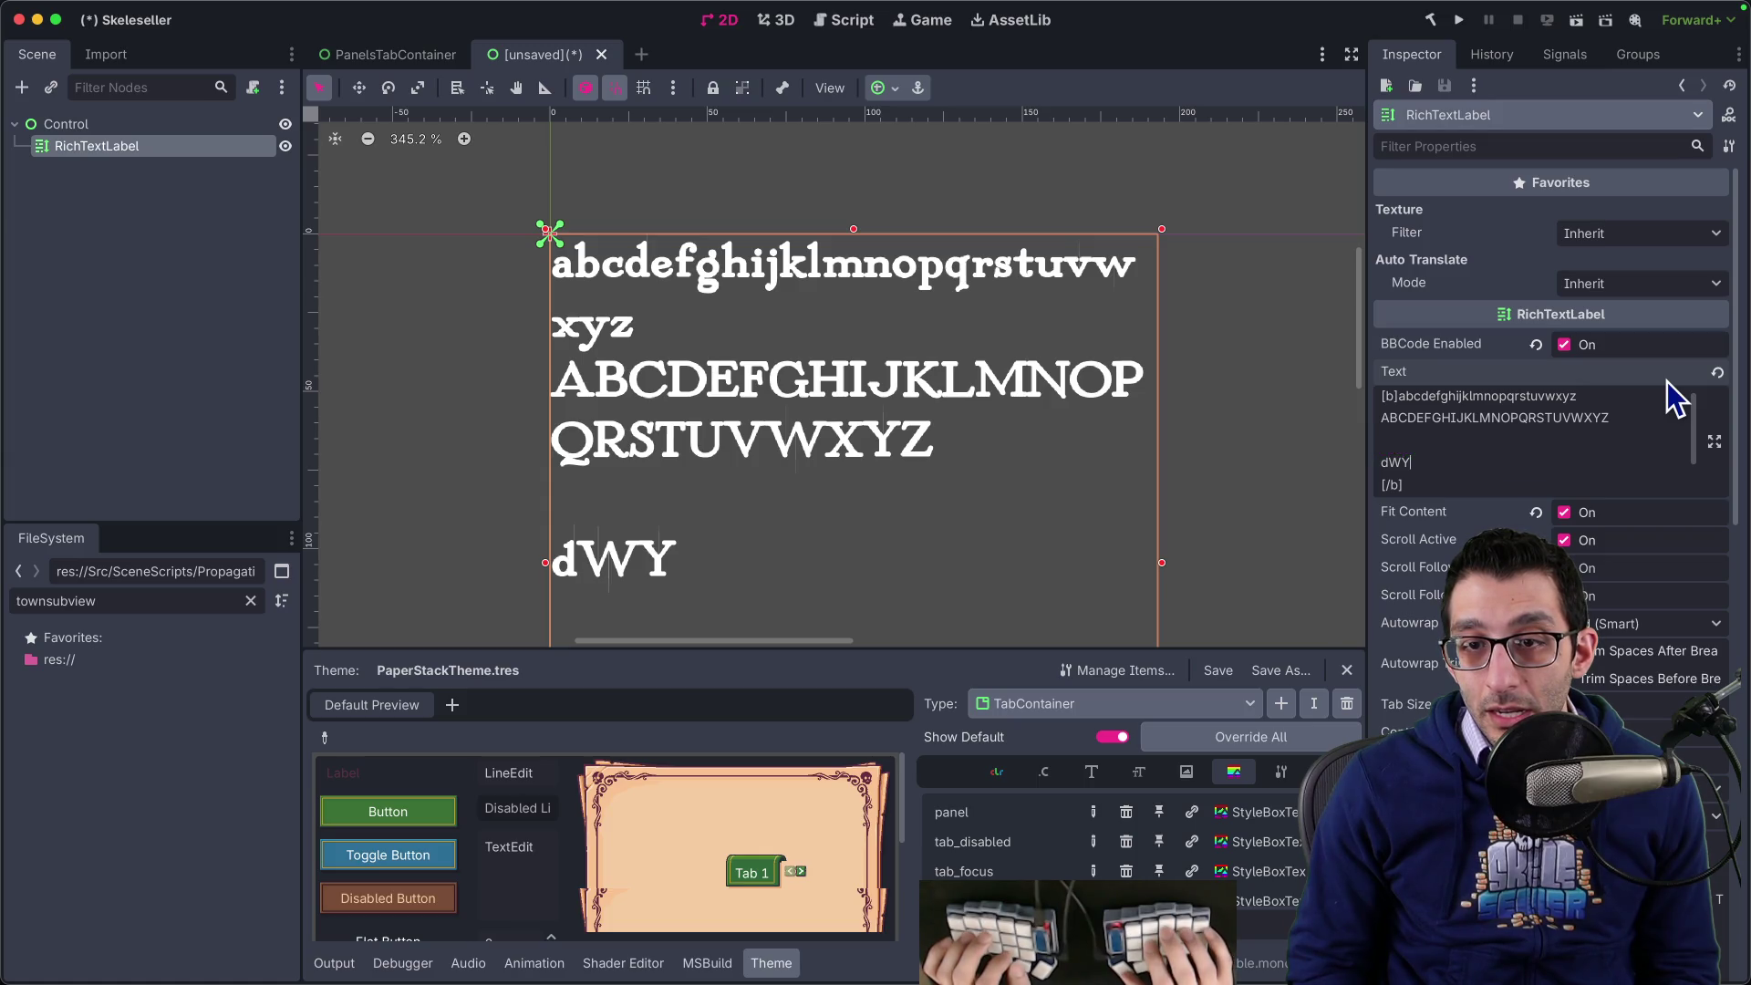
type("v")
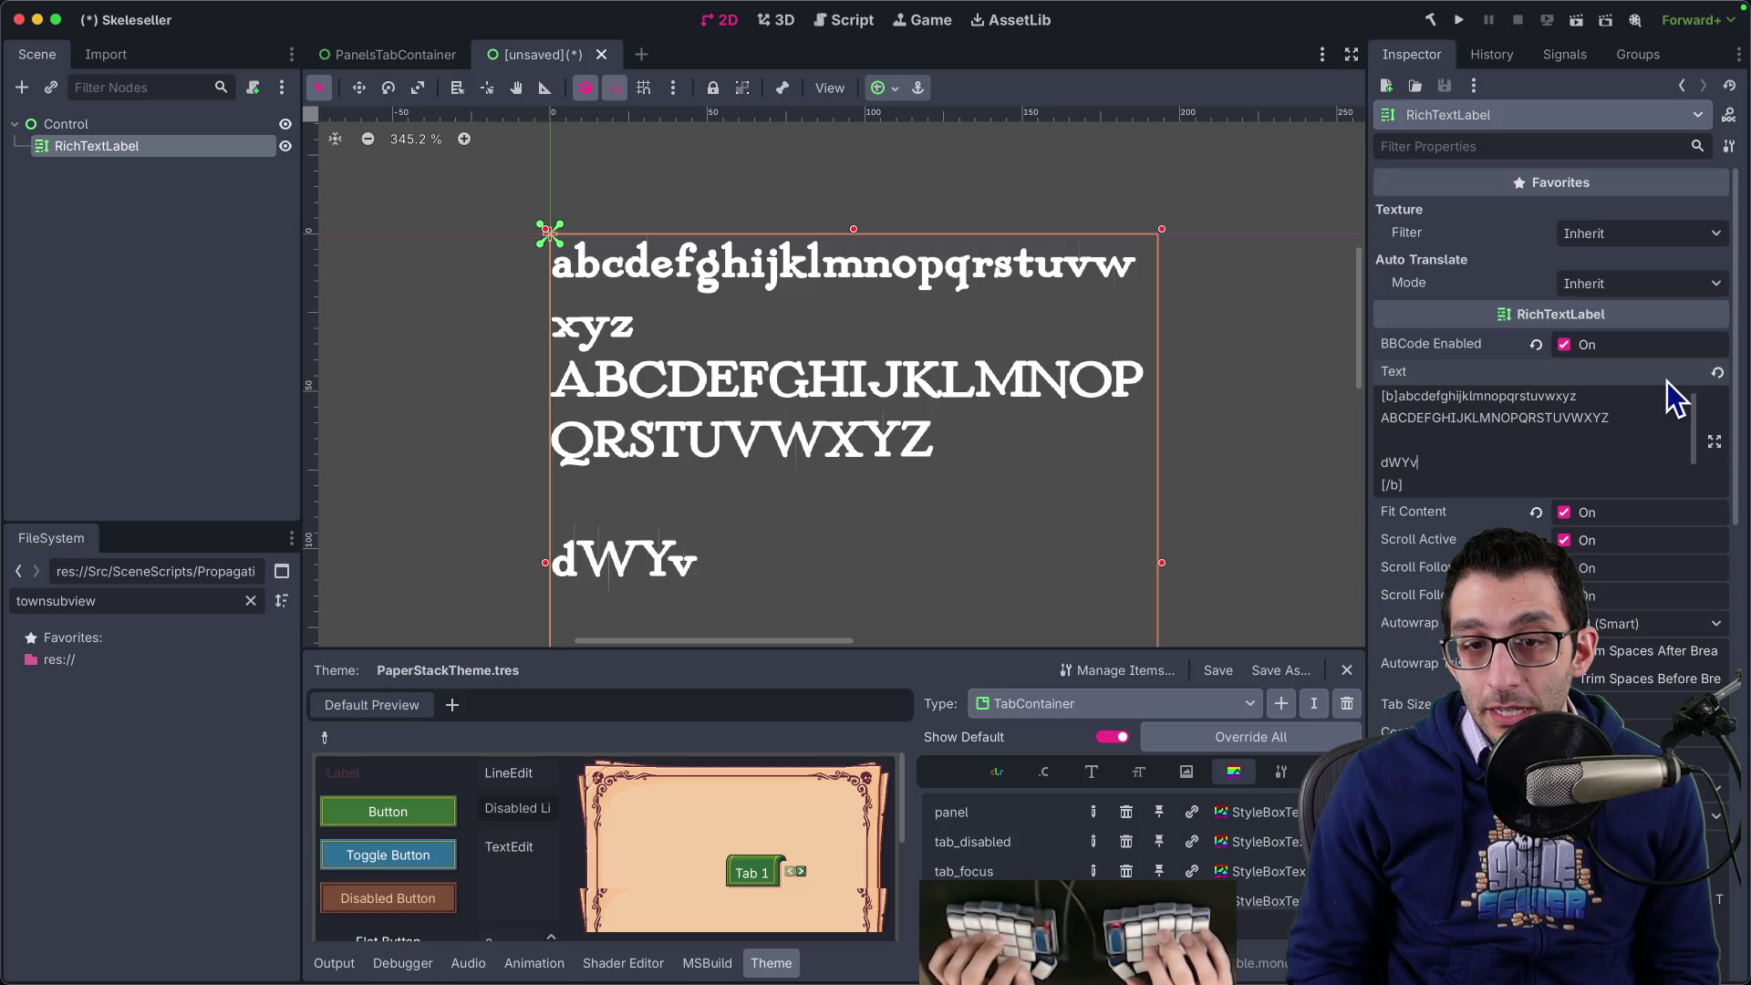
type("w")
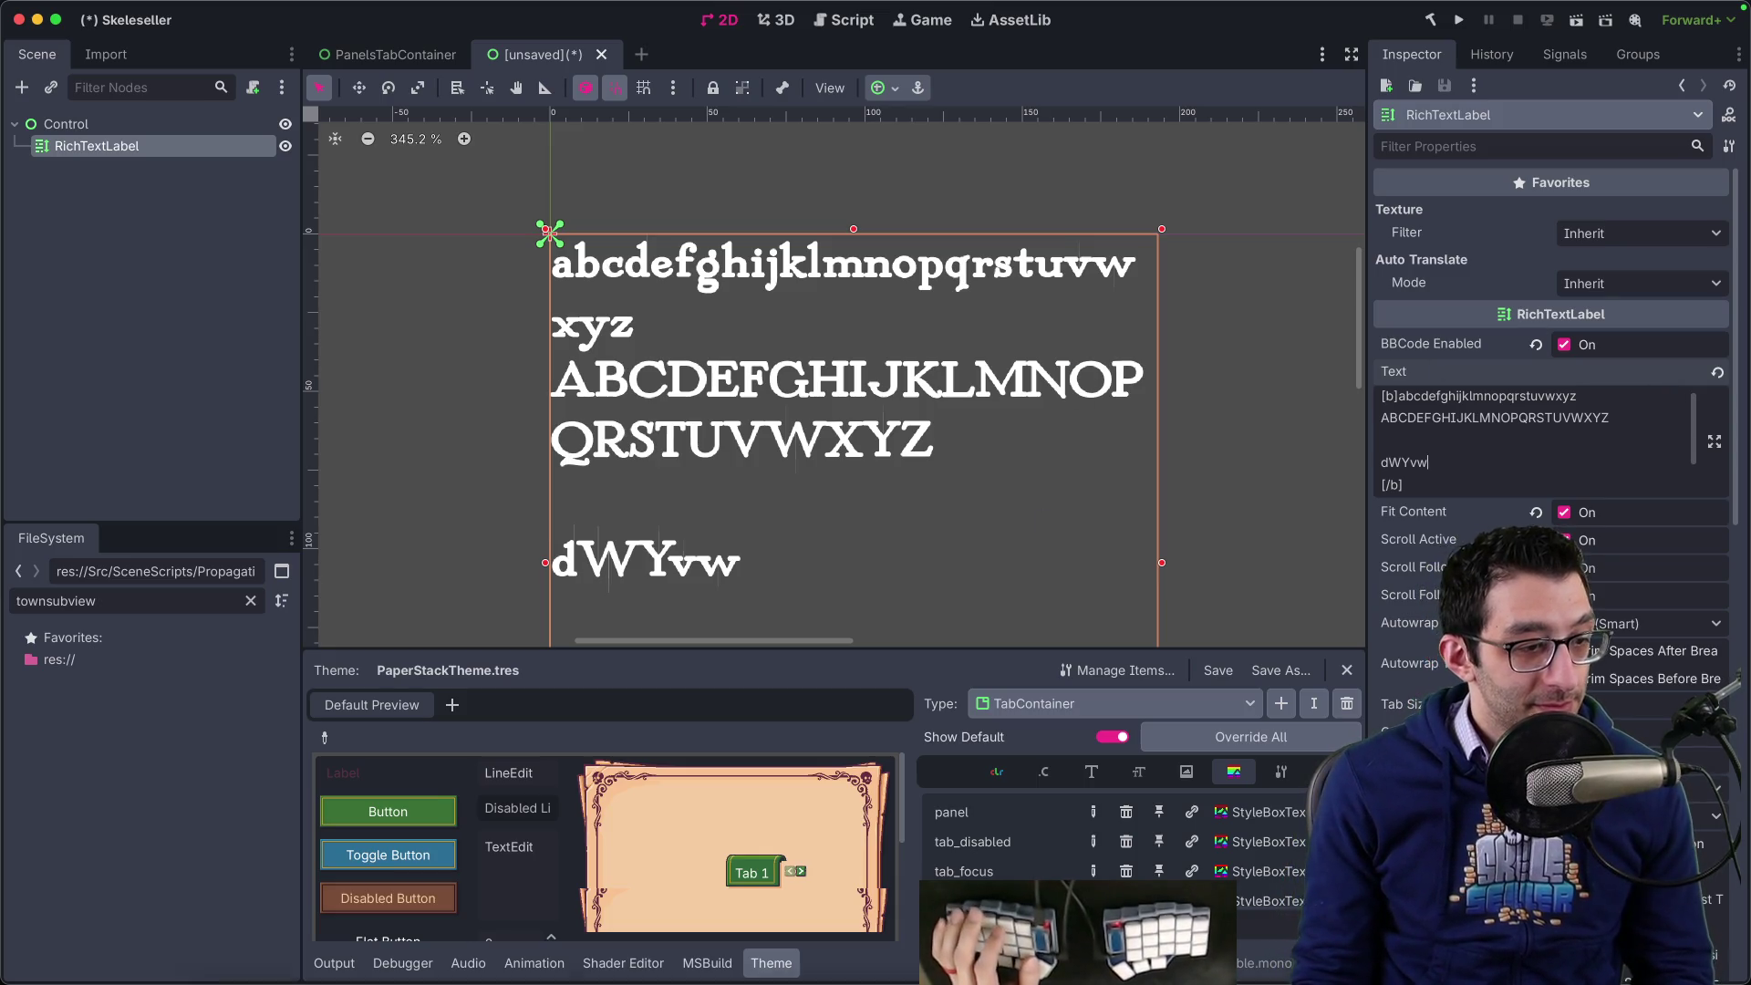
mouse_move(319, 981)
left_click(318, 928)
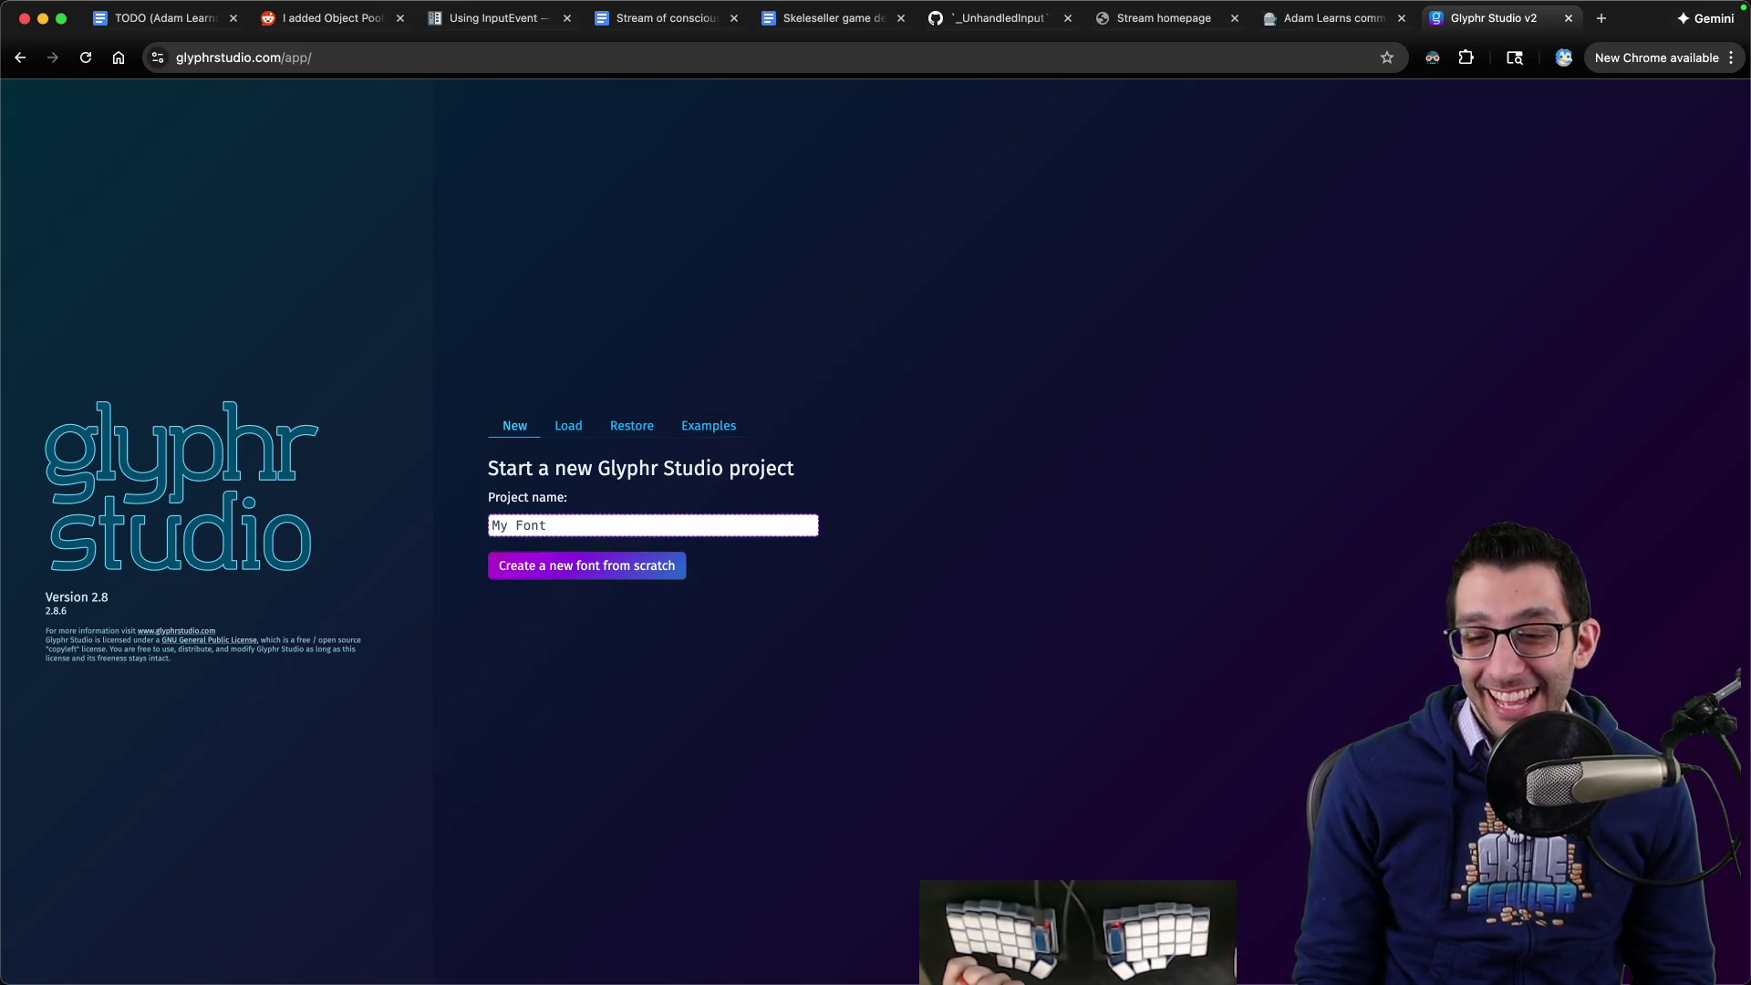
- Locate SkelesellerMain-Bold.otf in the project's Assets/Fonts folder in Finder
mouse_move(219, 976)
left_click(227, 927)
scroll(712, 456, "down", 2)
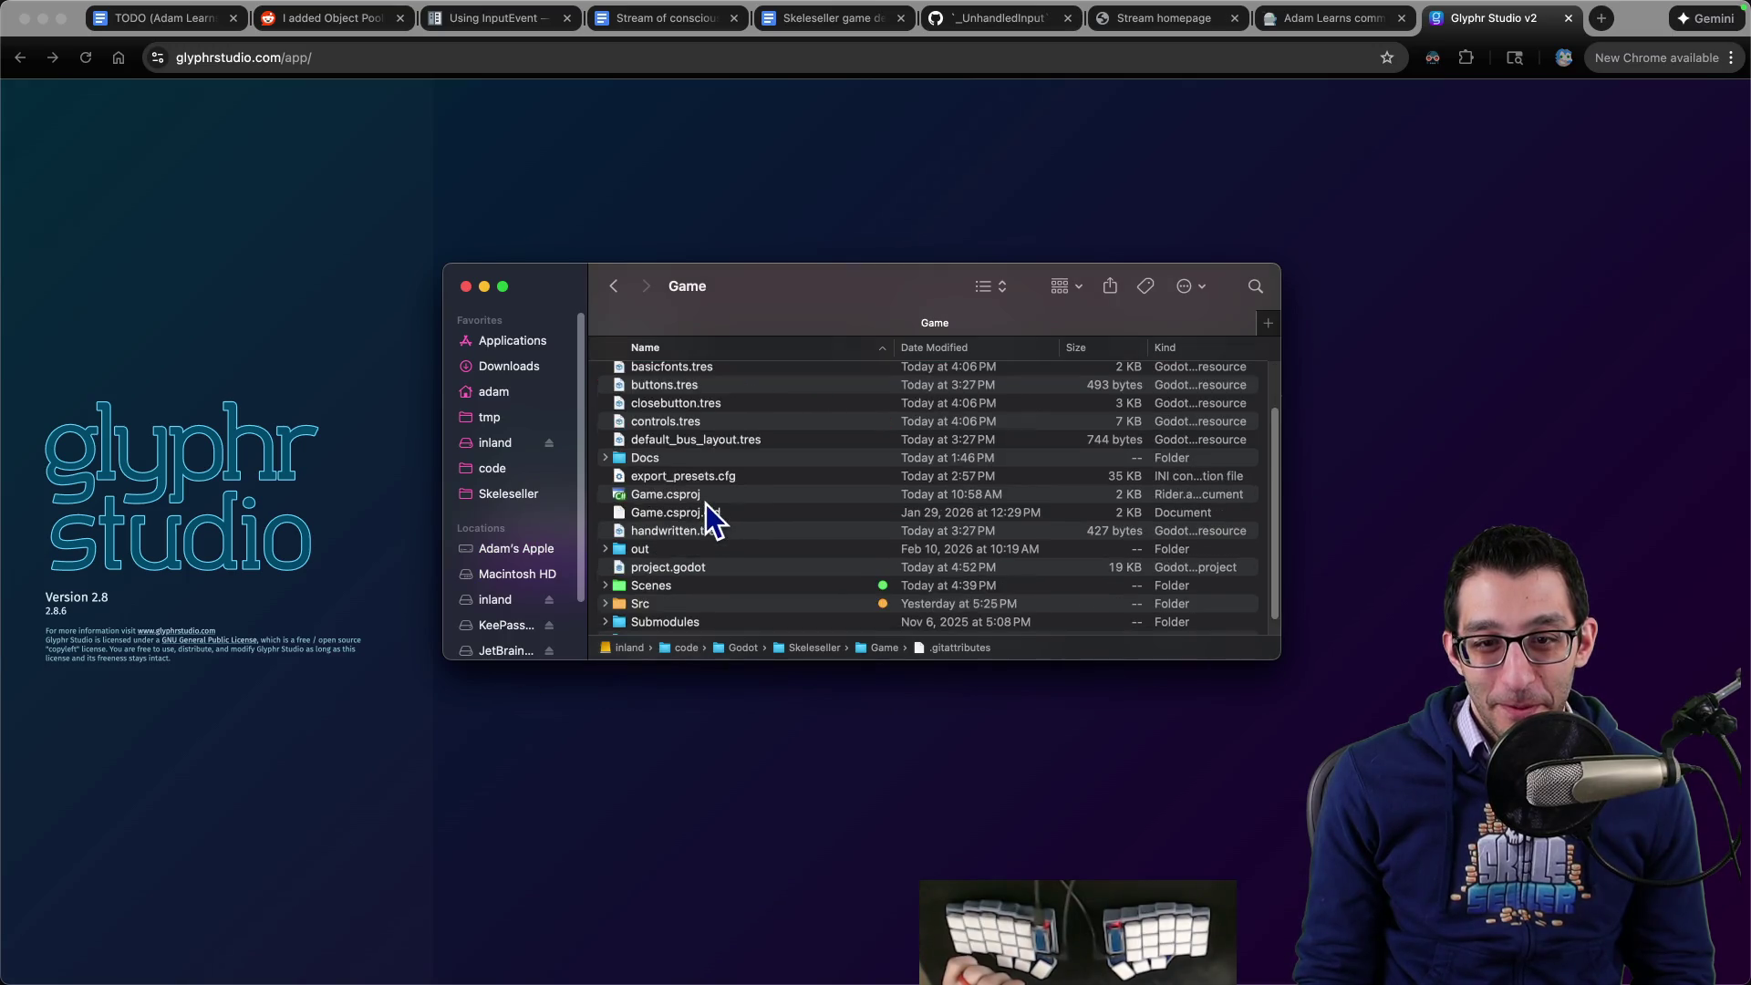
type("as")
key("super+Down")
type("fo")
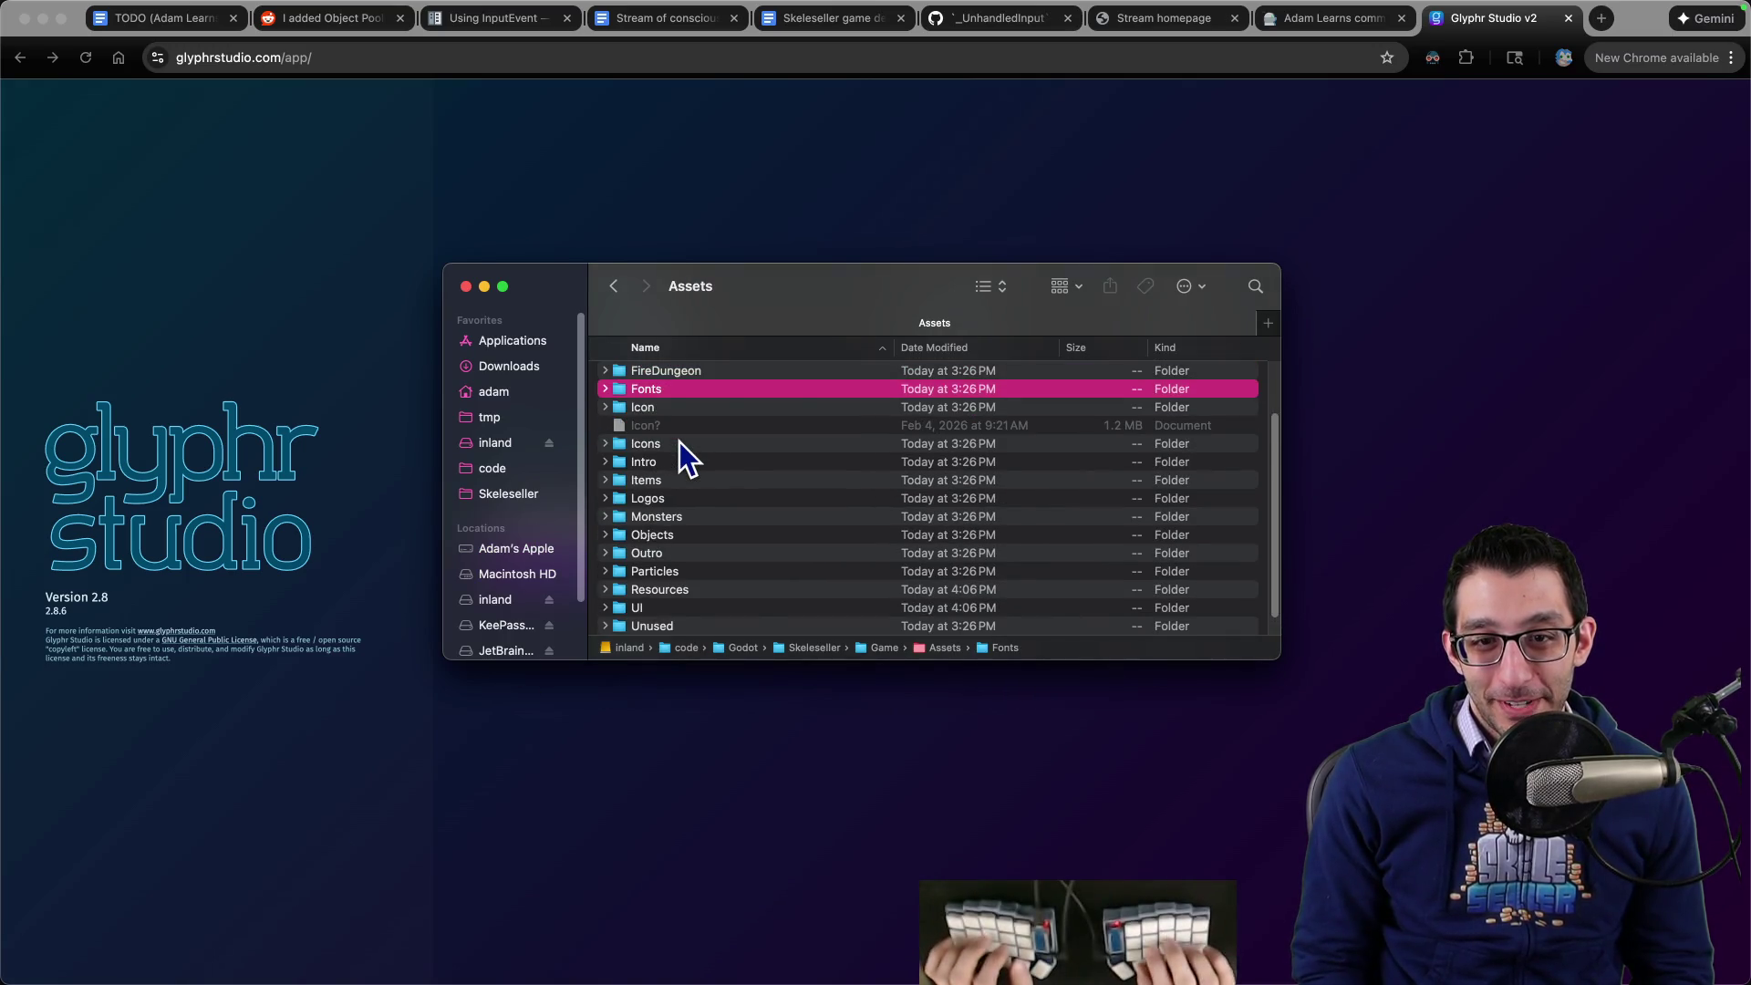
key("super+Down")
key("Down")
key("Down")
key("Down")
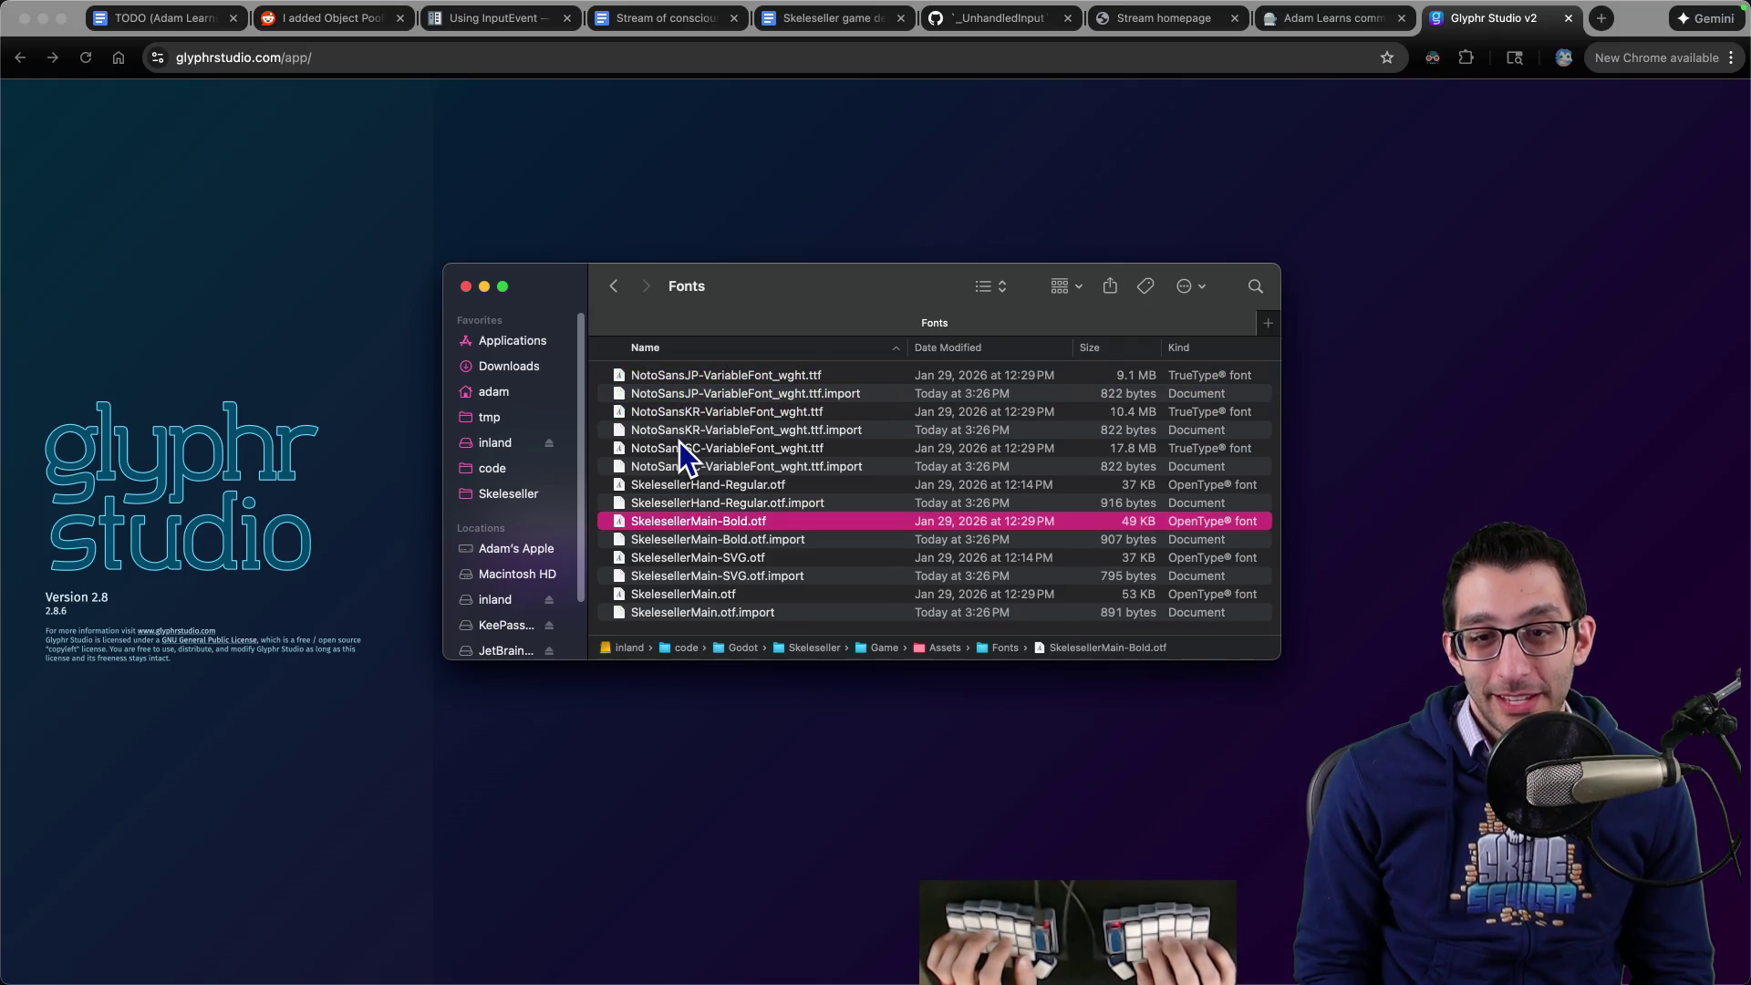
- Load SkelesellerMain-Bold.otf into Glyphr Studio and inspect its capital W glyph
mouse_move(677, 520)
left_mouse_down()
mouse_move(754, 190)
mouse_move(748, 219)
left_mouse_up()
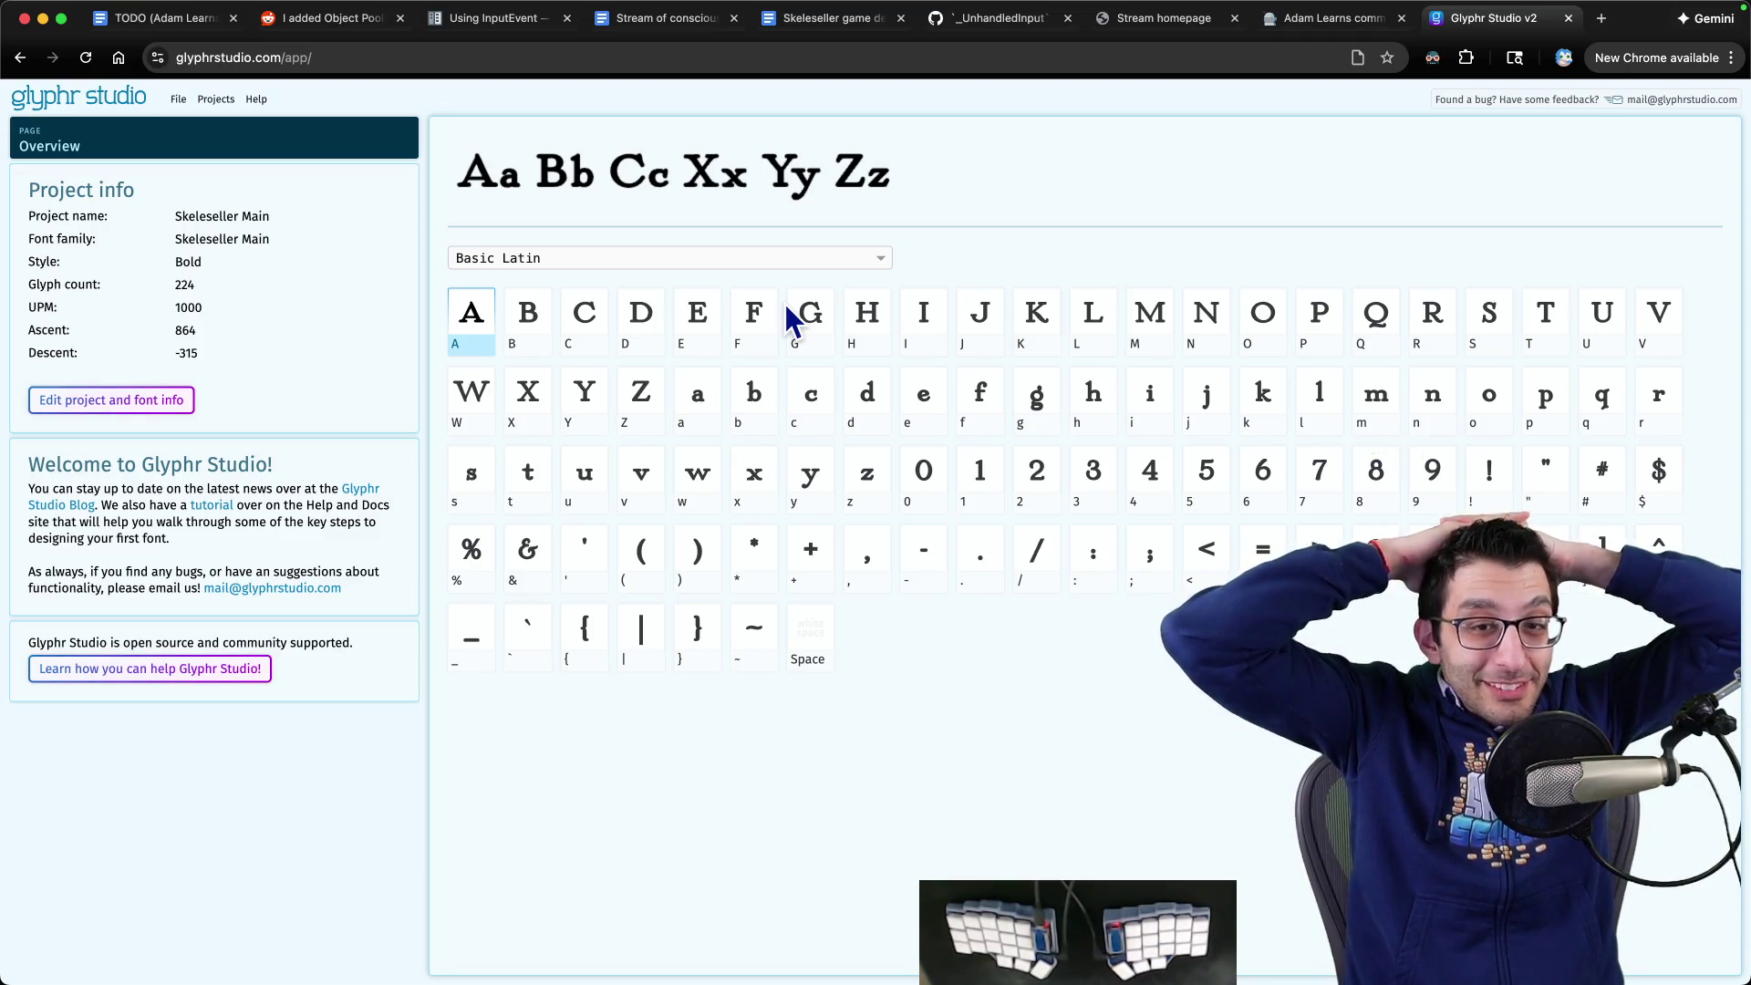
left_click(493, 418)
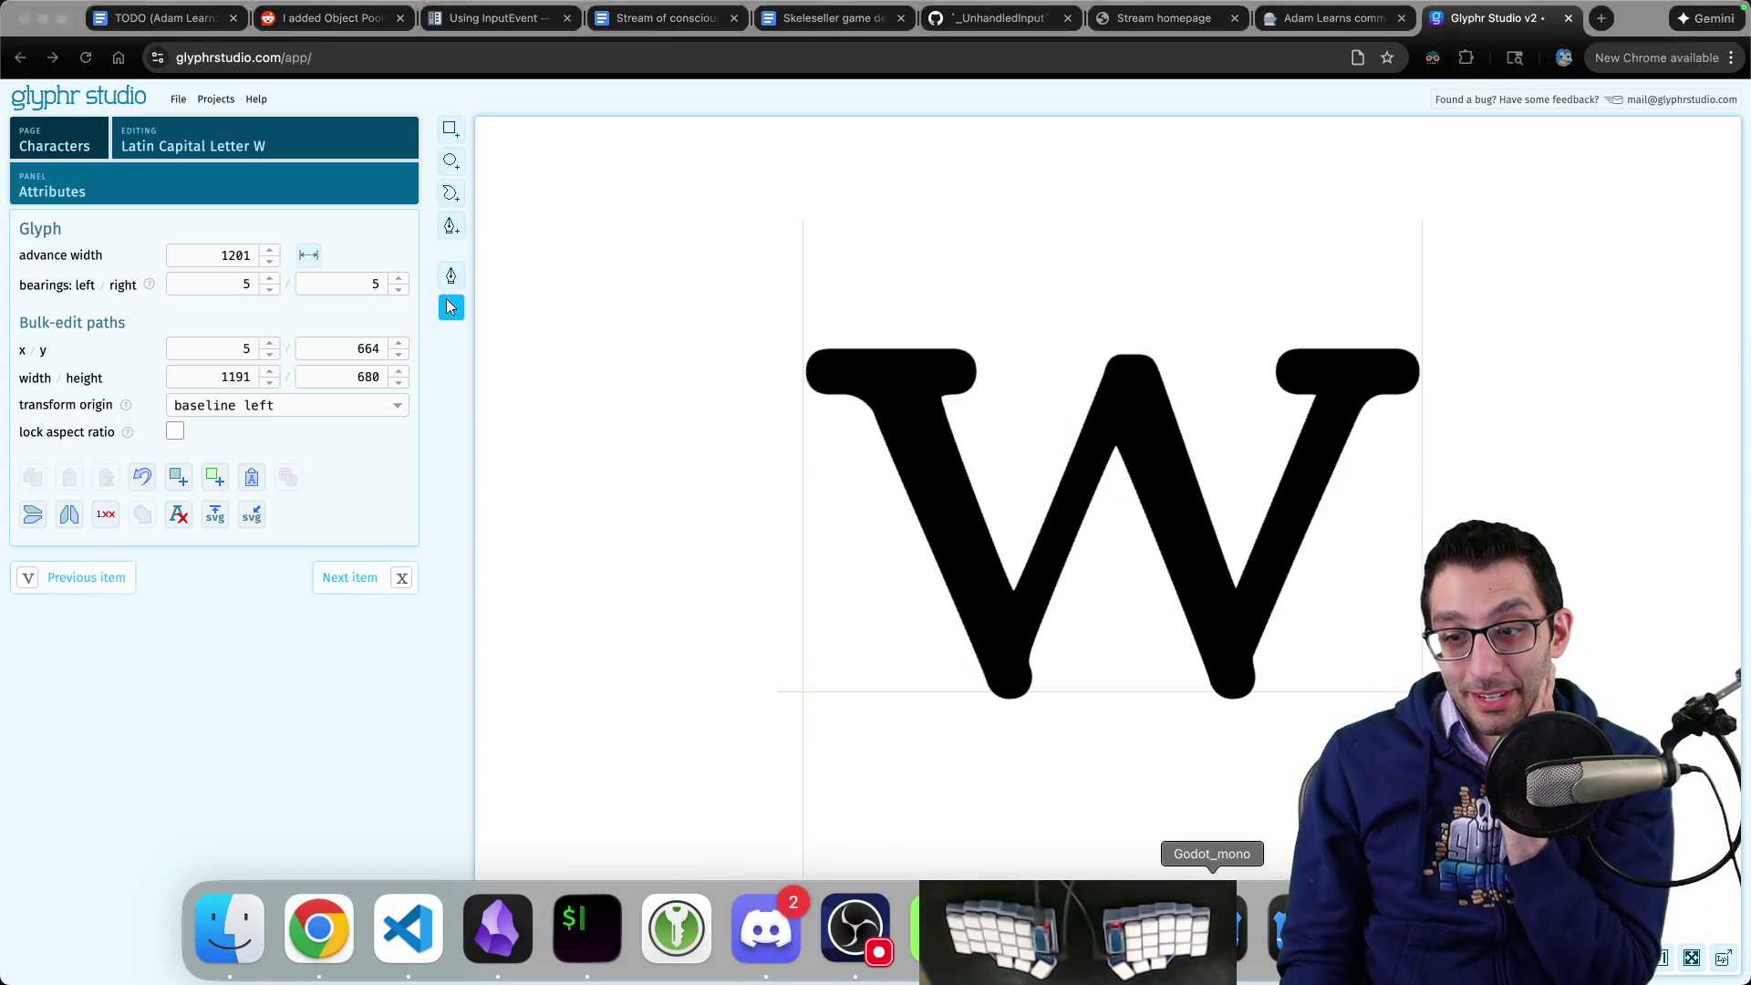
left_click(1212, 940)
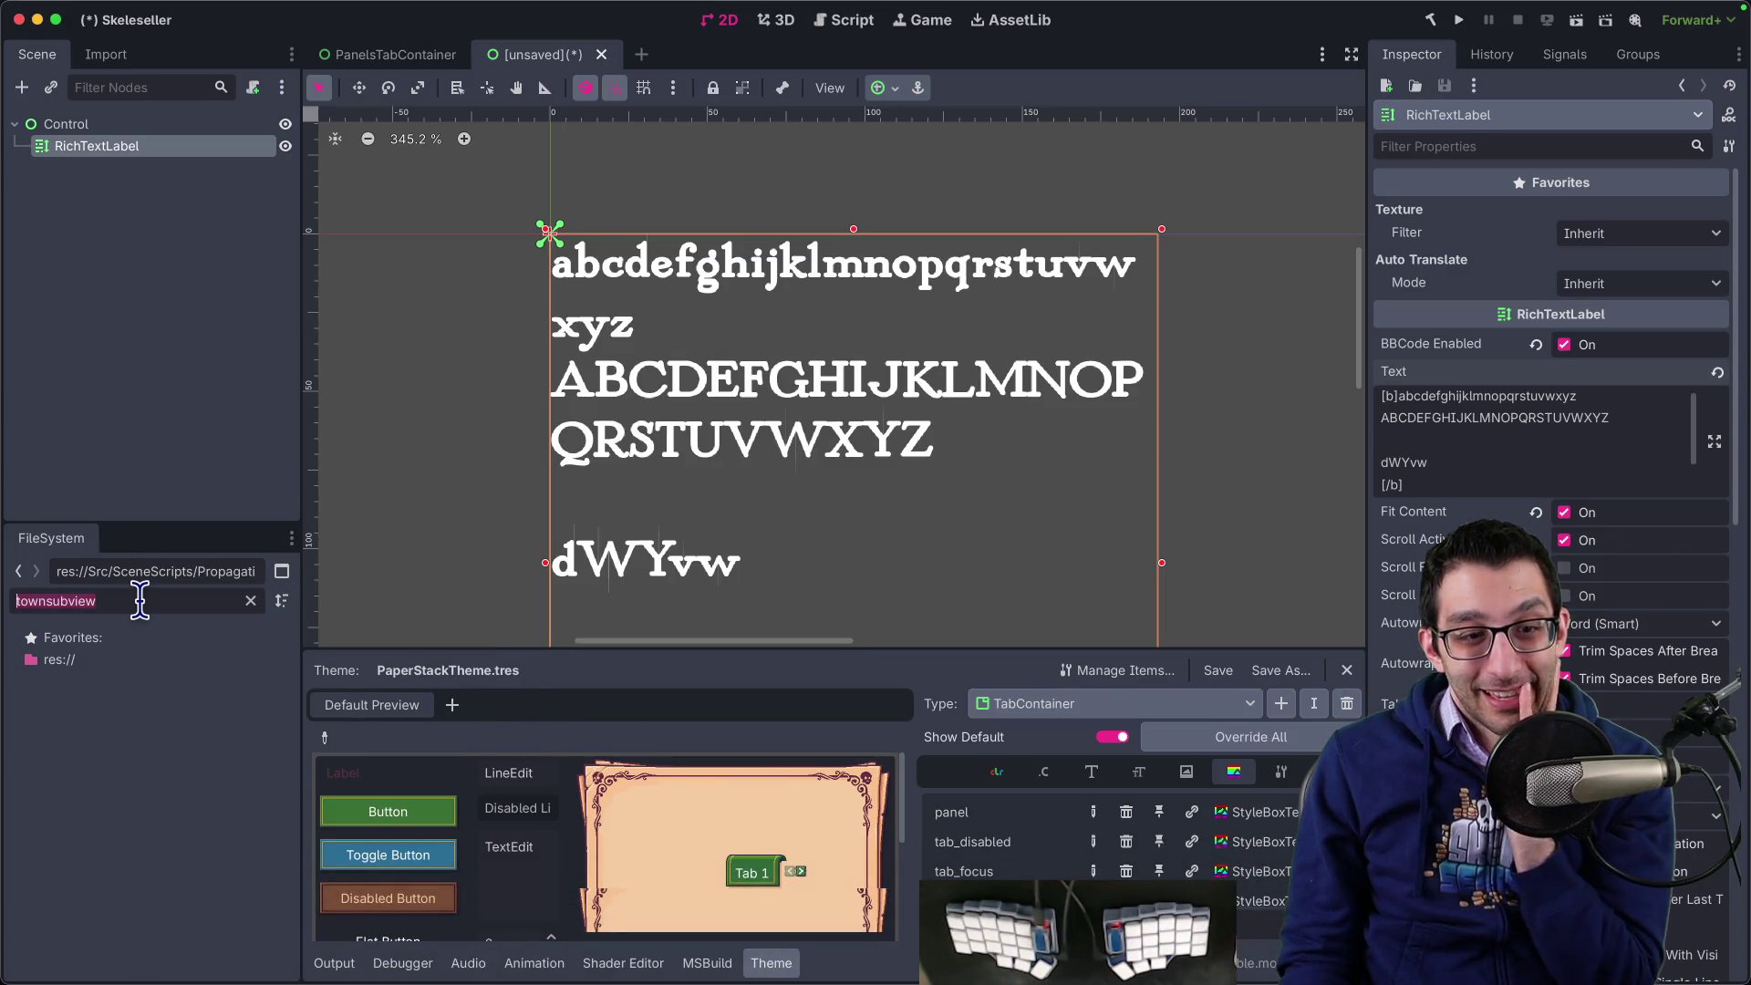
- Filter the FileSystem for 'bold' and reimport SkelesellerMain-Bold.otf from its context menu
type("bold")
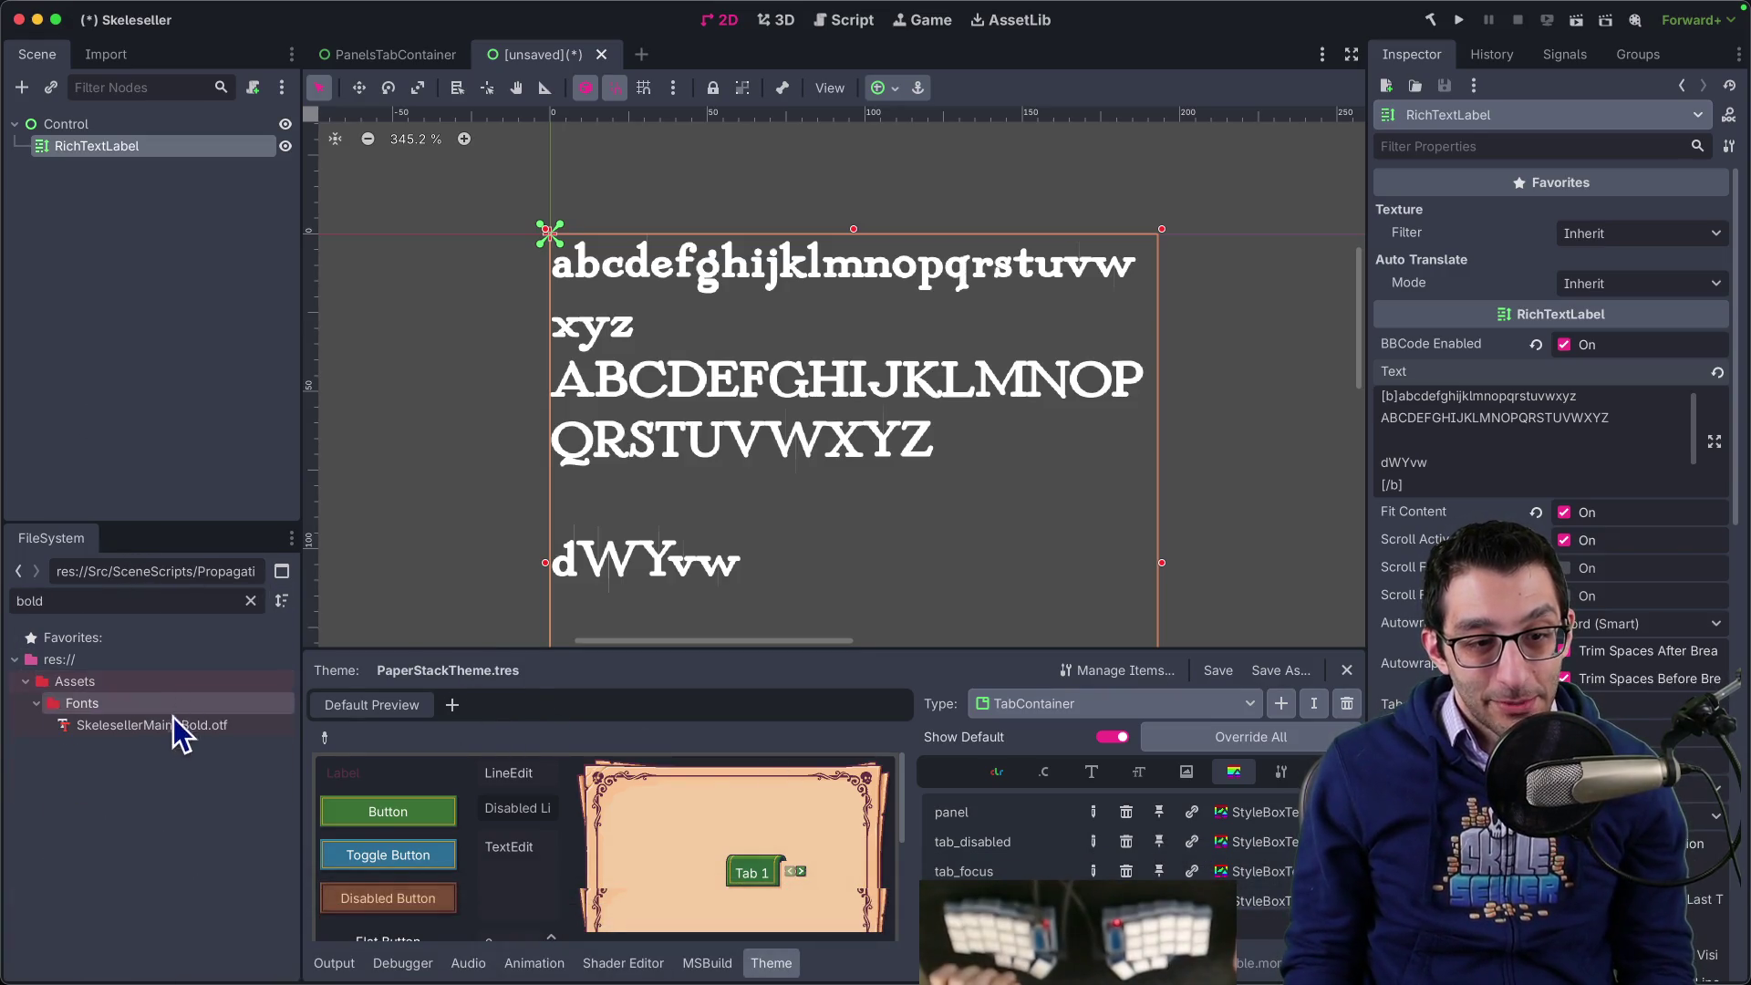
right_click(174, 727)
left_click(248, 892)
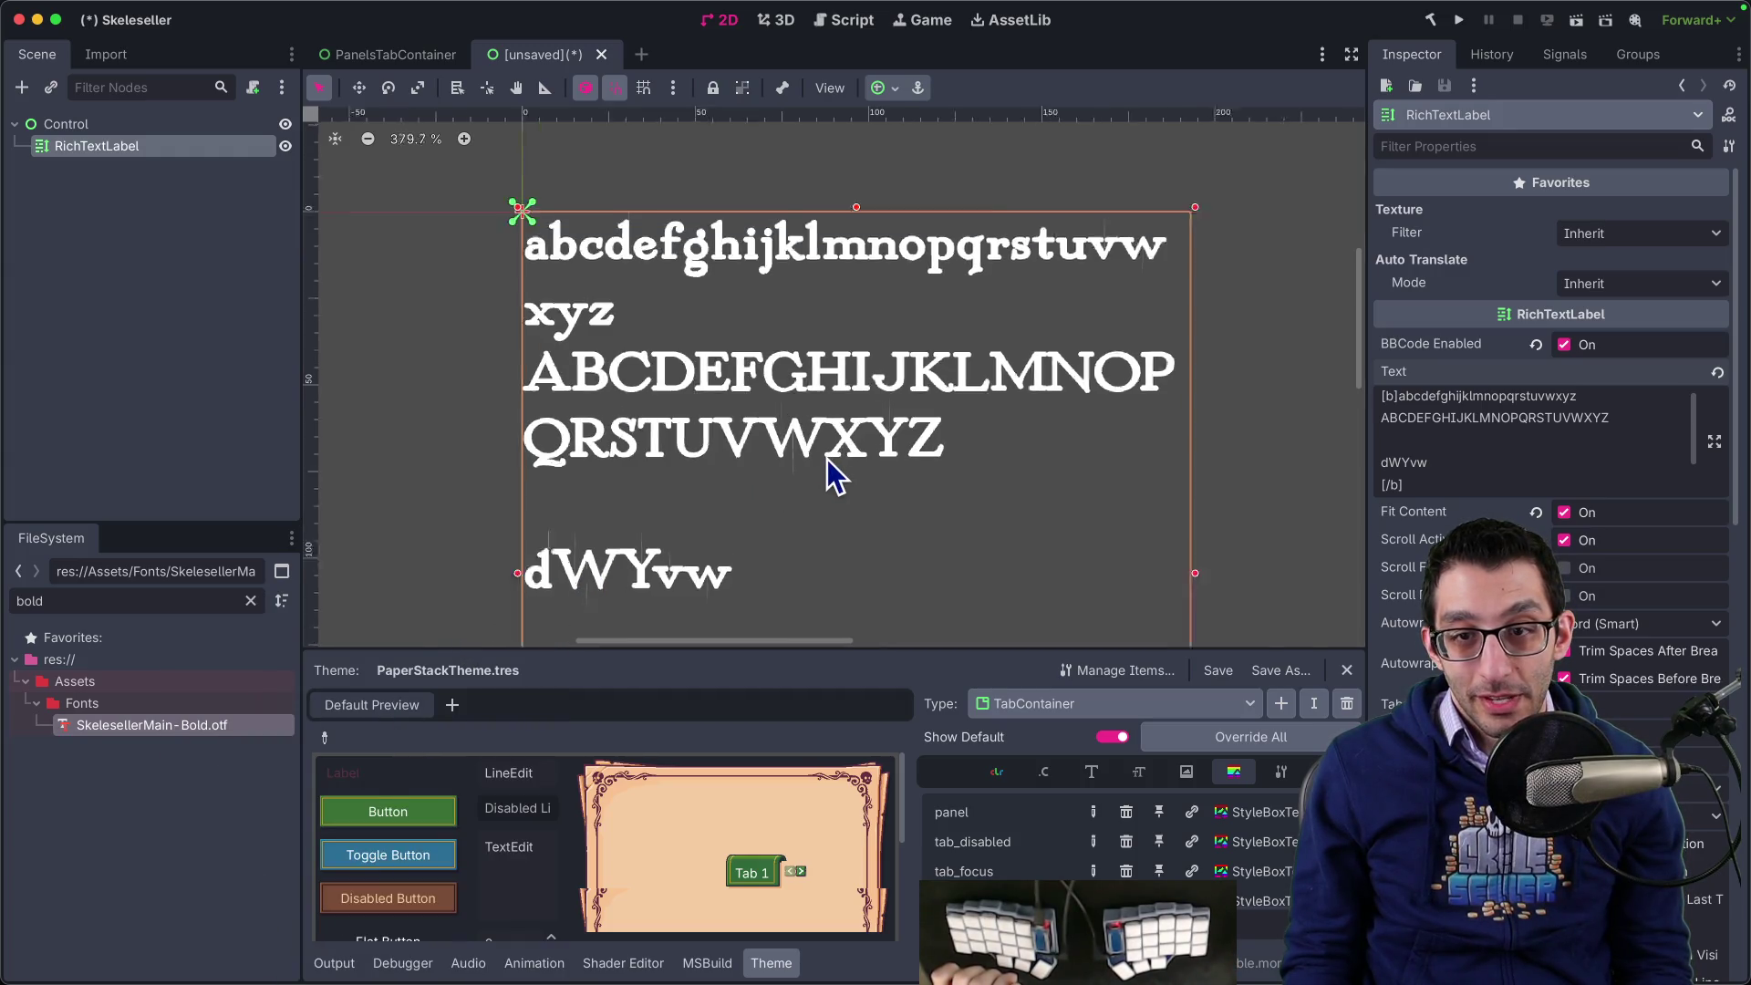
scroll(834, 475, "up", 2)
scroll(834, 474, "down", 2)
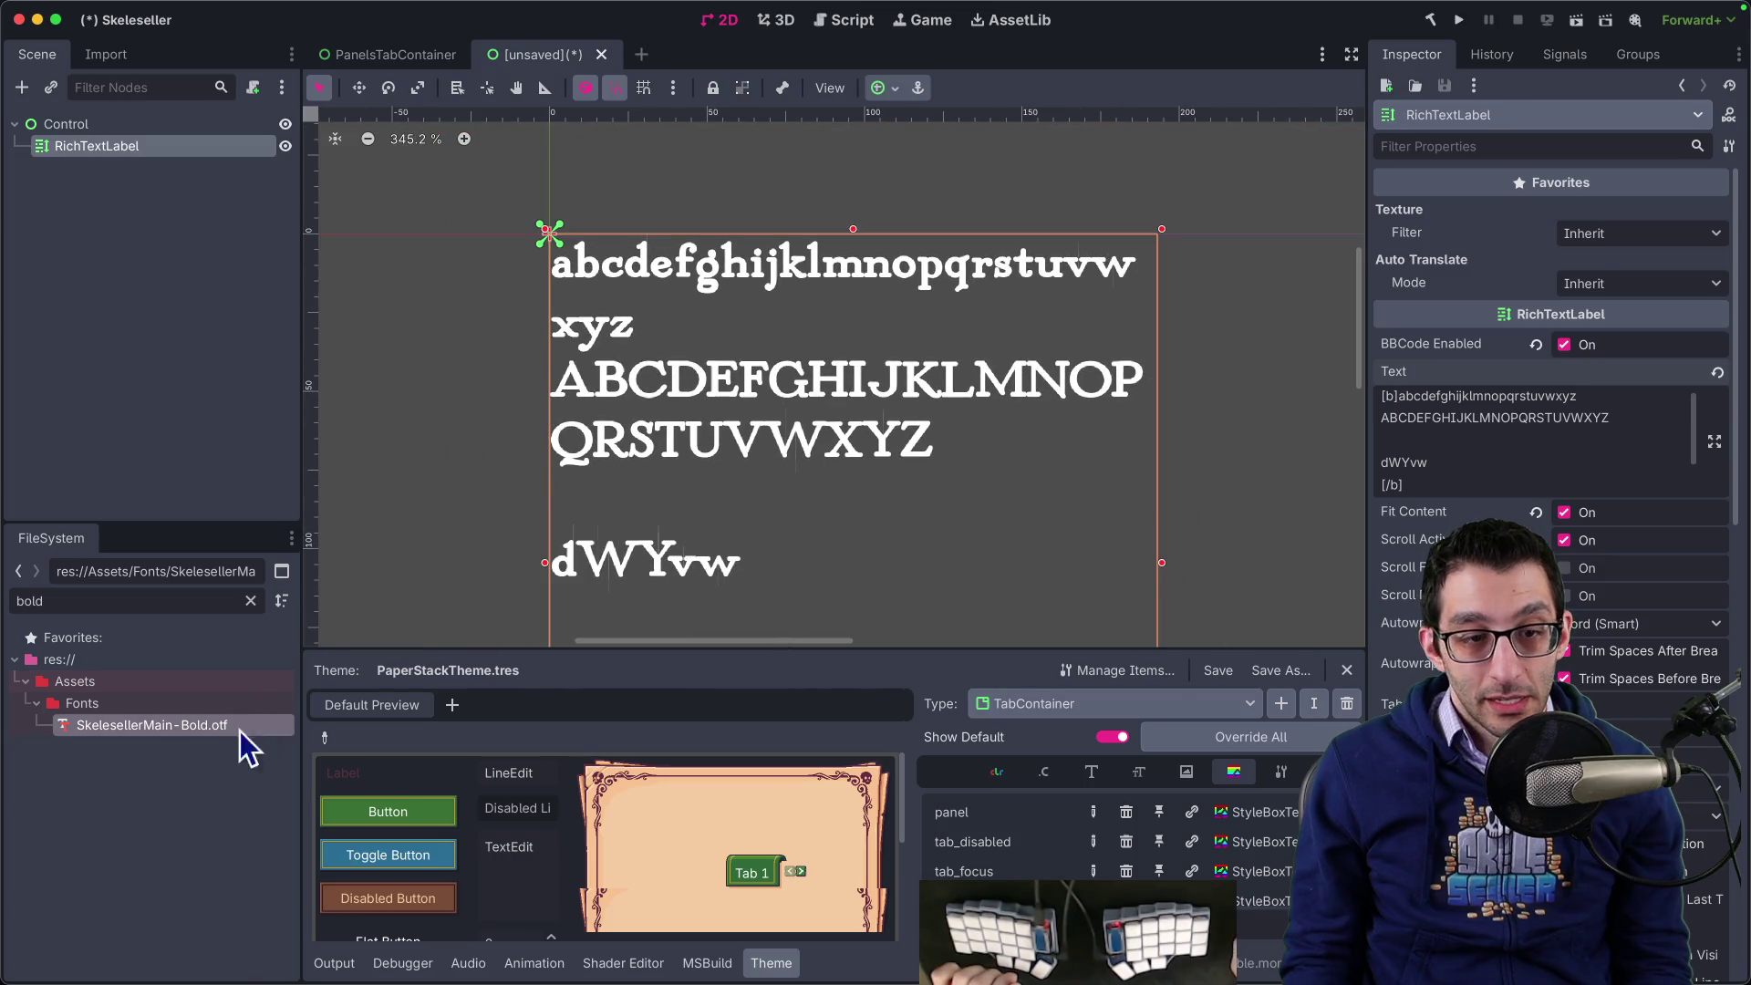
- Show the bold font's Import settings, leaving hinting on Light
left_click(108, 55)
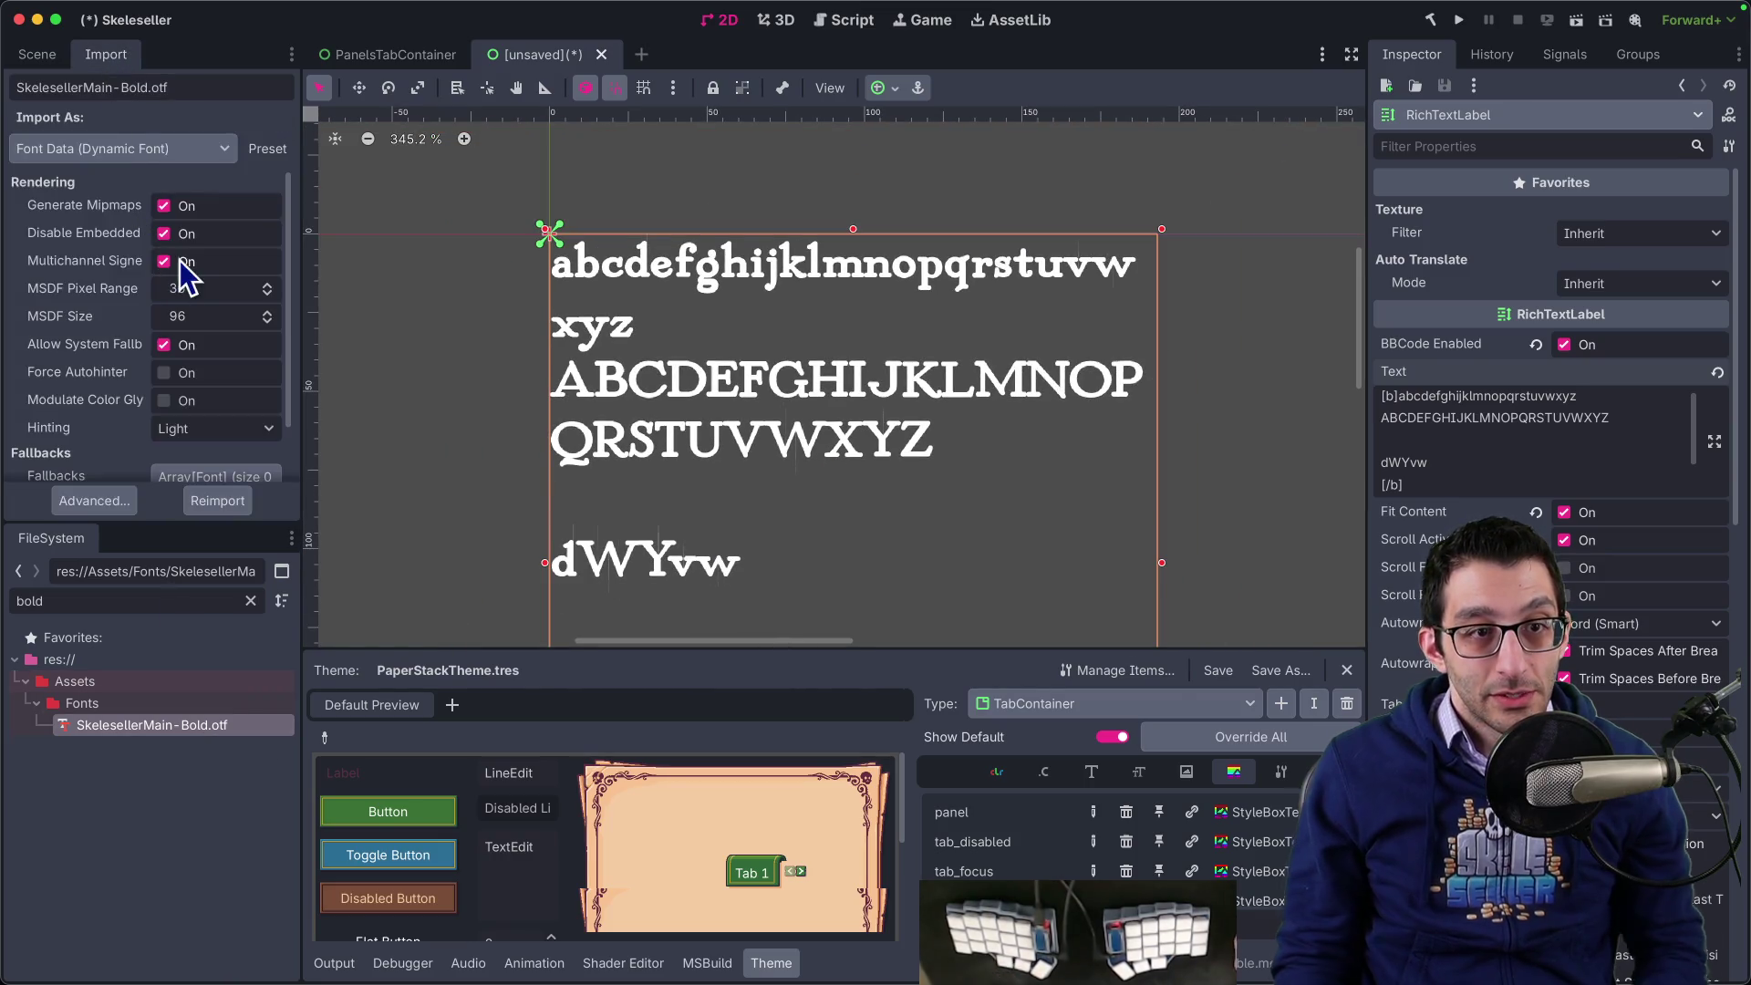
left_click_drag(293, 304, 293, 383)
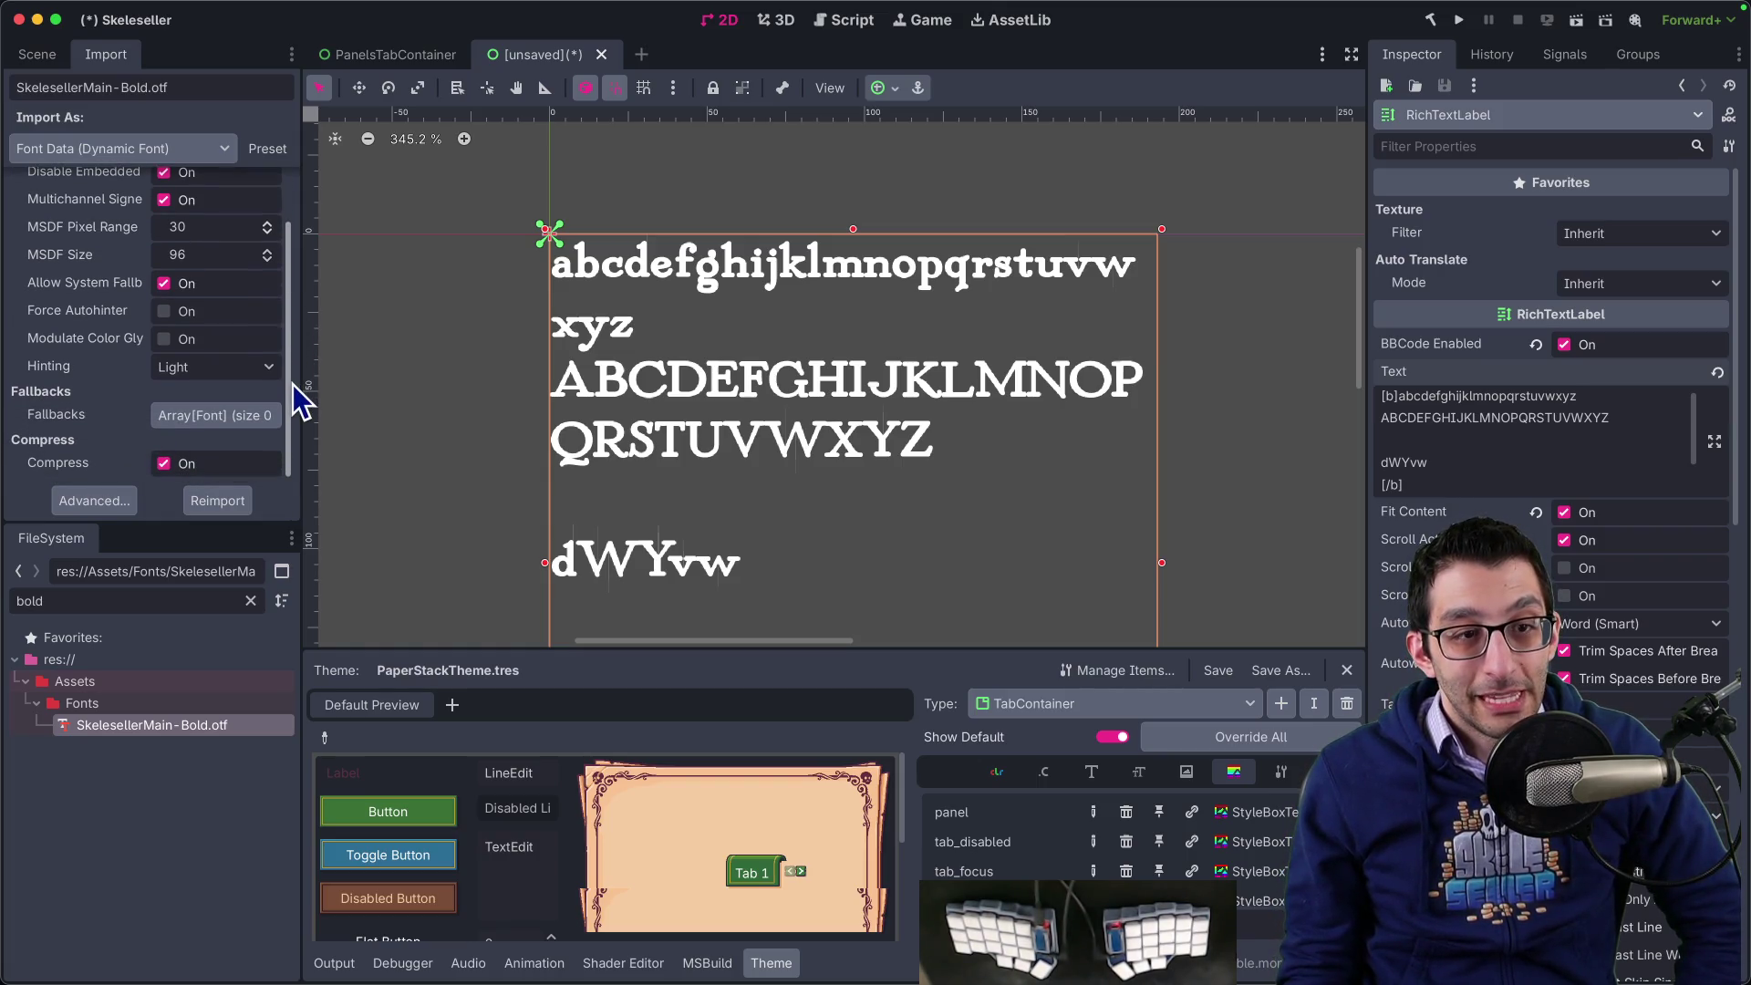
left_click(244, 369)
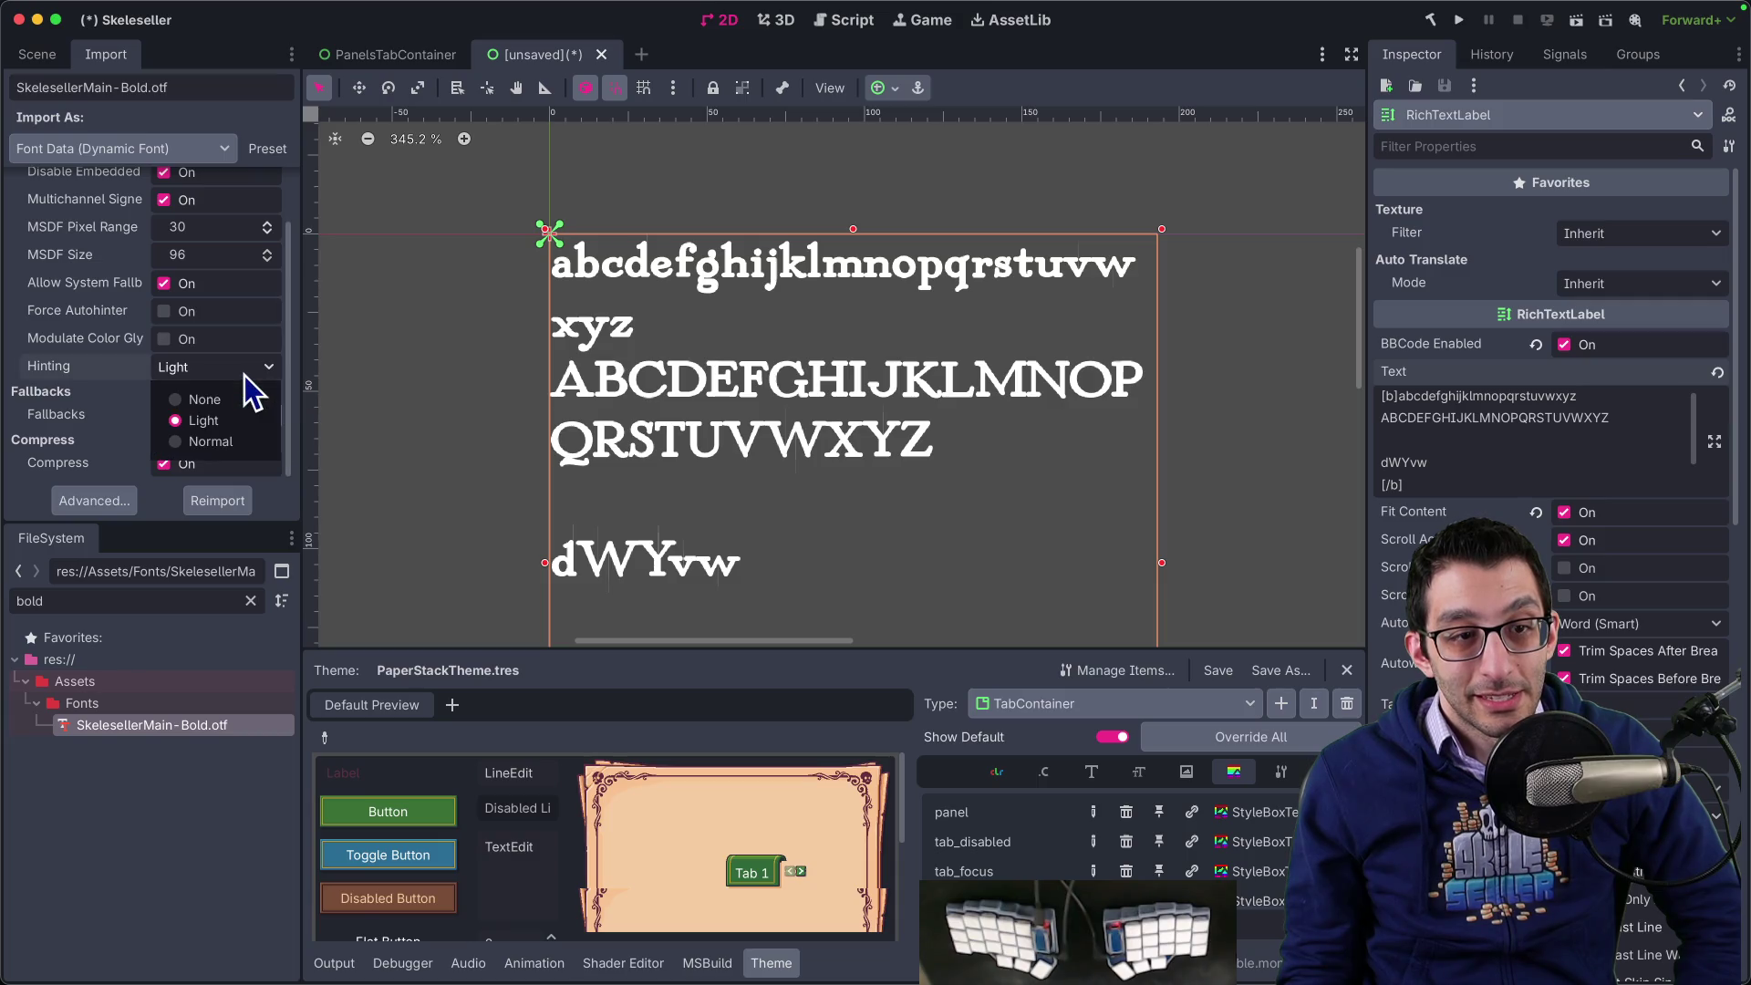
left_click(113, 365)
mouse_move(111, 365)
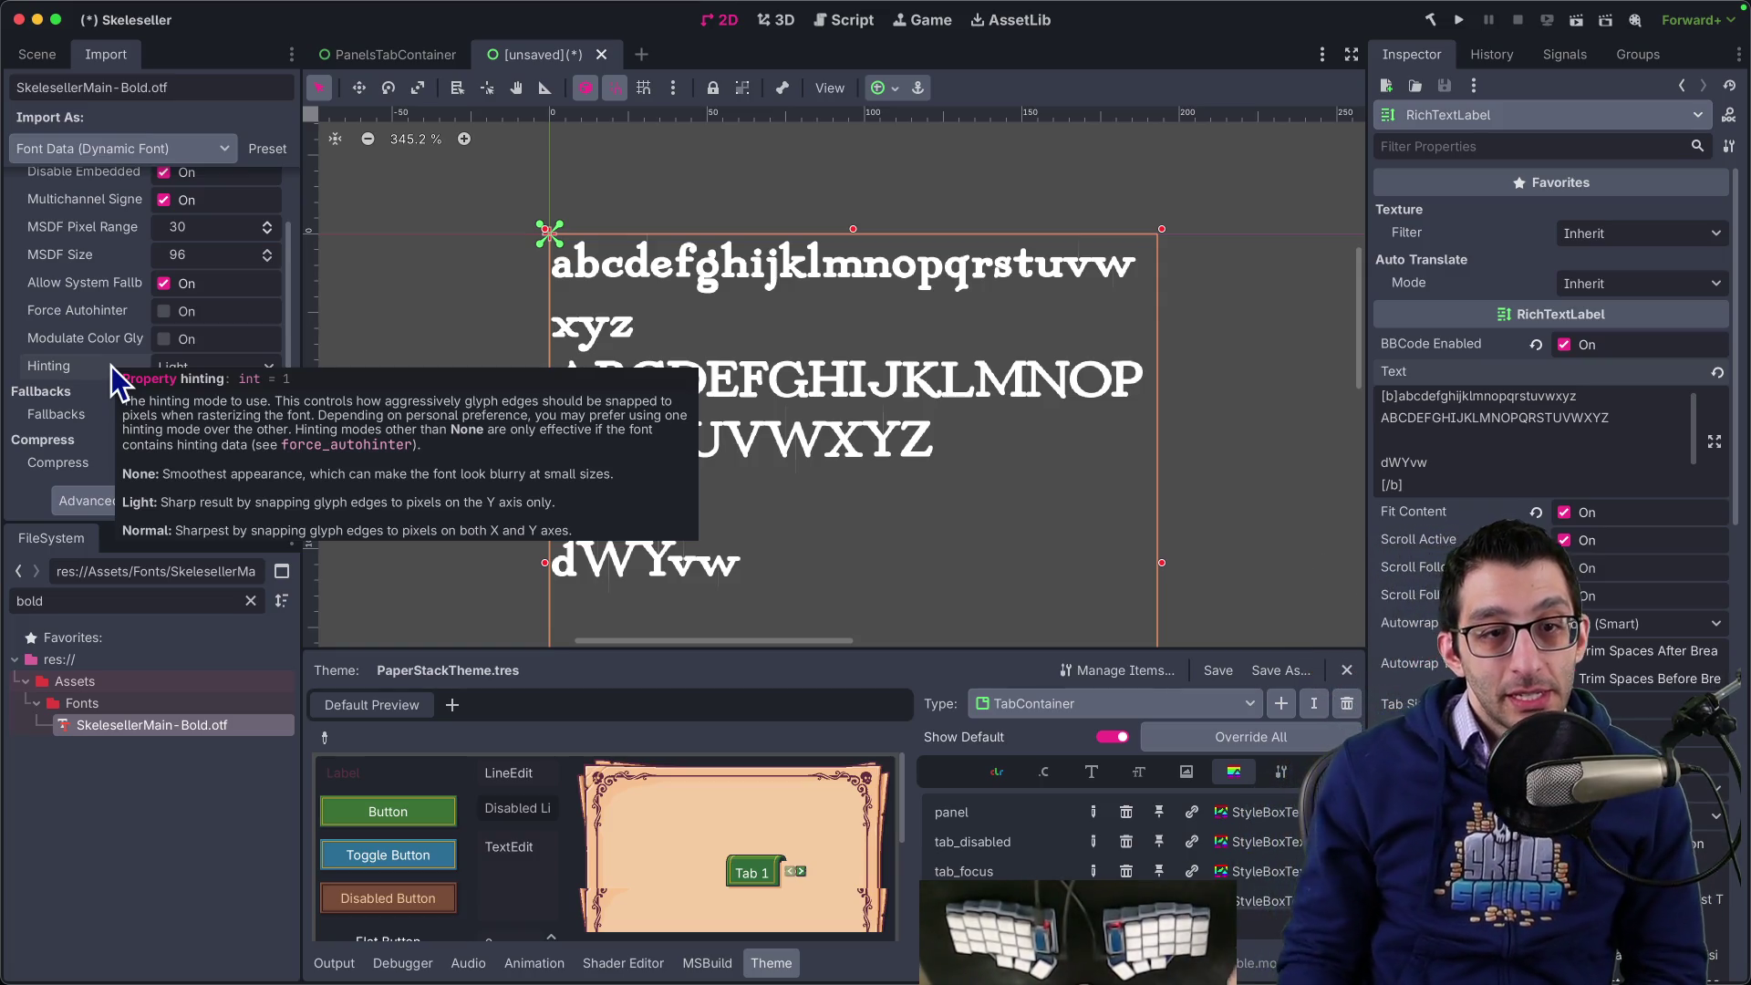
- Reimport the font with hinting Normal, then None, then back to Light
left_click(178, 369)
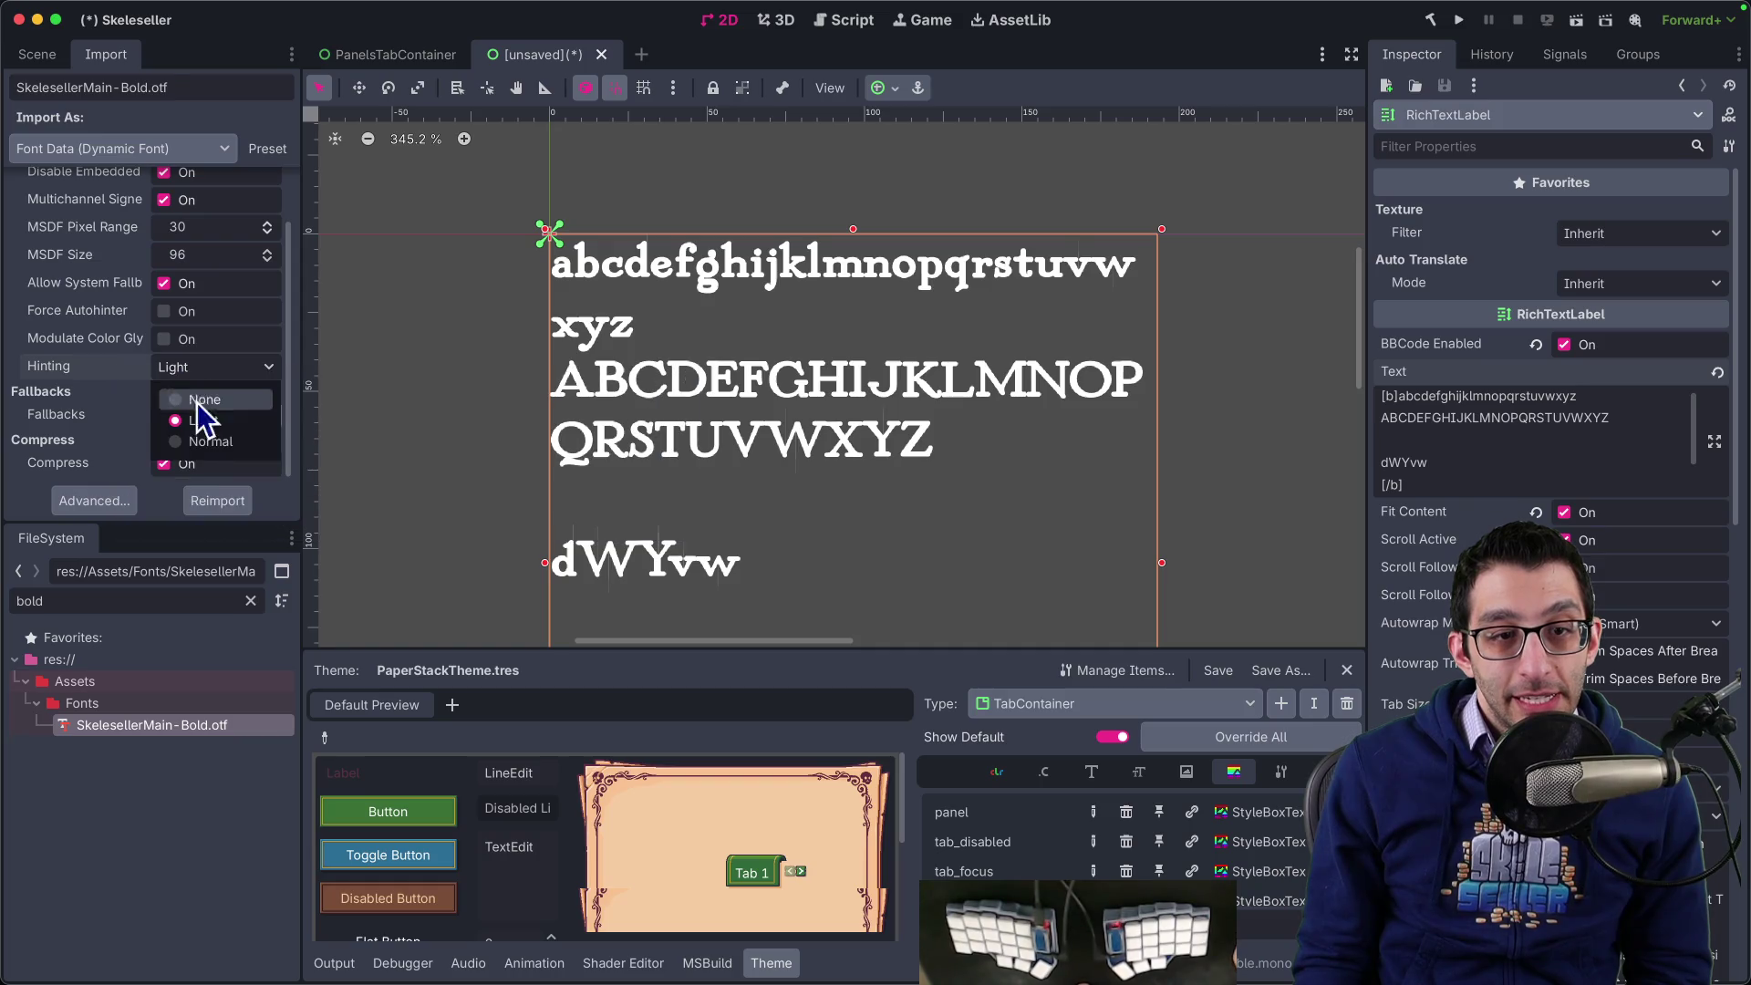
left_click(195, 441)
left_click(221, 501)
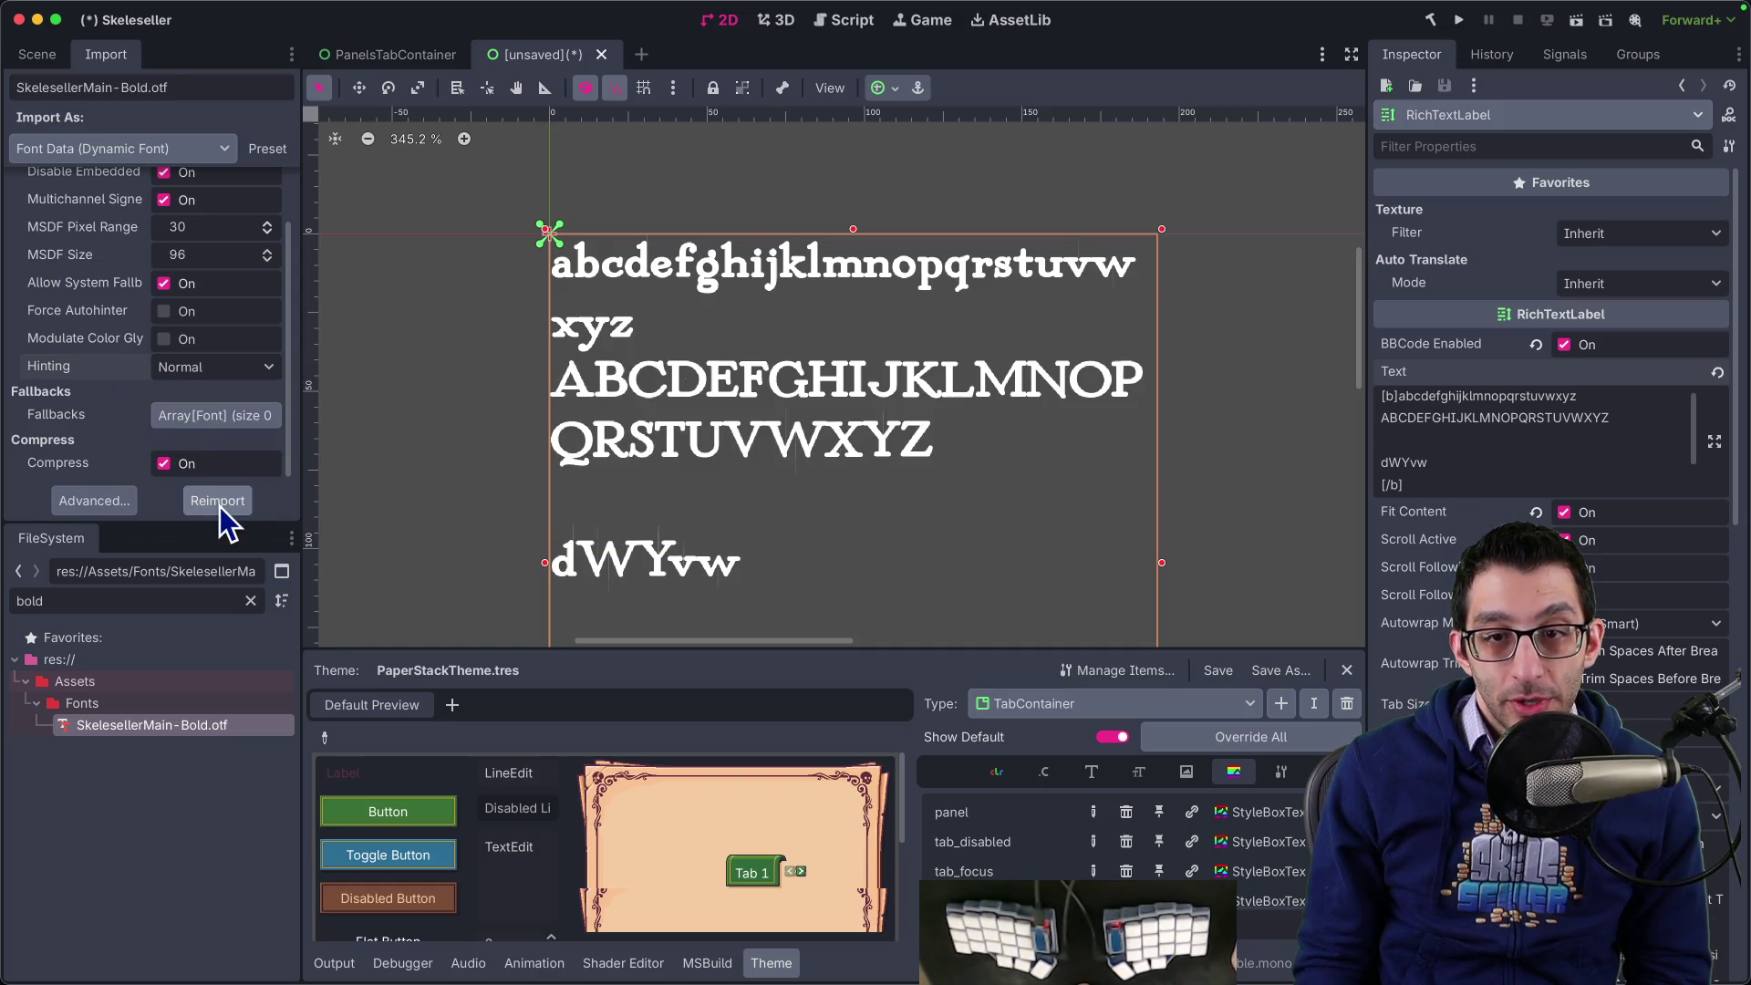
left_click(210, 367)
left_click(205, 388)
left_click(212, 501)
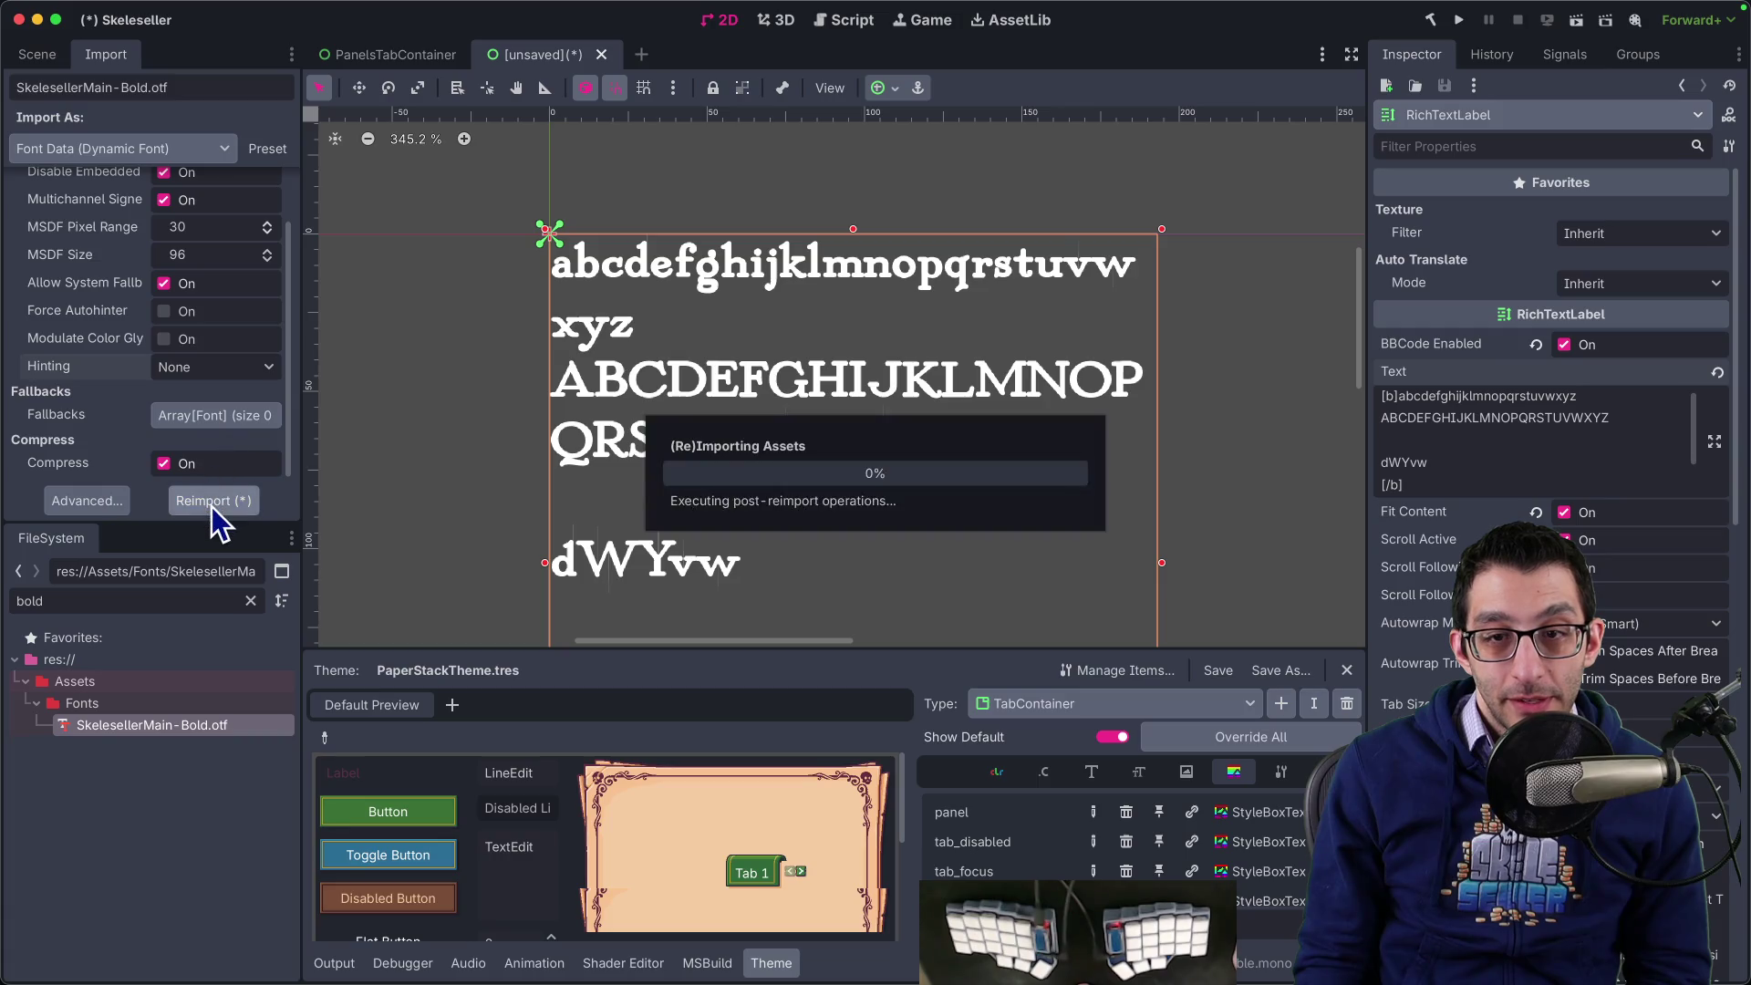
left_click(220, 367)
left_click(215, 441)
left_click(215, 500)
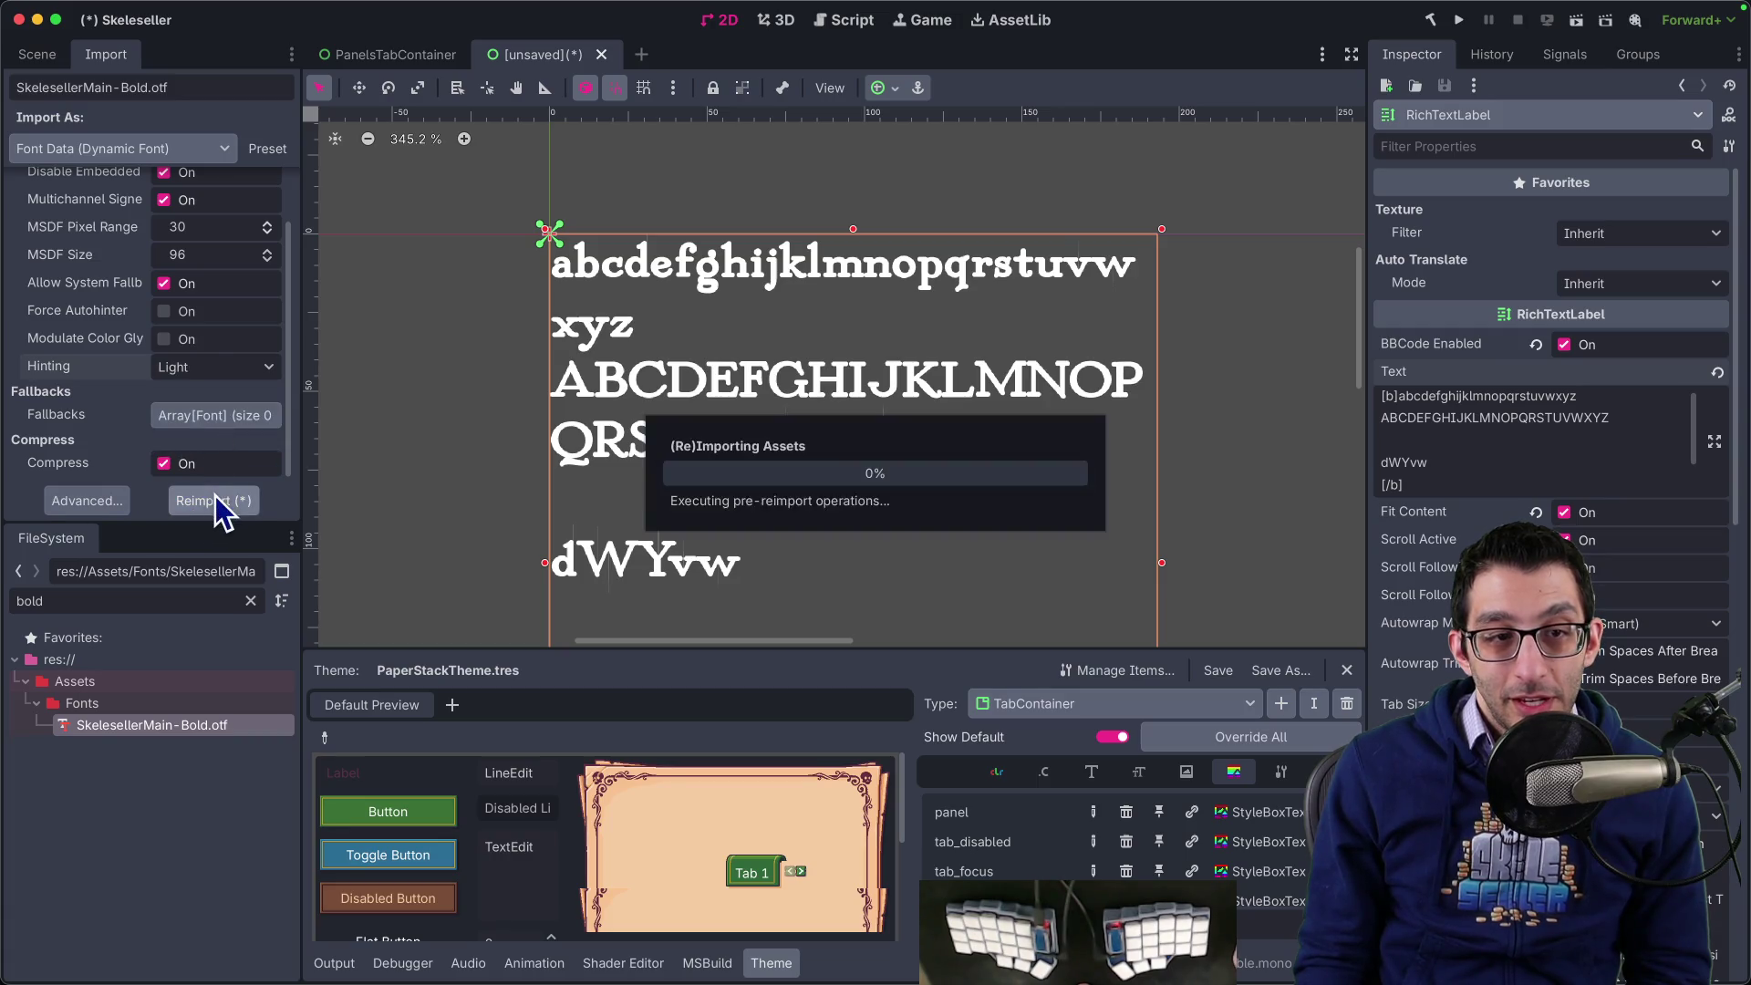
- Toggle Modulate Color Glyphs on and off and compression off and on, reimporting each time
left_click(163, 338)
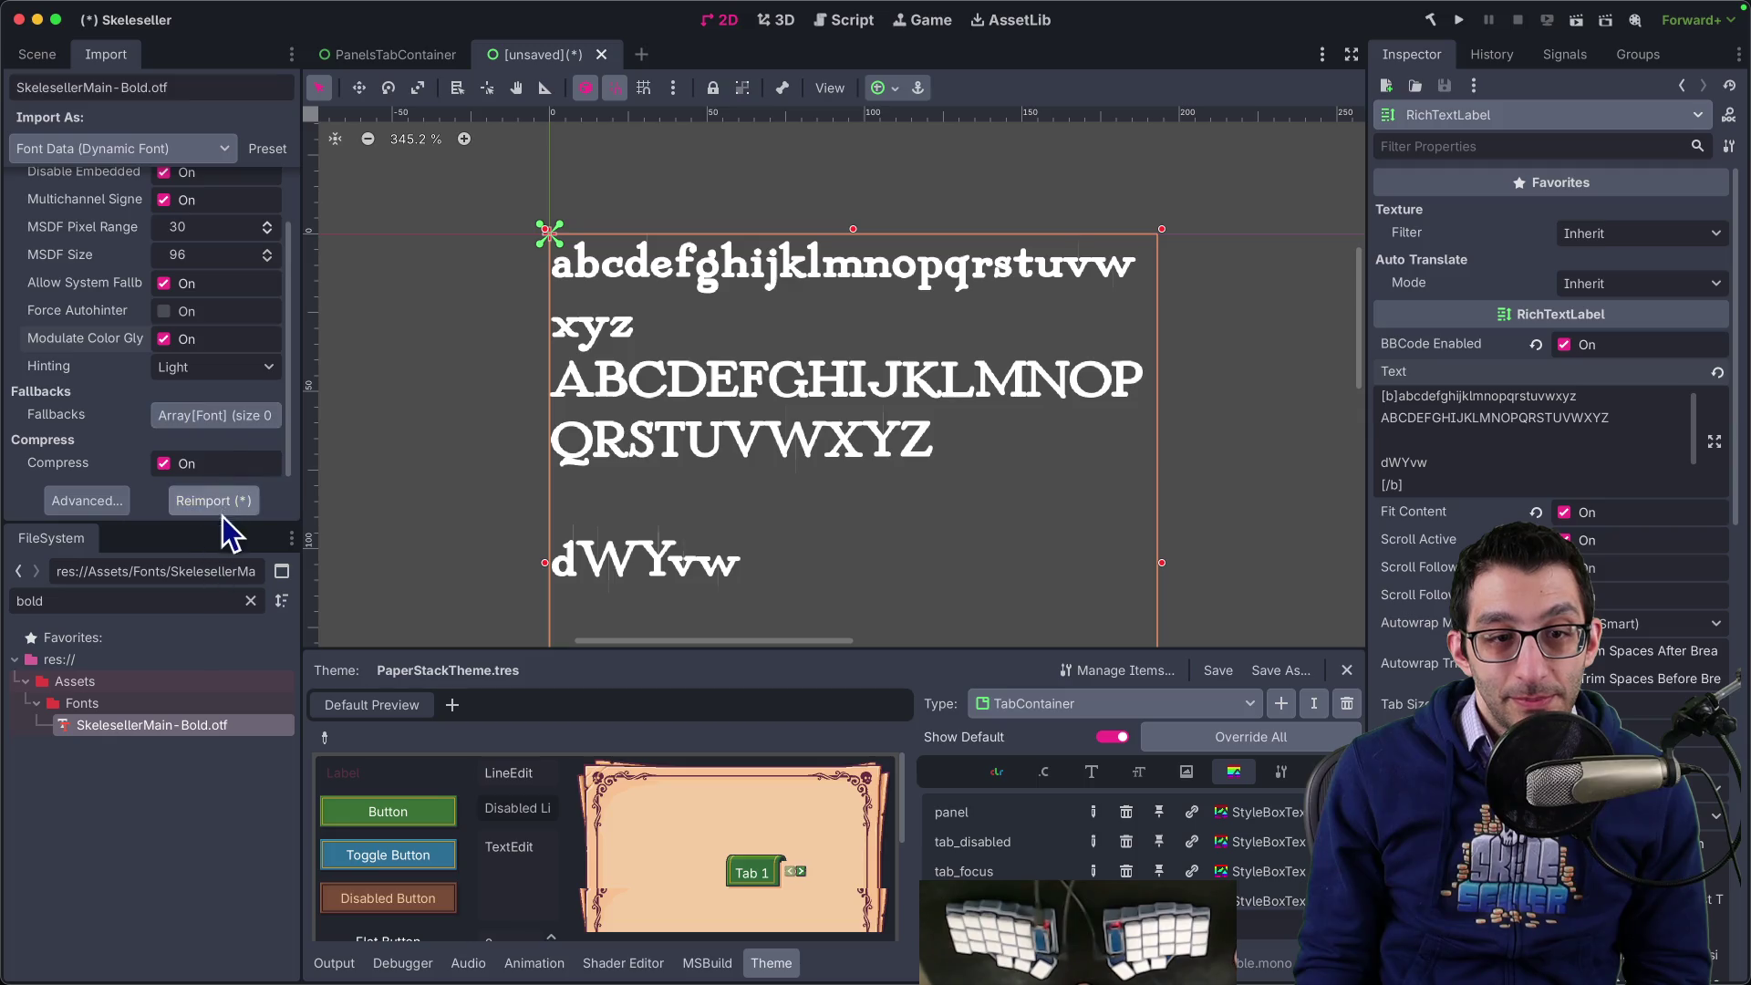
left_click(221, 502)
left_click(164, 339)
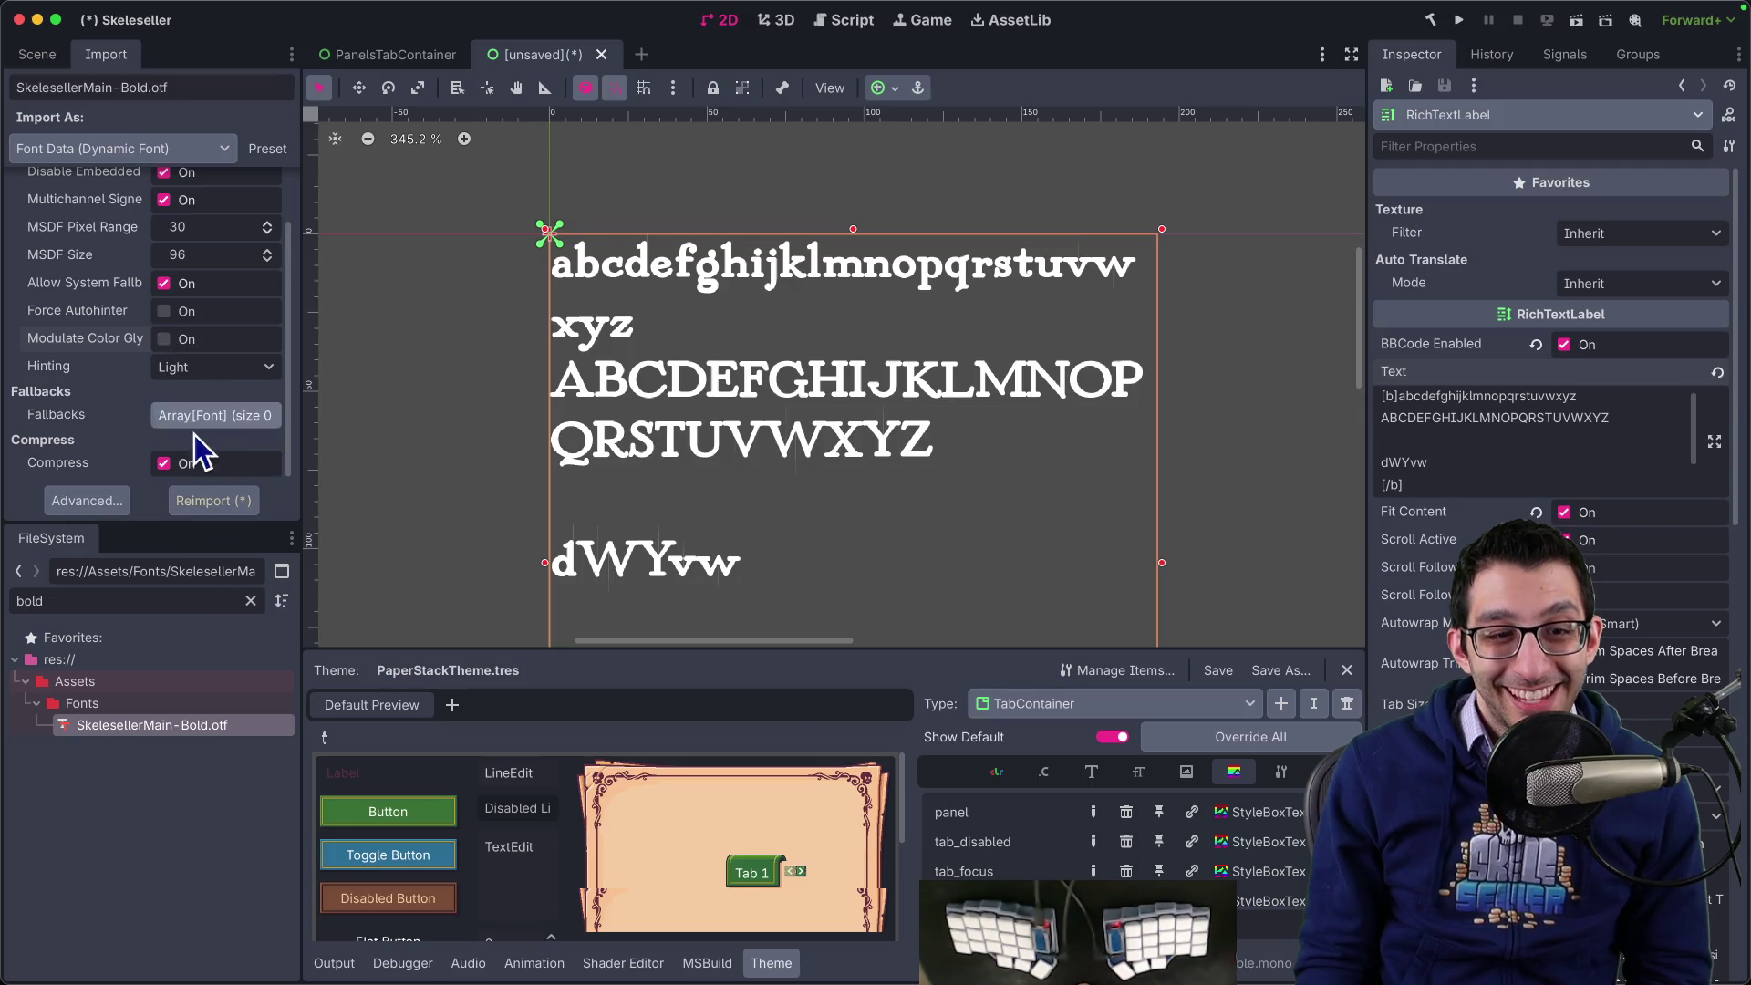
left_click(212, 502)
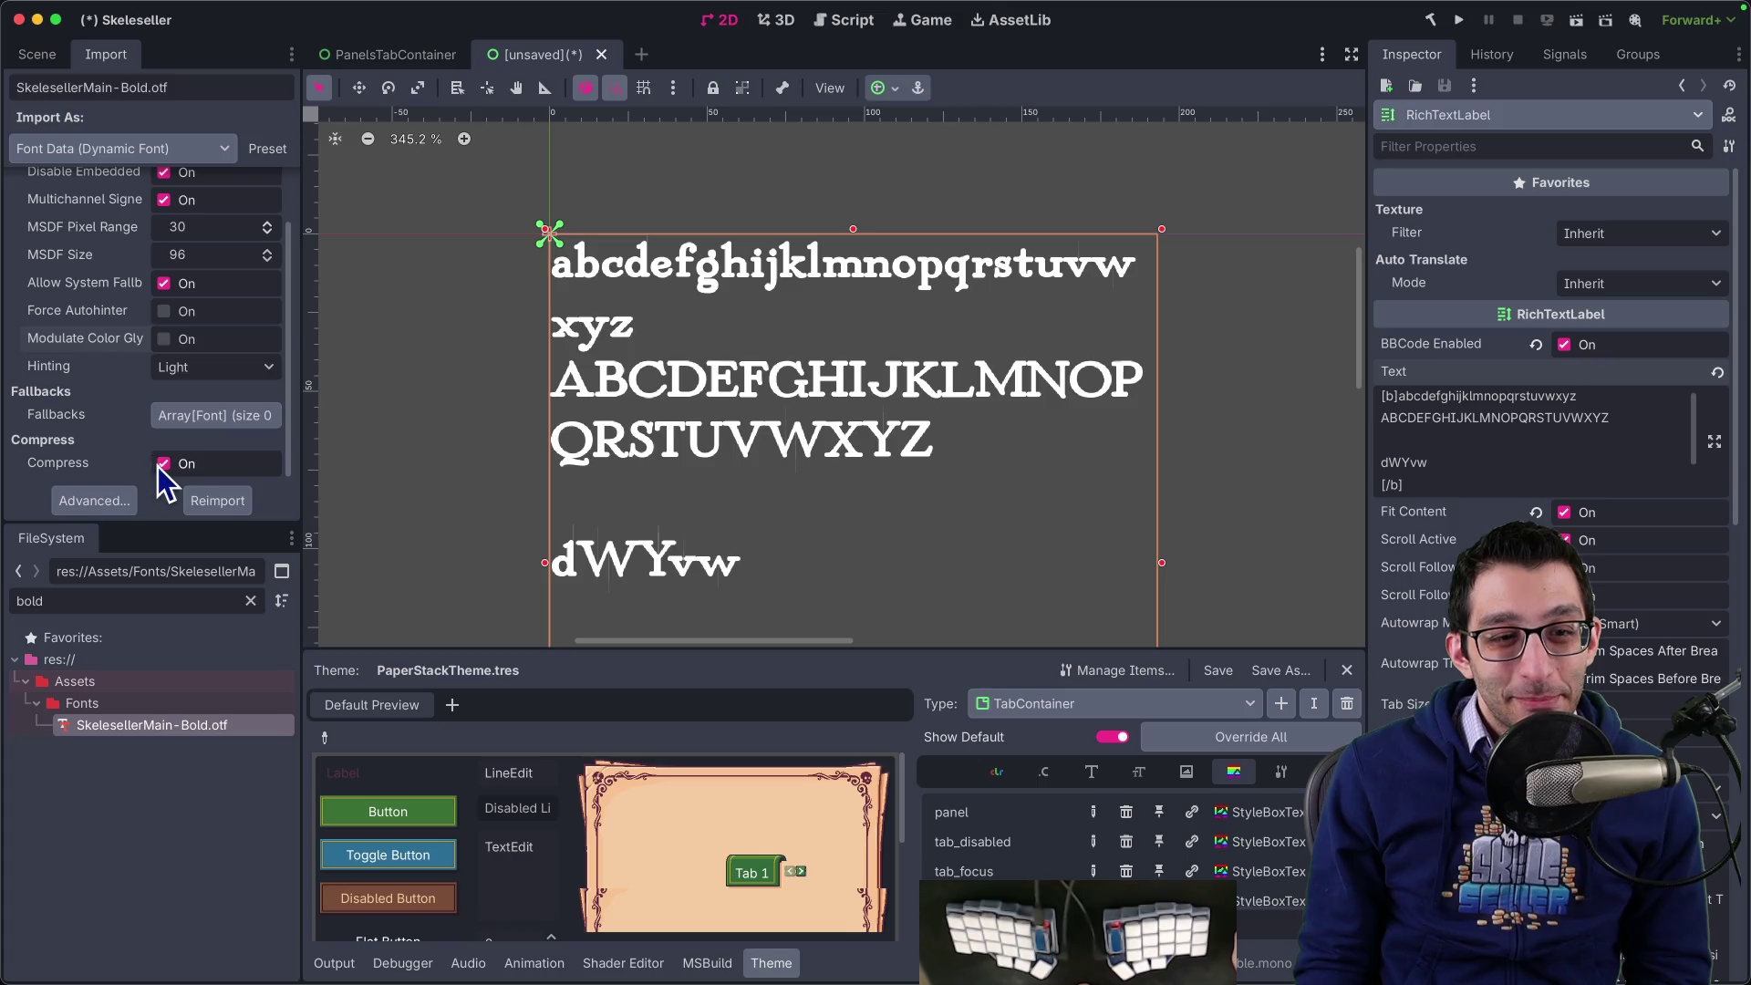
left_click(210, 500)
left_click(164, 463)
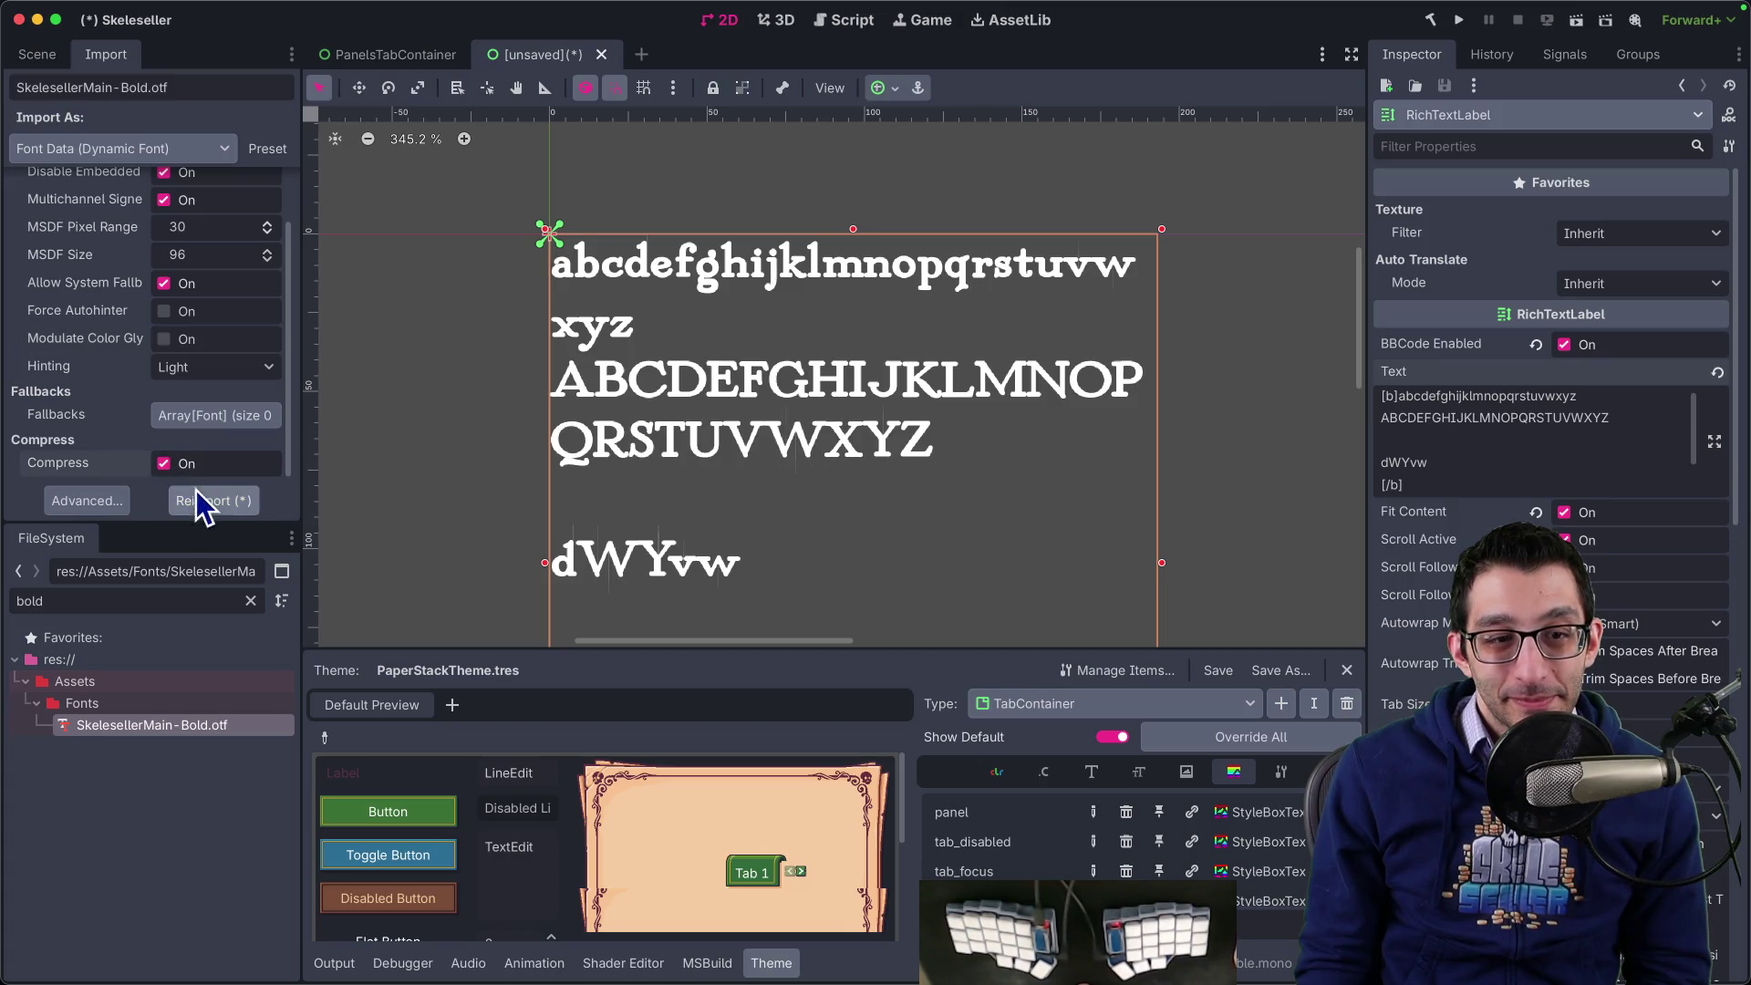
left_click(195, 492)
- Reimport the bold font at MSDF size 128, then at 250
scroll(137, 383, "up", 2)
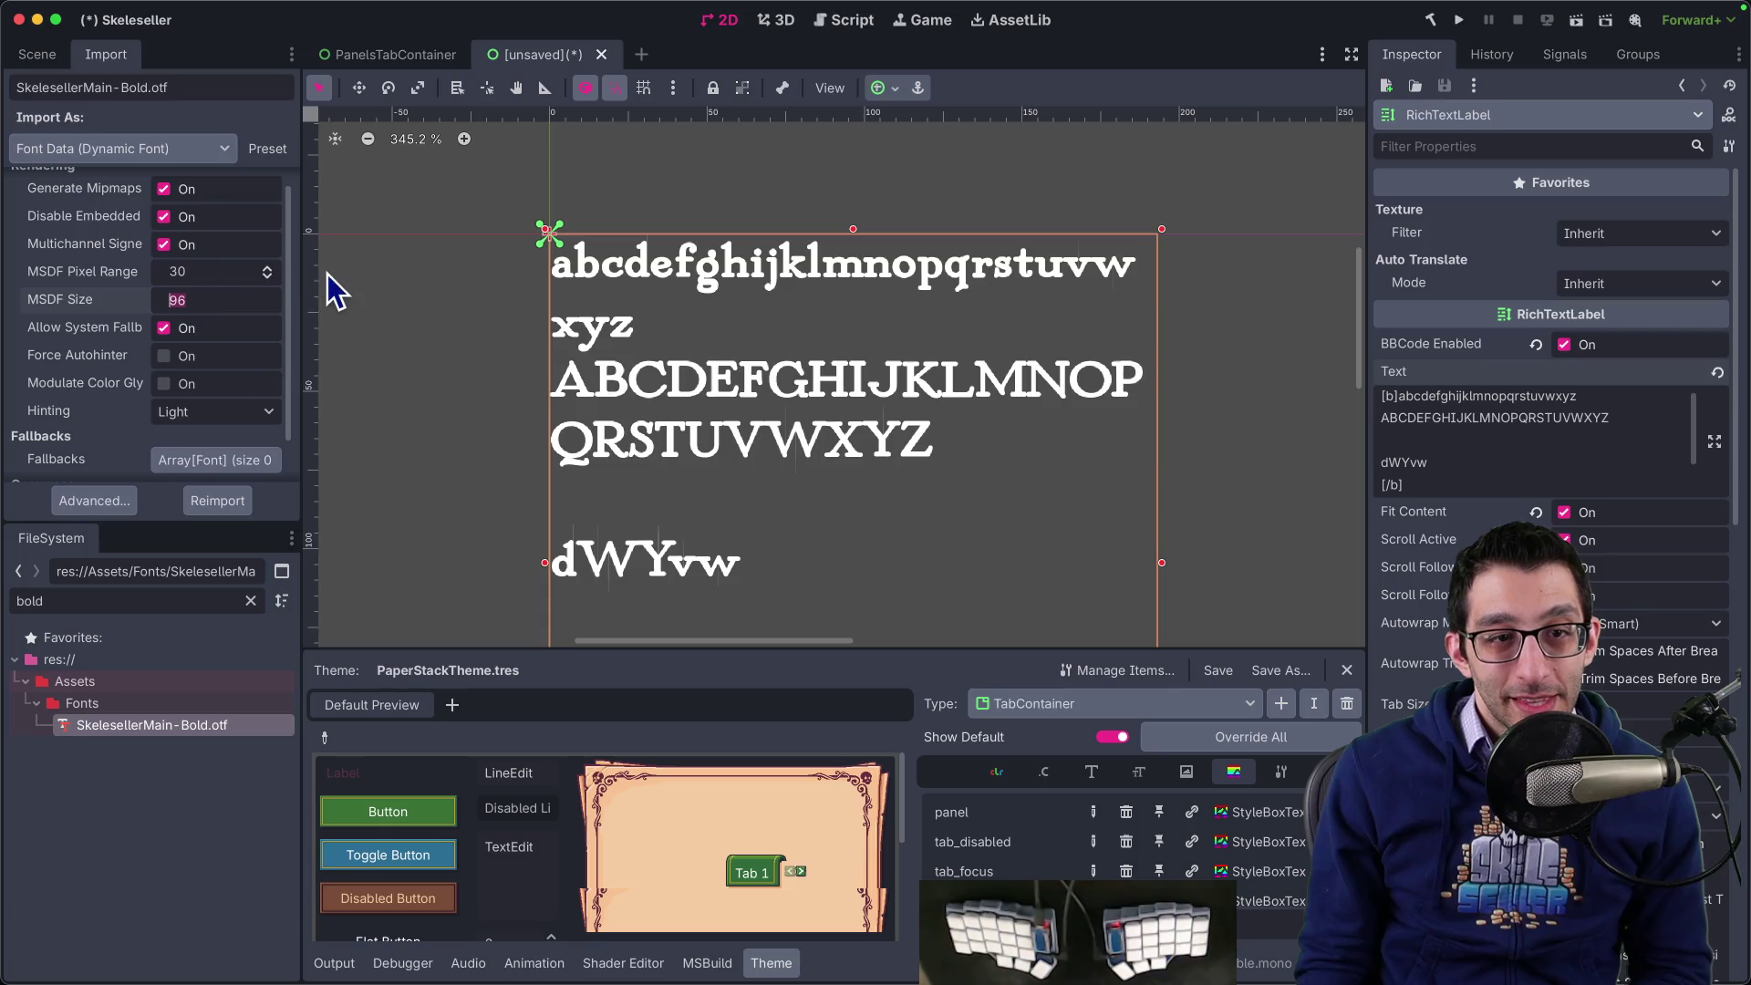
type("128")
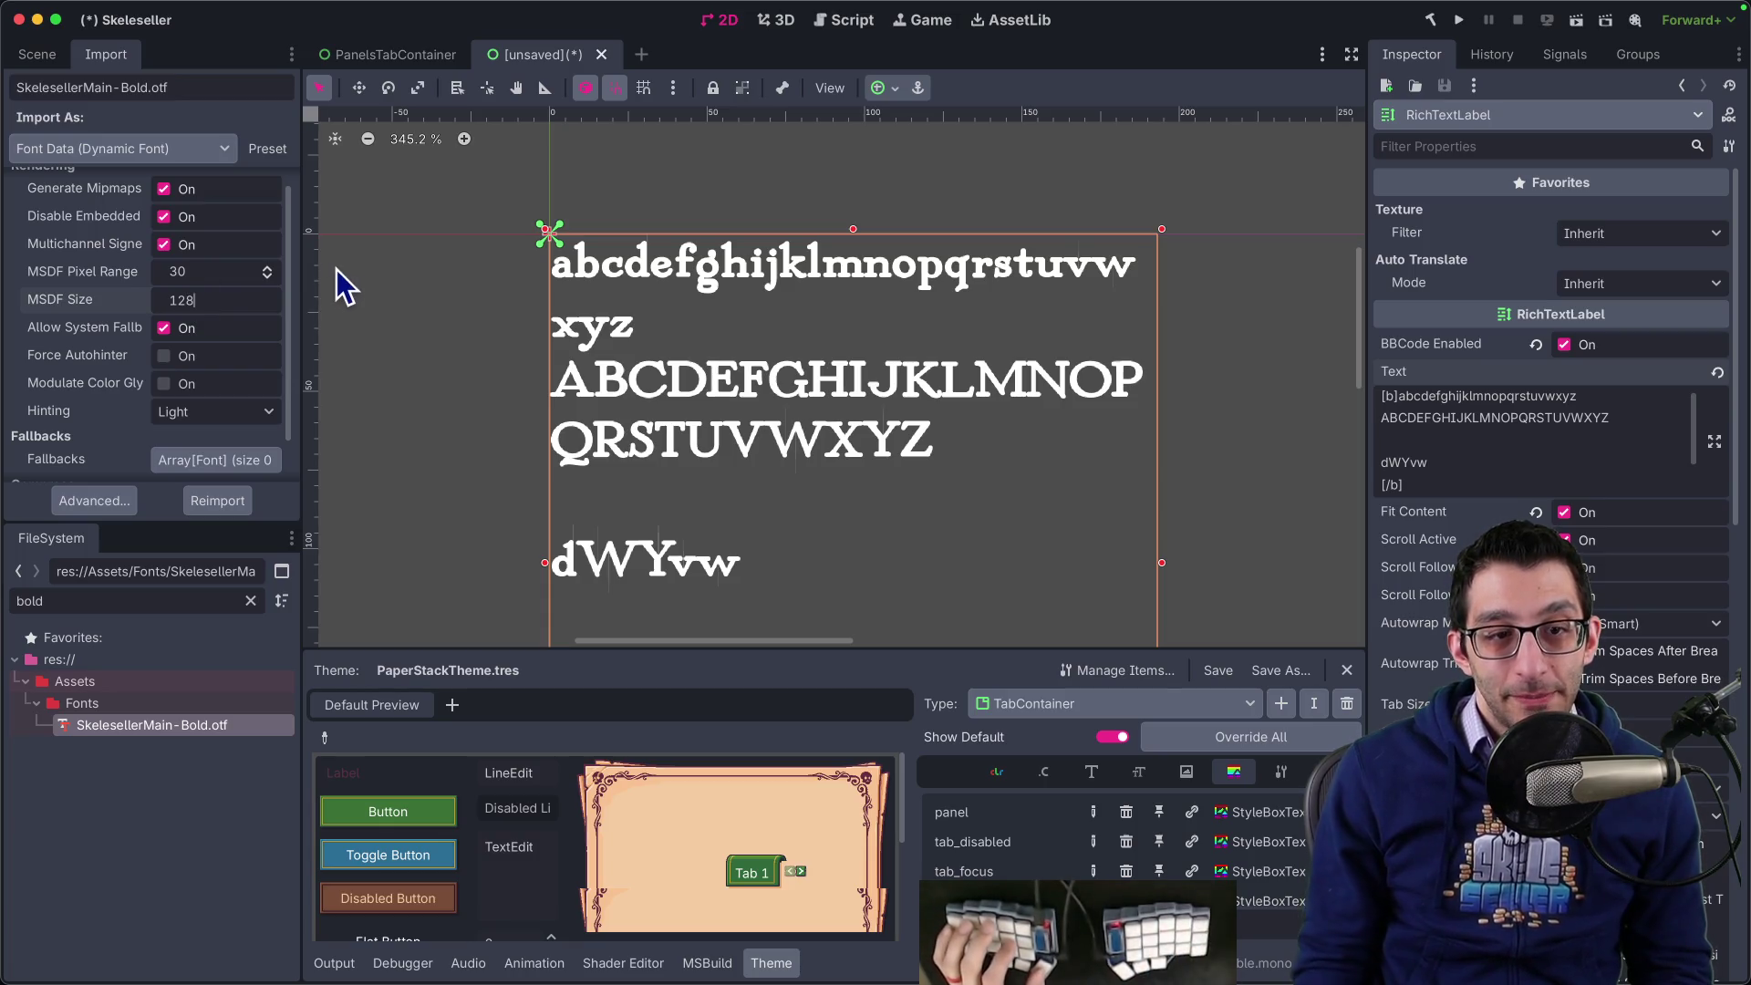
left_click(216, 501)
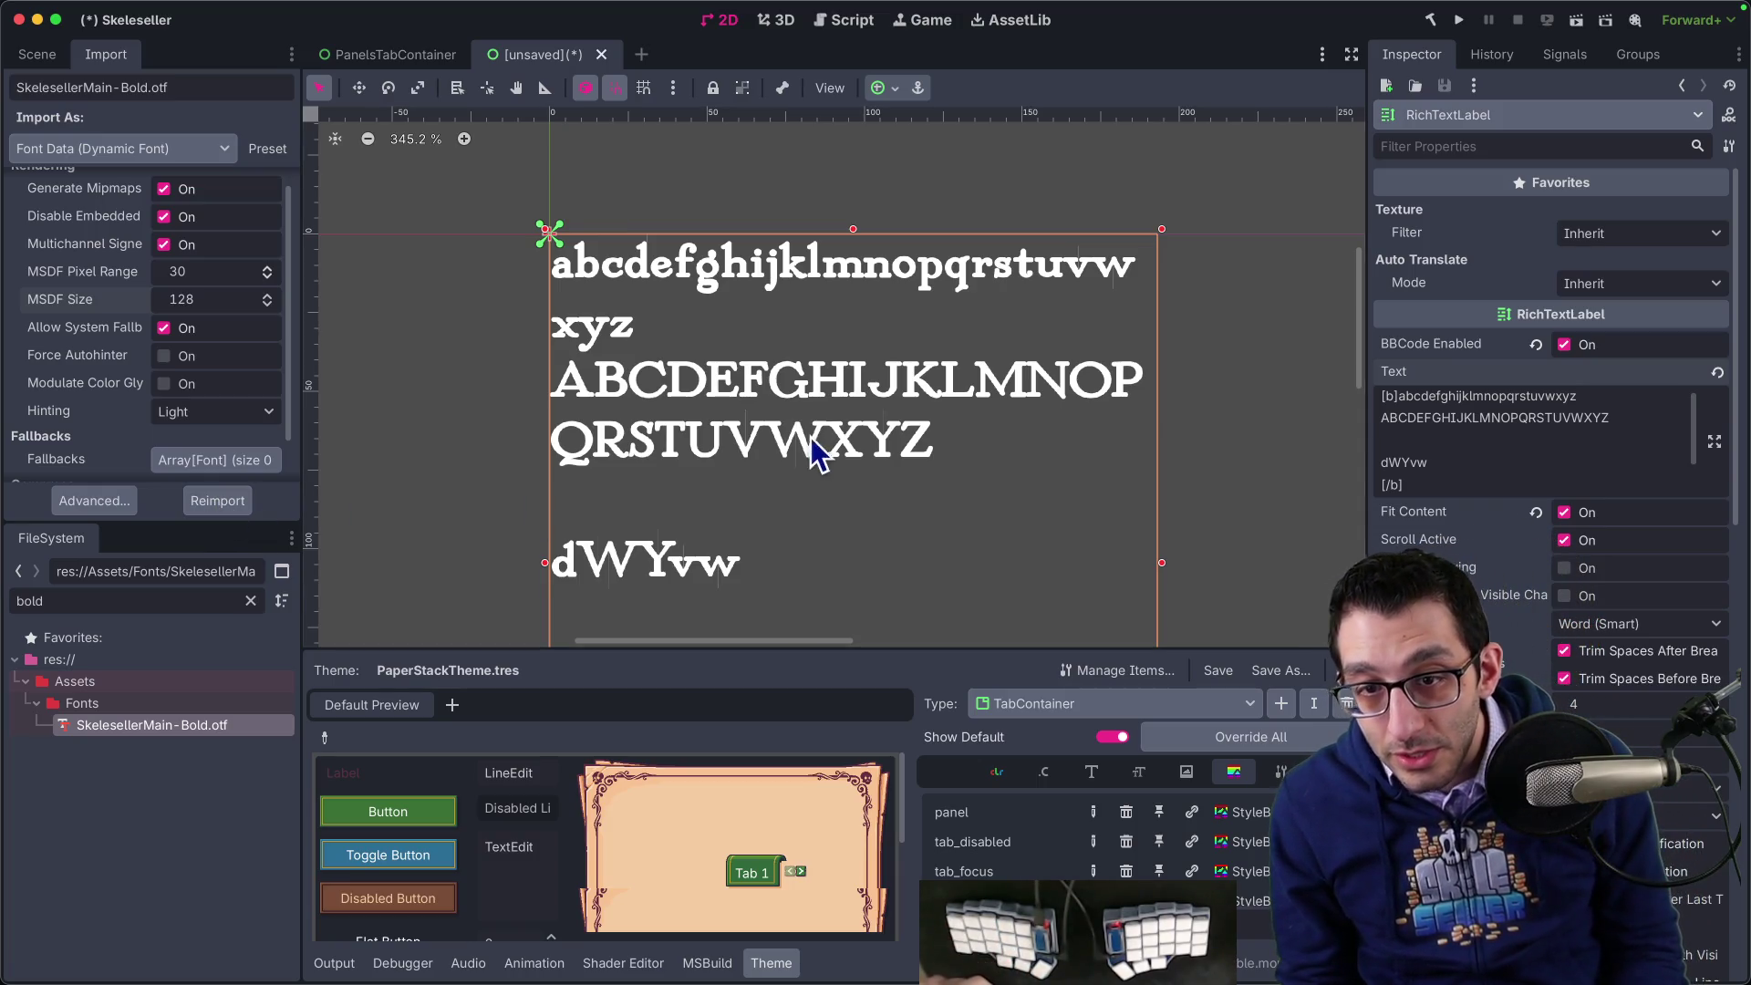
double_click(215, 300)
type("250")
key("Return")
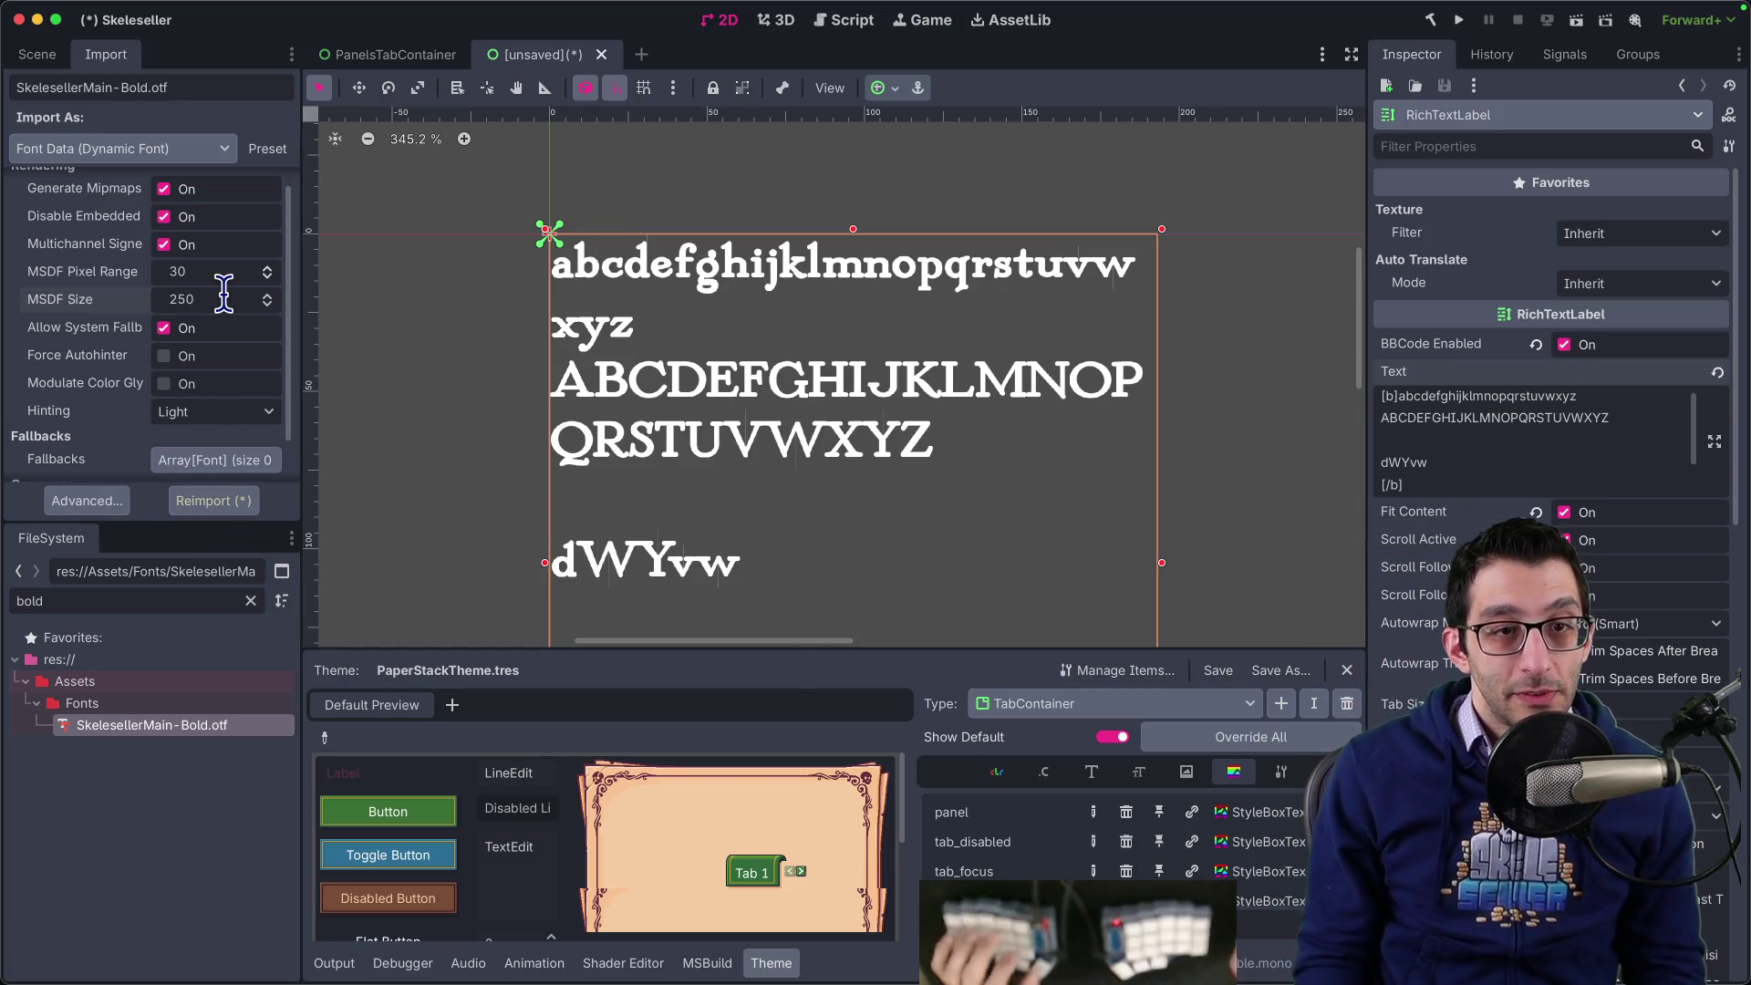
left_click(245, 500)
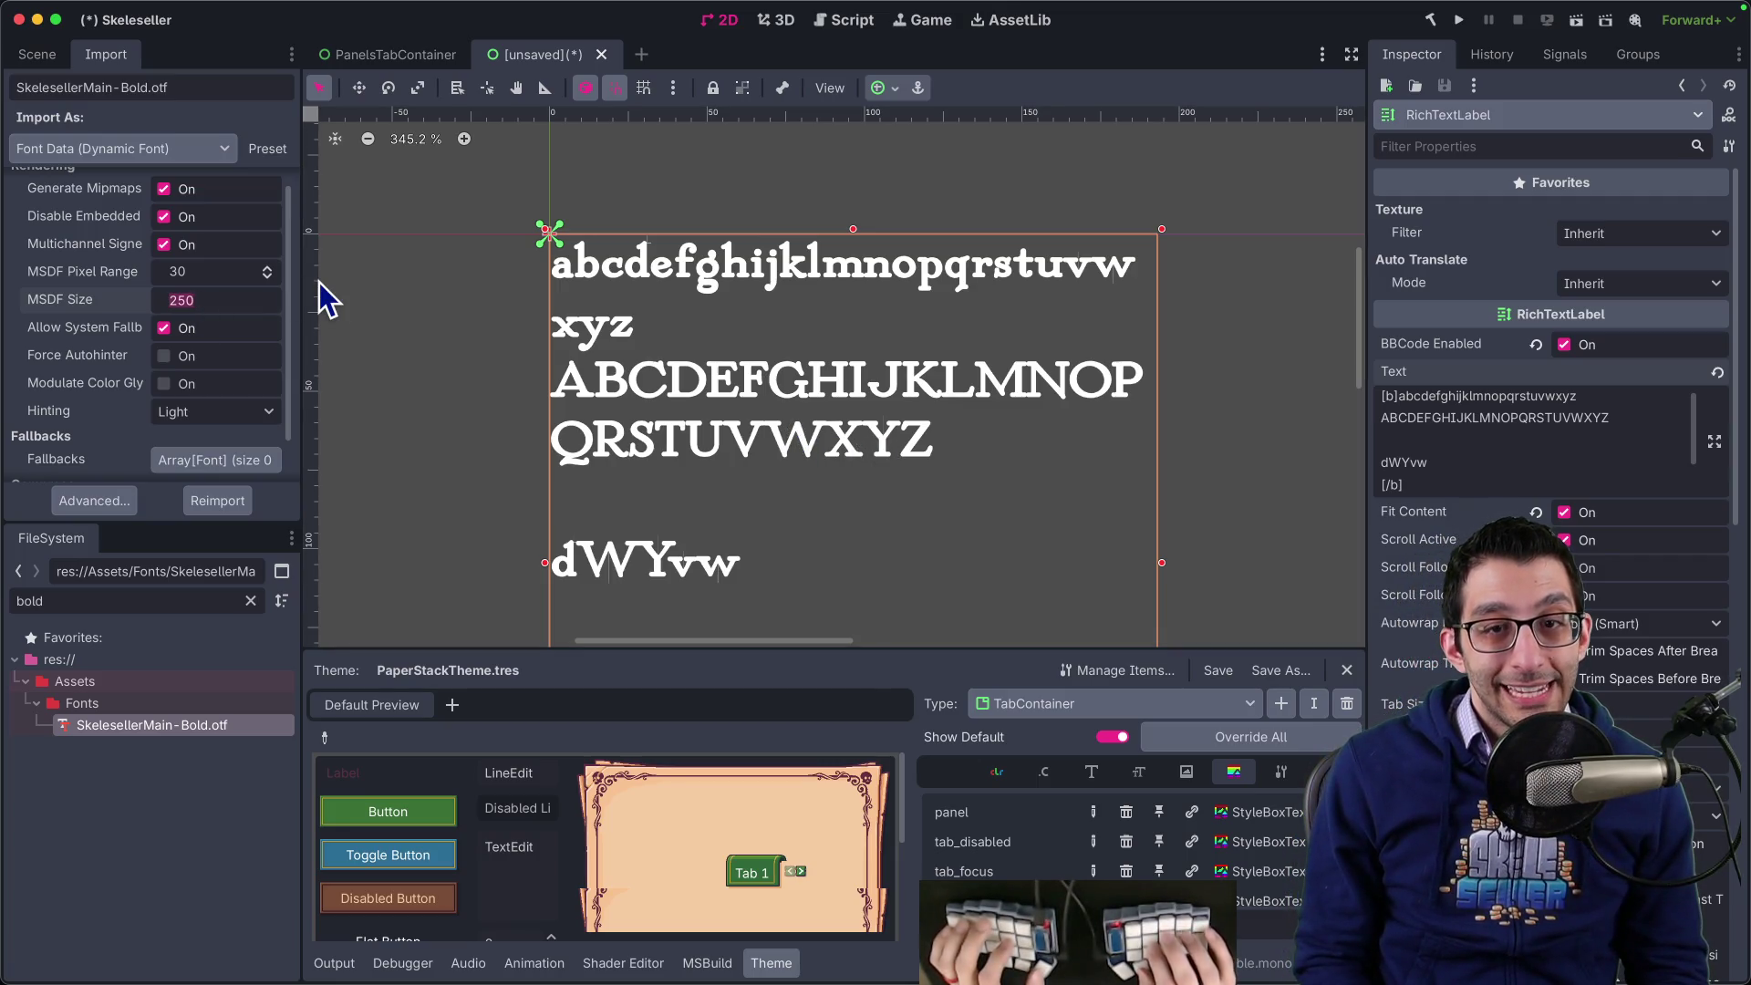
- Drop the MSDF size to 32 and reimport the font
type("6432")
key("Return")
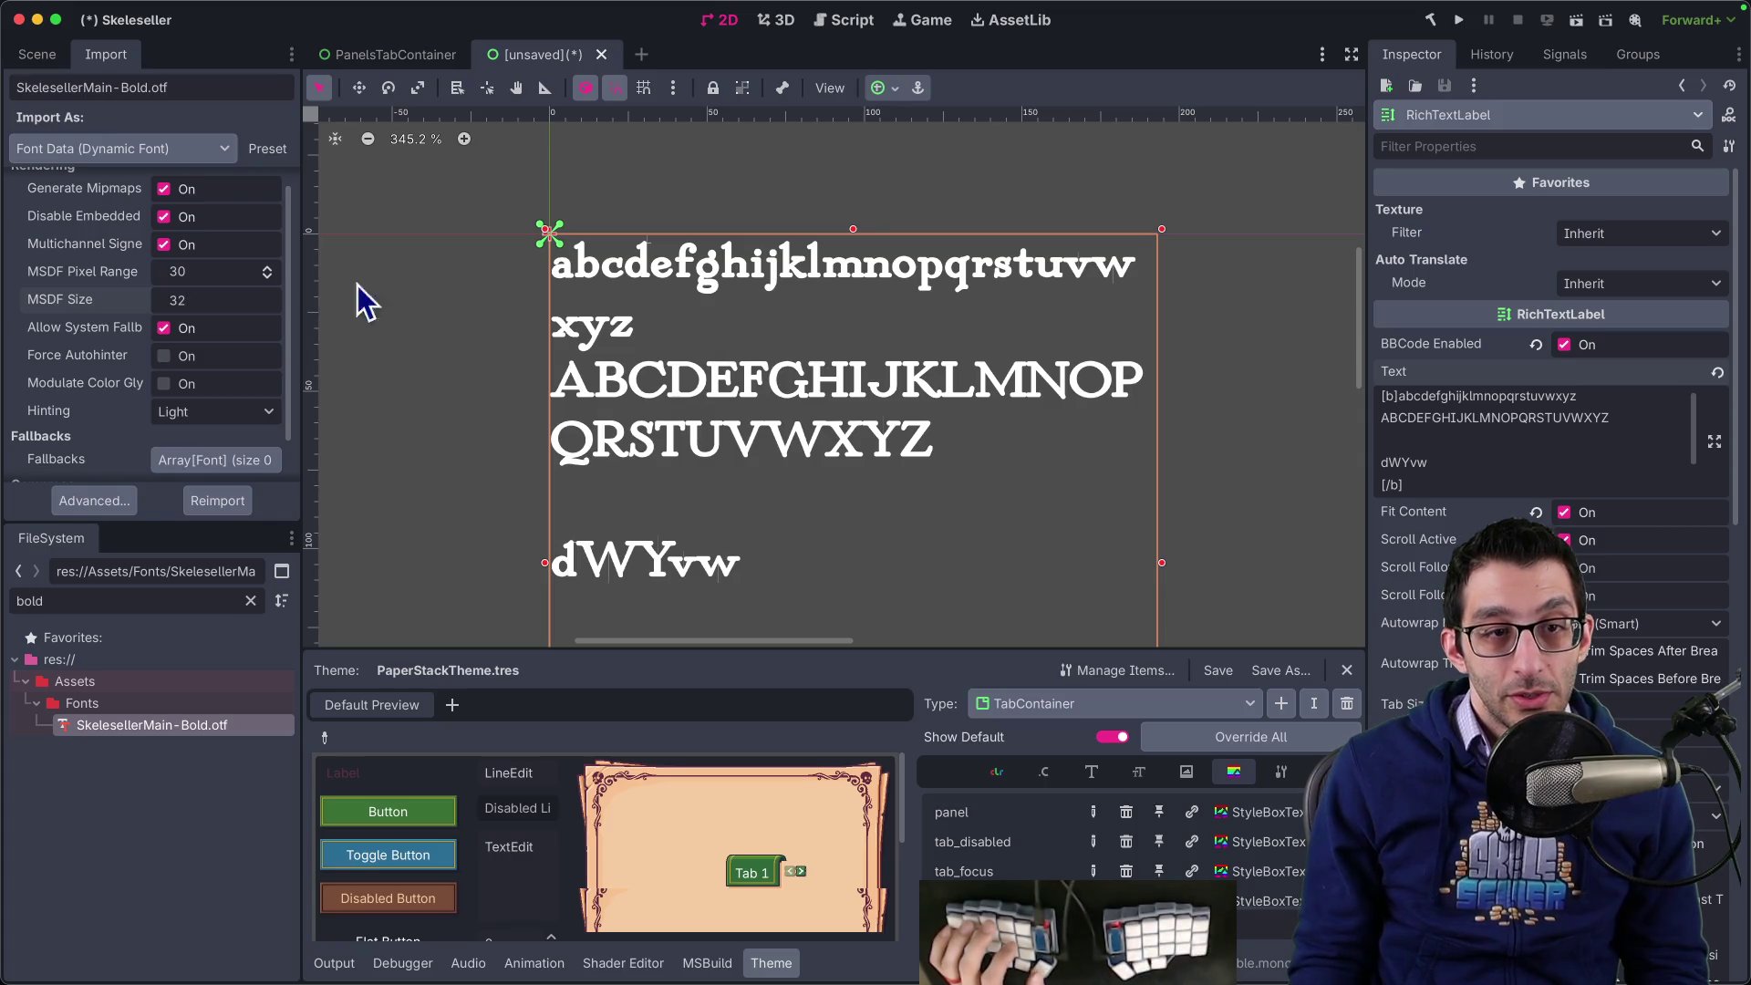
left_click(224, 501)
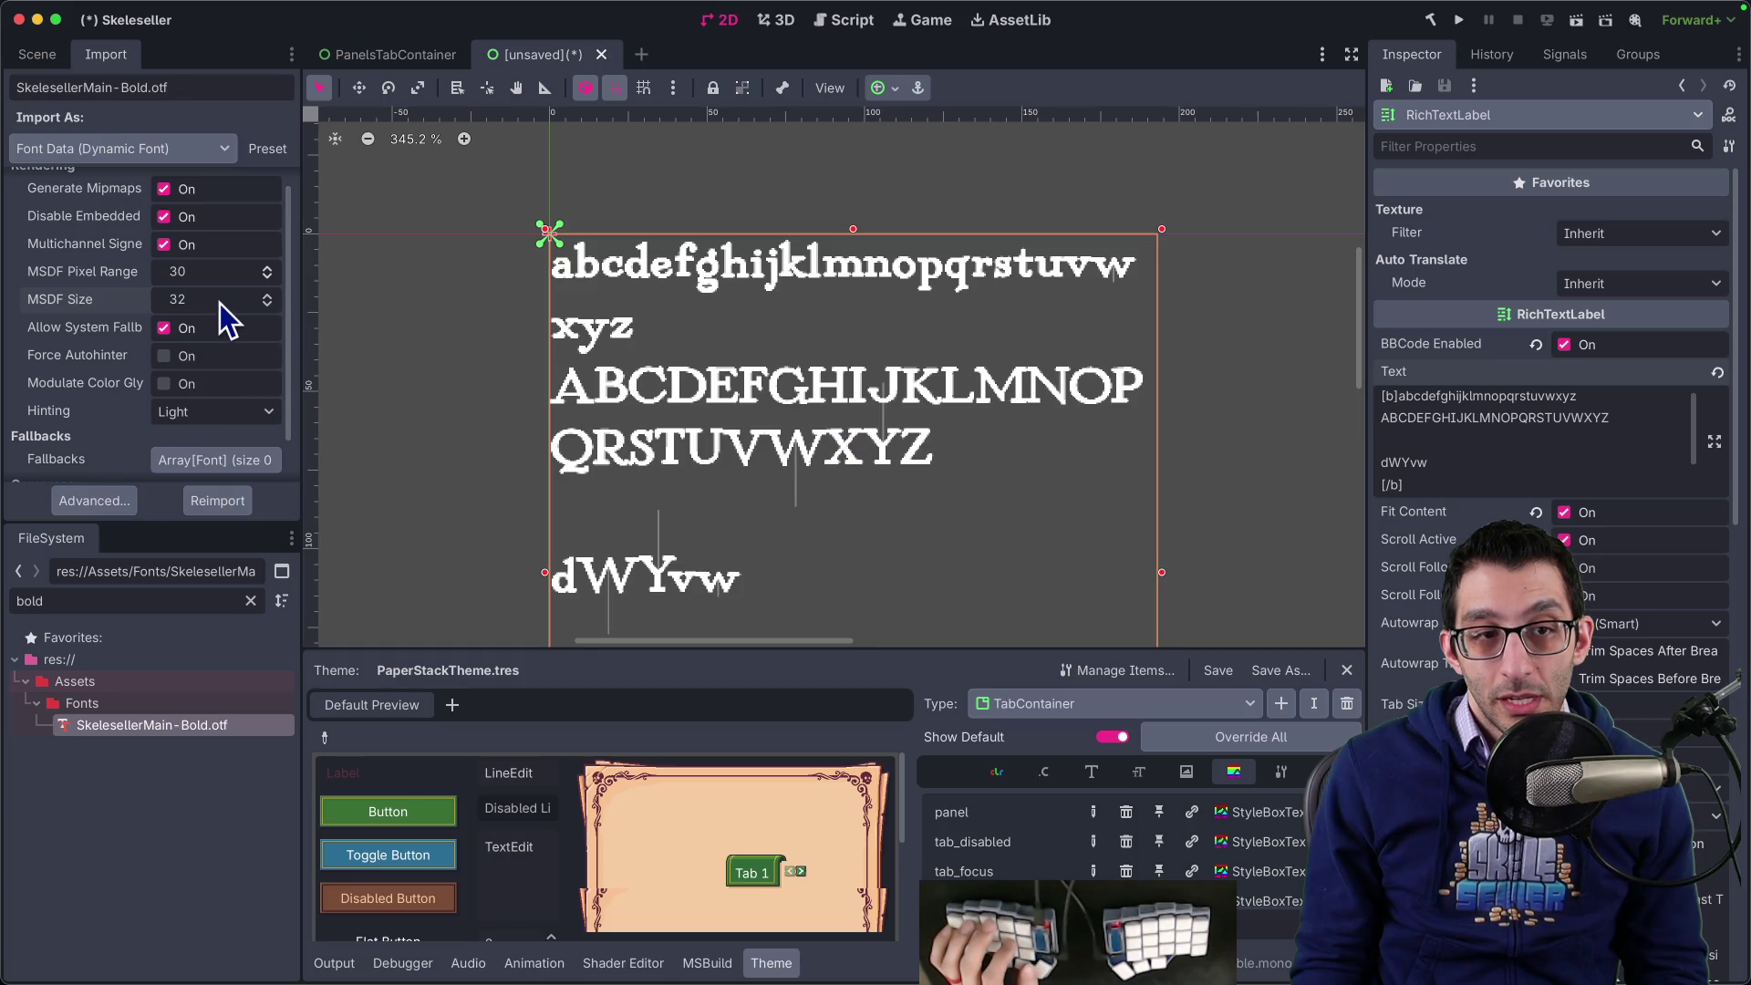
mouse_move(118, 289)
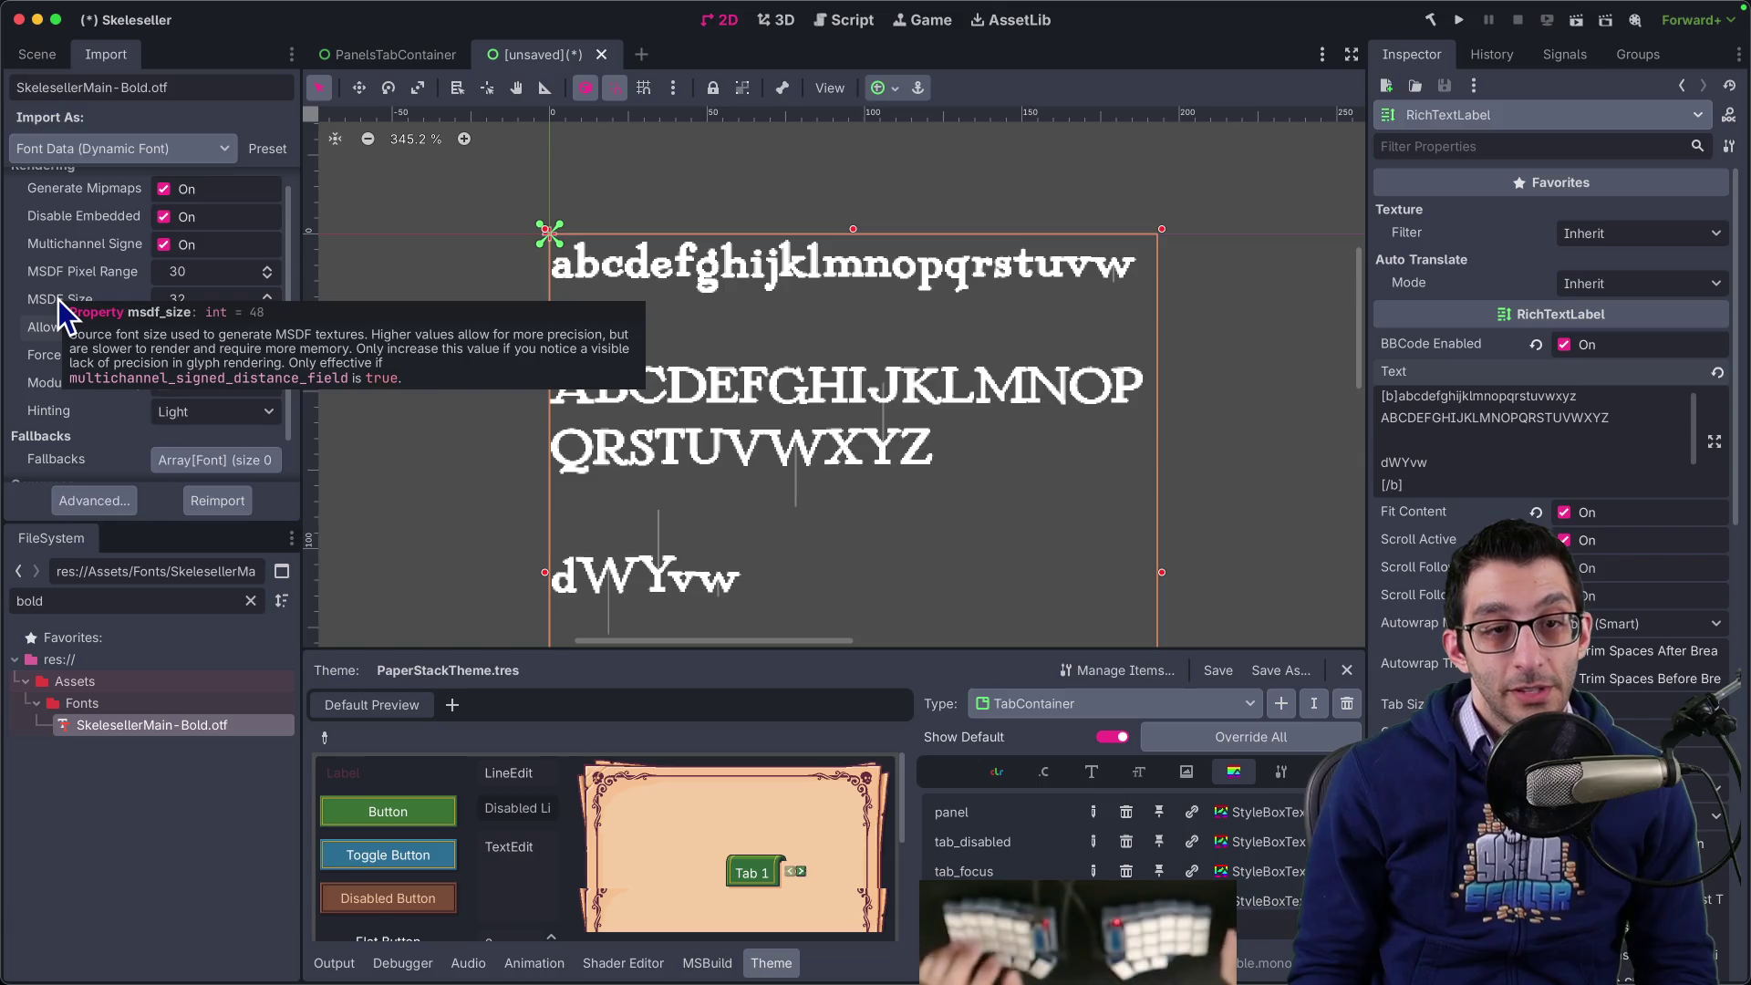
- Reimport the bold font at MSDF size 96
left_click(243, 301)
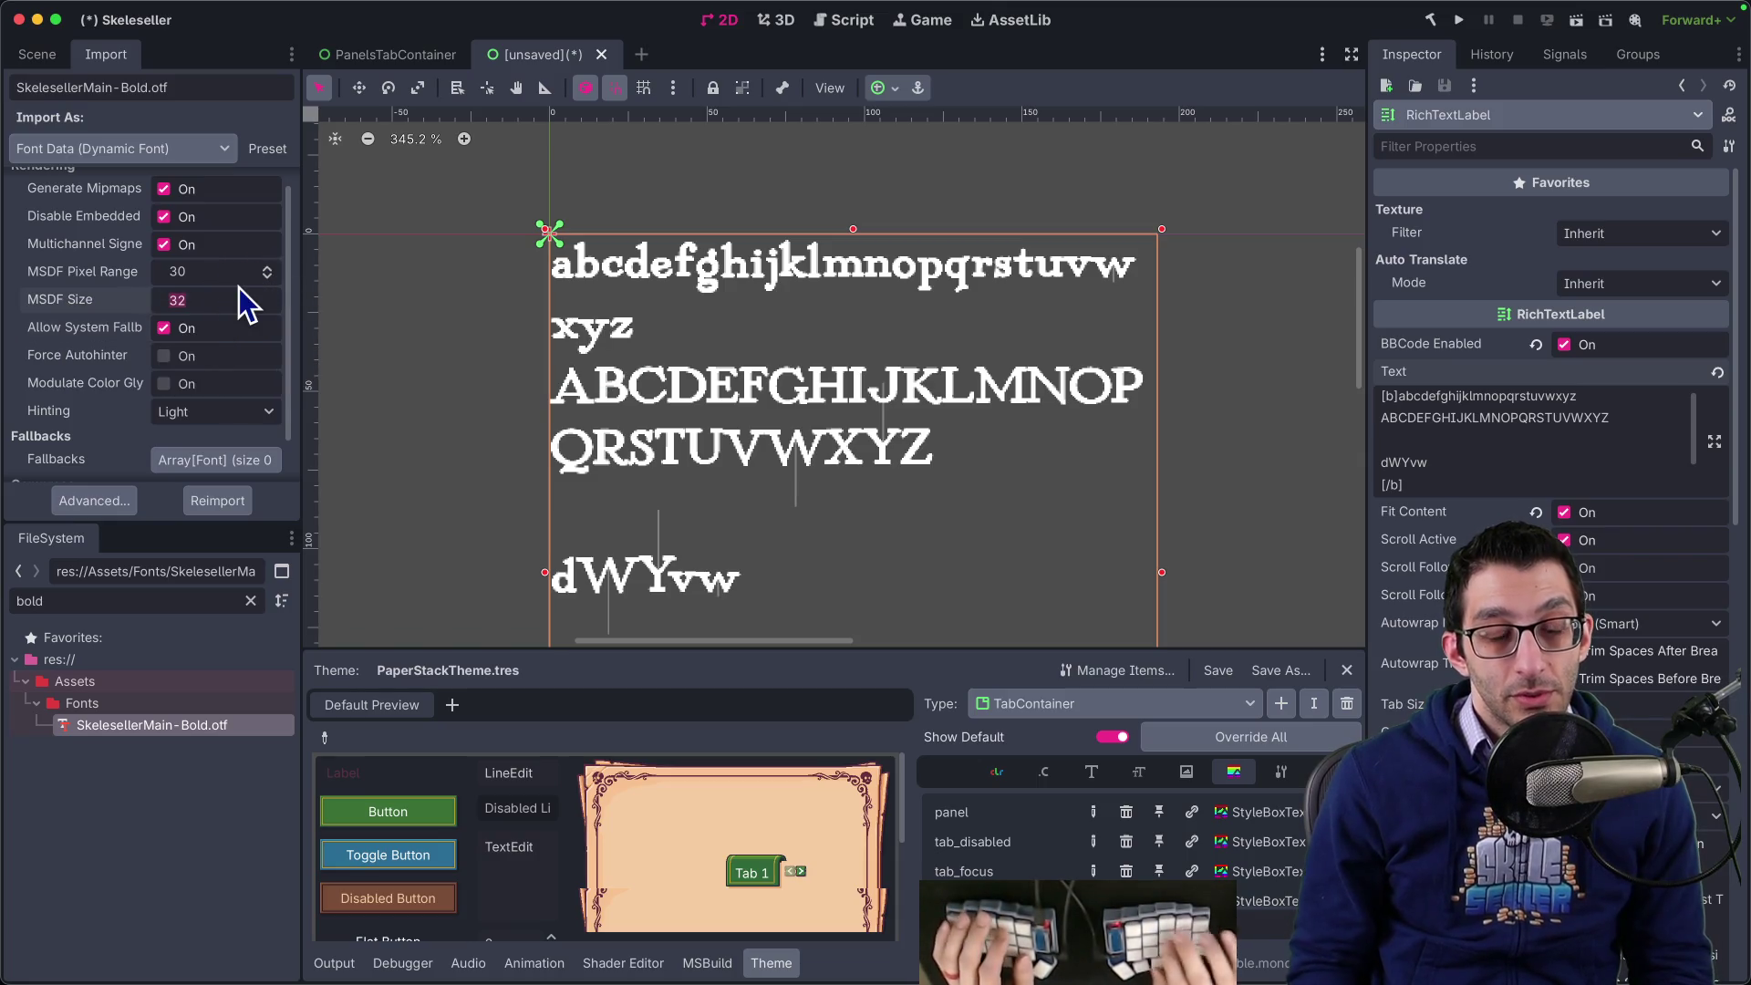
type("96")
key("Return")
left_click(217, 501)
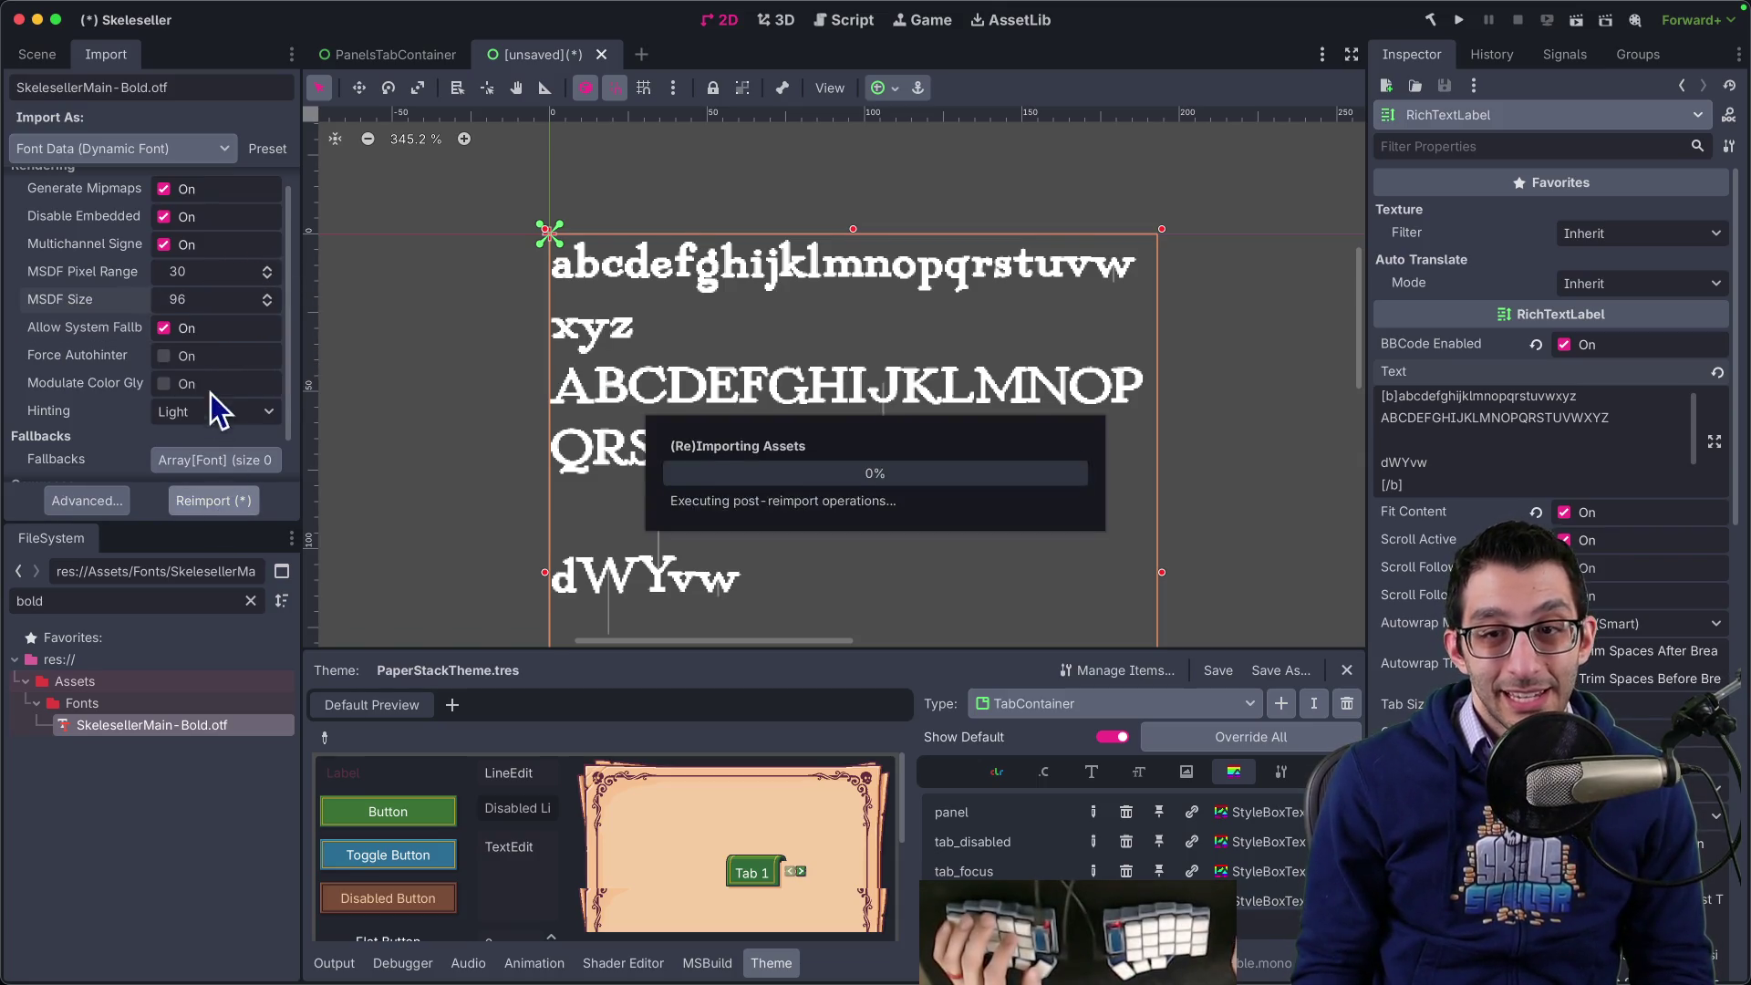
- Reimport with MSDF pixel range 40, then 10, then restore the pixel range to 30
left_click(208, 266)
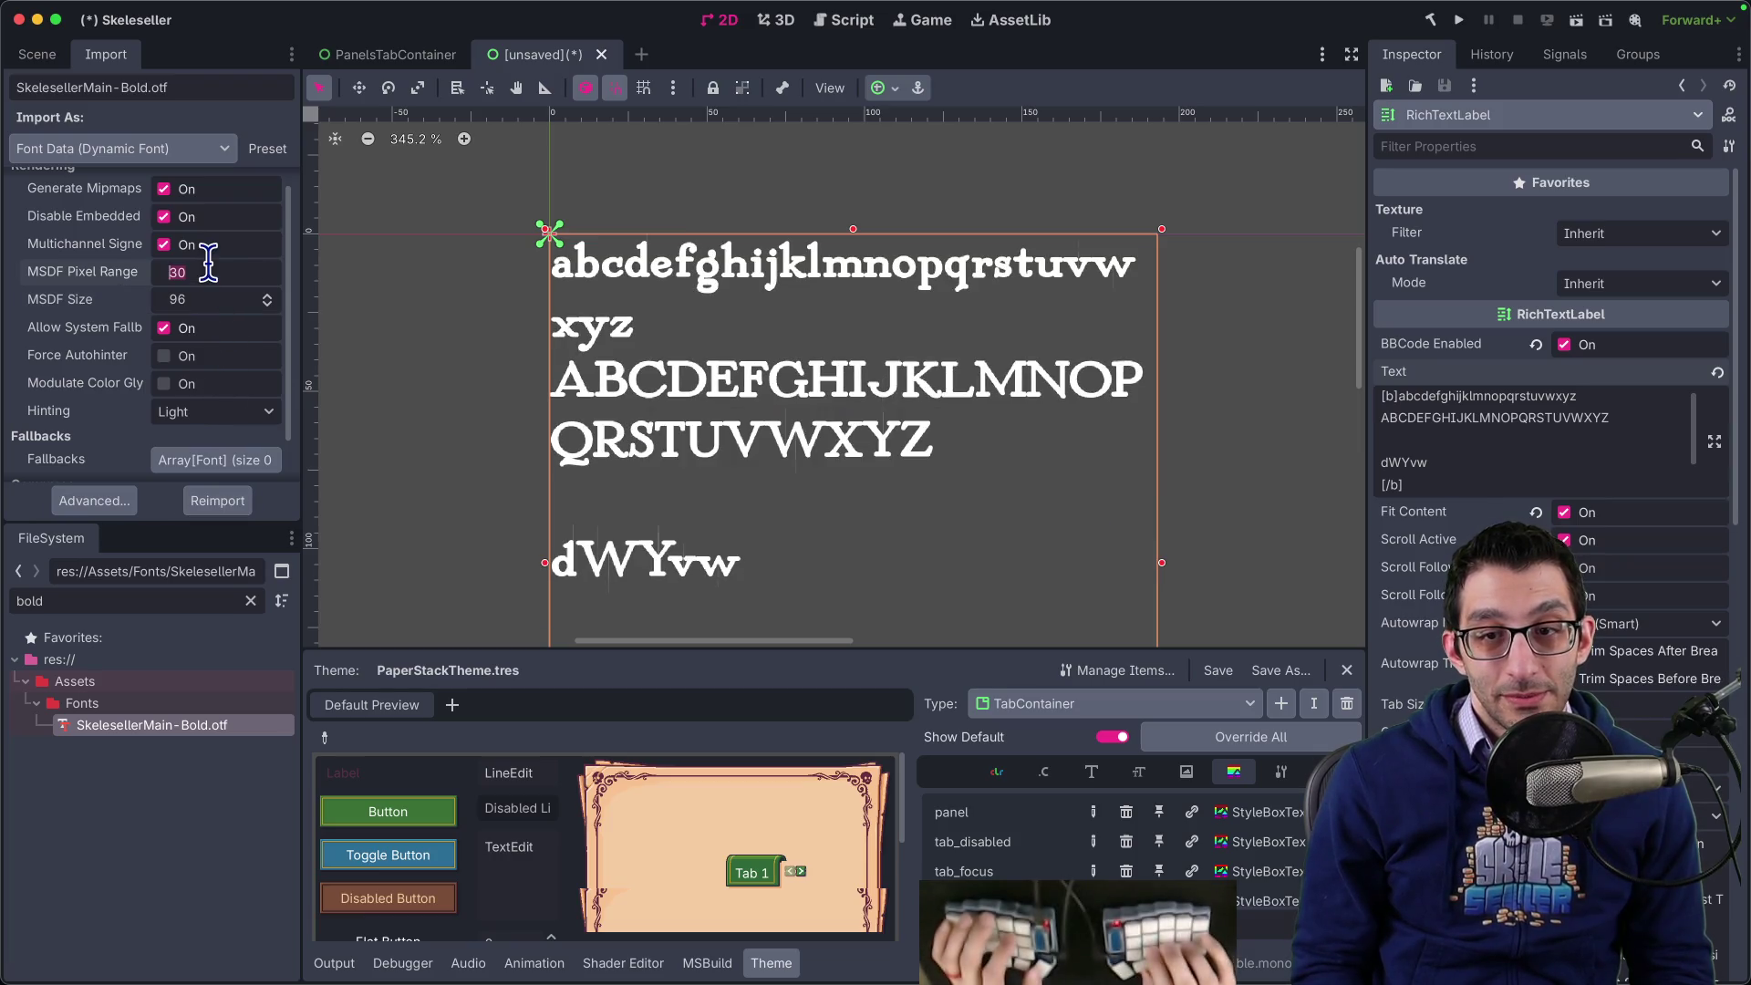
type("40")
key("Return")
left_click(228, 500)
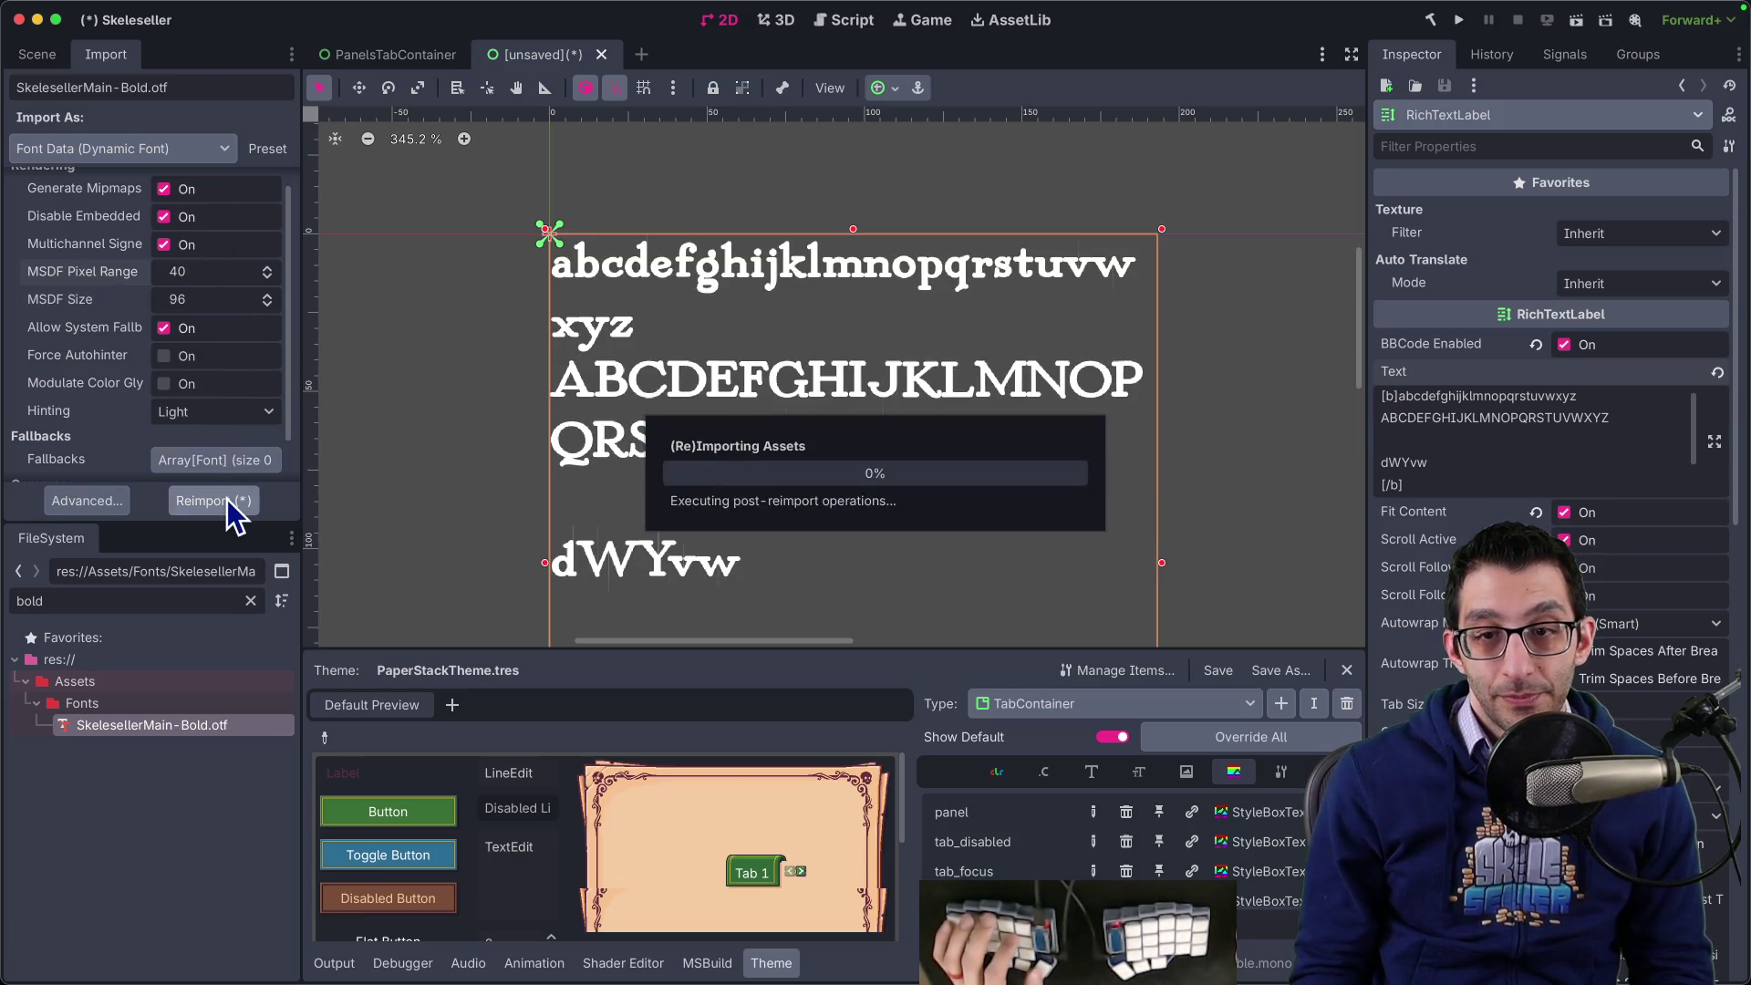
type("10")
key("Return")
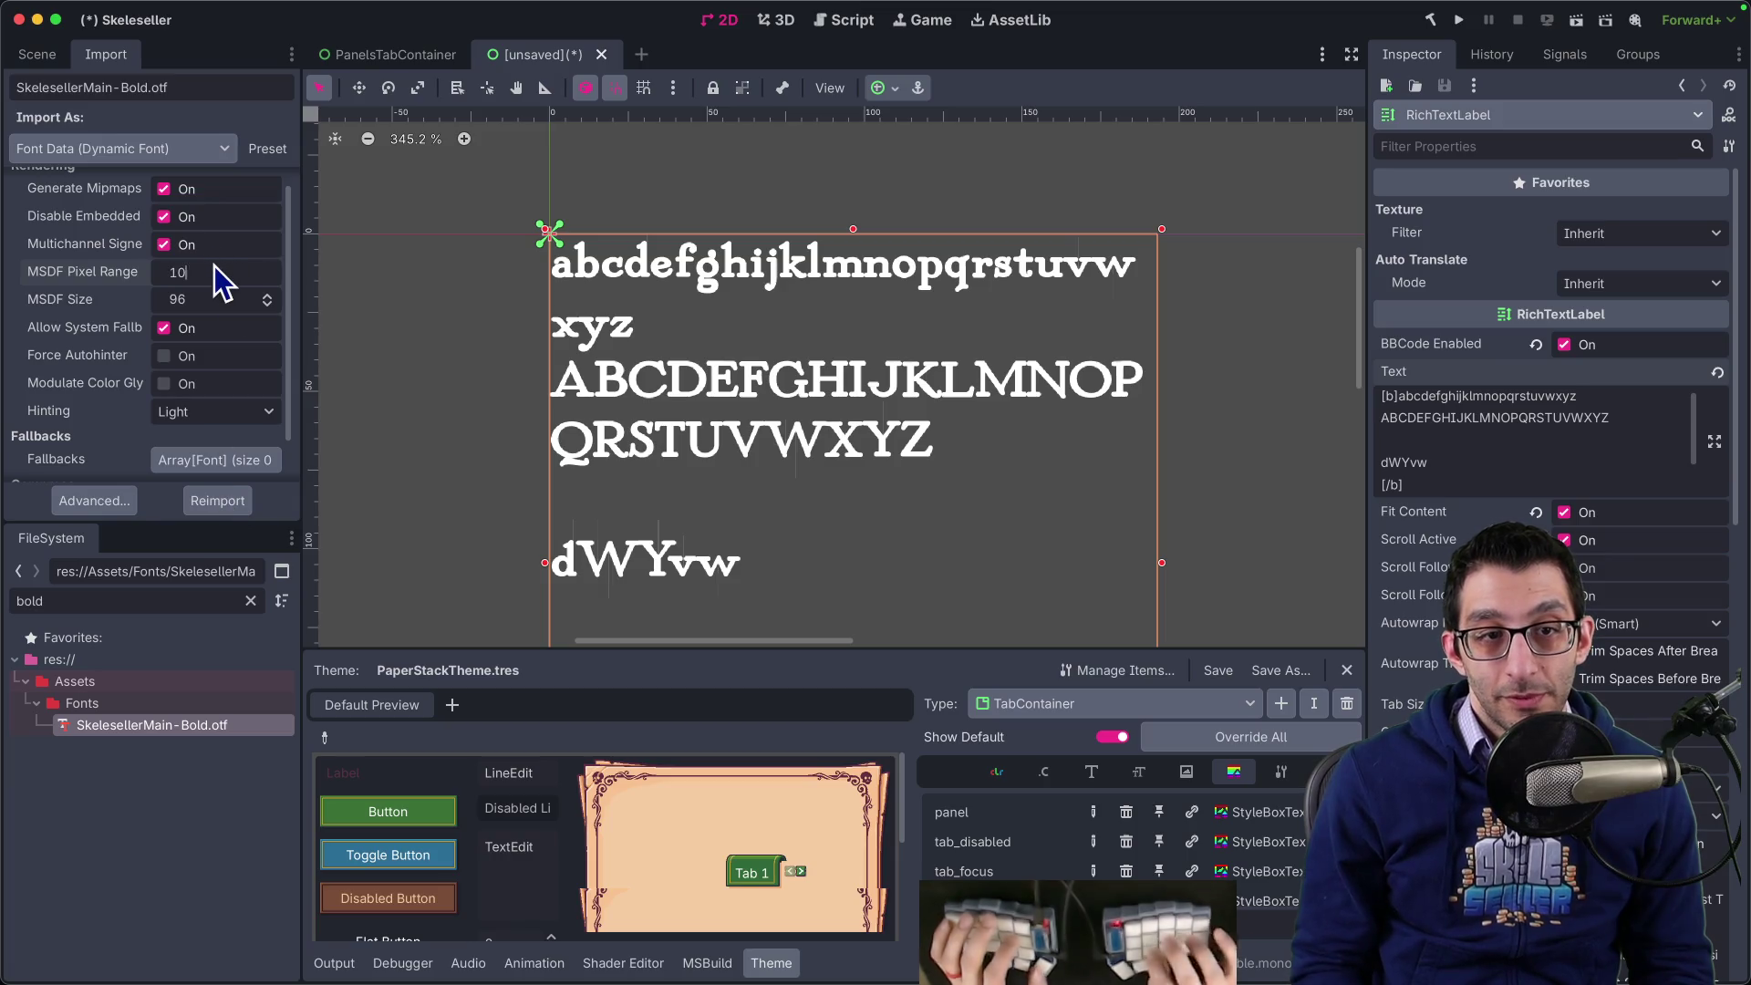
left_click(190, 498)
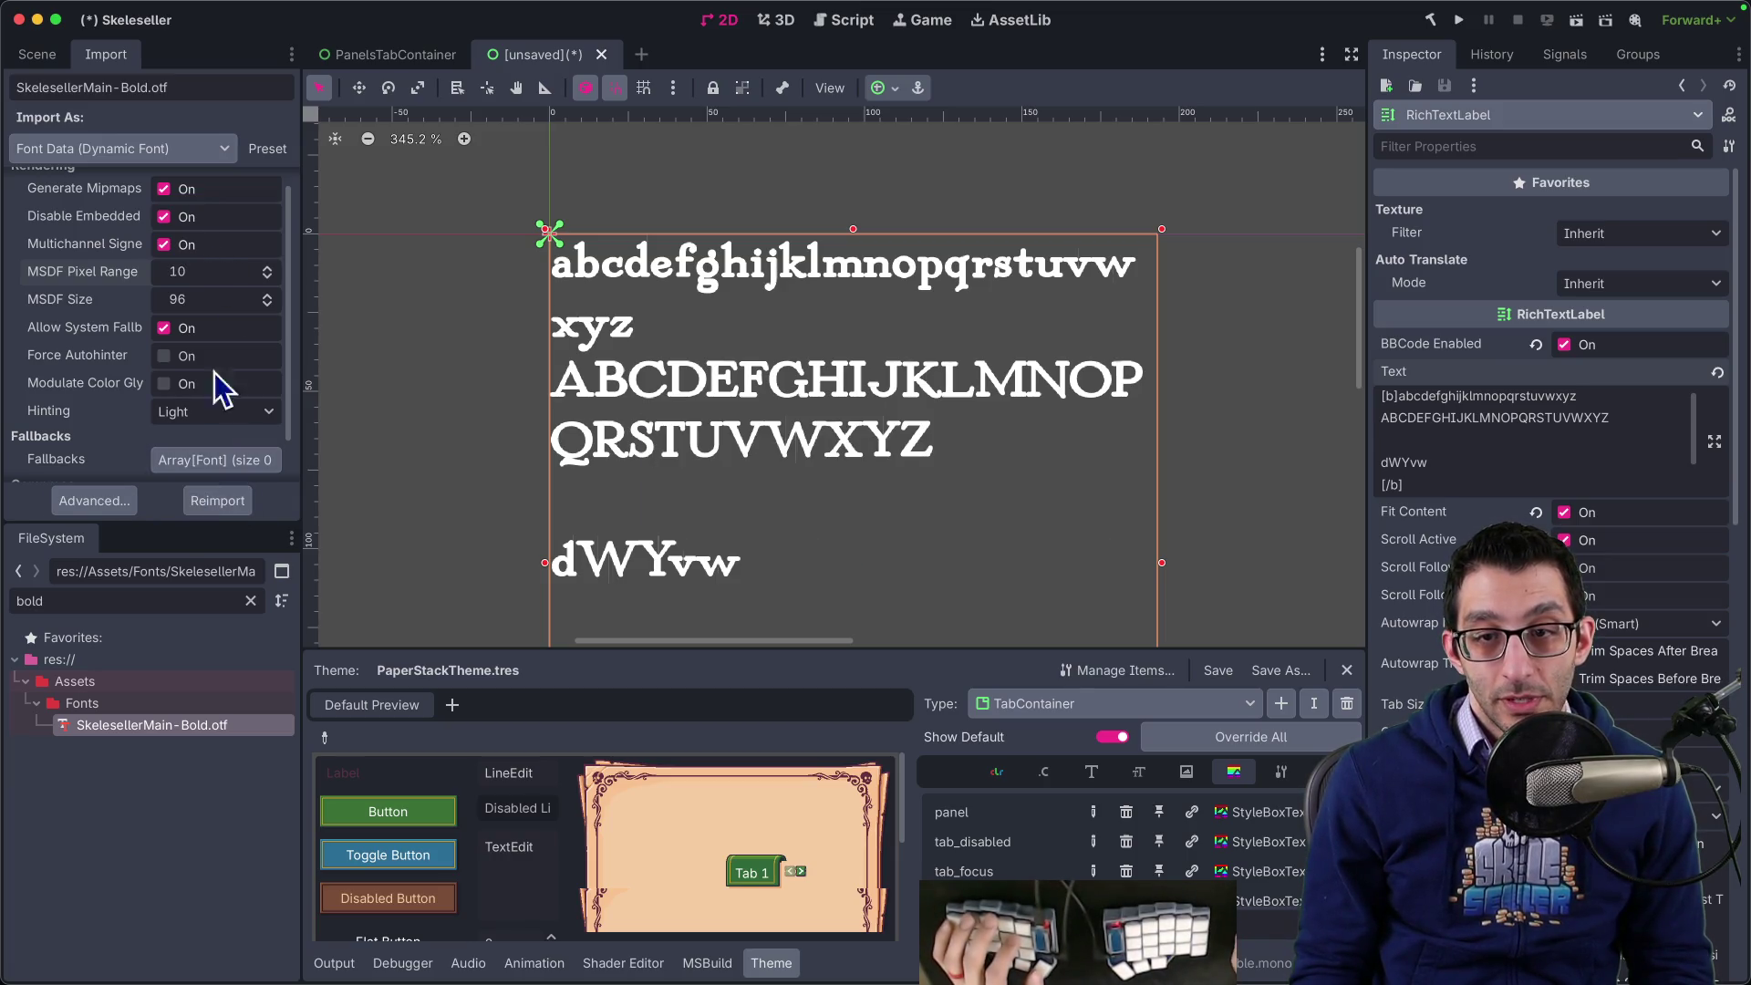
left_click(232, 280)
type("30")
key("Return")
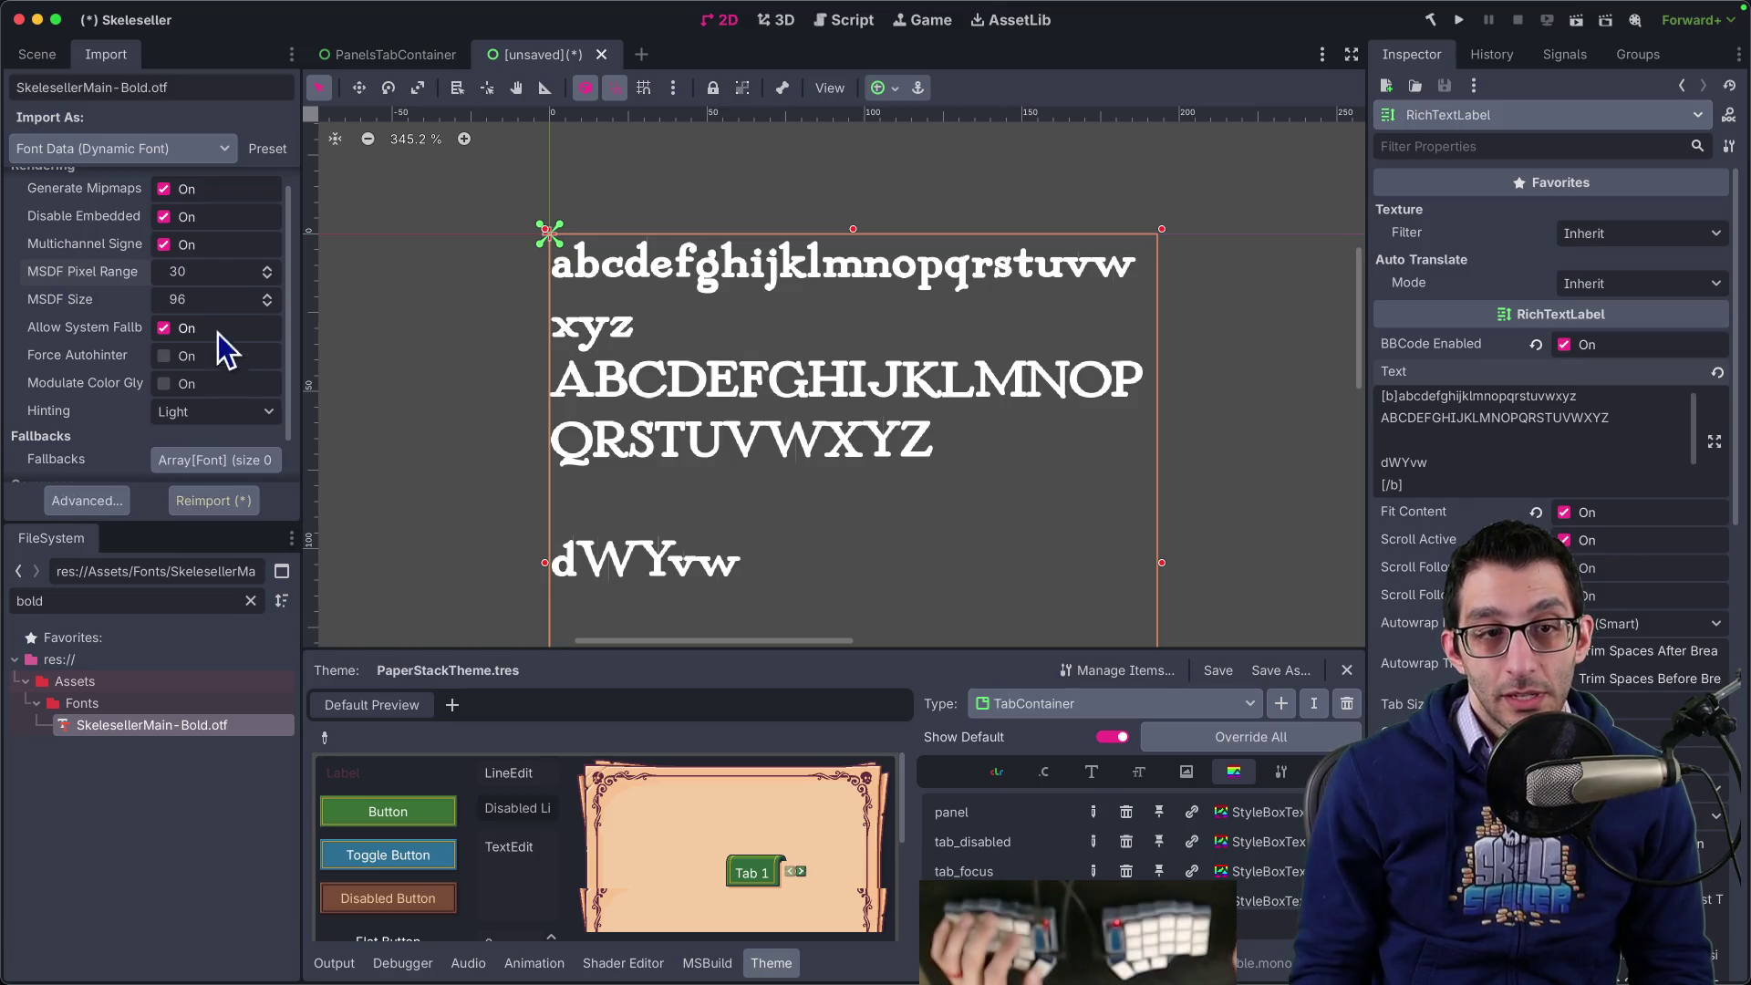
- Reimport the font with MSDF size 30
left_click(218, 300)
type("10")
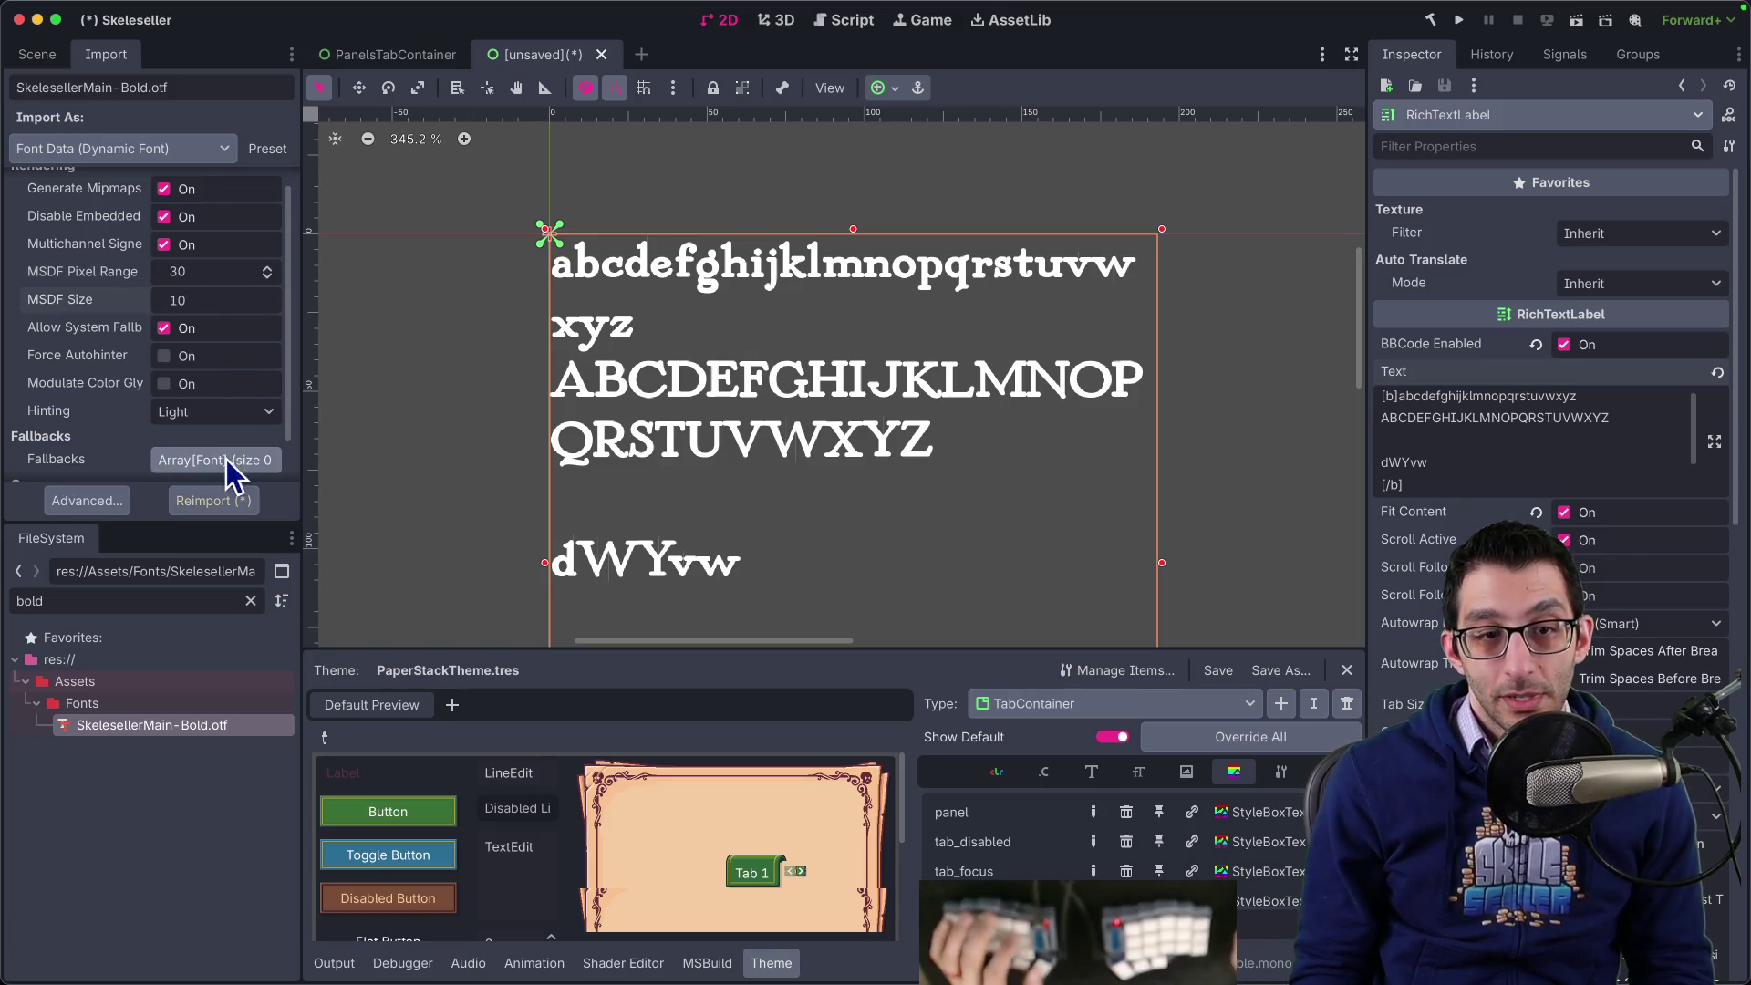
left_click(229, 501)
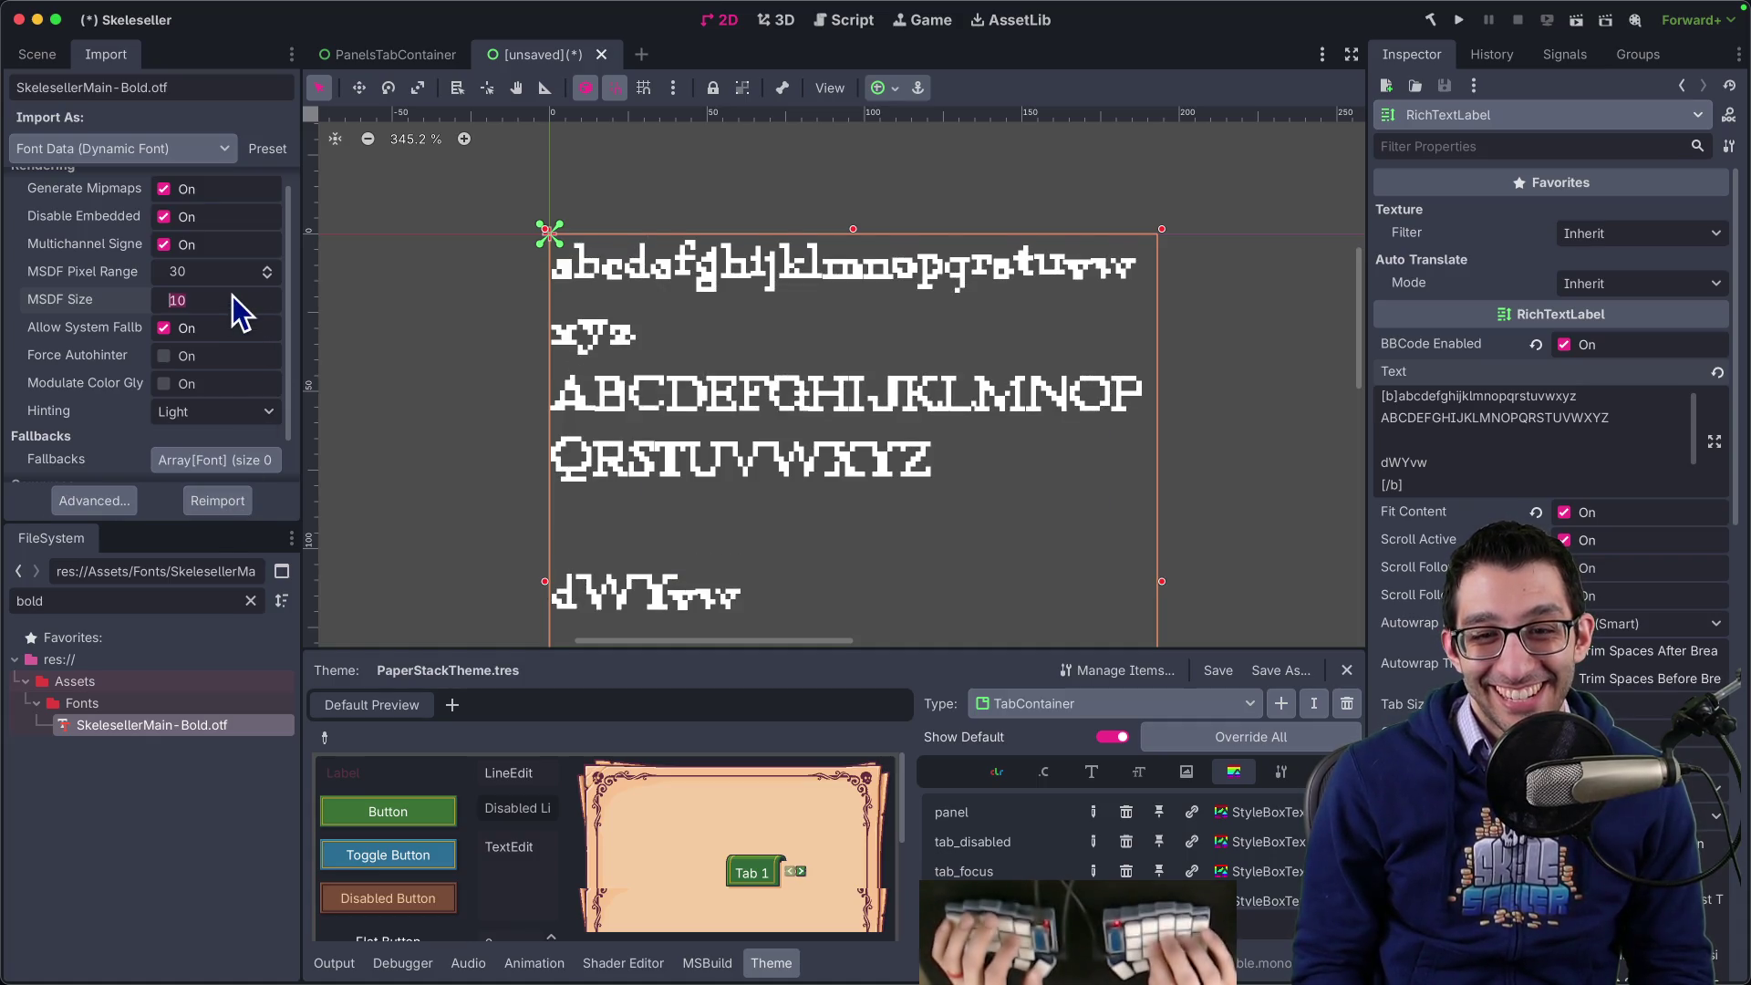
key("BackSpace")
key("BackSpace")
type("30")
key("Return")
left_click(217, 501)
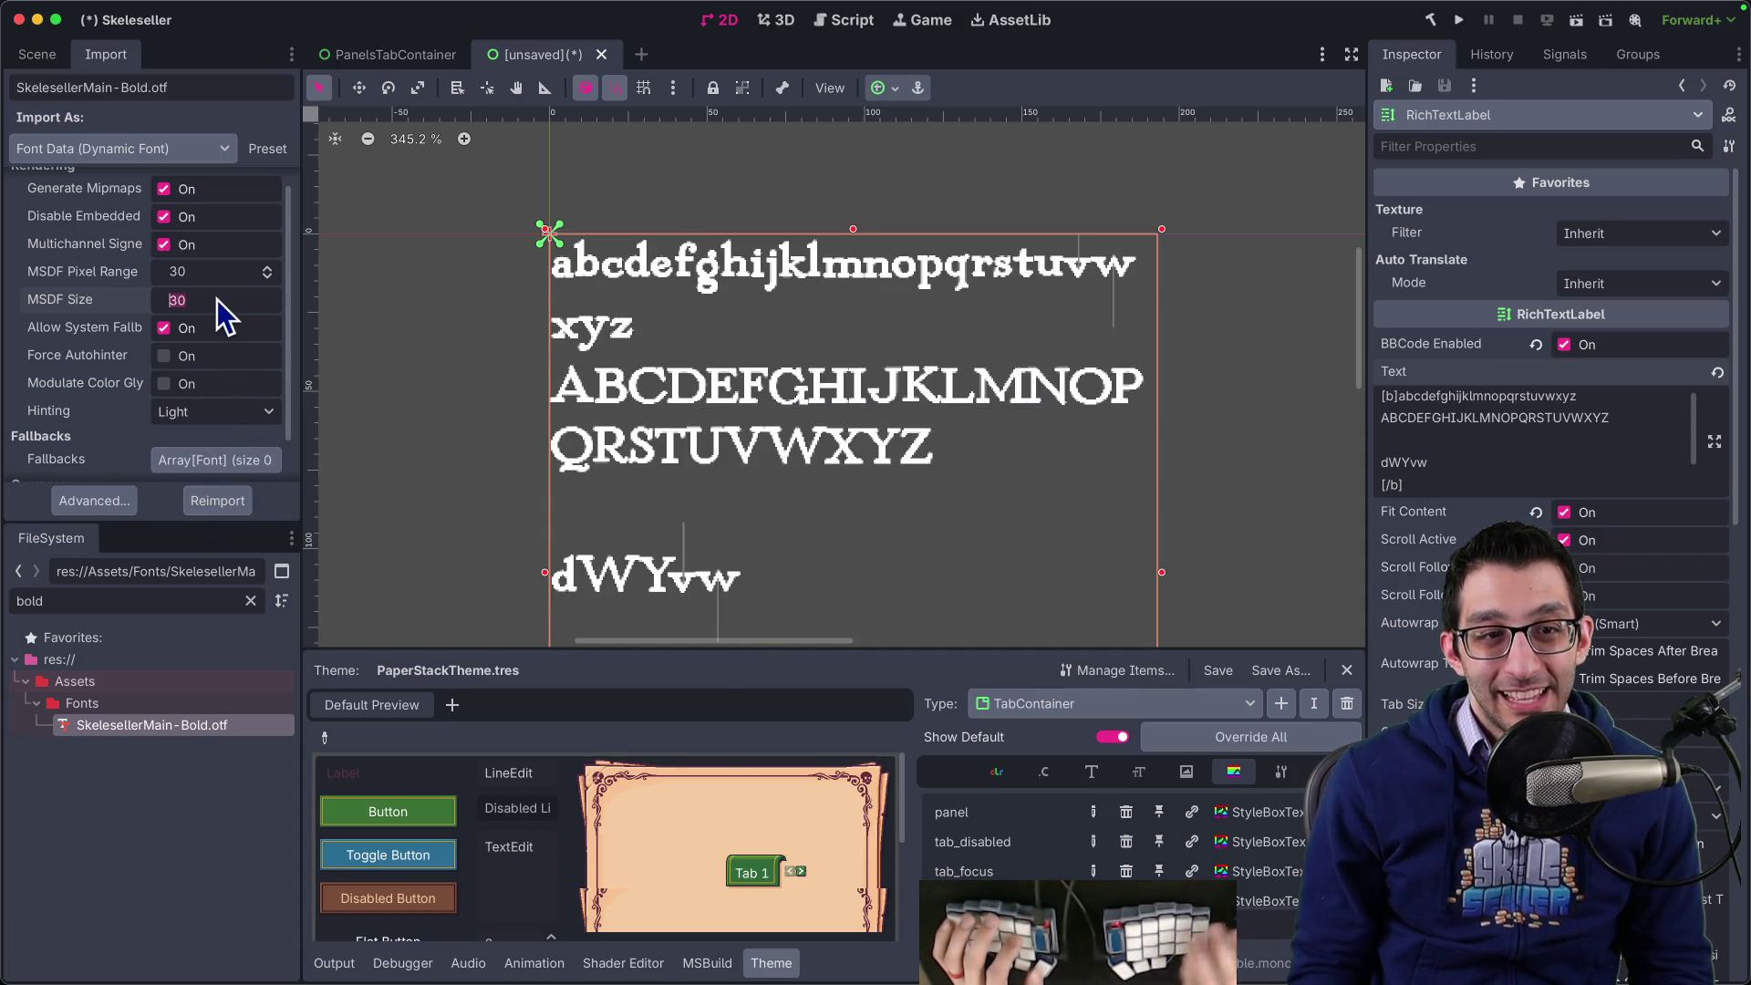
- Reimport at MSDF sizes 128 and 150, settling on 96 for smooth text
type("8")
key("Return")
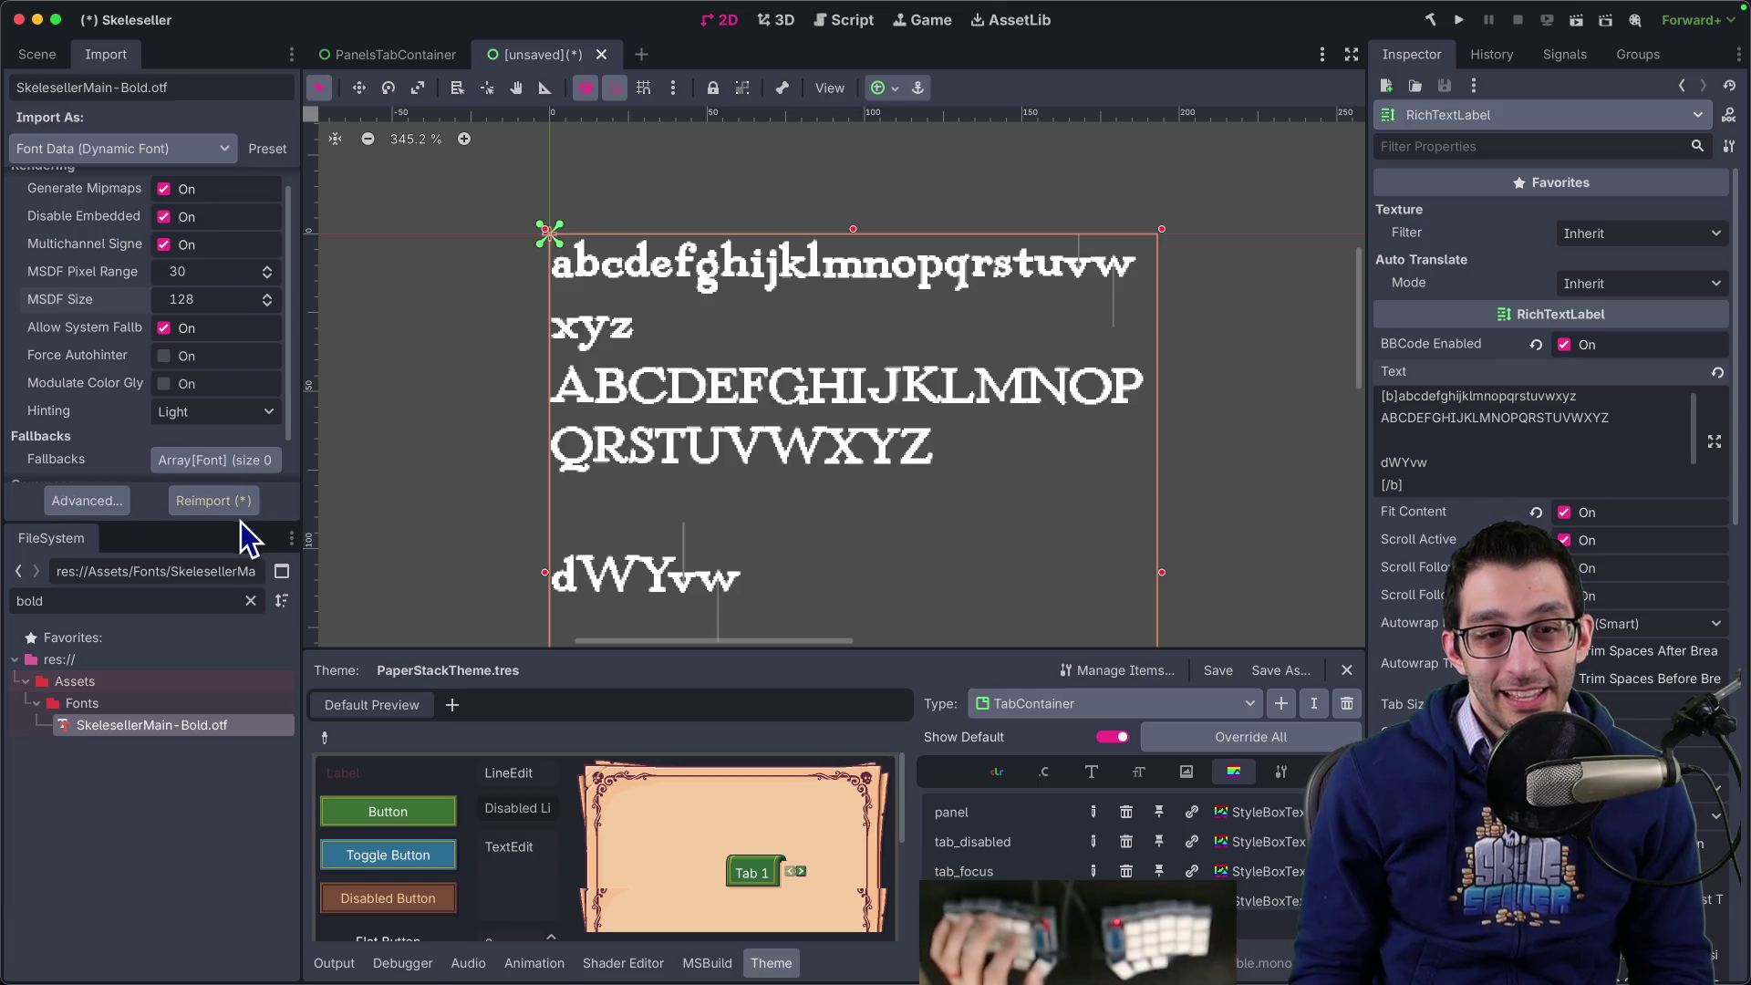
left_click(241, 506)
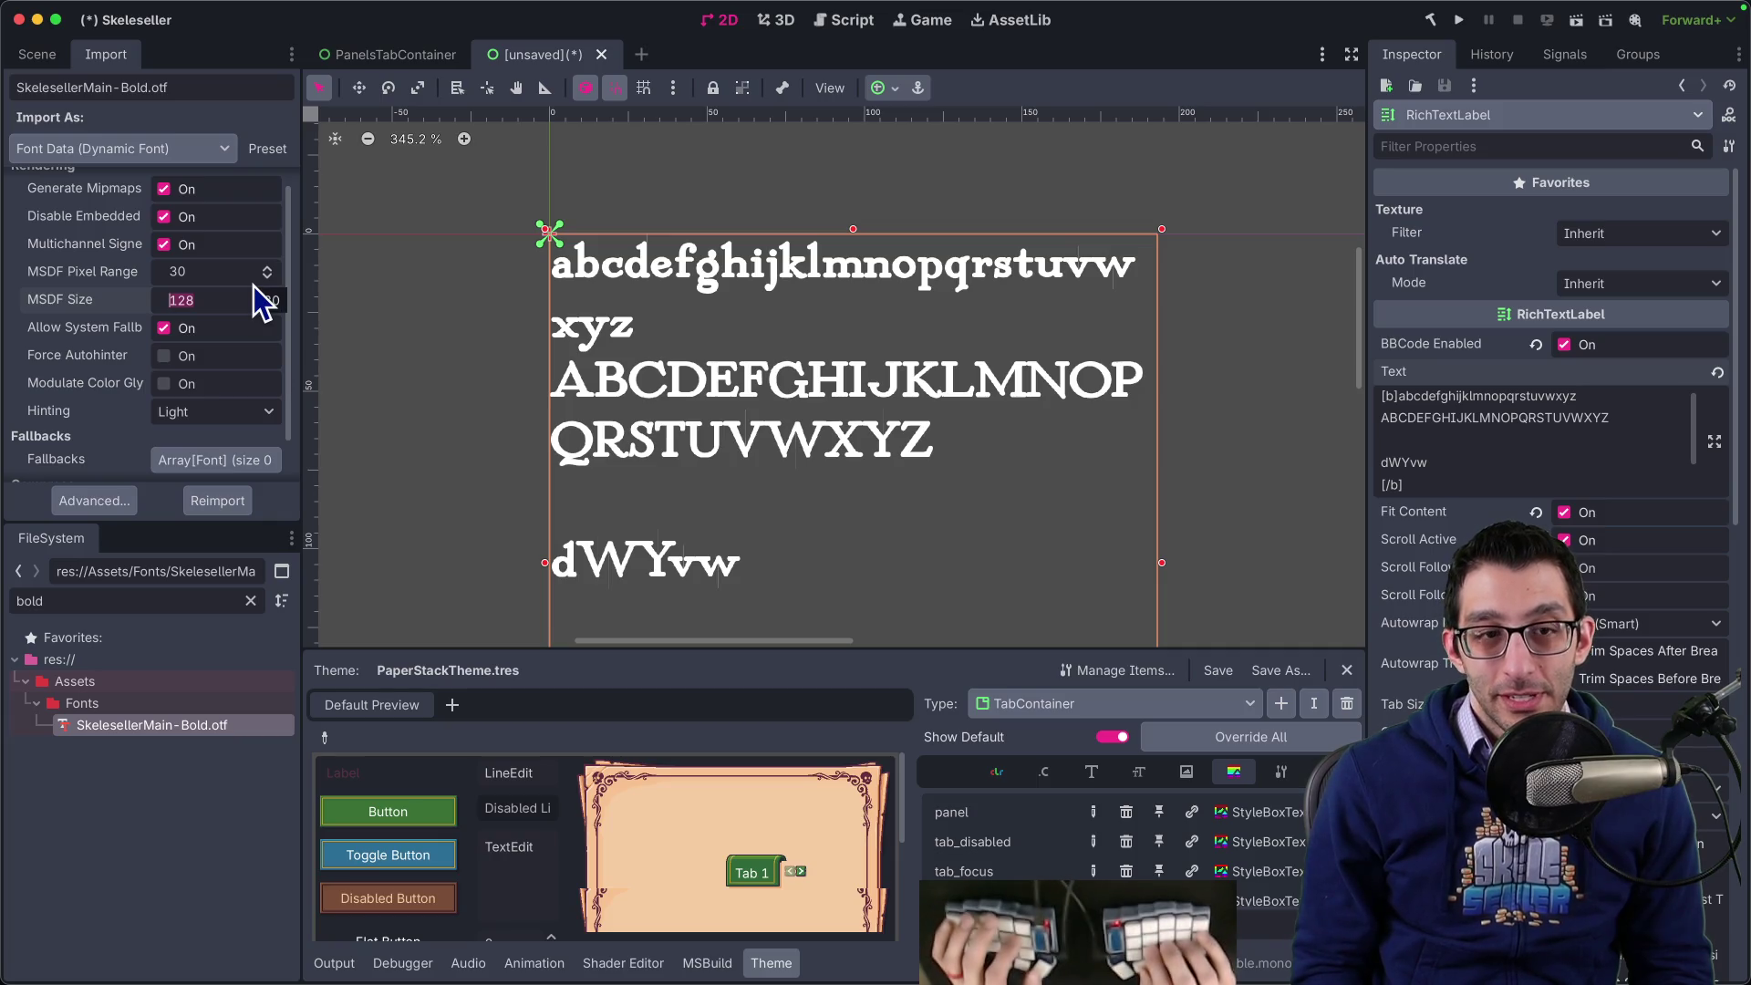
type("150")
key("Return")
left_click(227, 504)
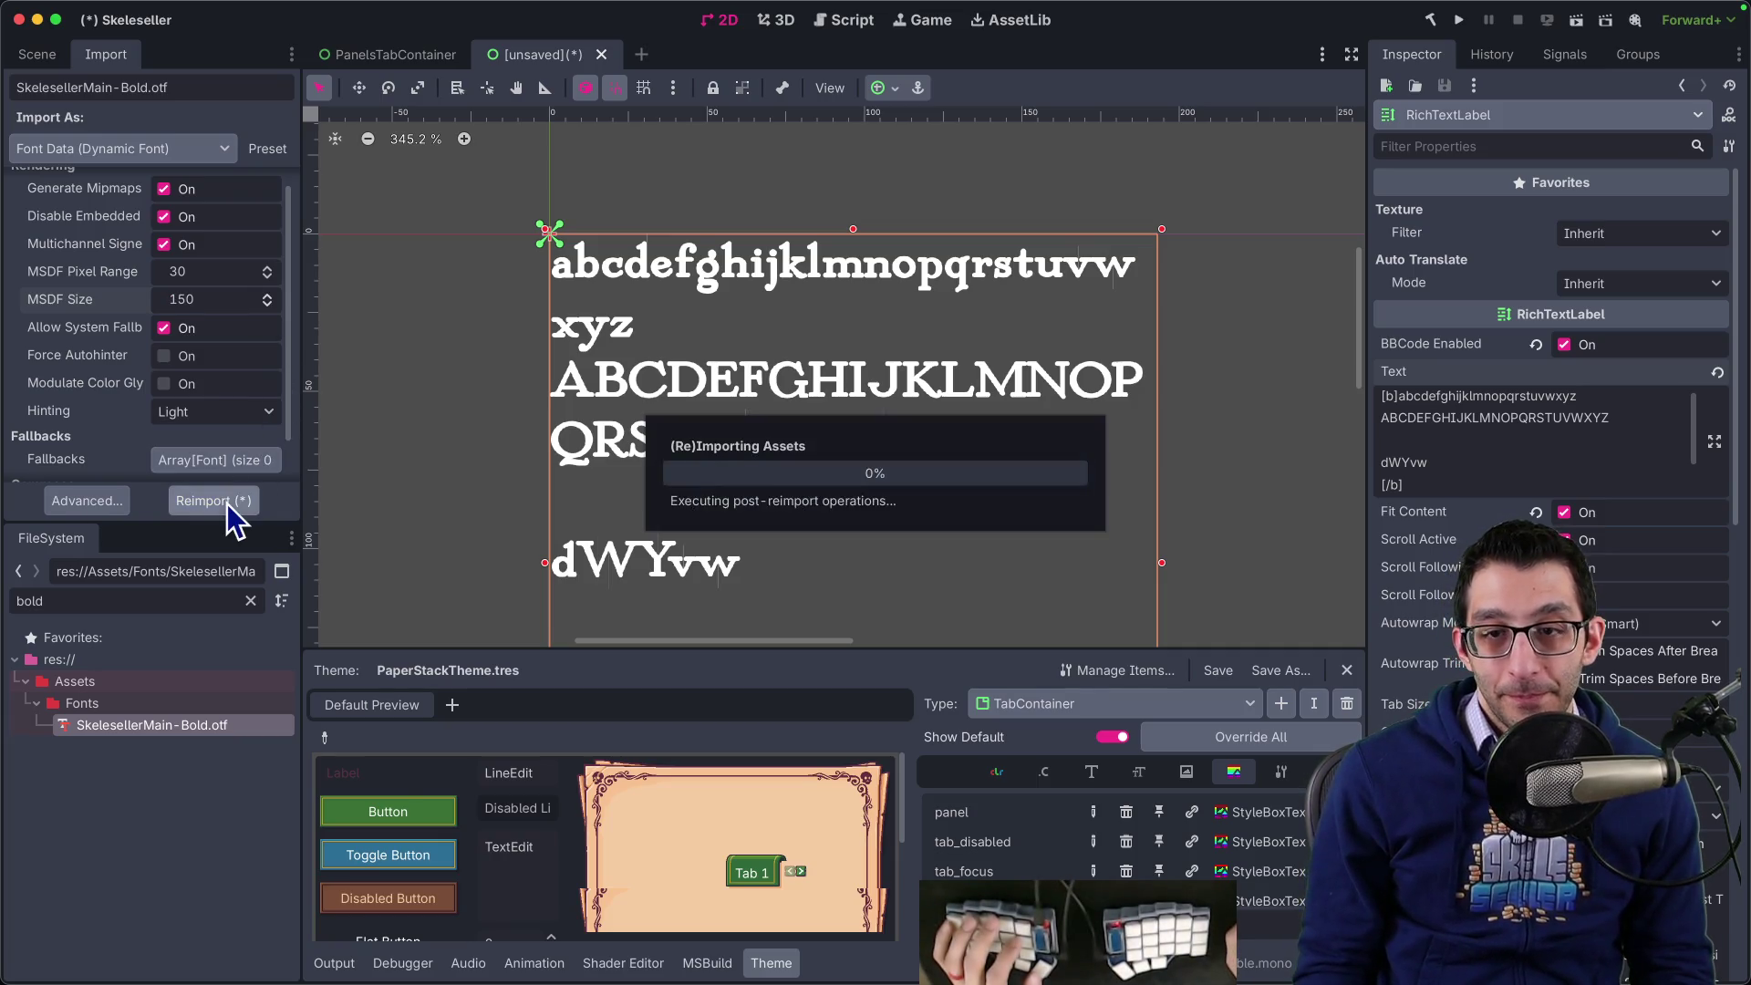
type("96")
key("Return")
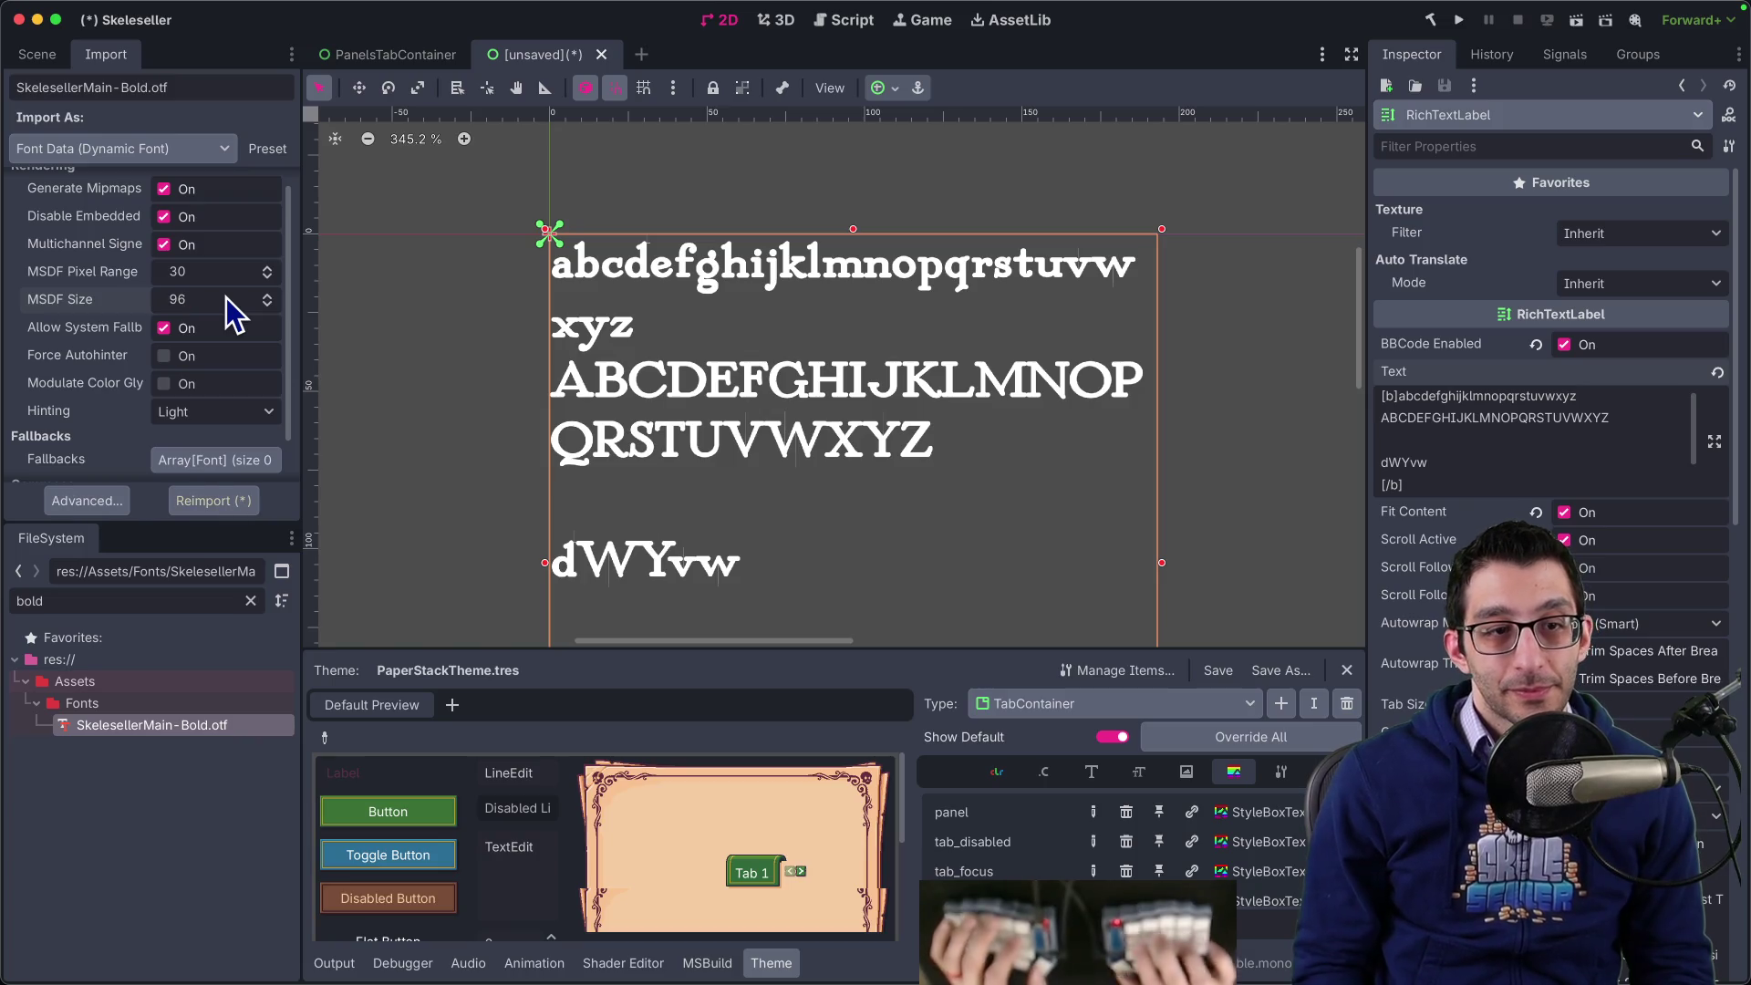
left_click(219, 502)
scroll(51, 366, "down", 2)
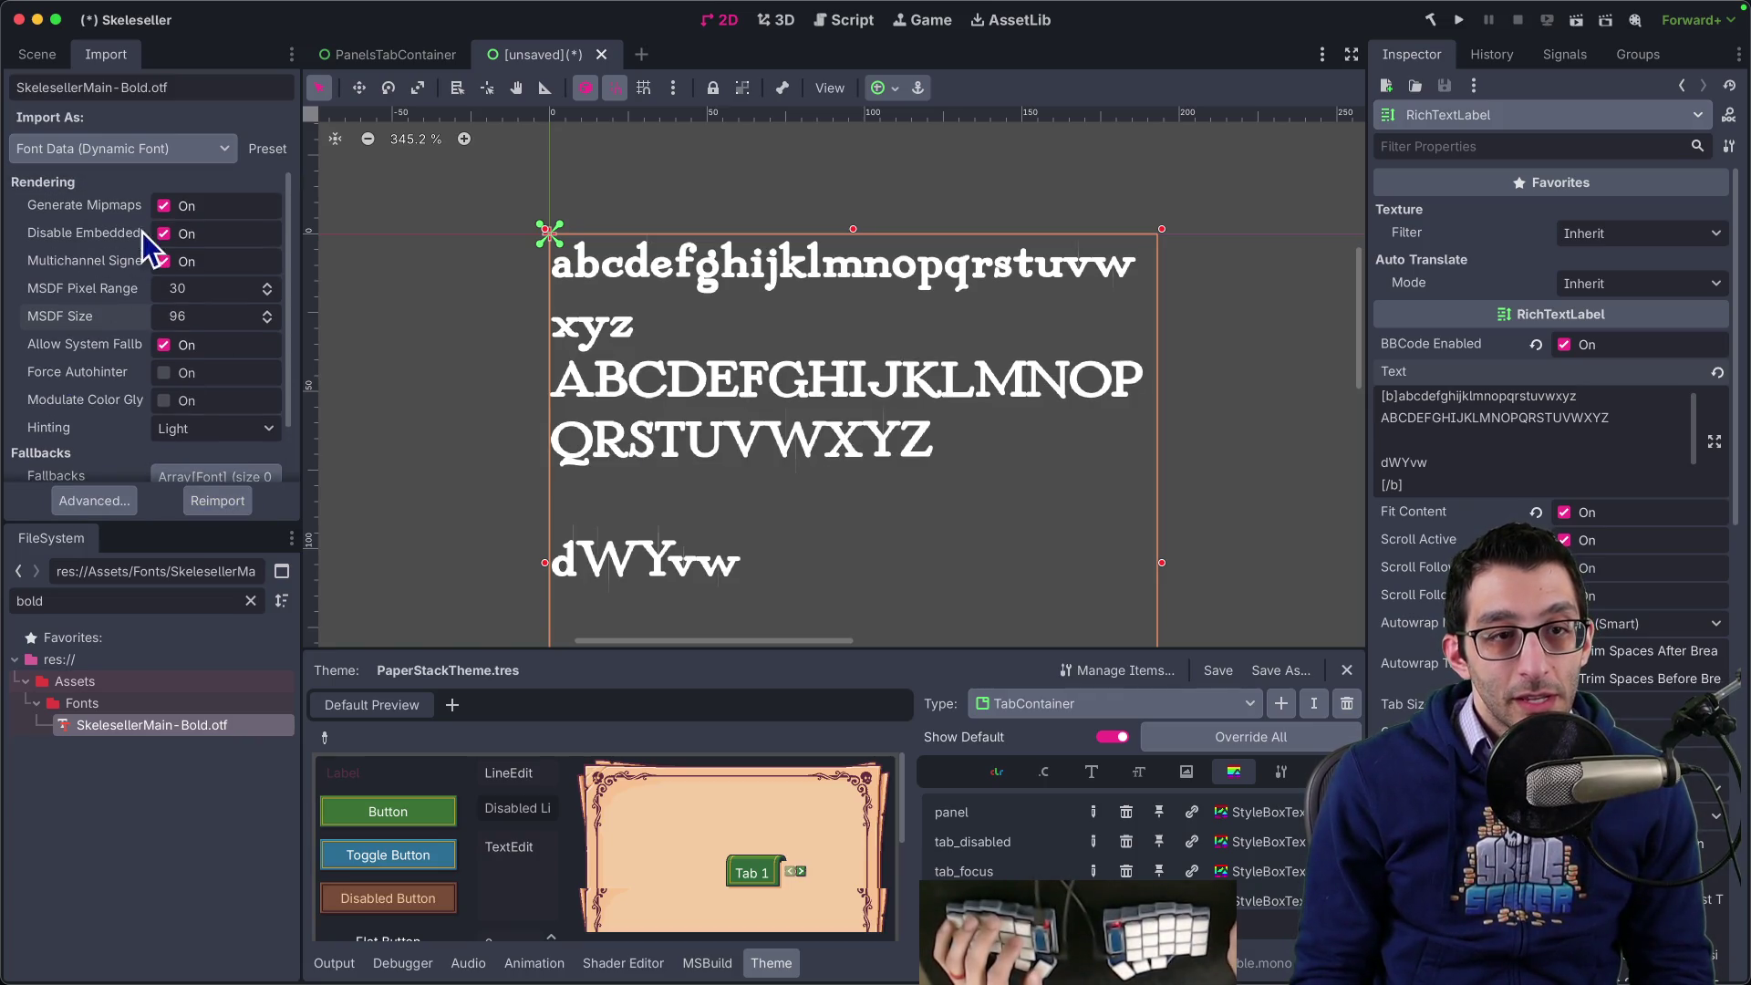
scroll(112, 297, "up", 1)
scroll(113, 256, "down", 1)
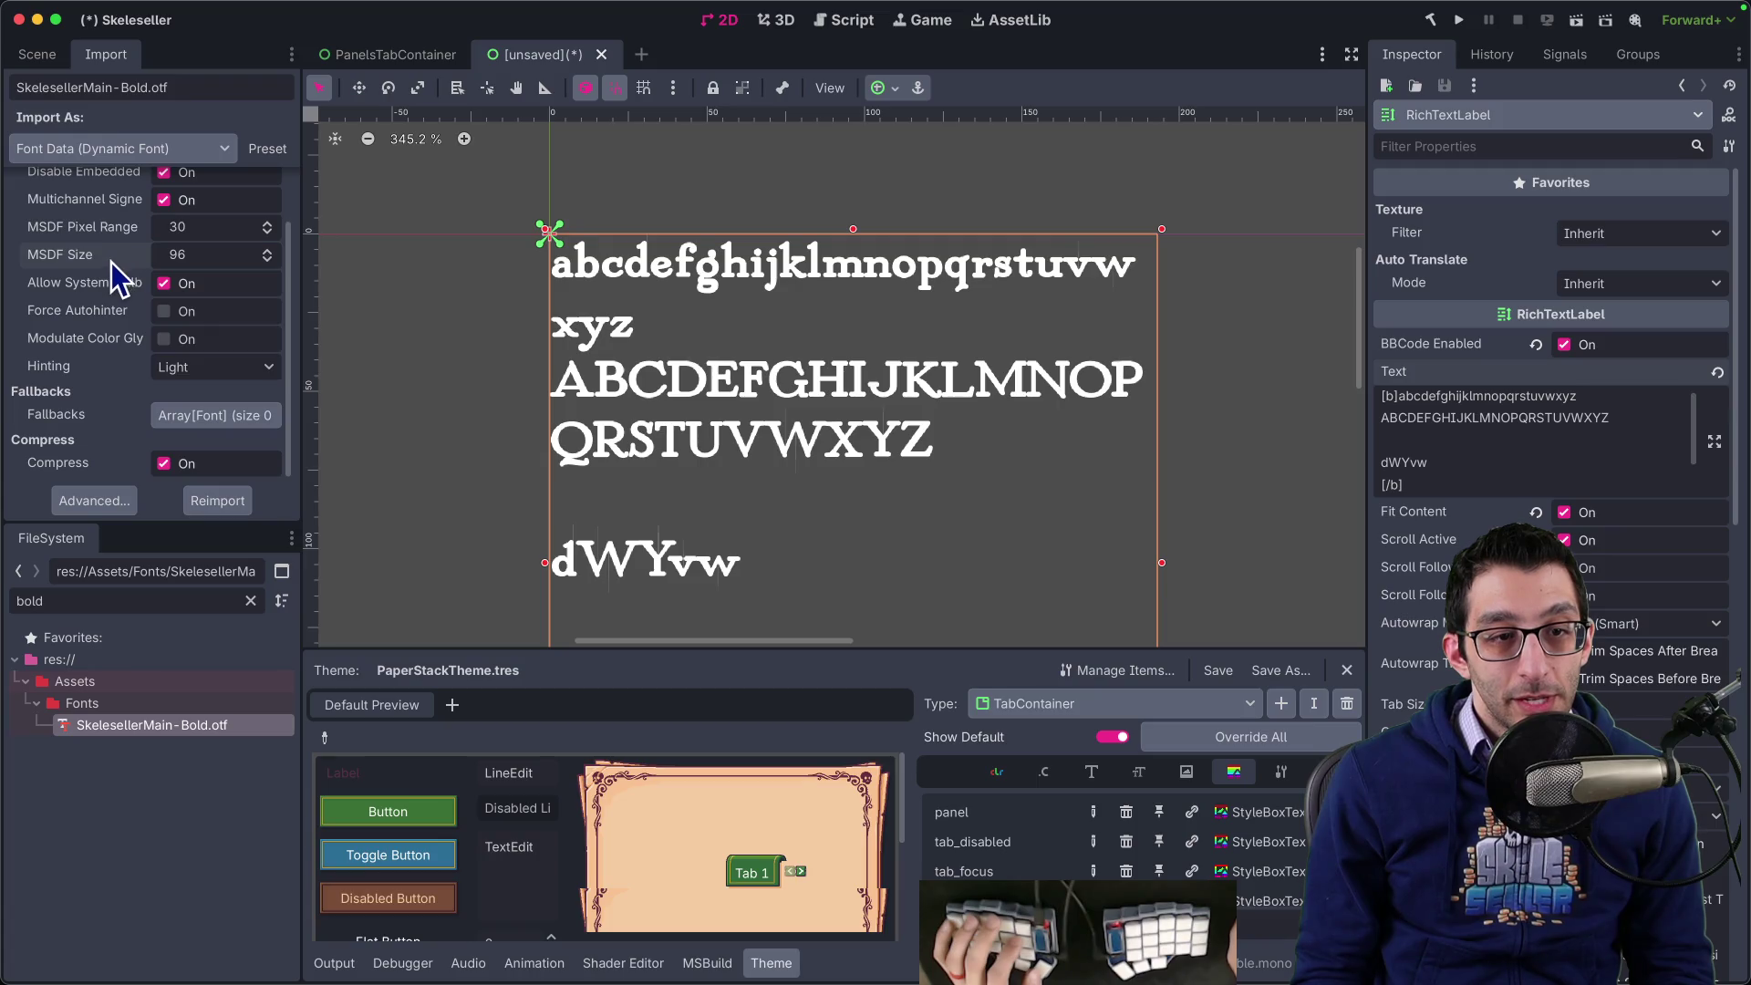
scroll(113, 257, "up", 1)
- Start a Godot issues keyword search for 'font' in a new Chrome tab
key("super+Tab")
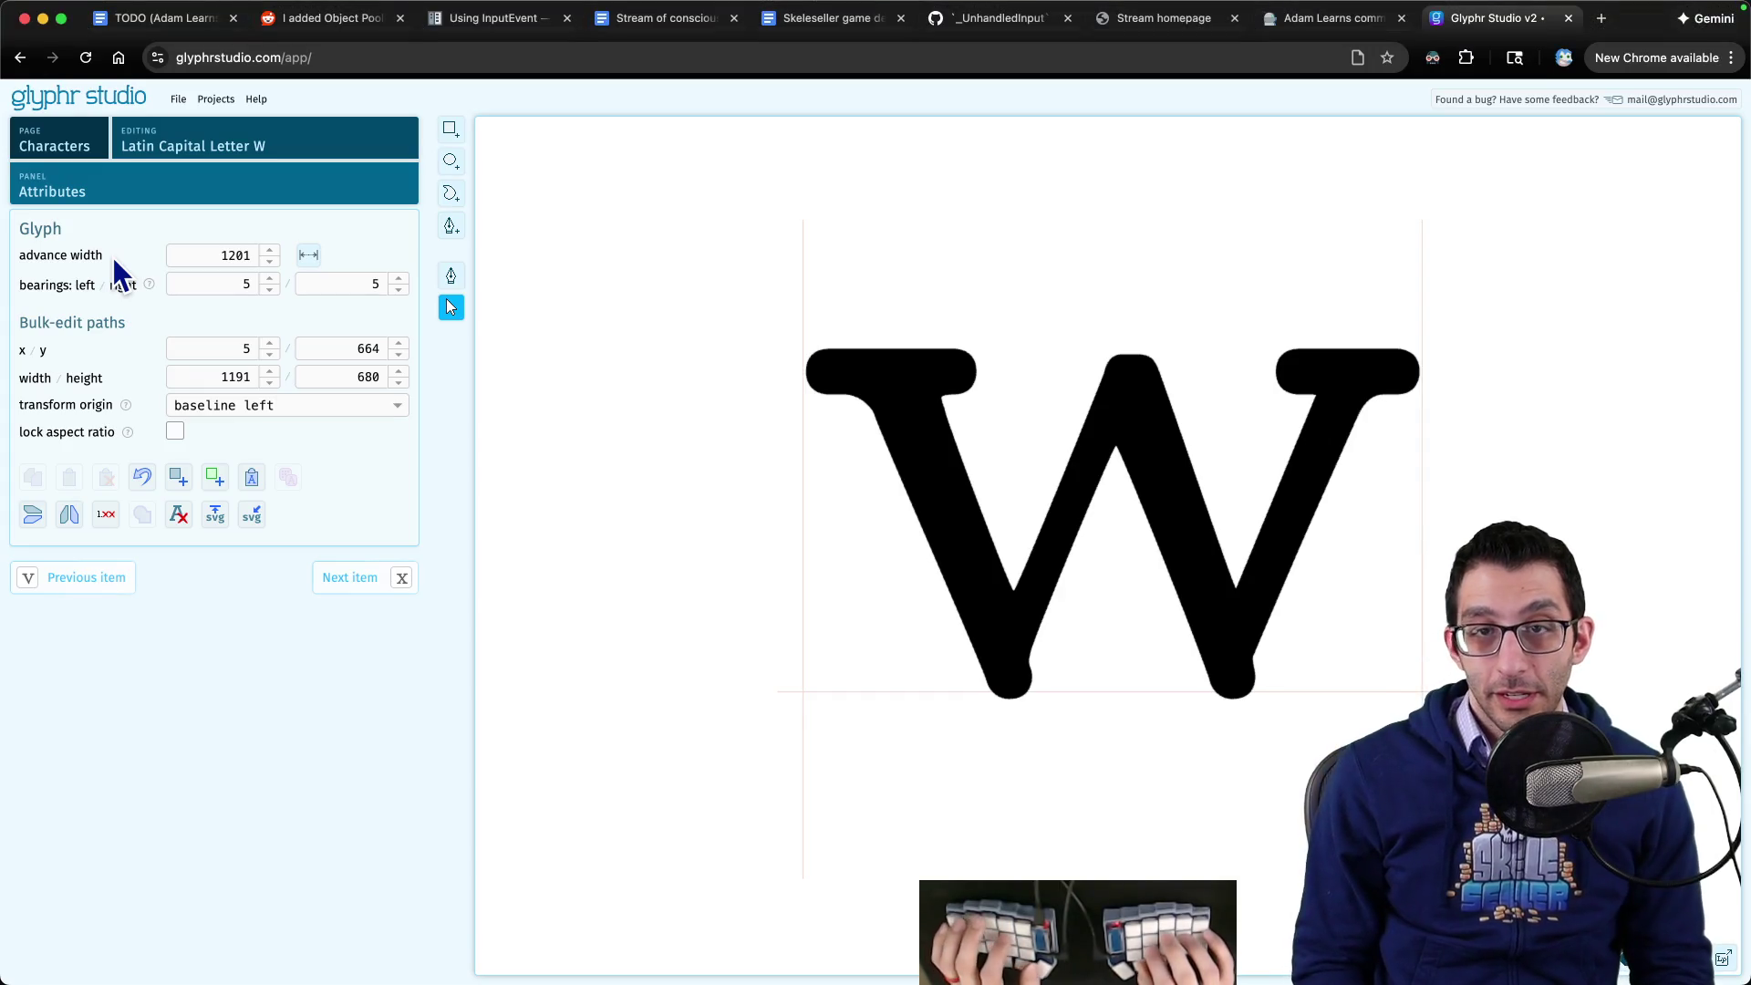
key("super+t")
type("gg")
key("Tab")
type("font")
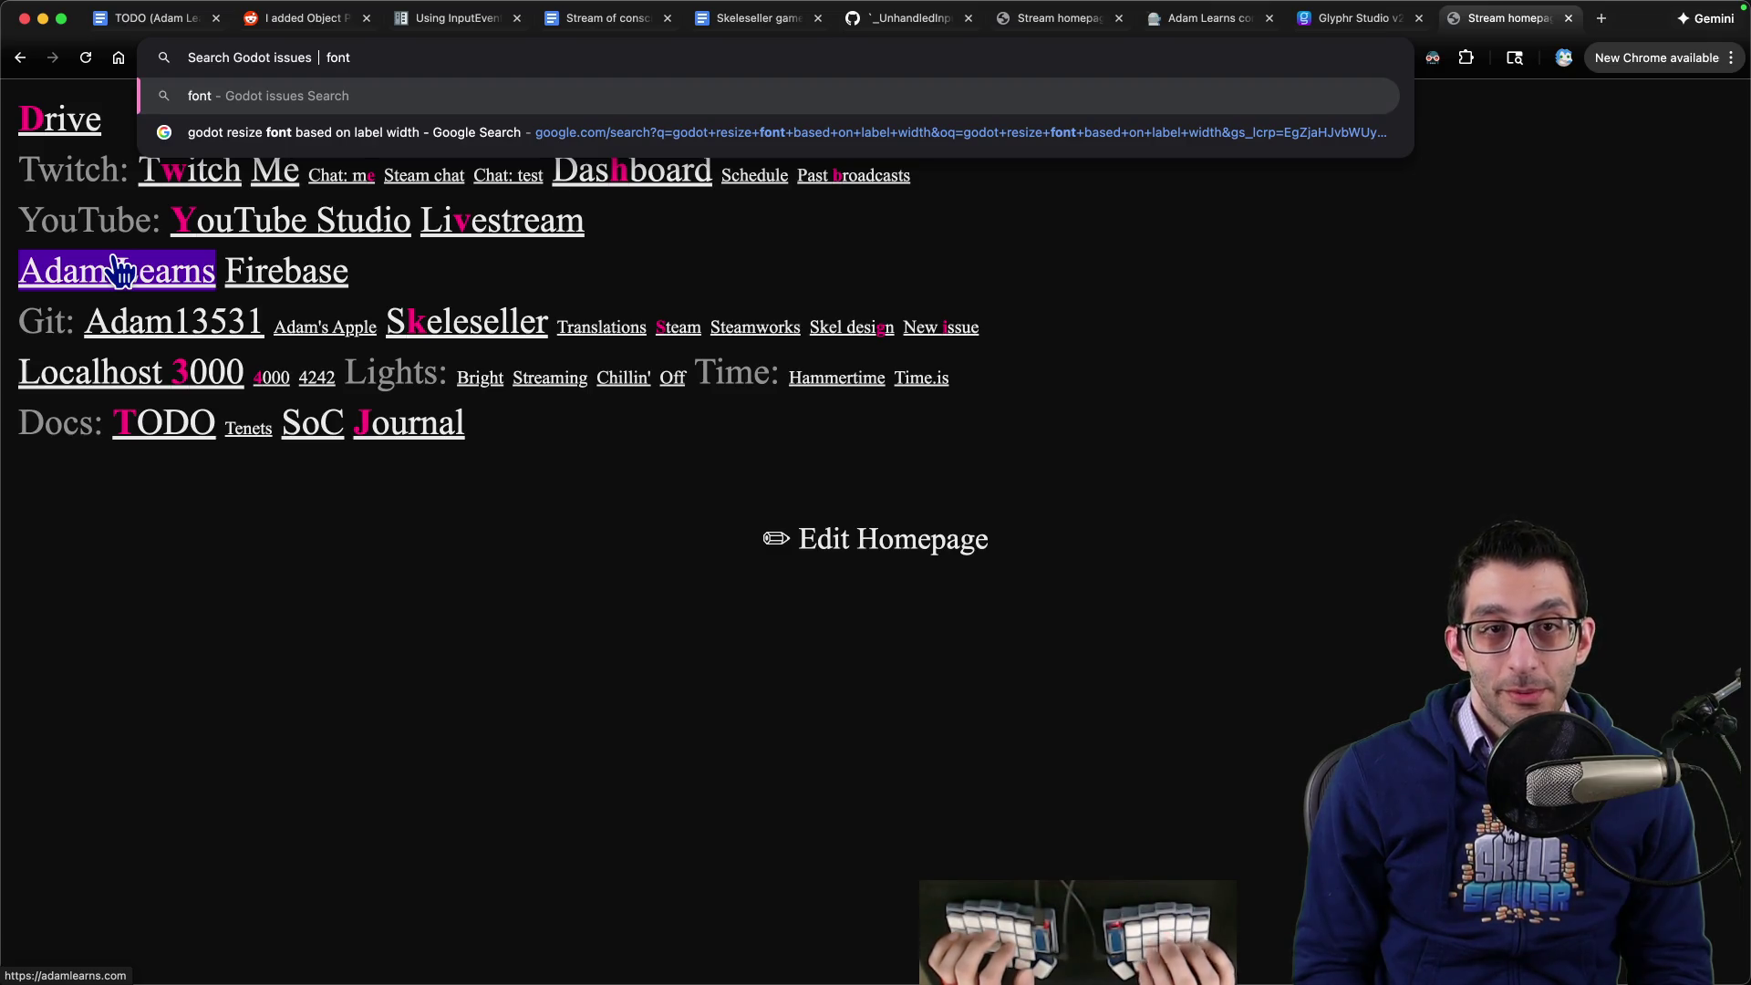
- Run the 'font' search on Godot's GitHub issues and browse the results and sort options
key("Return")
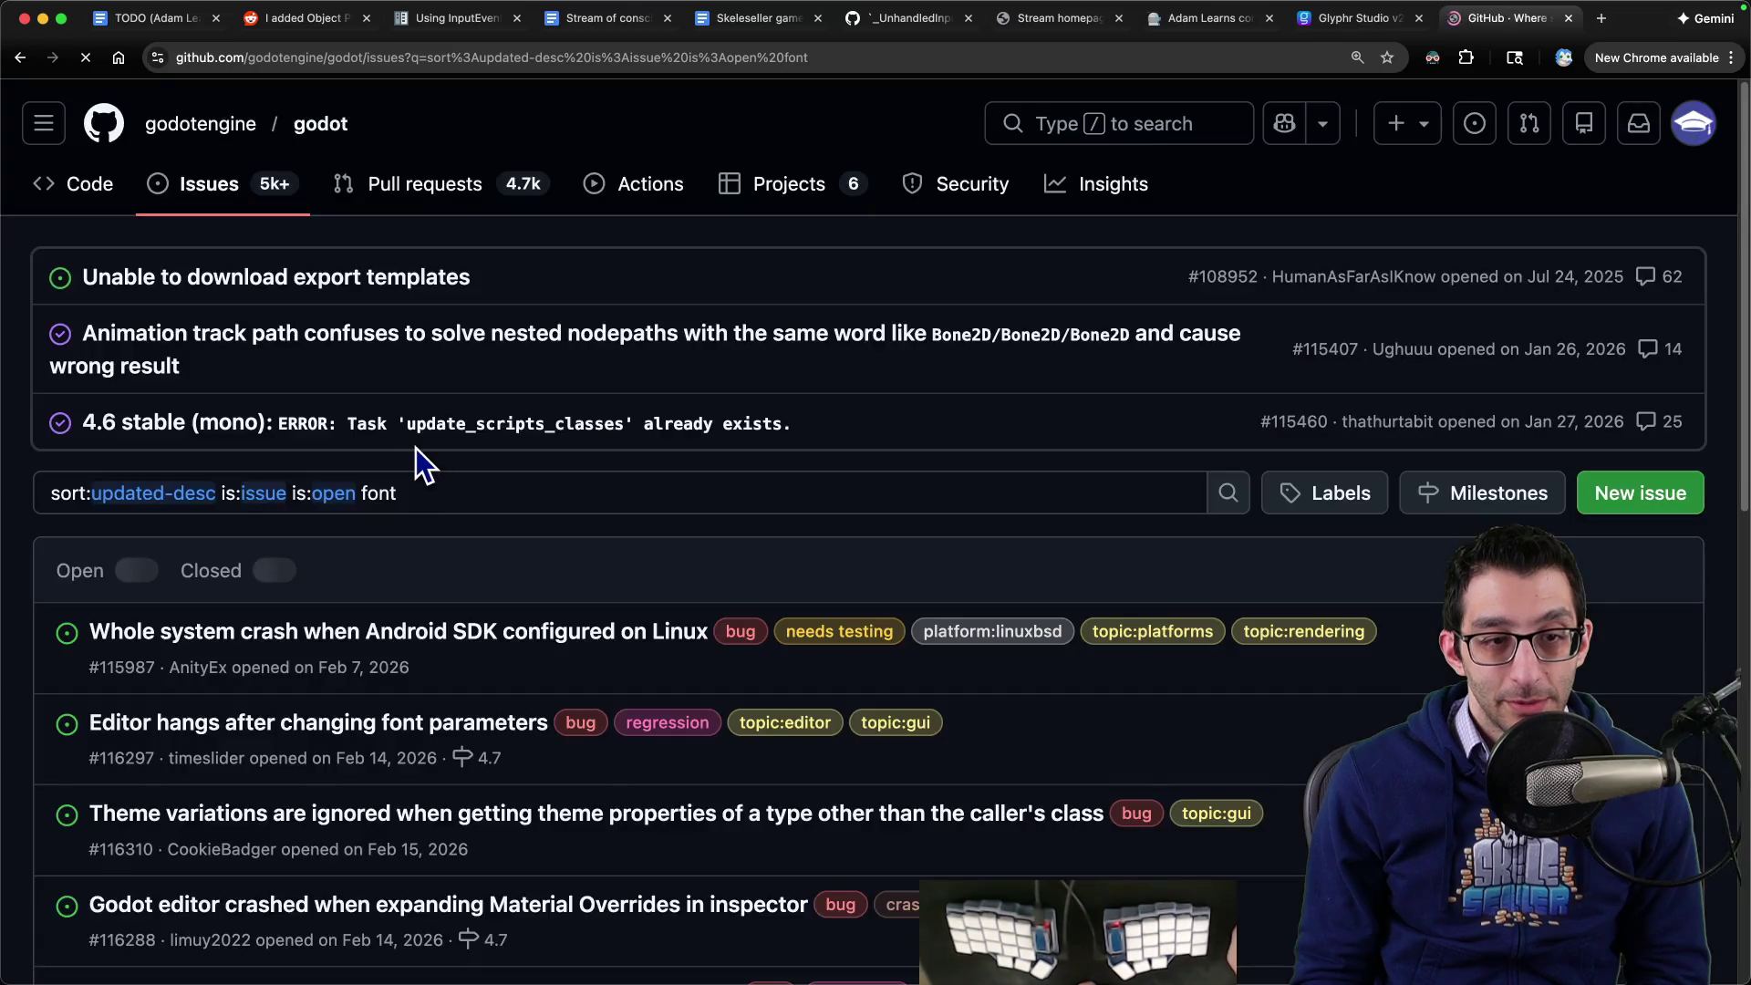
scroll(374, 443, "down", 5)
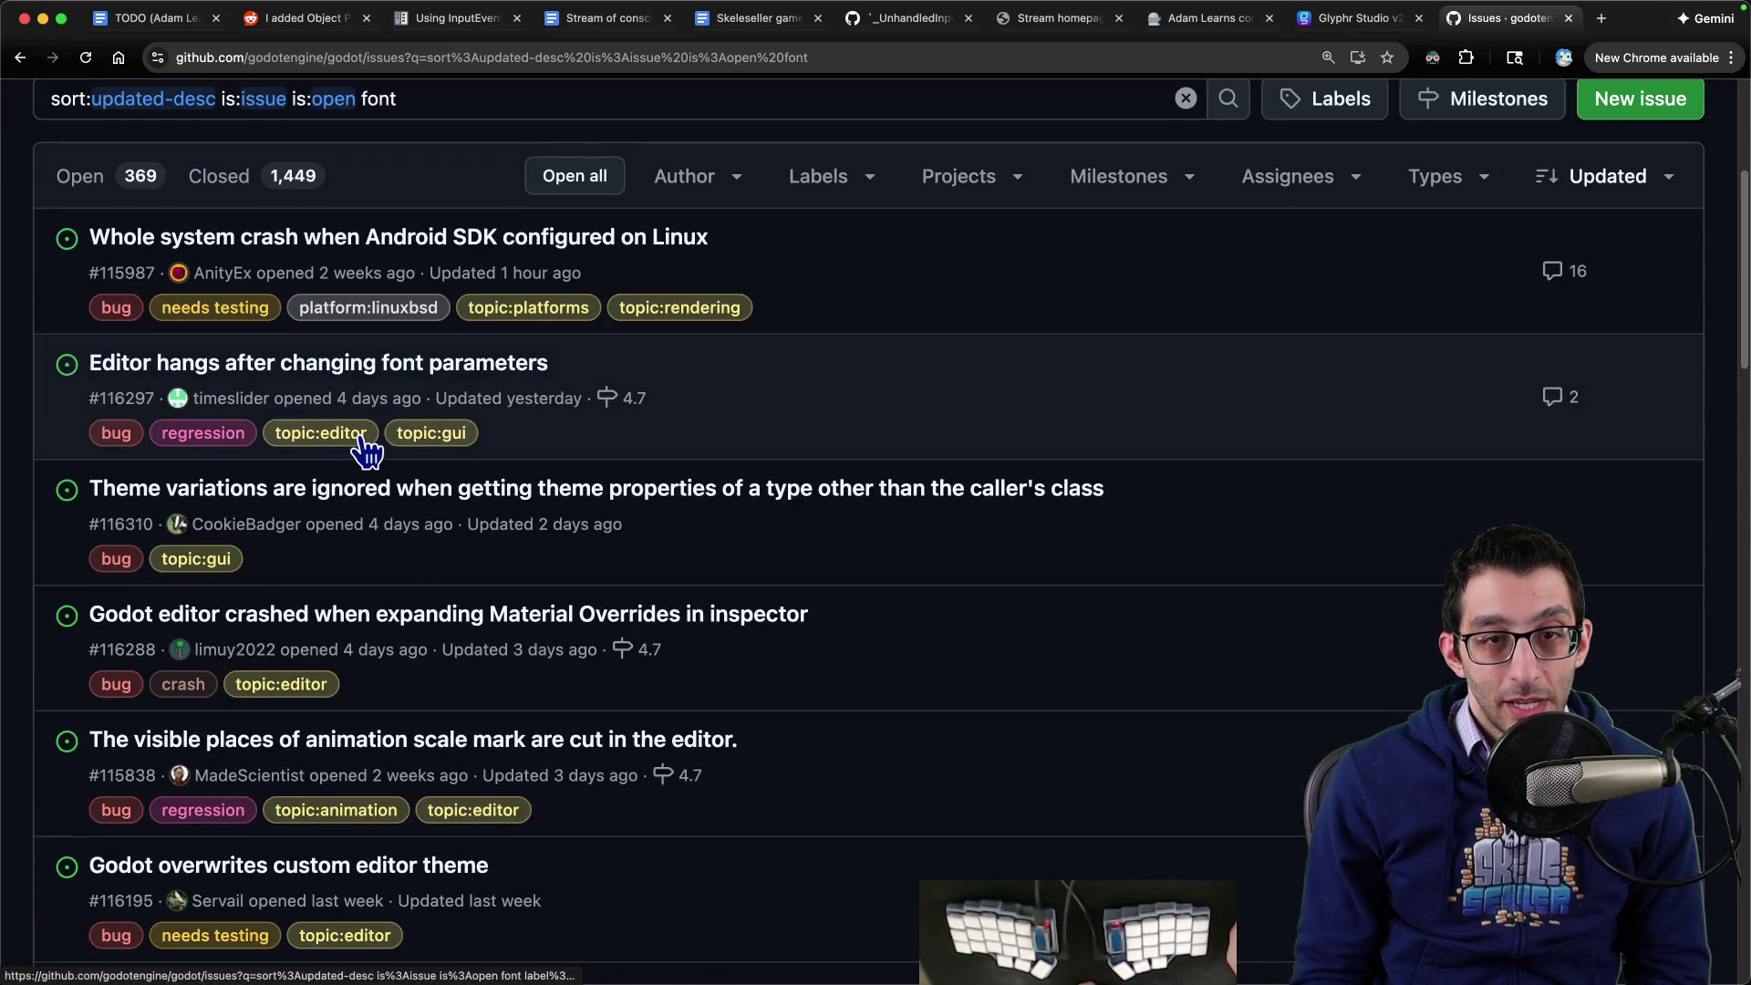
left_click(1659, 178)
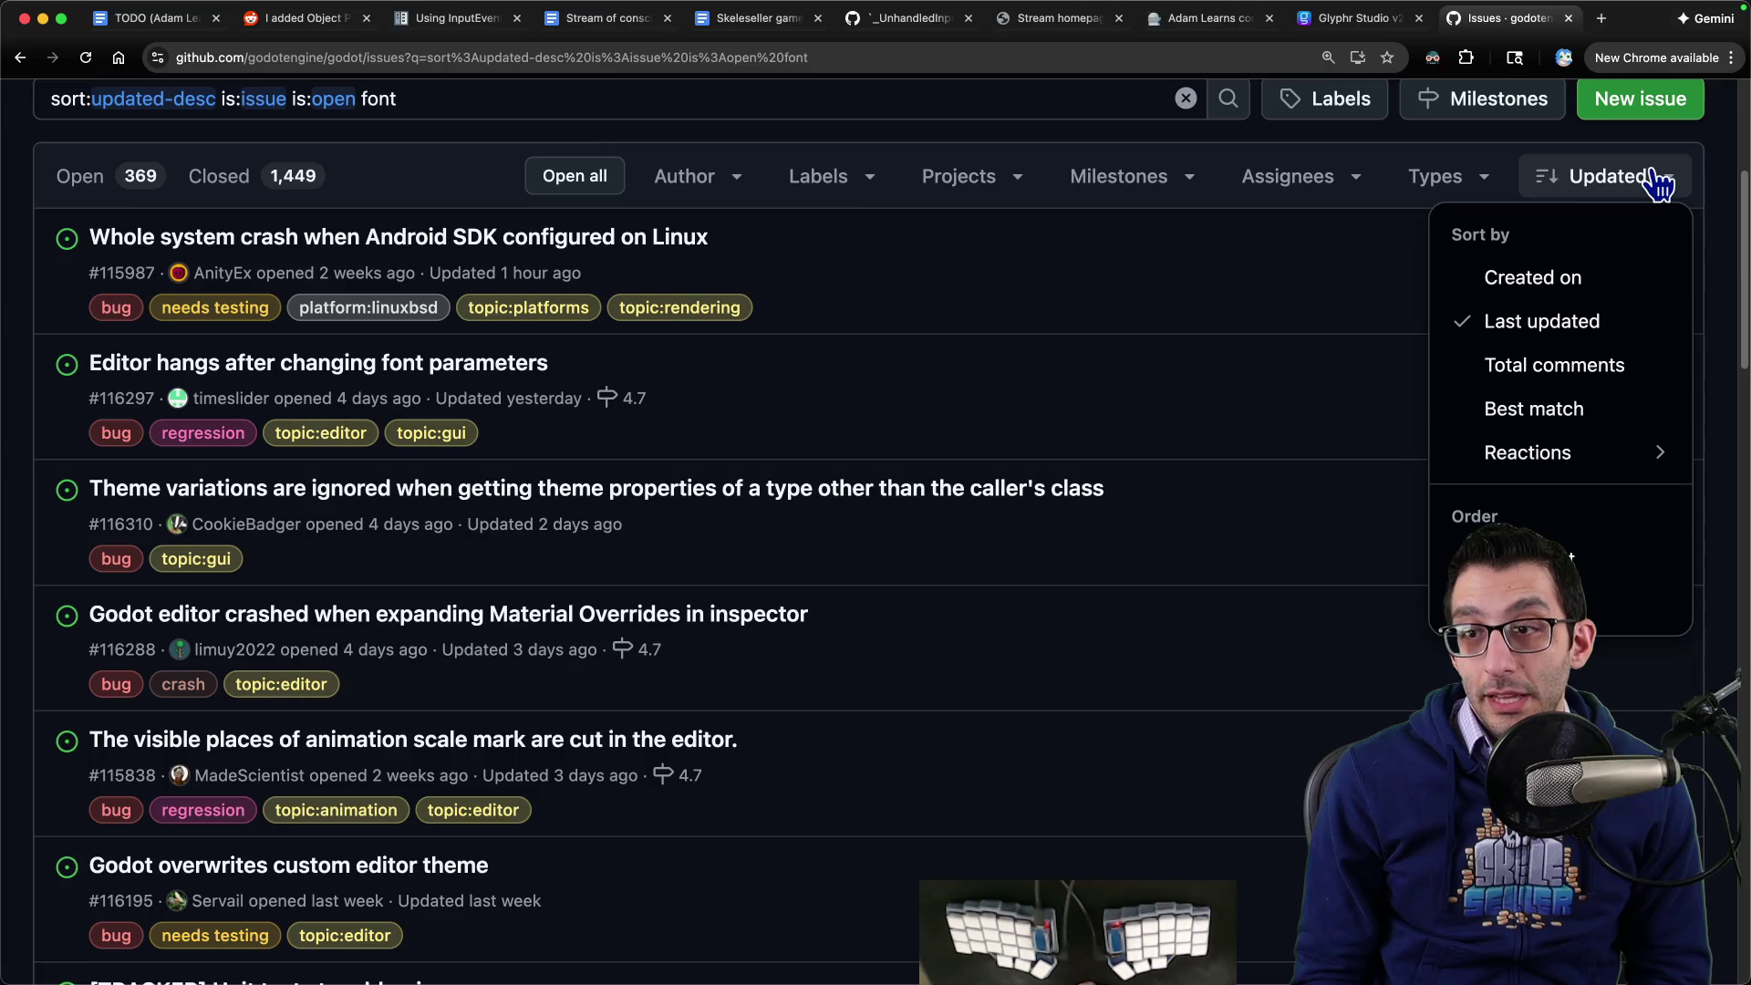
scroll(734, 369, "down", 5)
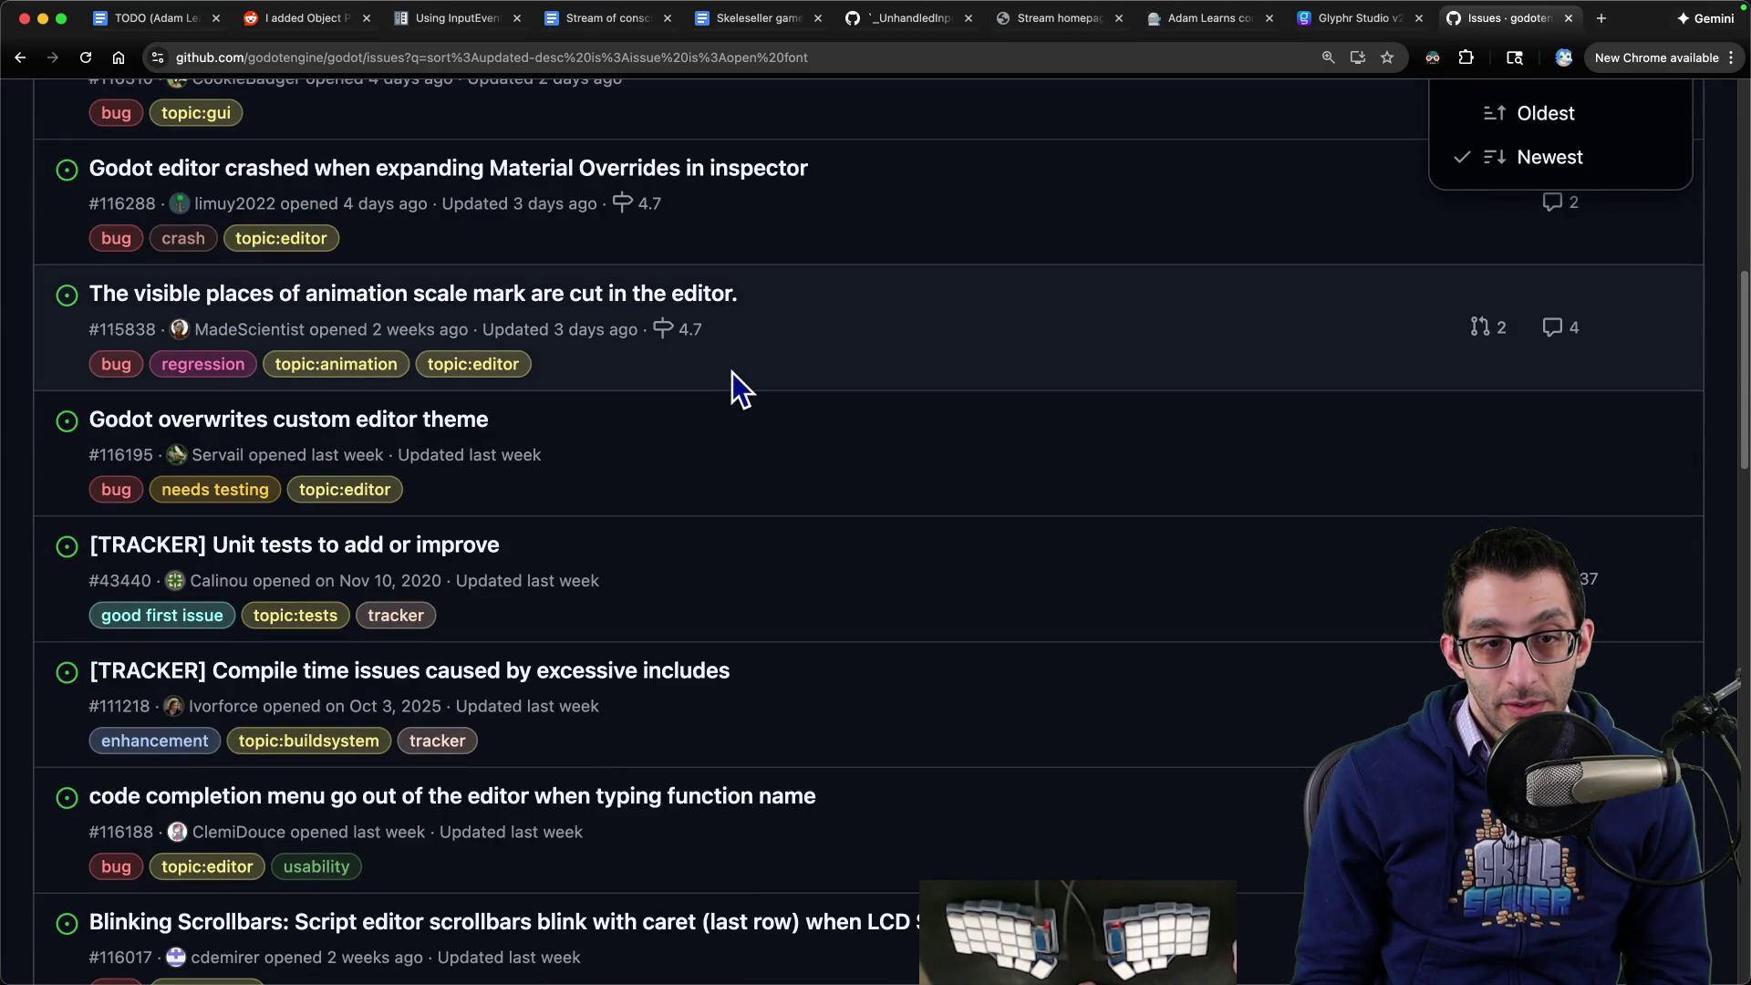
scroll(731, 372, "down", 7)
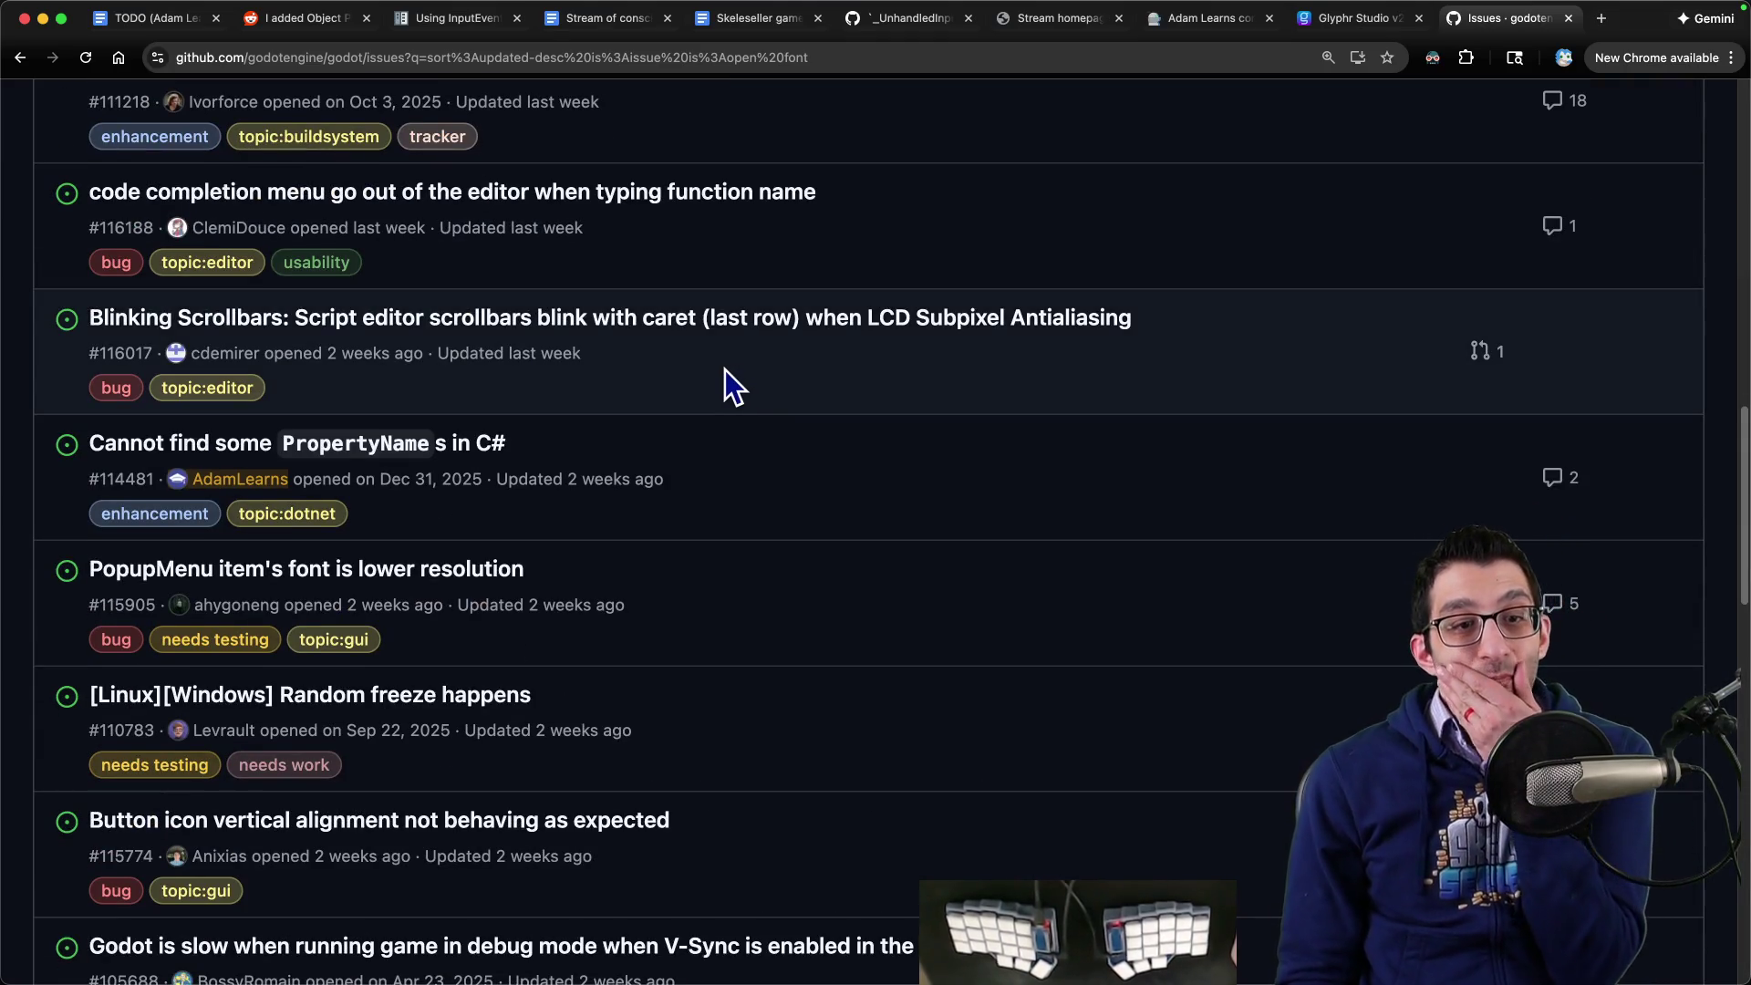
scroll(724, 367, "down", 4)
scroll(719, 371, "down", 2)
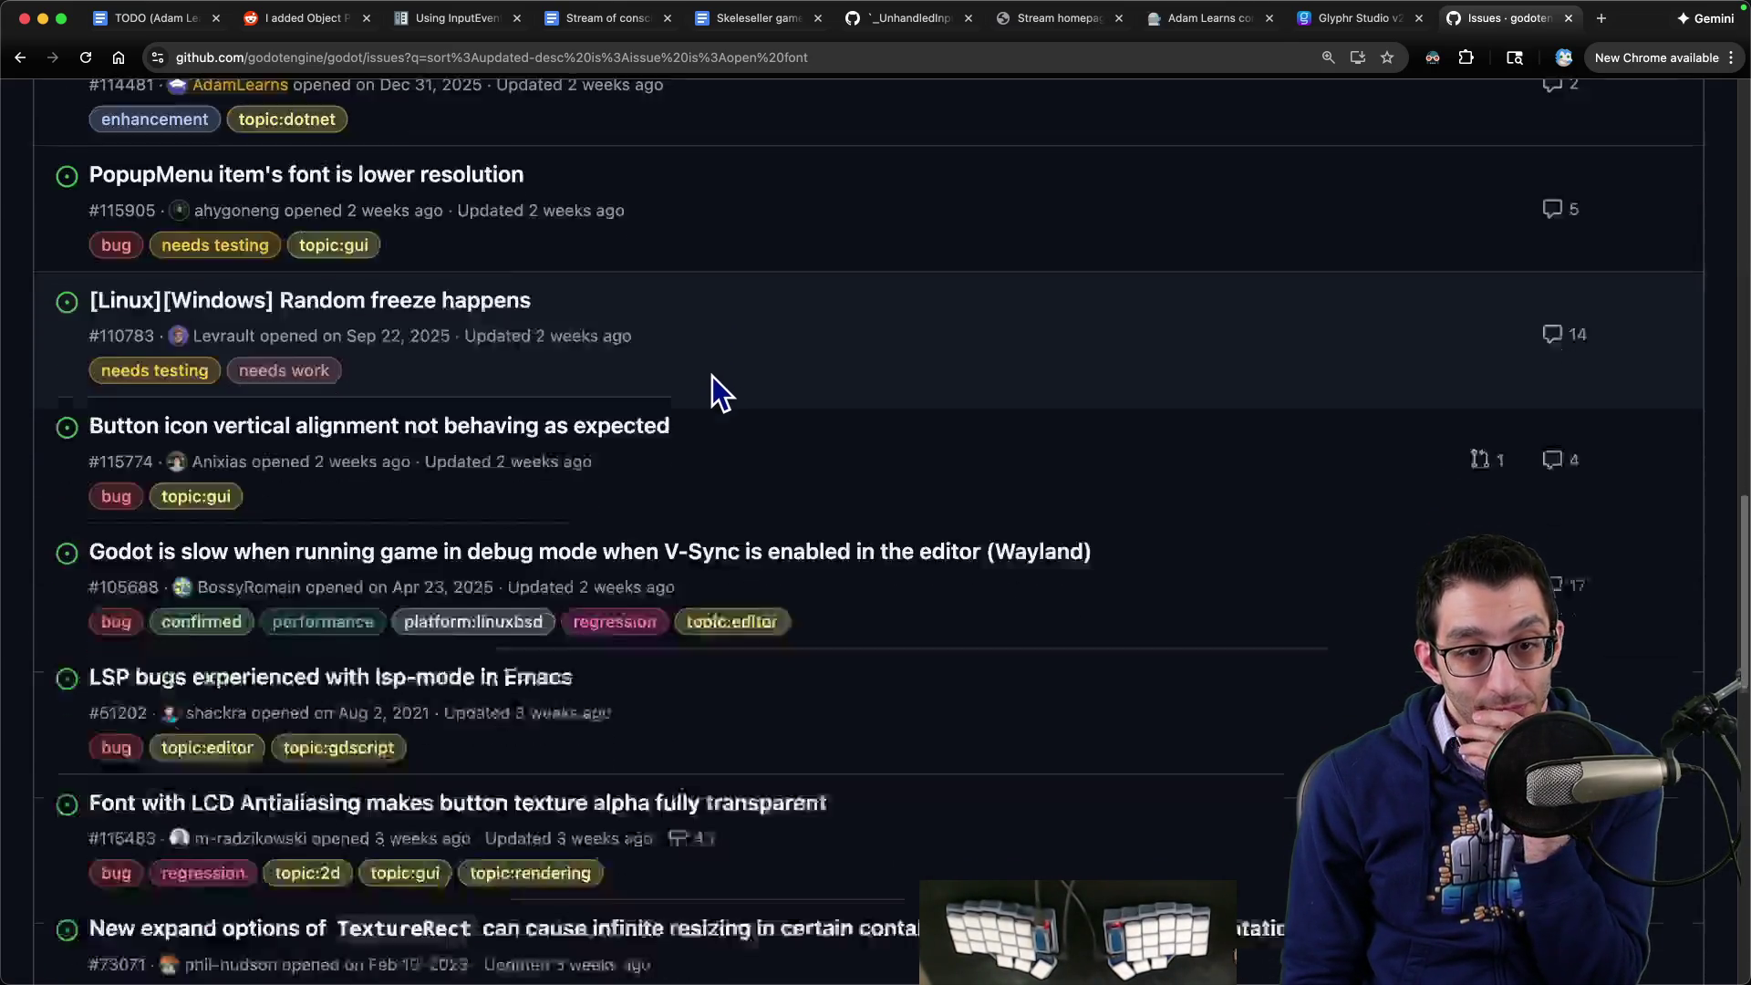
scroll(702, 376, "down", 3)
scroll(702, 375, "down", 3)
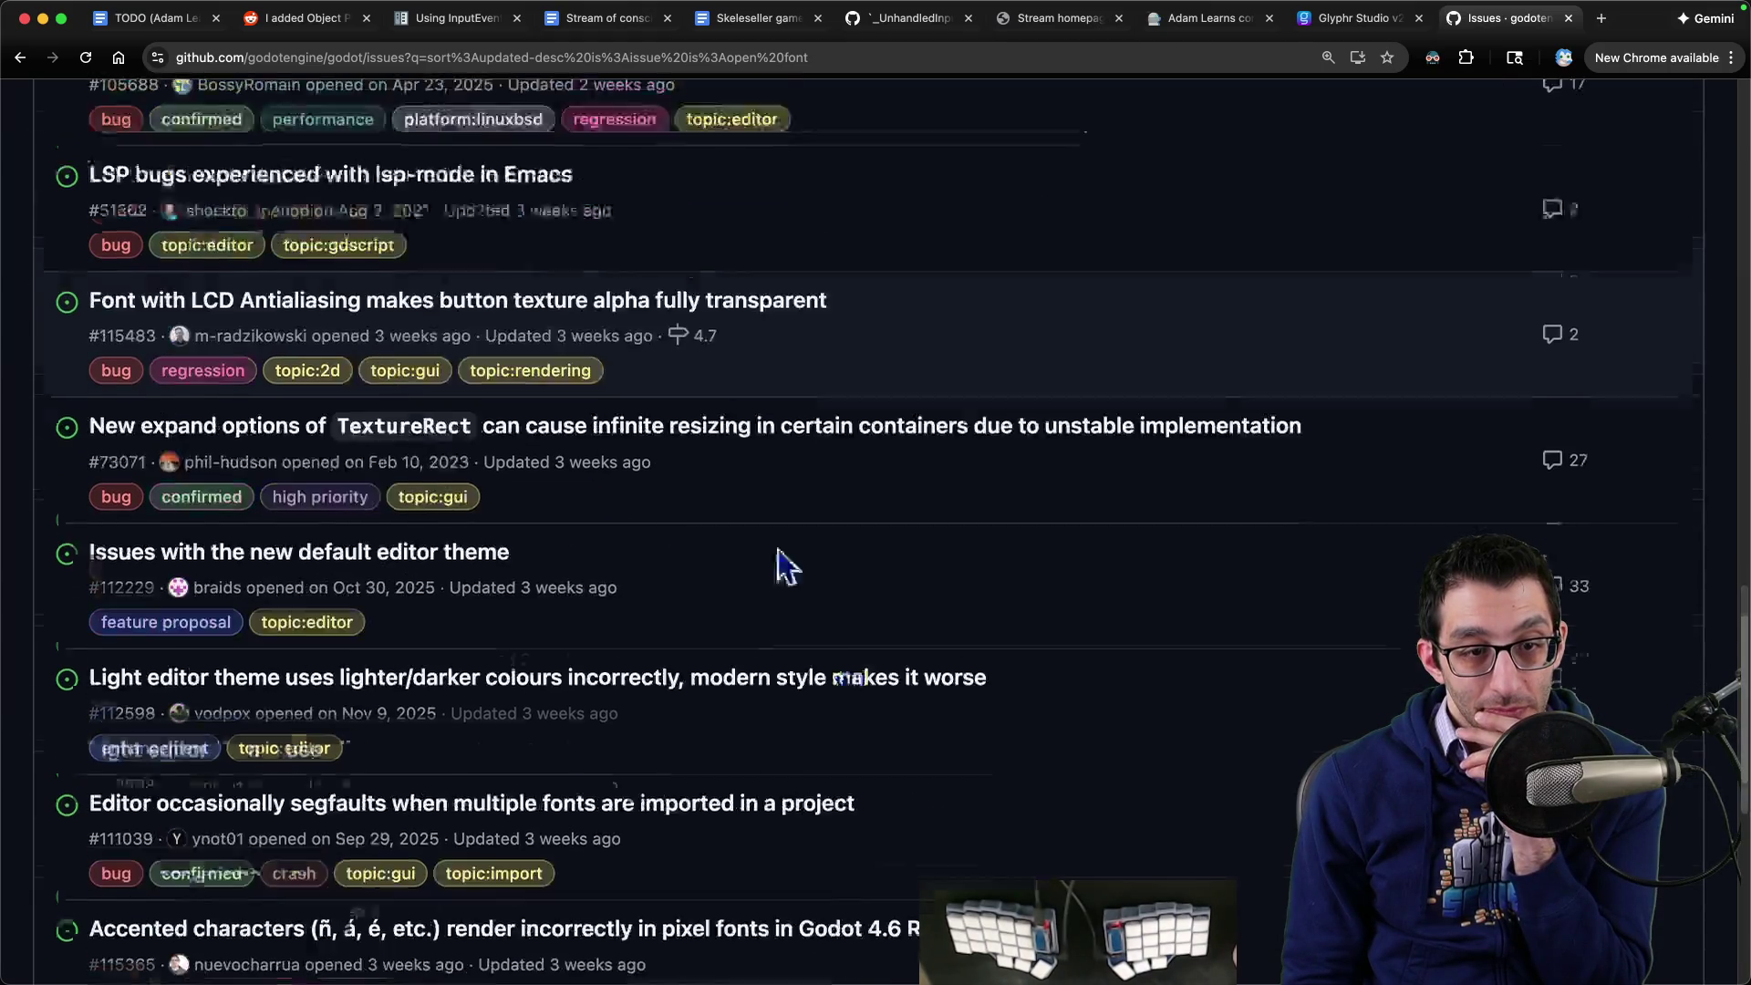
- Screenshot the jagged dWYvw text in Godot, then return to the TODO document
left_click(1122, 953)
key("super+shift+2")
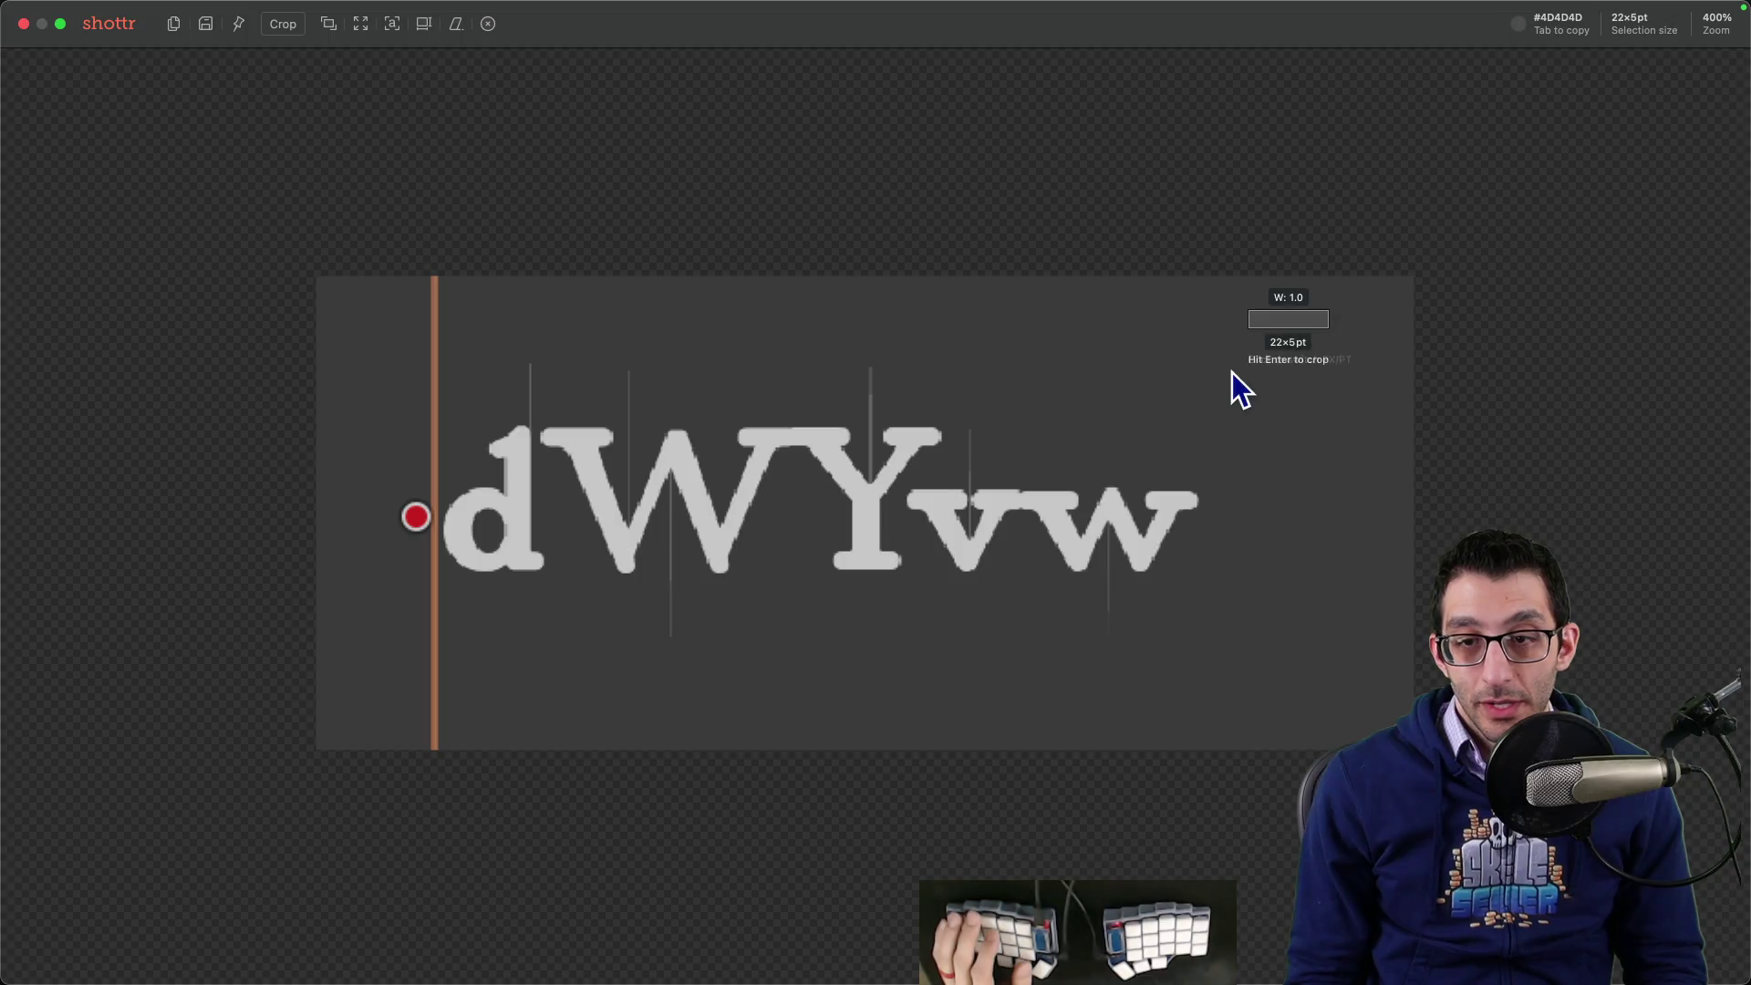
mouse_move(1241, 326)
left_mouse_down()
mouse_move(442, 708)
mouse_move(450, 676)
left_mouse_up()
key("Escape")
key("super+Tab")
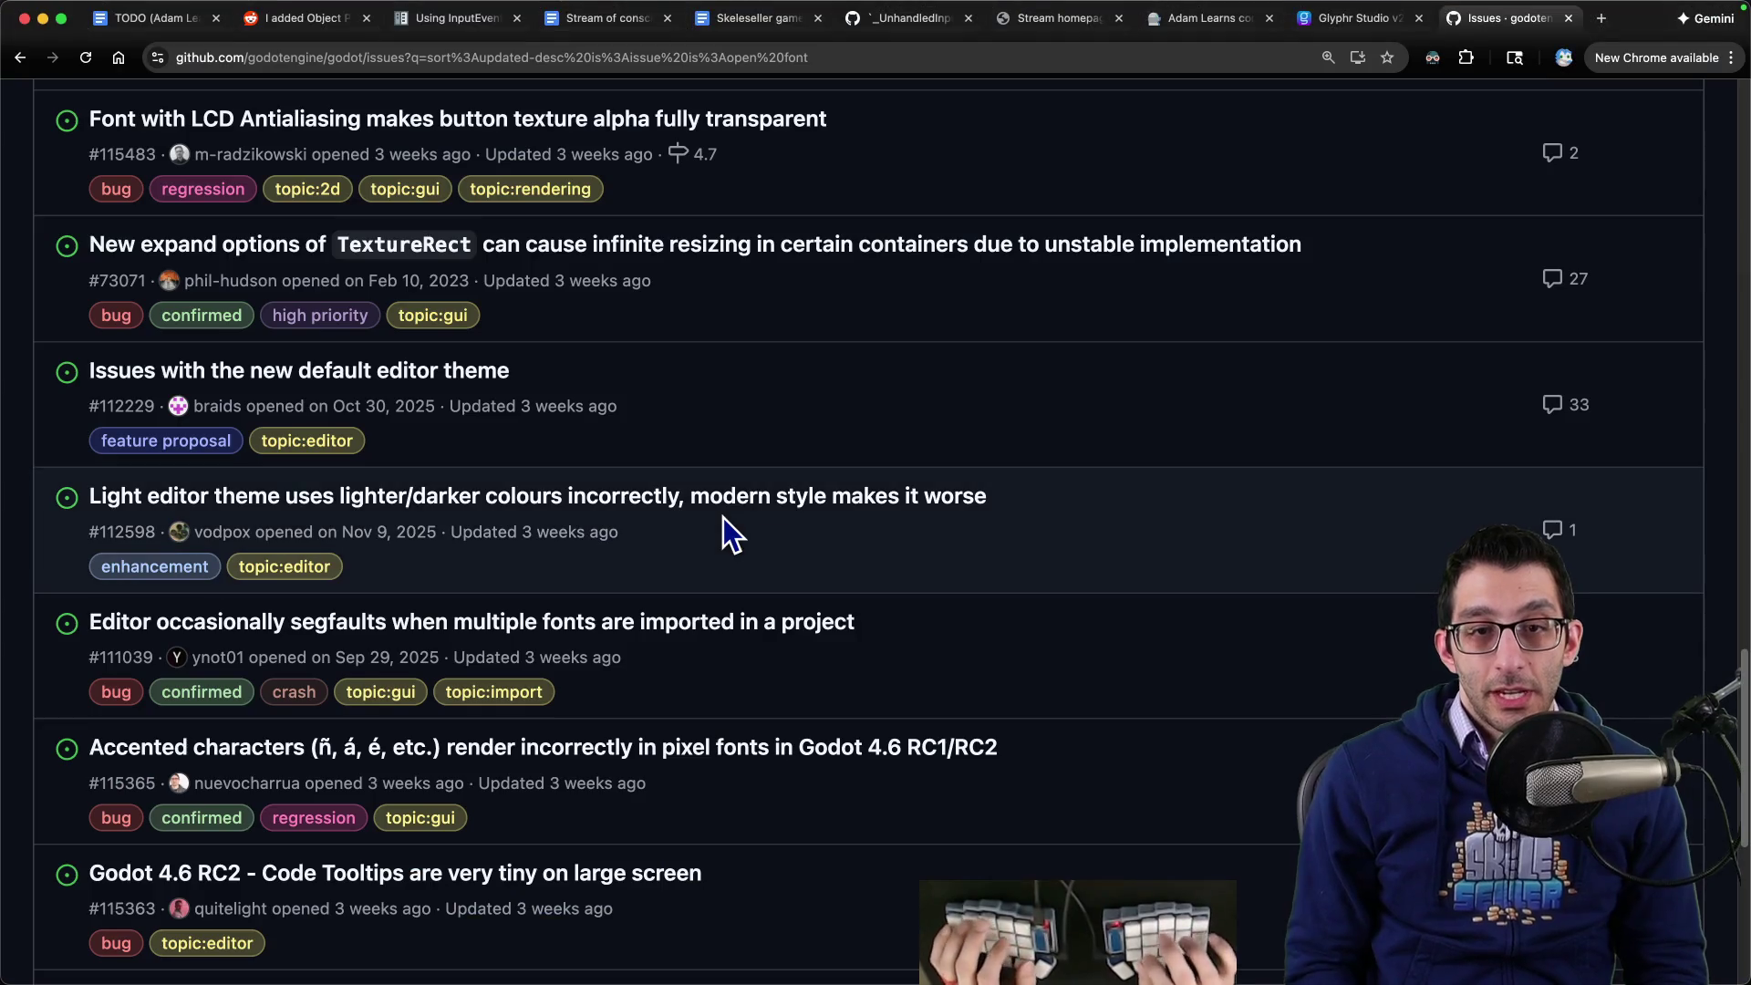
key("super+1")
- Paste the jagged dWYvw screenshot into the TODO doc and begin a 'This happens' note below it
scroll(725, 517, "down", 10)
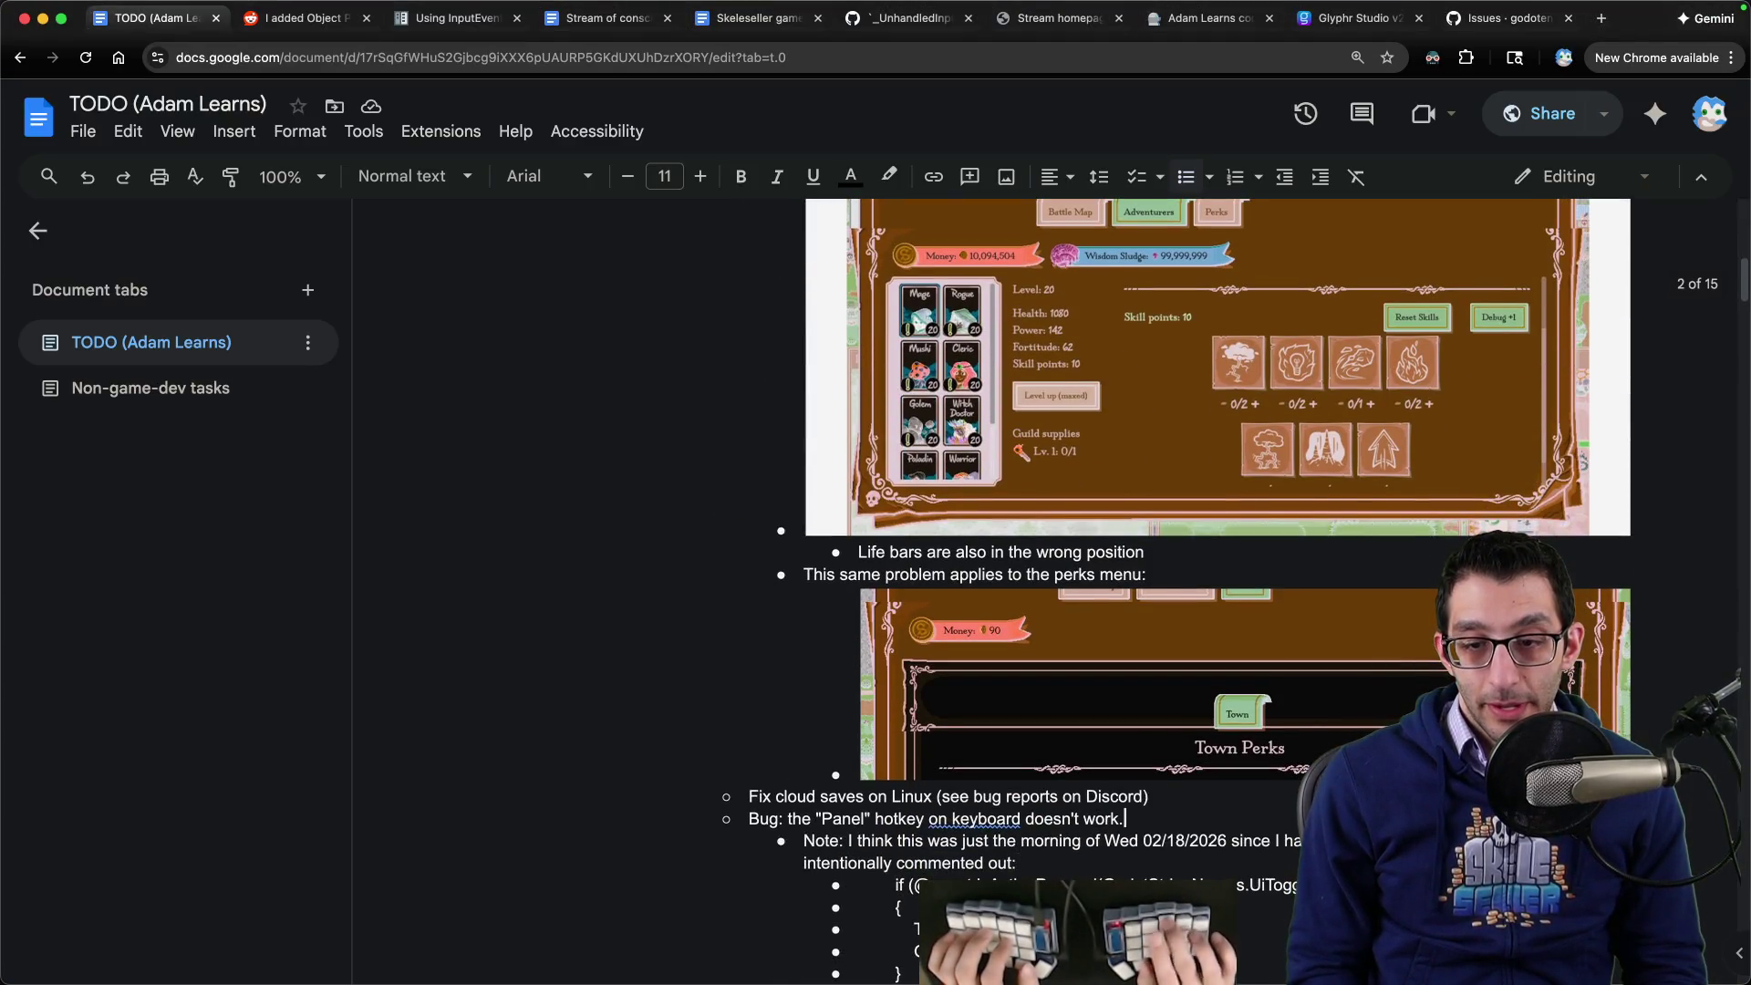
key("ctrl+v")
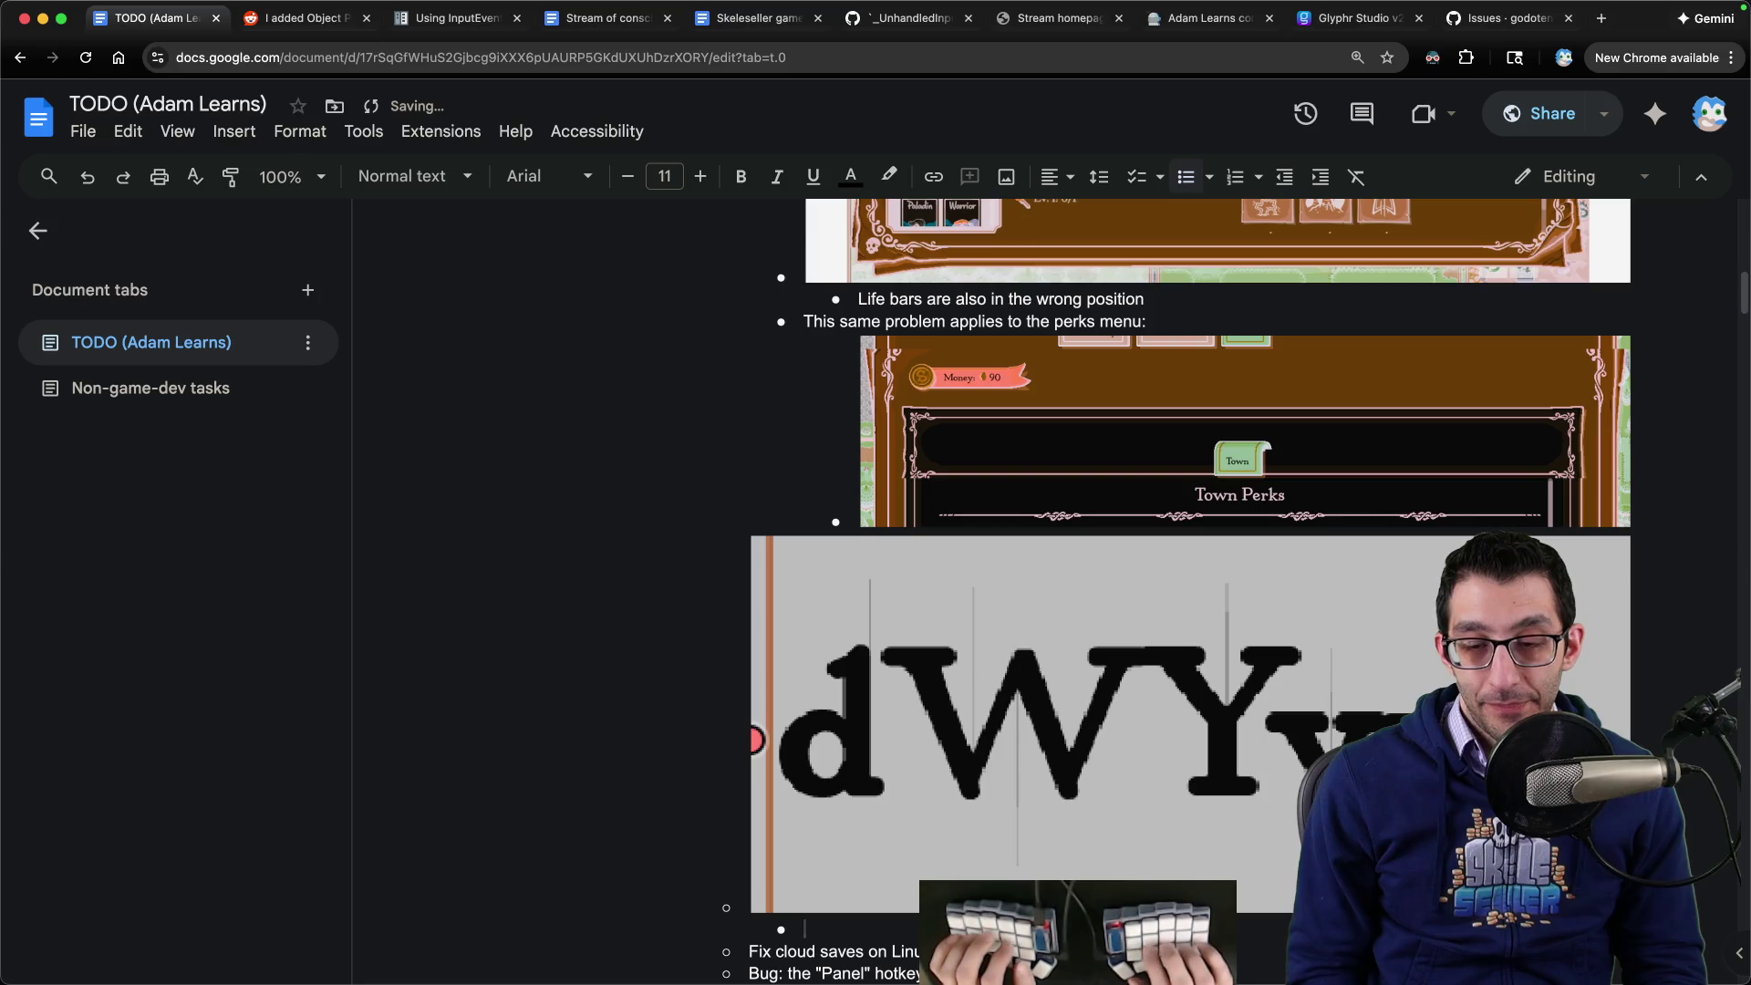
type("This happens o")
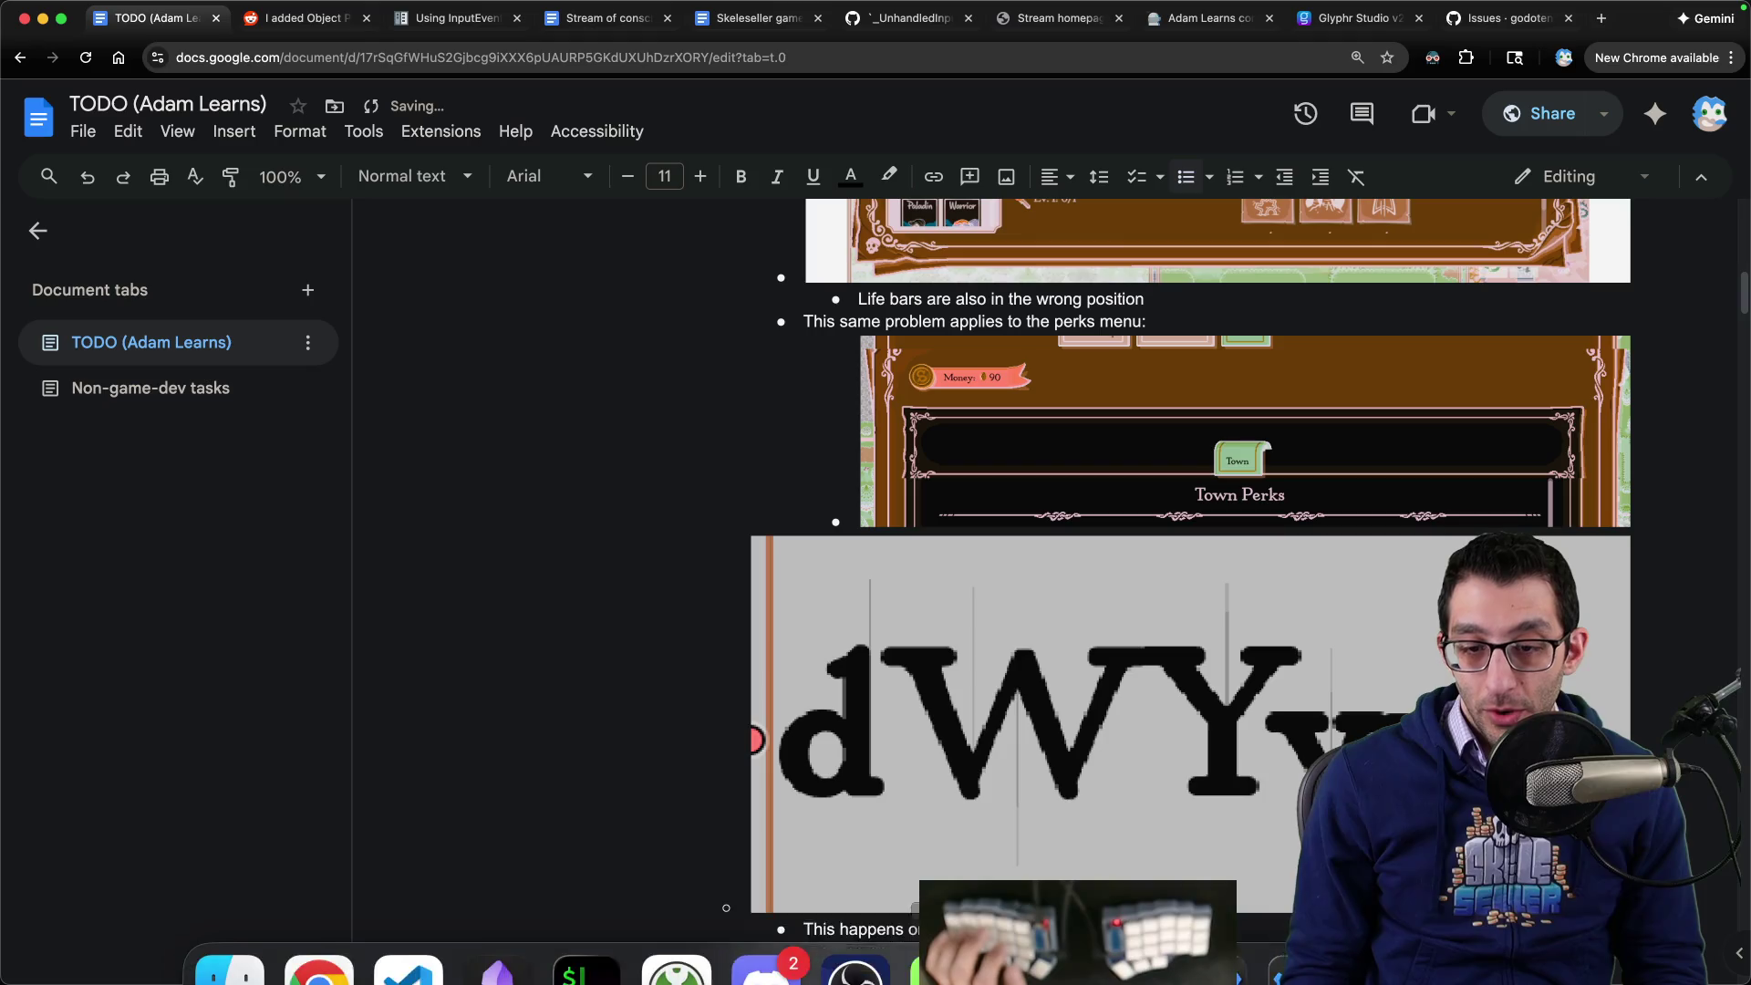
- Zoom the Godot 2D canvas in and out to compare the bold sample text, then go back to Chrome
left_click(1262, 968)
scroll(809, 504, "down", 10)
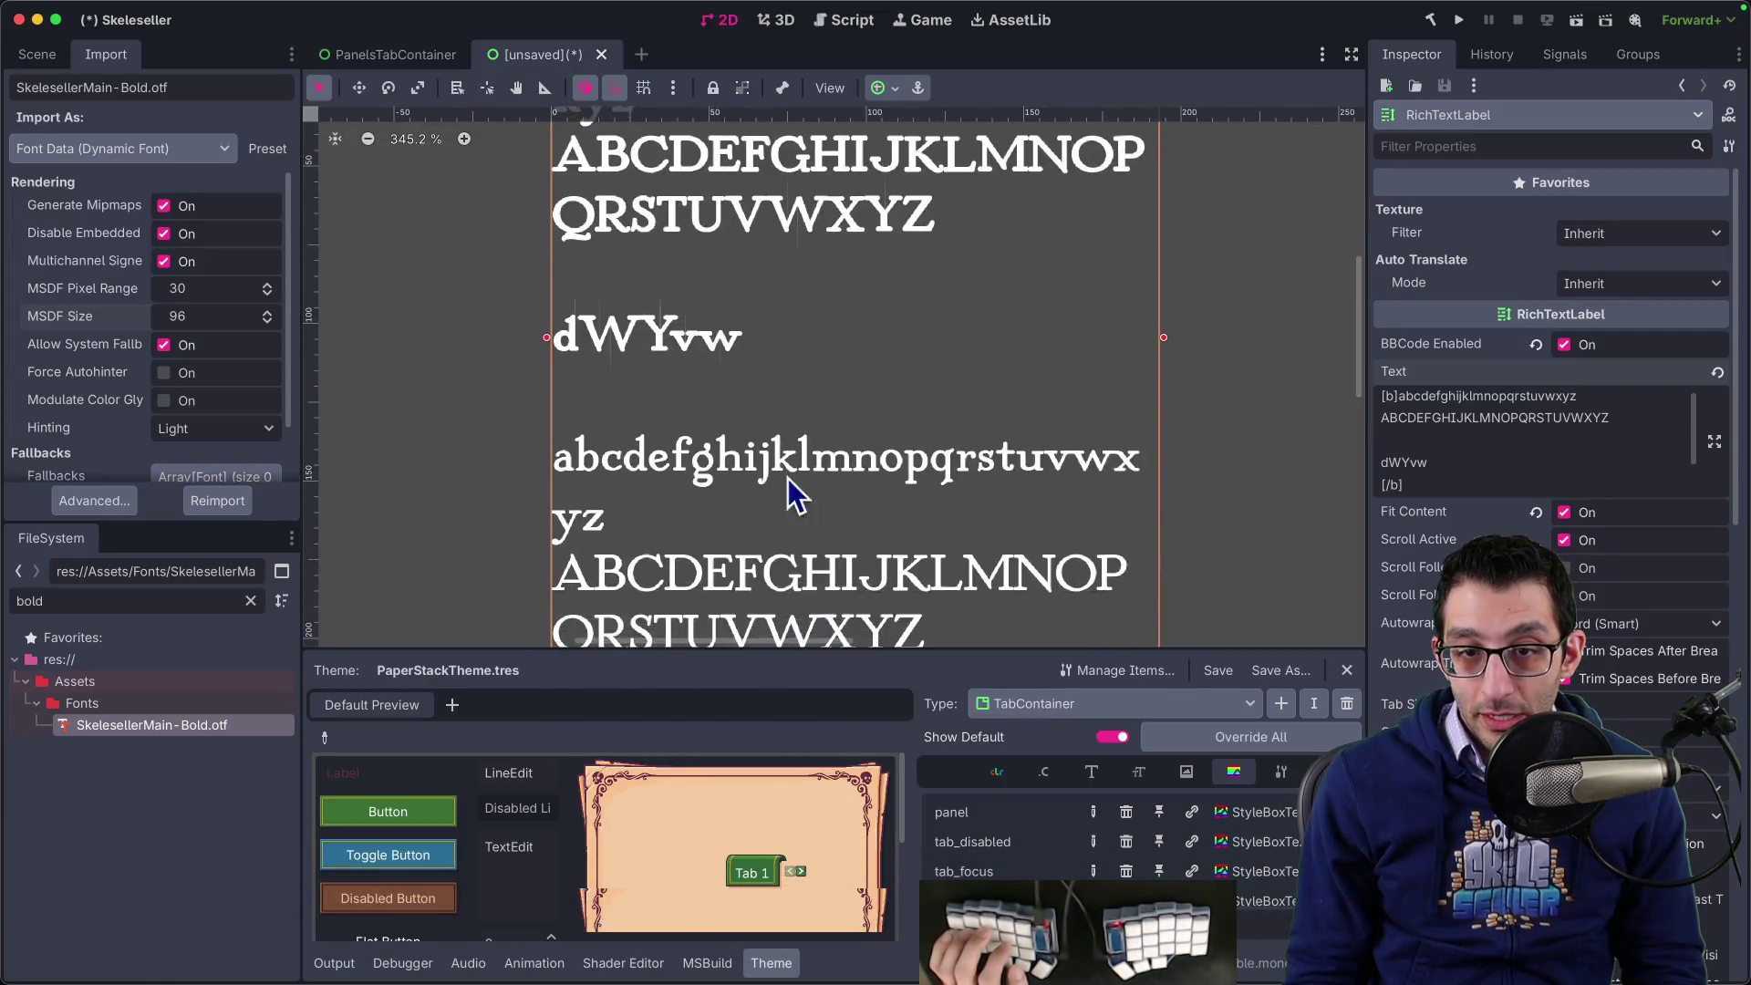
scroll(791, 464, "down", 2)
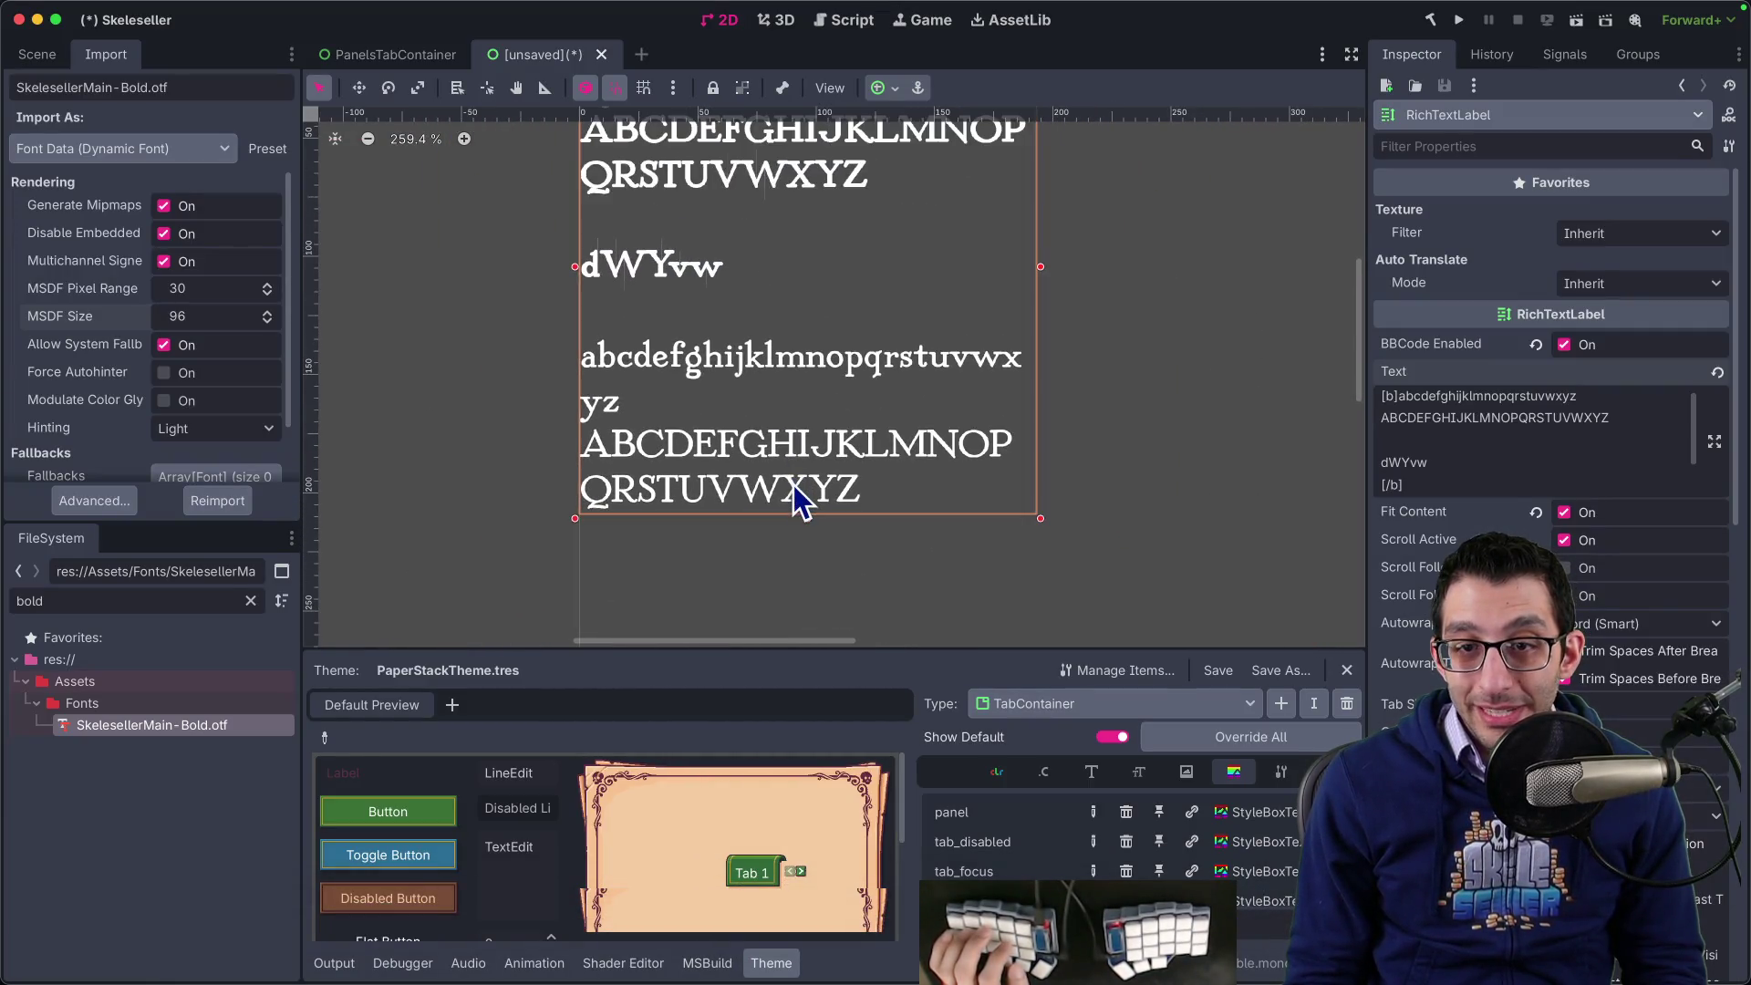
scroll(793, 474, "up", 3)
scroll(794, 488, "down", 2)
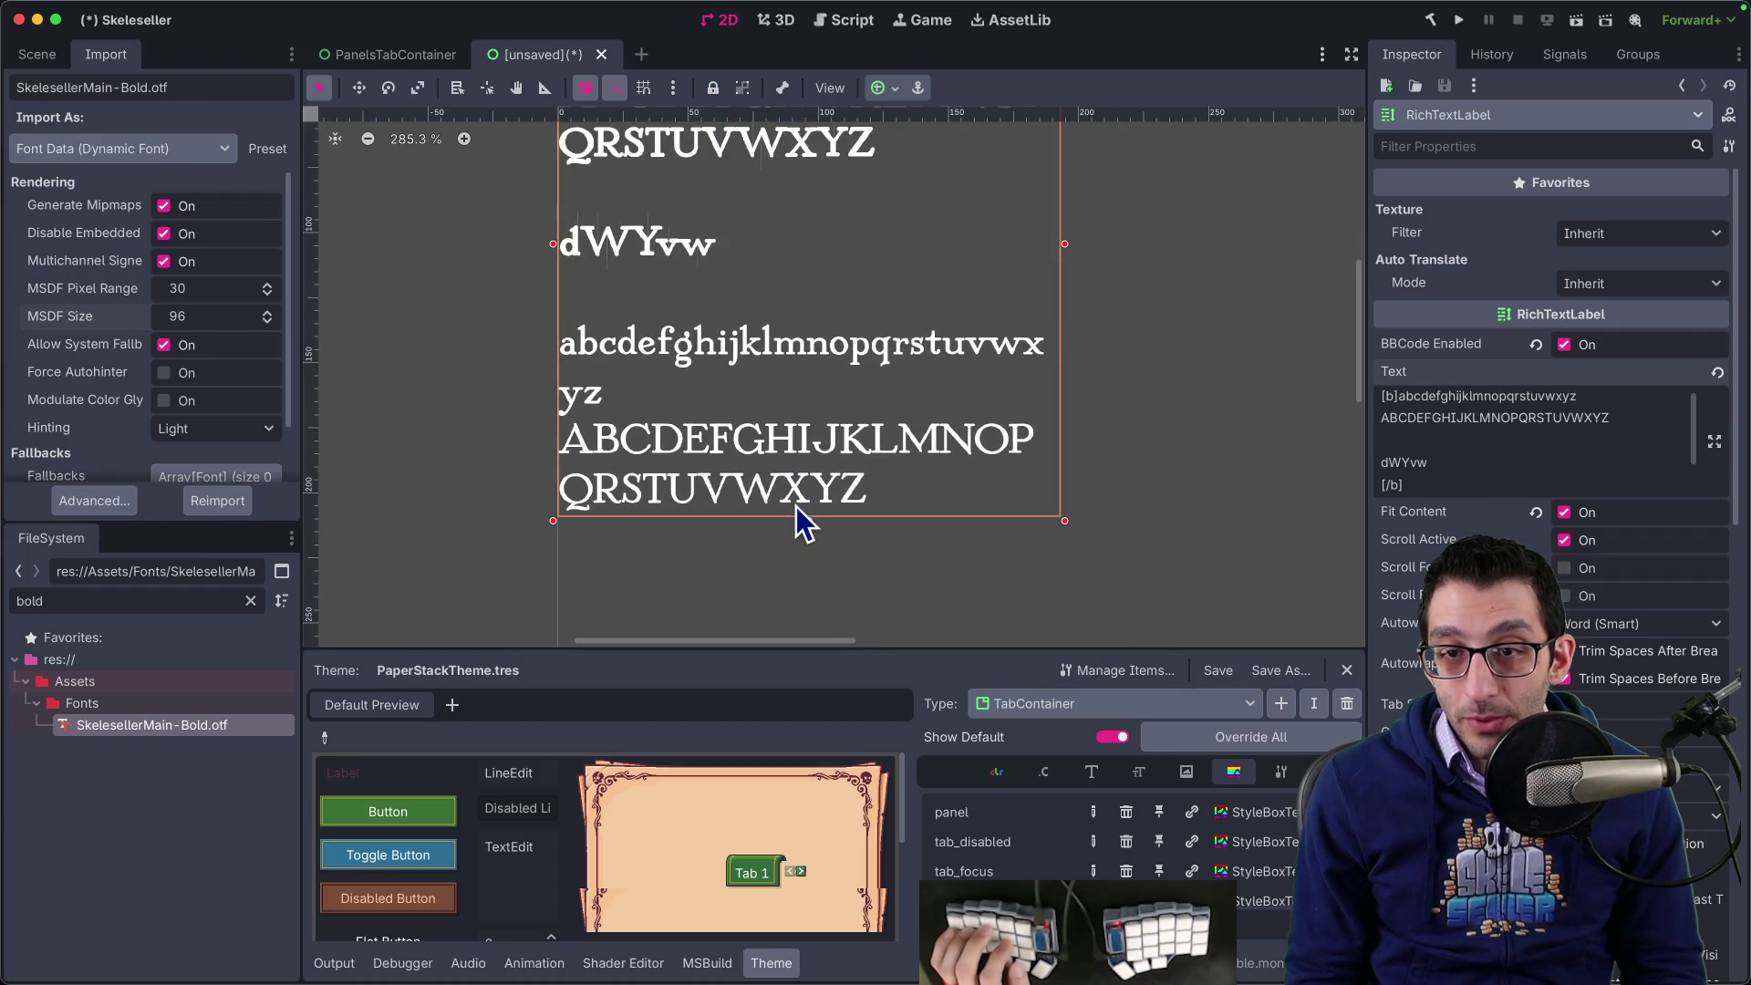
scroll(796, 506, "up", 3)
scroll(796, 506, "down", 5)
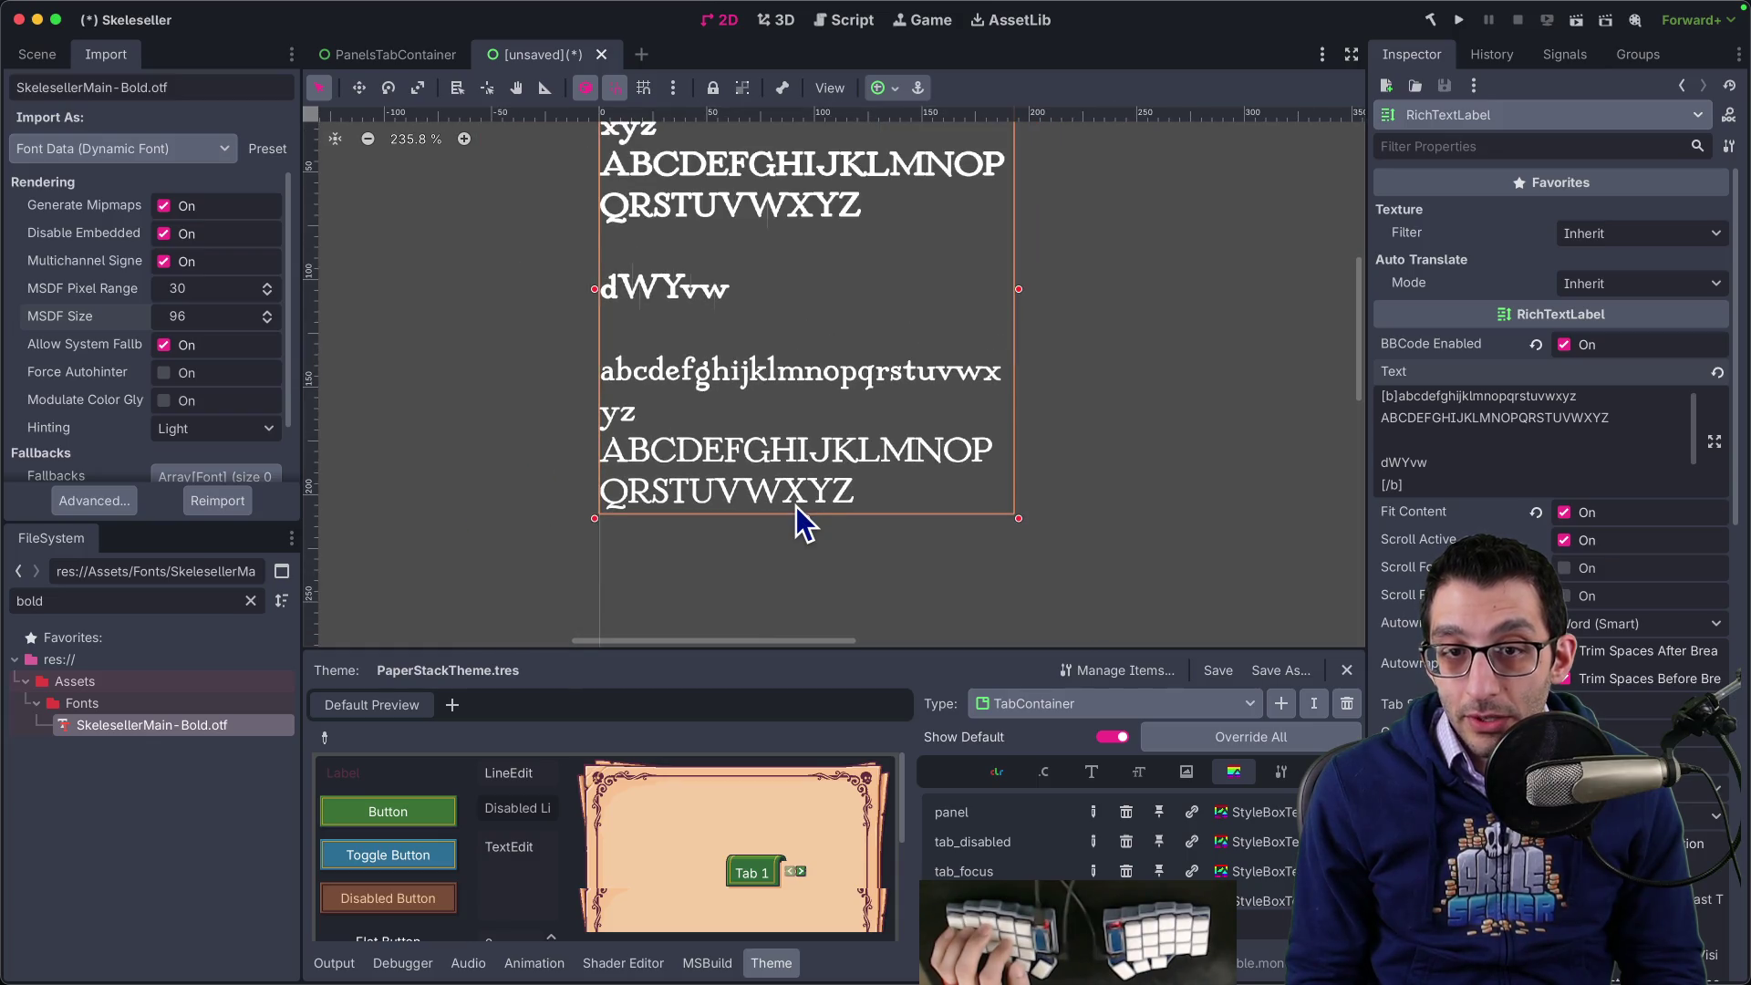
scroll(796, 506, "down", 1)
scroll(796, 507, "up", 3)
scroll(796, 506, "down", 4)
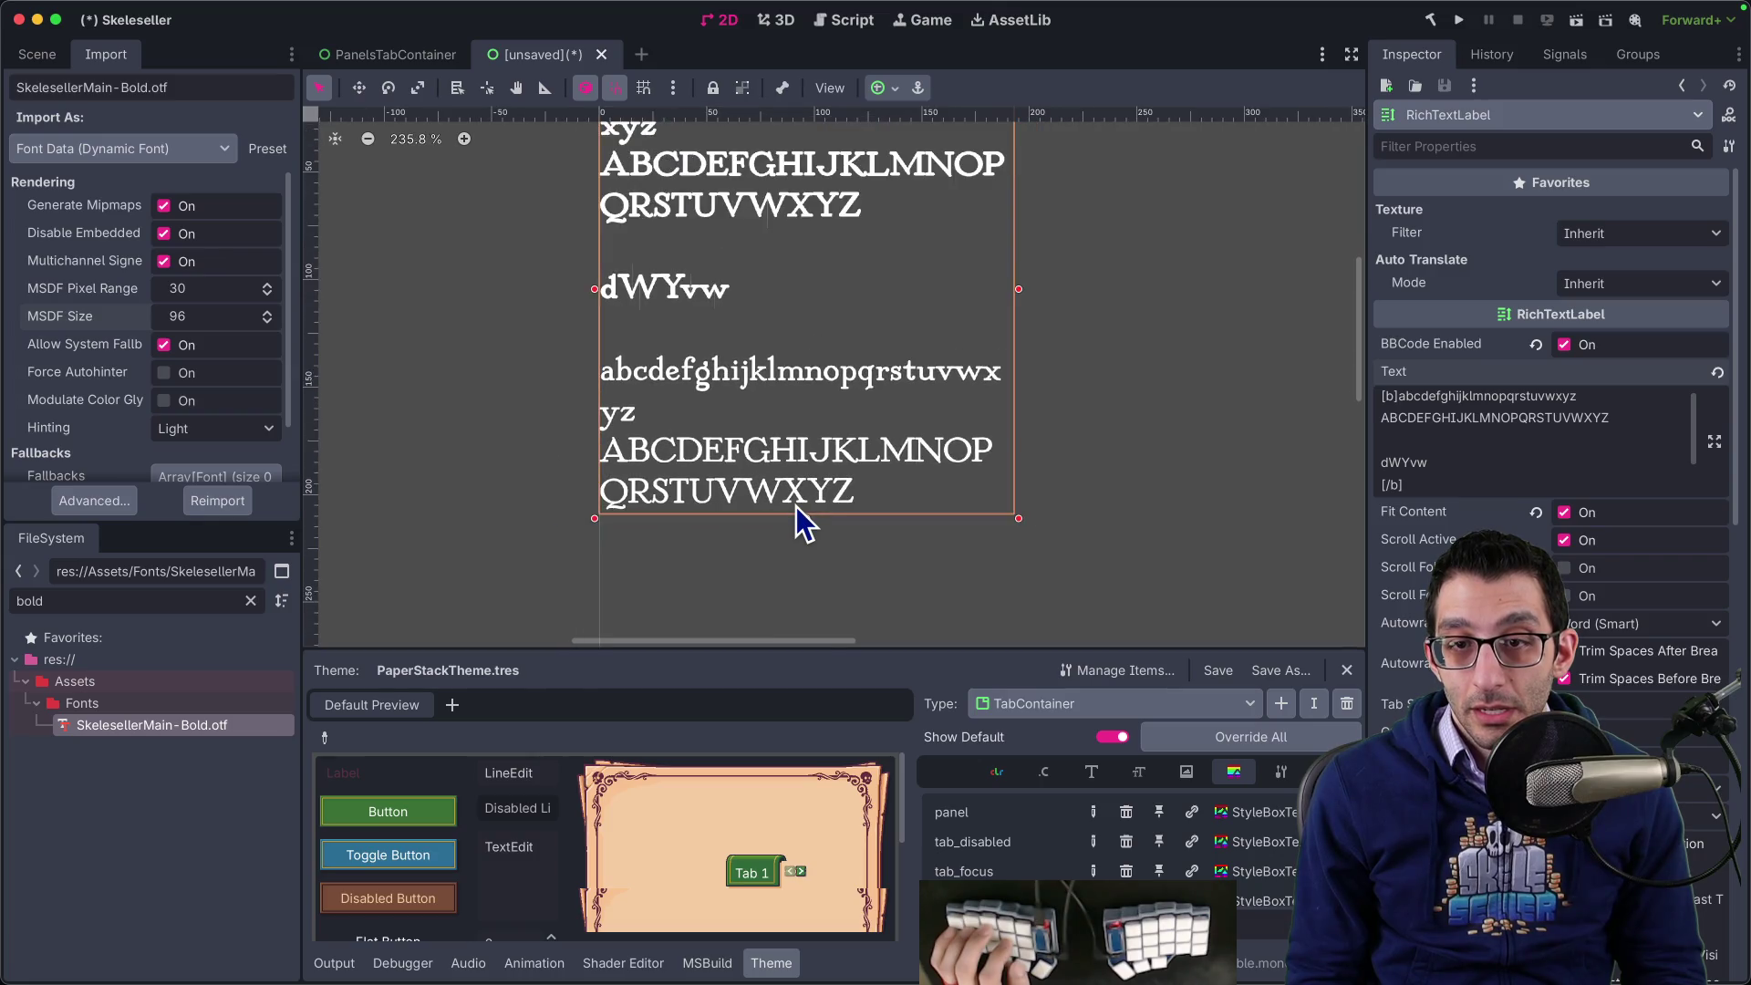
scroll(797, 506, "up", 2)
scroll(797, 507, "up", 4)
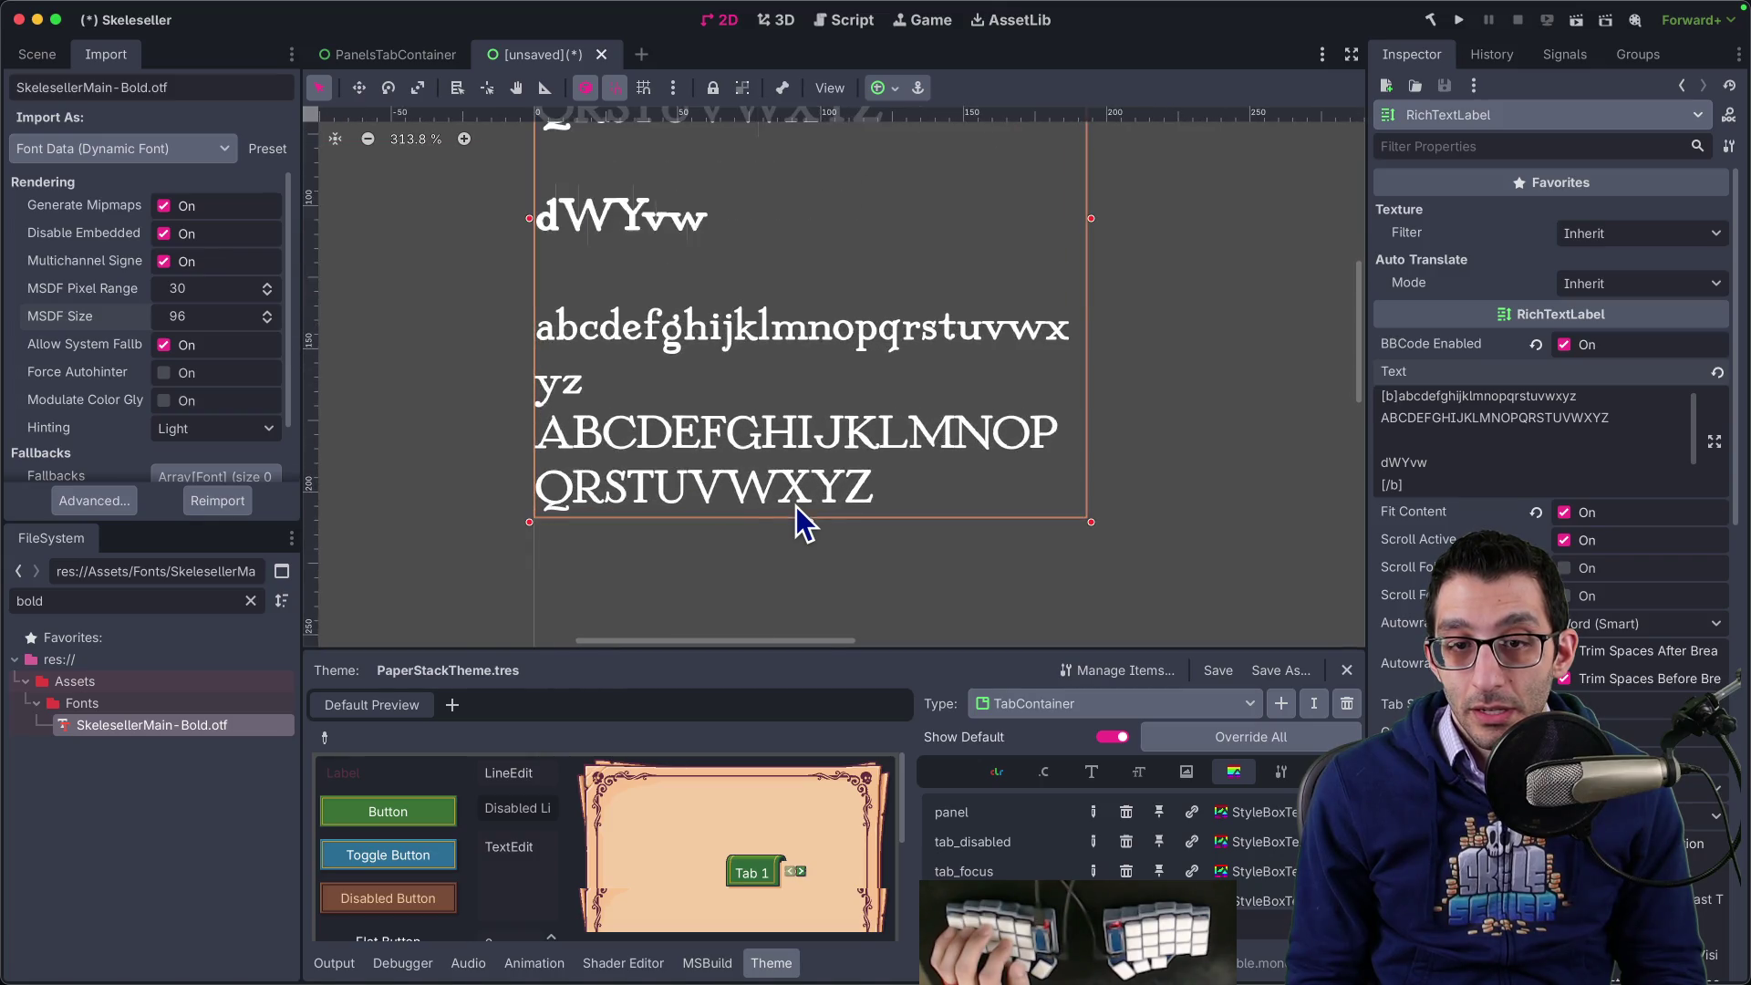
scroll(1412, 573, "down", 5)
scroll(1412, 573, "down", 10)
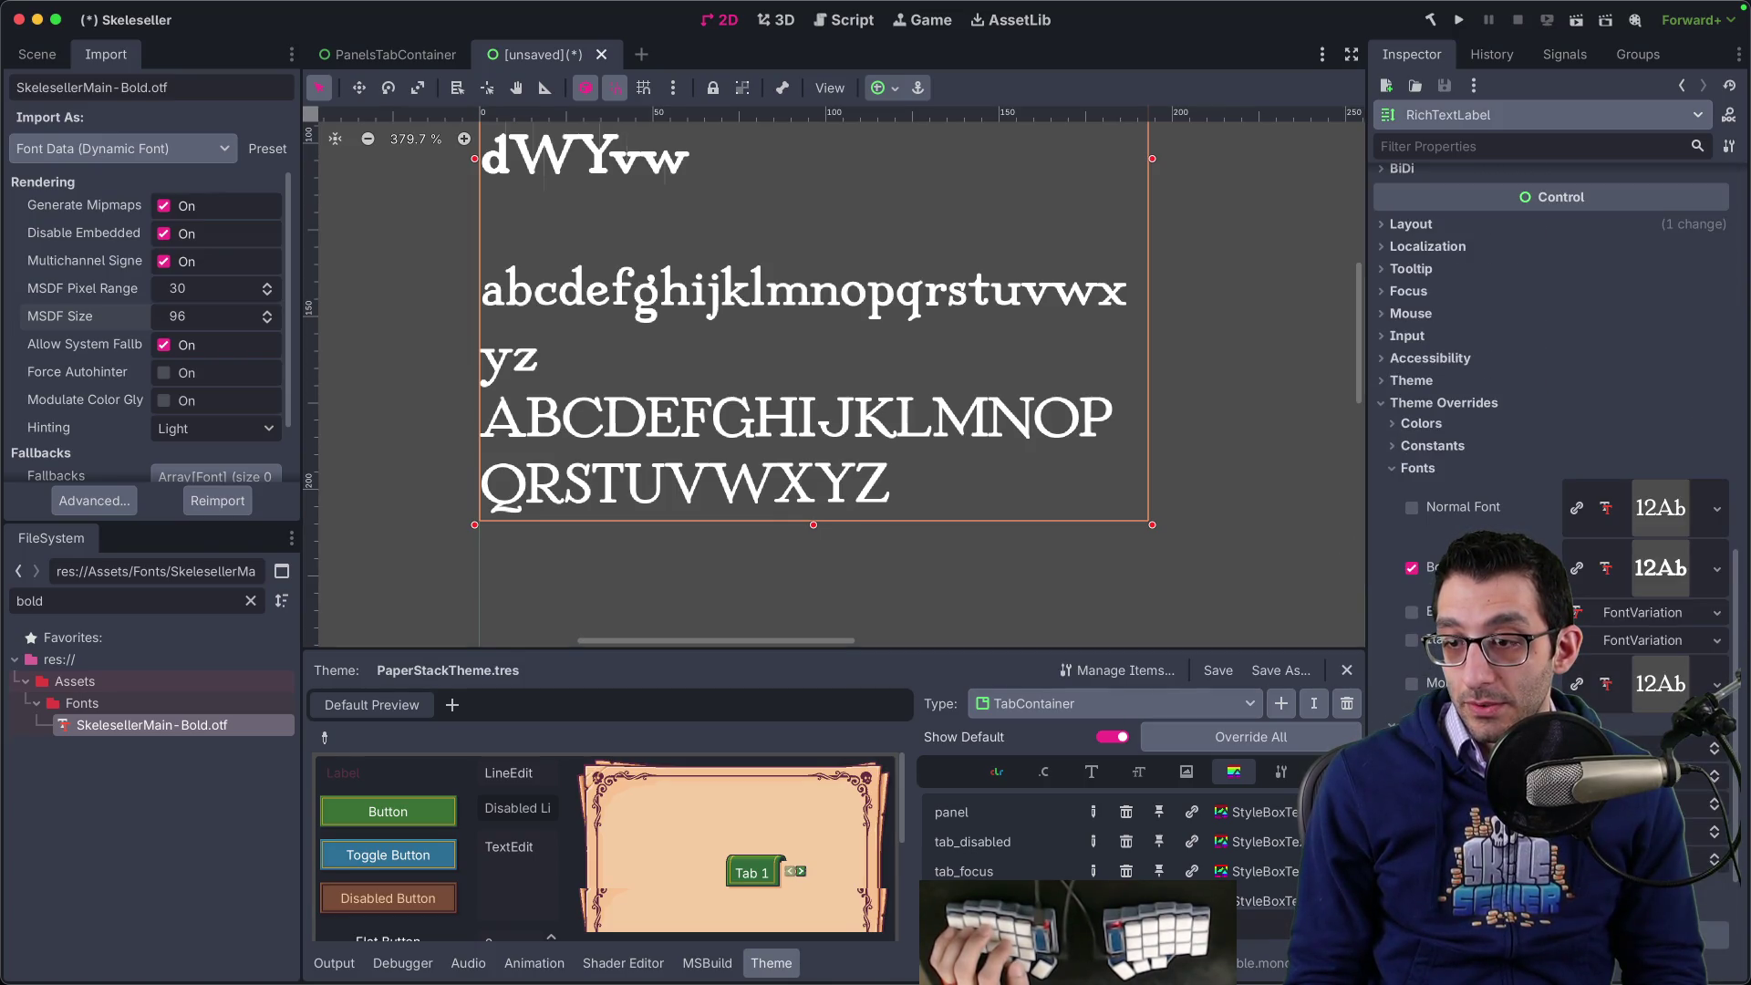
key("super+Tab")
- On the Godot GitHub issues page, change the search query from 'font' to 'bold'
key("ctrl+Tab")
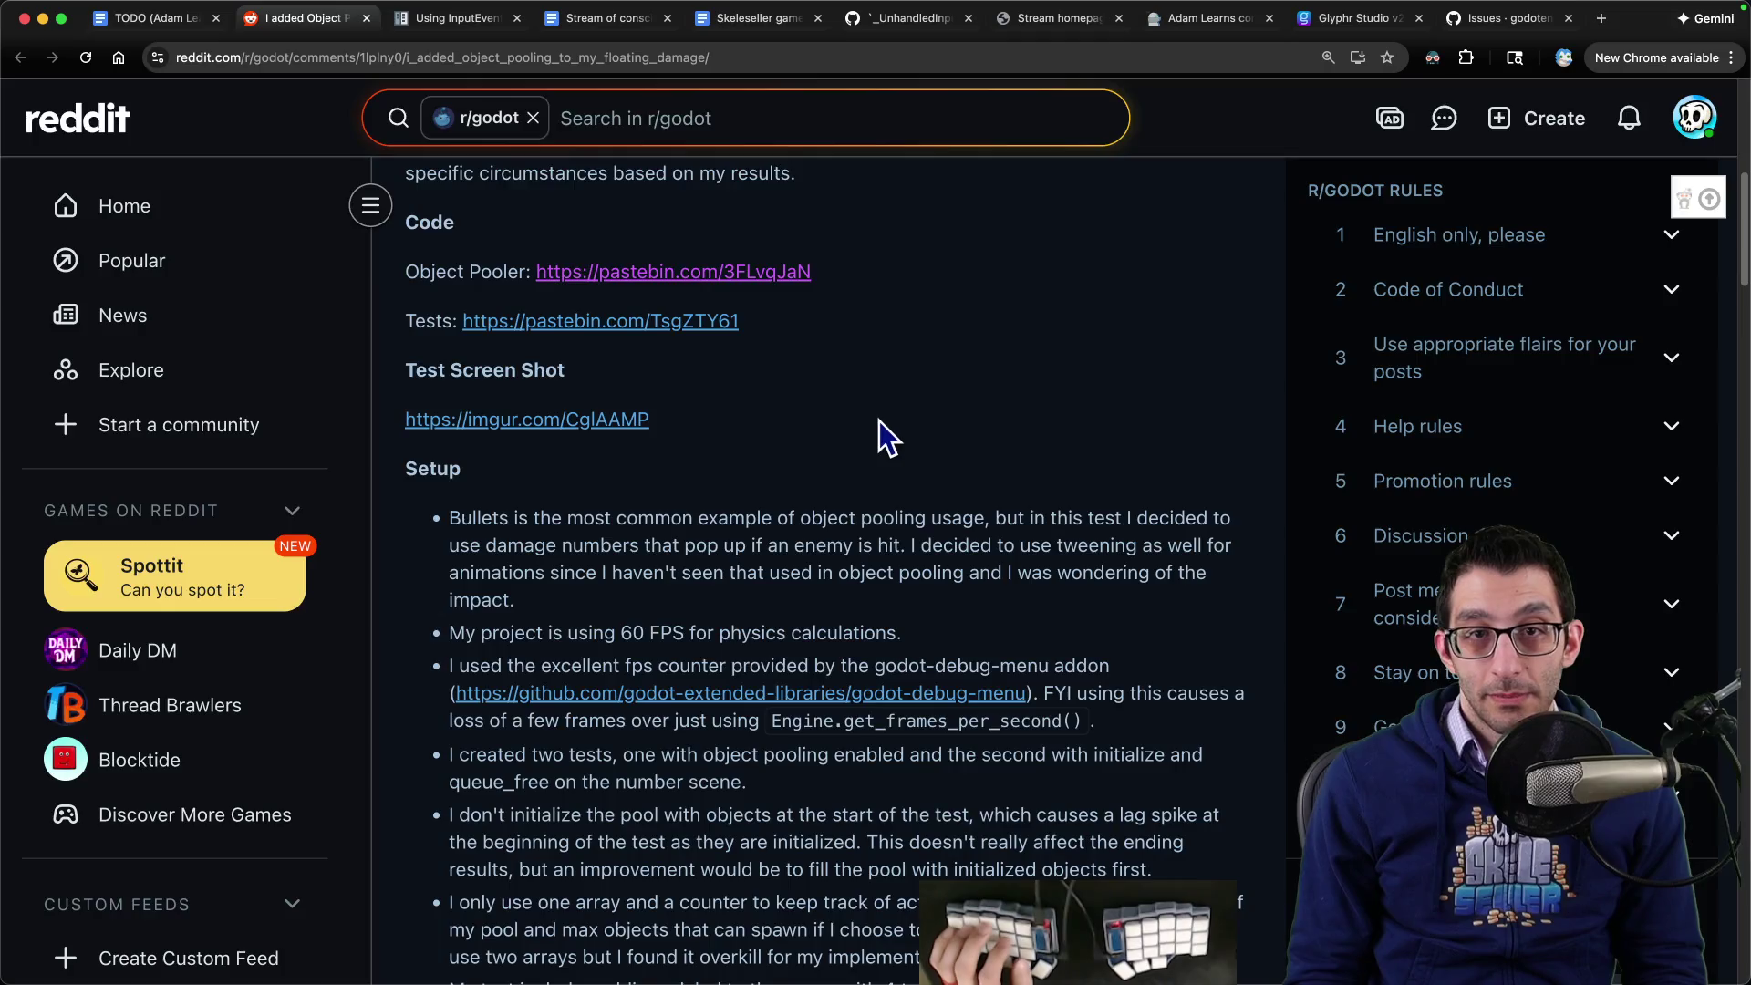
key("super+9")
scroll(435, 310, "up", 10)
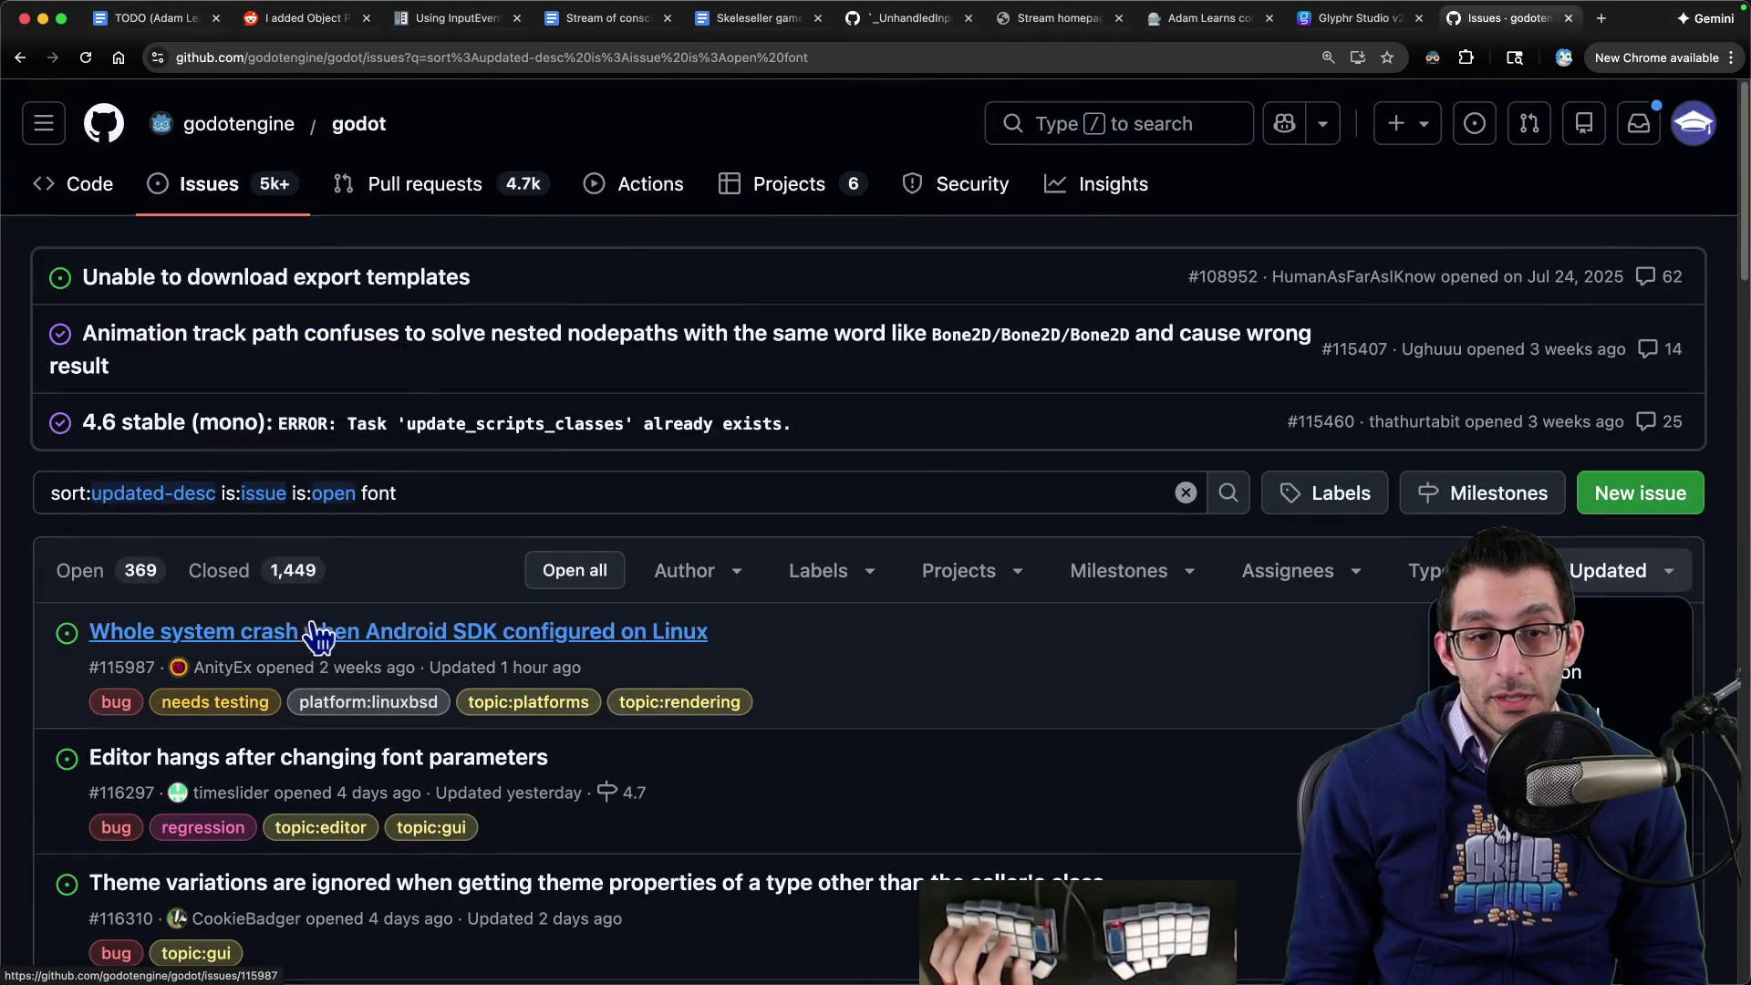
double_click(374, 492)
type("bold")
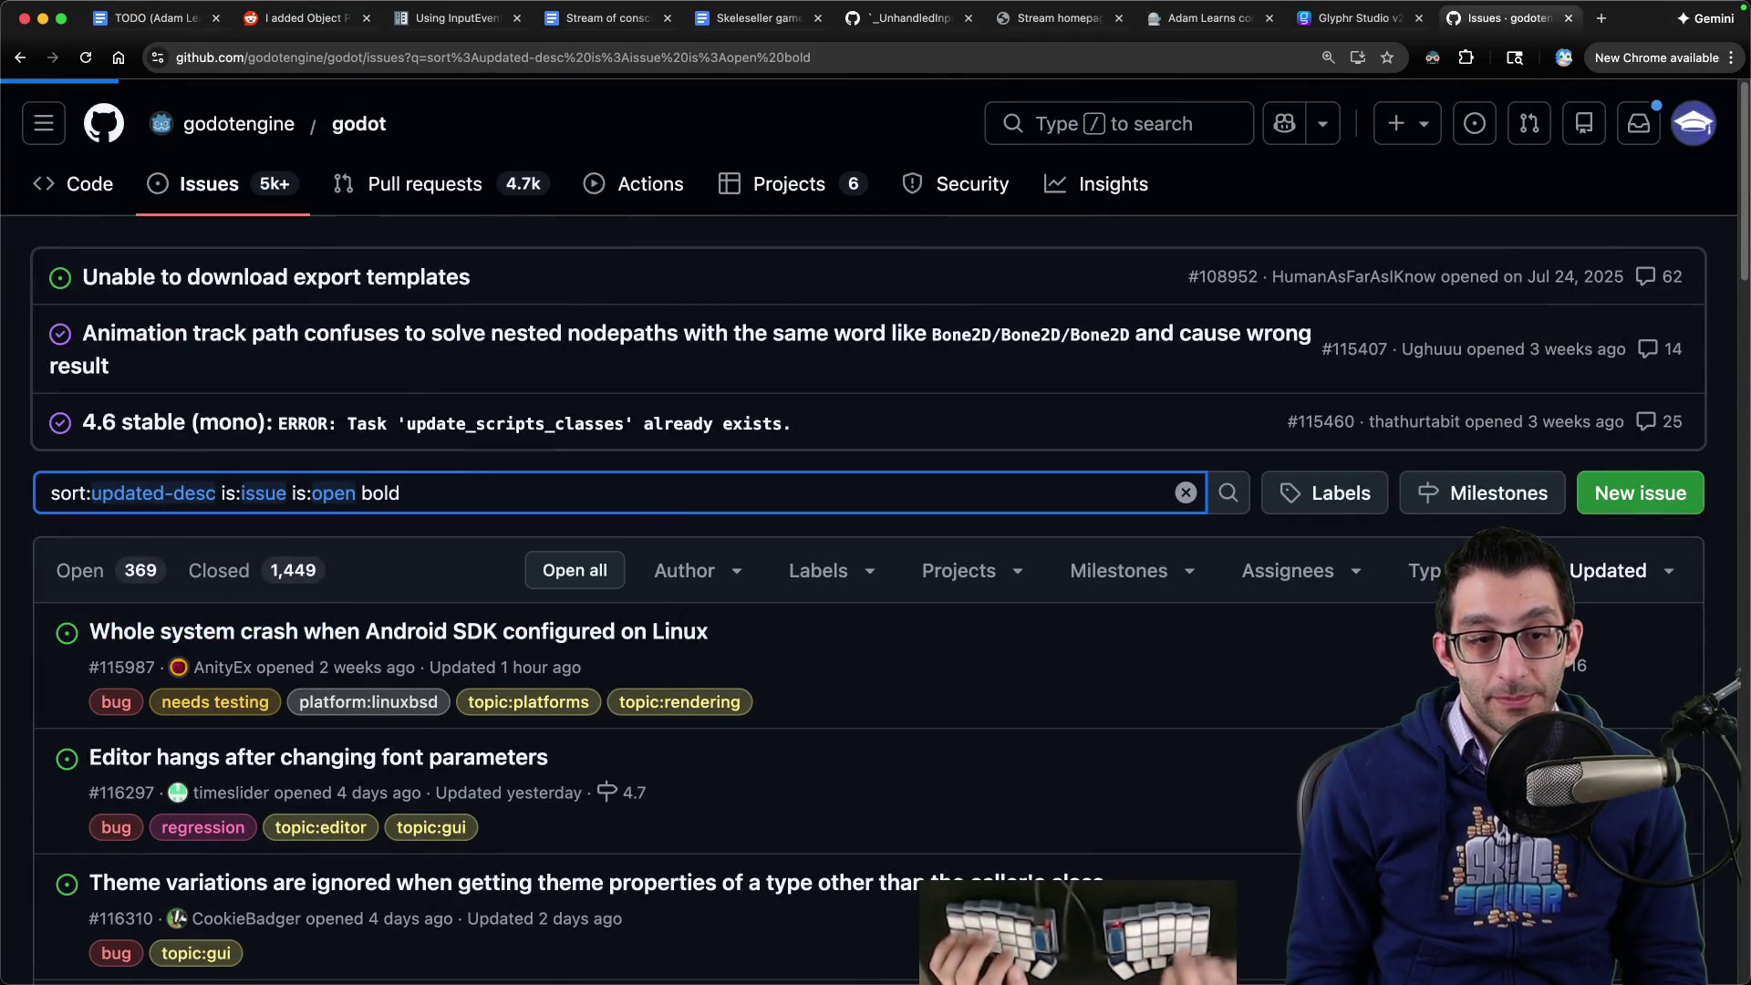
key("Return")
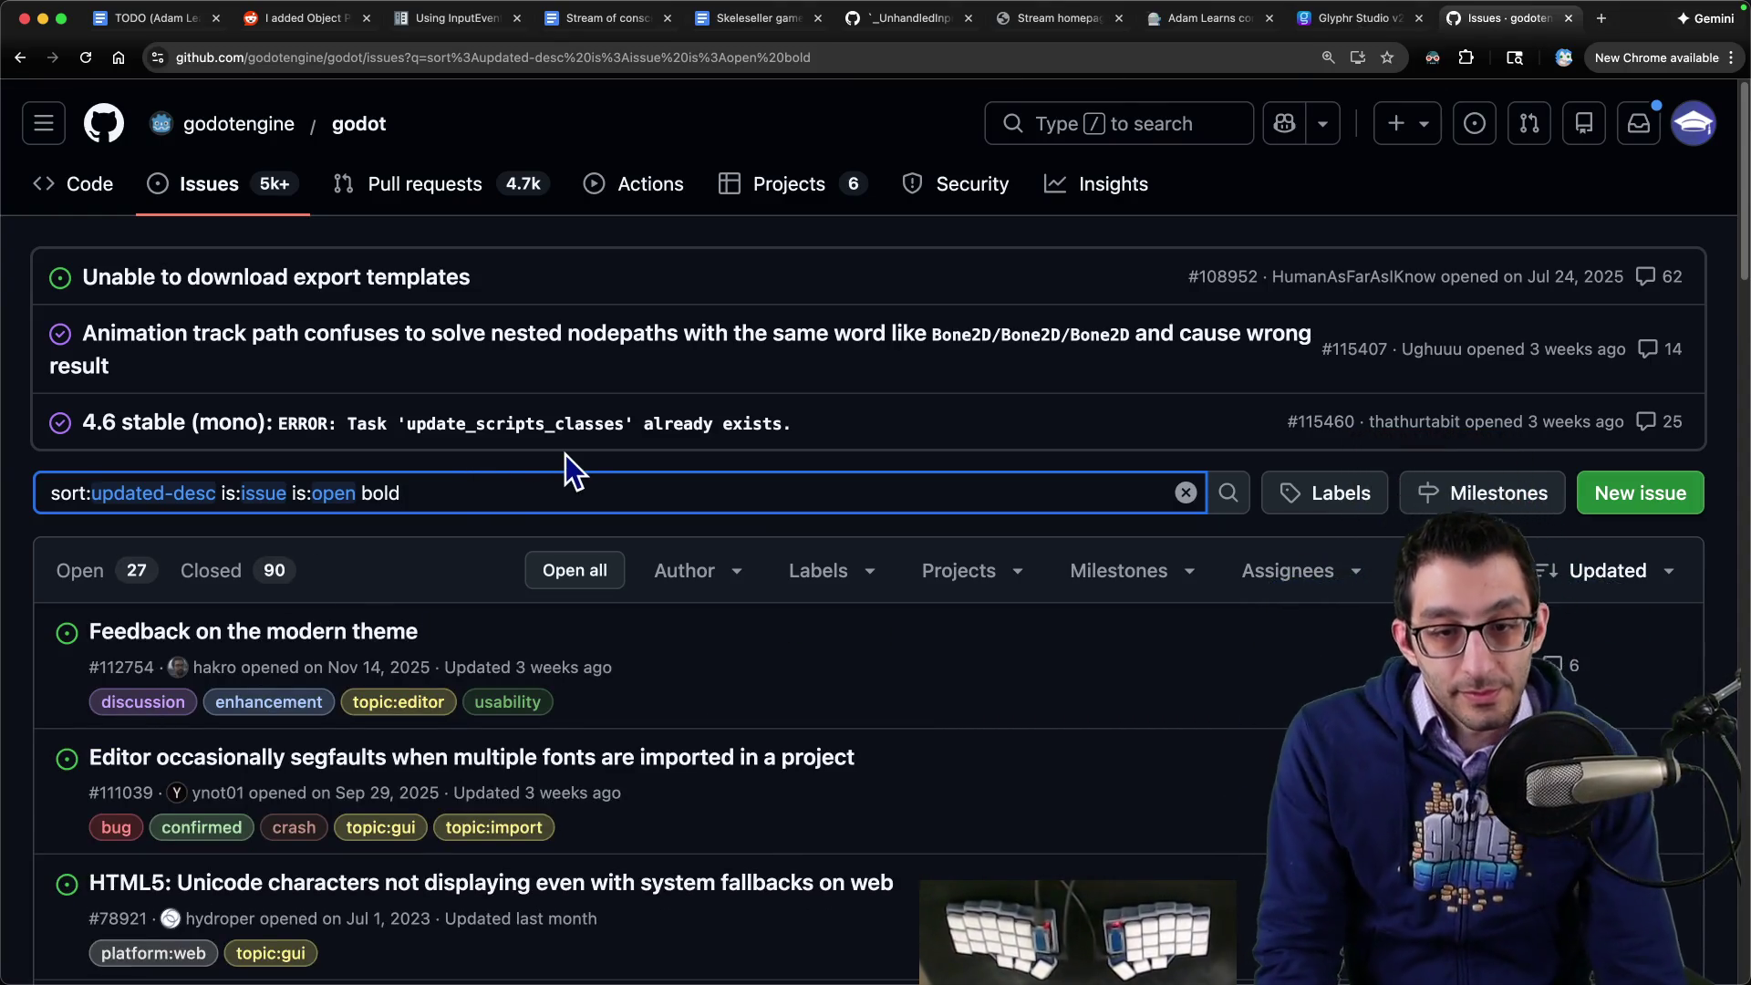
- Scroll through the 27 open issues matching 'bold'
mouse_move(208, 771)
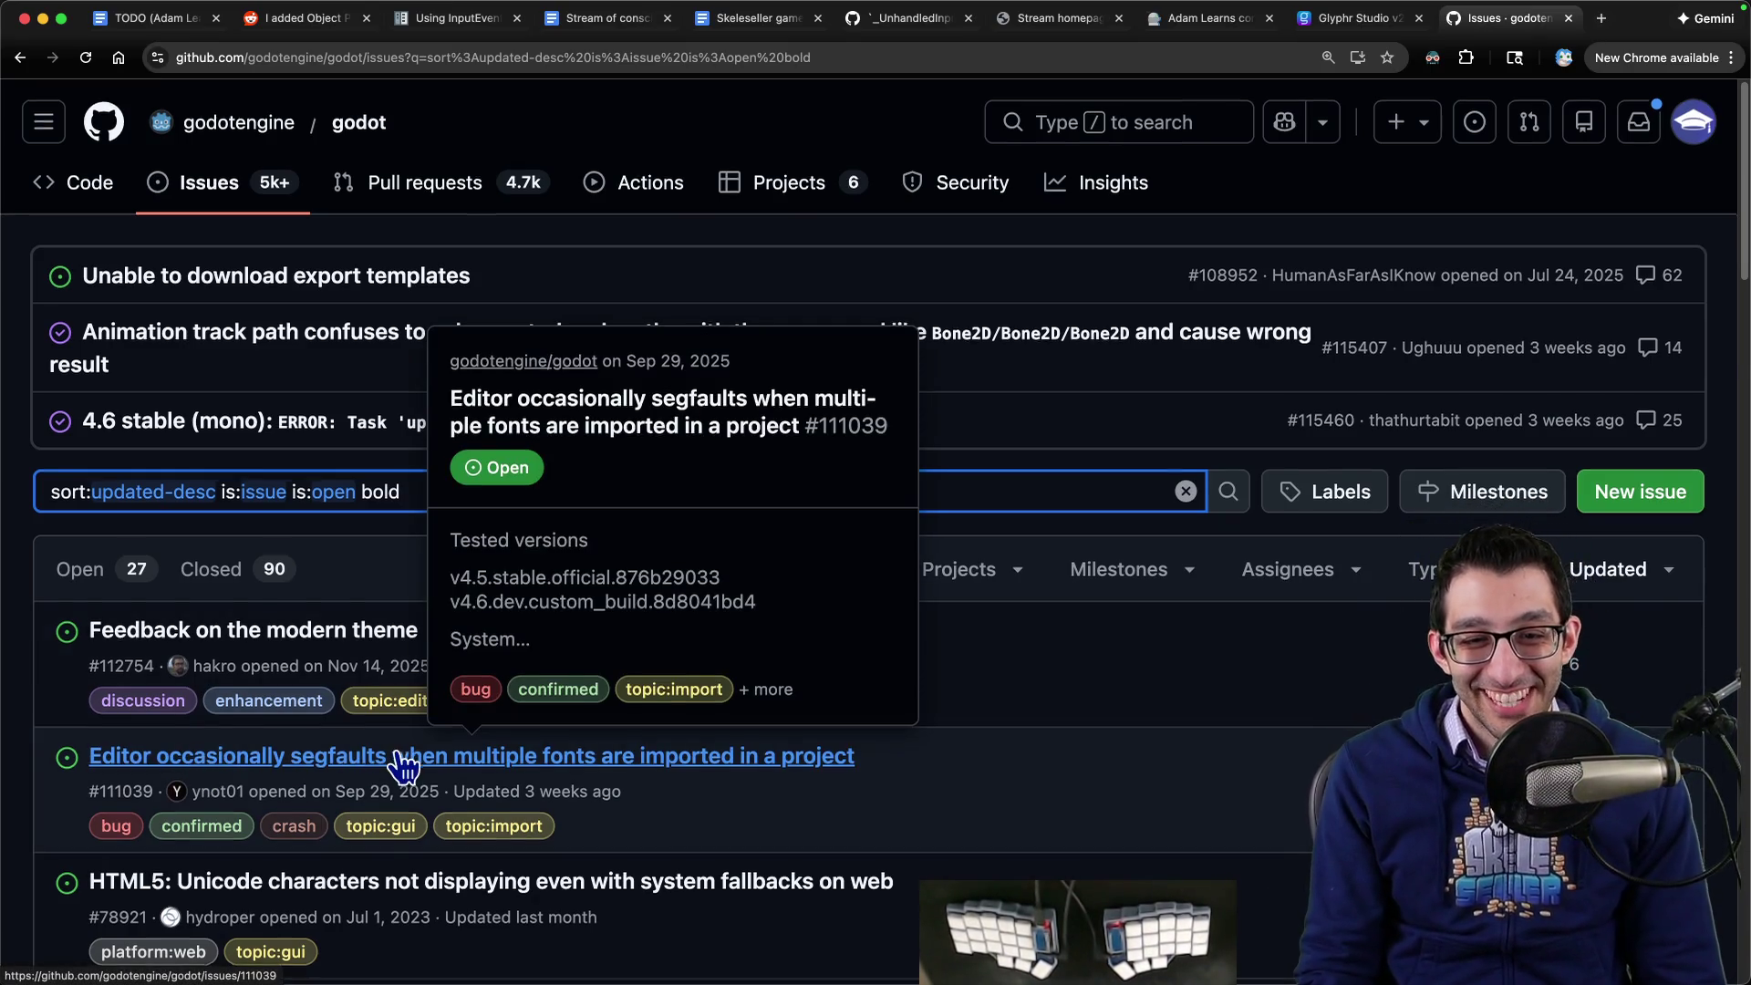
scroll(401, 764, "down", 4)
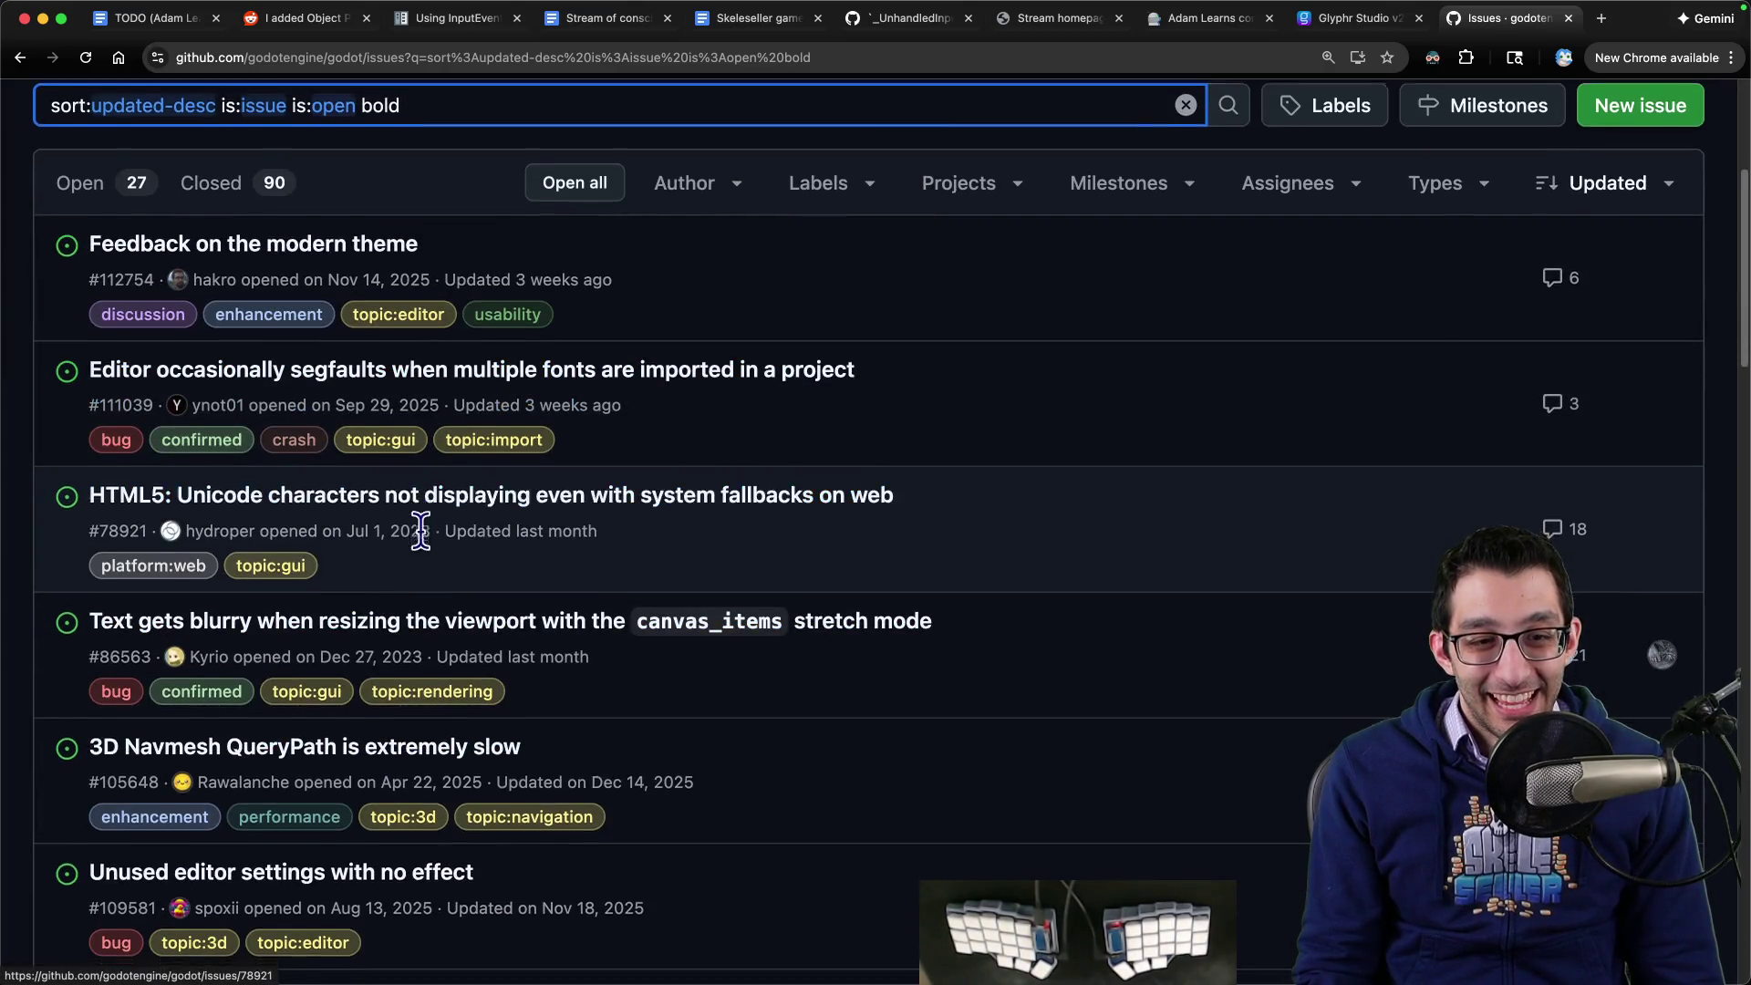
scroll(428, 525, "down", 2)
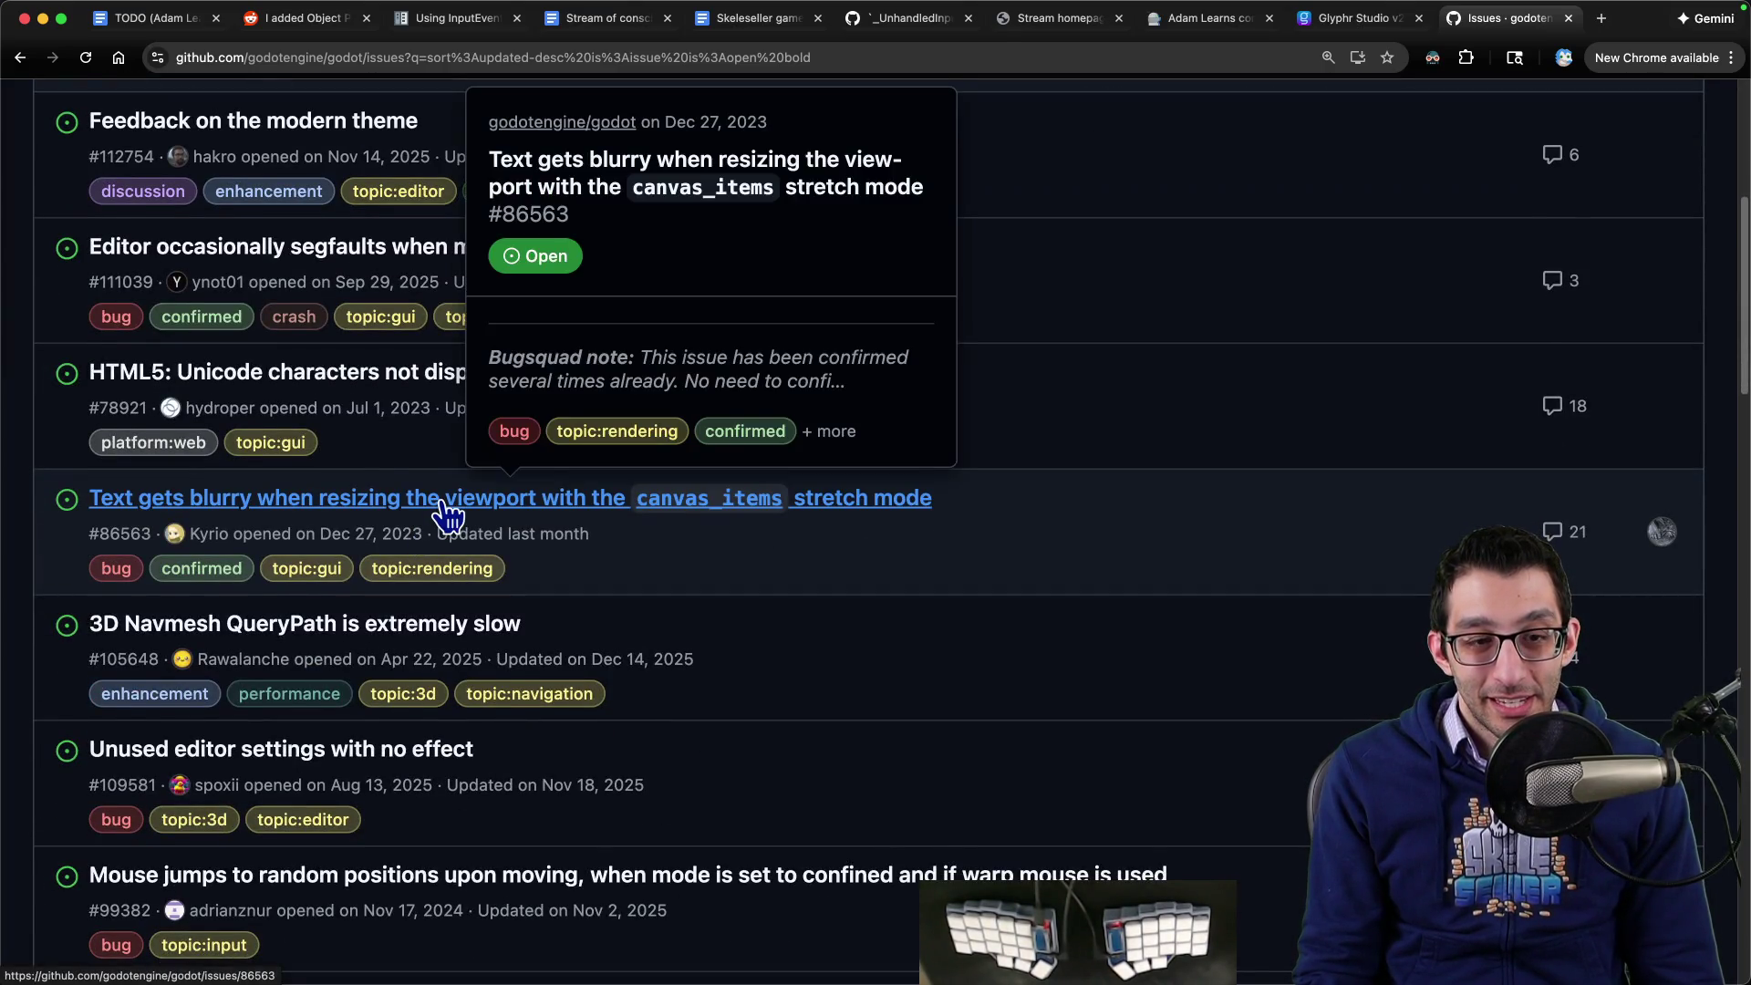
scroll(445, 511, "down", 2)
scroll(415, 584, "down", 3)
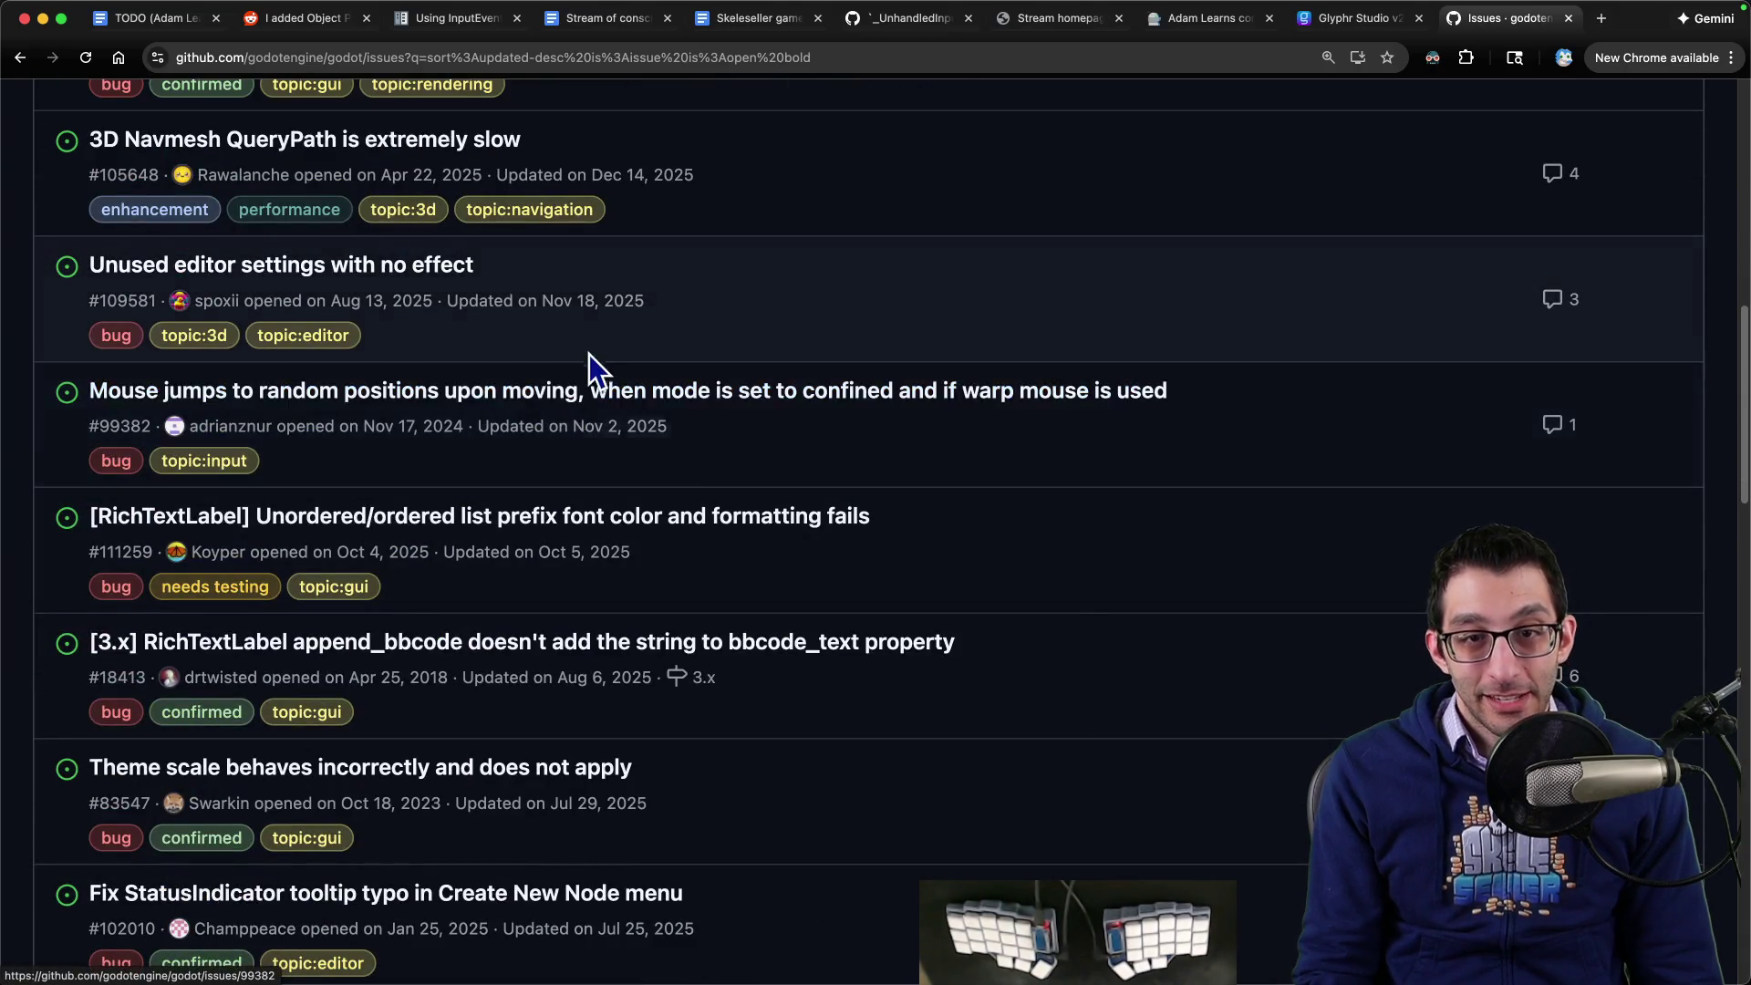
- Search the Godot issues for 'jagged text', then narrow the query to just 'text'
key("/")
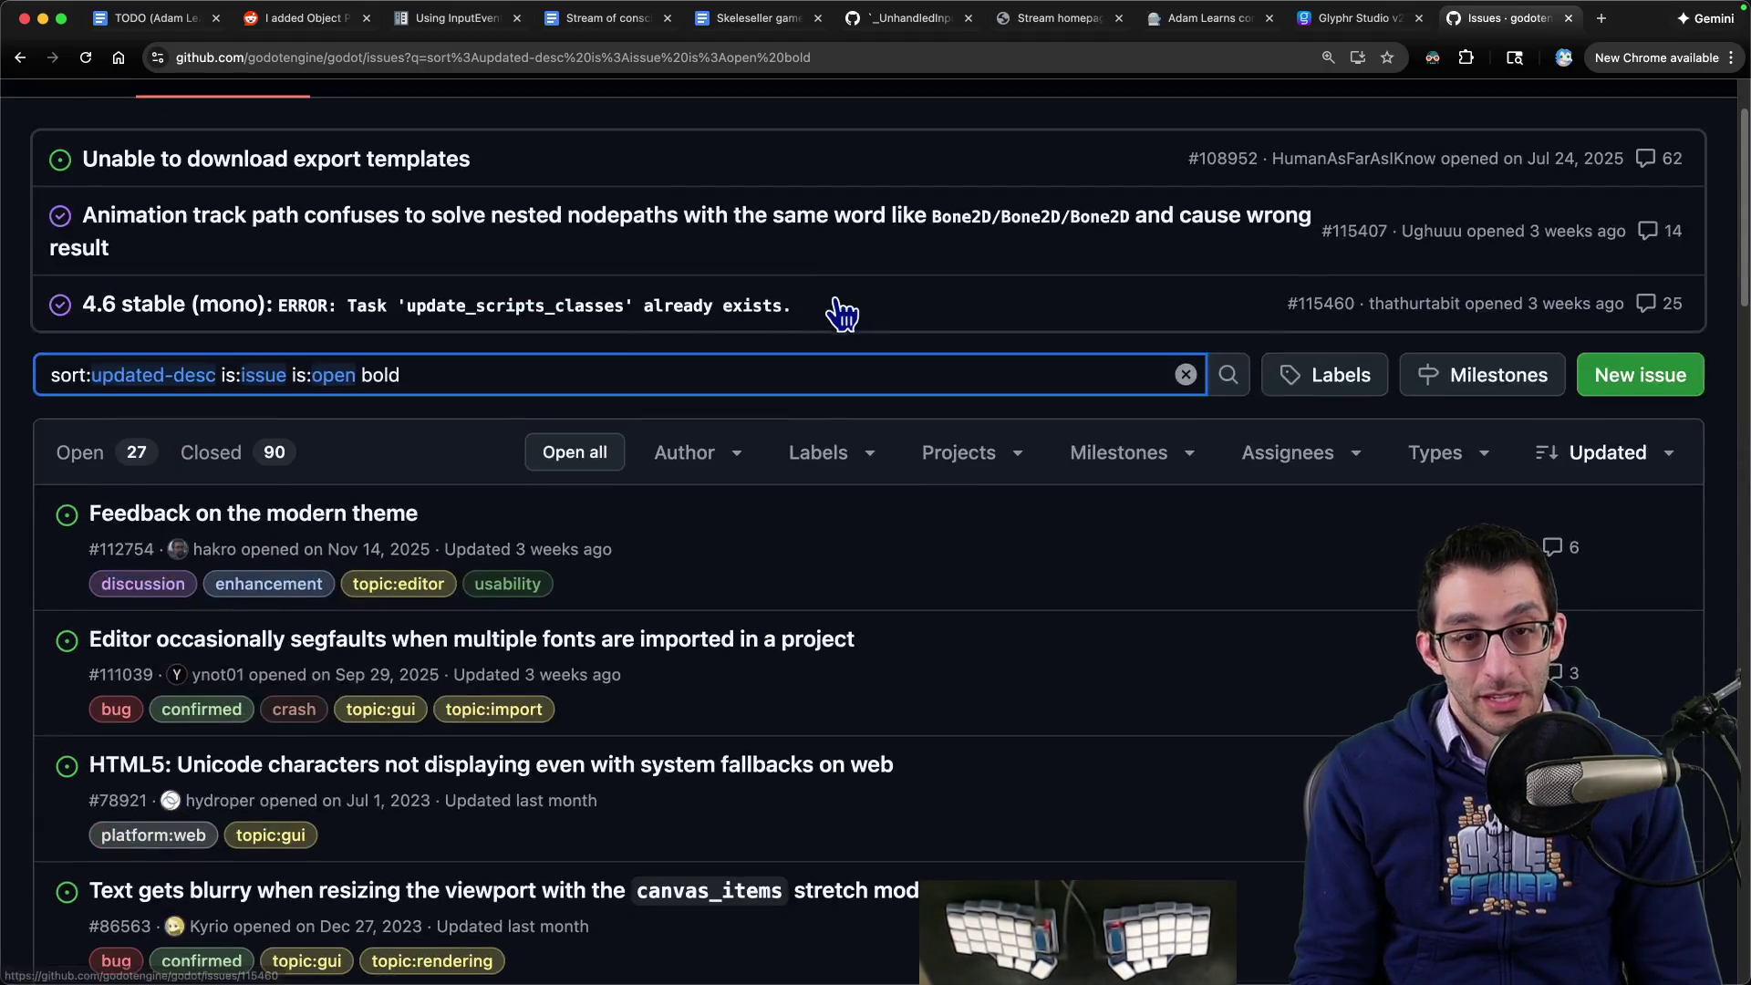
double_click(380, 379)
type("text")
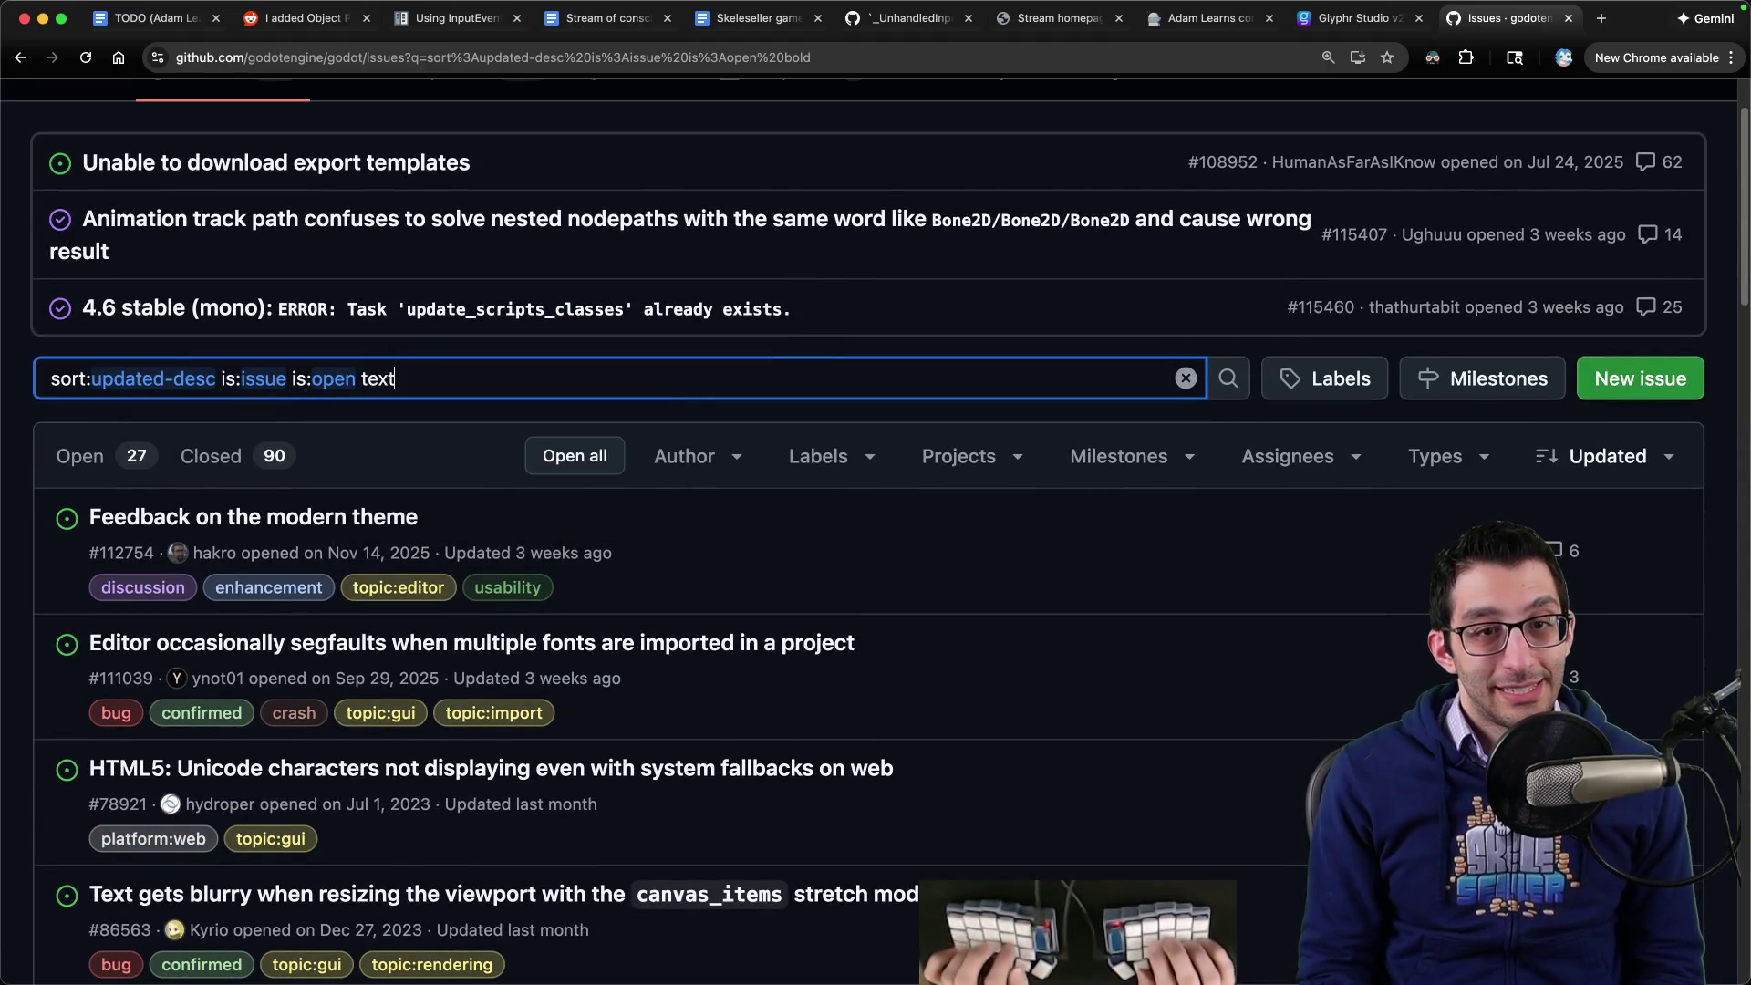
left_click(361, 378)
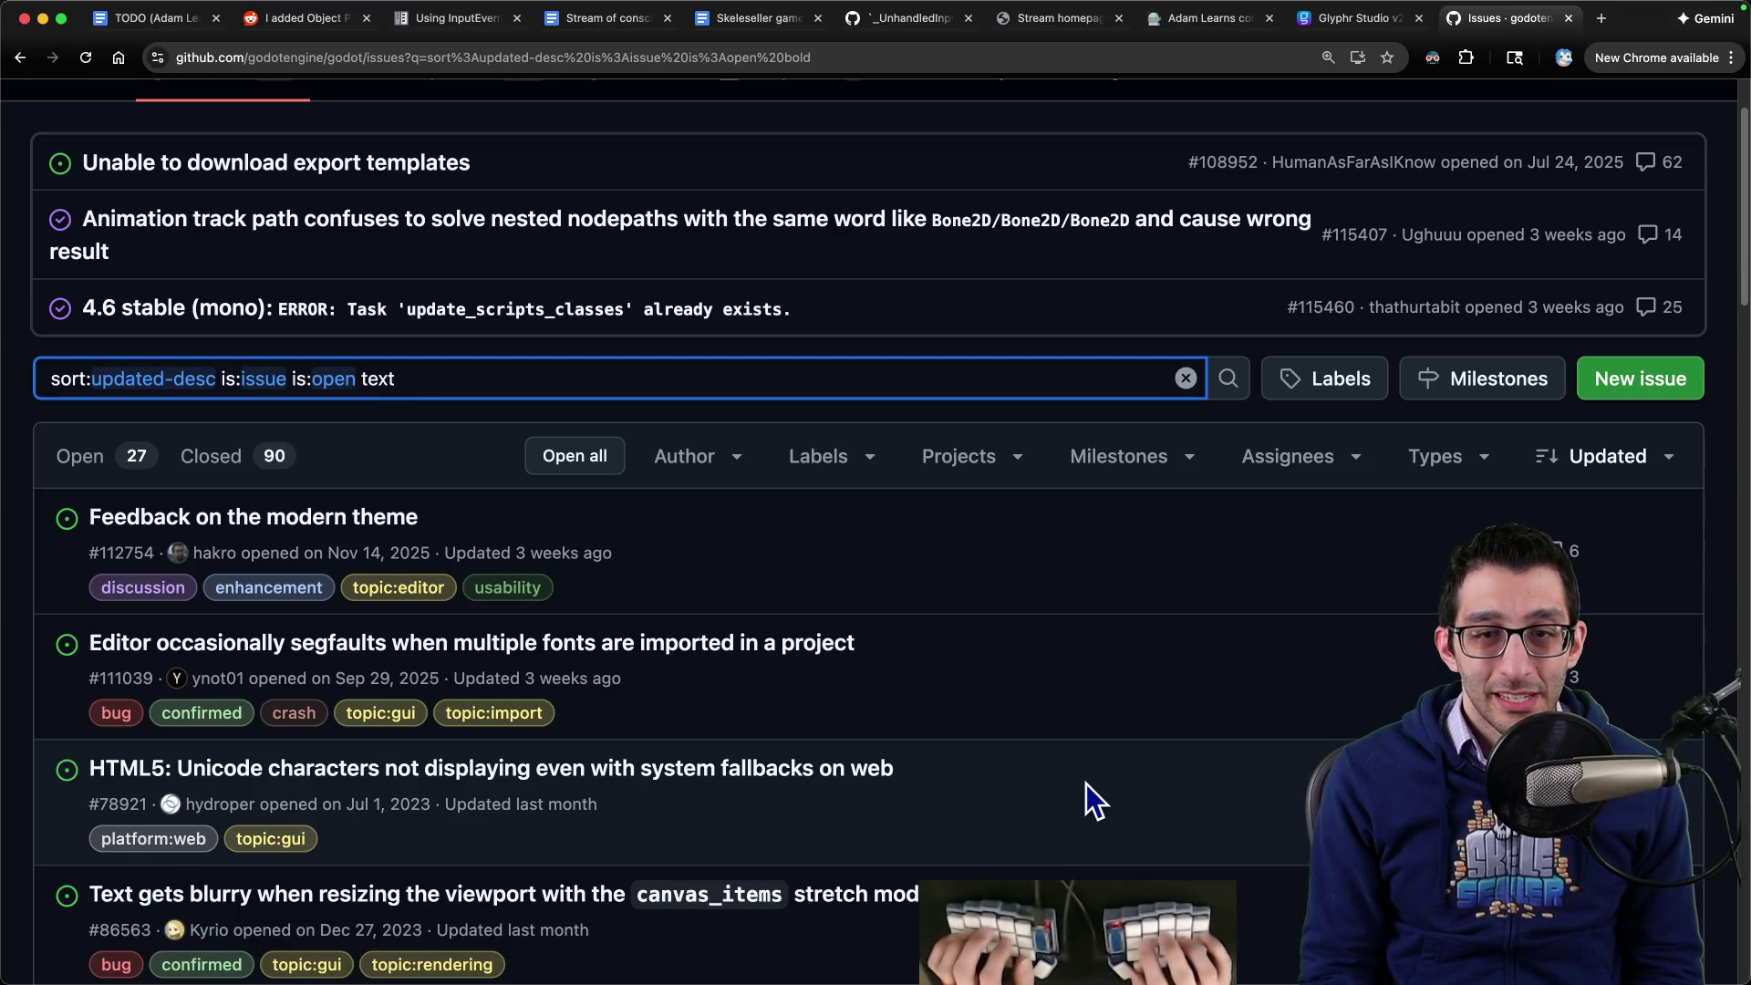
type("jagged")
key("Return")
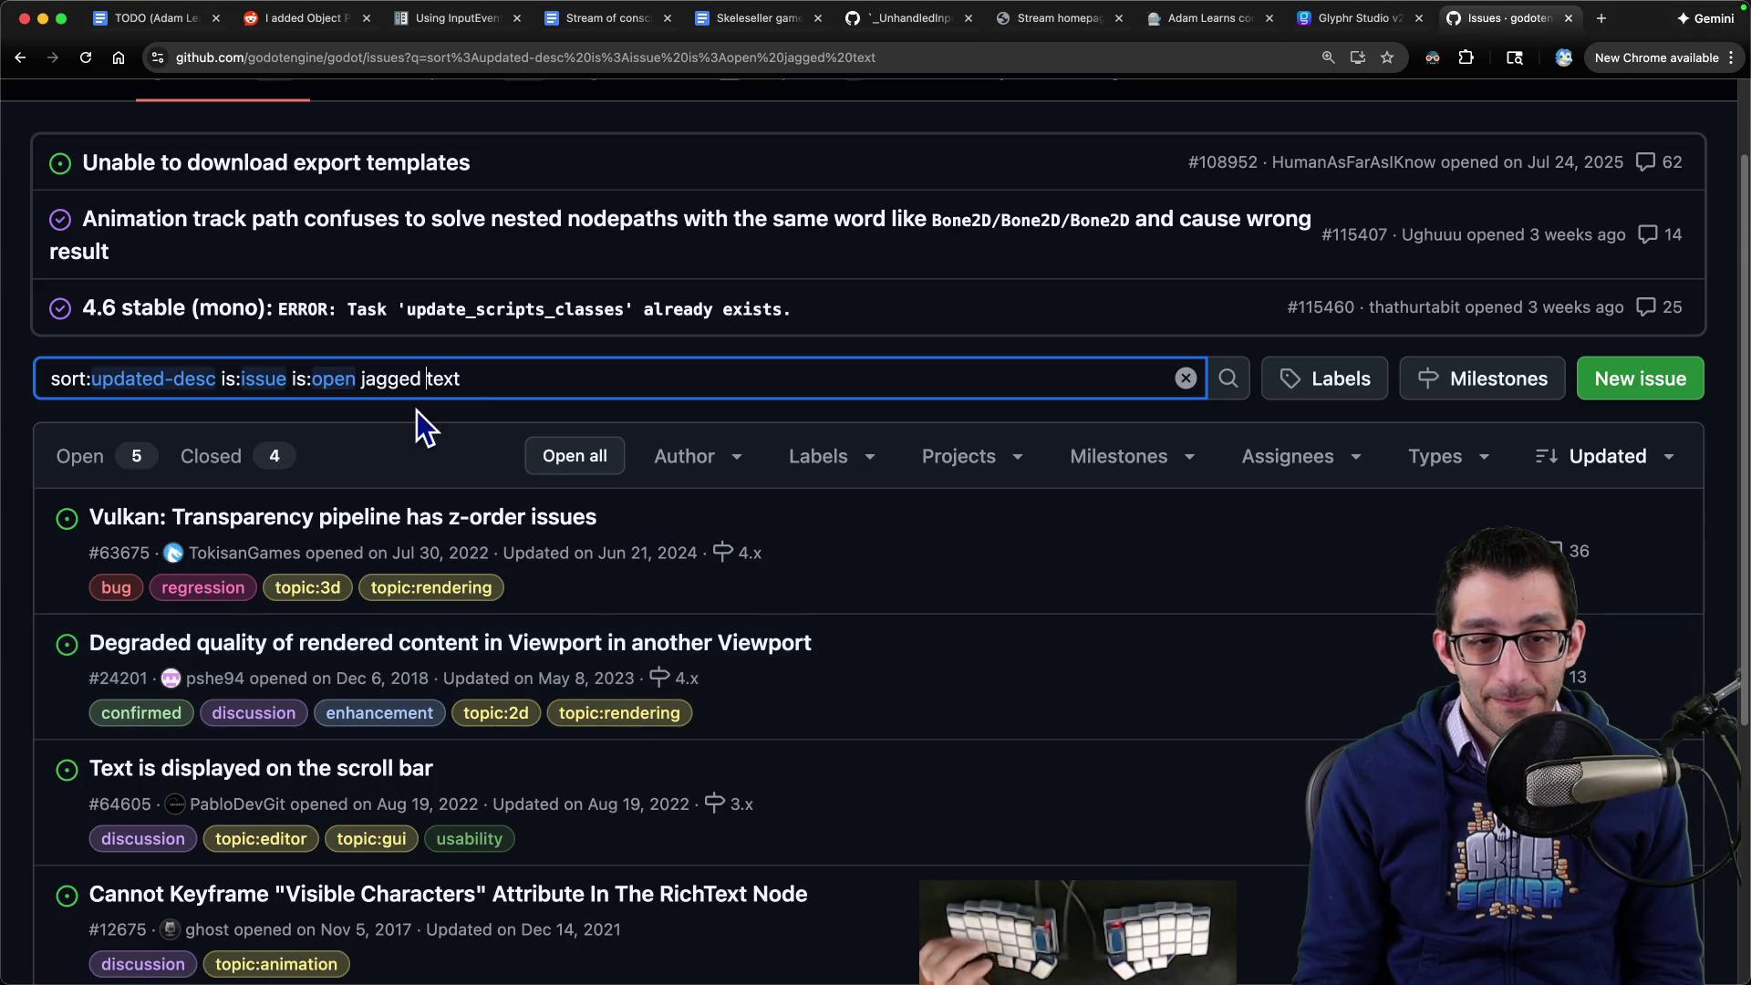
key("BackSpace")
key("Return")
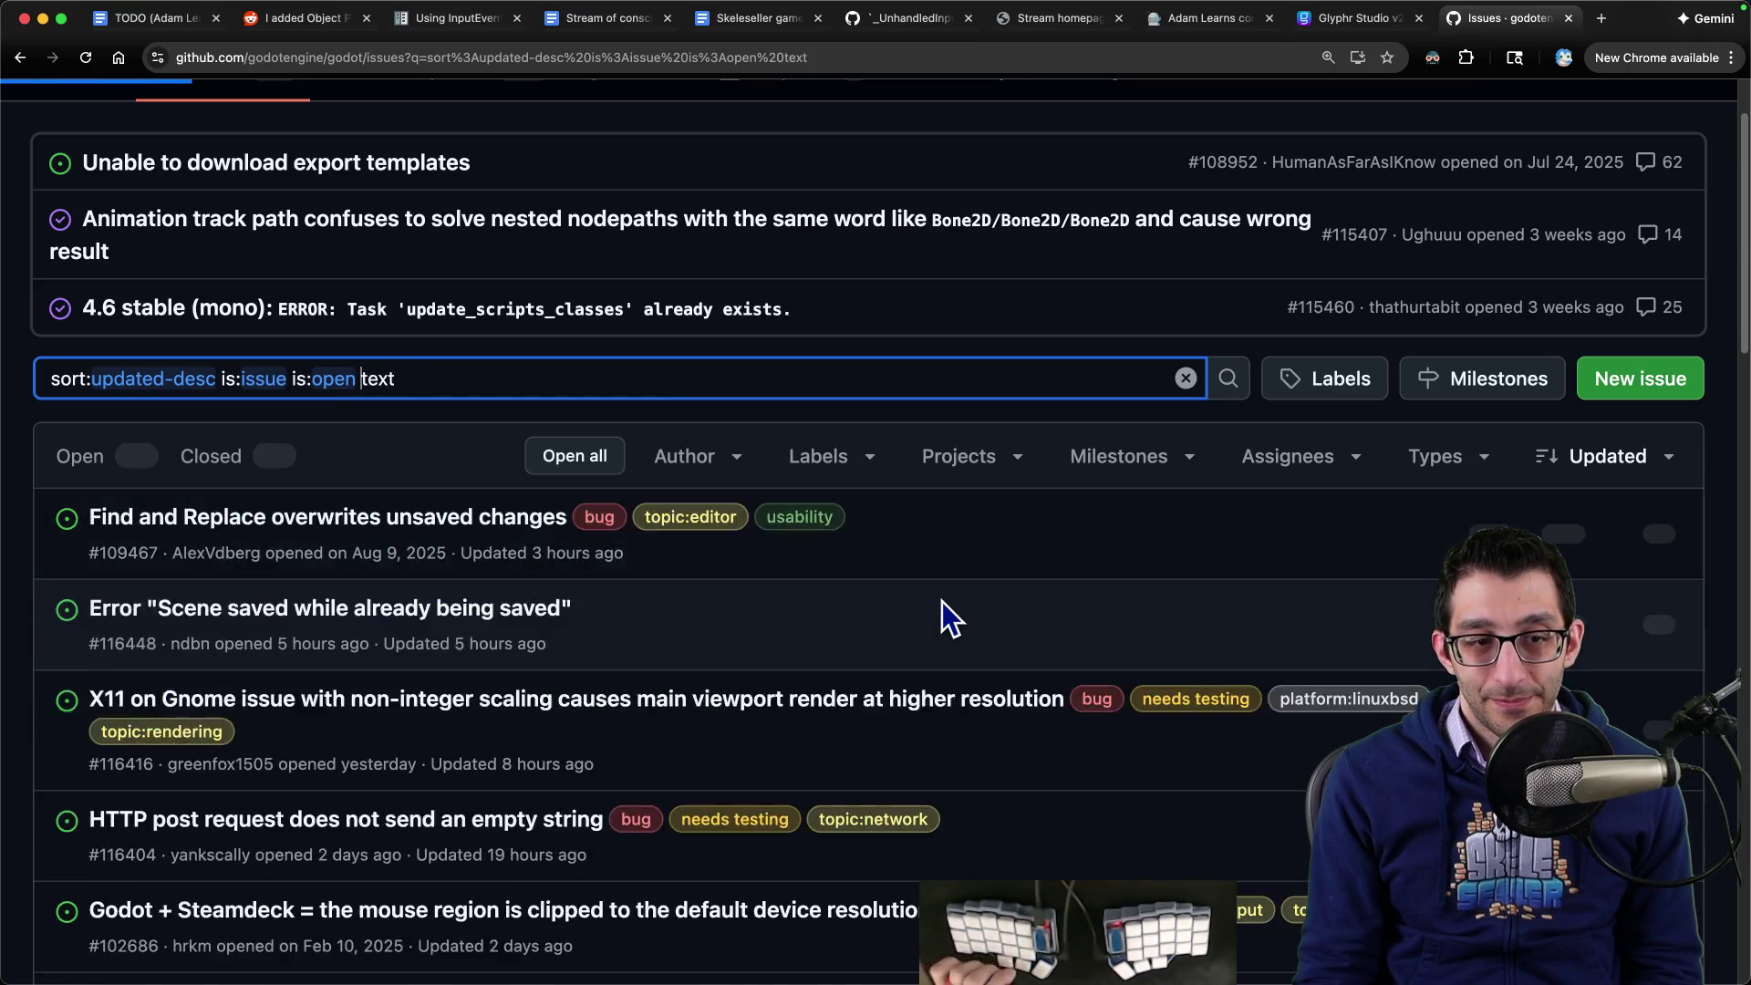
- Skim the 'text' issue results, then bring the Godot editor back to the front
scroll(943, 598, "down", 3)
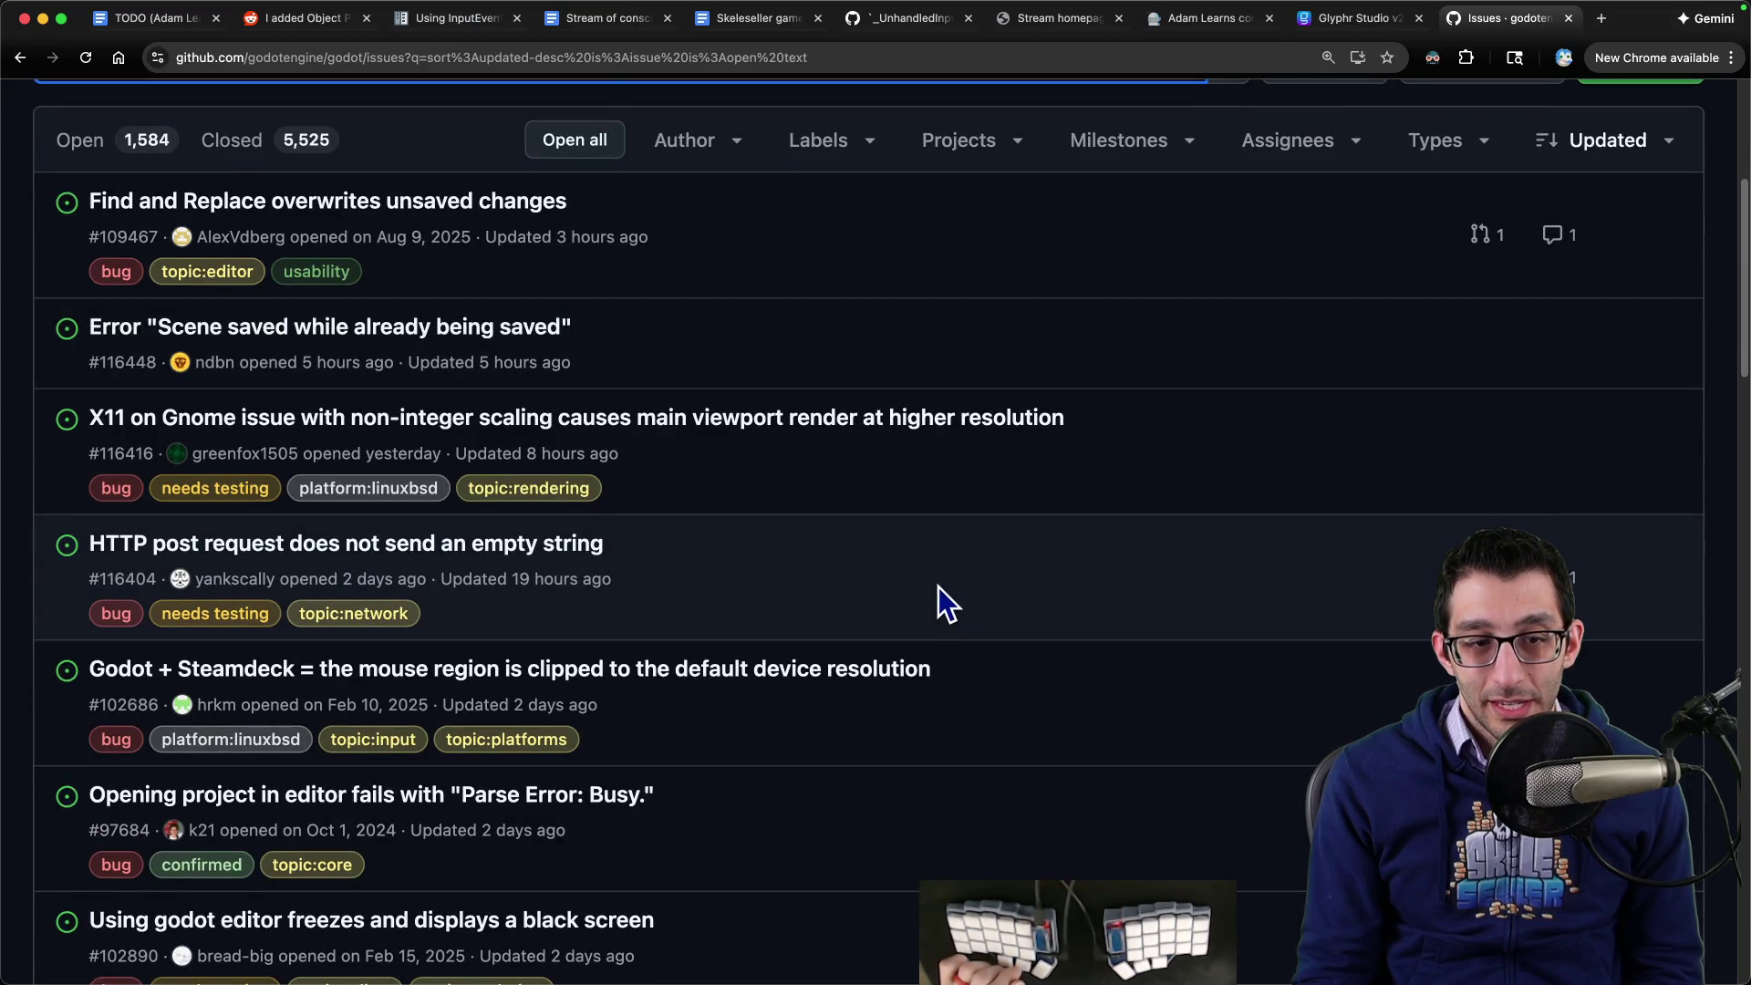
scroll(938, 583, "down", 2)
scroll(938, 584, "up", 7)
scroll(894, 577, "down", 10)
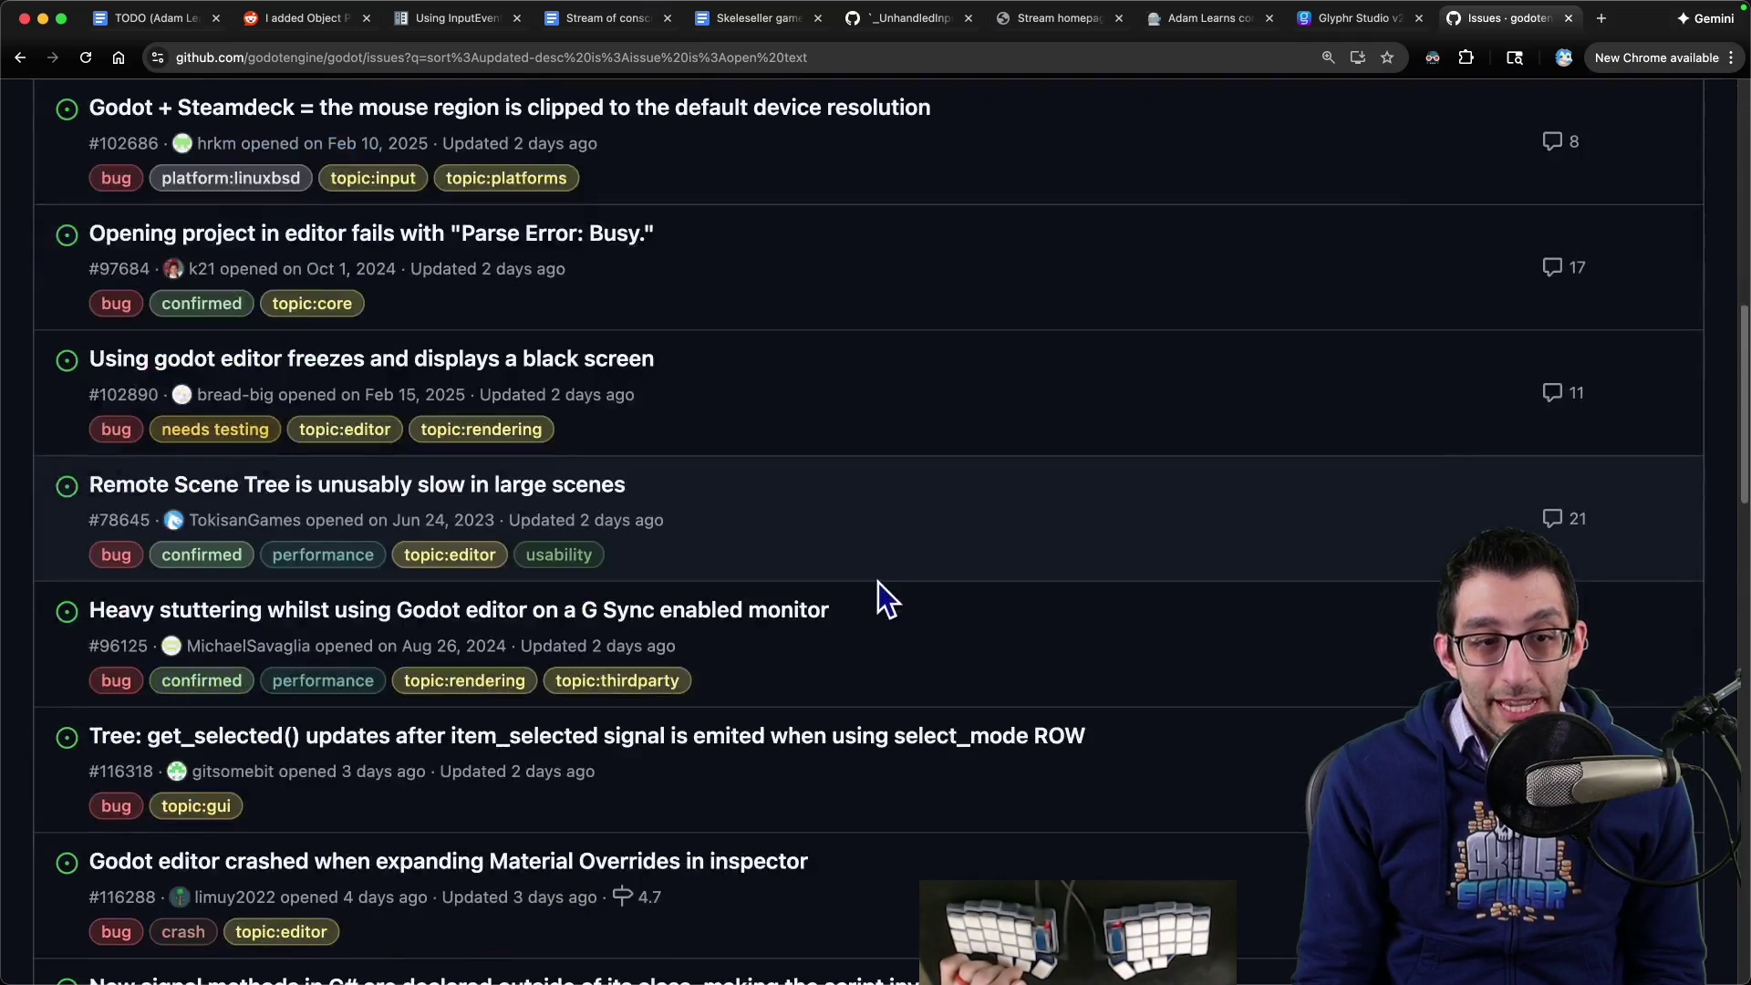
scroll(874, 576, "down", 5)
scroll(865, 584, "down", 4)
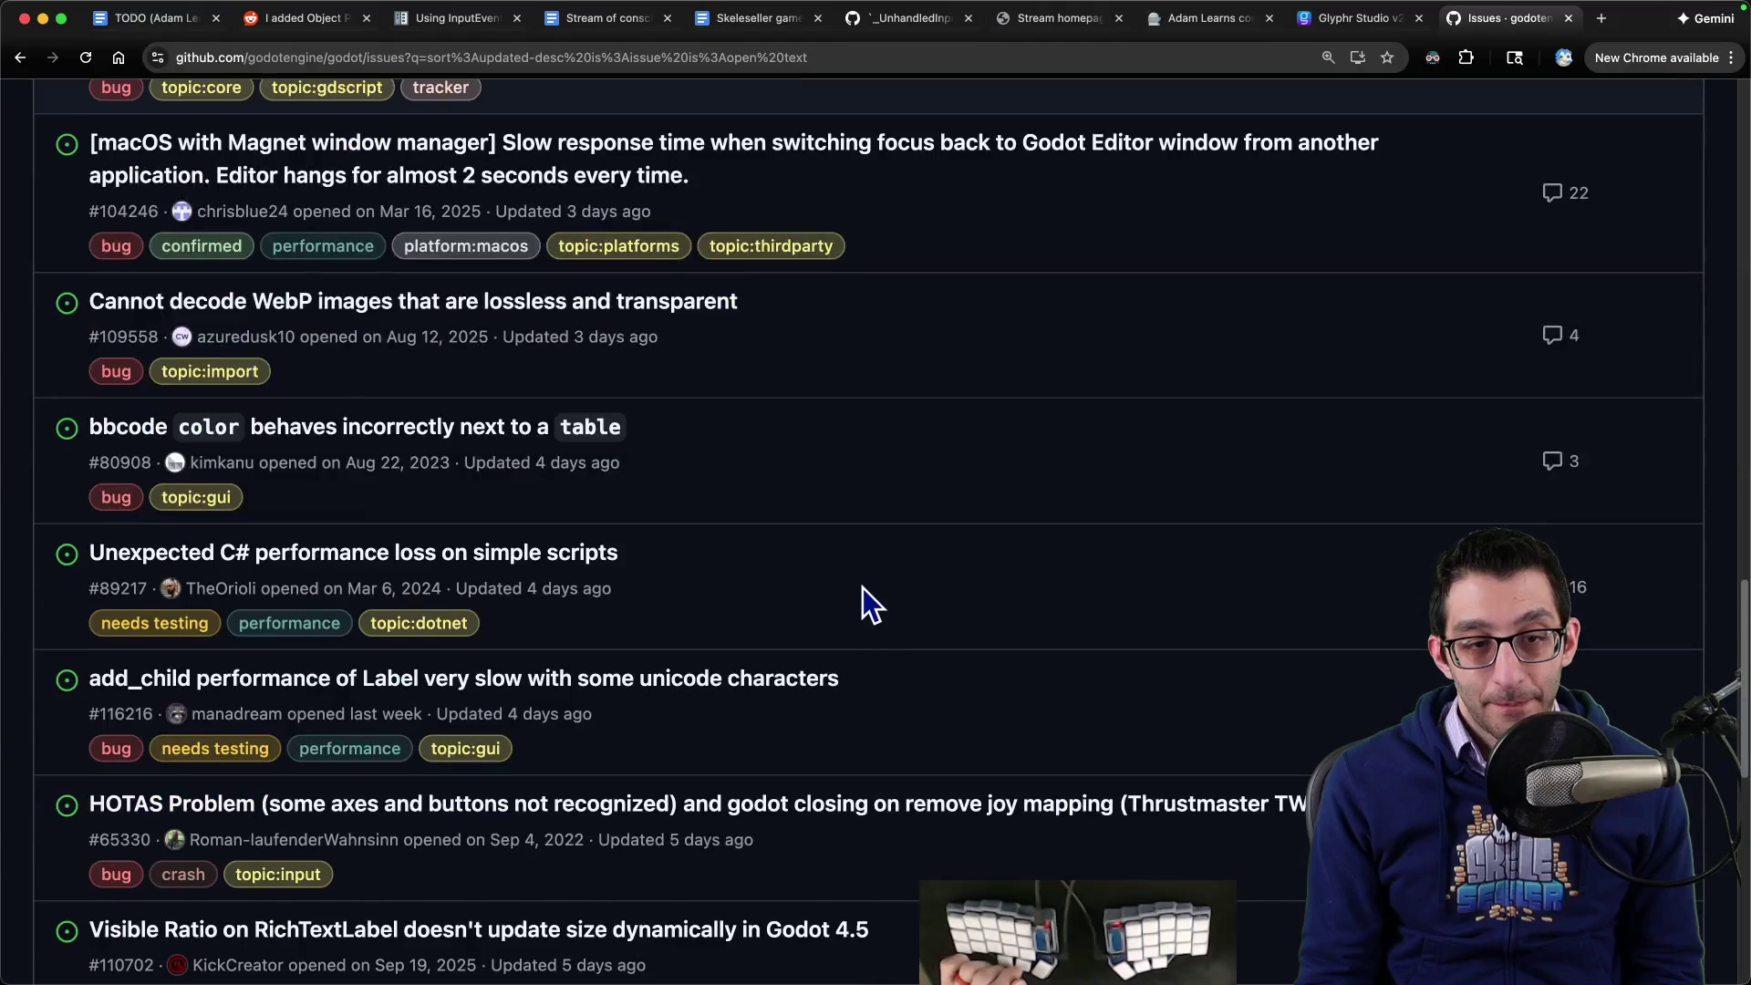
scroll(862, 588, "down", 4)
scroll(861, 589, "up", 2)
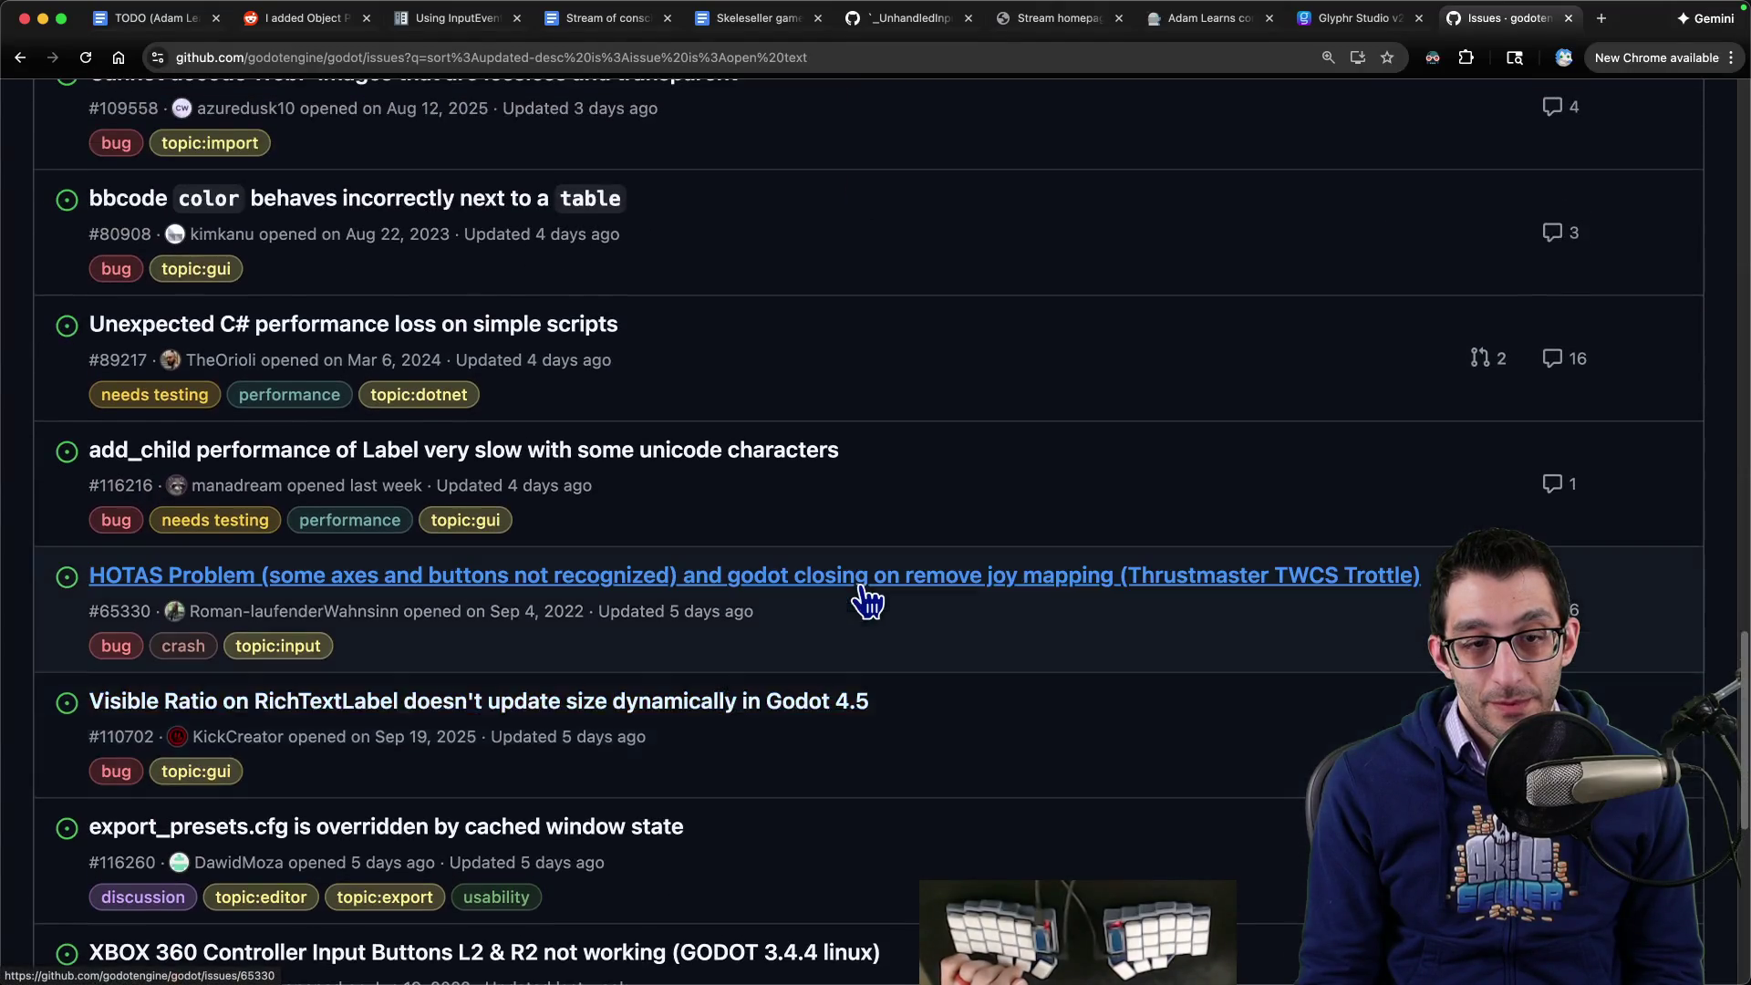
scroll(866, 597, "down", 3)
left_click(1122, 944)
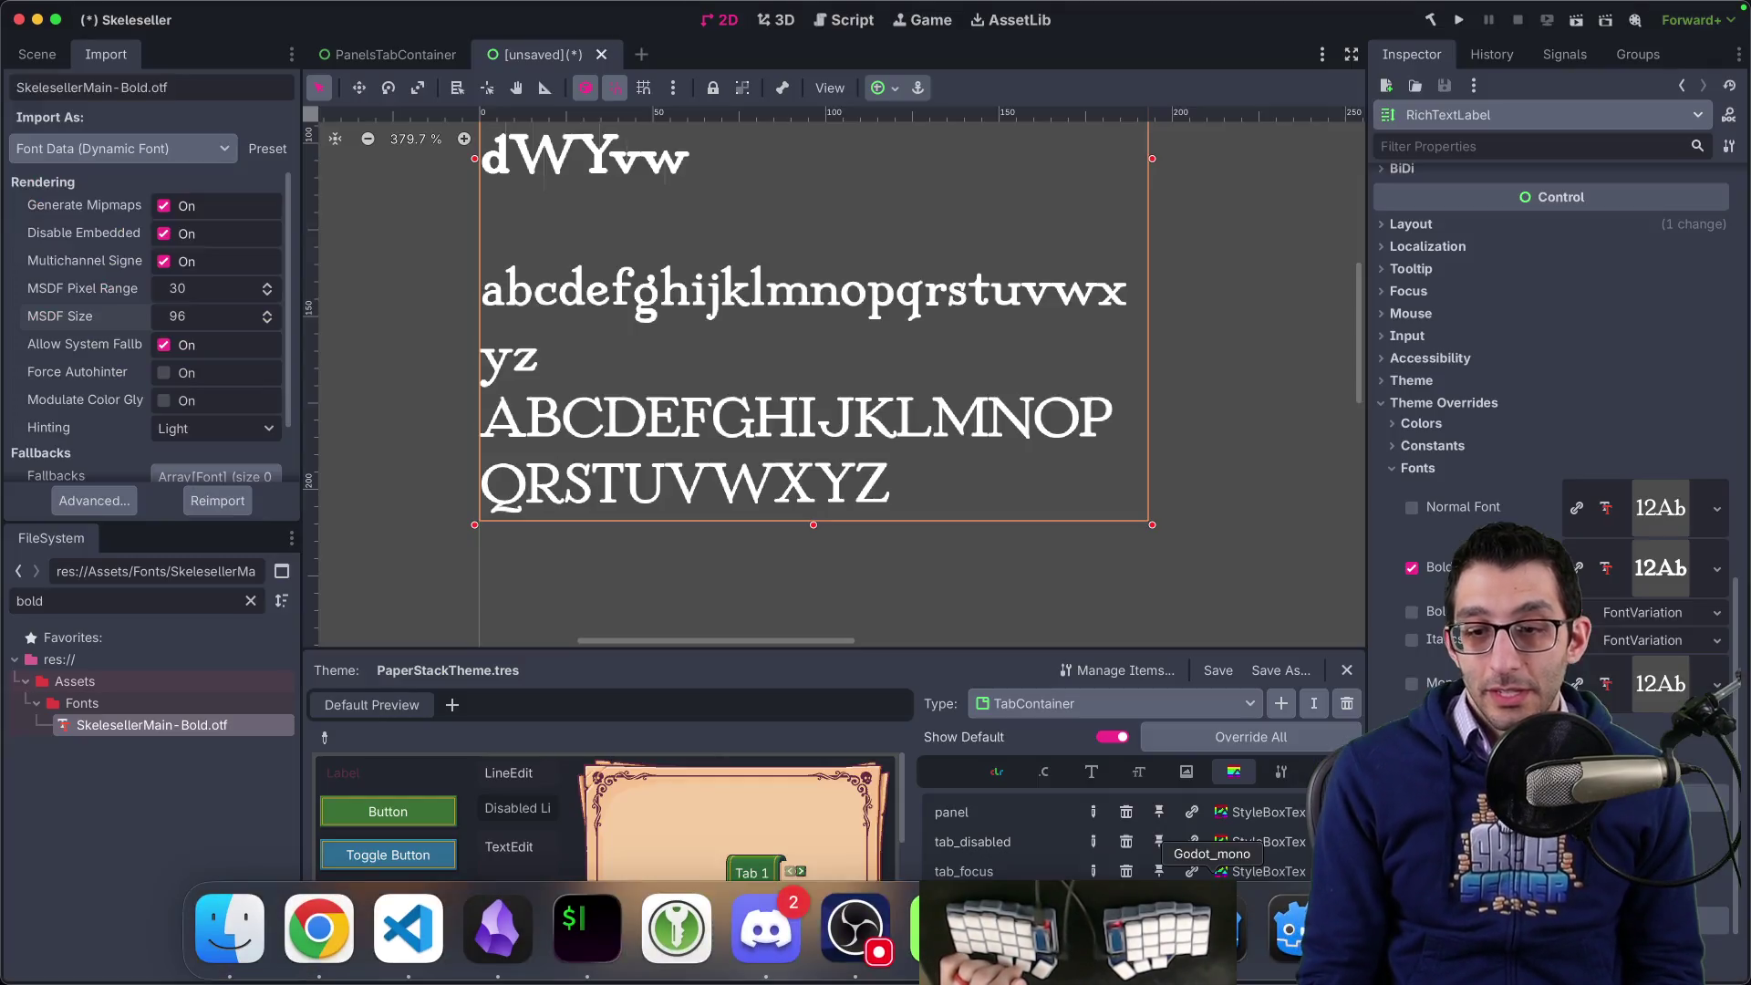
- Add a Label child under the Control node with its text set to dWYvw
left_click(36, 55)
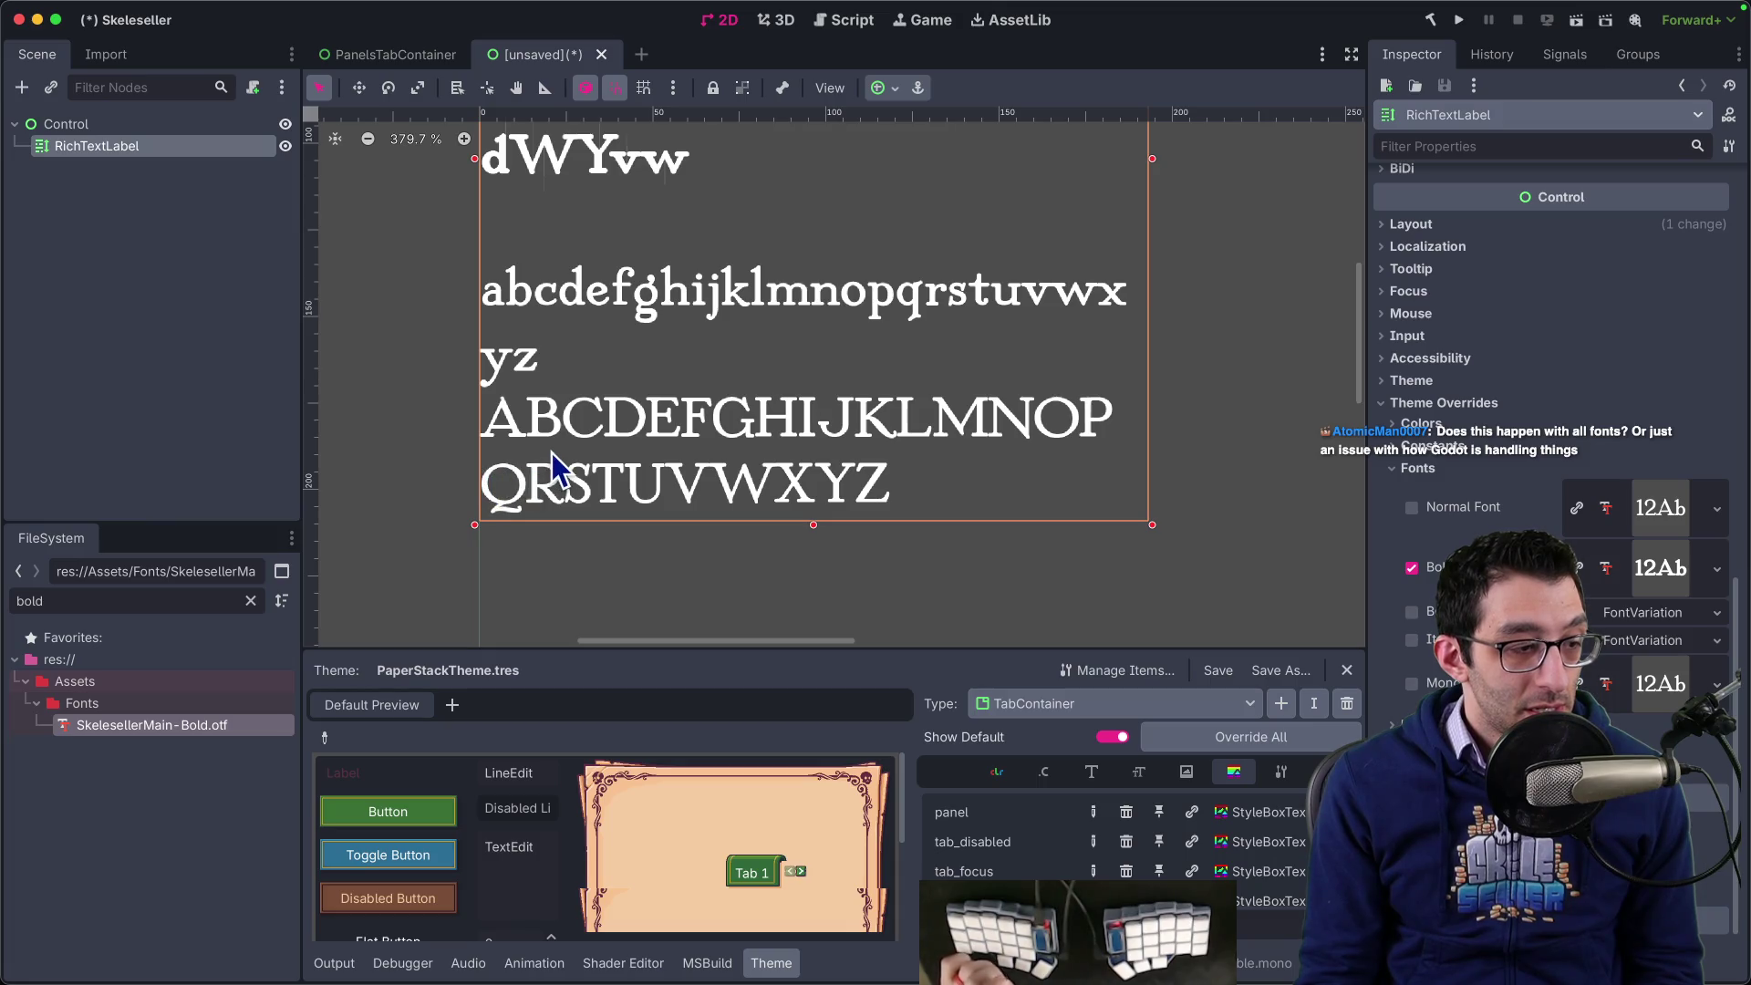
scroll(631, 412, "down", 4)
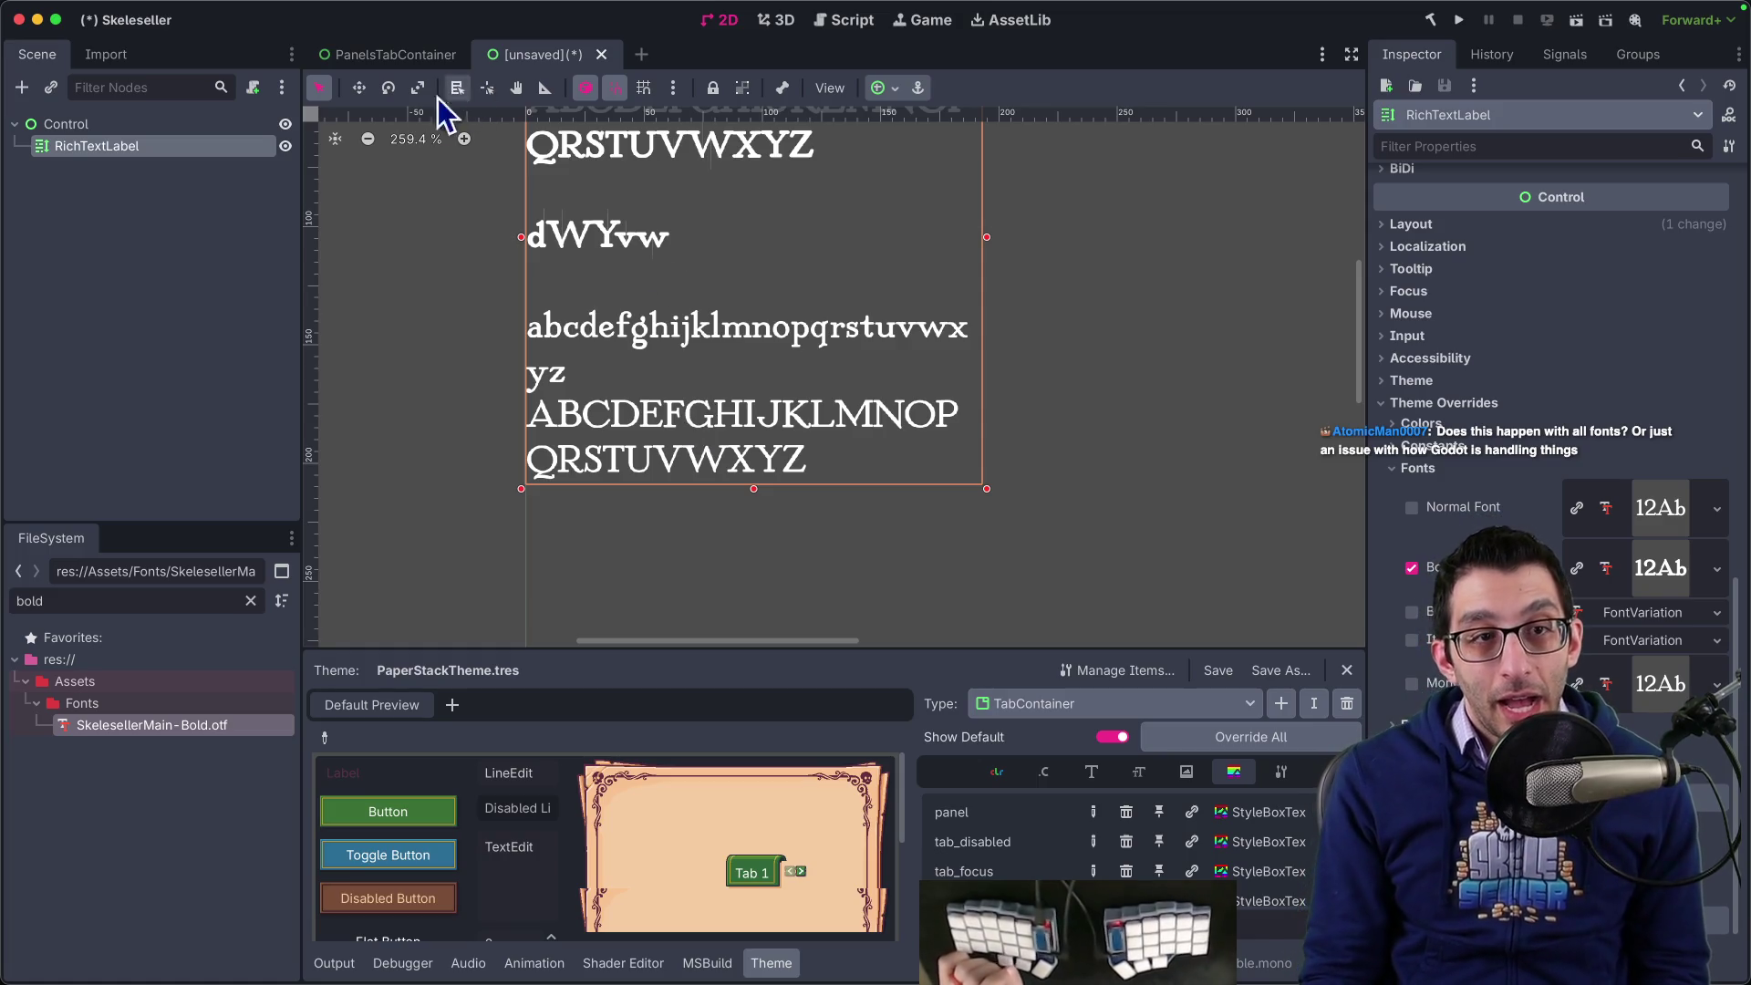
left_click(92, 133)
key("super+a")
type("label")
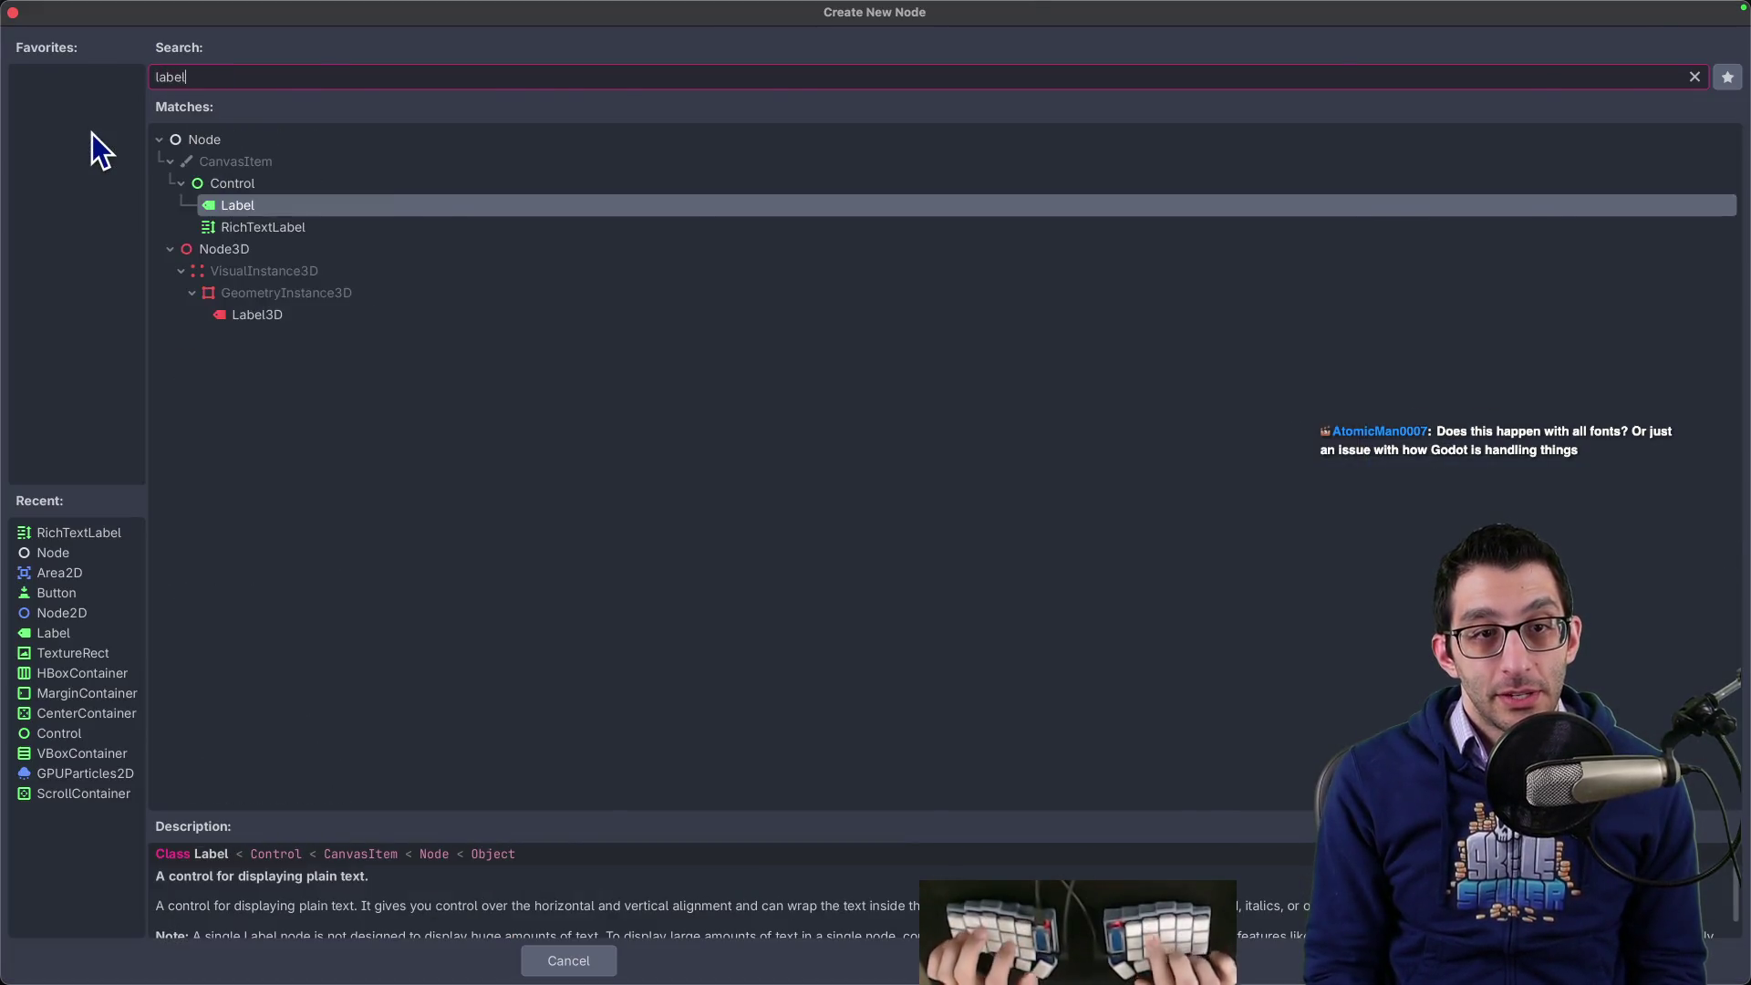
key("Return")
left_click(1416, 381)
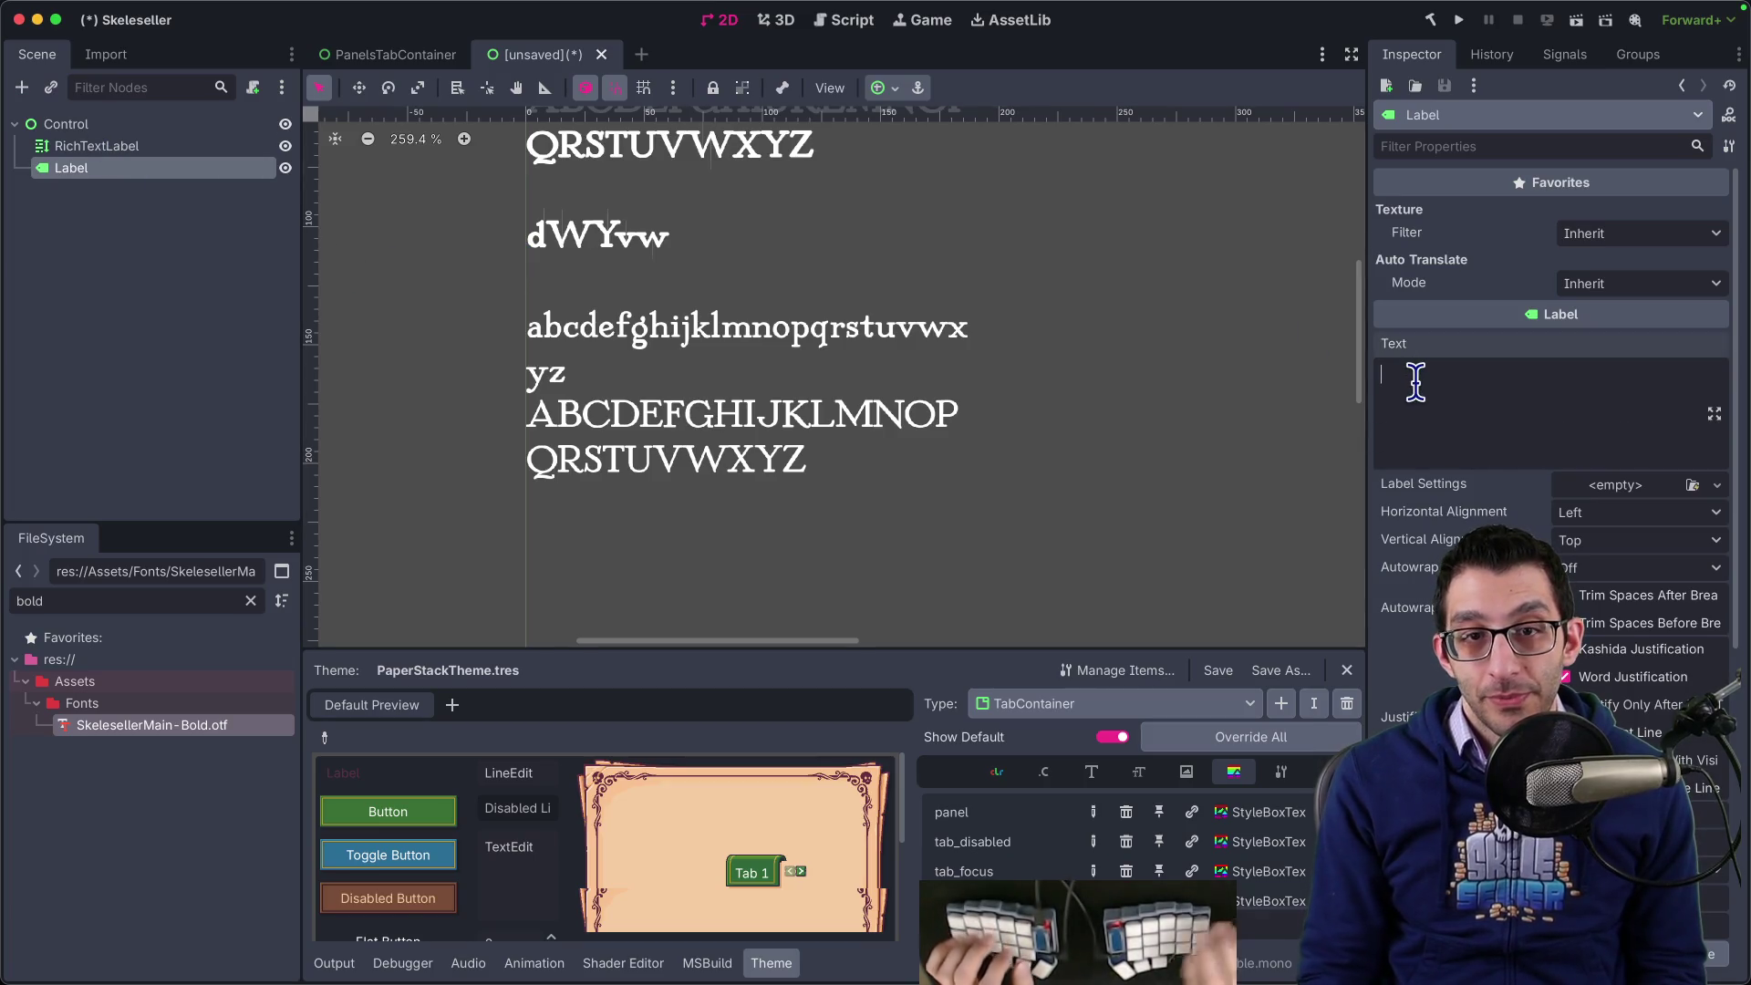
type("dWYvw")
- Move the dWYvw label on the canvas so it sits beside the RichTextLabel sample text
scroll(947, 453, "down", 3)
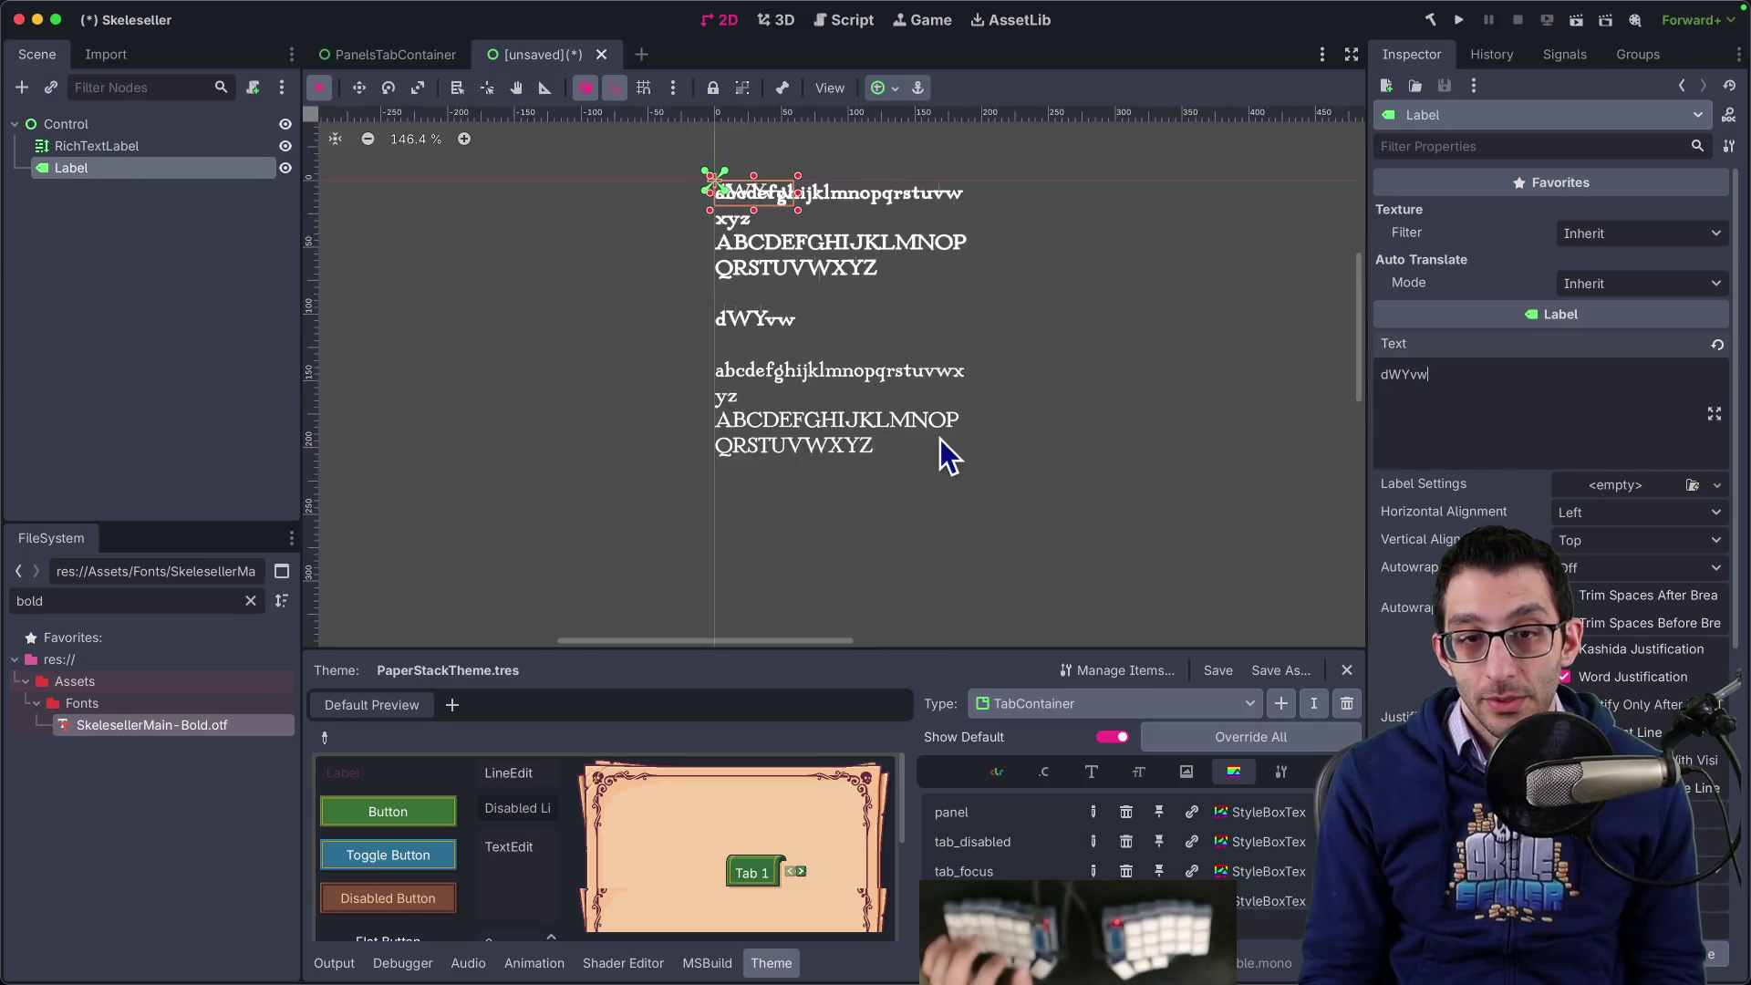
scroll(948, 453, "down", 2)
left_click(952, 347)
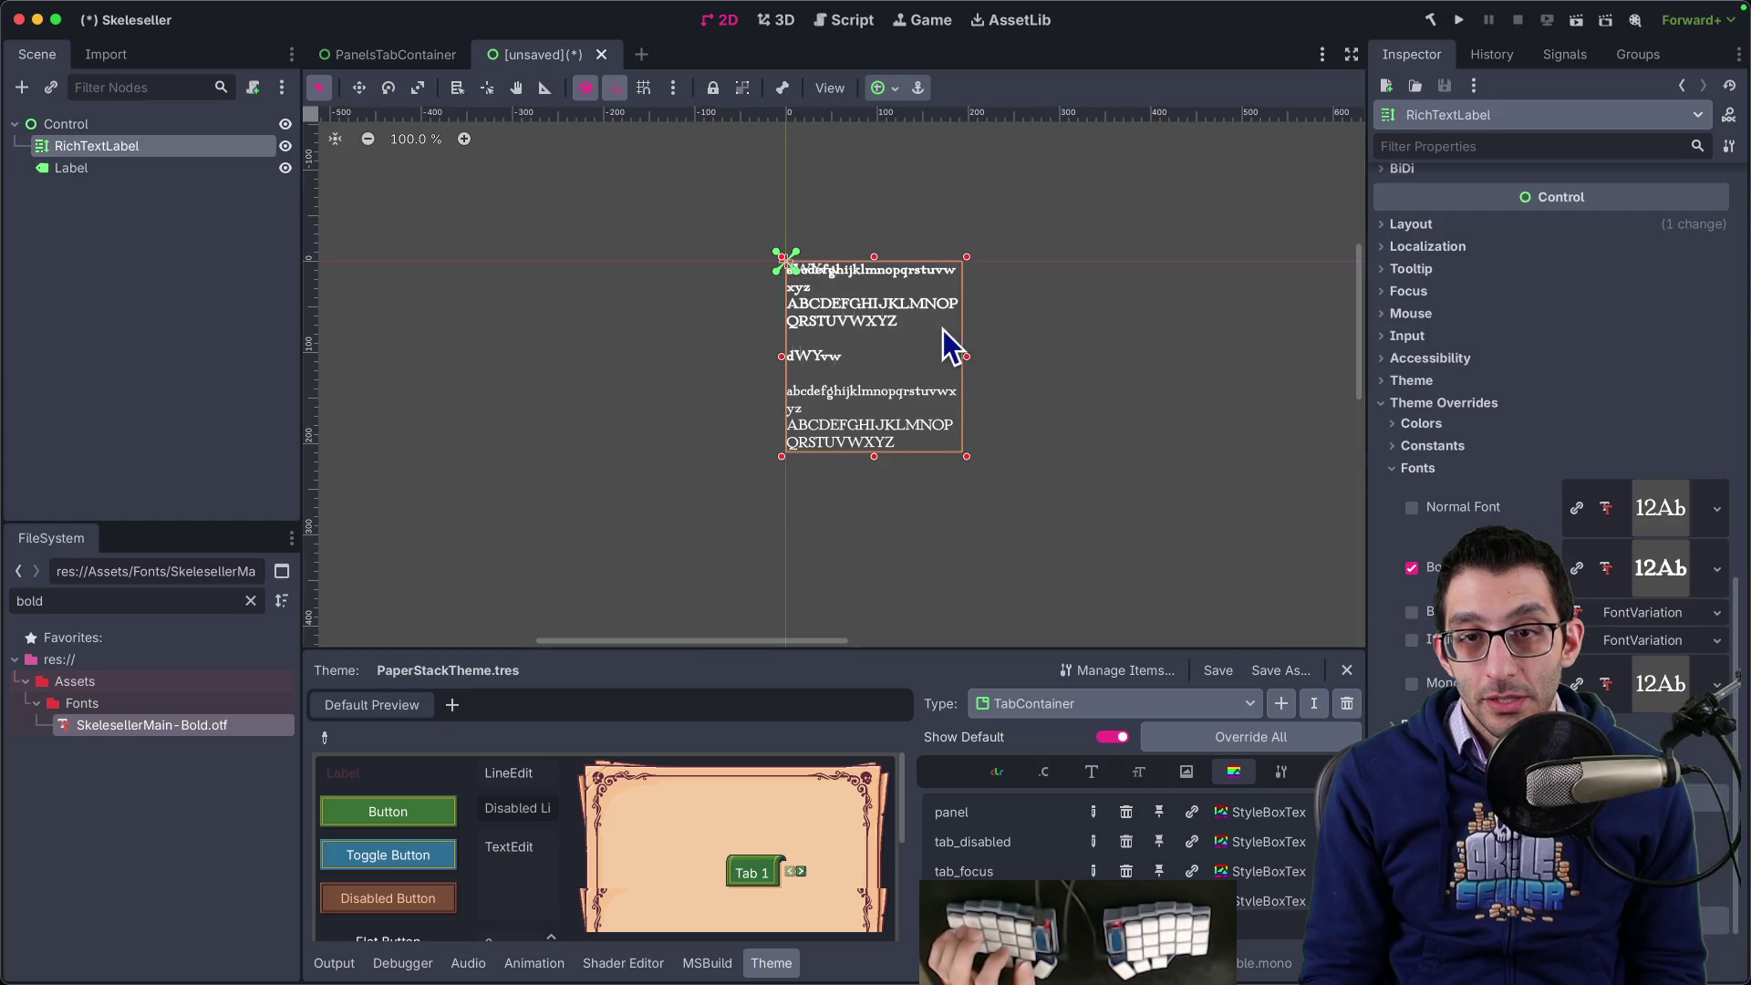
left_click(159, 167)
key("w")
left_click_drag(1028, 320, 1294, 355)
scroll(1123, 322, "up", 6)
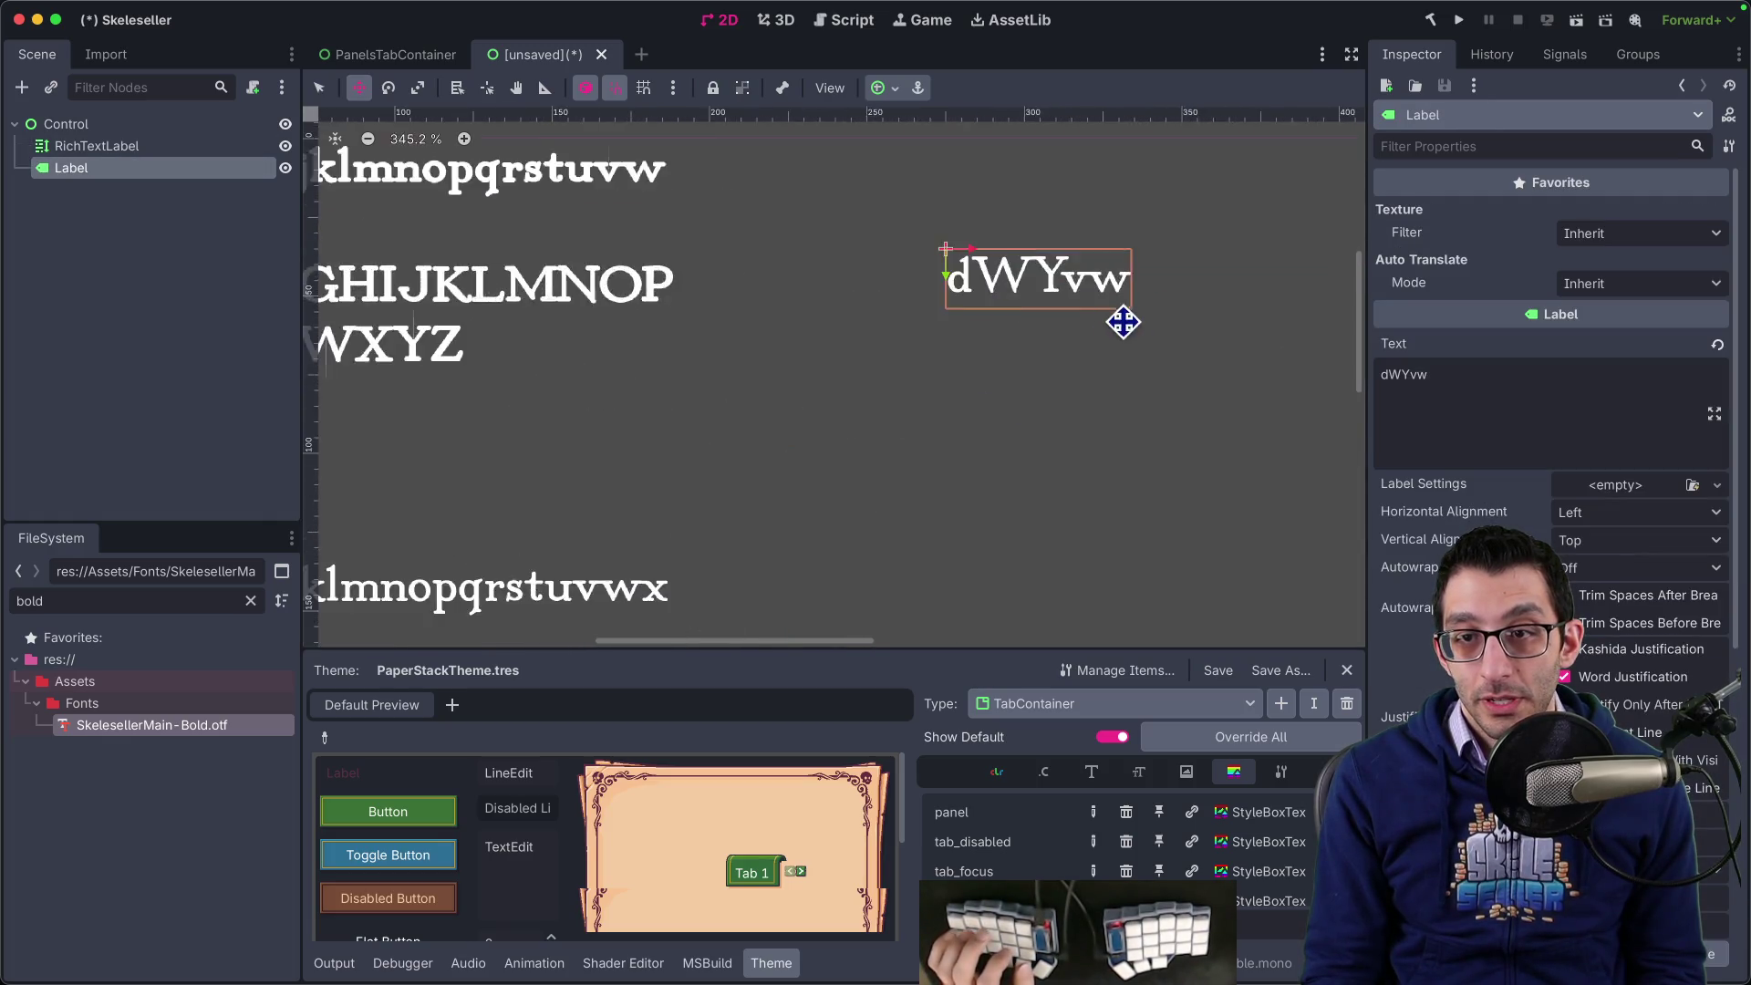
scroll(1135, 315, "up", 3)
scroll(1122, 346, "down", 5)
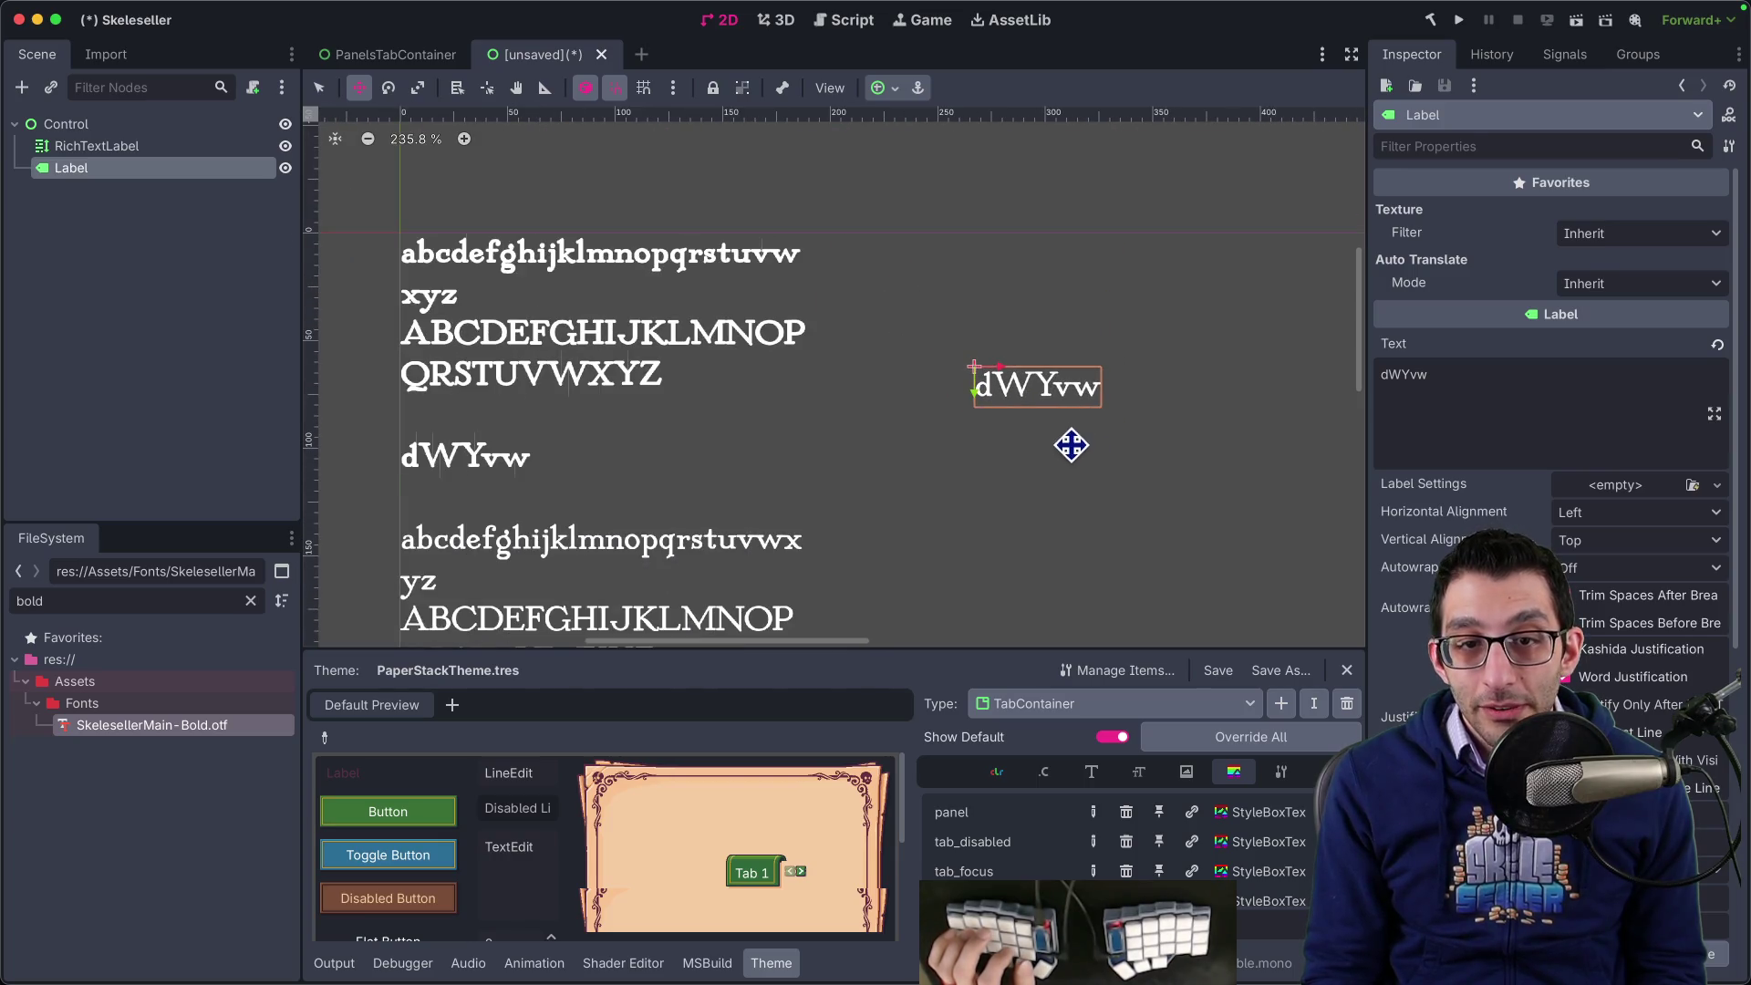
left_click_drag(1072, 445, 994, 434)
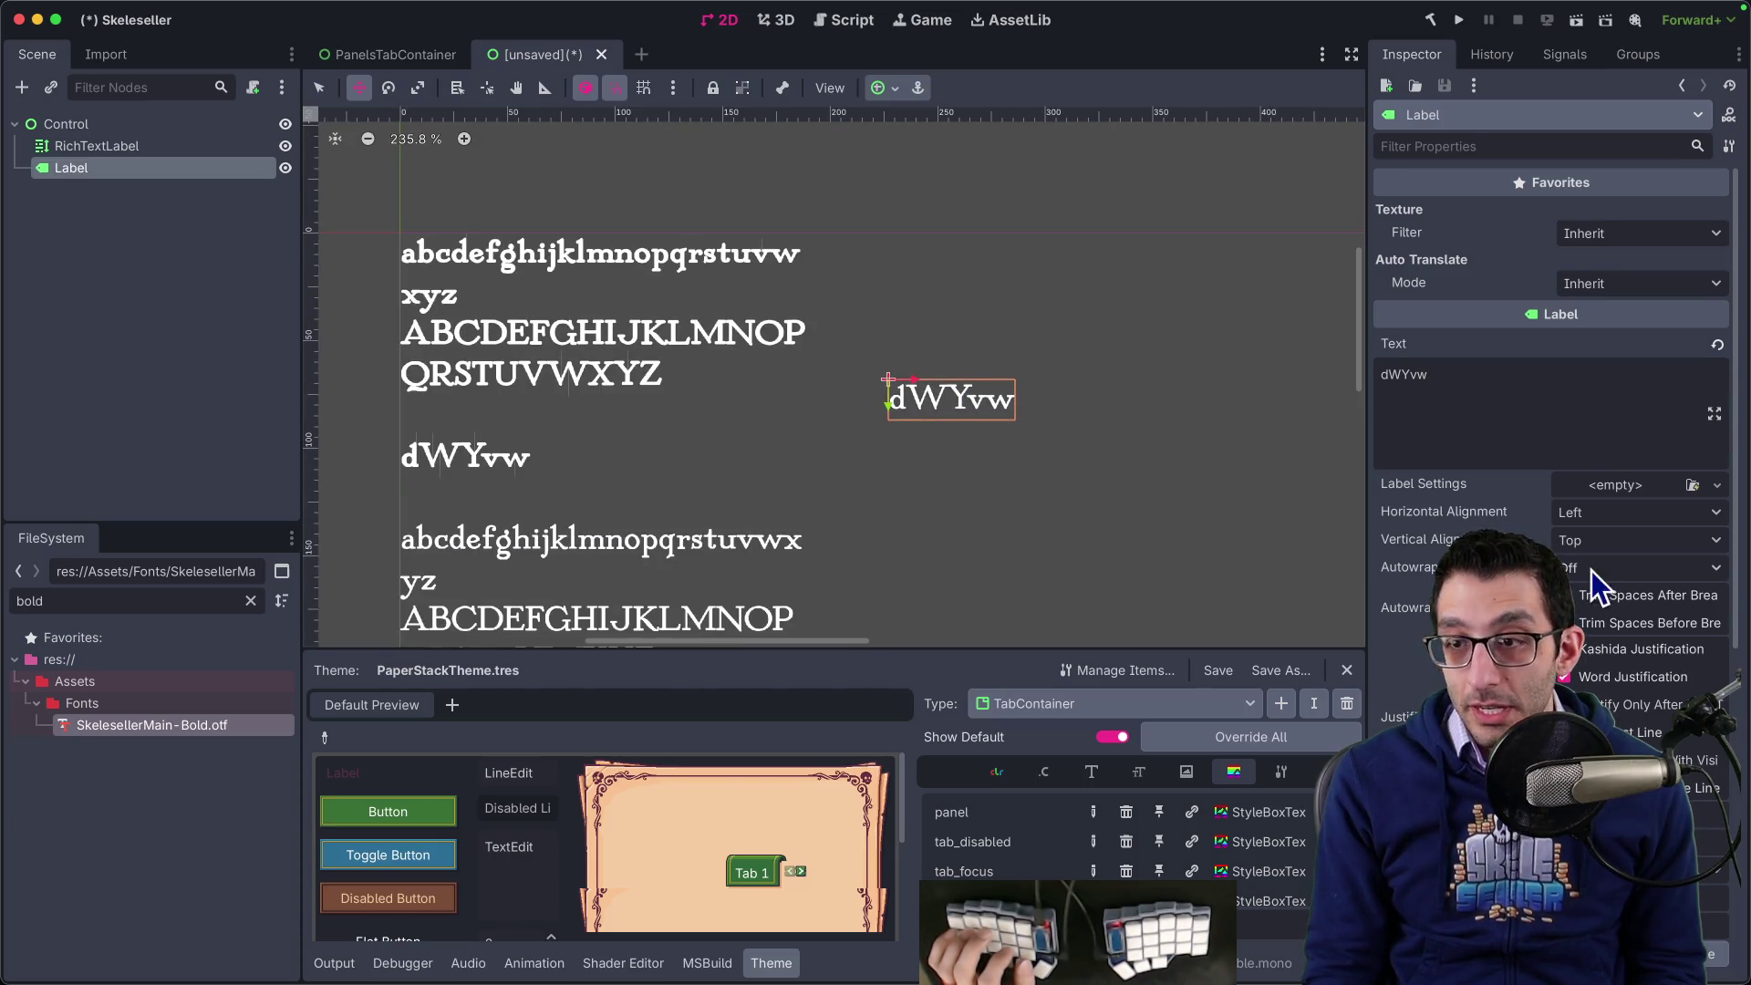
scroll(1591, 571, "down", 8)
scroll(1551, 456, "up", 6)
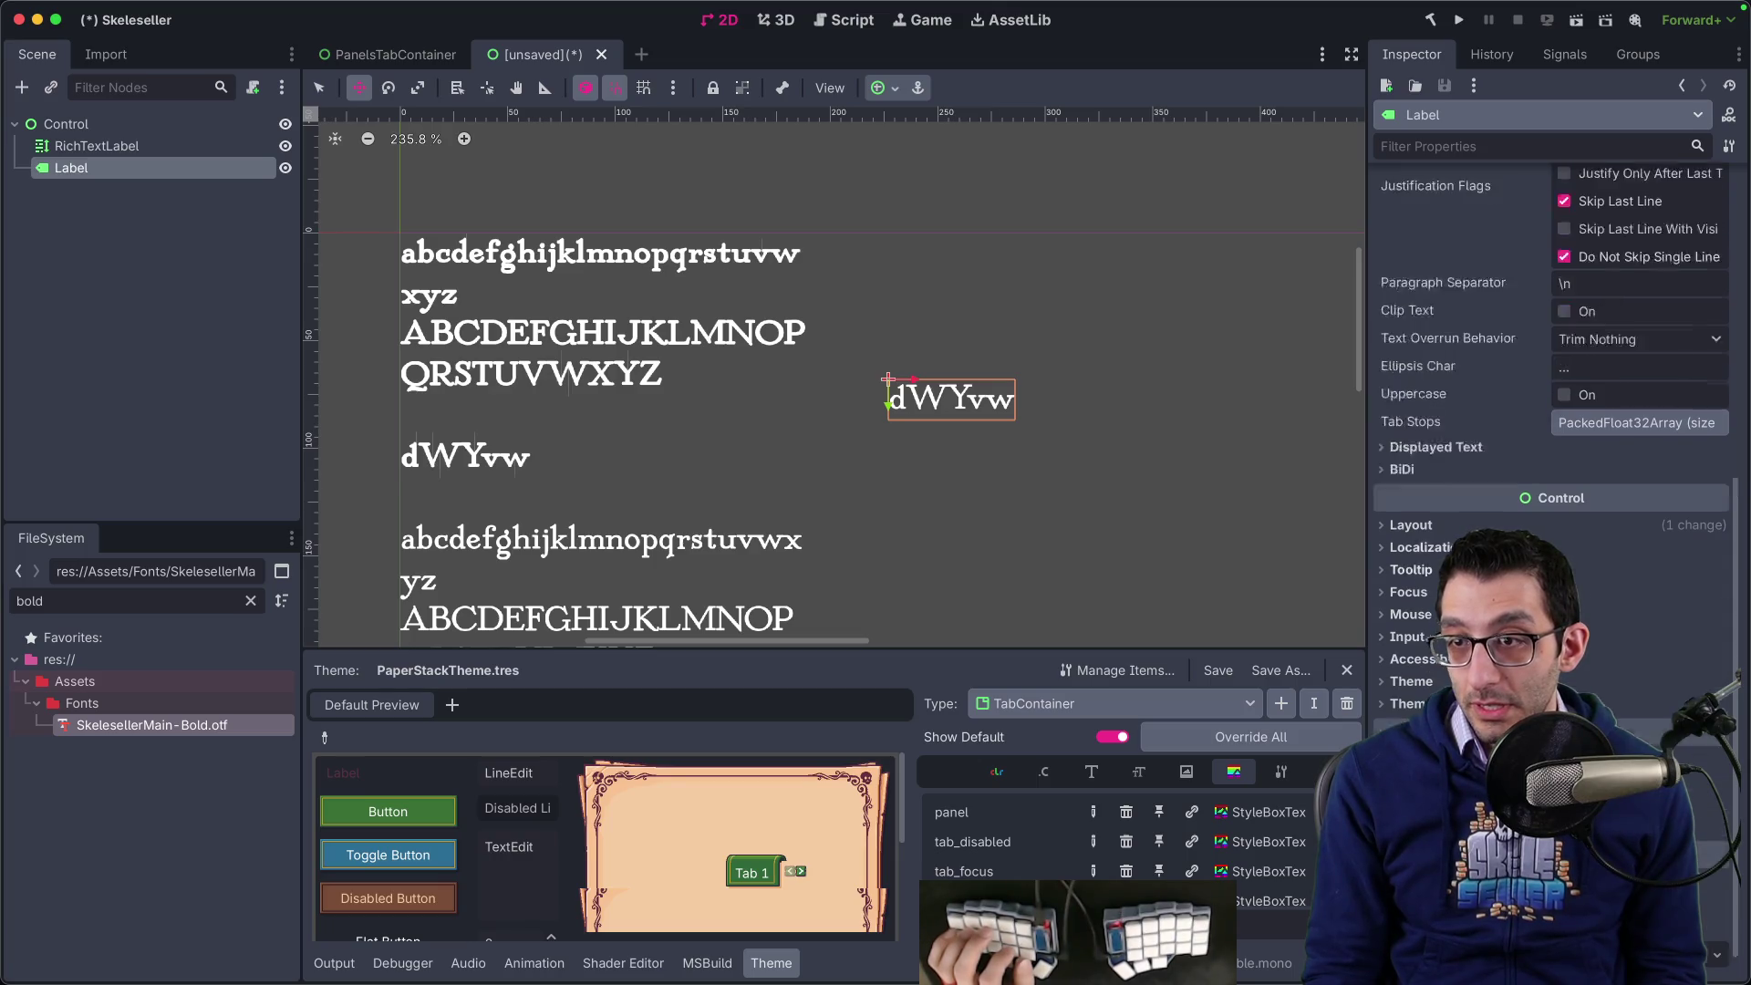
- Give the Label new LabelSettings using the SkelesellerMain-Bold .otf as its font
left_click(1615, 416)
left_click(1633, 443)
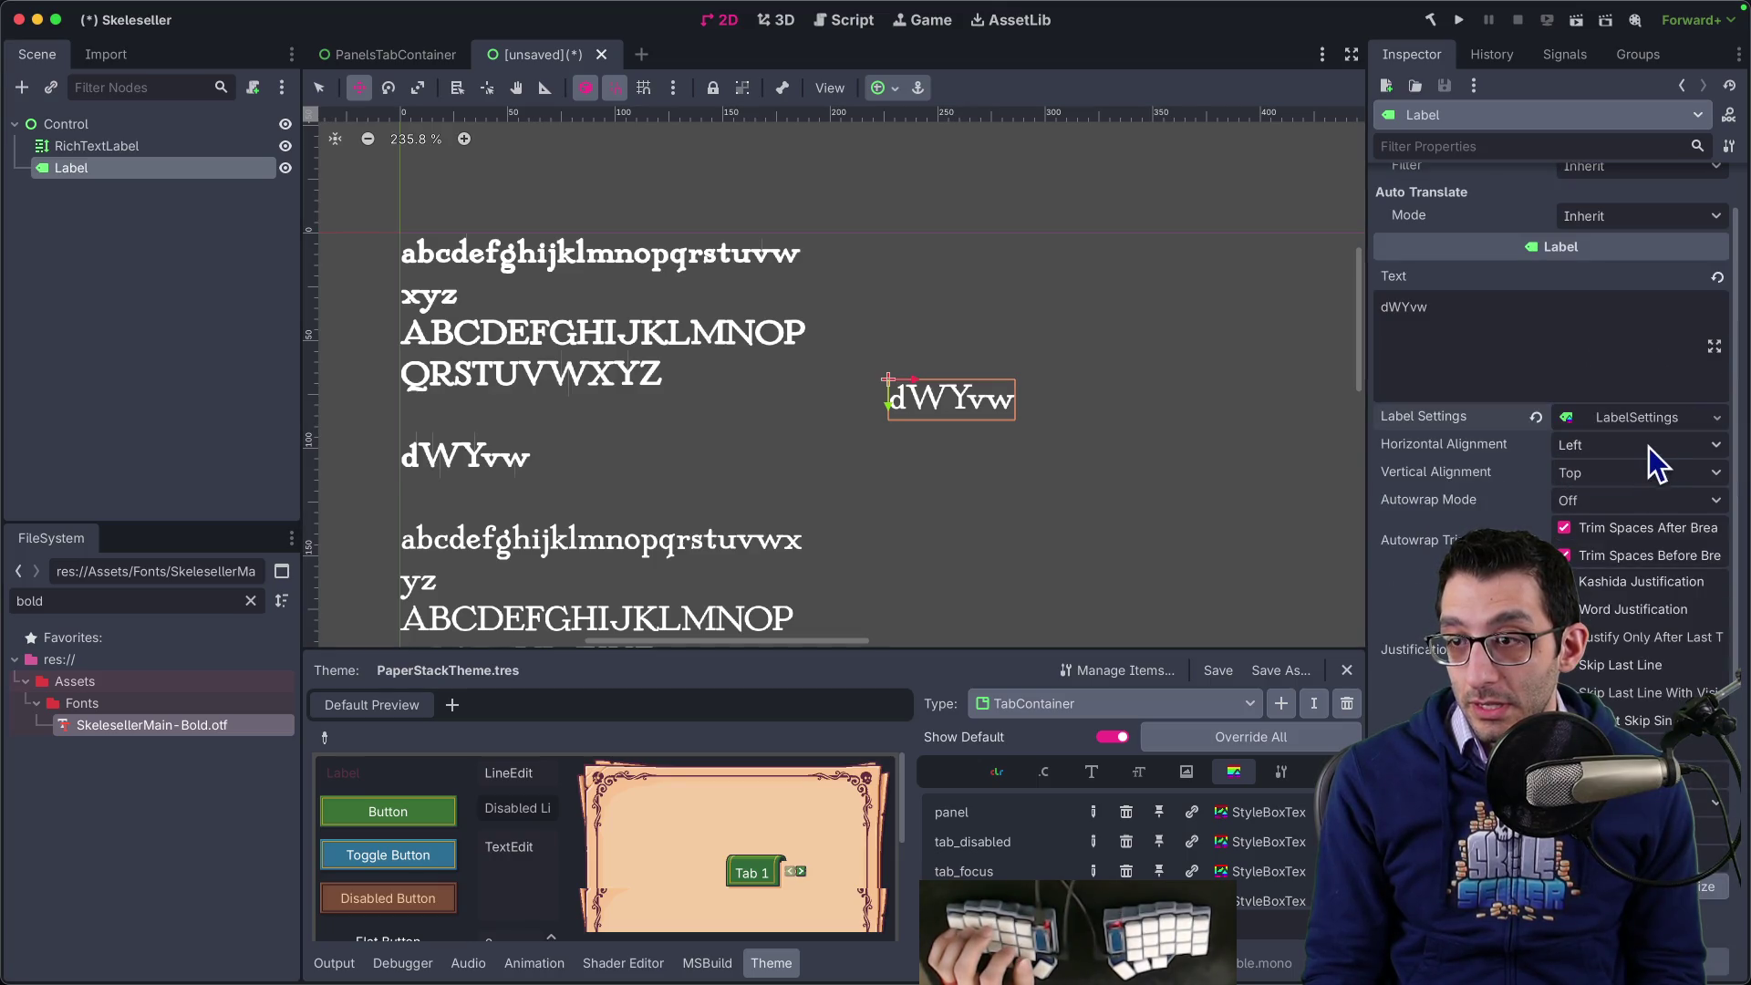
left_click(1407, 499)
left_click(1616, 525)
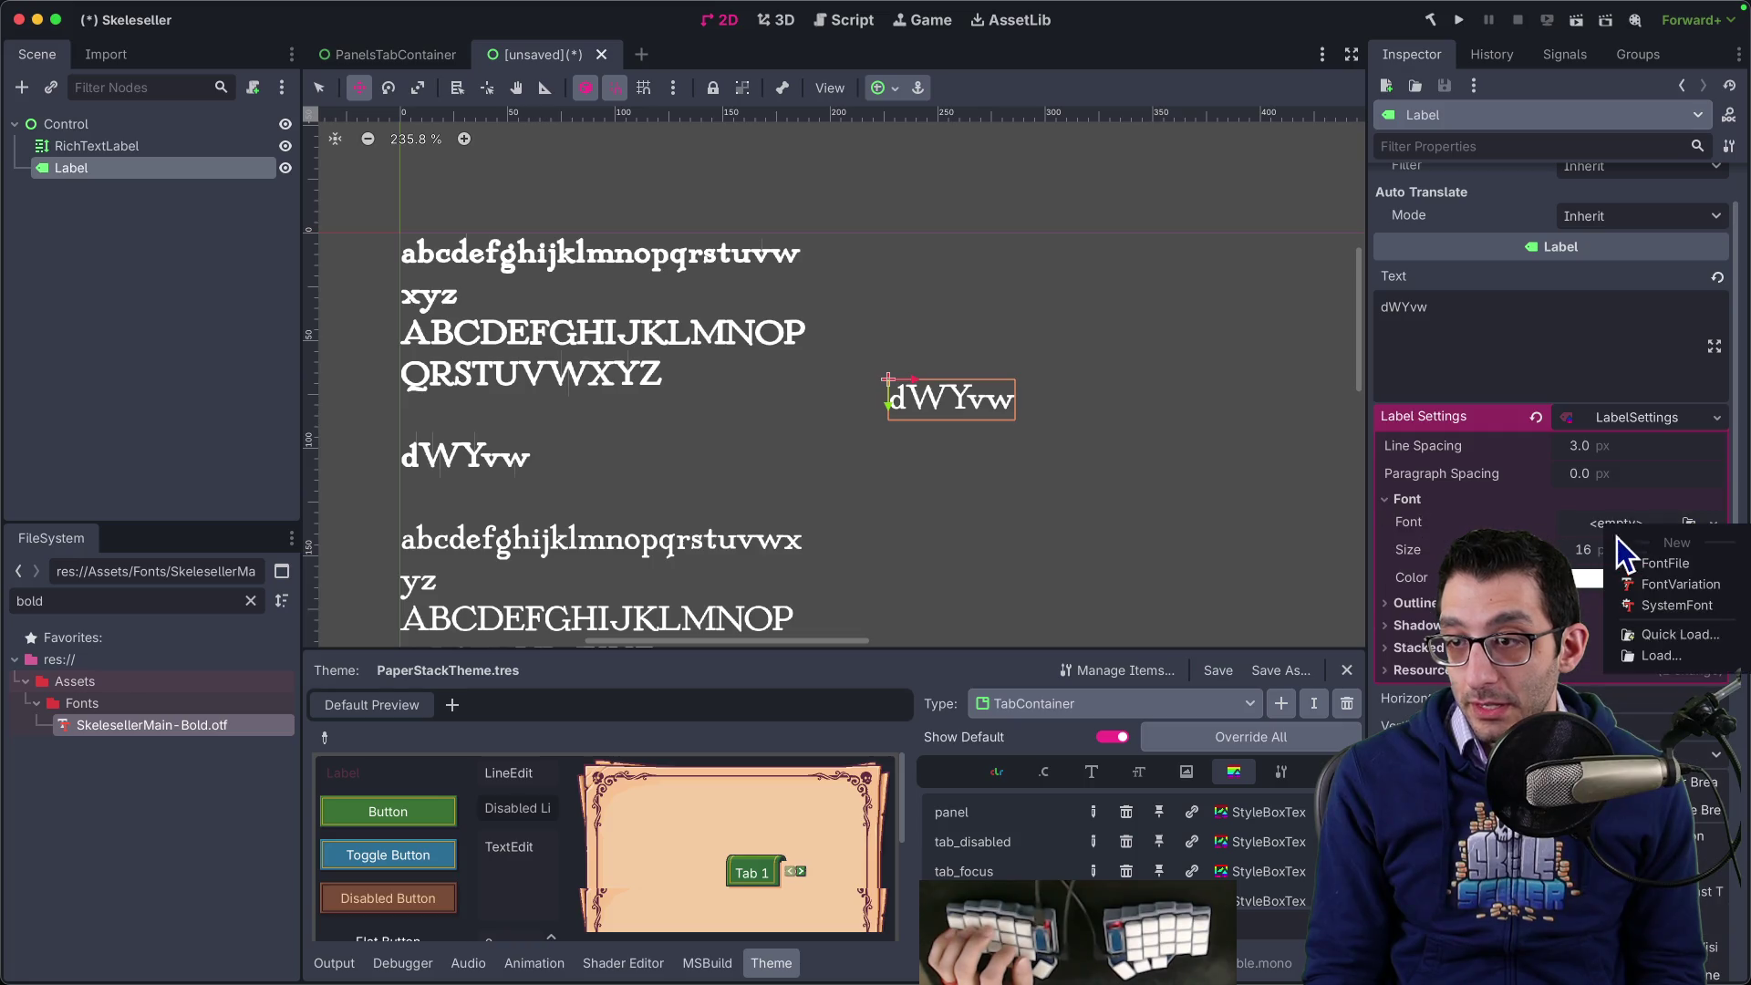
left_click(1666, 636)
key("Return")
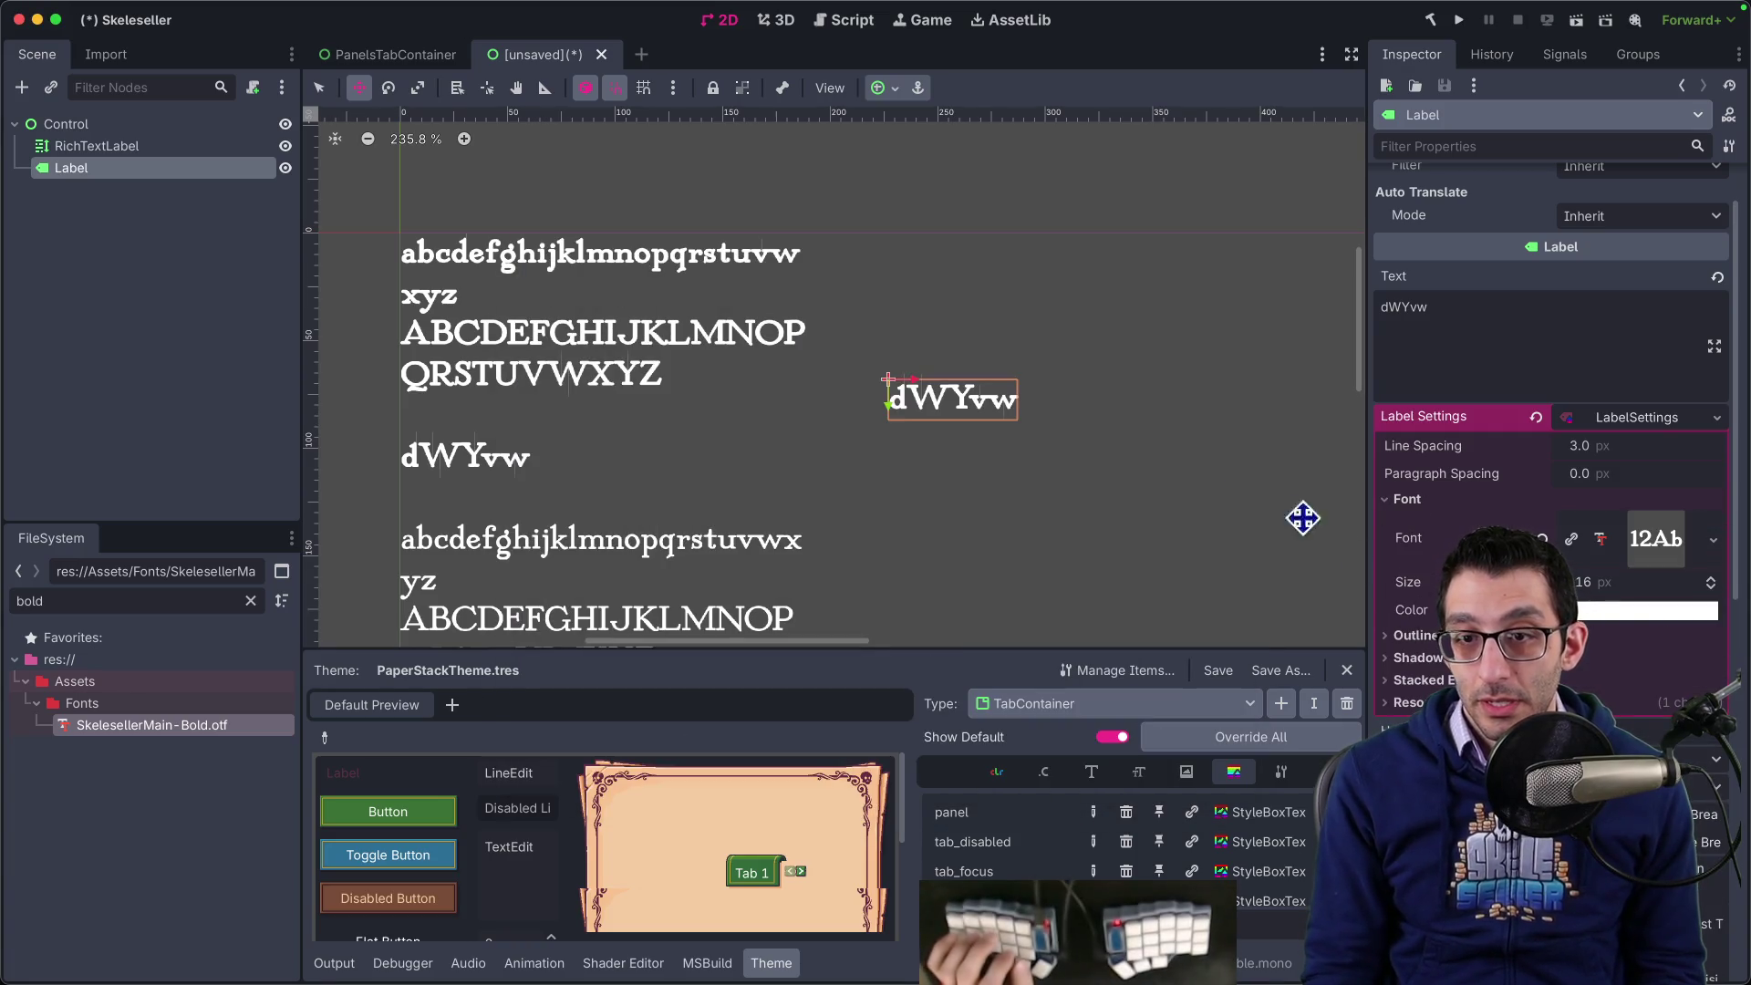
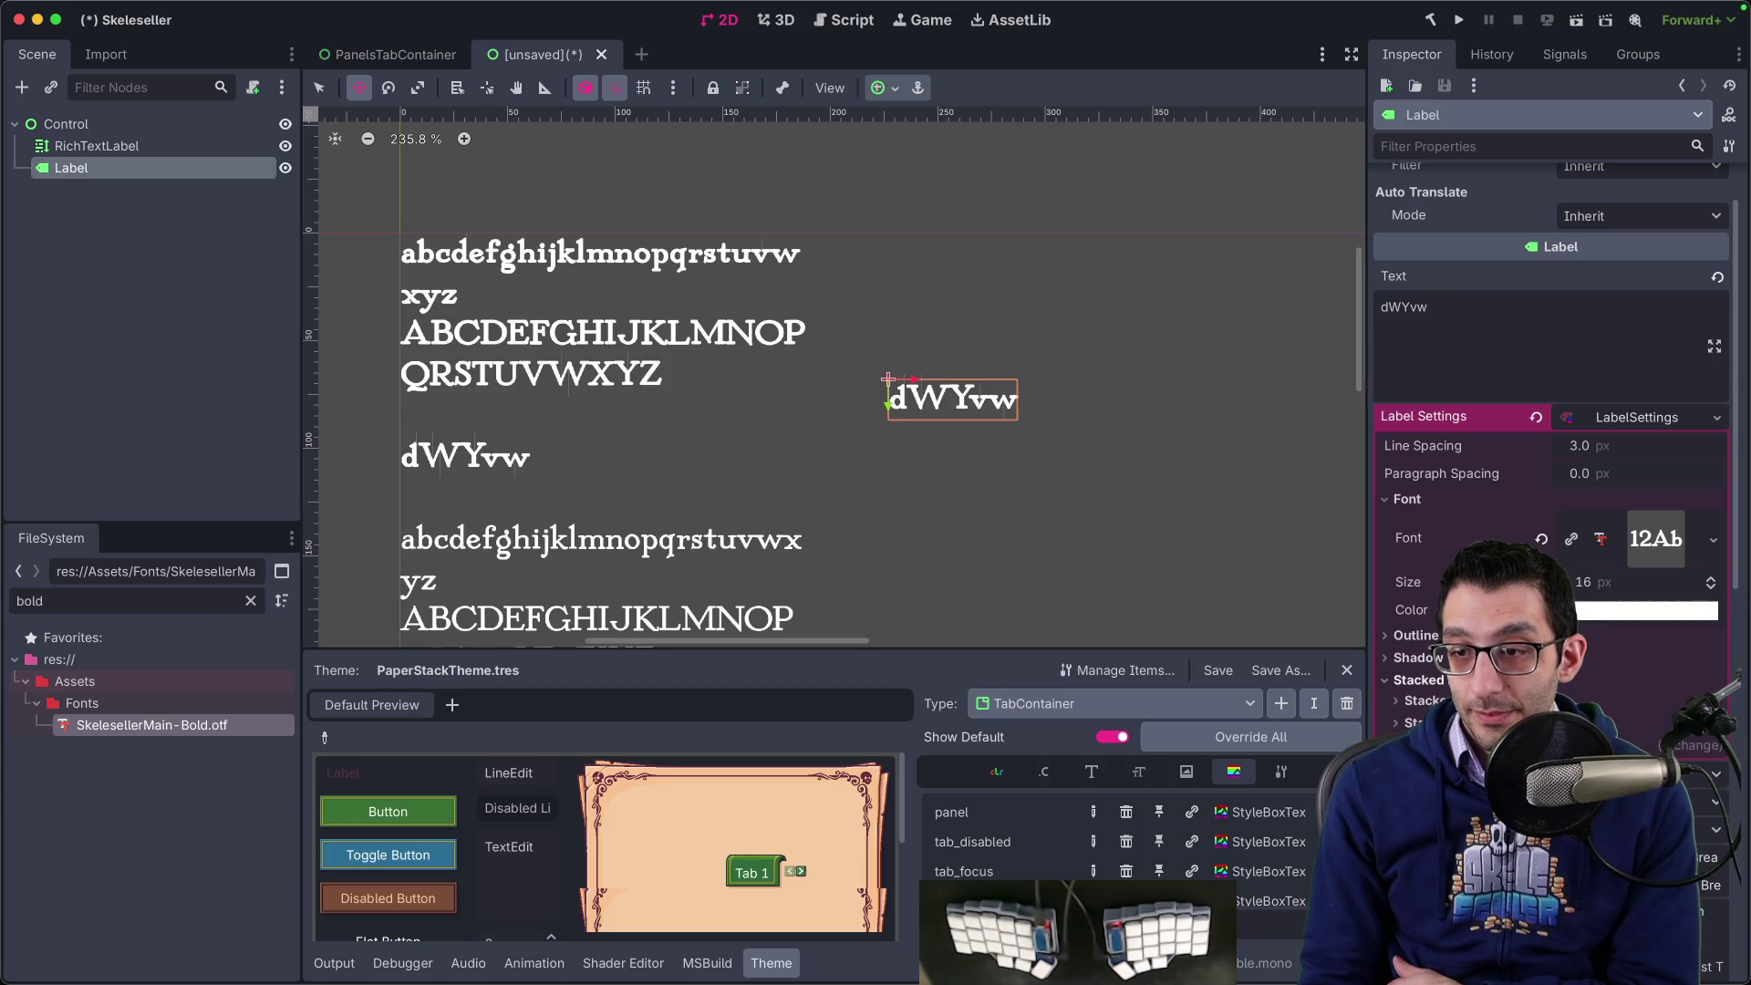
- Expand the label's outline settings and scroll through its properties
left_click(1416, 635)
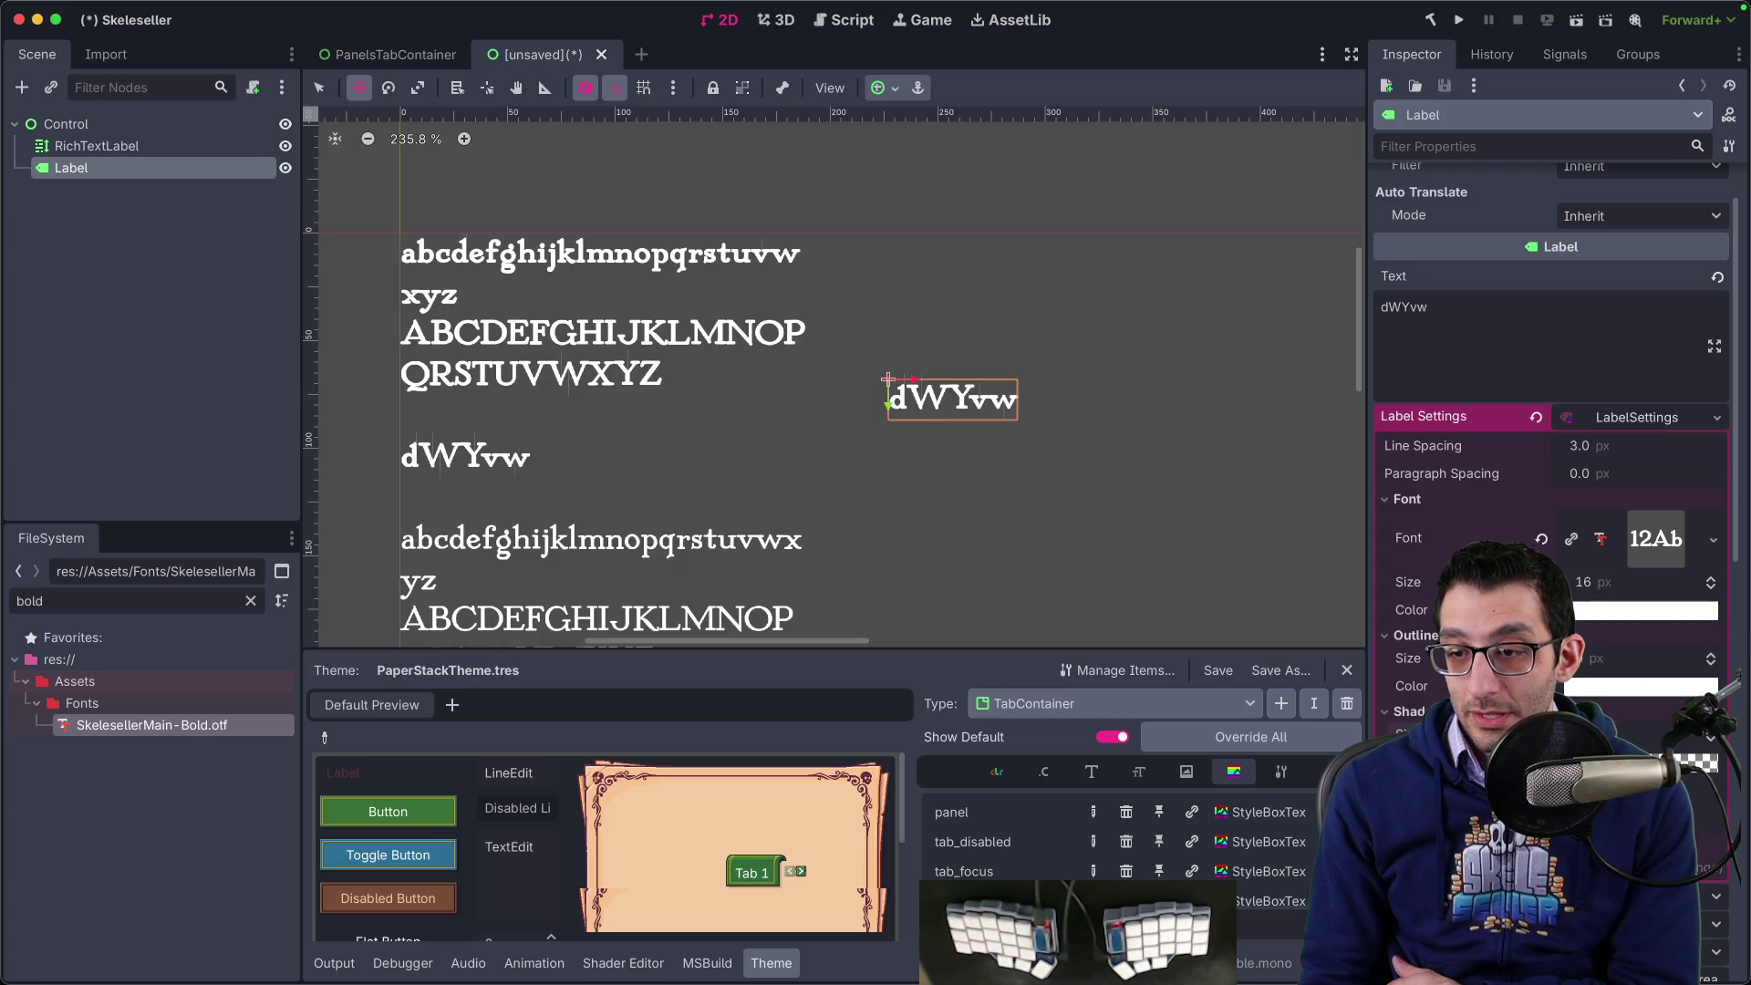
scroll(1550, 410, "down", 5)
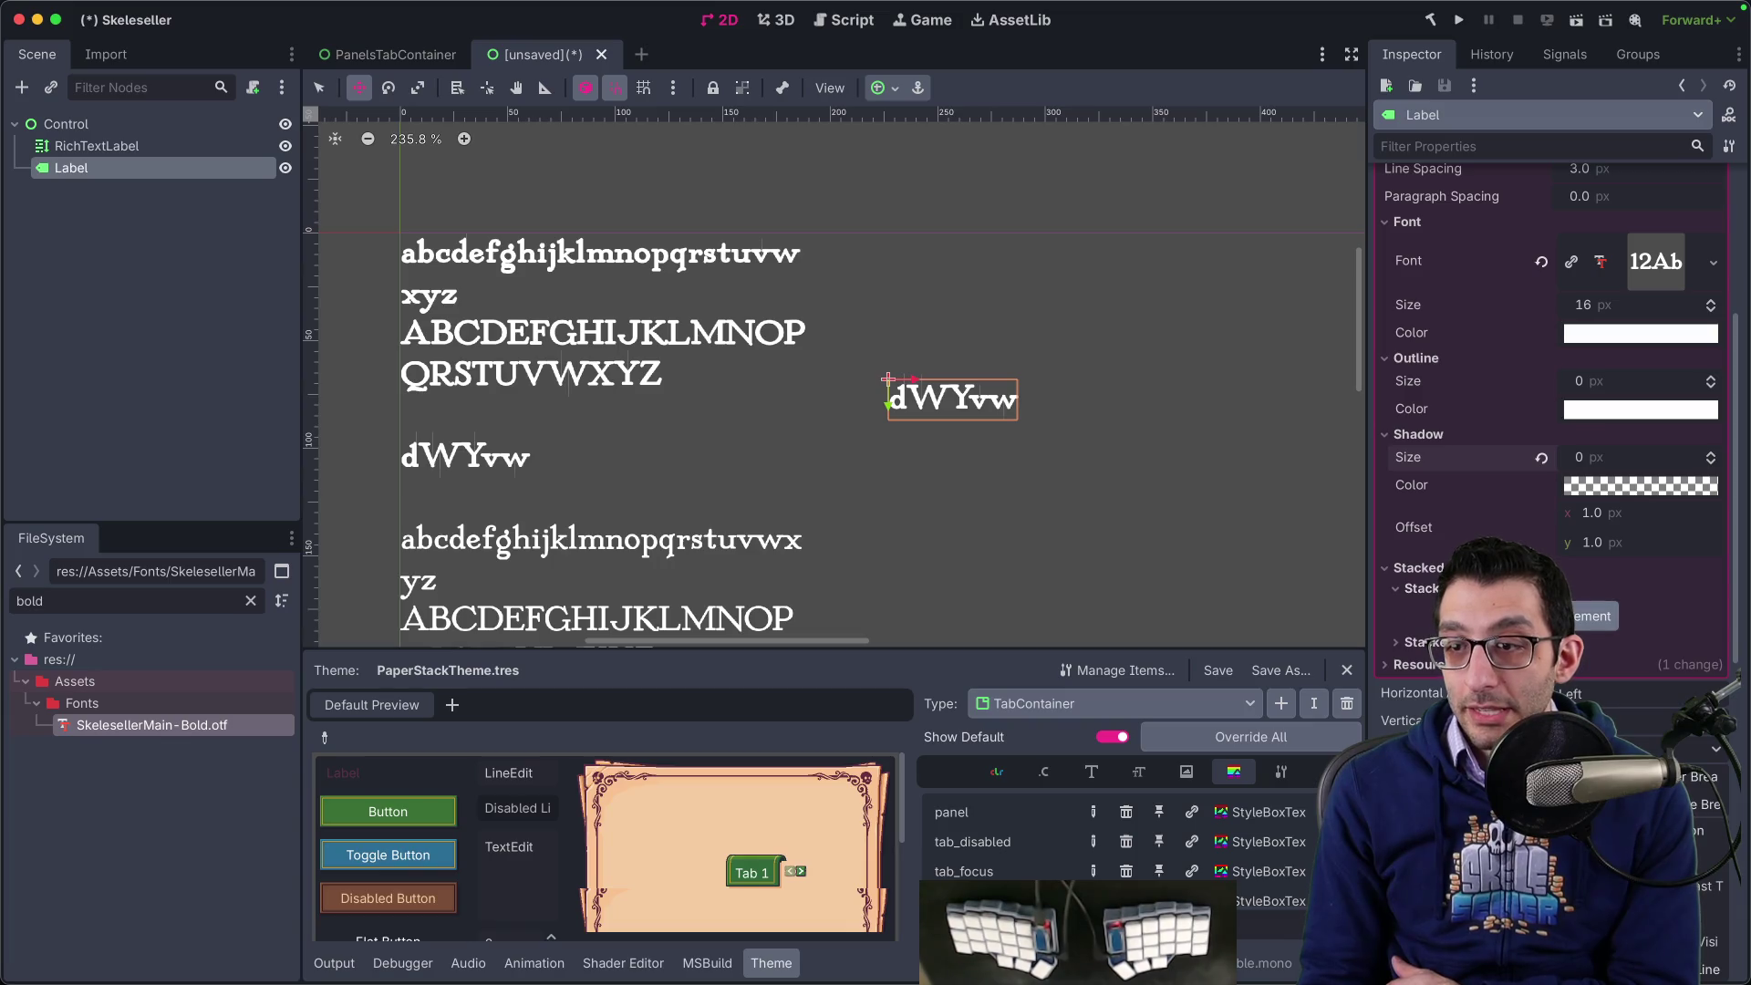
scroll(1551, 410, "down", 5)
scroll(1551, 319, "up", 10)
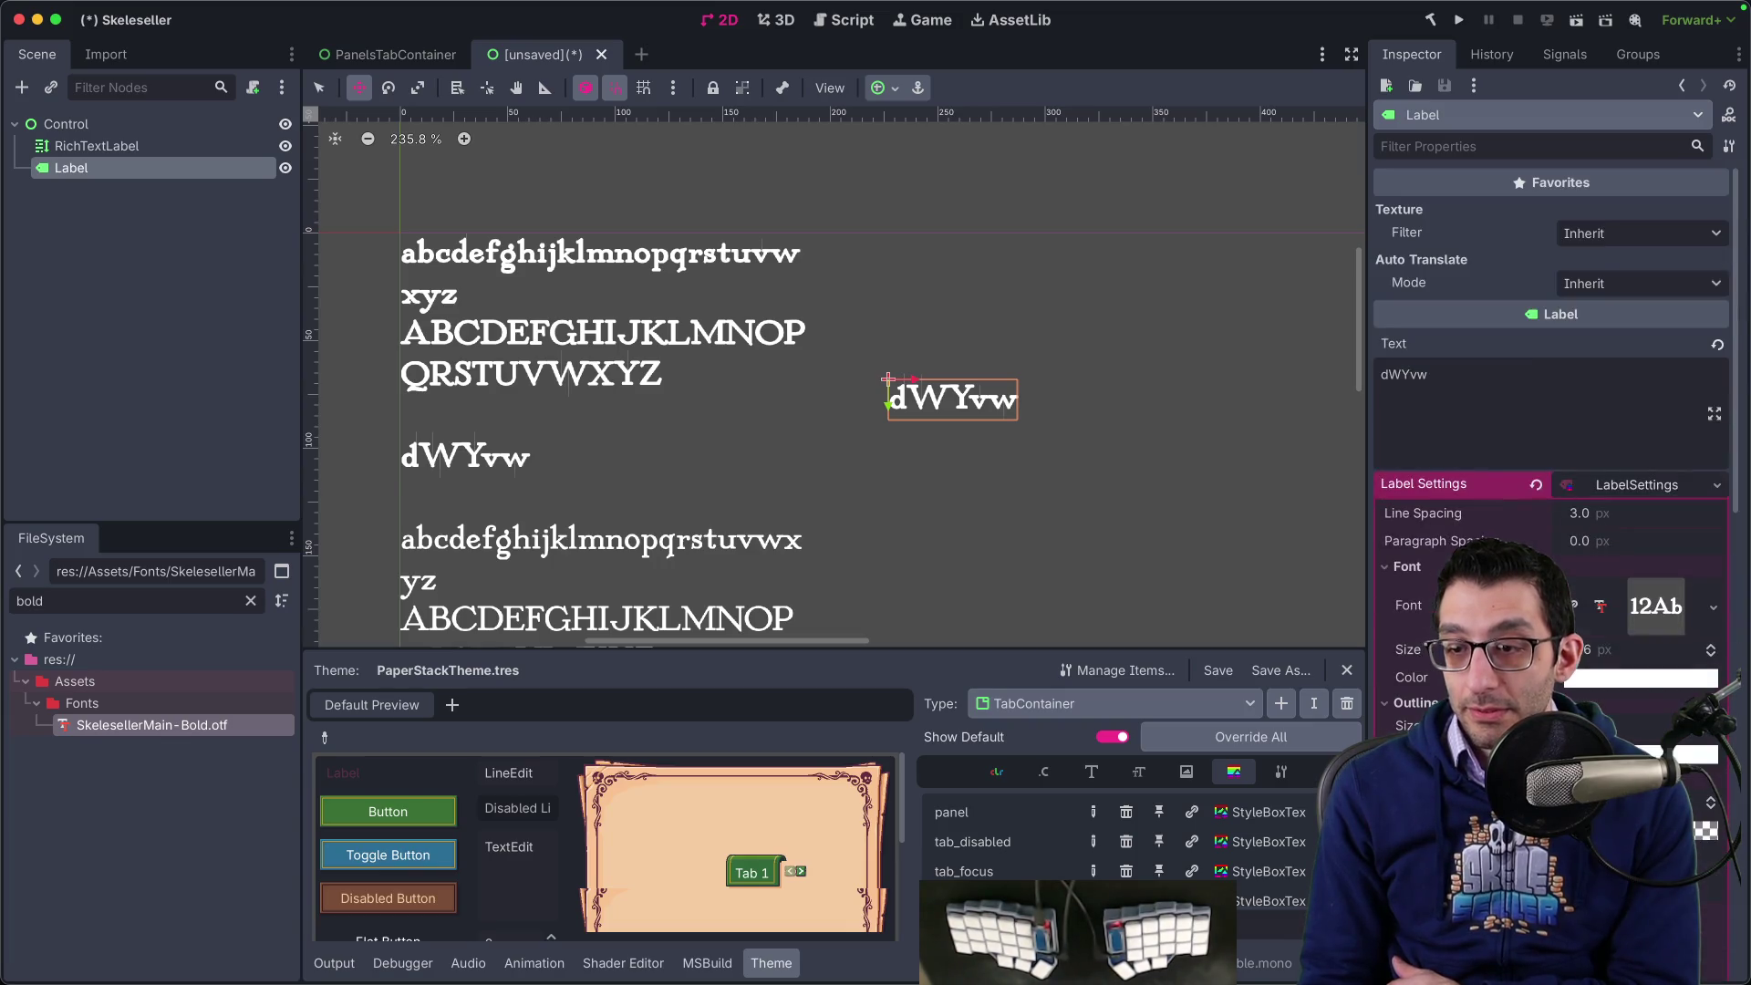
- Filter the label's properties for 'oversampling', expanding BiDi and theme override groups, then clear the filter
left_click(1496, 148)
type("over")
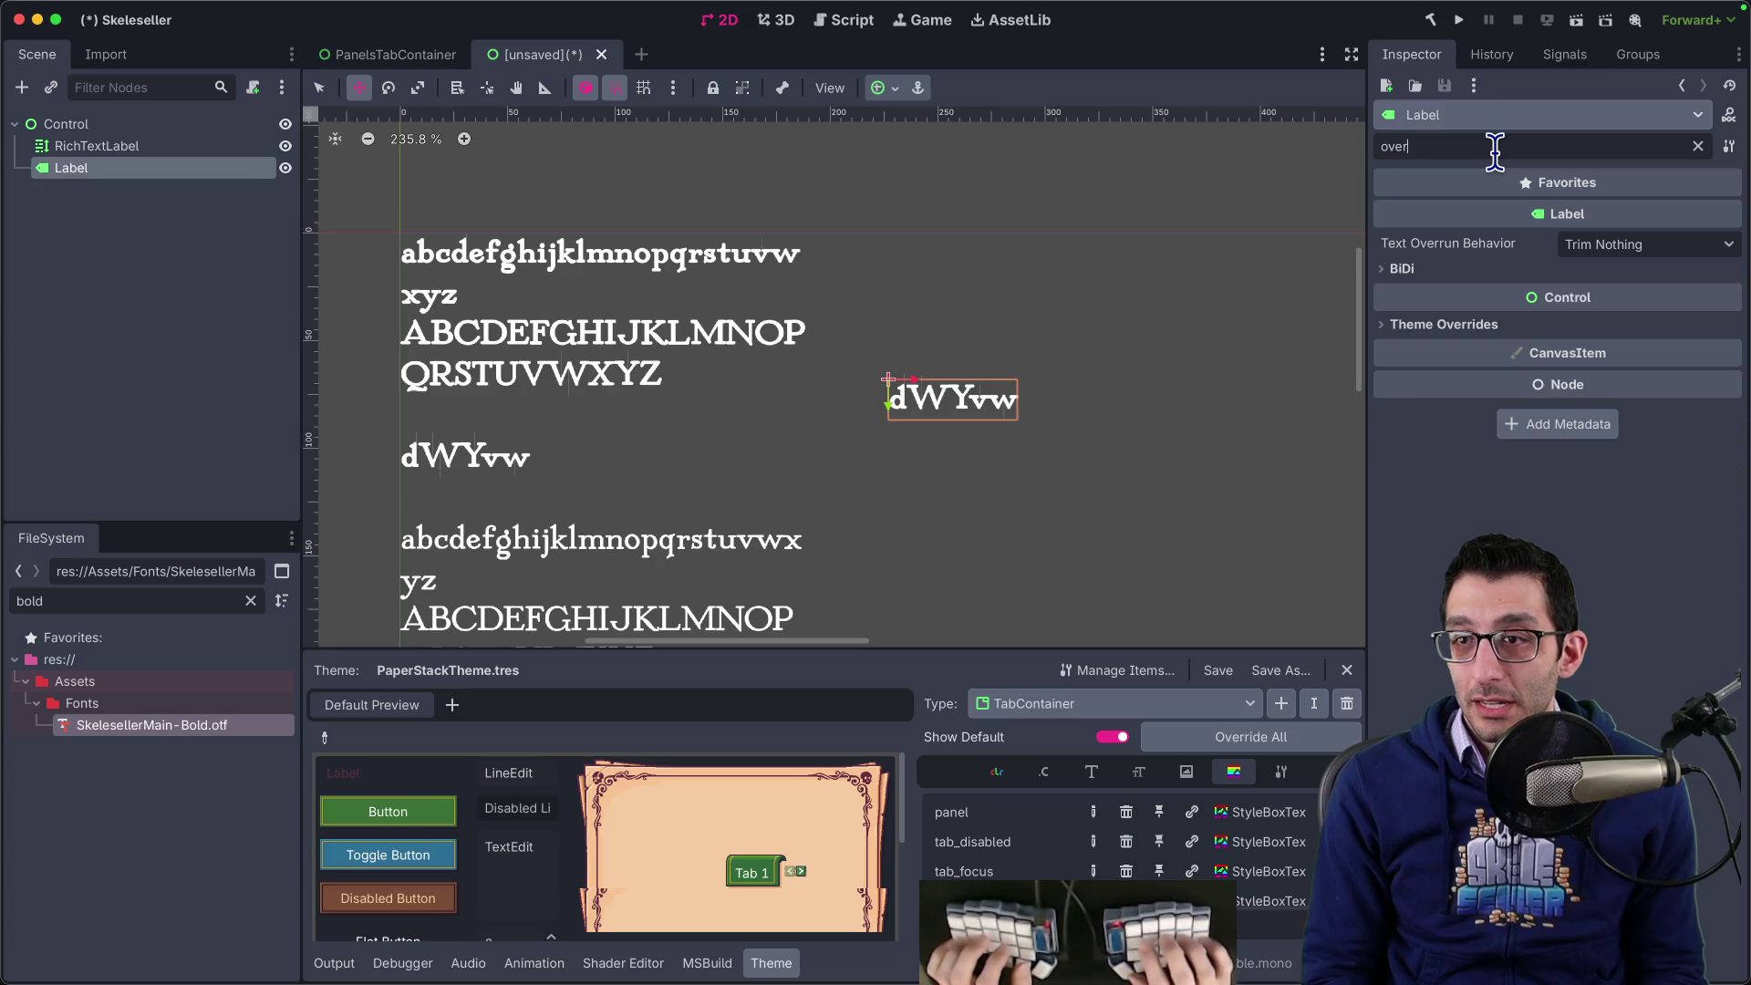
left_click(1458, 266)
left_click(1464, 377)
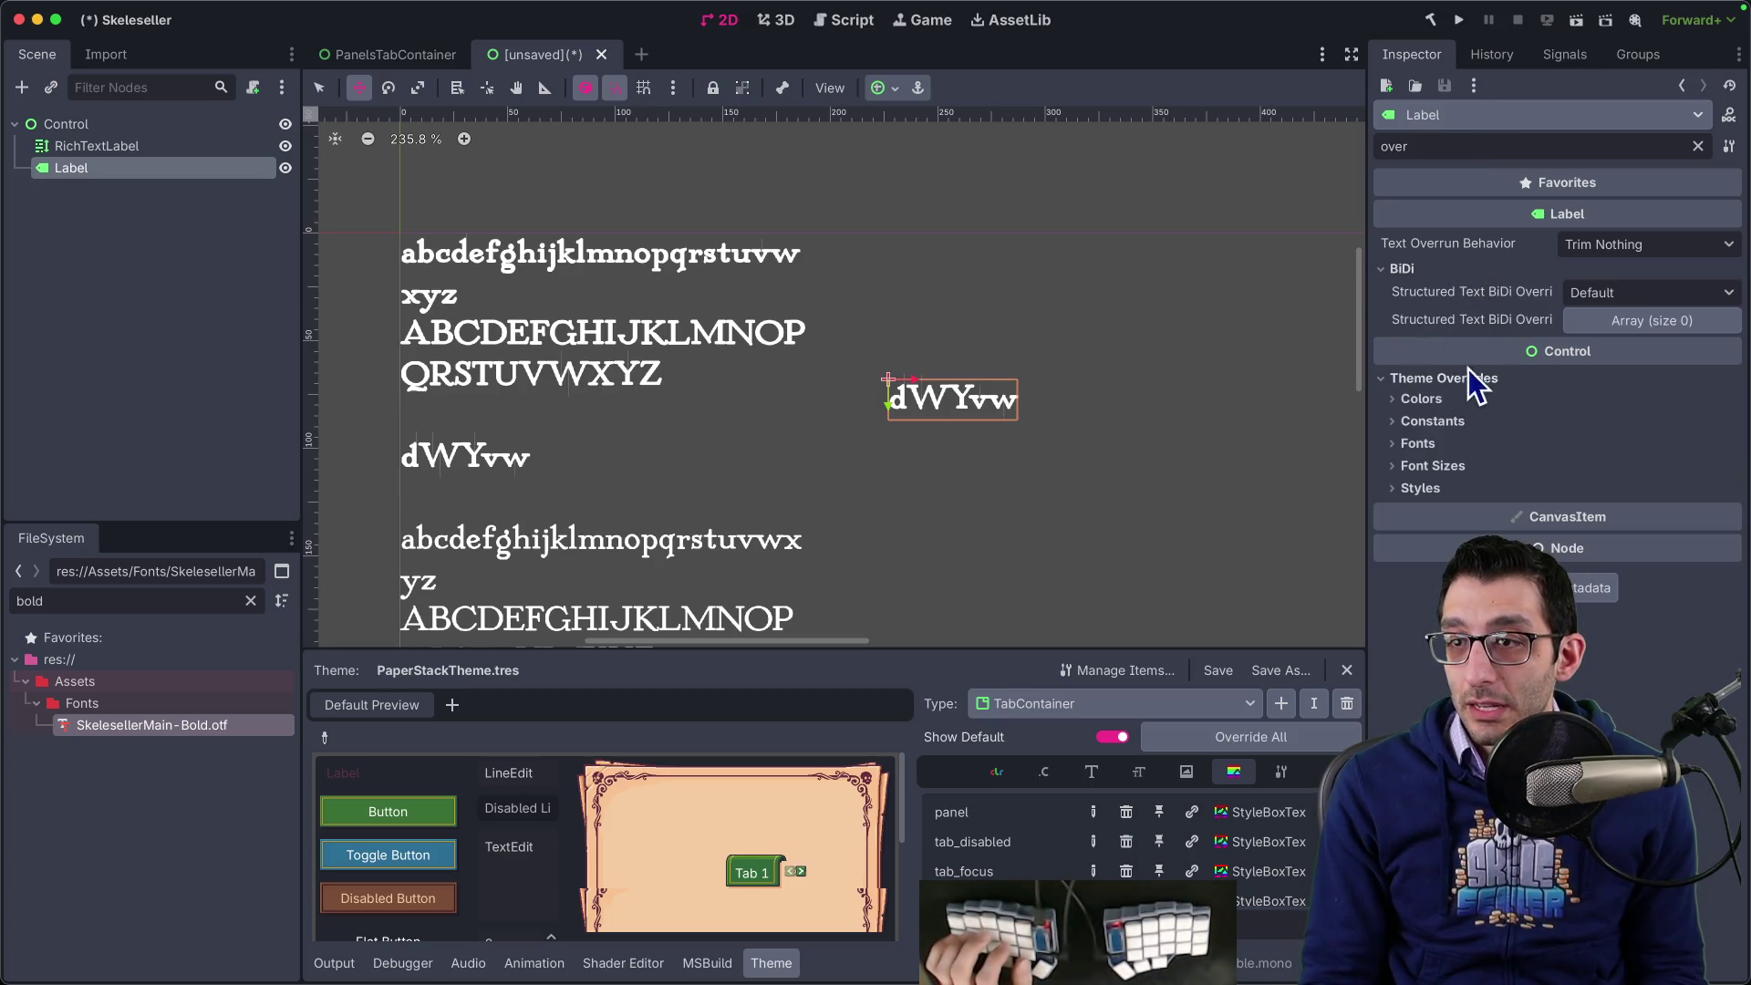
left_click(1452, 487)
left_click(1454, 444)
left_click(1465, 422)
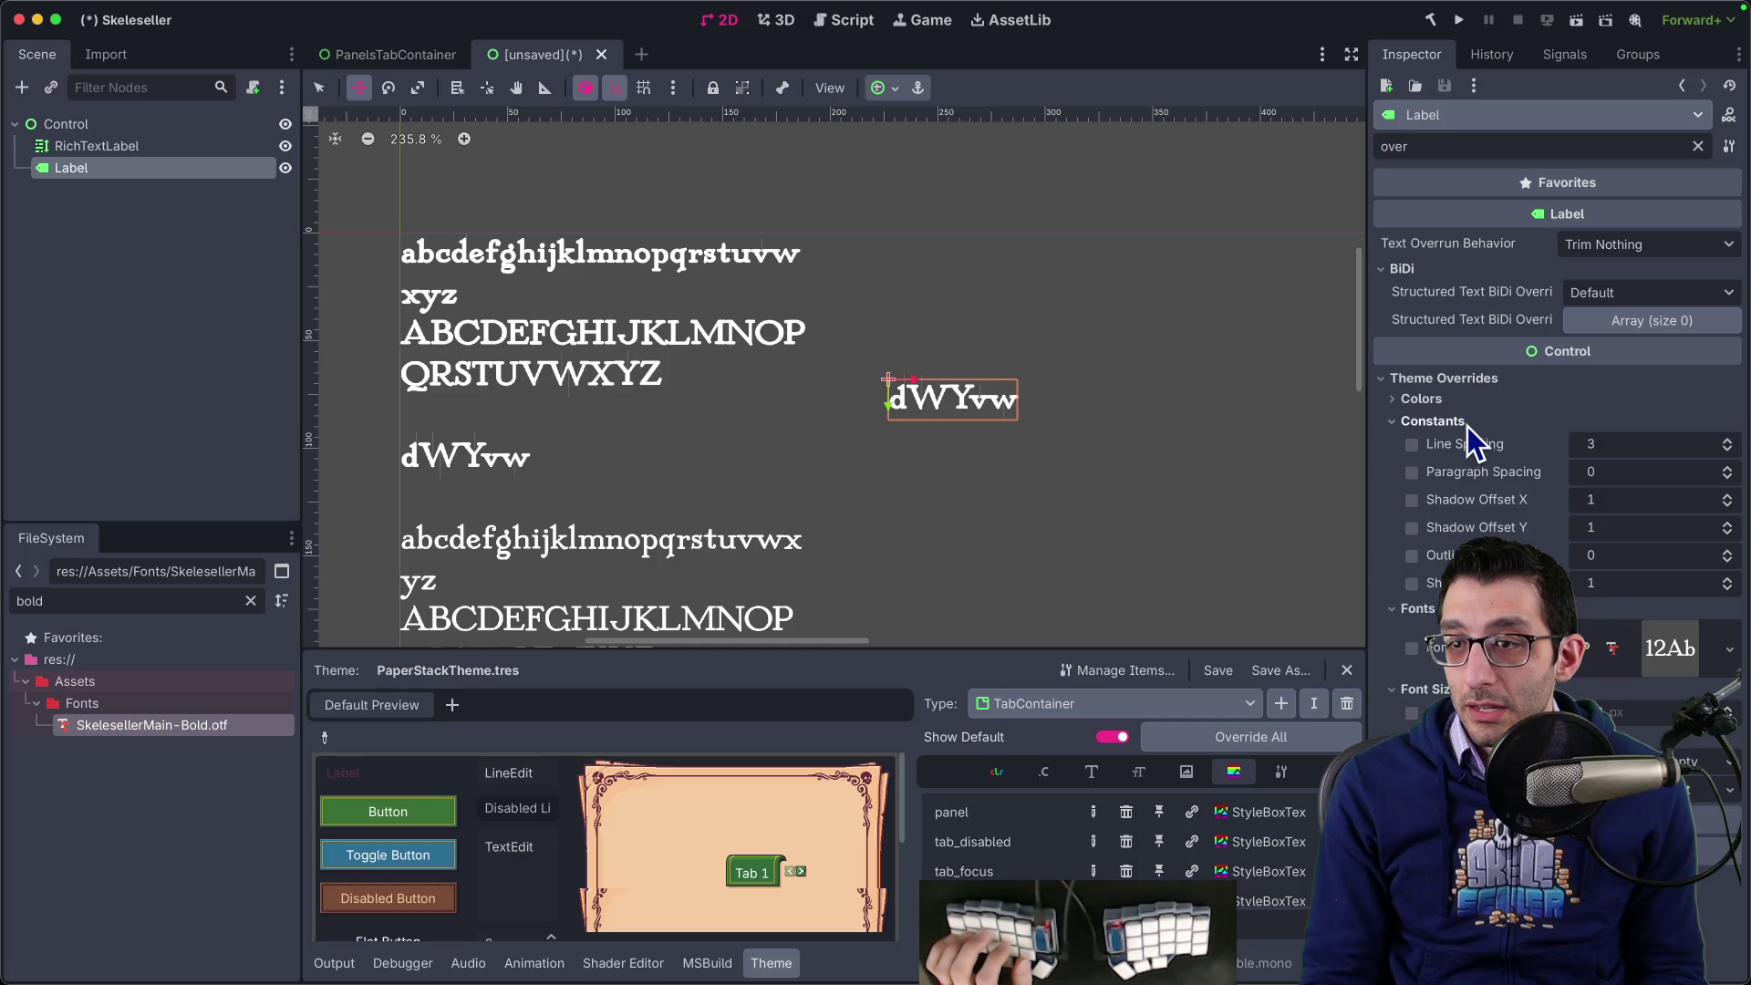
left_click(1475, 401)
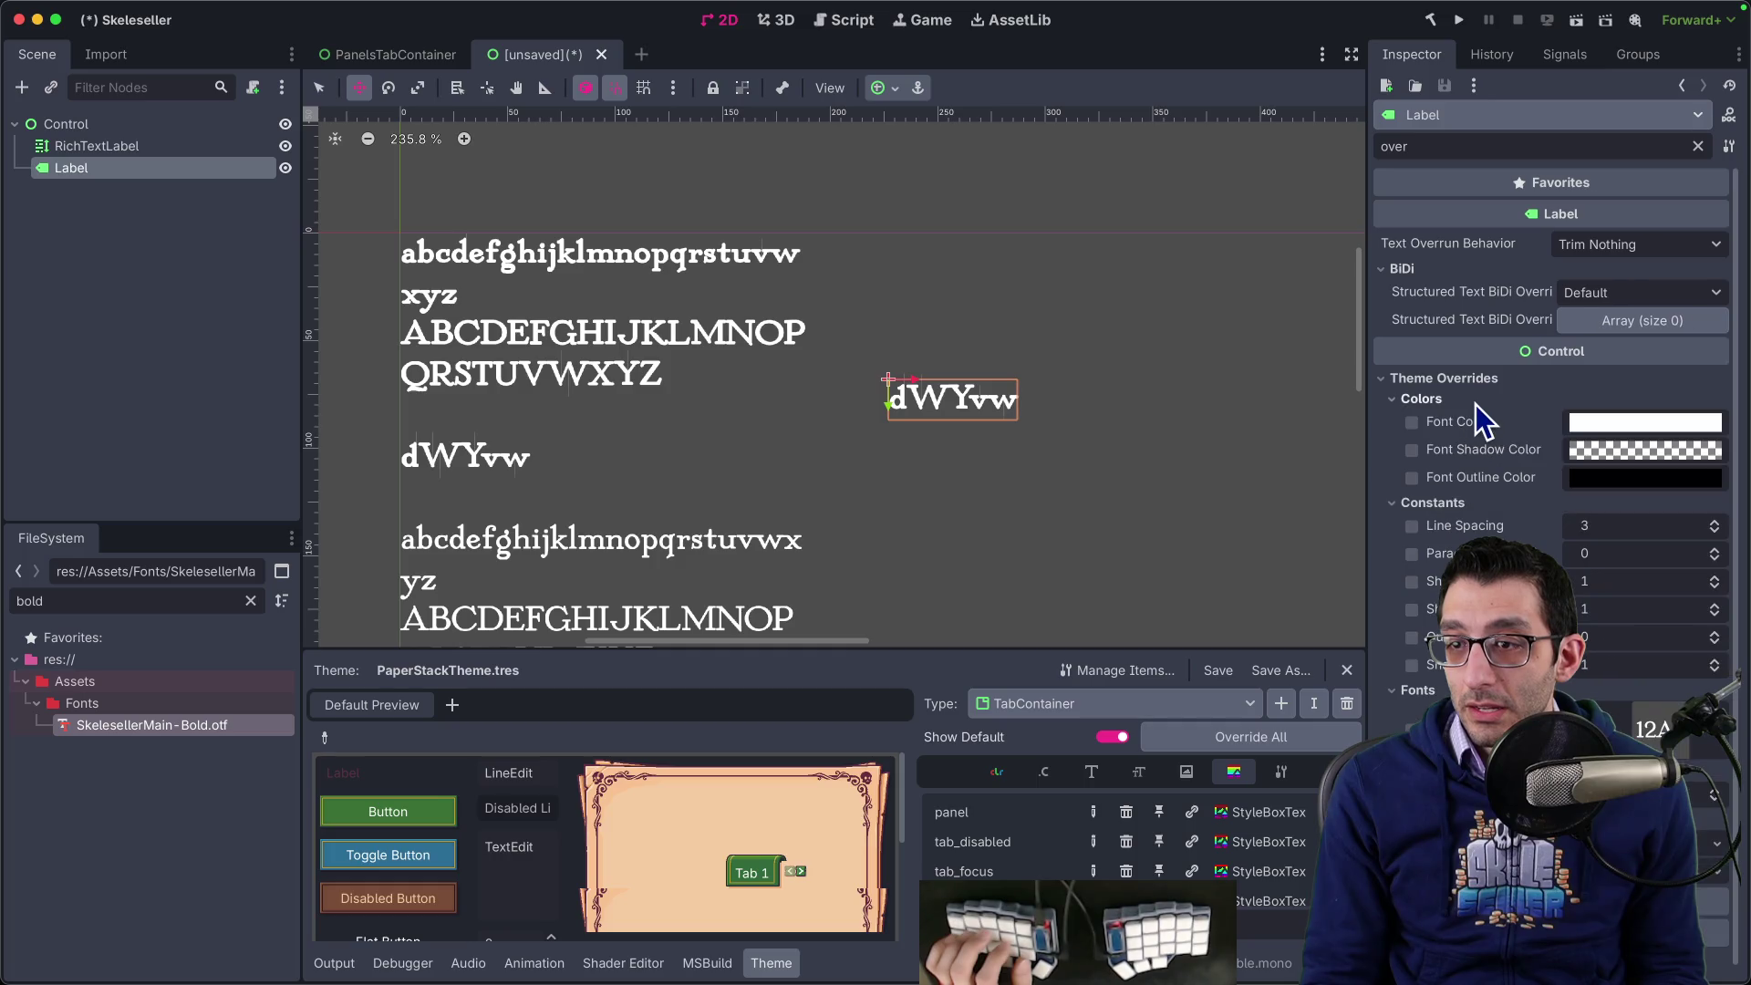
left_click(1451, 146)
type("sampling")
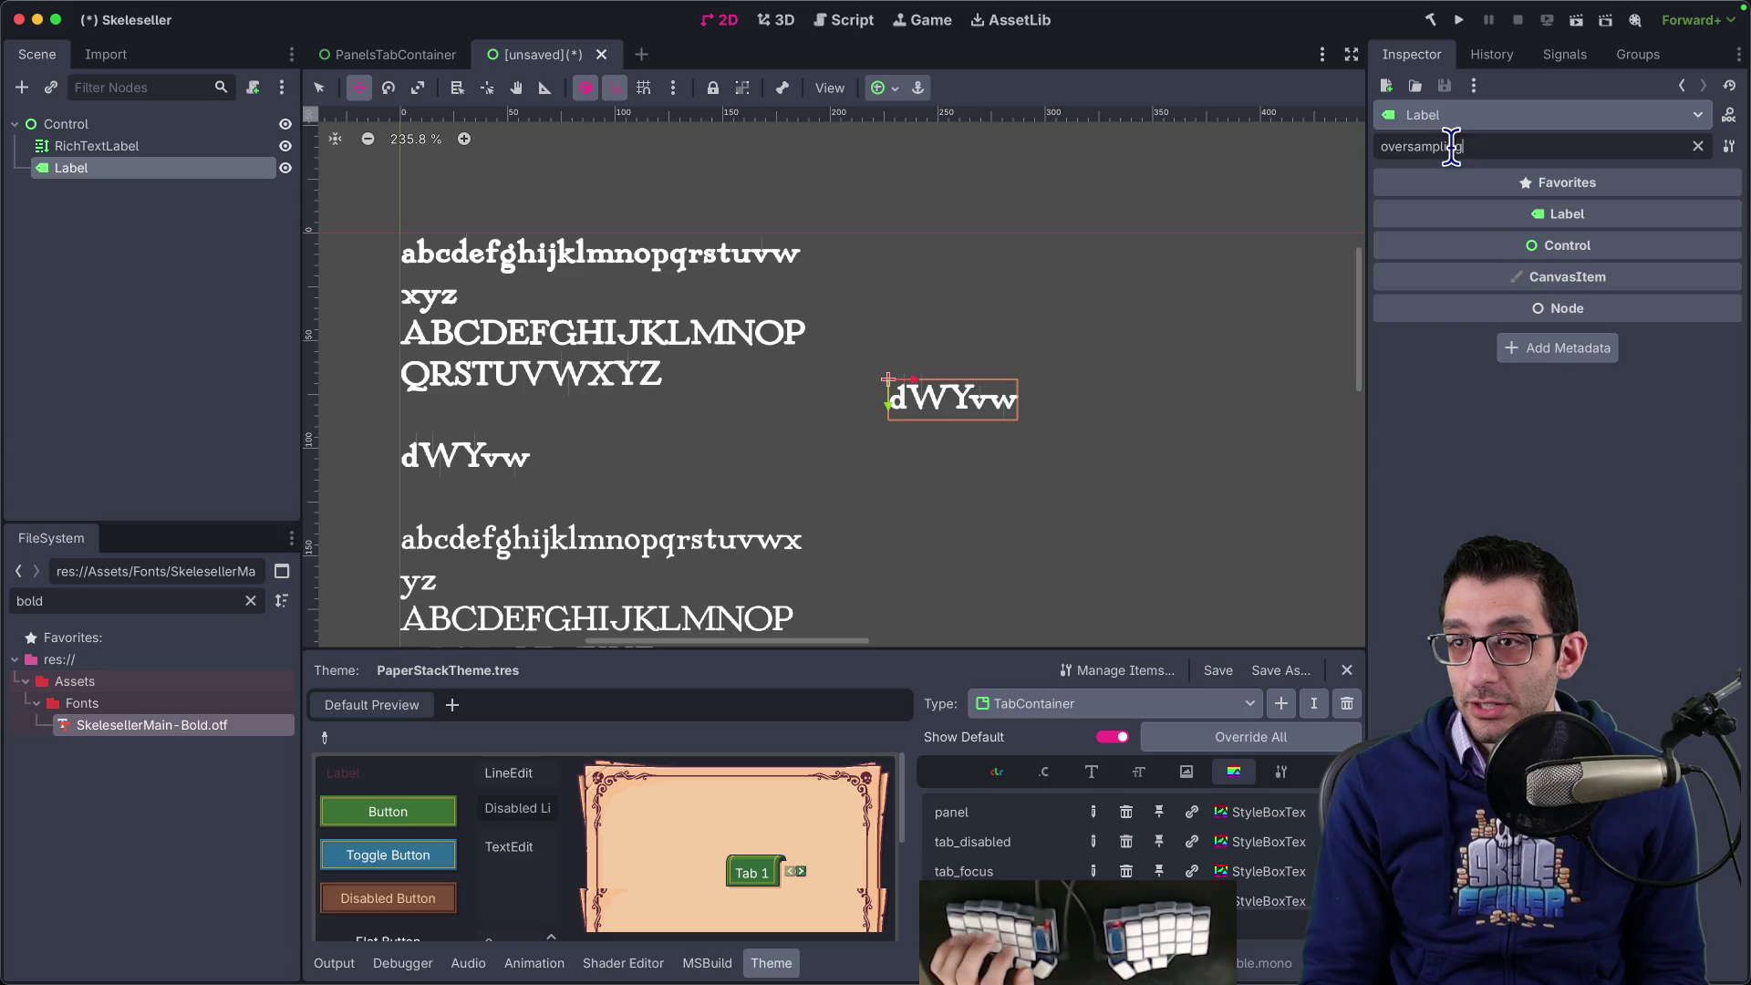
key("BackSpace")
key("BackSpace")
key("BackSpace")
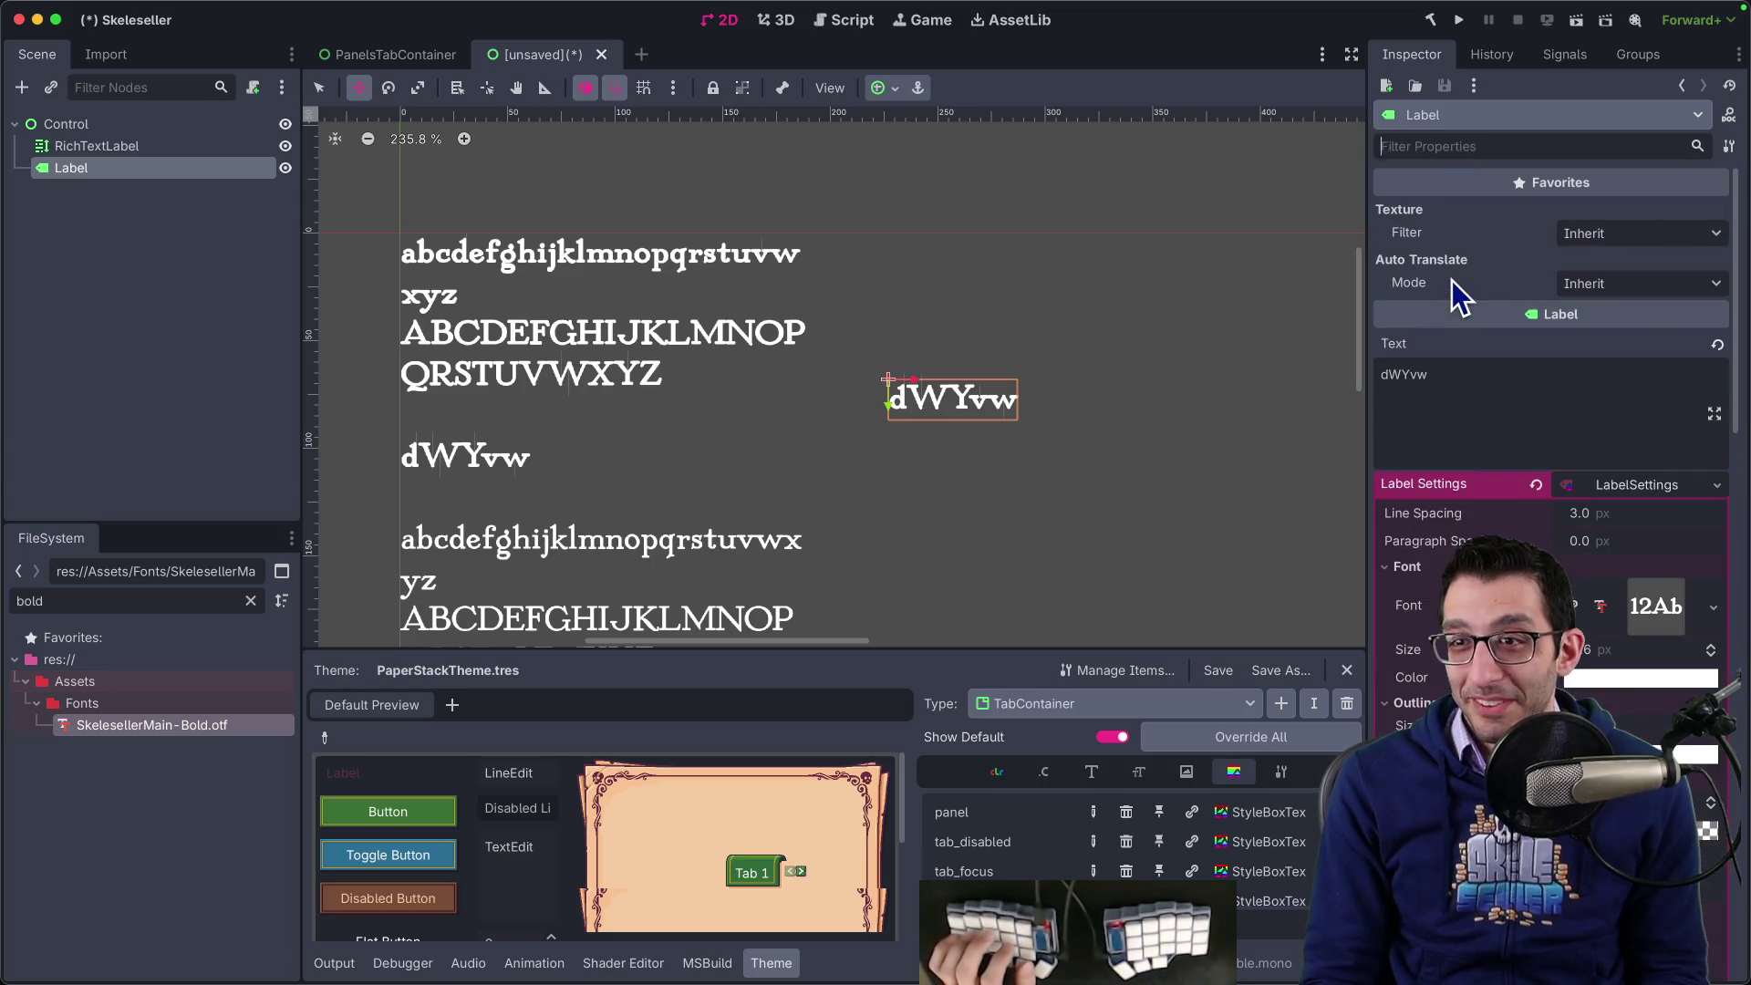
- Search Google for 'godot oversampling' in a new browser tab
key("super+Tab")
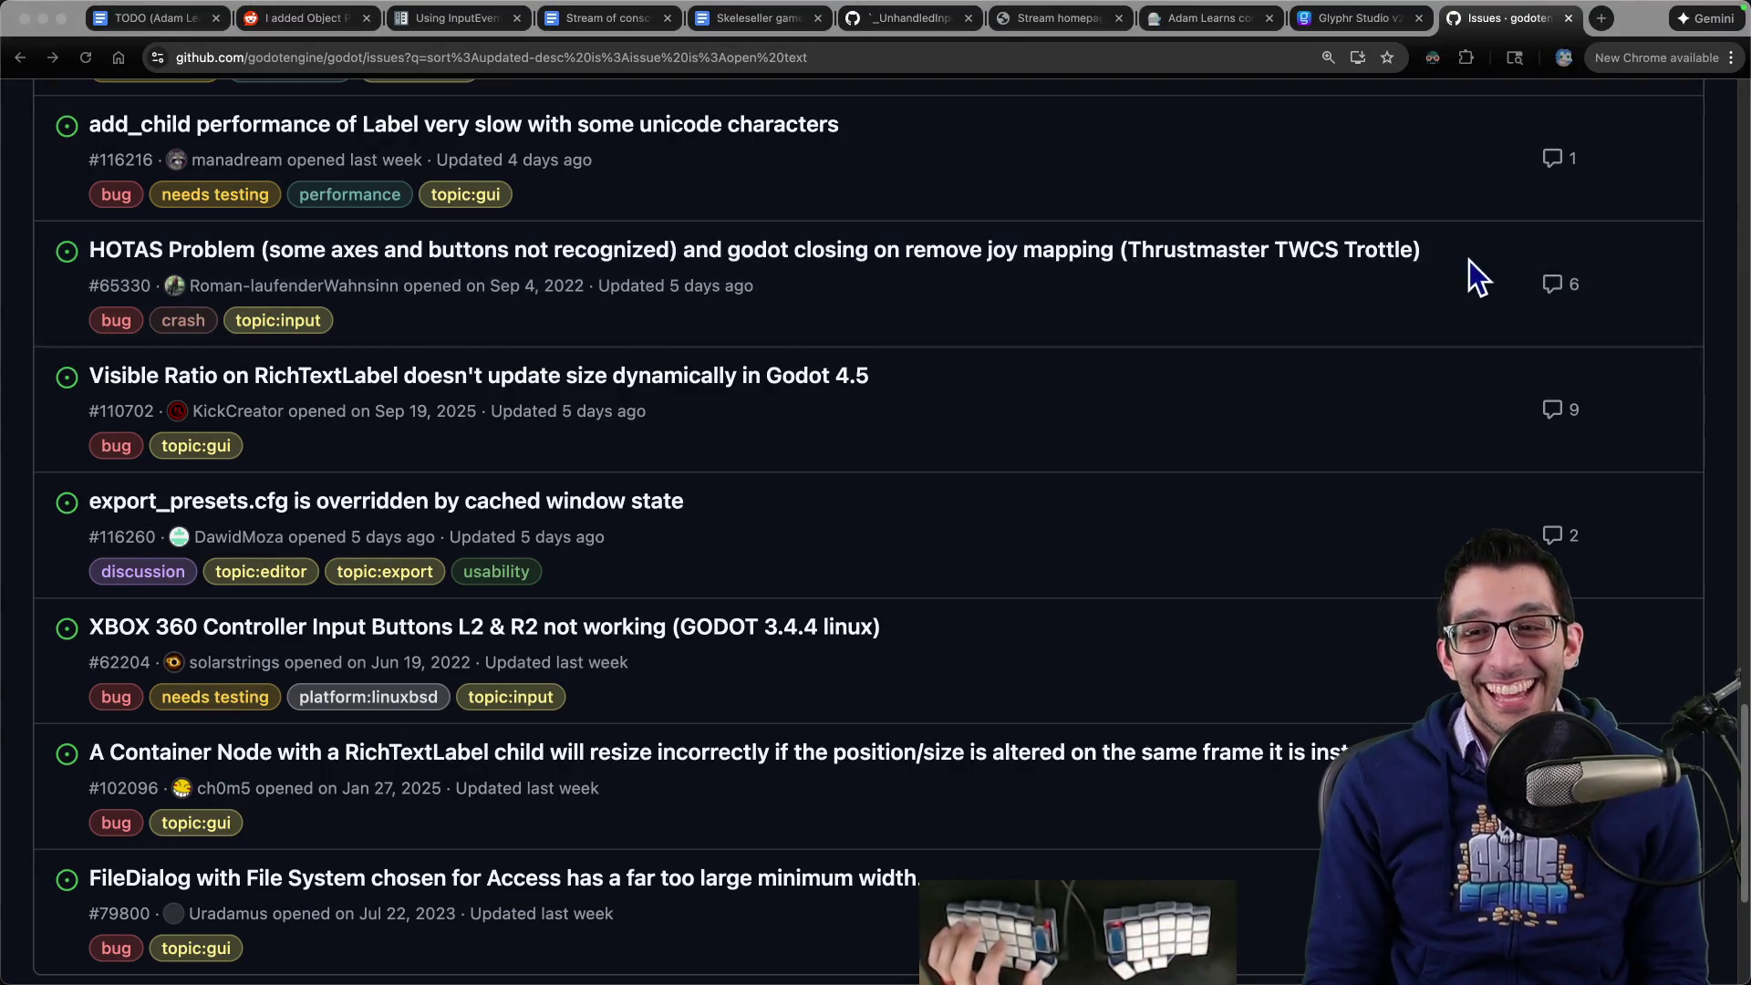
key("super+t")
type("godot over")
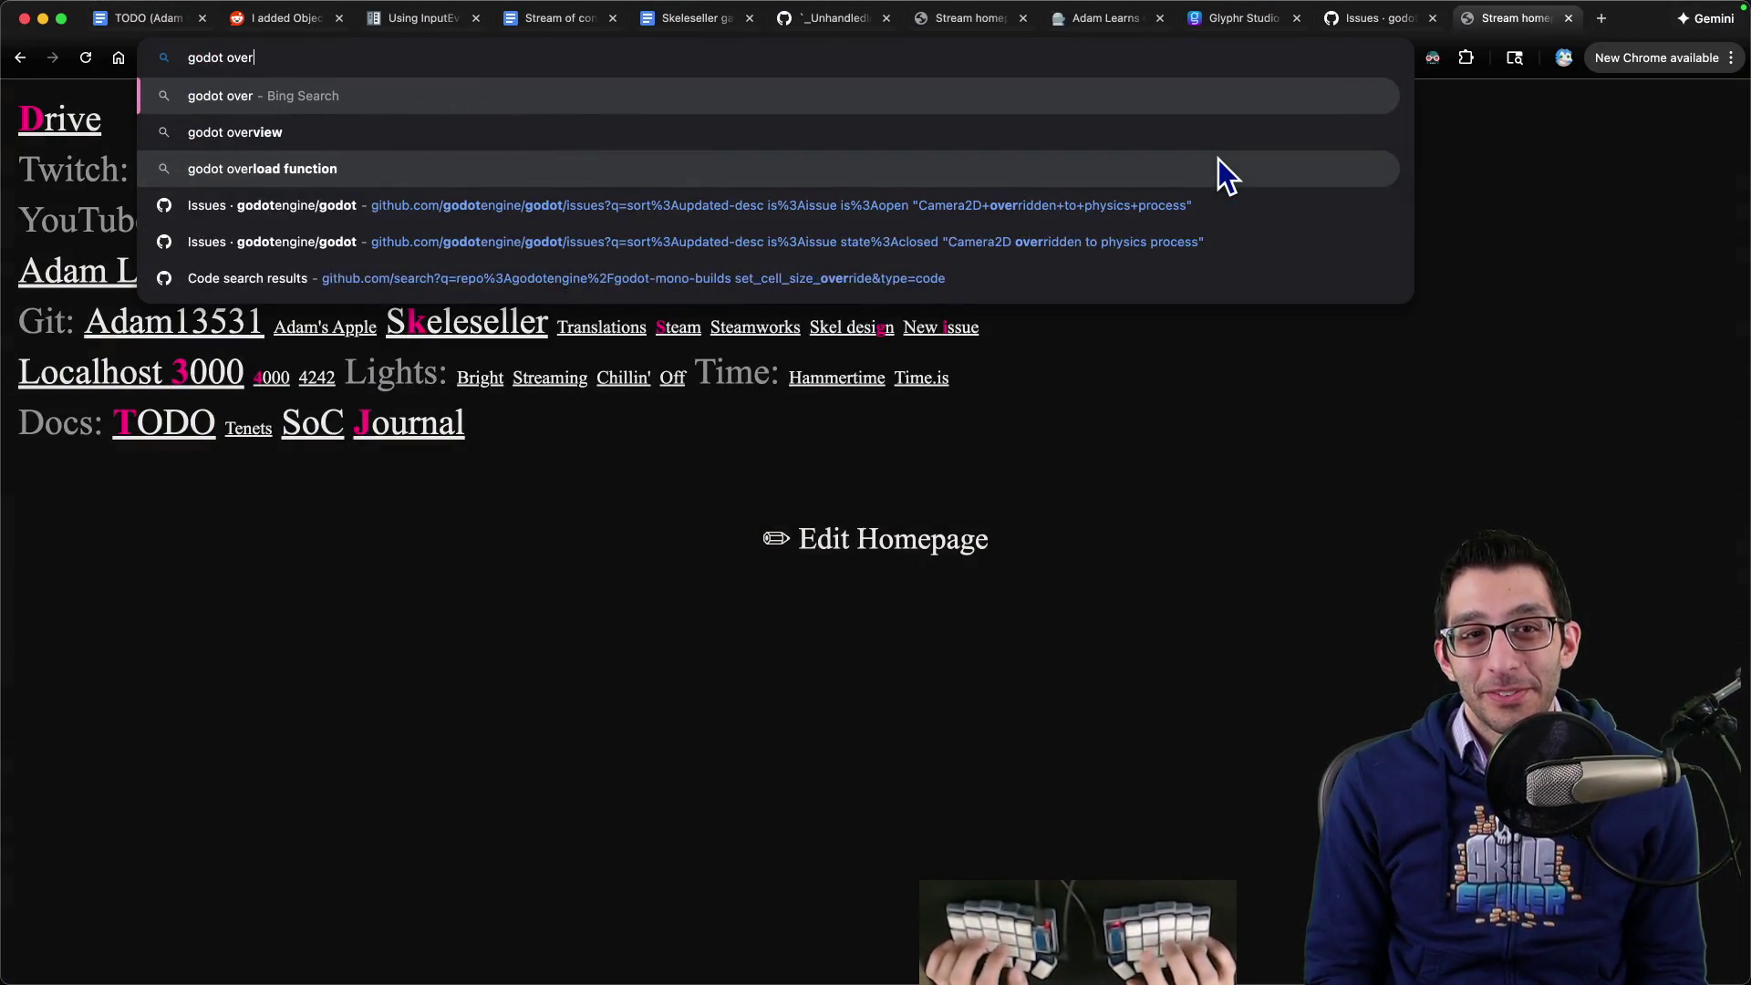
type("sampling")
key("Return")
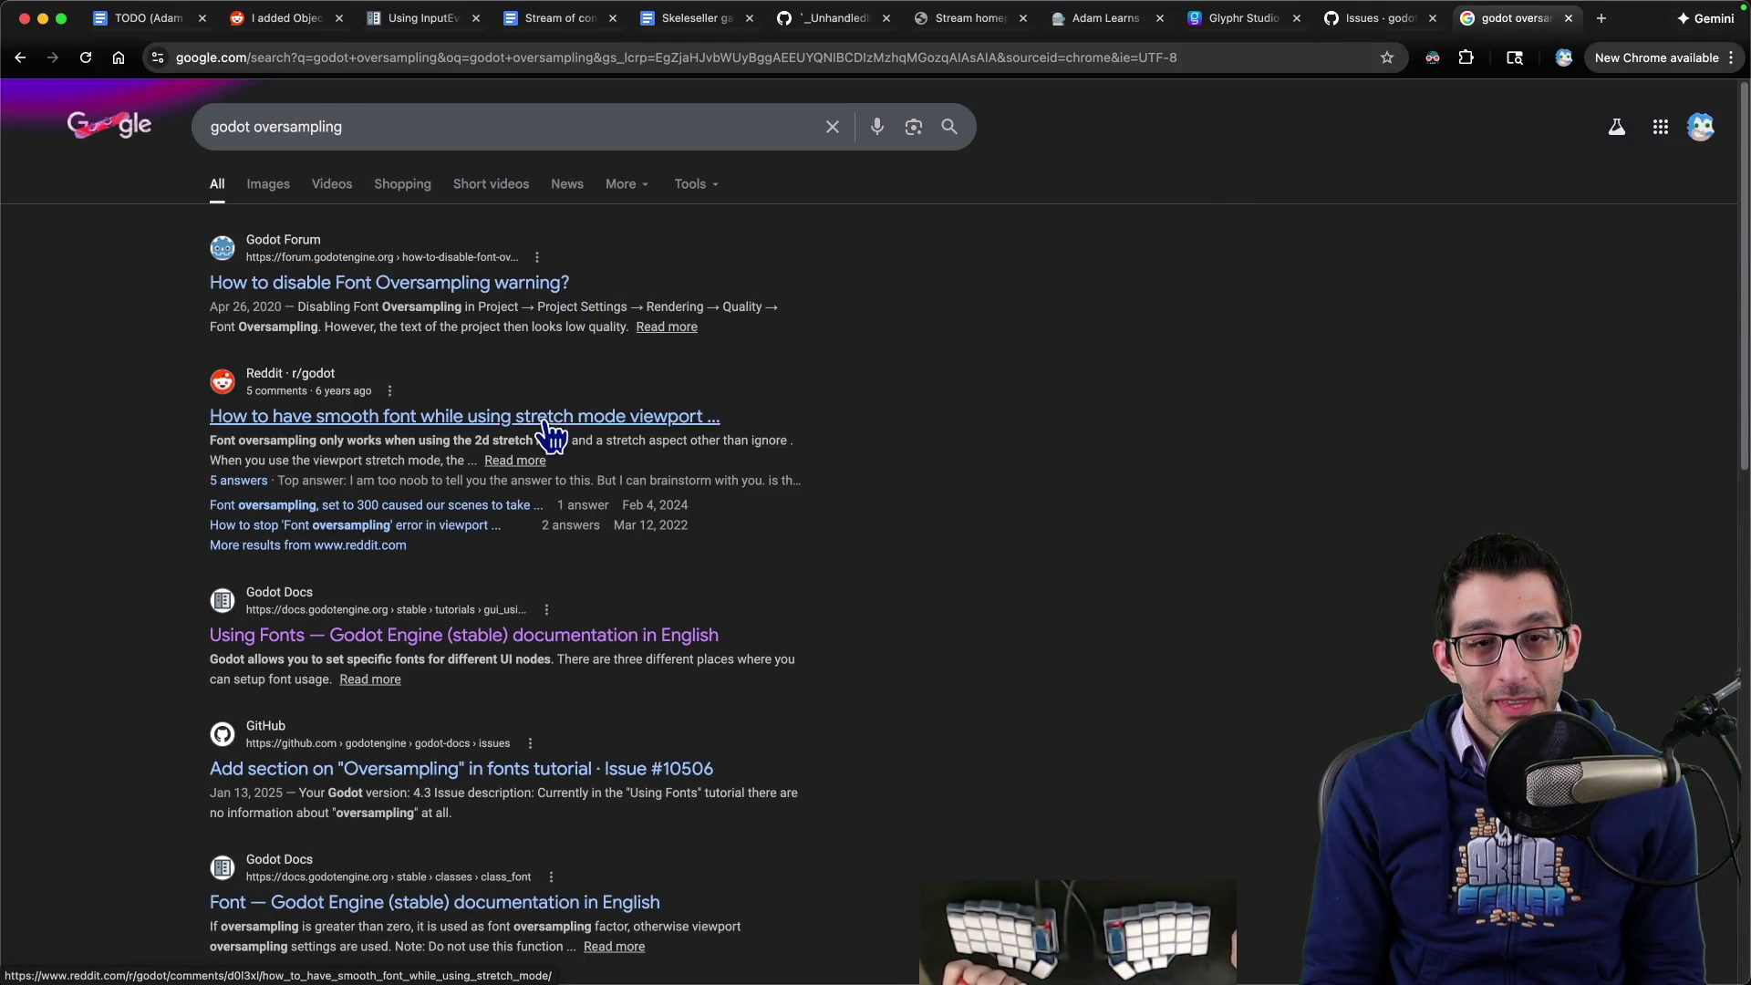
- Open Godot's Using Fonts docs page and find its 'oversam' mentions
left_click(563, 637)
key("super+f")
type("oversam")
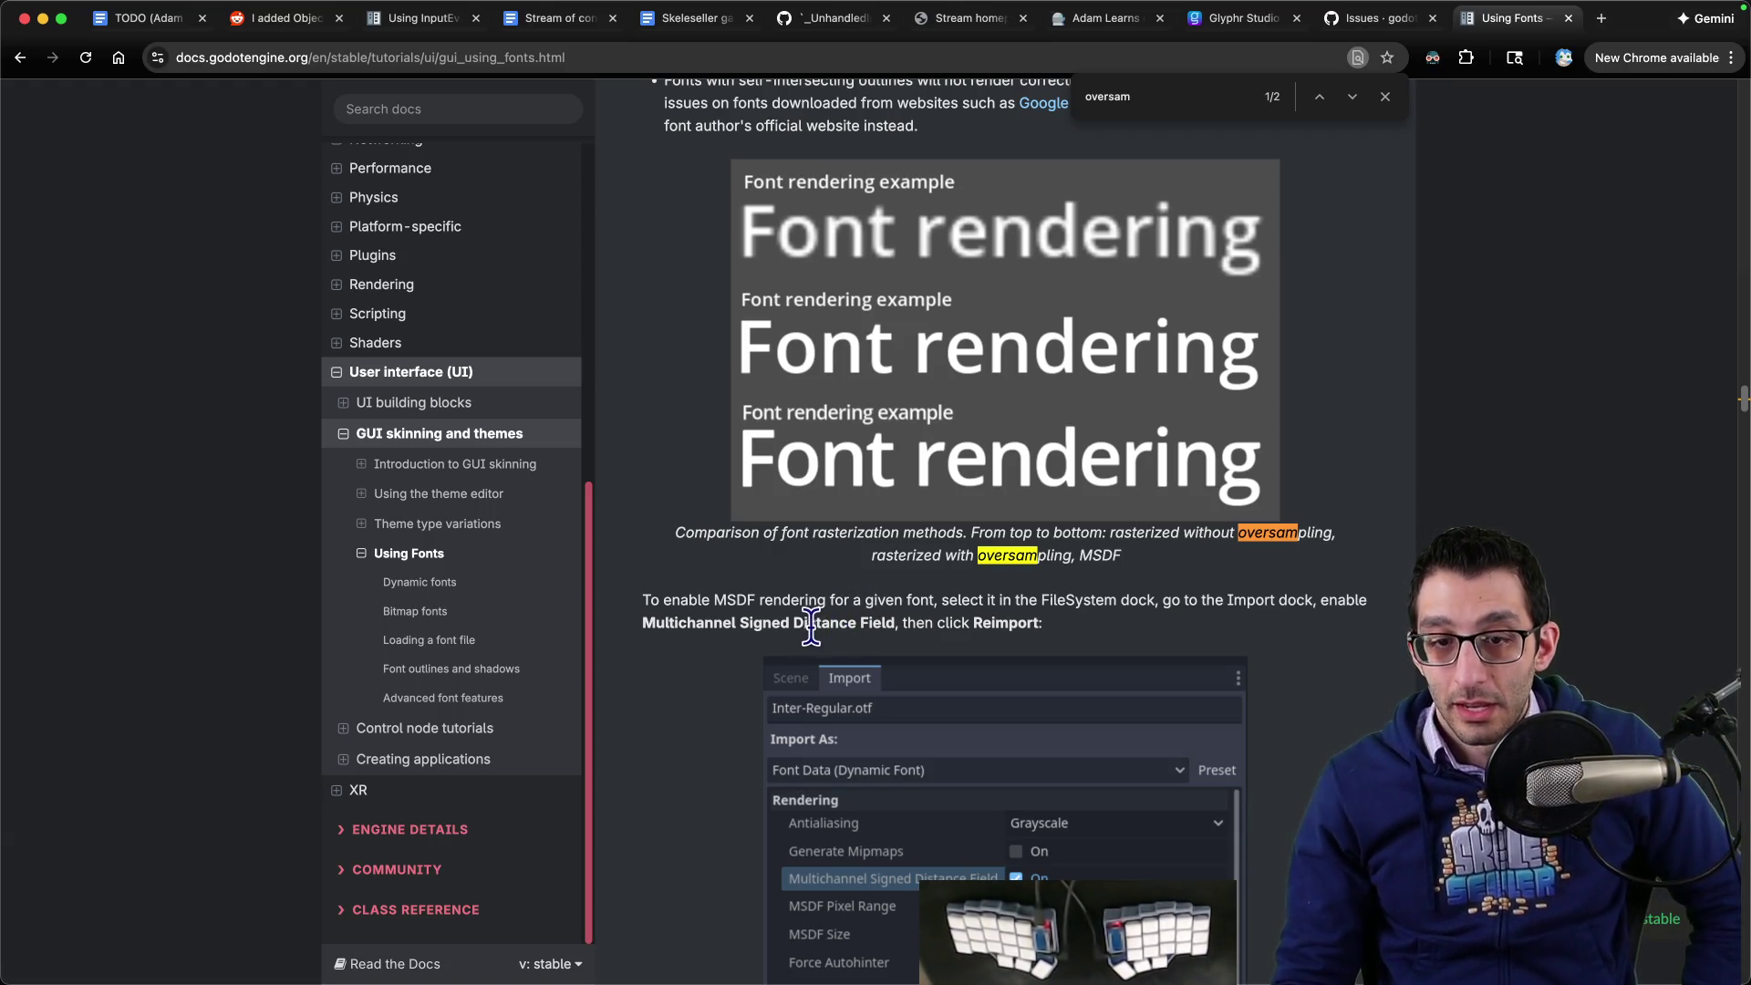
scroll(761, 626, "down", 2)
scroll(708, 613, "down", 6)
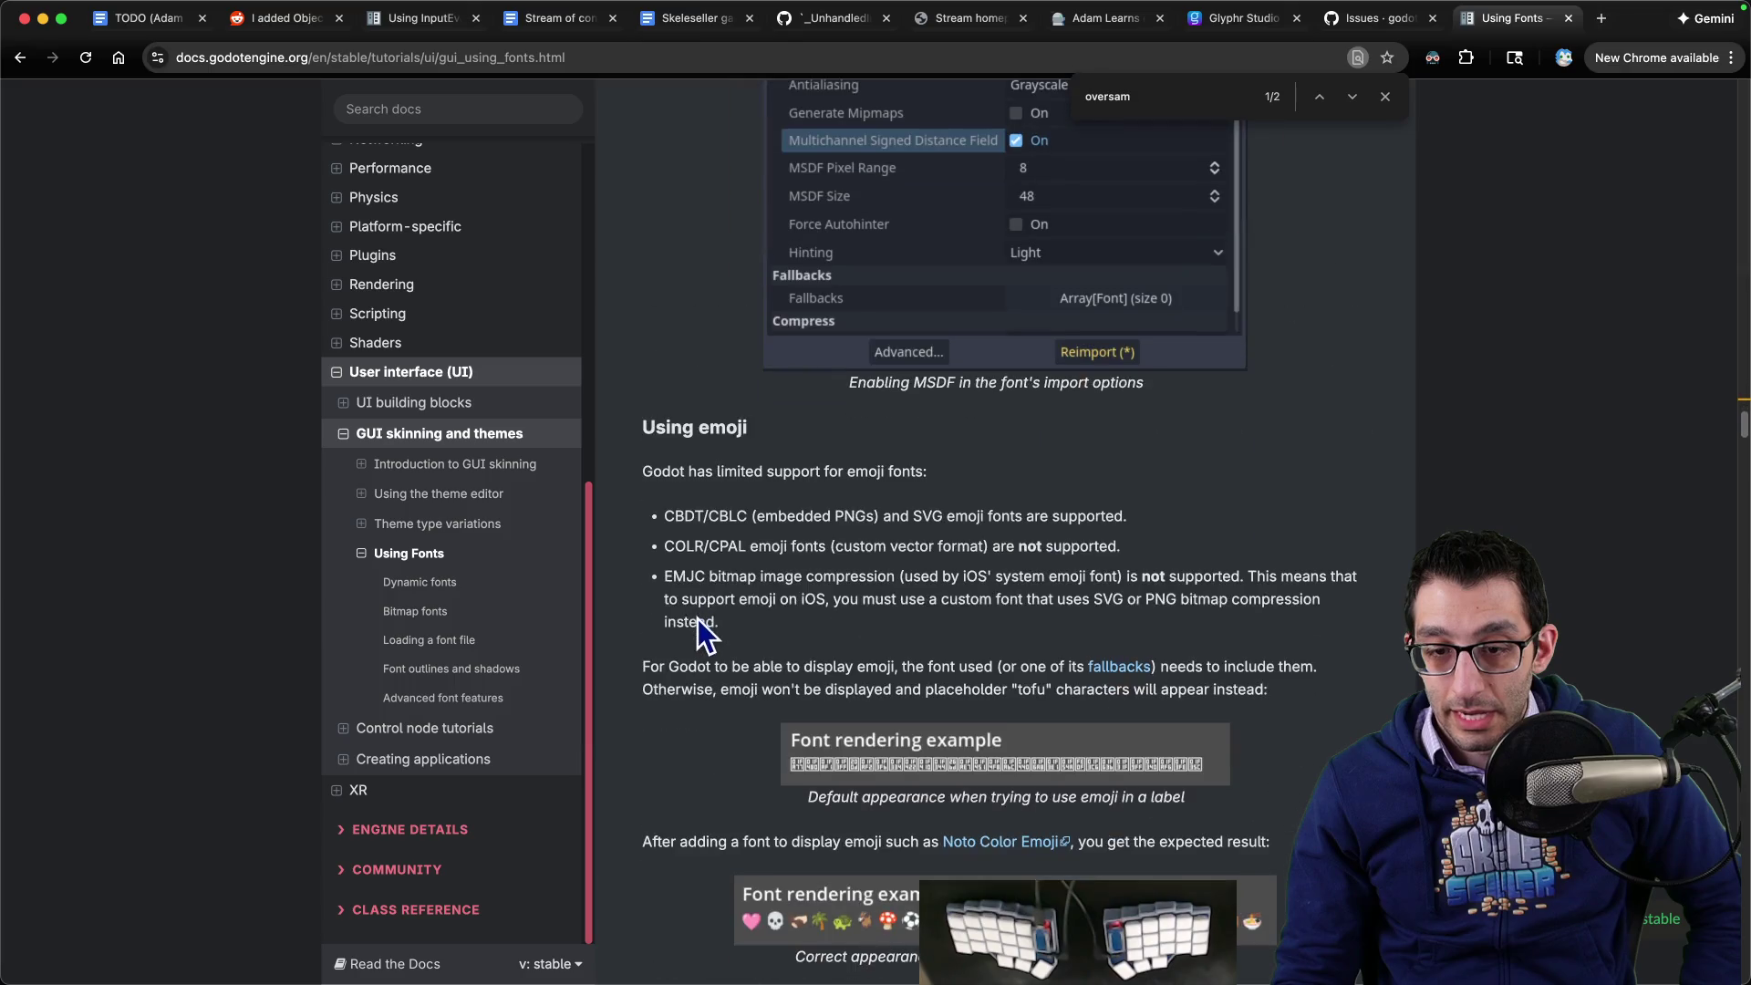
scroll(730, 593, "up", 7)
key("Return")
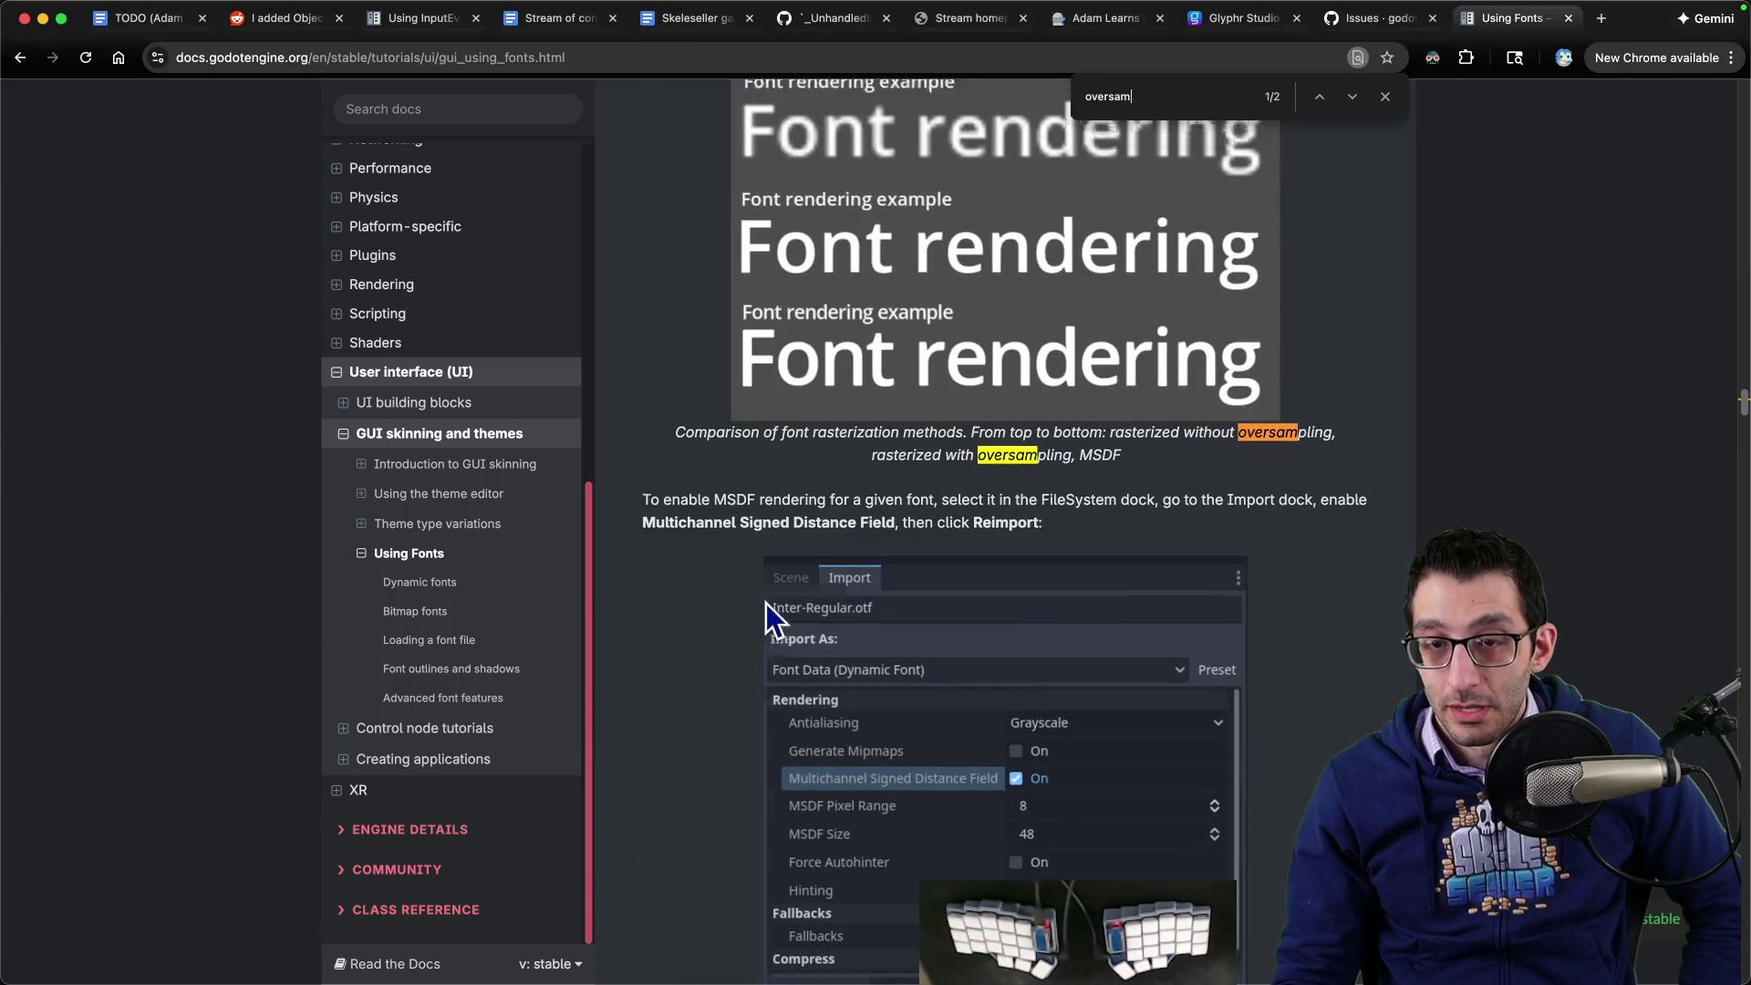
scroll(765, 604, "down", 4)
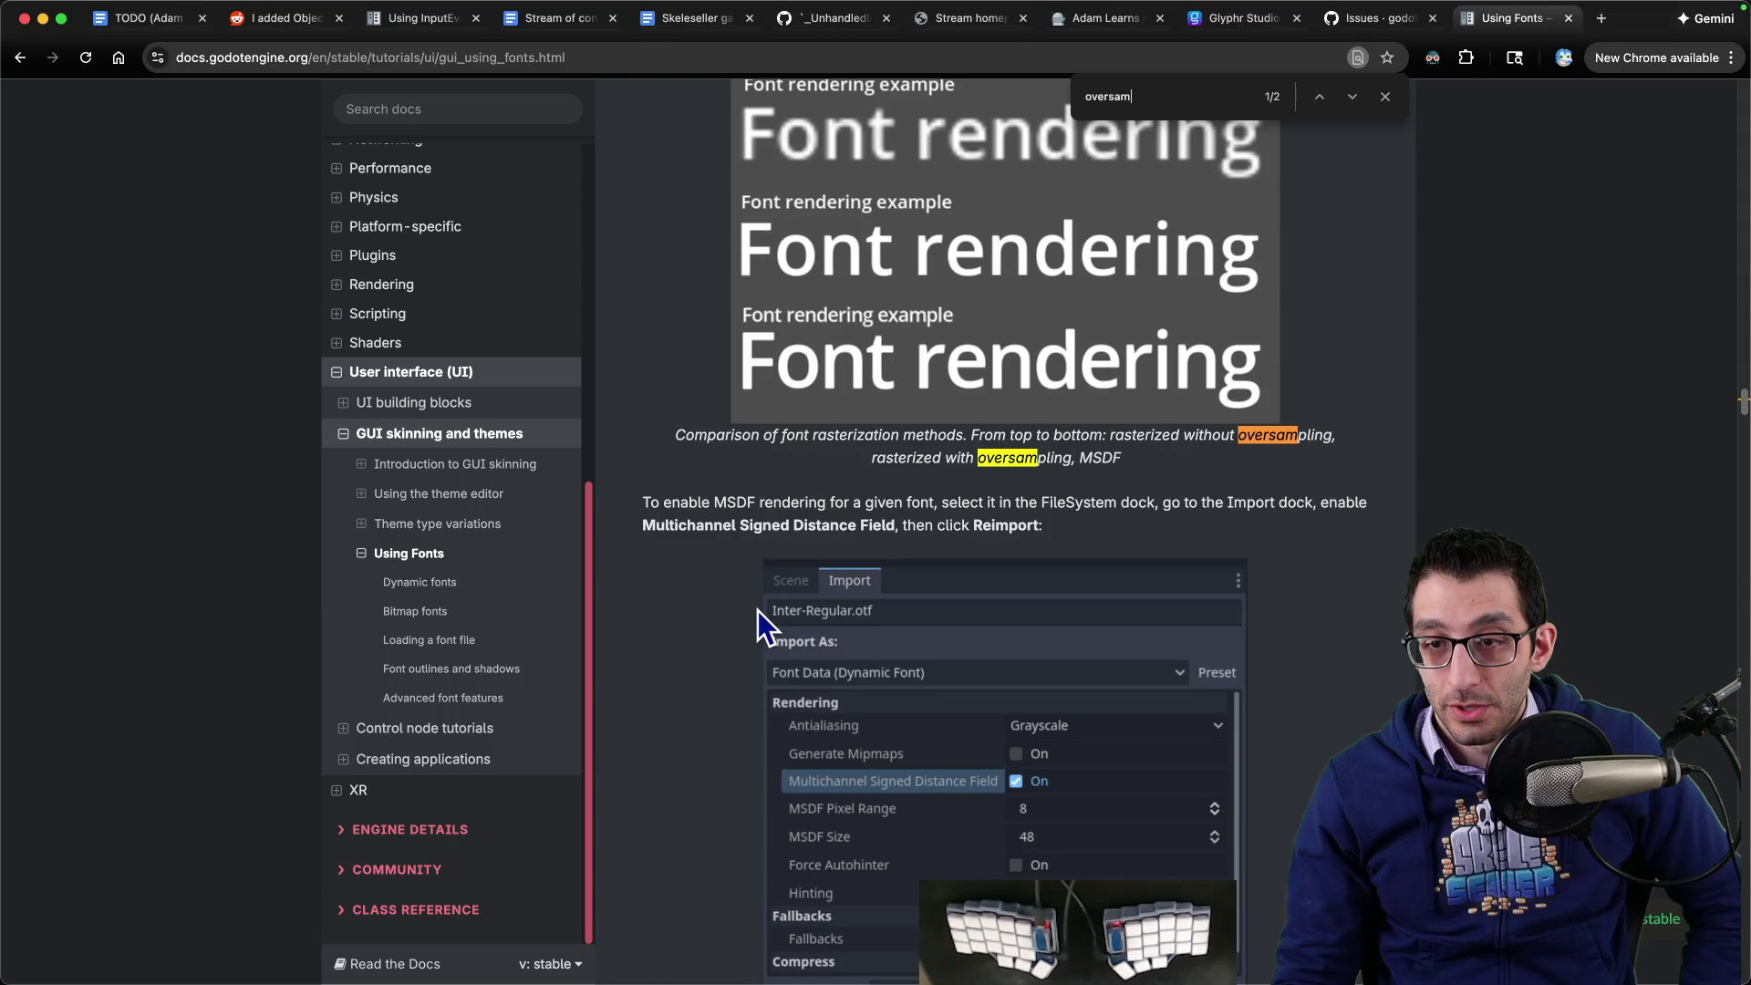
- Show SkelesellerMain-Bold.otf's import options and review the import type choices without changing them
mouse_move(766, 926)
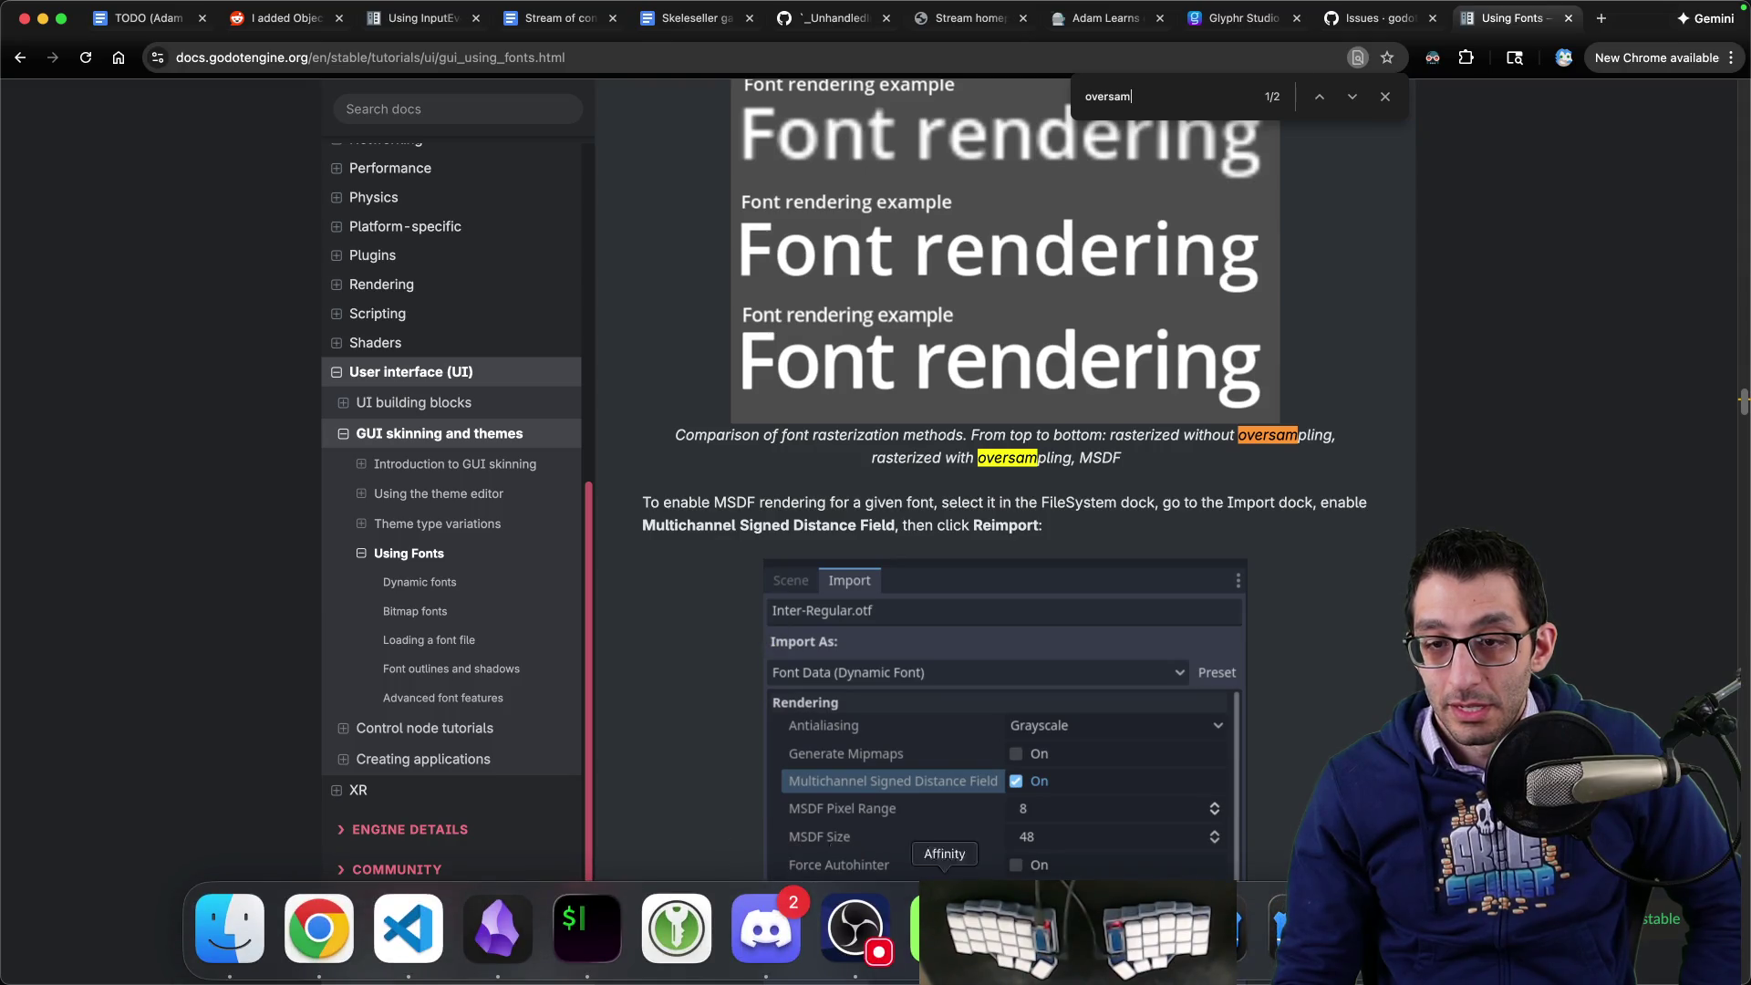
left_click(1212, 928)
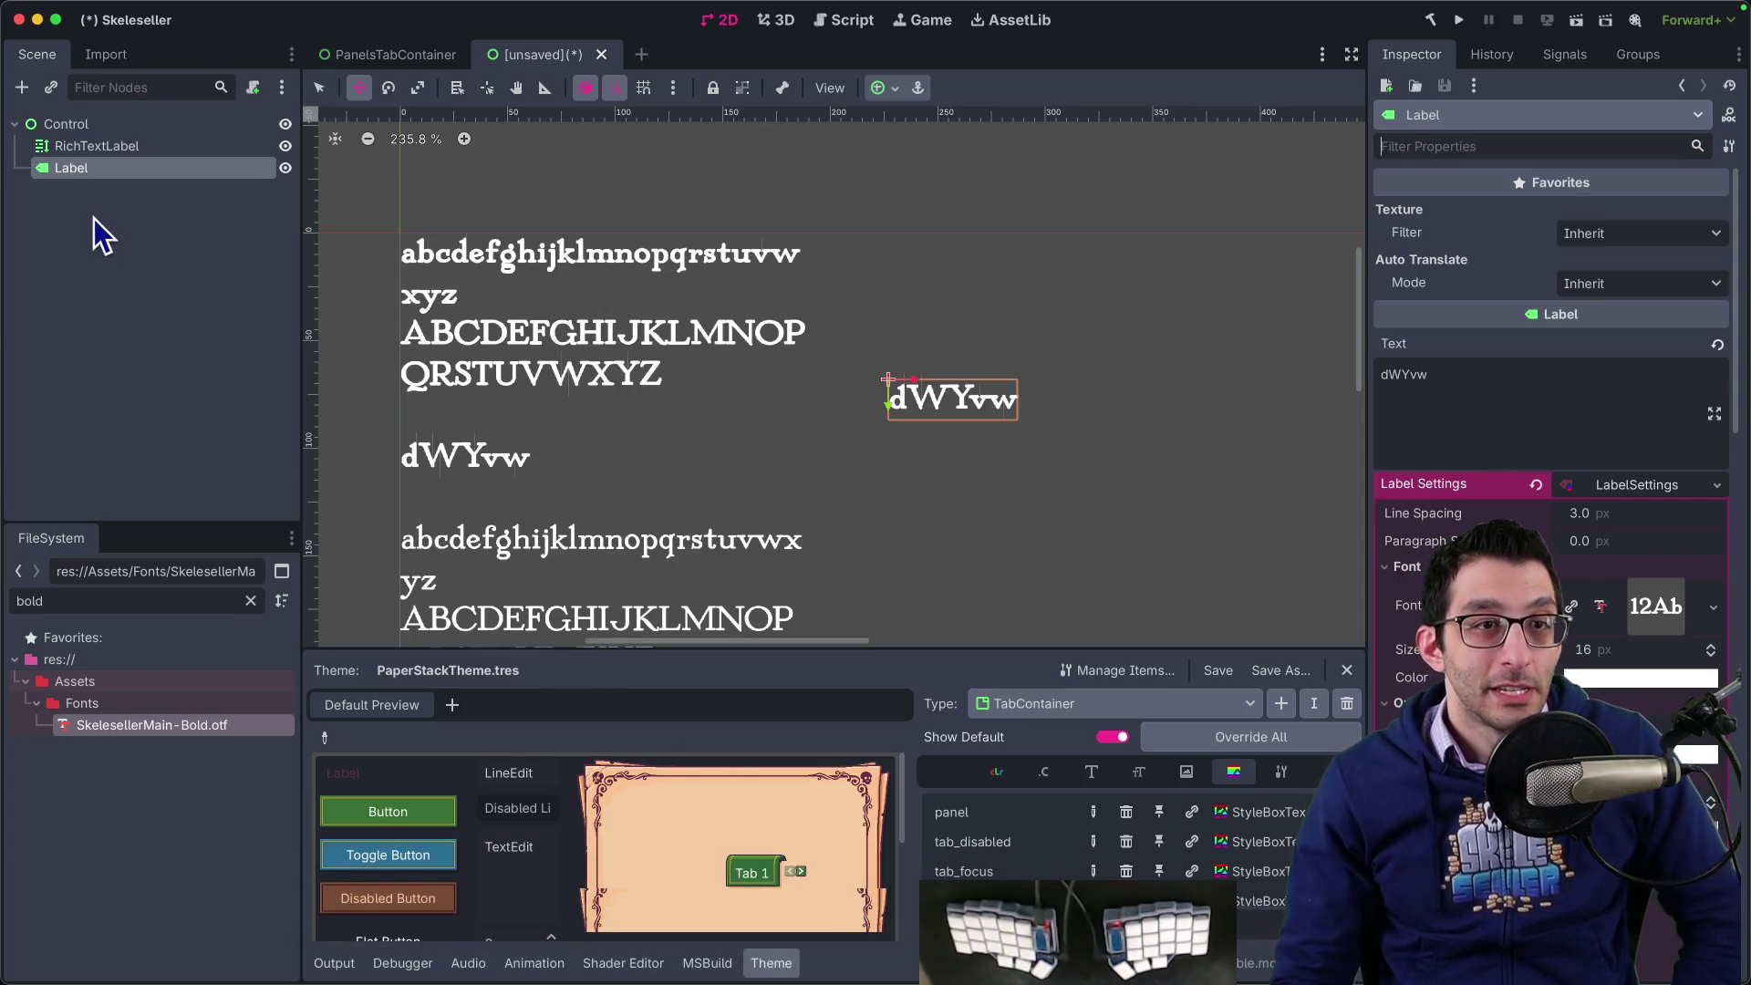
left_click(95, 59)
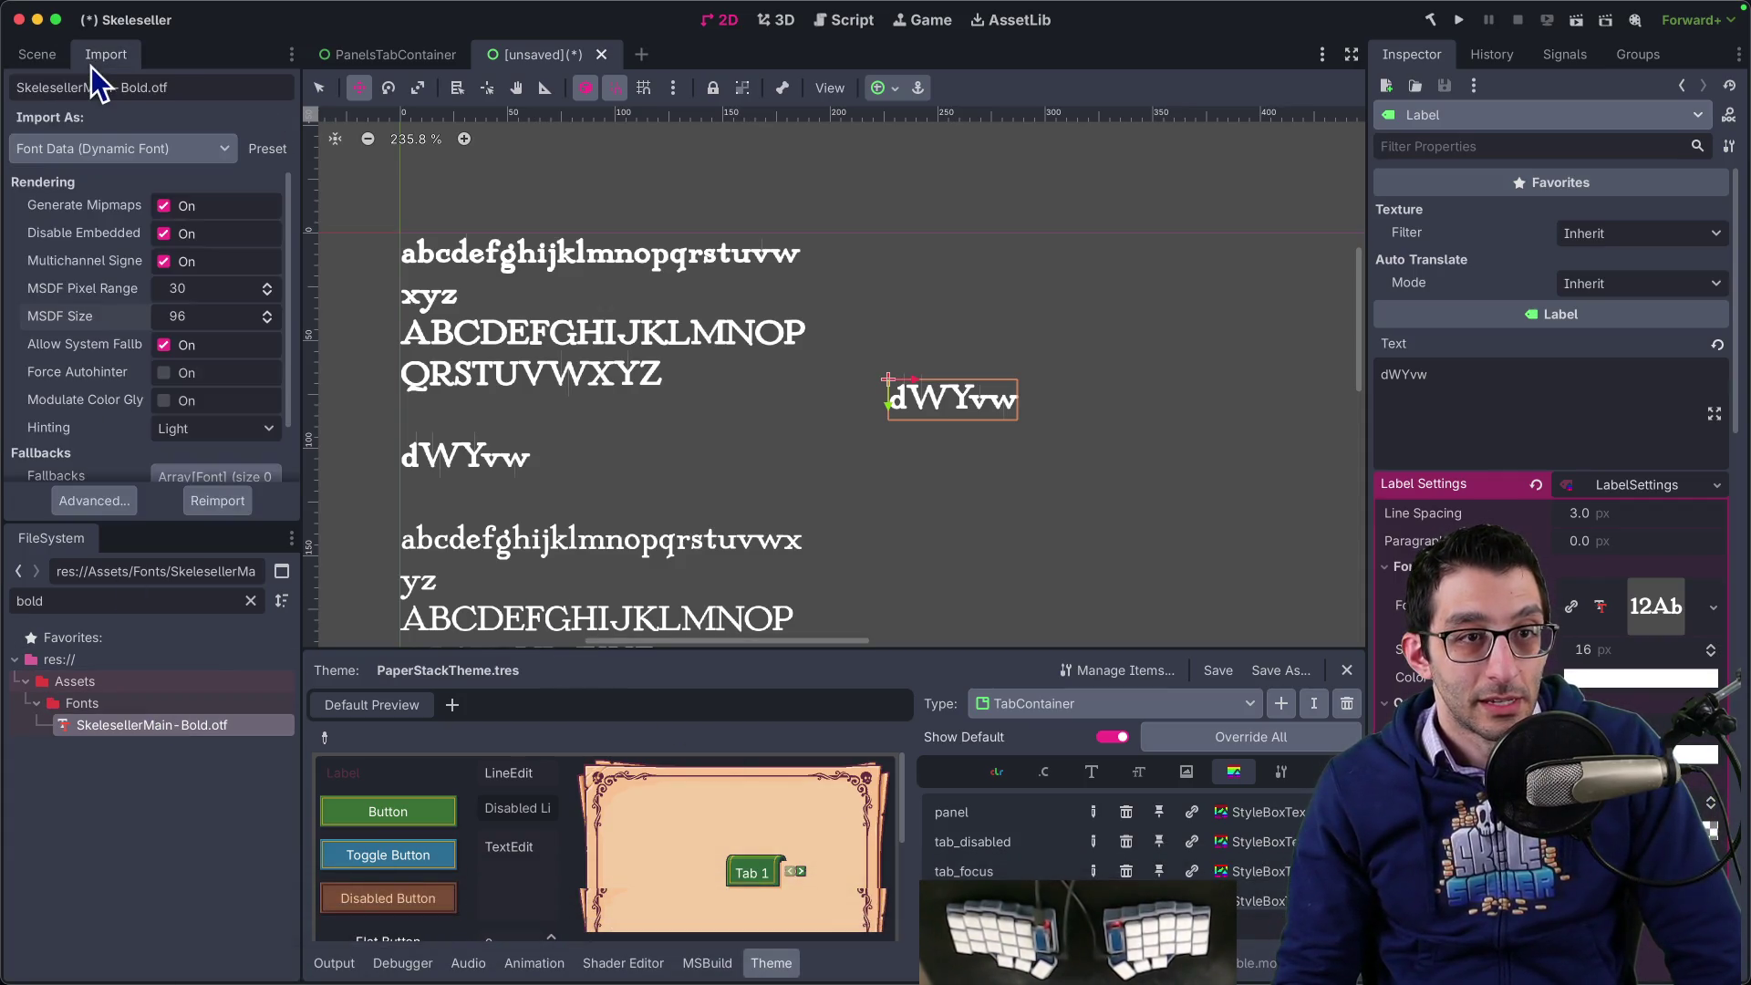
left_click(190, 153)
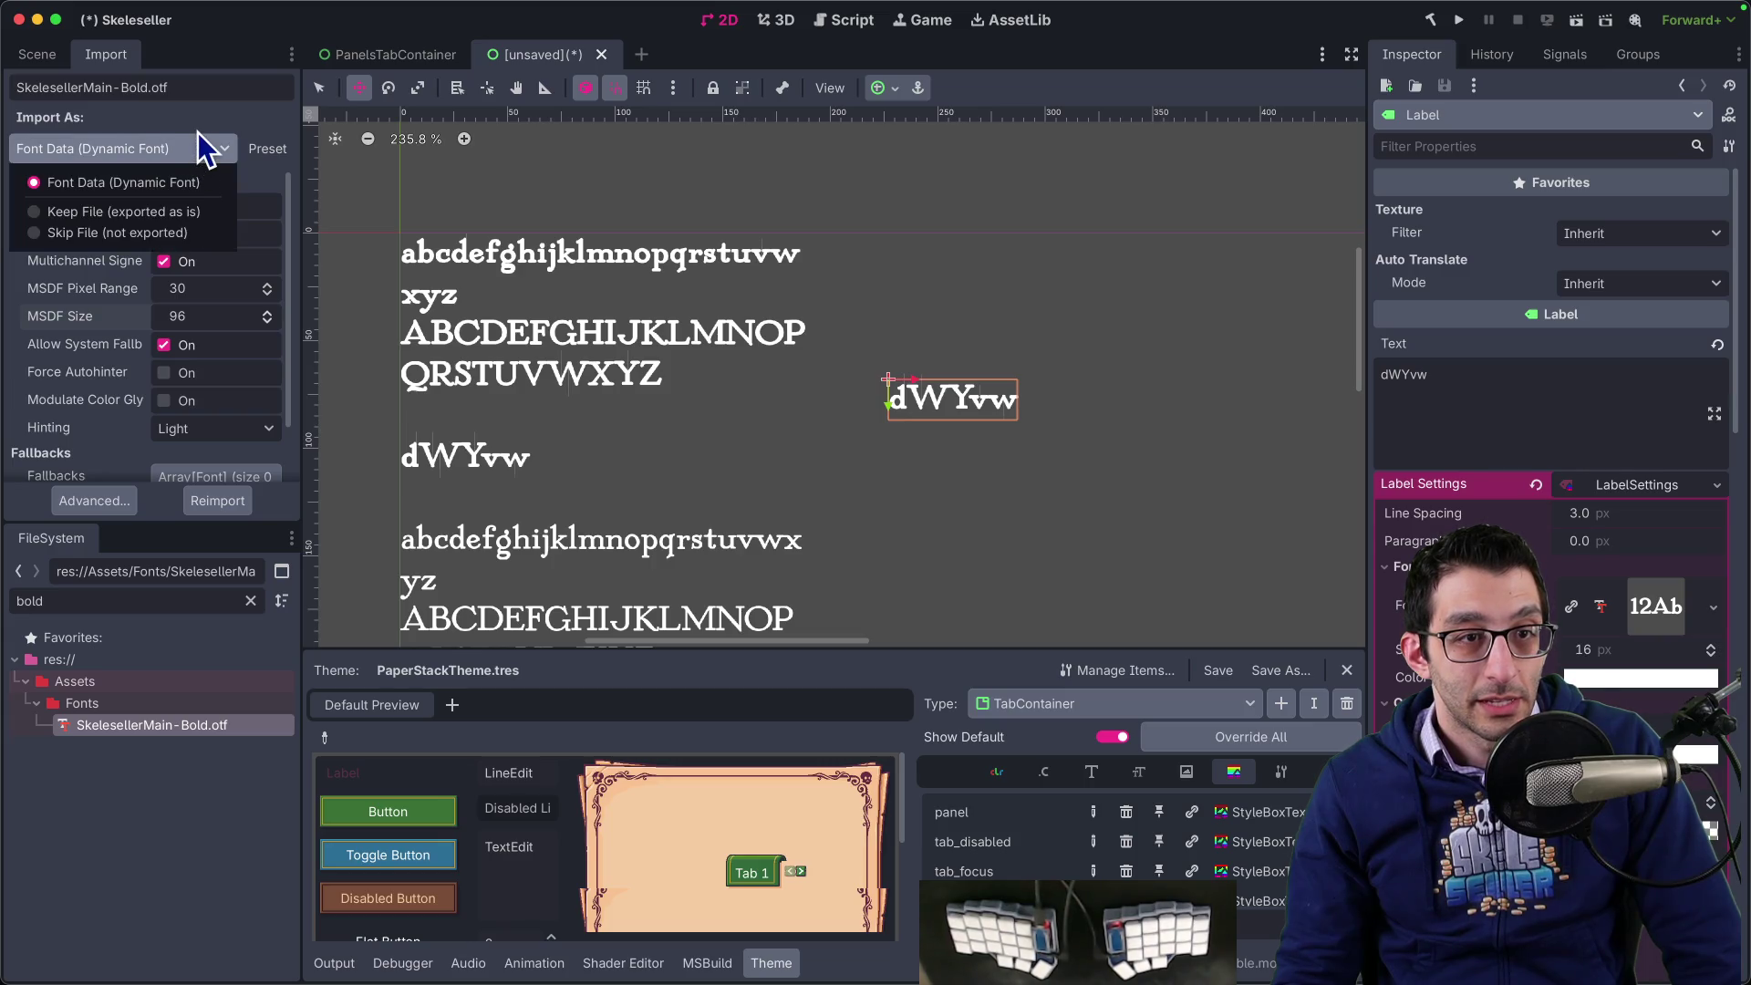
left_click(199, 122)
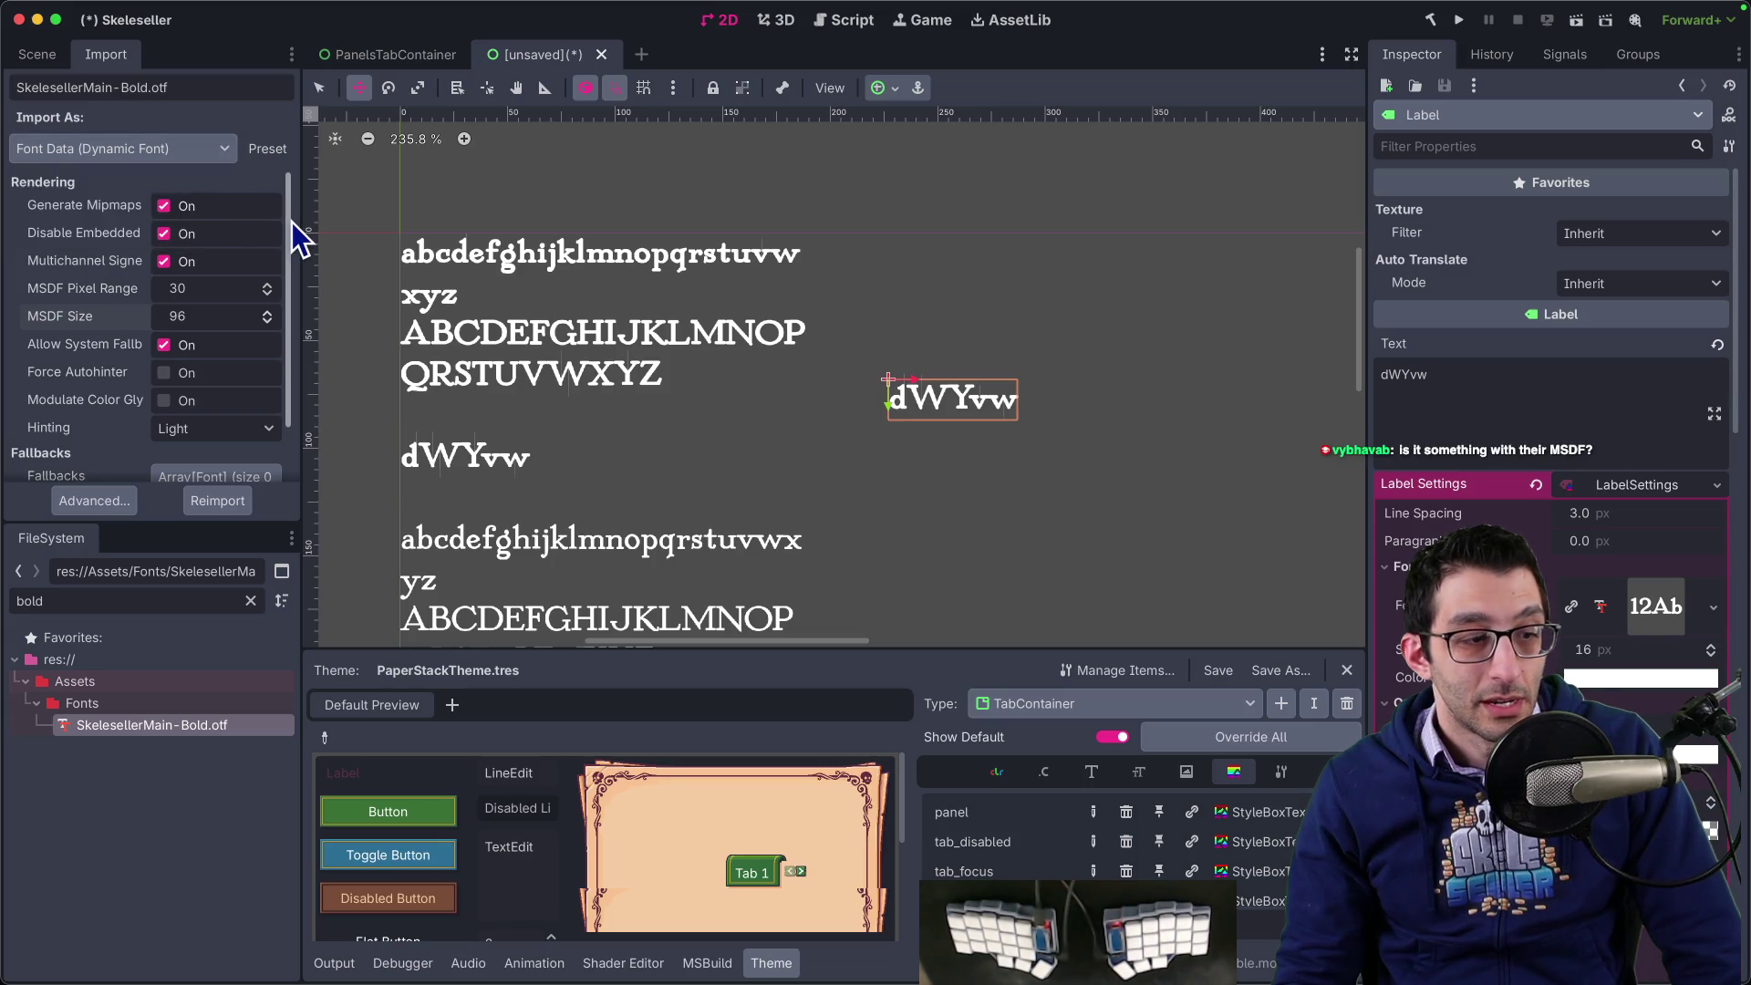
scroll(294, 238, "down", 1)
left_click_drag(294, 238, 299, 276)
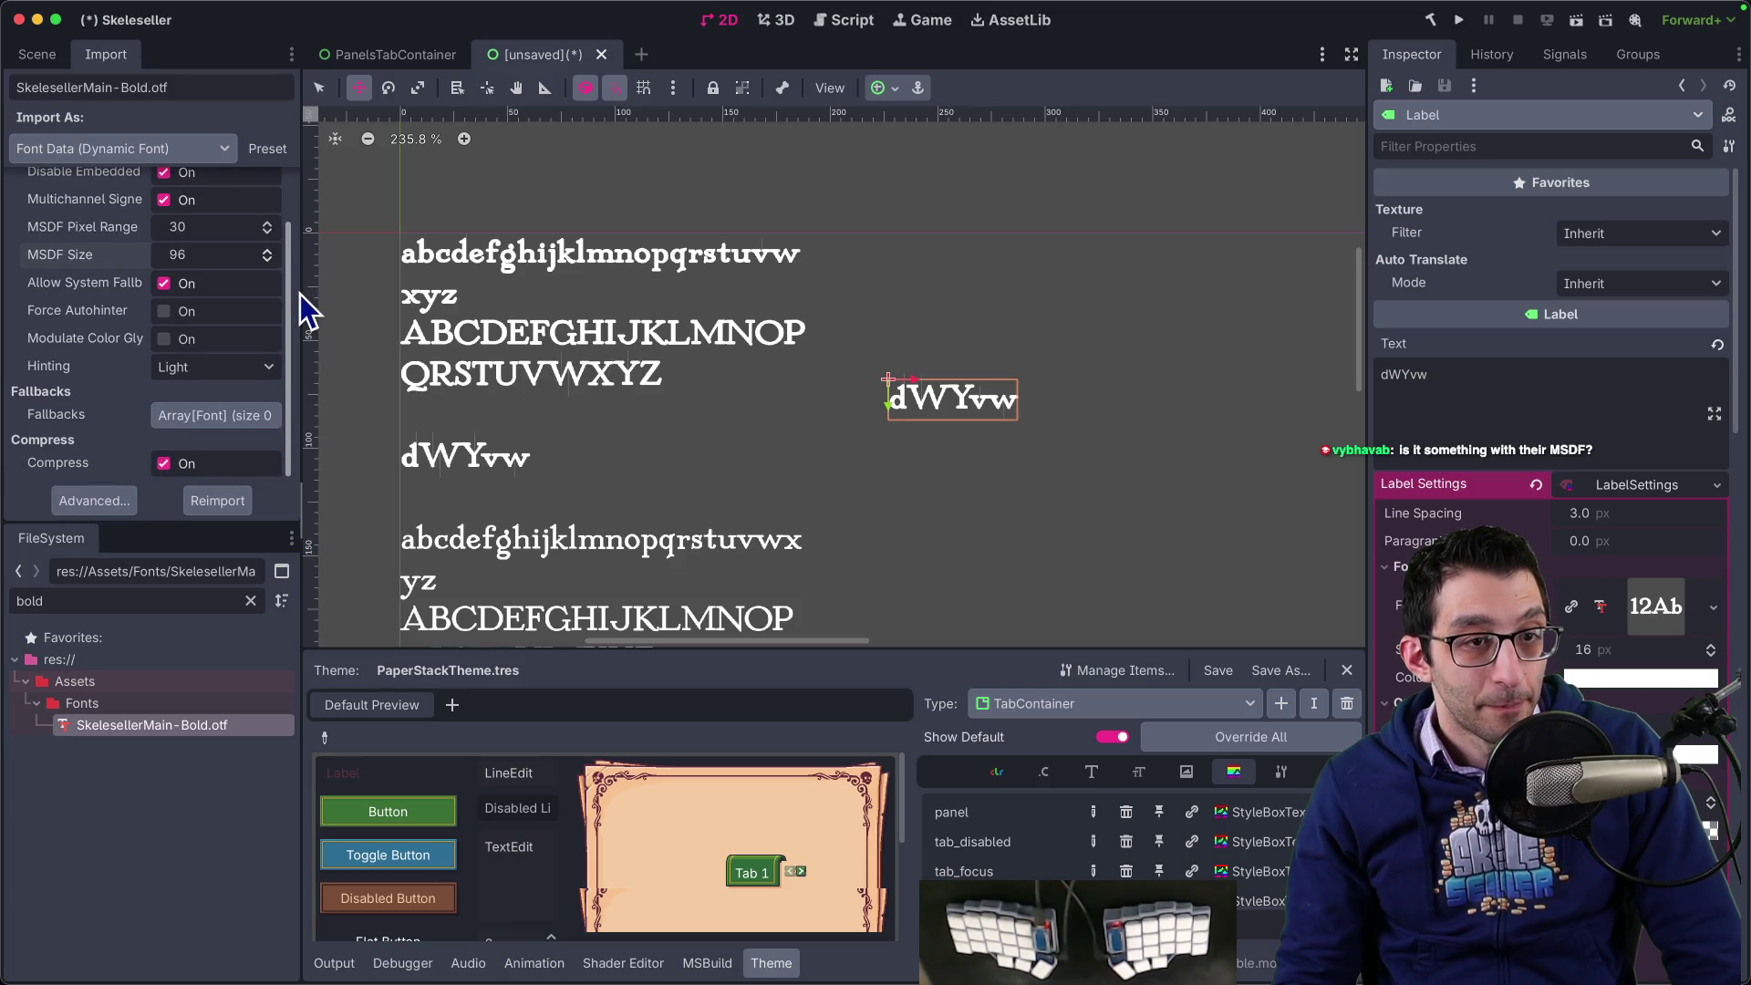
scroll(130, 316, "up", 1)
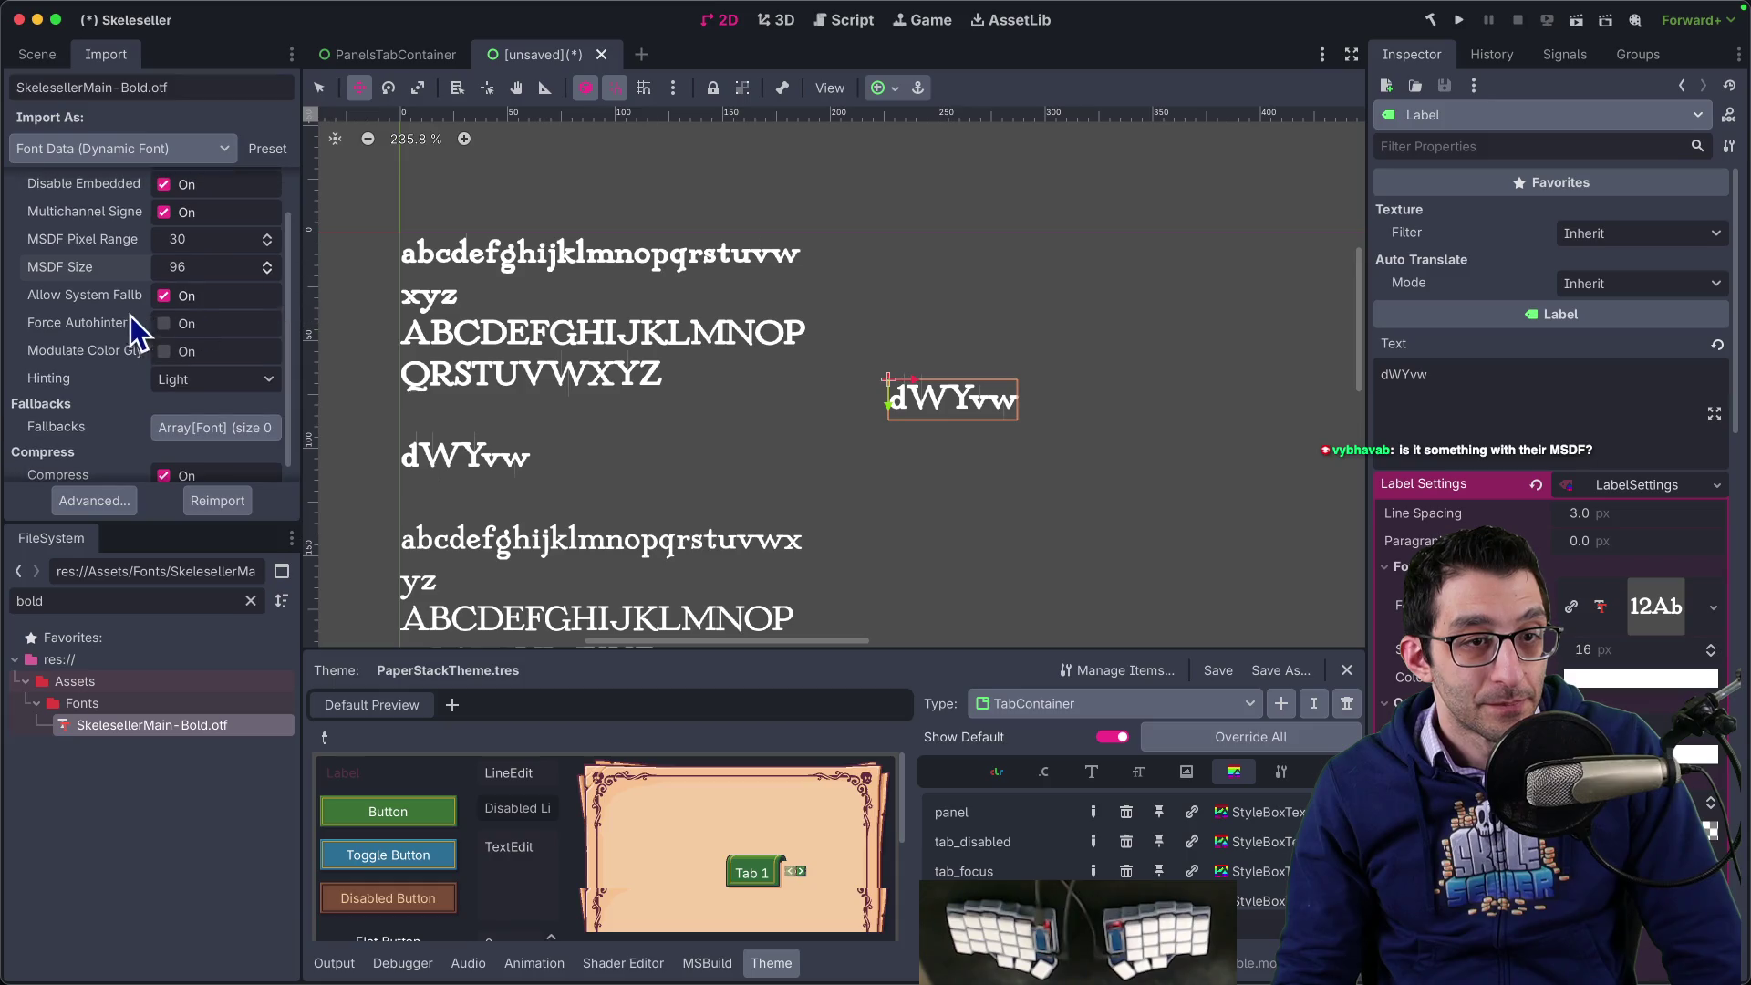
- Turn on Force Autohinter and reimport the font
mouse_move(107, 322)
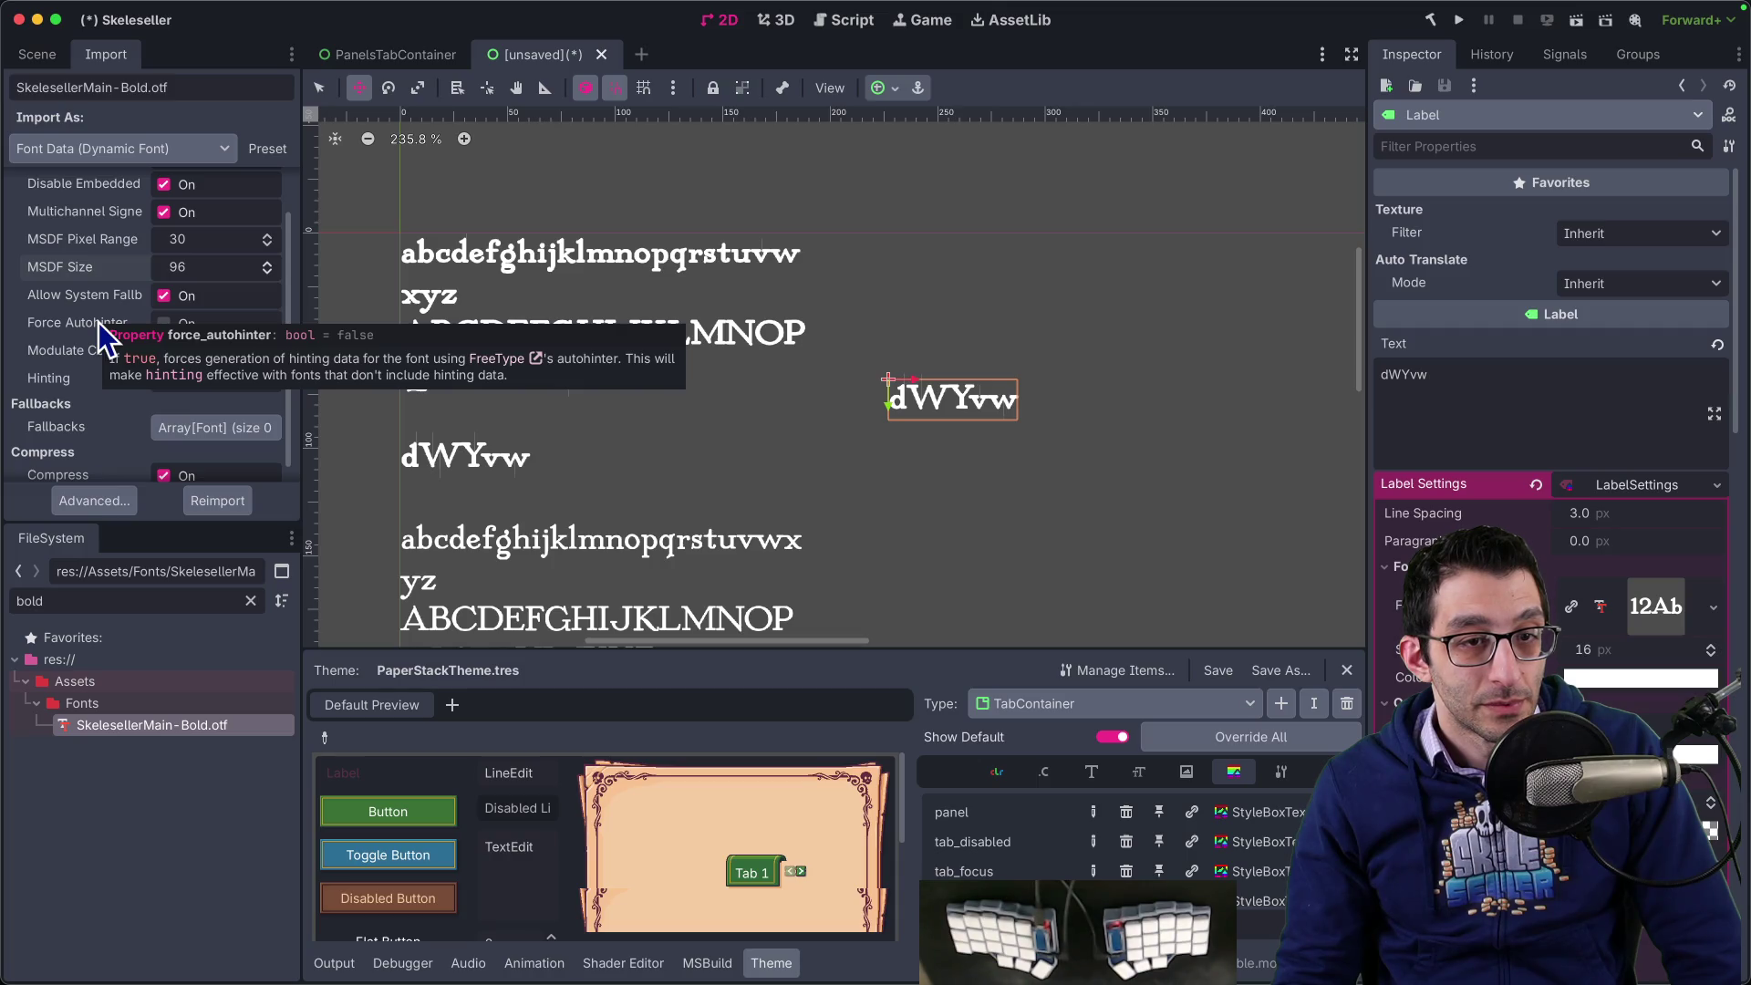
left_click(165, 323)
left_click(215, 501)
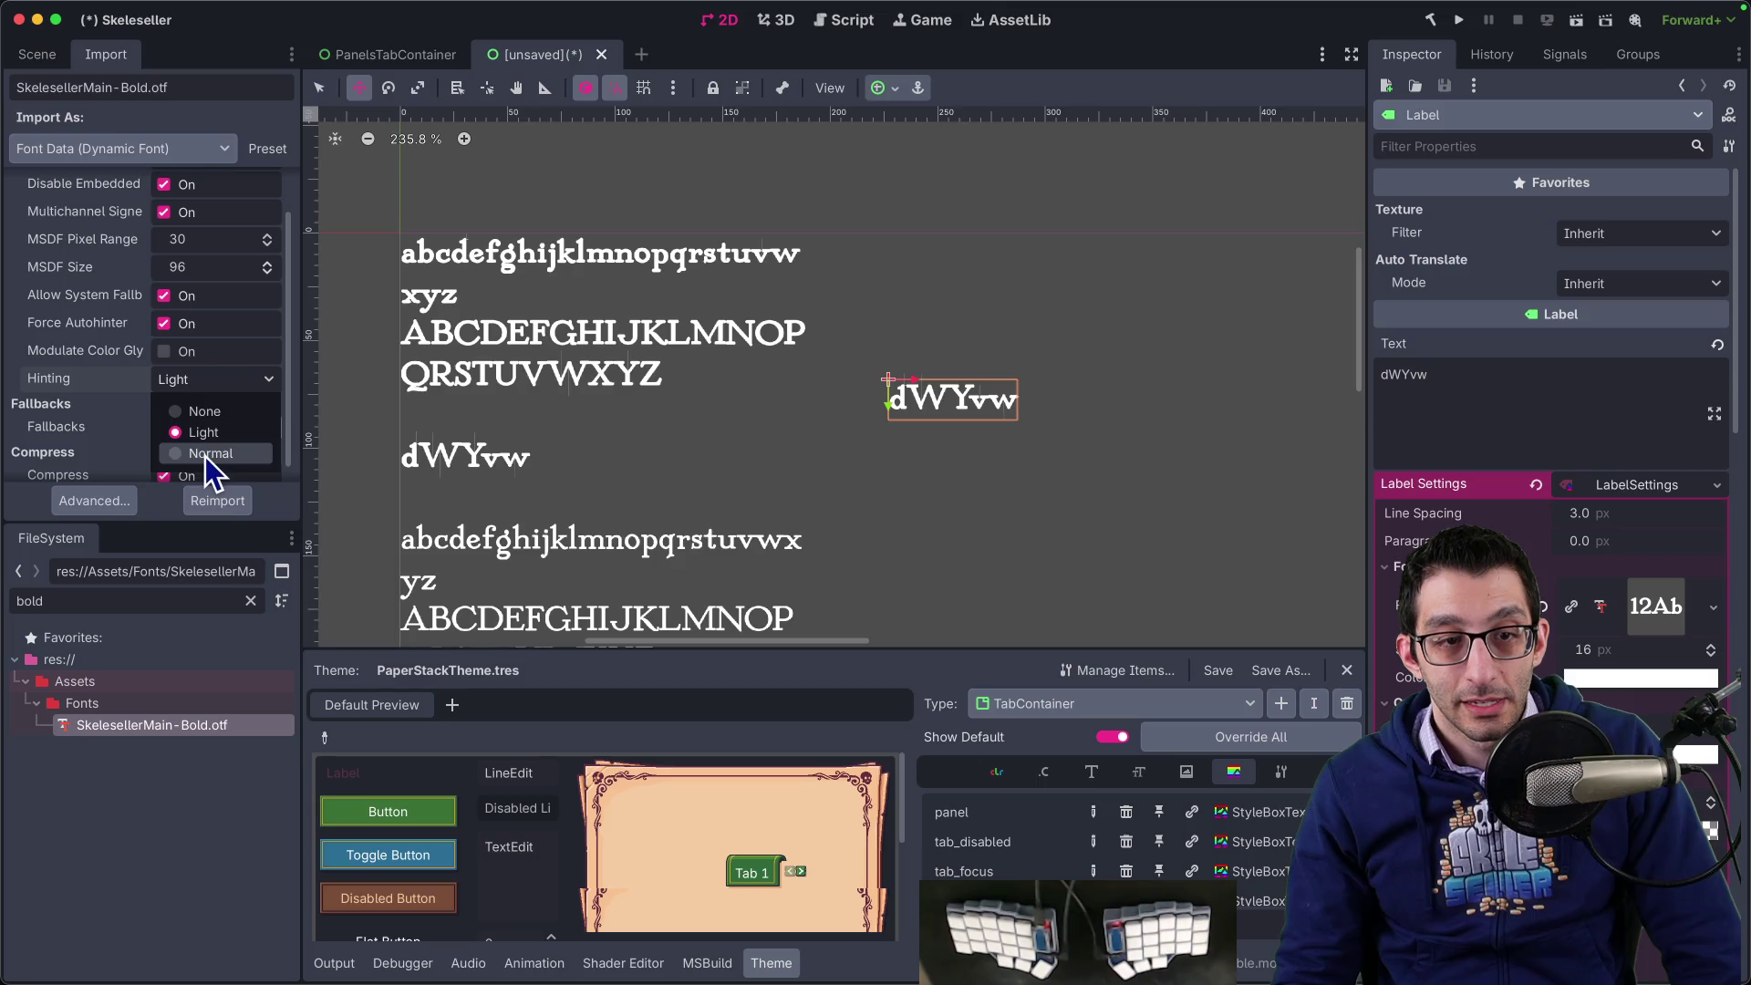
- Try Normal hinting, then set hinting back to Light and reimport the font
left_click(217, 501)
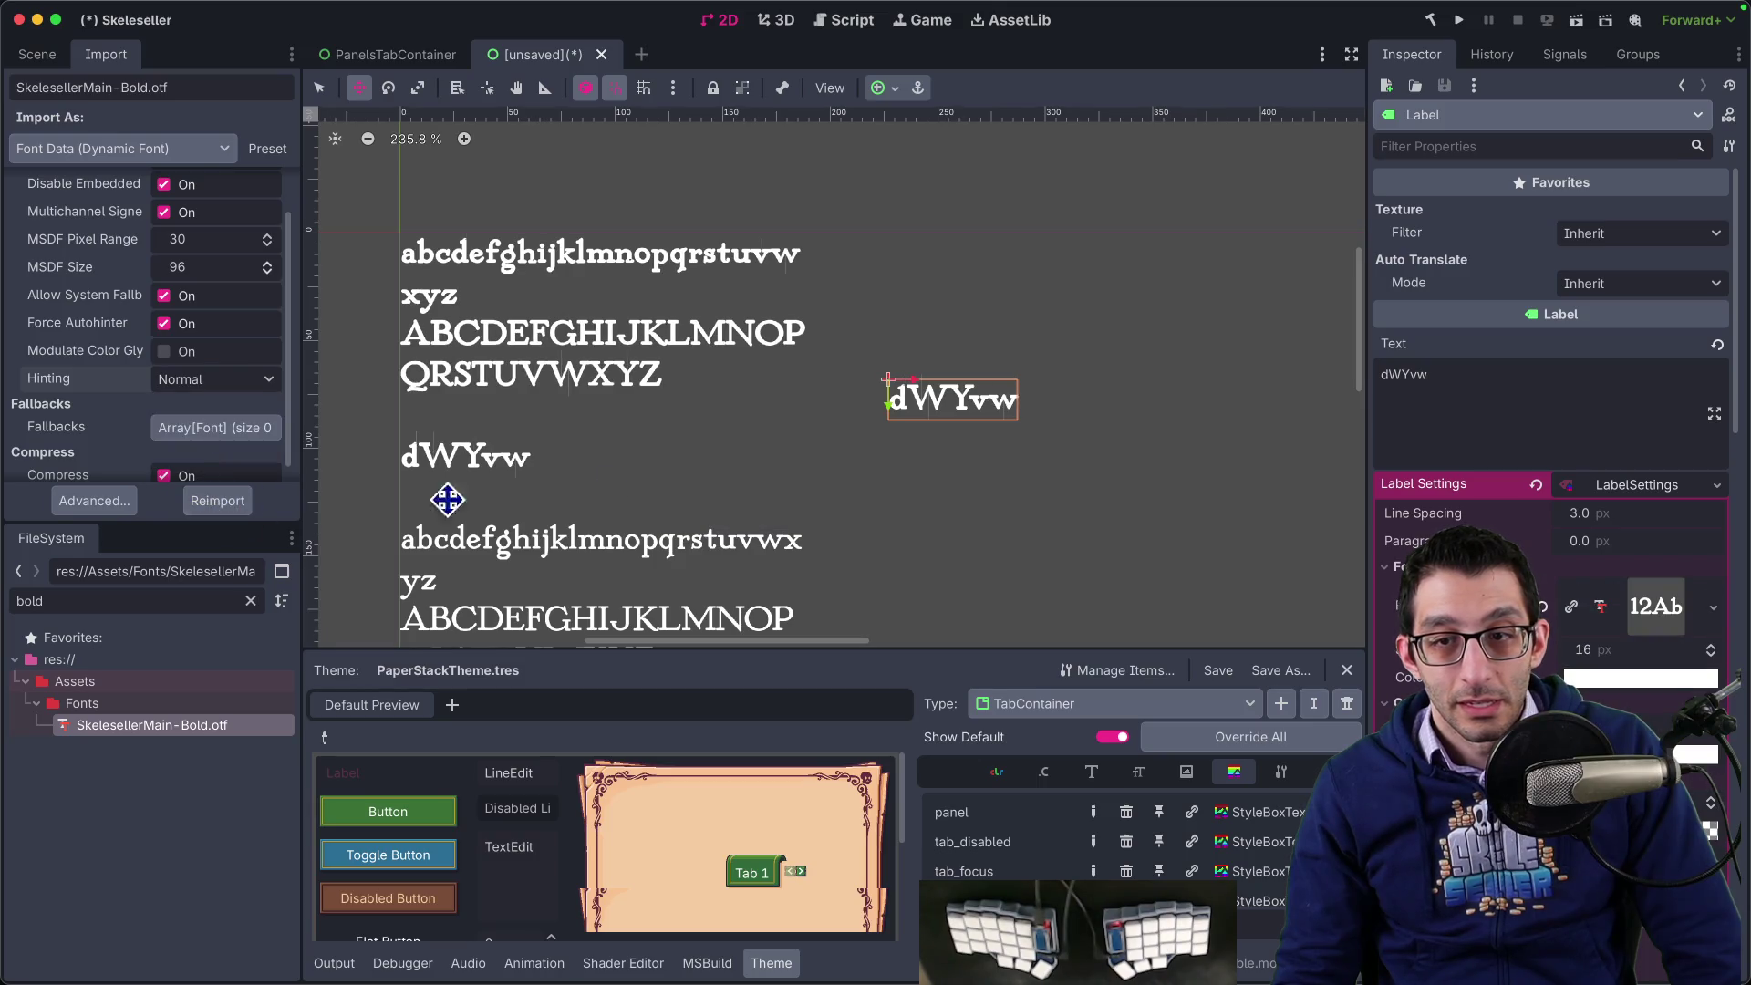
left_click(201, 383)
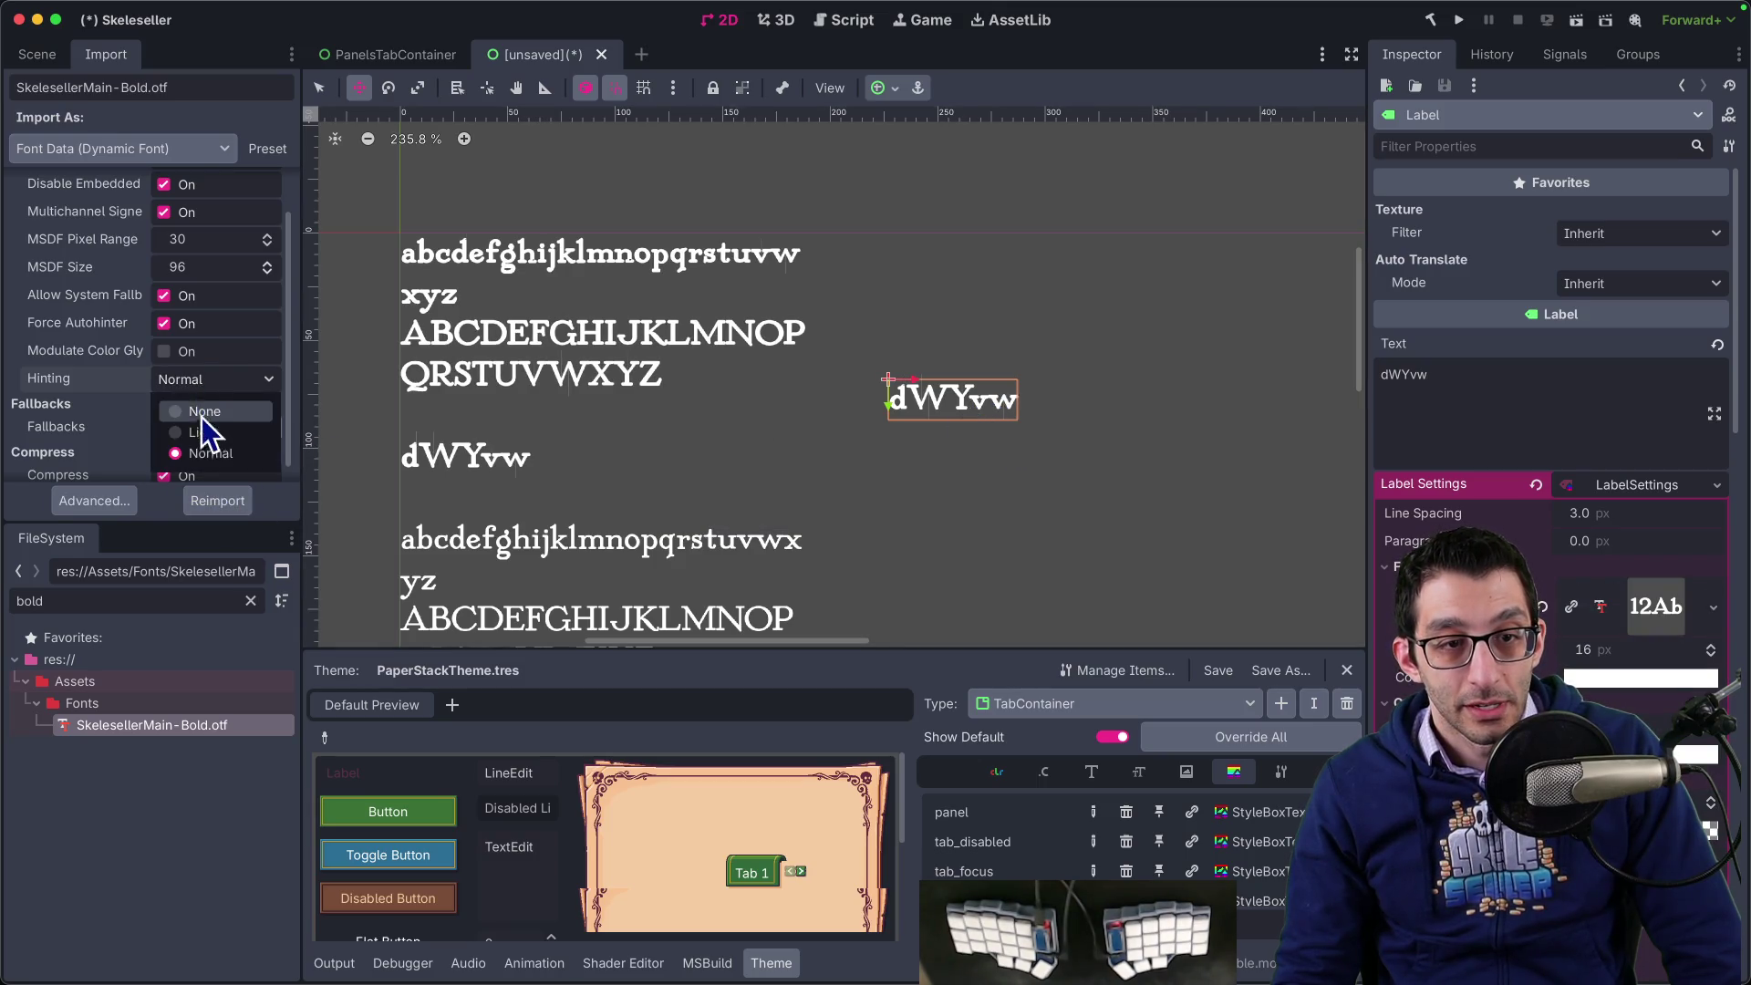
left_click(219, 501)
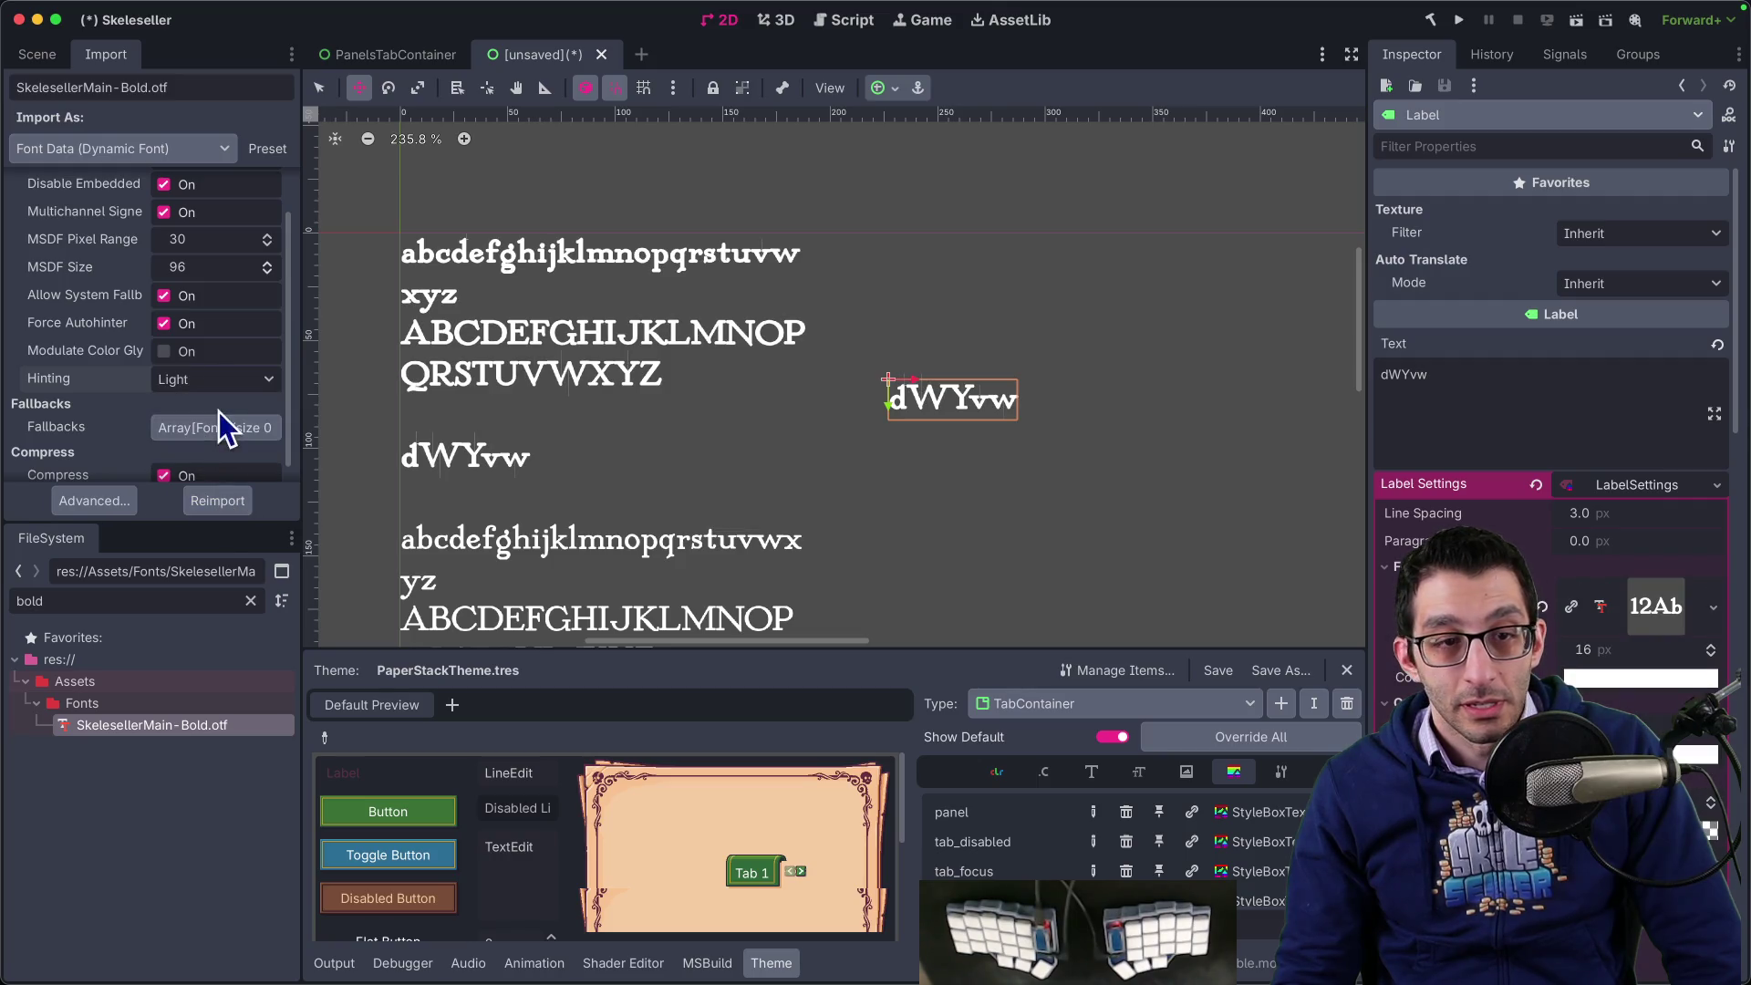
left_click(221, 504)
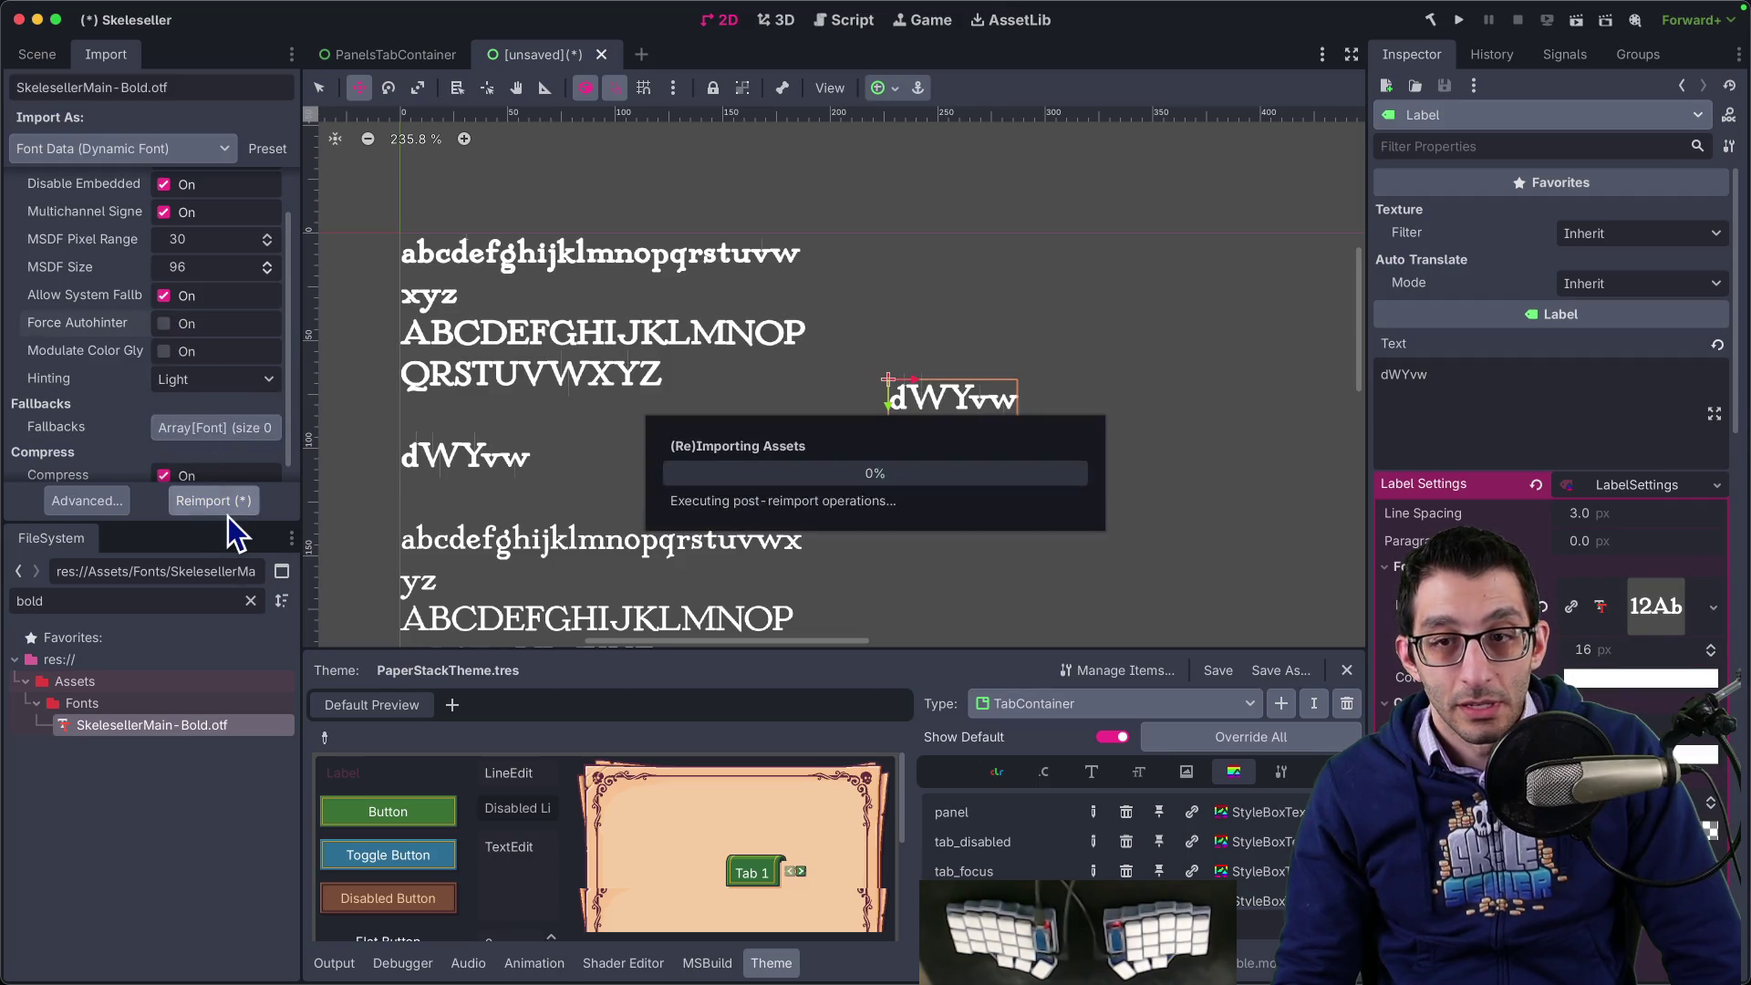
scroll(107, 357, "up", 2)
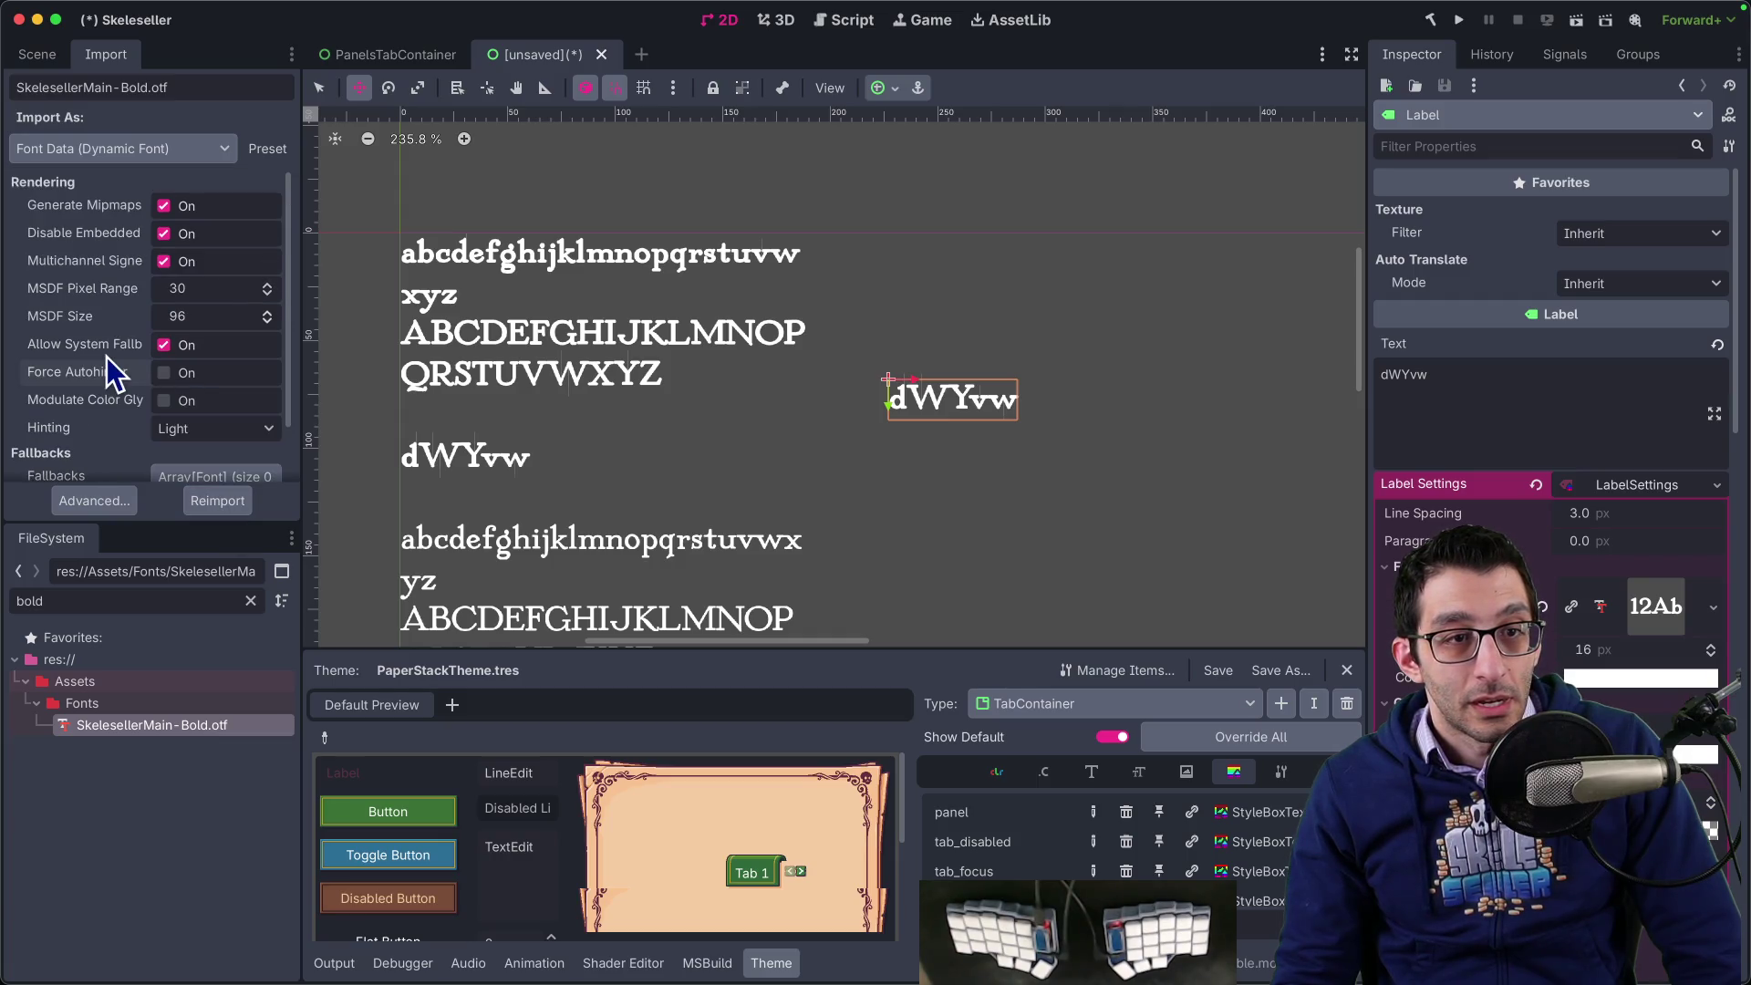
scroll(106, 357, "down", 2)
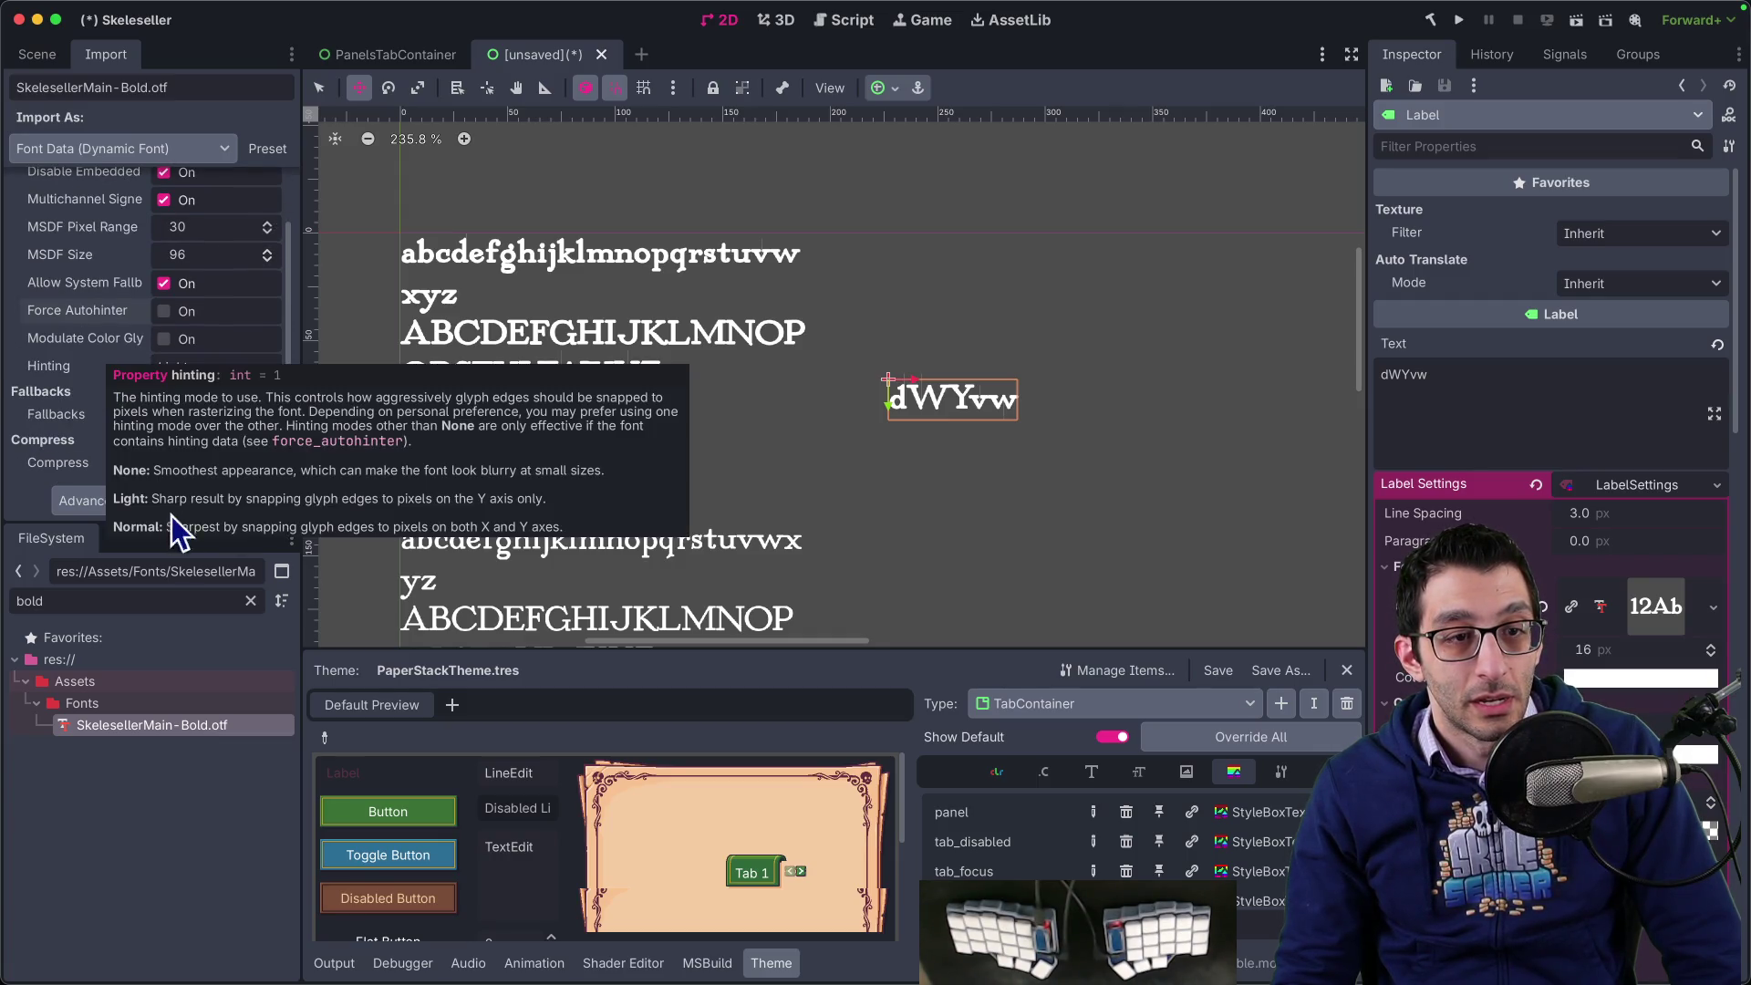
- Scroll the Using Fonts docs, then go back to the 'godot oversampling' search results
left_click(320, 931)
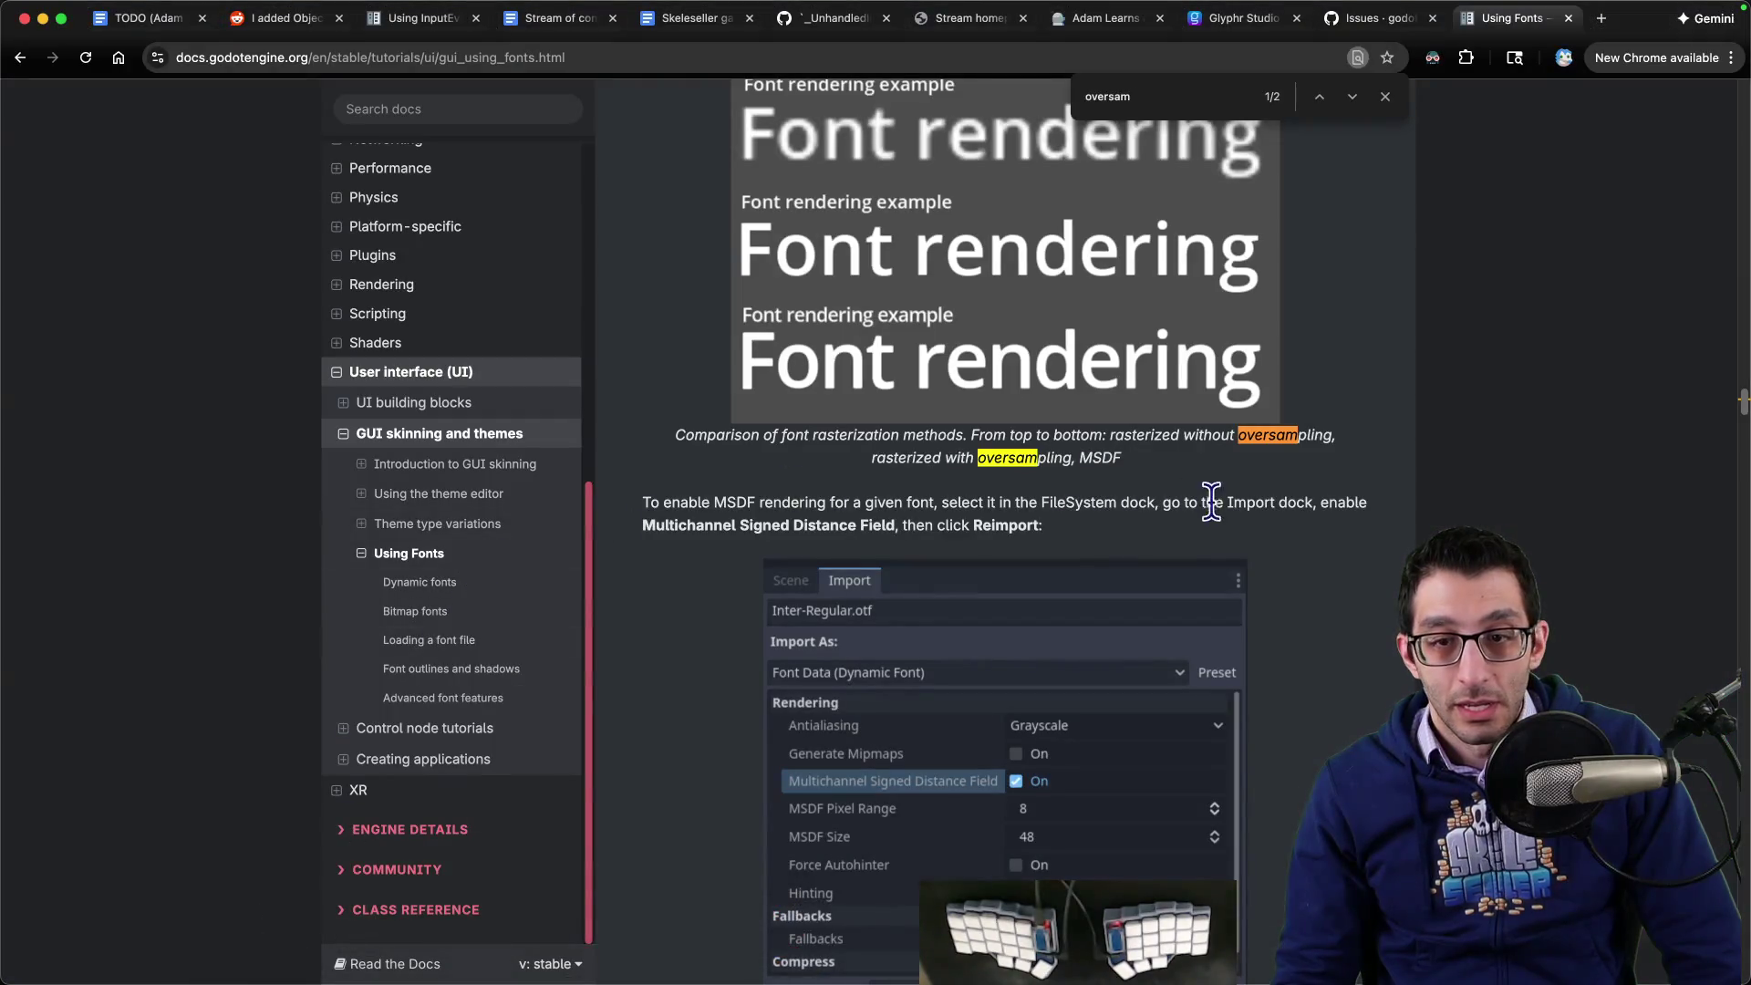
scroll(1218, 502, "down", 1)
scroll(1216, 500, "down", 6)
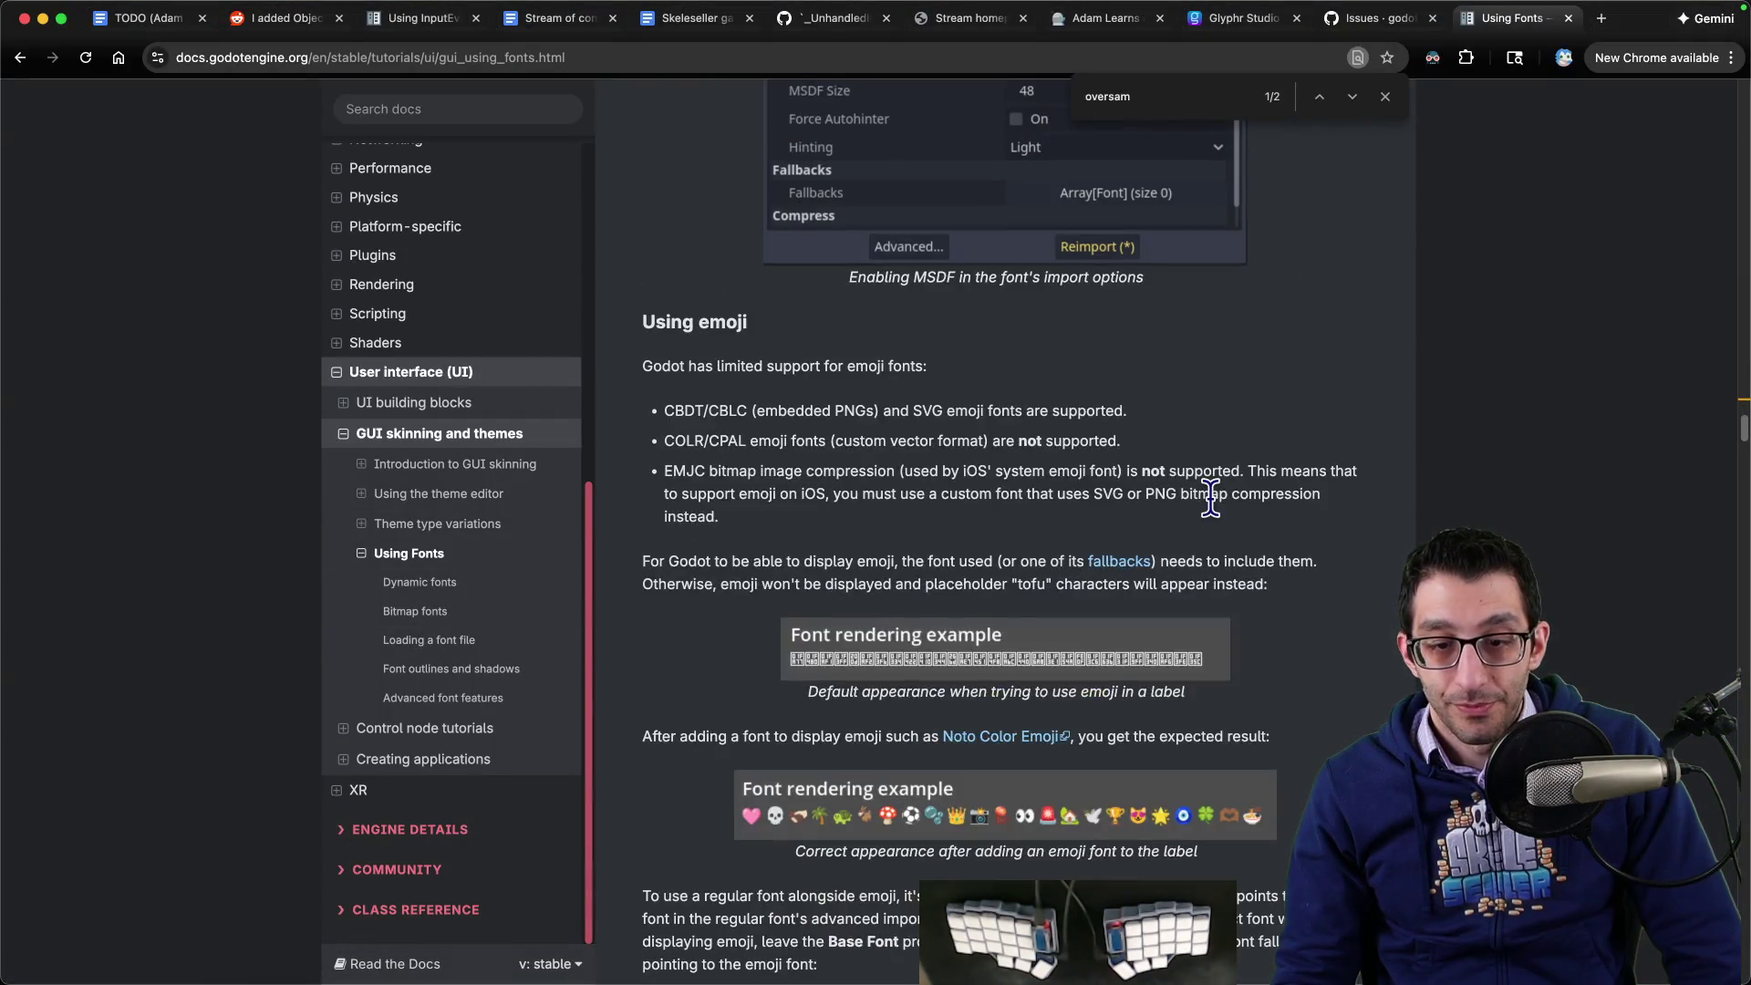
key("super+bracketleft")
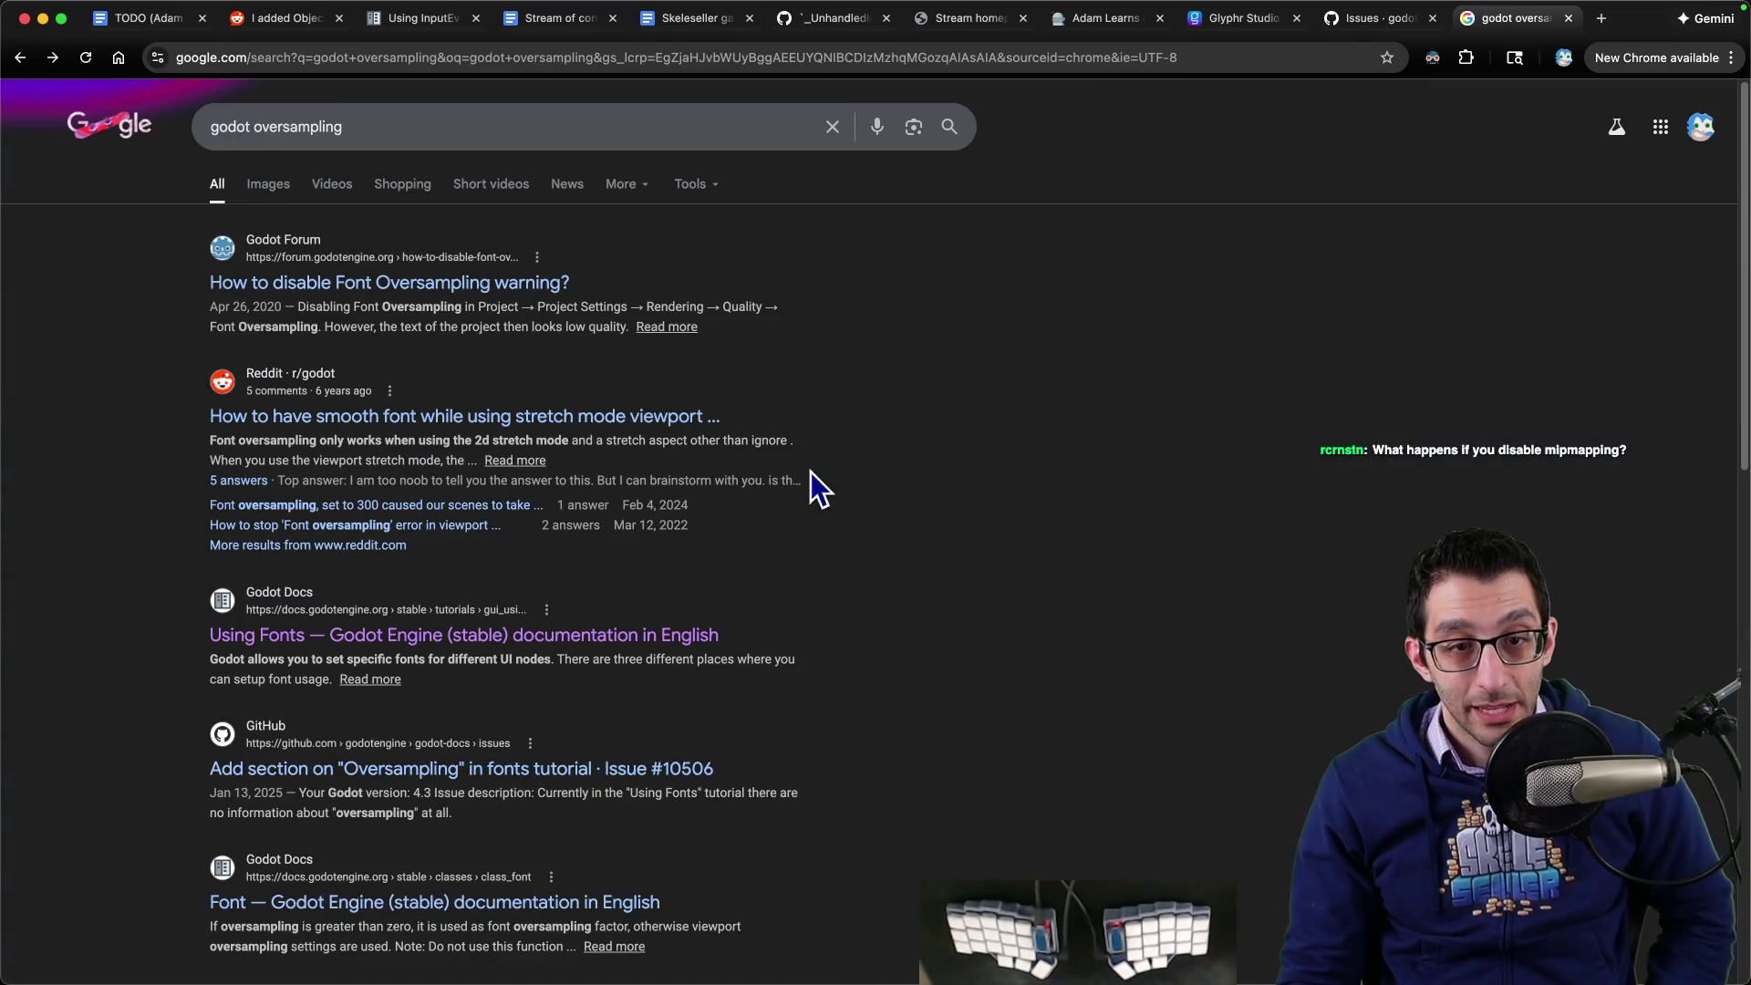
scroll(752, 449, "down", 2)
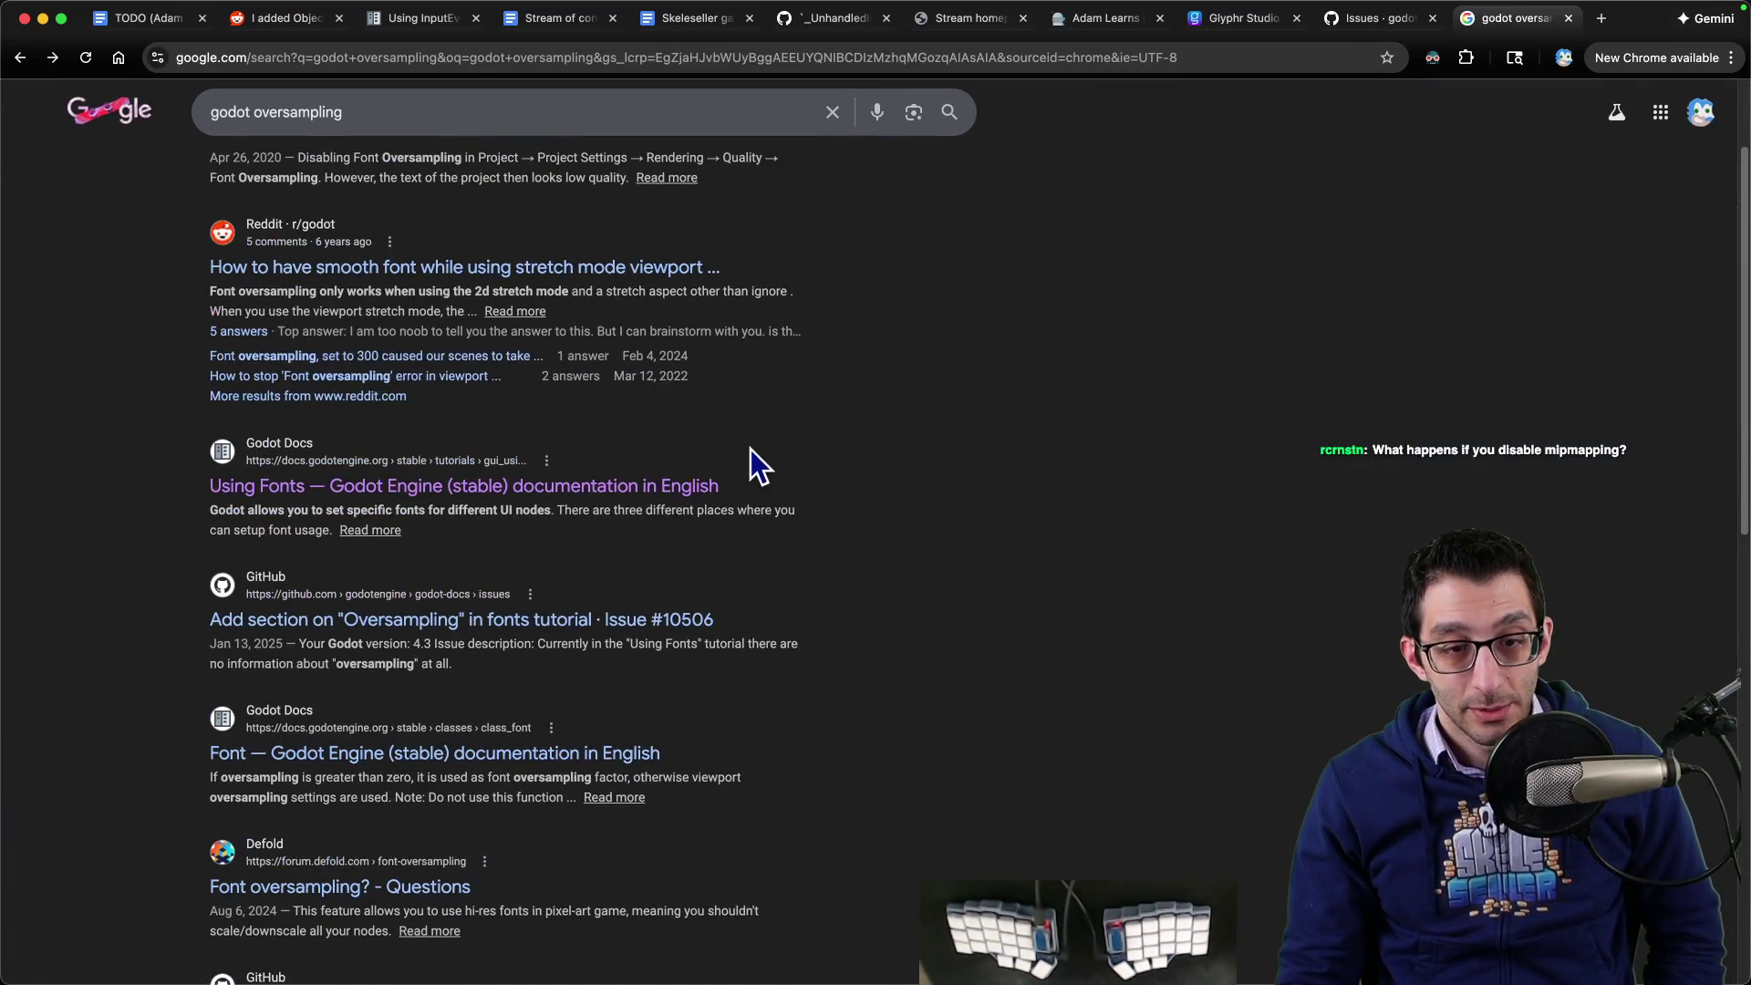
scroll(938, 411, "up", 2)
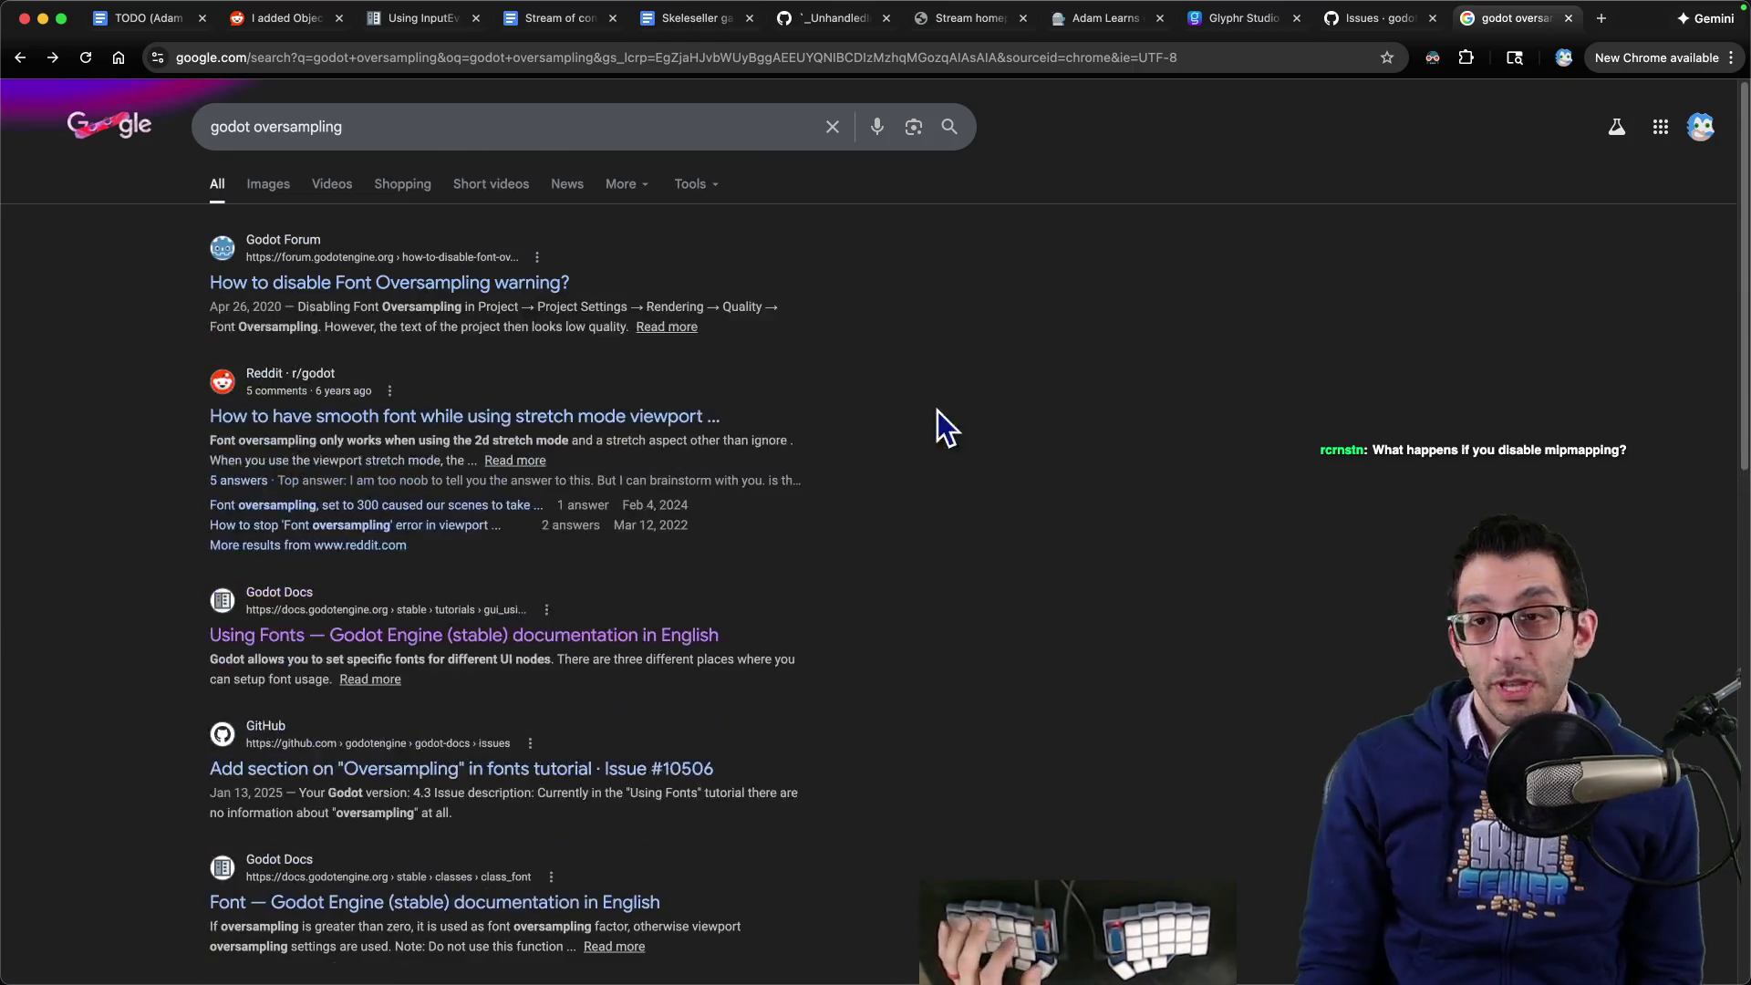
- Switch to the code editor and bring up its quick file search
key("ctrl+shift+Tab")
key("ctrl+Tab")
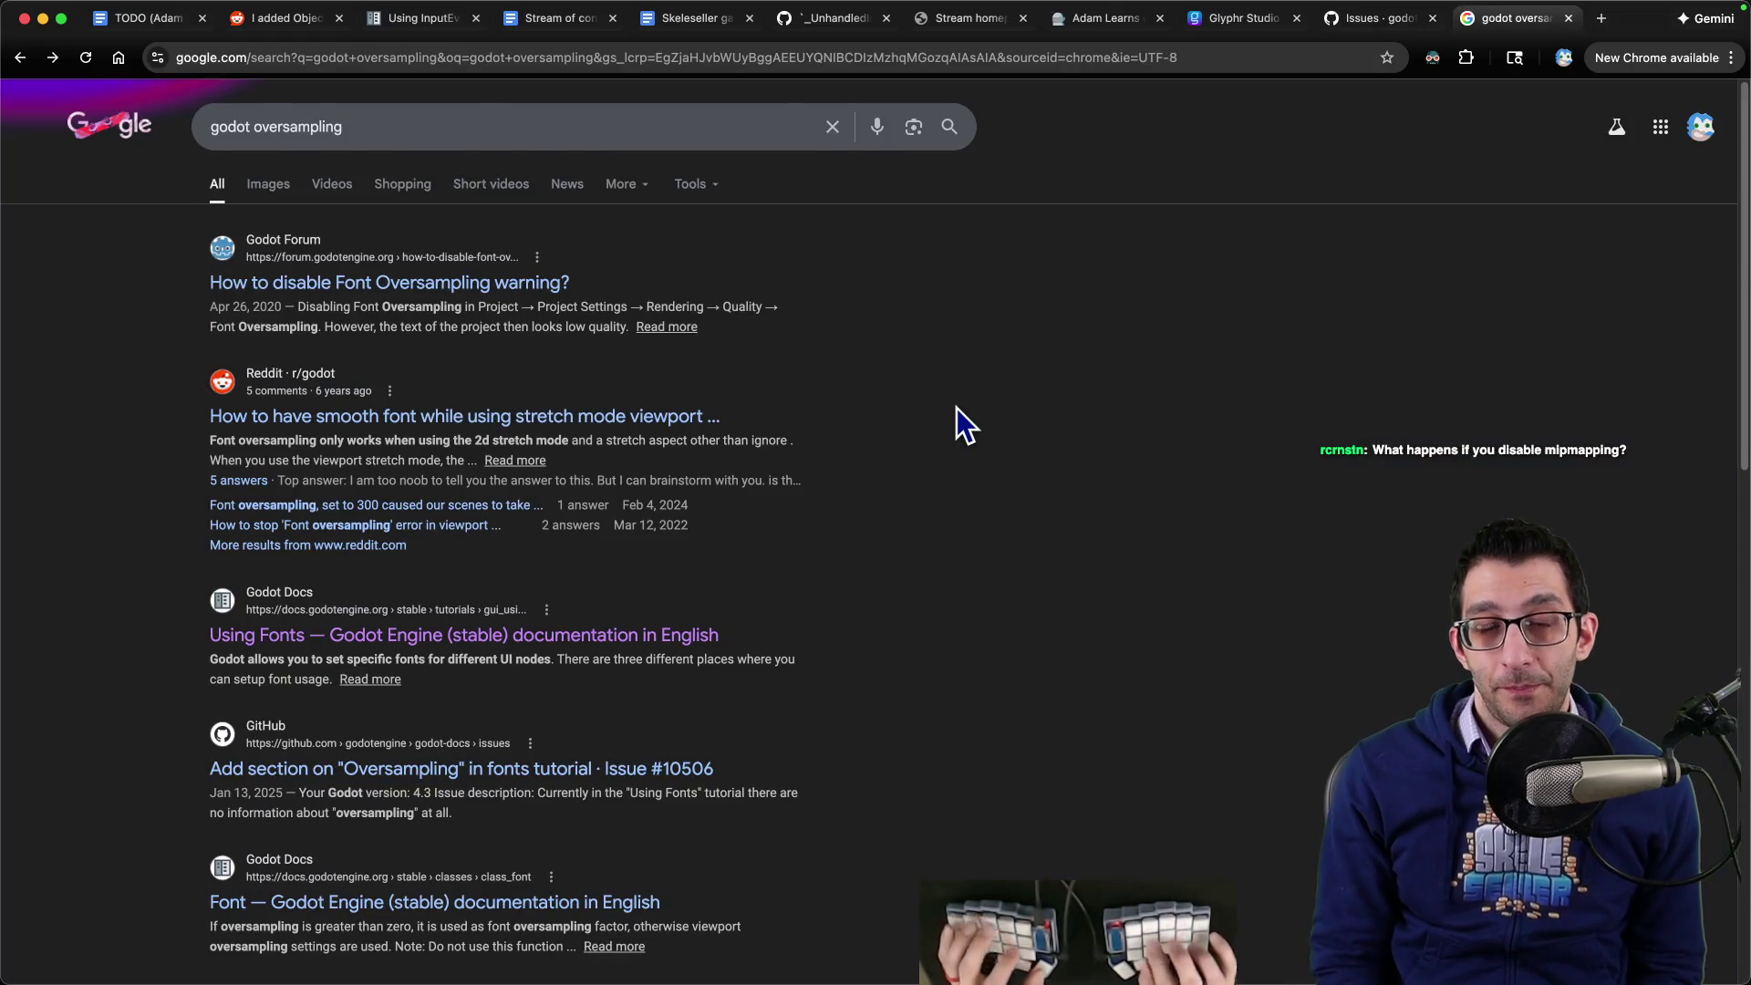
key("super+Tab")
key("super+p")
- Open UpdatingGodot.md and follow its migration guide link
type("updating")
key("Return")
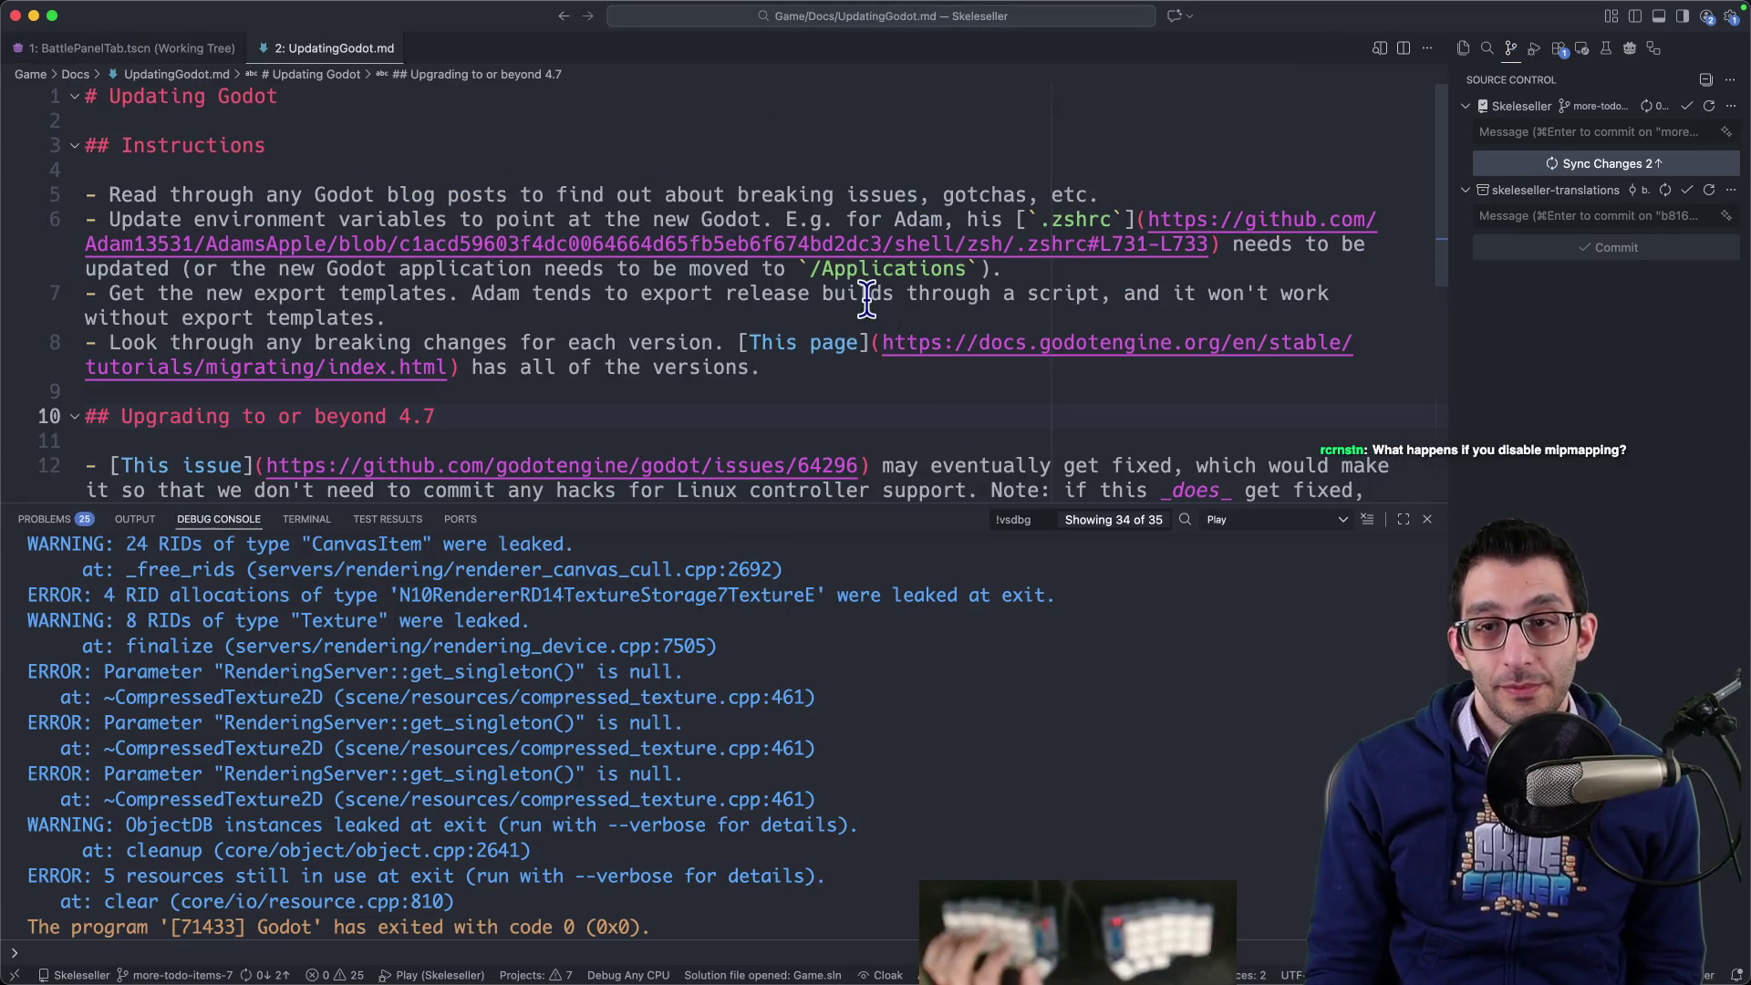
left_click(907, 330, "super")
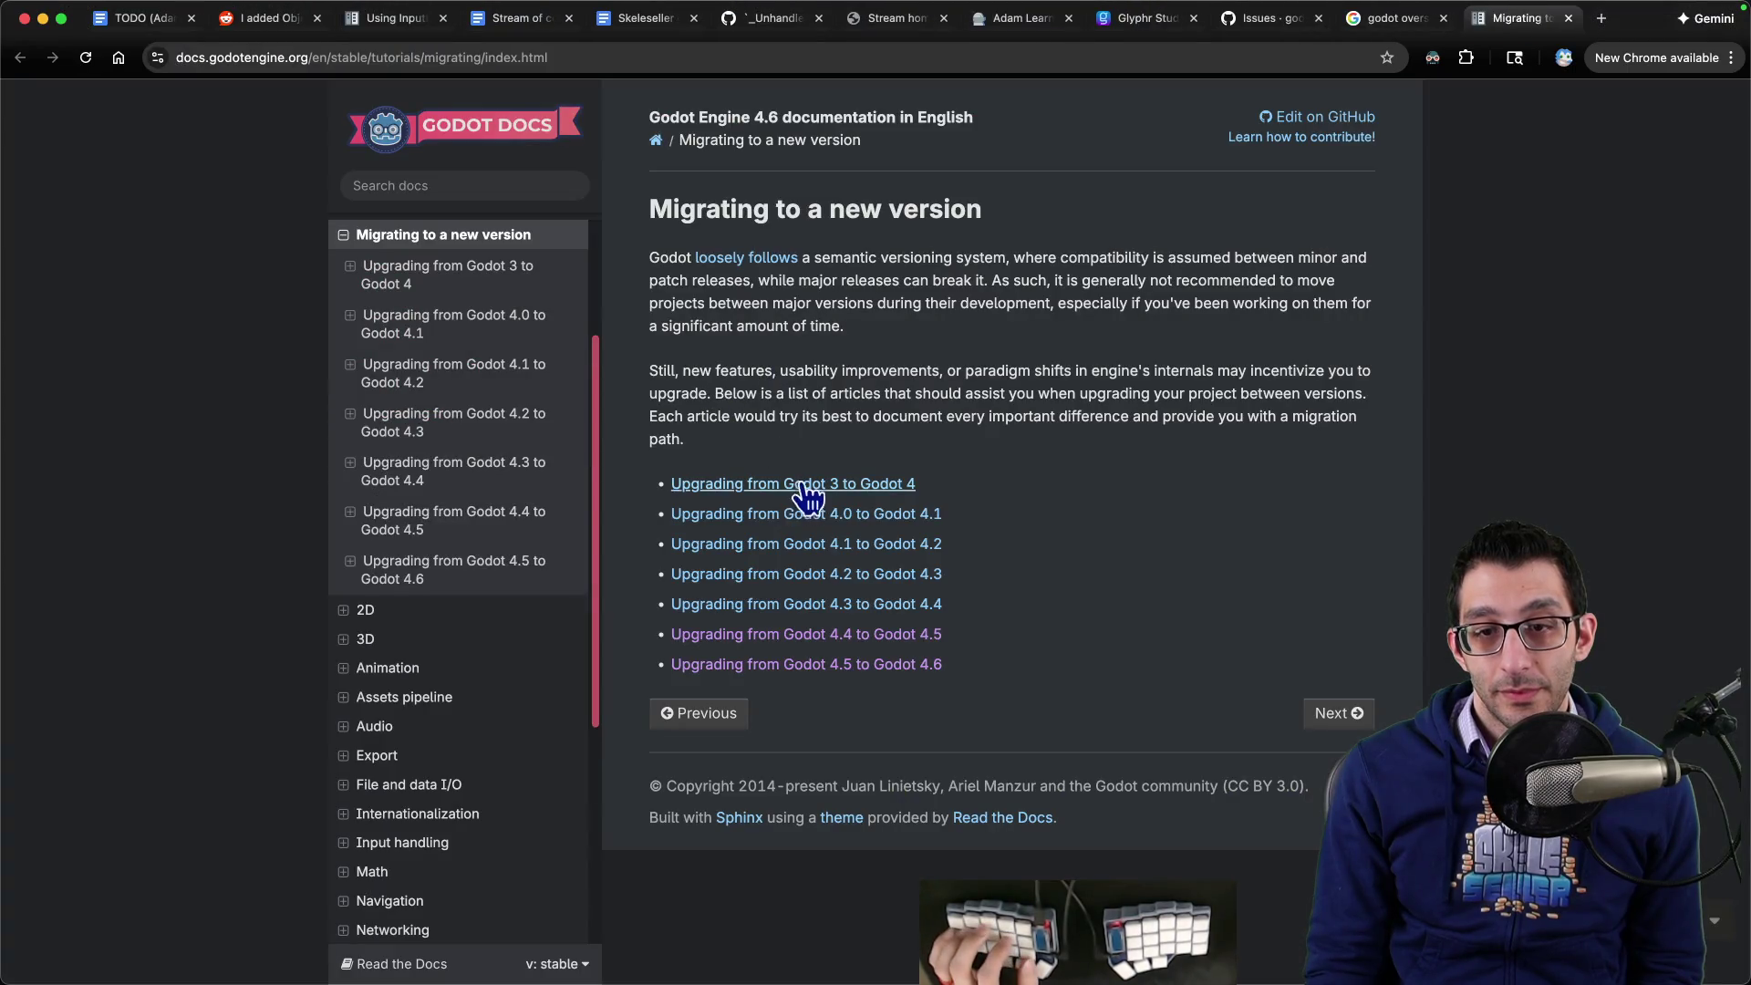
- Search the 4.4 to 4.5 upgrade guide for 'oversampling' and read through its mentions
left_click(830, 631)
key("super+f")
type("over")
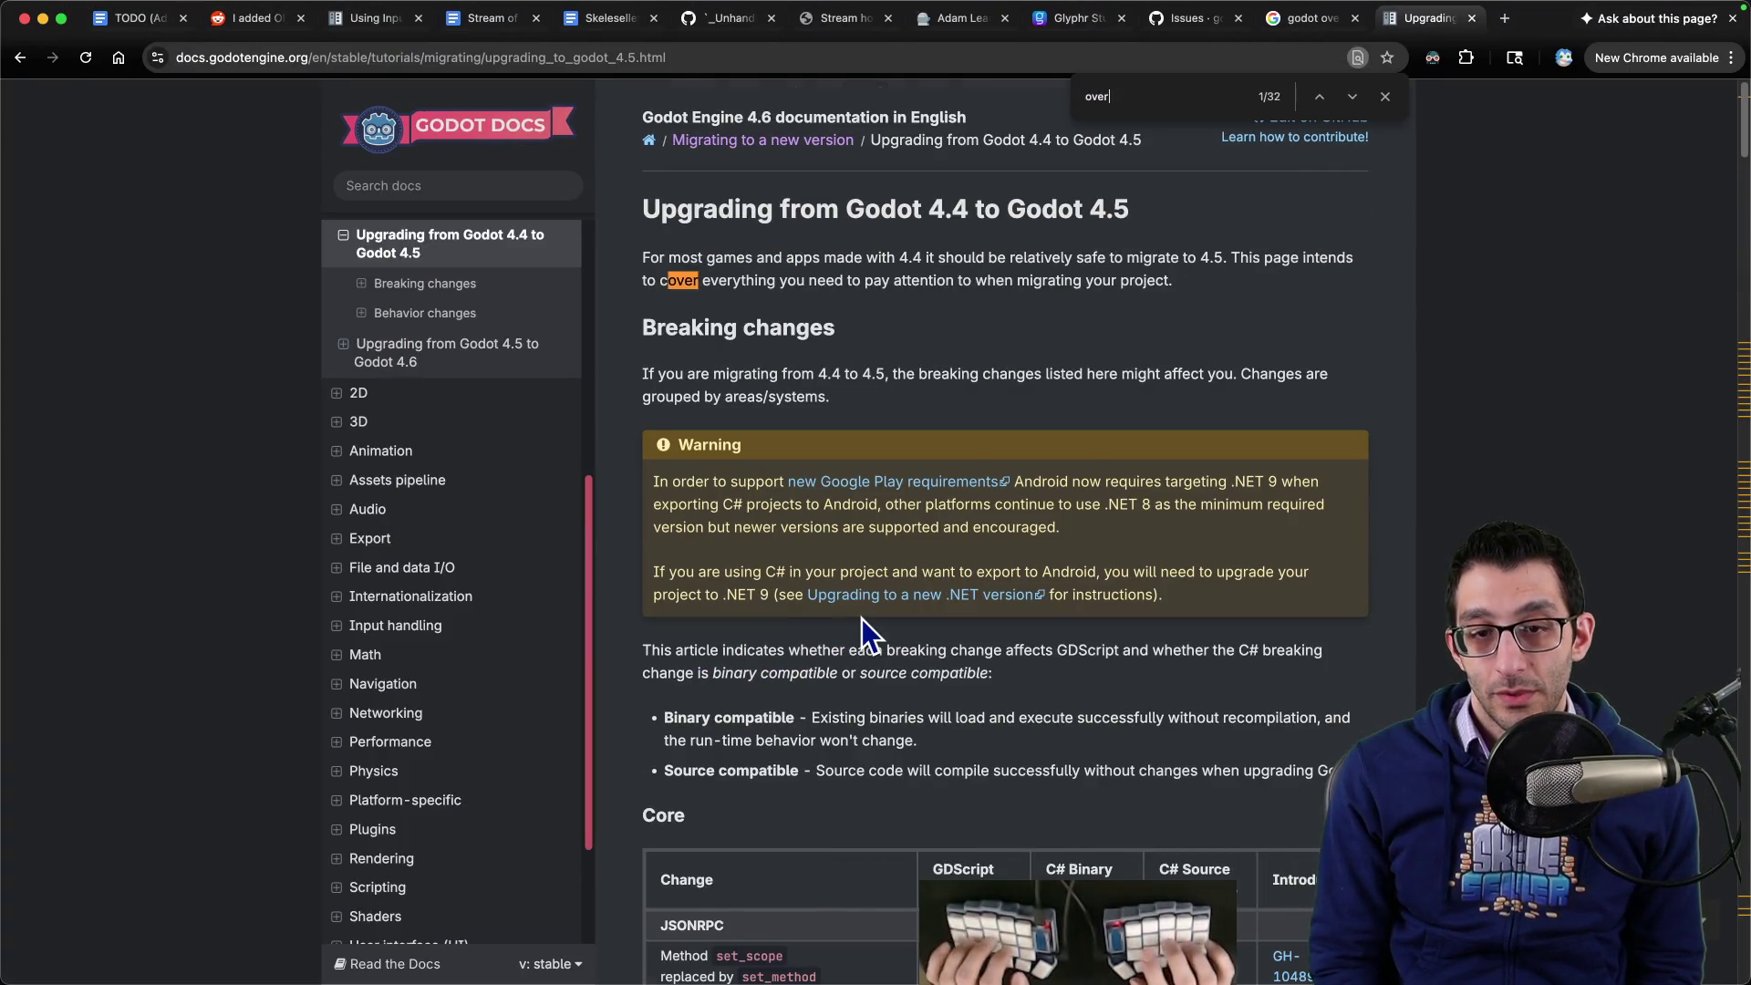
type("sampling")
scroll(876, 575, "down", 3)
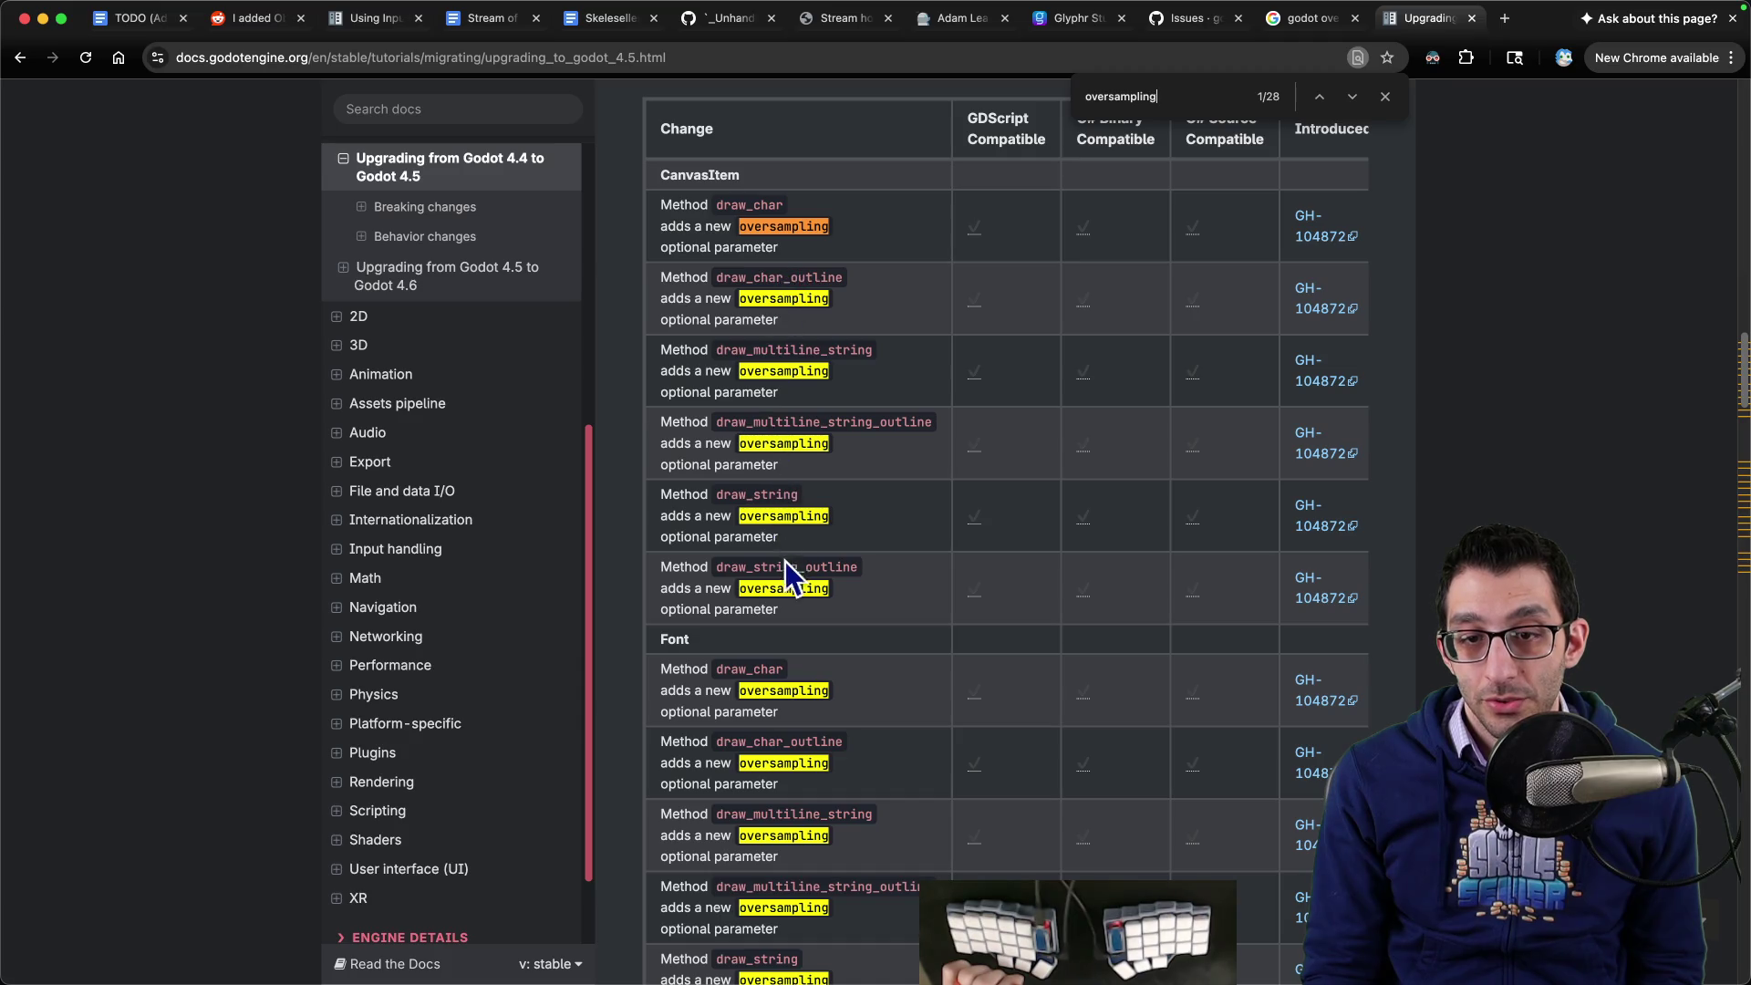
scroll(821, 461, "down", 3)
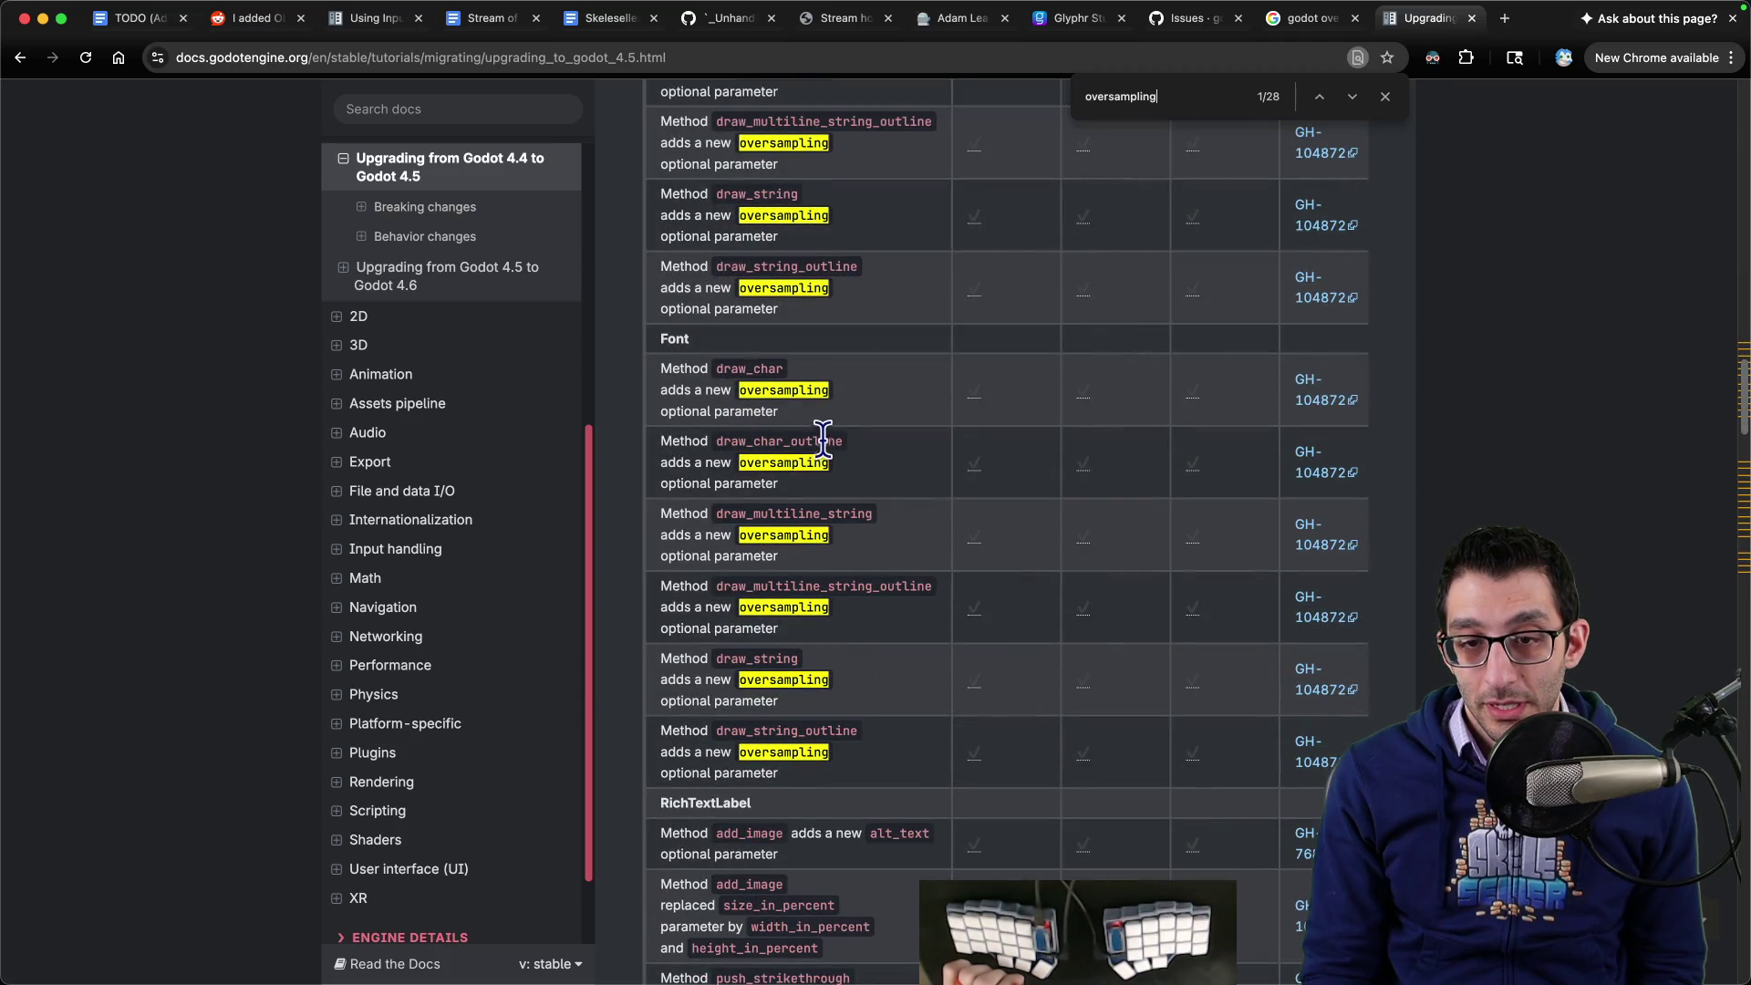
scroll(823, 440, "down", 4)
scroll(827, 447, "down", 4)
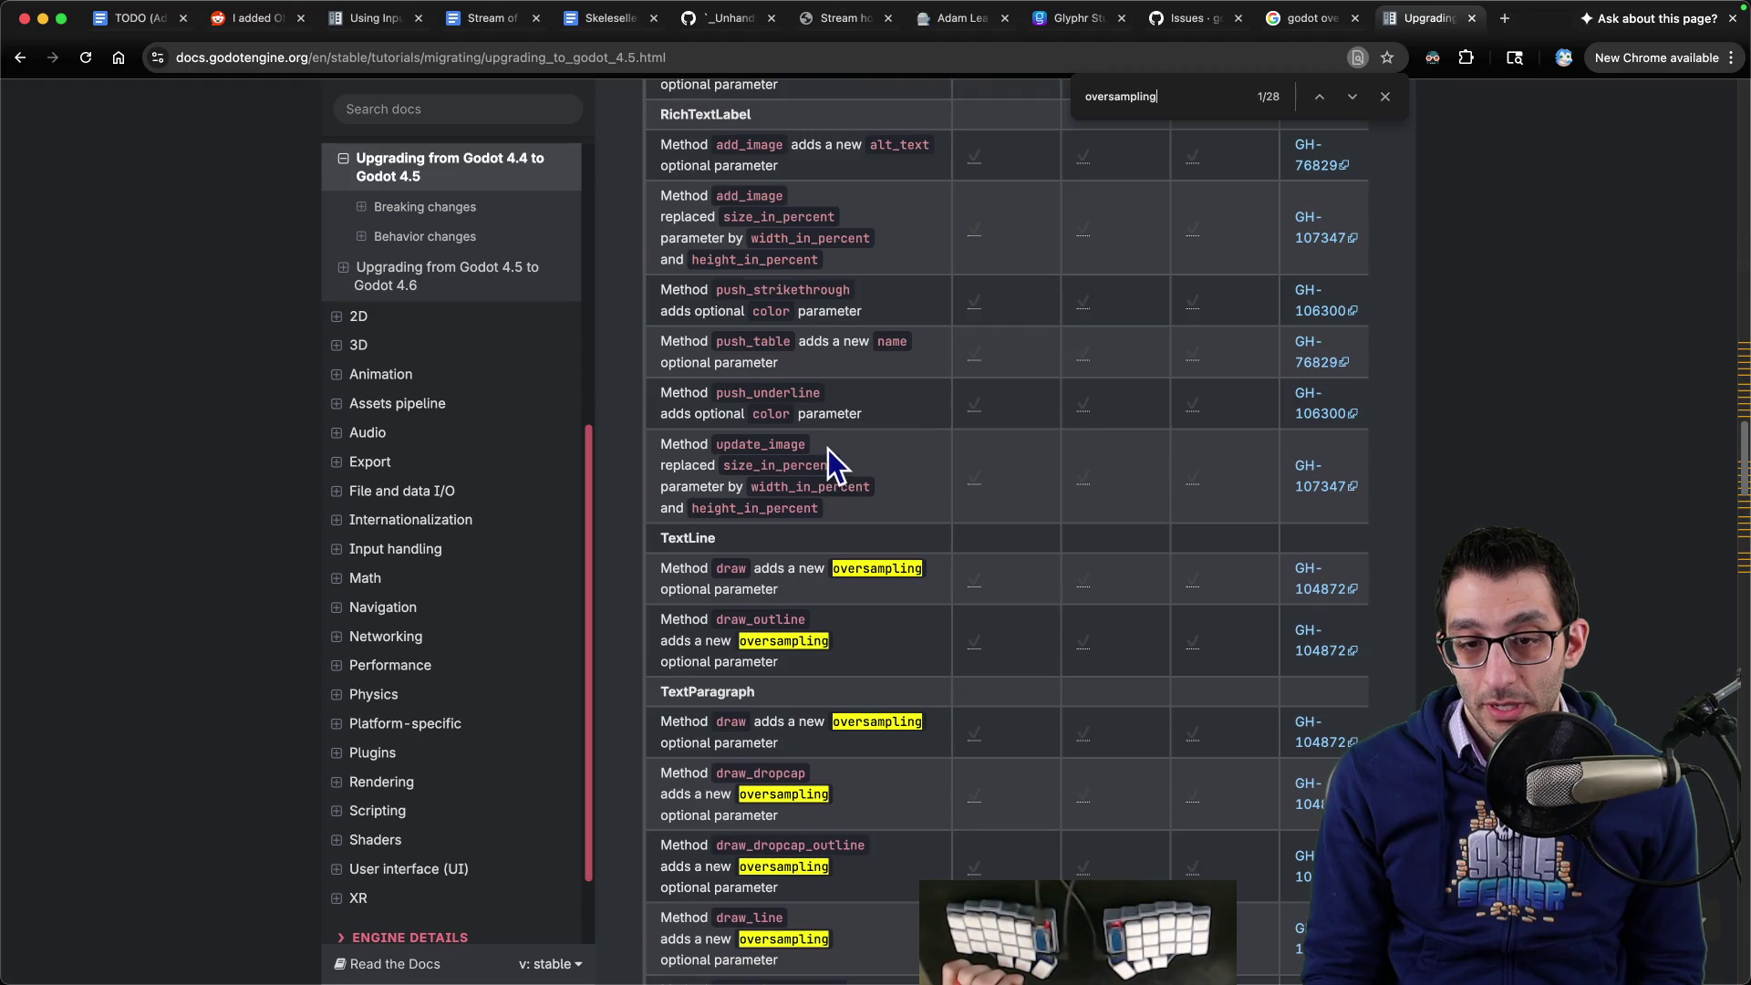
scroll(828, 449, "down", 4)
scroll(850, 450, "down", 4)
scroll(851, 456, "down", 4)
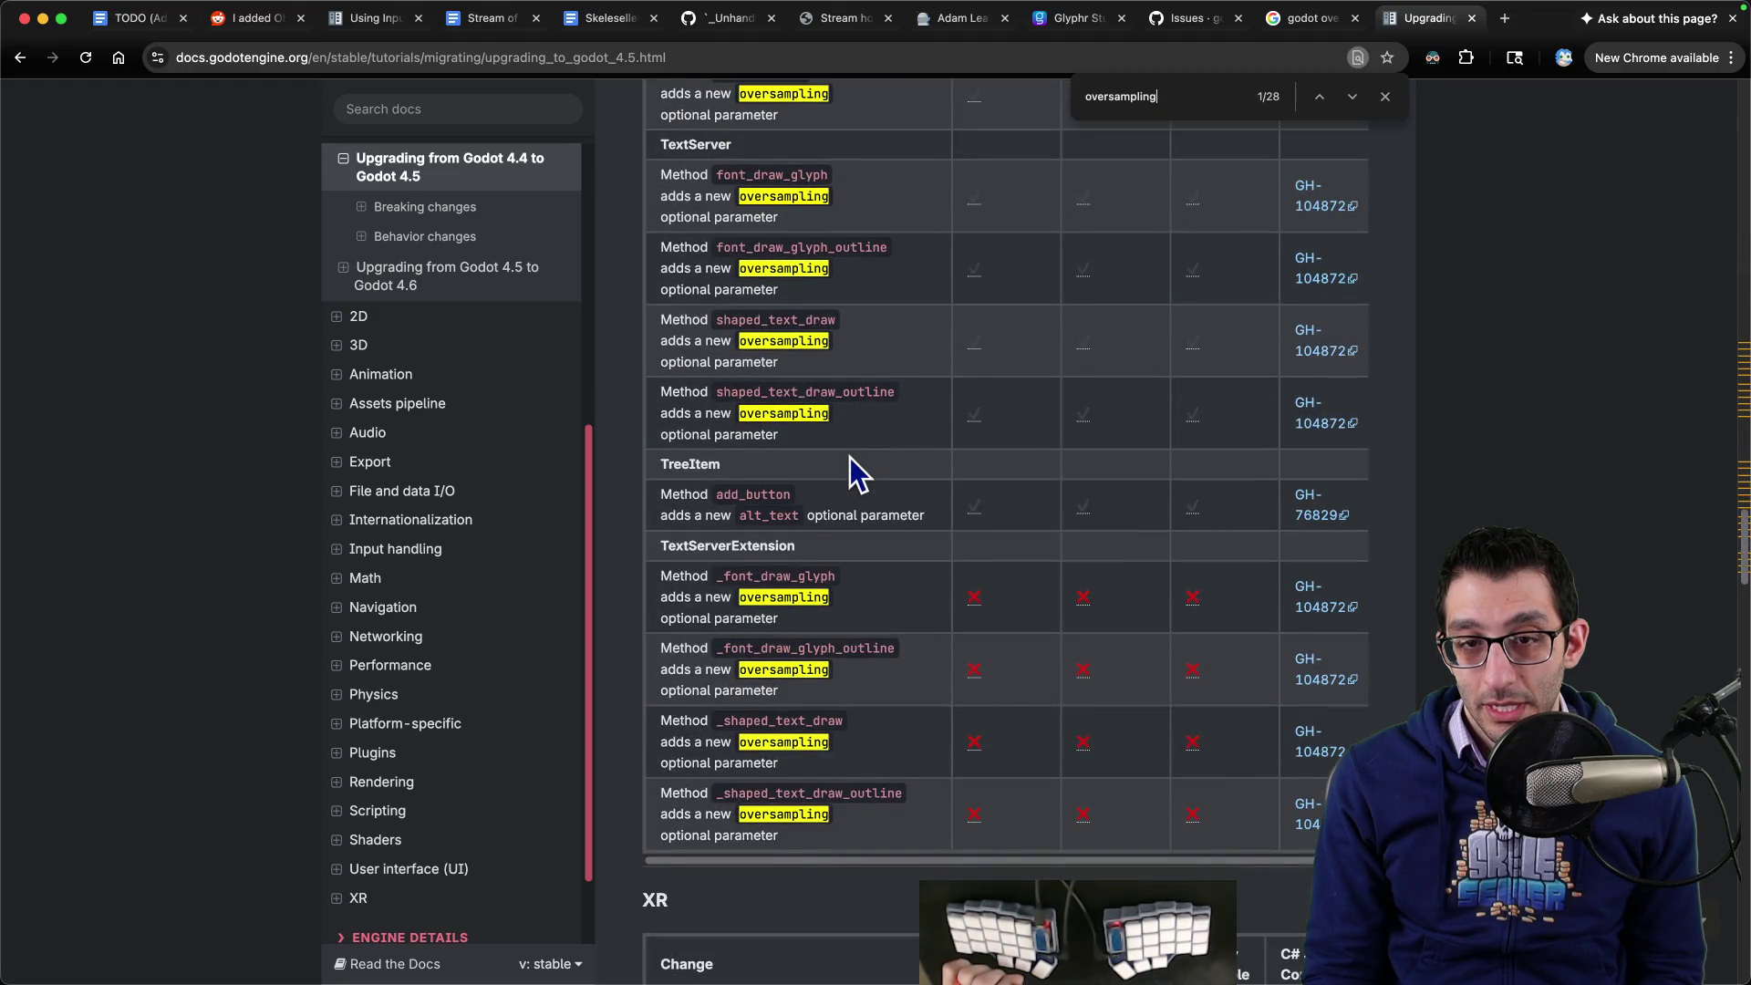
scroll(853, 451, "down", 20)
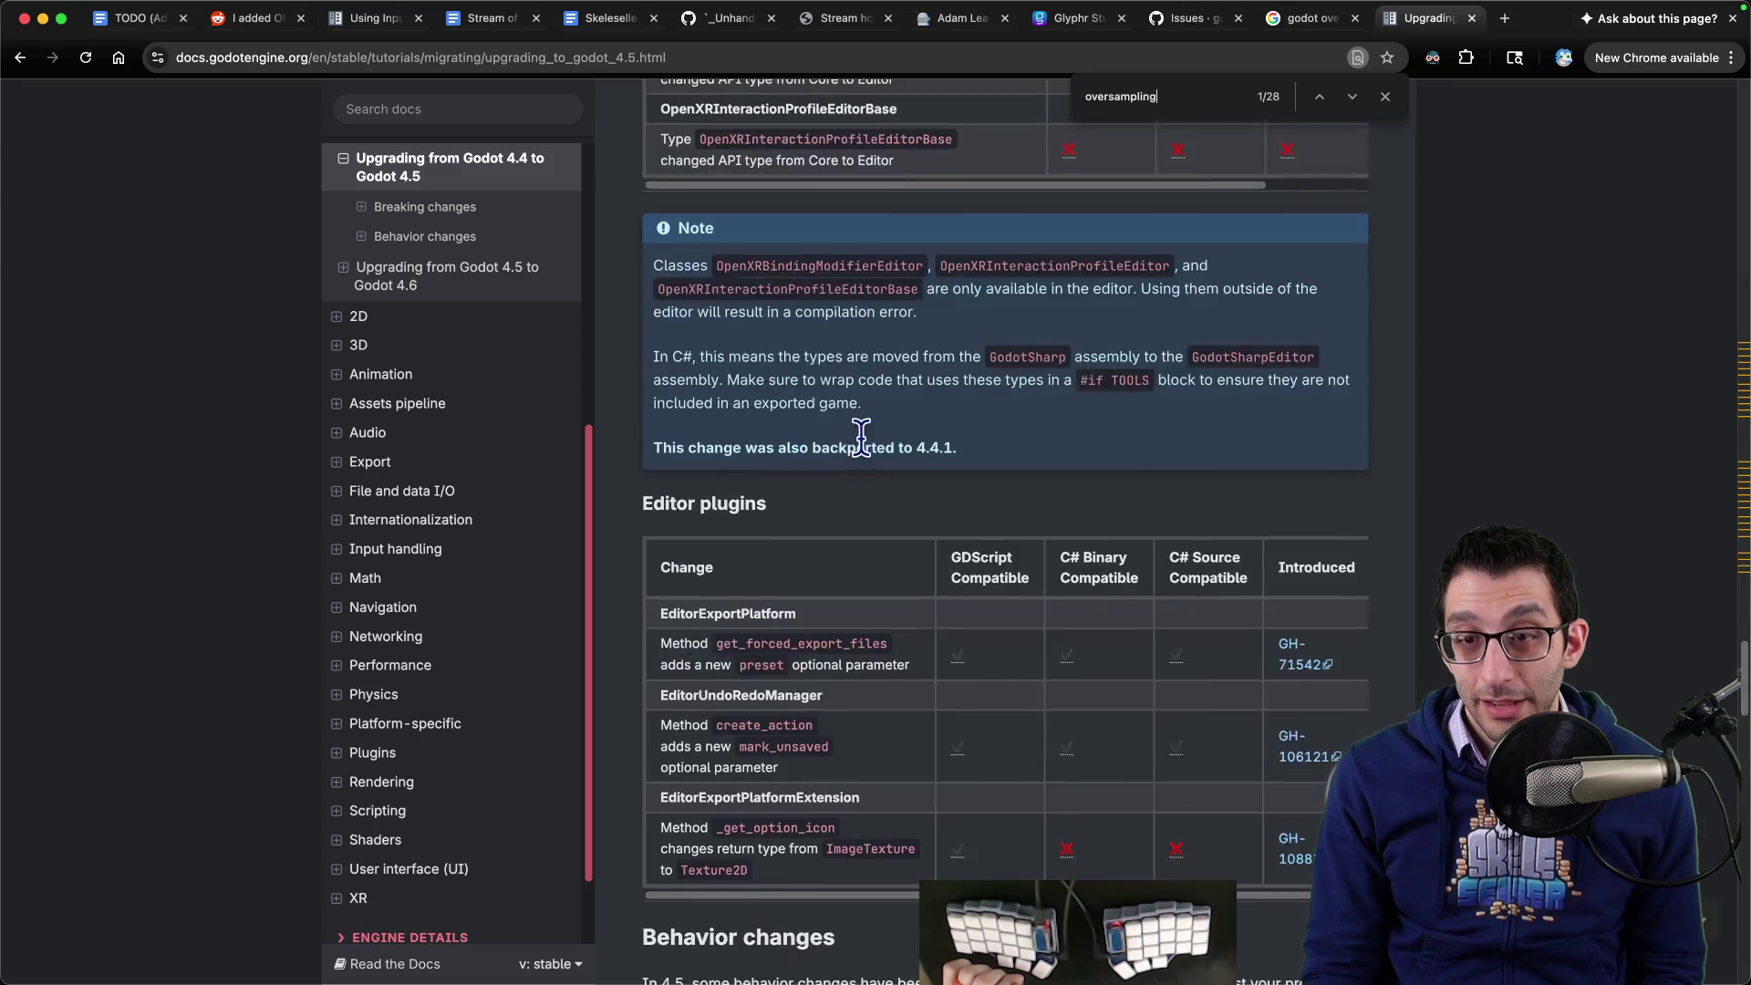
scroll(865, 442, "down", 7)
key("Home")
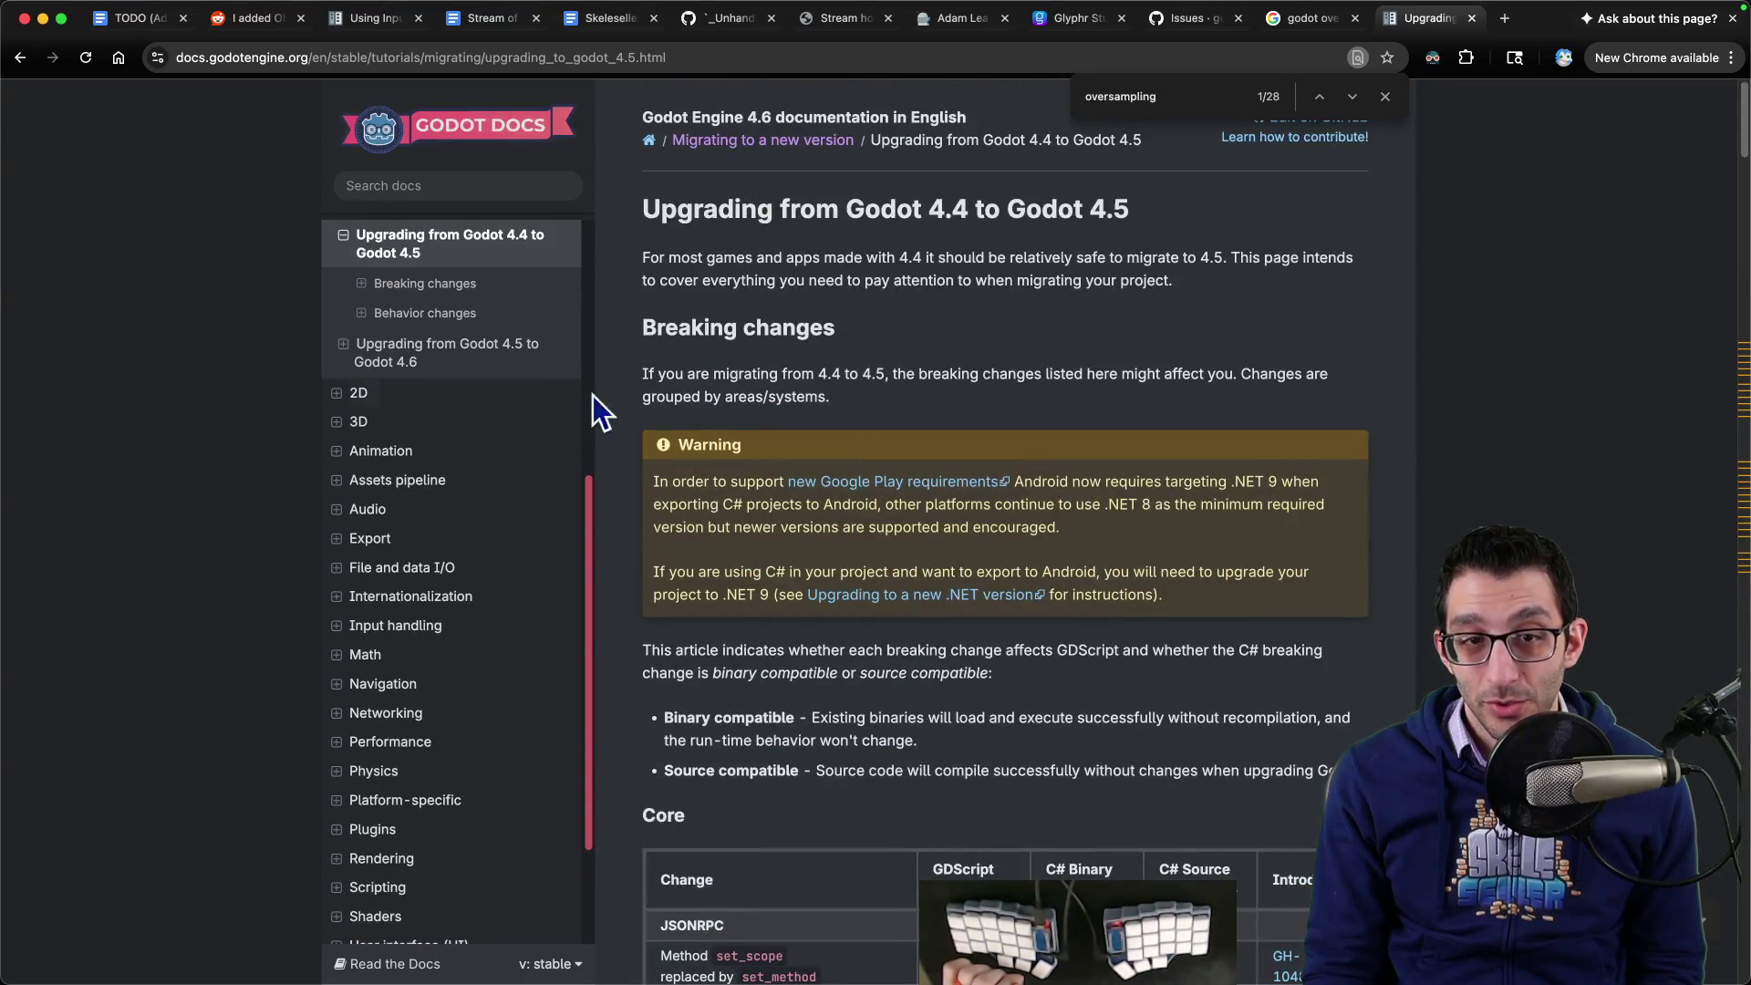
- Open the Upgrading from 4.5 to 4.6 page and start a find on it
left_click(440, 354)
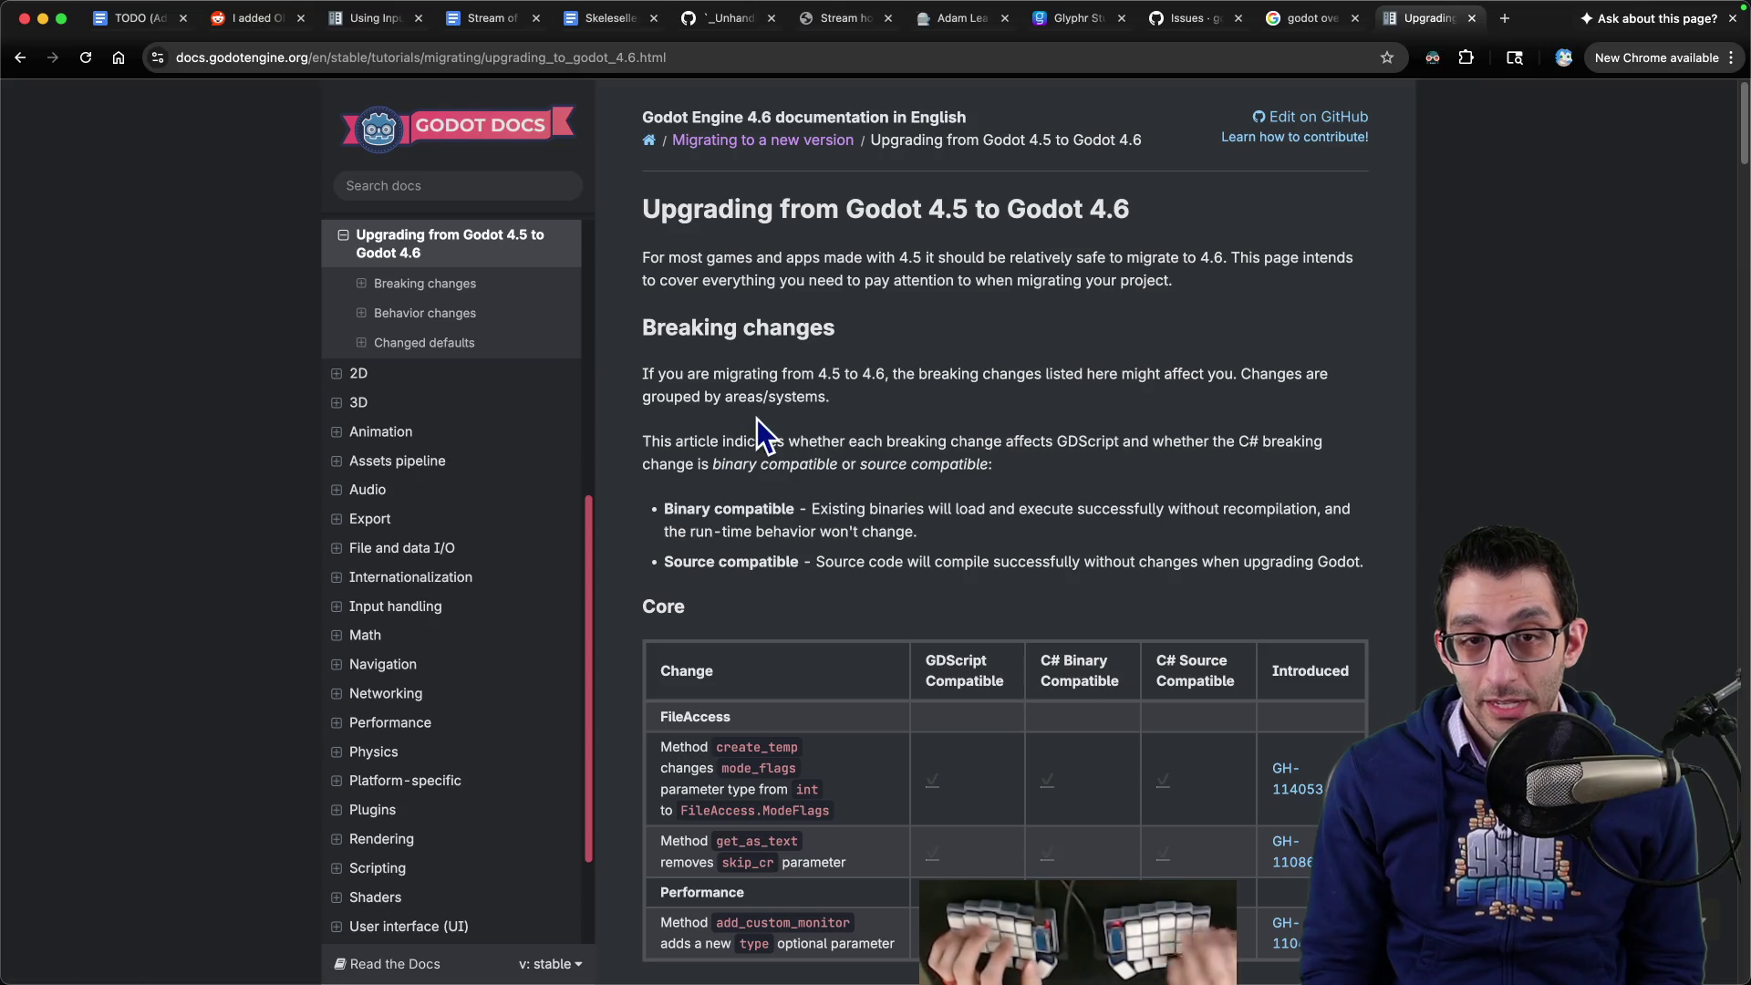
key("super+f")
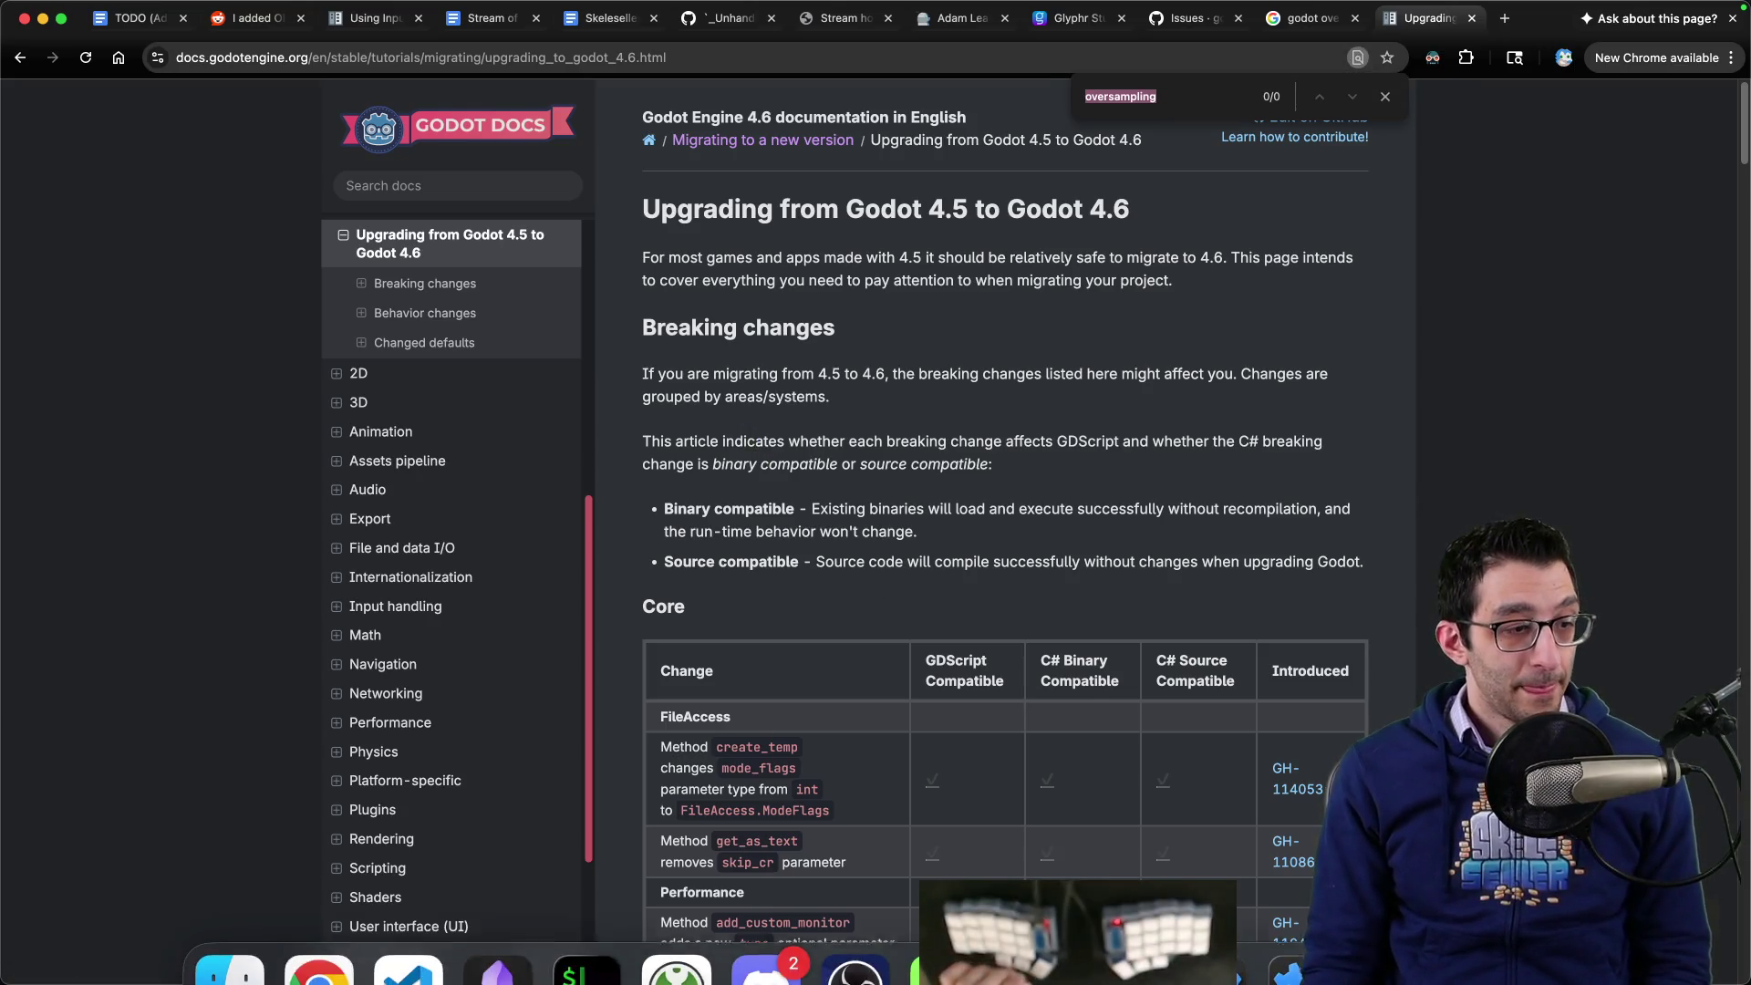
left_click(1117, 967)
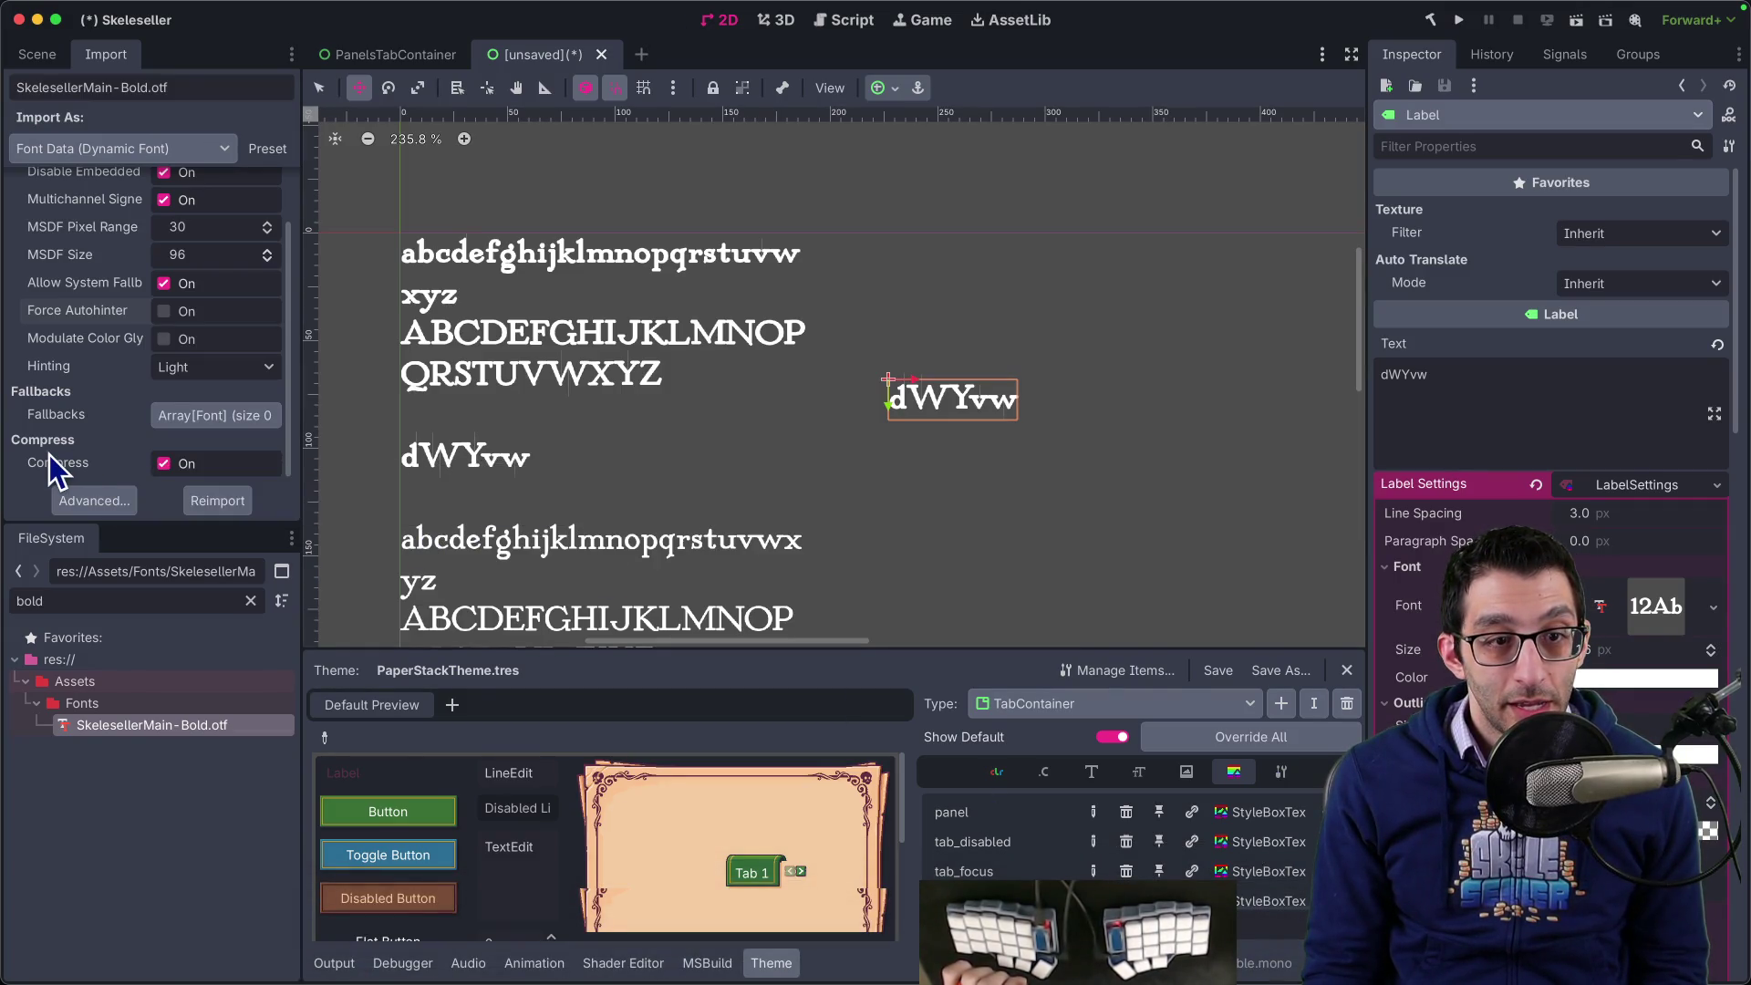
- Reimport the font with Generate Mipmaps off, then turn mipmaps back on
scroll(64, 454, "up", 2)
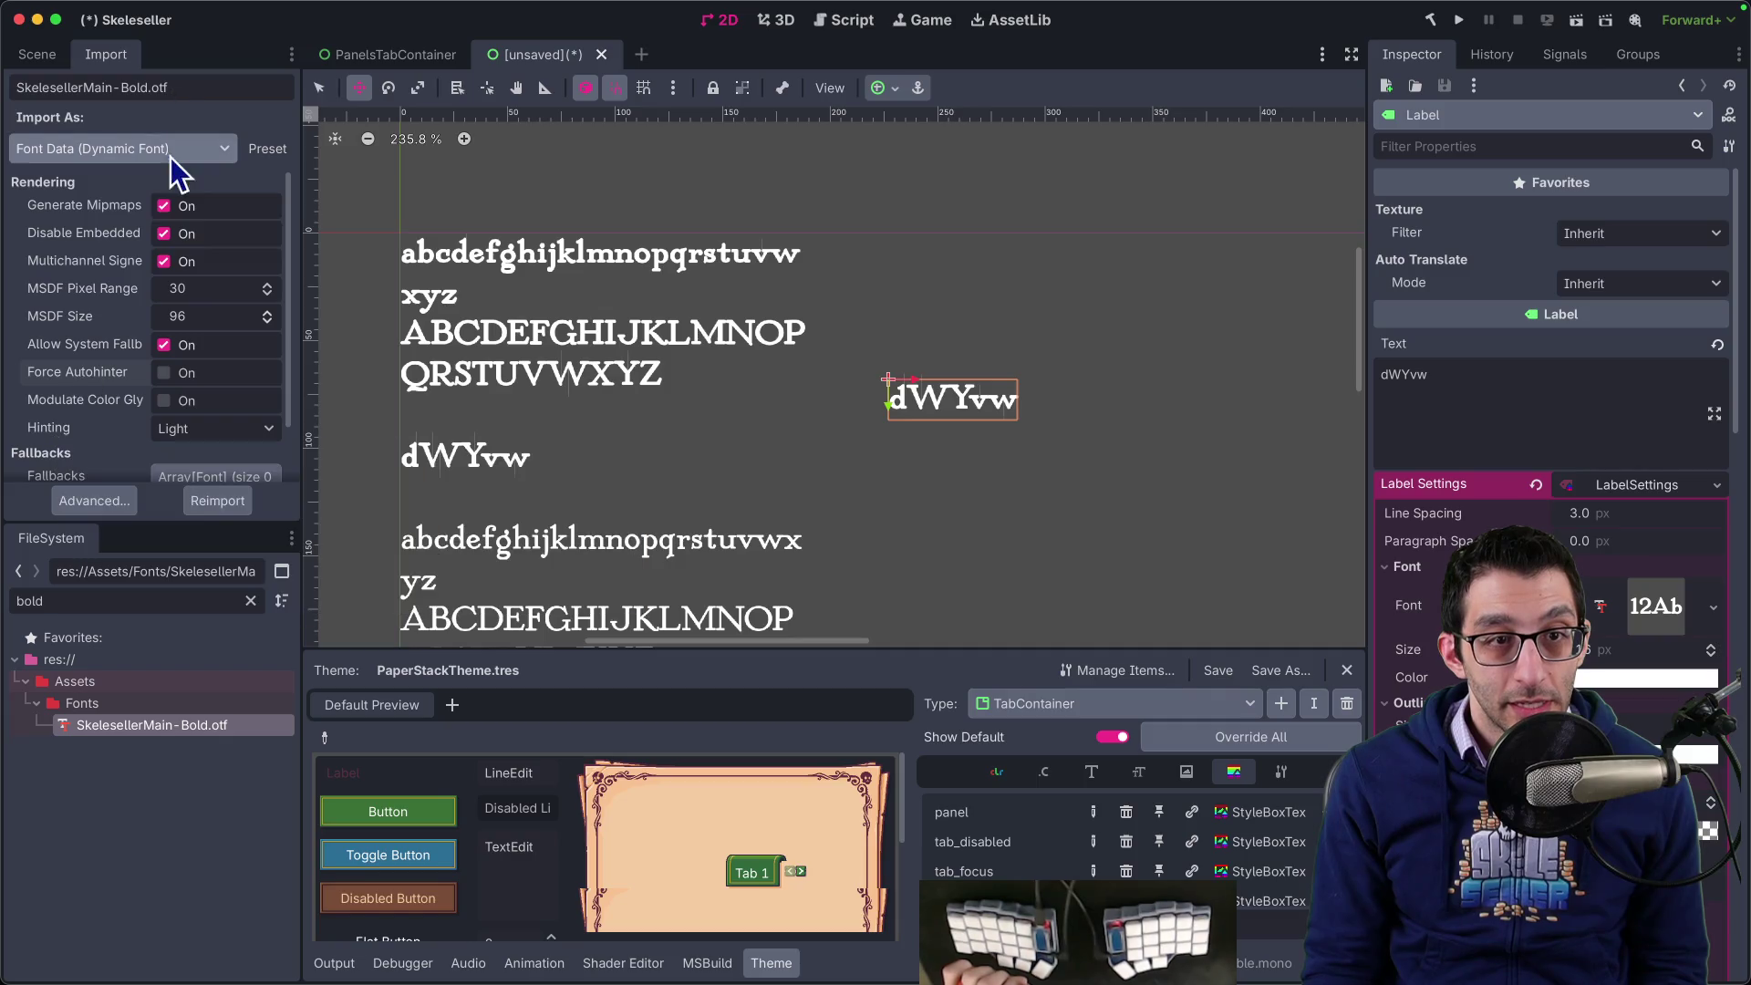
left_click(164, 206)
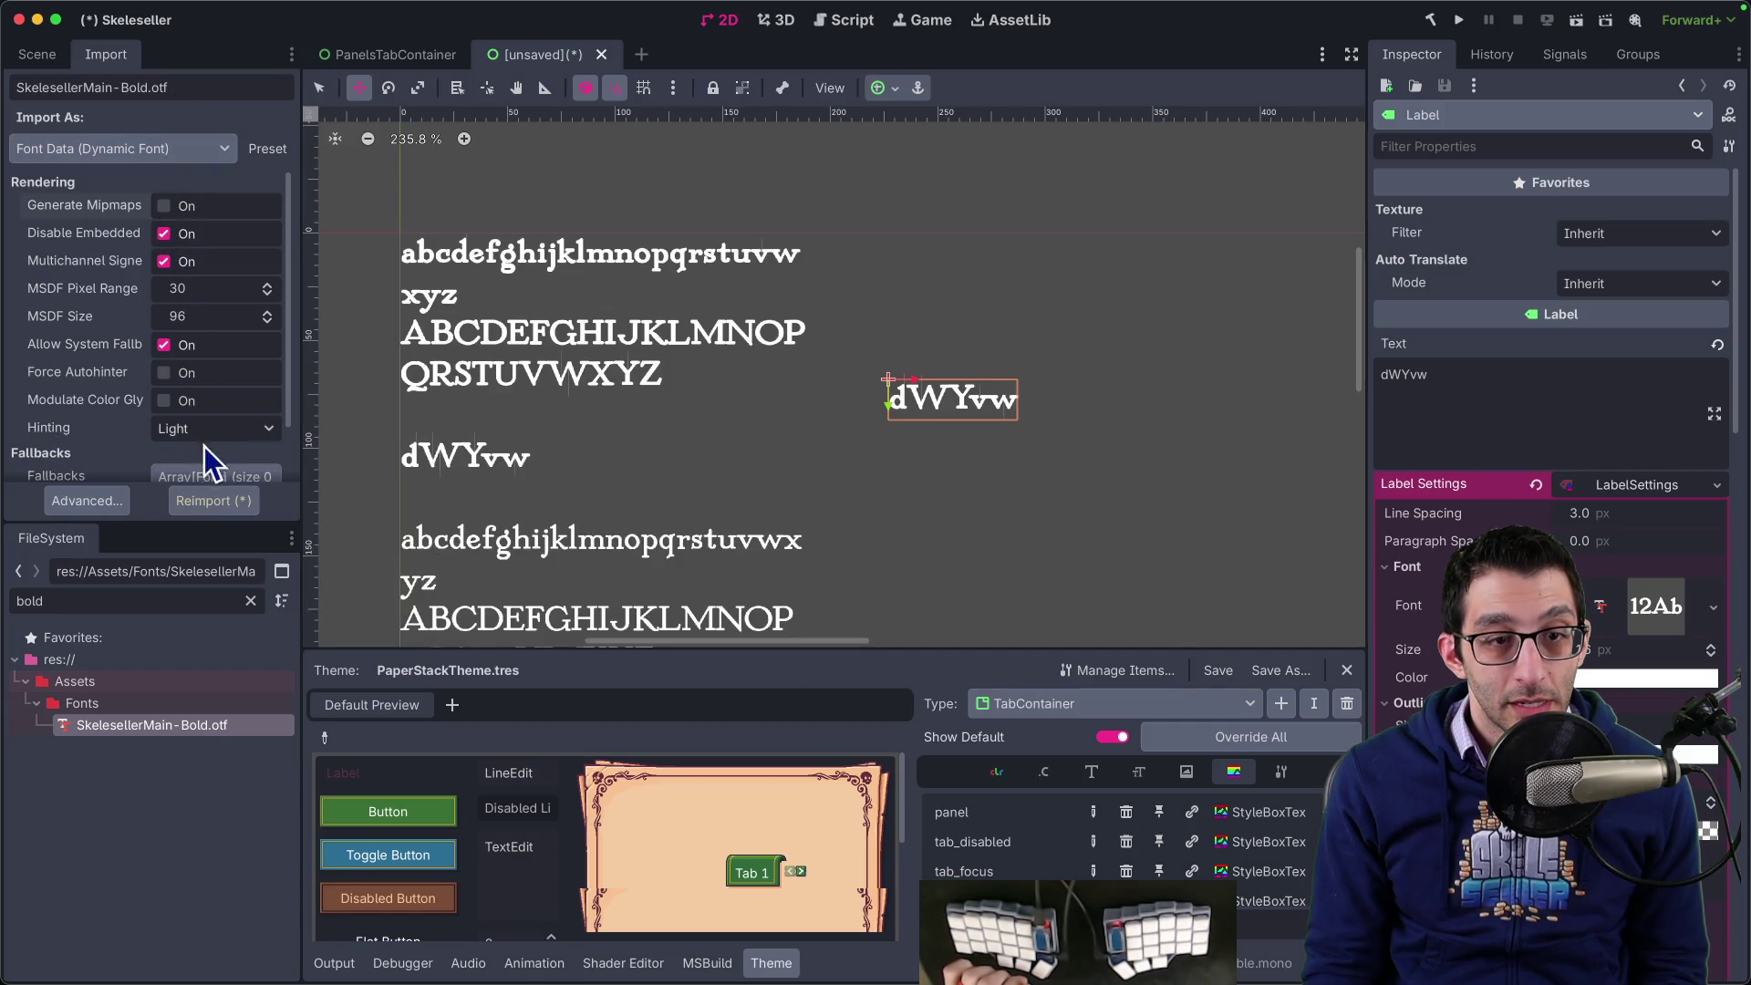
left_click(208, 504)
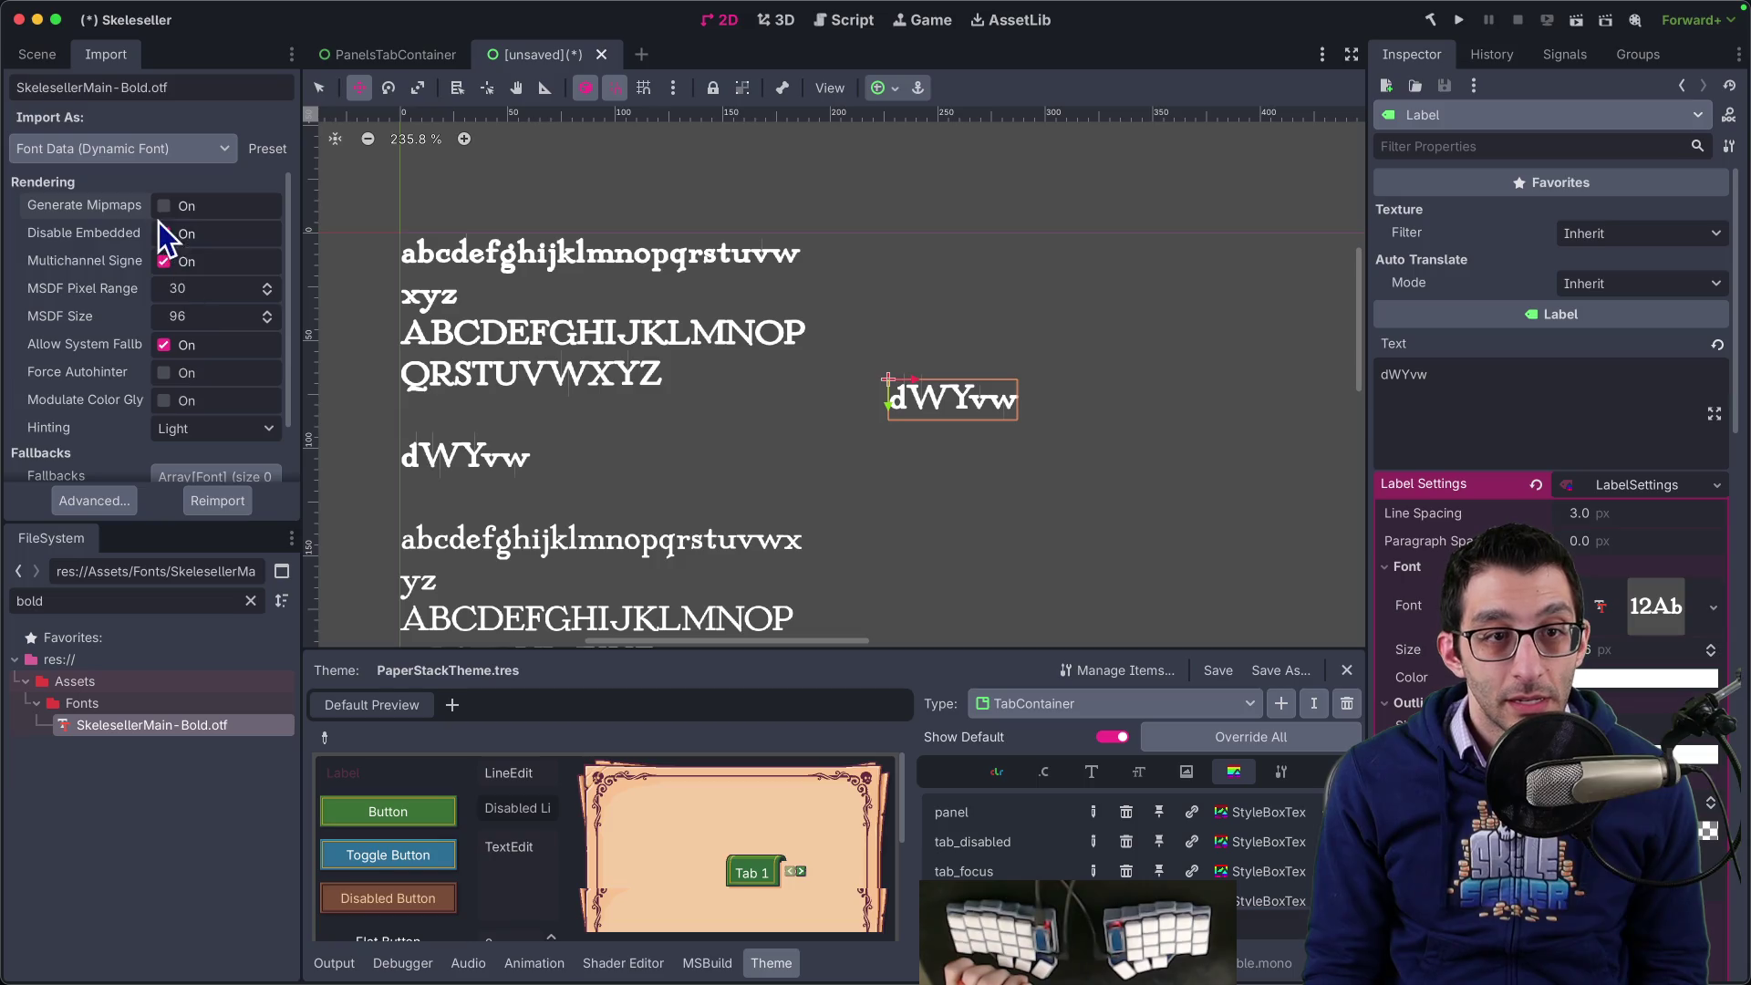
left_click(219, 502)
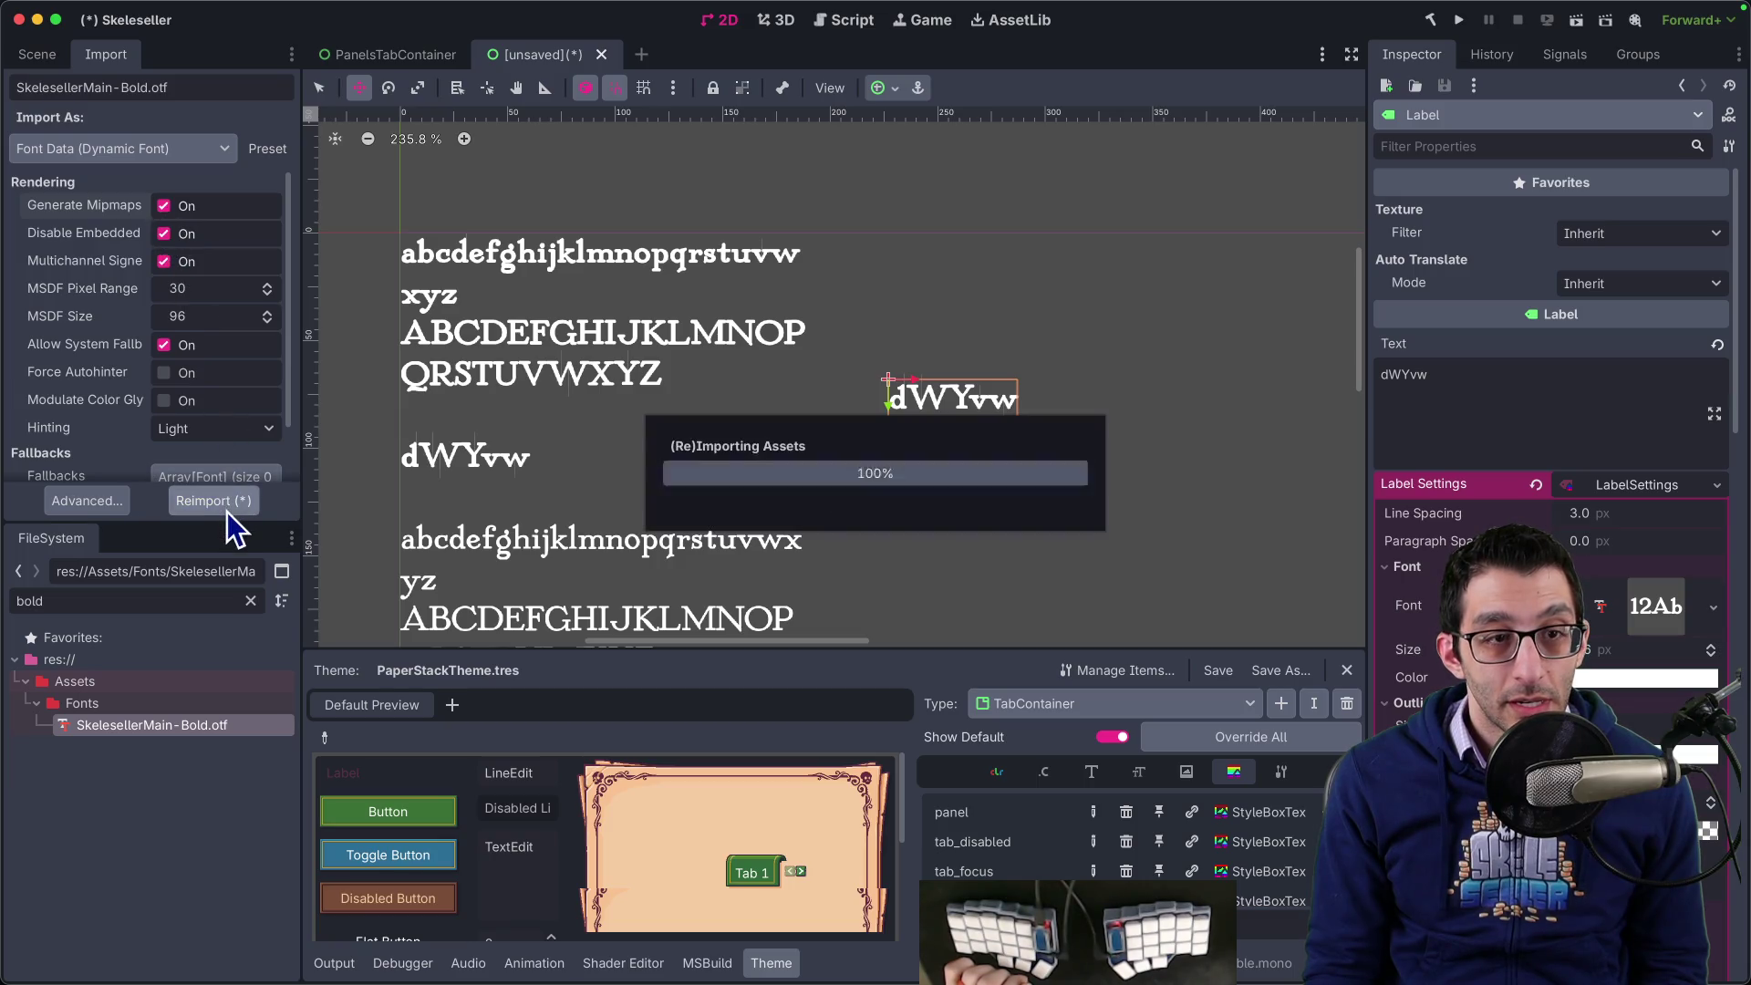
- Reimport without Multichannel Signed Distance Field, then re-enable MSDF and reimport
left_click(164, 261)
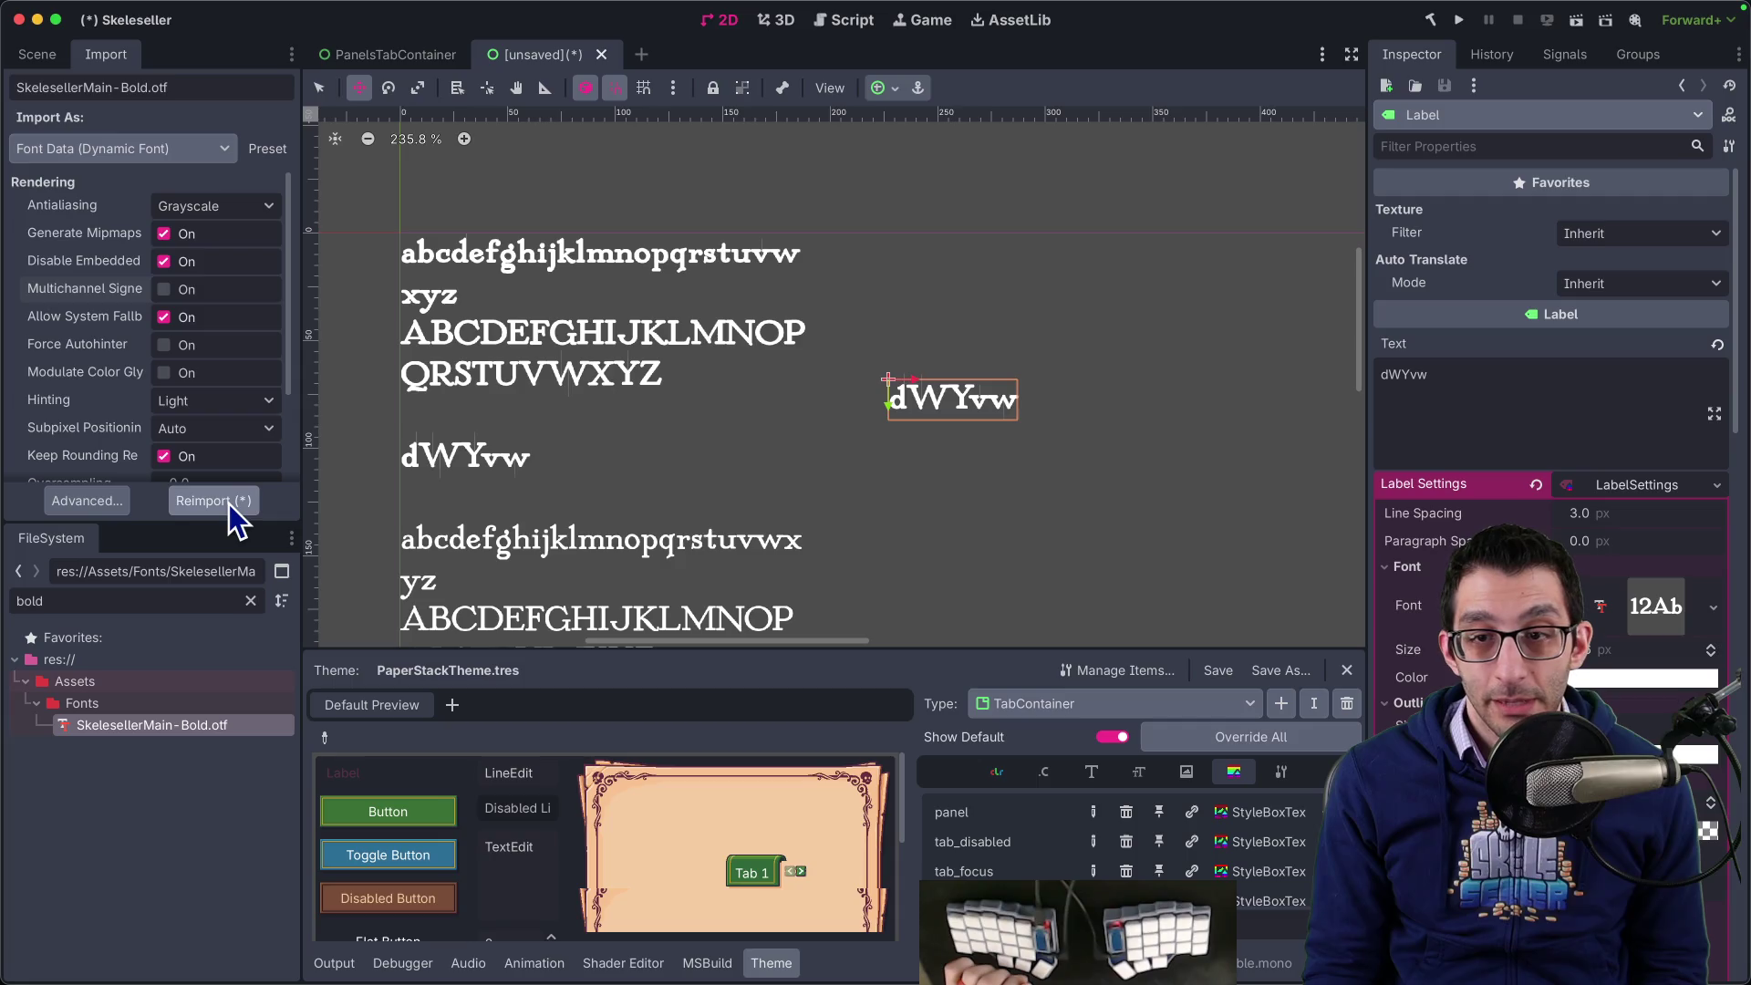
left_click(228, 507)
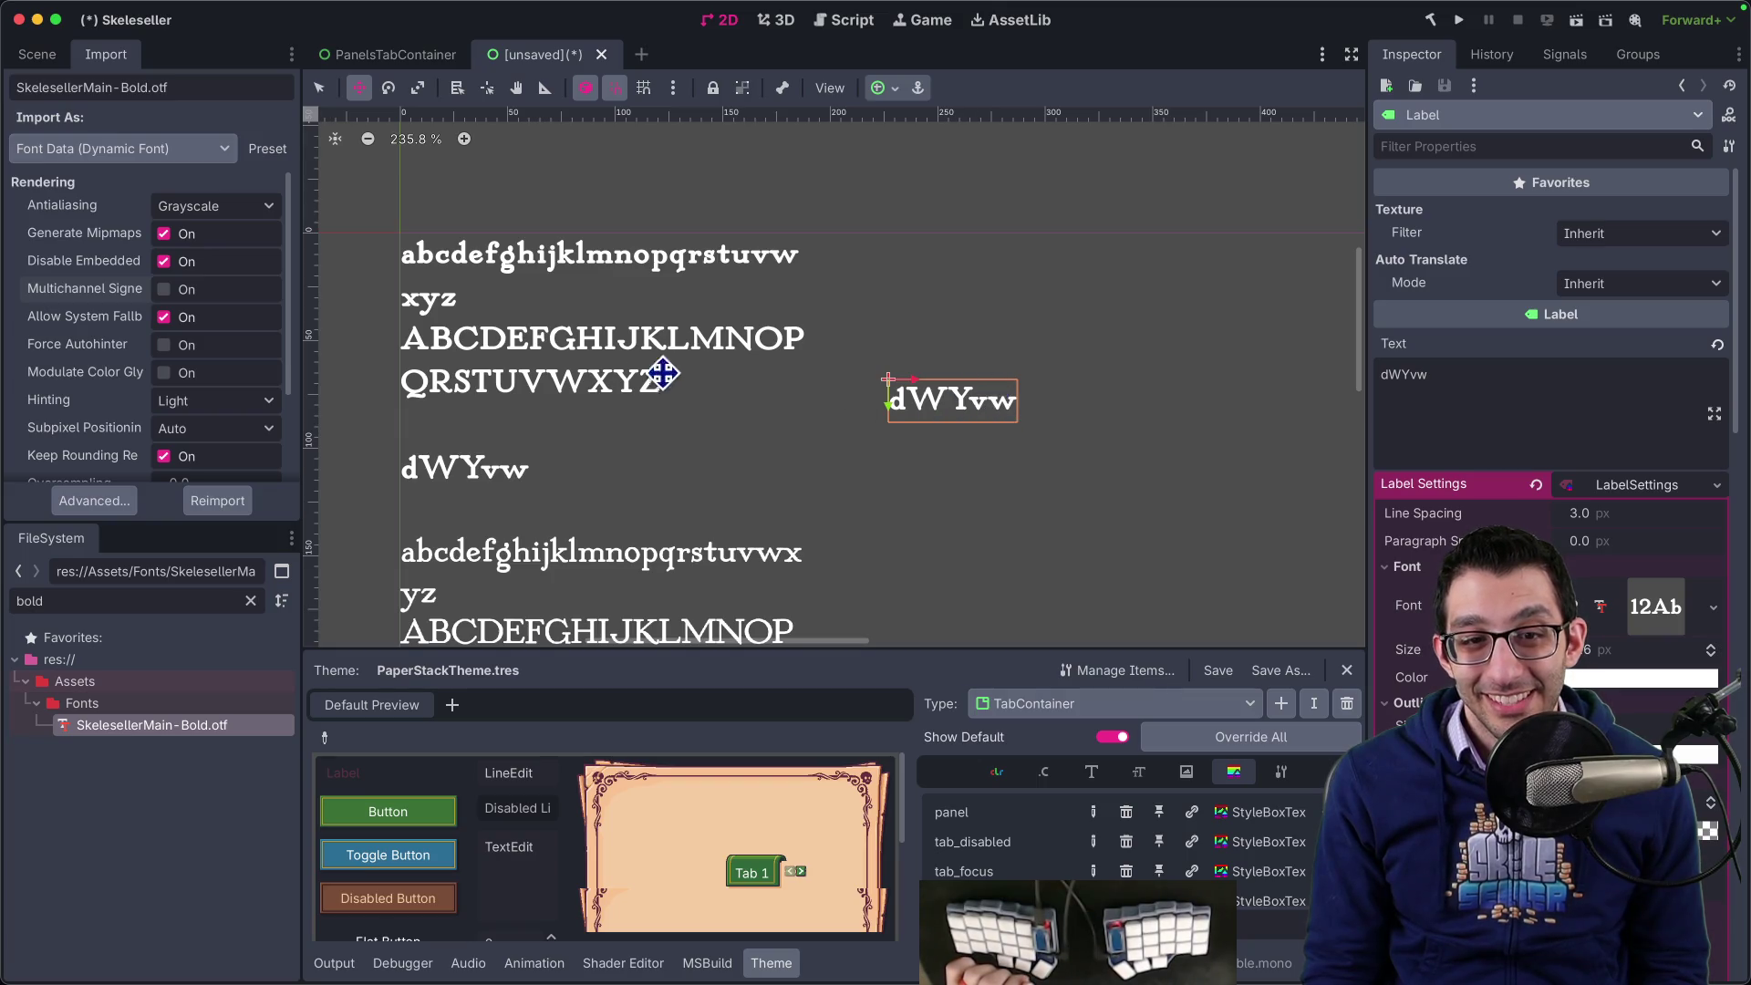
left_click(168, 298)
scroll(168, 298, "down", 1)
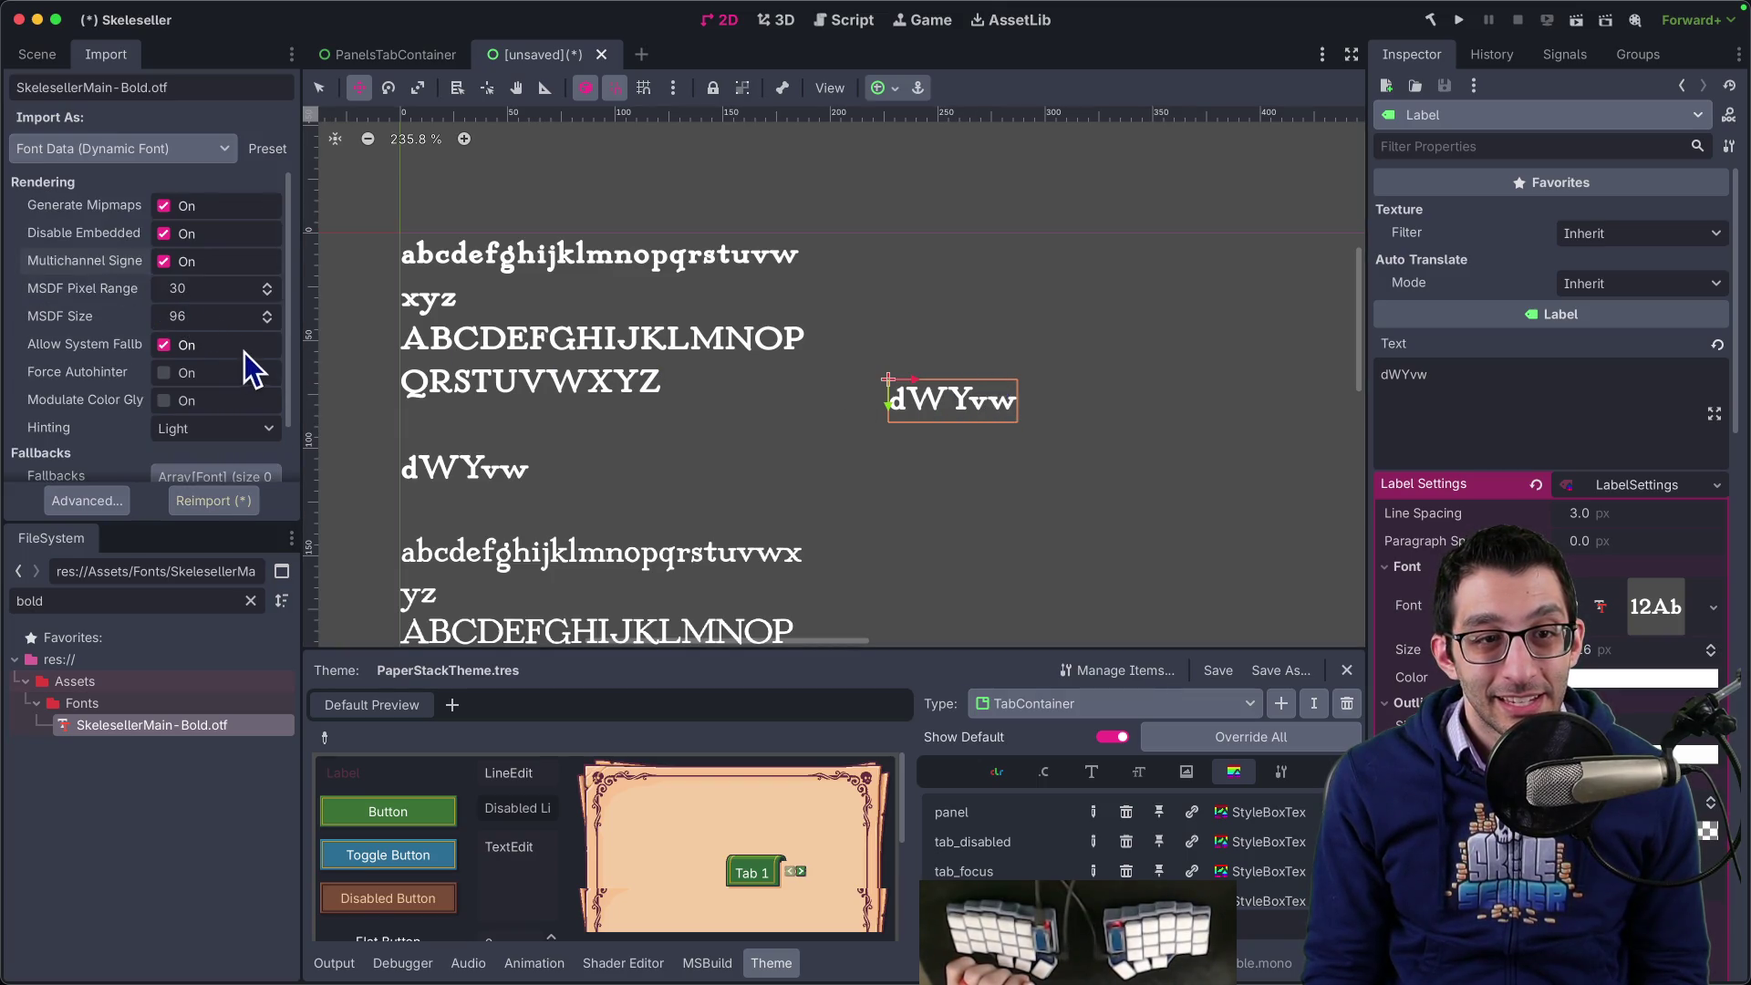
left_click(218, 501)
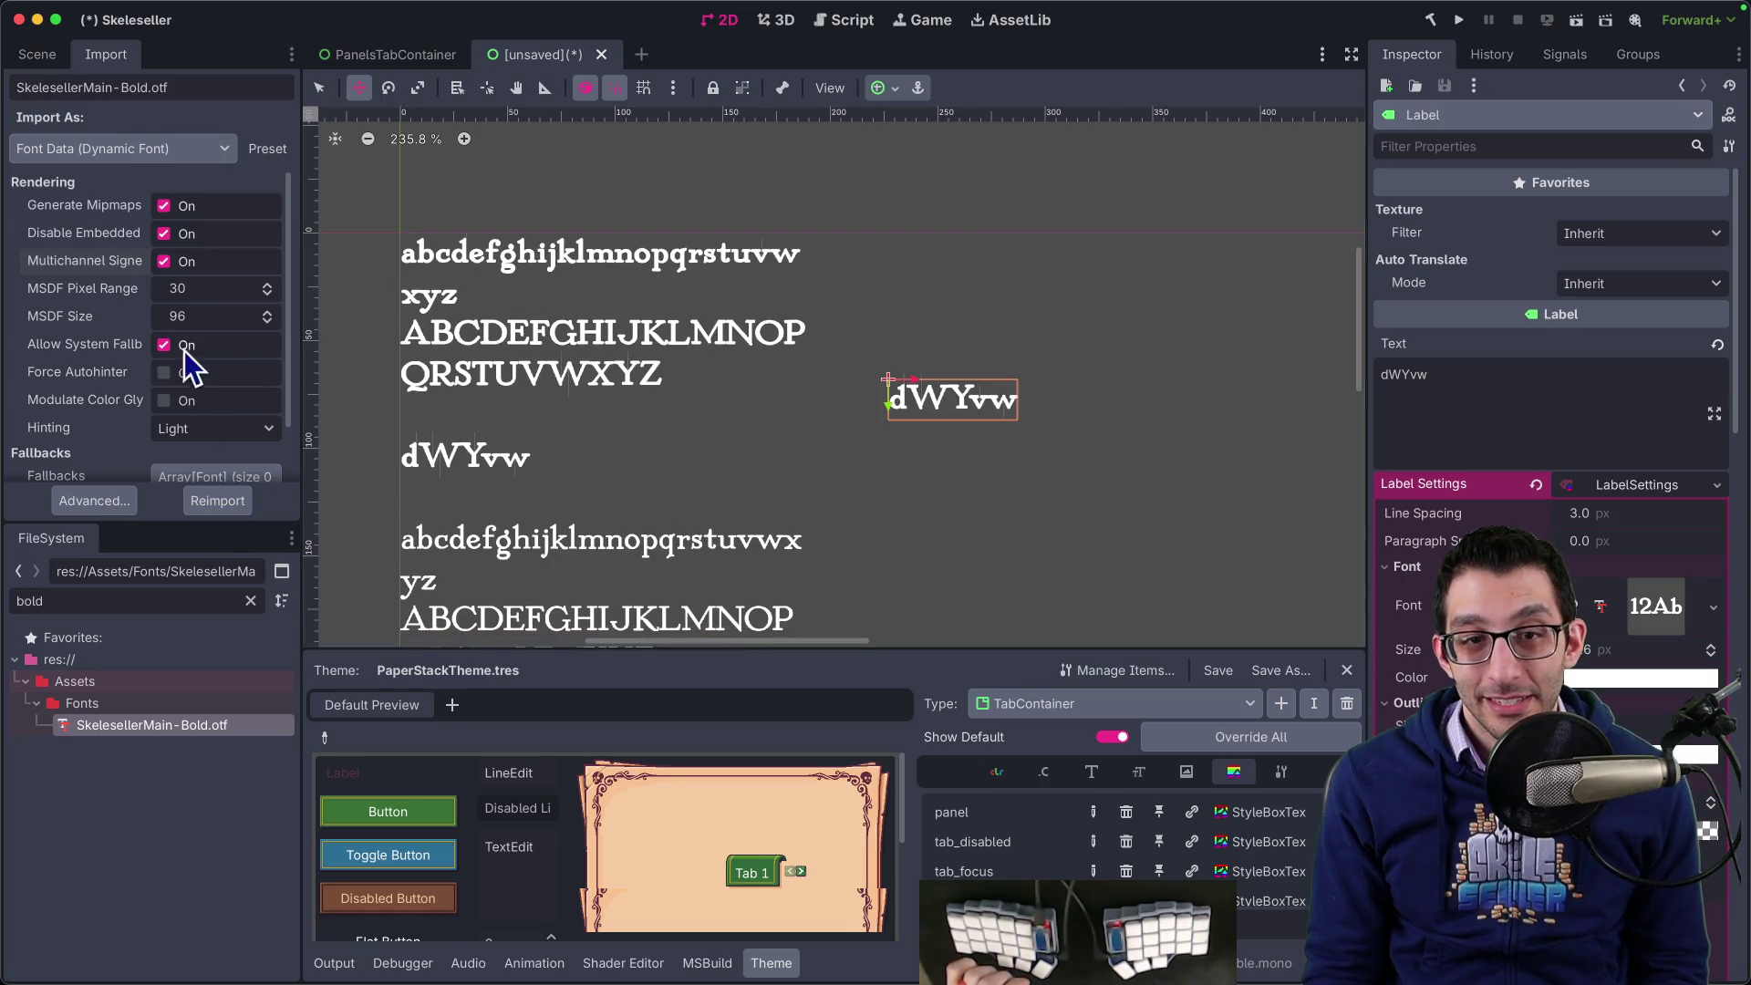
- Set MSDF Pixel Range to 60 and reimport the font
left_click(180, 291)
type("60")
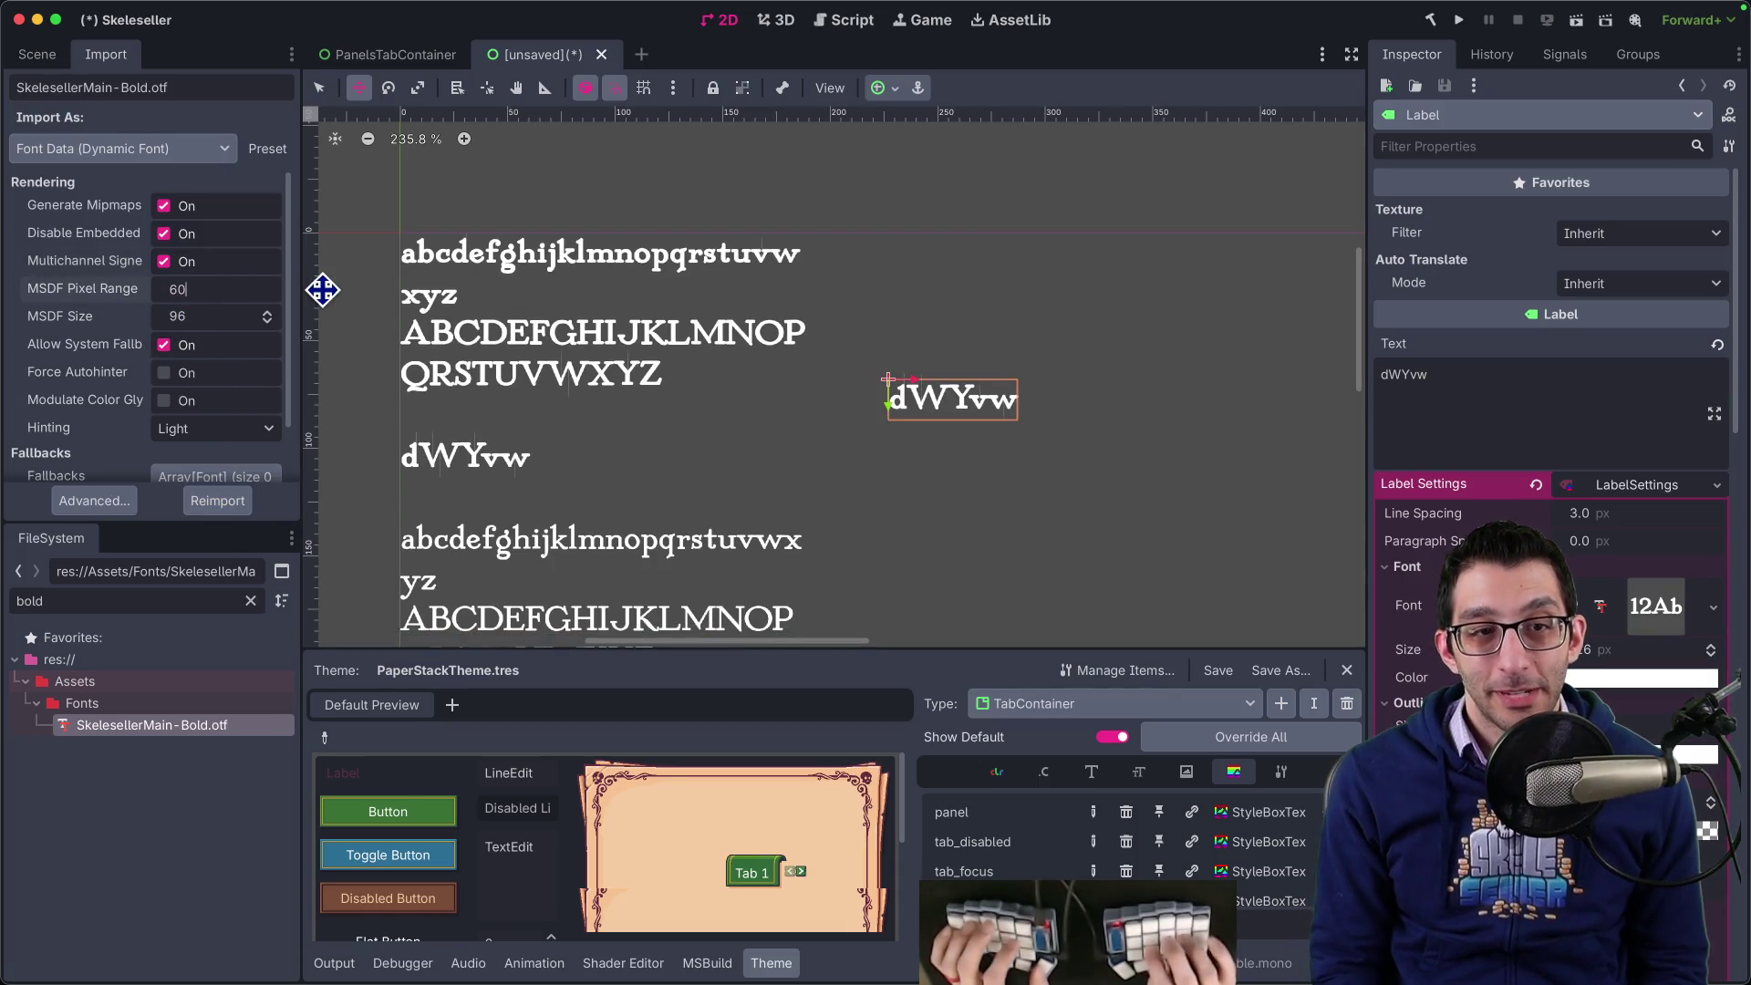
key("Return")
left_click(219, 501)
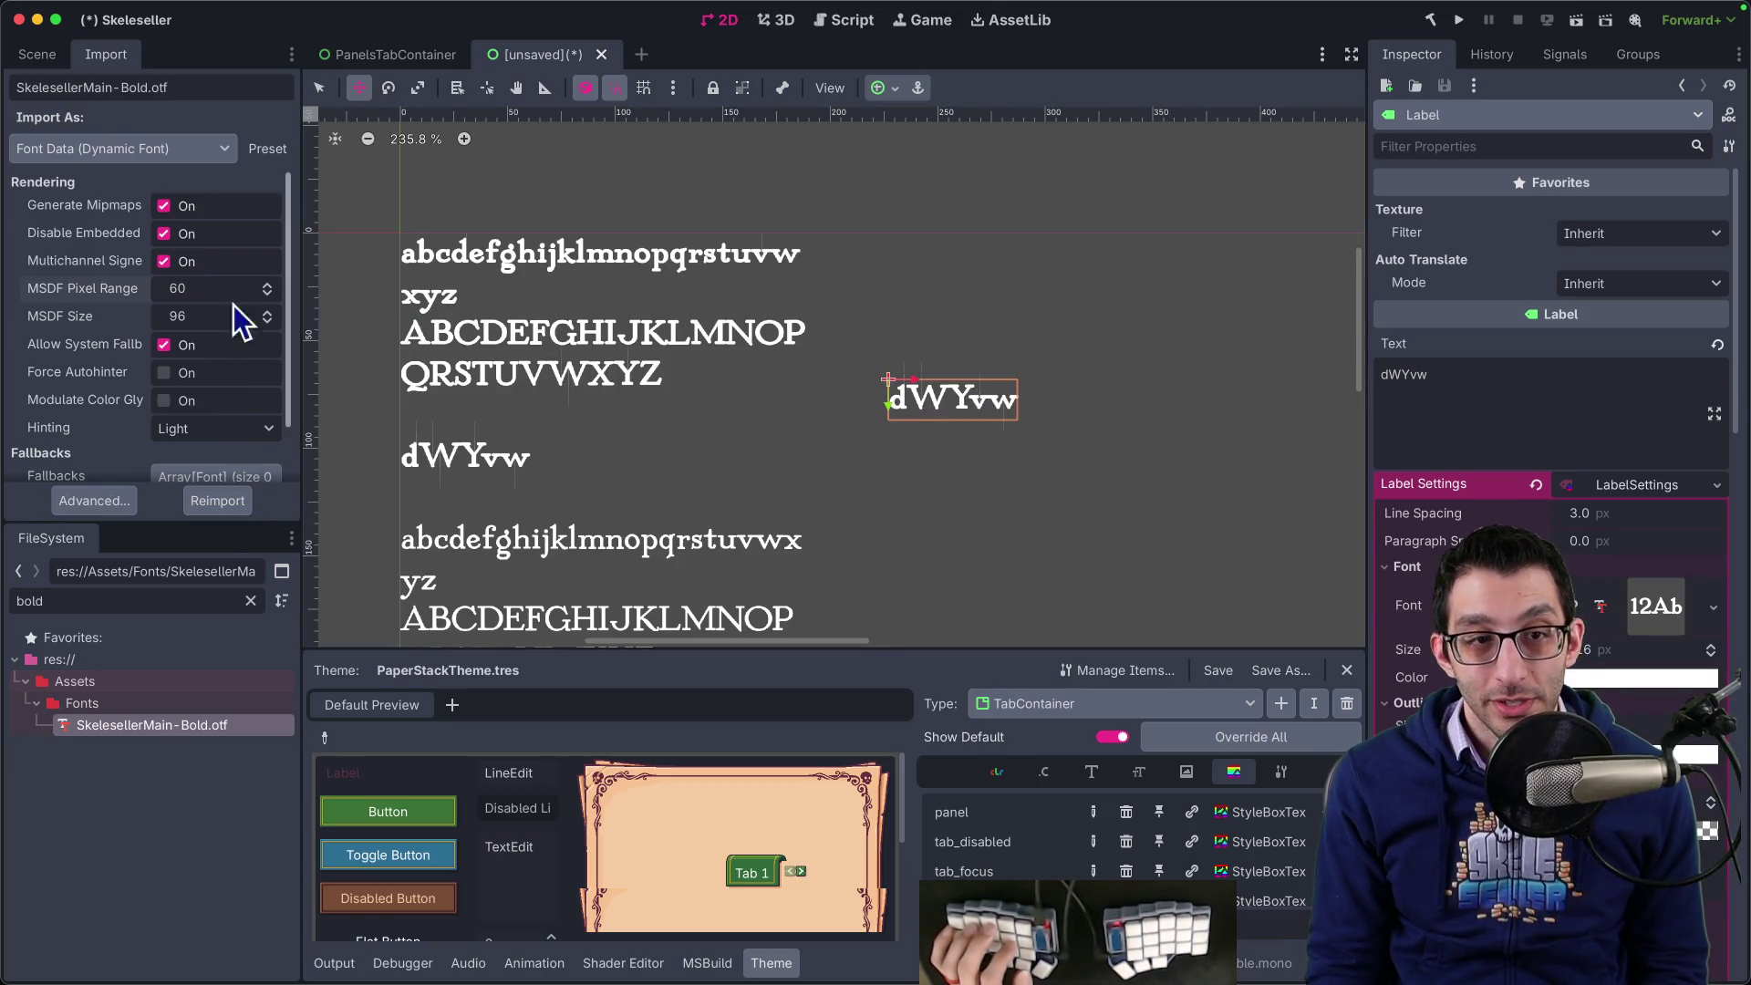
- Reimport the font with MSDF Pixel Range 1, then with 5
mouse_move(73, 294)
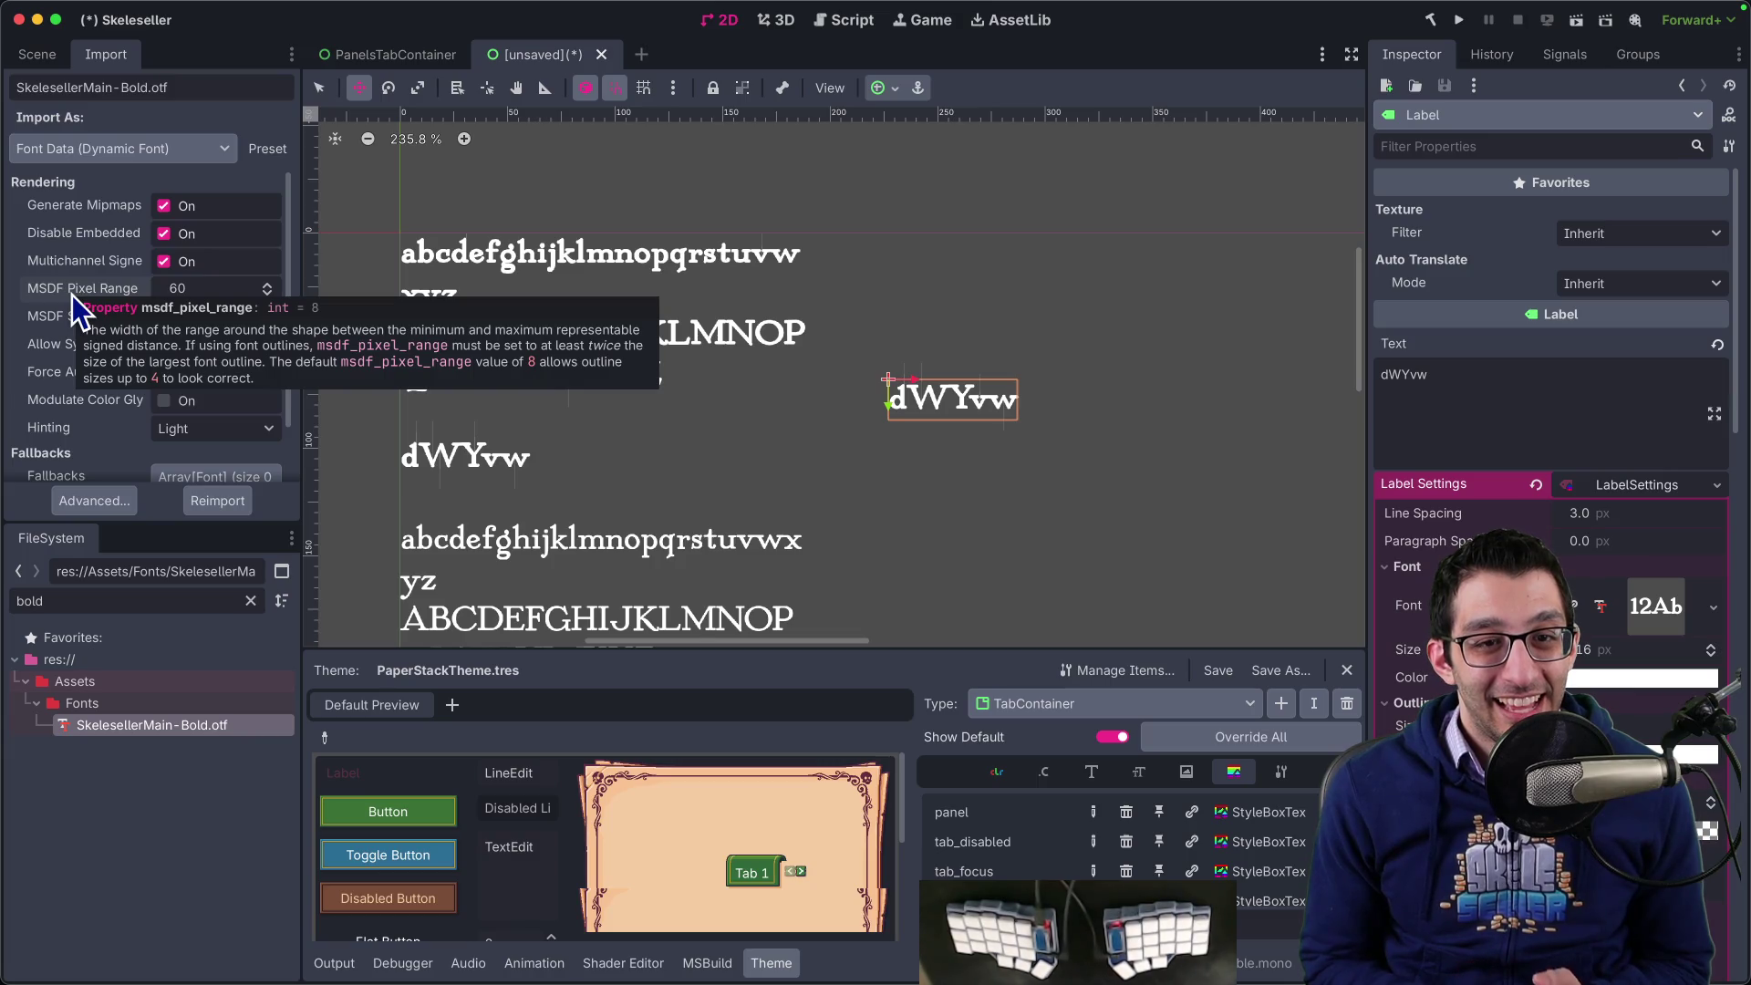
left_click(177, 289)
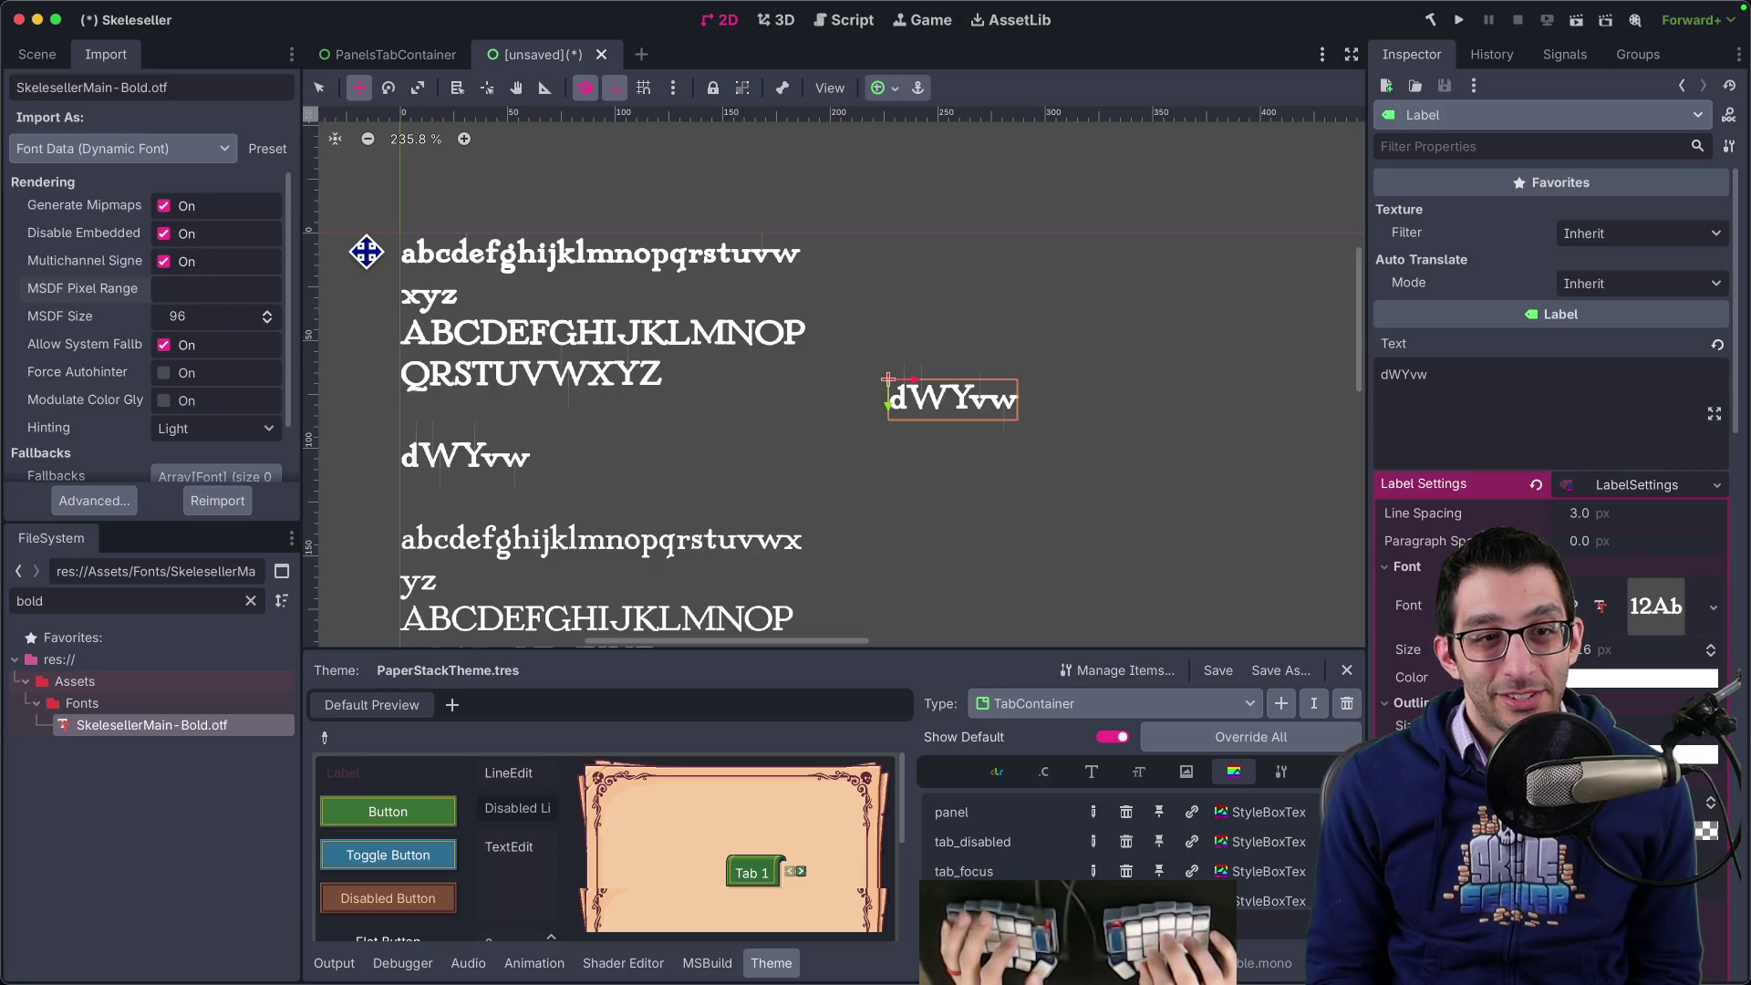
type("1")
key("Return")
left_click(221, 507)
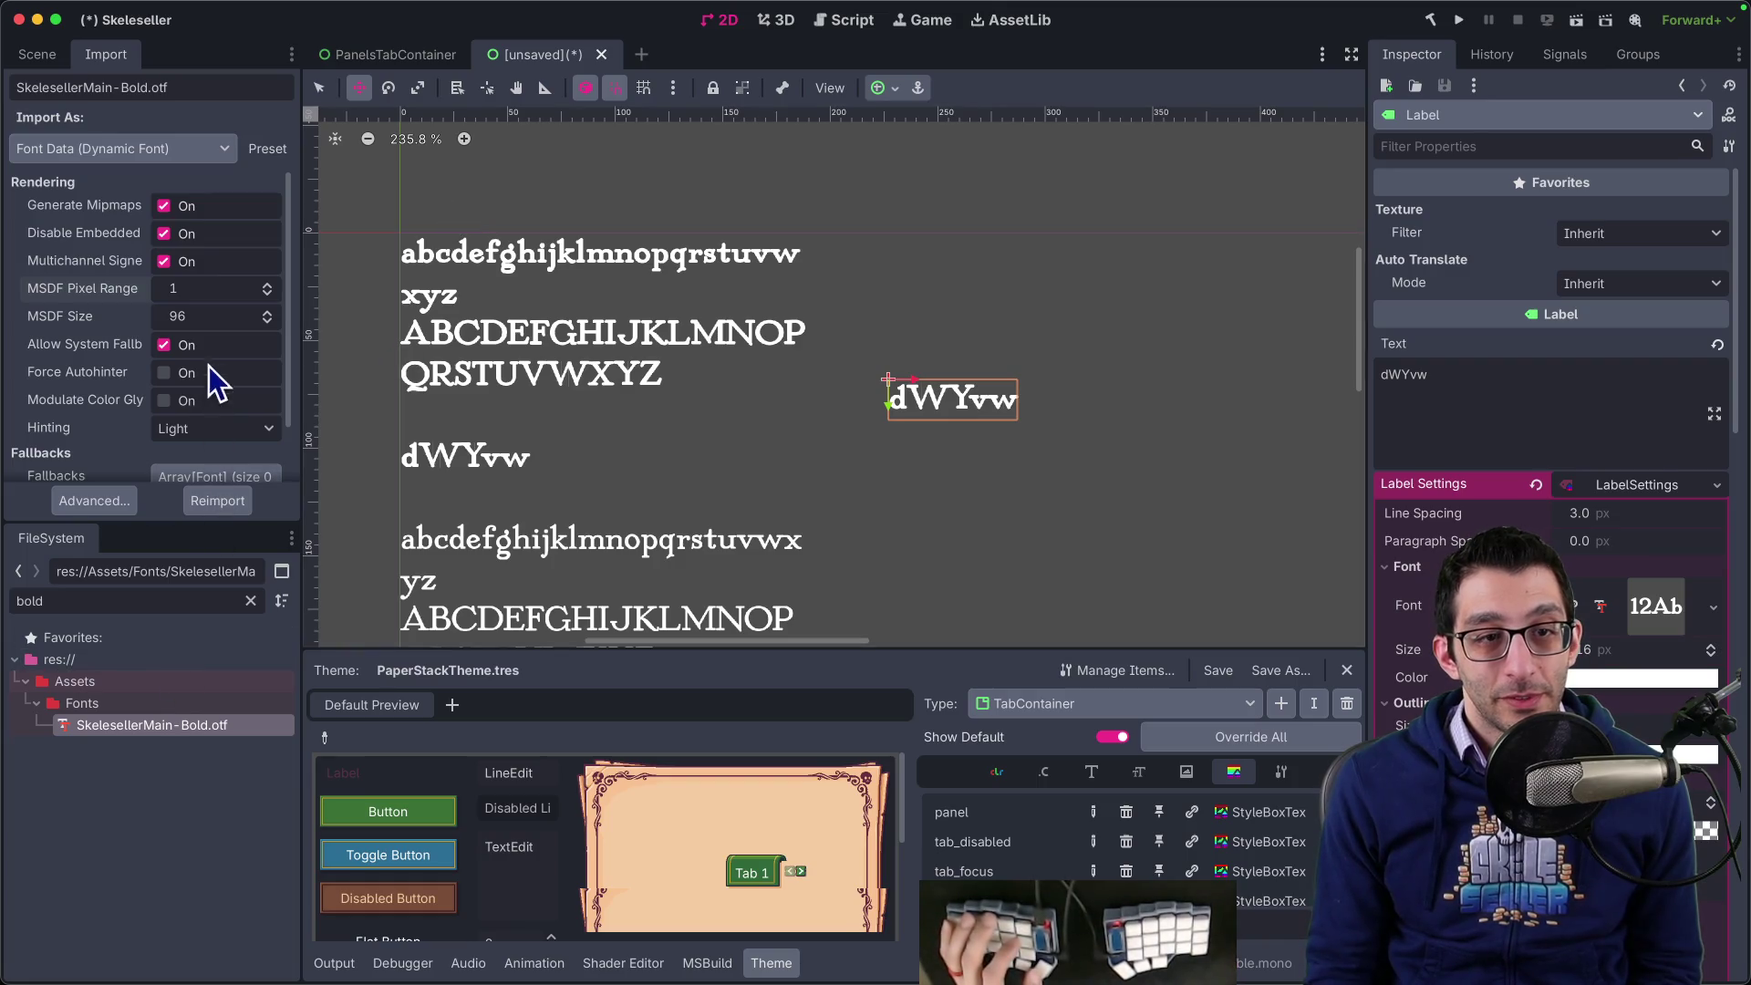
type("5")
key("Return")
left_click(215, 503)
type("30")
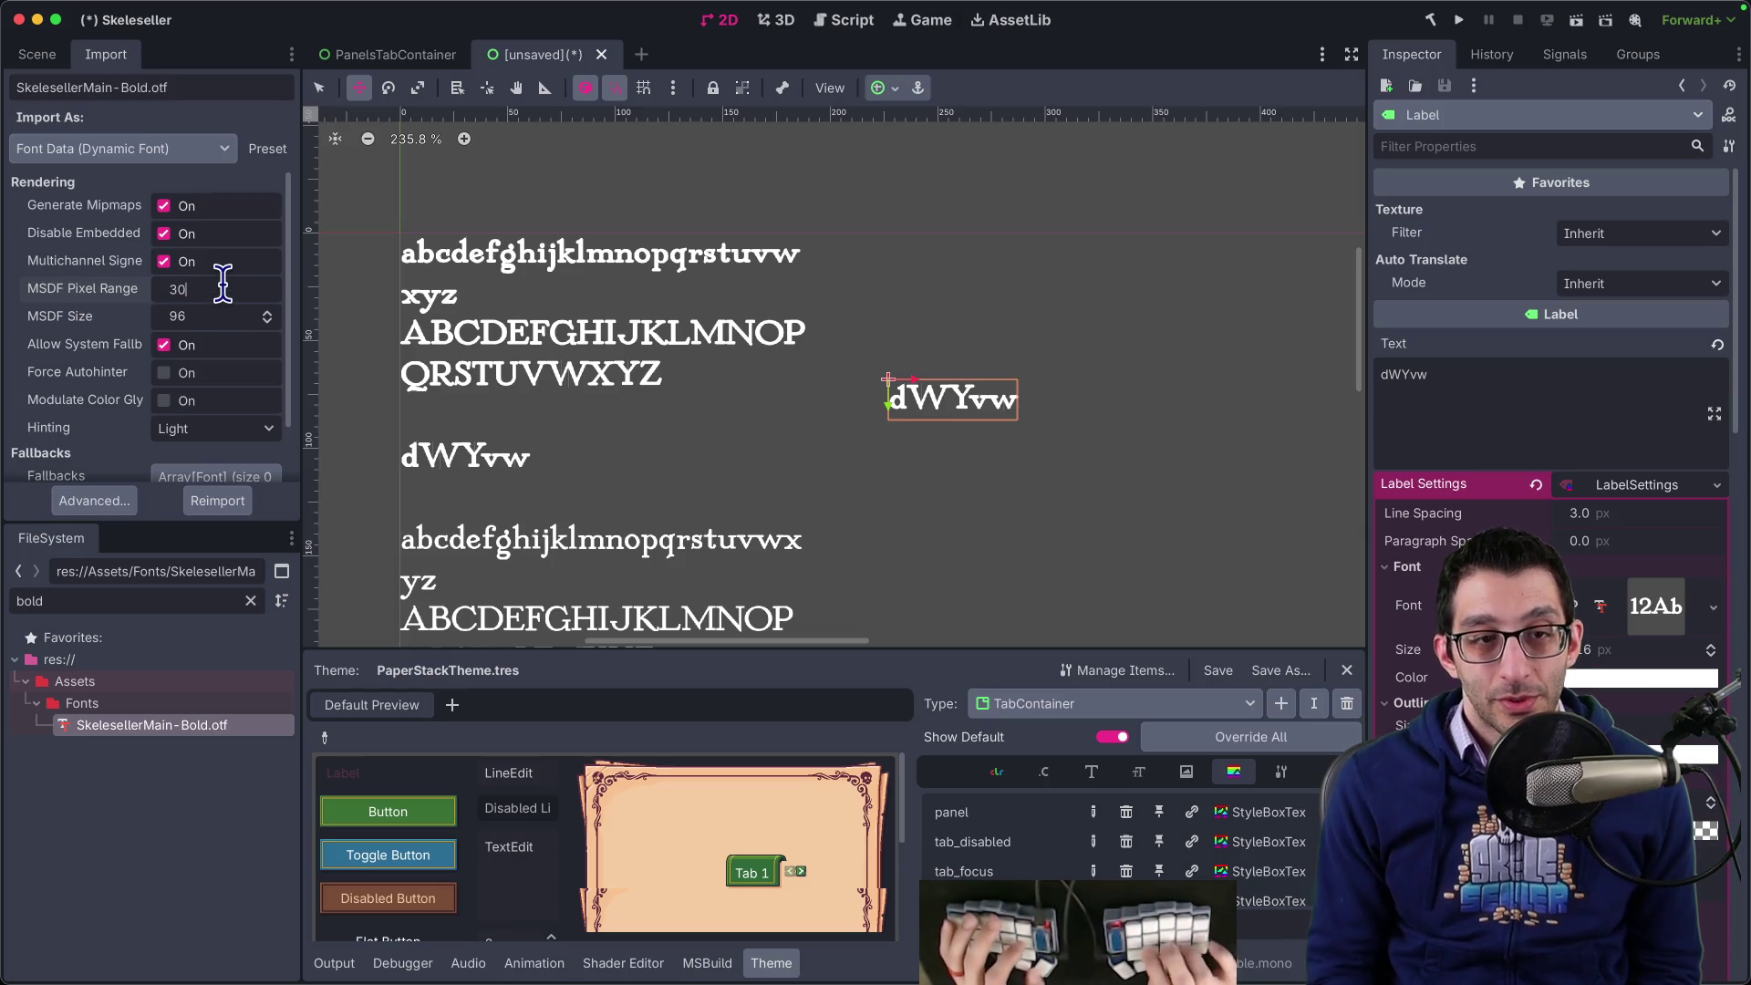
left_click(219, 502)
- Search the notes for 'msdf' and open the Godot UI note match
key("super+Tab")
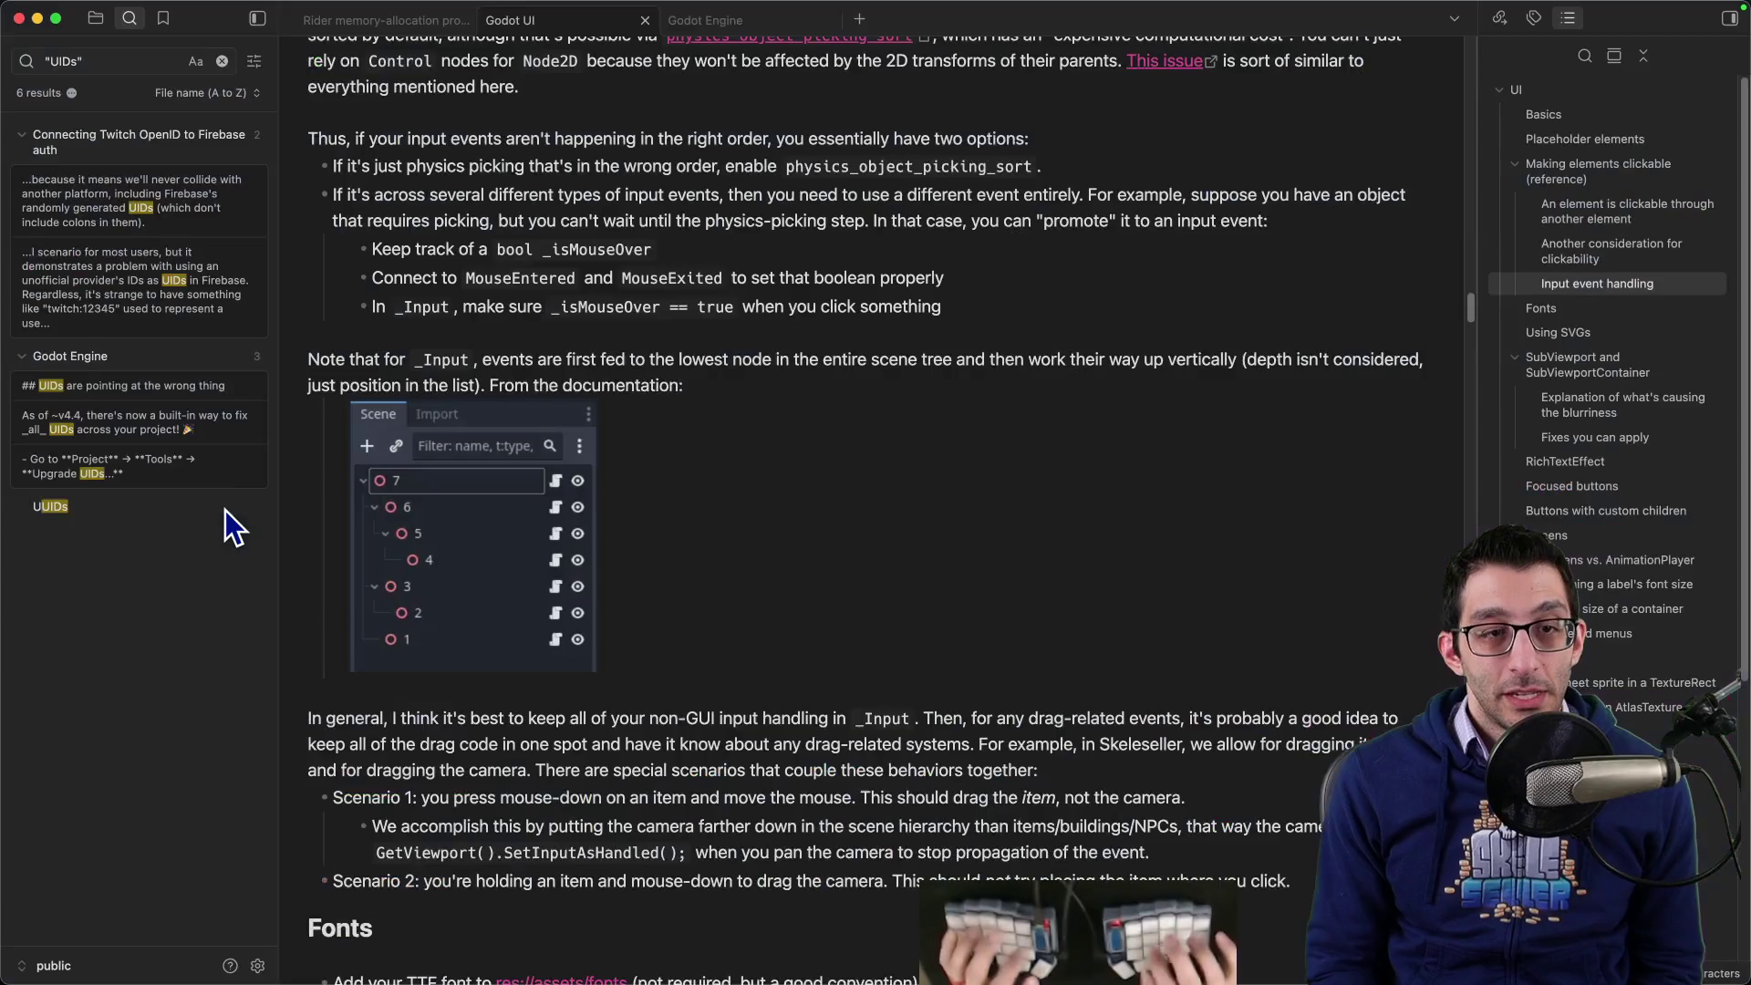
key("super+a")
type("msdf")
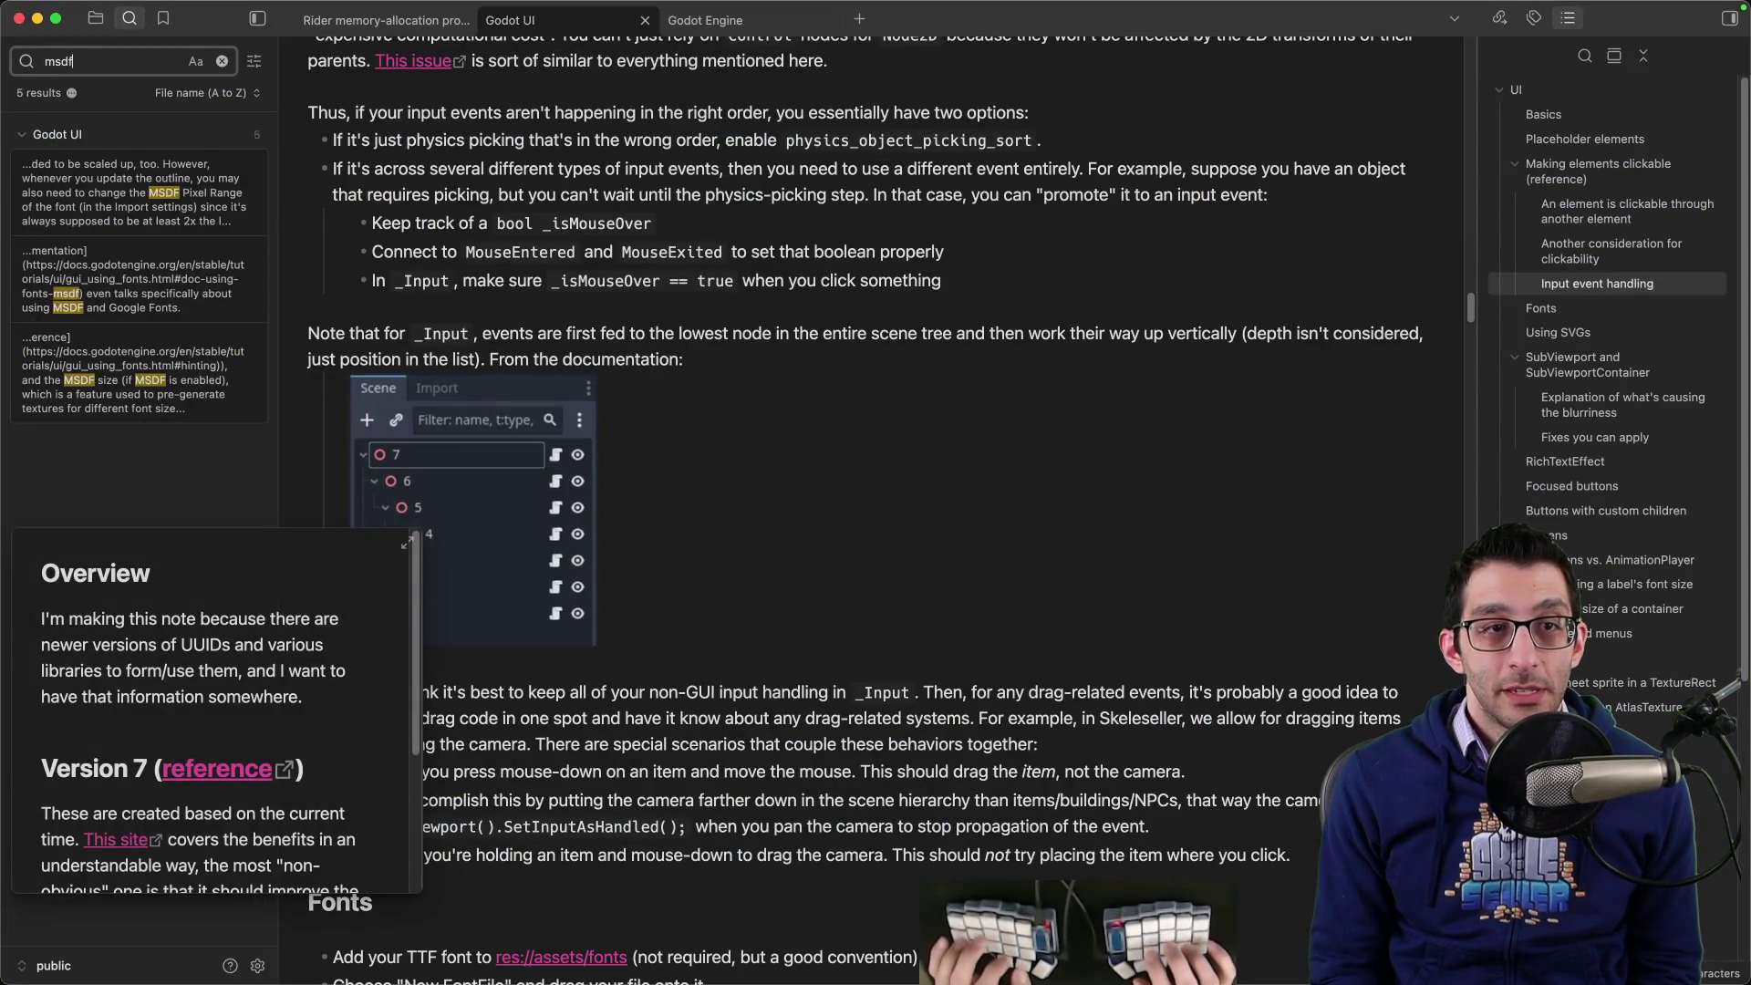
left_click(137, 196)
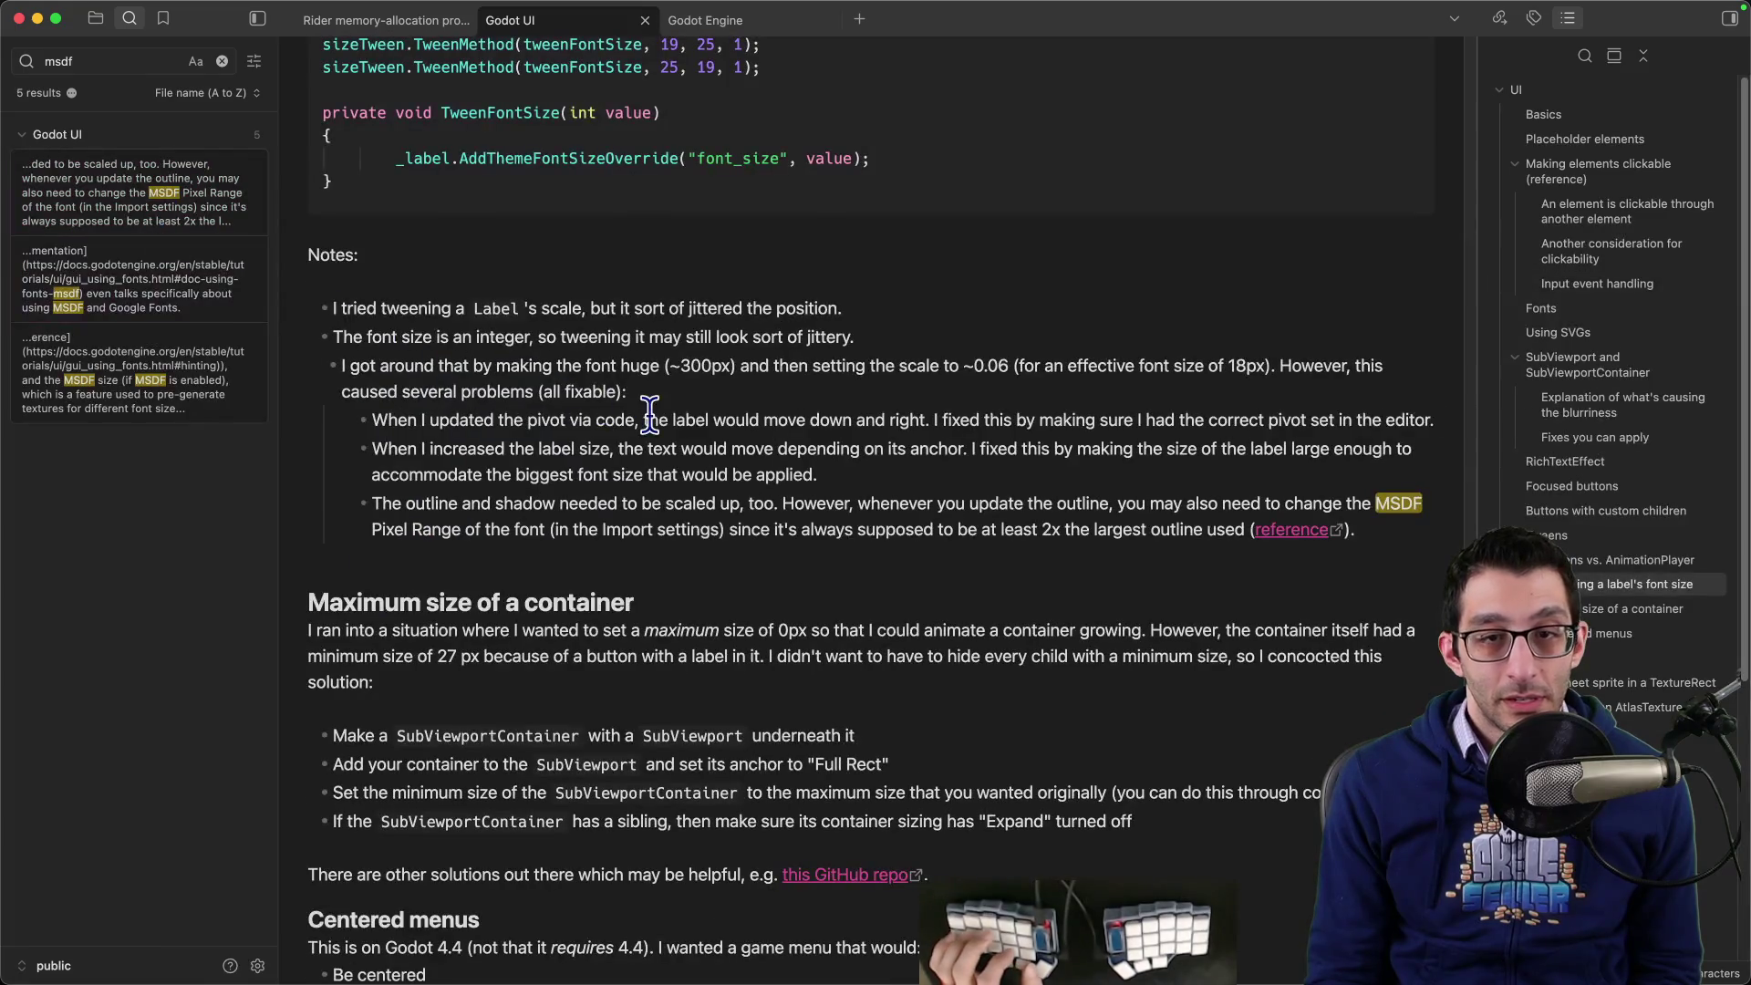
- Jump through 'msdf' matches in the note down to the MSDF Size screenshots
key("ctrl+f")
key("Return")
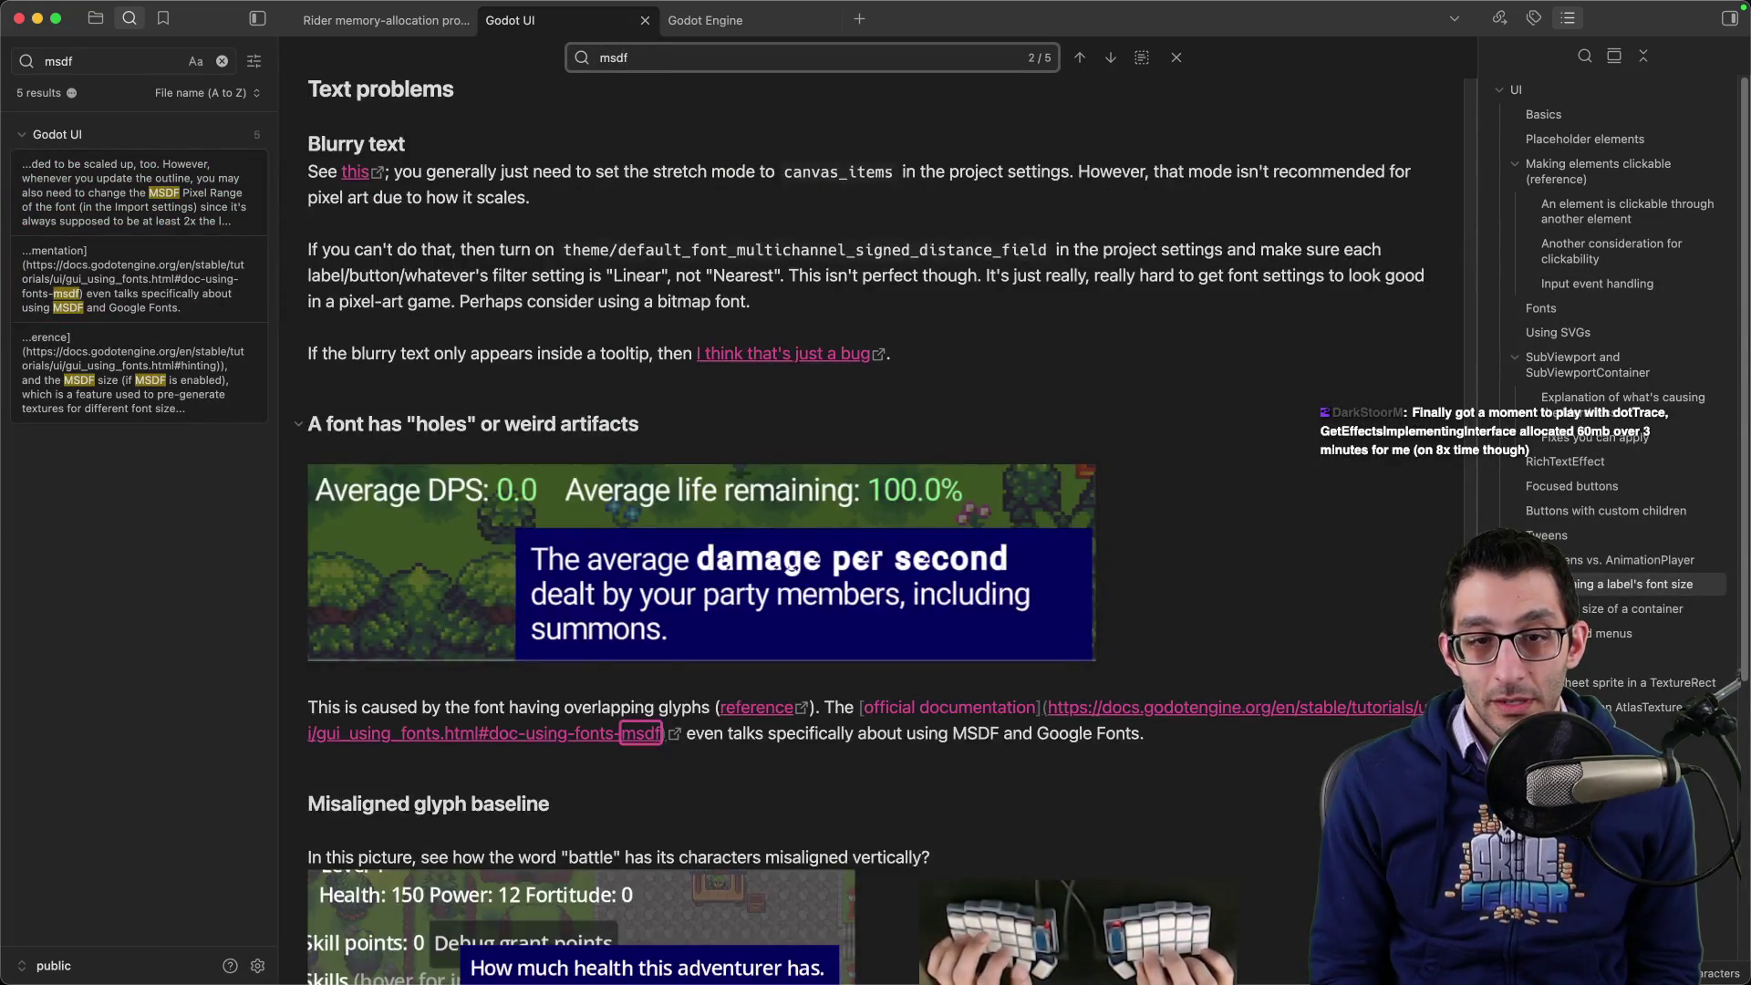
scroll(640, 437, "down", 7)
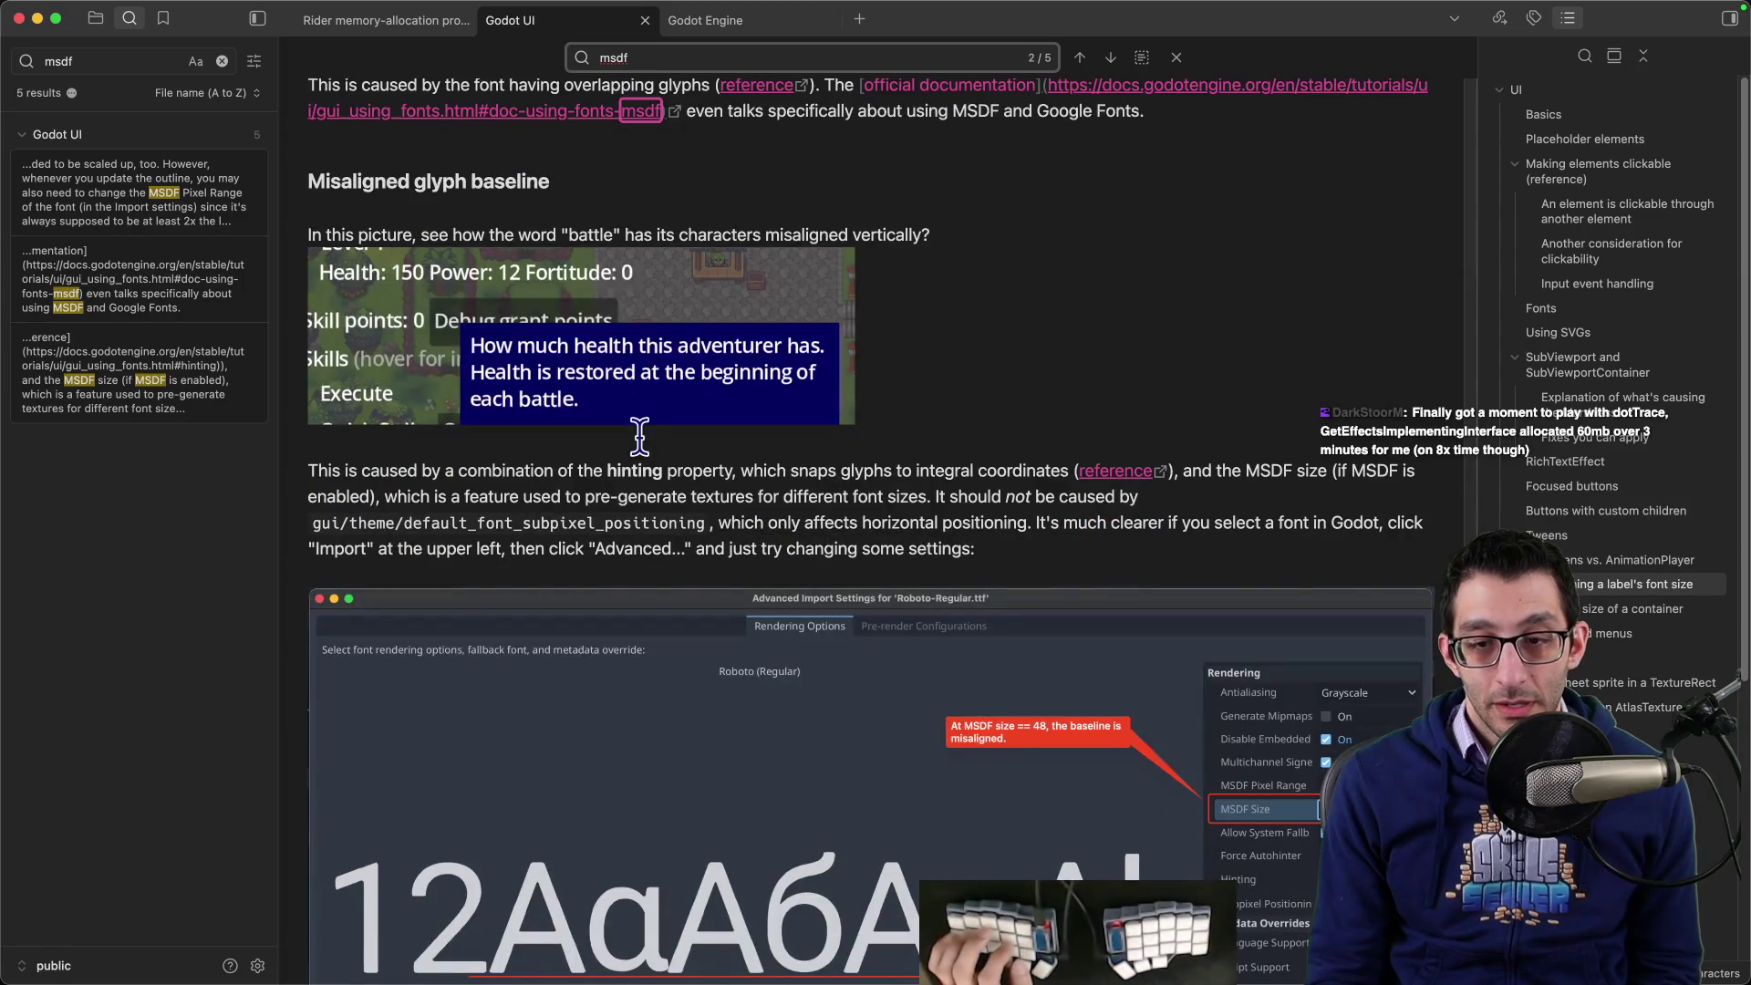
scroll(639, 437, "down", 4)
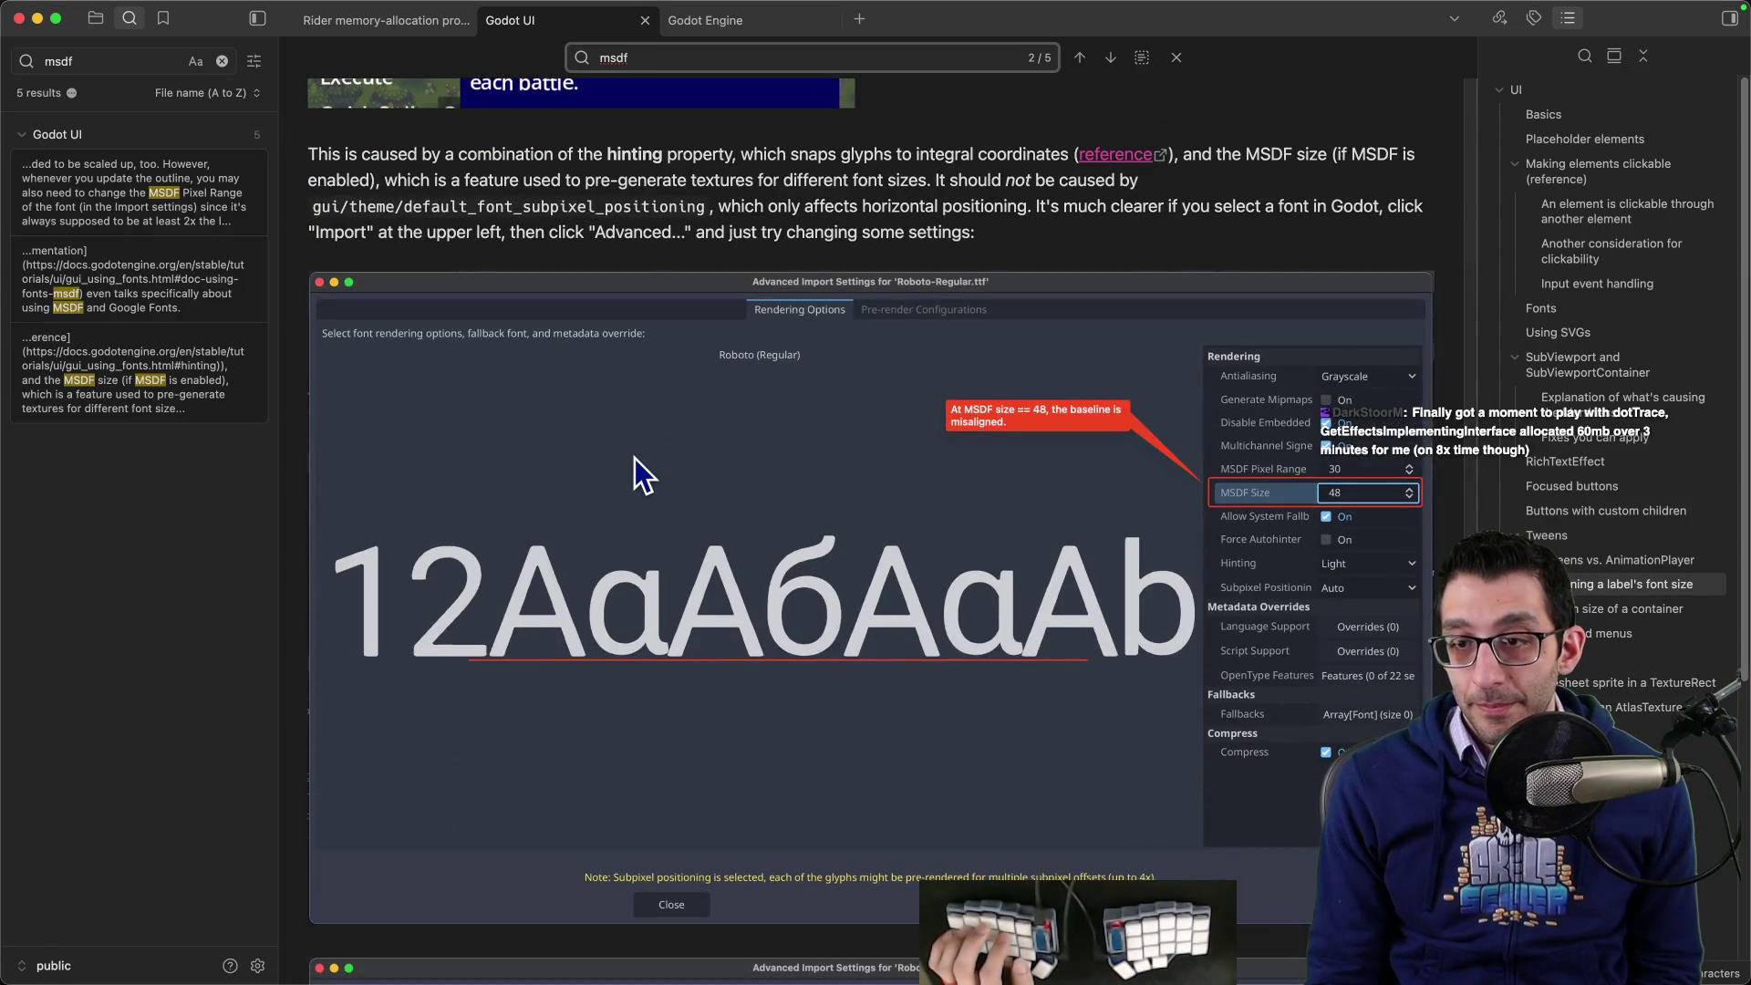
scroll(630, 470, "down", 6)
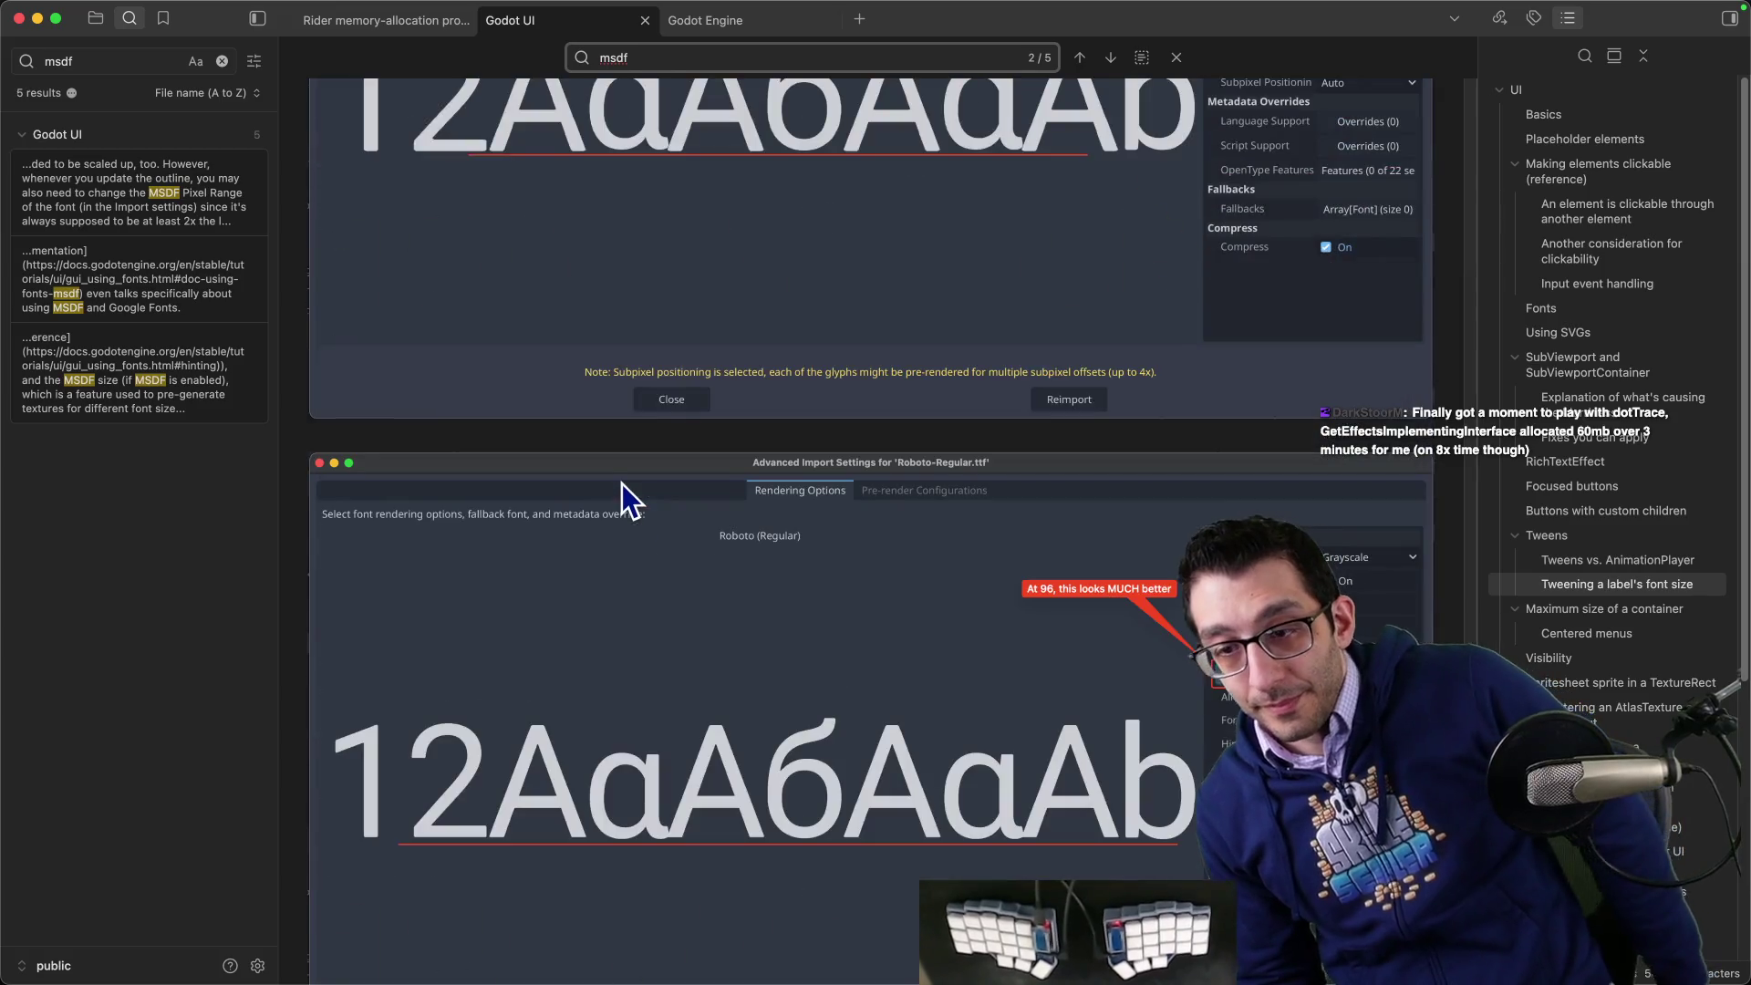
scroll(624, 484, "down", 4)
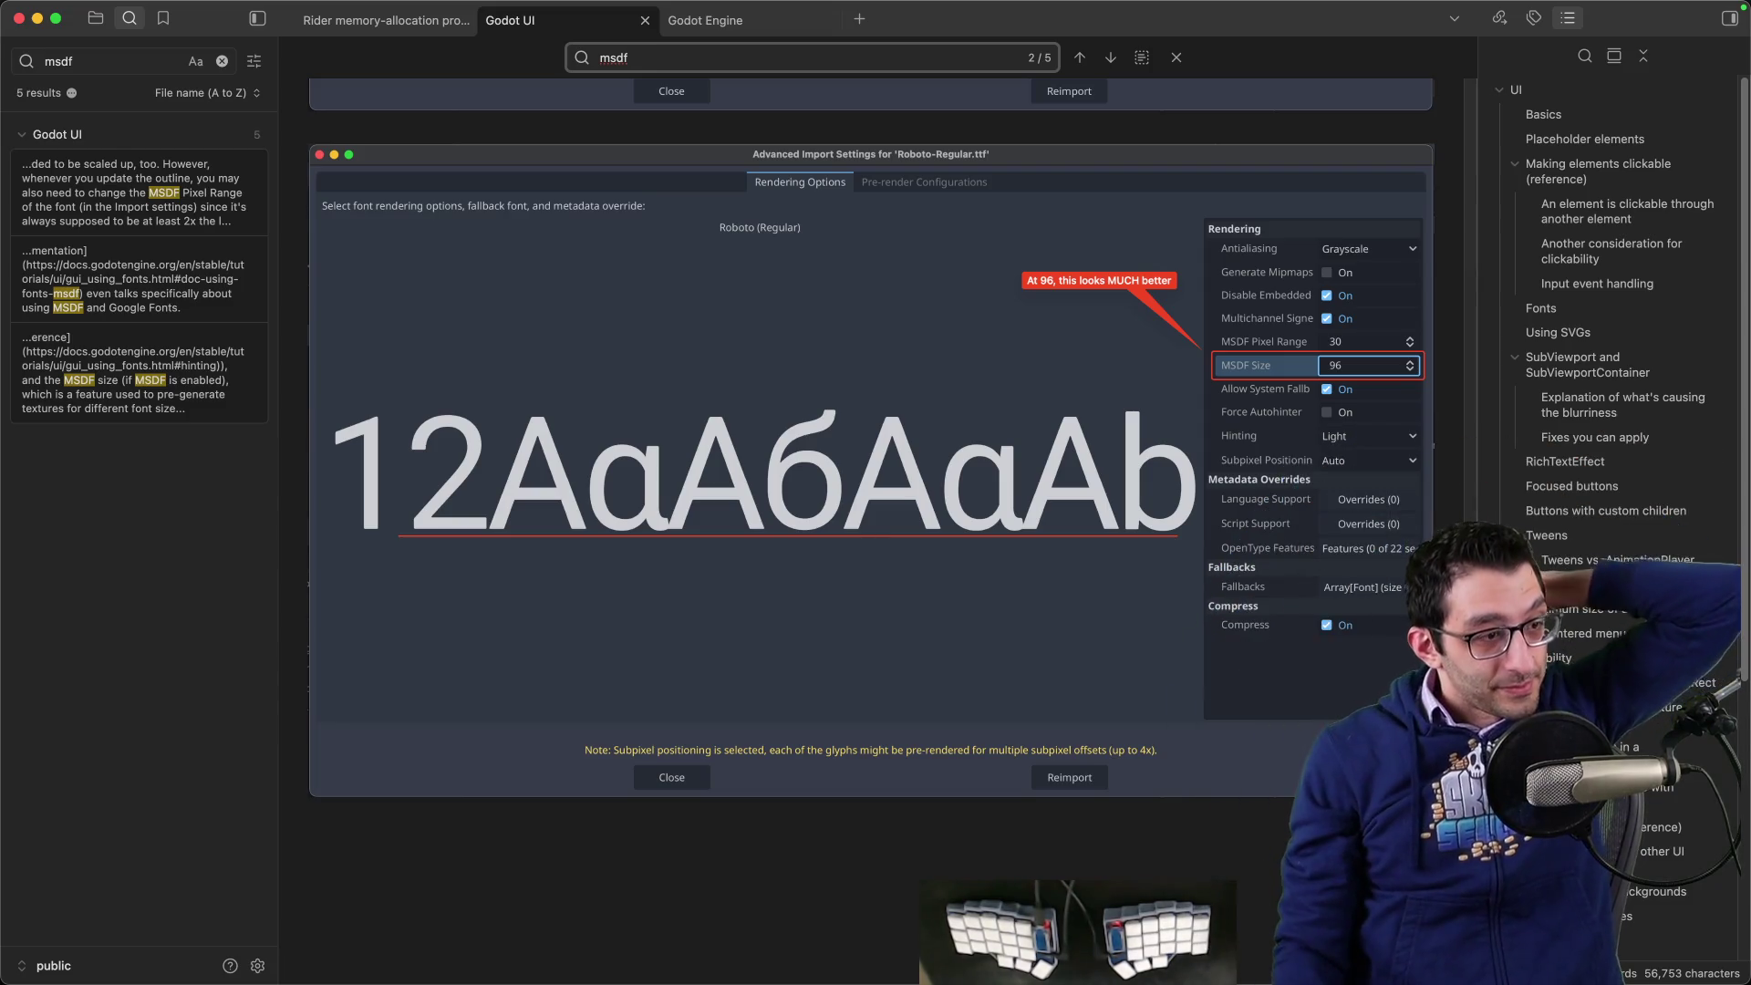
mouse_move(912, 980)
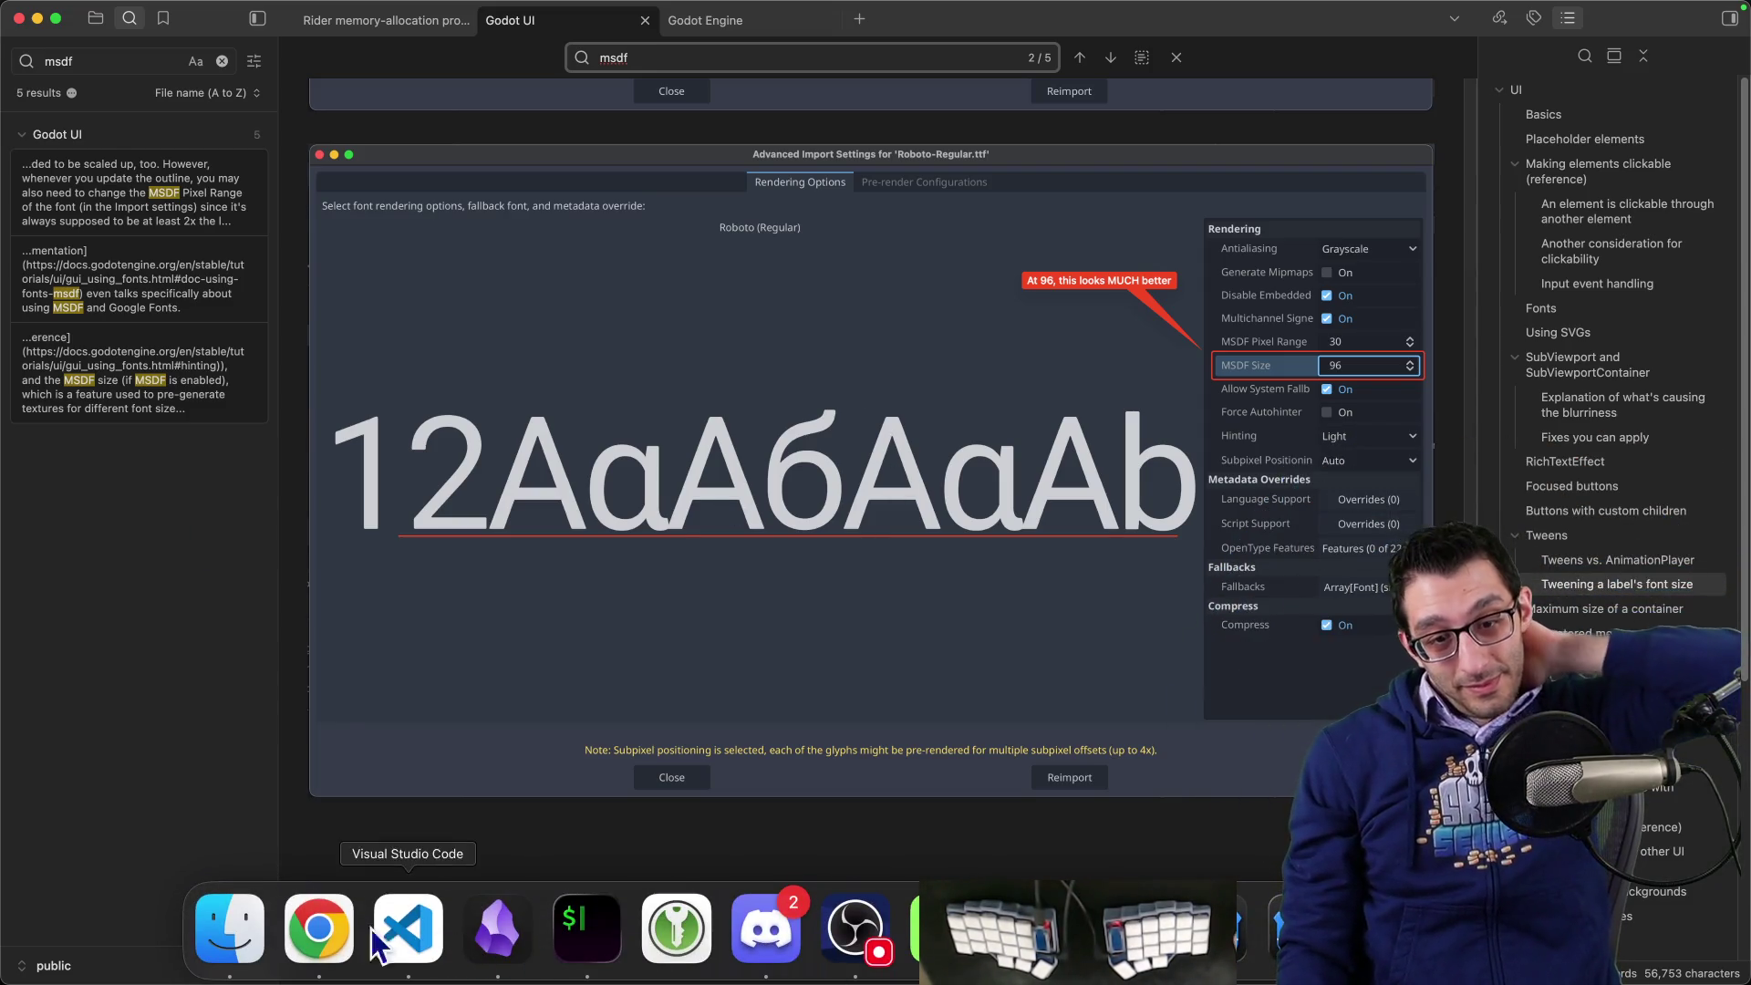
left_click(319, 928)
- Search the Godot GitHub issues for msdf and scan the results
left_click(699, 21)
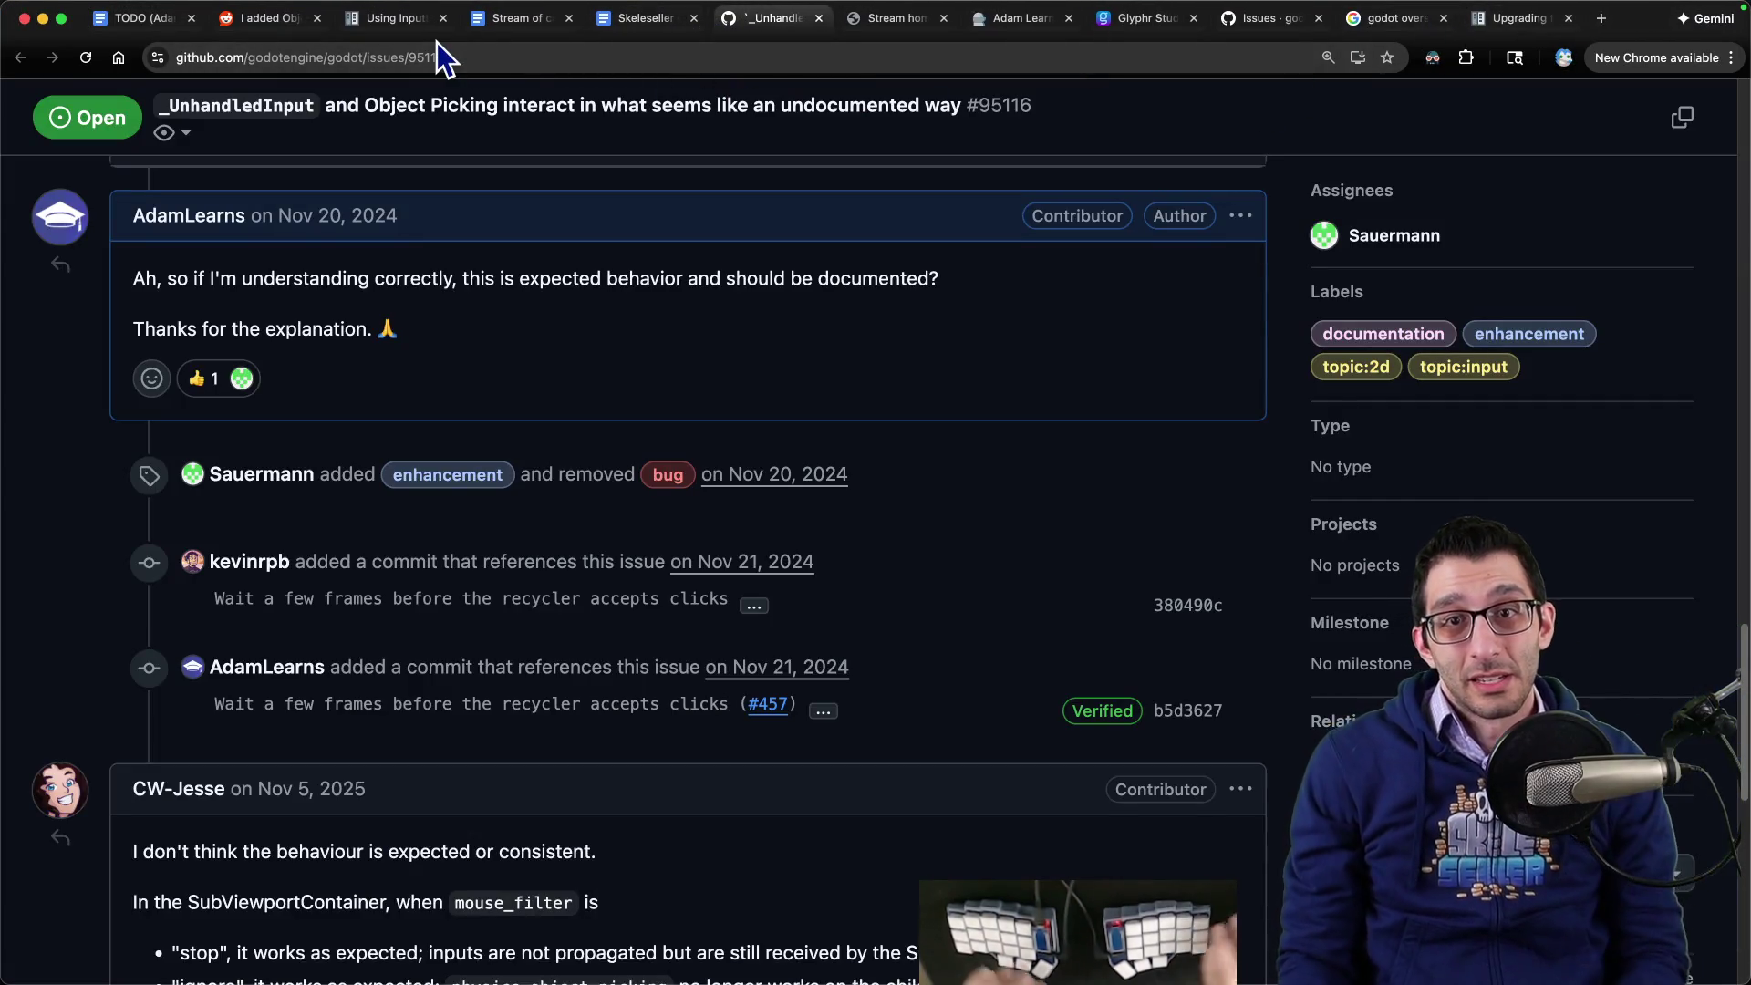
key("ctrl+t")
type("gi")
key("Tab")
type("msdf")
key("Return")
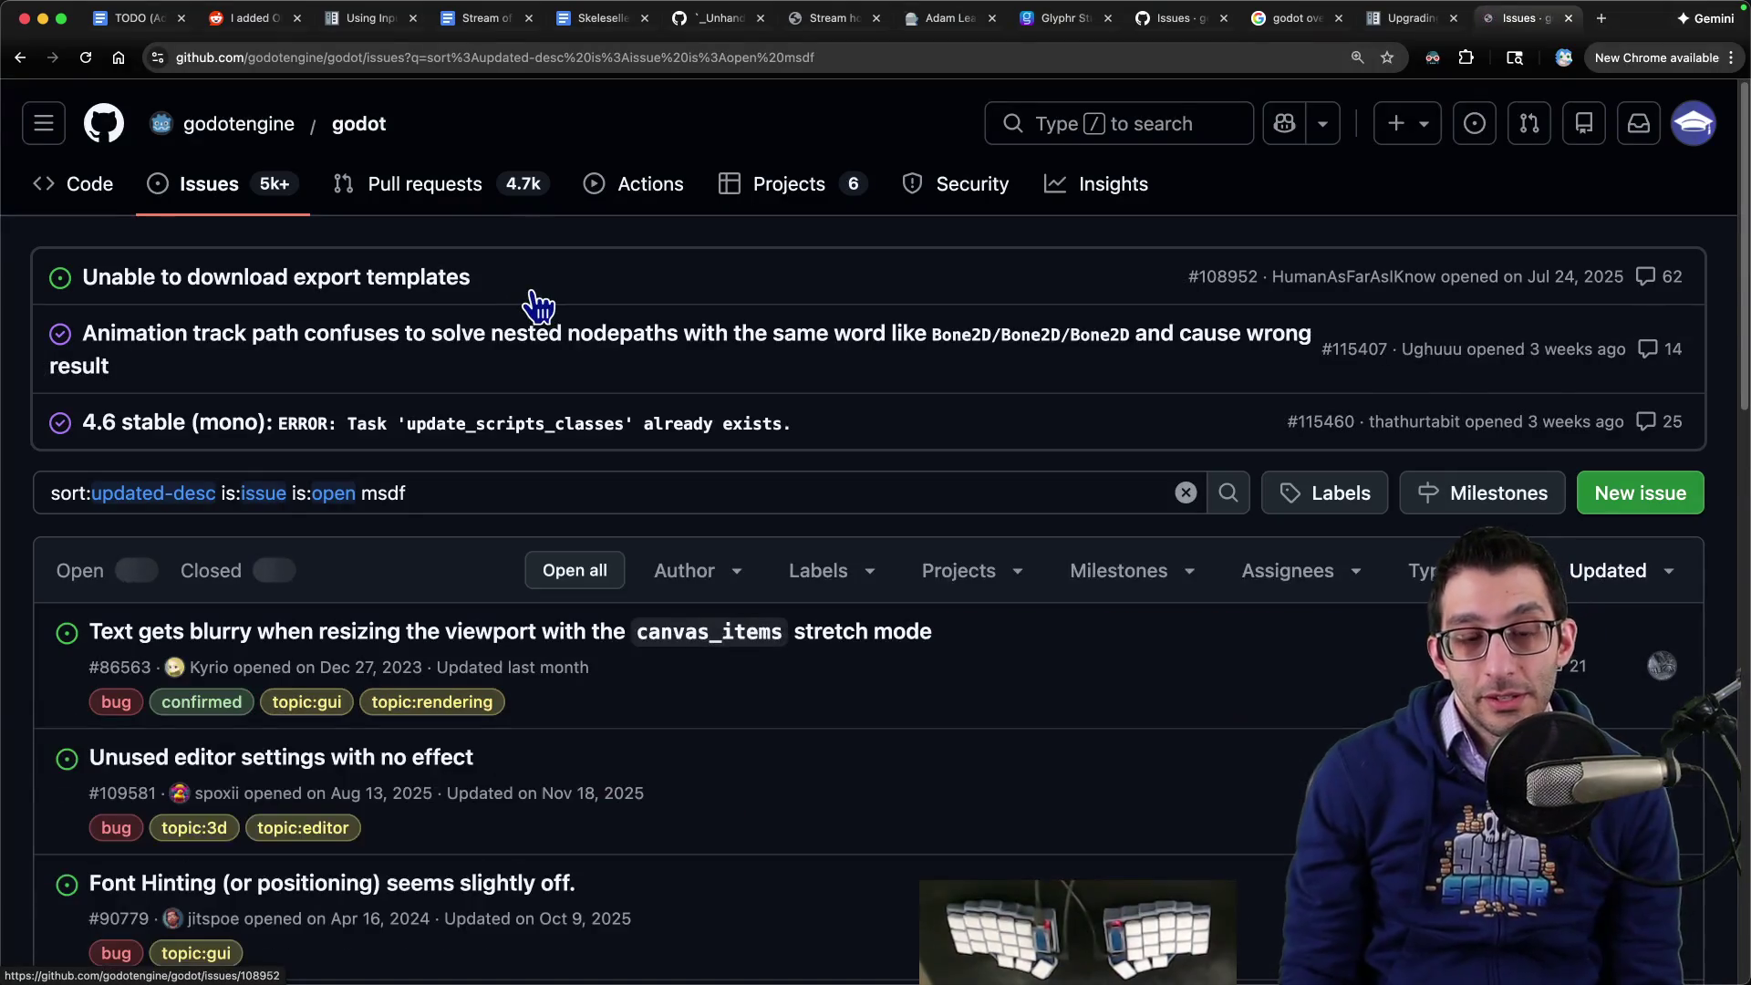
scroll(528, 420, "down", 3)
scroll(520, 395, "down", 6)
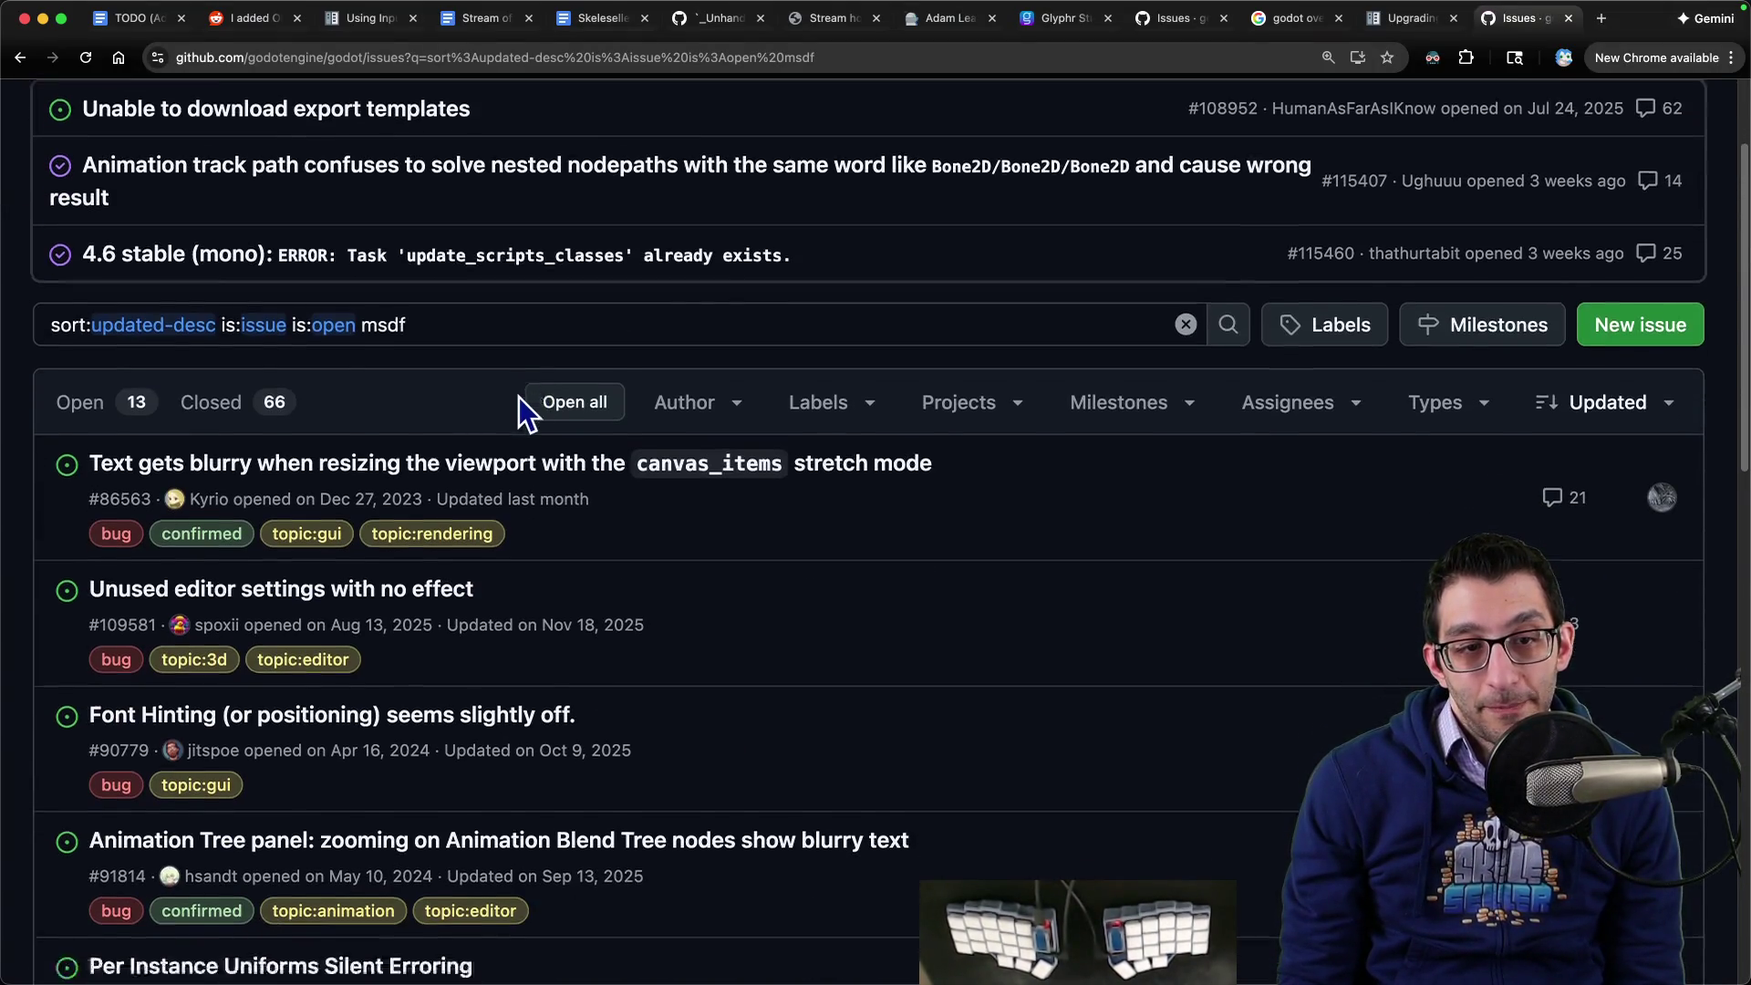
scroll(649, 355, "down", 2)
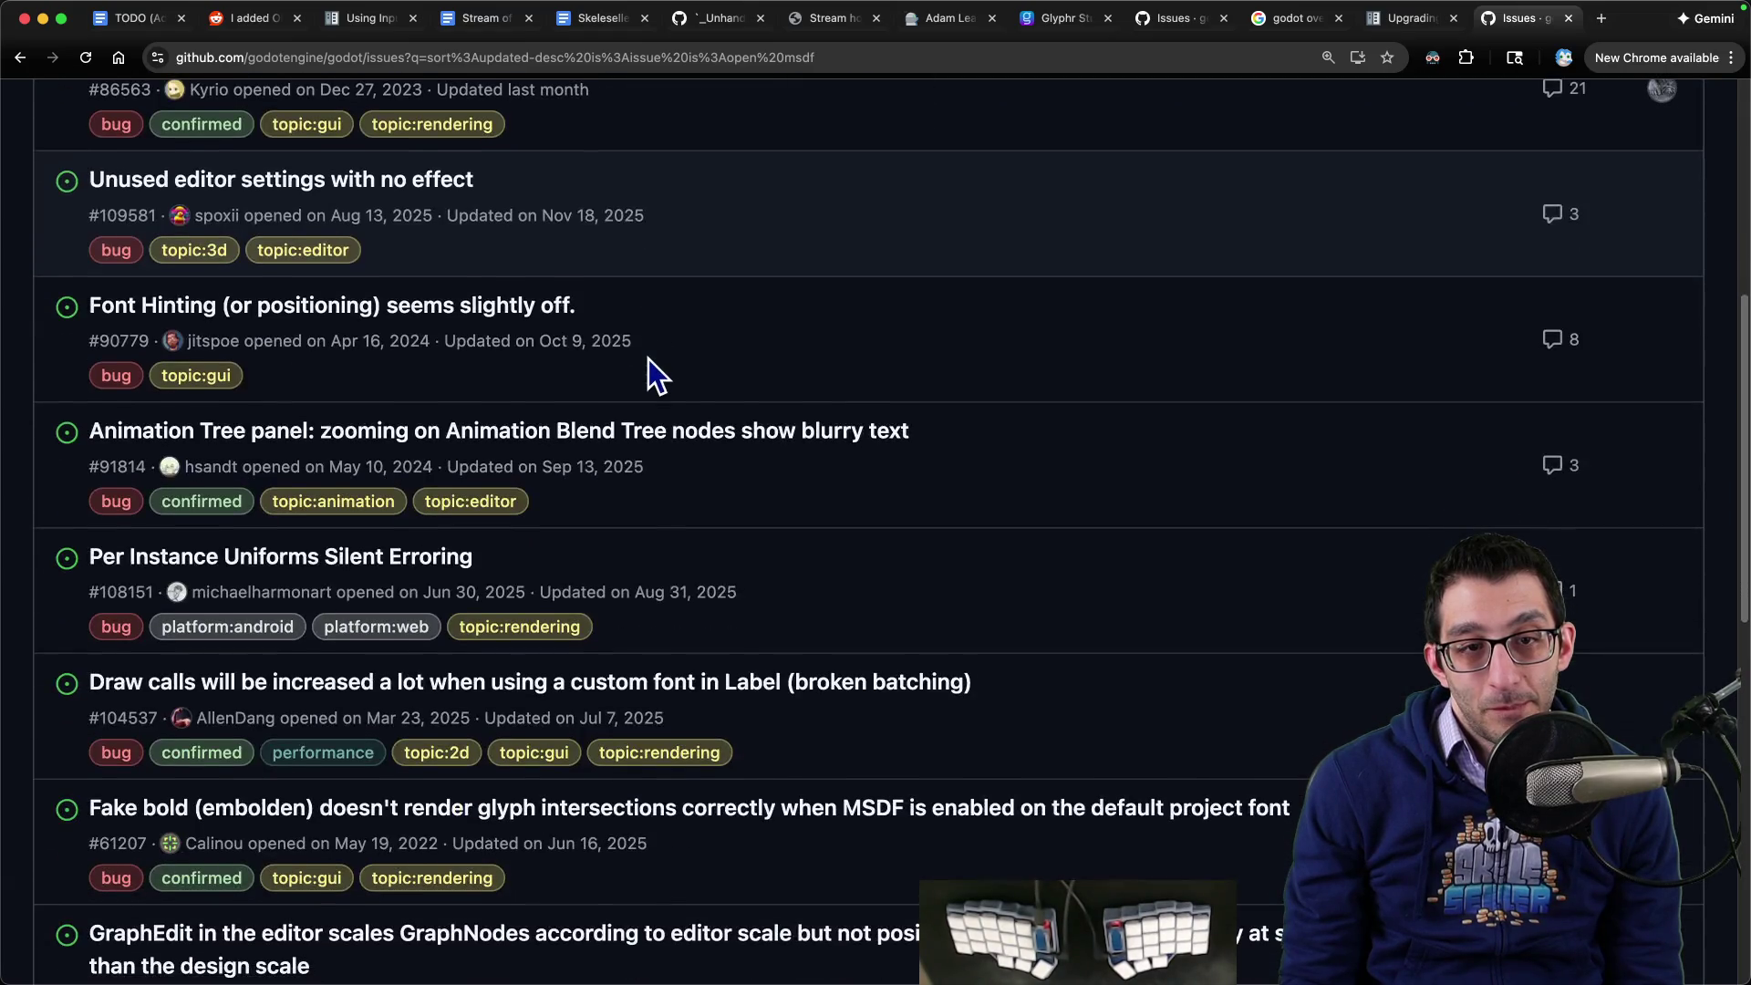
- Glance at the Font Hinting issue, then open closed issue #108357 on BMFont pixel lines
left_click(978, 281)
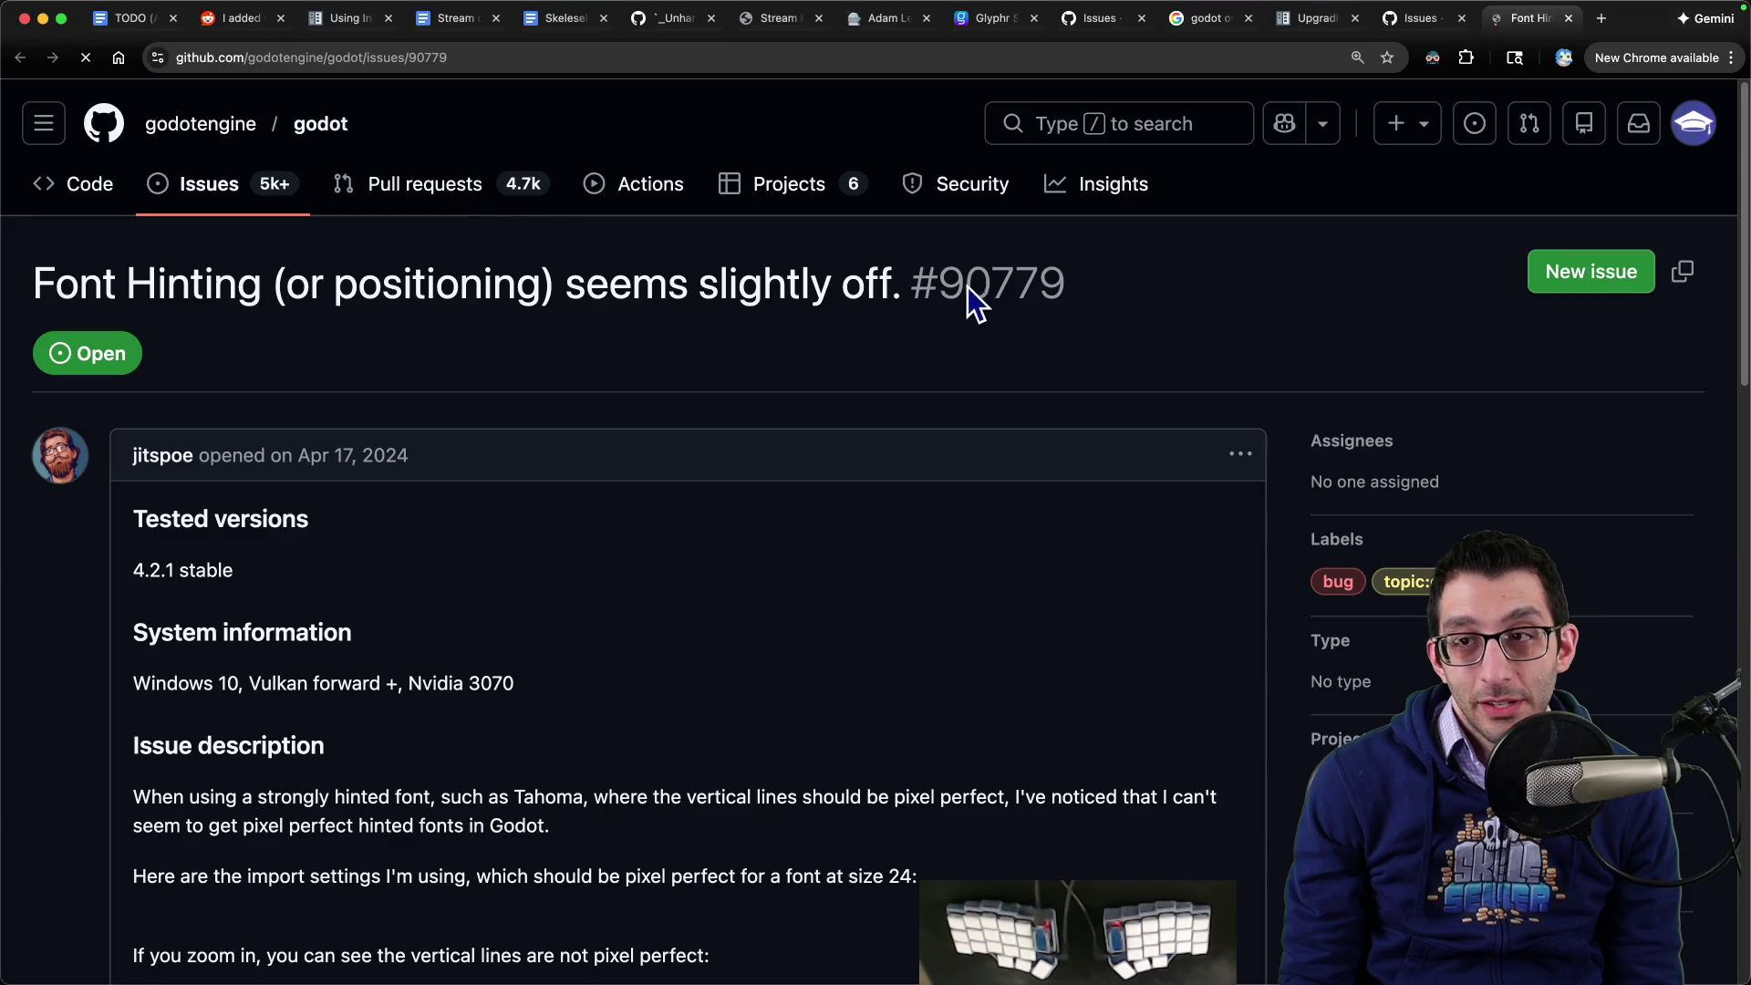
key("super+bracketleft")
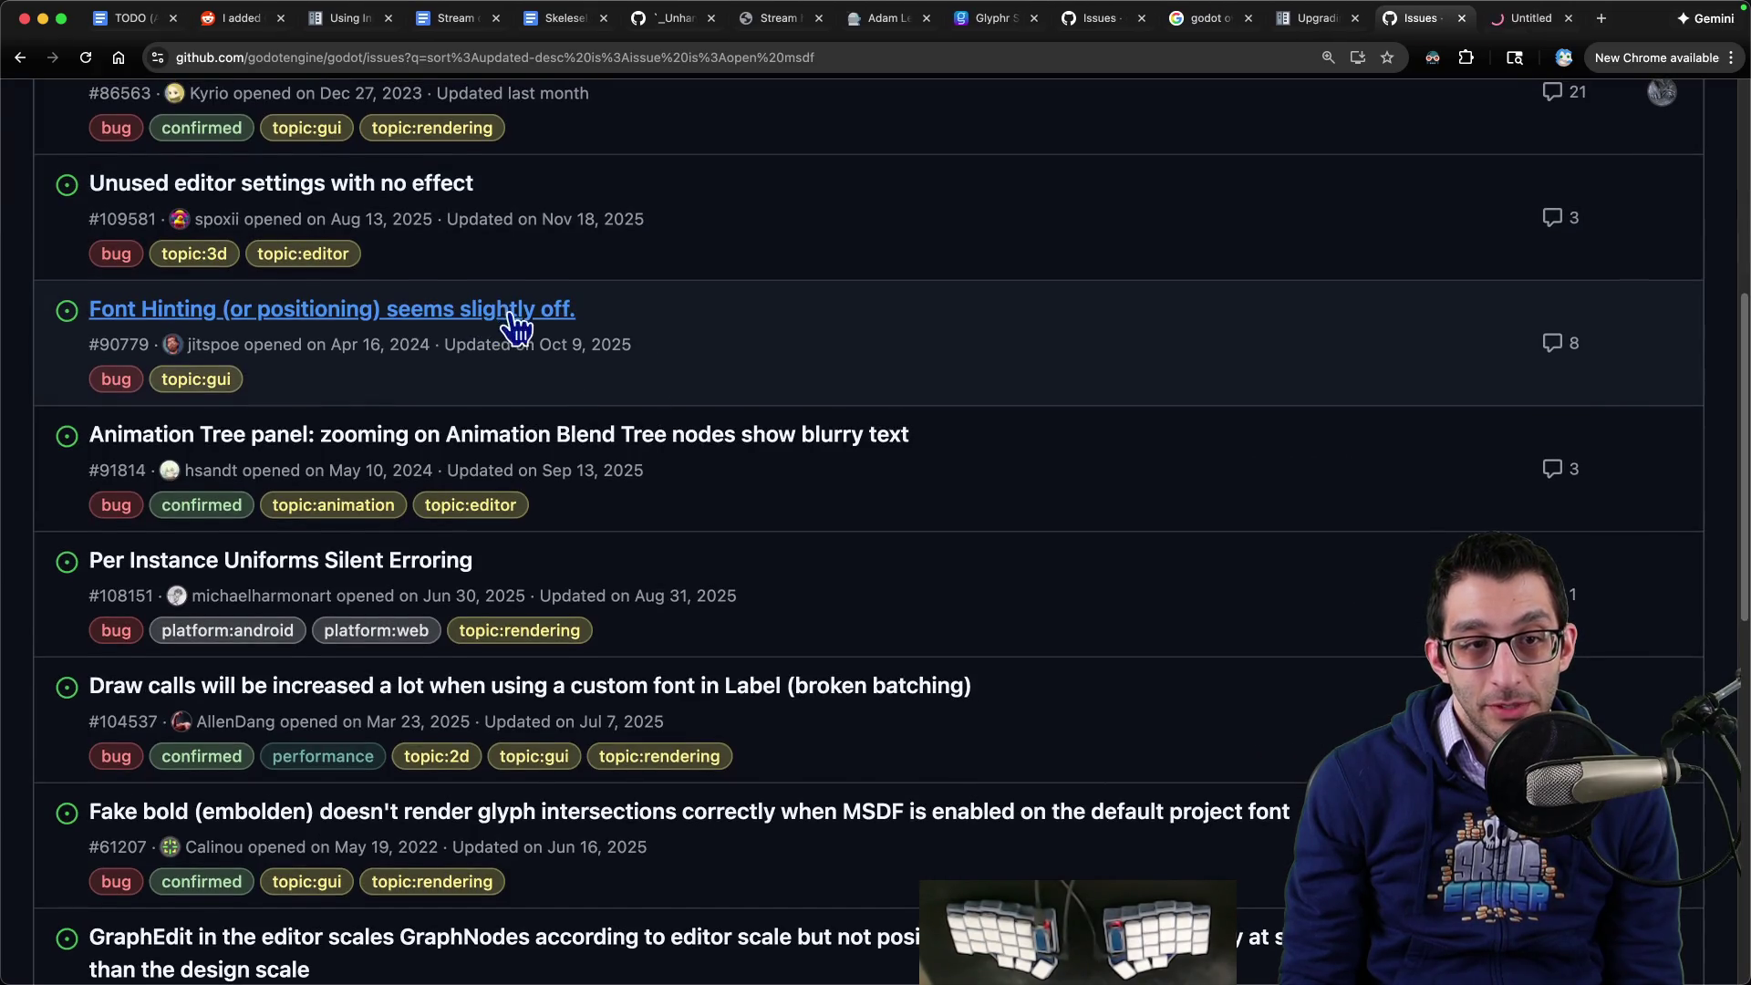
left_click(507, 310)
key("super+w")
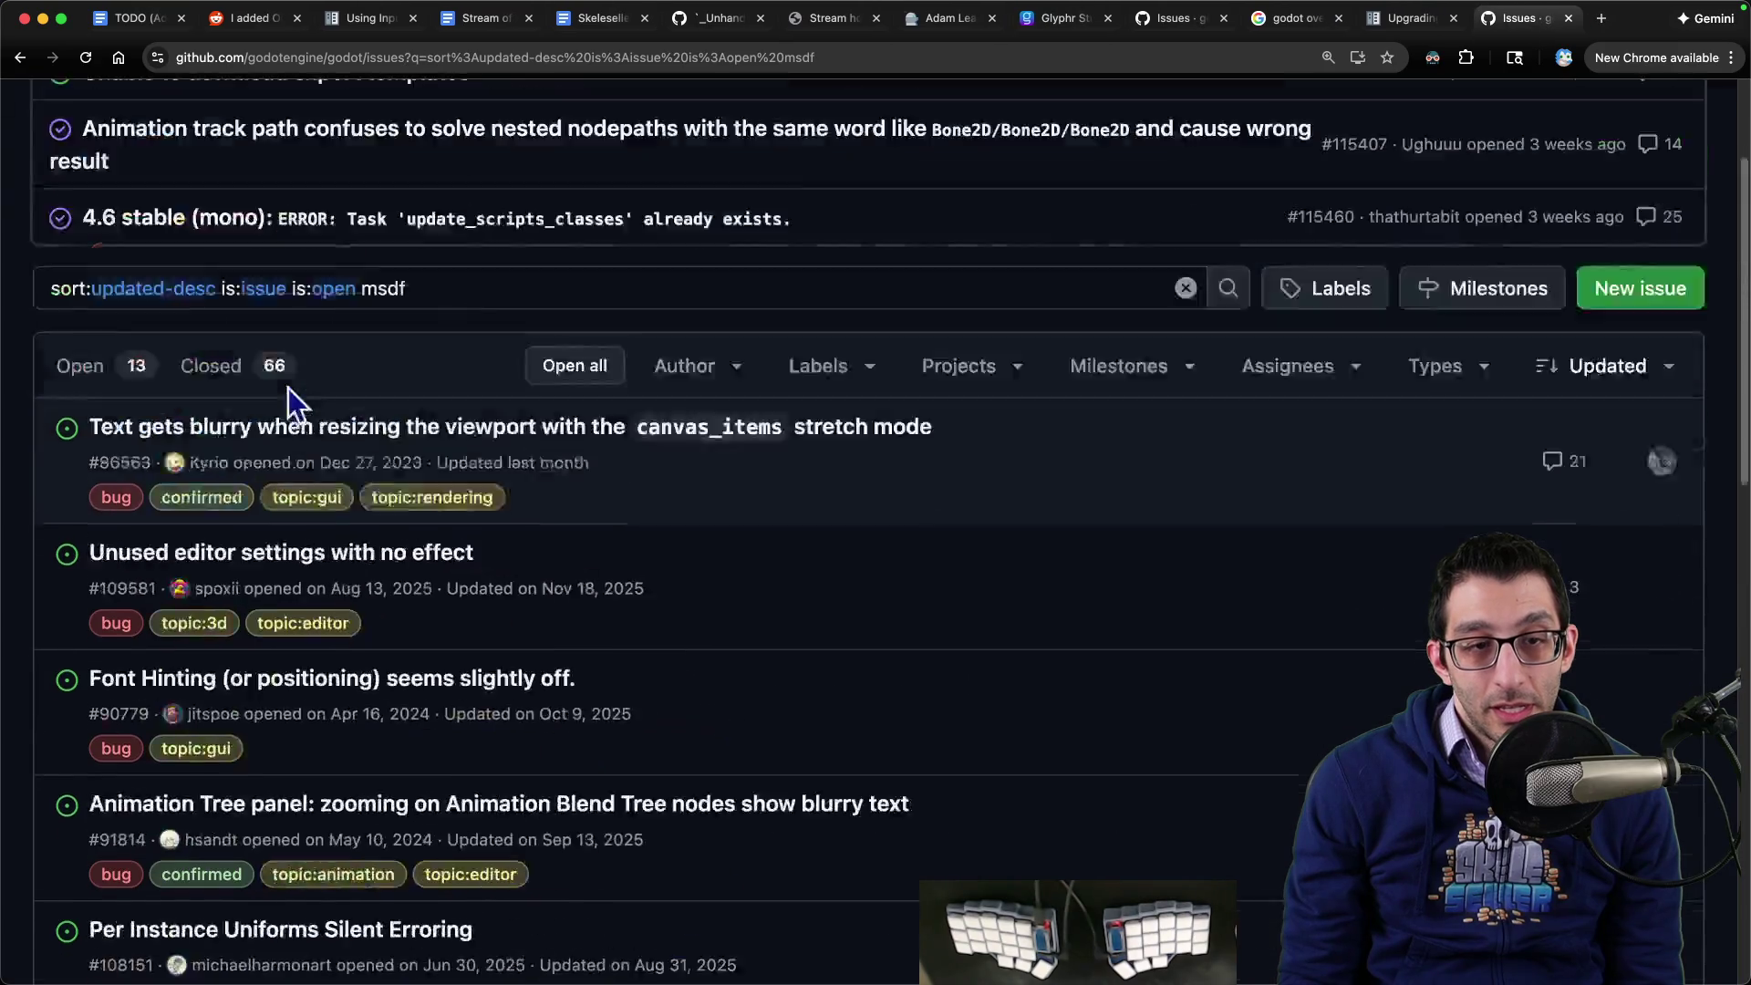
left_click(262, 593)
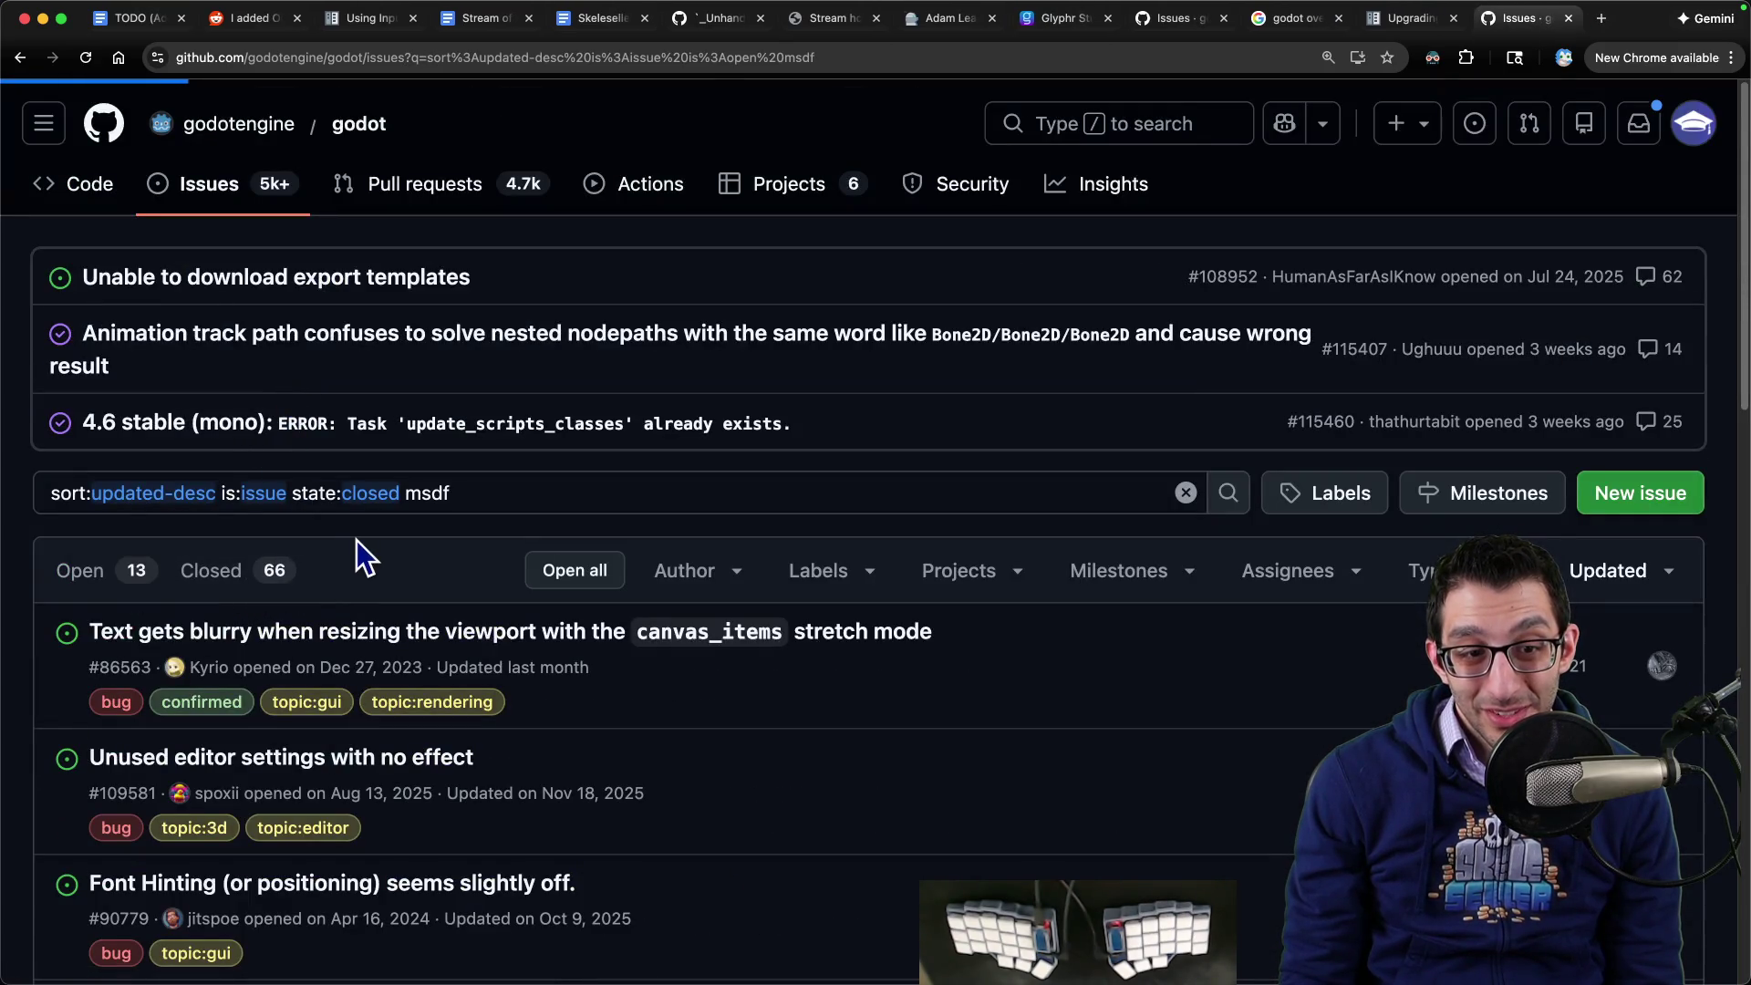
scroll(380, 526, "down", 5)
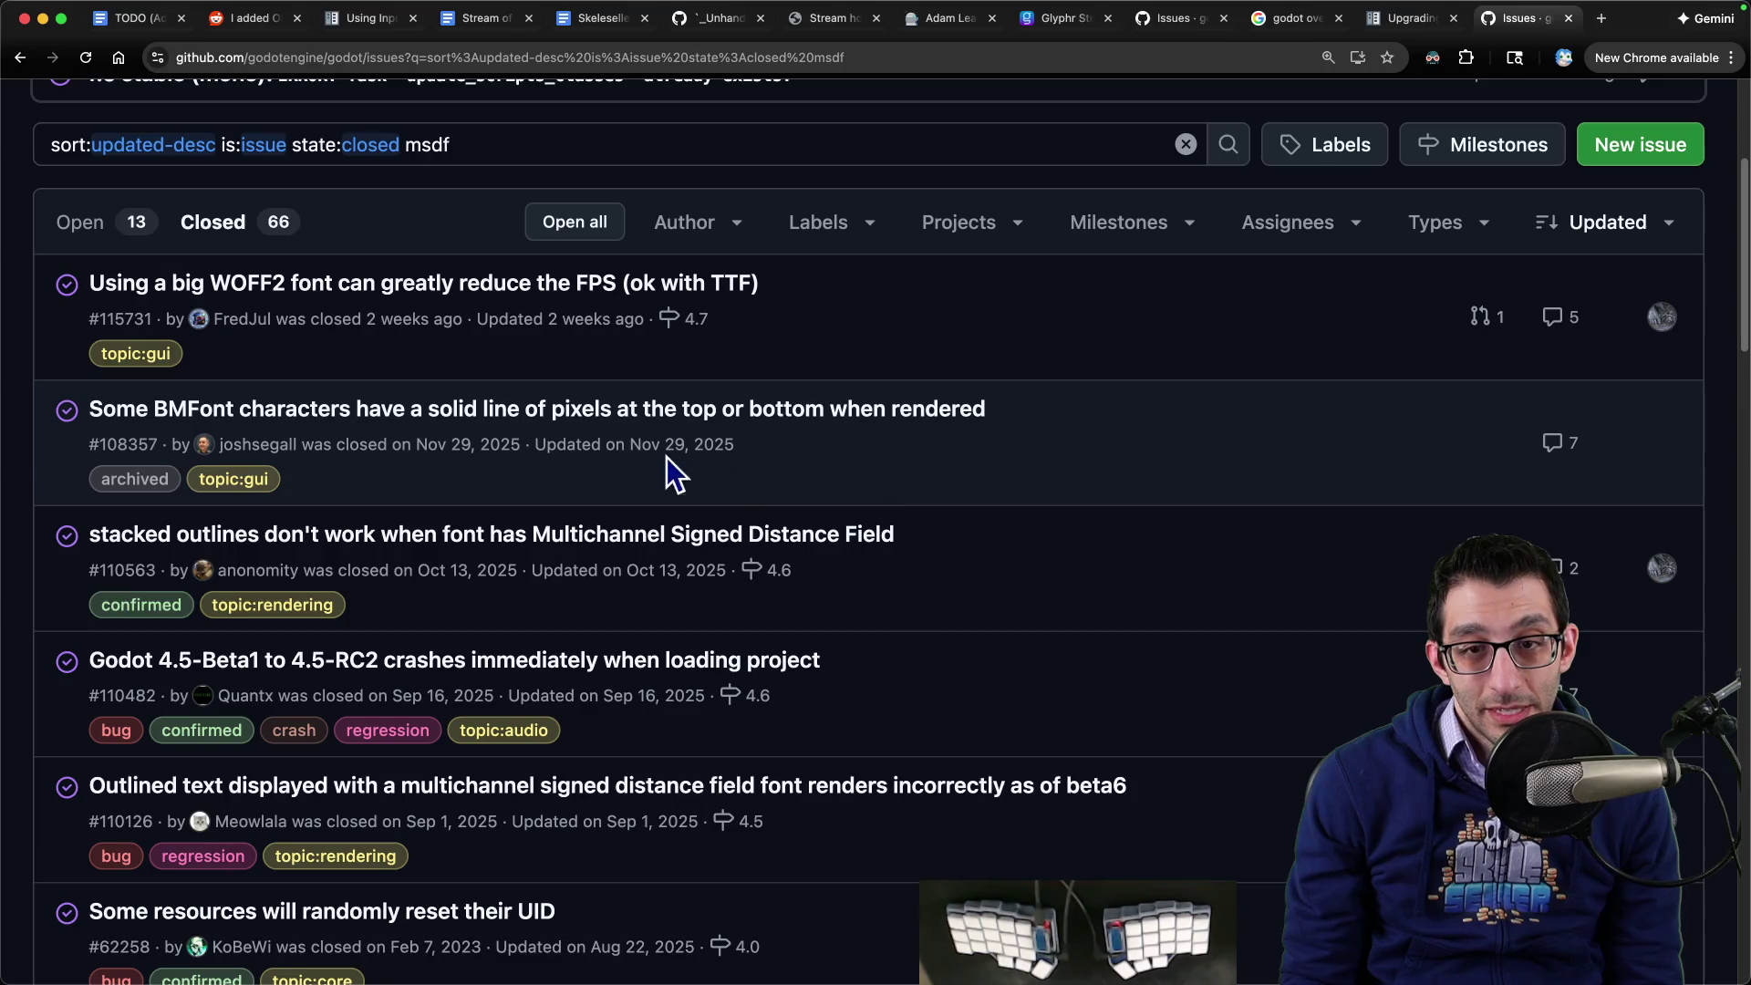
left_click(629, 425, "super")
key("ctrl+Tab")
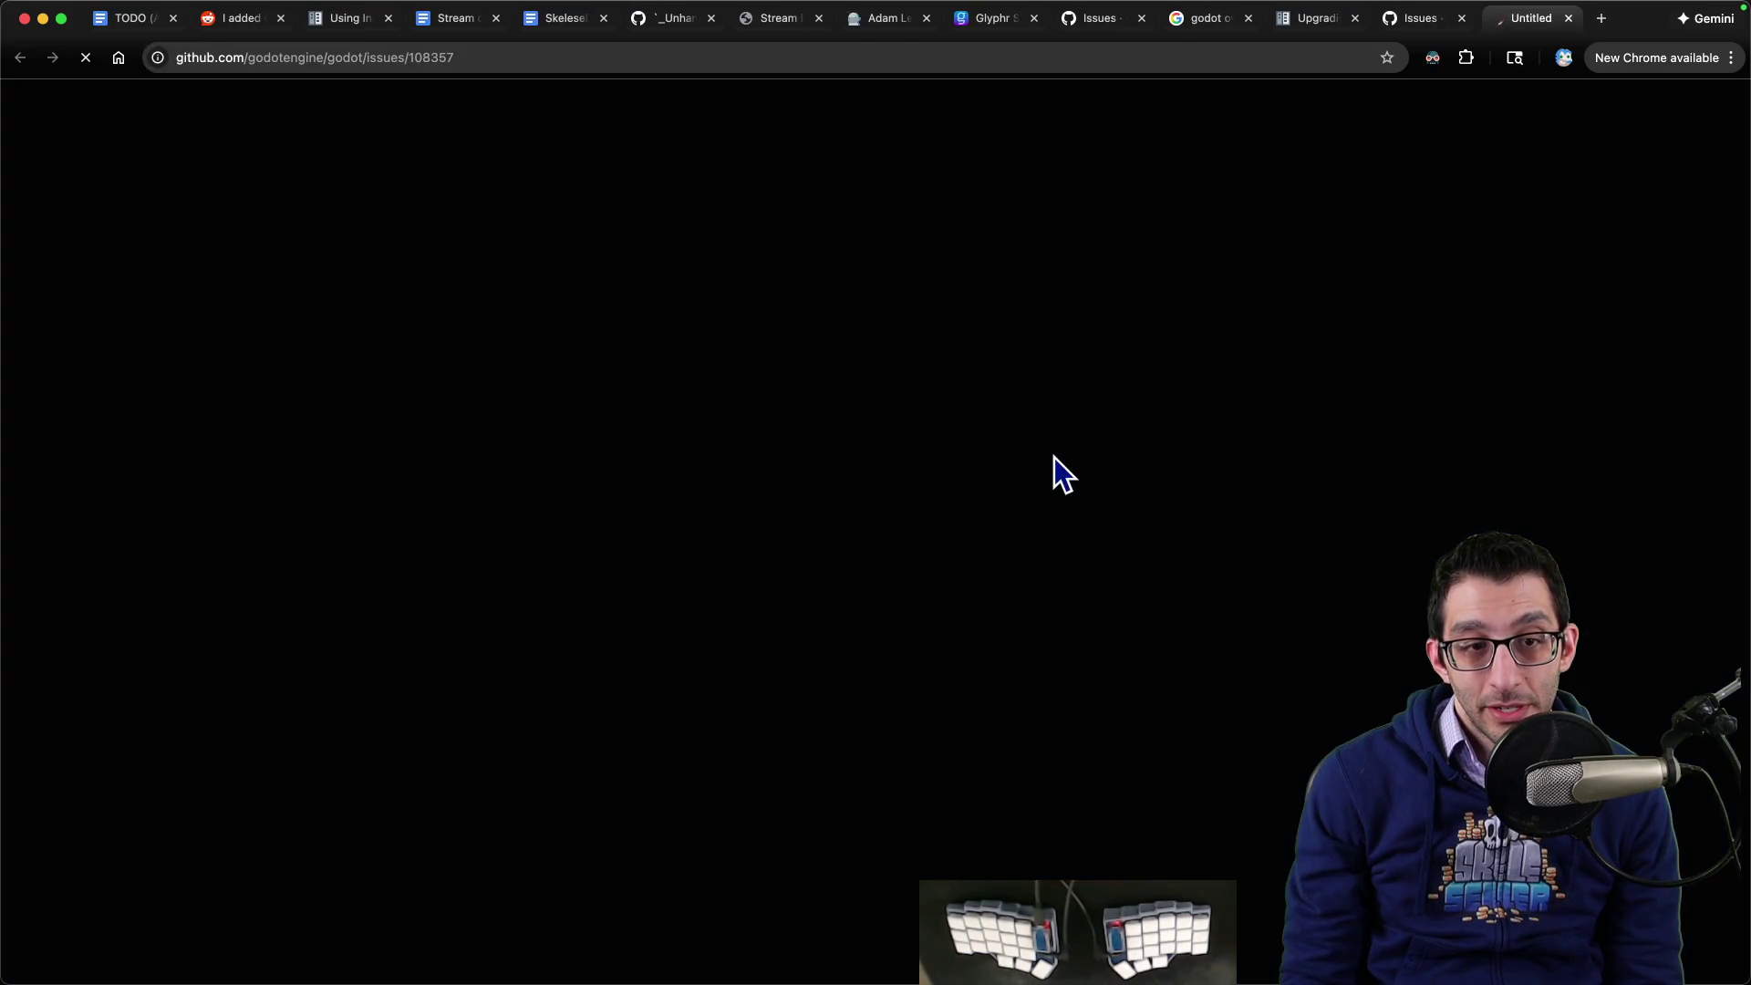
- Read through issue #108357 about stray BMFont pixel lines, then return to Glyphr Studio
scroll(1013, 460, "down", 10)
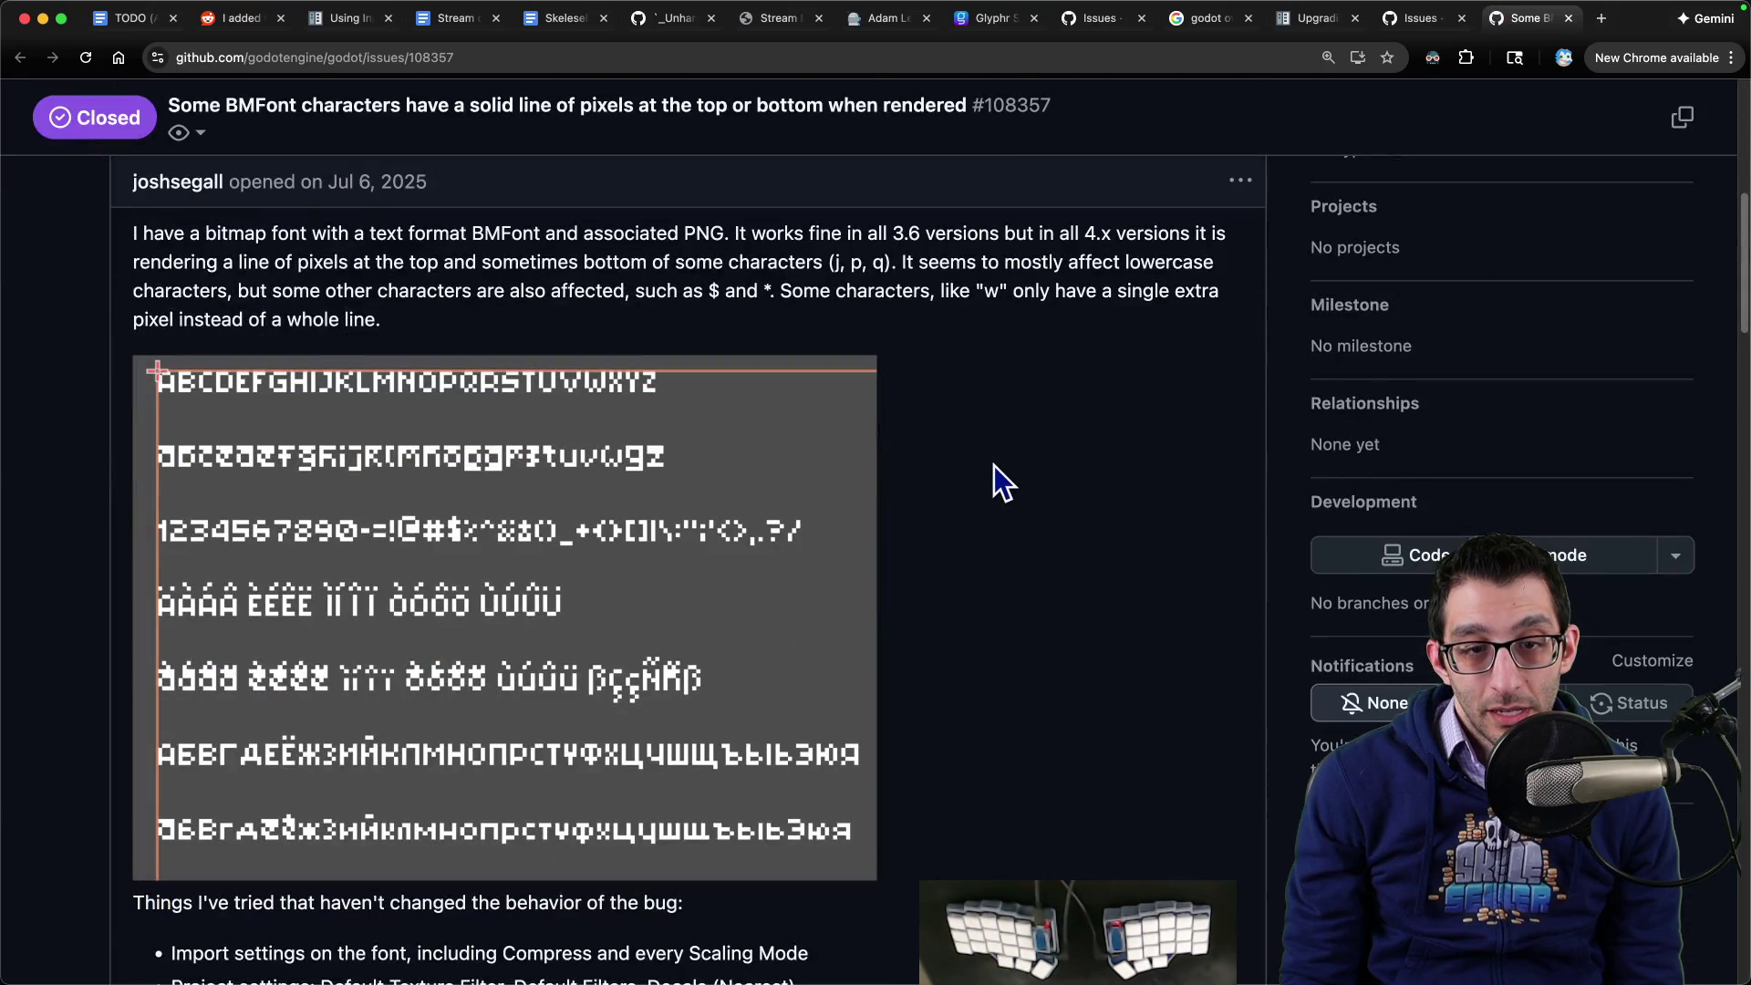
scroll(994, 465, "down", 5)
scroll(990, 468, "up", 5)
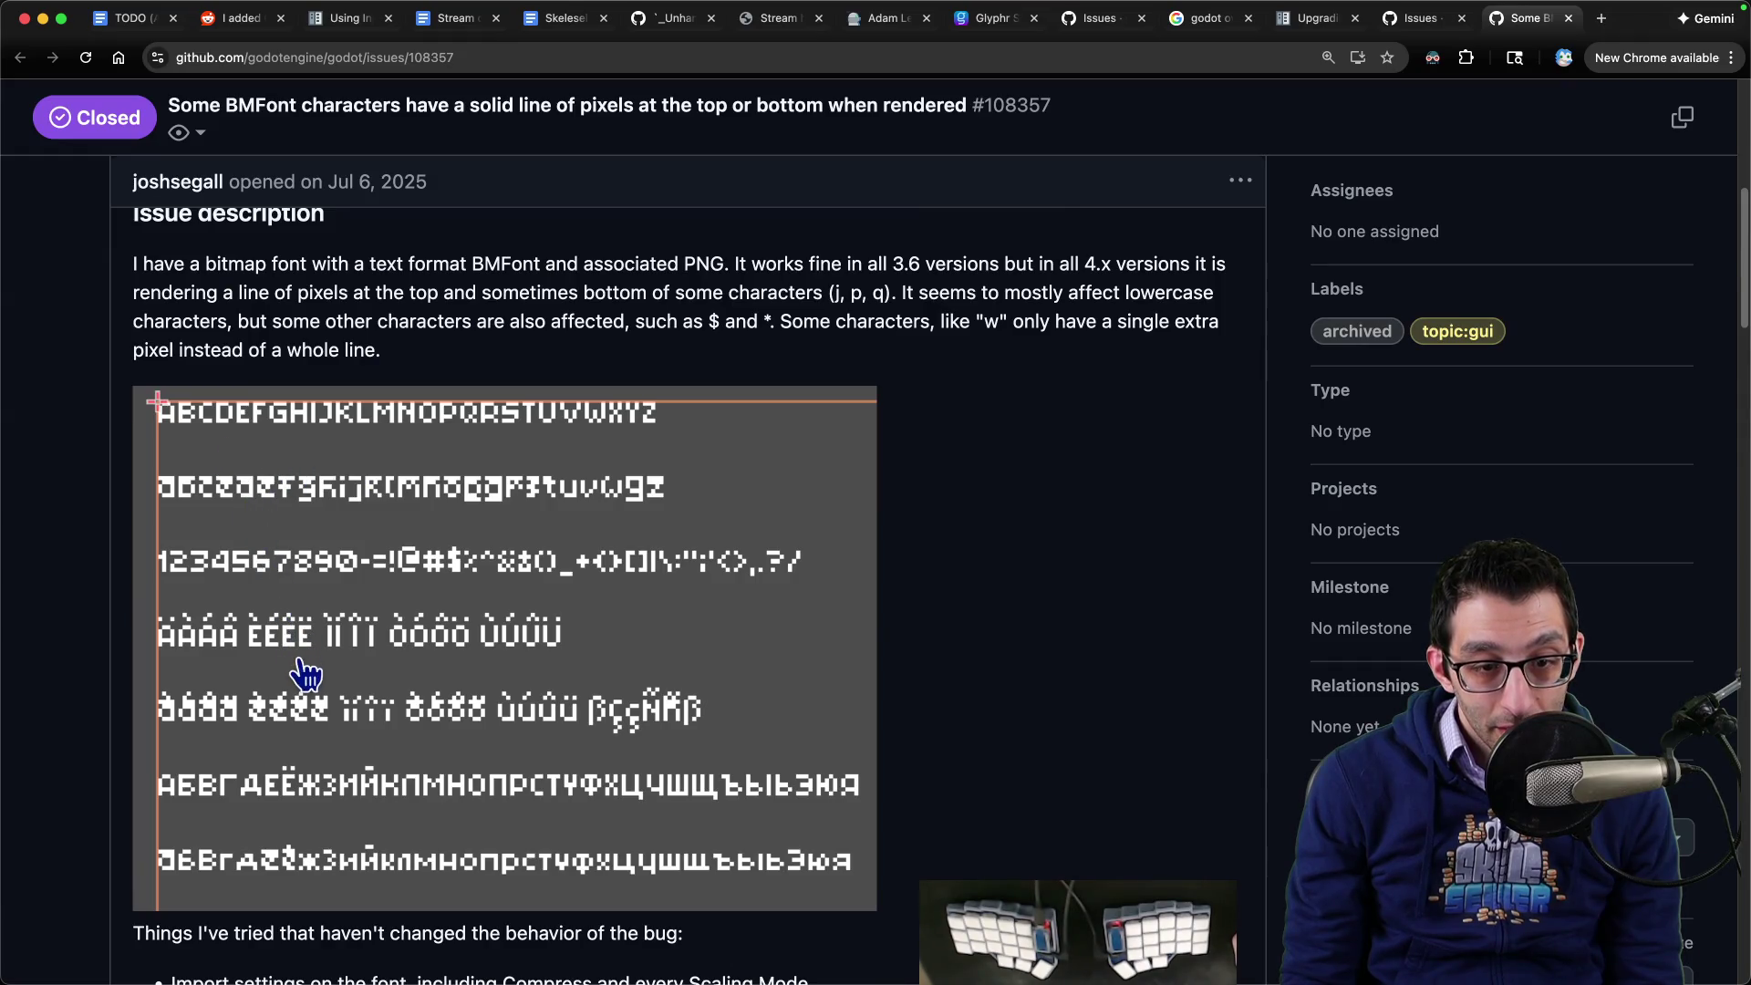
scroll(754, 594, "down", 8)
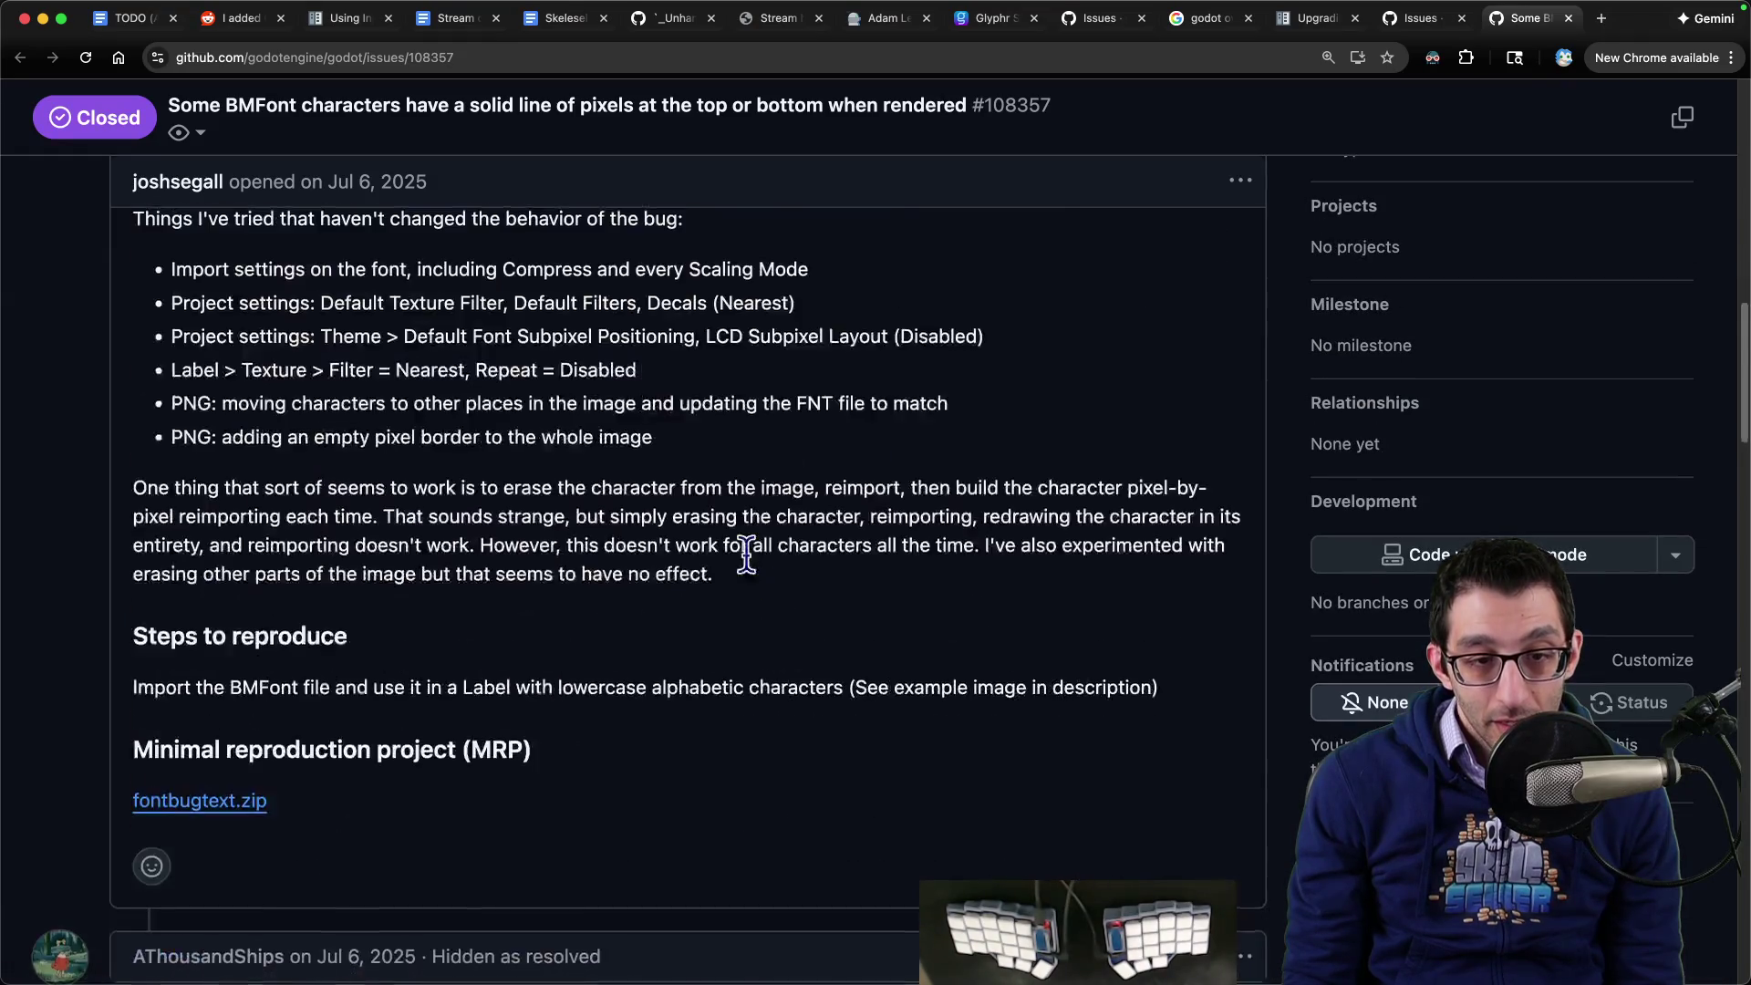
scroll(712, 584, "up", 12)
scroll(680, 622, "down", 4)
mouse_move(154, 358)
left_mouse_down()
mouse_move(1063, 358)
mouse_move(273, 361)
mouse_move(511, 389)
mouse_move(818, 387)
left_mouse_up()
left_click(730, 388)
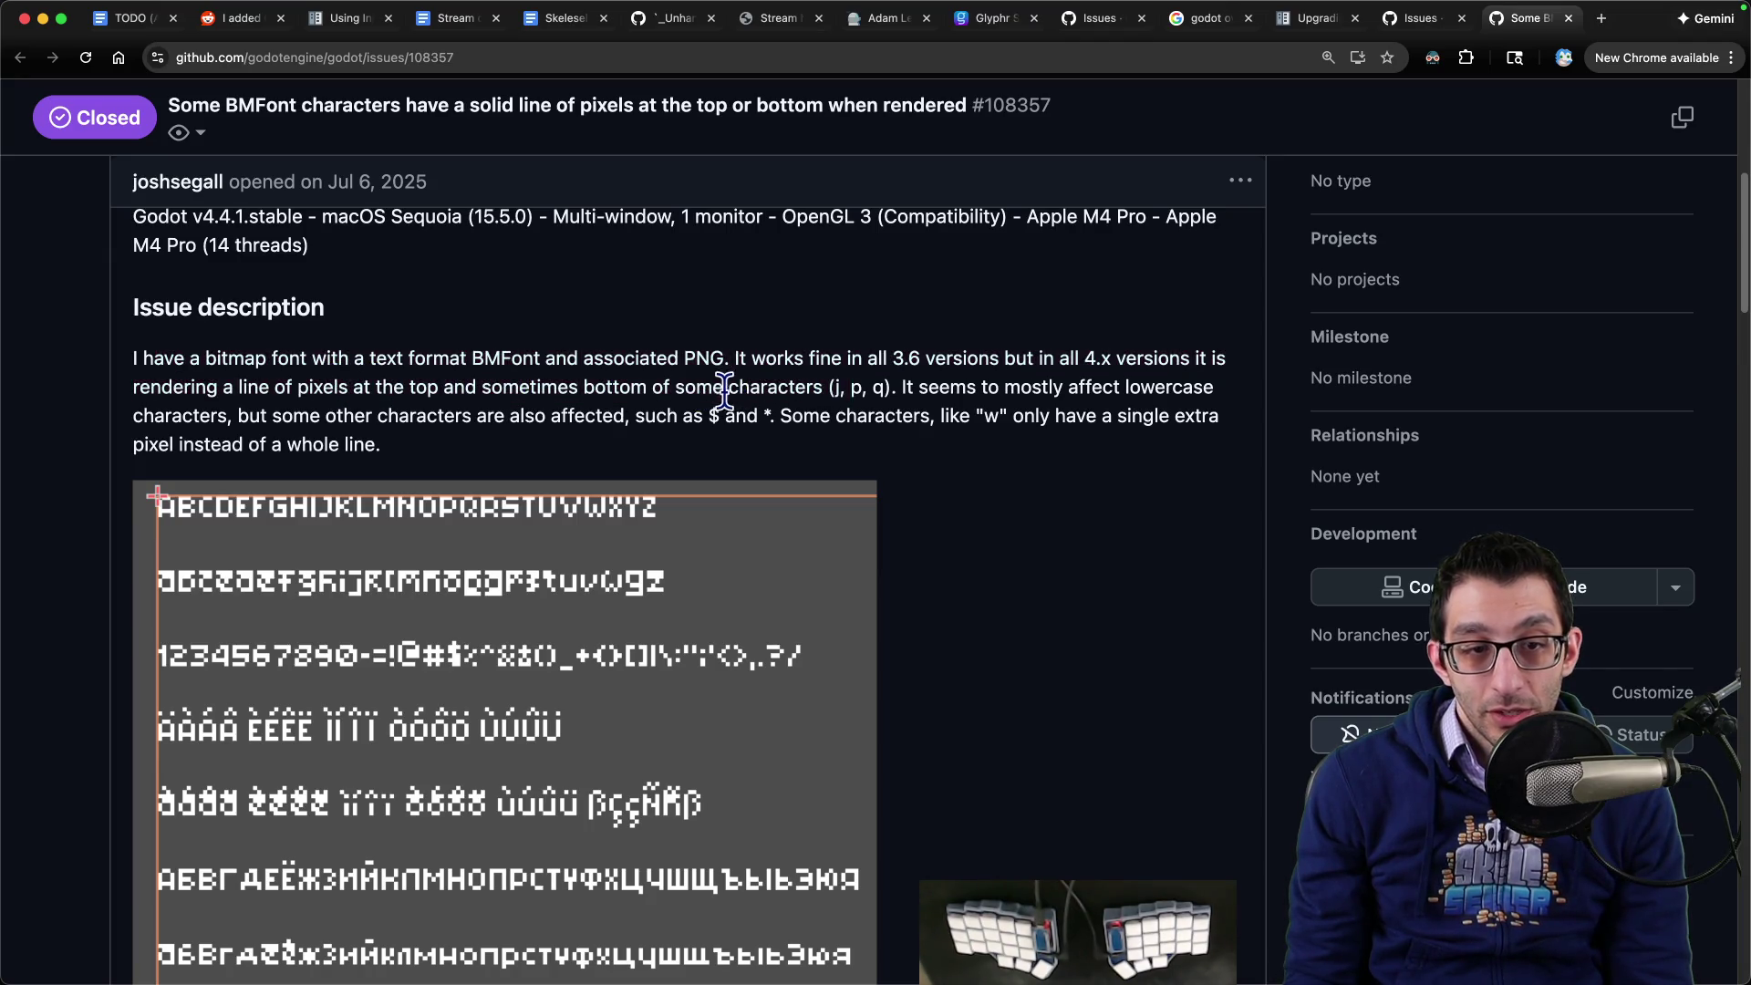
scroll(493, 483, "down", 4)
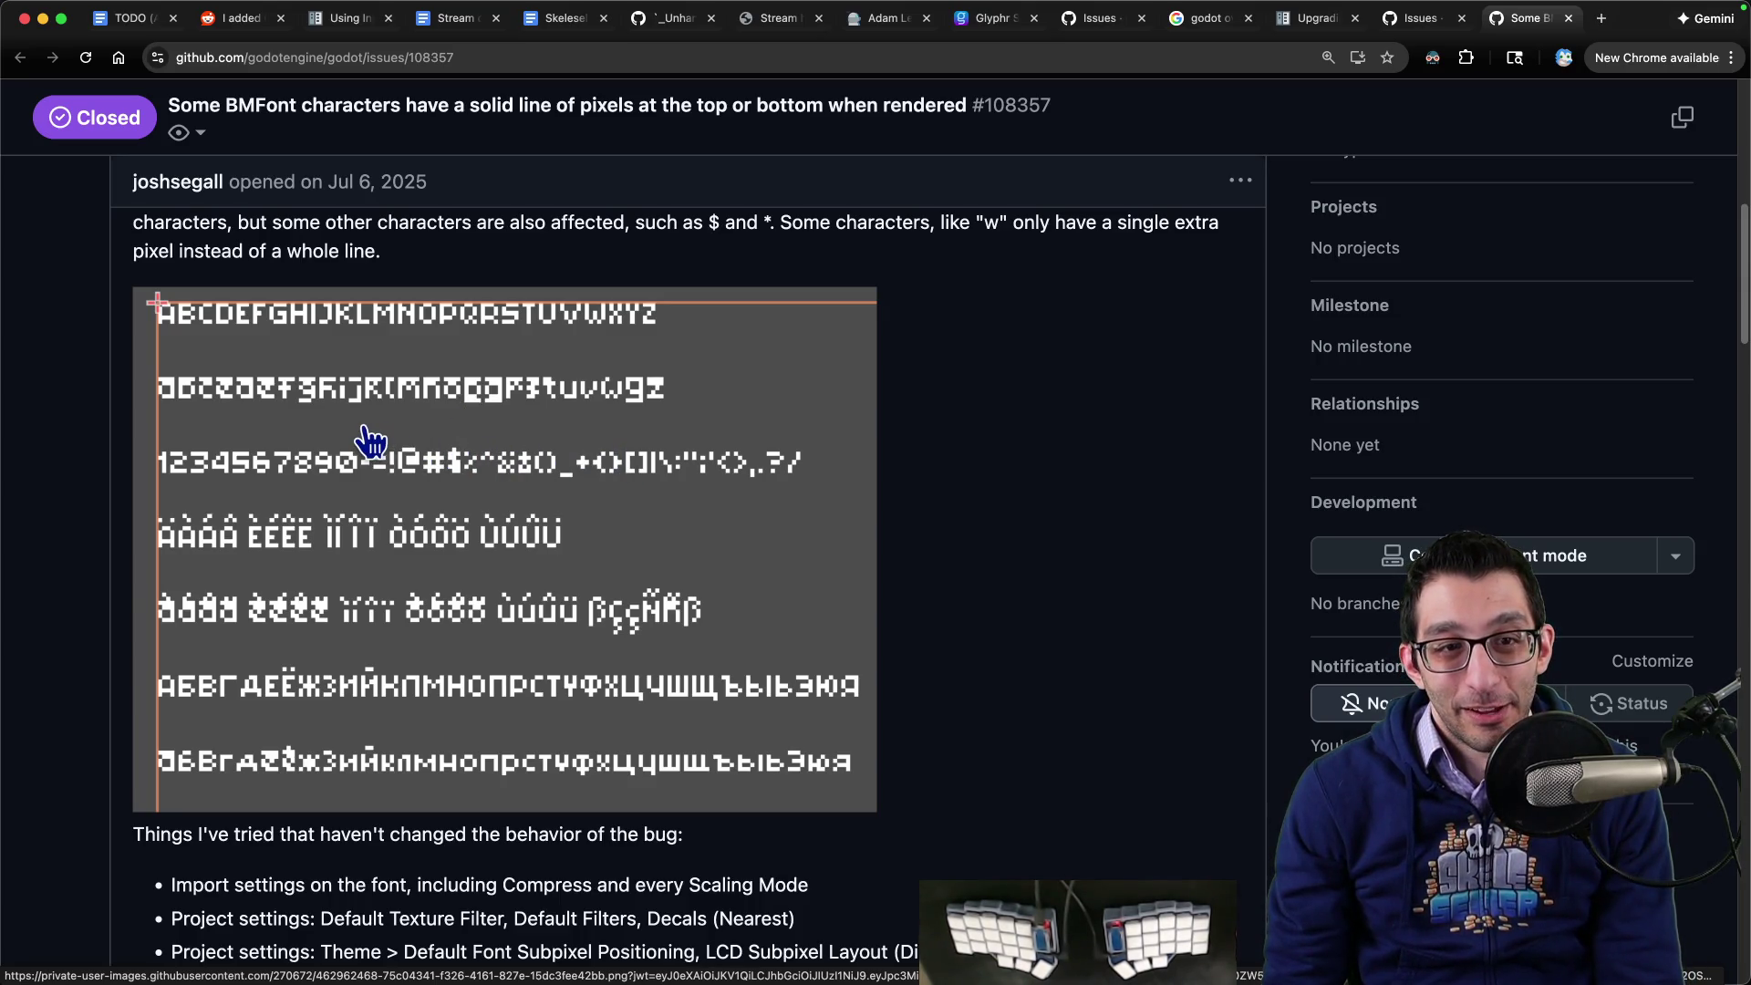
scroll(374, 443, "down", 10)
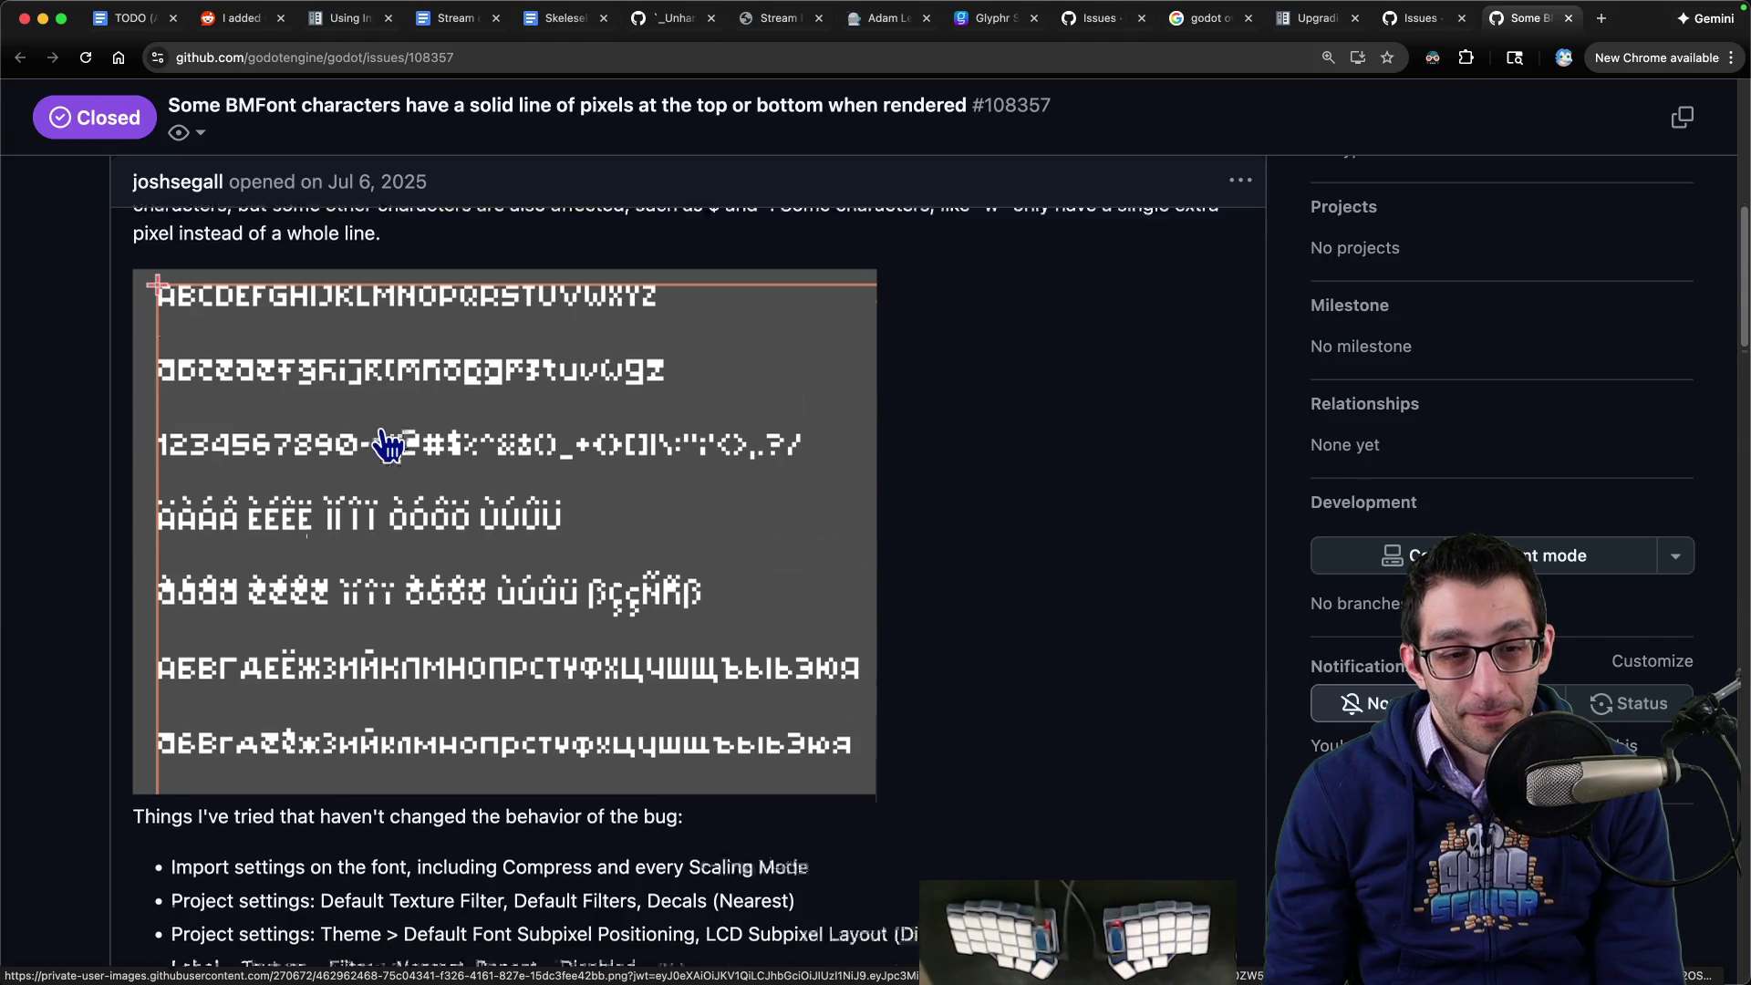
scroll(401, 444, "down", 4)
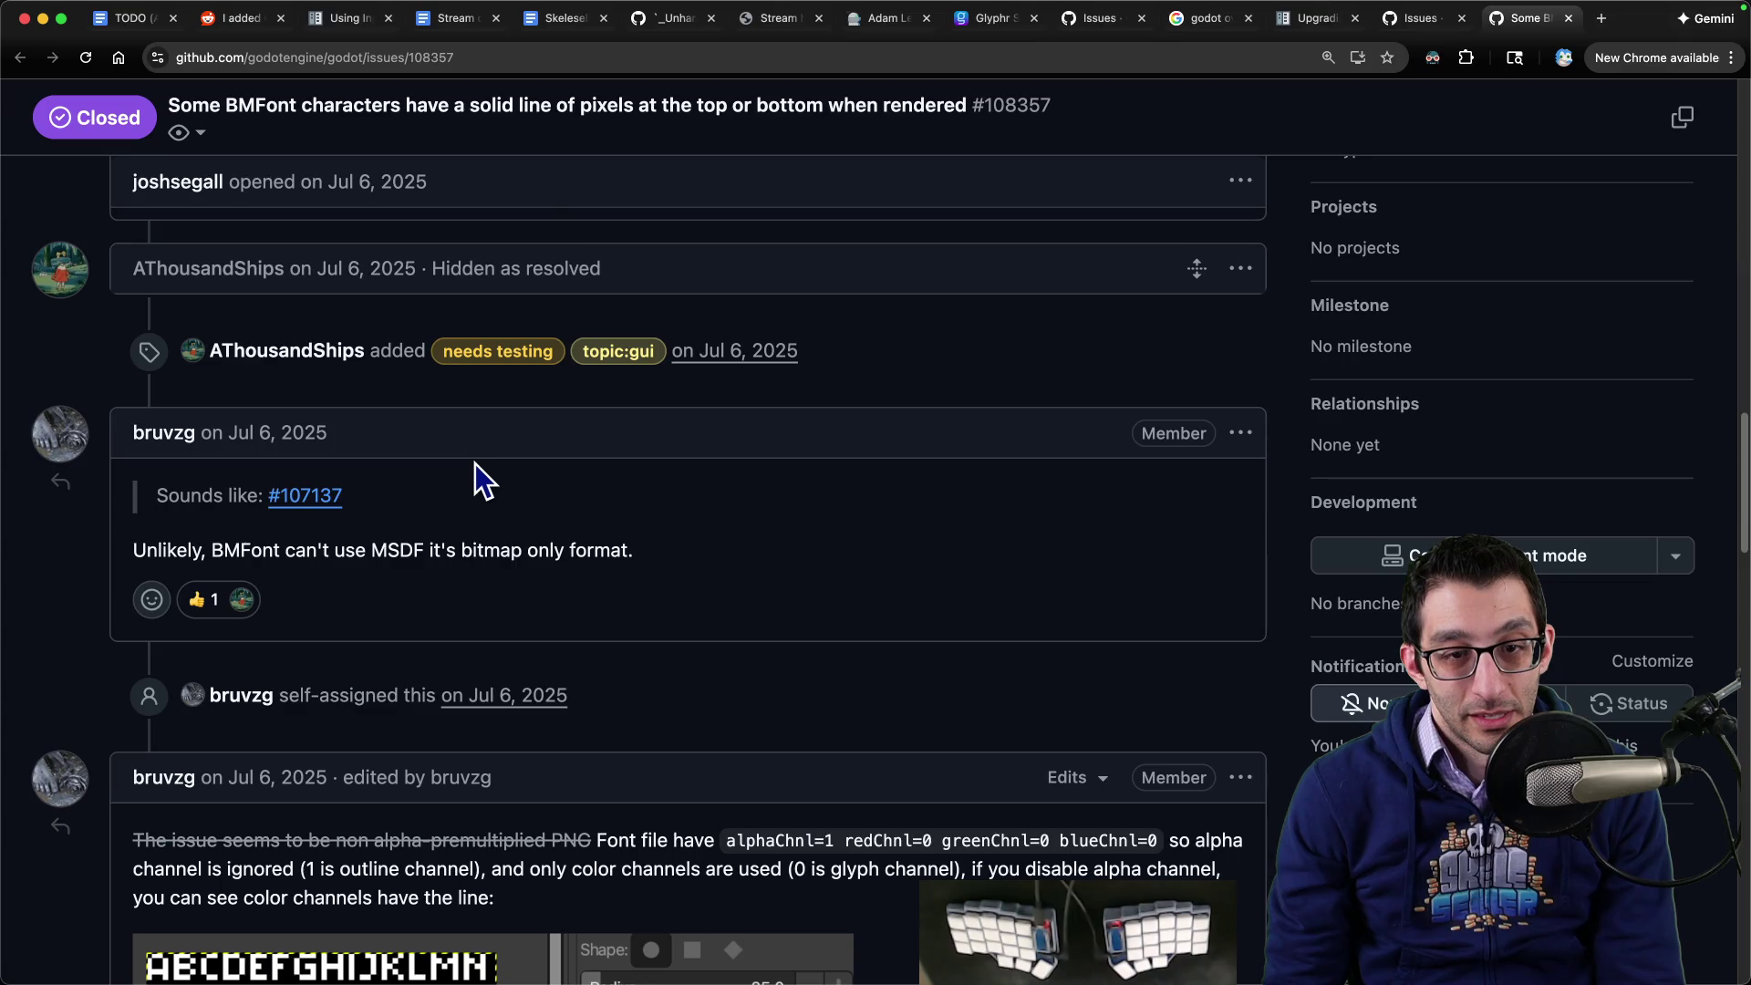
scroll(346, 493, "down", 5)
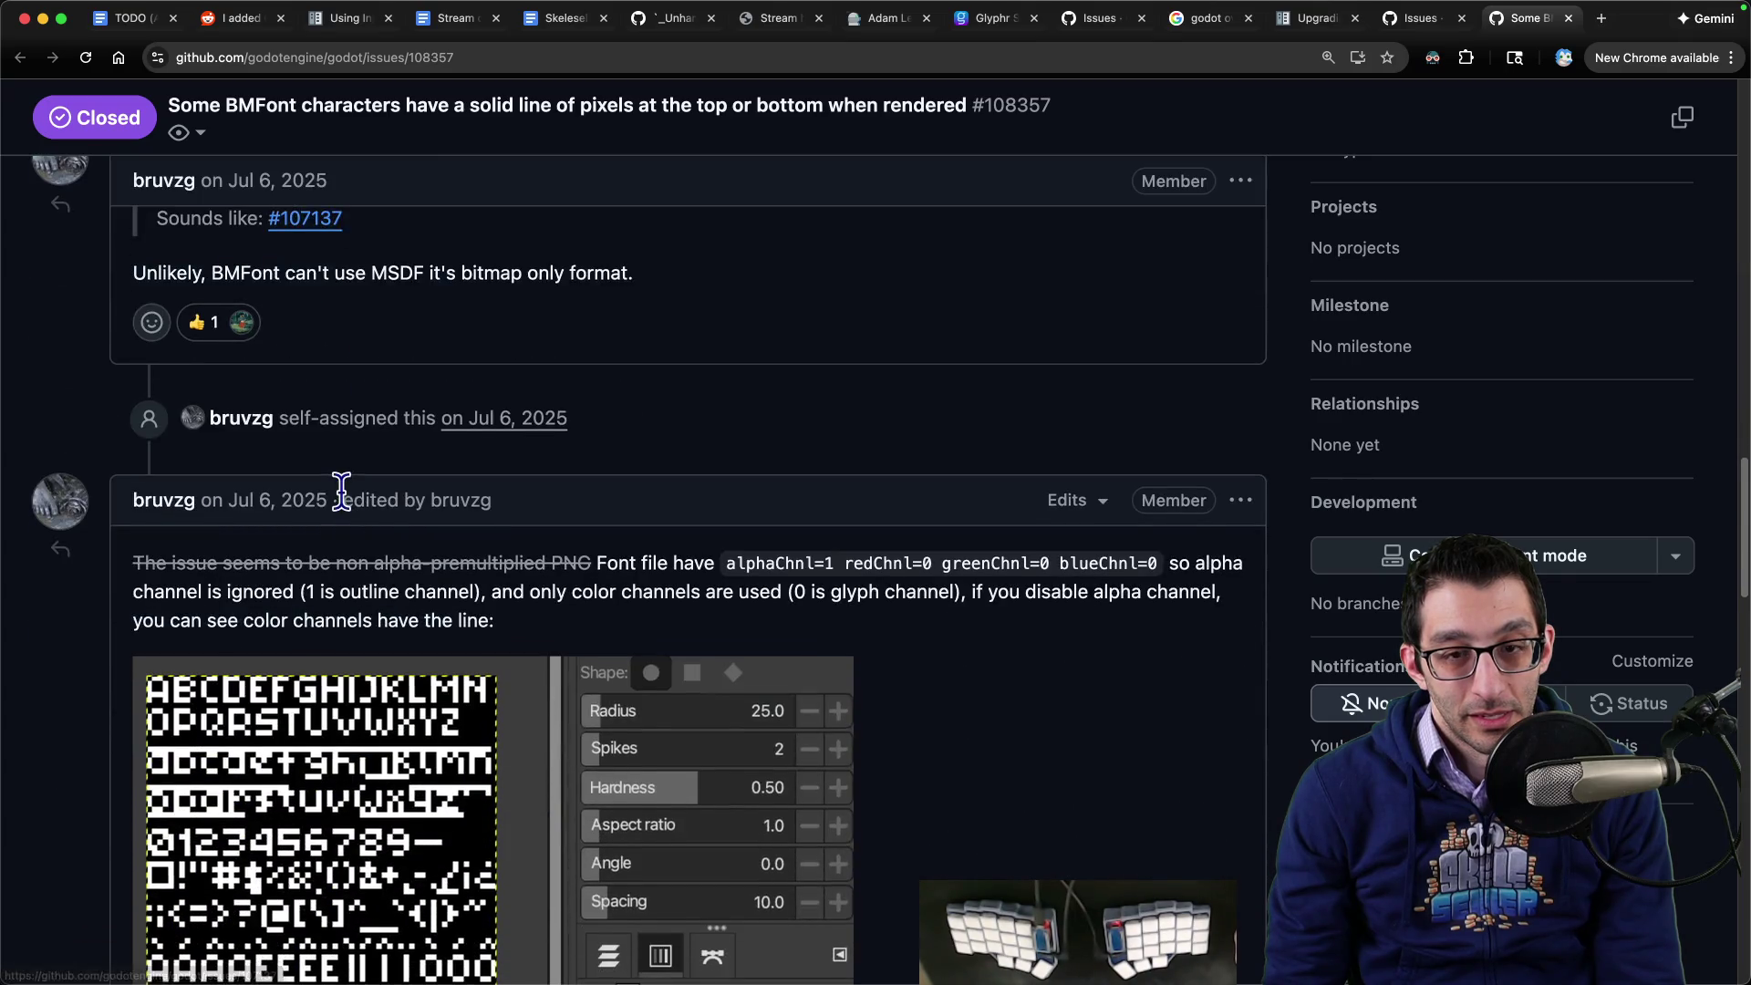
scroll(346, 493, "down", 3)
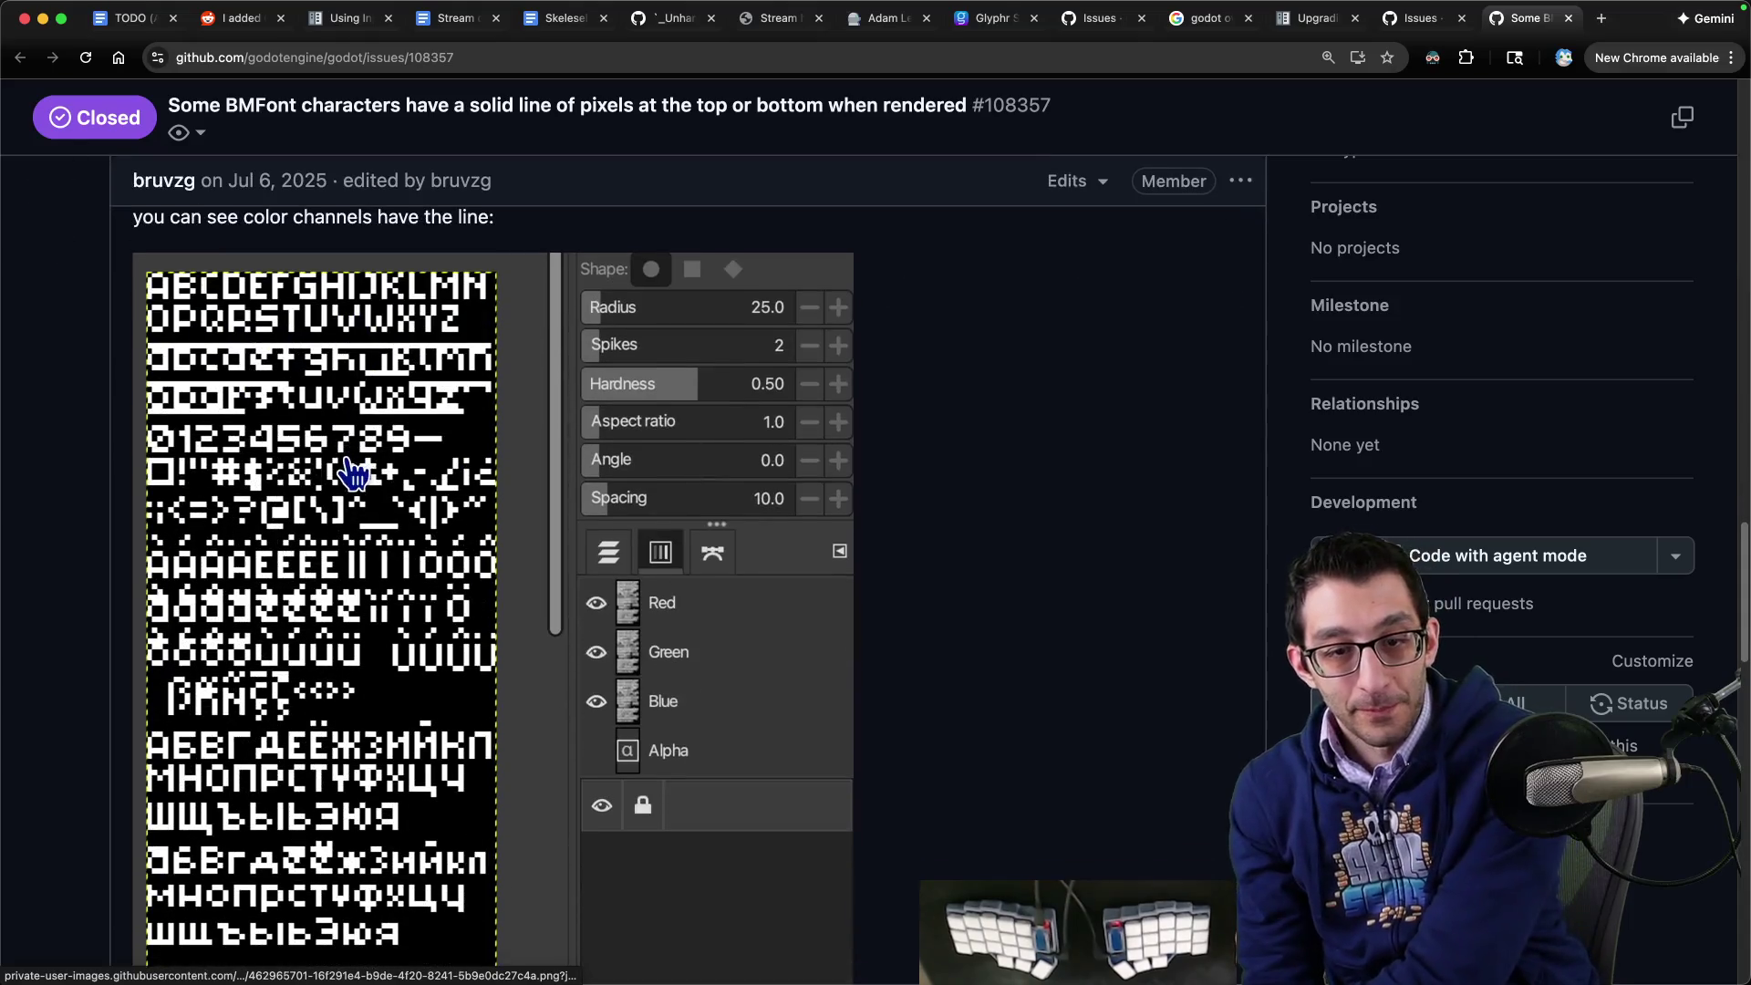
scroll(342, 465, "down", 10)
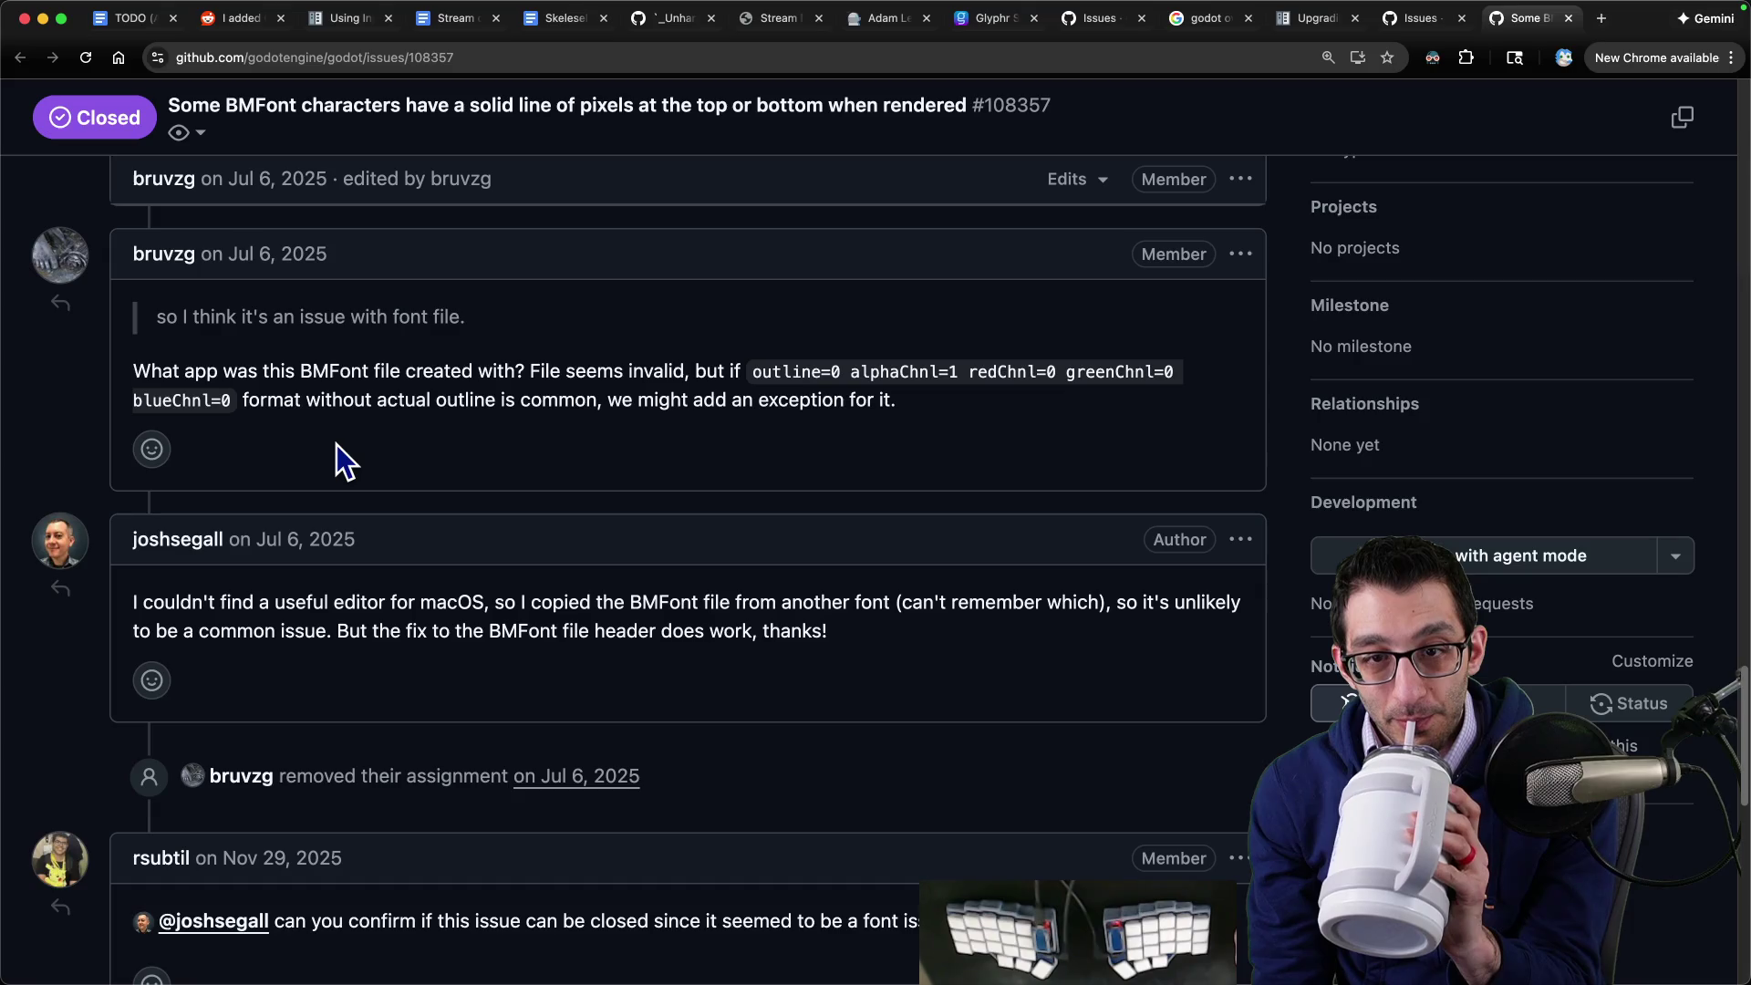
scroll(337, 446, "down", 1)
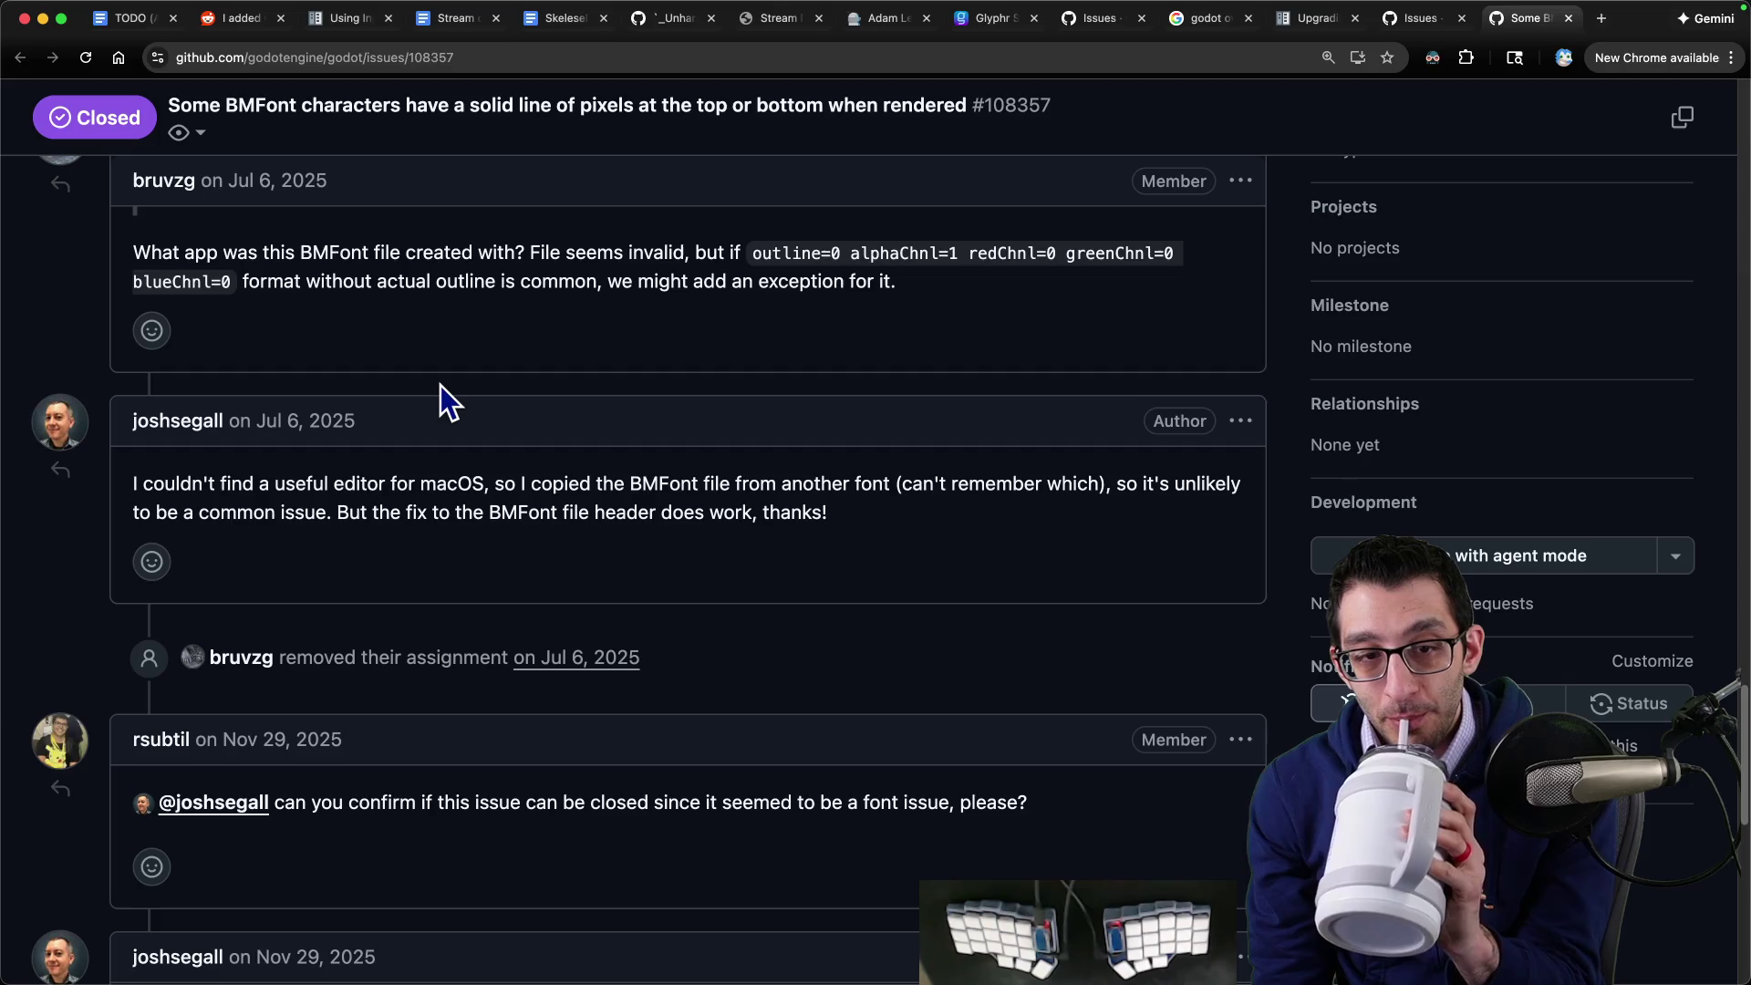
scroll(441, 388, "down", 1)
scroll(435, 403, "down", 4)
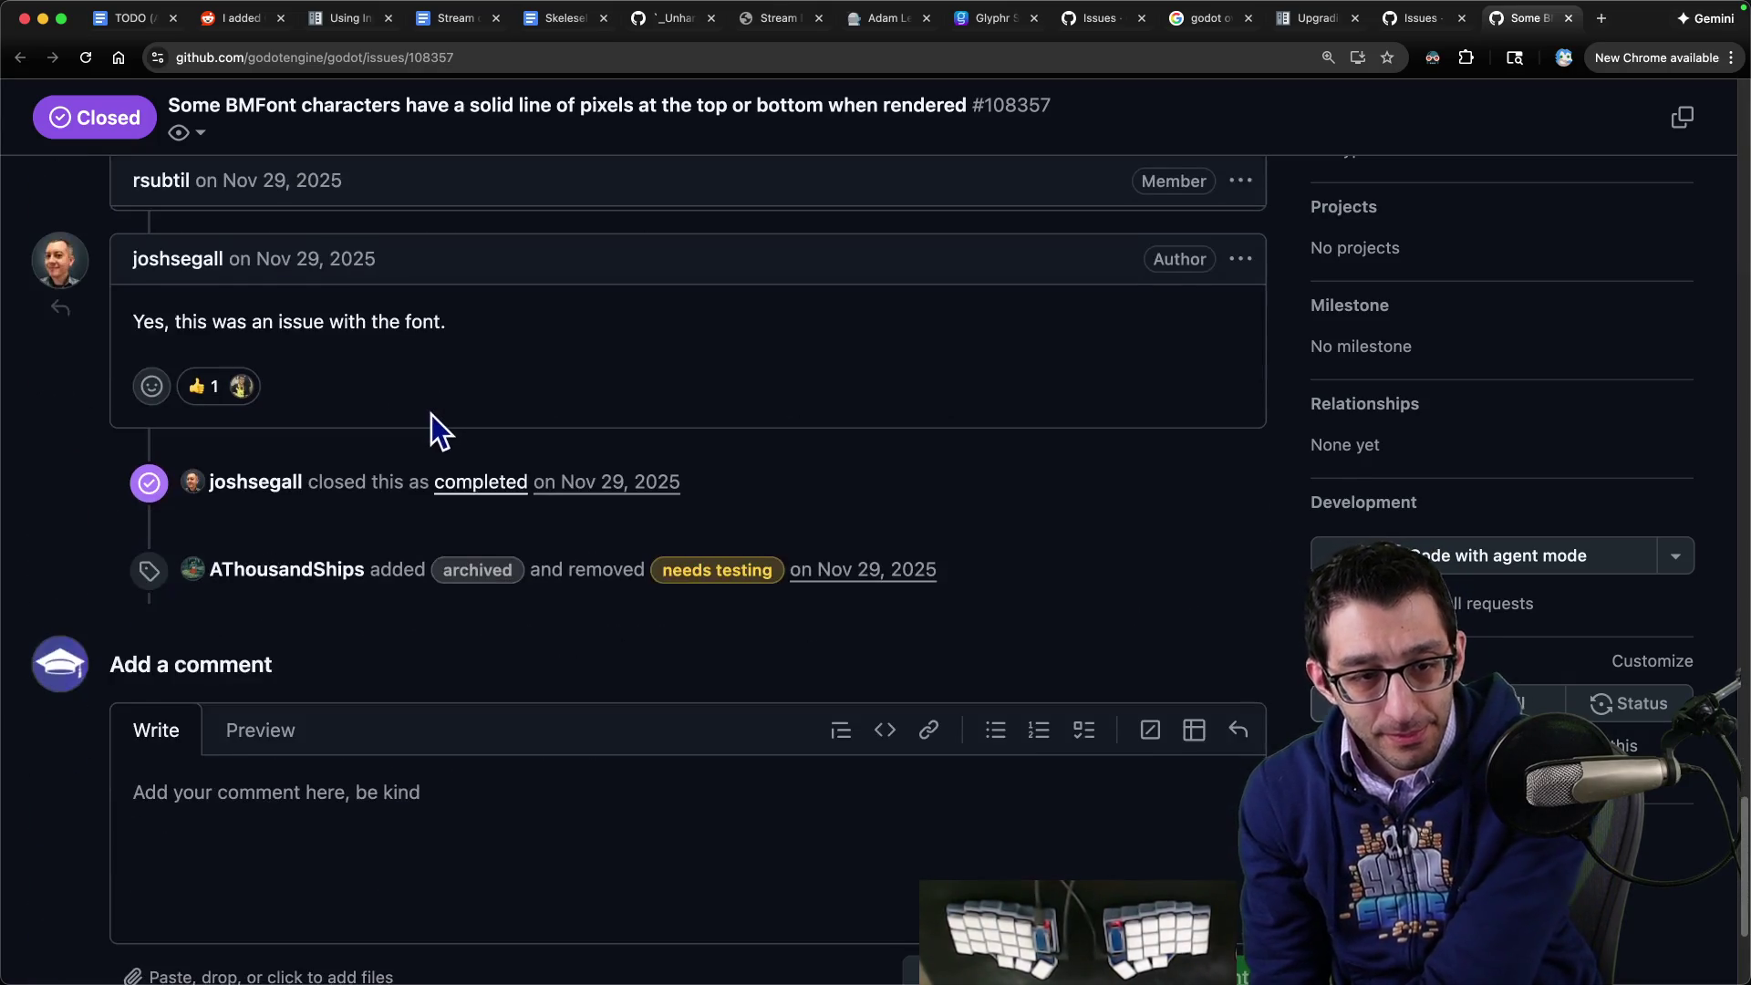
left_click_drag(313, 321, 444, 326)
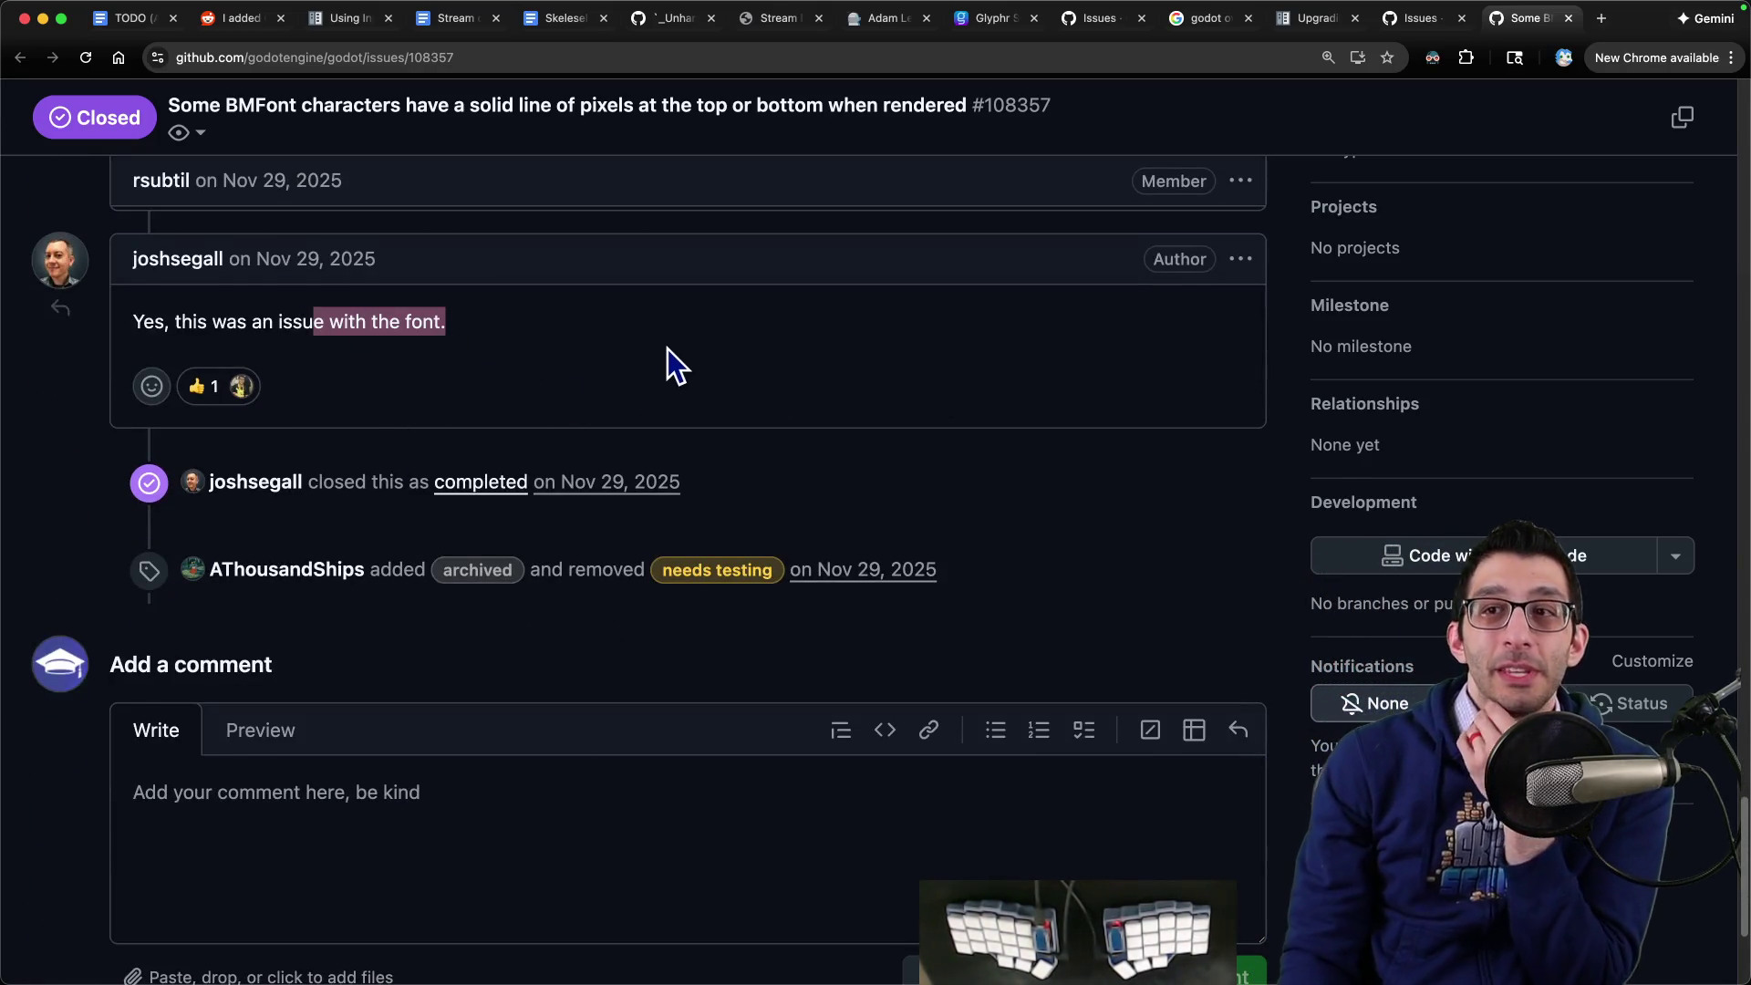
key("ctrl+shift+Tab")
key("ctrl+shift+Tab")
key("ctrl+shift+Tab")
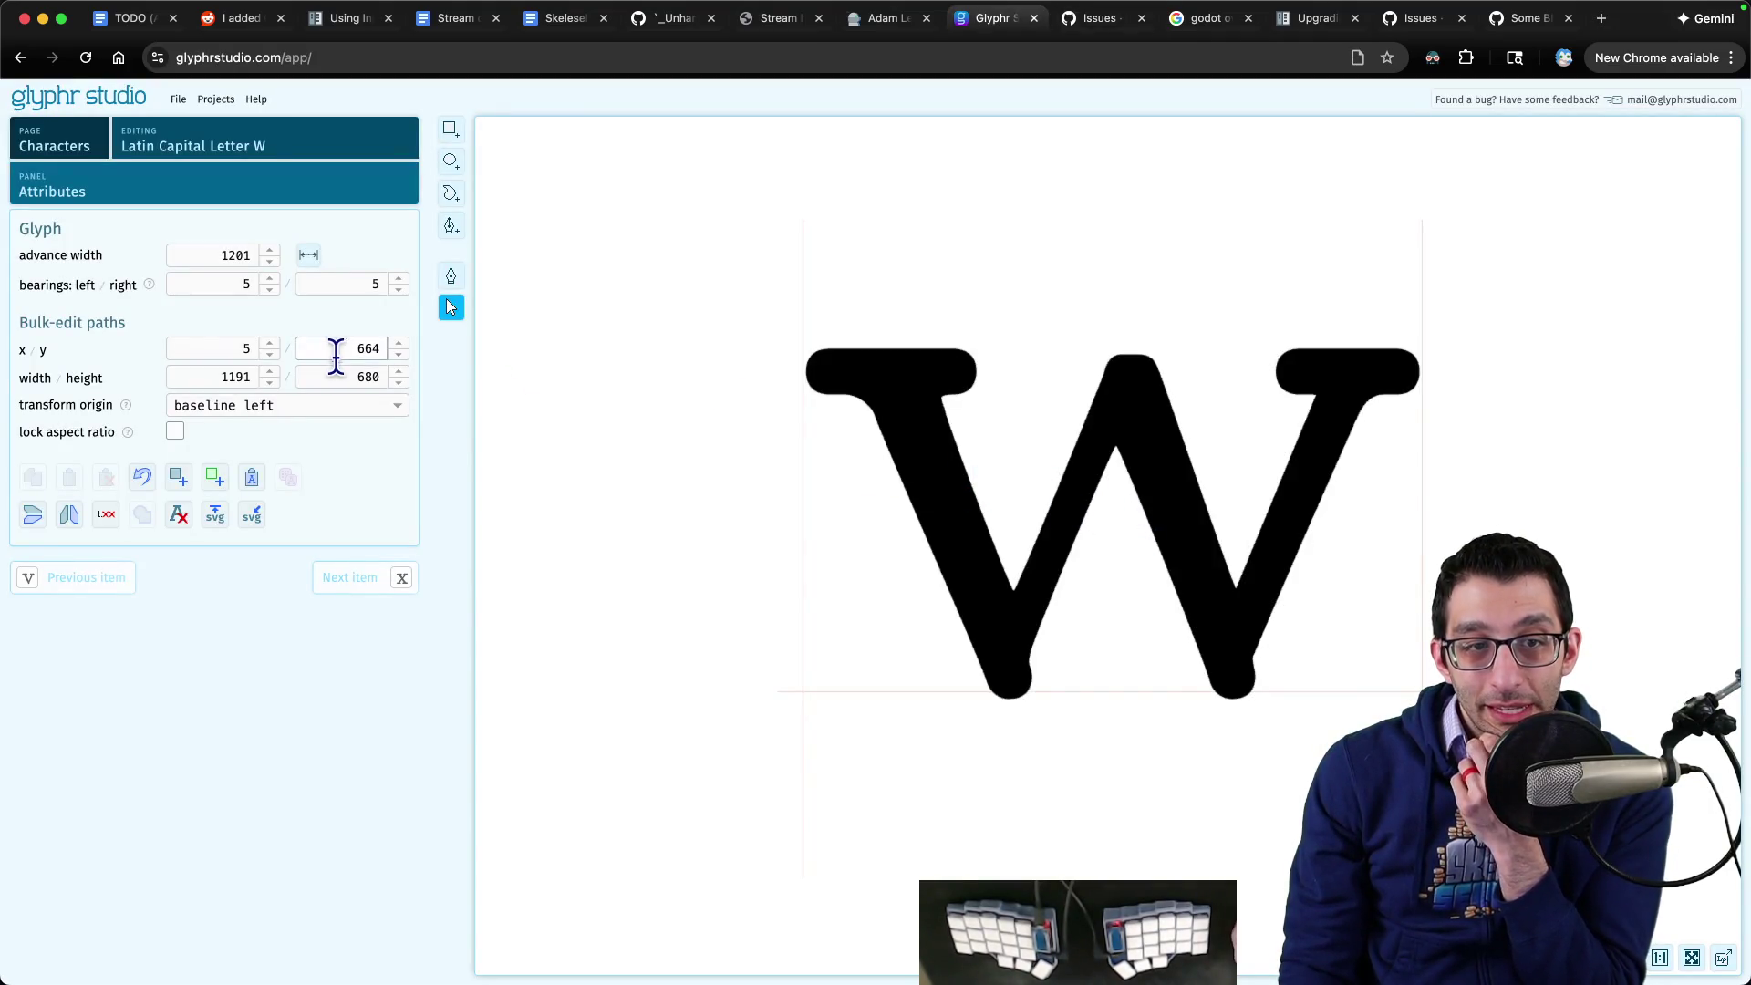
- Select the capital W's outline path and switch to Path Edit to show its points
left_click(932, 400)
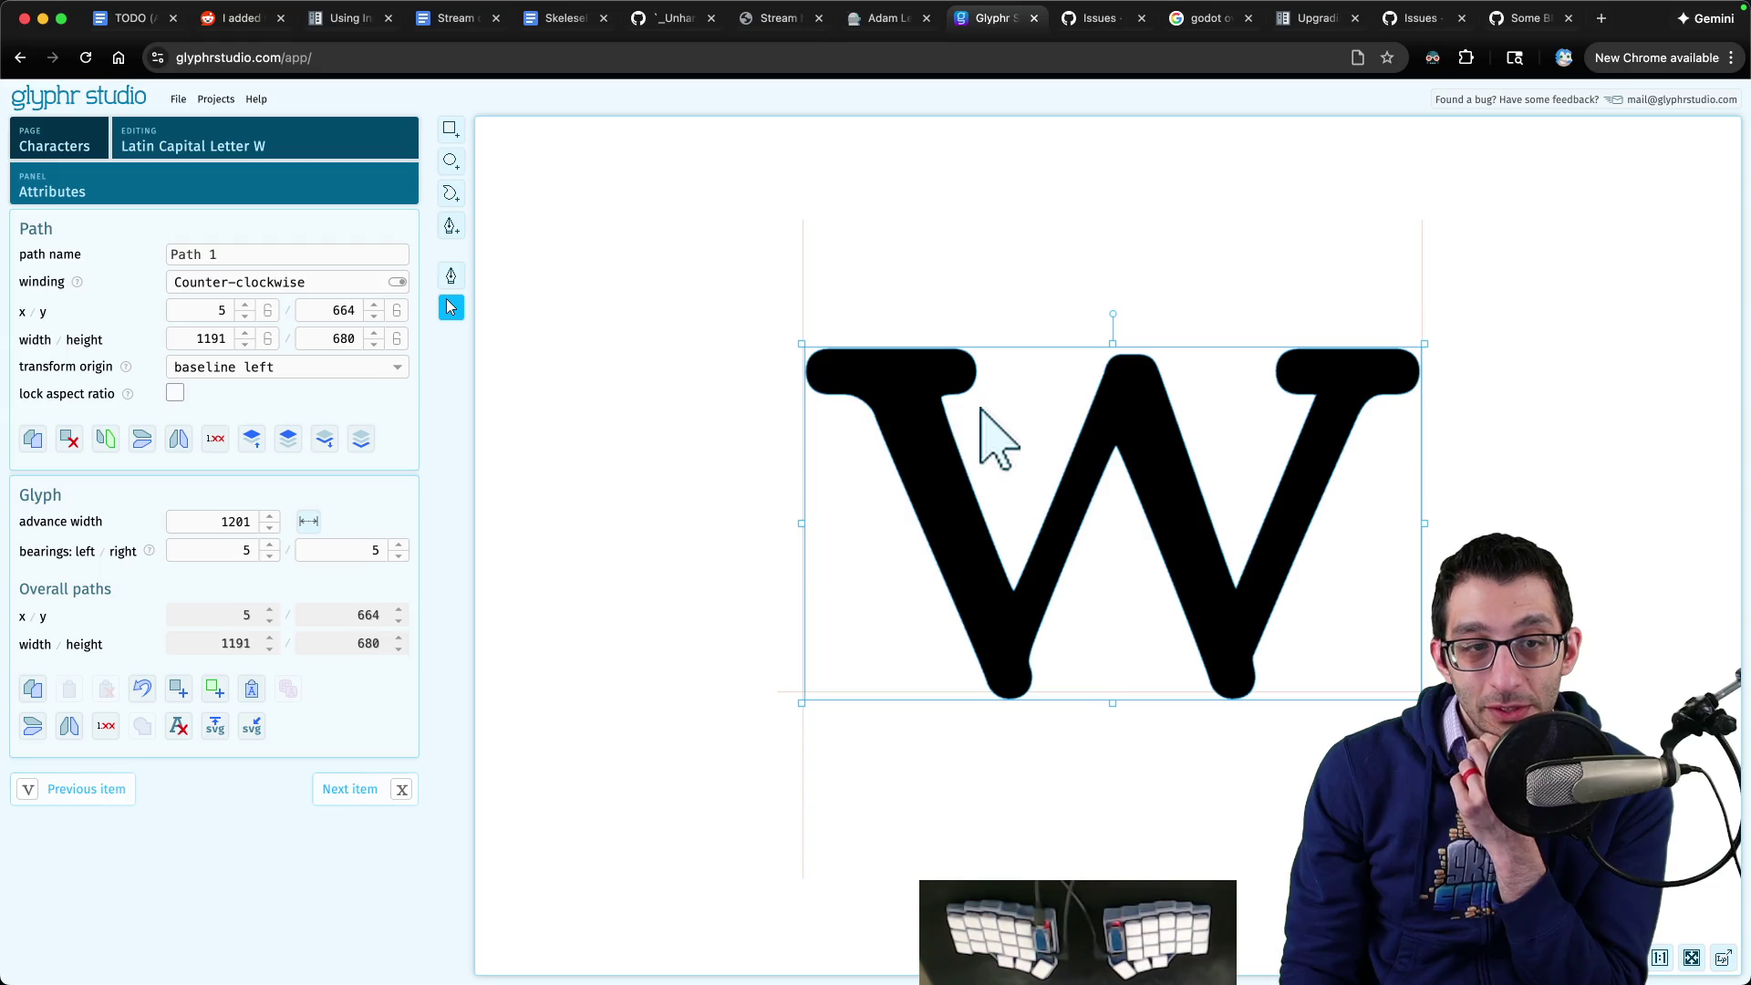
key("Escape")
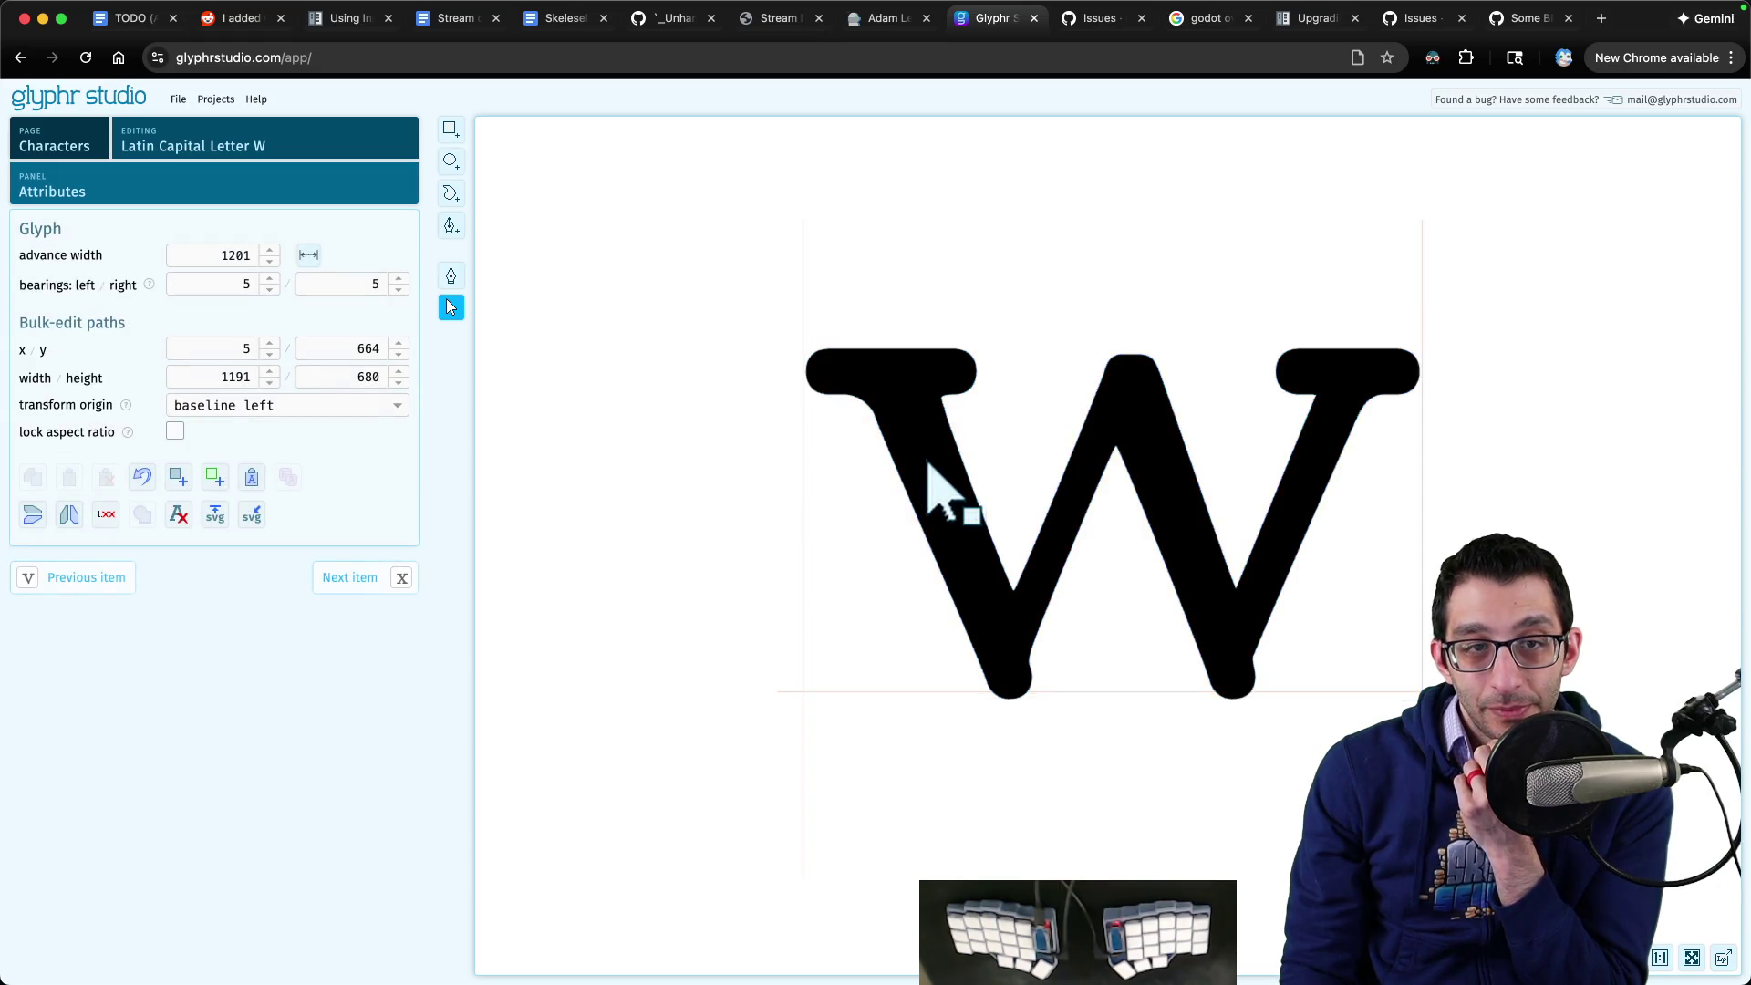
left_click(938, 471)
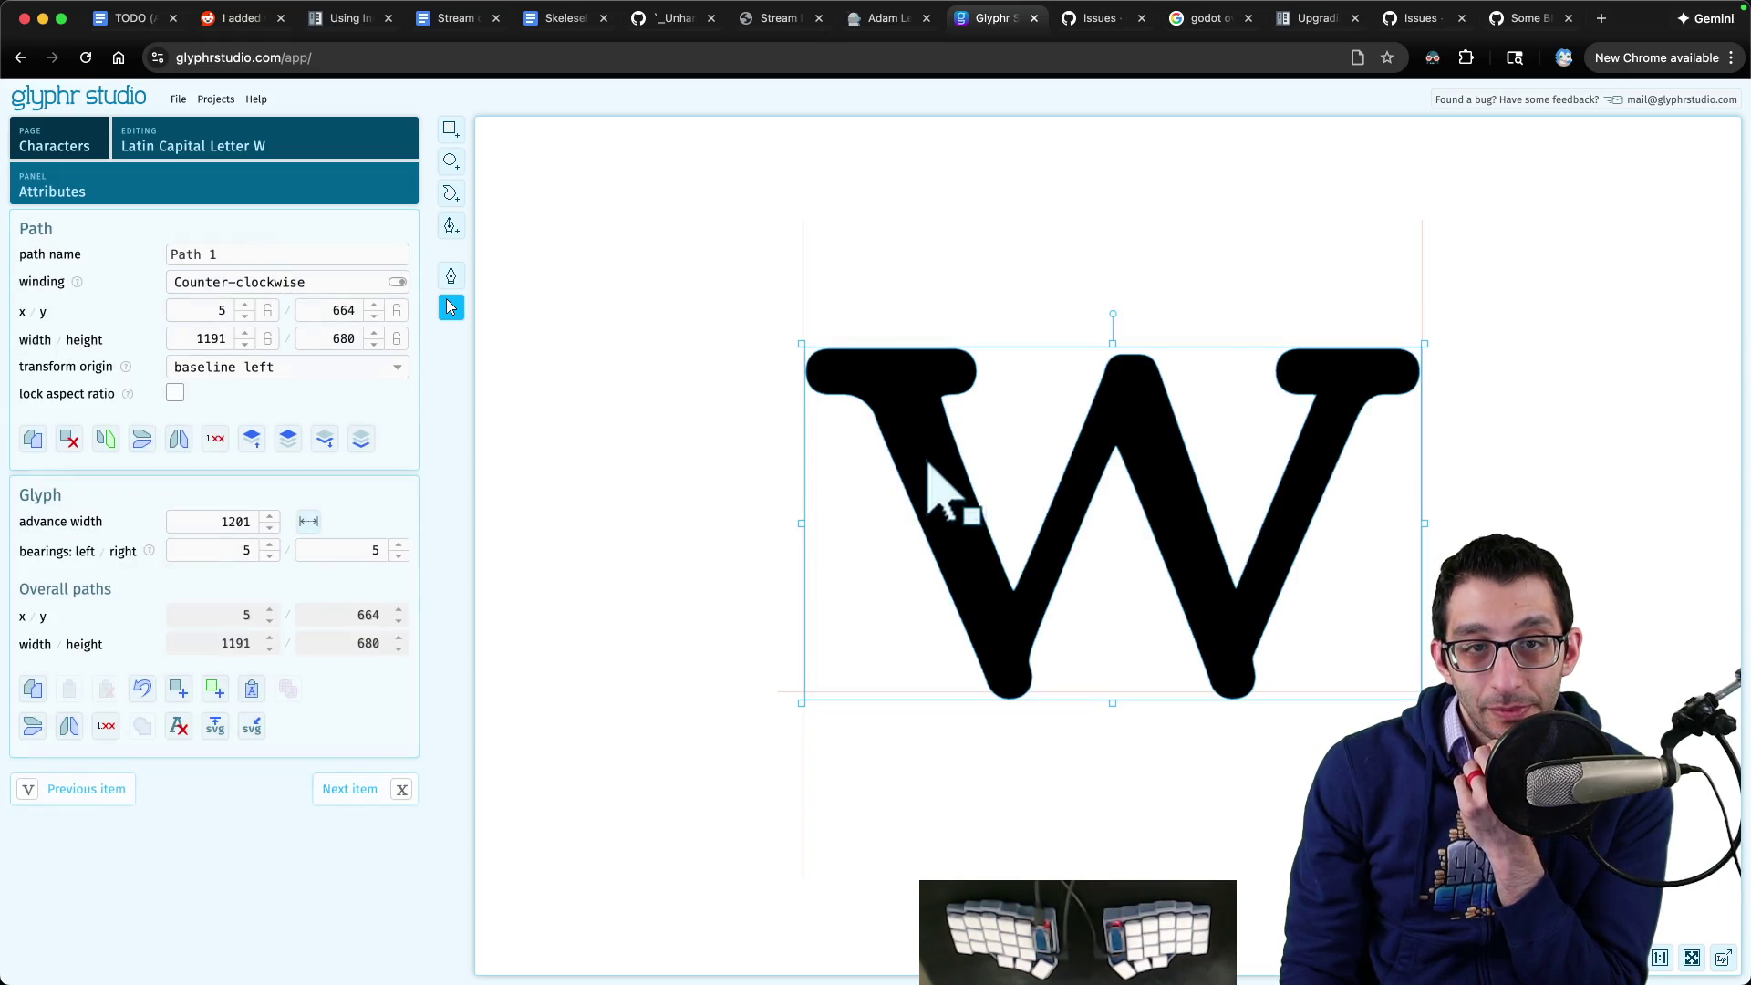
left_click(220, 255)
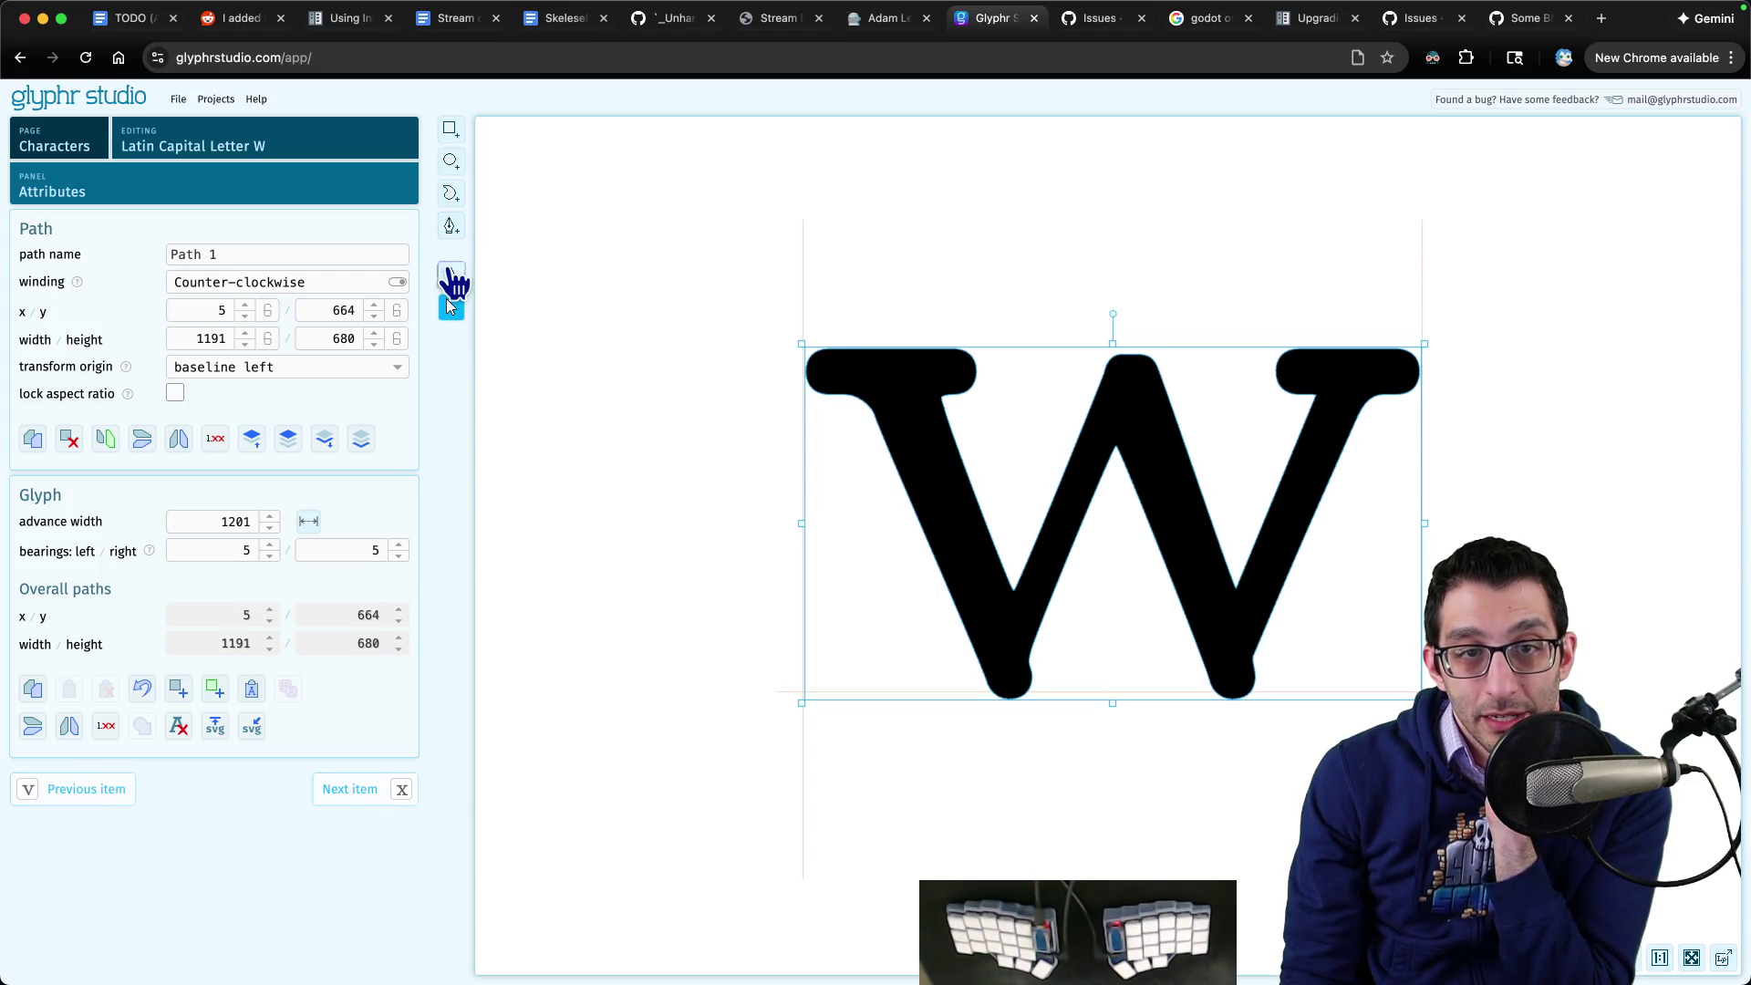
left_click(452, 275)
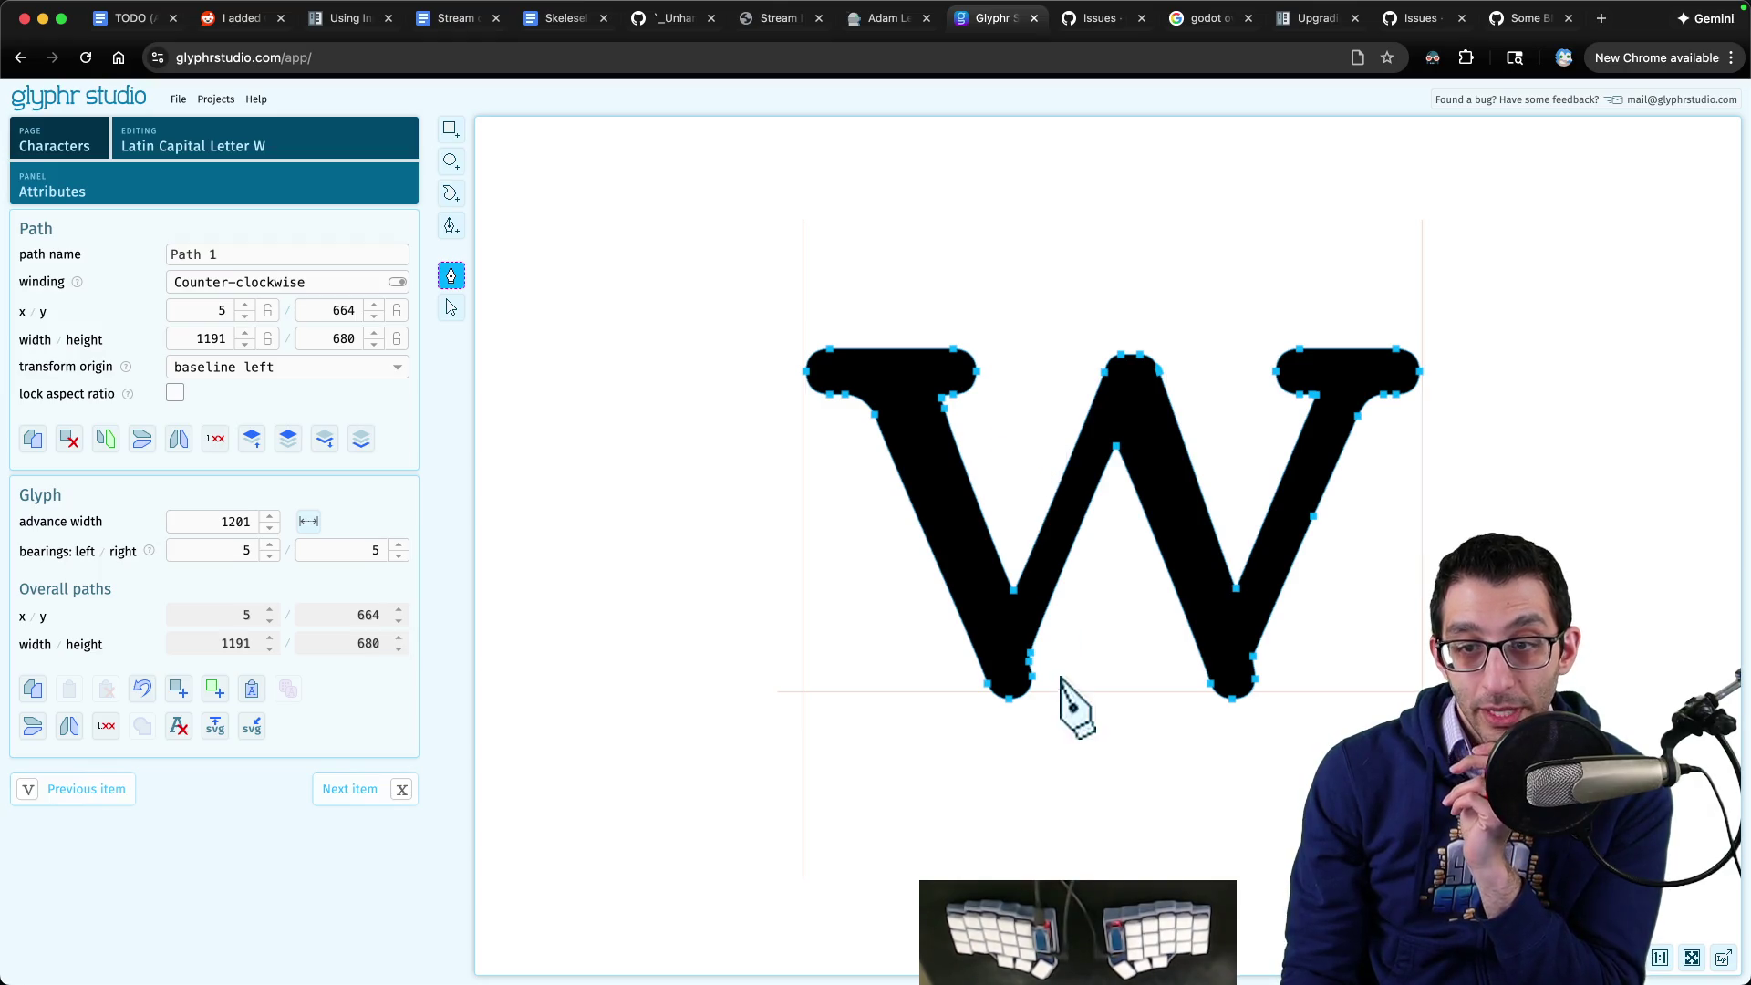
mouse_move(1034, 976)
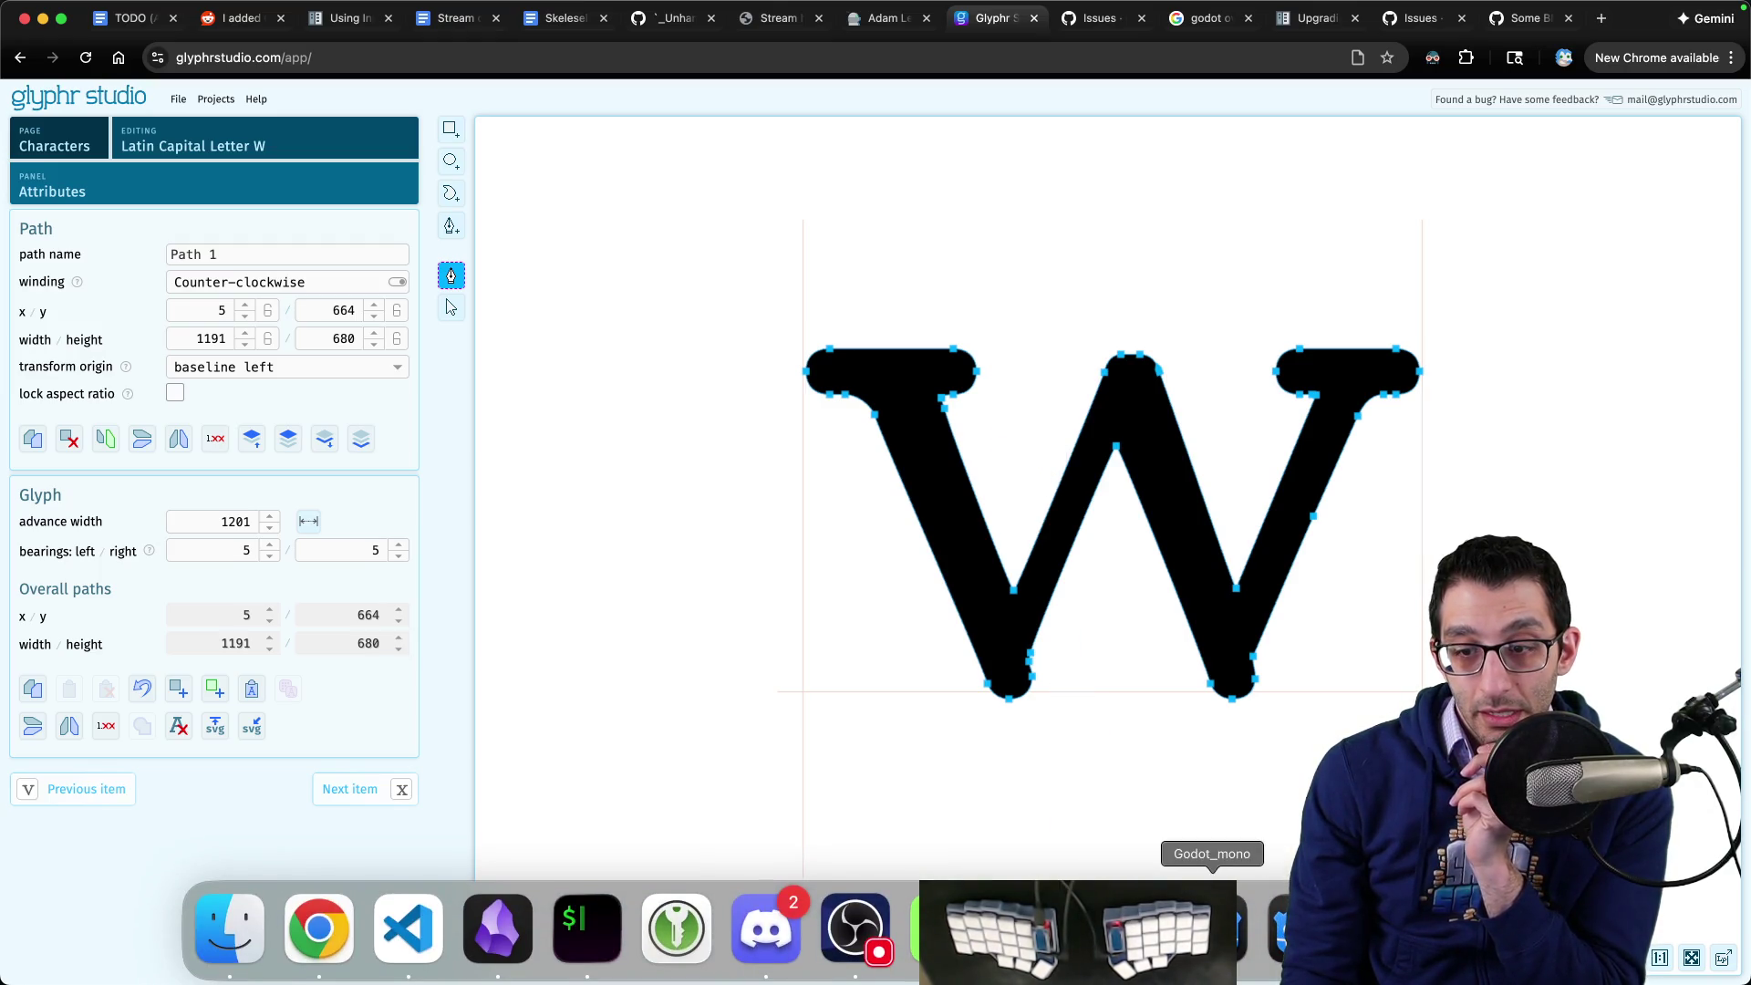
left_click(1212, 929)
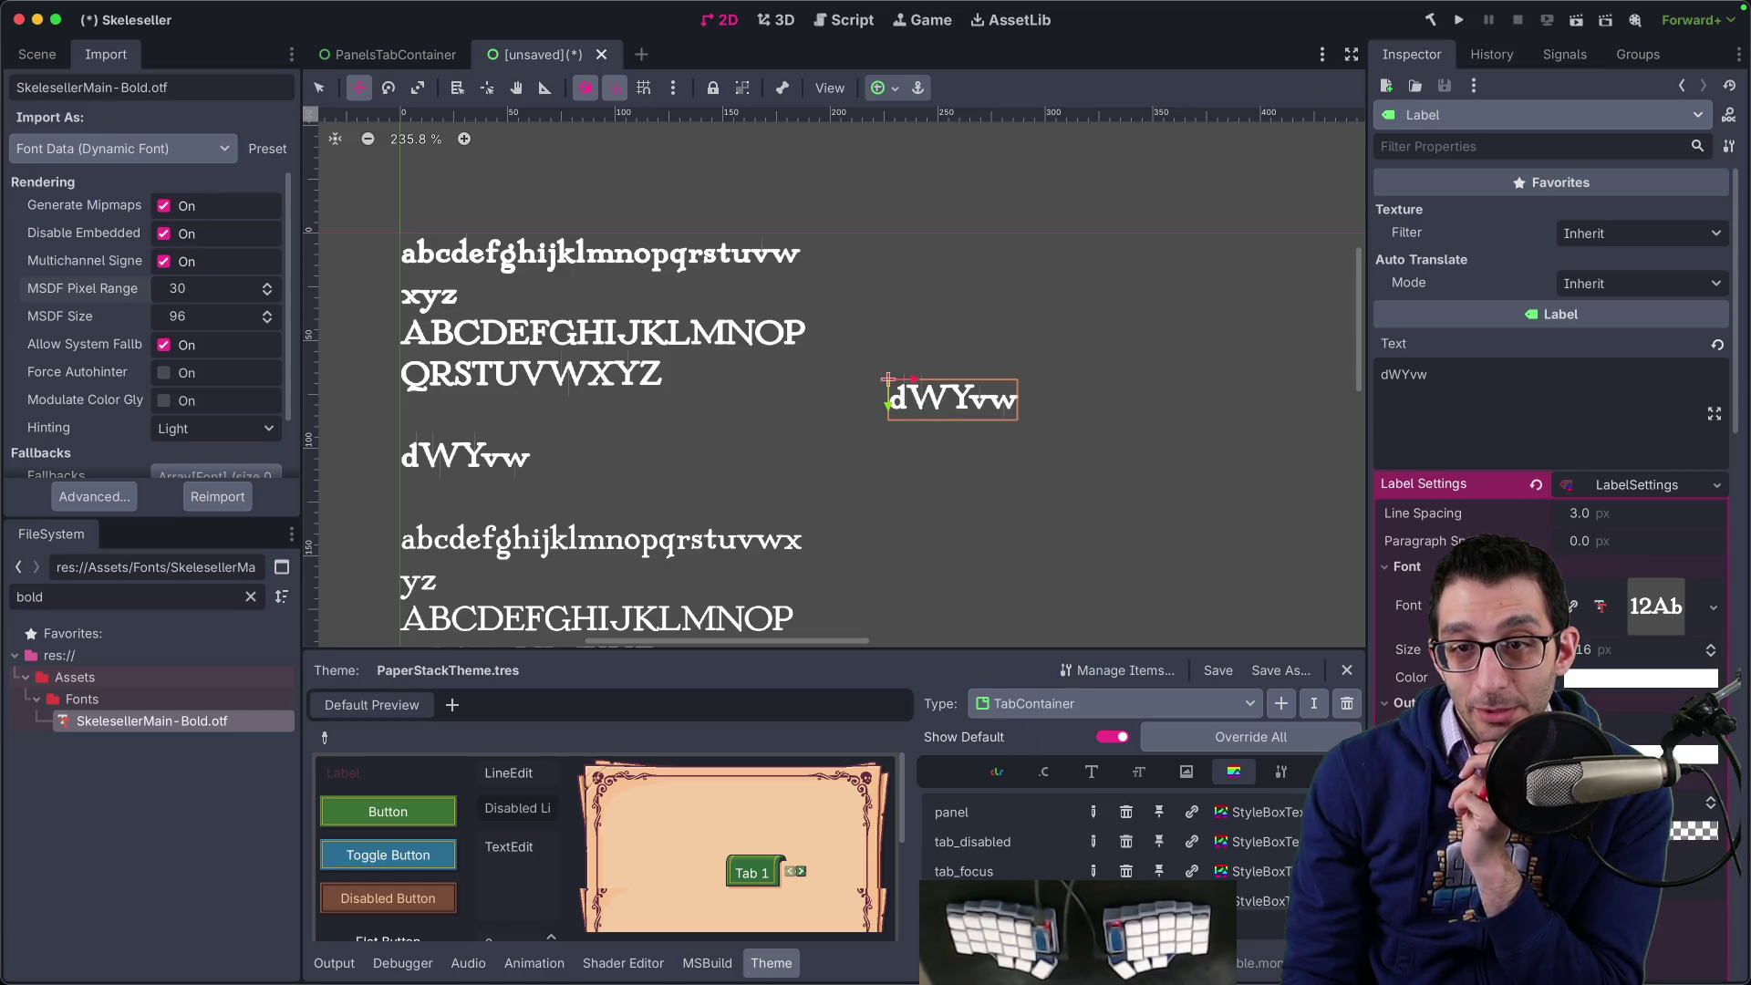
mouse_move(1123, 980)
left_click(318, 929)
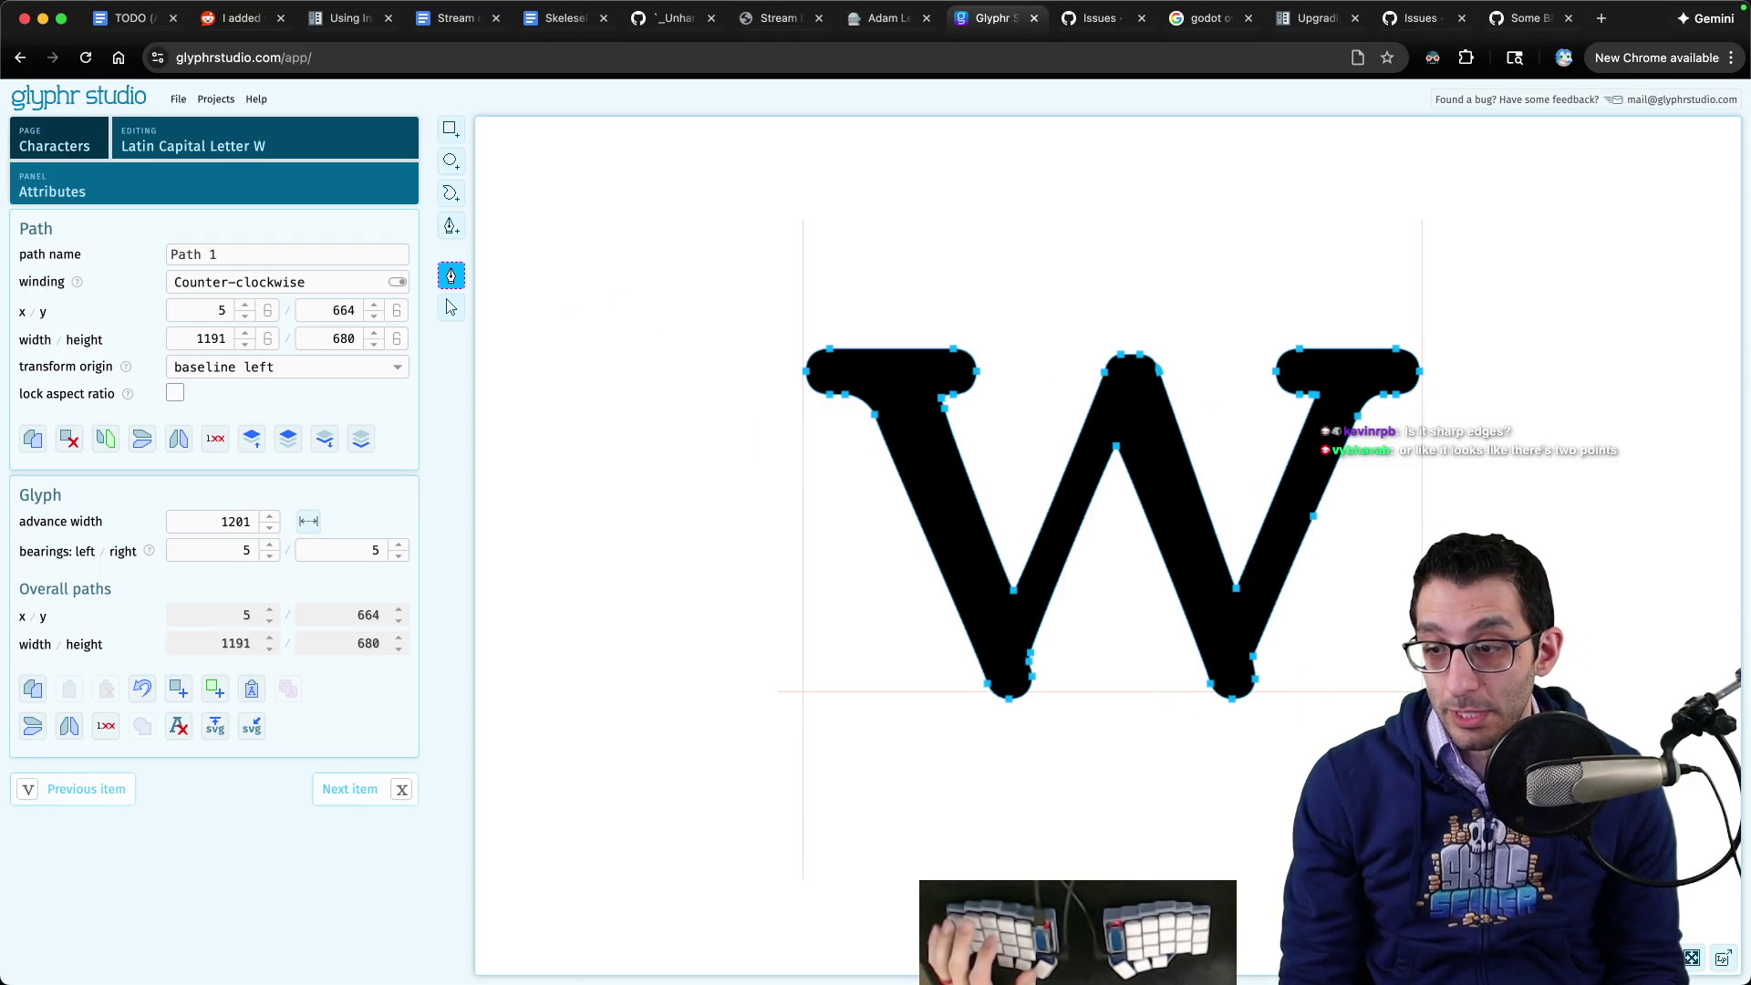
scroll(803, 691, "up", 3)
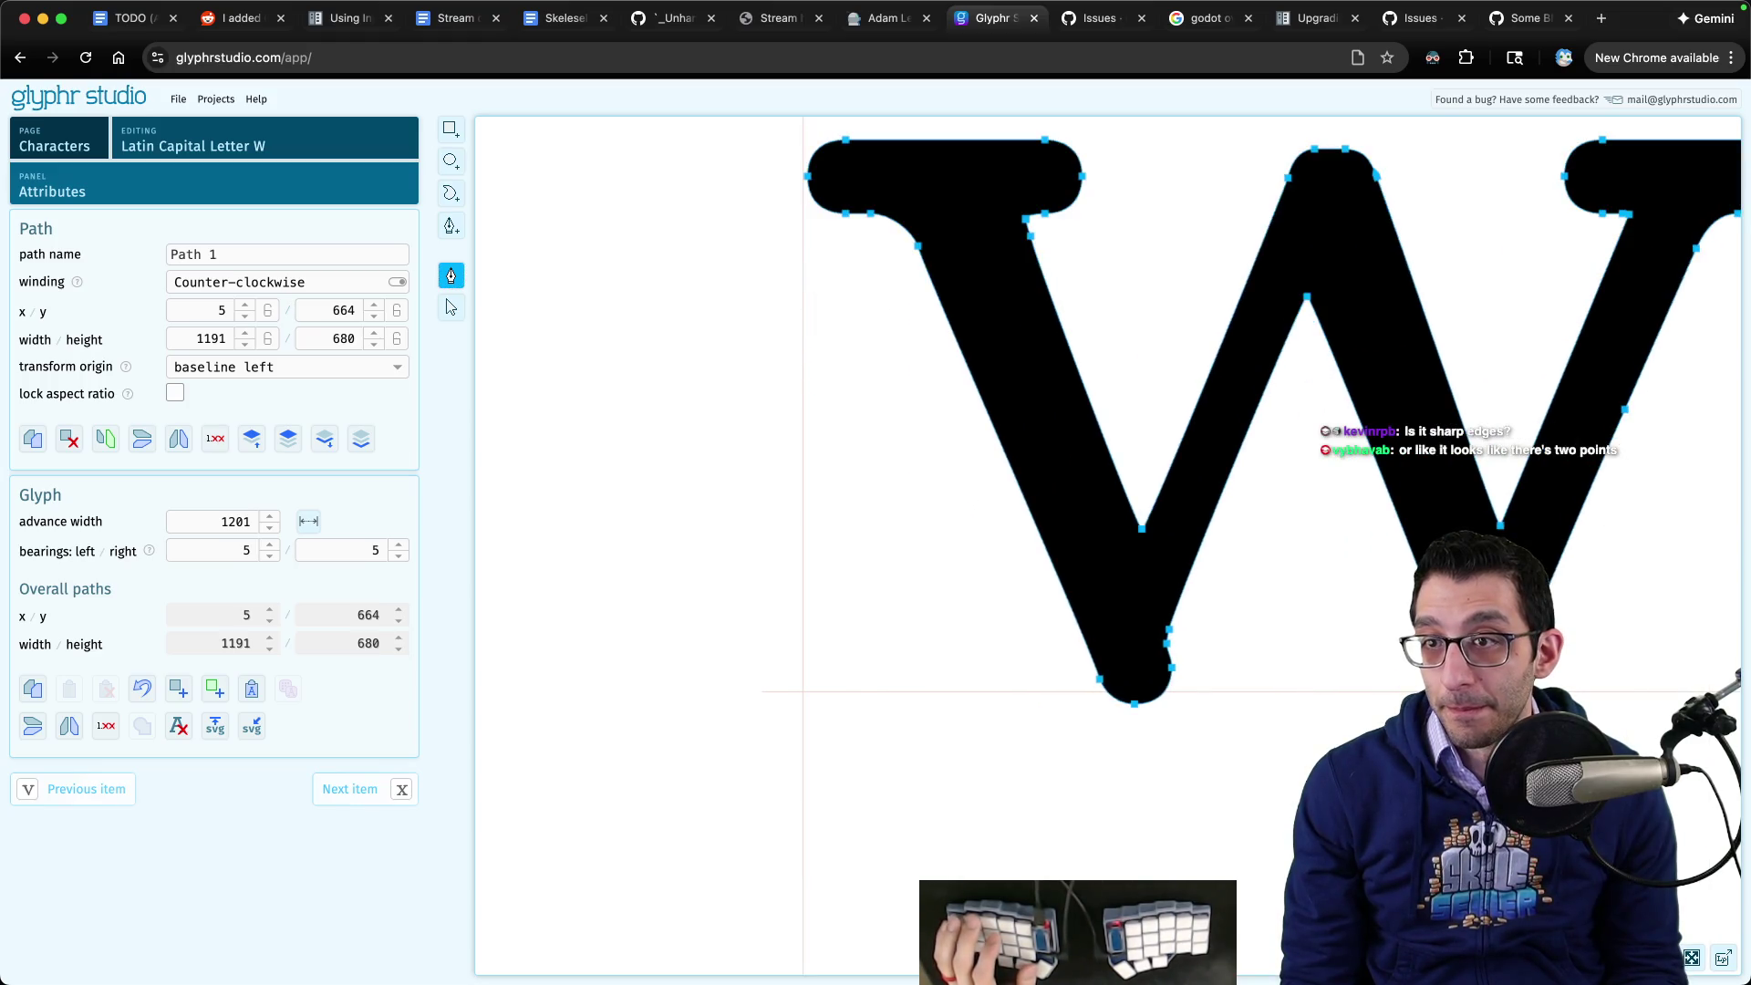
scroll(803, 691, "up", 1)
scroll(1323, 410, "down", 2)
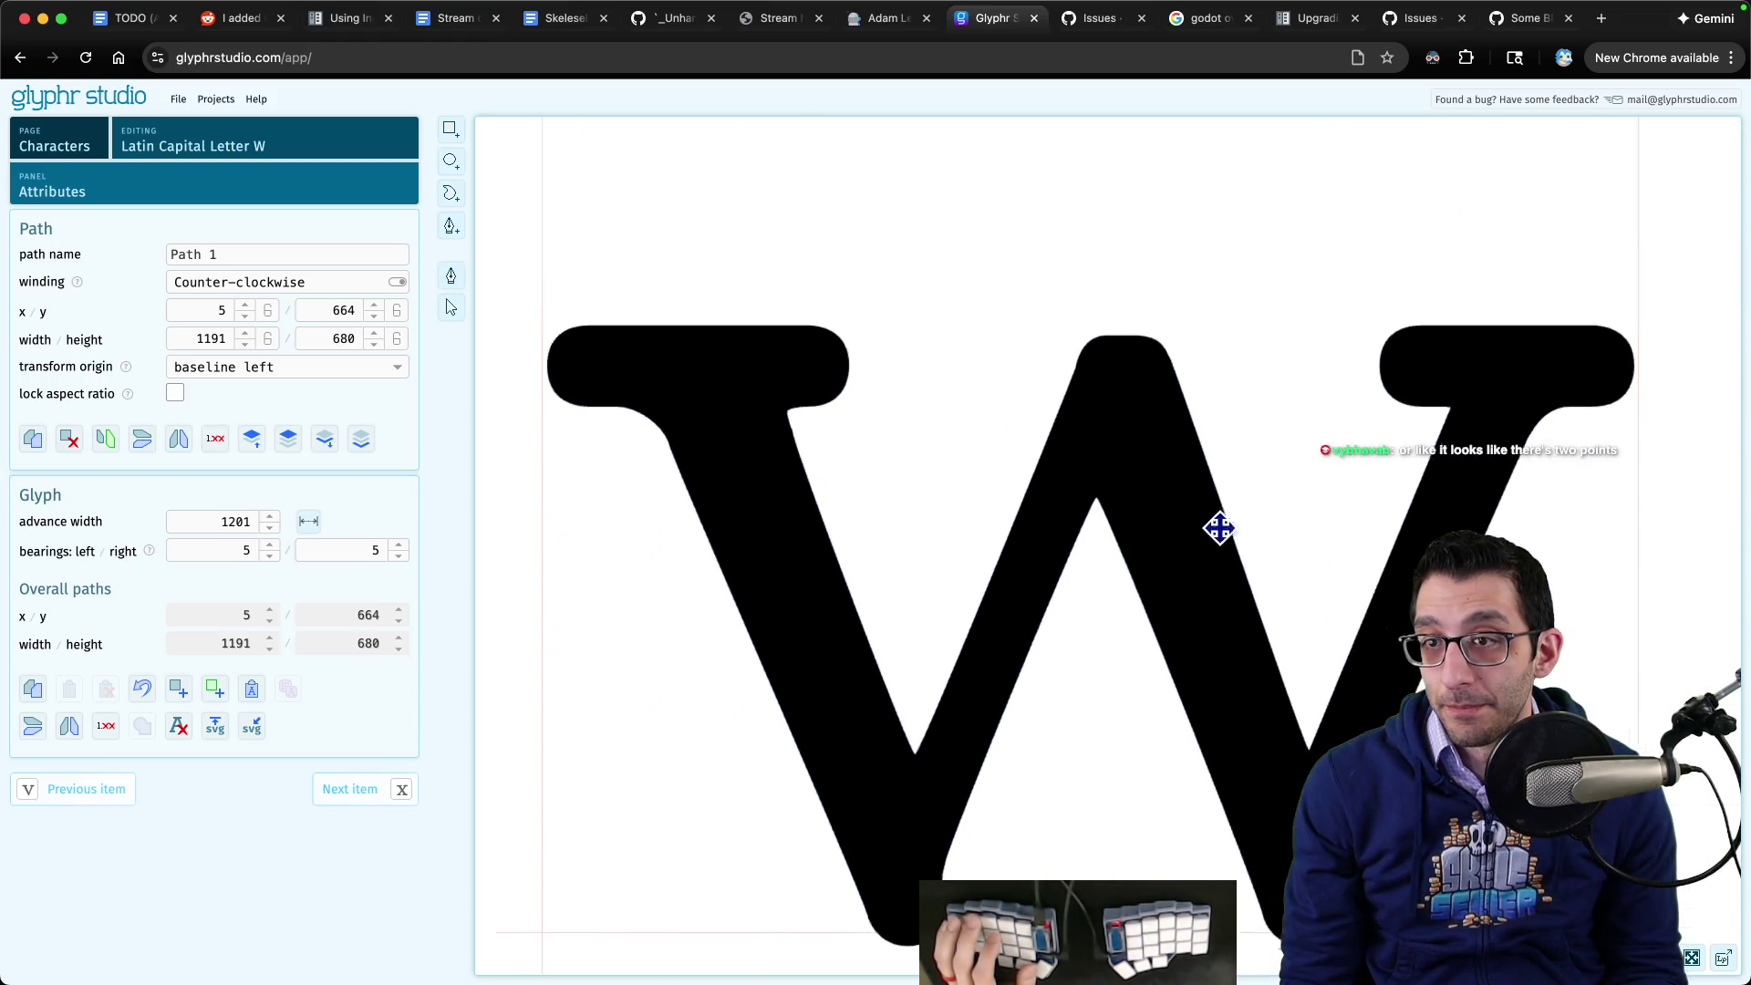
scroll(1094, 437, "up", 2)
scroll(1040, 415, "up", 5)
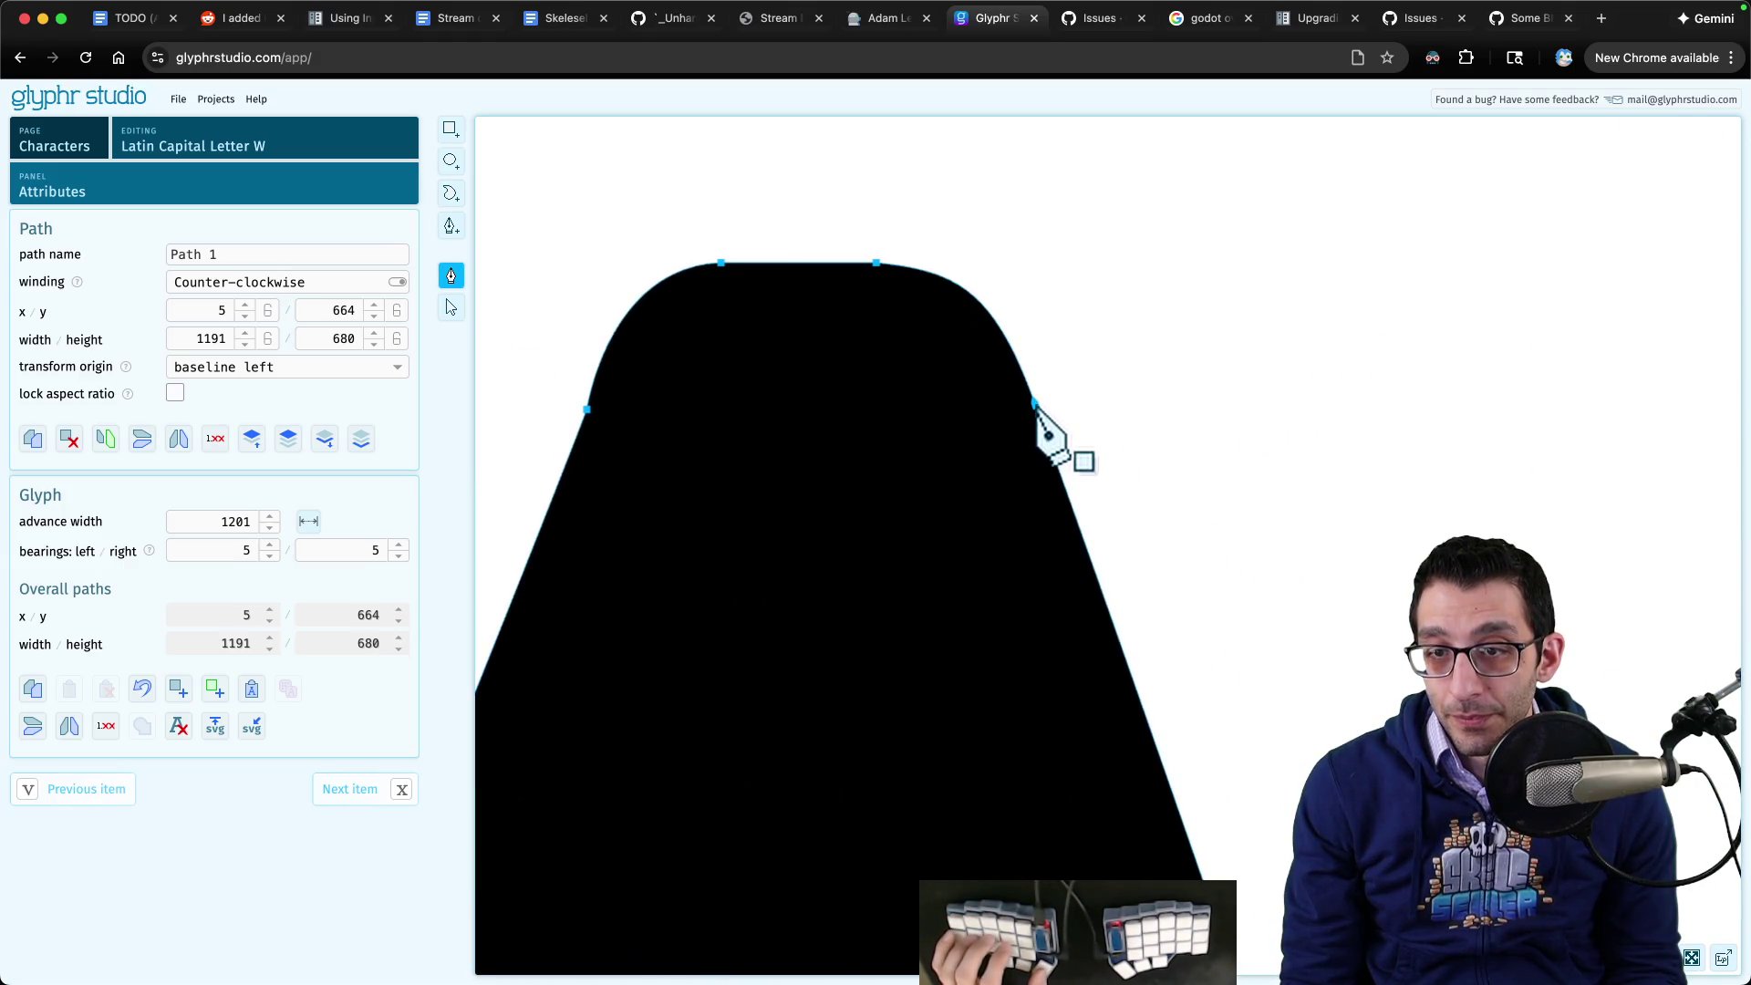
mouse_move(1036, 403)
left_mouse_down()
mouse_move(1074, 417)
mouse_move(1172, 376)
mouse_move(1274, 278)
mouse_move(1069, 176)
mouse_move(1168, 381)
left_mouse_up()
key("Escape")
scroll(1131, 499, "down", 5)
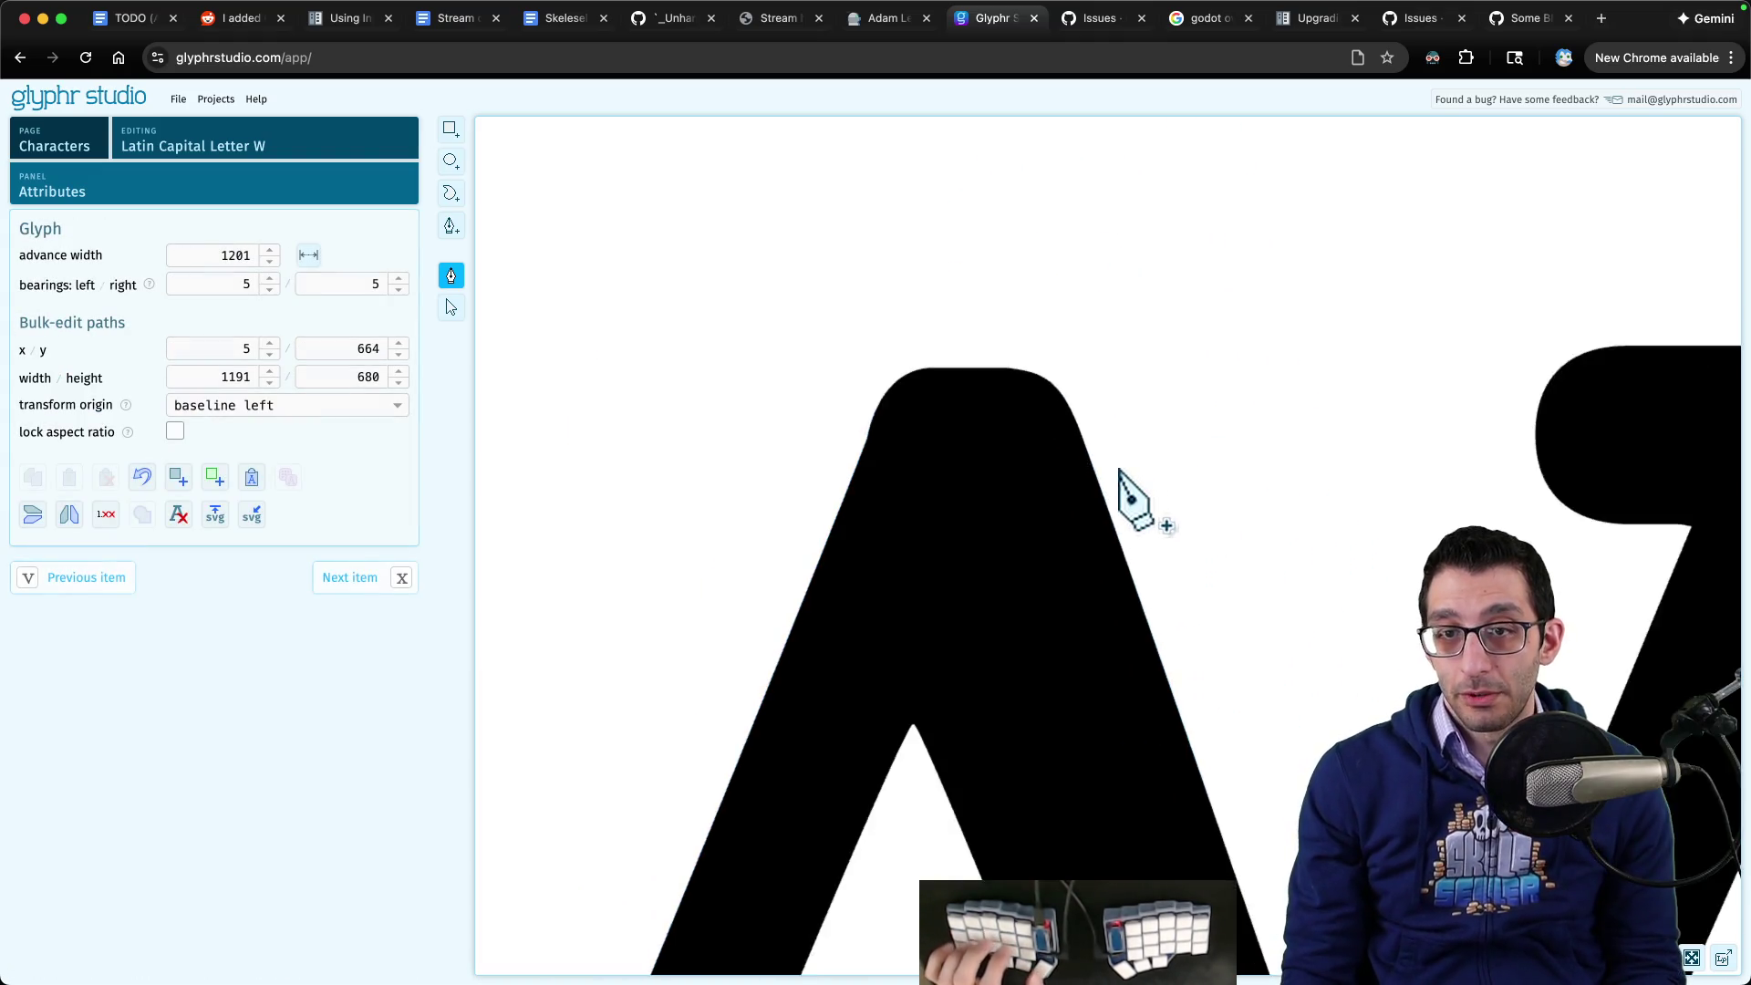
scroll(1113, 473, "down", 1)
left_click(1108, 493)
left_click_drag(1095, 465, 1146, 359)
key("super+z")
left_click(1248, 486)
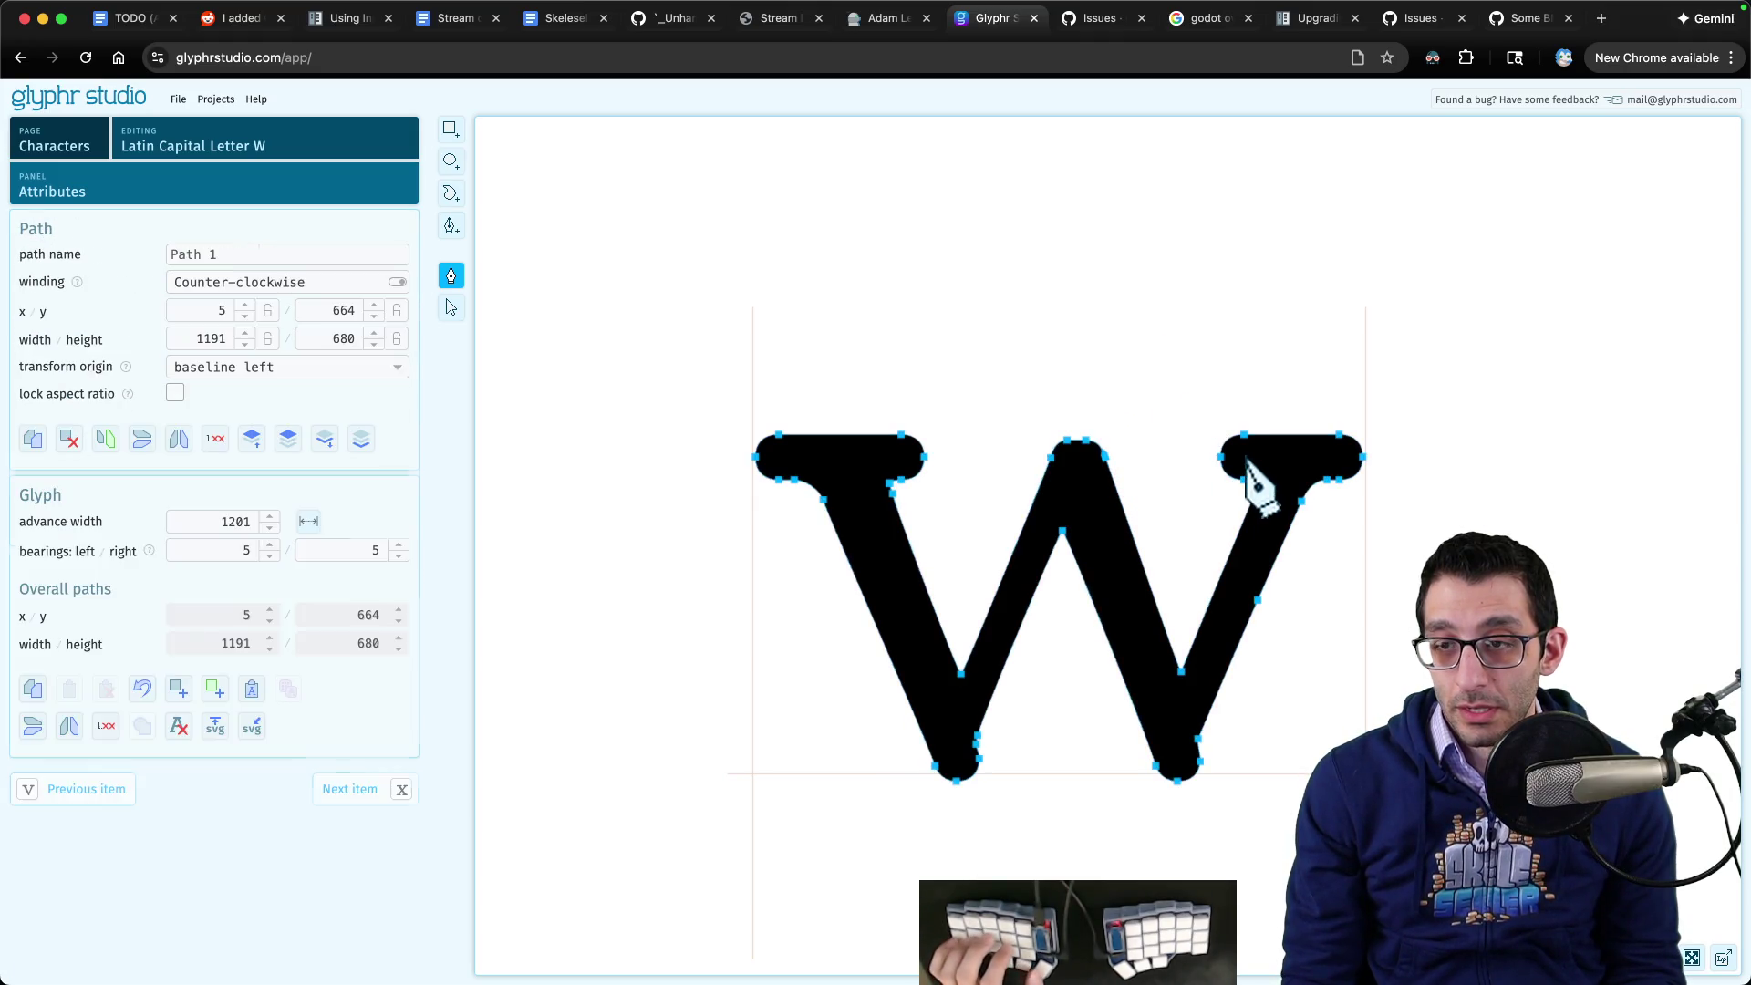
mouse_move(1248, 486)
left_mouse_down()
mouse_move(1134, 423)
mouse_move(1145, 351)
left_mouse_up()
key("super+z")
left_click(1285, 467)
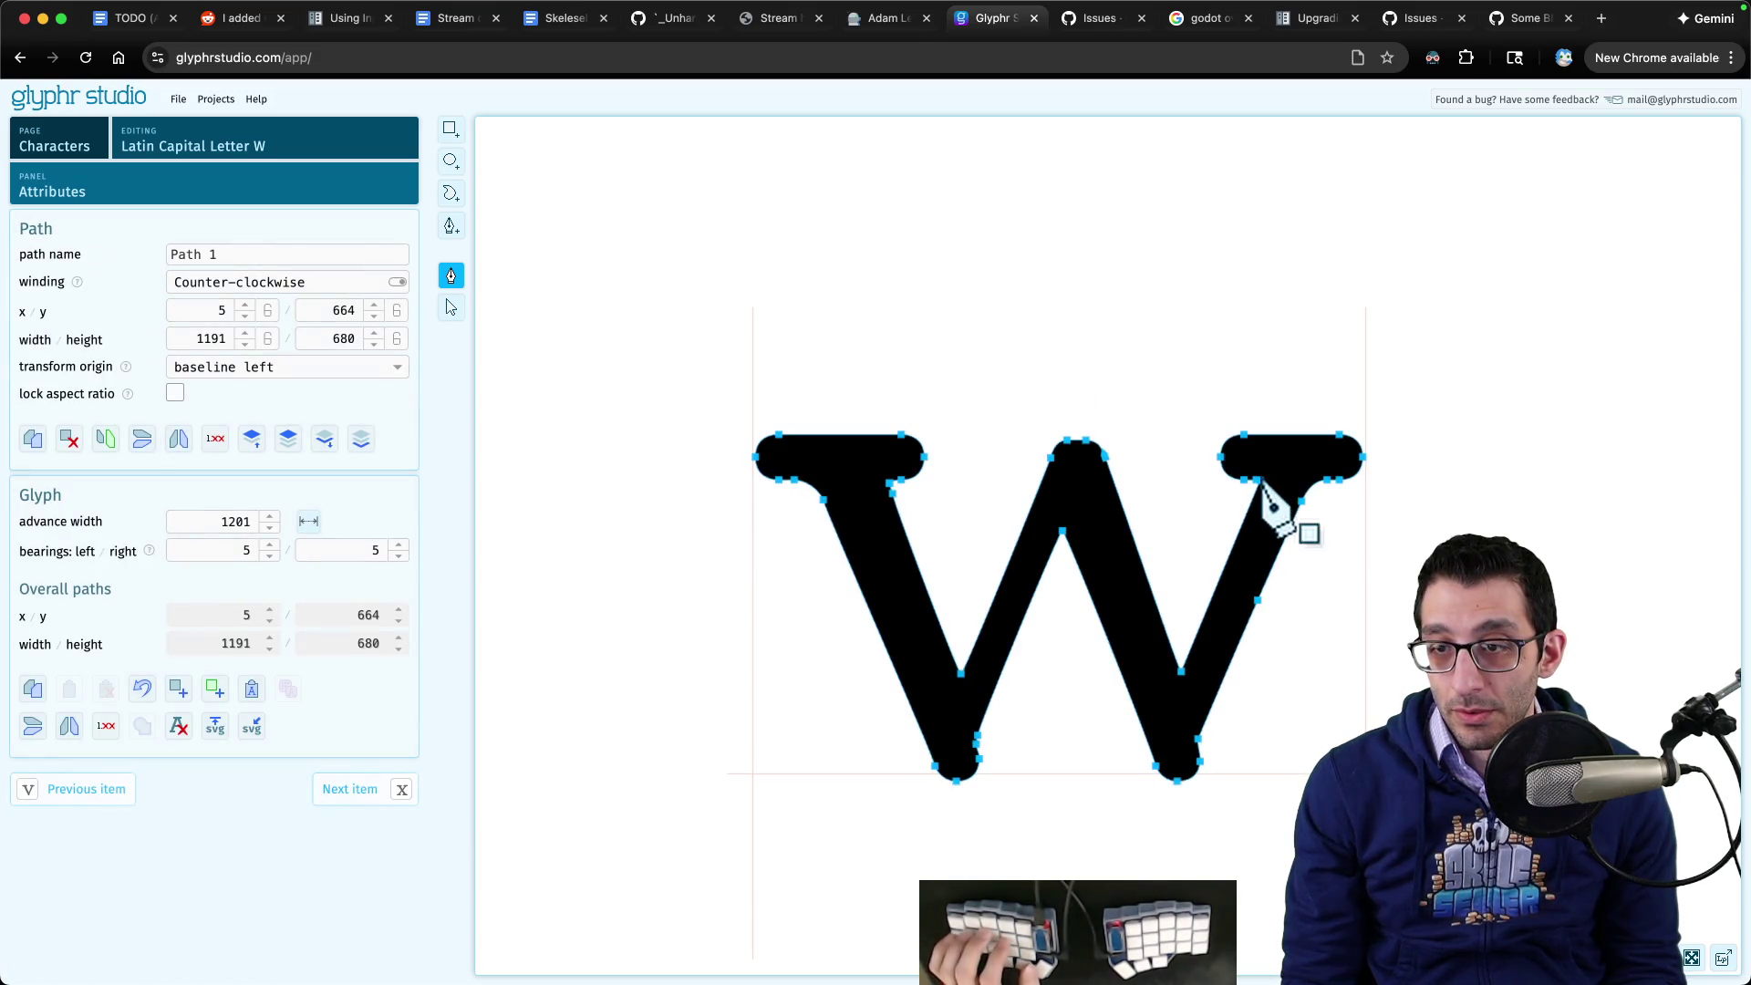
mouse_move(1261, 482)
left_mouse_down()
mouse_move(1278, 508)
mouse_move(1243, 566)
mouse_move(1196, 547)
mouse_move(1222, 545)
left_mouse_up()
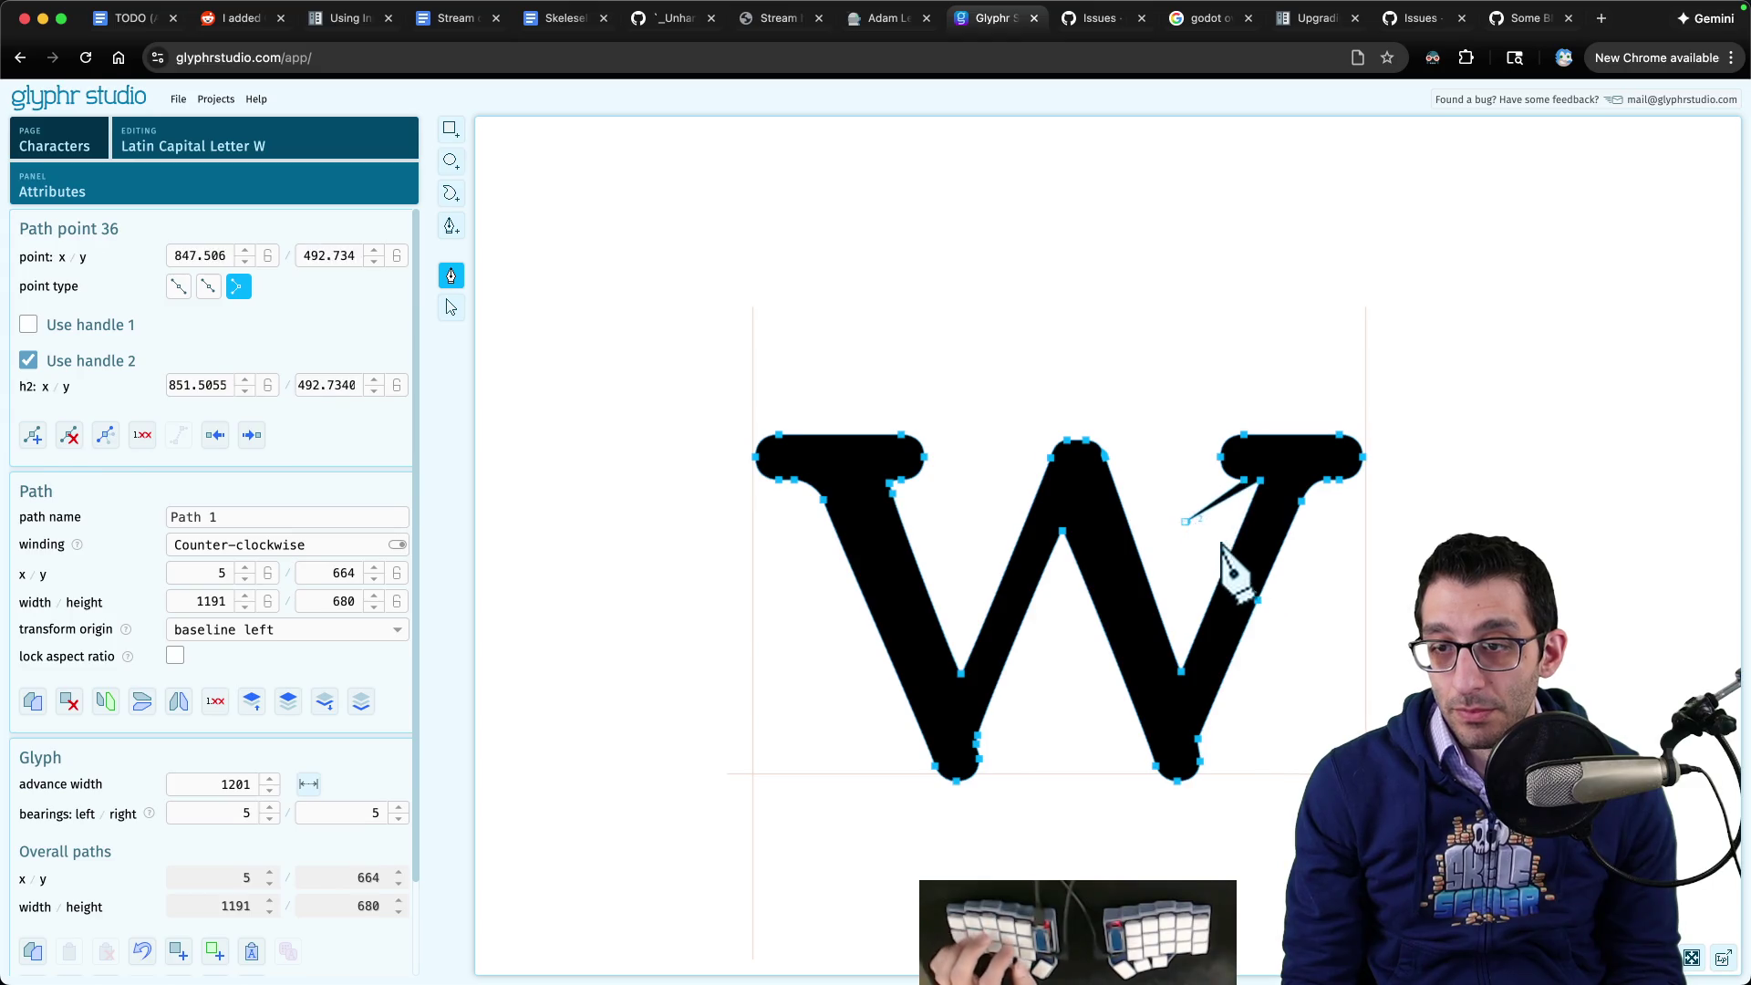
key("super+z")
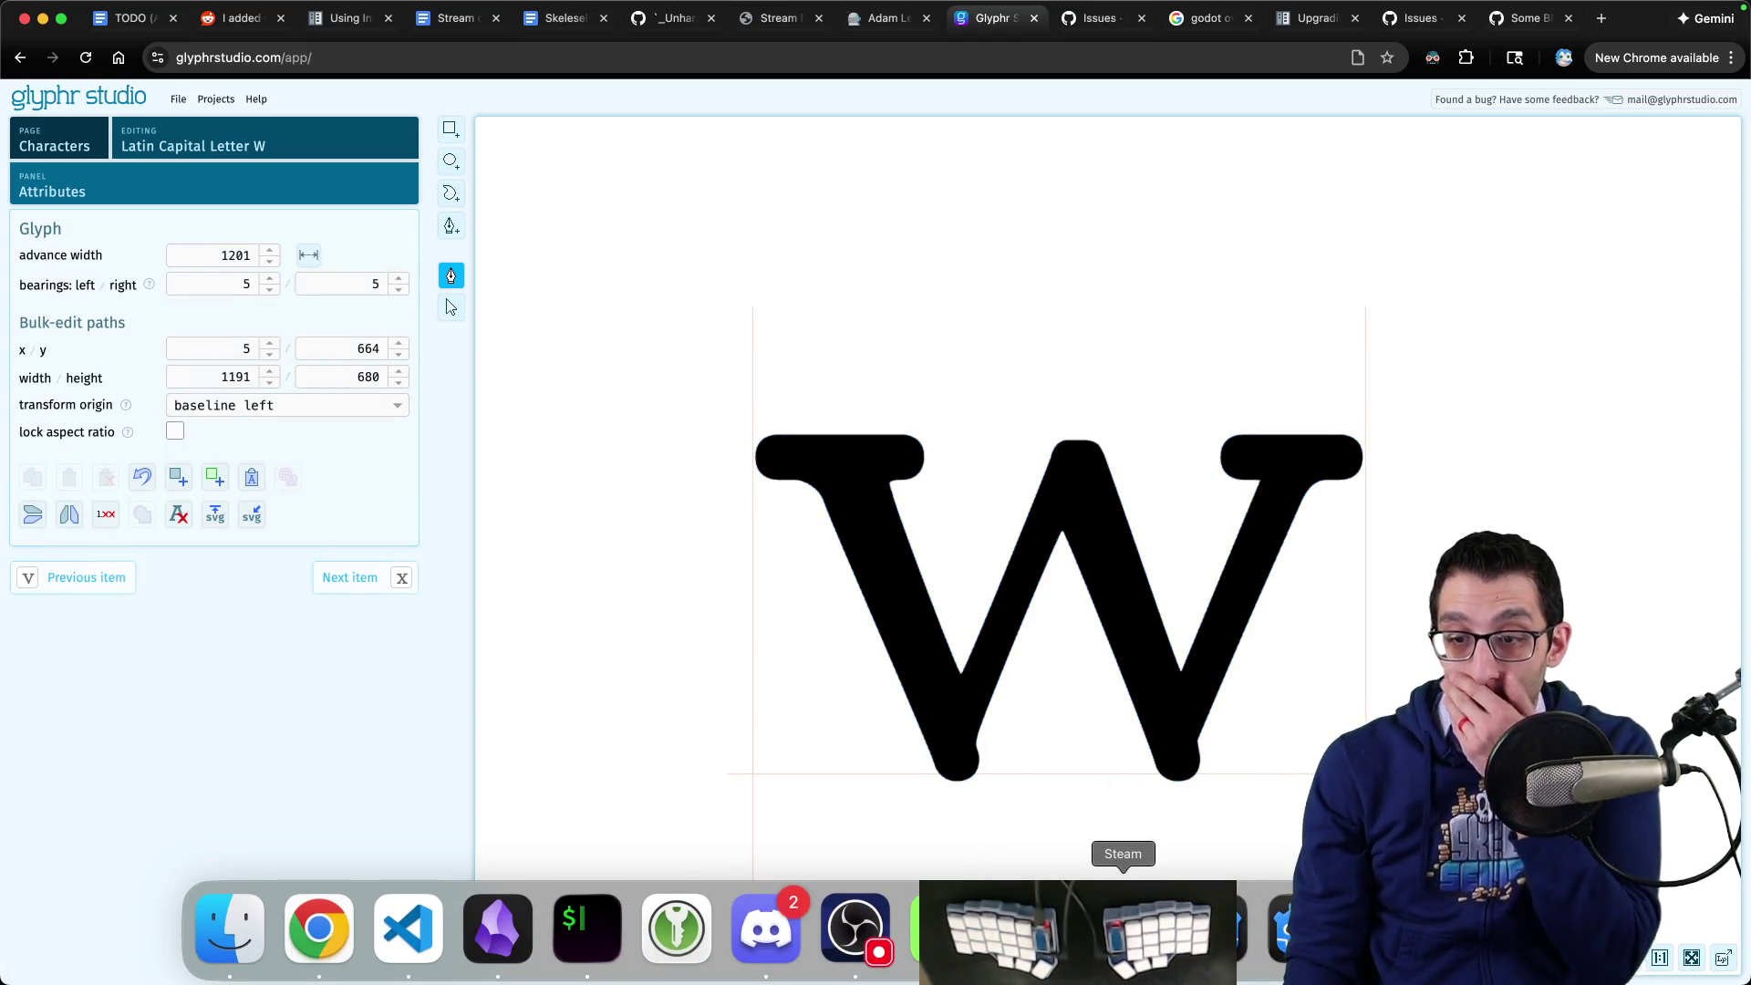
left_click(1123, 928)
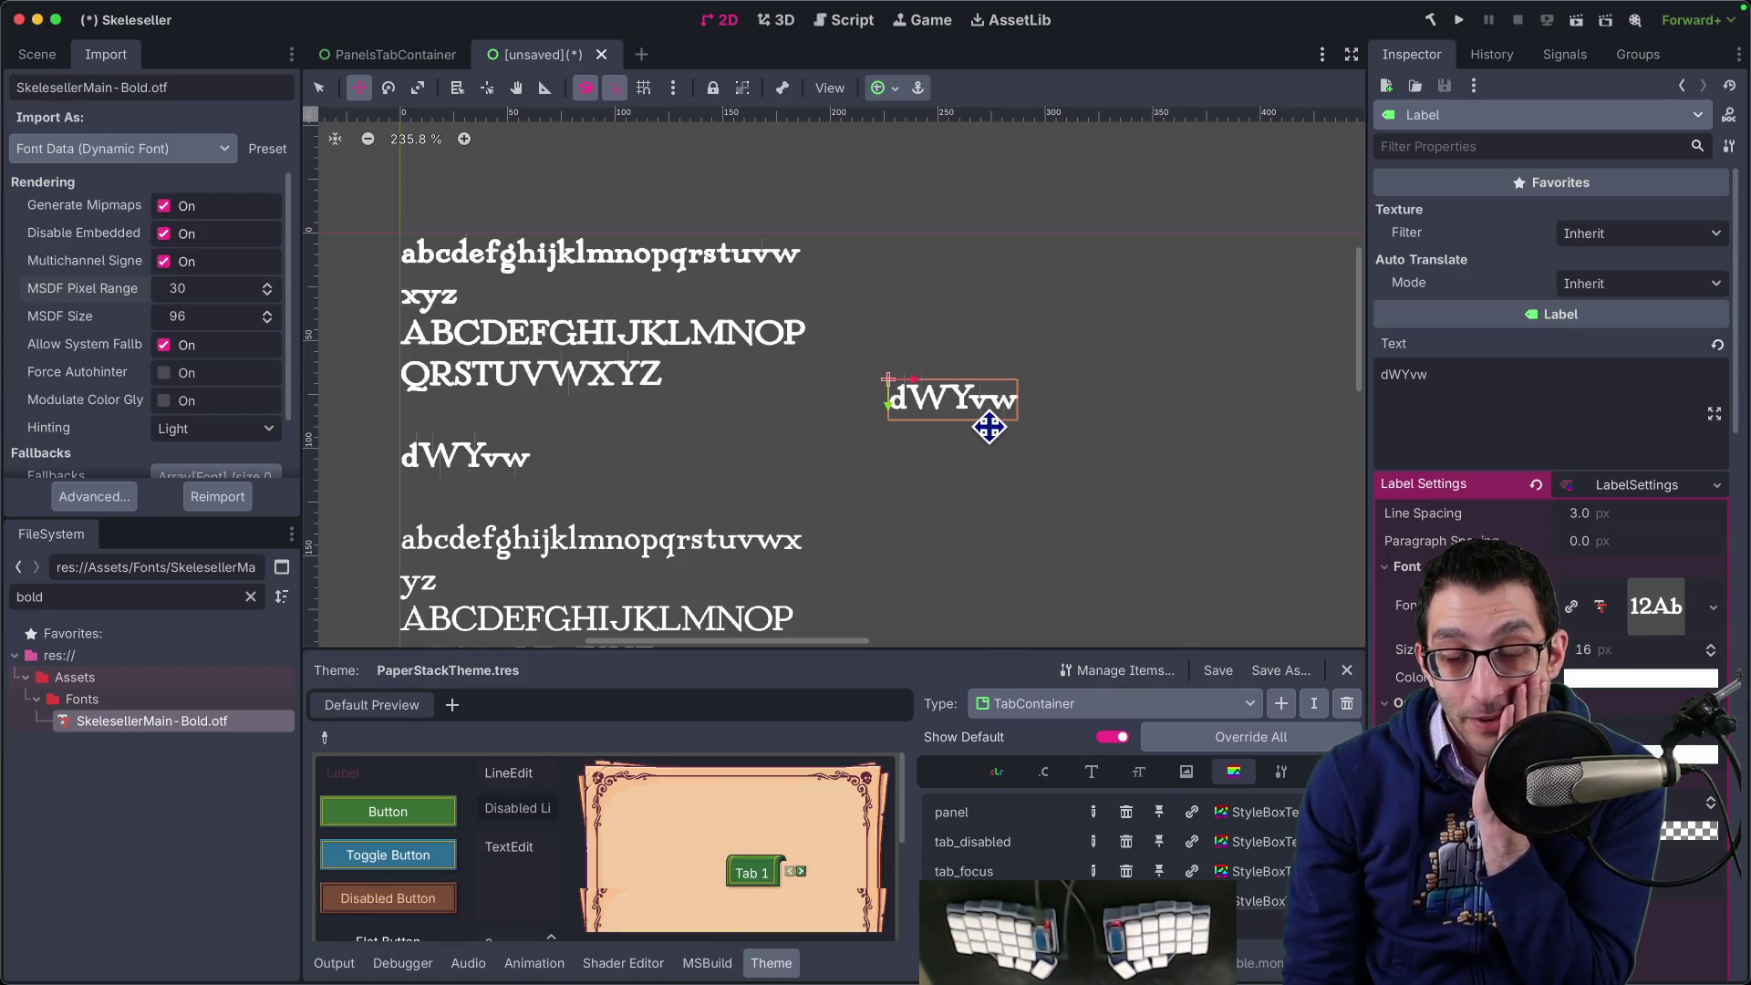
mouse_move(821, 980)
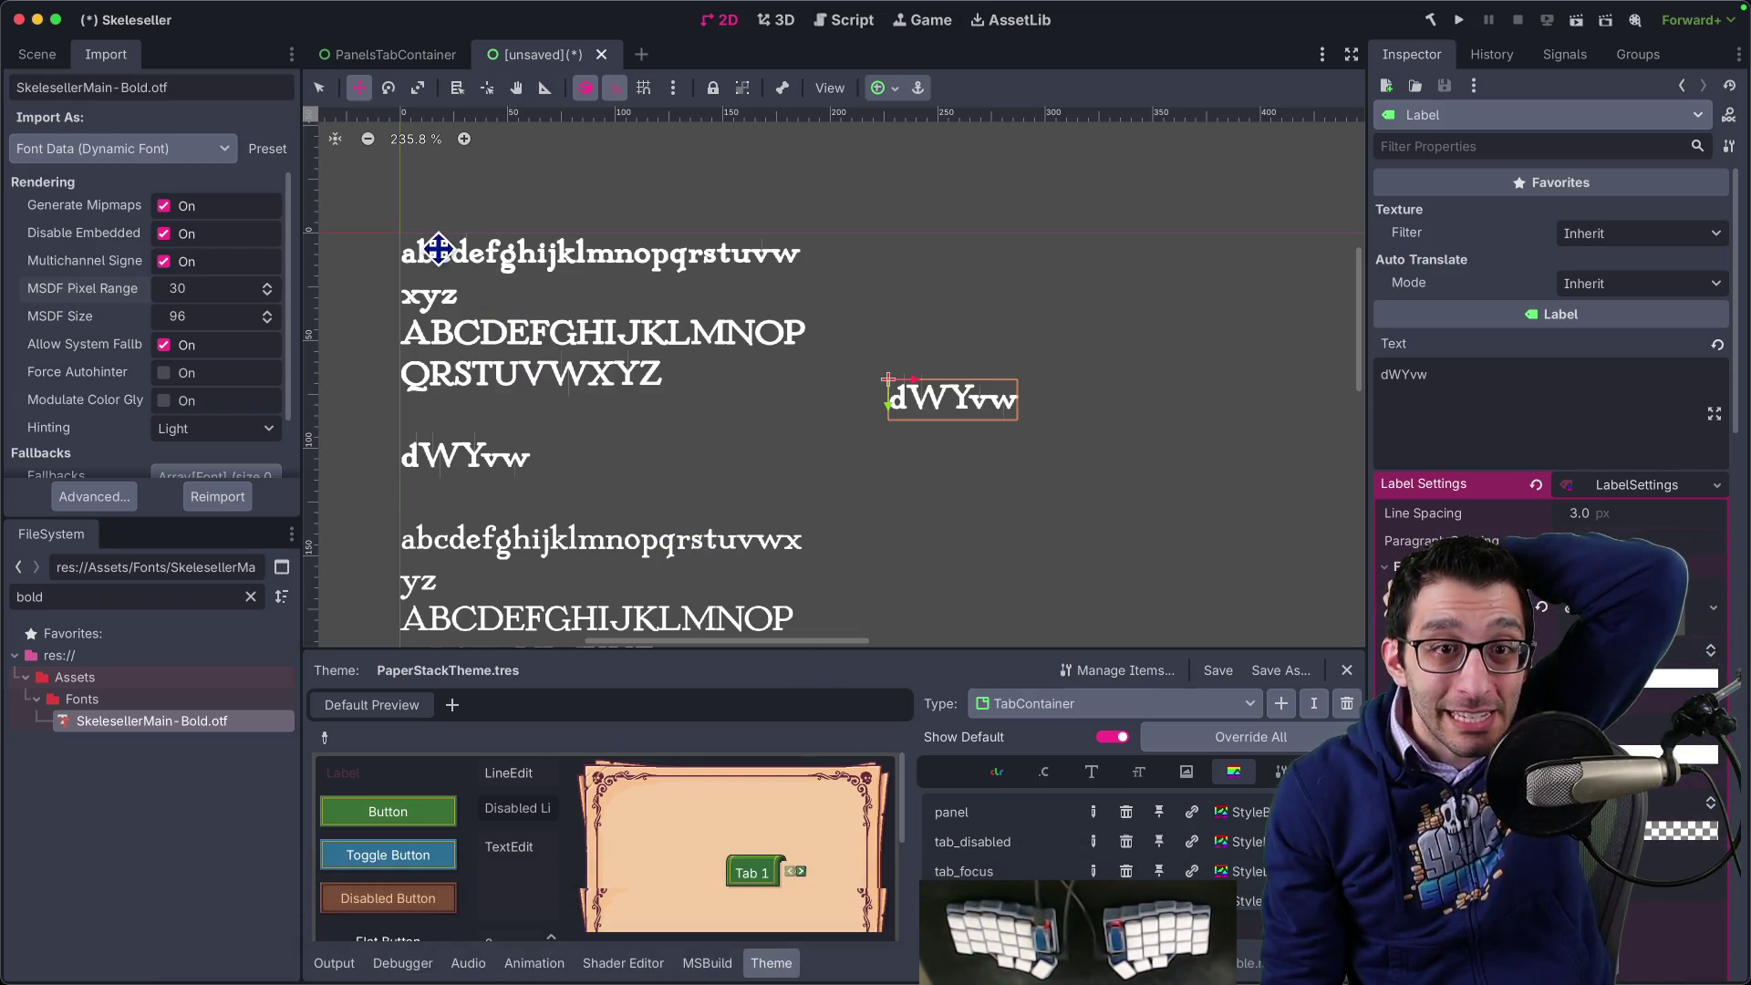
mouse_move(319, 980)
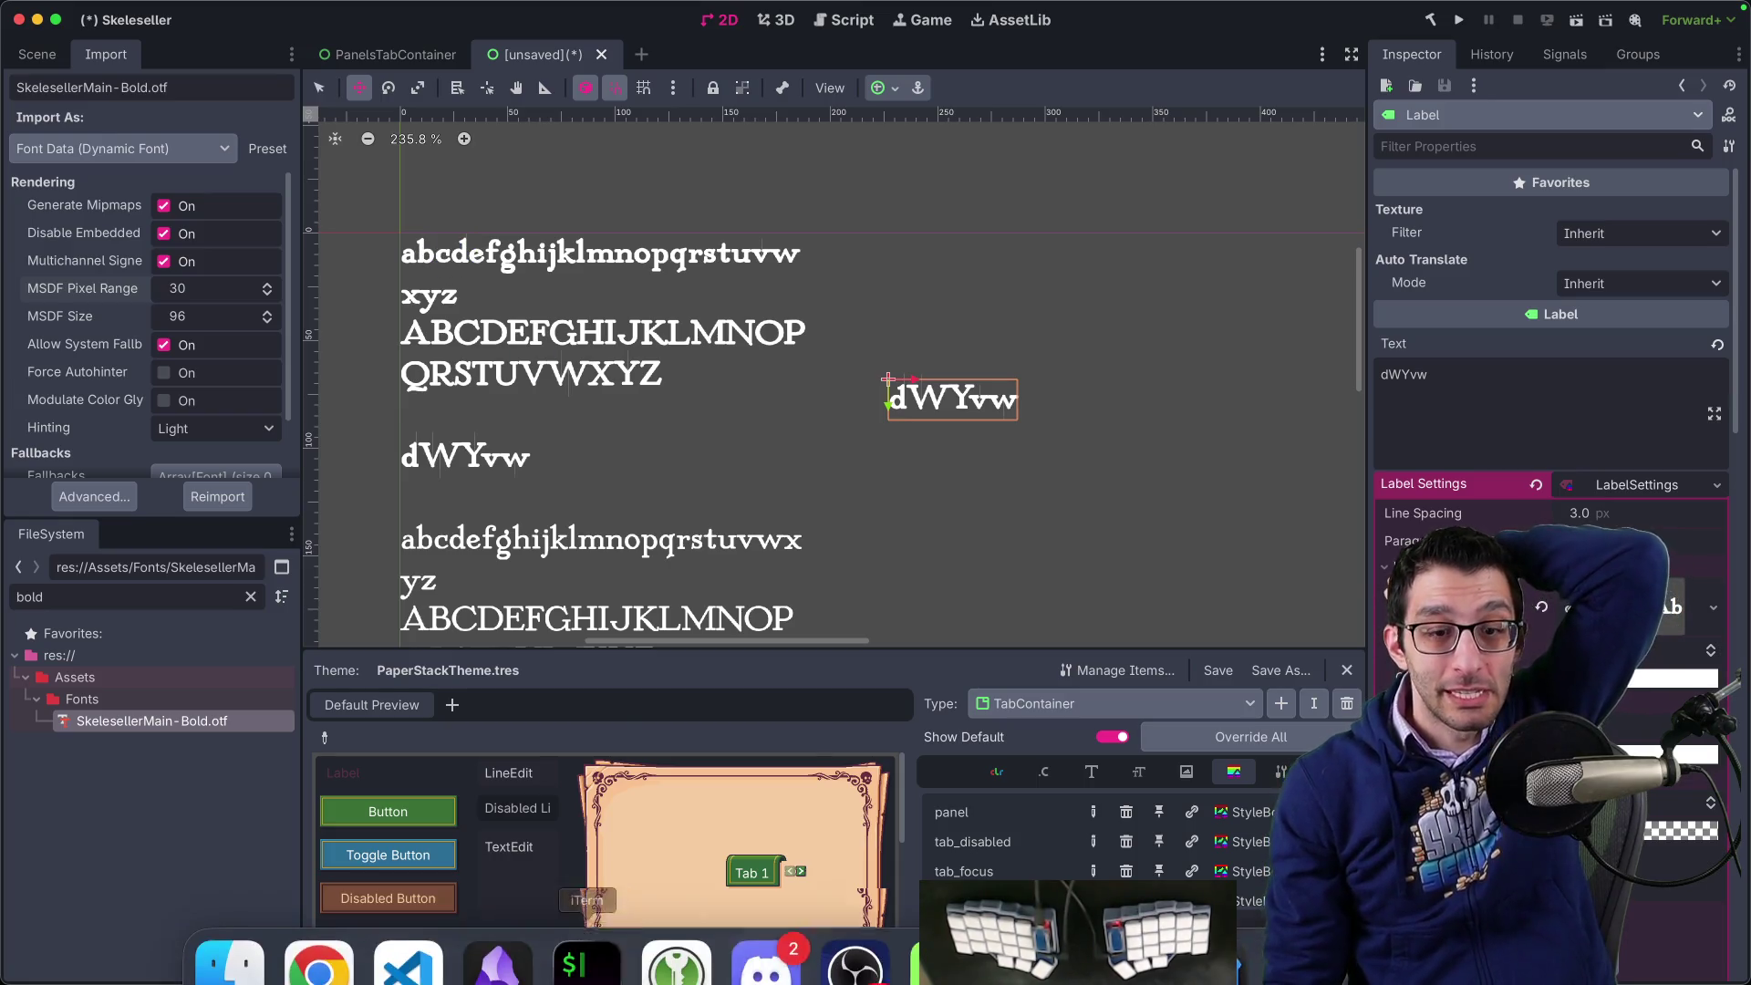
left_click(352, 941)
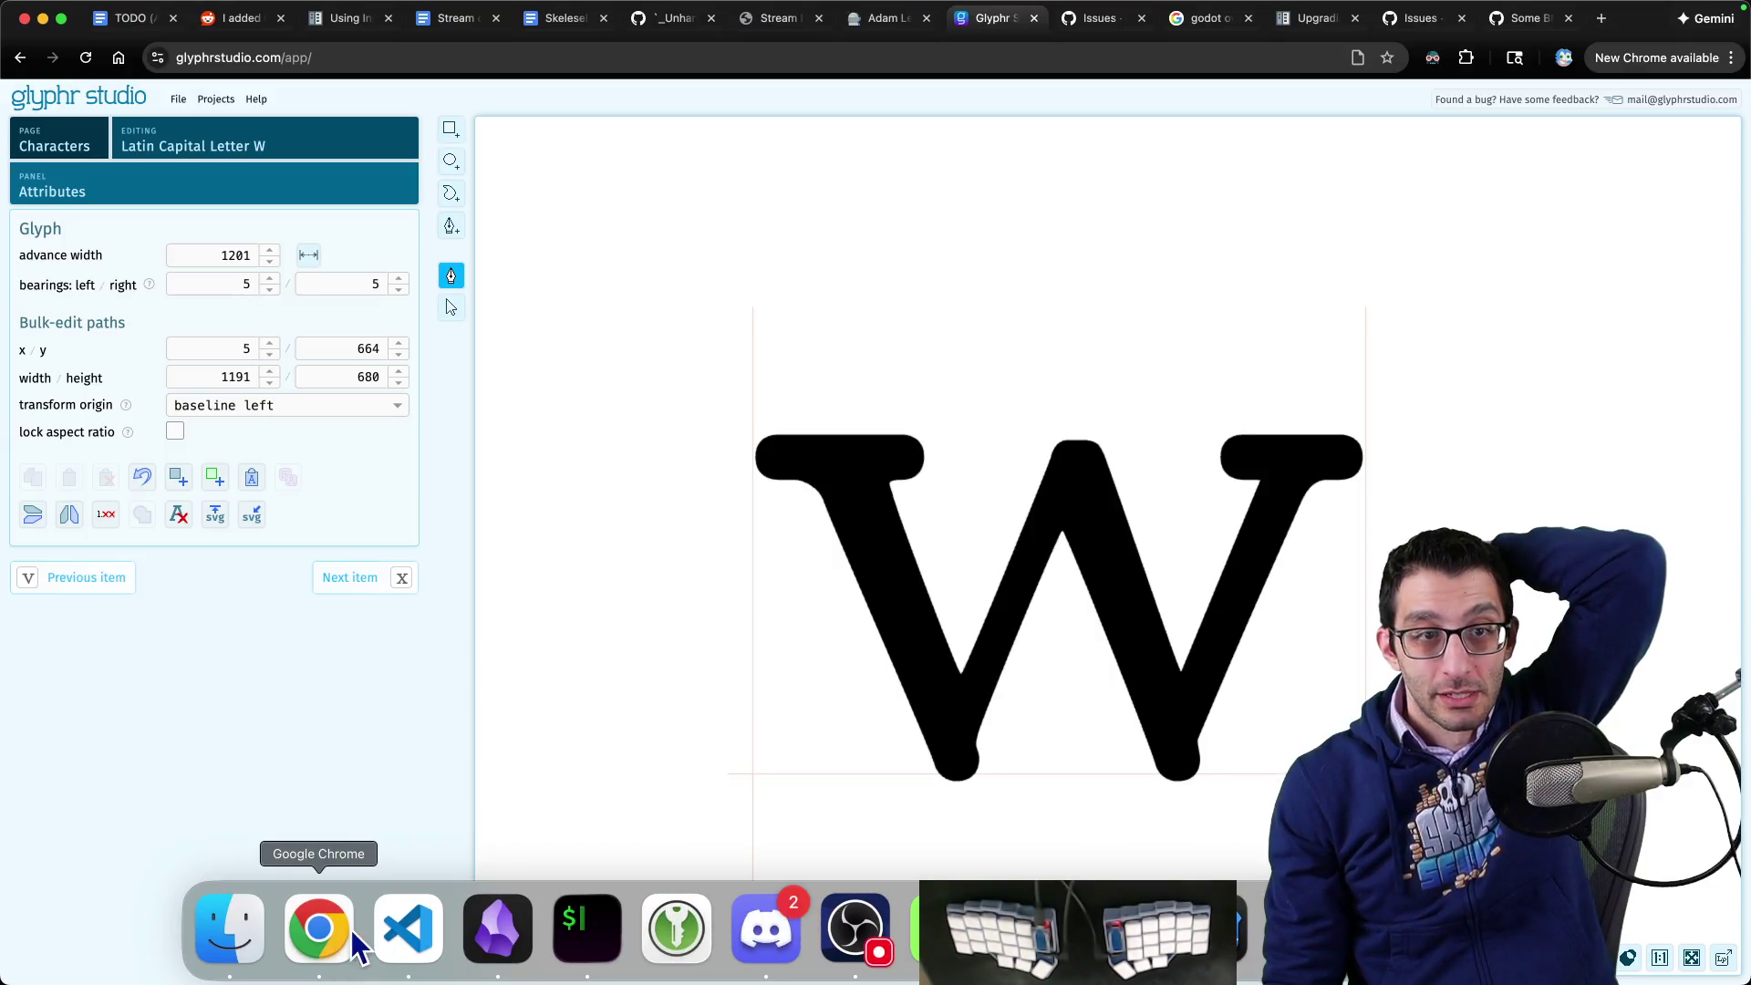
- Open the lowercase d, show its outline points, and screenshot the glyph
left_click(188, 162)
left_click(258, 193)
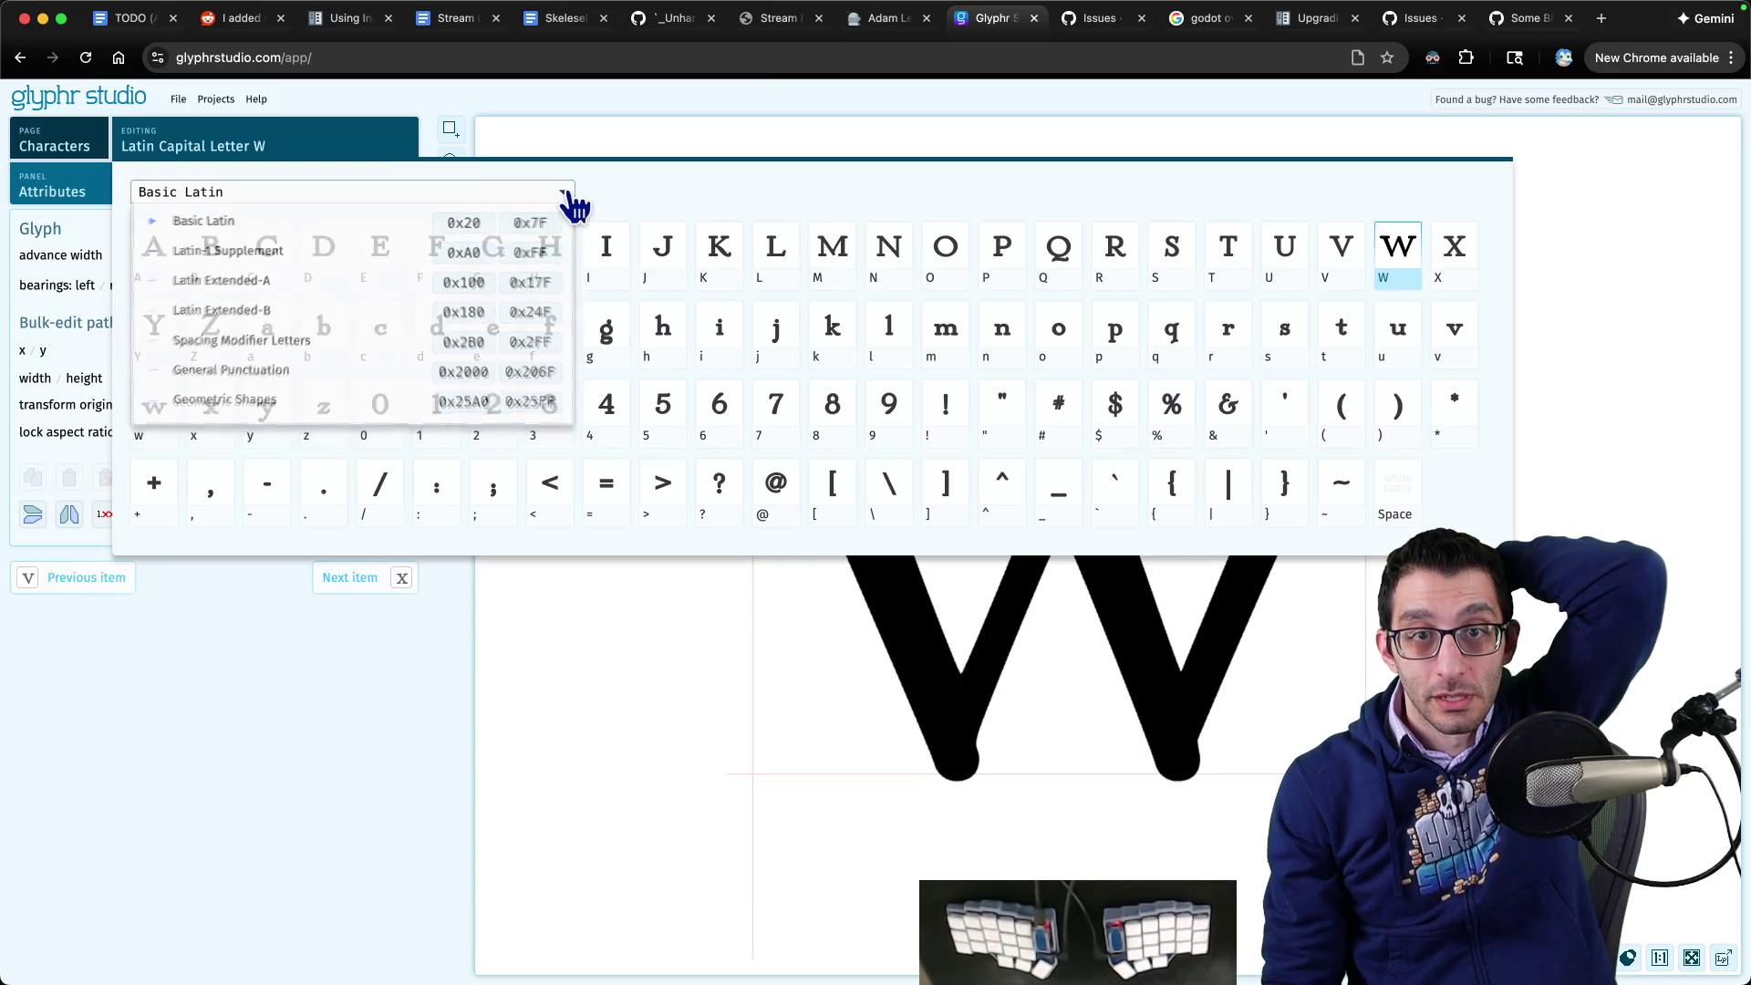
left_click(246, 223)
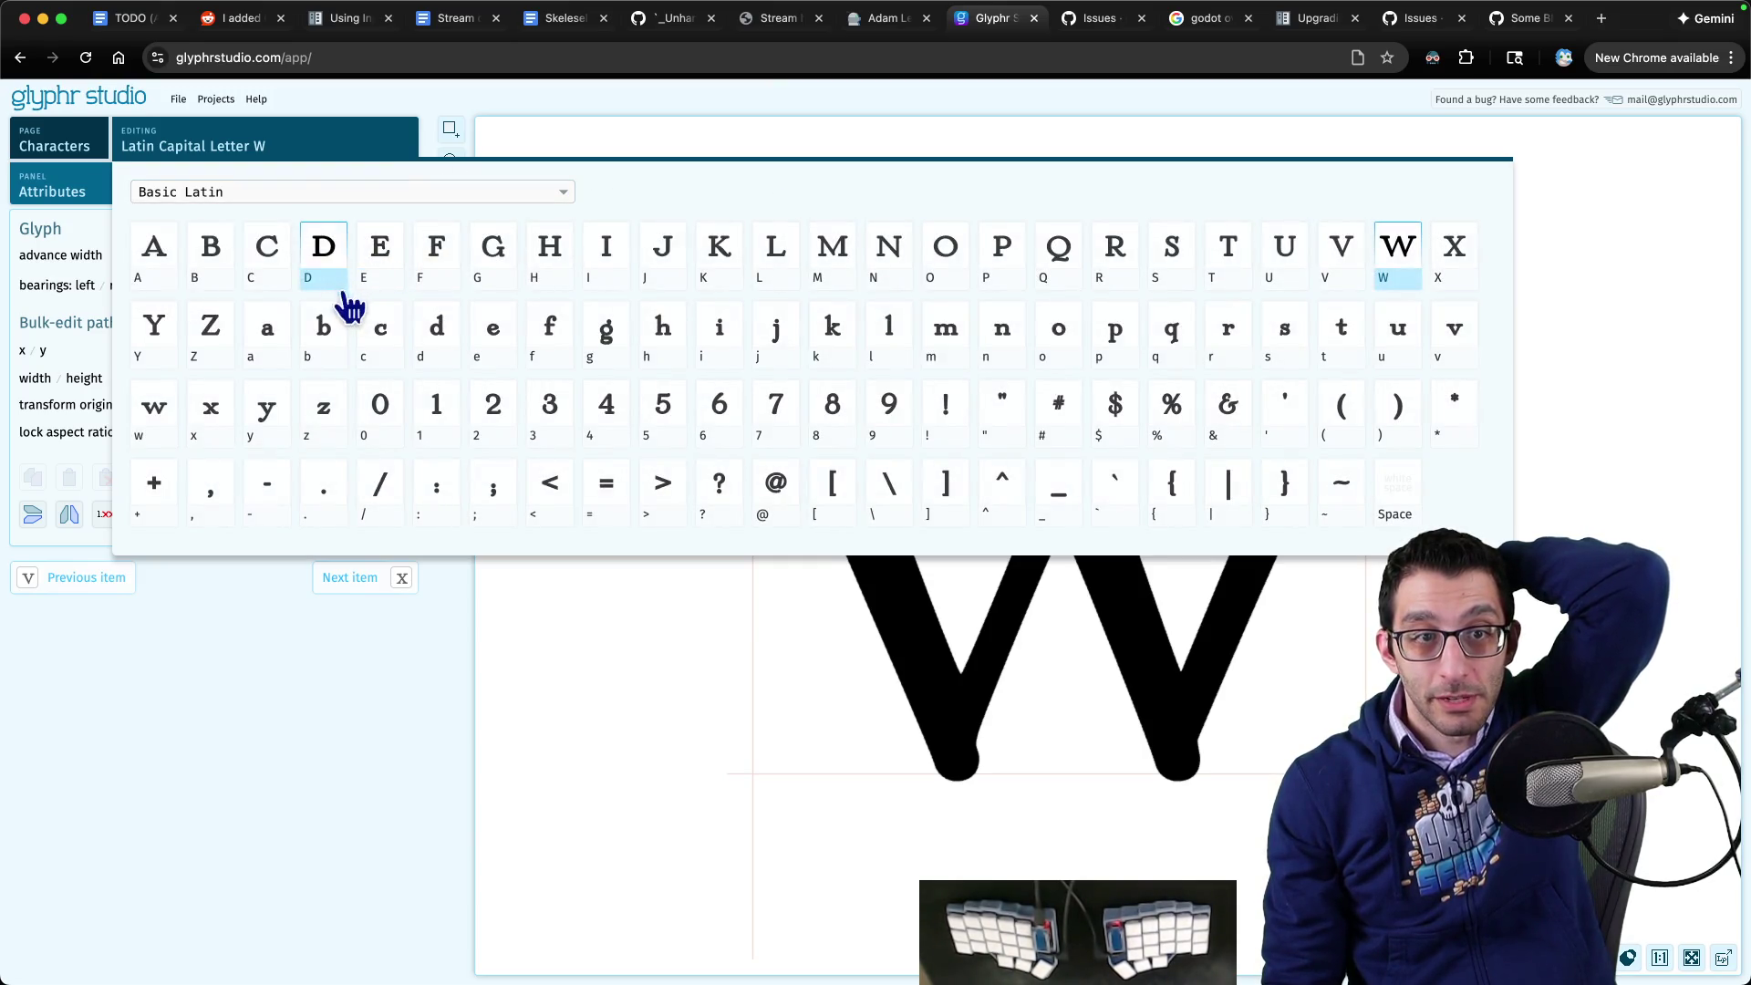
left_click(435, 354)
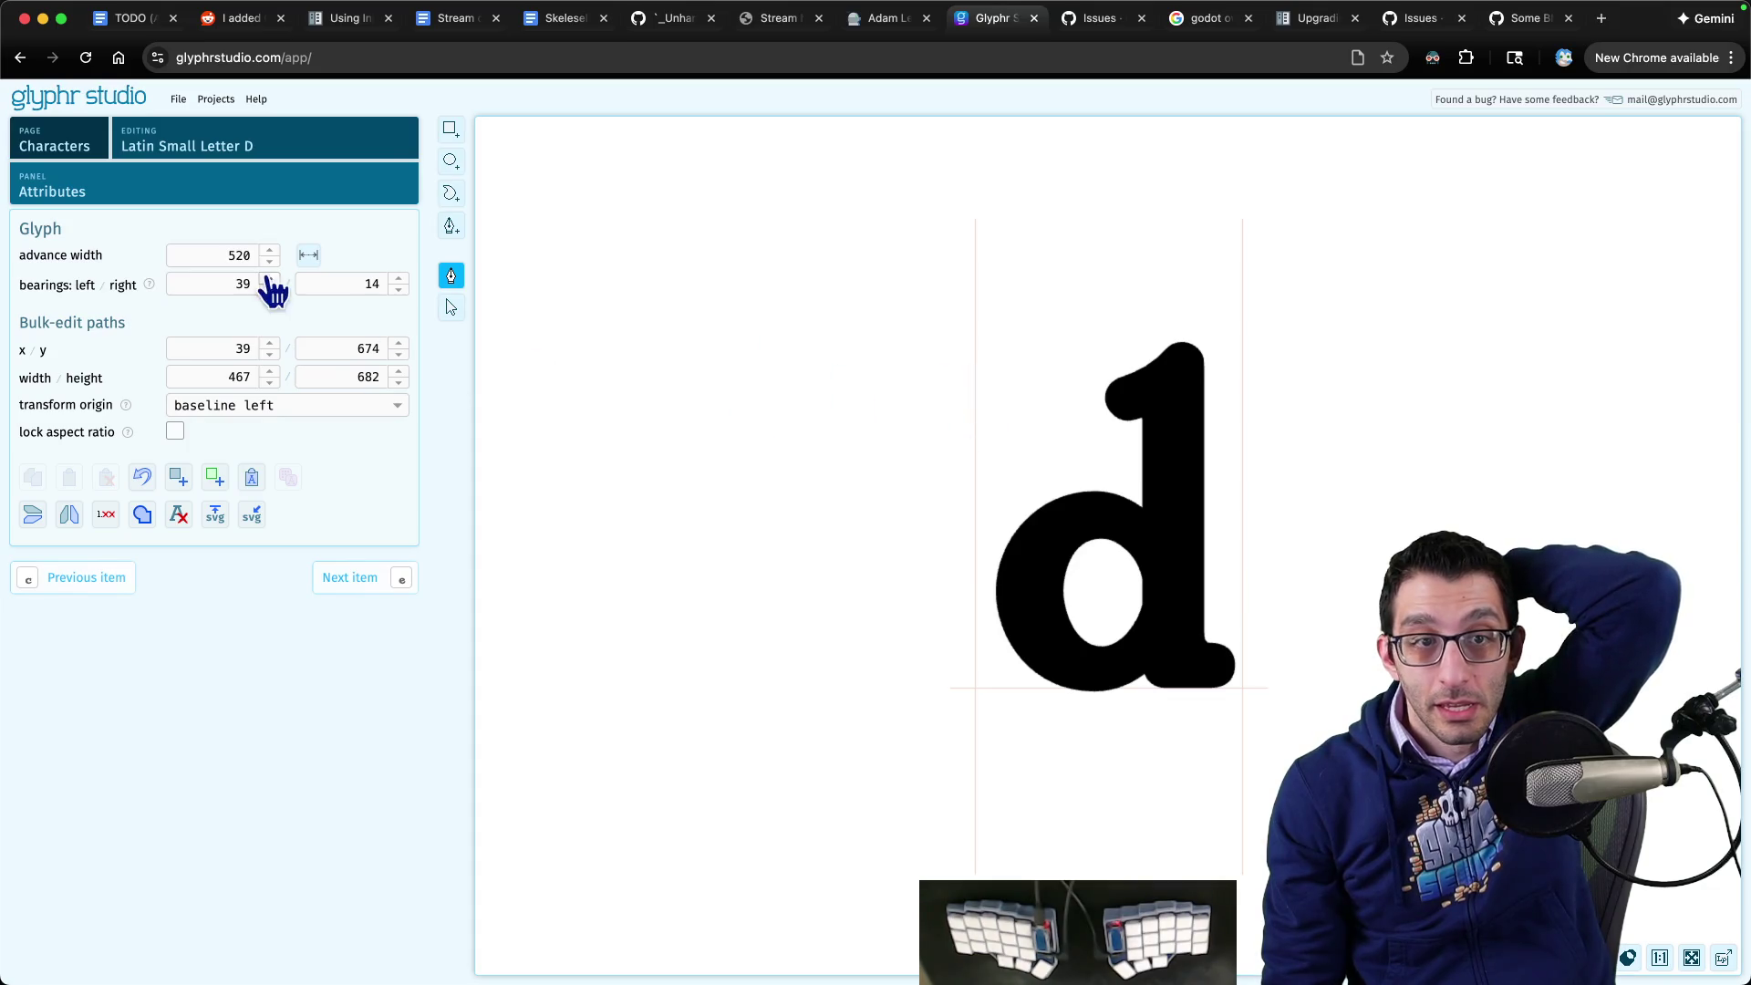
left_click(453, 276)
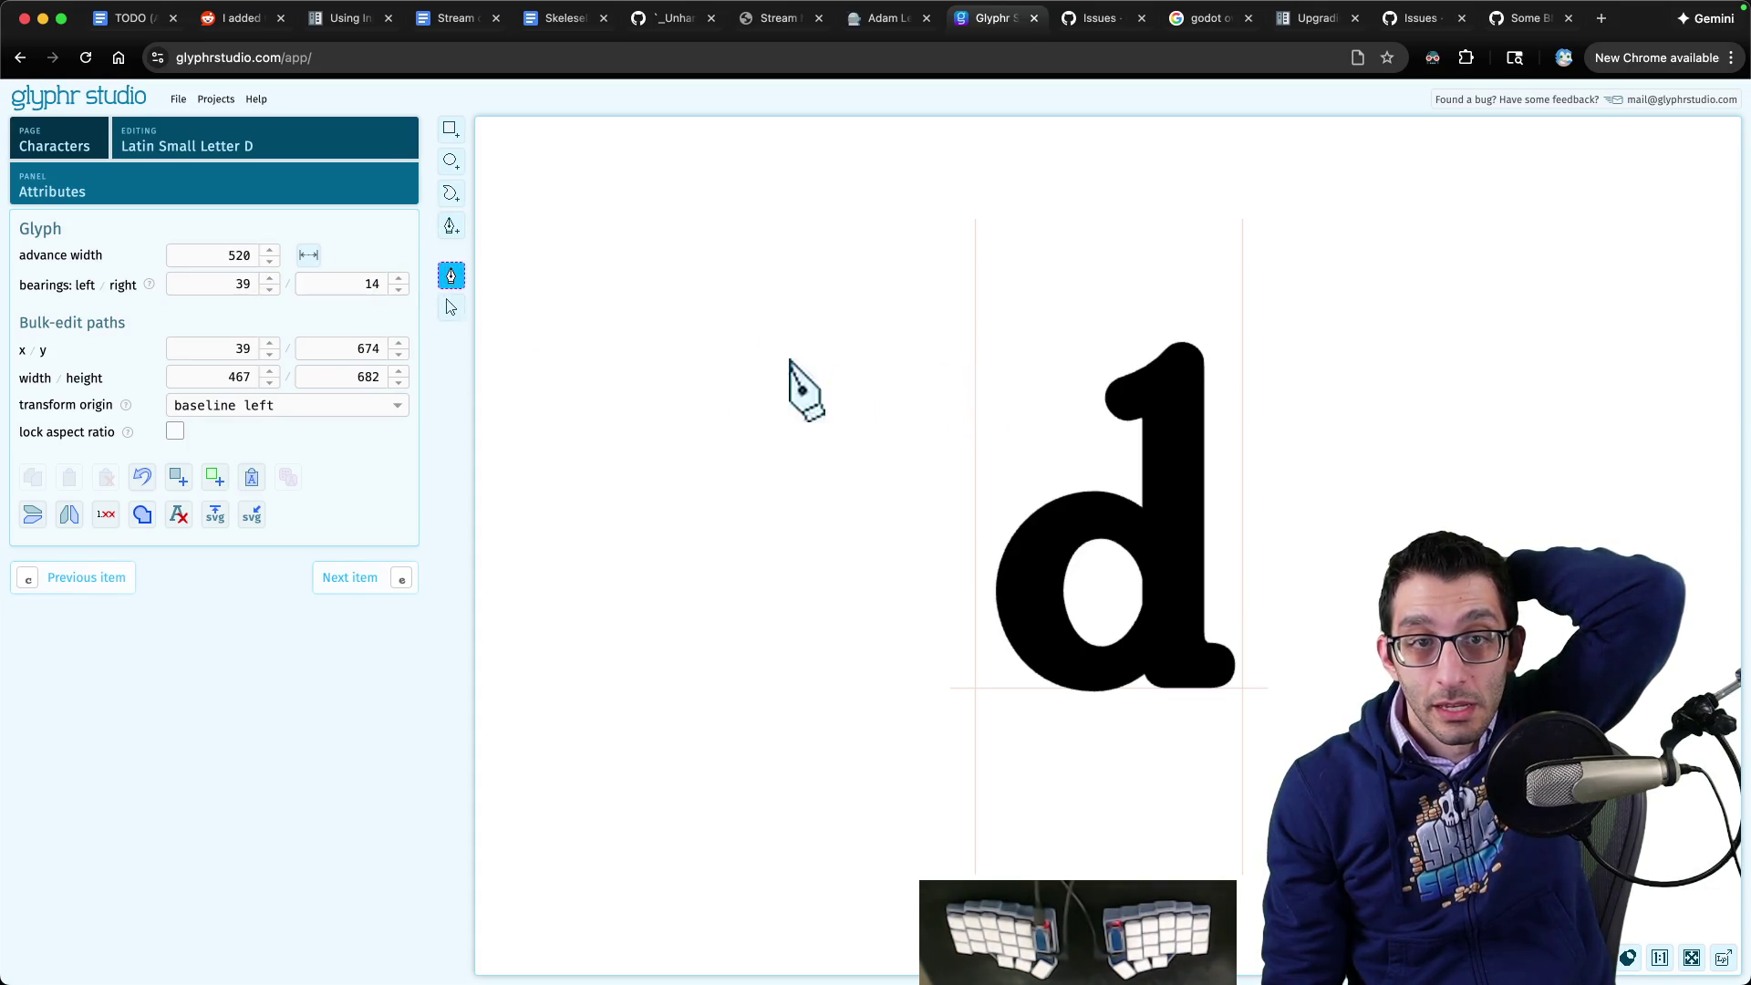
left_click(461, 308)
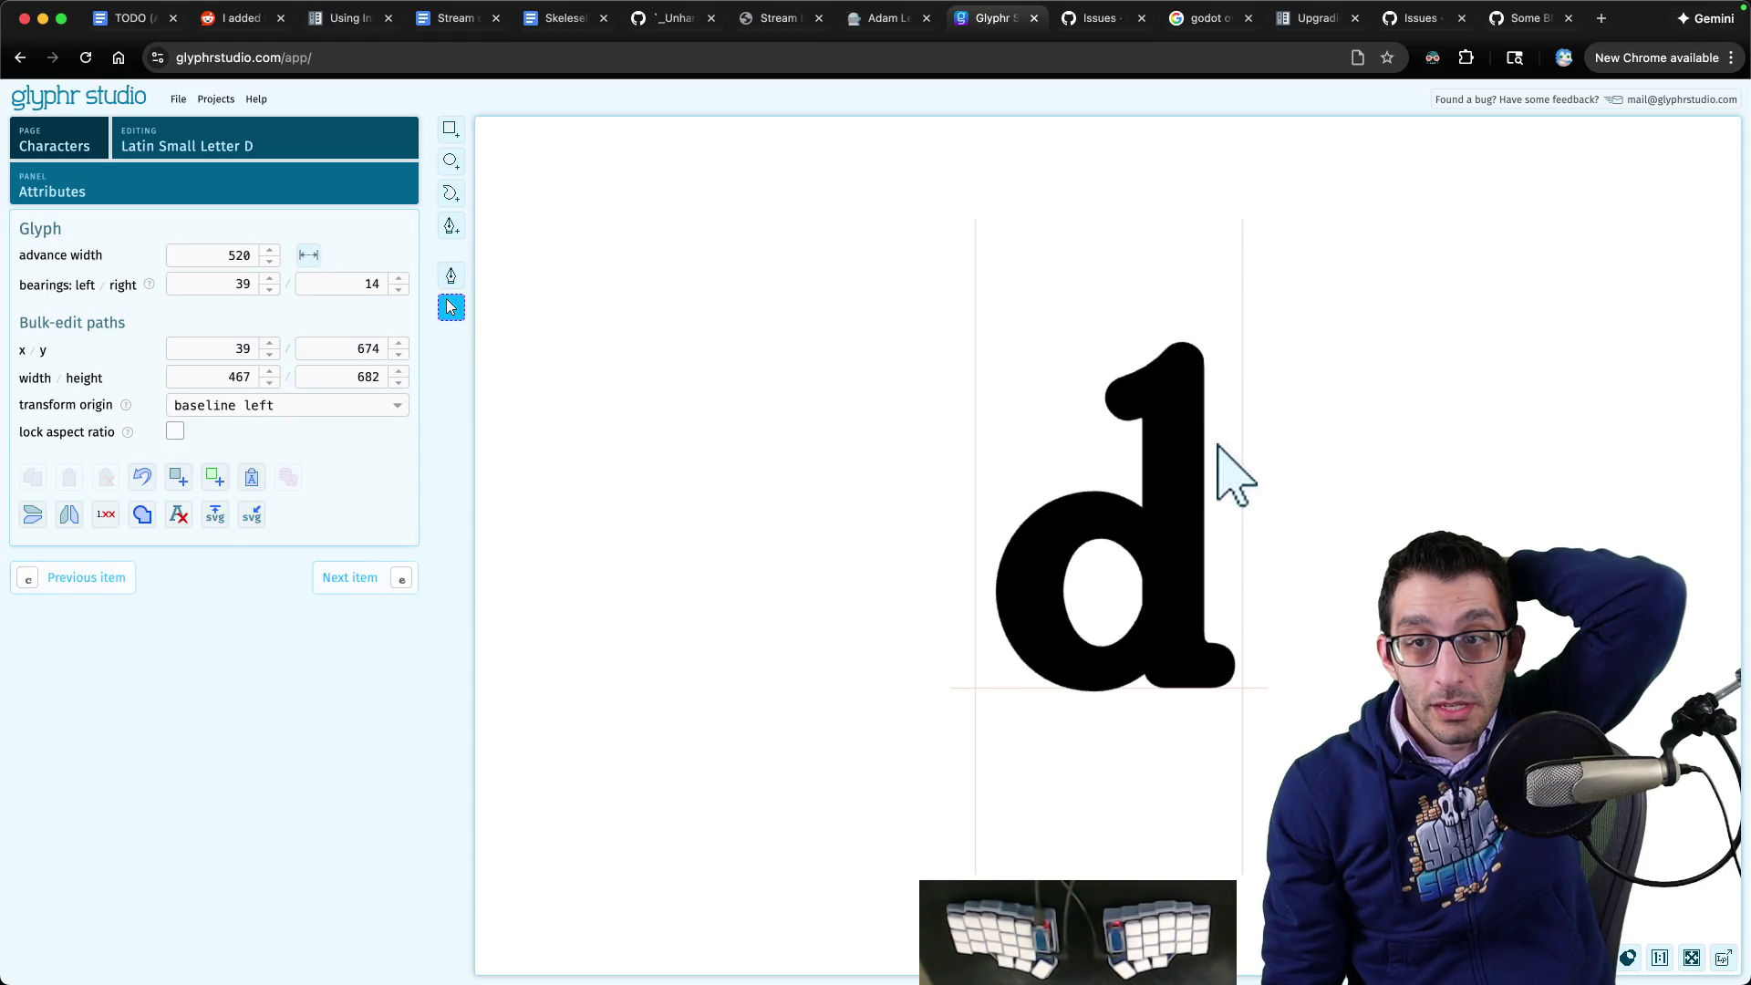
left_click(1186, 449)
left_click(451, 276)
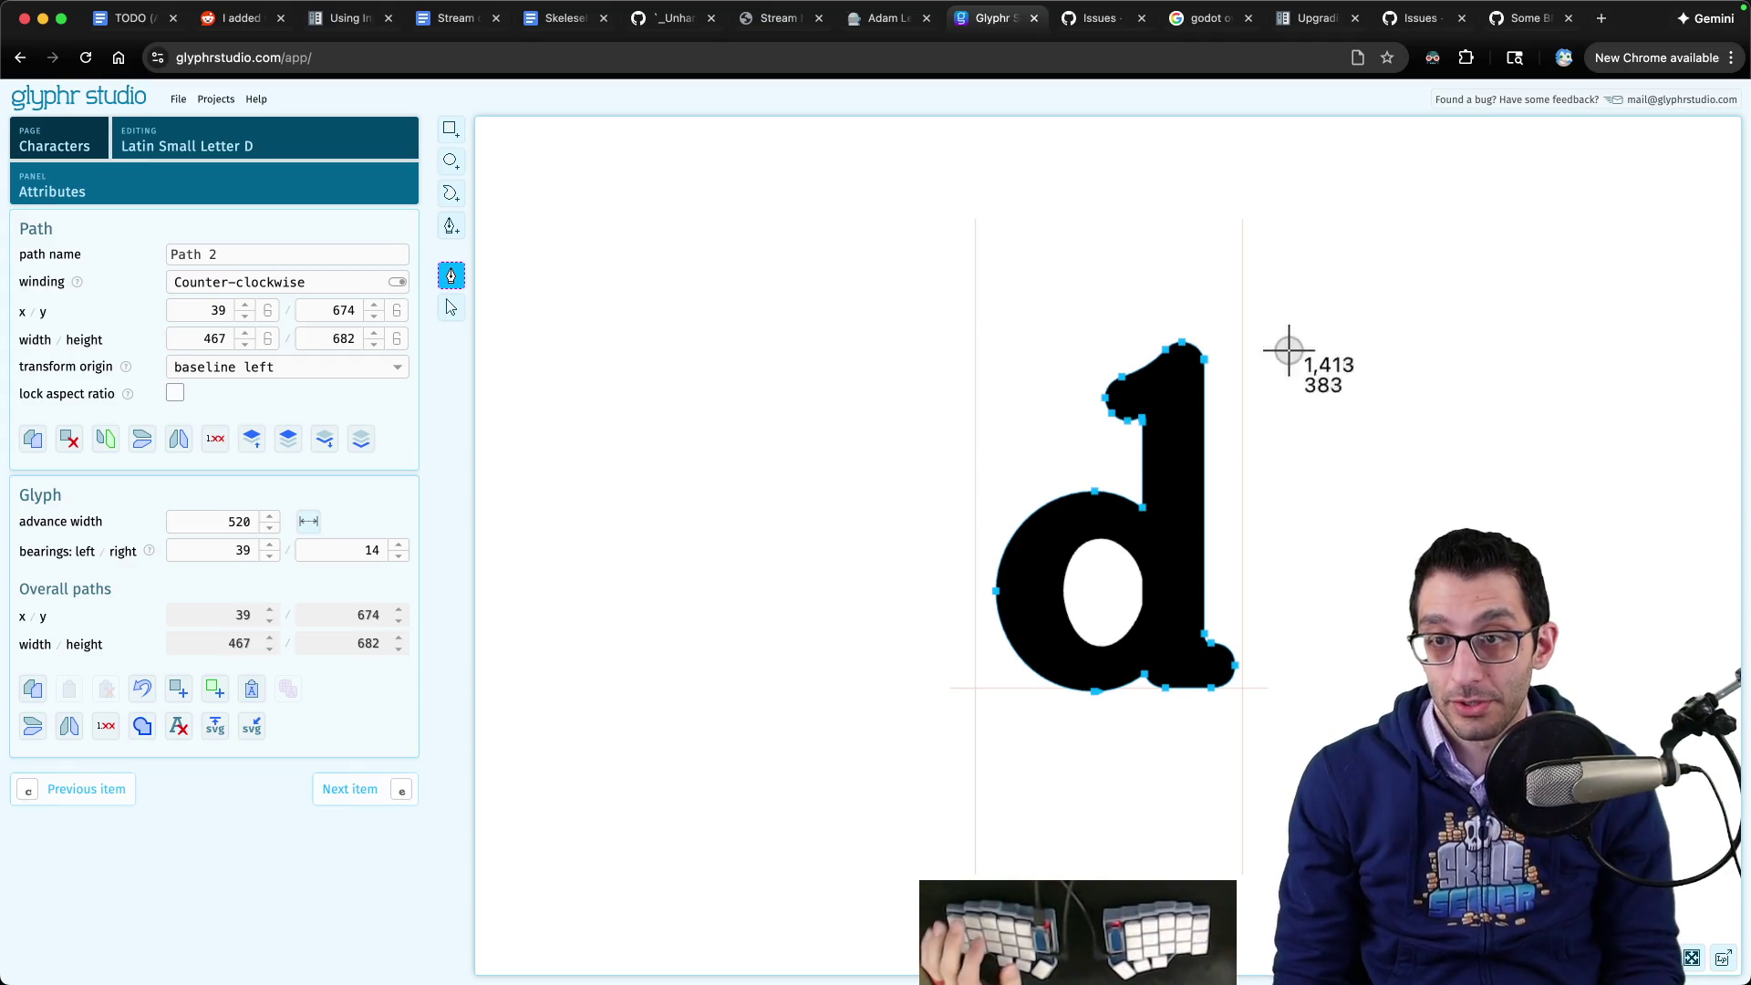
mouse_move(1278, 298)
left_mouse_down()
mouse_move(911, 731)
mouse_move(857, 767)
left_mouse_up()
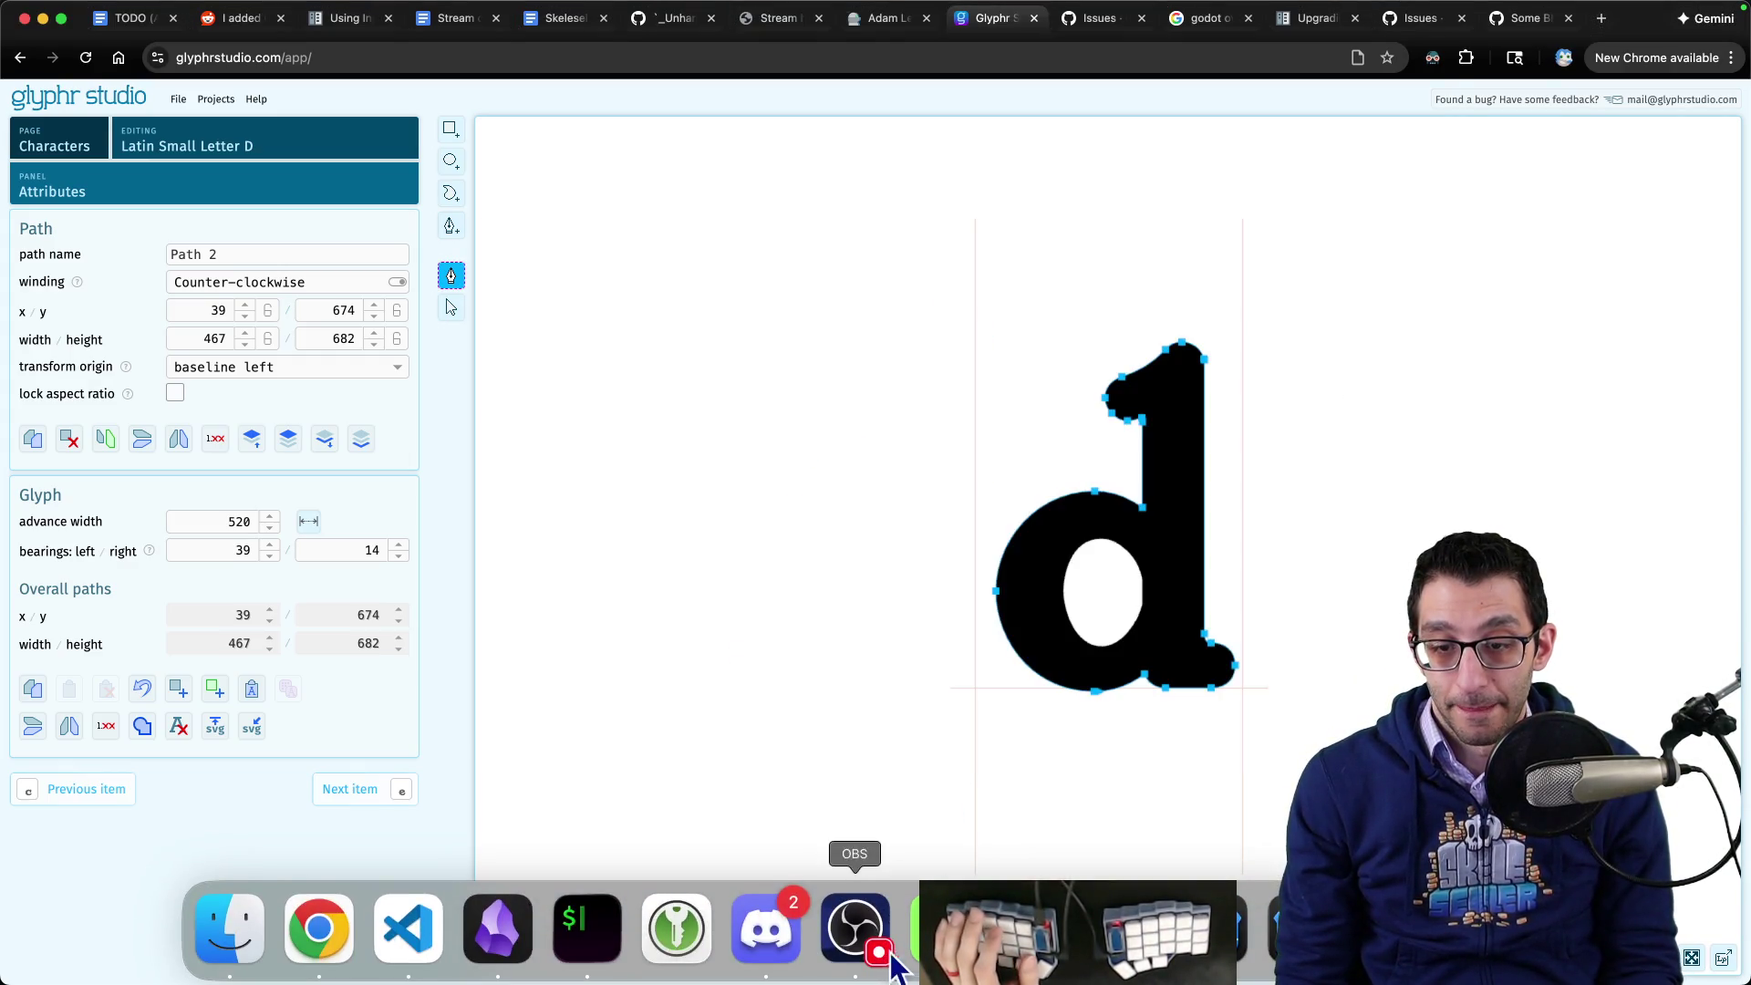
- Switch to the lowercase b, show its outline points, and screenshot it with Shottr
left_click(944, 926)
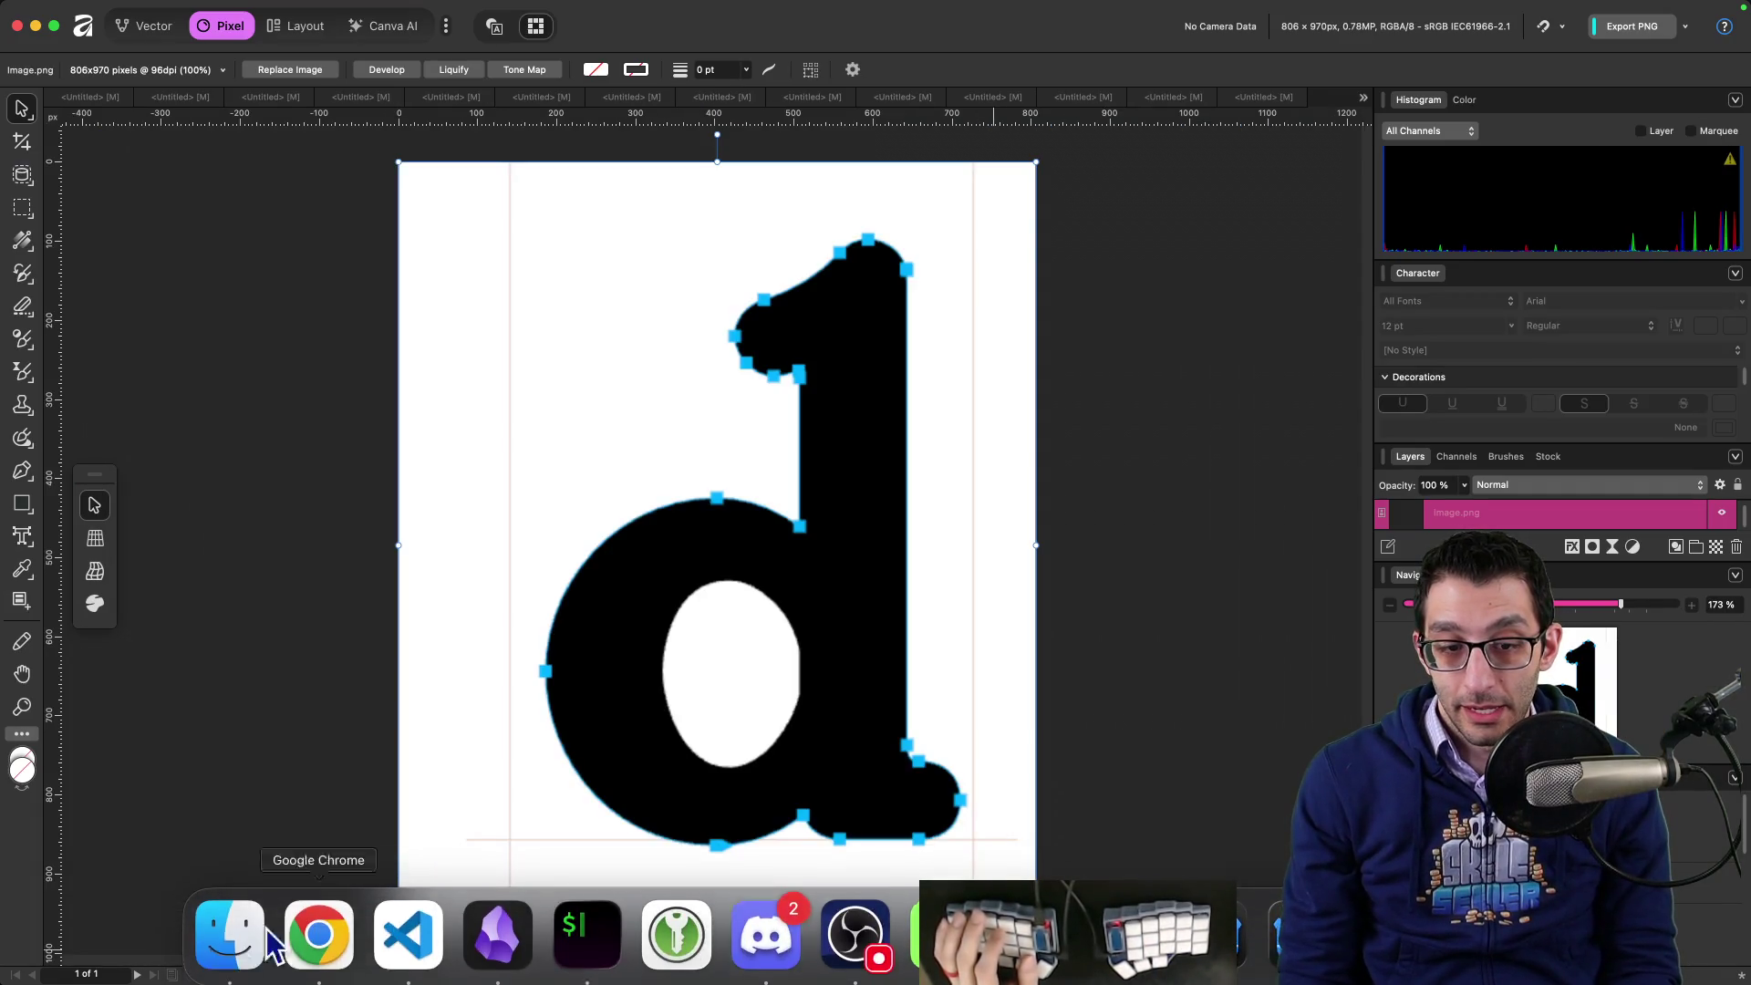
left_click(274, 938)
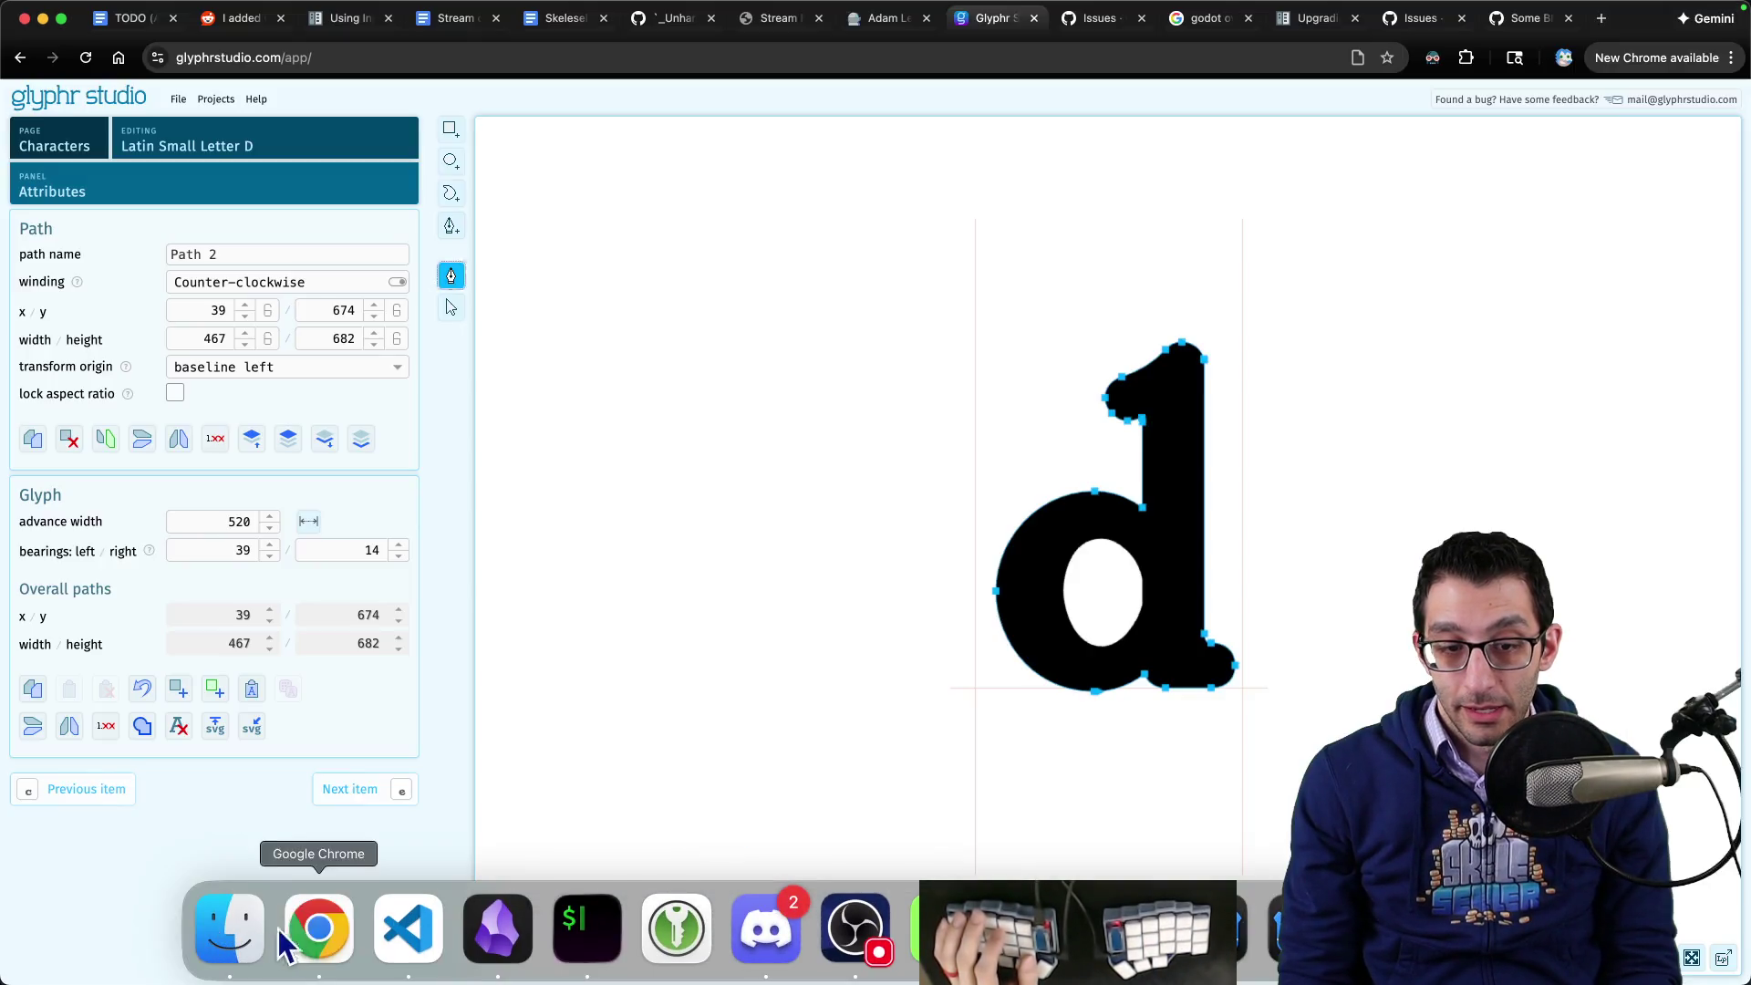
left_click(237, 153)
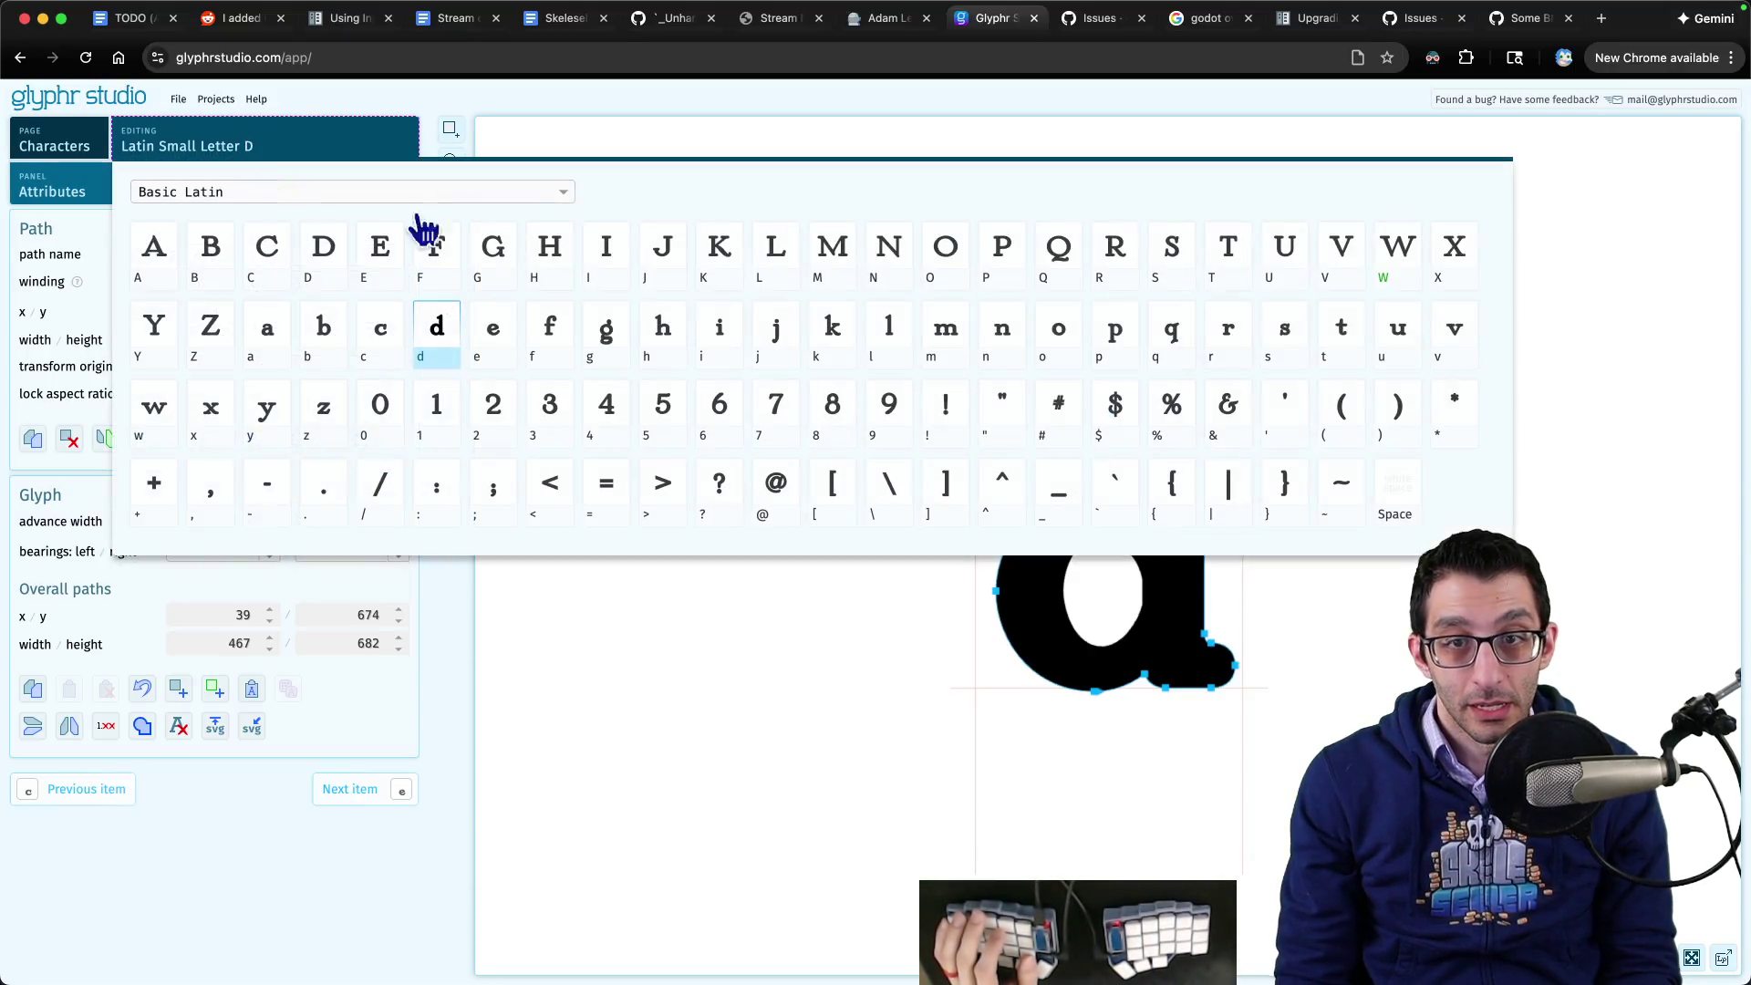
left_click(323, 330)
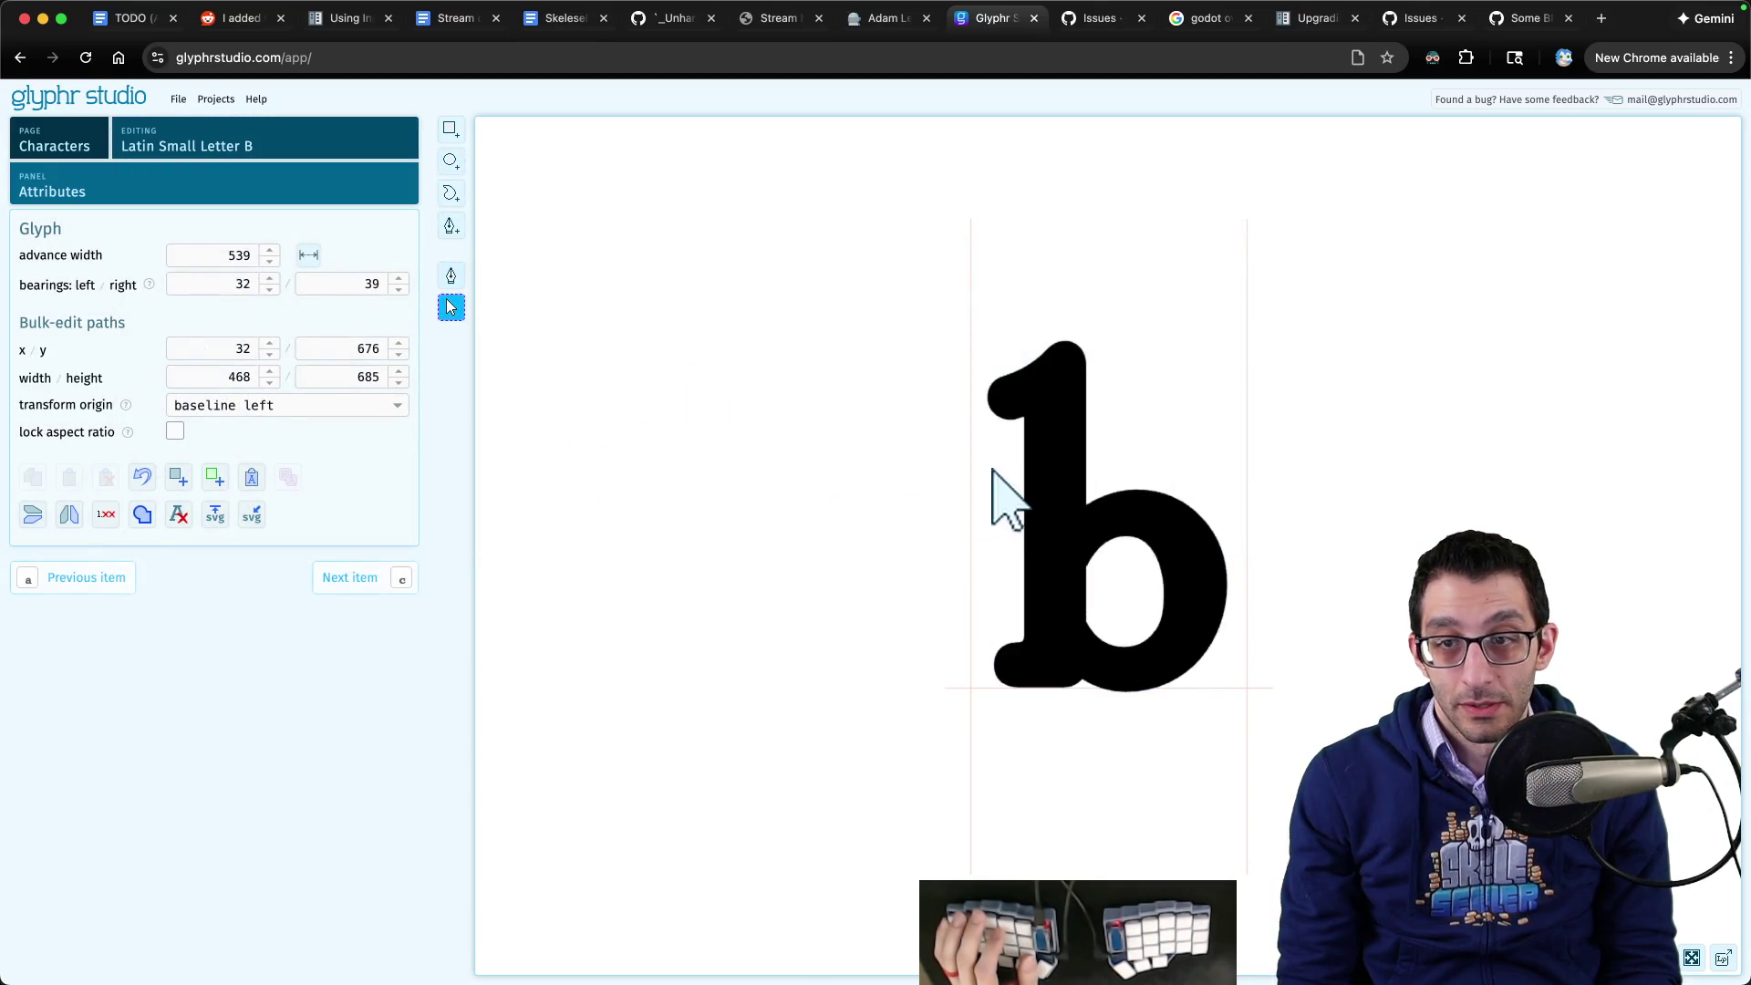
left_click(1005, 497)
left_click(450, 275)
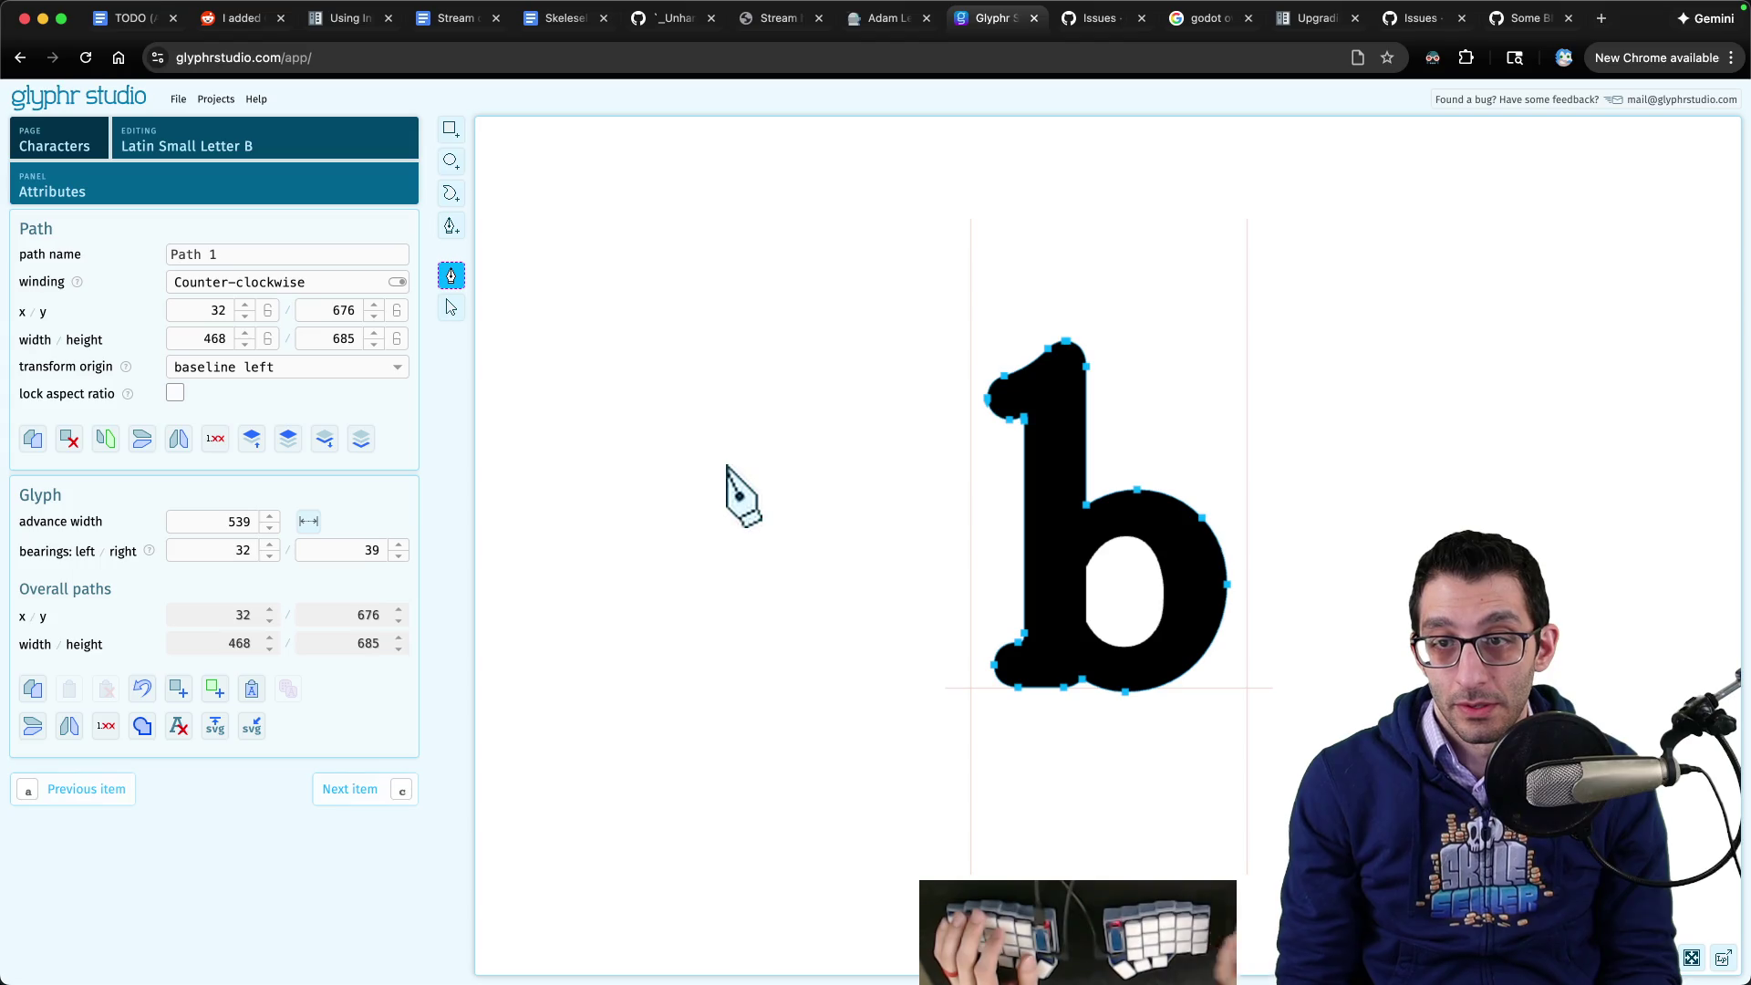
left_click_drag(941, 301, 1267, 680)
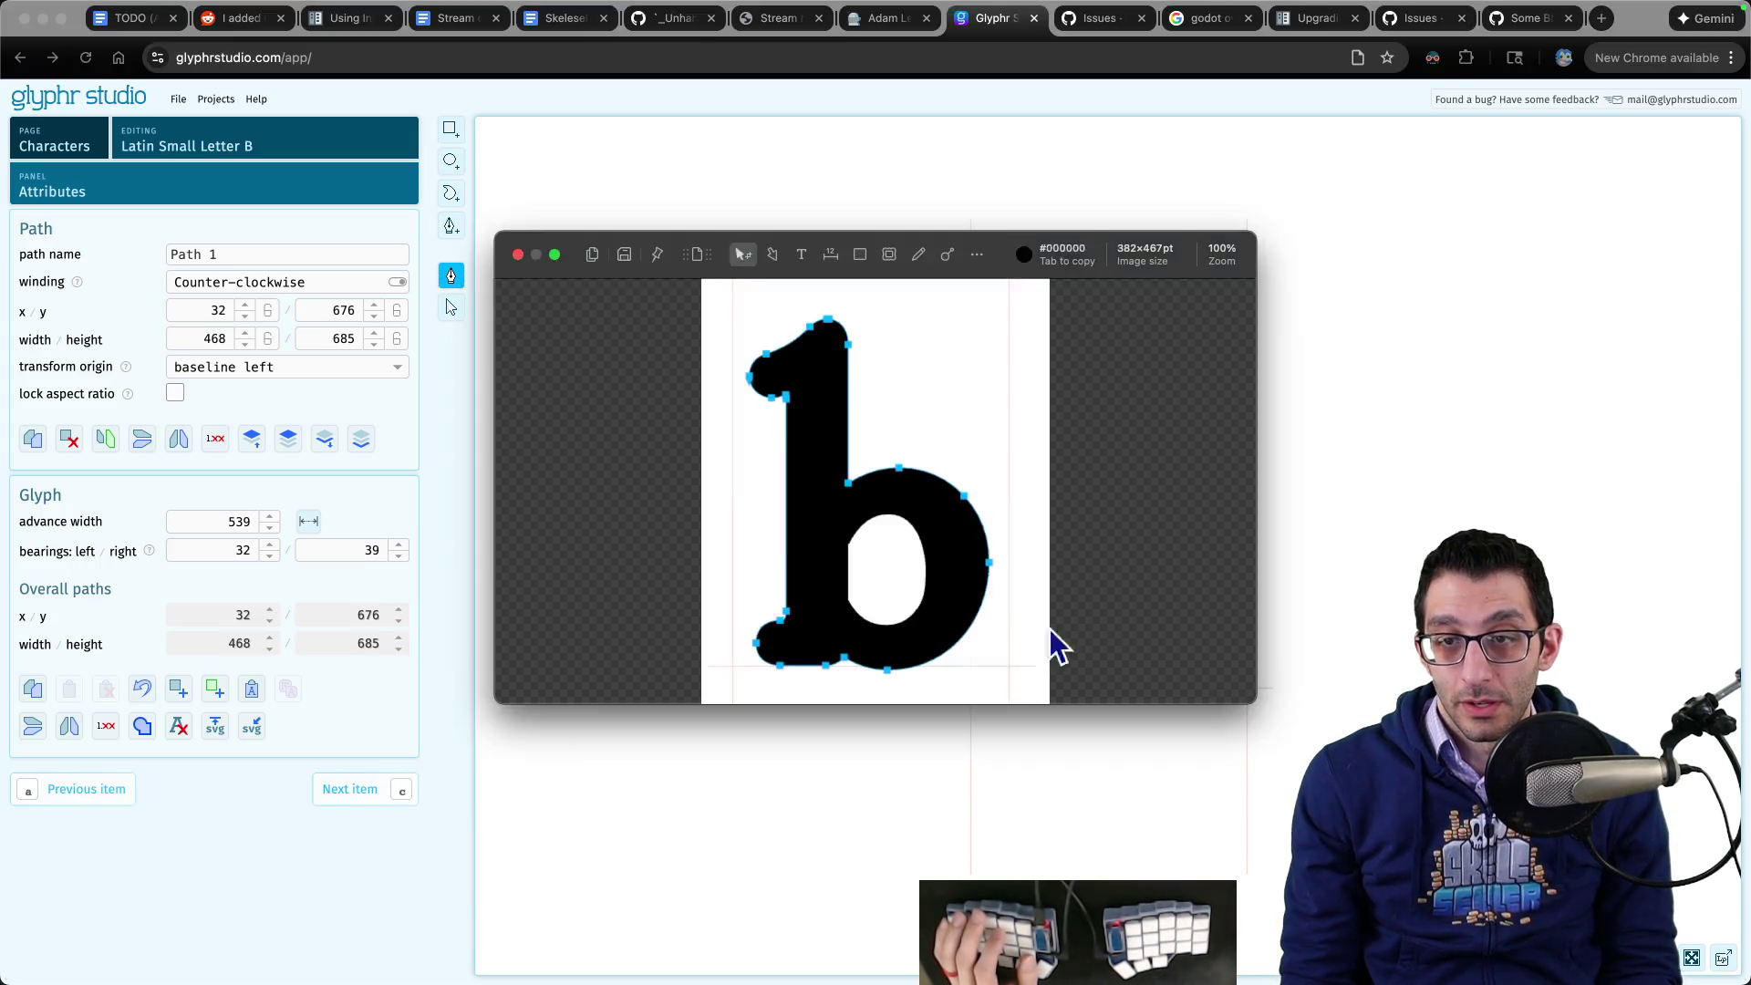
- Move the Shottr b screenshot aside and tile it beside Affinity Photo's d image
mouse_move(767, 926)
left_click(945, 929)
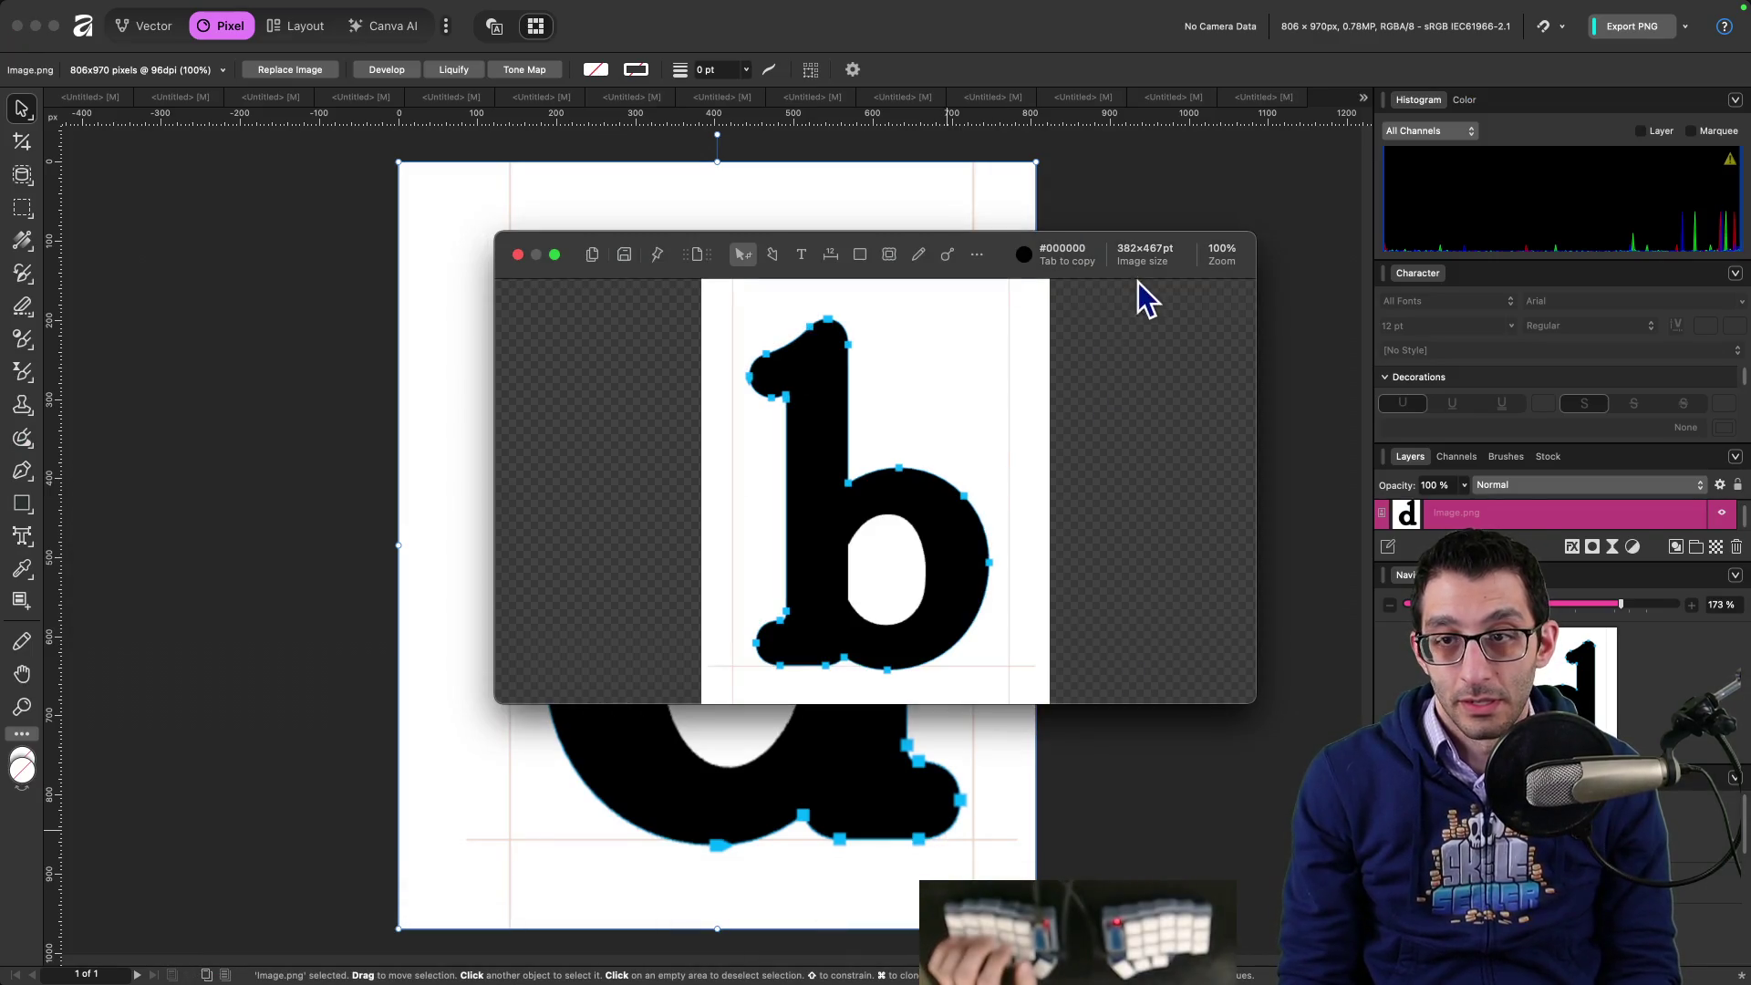
mouse_move(1196, 250)
left_mouse_down()
mouse_move(438, 332)
mouse_move(570, 297)
left_mouse_up()
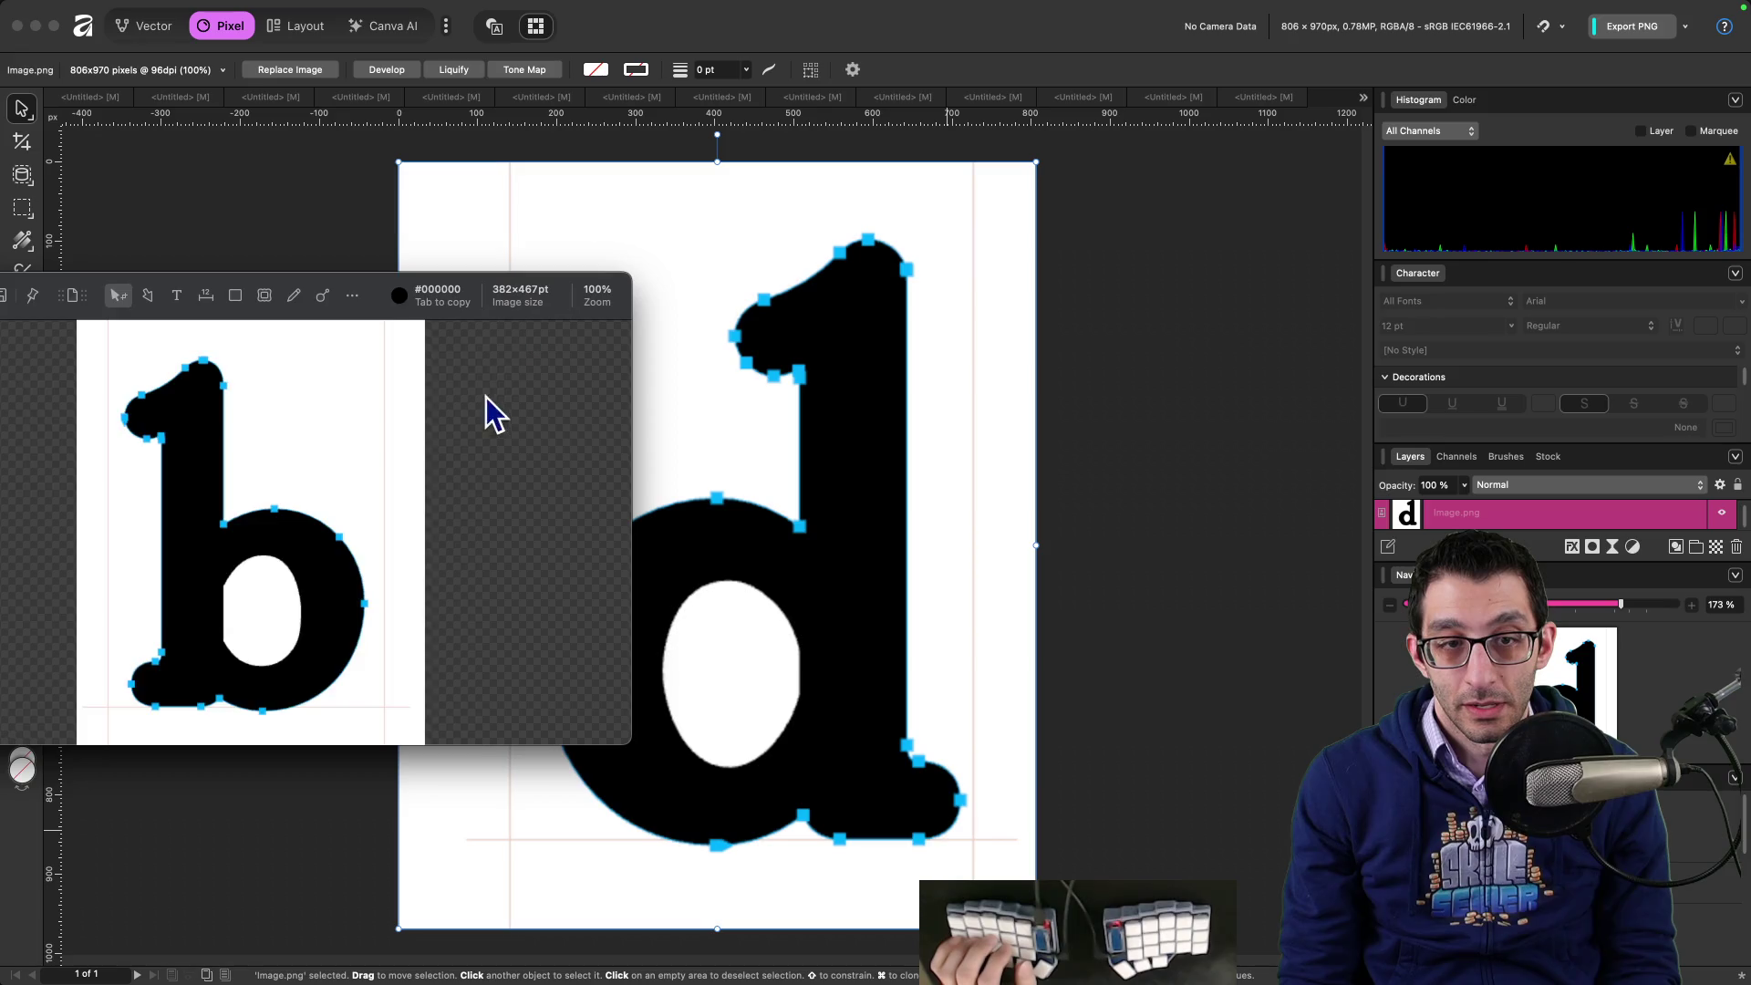
scroll(457, 442, "up", 3)
left_click(1414, 539)
key("ctrl+shift+Right")
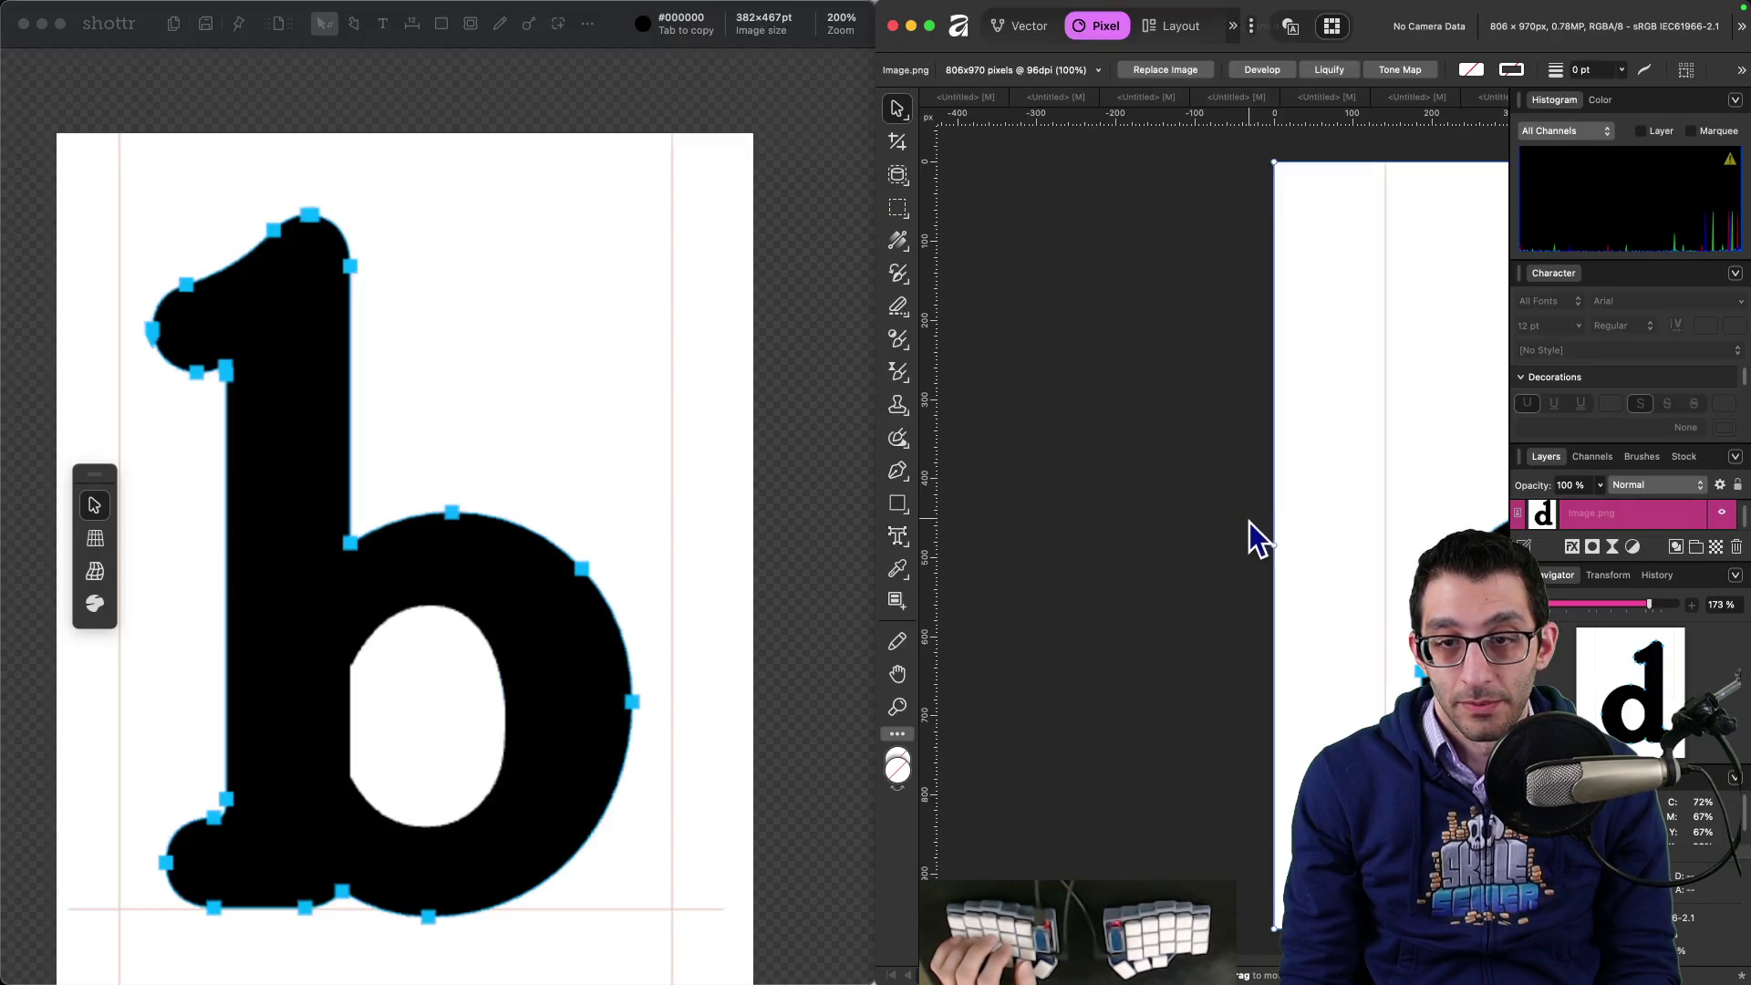
left_click_drag(1278, 544, 950, 527)
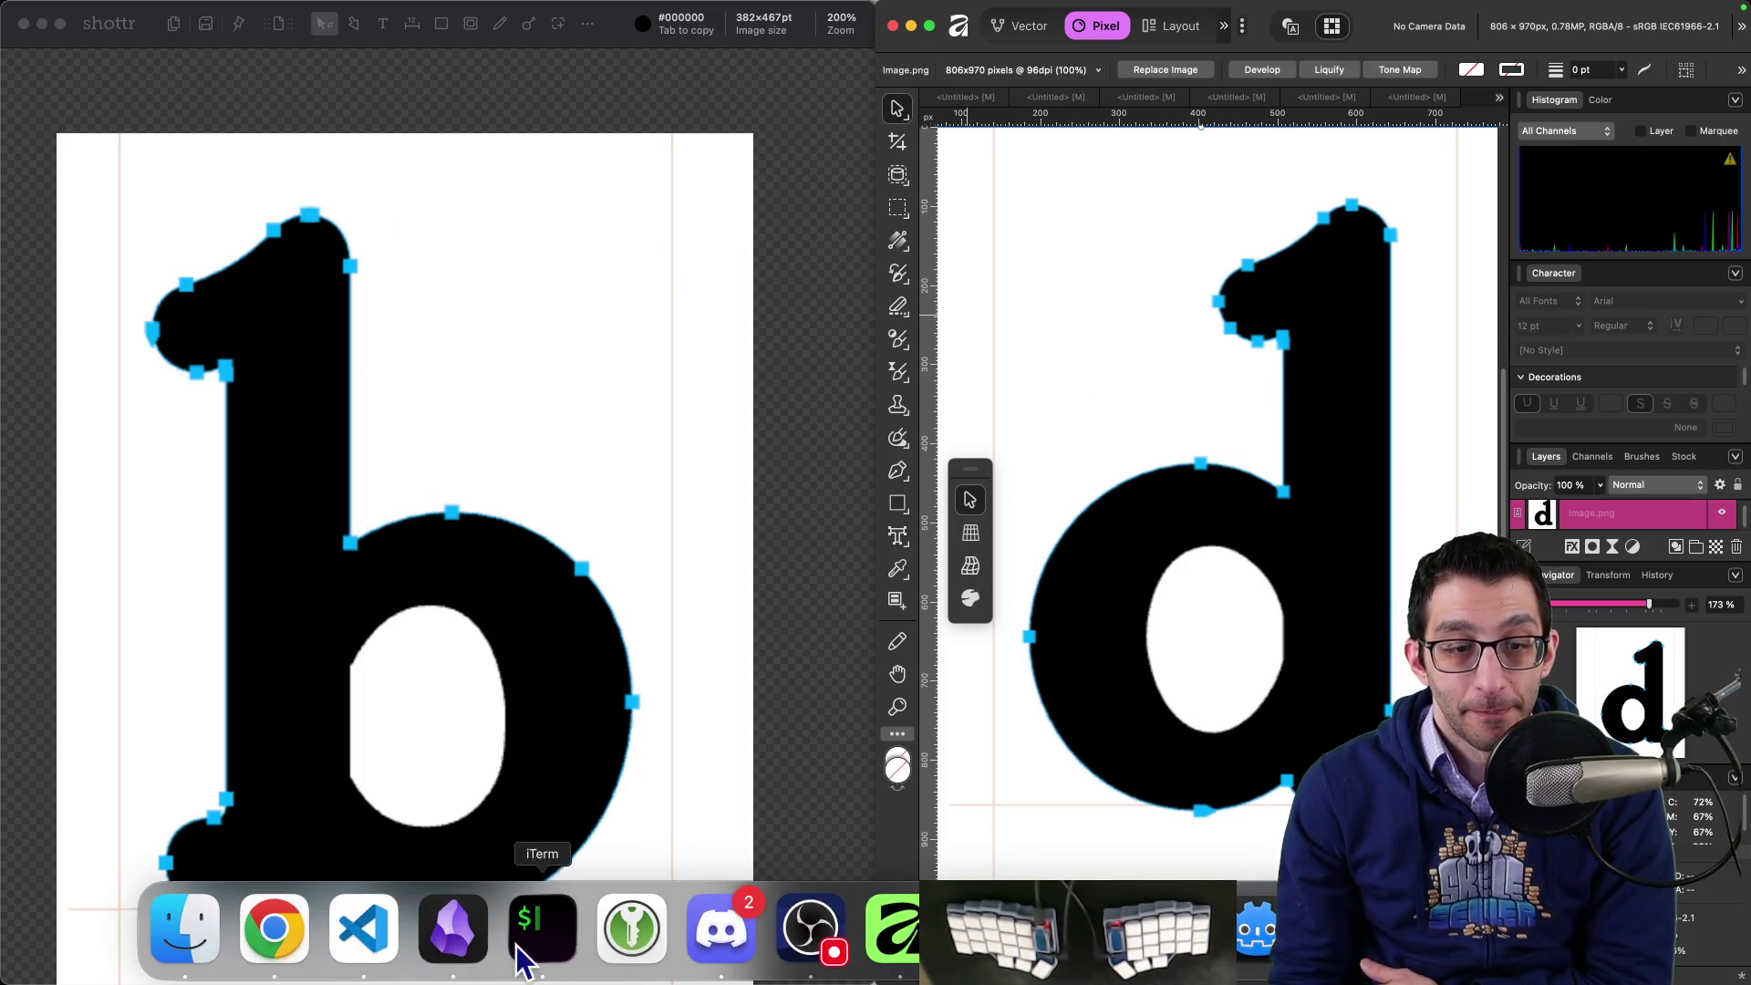
- Nudge the b's top point up and right in Glyphr Studio, then undo it
left_click(274, 927)
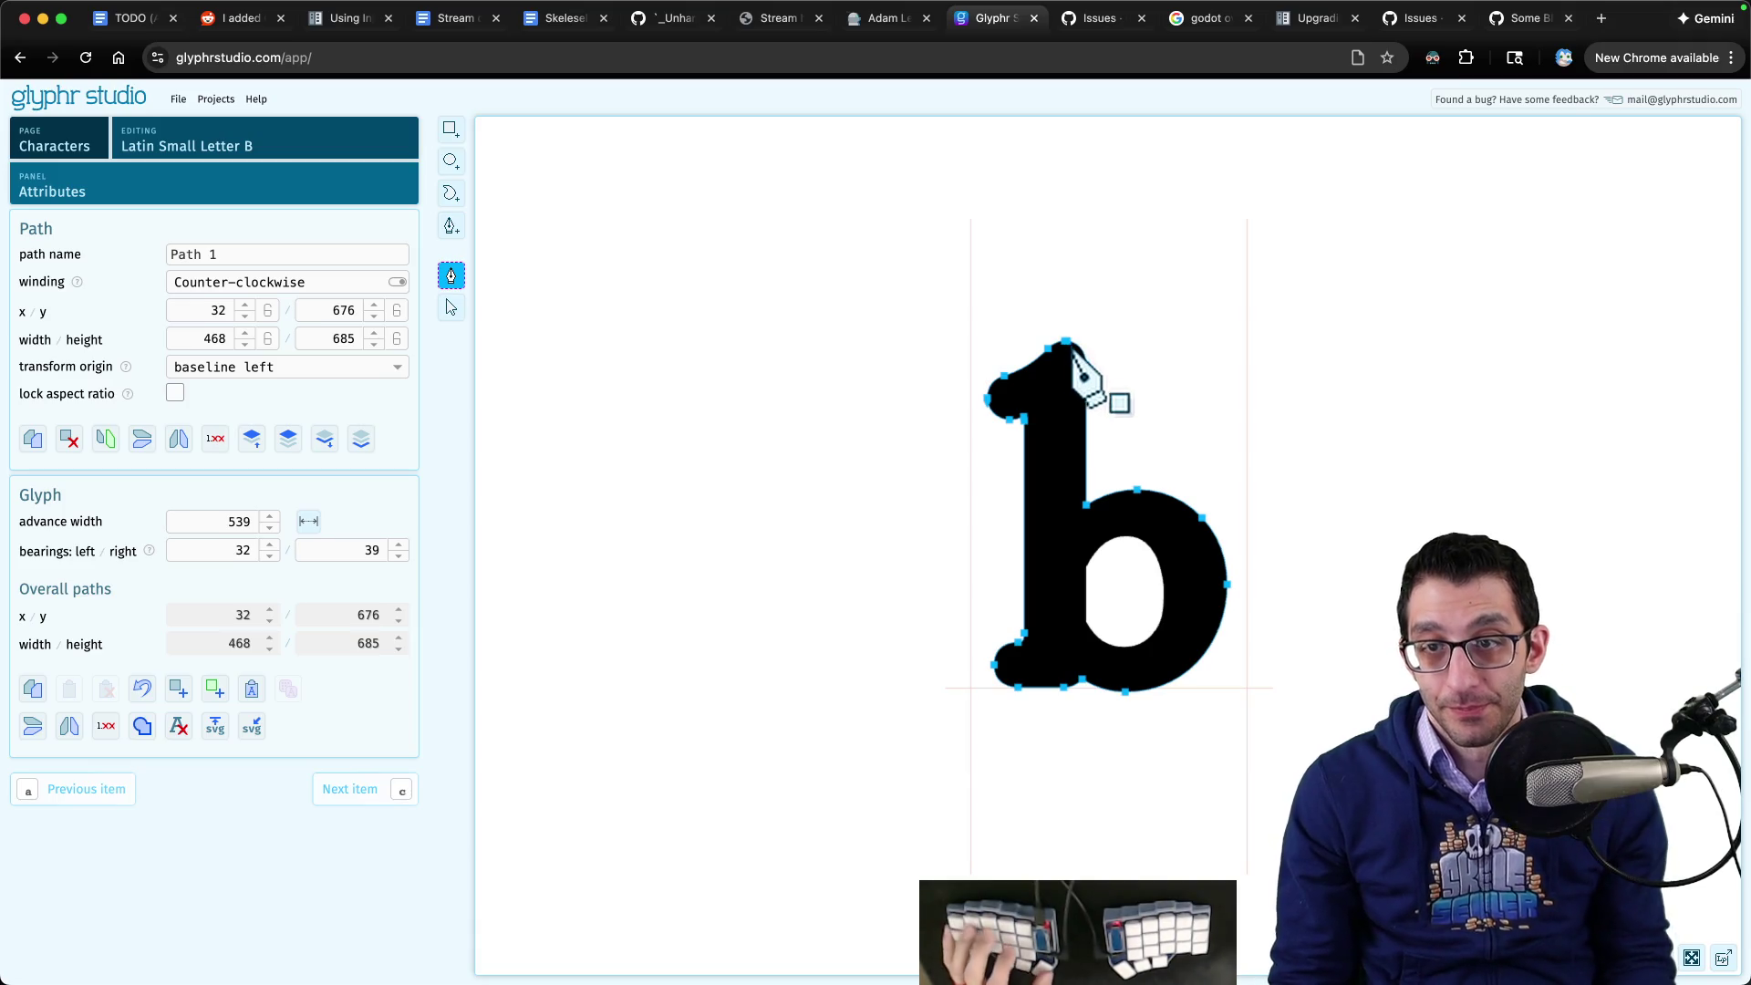
scroll(1075, 335, "up", 10)
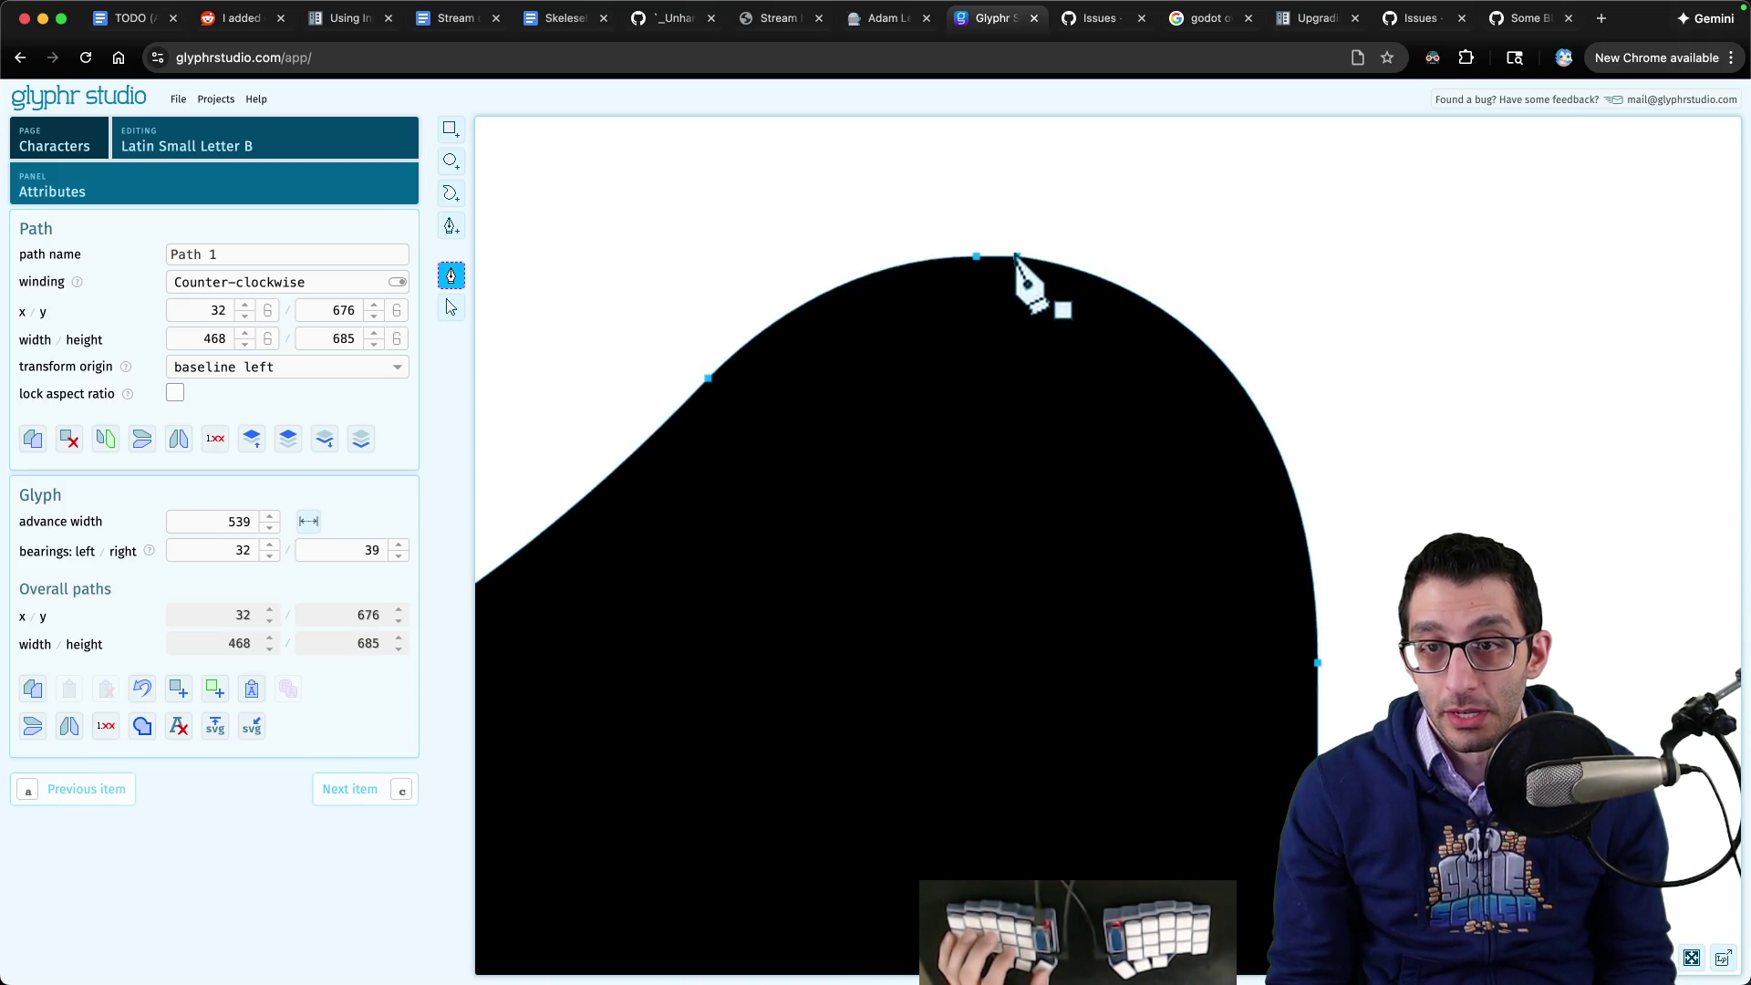
left_click_drag(1018, 257, 1096, 195)
key("super+z")
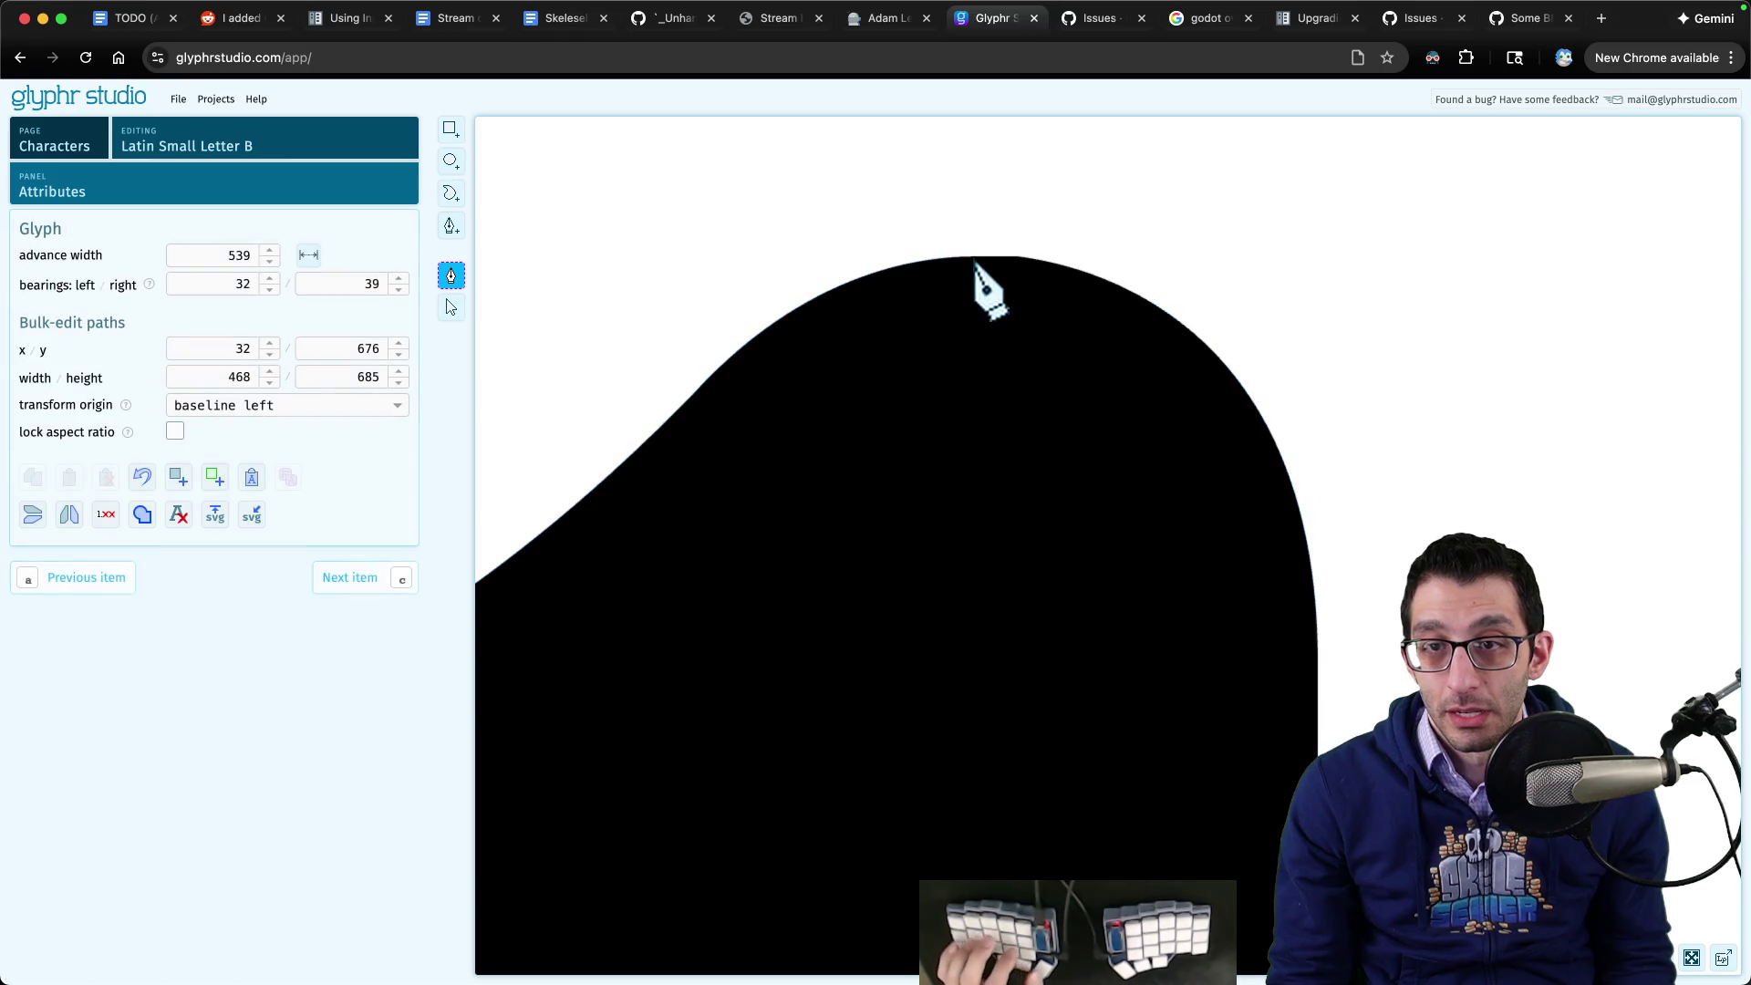
- Reselect the b's outline path and bring the d image up beside the editor
left_click(991, 276)
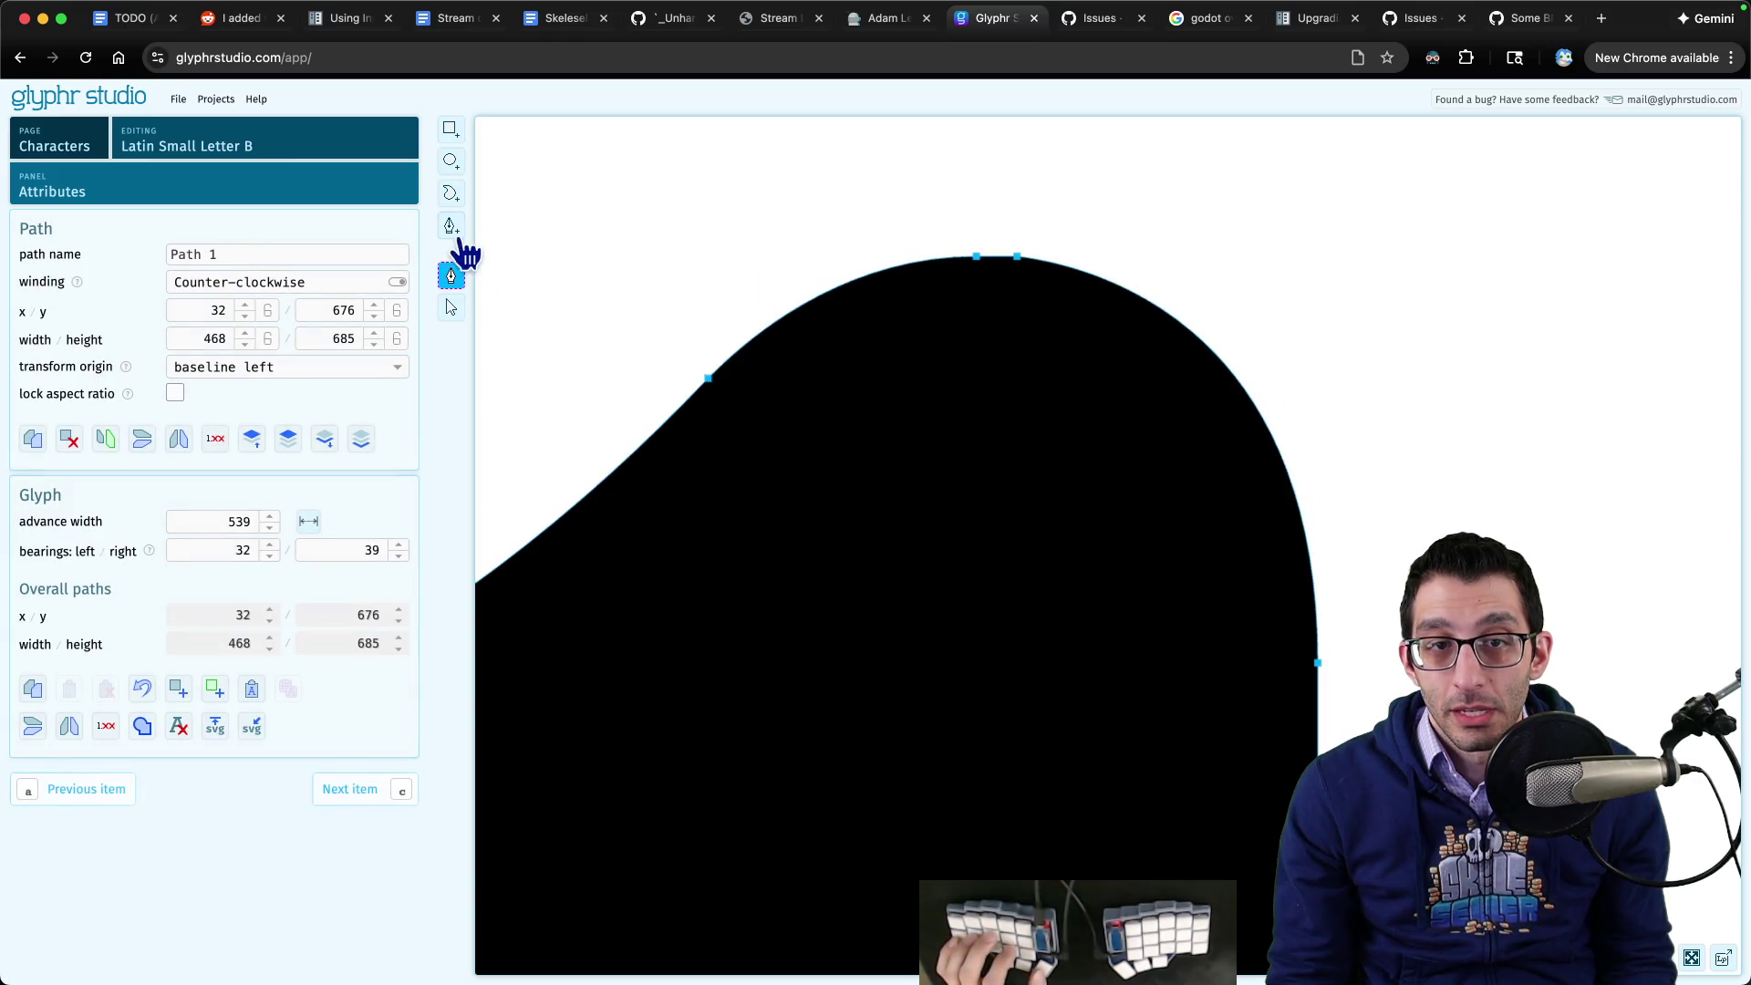
left_click(449, 304)
key("Escape")
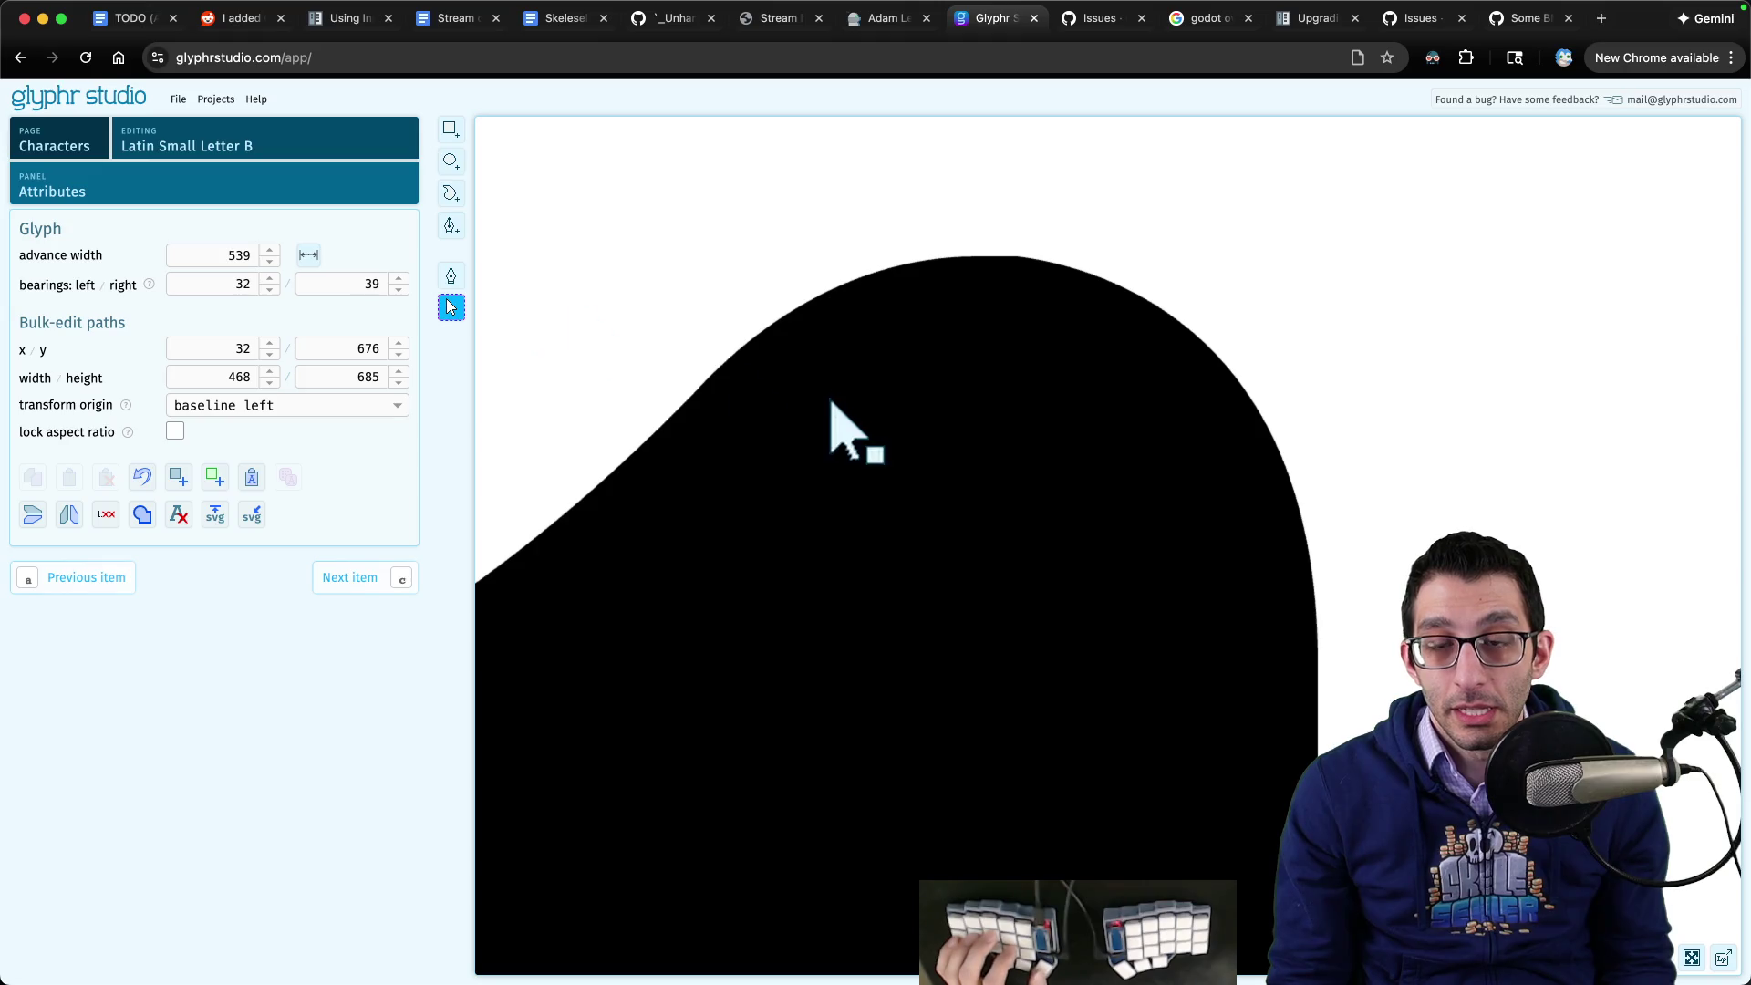
scroll(891, 469, "down", 3)
scroll(873, 502, "down", 1)
left_click(869, 525)
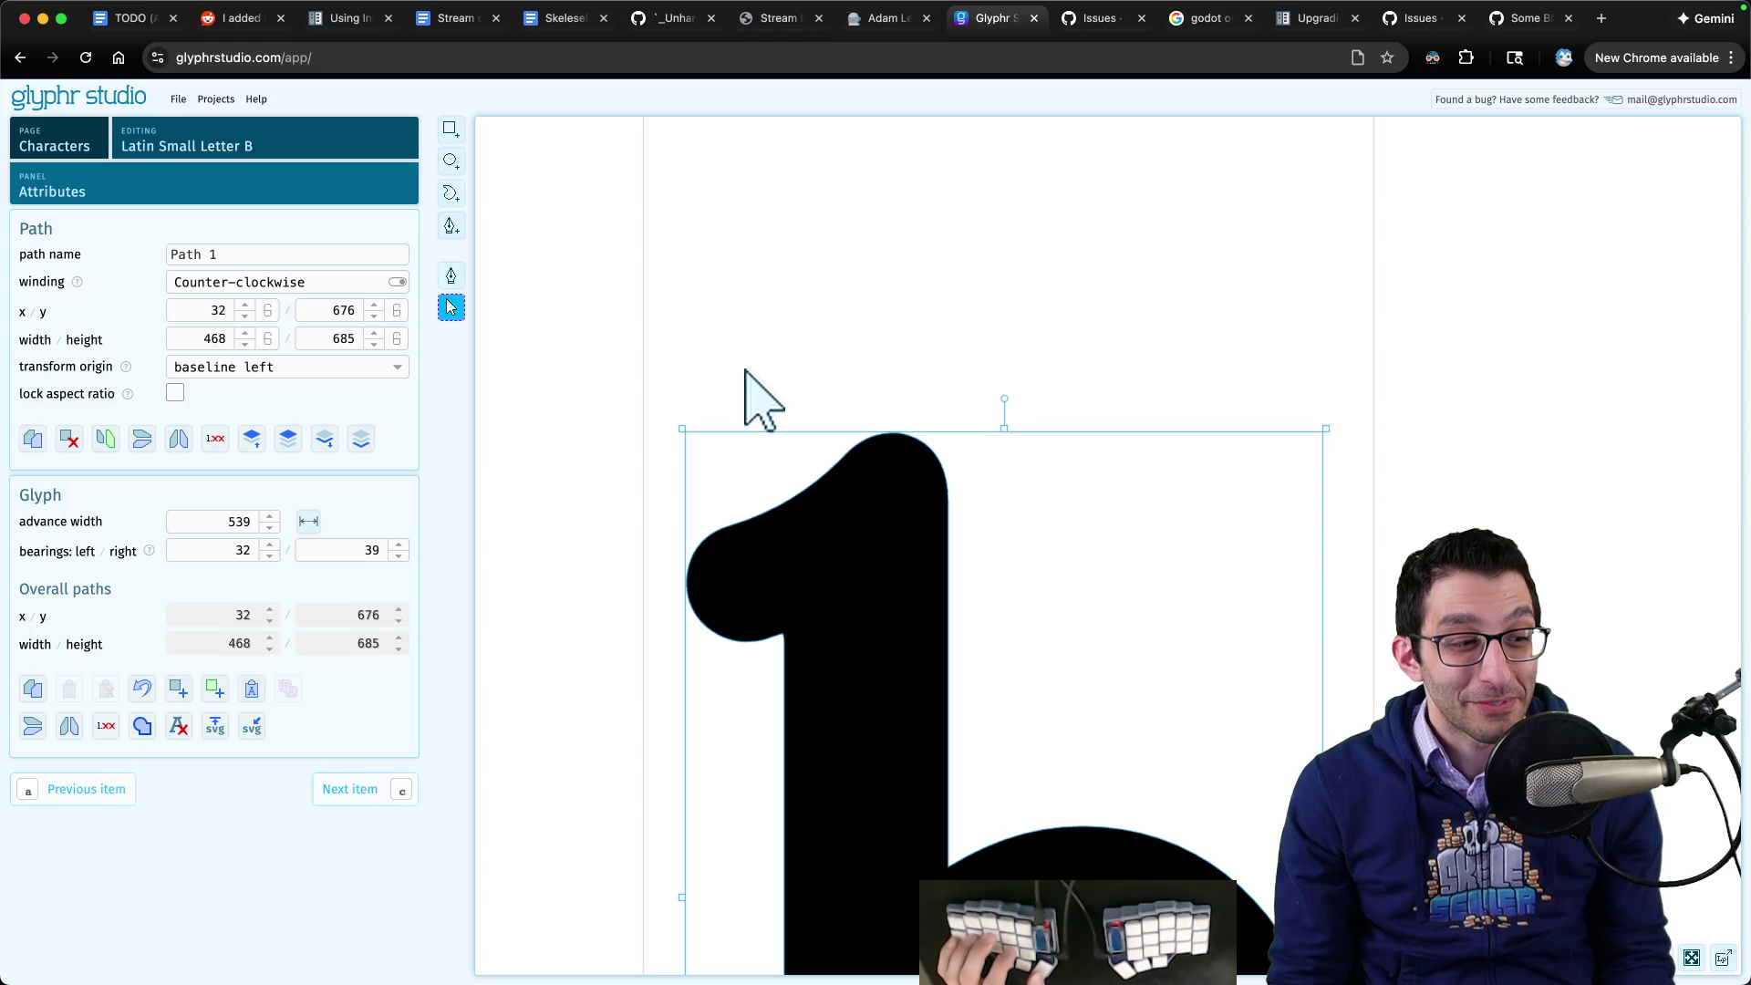
mouse_move(988, 949)
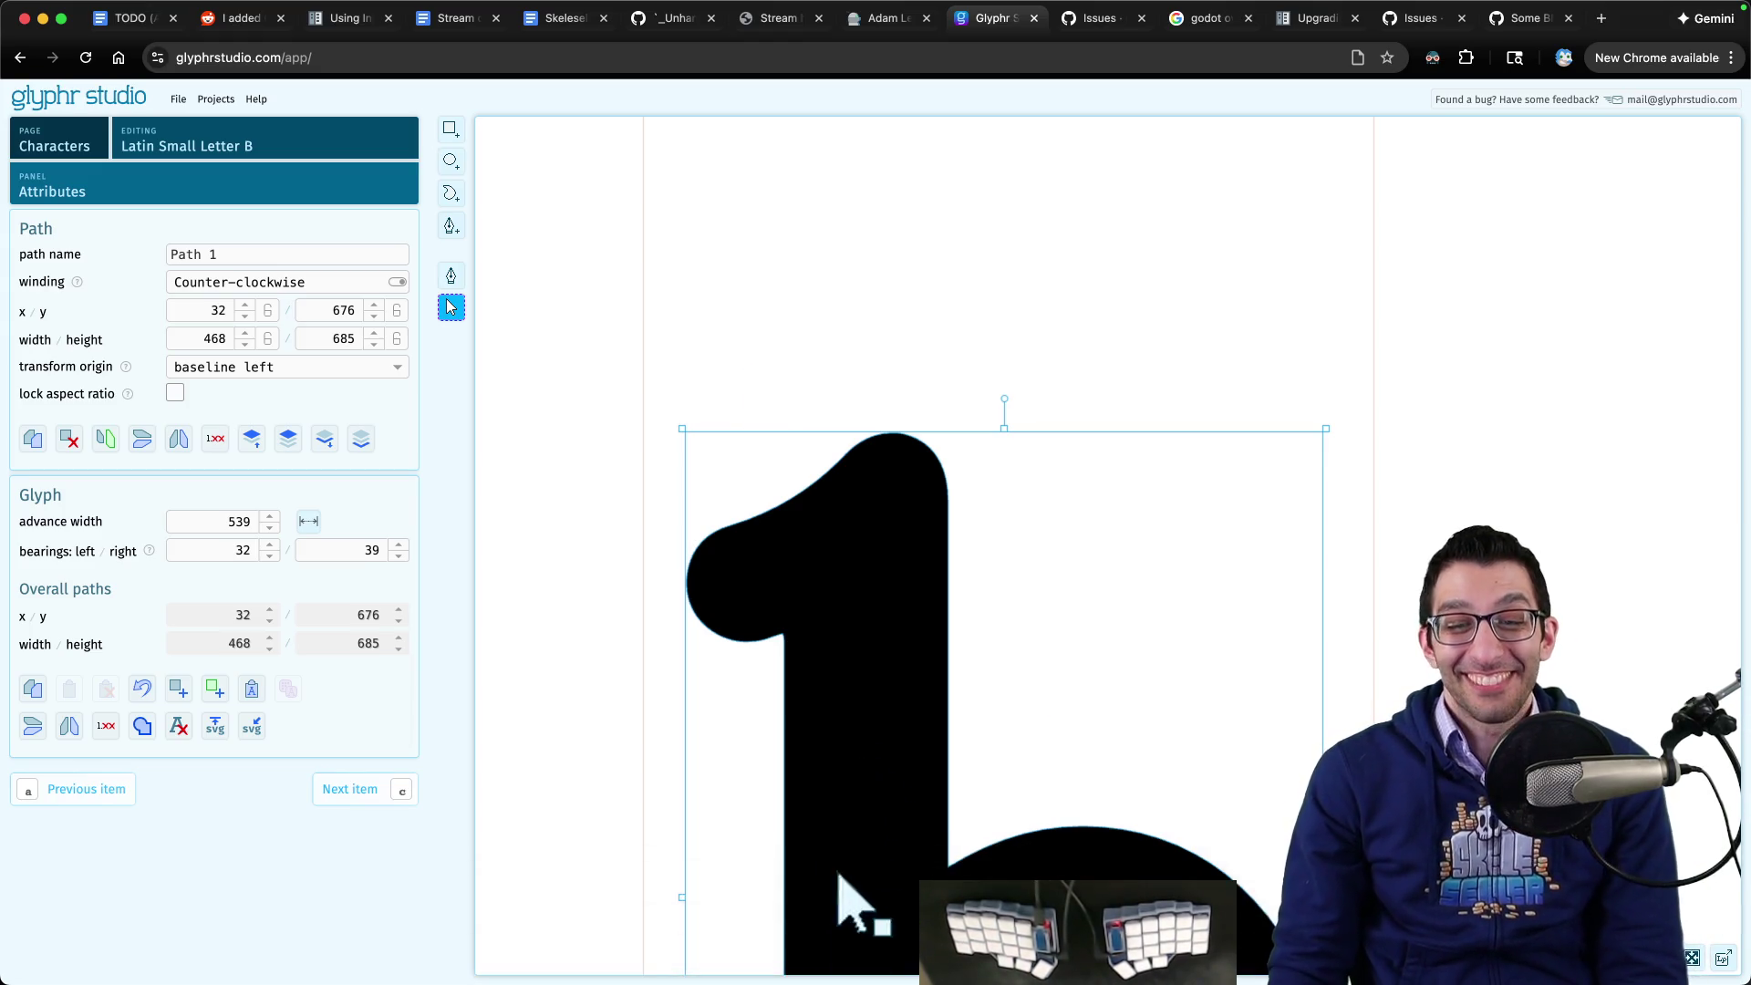
left_click(892, 929)
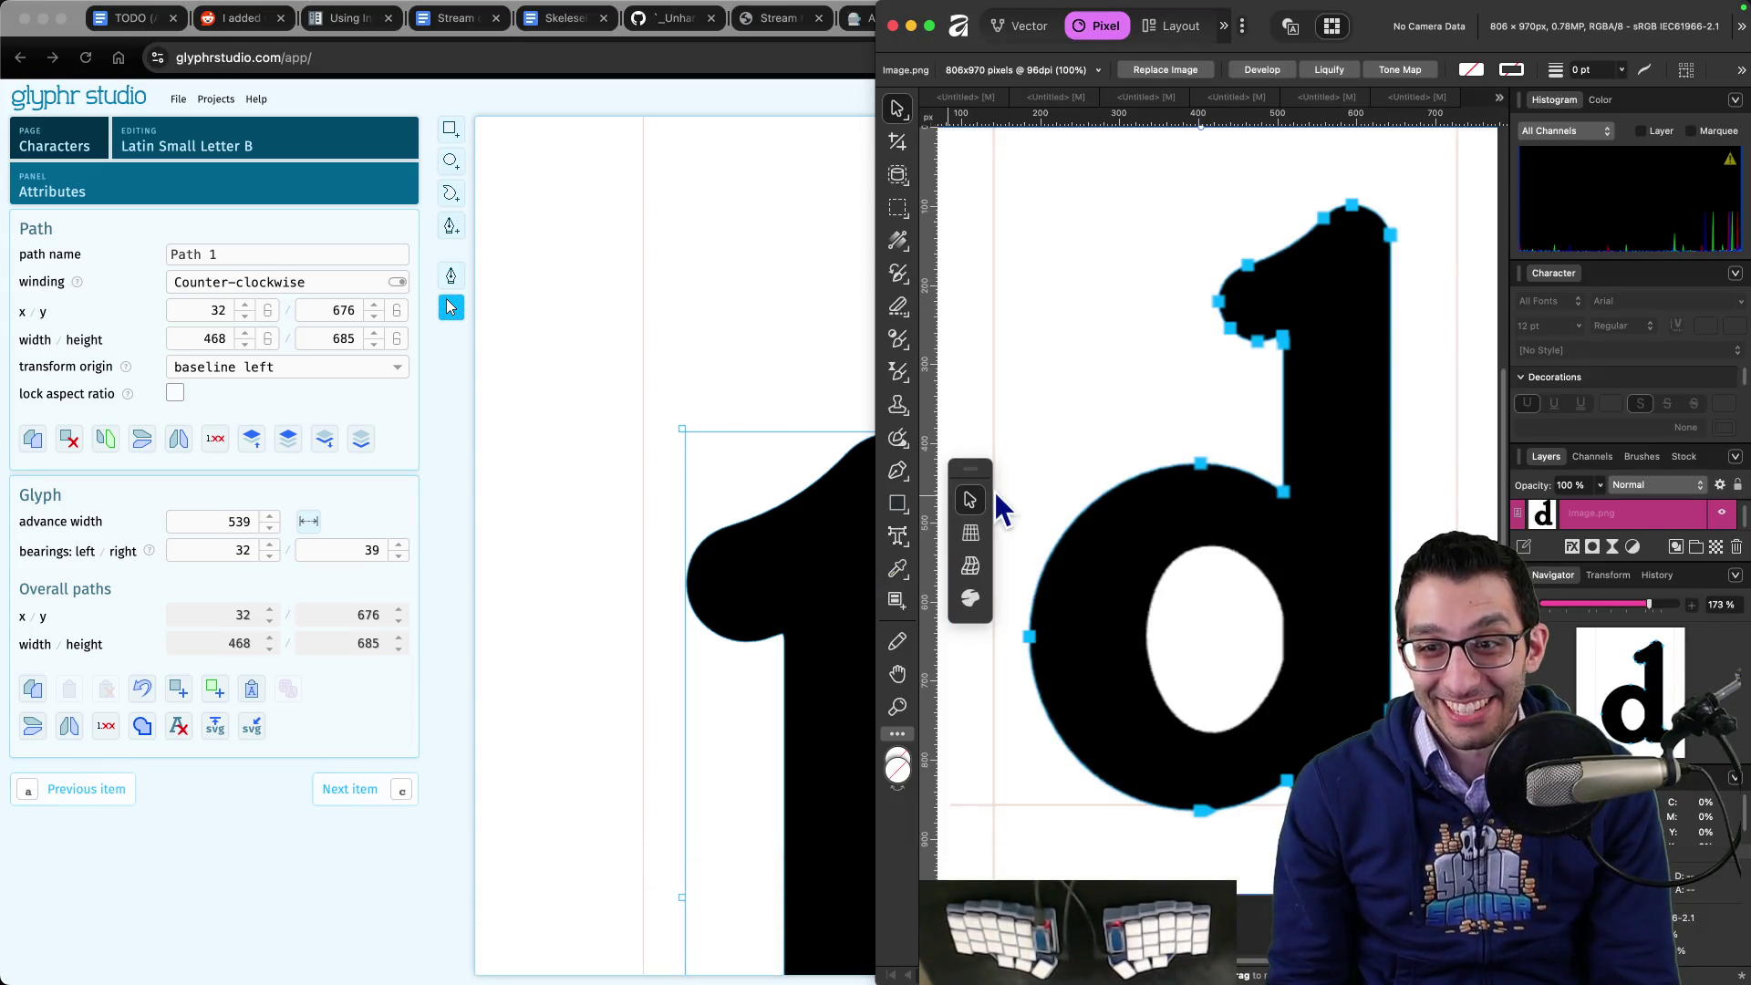
- Preview the b screenshot and look through the open Affinity Photo documents
key("super+shift+1")
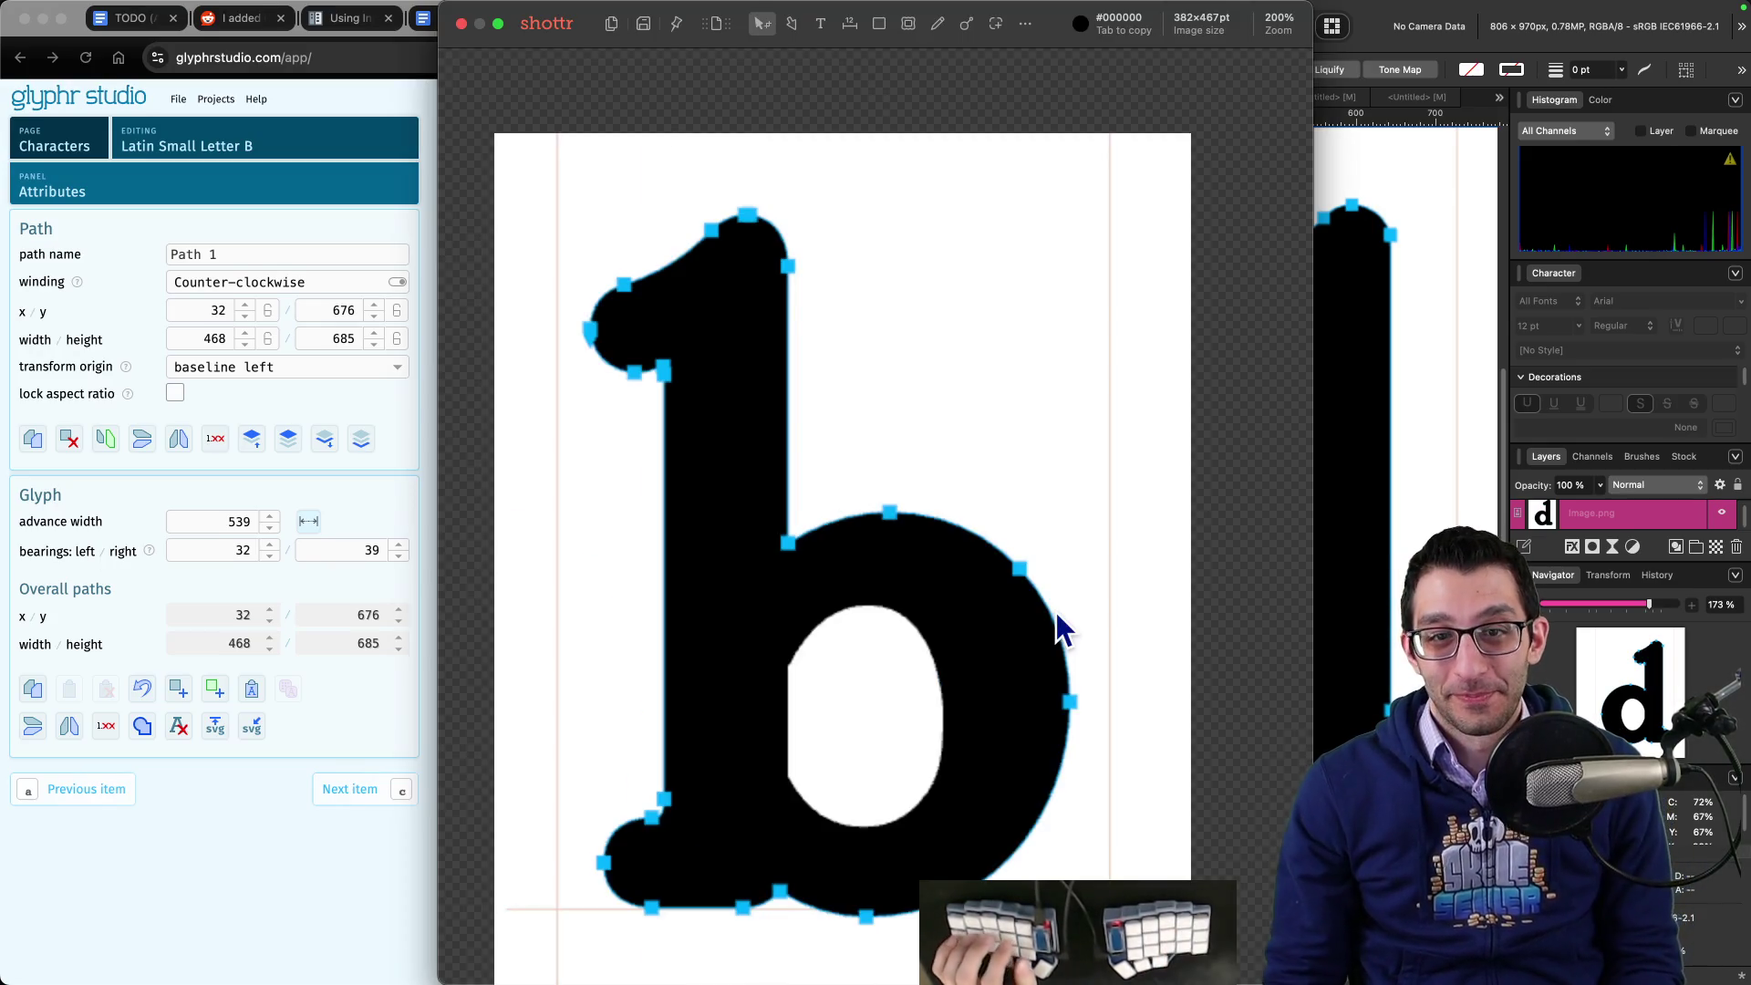
key("Escape")
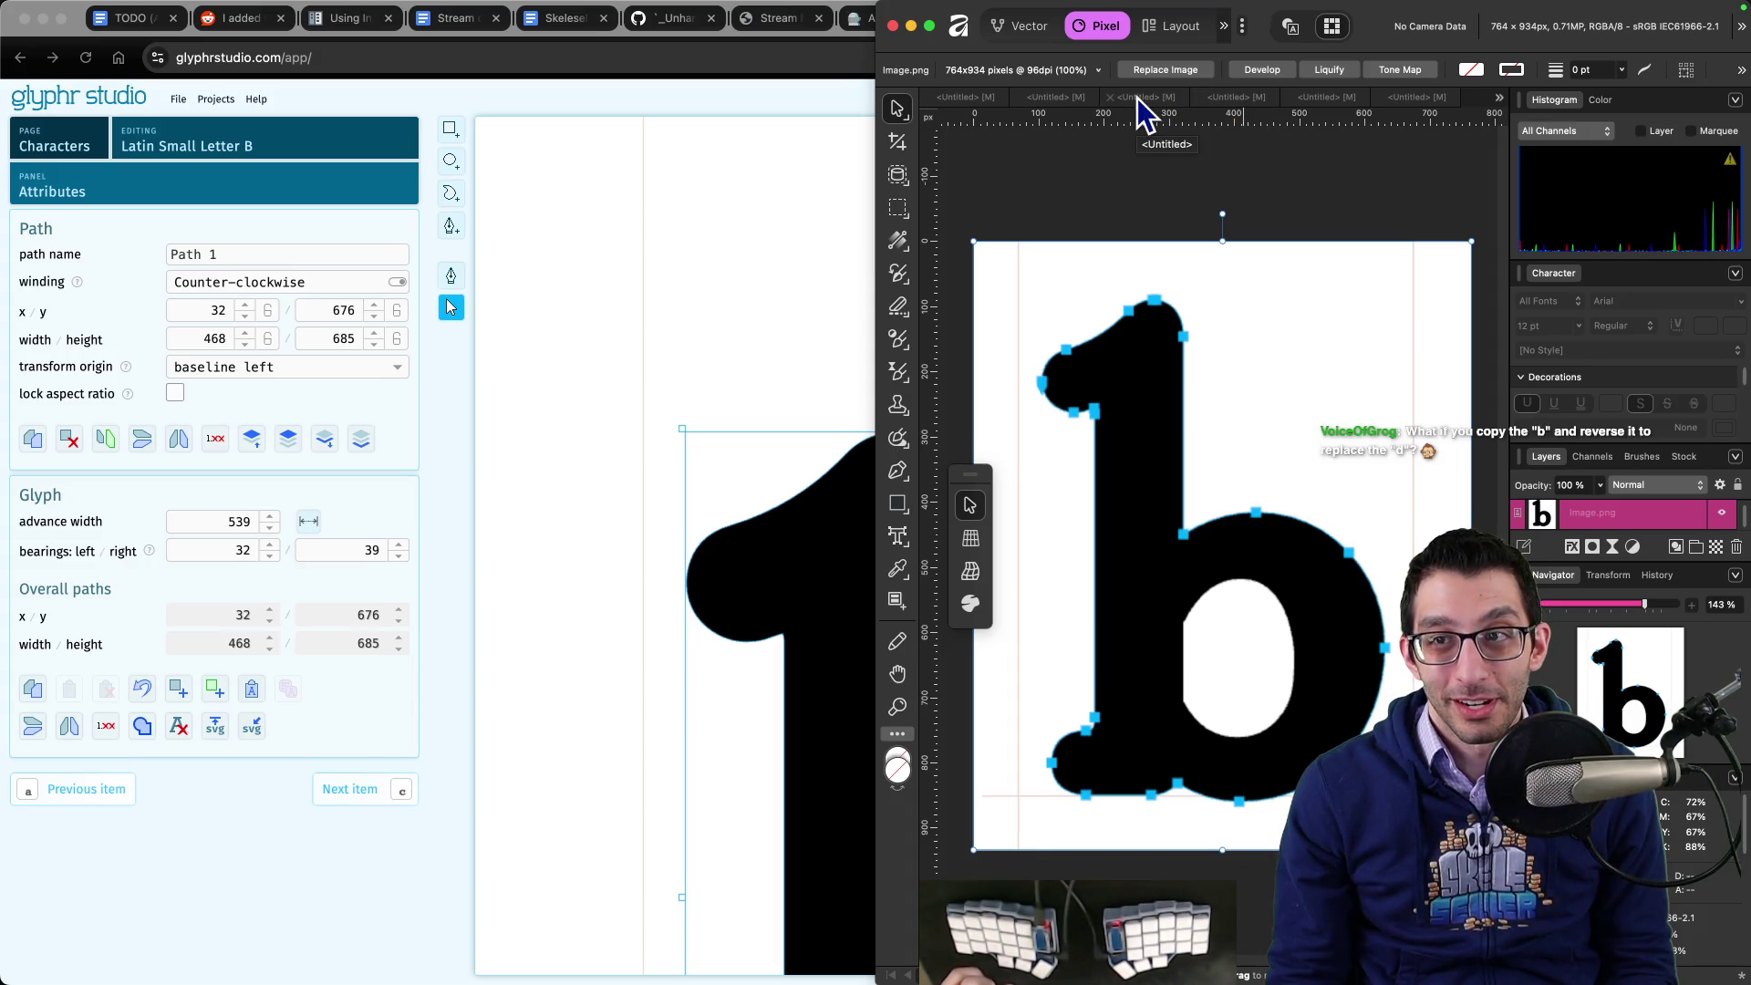
left_click(966, 99)
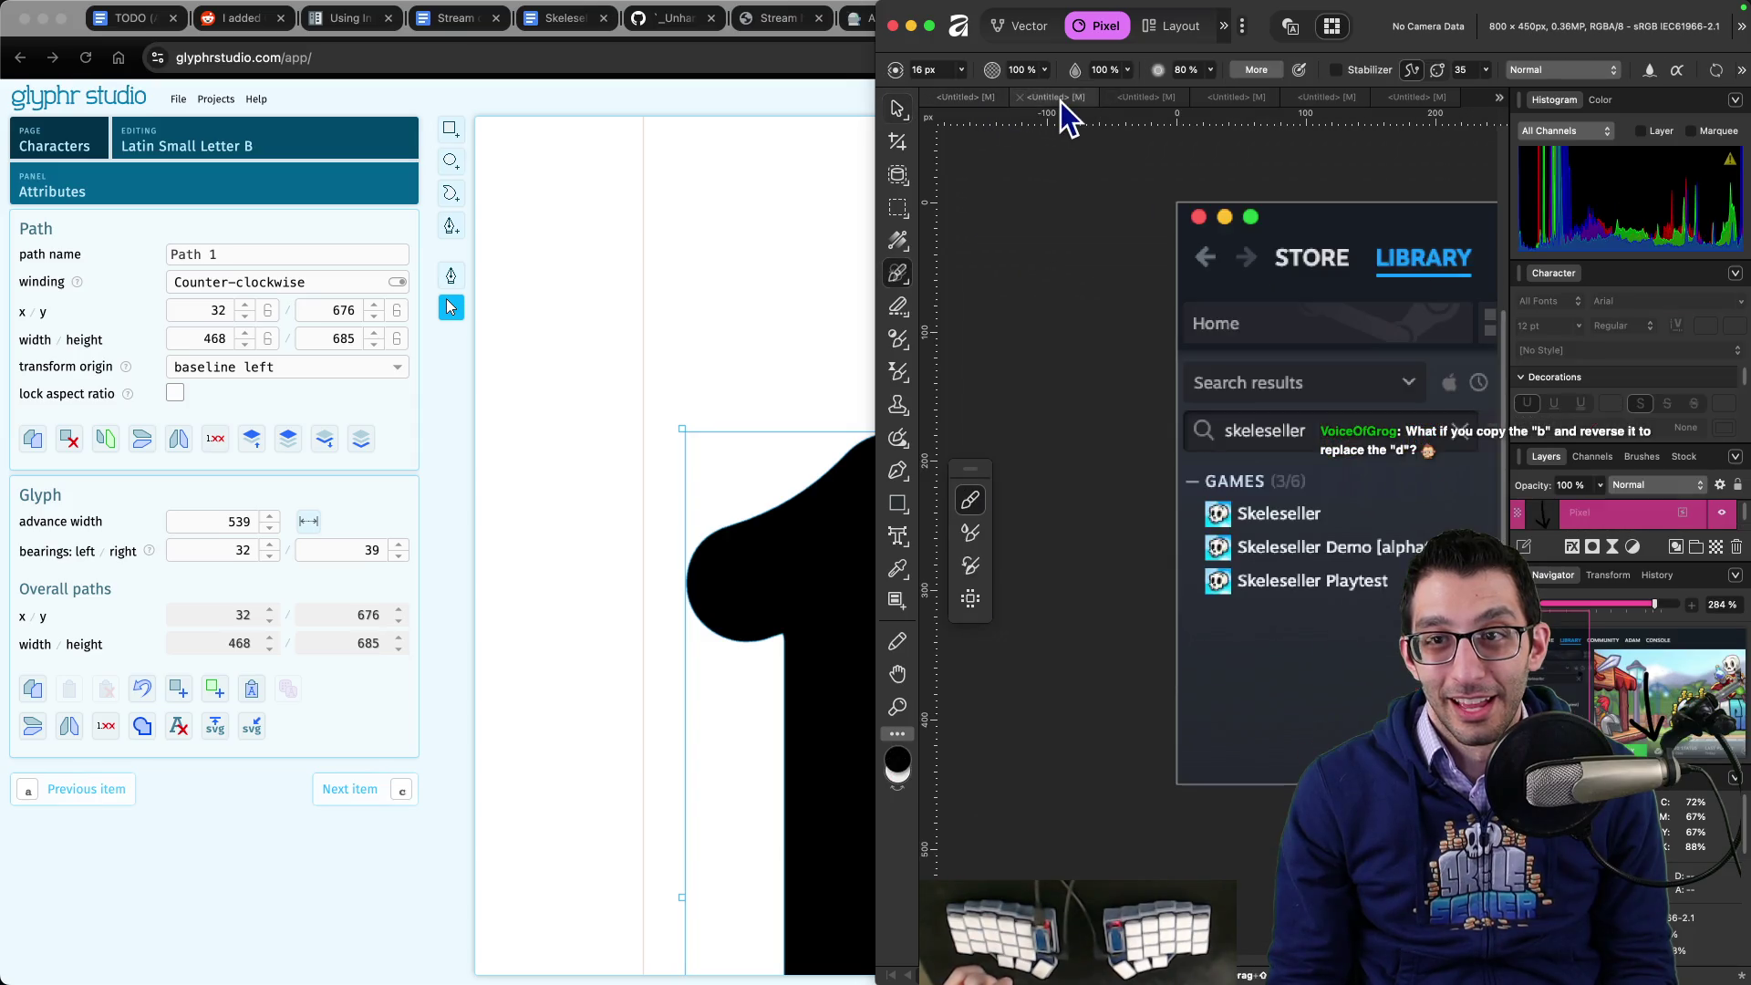
left_click(1144, 99)
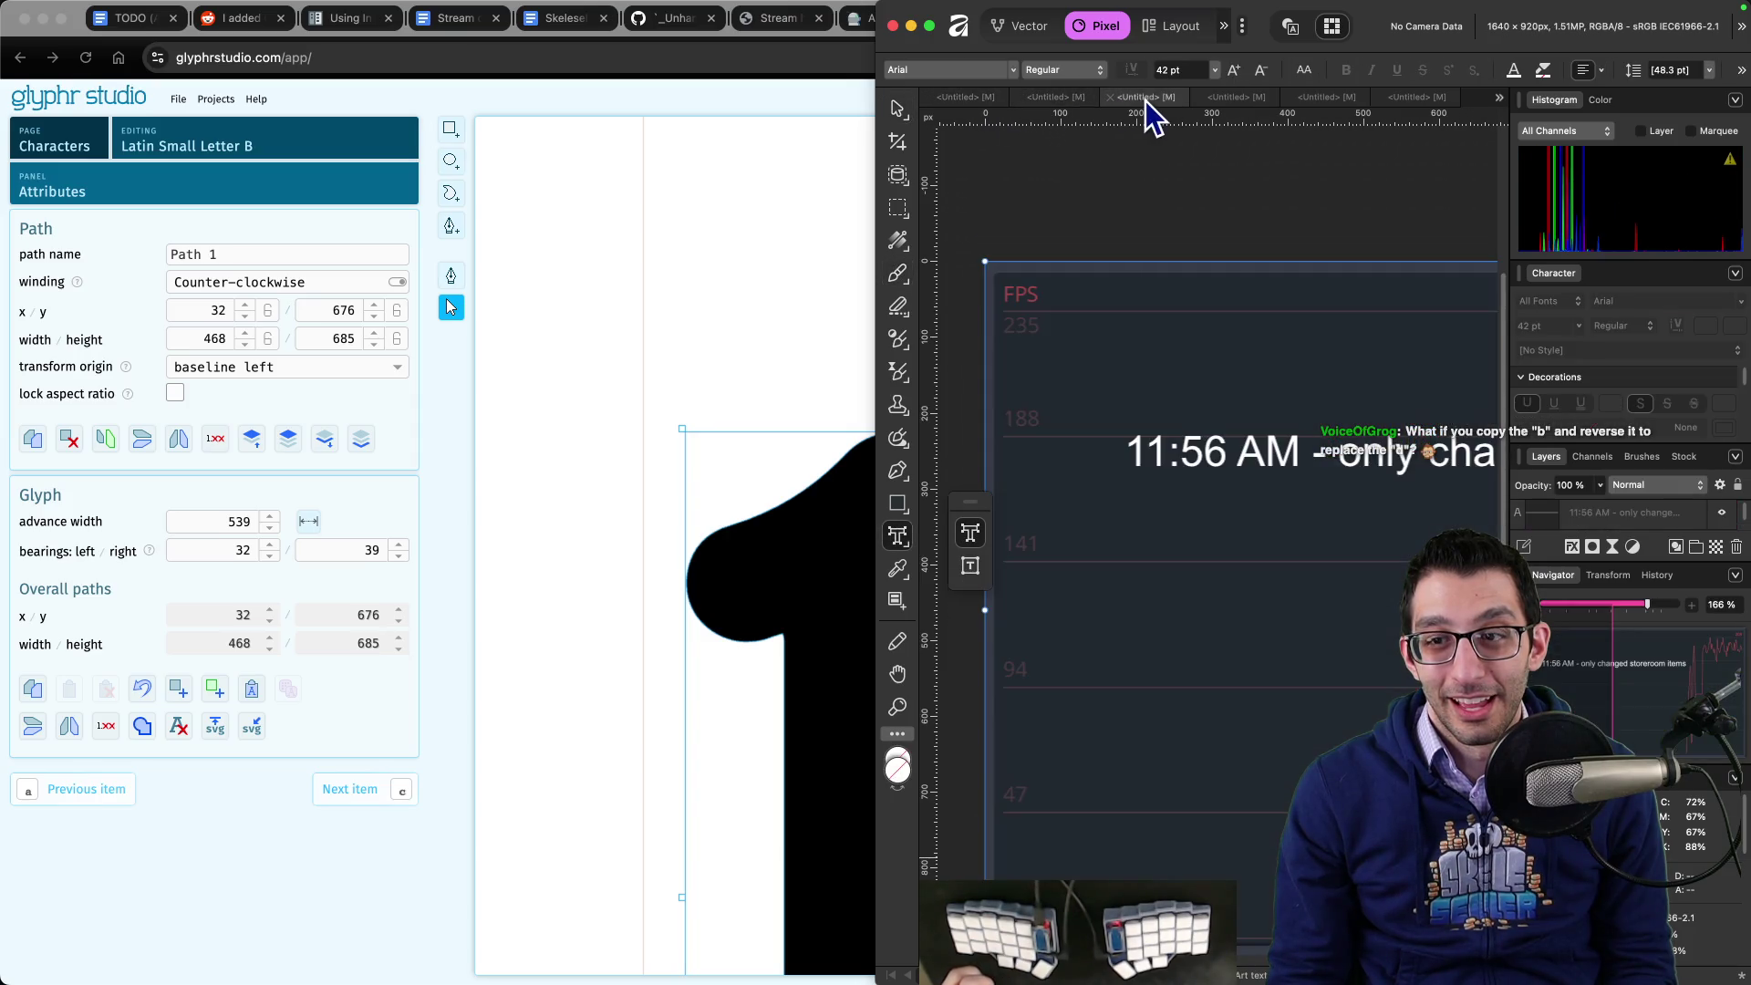
left_click(1236, 98)
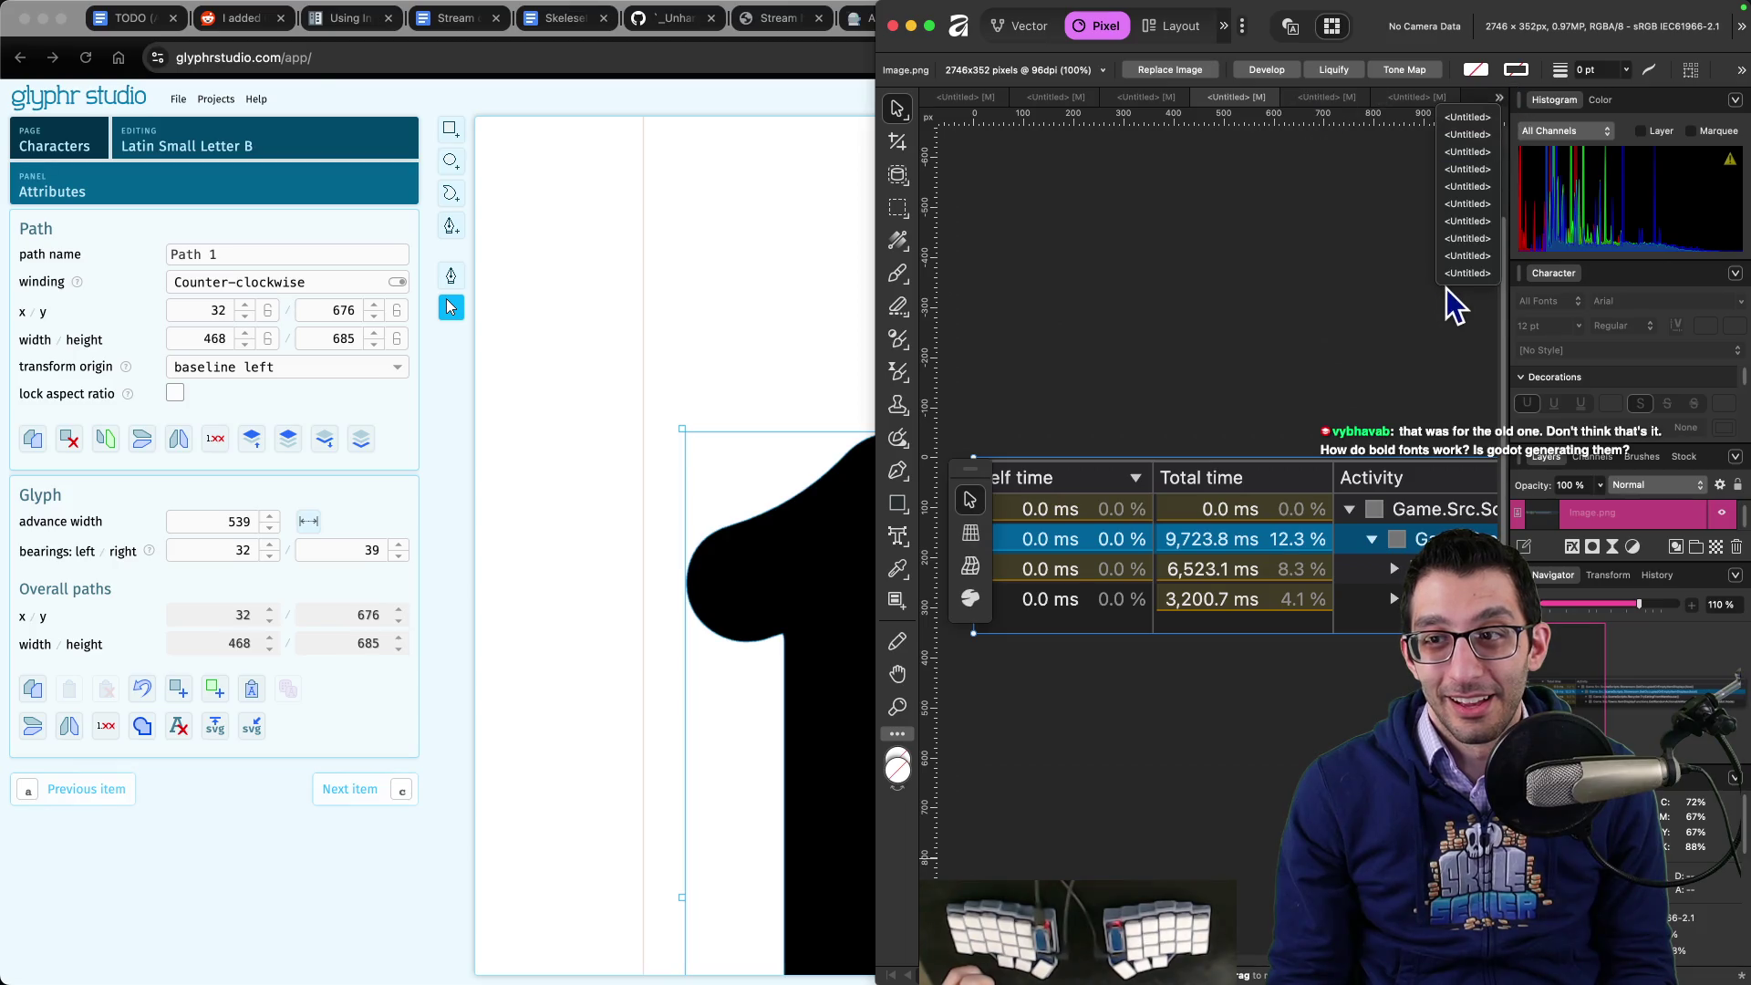
key("ctrl+Tab")
- Close the AFTER comparison and Steam library screenshots without saving
left_click(1499, 98)
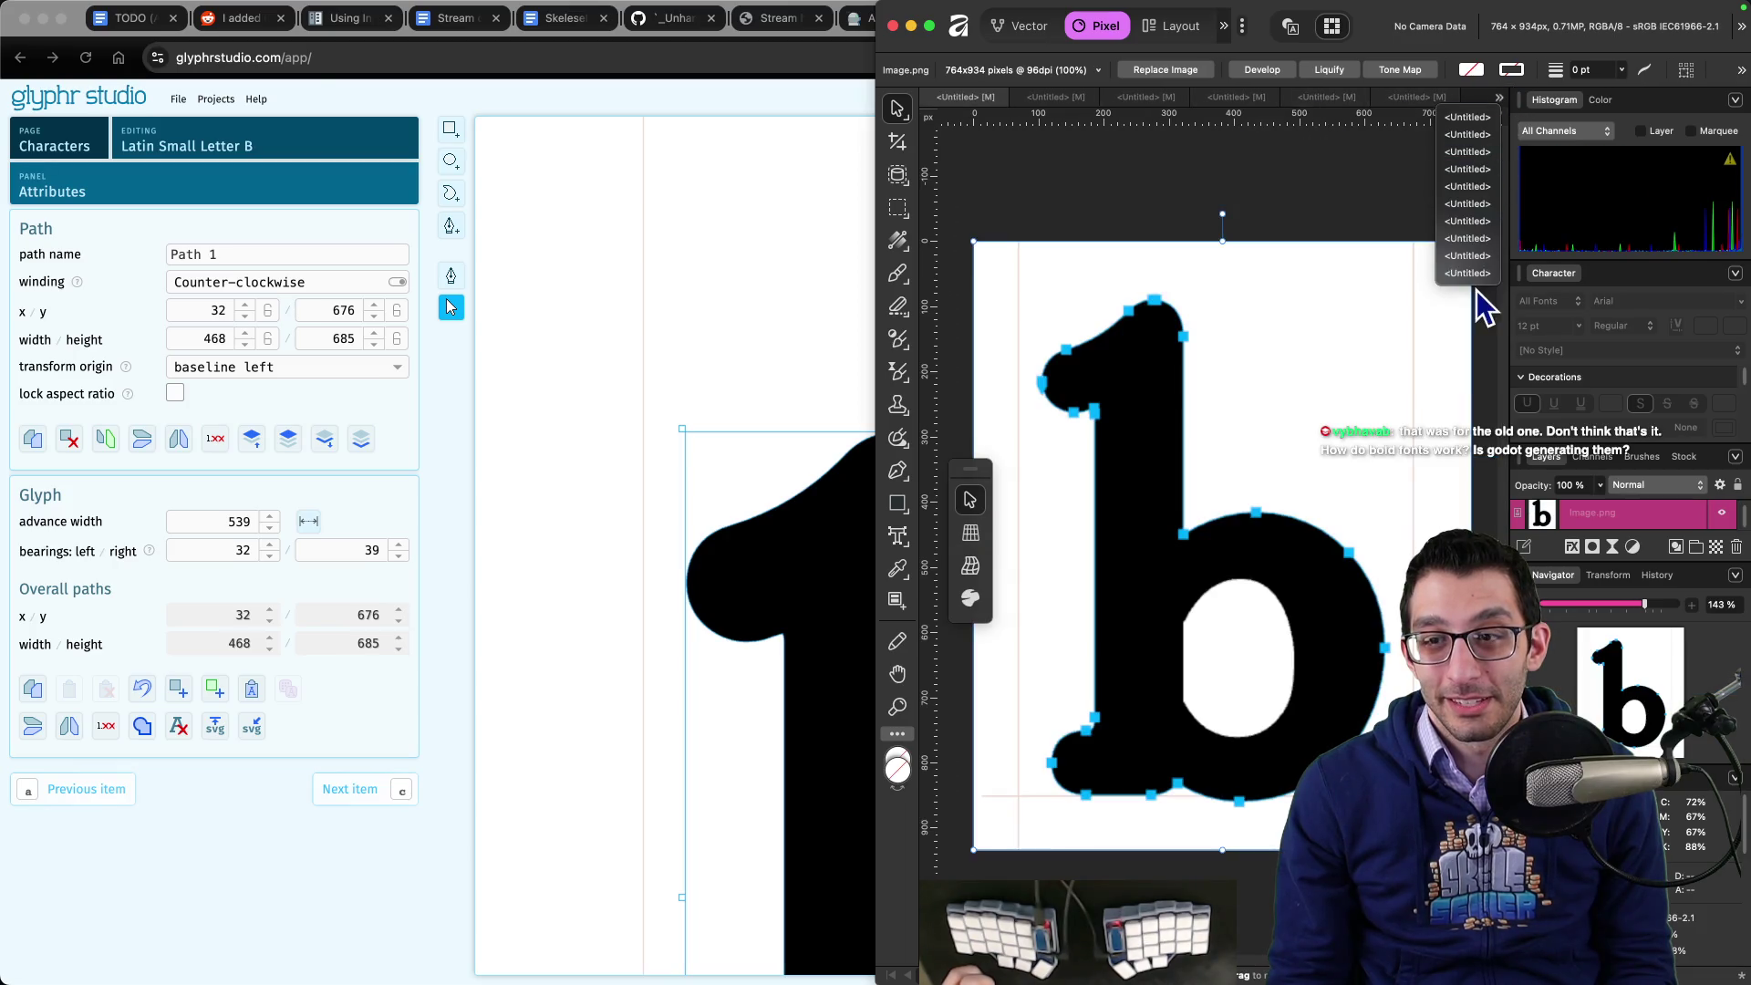
left_click(1478, 267)
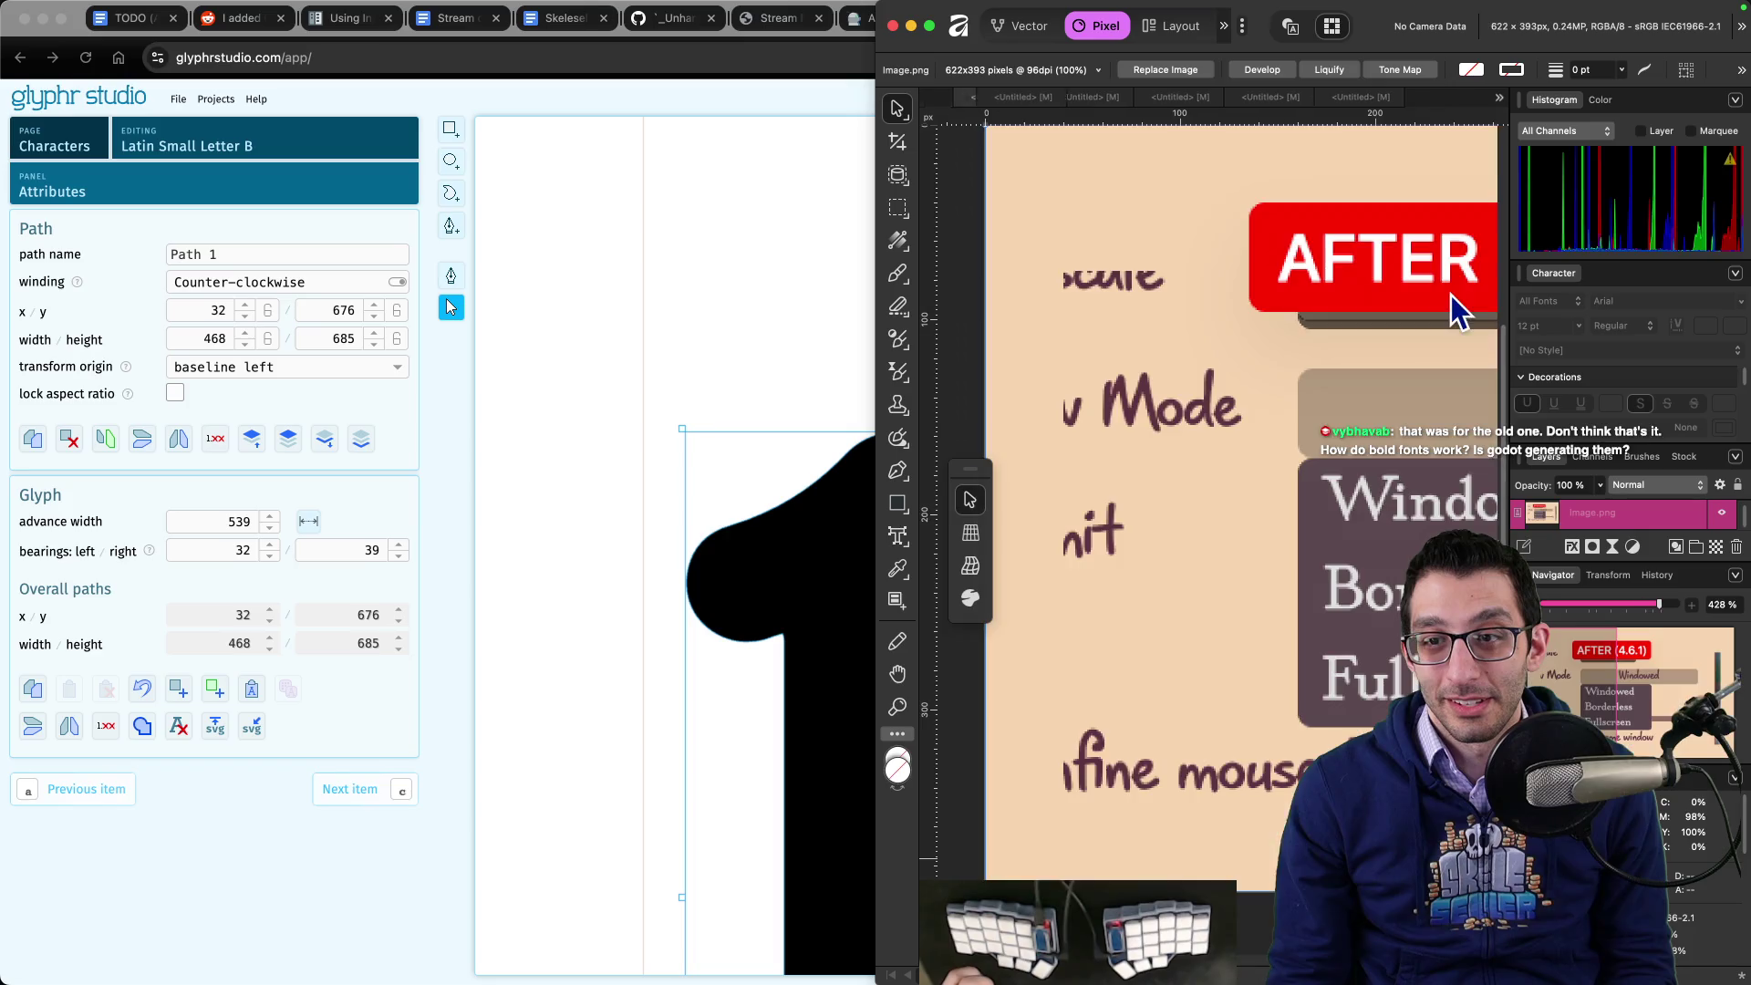
left_click(1498, 101)
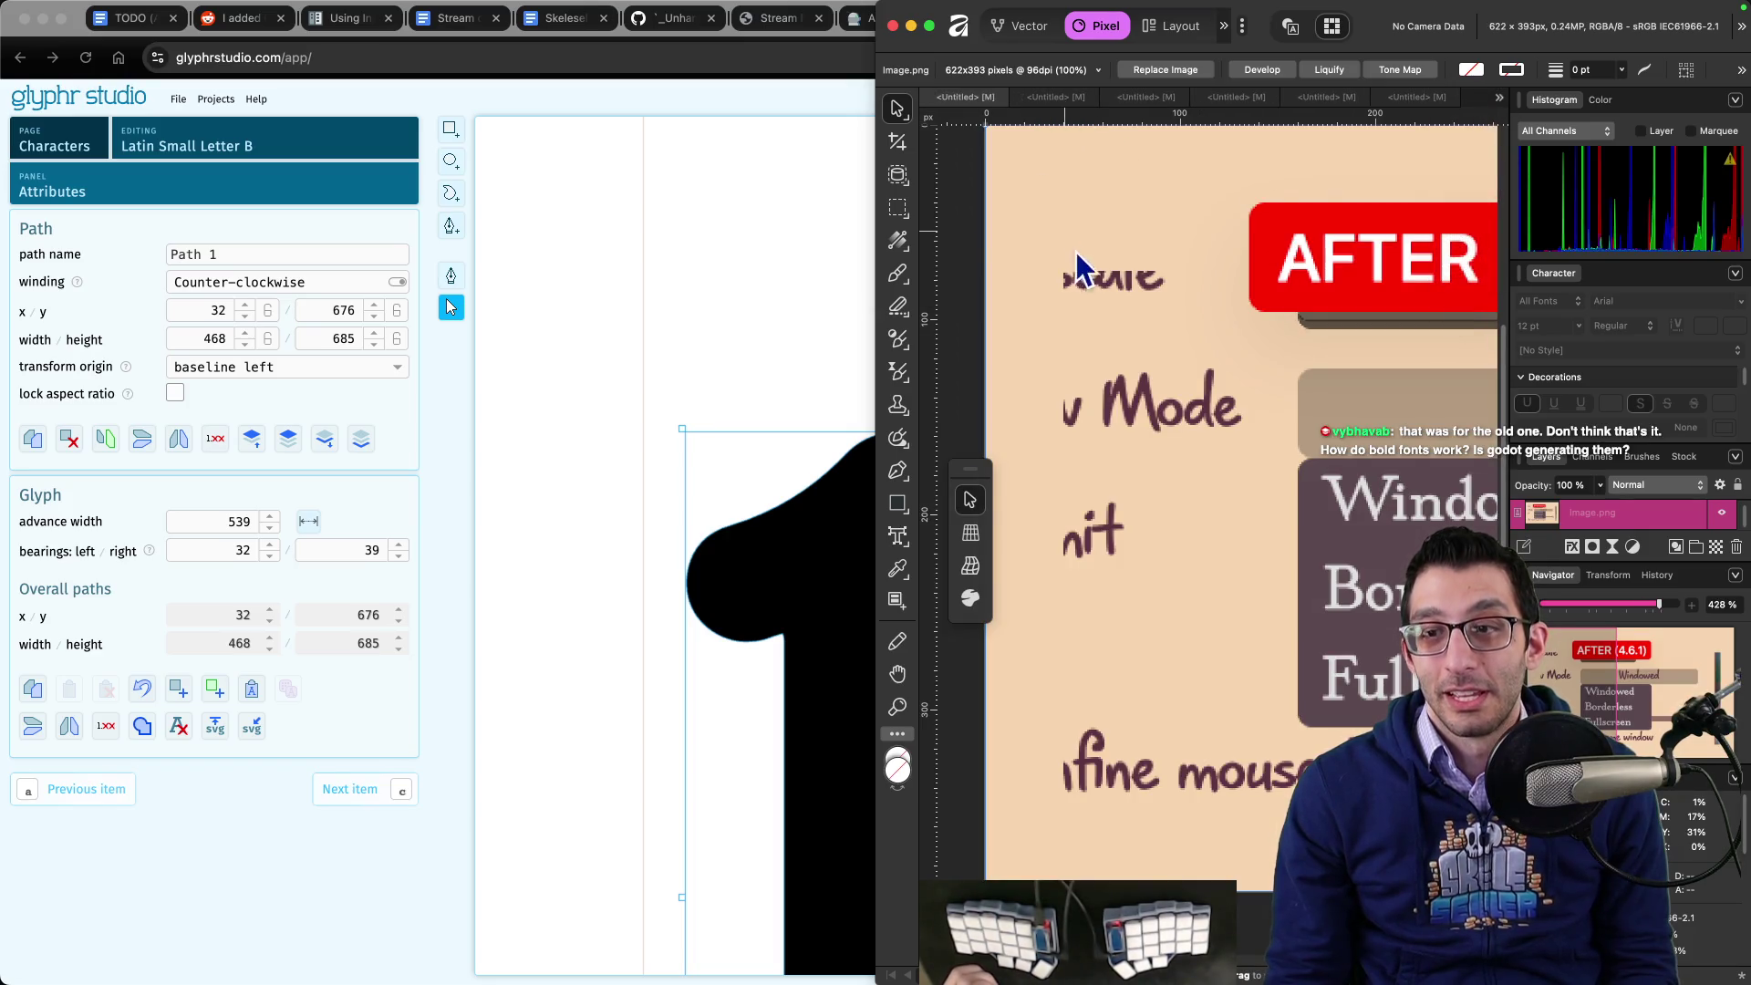
key("super+w")
left_click(874, 381)
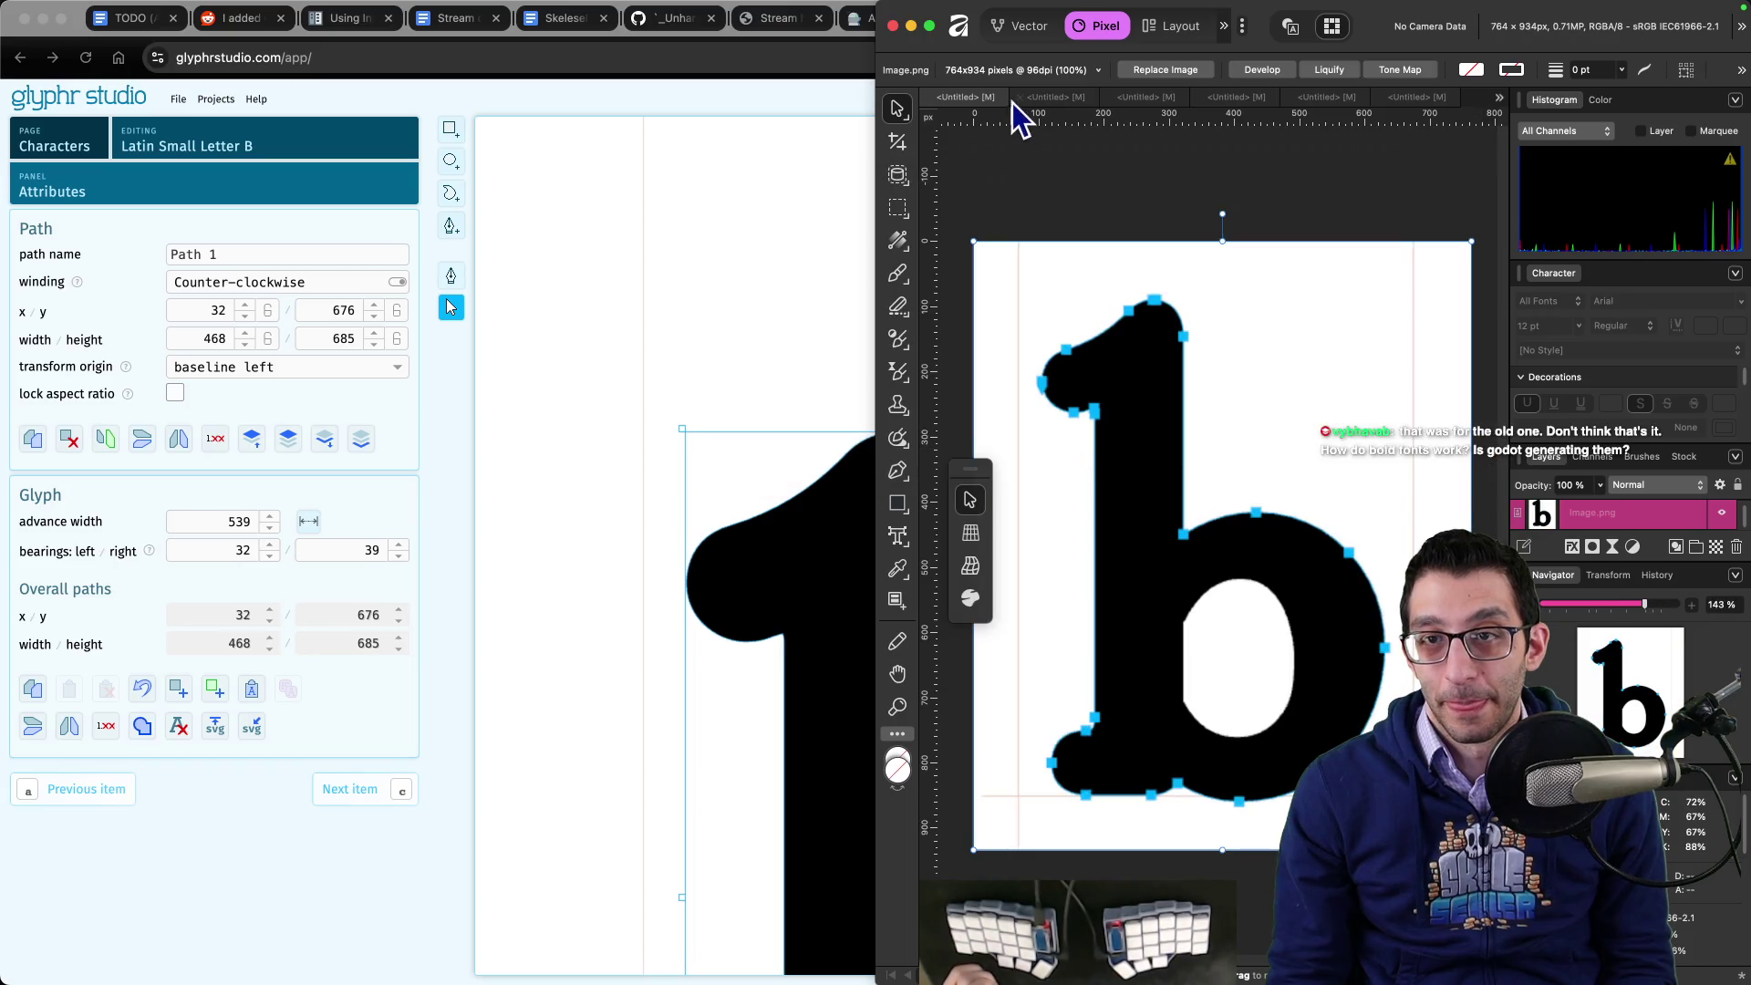
left_click(1047, 98)
key("super+w")
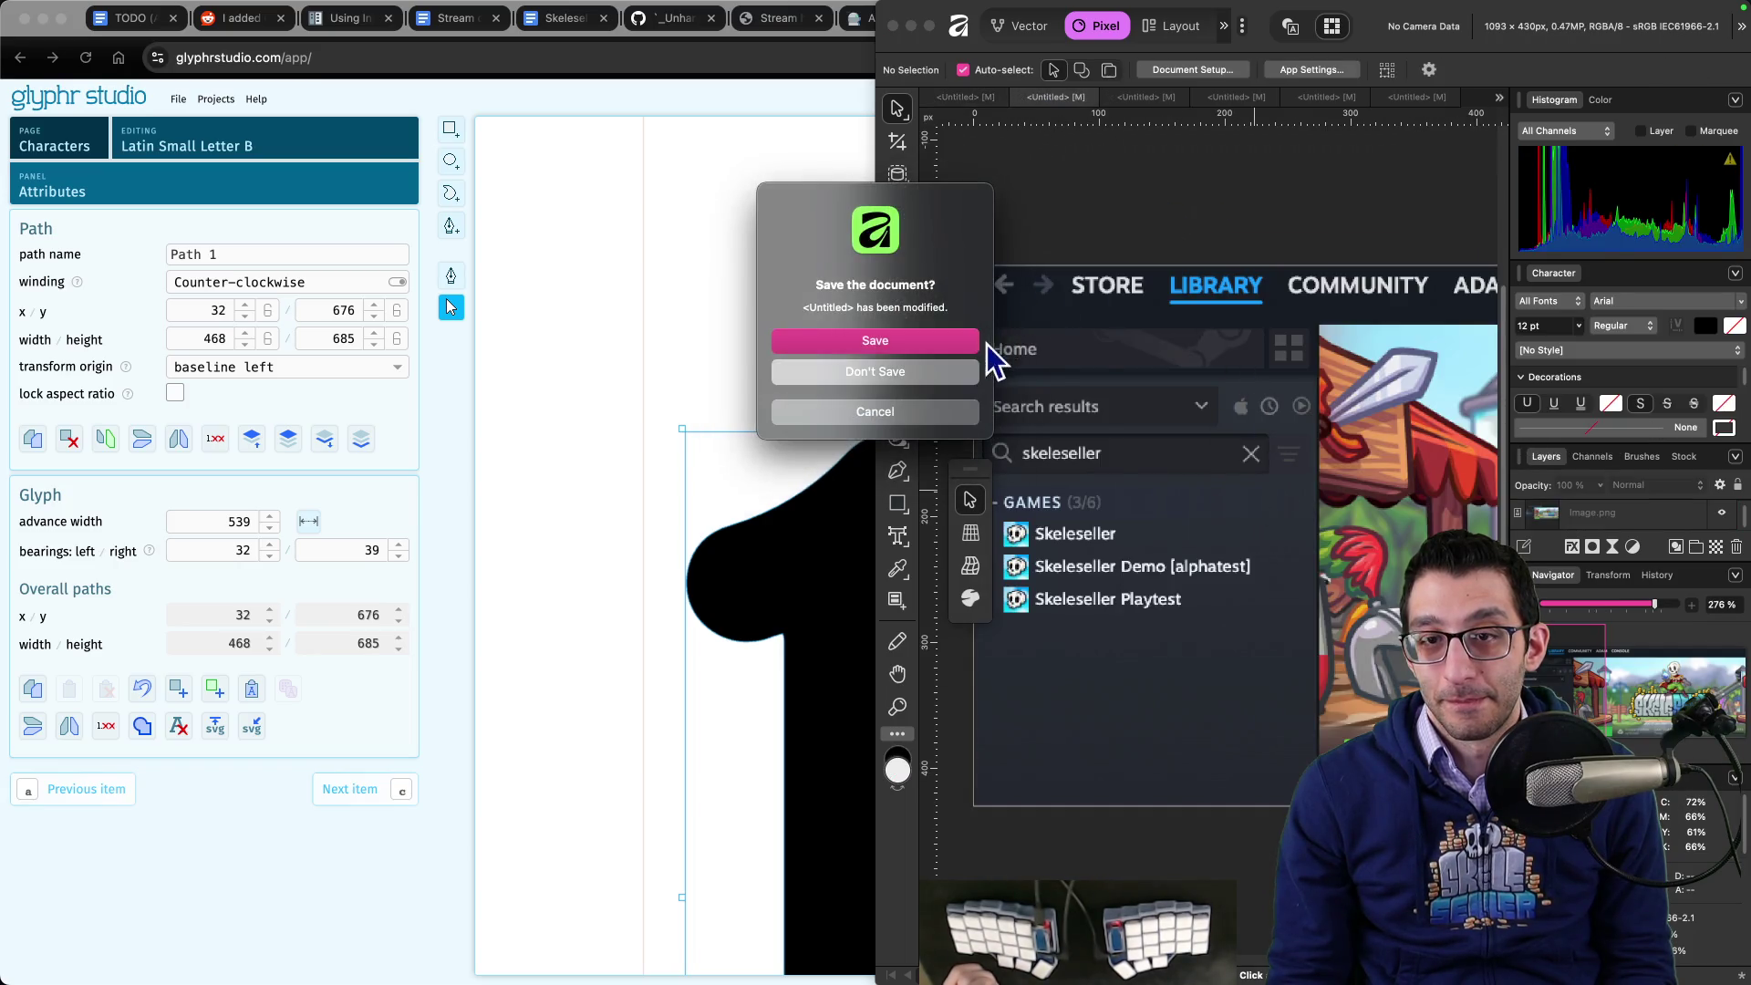
left_click(967, 371)
- Close the remaining old screenshot documents one after another, discarding their changes
key("super+w")
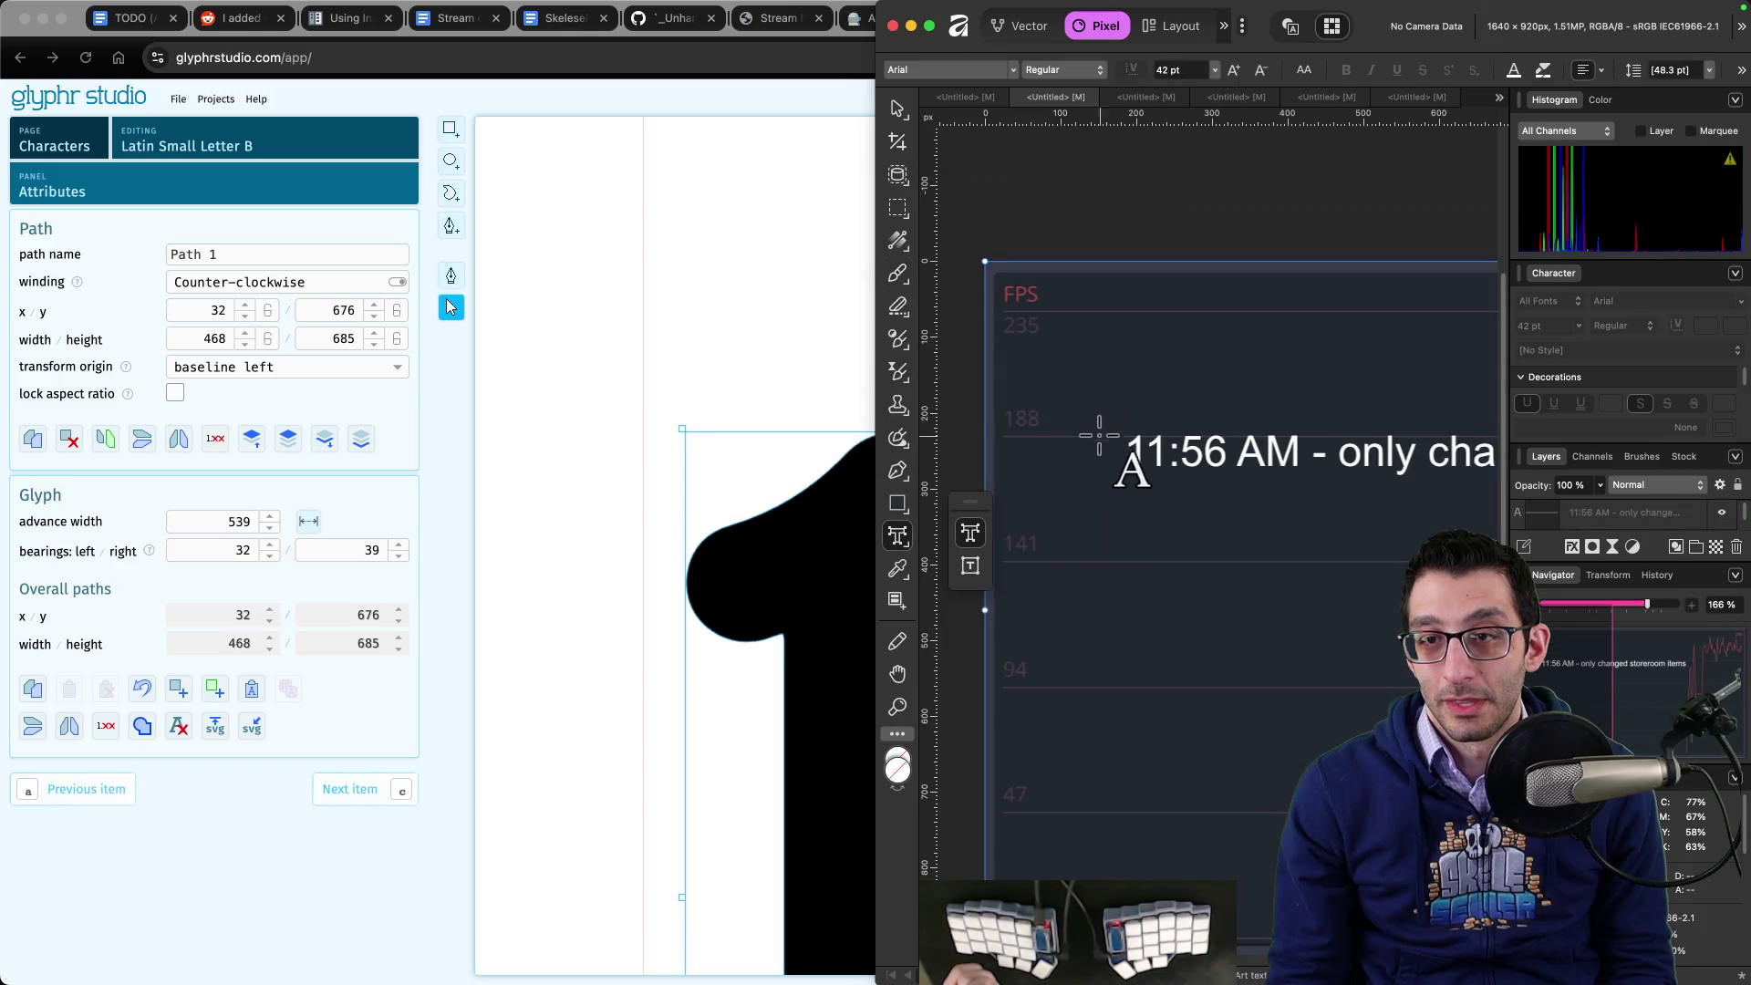
key("super+w")
key("super+w")
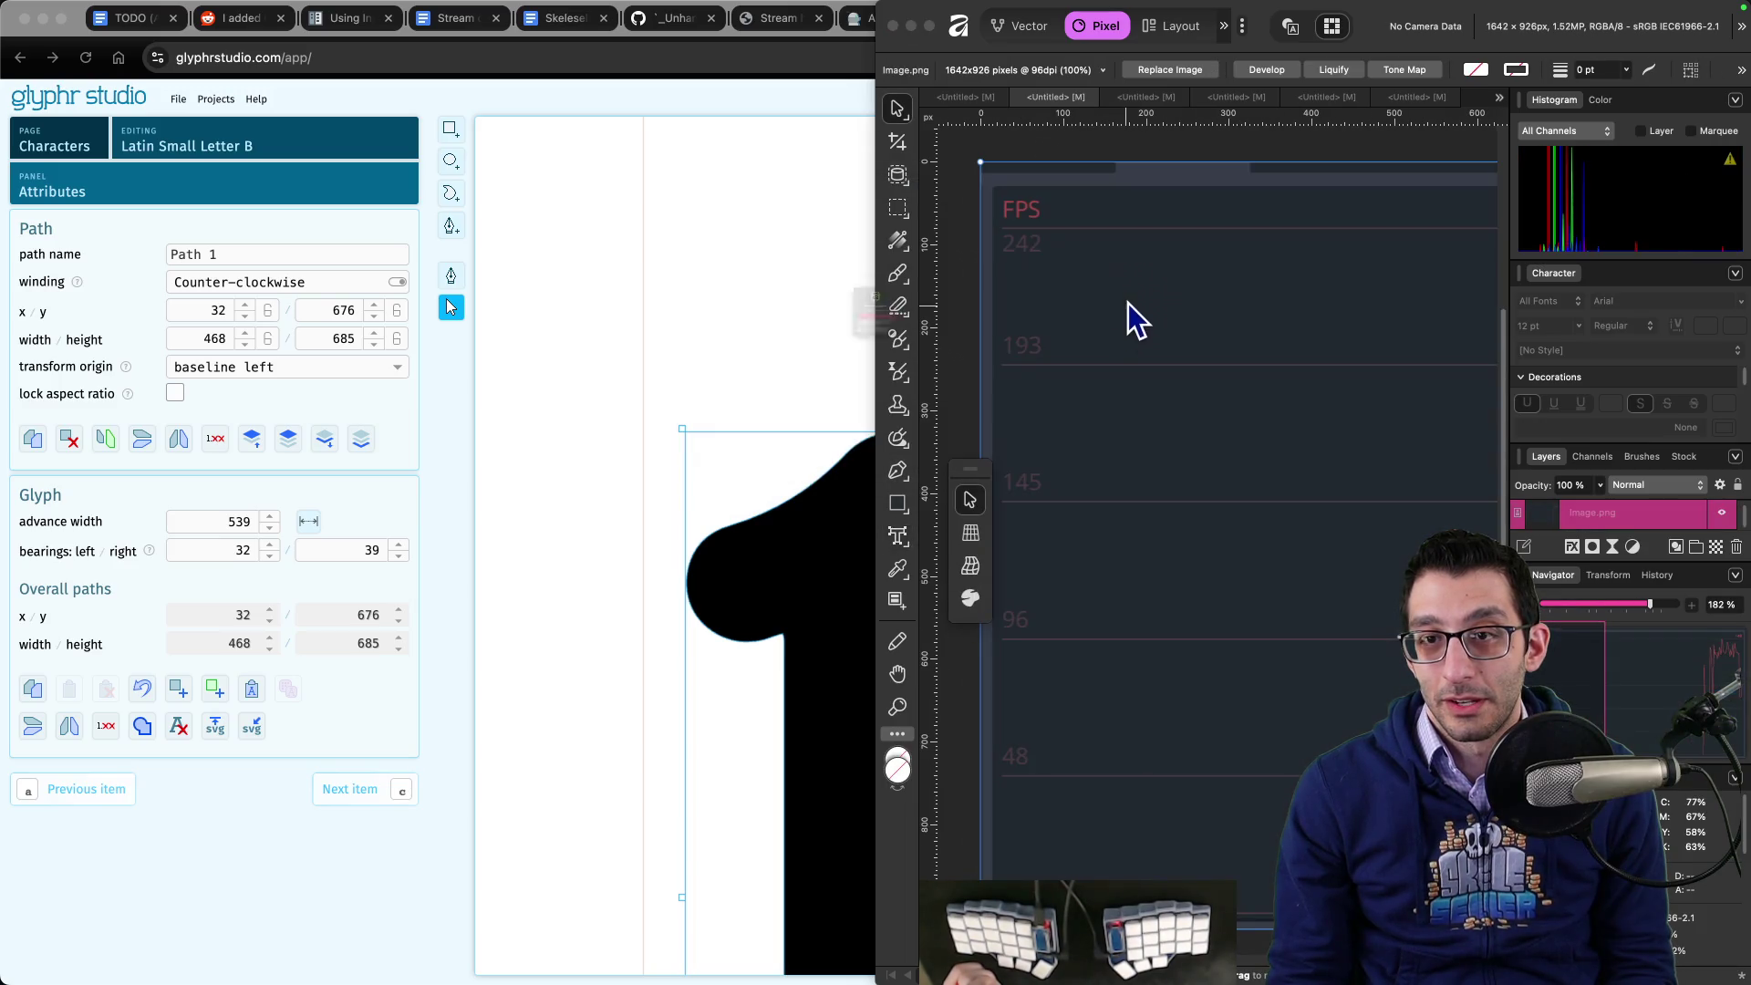
key("super+w")
key("super+BackSpace")
key("super+w")
key("super+BackSpace")
key("super+w")
key("super+BackSpace")
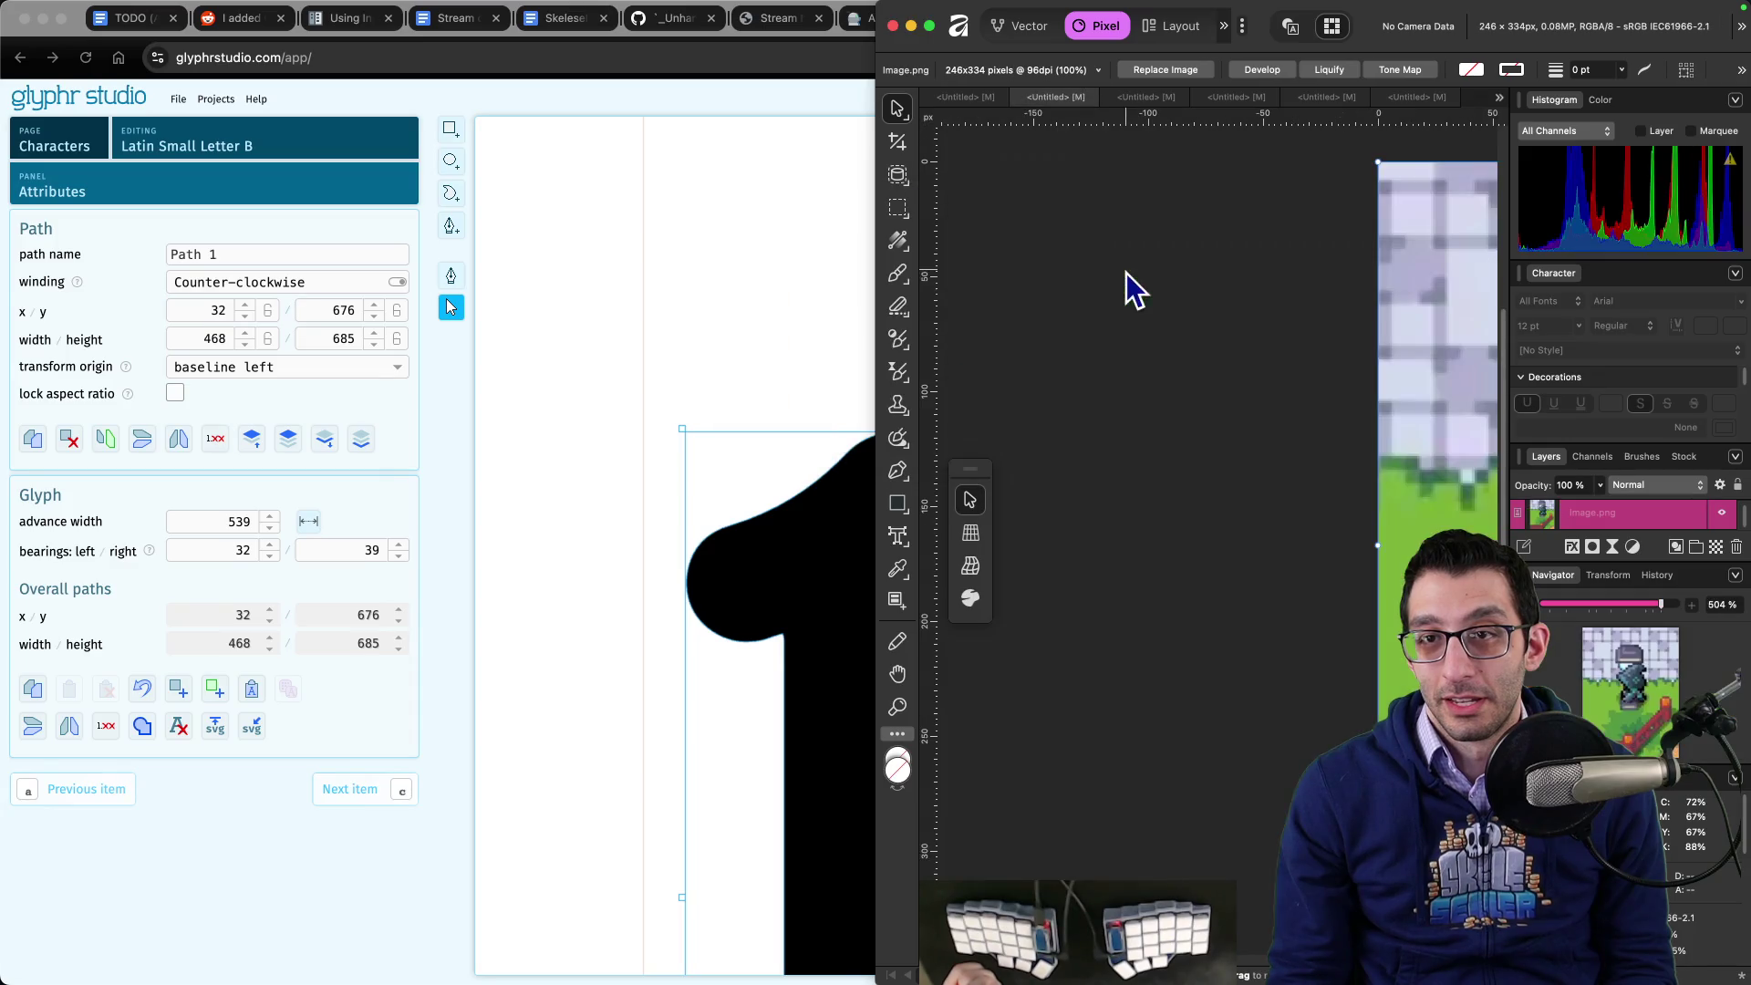
key("super+w")
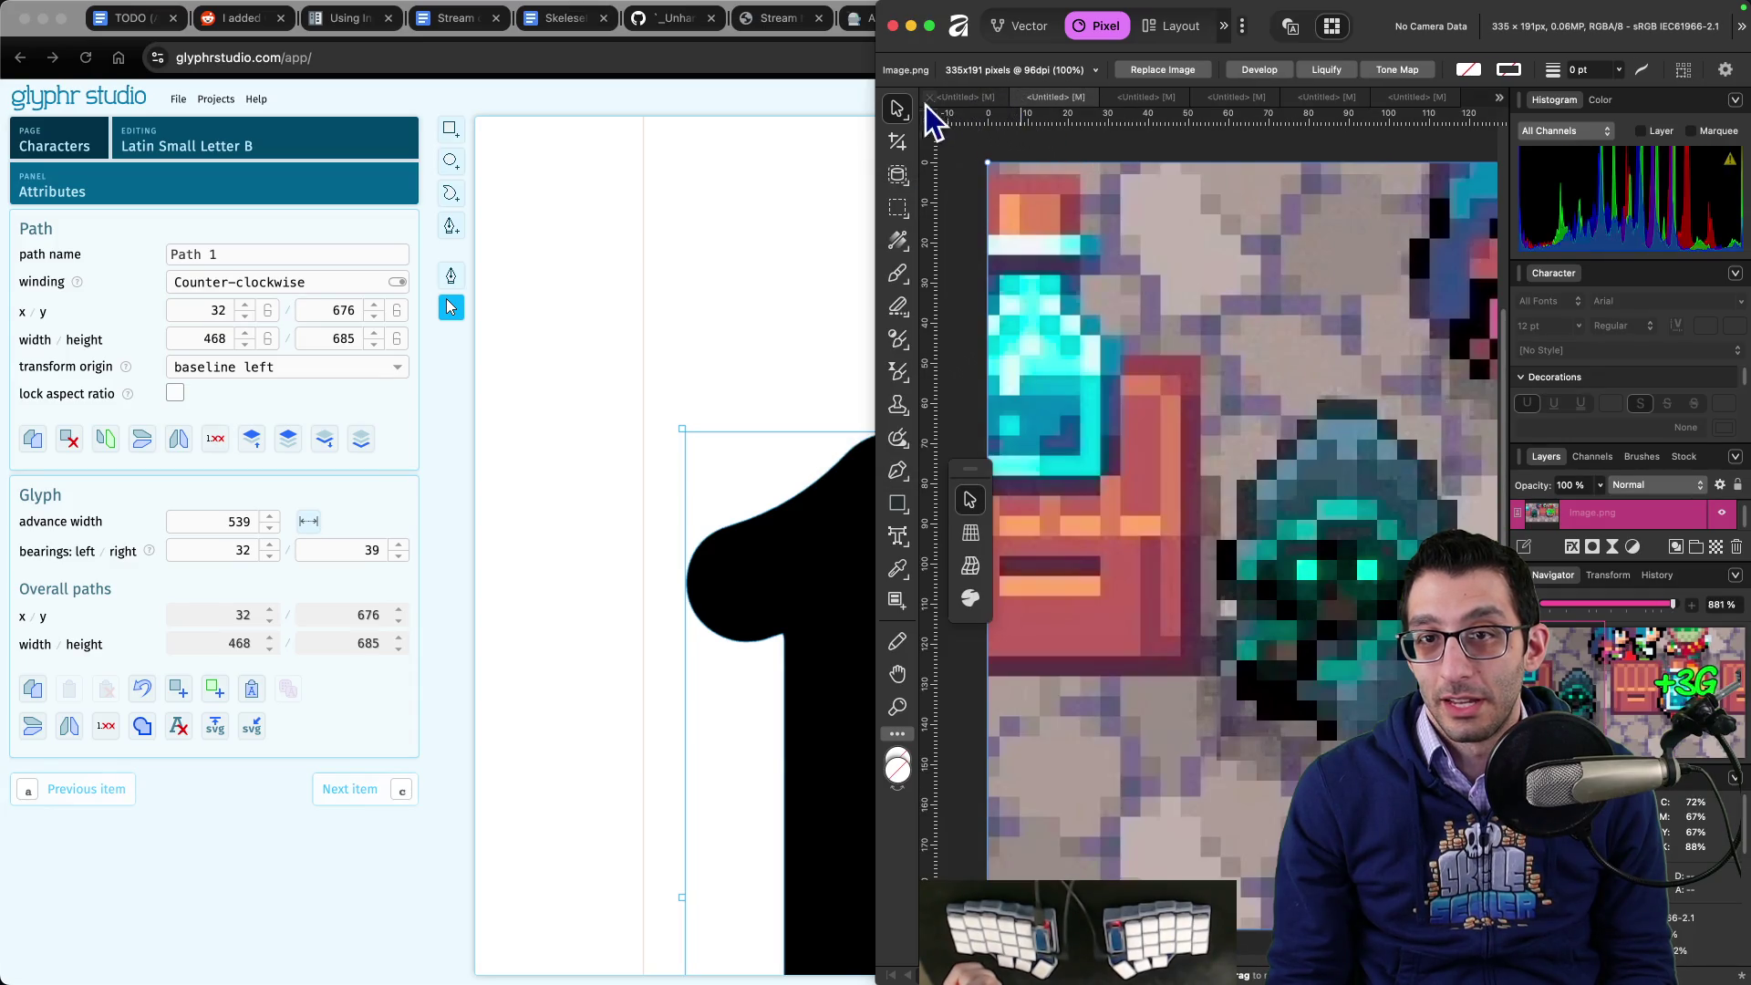
key("super+w")
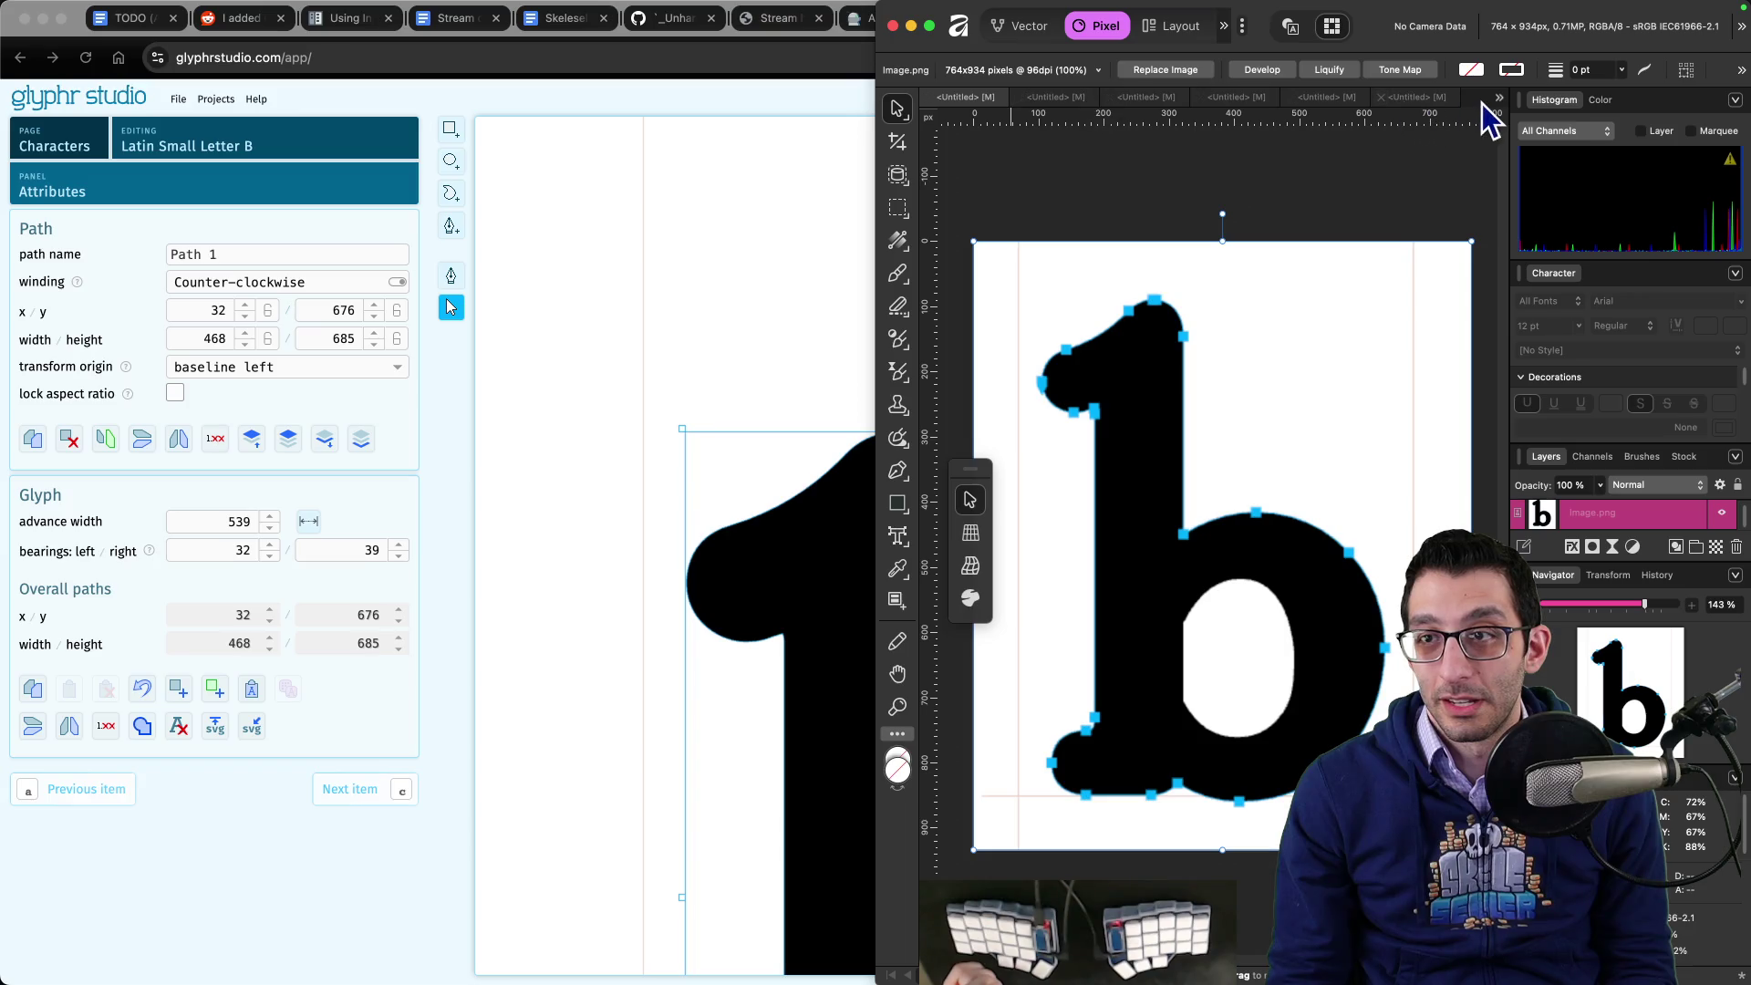
key("super+w")
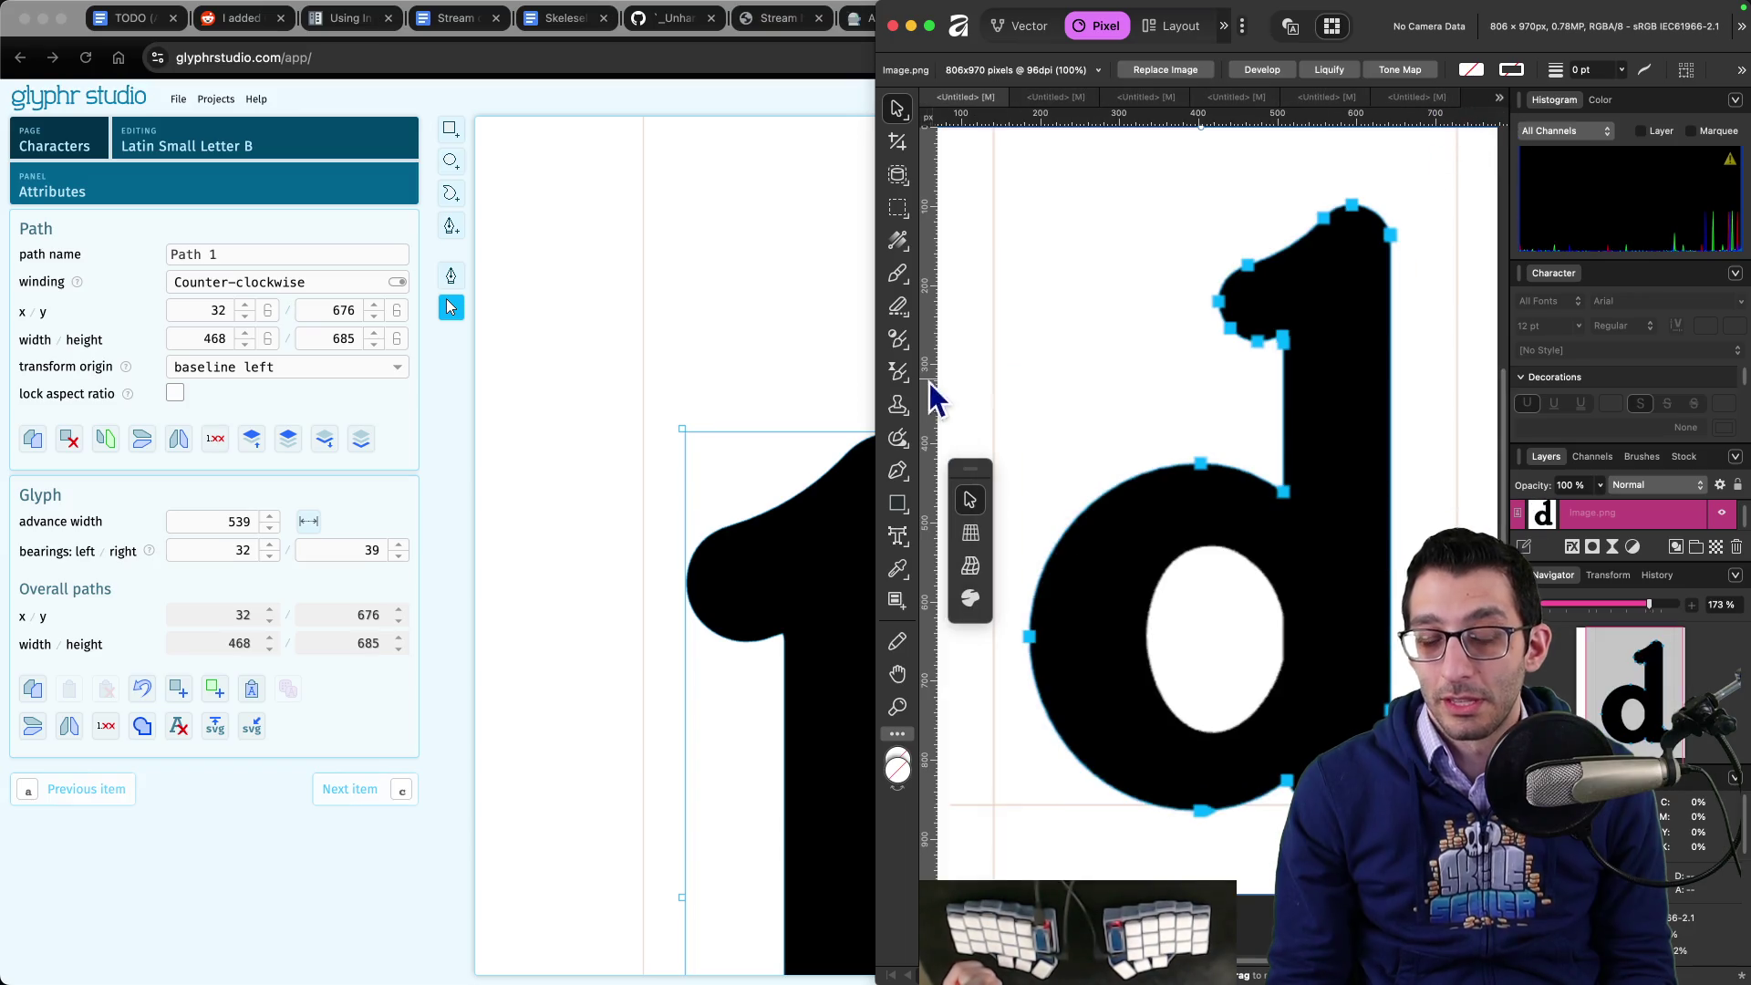
key("super+q")
- Pan the b view, check the d image and Godot, then return to Glyphr Studio
mouse_move(931, 379)
left_mouse_down()
mouse_move(492, 172)
mouse_move(922, 148)
mouse_move(810, 698)
left_mouse_up()
scroll(810, 698, "up", 3)
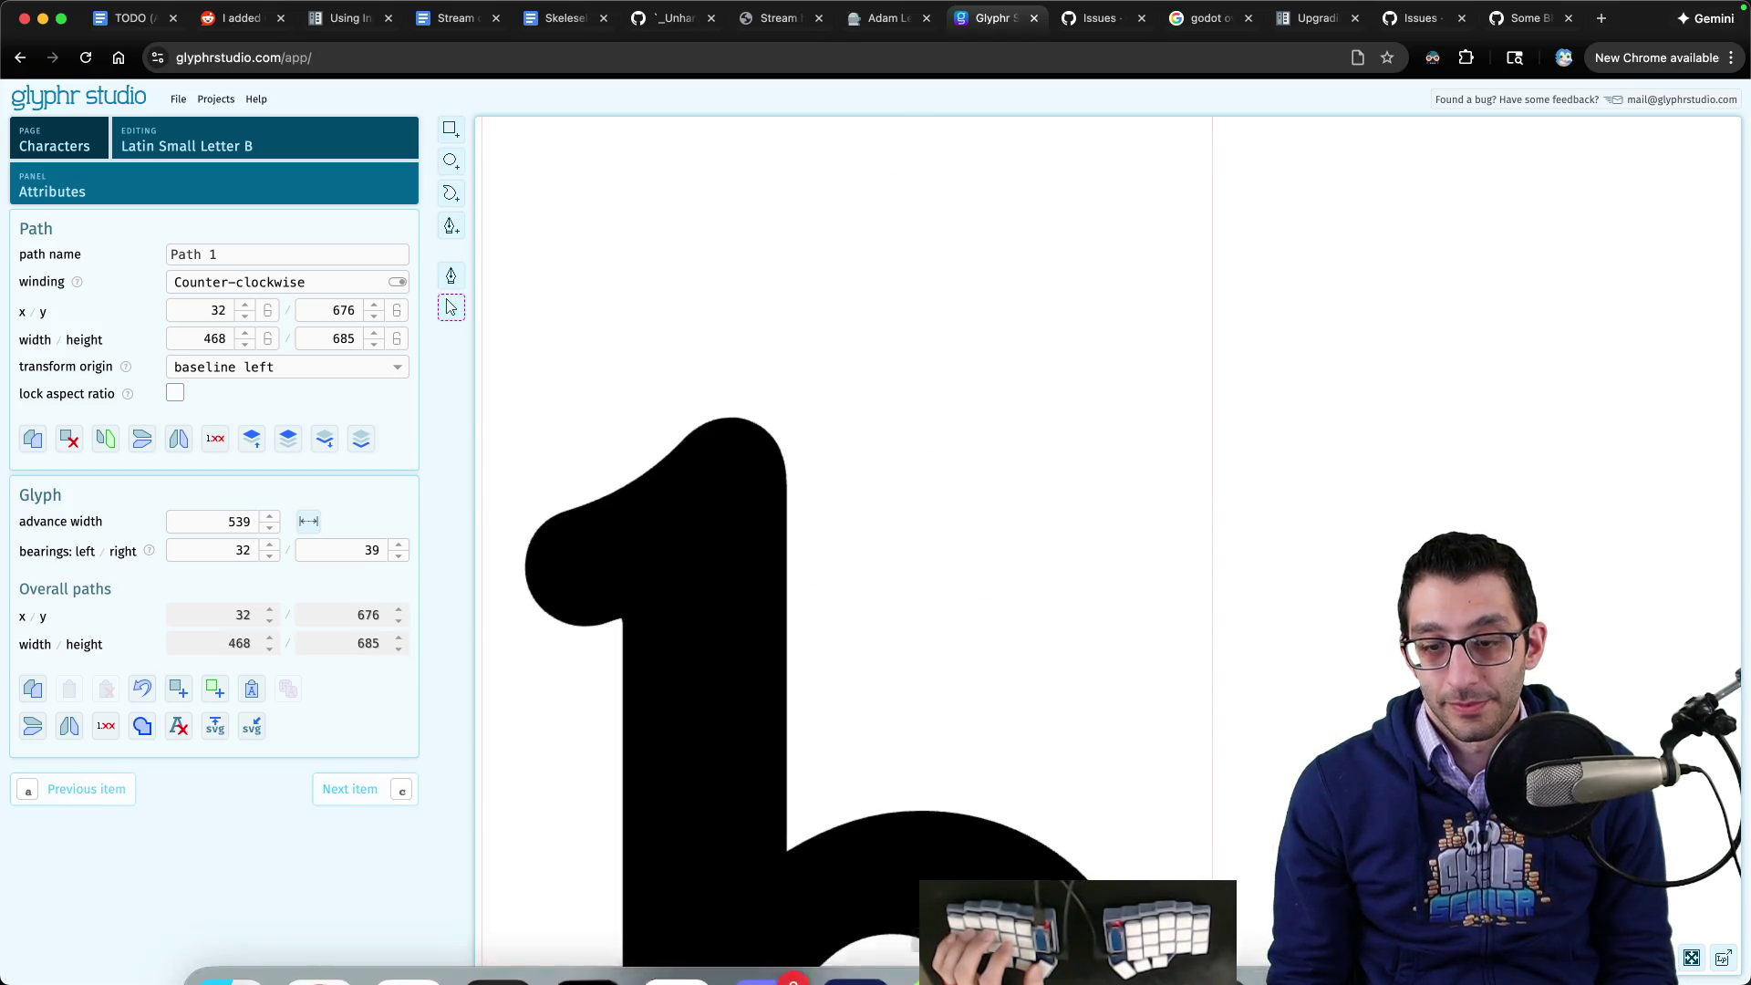
left_click(950, 923)
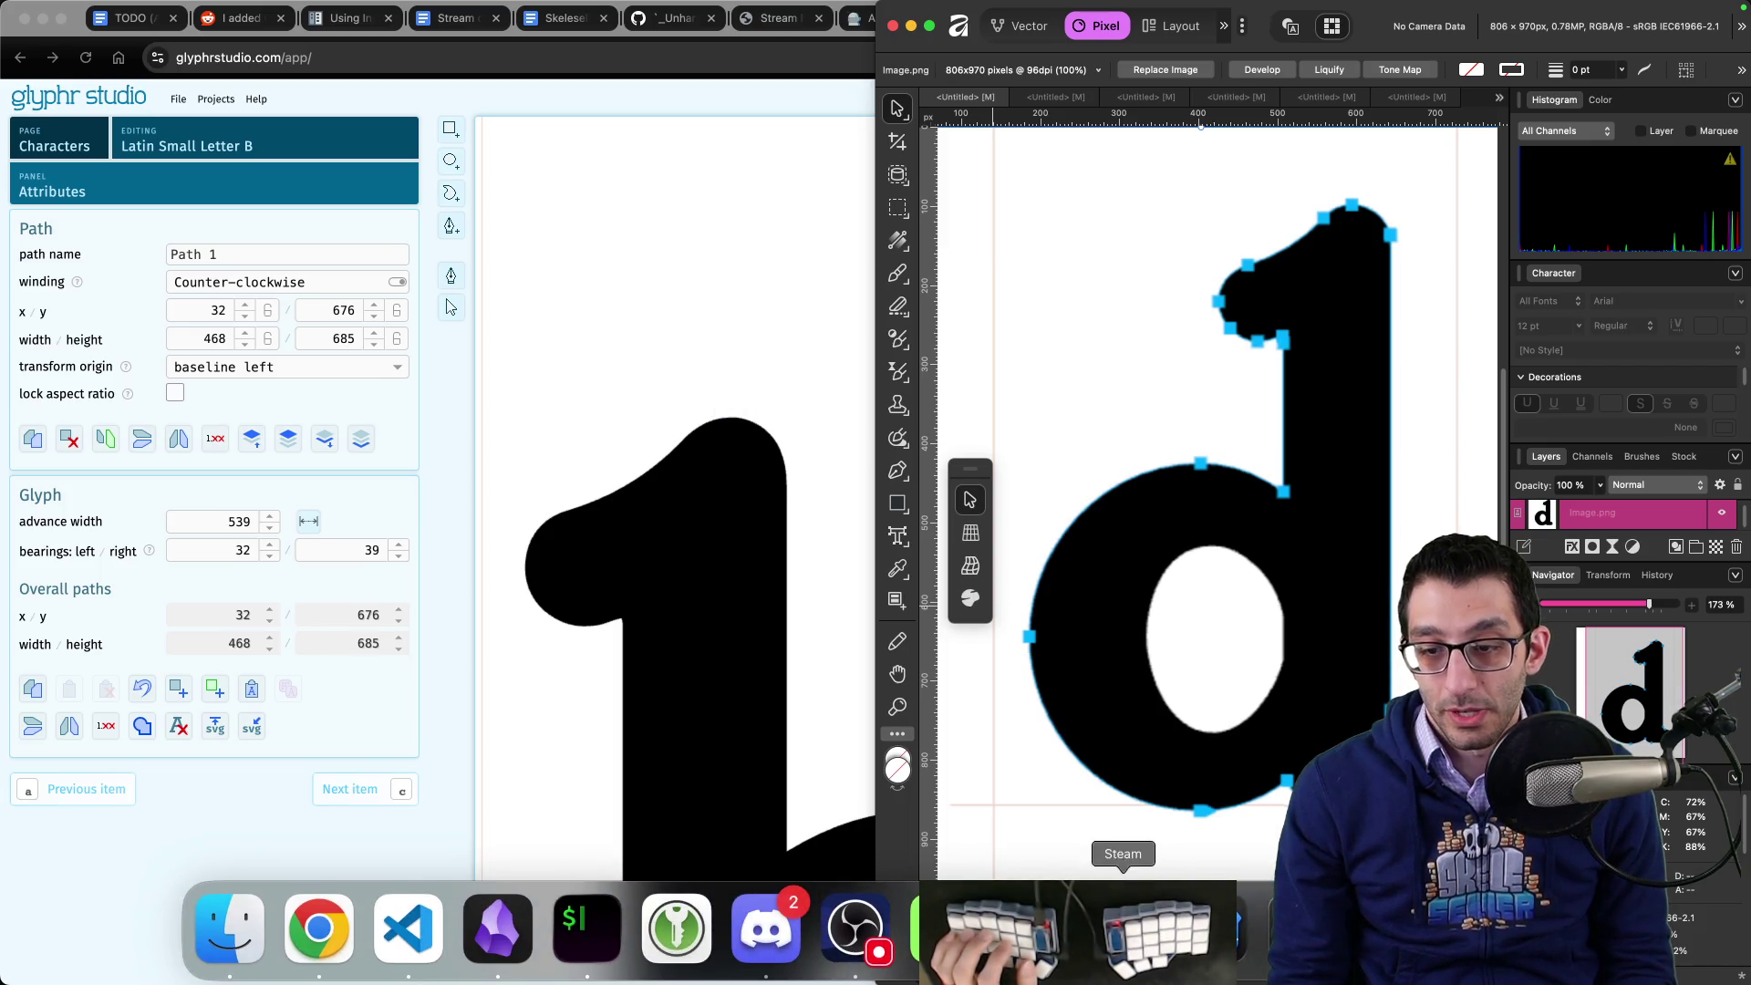
left_click(1123, 935)
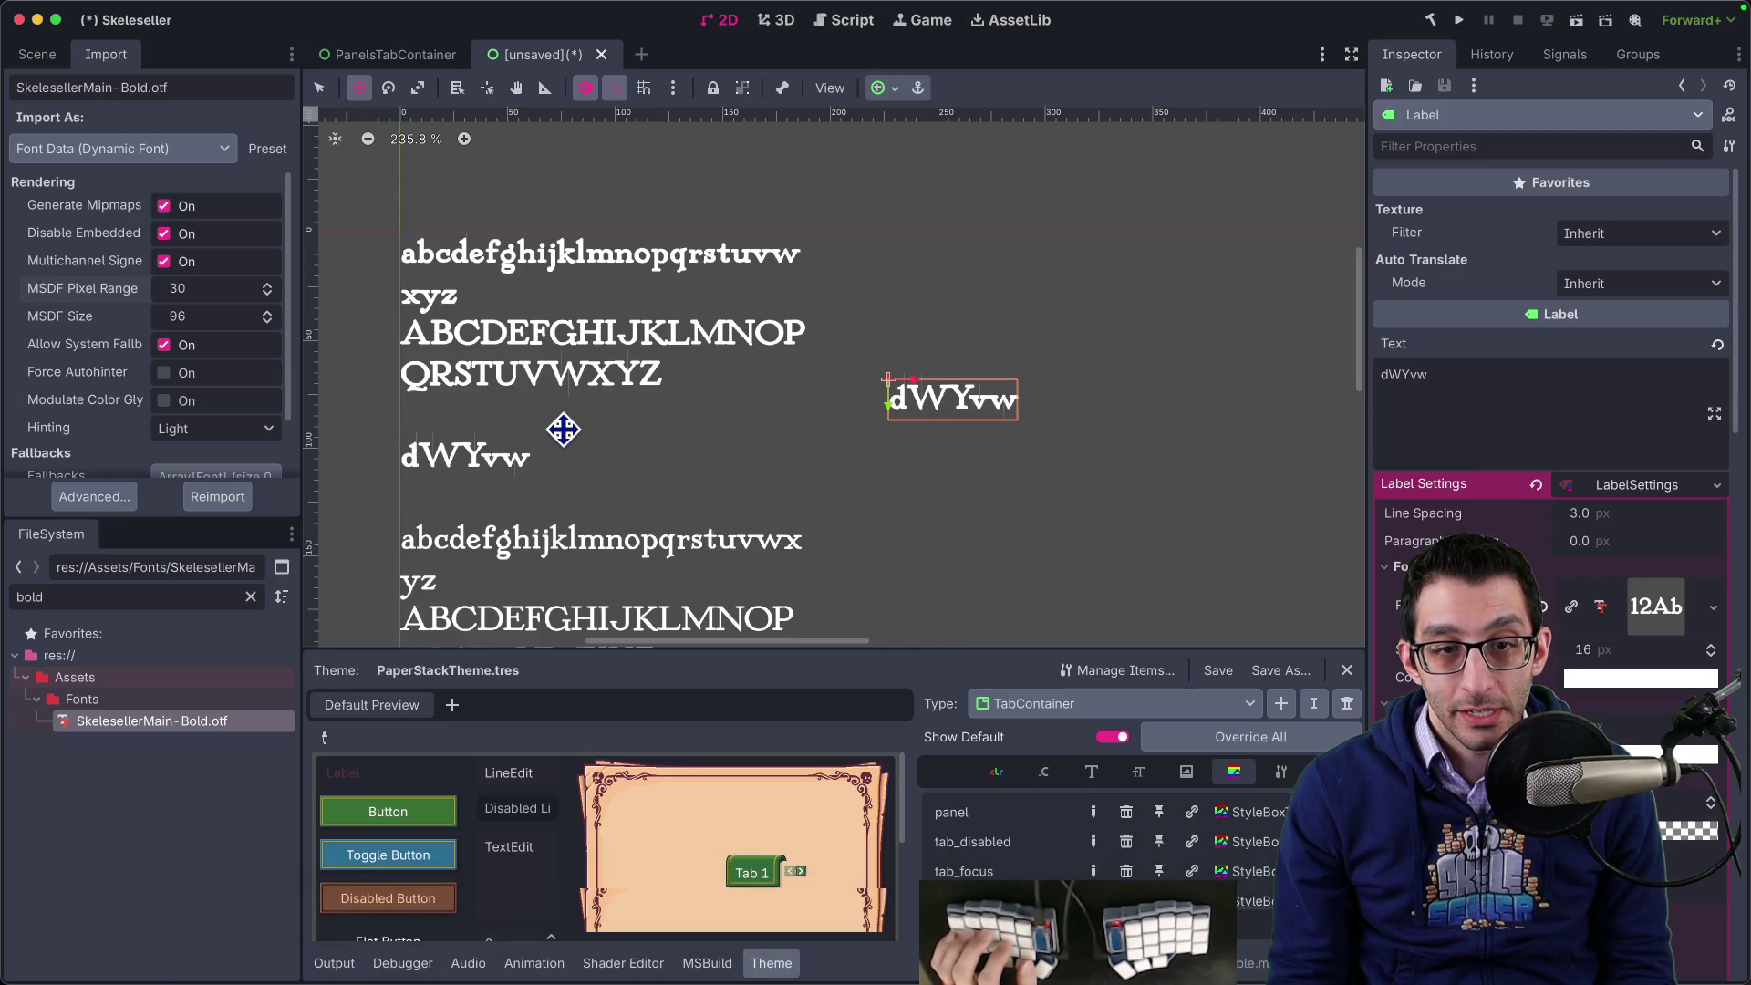
mouse_move(715, 982)
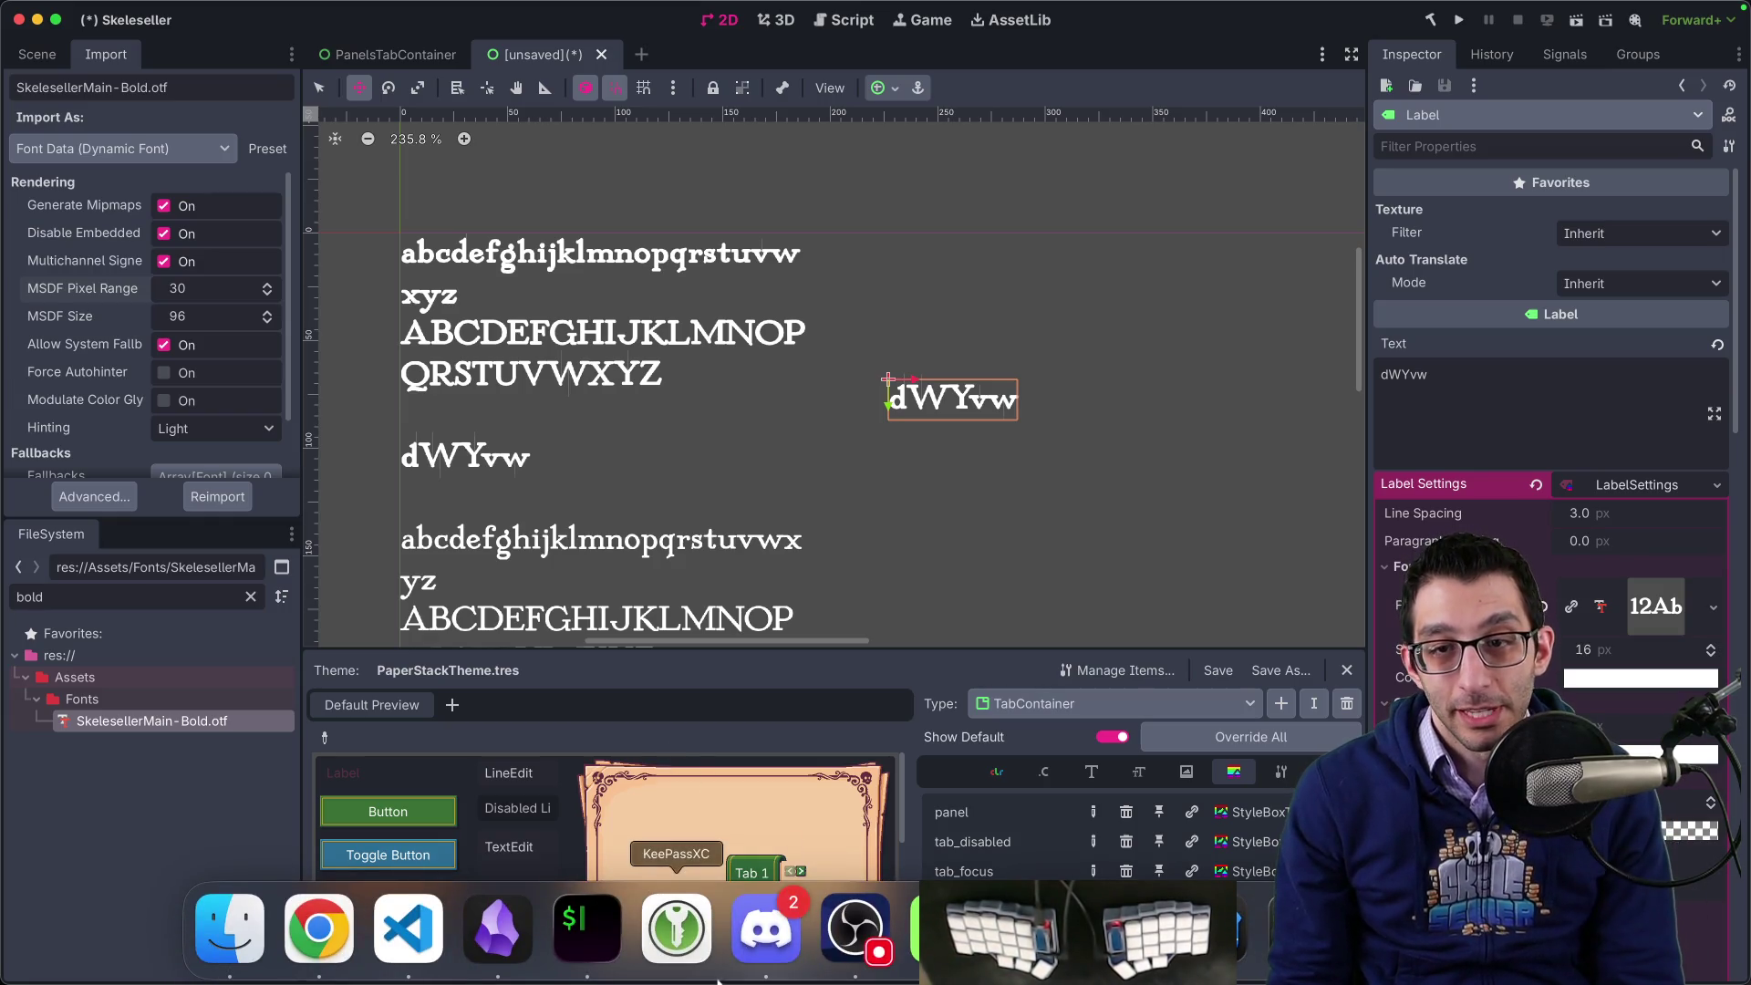
left_click(318, 929)
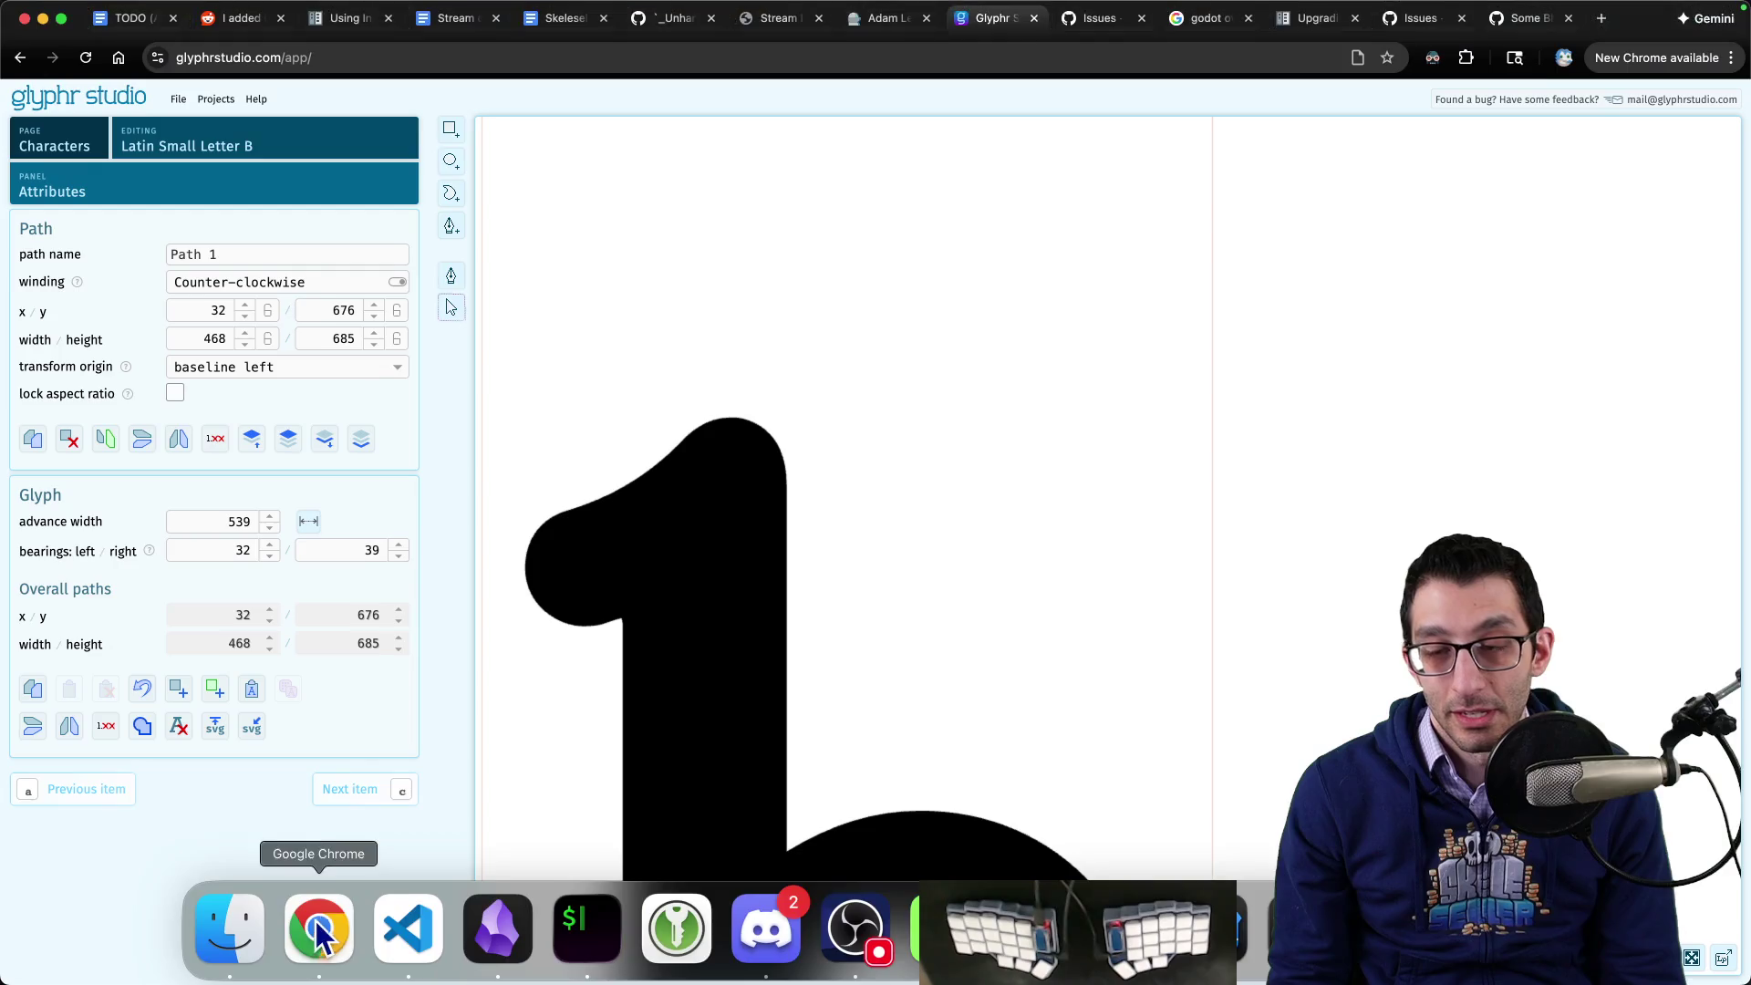
- Open the lowercase d, select its Path 2 outline, and zoom into its editable points
left_click(258, 153)
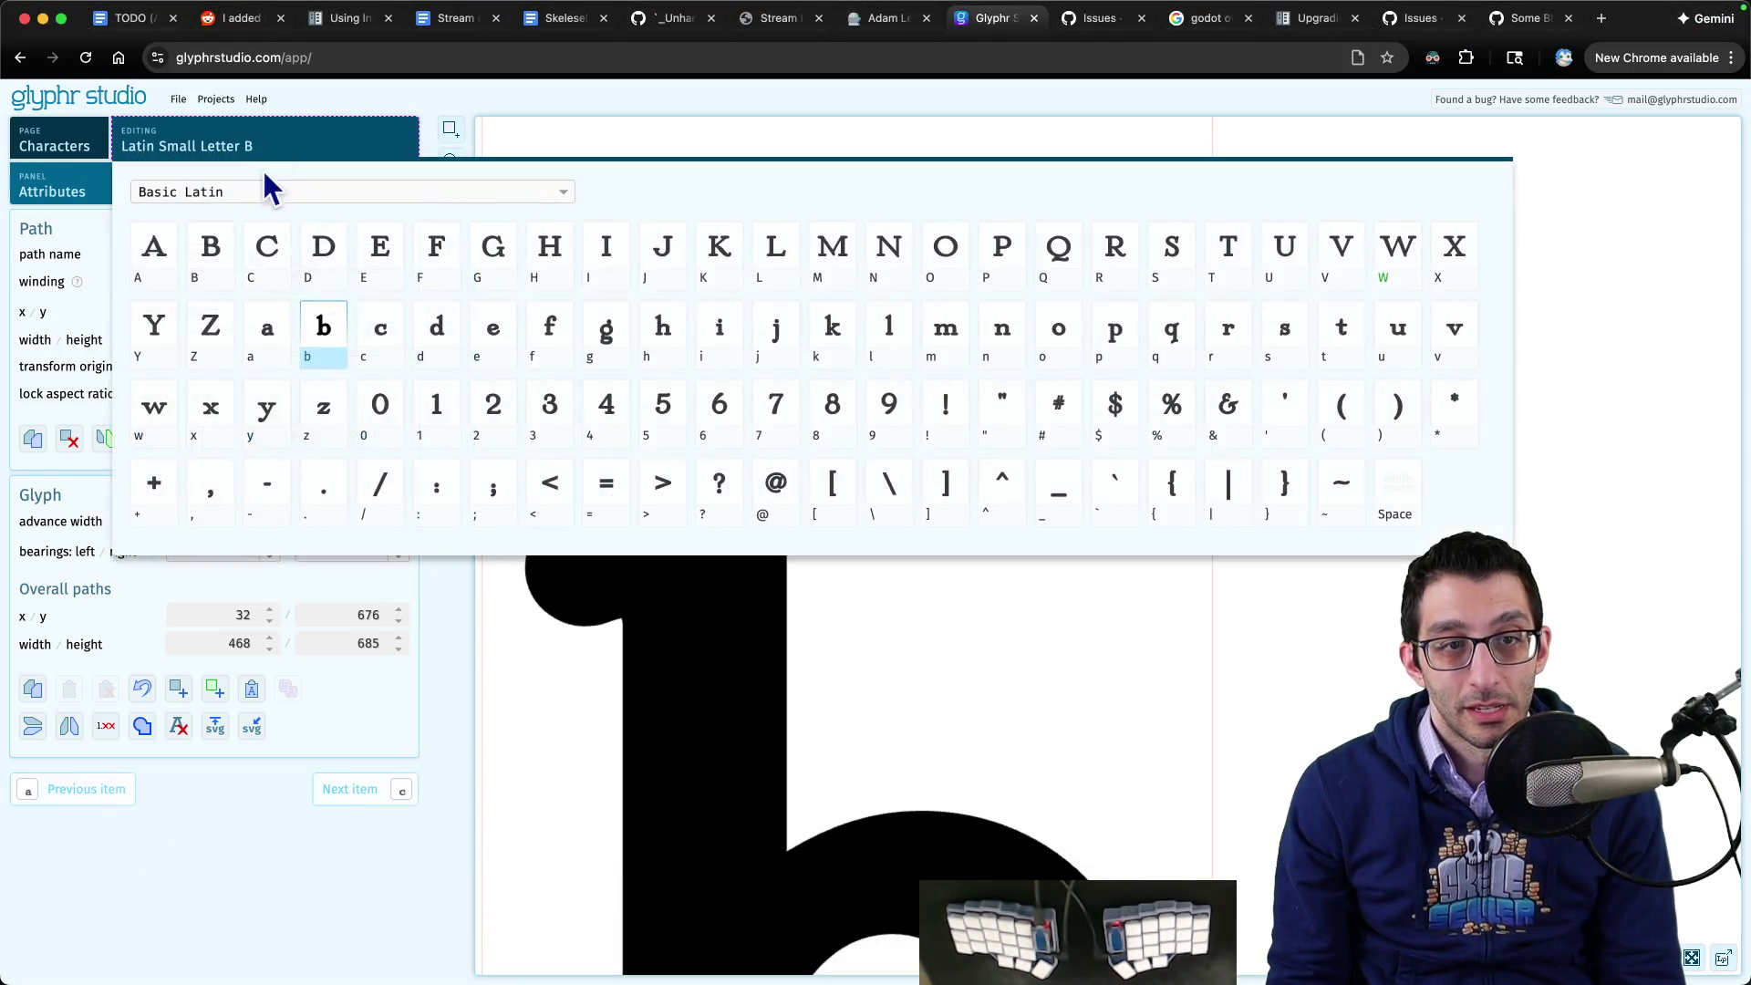
left_click(437, 338)
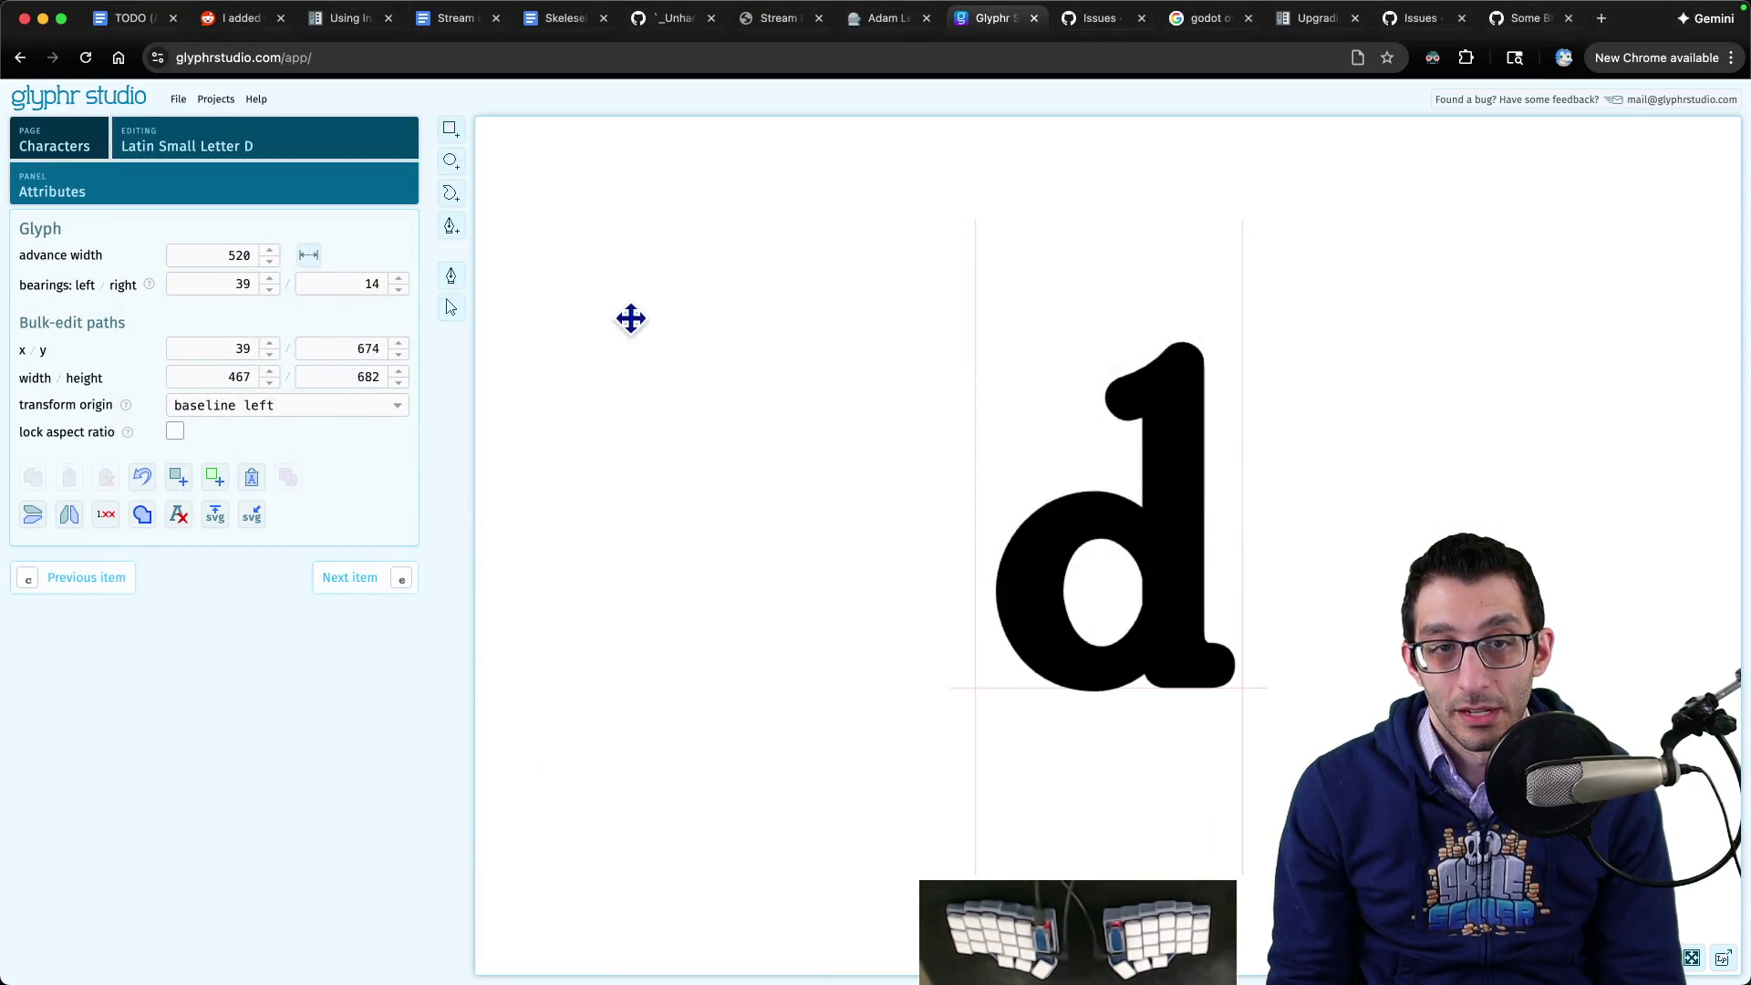
left_click(456, 312)
left_click(1190, 479)
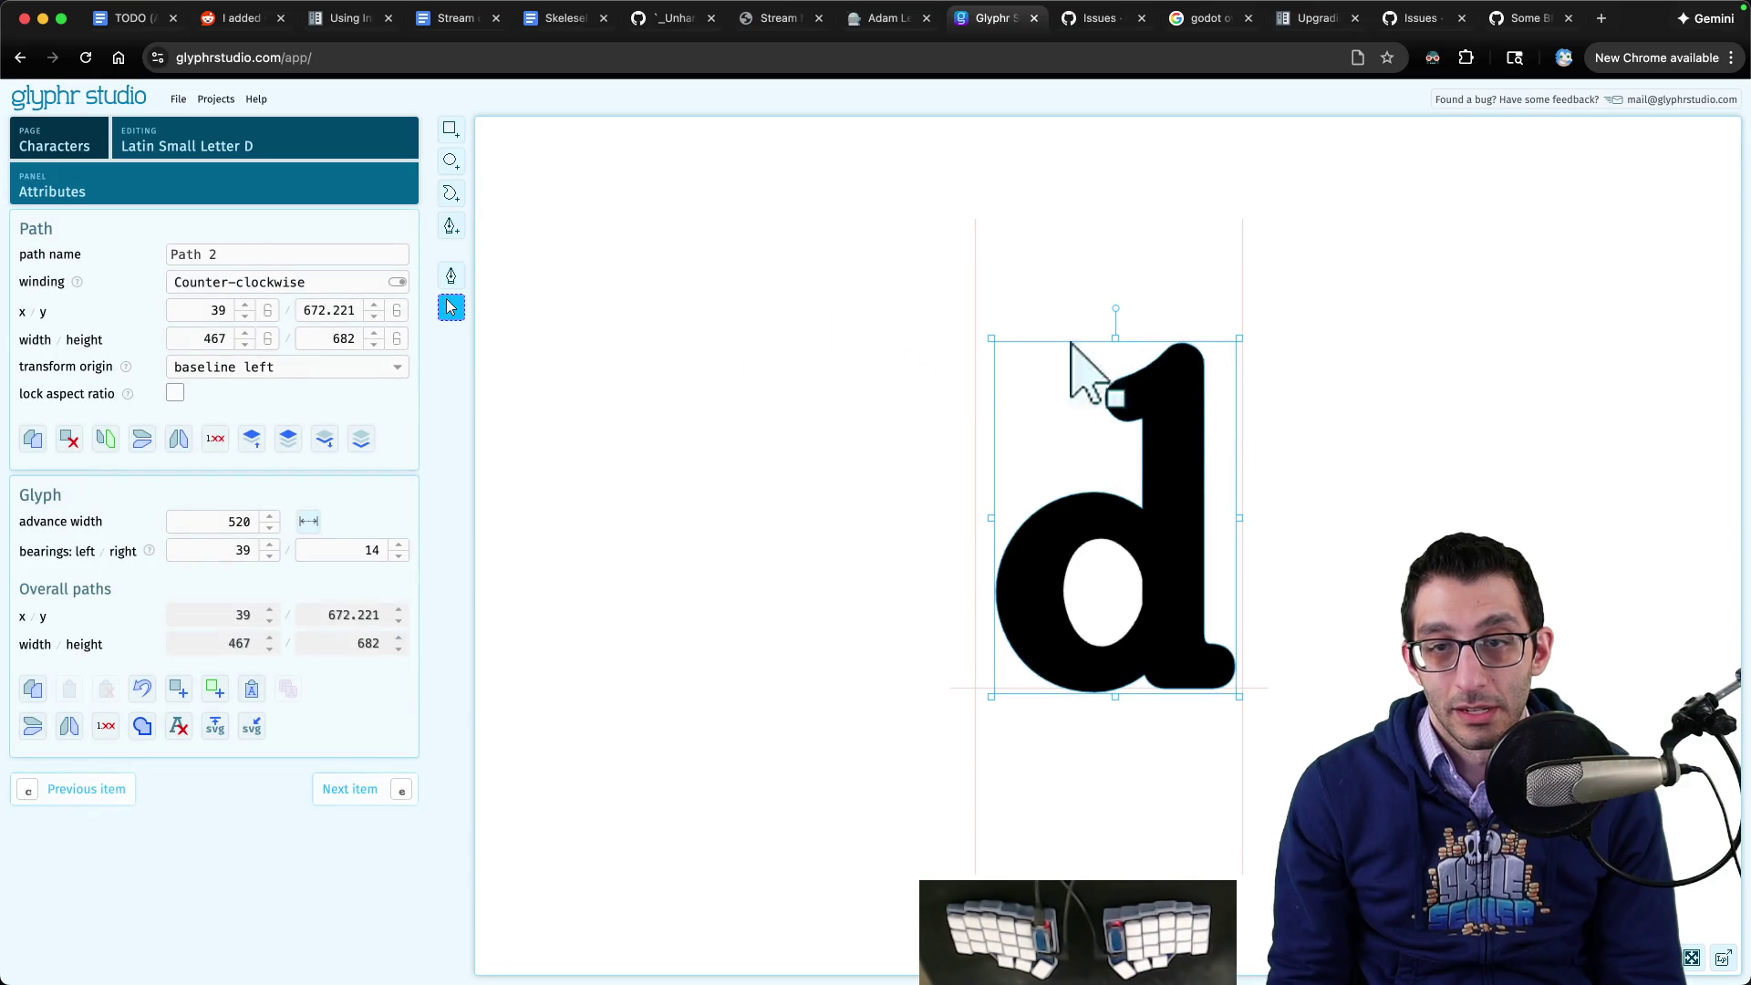
left_click(451, 276)
scroll(1204, 406, "up", 6)
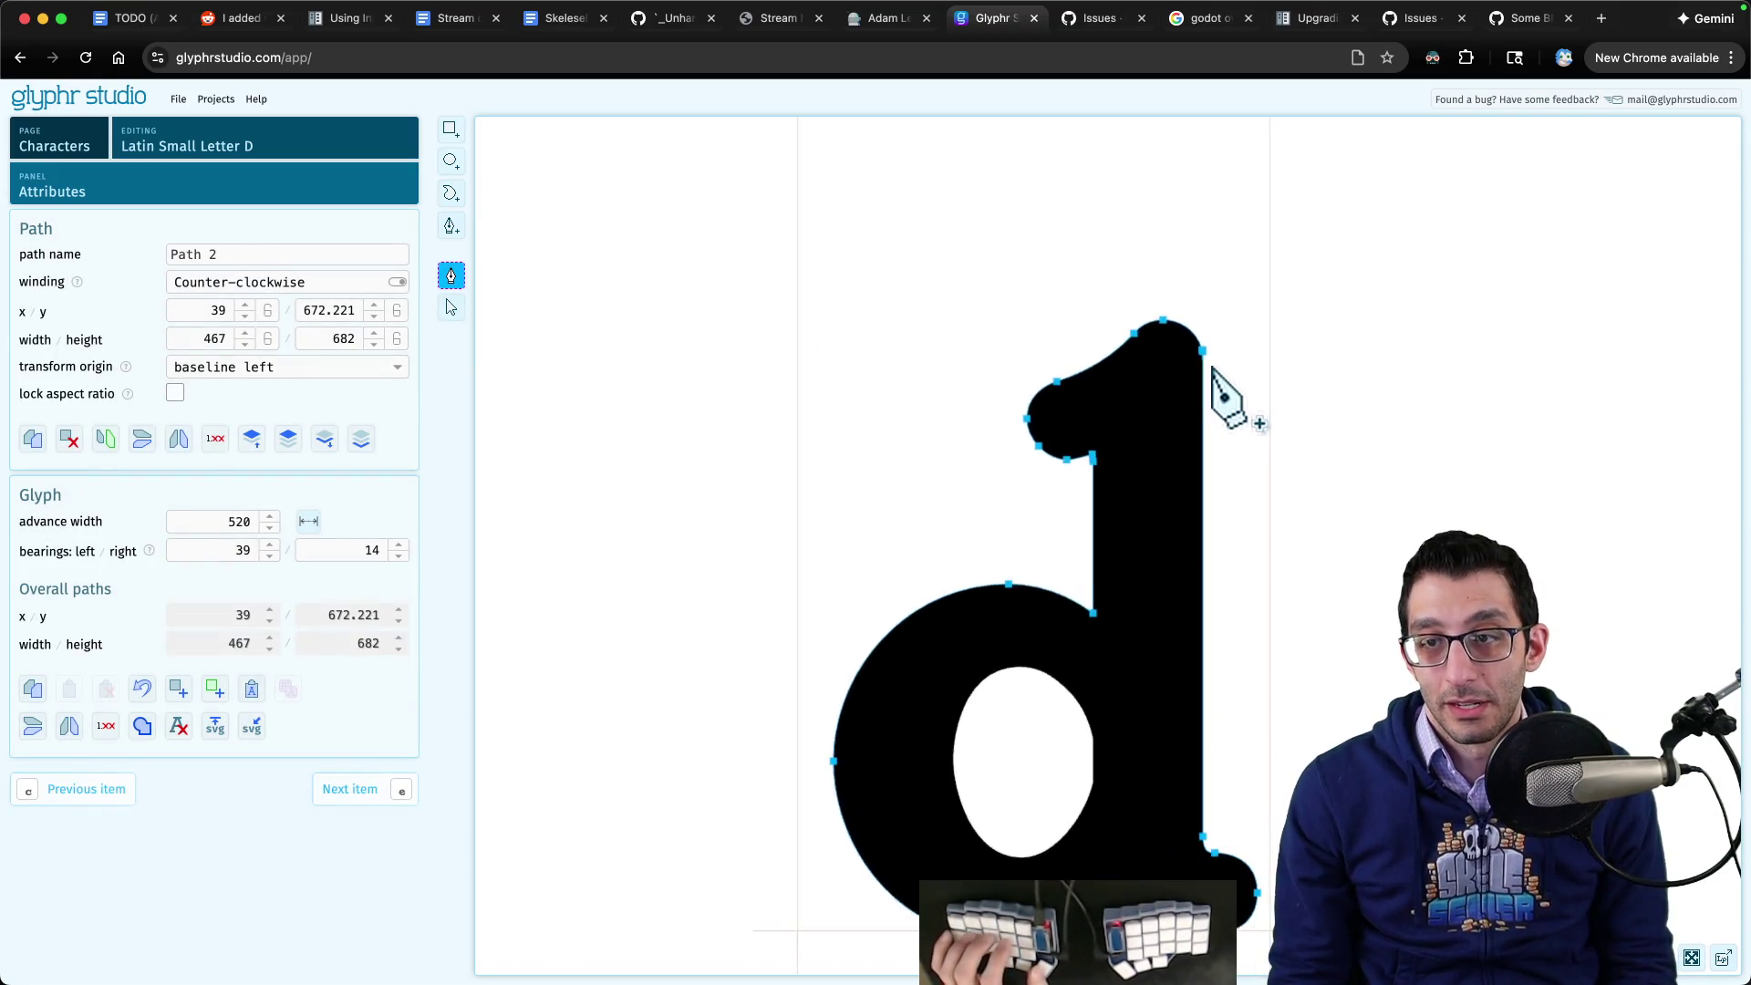
scroll(1221, 387, "up", 5)
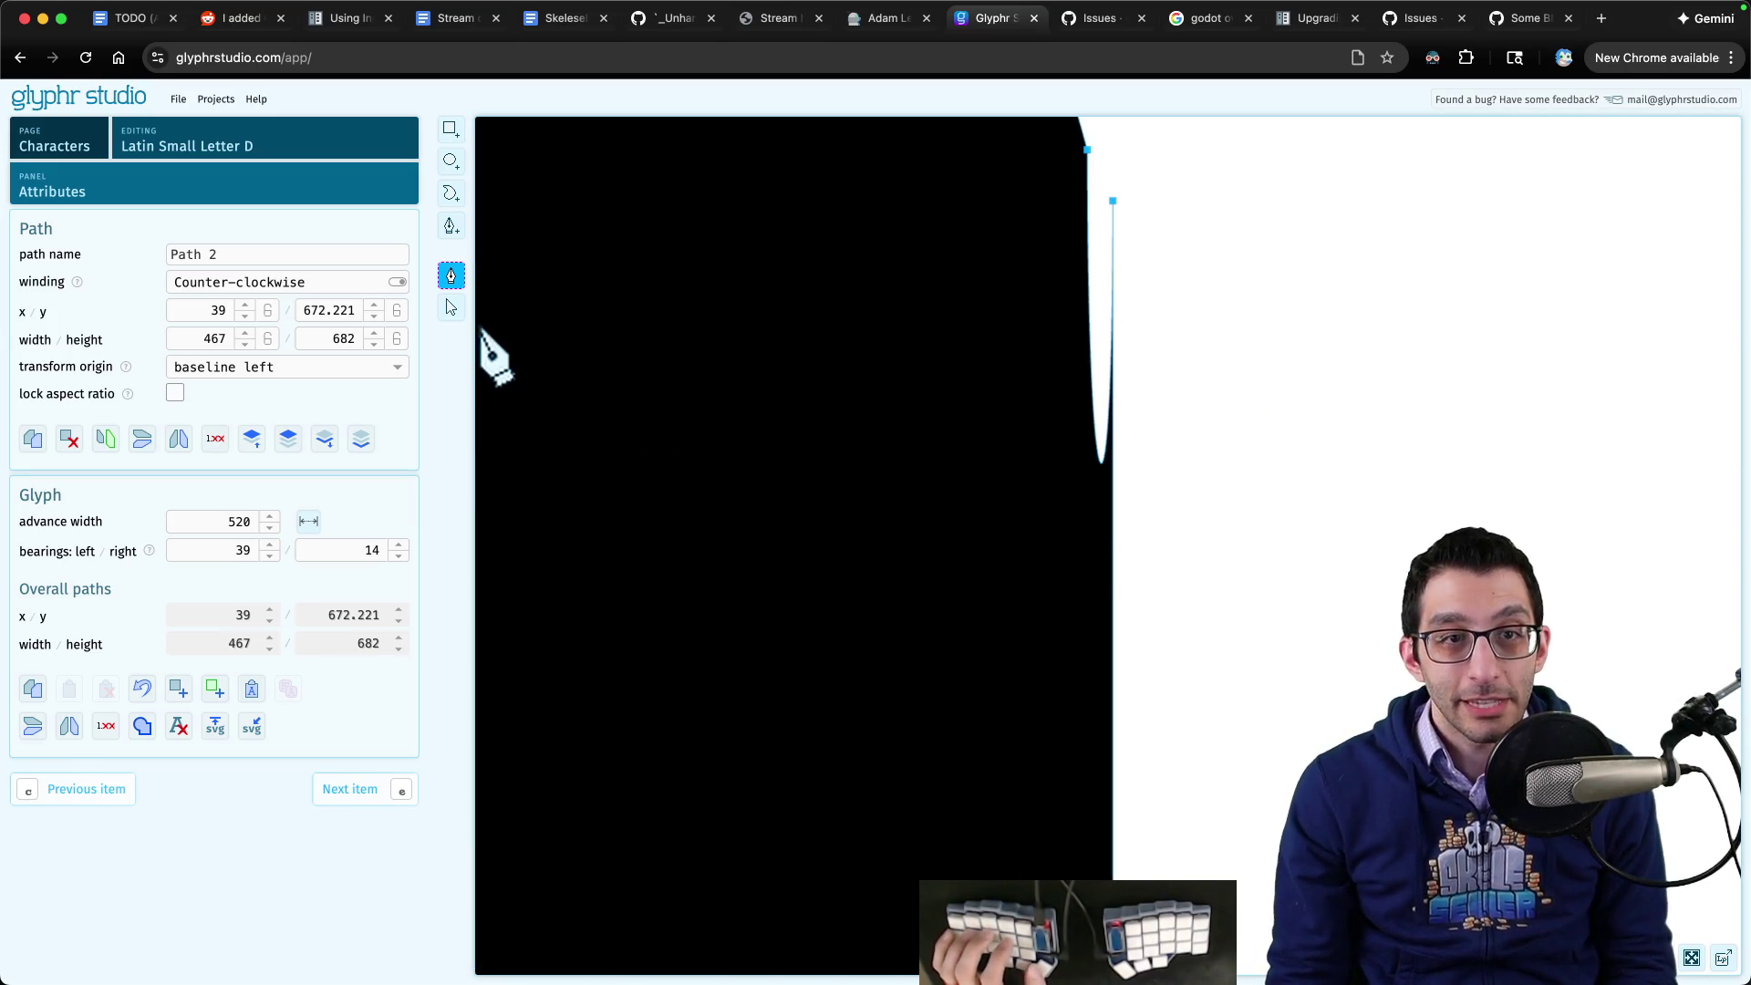
scroll(1129, 456, "down", 8)
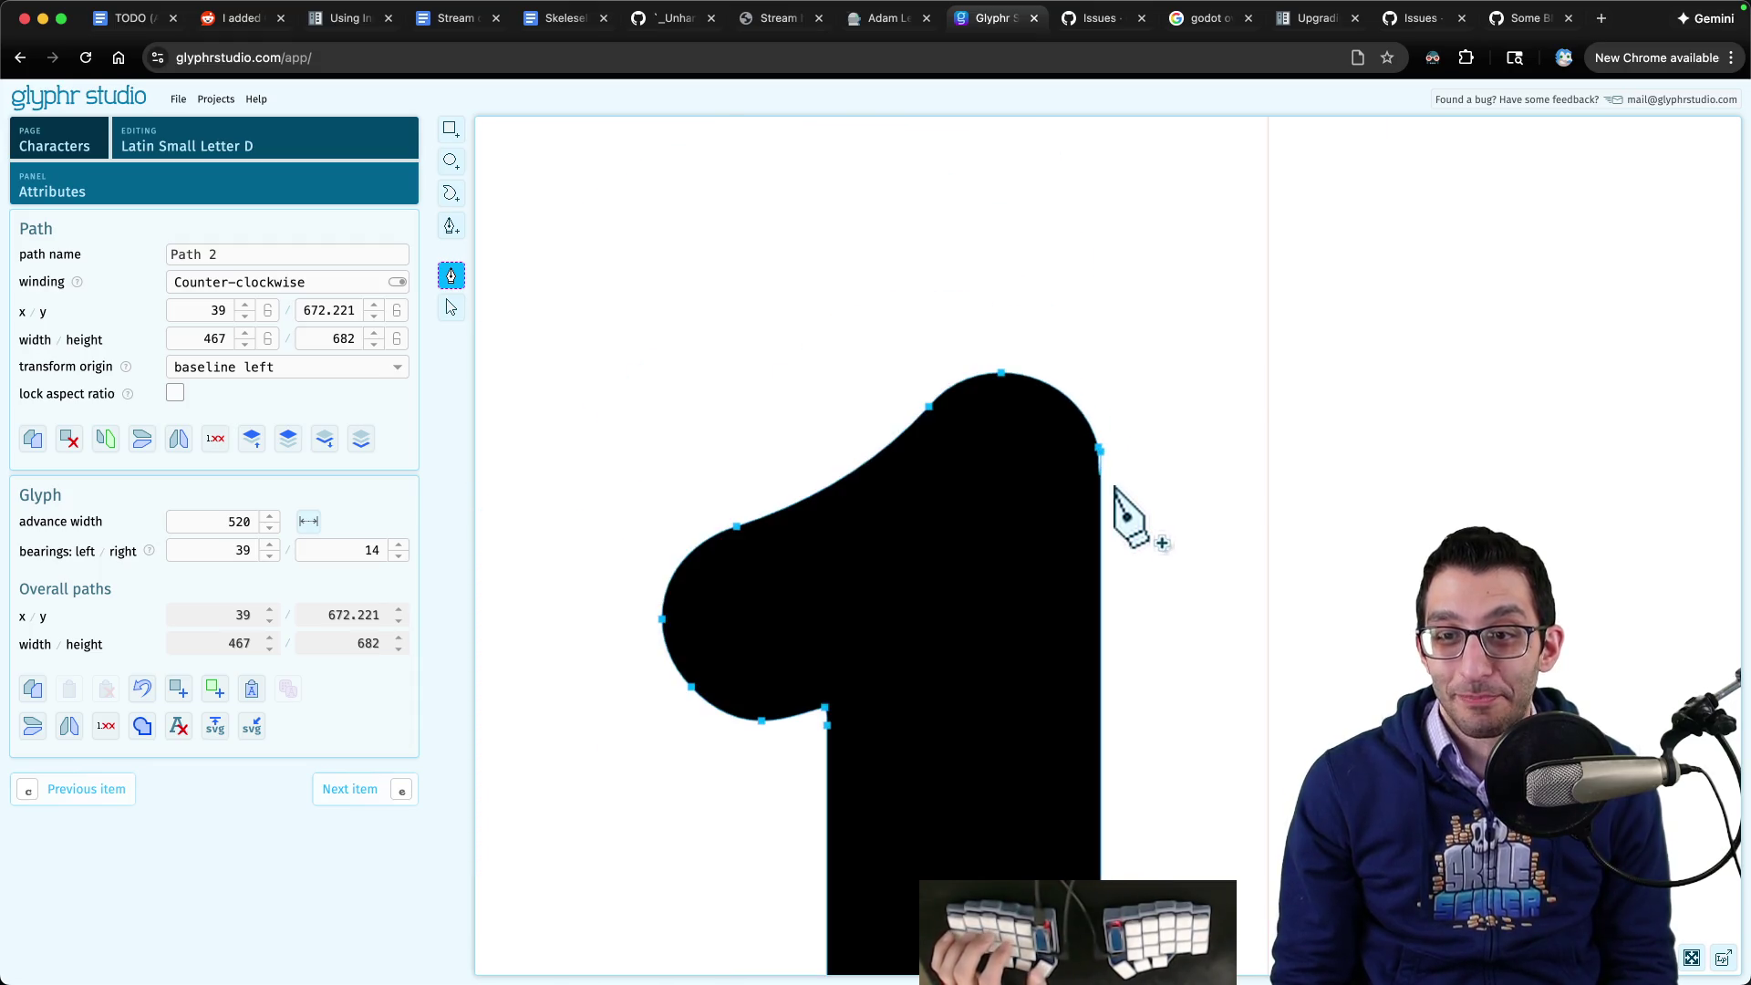
- Reopen glyphrstudio.com/app in a fresh tab and drop SkelesellerMain-Bold.otf from Finder onto it
left_click(283, 59)
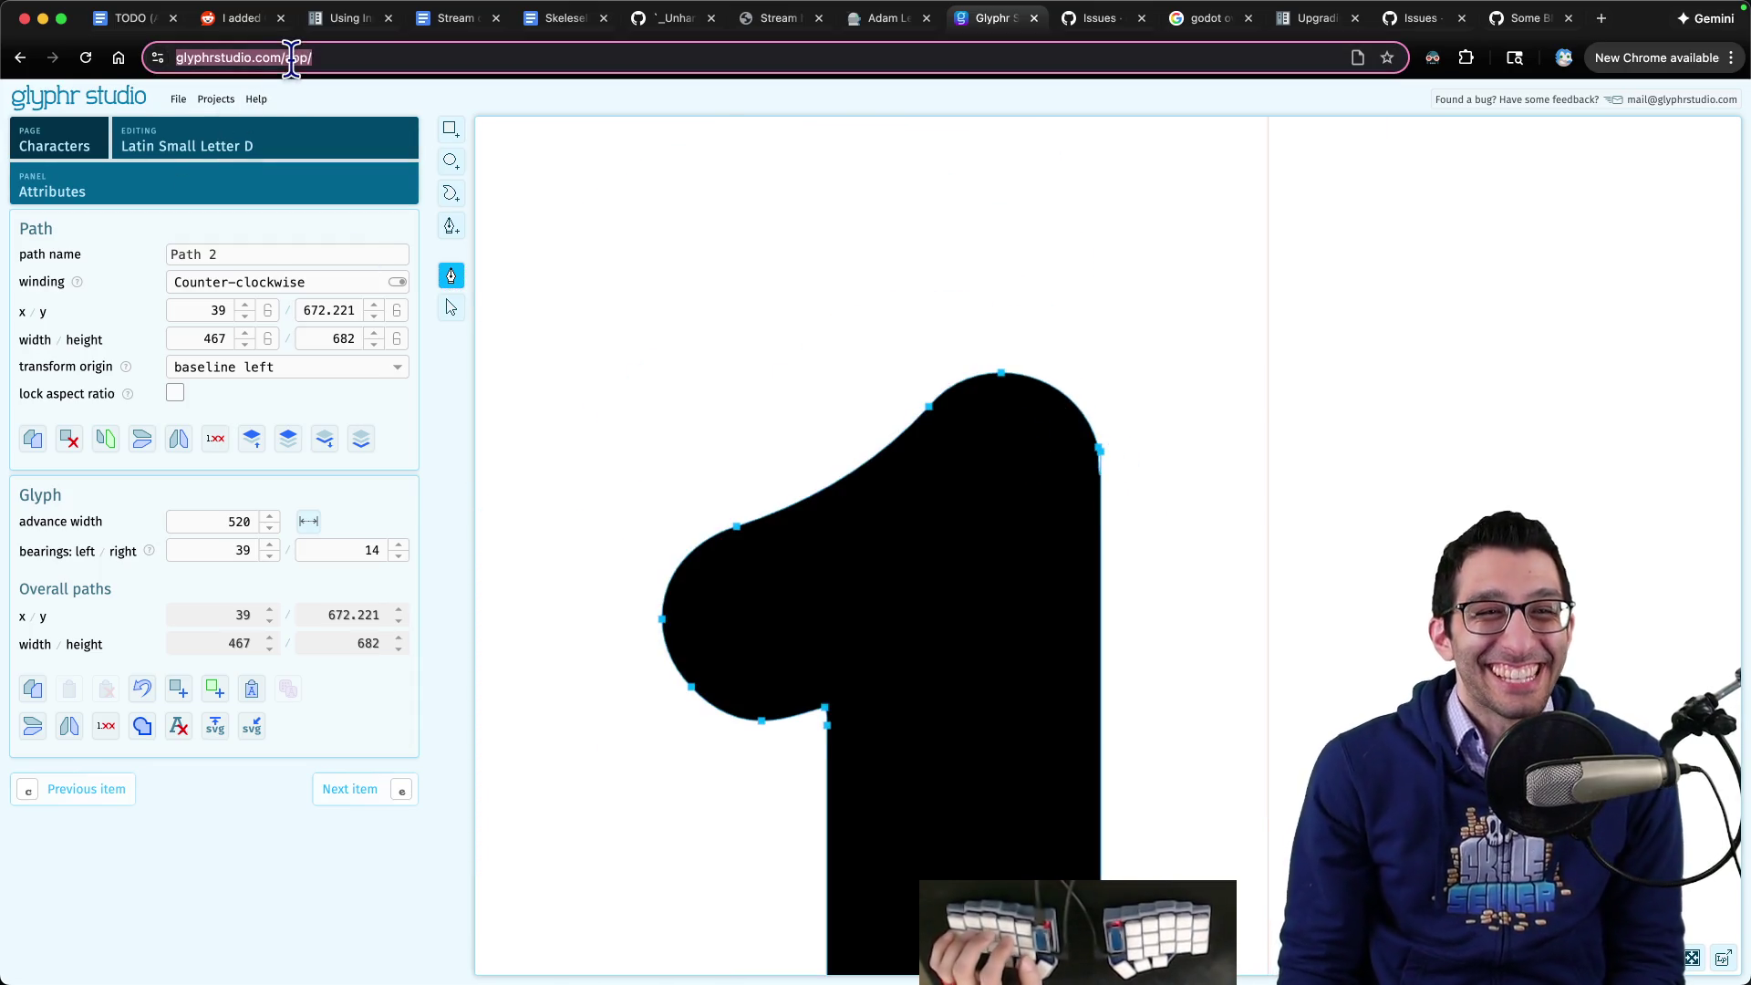
key("super+w")
key("super+t")
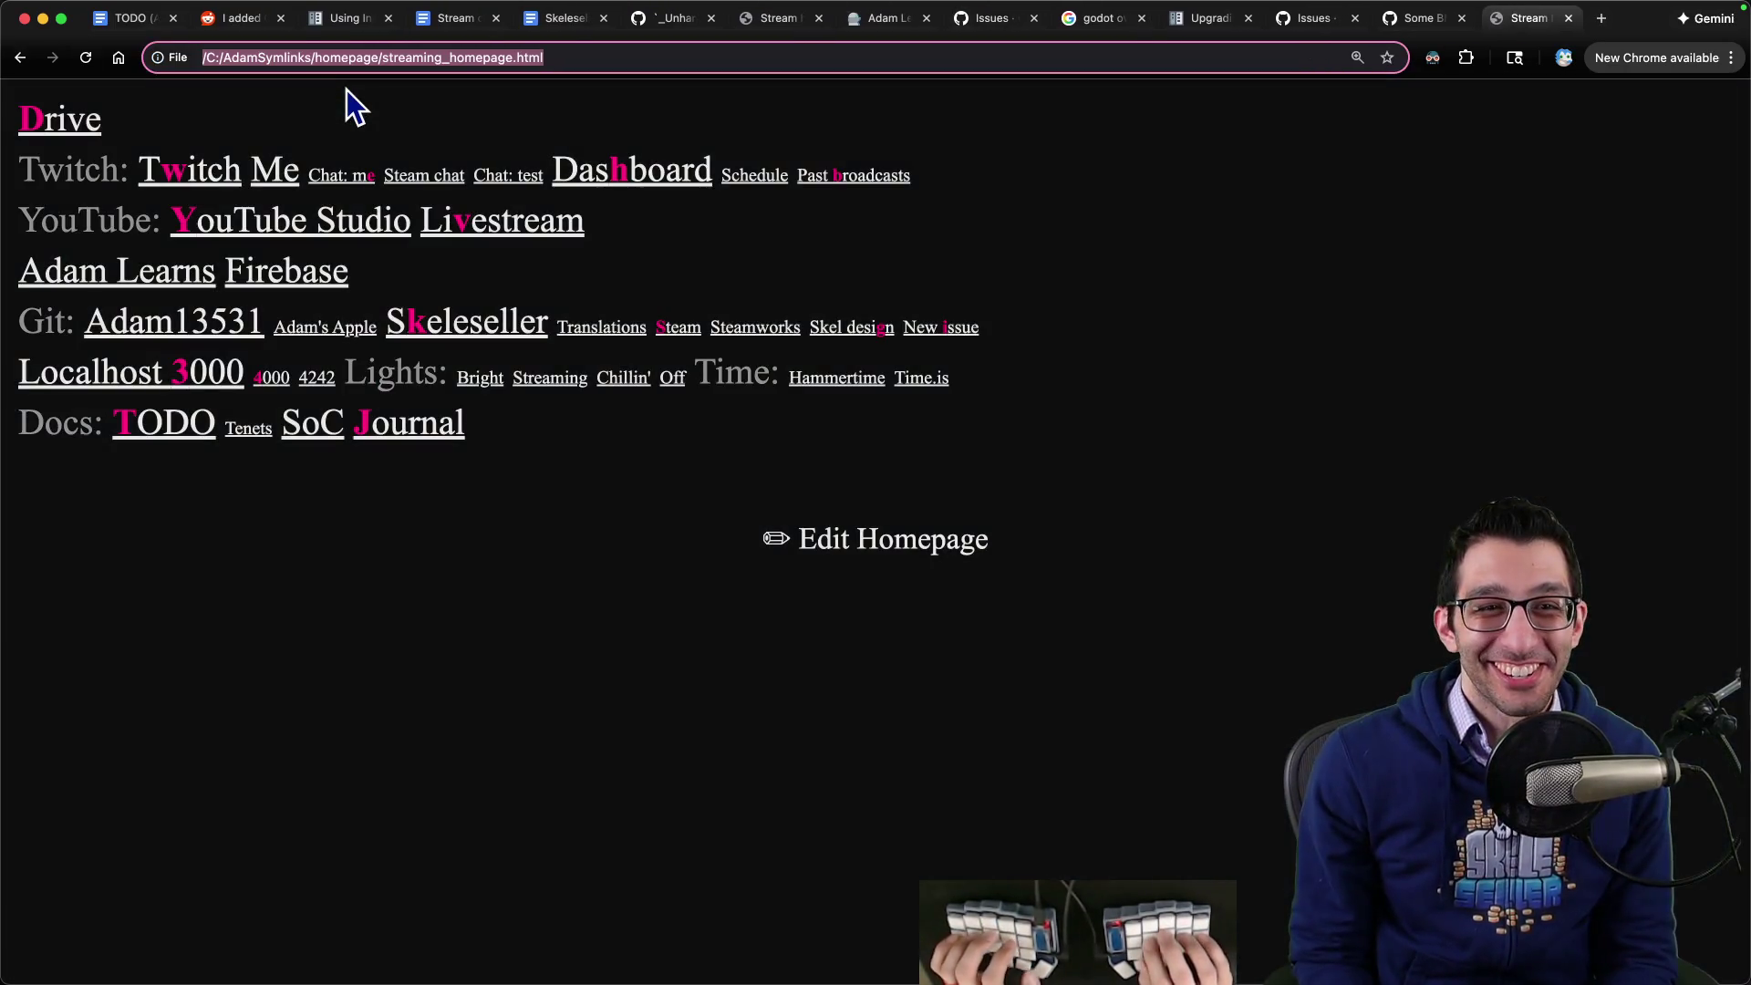
type("glyph")
key("Return")
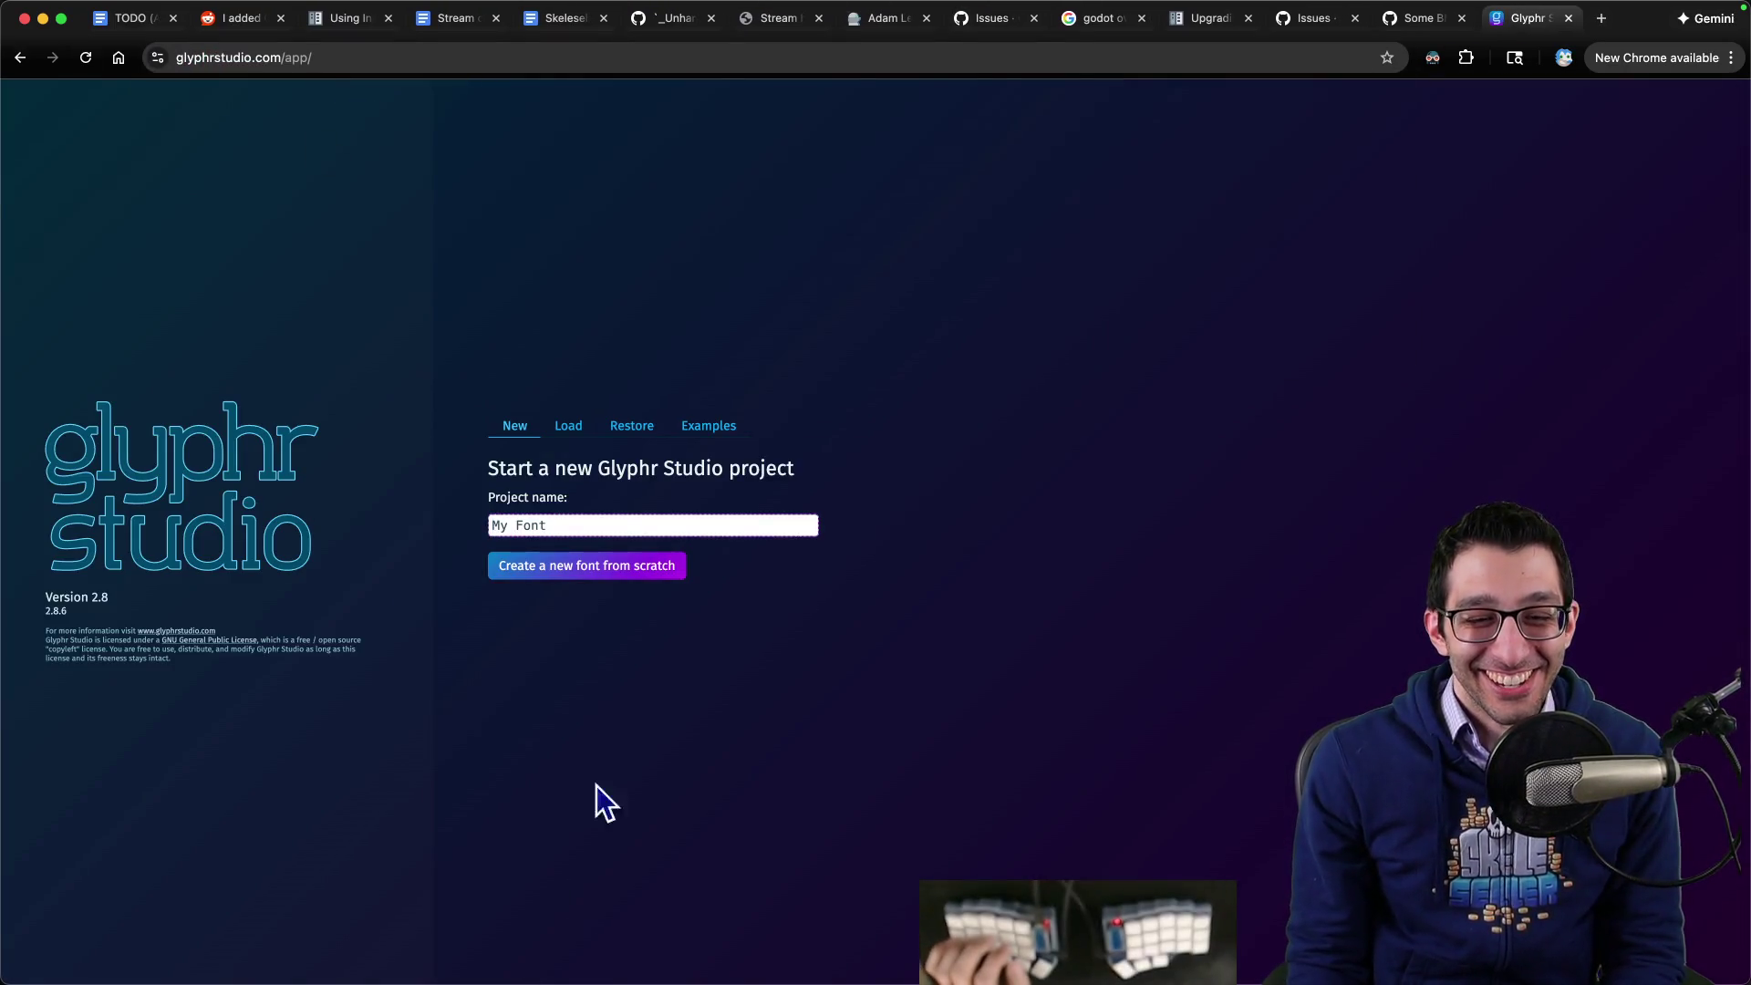
mouse_move(490, 981)
left_click(215, 952)
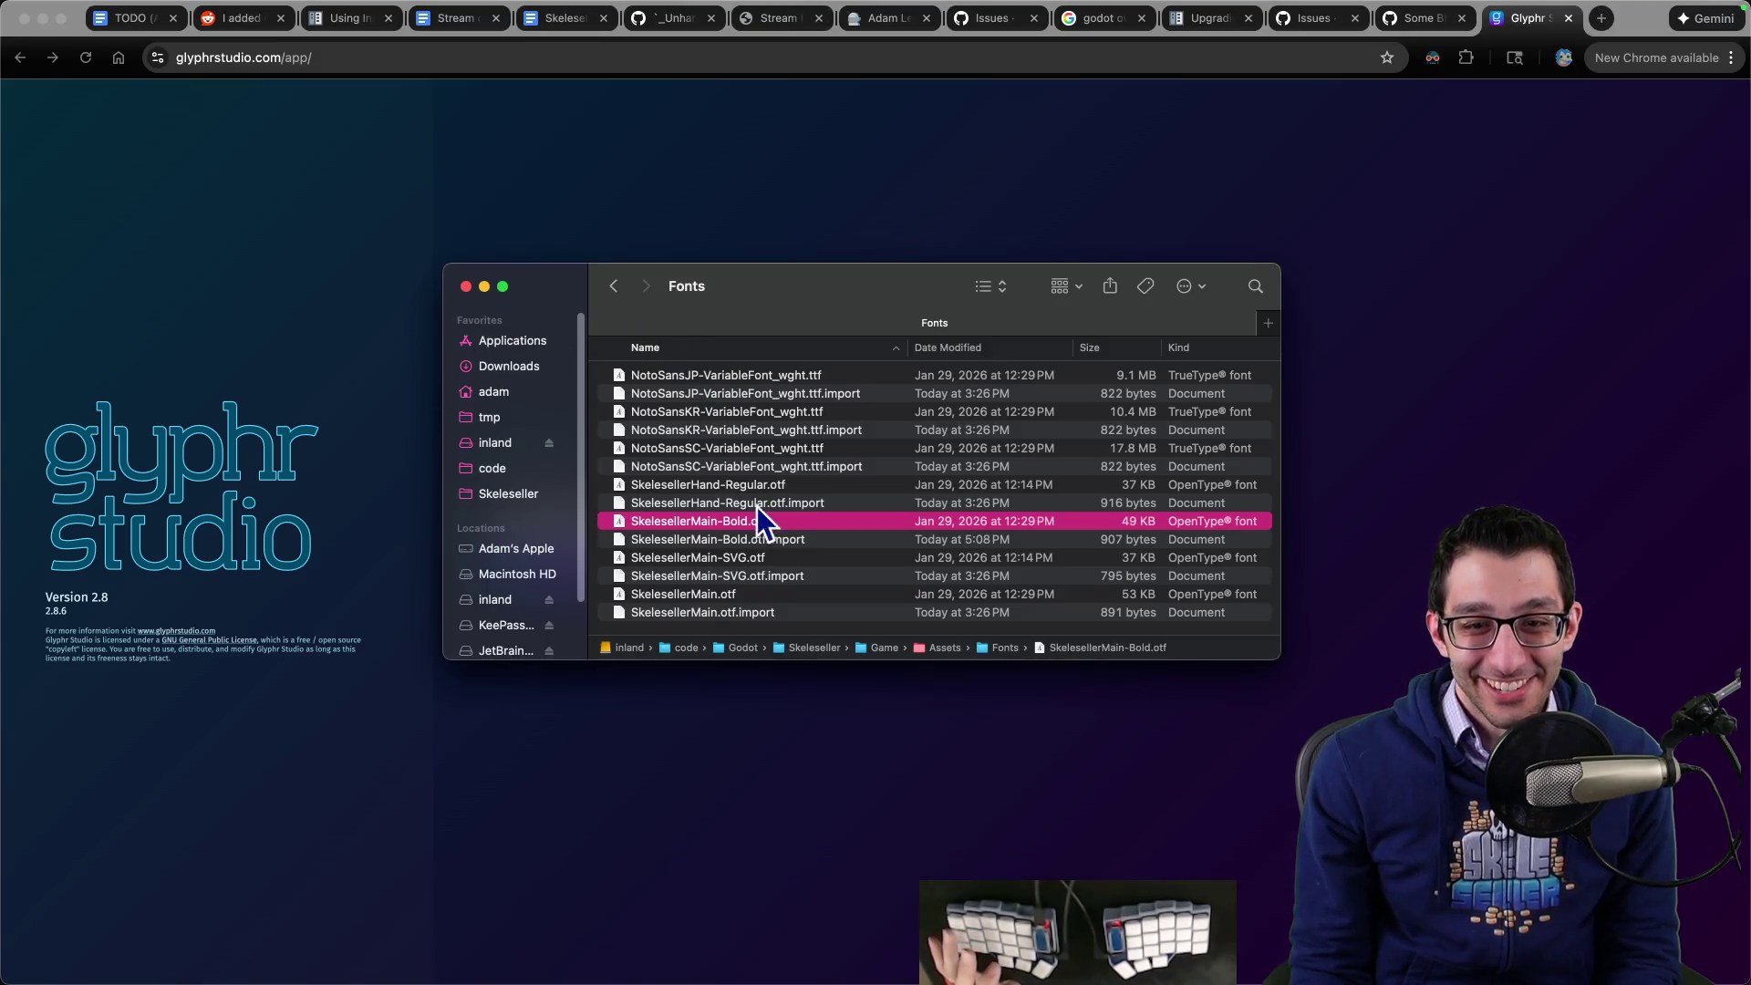
left_click_drag(741, 523, 1414, 485)
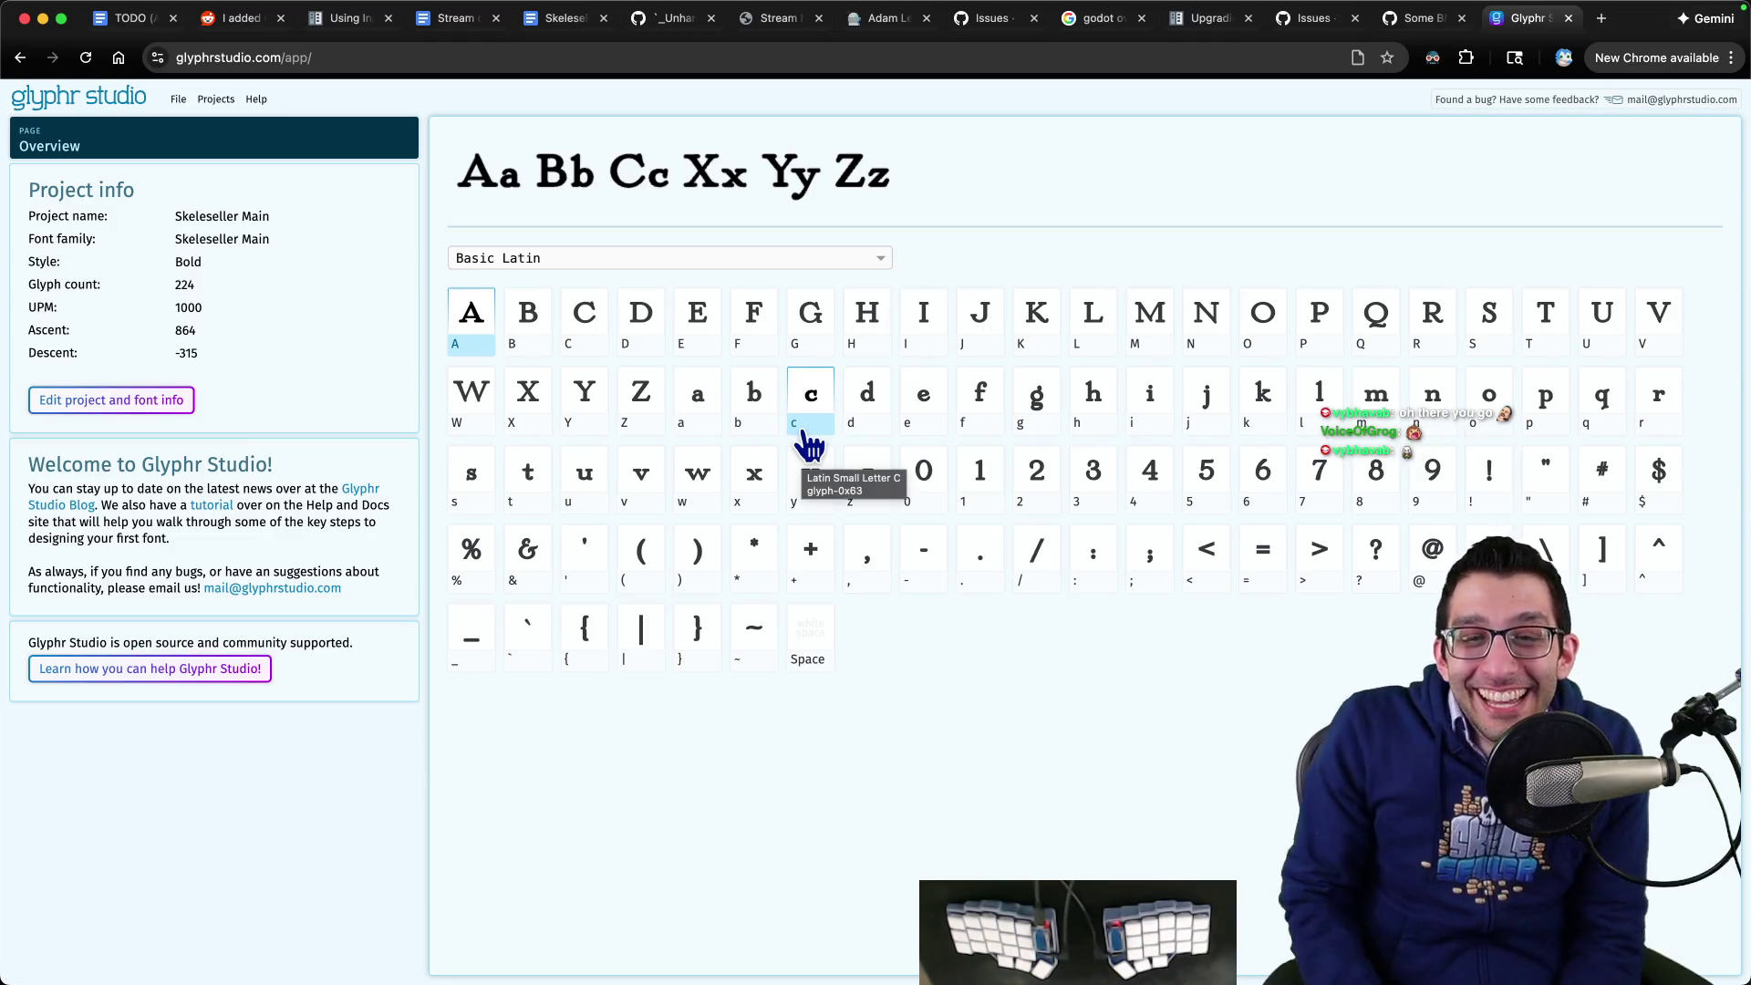
- Open the lowercase d, zoom into its ascender and nudge Path 2's point 8 at the spike
left_click(860, 417)
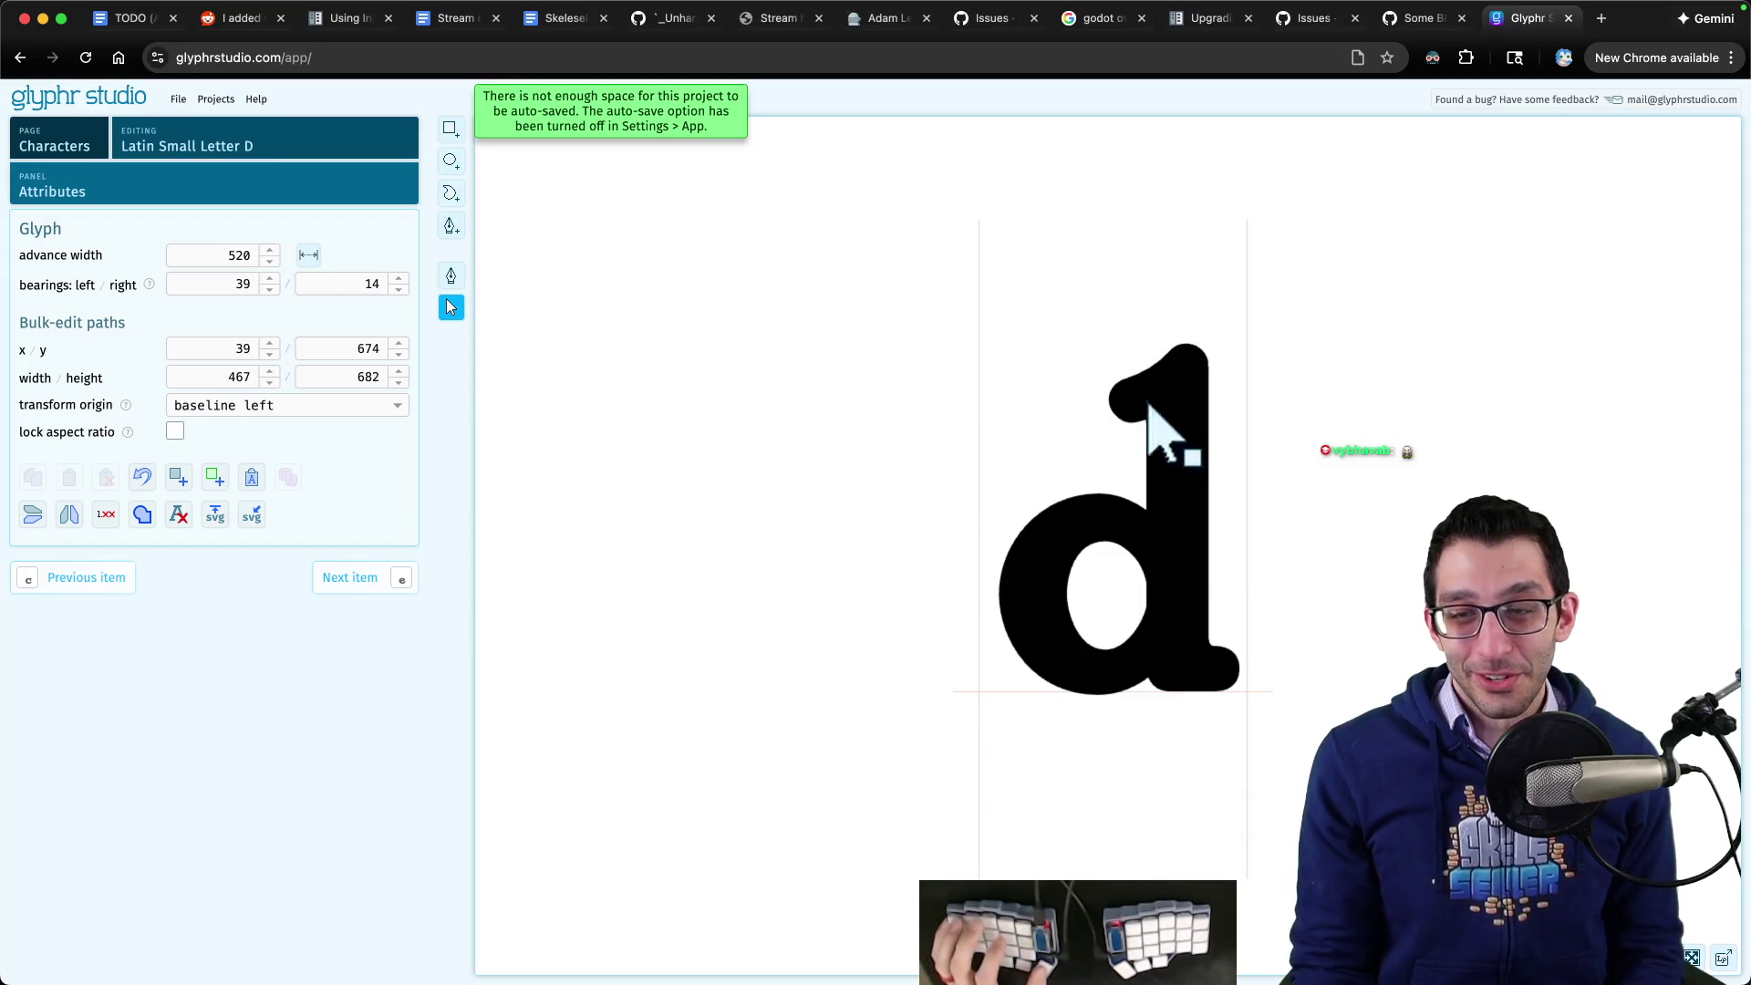
scroll(1222, 419, "up", 5)
scroll(1241, 329, "up", 3)
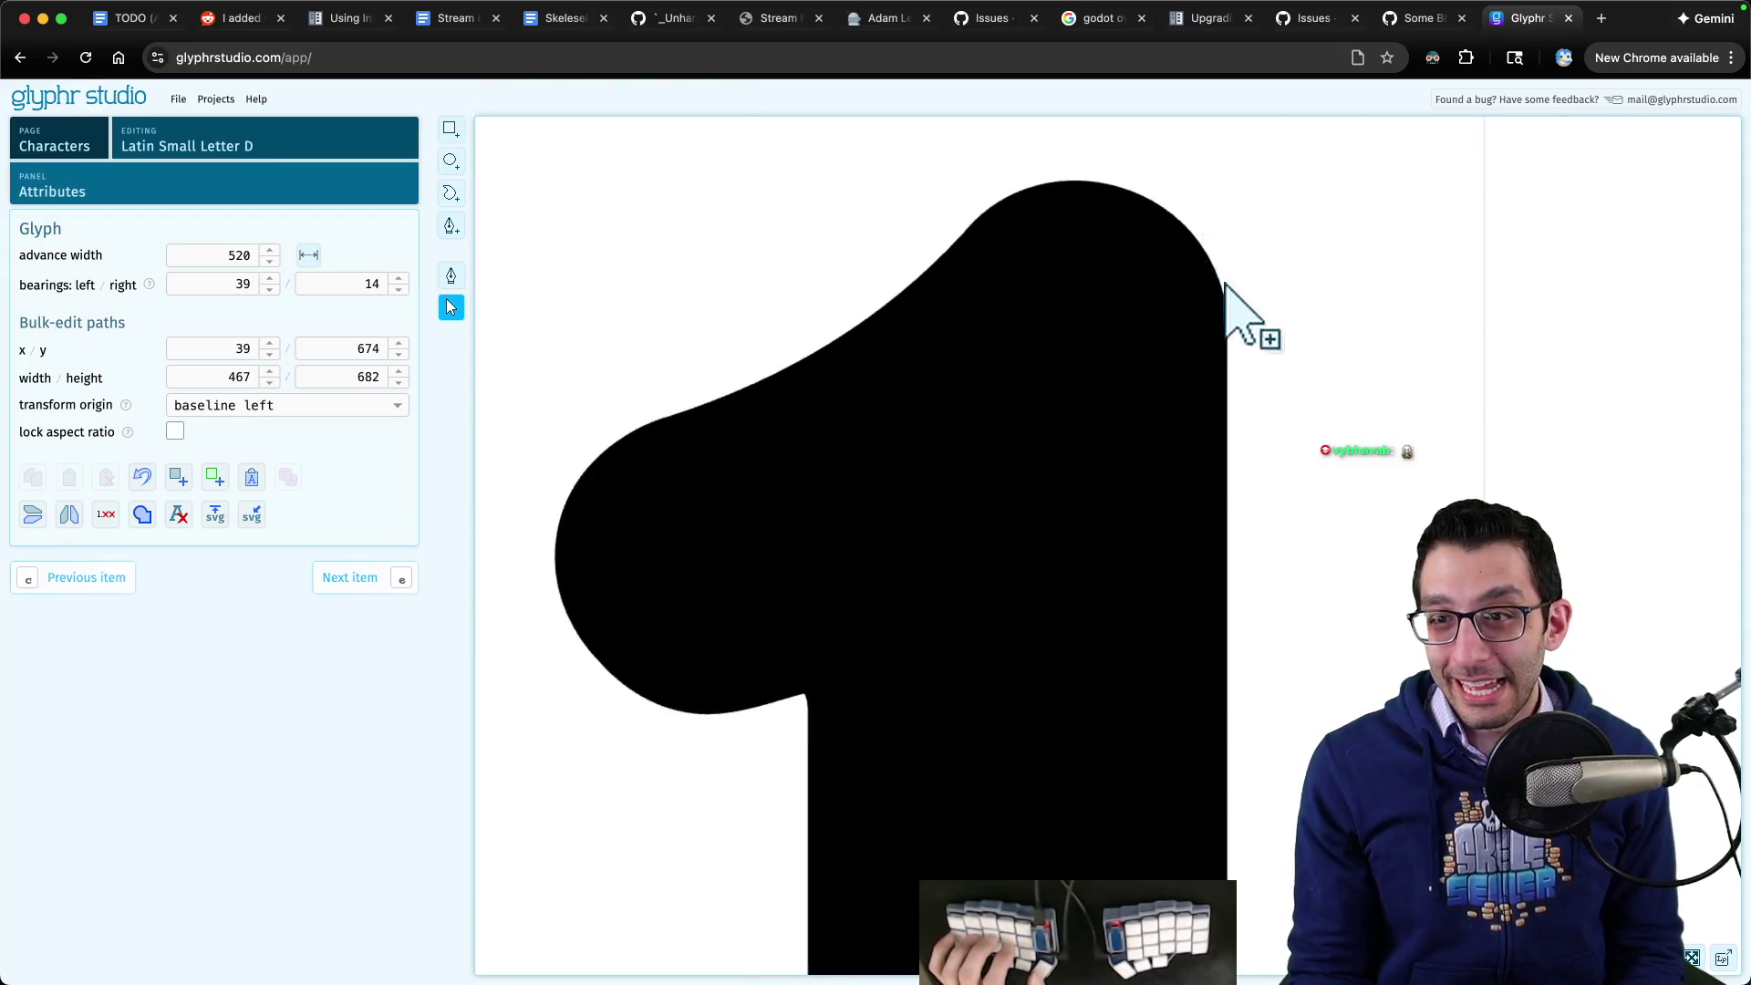
scroll(1241, 319, "up", 4)
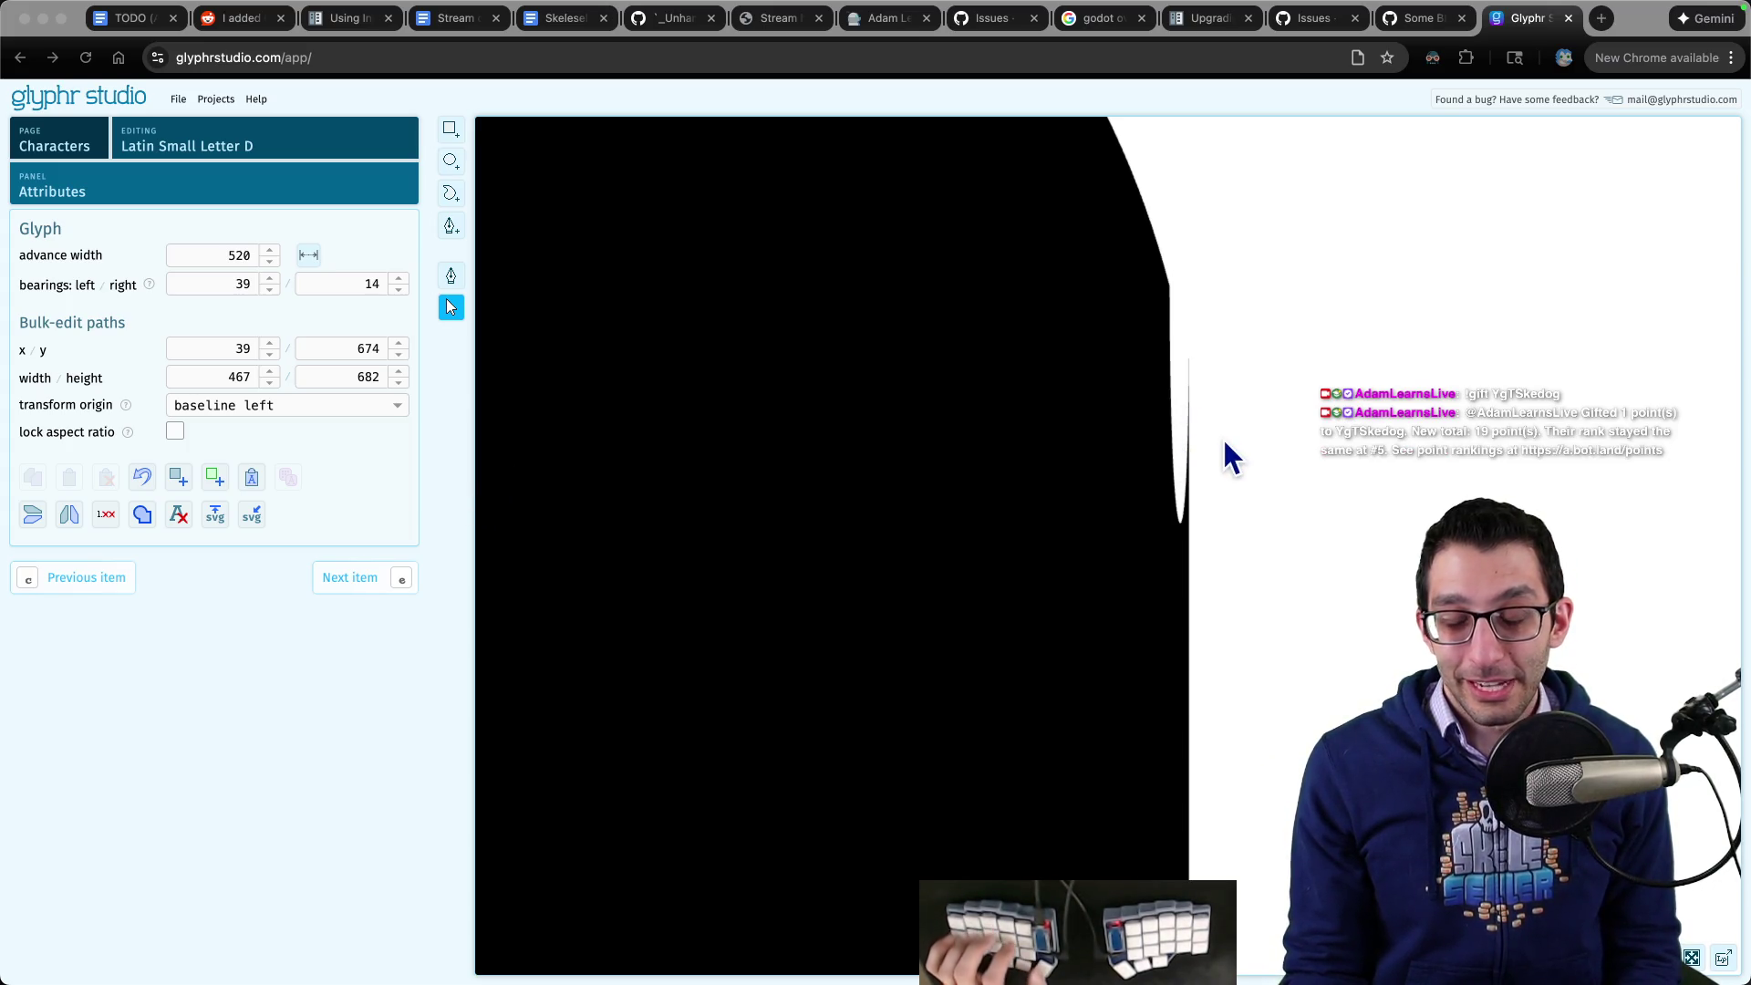
scroll(1226, 442, "down", 3)
scroll(1226, 442, "up", 3)
scroll(1237, 441, "up", 5)
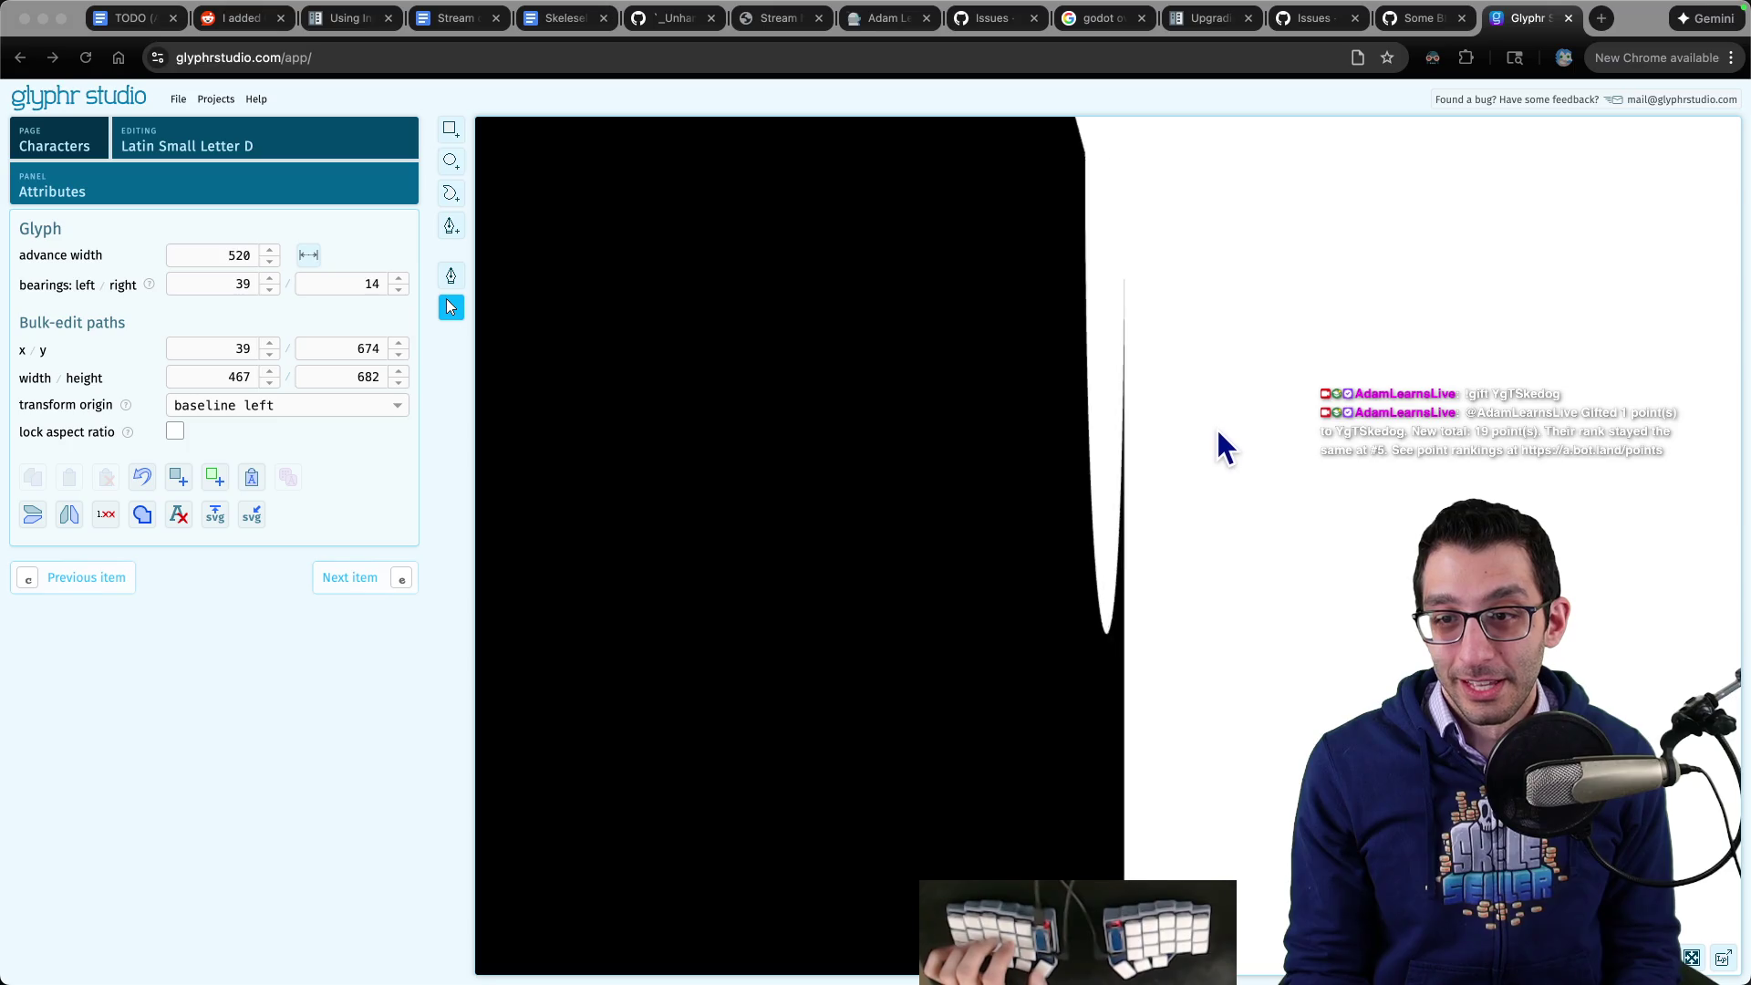
scroll(992, 493, "down", 1)
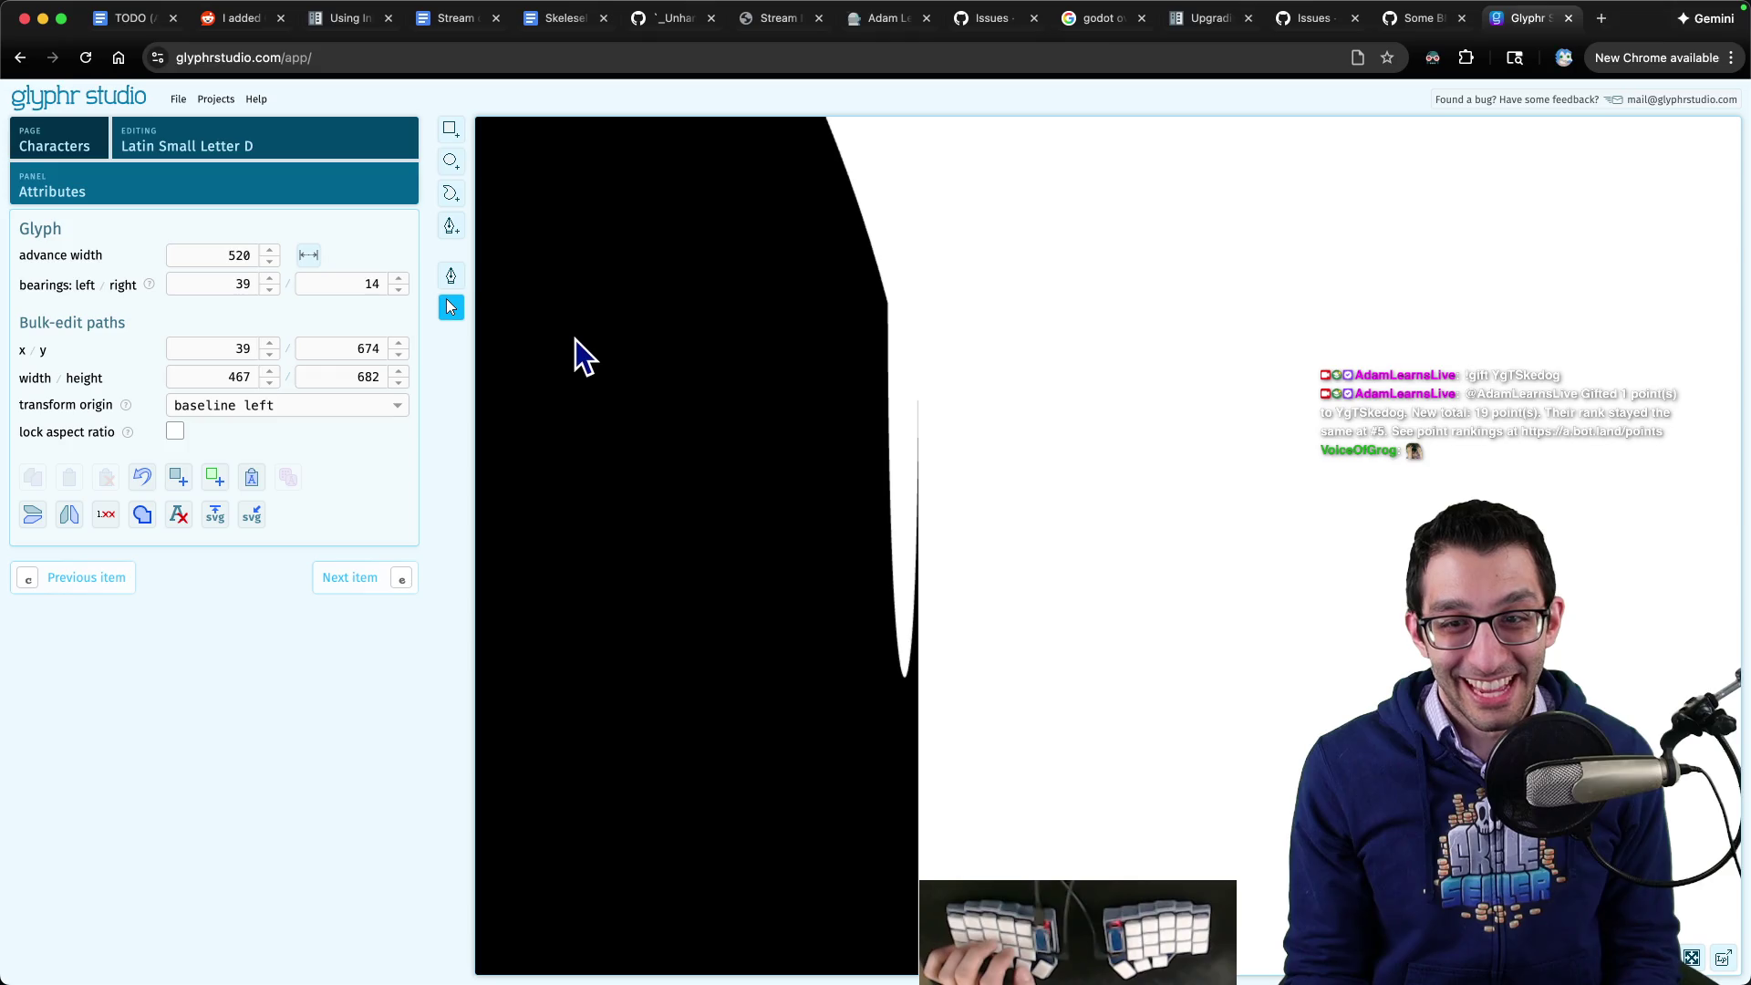
left_click(639, 360)
left_click(451, 277)
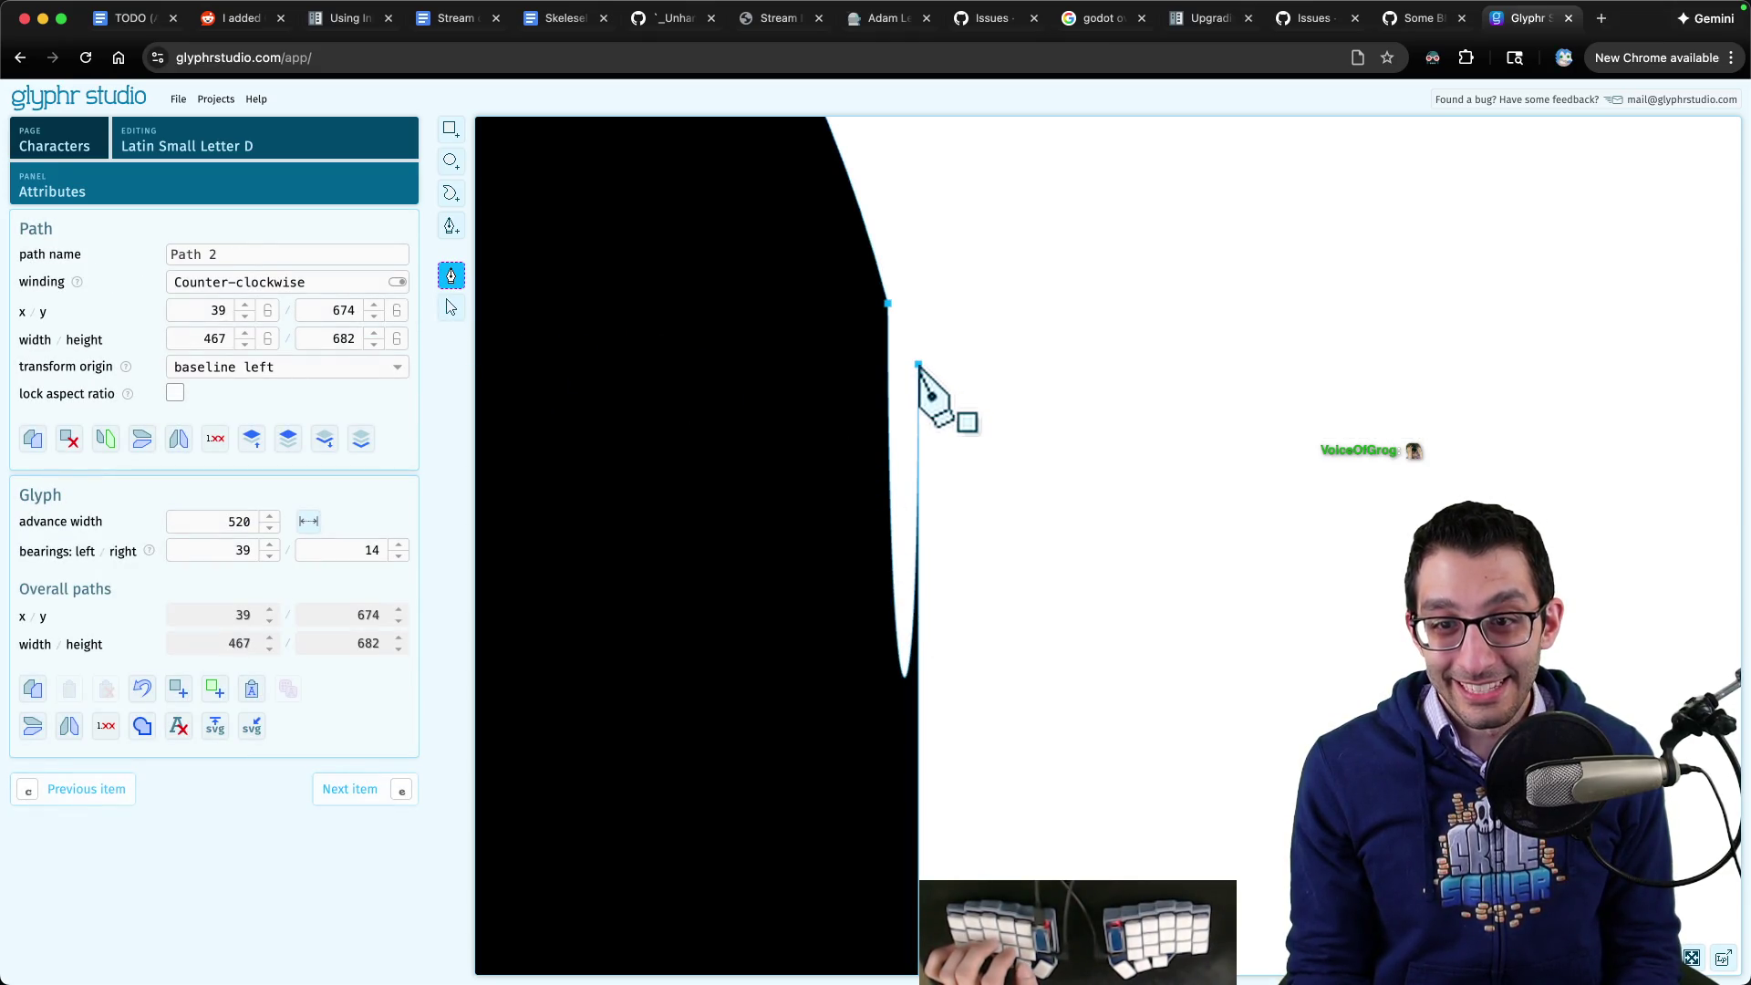
mouse_move(918, 364)
left_mouse_down()
mouse_move(1454, 422)
mouse_move(824, 358)
mouse_move(1243, 390)
mouse_move(1134, 403)
mouse_move(917, 360)
left_mouse_up()
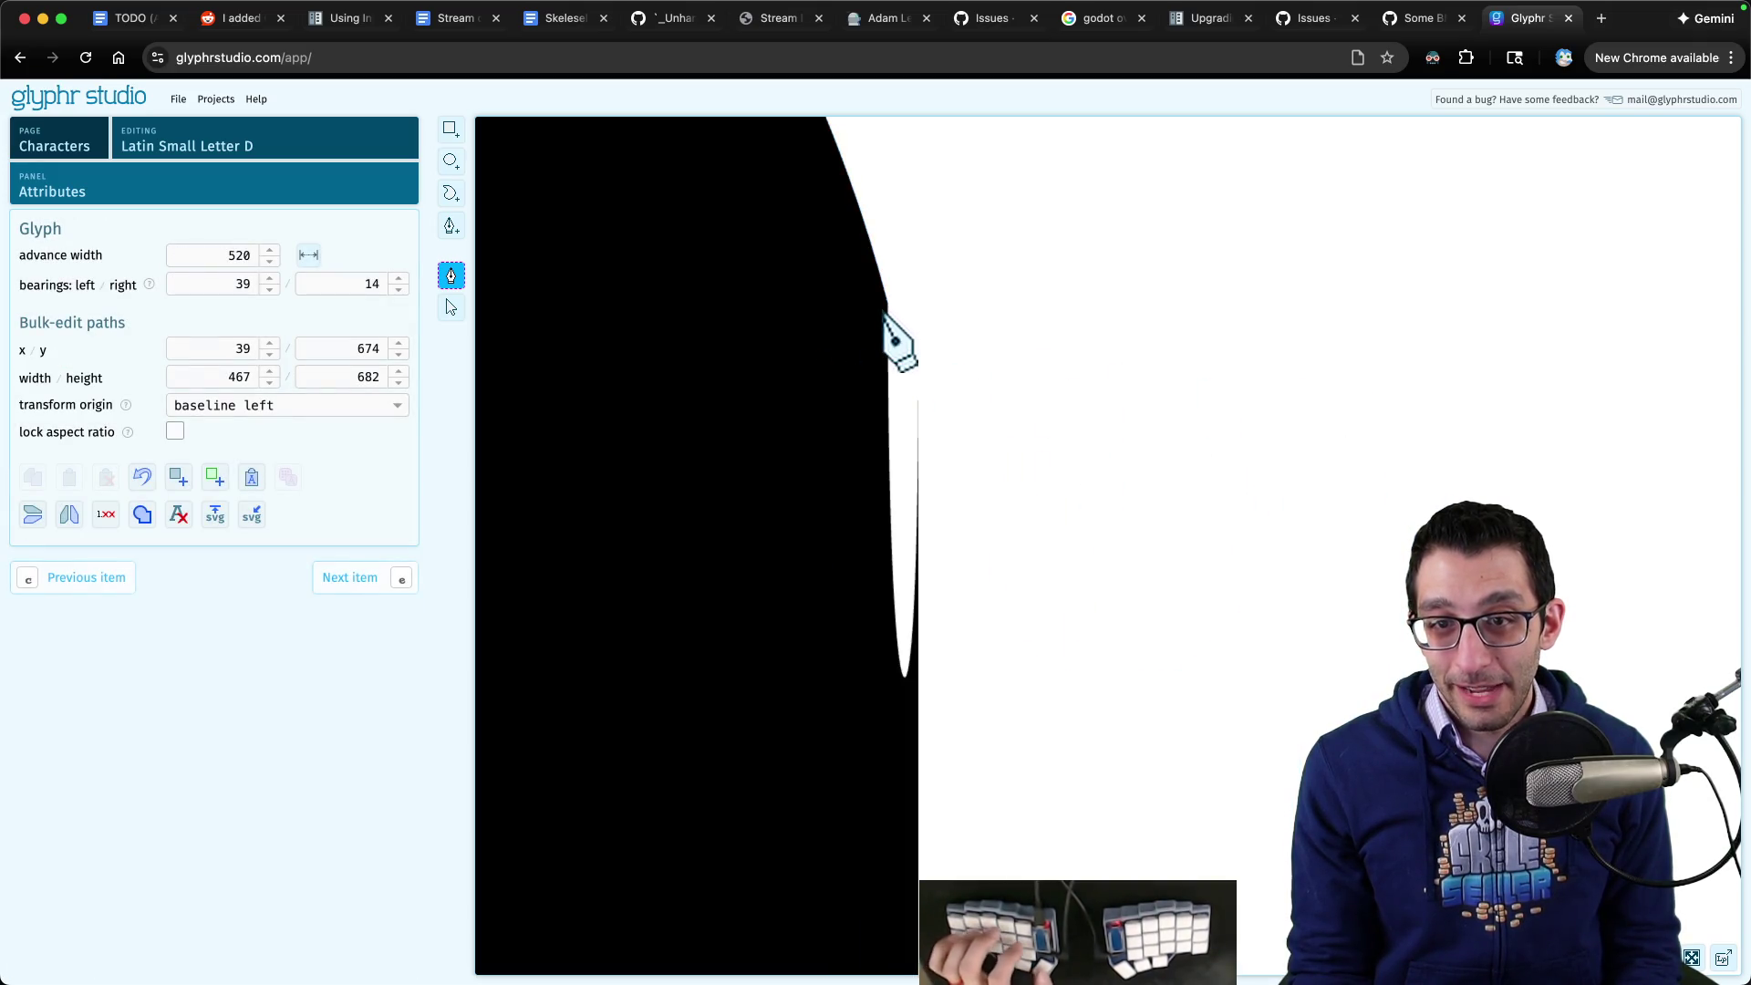
- Reselect Path 2 and move path point 9 to 454.743, 640.38 to flatten the spike
left_click(619, 283)
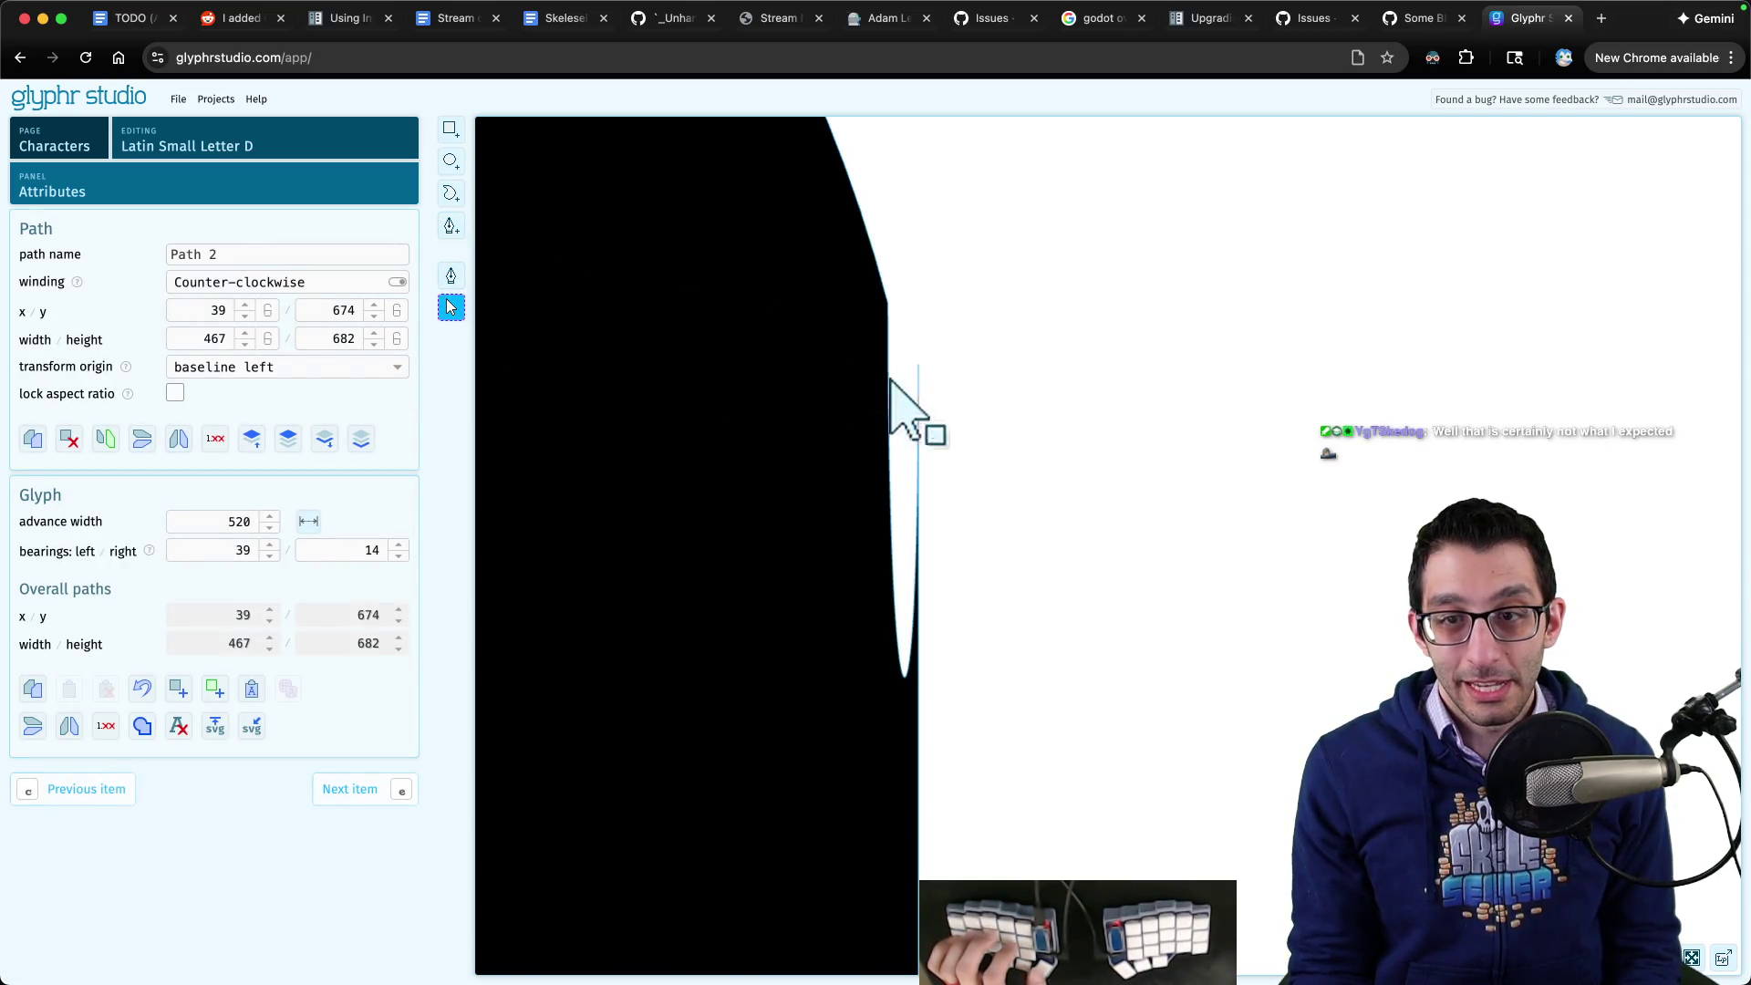
scroll(1049, 479, "down", 5)
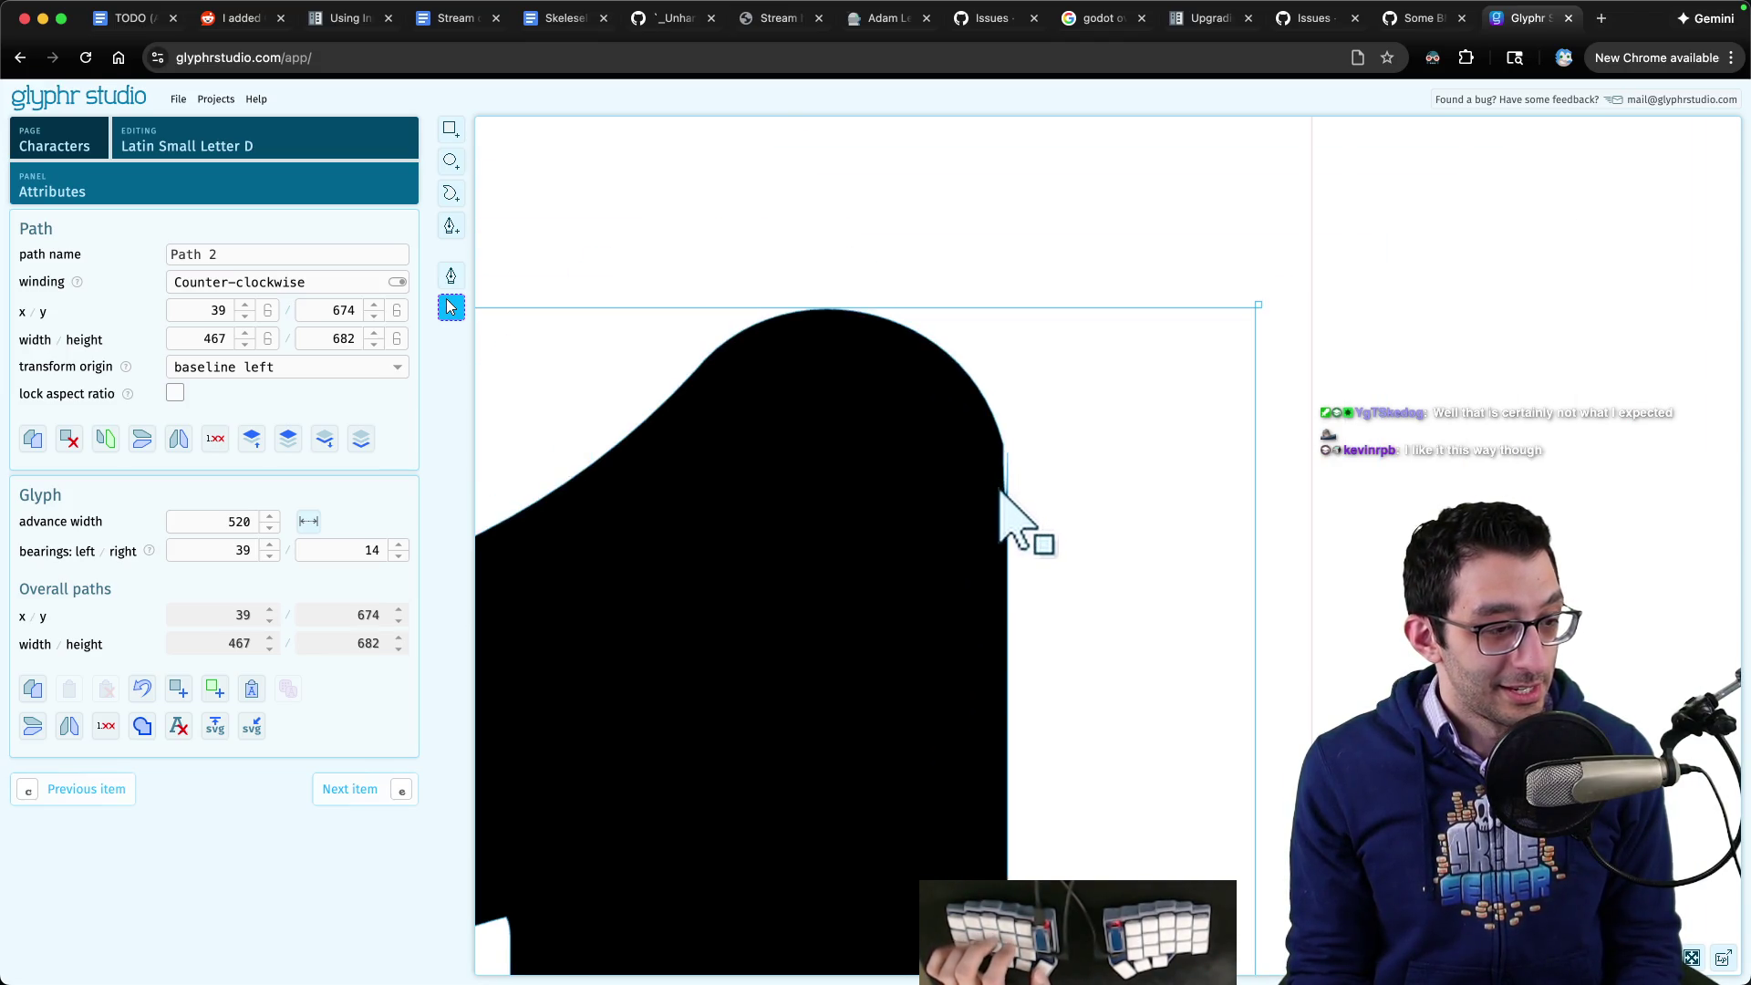
scroll(1001, 493, "up", 5)
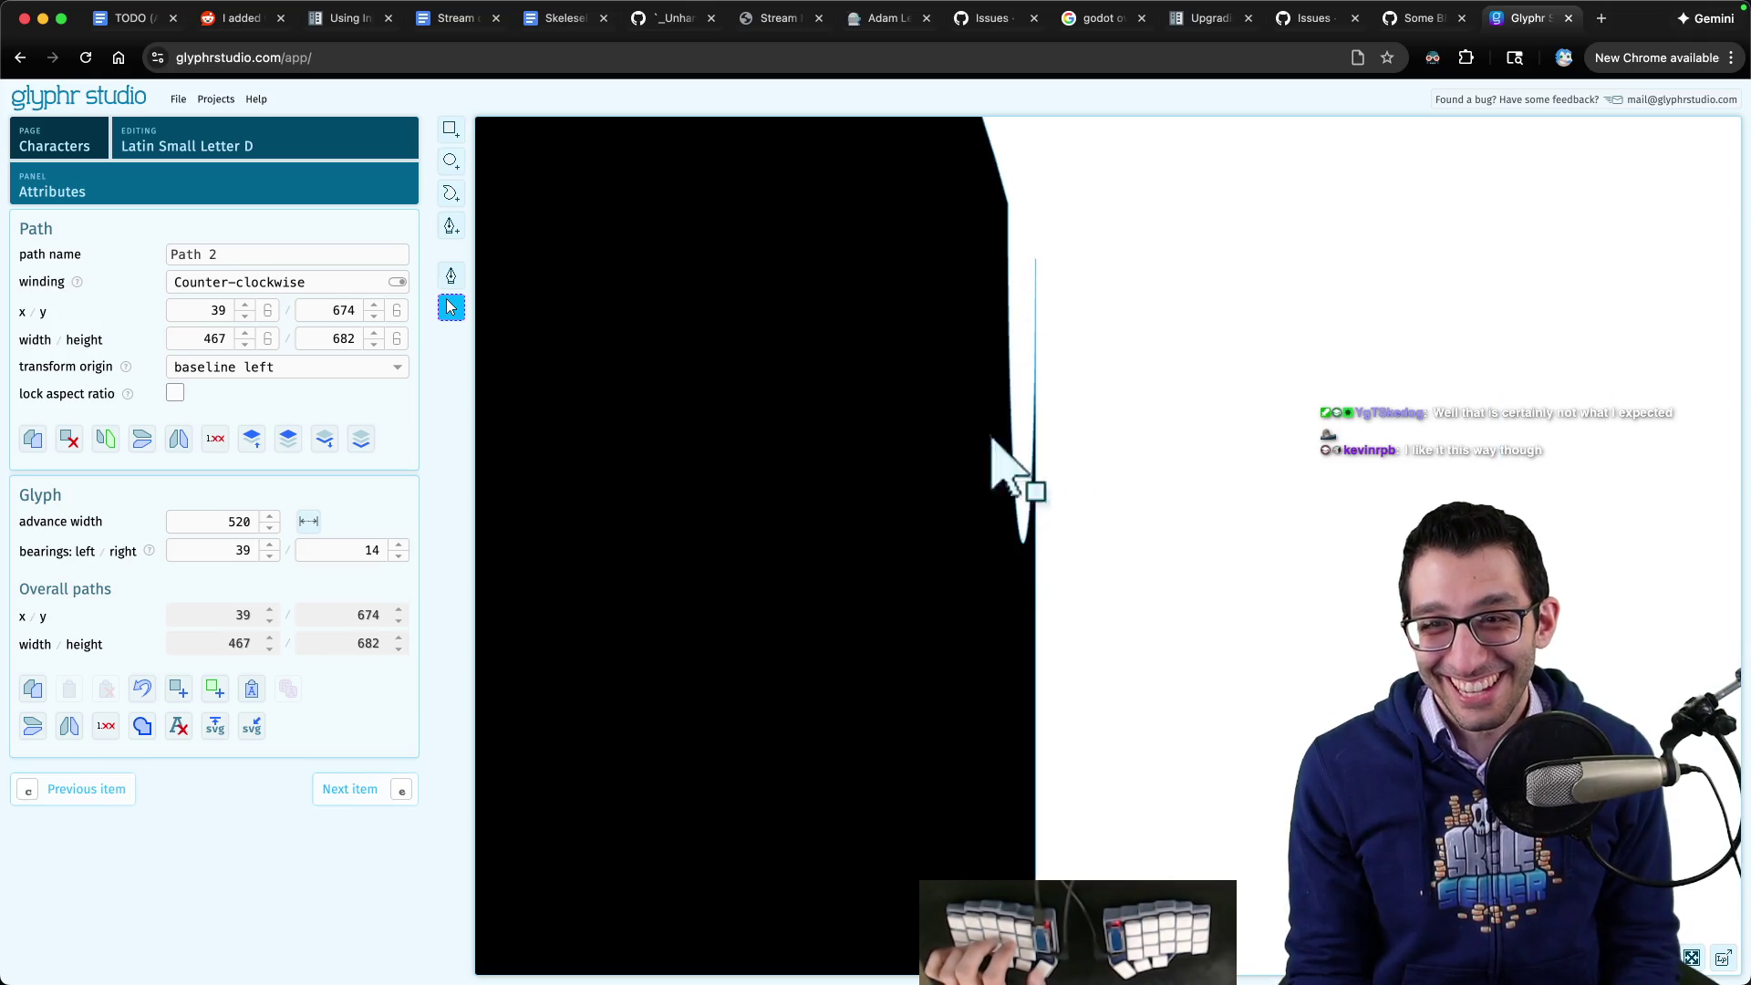
scroll(1081, 381, "up", 2)
left_click_drag(1084, 383, 1016, 462)
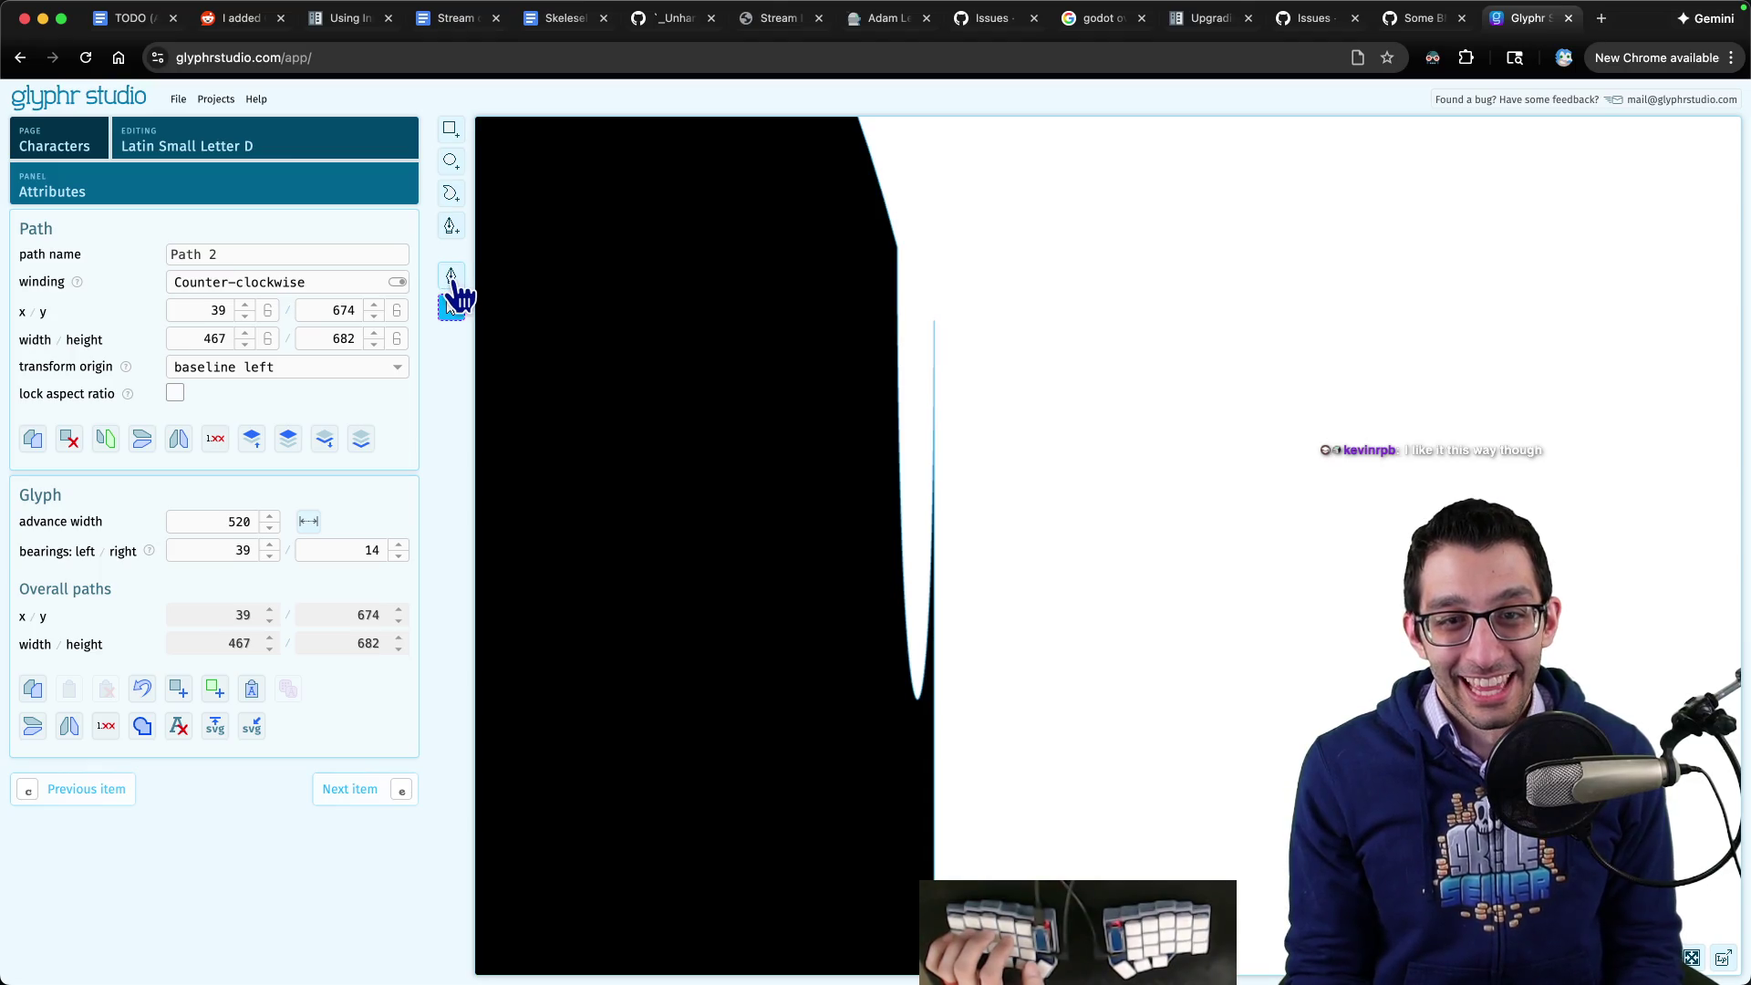
left_click_drag(898, 248, 1259, 286)
- Dismiss an accidentally opened launcher, reselect the d's outline and drag path point 8
scroll(1109, 401, "down", 4)
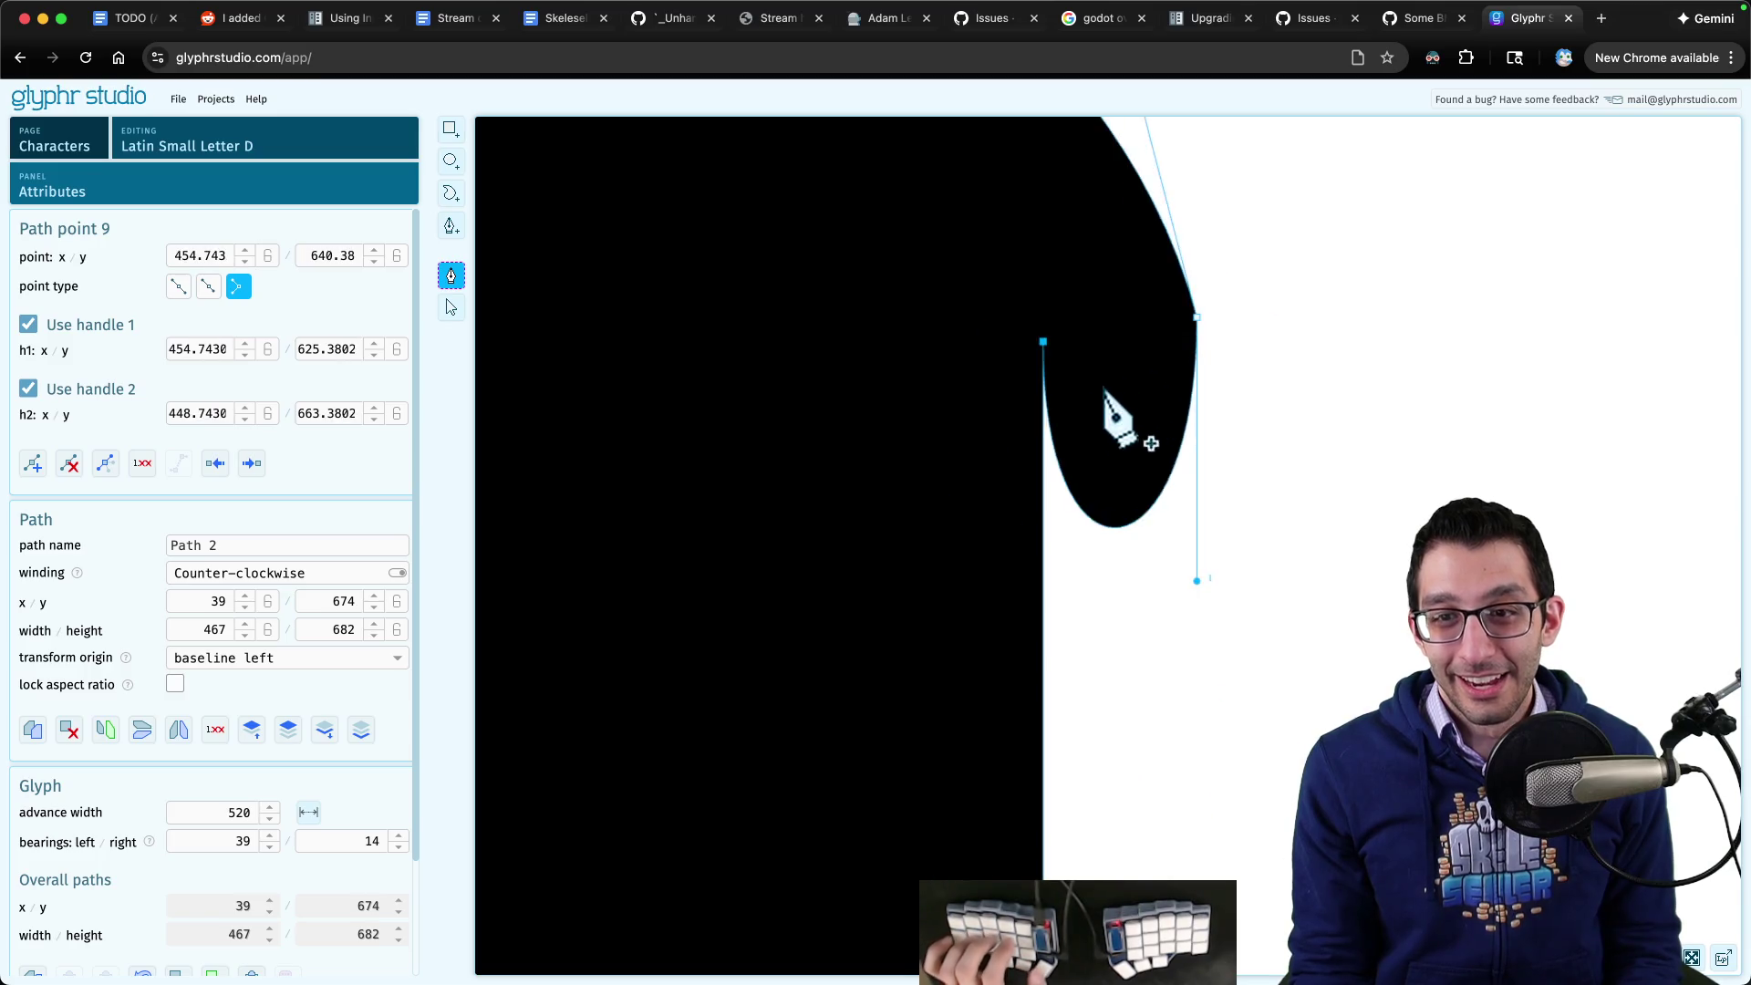
scroll(1085, 451, "down", 5)
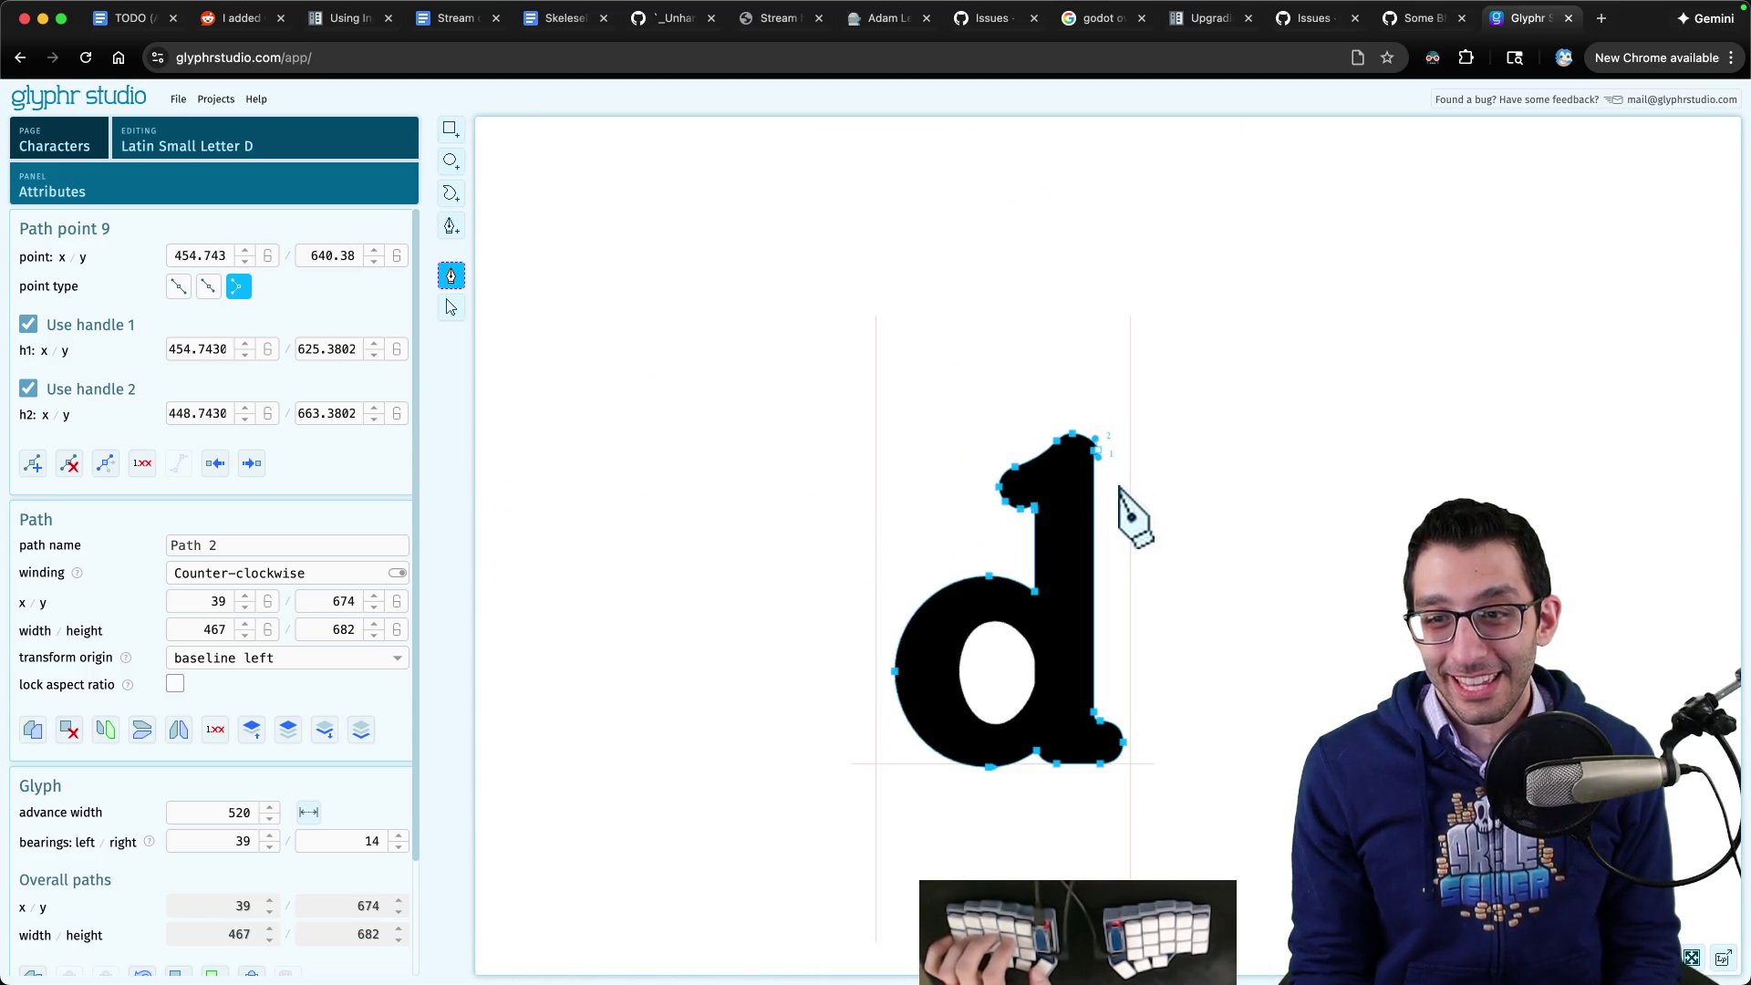
scroll(1095, 444, "up", 3)
scroll(1094, 444, "up", 3)
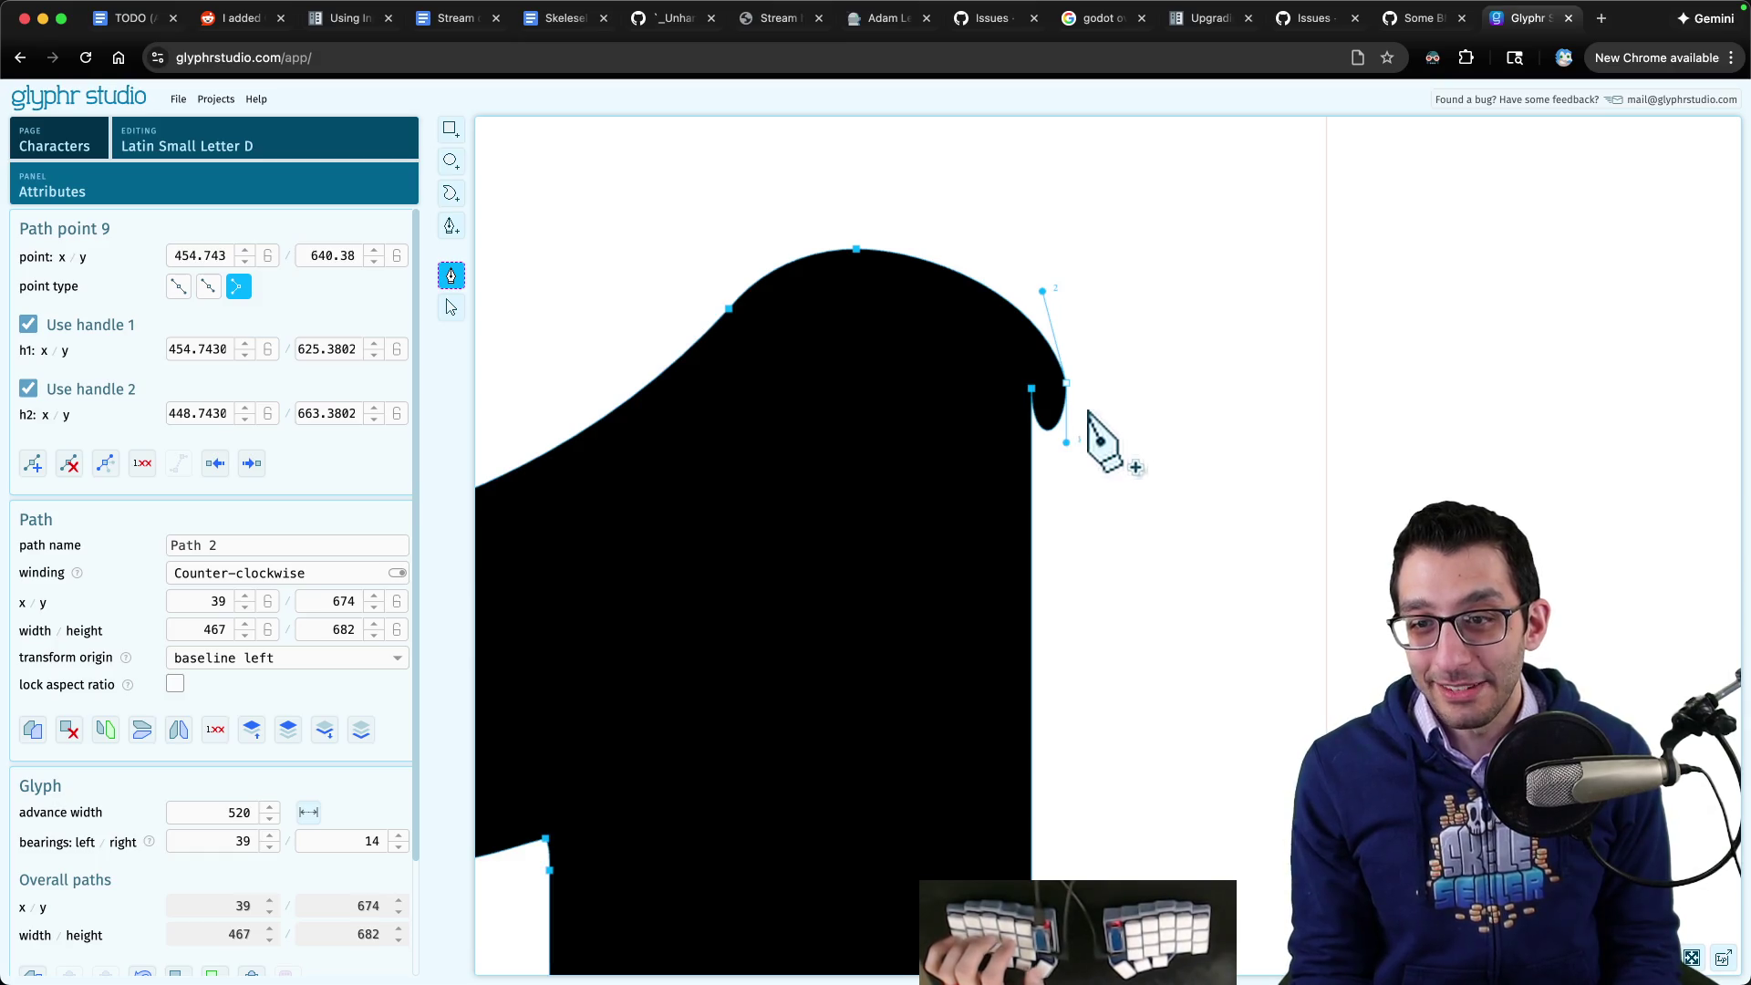
key("alt+space")
type("Z")
key("Escape")
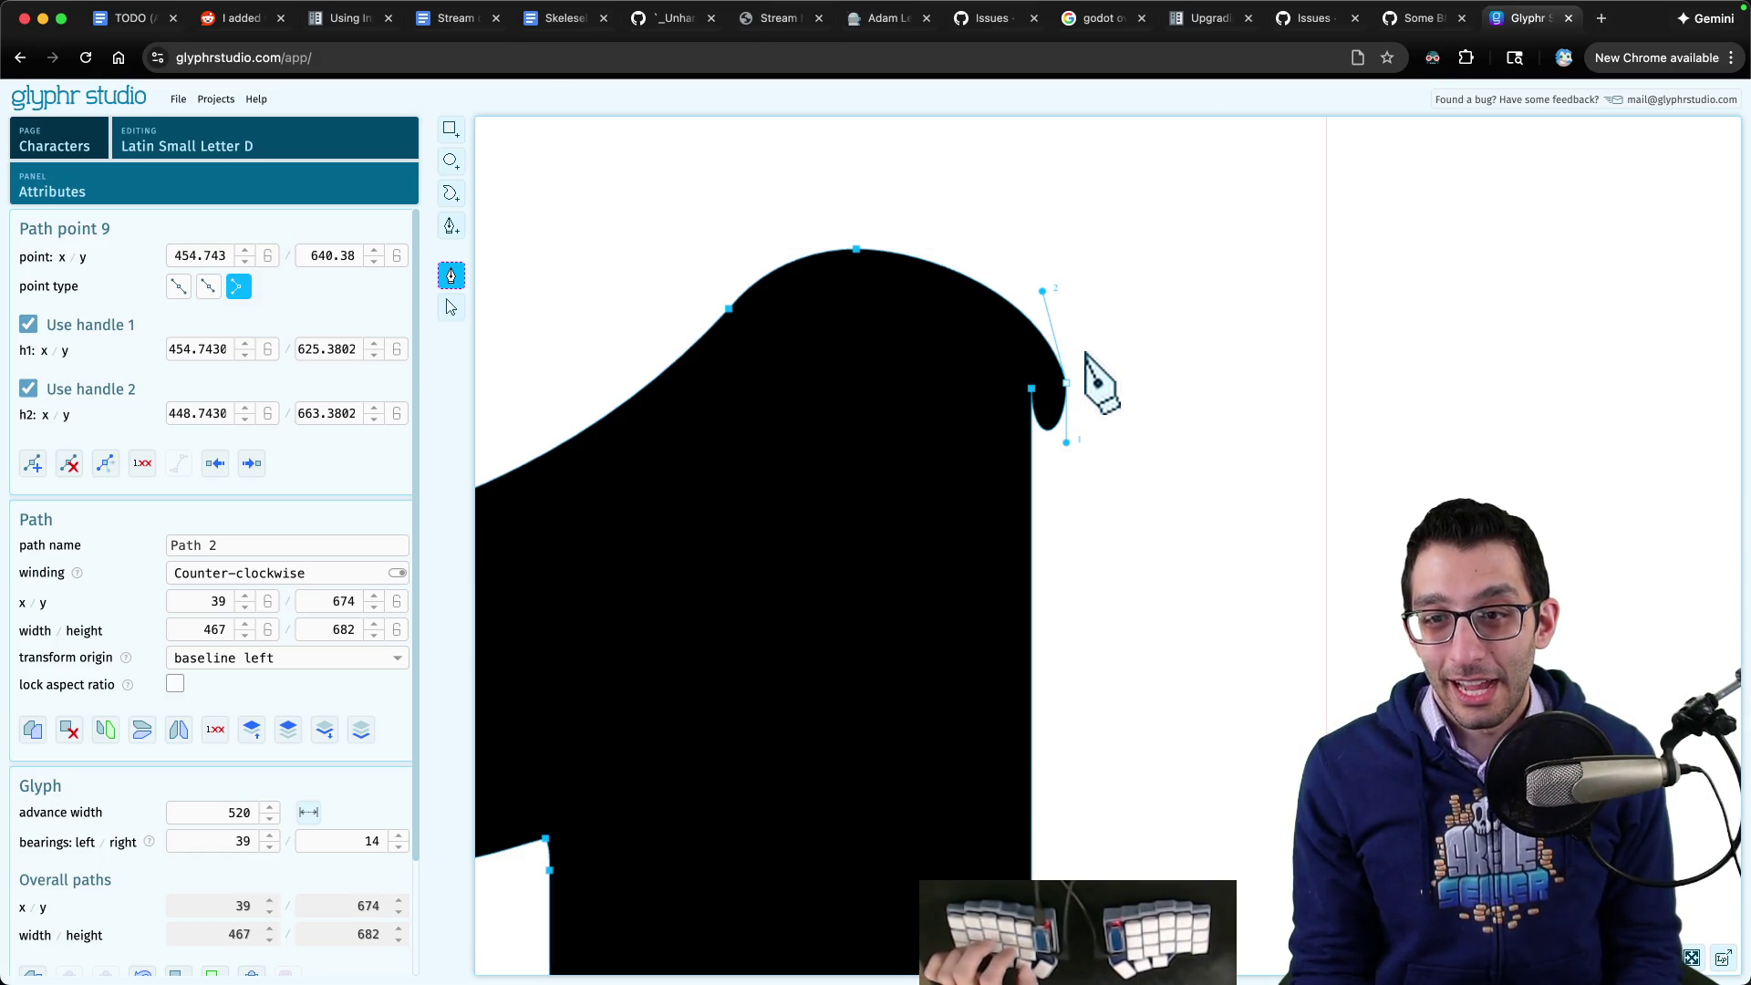
key("ctrl+z")
scroll(1048, 402, "up", 5)
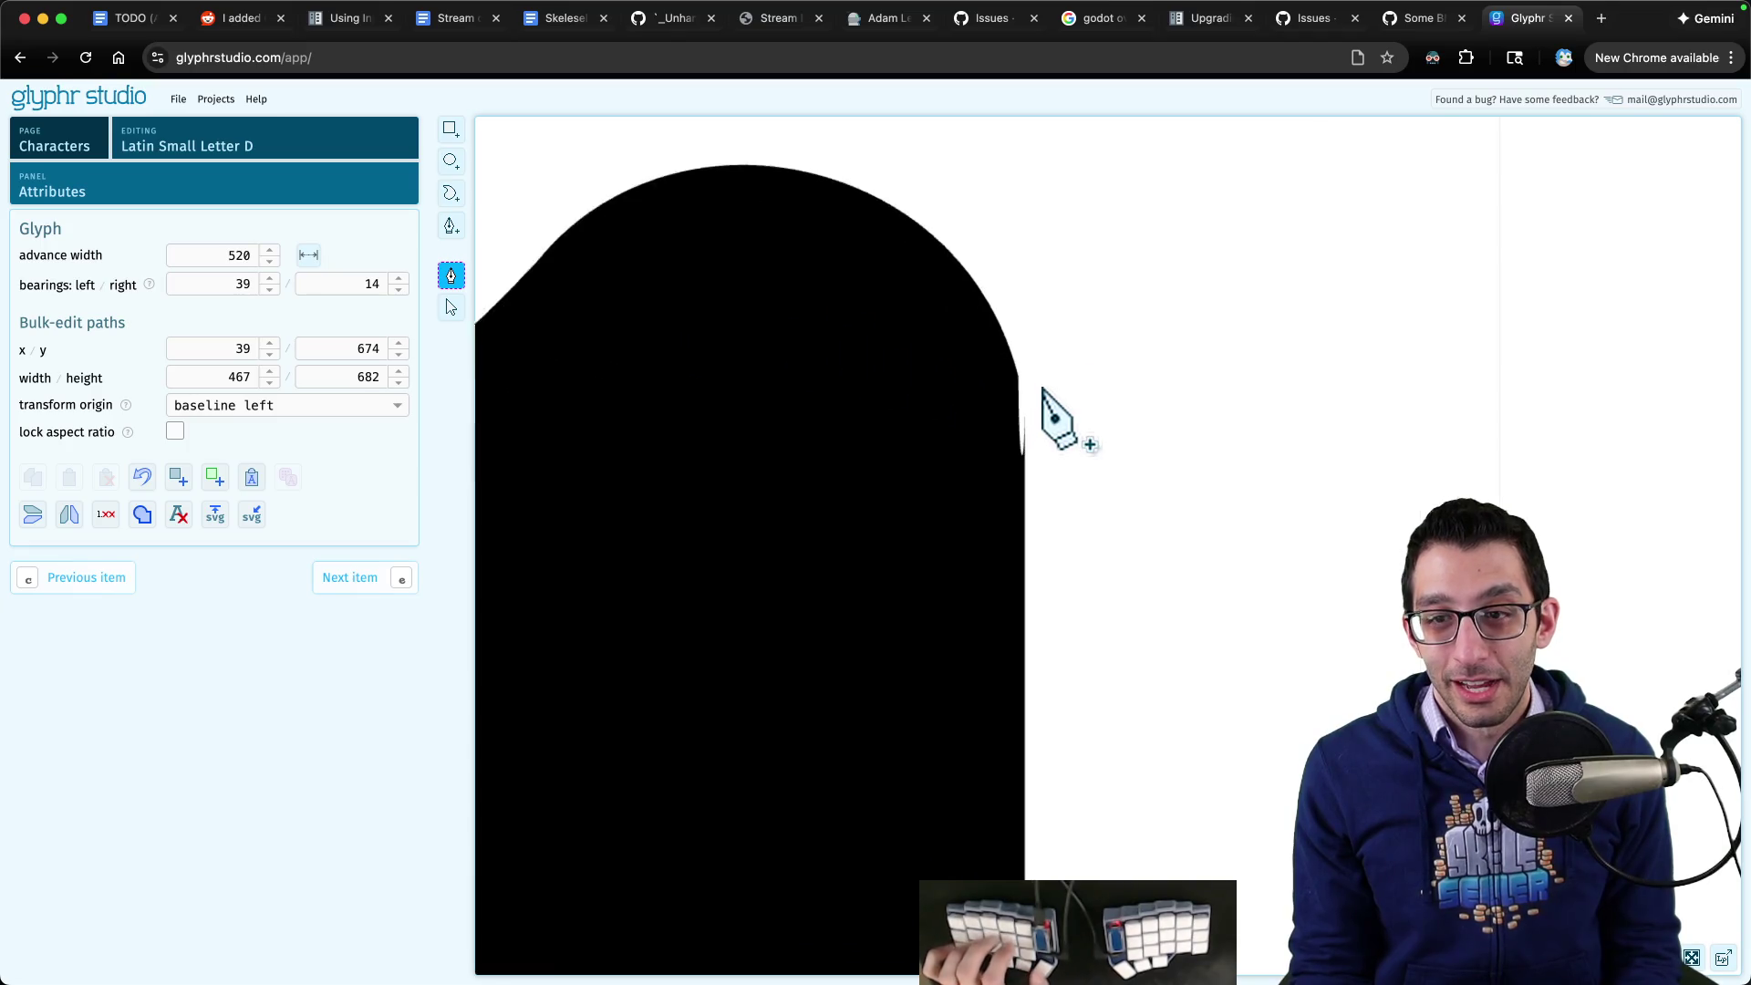
left_click(451, 307)
left_click(645, 326)
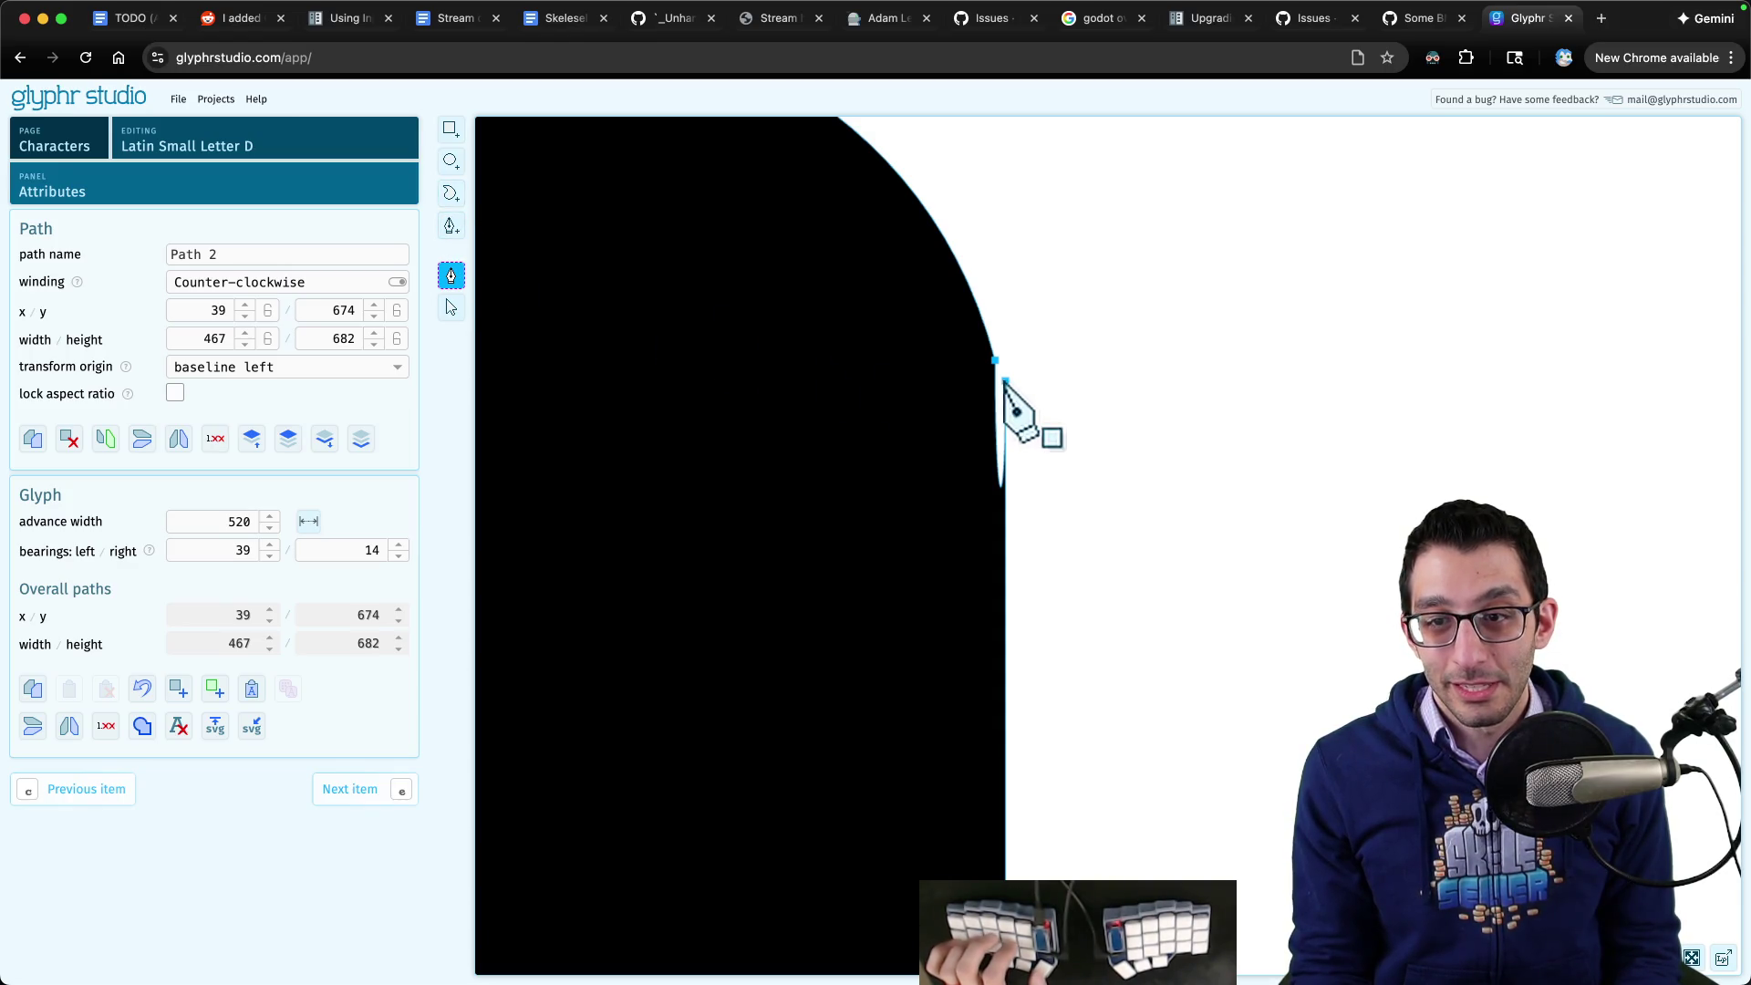
mouse_move(1005, 382)
left_mouse_down()
mouse_move(1083, 402)
mouse_move(1177, 395)
left_mouse_up()
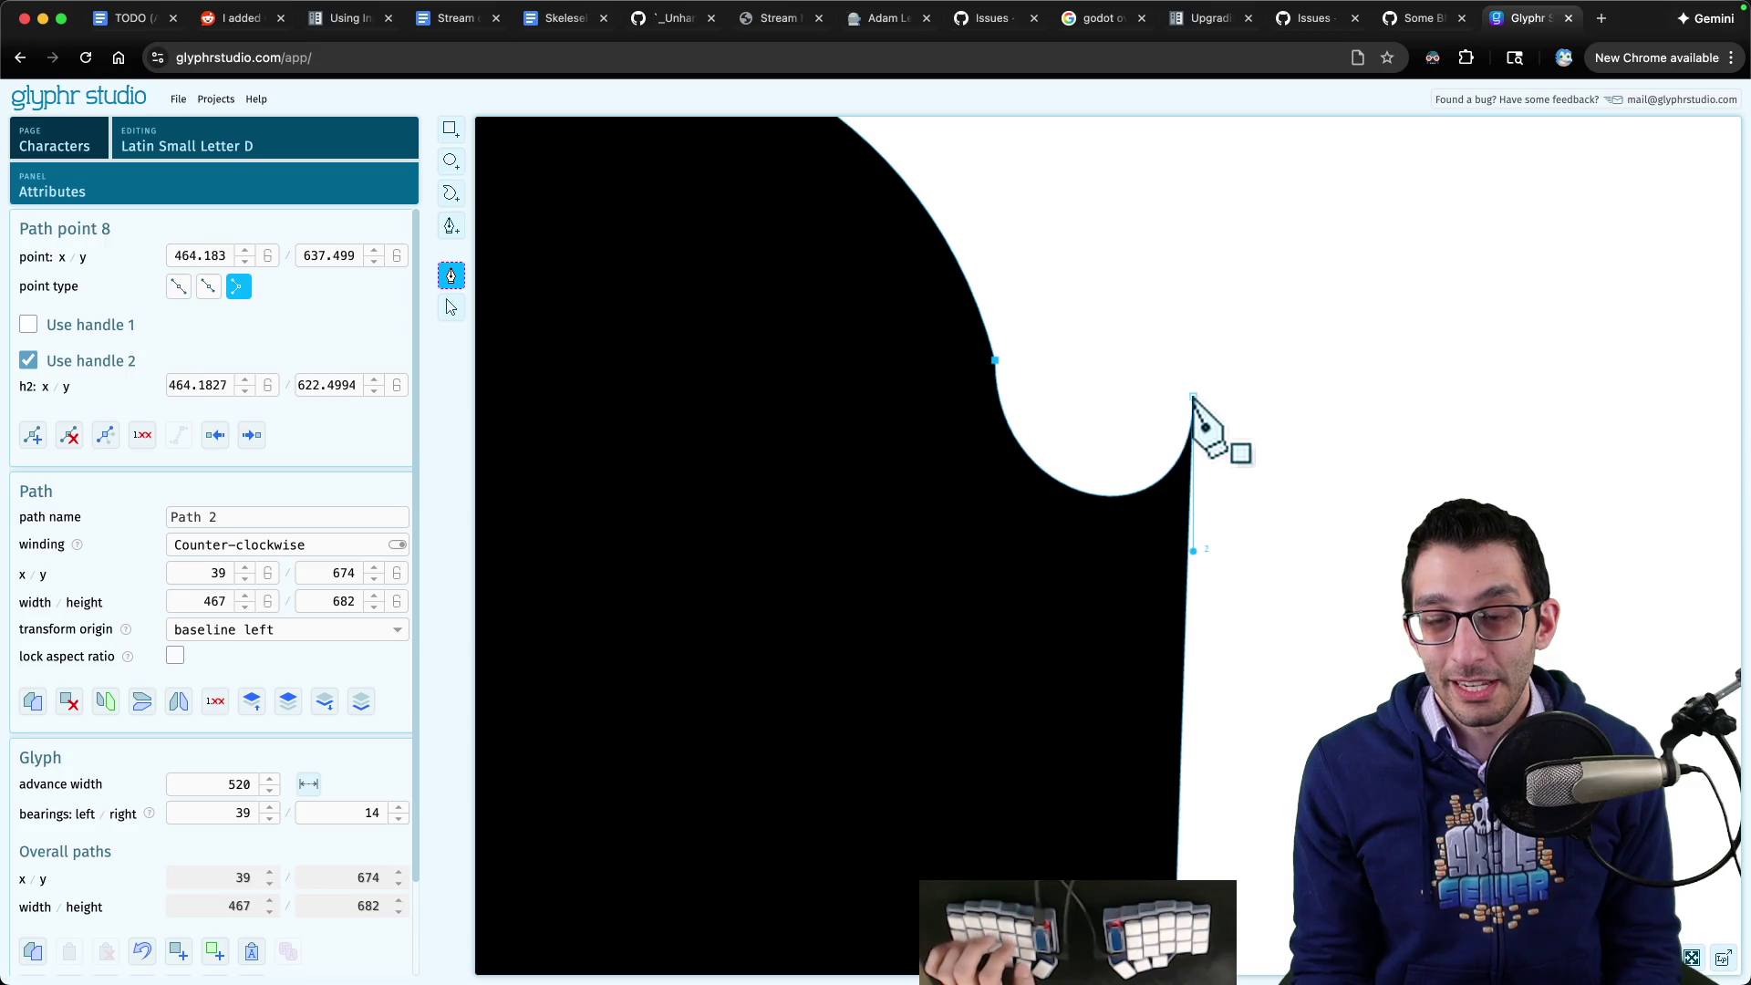
- Undo the handle drag, then delete the outer Path 2, leaving only the 154 × 210 Path 1
key("ctrl+z")
left_click(450, 307)
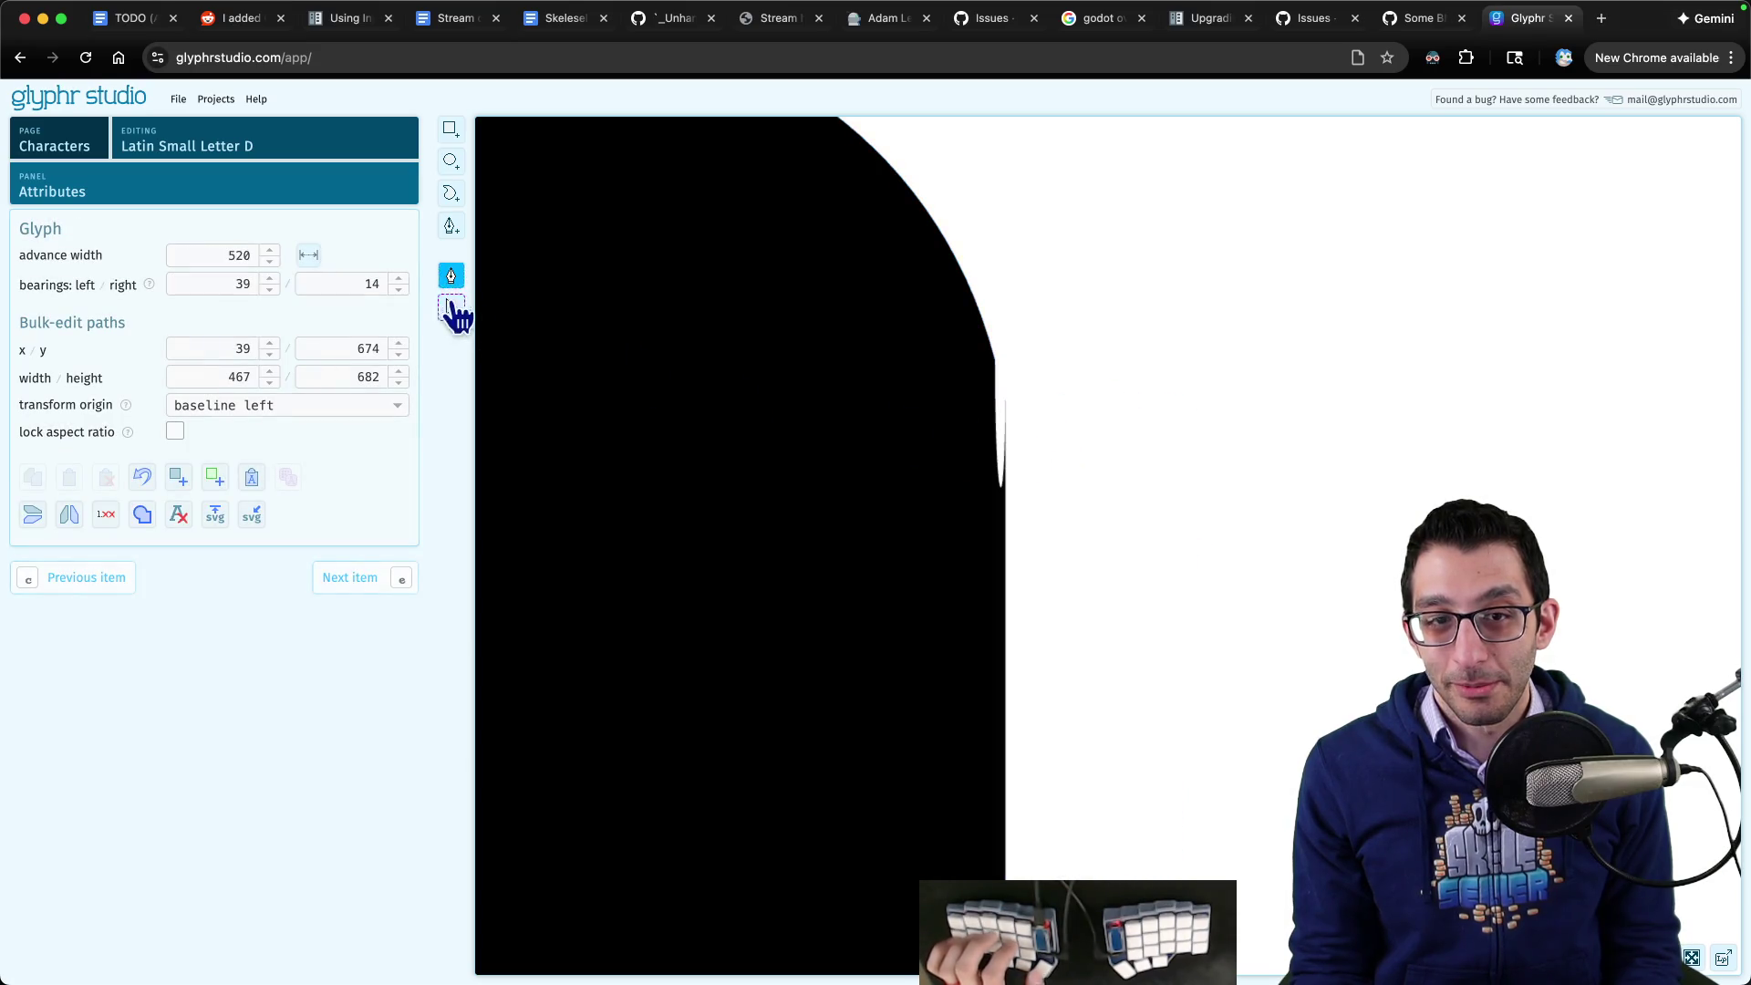
left_click(974, 451)
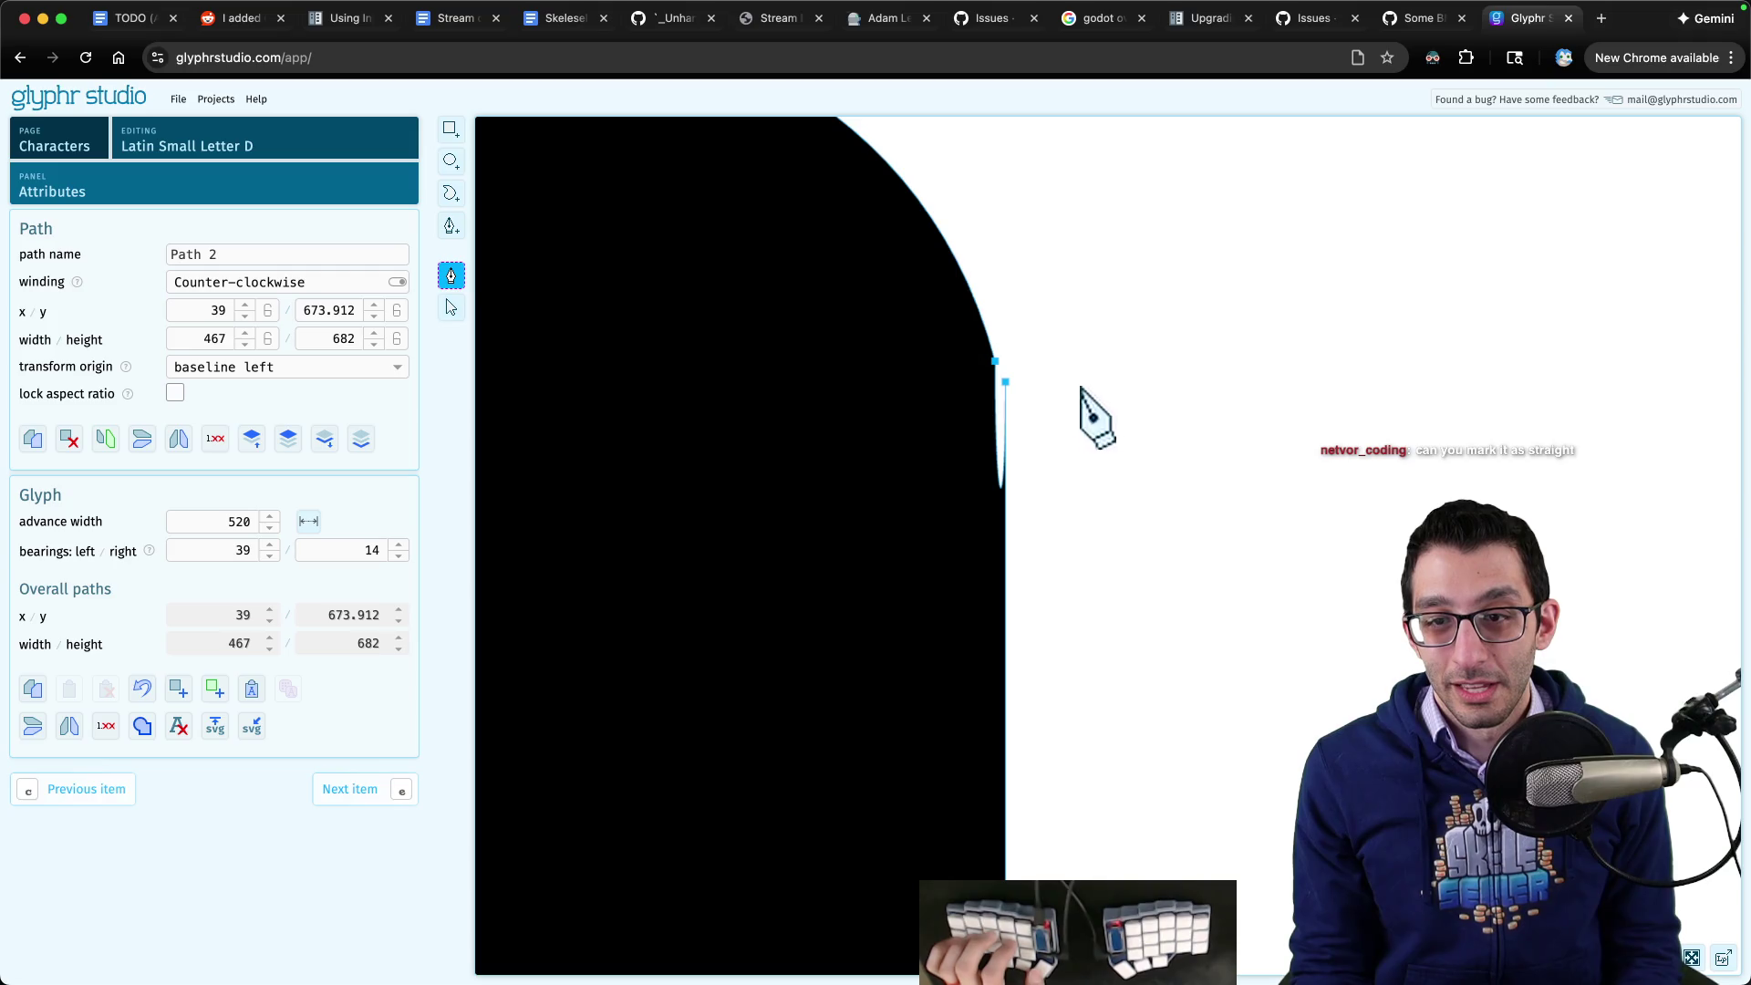
right_click(1004, 382)
key("Escape")
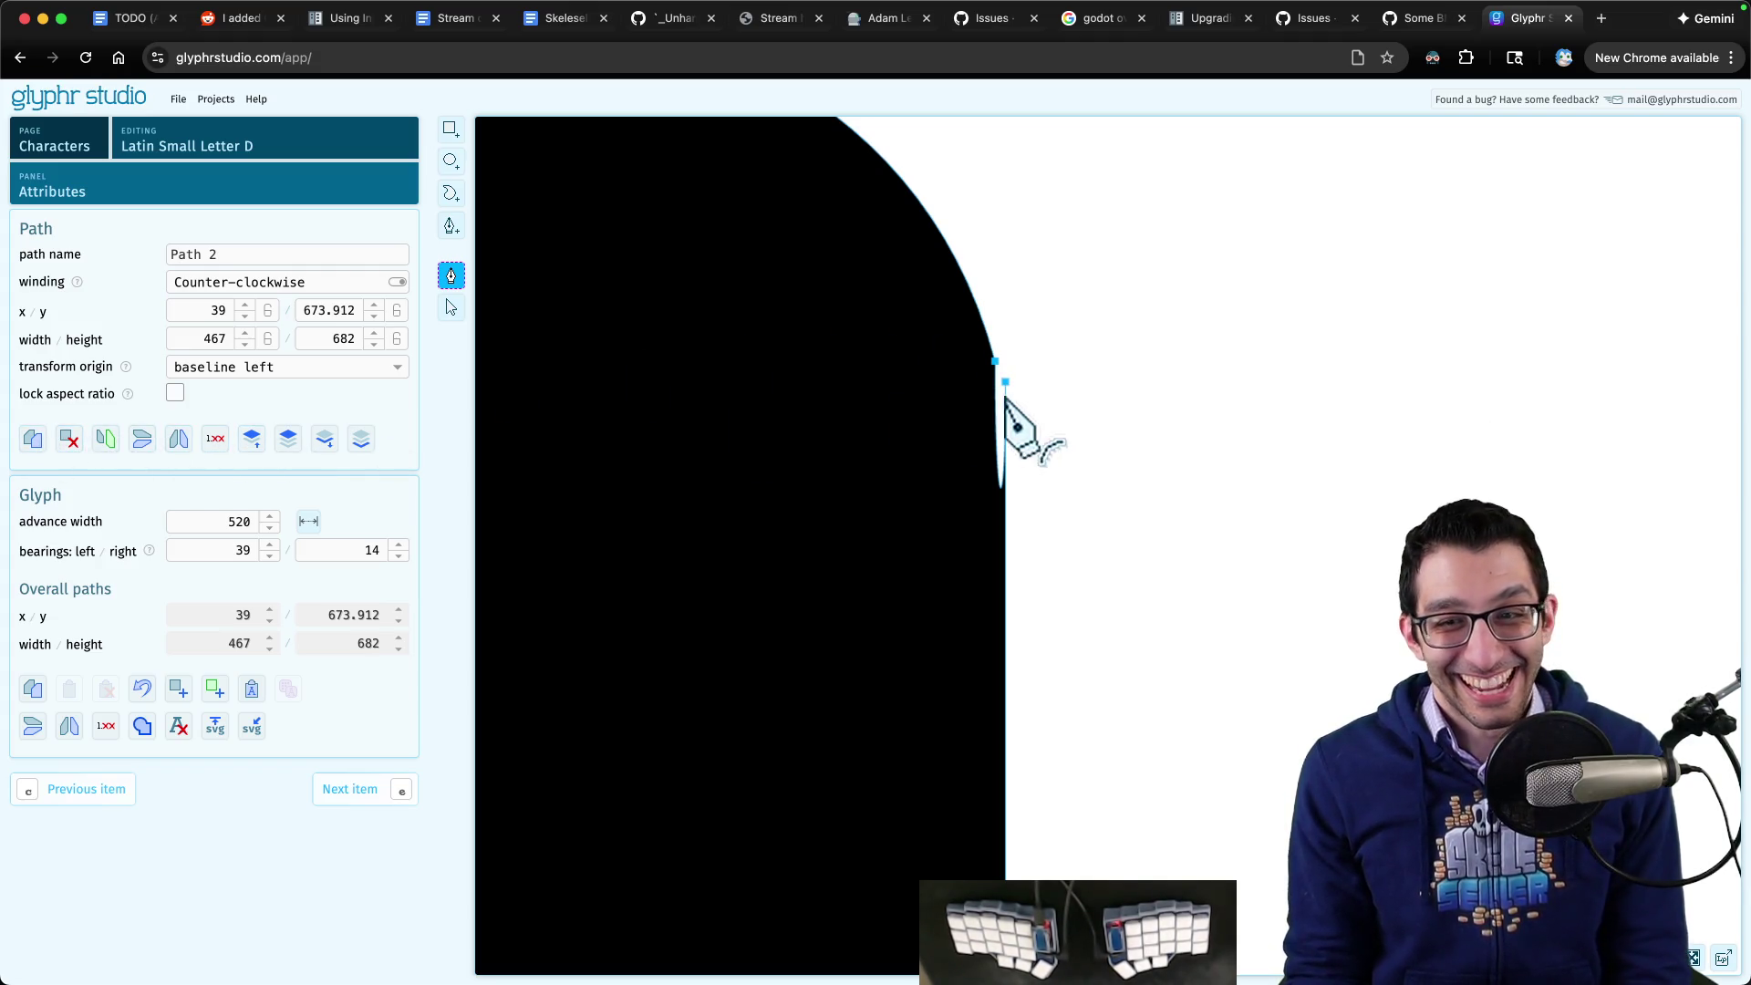
left_click(69, 439)
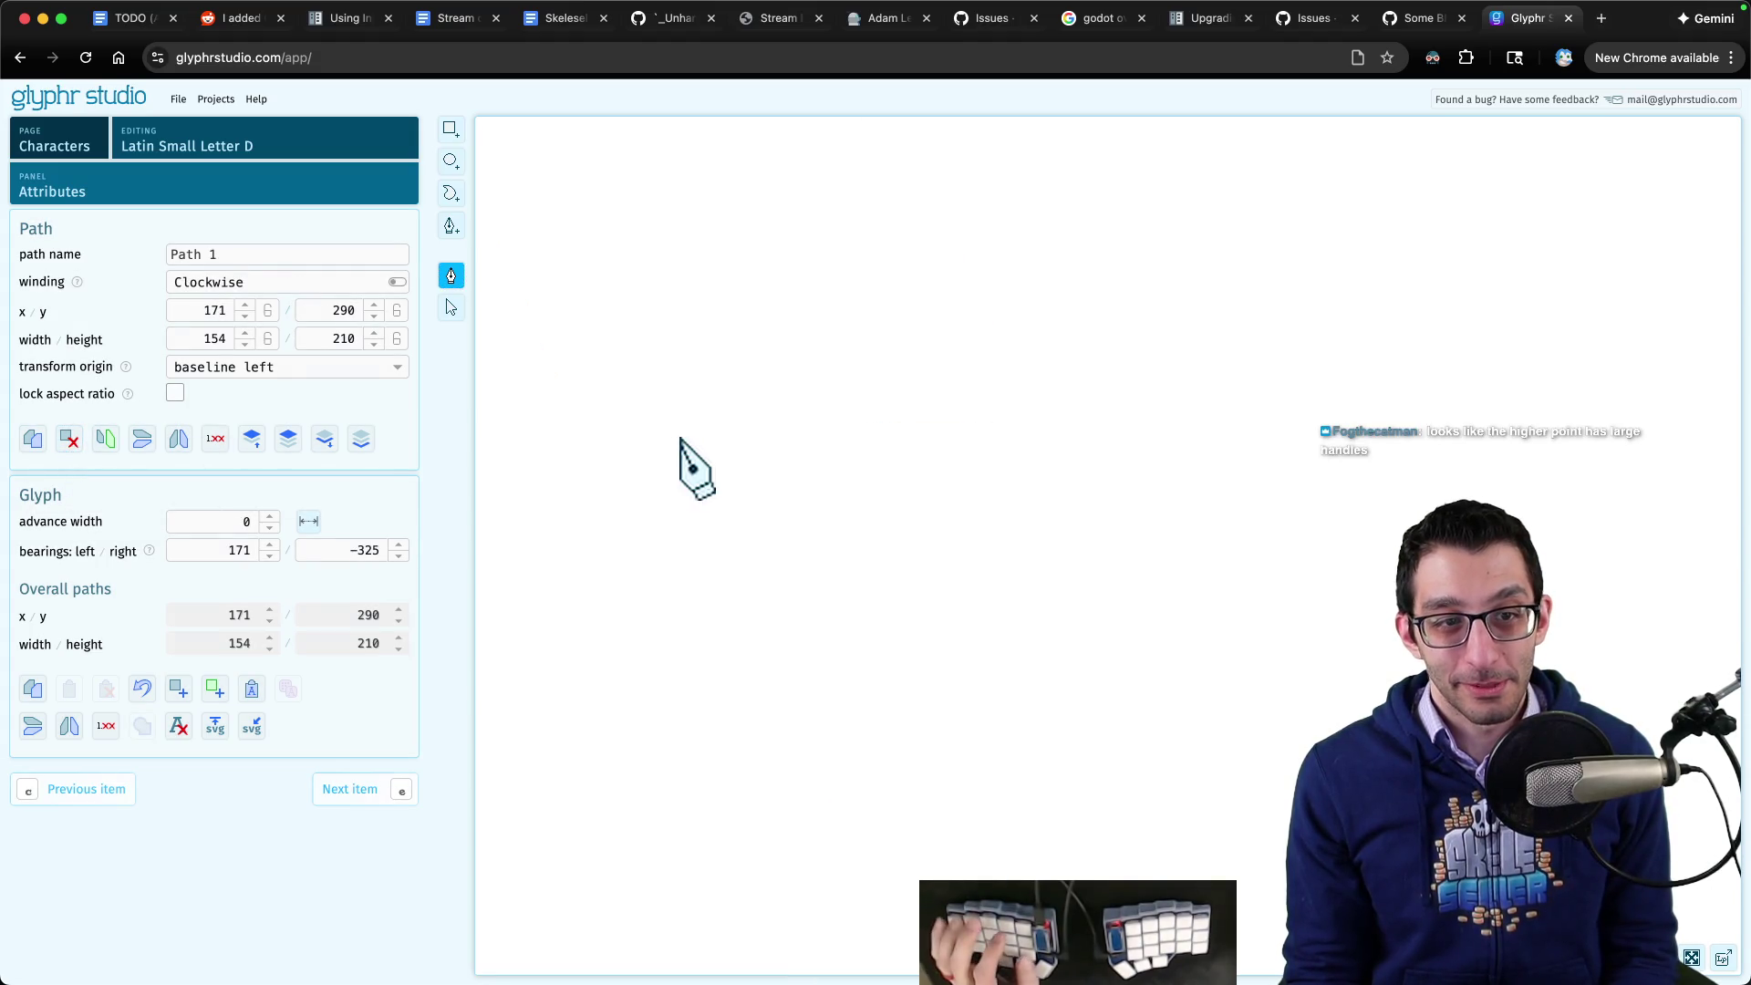
- Restore the deleted Path 2 and try pulling point 8's handle near the spike
key("ctrl+z")
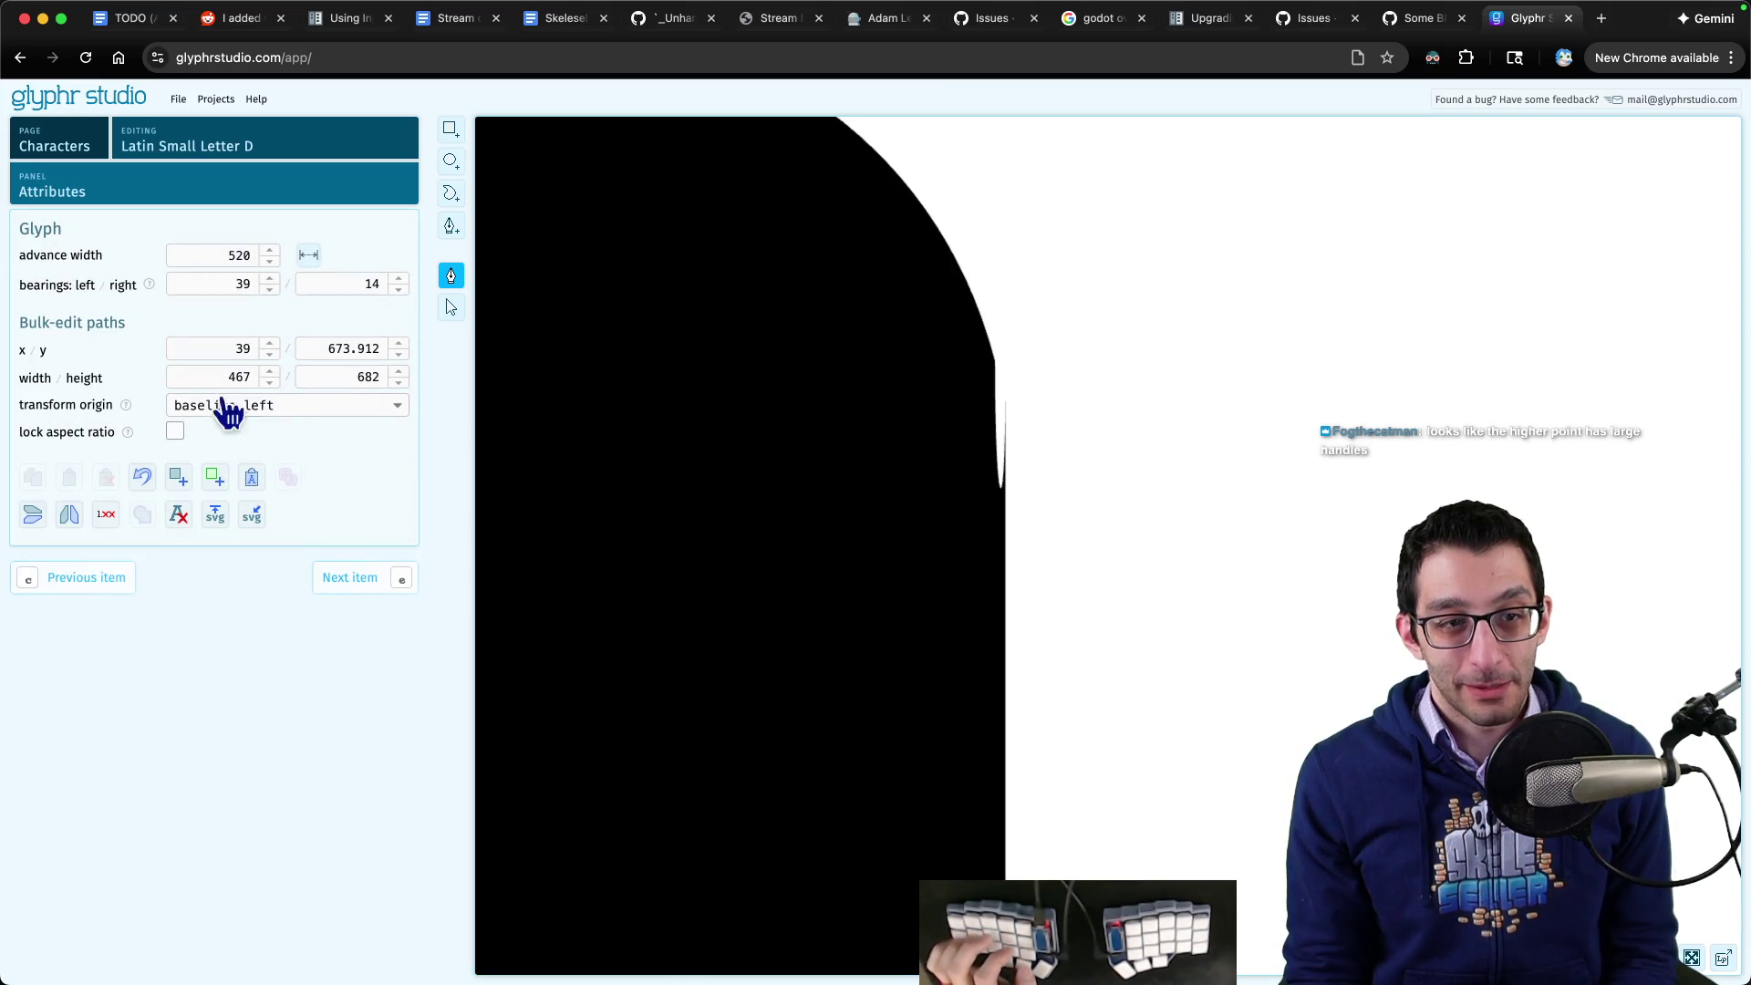
left_click(450, 308)
left_click(743, 354)
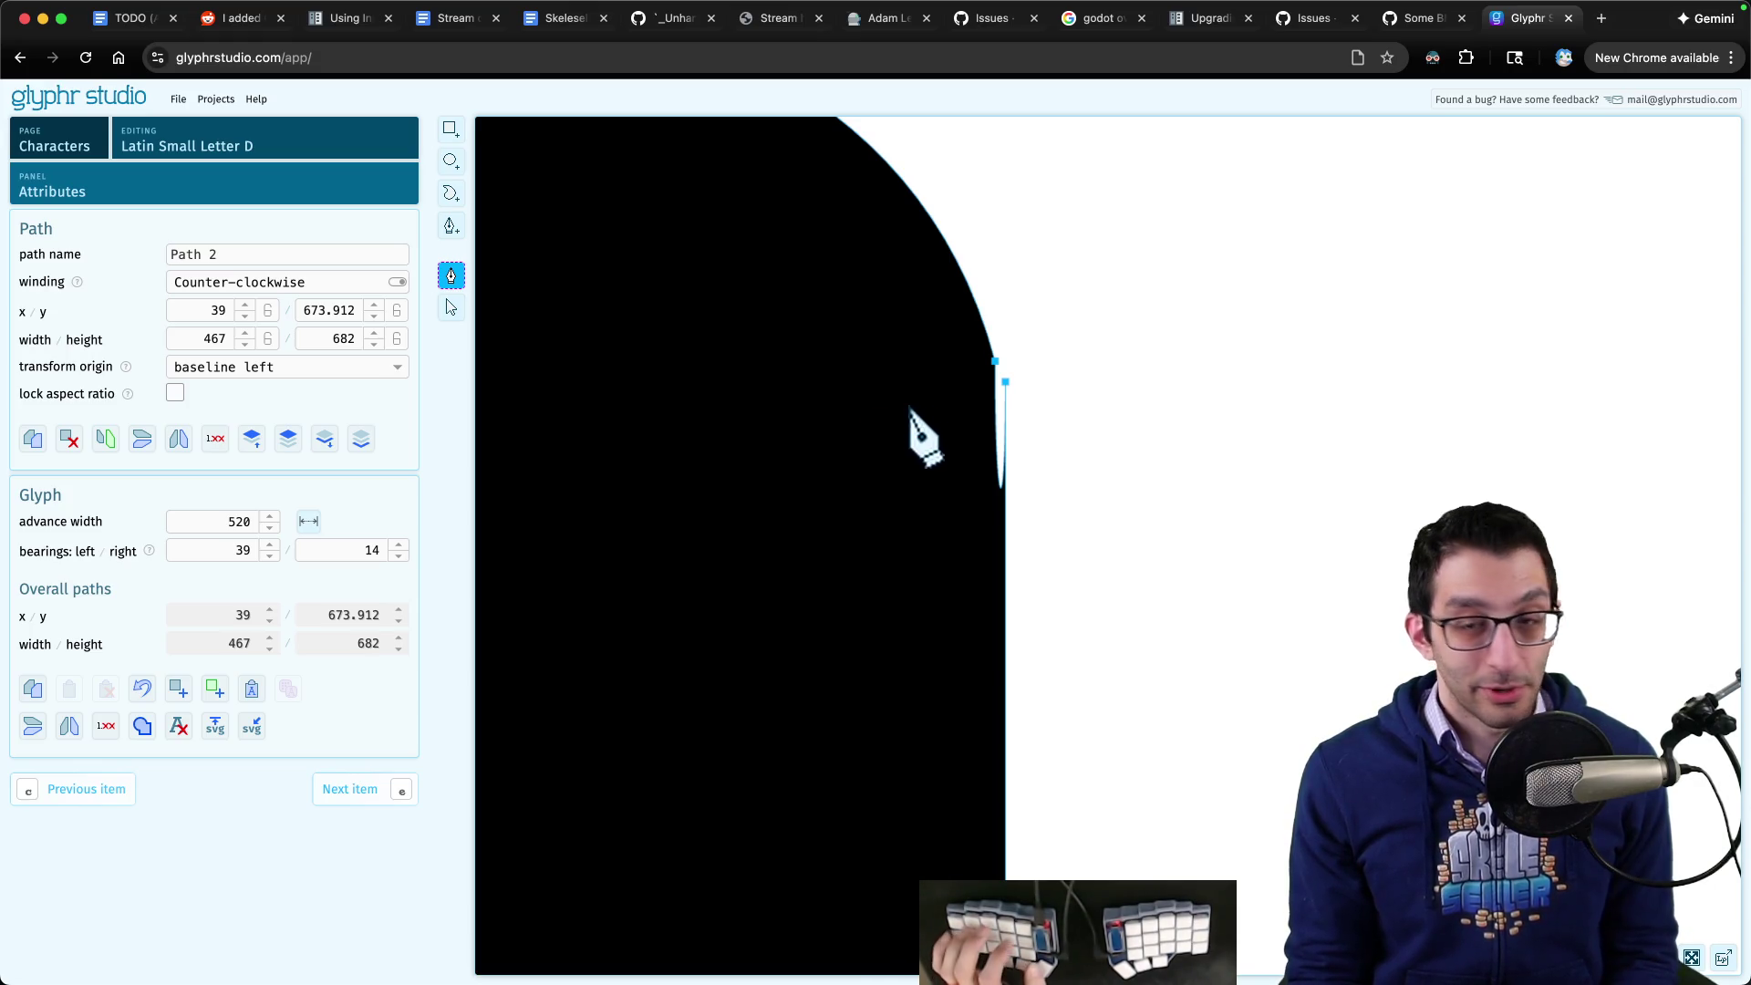
scroll(1011, 469, "down", 3)
scroll(1011, 469, "down", 1)
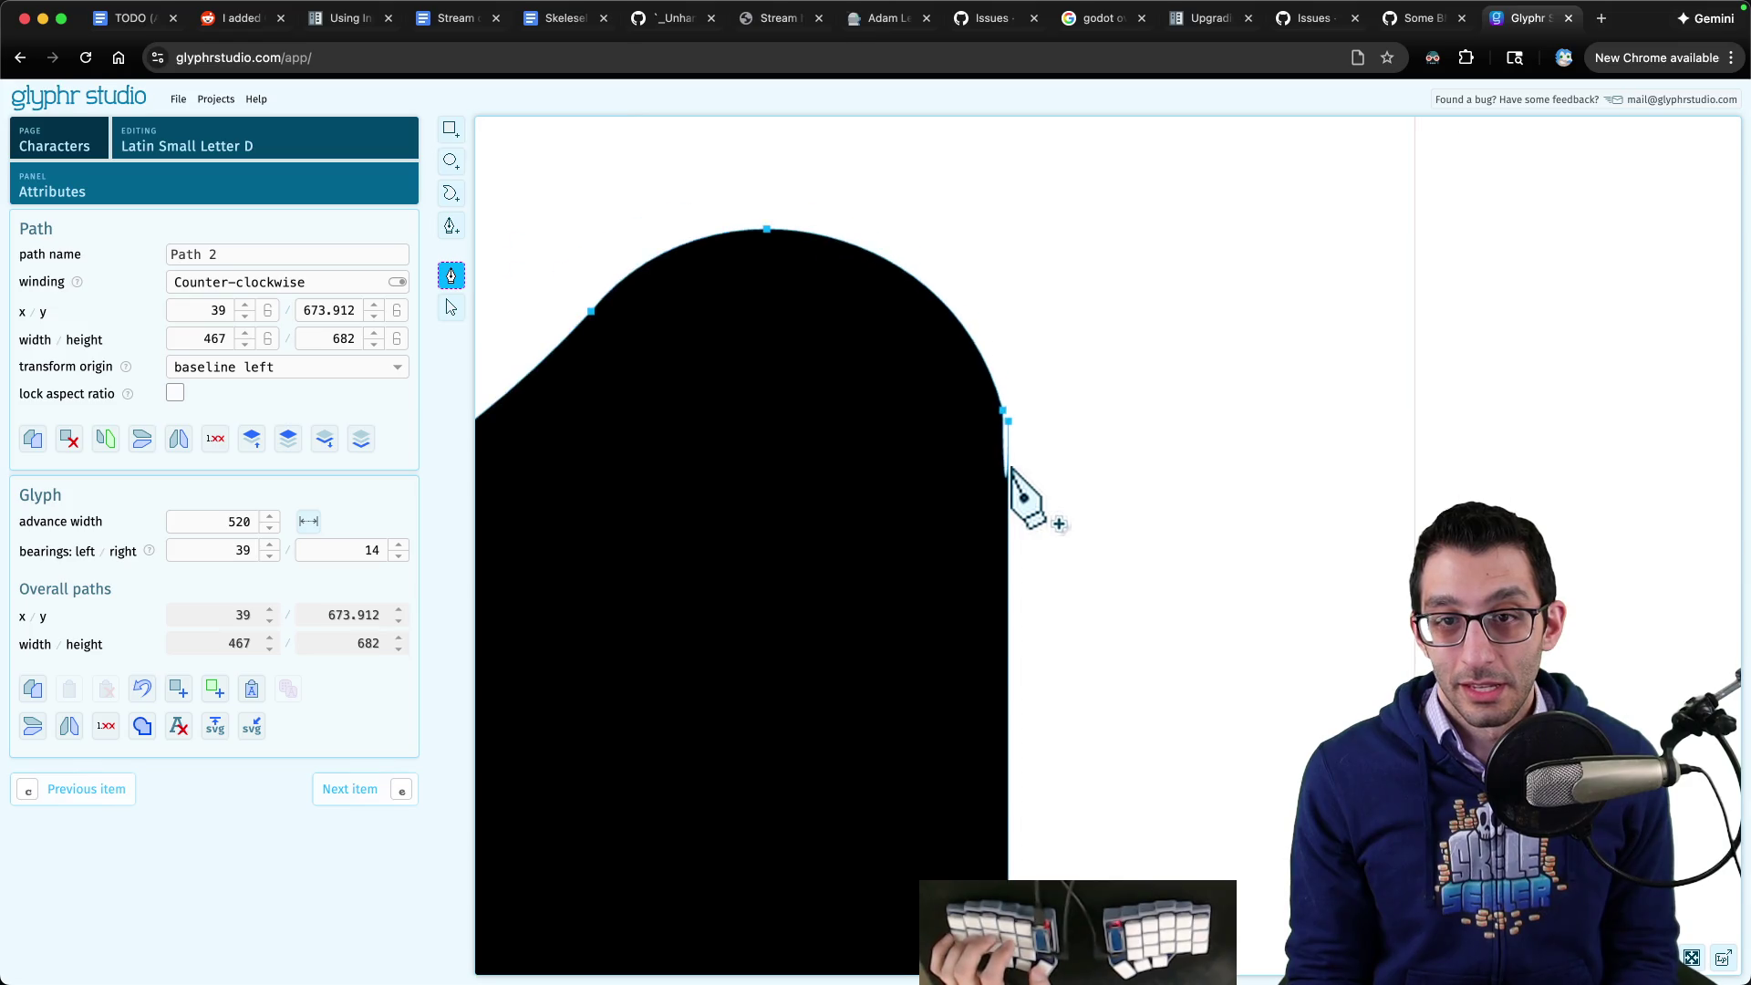
left_click(767, 227)
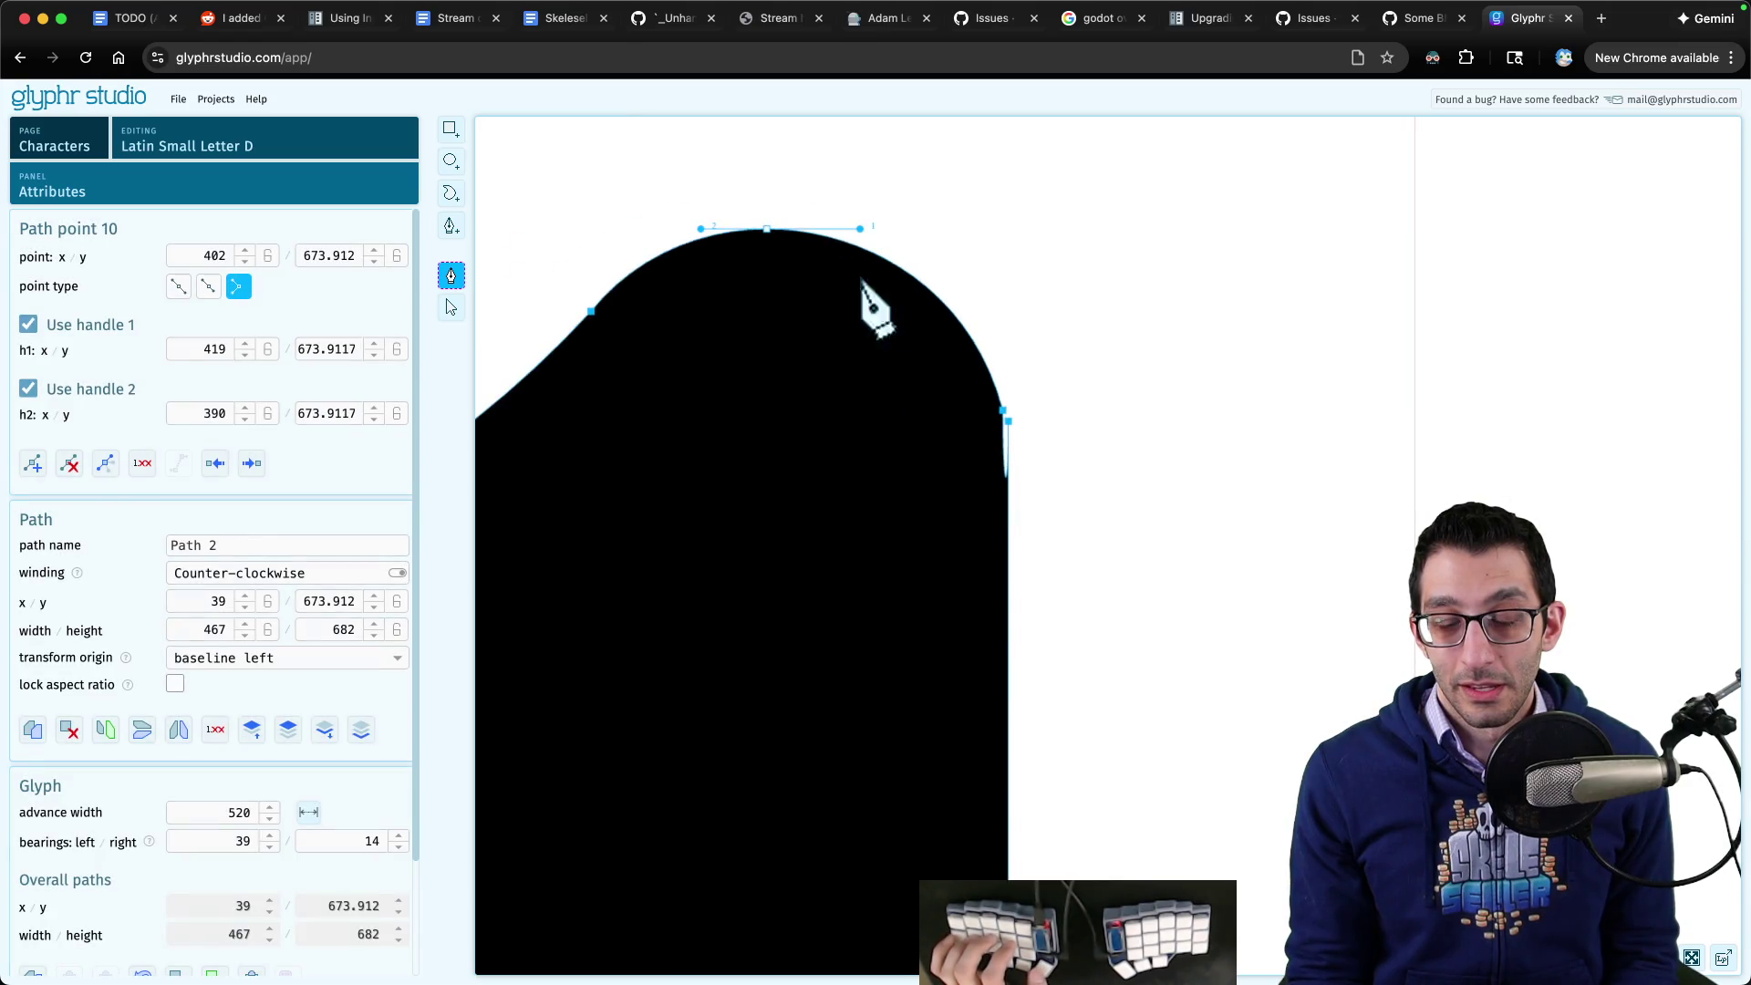
left_click(1002, 411)
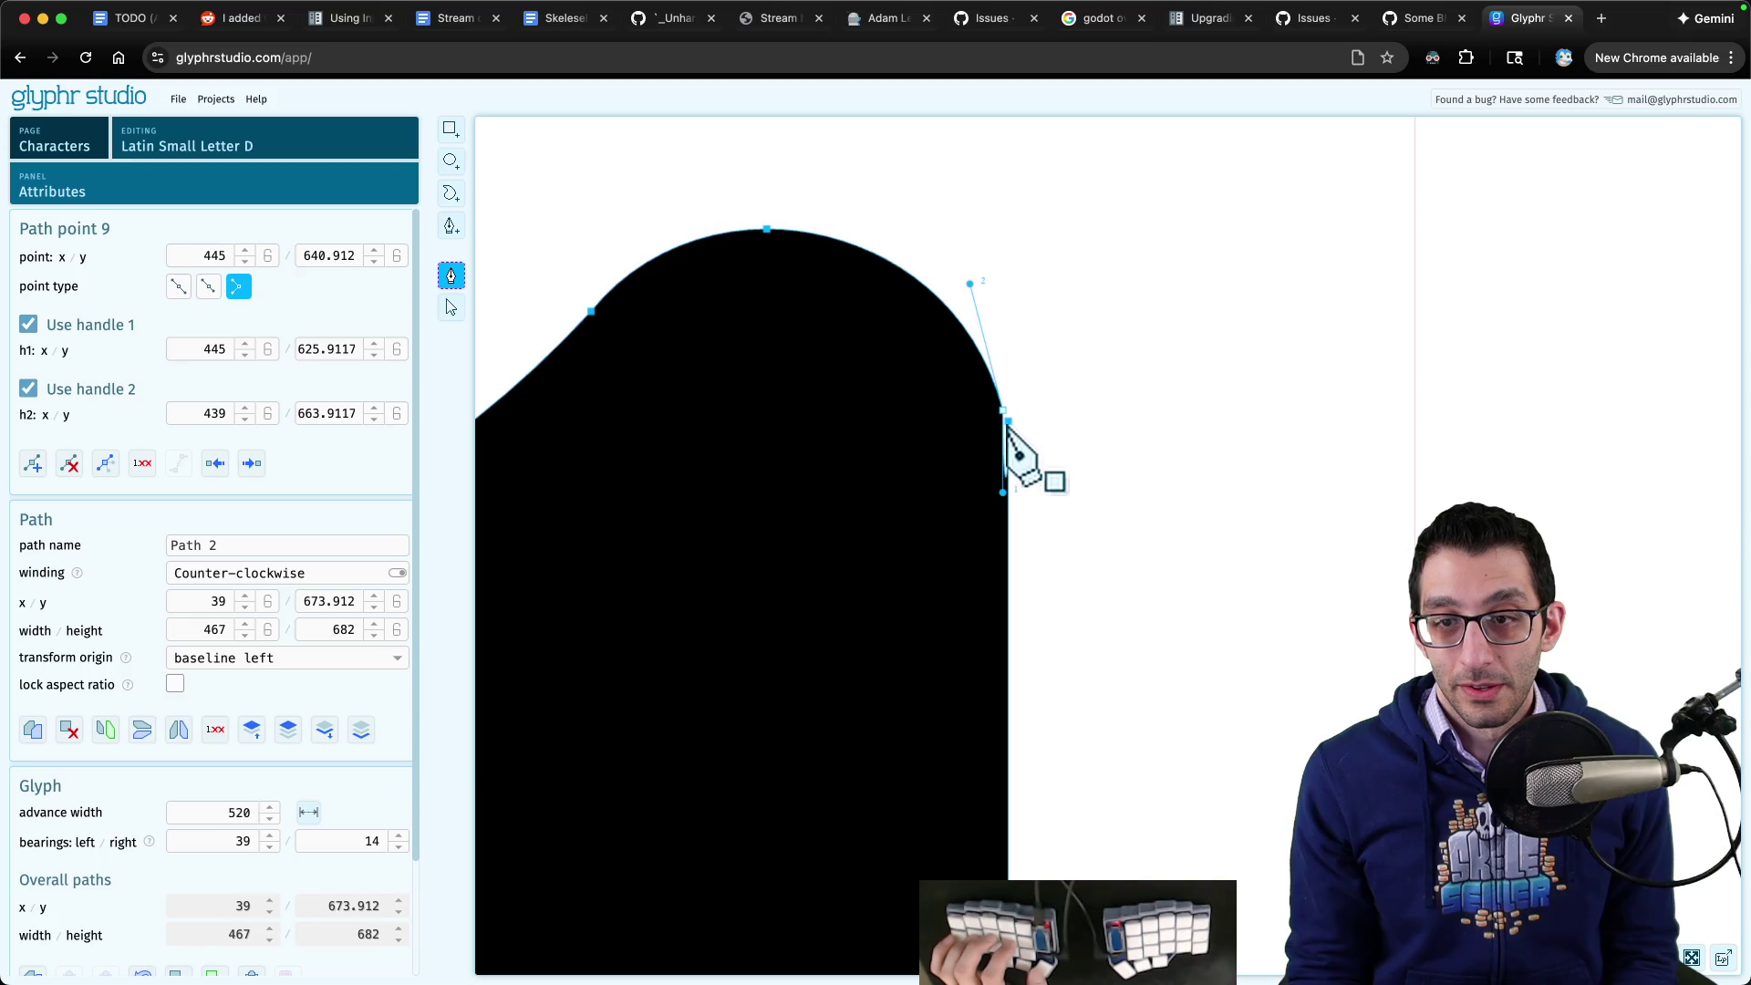
left_click(1007, 421)
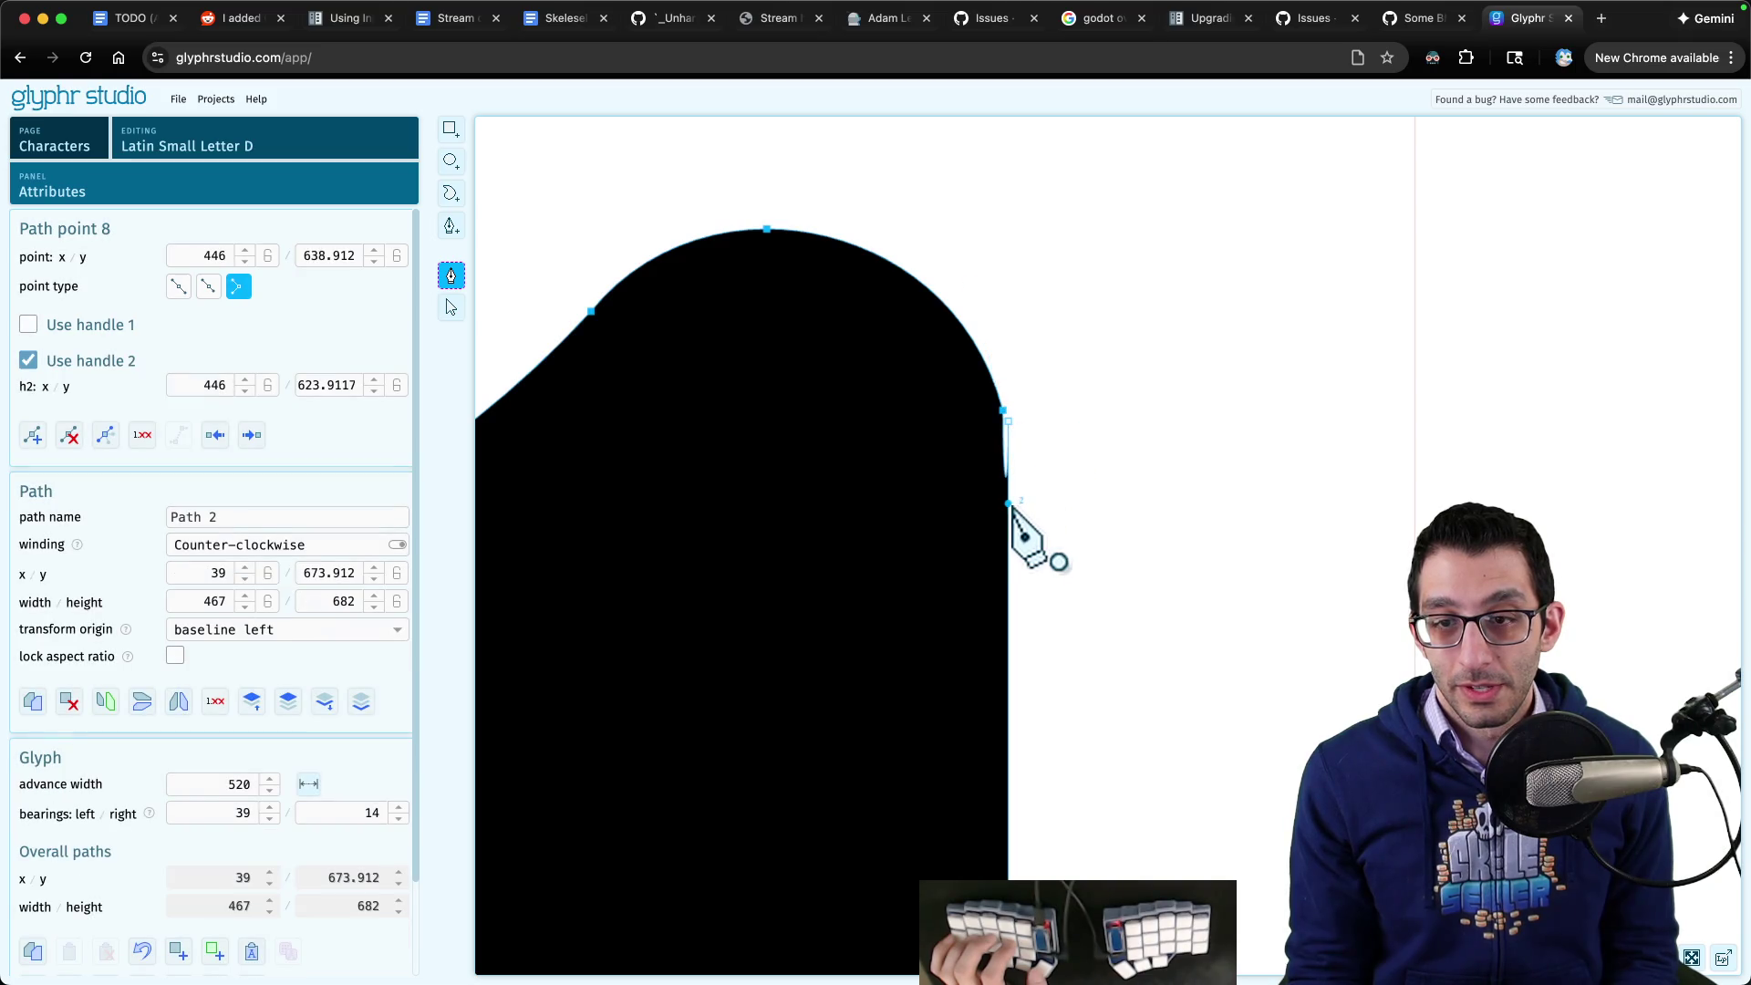
mouse_move(1009, 504)
left_mouse_down()
mouse_move(1092, 478)
mouse_move(939, 459)
mouse_move(952, 393)
mouse_move(1086, 332)
mouse_move(1173, 250)
mouse_move(966, 145)
mouse_move(595, 399)
mouse_move(1245, 812)
mouse_move(1255, 315)
mouse_move(743, 853)
mouse_move(707, 690)
mouse_move(1138, 548)
mouse_move(1302, 110)
mouse_move(1197, 436)
left_mouse_up()
key("Escape")
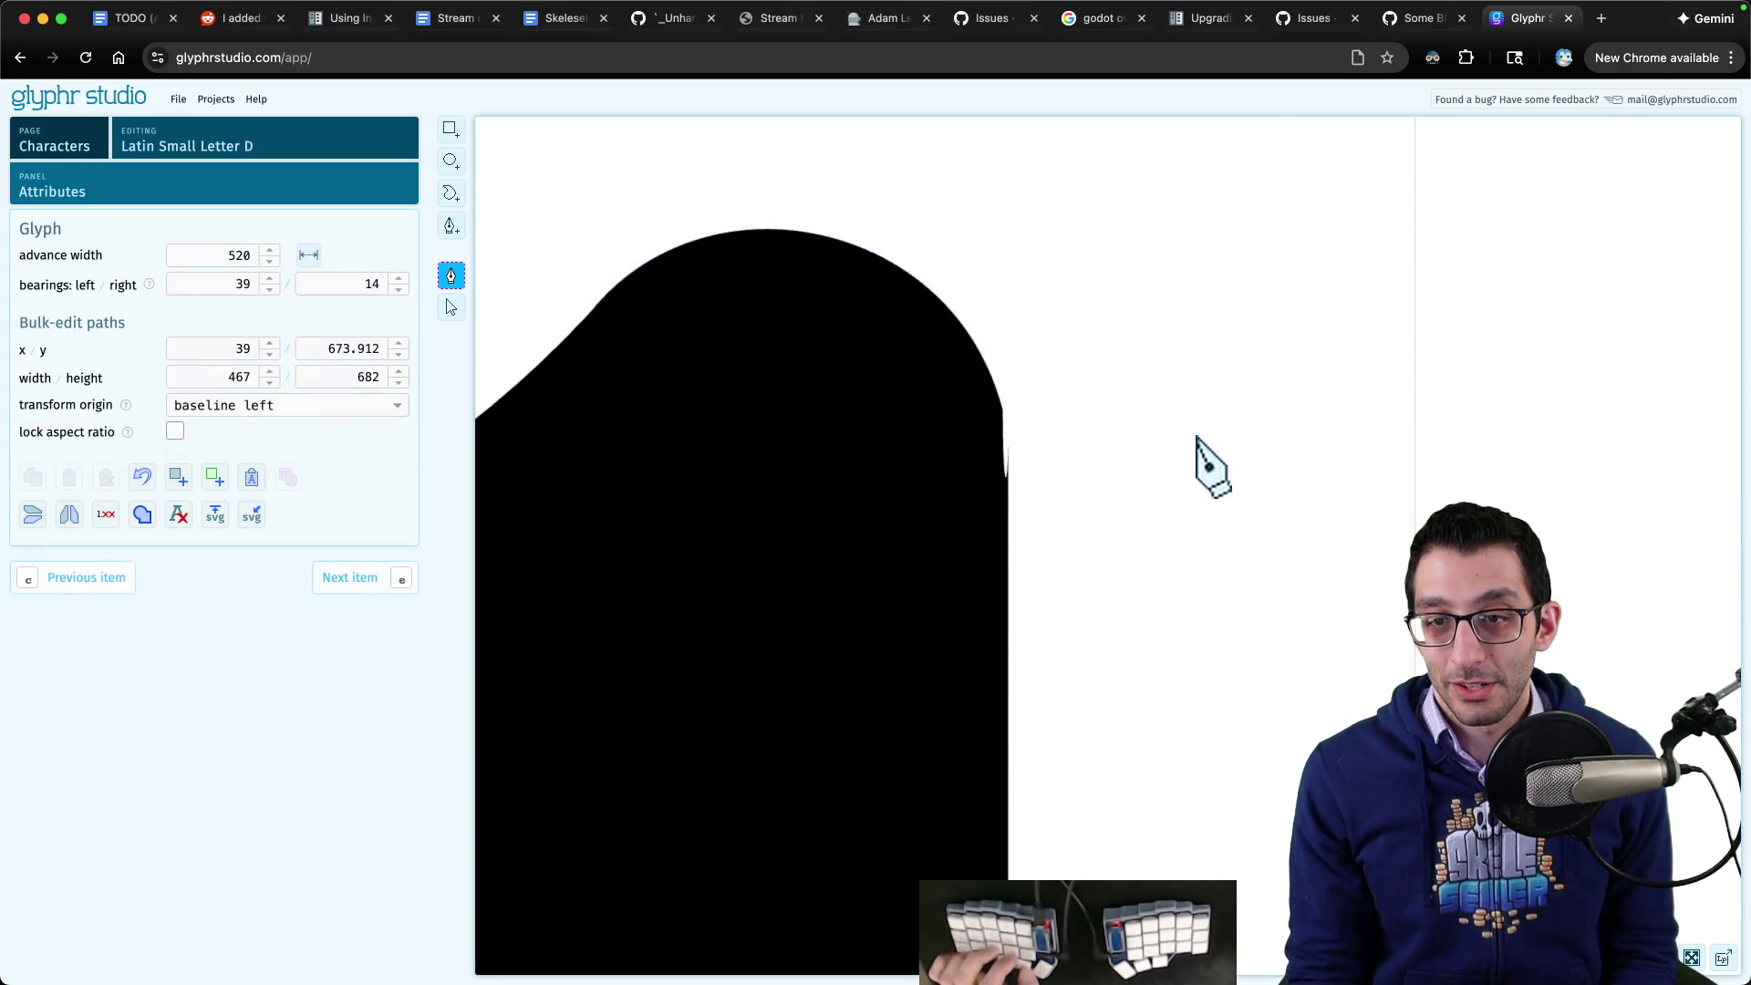
- Delete the top path point, undo it, and inspect point 7 before deselecting
left_click(1006, 479)
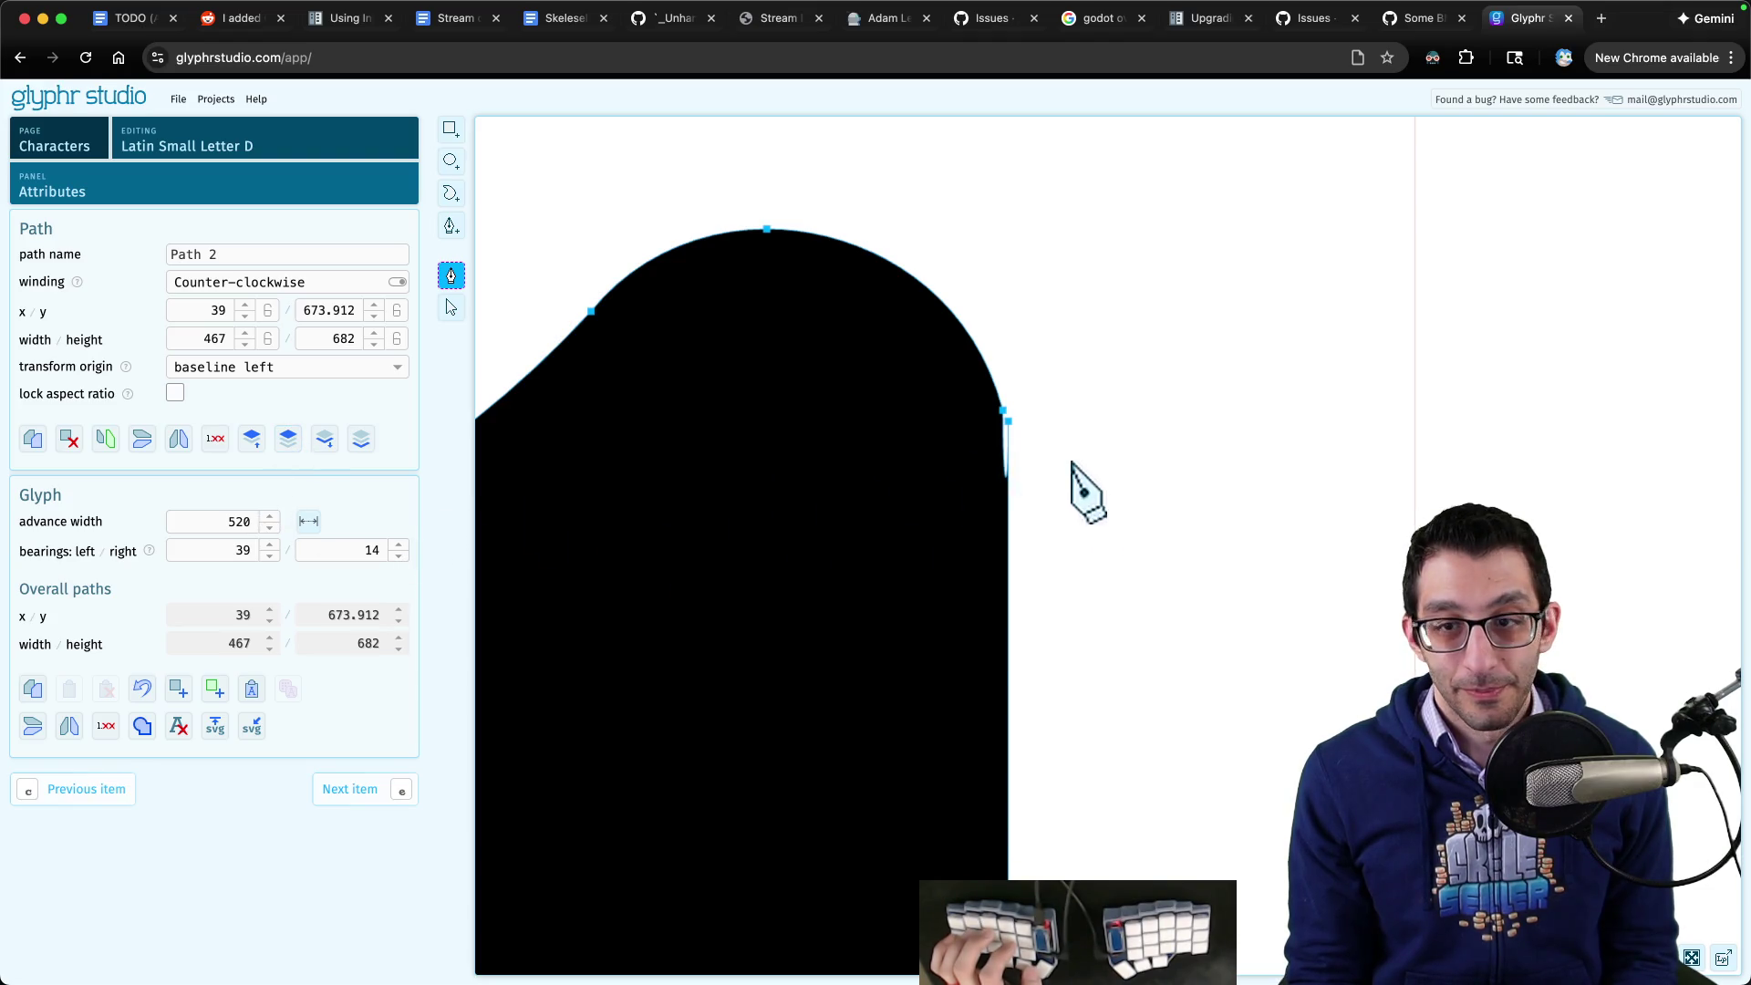
left_click(766, 229)
key("Delete")
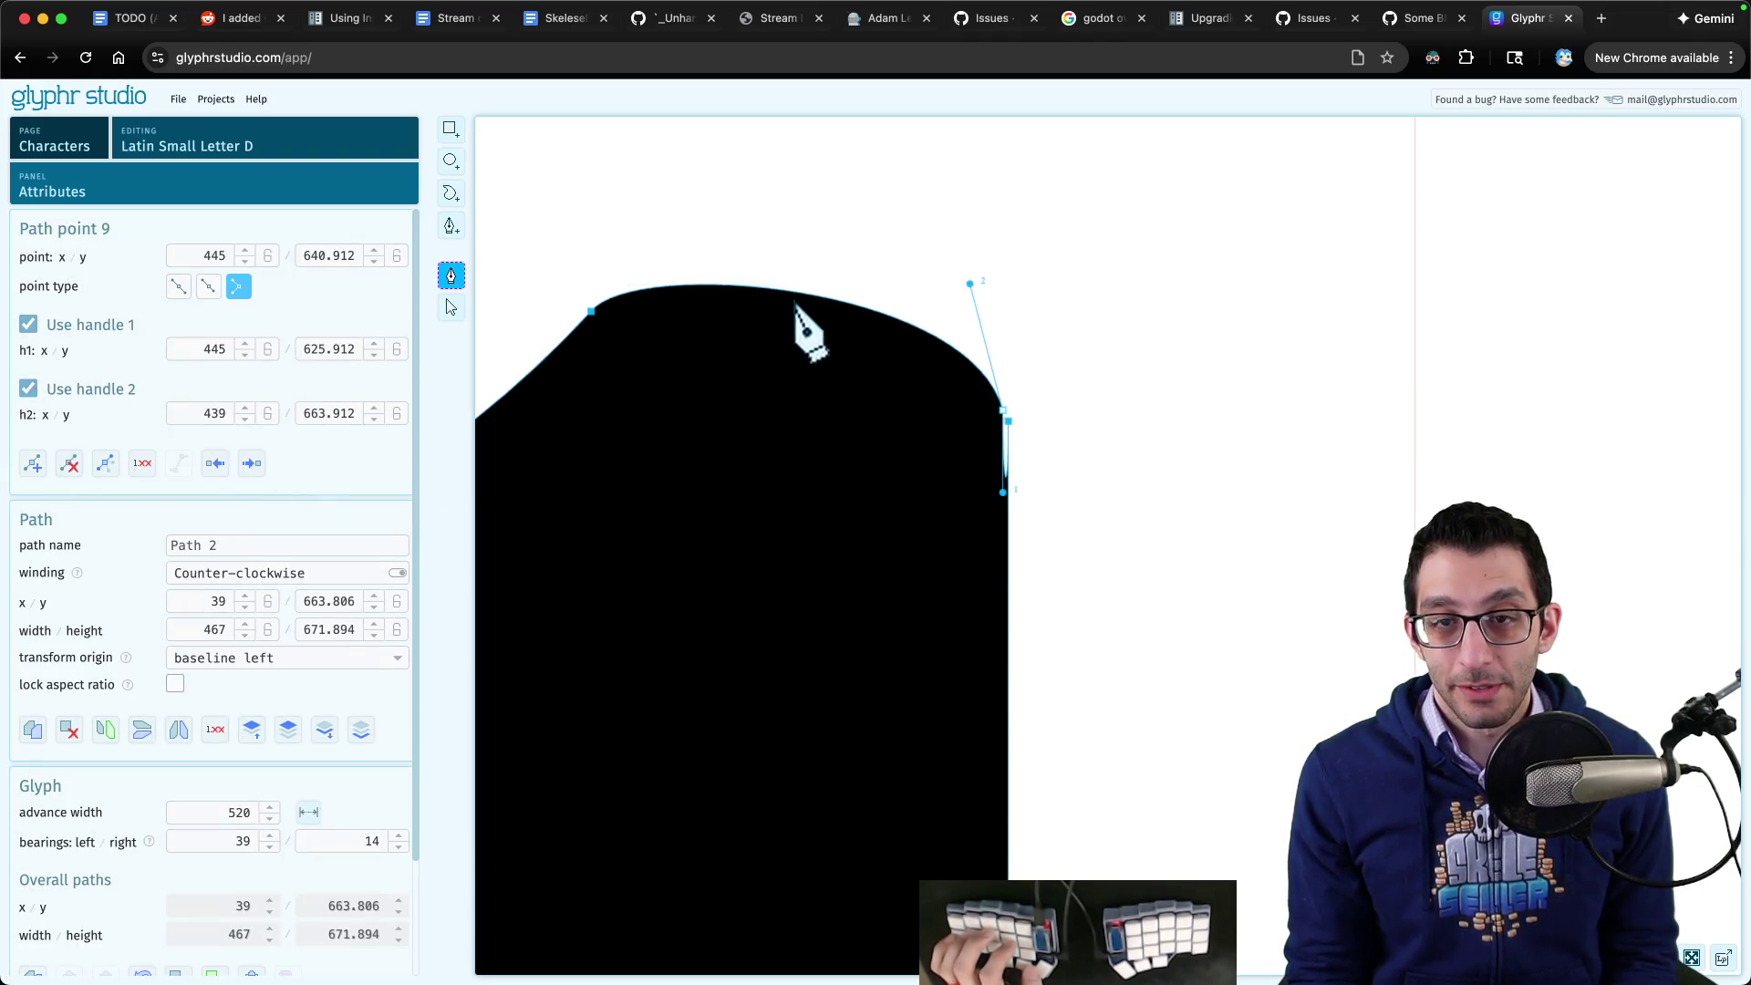
key("super+z")
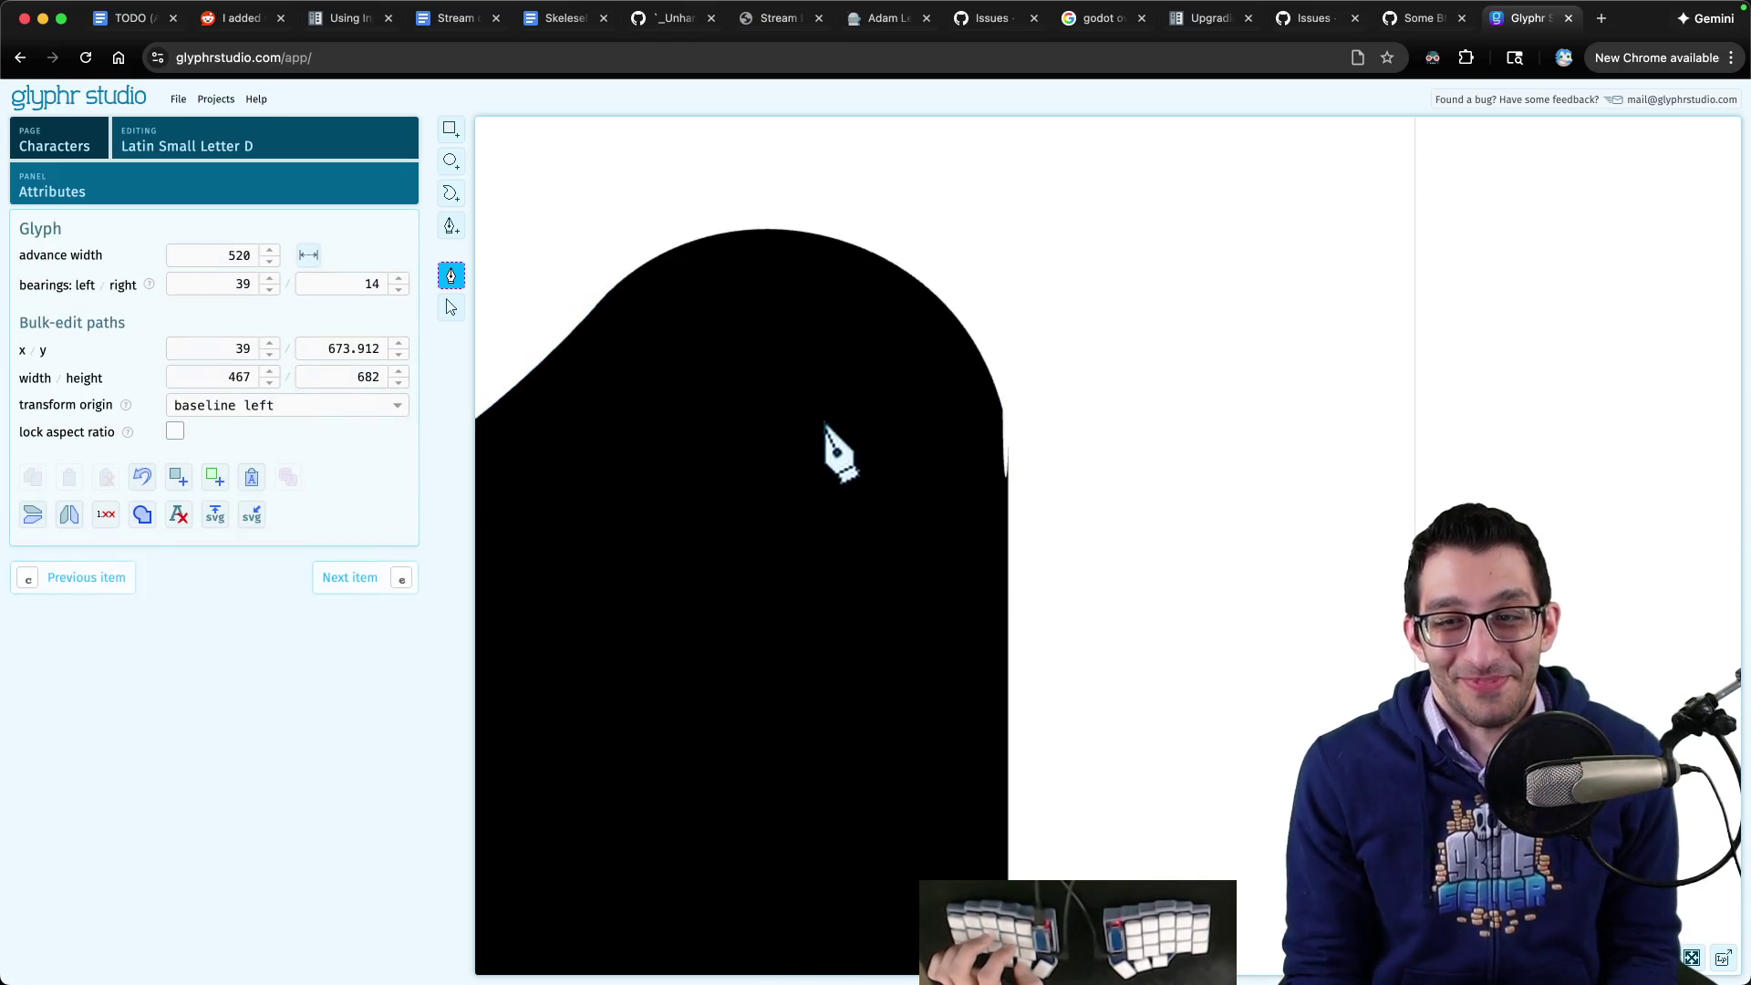
left_click(1004, 476)
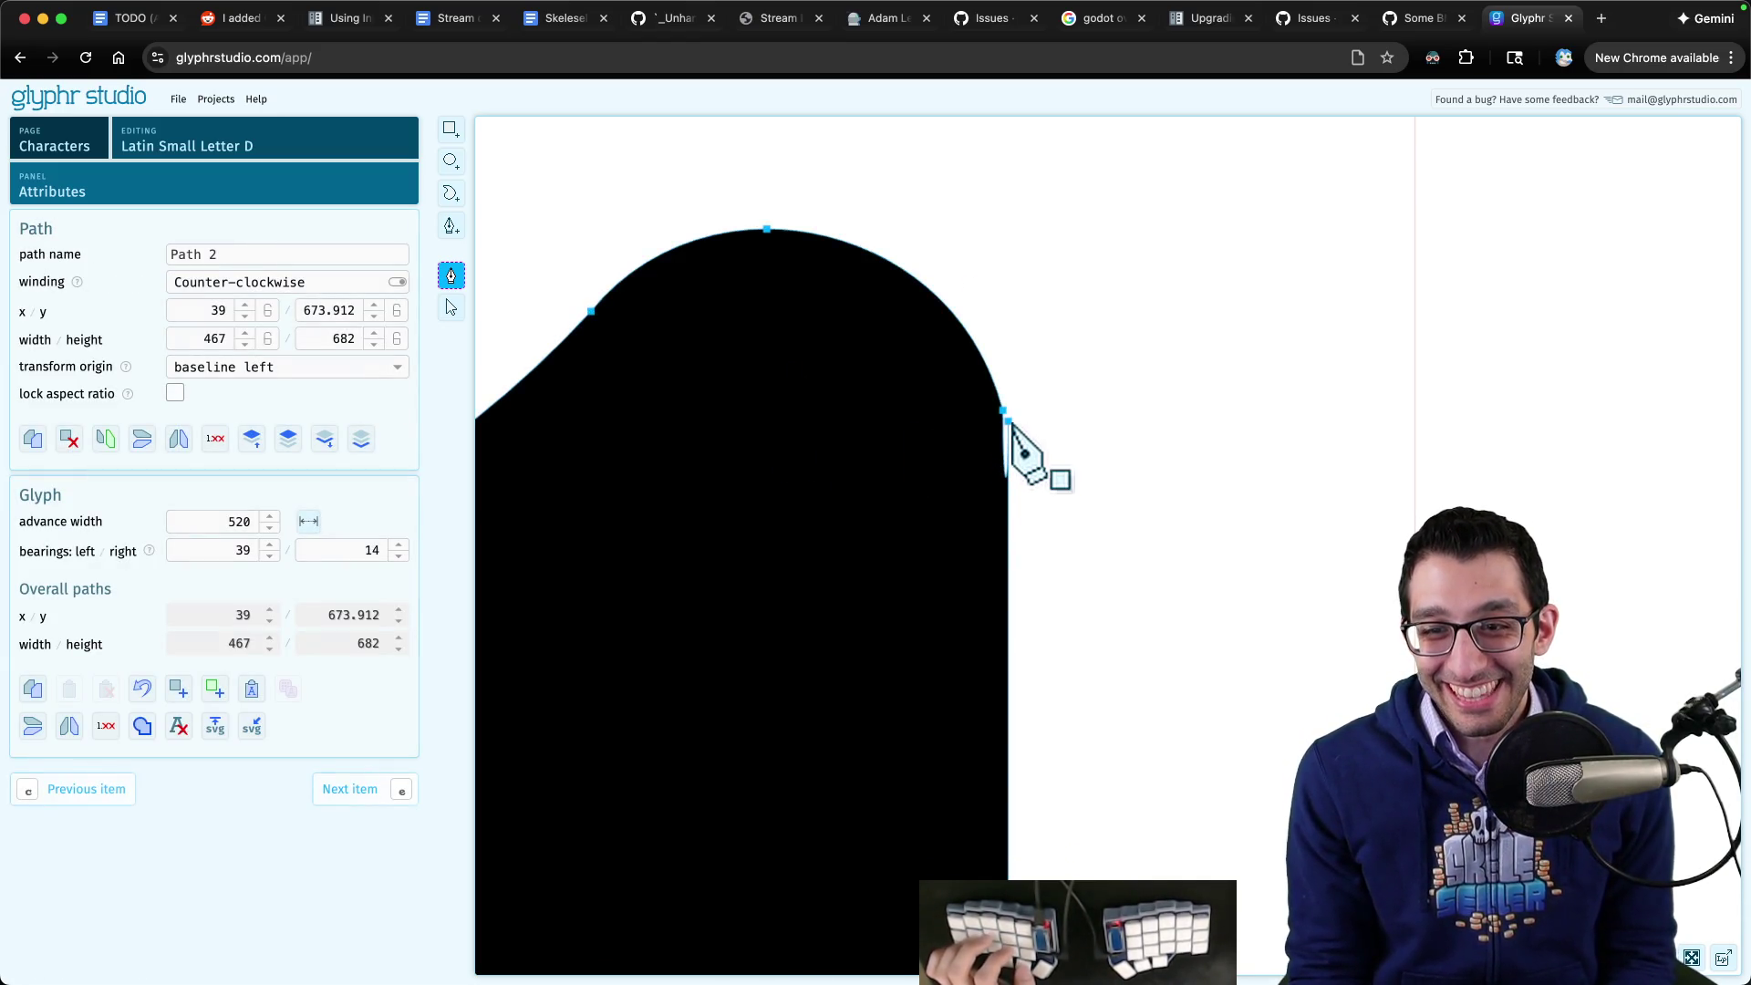
left_click(1006, 415)
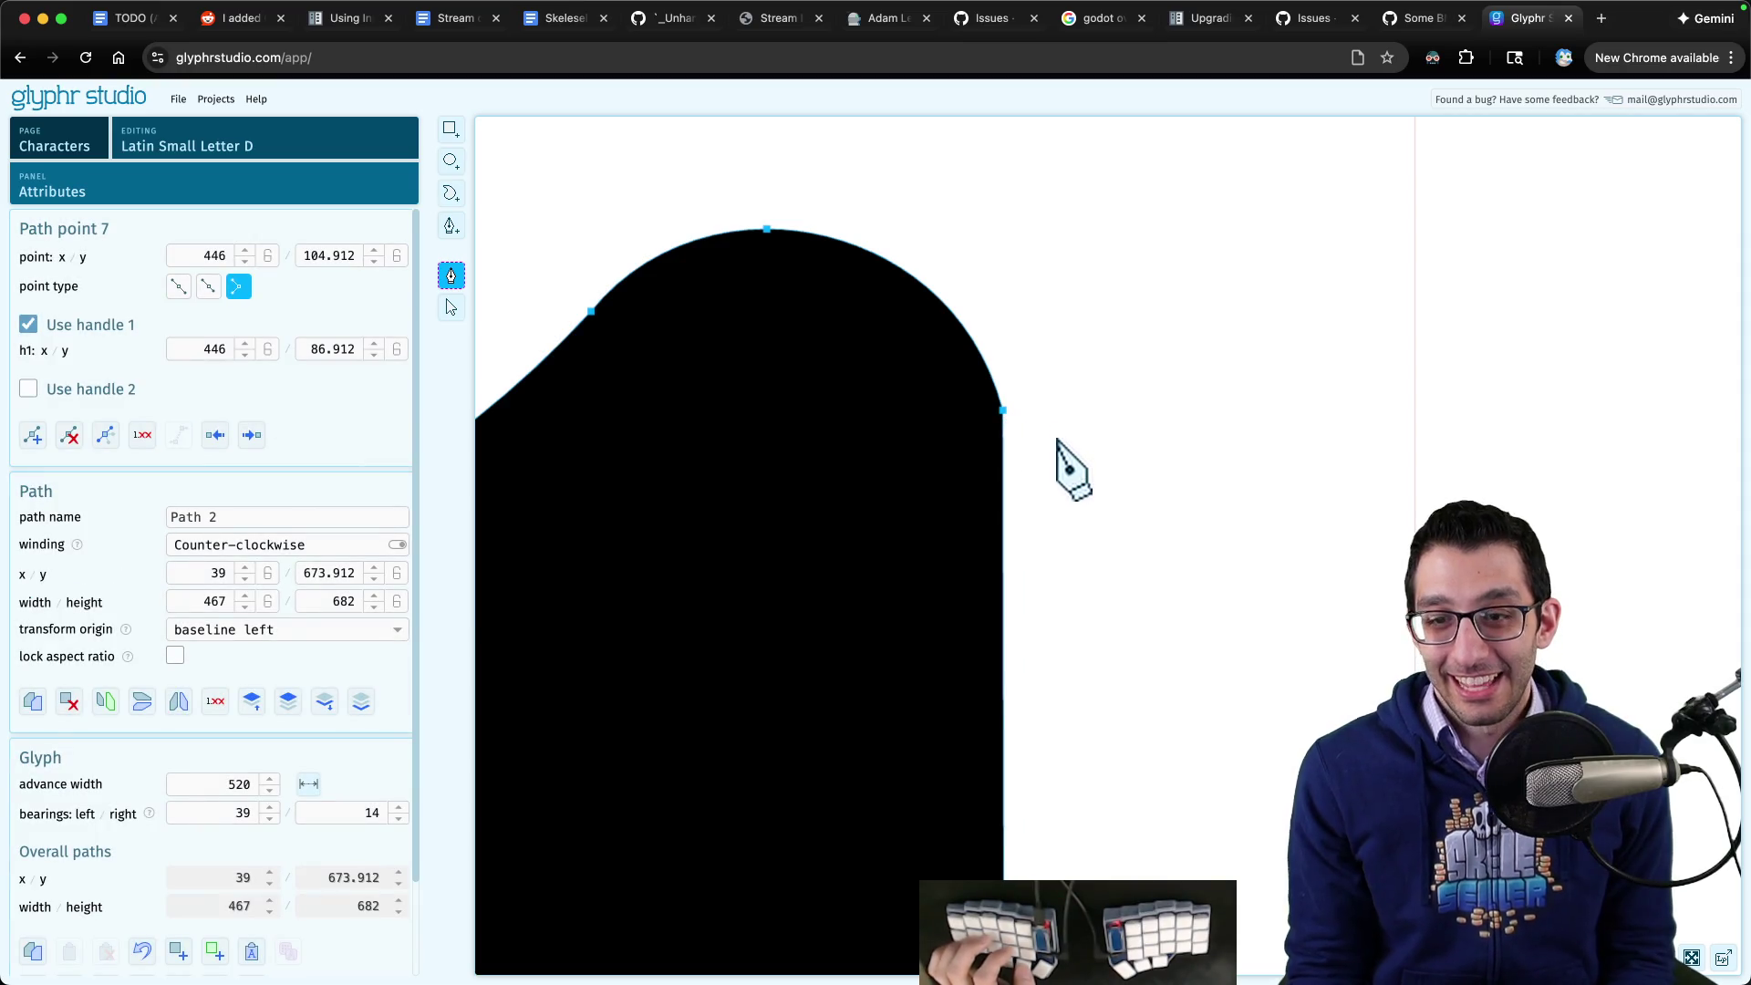
scroll(1058, 556, "down", 5)
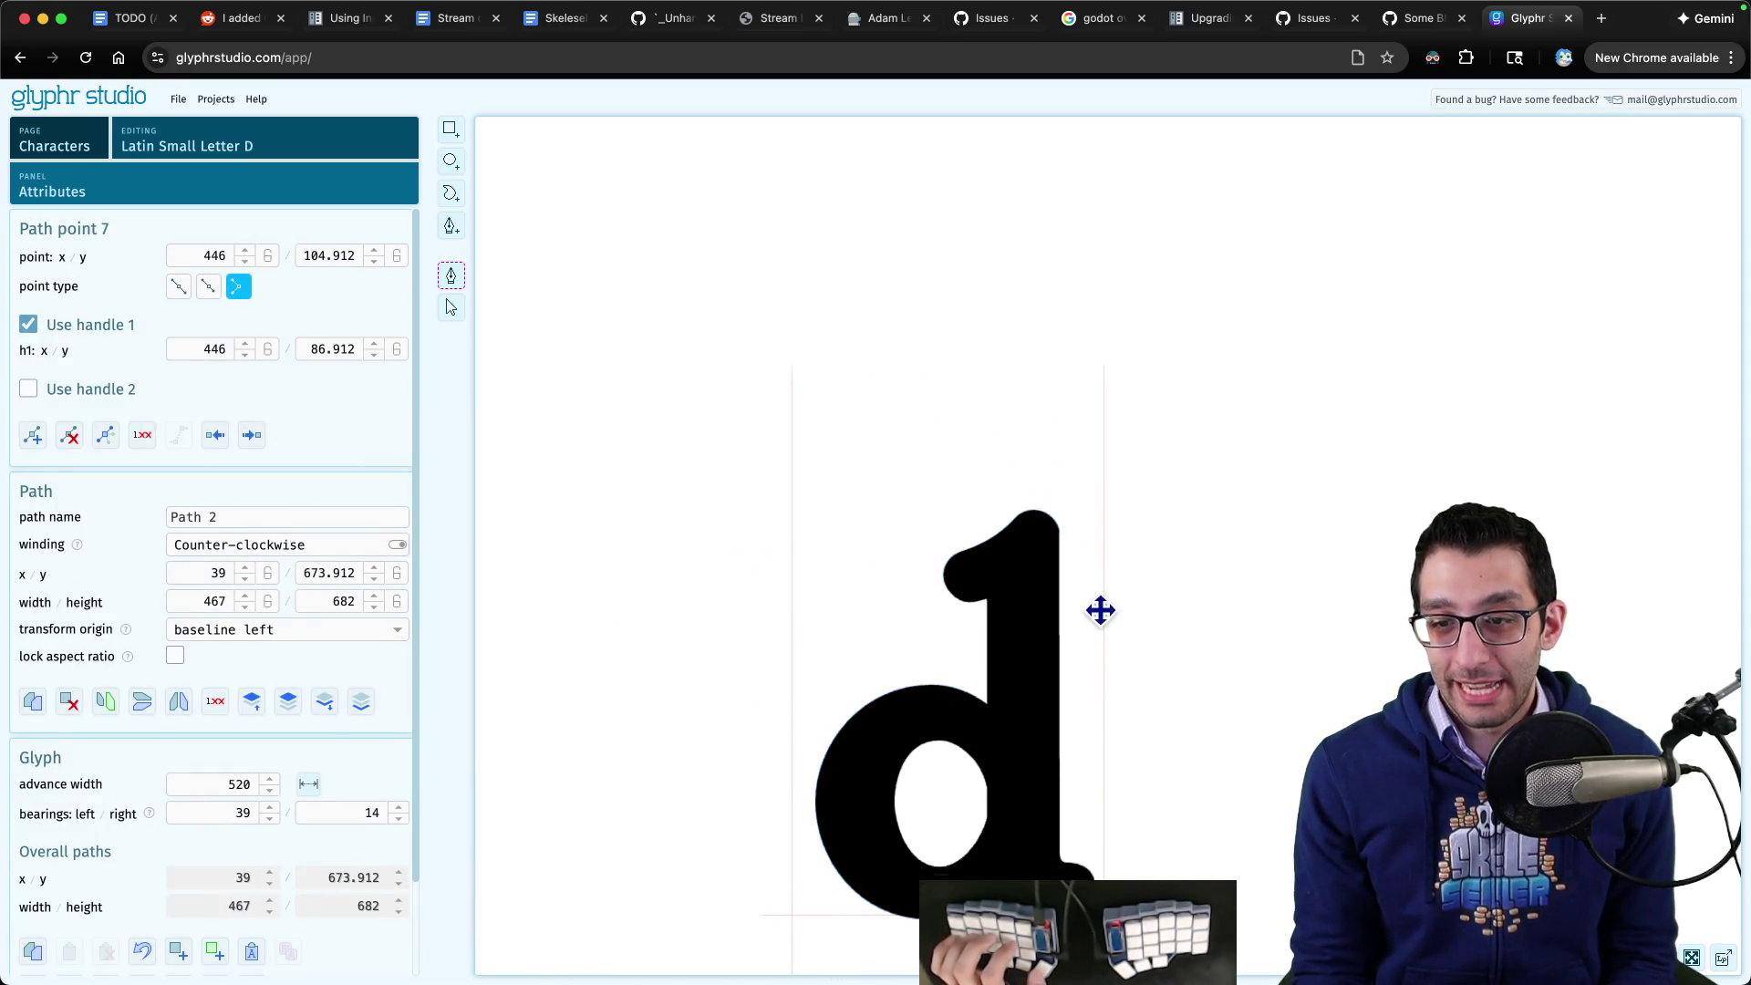
scroll(1072, 447, "up", 3)
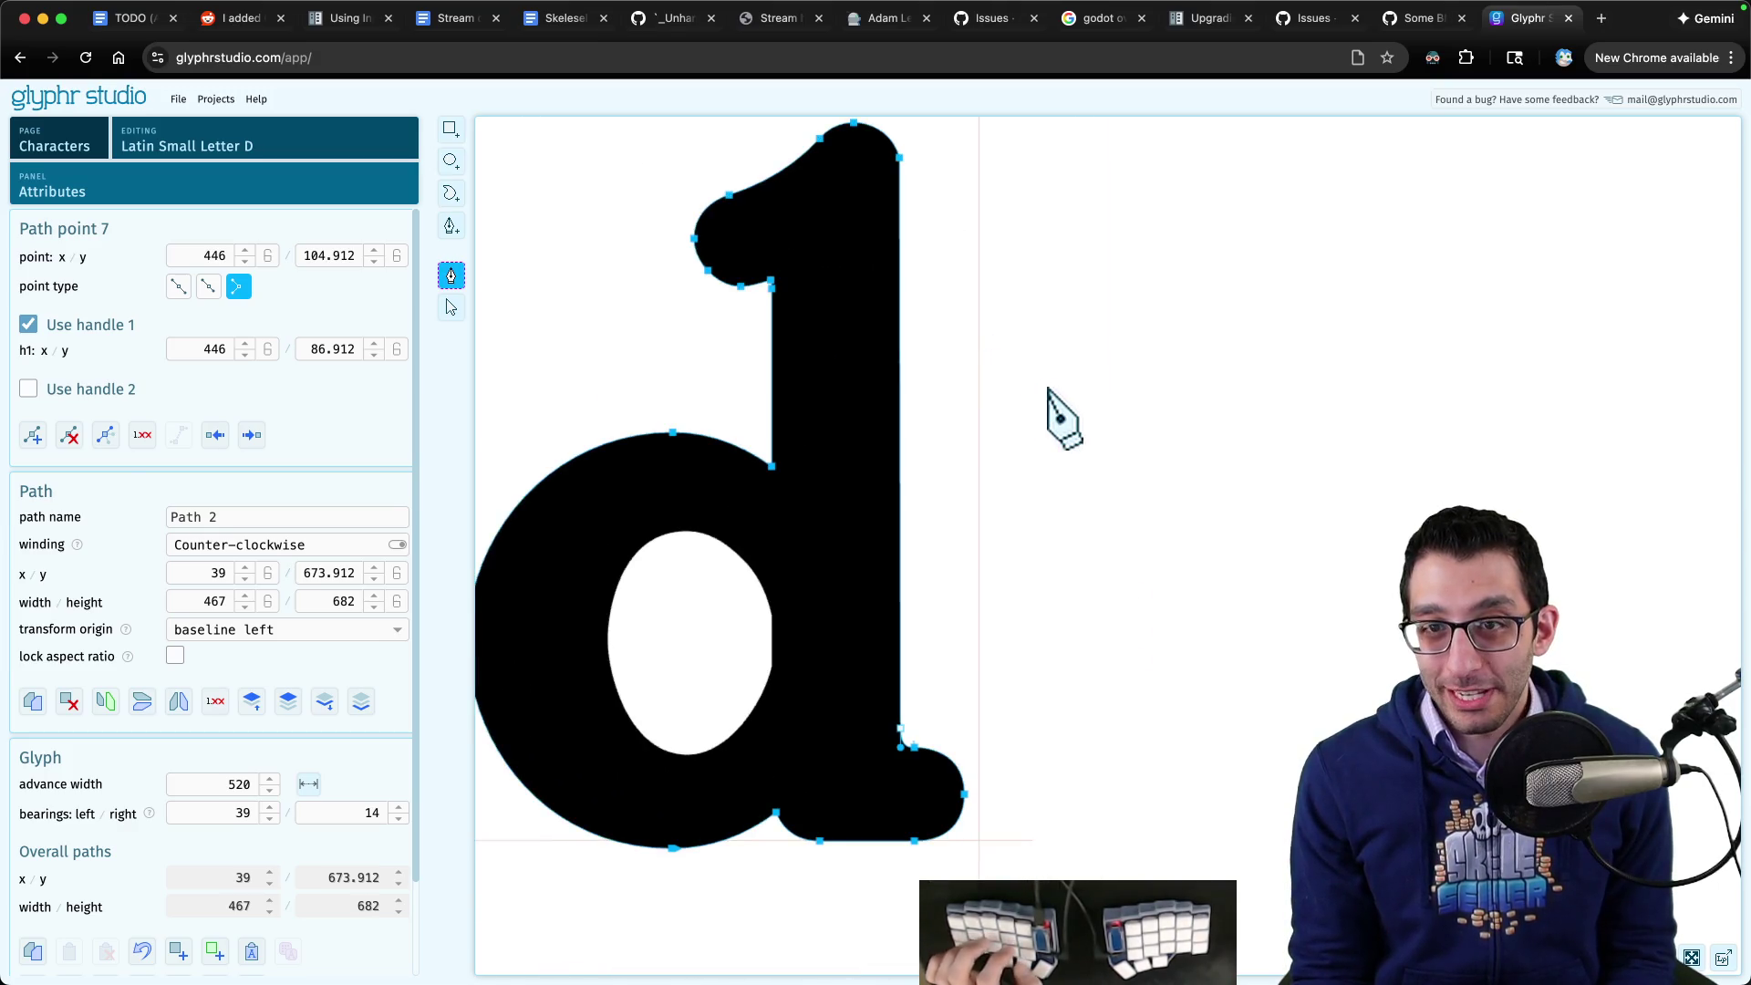
left_click(1049, 390)
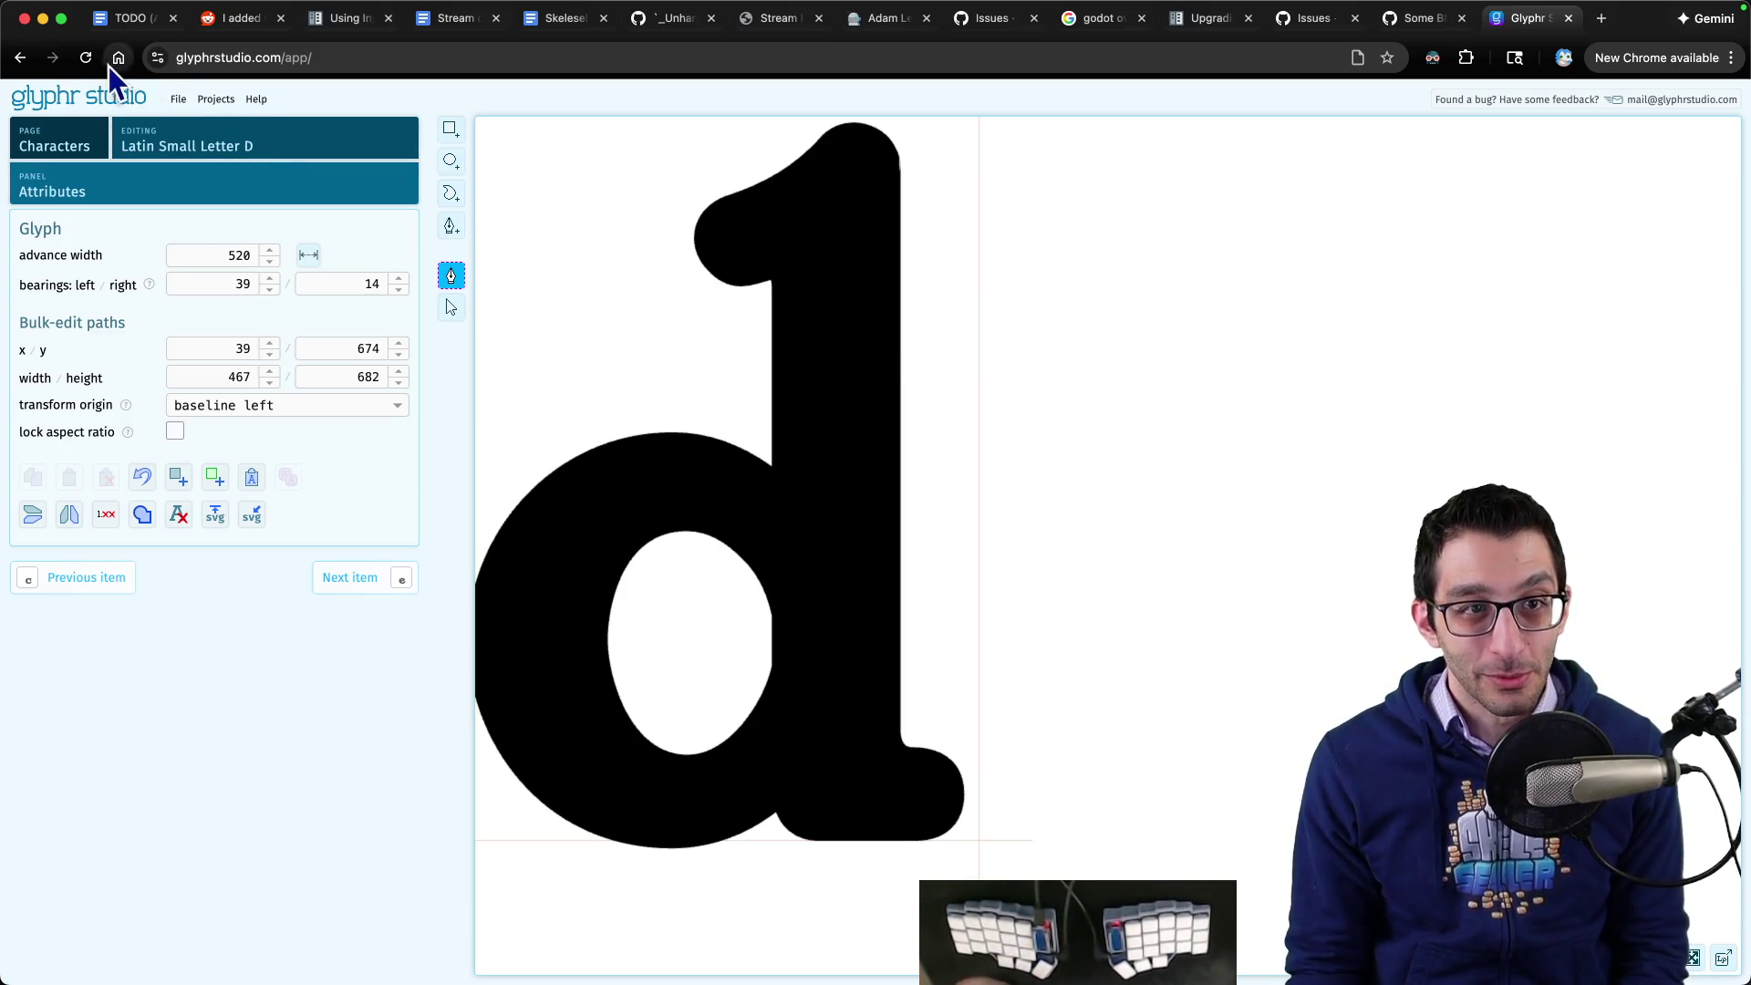
- Reload Glyphr Studio and load the original SkelesellerMain-Bold.otf from the Fonts folder
left_click(86, 58)
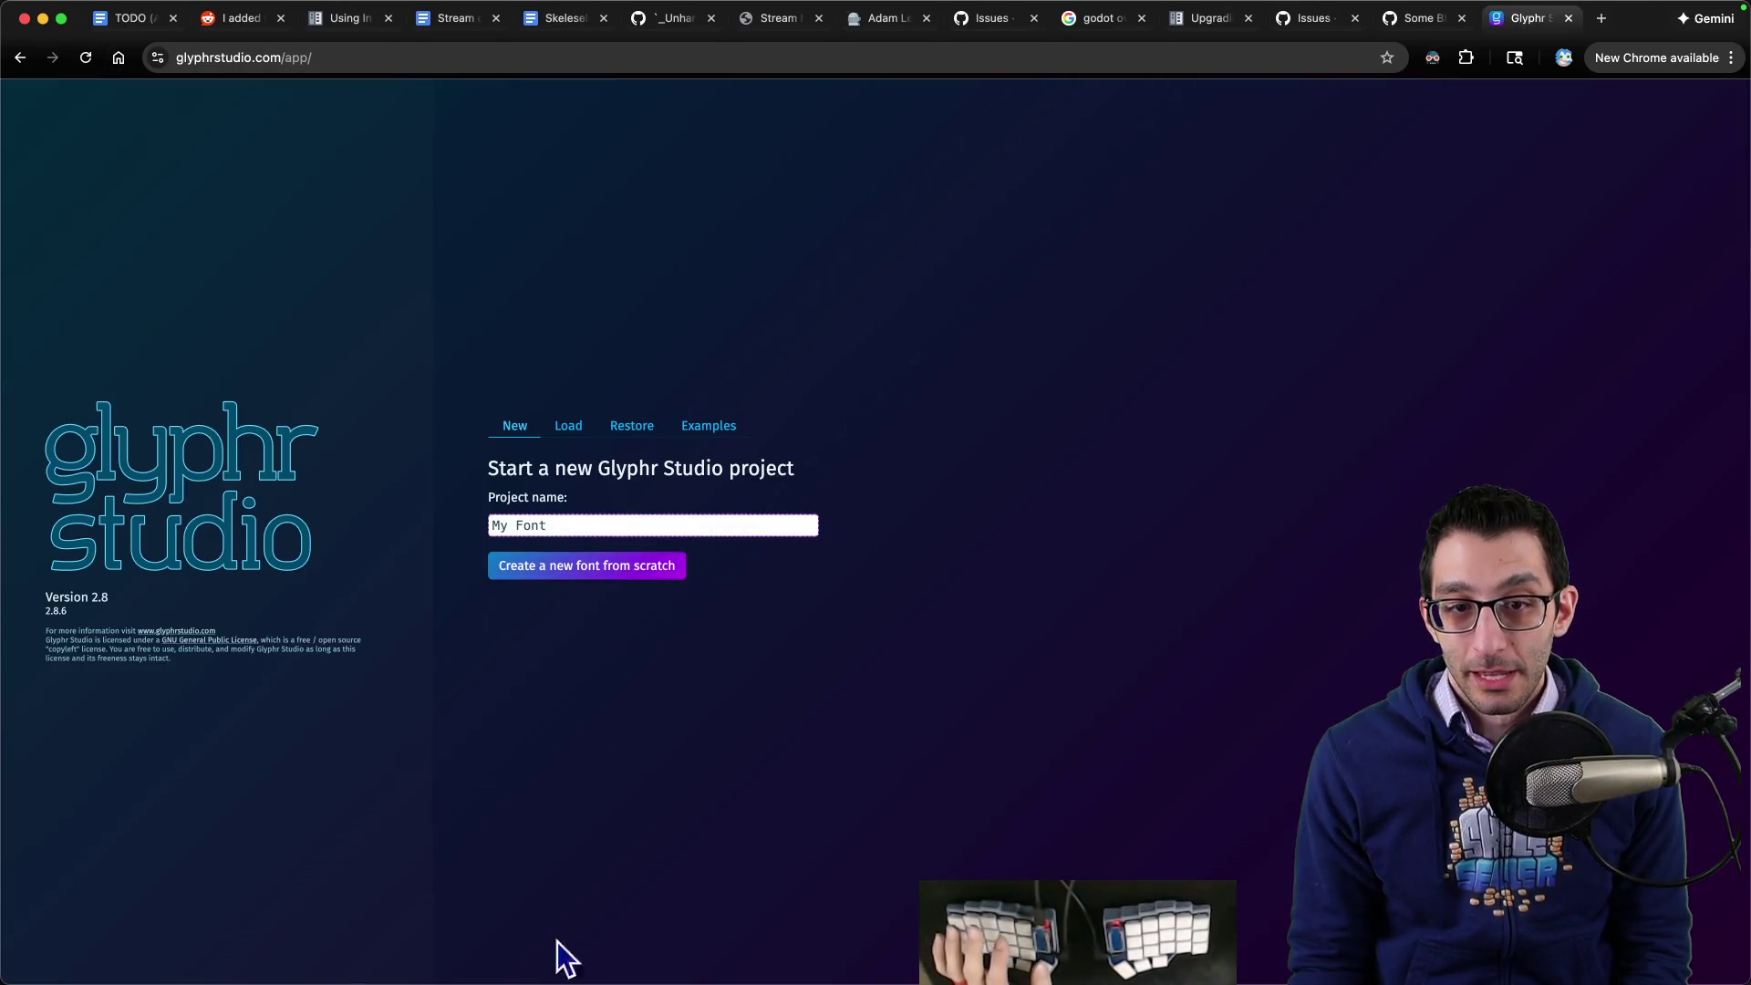
mouse_move(547, 967)
left_click(230, 940)
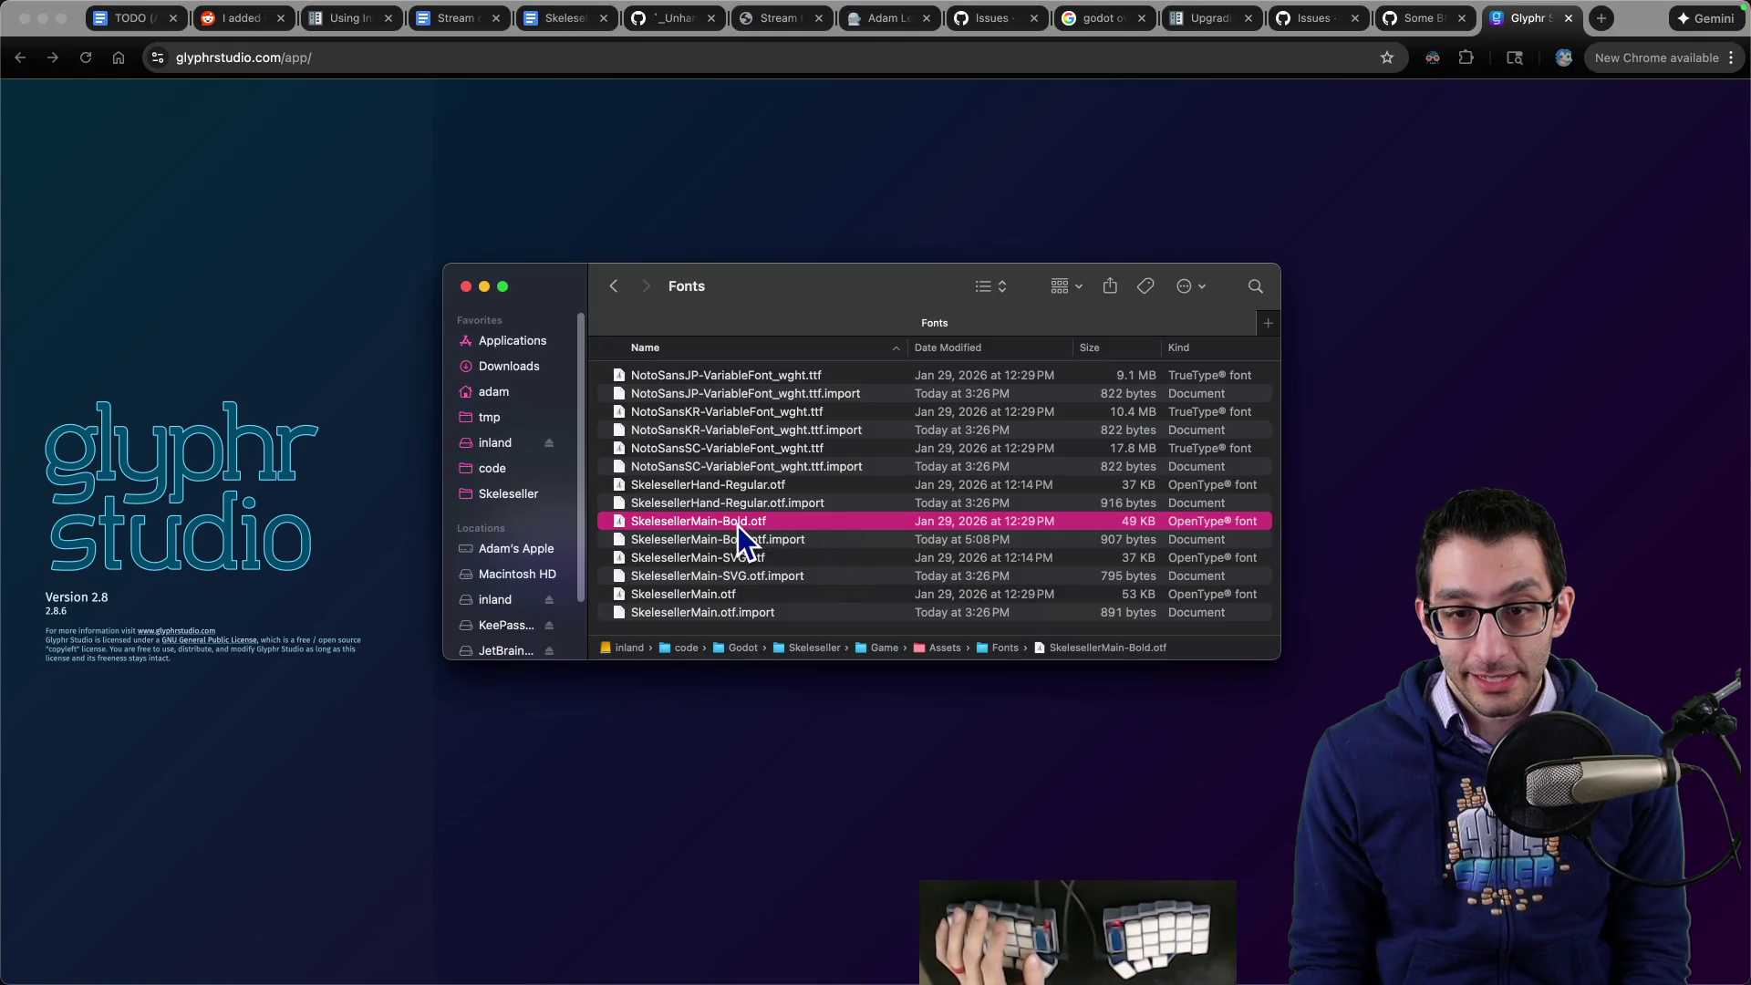
left_click_drag(737, 525, 1414, 408)
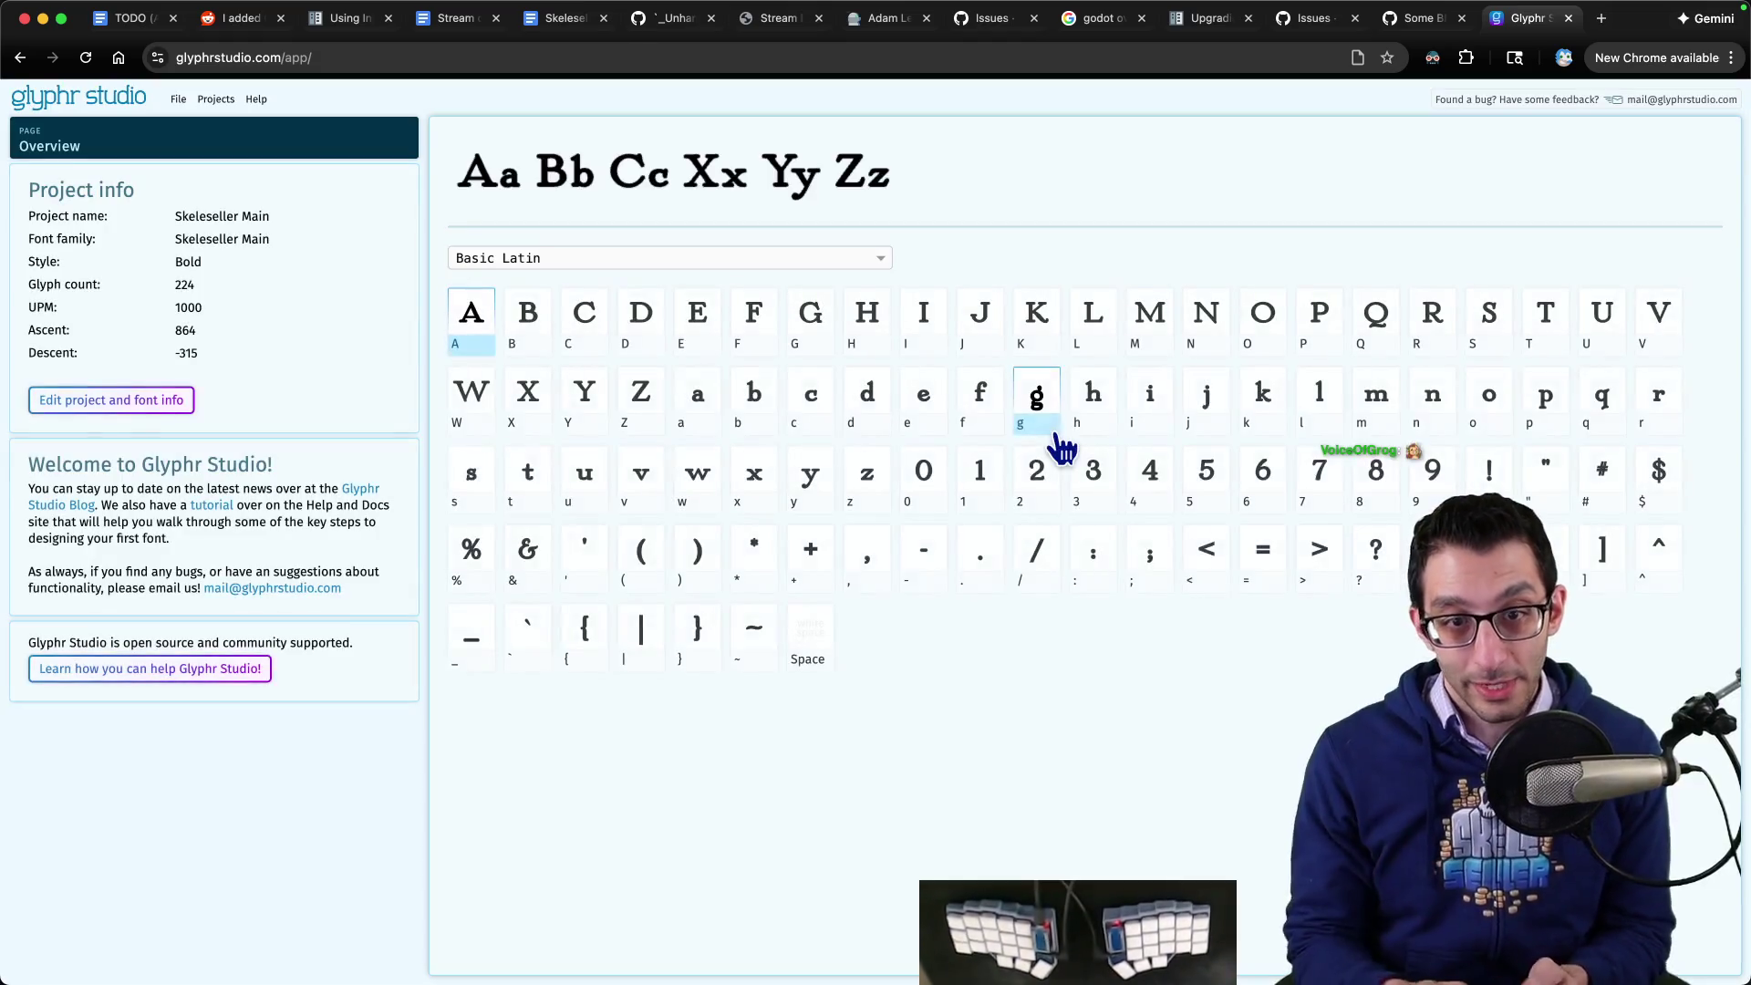
- Open the lowercase d, select its outline and inspect path point 7 at 446, 105
left_click(871, 402)
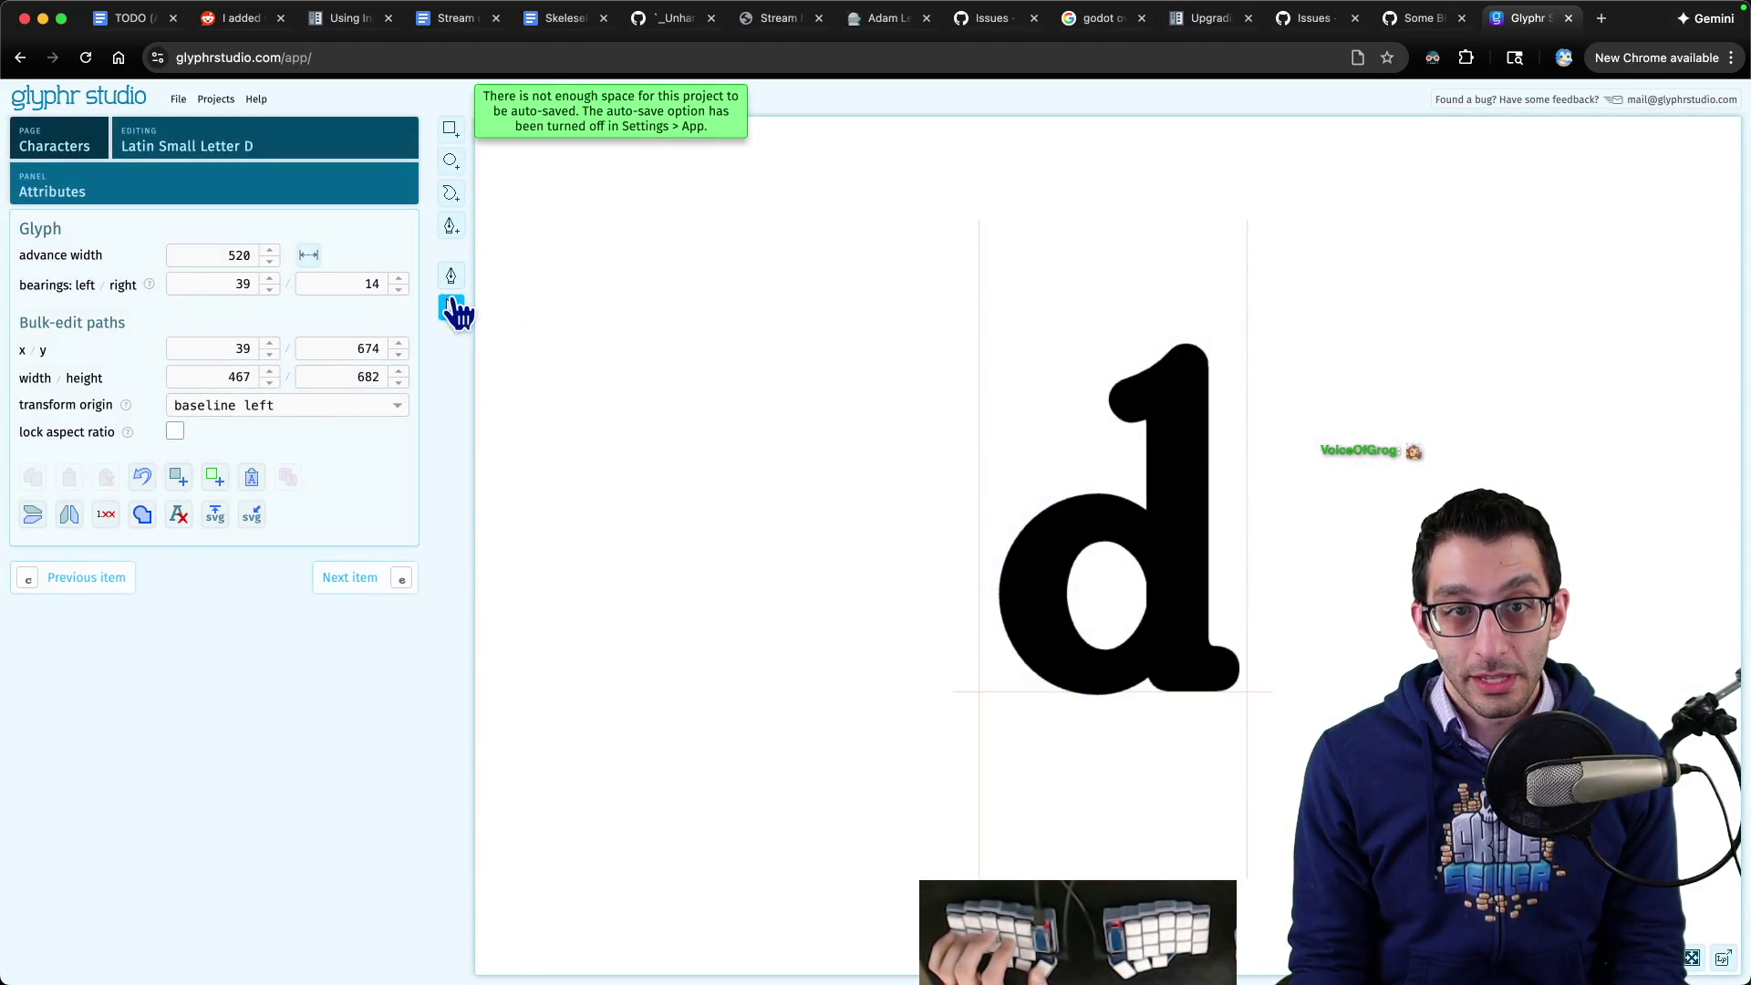
left_click(1209, 475)
left_click(451, 275)
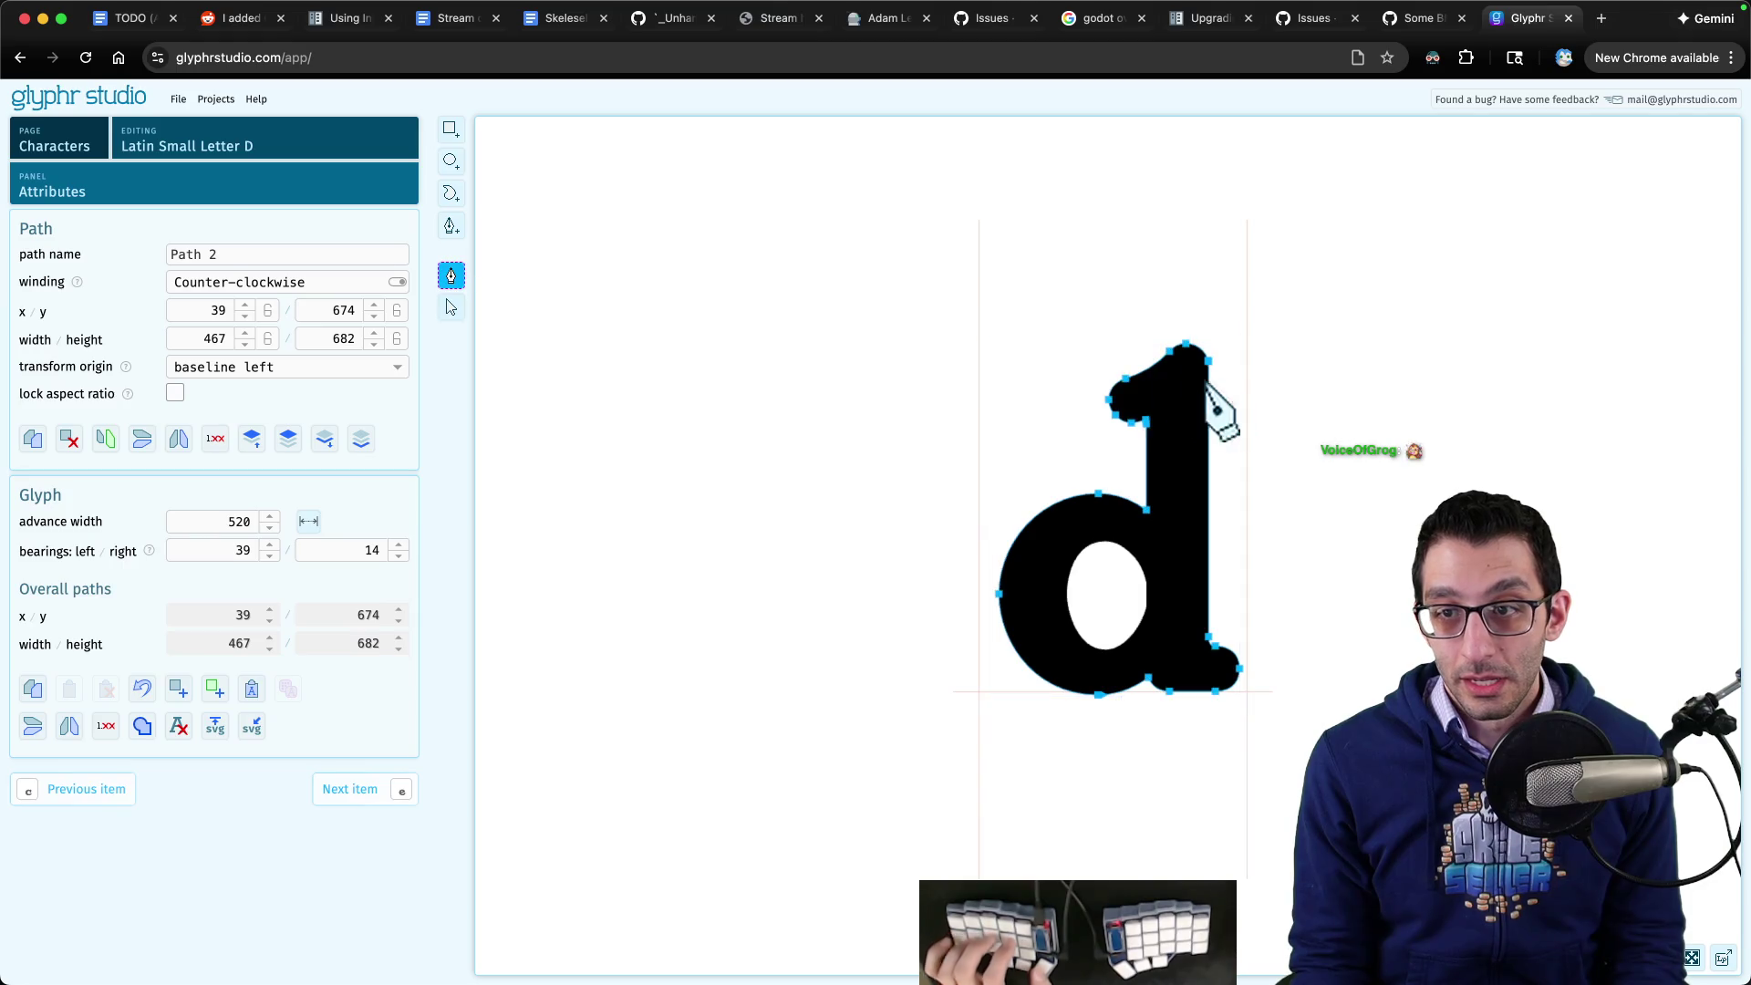
scroll(1213, 391, "up", 10)
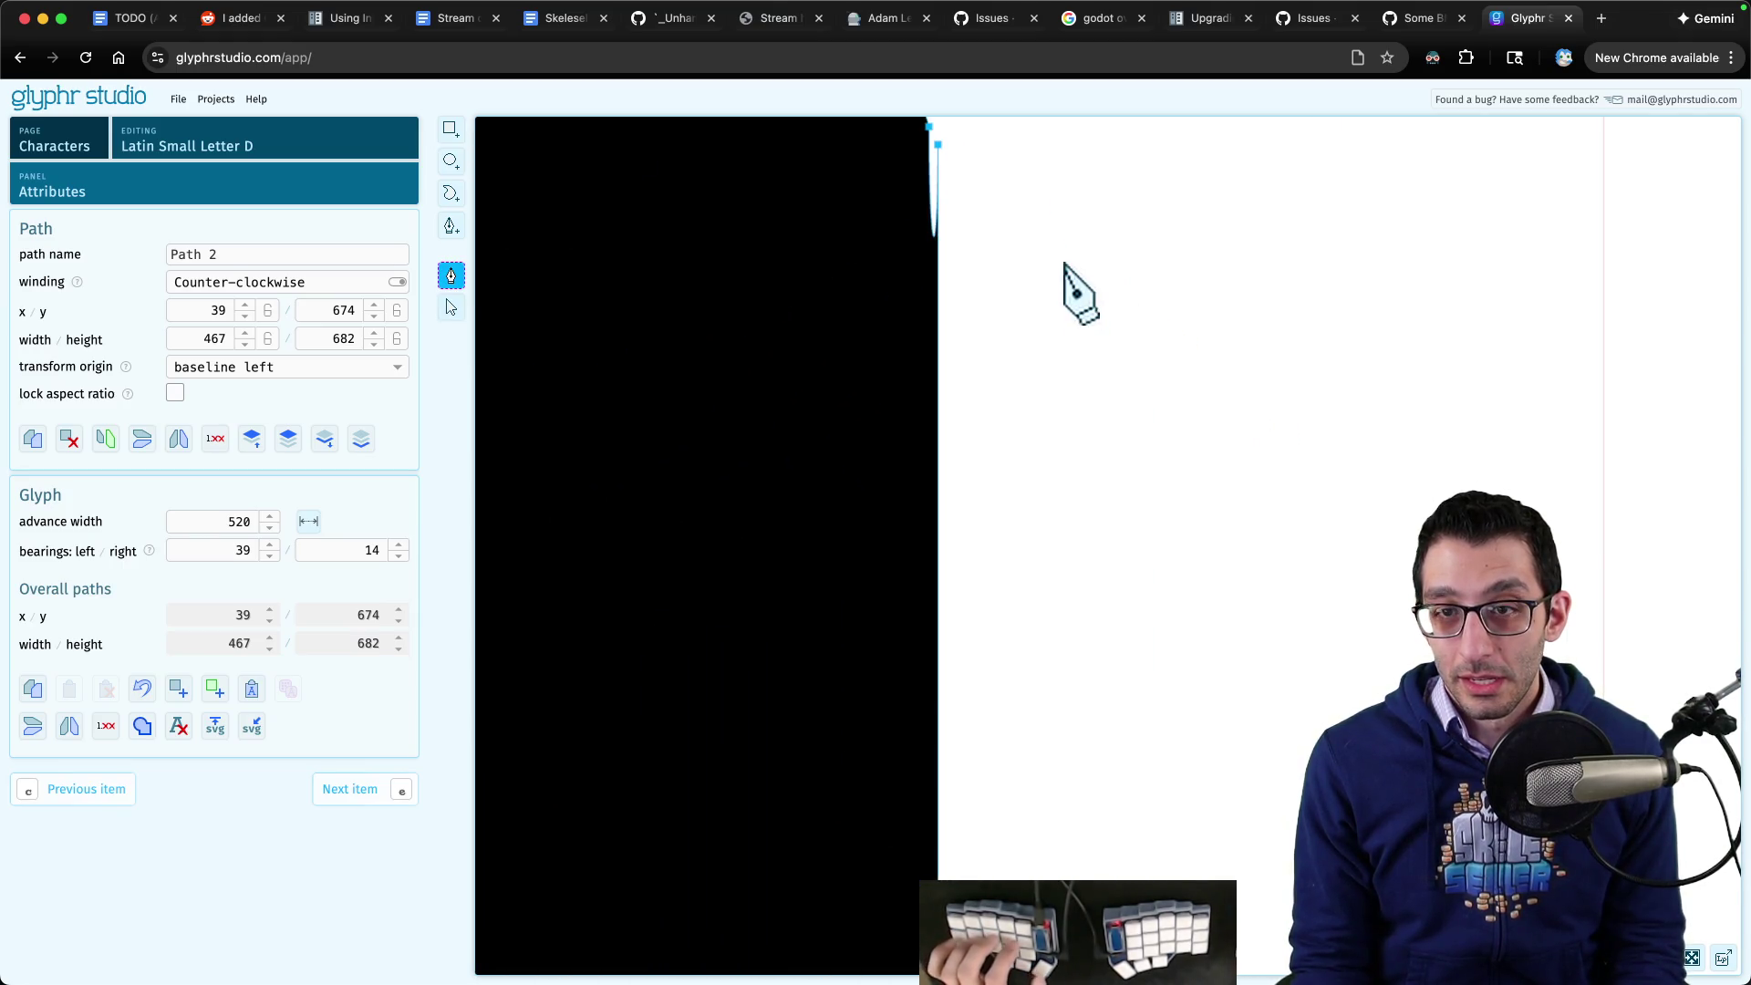
scroll(1065, 264, "up", 3)
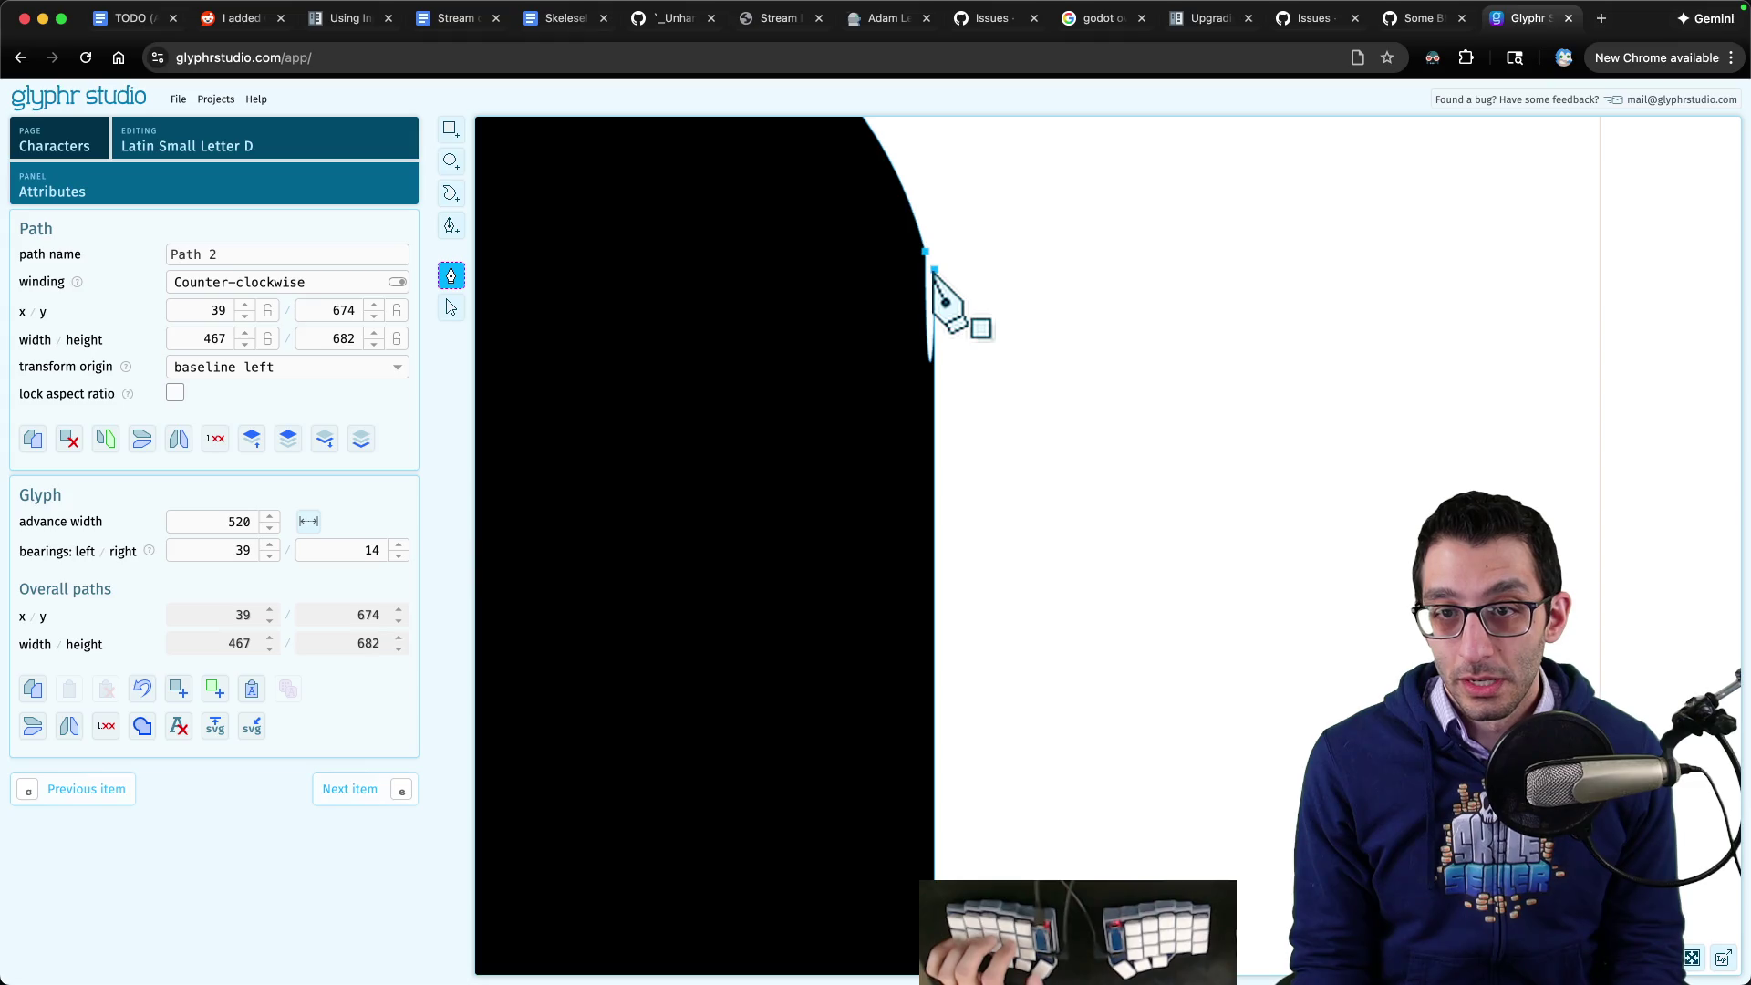
left_click(932, 269)
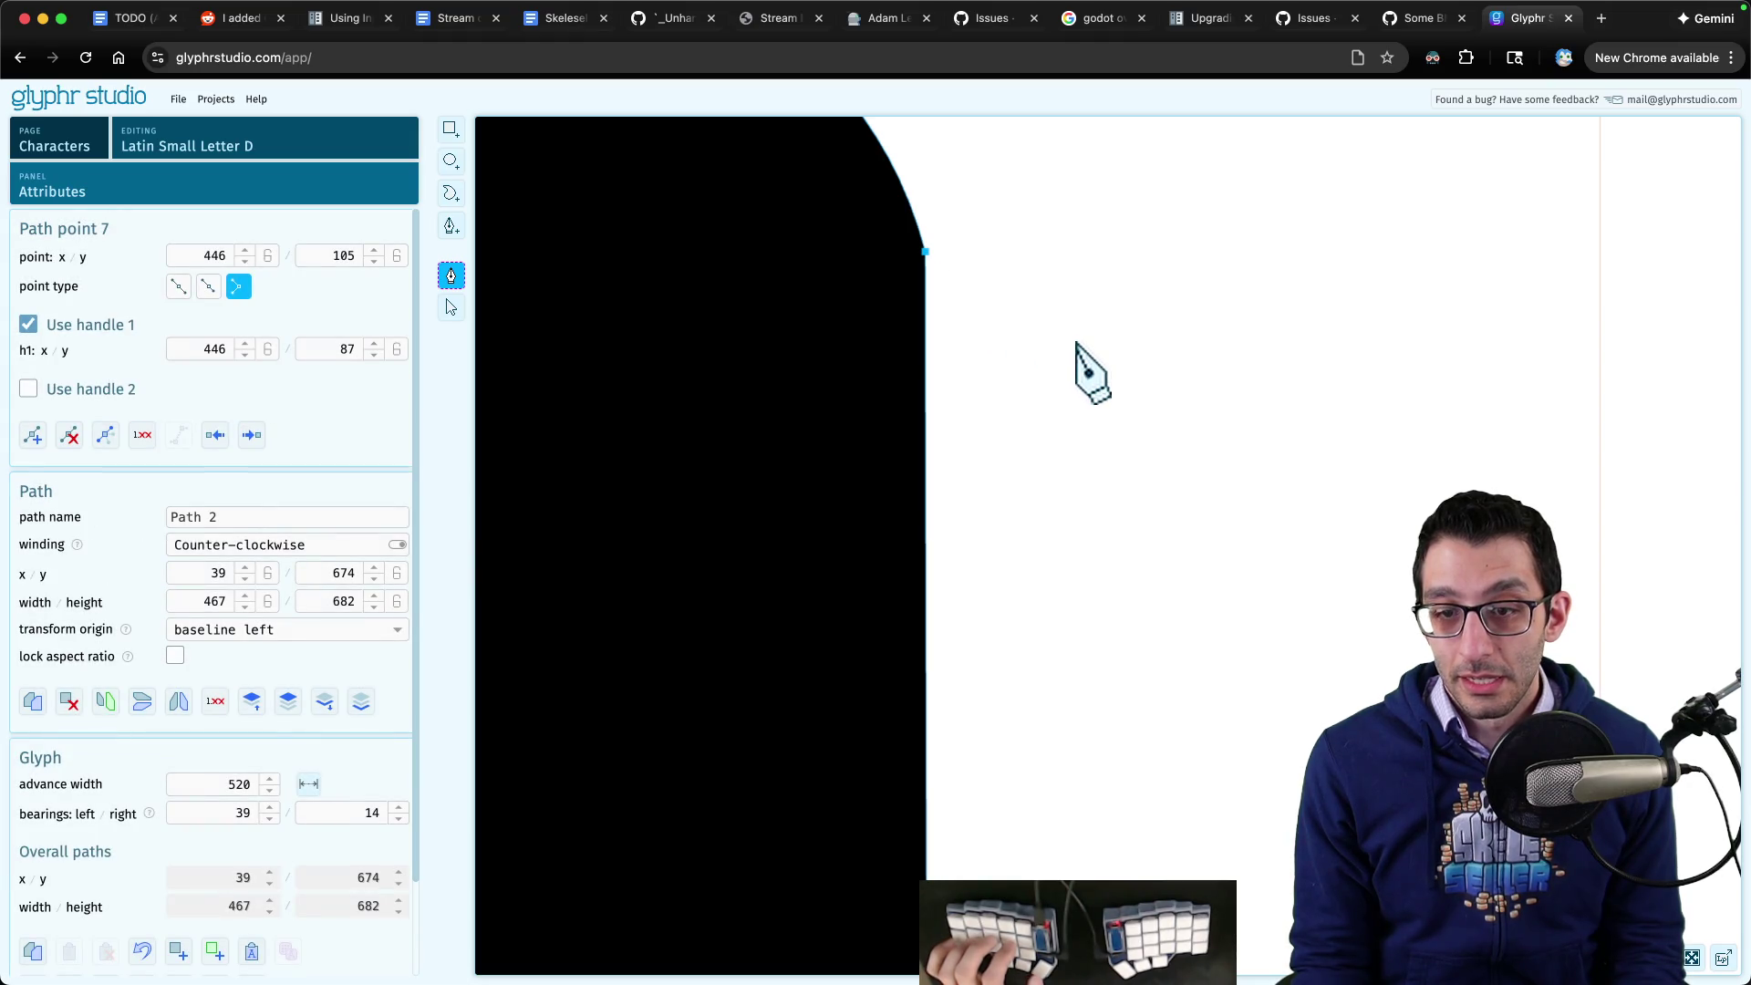
scroll(1055, 387, "down", 10)
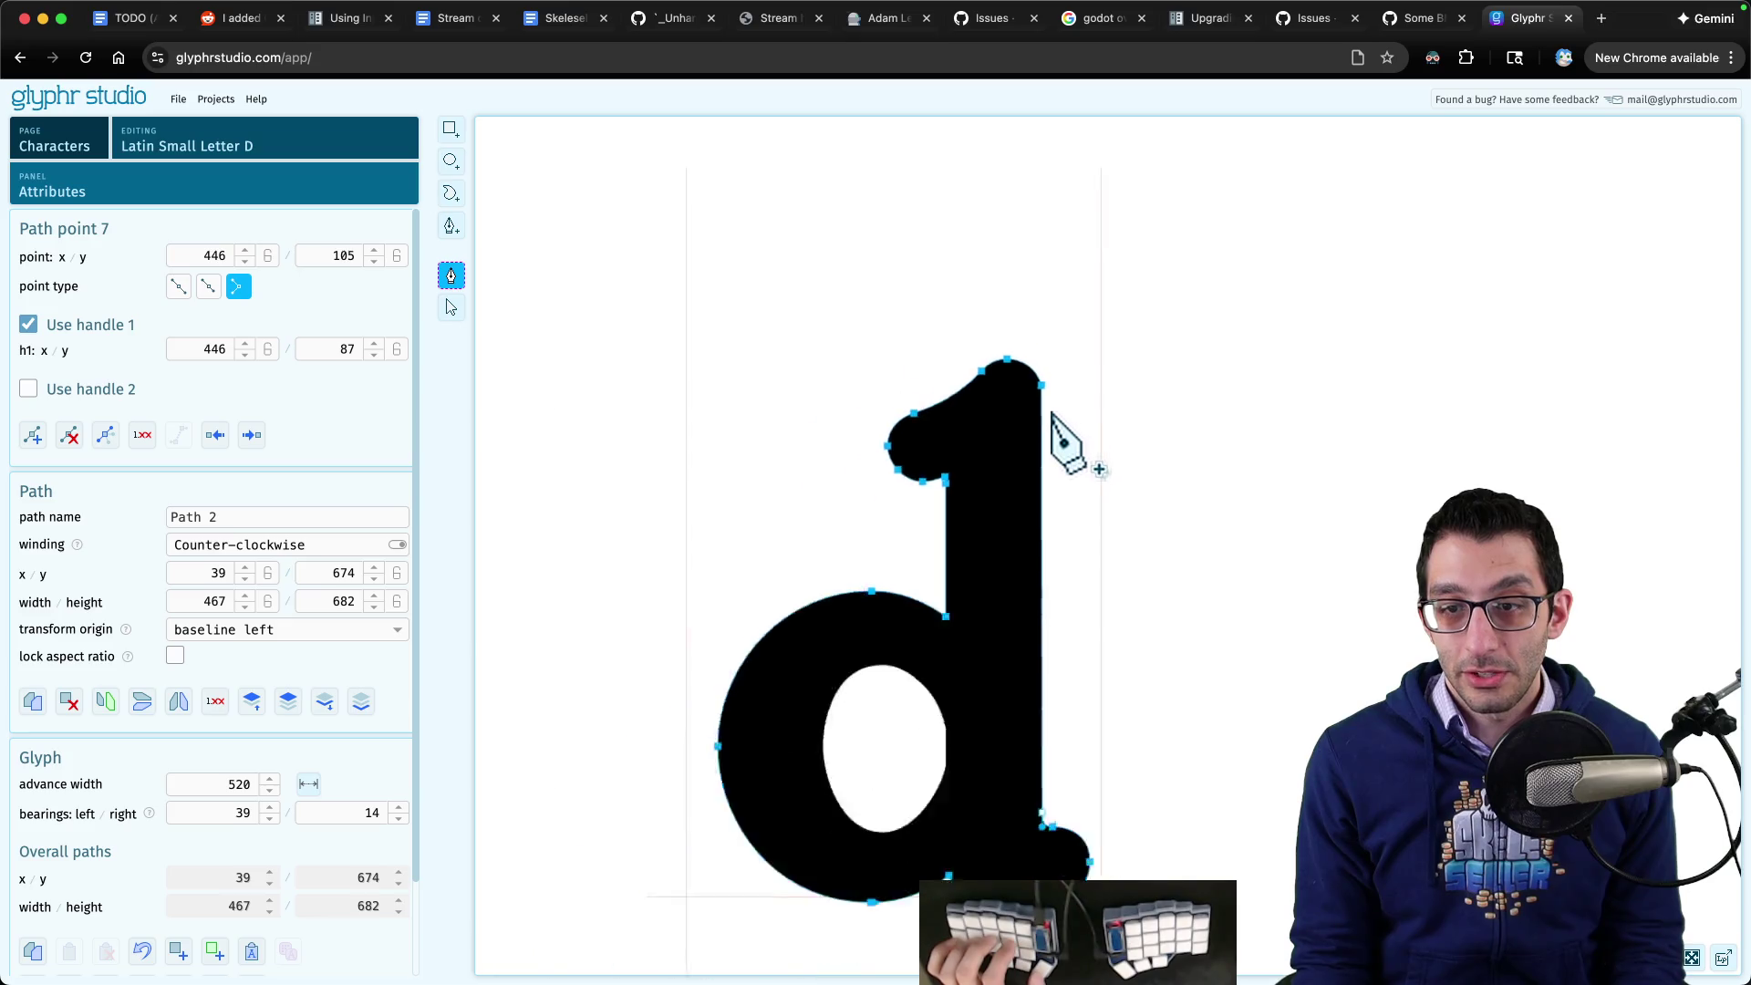
scroll(1053, 415, "down", 2)
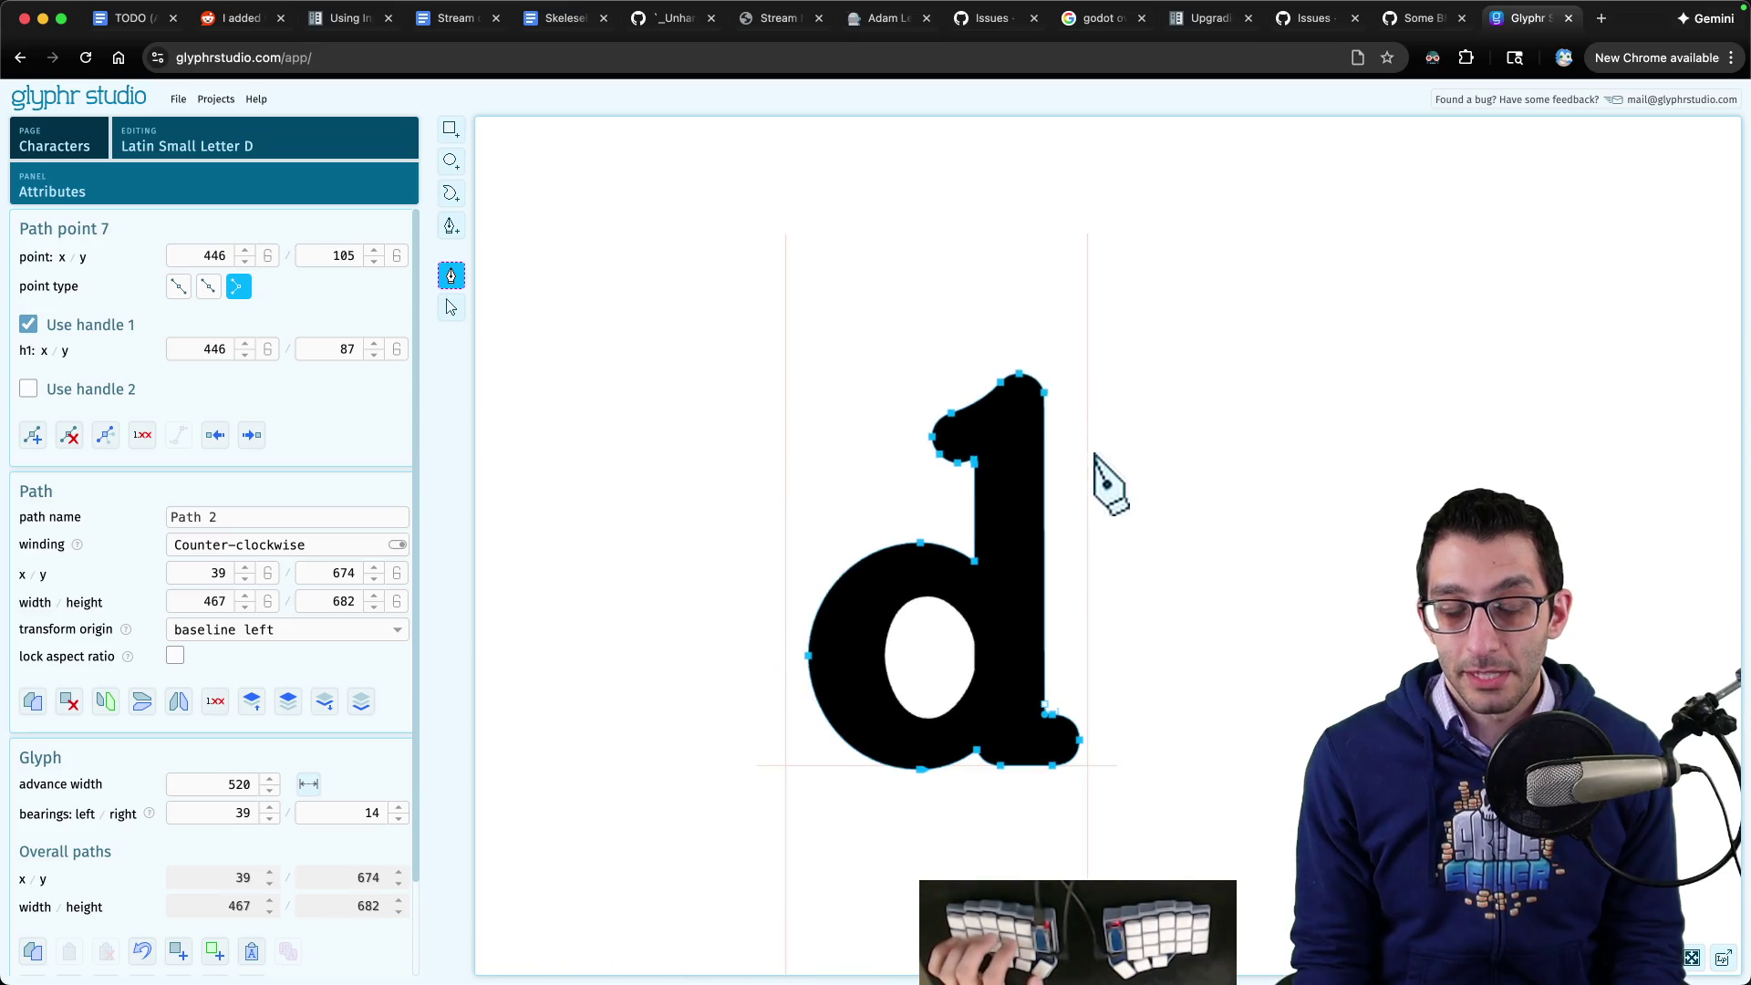
- Export the font as SkelesellerMain-Bold.otf and show the 49 KB download in Finder
left_click(178, 102)
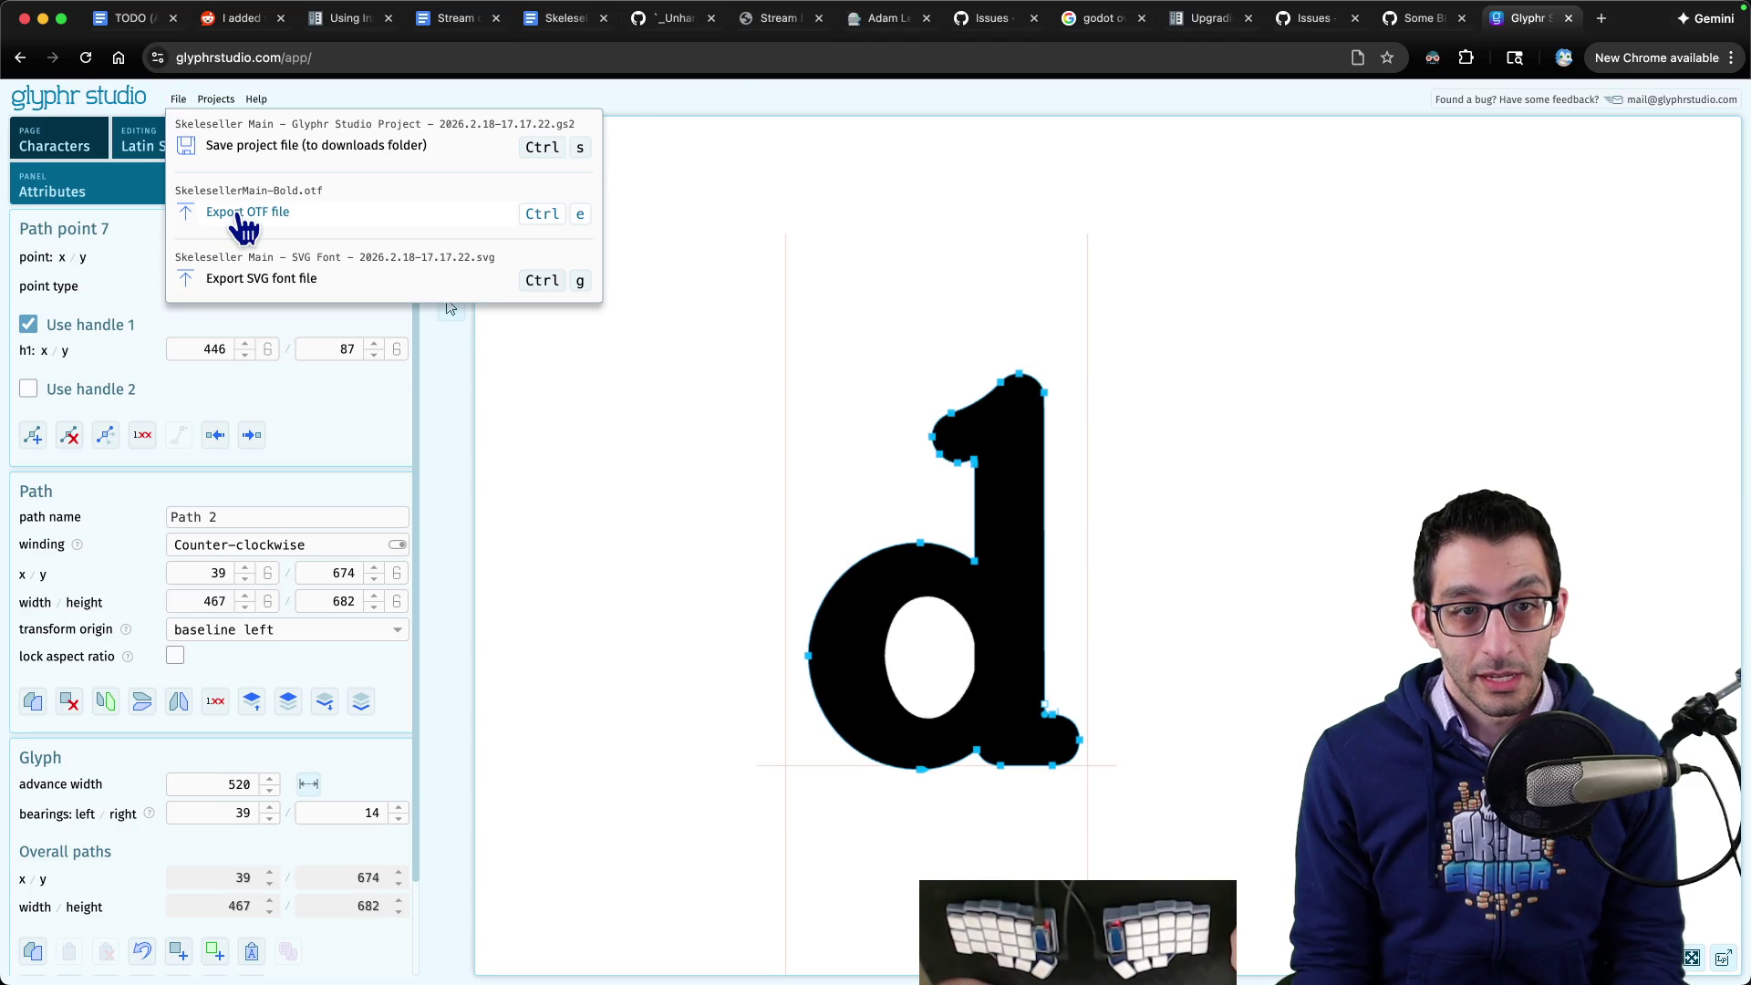
left_click(244, 219)
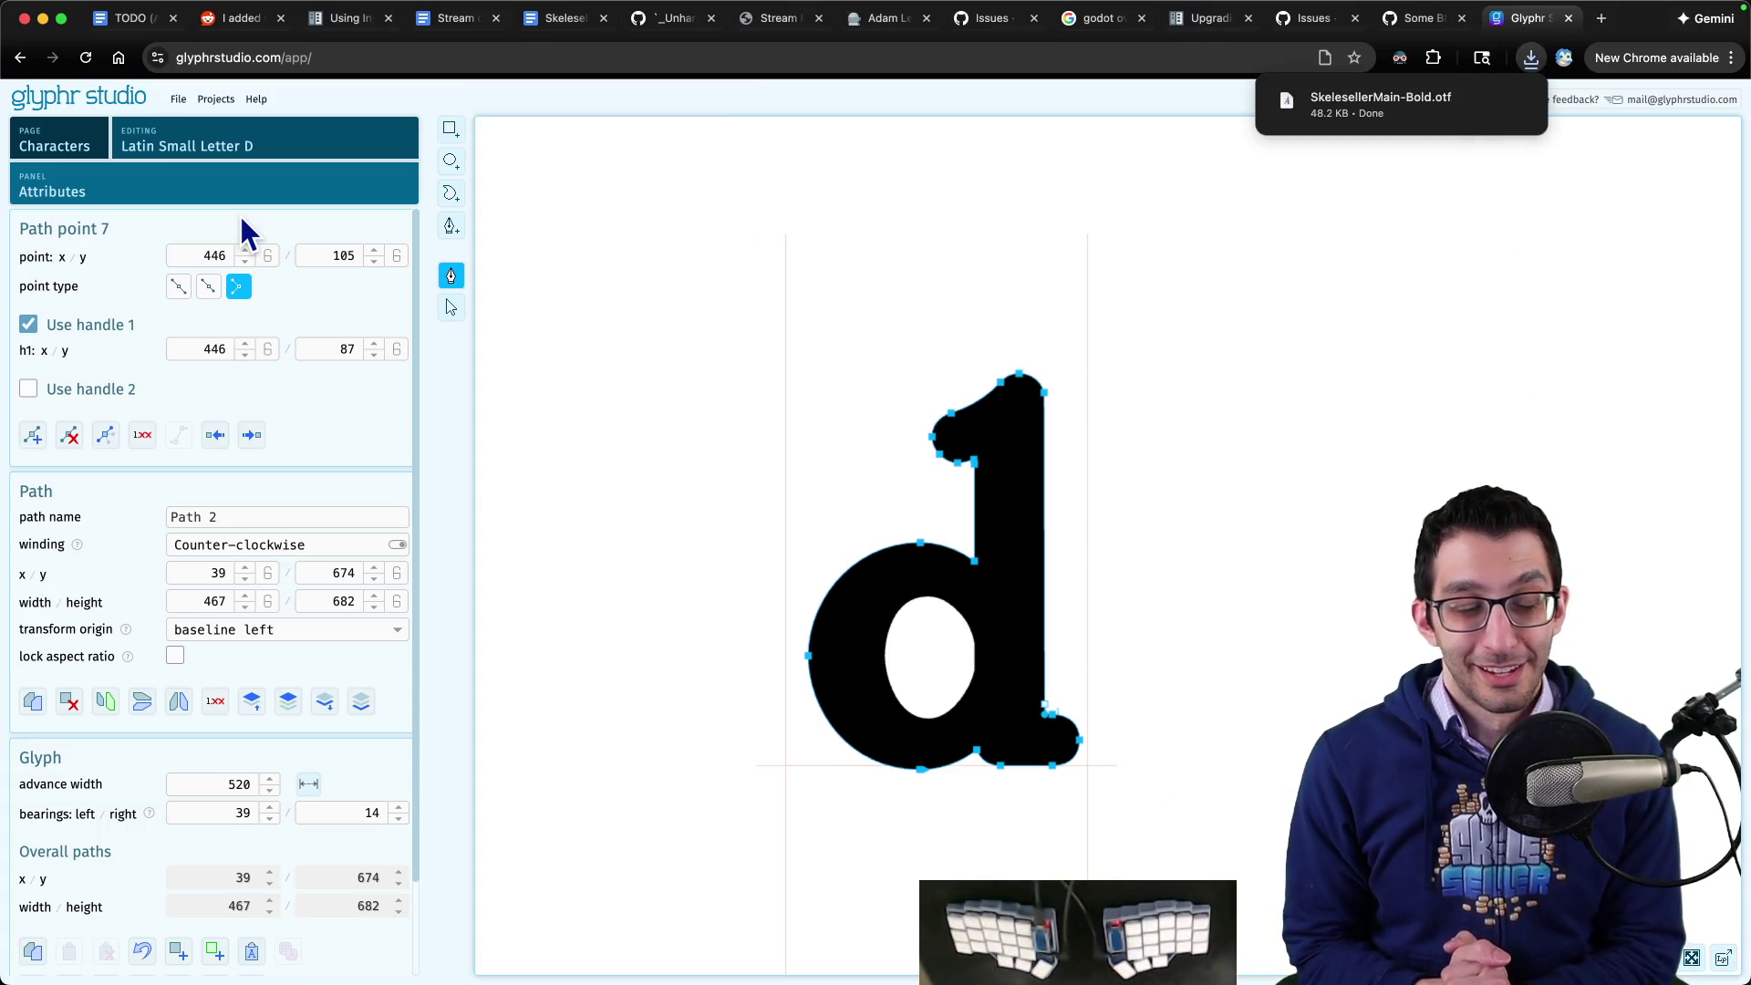
mouse_move(1417, 103)
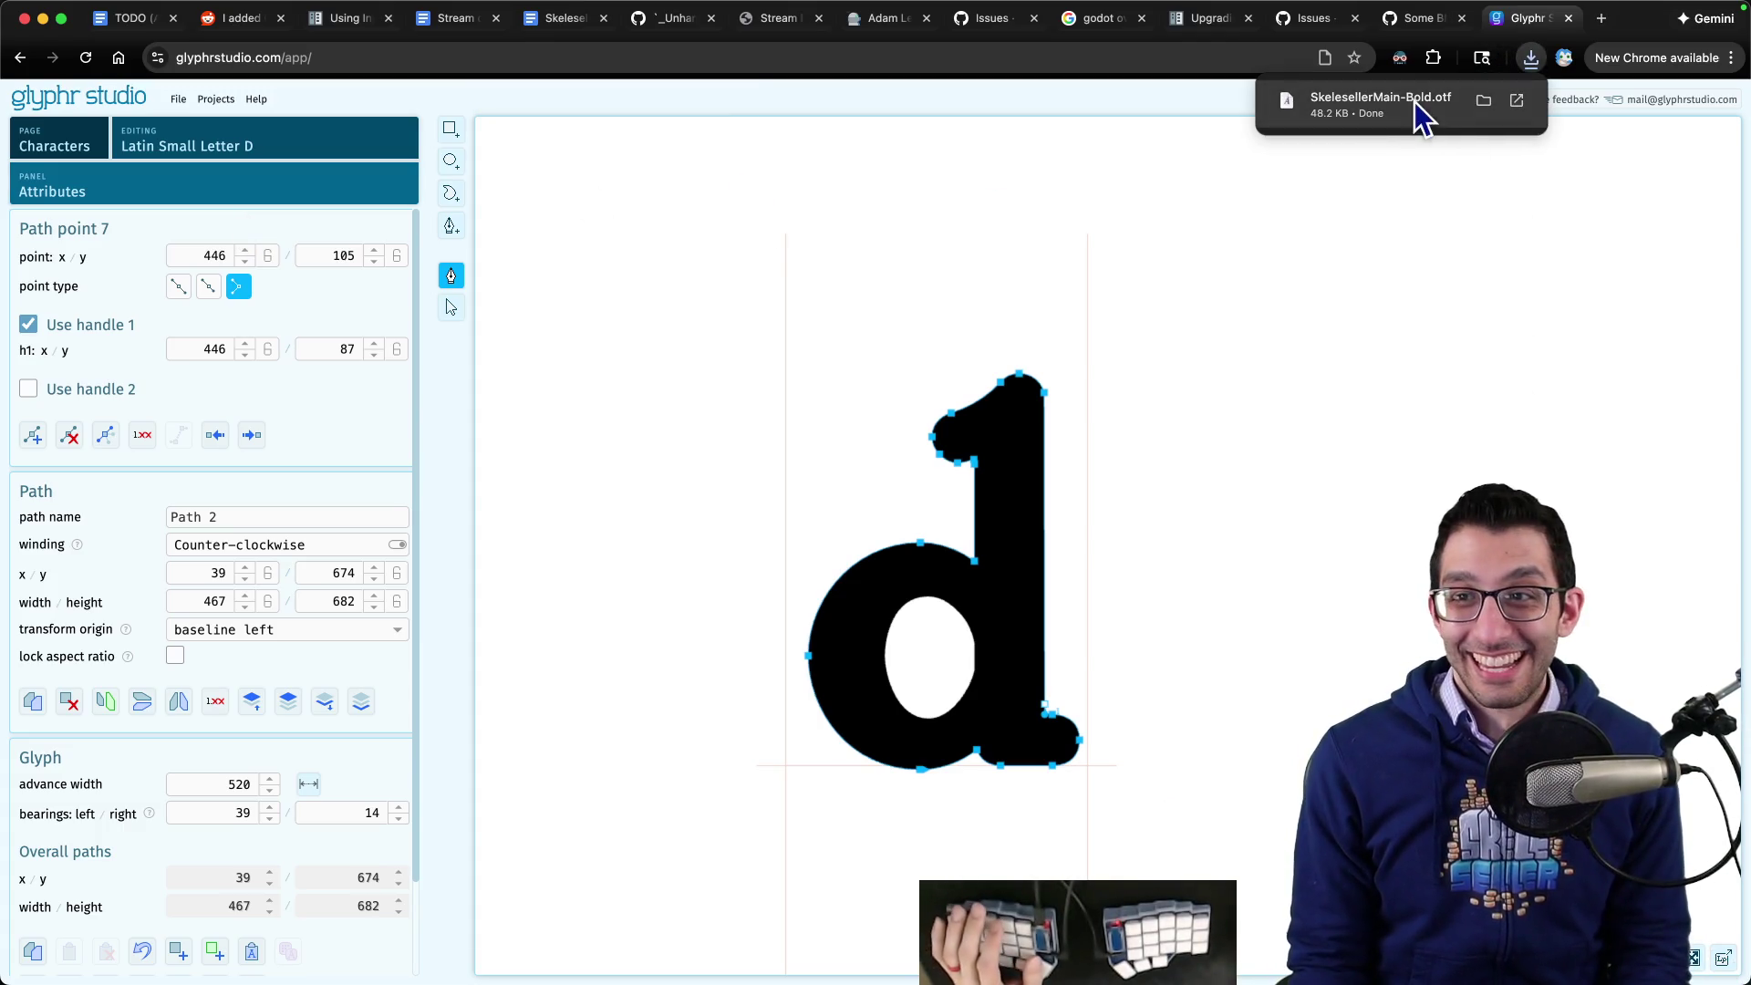
left_click(1484, 100)
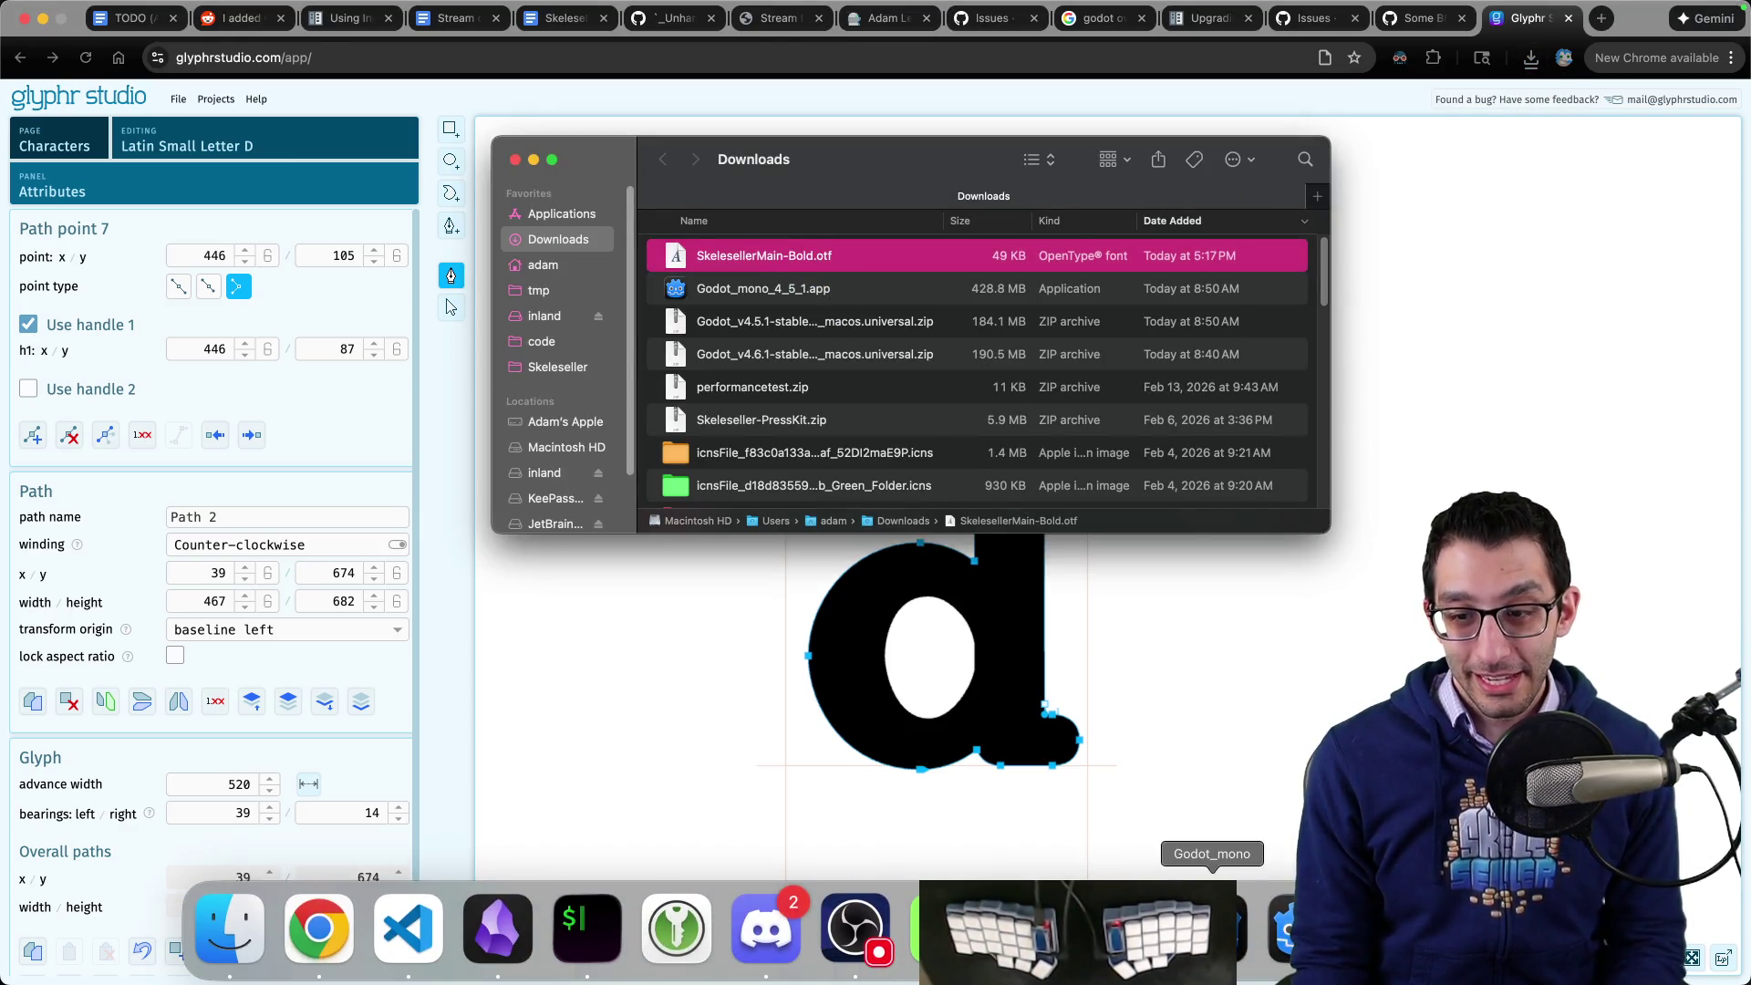
- Copy the re-exported SkelesellerMain-Bold.otf into Godot's res://Assets/Fonts and zoom in on the dWYvw label
left_click(1214, 965)
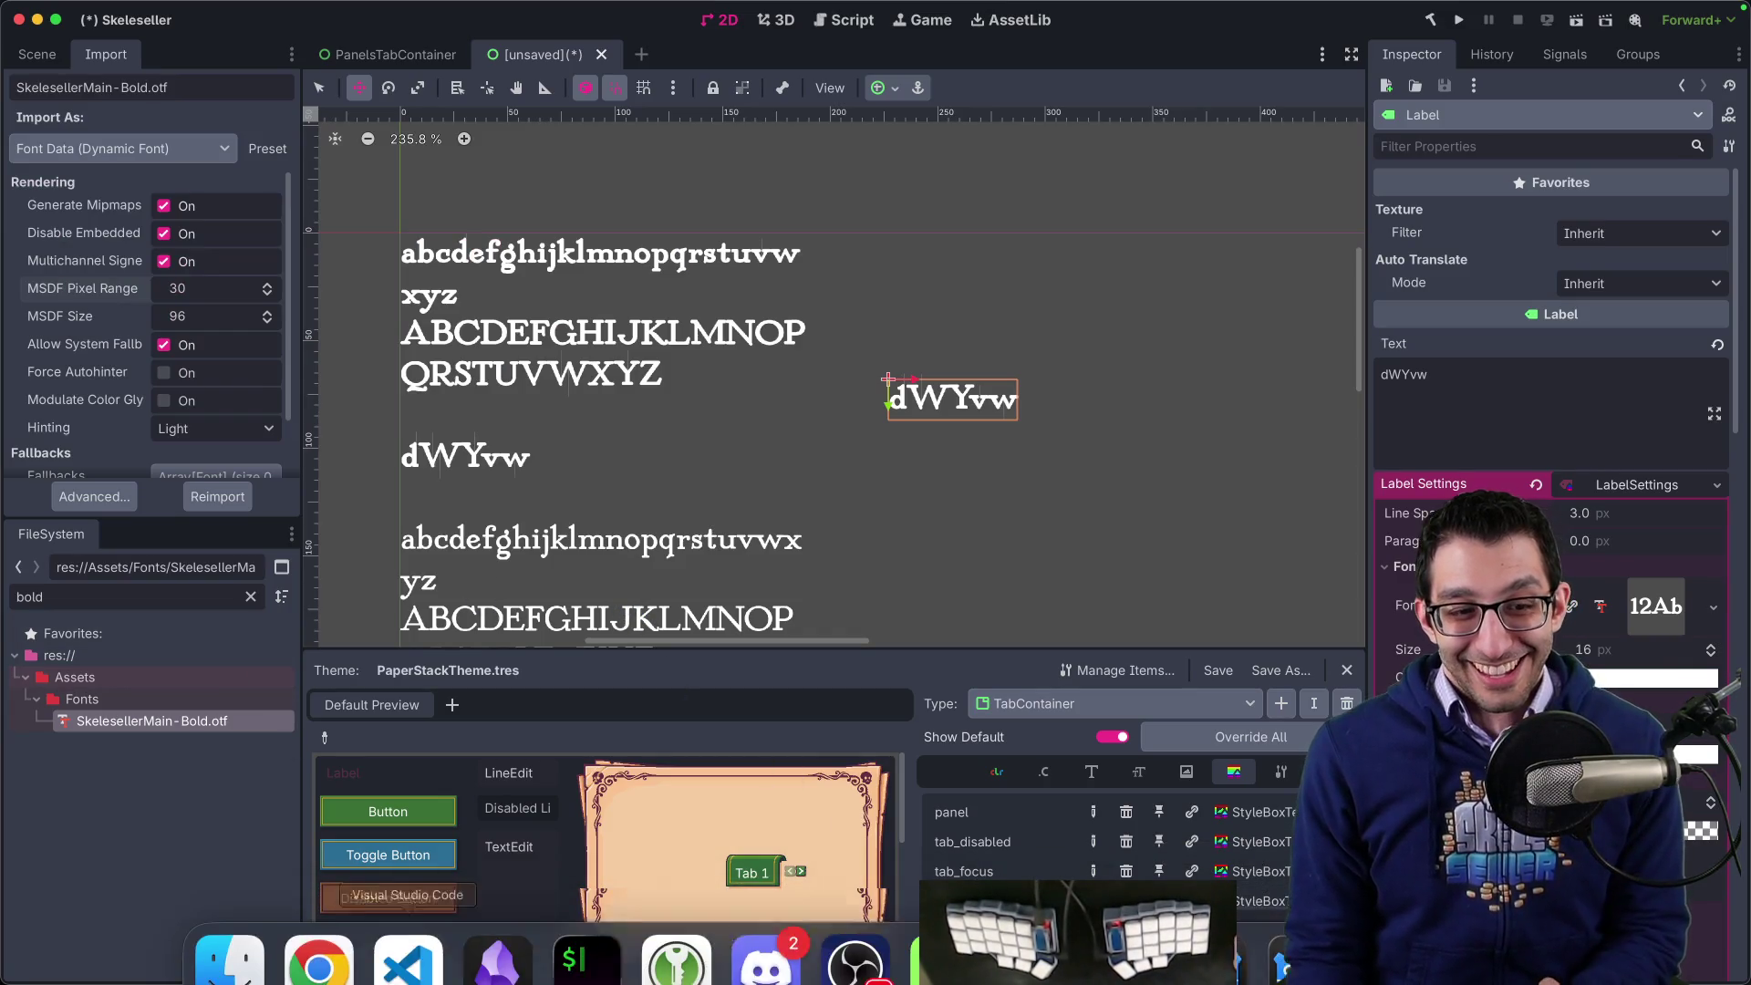
left_click(230, 931)
left_click_drag(834, 199, 507, 409)
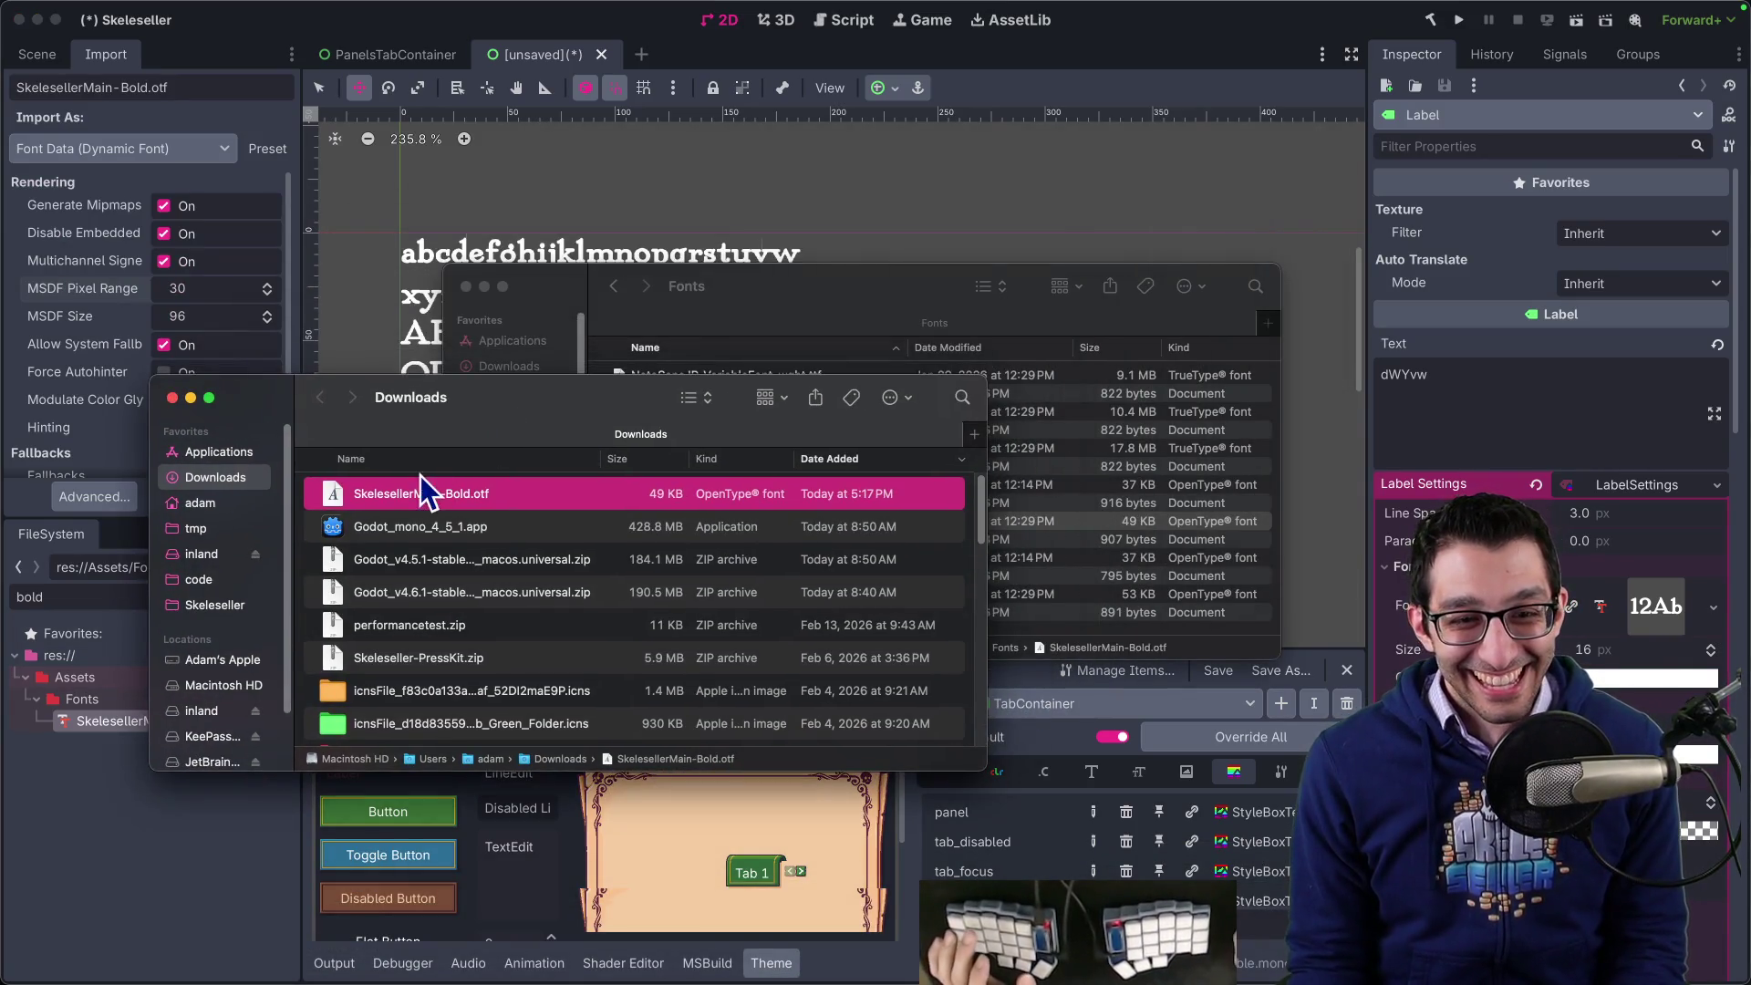
mouse_move(419, 484)
left_mouse_down()
mouse_move(105, 694)
mouse_move(113, 727)
left_mouse_up()
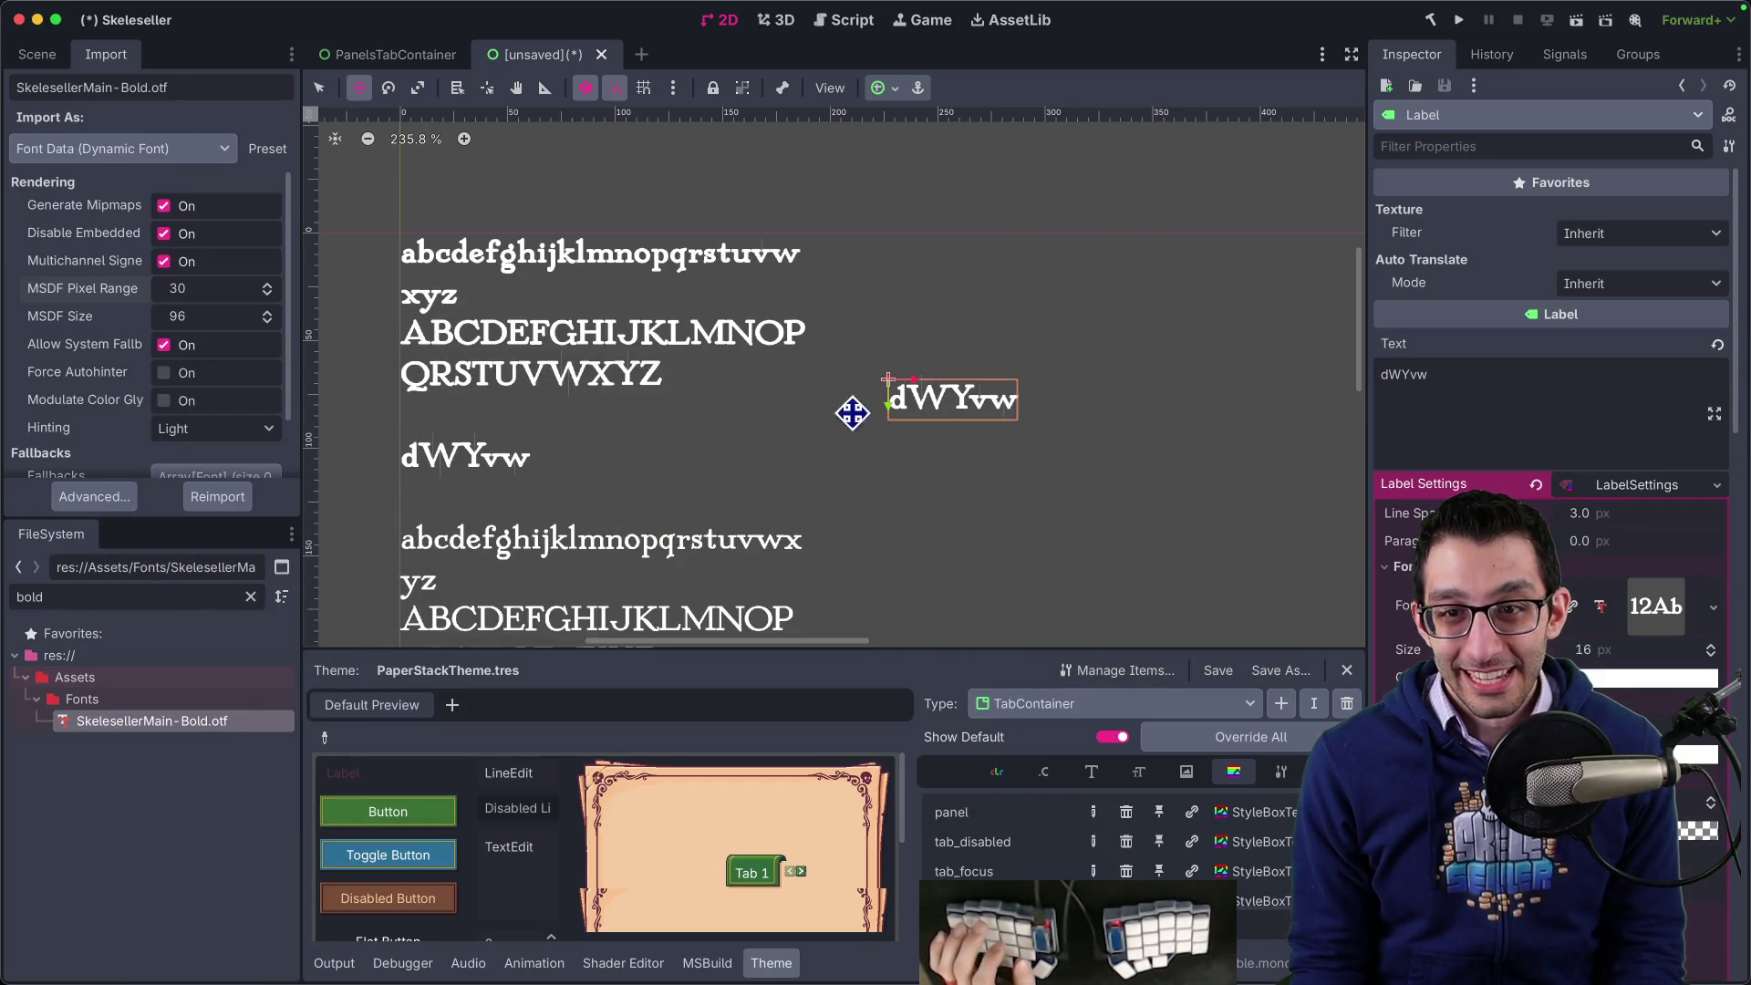
scroll(887, 416, "up", 3)
scroll(926, 415, "up", 2)
scroll(784, 459, "down", 5)
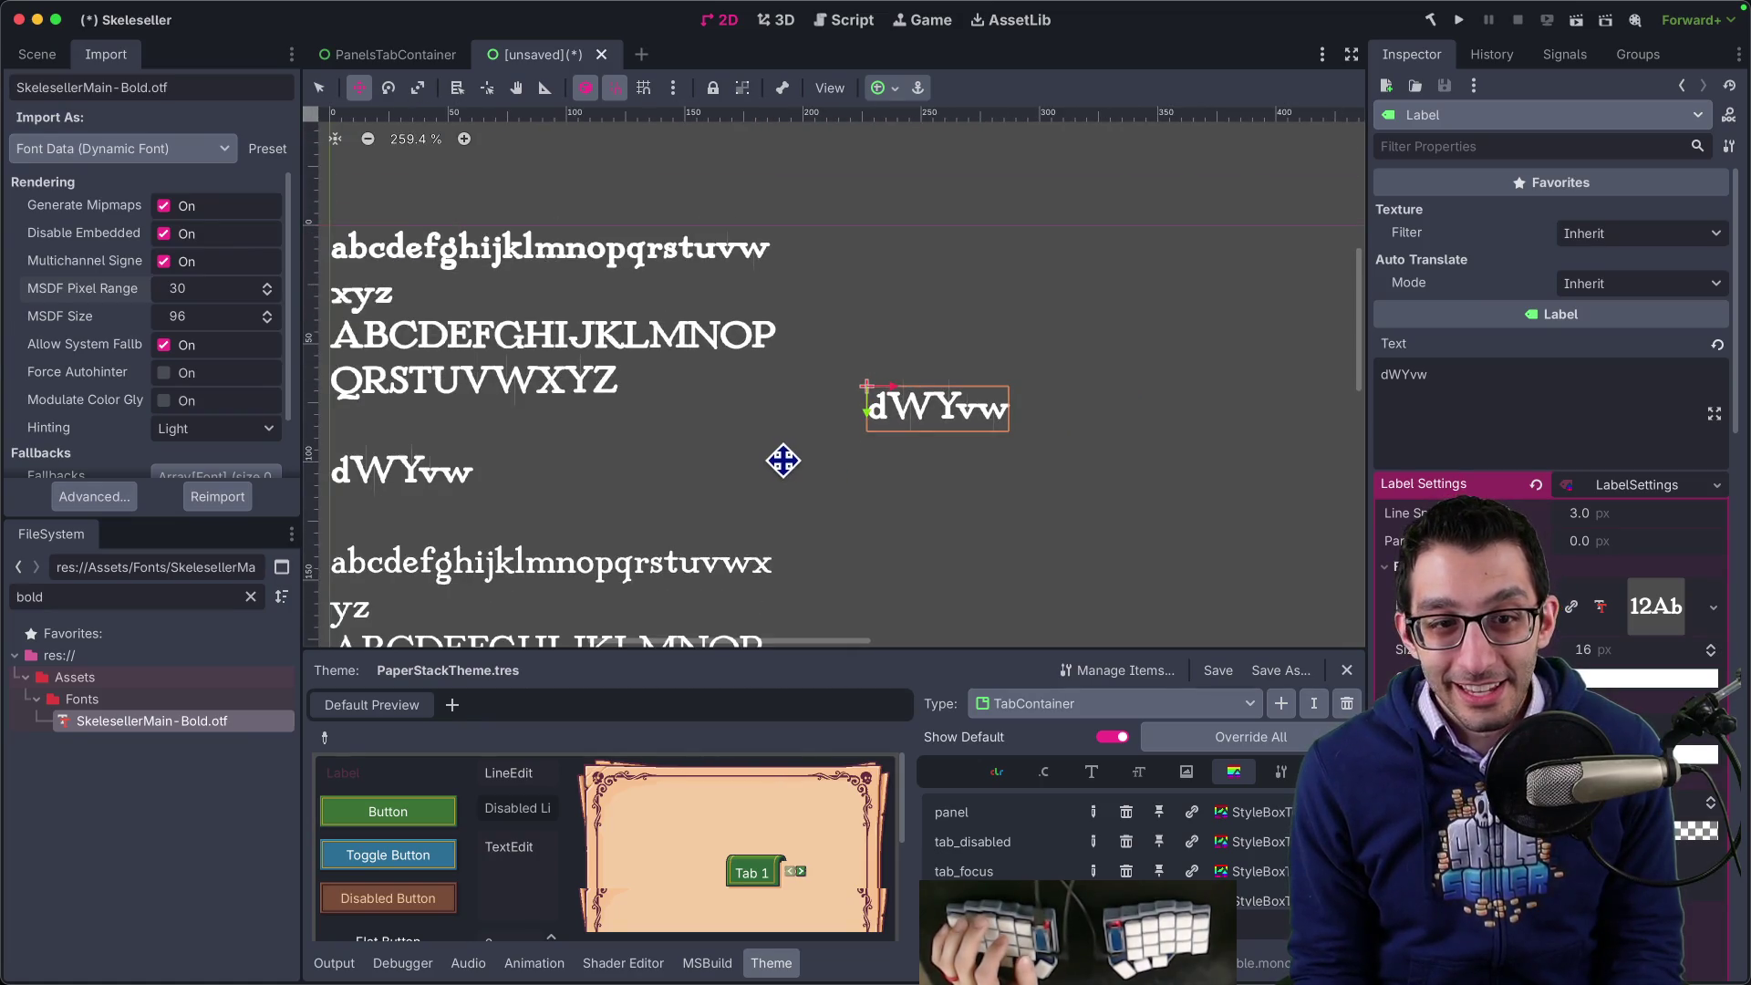
scroll(657, 474, "down", 1)
scroll(565, 478, "up", 1)
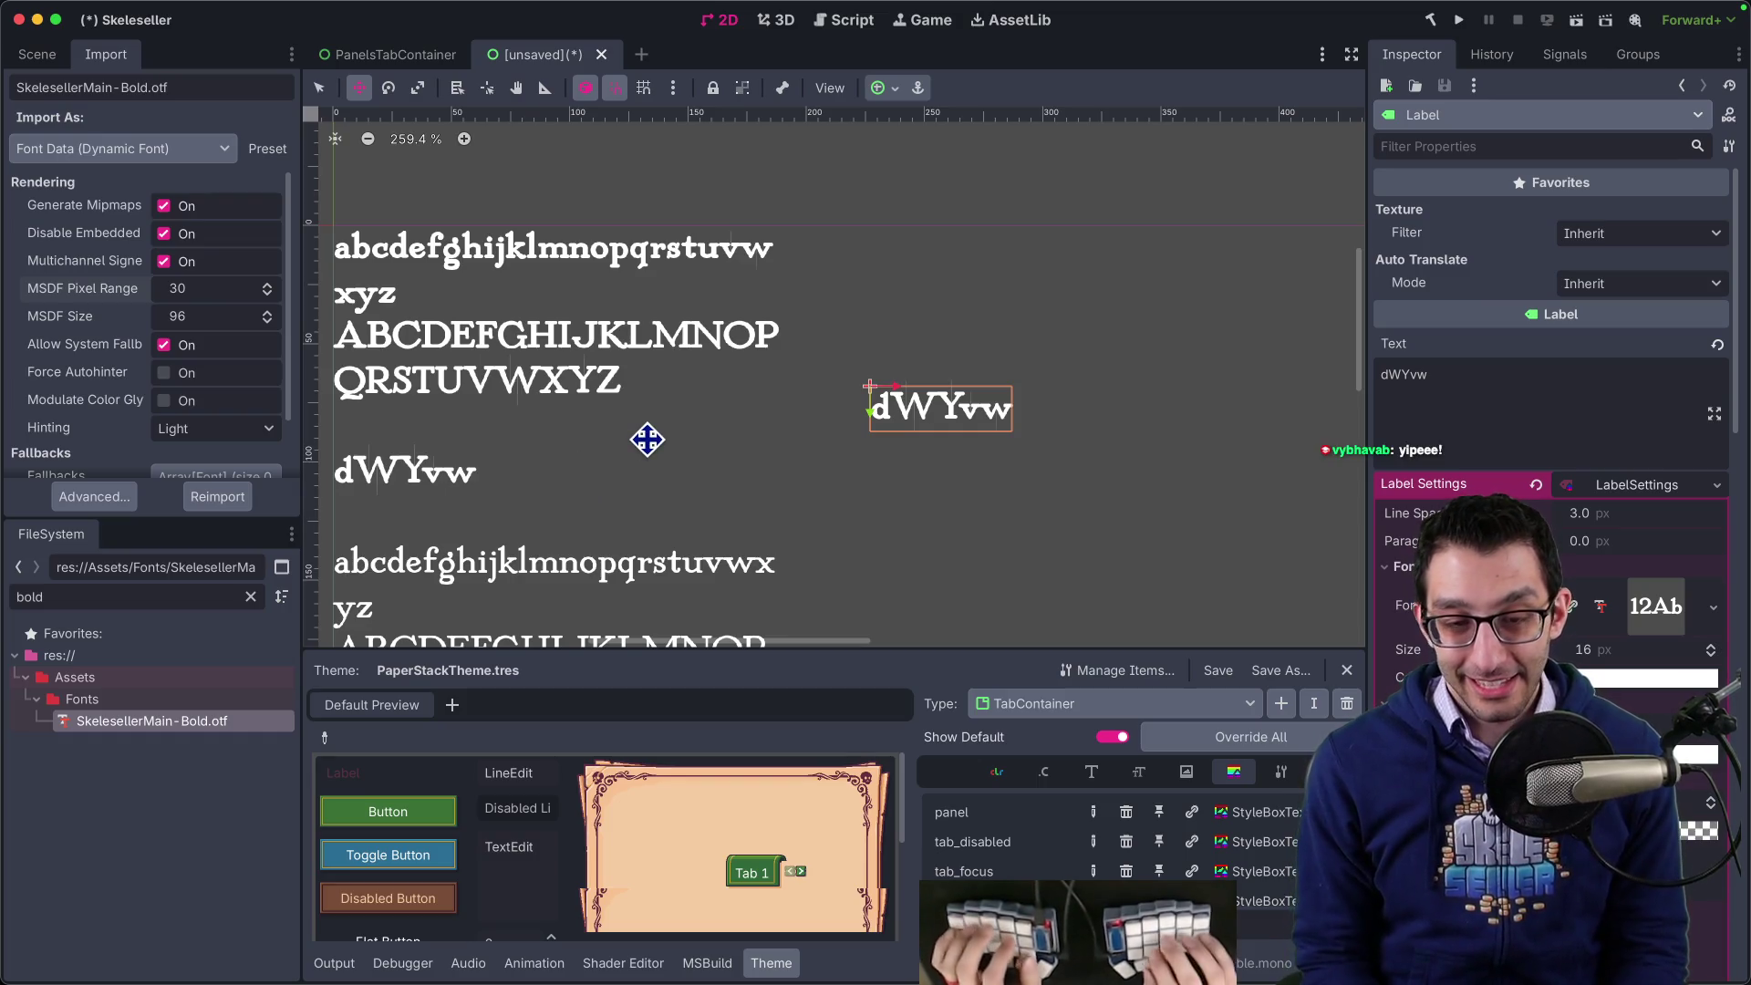
key("super+Tab")
left_click(134, 20)
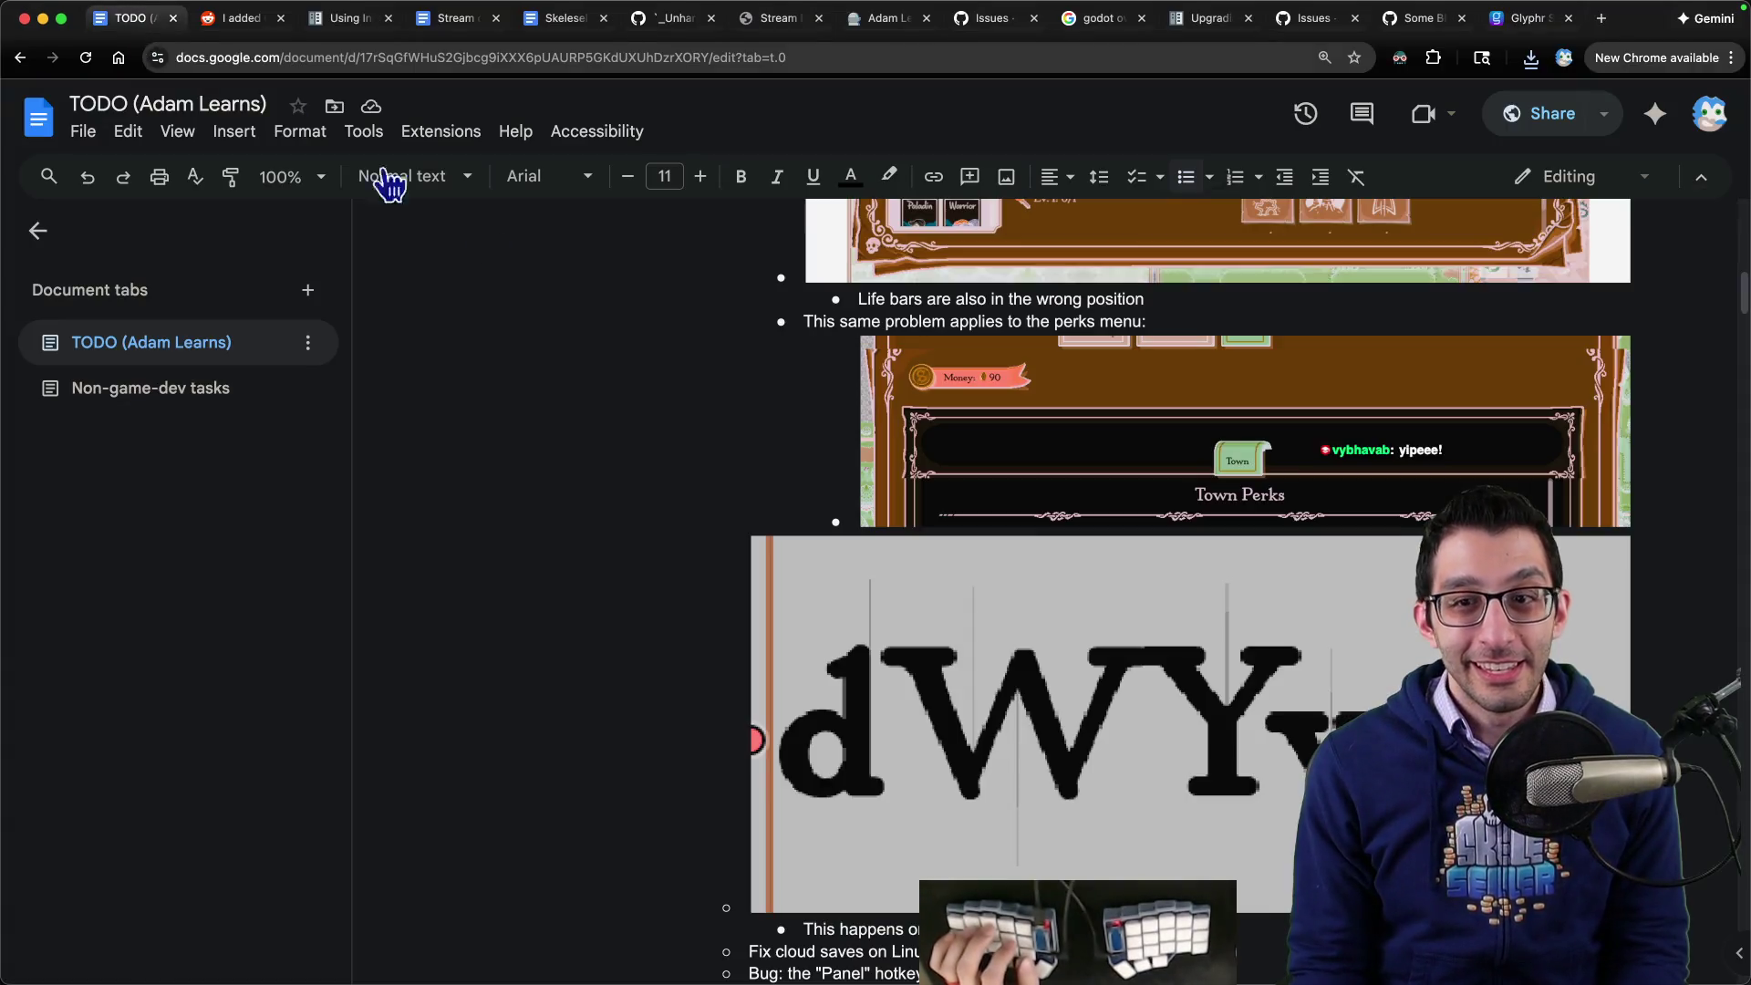
- Copy the dWYvw spike screenshot from the TODO doc and open base64.guru's Base64-to-PNG converter
left_click(978, 589)
right_click(989, 628)
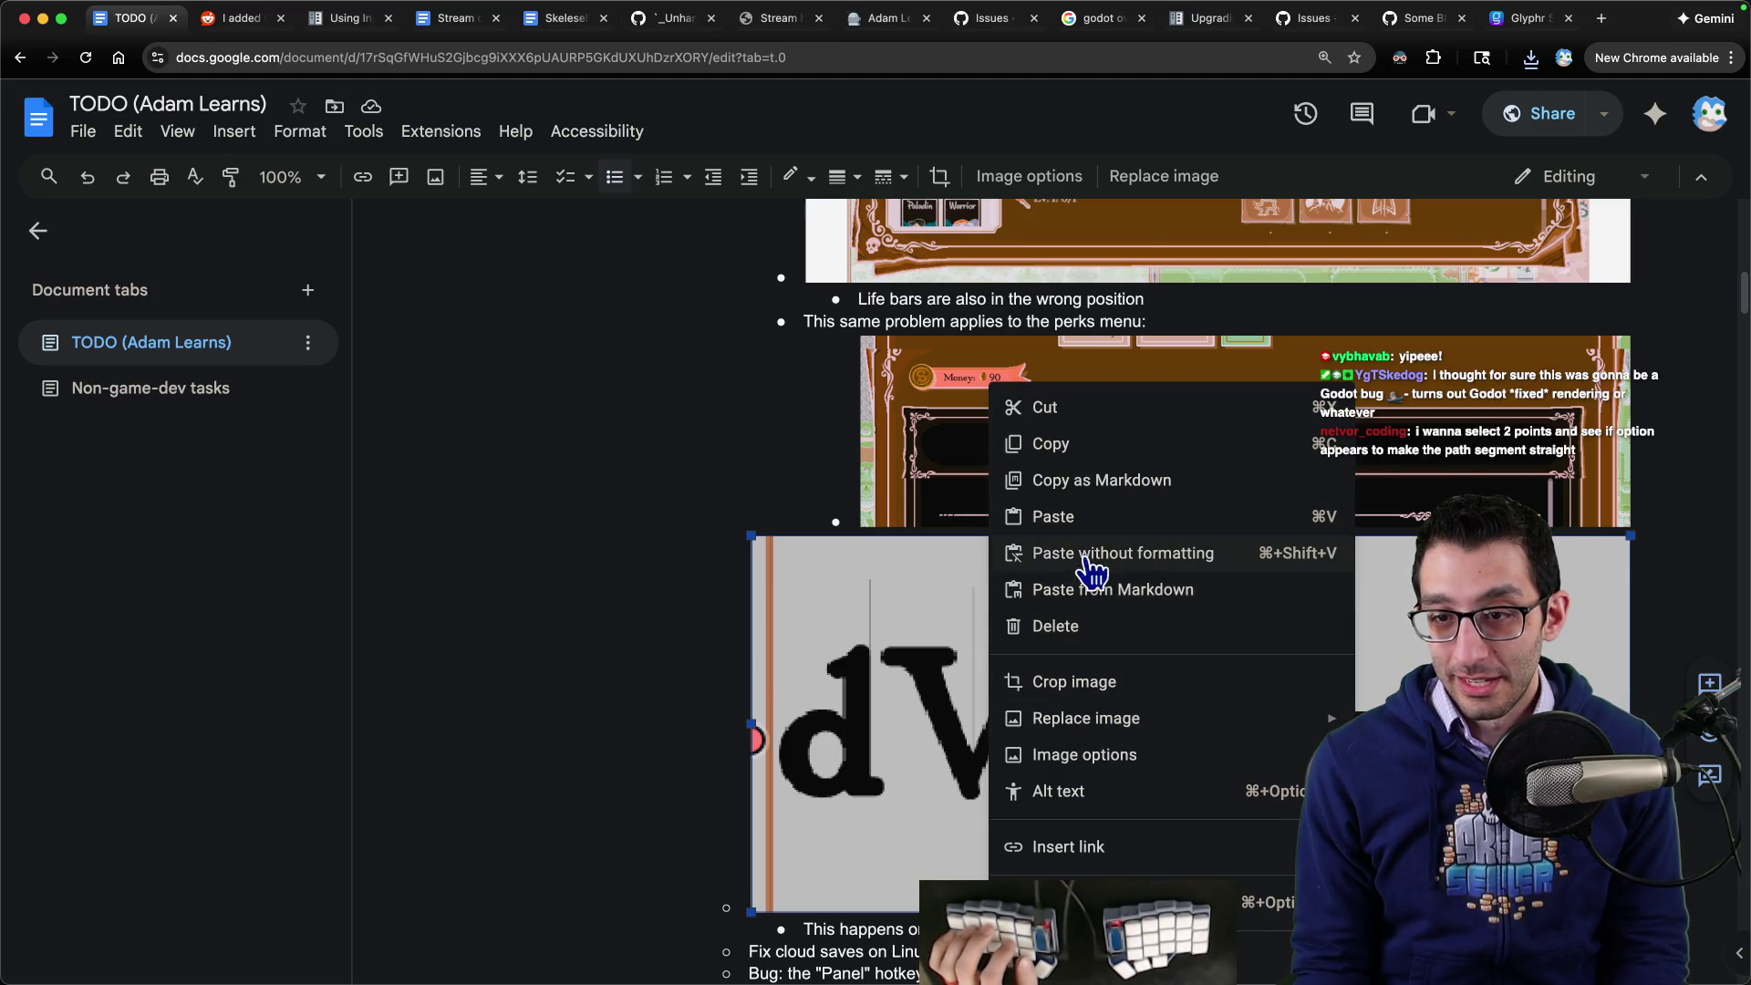
key("Escape")
key("super+t")
type("base")
key("Return")
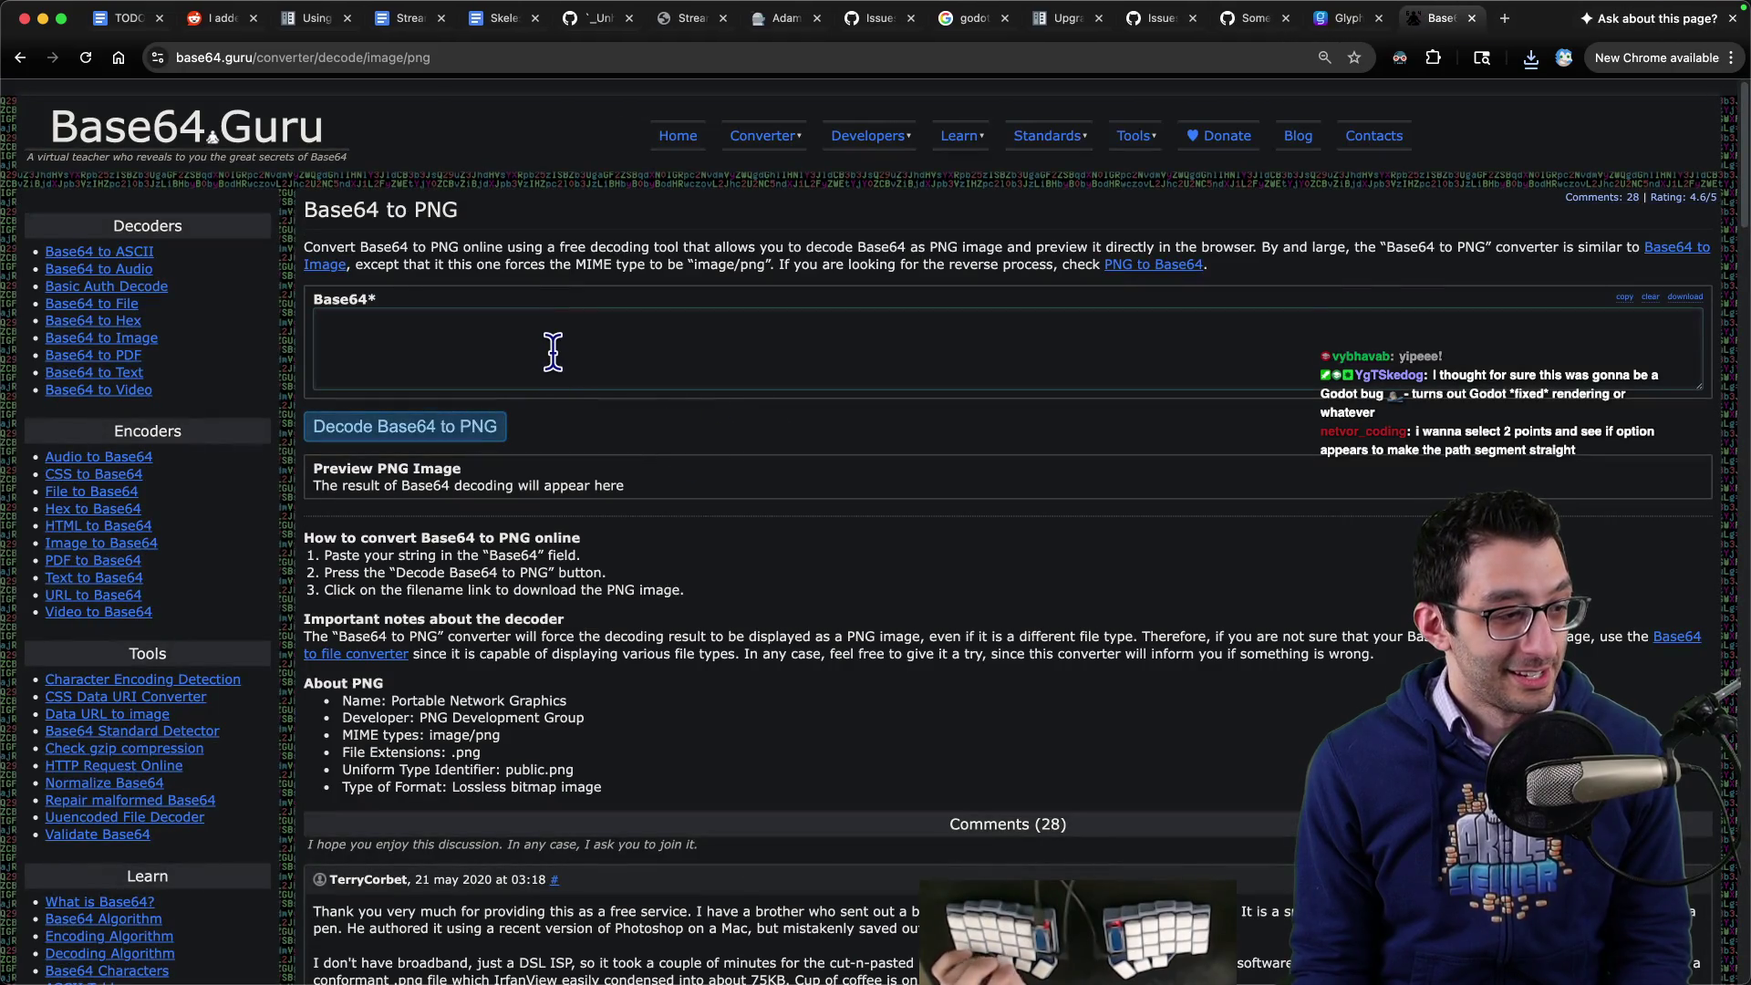
- Paste the screenshot data into the Base64 field and delete the leading '![][image1] … base64,' prefix
left_click(553, 342)
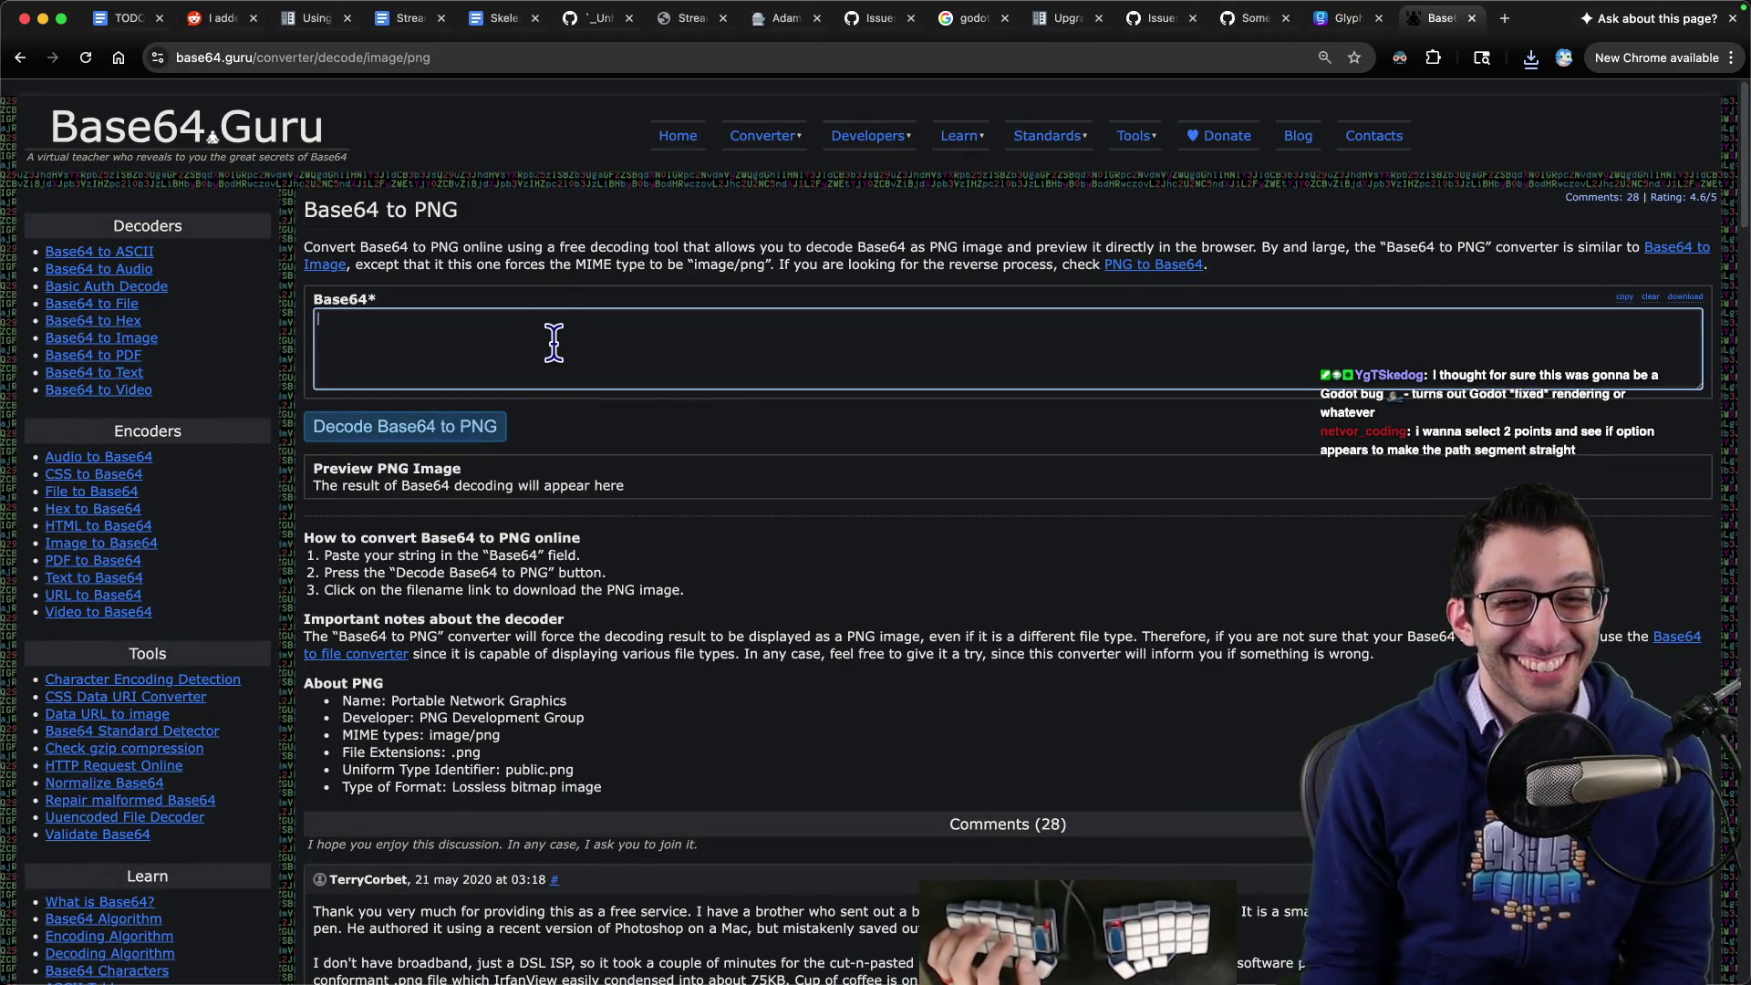
key("super+v")
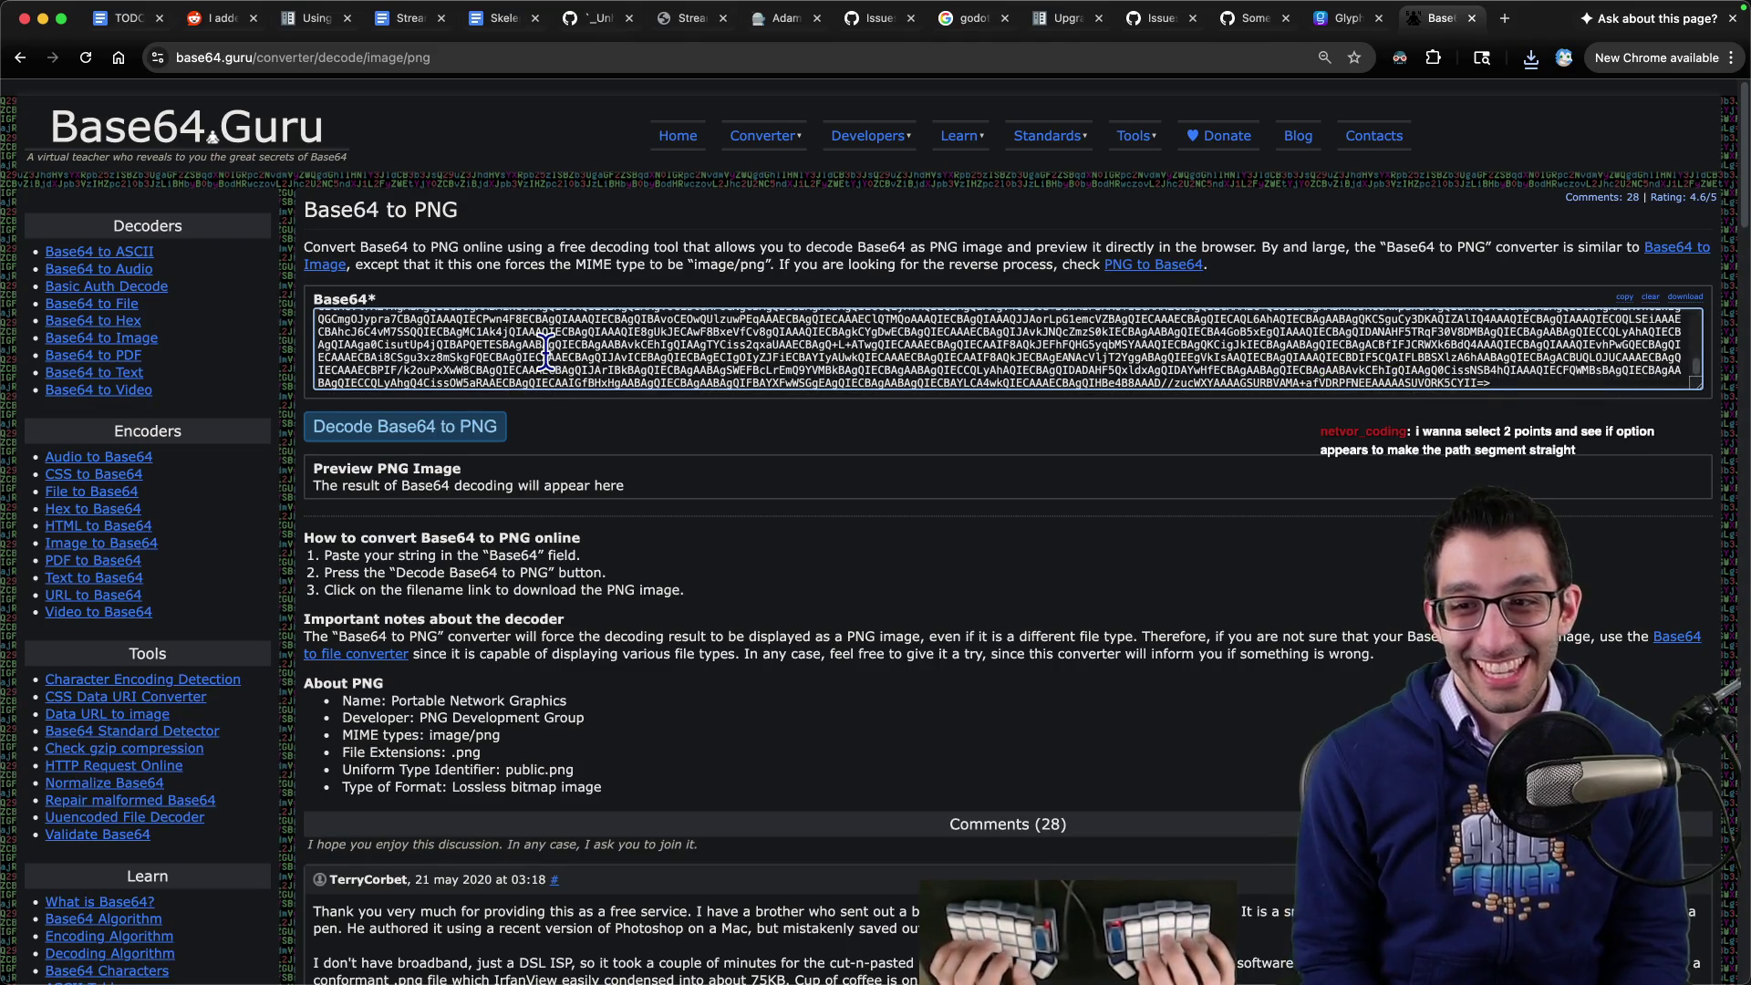
key("super+Up")
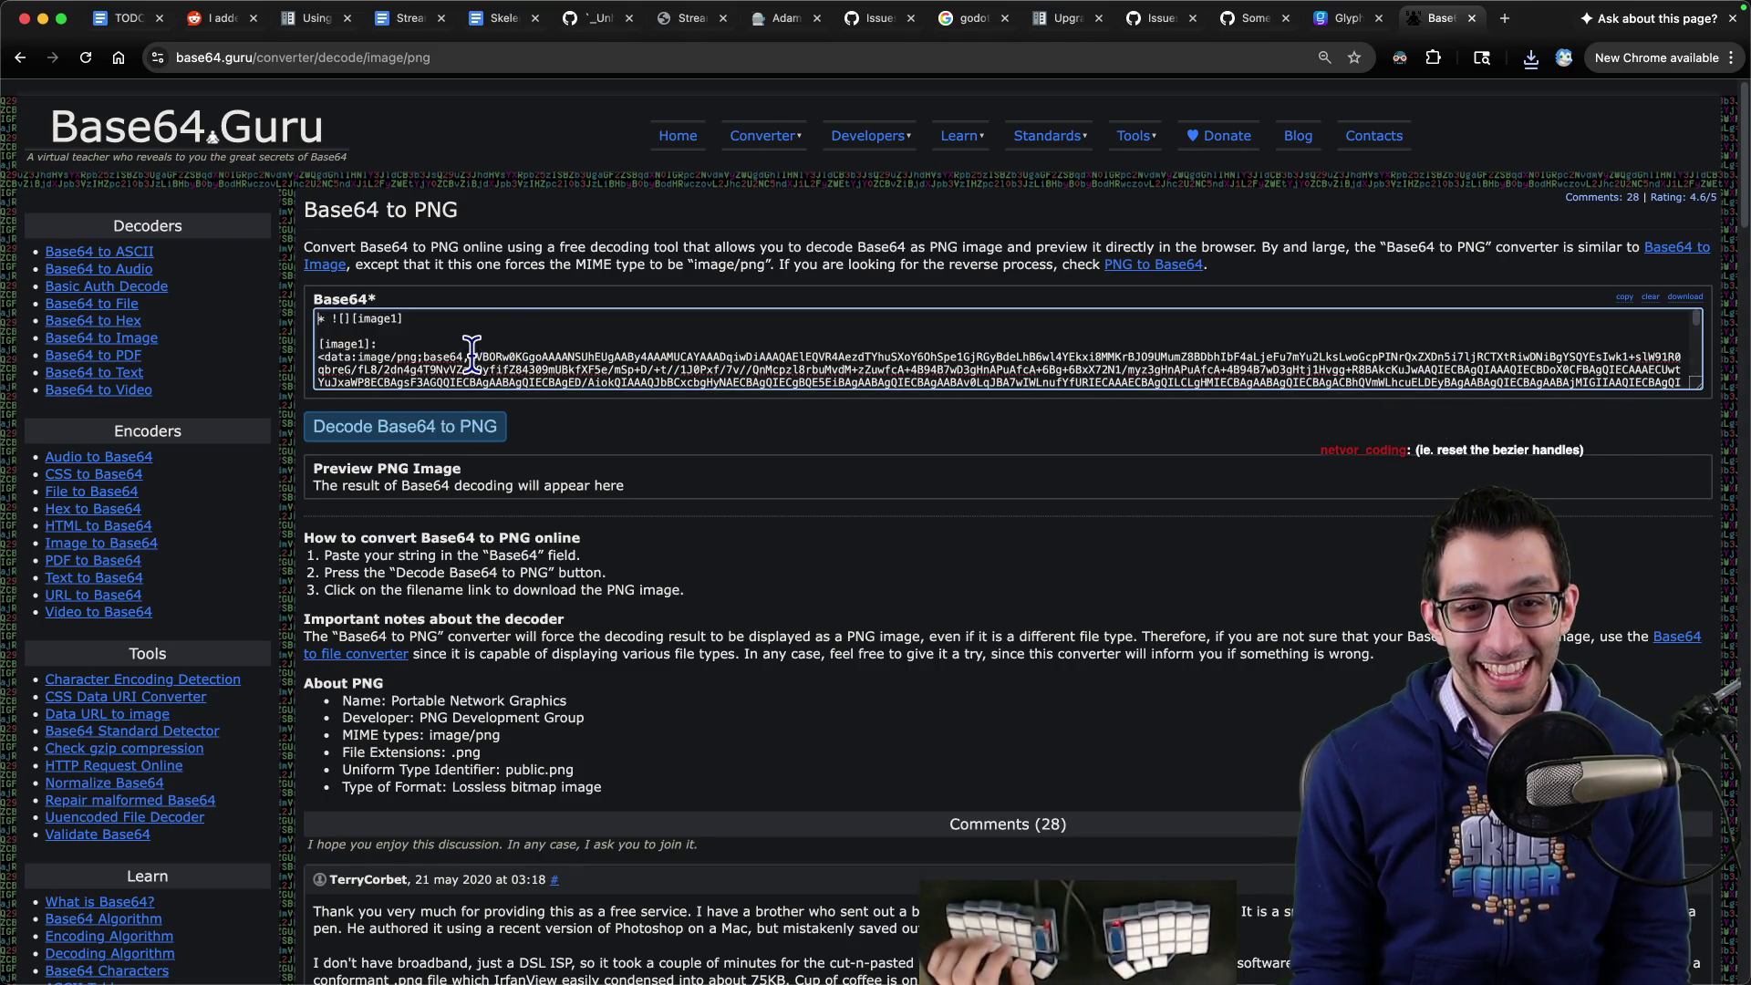
left_click_drag(470, 356, 235, 255)
key("BackSpace")
- In Obsidian, jump to Text problems and add a '#### Weird spikes on a font' heading above Blurry text
key("super+Tab")
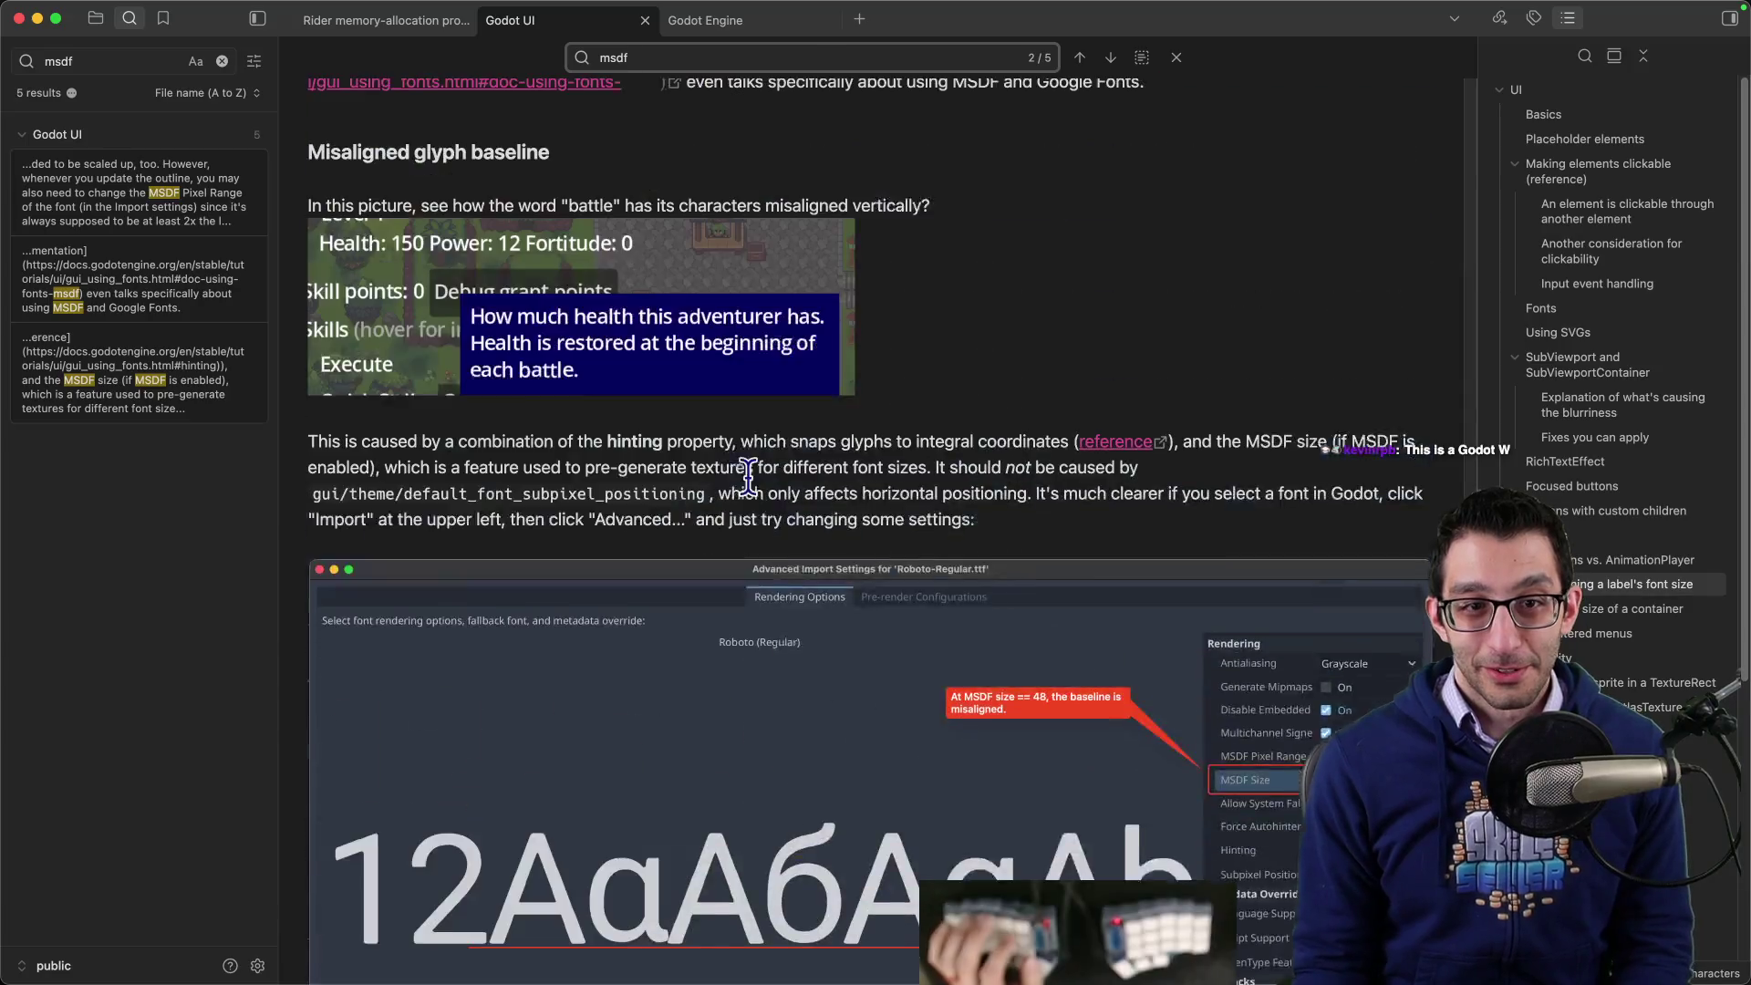
scroll(748, 475, "up", 3)
left_click(606, 381)
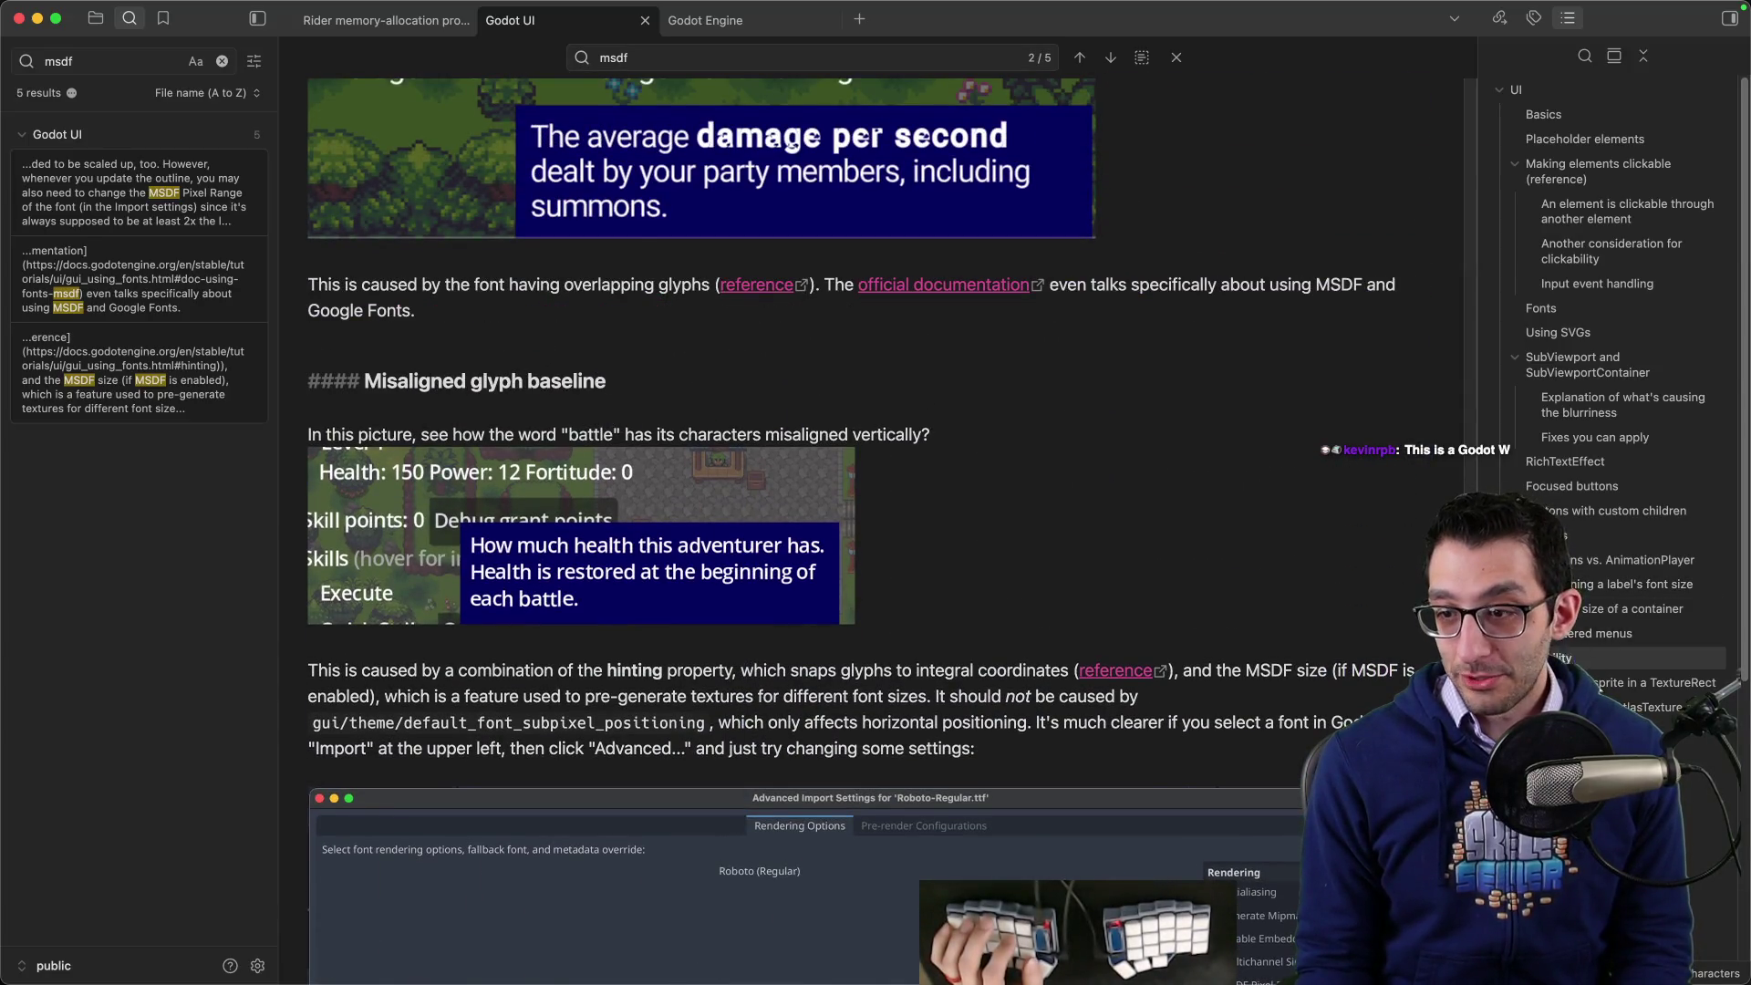
scroll(1642, 658, "down", 5)
left_click(1605, 684)
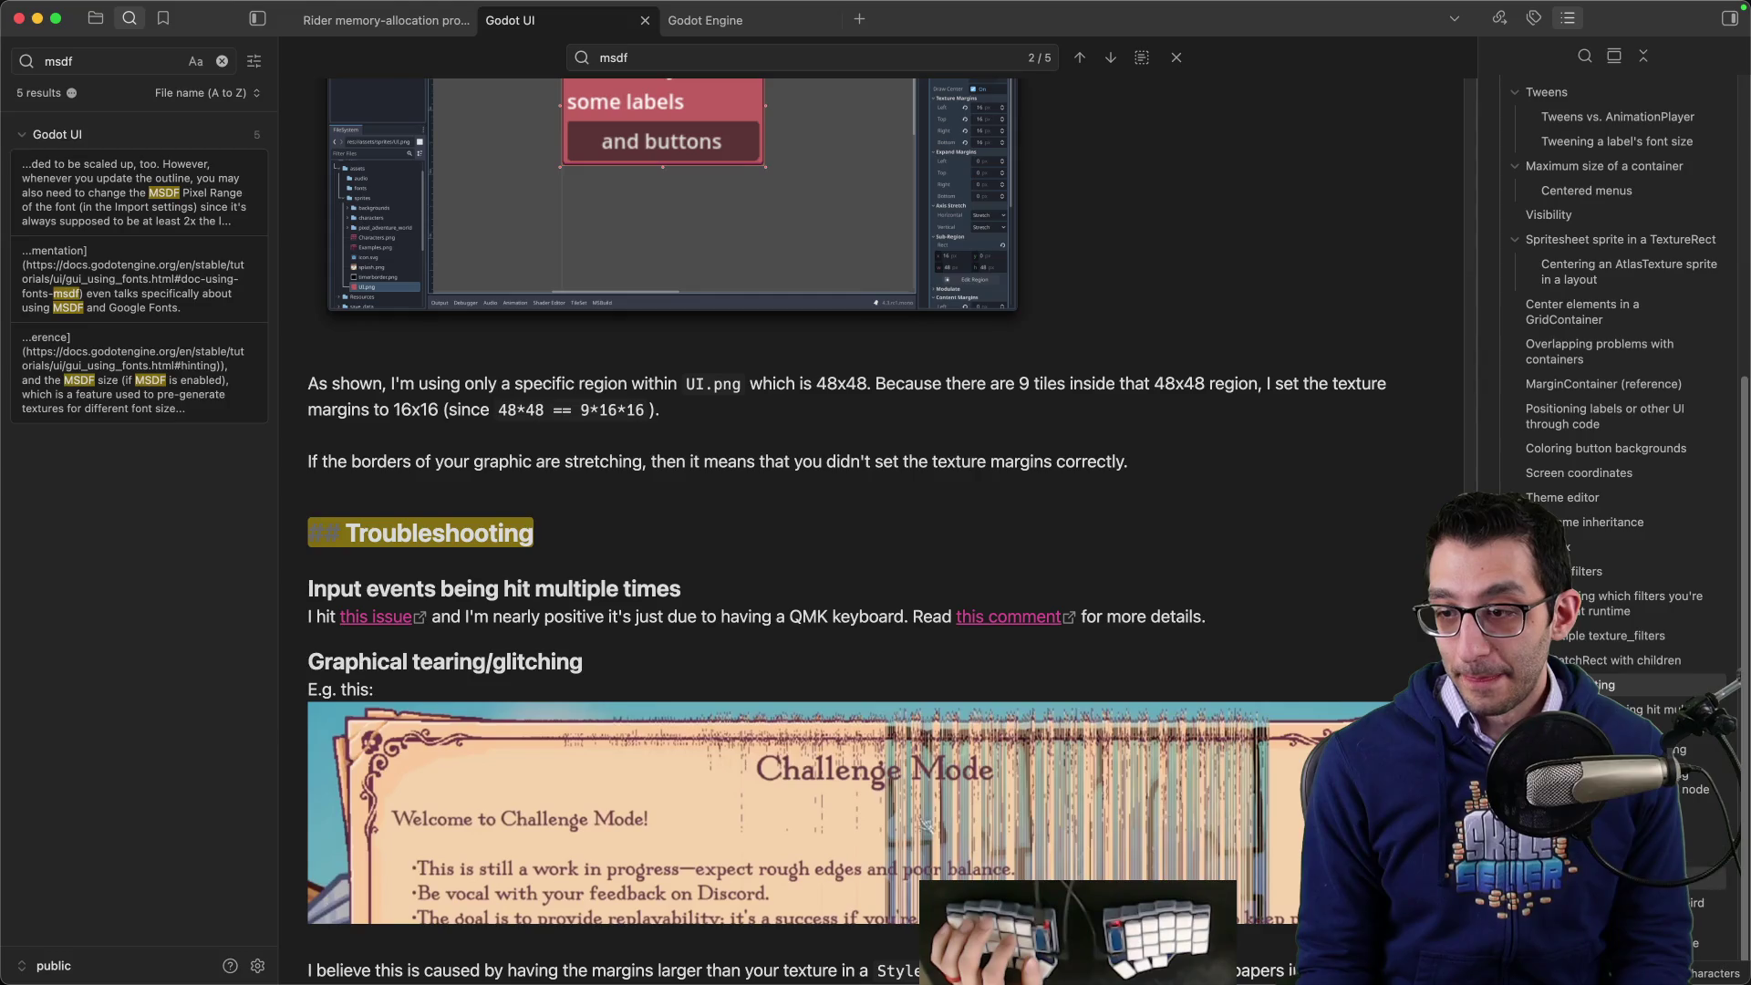
left_click(1706, 872)
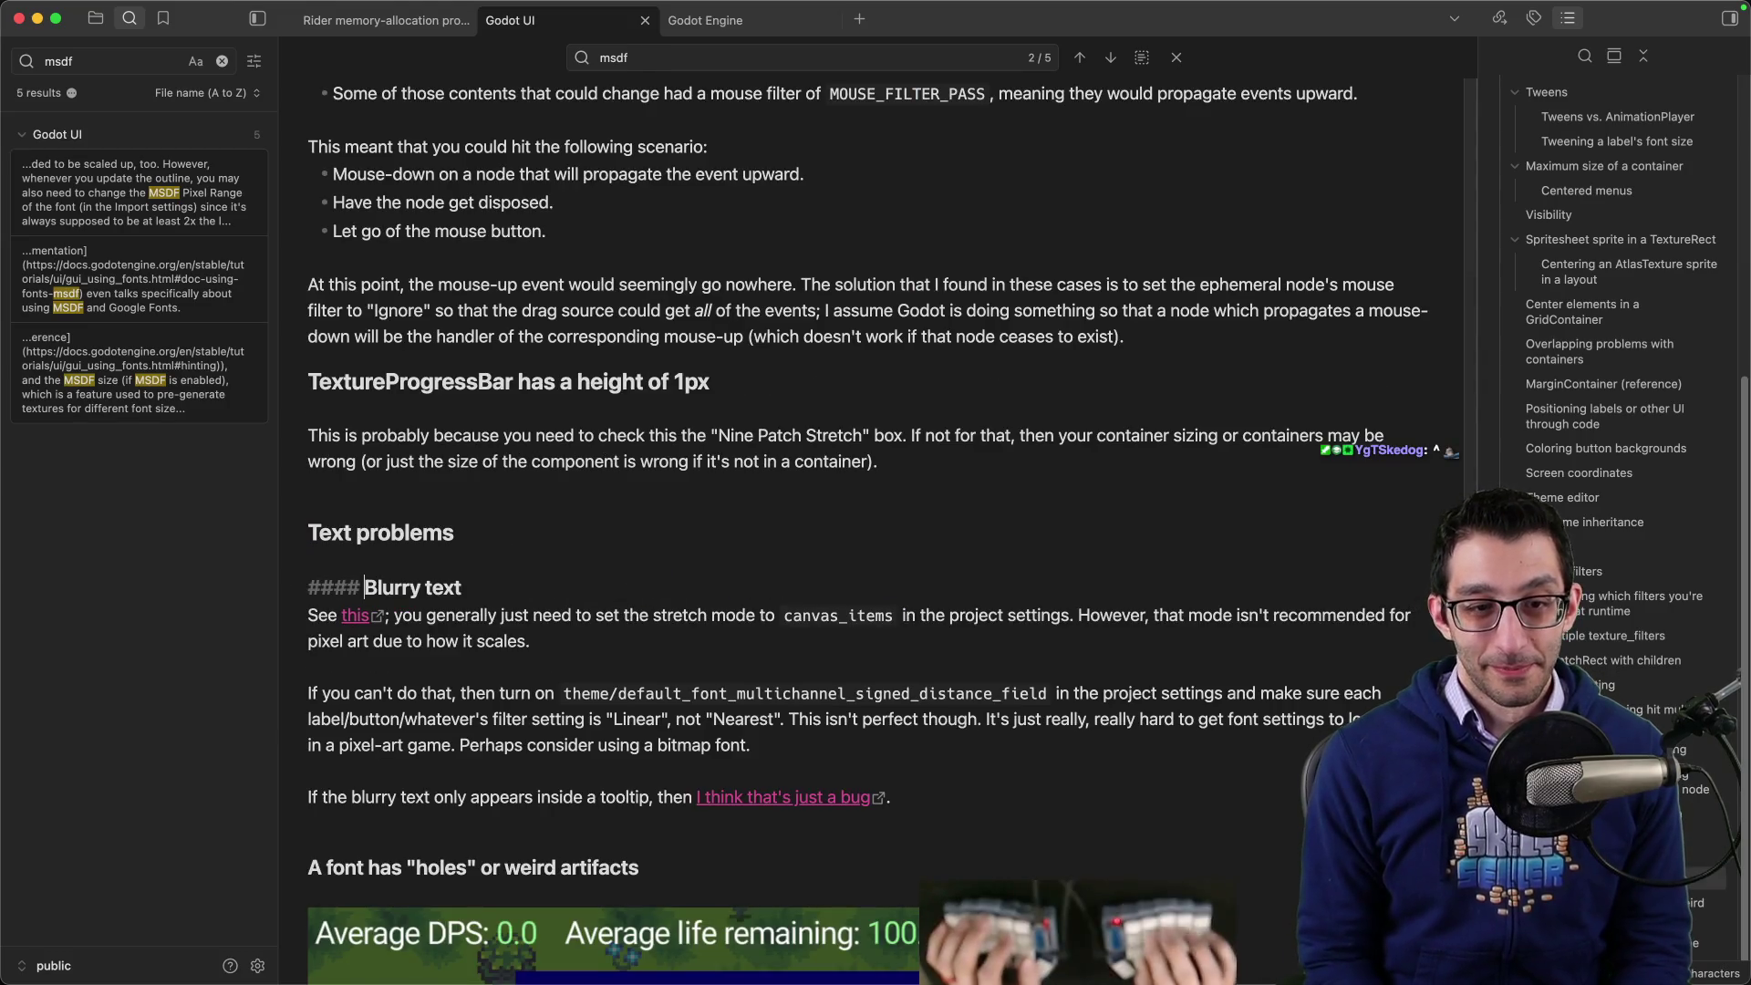
key("Return")
type("#### Weird spikes on a font")
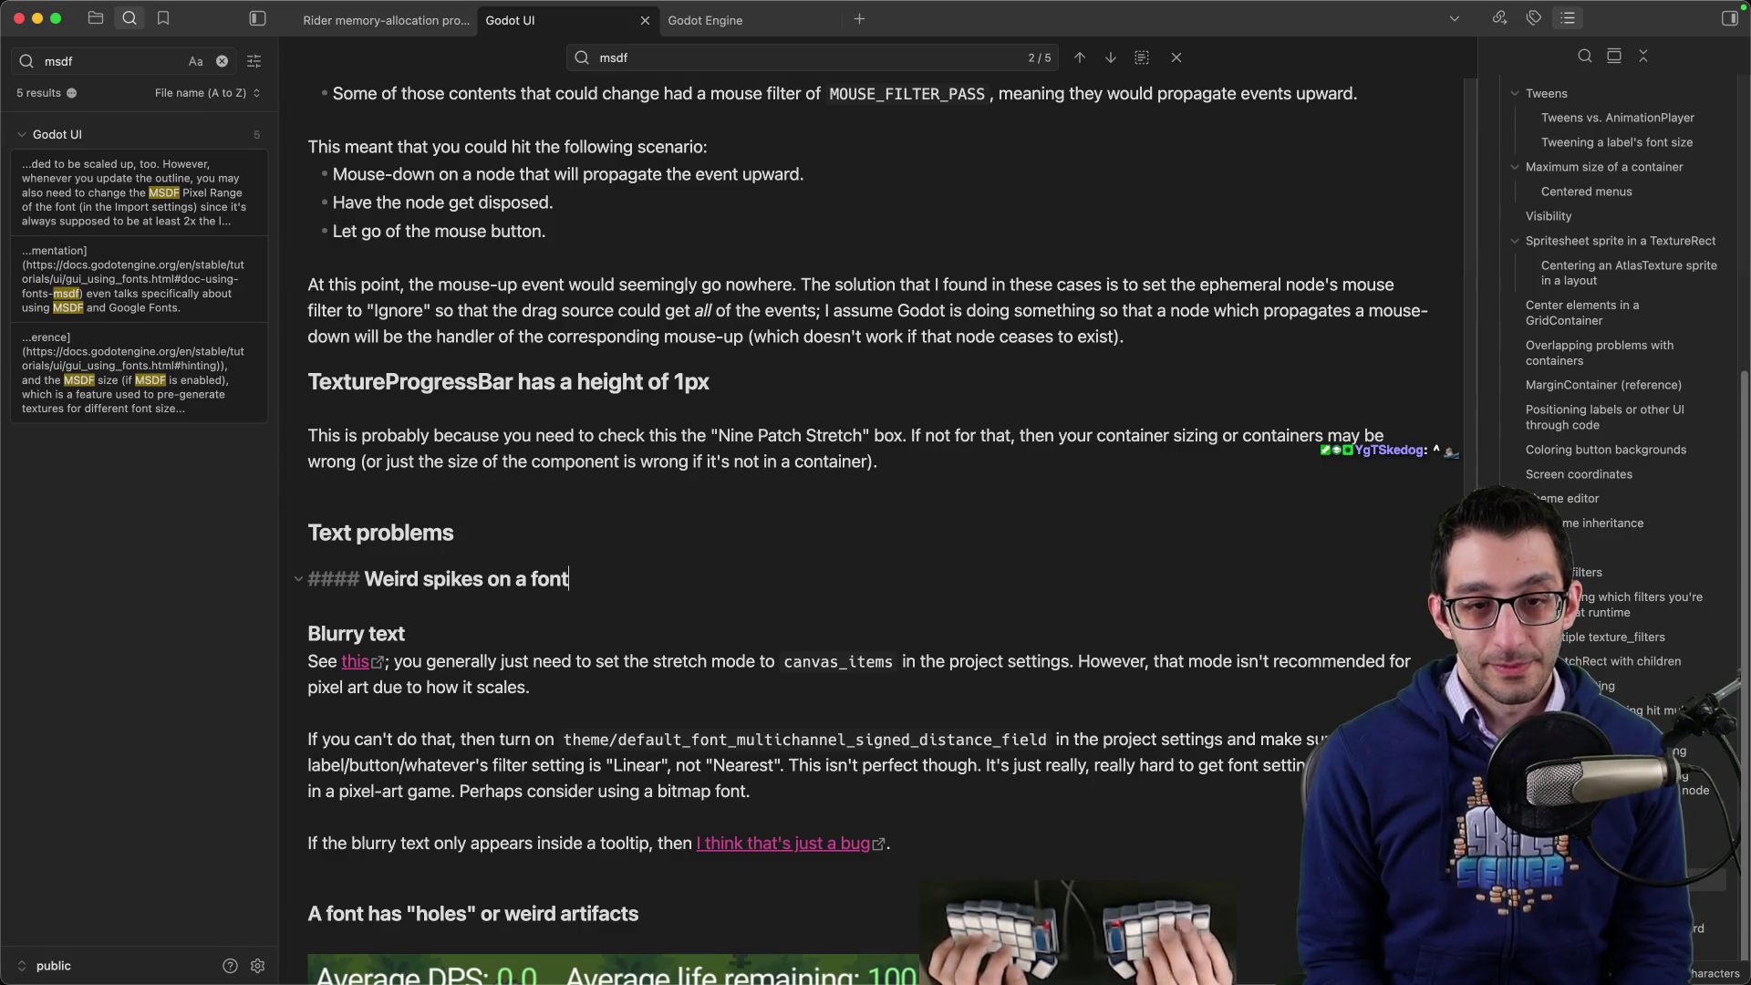
- Paste the dWYvw screenshot under the new heading and start typing its explanation
key("Return")
key("super+v")
scroll(760, 541, "down", 5)
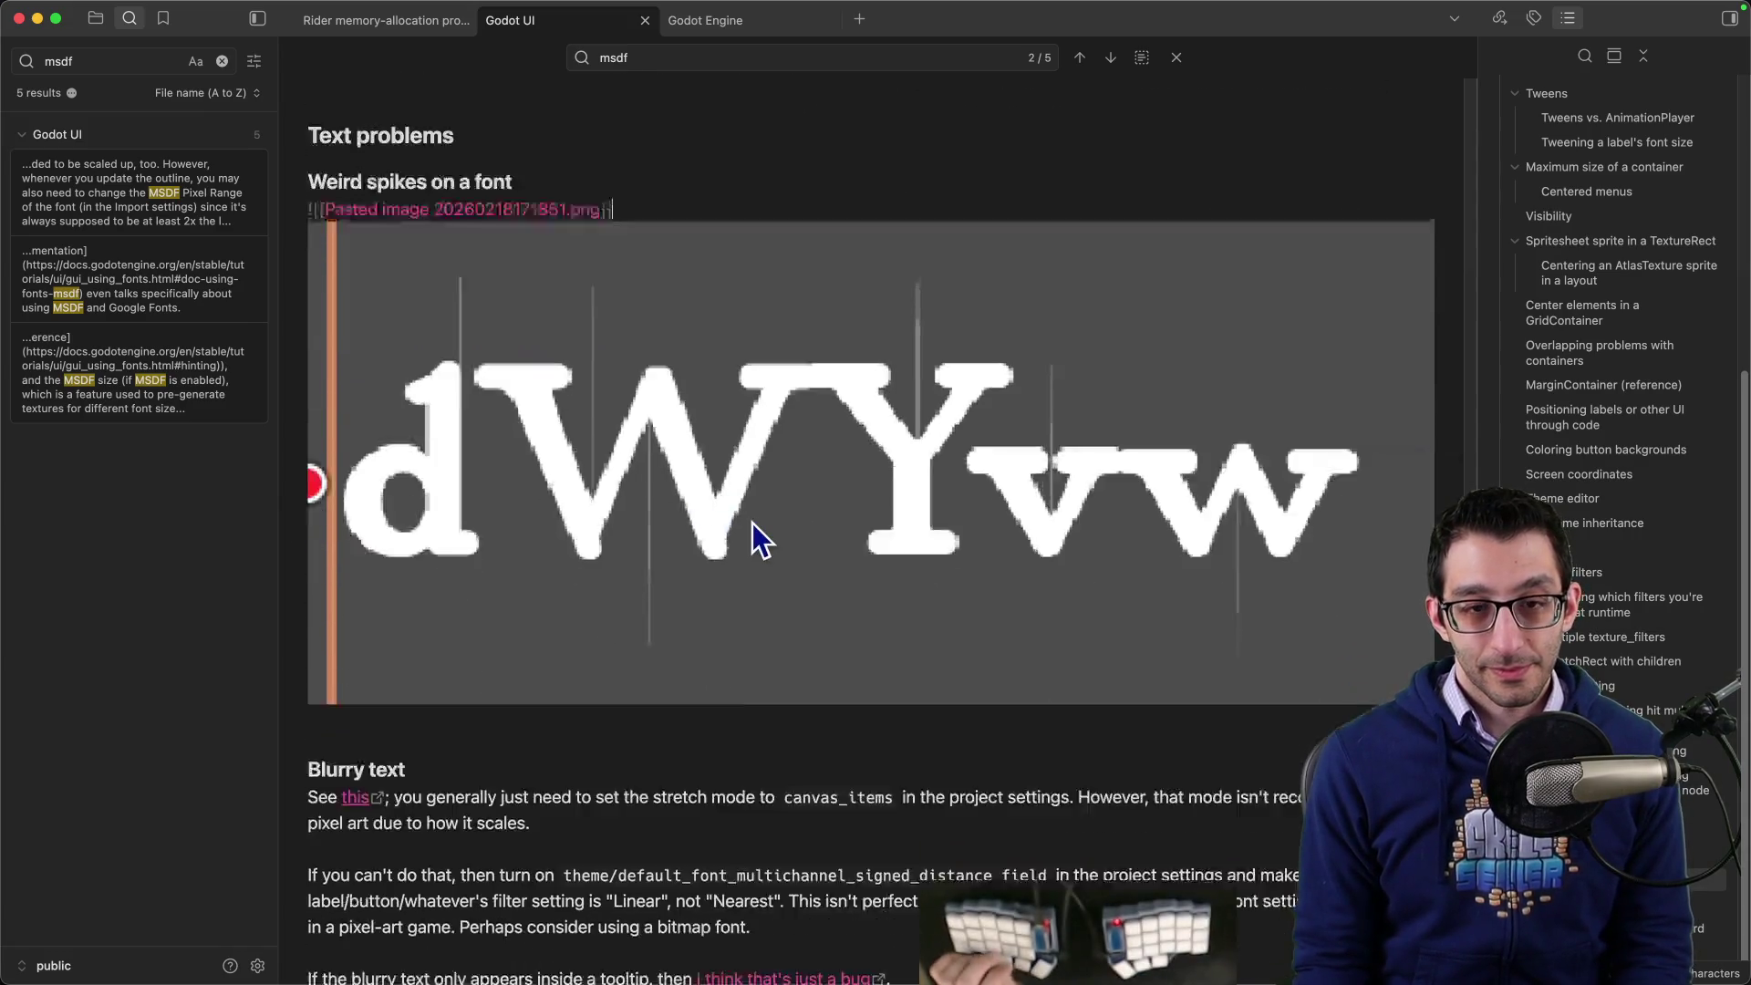
scroll(760, 541, "down", 2)
left_click(308, 619)
type("This is a font prob")
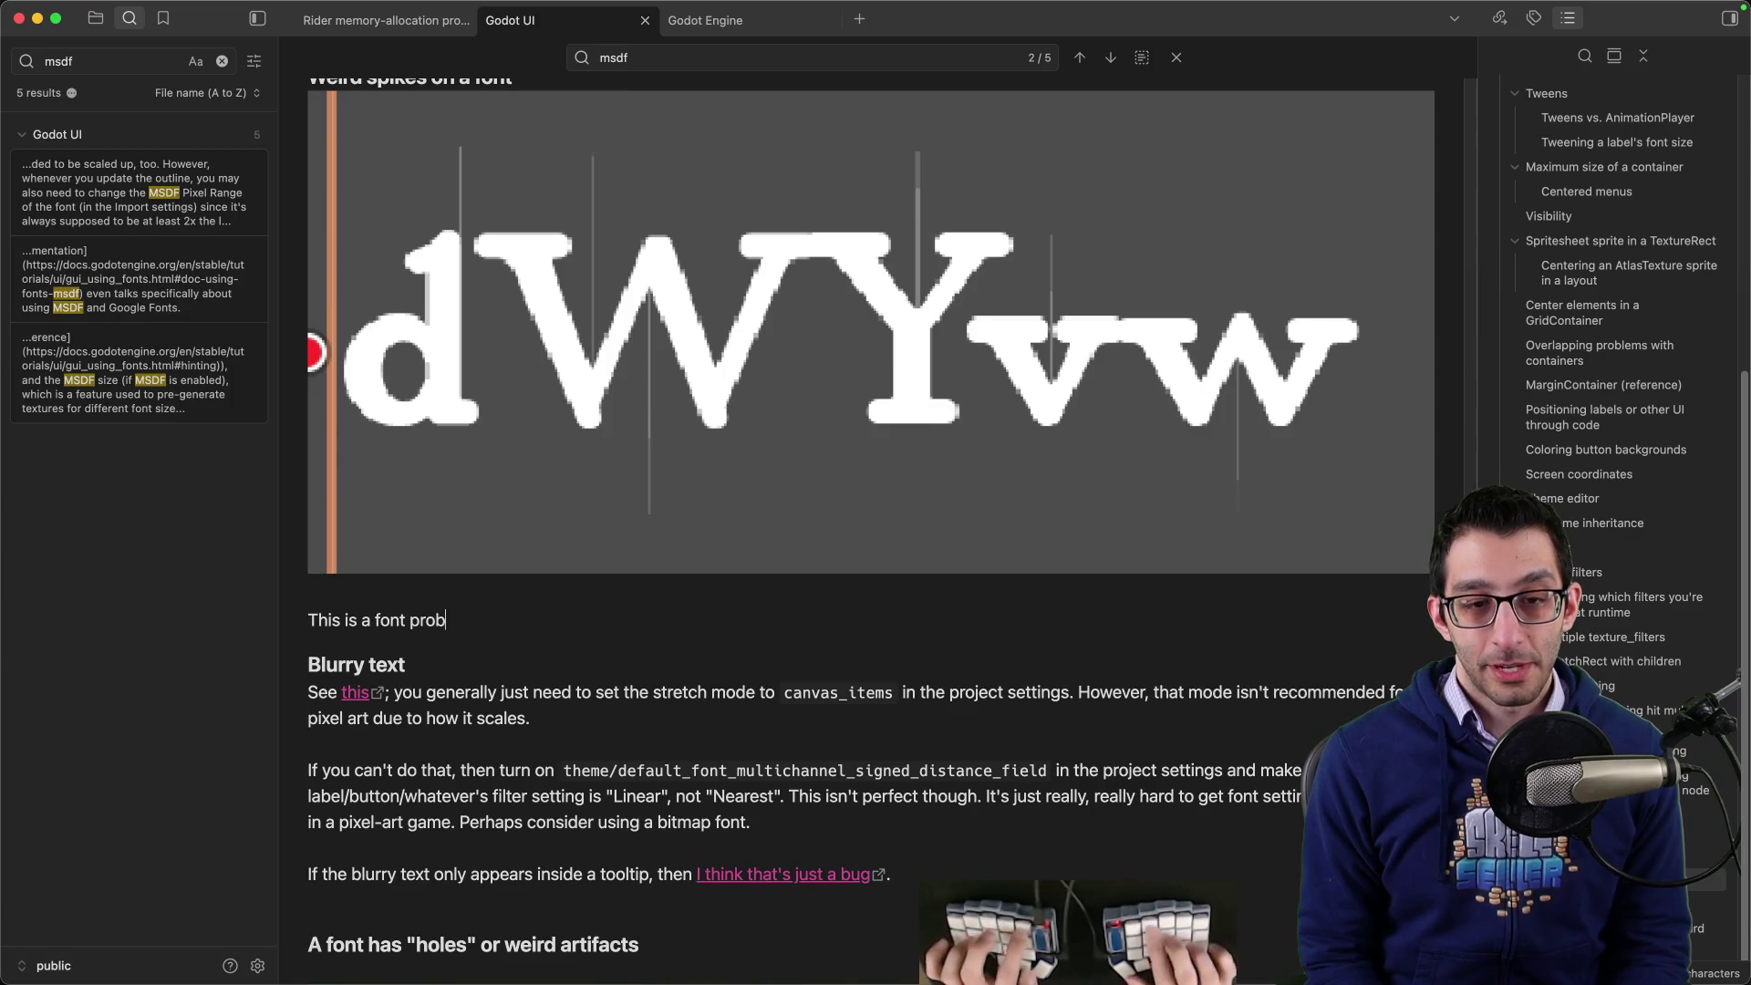
type("lem. In my case")
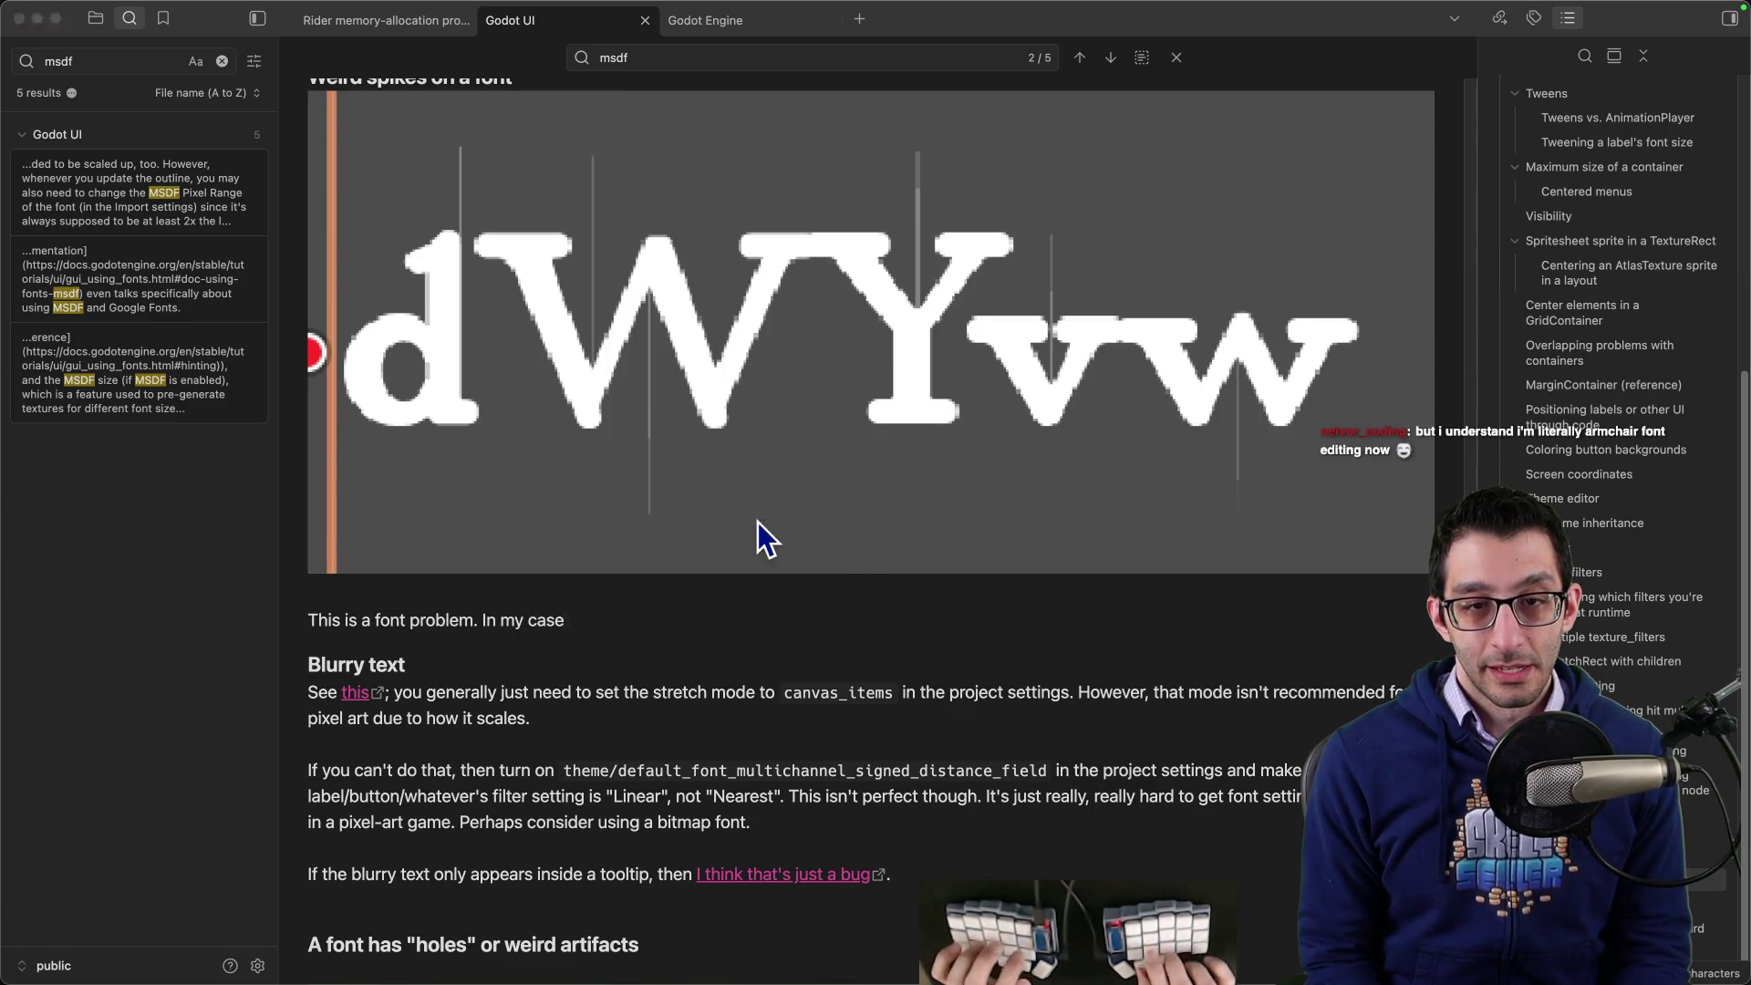
key("alt+super+l")
key("super+Tab")
- Review the decoded 1838×788 PNG, then check the Downloads and Assets/Fonts windows holding SkelesellerMain-Bold.otf
key("super+shift+n")
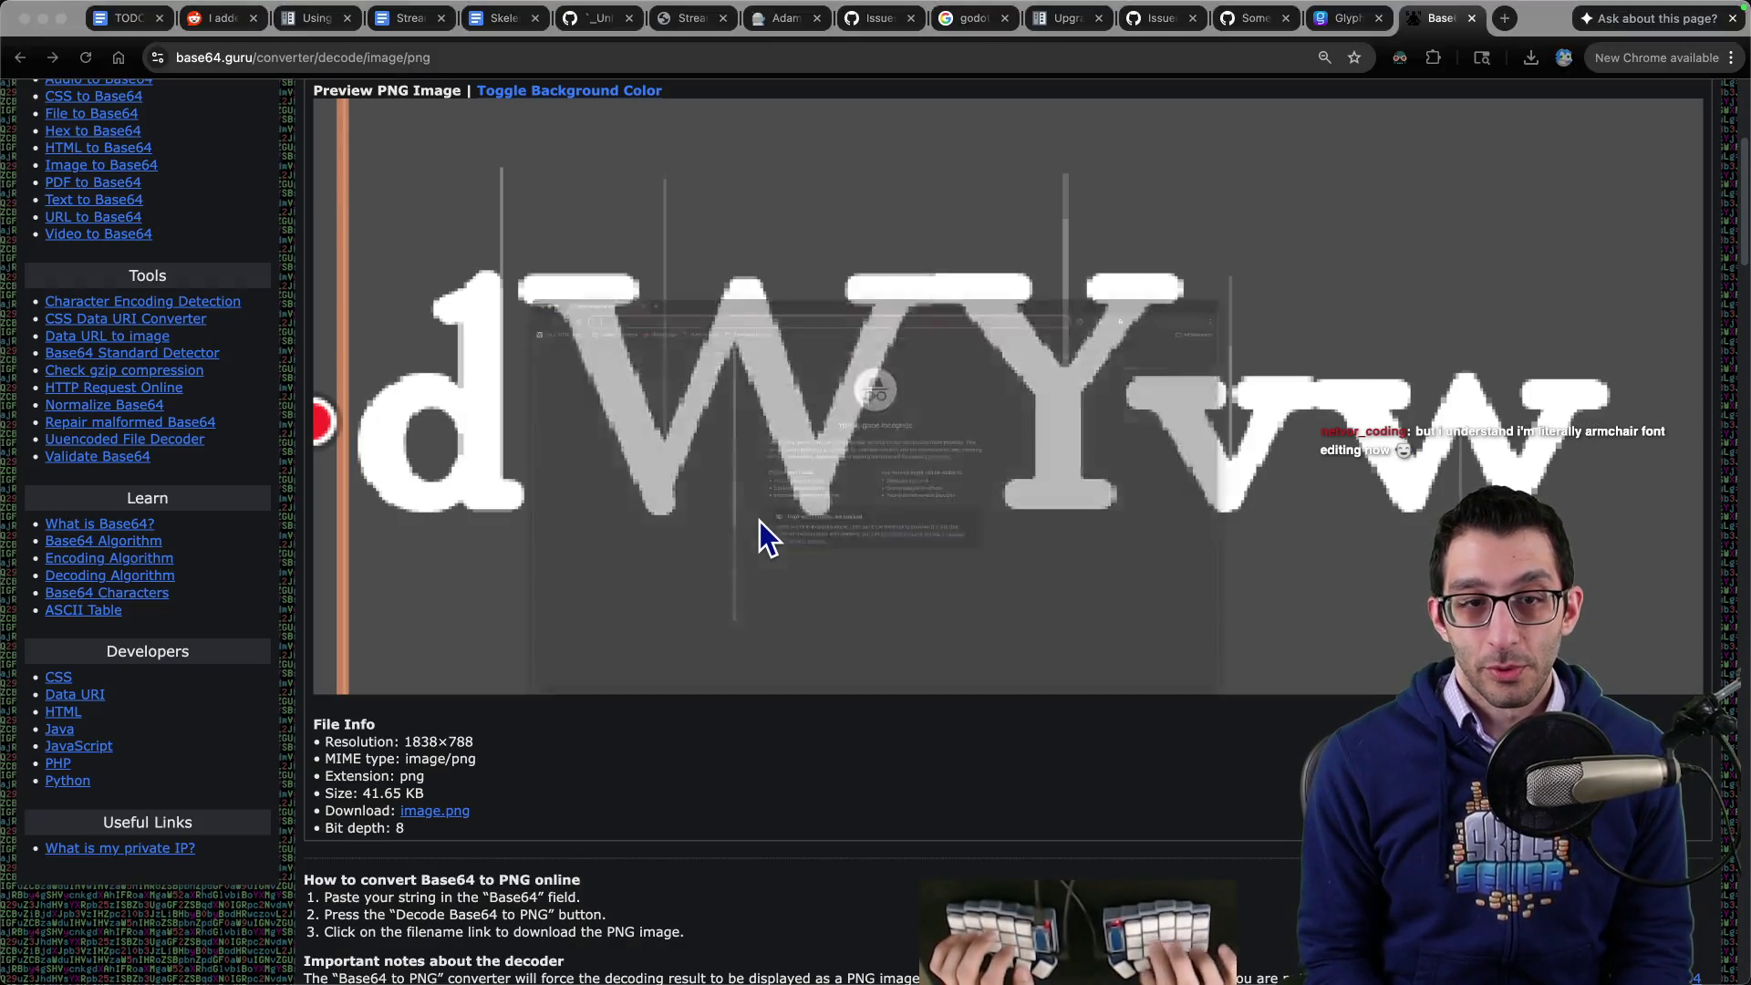
key("super+Tab")
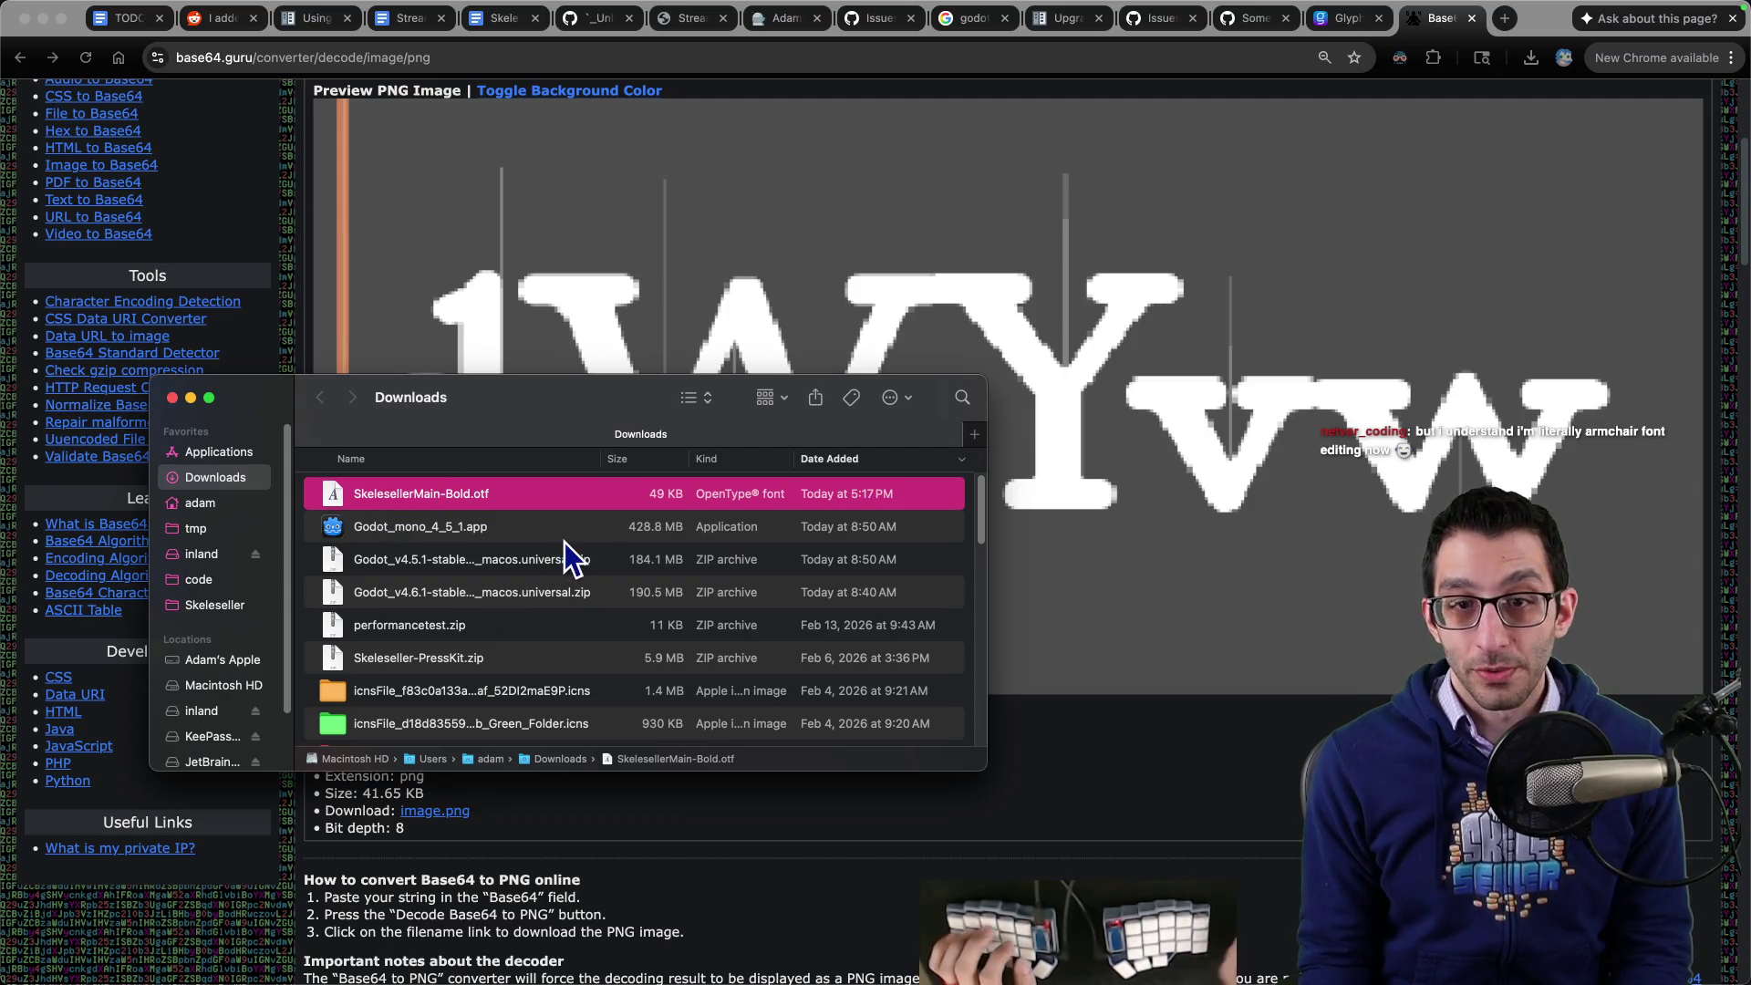
key("super+grave")
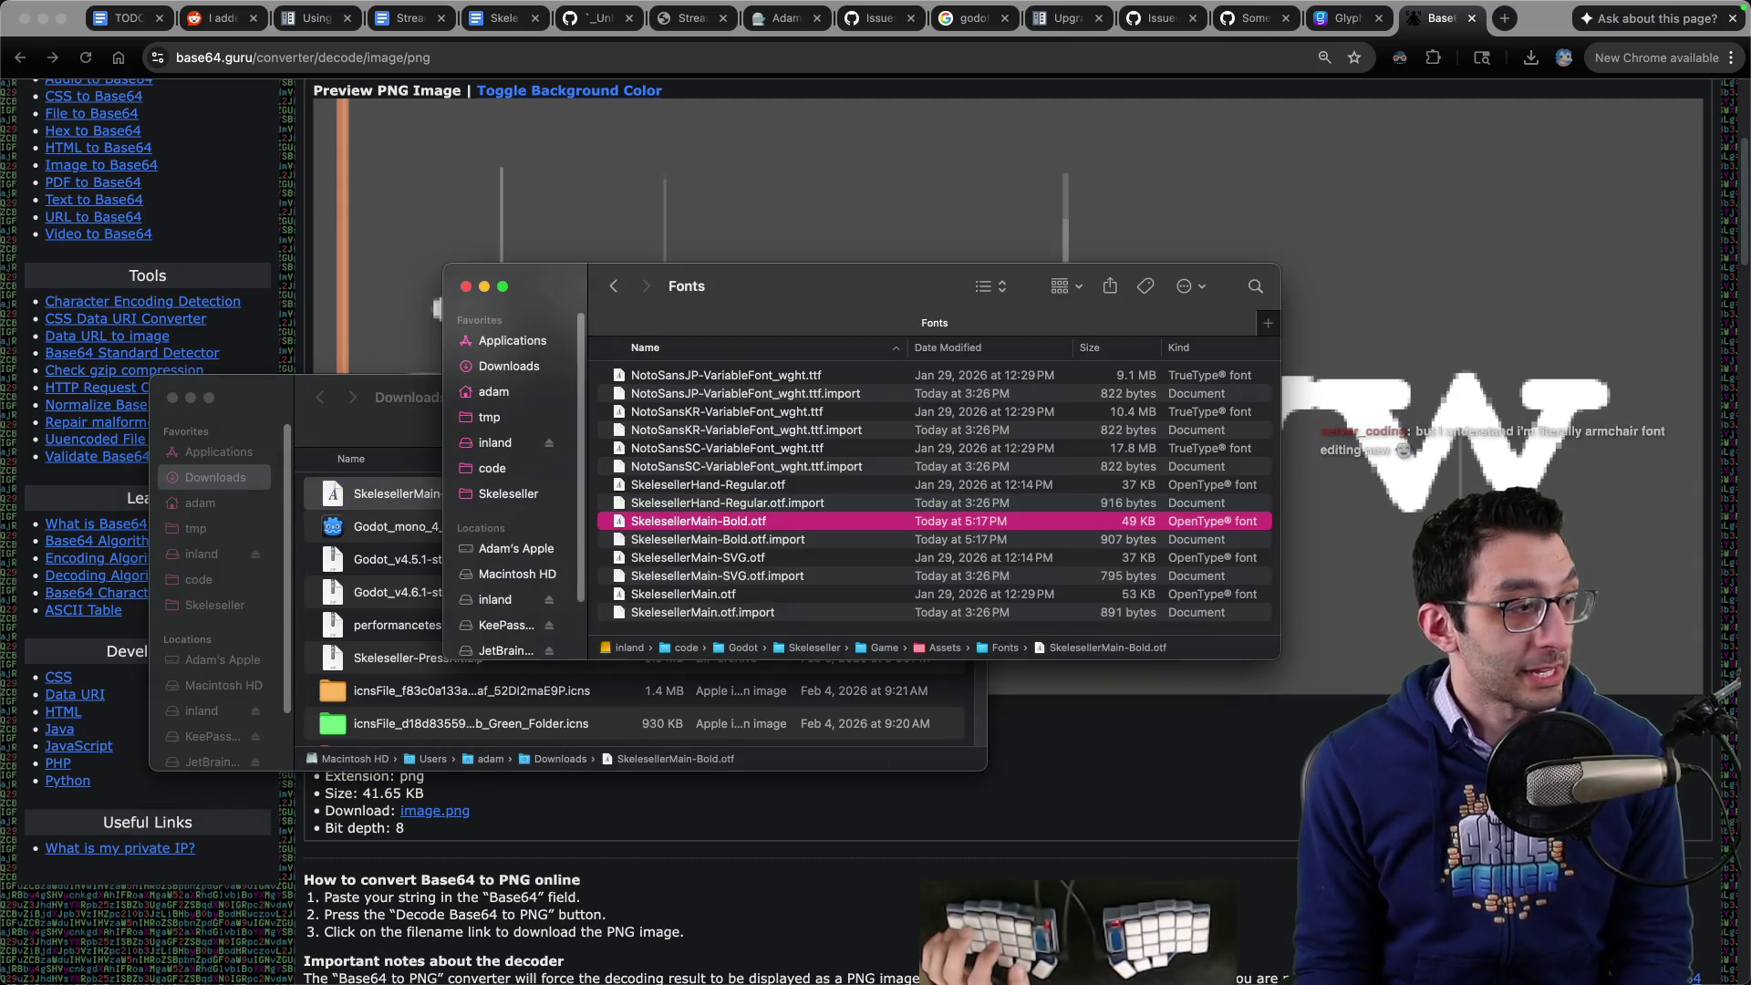
key("super+Tab")
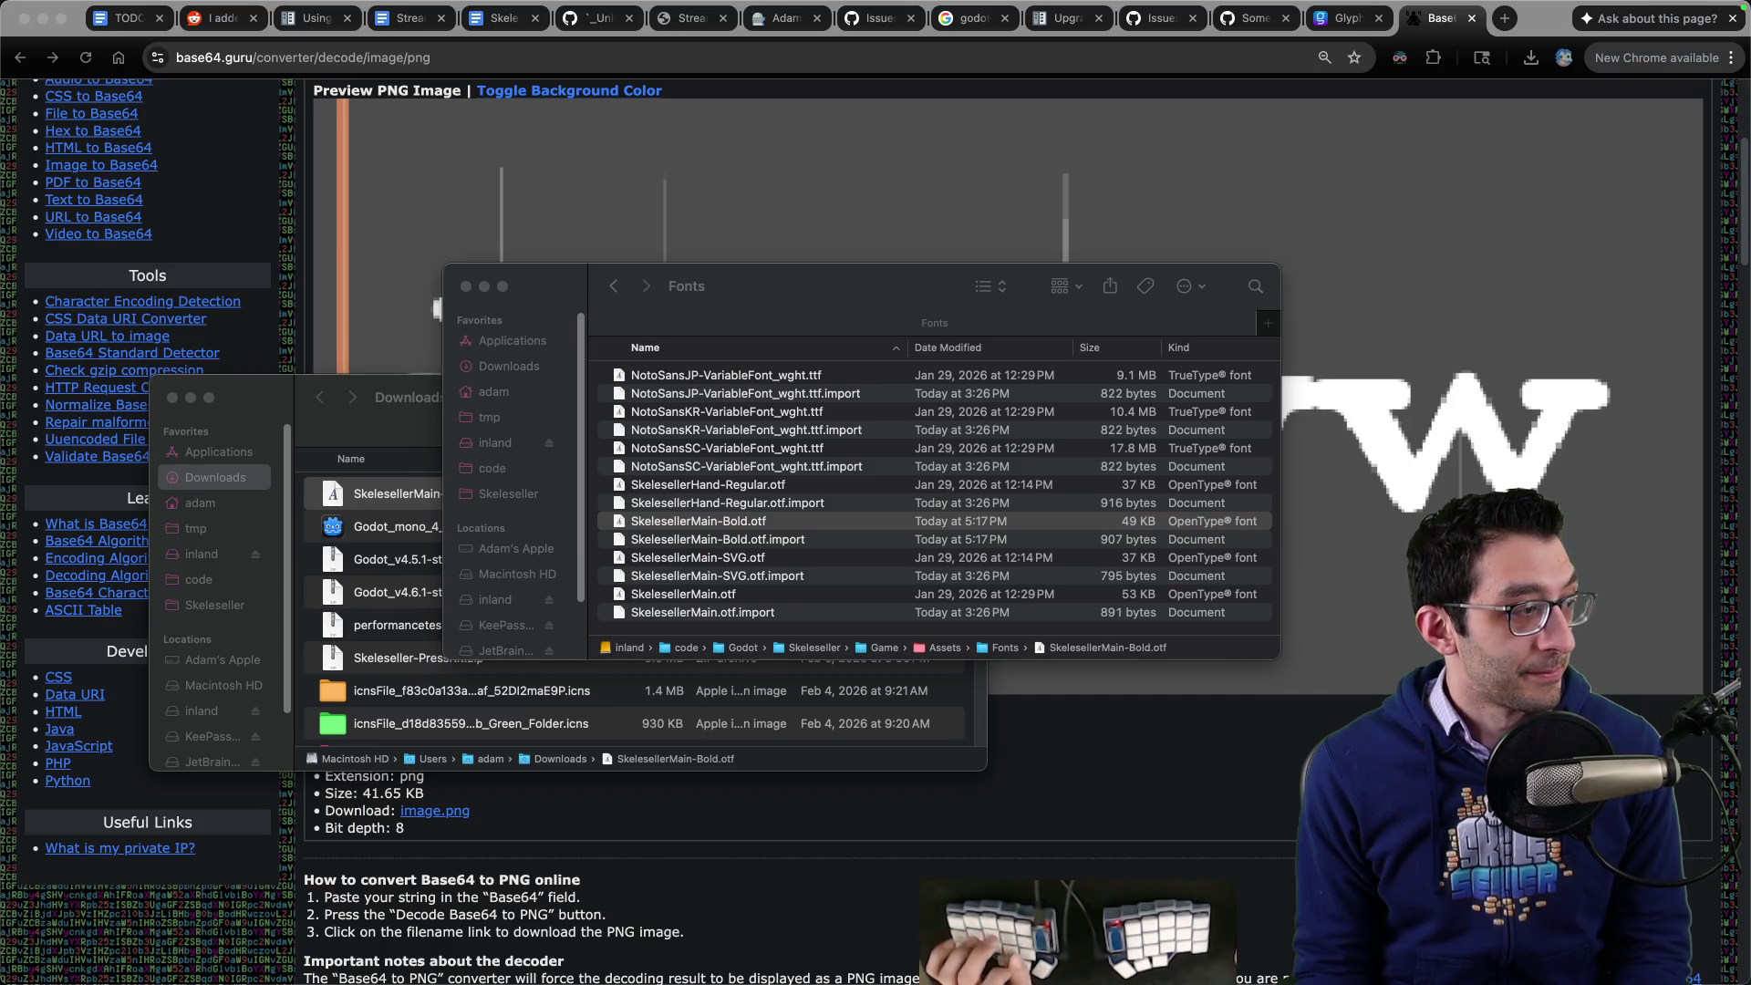
key("super+Tab")
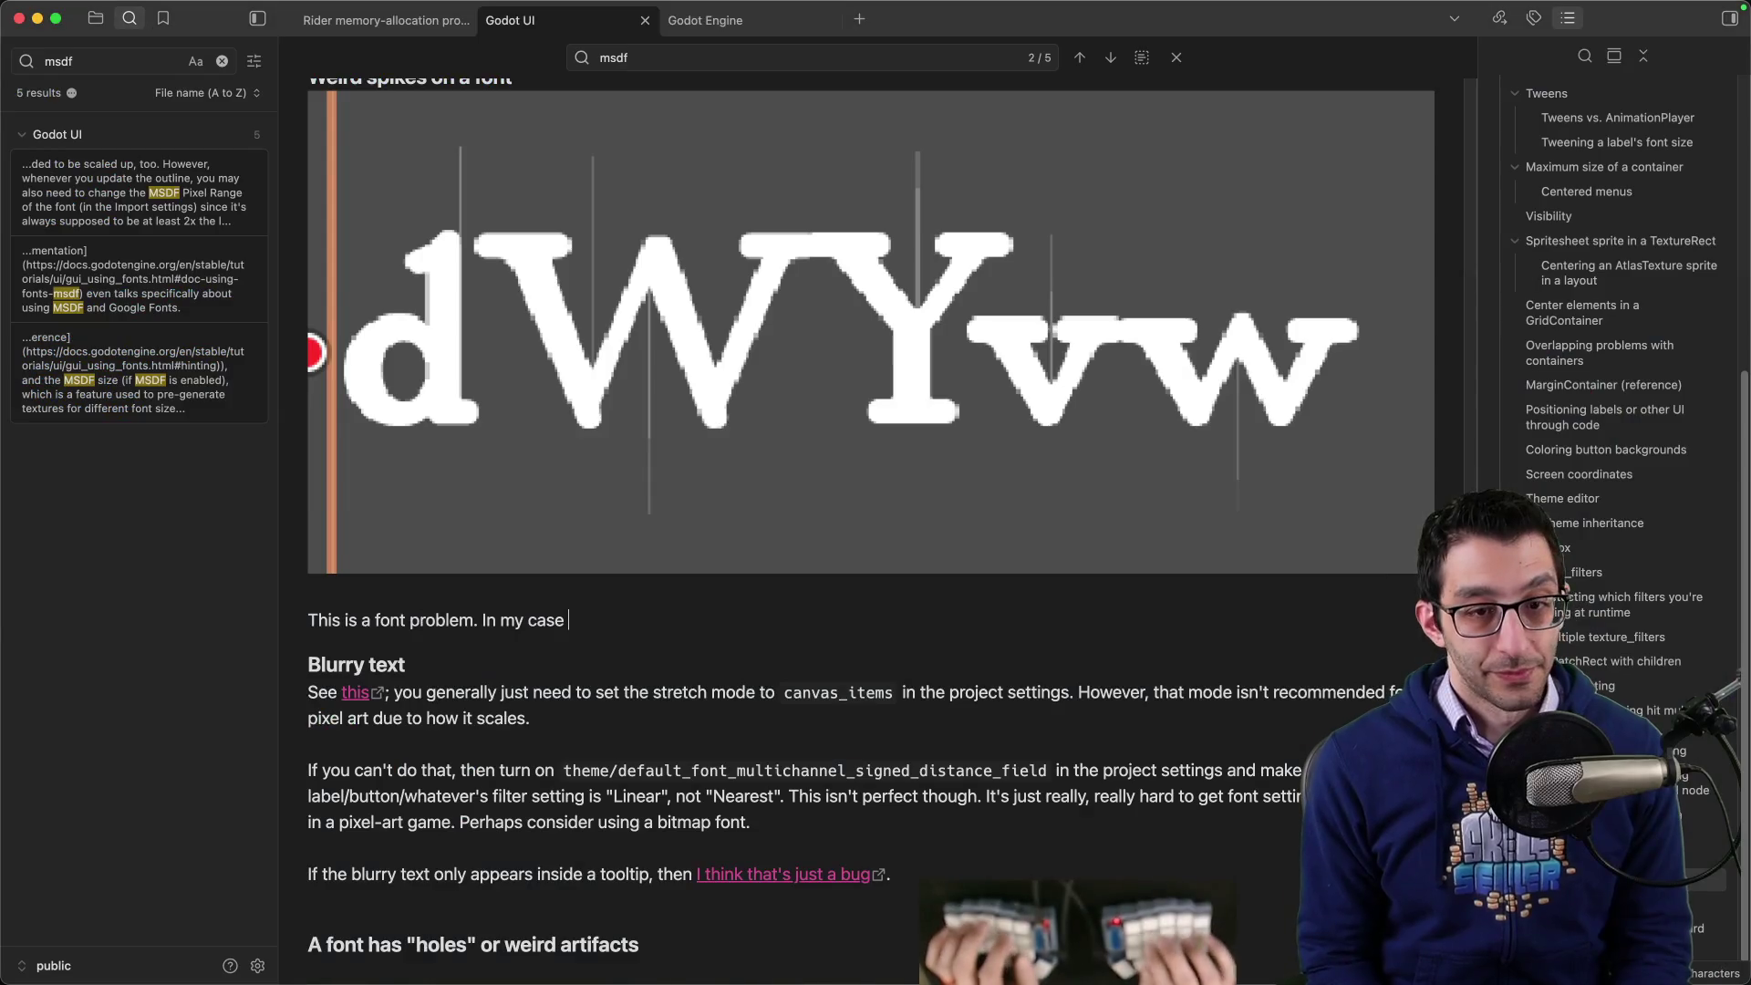
type(", I loaded my font into")
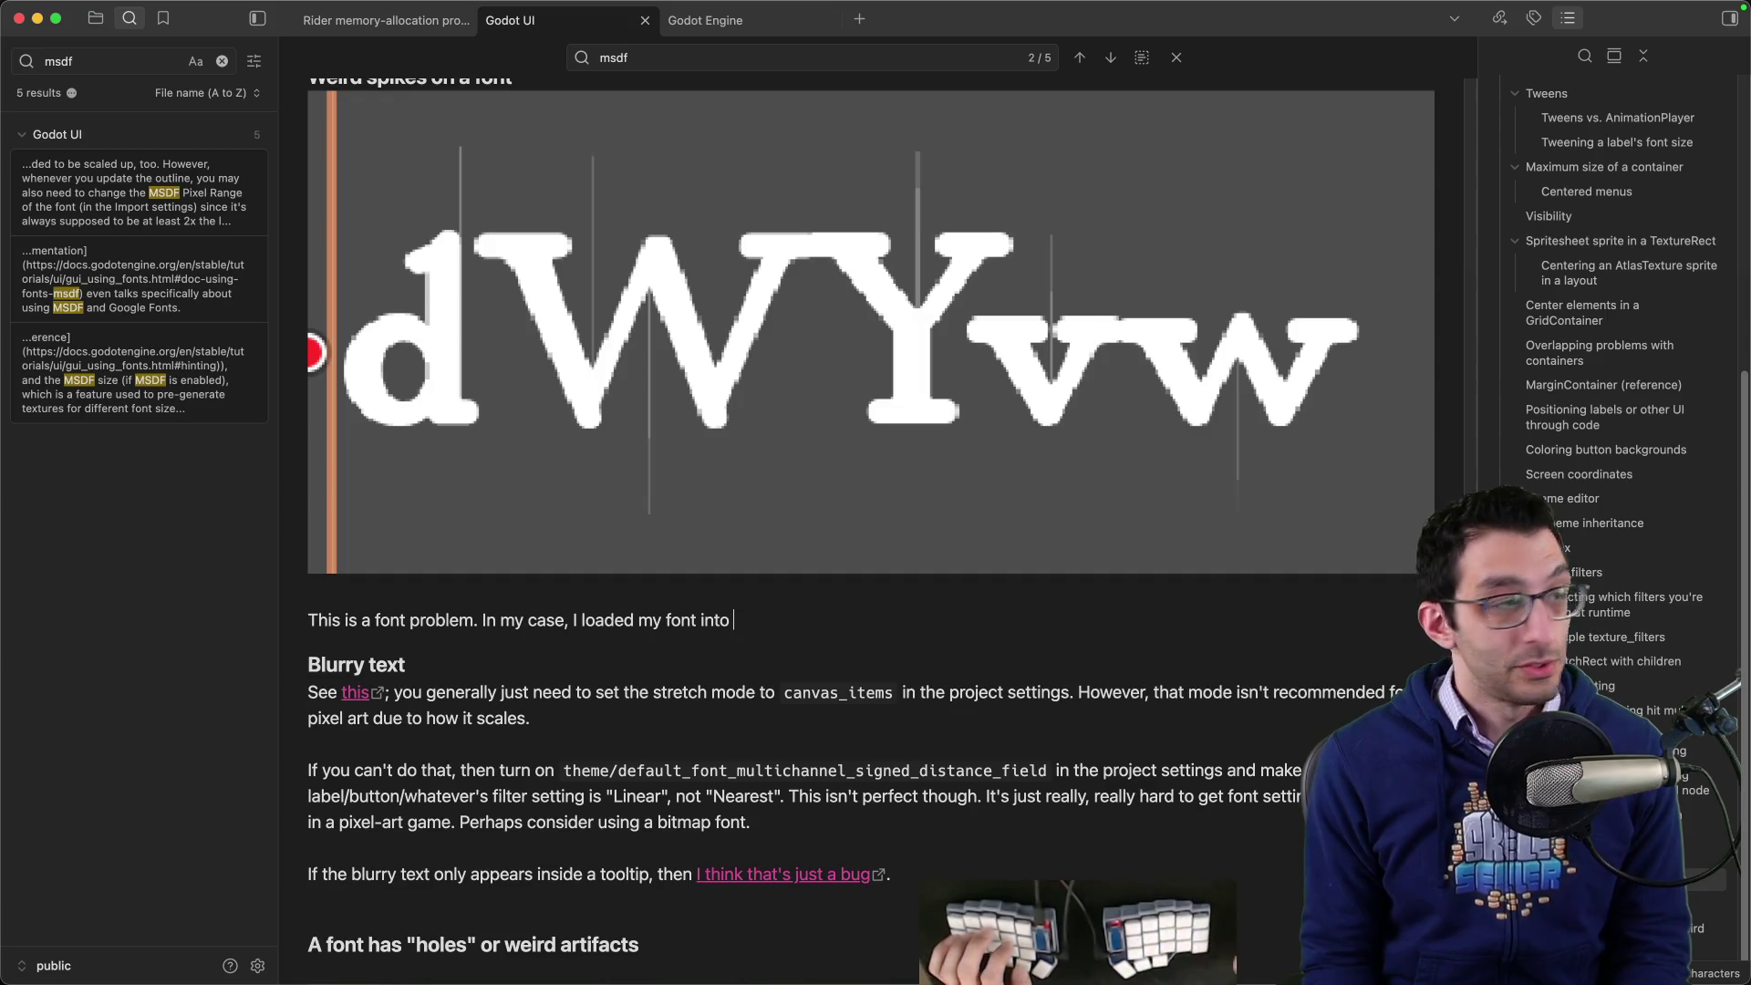
key("super+Tab")
key("super+Tab")
type("https://www.glyphrstudio.com/app/")
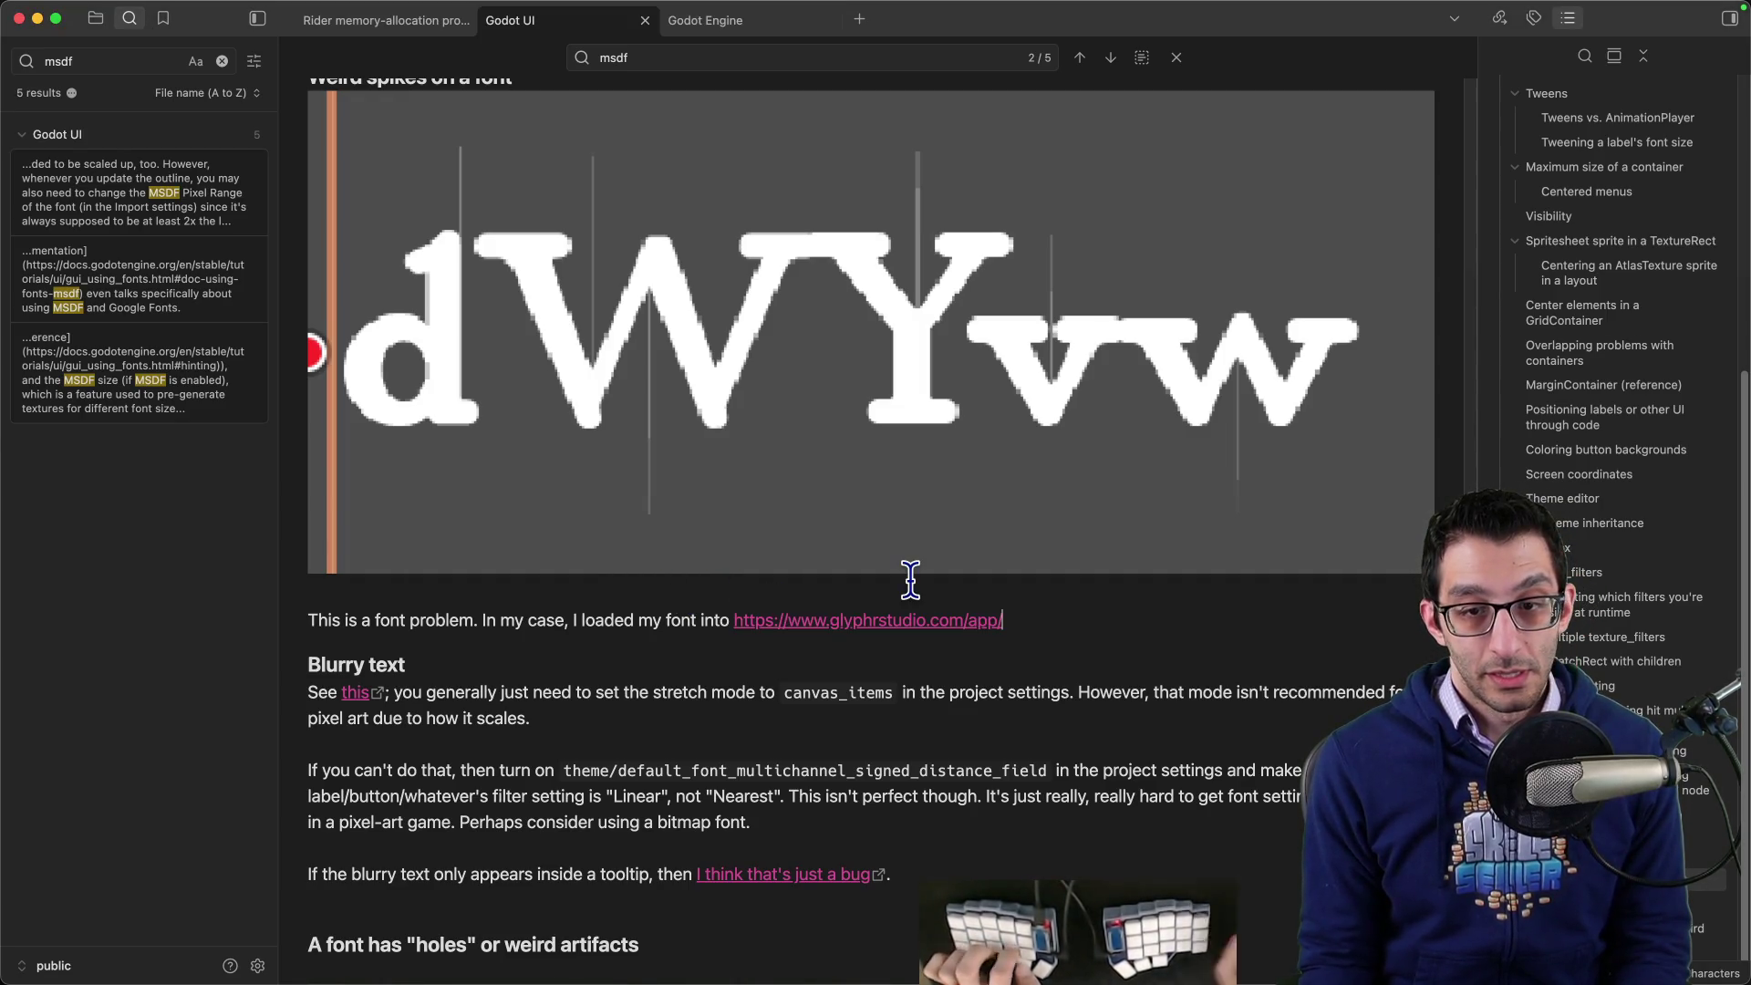
type("this when zoomed in on the top of the")
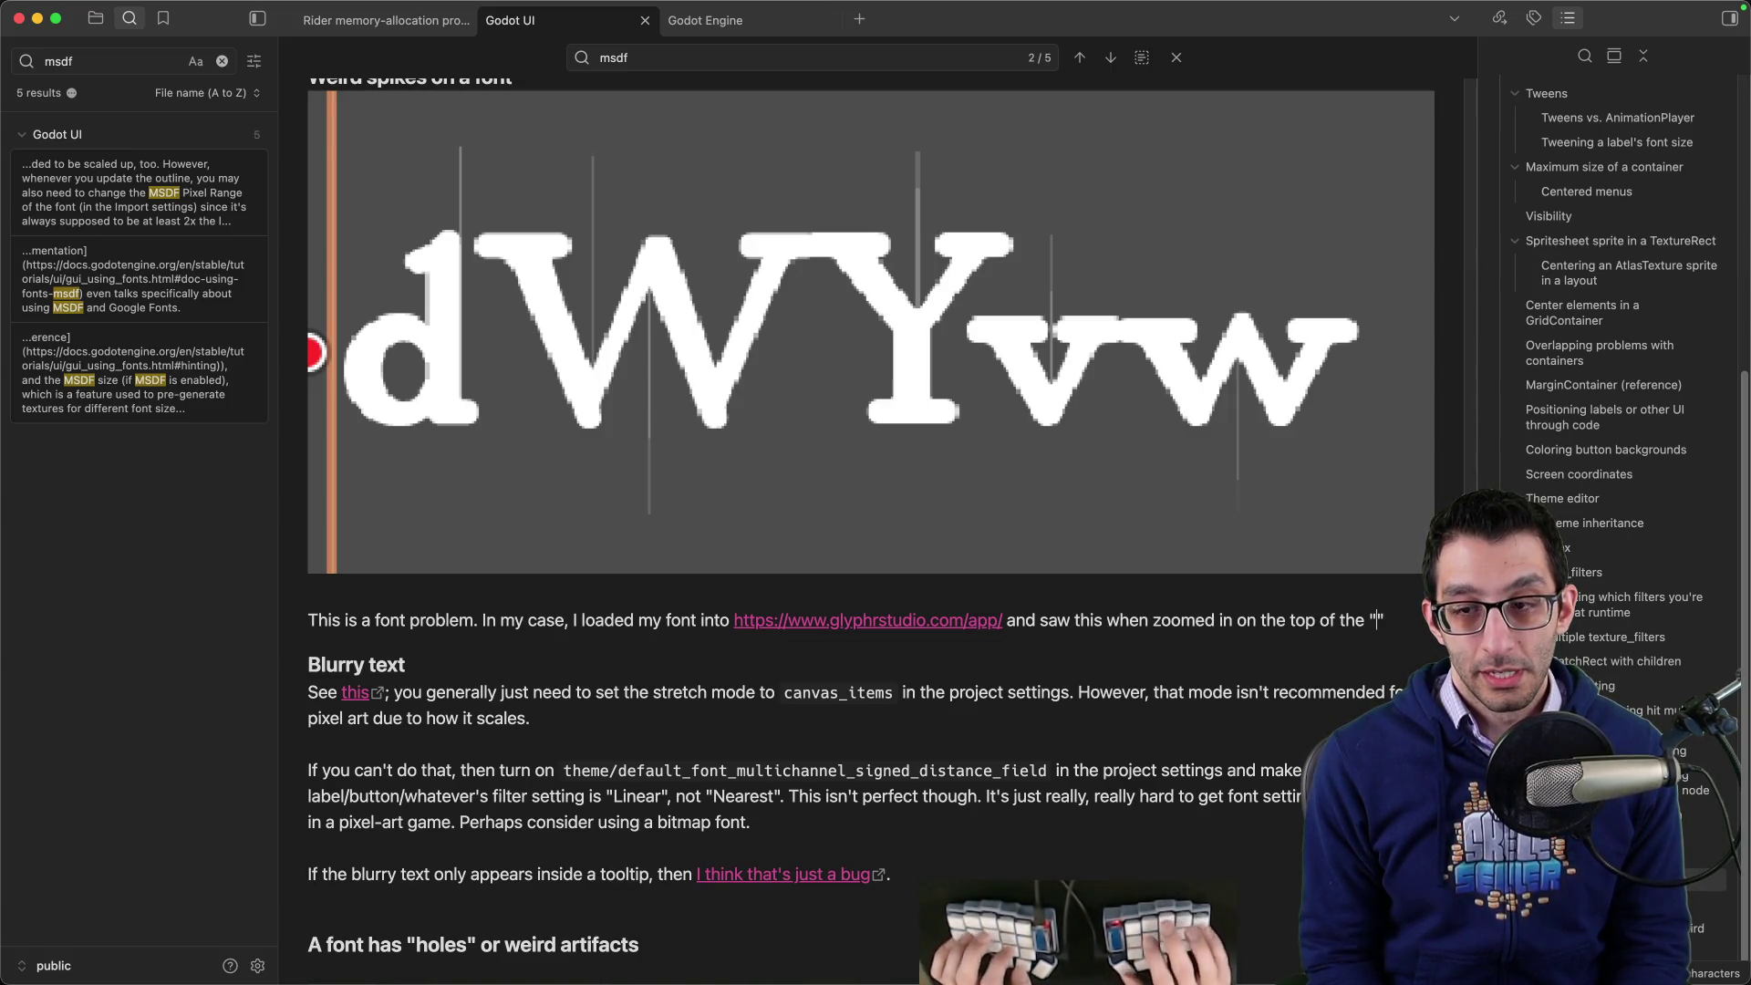
type(":")
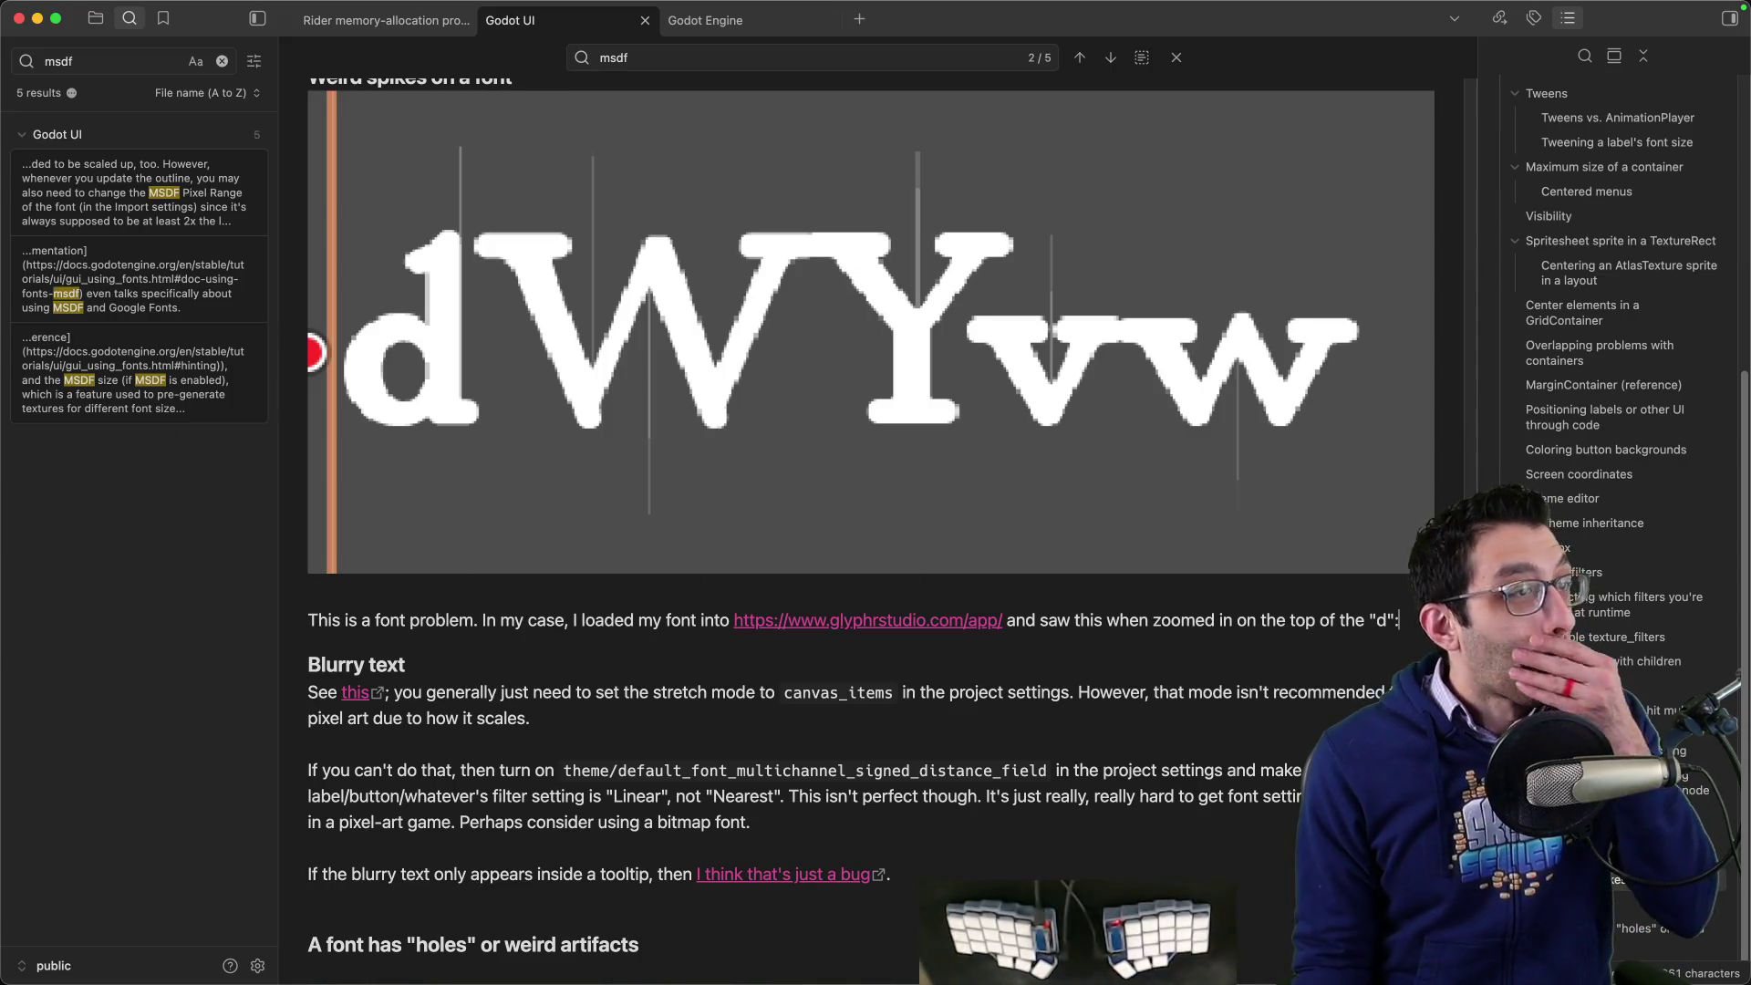
key("super+Tab")
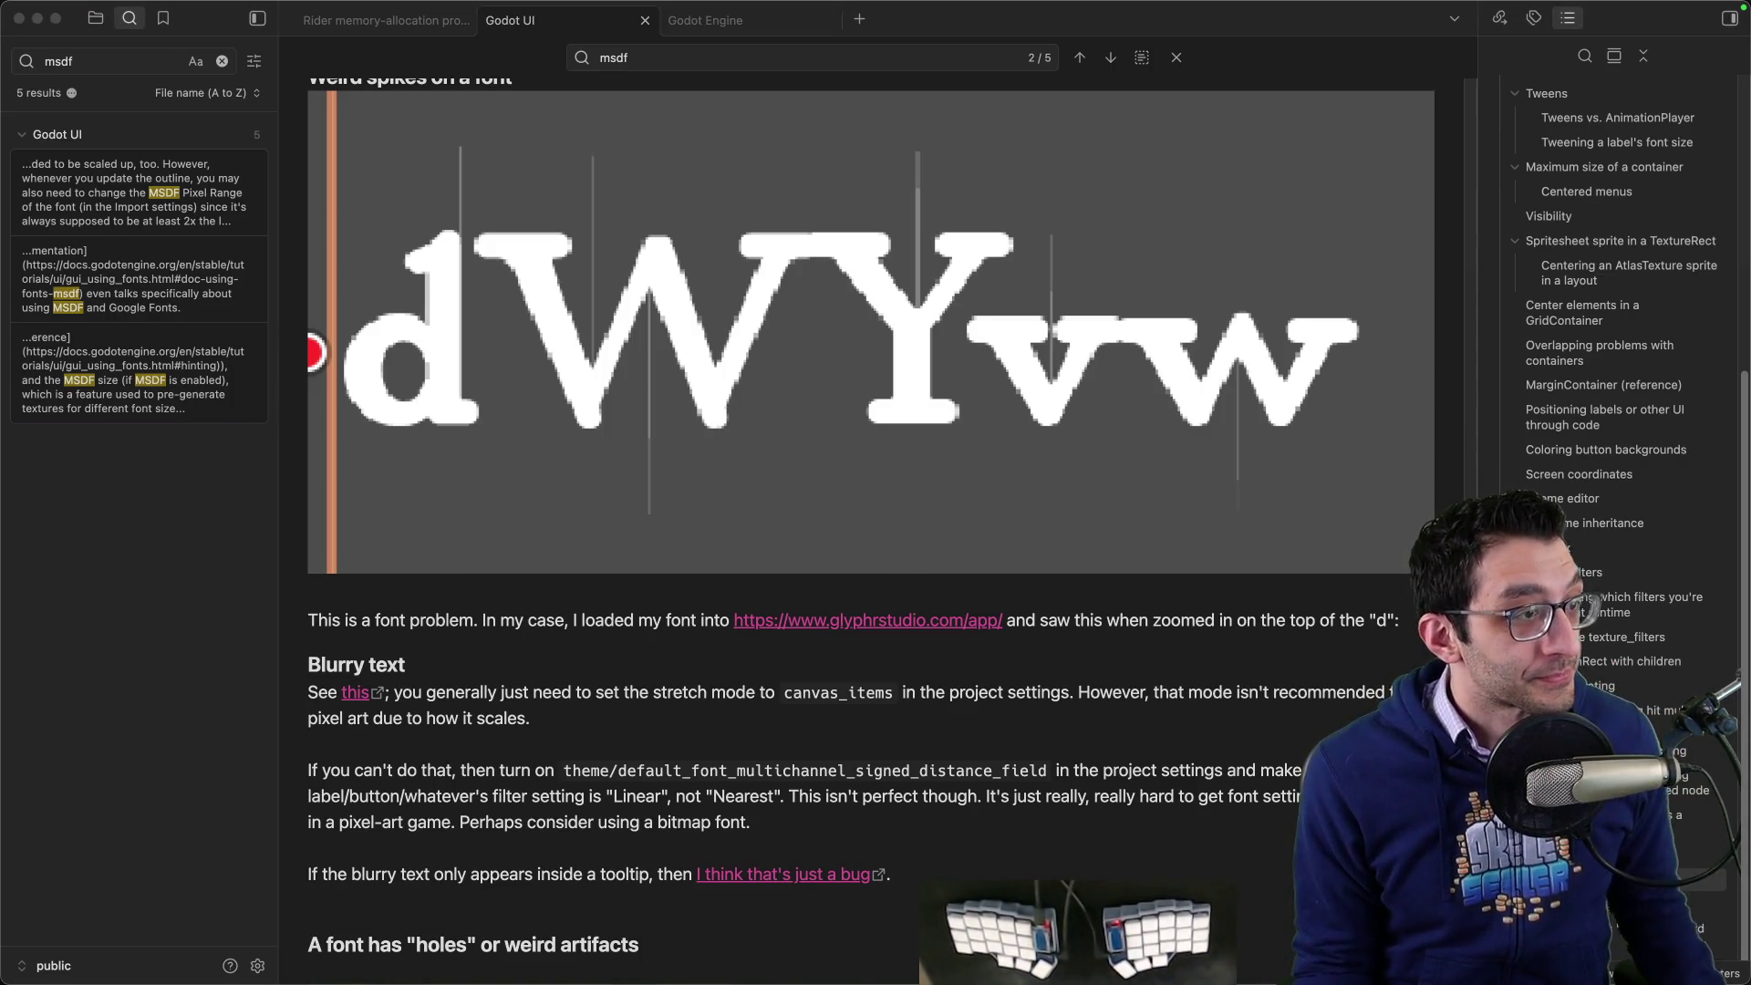
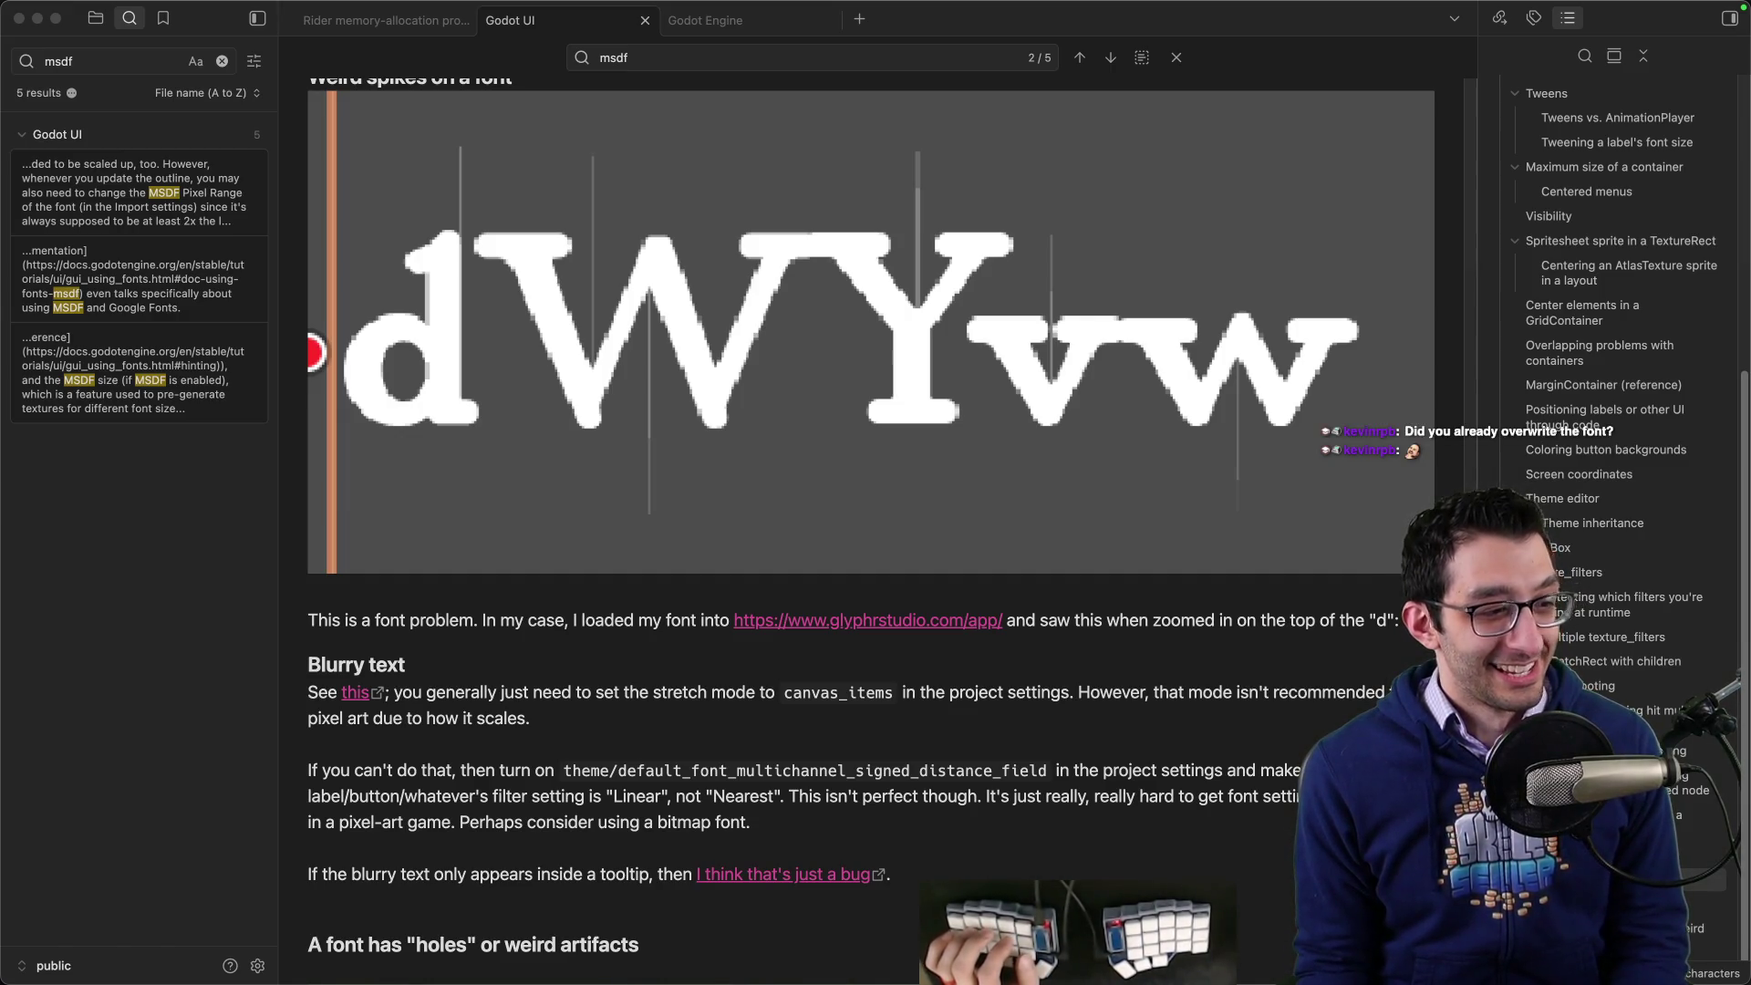
- Open the capital W glyph from Glyphr Studio's glyph chooser
key("super+Tab")
key("ctrl+shift+Tab")
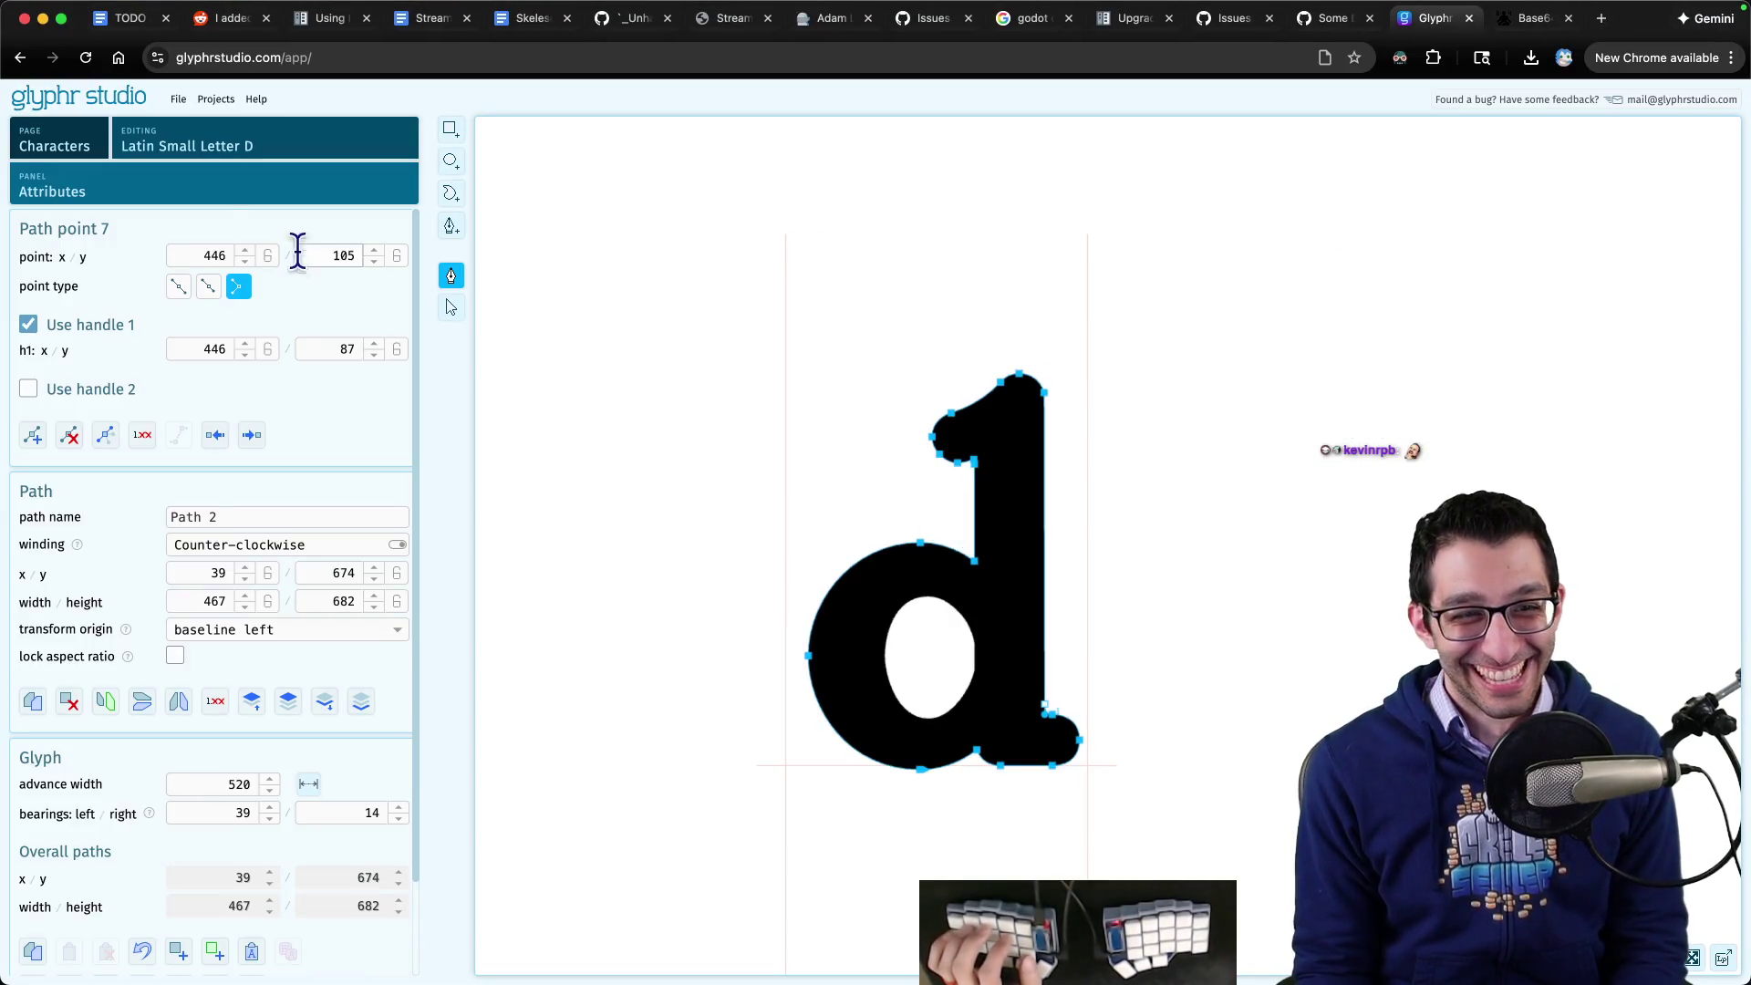
left_click(243, 151)
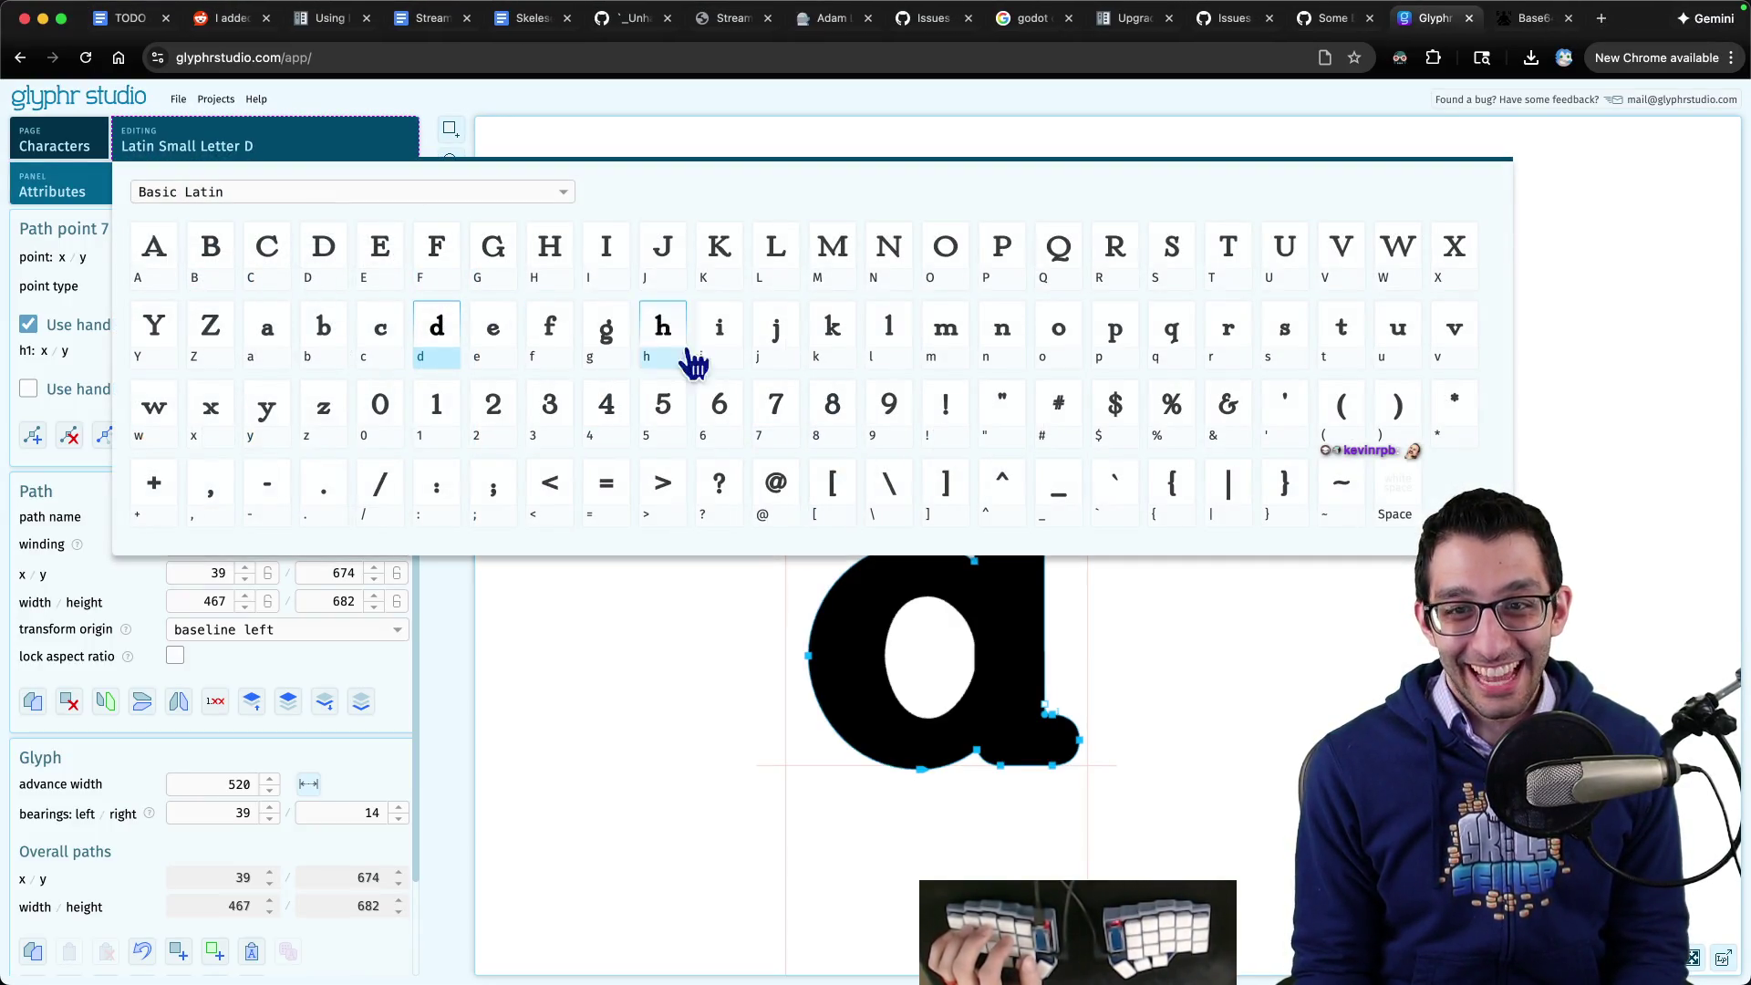
left_click(1397, 255)
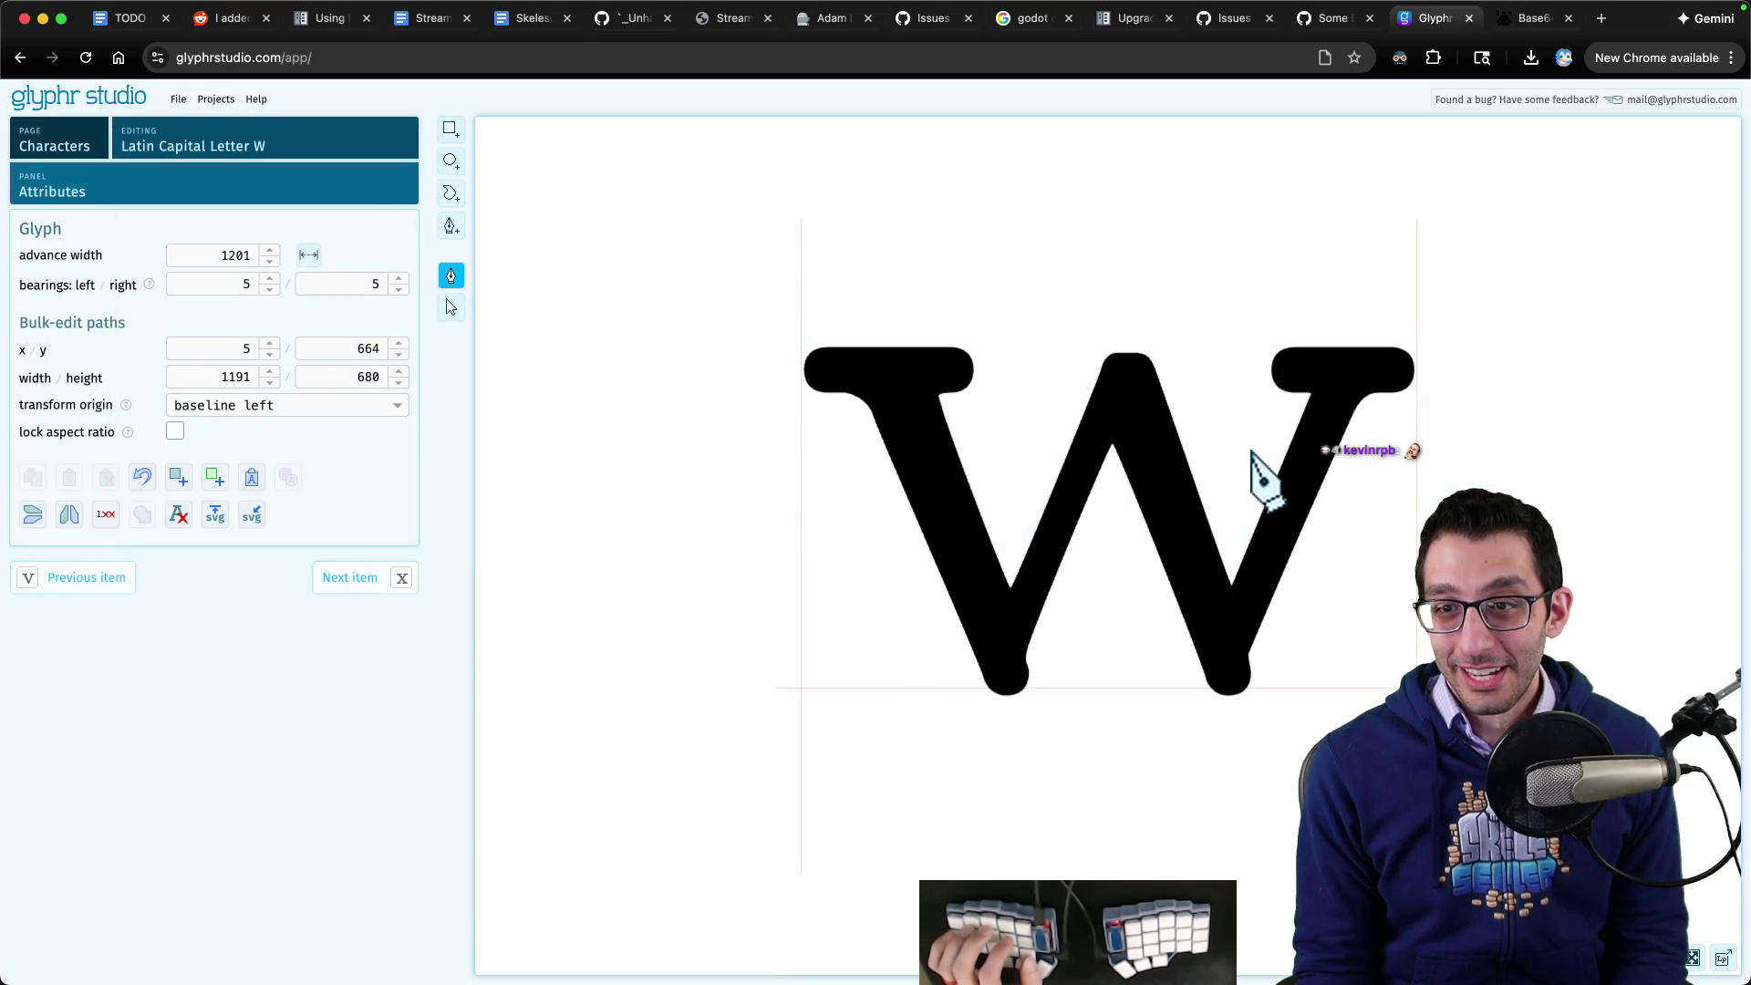
- Check the dWYvw test label in Godot, then return to Glyphr Studio in Chrome
left_click(1212, 927)
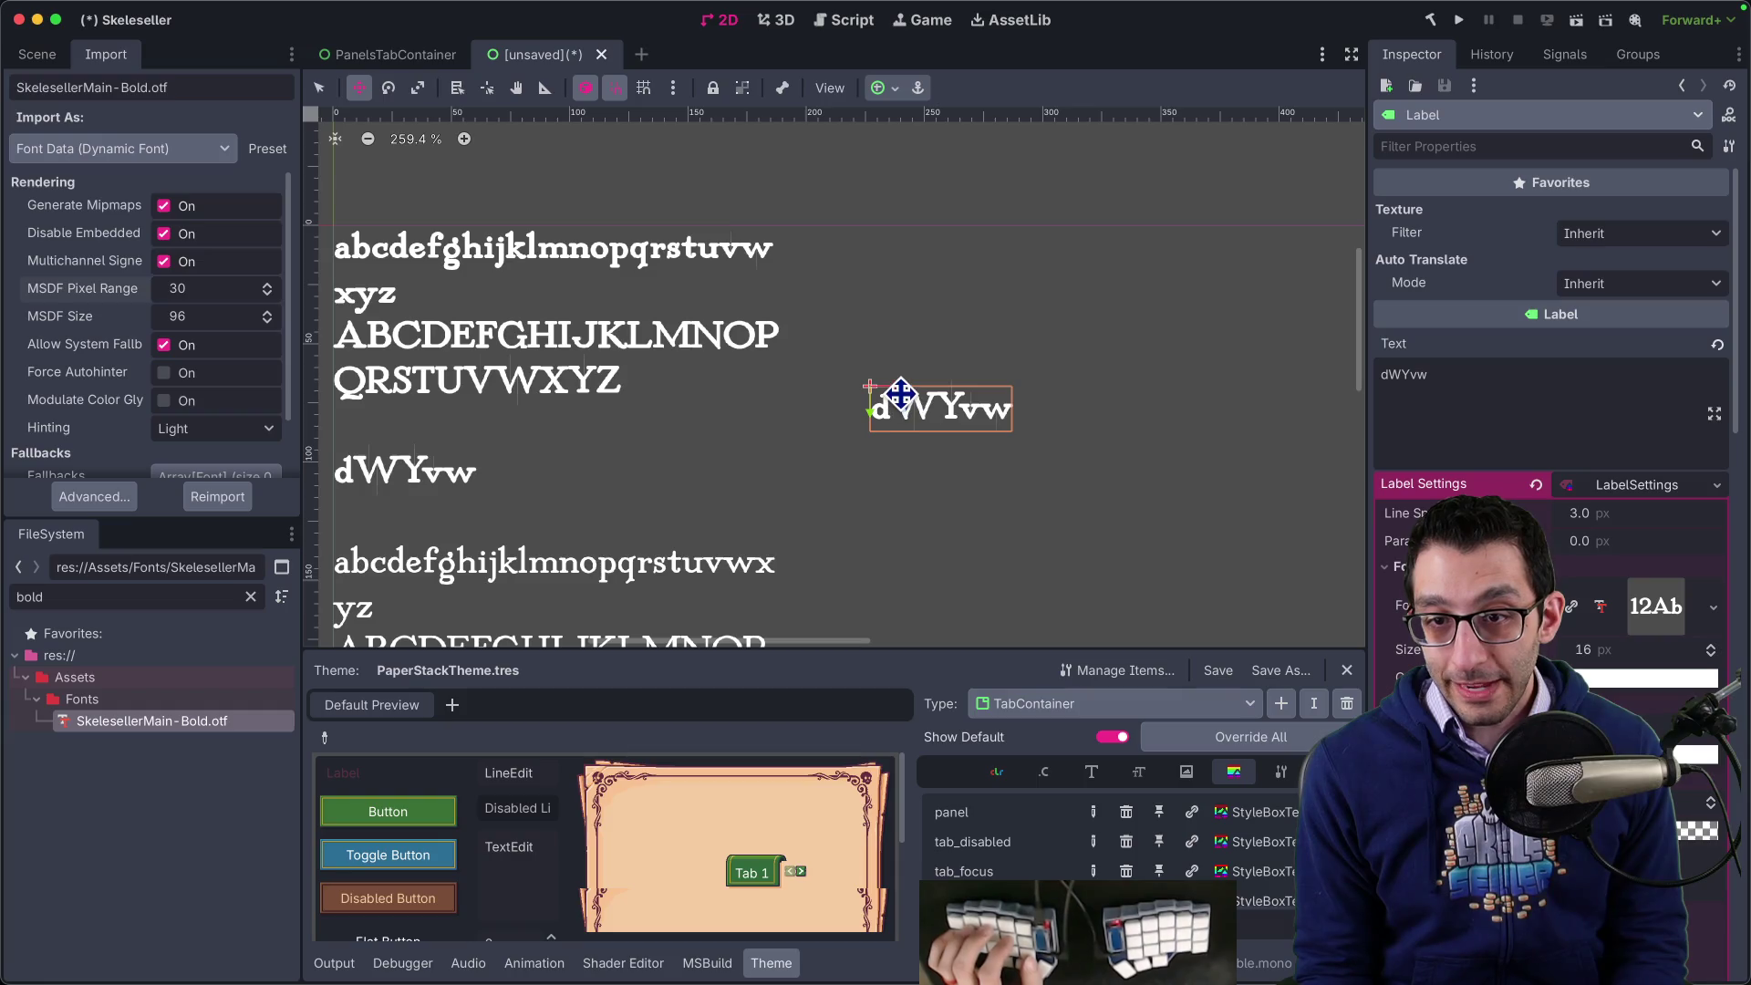
mouse_move(1288, 969)
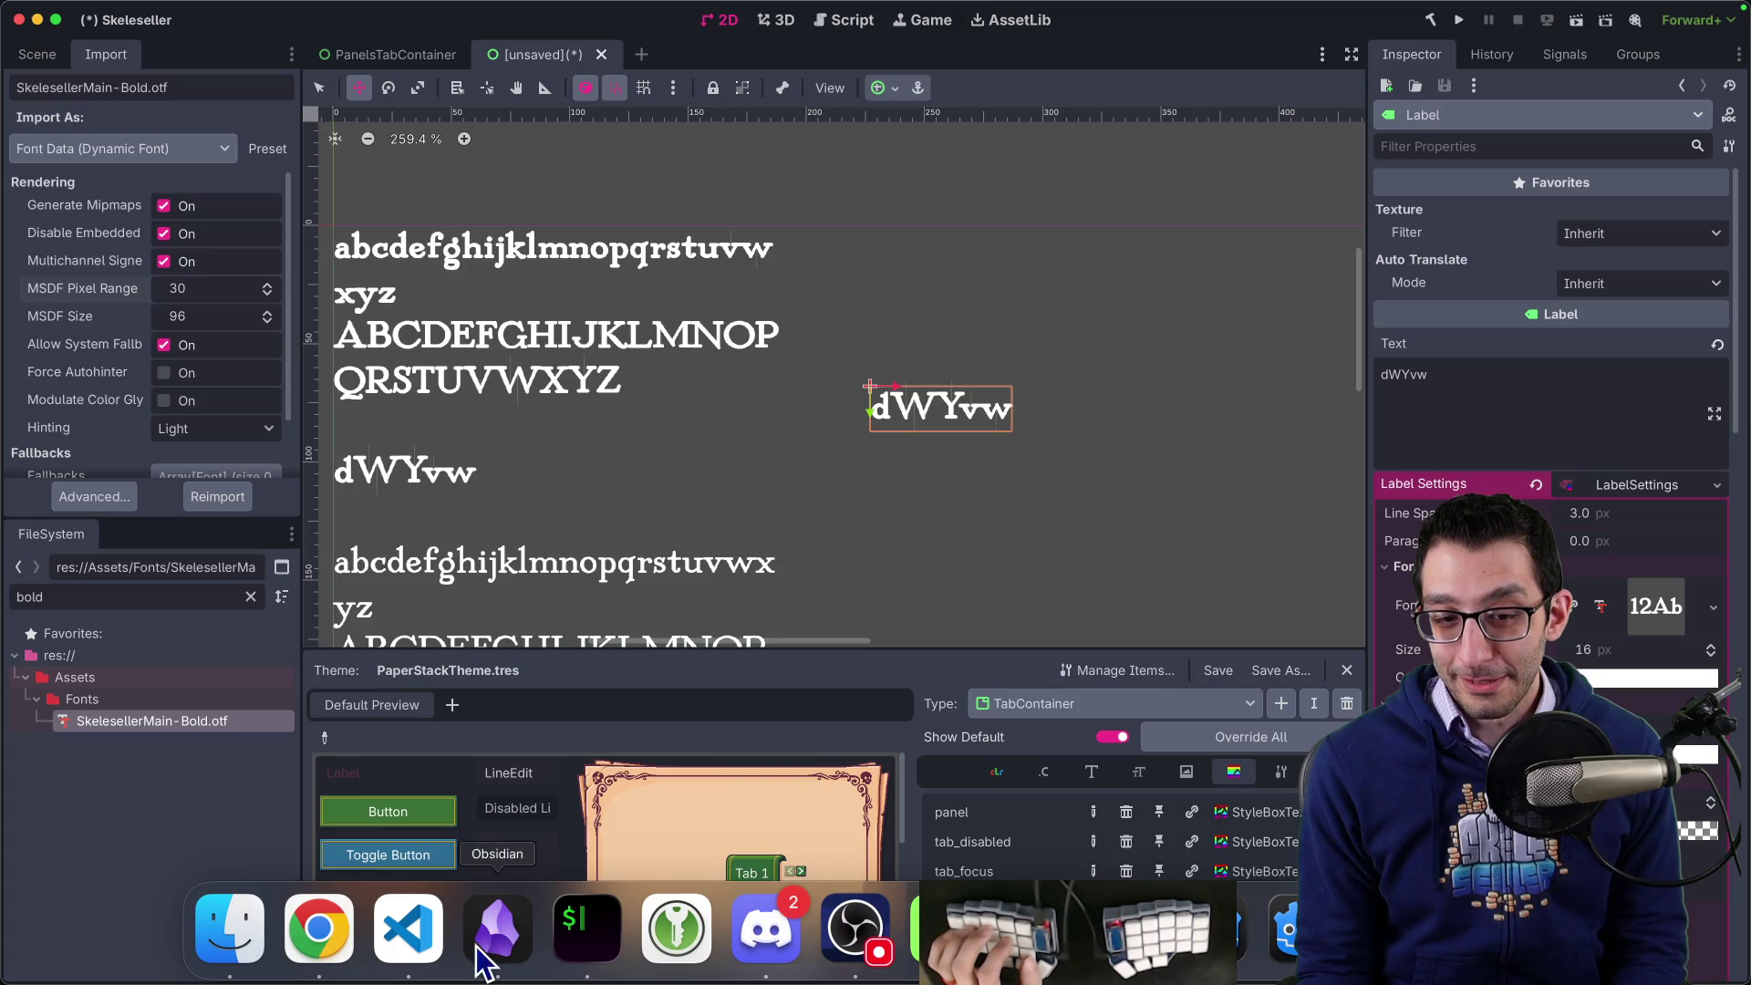
left_click(319, 928)
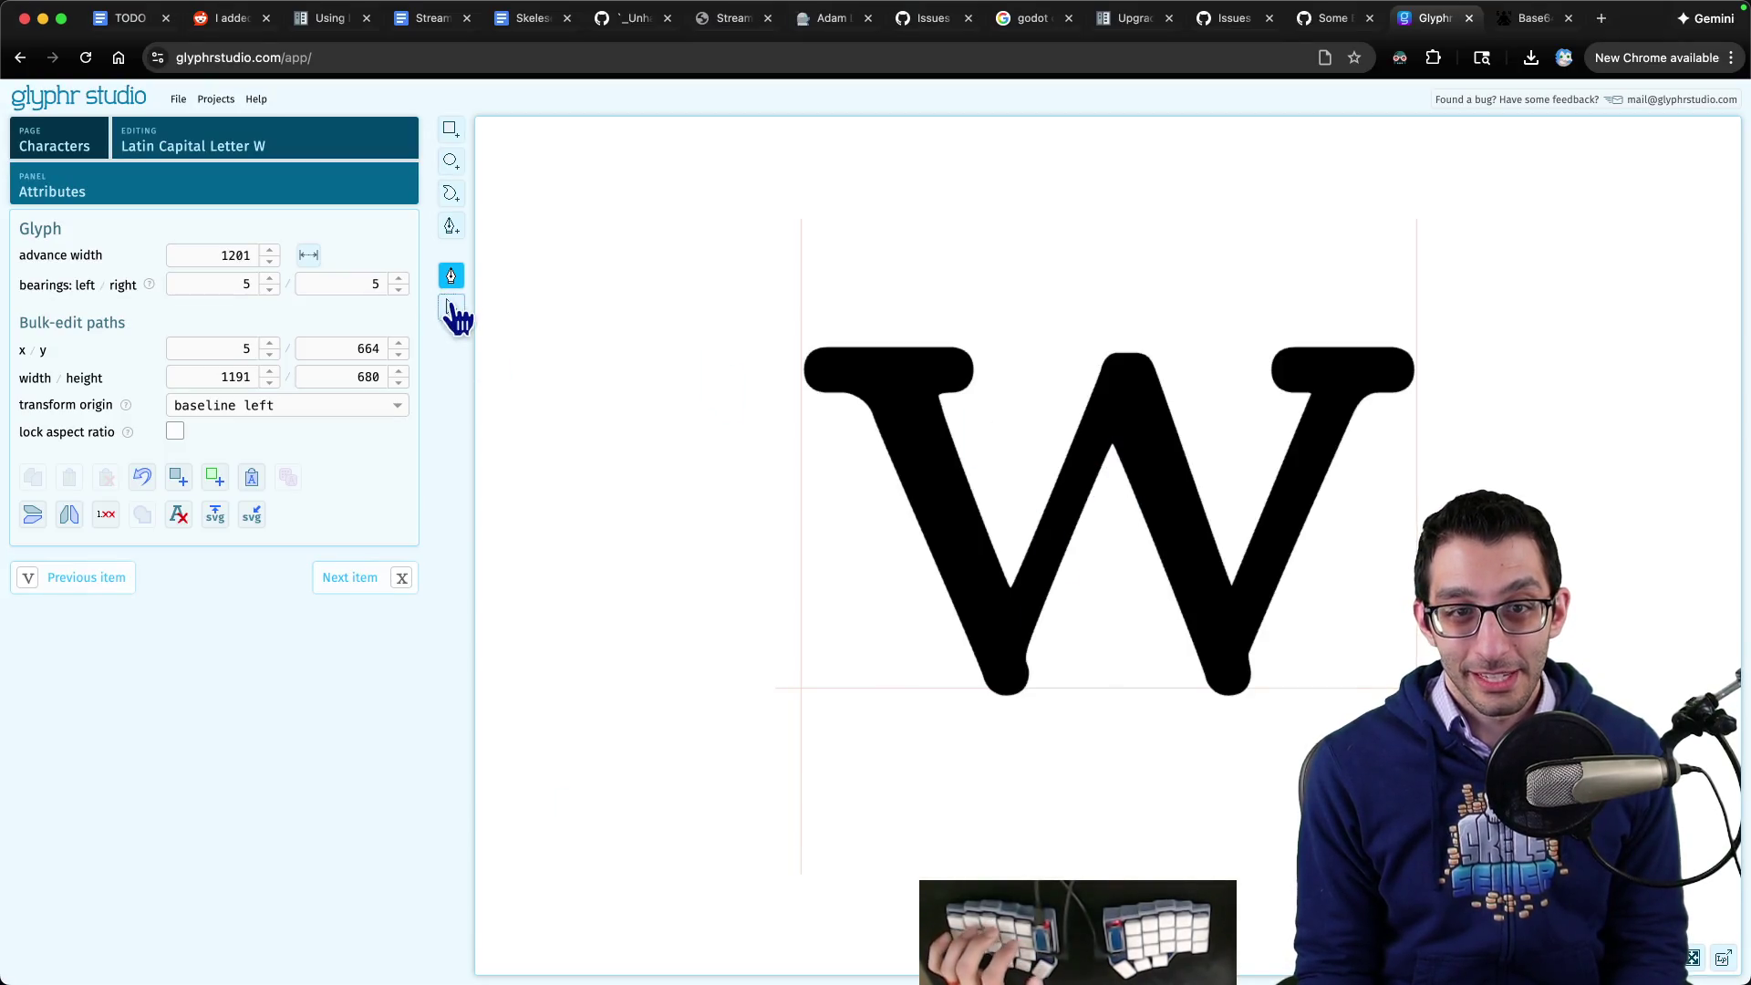
- Select the W outline, switch to the pen tool and zoom onto the inner vertices
left_click(451, 307)
left_click(1129, 445)
key("b")
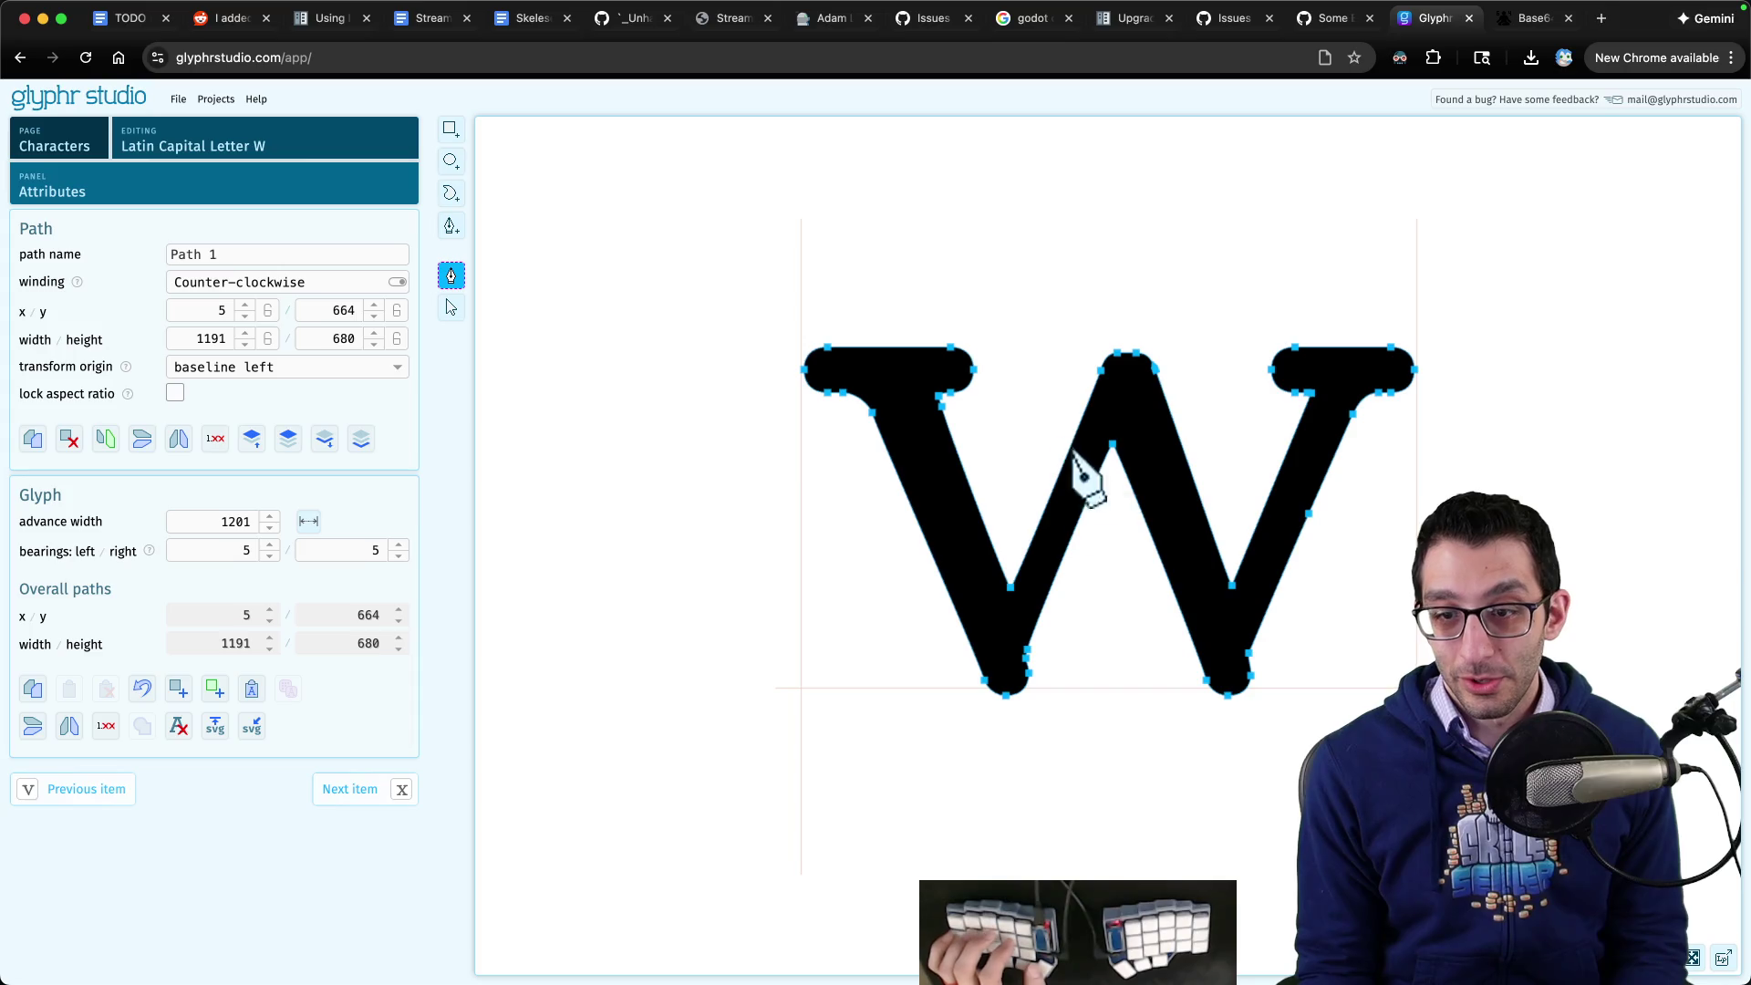
scroll(1021, 604, "up", 5)
scroll(1008, 602, "up", 10)
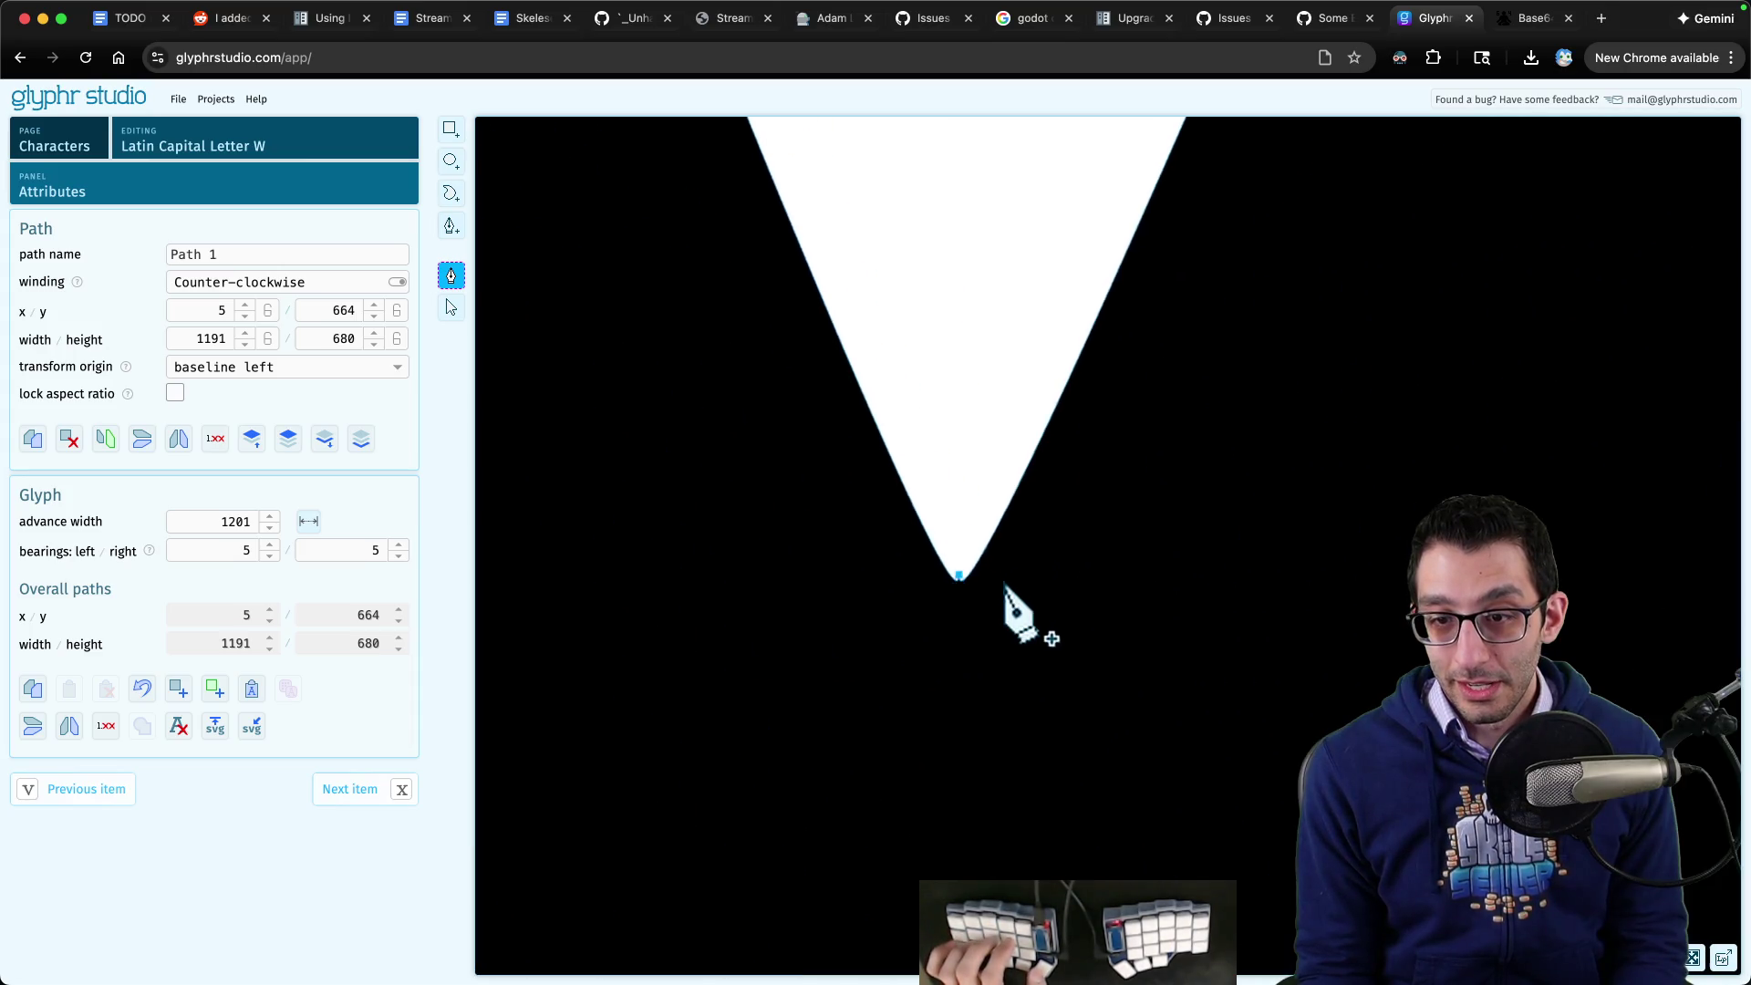
scroll(937, 577, "up", 10)
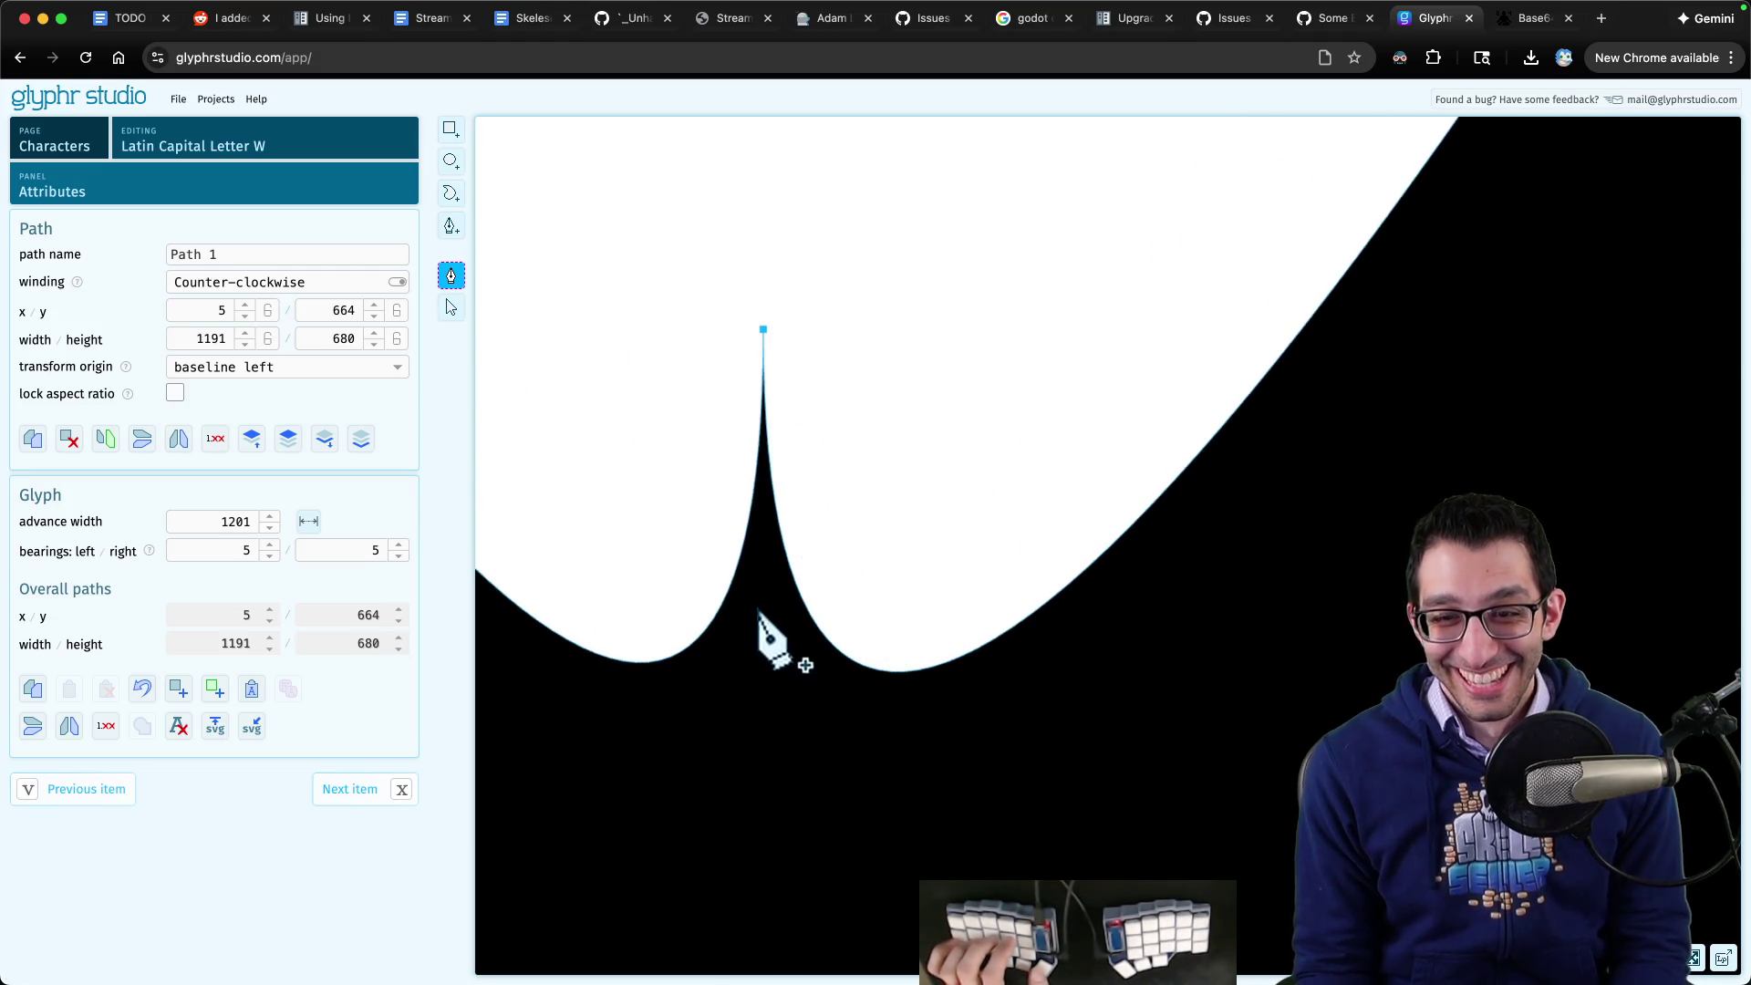
scroll(783, 613, "down", 8)
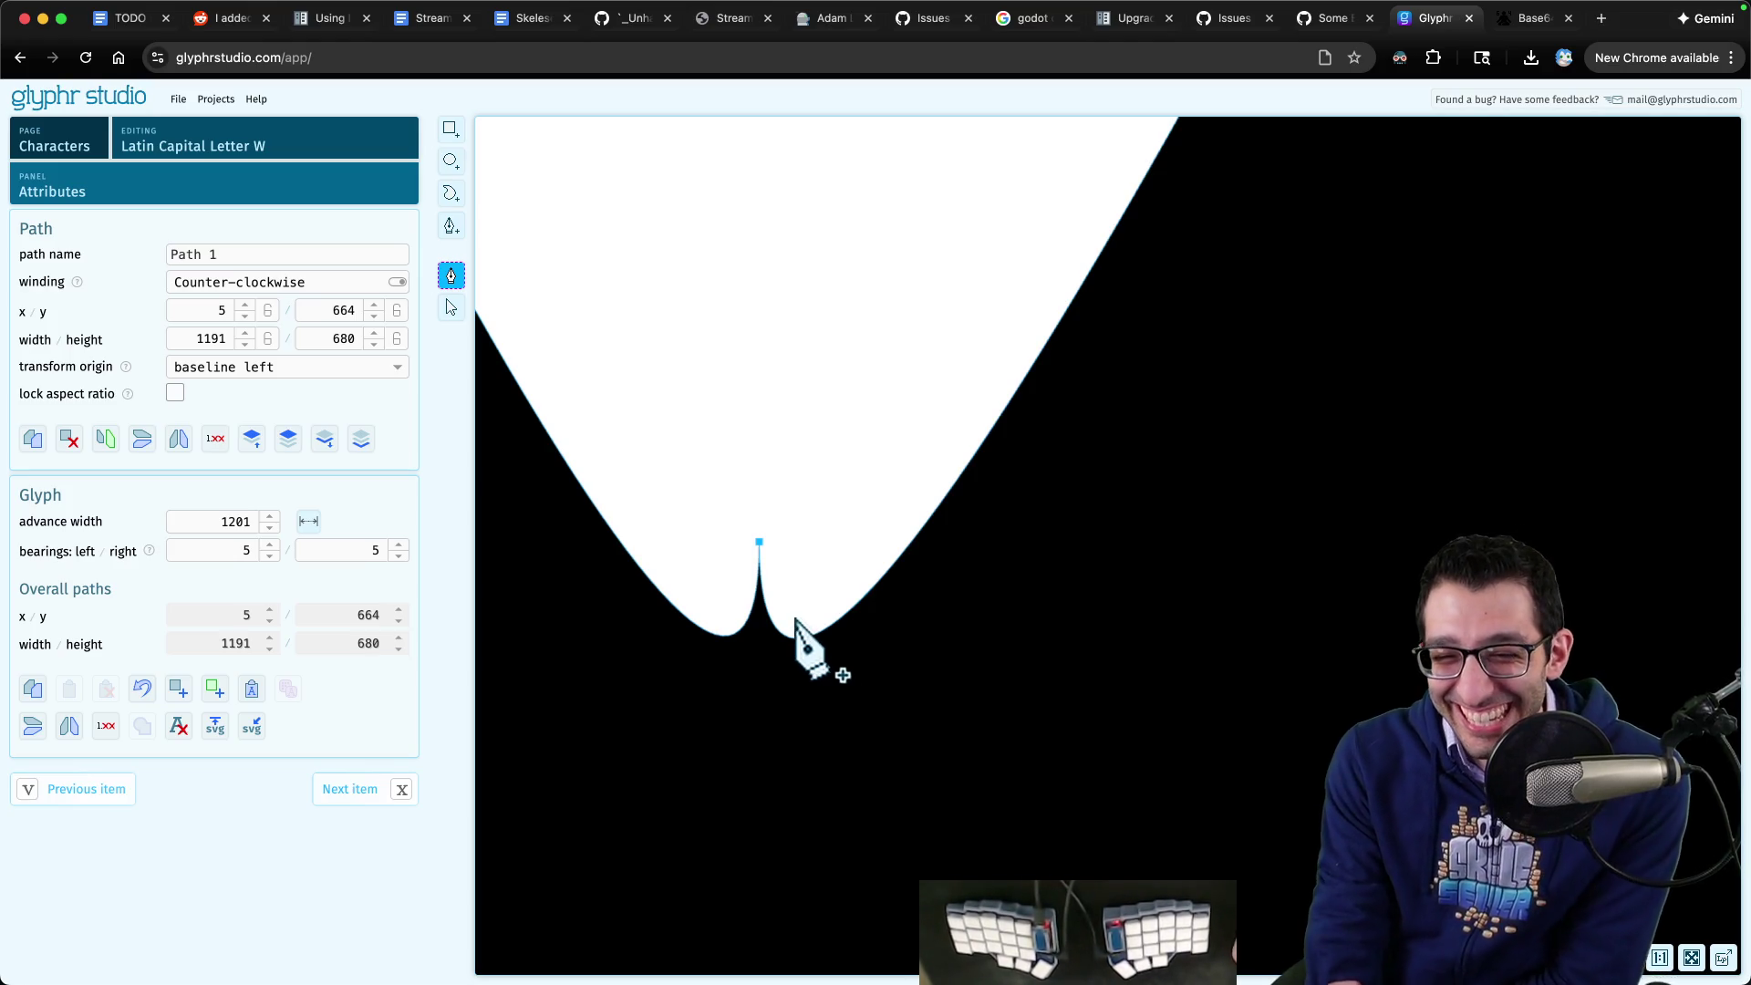
scroll(807, 620, "down", 2)
scroll(808, 624, "down", 10)
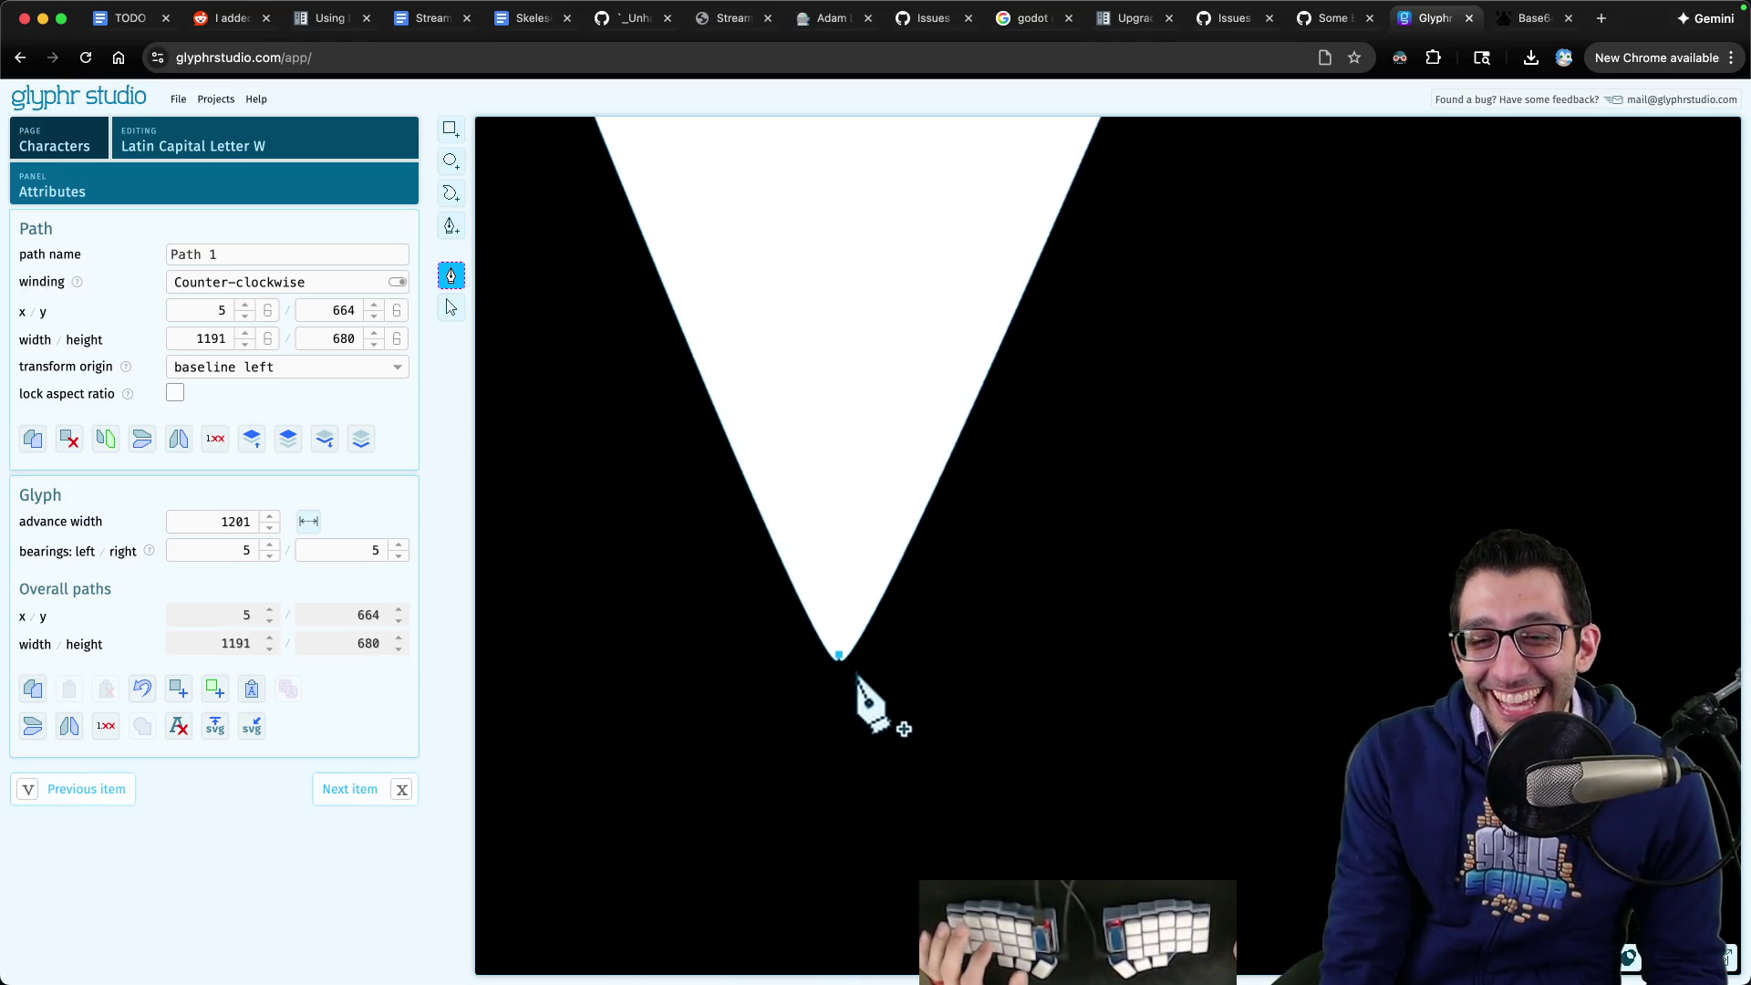
scroll(892, 679, "down", 10)
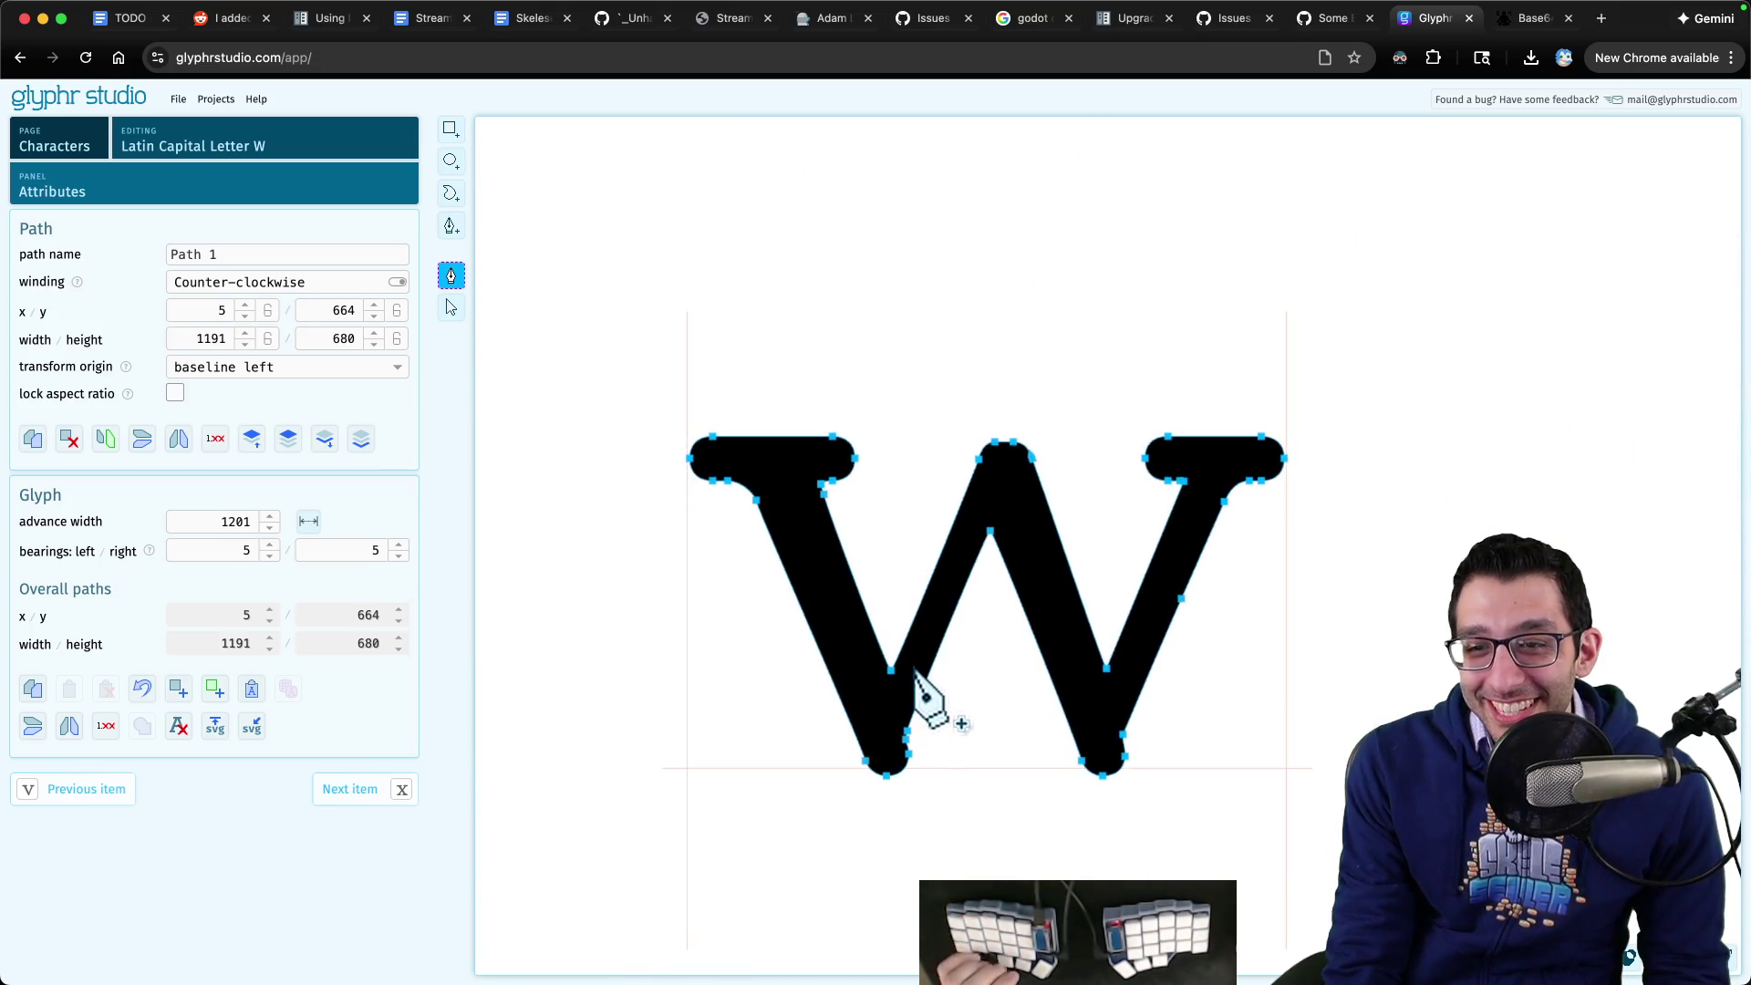
- Close the stray Finder window, glance at Godot, and come back to Glyphr Studio
mouse_move(1123, 925)
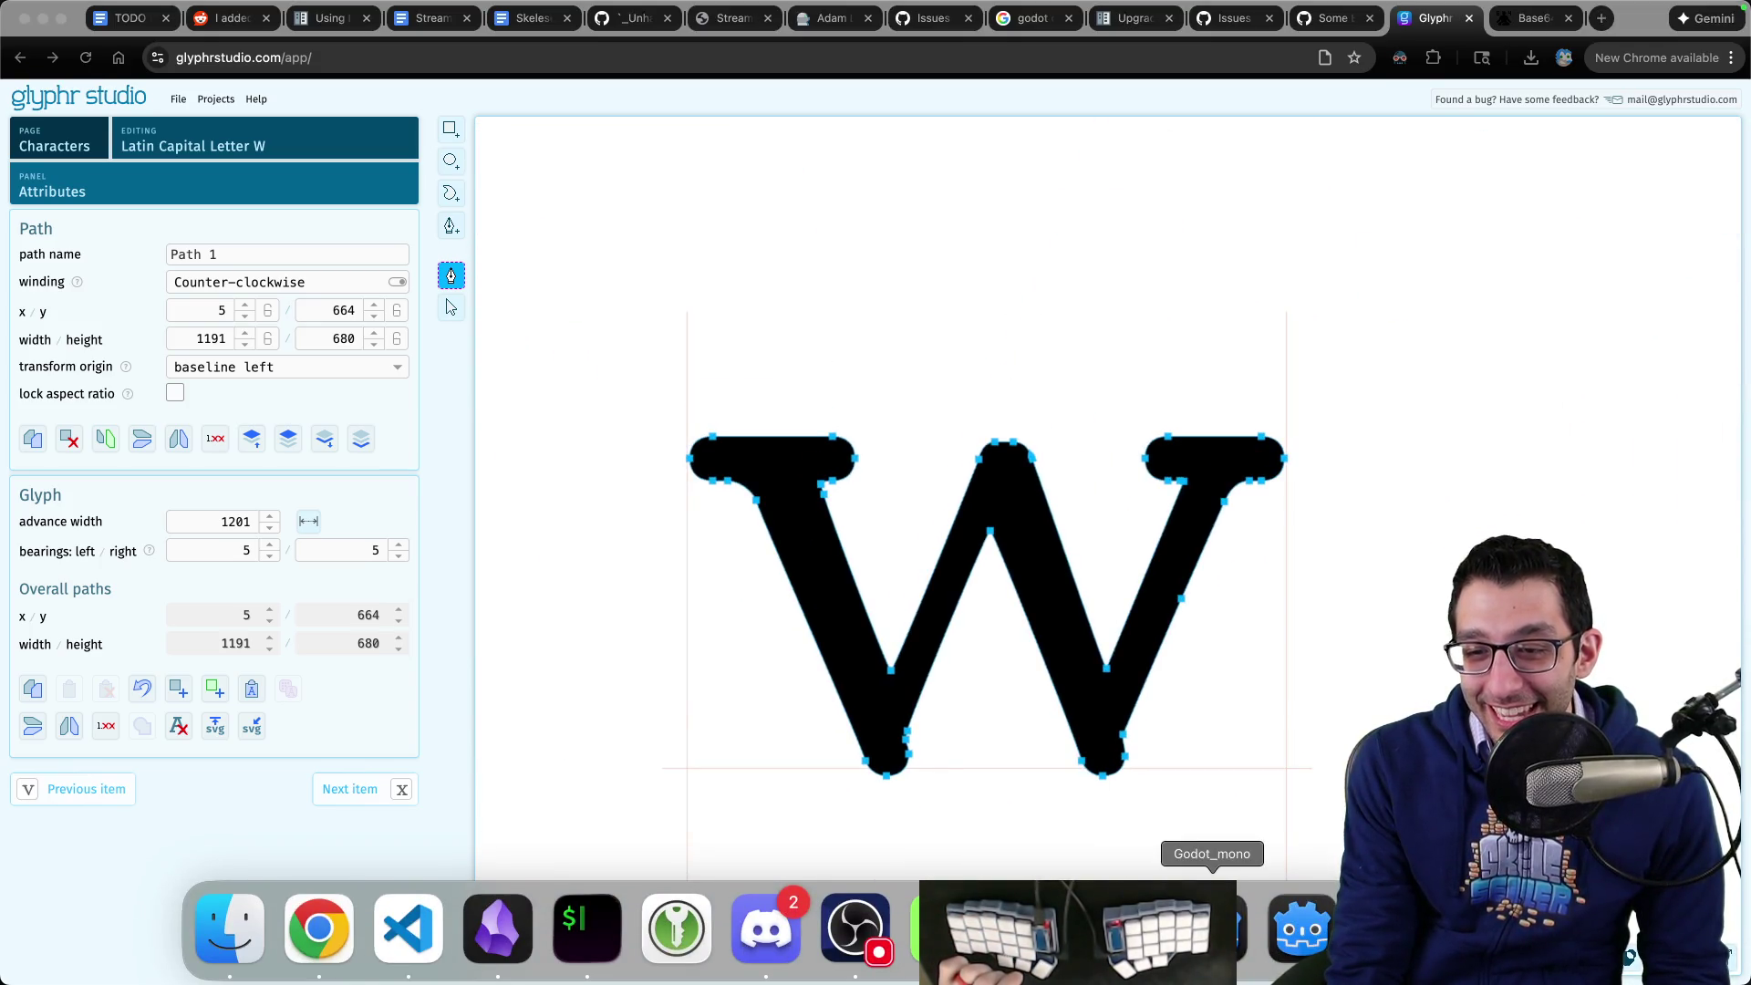
left_click(1212, 926, "super")
key("super+w")
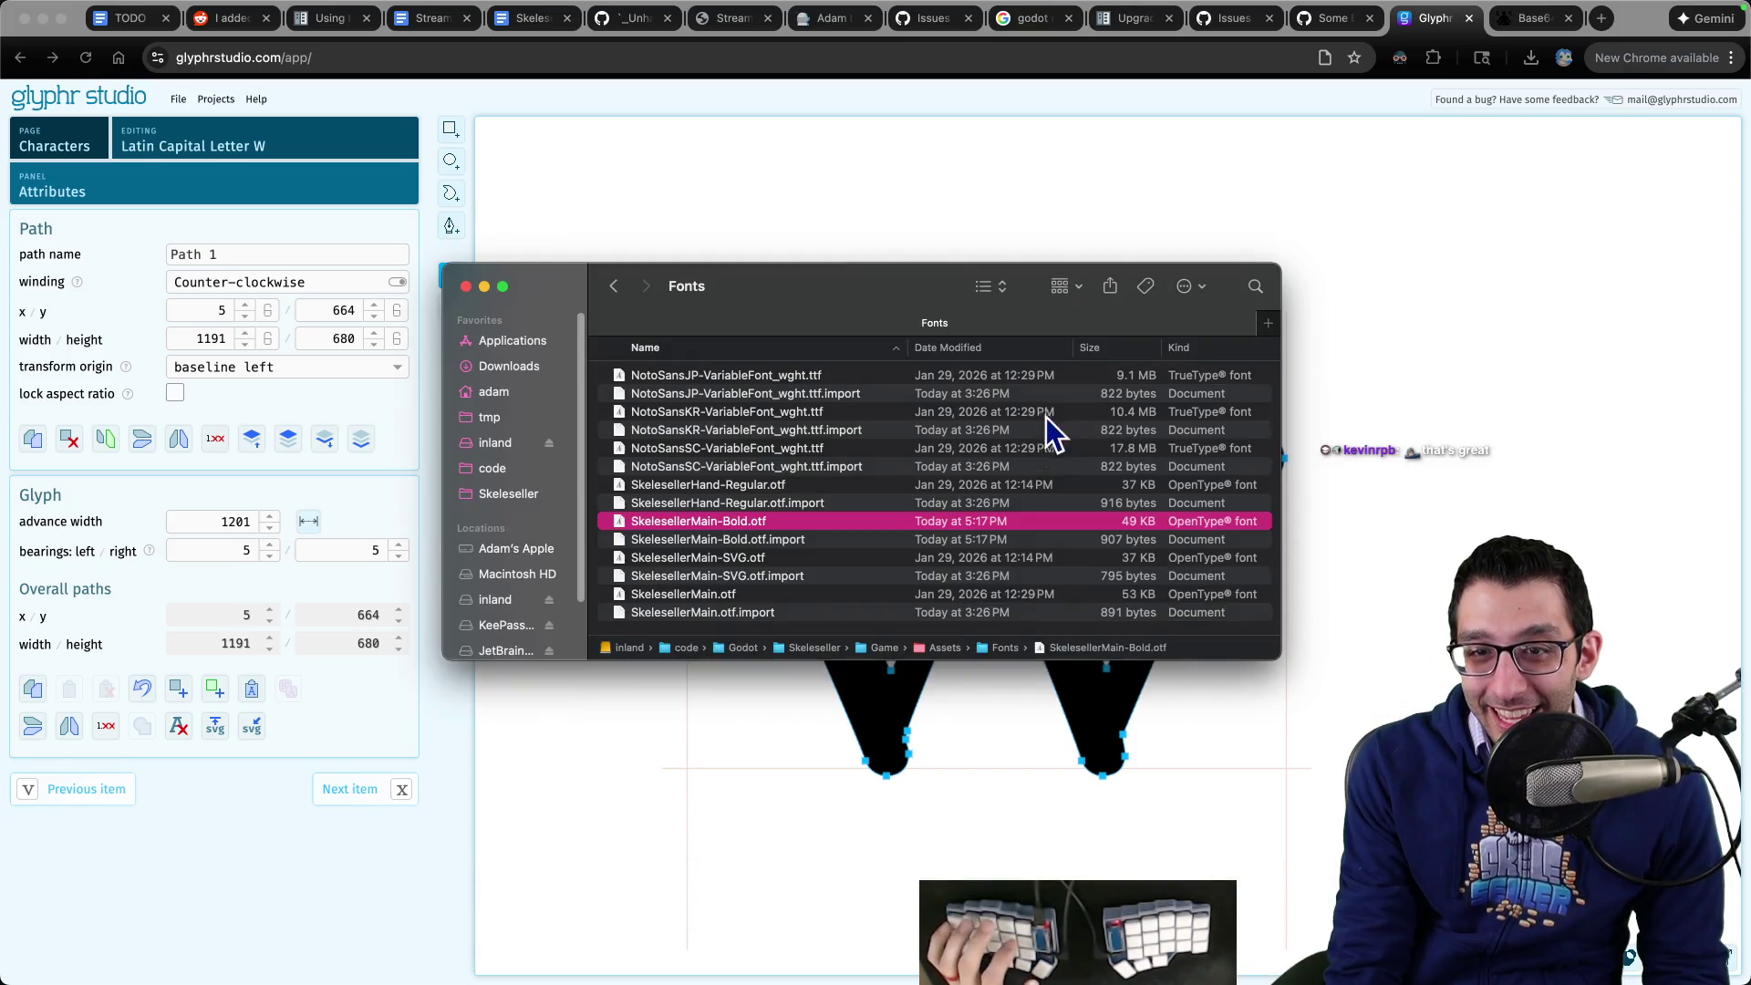
left_click(1211, 926)
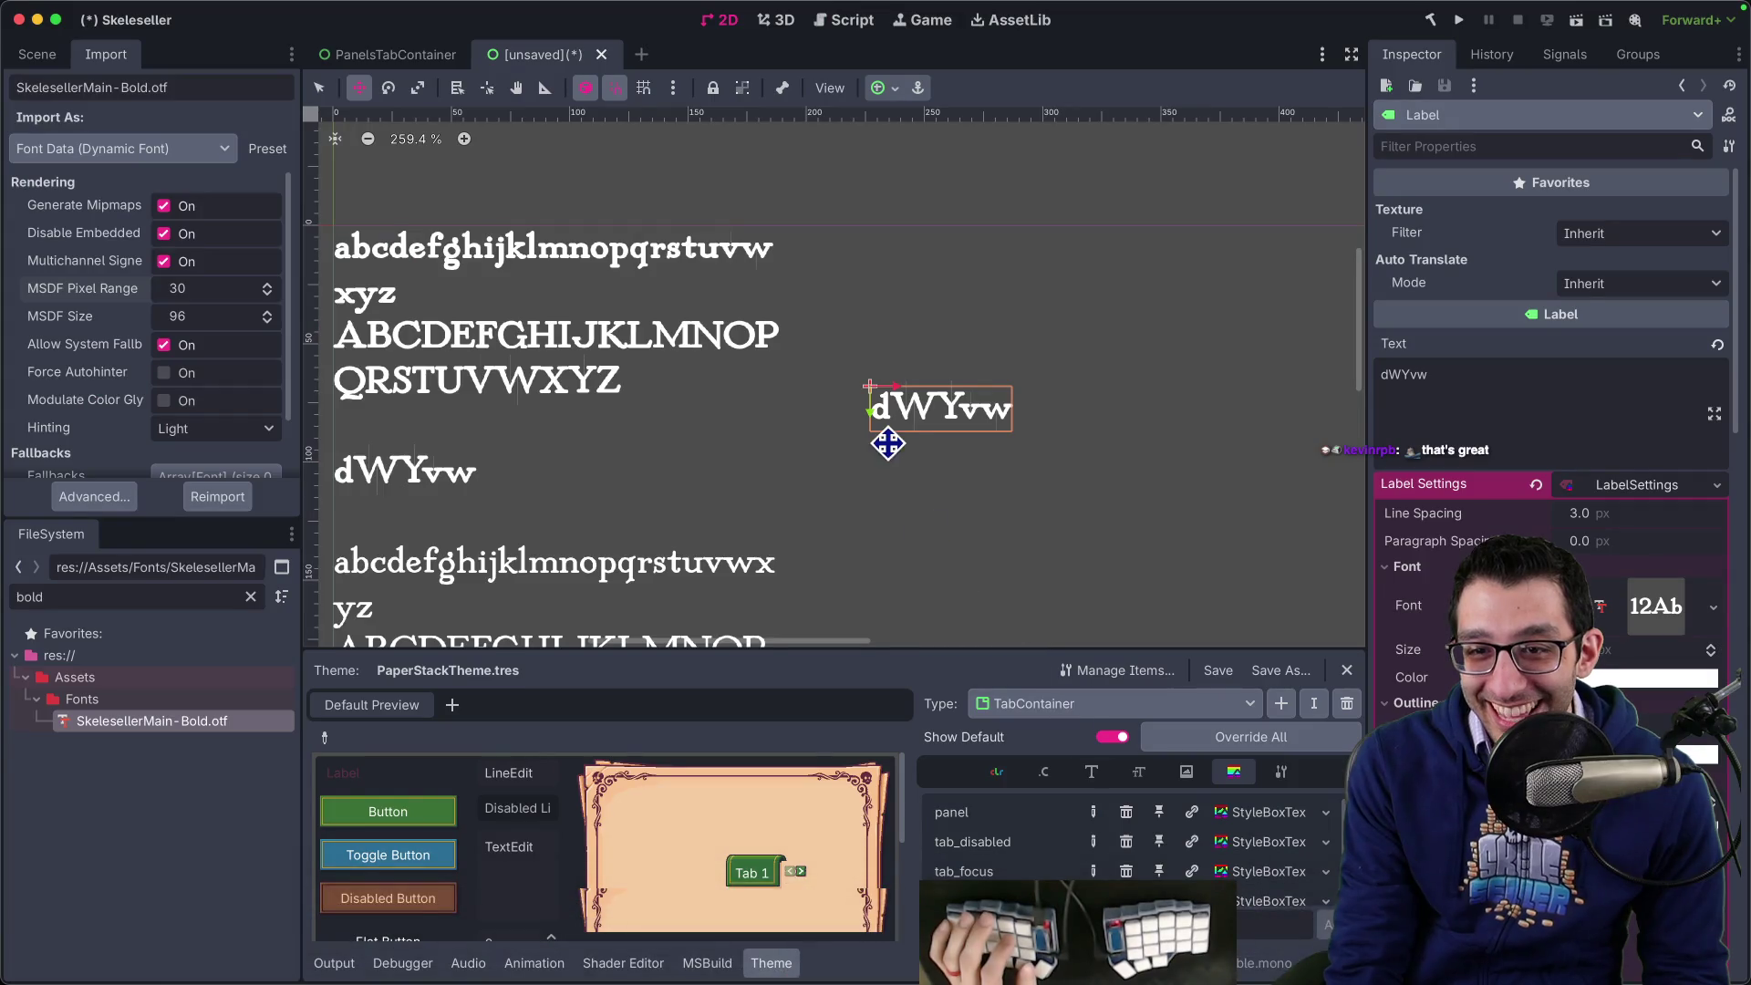
mouse_move(1277, 962)
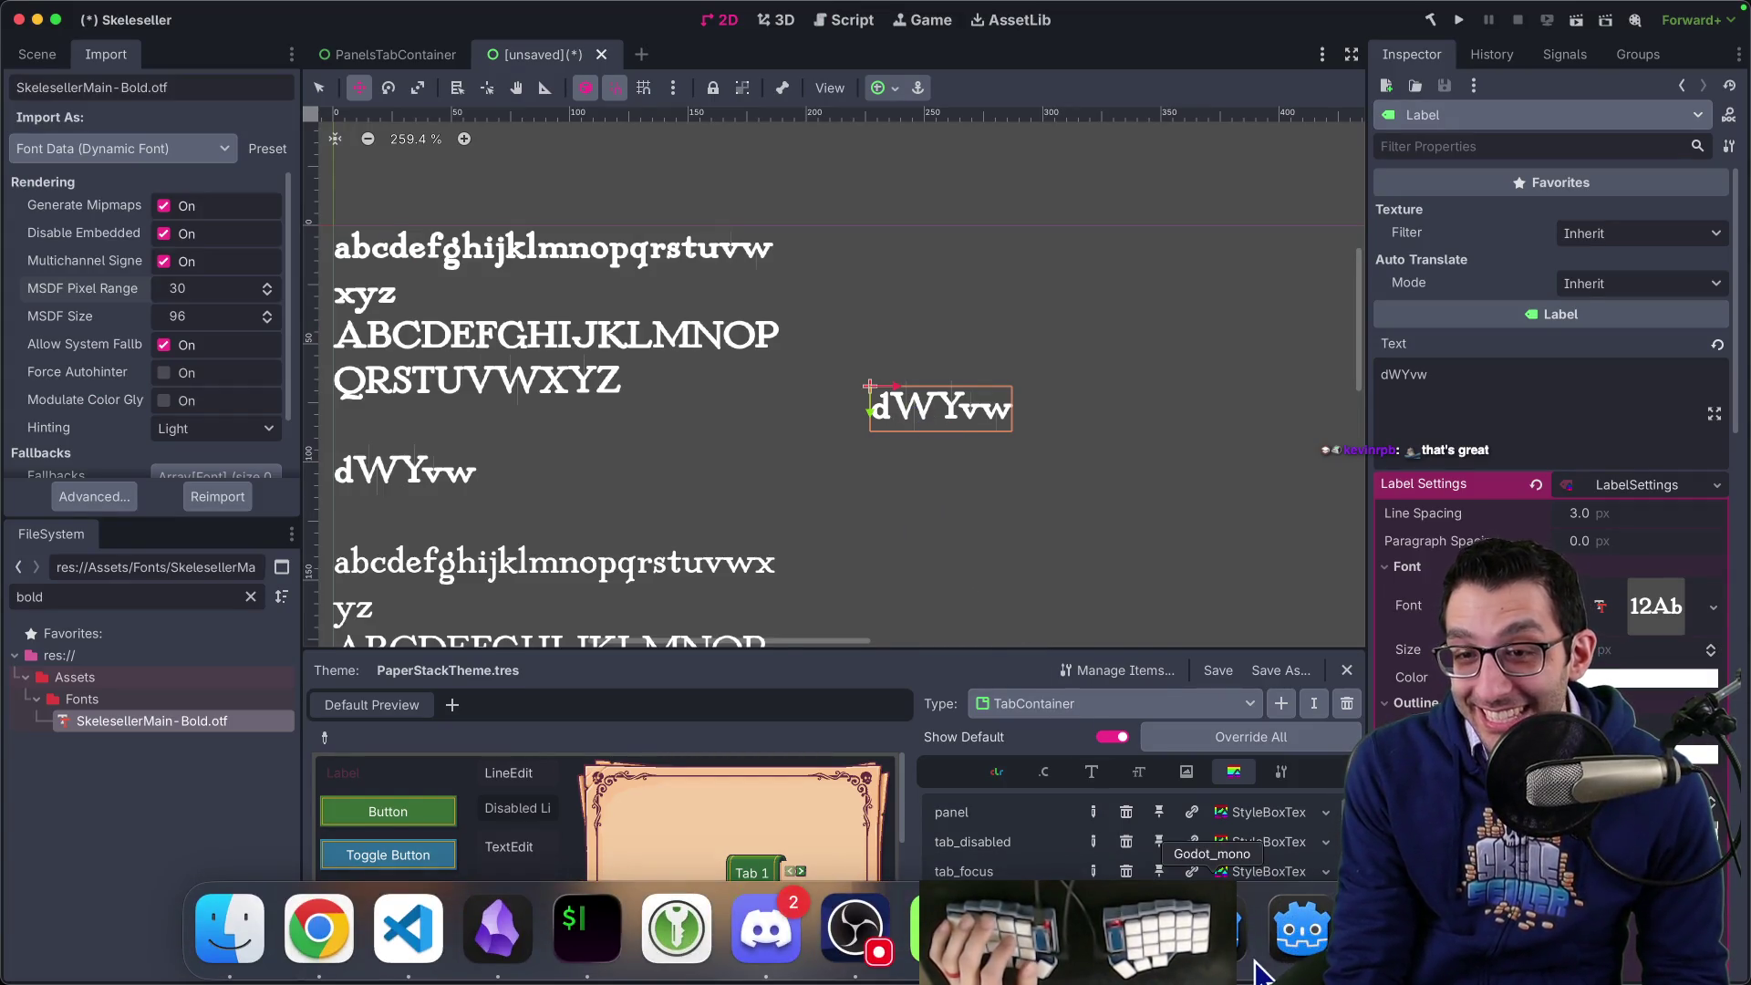
left_click(282, 944)
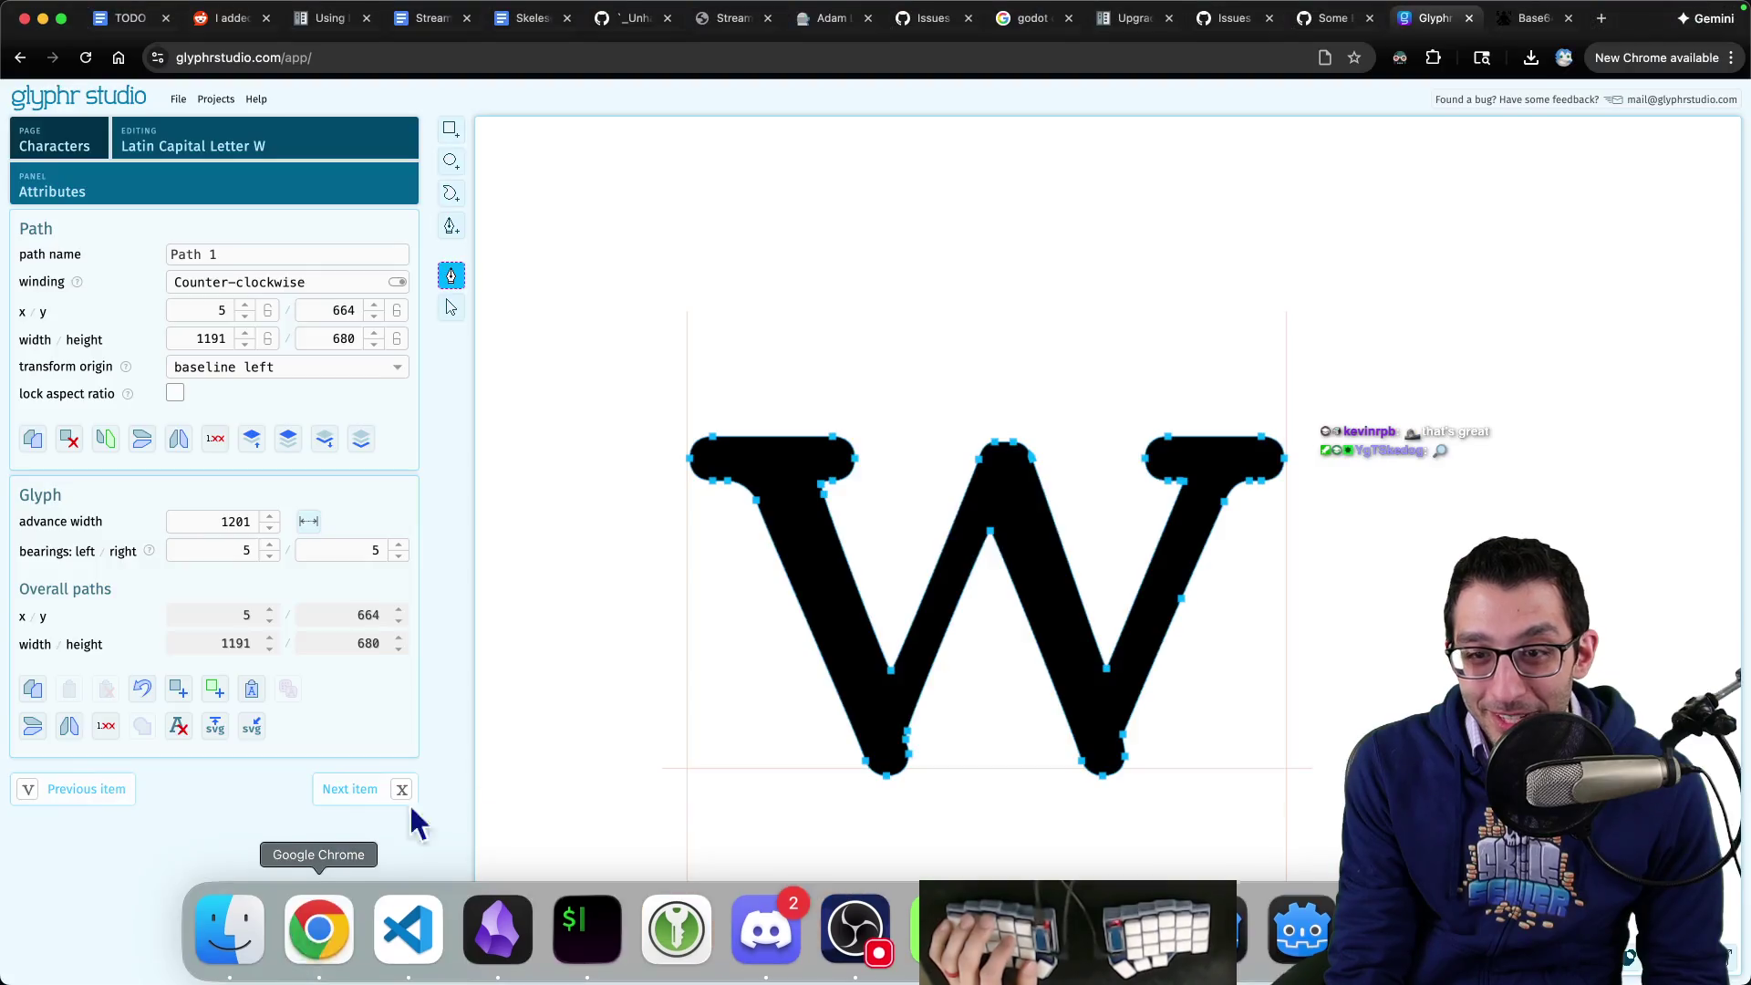
- Zoom in on the thin spike at the W's lower inner point and capture it with Shottr
scroll(1013, 575, "up", 5)
scroll(992, 500, "up", 10)
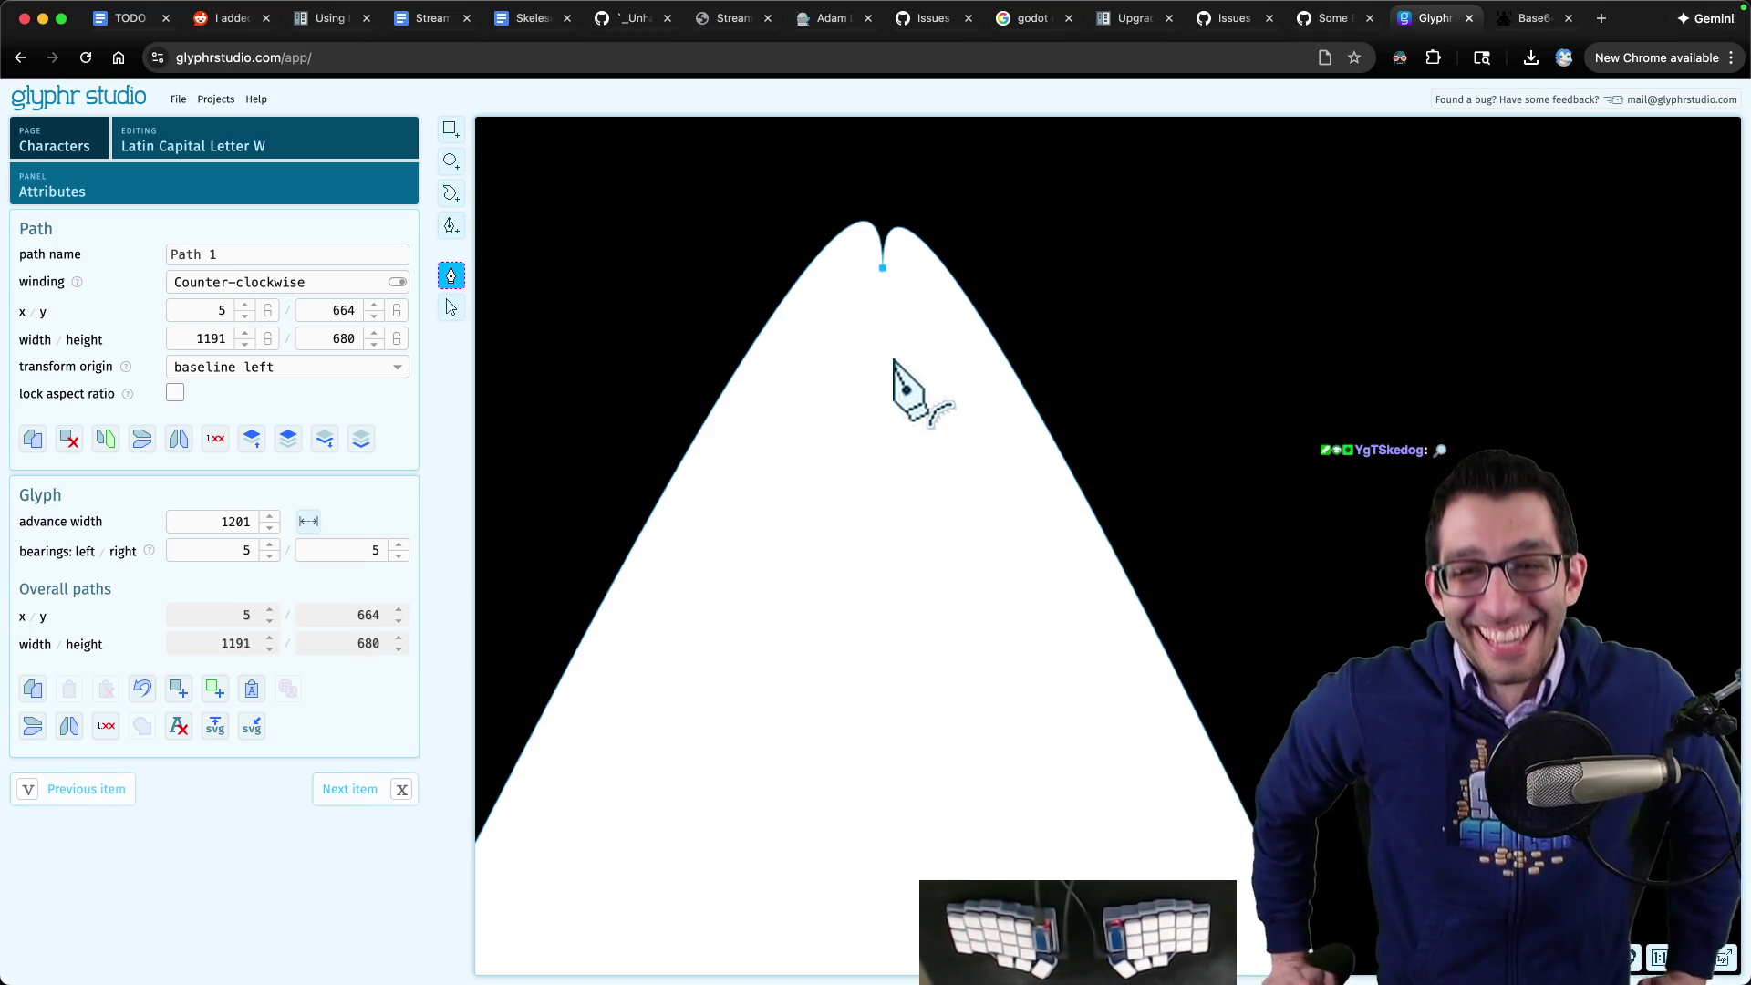
scroll(854, 443, "down", 10)
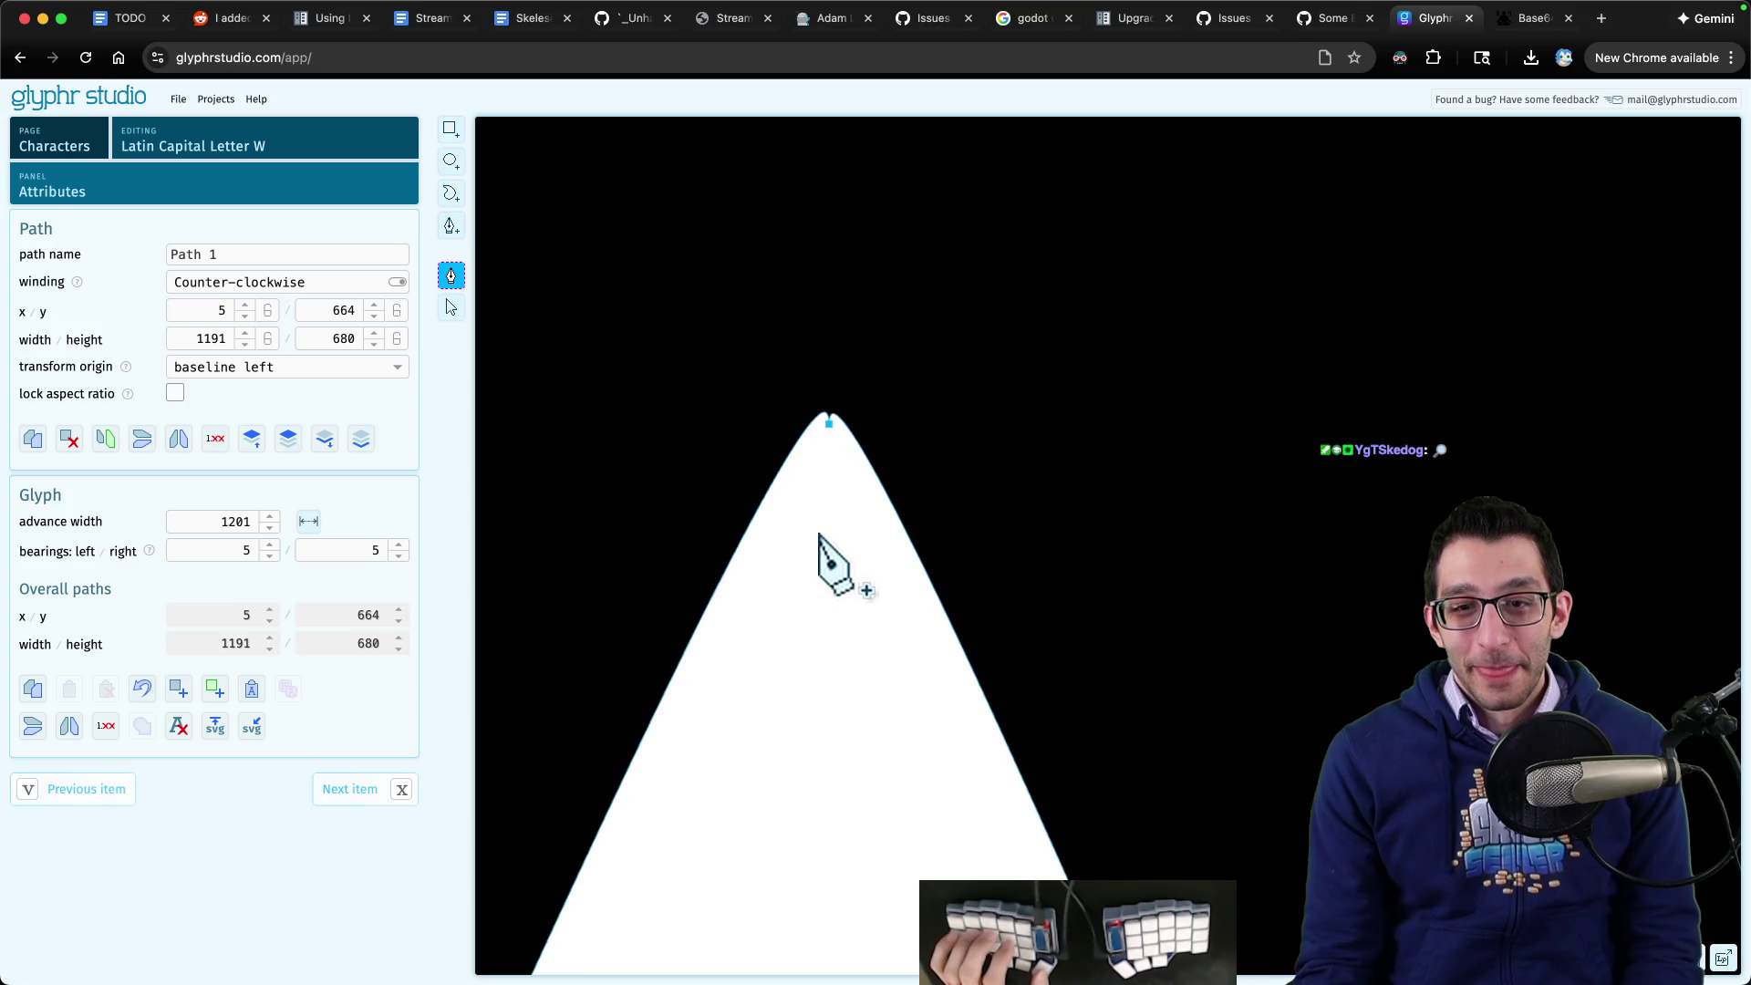
scroll(891, 821, "up", 10)
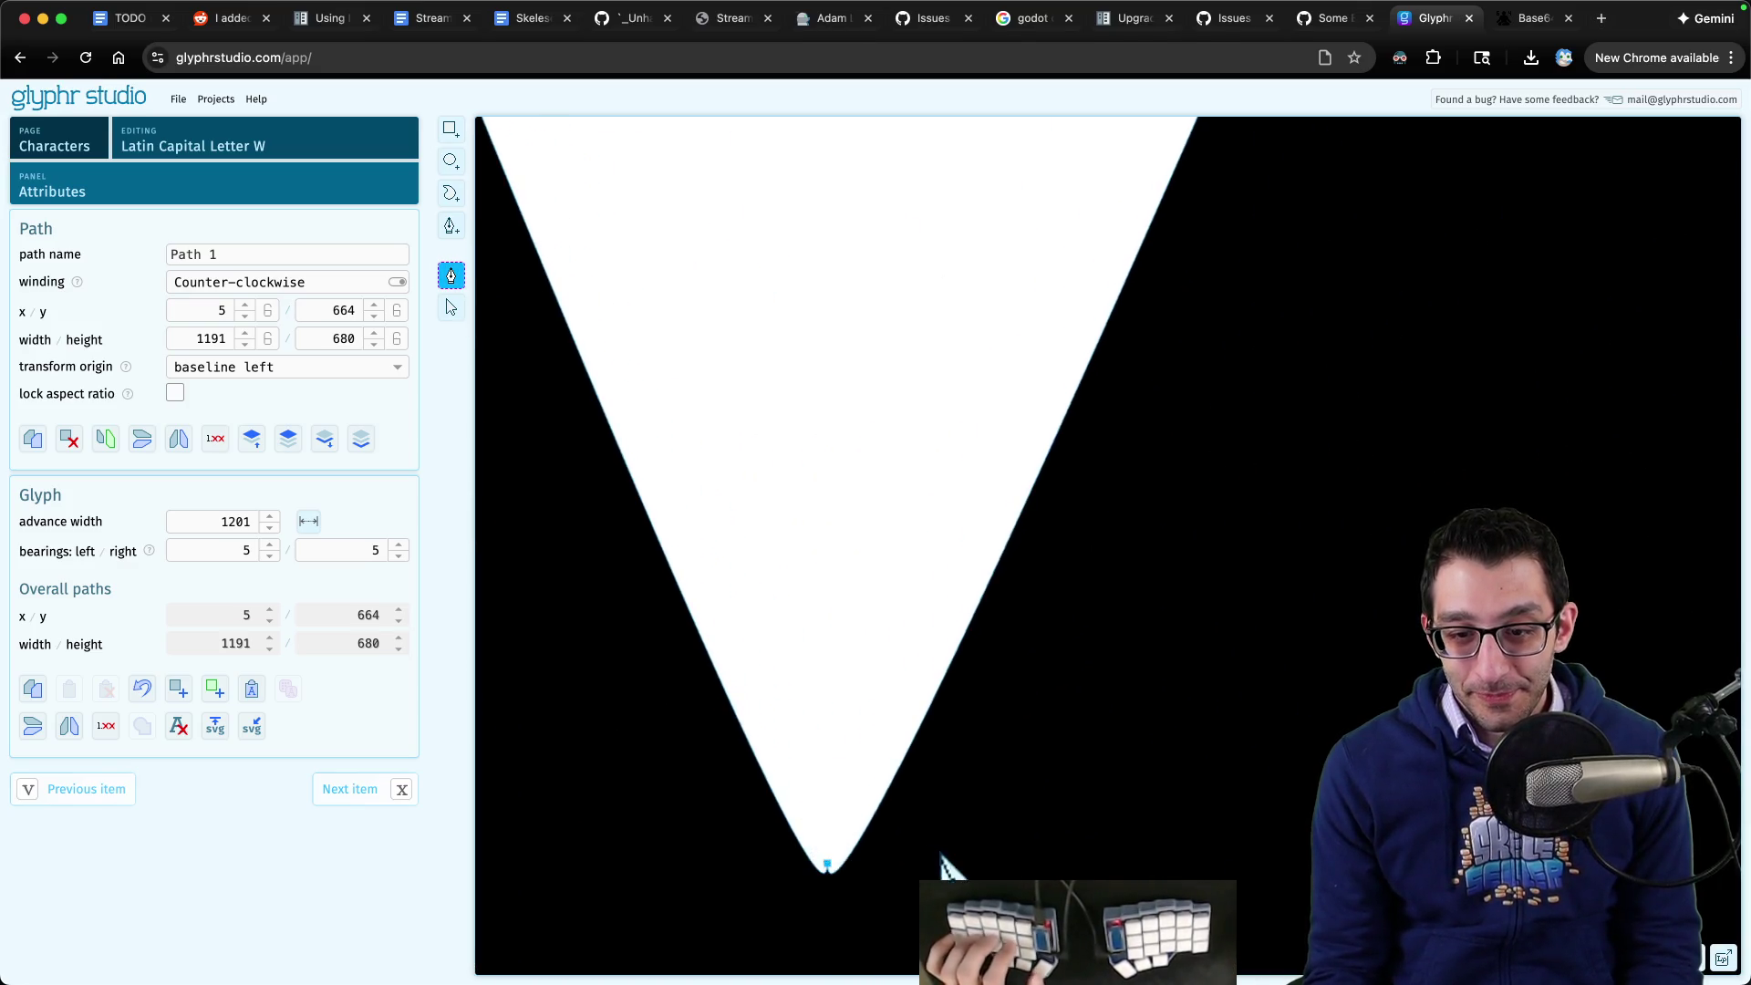
left_click_drag(943, 869, 858, 632)
scroll(821, 611, "down", 2)
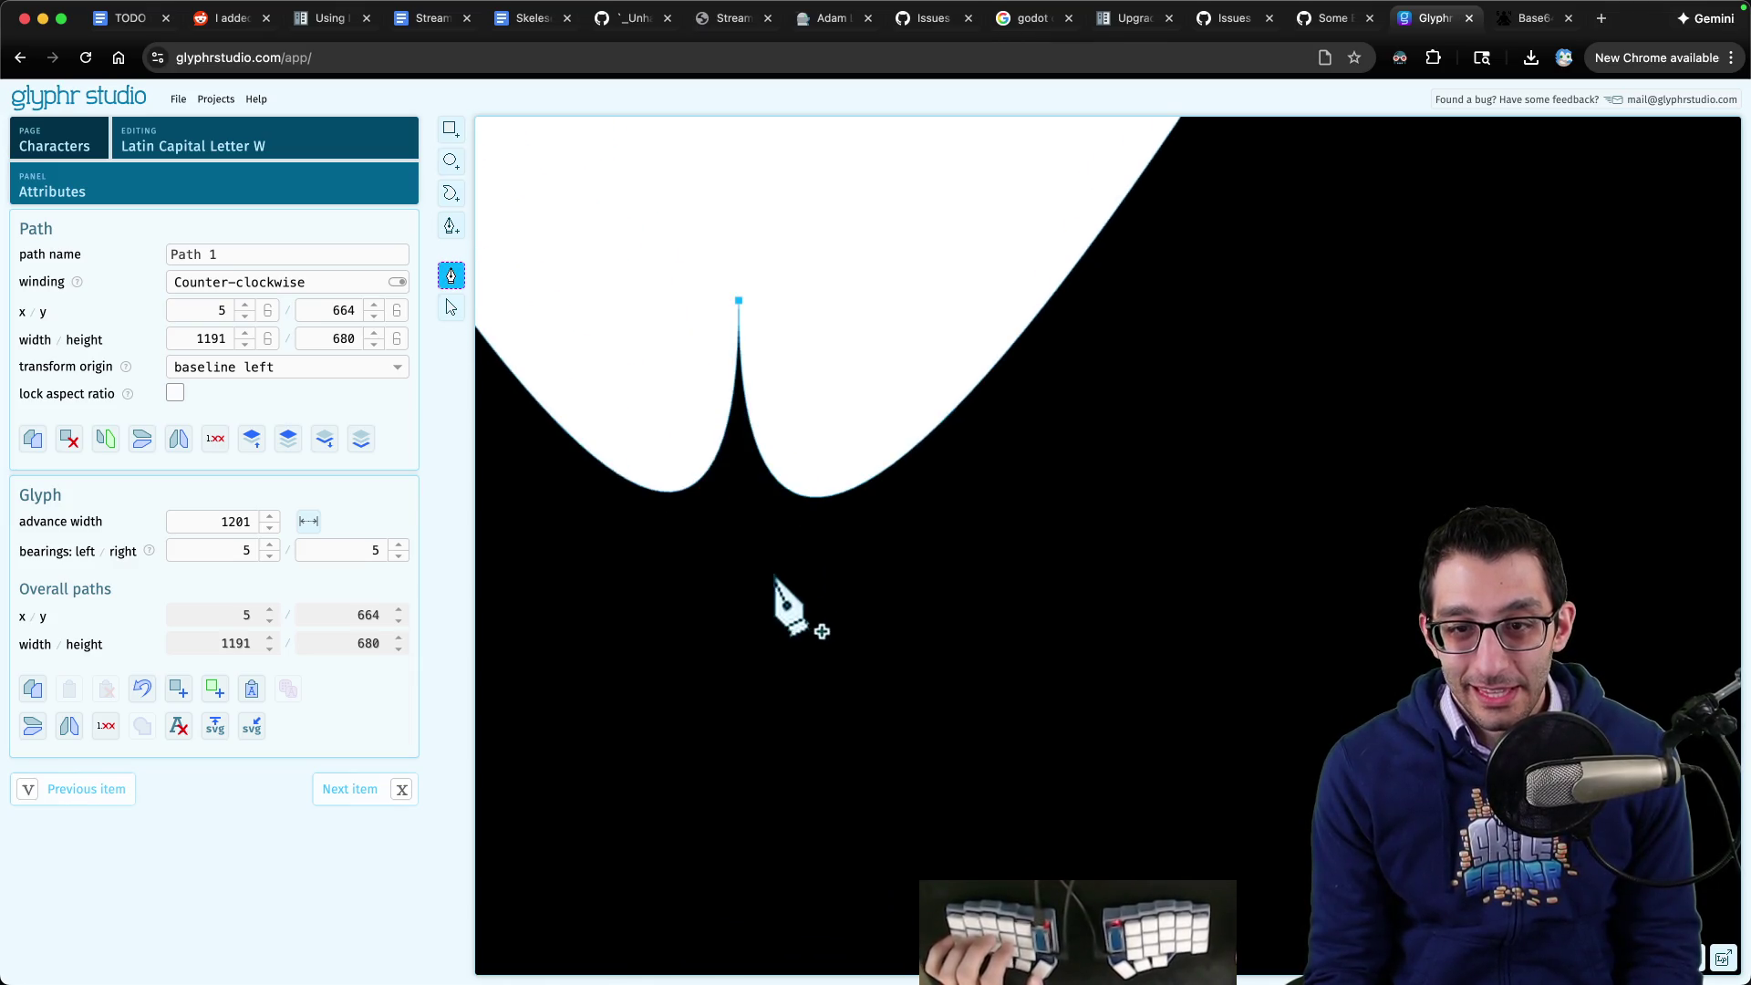
scroll(1119, 754, "up", 8)
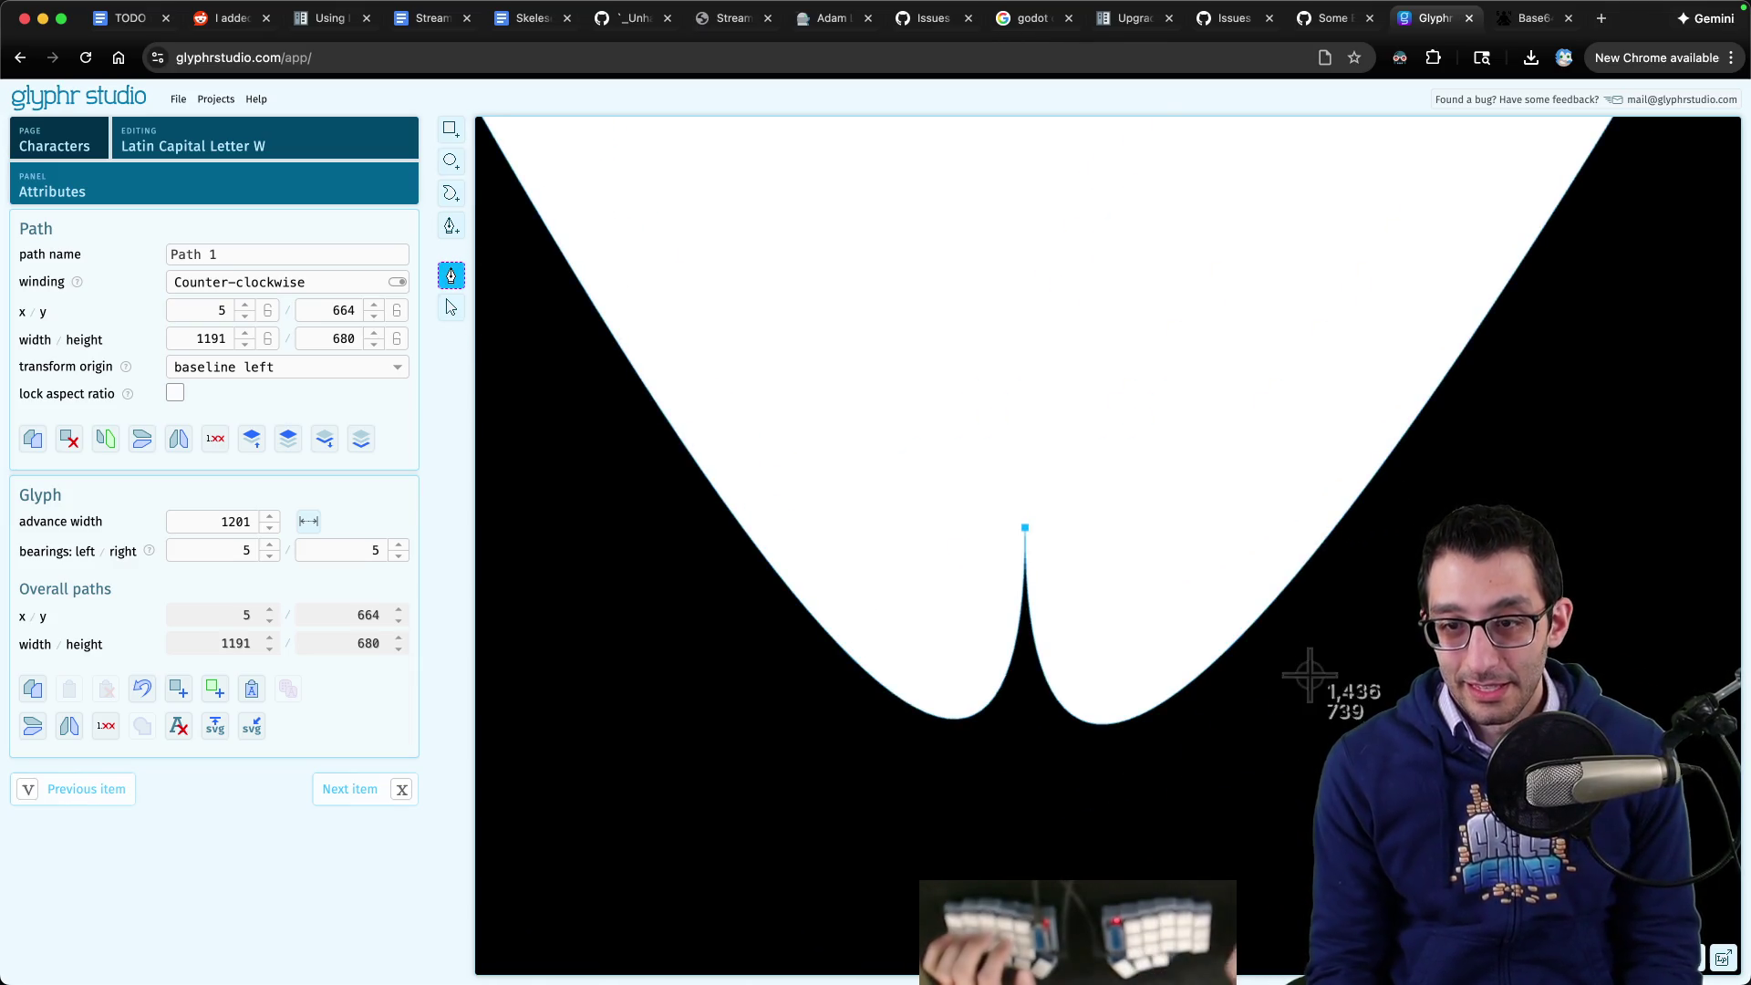
mouse_move(618, 210)
left_mouse_down()
mouse_move(1208, 583)
mouse_move(1478, 818)
left_mouse_up()
key("super+c")
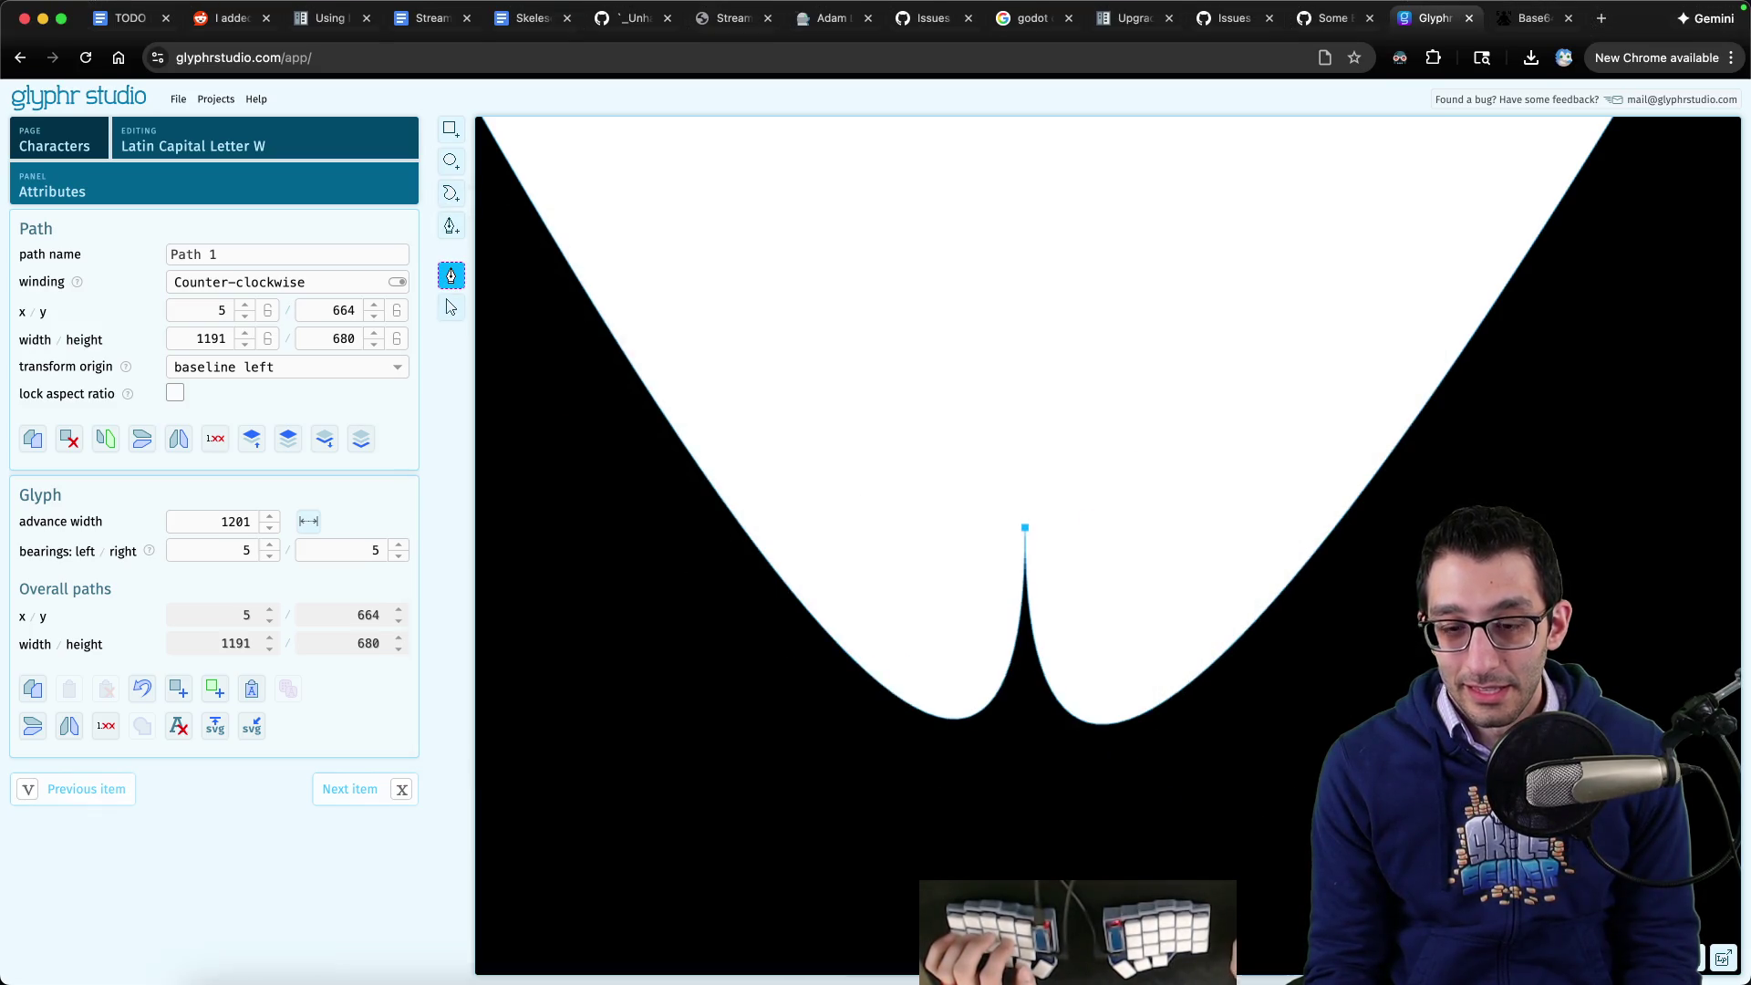
left_click(523, 940)
- Glance back at Glyphr Studio, then return to the Obsidian font-problems note
scroll(937, 647, "down", 3)
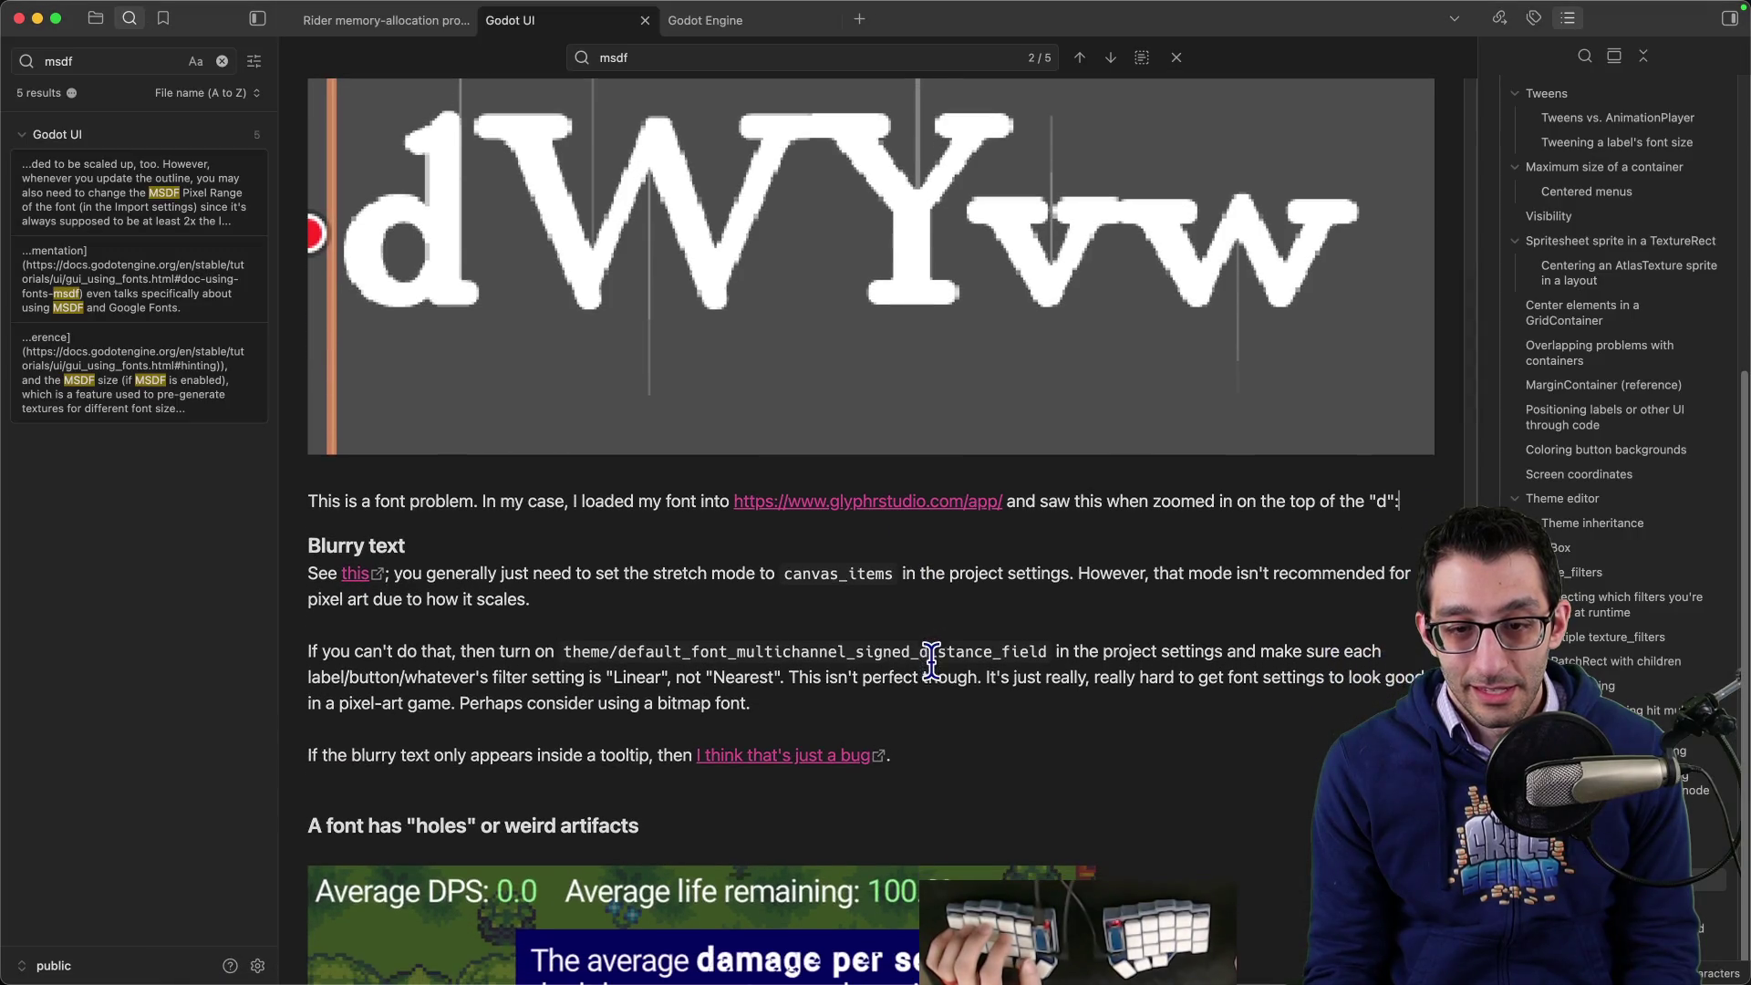
mouse_move(313, 978)
left_click(313, 927)
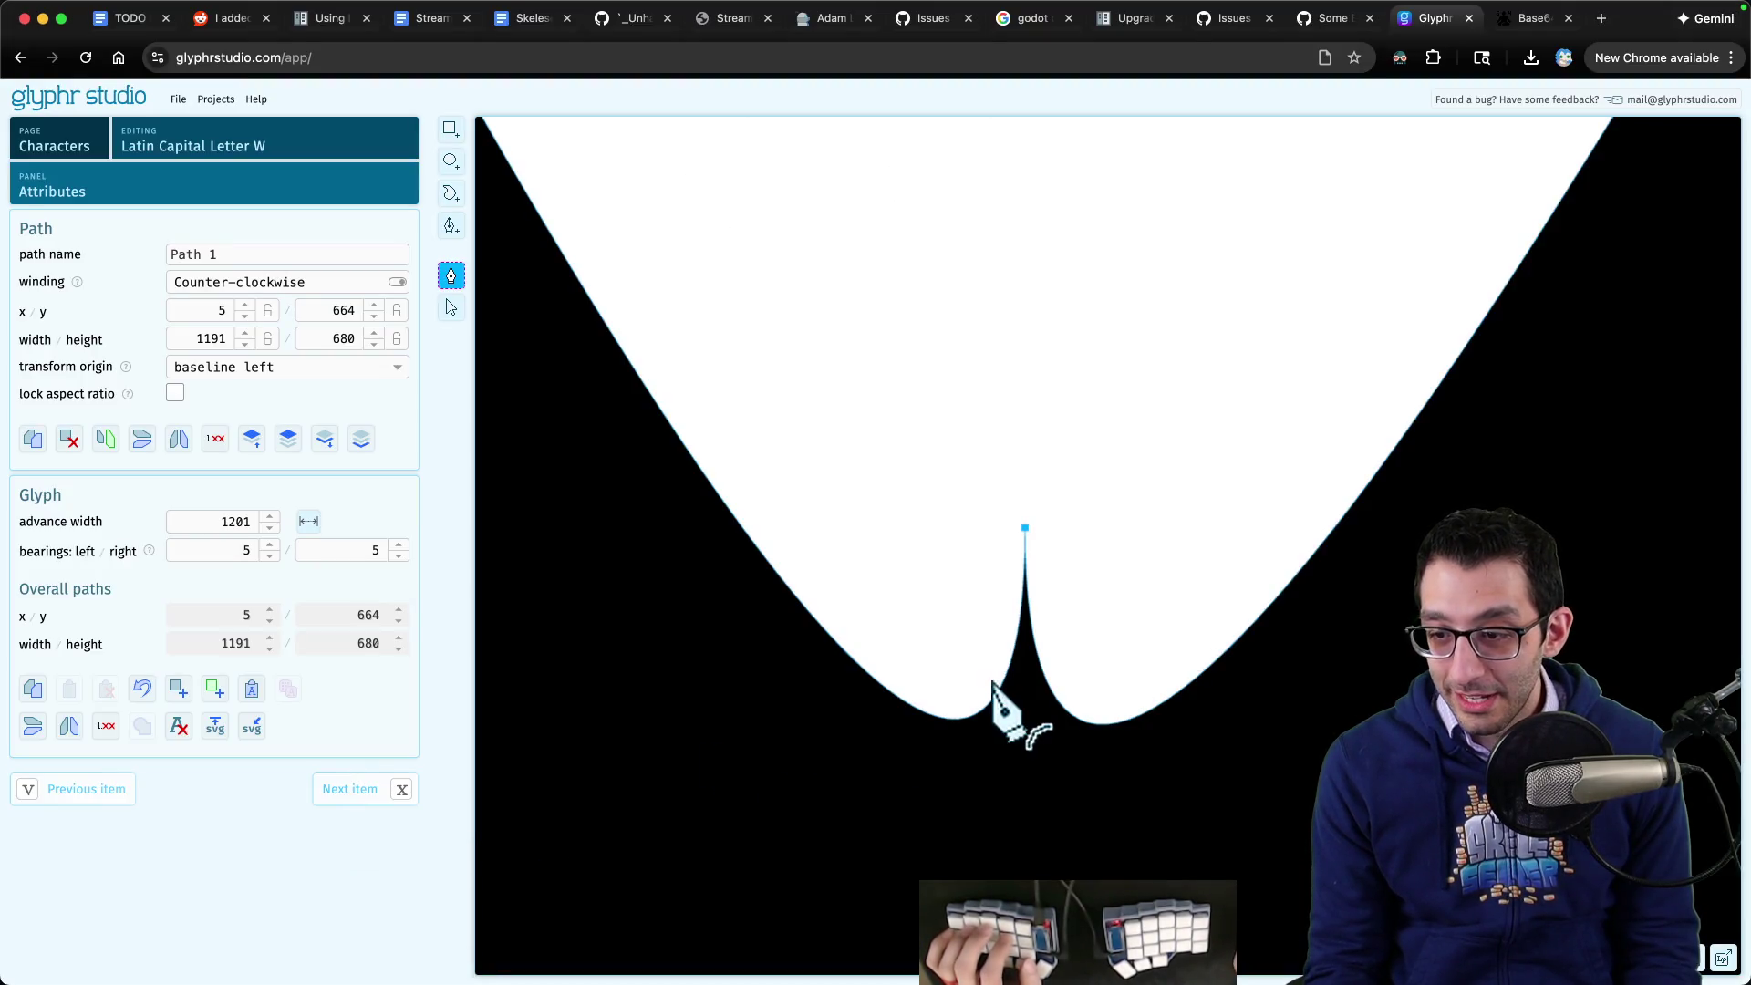
mouse_move(675, 953)
left_click(524, 939)
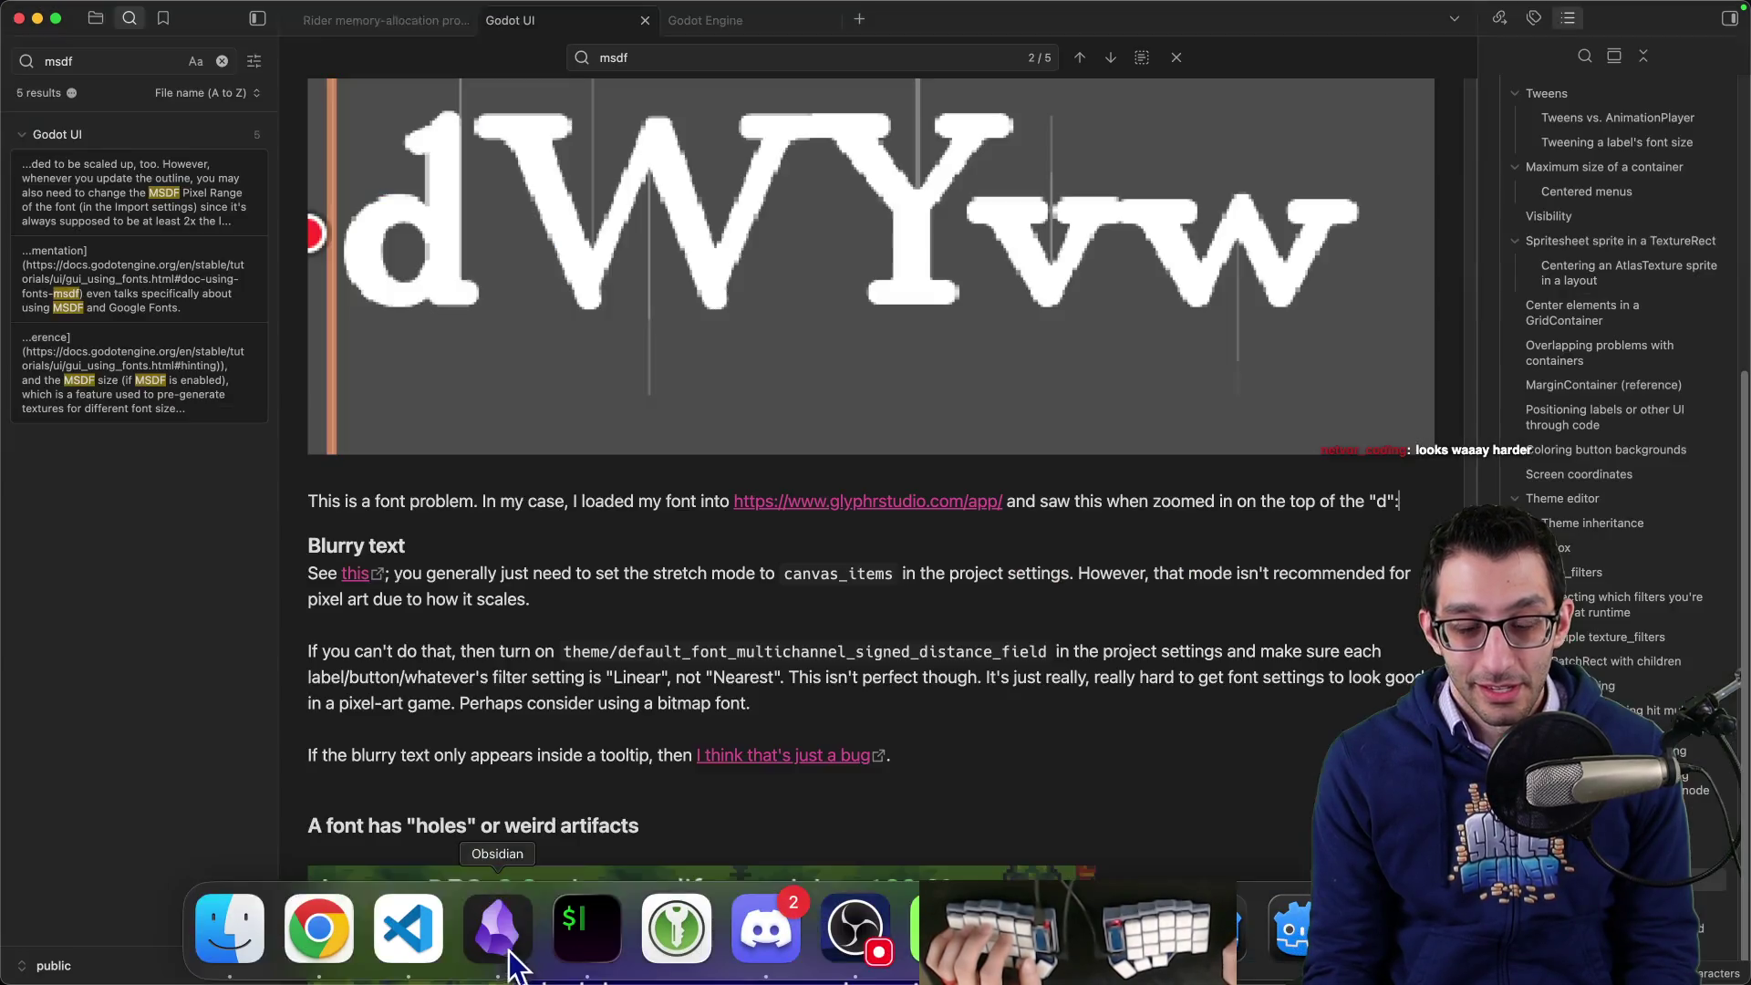
- Note the 45000% zoom on a W's first valley and paste the spike screenshot below it
scroll(928, 626, "up", 4)
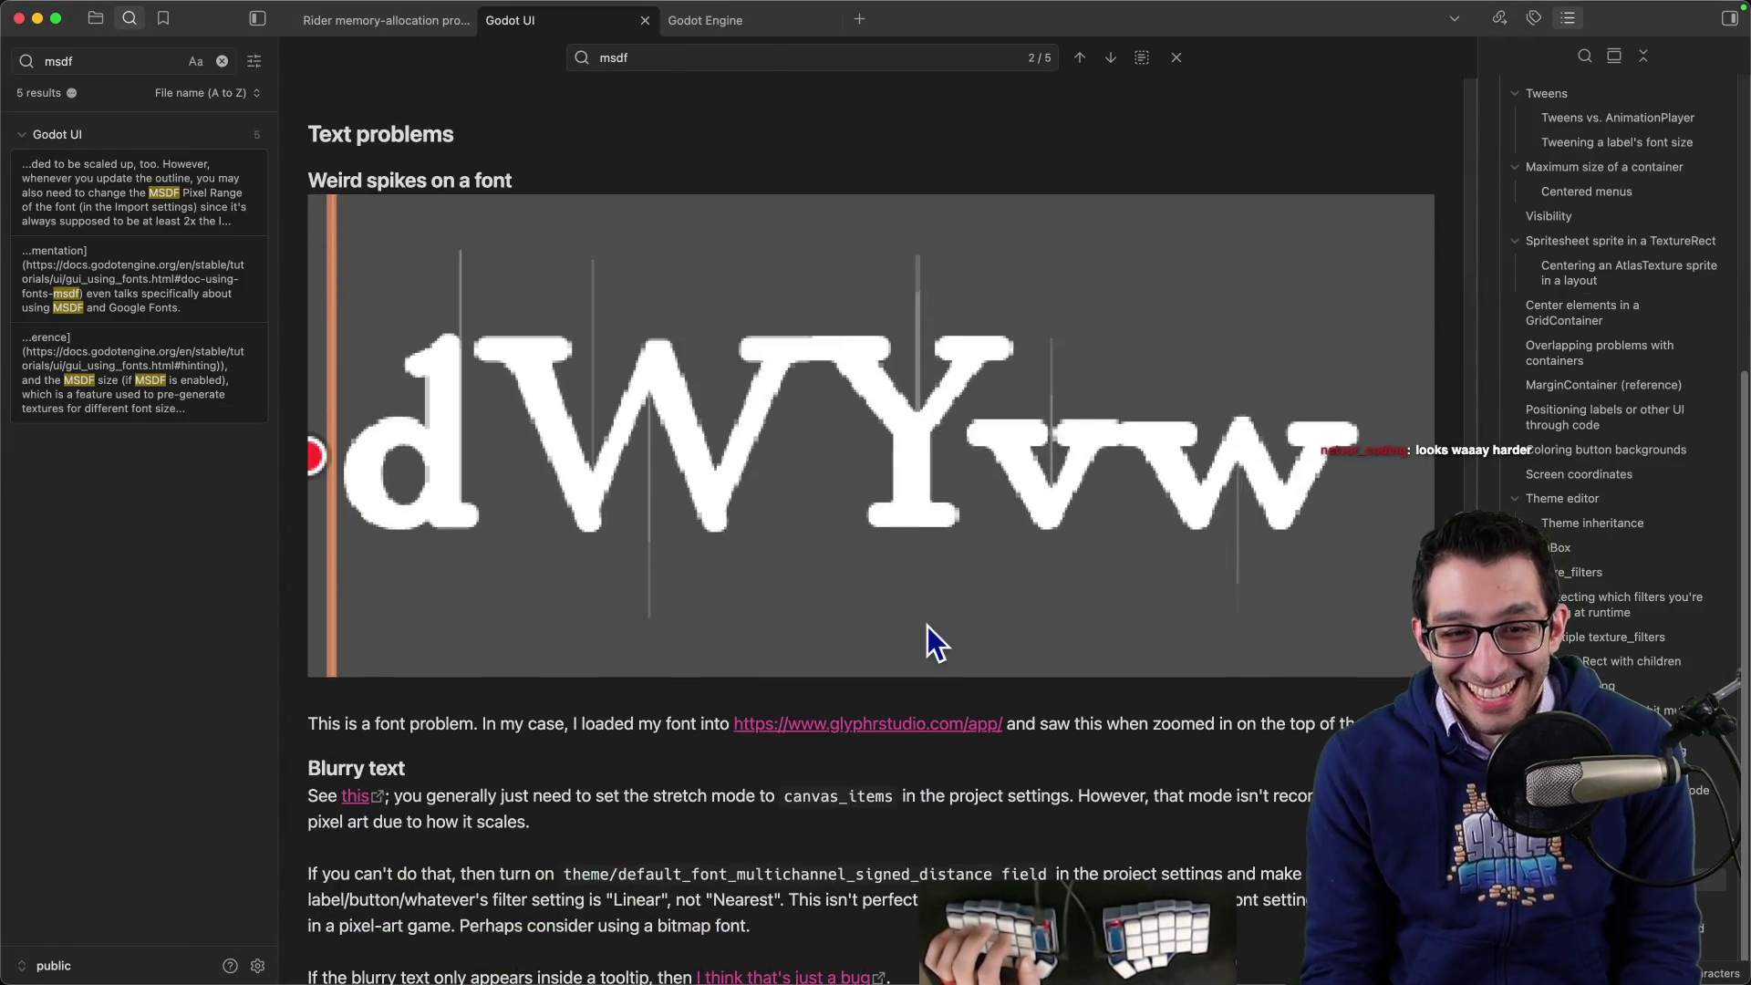
scroll(1223, 723, "down", 3)
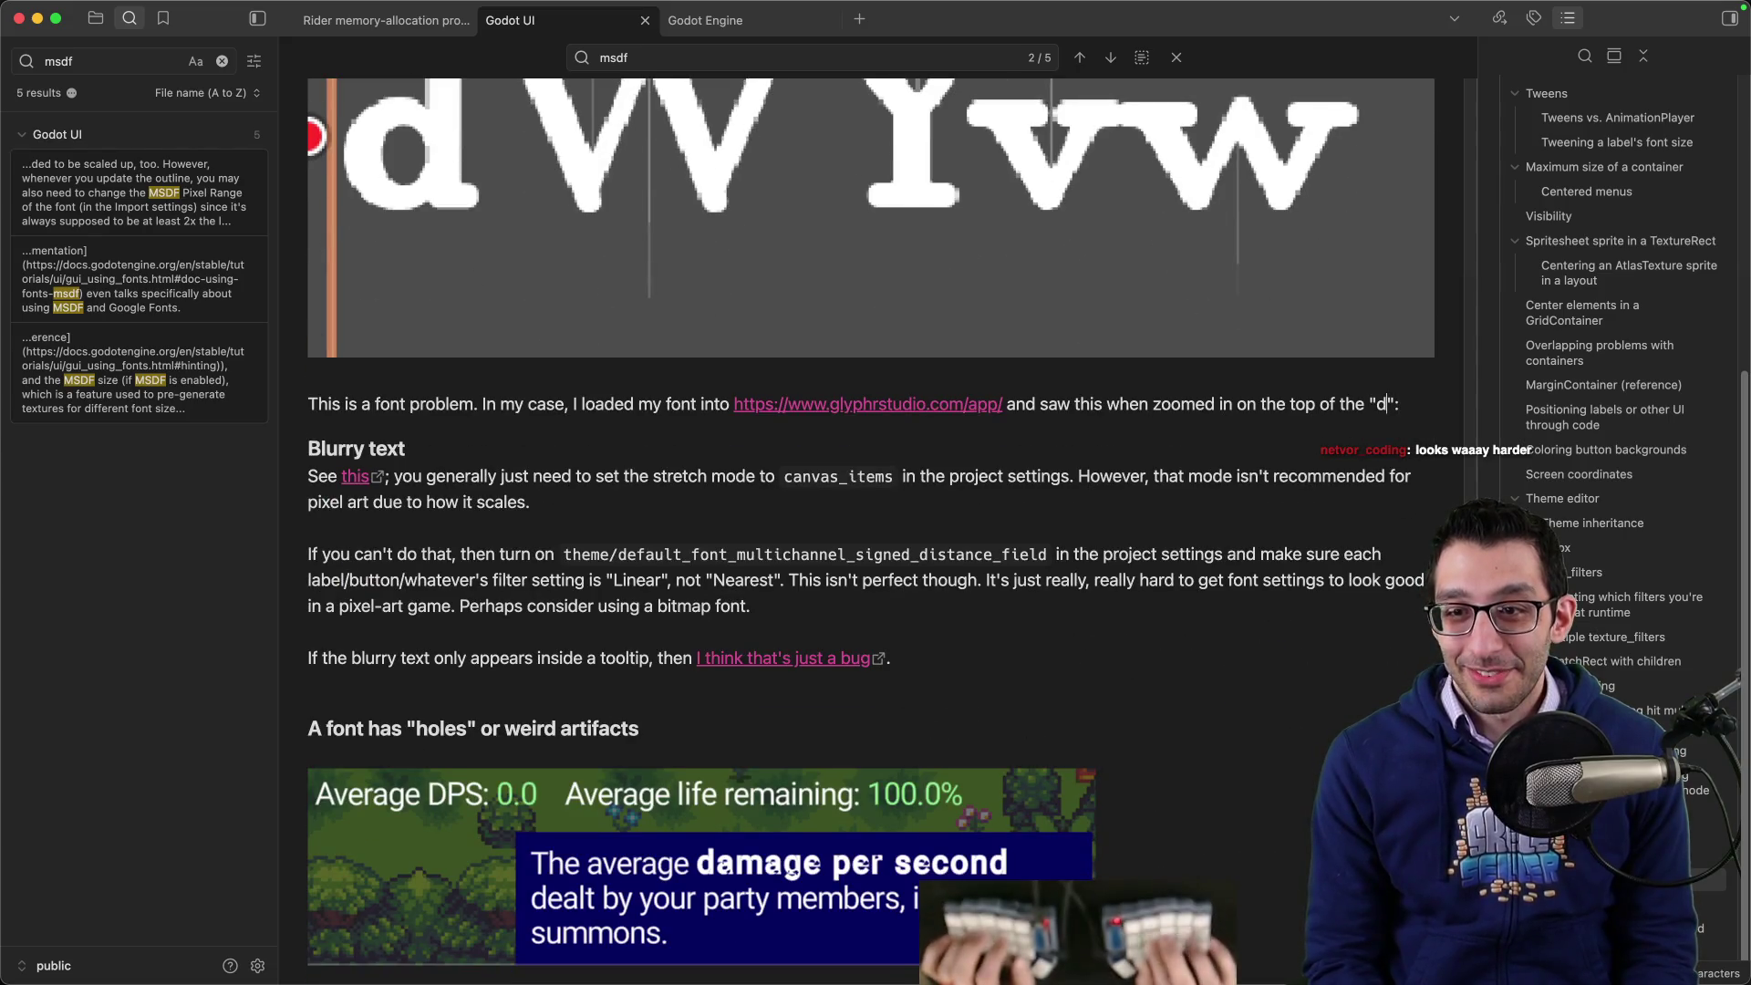
type("to45000%")
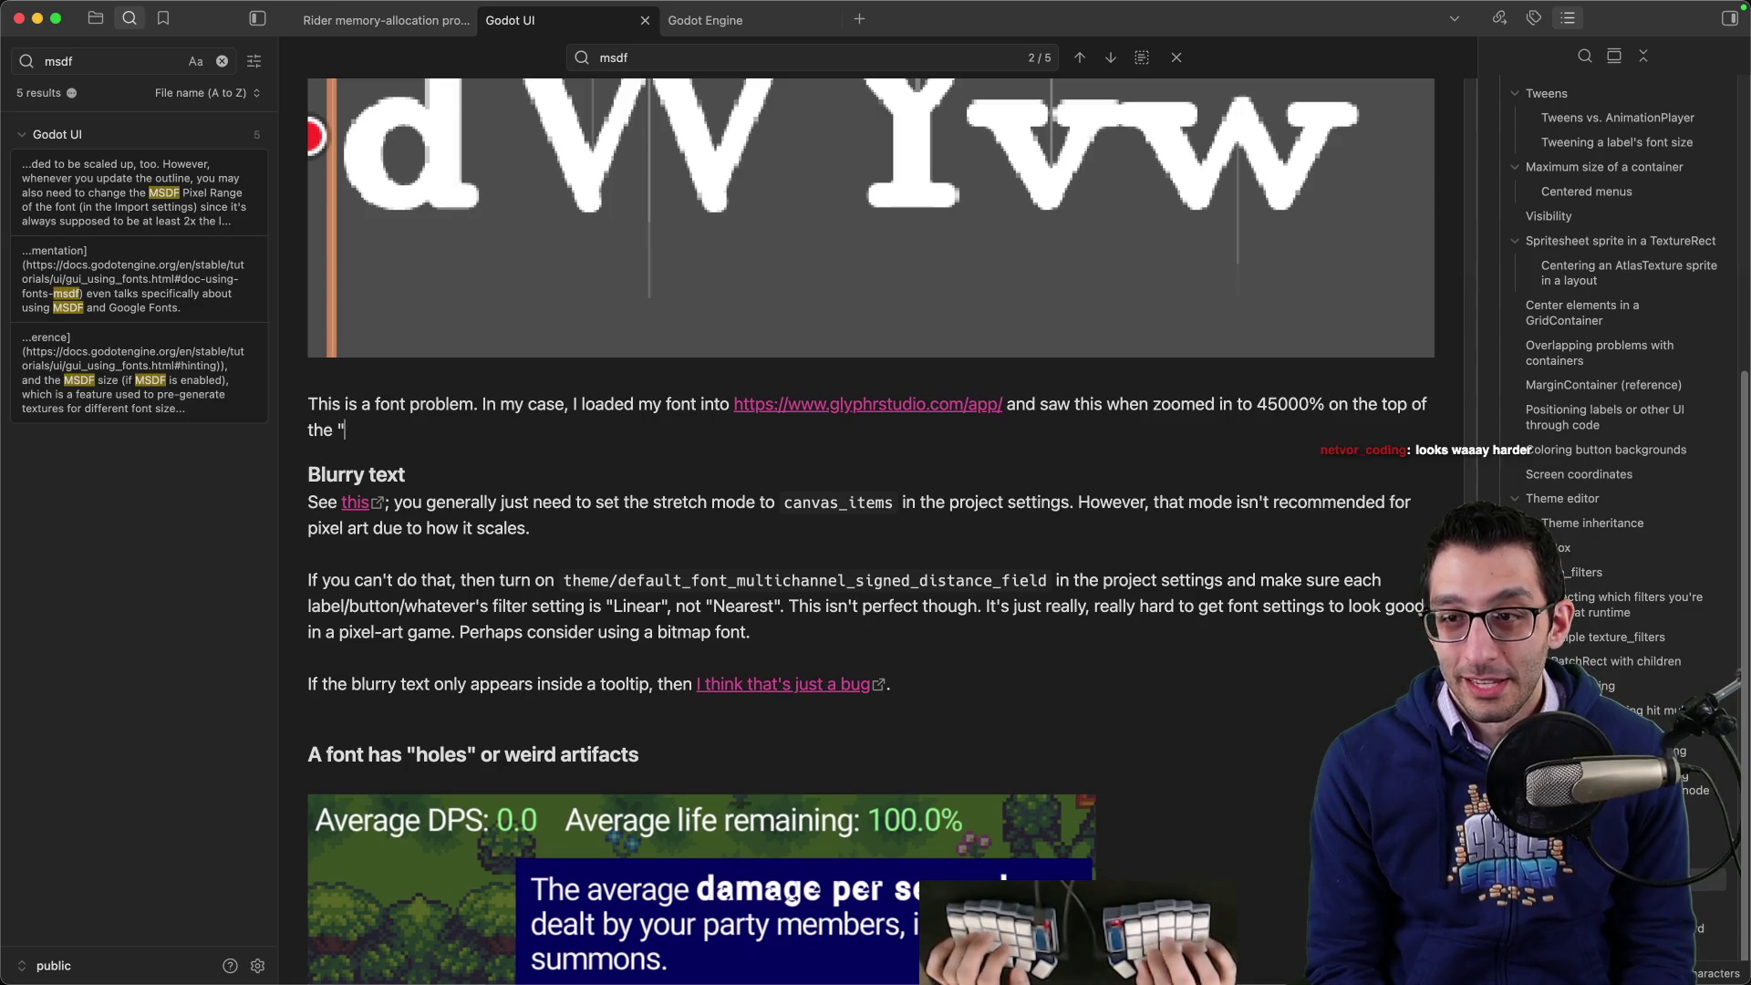
key("BackSpace")
key("BackSpace")
key("BackSpace")
type("i")
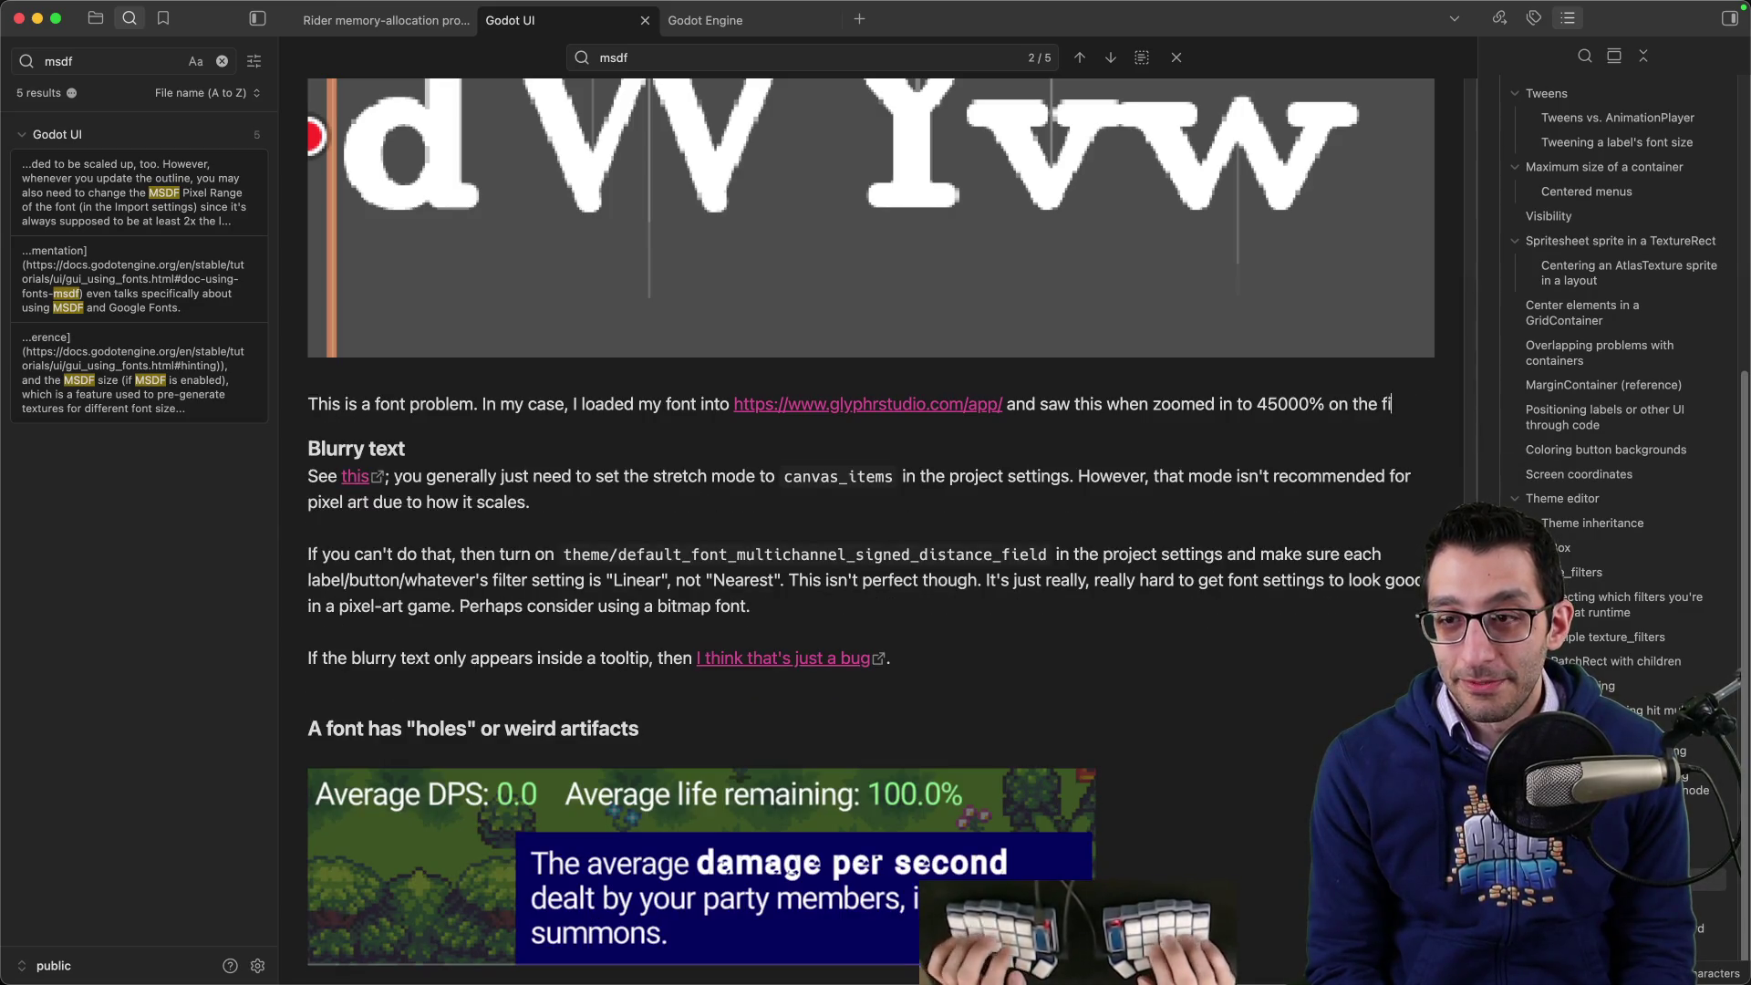
type("rst valley of a \"W")
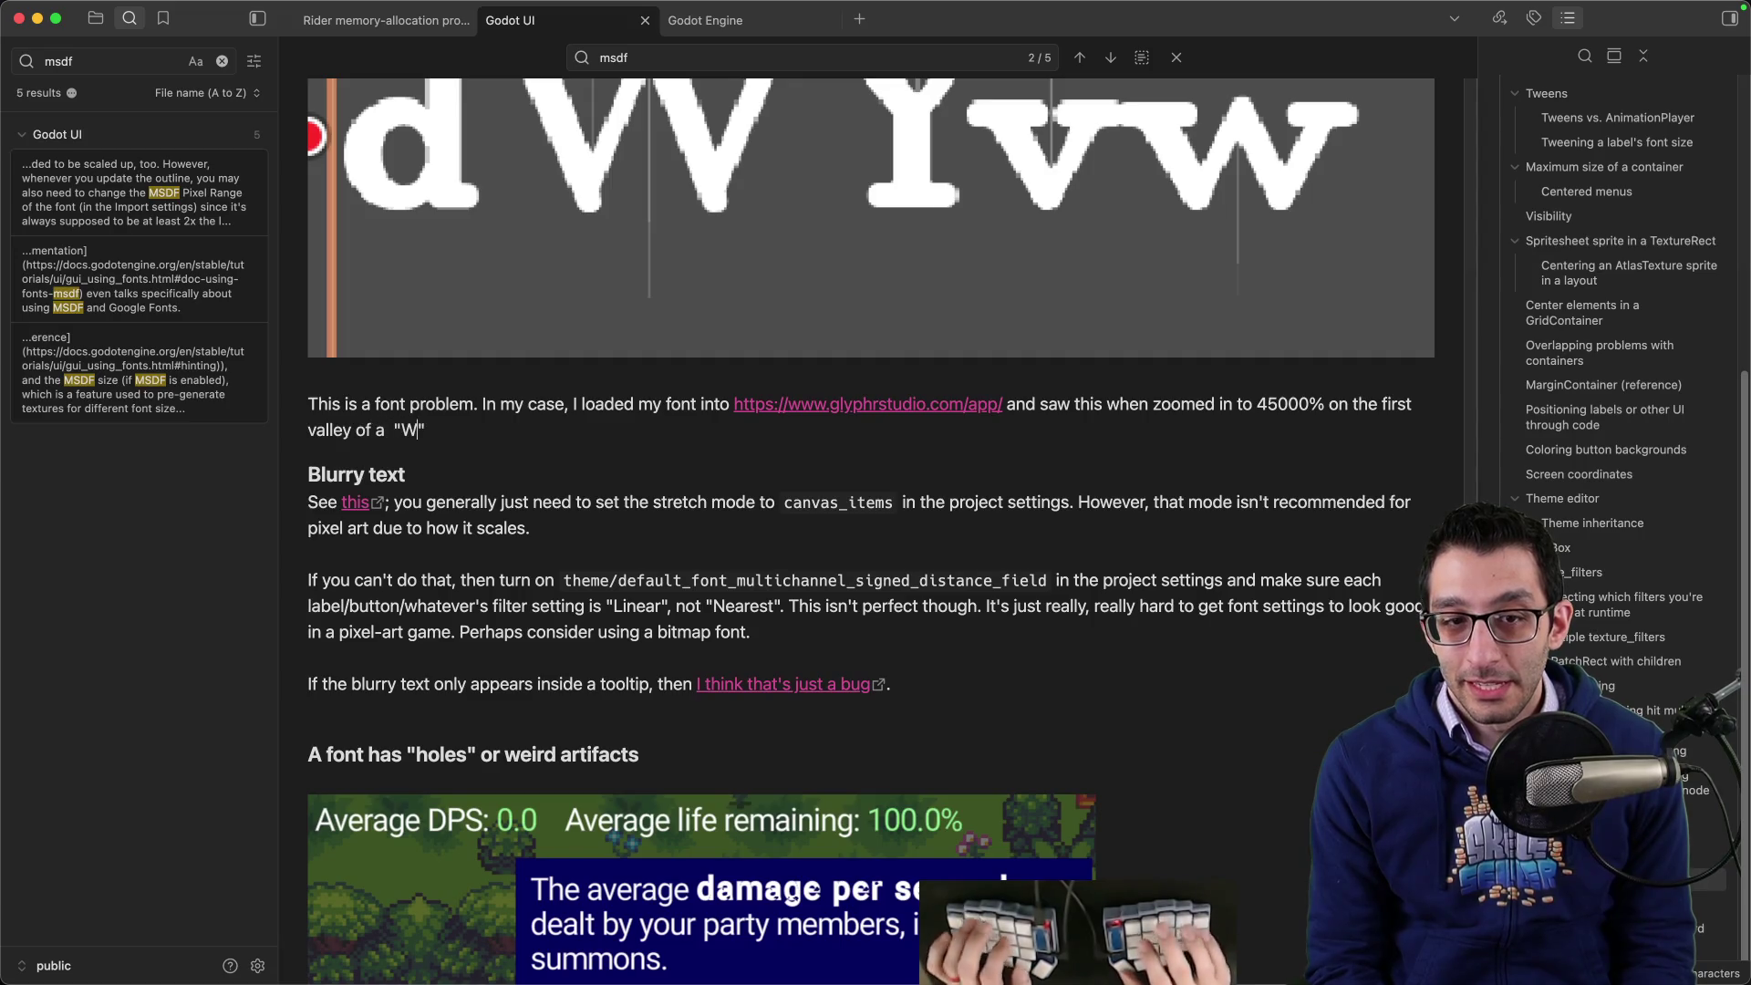
type(":")
key("Return")
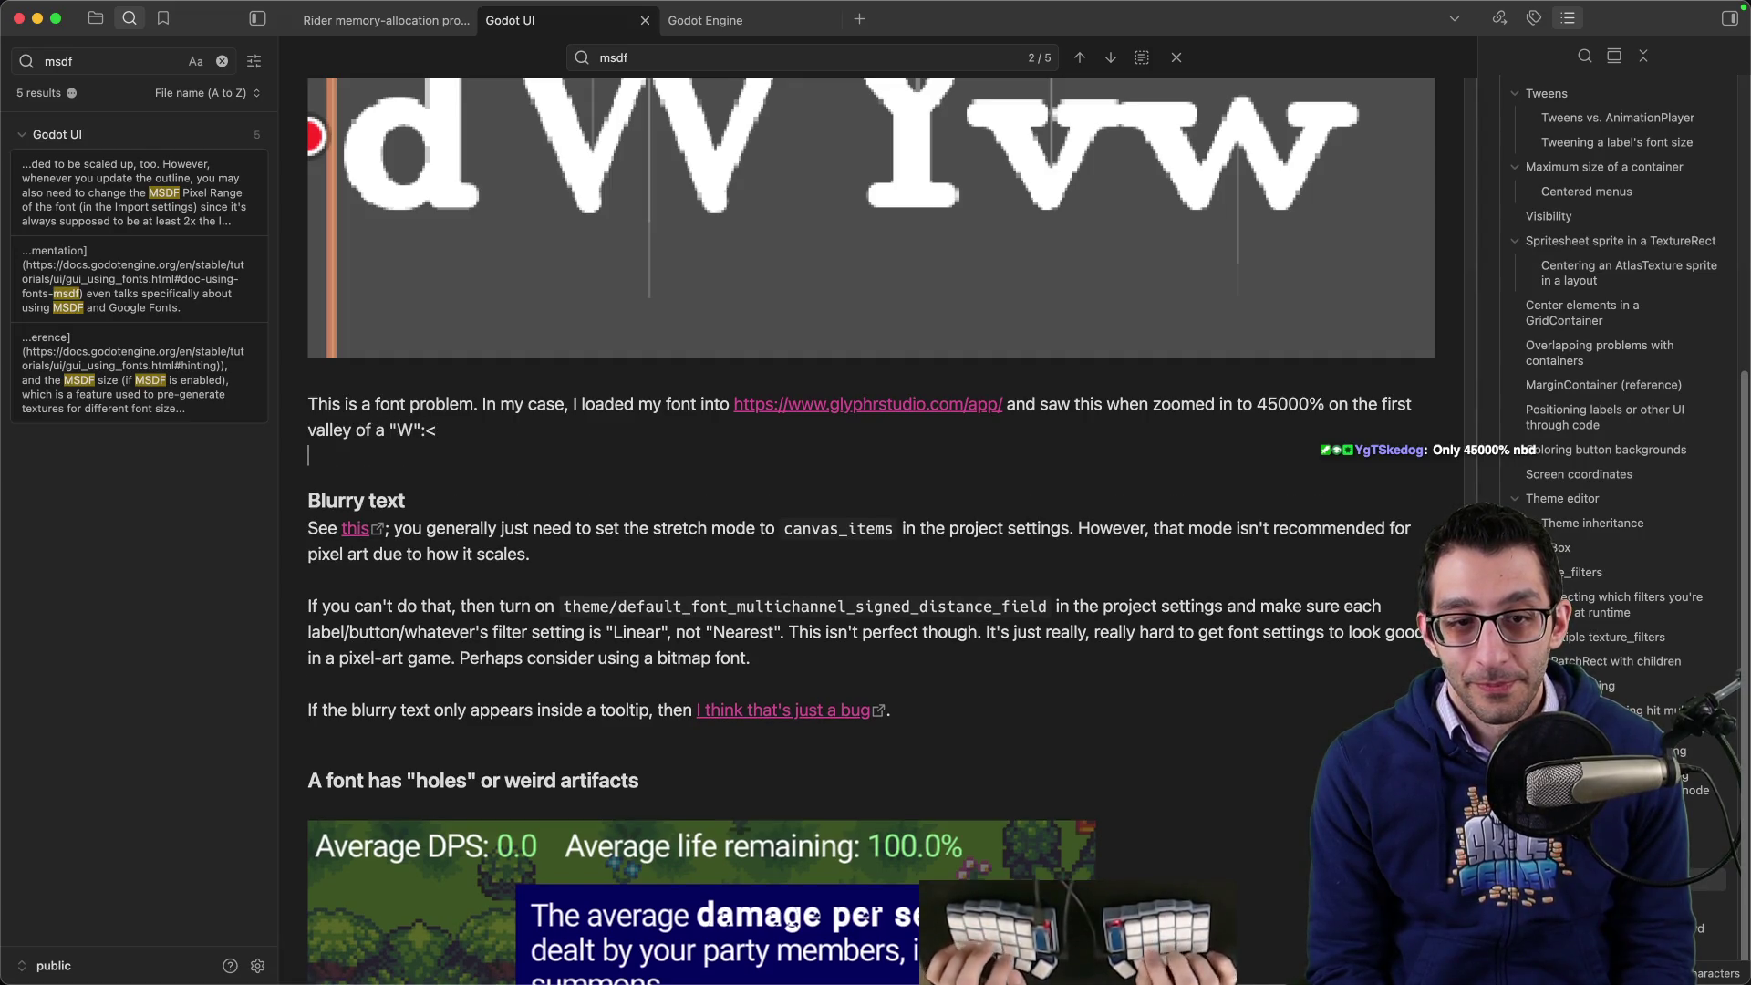
key("super+v")
scroll(1202, 716, "down", 5)
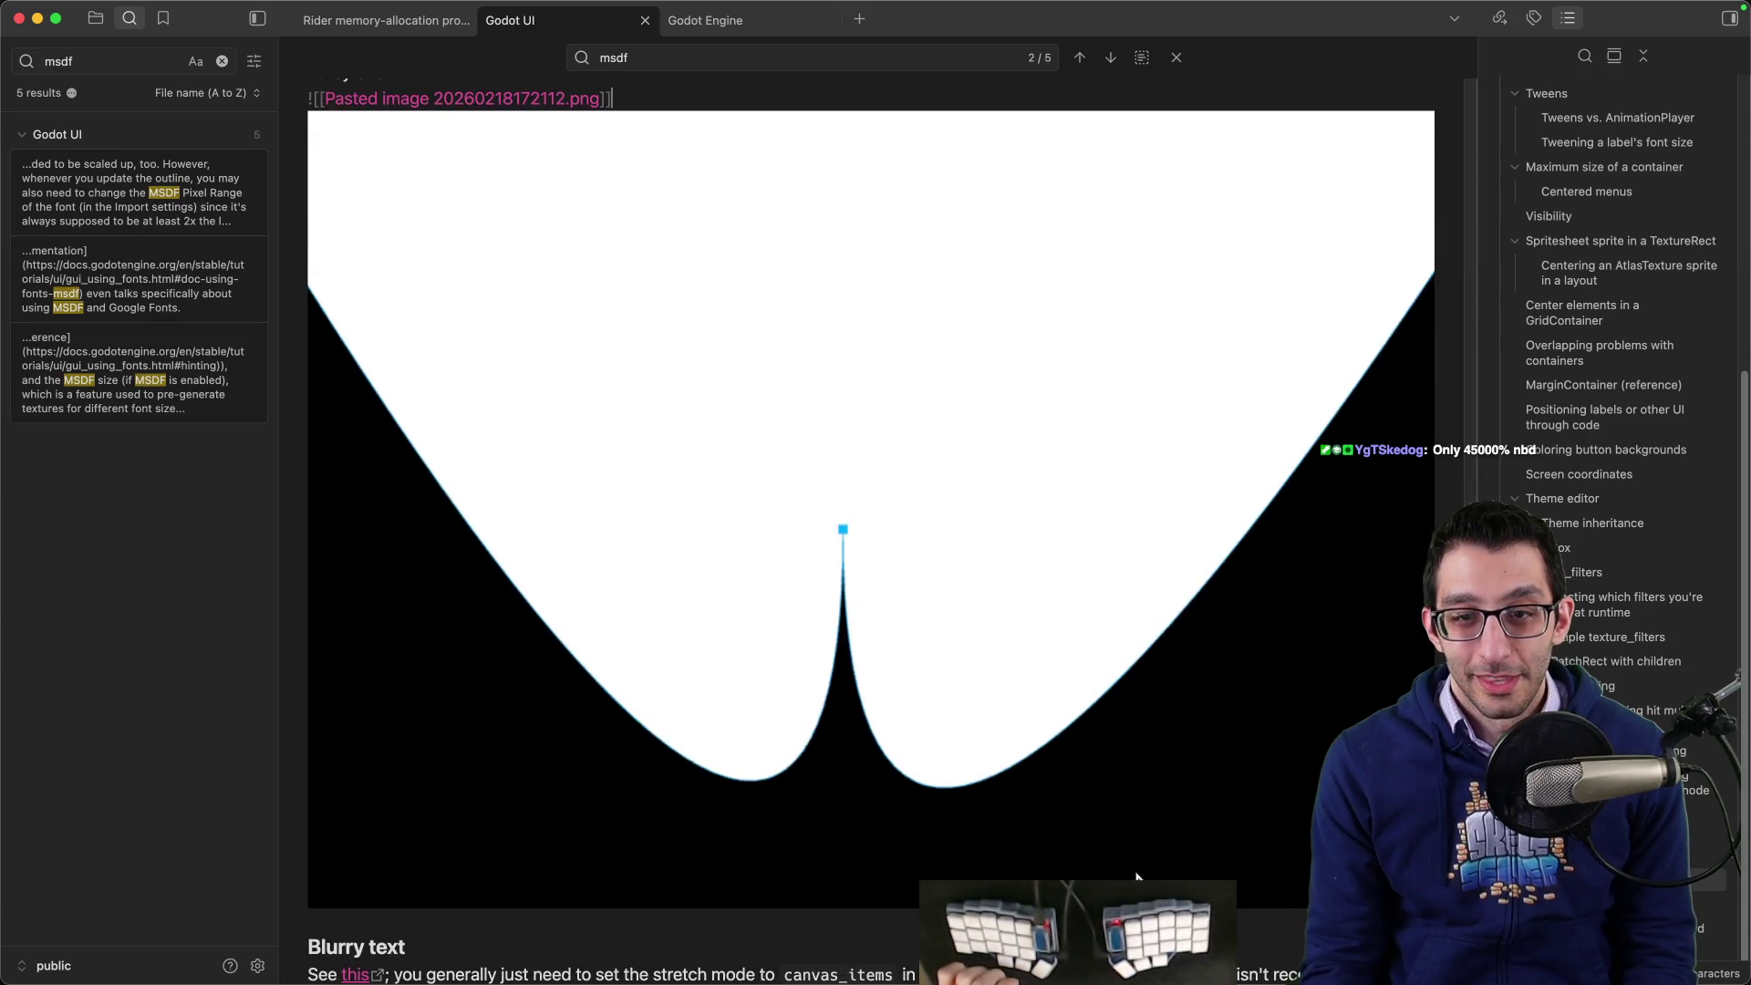
left_click(313, 927)
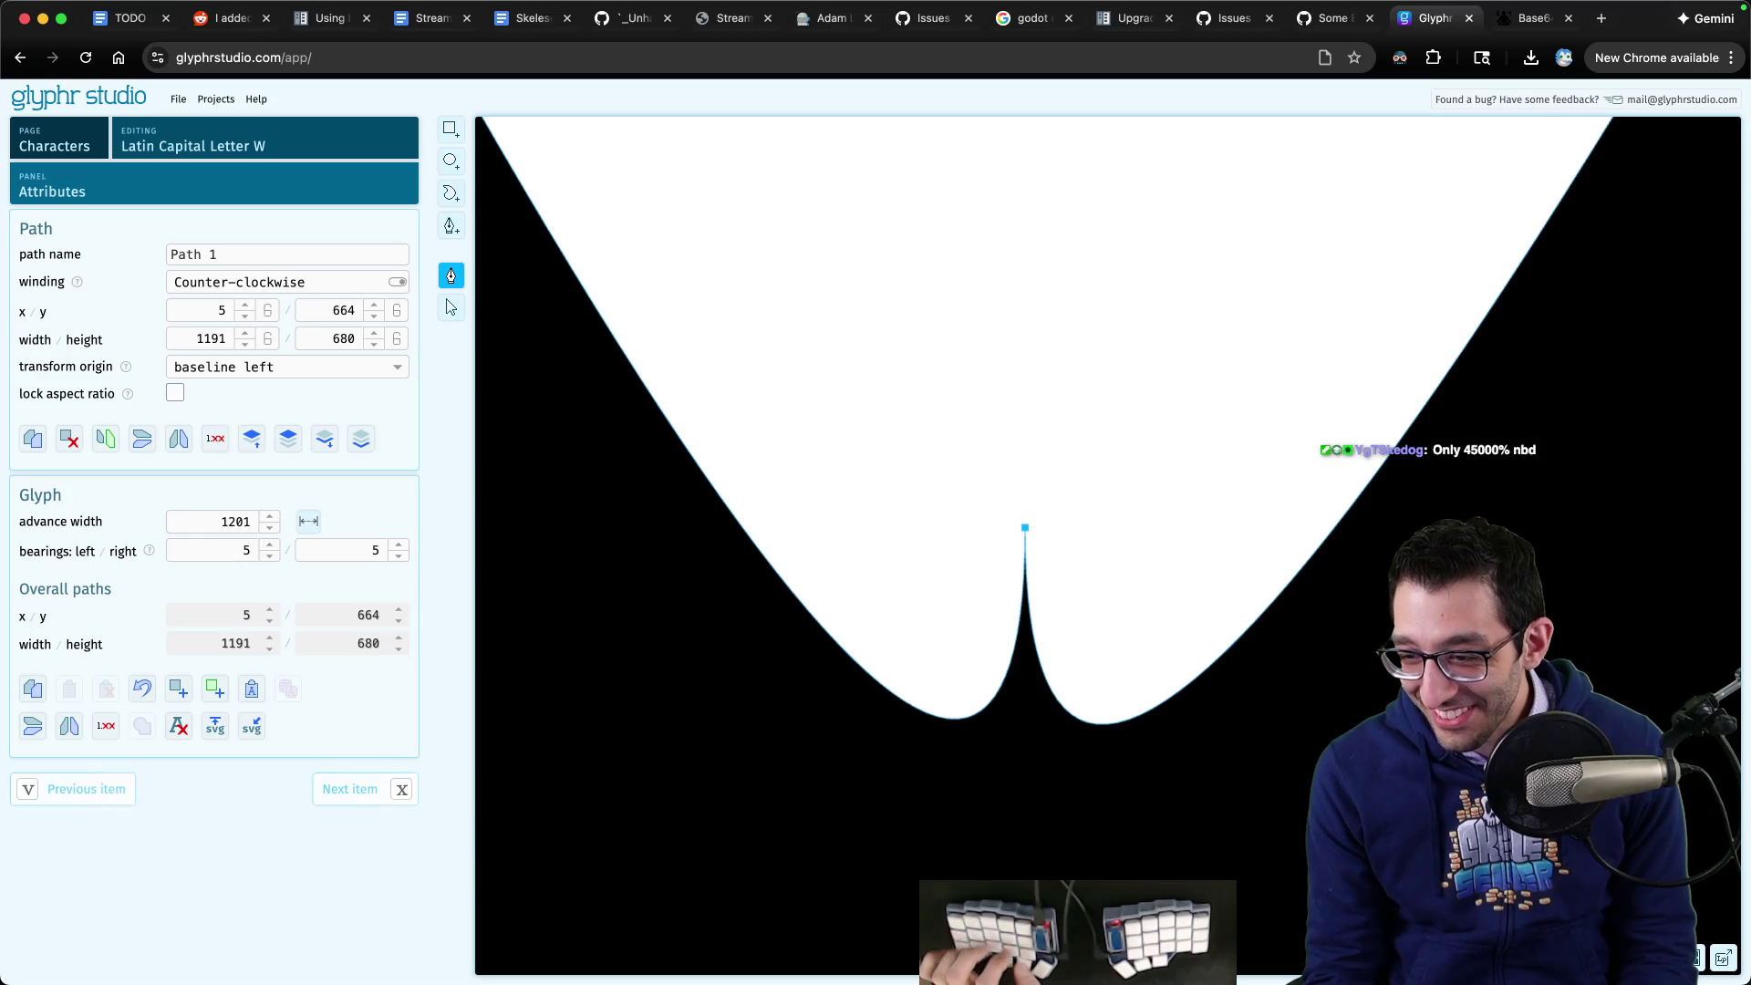
- Record the zoom level 45193.74 in the scratch file, then return to Glyphr Studio
key("super+Tab")
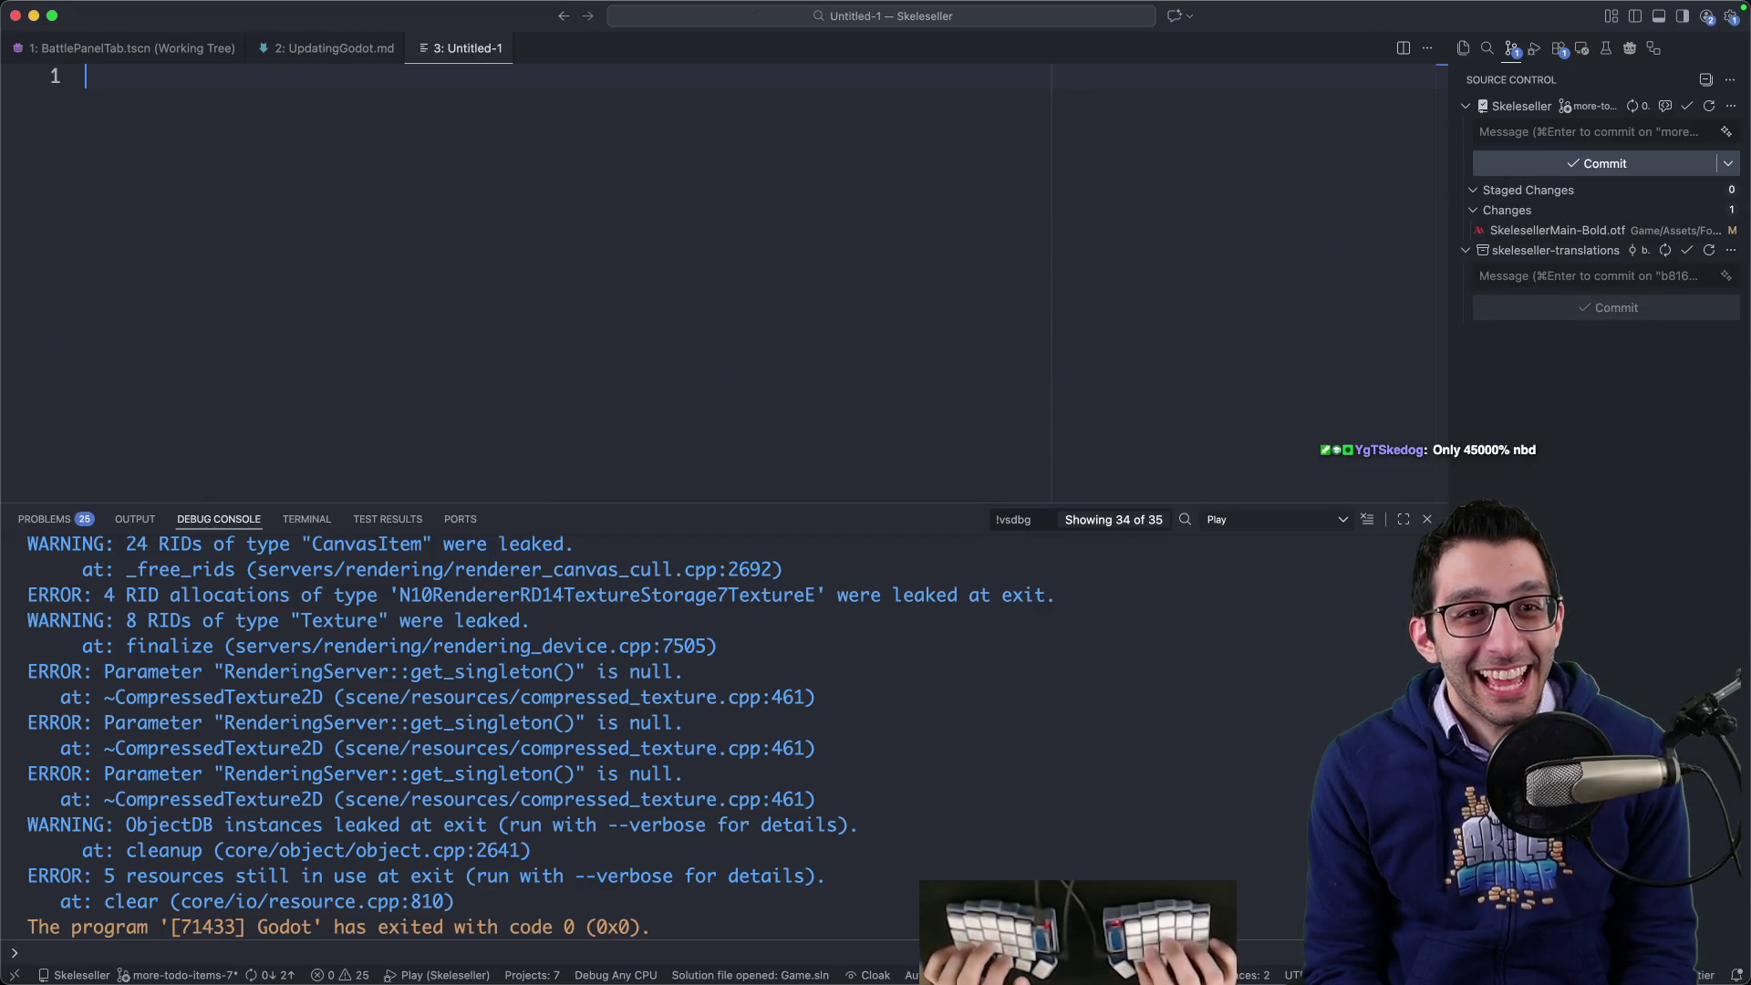
key("super+Tab")
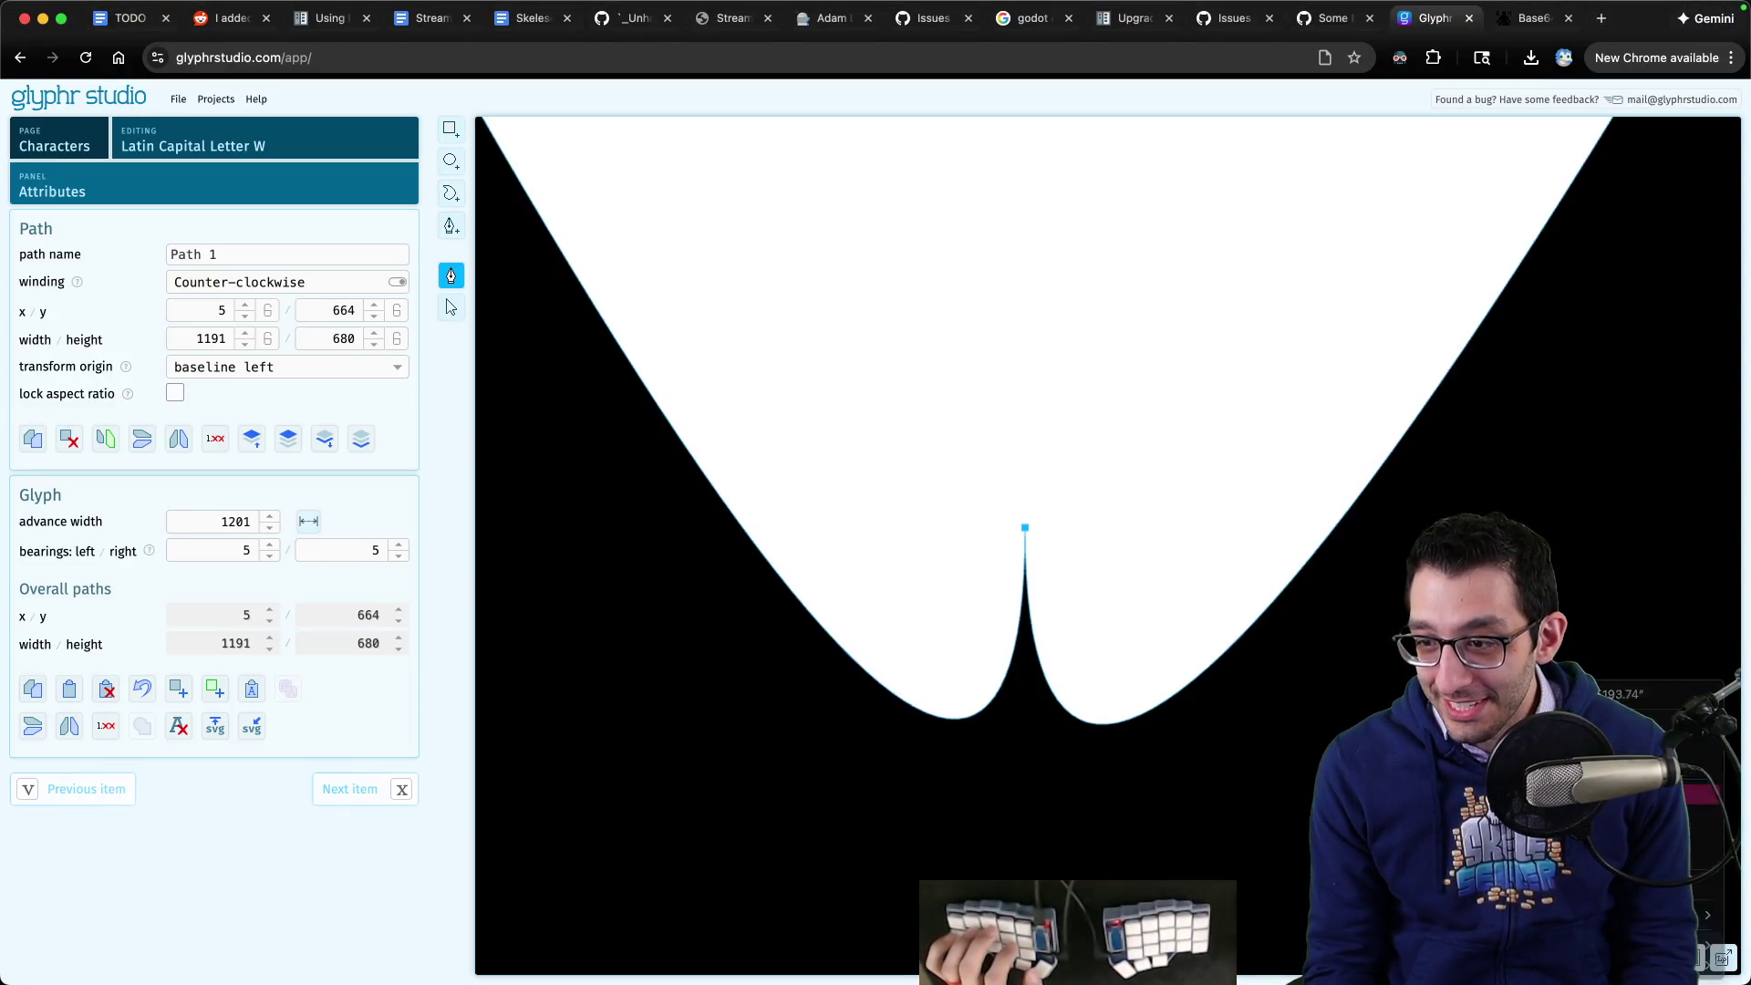
key("super+Tab")
type("45193.74")
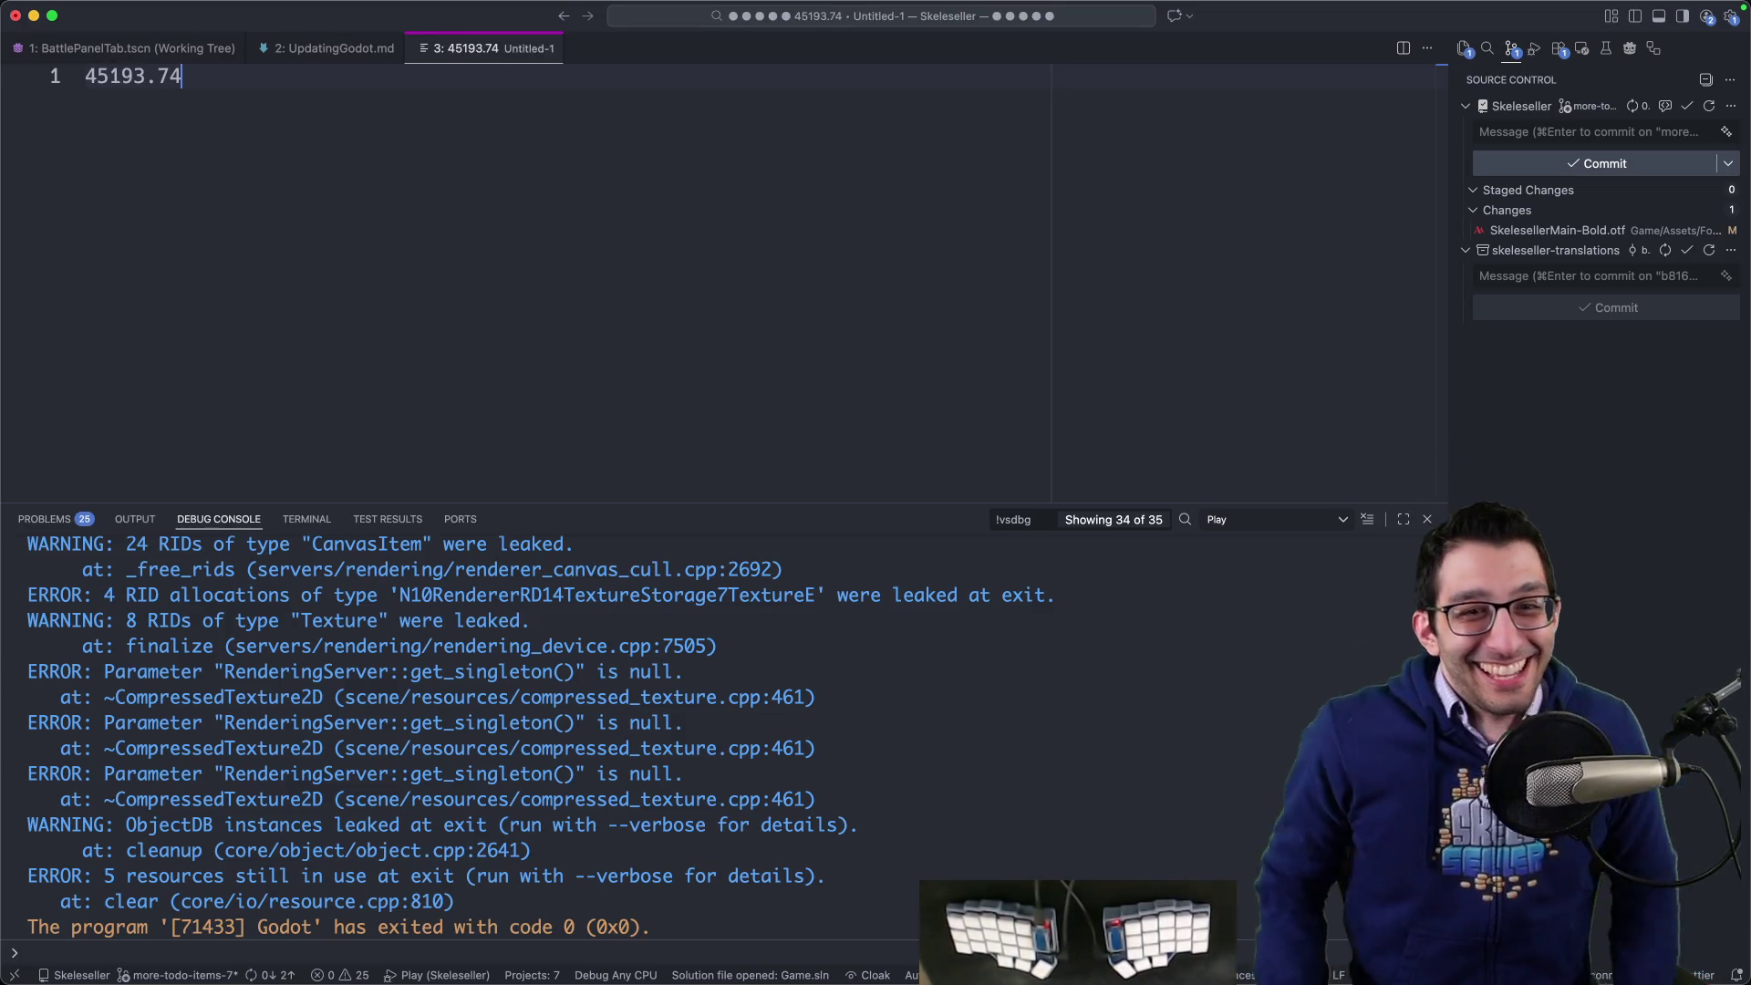
mouse_move(474, 967)
left_click(319, 928)
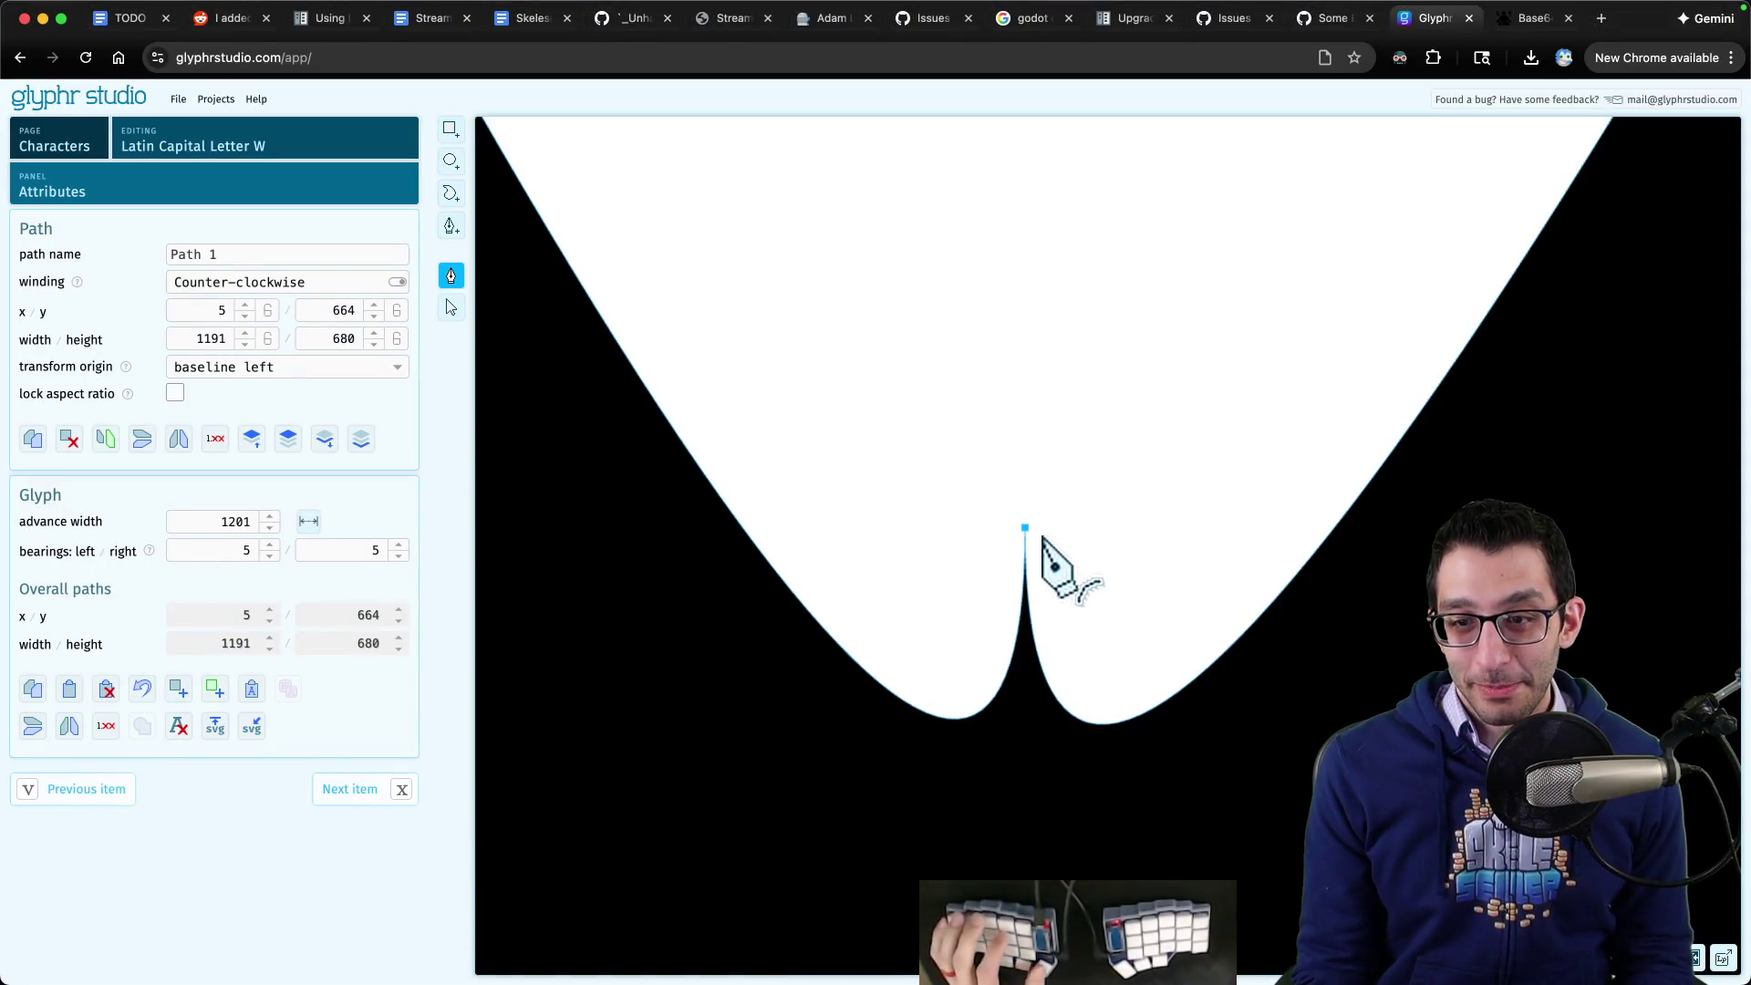
- Undo an accidental move of path point 4 and zoom onto the W's valley vertex
mouse_move(1042, 538)
left_mouse_down()
mouse_move(1038, 558)
mouse_move(1063, 550)
left_mouse_up()
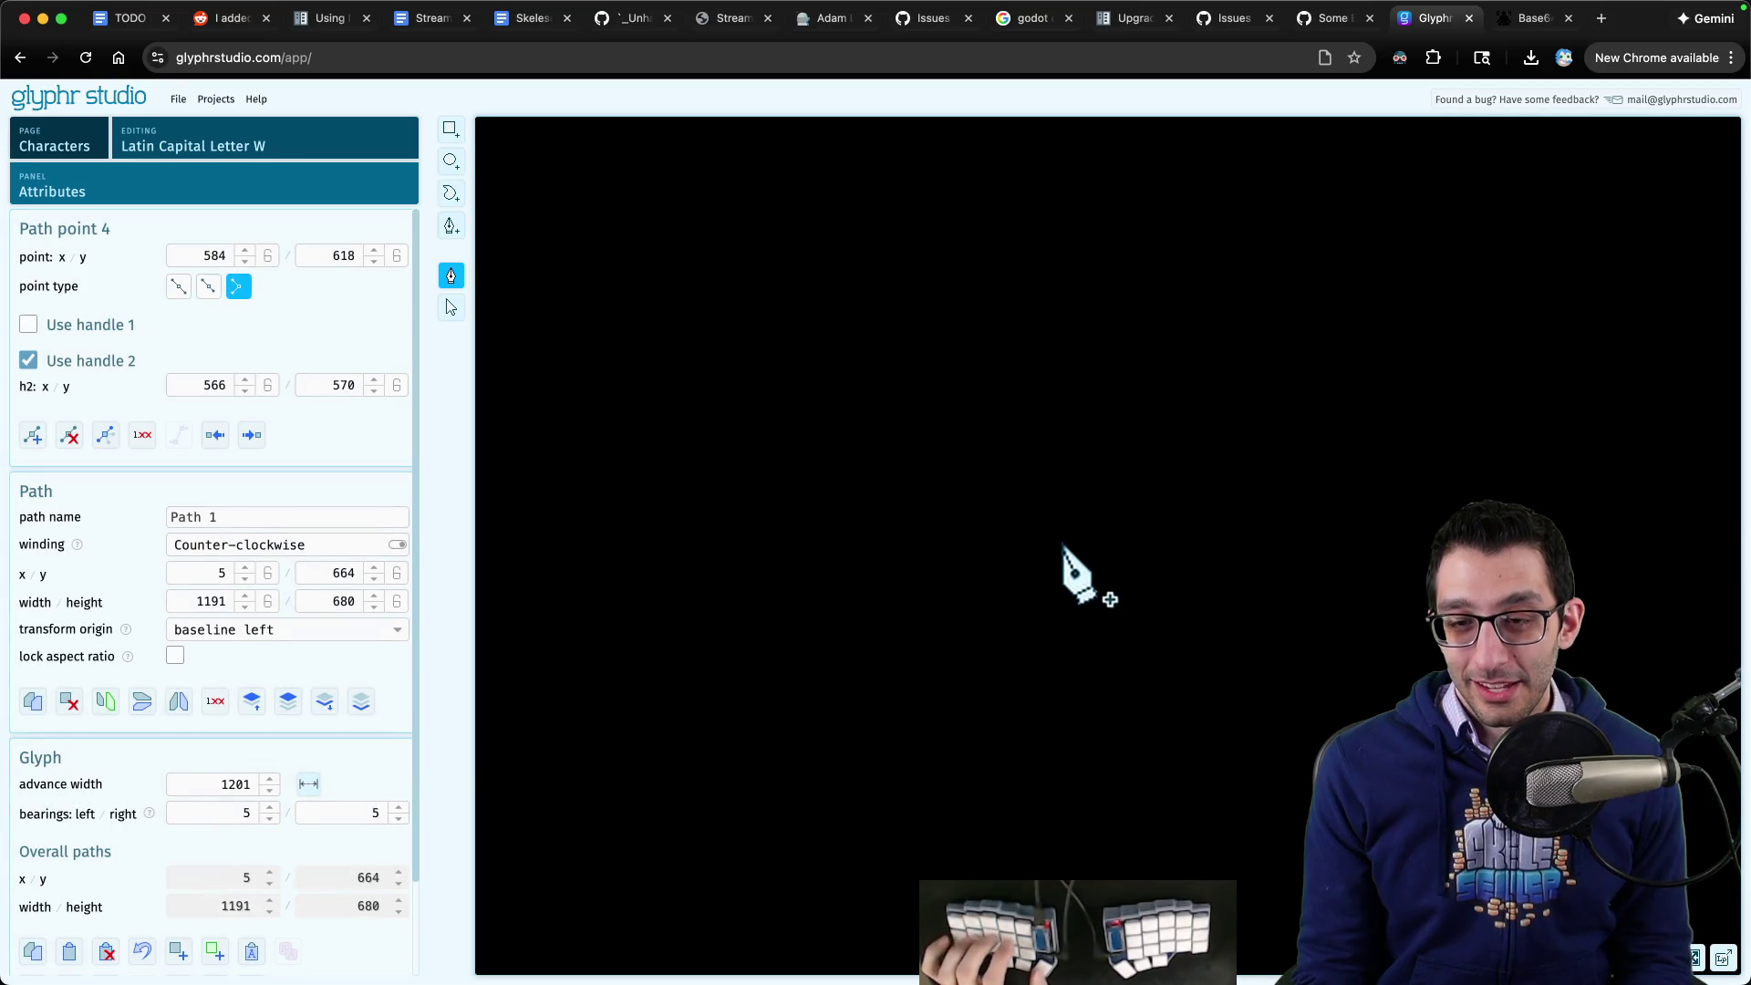
scroll(1063, 554, "down", 10)
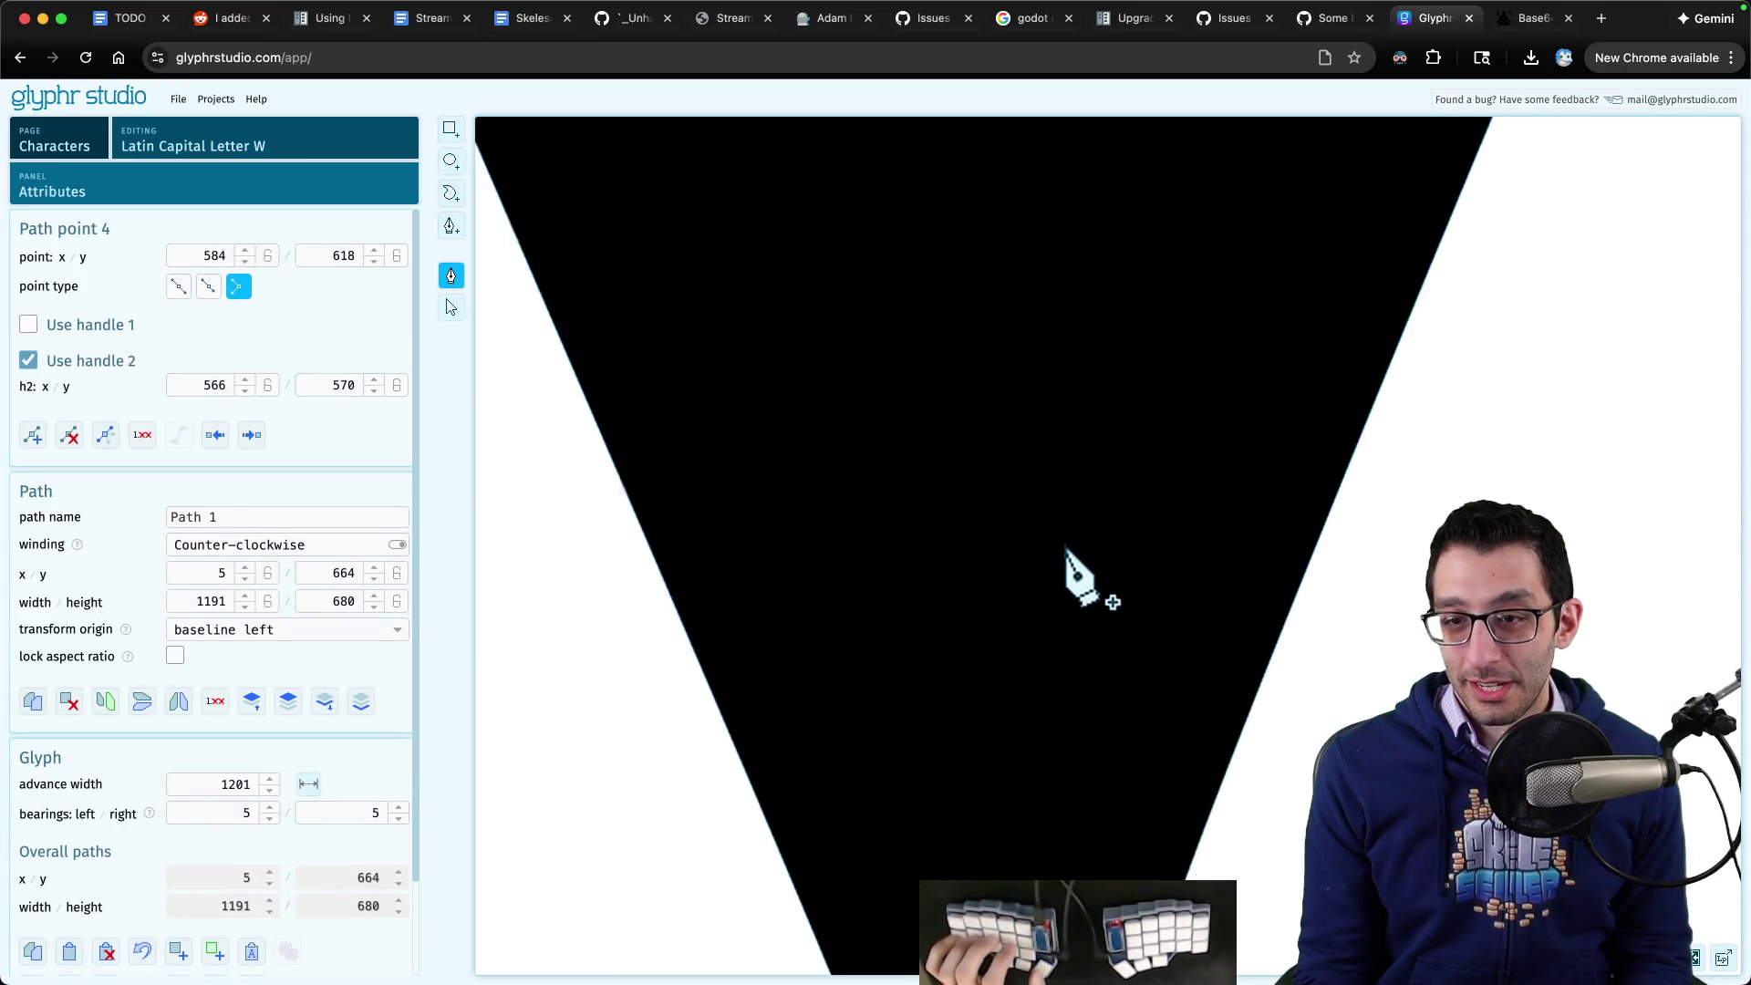
scroll(1176, 500, "right", 3)
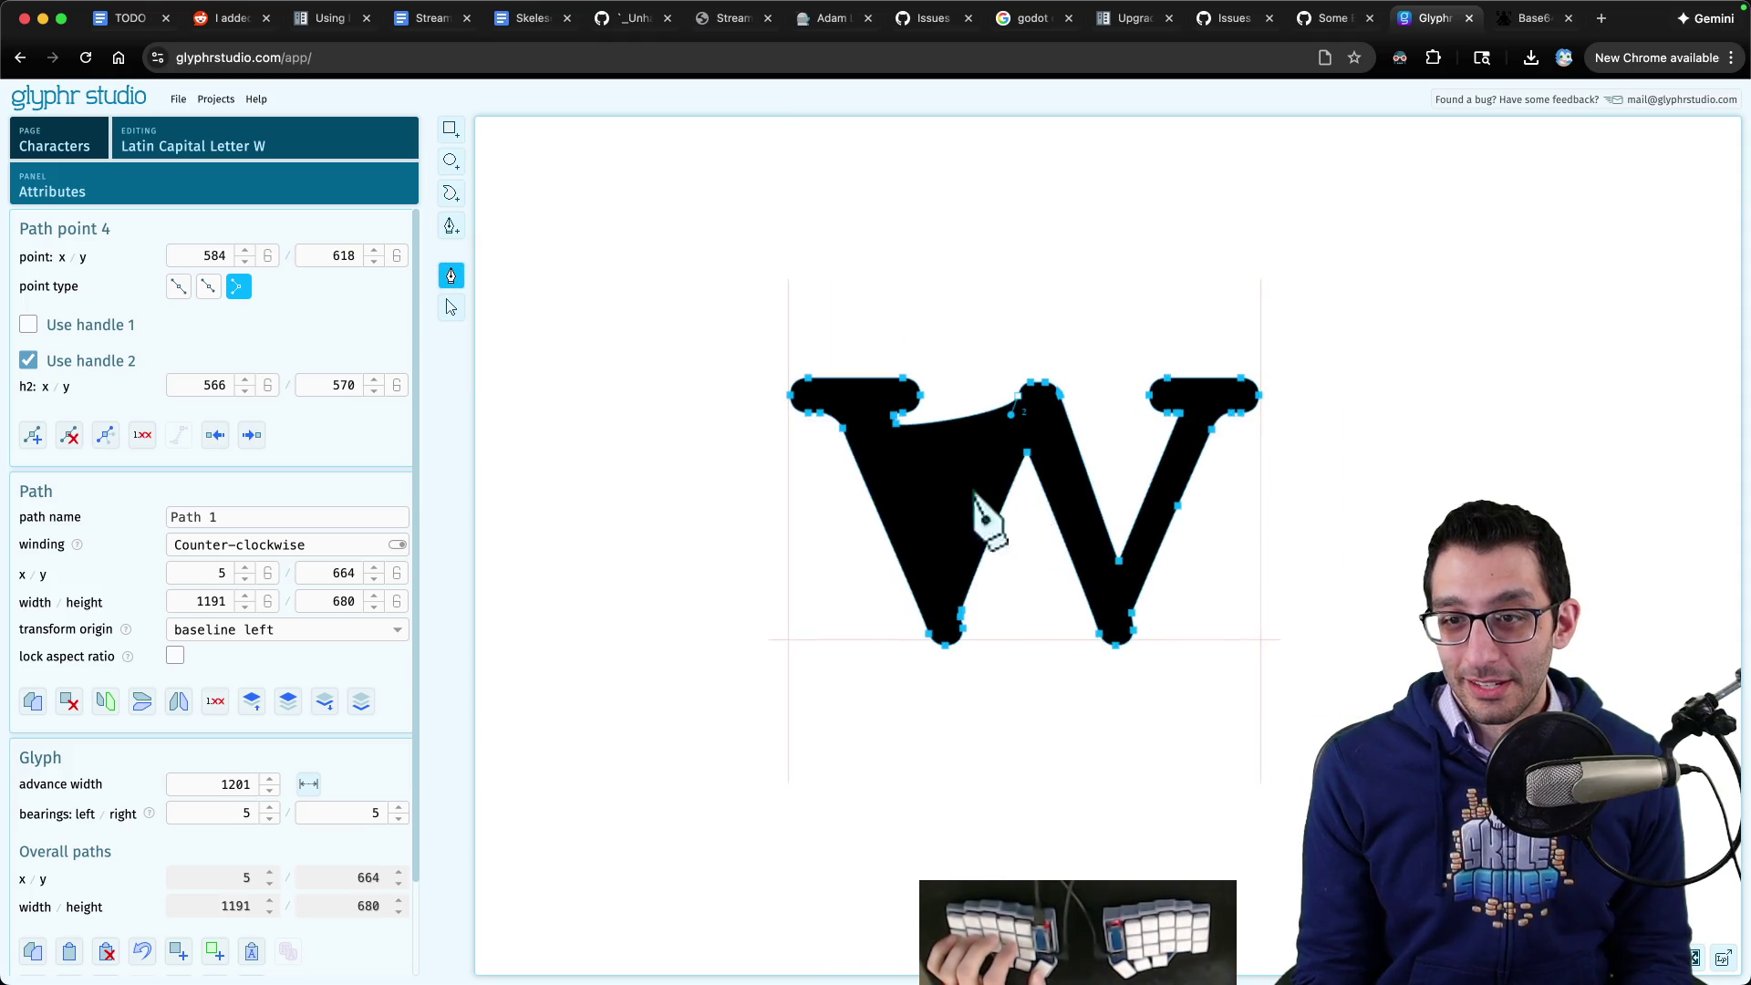
key("ctrl+z")
scroll(946, 583, "up", 8)
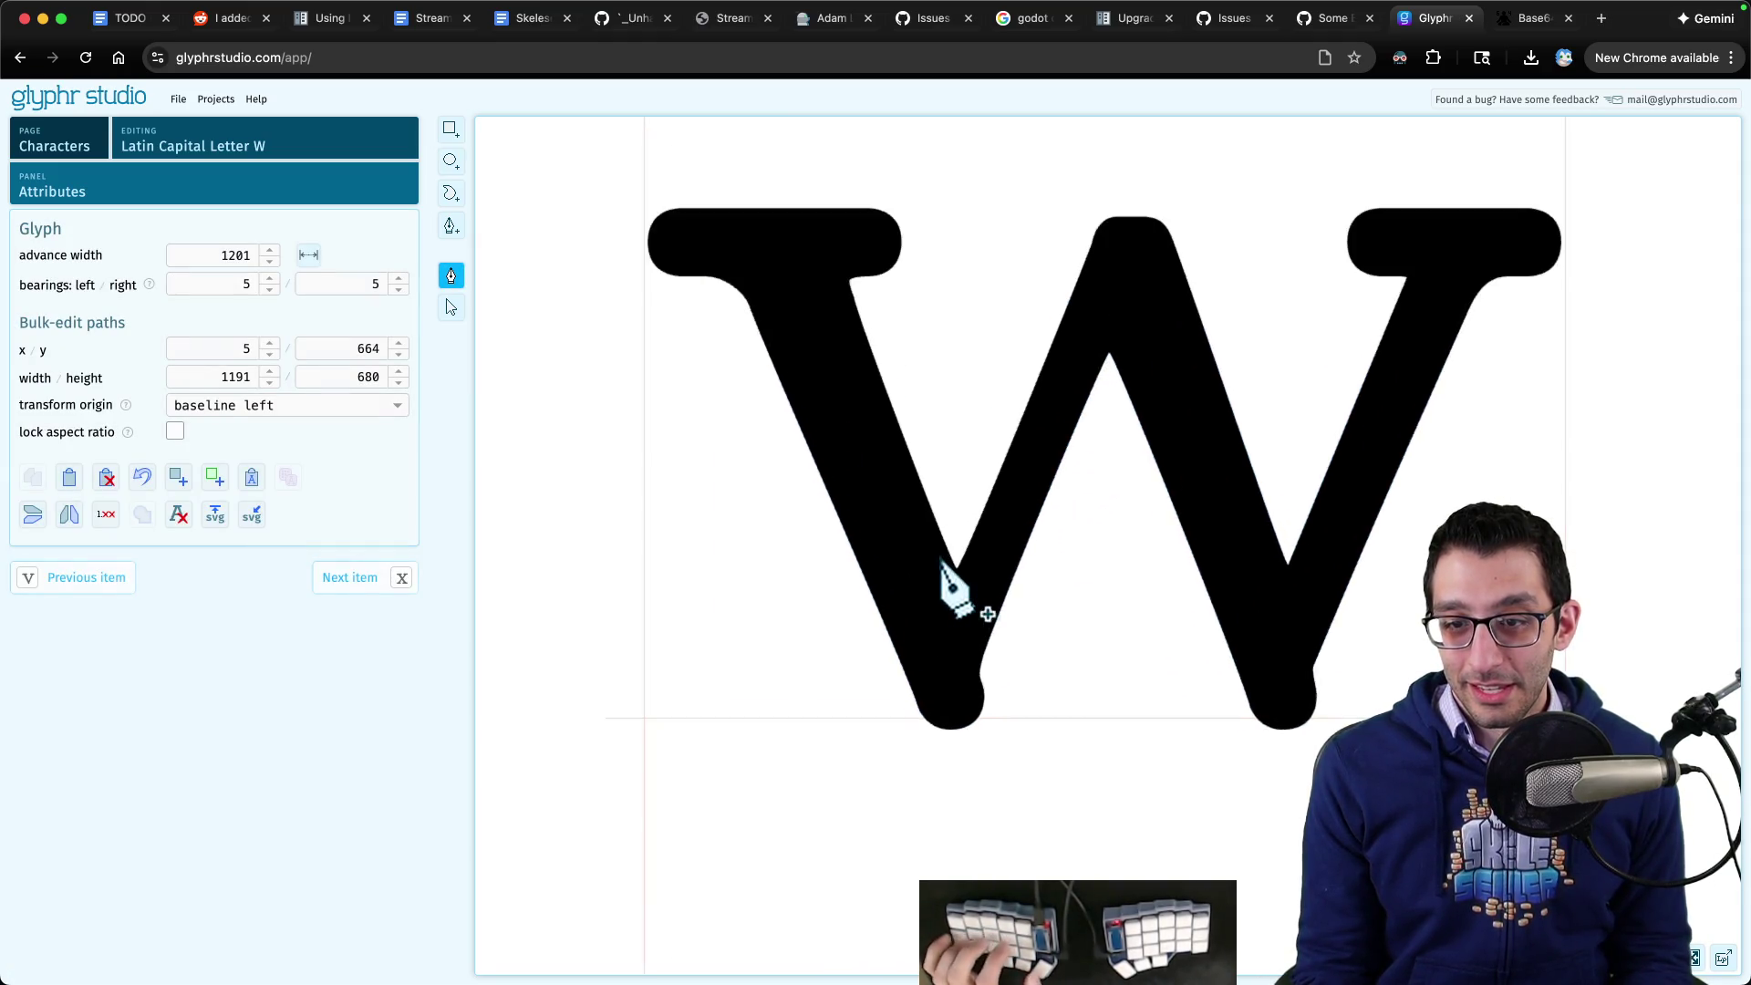
scroll(1036, 606, "up", 5)
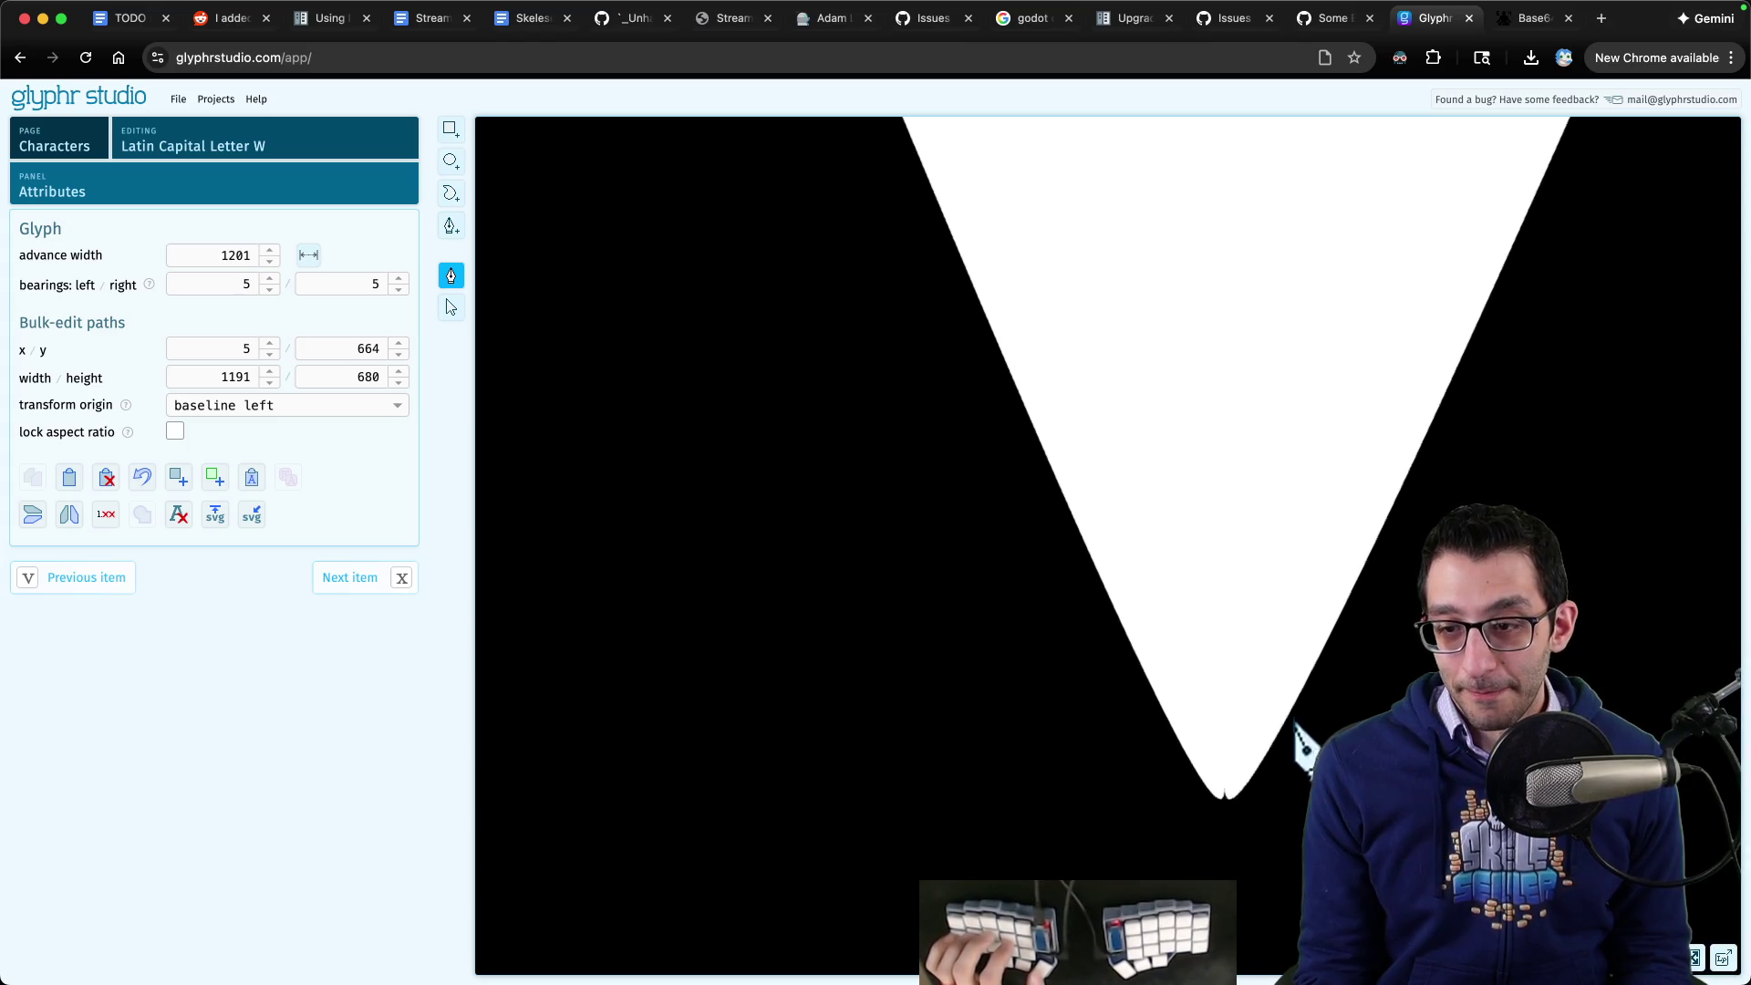
key("space")
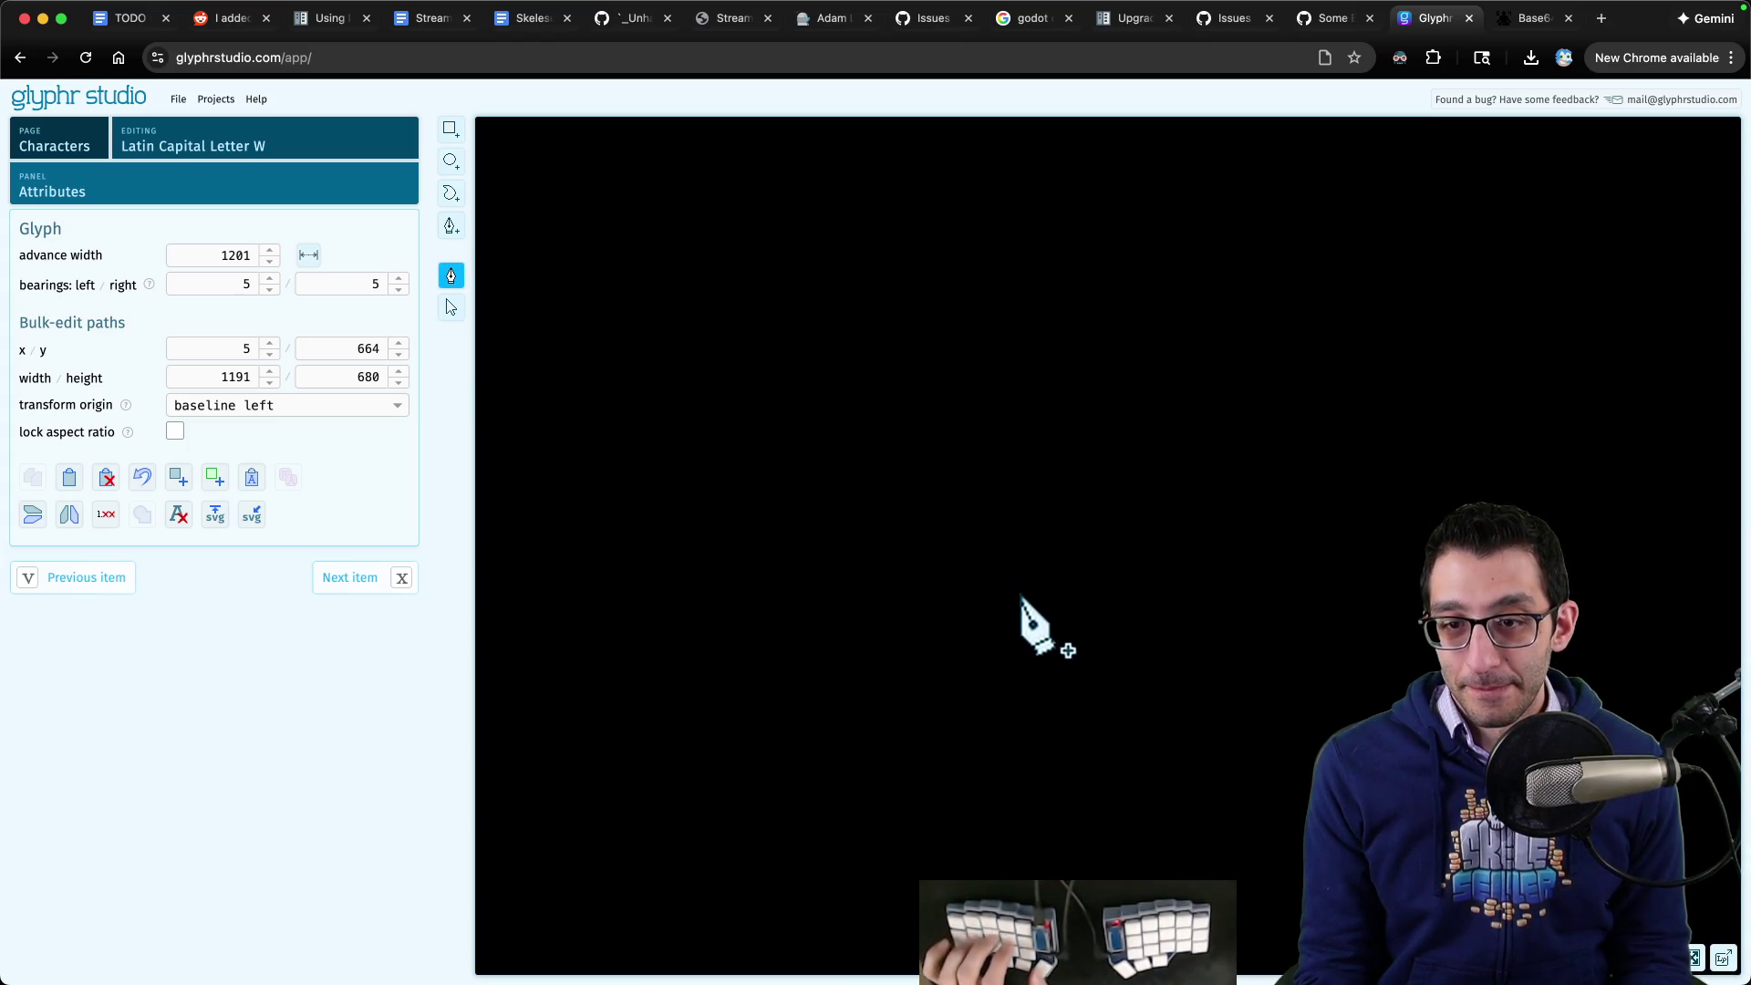
scroll(1021, 597, "down", 5)
scroll(884, 676, "down", 1)
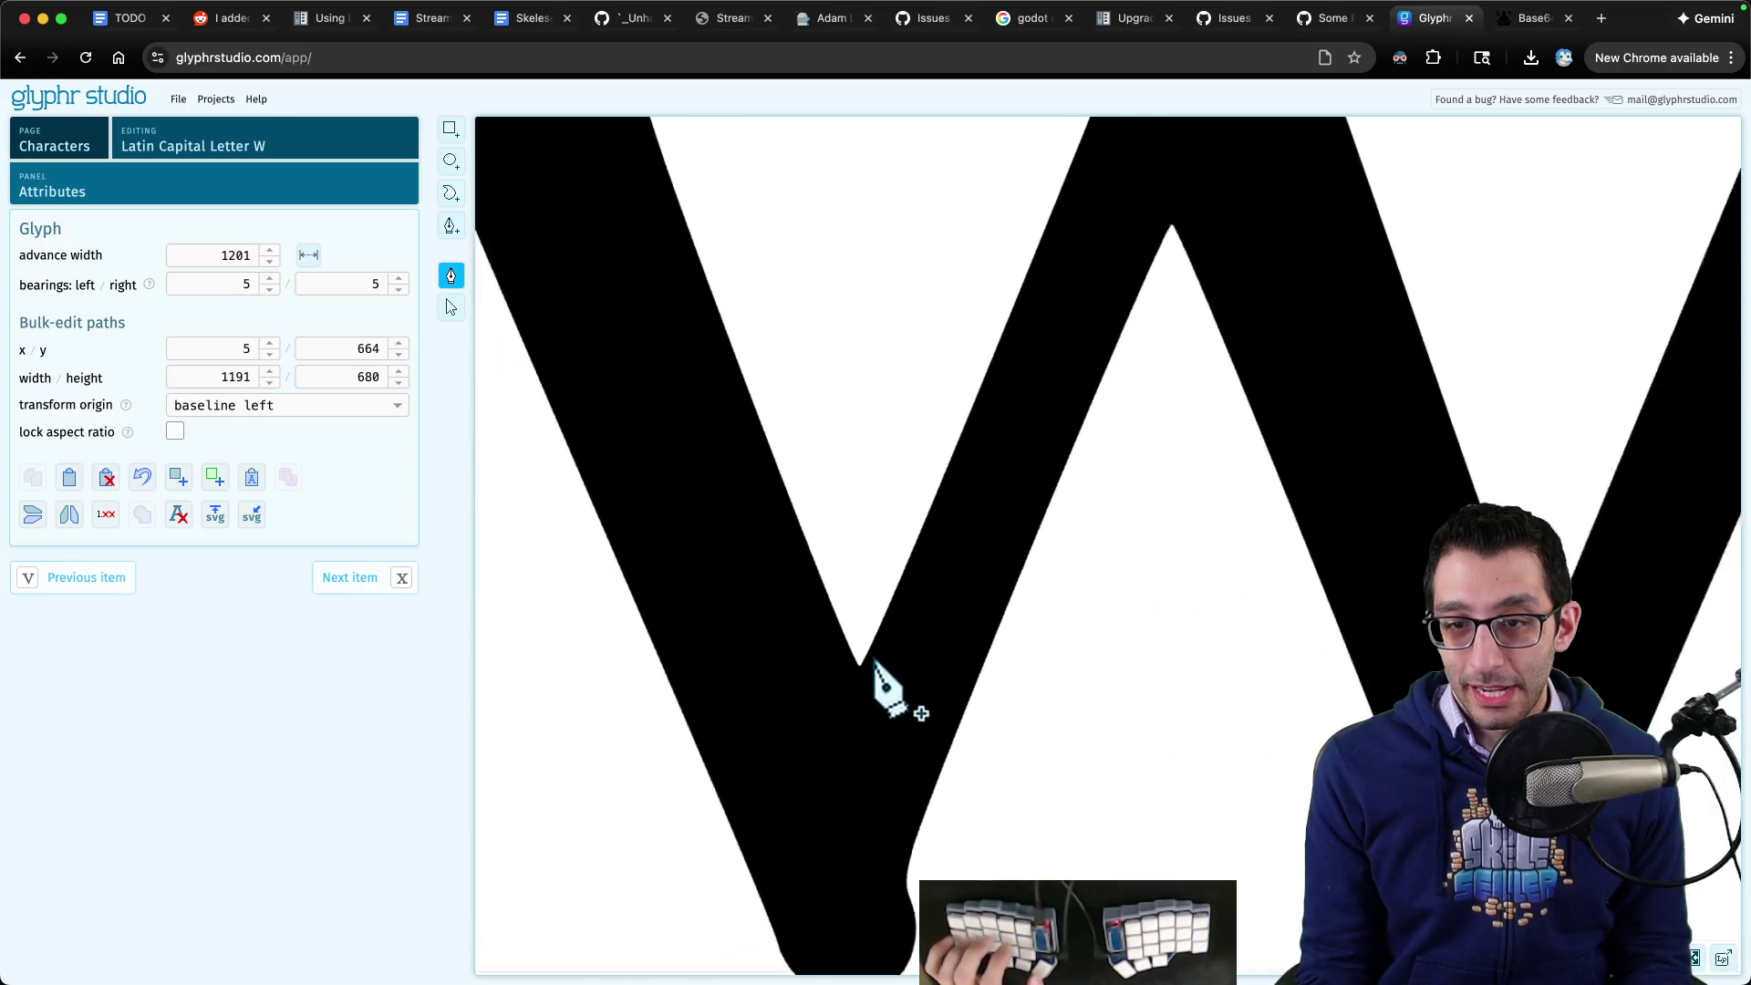
scroll(874, 664, "up", 5)
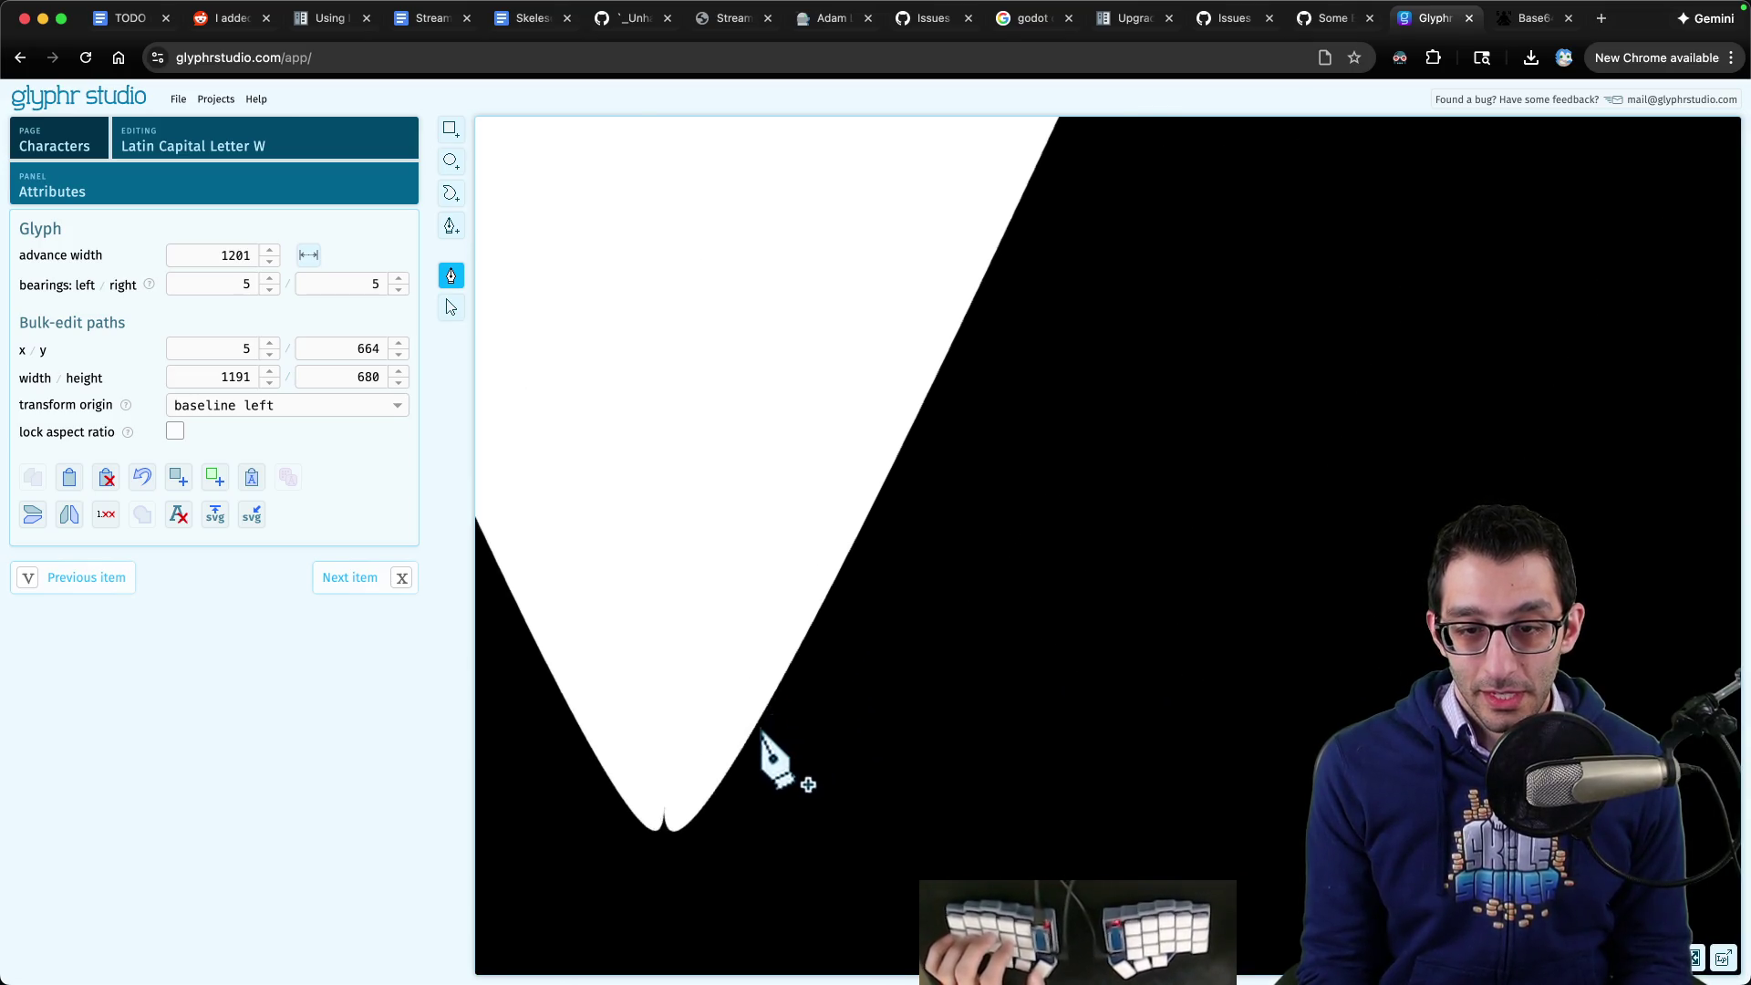
scroll(876, 675, "down", 2)
scroll(867, 670, "up", 5)
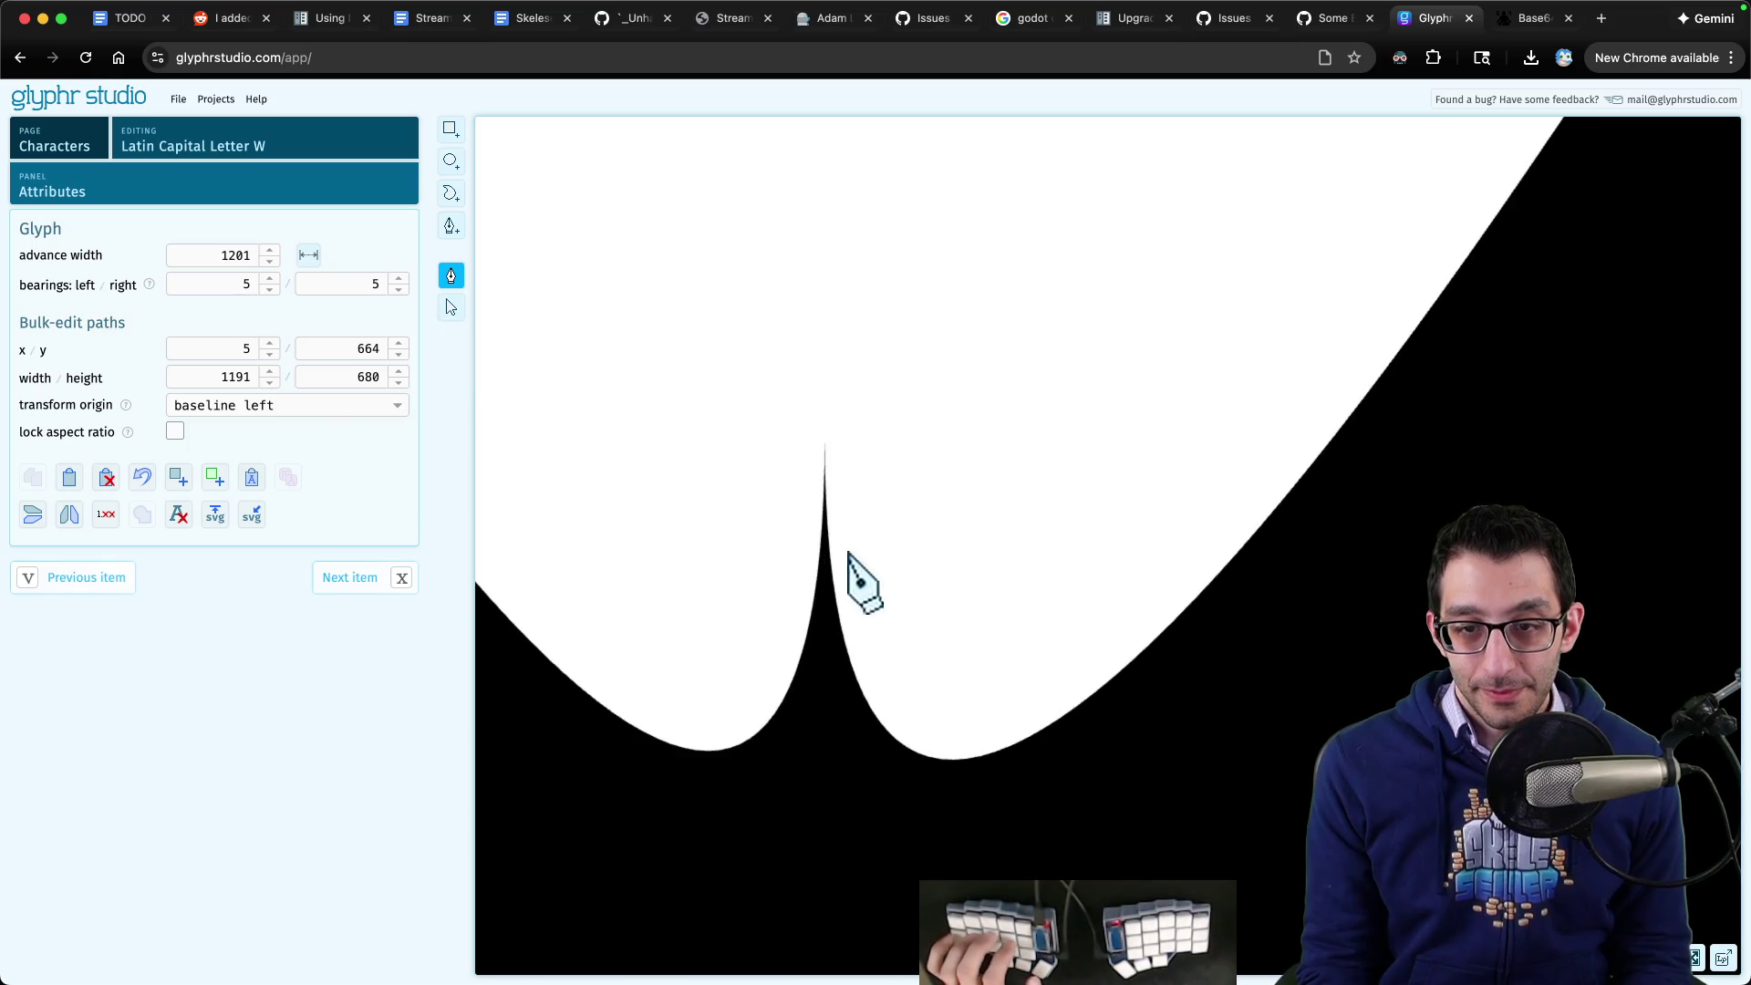
- Select the W outline and the point at the notch tip to inspect it closely
left_click(821, 754)
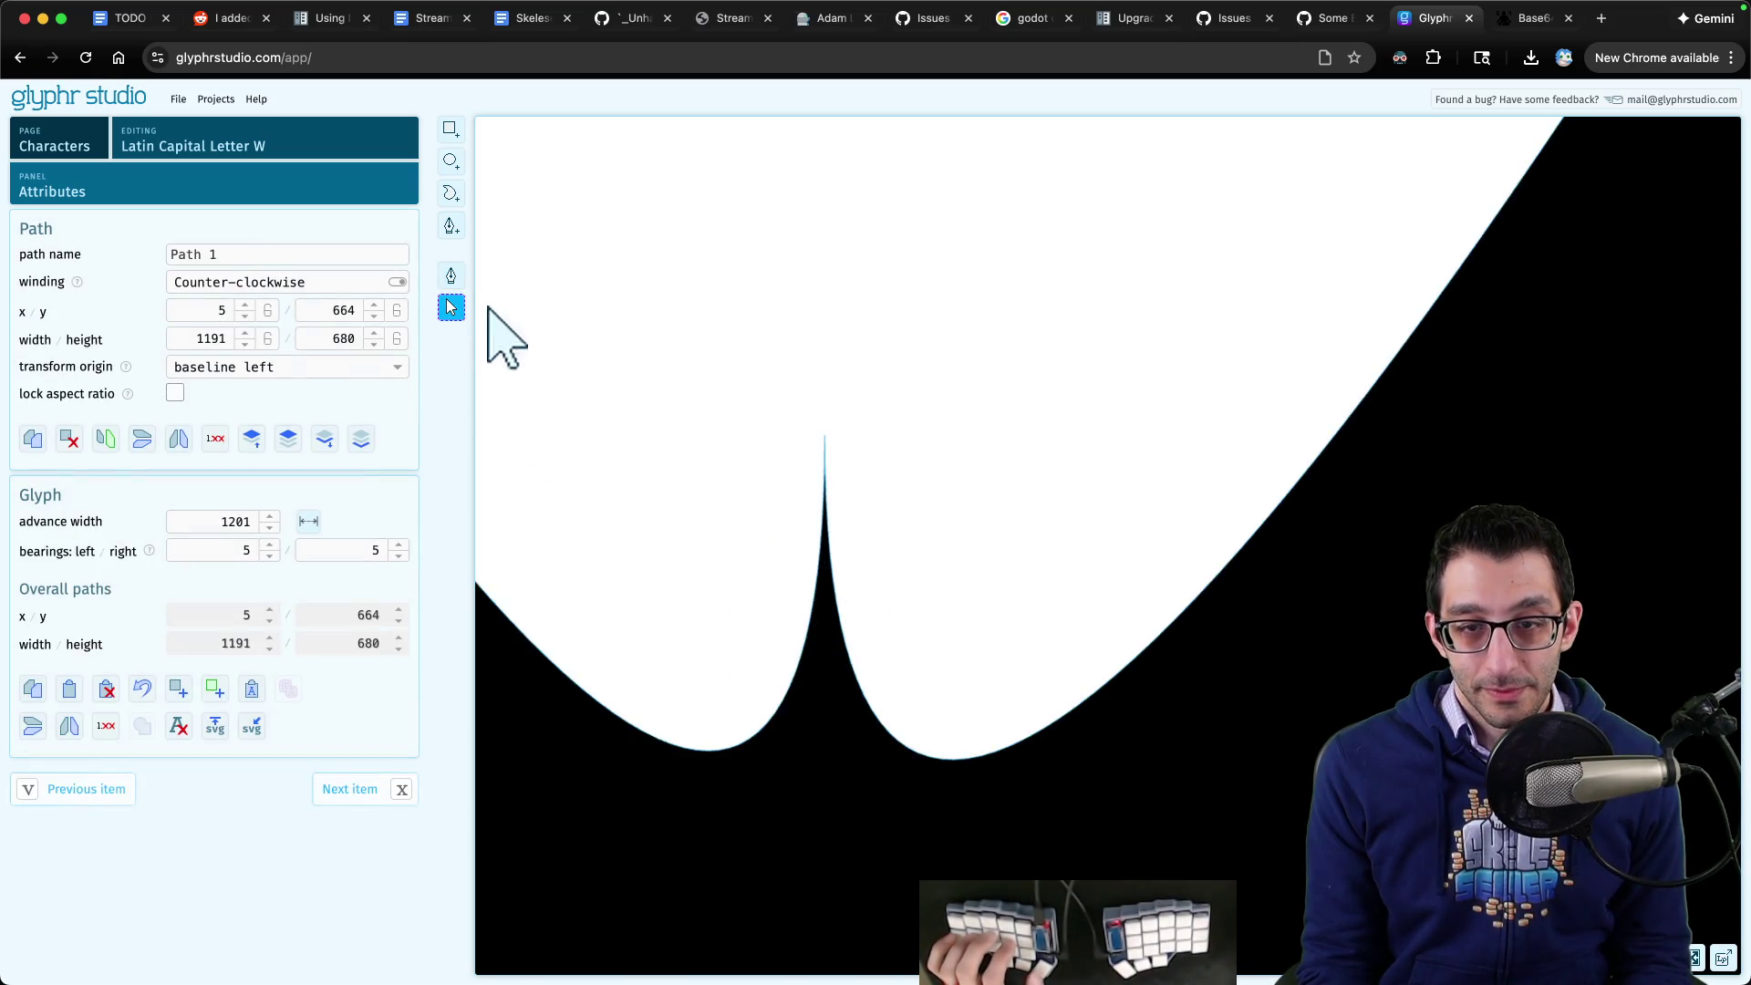
left_click(825, 436)
scroll(838, 474, "up", 2)
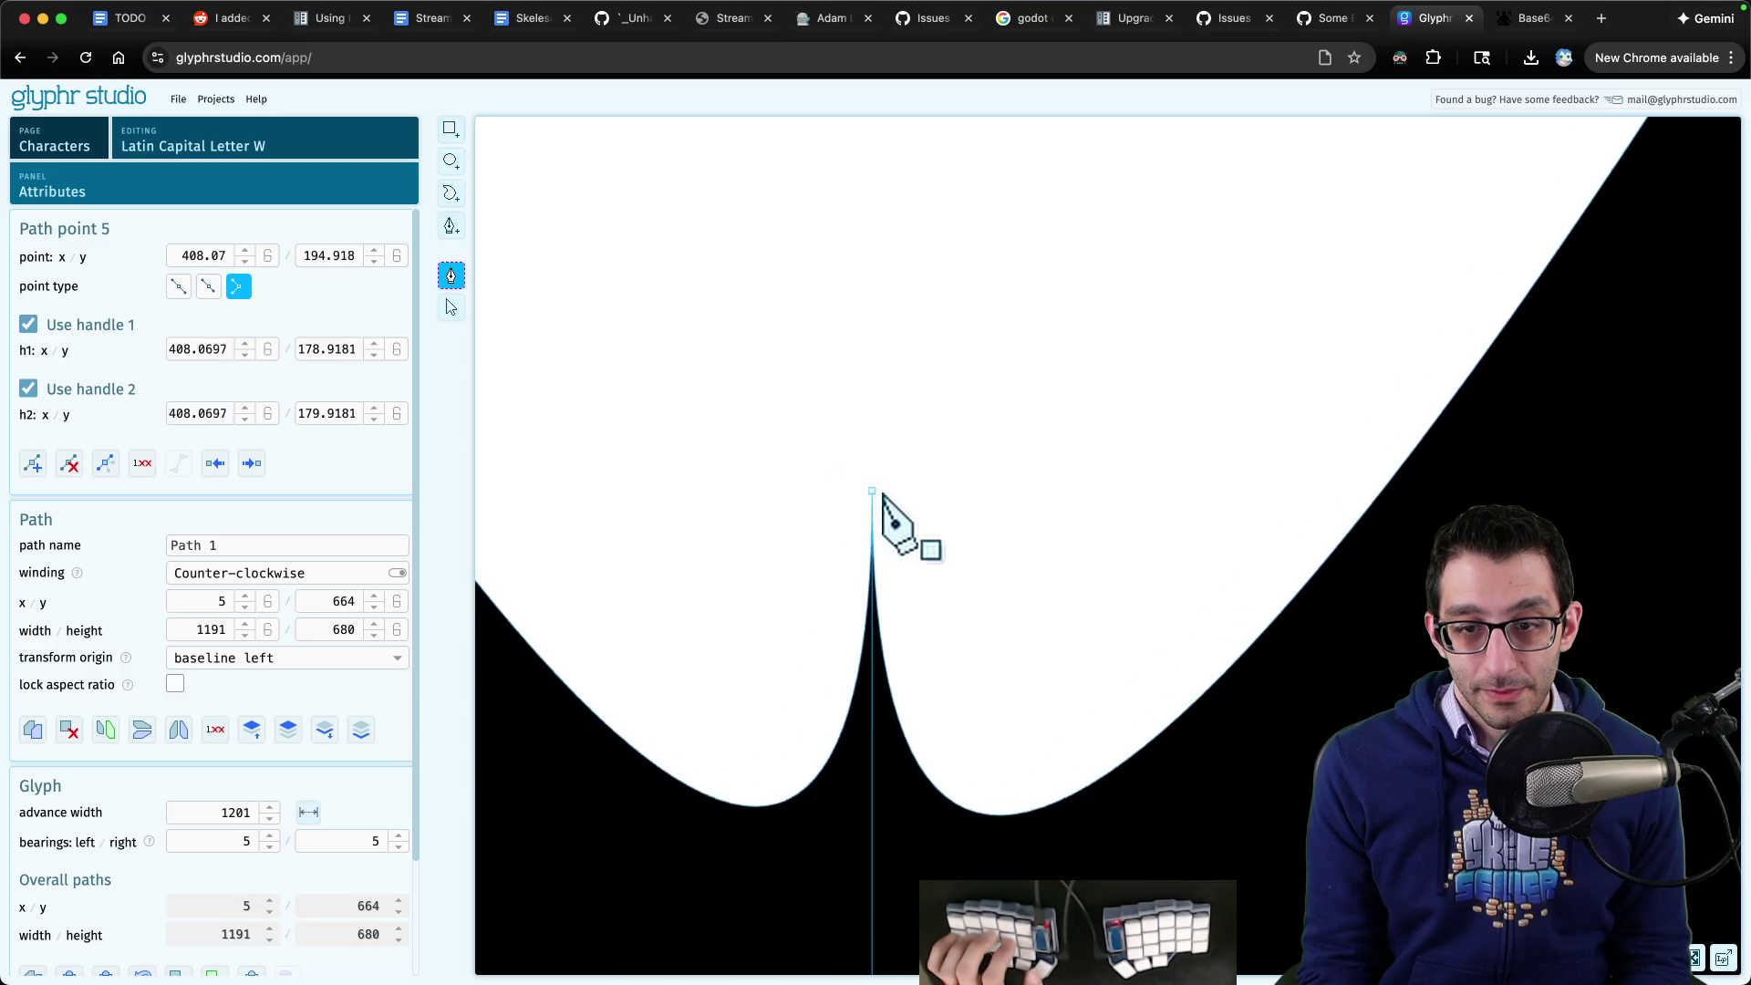
scroll(1003, 383, "down", 2)
scroll(912, 384, "up", 2)
key("Escape")
scroll(1067, 456, "down", 2)
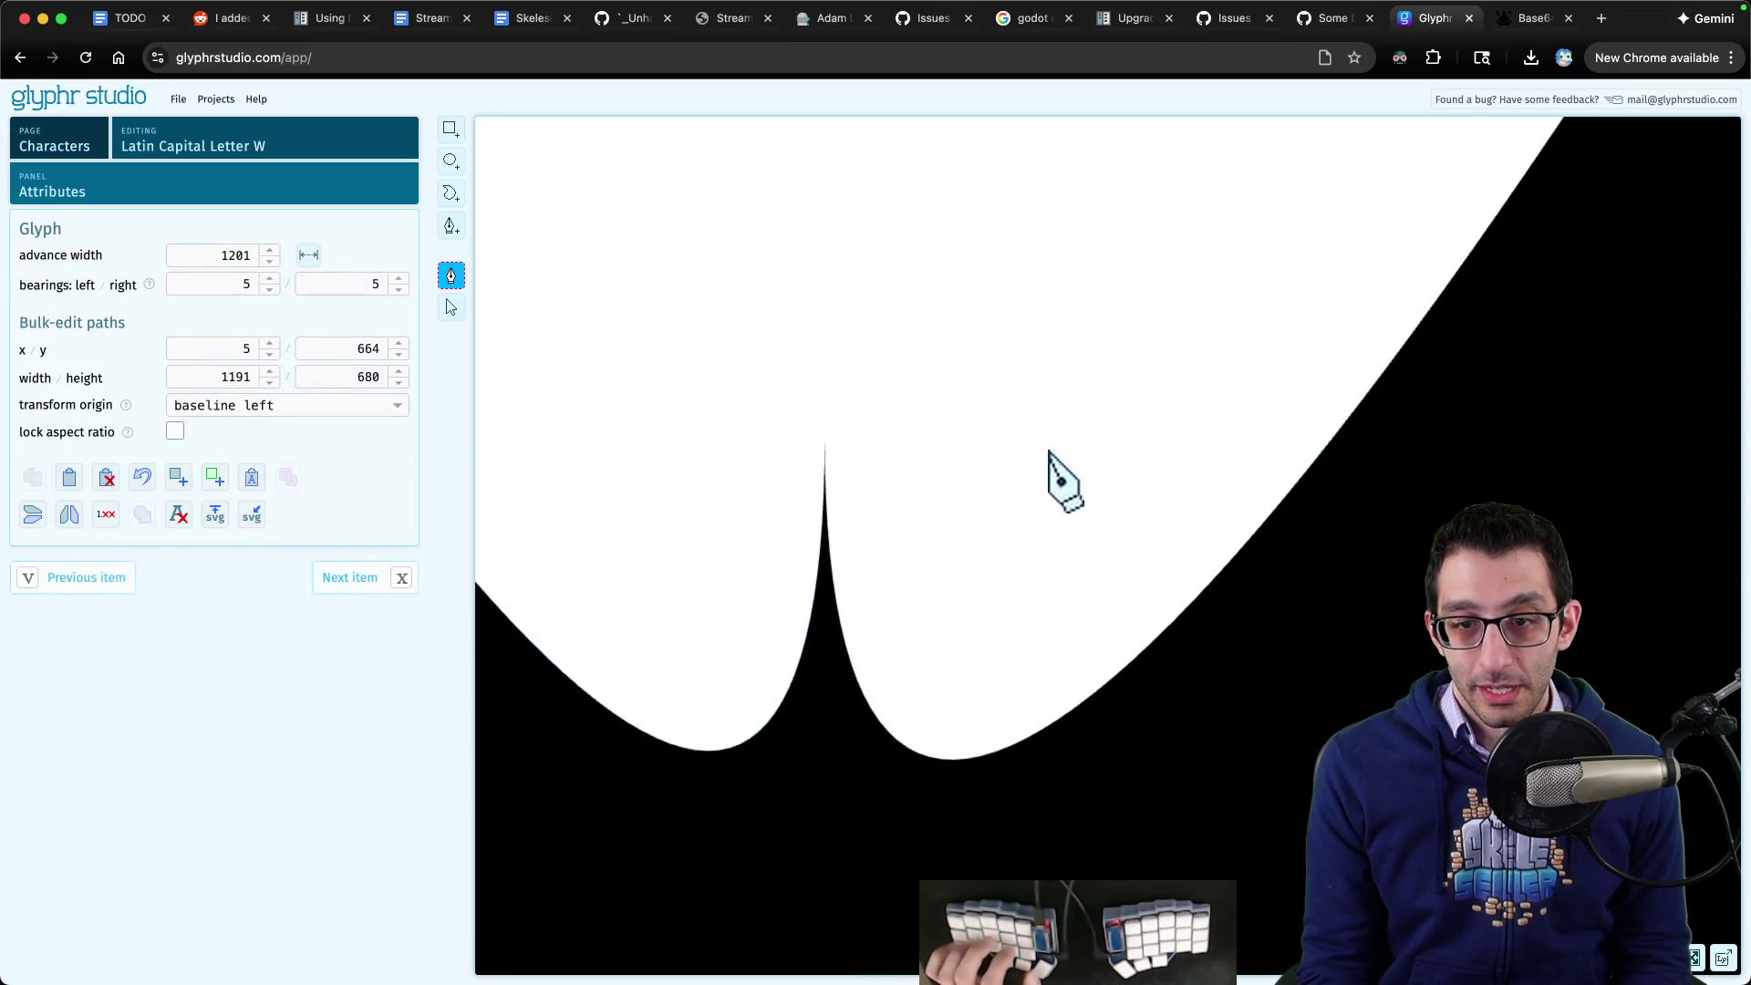
- Reselect the W path and pick the valley's bottom point 5 to expose its handles
left_click(450, 306)
scroll(892, 525, "up", 5)
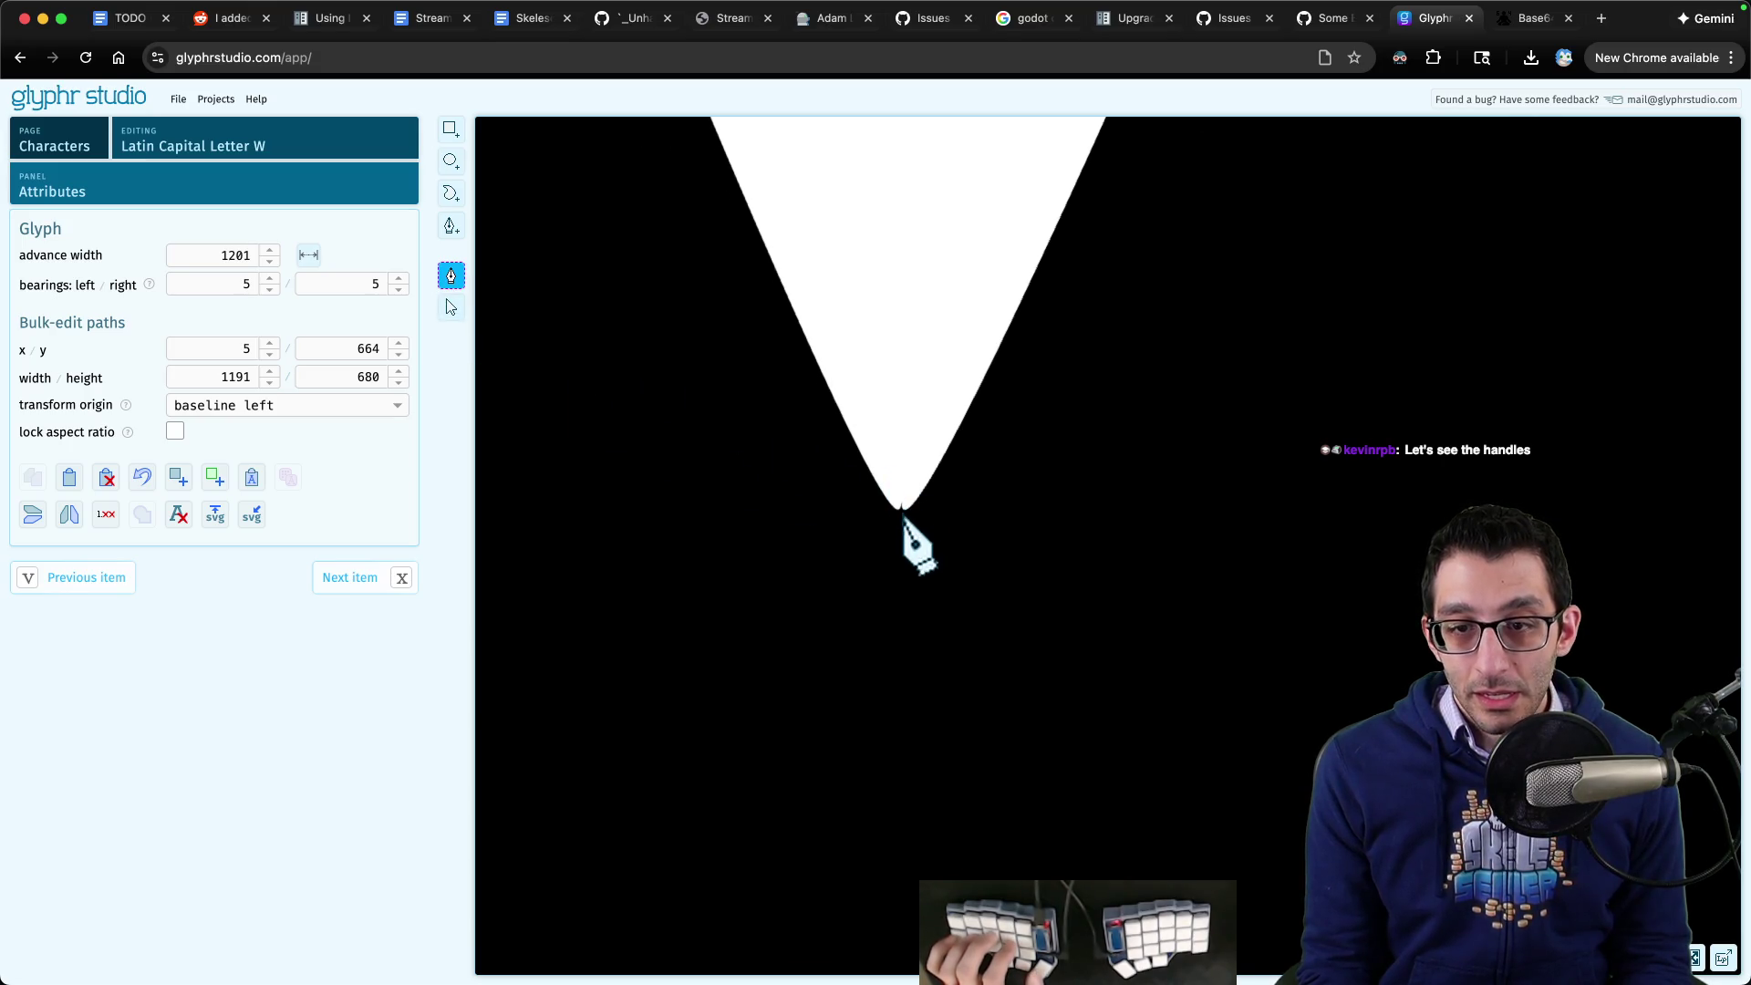
left_click(451, 307)
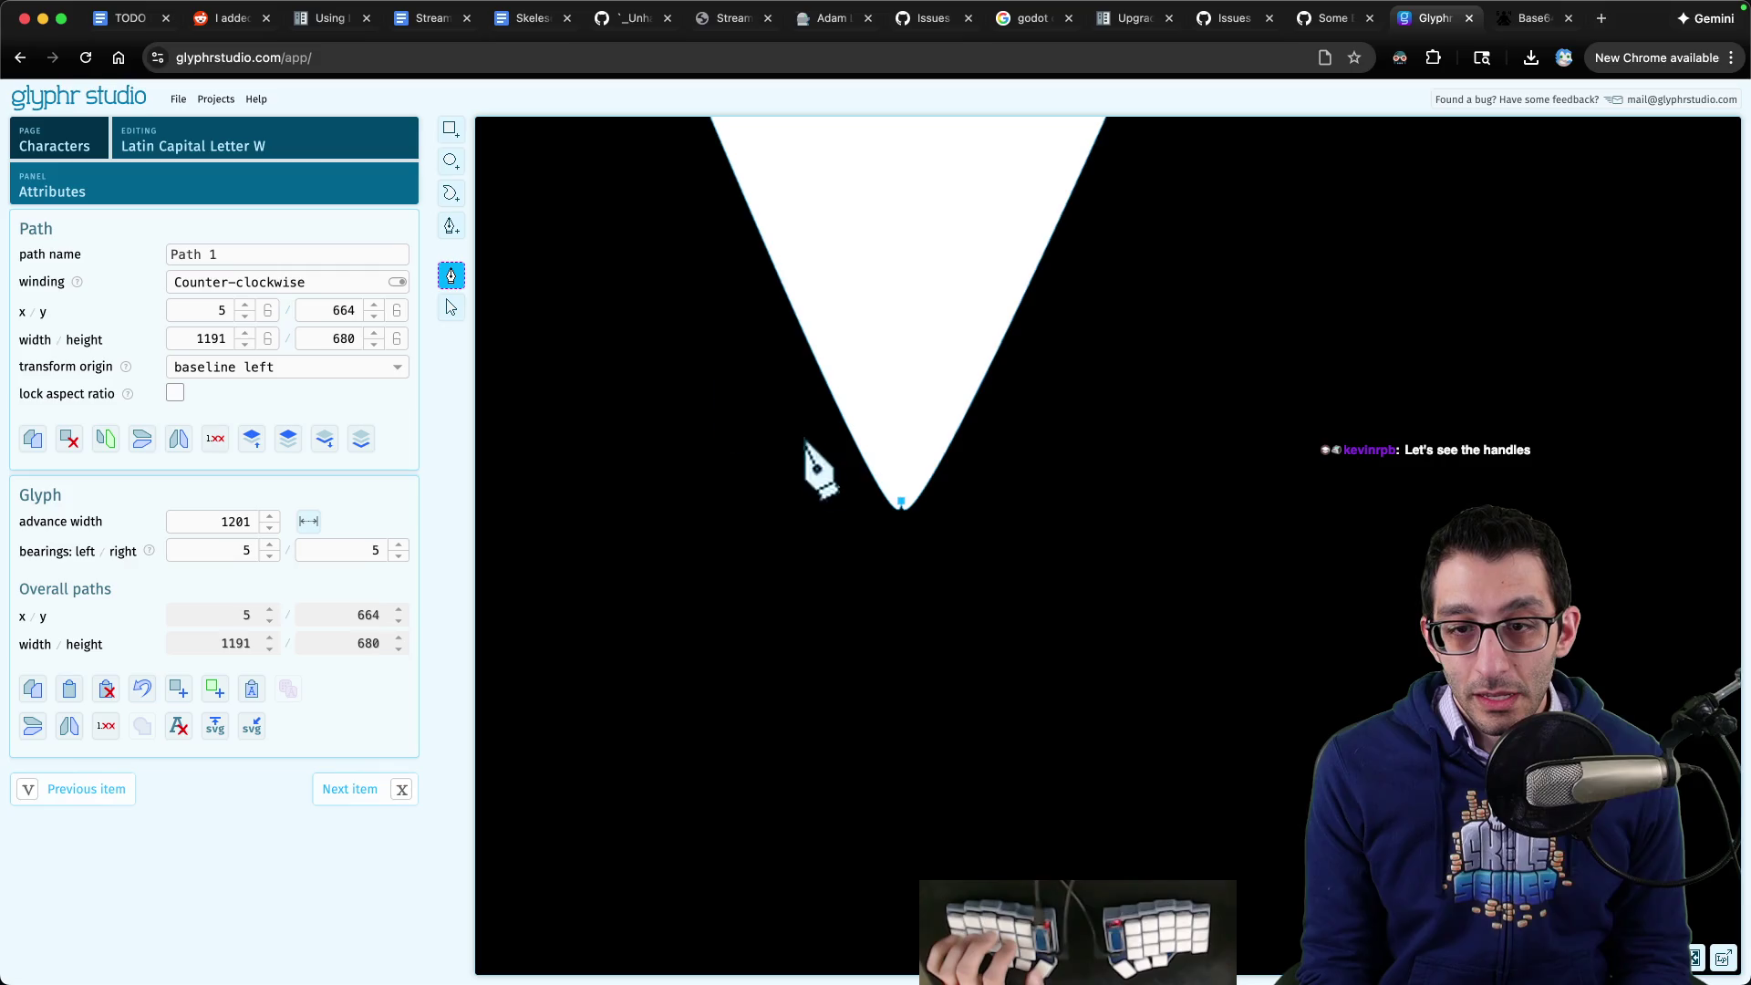
left_click(901, 503)
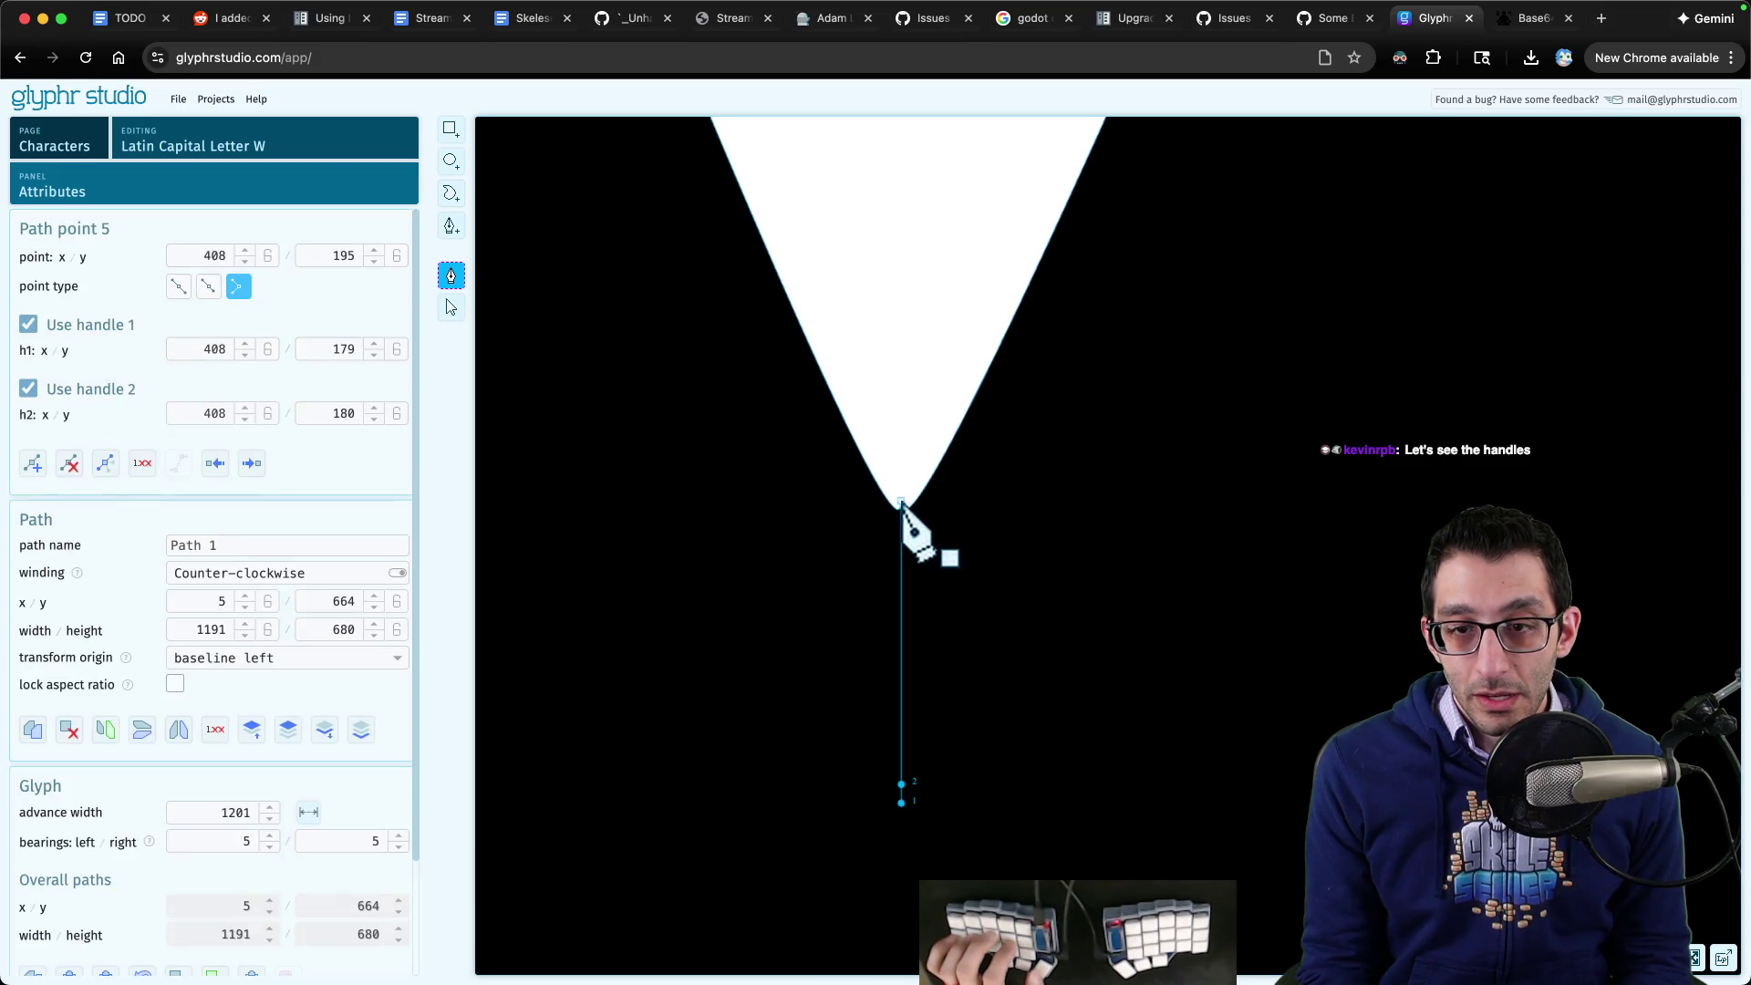
scroll(908, 511, "right", 2)
key("Escape")
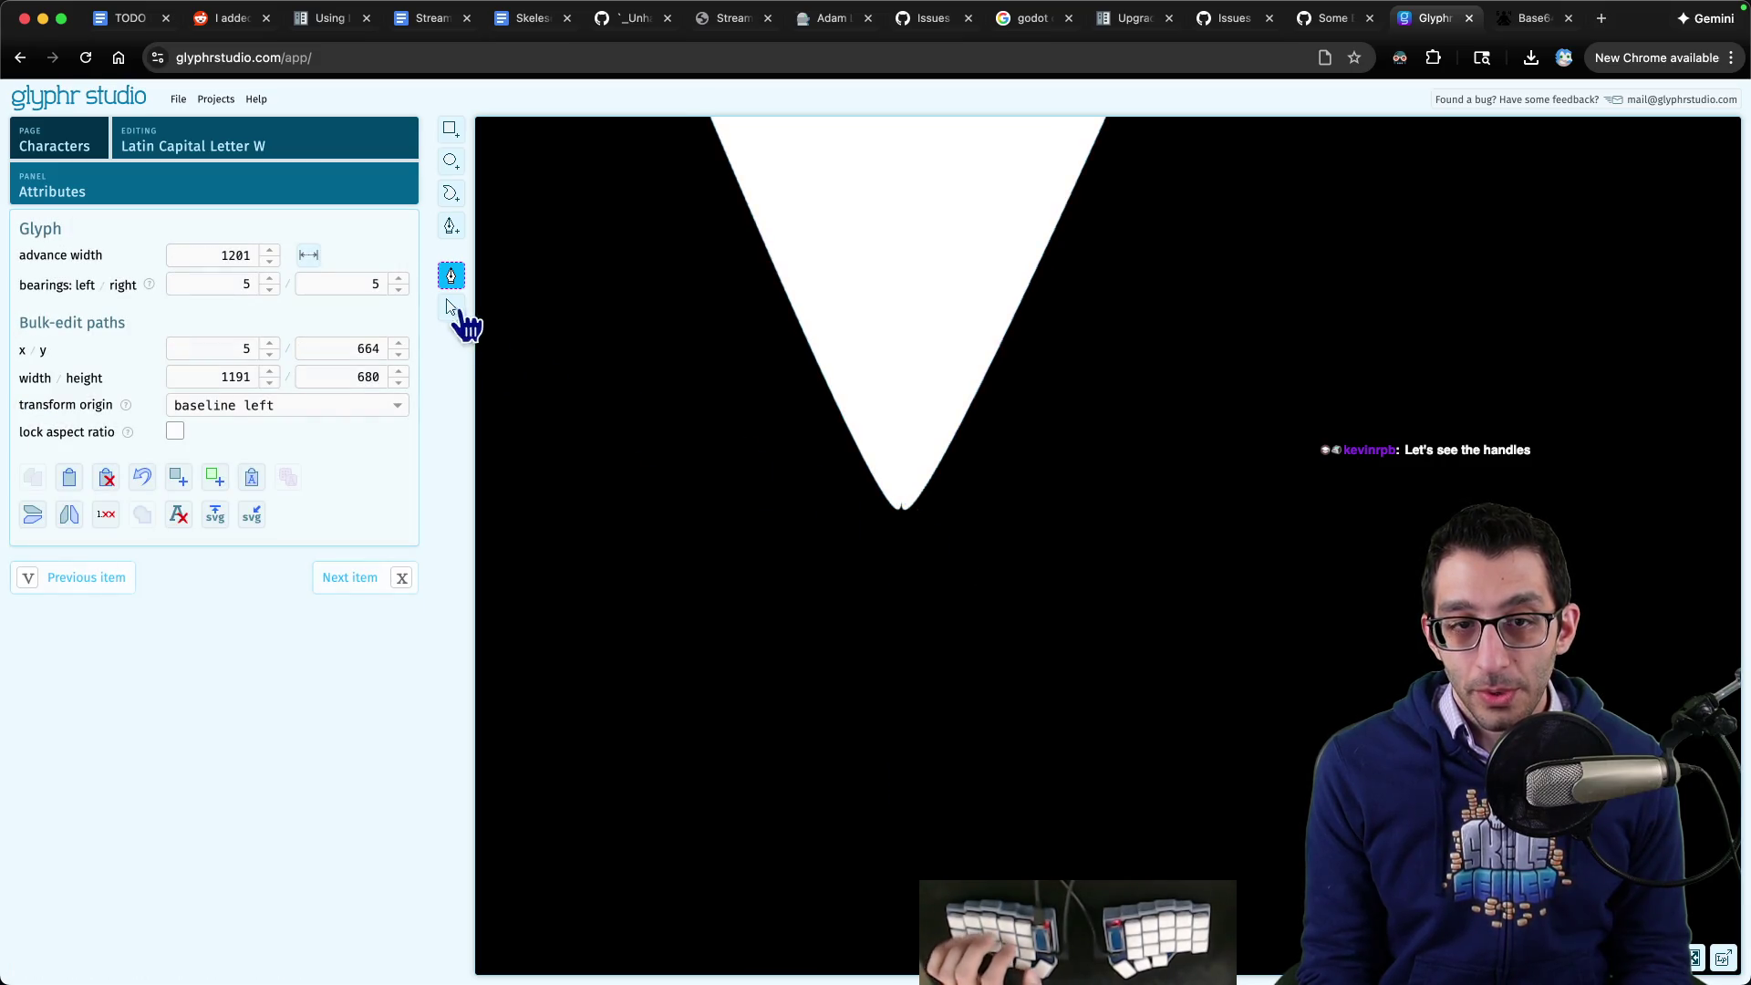
left_click(452, 307)
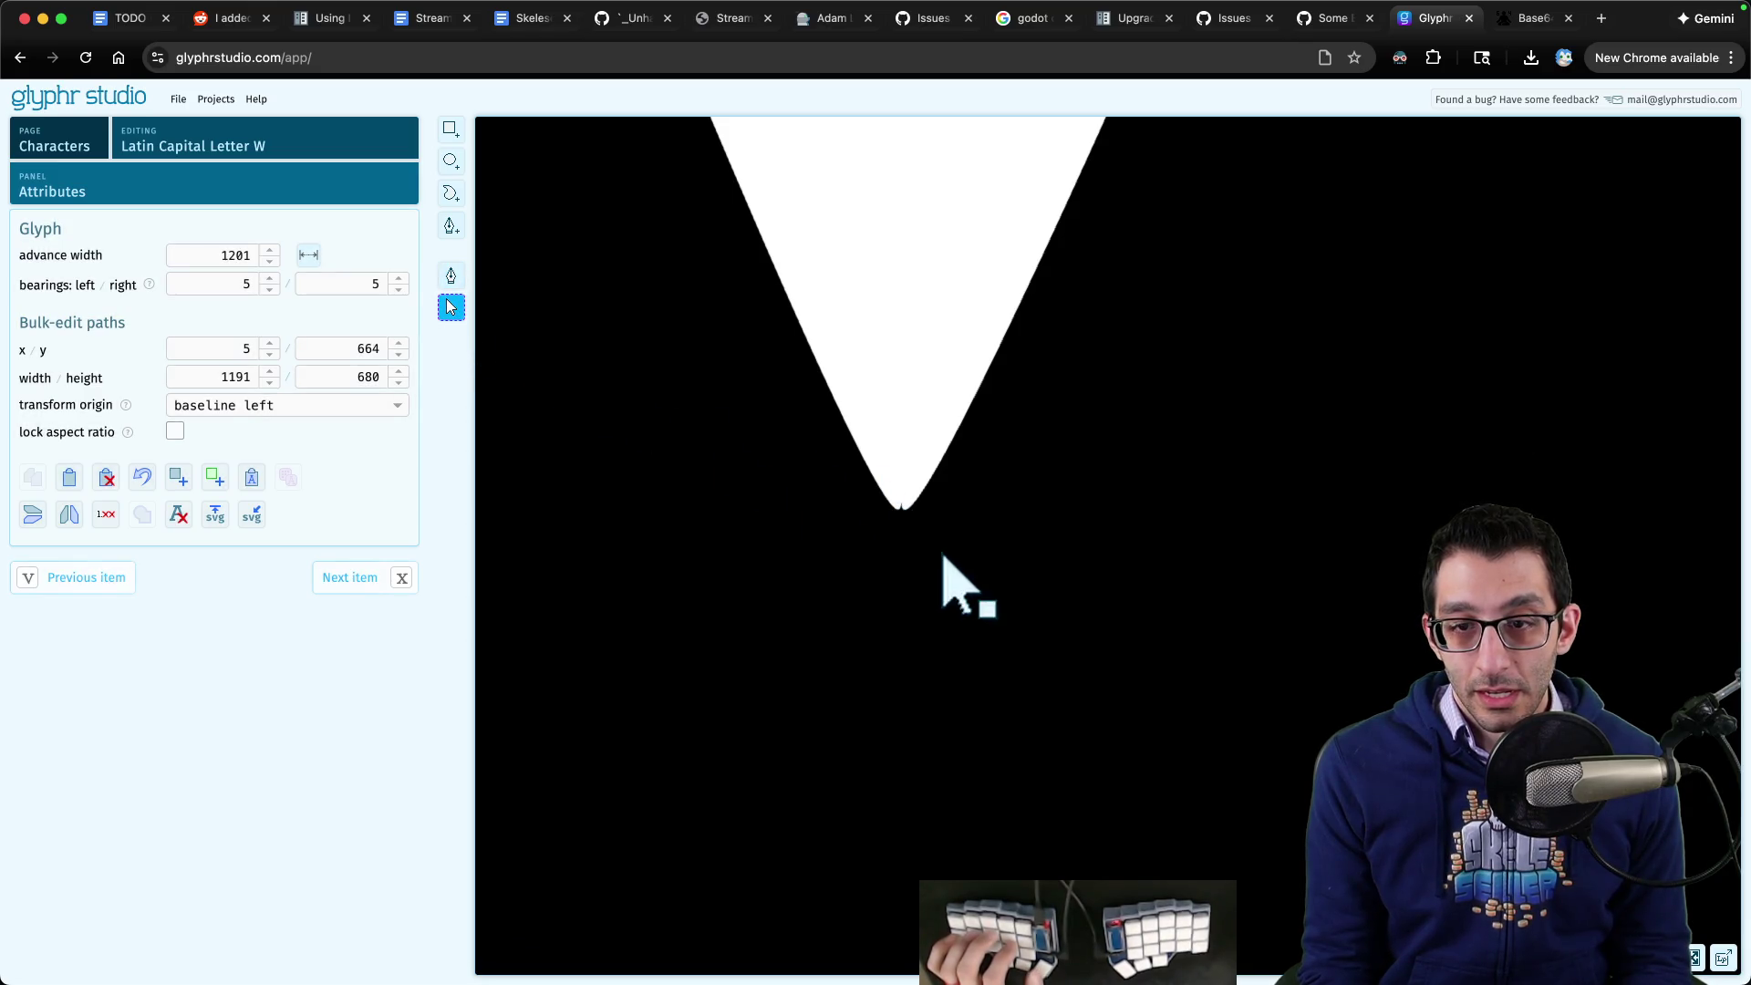
left_click(903, 503)
- Drag point 5's two curve handles up and right to smooth the valley spike
mouse_move(902, 792)
left_mouse_down()
mouse_move(1040, 703)
mouse_move(1081, 570)
mouse_move(719, 258)
mouse_move(641, 305)
mouse_move(617, 434)
mouse_move(645, 512)
mouse_move(724, 567)
mouse_move(757, 422)
mouse_move(746, 453)
left_mouse_up()
mouse_move(901, 803)
left_mouse_down()
mouse_move(1028, 556)
mouse_move(1048, 497)
mouse_move(1025, 490)
left_mouse_up()
scroll(1031, 502, "down", 10)
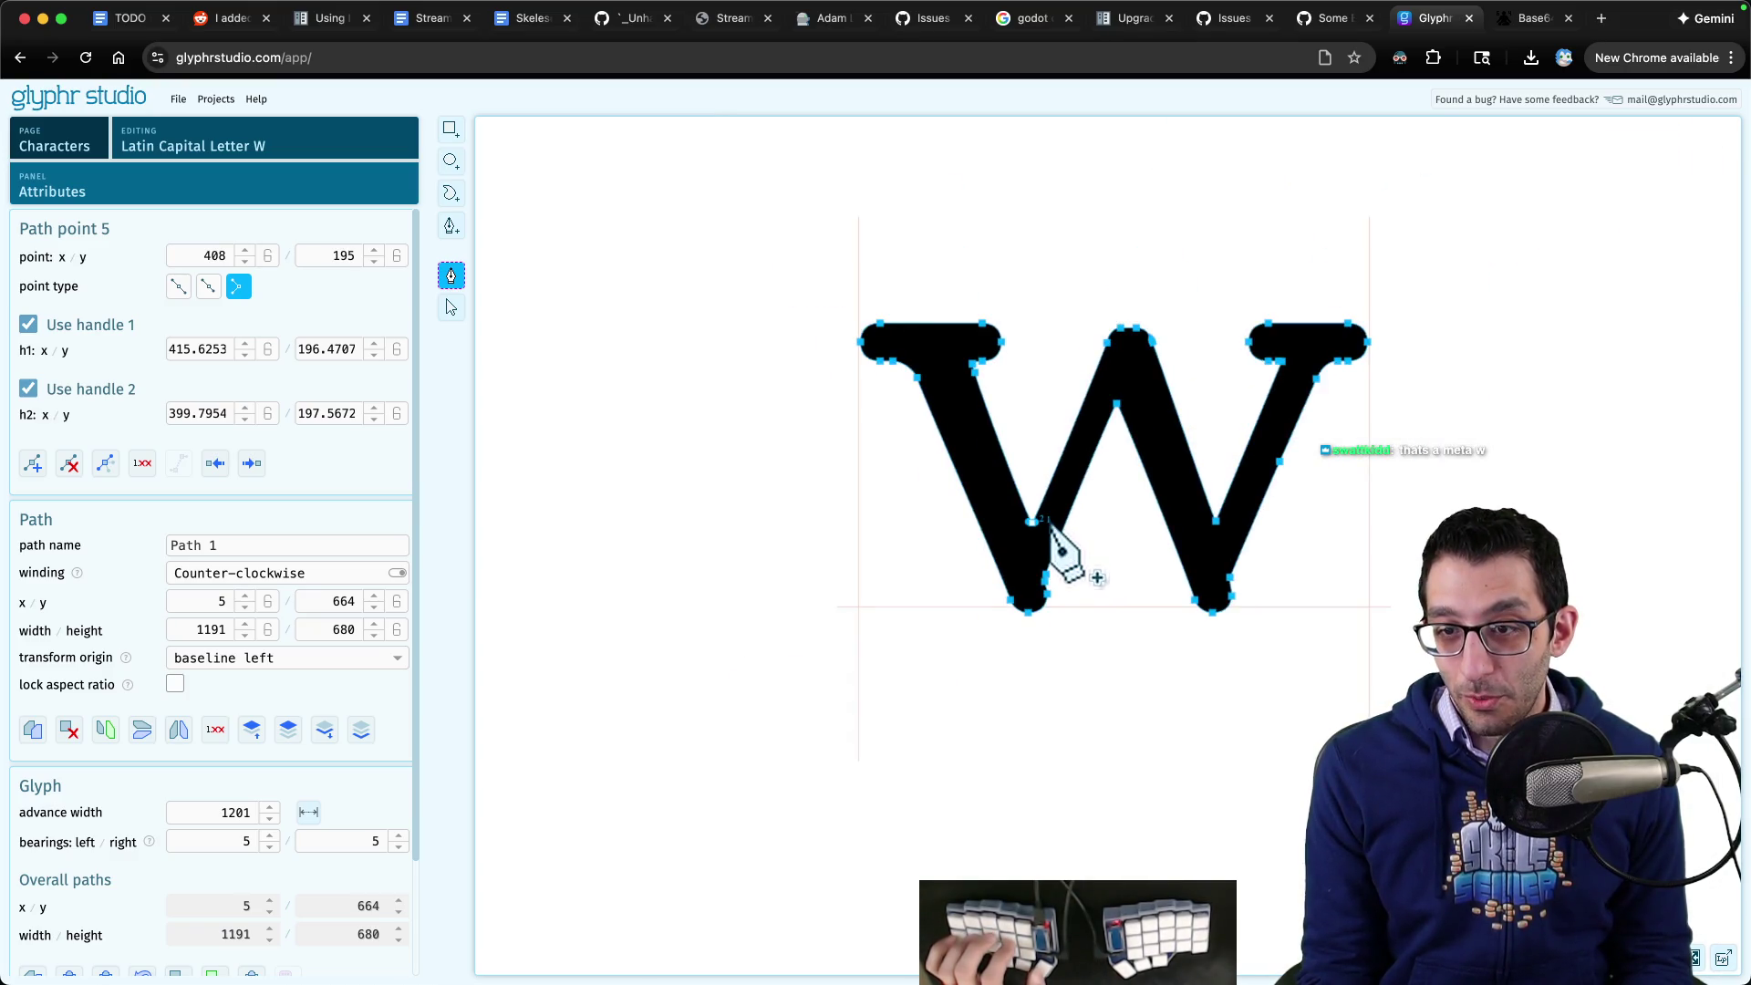
scroll(1049, 533, "up", 5)
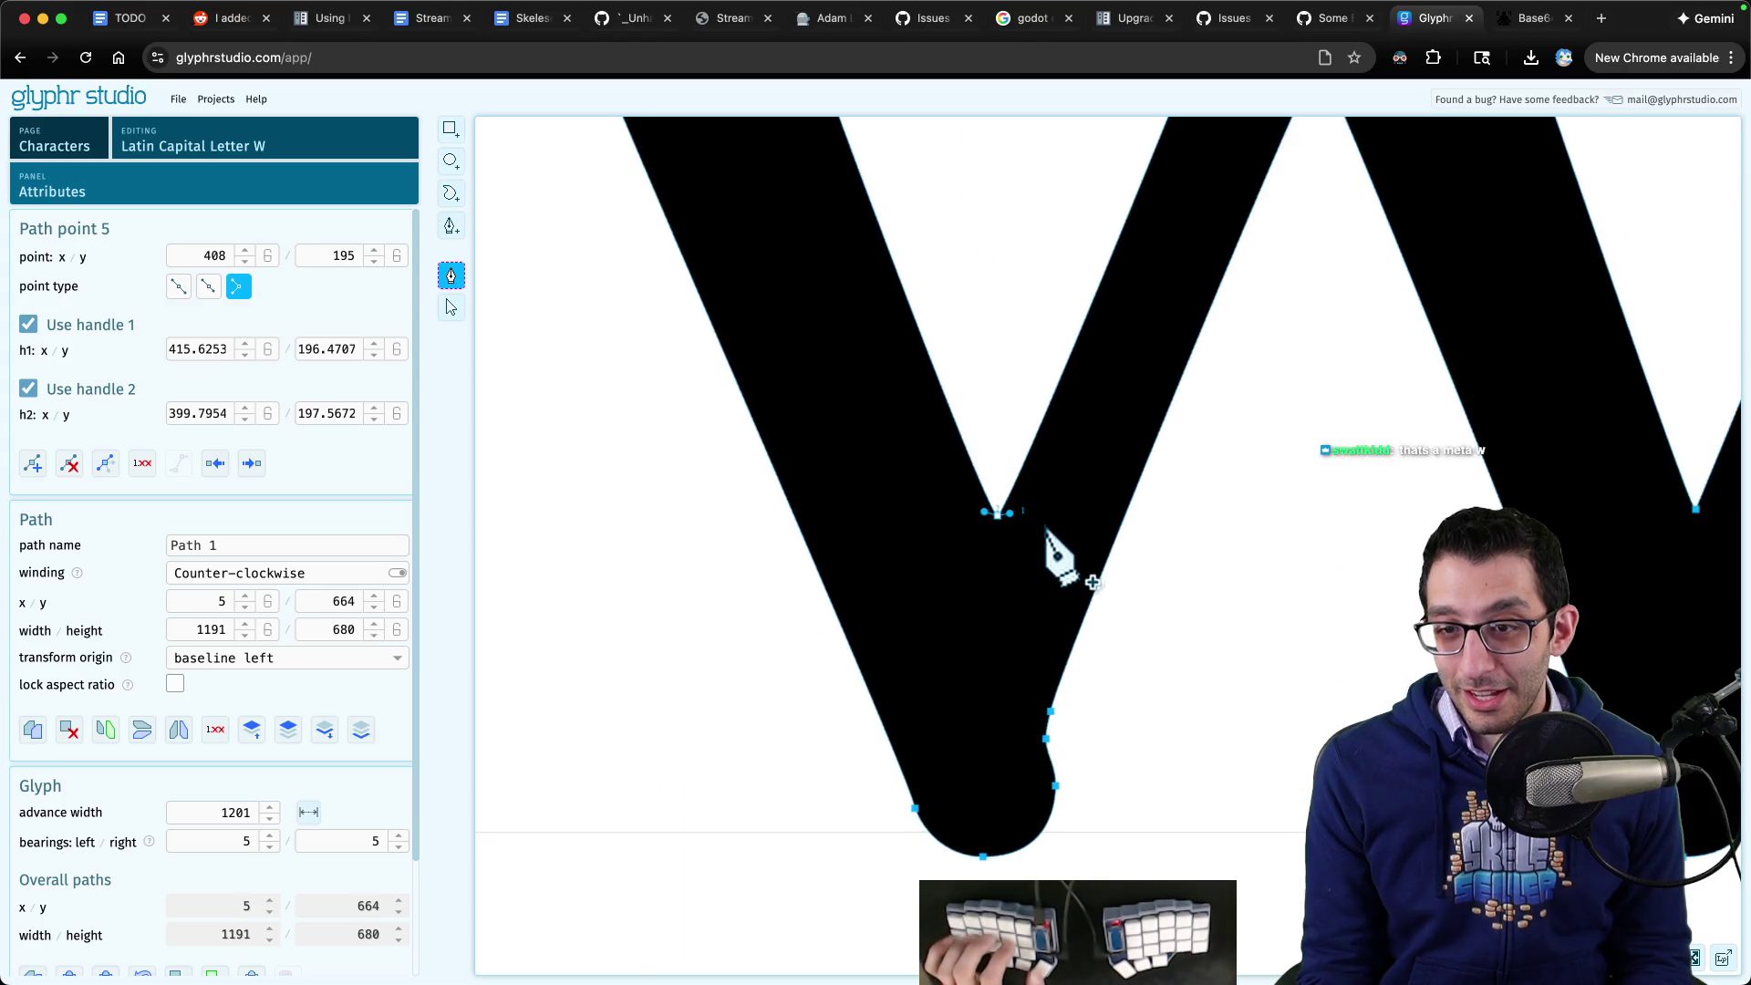
mouse_move(1165, 547)
left_mouse_down()
mouse_move(927, 590)
mouse_move(809, 590)
left_mouse_up()
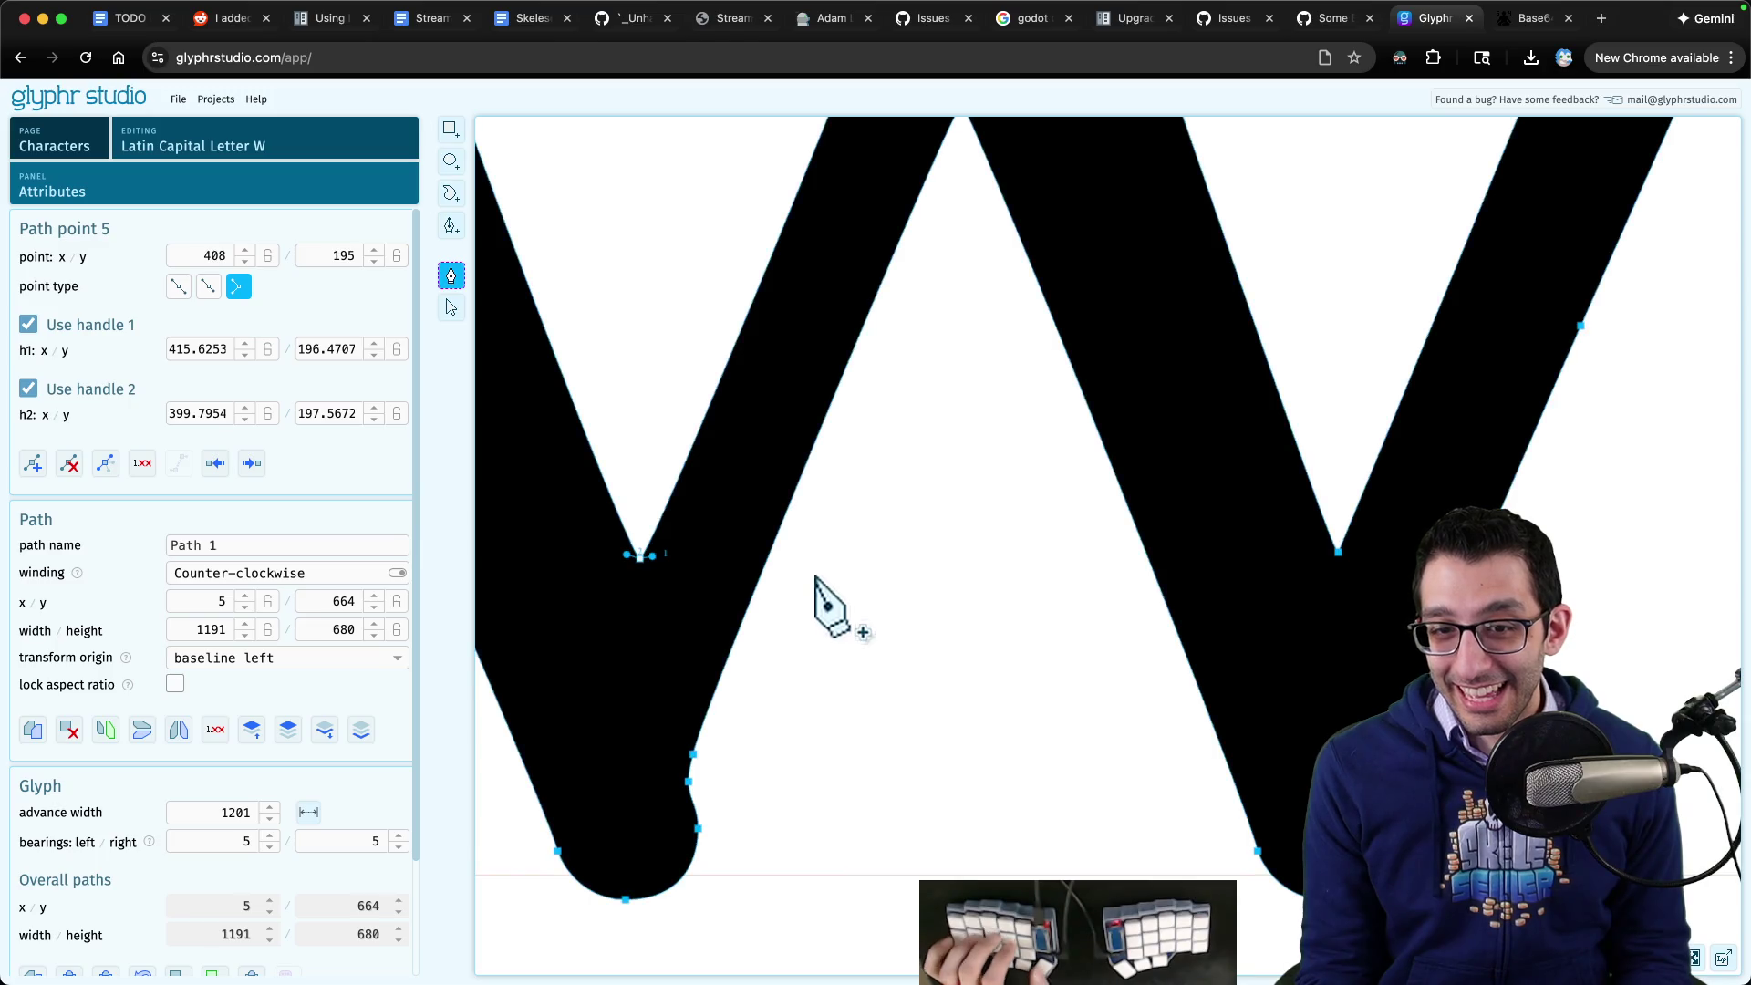
scroll(826, 602, "down", 5)
- Reselect the inner left valley point and pull its handle 2 further out
key("Escape")
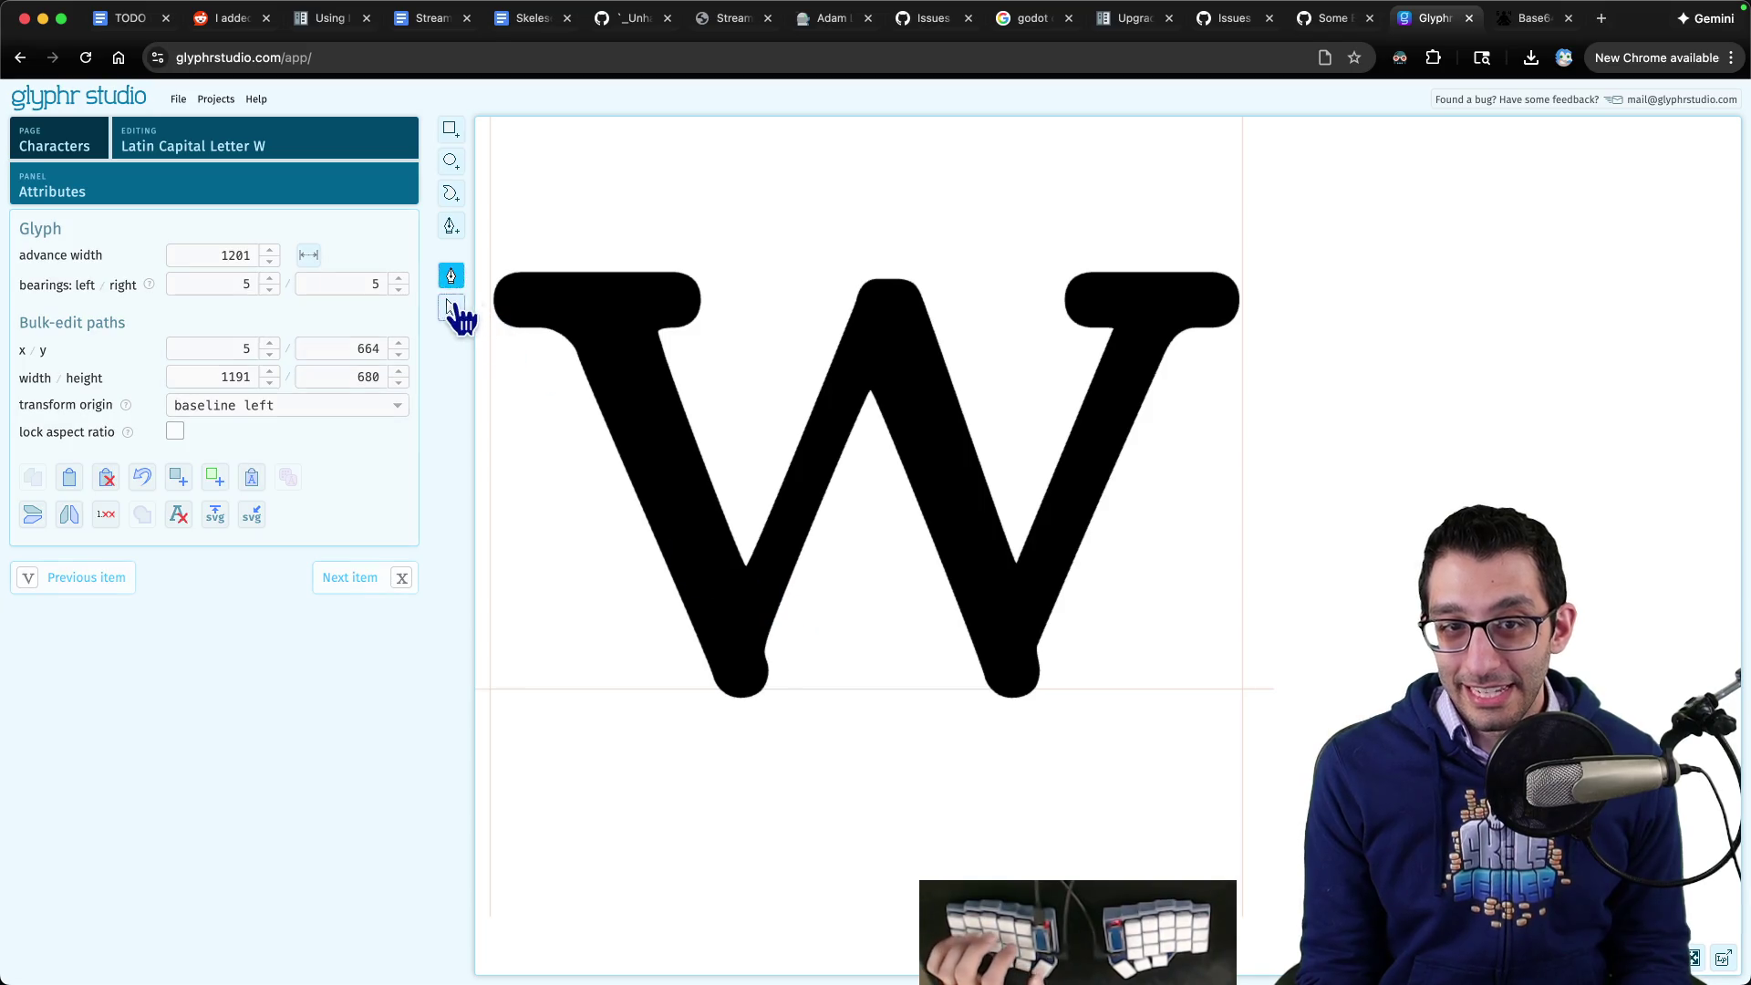
left_click(451, 306)
left_click(663, 471)
left_click(451, 274)
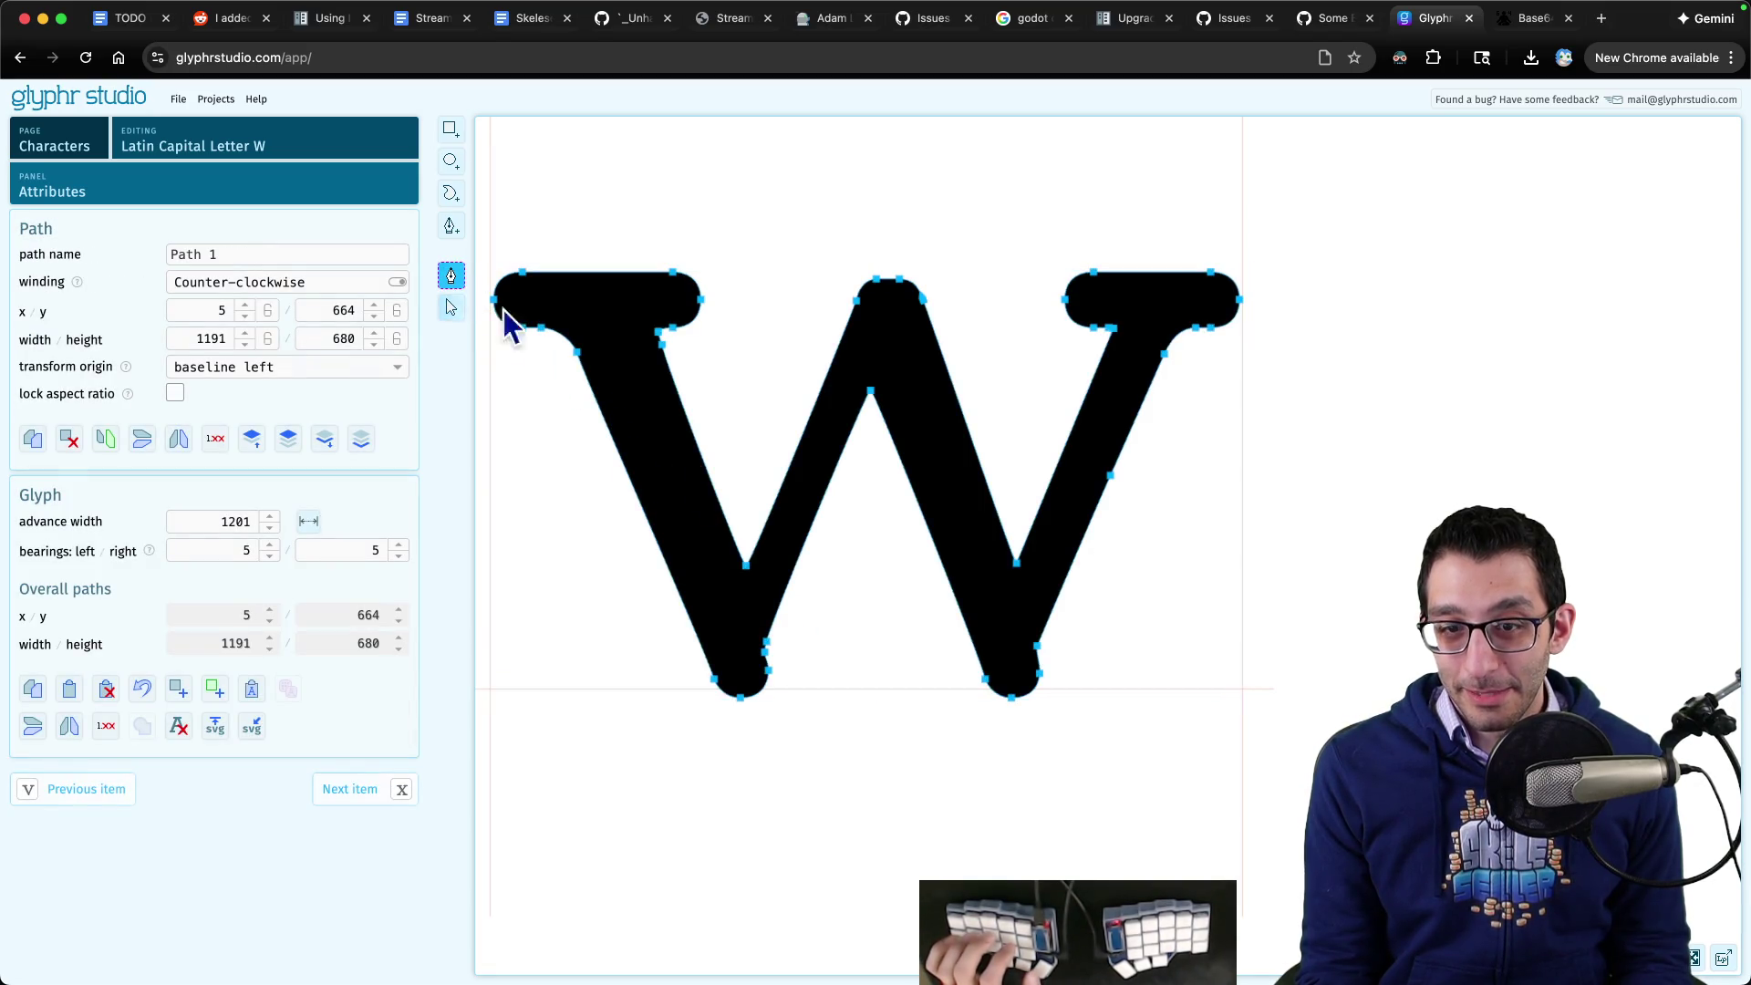
left_click(752, 569)
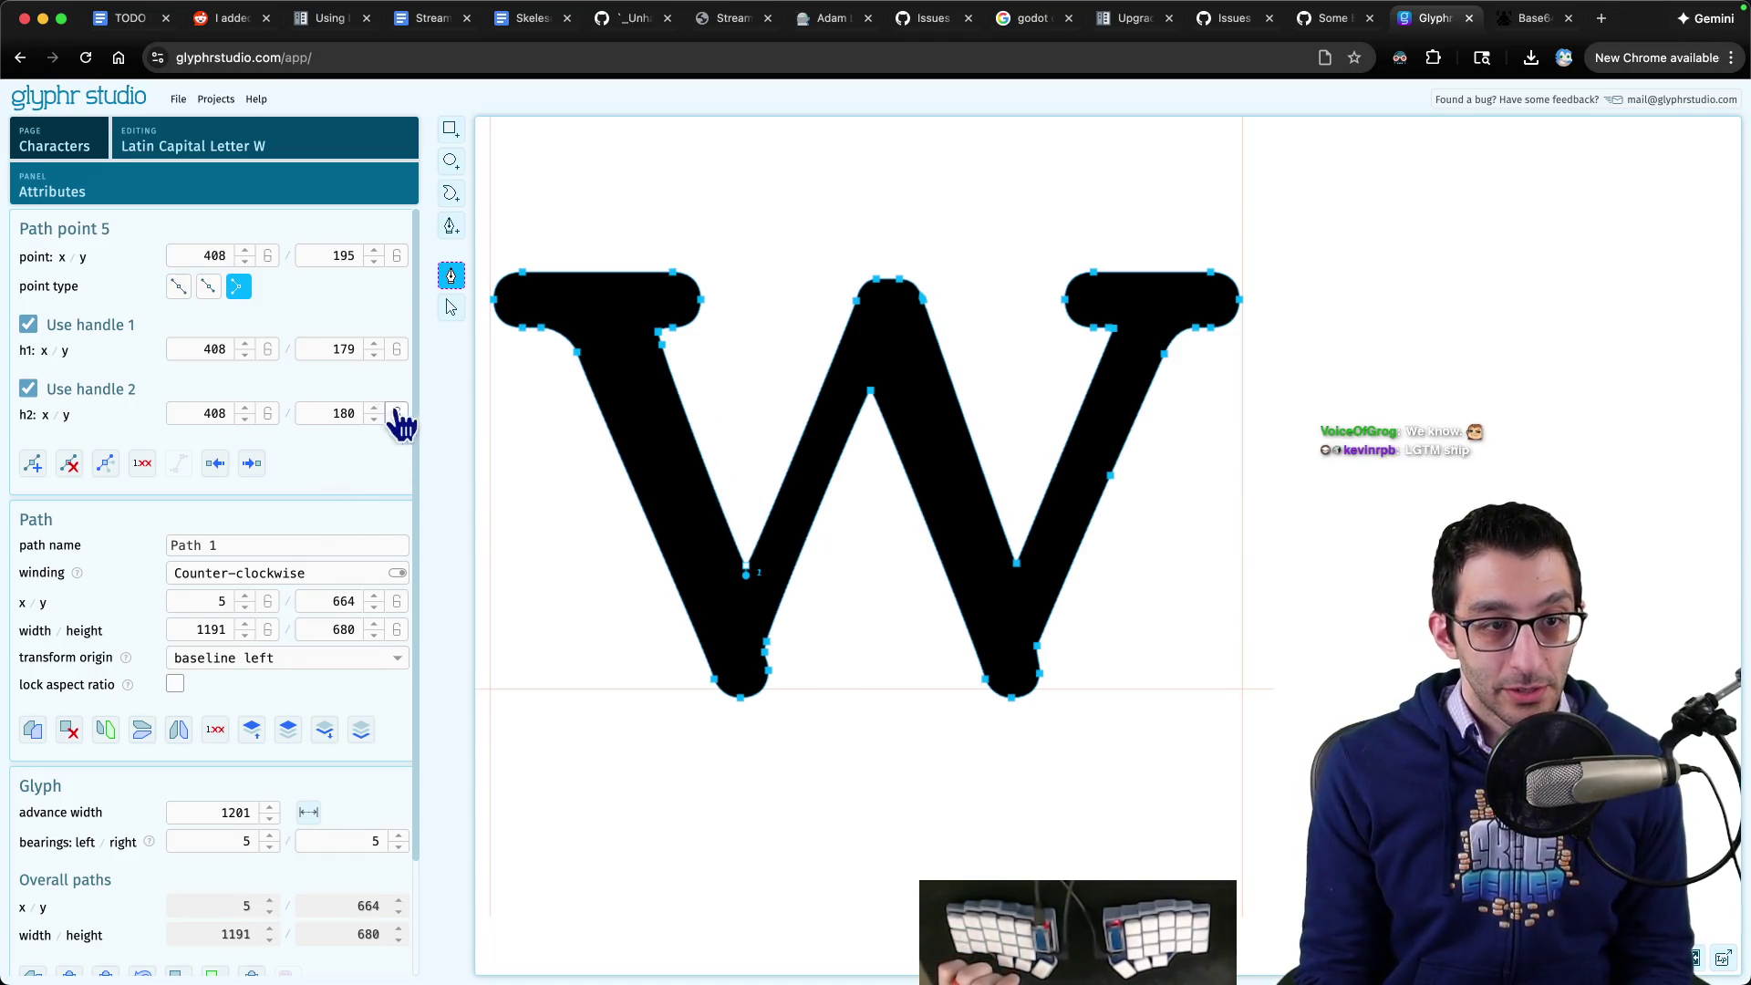
scroll(408, 547, "down", 1)
scroll(415, 410, "up", 1)
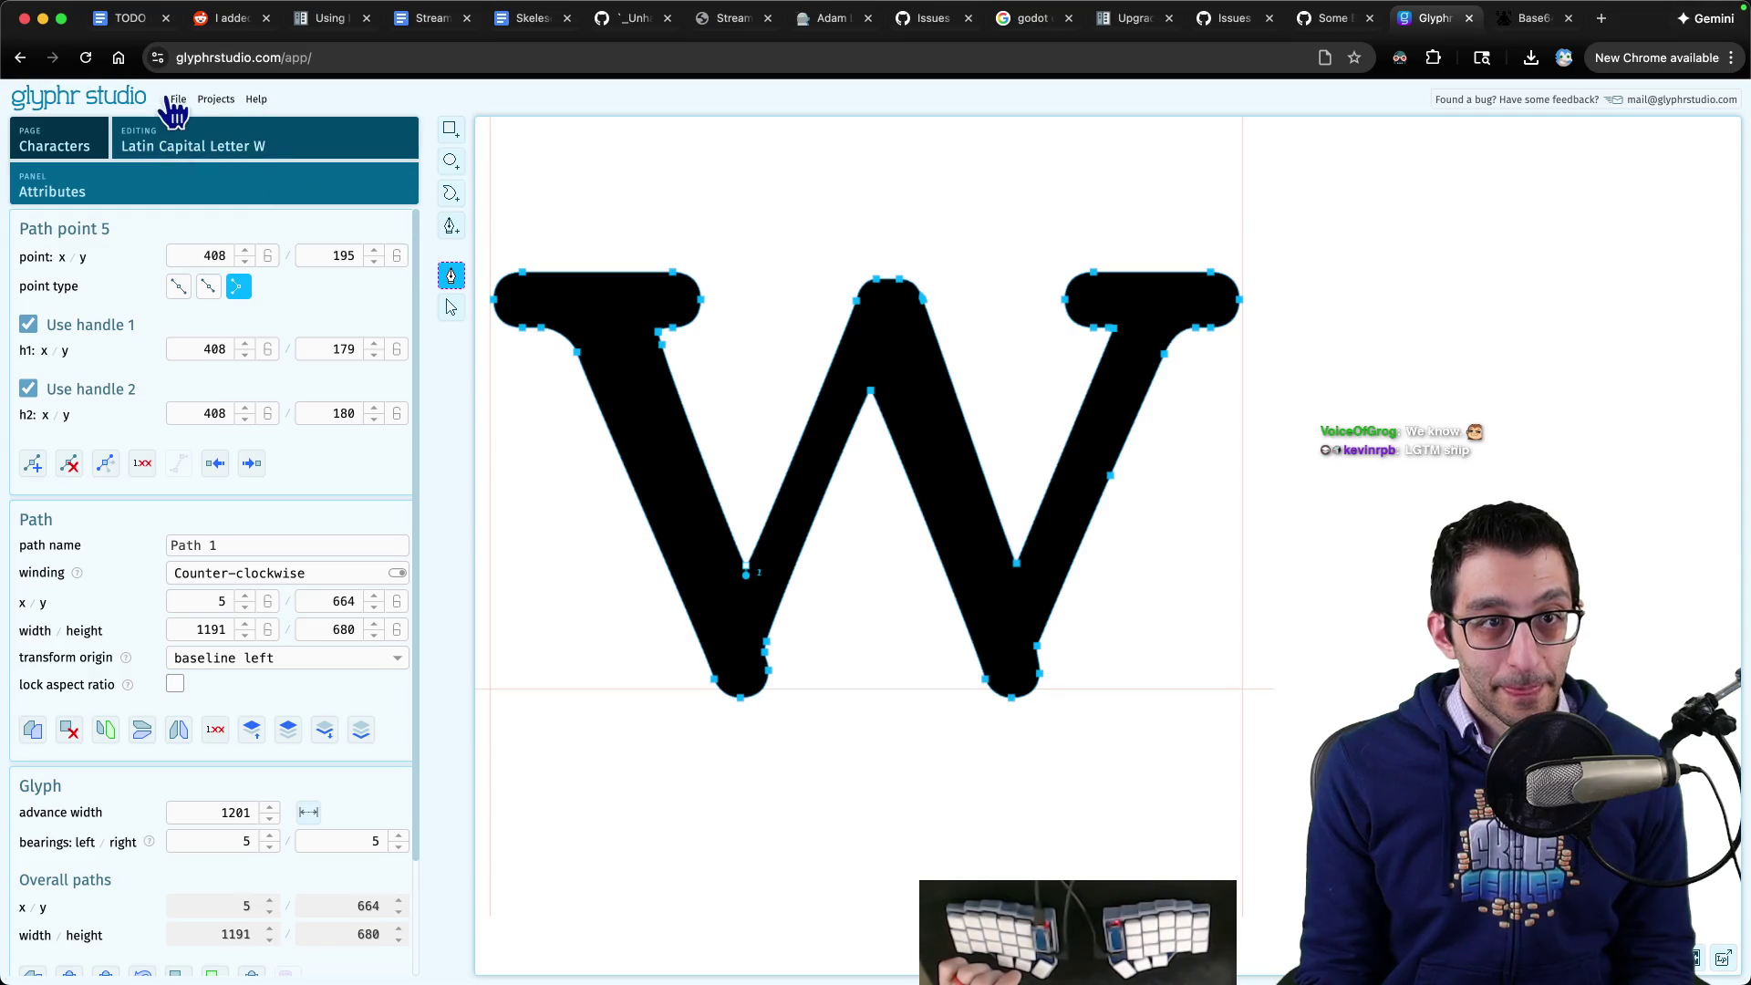
scroll(410, 548, "down", 3)
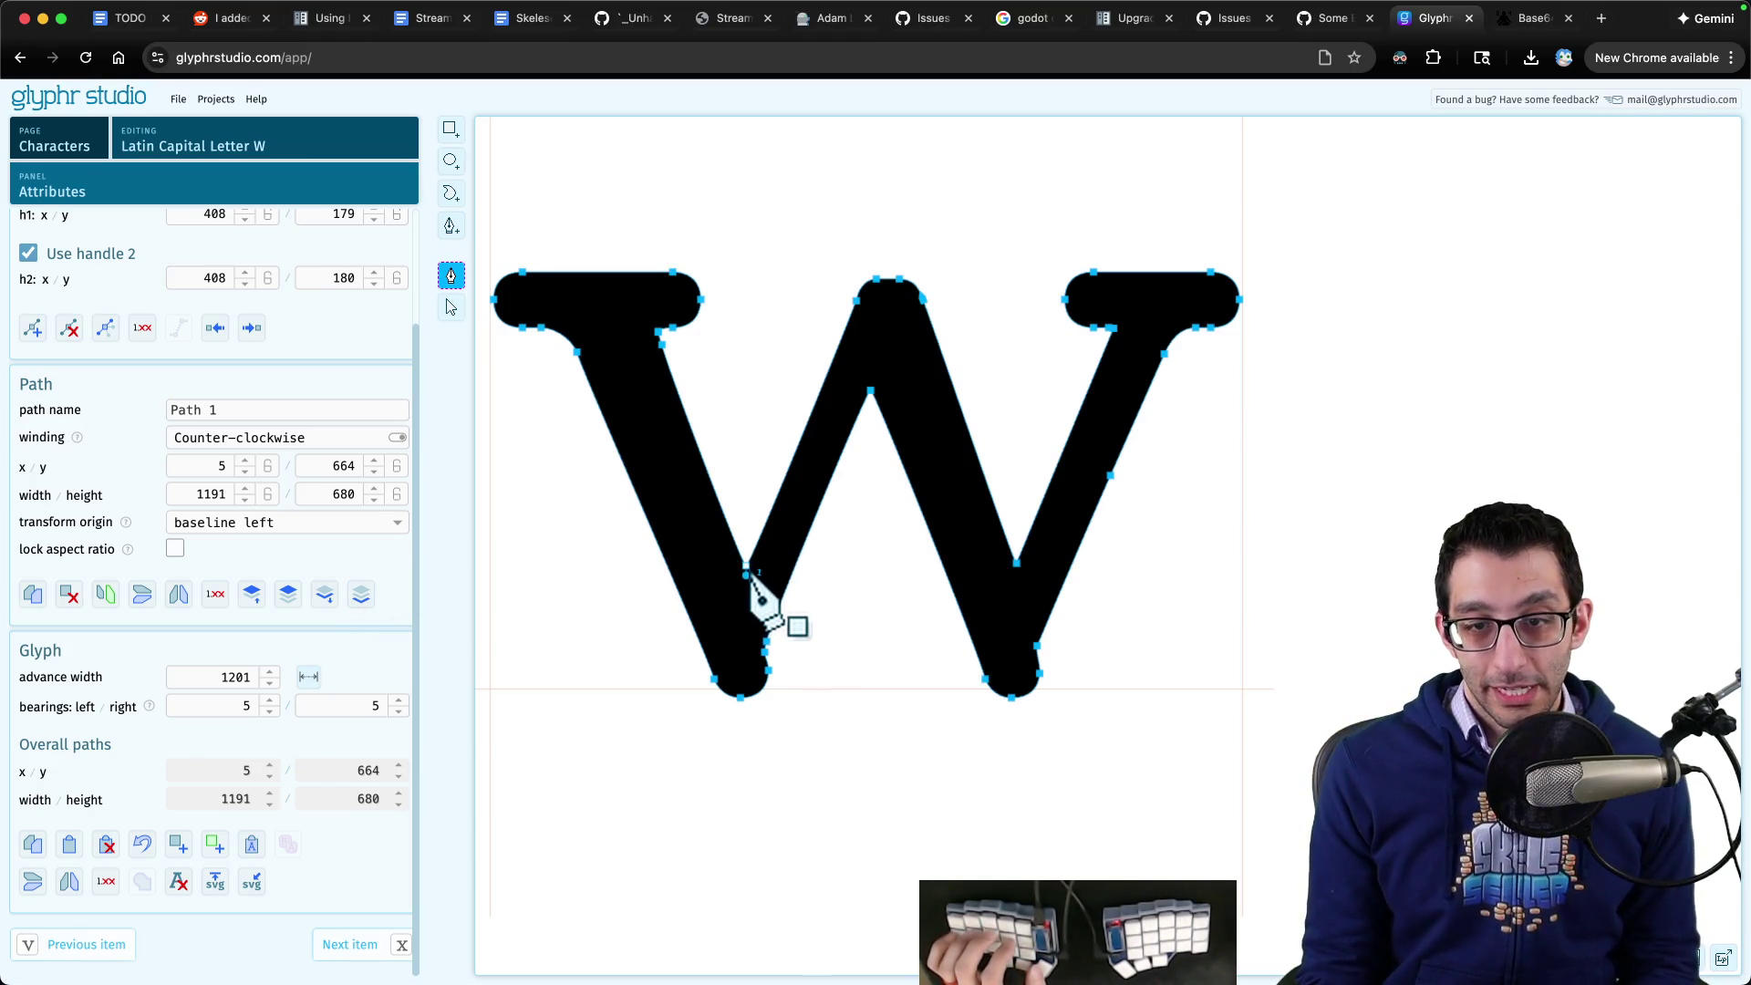
left_click_drag(746, 574, 732, 563)
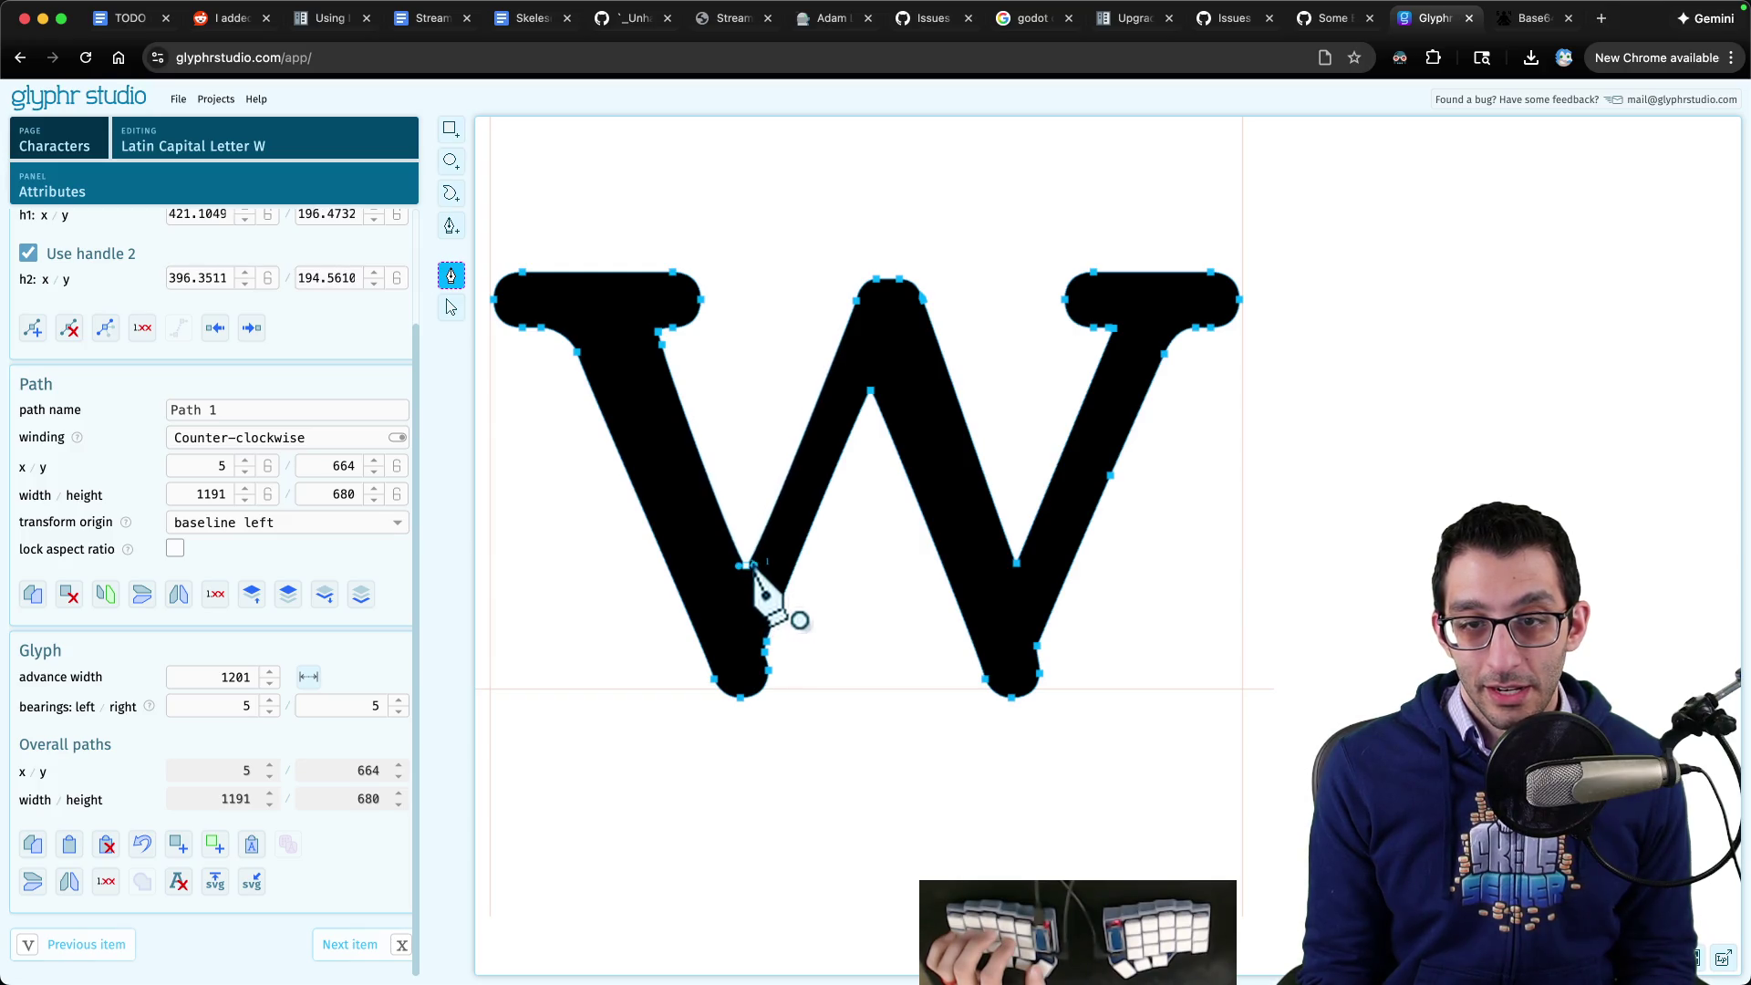
scroll(753, 567, "up", 10)
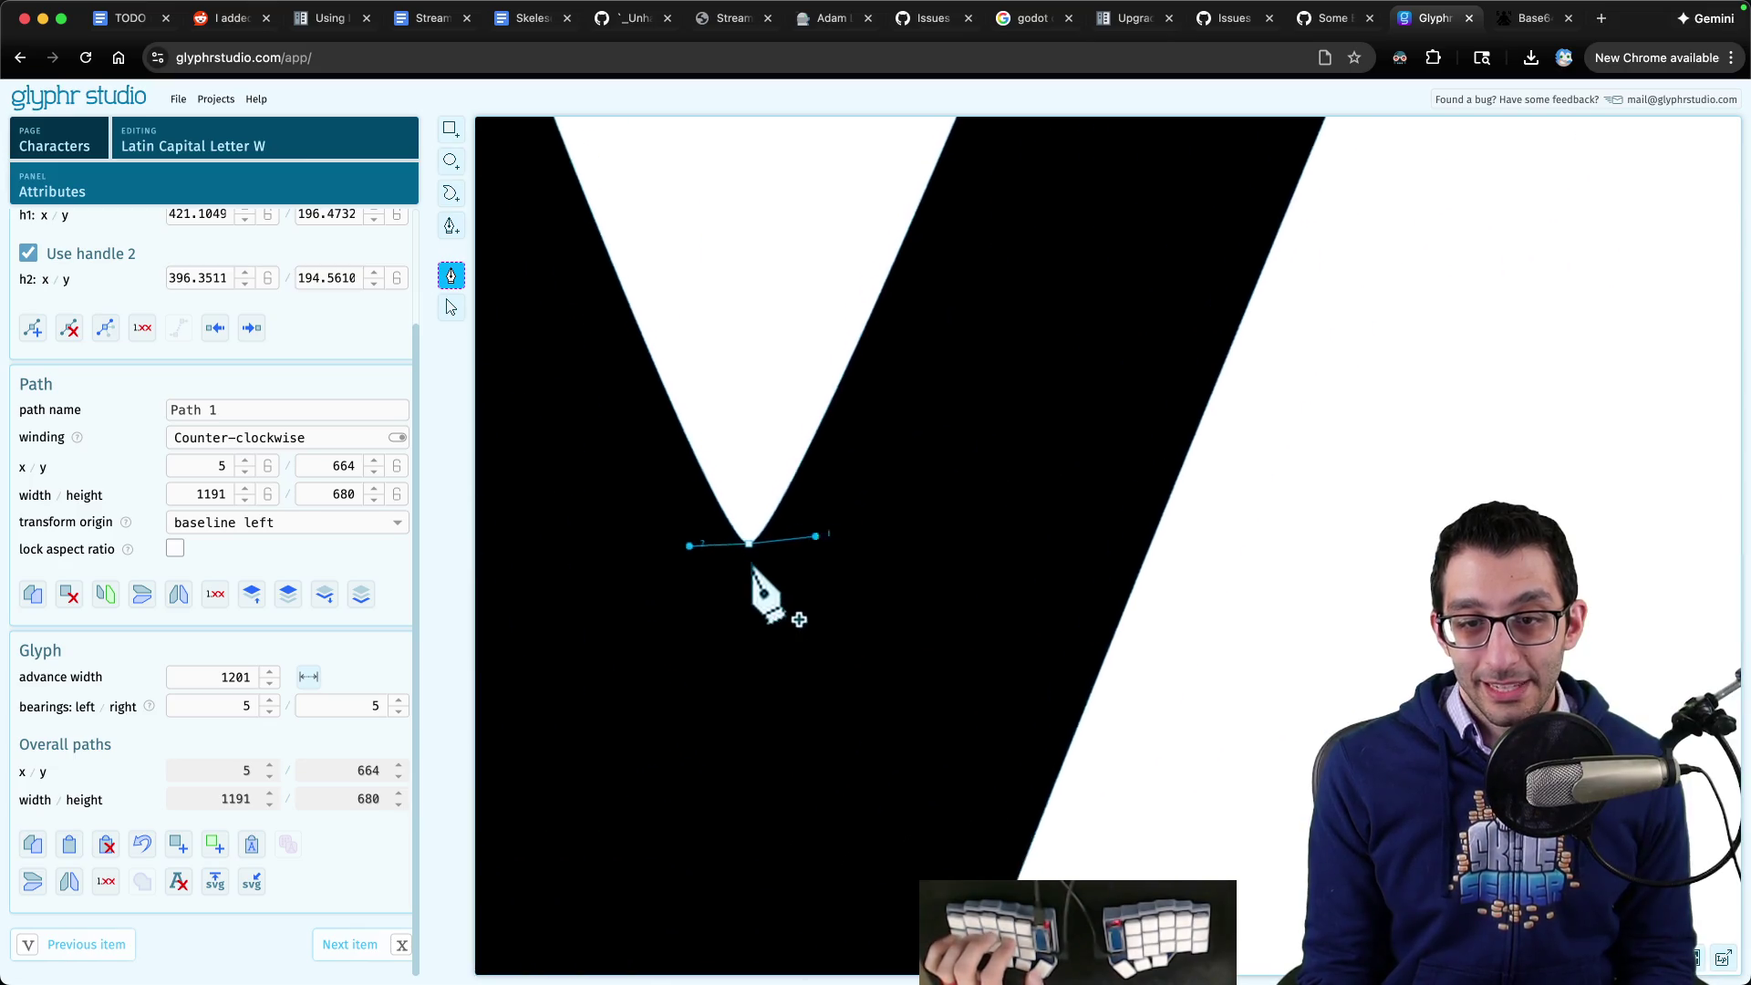
scroll(752, 567, "down", 10)
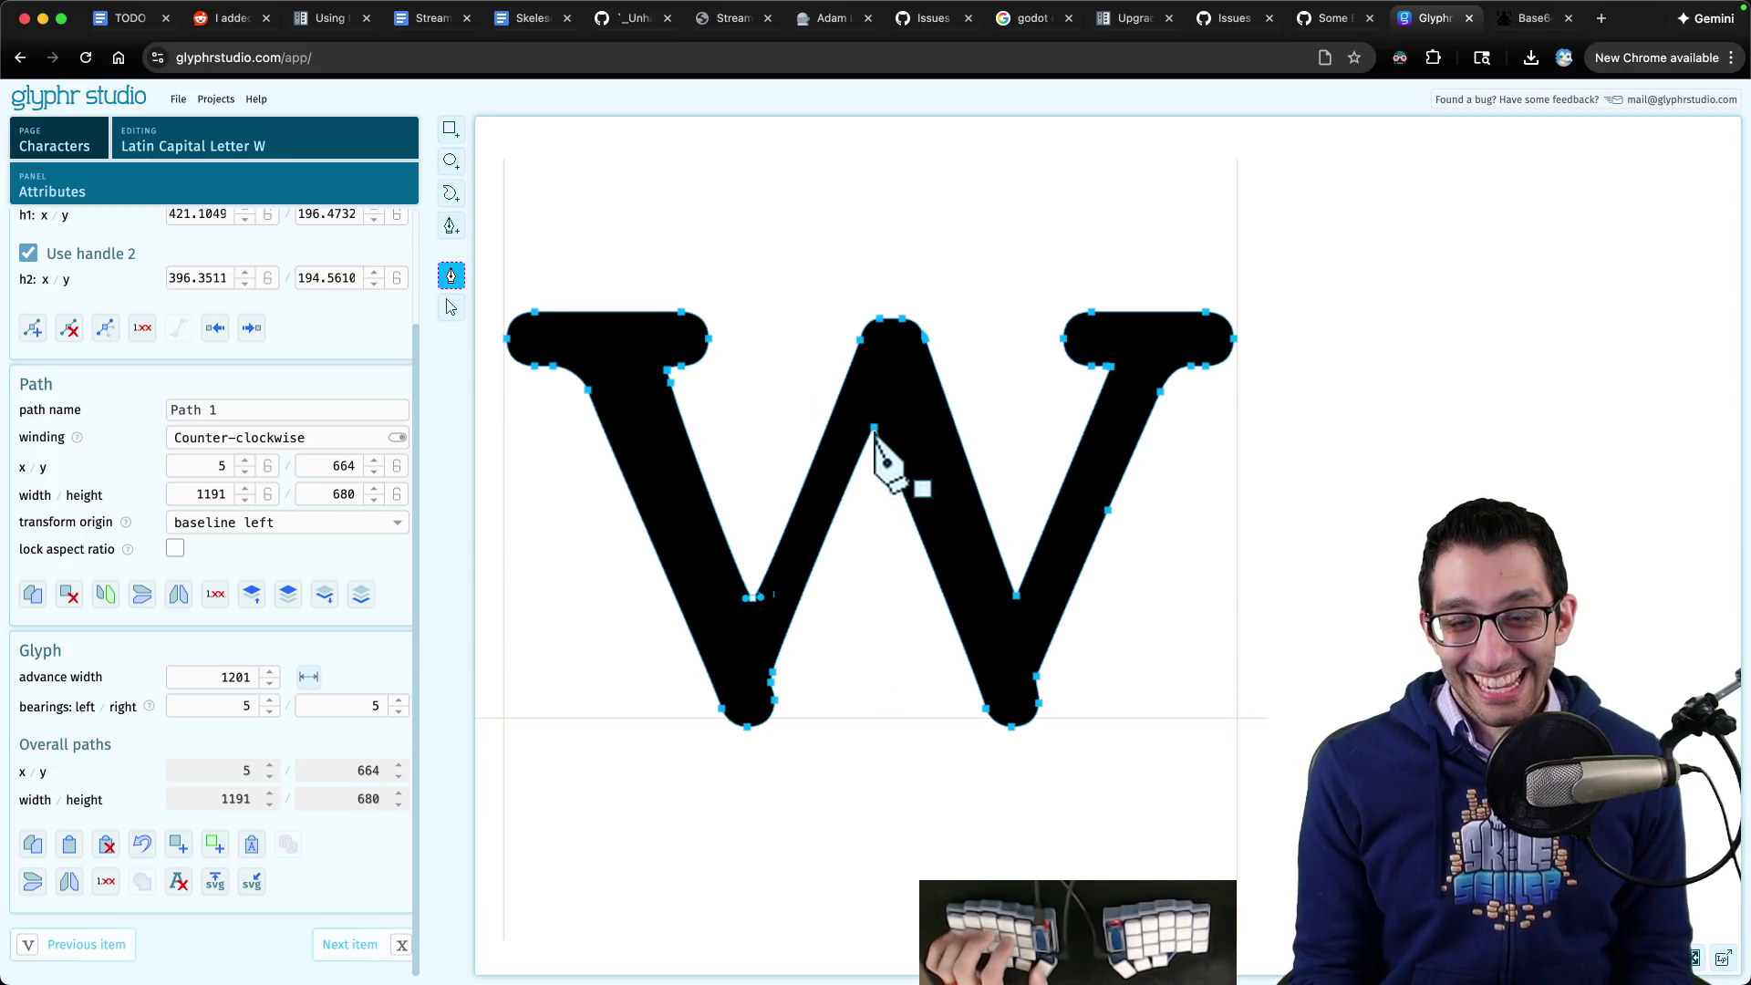
- Try moving the points at the W's middle apex down and right, then undo it
scroll(878, 438, "up", 5)
scroll(877, 438, "up", 5)
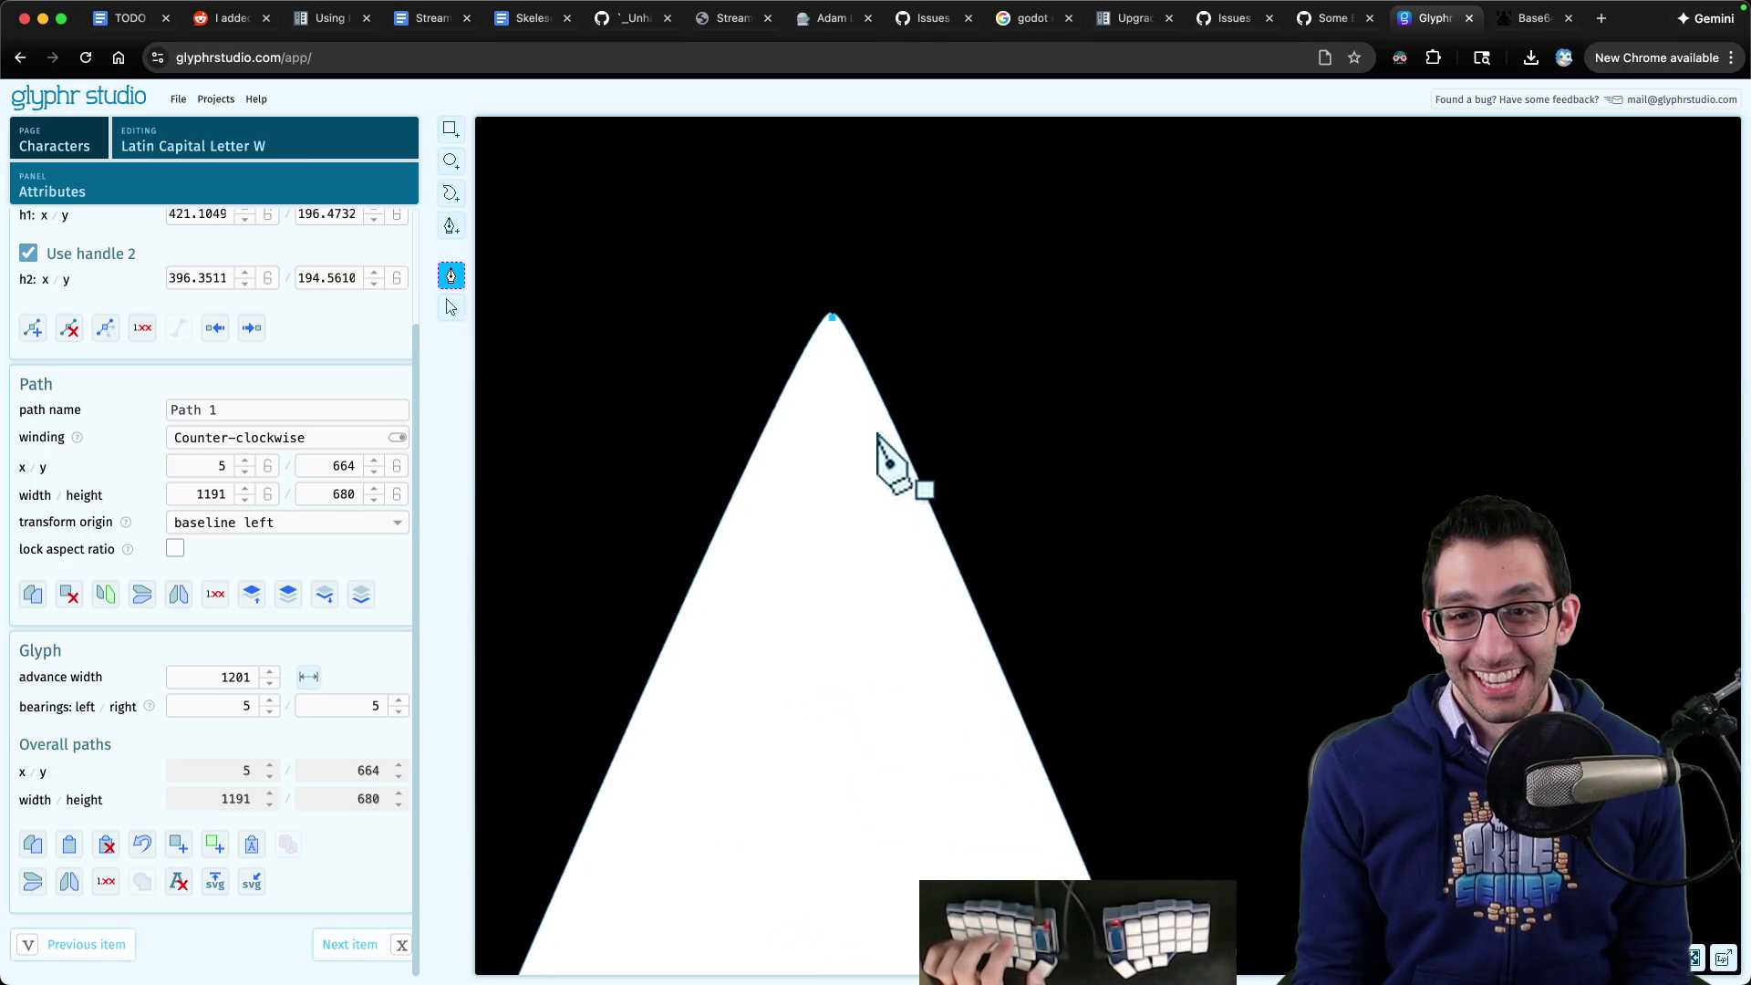
scroll(838, 383, "down", 2)
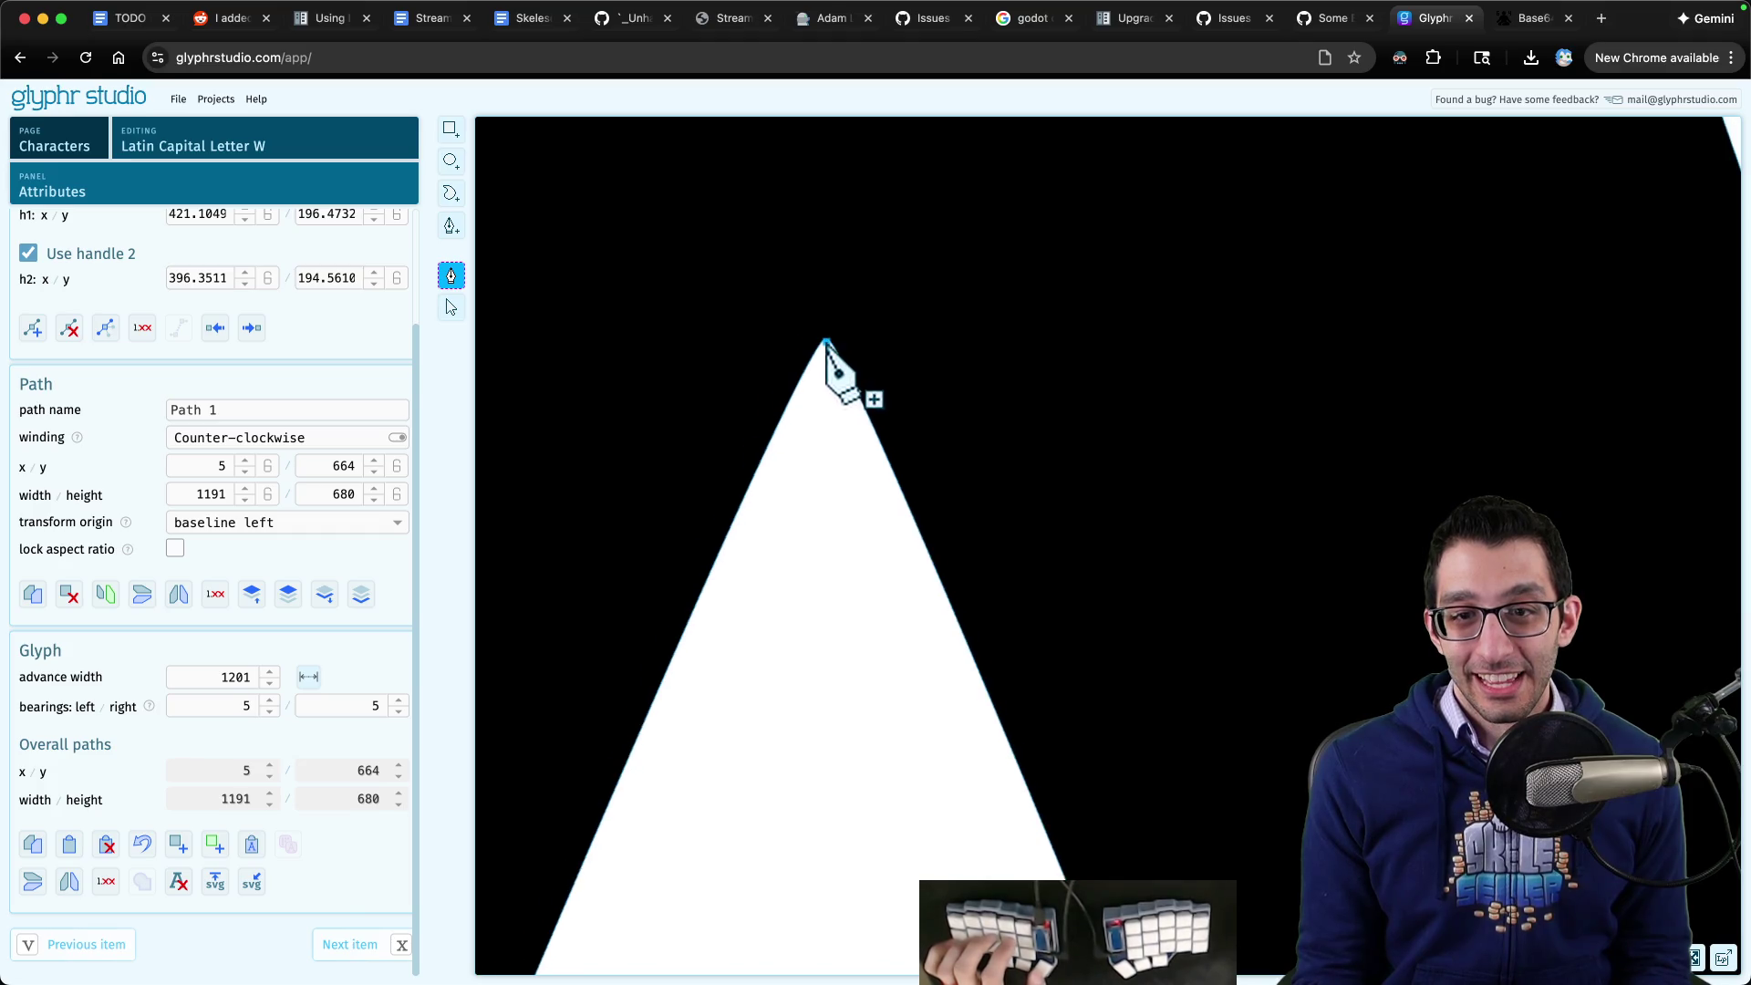
left_click(826, 344)
scroll(838, 383, "down", 10)
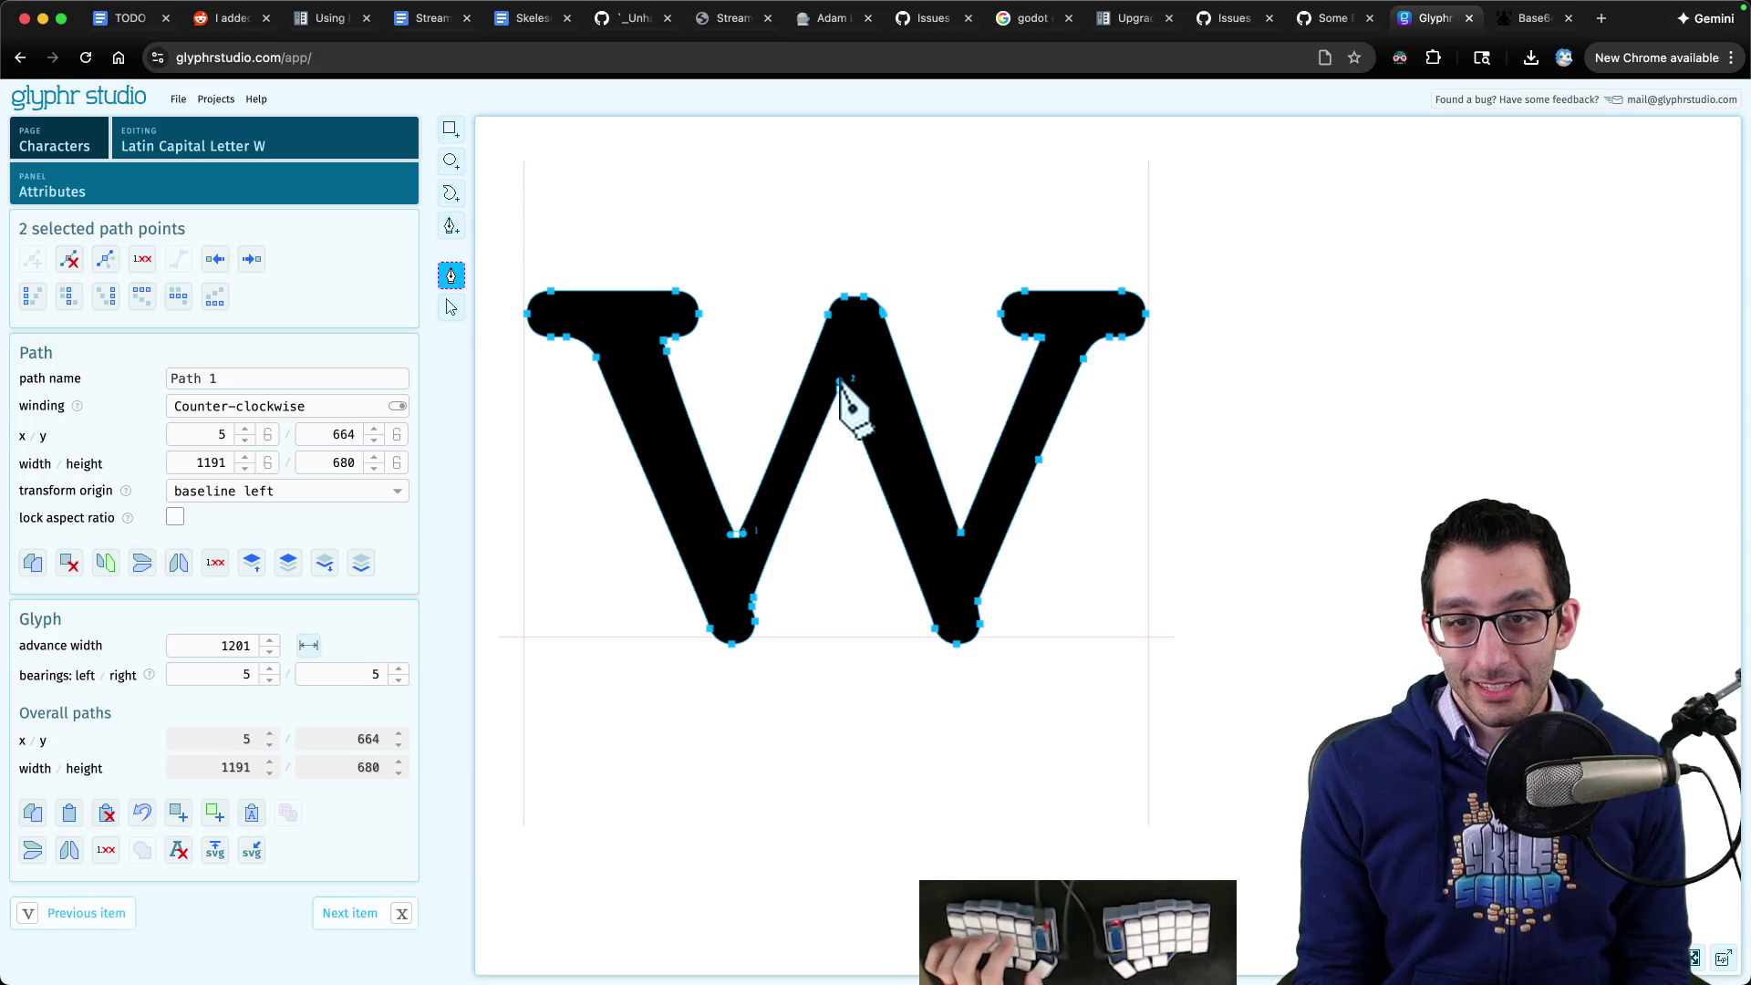
mouse_move(839, 381)
left_mouse_down()
mouse_move(878, 415)
mouse_move(868, 484)
mouse_move(888, 457)
left_mouse_up()
key("ctrl+z")
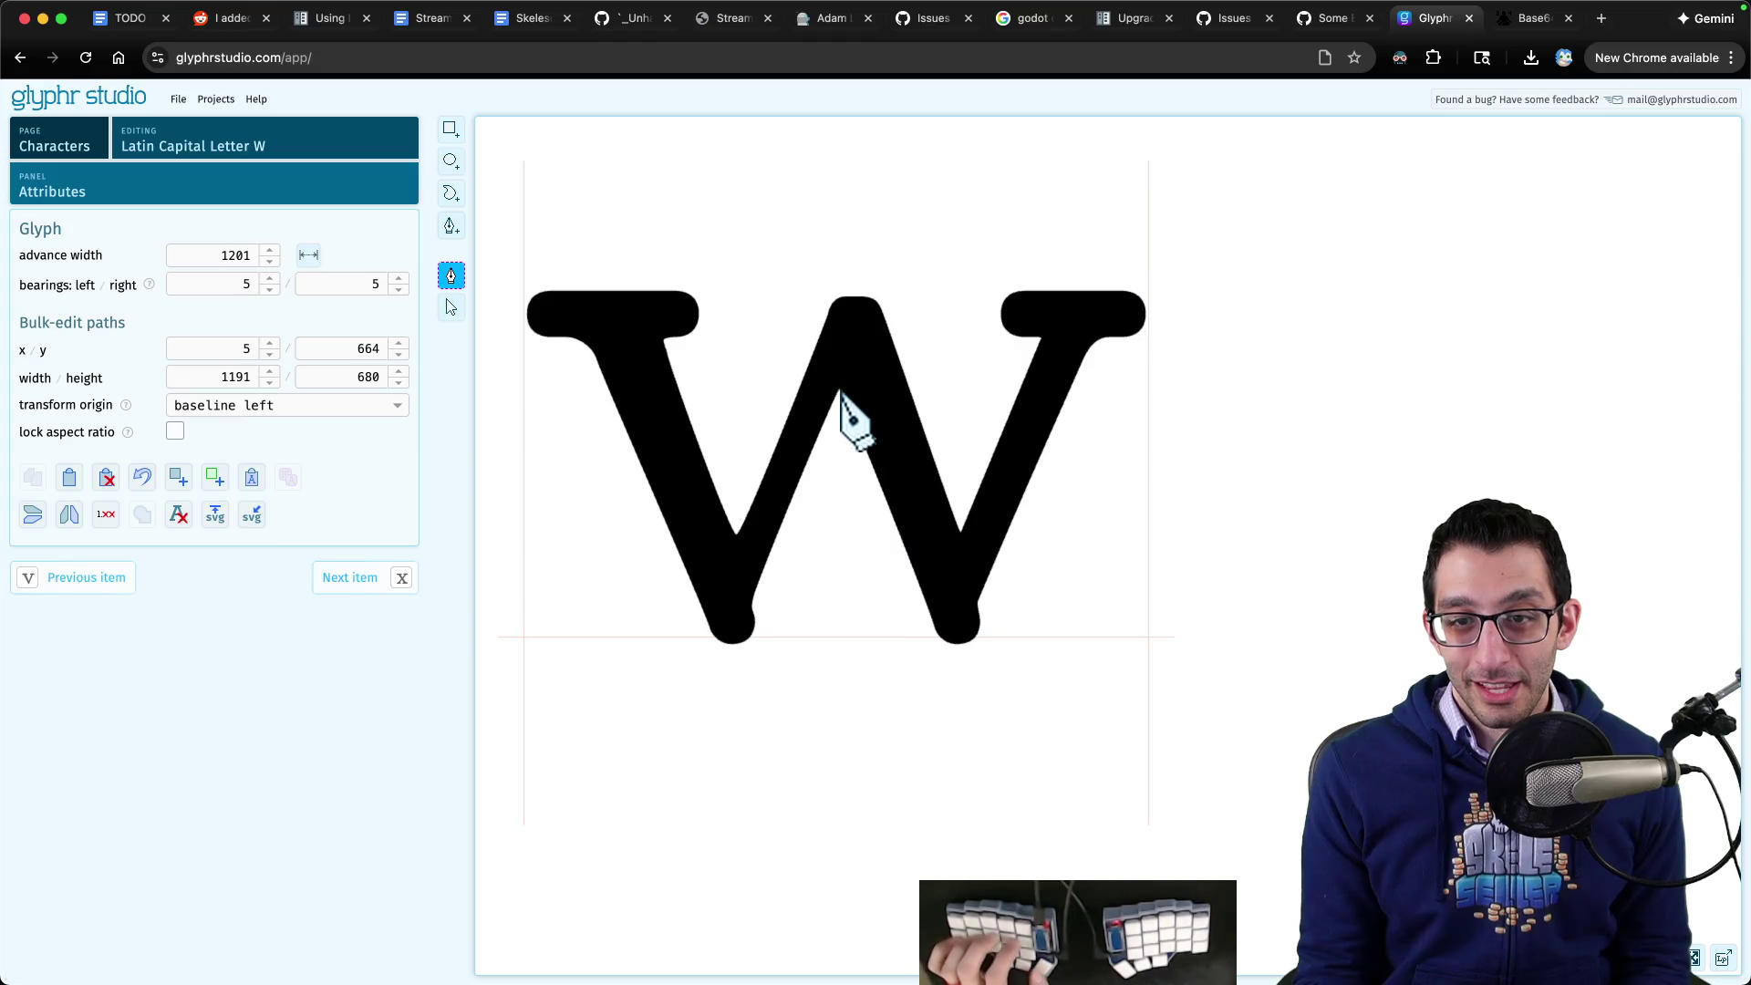
- Nudge handle 1 of apex point 22 slightly to round the middle join, then return to the Select tool
left_click(838, 383)
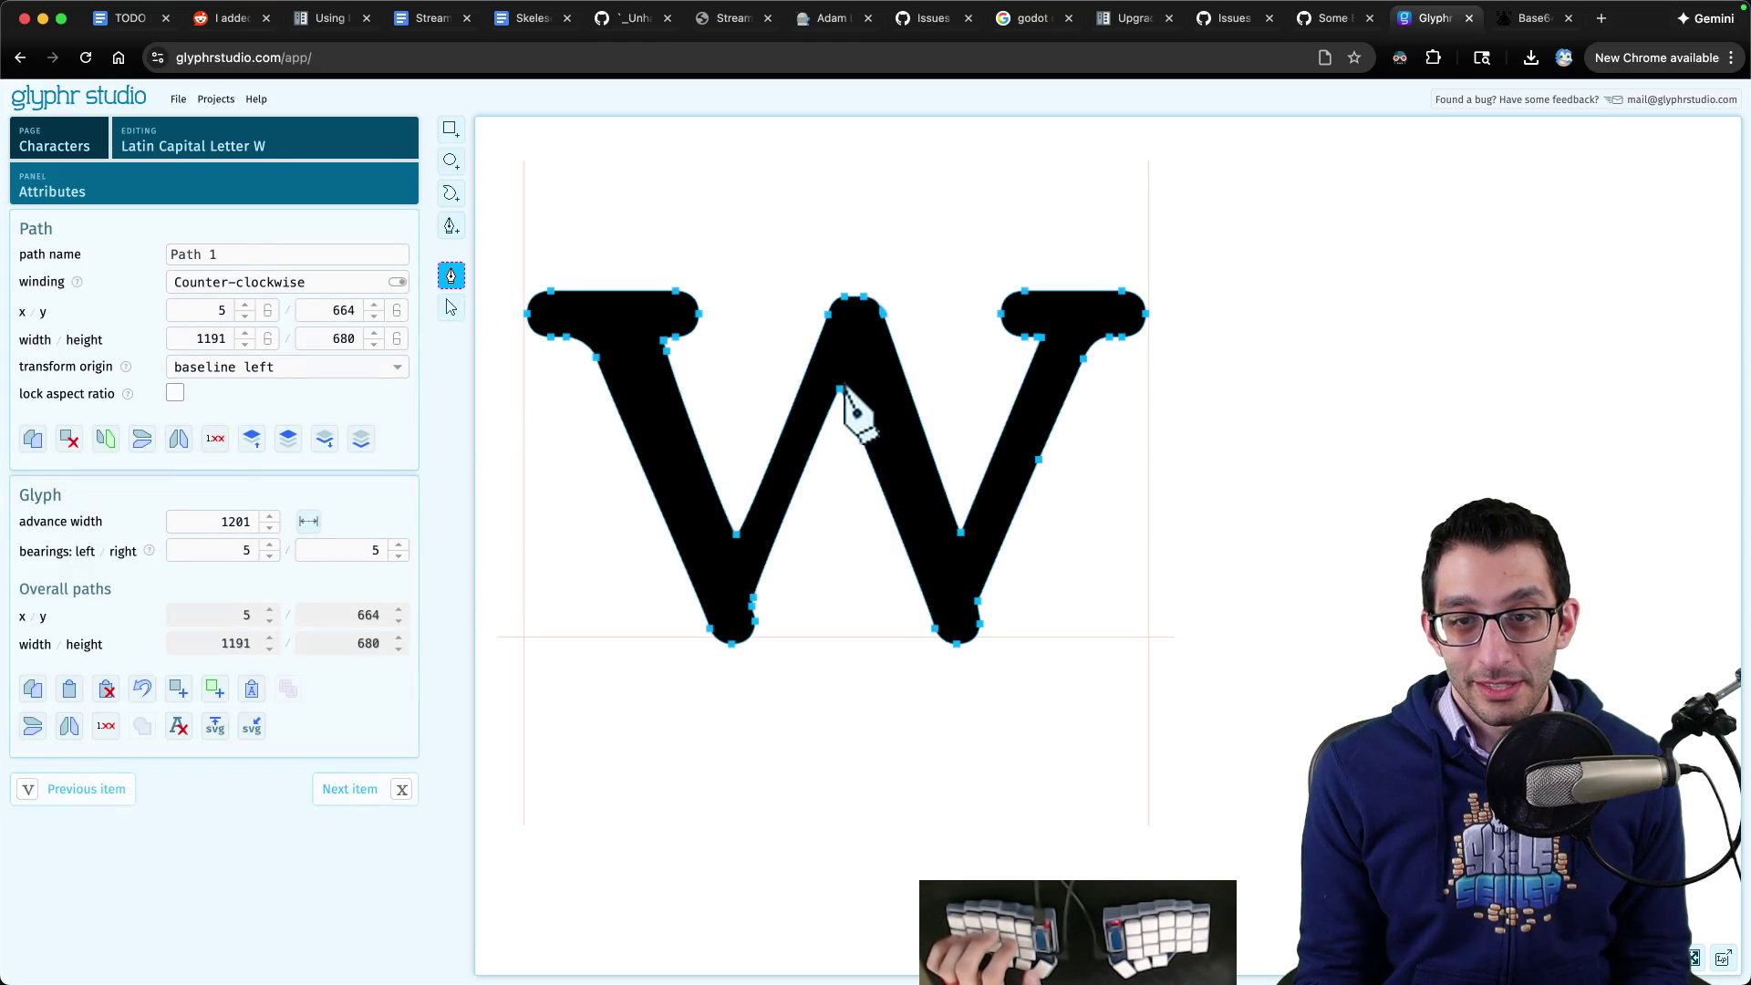
left_click(840, 383)
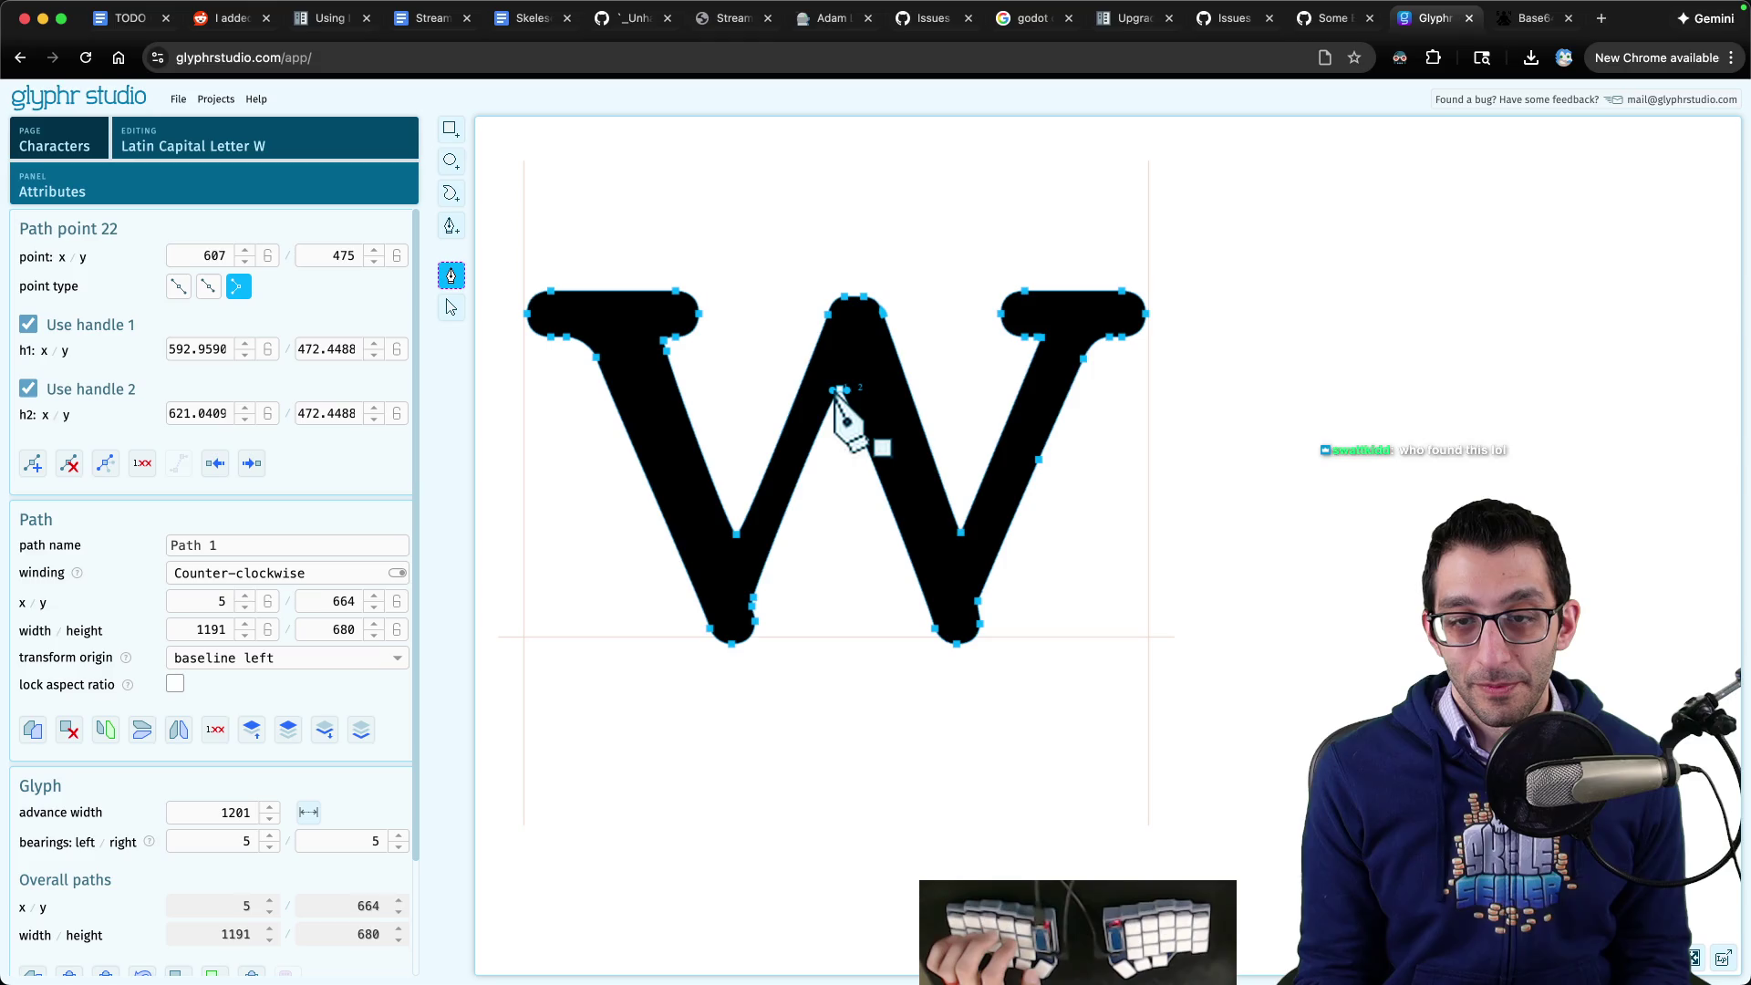
left_click_drag(836, 392, 836, 390)
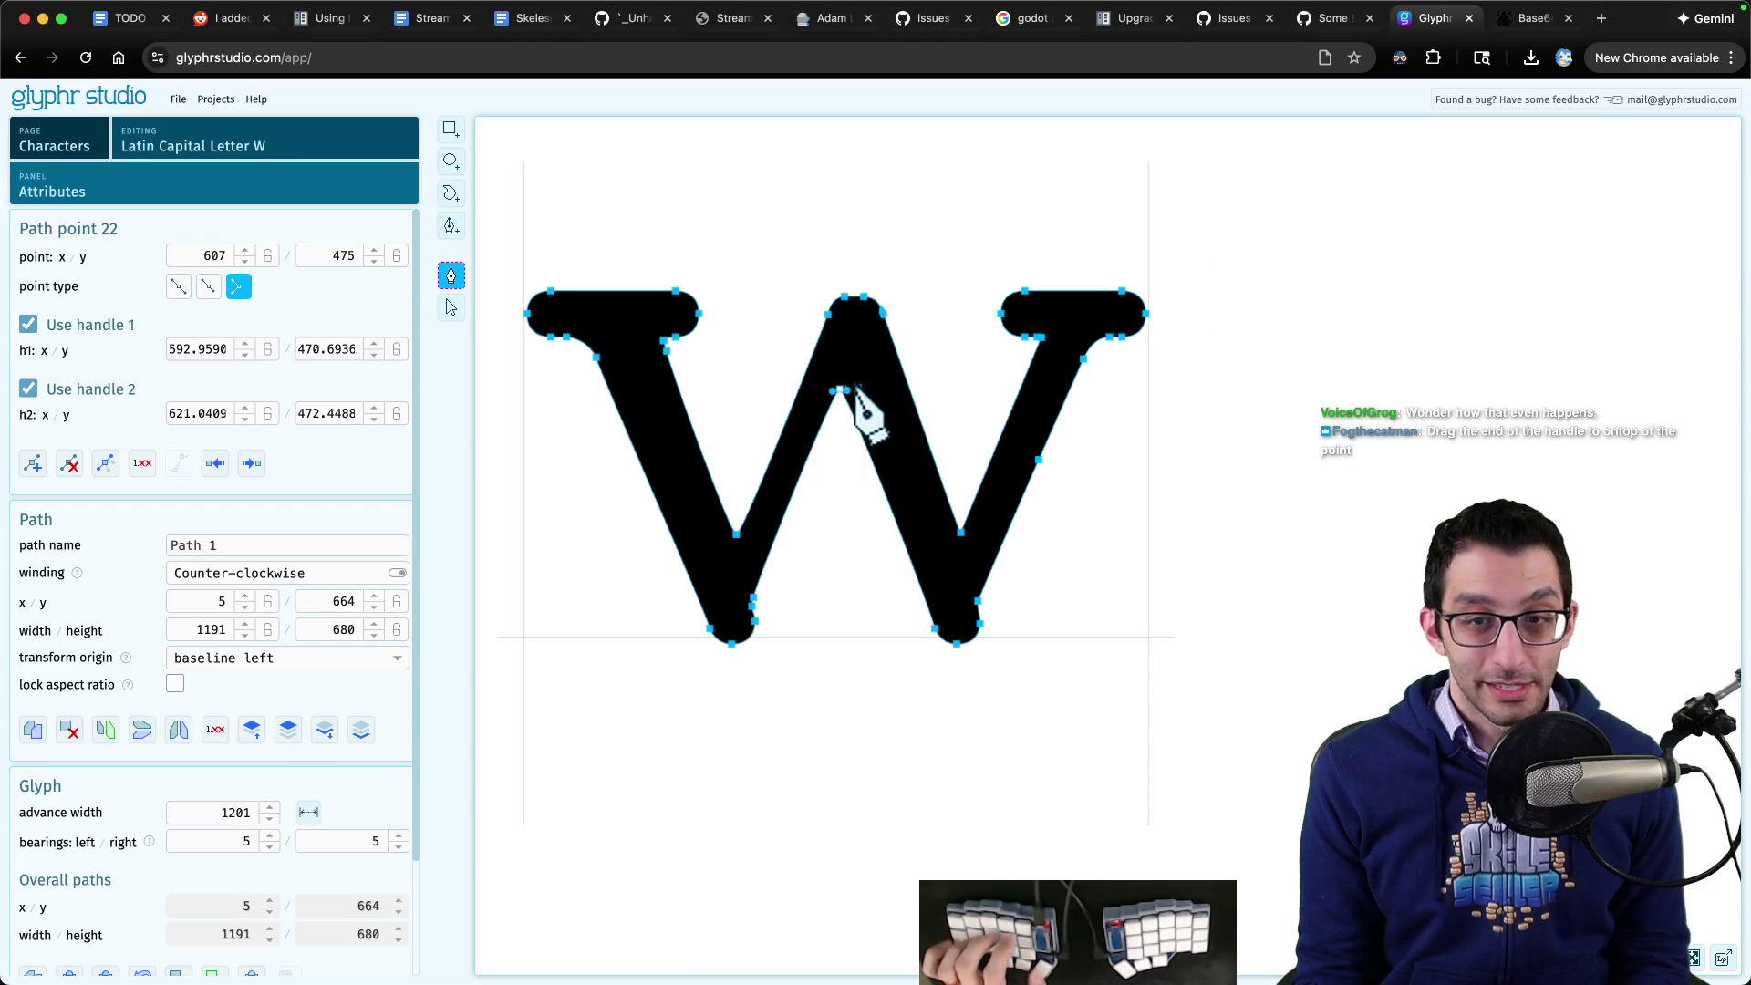
scroll(849, 401, "up", 5)
scroll(839, 415, "down", 8)
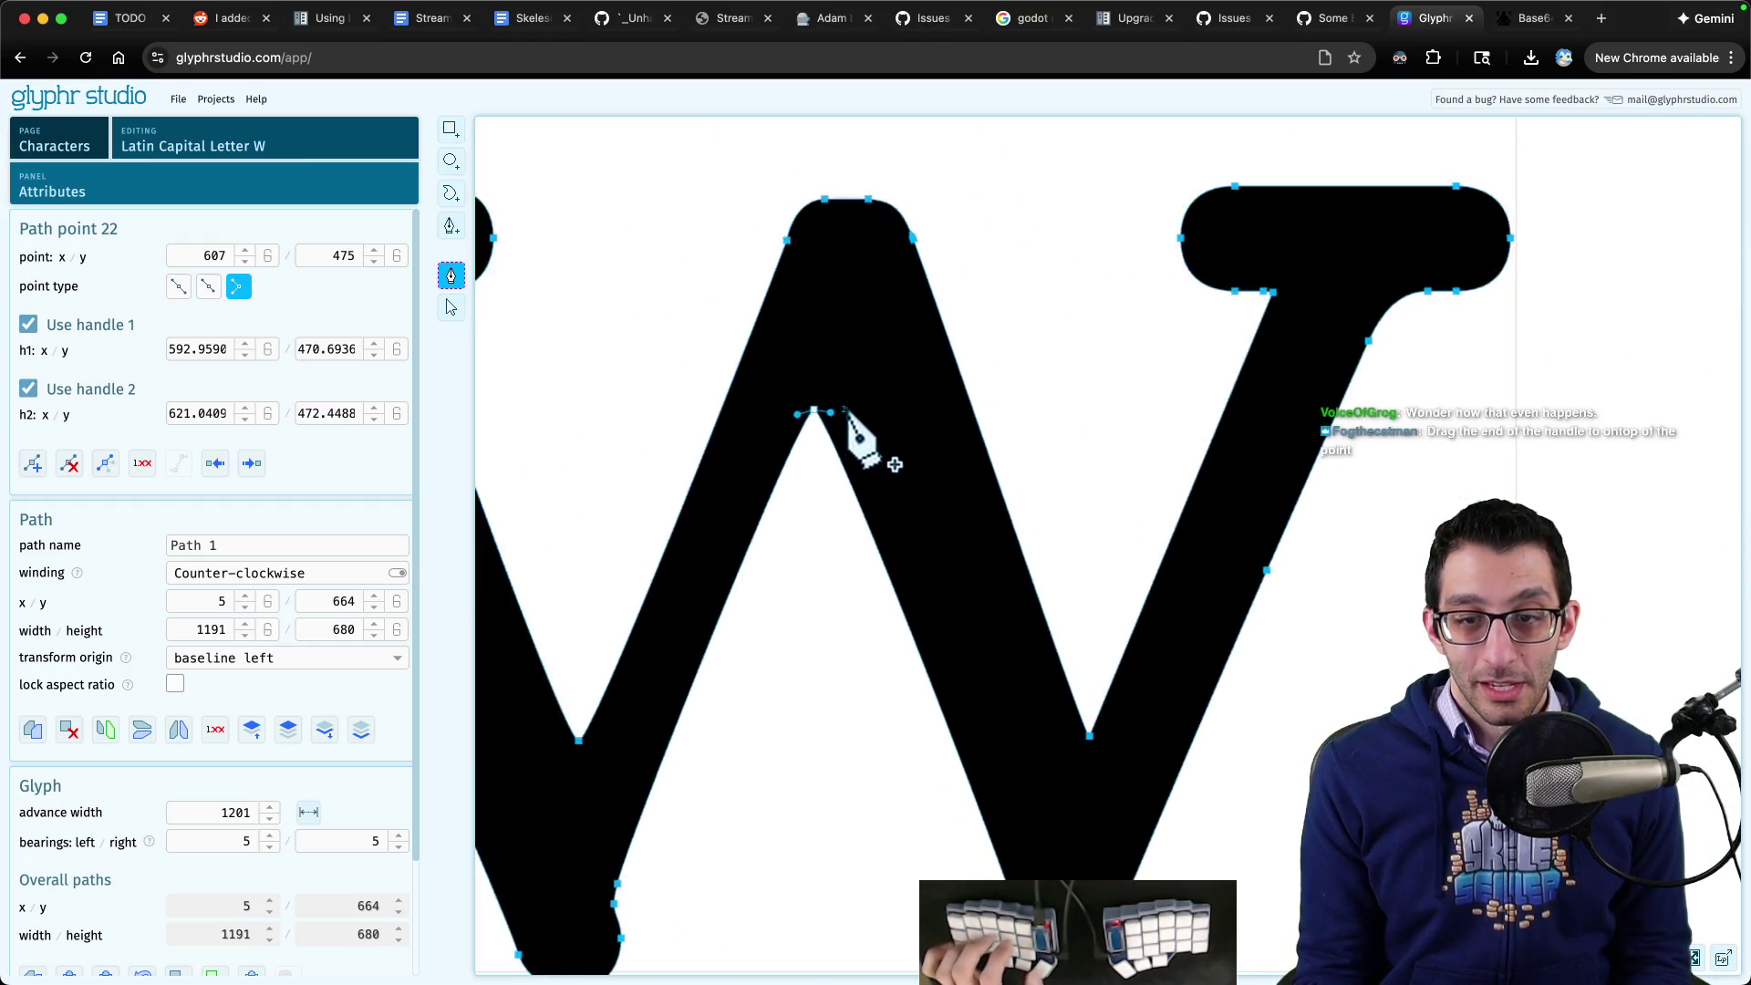
left_click(451, 307)
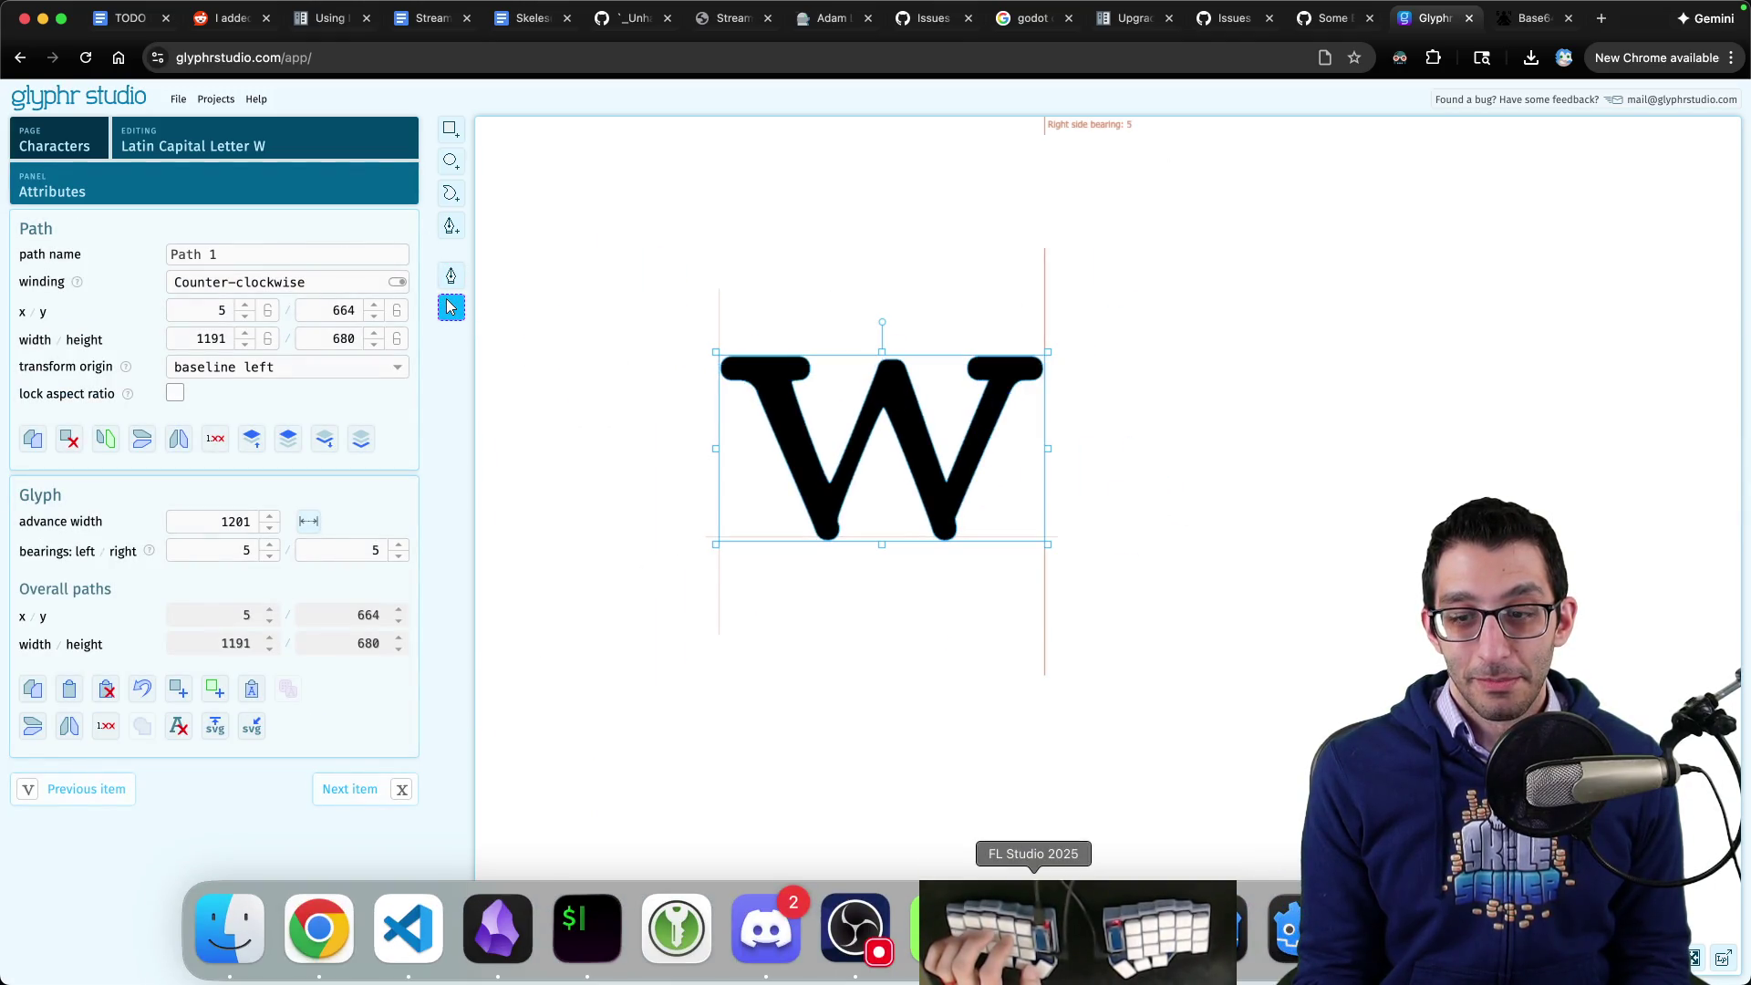
- Open a new incognito Chrome window for a second Glyphr Studio session
left_click(1516, 26)
key("super+equal")
key("super+shift+n")
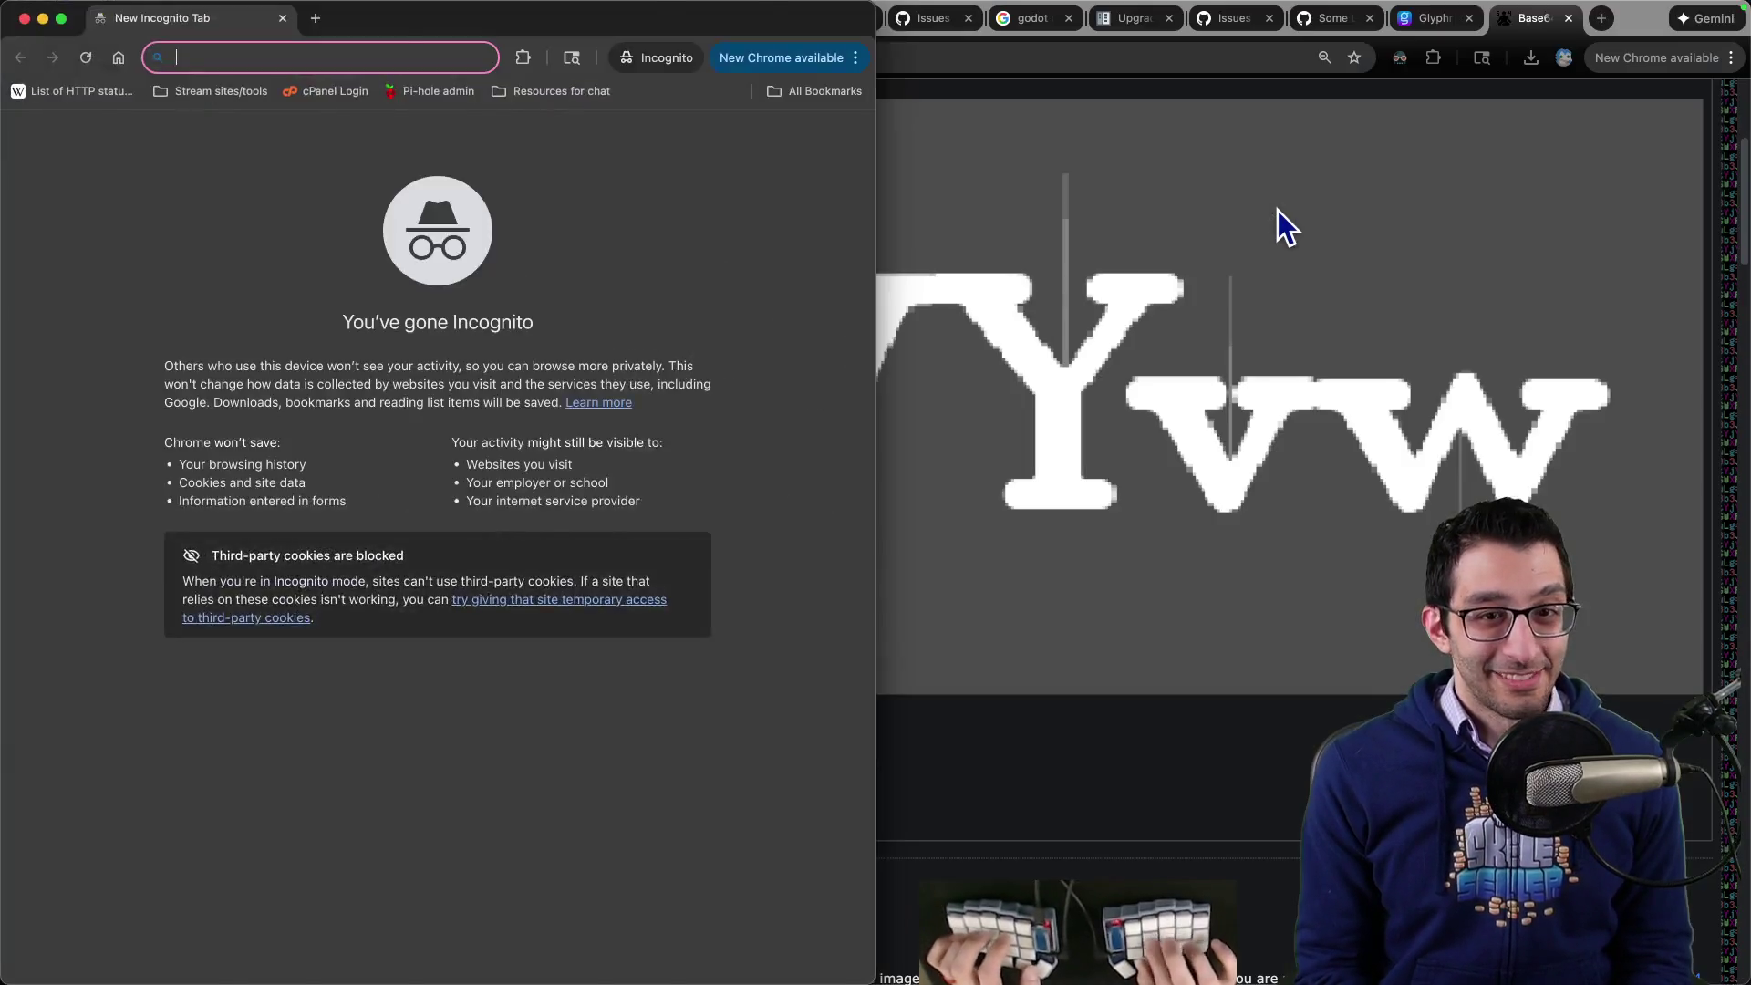
key("super+w")
key("super+Tab")
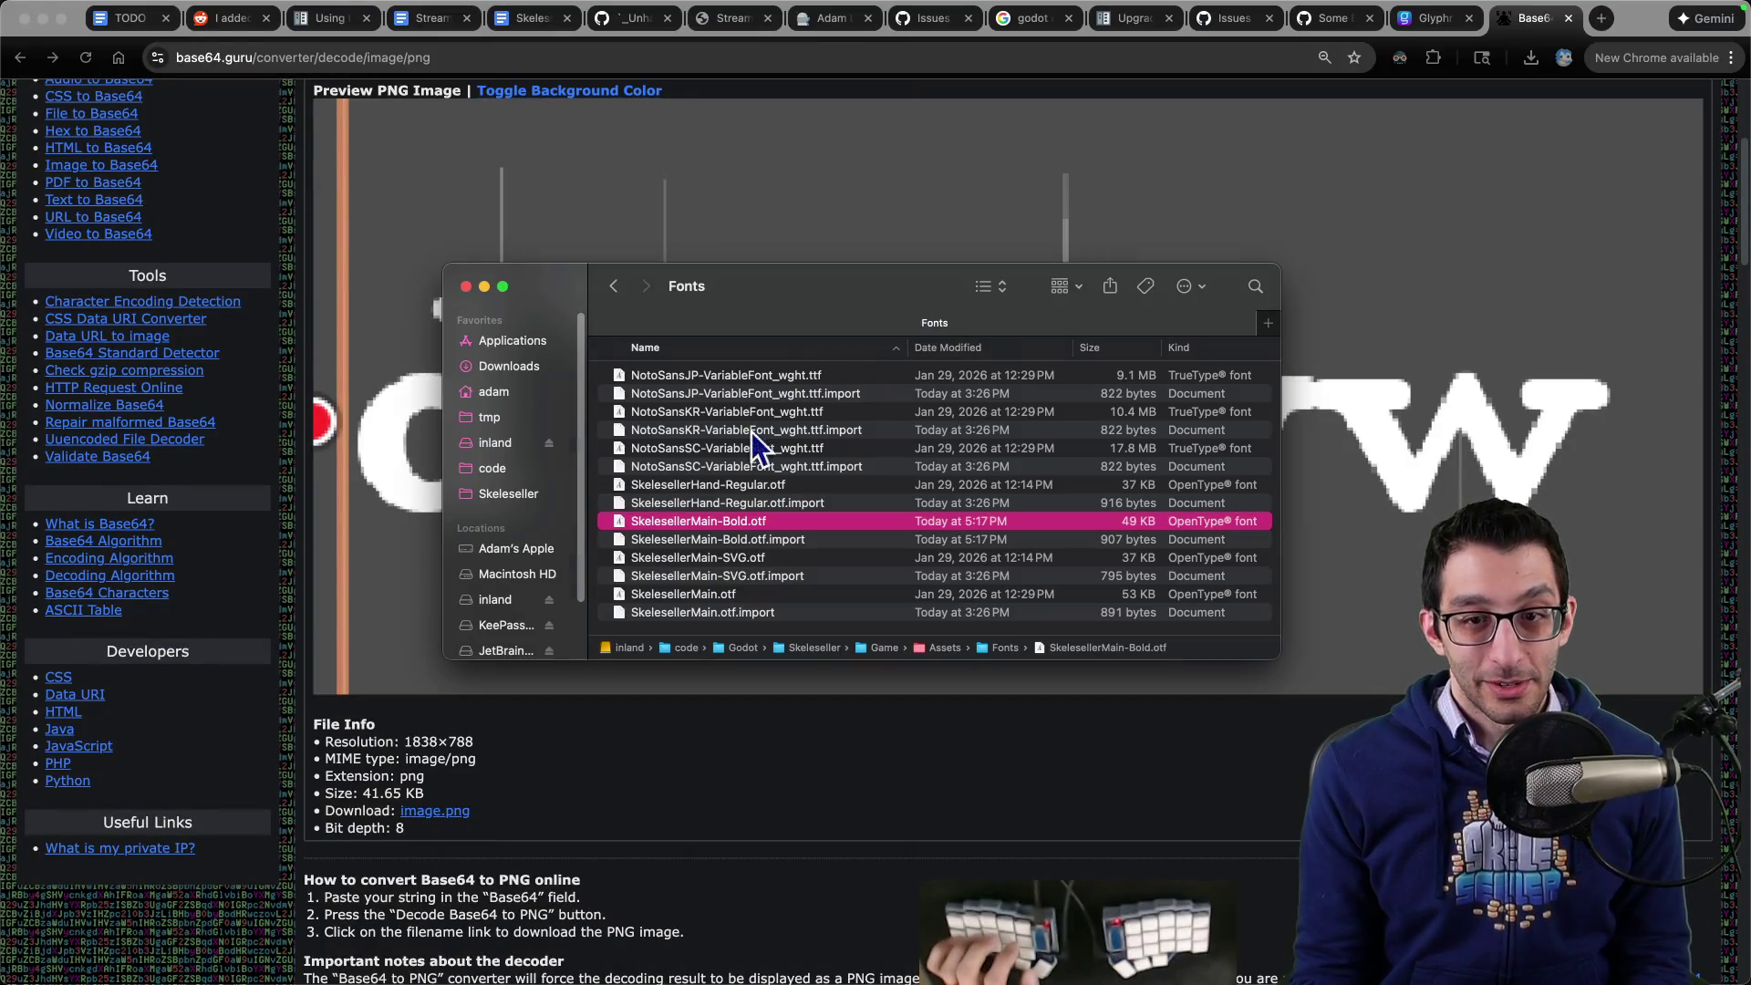
key("super+Tab")
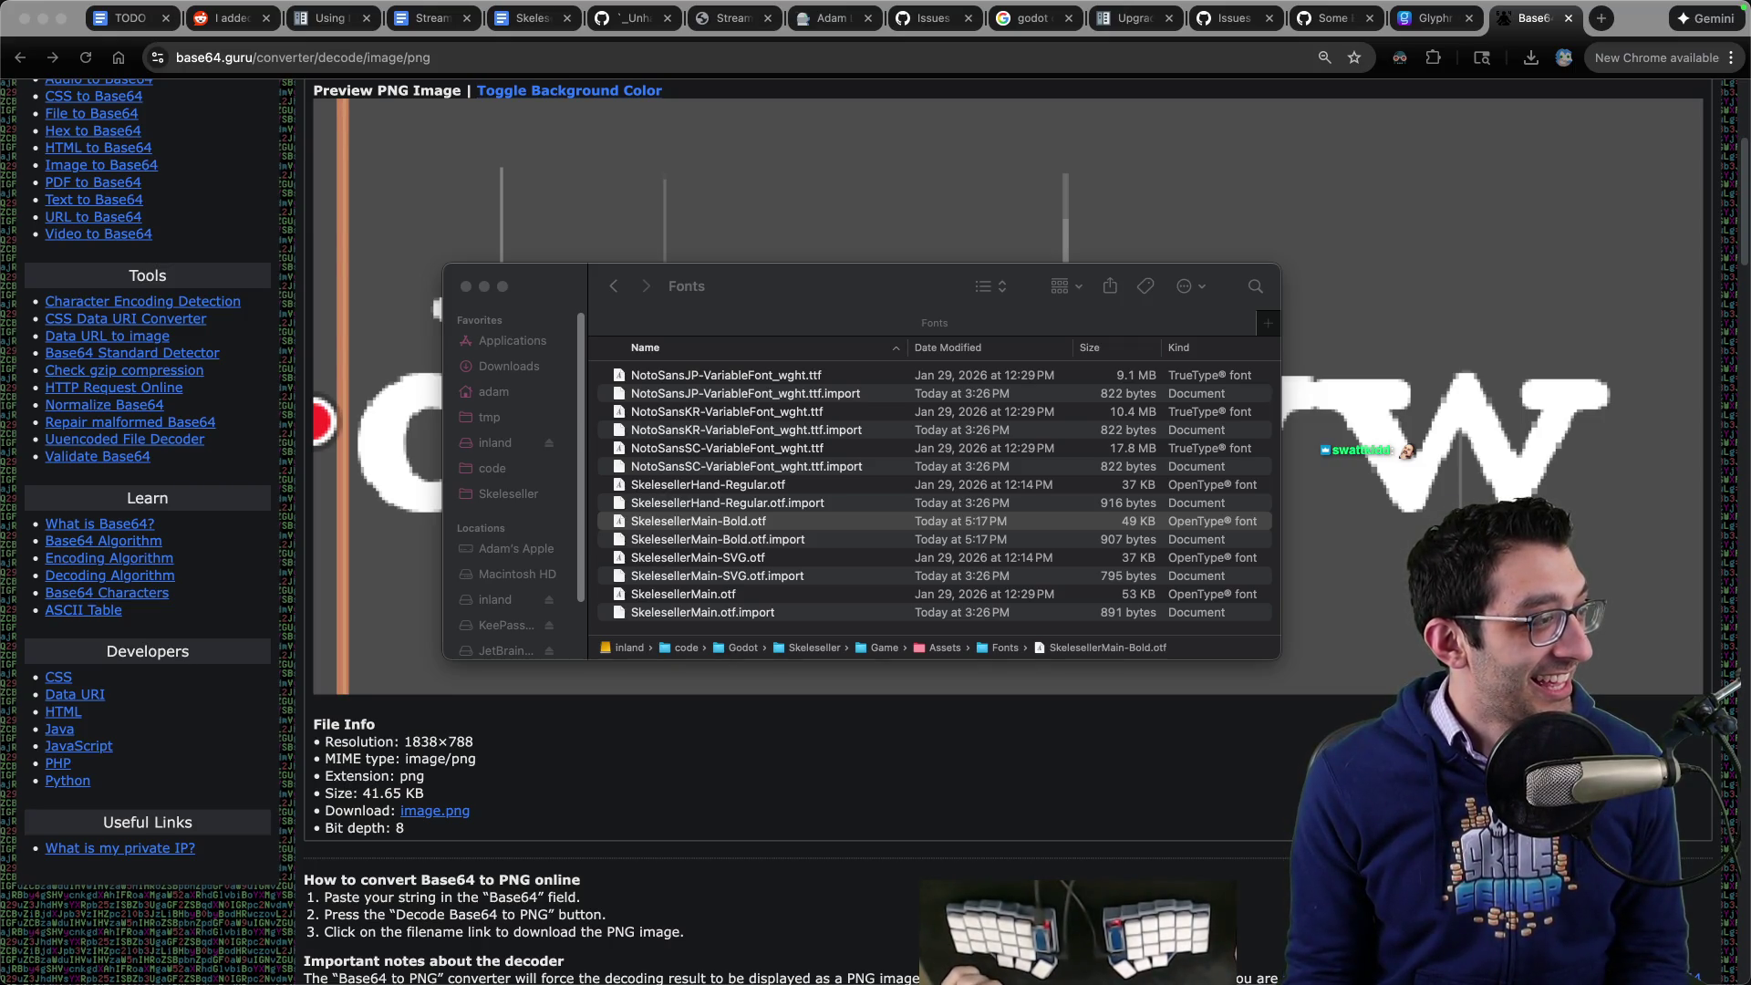
- Tile the main Glyphr Studio tab on the right beside the incognito window, both showing the W
key("super+grave")
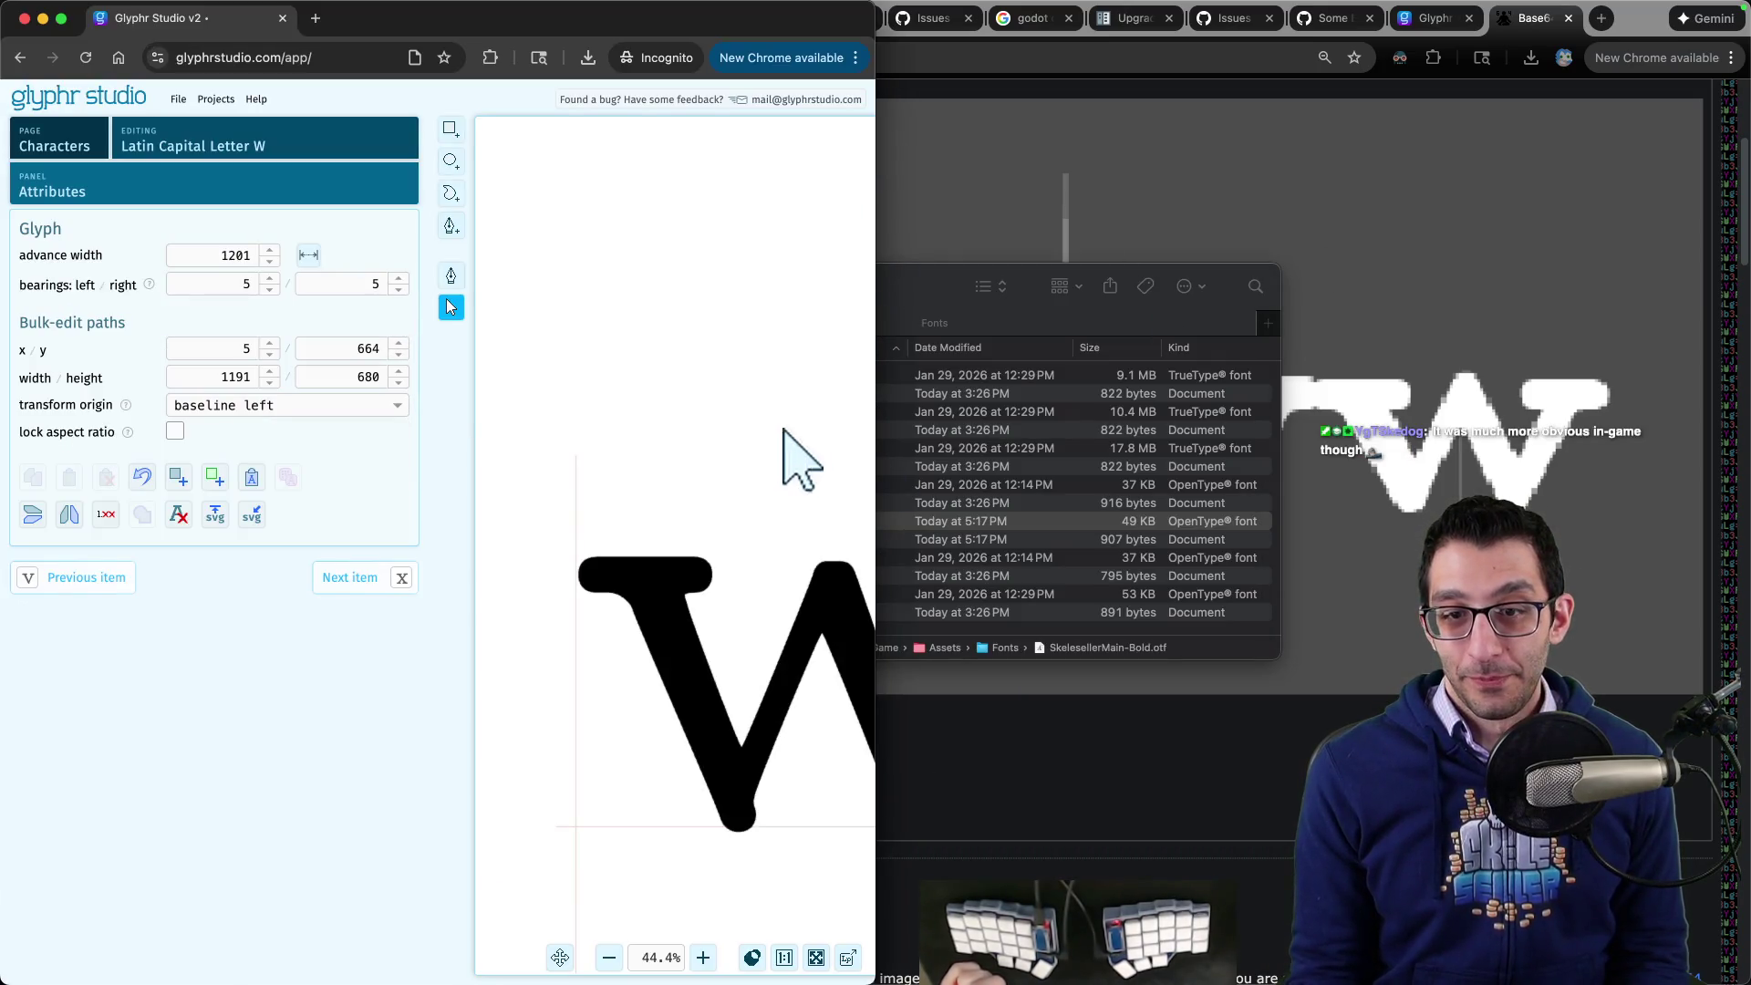
left_click_drag(801, 462, 617, 305)
key("super+grave")
key("ctrl+shift+Tab")
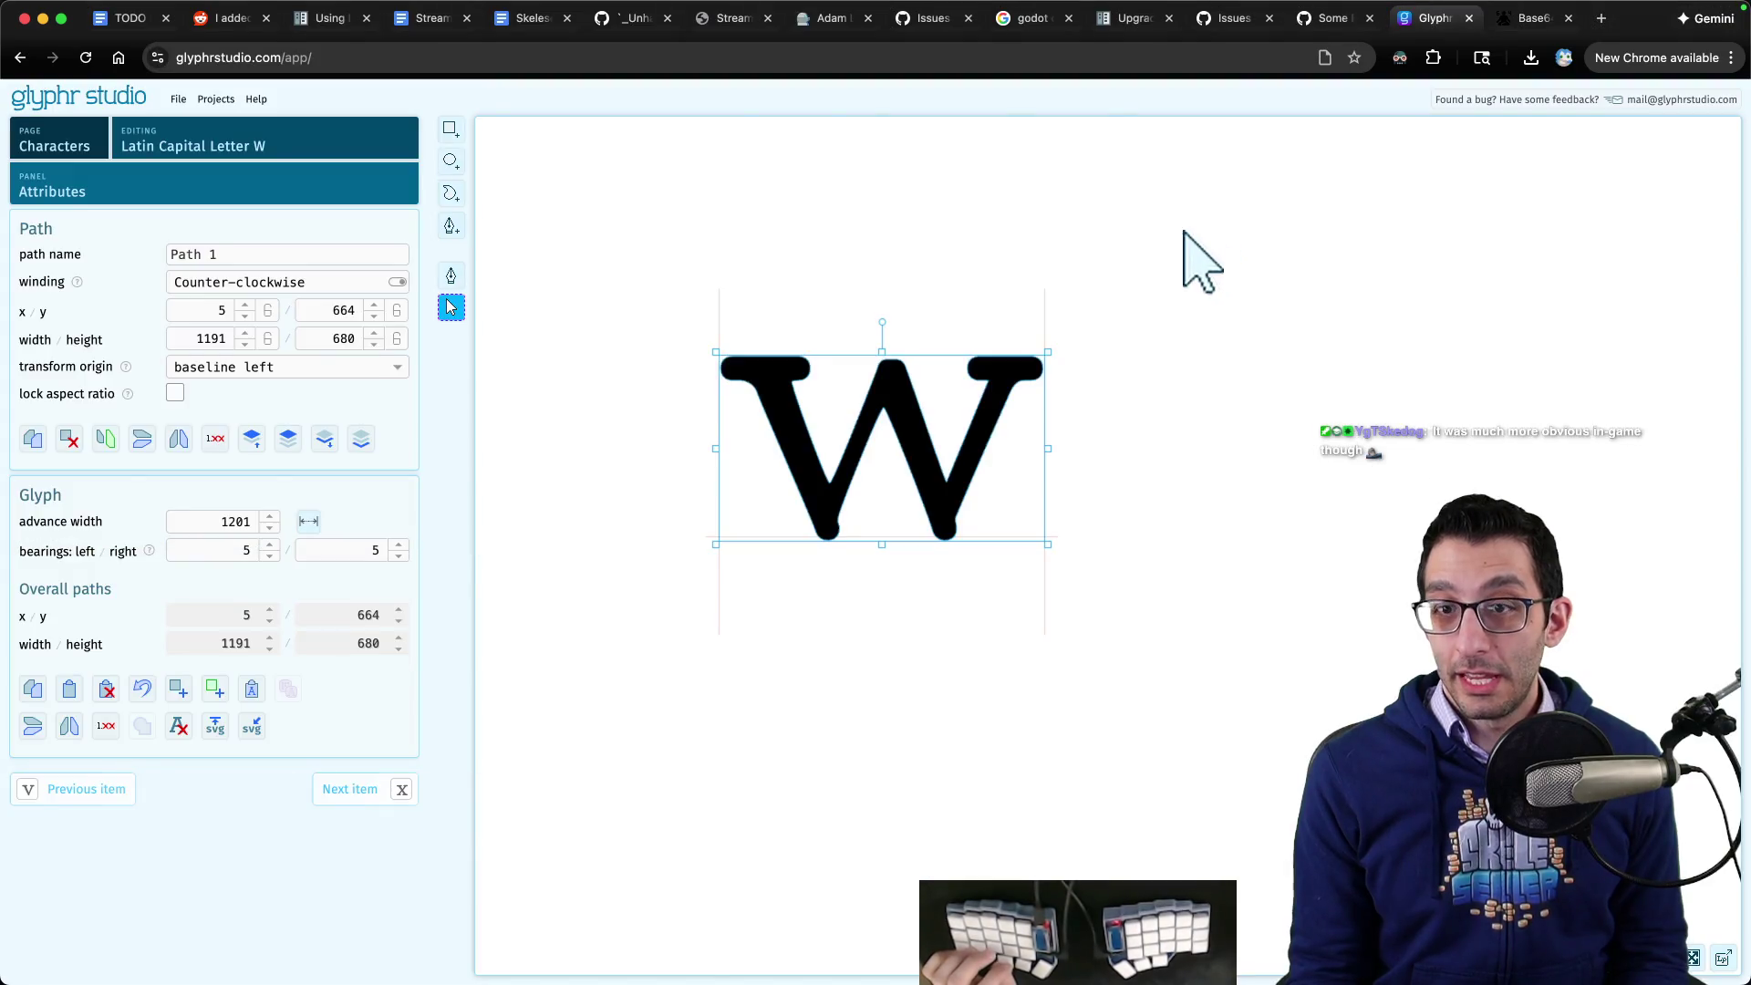
key("ctrl+alt+Right")
mouse_move(1503, 465)
left_mouse_down()
mouse_move(1302, 468)
mouse_move(1525, 446)
mouse_move(1305, 457)
left_mouse_up()
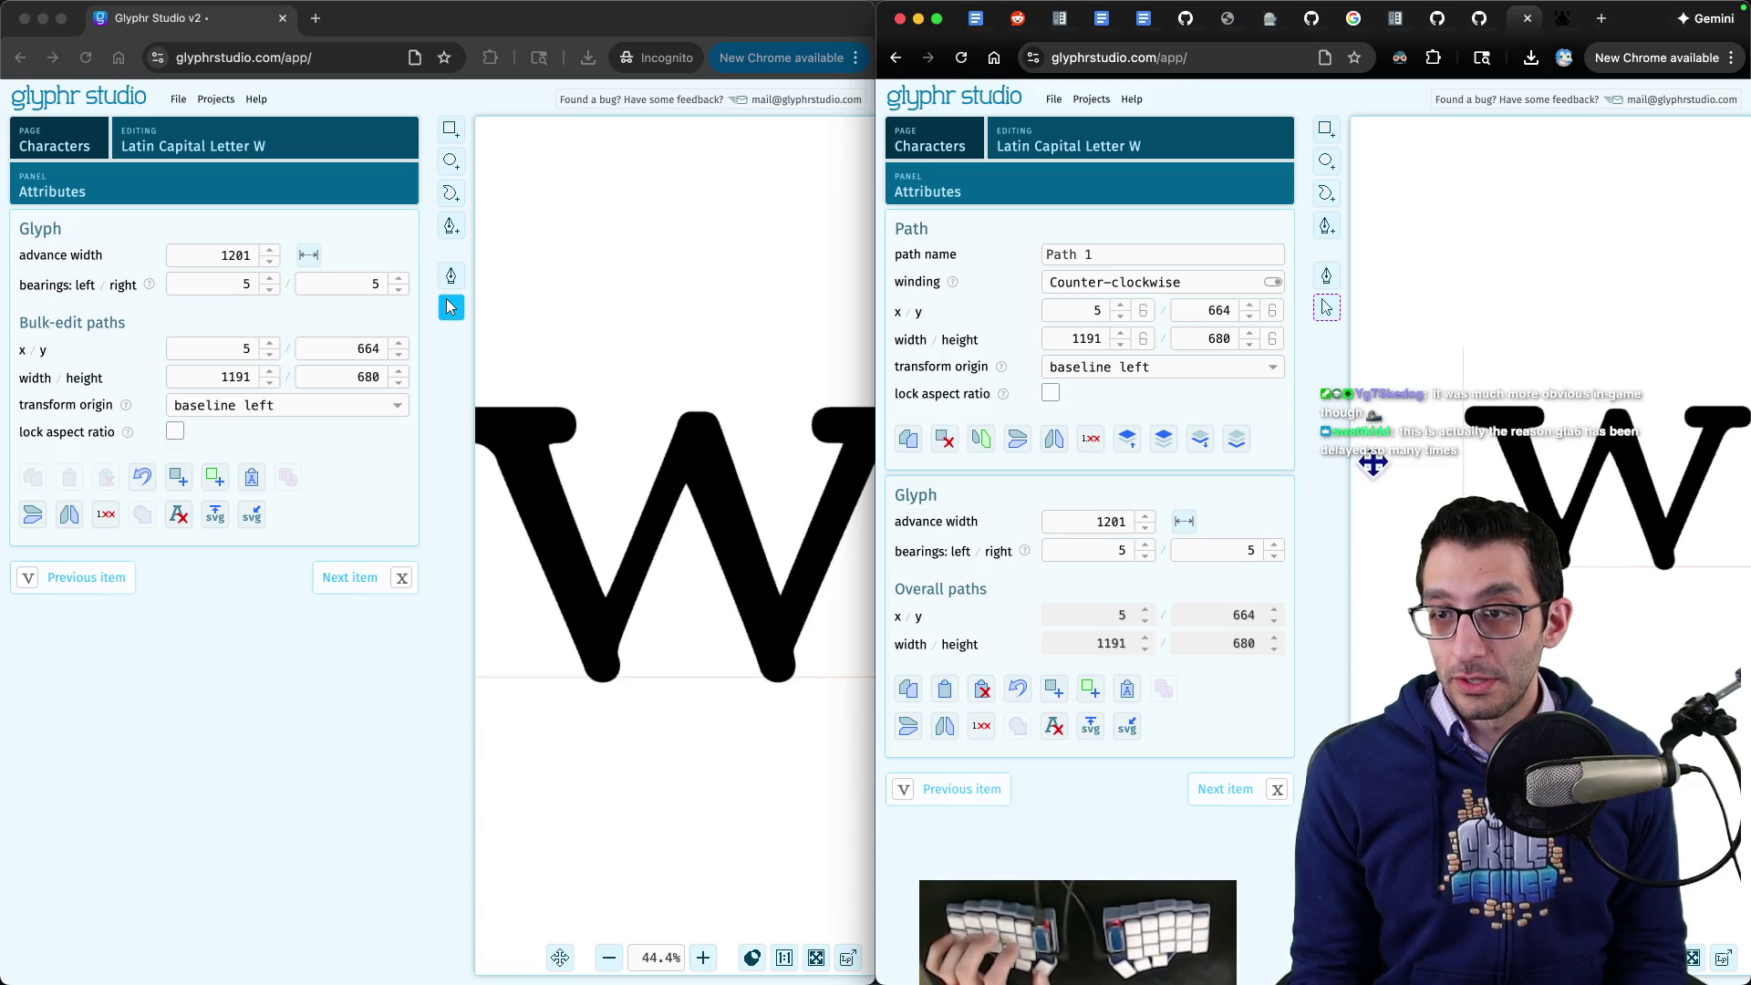
- Compare the W in both canvases, then close the incognito Glyphr Studio window
mouse_move(1408, 508)
left_mouse_down()
mouse_move(1357, 372)
mouse_move(1367, 325)
left_mouse_up()
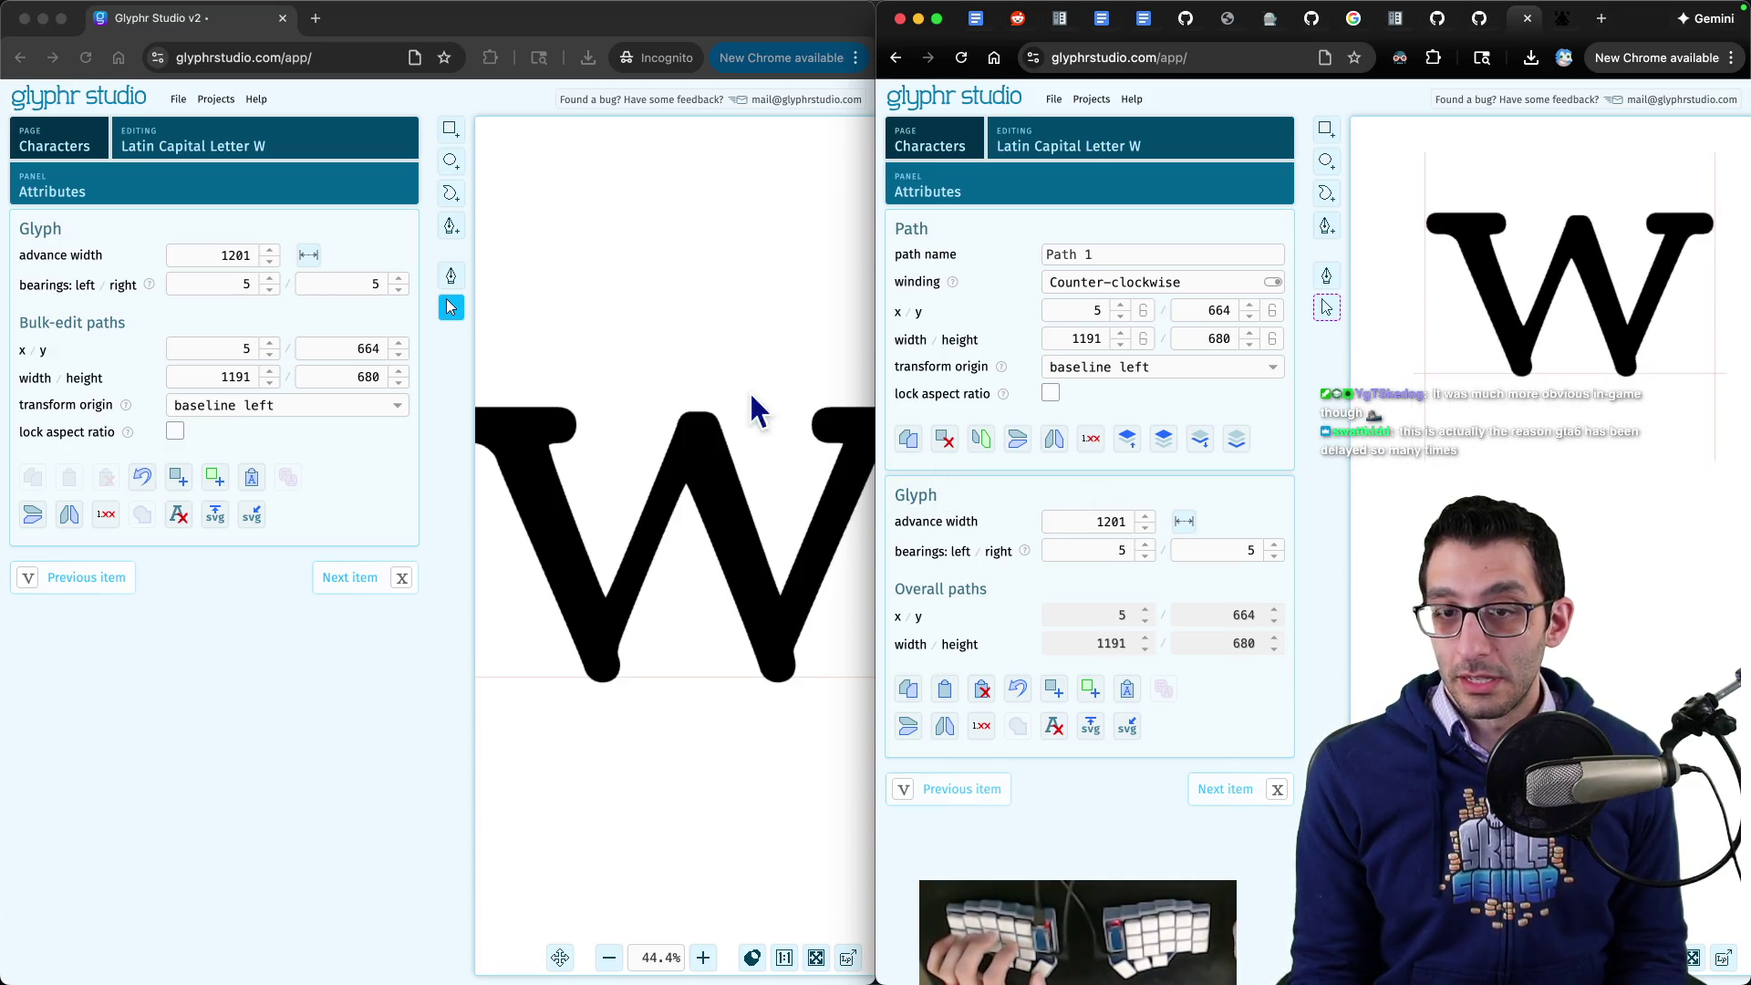
scroll(742, 283, "down", 5)
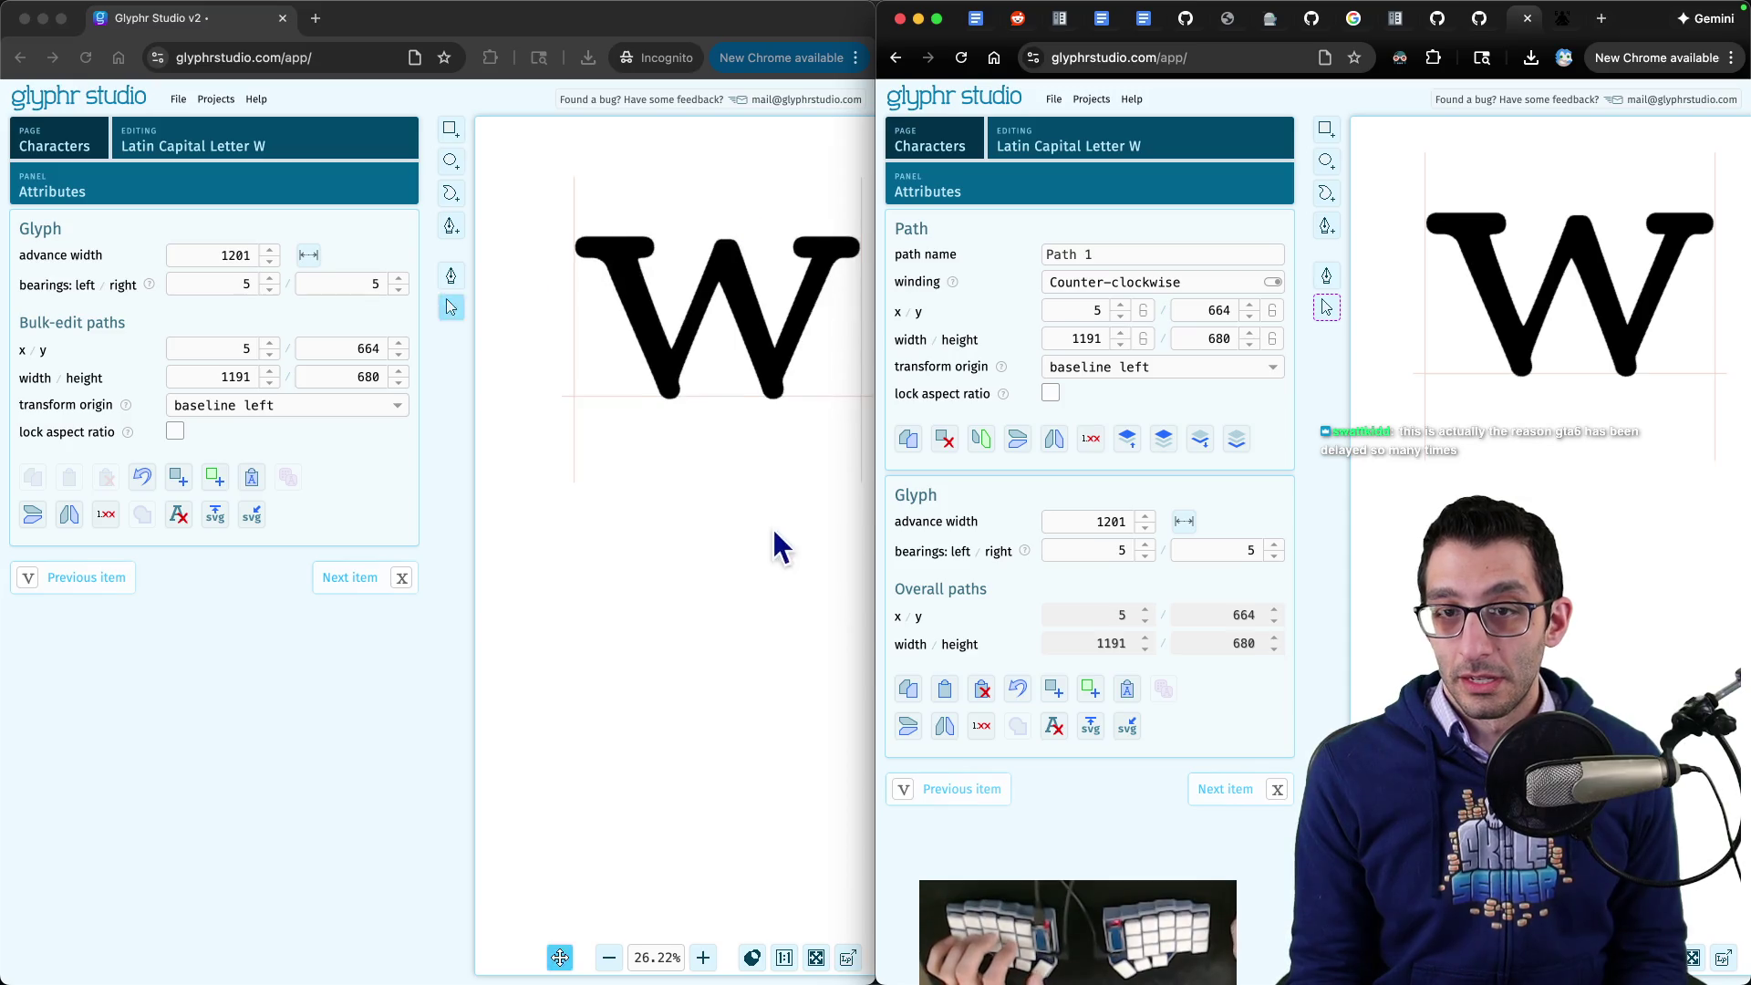
left_click_drag(773, 532, 748, 502)
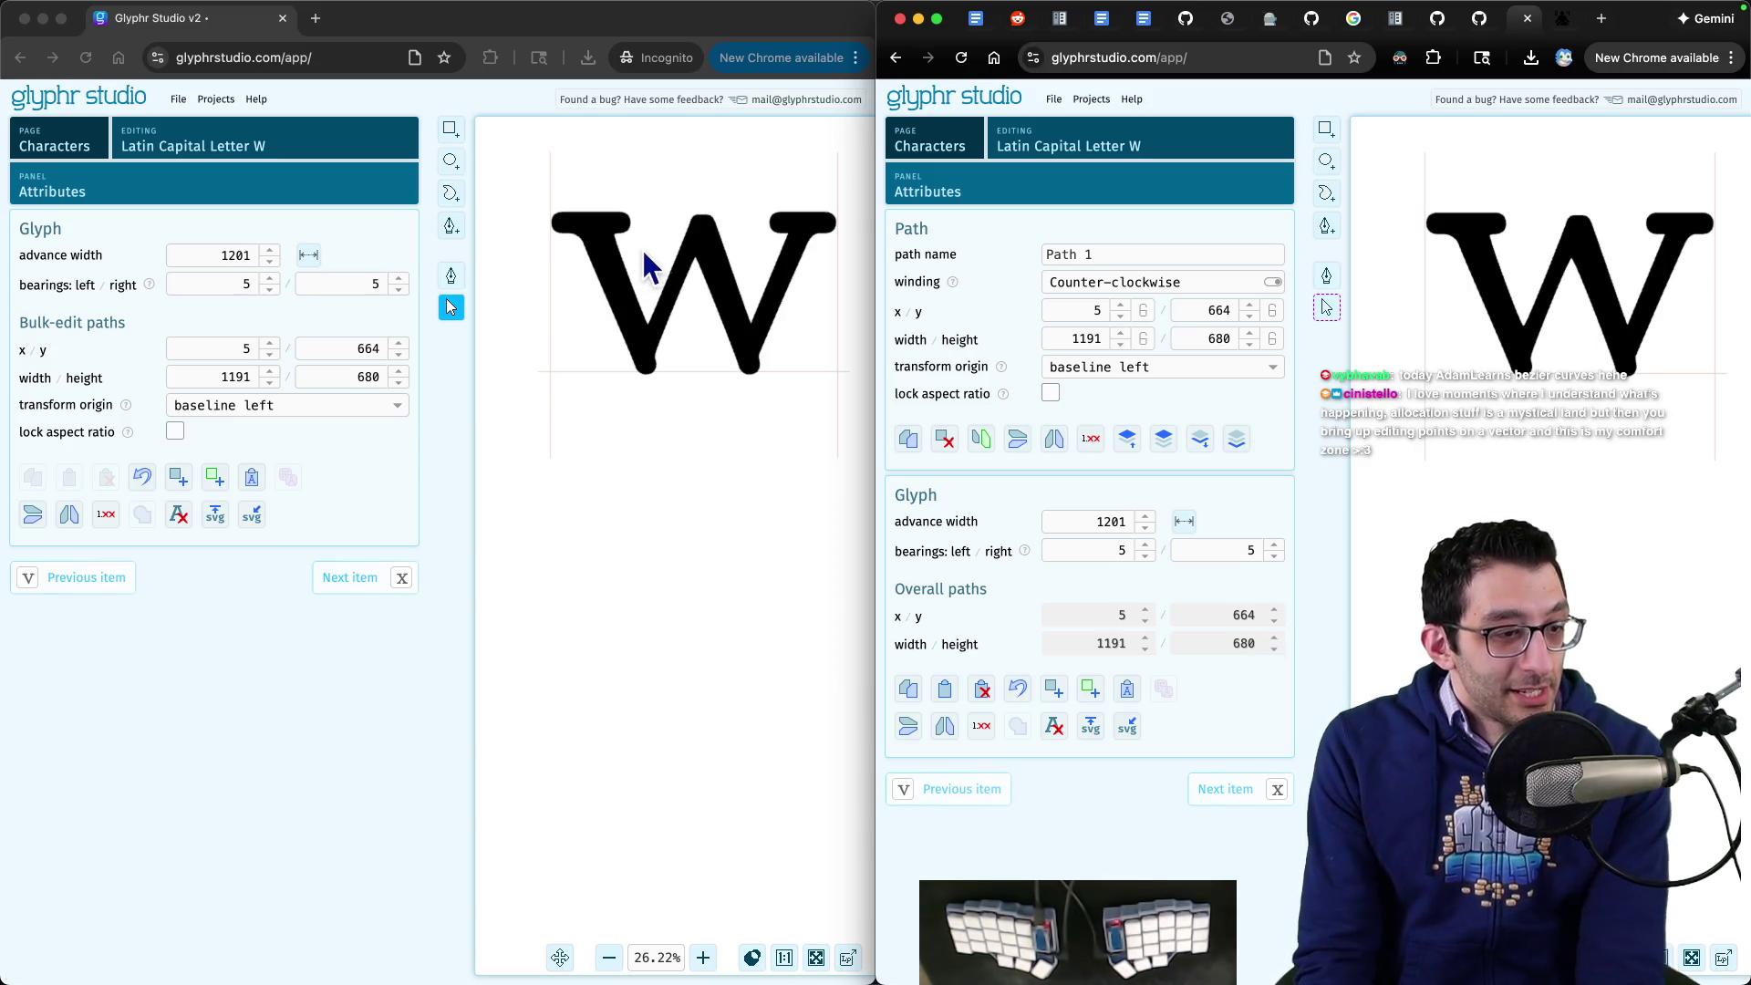
key("super+w")
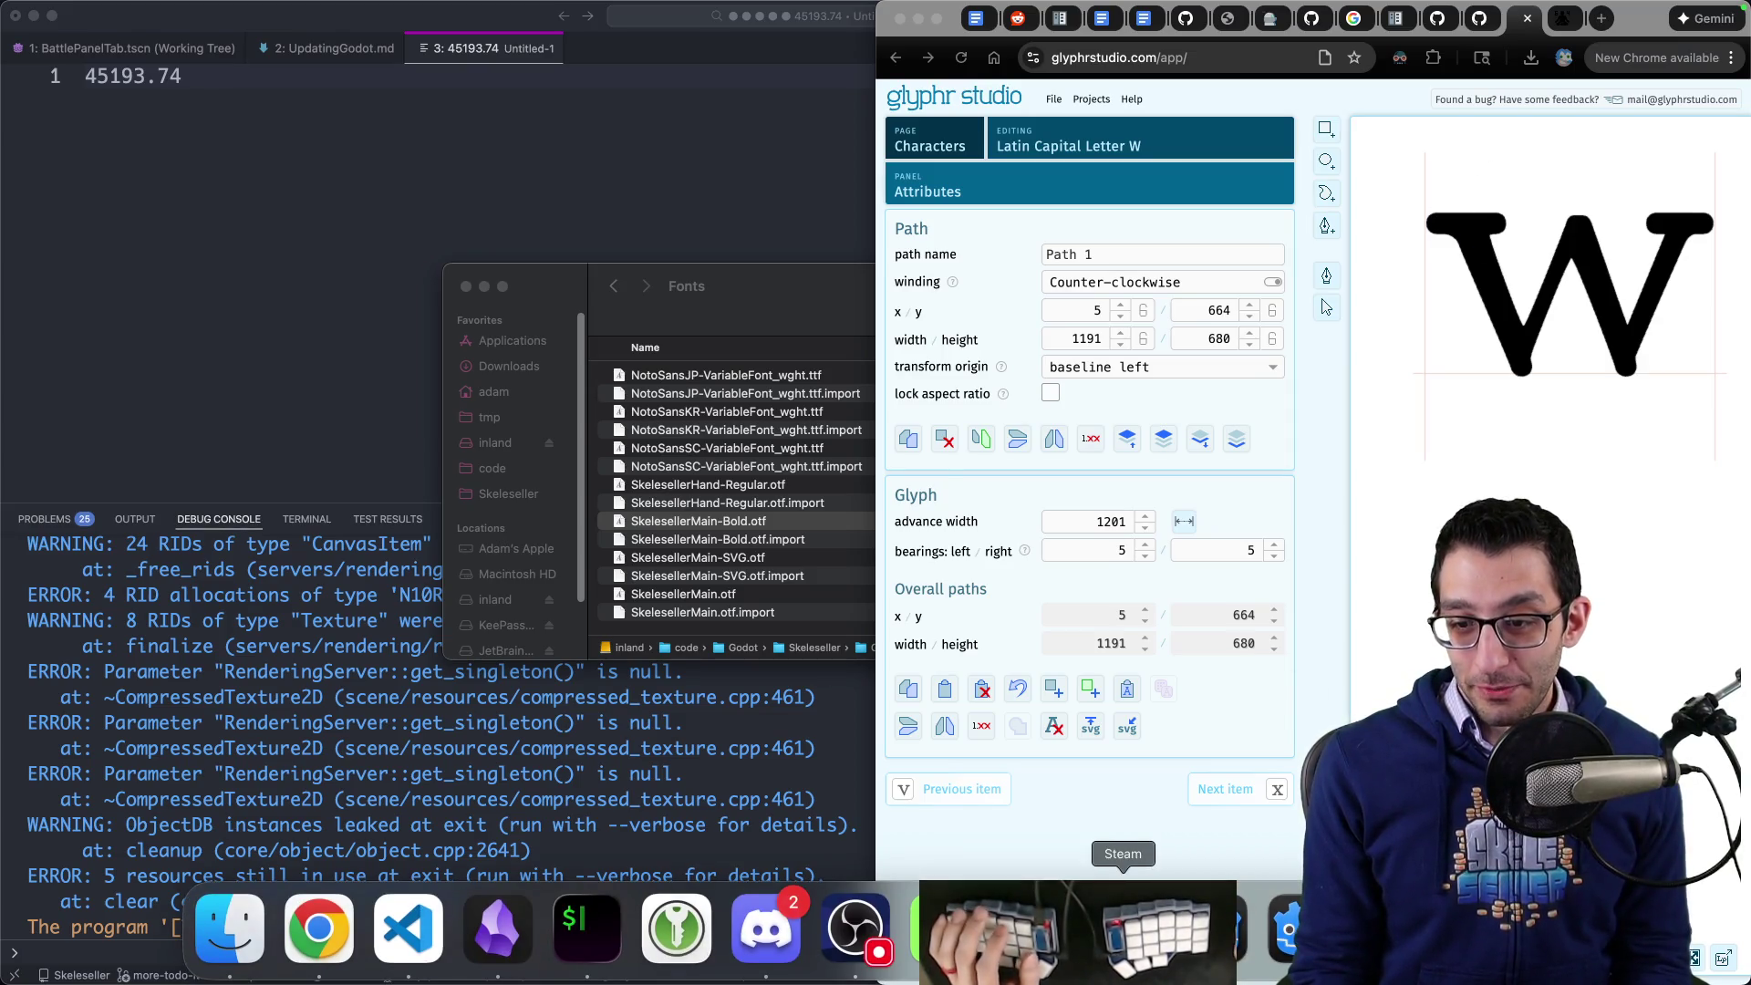
- Check the Godot project's dWYvw label and bring Glyphr Studio back to the front
left_click(1125, 944)
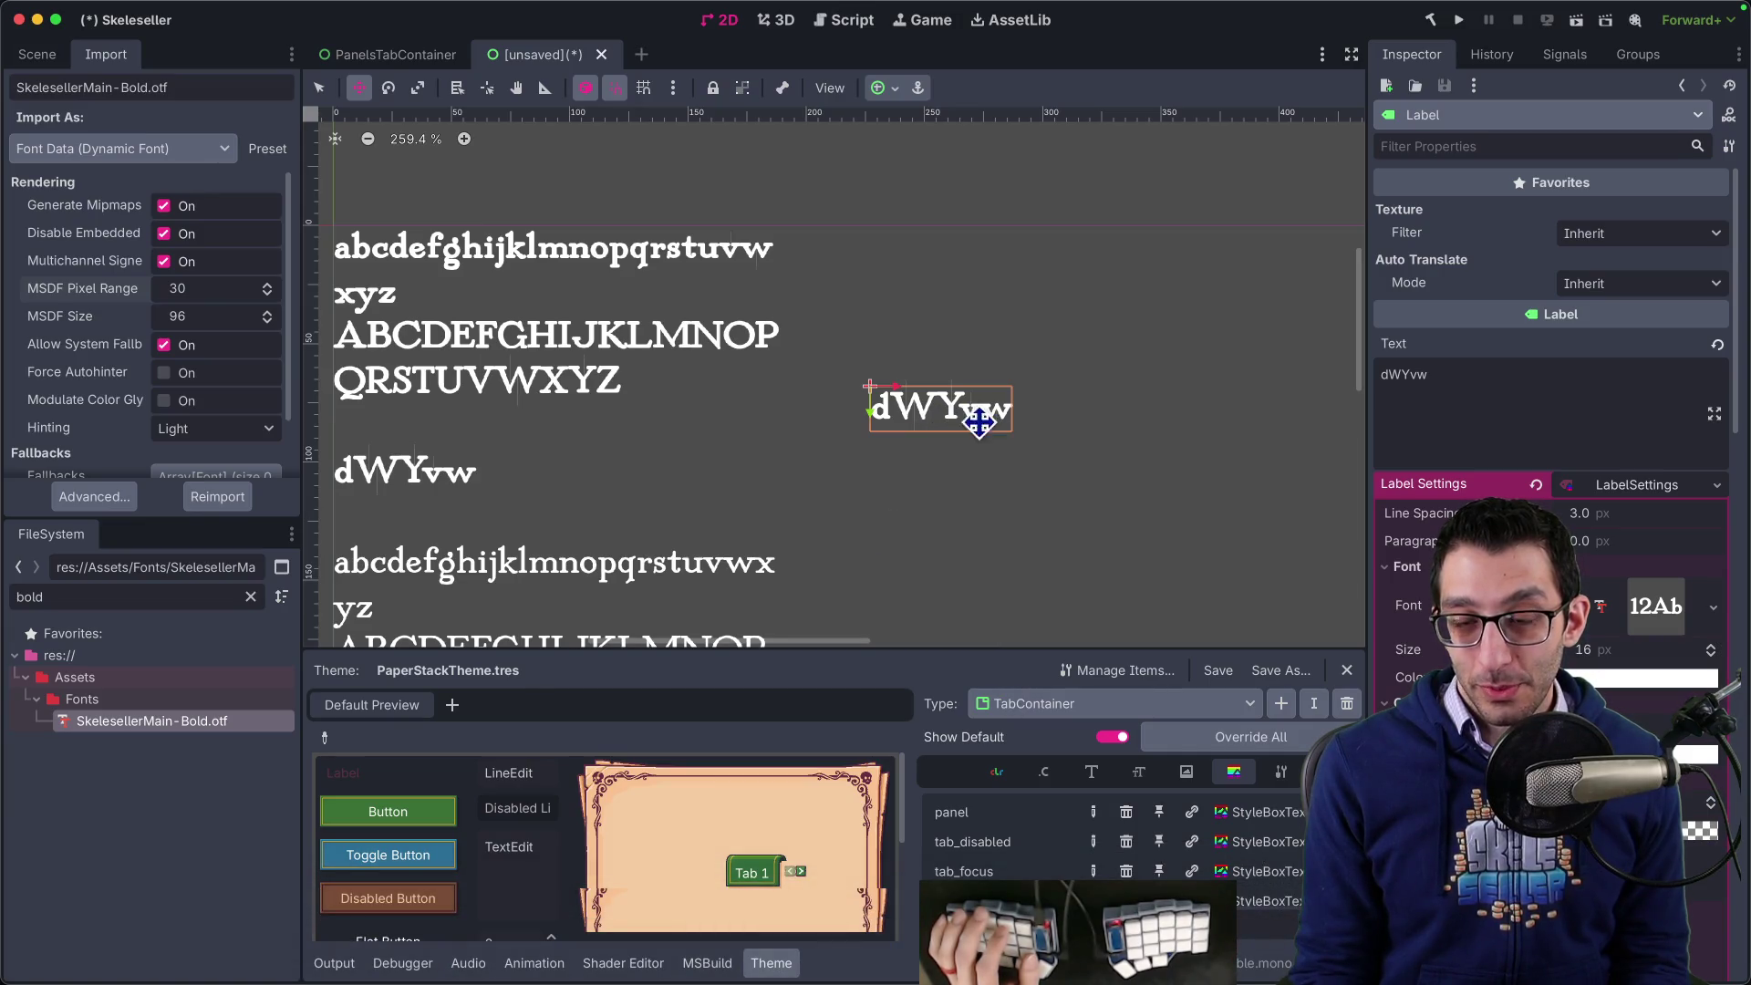
mouse_move(301, 981)
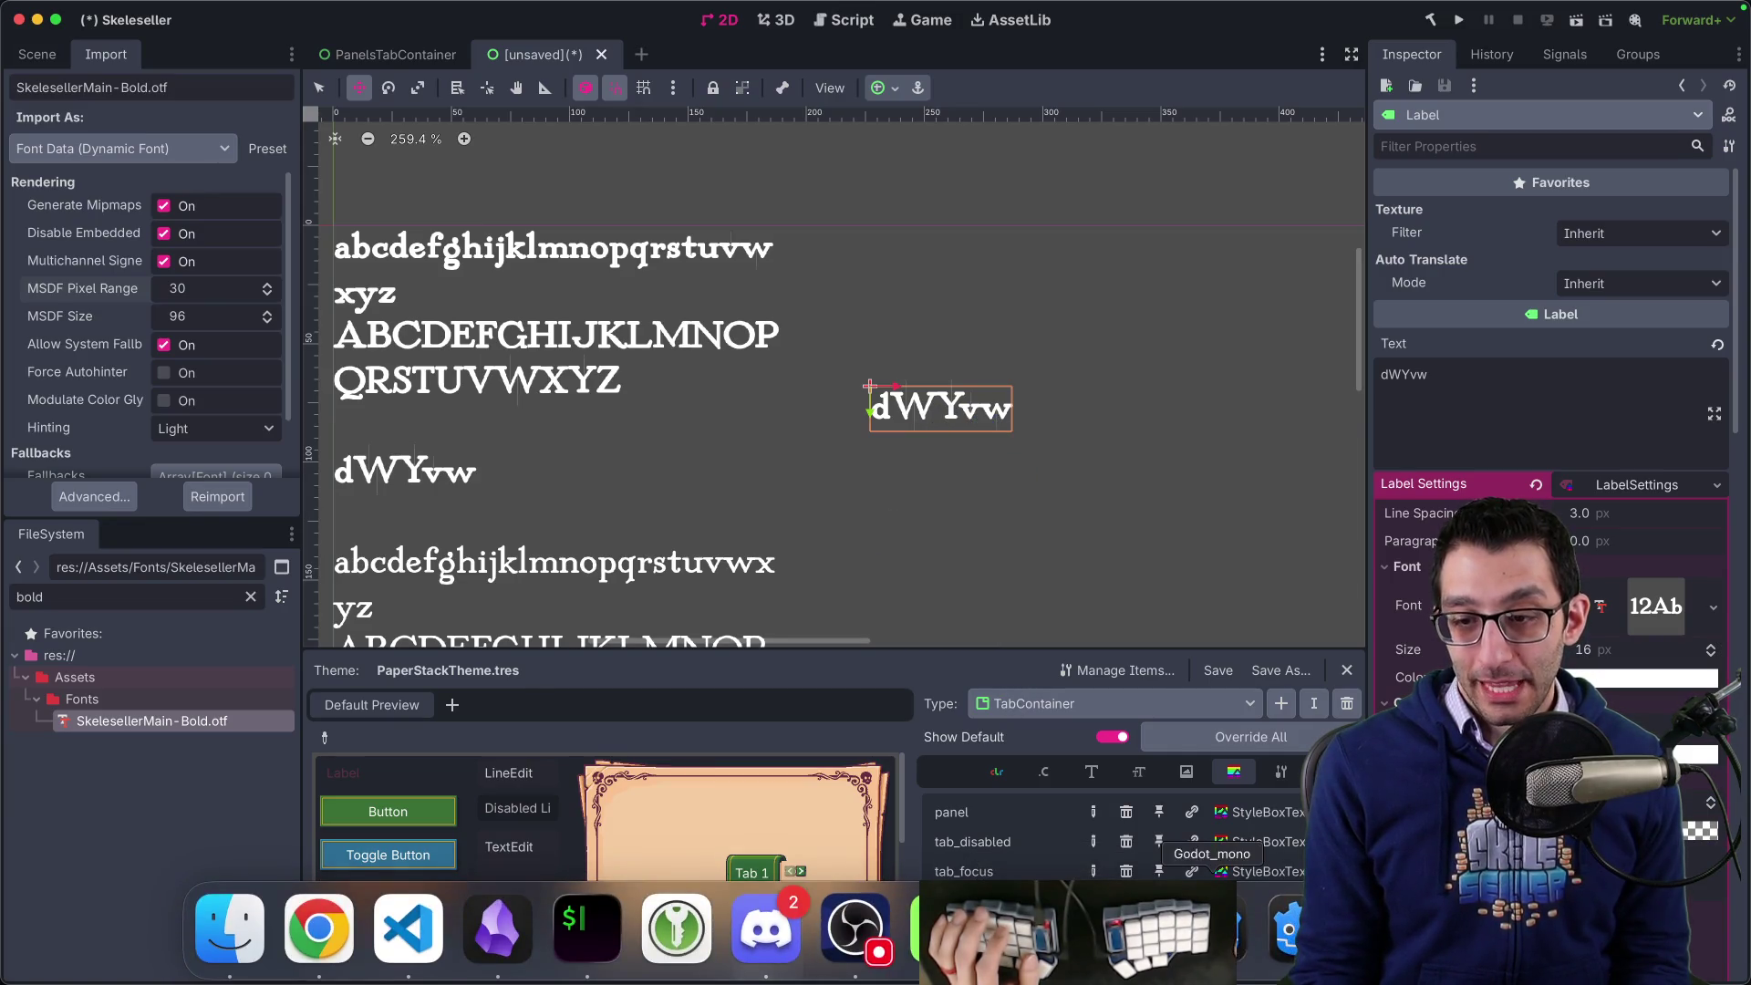
left_click(302, 958)
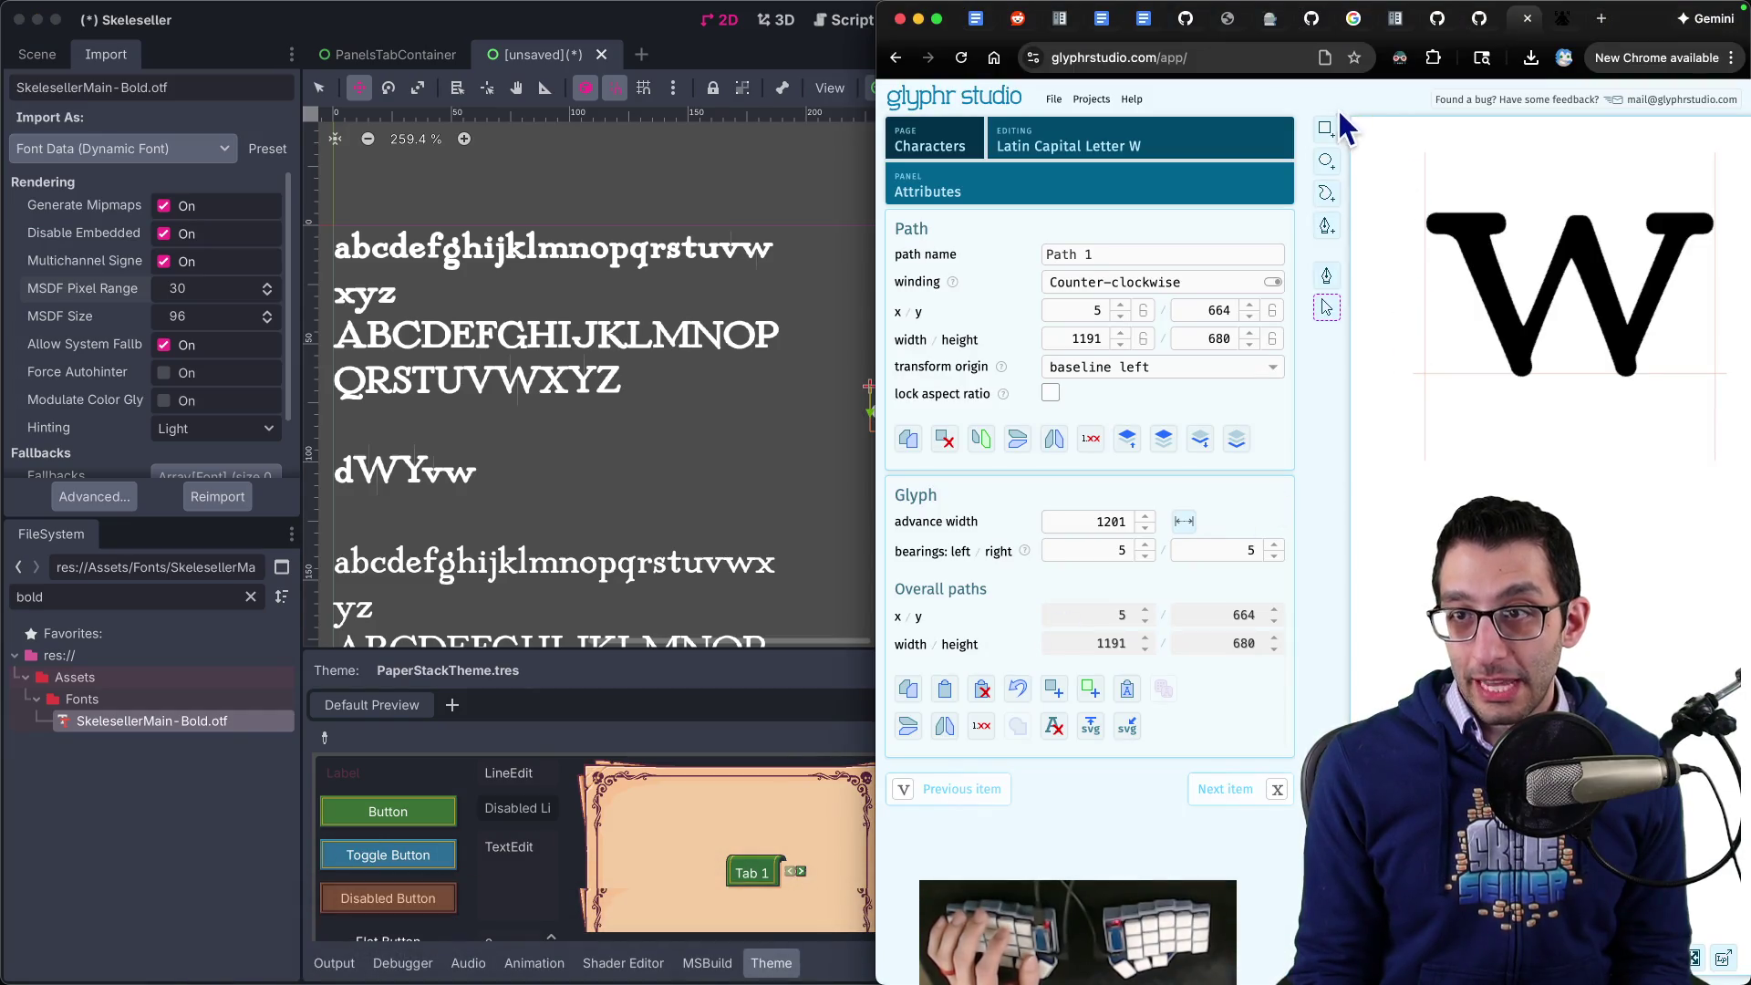
- Open capital Y and drag crotch point 30's handles to 417.1615/397.5143 and 401.3825/397.5143
left_click(1186, 143)
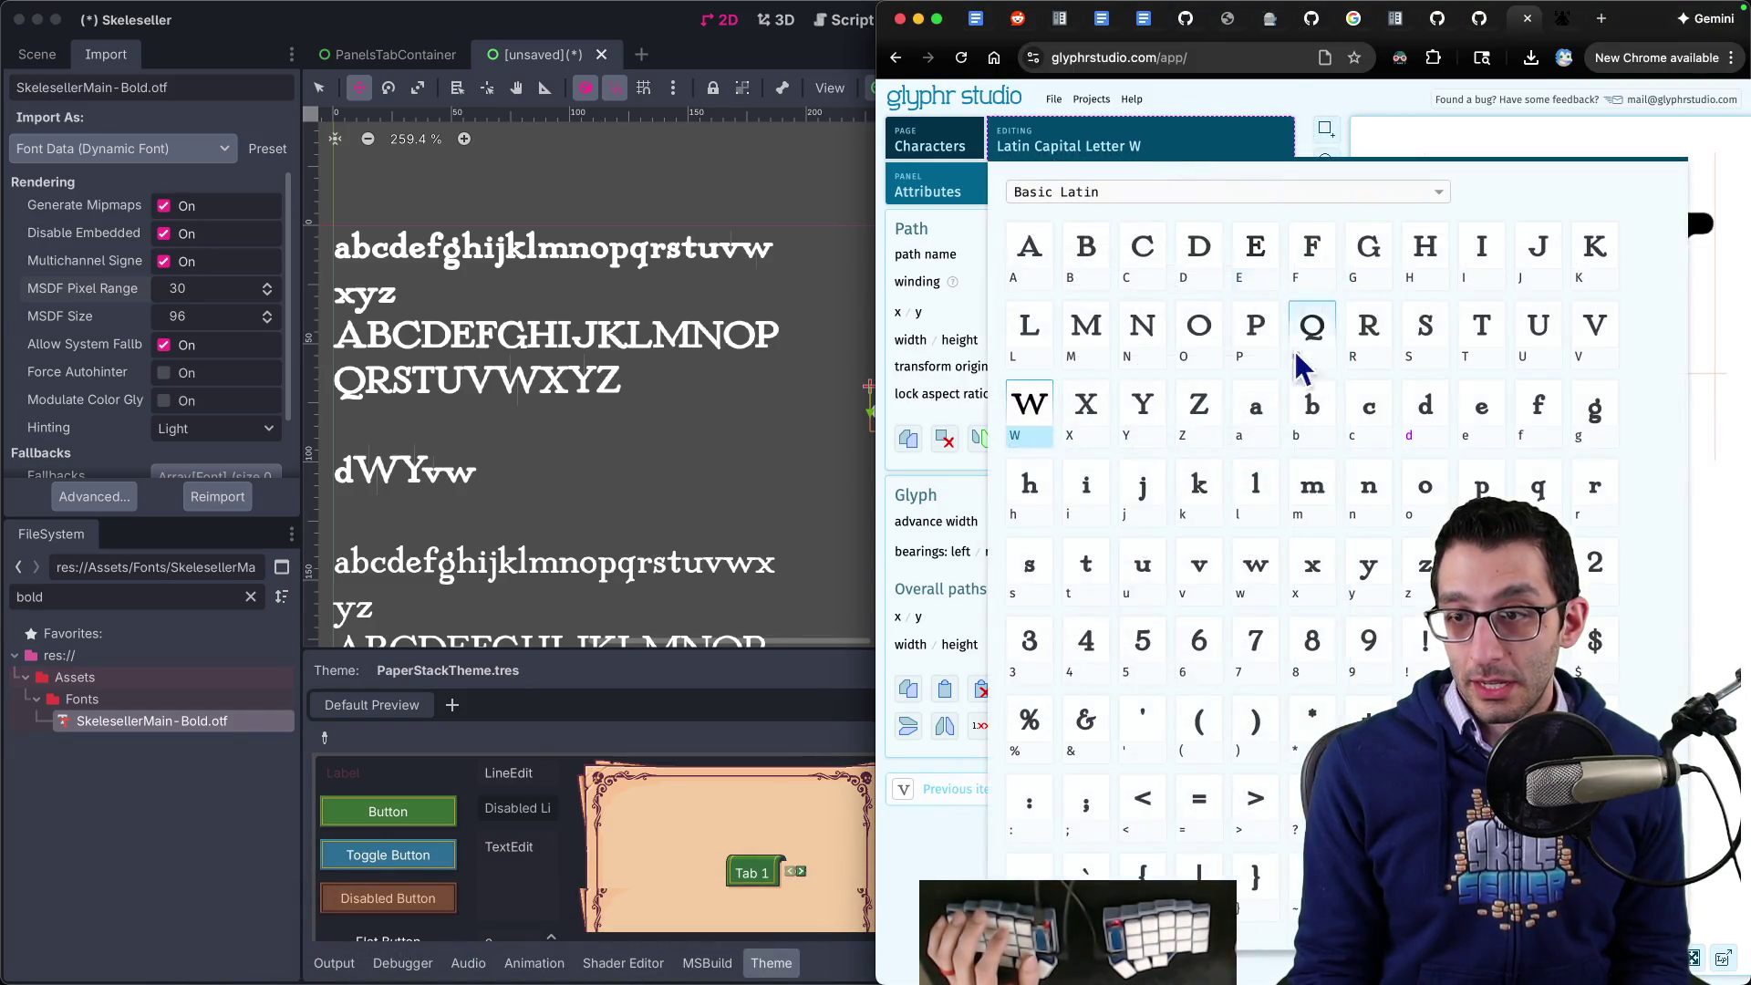
left_click(1162, 435)
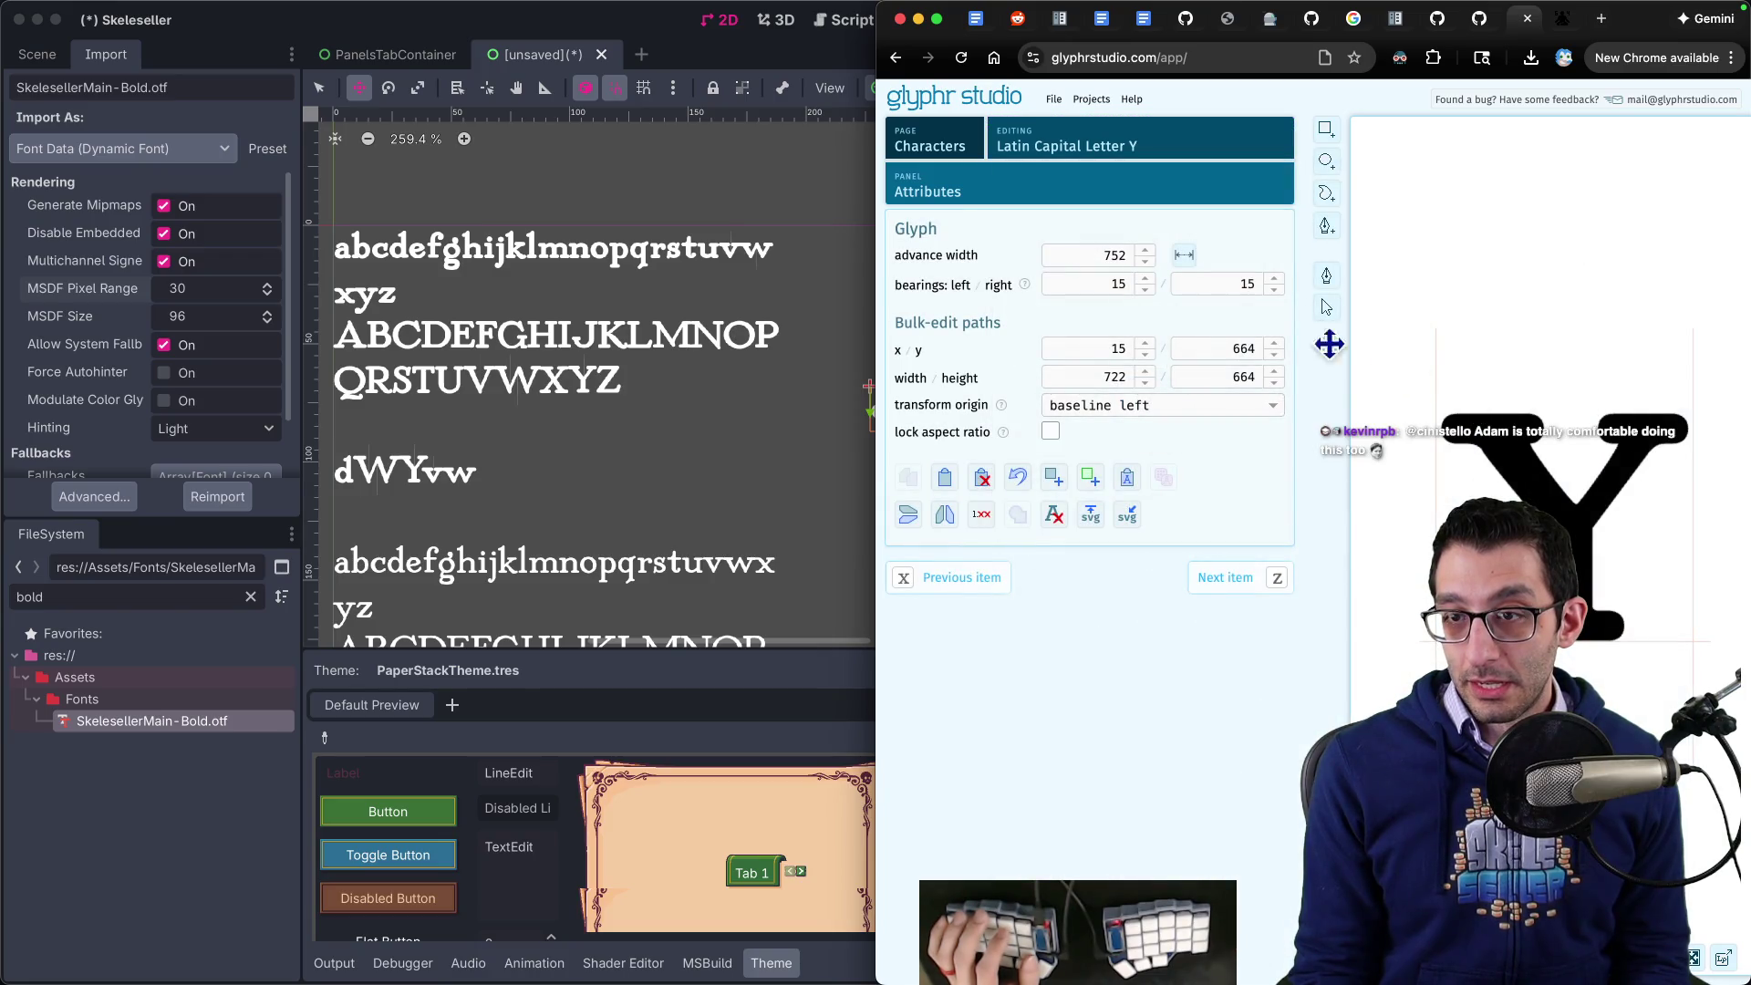
left_click(1327, 276)
left_click(1563, 509)
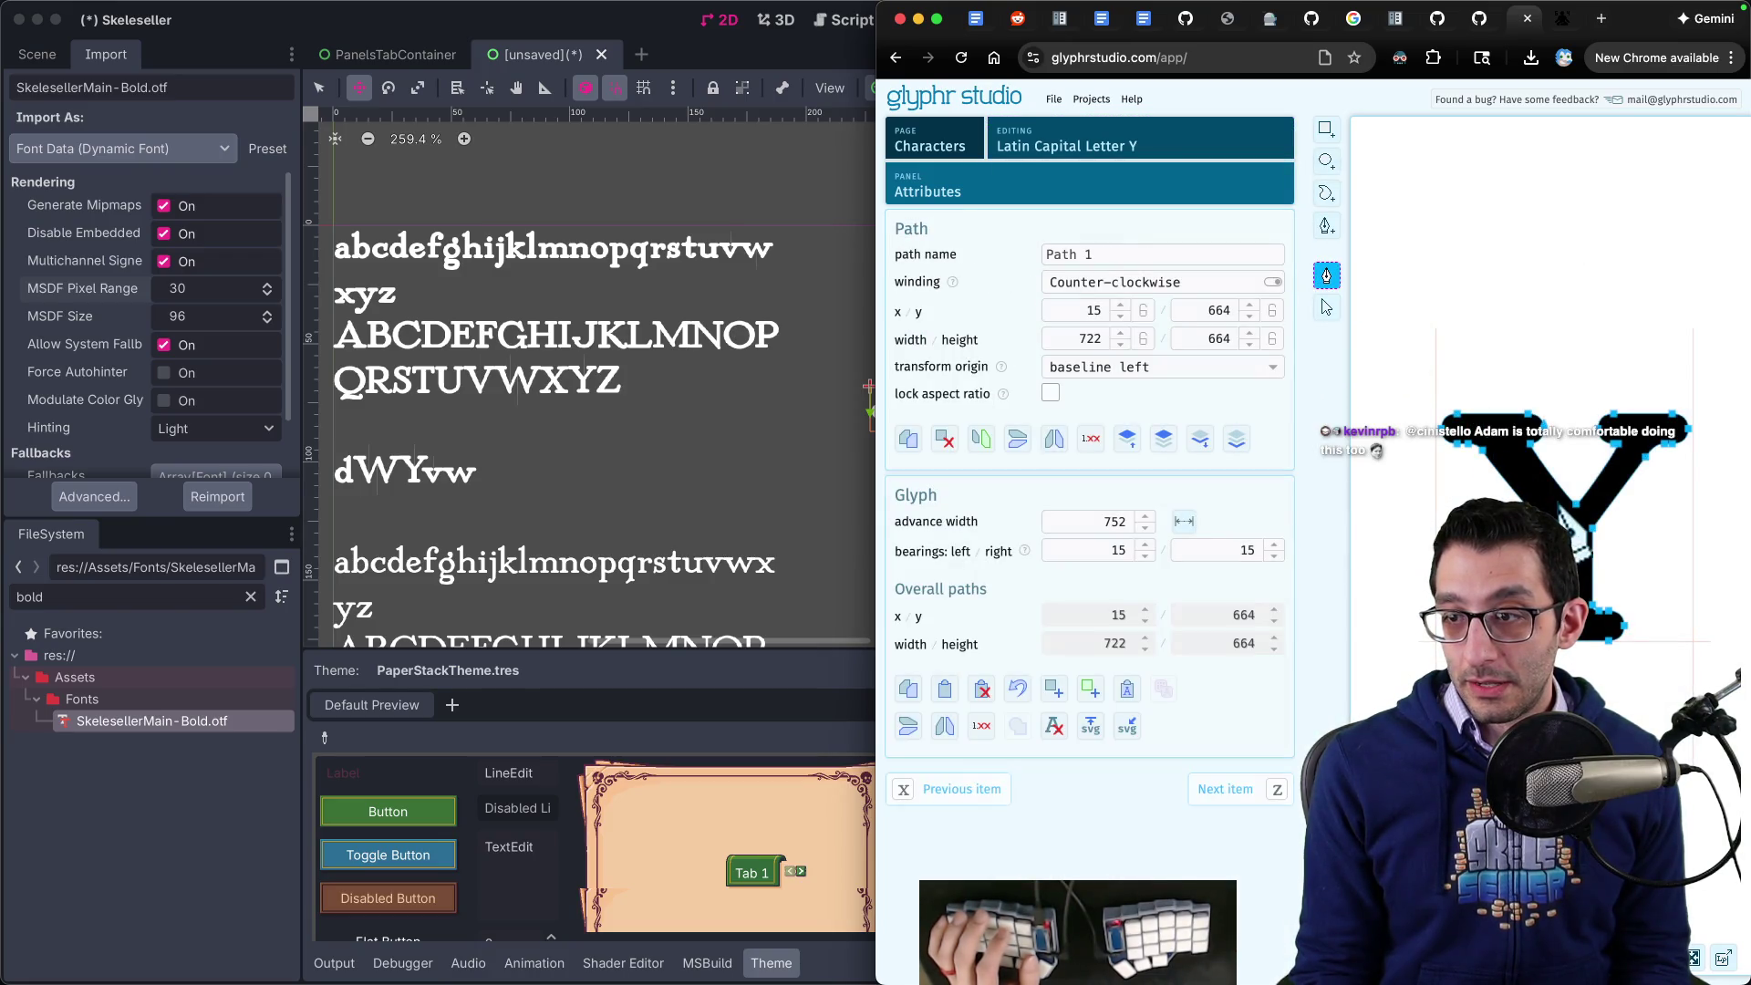
scroll(1496, 497, "up", 5)
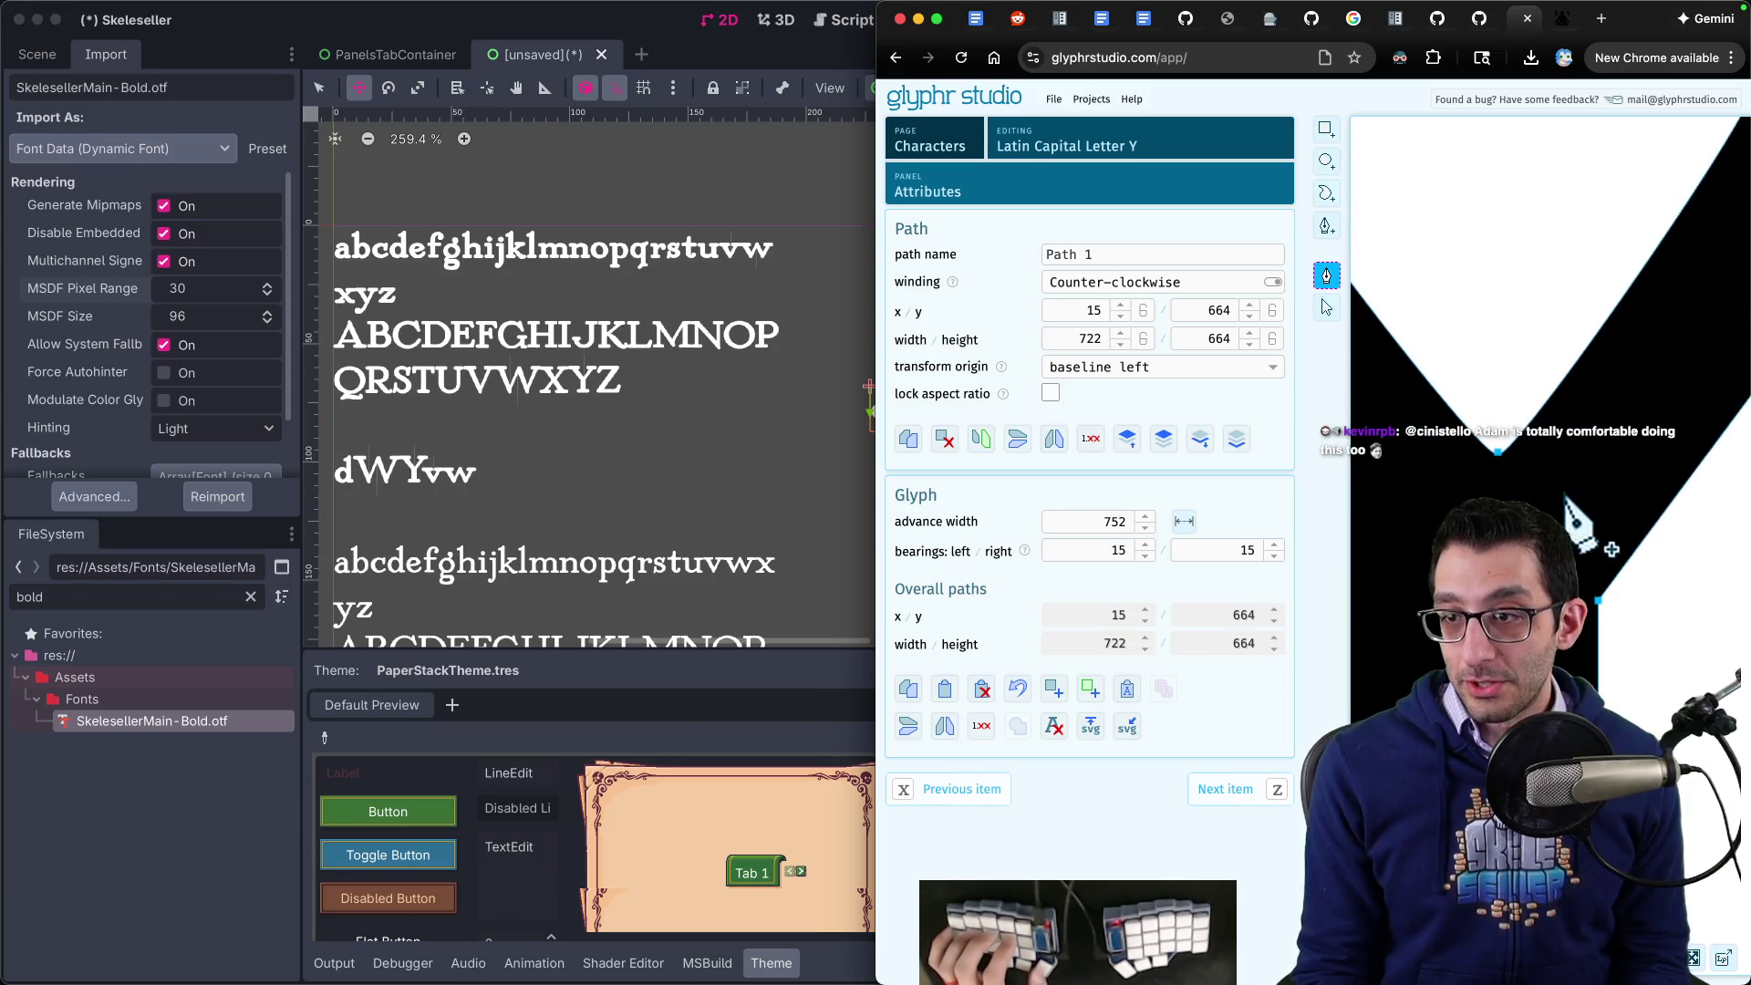
key("ctrl+alt+Return")
scroll(675, 474, "up", 3)
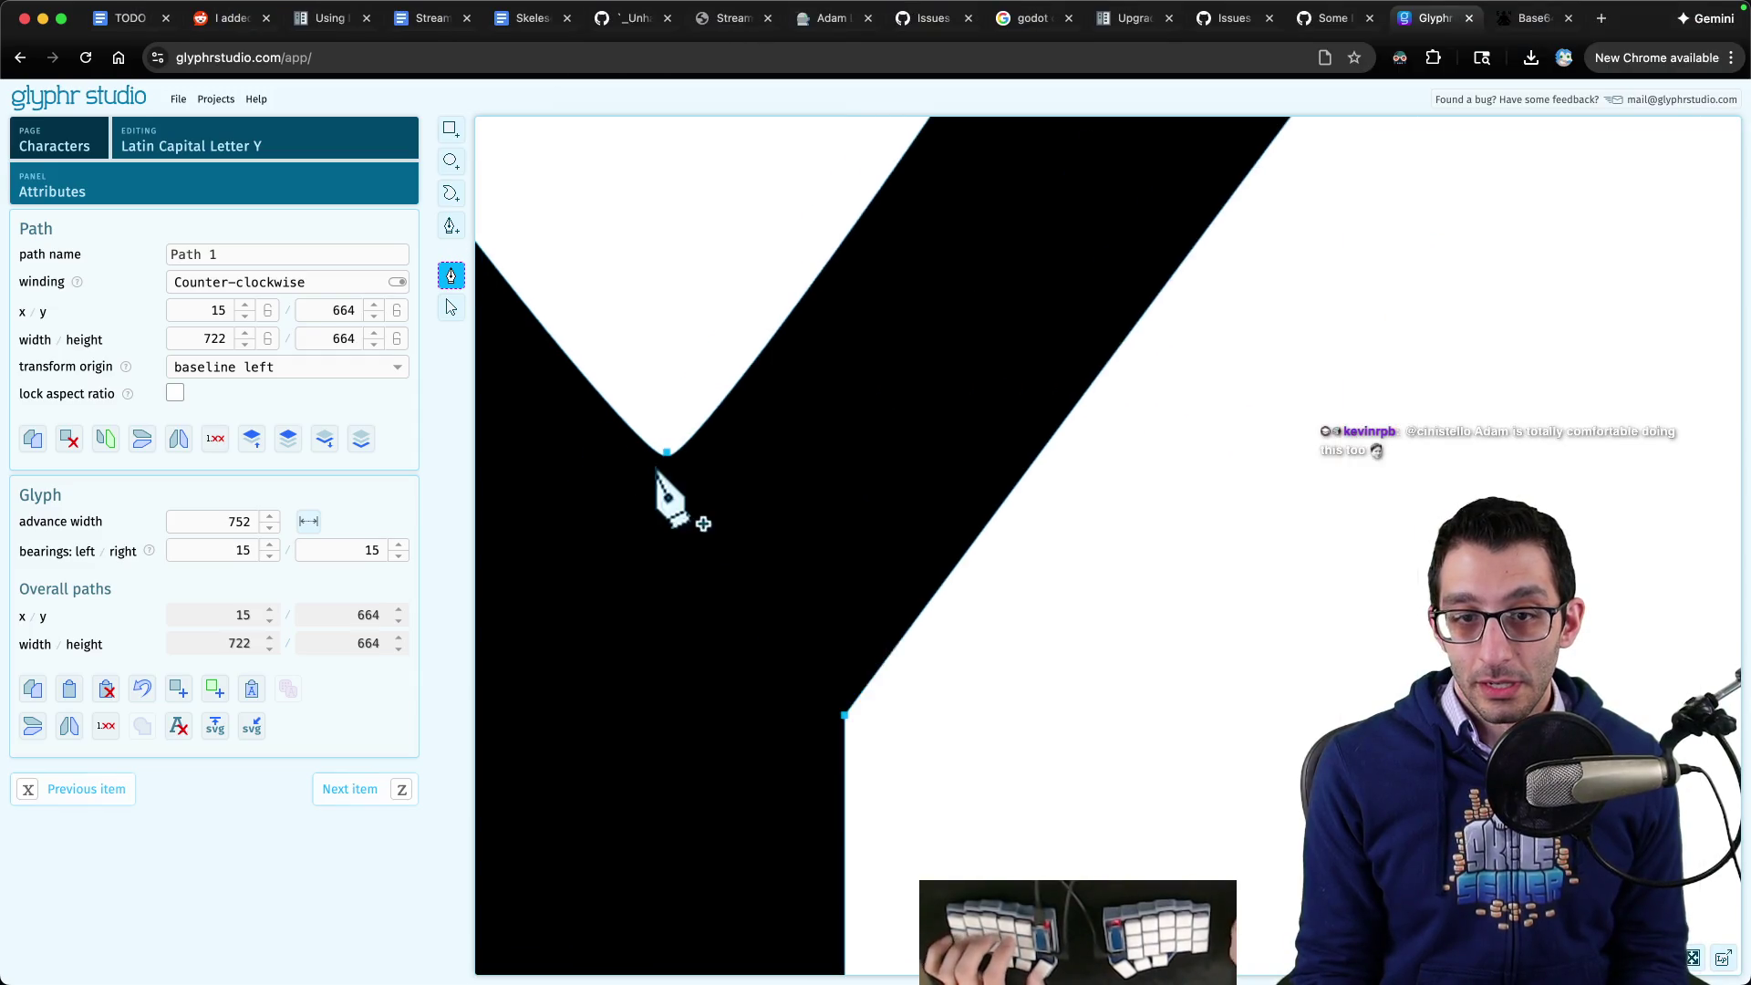
scroll(667, 460, "down", 3)
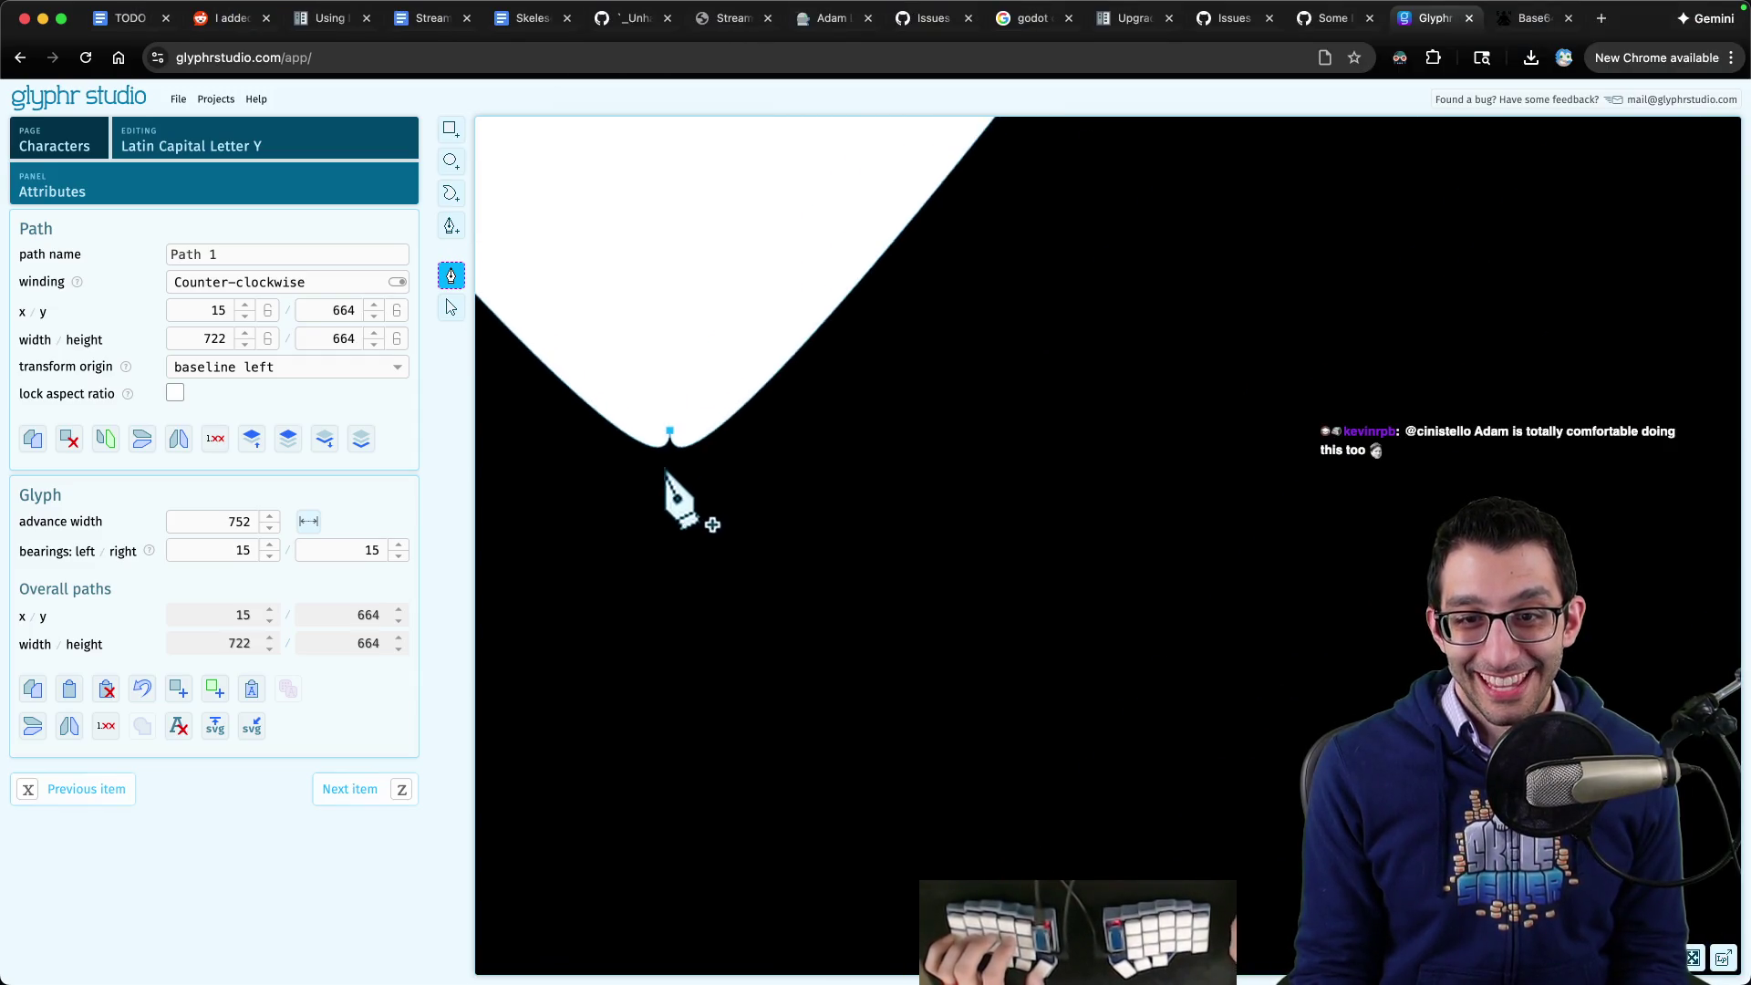
scroll(665, 459, "down", 4)
scroll(663, 461, "up", 3)
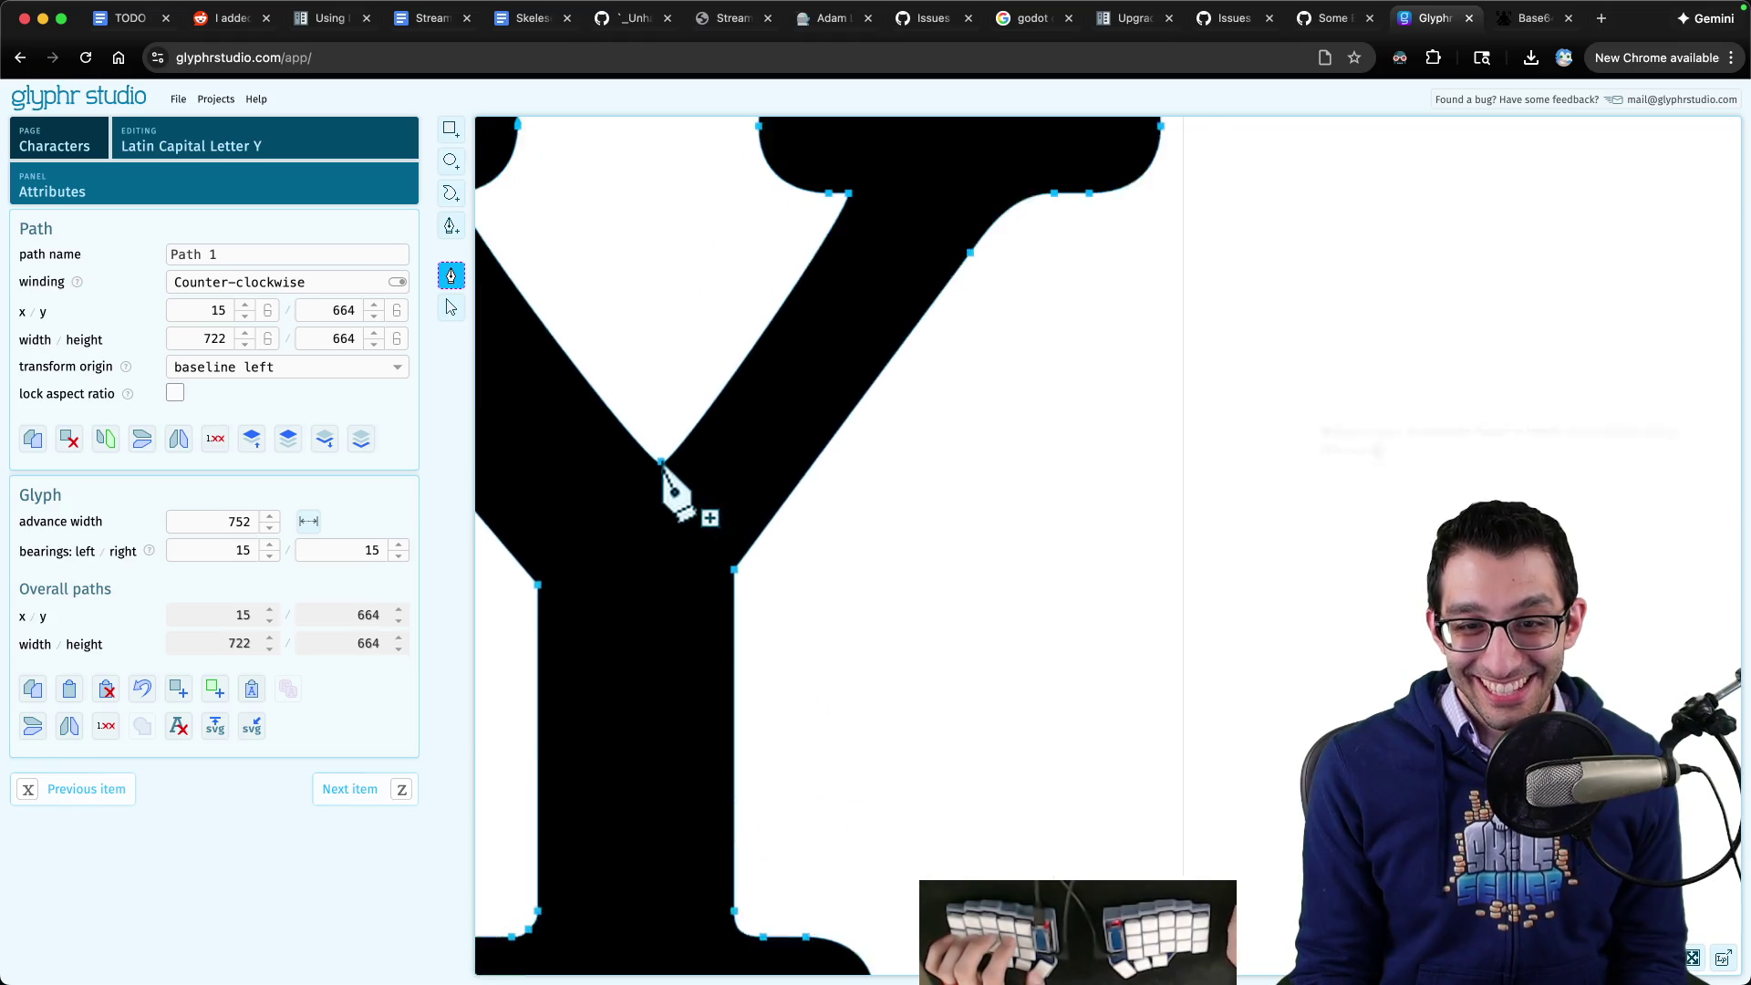
mouse_move(662, 462)
left_mouse_down()
mouse_move(661, 486)
mouse_move(649, 465)
mouse_move(671, 467)
left_mouse_up()
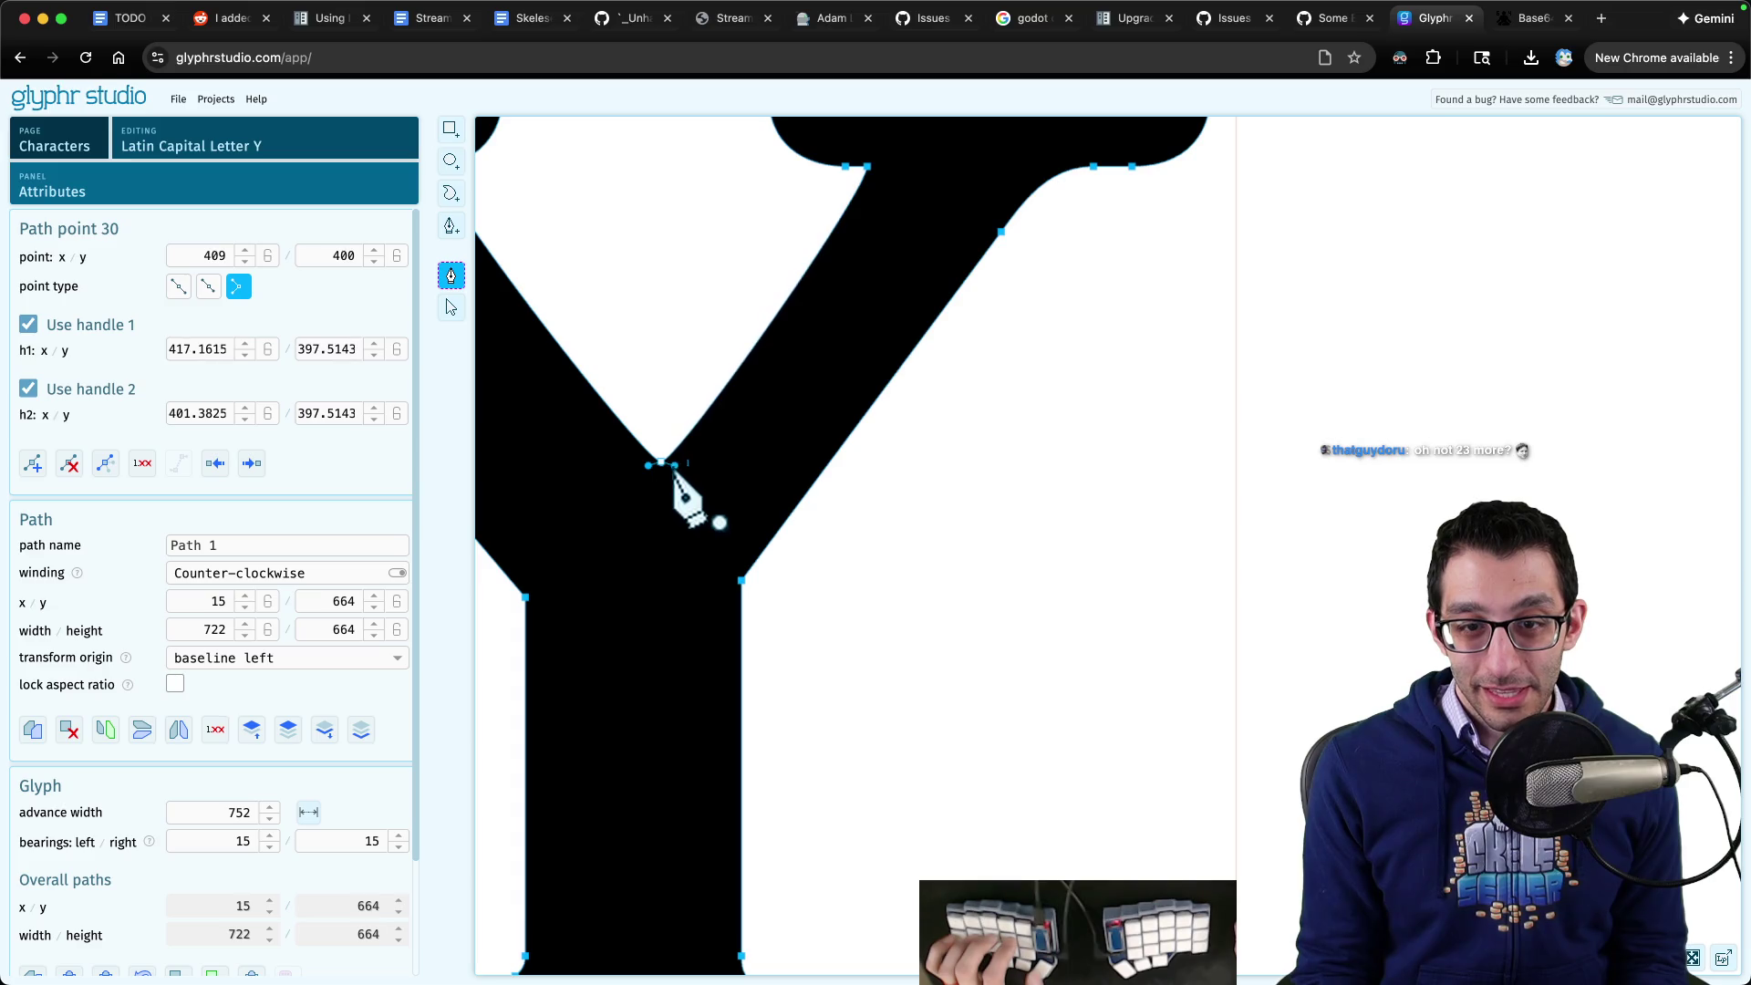
- Bring the Godot editor forward, then switch to the Godot UI notes in Obsidian
scroll(689, 476, "down", 5)
scroll(690, 481, "down", 5)
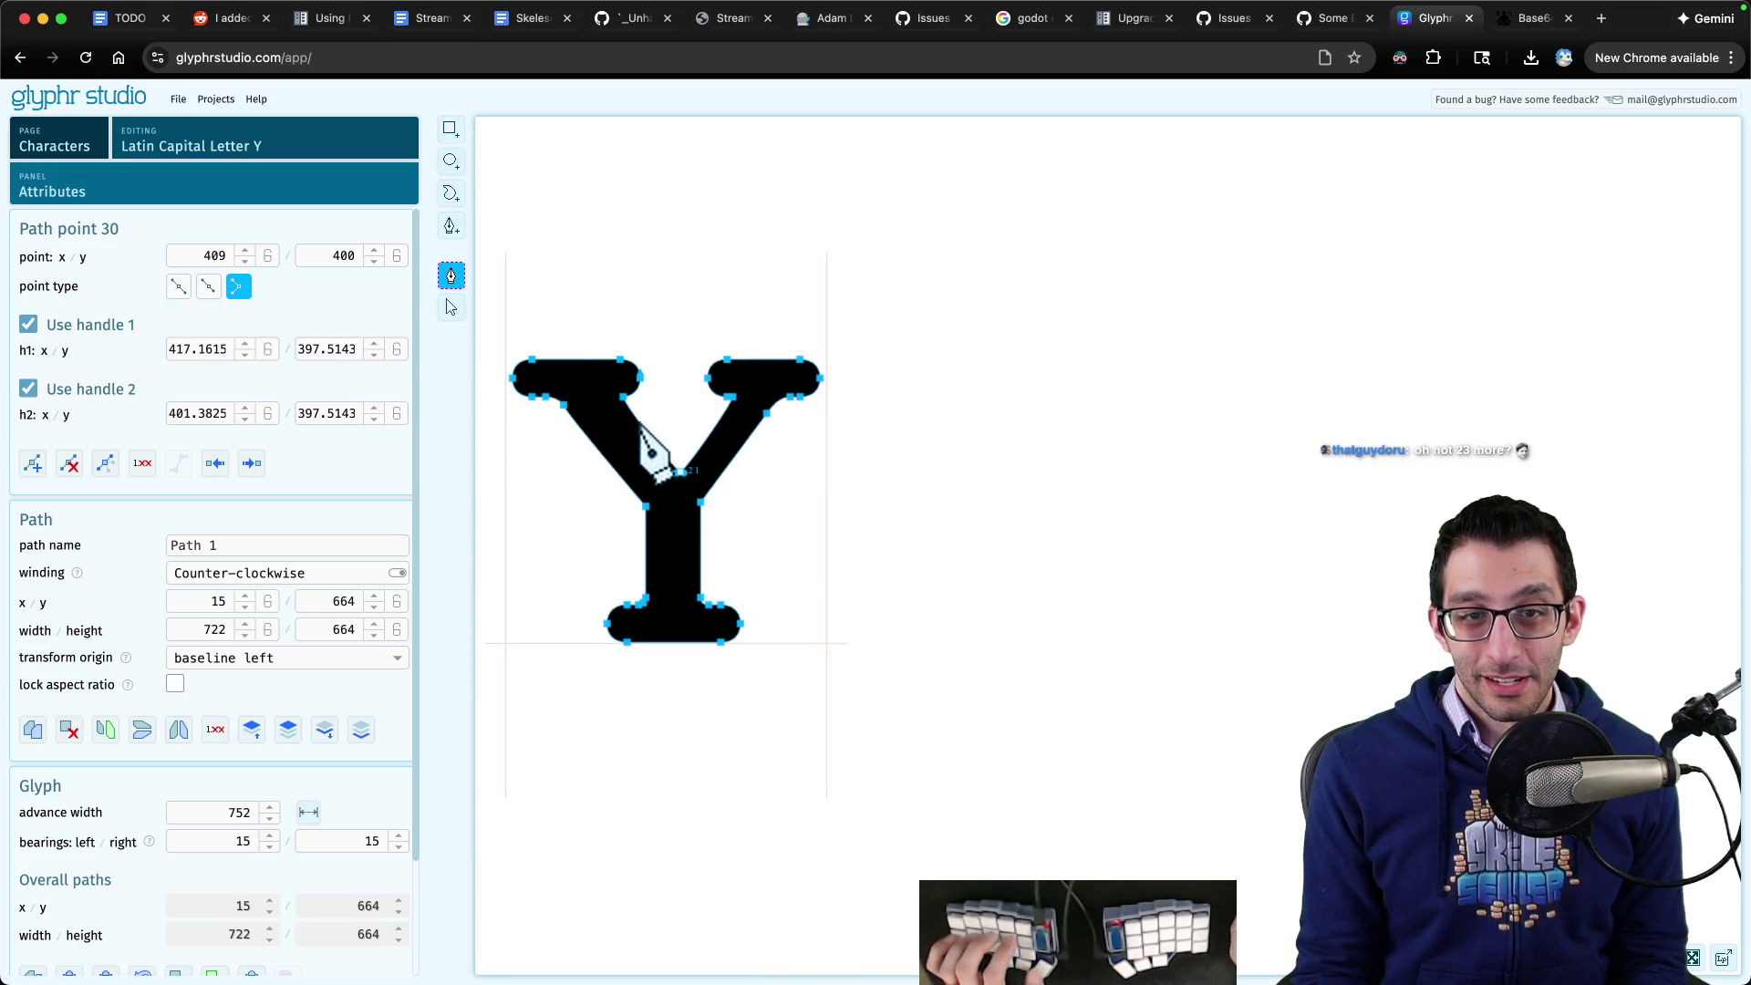
mouse_move(766, 925)
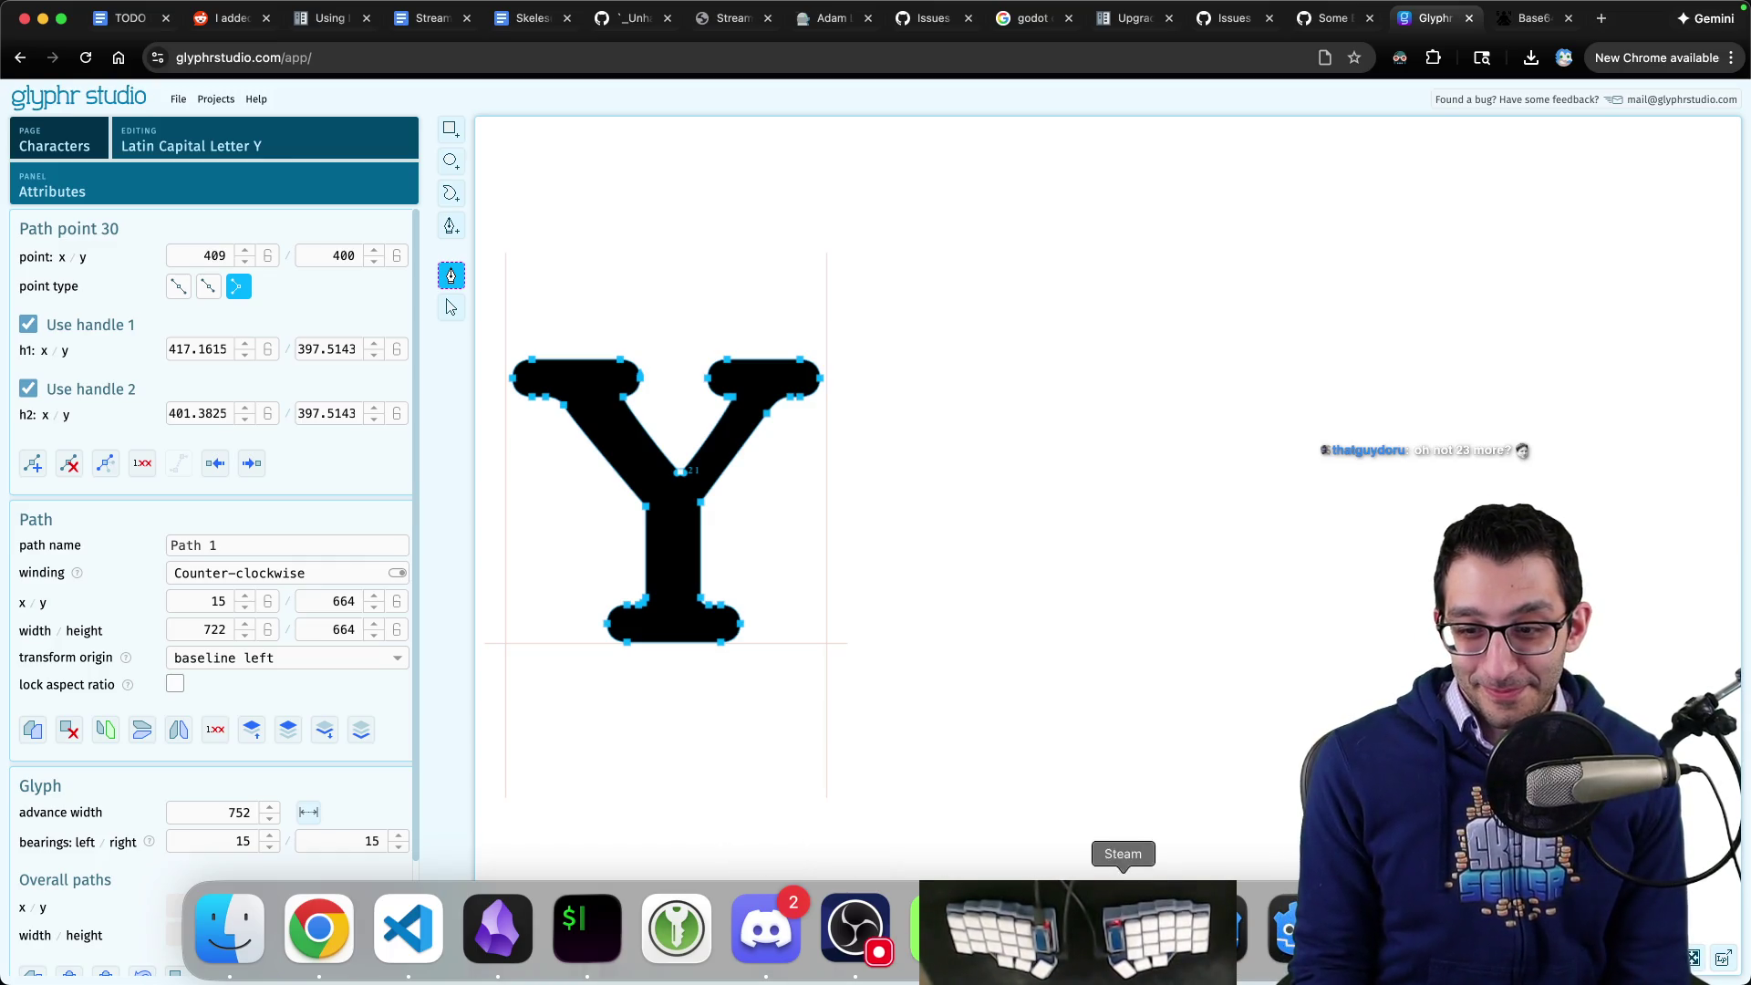
left_click(1122, 928)
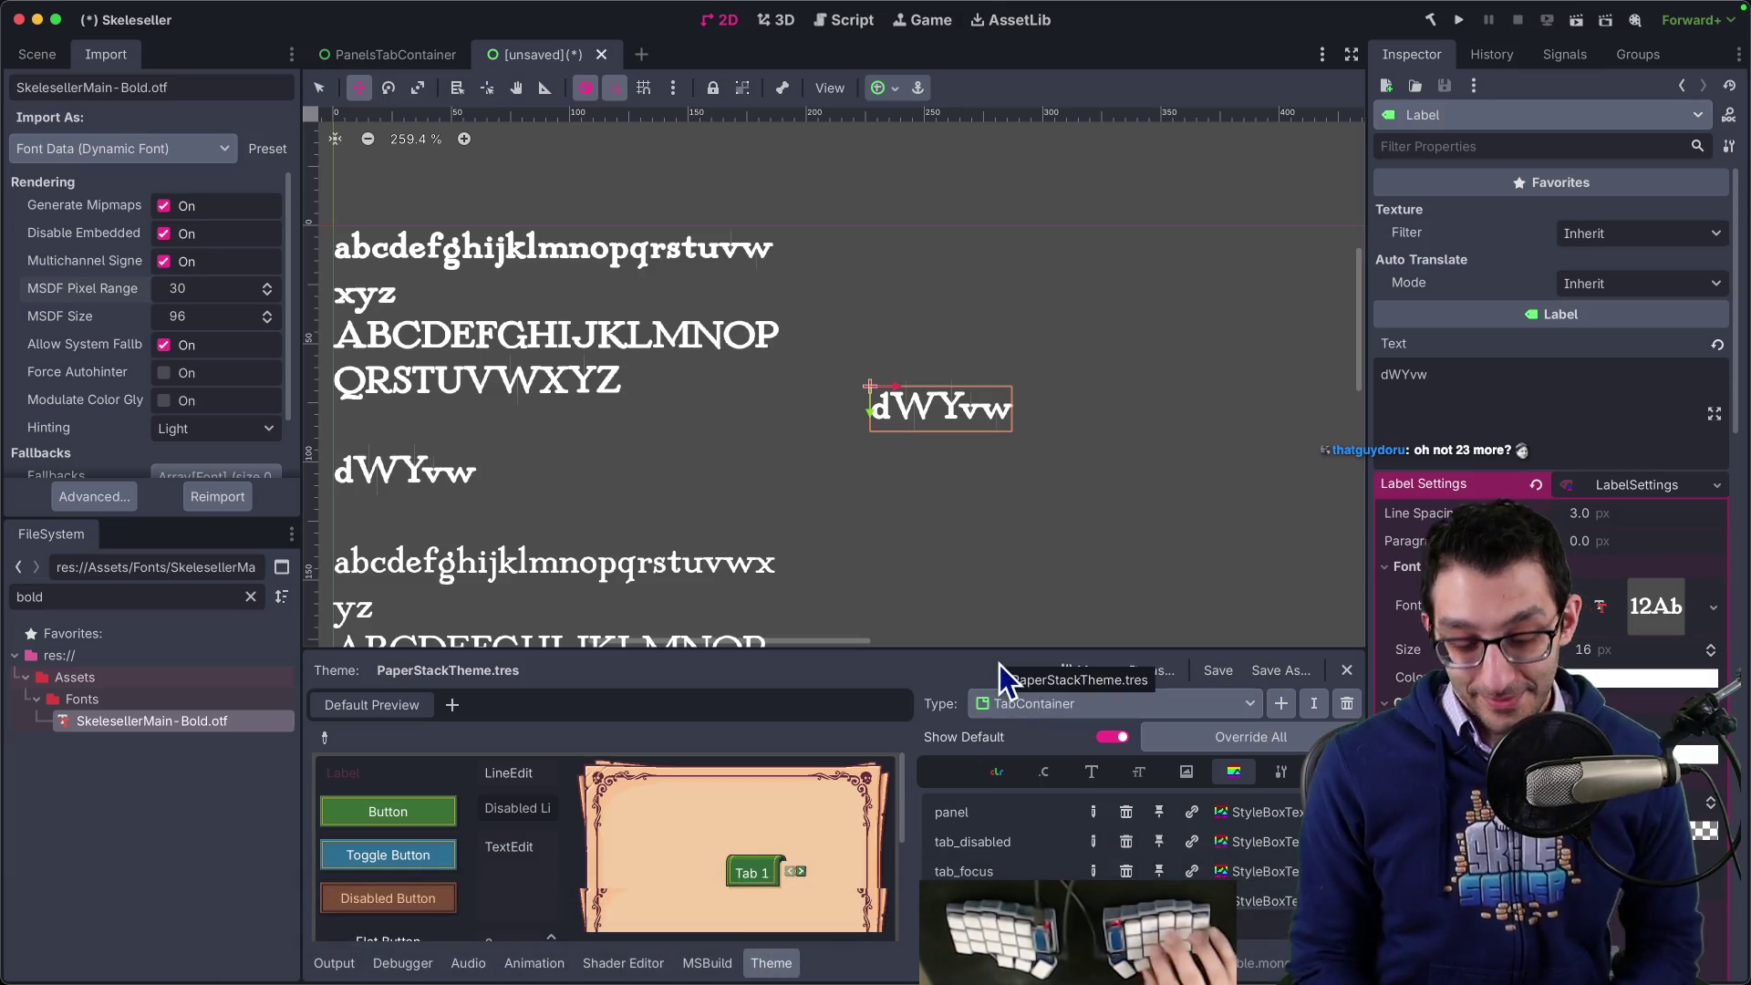
key("super+Tab")
- Add |500 to the valley image embed so it renders 500px wide
scroll(994, 675, "down", 6)
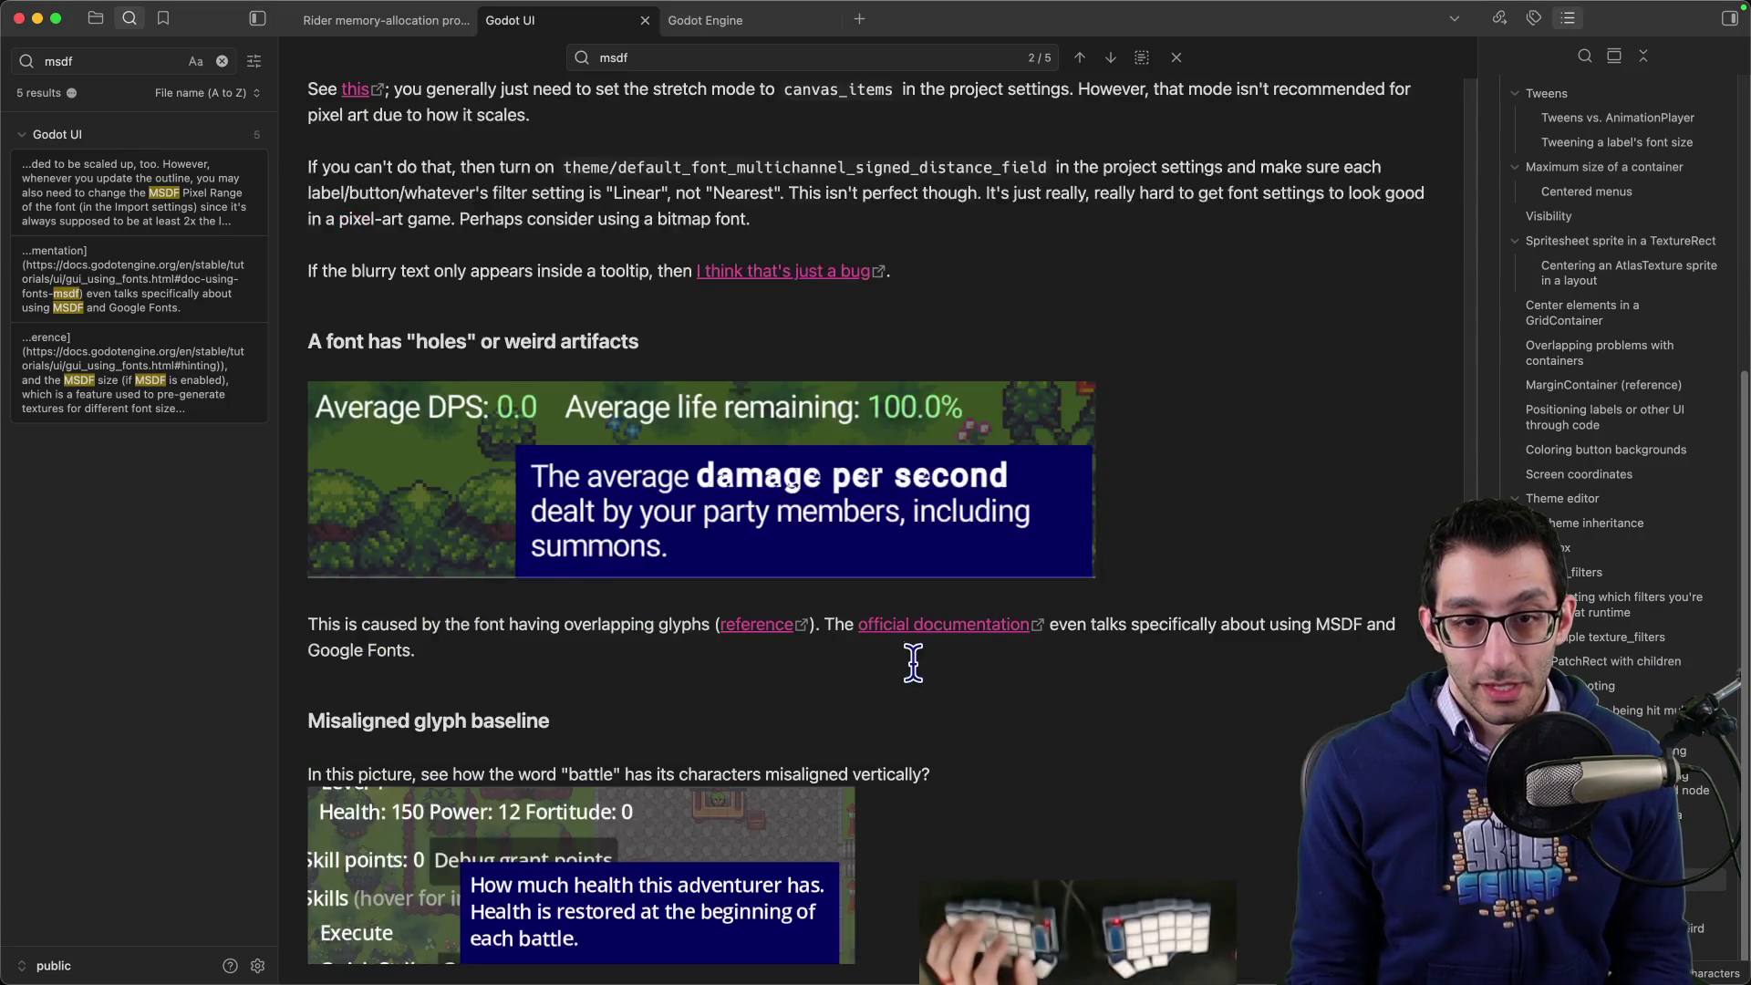
scroll(714, 602, "up", 1)
scroll(643, 561, "up", 10)
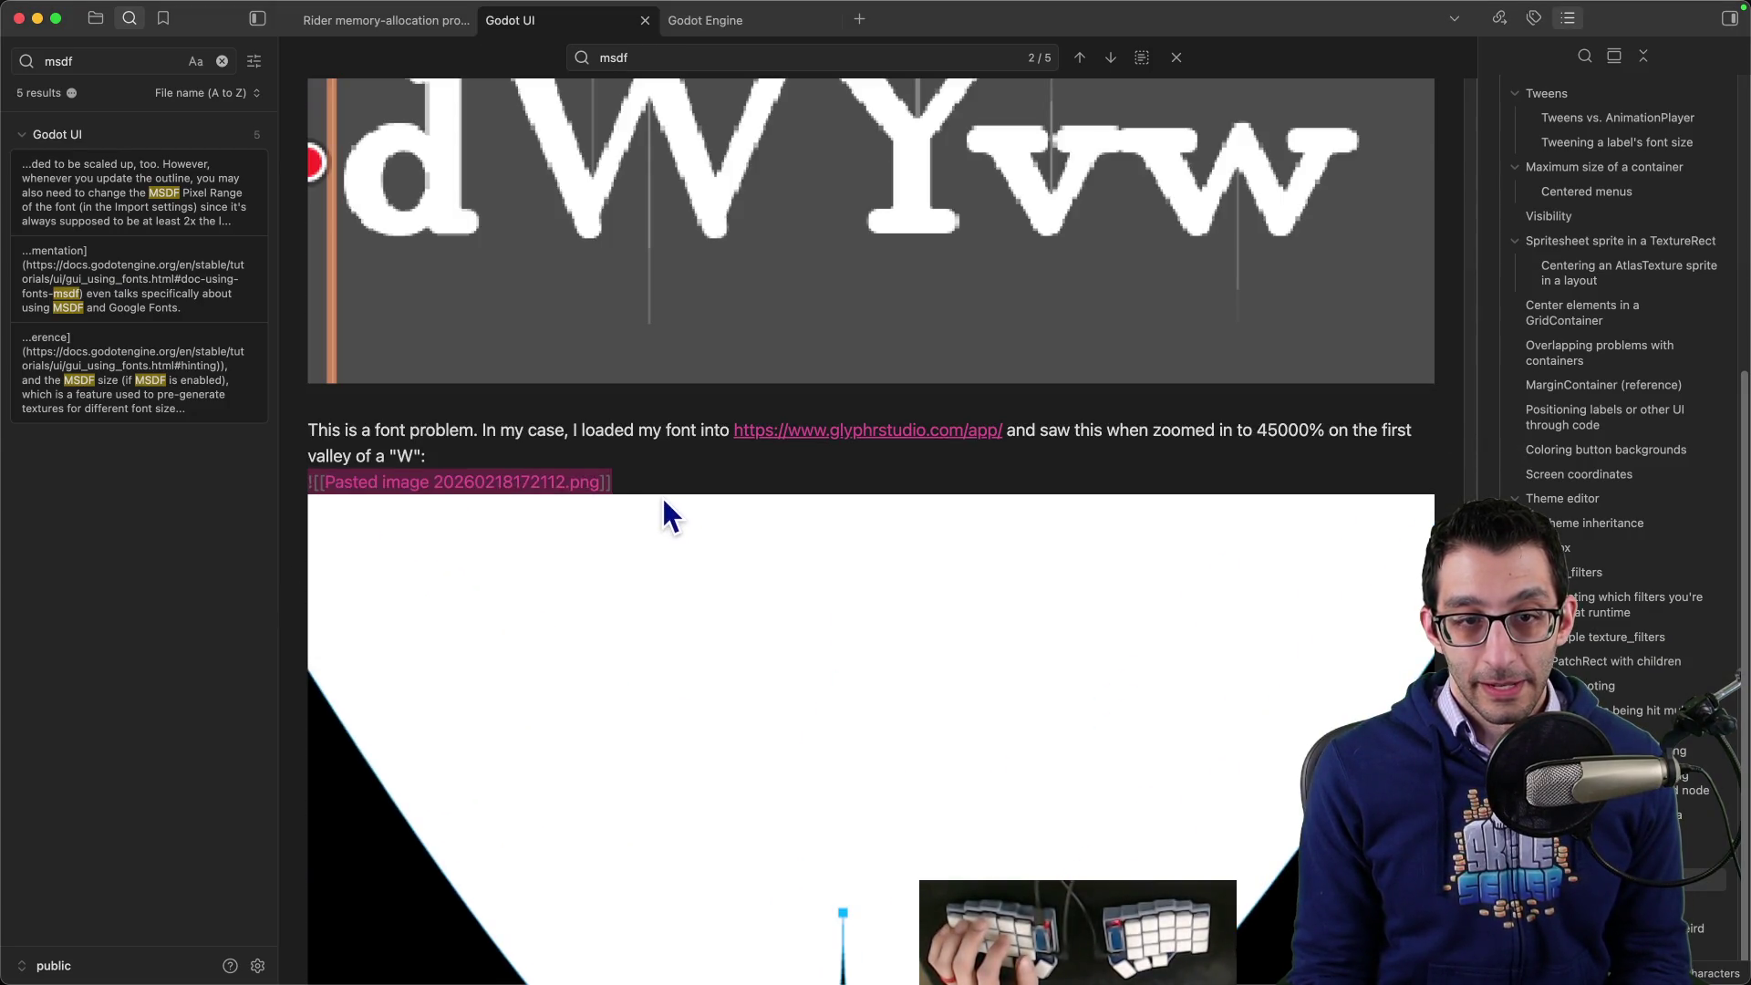
left_click(664, 482)
key("Left")
key("Left")
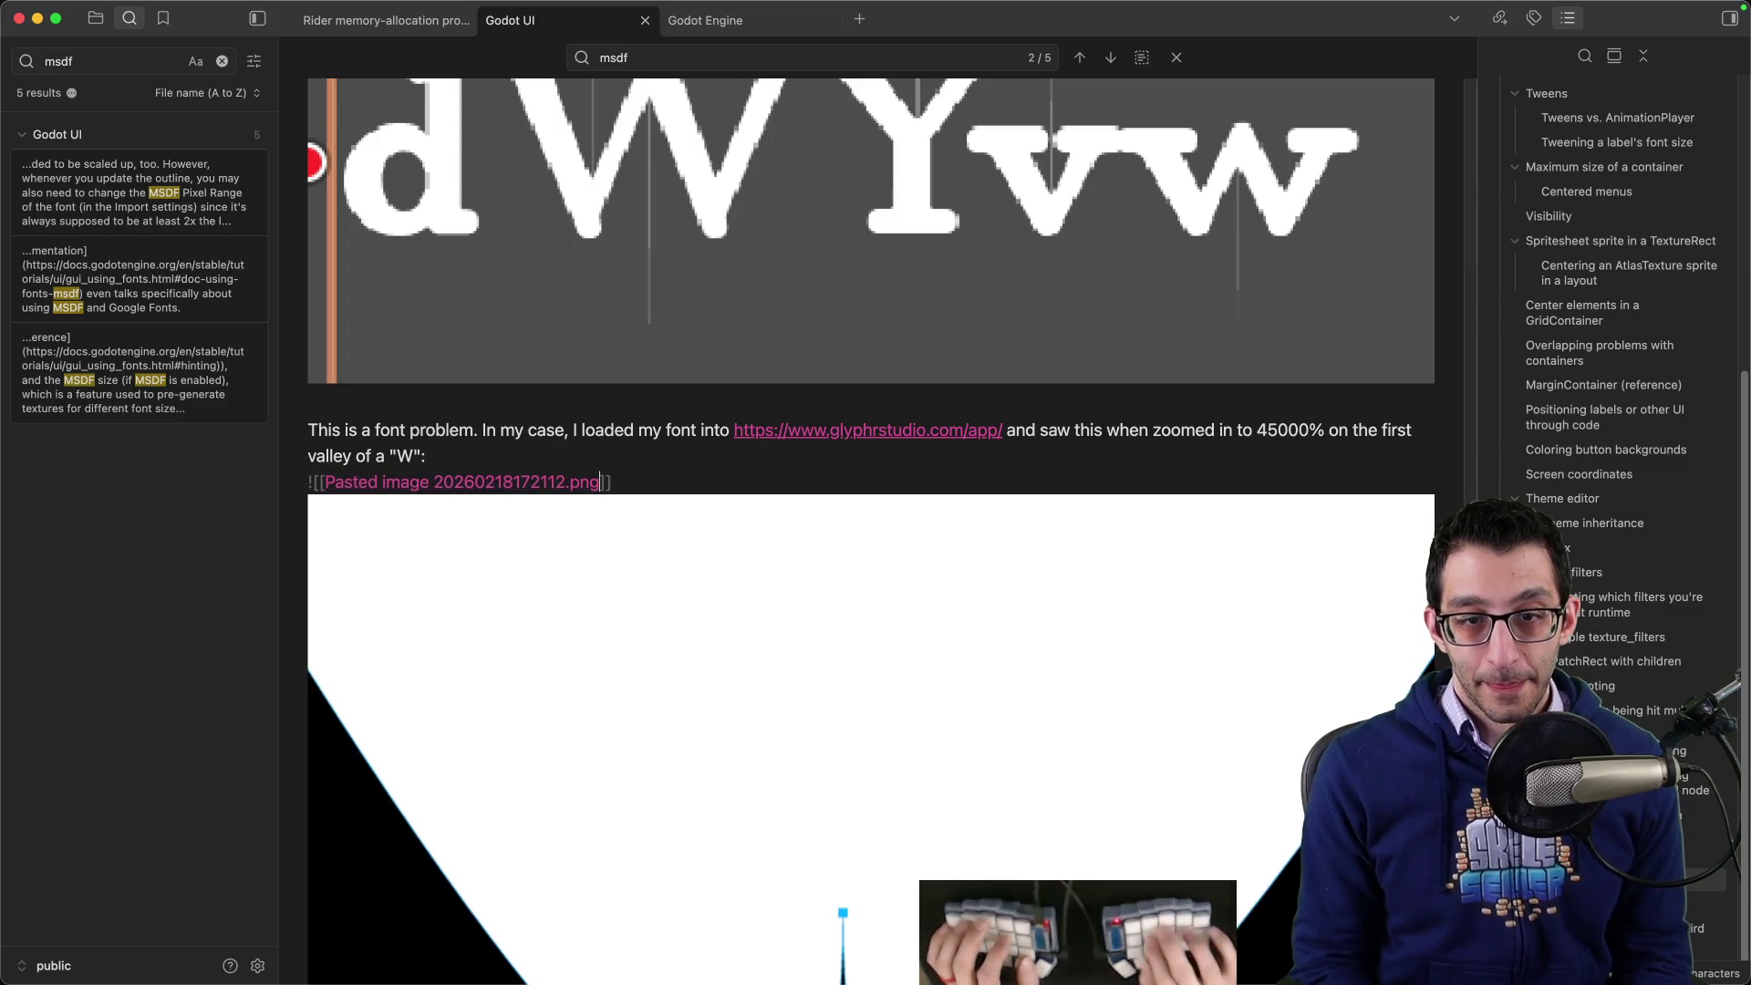
type("|500")
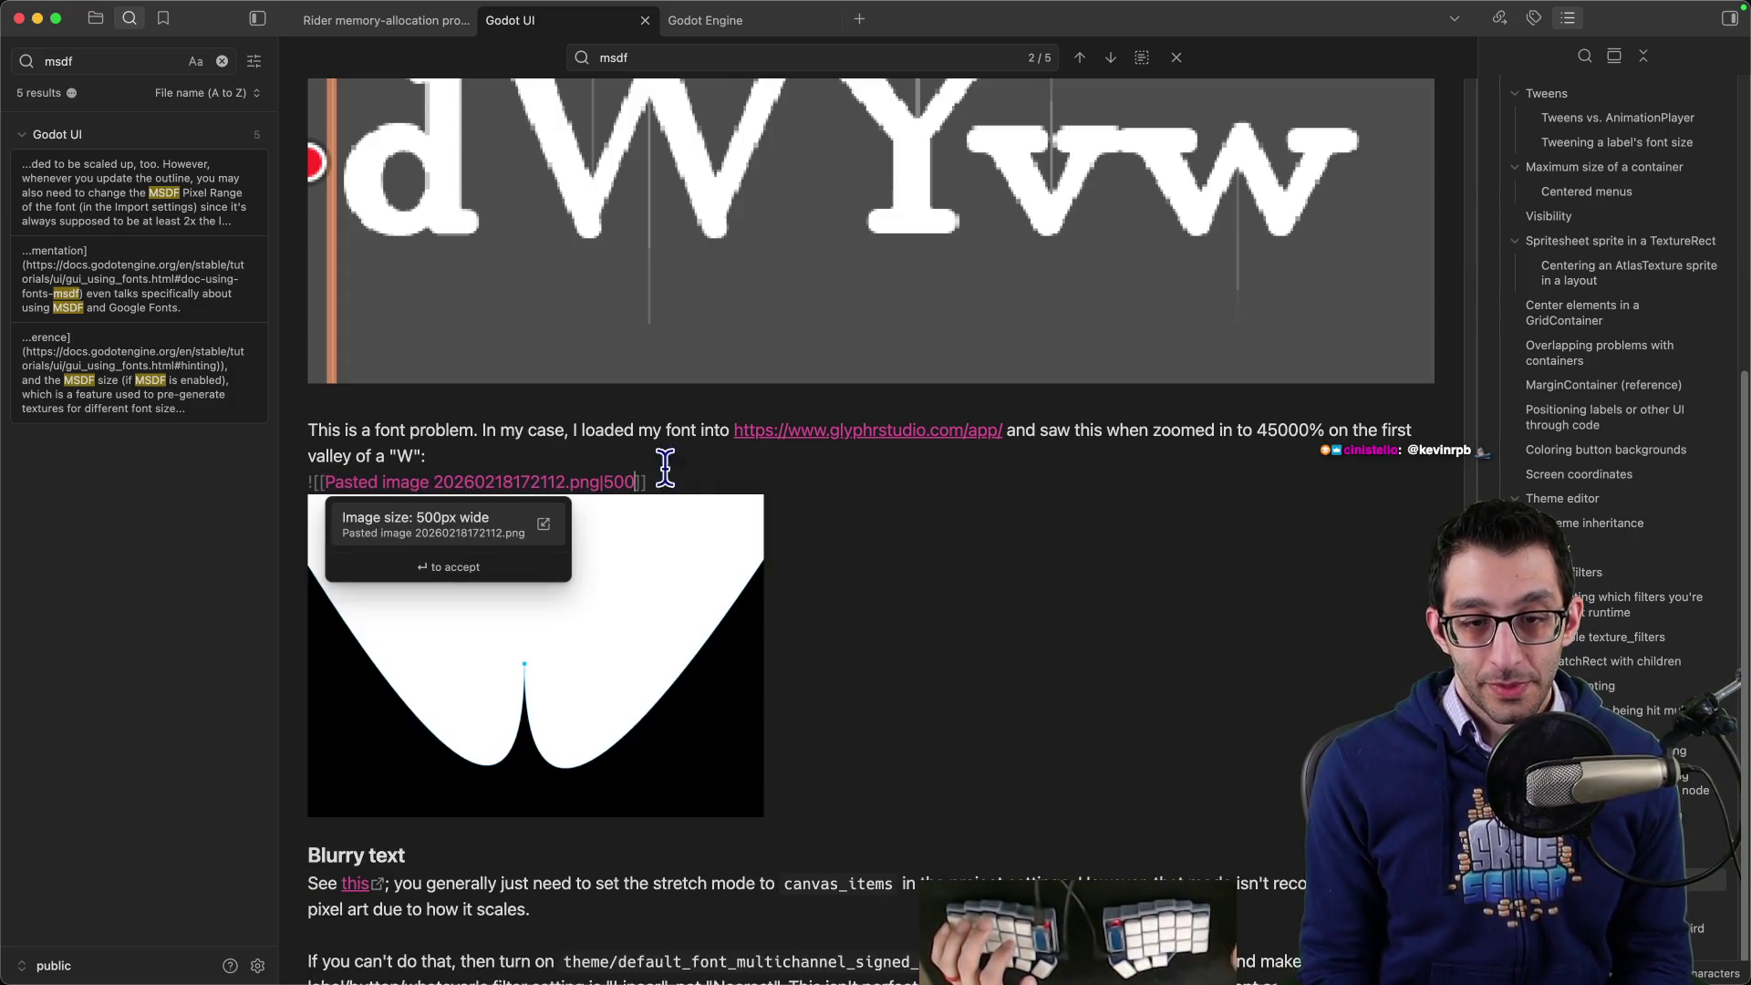
triple_click(665, 478)
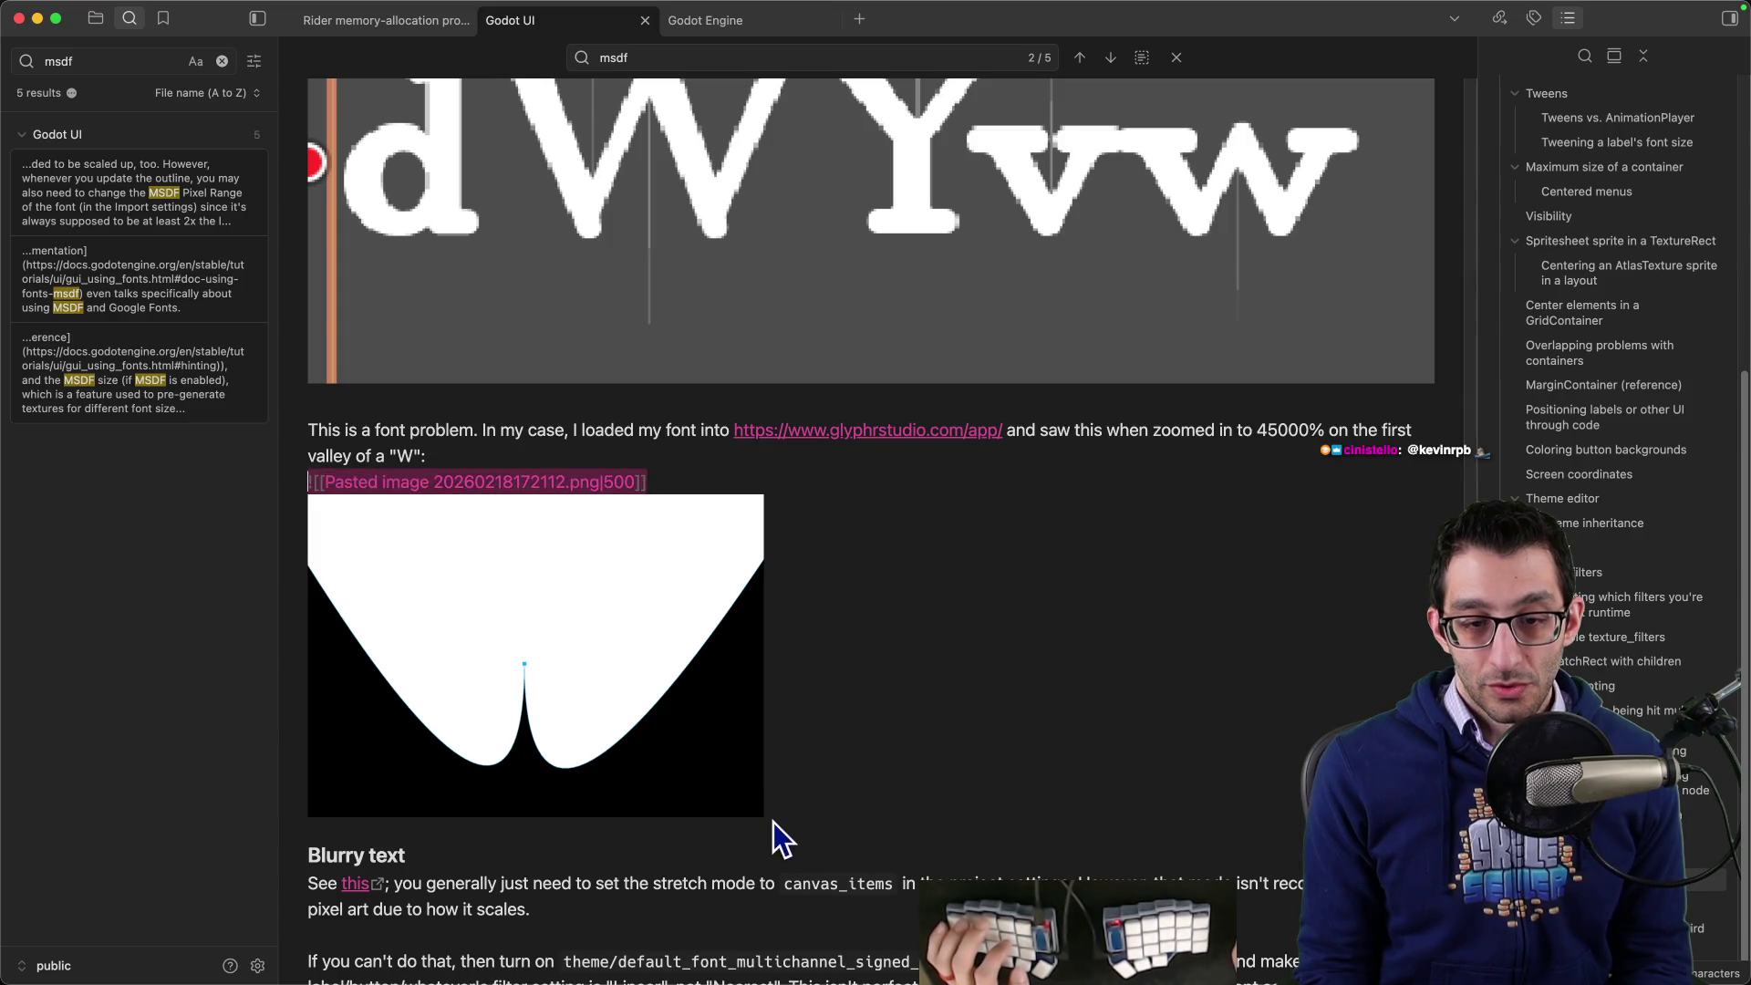
left_click(705, 832)
- Add a blank line below the image and begin the paragraph on straight-line handles causing spikes
key("Up")
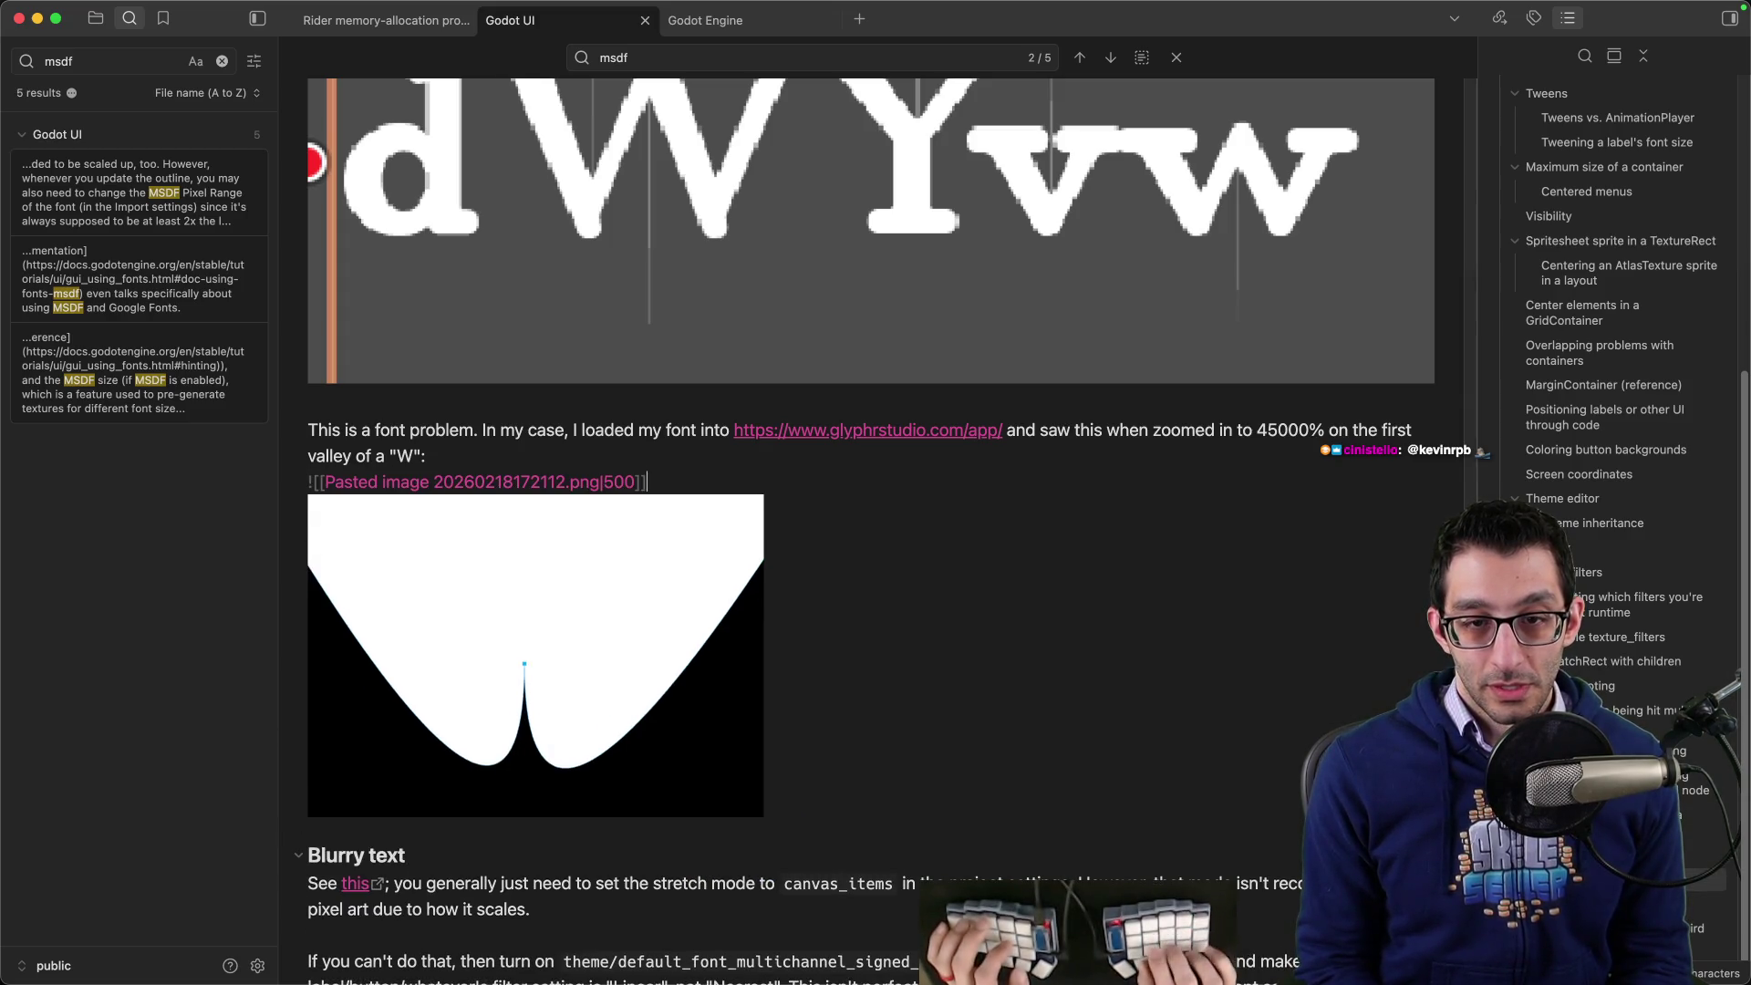
key("Return")
type("In this case, the handles of the curve are in a straight line, which probably causes some kind")
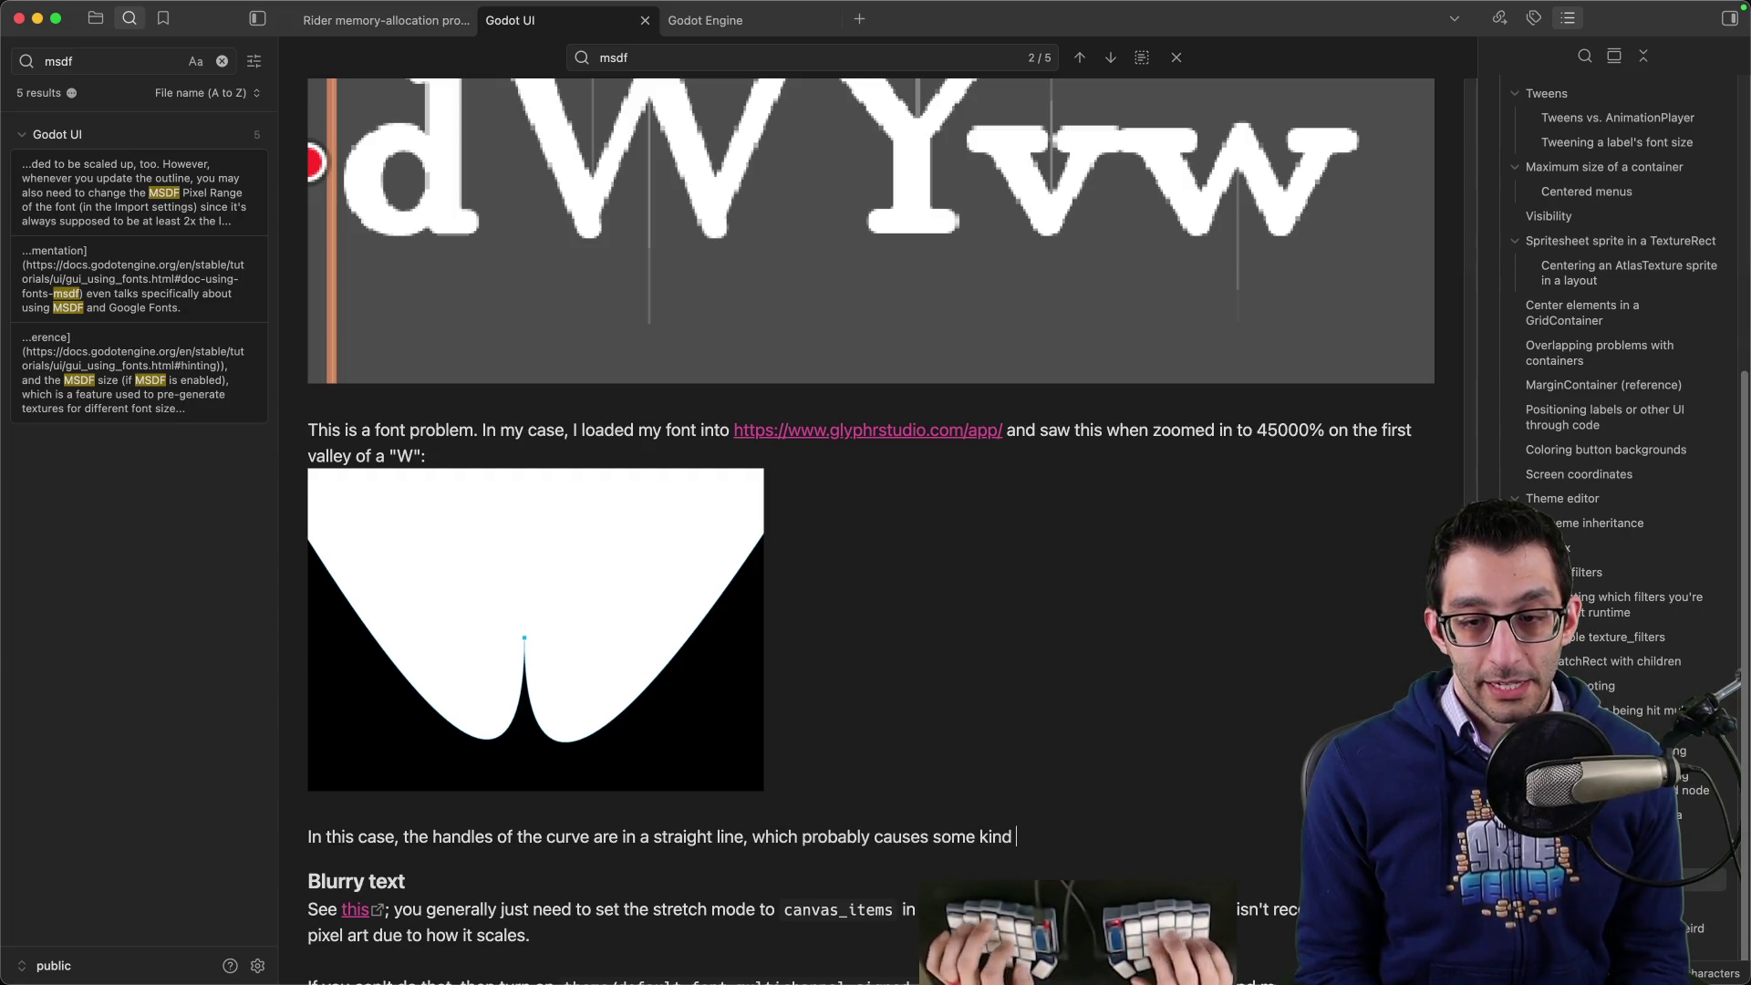
scroll(977, 774, "down", 5)
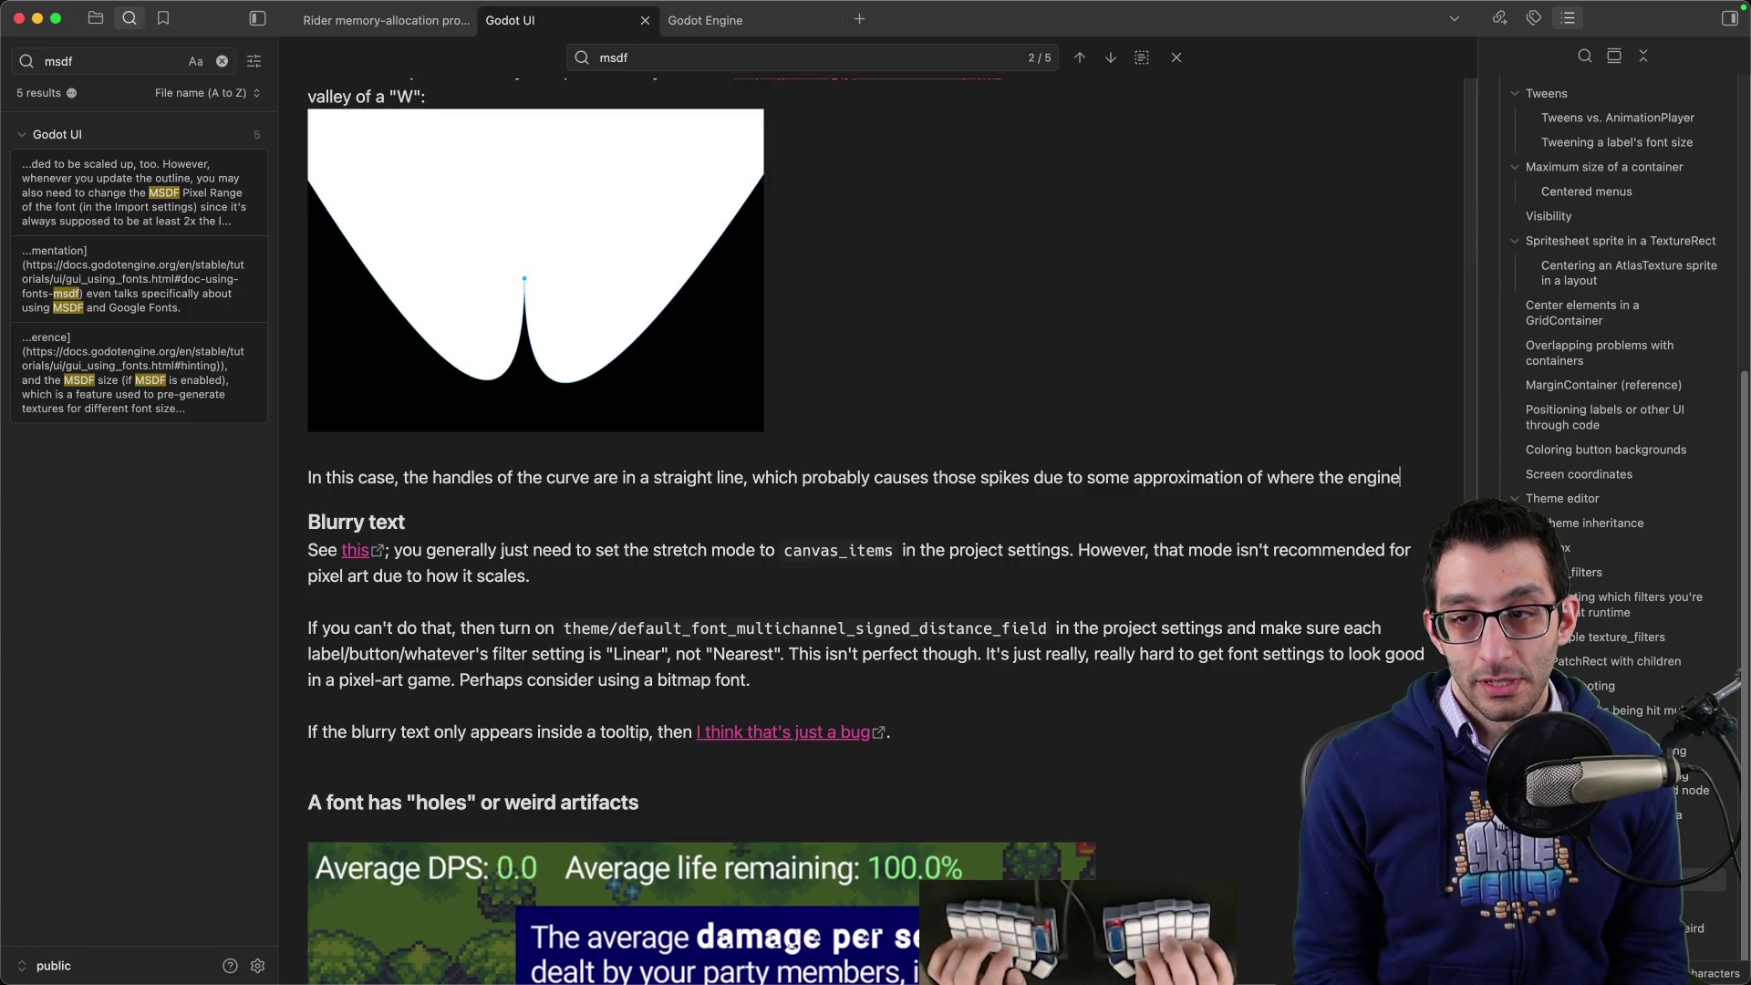
type("renderer thinks the s")
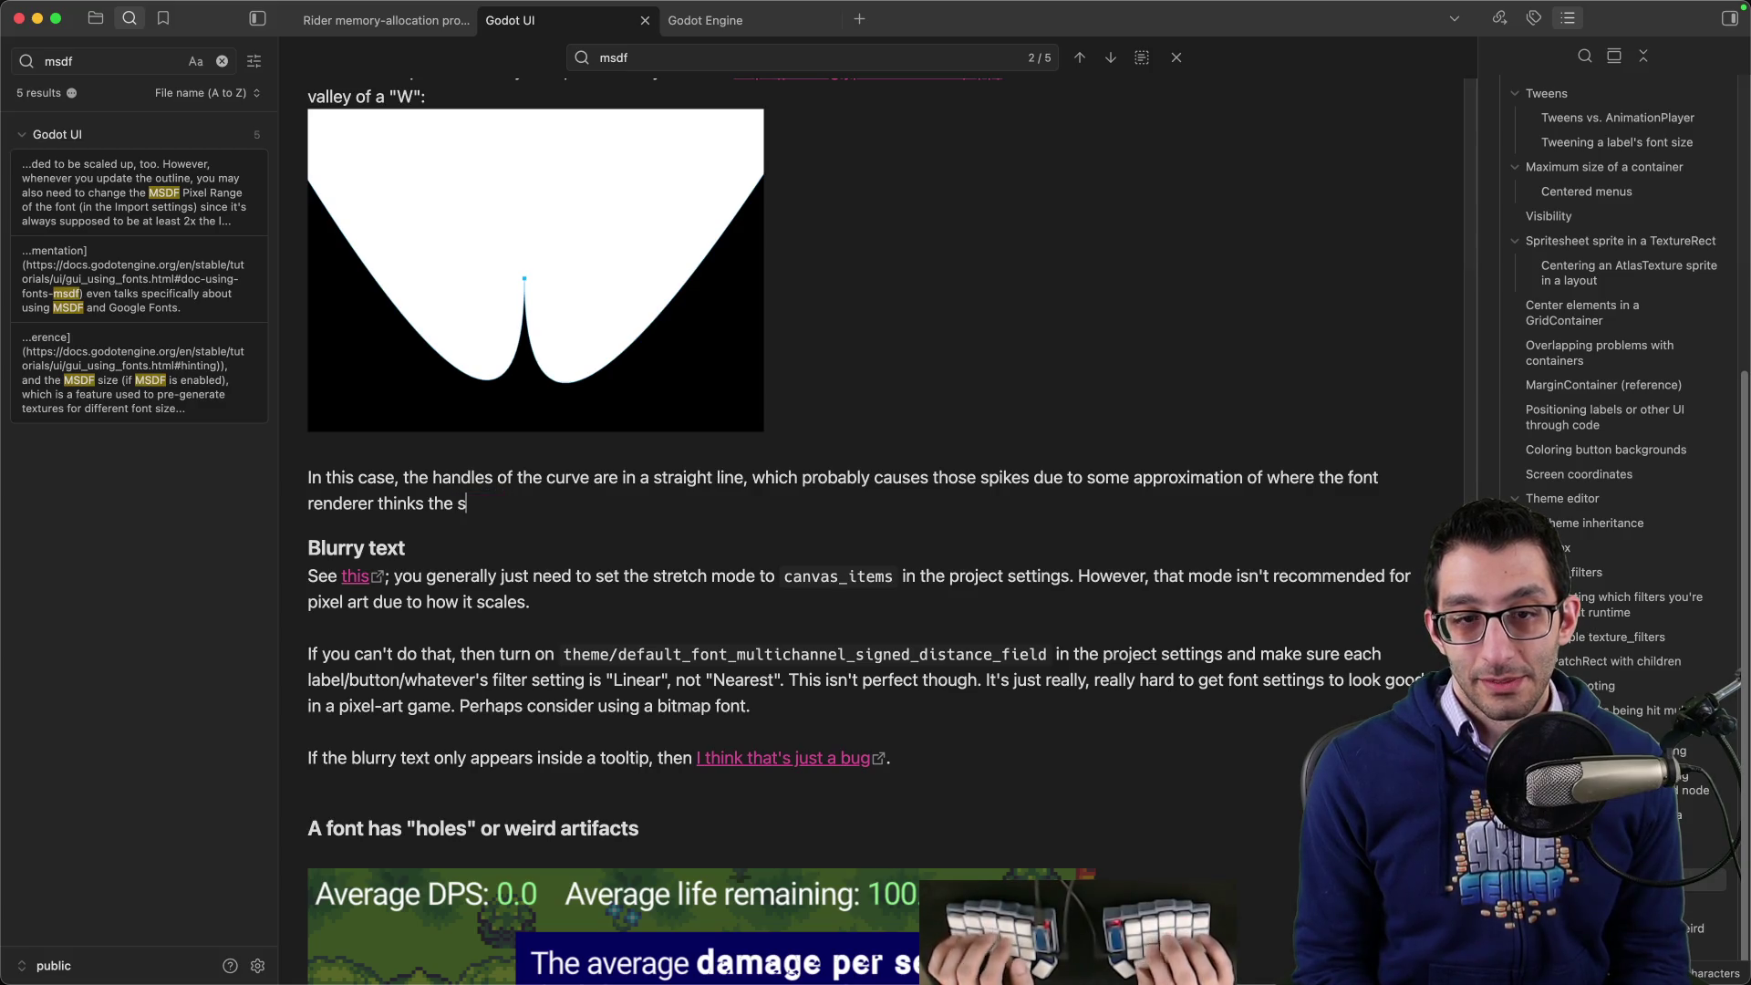
type("hape is going. To fix it, I dragged the handles so that they were in a")
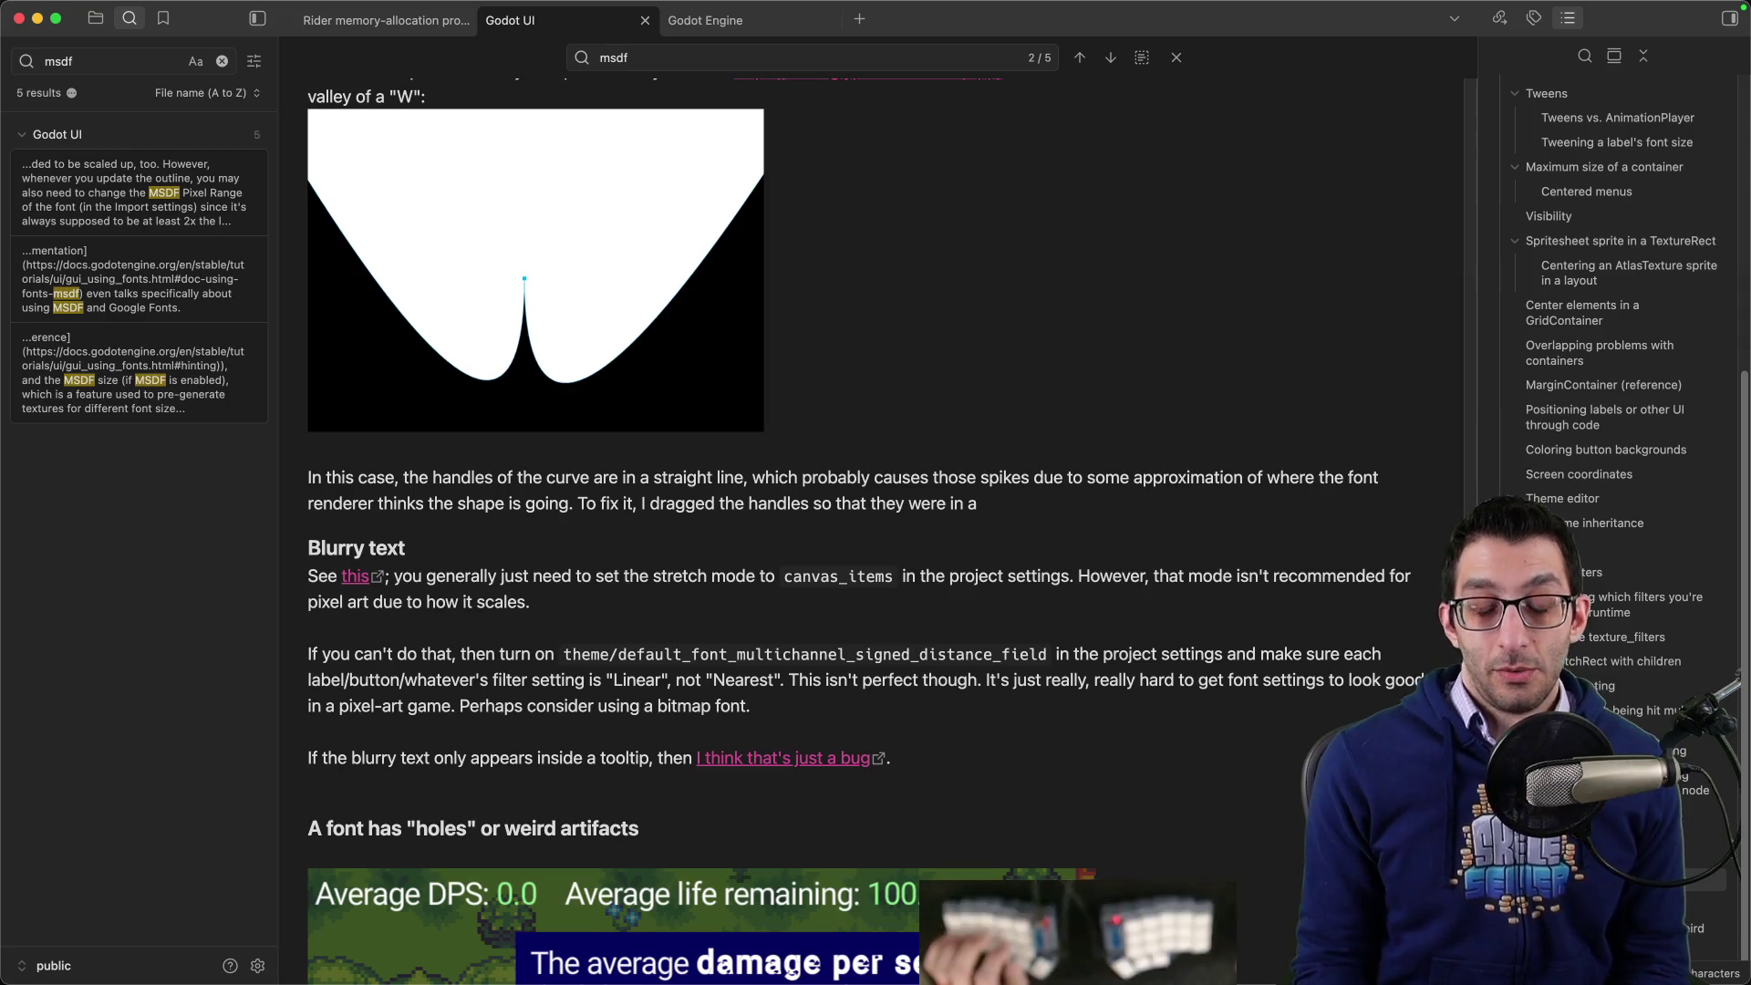
- Bring Glyphr Studio forward and zoom in and out around the Y's repaired crotch point
mouse_move(1123, 980)
left_click(351, 926)
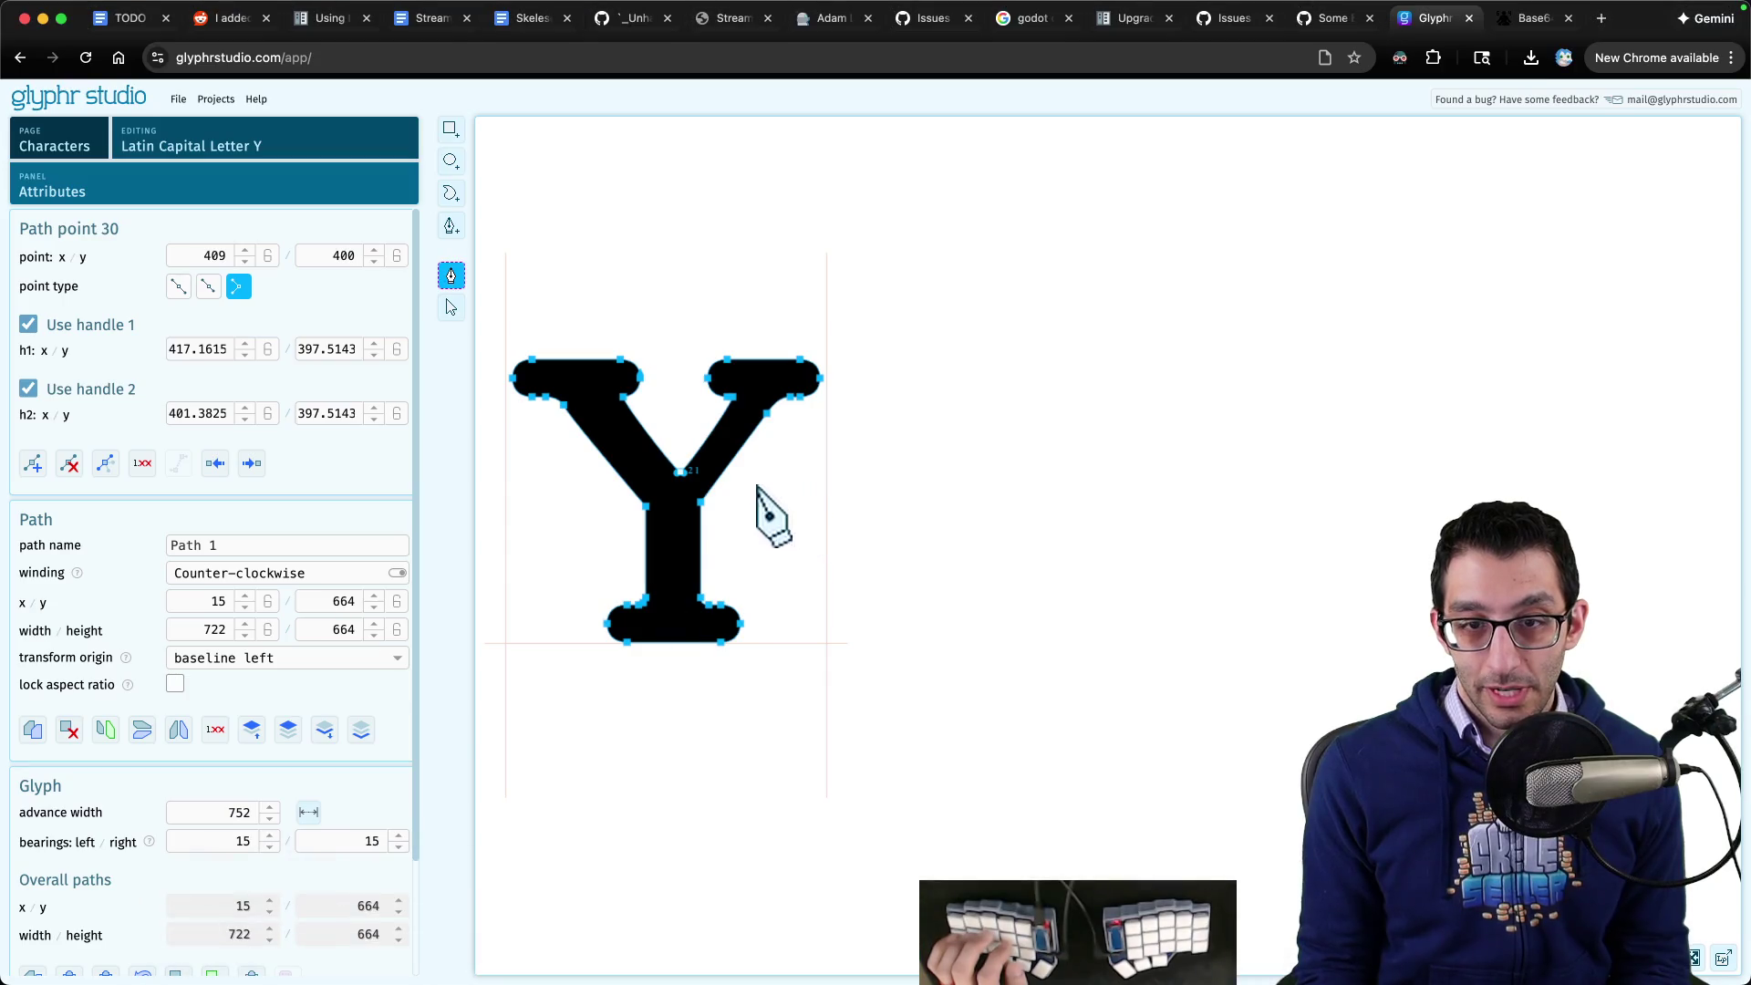
scroll(681, 483, "up", 5)
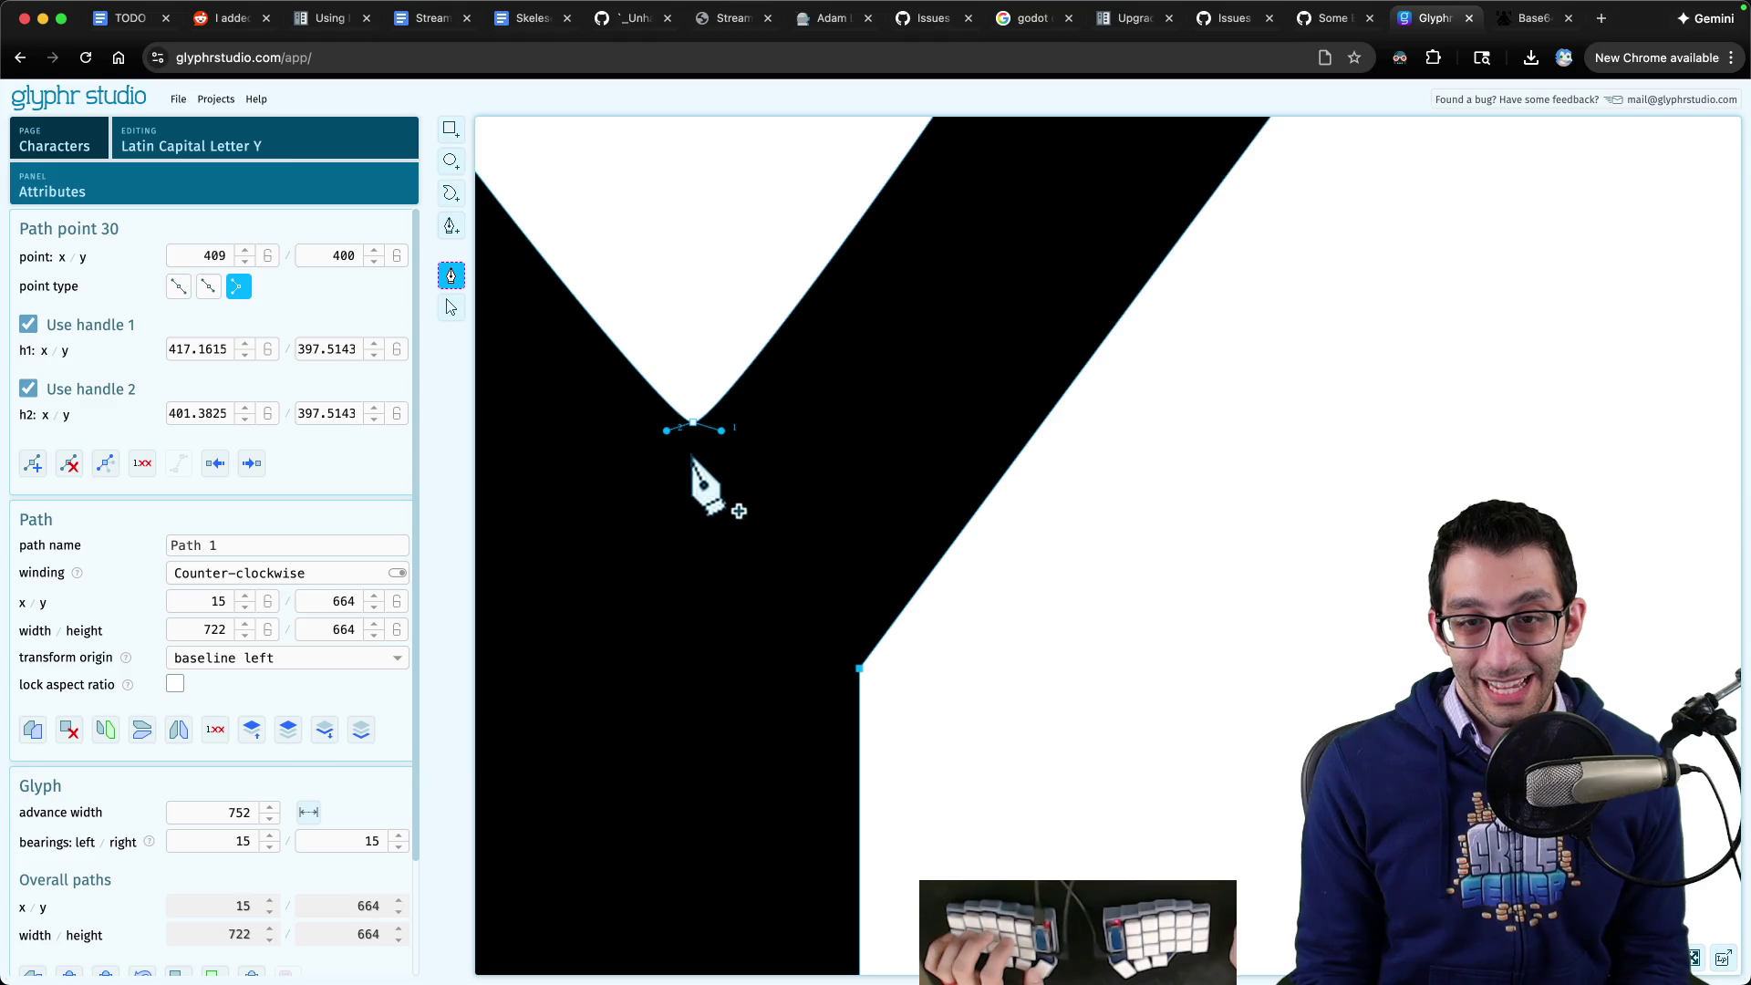
scroll(693, 458, "down", 3)
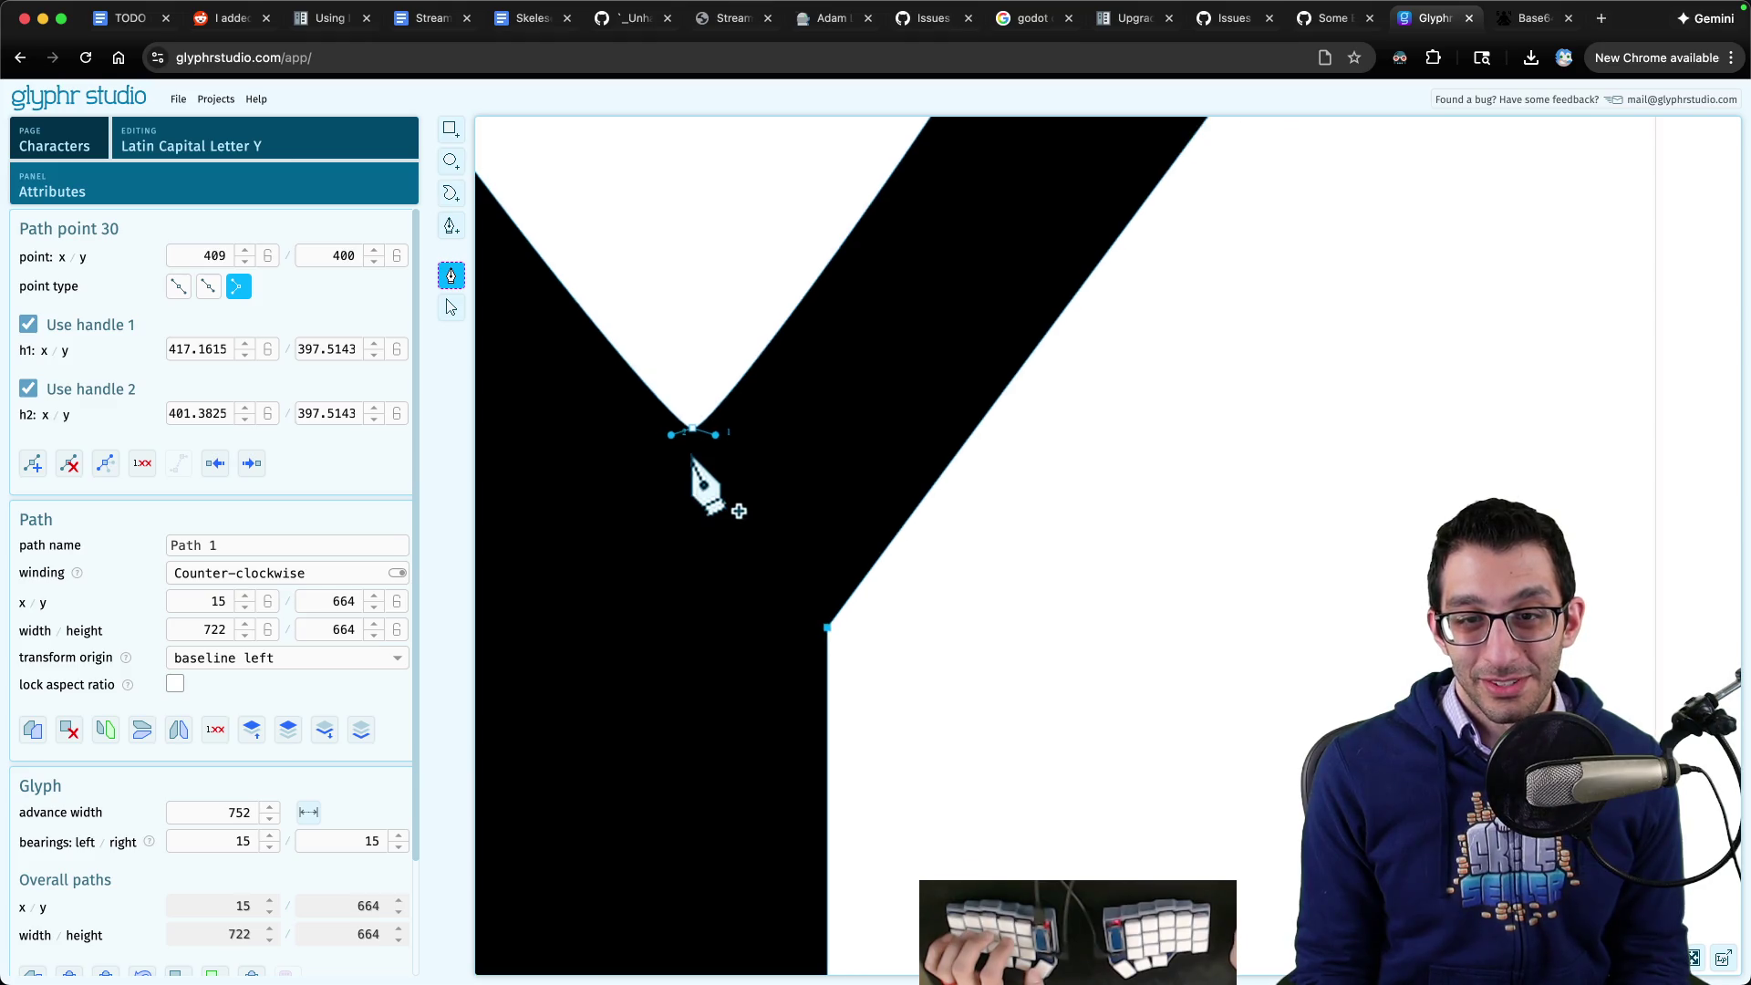
scroll(693, 458, "down", 5)
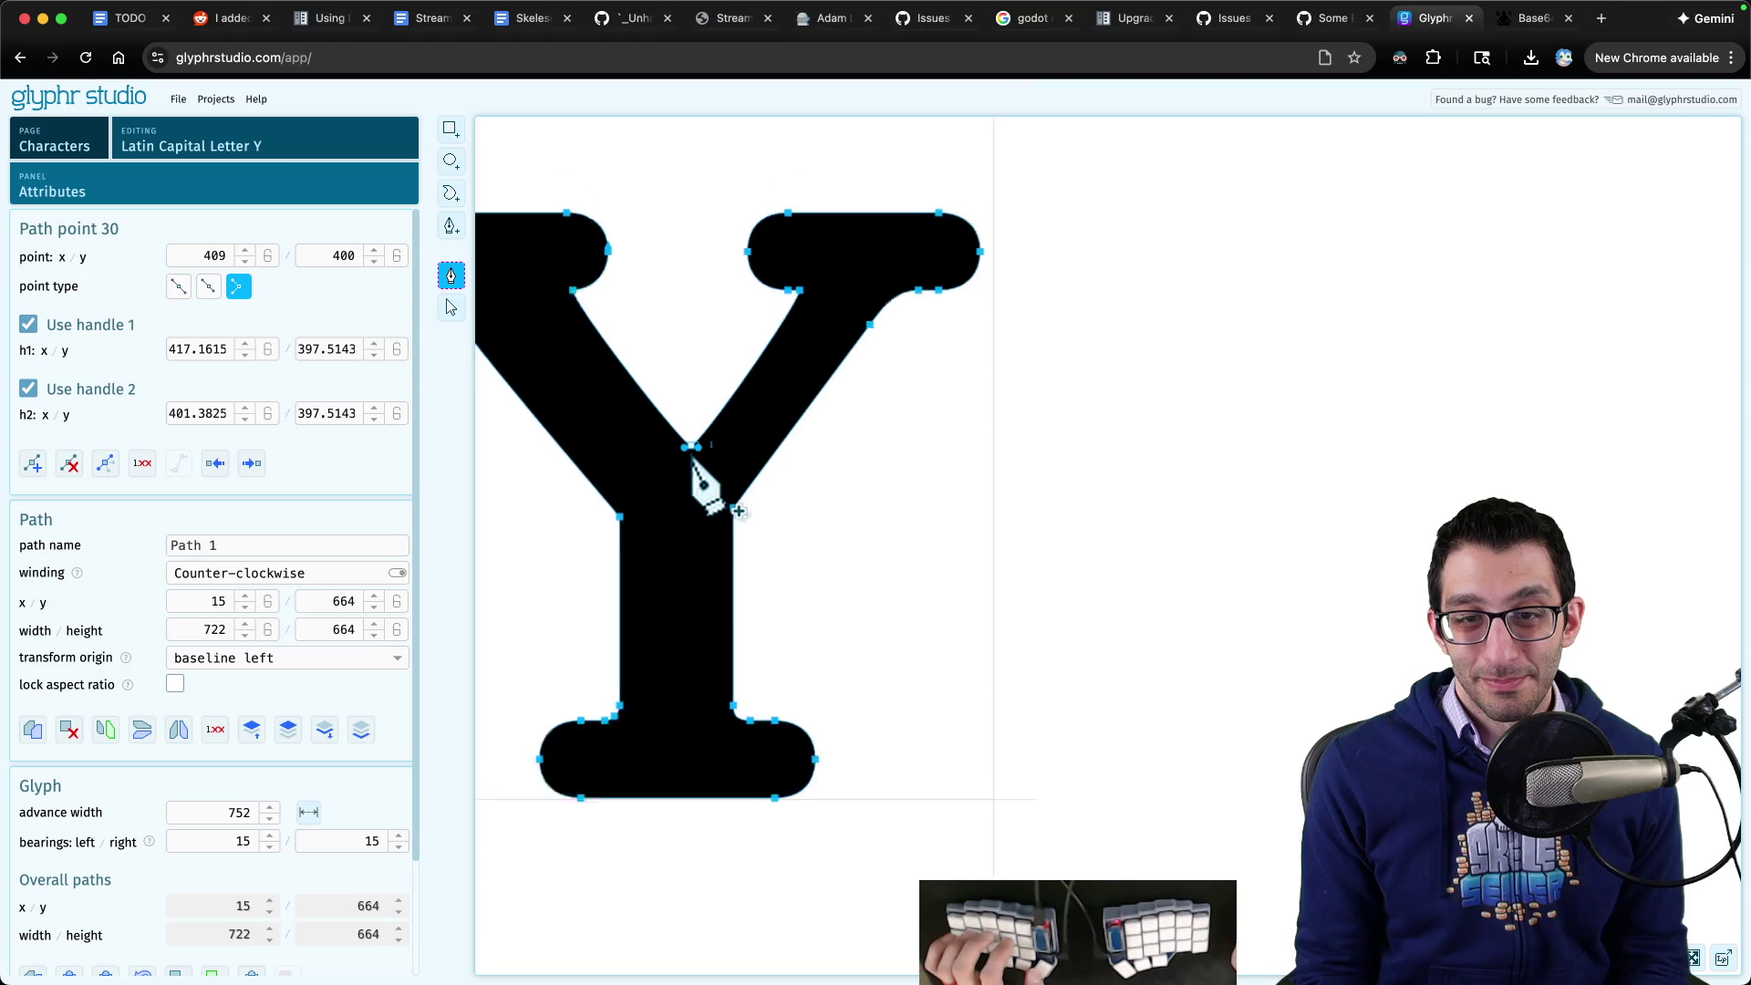
scroll(693, 458, "up", 5)
scroll(693, 458, "up", 2)
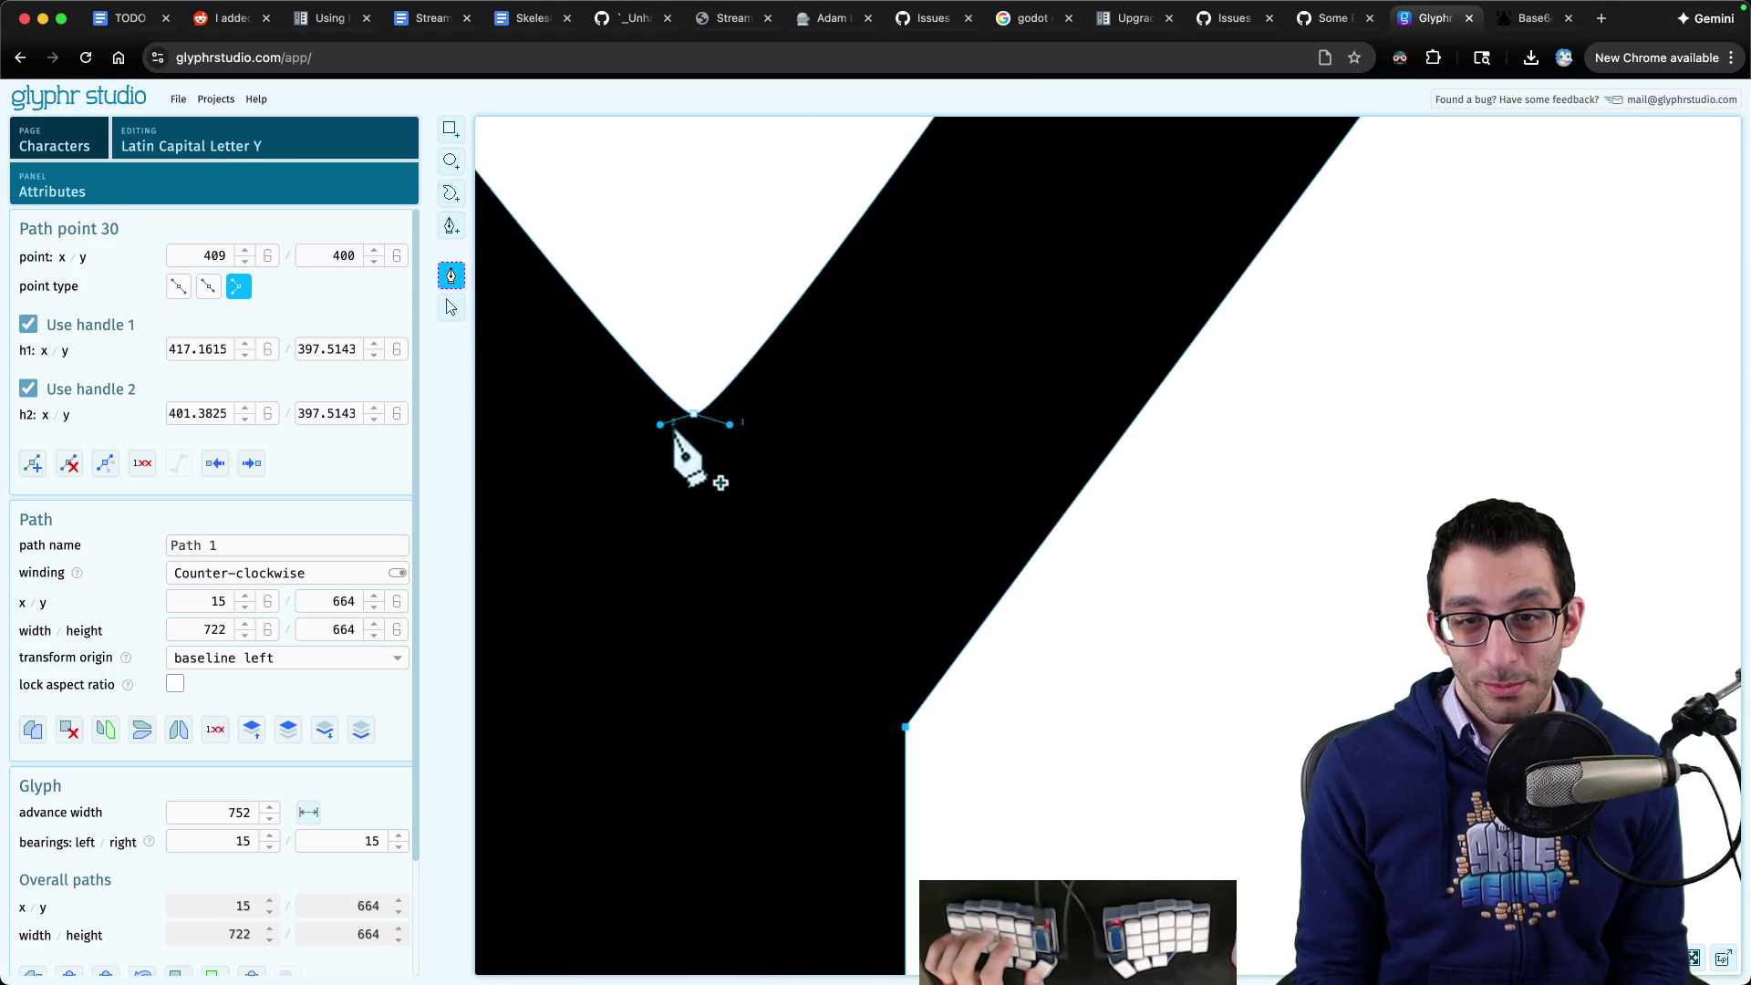
scroll(695, 457, "down", 5)
- Rewrite the sentence's end: handles dragged around until it looked like the same shape, without a weird spike
key("super+Tab")
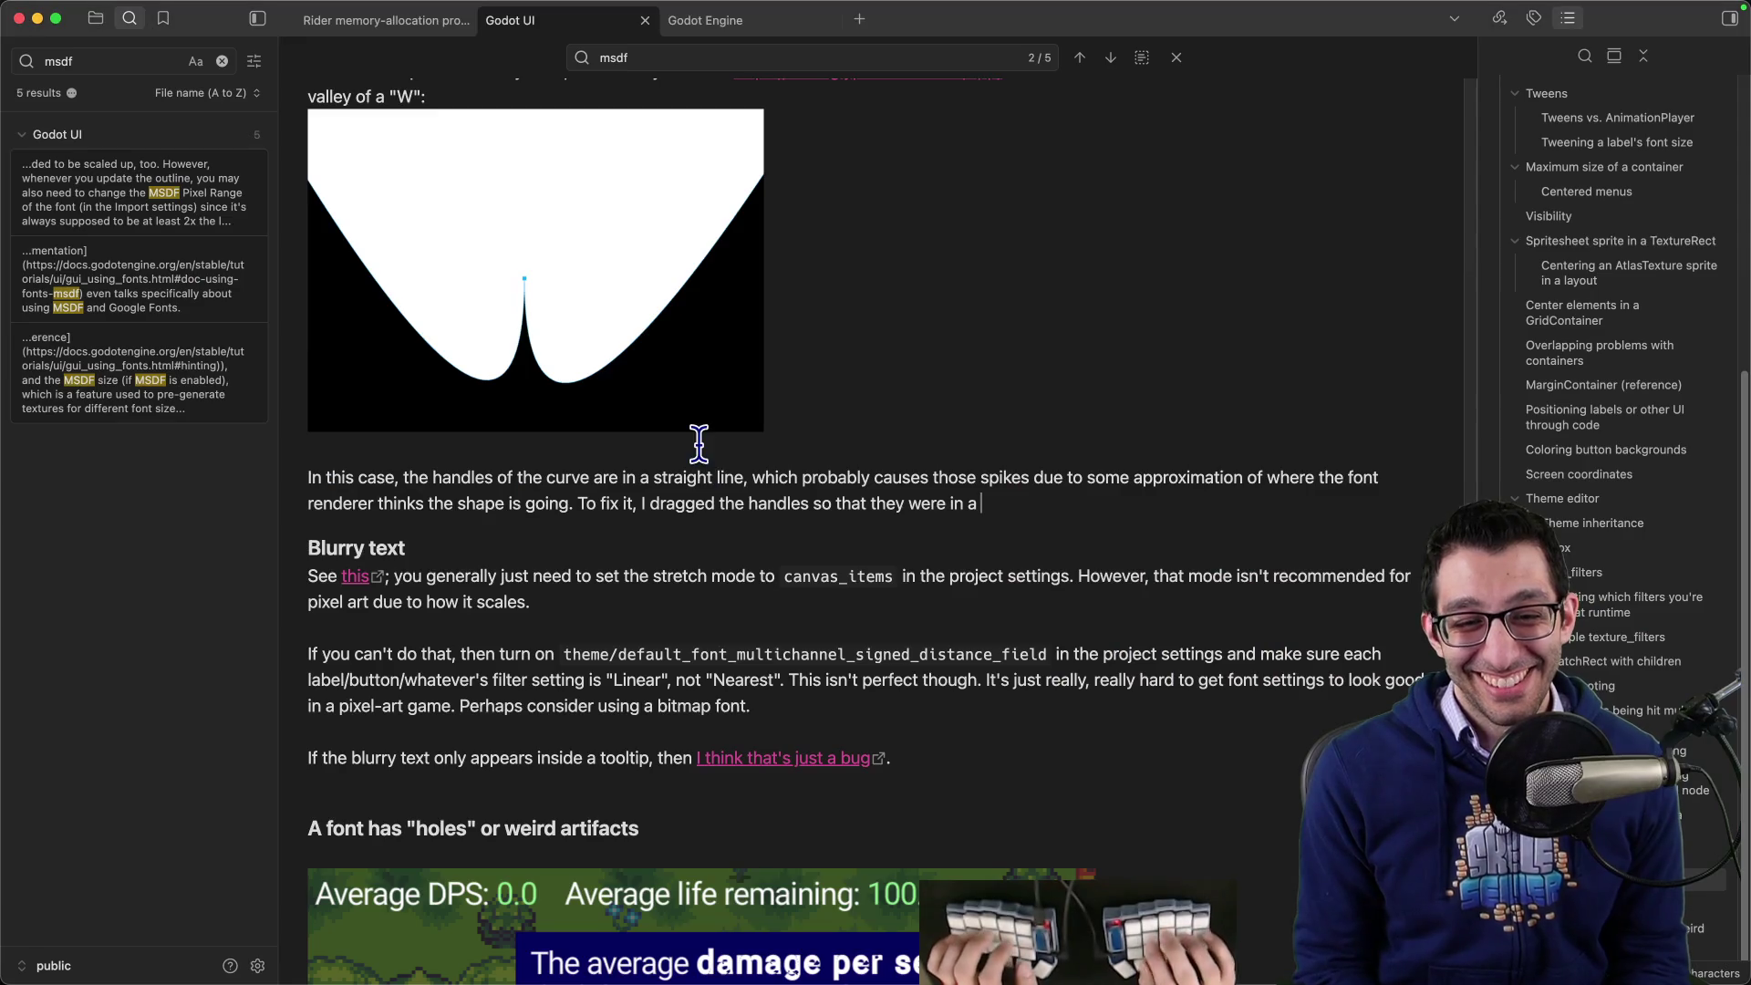
key("shift+alt+Left")
key("shift+alt+Left")
key("shift+alt+Left")
type("the handles around u")
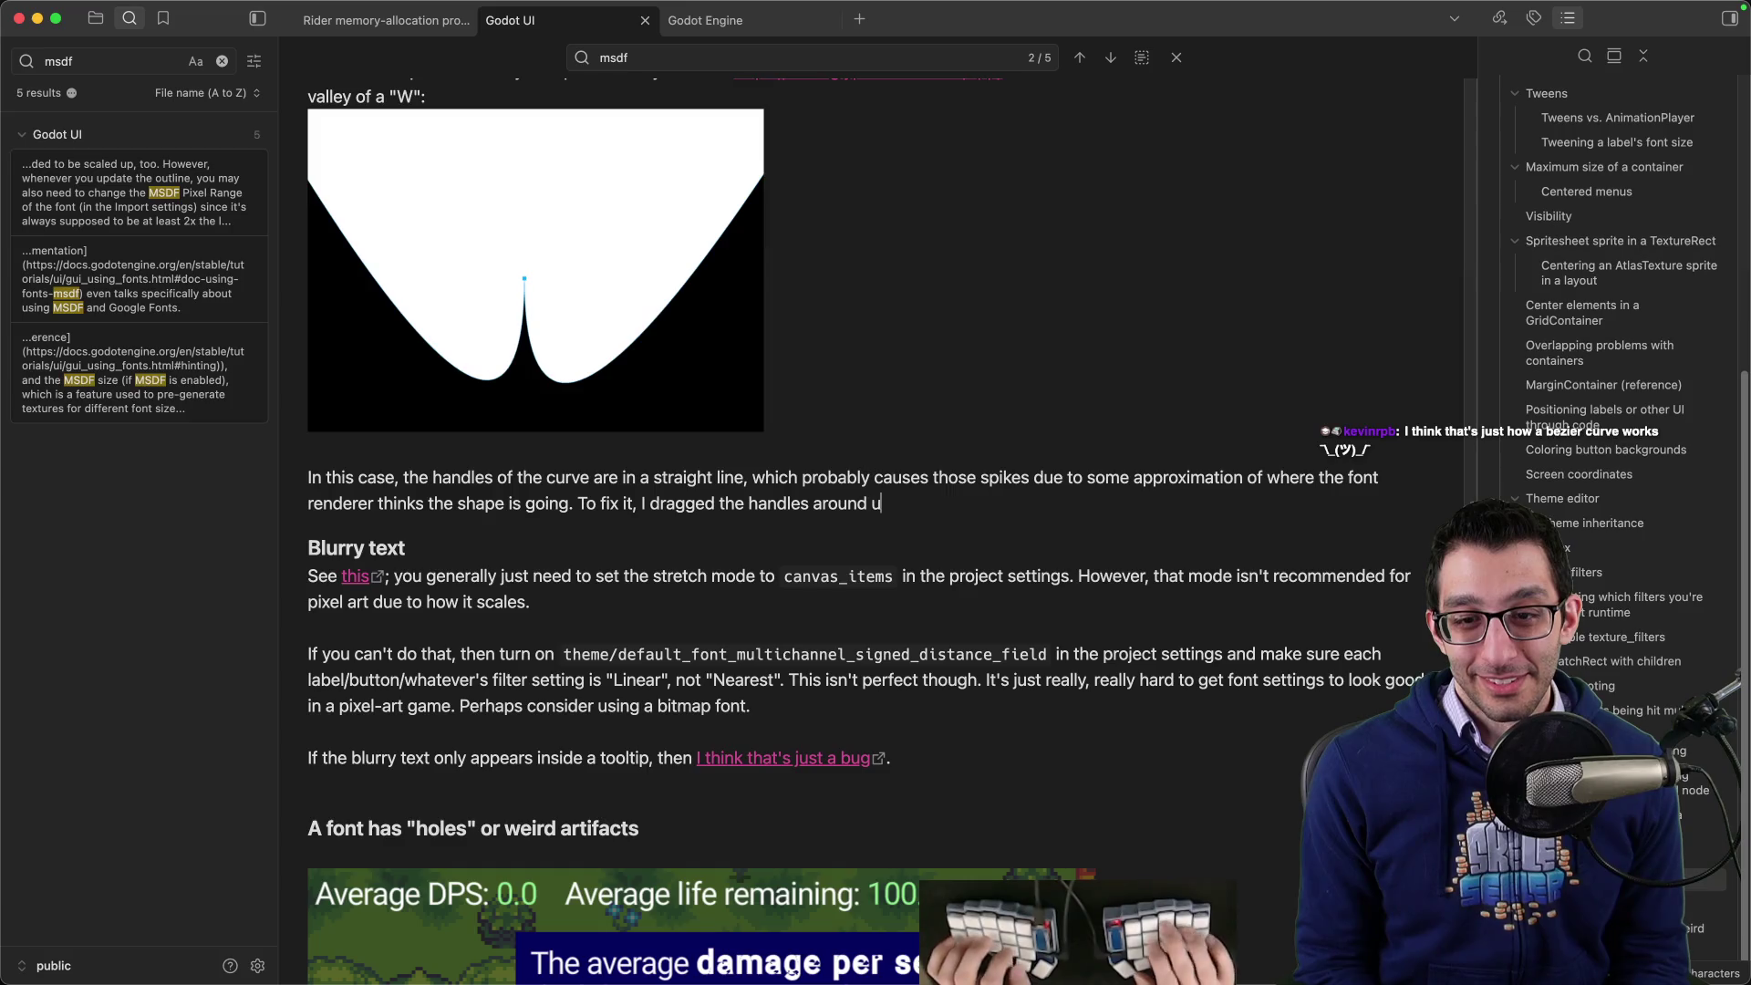
type("ntil it looked like the same shape but ")
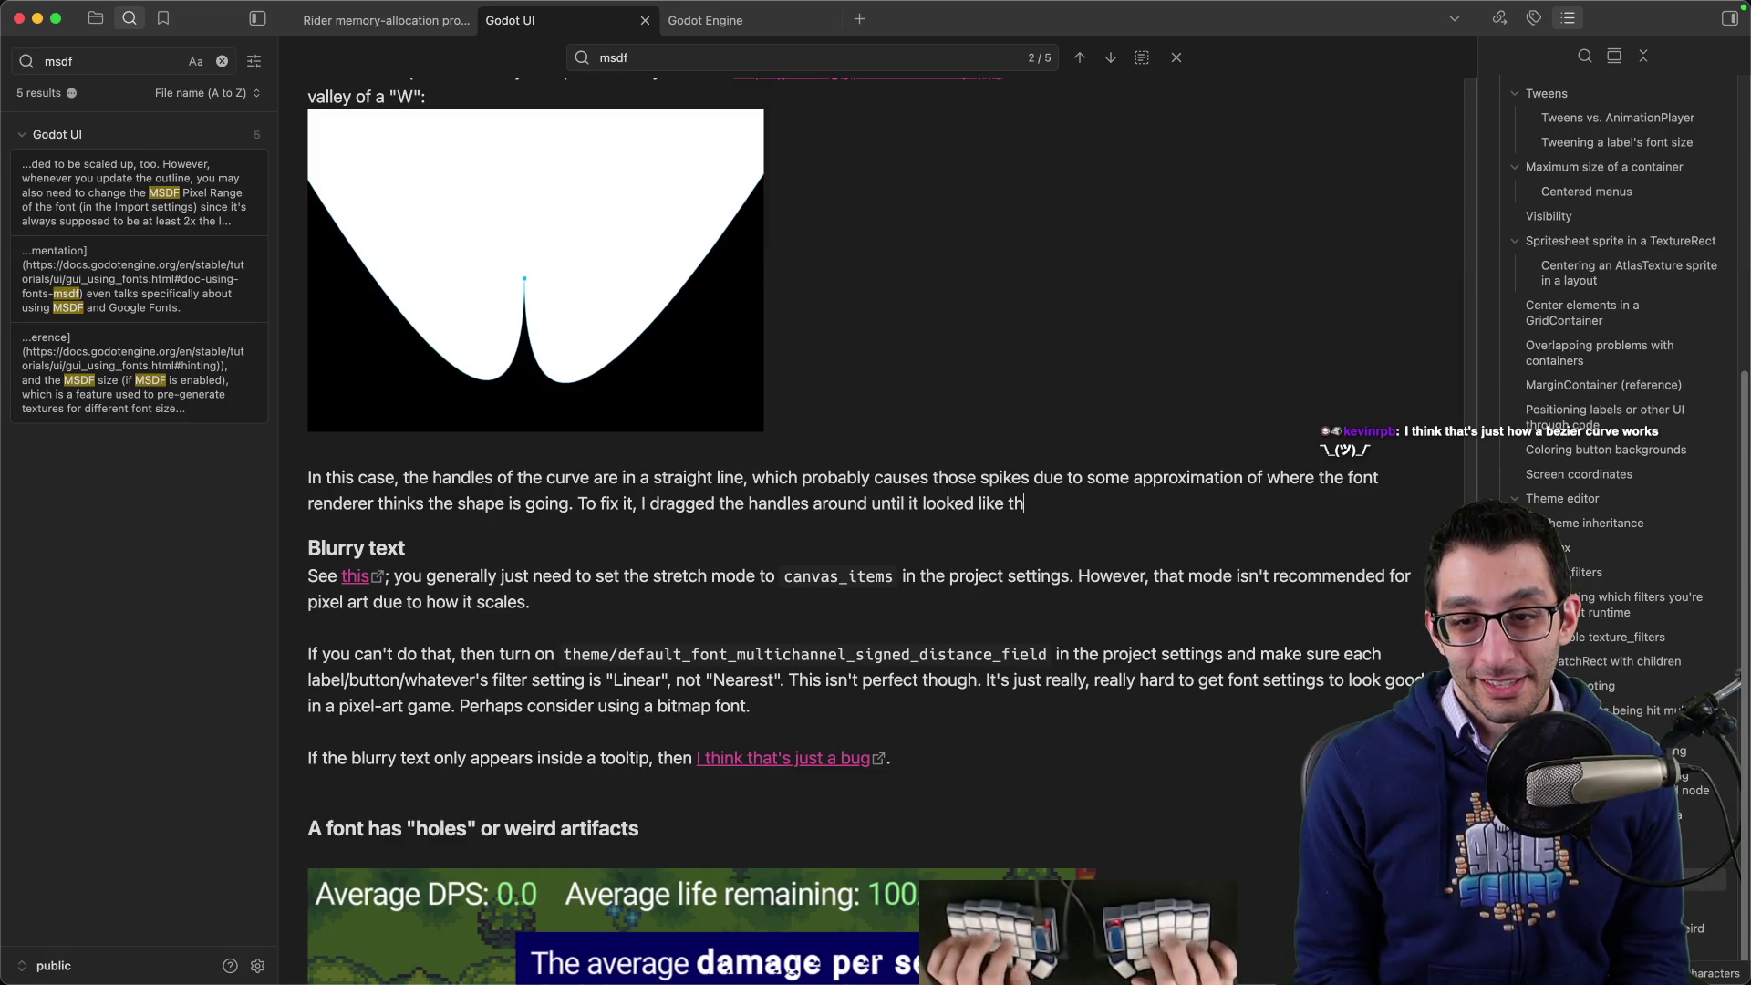
type("didn't produce a weird spike.")
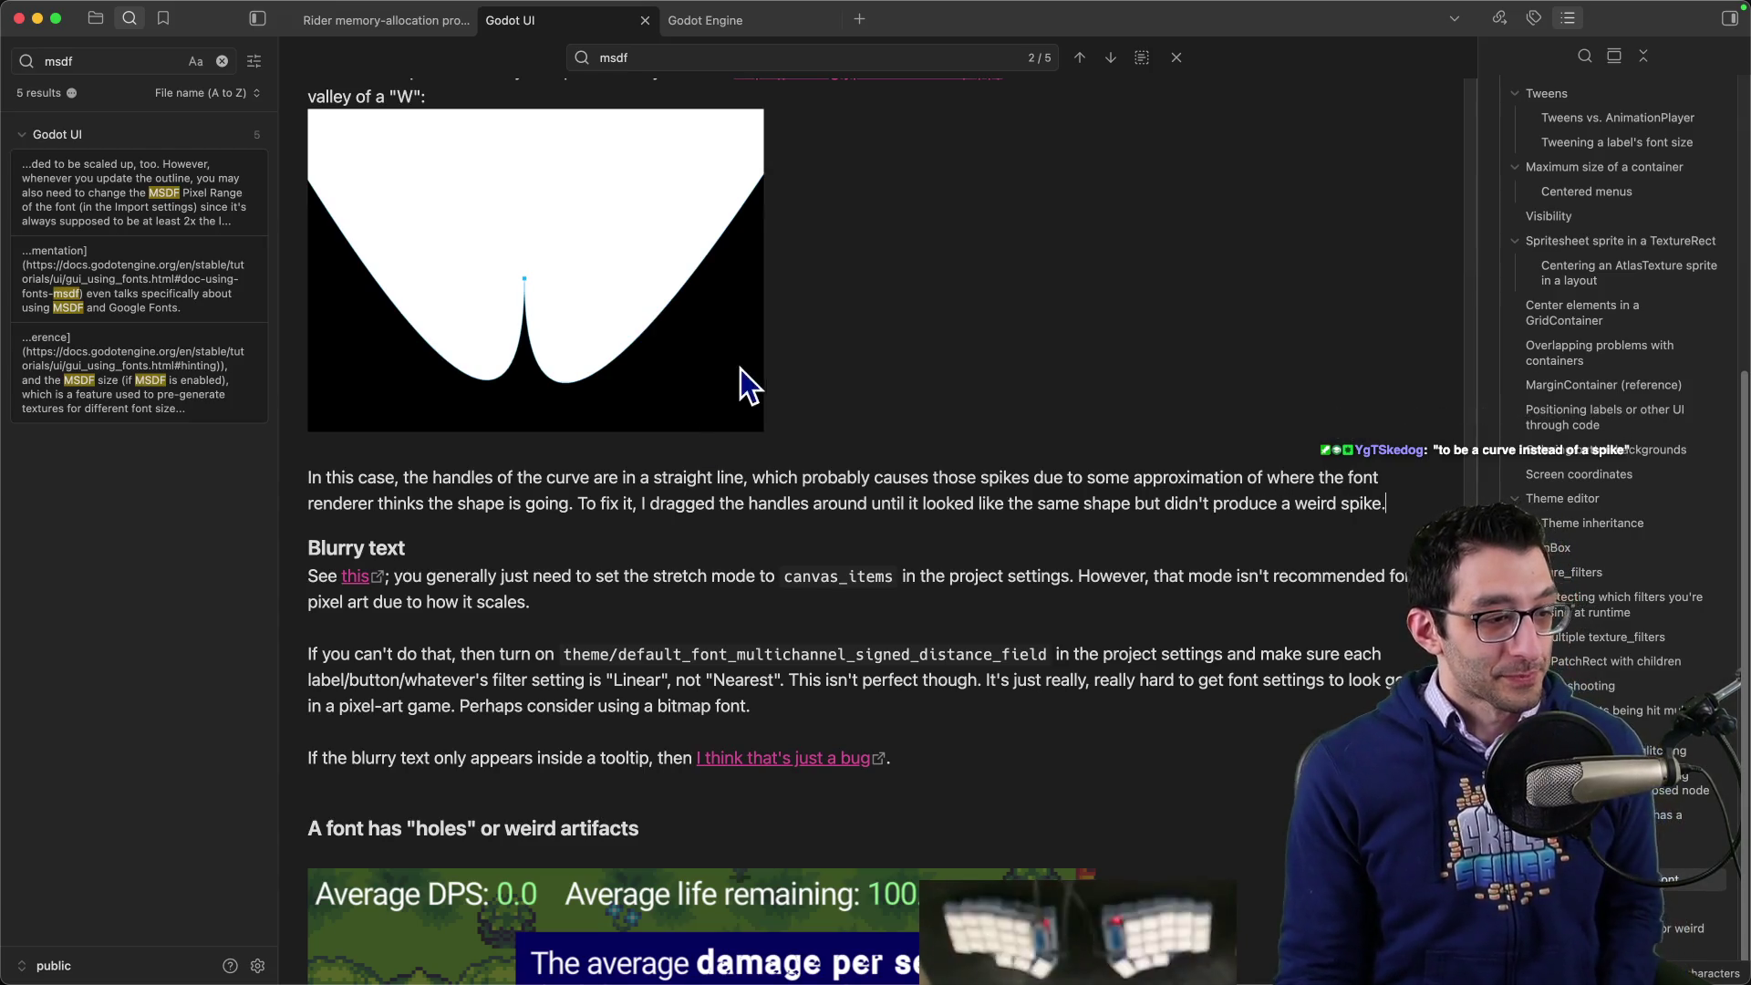
mouse_move(945, 940)
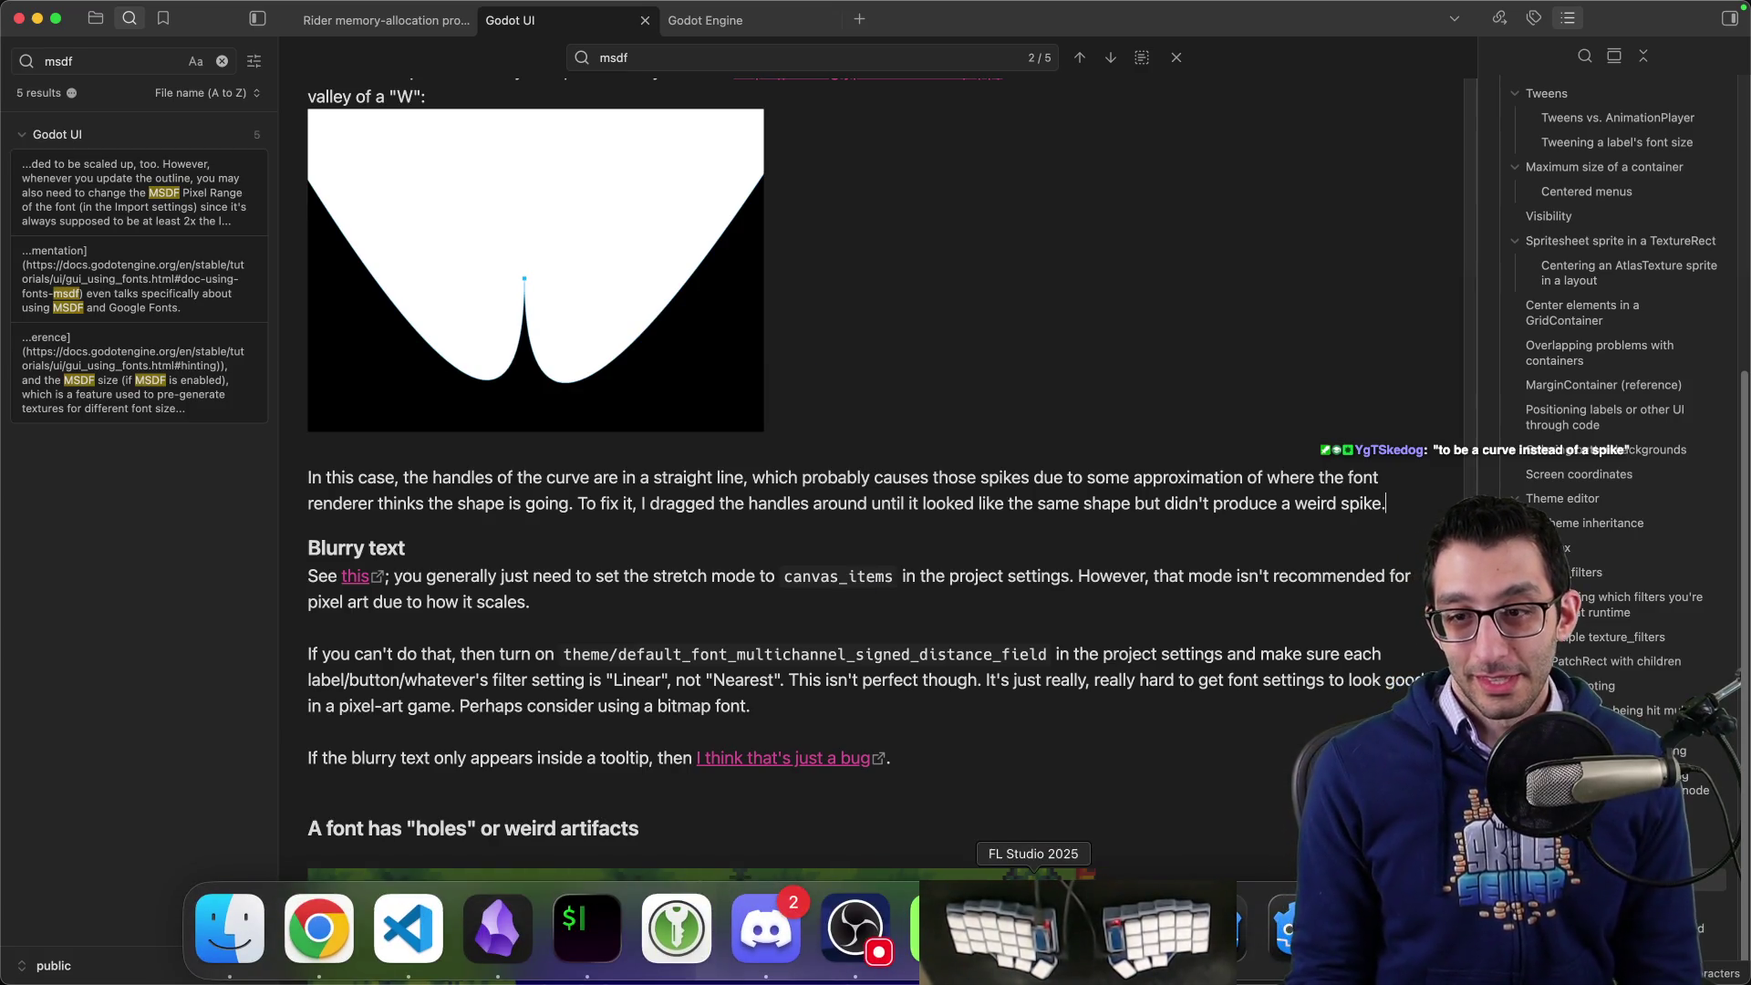
- Check the dWYvw label in Godot, then return to Glyphr Studio's glyph chooser
left_click(318, 928)
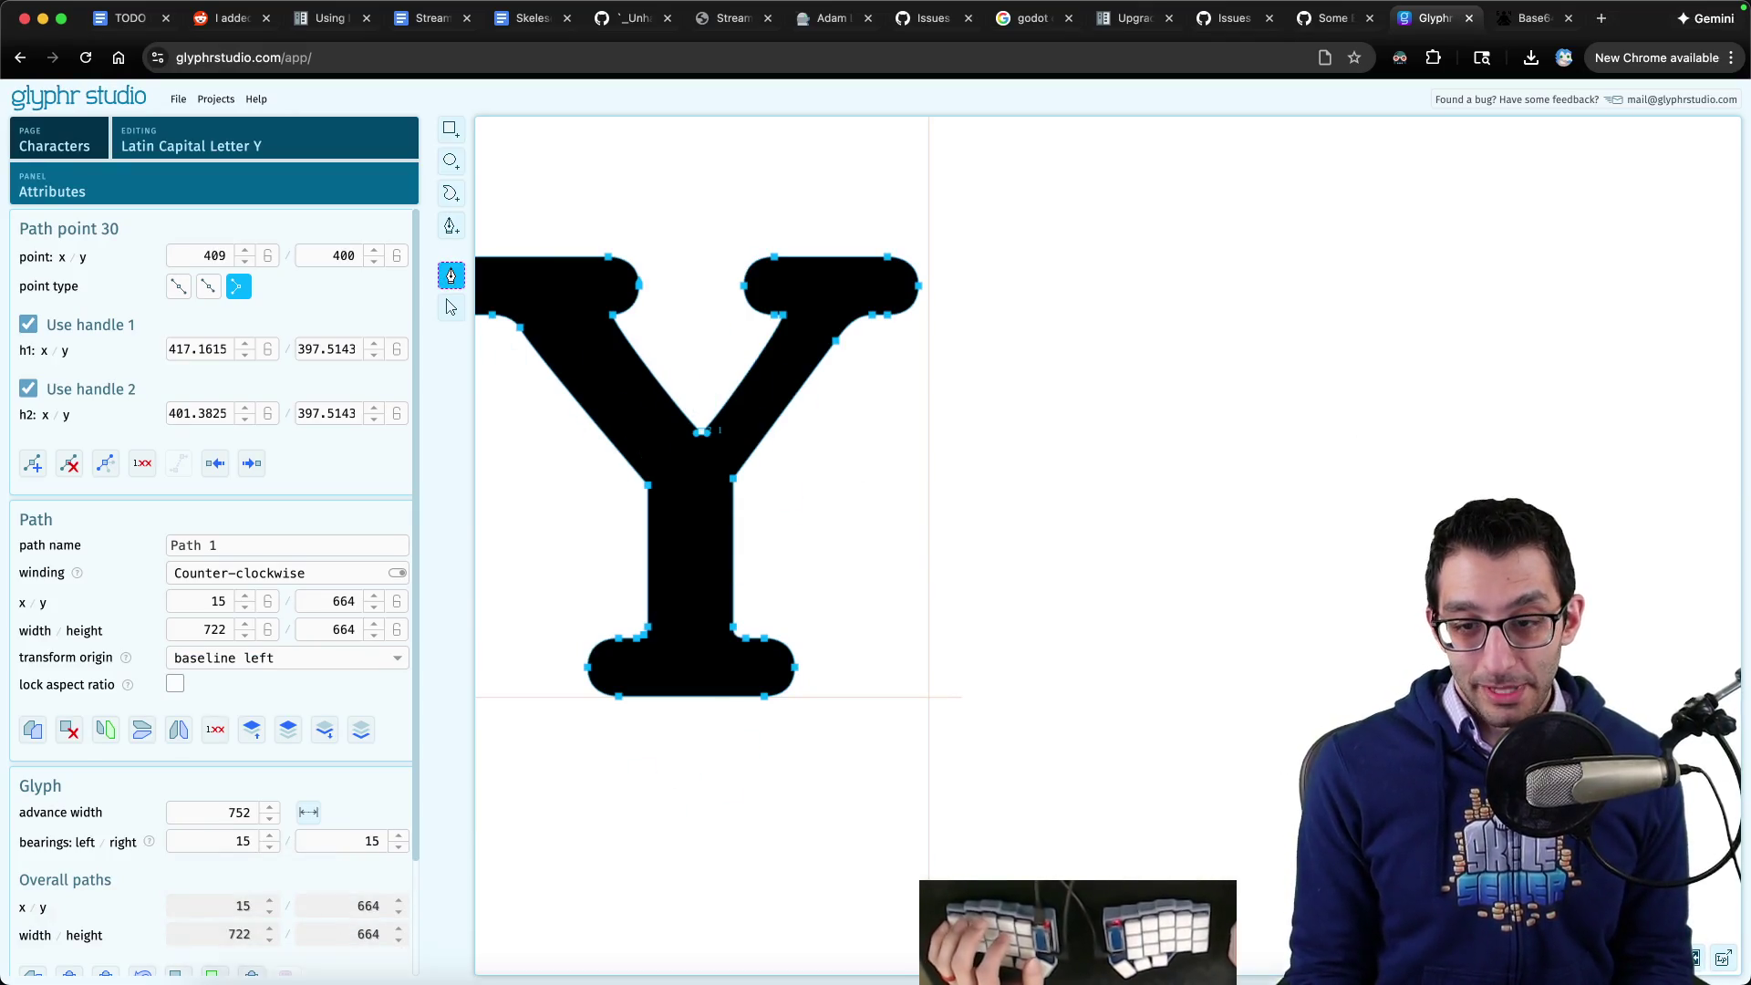
left_click(1212, 930)
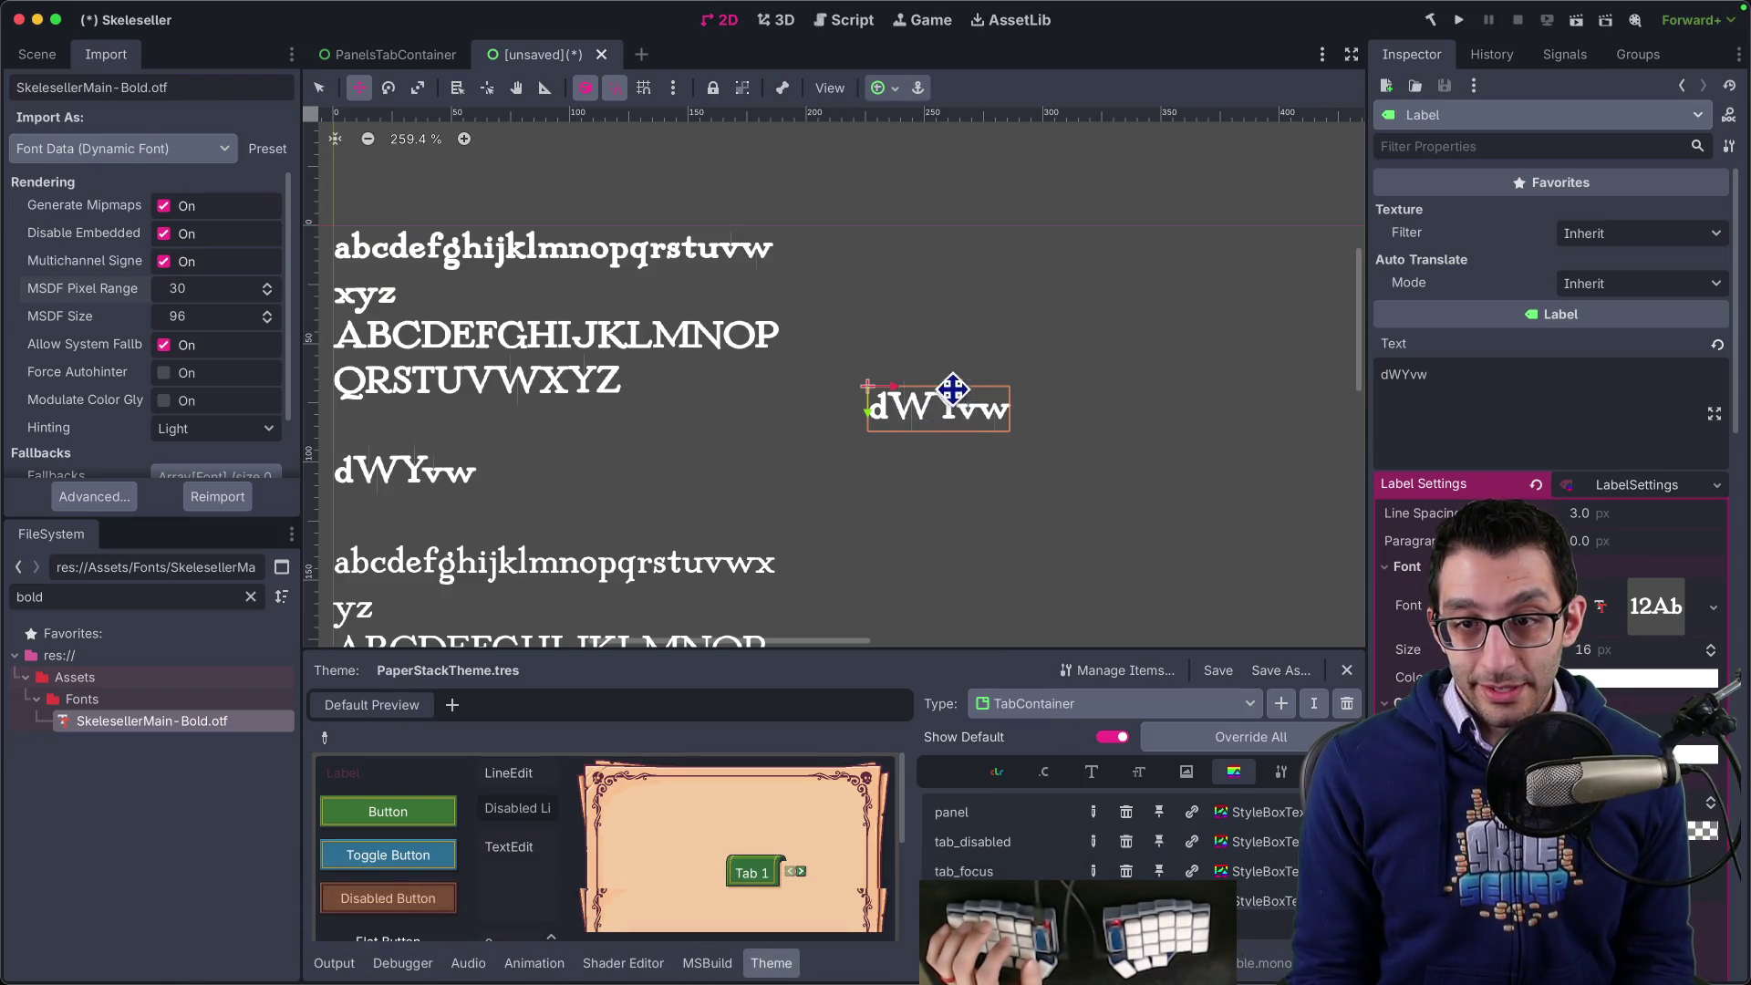
mouse_move(721, 981)
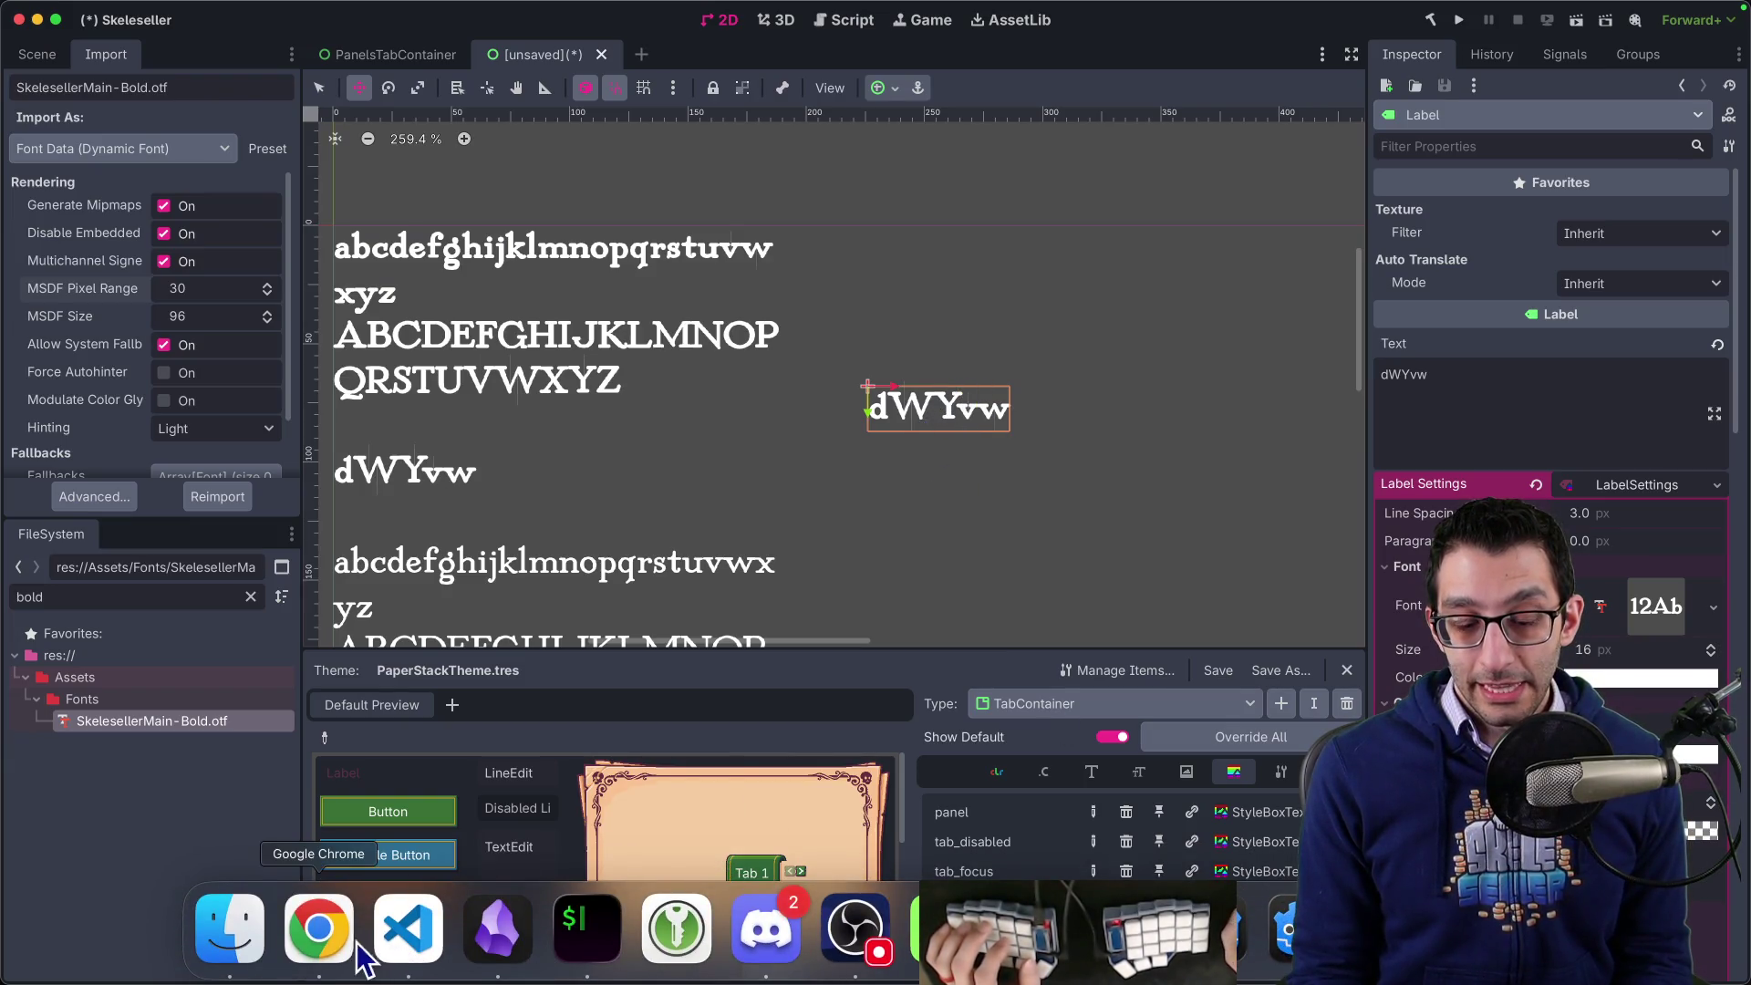
left_click(319, 929)
left_click(258, 151)
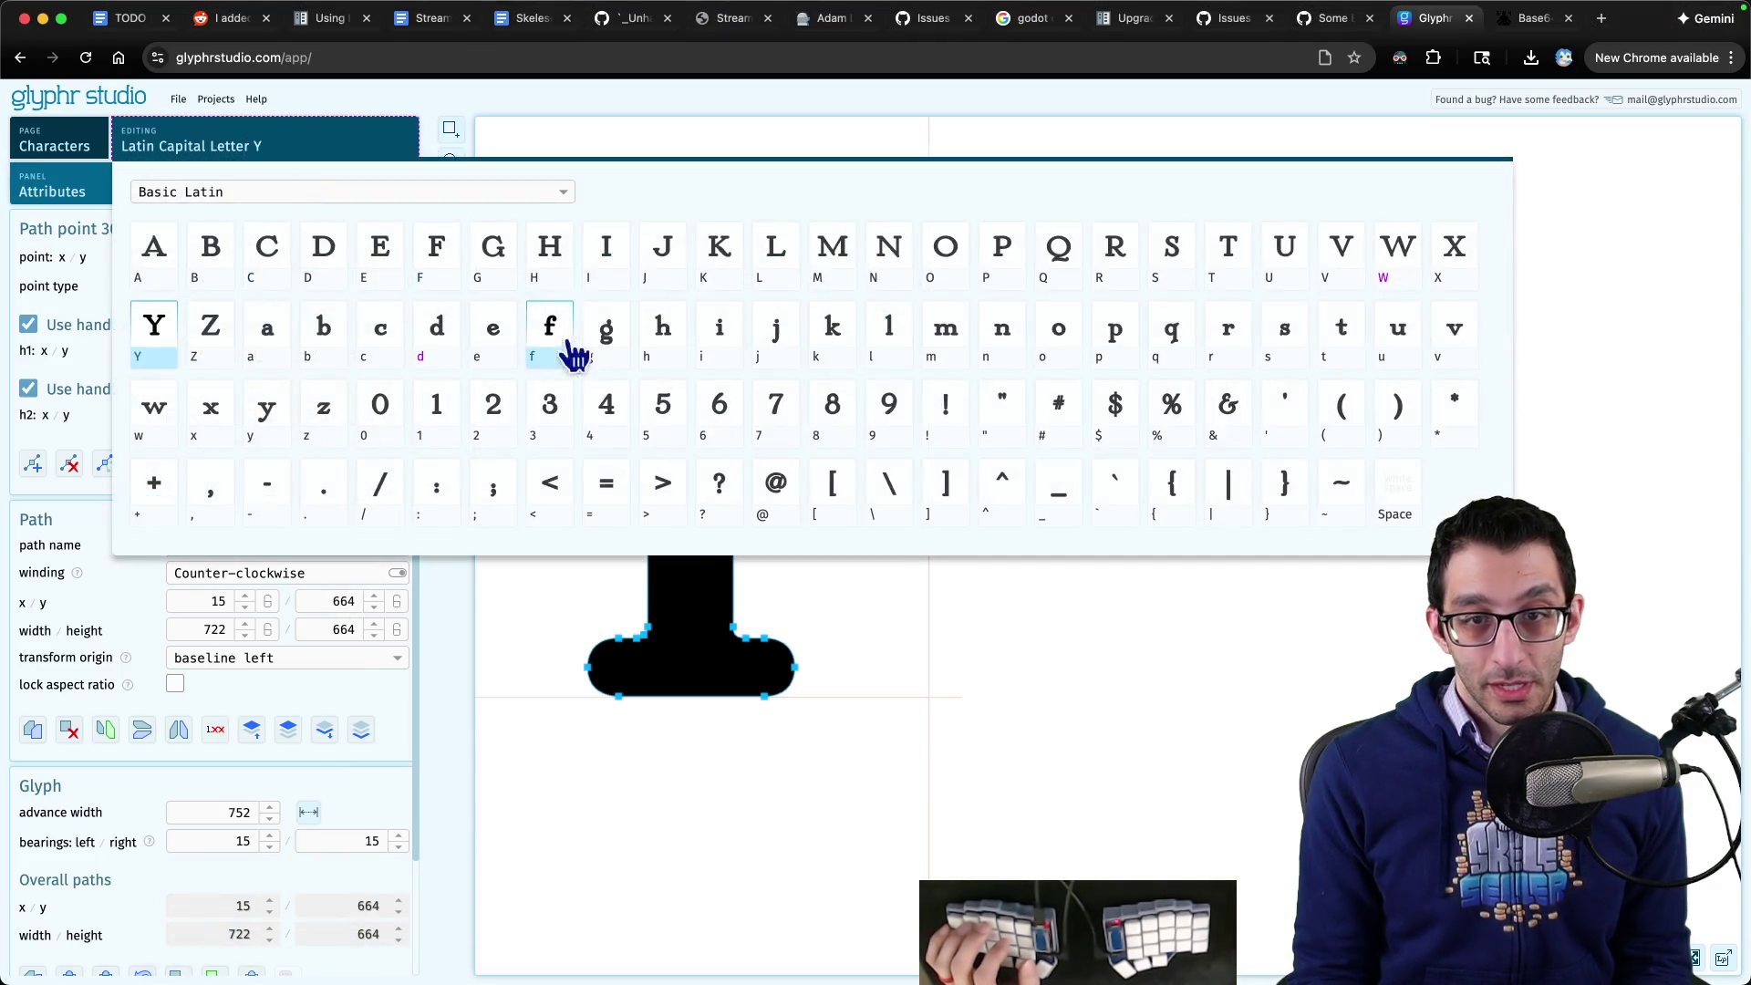
- Open lowercase v and spread inner-tip point 23's handles horizontally to round the notch
left_click(1455, 333)
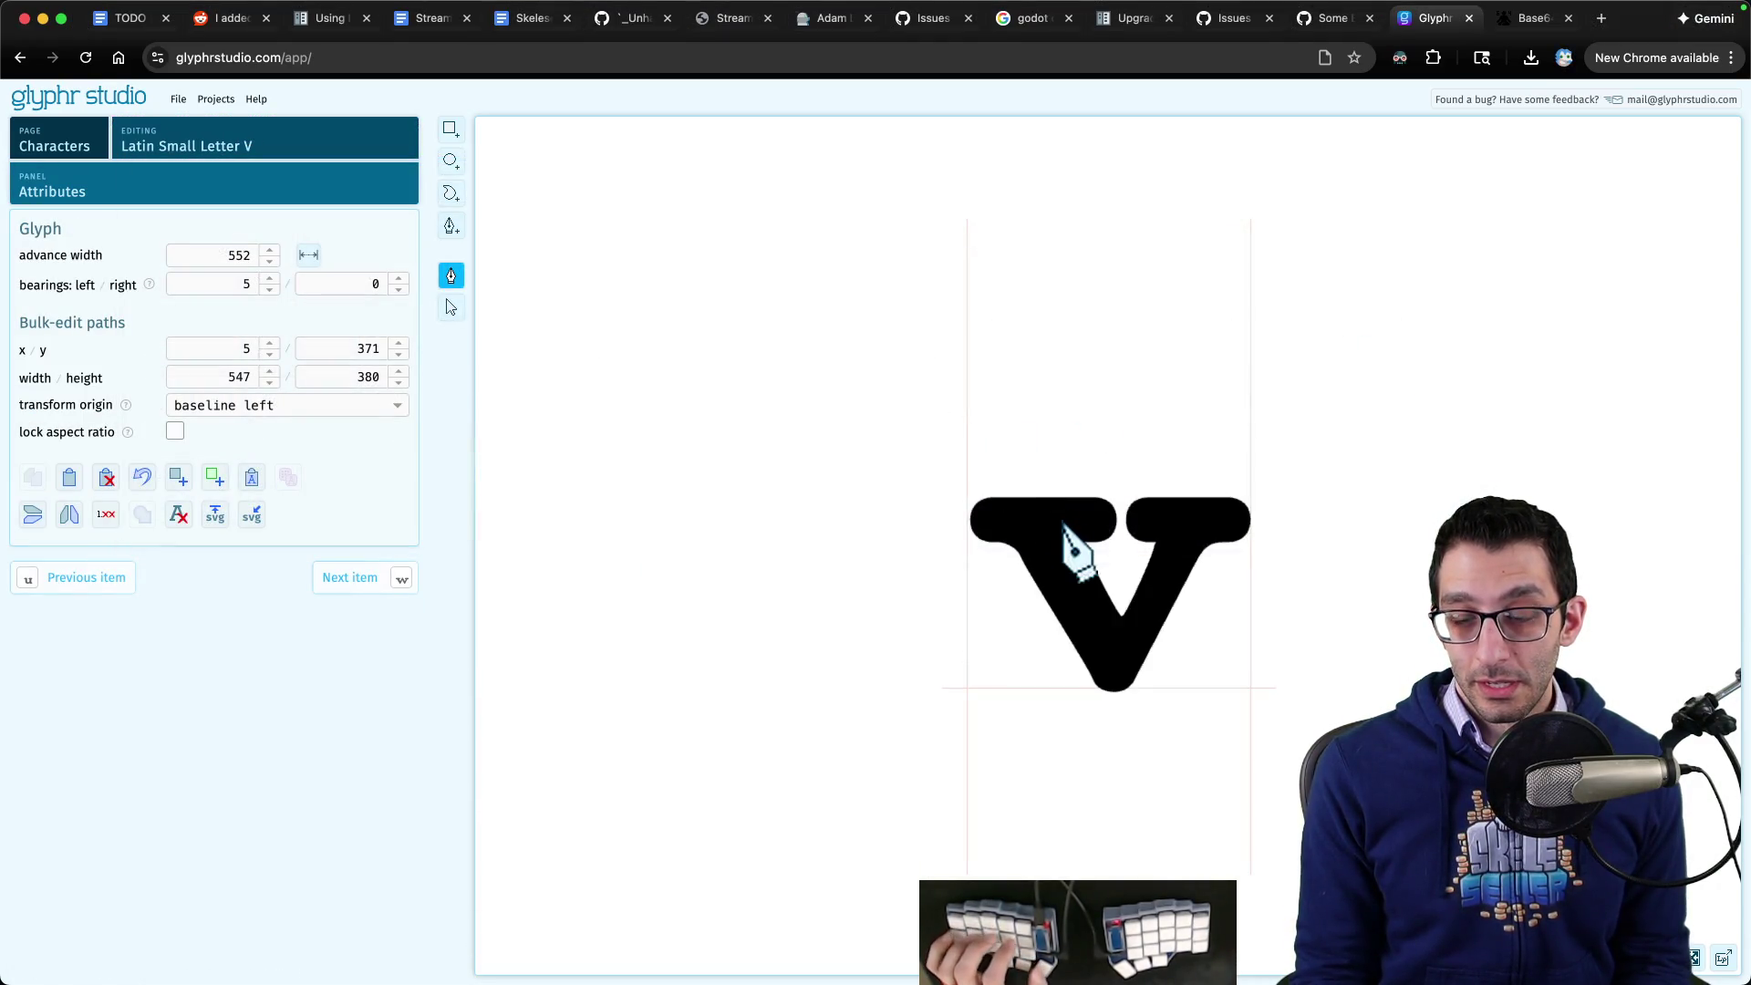
scroll(1137, 626, "up", 6)
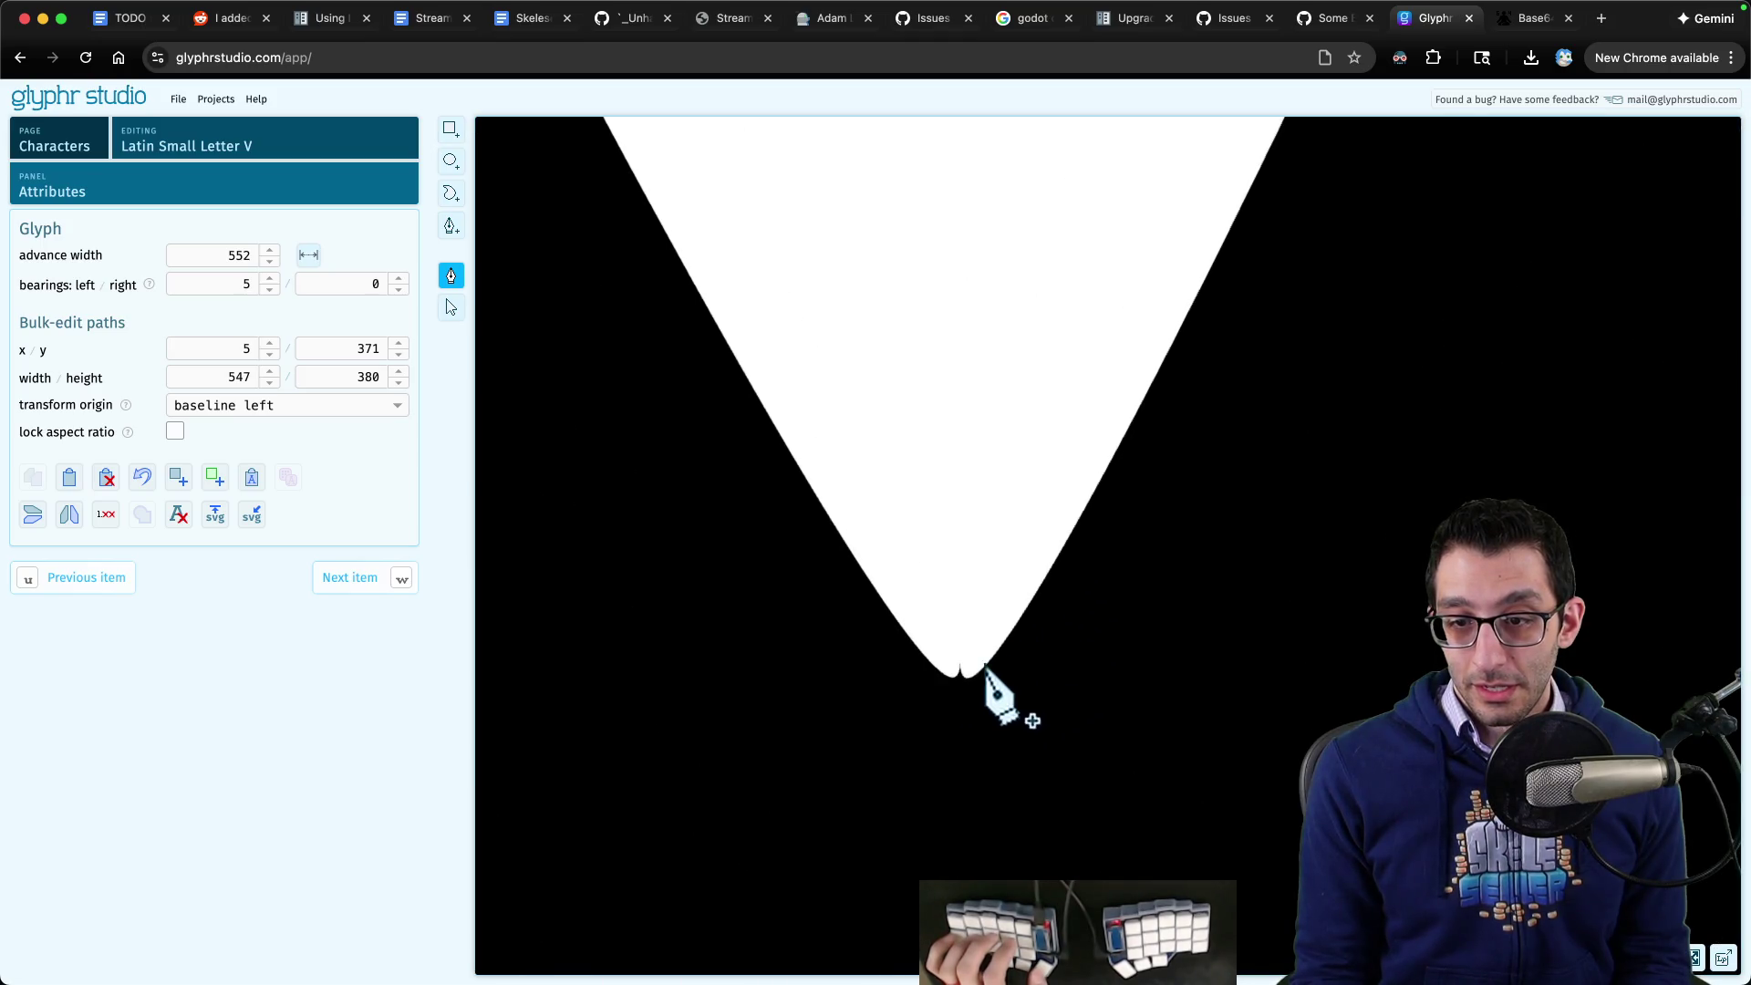
left_click(960, 677)
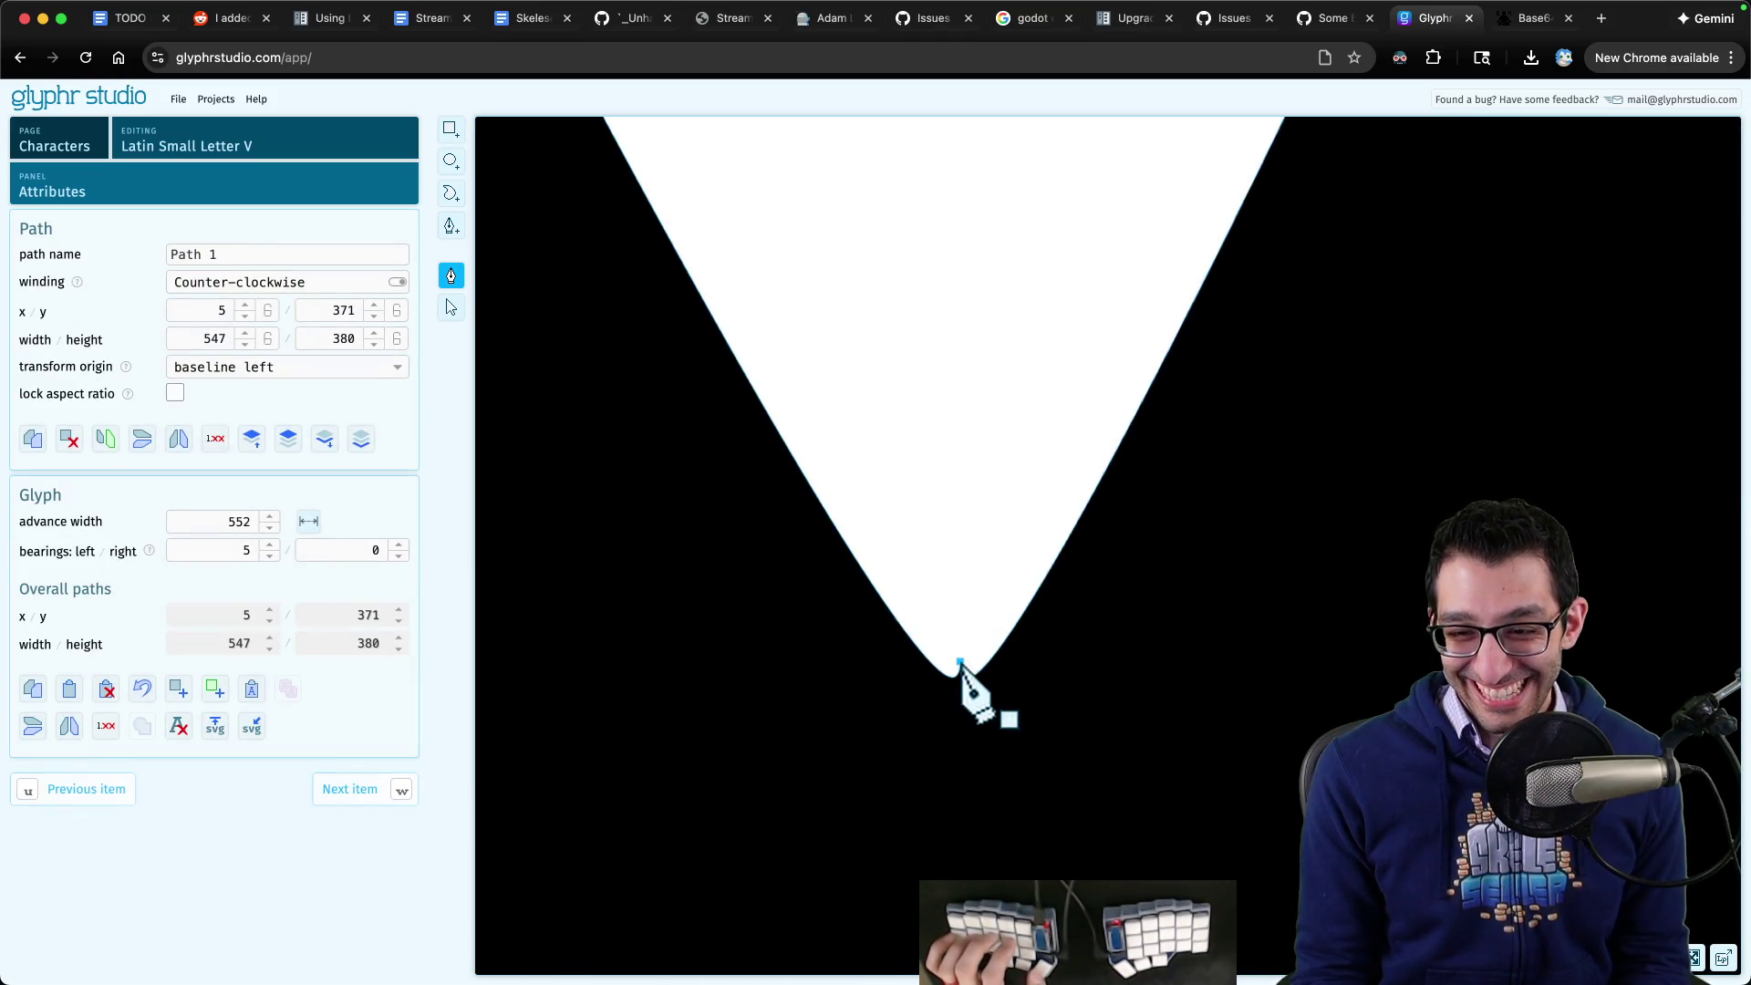
scroll(1003, 720, "down", 1)
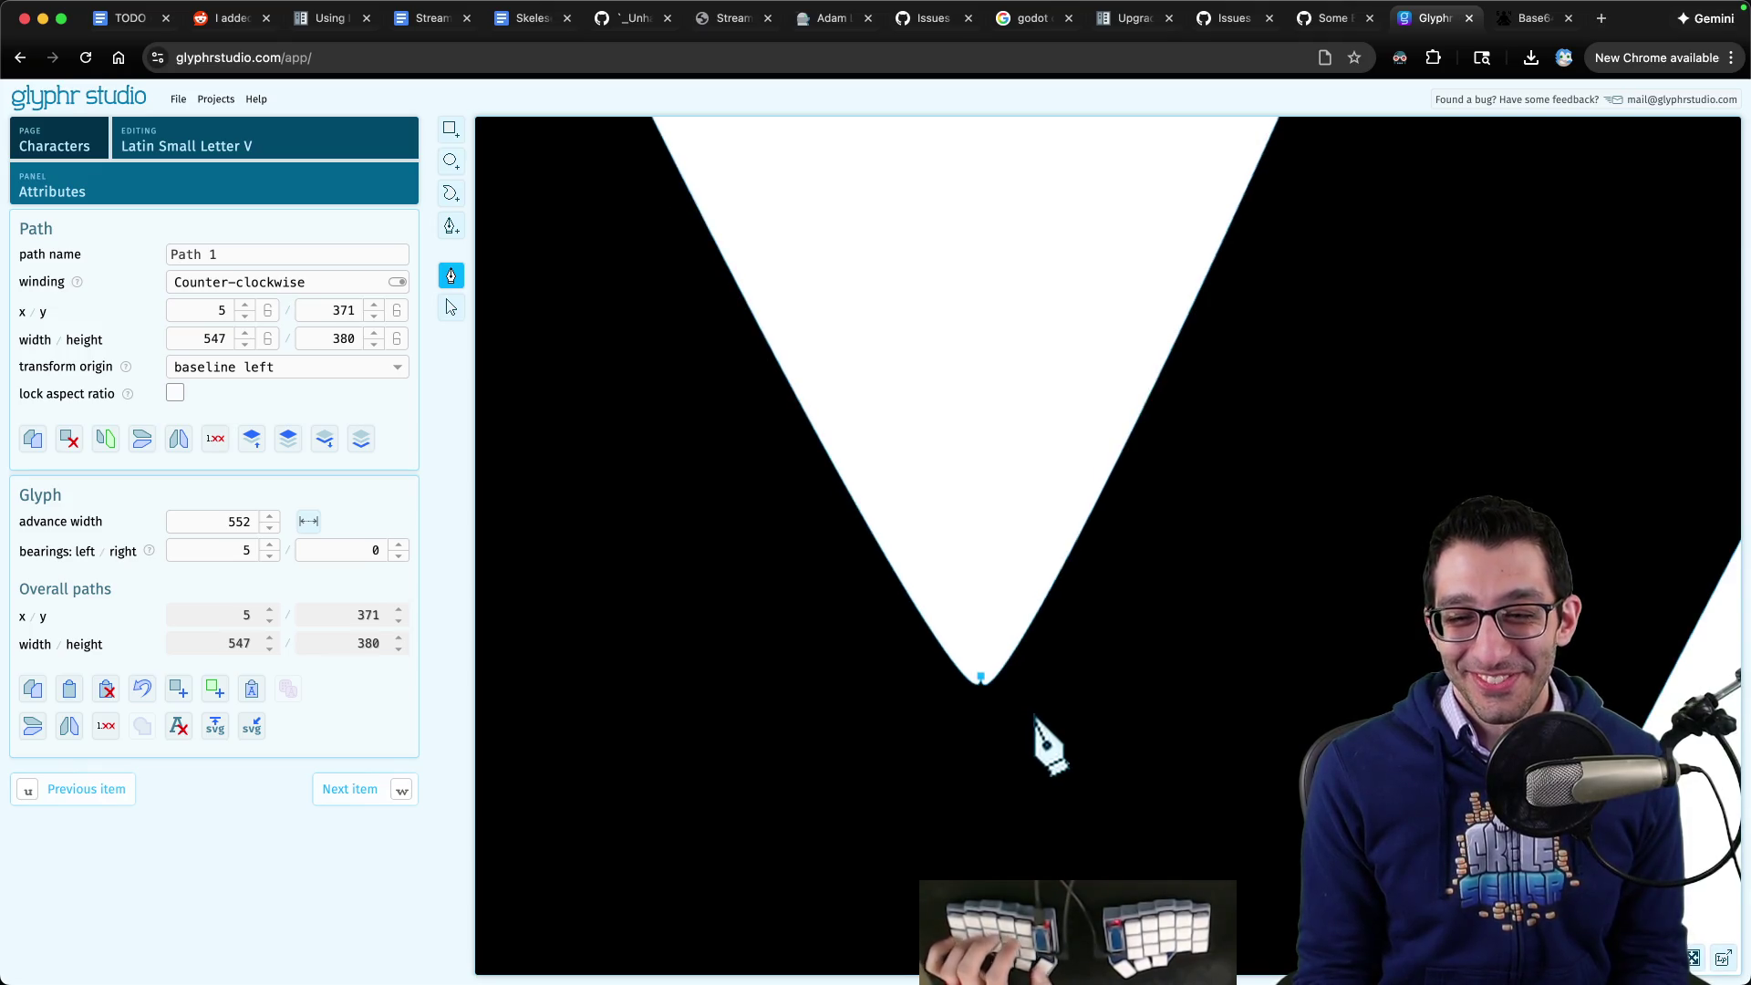
key("Left")
key("Up")
scroll(1006, 680, "down", 5)
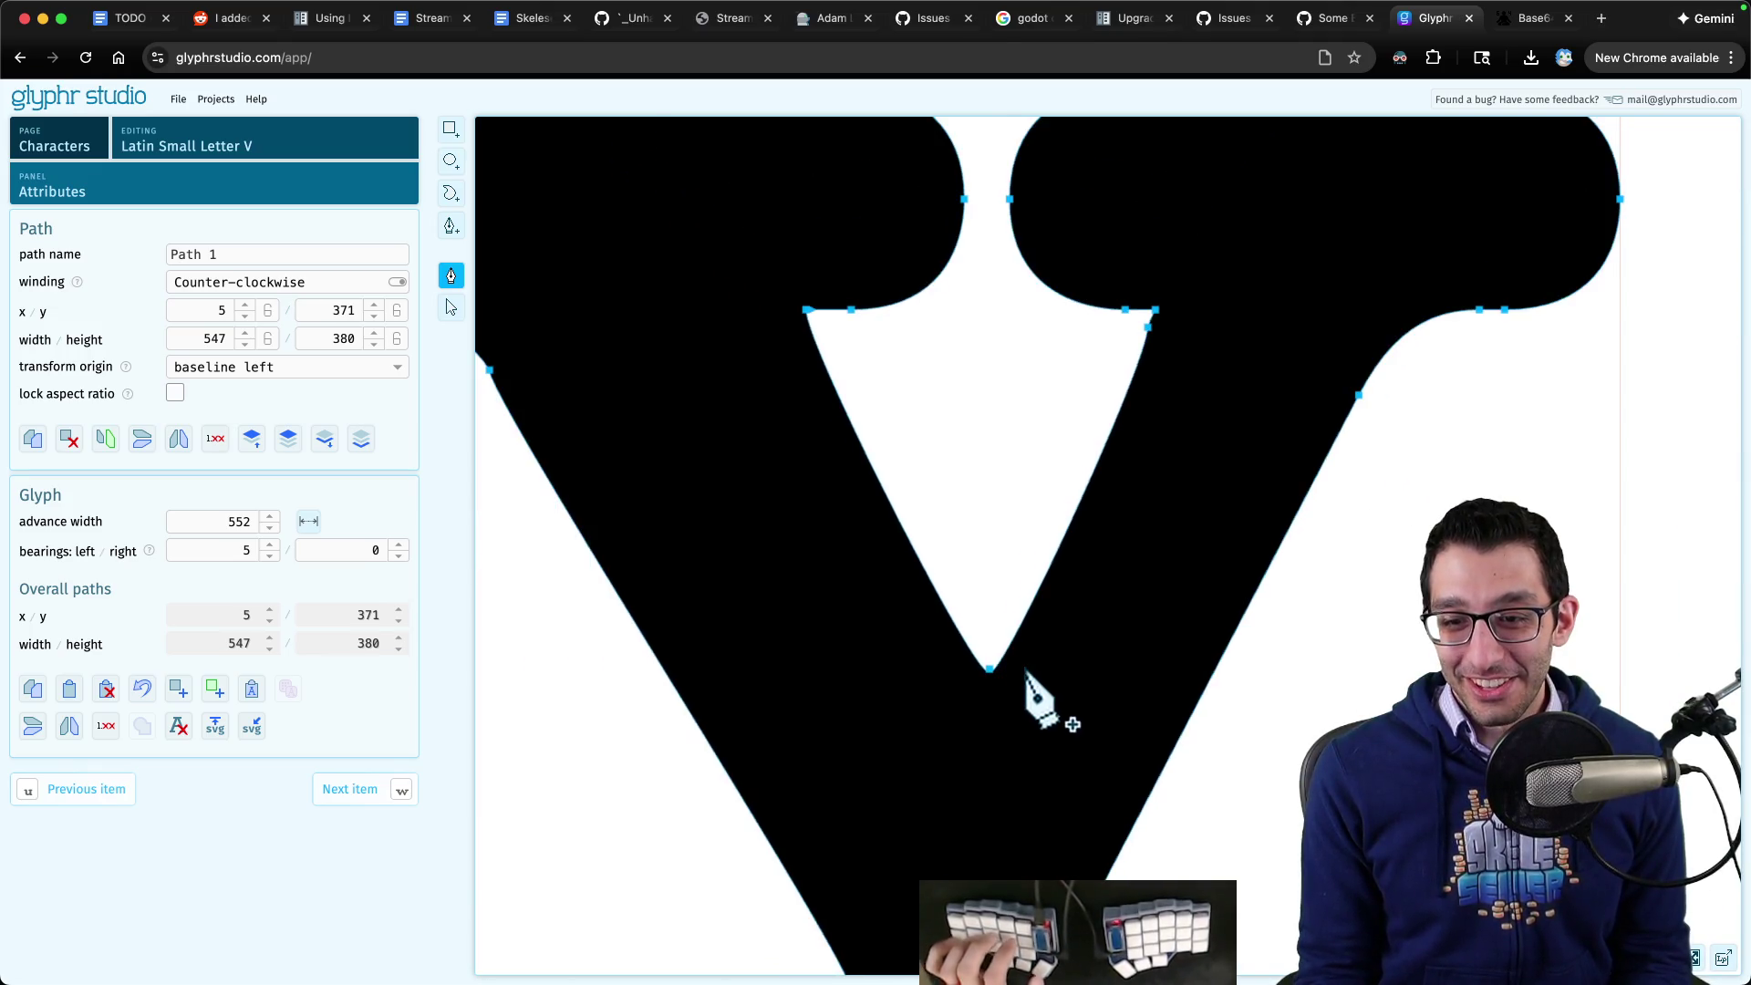
mouse_move(1058, 691)
left_mouse_down()
mouse_move(914, 611)
mouse_move(875, 614)
left_mouse_up()
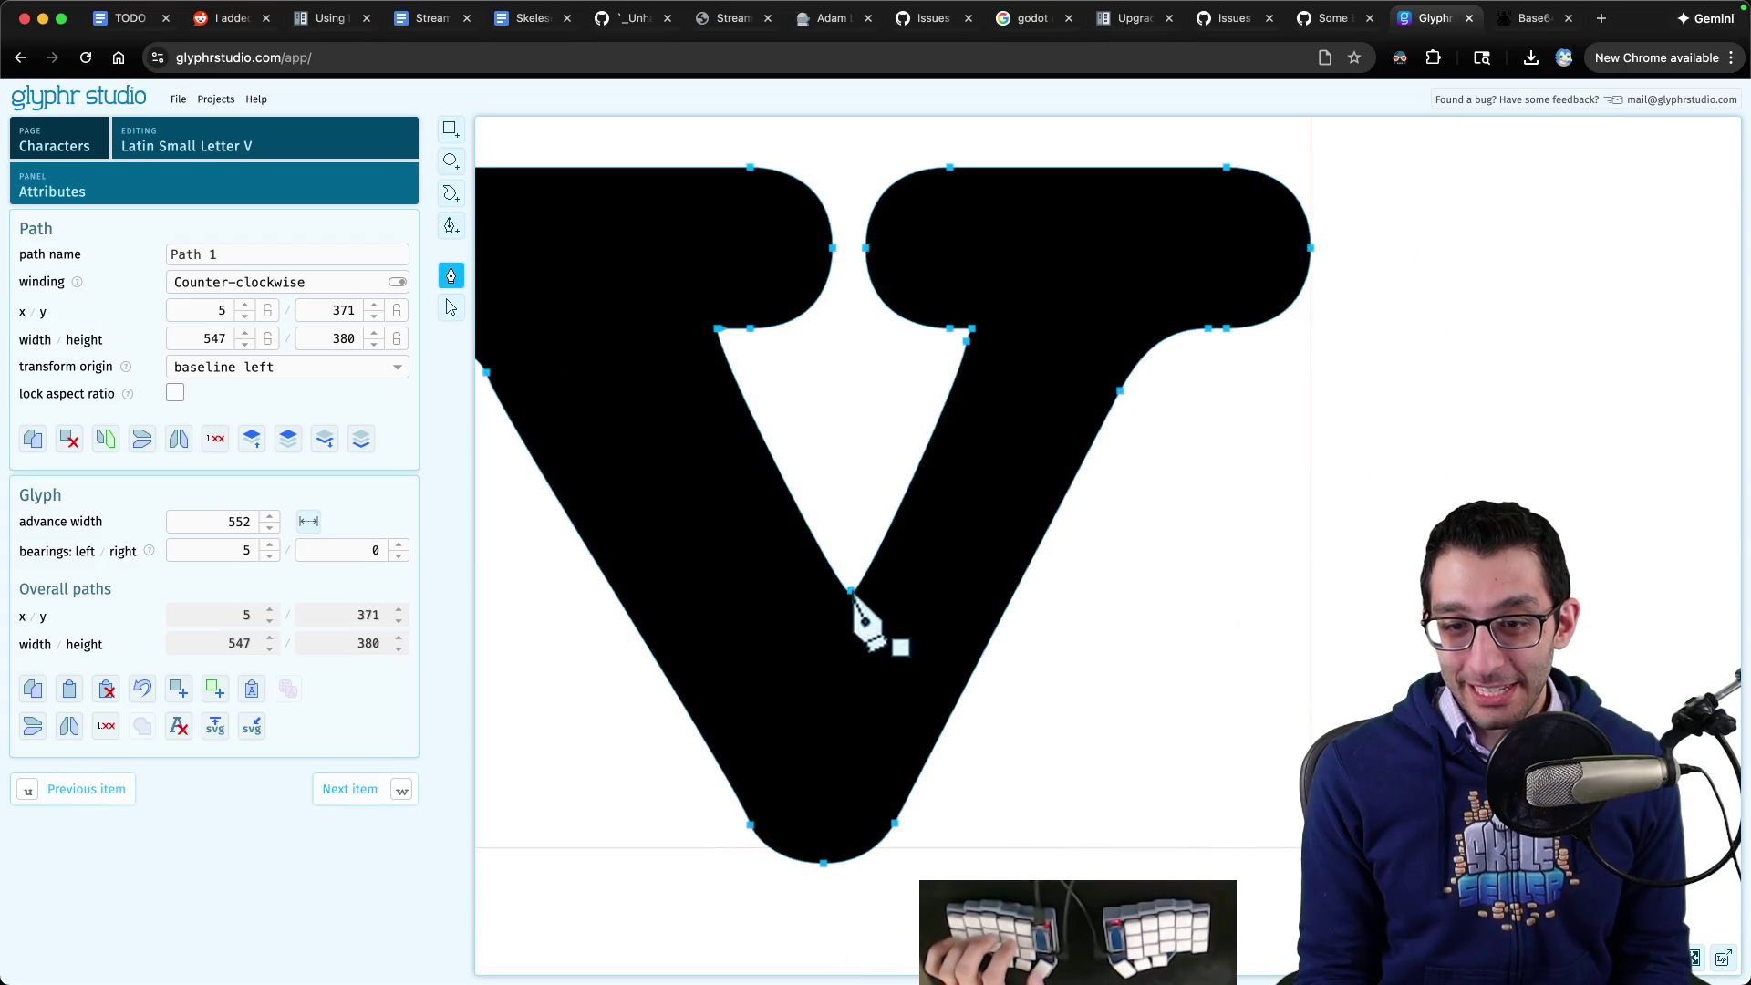
left_click(850, 591)
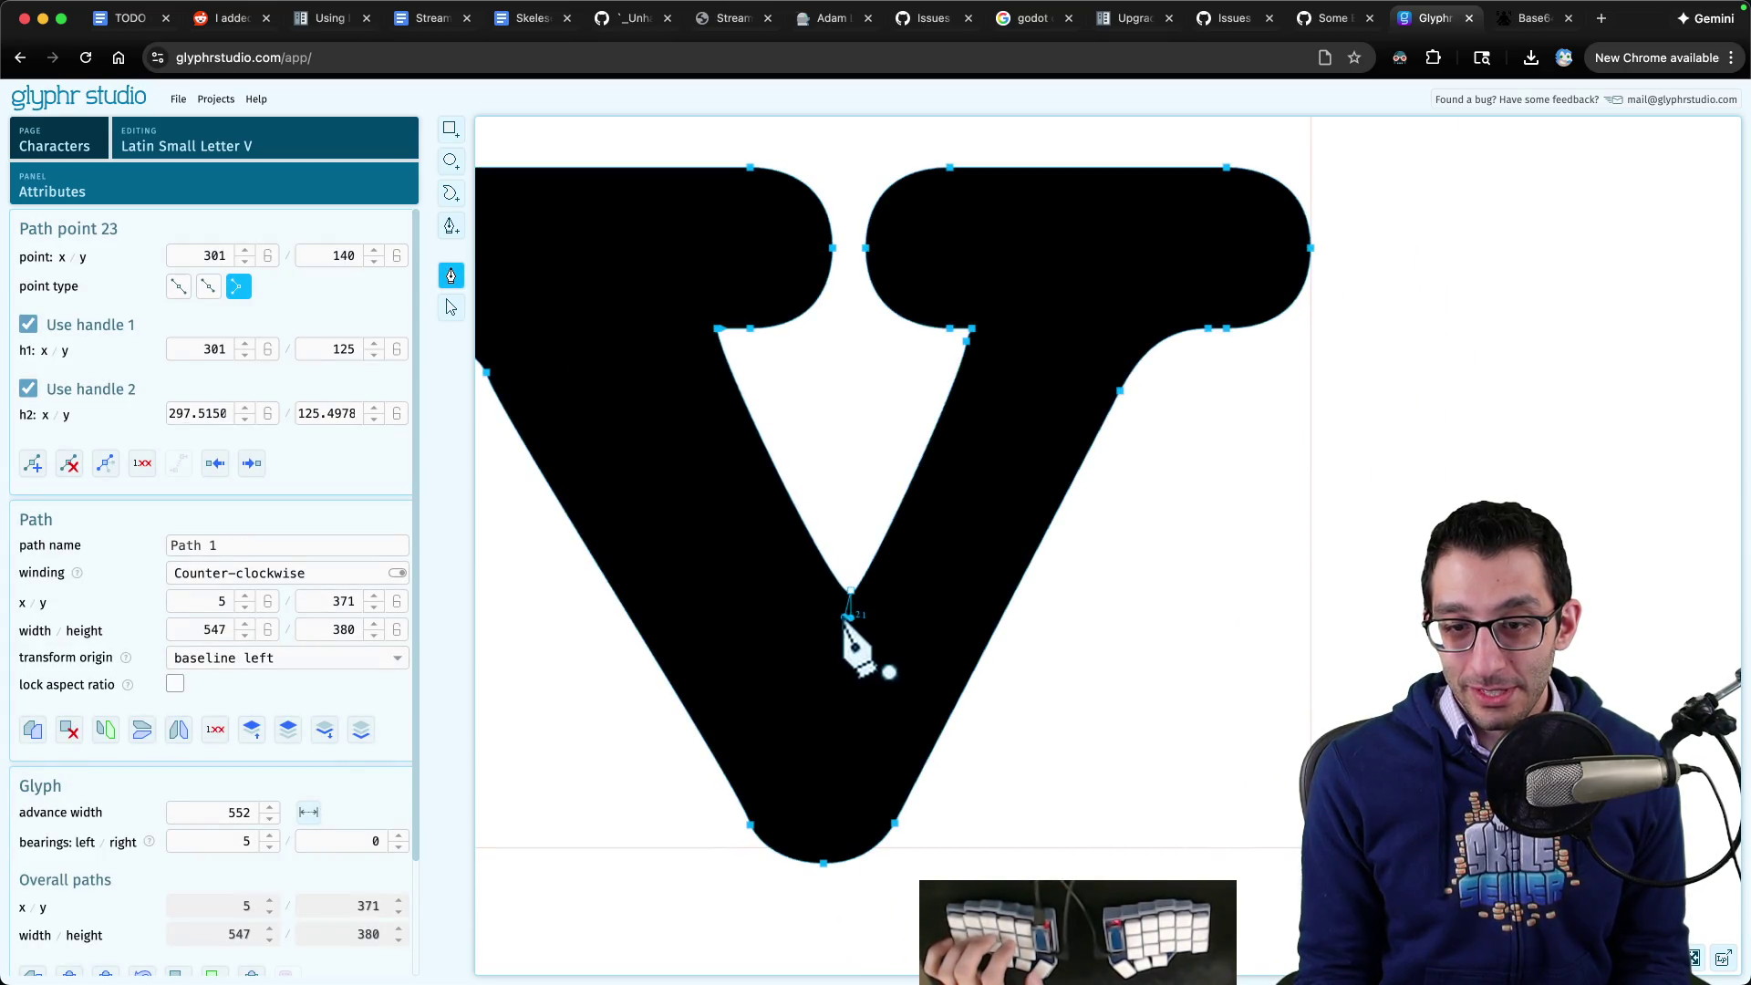
left_click_drag(839, 607, 836, 599)
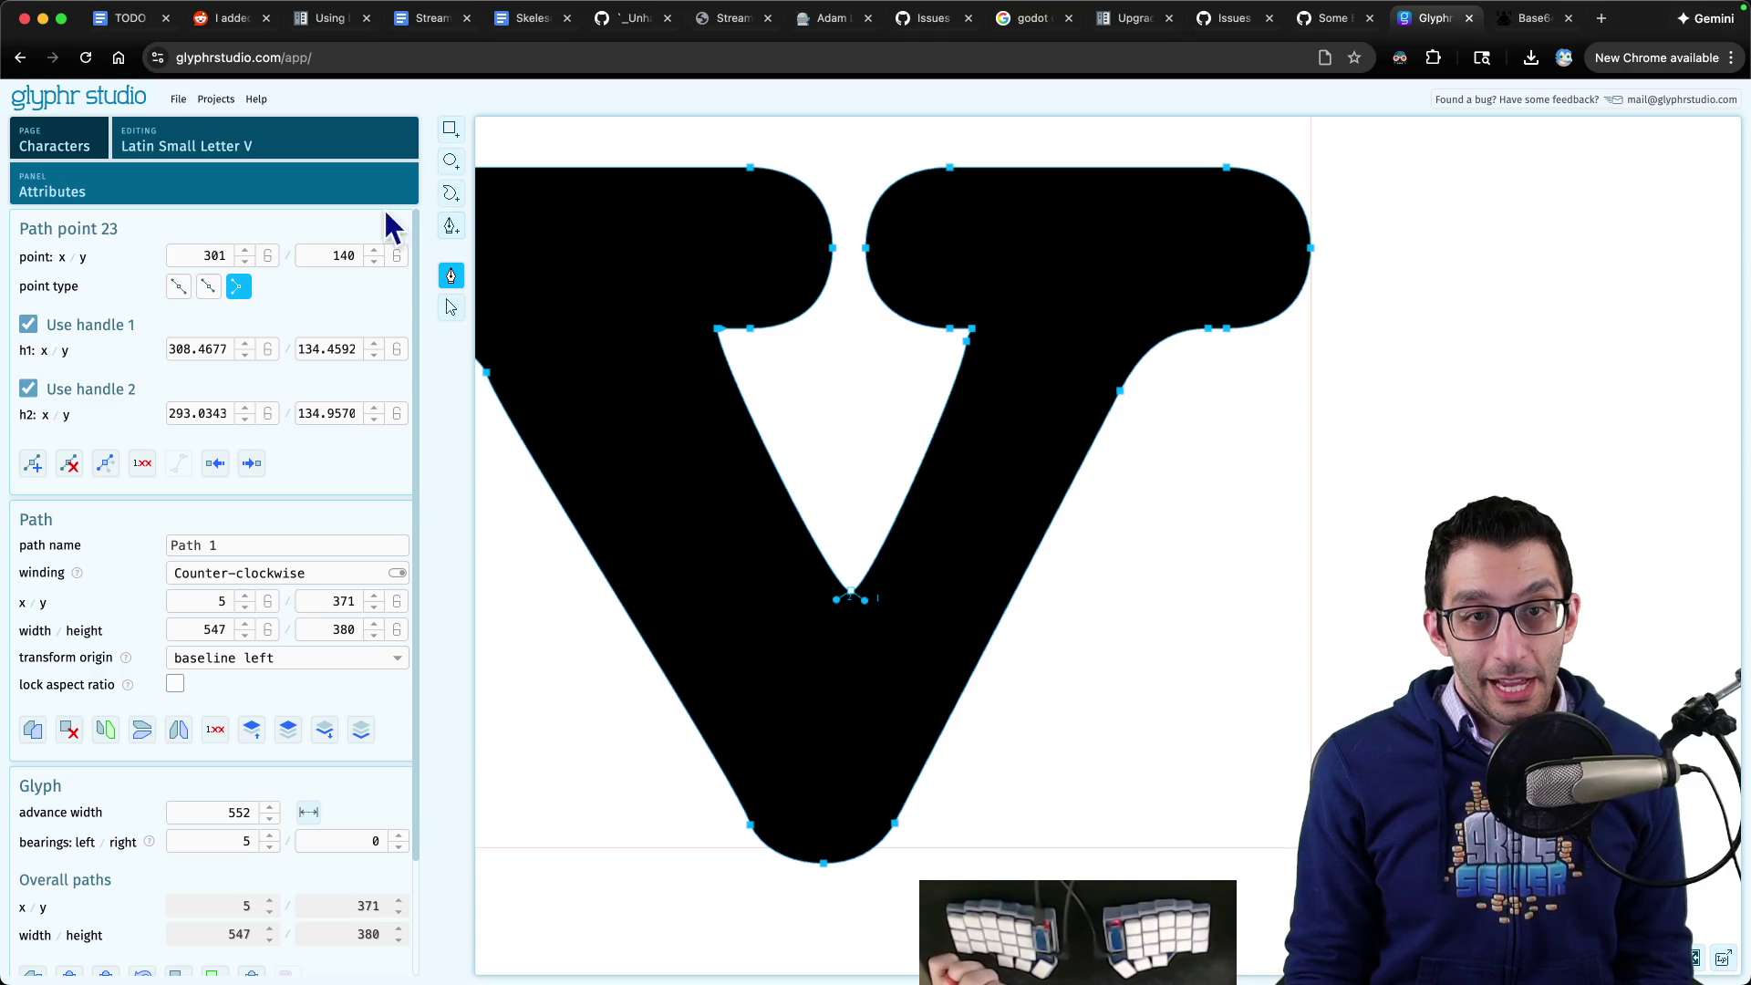
left_click(372, 157)
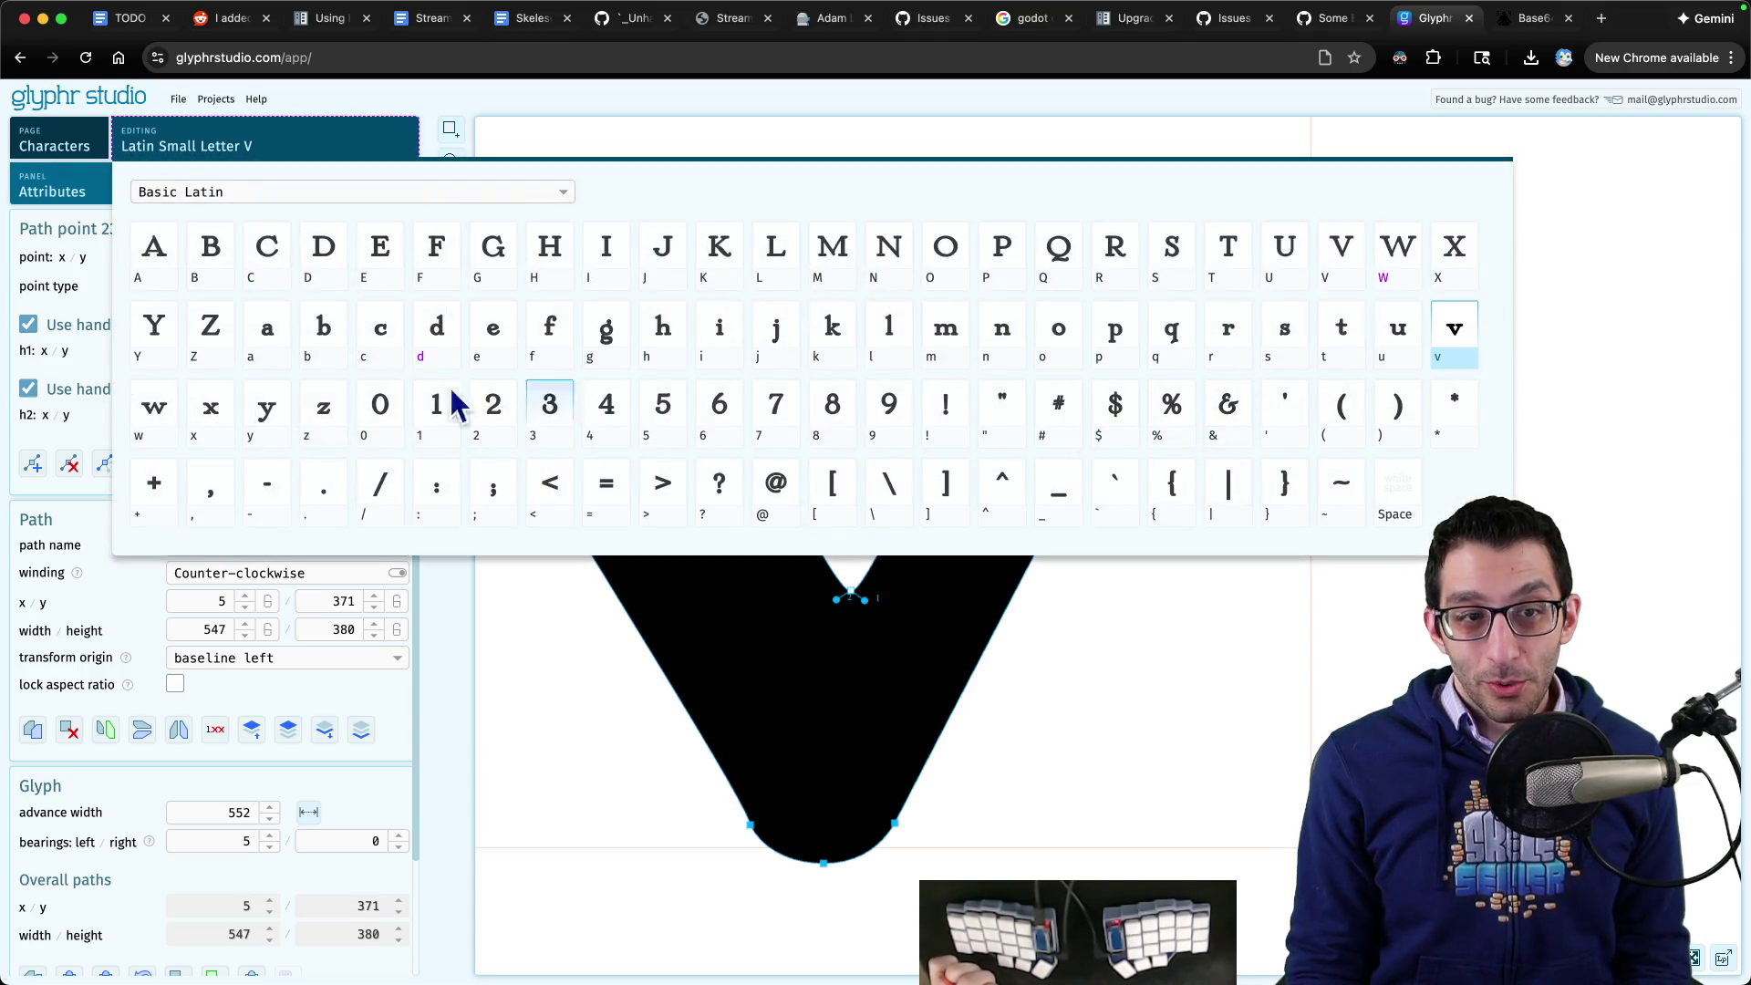
- Open lowercase w and pull apex point 16's handles to 419.9641/245.1017 and 434.2427/244.0670
left_click(159, 421)
scroll(1141, 594, "up", 10)
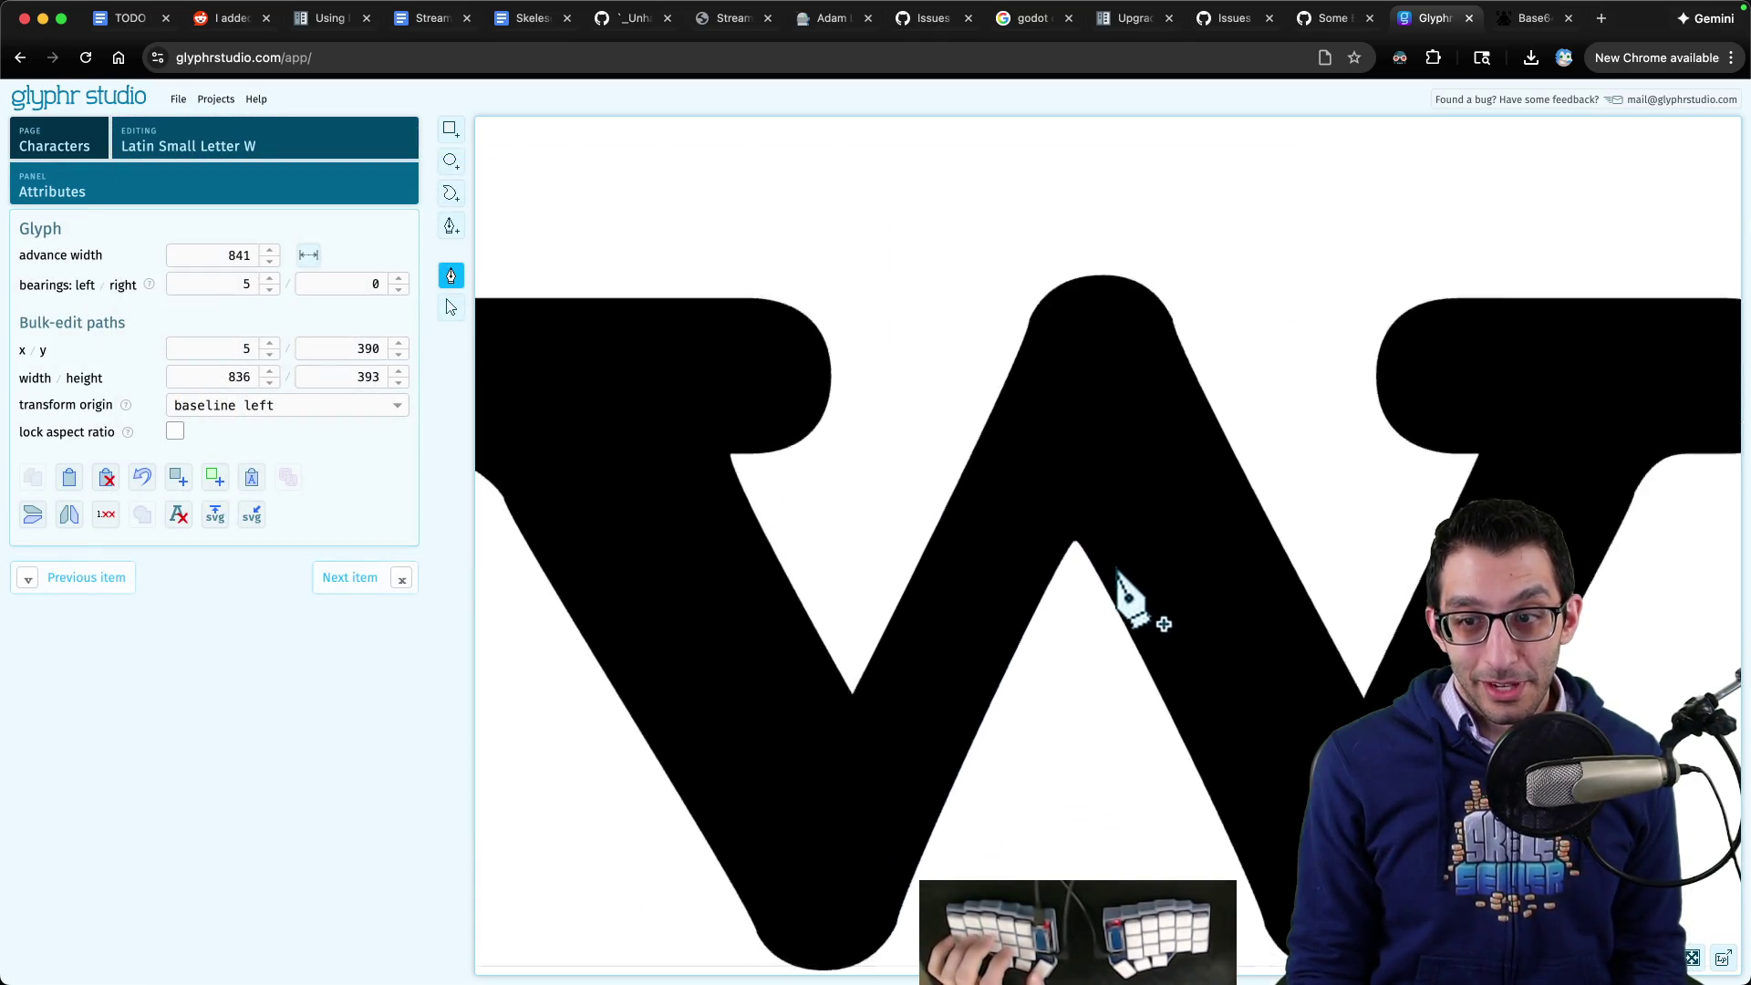
left_click_drag(1151, 576, 867, 457)
scroll(793, 397, "up", 5)
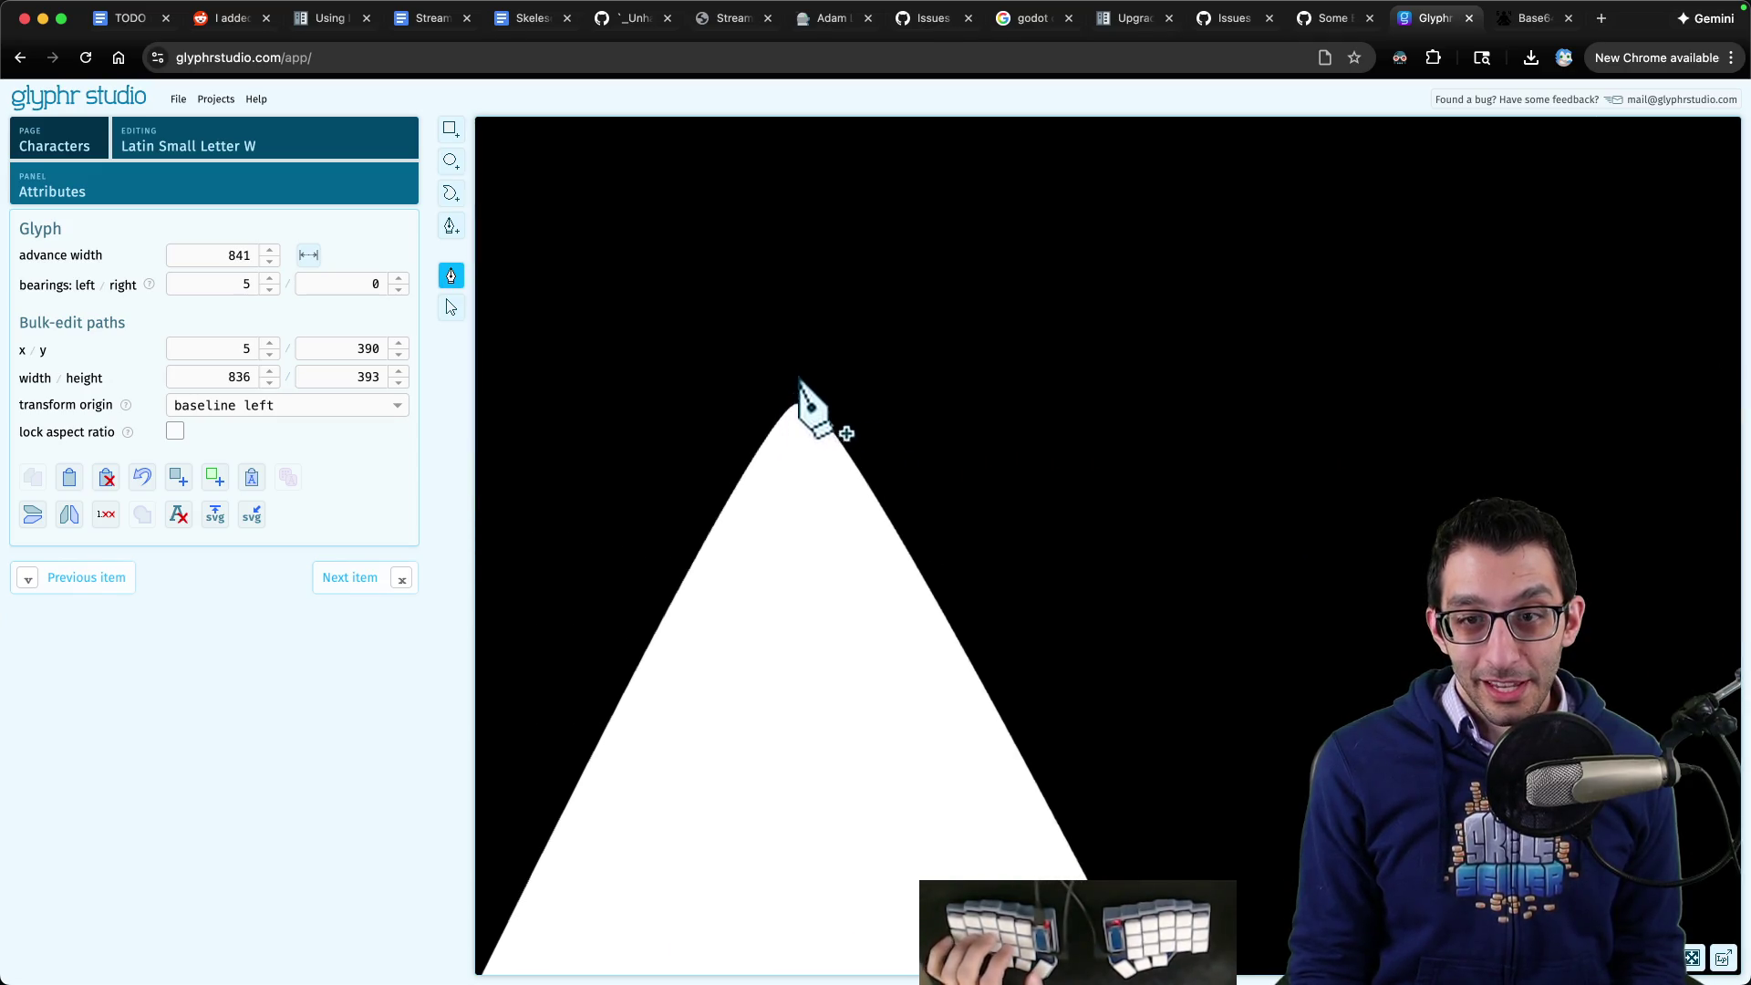
scroll(803, 424, "up", 2)
left_click(785, 424)
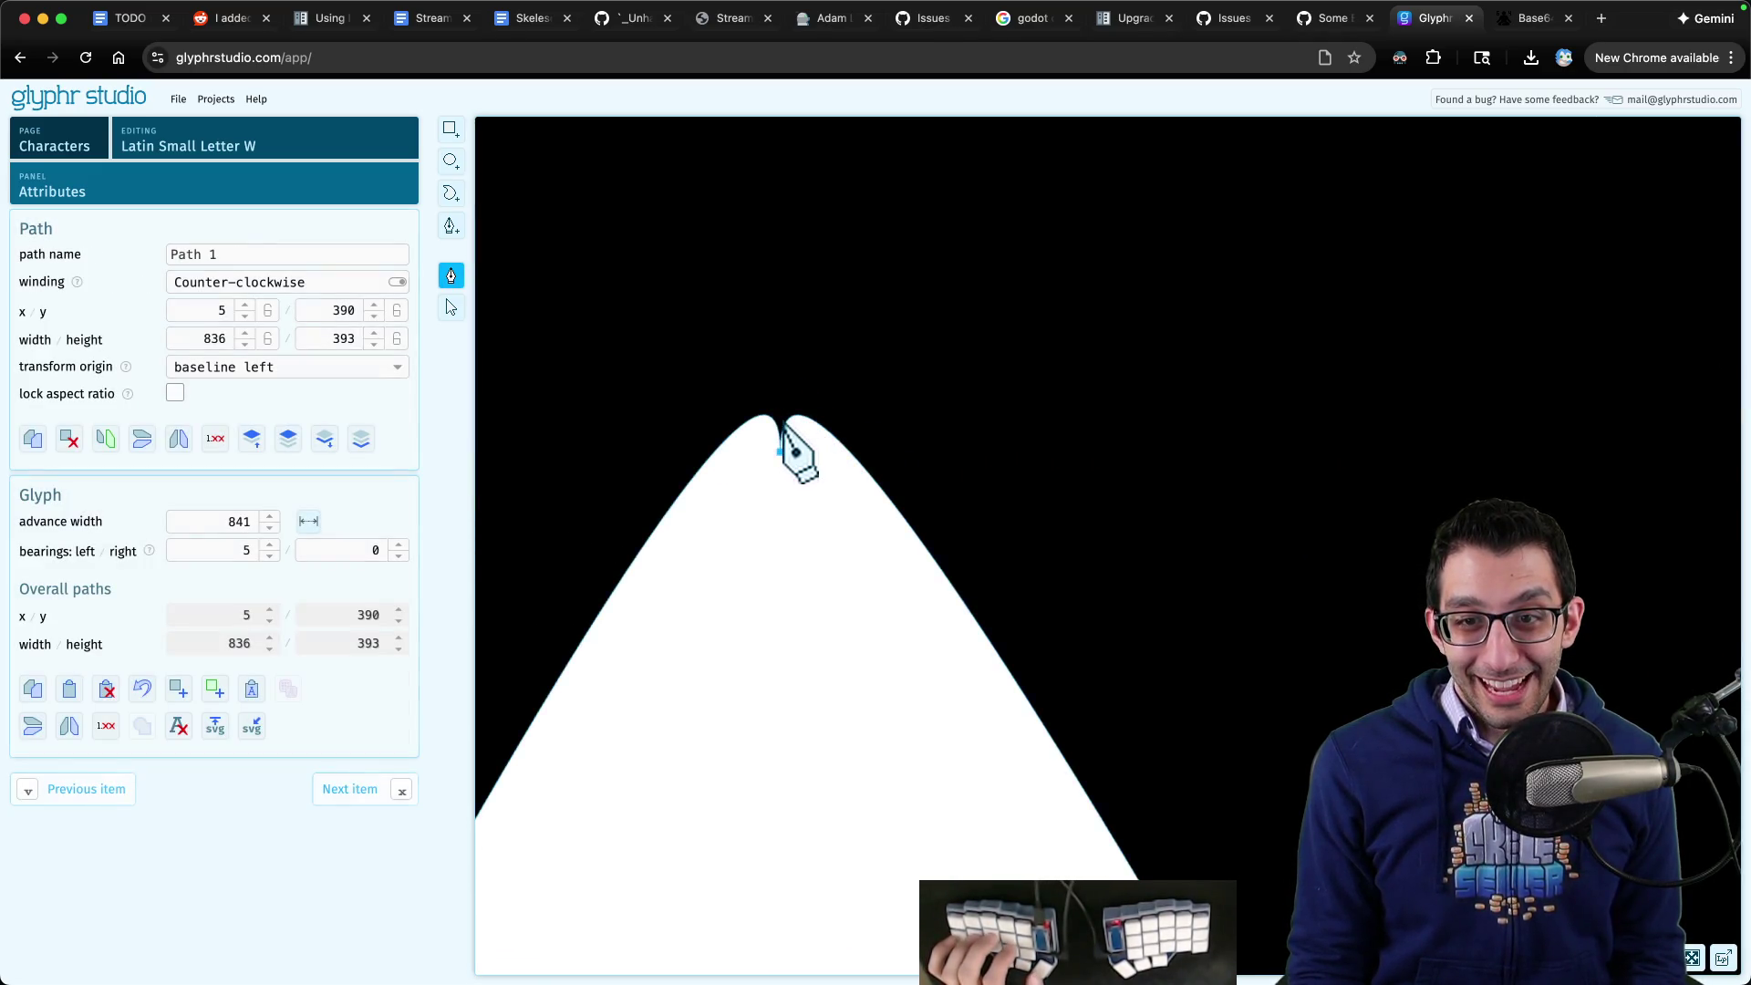
left_click_drag(786, 453, 794, 463)
left_click(794, 461)
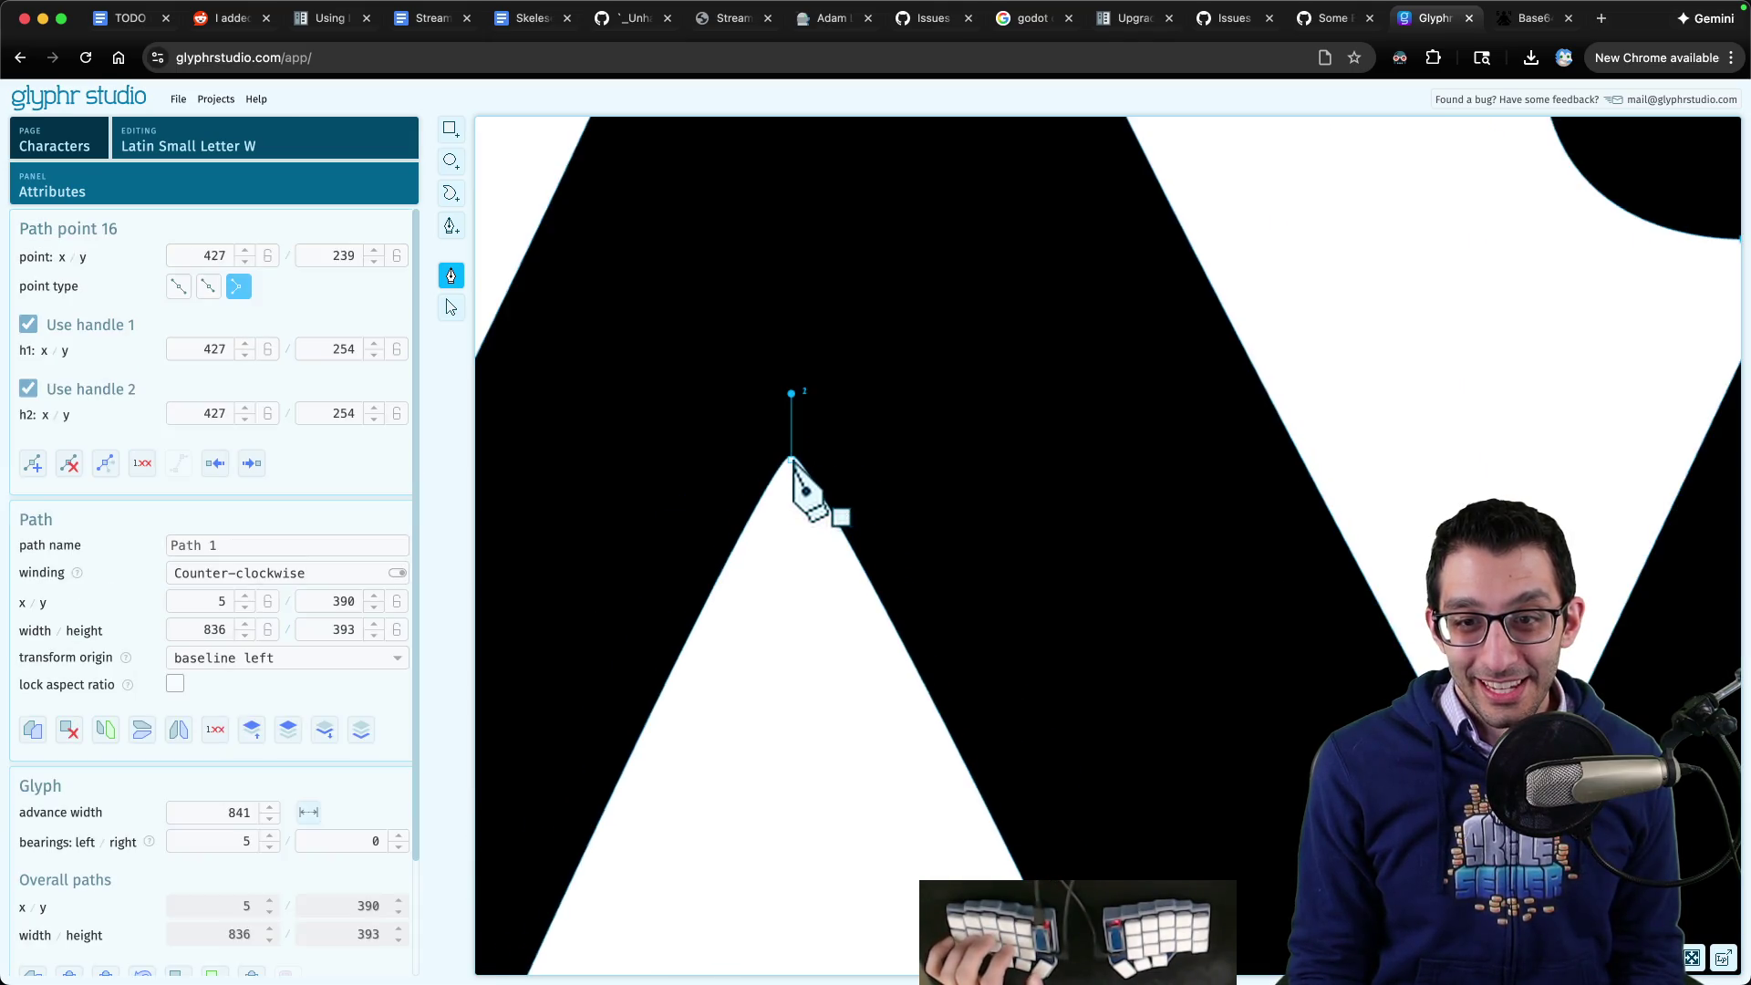
left_click_drag(792, 395, 804, 417)
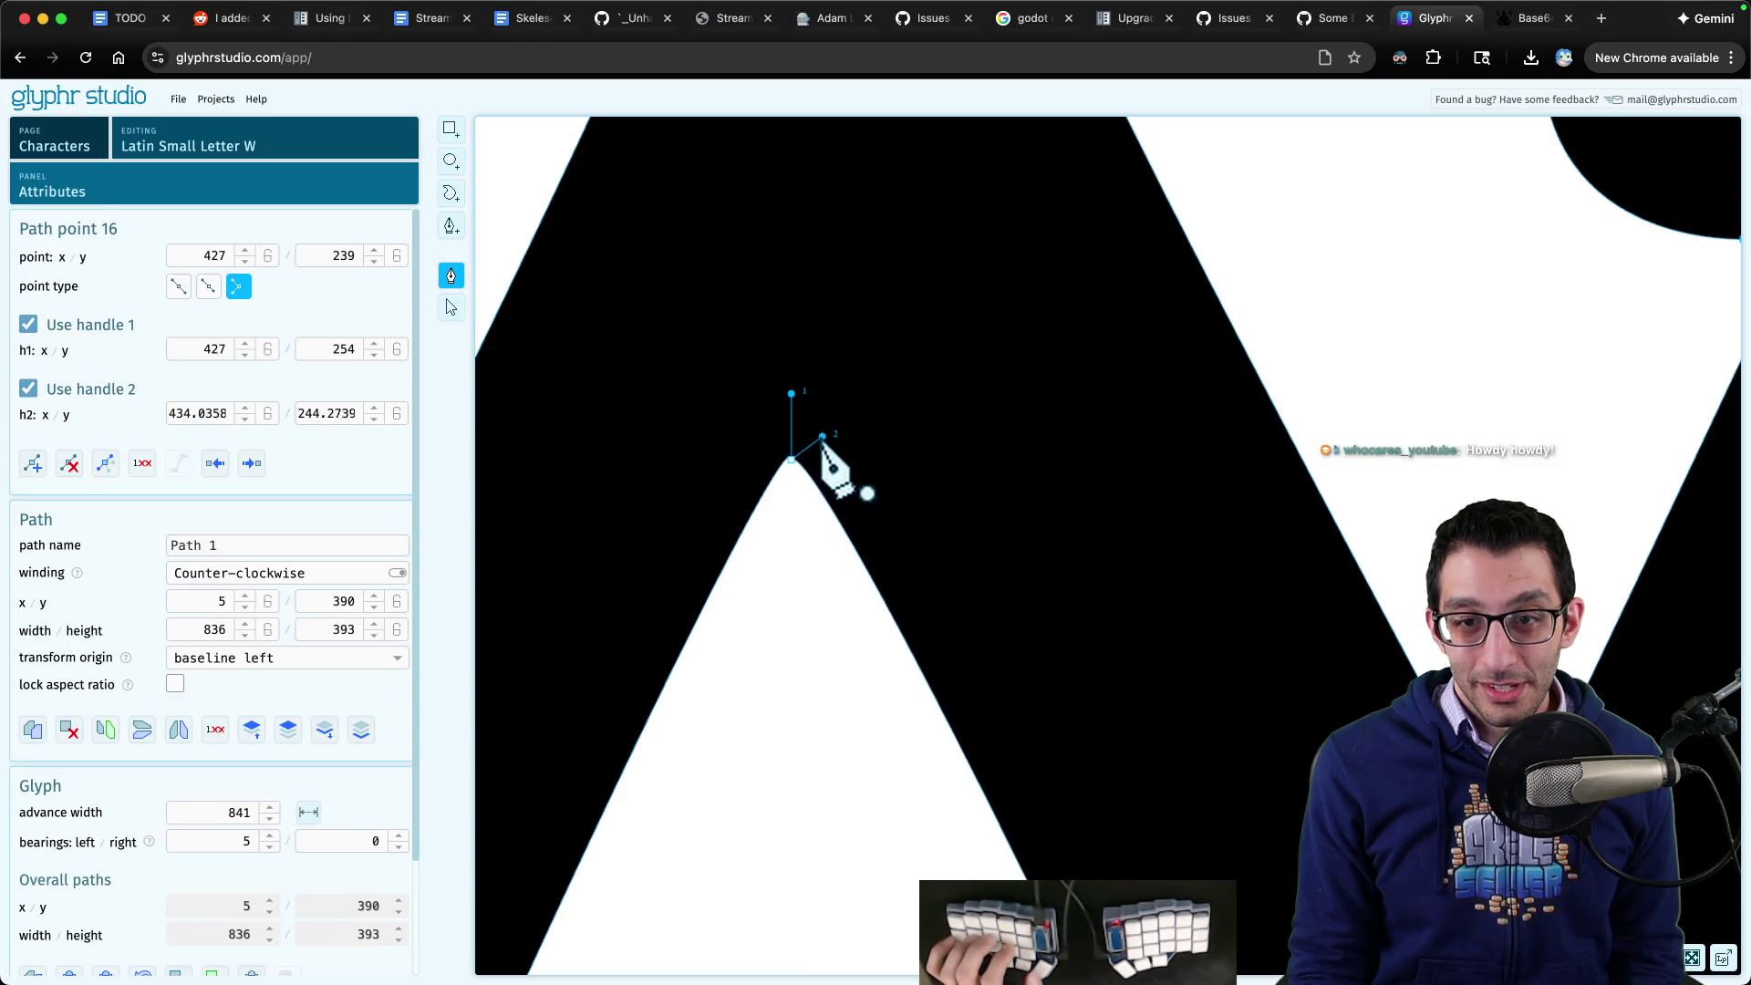
left_click_drag(792, 395, 765, 436)
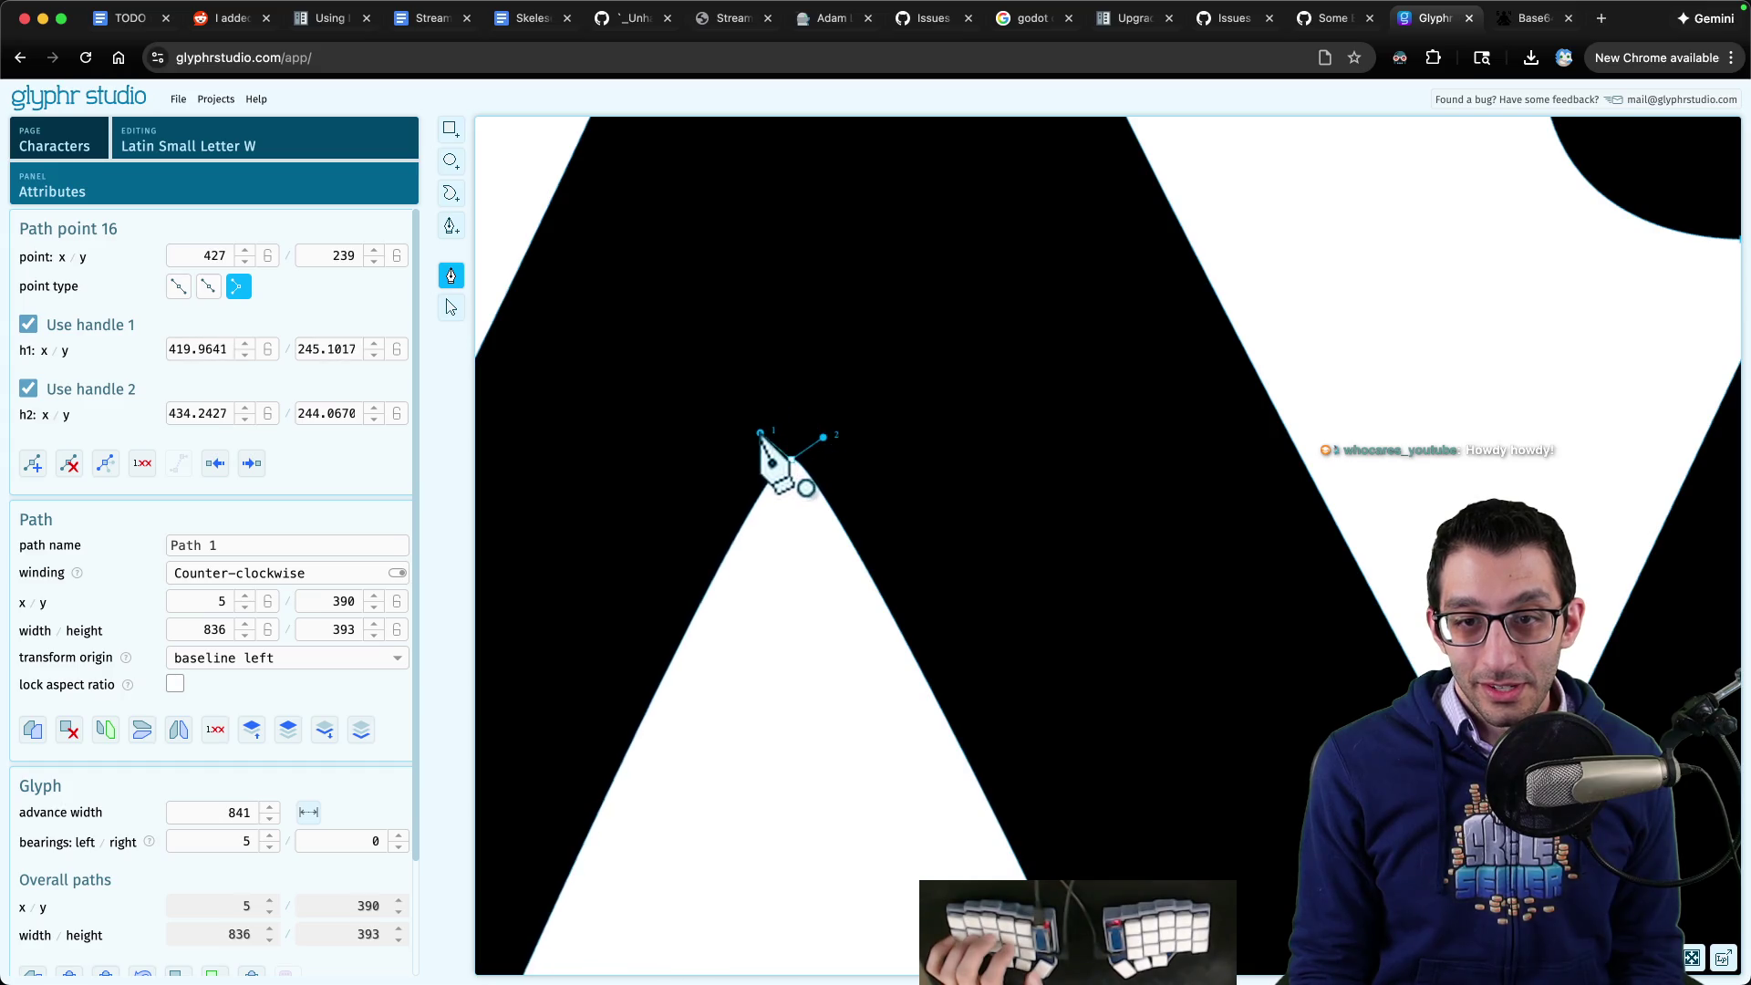
scroll(792, 460, "up", 5)
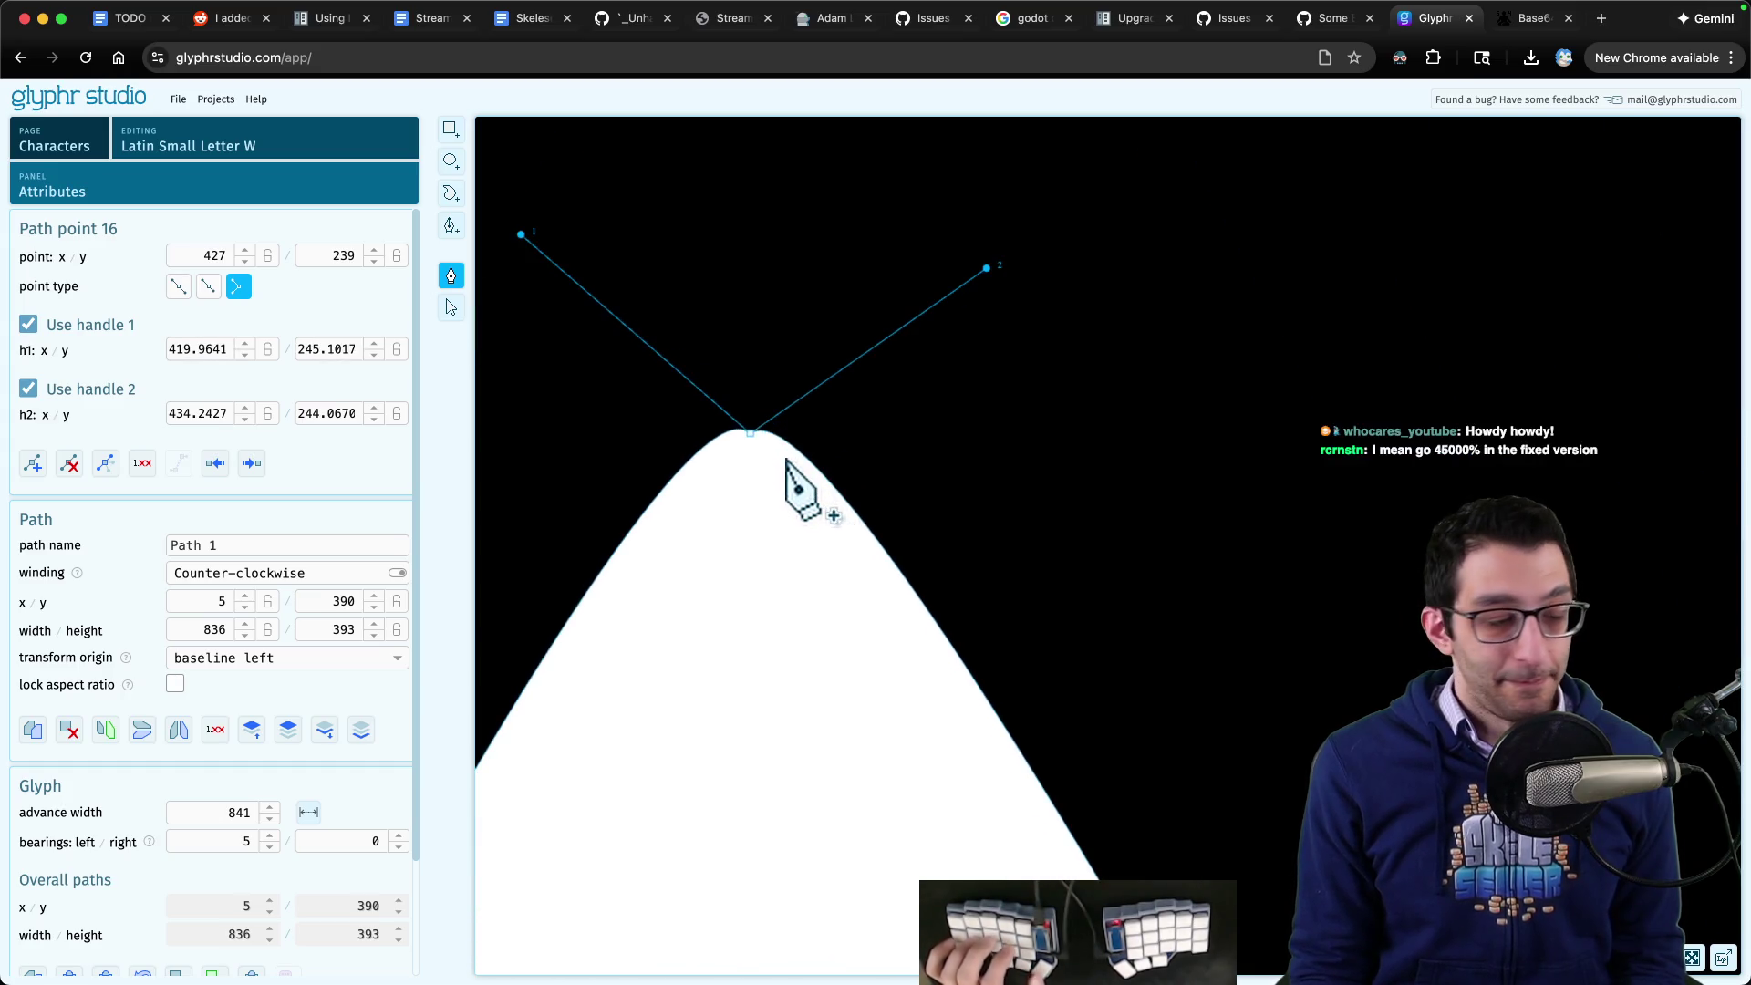
scroll(787, 474, "down", 5)
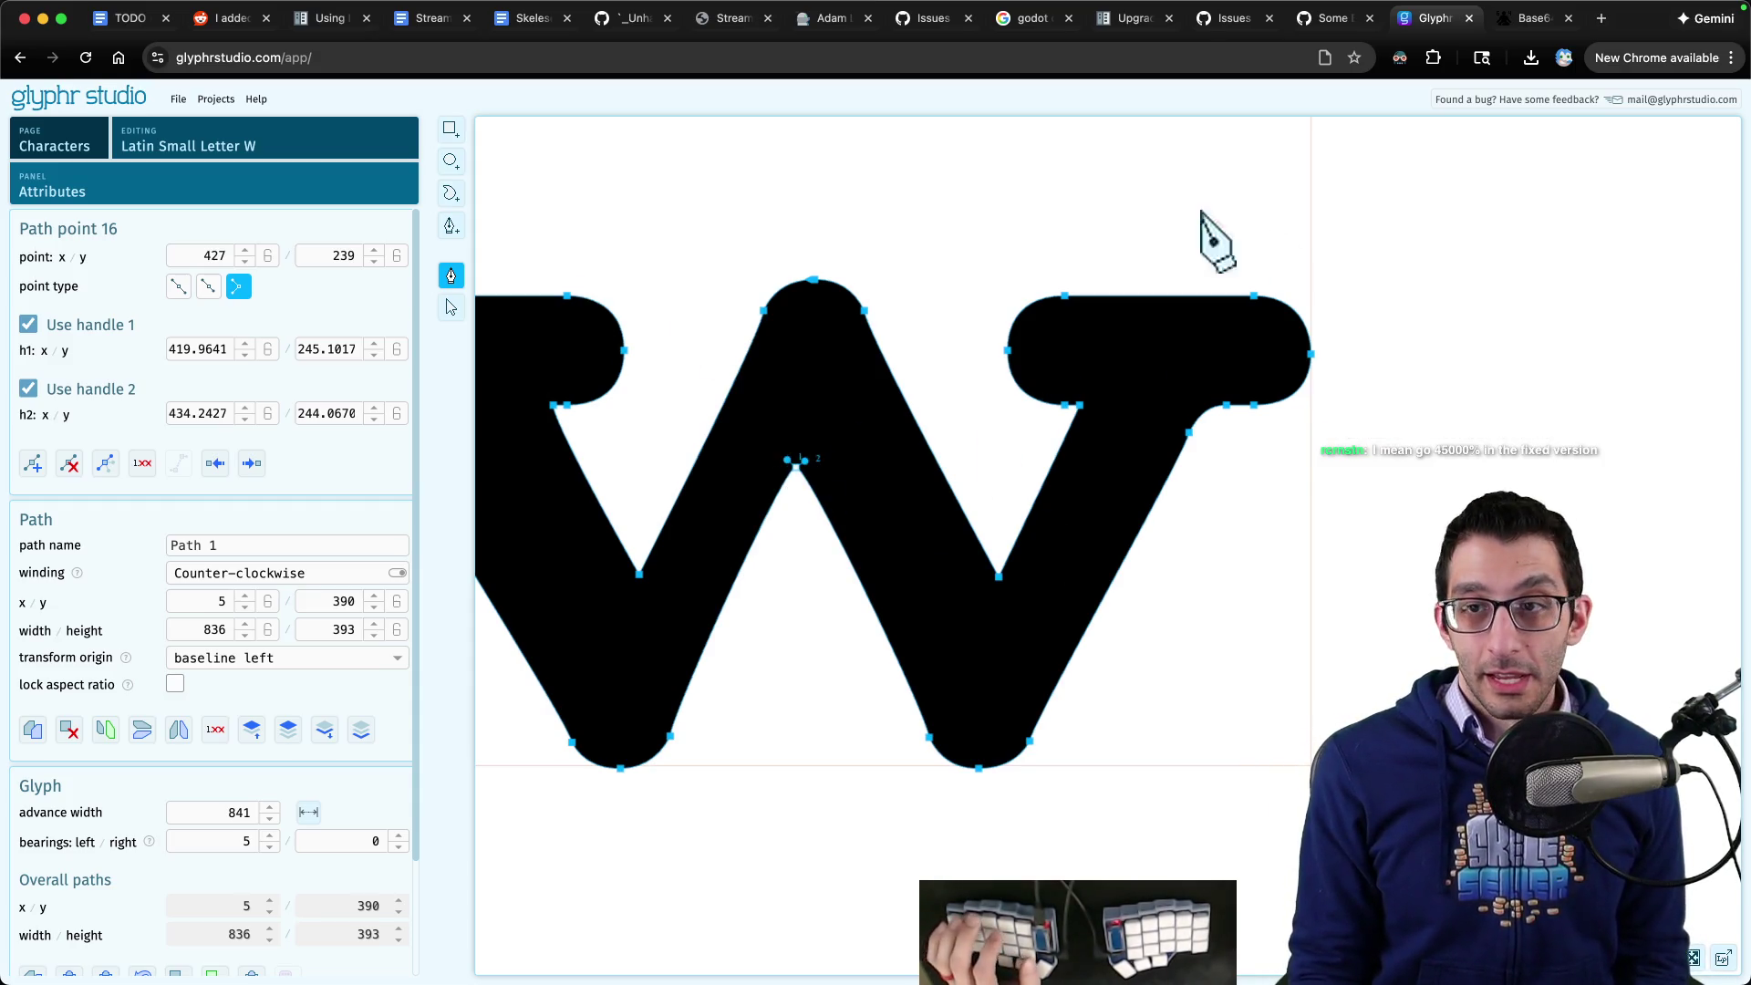
- Export the font via File > Export OTF and reveal SkelesellerMain-Bold (1).otf in Finder
left_click(181, 100)
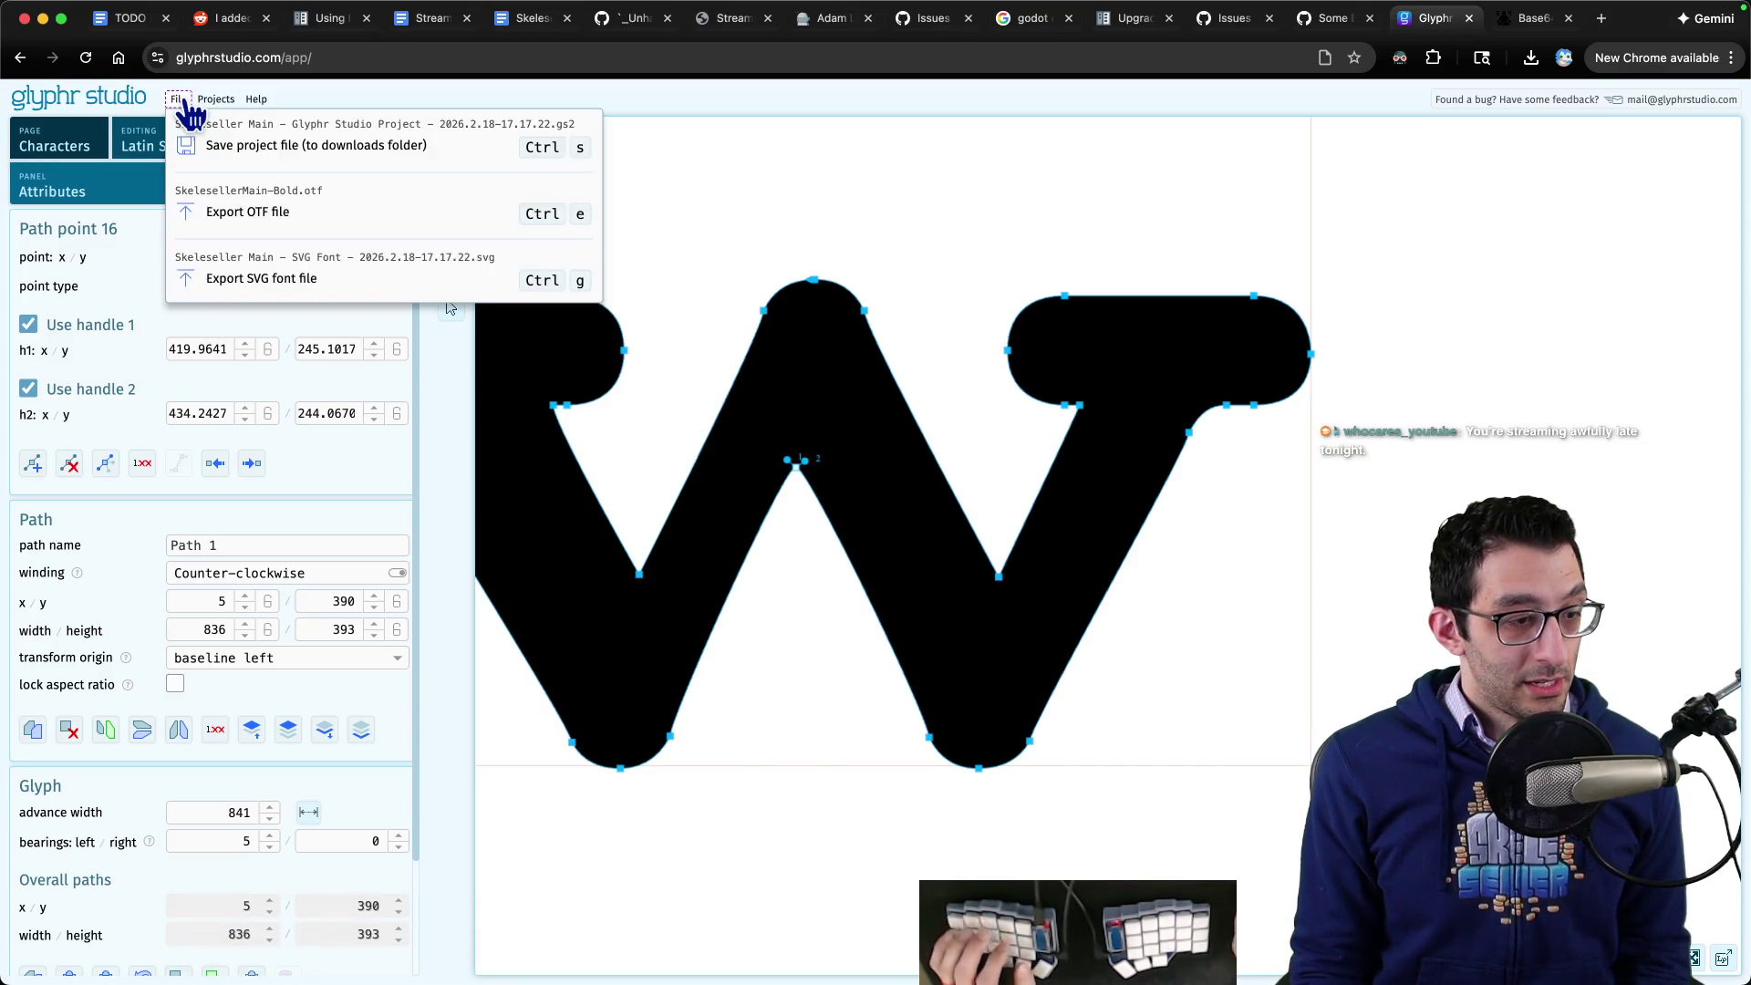
left_click(271, 219)
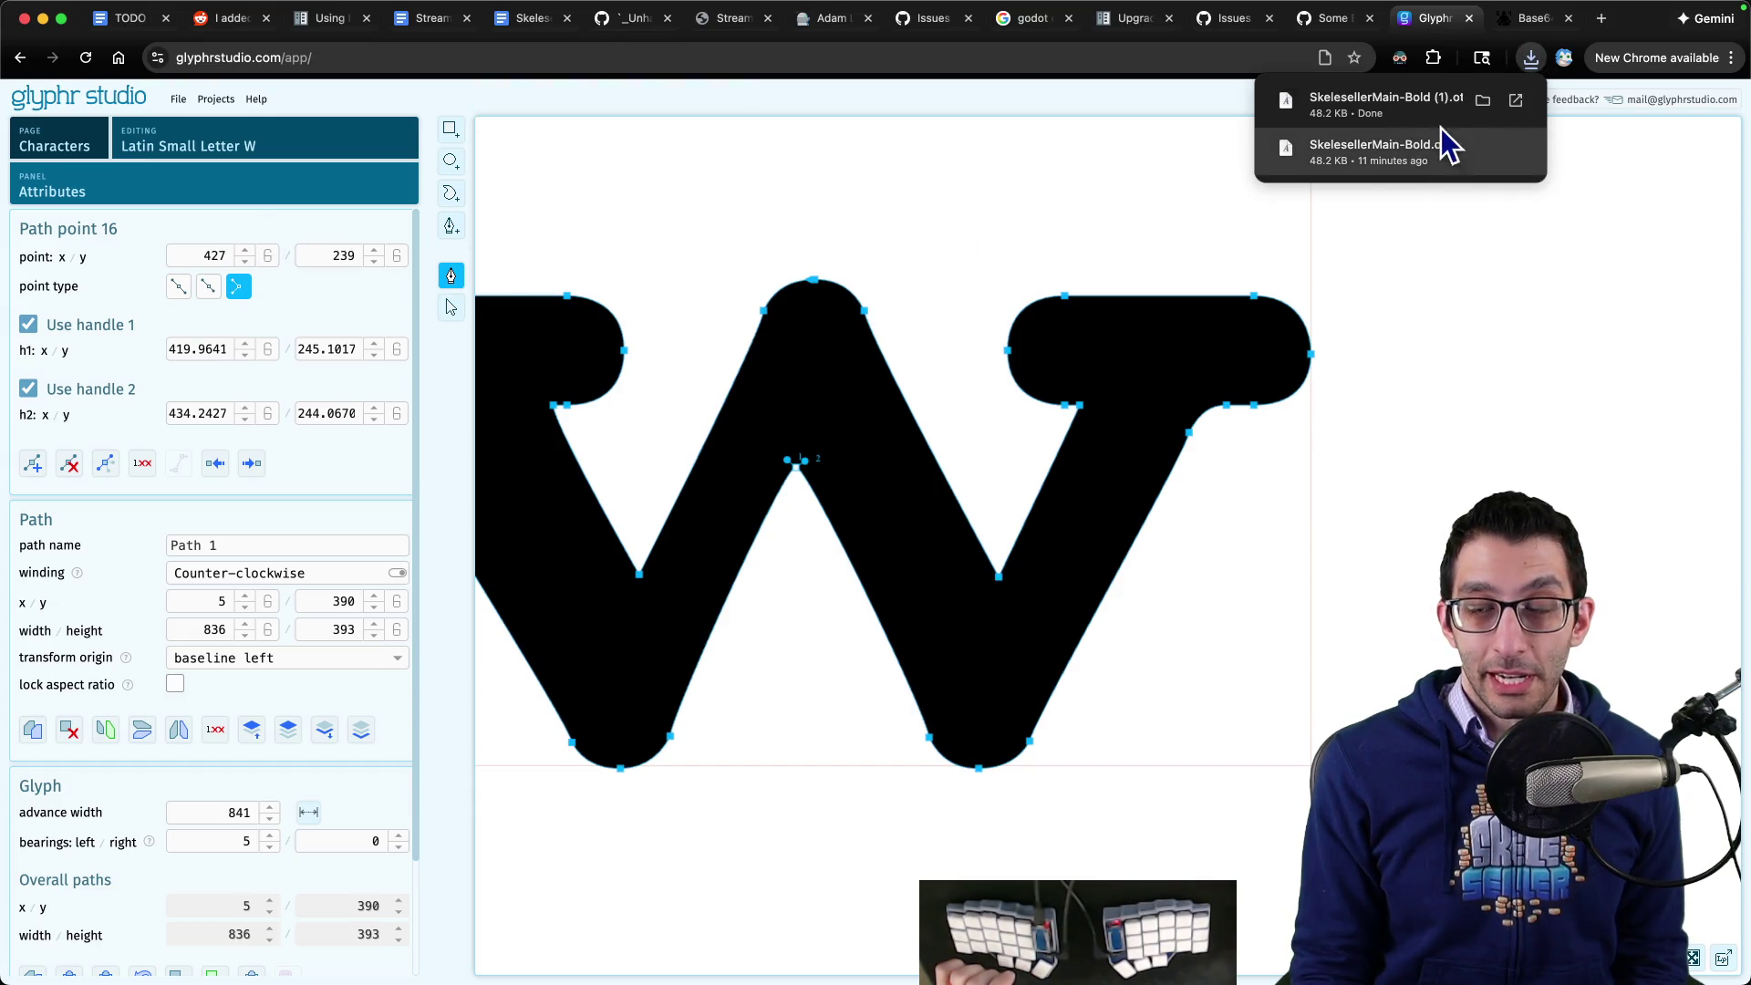
mouse_move(1492, 107)
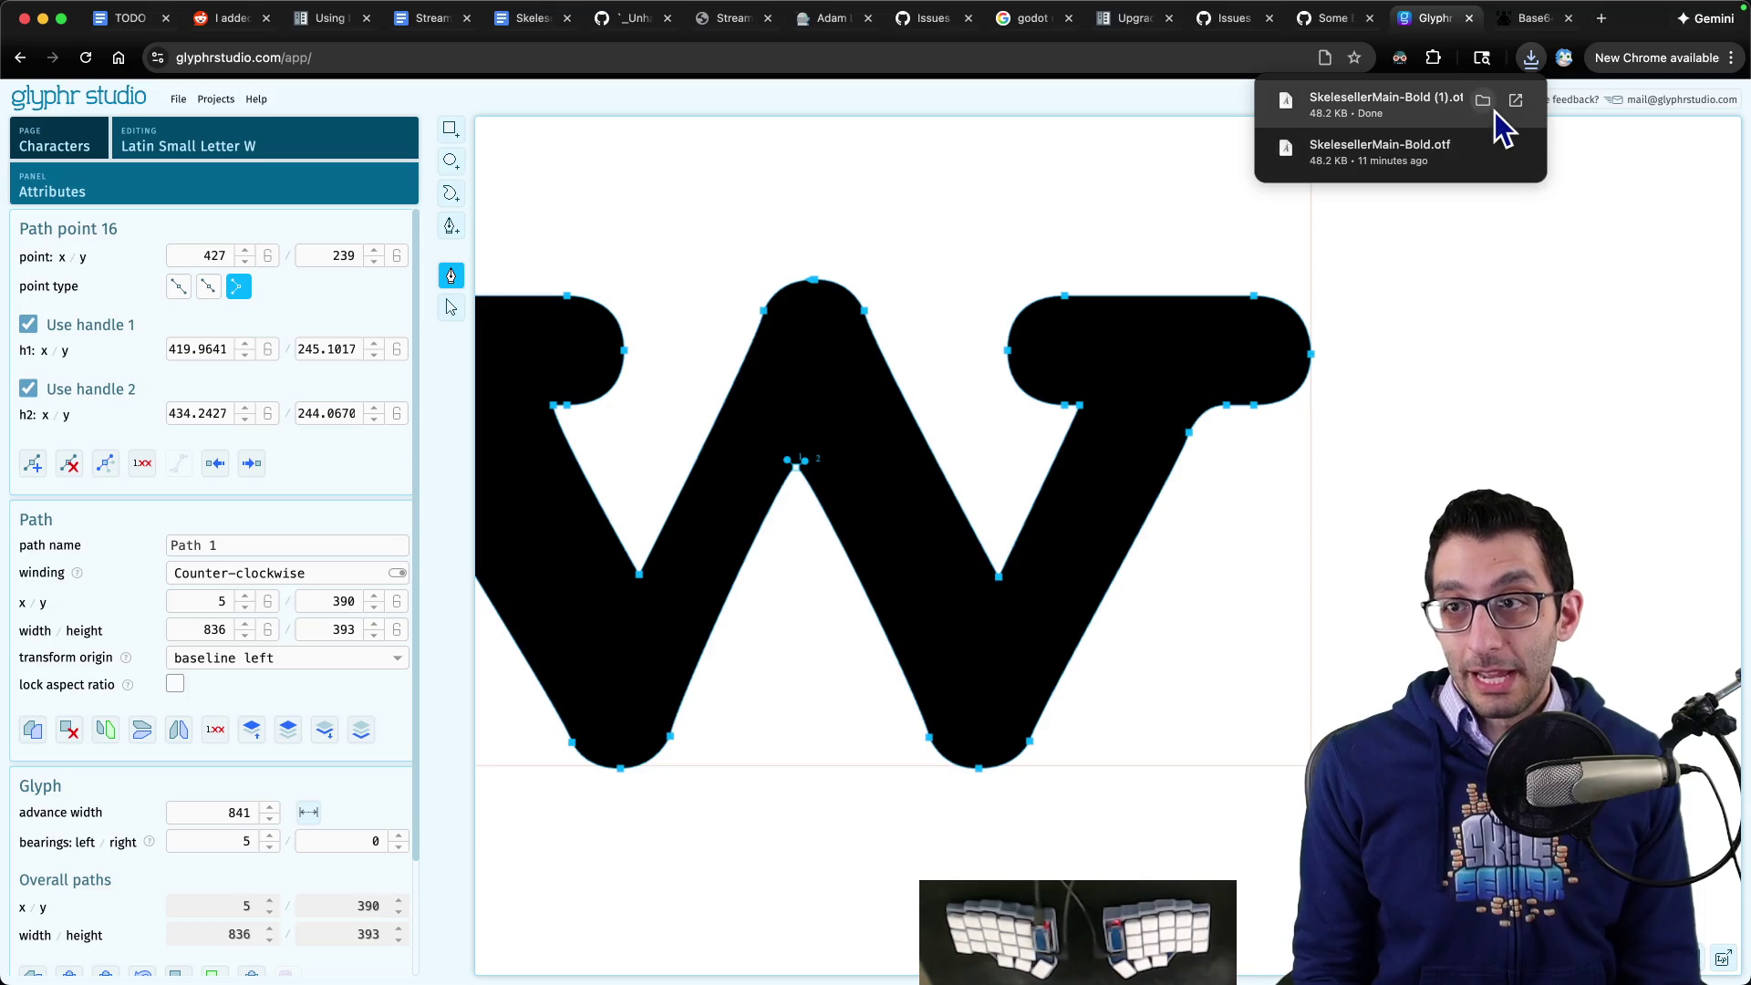
left_click(1483, 101)
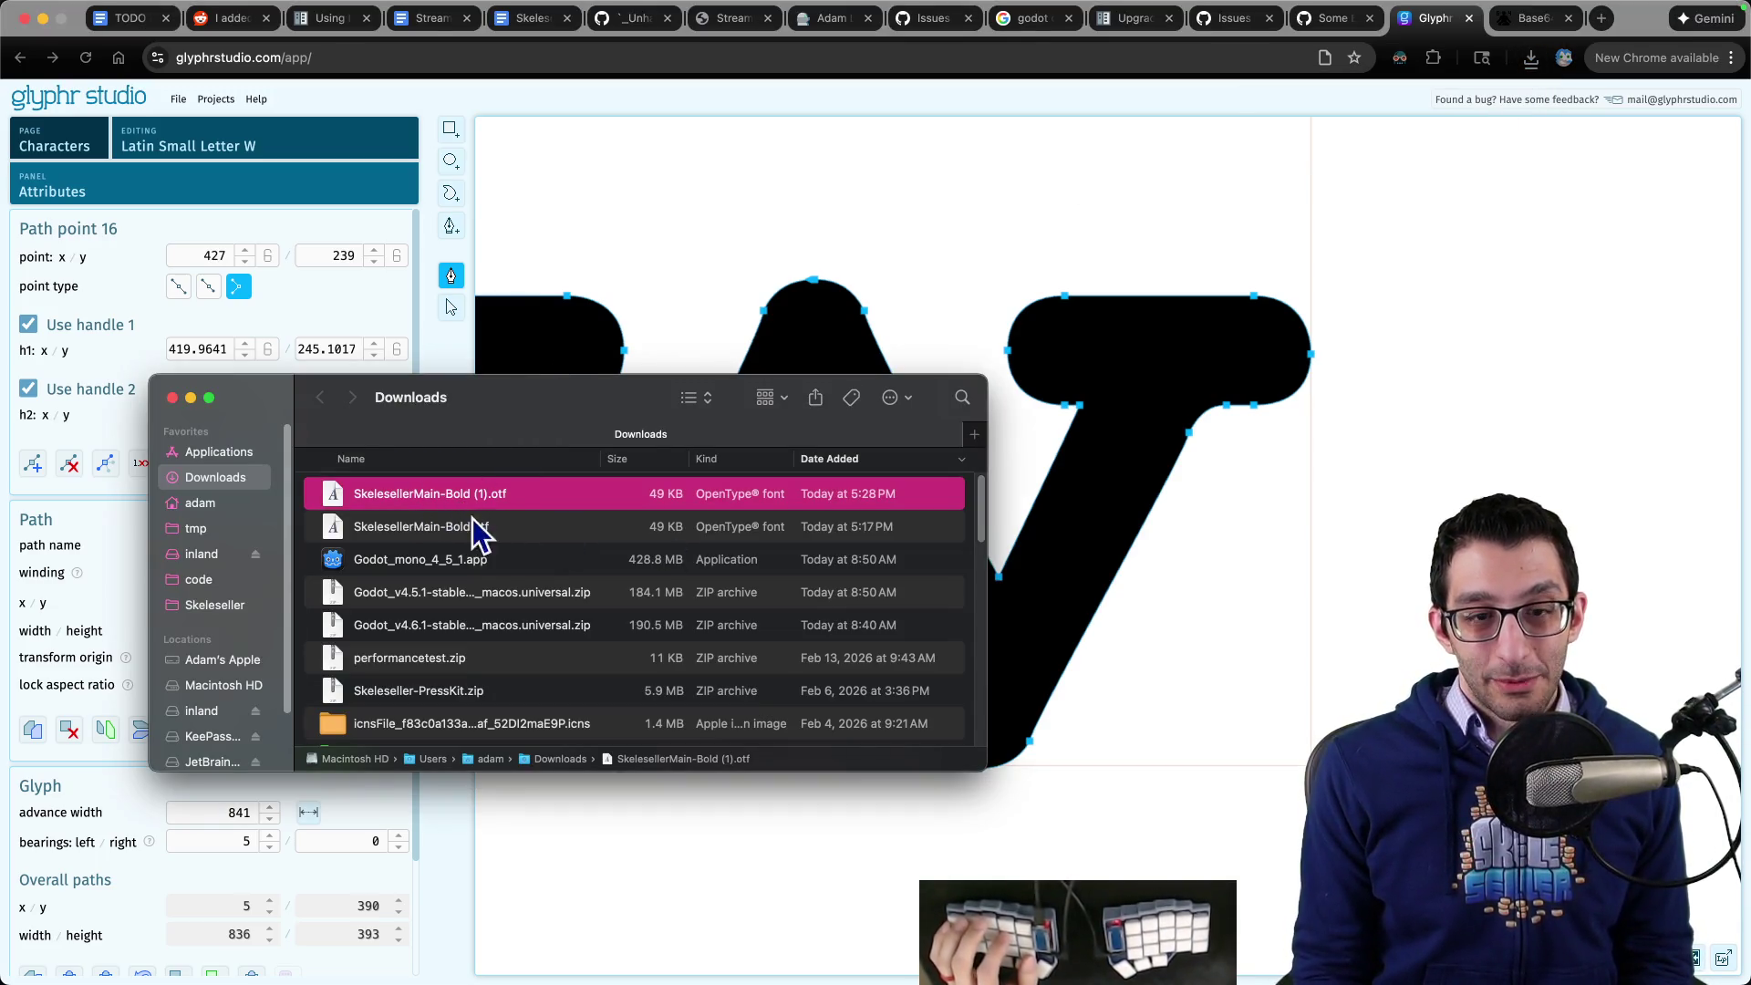
- Trash the older download and rename the new export to SkelesellerMain-Bold.otf
key("Down")
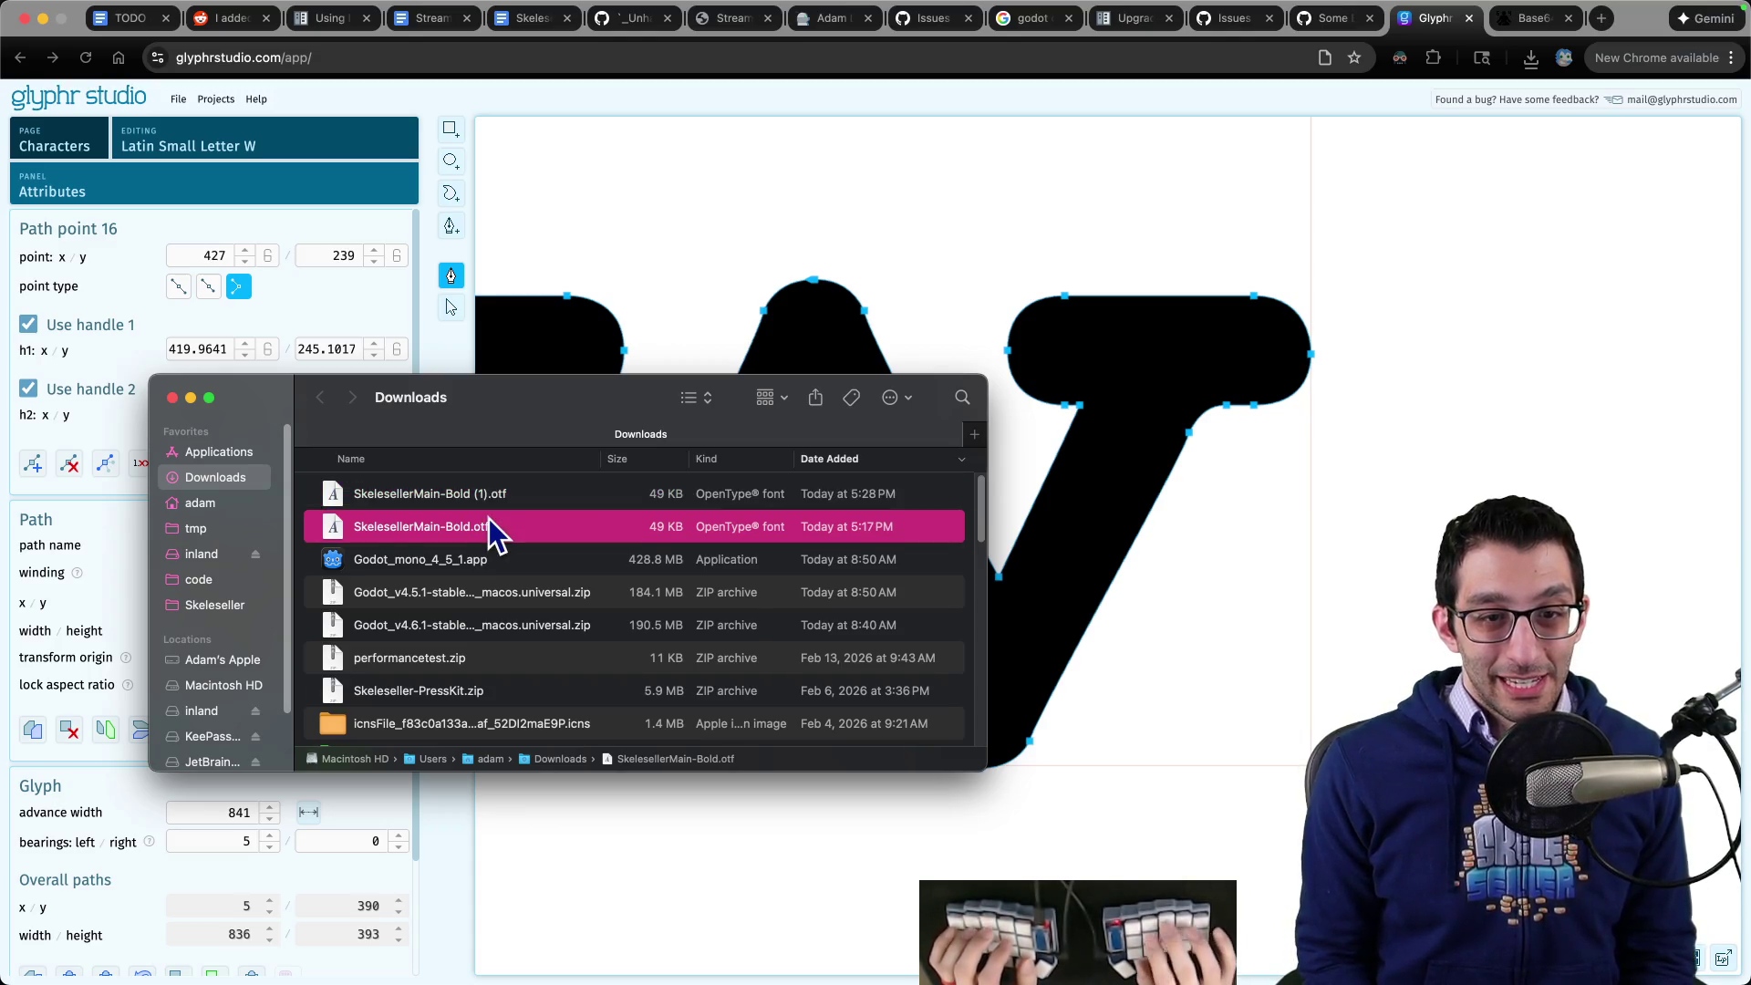
key("Up")
key("Down")
key("super+BackSpace")
key("Return")
key("Right")
key("BackSpace")
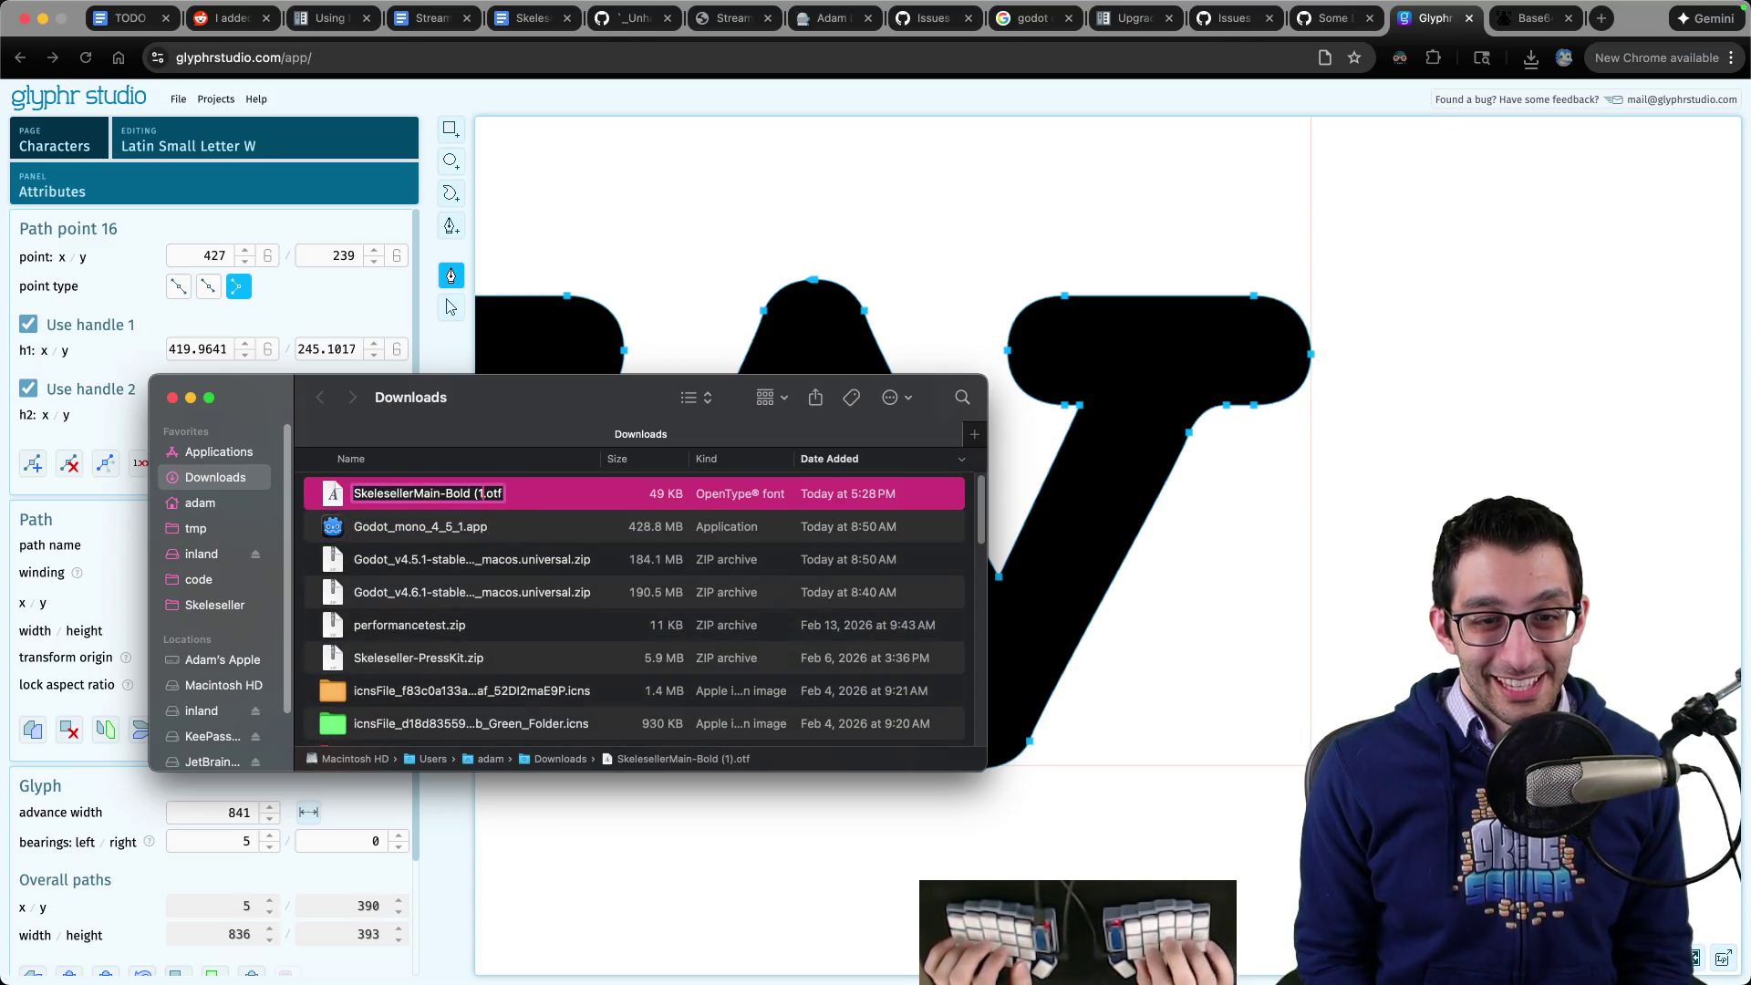
key("BackSpace")
key("Return")
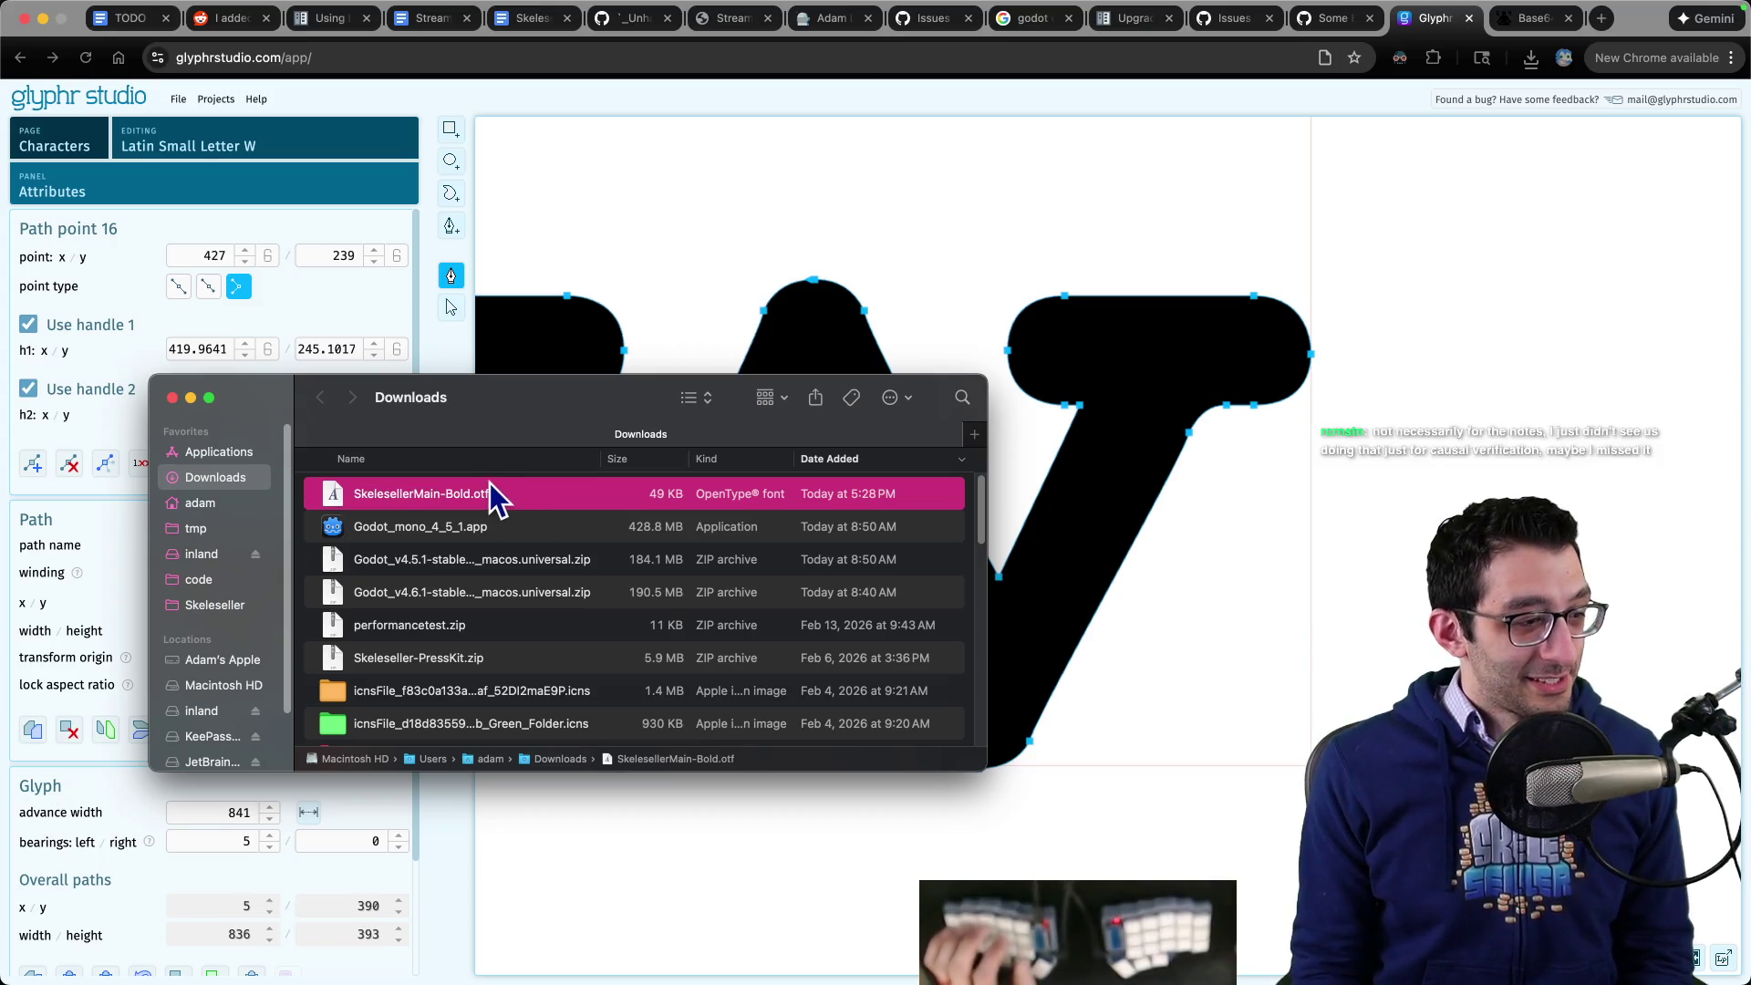
key("super+Tab")
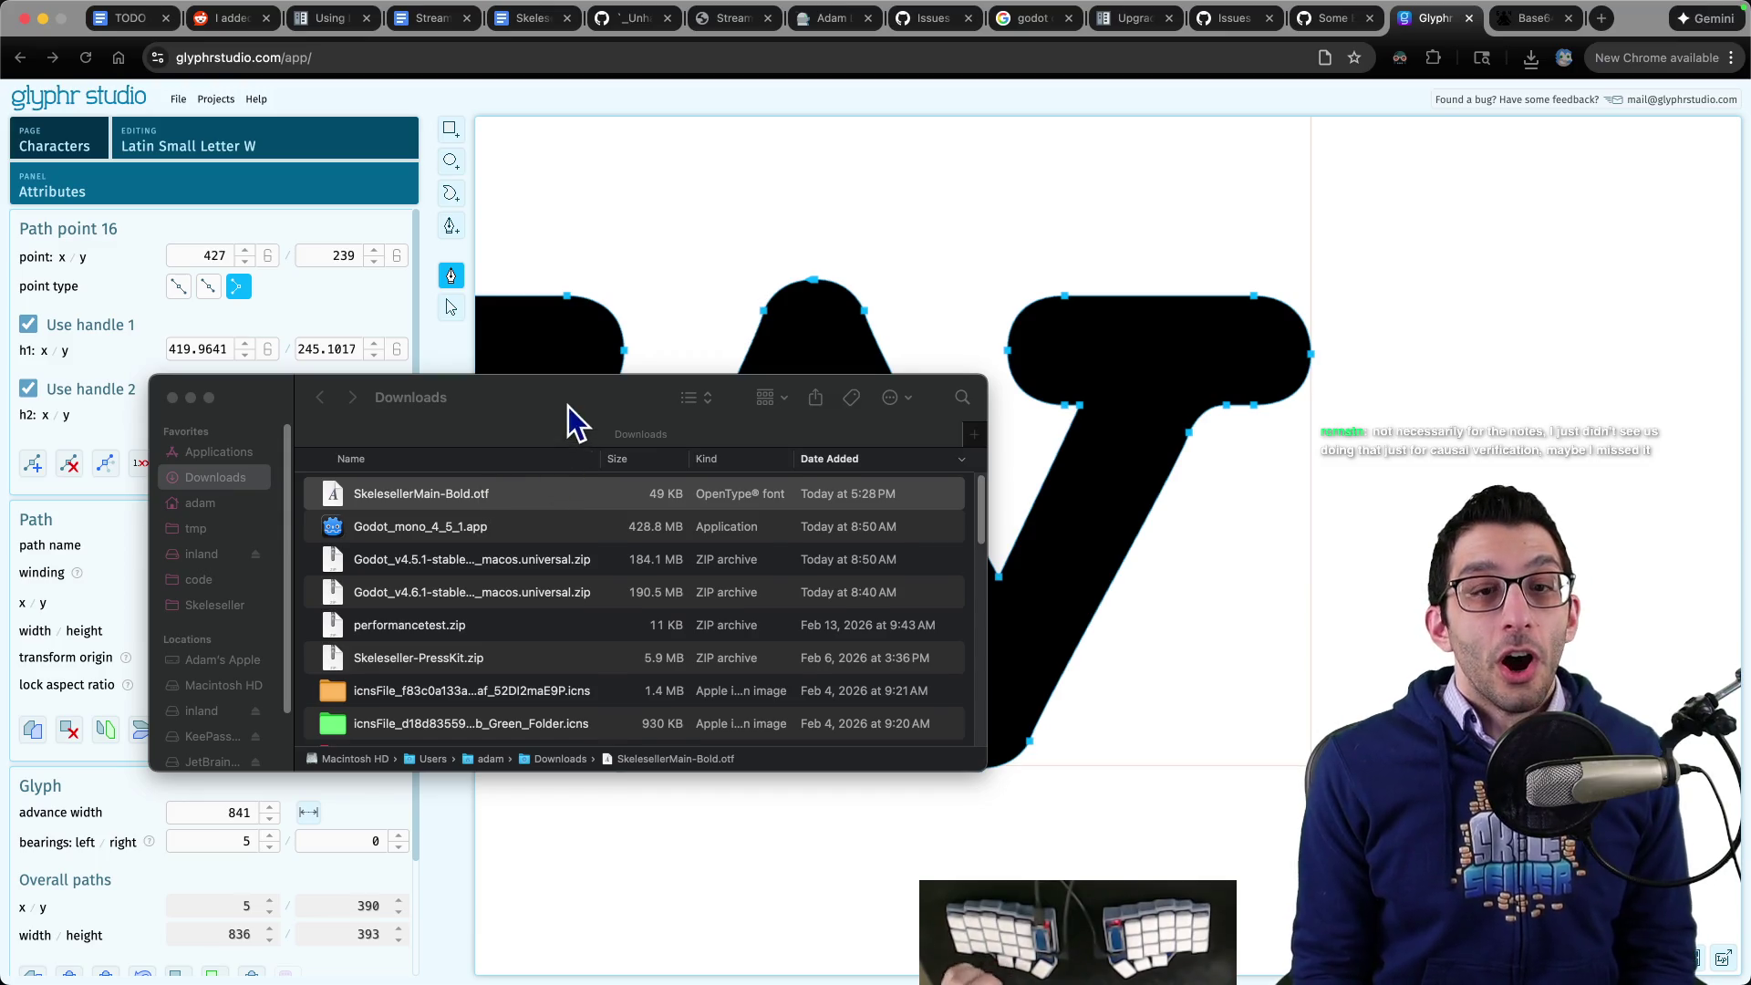
- Move SkelesellerMain-Bold.otf into the game's Fonts folder, replacing the old copy
left_click_drag(567, 407, 516, 397)
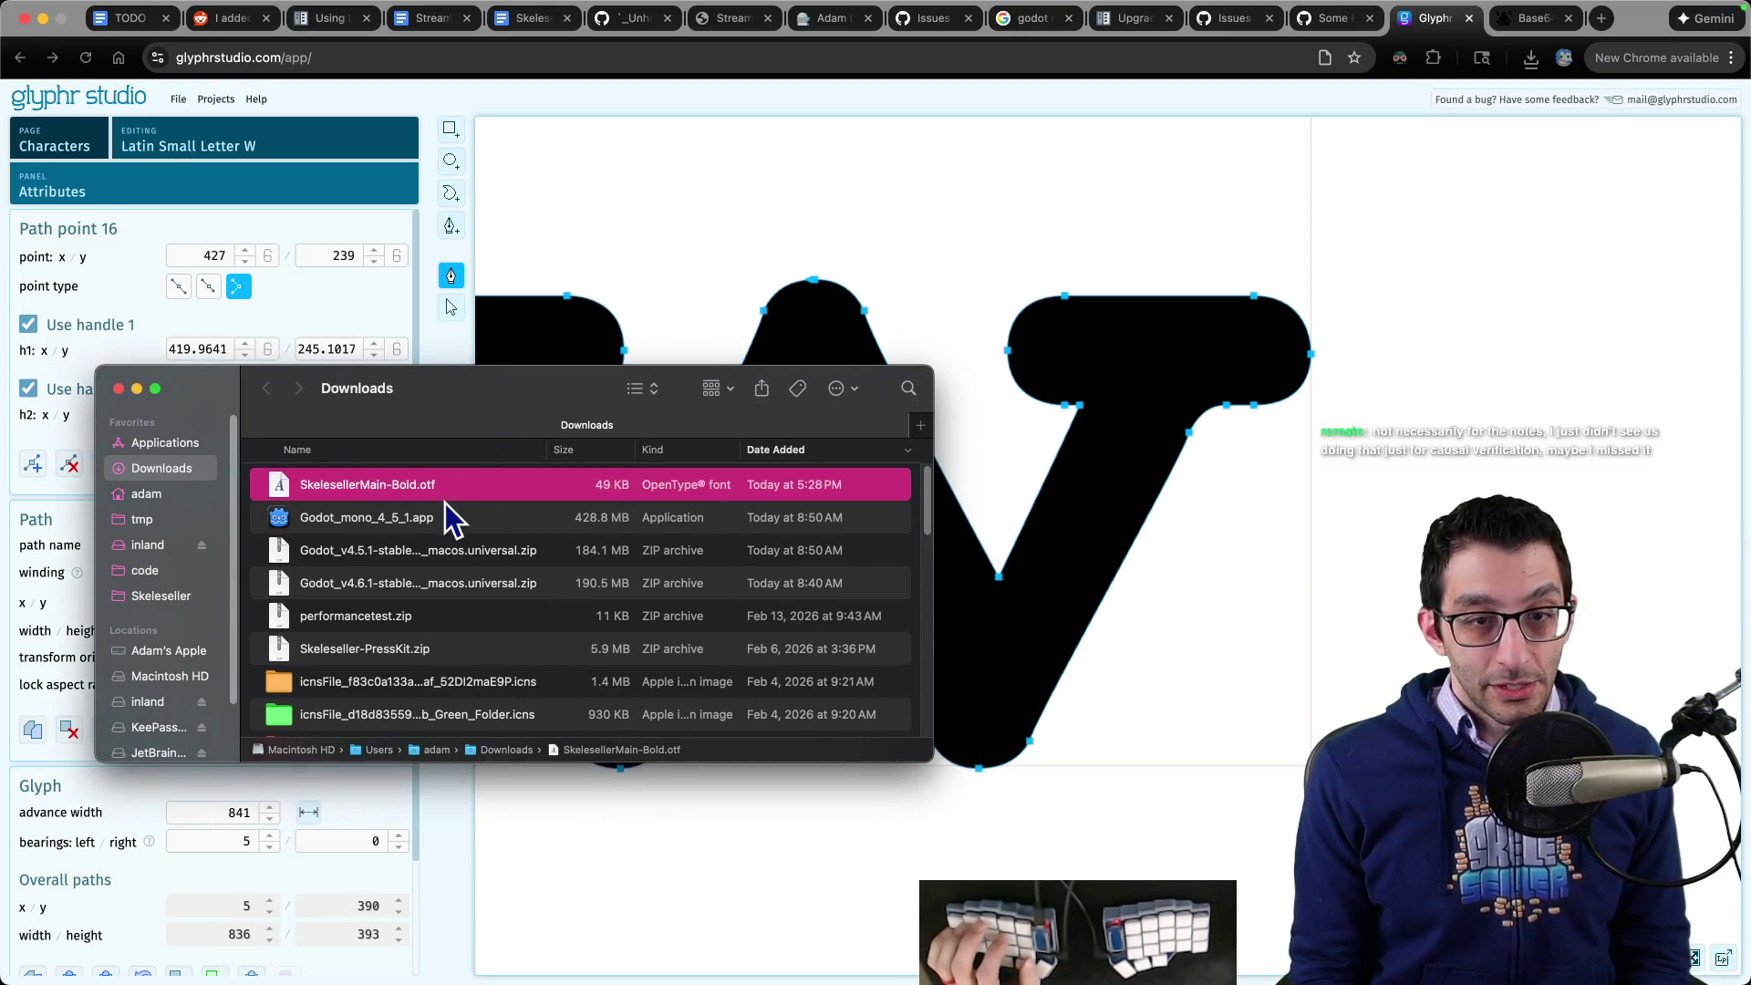
key("super+grave")
mouse_move(402, 491)
left_mouse_down()
mouse_move(383, 501)
mouse_move(1136, 515)
left_mouse_up()
left_click(597, 547)
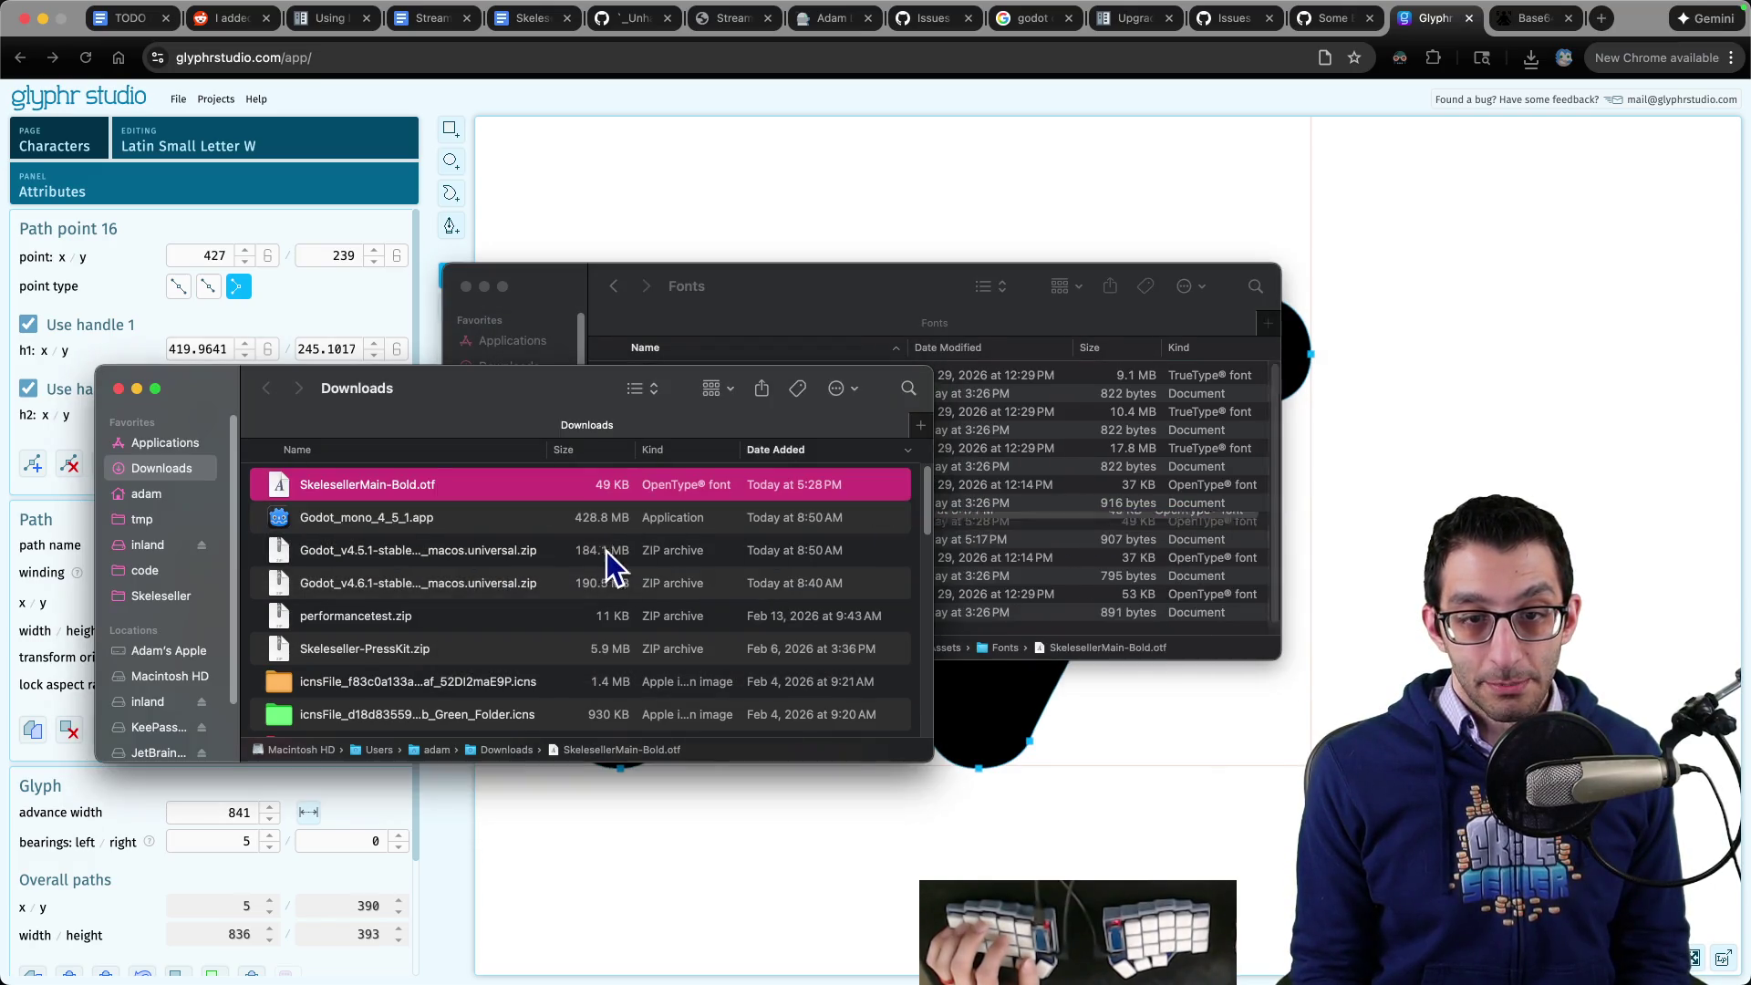
- Select the RichTextLabel in Godot and open loading options for its Normal Font override
left_click(1212, 954)
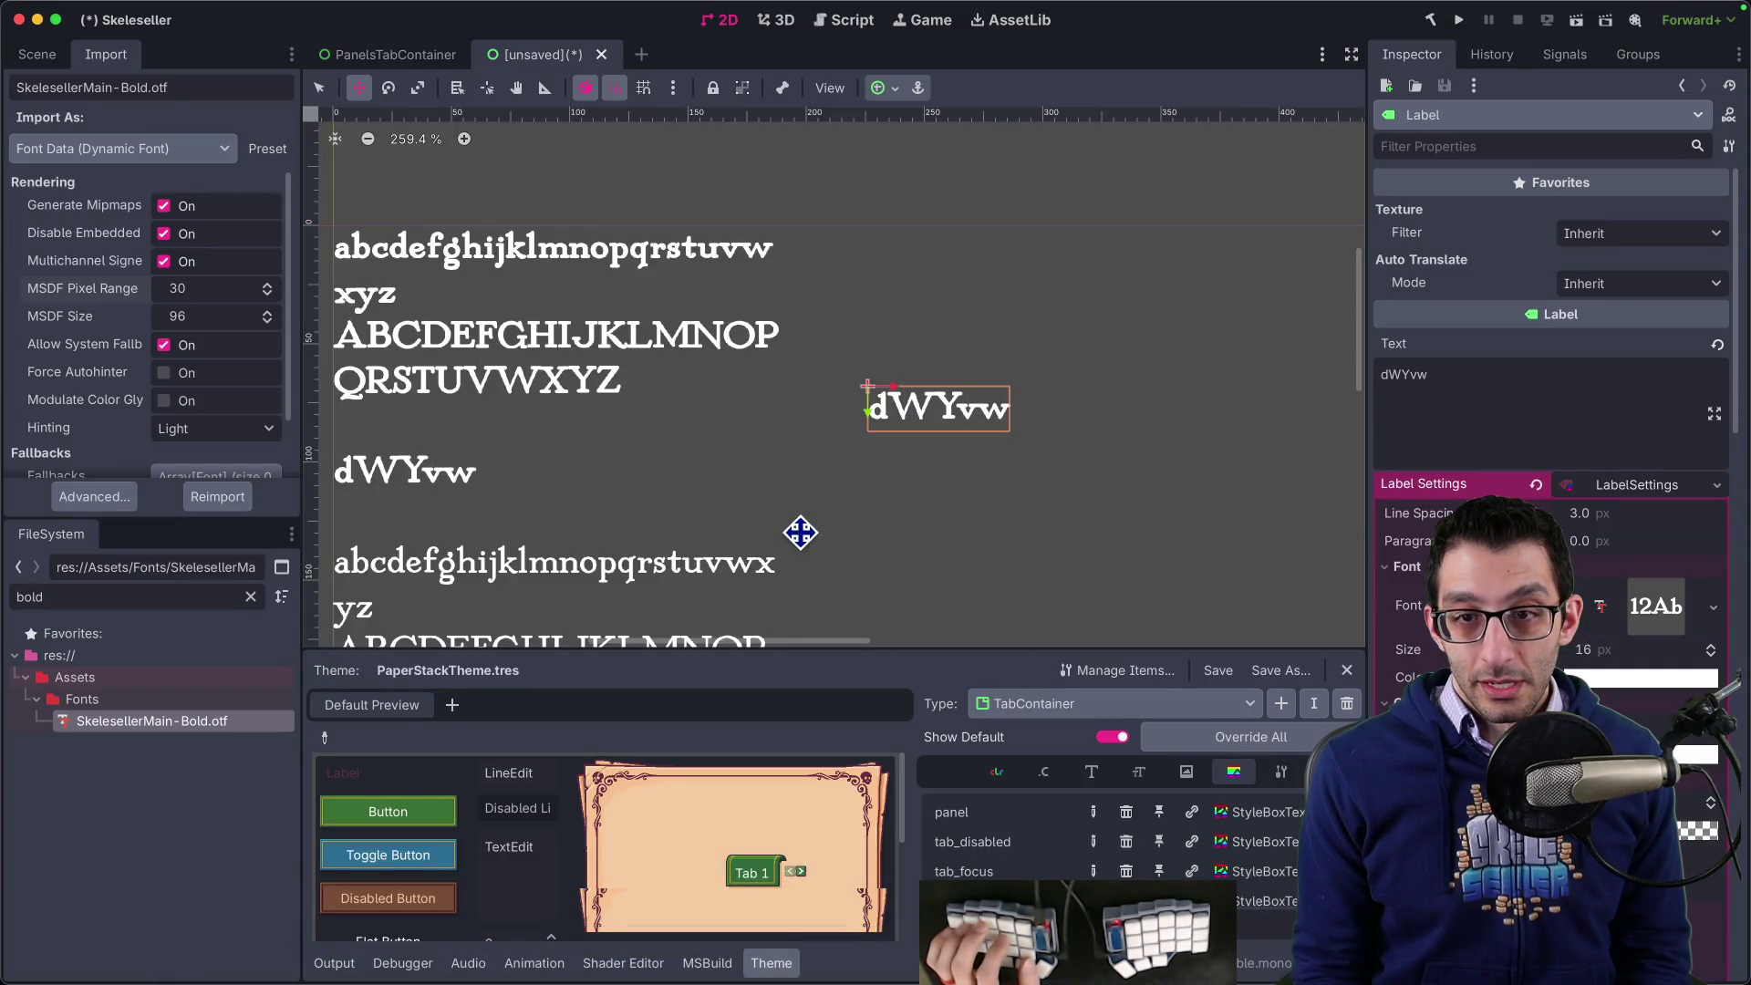
mouse_move(709, 436)
left_mouse_down()
mouse_move(828, 427)
mouse_move(855, 300)
mouse_move(837, 402)
left_mouse_up()
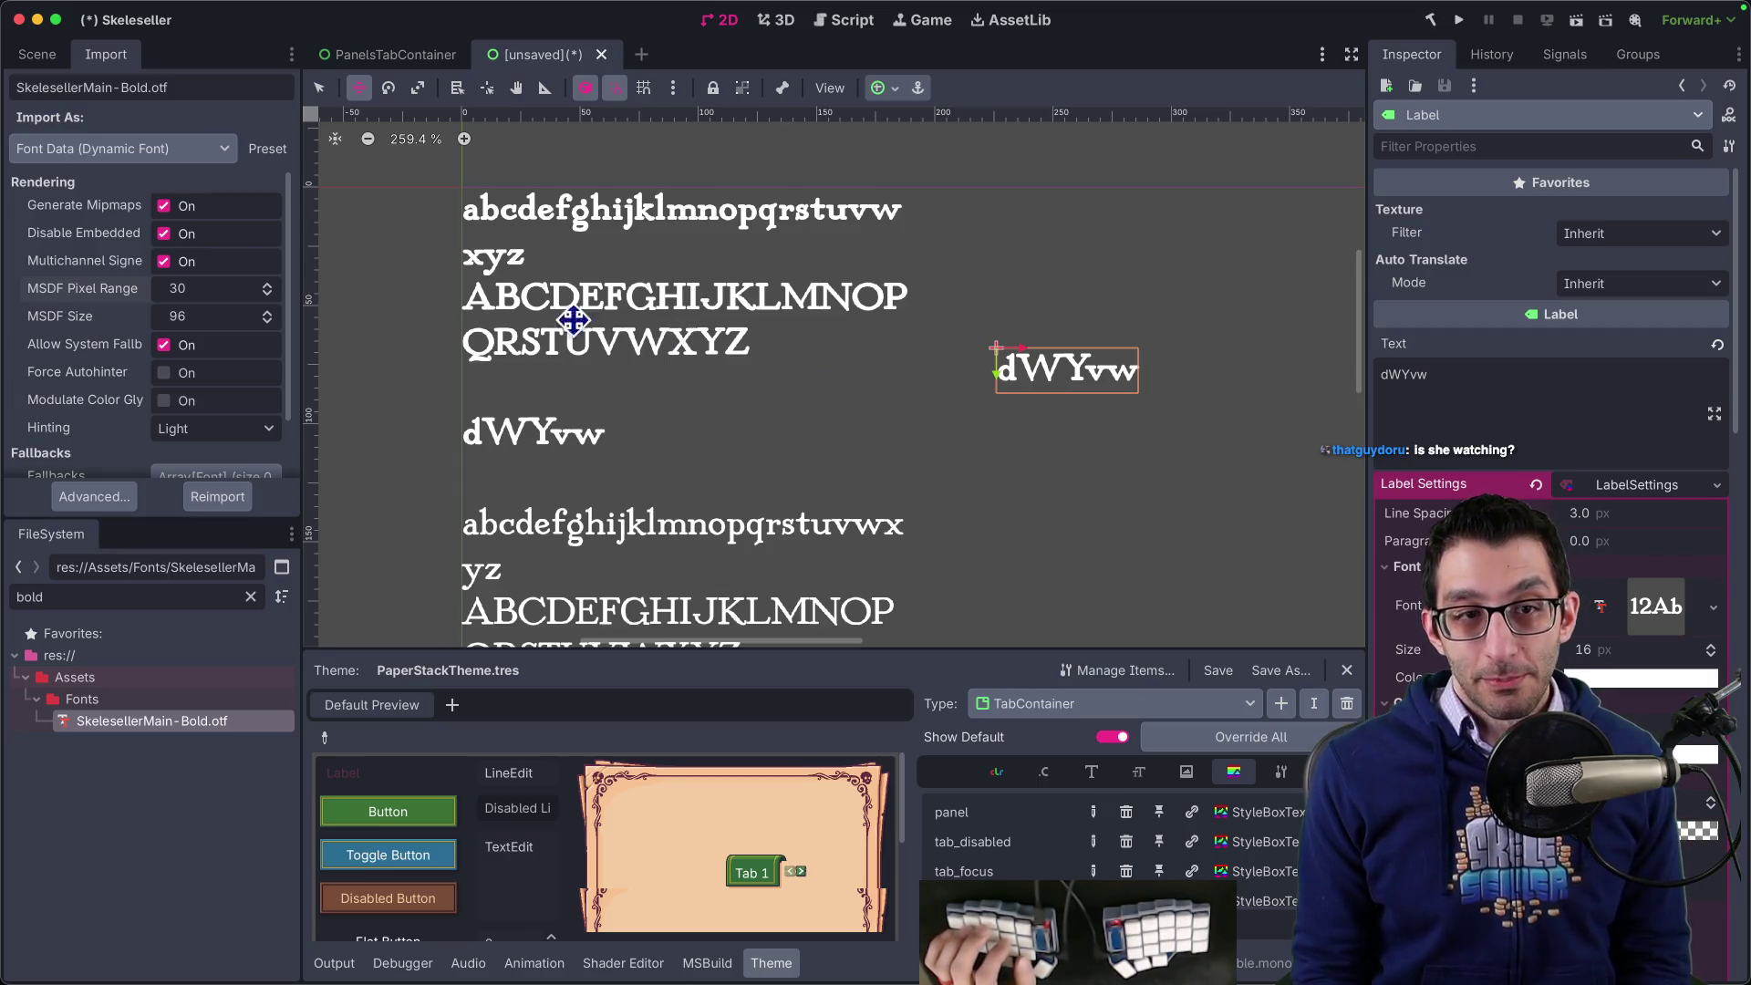
left_click(41, 54)
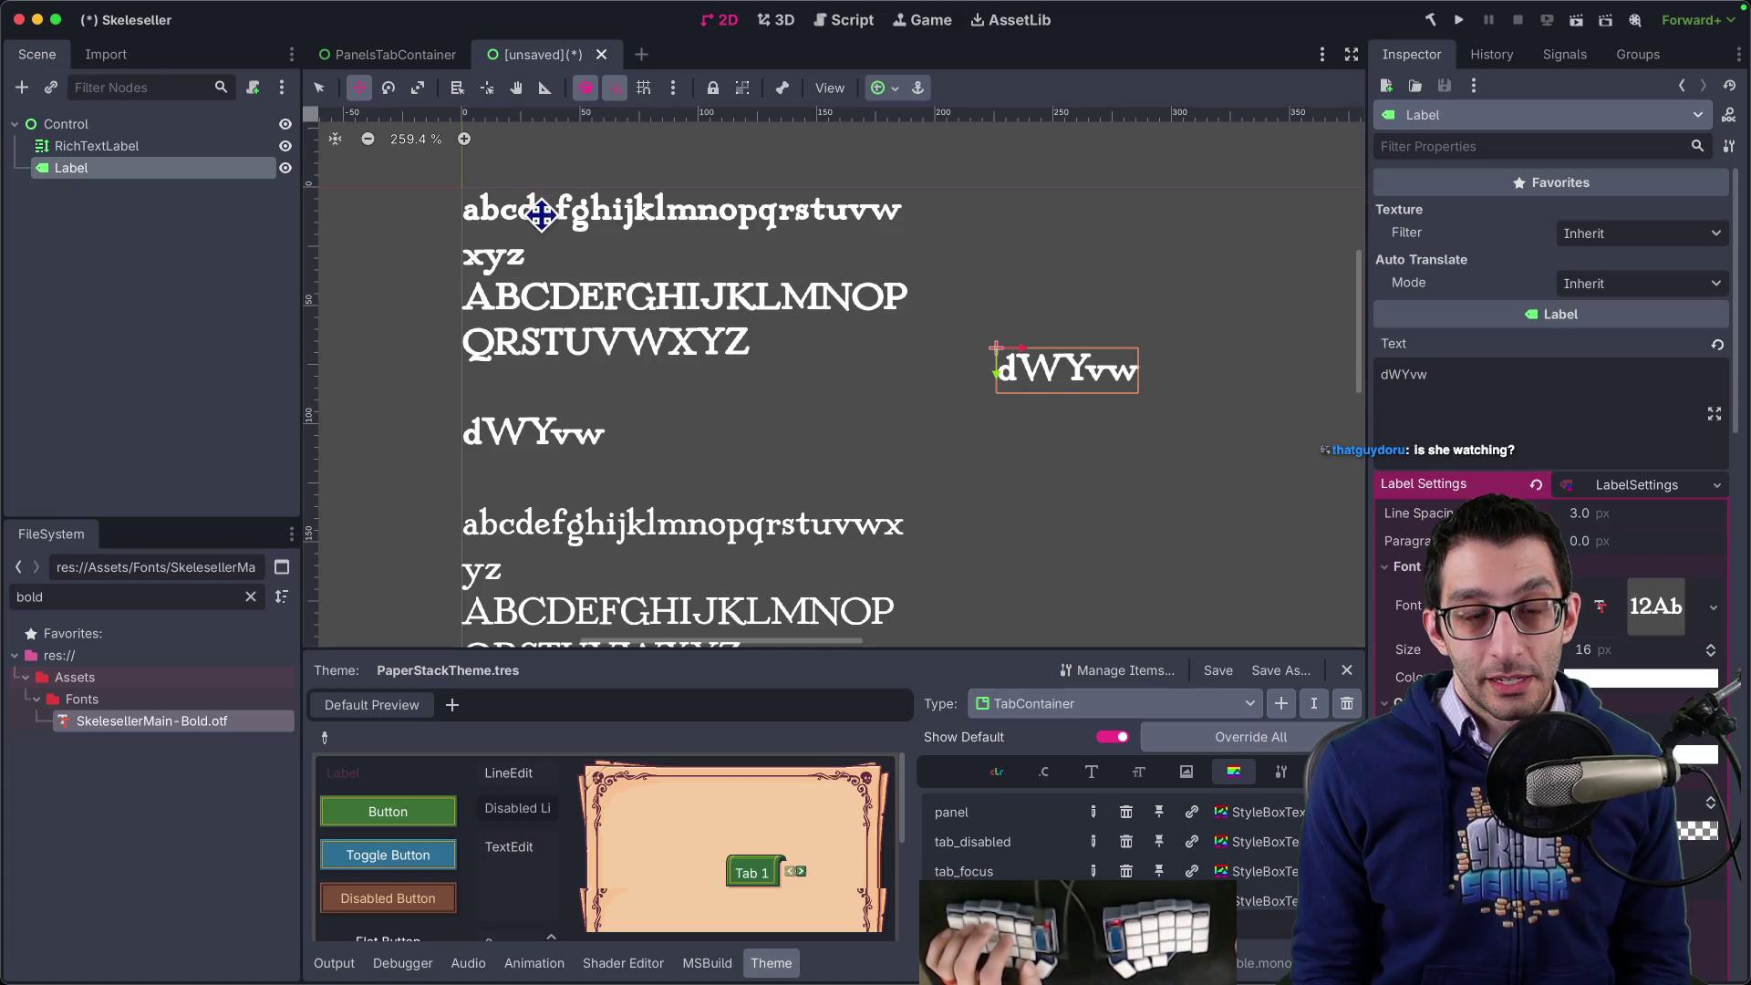
left_click(173, 147)
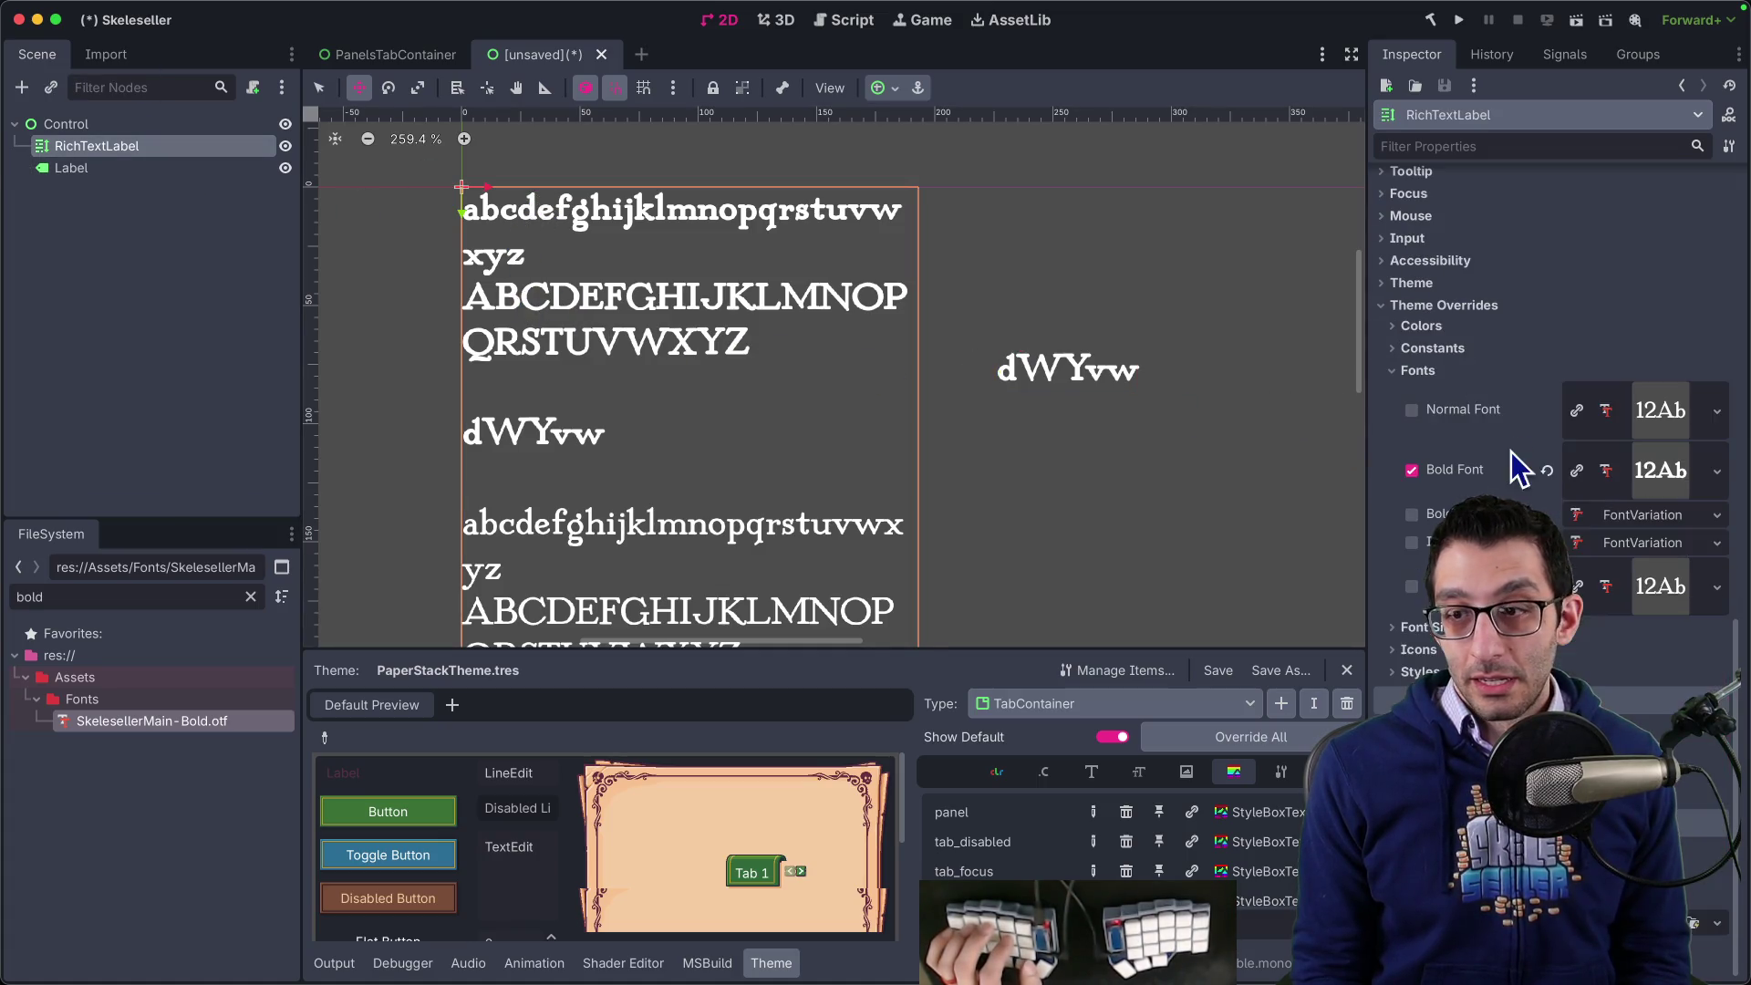
scroll(1551, 410, "up", 5)
scroll(676, 417, "down", 3)
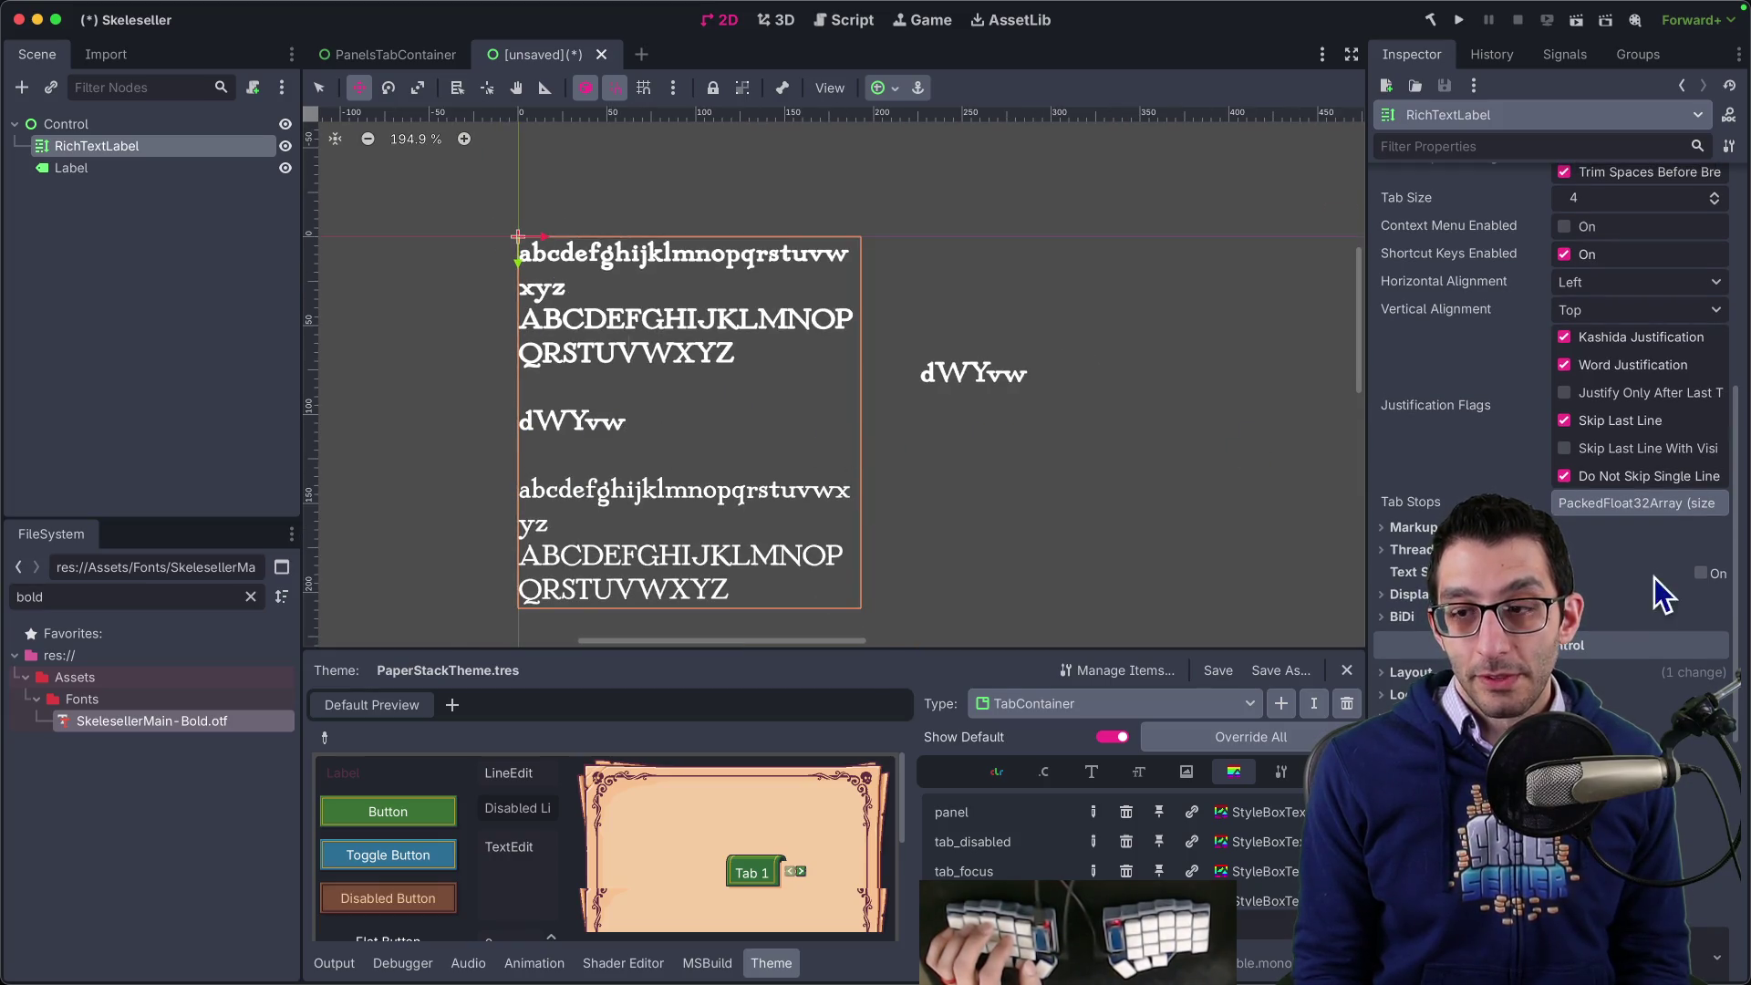
scroll(1662, 595, "down", 5)
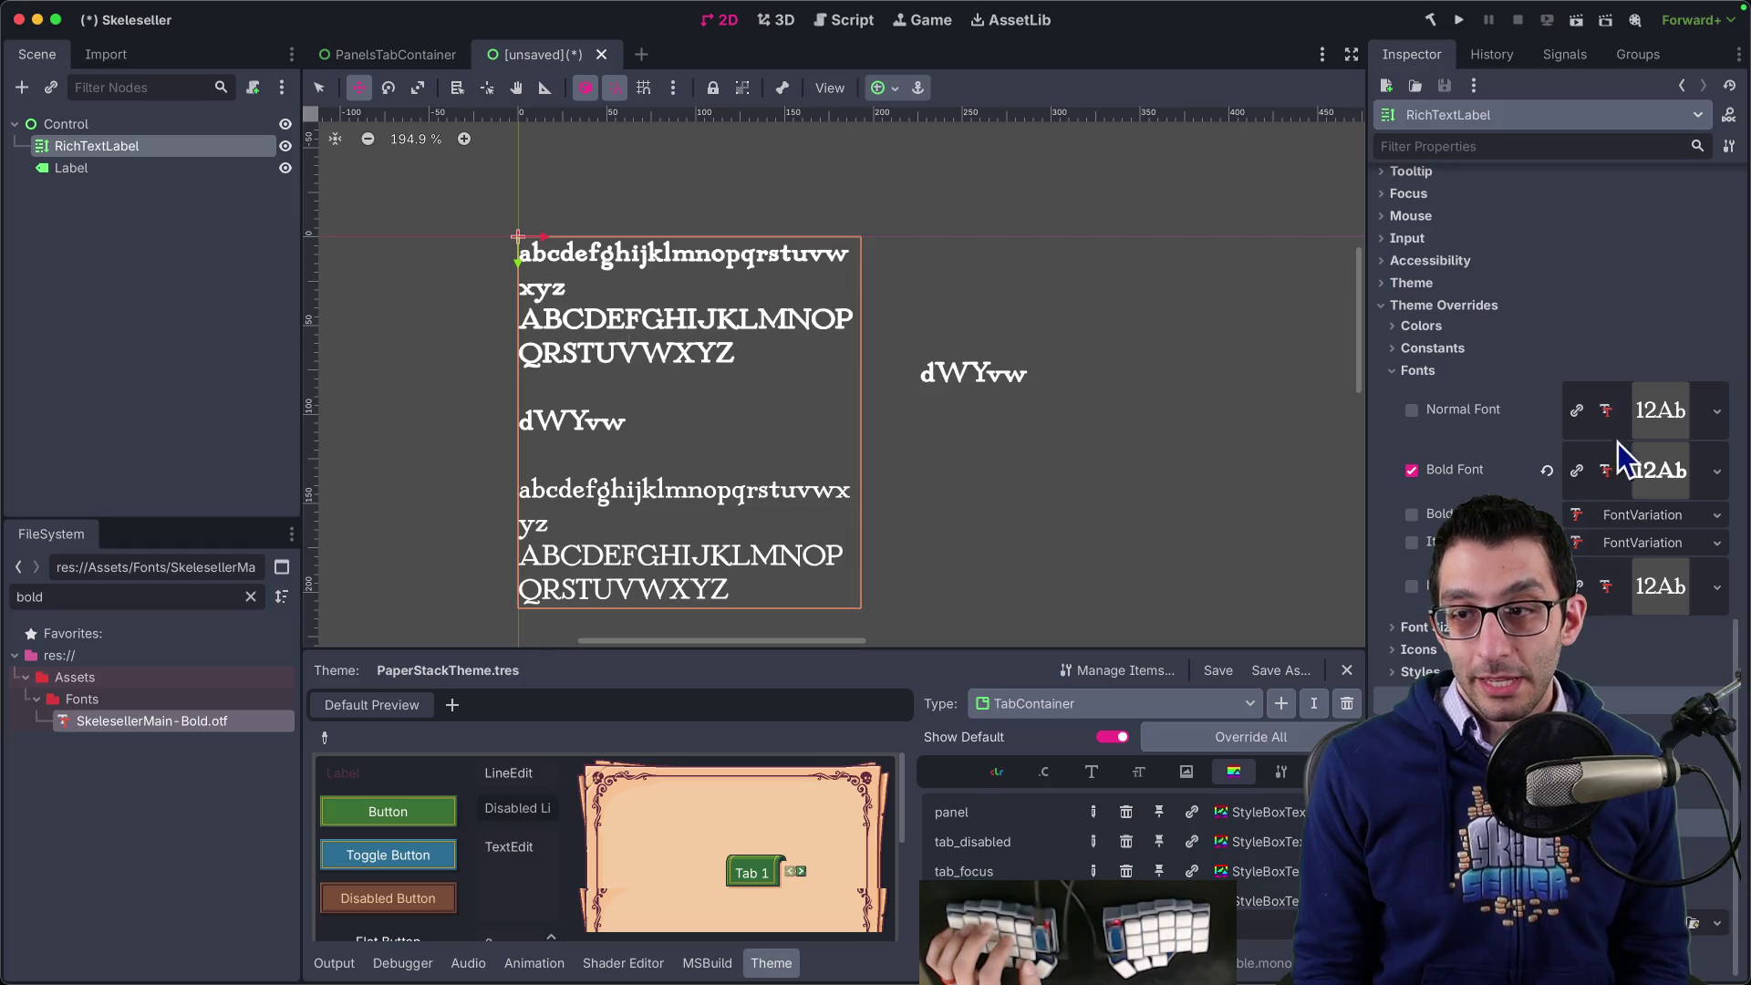
left_click(1656, 425)
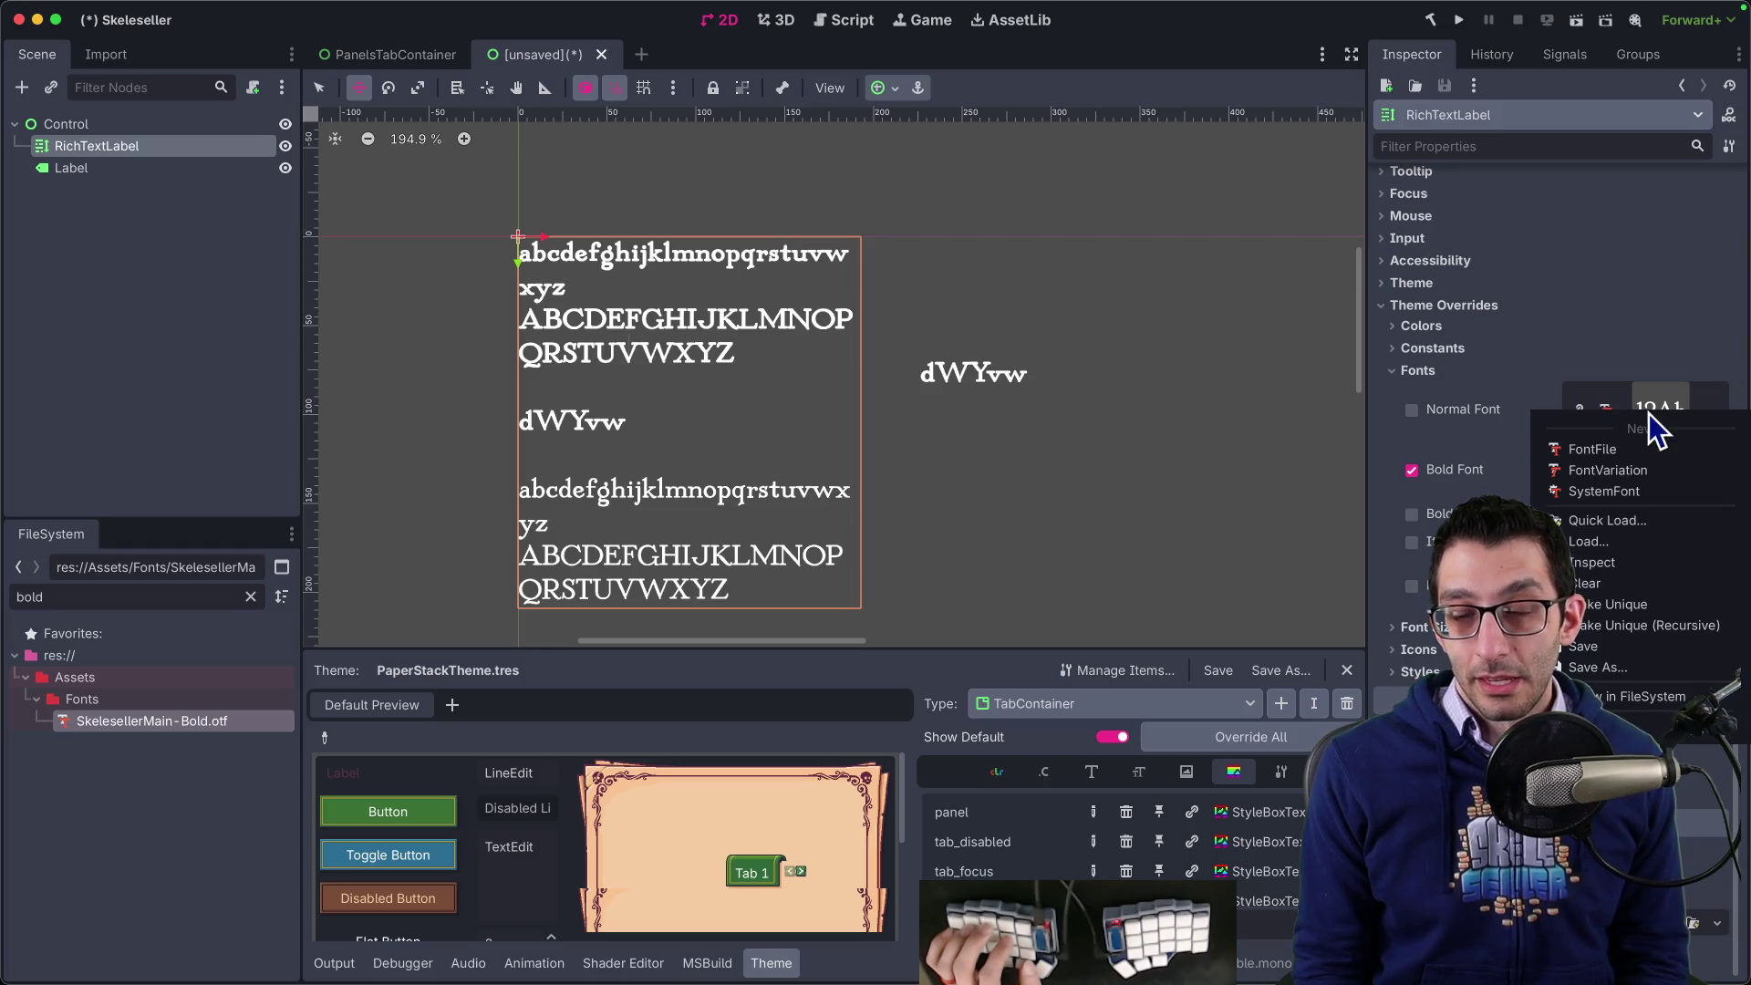
- Quick-load SkelesellerHand as the RichTextLabel's Normal Font by searching 'hand'
left_click(1623, 523)
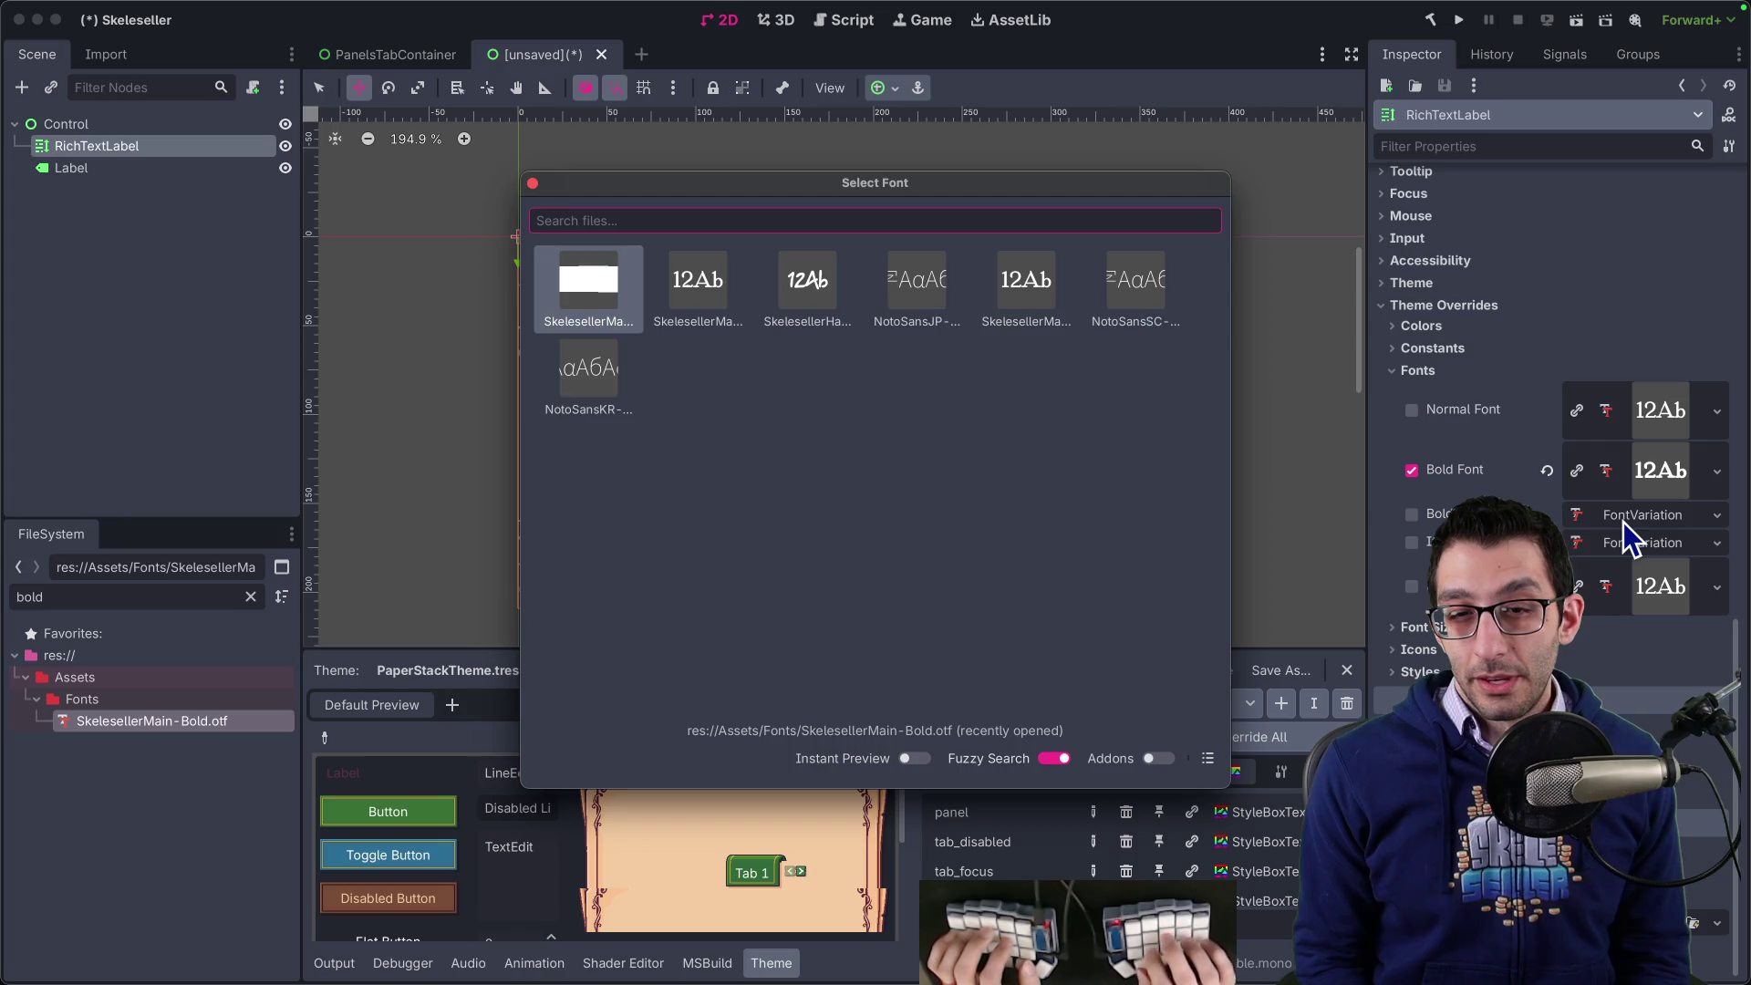
type("hand")
key("Return")
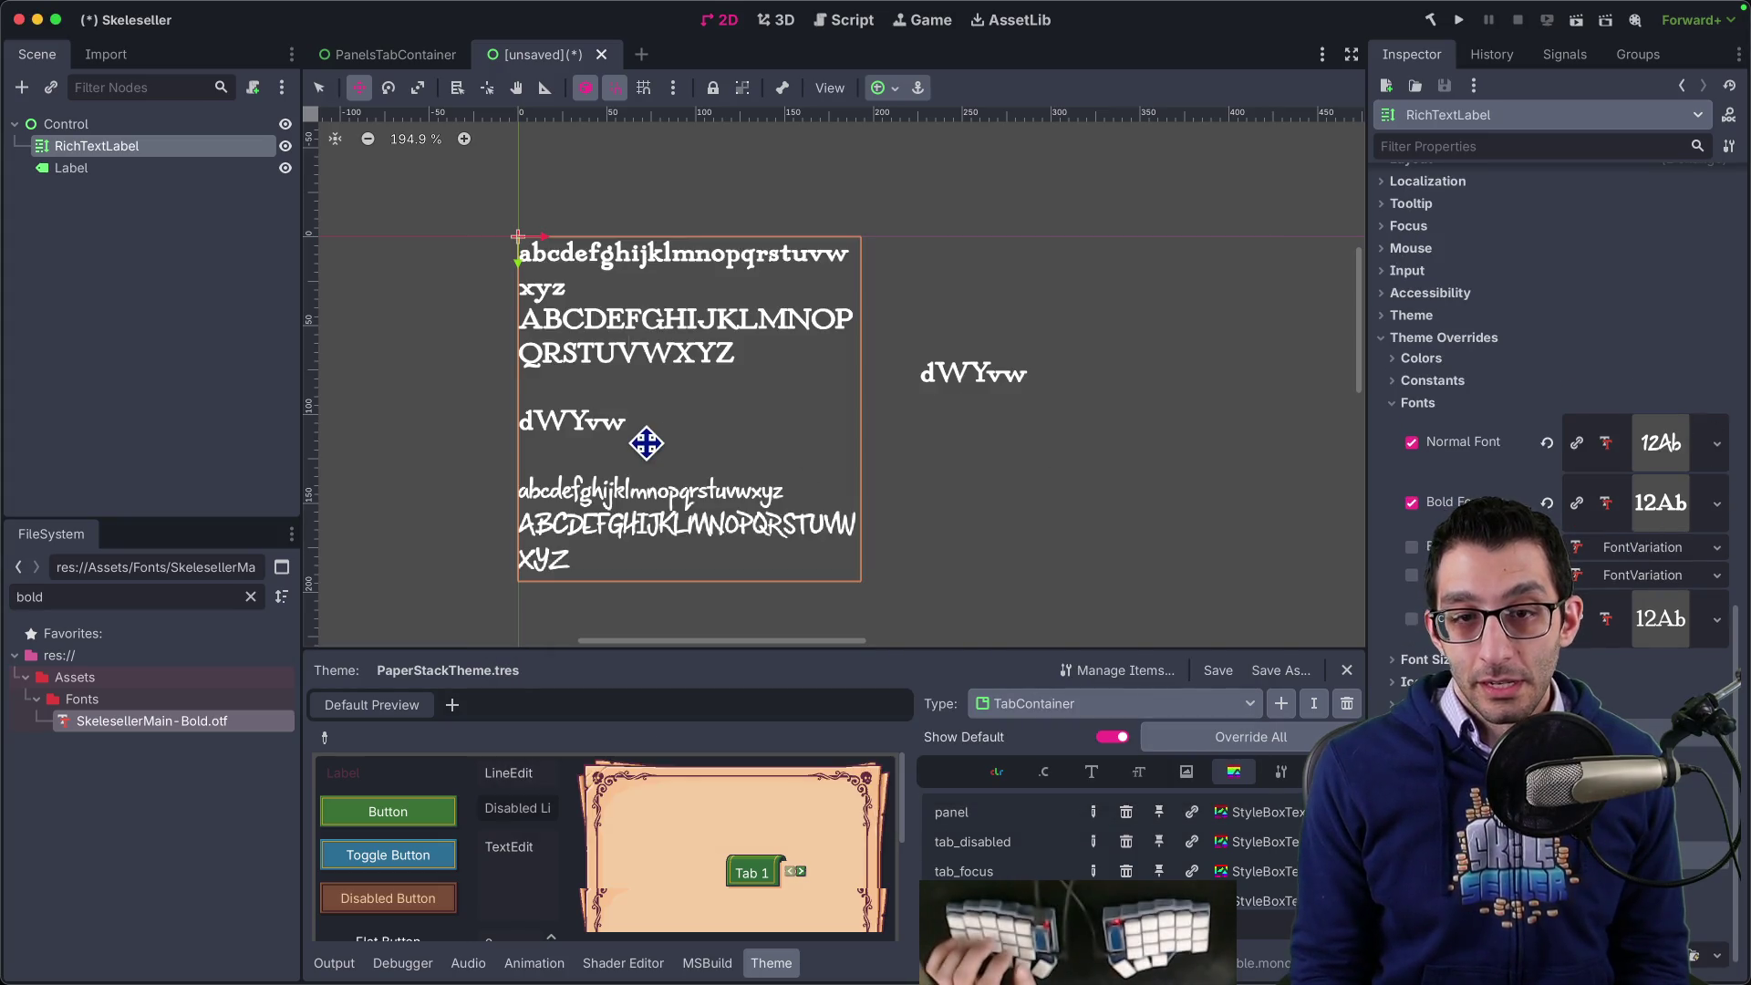
scroll(643, 368, "up", 5)
scroll(643, 368, "down", 3)
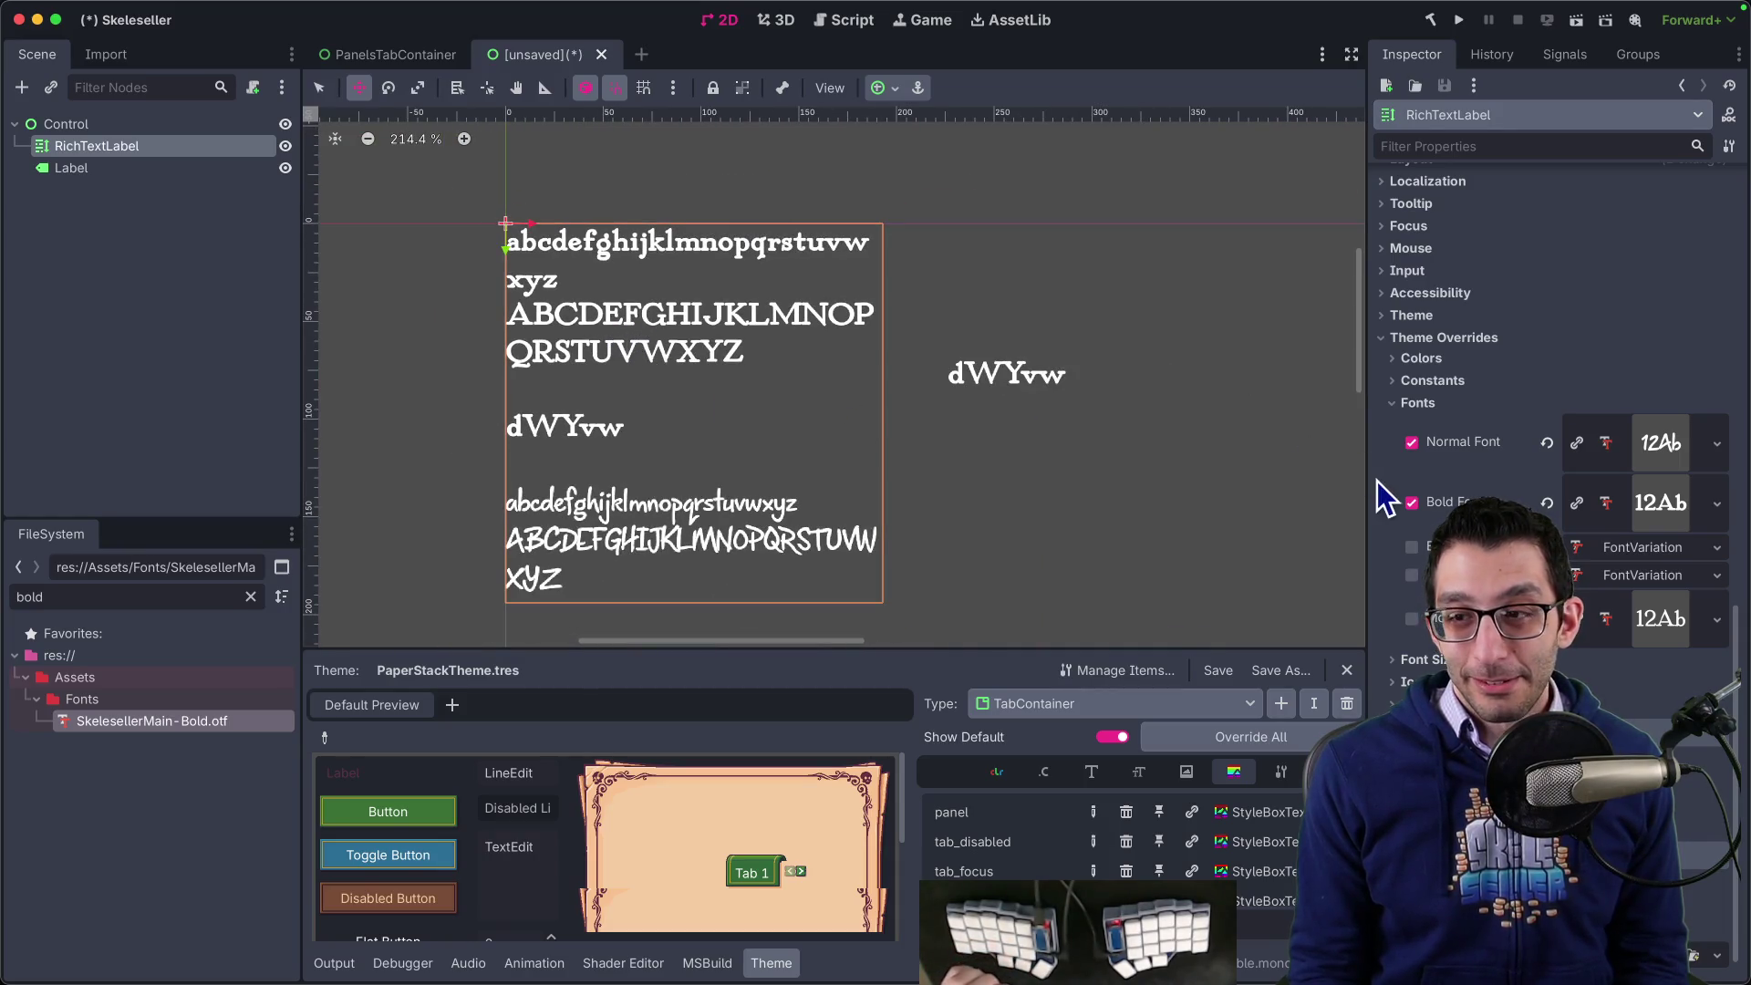
- Disable the RichTextLabel's Bold Font override and check the re-rendered sample text
left_click(1413, 504)
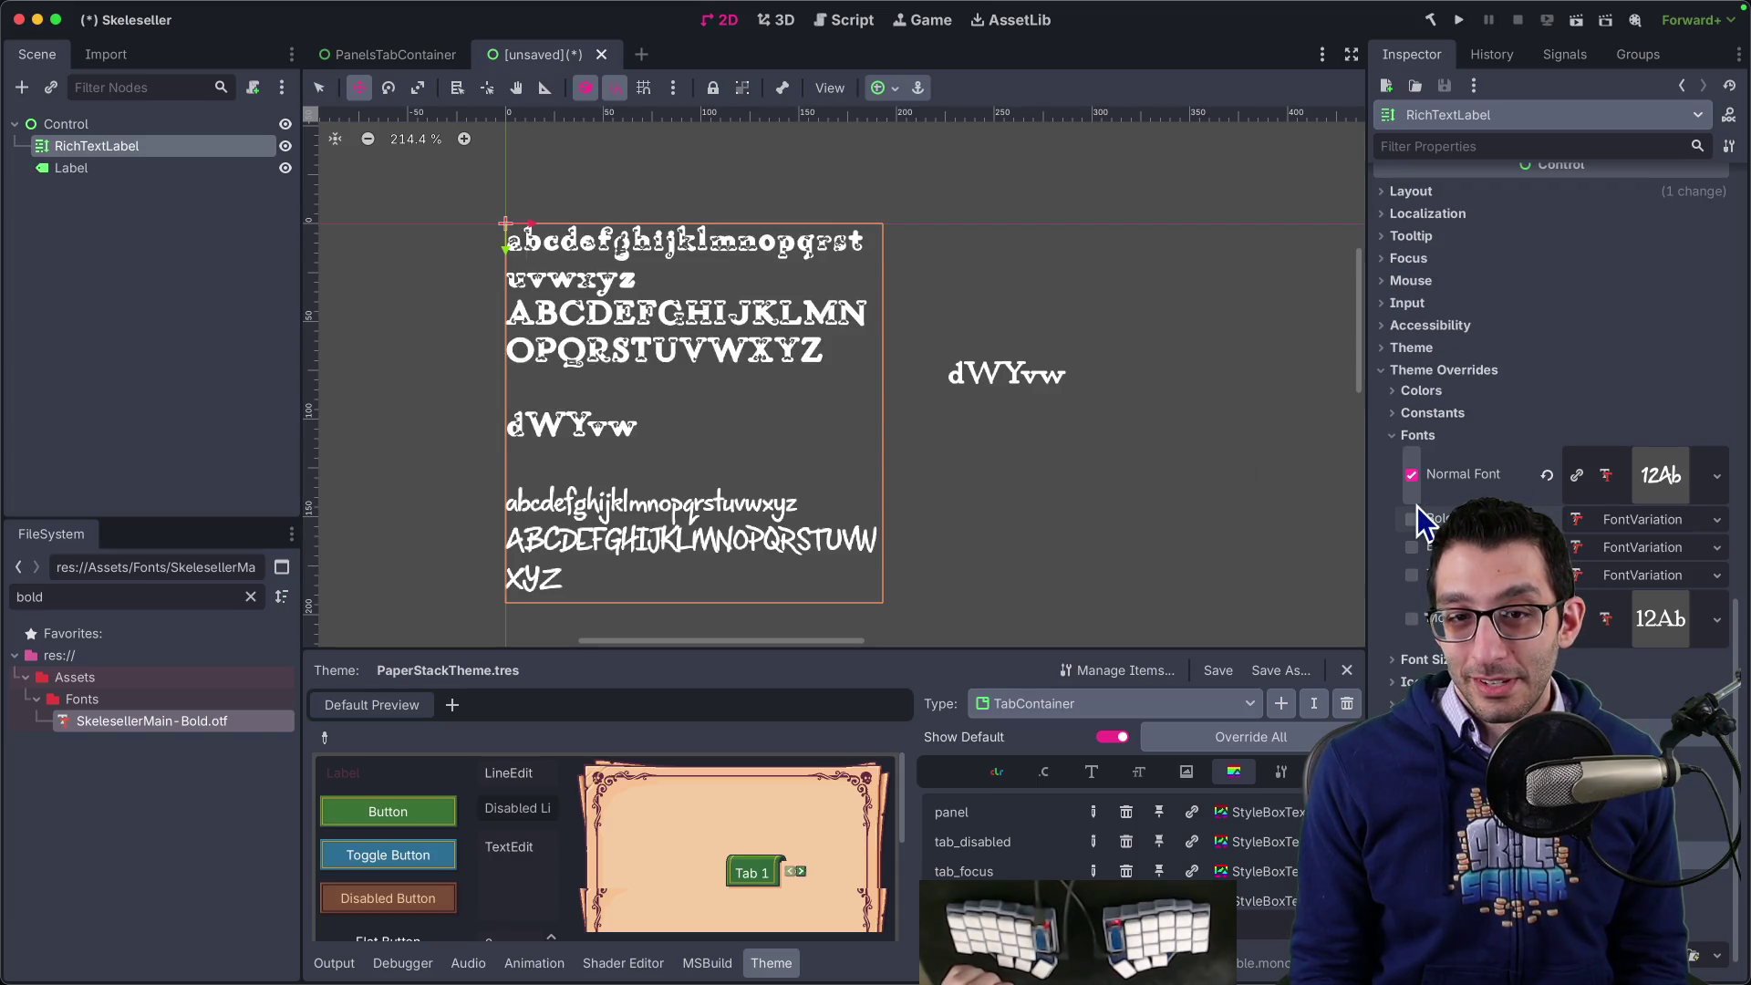
scroll(634, 442, "down", 3)
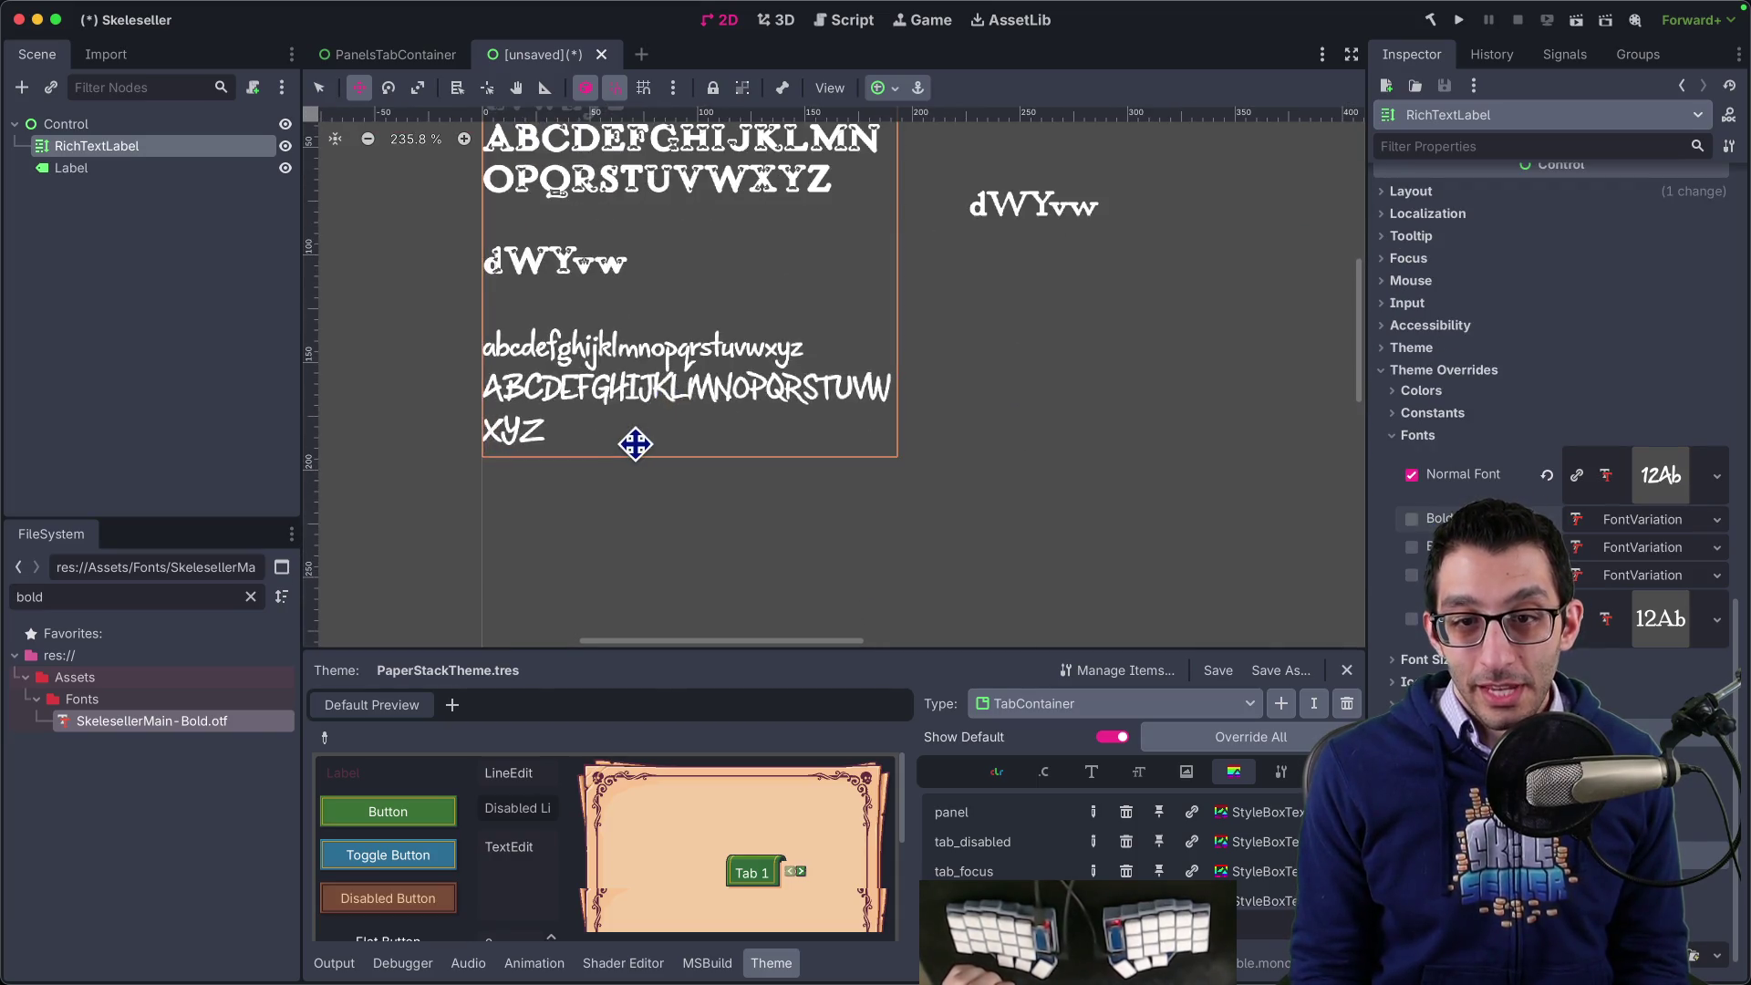
scroll(633, 441, "up", 3)
scroll(551, 388, "up", 2)
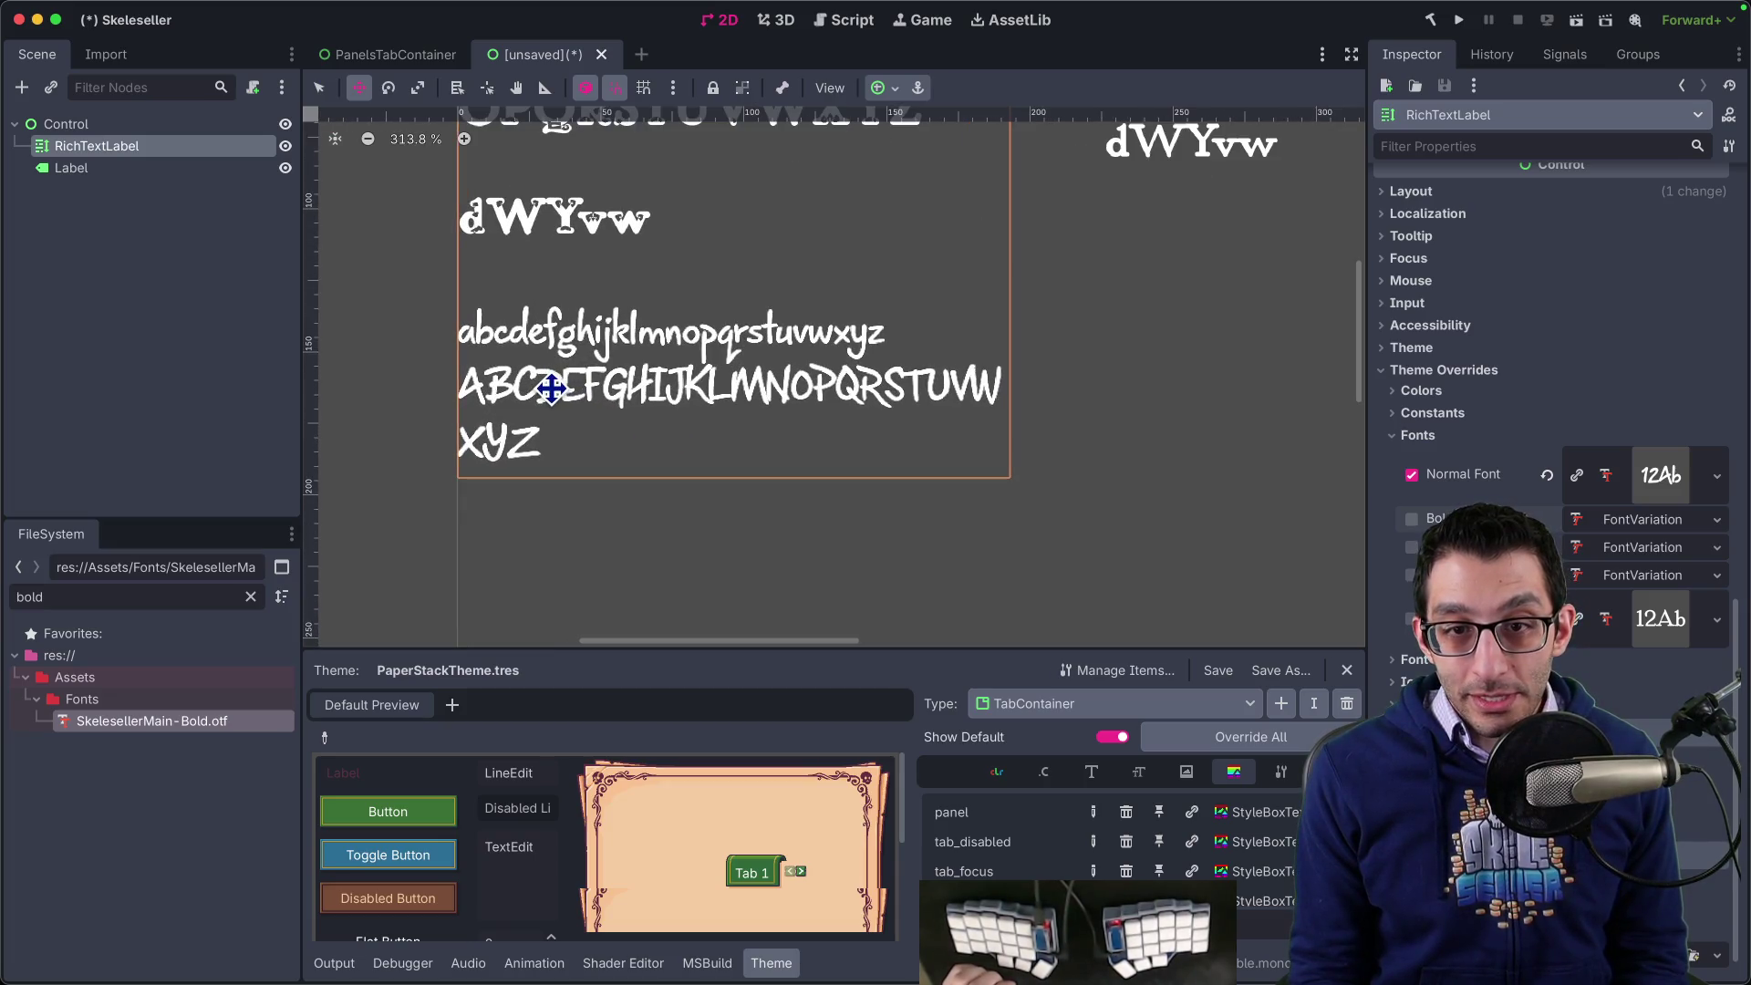
scroll(551, 389, "down", 4)
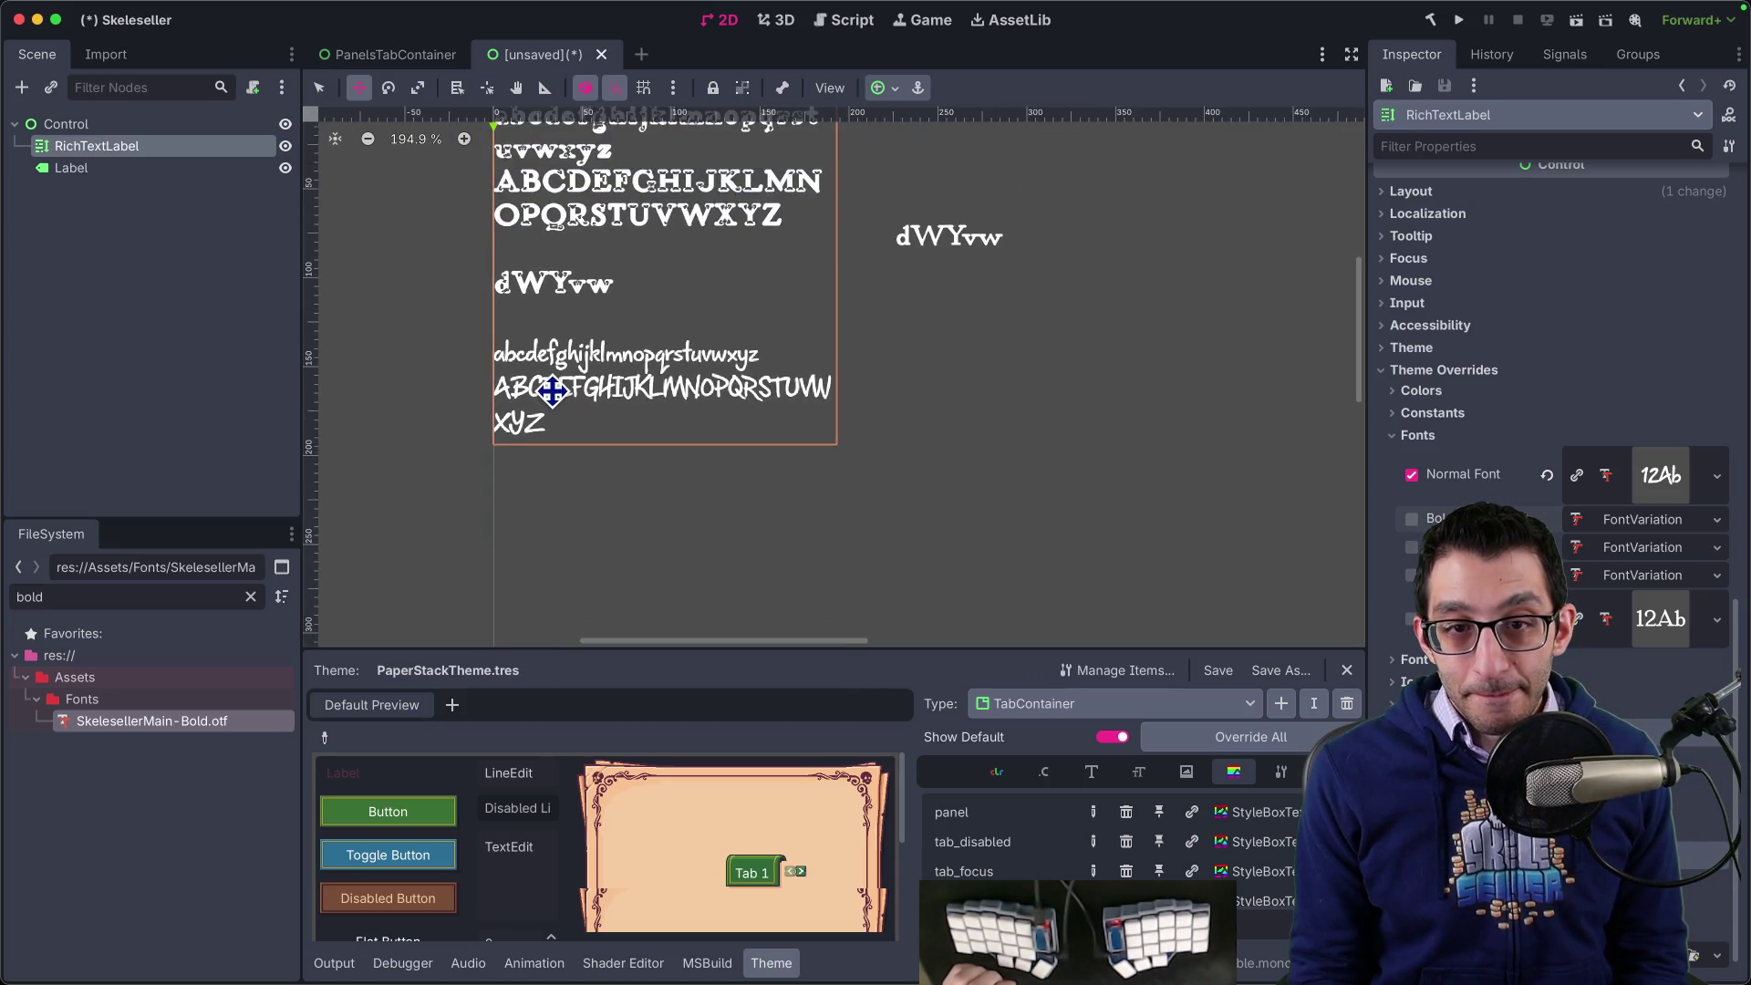
scroll(610, 434, "up", 5)
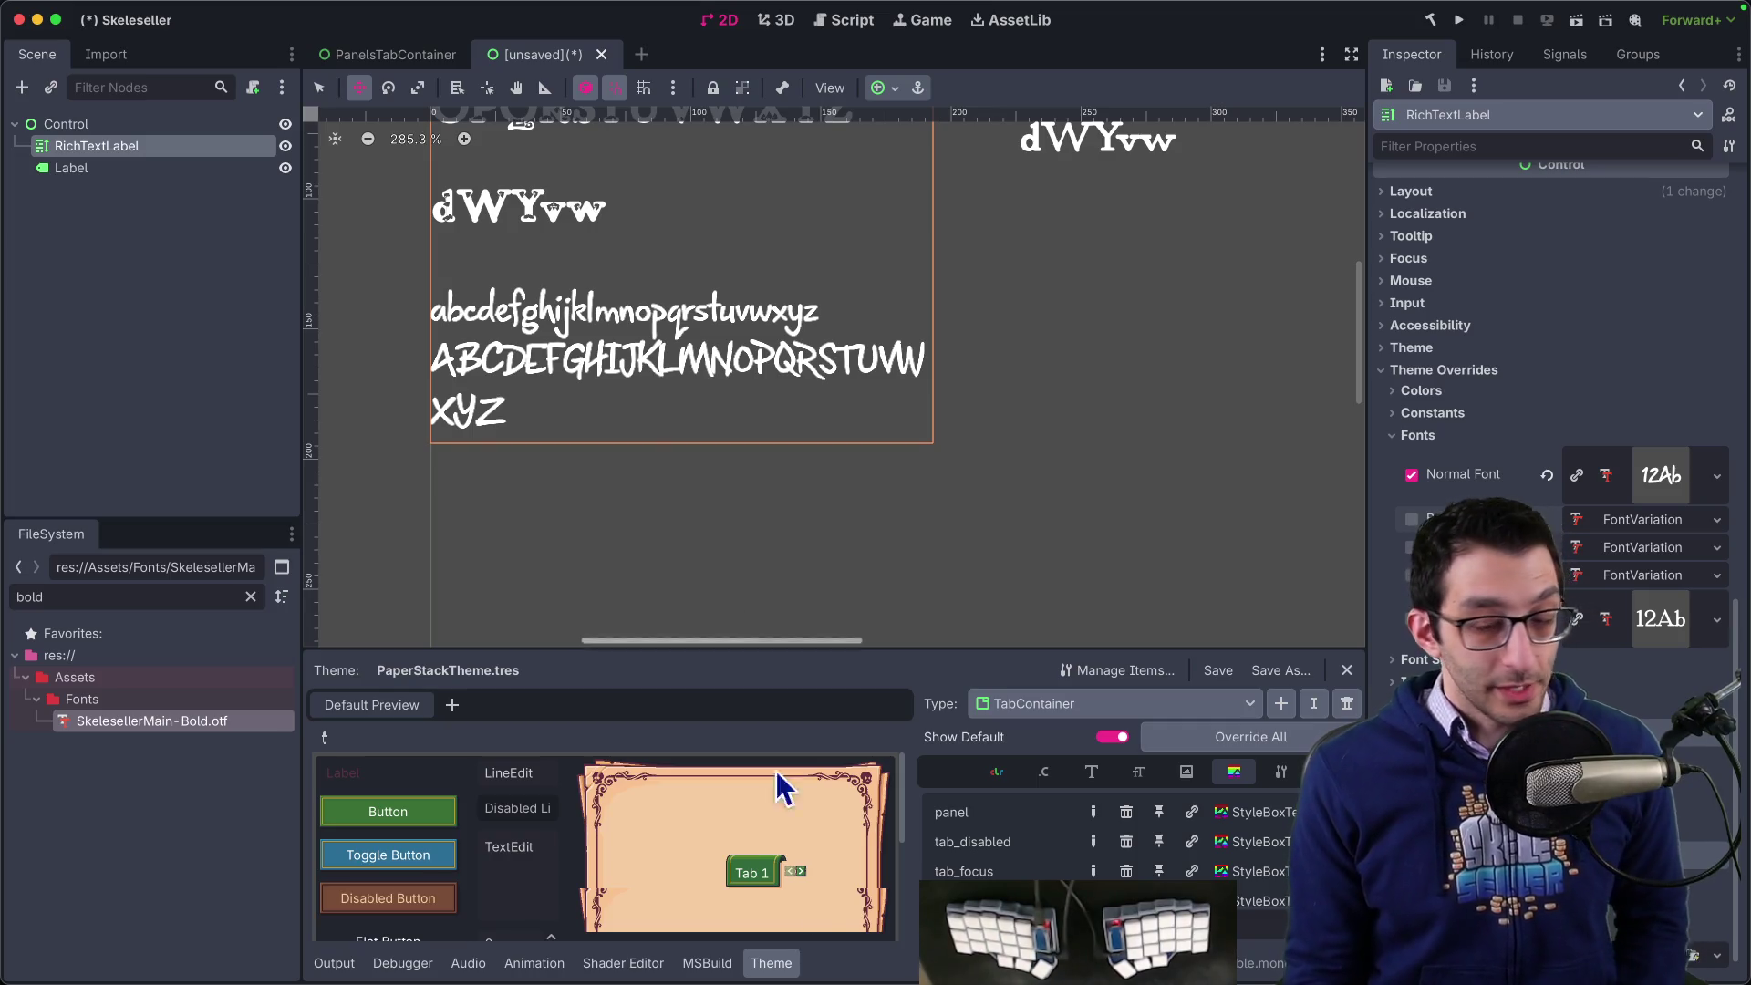
- Zoom in on the lowercase w's rounded middle apex in Glyphr Studio, then return to Godot
left_click(319, 931)
scroll(799, 461, "up", 10)
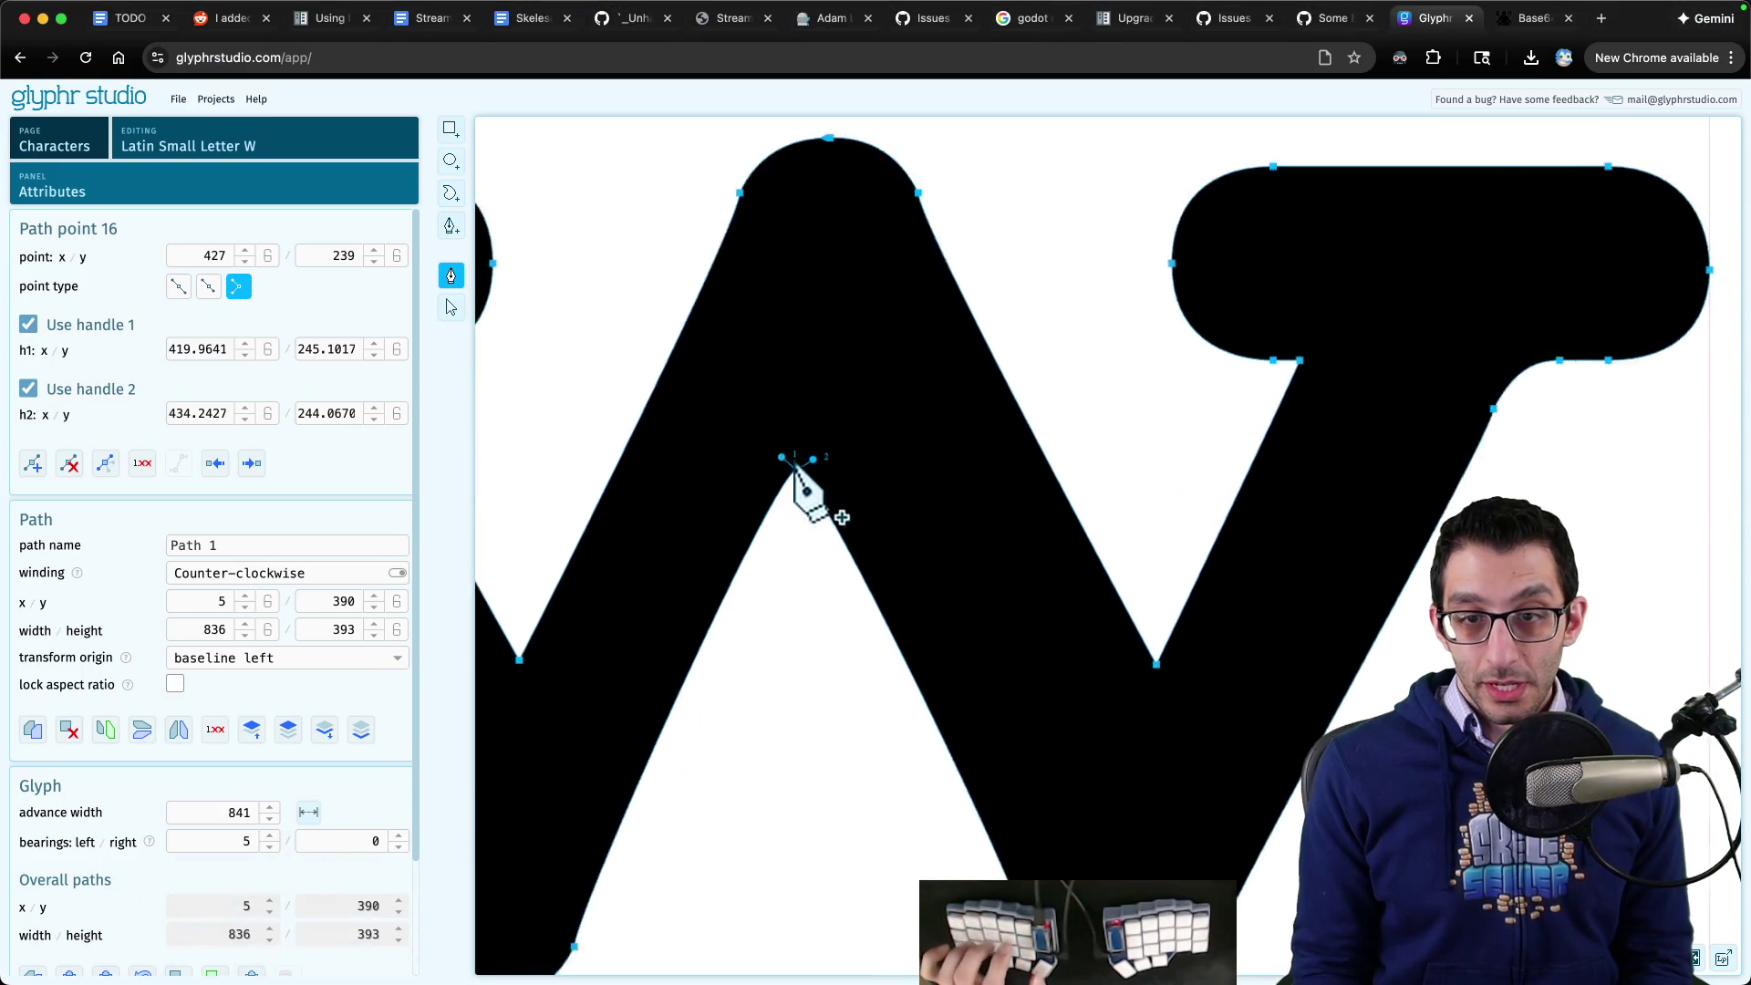
scroll(799, 460, "up", 5)
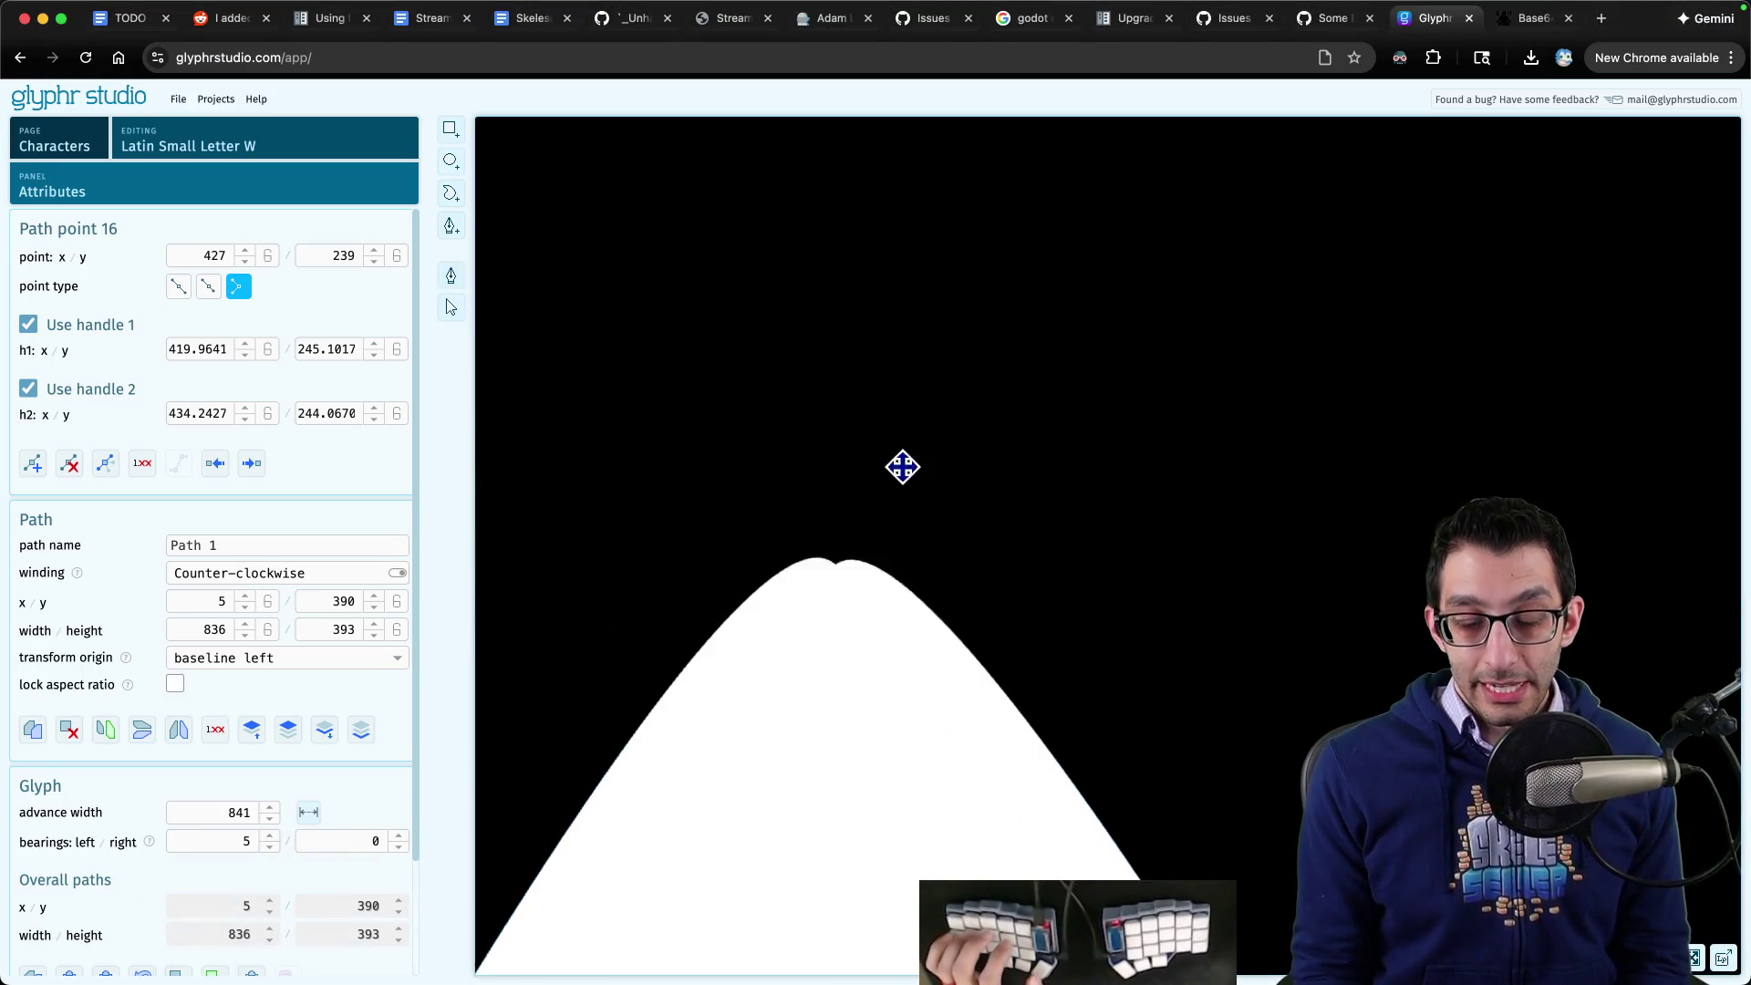
scroll(899, 465, "down", 5)
scroll(867, 578, "up", 3)
scroll(846, 545, "up", 2)
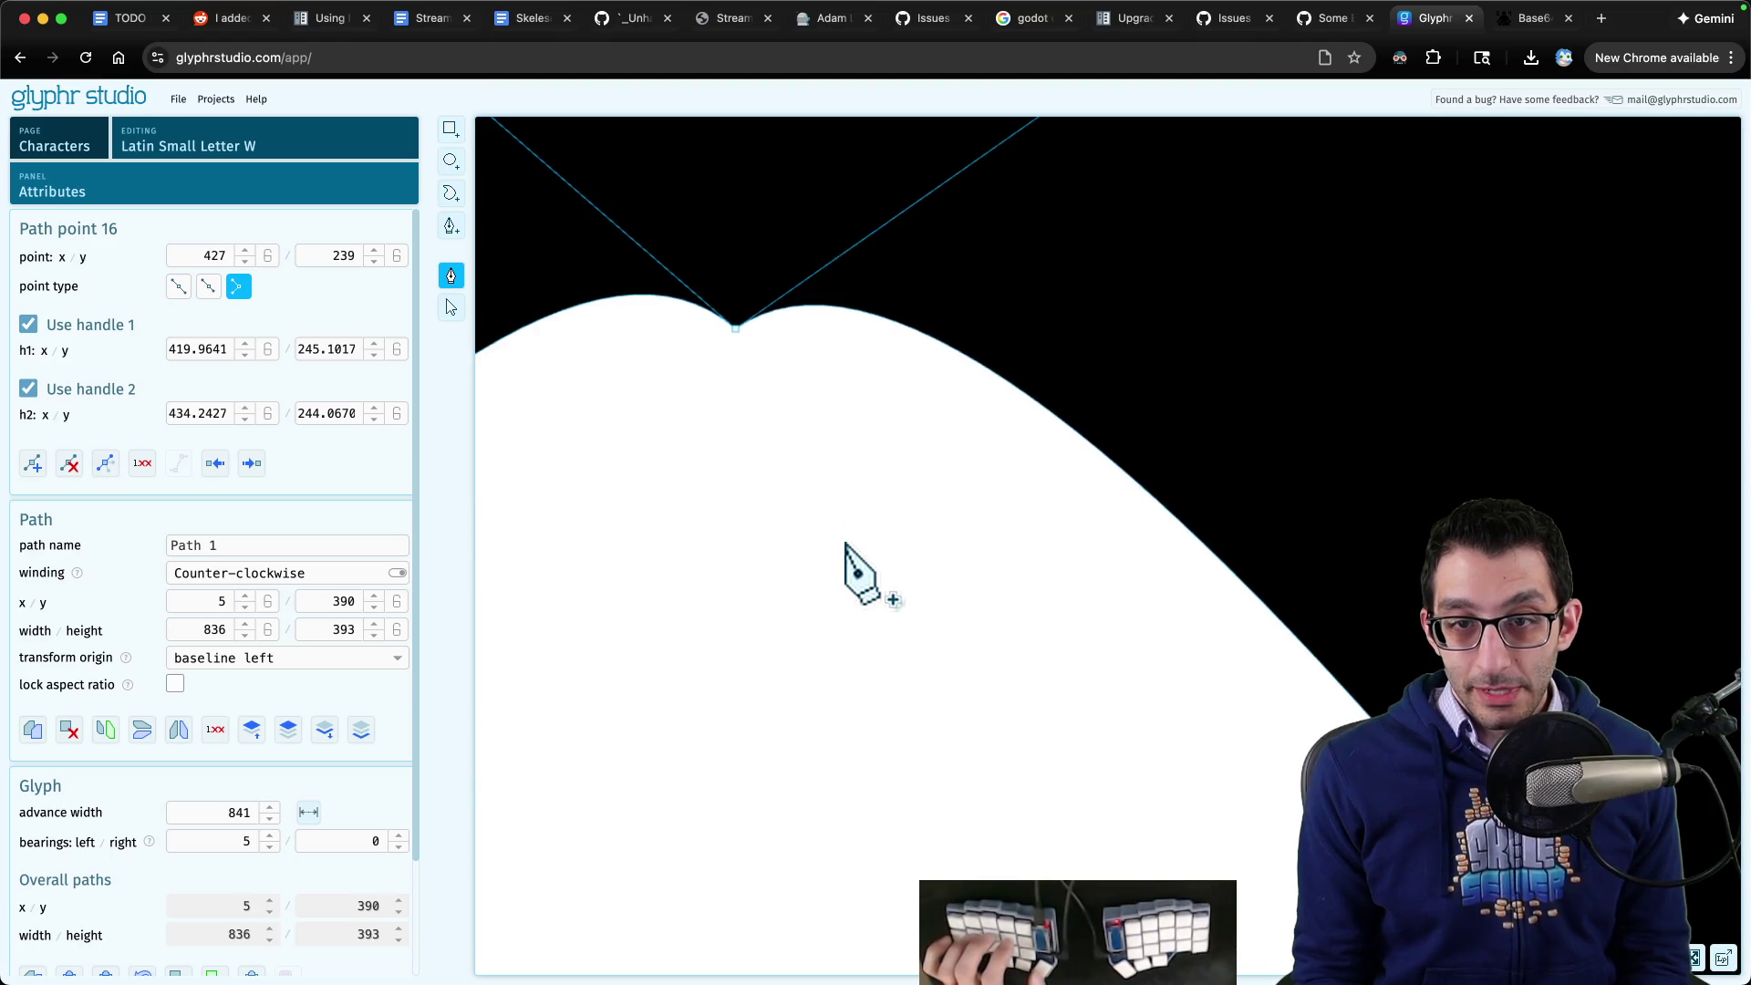
scroll(766, 371, "down", 1)
scroll(776, 371, "down", 1)
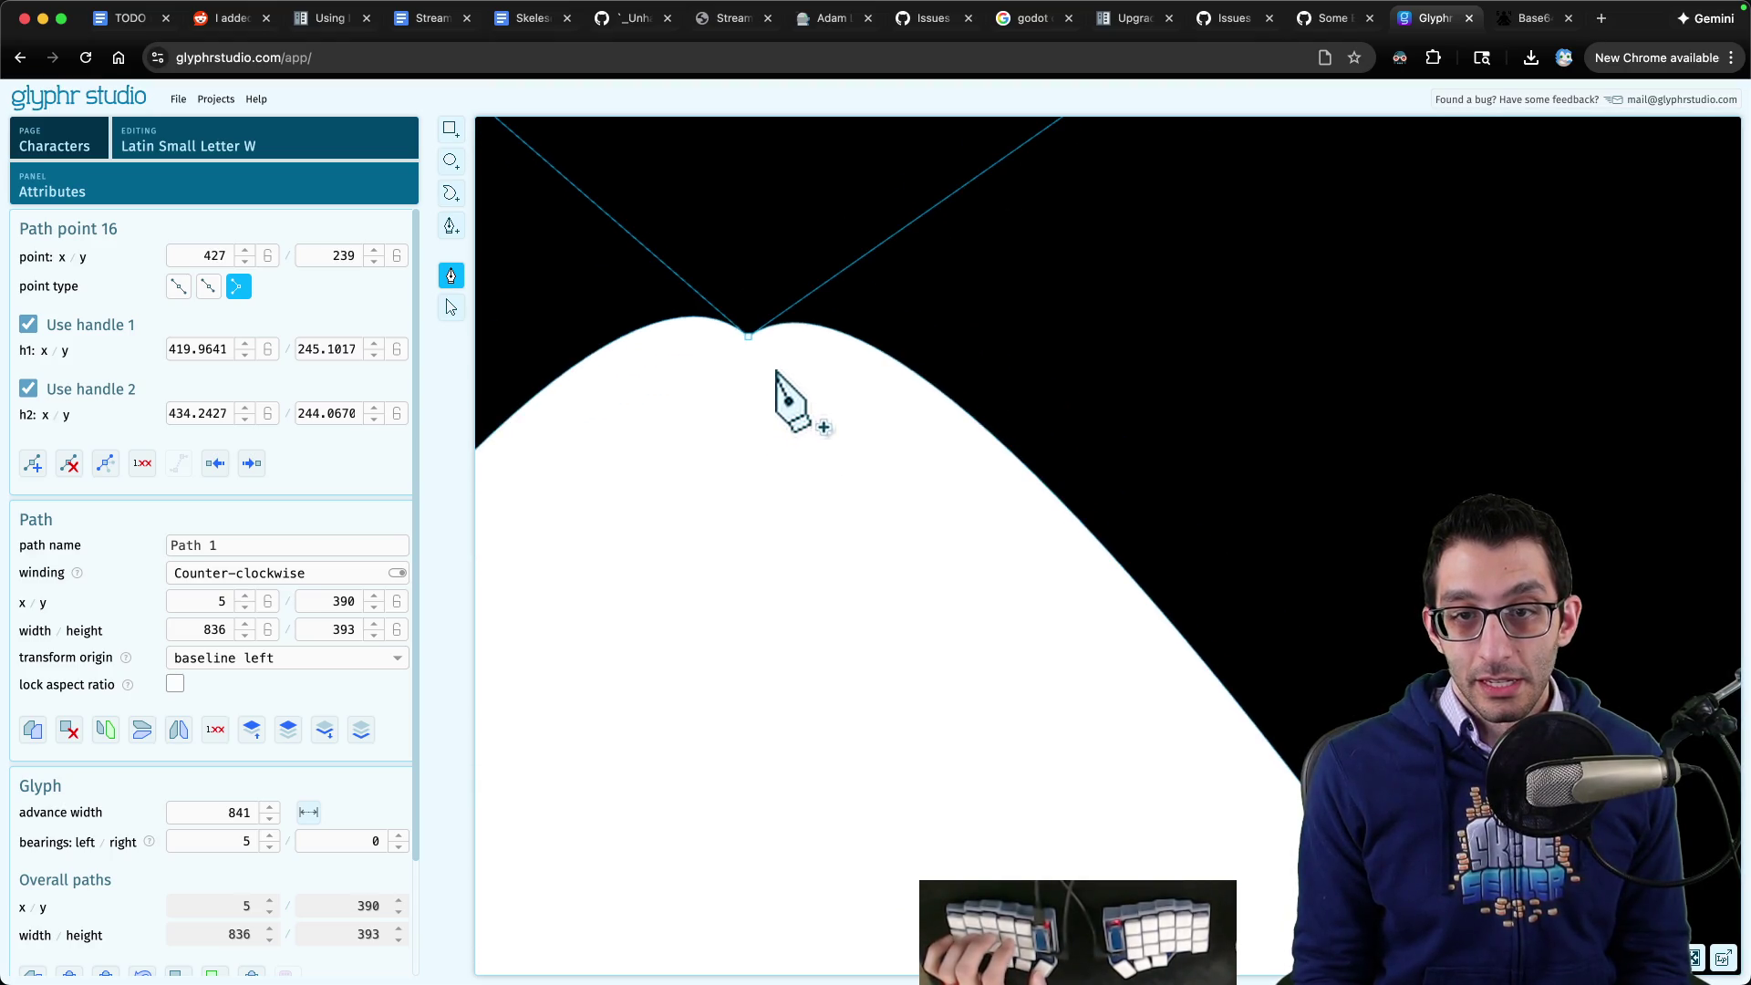
scroll(794, 401, "down", 2)
left_click_drag(861, 441, 926, 463)
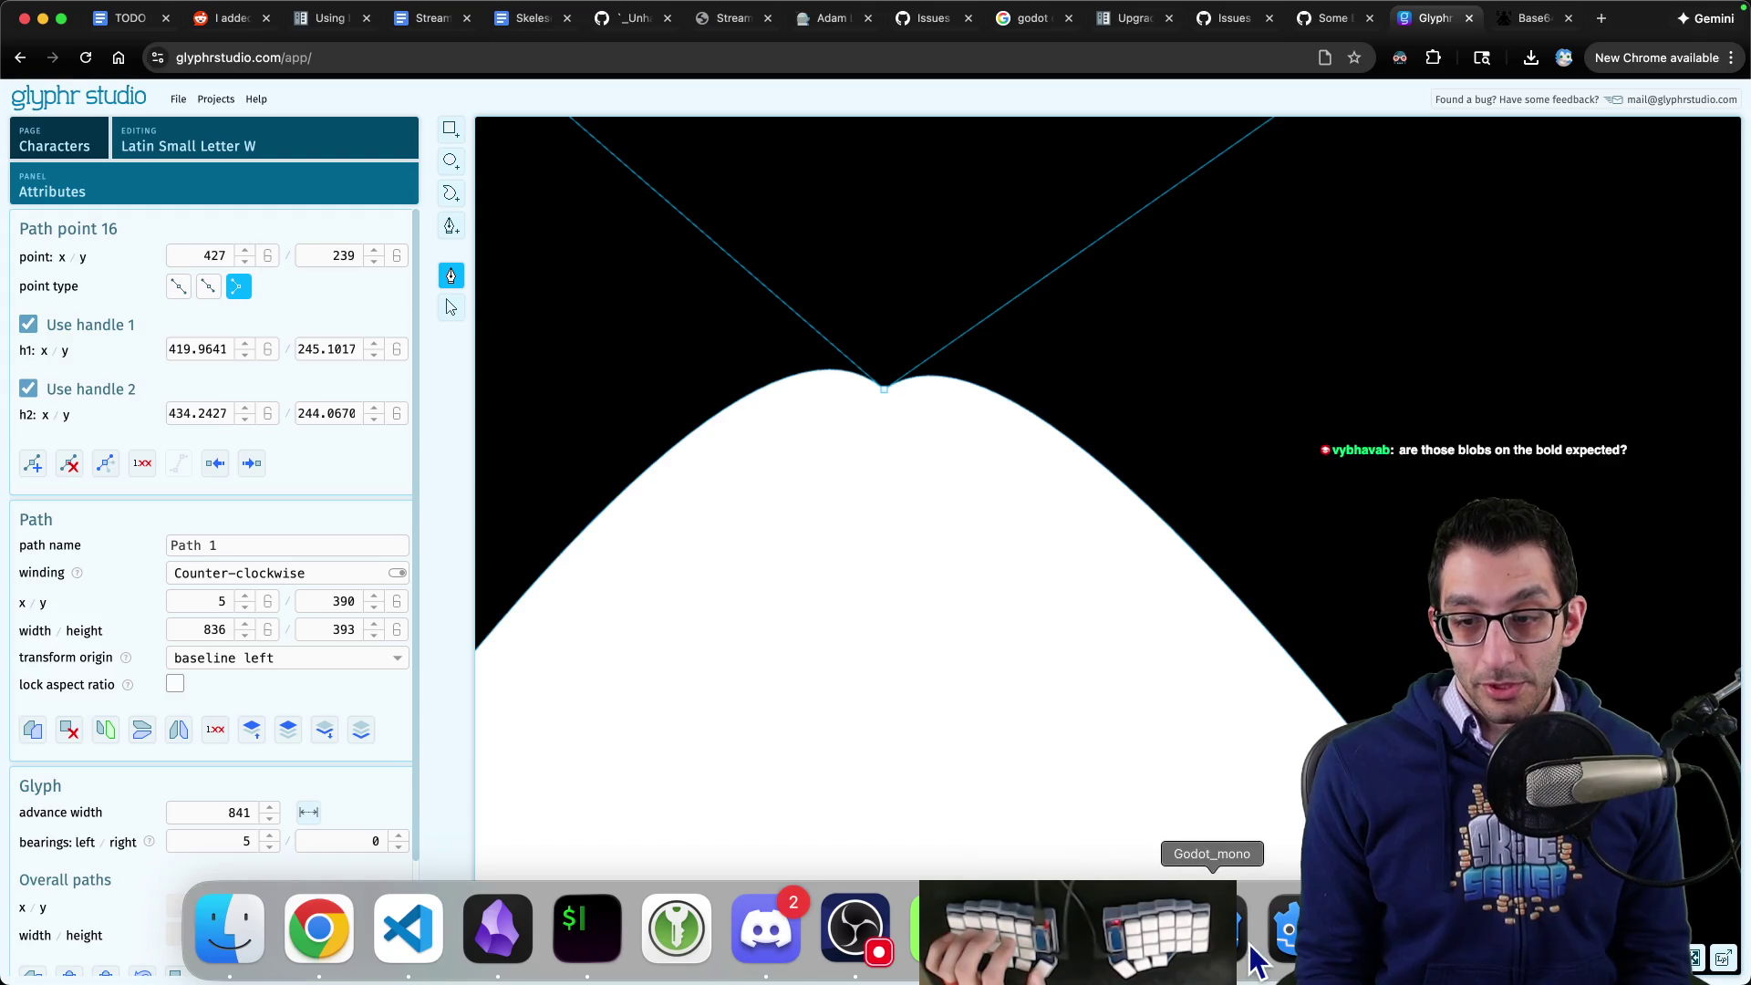
left_click(1214, 930)
- Quick-load SkelesellerMain-Bold.otf as the RichTextLabel's Bold Font by searching 'bold'
scroll(1017, 380, "up", 1)
scroll(919, 512, "down", 2)
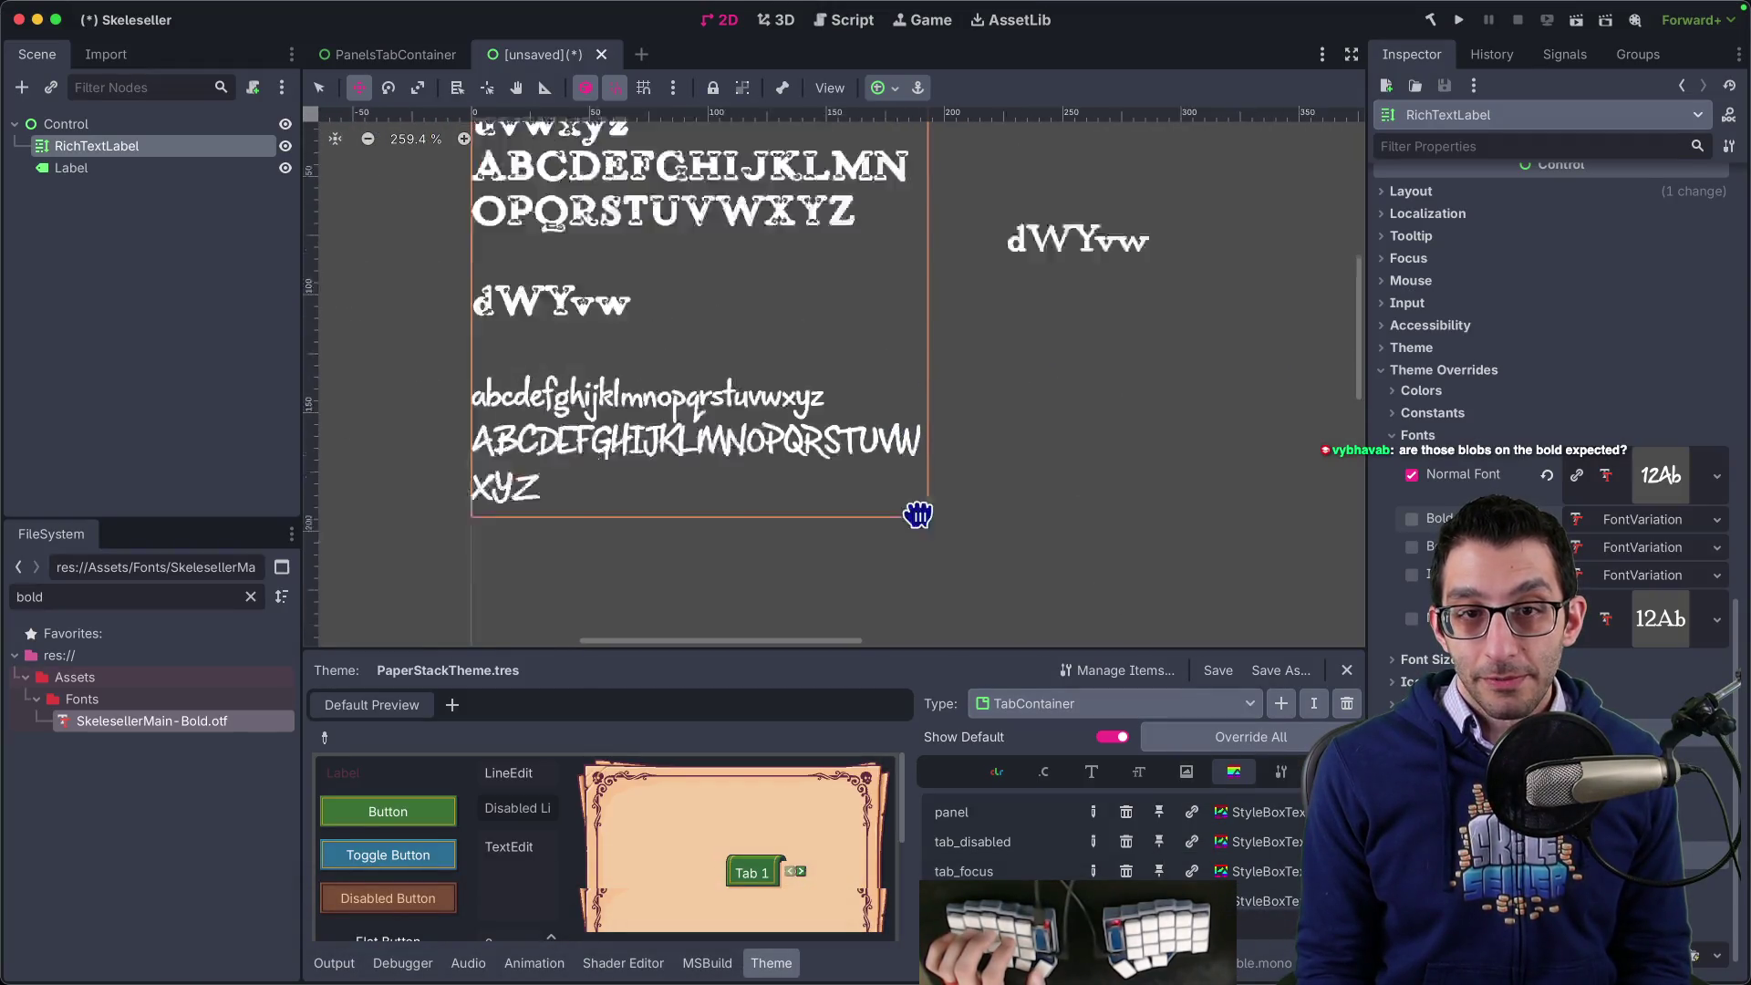
left_click(1597, 527)
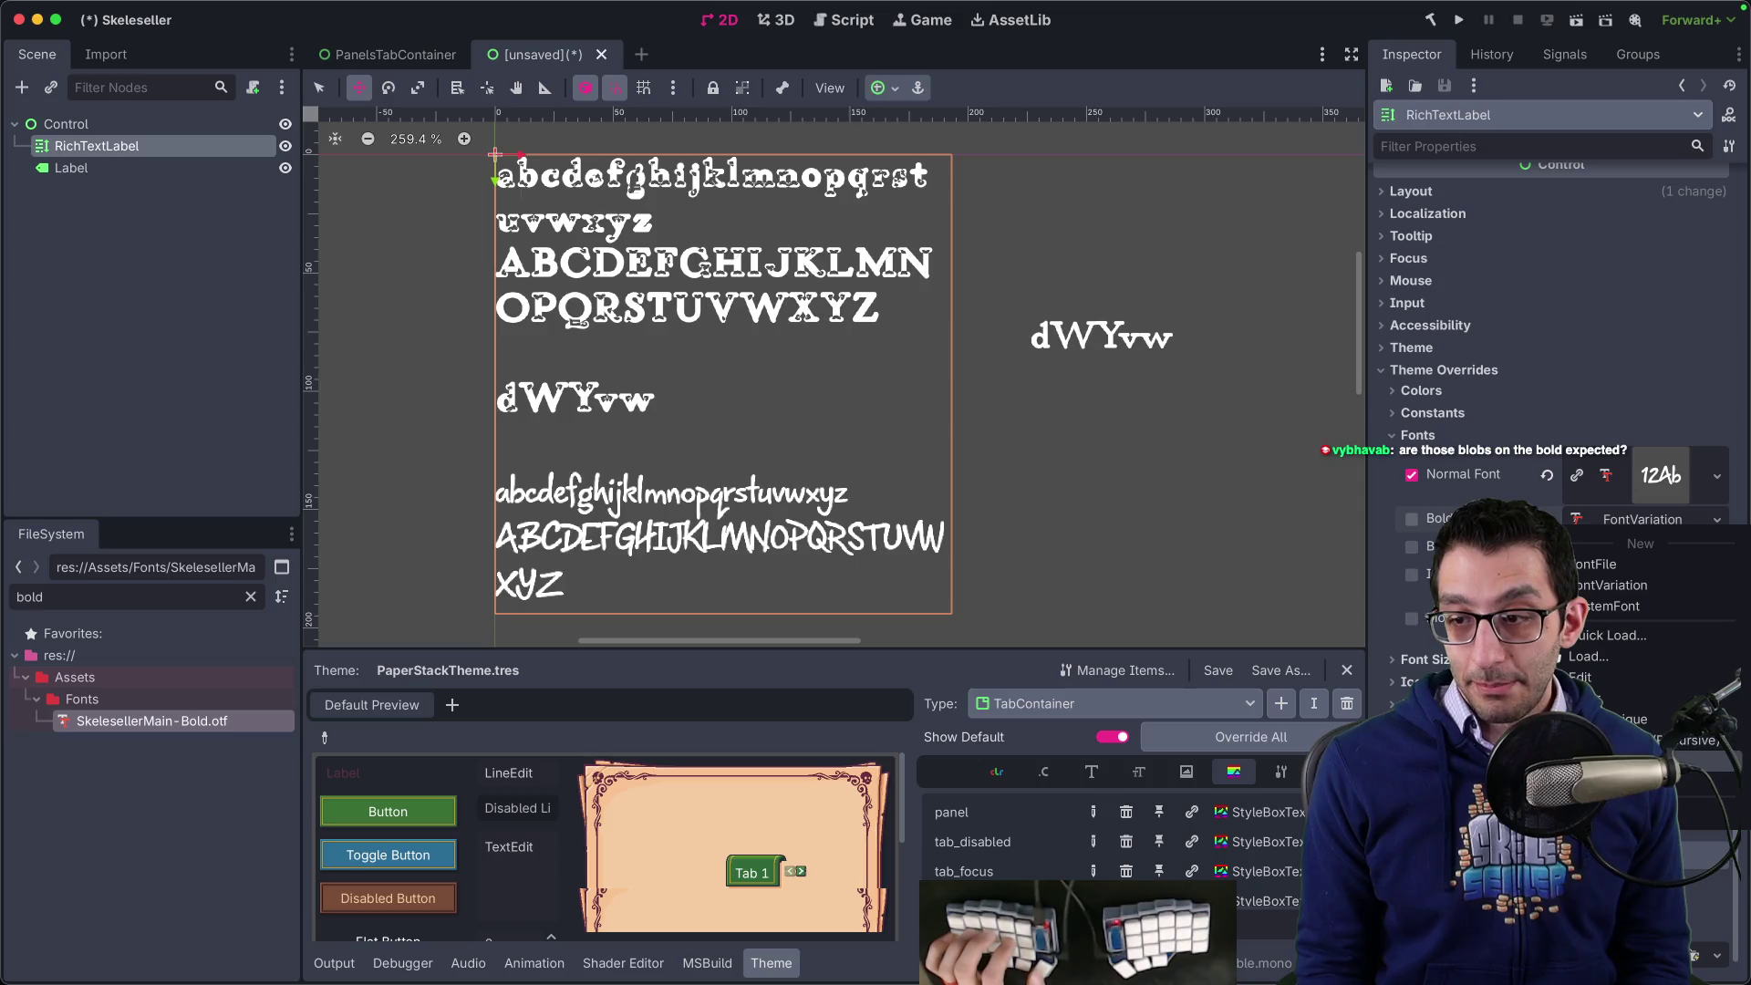
left_click(1623, 638)
type("bold")
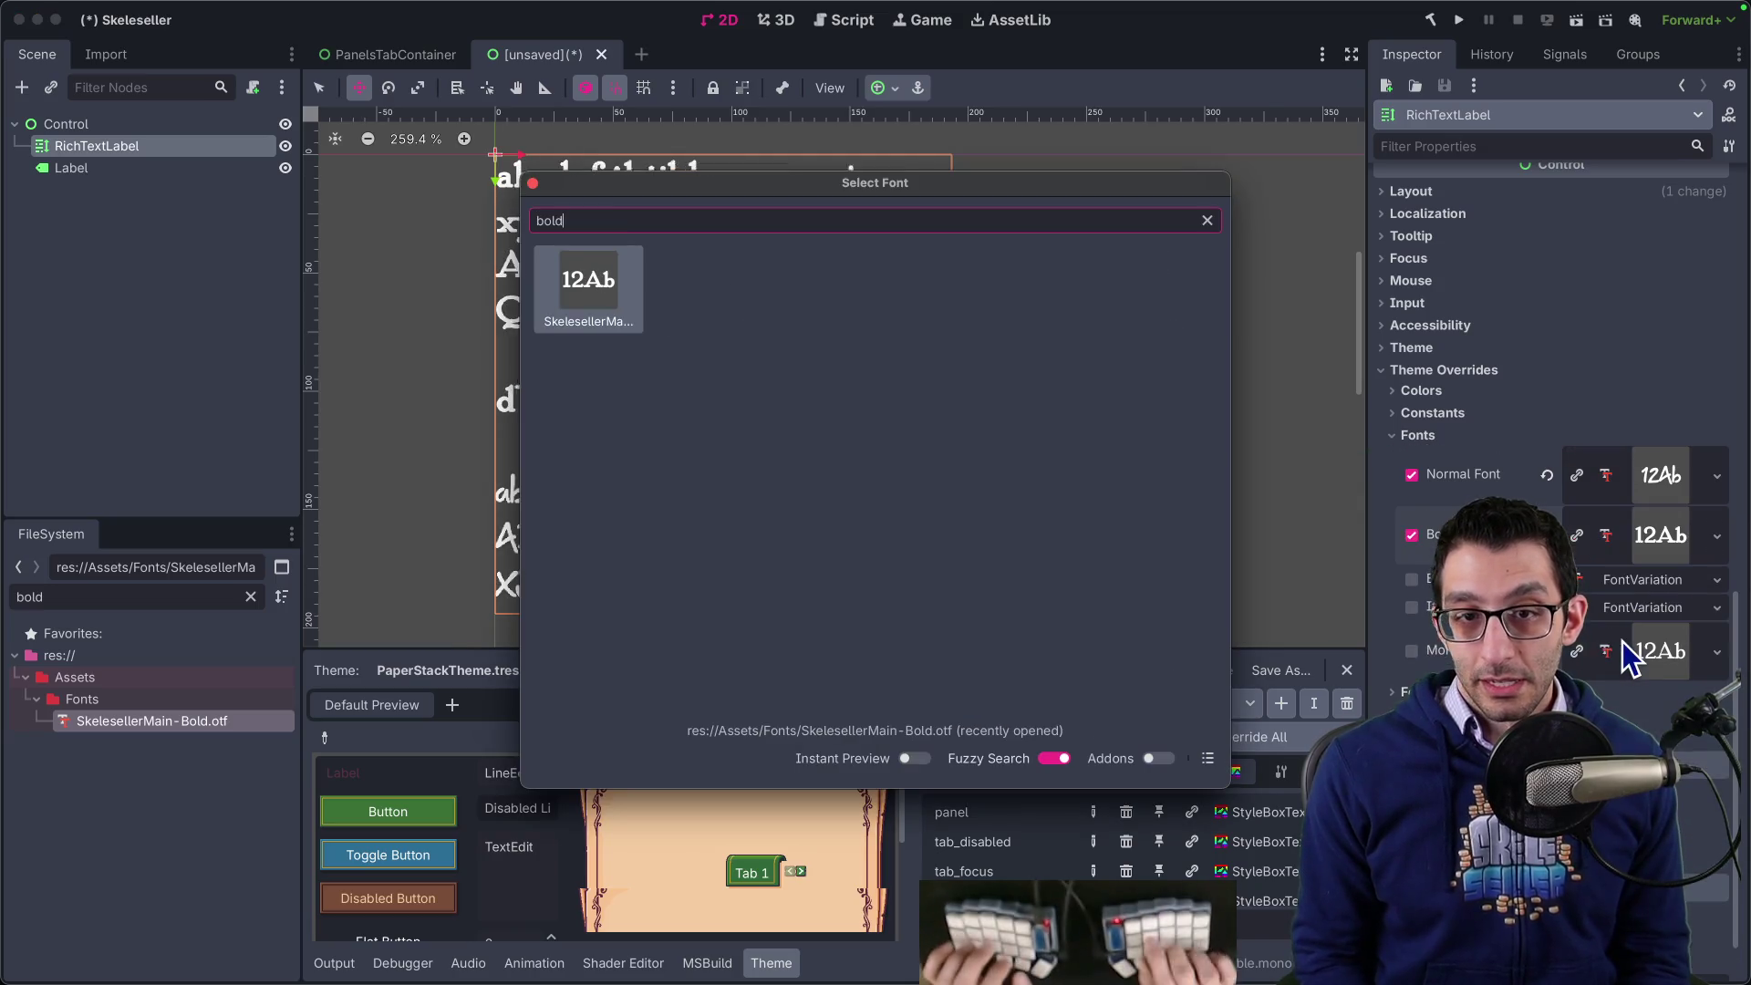
key("Return")
- Zoom the viewport to check the bold text rendering in the new font
scroll(858, 338, "down", 5)
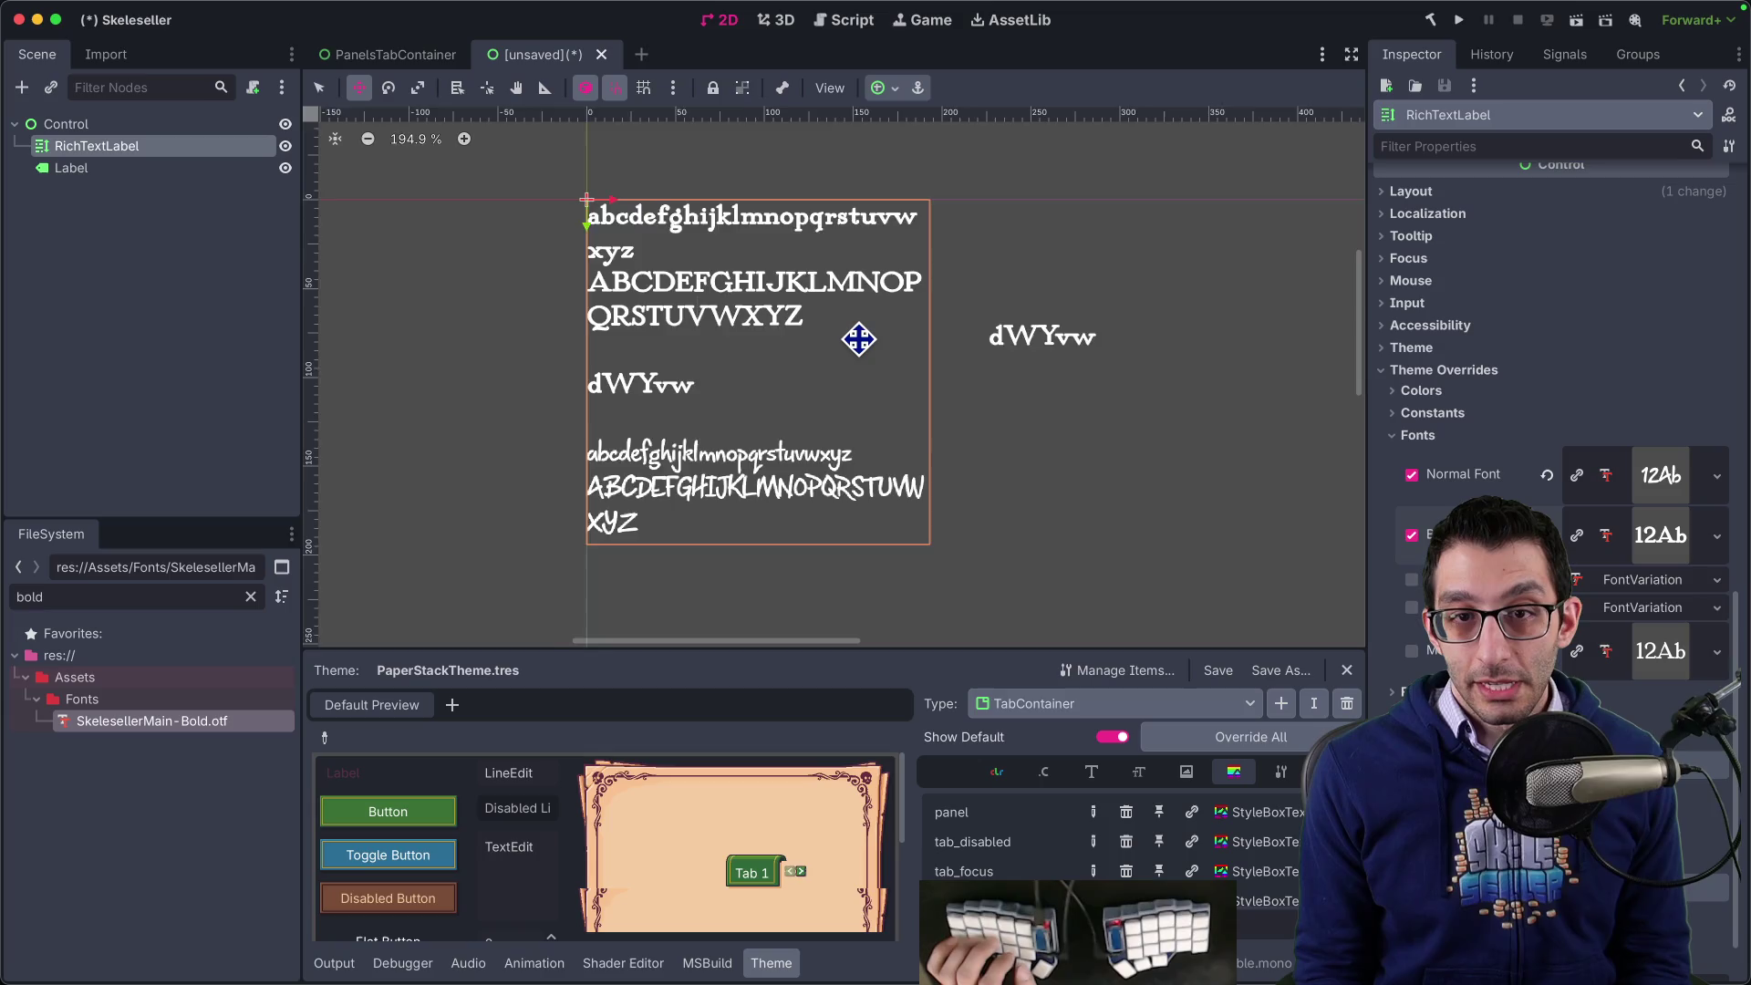
scroll(853, 345, "up", 7)
scroll(766, 359, "down", 2)
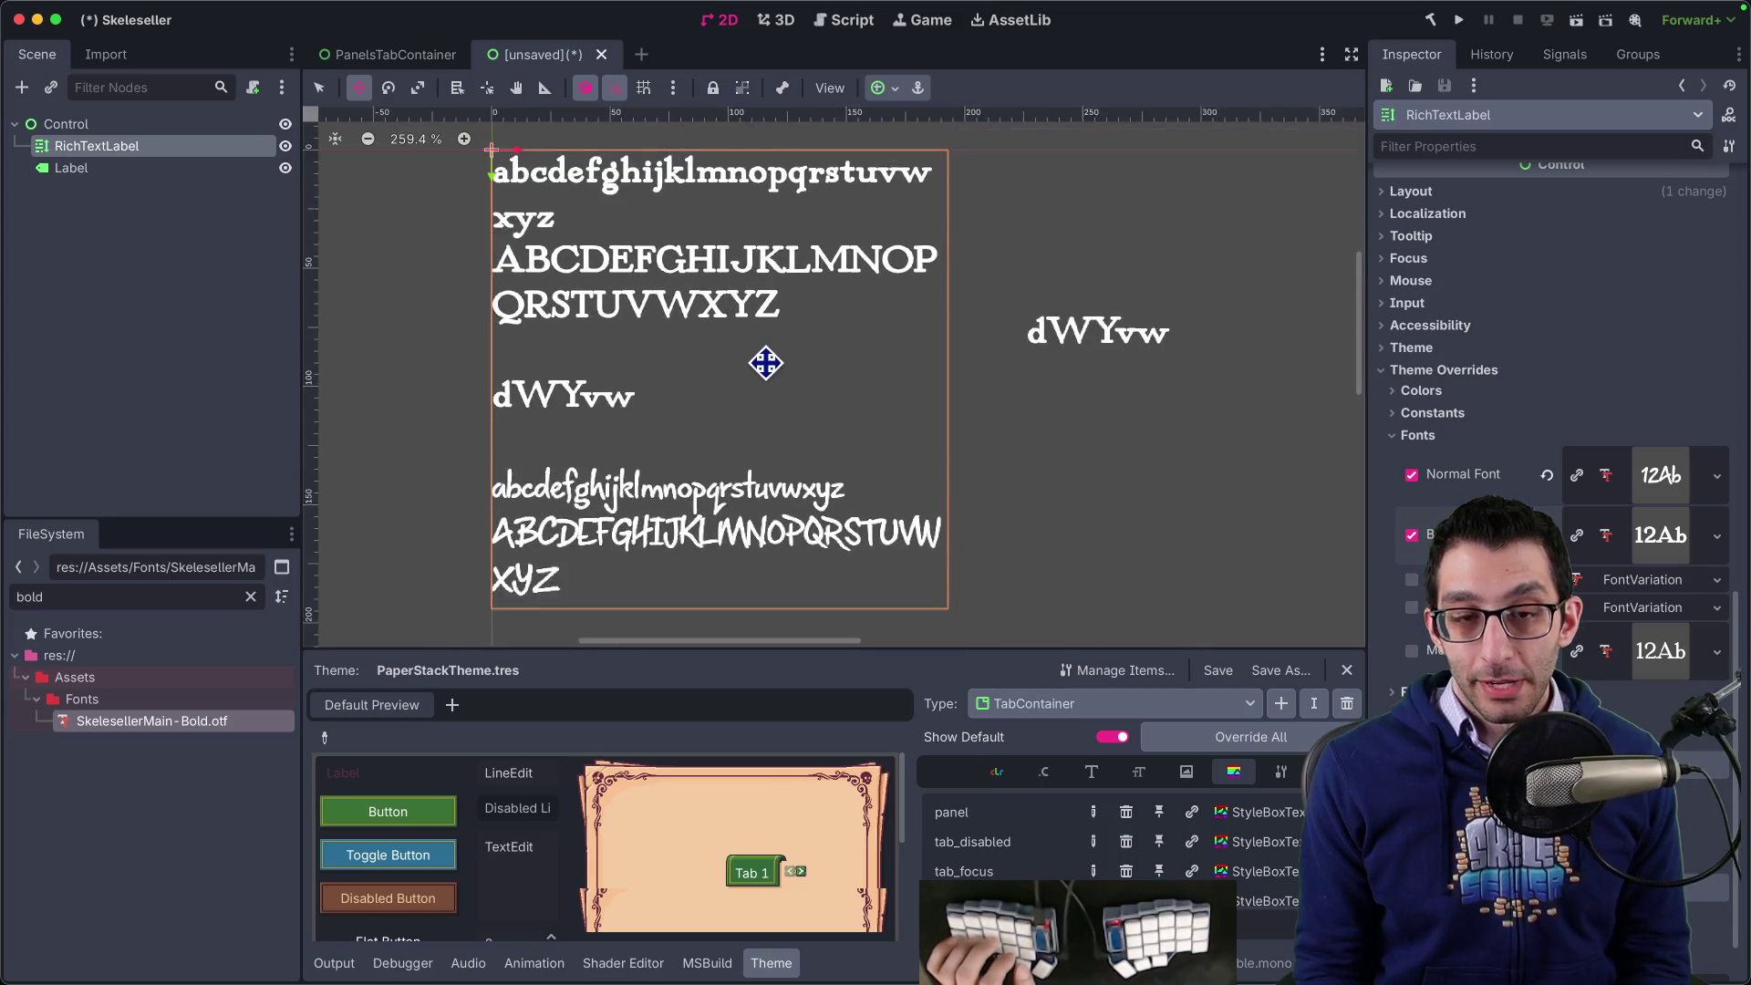
scroll(766, 360, "up", 4)
scroll(777, 328, "up", 1)
scroll(768, 339, "down", 2)
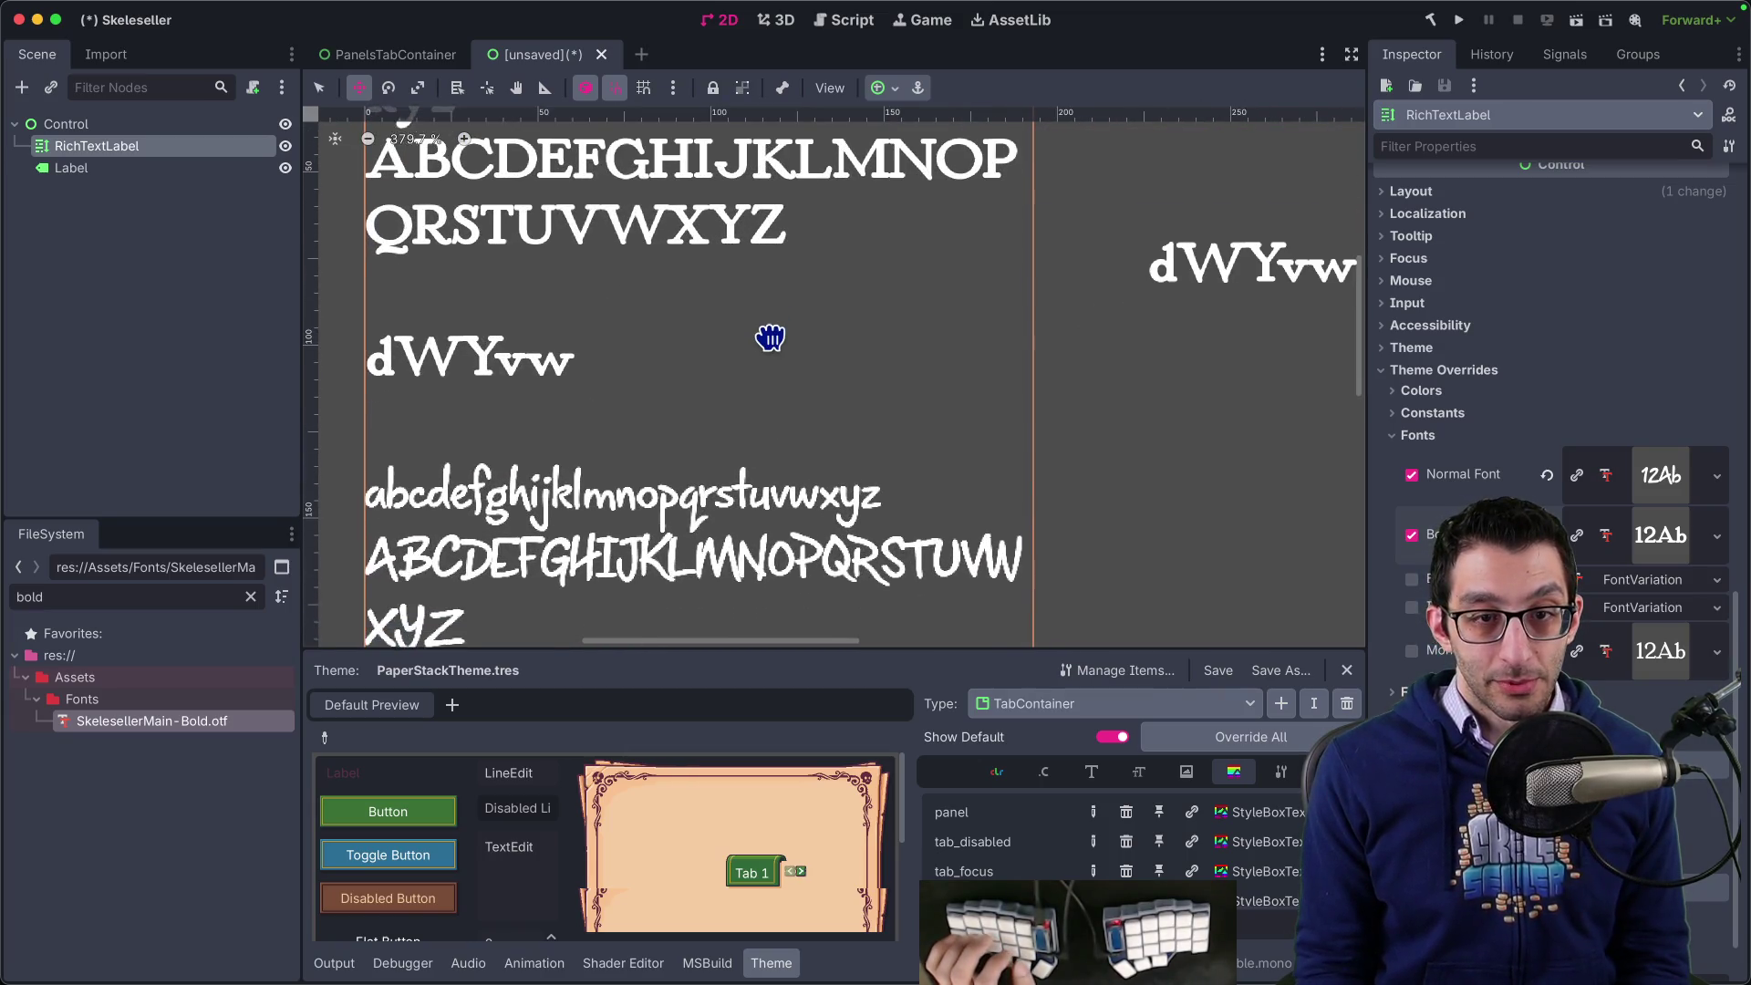
key("super+Tab")
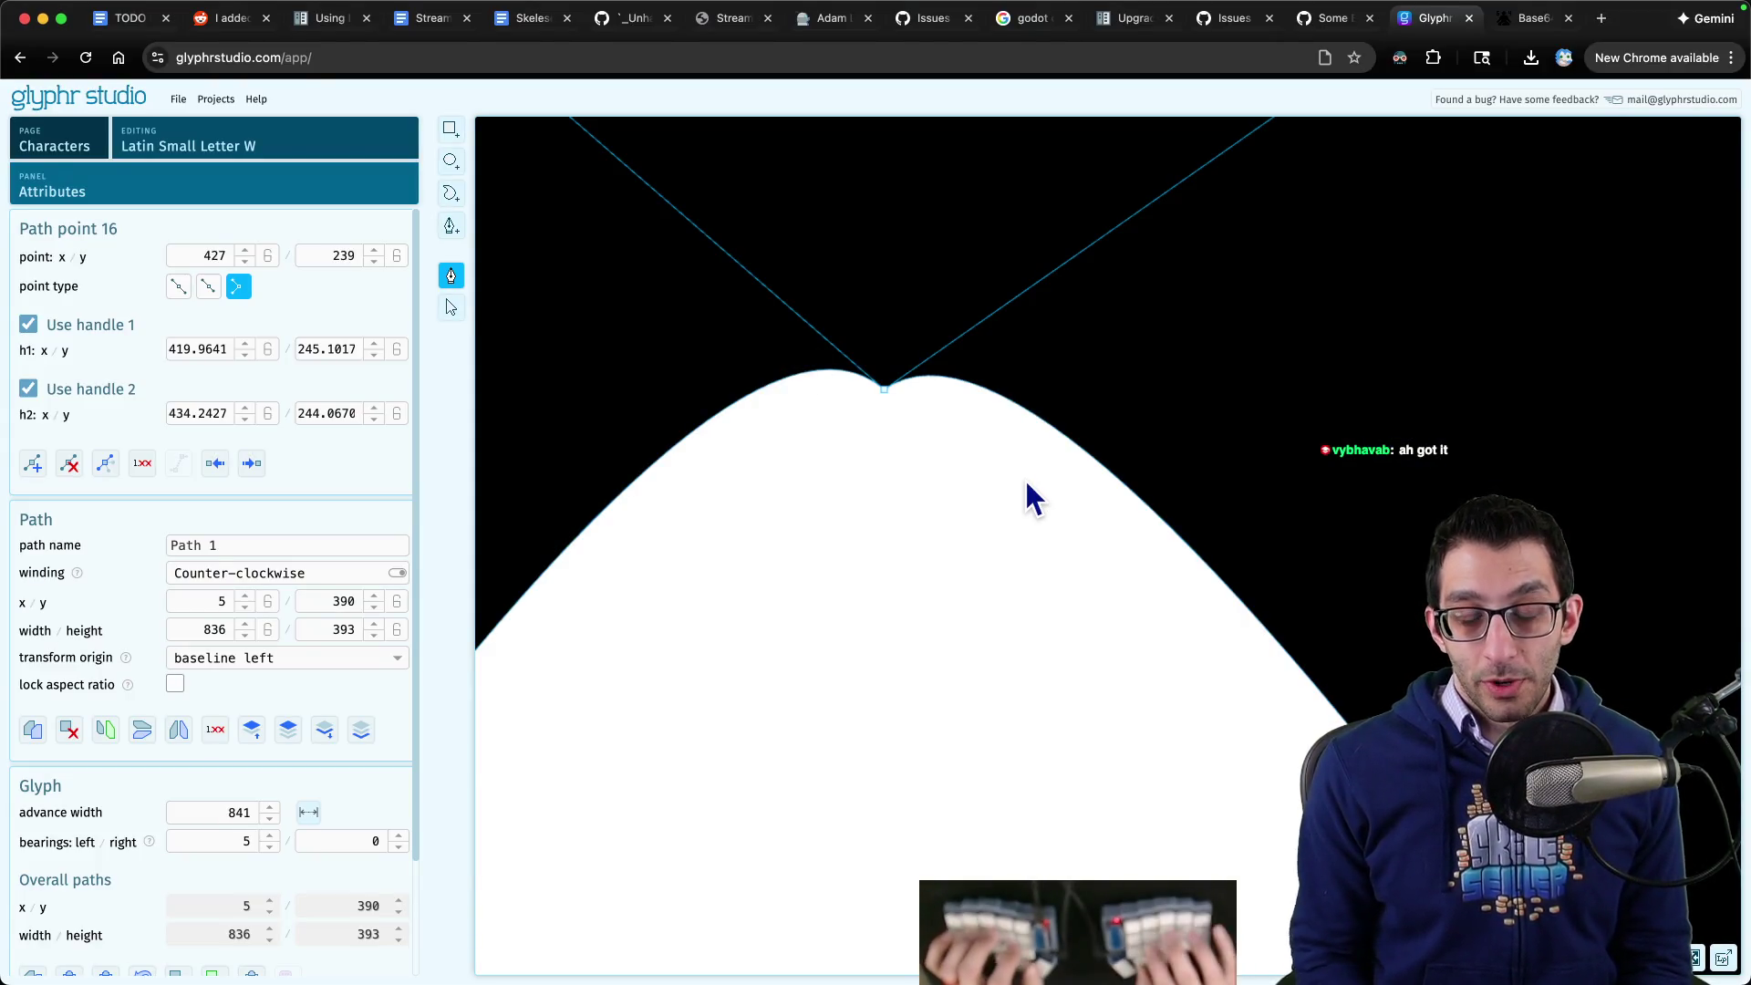
- Open the capital W and select point 5 at its inner notch to show its handles
key("super+Tab")
key("super+Tab")
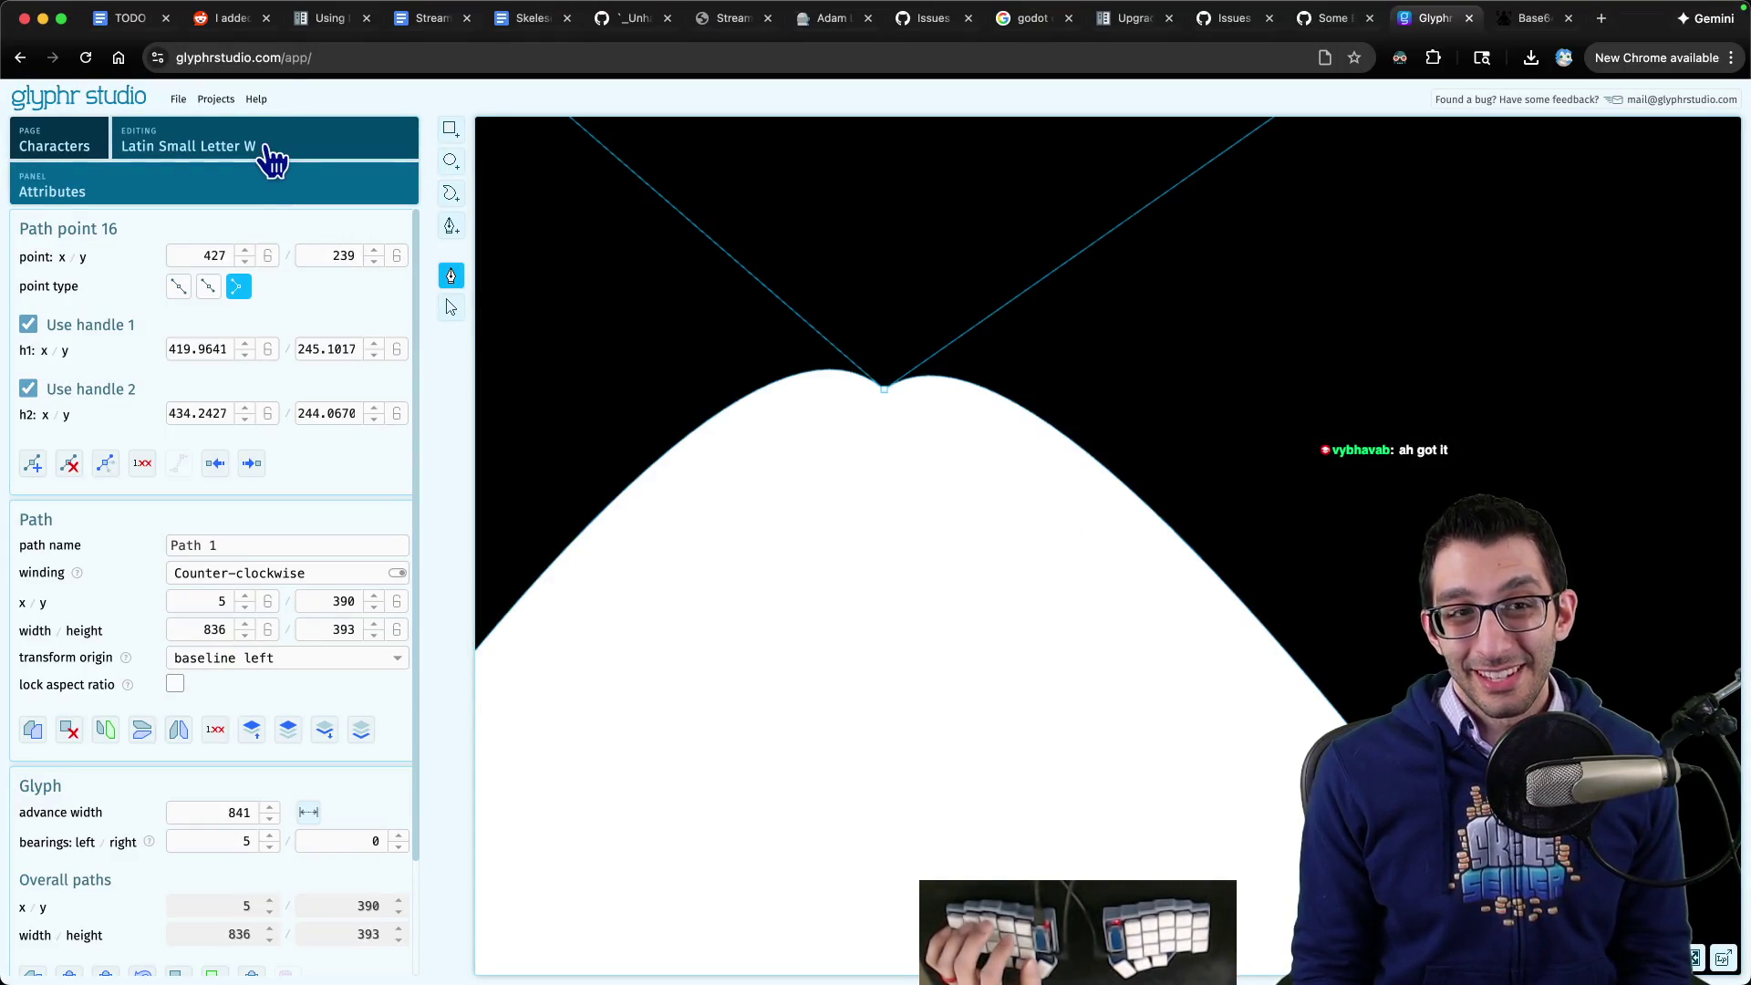
left_click(267, 150)
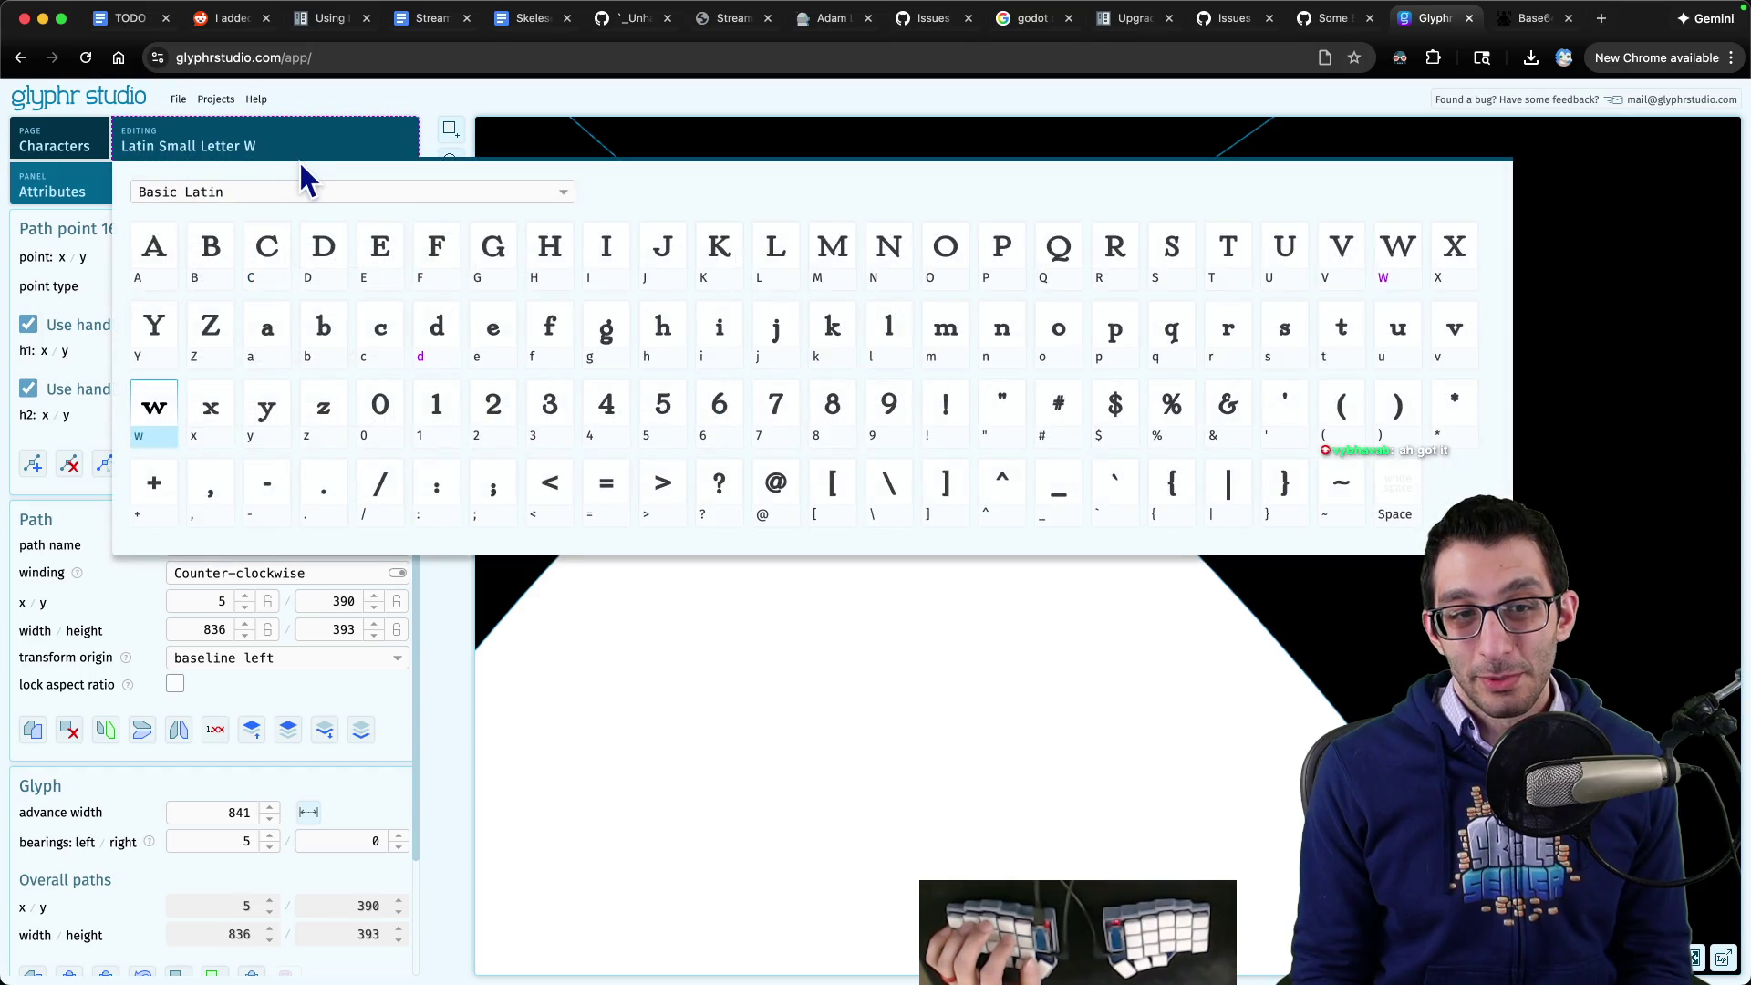
left_click(1390, 264)
scroll(661, 336, "up", 10)
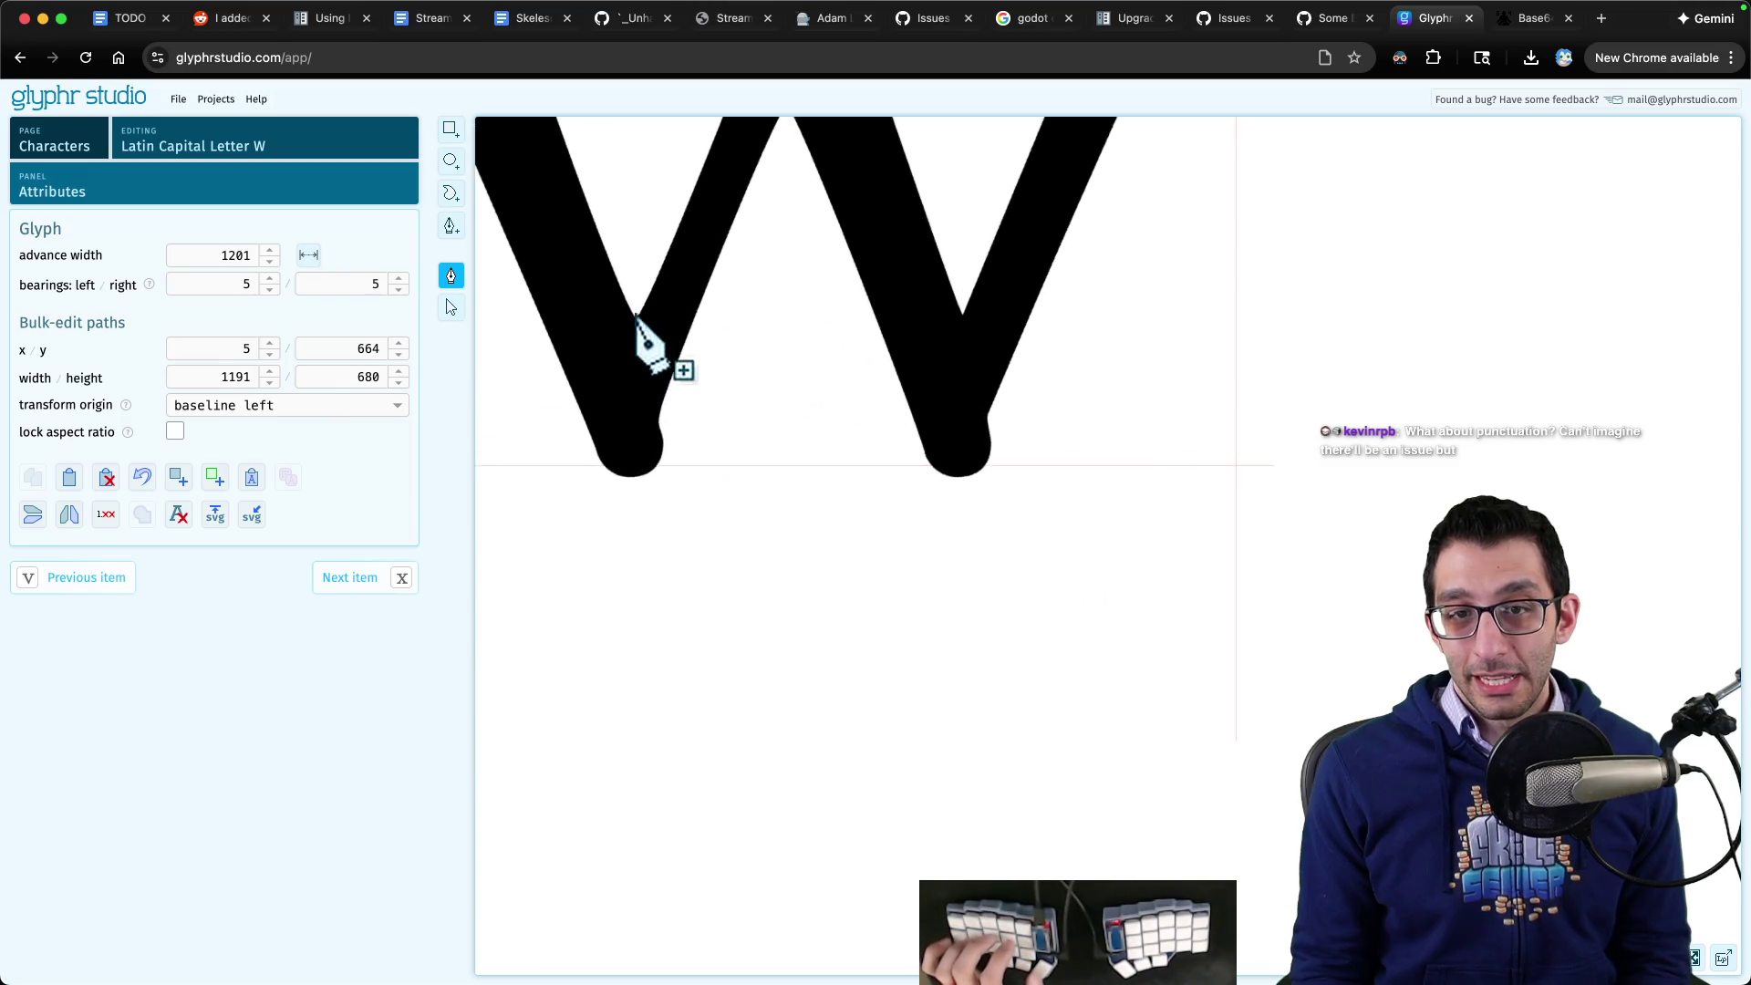
scroll(636, 325, "up", 5)
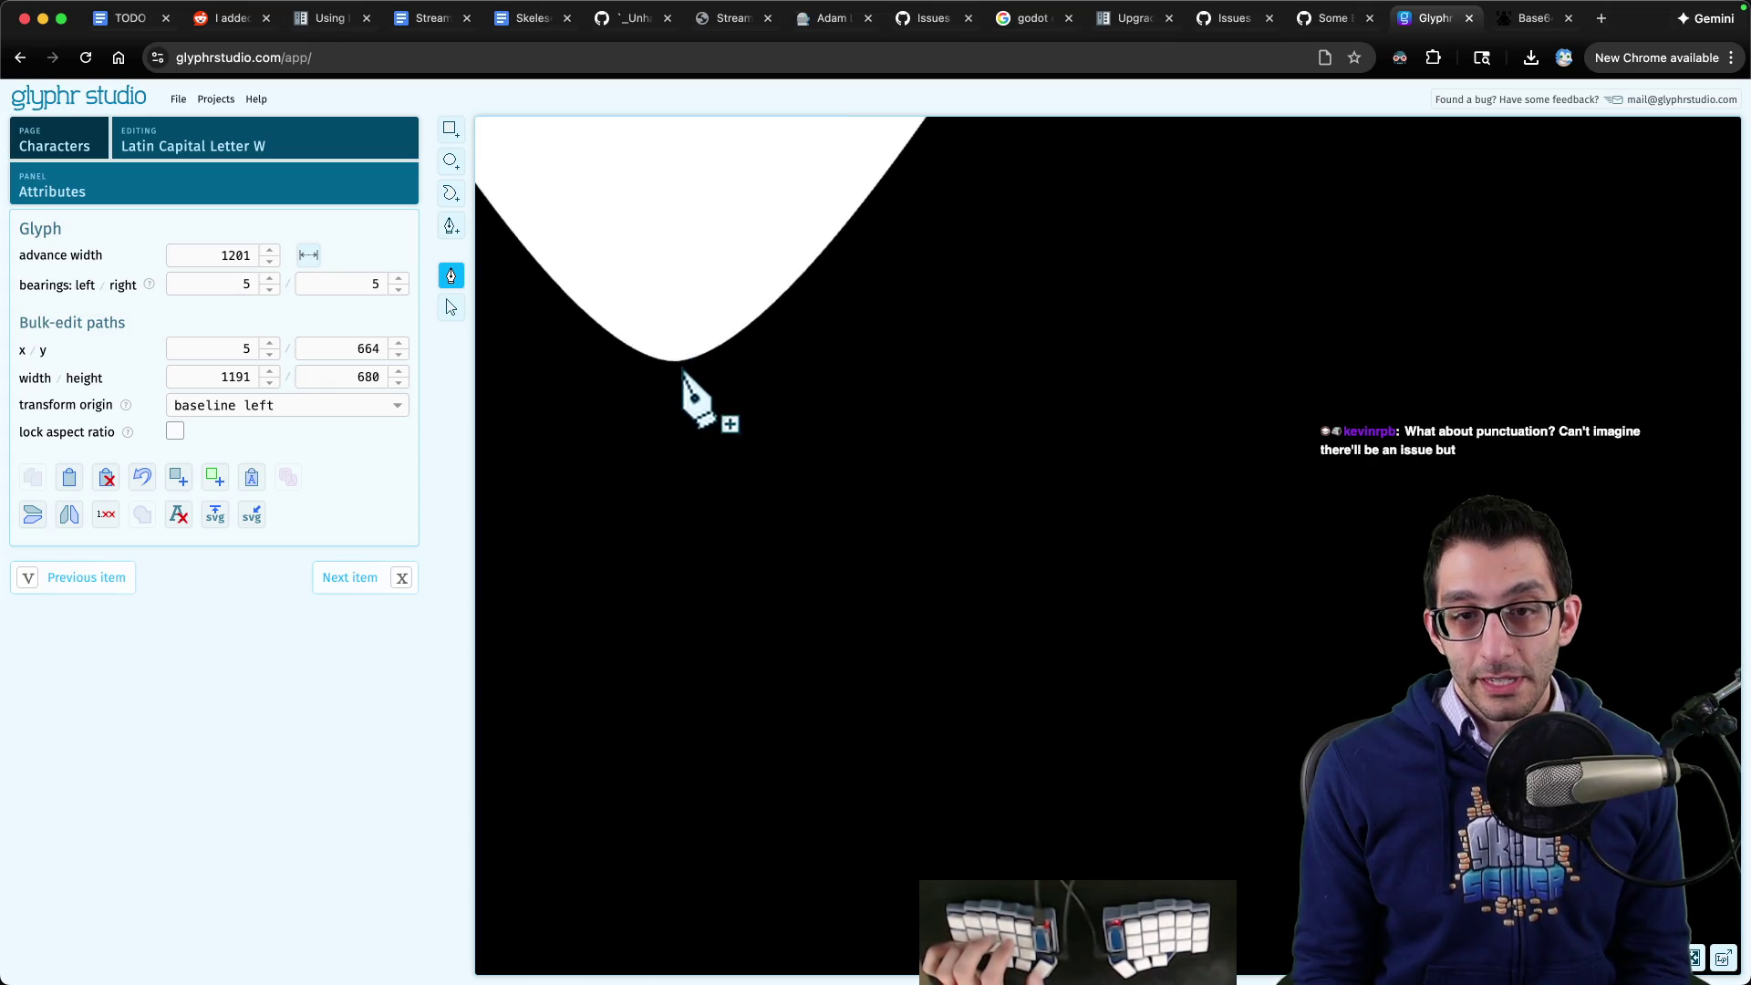
scroll(684, 372, "down", 5)
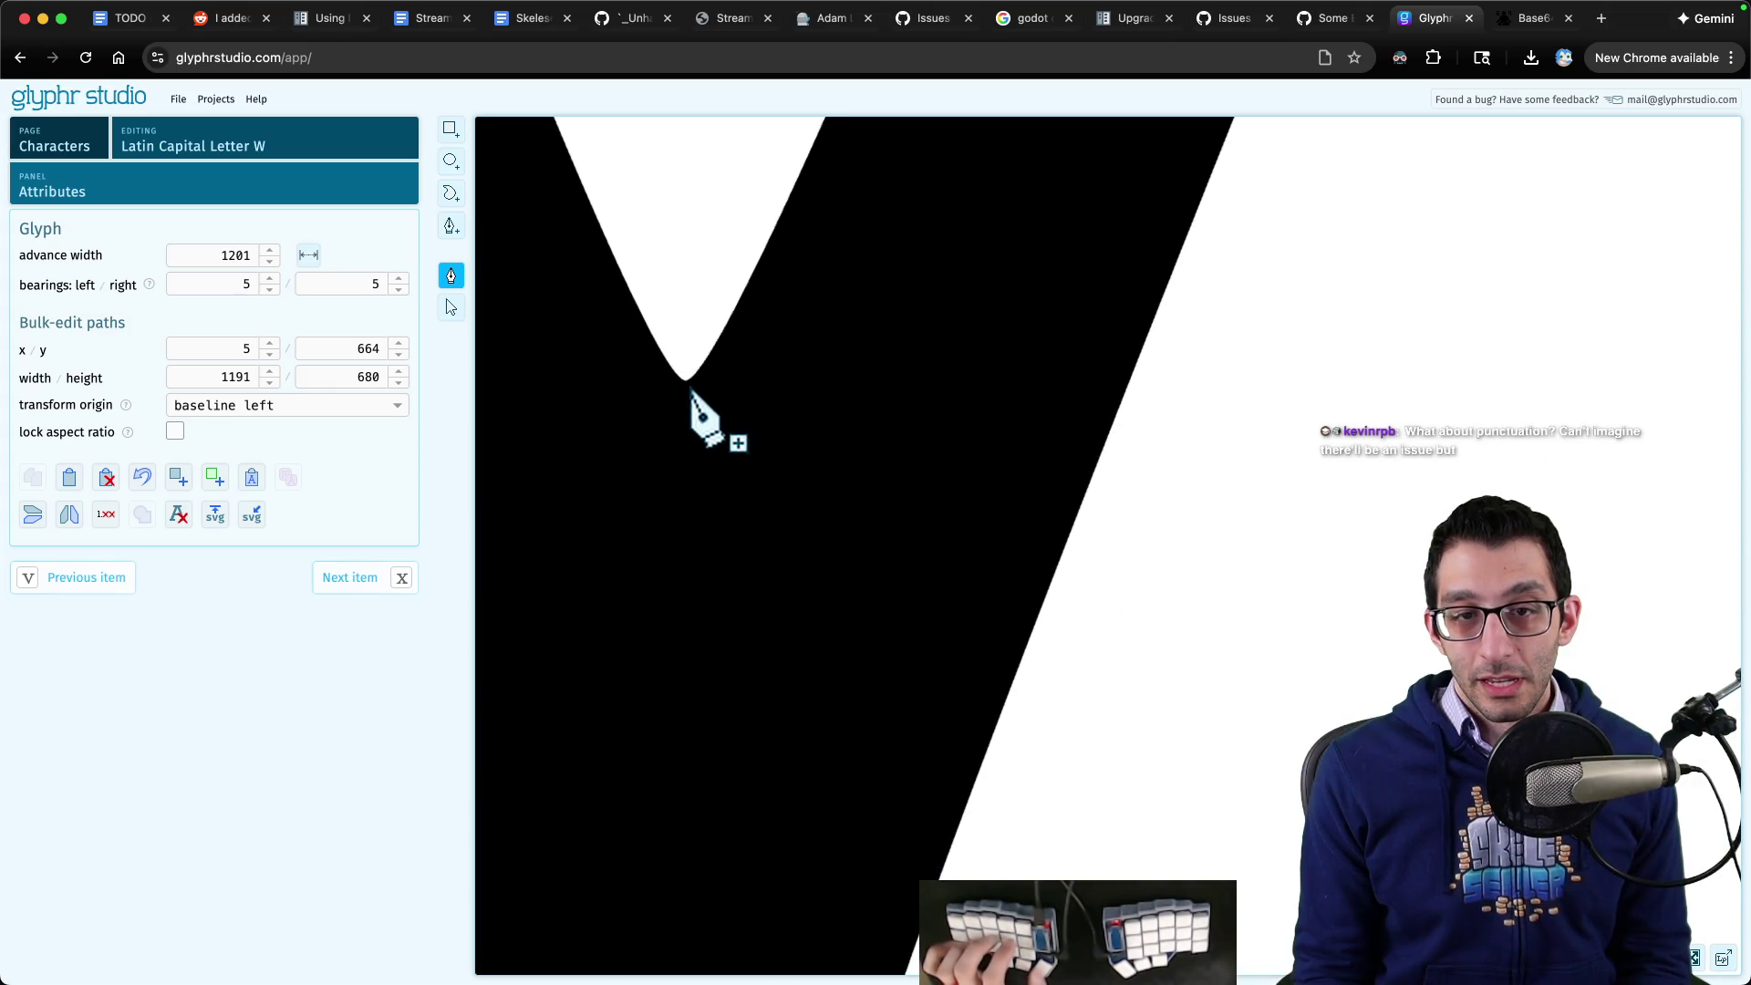
left_click(686, 387)
left_click(686, 380)
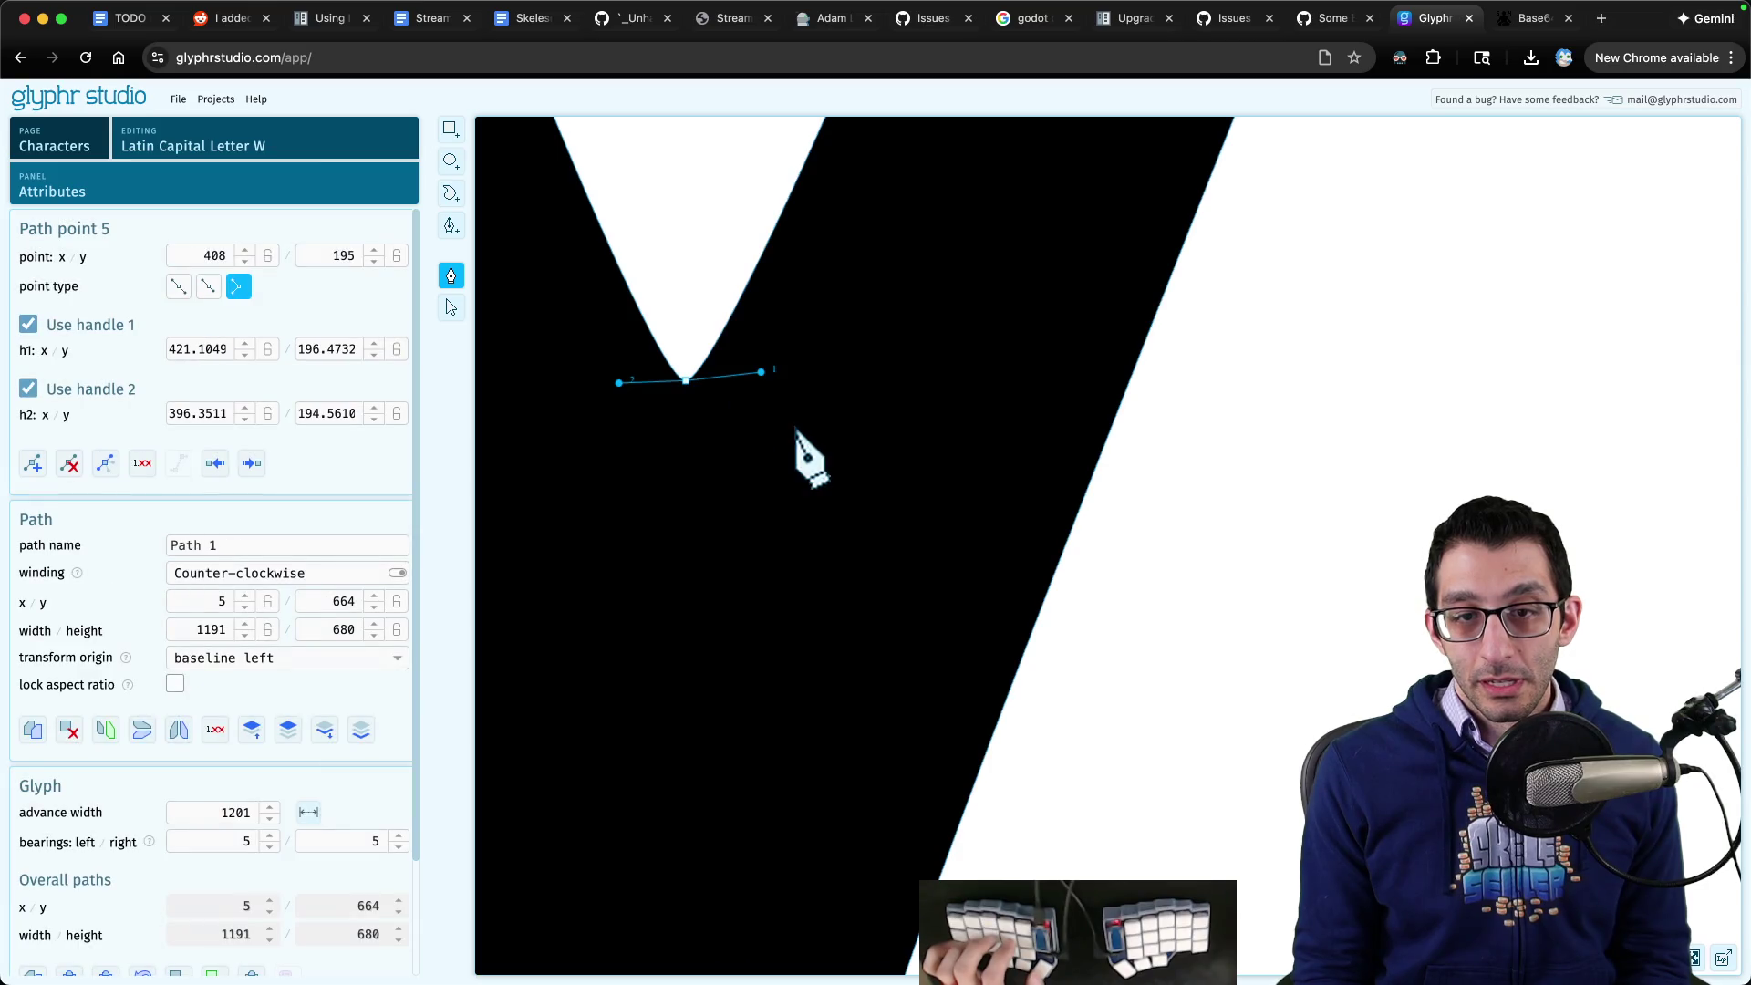
- Copy a region screenshot of the W notch and its angled handles to the clipboard
scroll(716, 425, "up", 10)
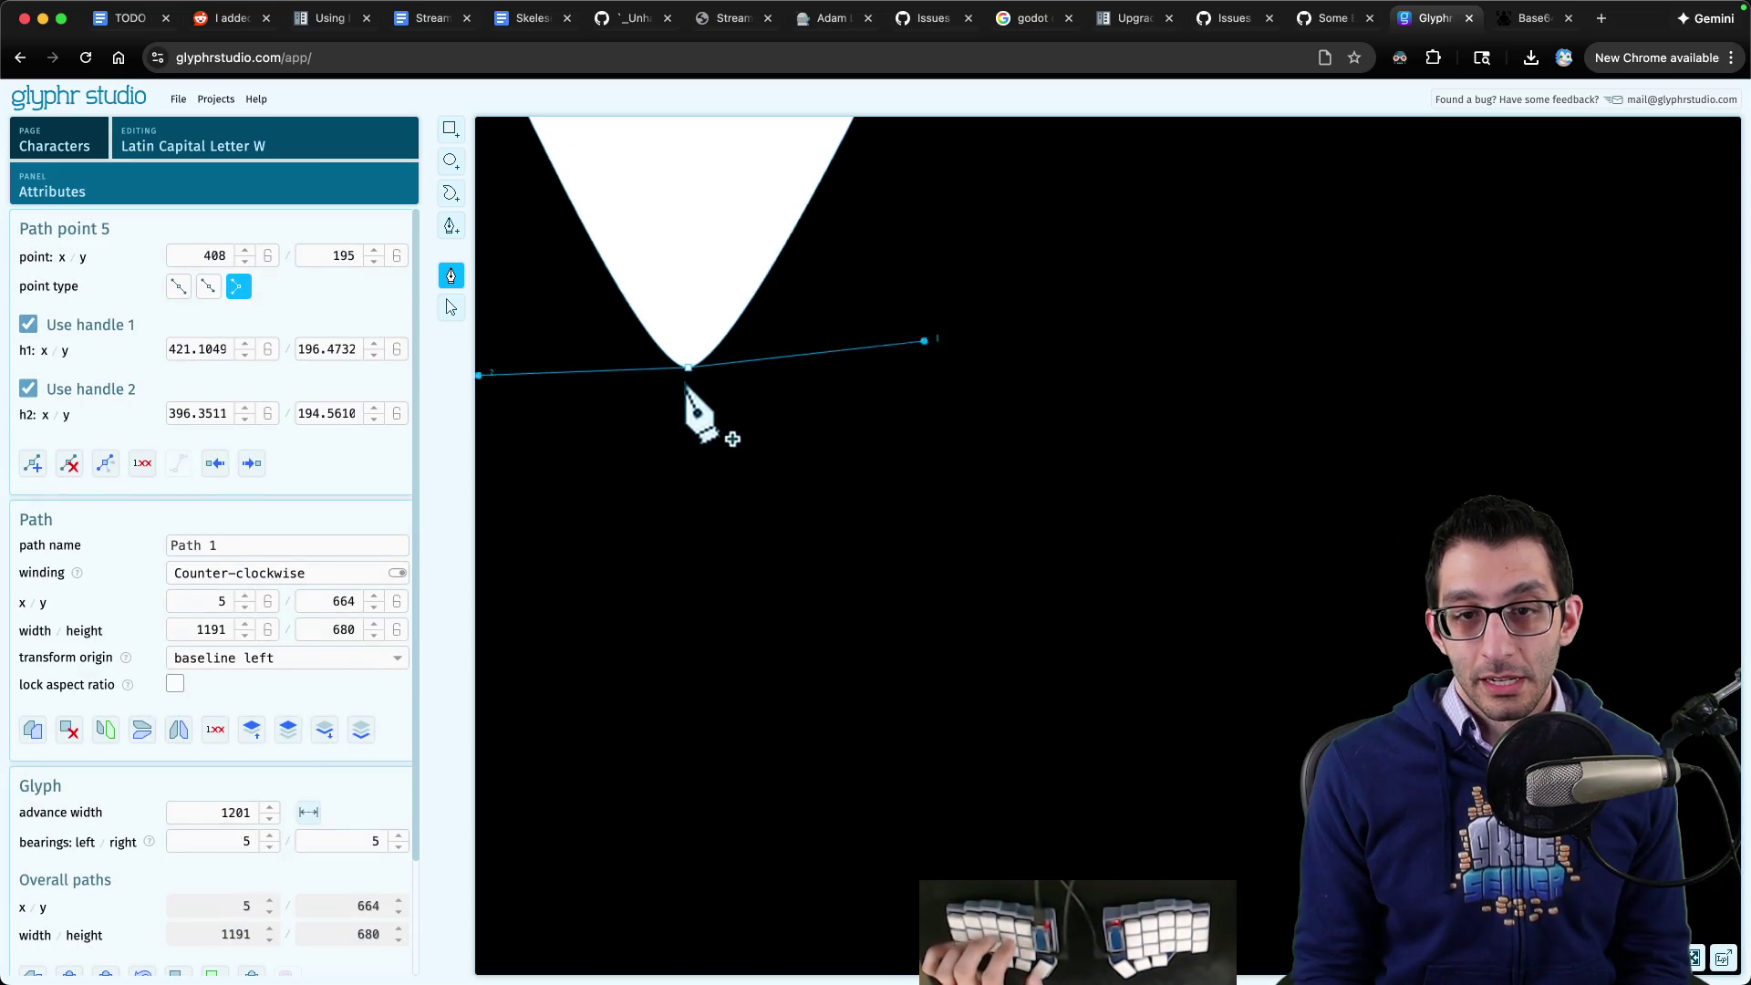
key("a")
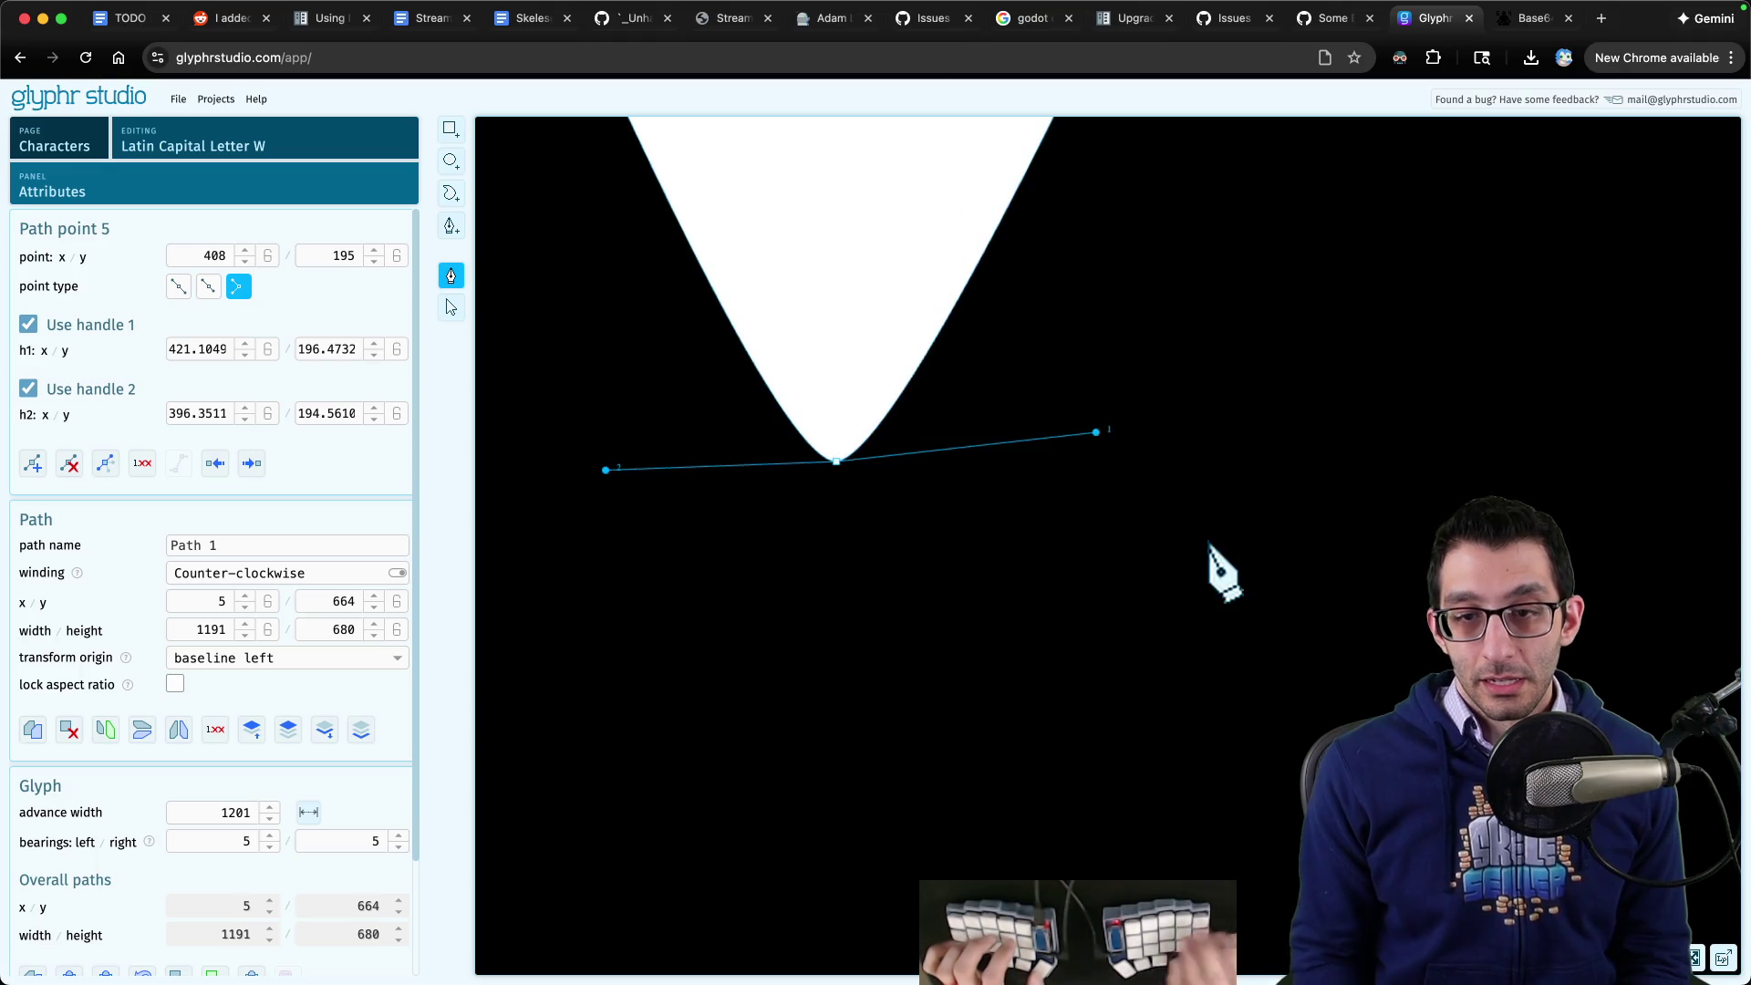
mouse_move(1158, 264)
left_mouse_down()
mouse_move(587, 583)
mouse_move(493, 576)
left_mouse_up()
key("super+c")
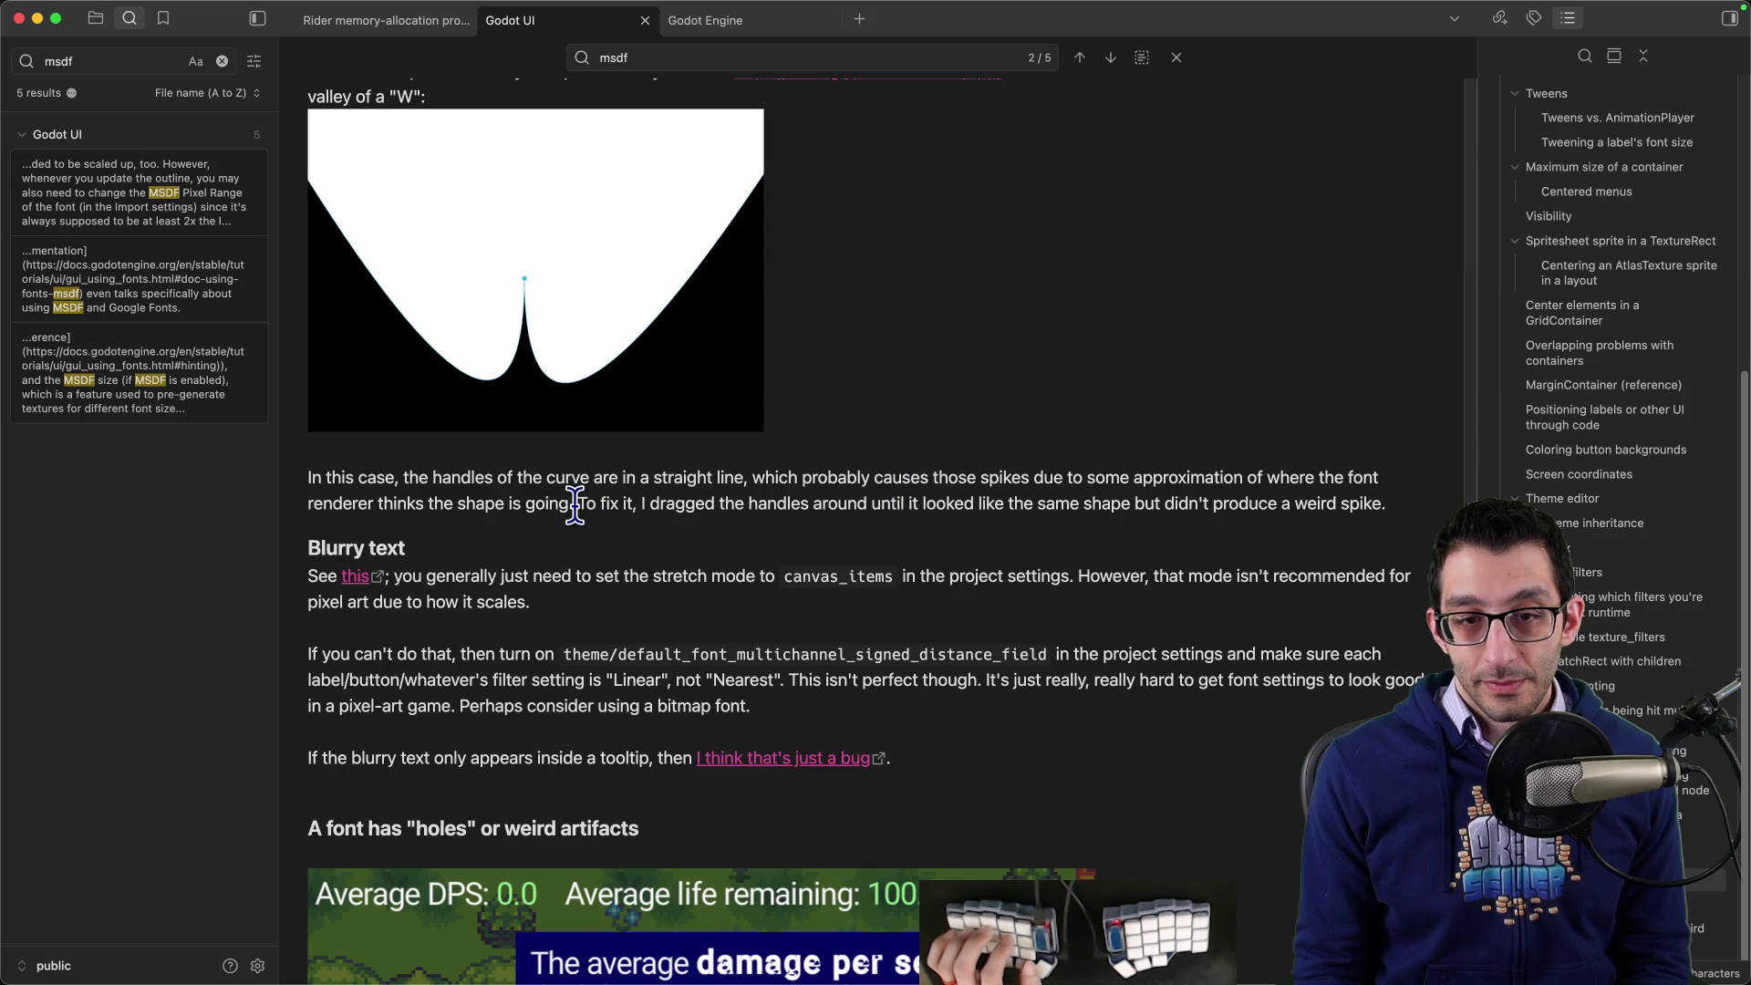
- Replace the fix sentence's period with a colon and paste the W notch screenshot below
key("alt+Right")
key("alt+Right")
key("alt+Right")
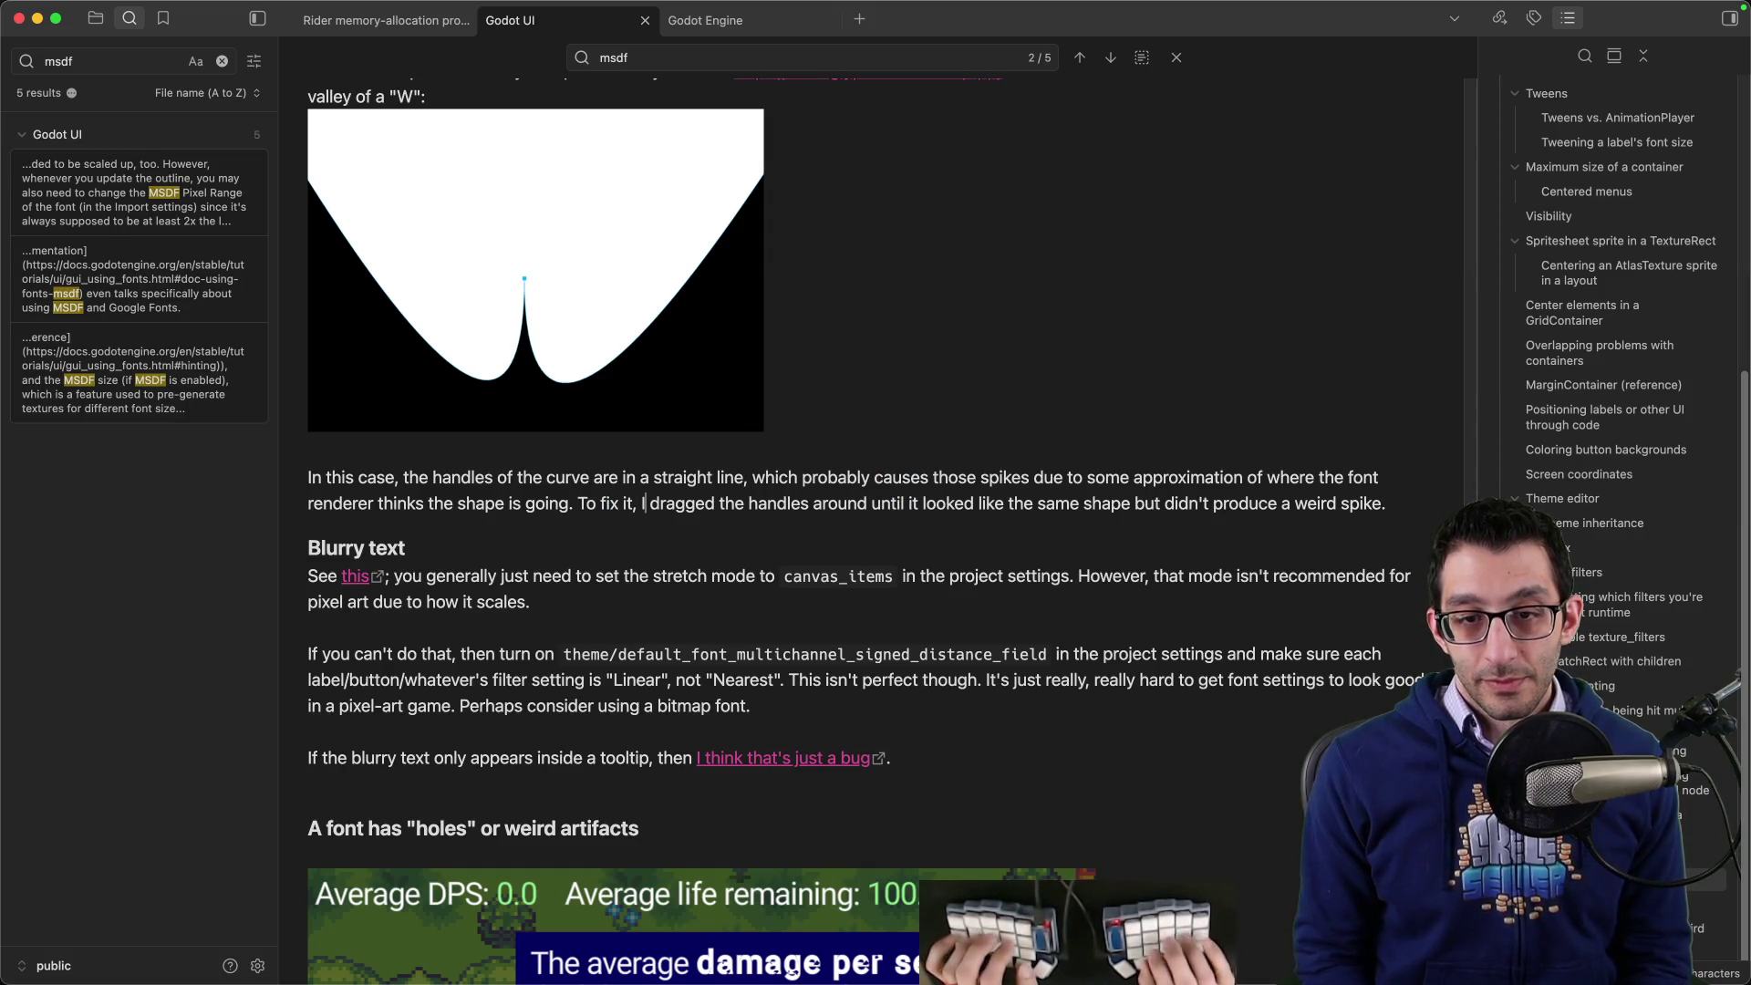
key("super+Right")
key("BackSpace")
type(":")
key("Return")
key("super+v")
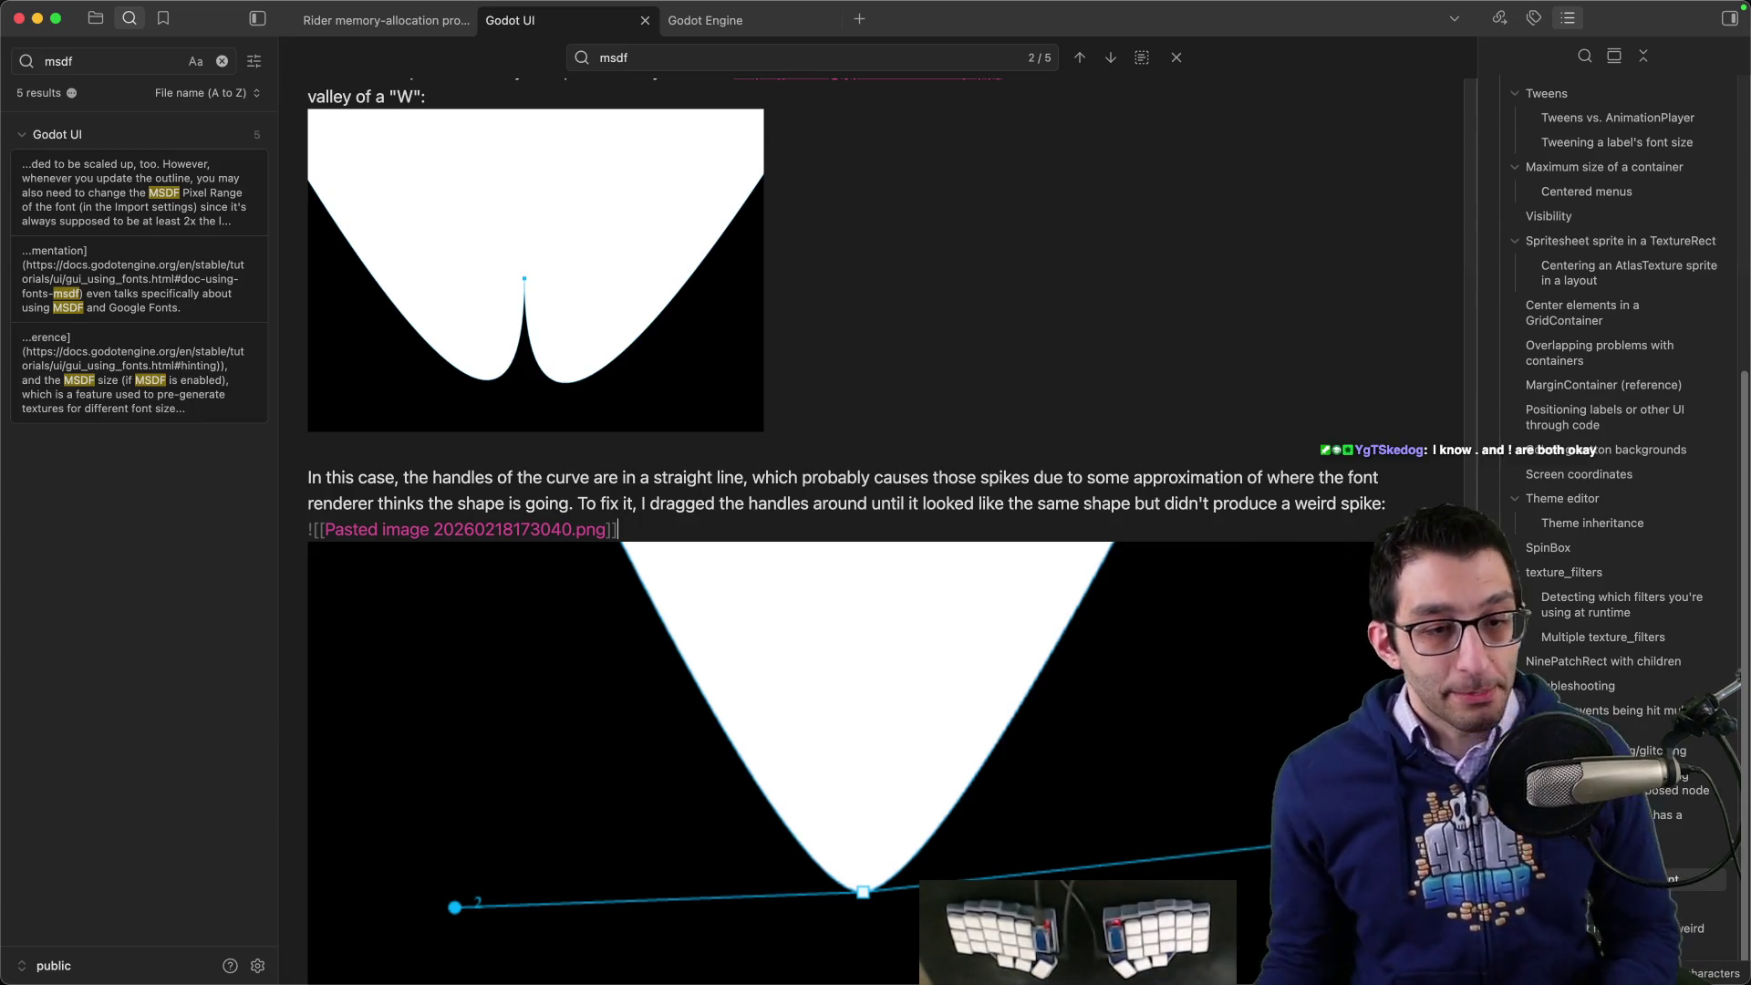
scroll(794, 757, "down", 1)
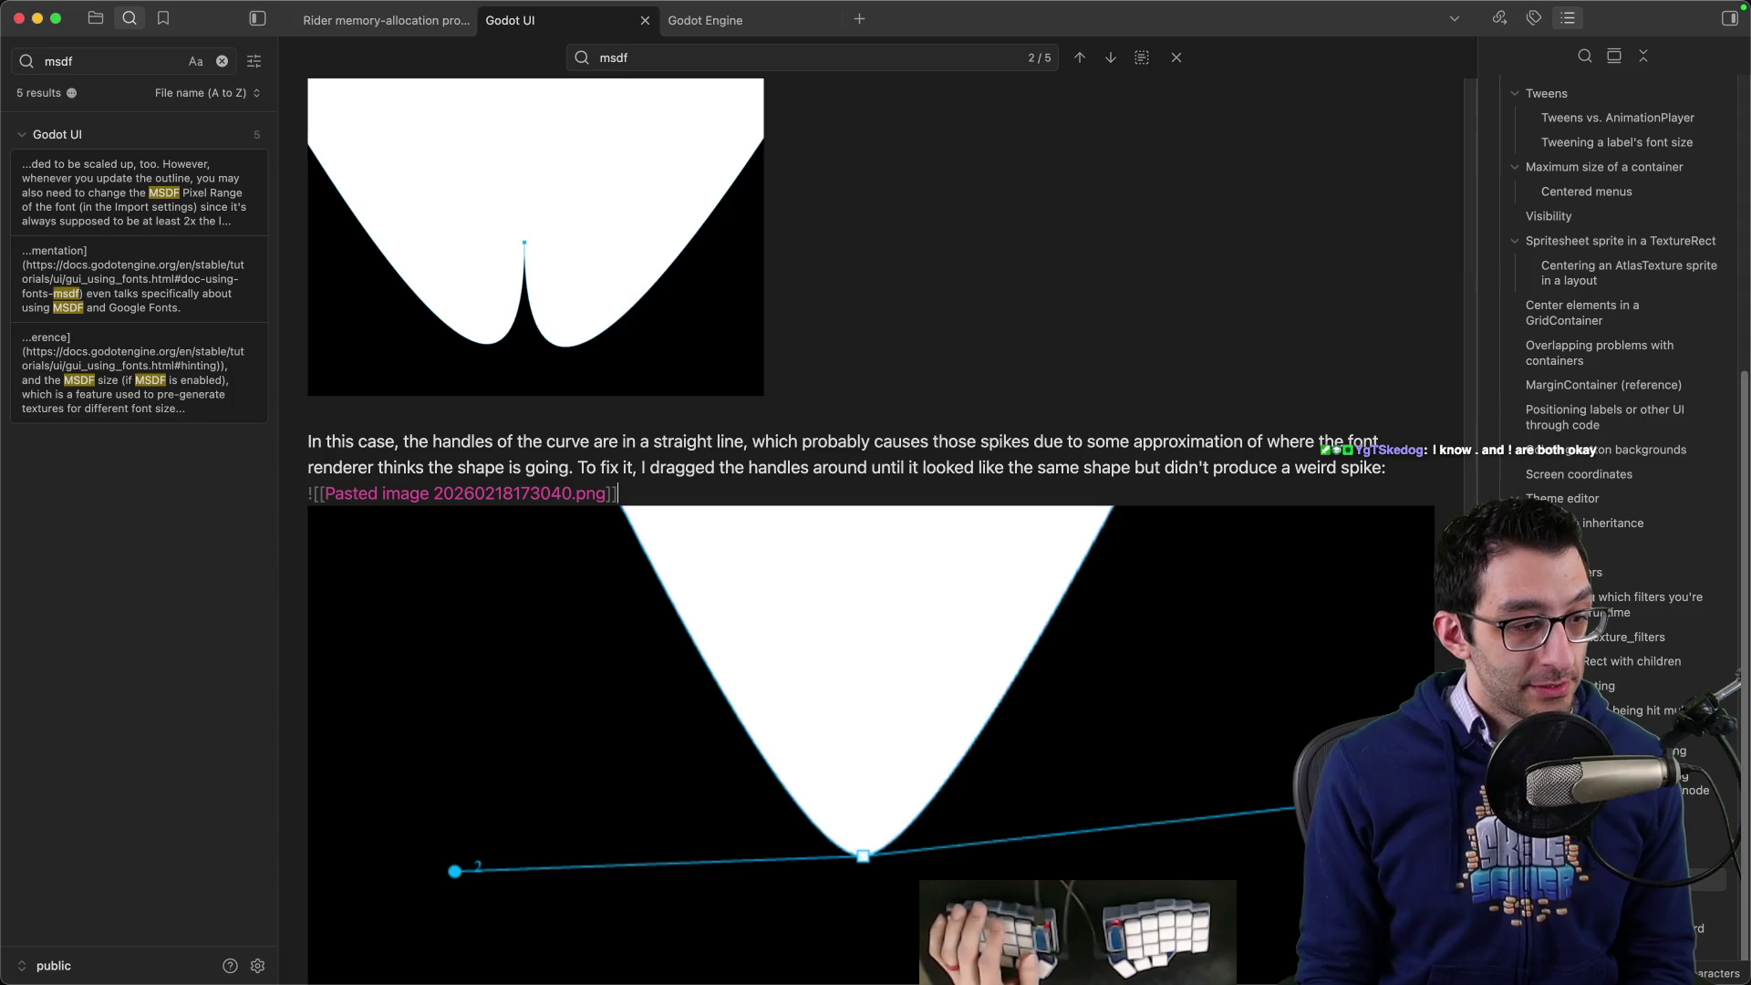
- Review the alphabet and dWYvw lines rendered in Godot's bold test label, then return to Glyphr Studio
mouse_move(949, 957)
left_click(1193, 928)
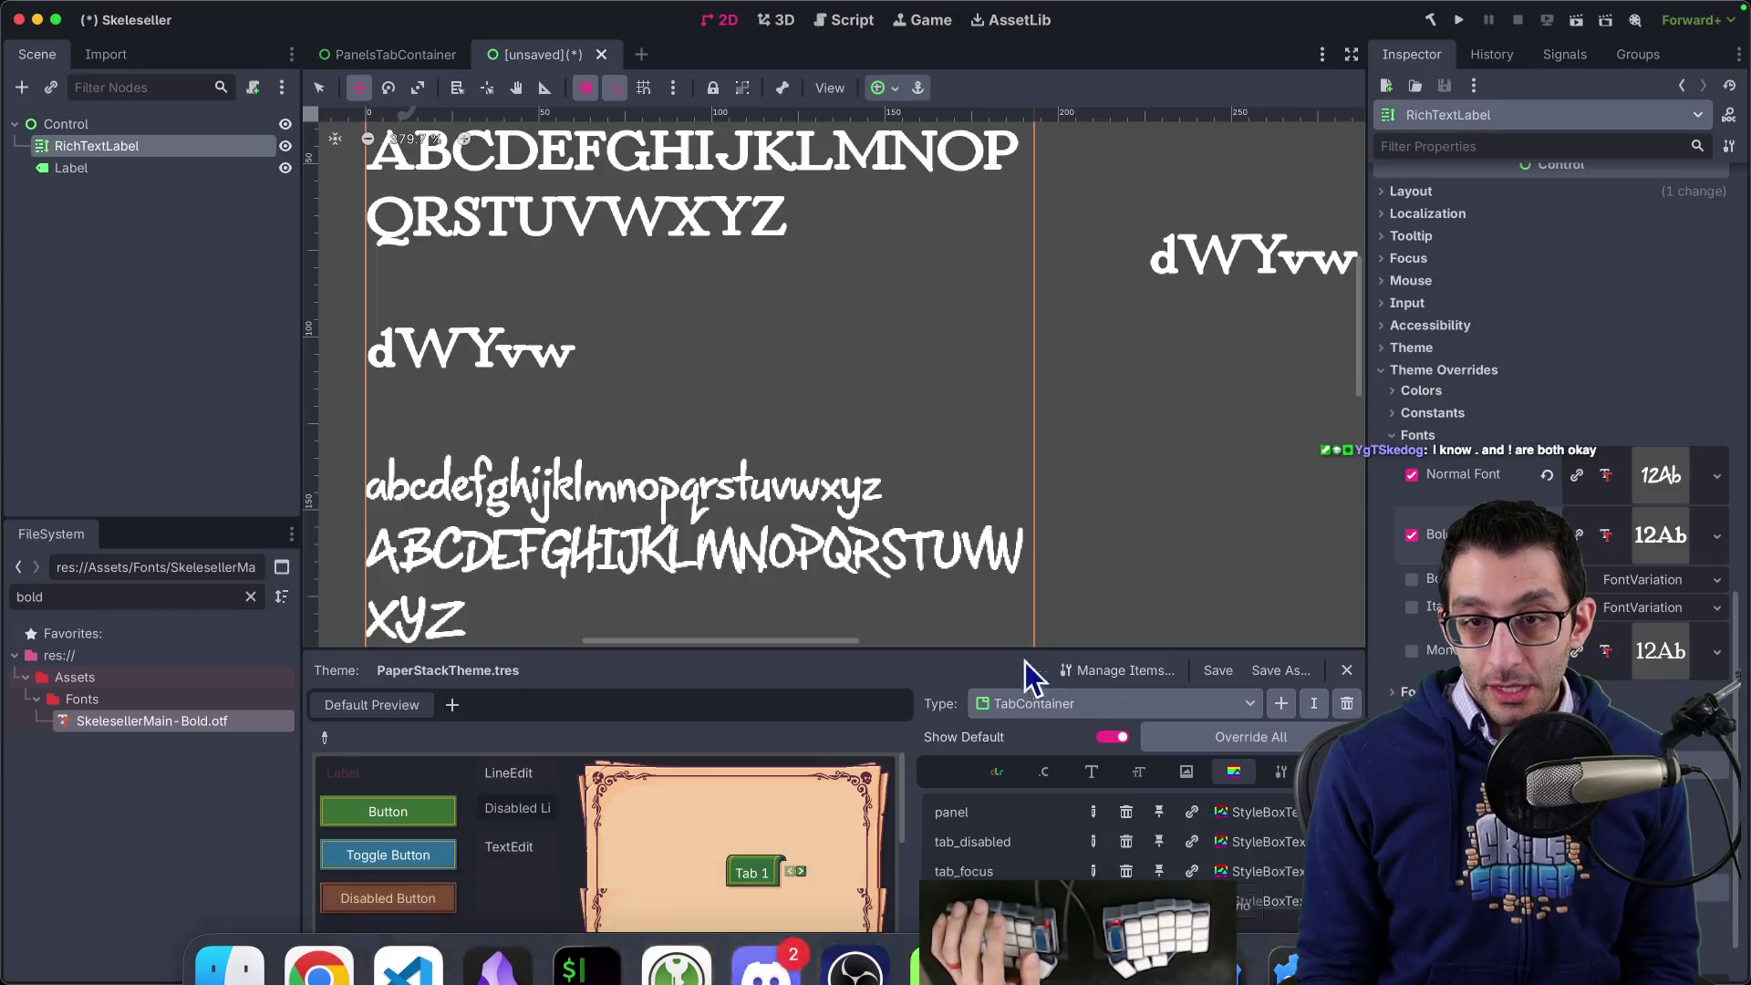
scroll(776, 352, "up", 1)
scroll(773, 357, "down", 2)
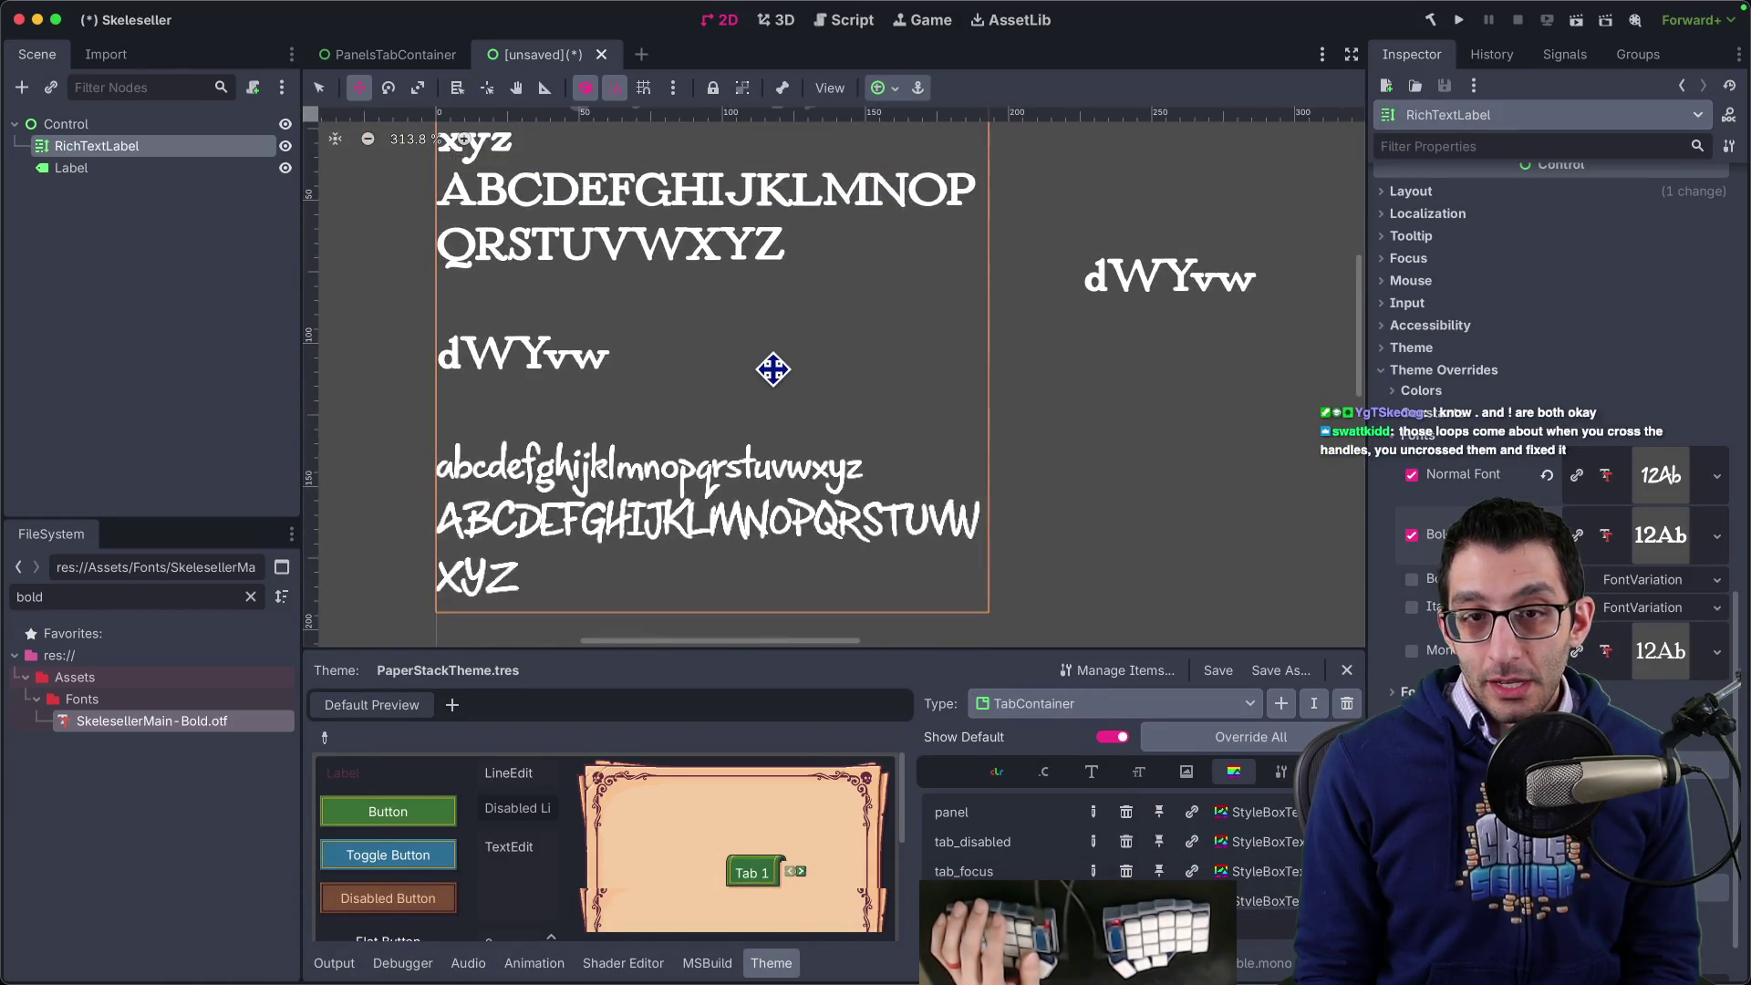
scroll(780, 392, "up", 3)
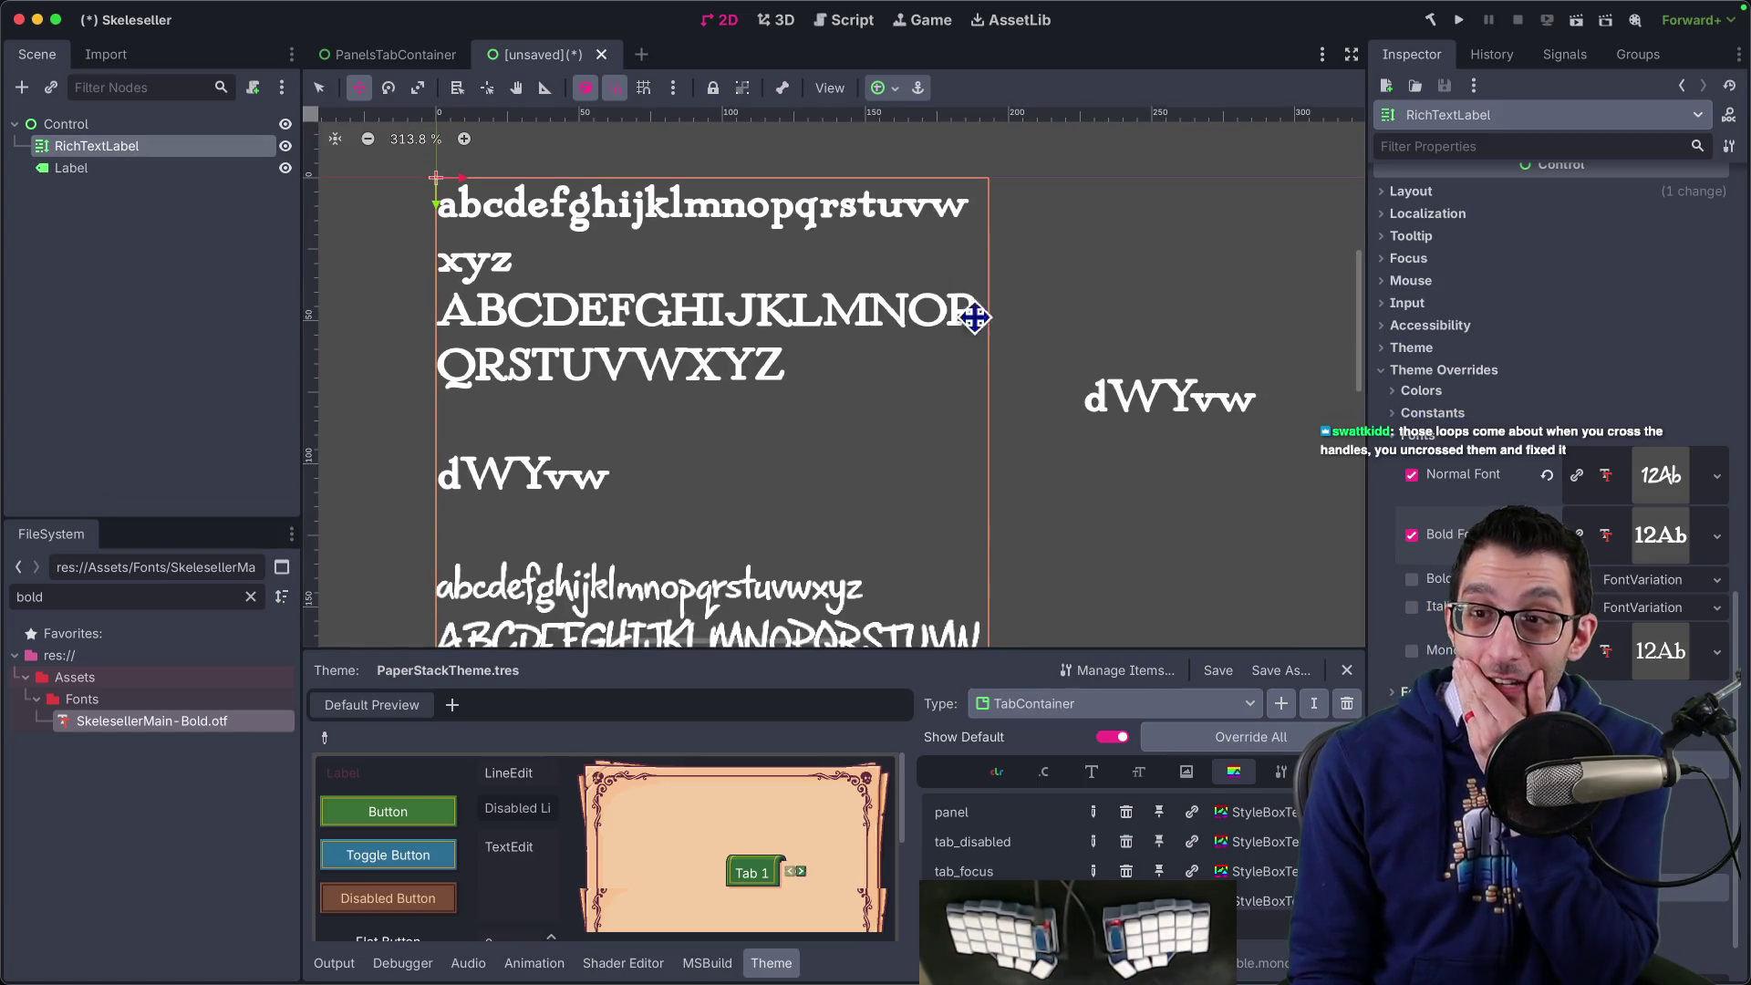
scroll(1515, 383, "up", 10)
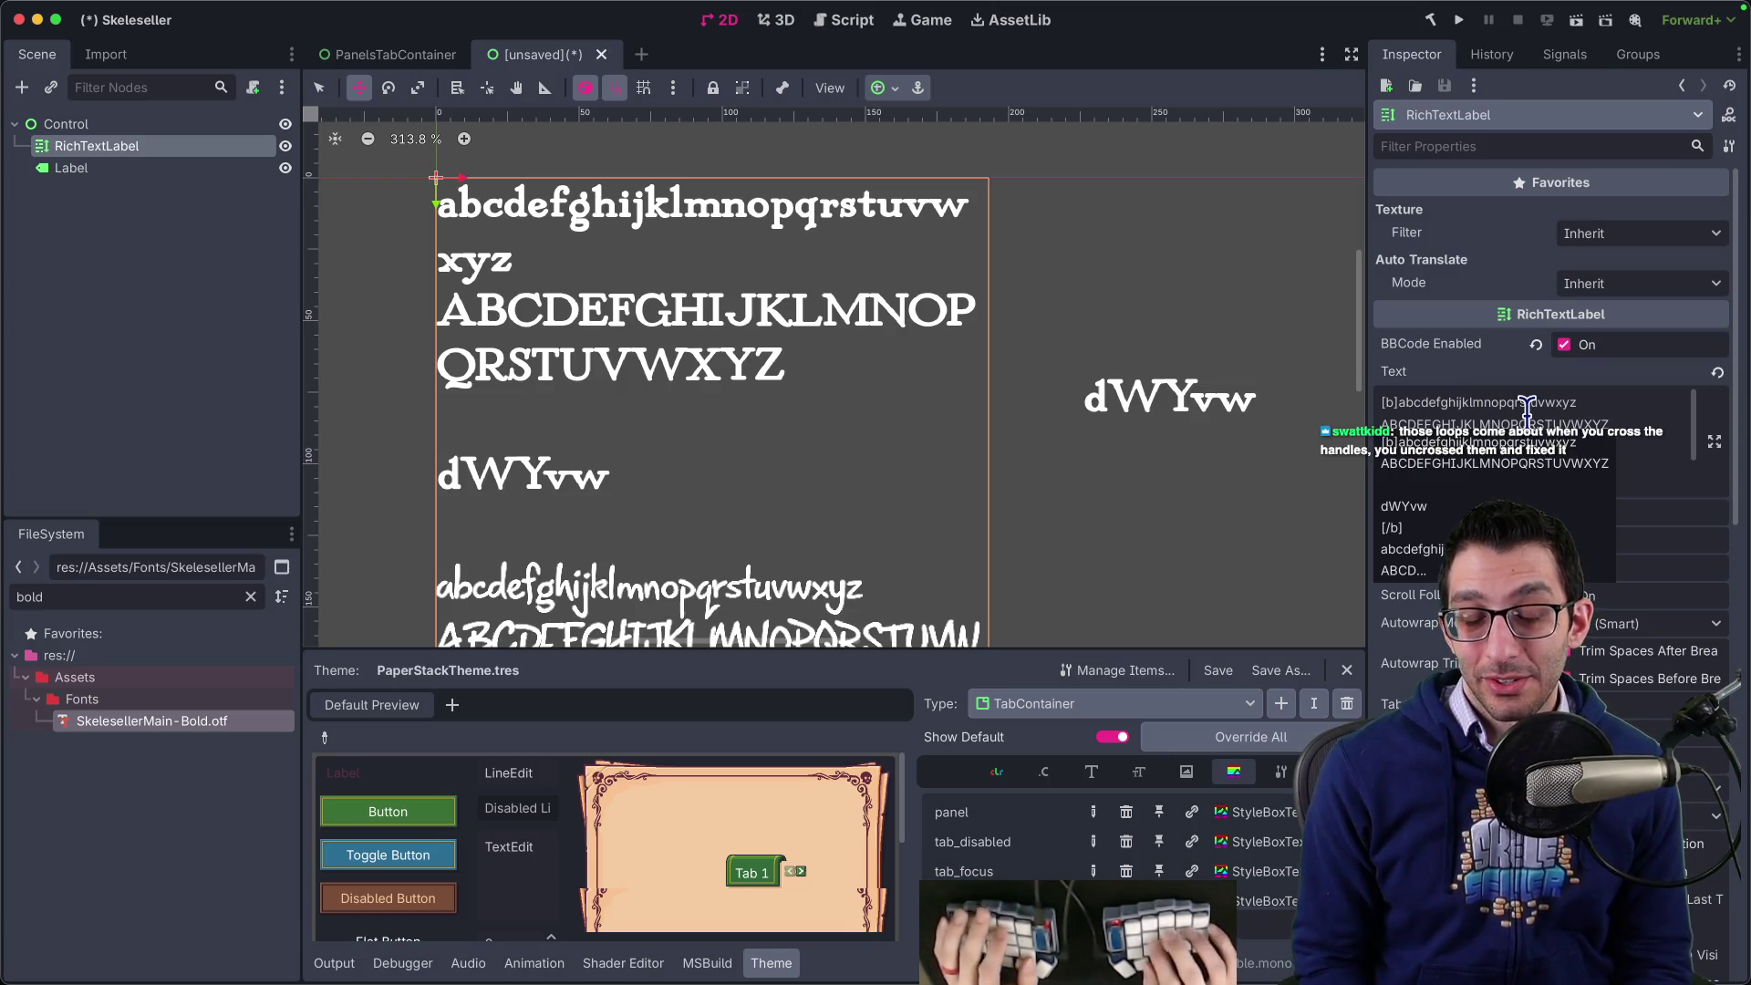
key("super+Tab")
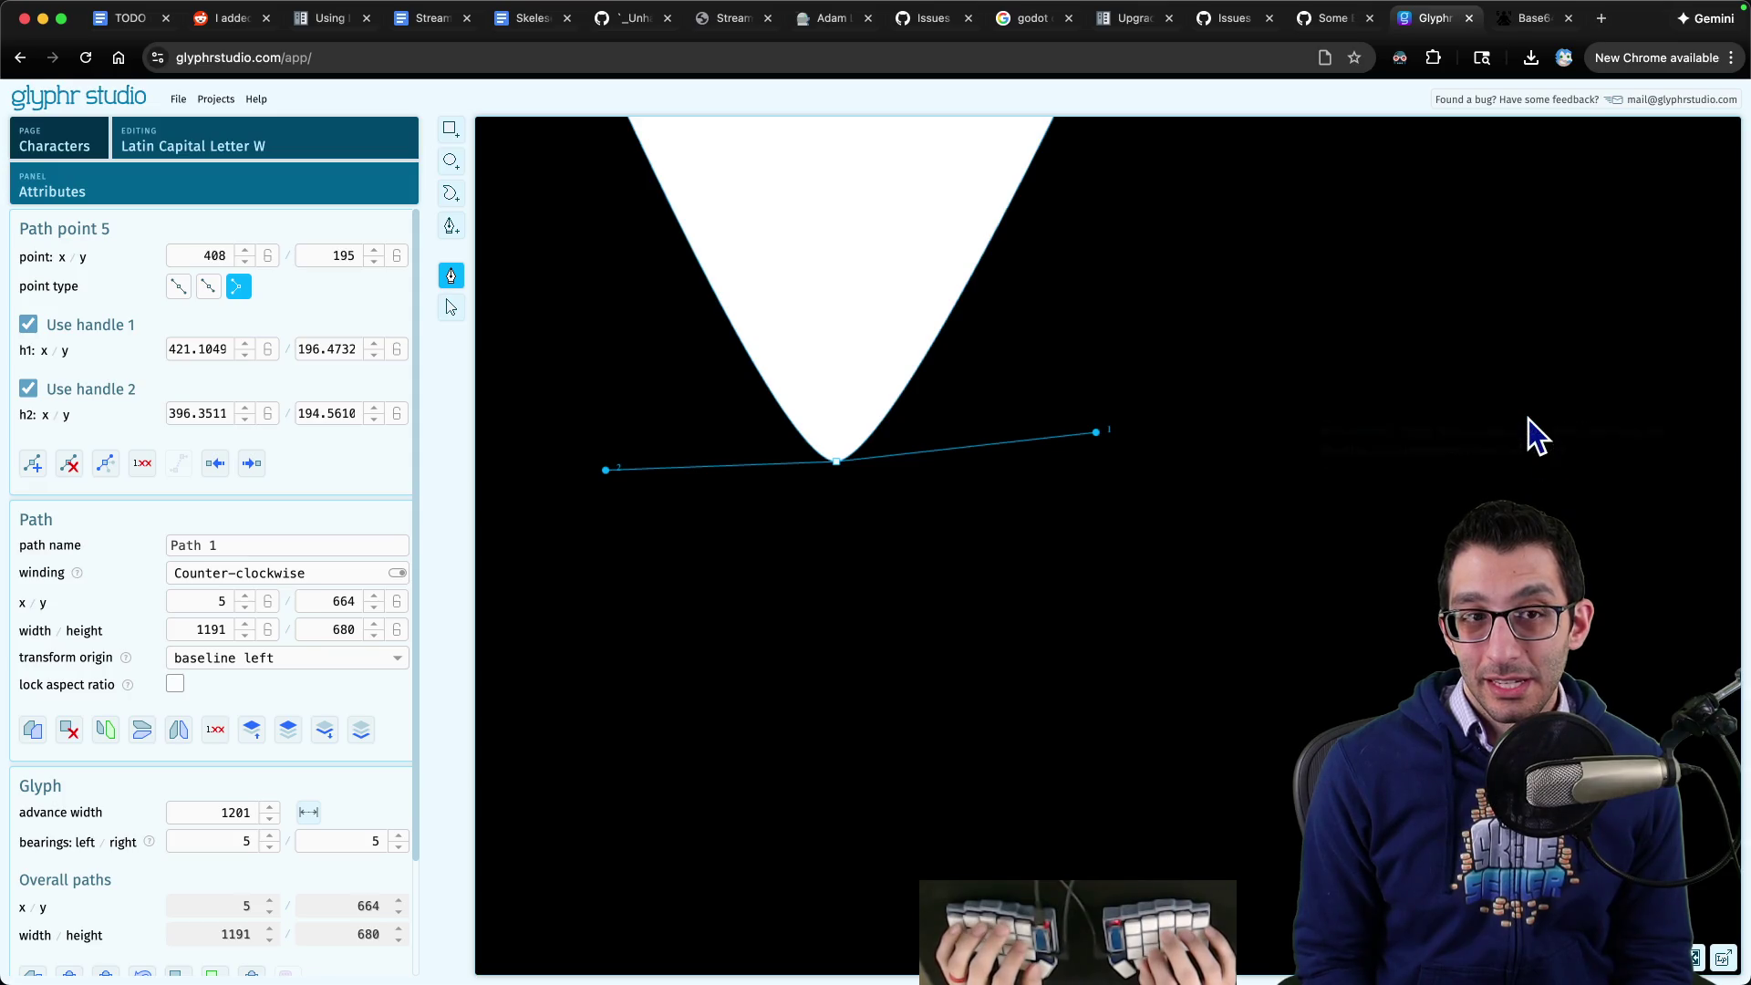
- Open the glyph chooser to view the font's Basic Latin characters, then tile Chrome beside Godot
left_click(312, 146)
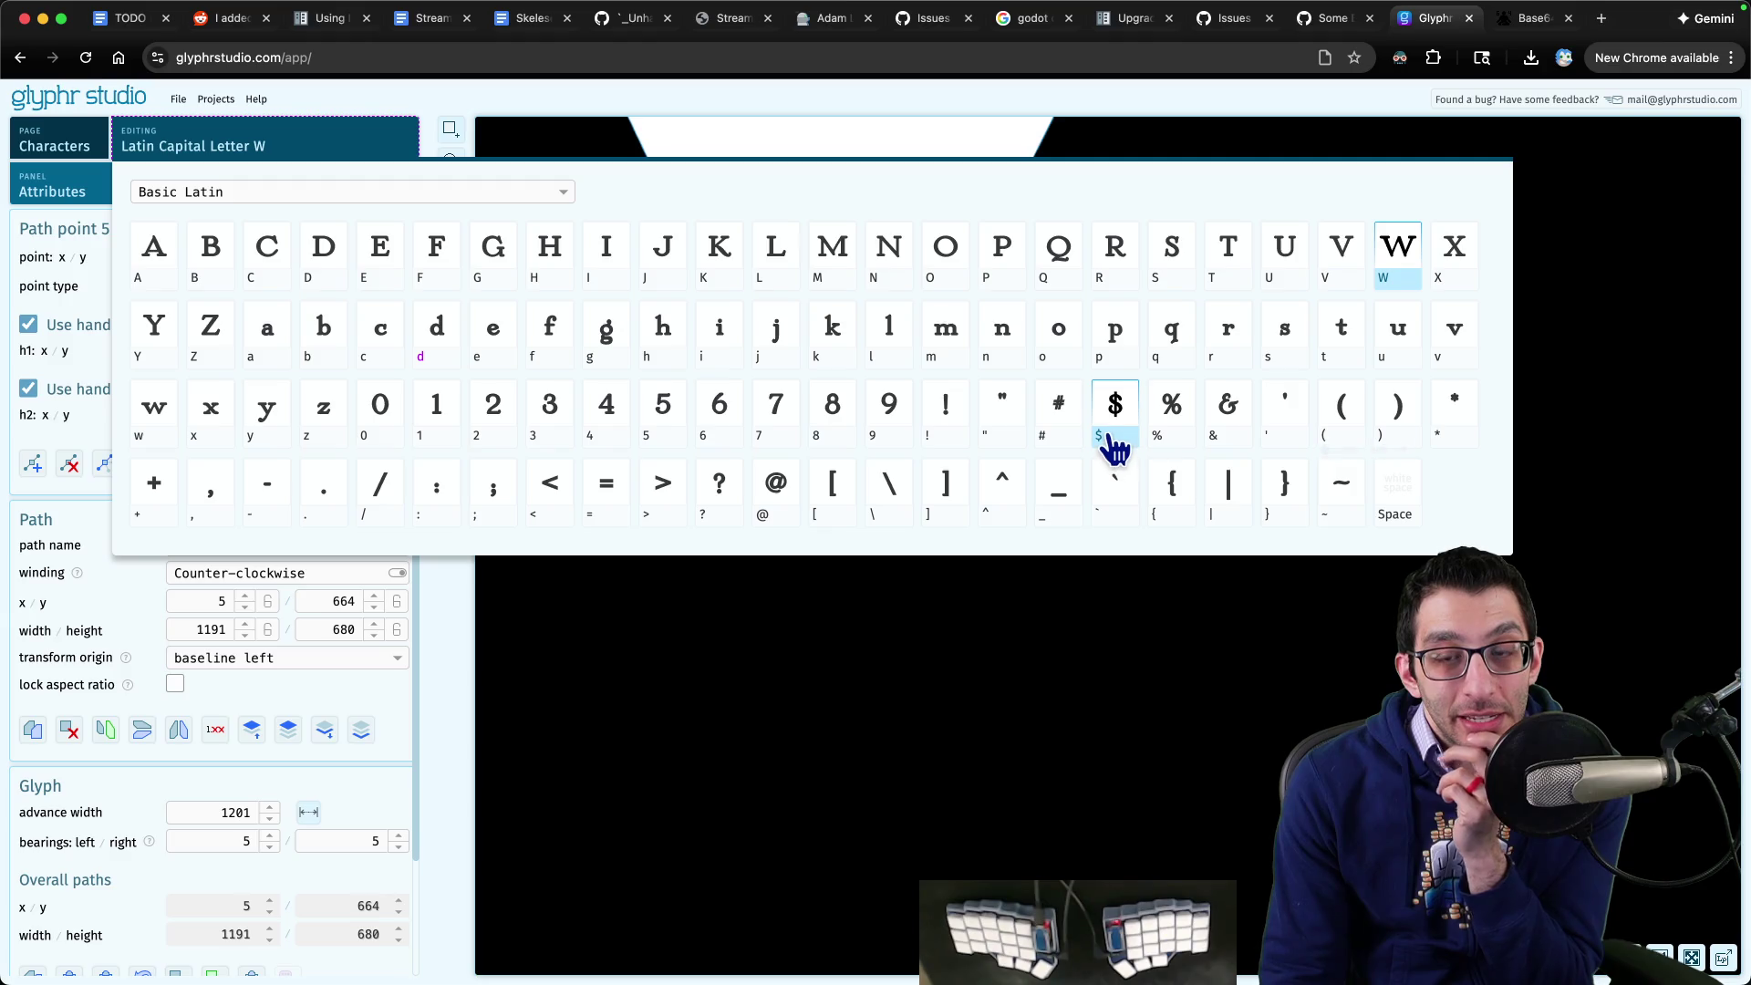
key("ctrl+alt+Left")
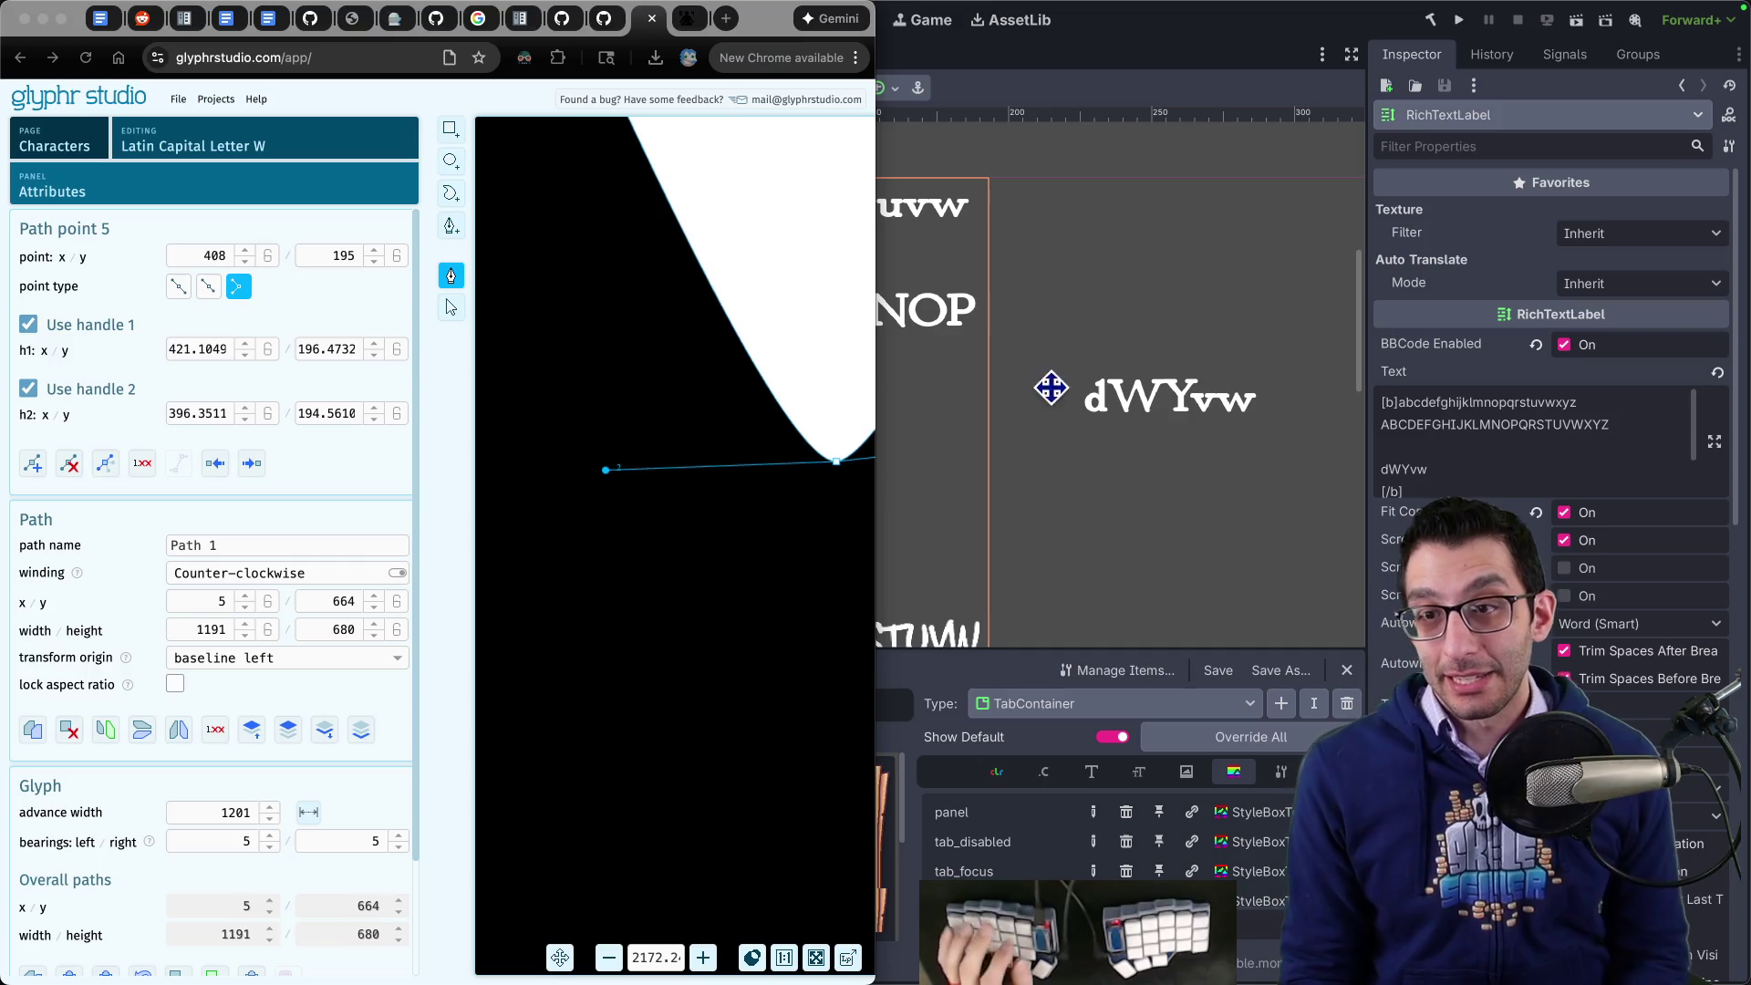
key("ctrl+alt+Return")
left_click(1604, 424)
key("Return")
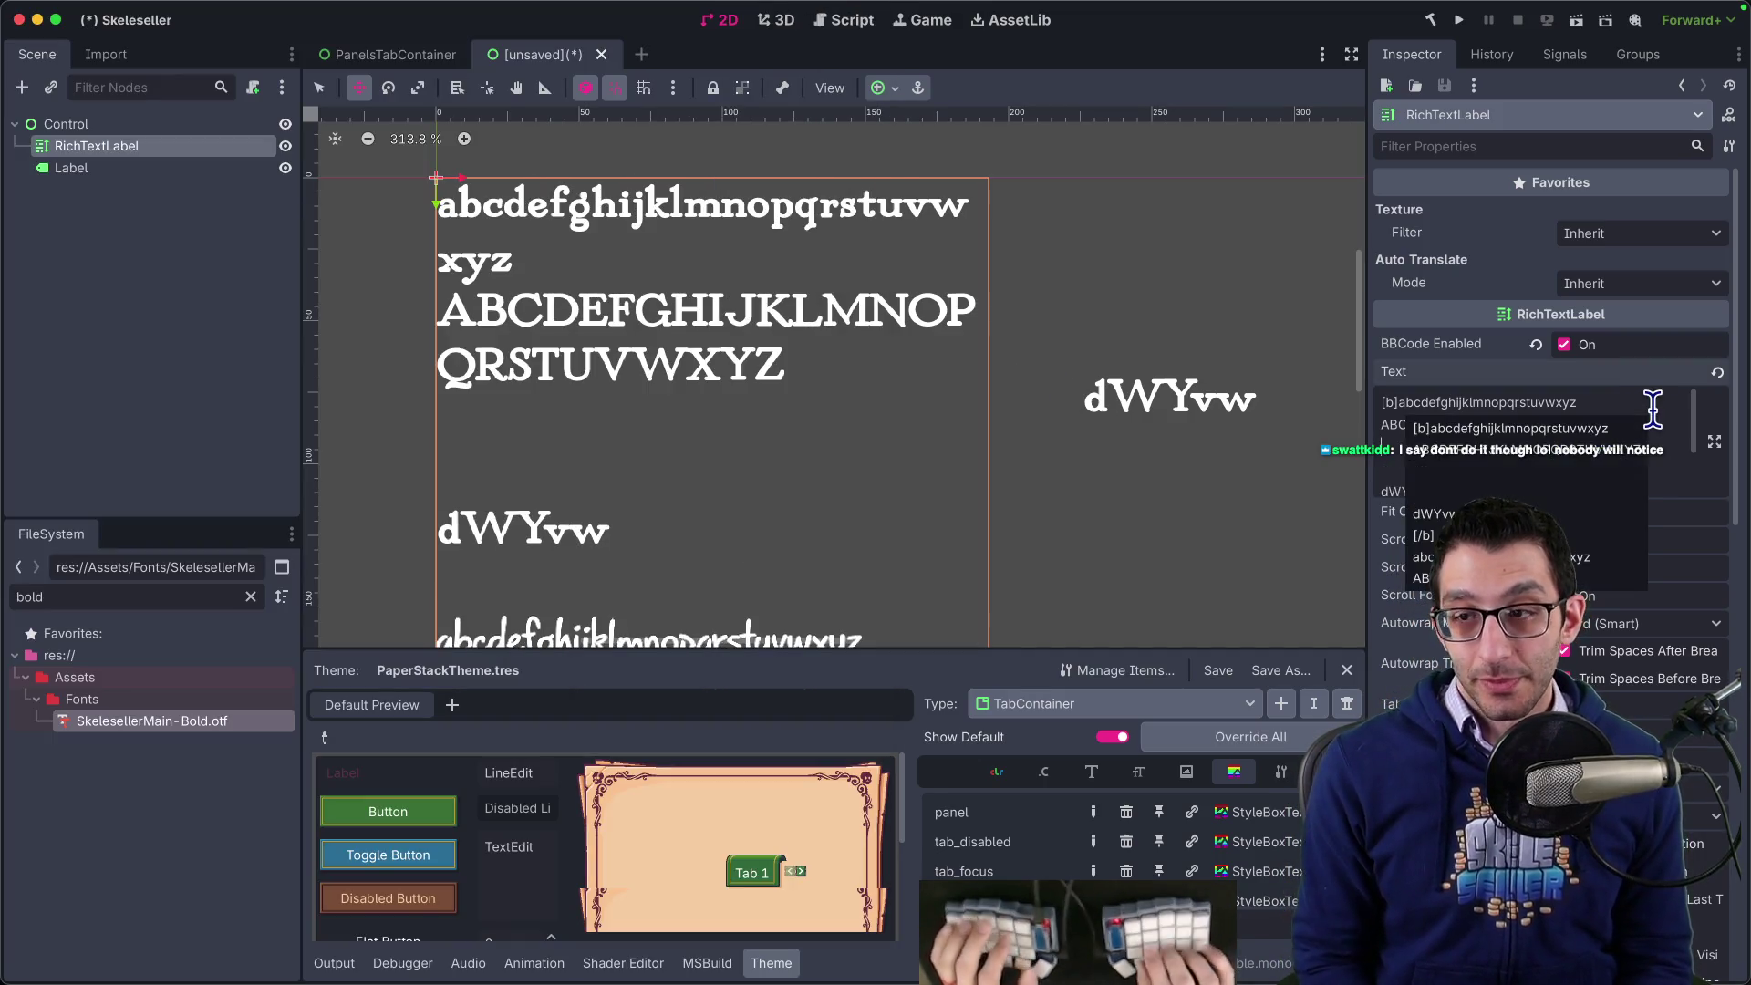
type("0123456789 !\"#$%&()',-/?")
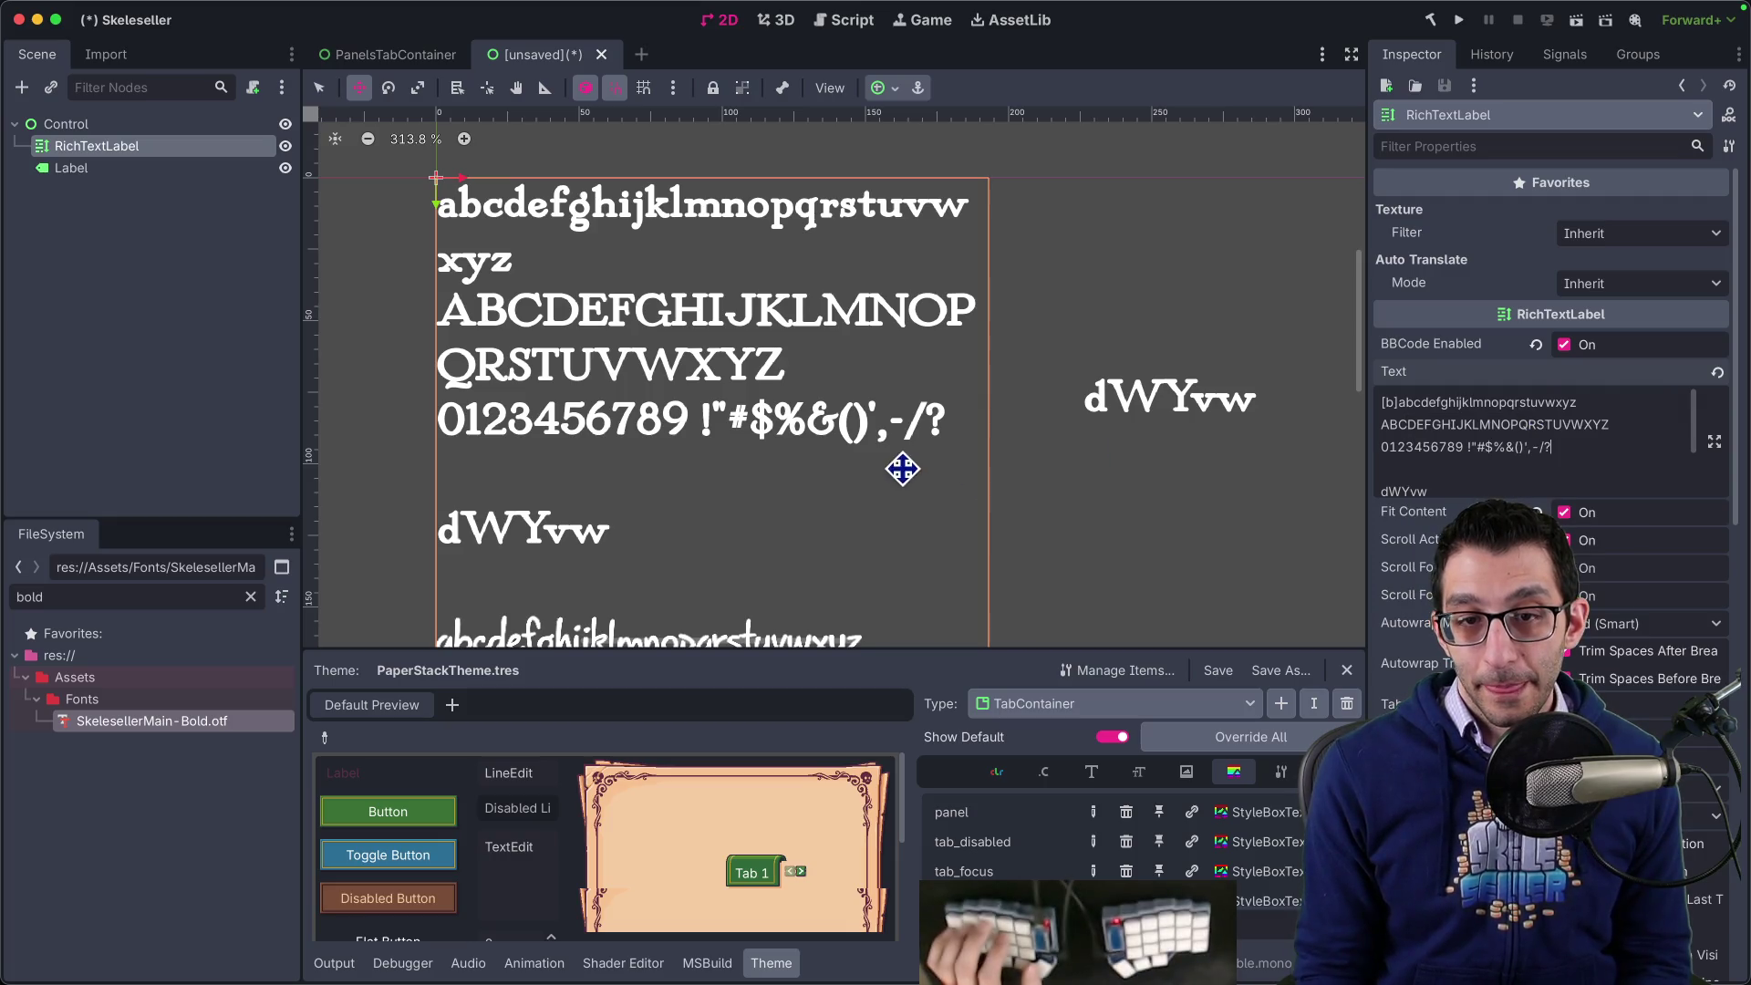
- Append a period after '-/?' at the end of the punctuation line
scroll(737, 448, "down", 4)
scroll(737, 448, "down", 3)
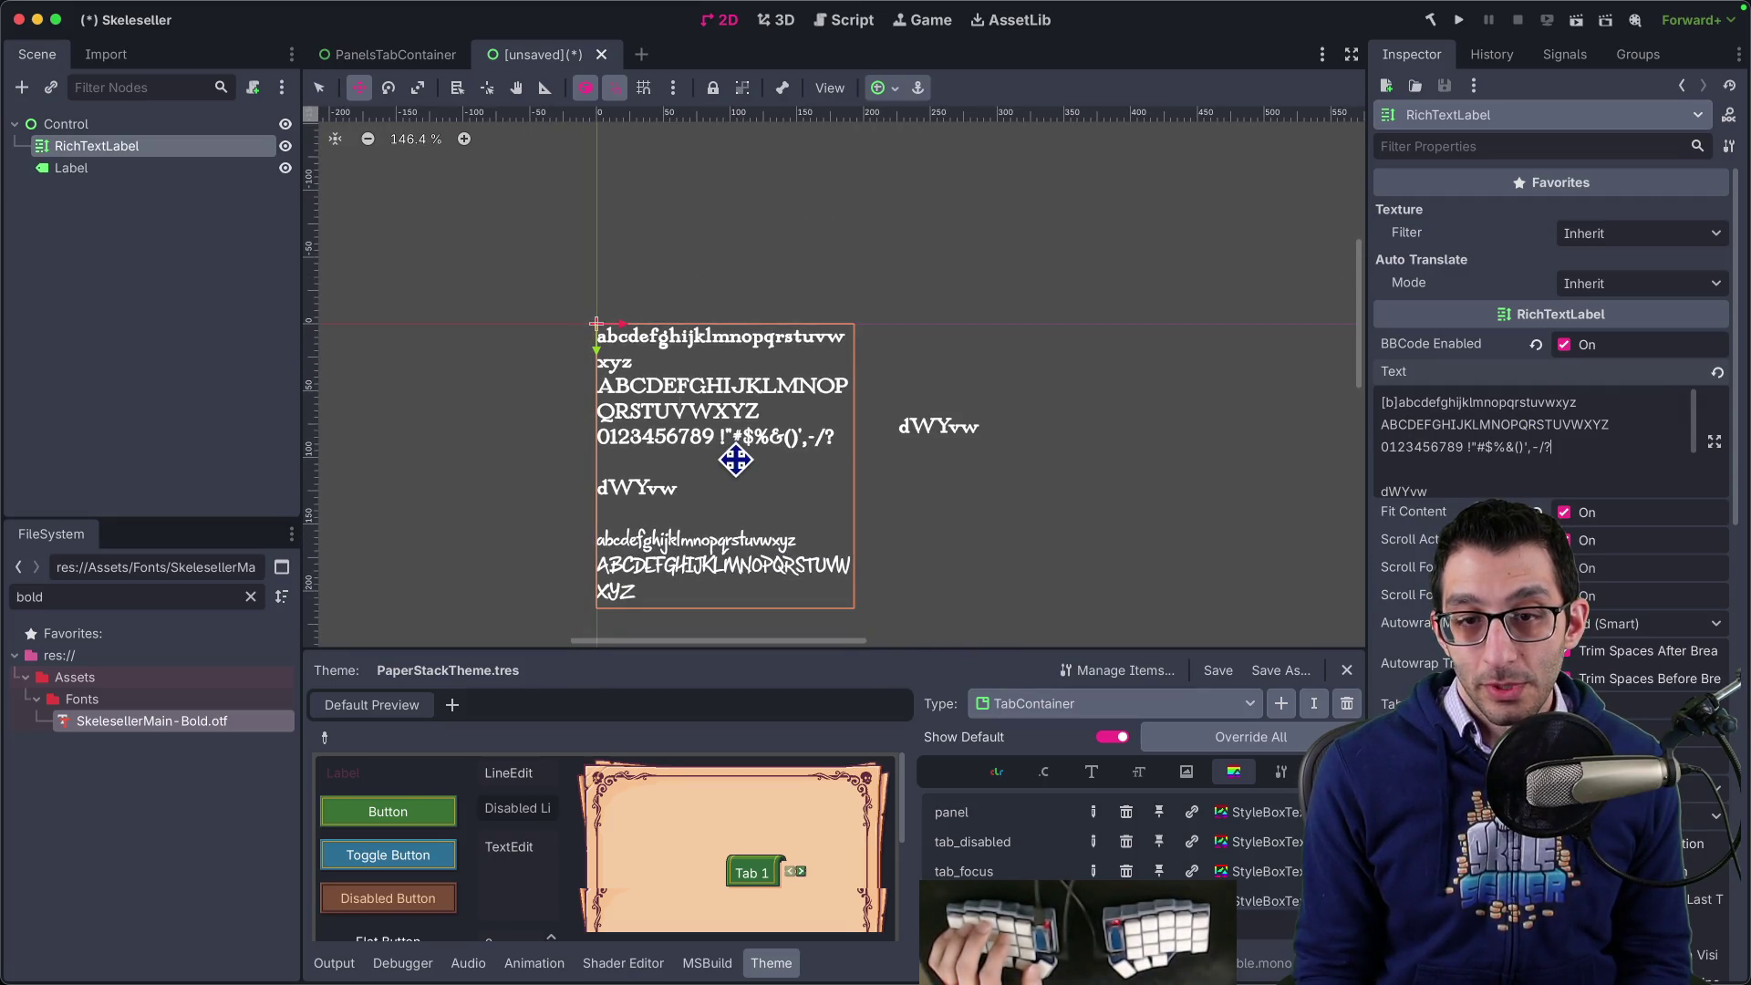
scroll(736, 467, "up", 1)
scroll(735, 467, "up", 1)
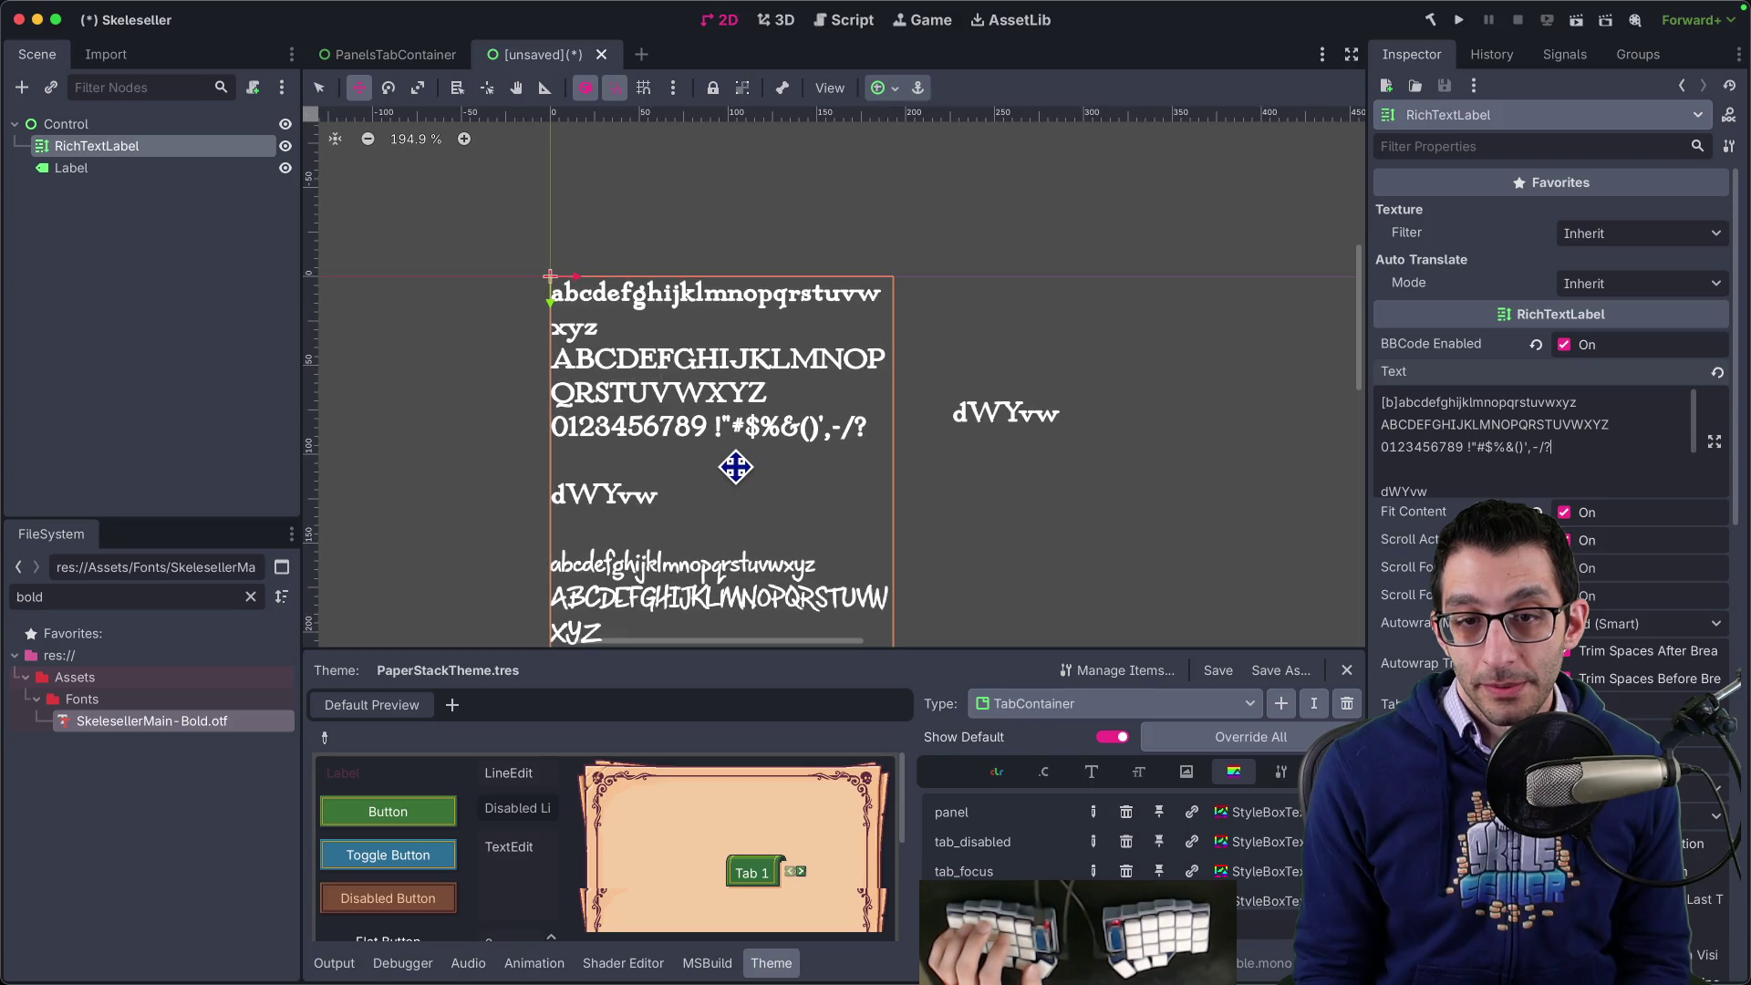
scroll(735, 467, "down", 1)
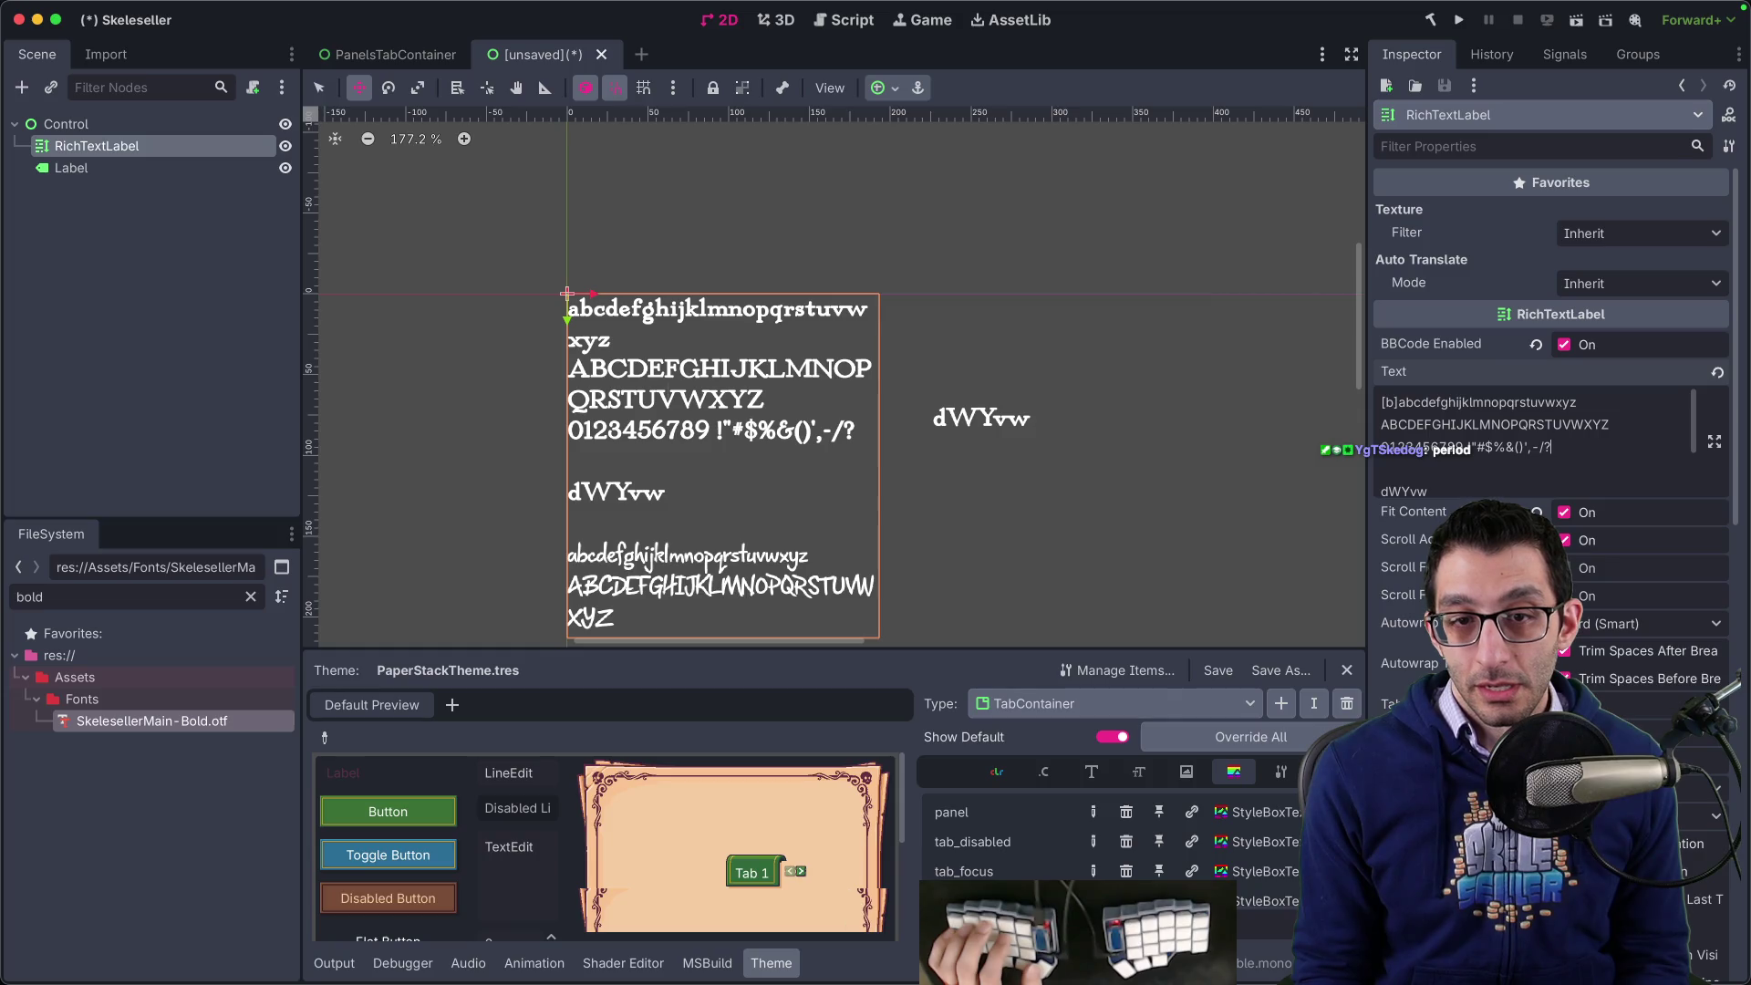
mouse_move(1123, 967)
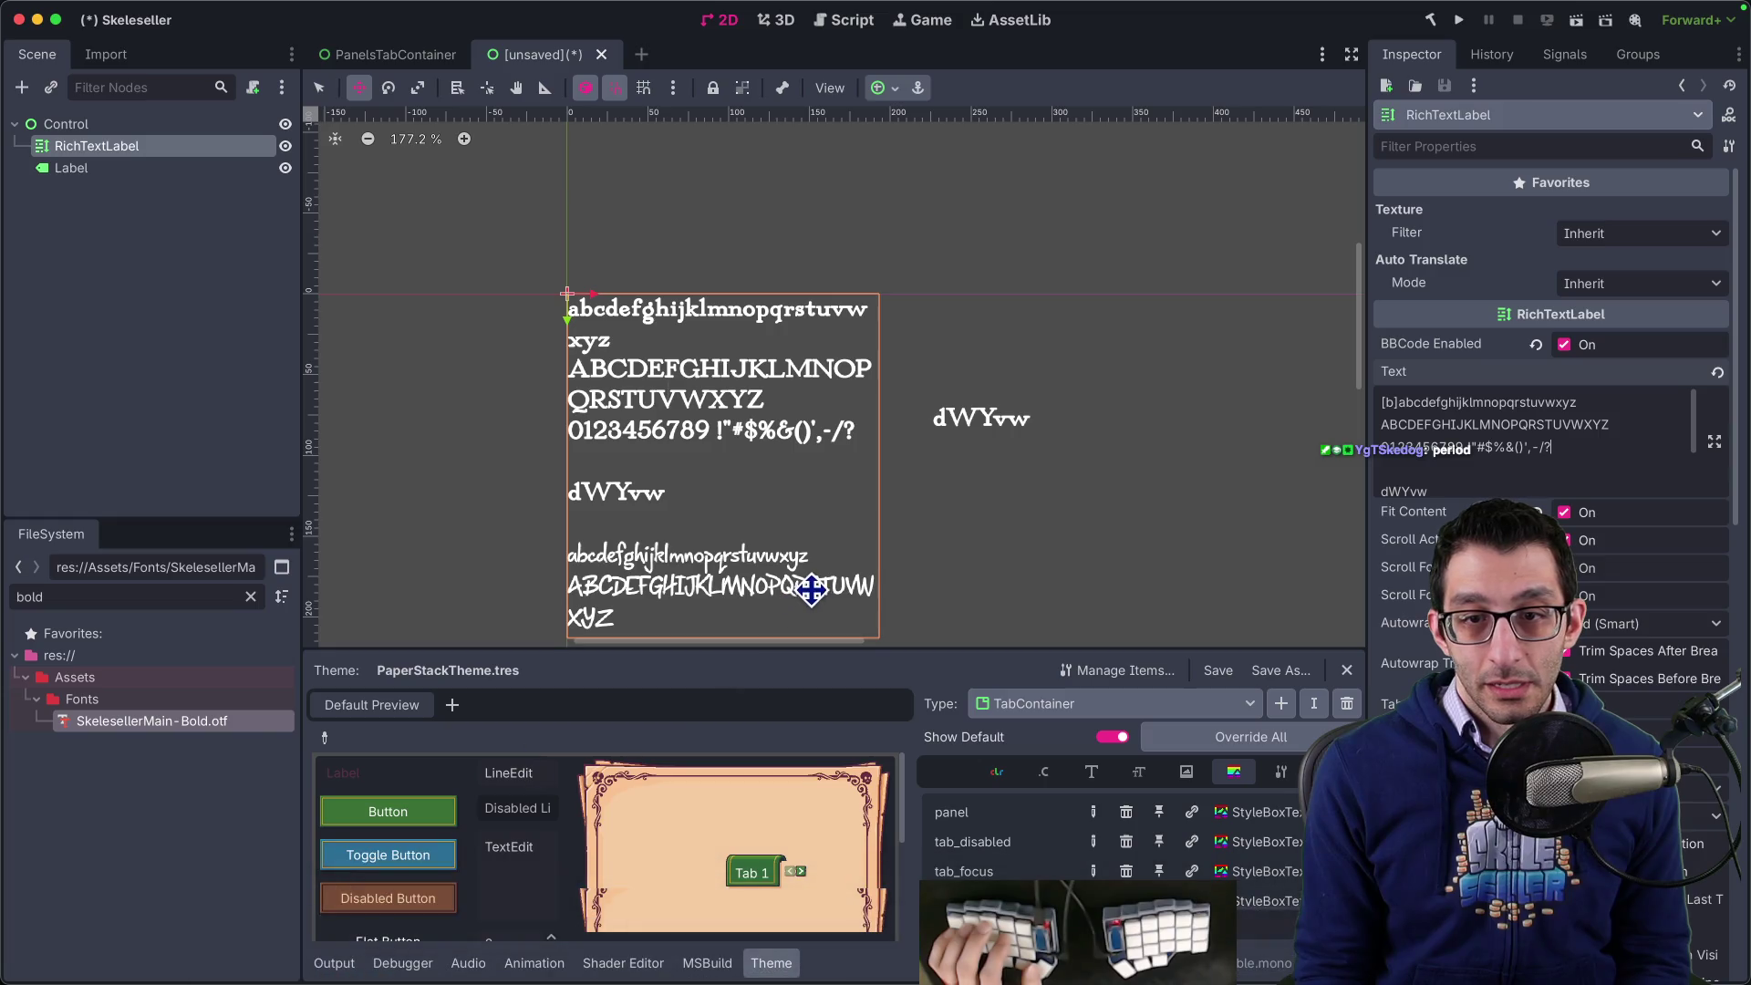
left_click(1594, 447)
type(".")
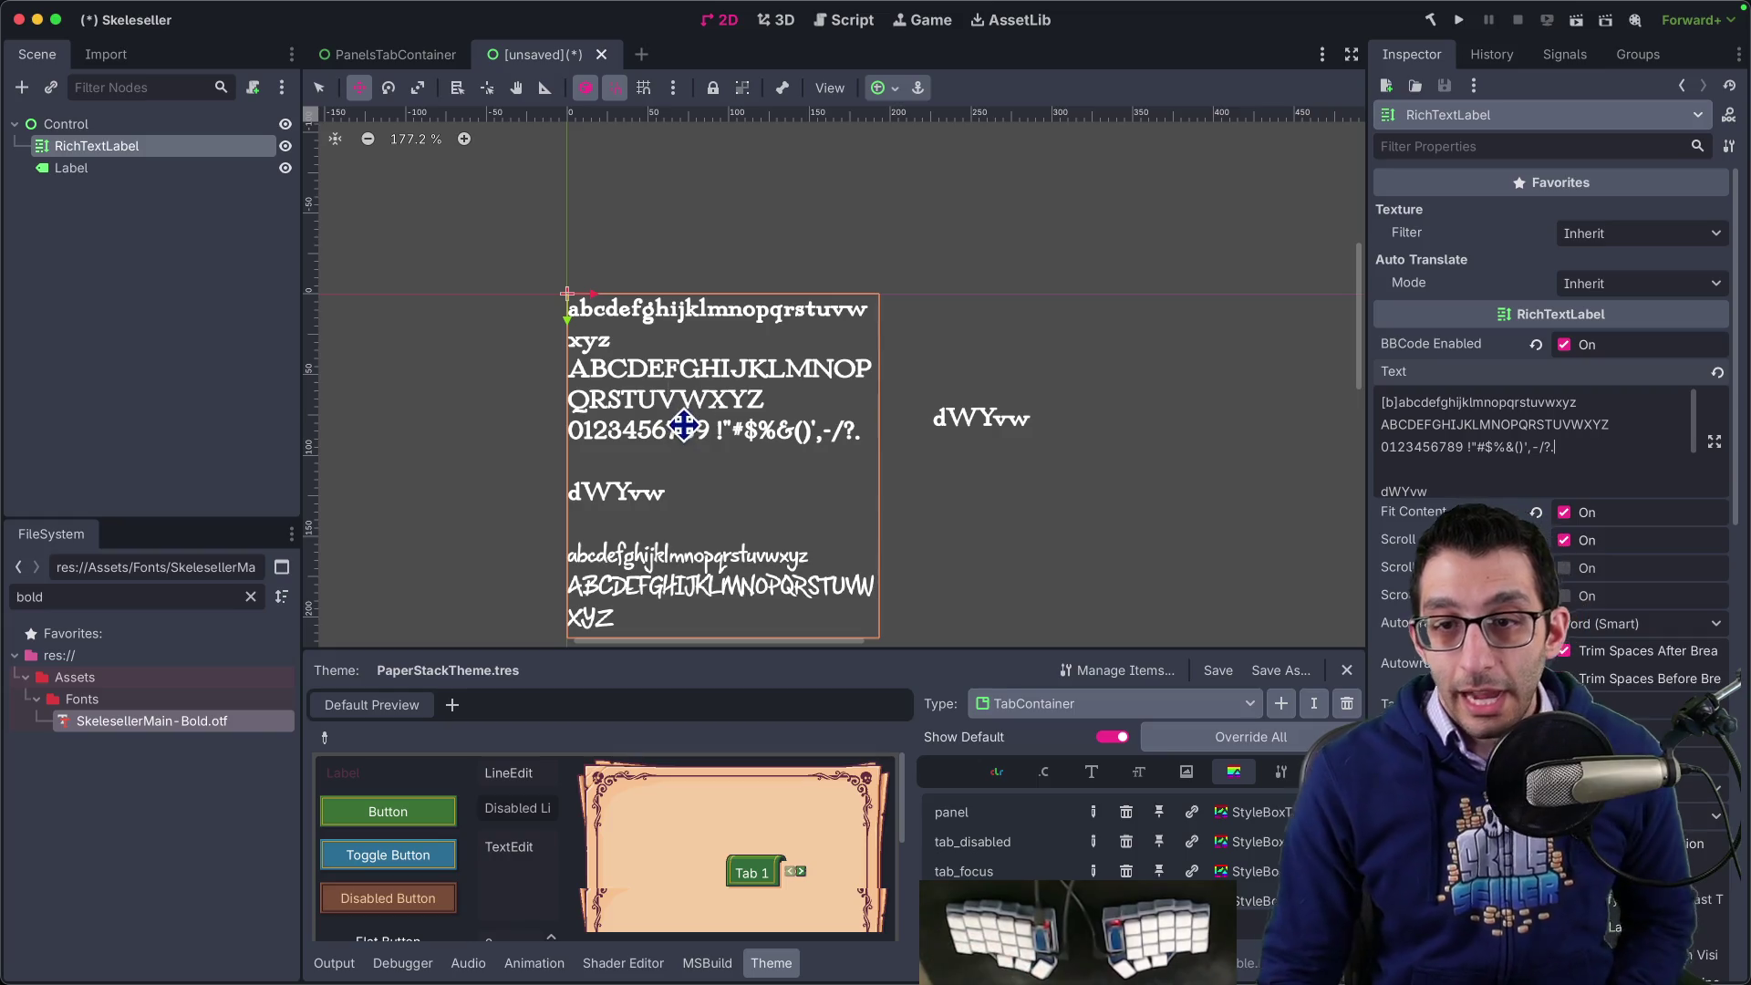
- Open the capital V in Glyphr Studio, select its outline and centre the view on the bottom notch
mouse_move(415, 976)
left_click(319, 929)
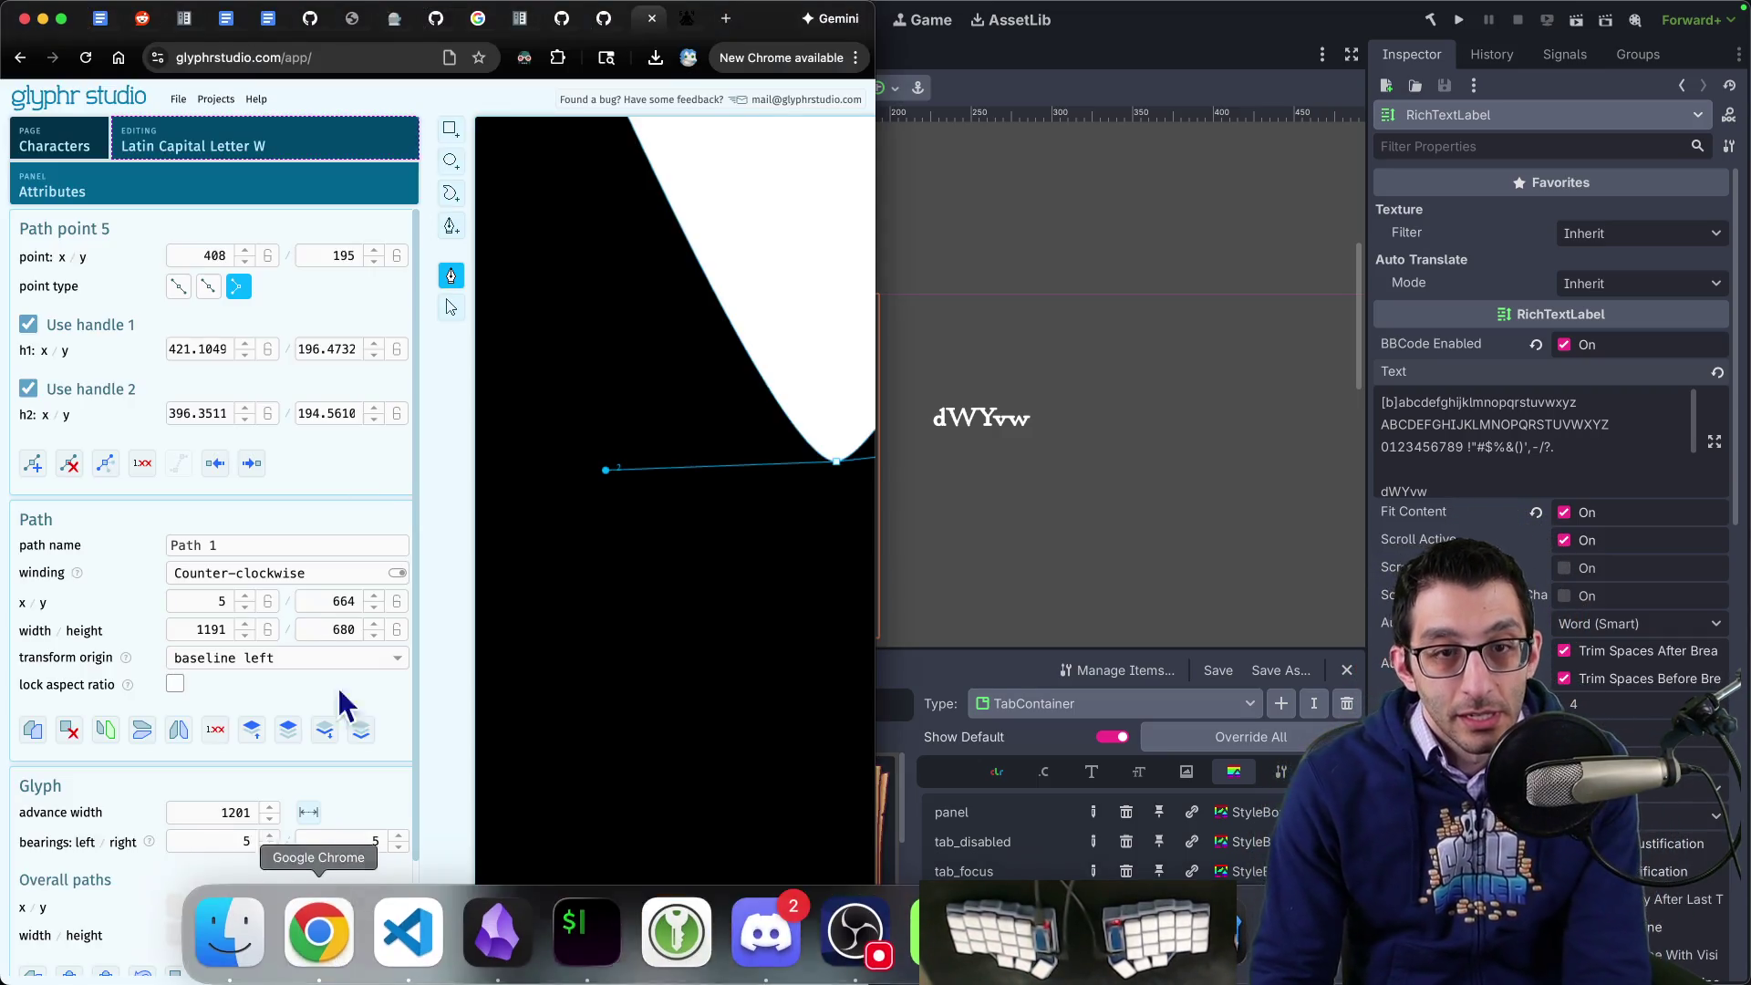
left_click(267, 155)
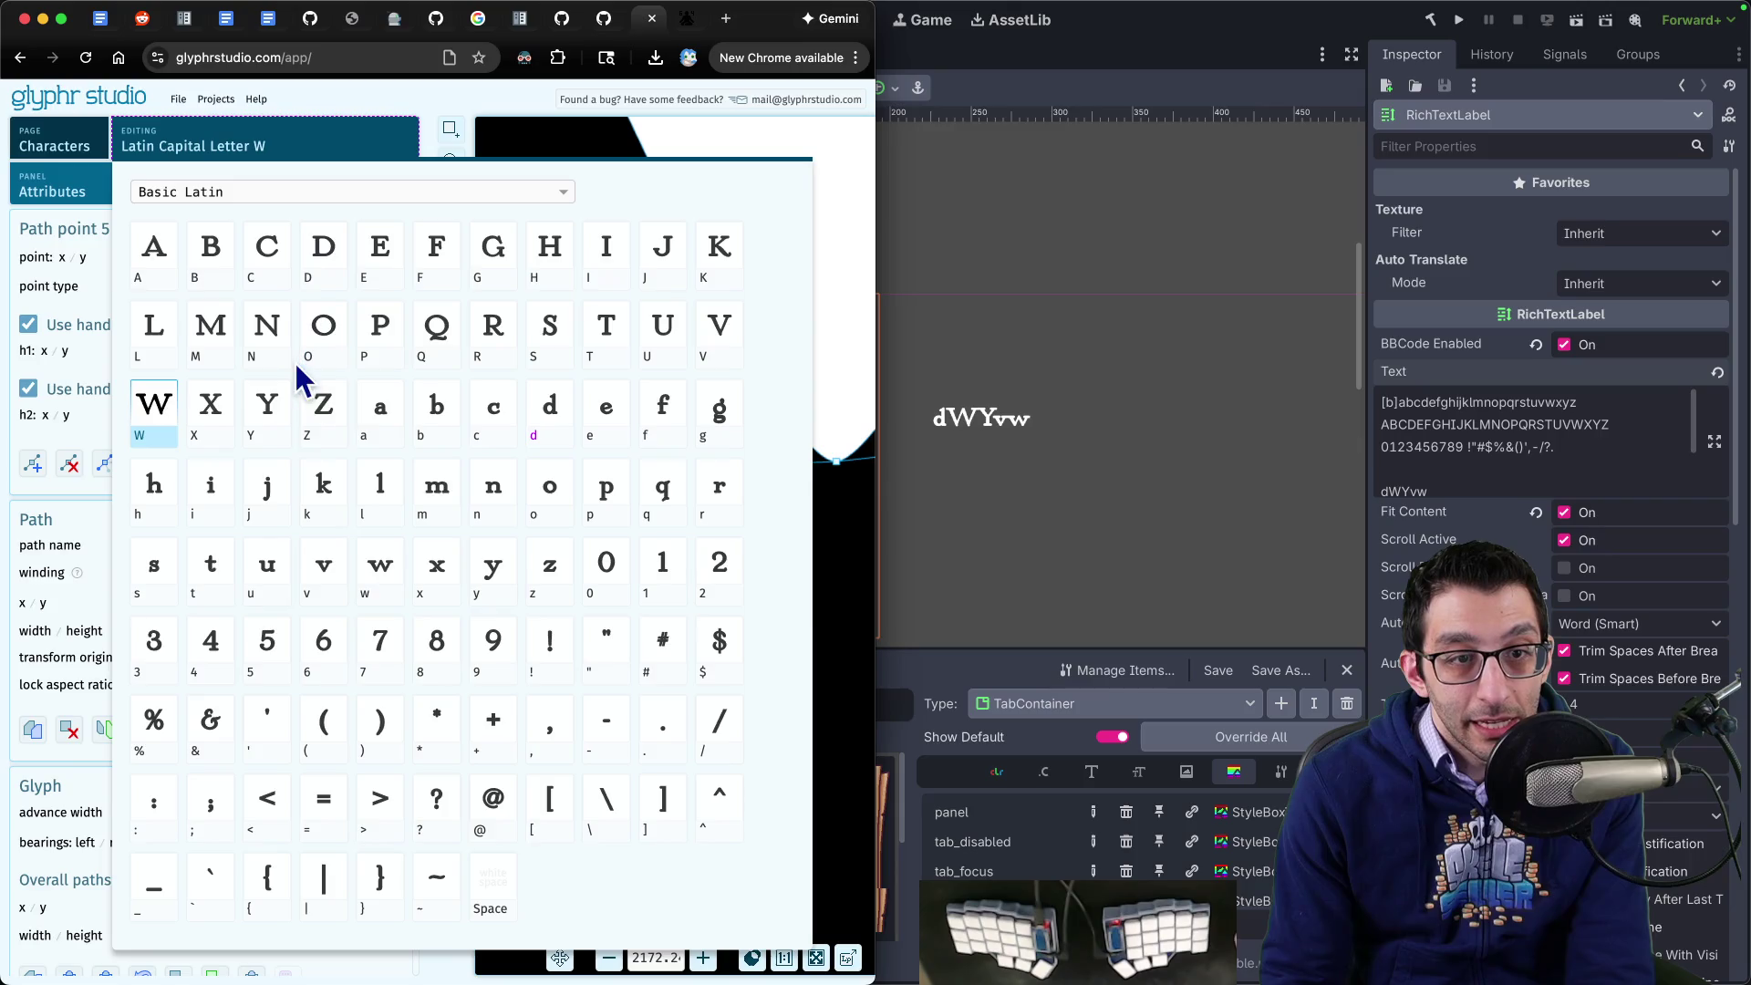
left_click(704, 360)
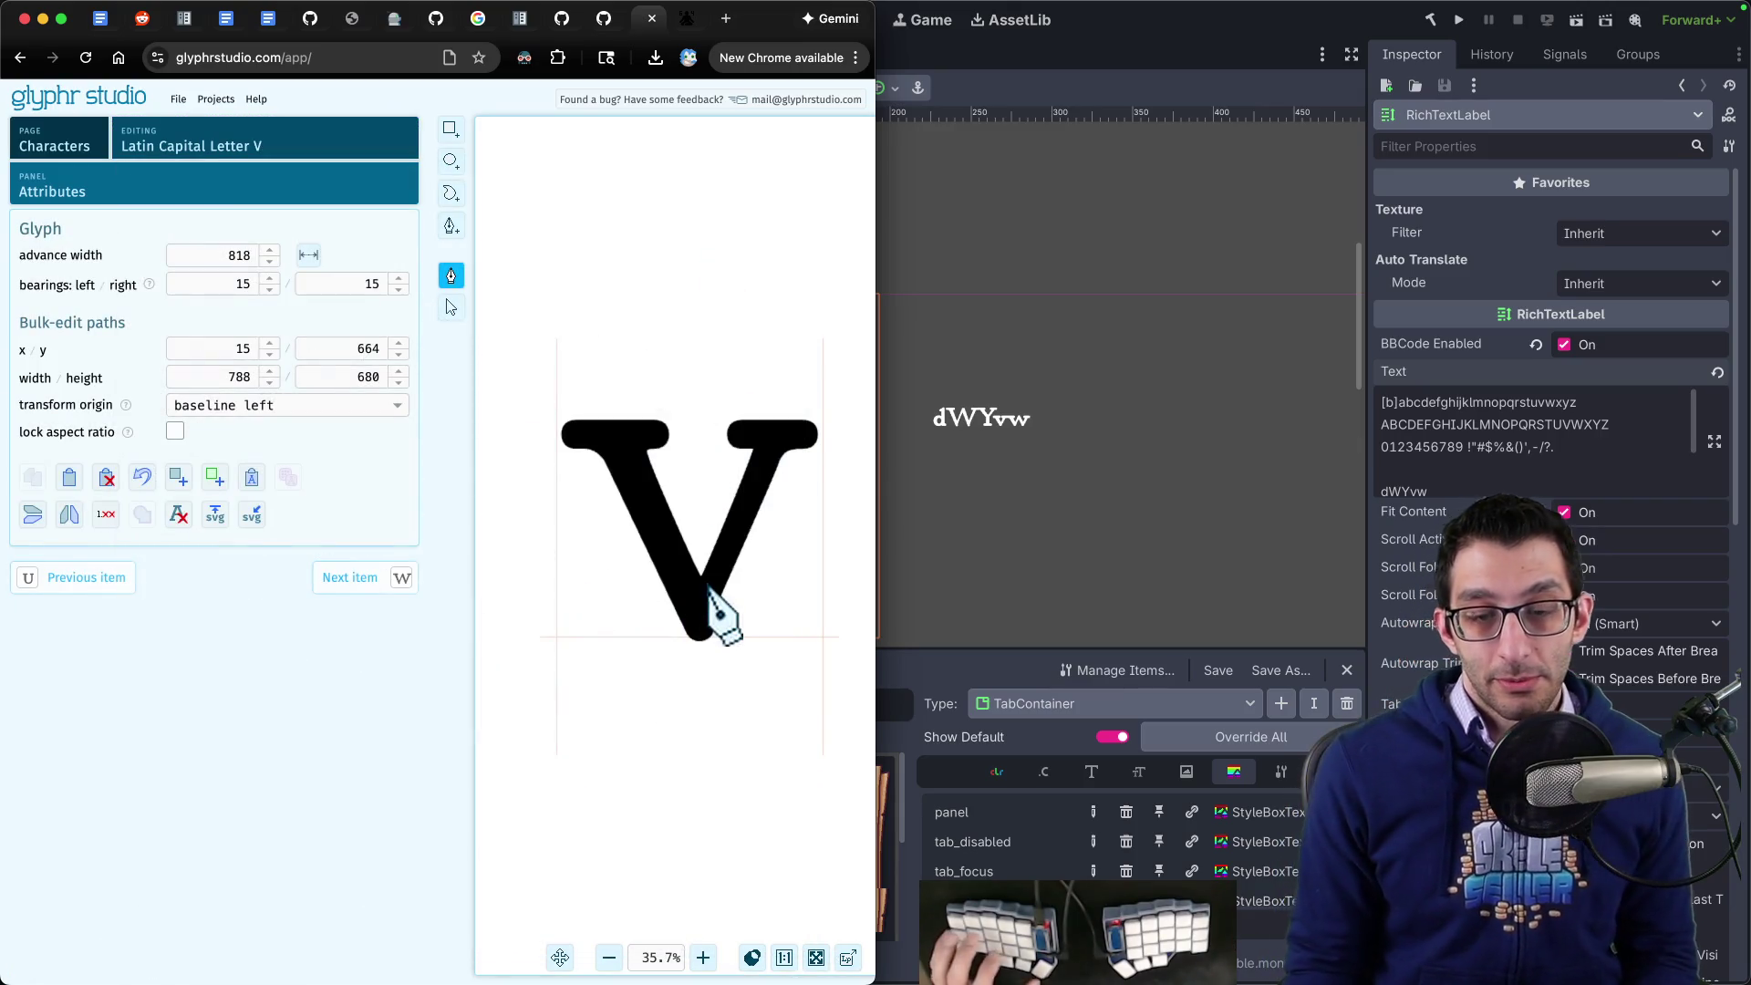
scroll(718, 606, "up", 10)
scroll(717, 607, "up", 20)
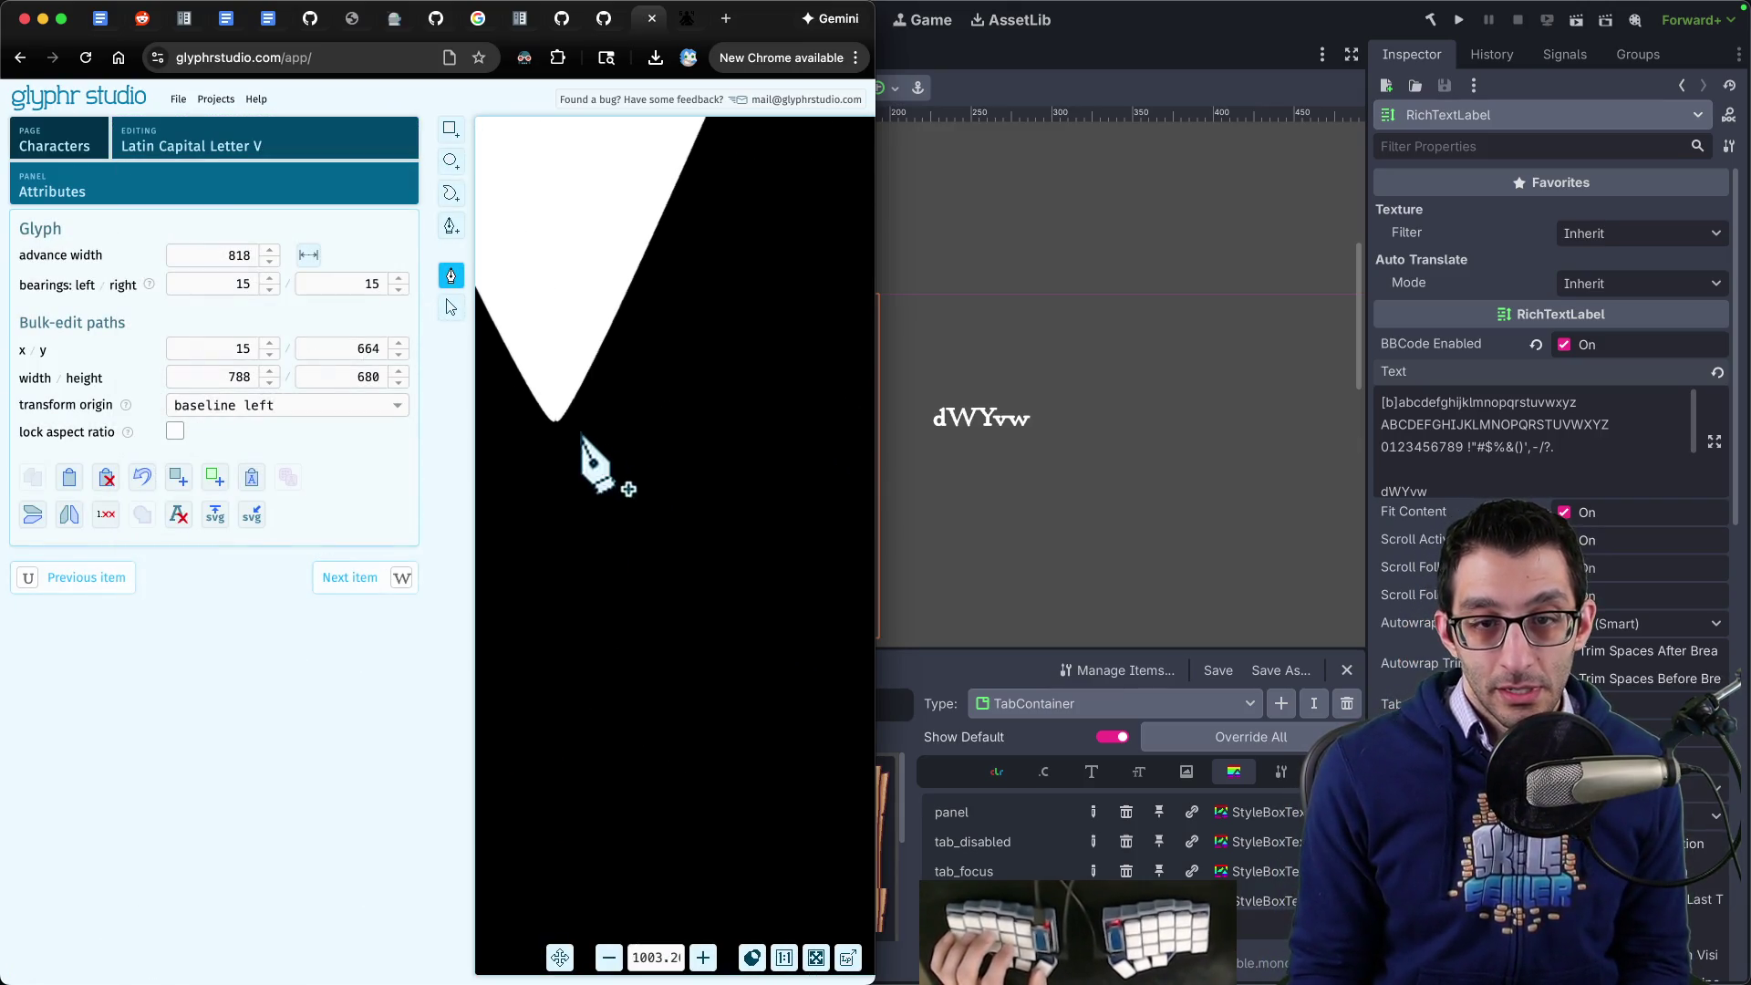
scroll(575, 469, "up", 2)
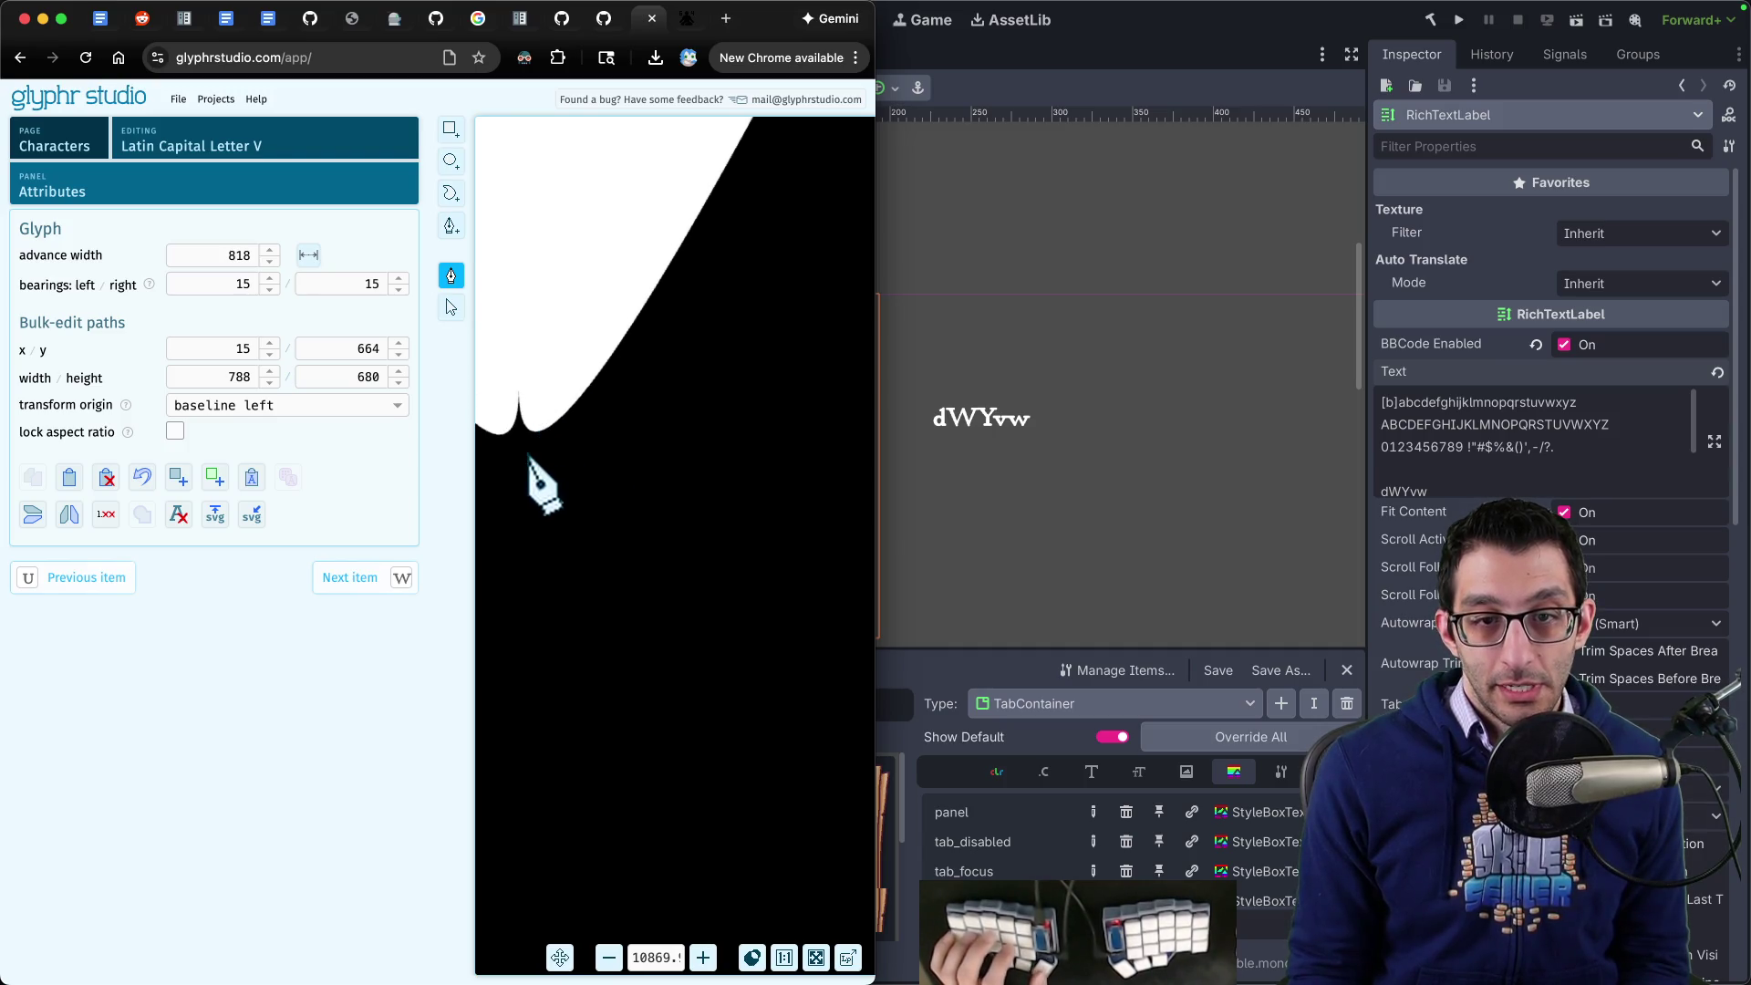
left_click(547, 482)
key("space")
left_click_drag(555, 429, 689, 465)
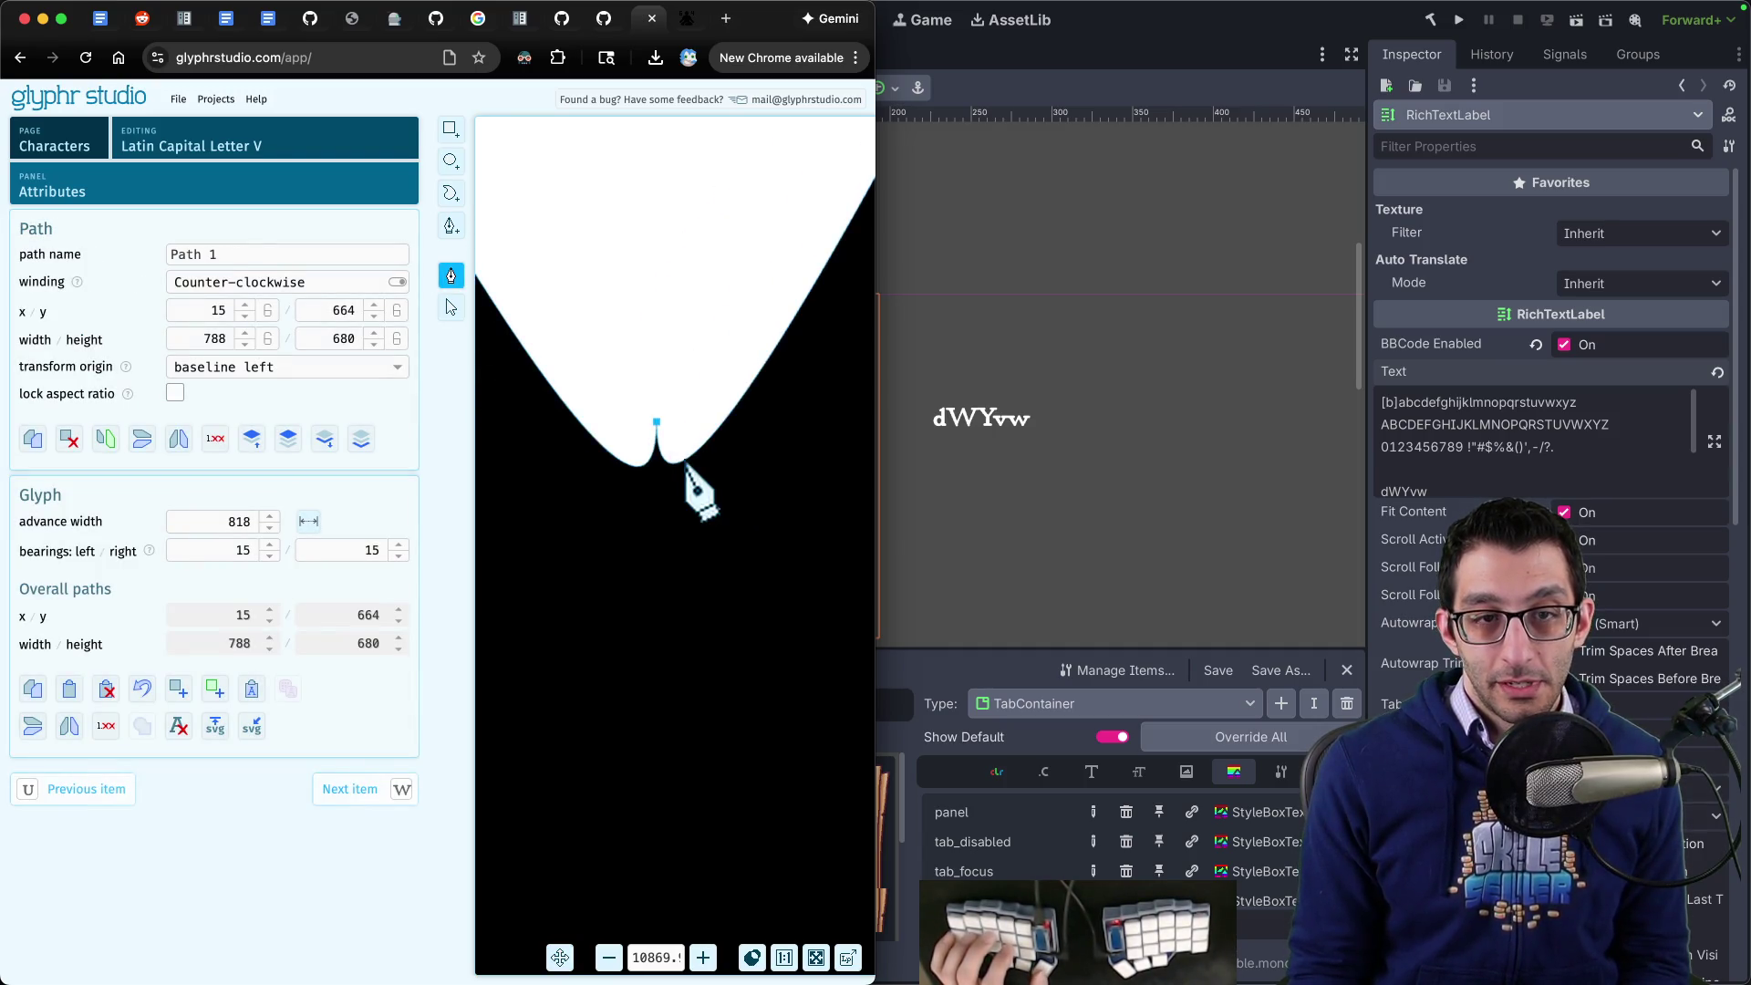
scroll(686, 467, "down", 20)
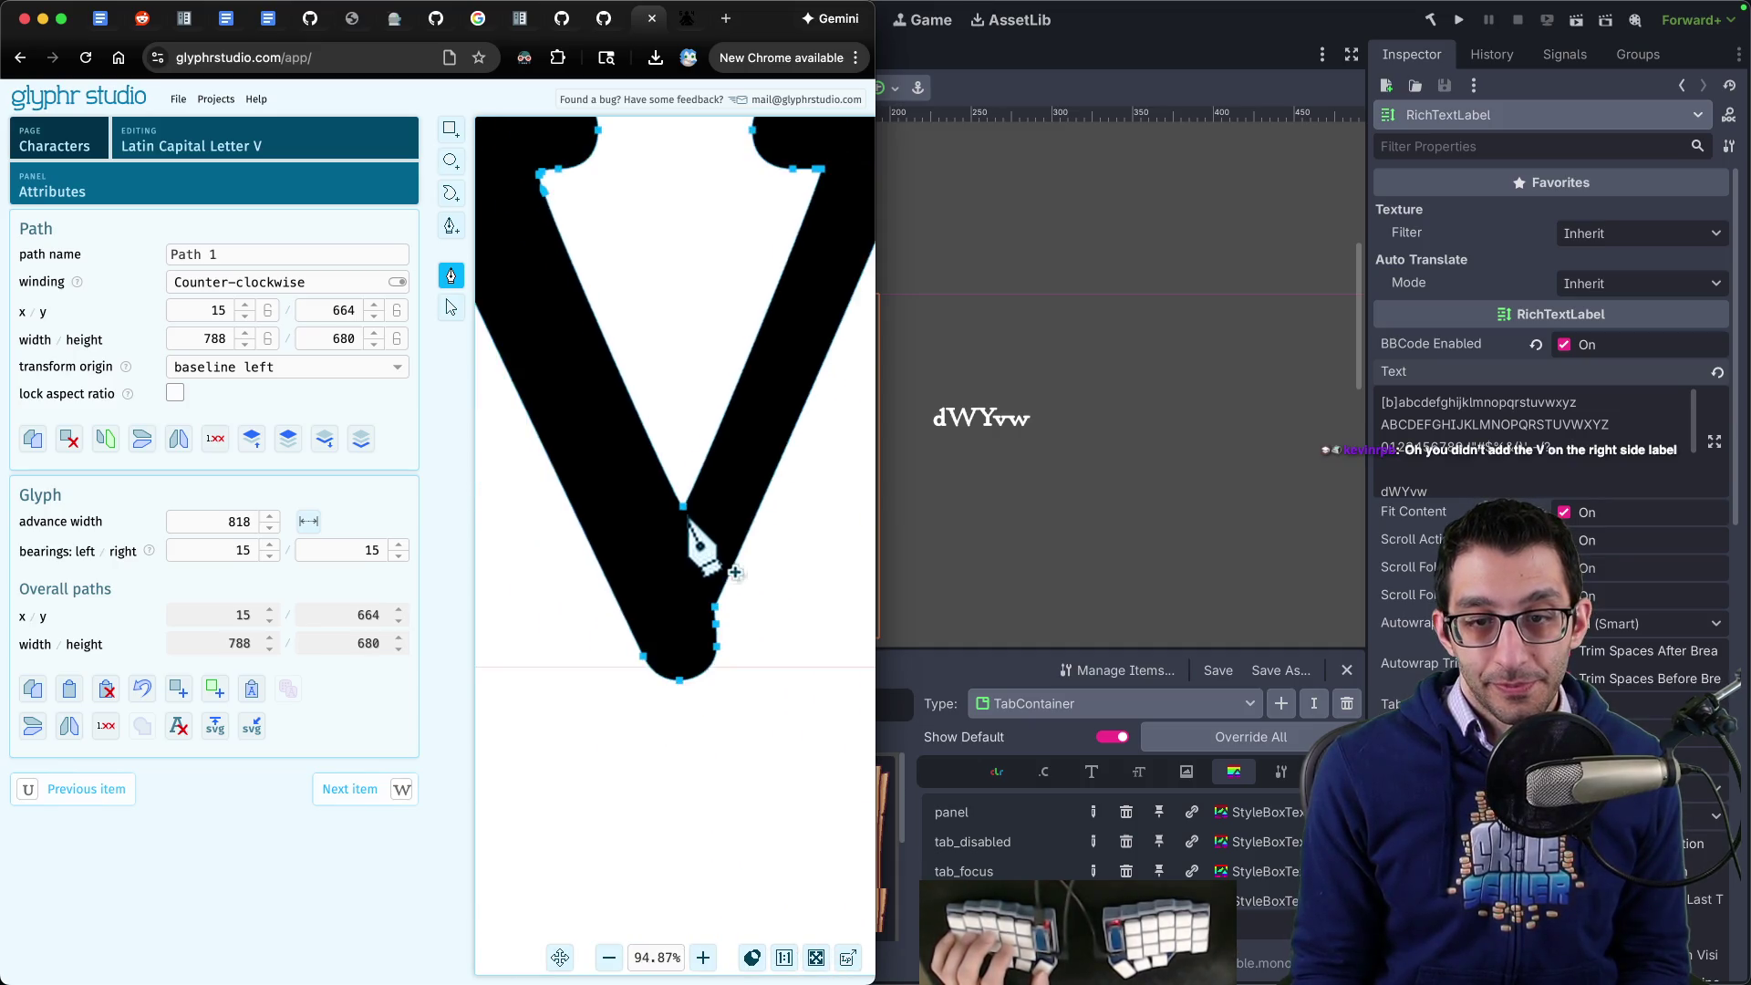
scroll(689, 524, "down", 2)
- Add a point at the V's inner notch and drag out handles left and right to curve it
left_click(688, 511)
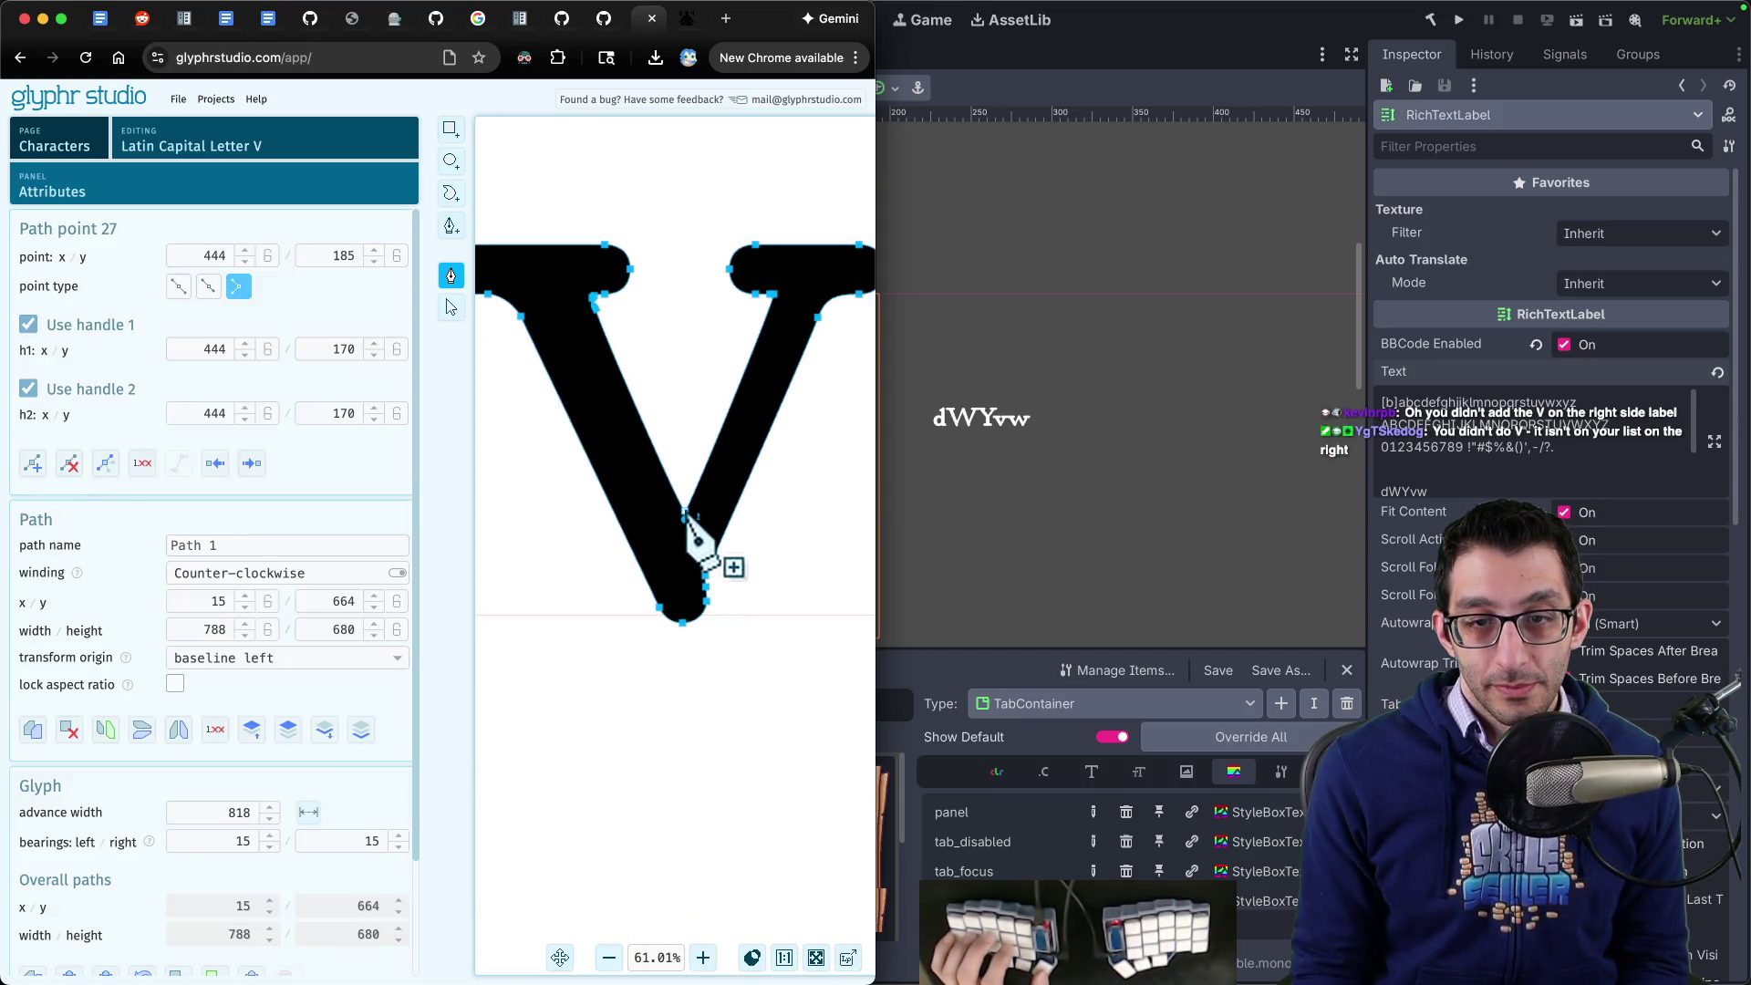
scroll(695, 529, "up", 10)
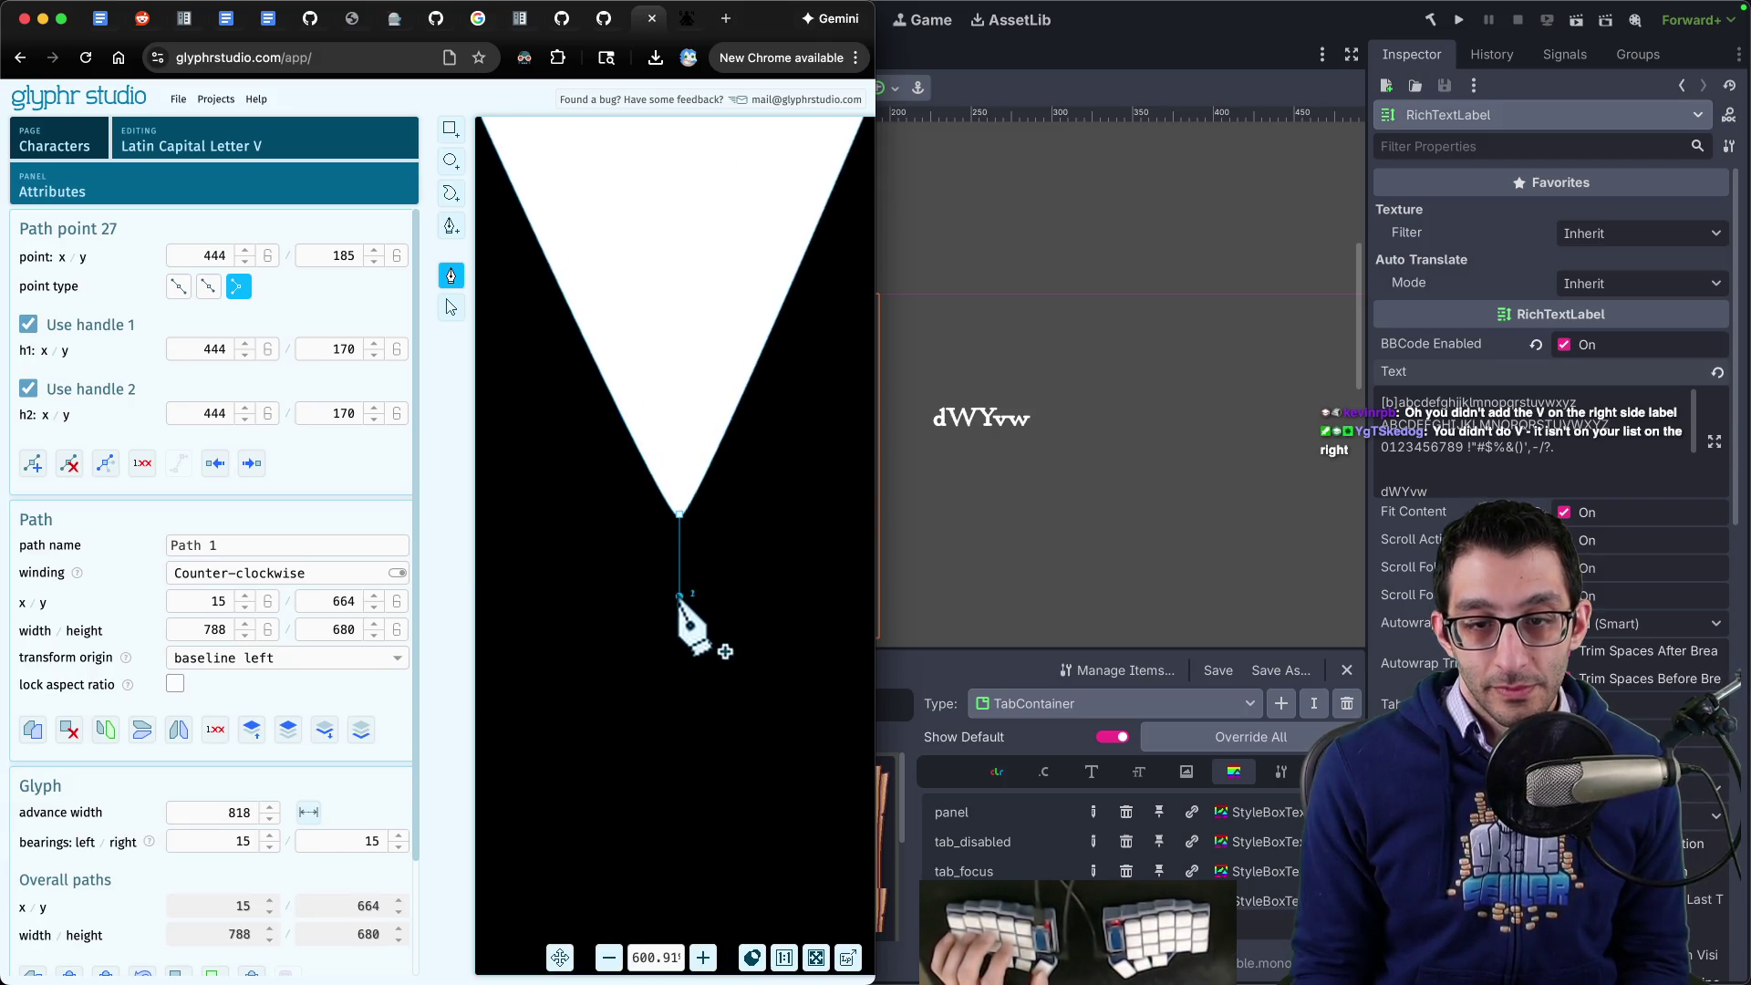
mouse_move(680, 595)
left_mouse_down()
mouse_move(655, 586)
mouse_move(625, 513)
left_mouse_up()
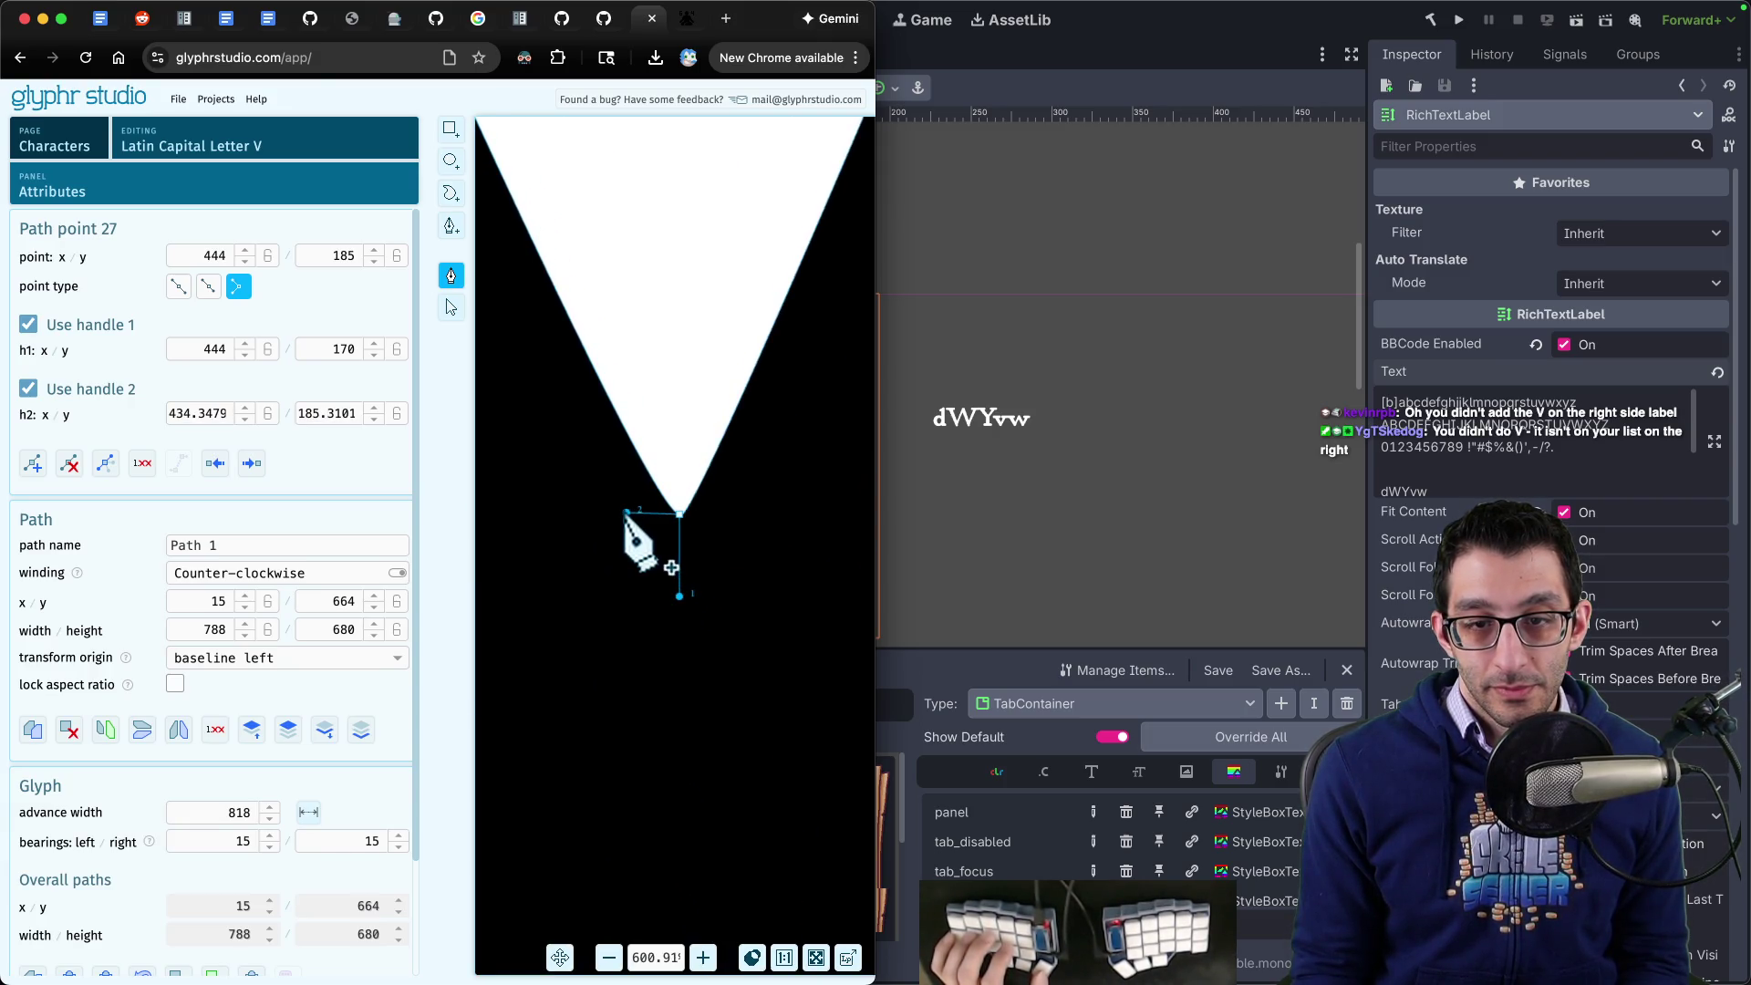
left_click_drag(679, 596, 735, 517)
scroll(740, 513, "down", 12)
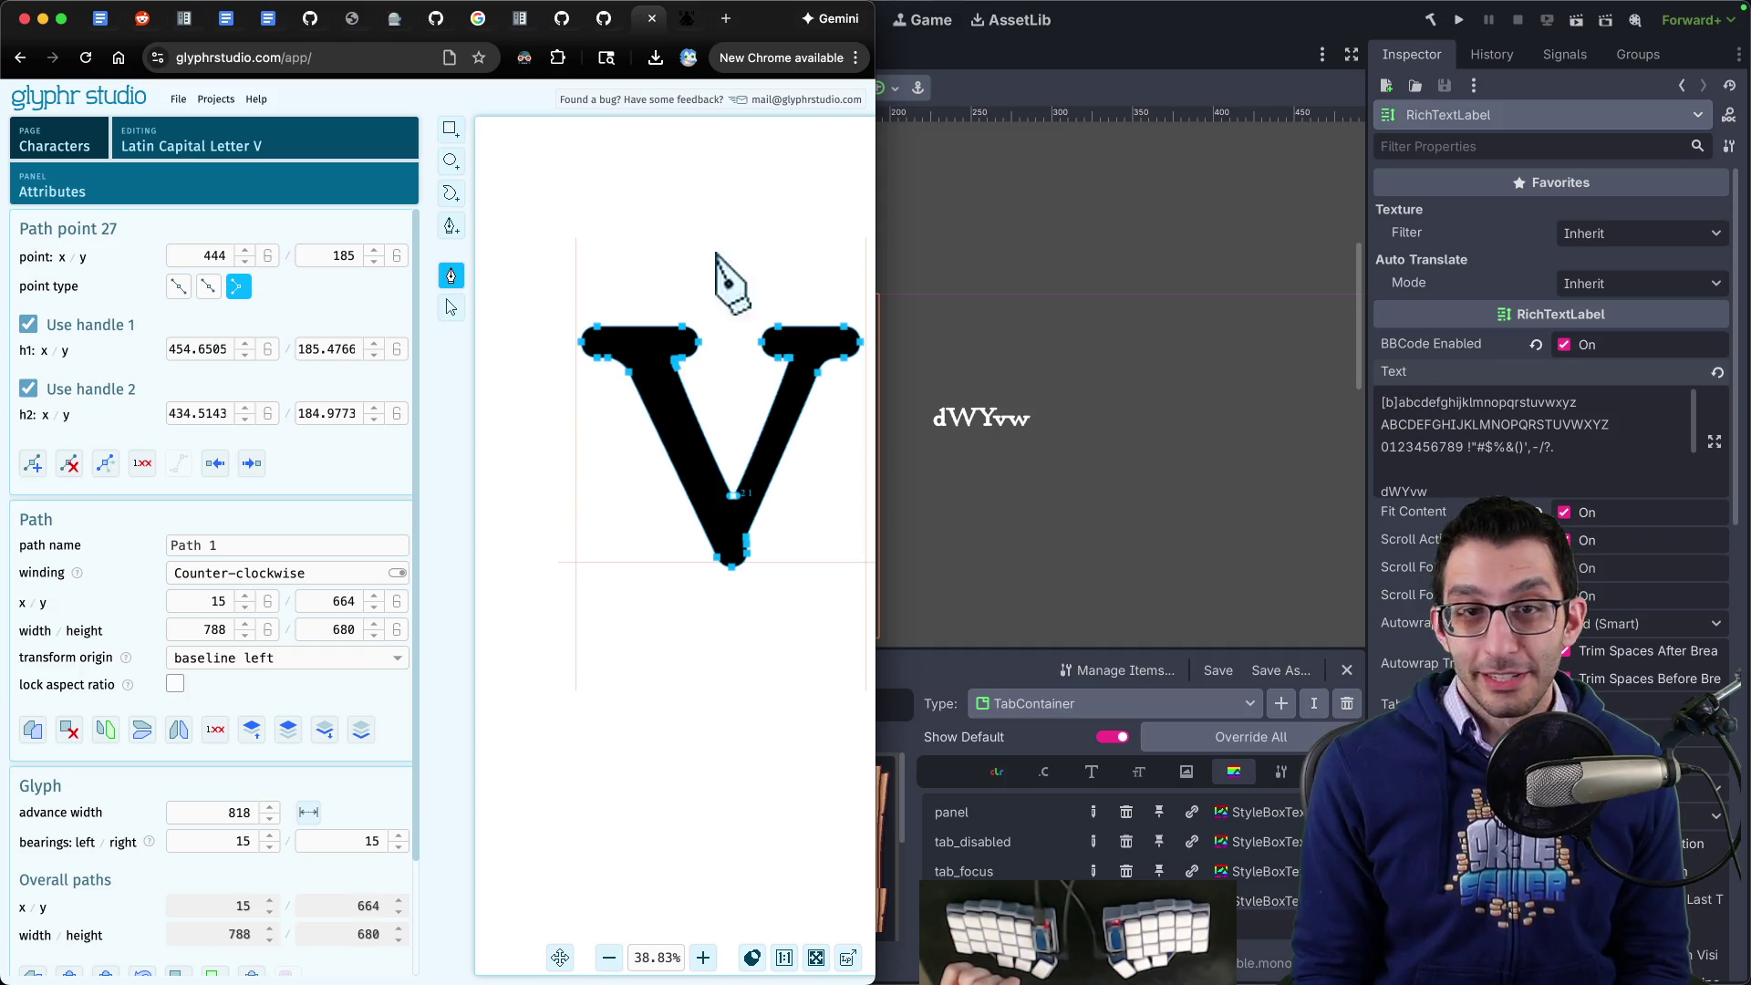
left_click(180, 102)
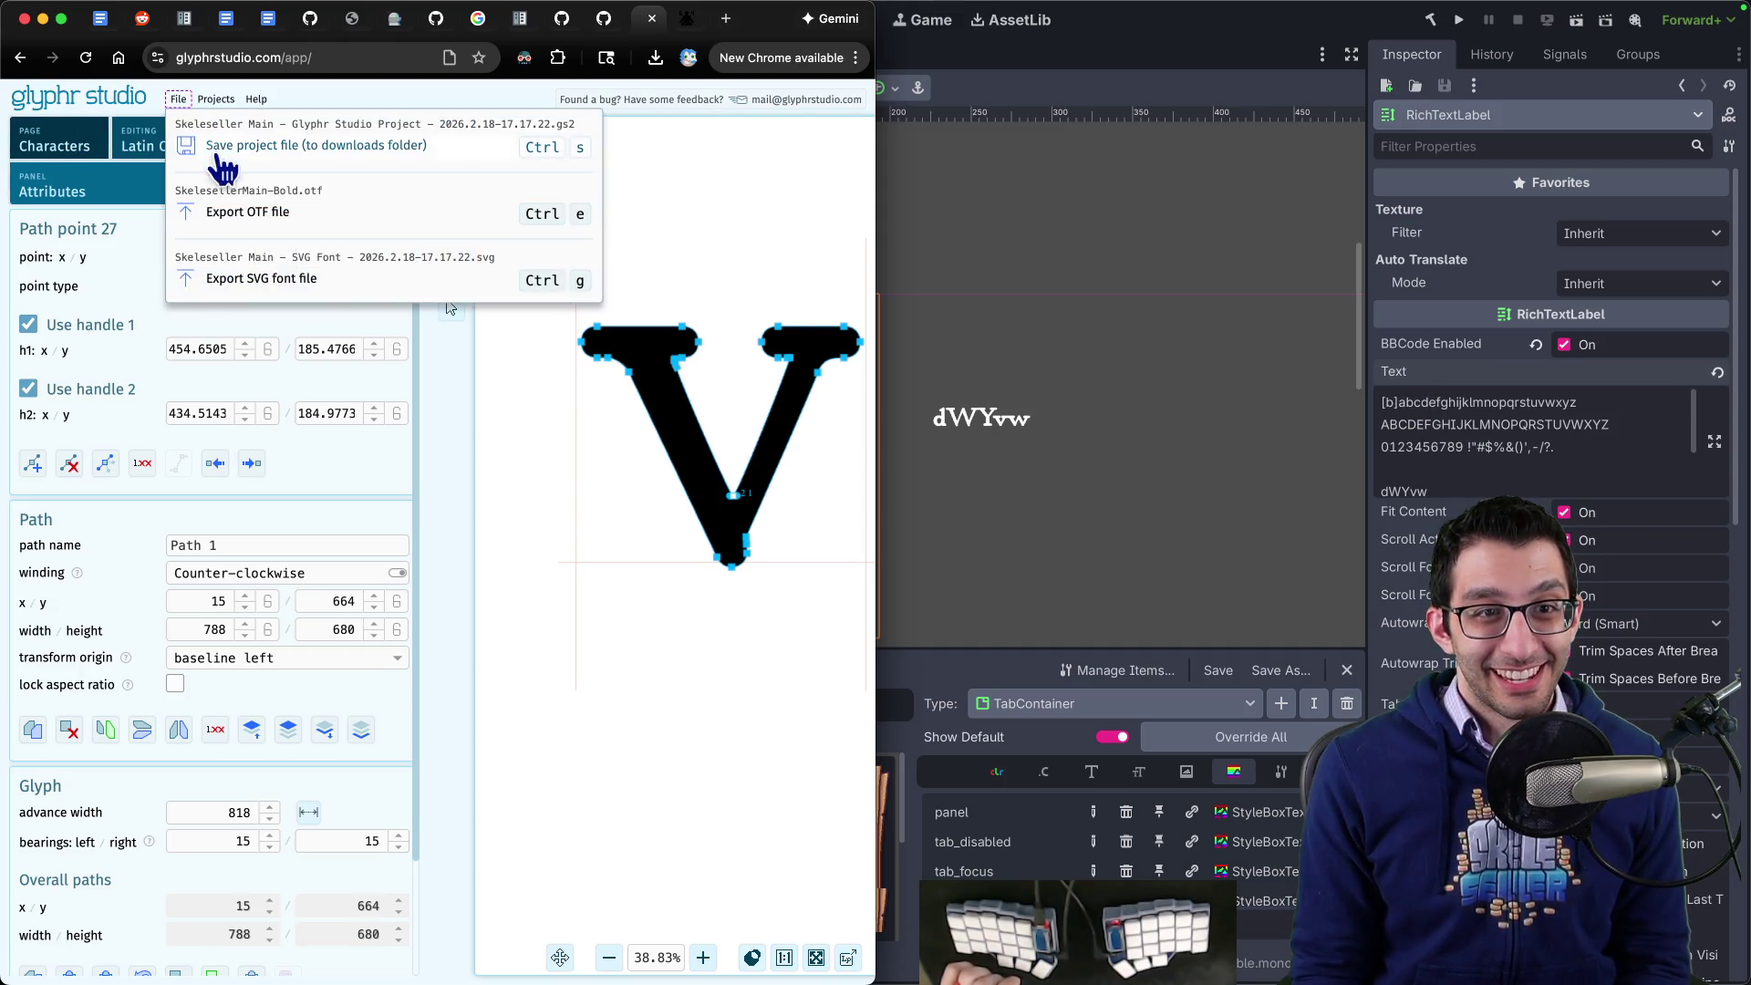
- Export the font via File > Export OTF file, downloading SkelesellerMain-Bold (1).otf with the V fix
left_click(288, 224)
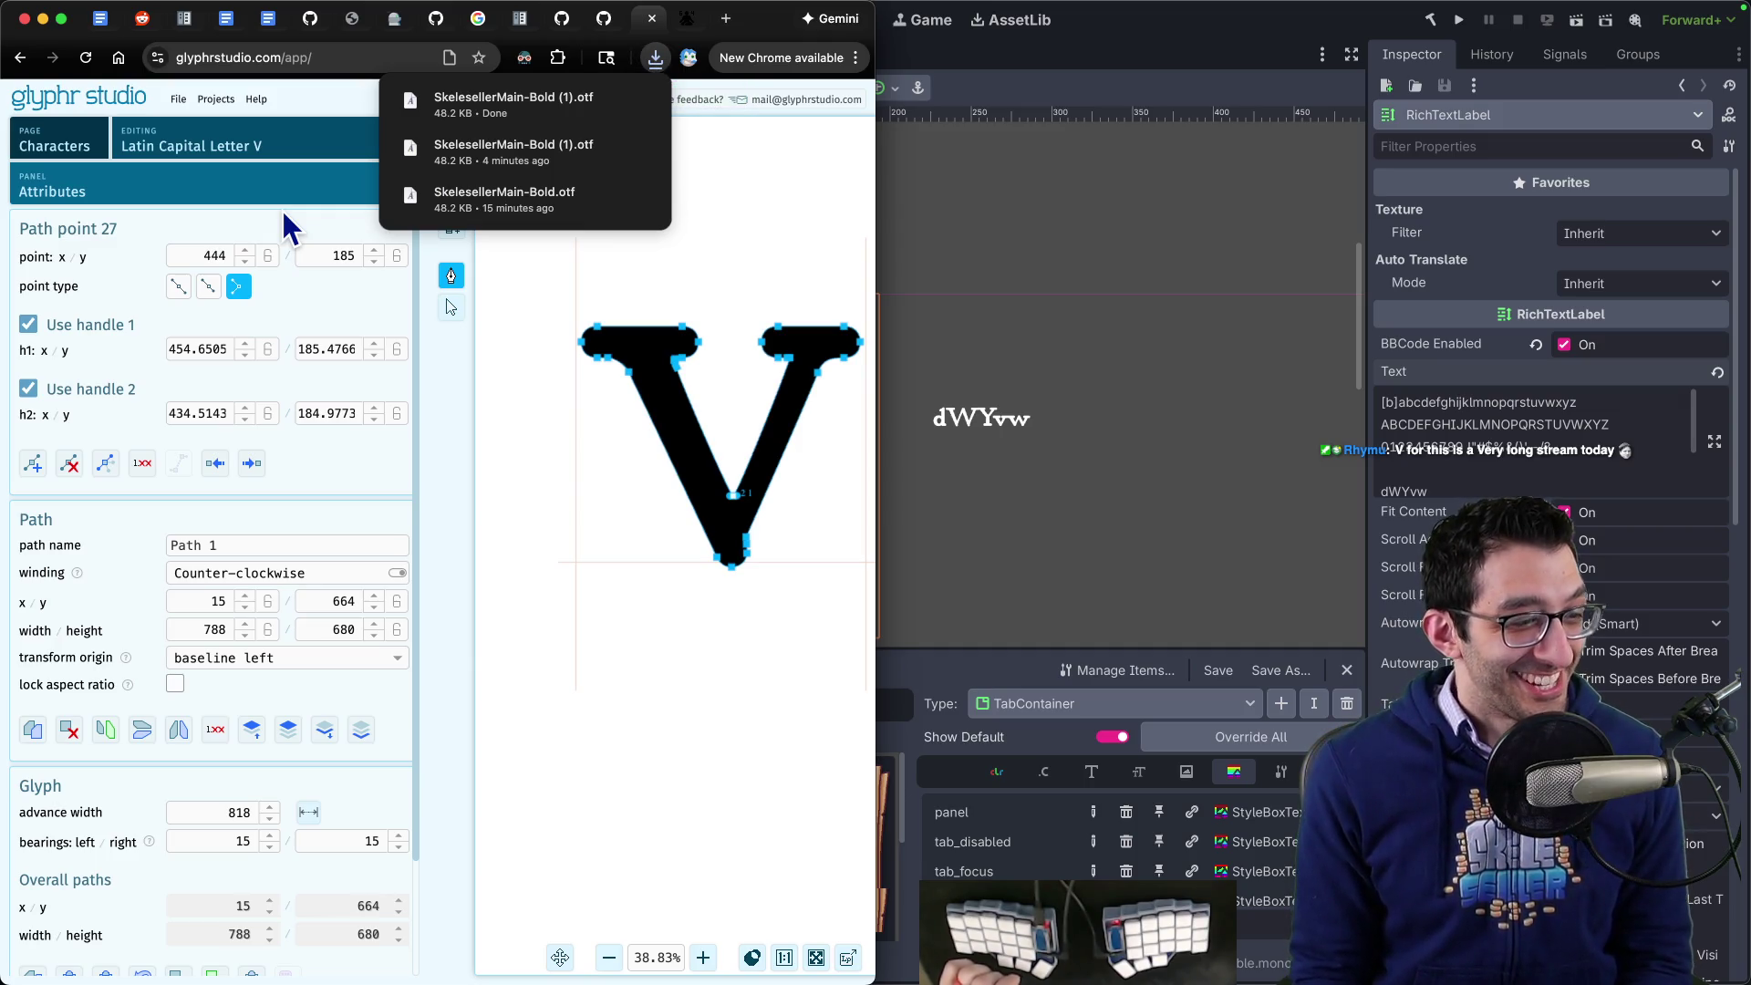
- Delete the older font in Downloads and rename the (1) export to SkelesellerMain-Bold.otf
left_click(638, 105)
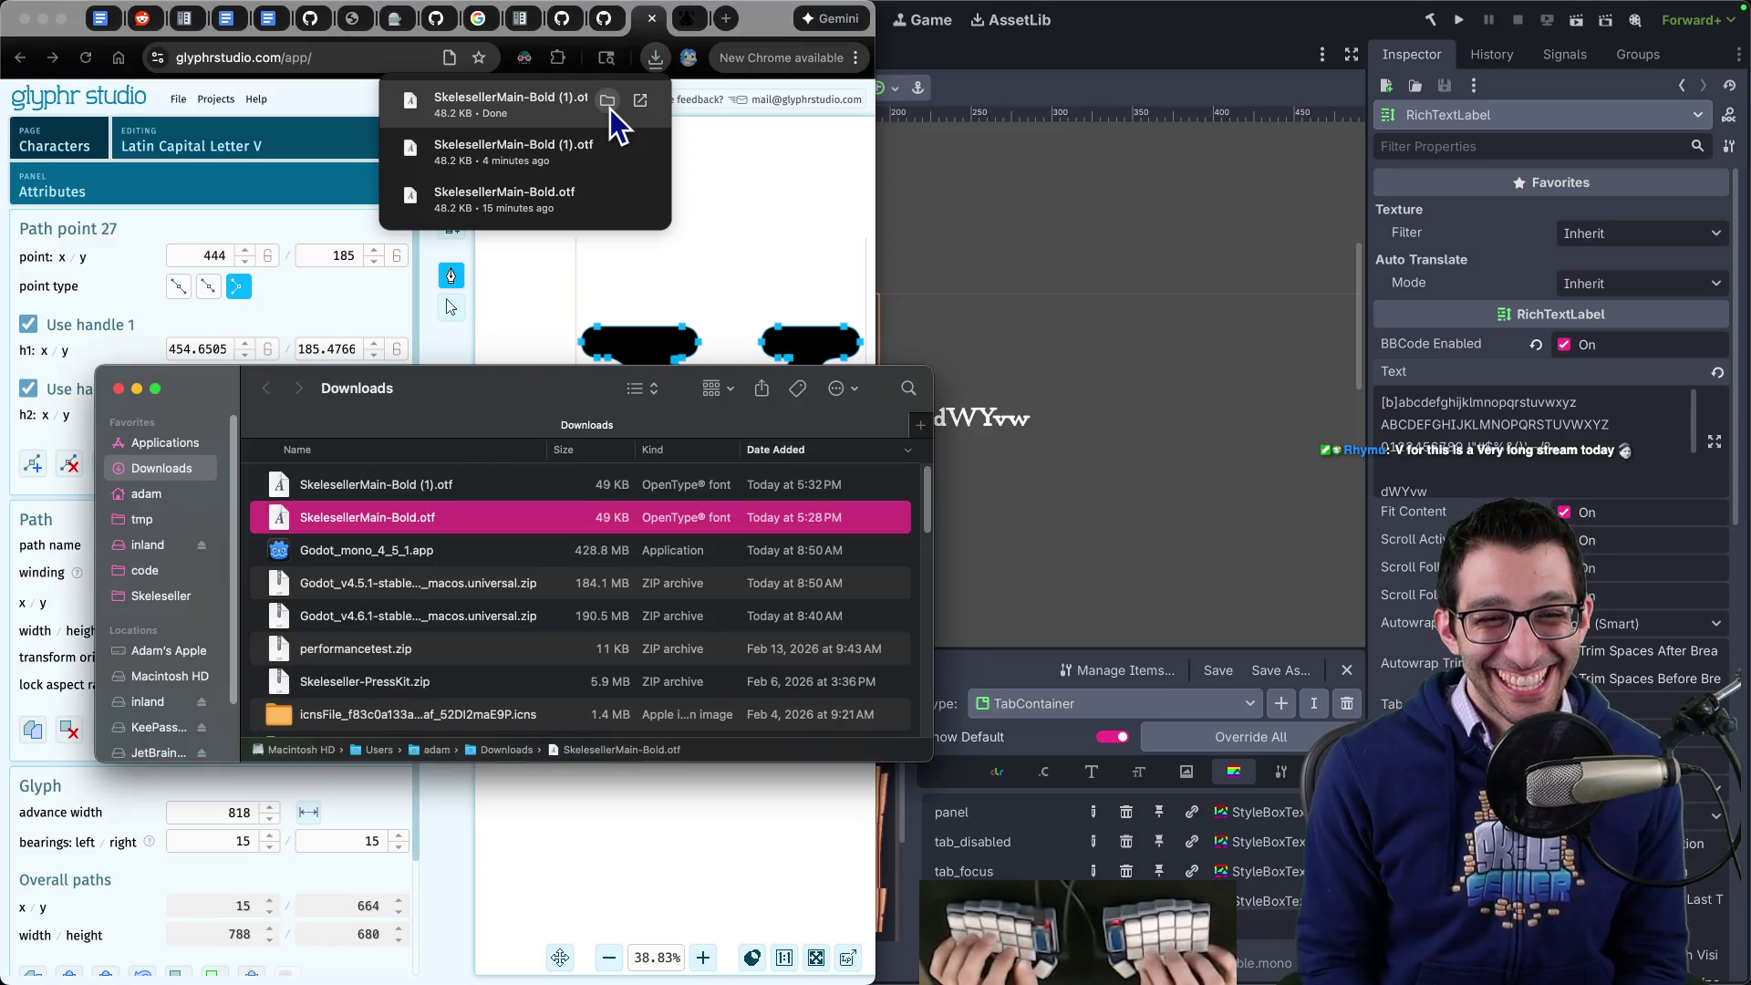
key("super+BackSpace")
left_click(539, 484)
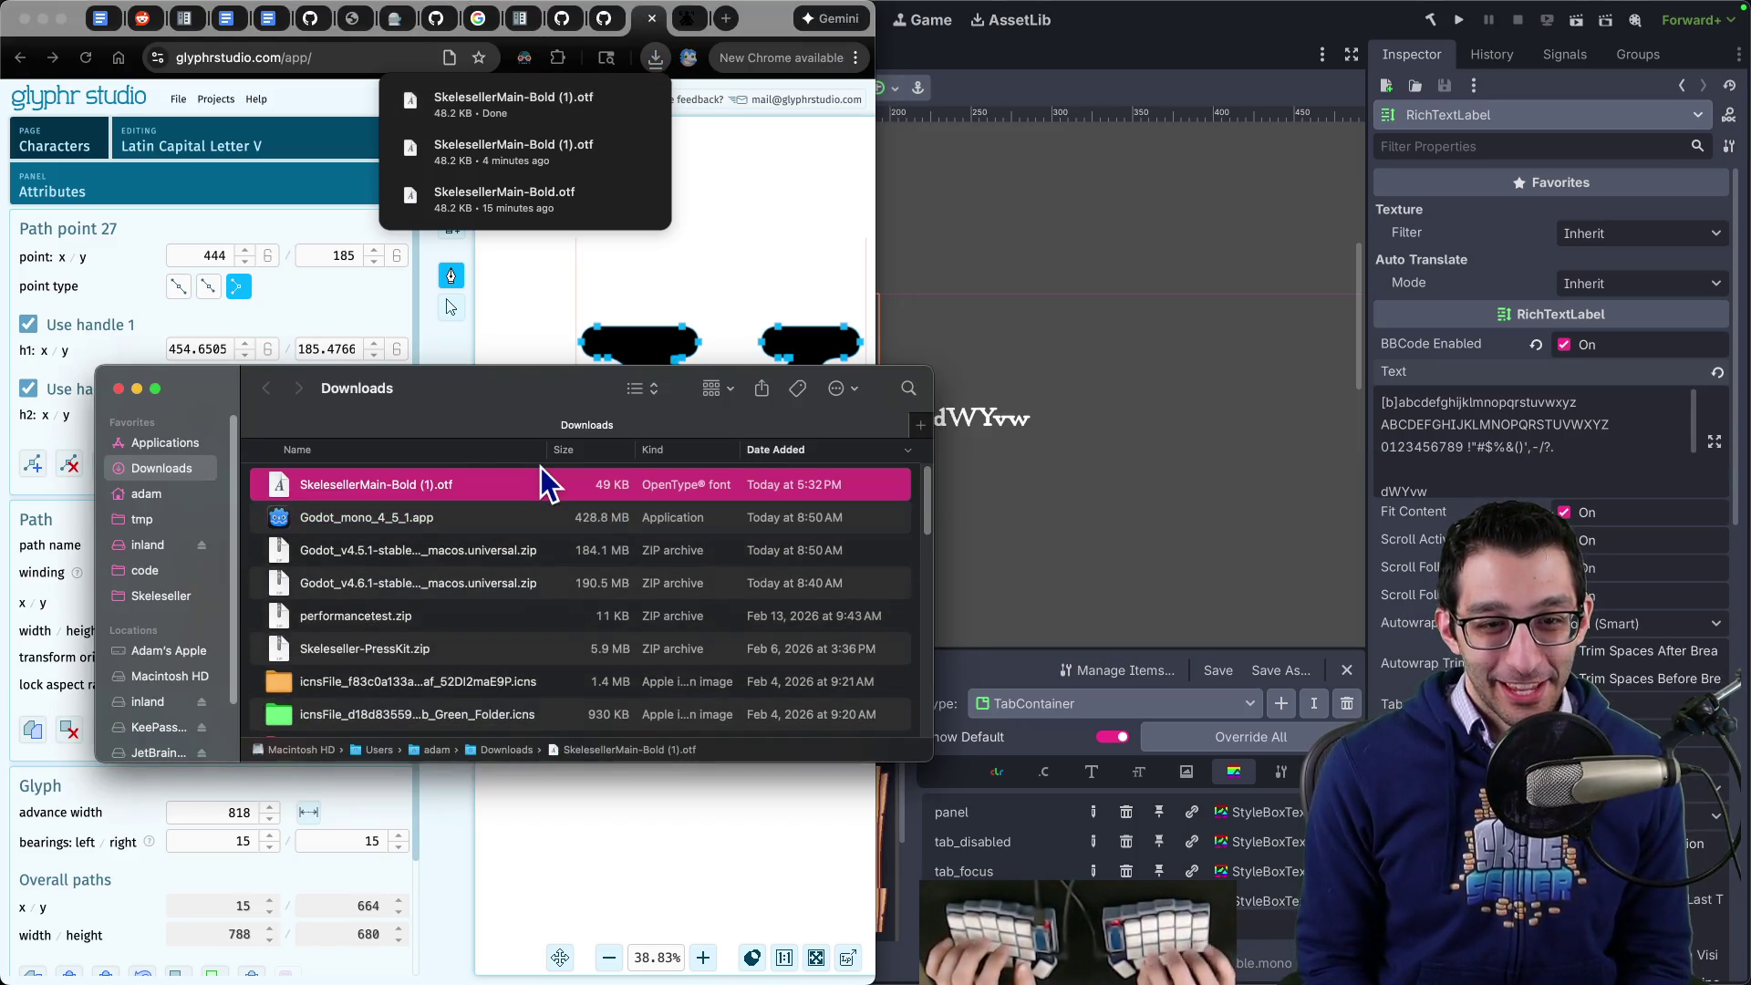
key("Return")
key("BackSpace")
key("BackSpace")
key("BackSpace")
key("Return")
- Copy the renamed font into the game's Fonts folder, replacing the older SkelesellerMain-Bold.otf
key("super+grave")
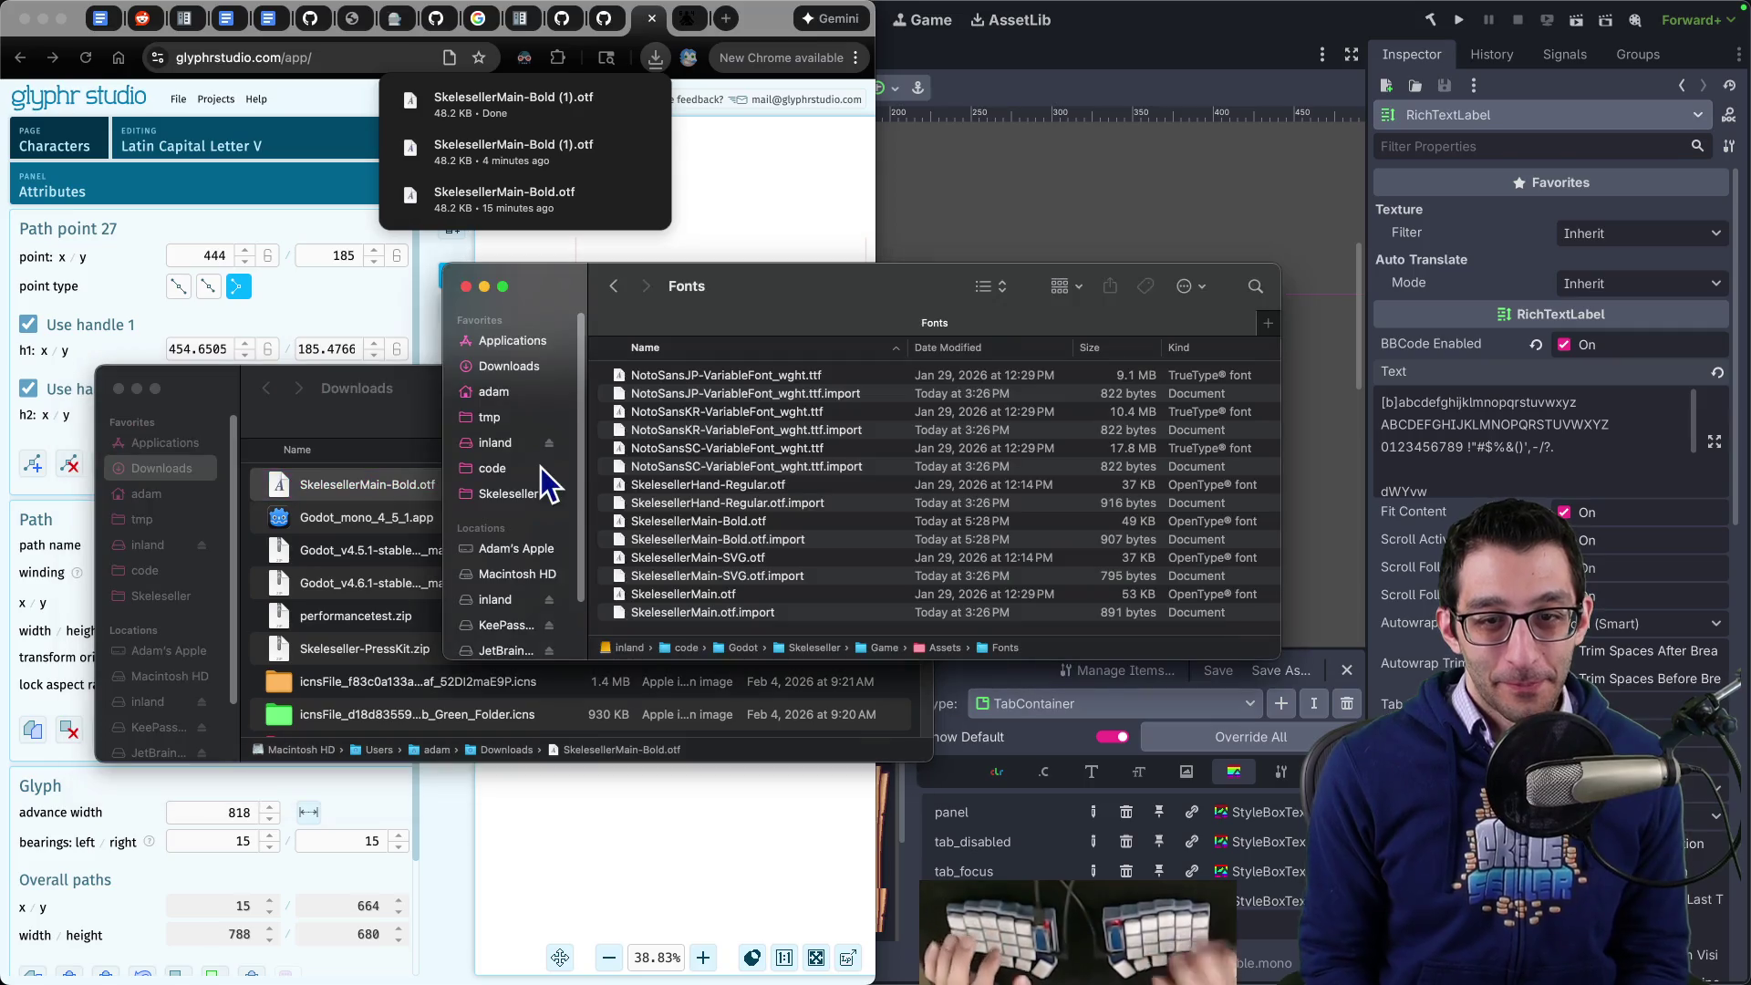
mouse_move(319, 484)
left_mouse_down()
mouse_move(332, 508)
mouse_move(1049, 538)
left_mouse_up()
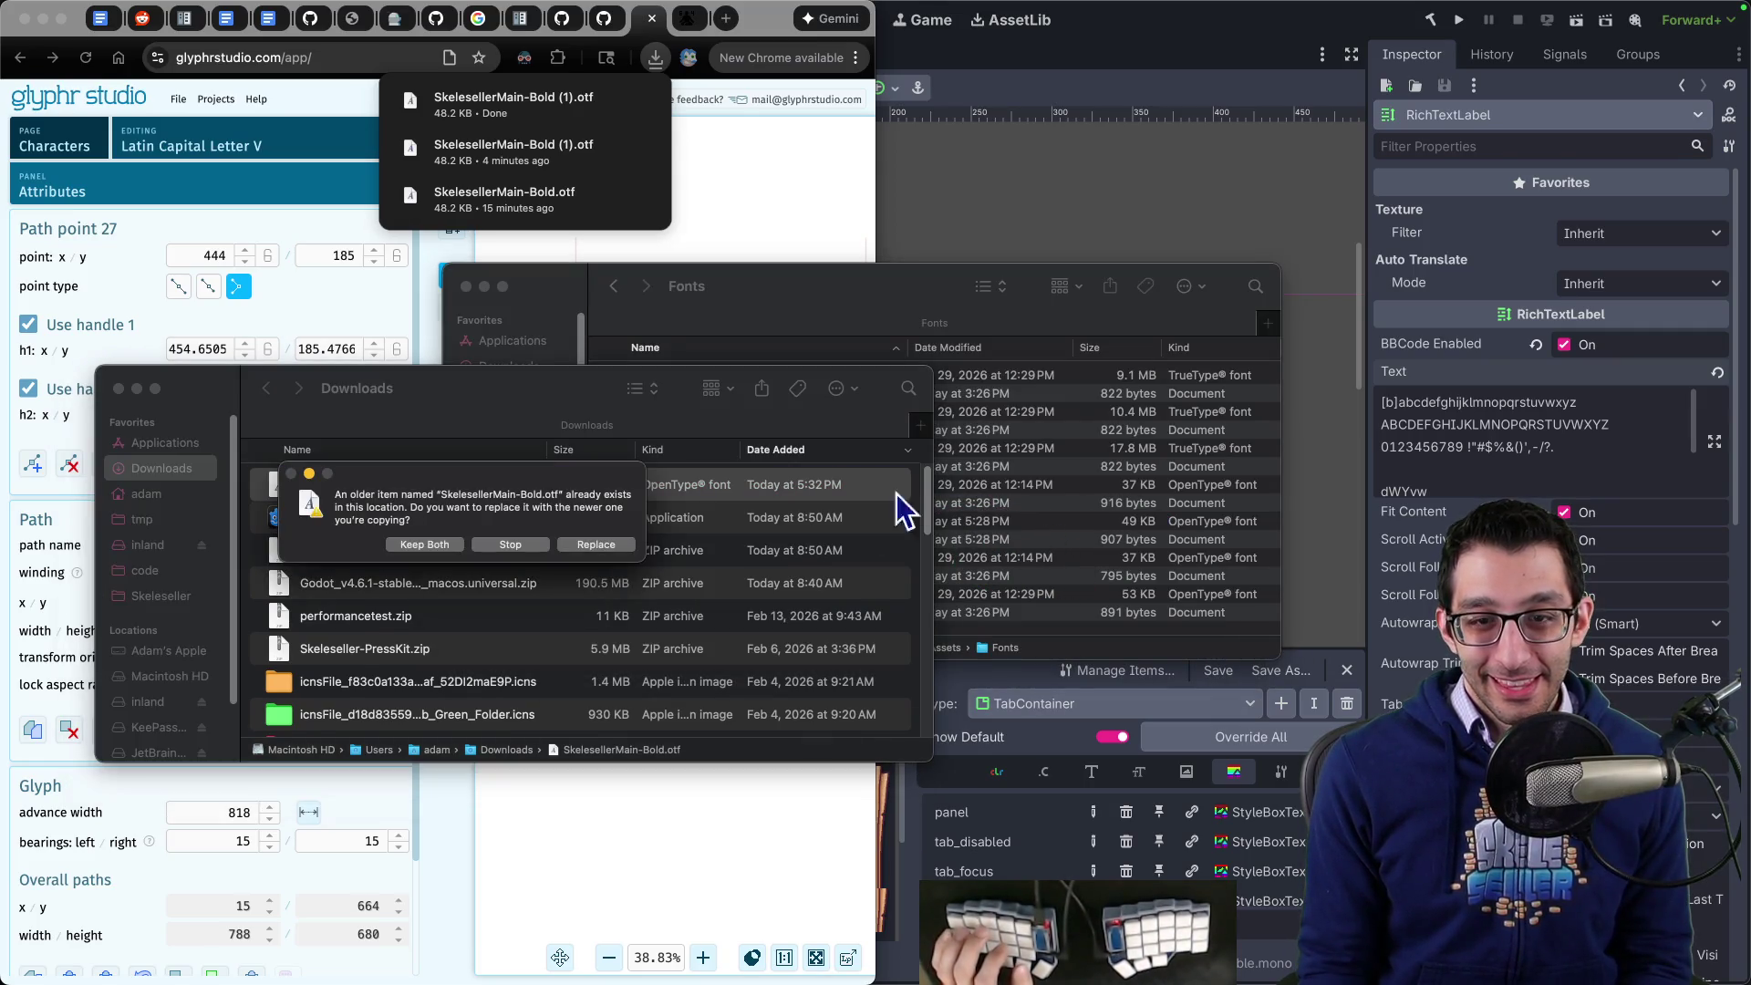
left_click(597, 545)
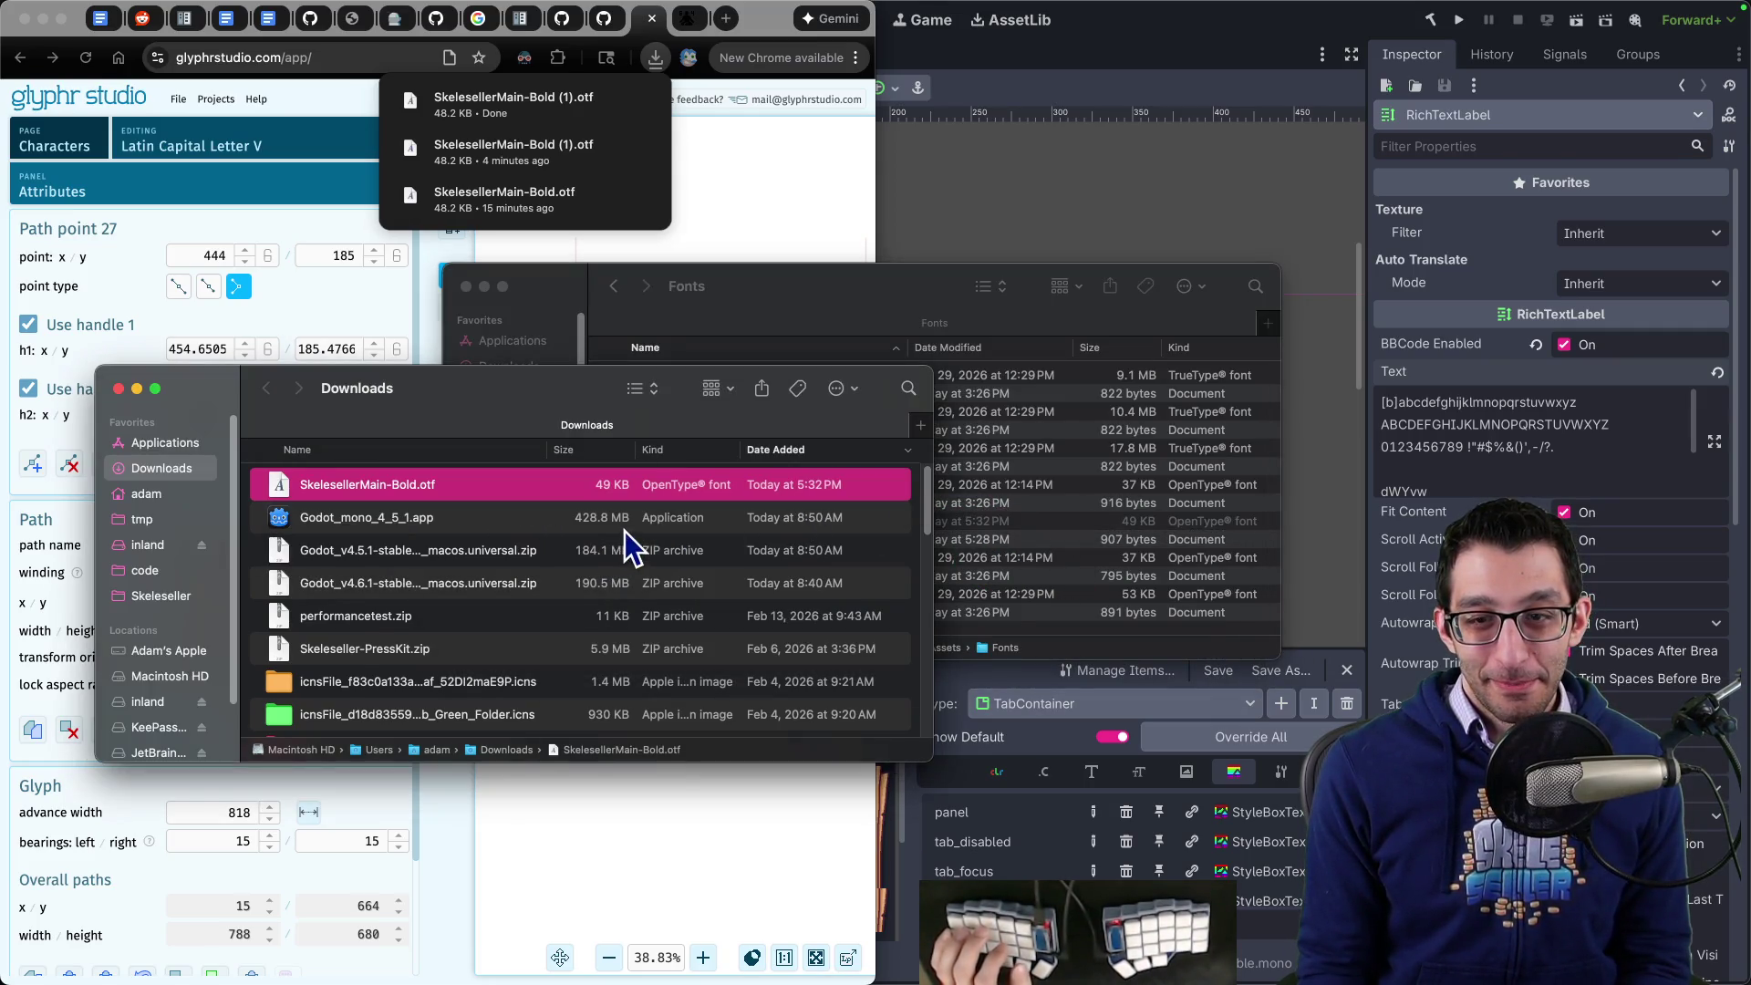
left_click(1078, 44)
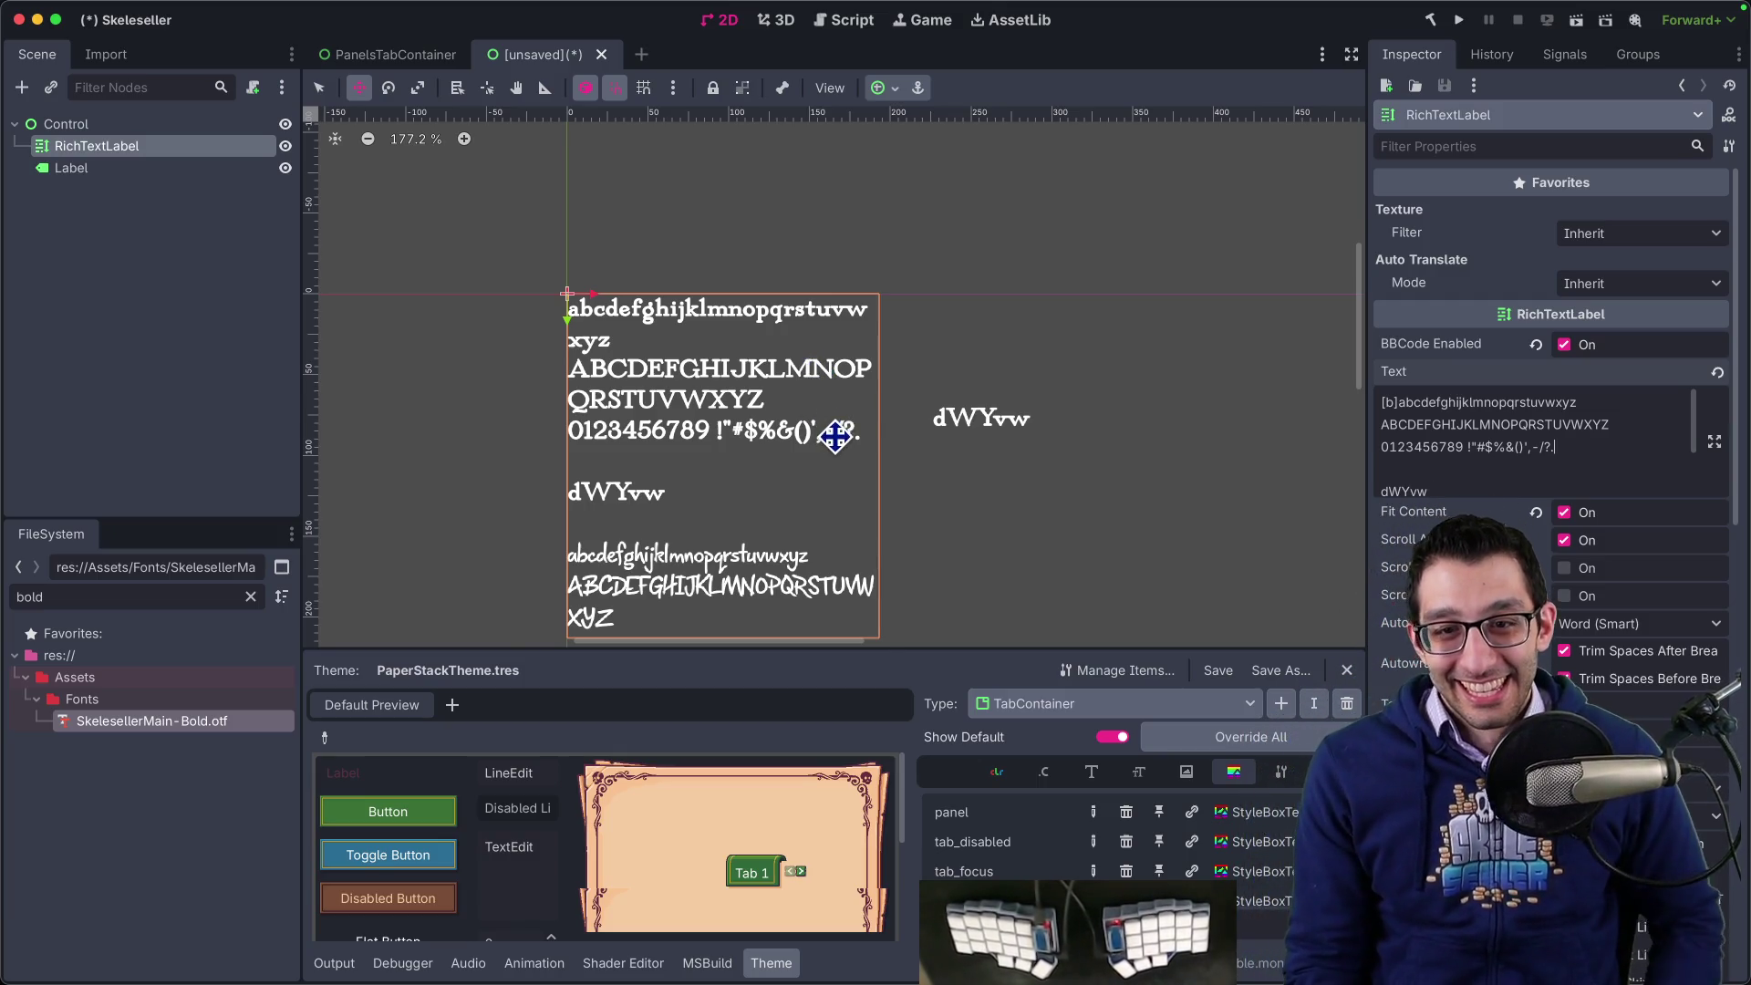
scroll(833, 437, "up", 1)
scroll(833, 437, "down", 3)
scroll(826, 438, "up", 2)
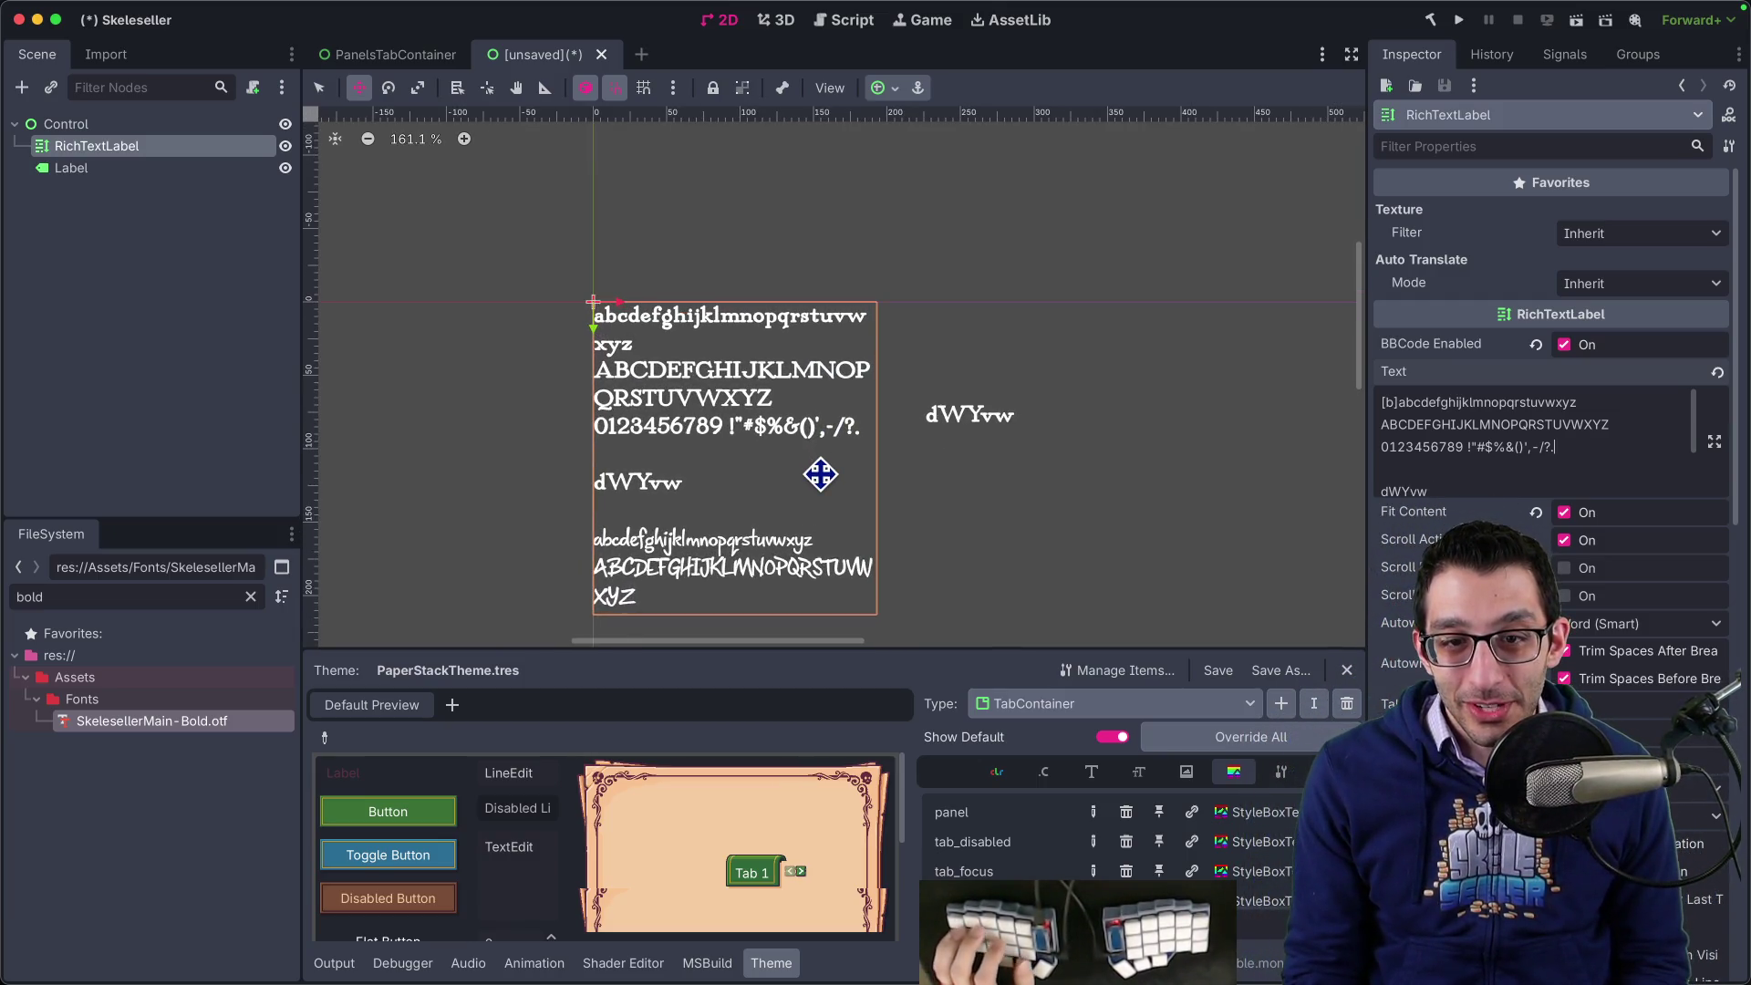
left_click_drag(1555, 436, 1382, 427)
scroll(1460, 451, "down", 3)
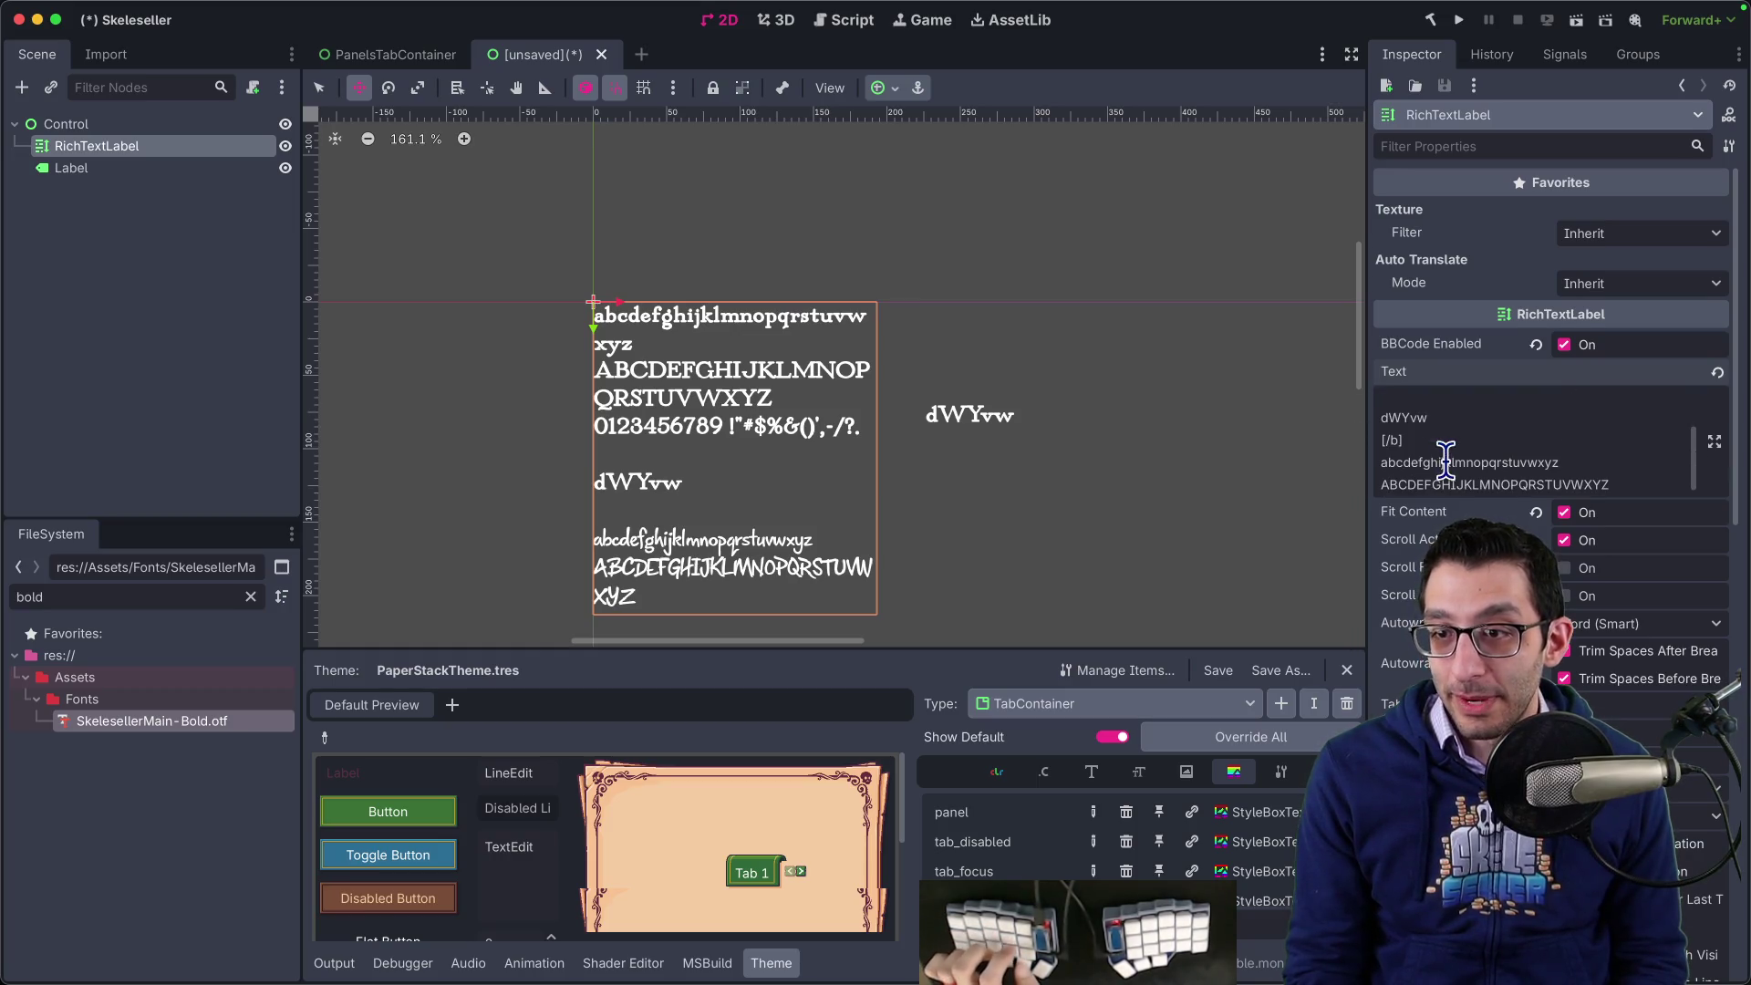
key("Return")
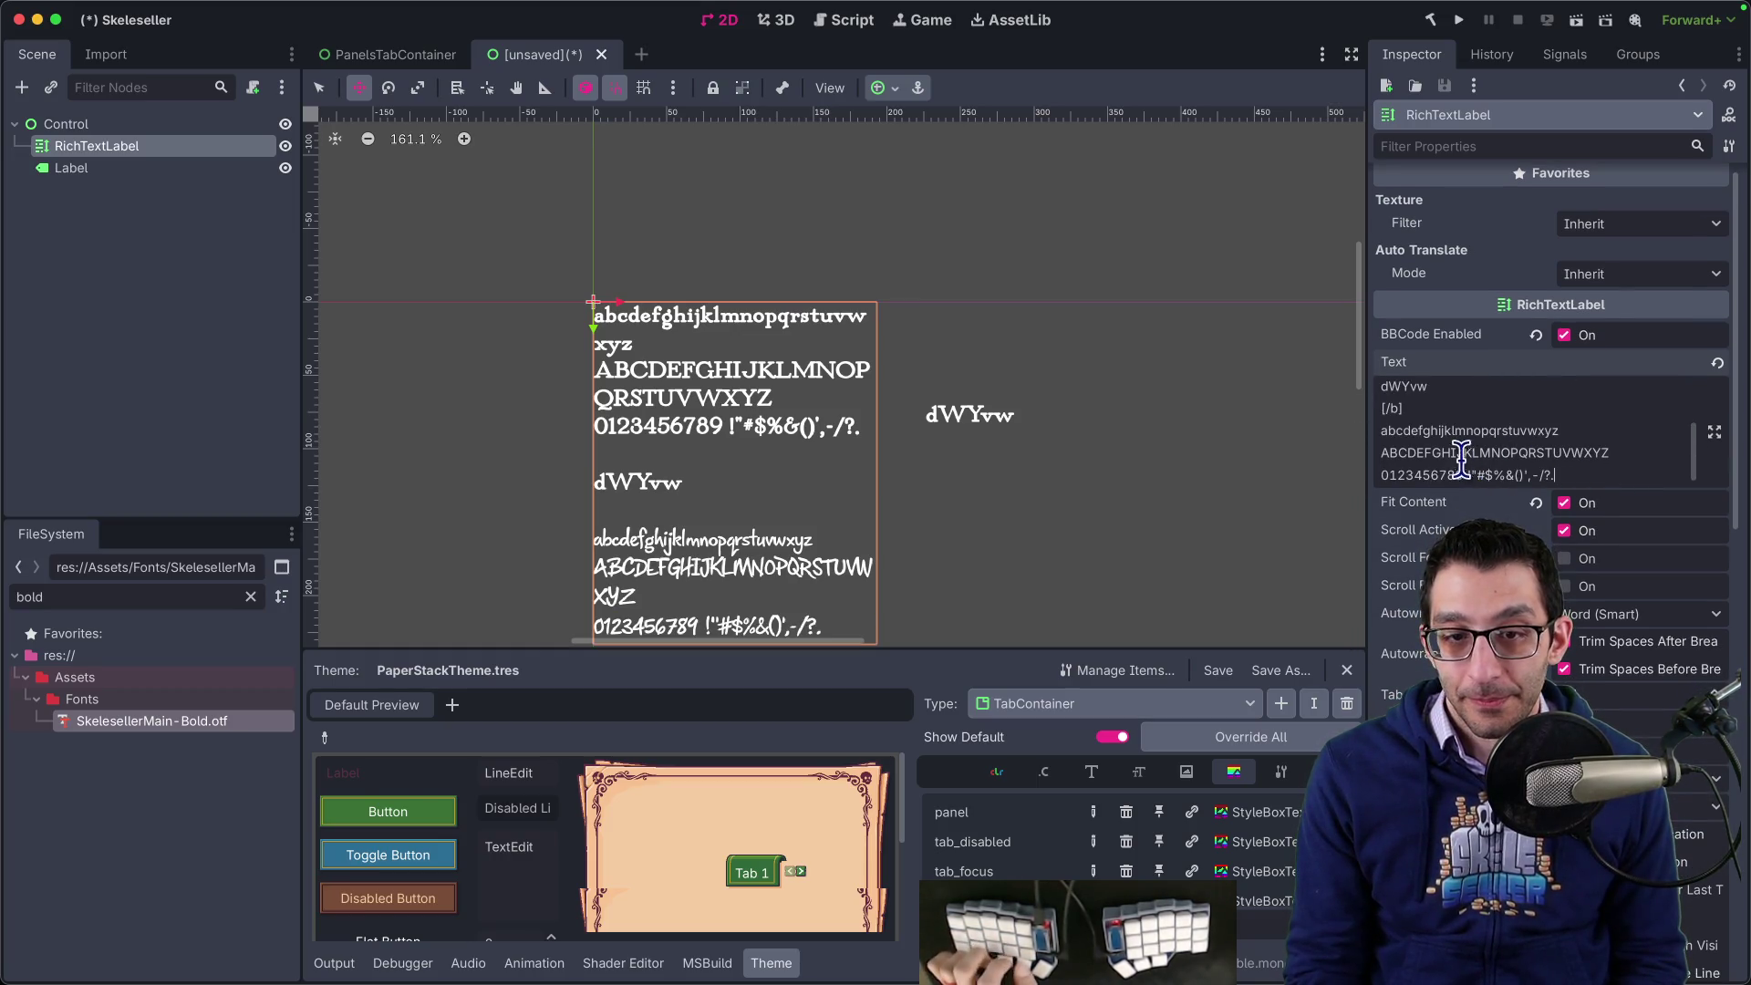
key("ctrl+v")
scroll(1560, 556, "down", 10)
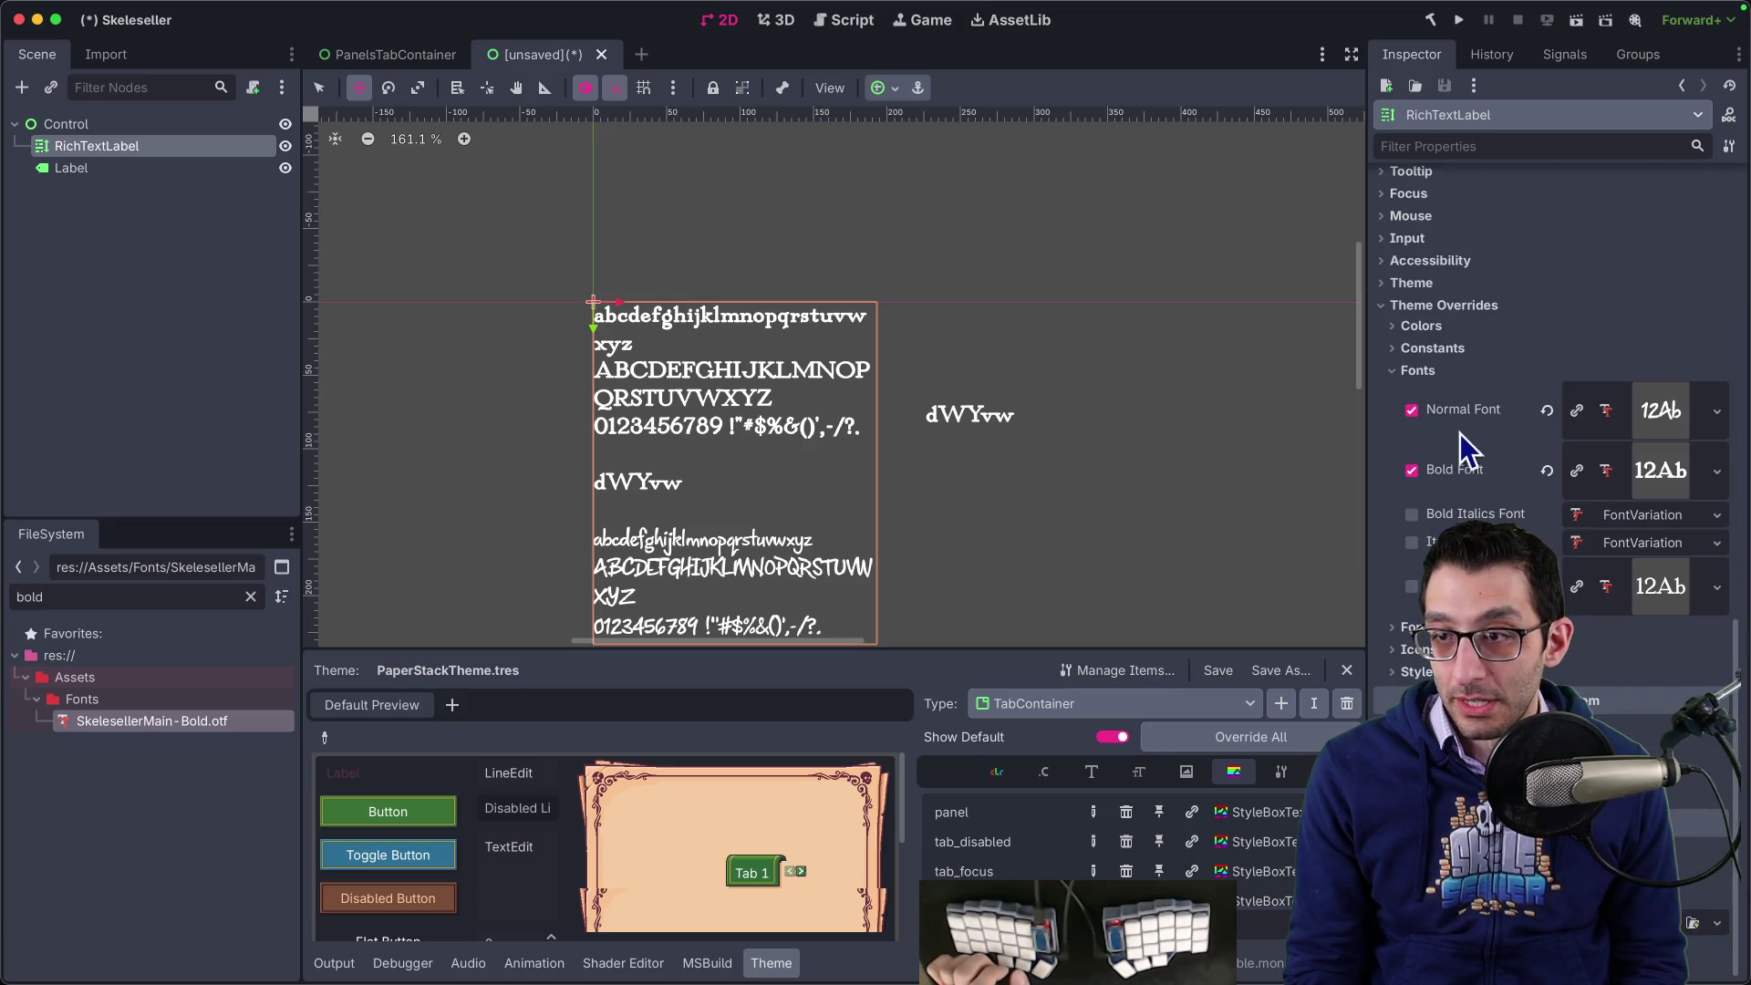
- Turn off the label's normal font override and bring the whole text block into view
left_click(1549, 412)
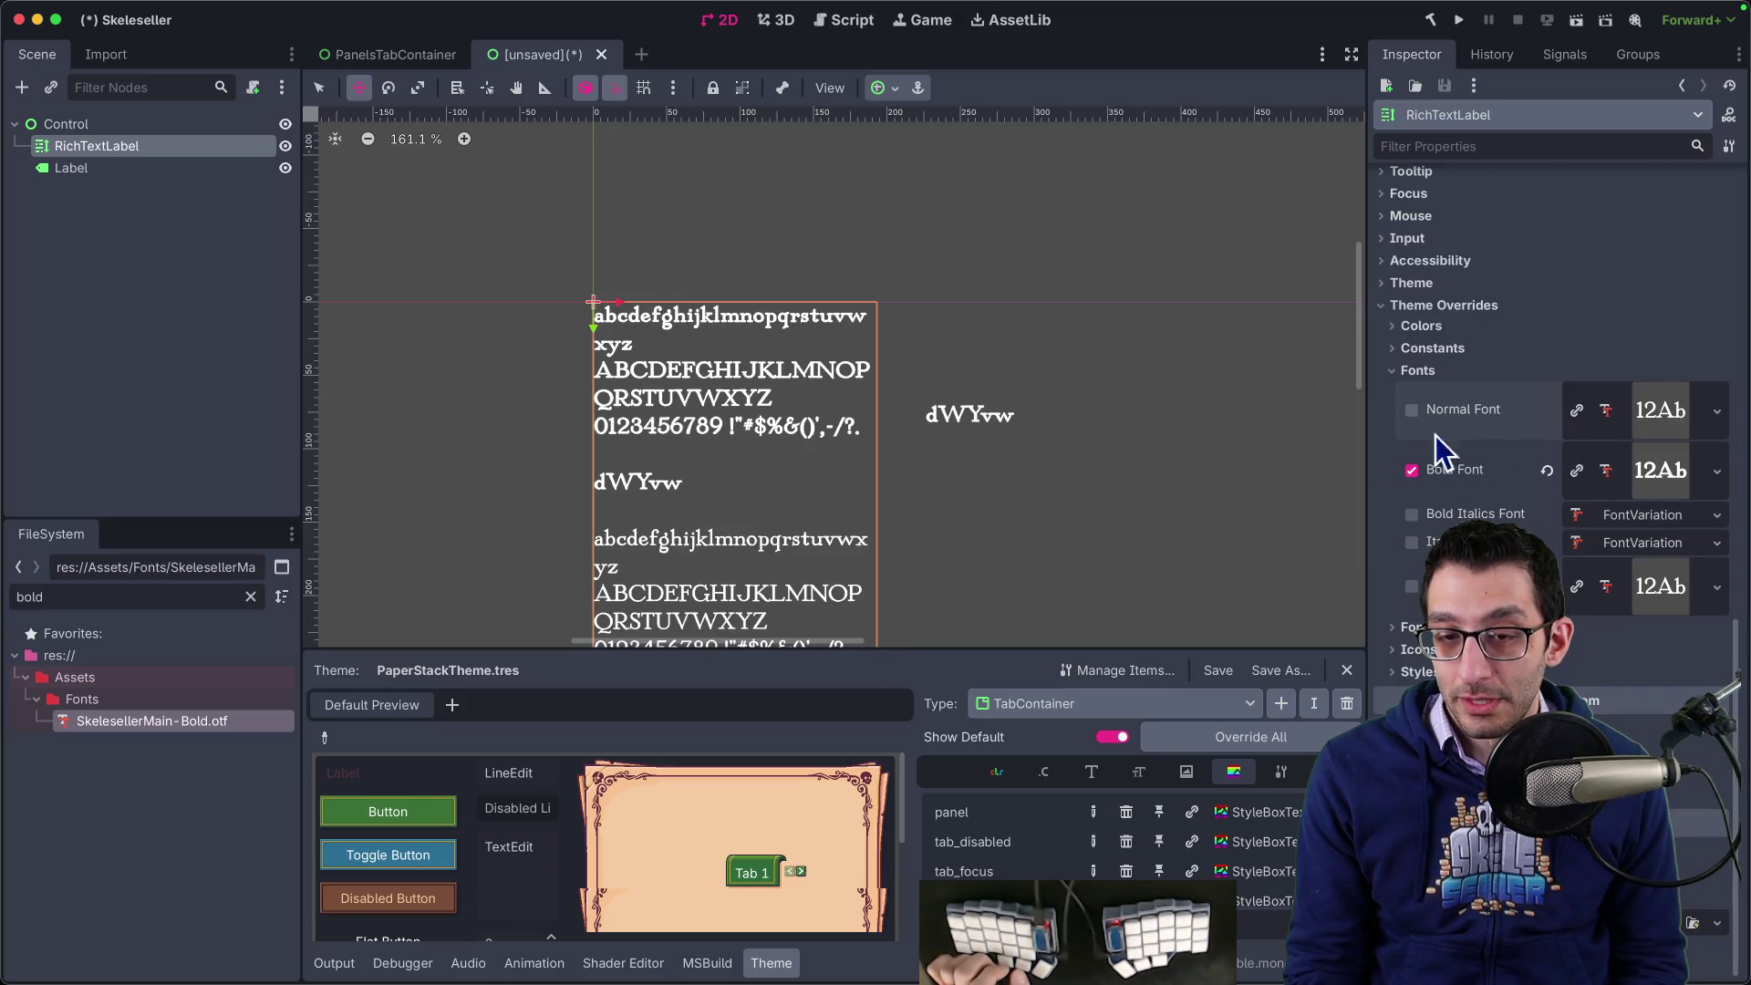
scroll(736, 563, "down", 1)
left_click_drag(735, 562, 724, 458)
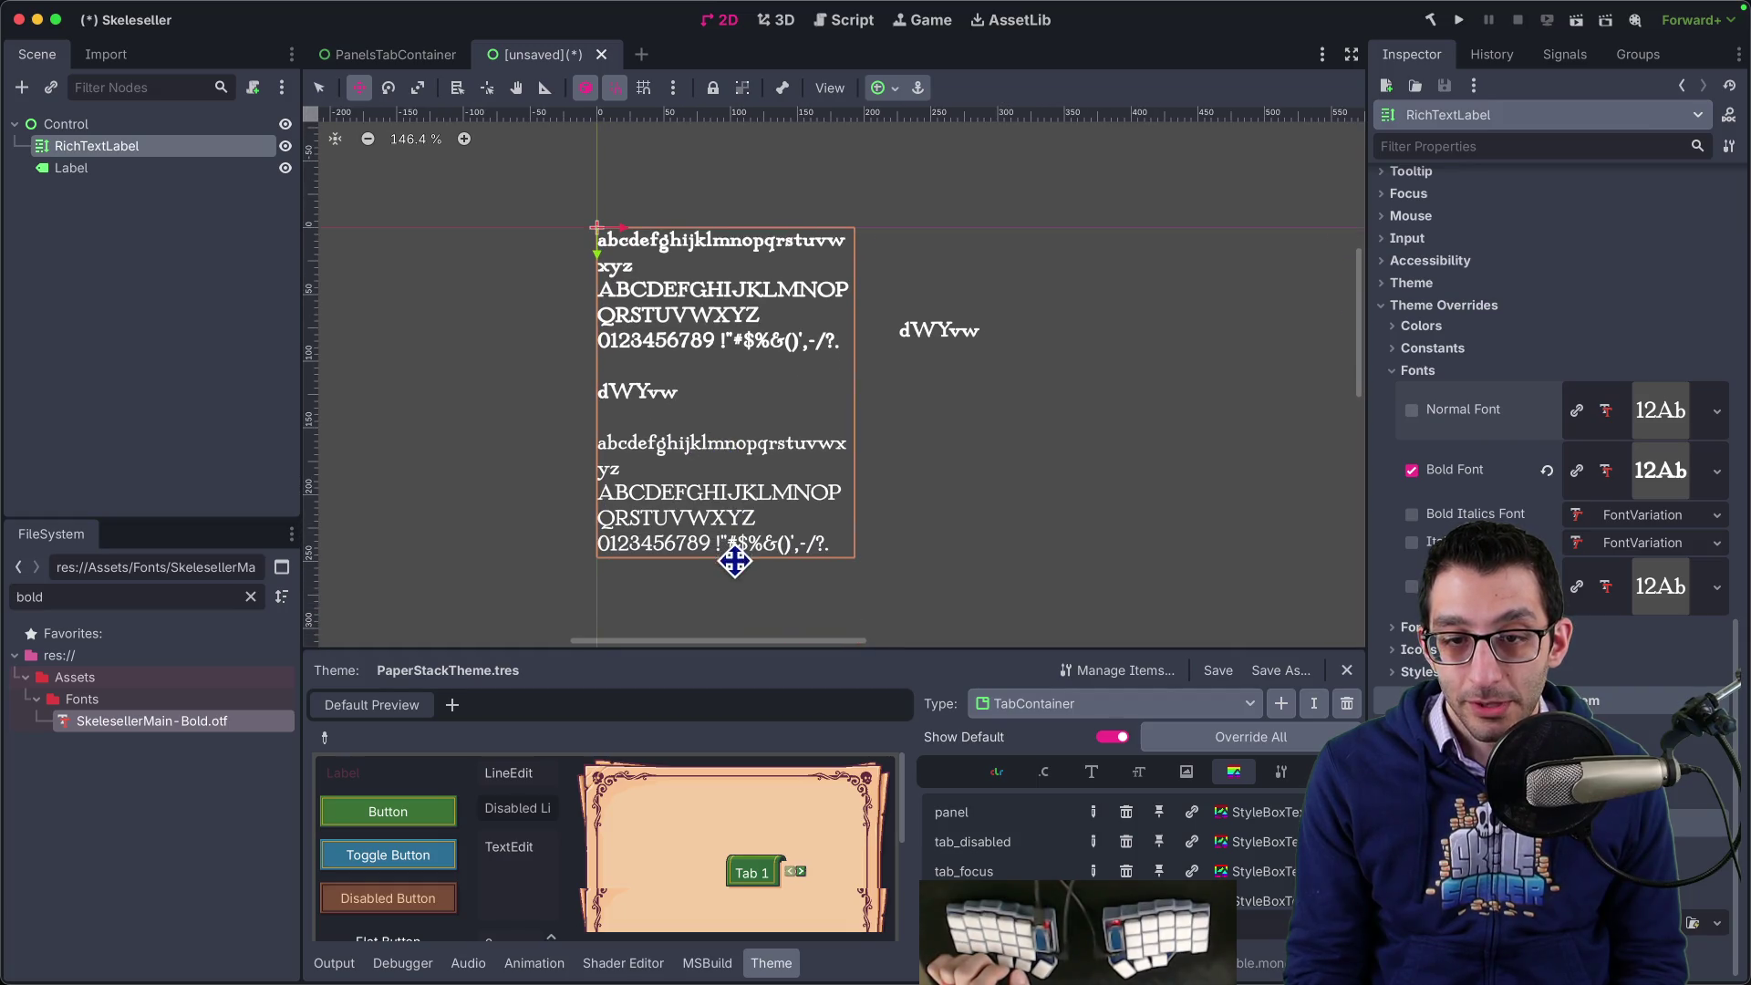
scroll(735, 562, "up", 1)
scroll(738, 585, "up", 5)
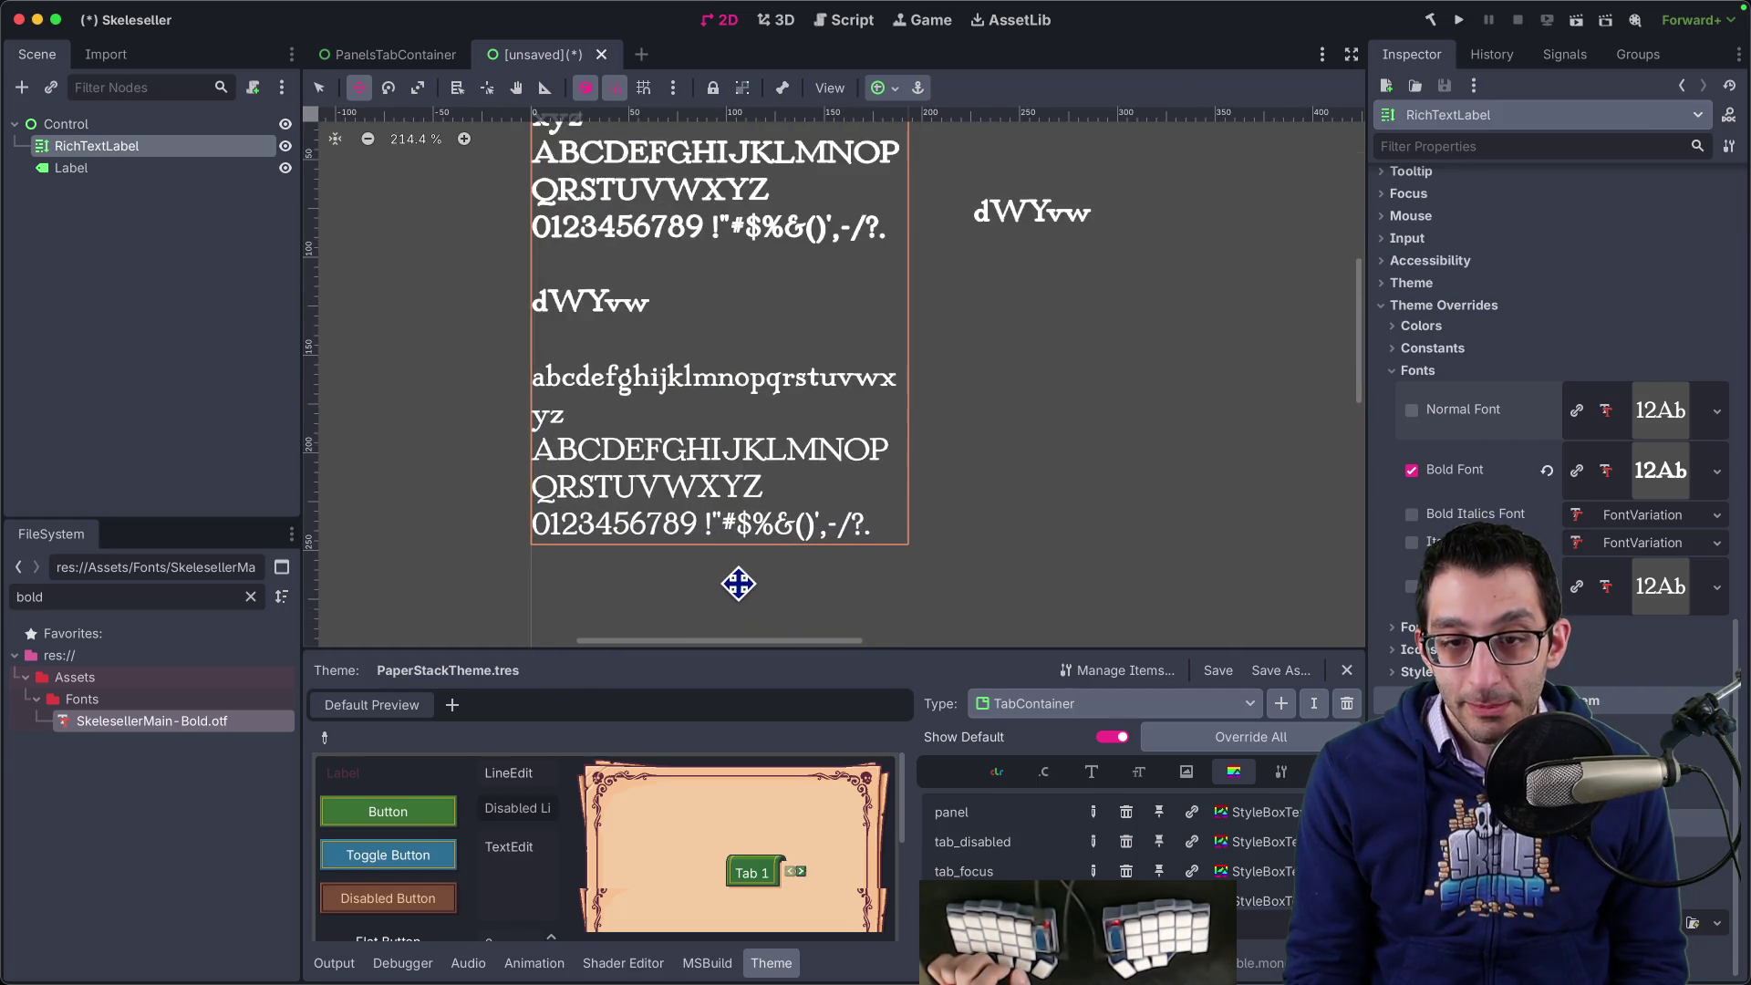
scroll(738, 582, "down", 4)
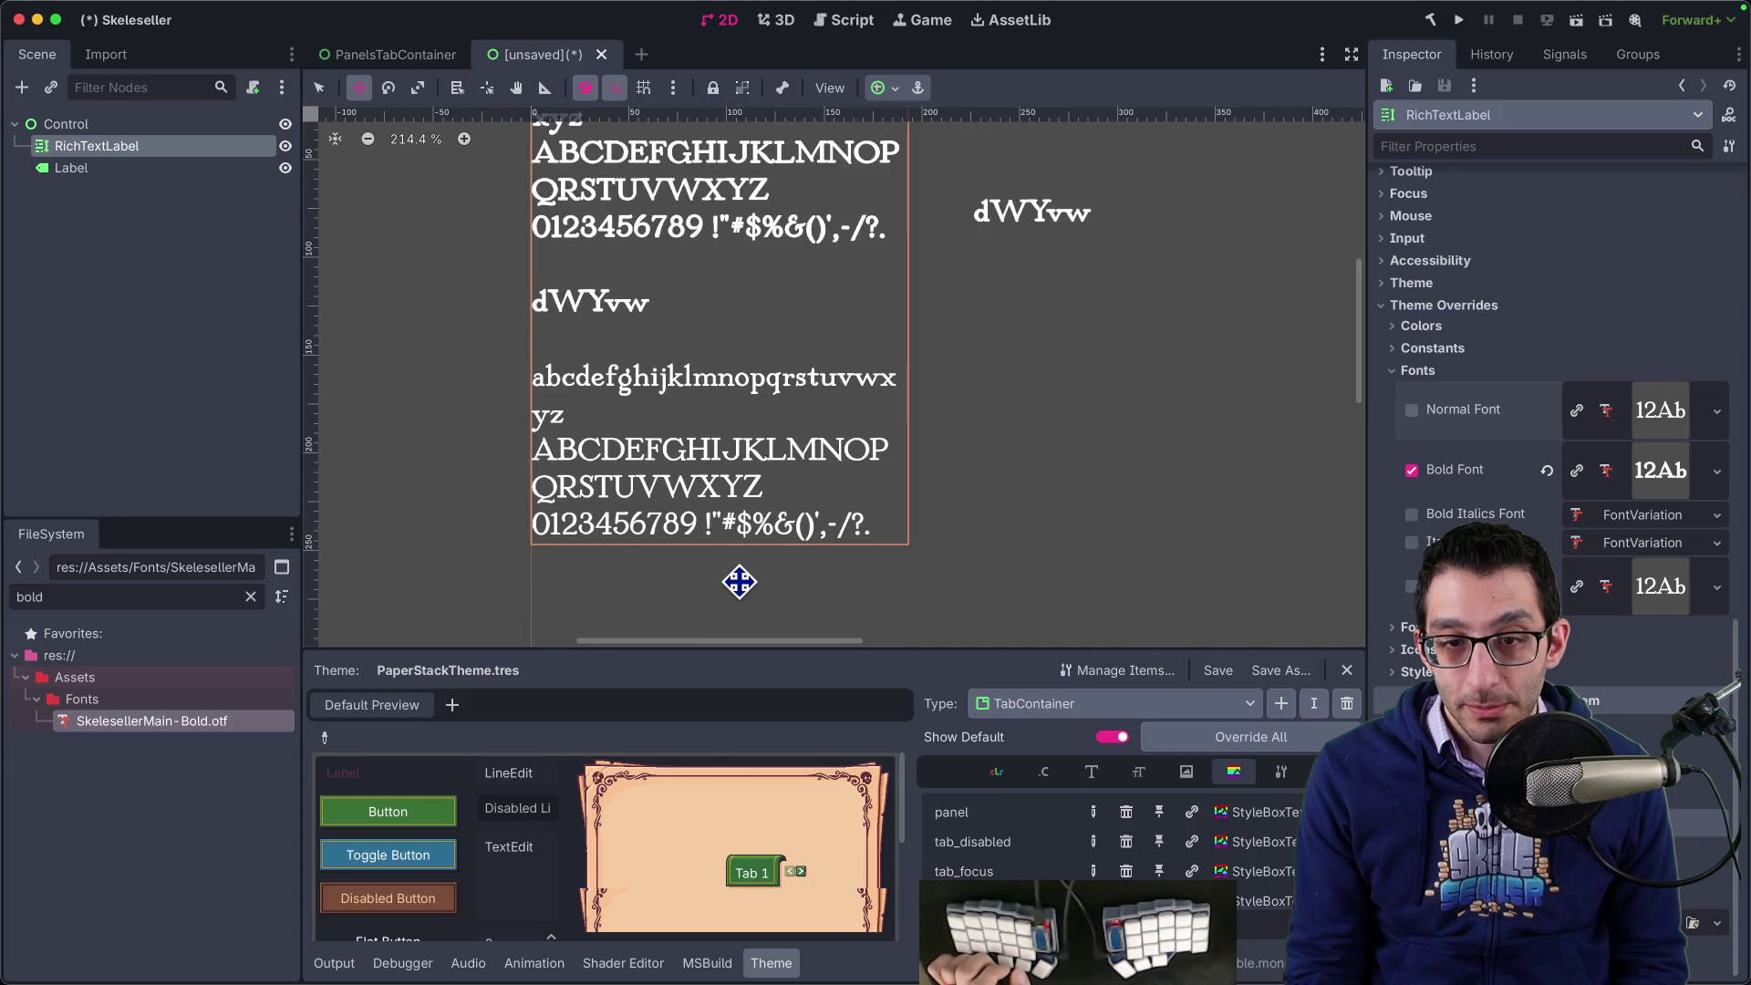
scroll(739, 582, "down", 1)
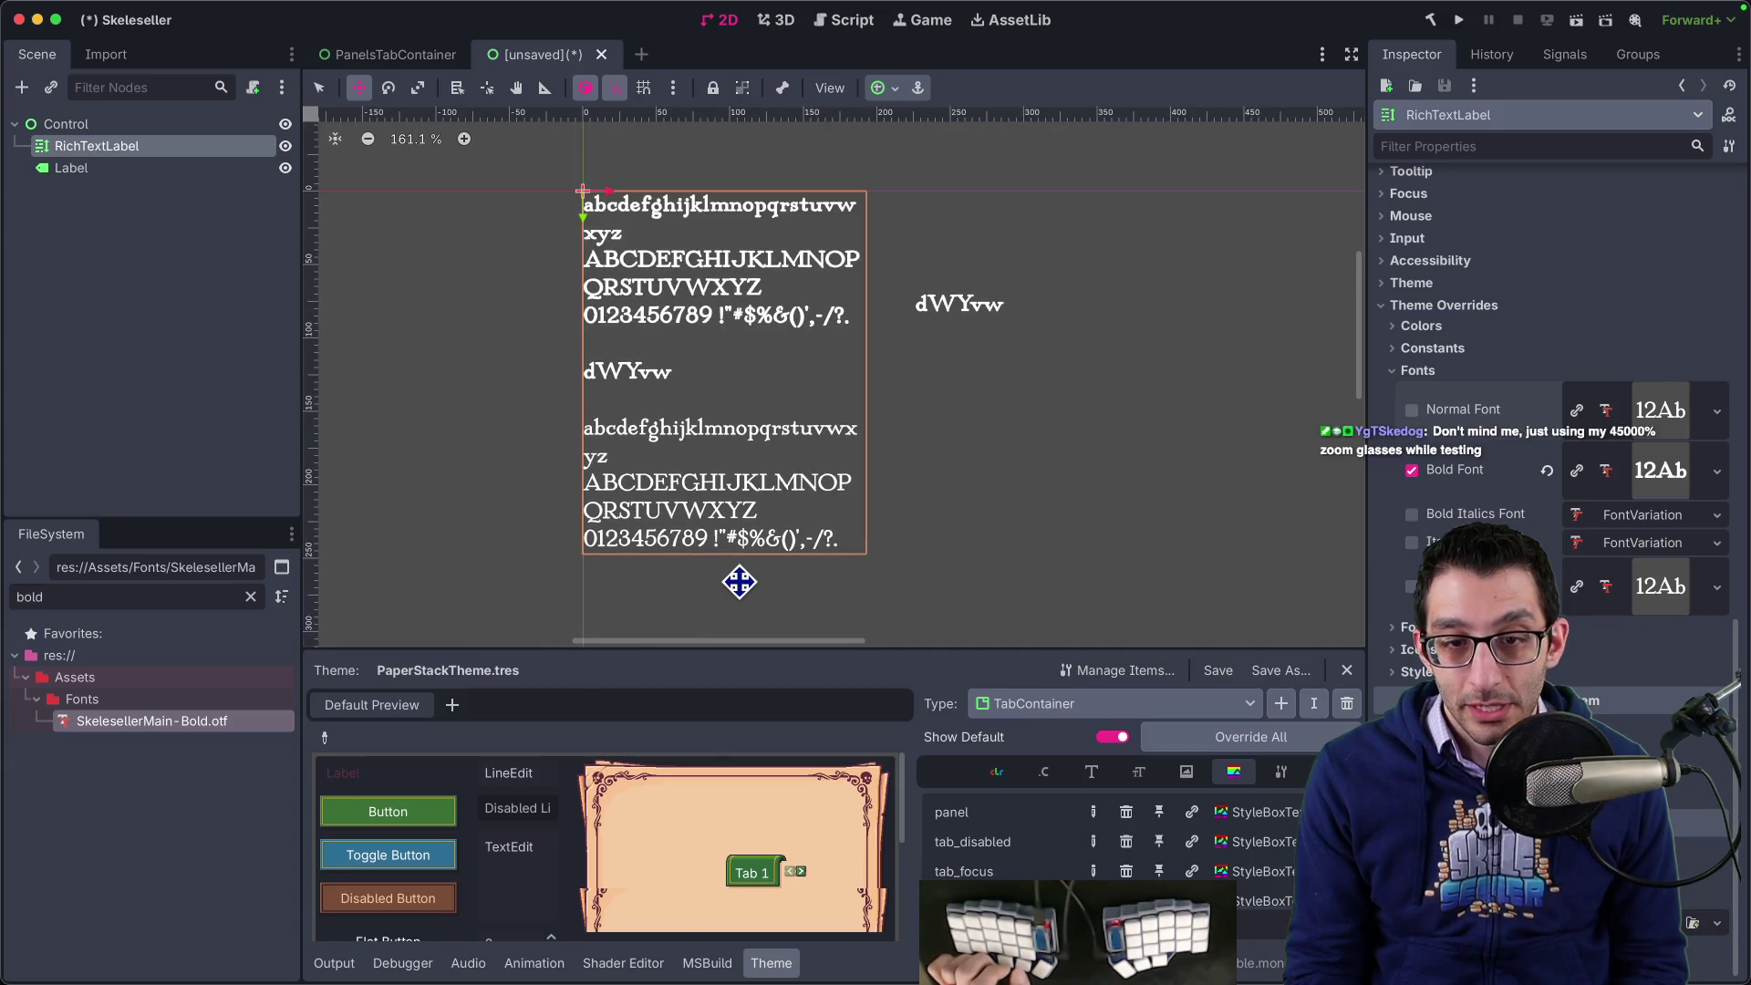
scroll(739, 582, "down", 1)
scroll(739, 582, "down", 1)
scroll(739, 582, "up", 1)
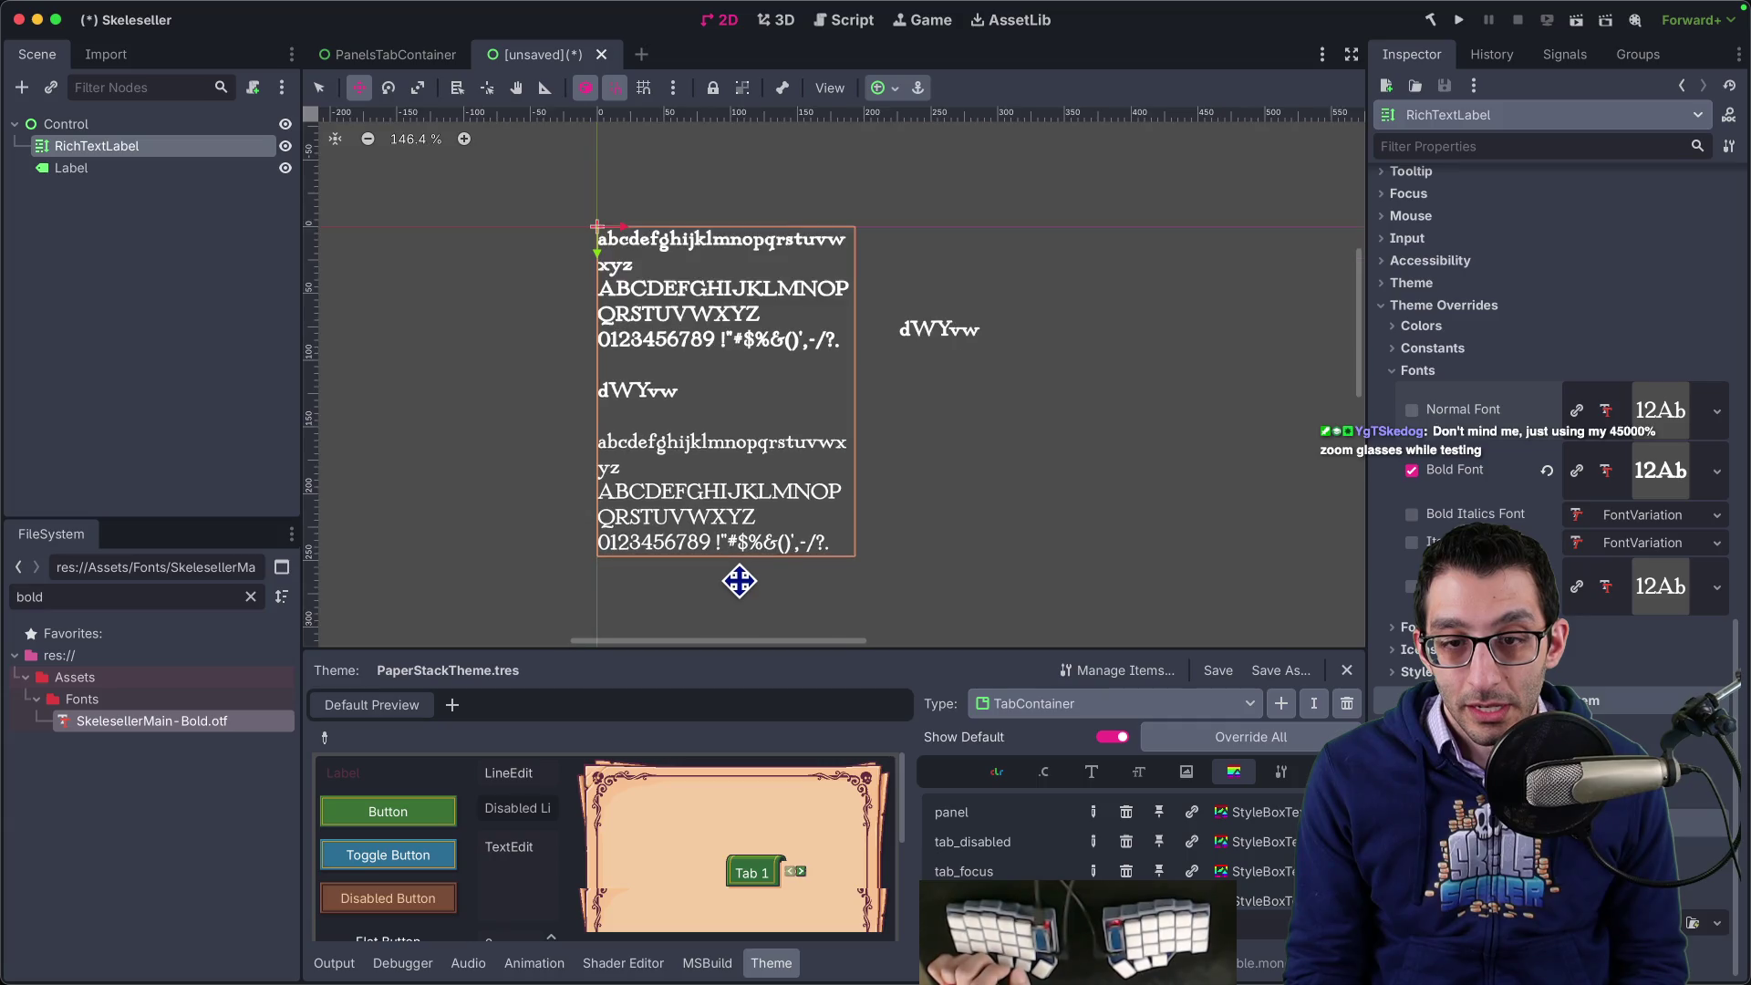
scroll(739, 582, "up", 1)
scroll(739, 582, "down", 1)
scroll(739, 582, "down", 1)
scroll(739, 582, "up", 1)
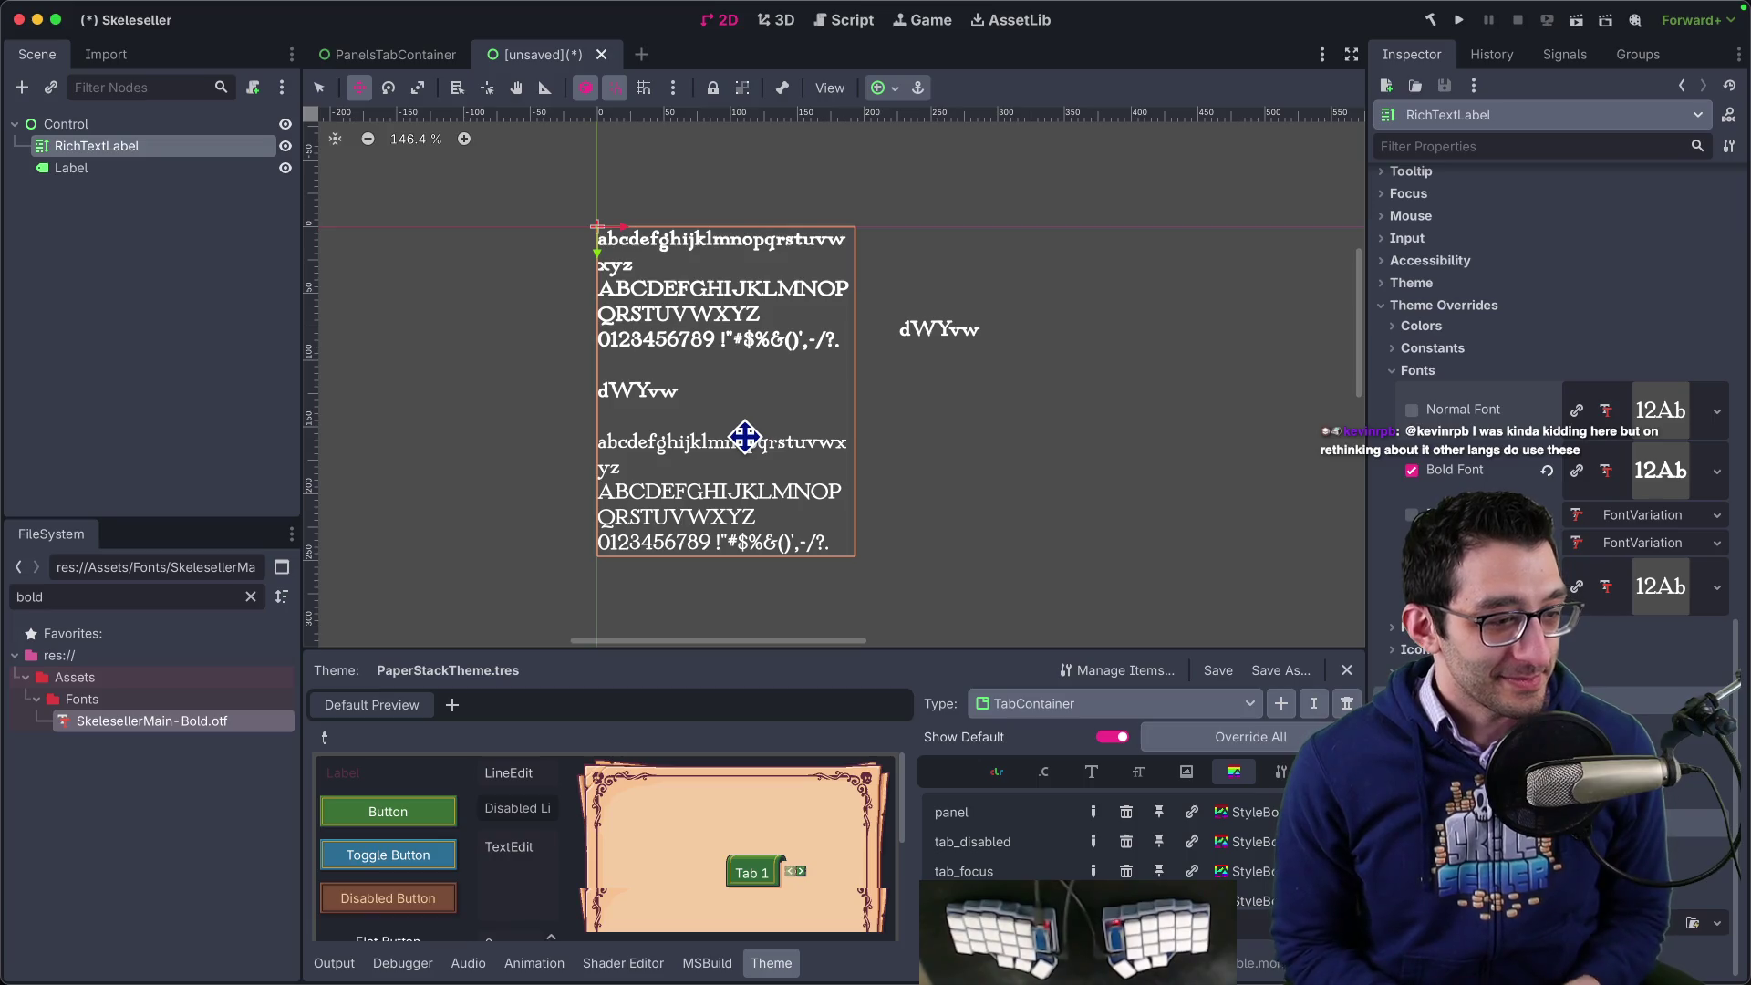
- Paste a line of accented vowels under the digits line in the label text
key("super+Tab")
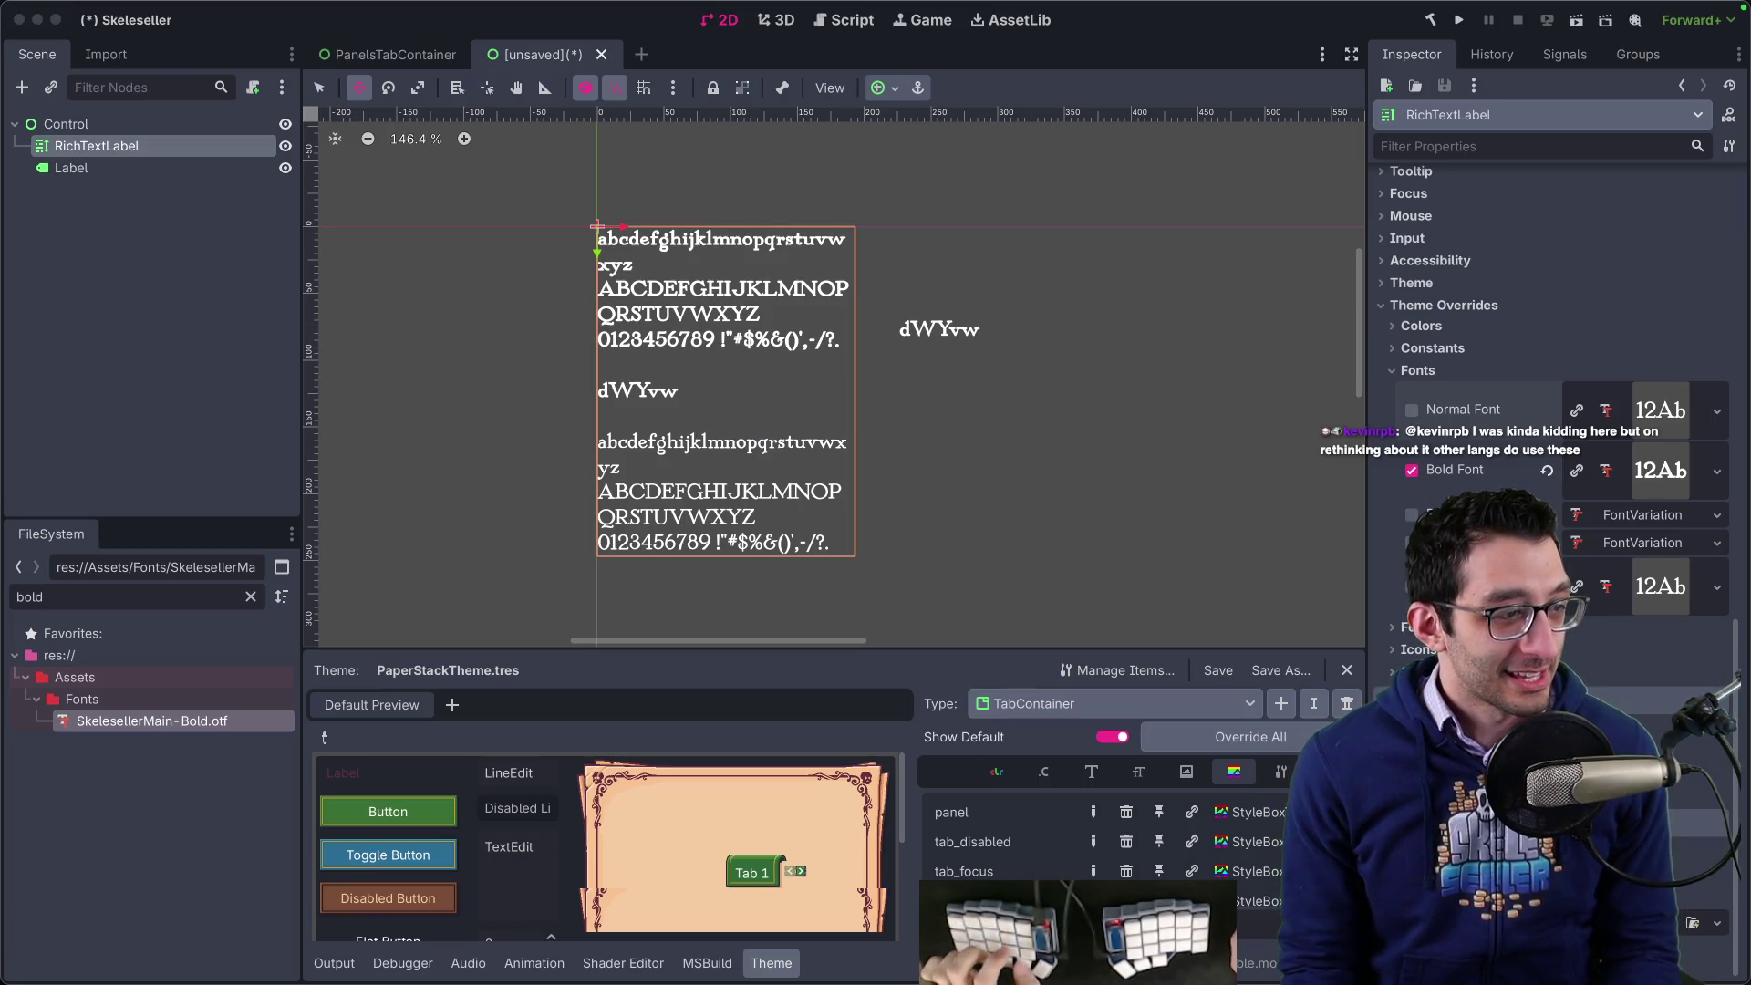
scroll(1536, 453, "up", 10)
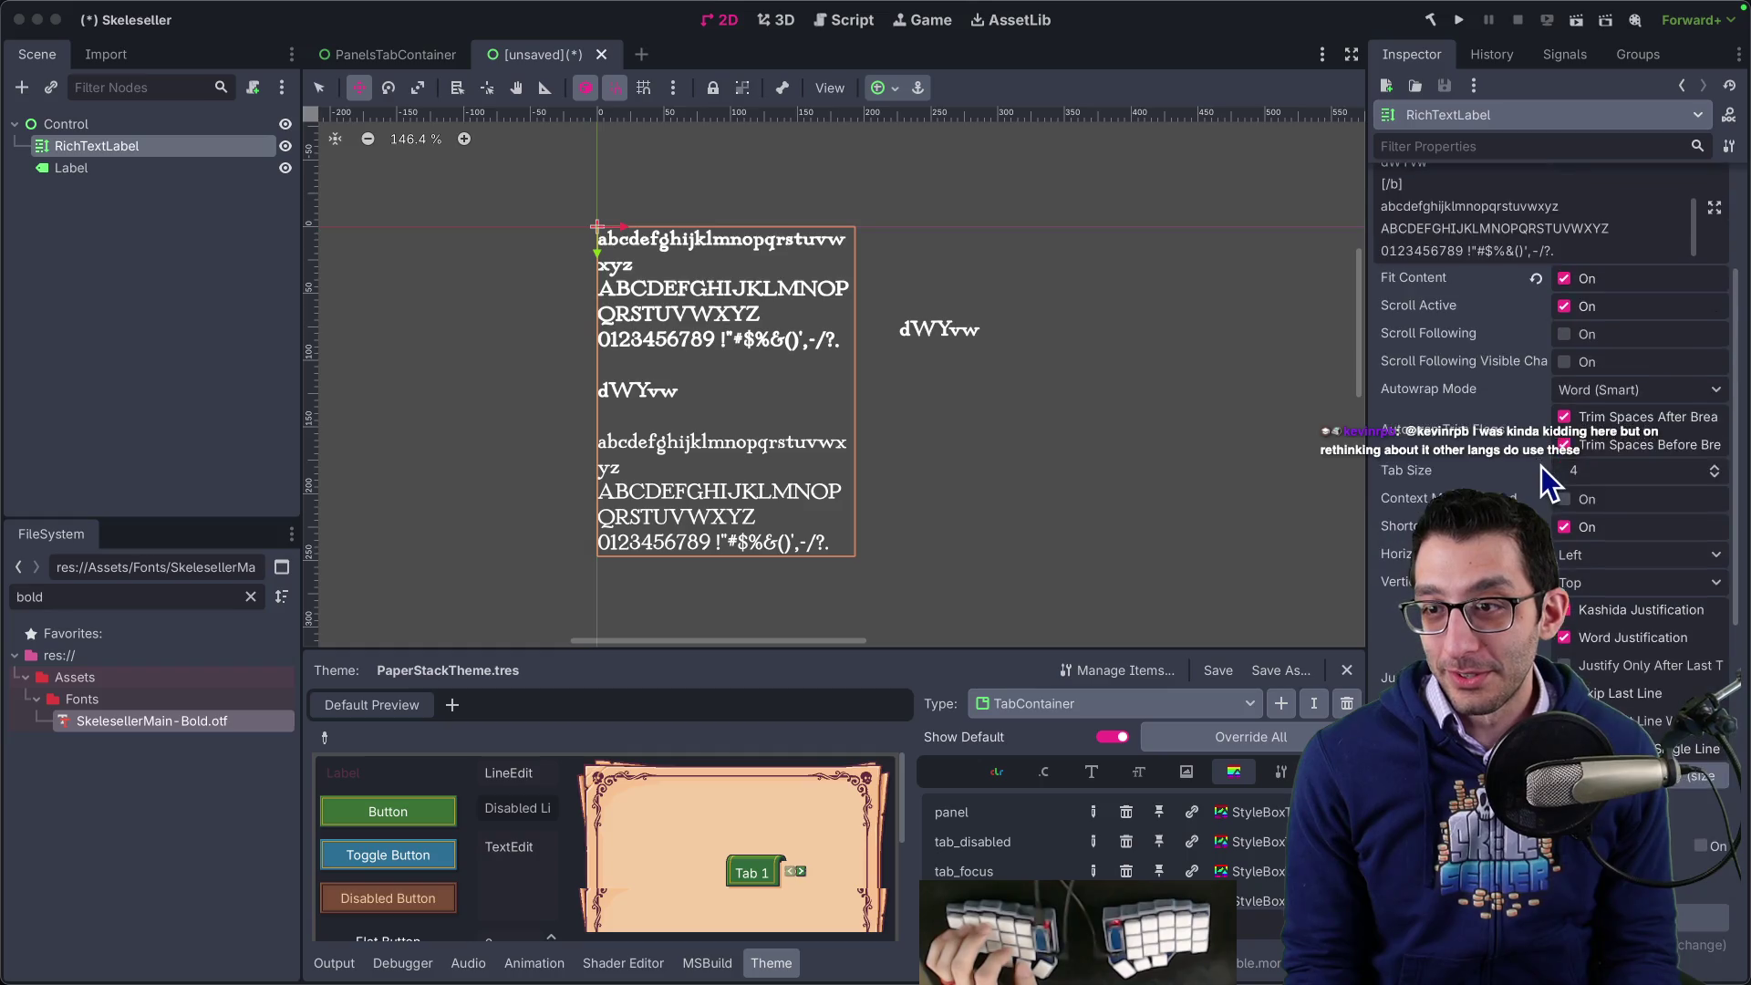
scroll(1542, 467, "up", 10)
scroll(1600, 479, "down", 5)
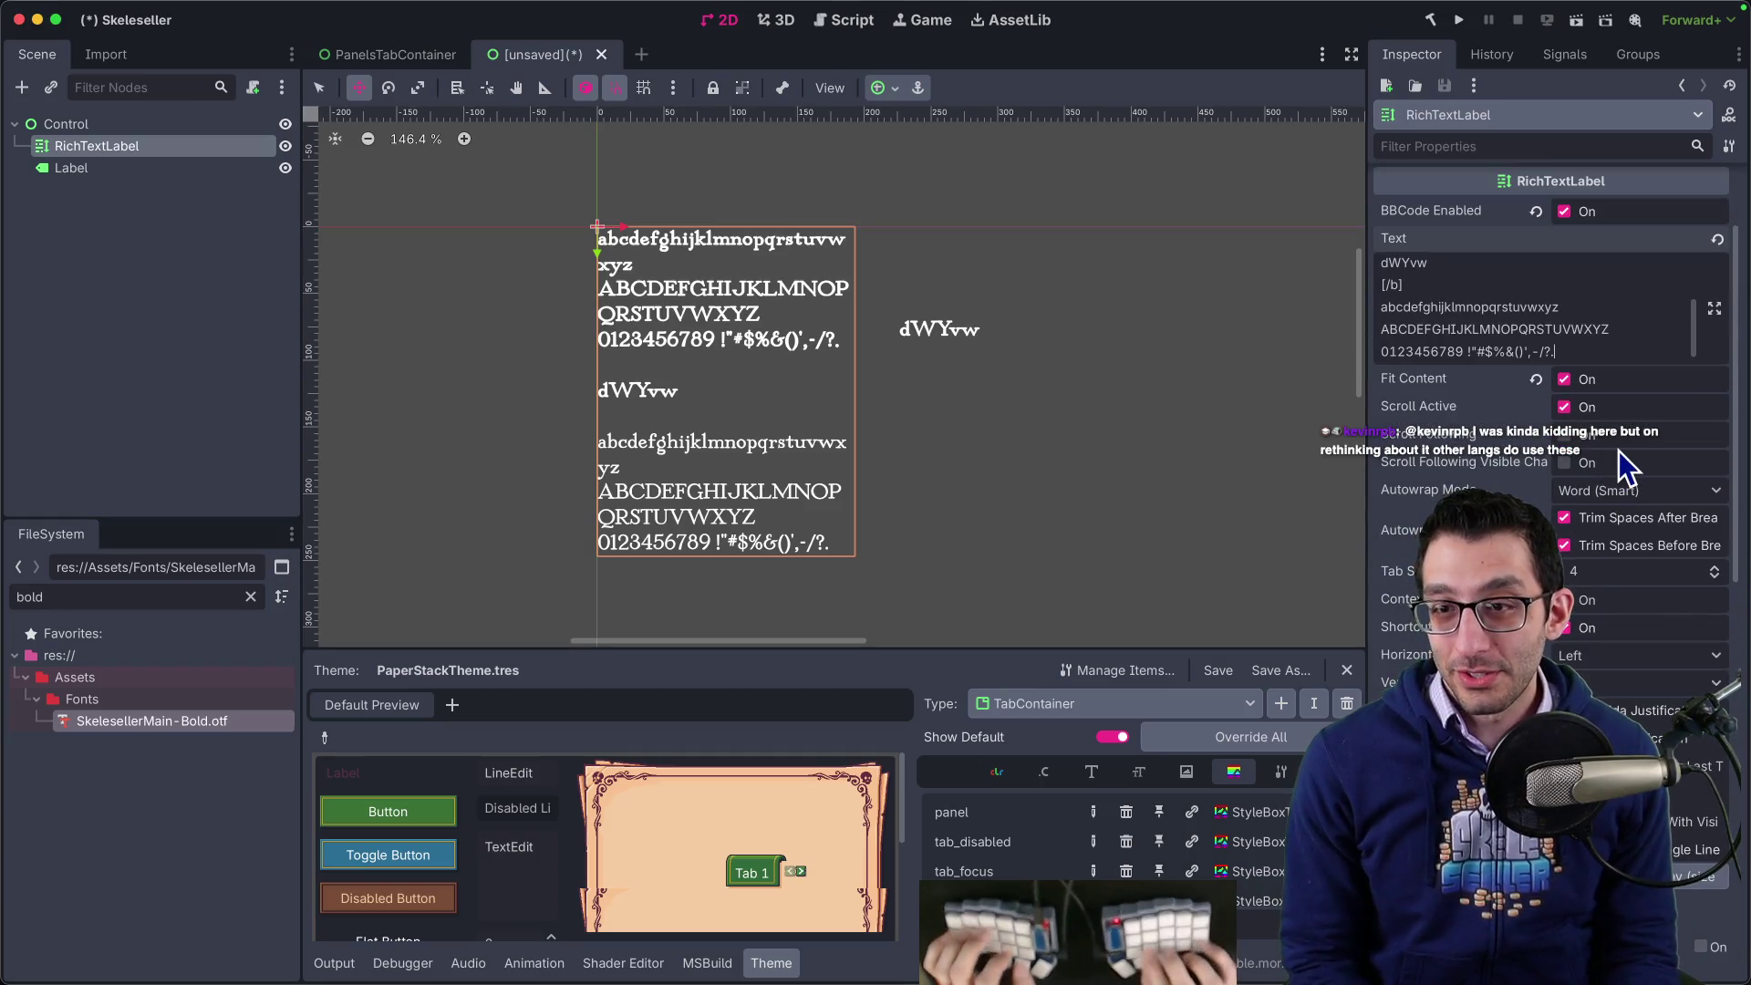
type("áéíóúàèìòùâêîôûäëïöü")
scroll(1619, 451, "up", 3)
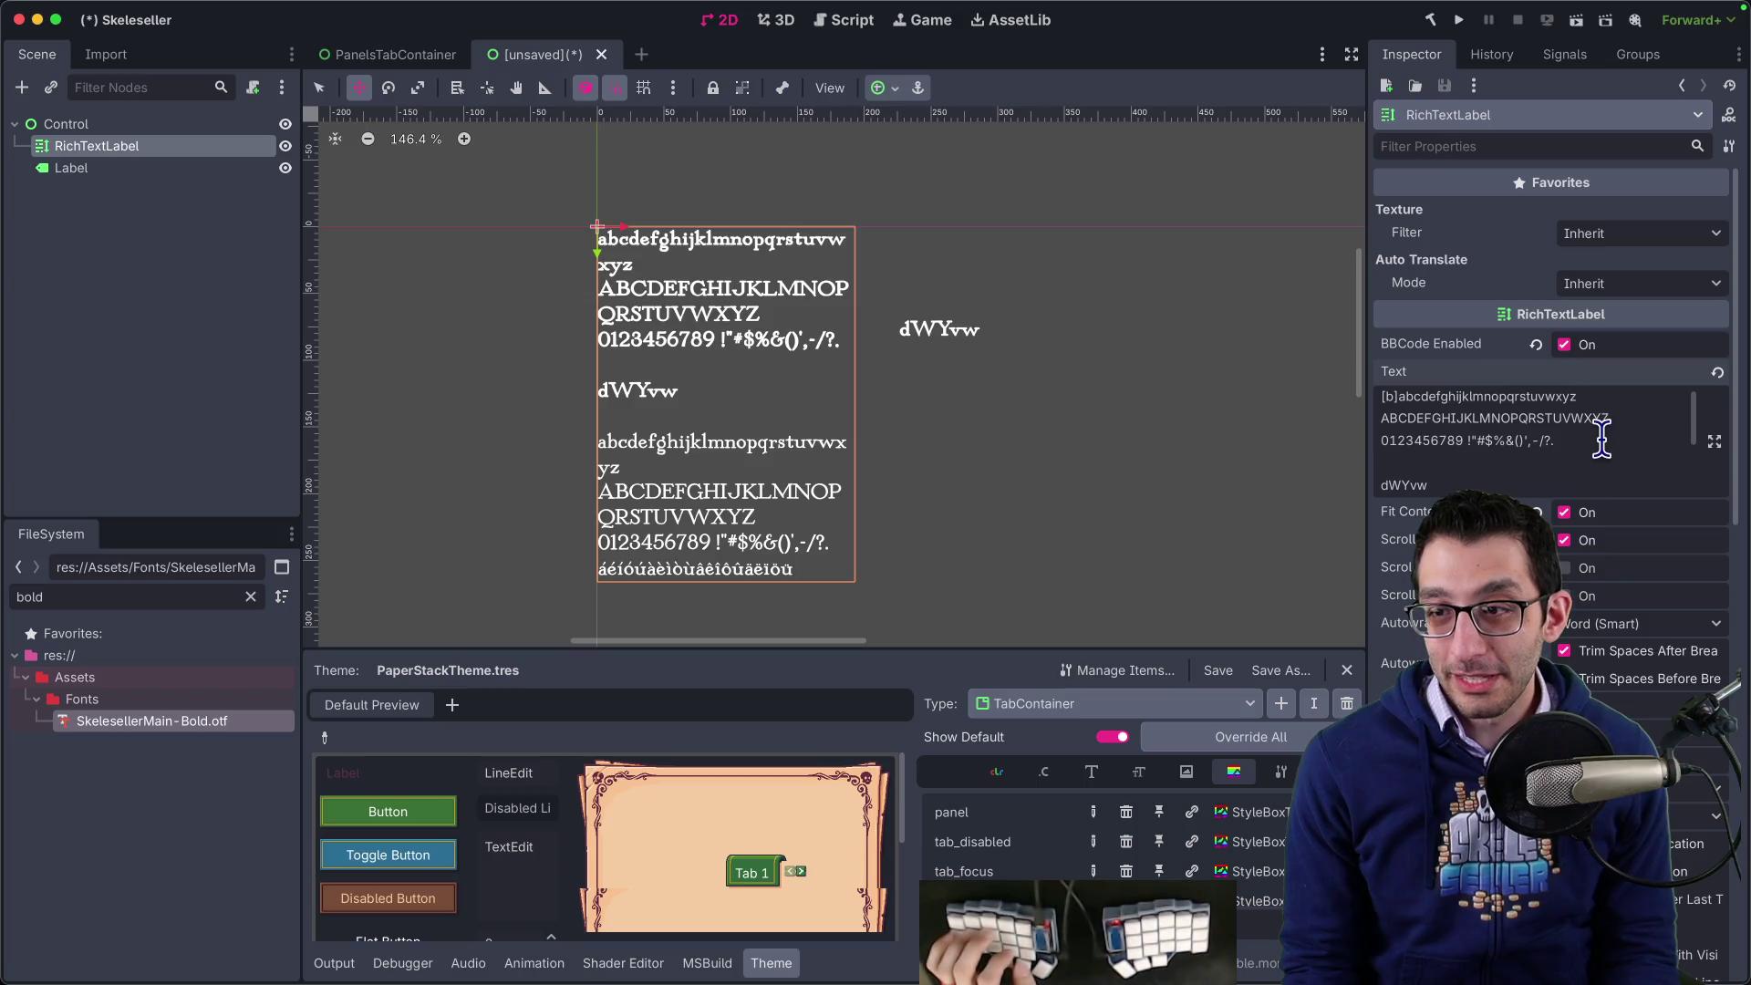
left_click(1603, 441)
key("Return")
type("áéíóúàèìòùâêîôûäëïöü")
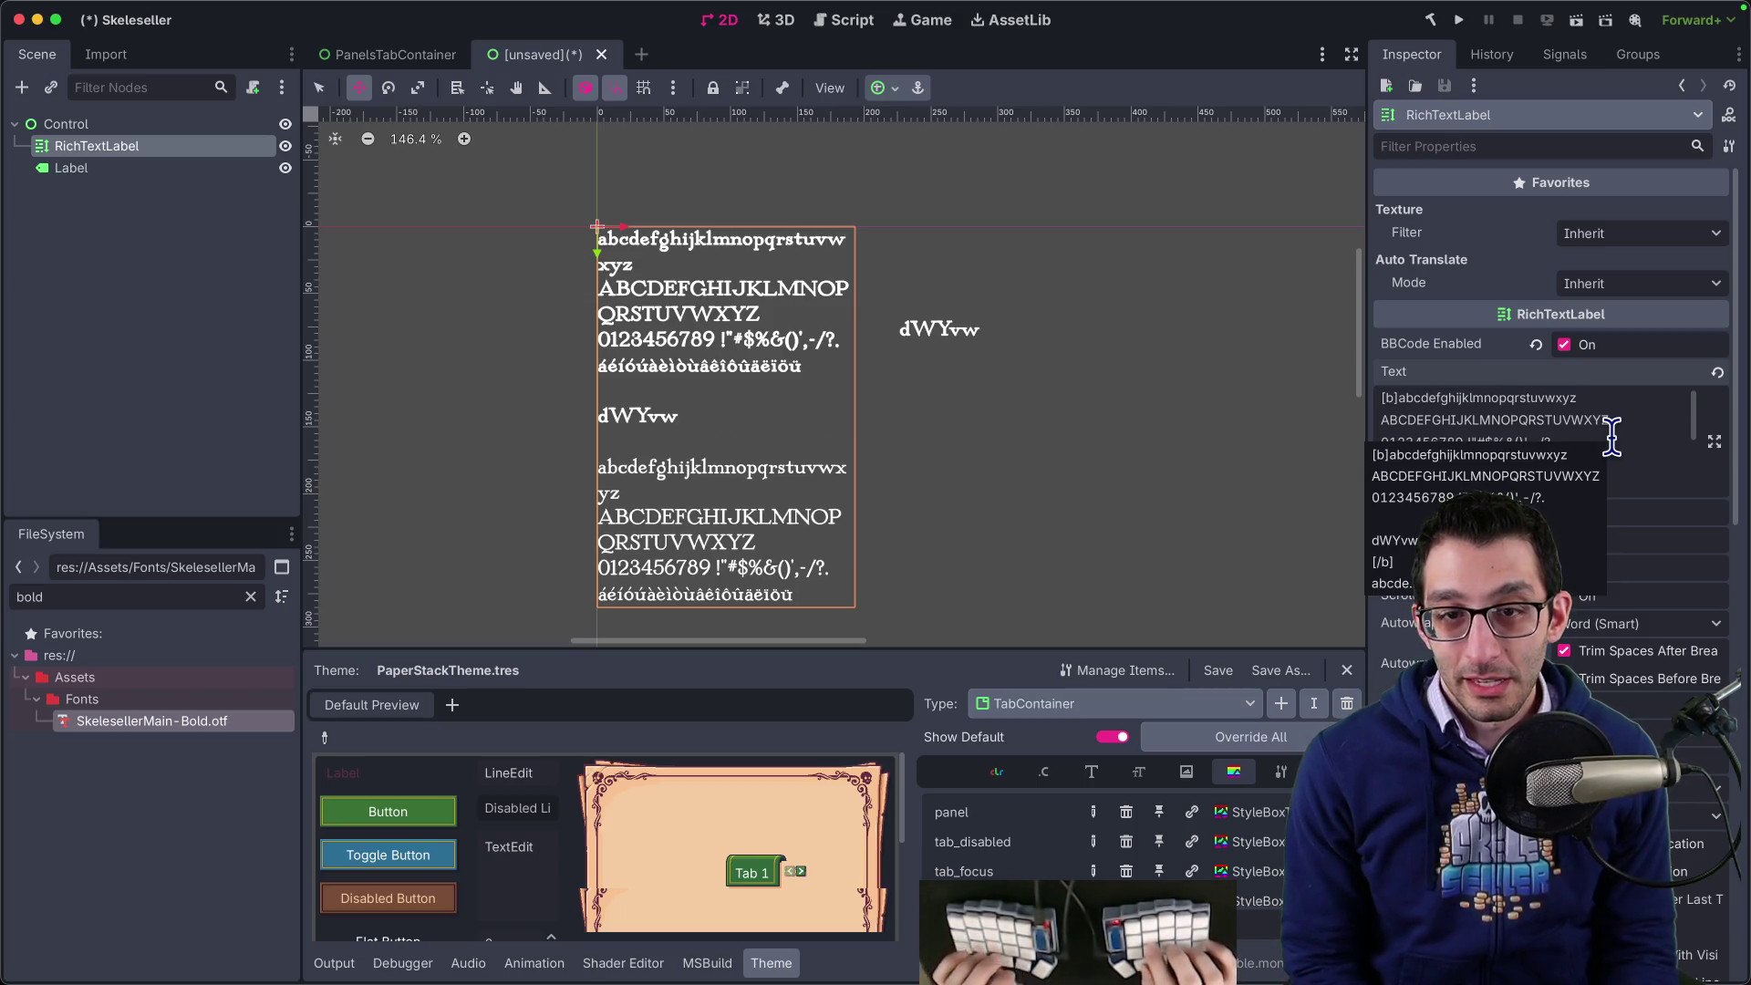
- Convert the accented letters to uppercase in a VS Code scratch file
key("super+Tab")
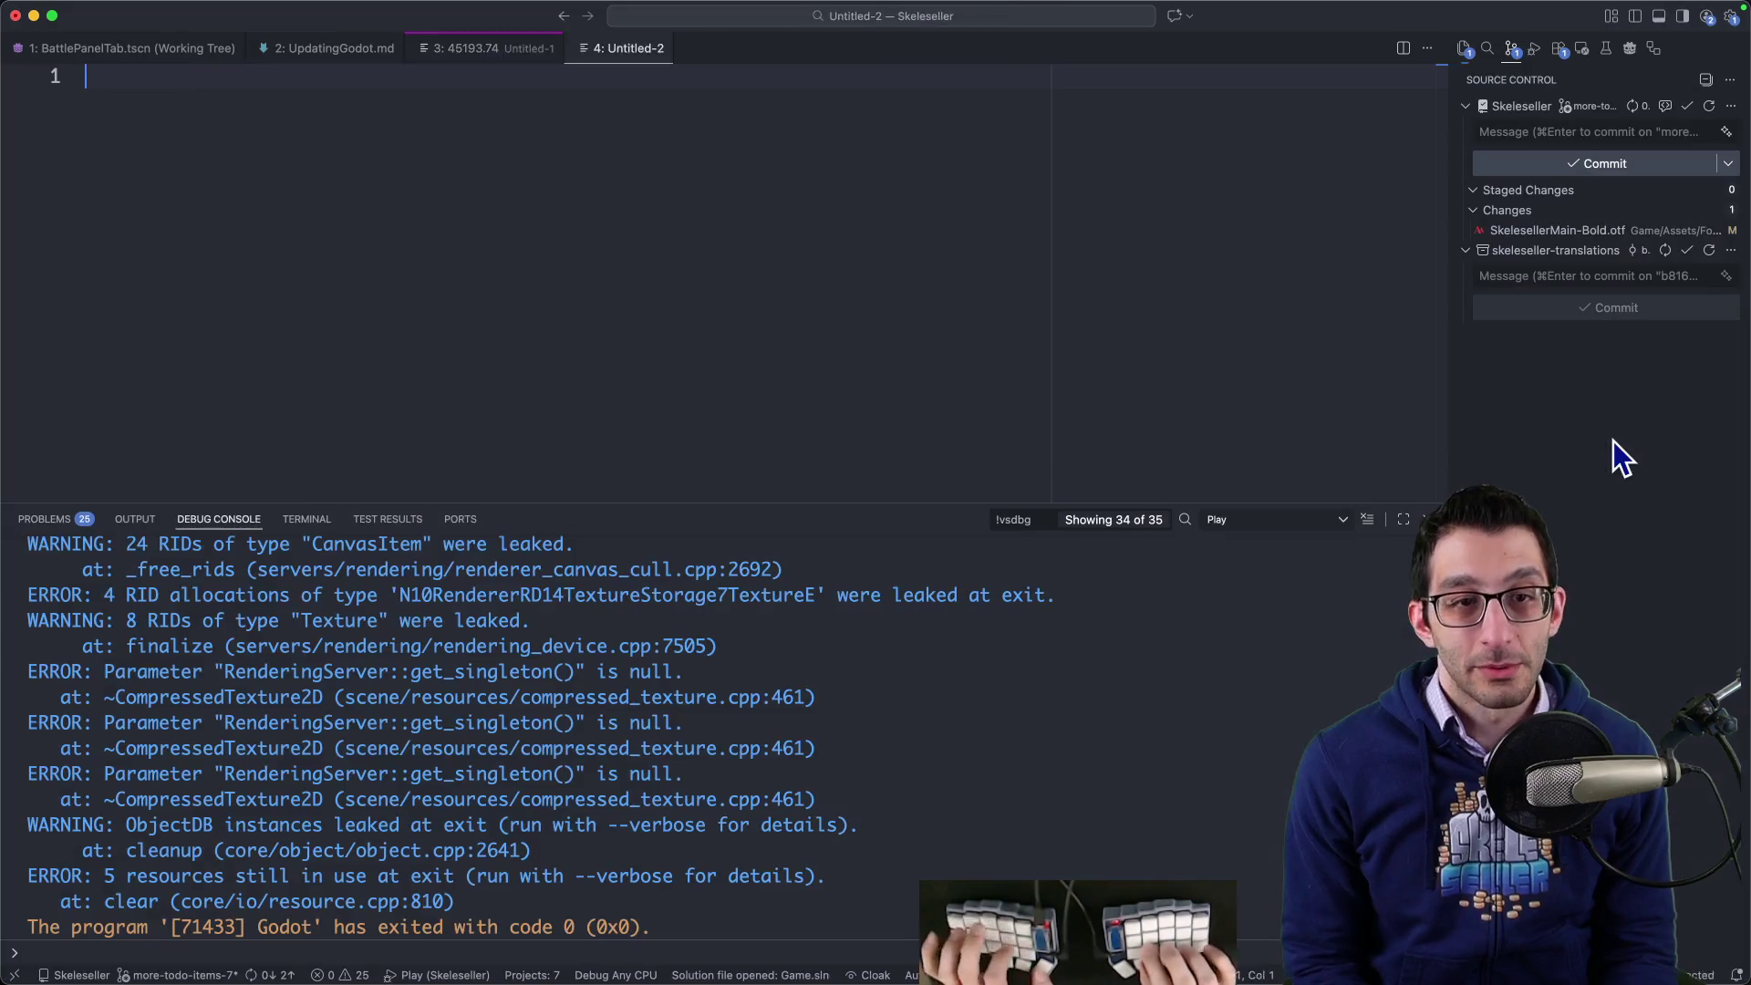
type("áéíóúàèìòùâêîôûäëïöü")
key("super+a")
key("super+shift+u")
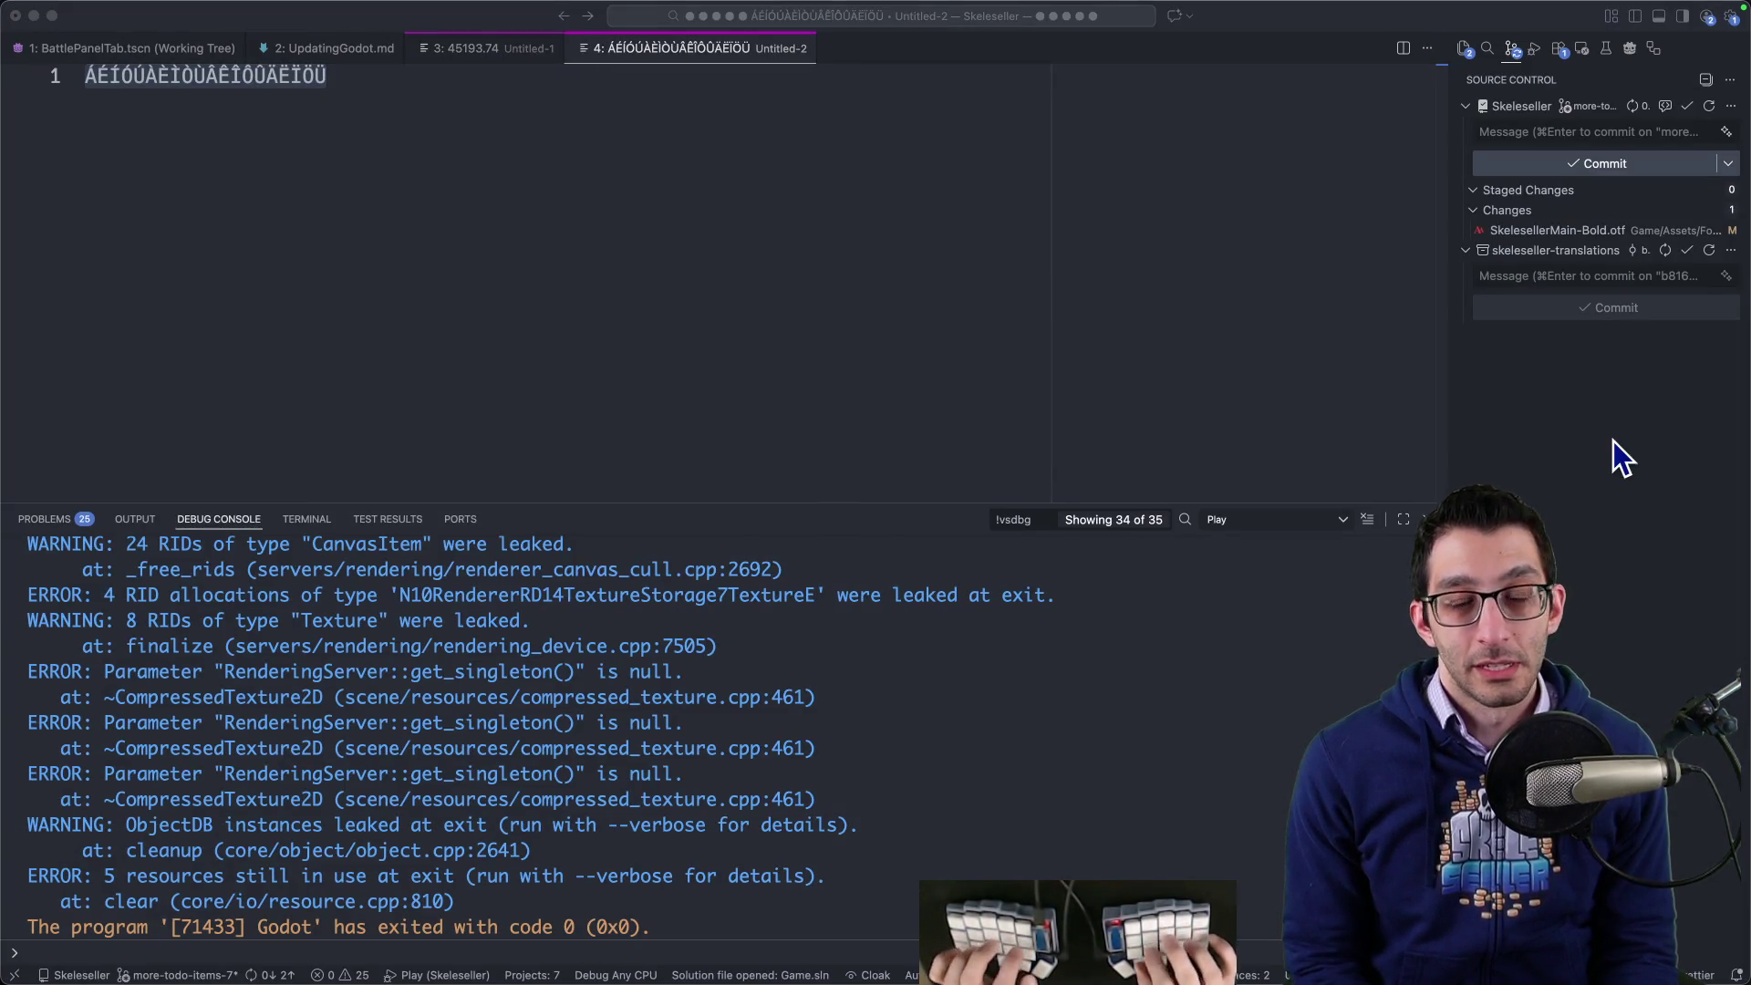
left_click(1242, 951)
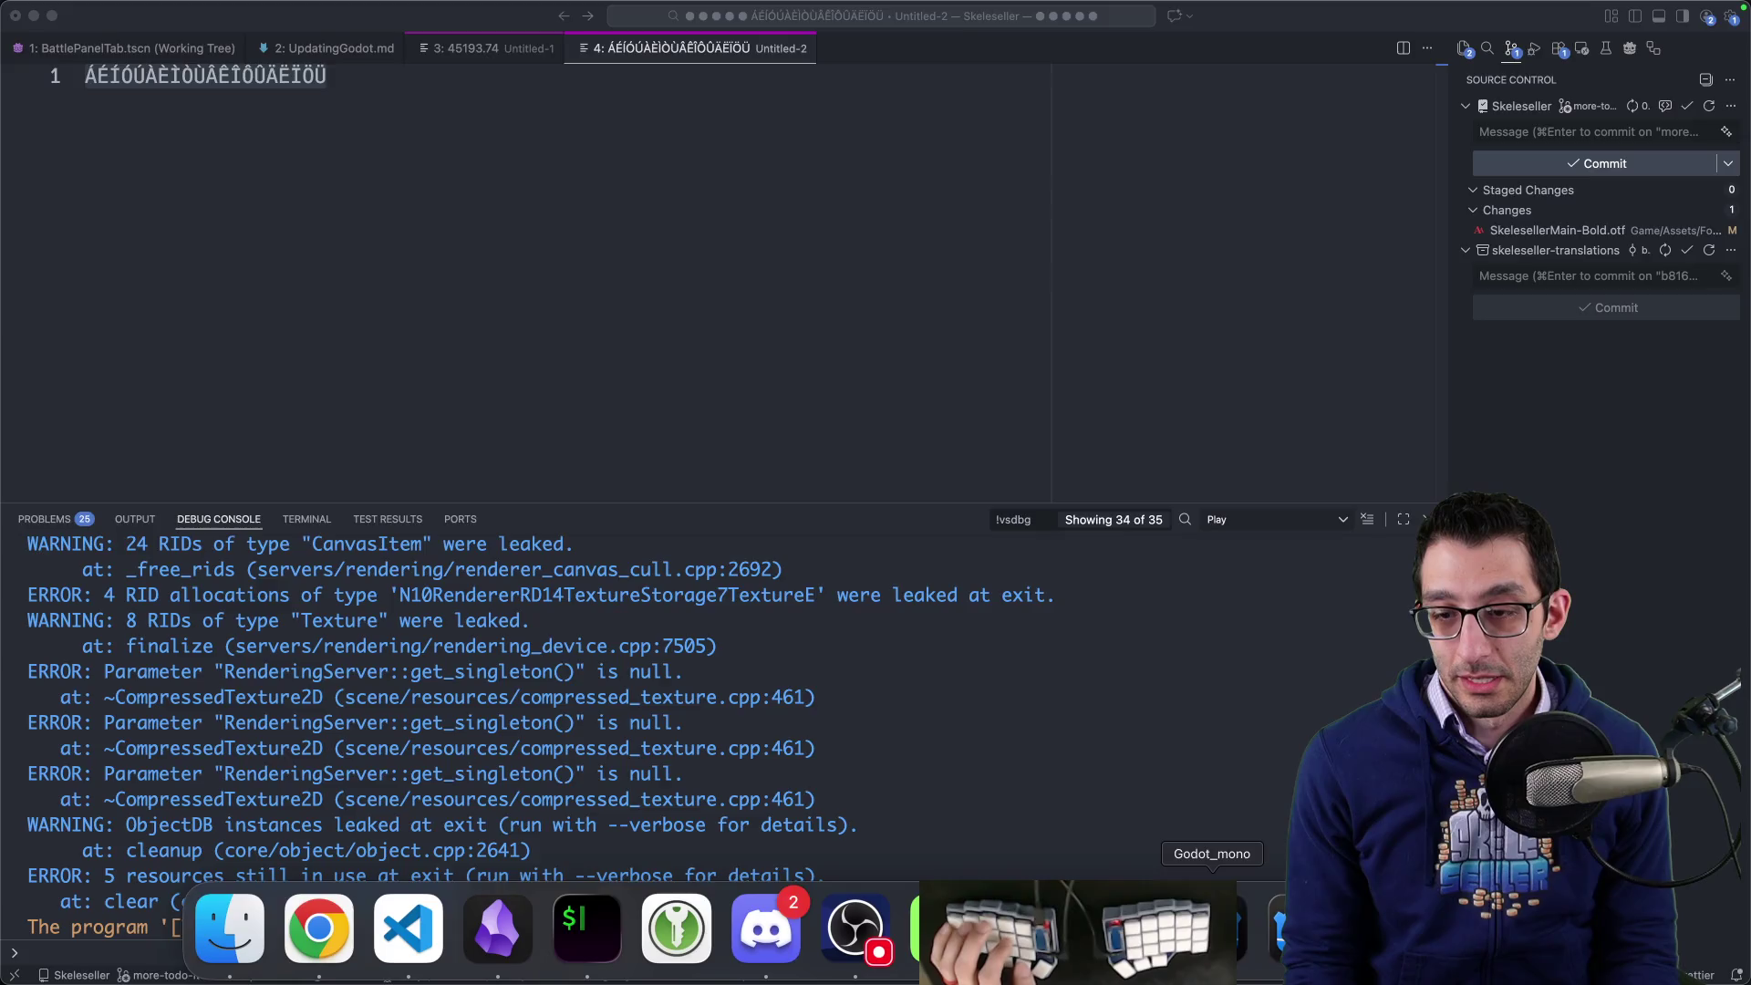
left_click(1607, 475)
- Paste the uppercase accented vowels ÁÉÍÓÚ… on a new label line and review the rendering
key("Return")
type("ÁÉÍÓÚÀÈÌÒÙÂÊÎÔÛÄËÏÖÜ")
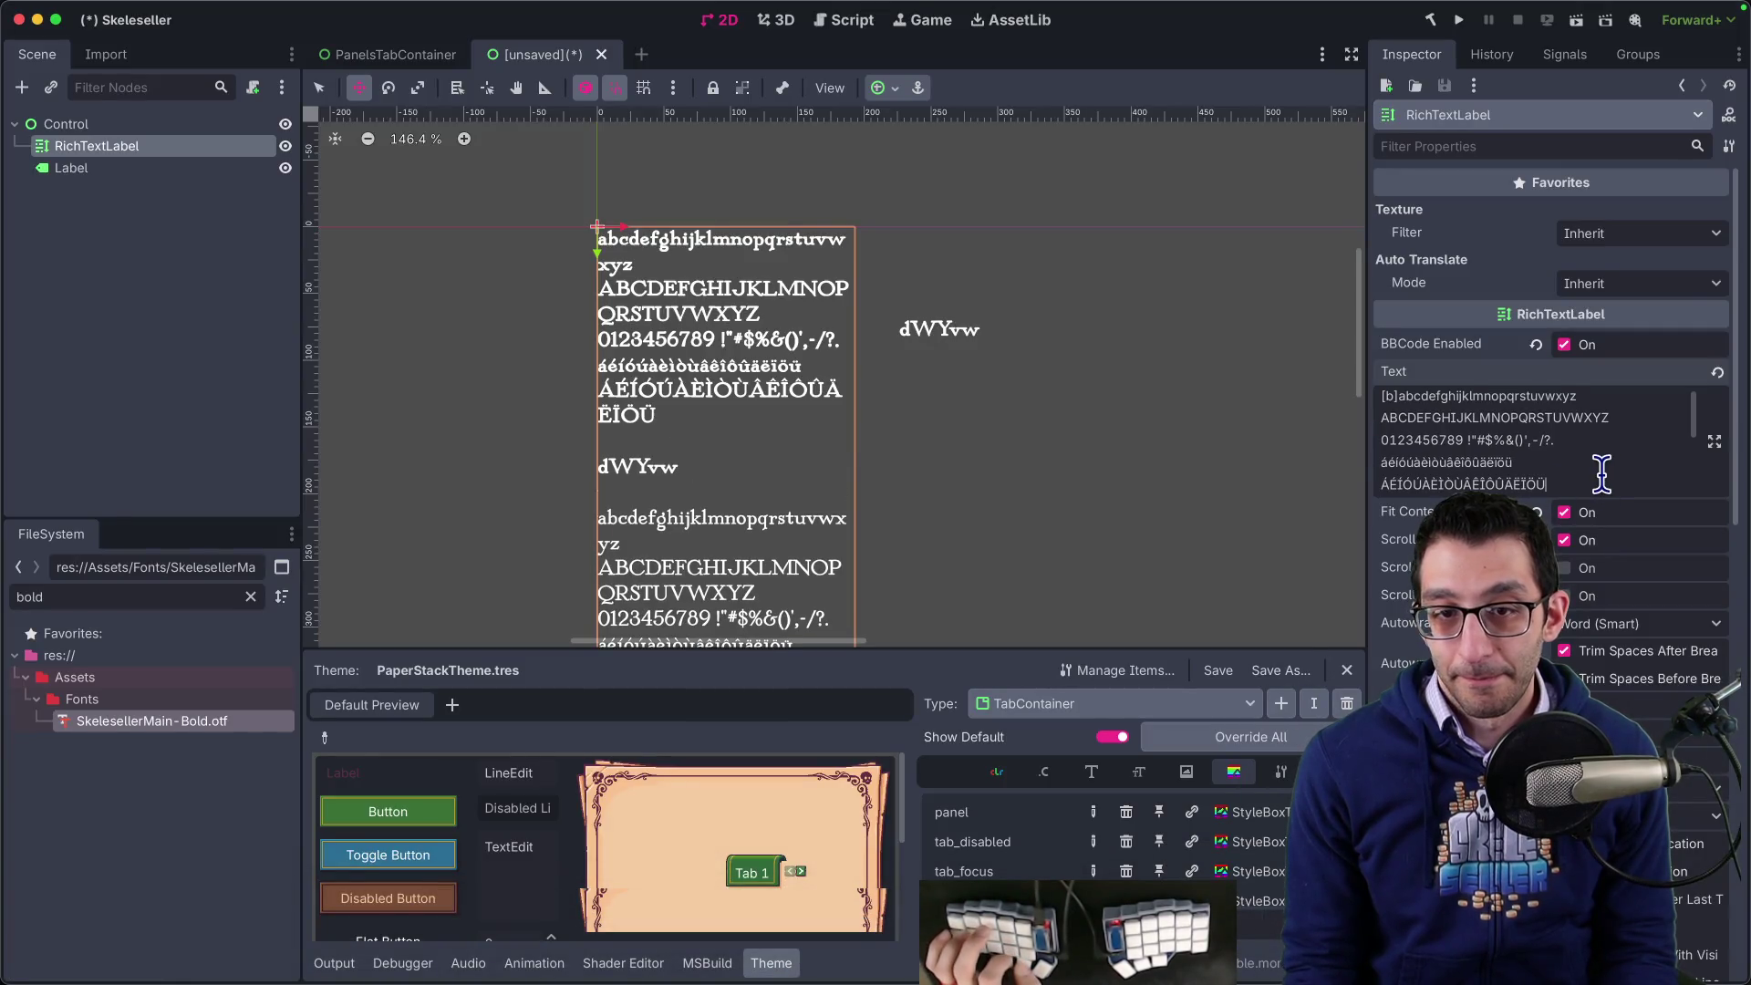
scroll(1573, 469, "down", 10)
scroll(1562, 447, "up", 8)
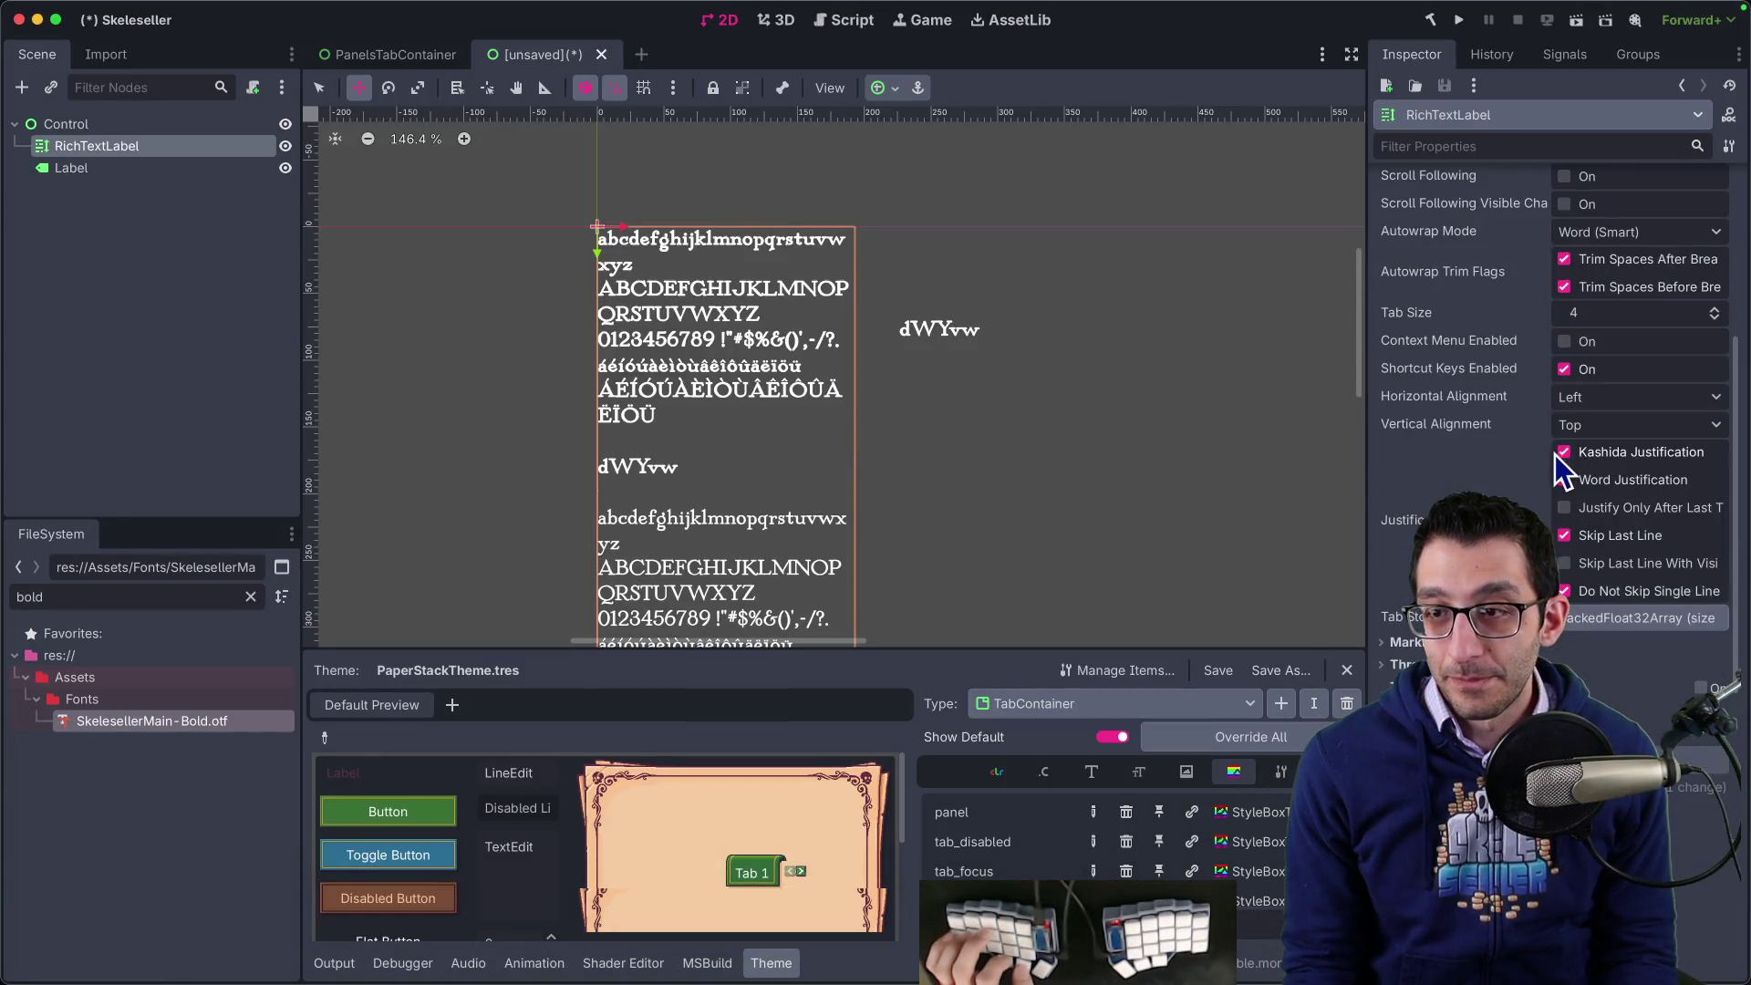
scroll(1548, 461, "up", 1)
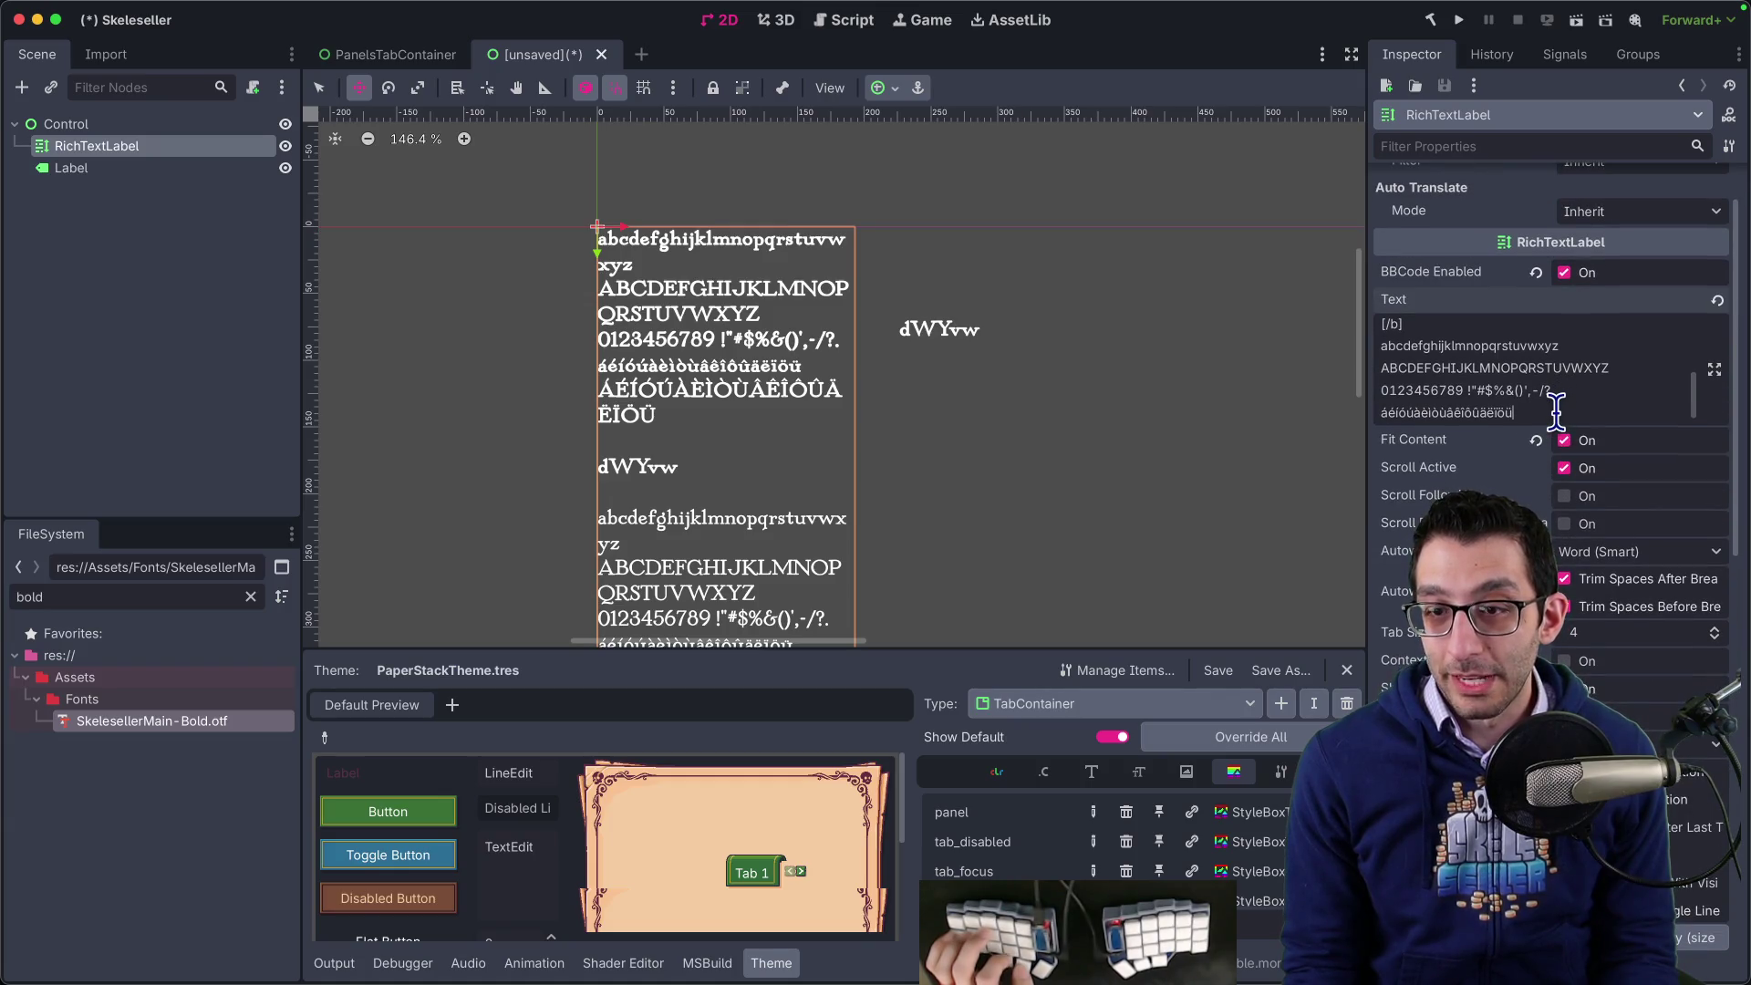
scroll(1555, 413, "down", 1)
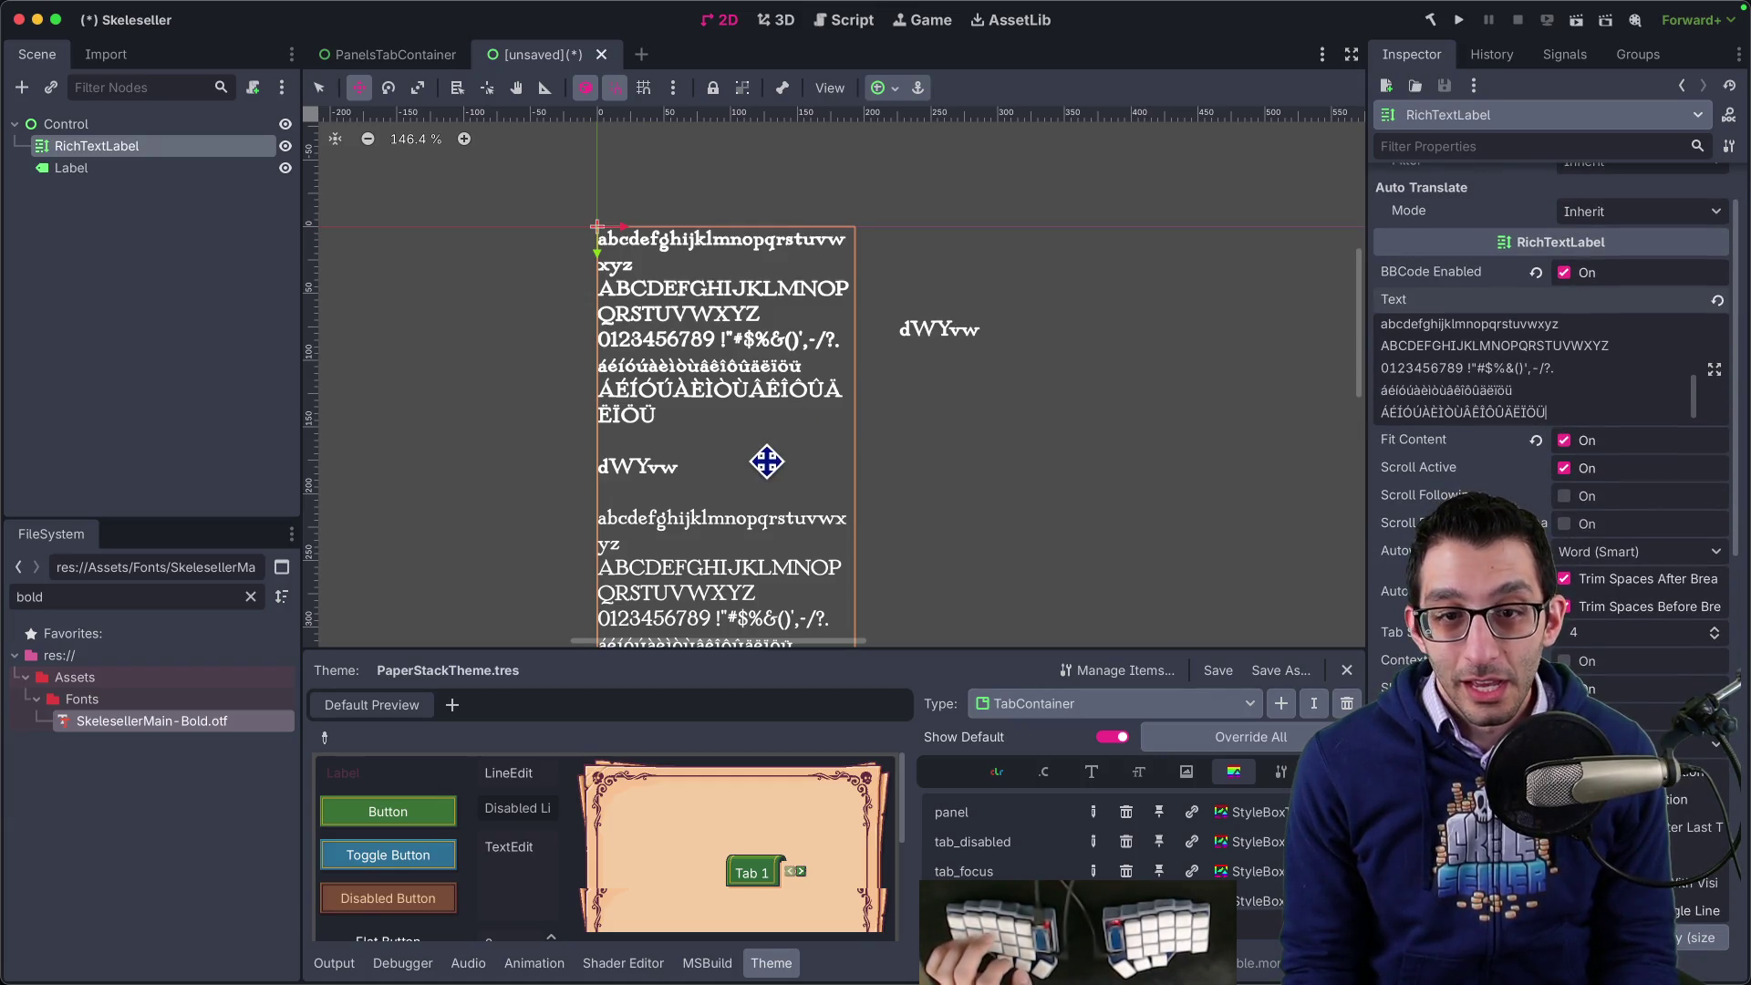
scroll(911, 418, "down", 3)
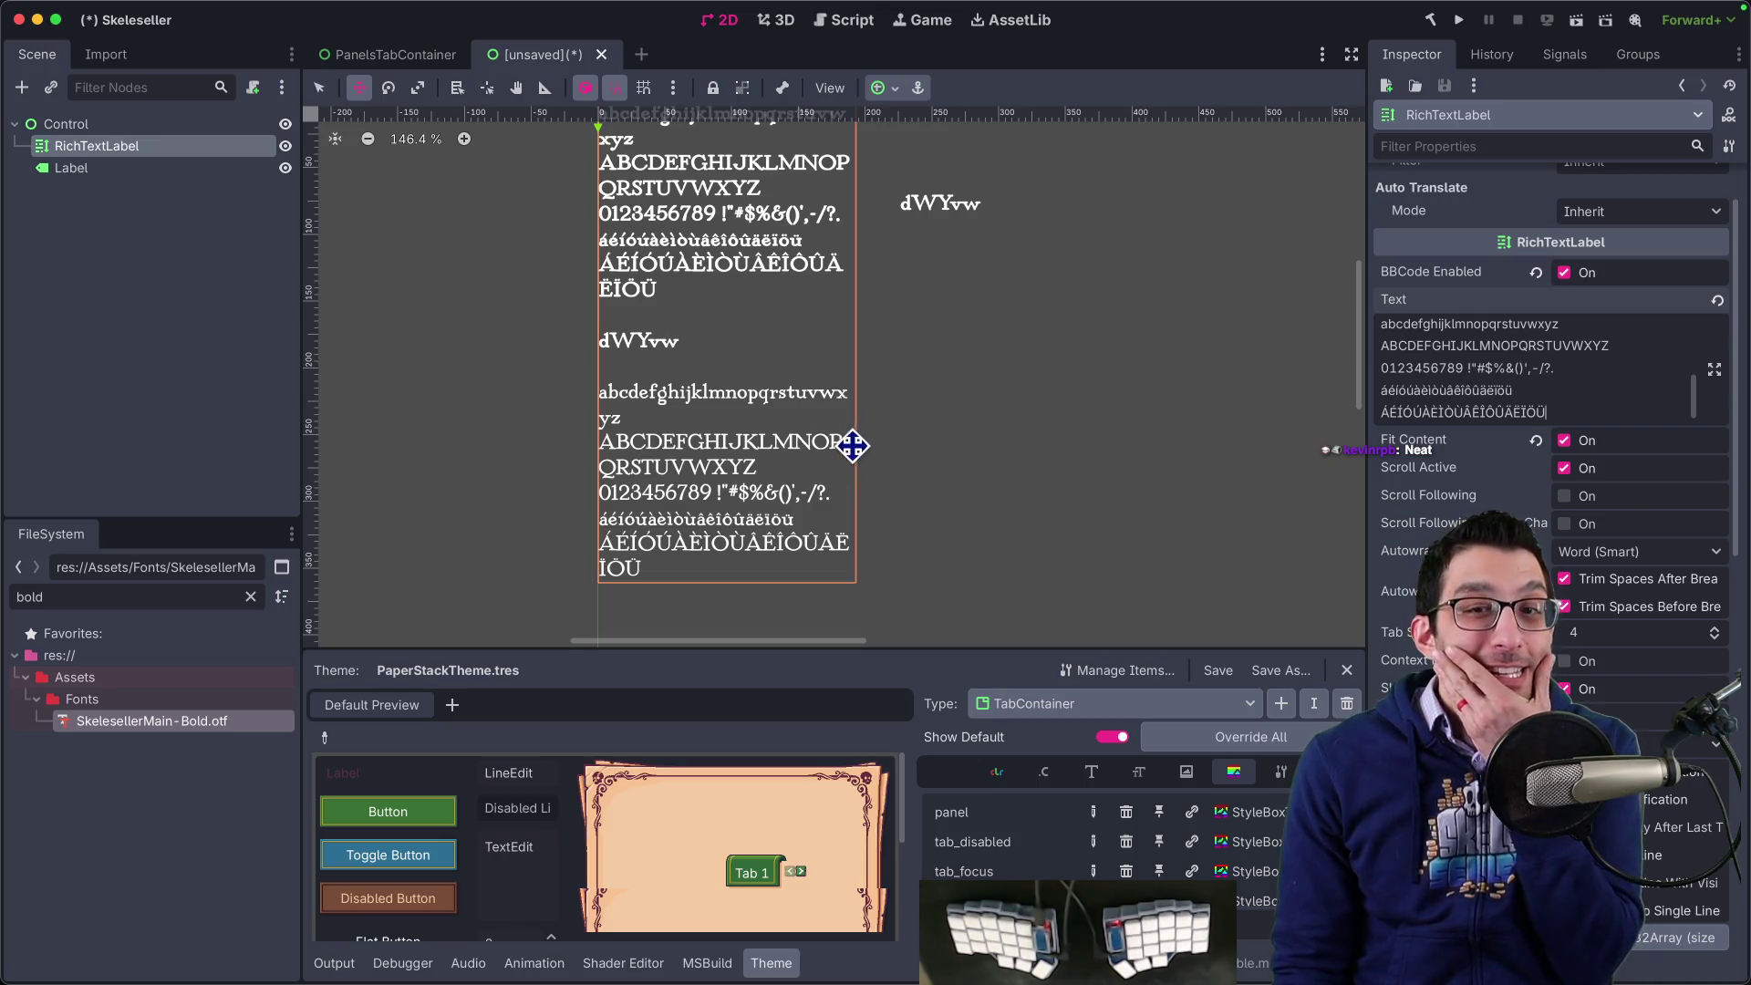
scroll(846, 461, "up", 3)
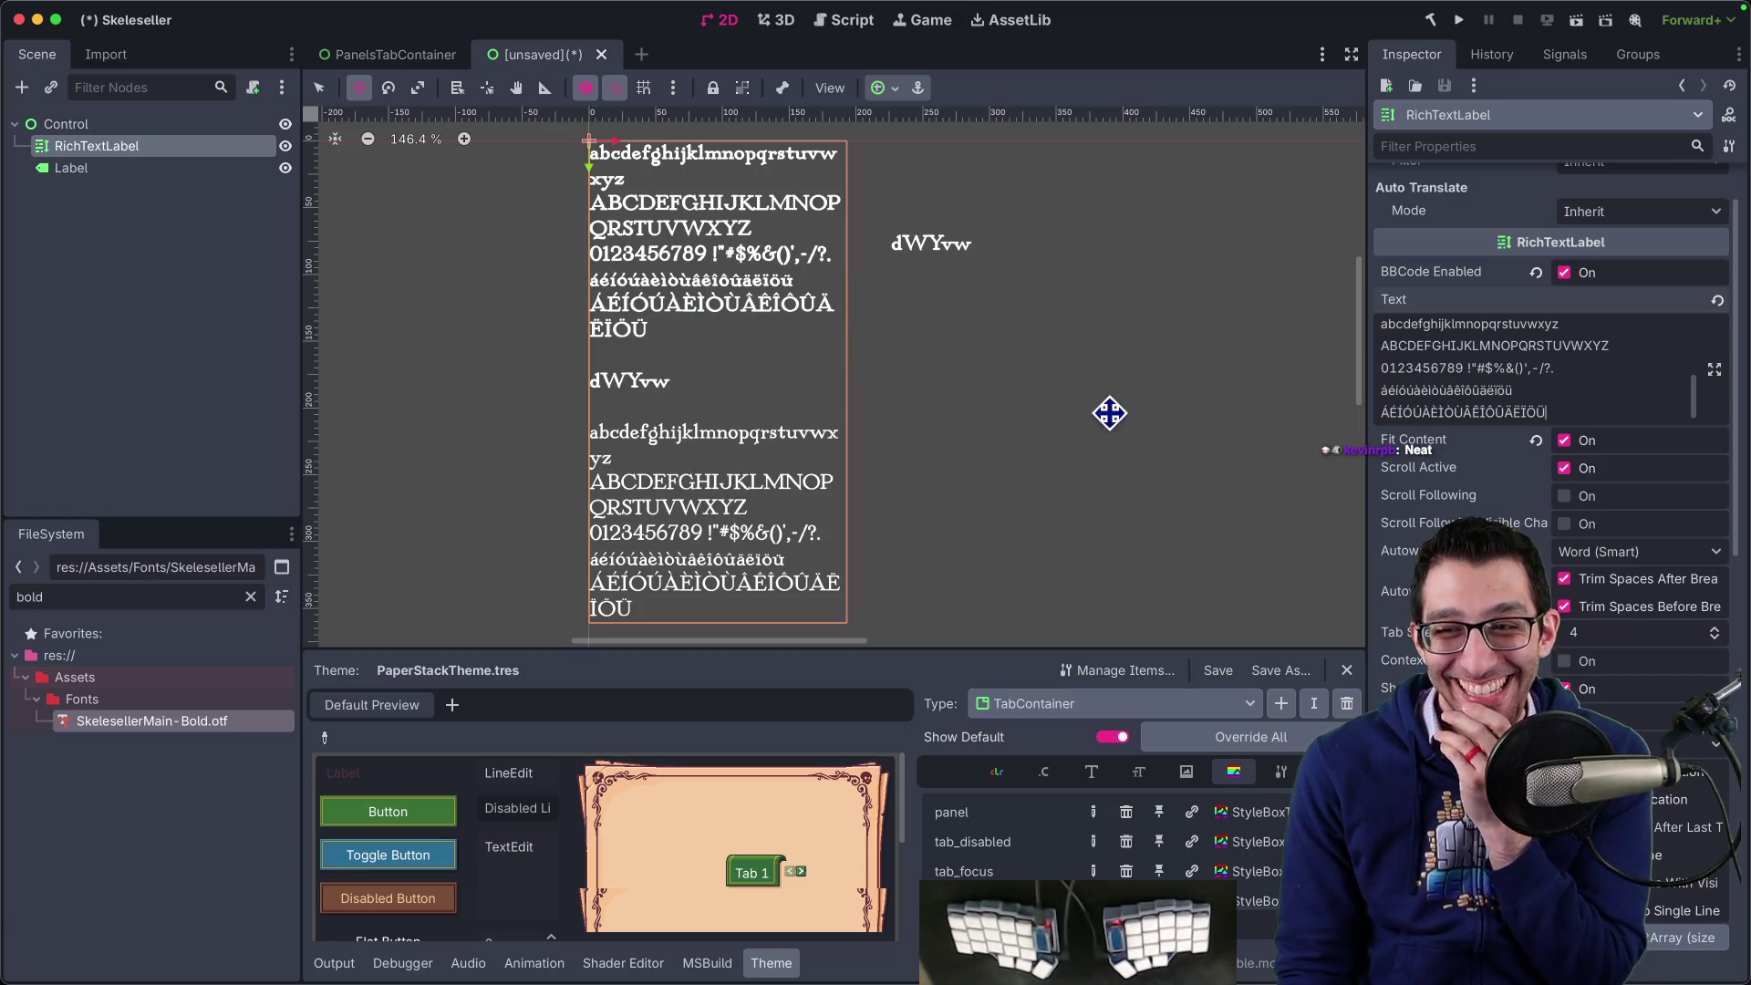
- Select a block of the label's text lines in the Text field
left_click(1588, 400)
key("shift+super+Down")
scroll(848, 333, "down", 3)
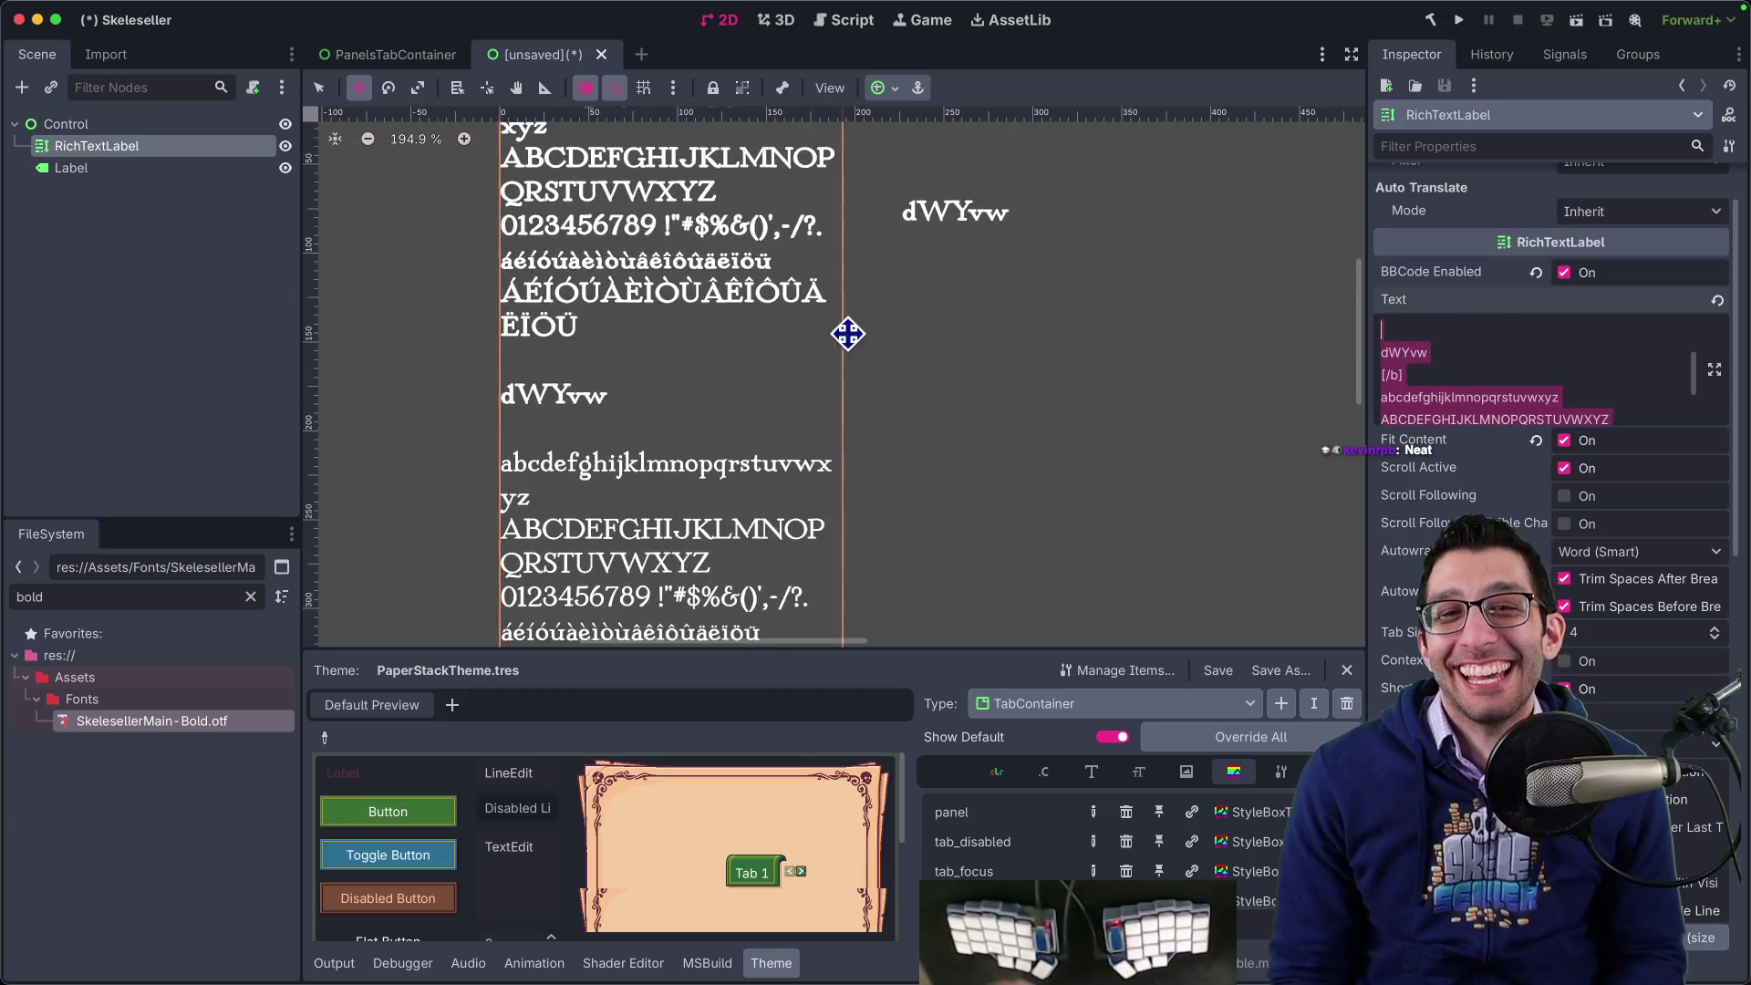
key("super+Tab")
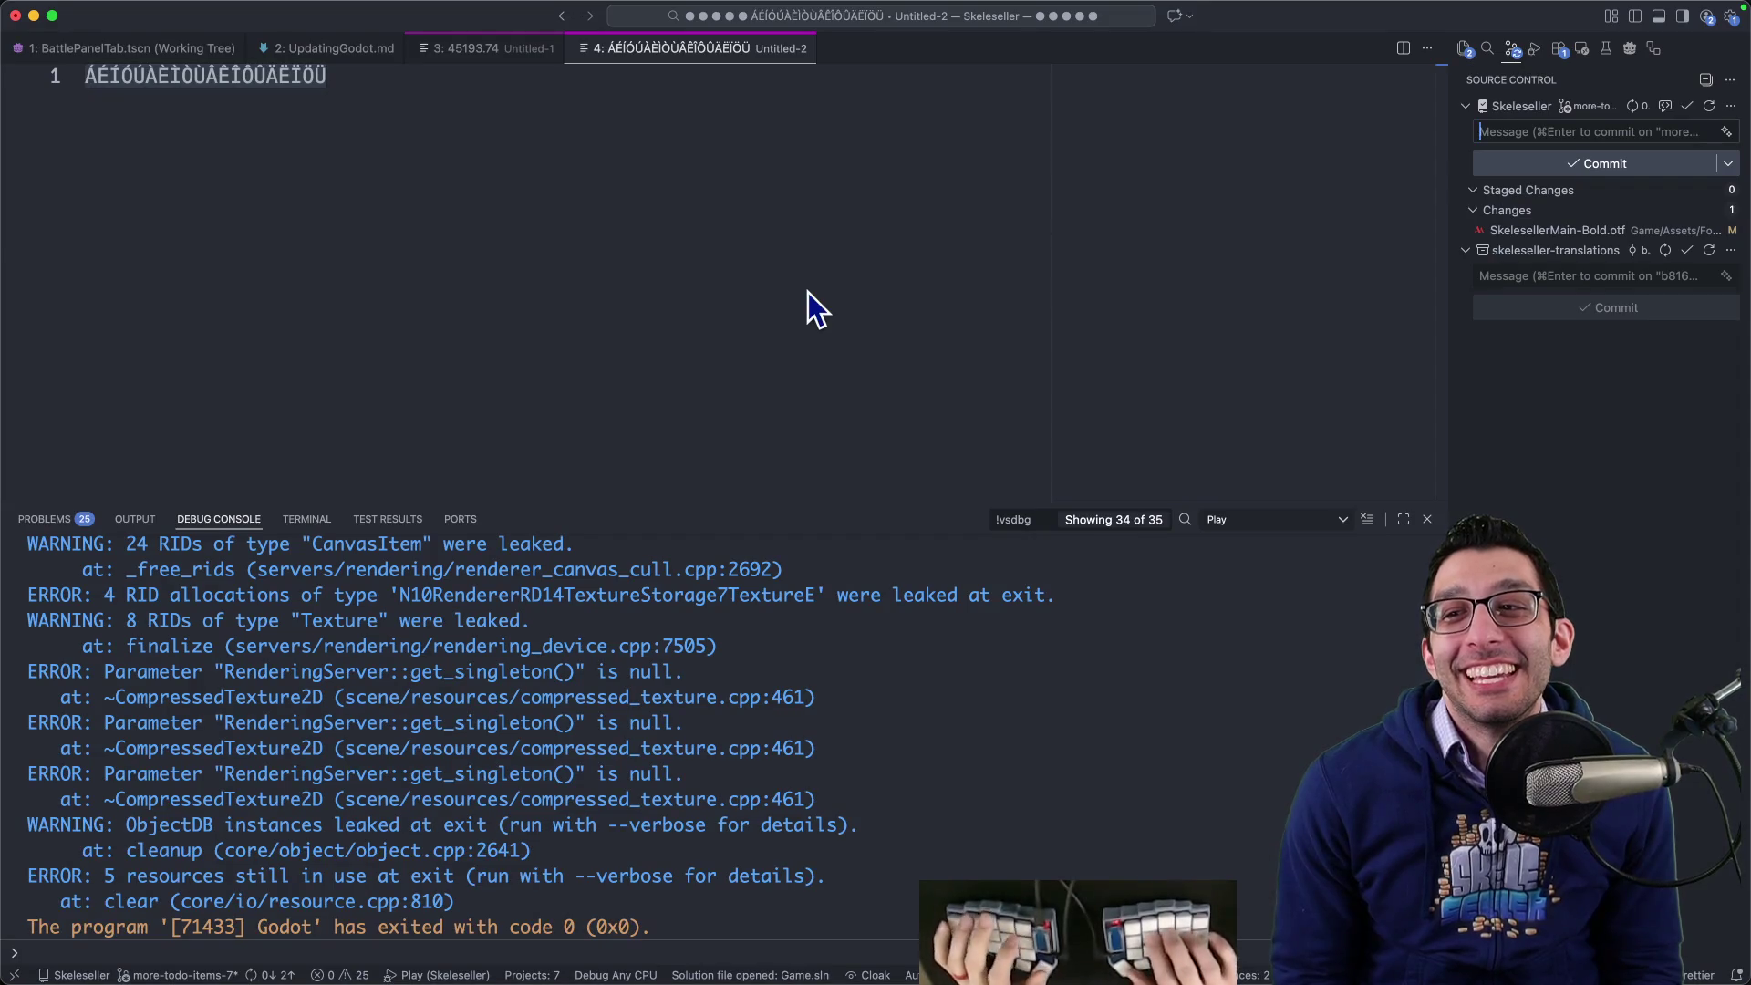
- Open the SkeleSellerMain-Bold.otf change in Source Control and type 'Remove' as the commit message
left_click(1642, 233)
left_click(1552, 128)
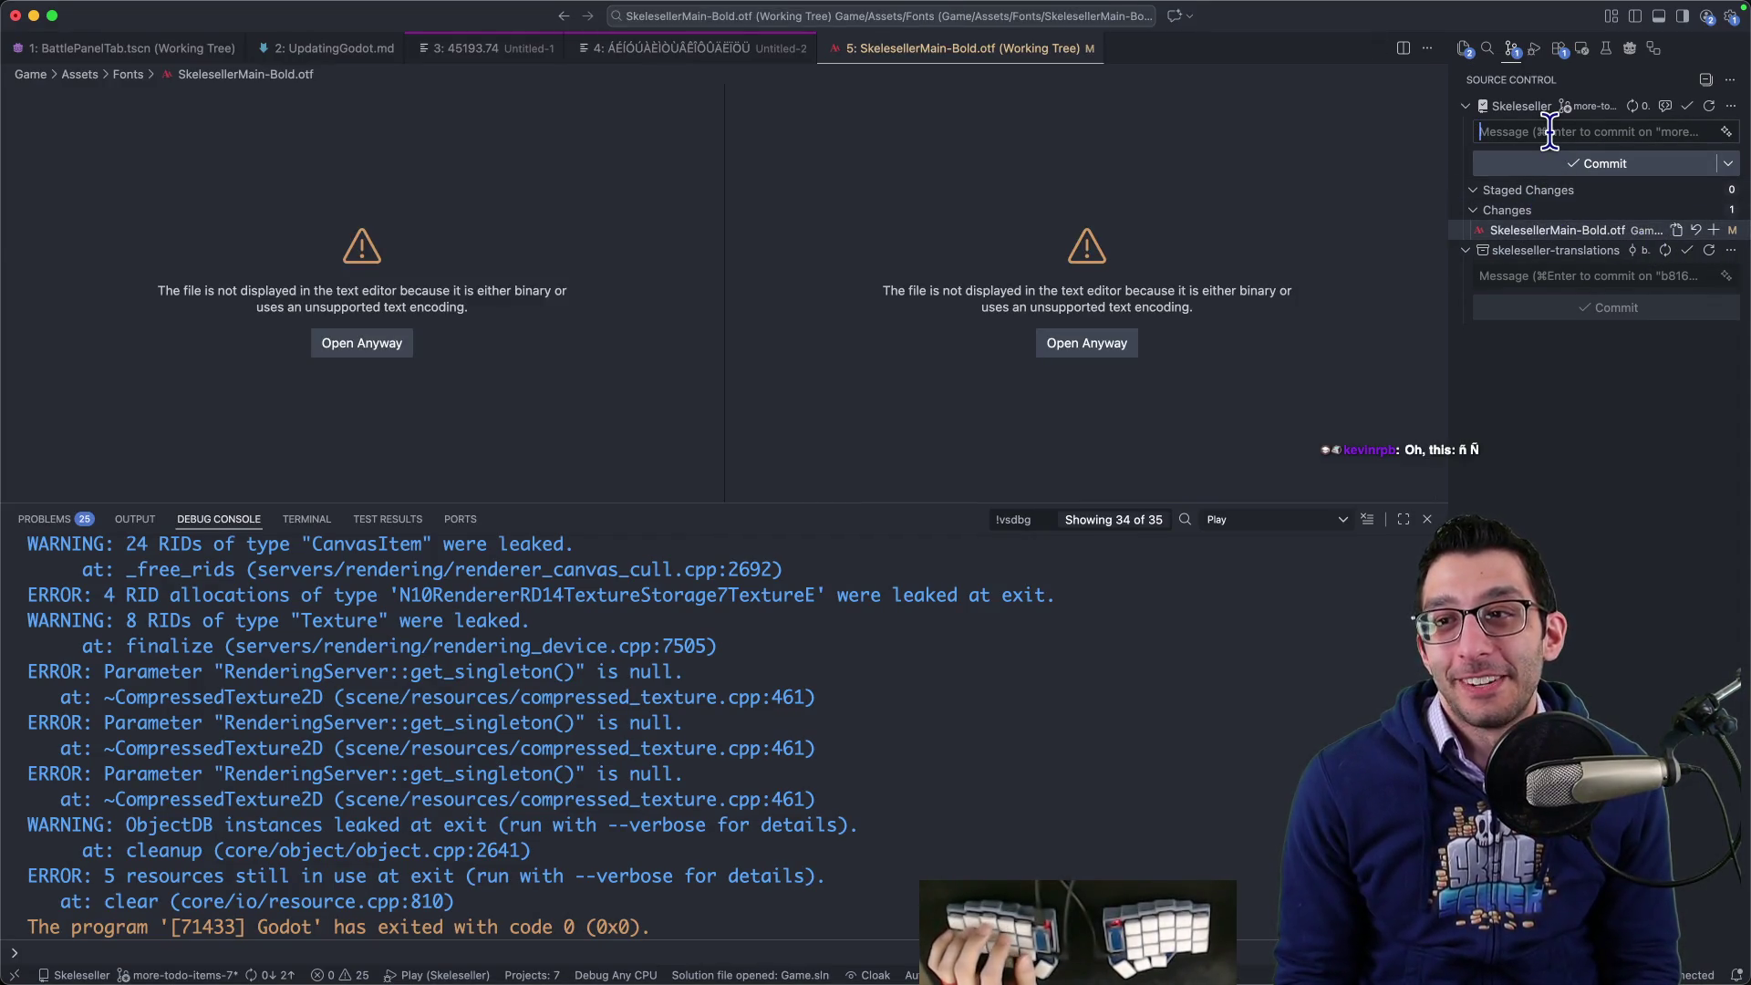
type("Remove")
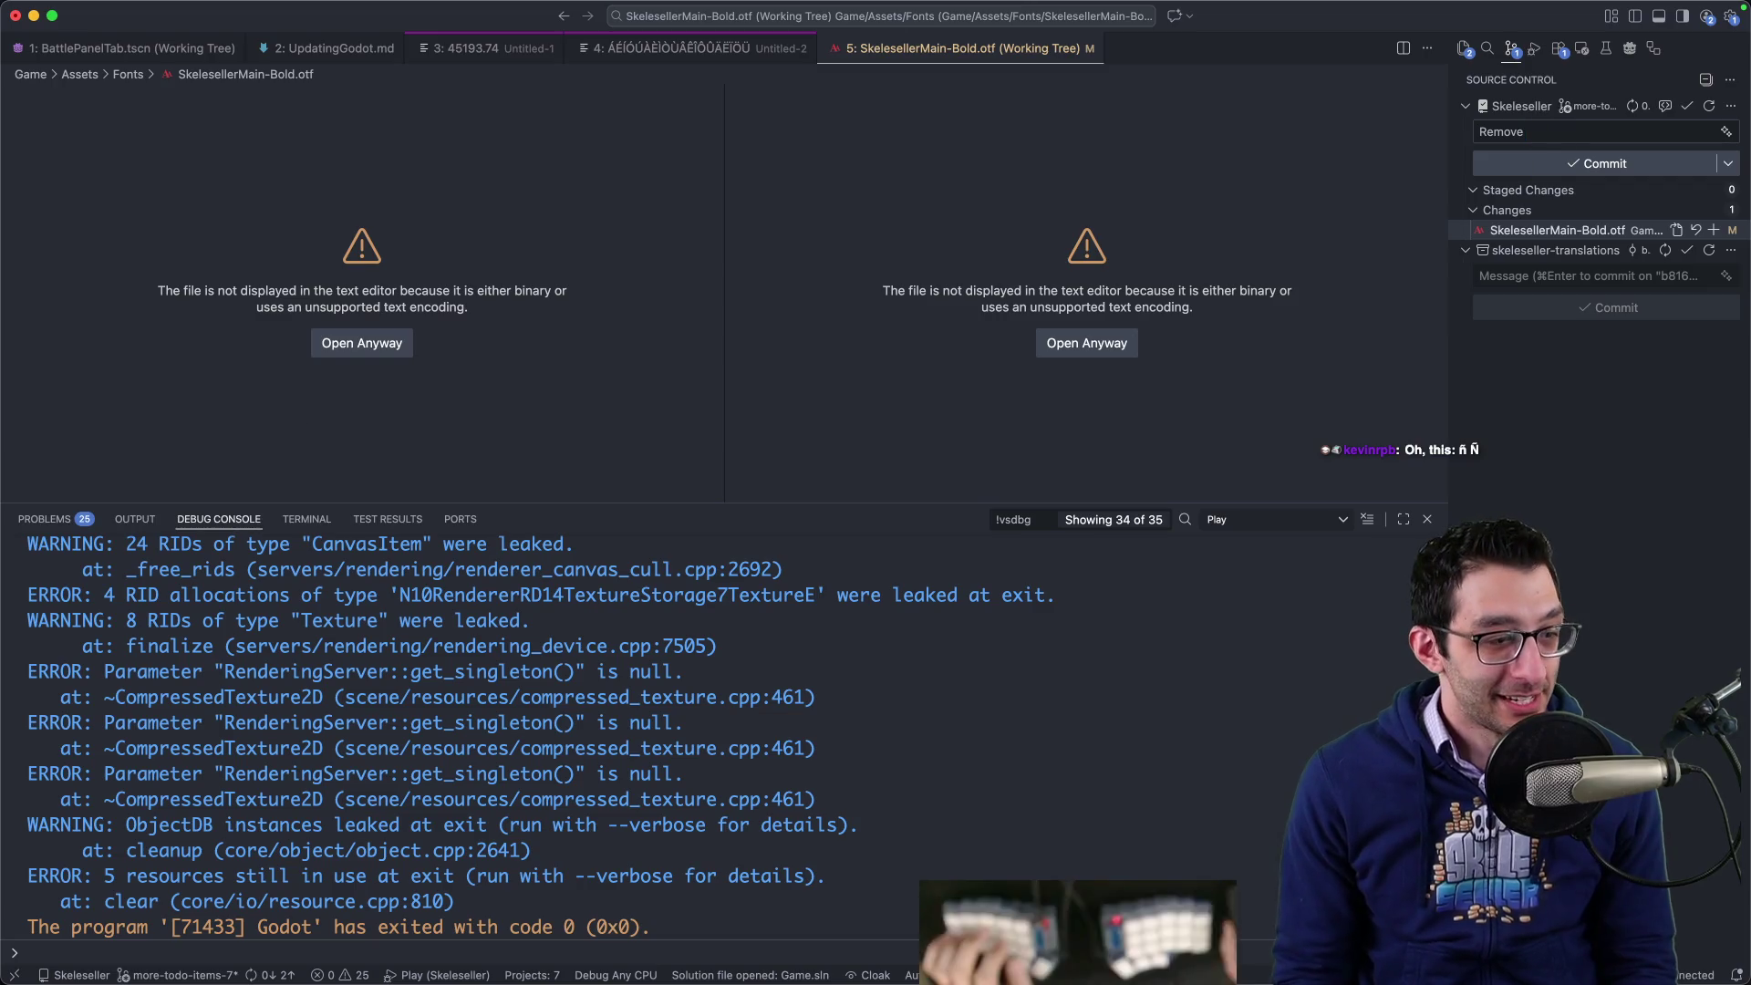
key("super+Tab")
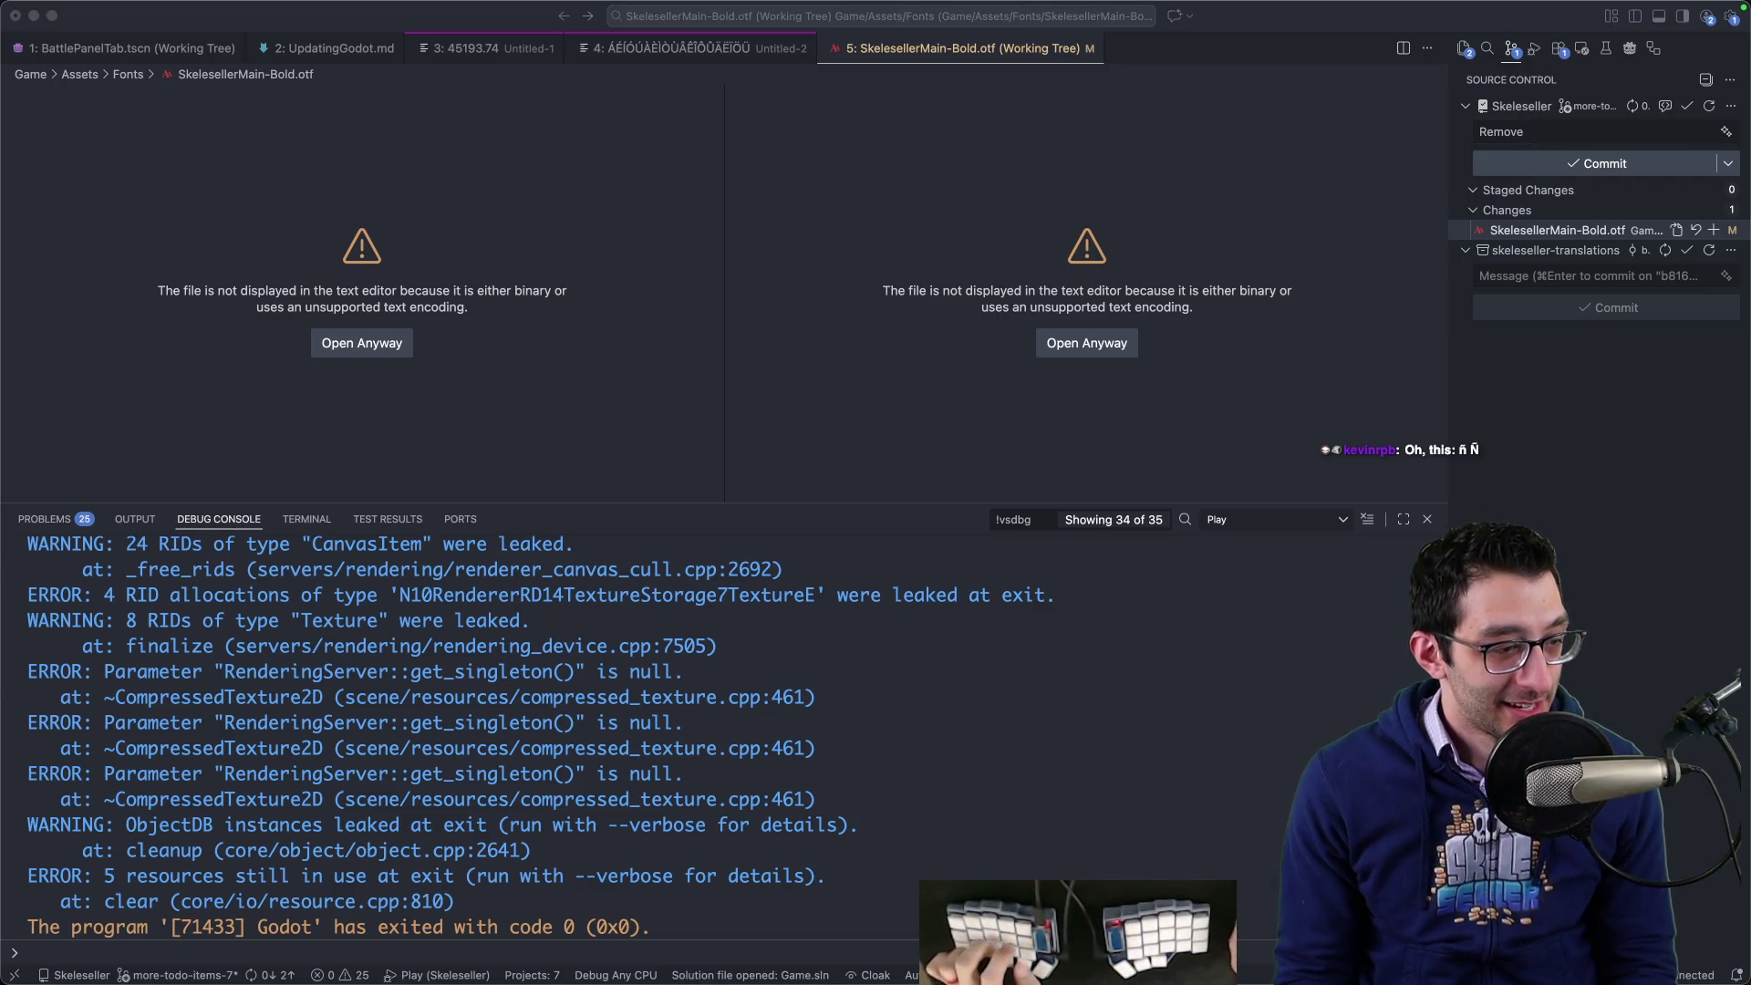
left_click(497, 932)
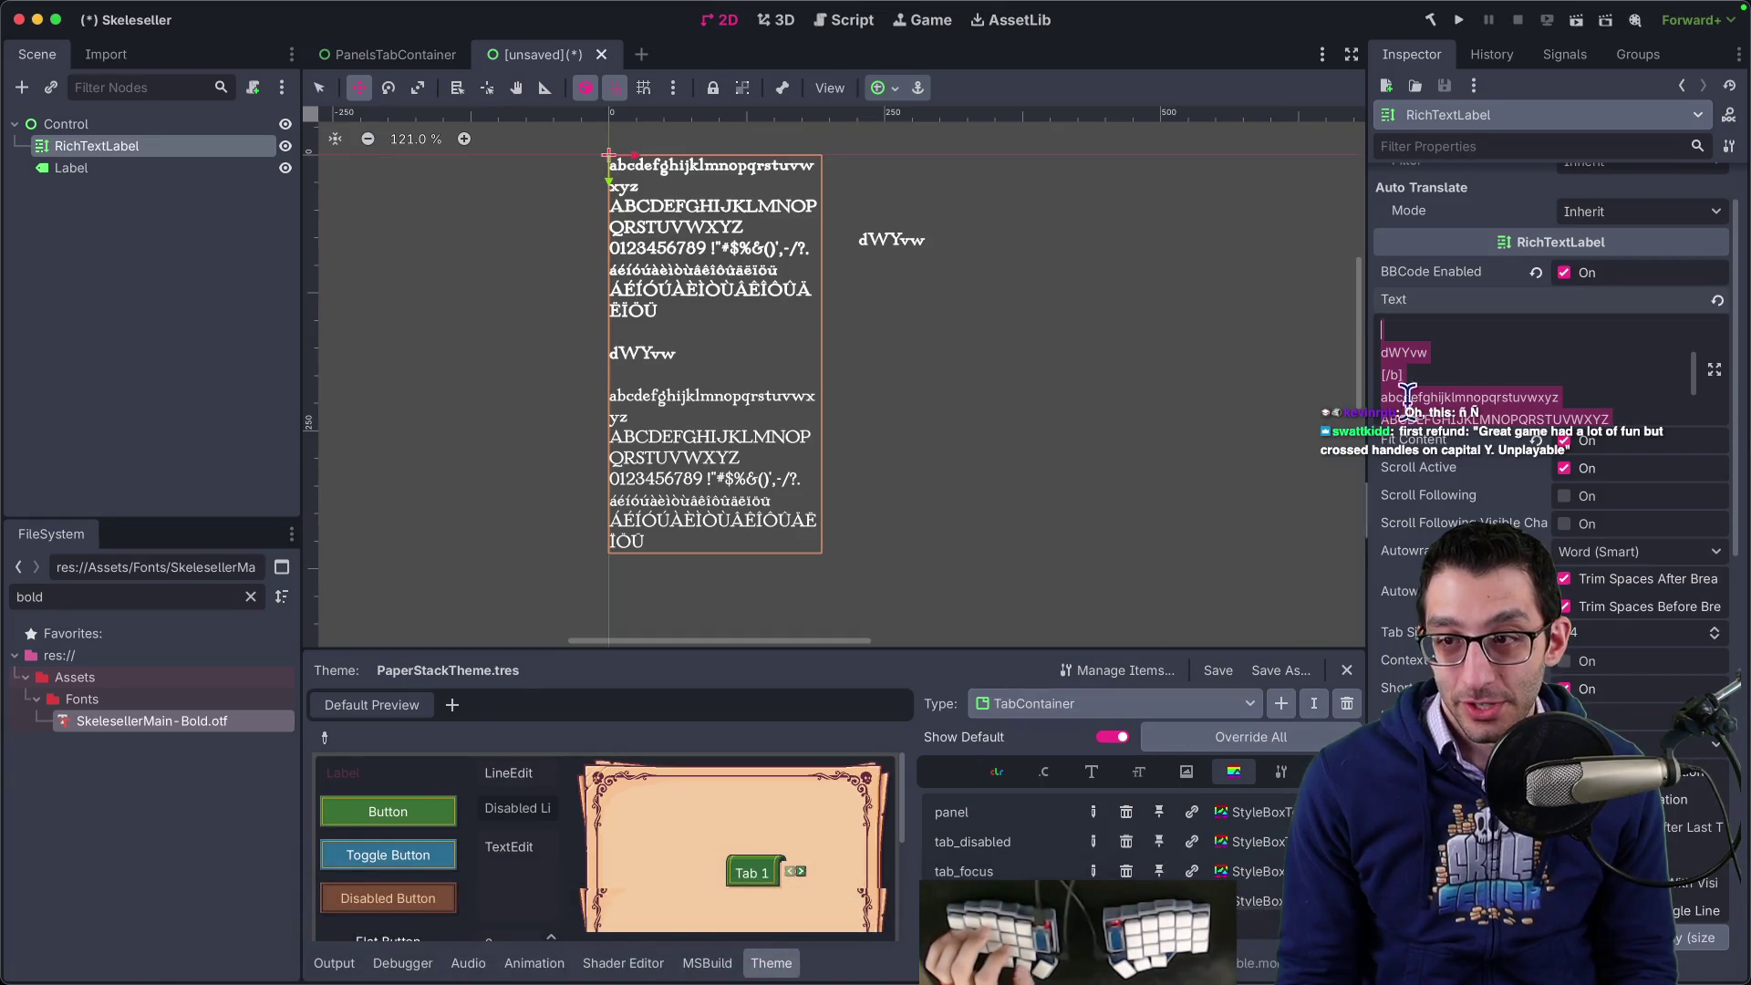
- Add 'ñ Ñ' to the label text, with a blank line after the lowercase alphabet
type("ñ Ñ")
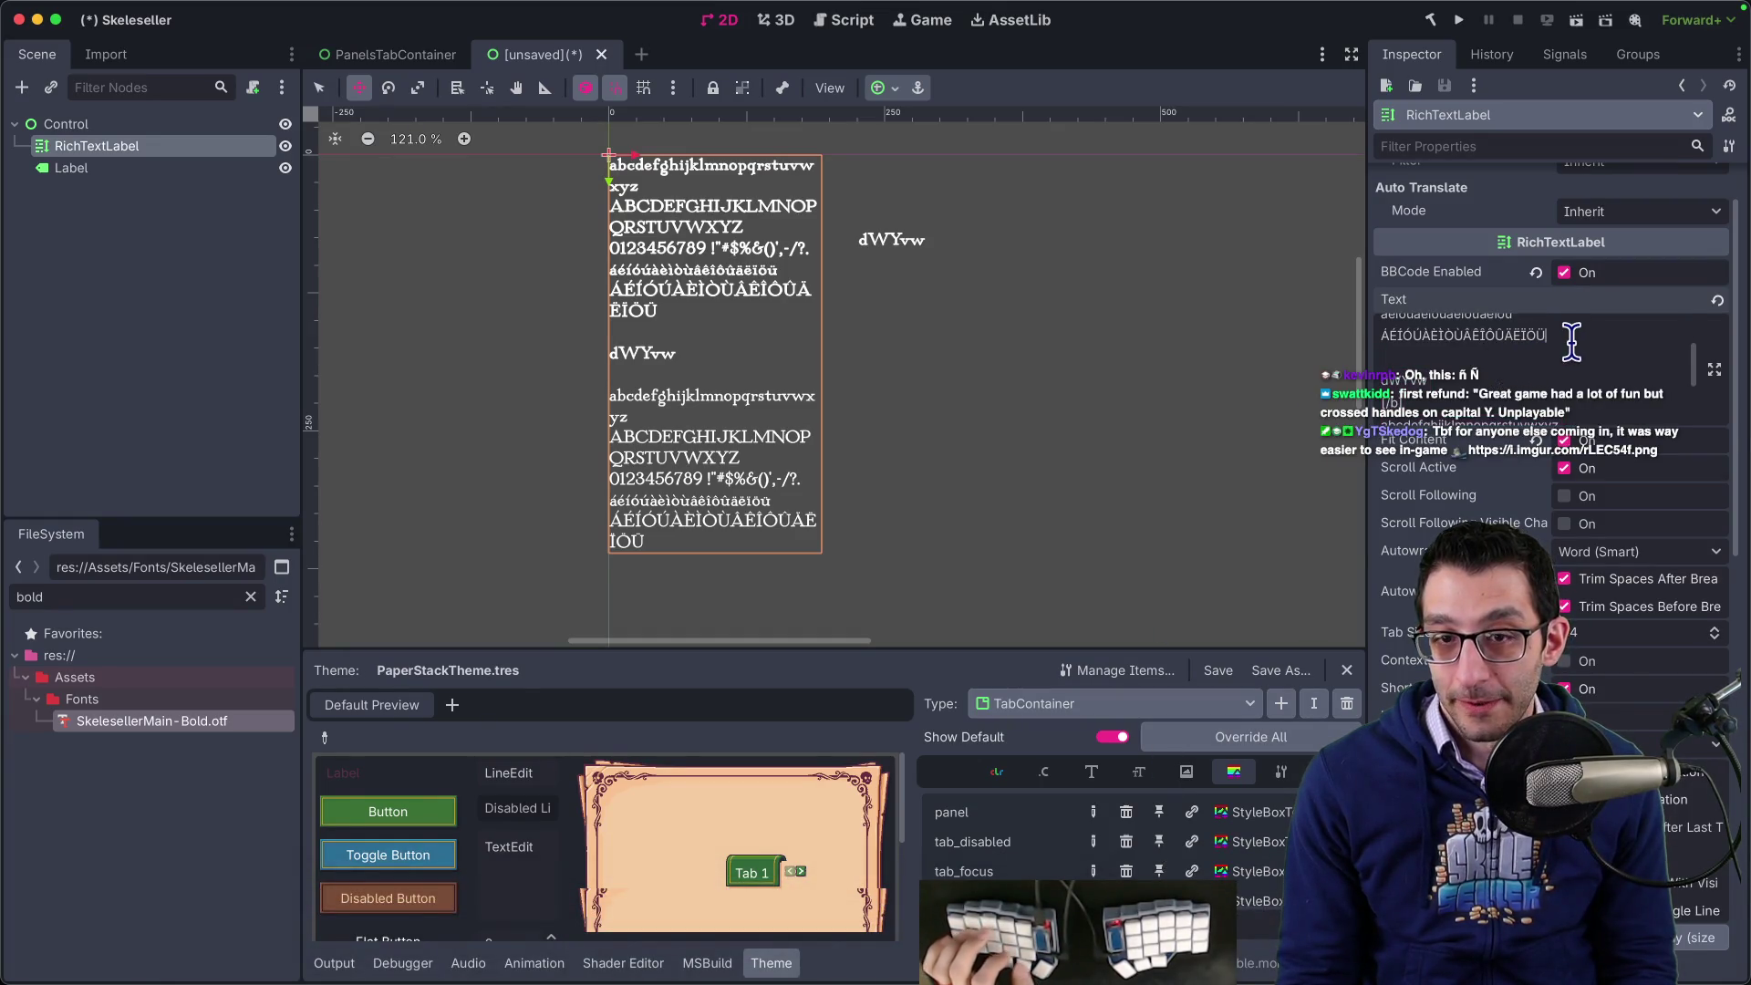
scroll(1557, 369, "down", 5)
scroll(1556, 369, "up", 6)
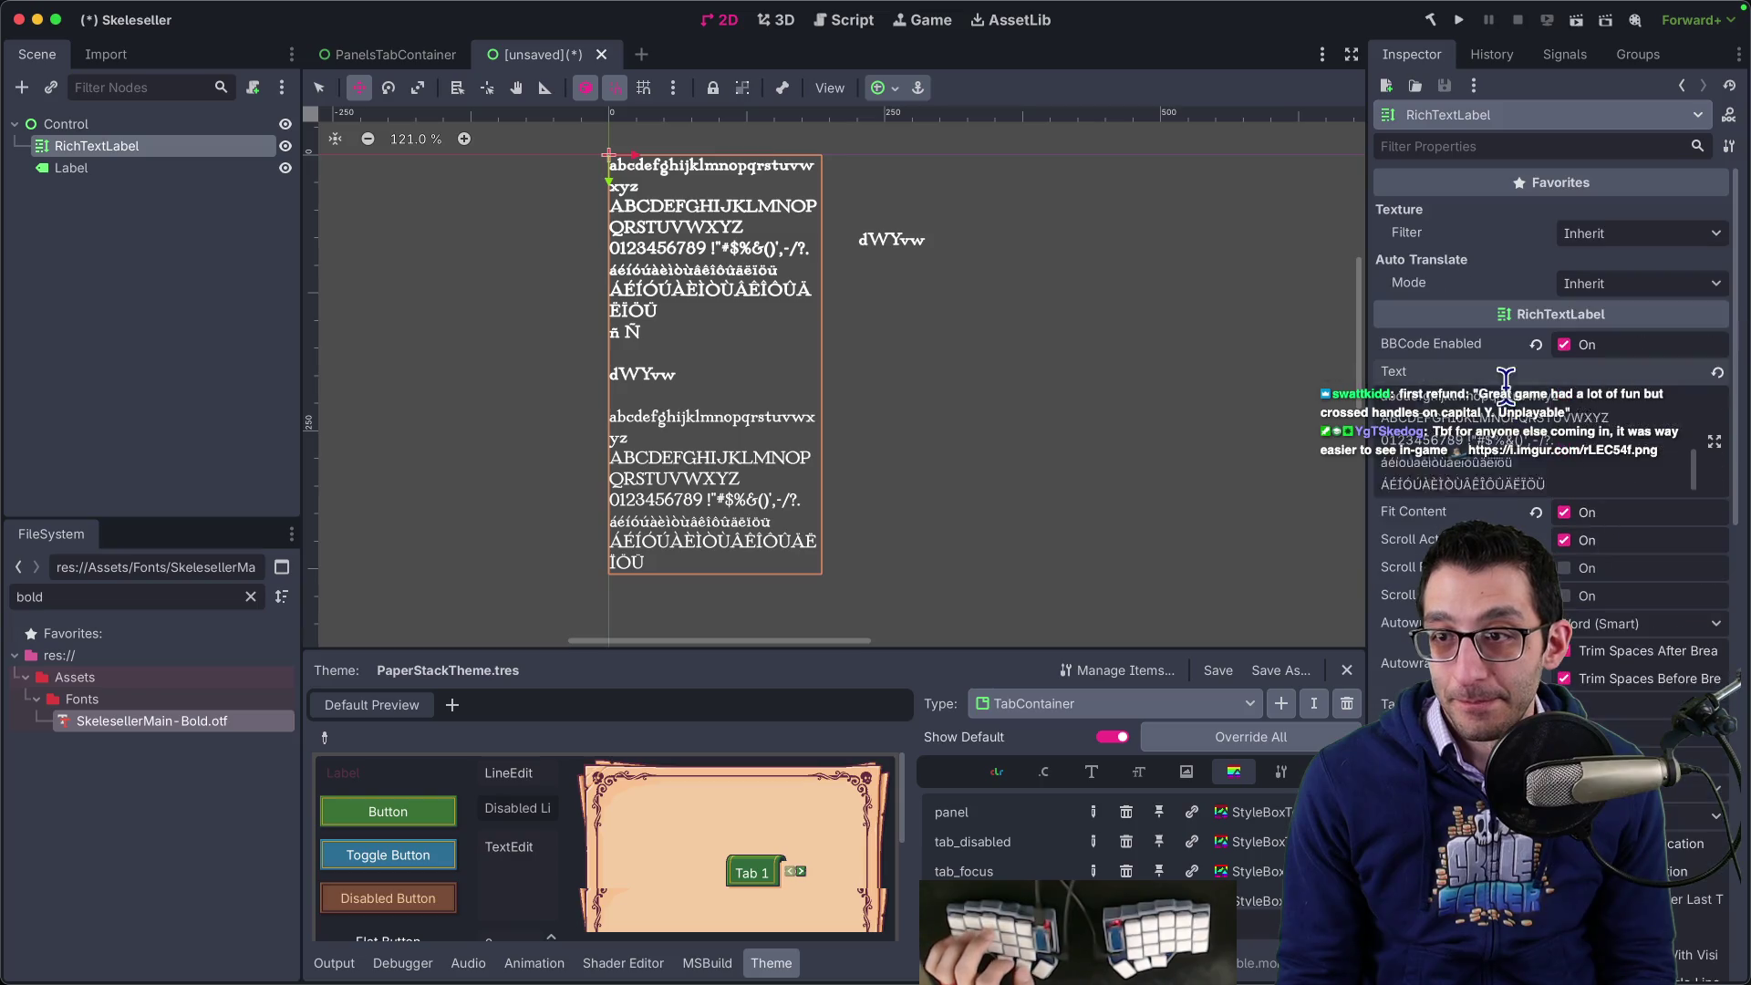
key("Return")
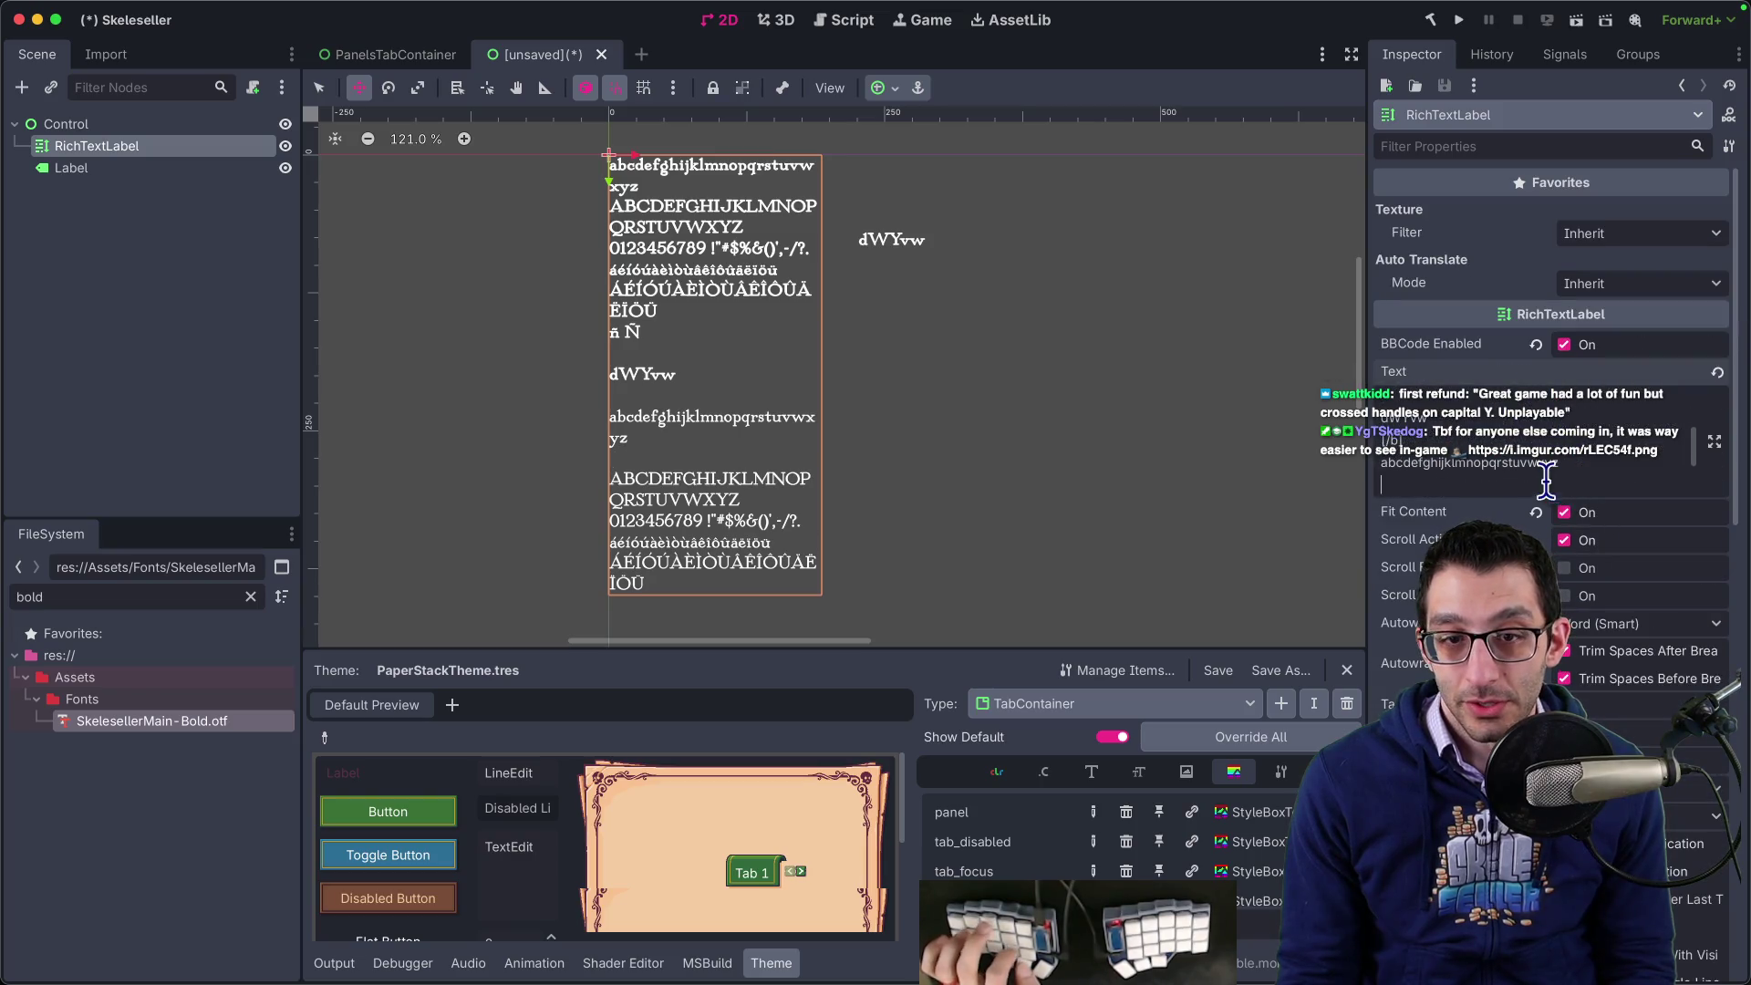
type("ñ Ñ")
scroll(670, 420, "up", 2)
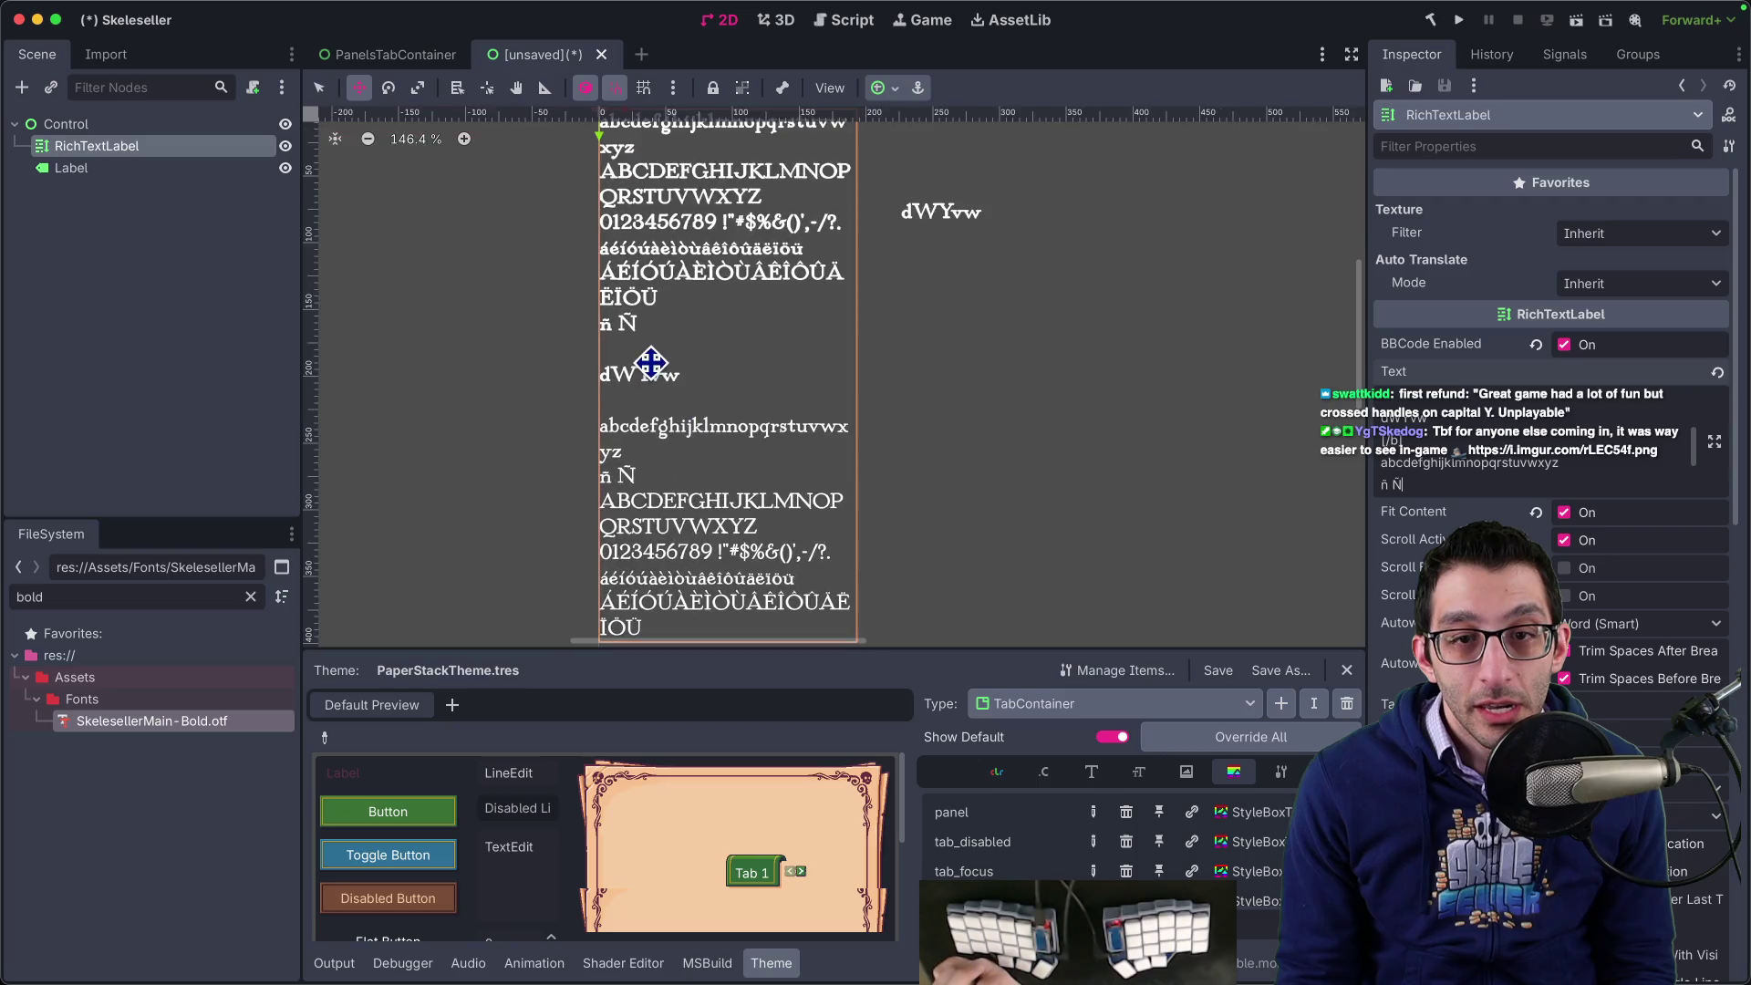
scroll(651, 363, "down", 4)
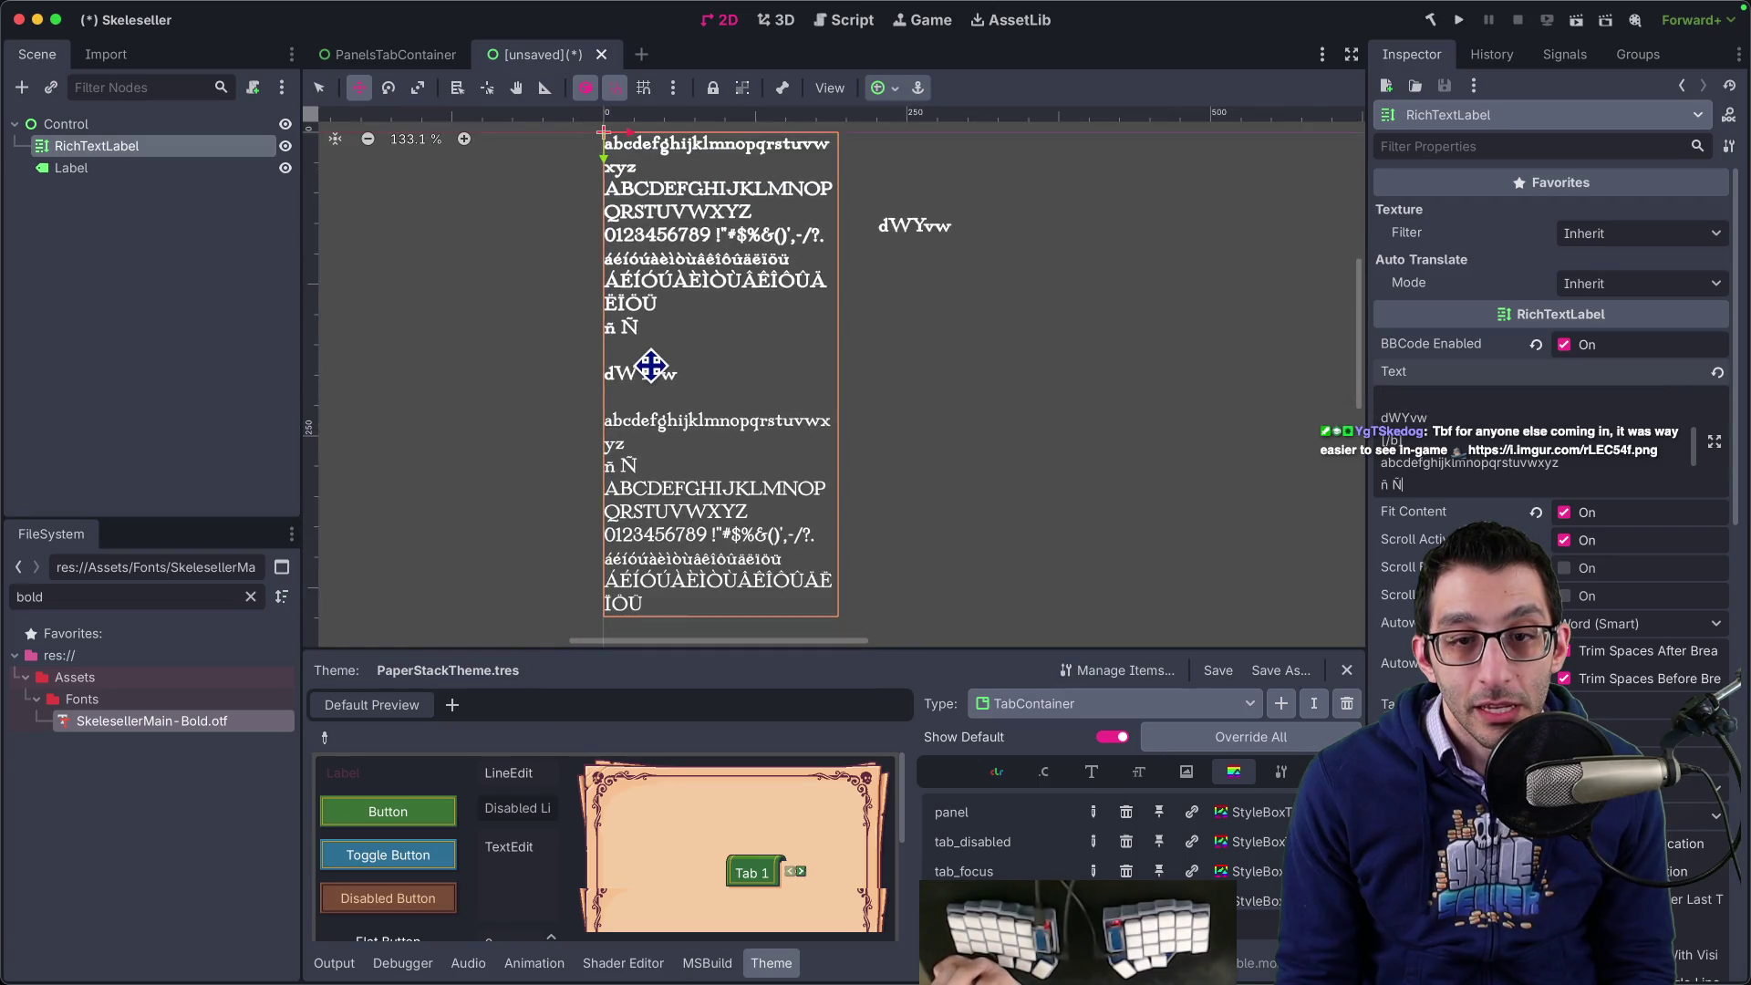
scroll(654, 367, "up", 4)
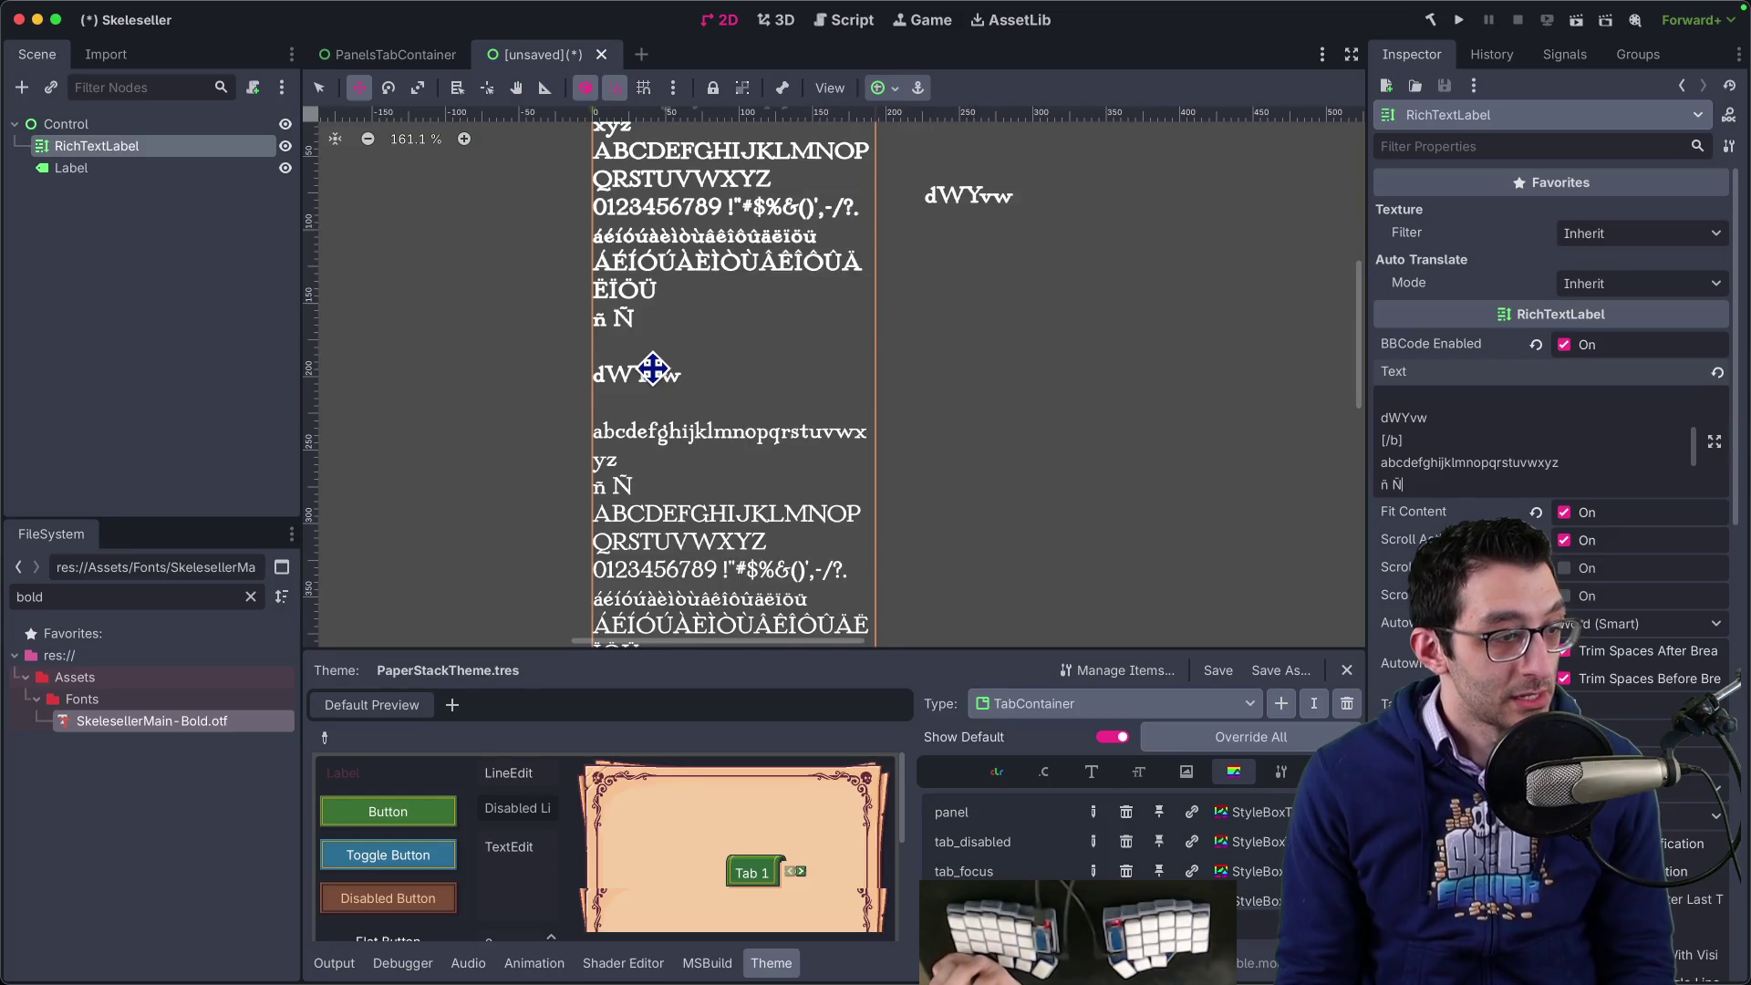
scroll(654, 367, "up", 3)
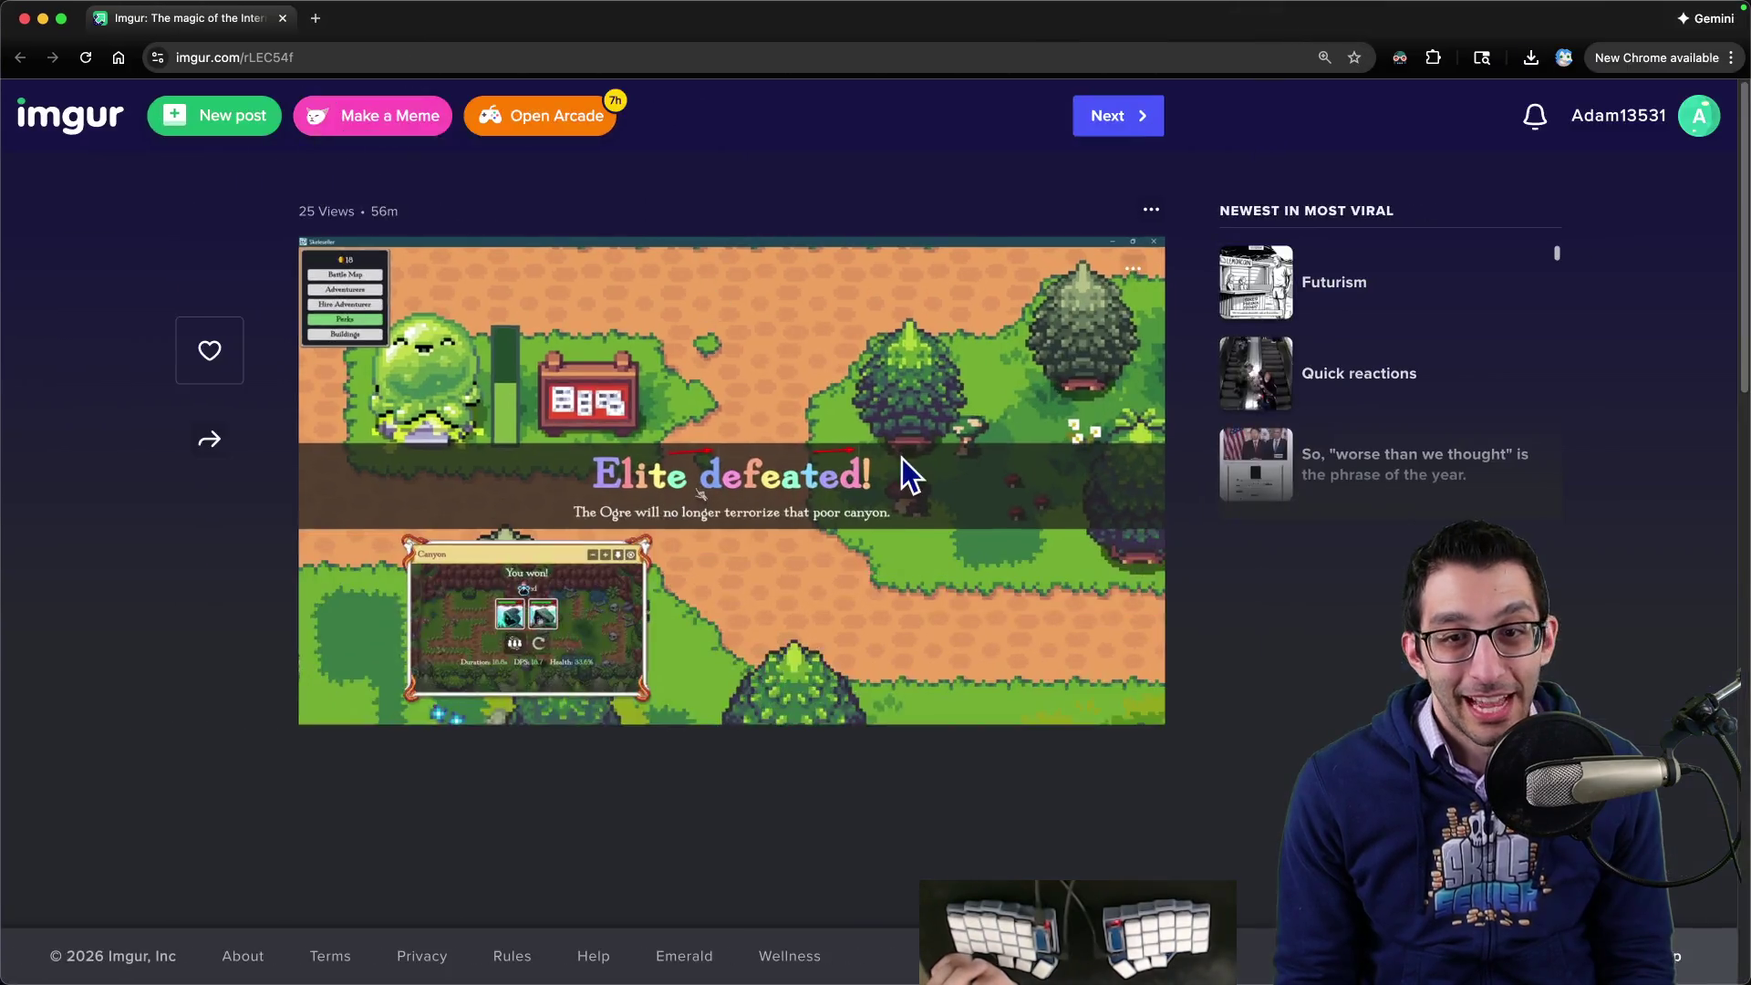
- In Chrome, enlarge the shared in-game text screenshot and go to the base64 image decoder page
left_click(853, 449)
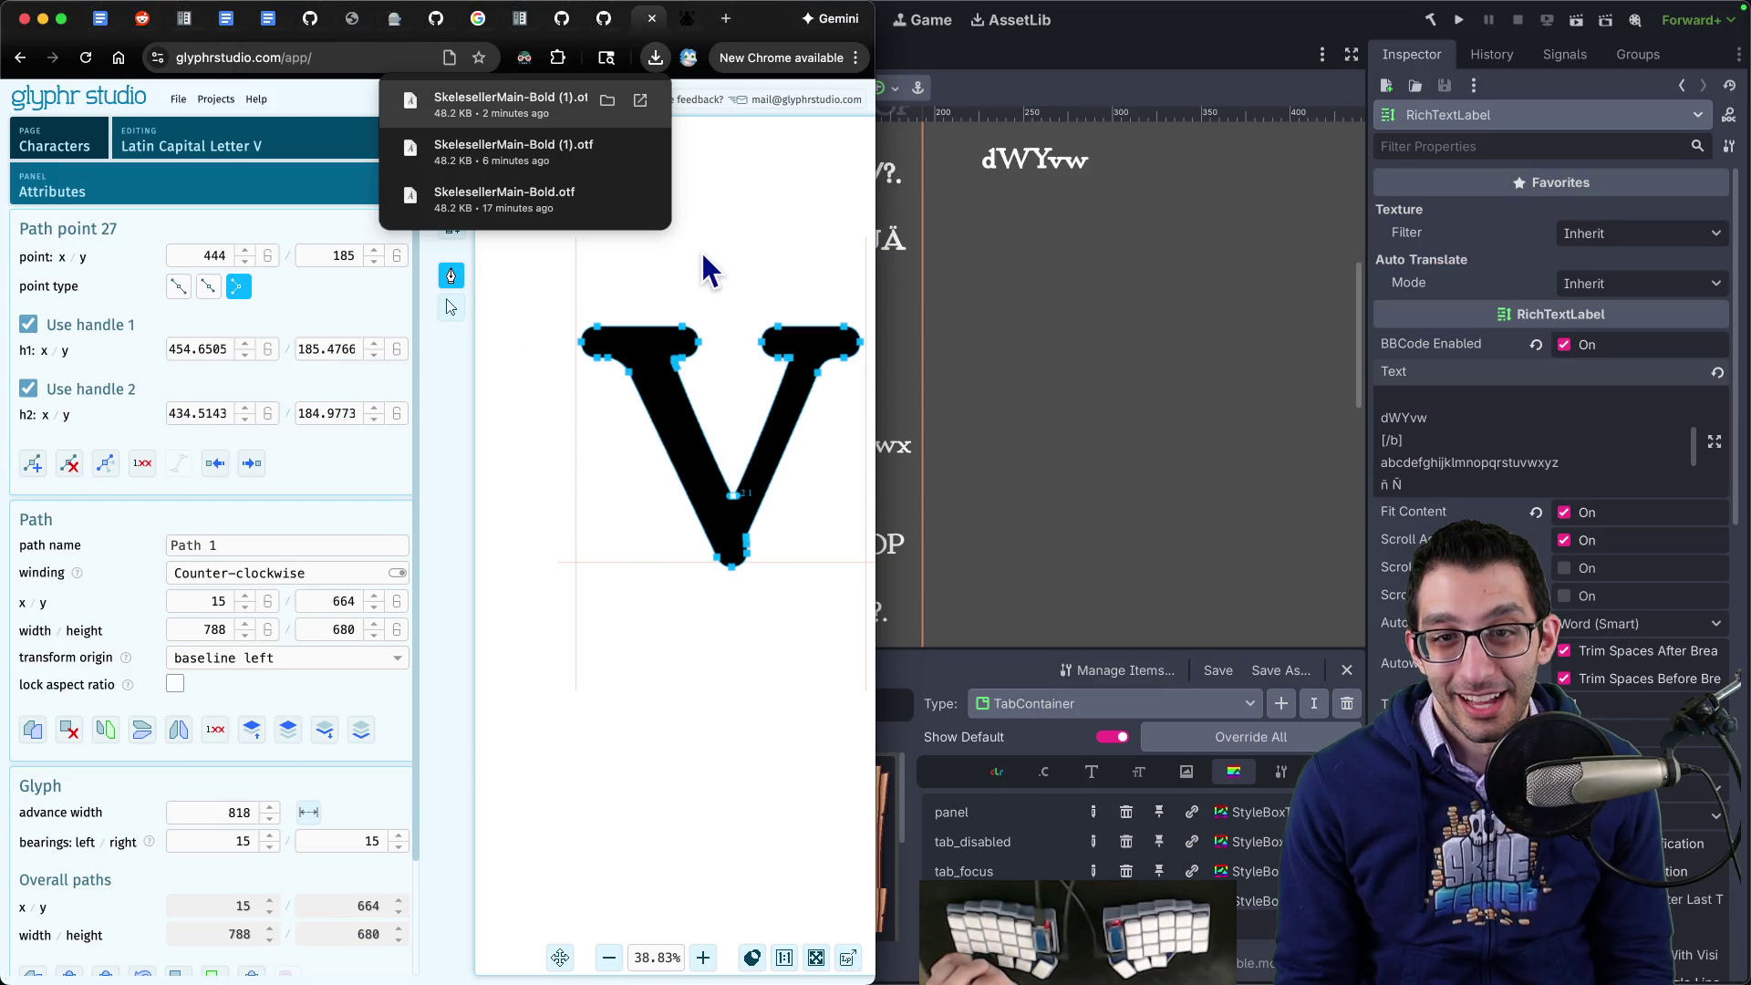
left_click(701, 254)
key("super+bracketleft")
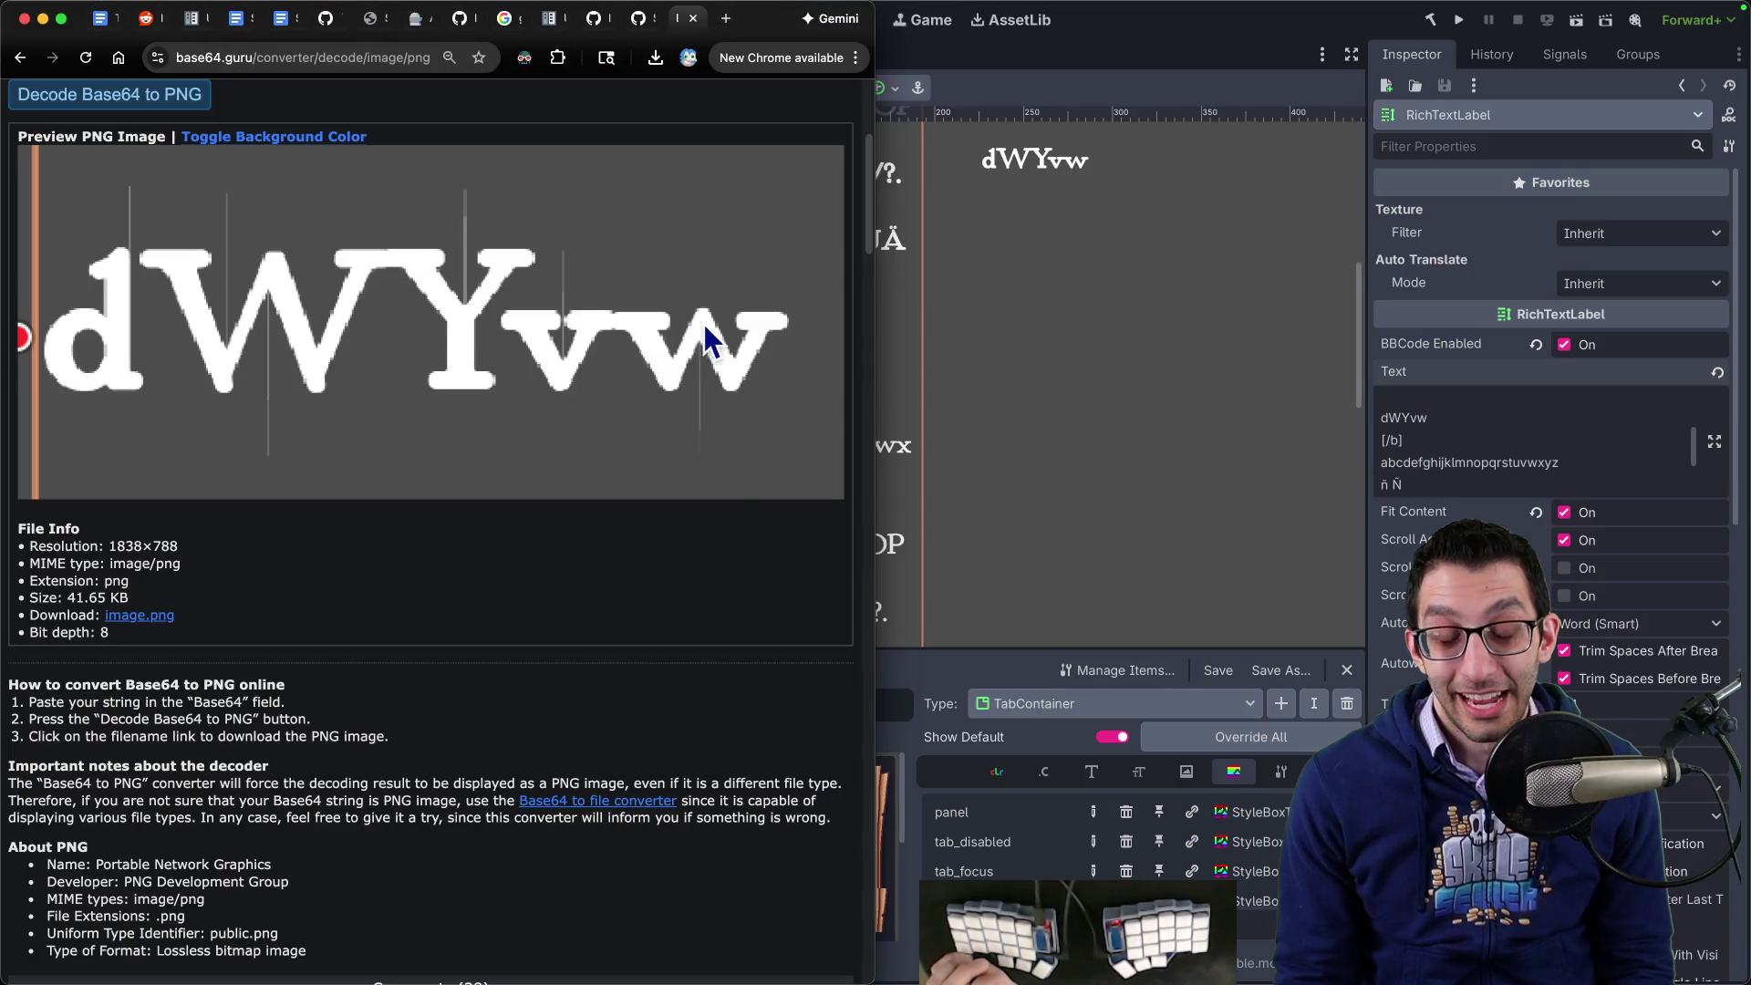
key("super+Tab")
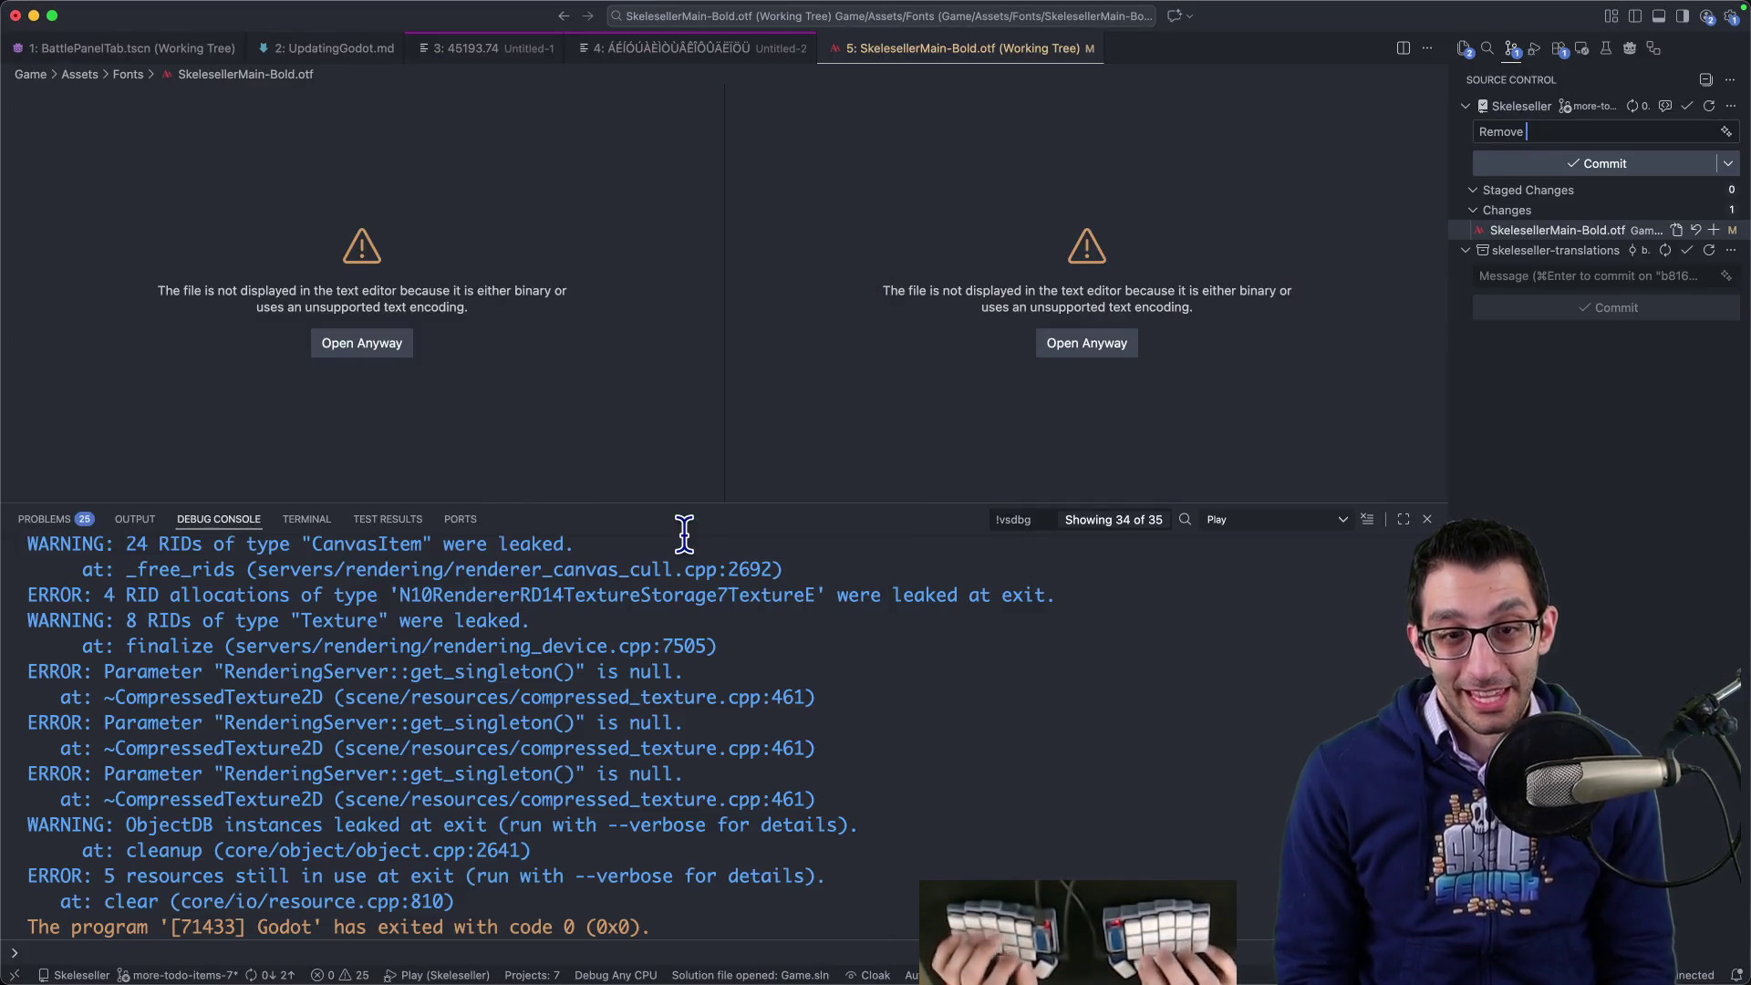
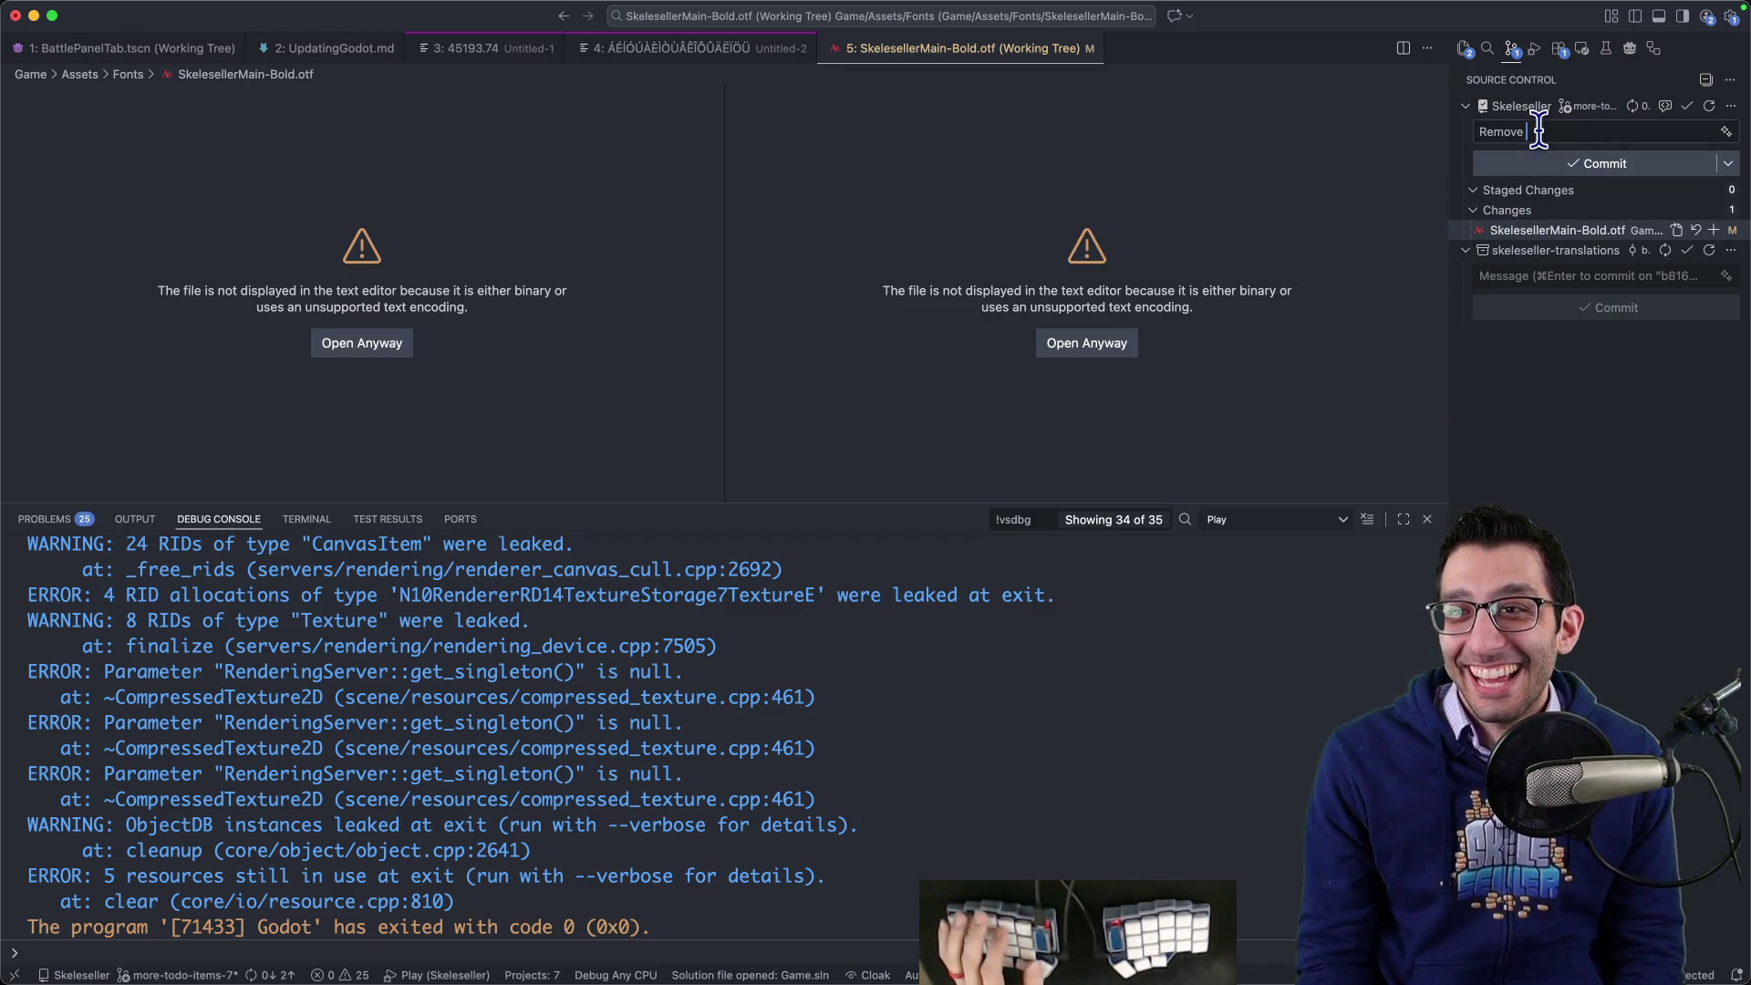
- Finish the commit summary 'Remove spikes from some characters' and start the description line
type("spikes from ")
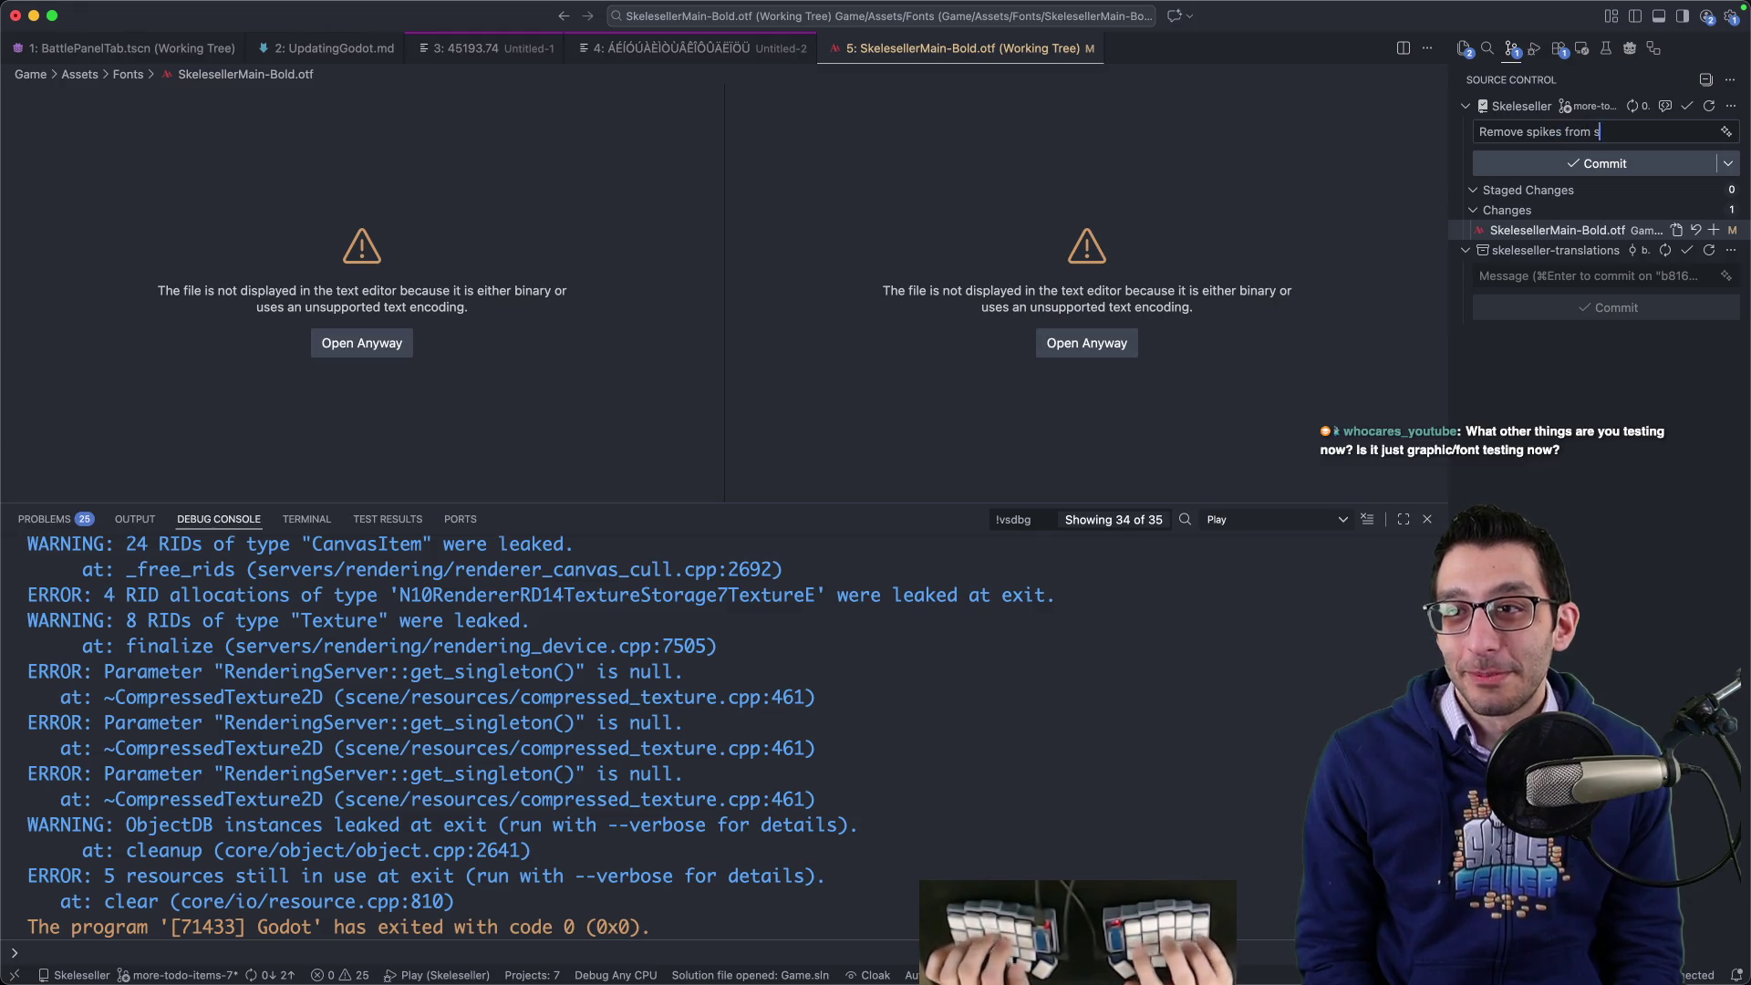
type("s")
key("Return")
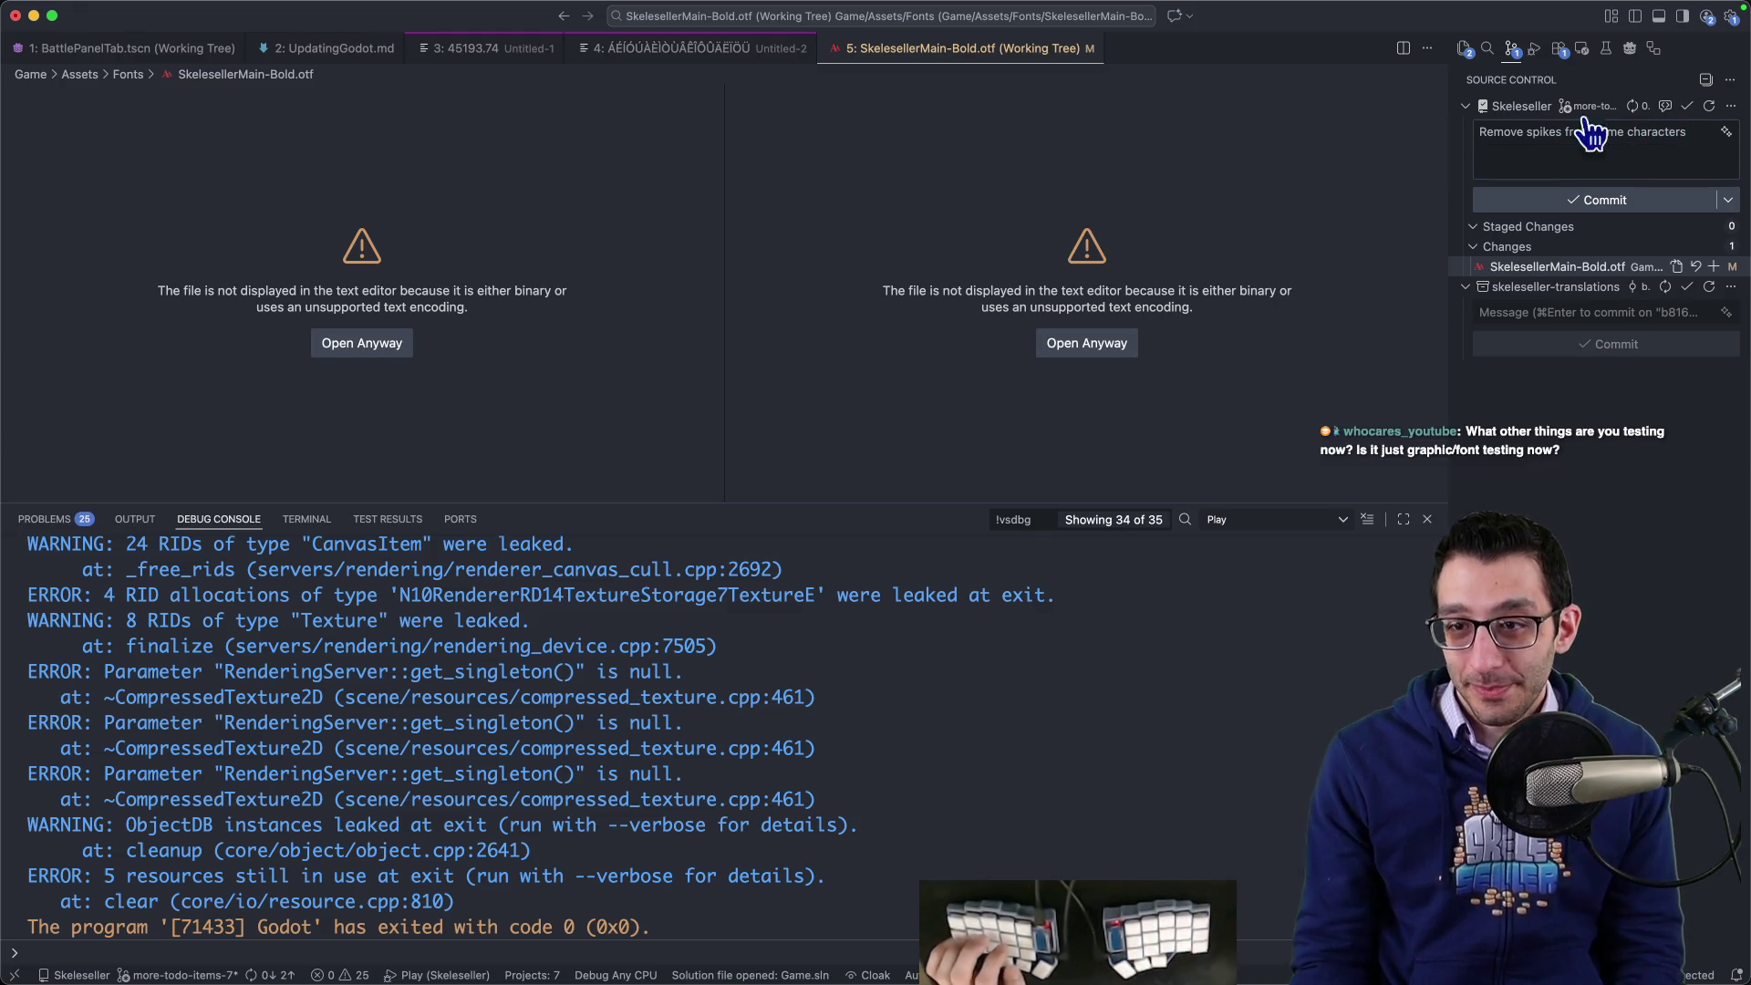
key("ctrl+alt+Left")
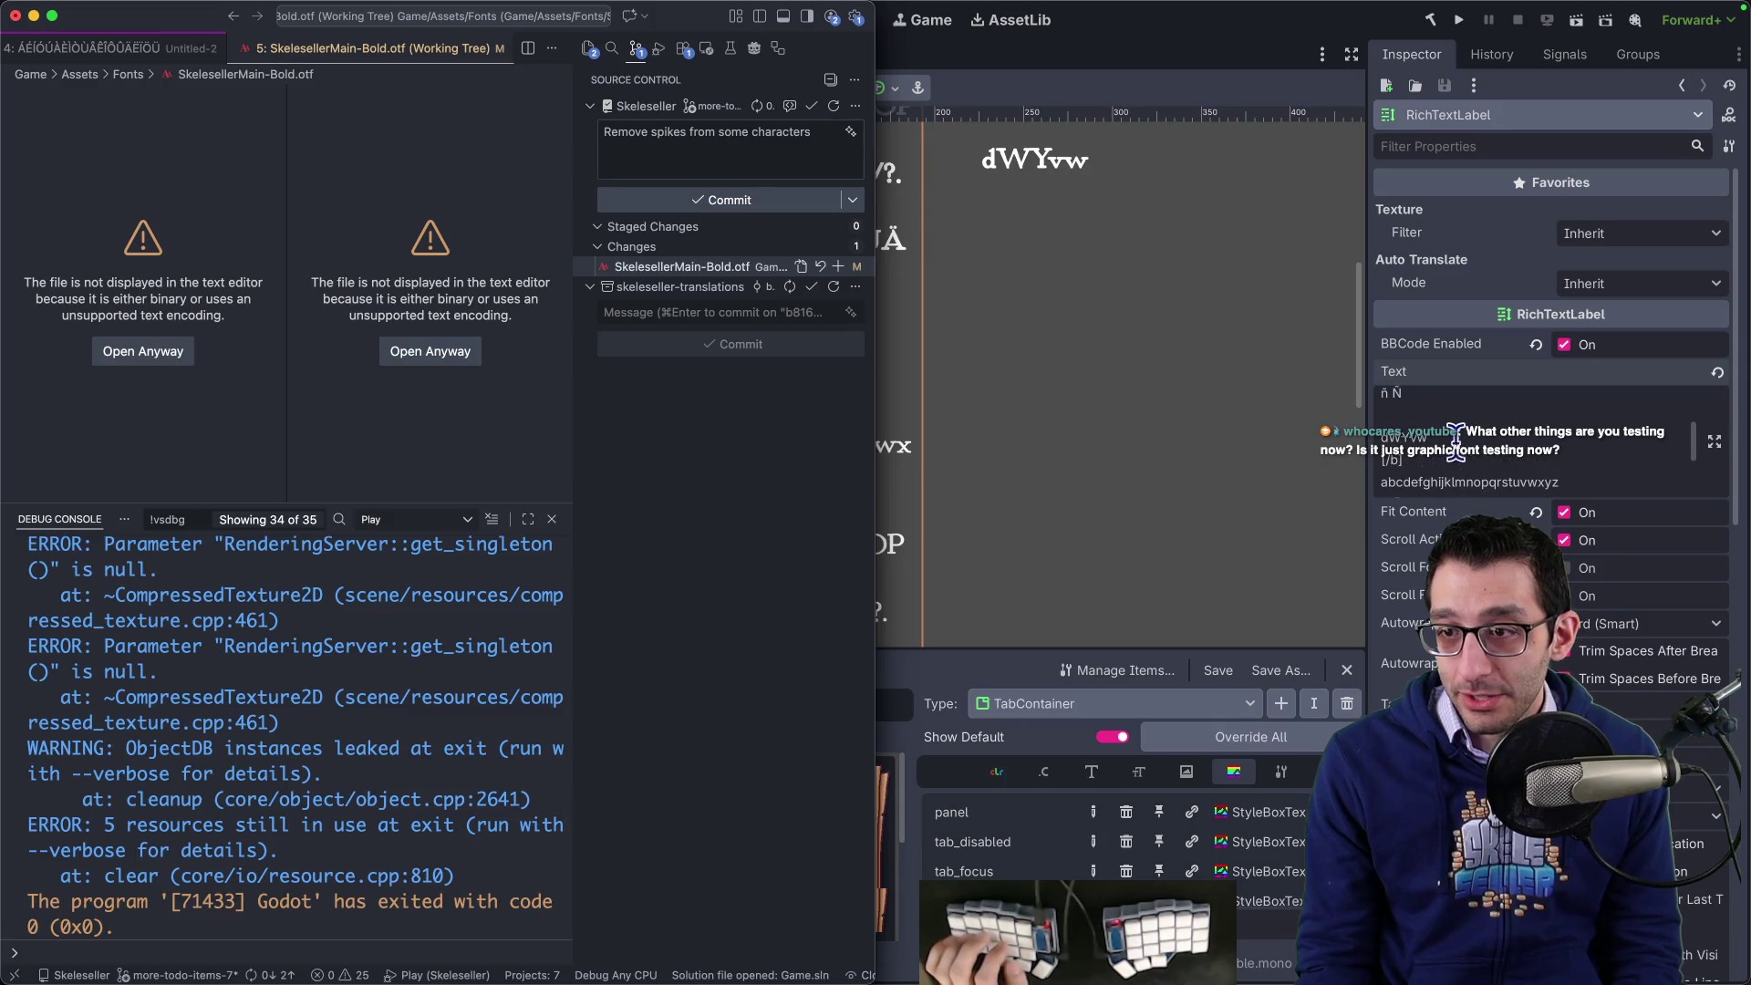
left_click(1375, 439)
key("super+Tab")
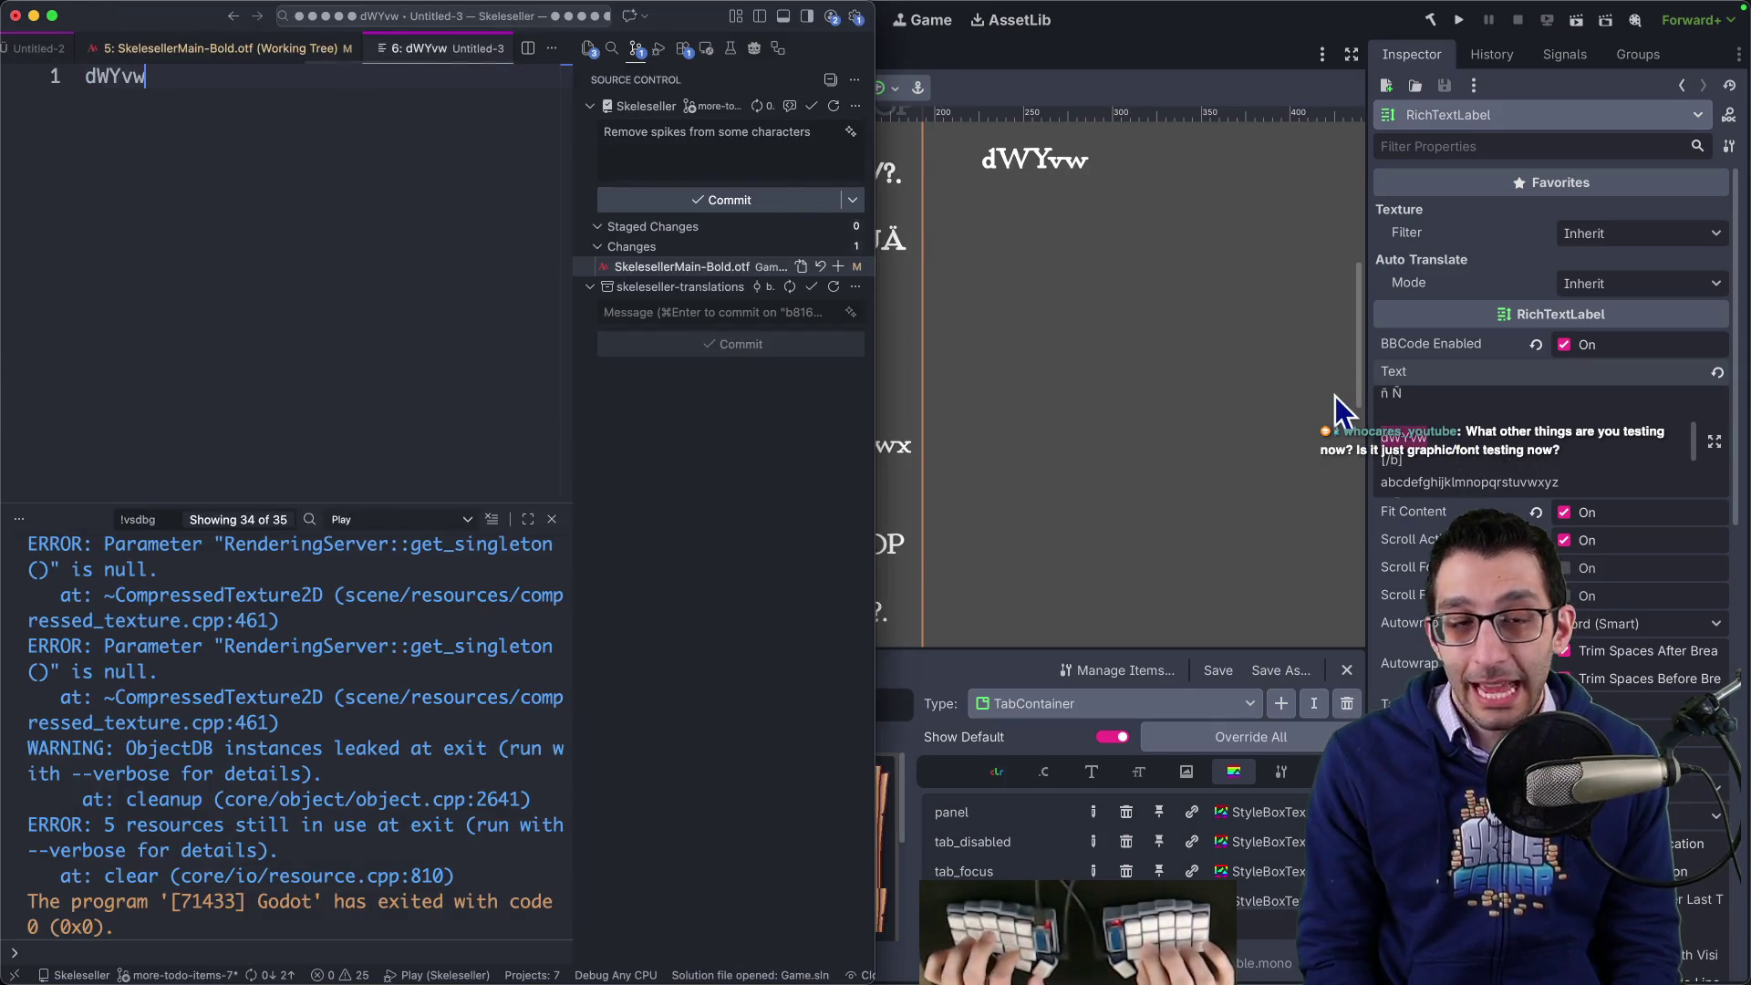
- Write the description: spikes on "dvwVWY" at certain zoom levels, caused by the font file's curves
type("V")
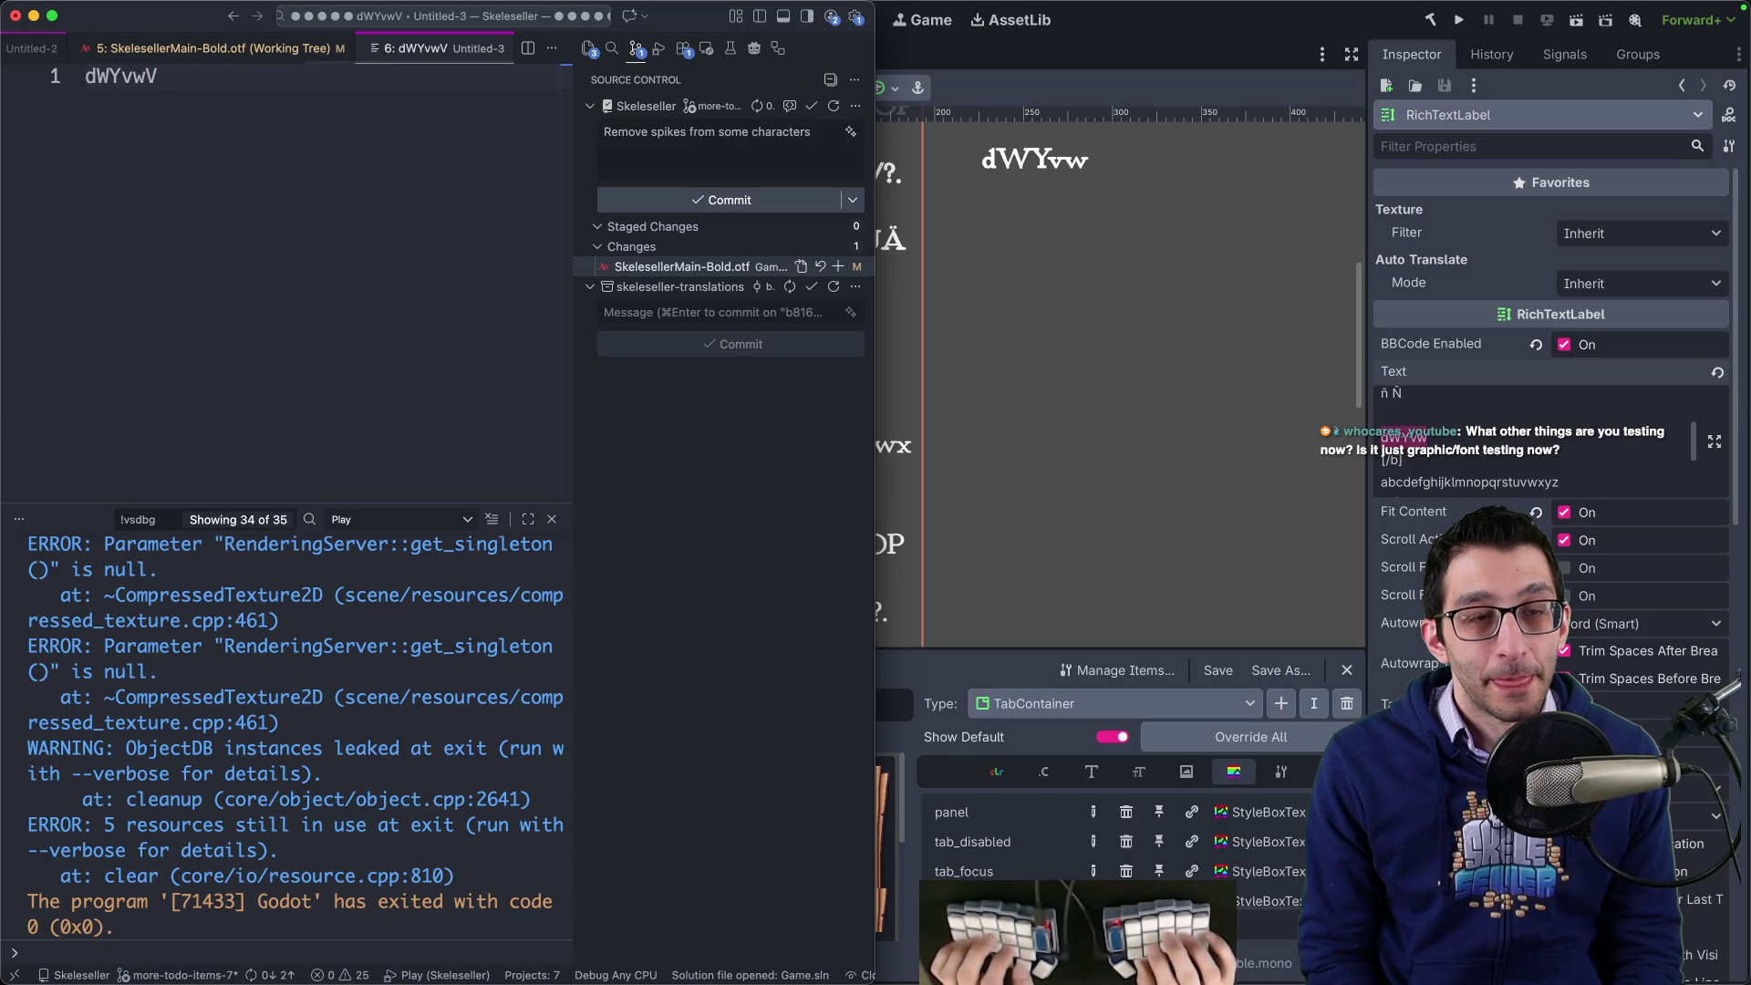
key("BackSpace")
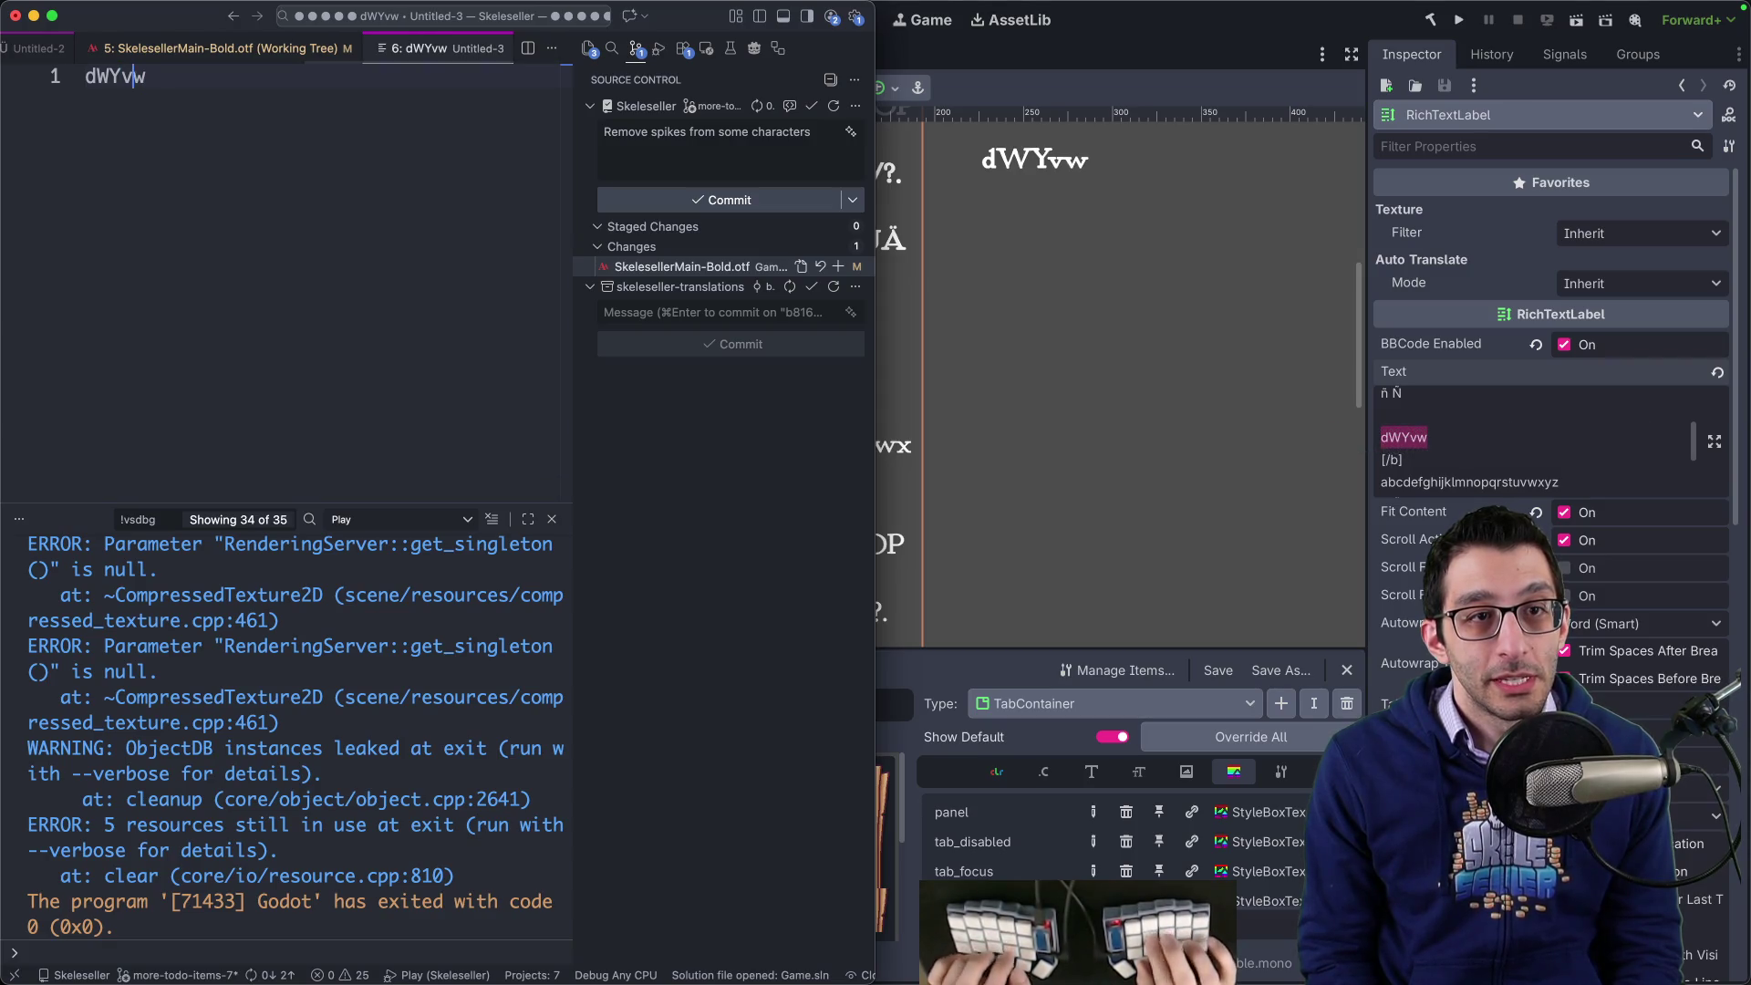
type("V")
key("End")
key("BackSpace")
key("BackSpace")
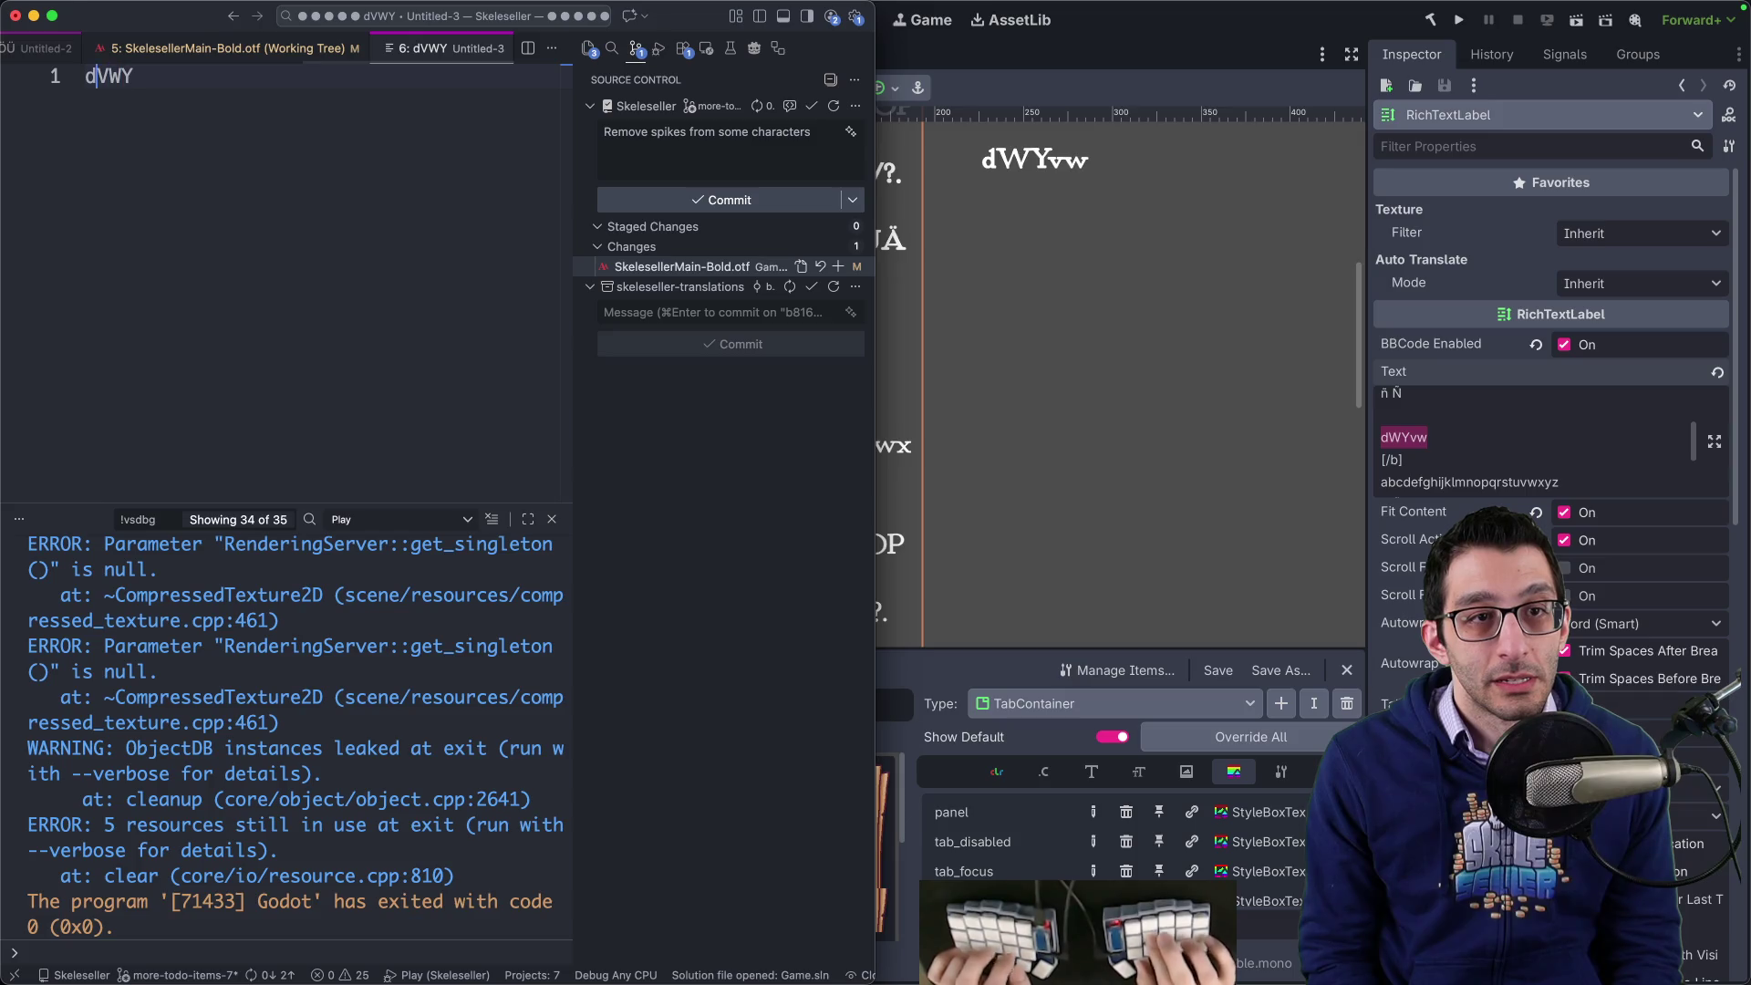
type("vw")
key("End")
left_click(810, 167)
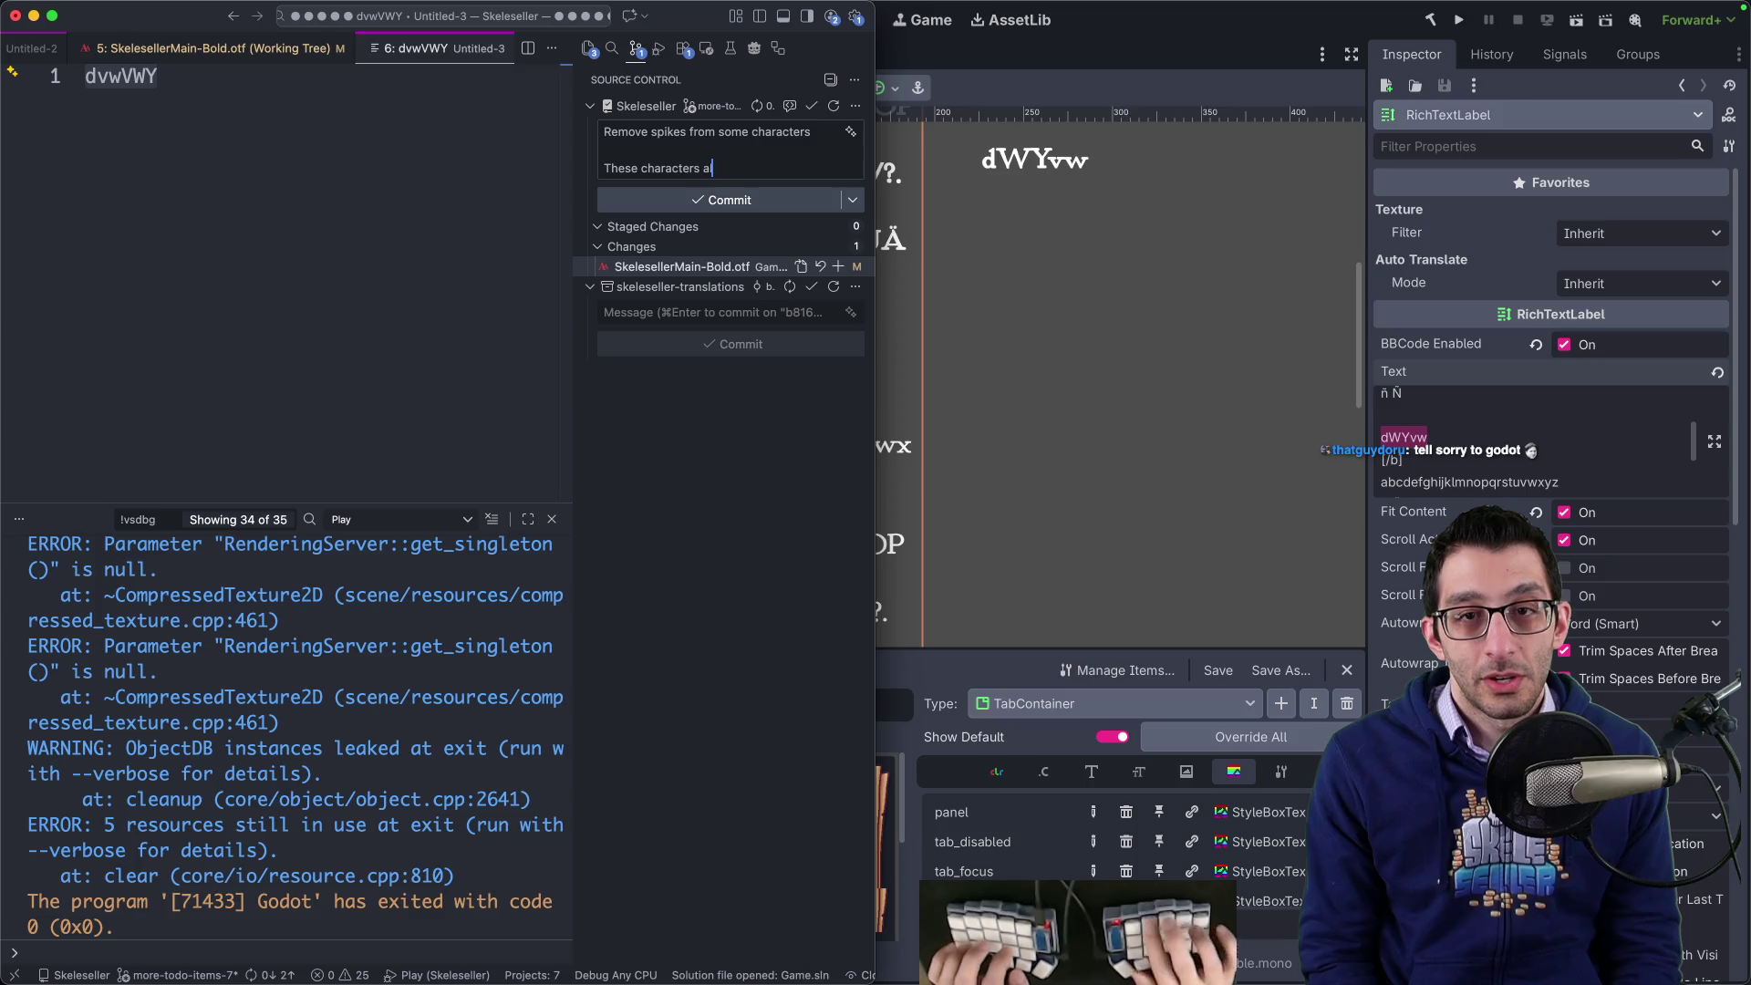
type("s")
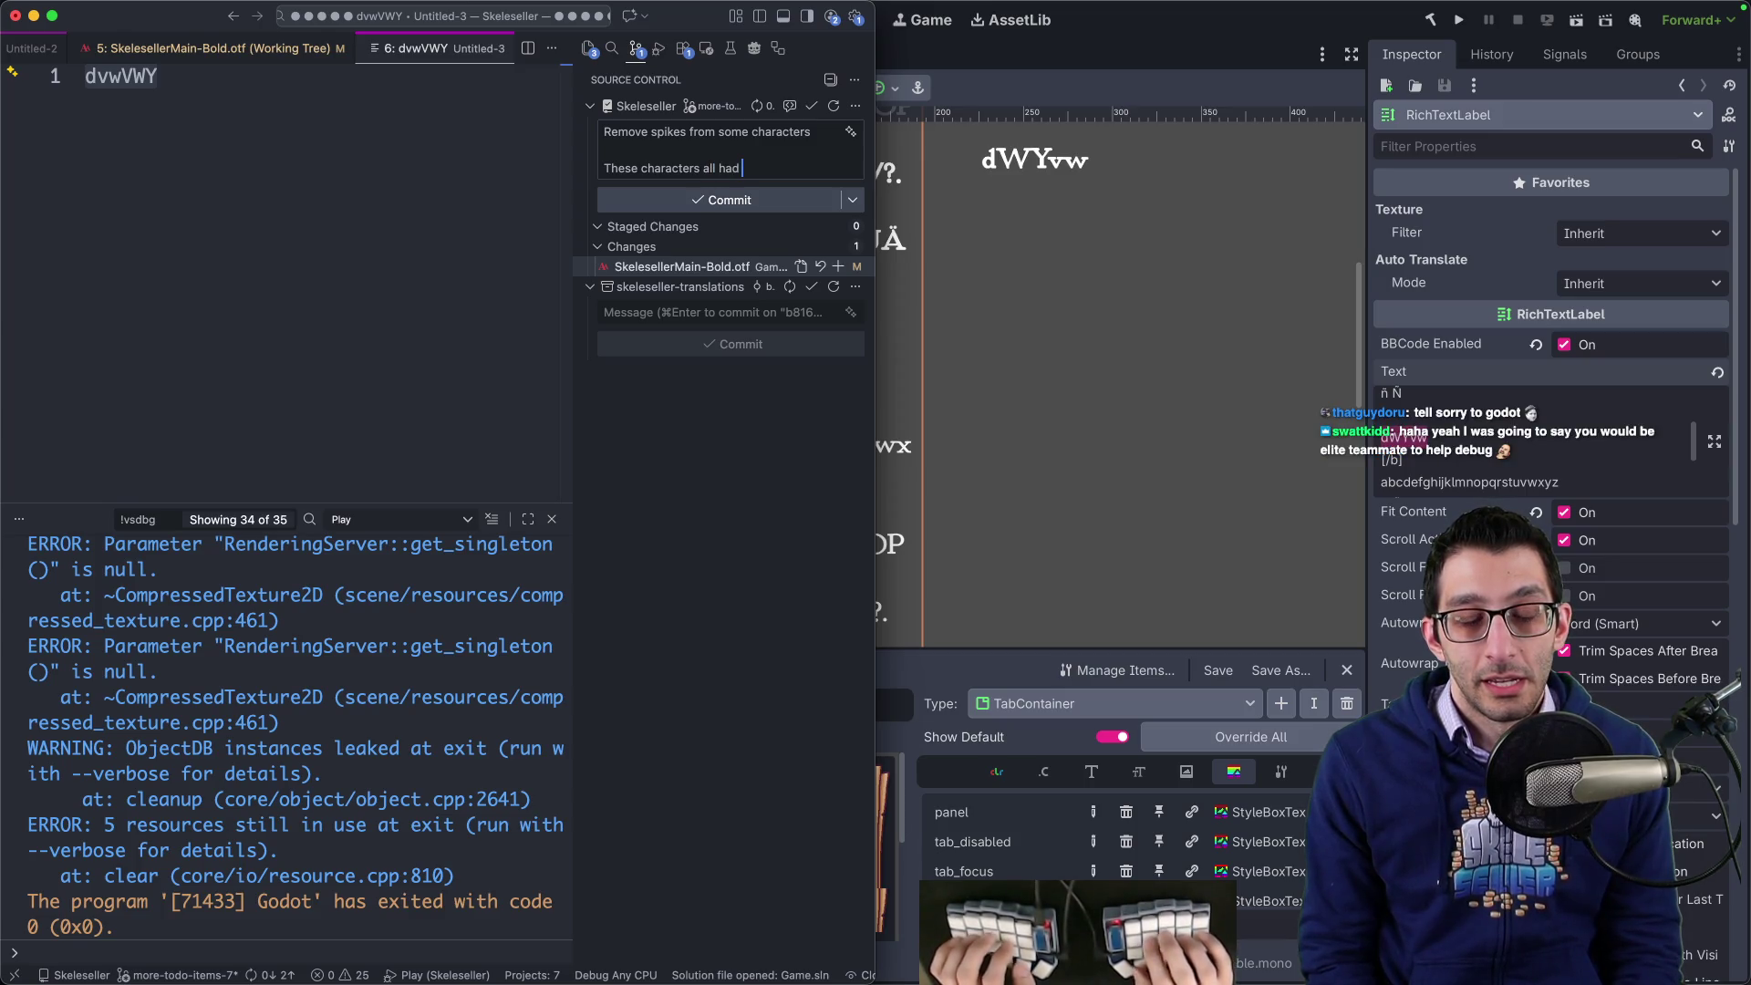
type("pikes at")
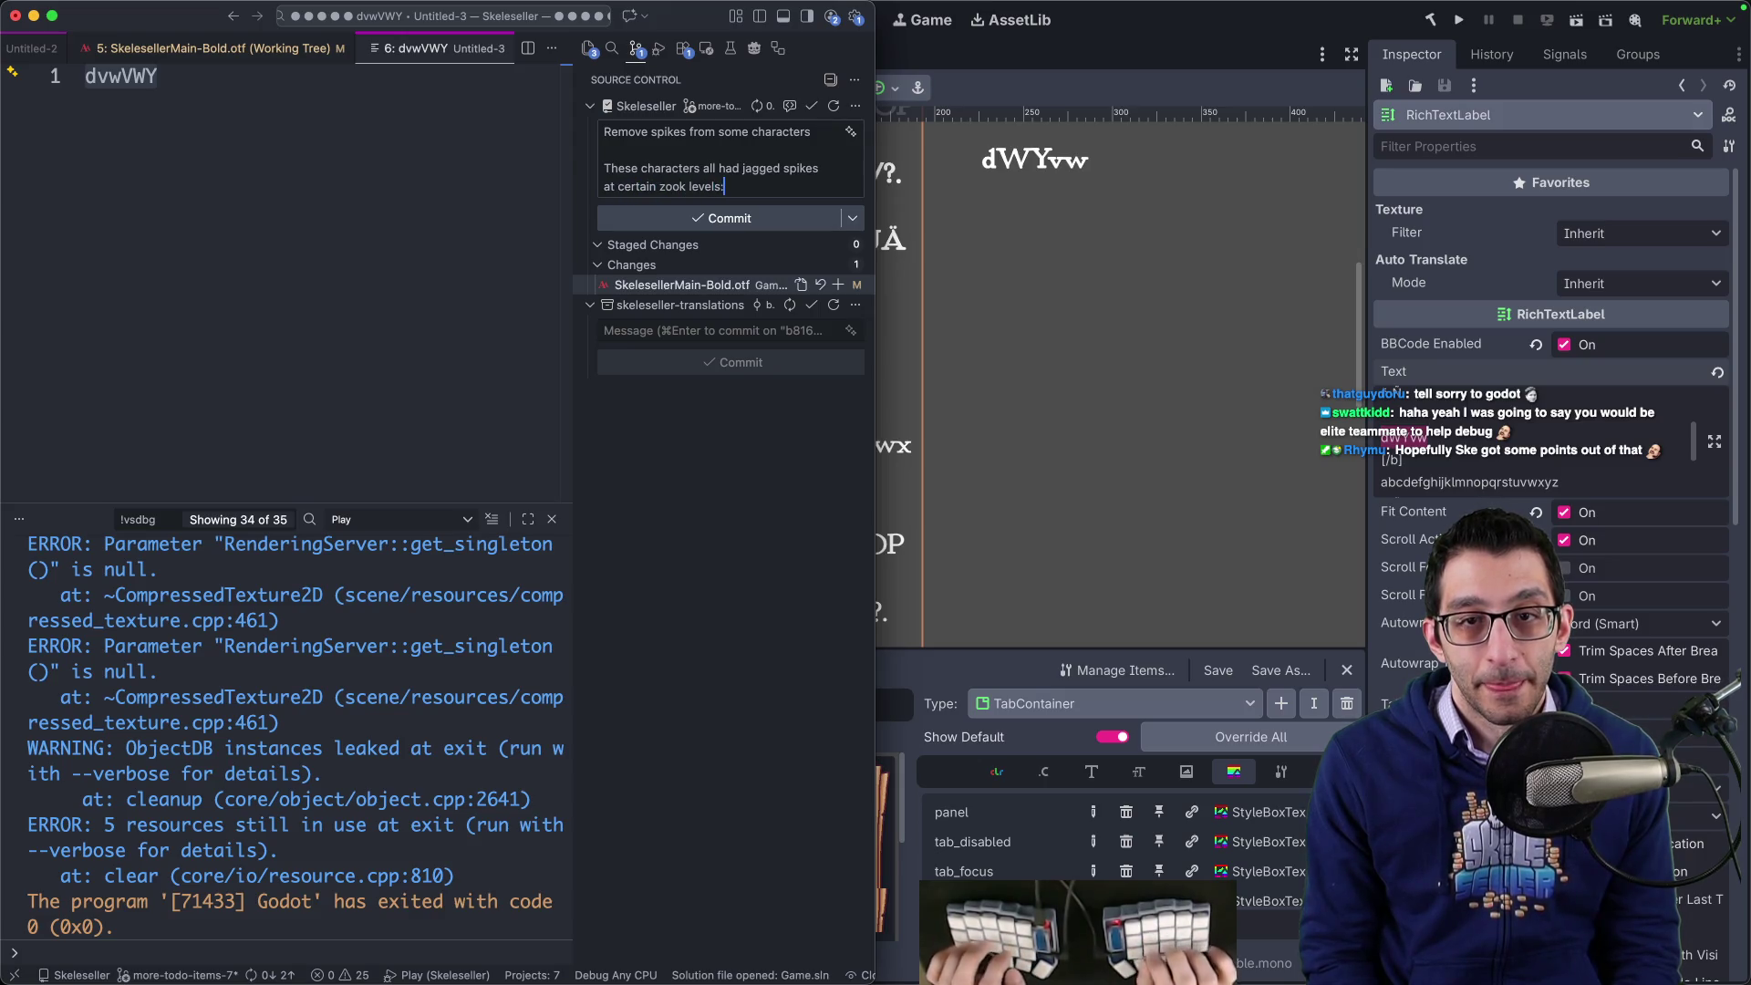
type(" certain zoom levels: \"dvwVWY\". They were due to the curves in the font file itself.")
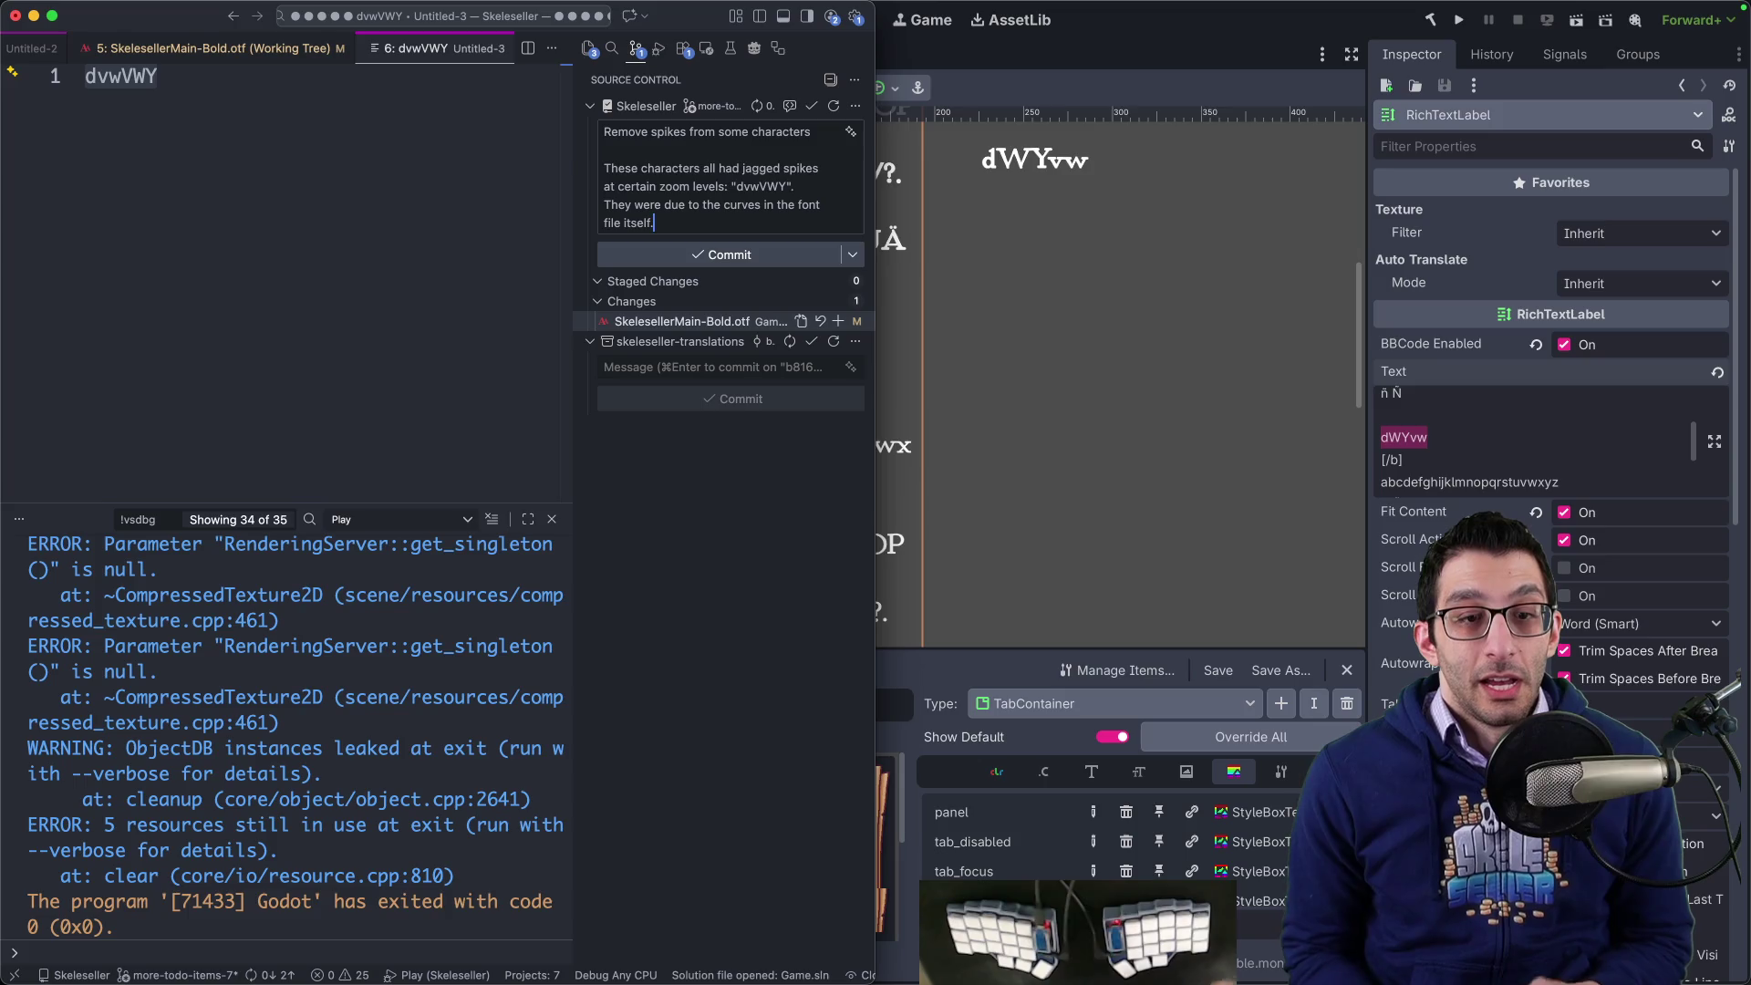
- Commit with all changes staged, then go back to the Godot editor
left_click(714, 256)
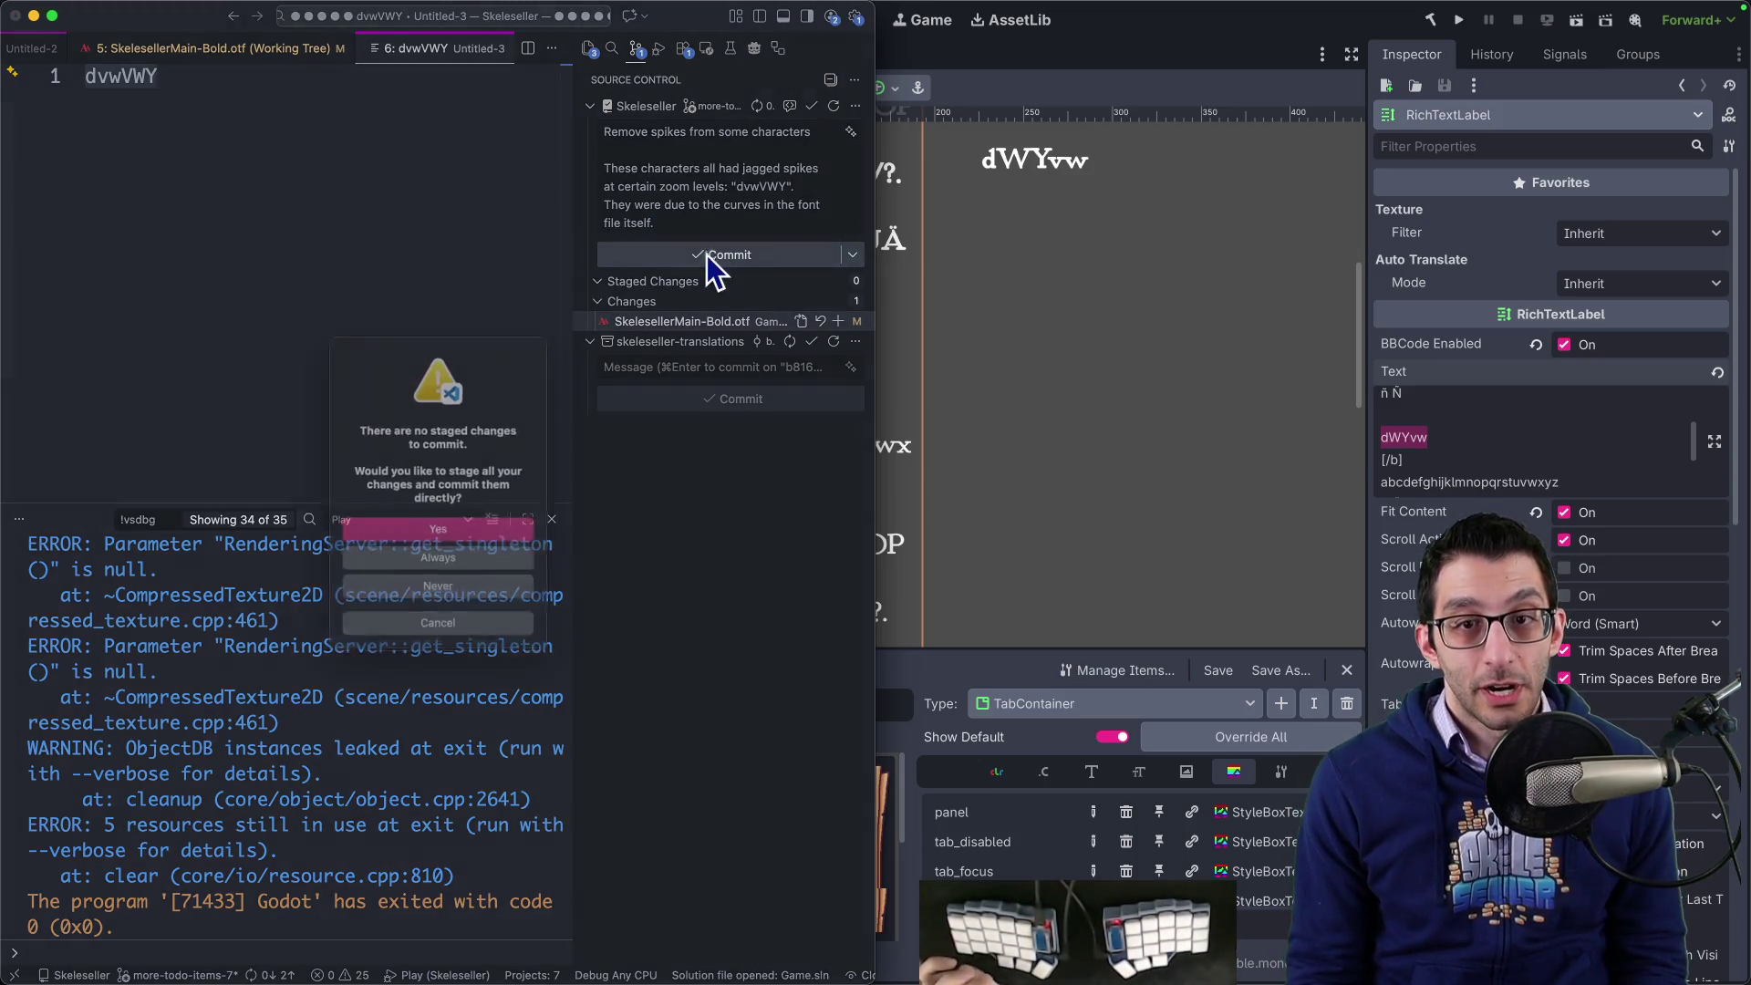
left_click(523, 535)
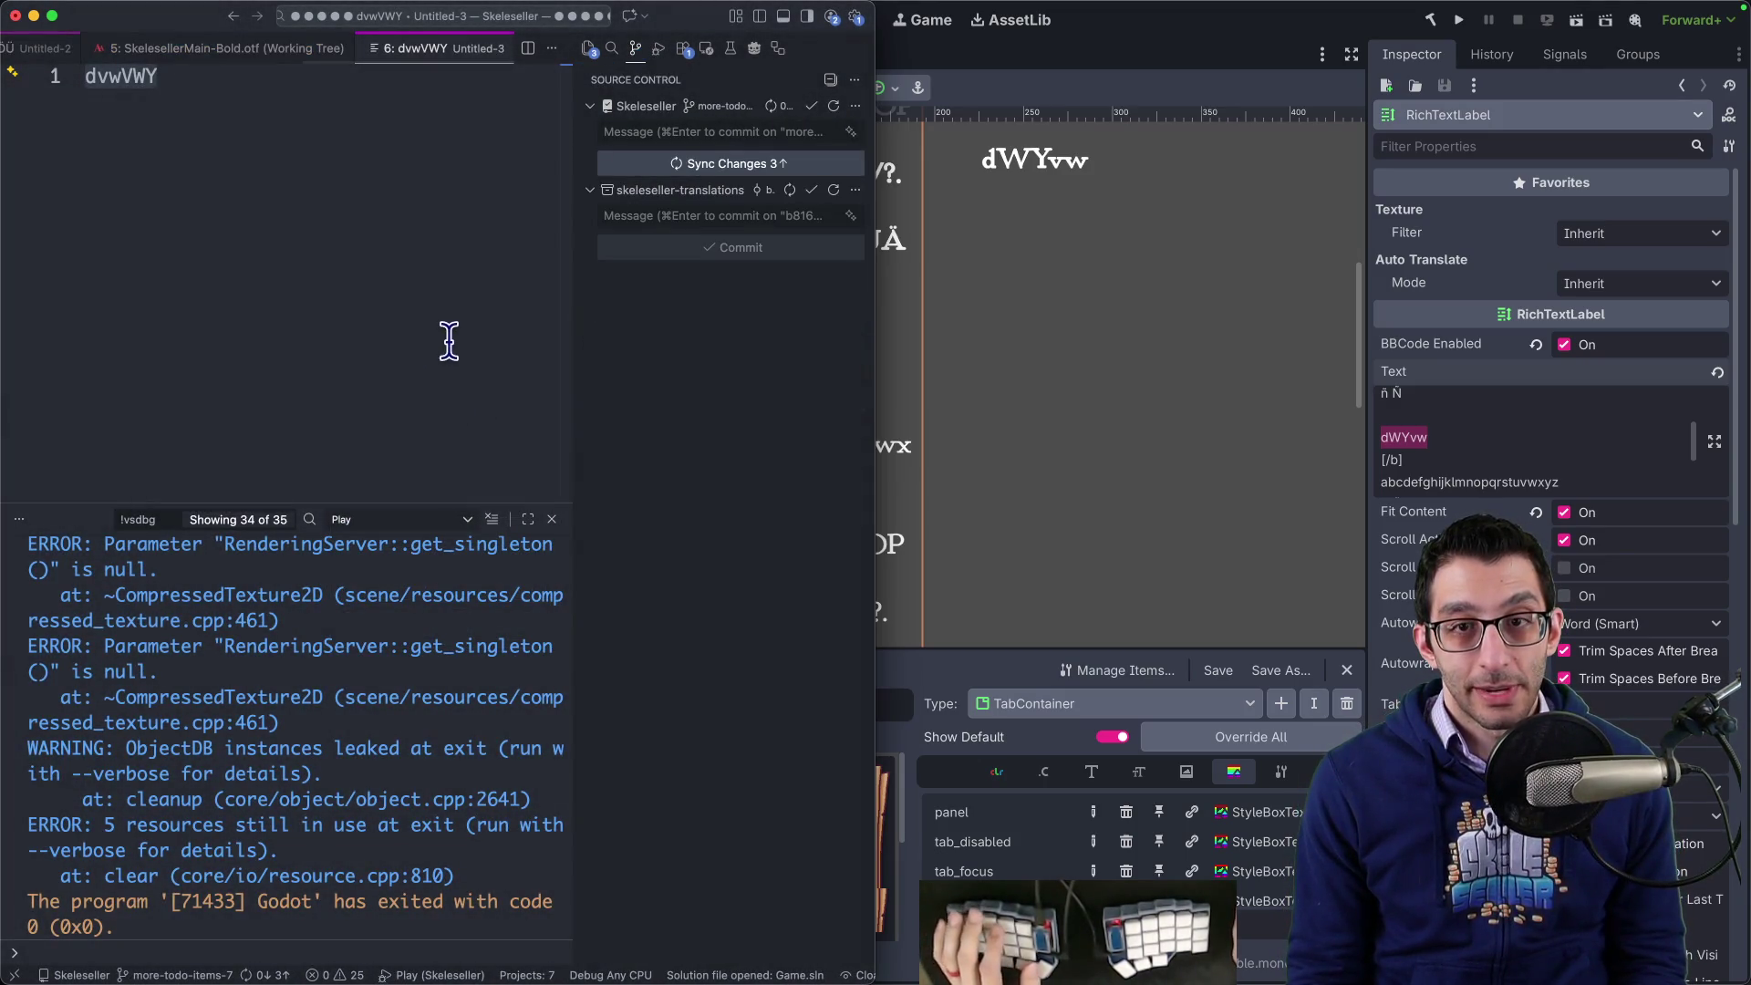
key("ctrl+alt+Return")
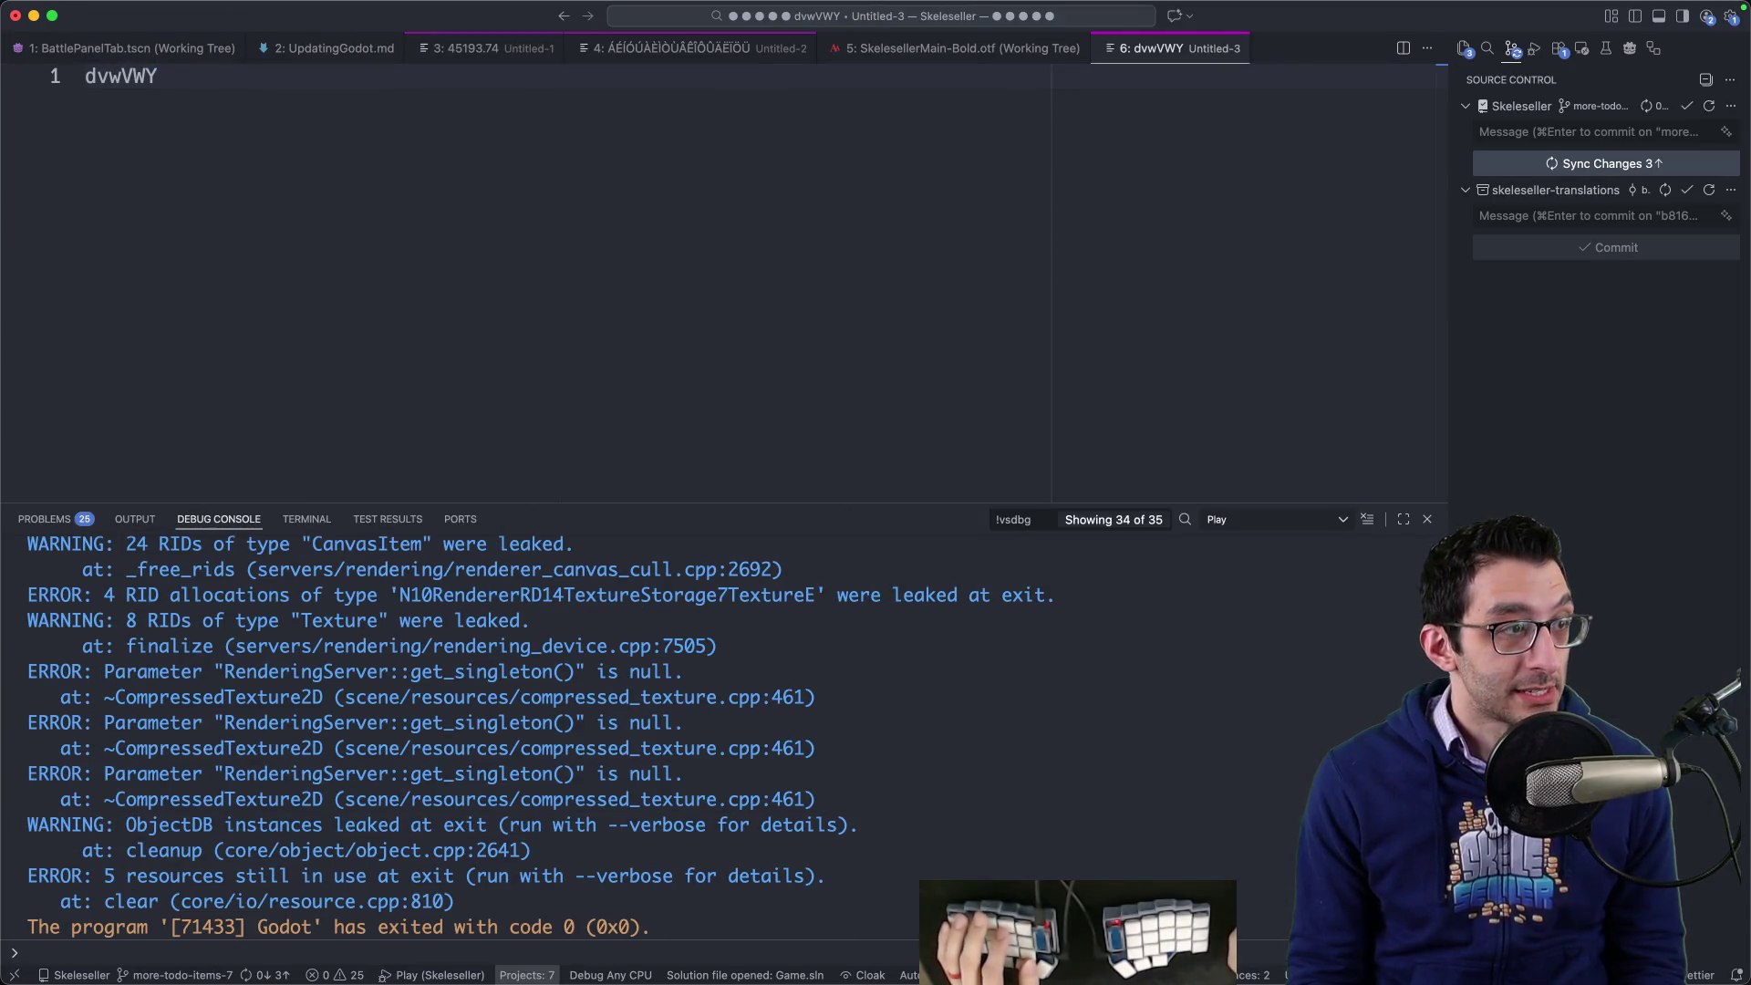
key("super+Tab")
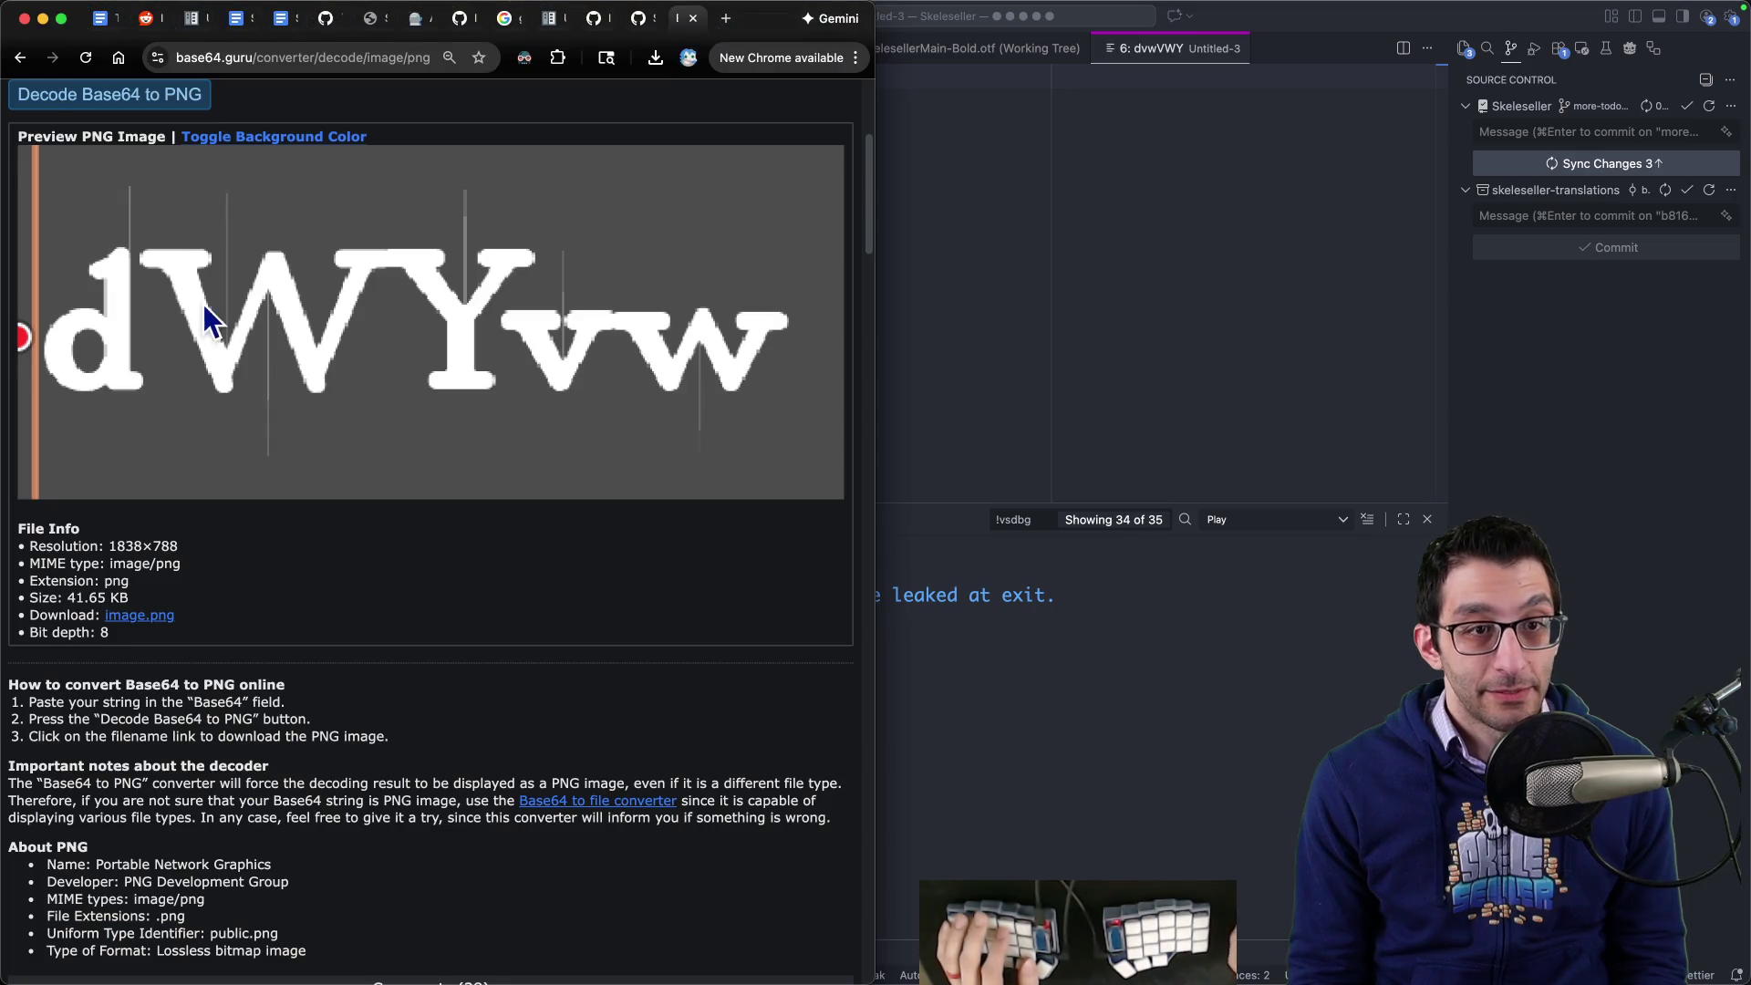
left_click(110, 20)
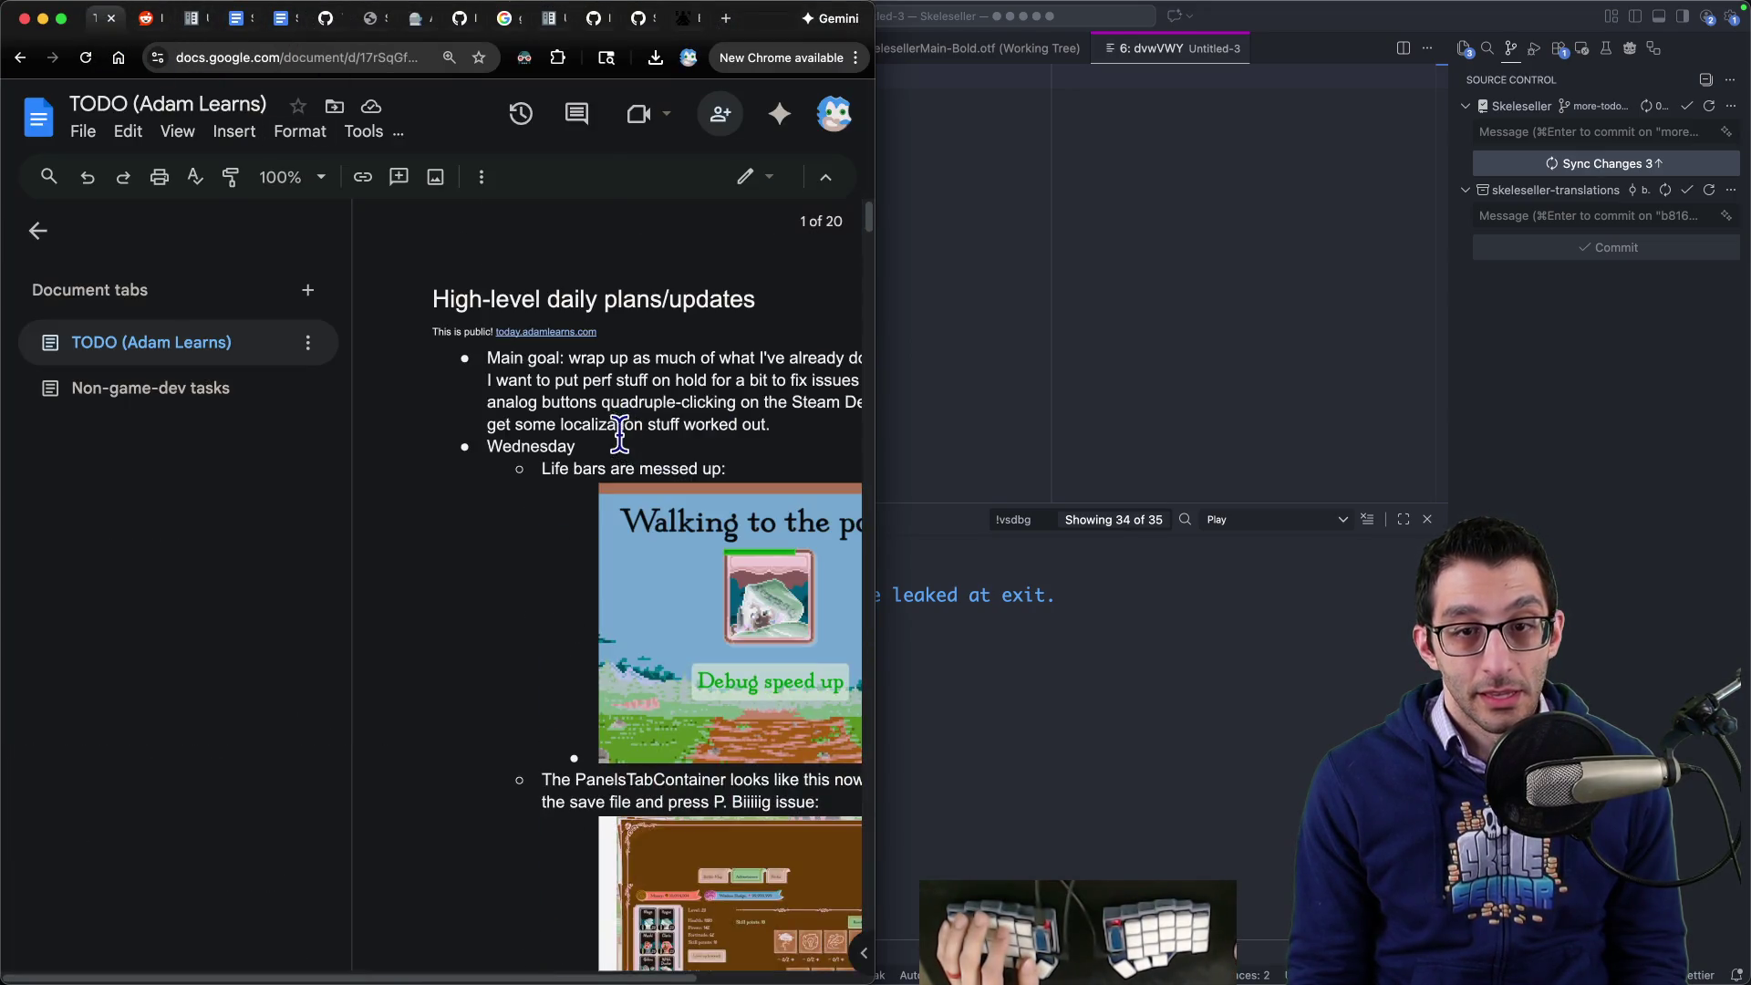
key("ctrl+alt+Return")
left_click(1245, 972)
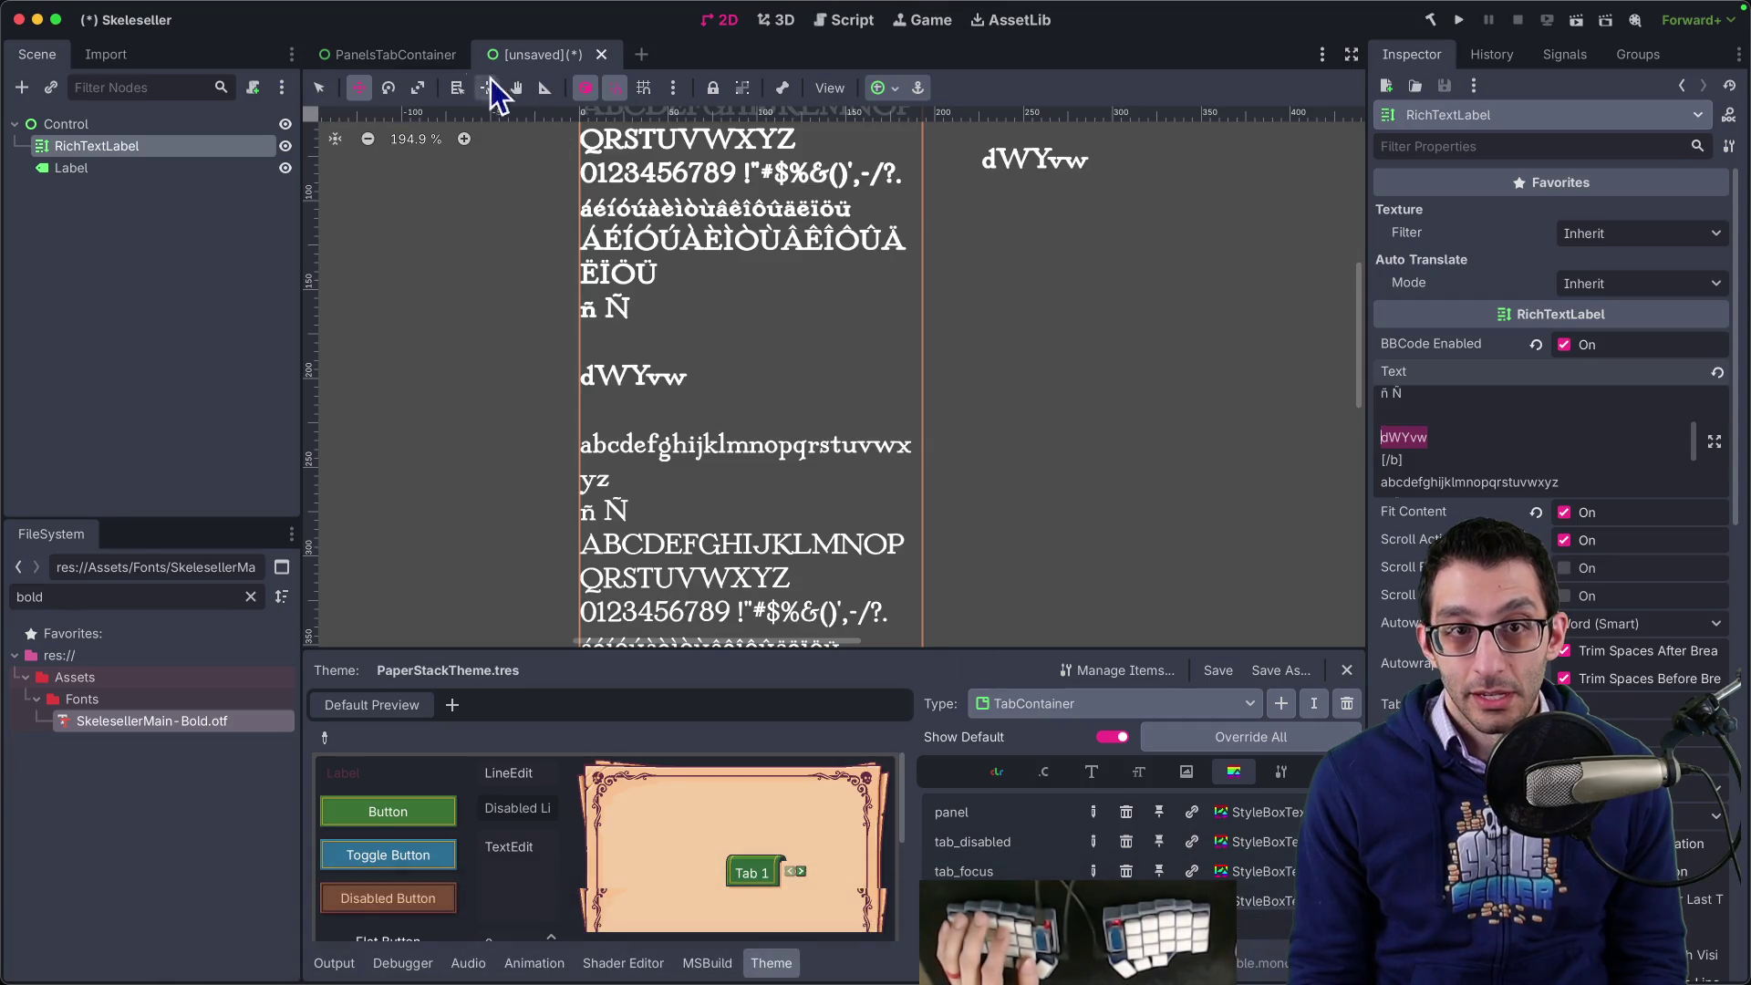
- Switch to PanelsTabContainer and select TabContainer, then clear and restore its PaperStackTheme
key("ctrl+Tab")
scroll(718, 337, "down", 3)
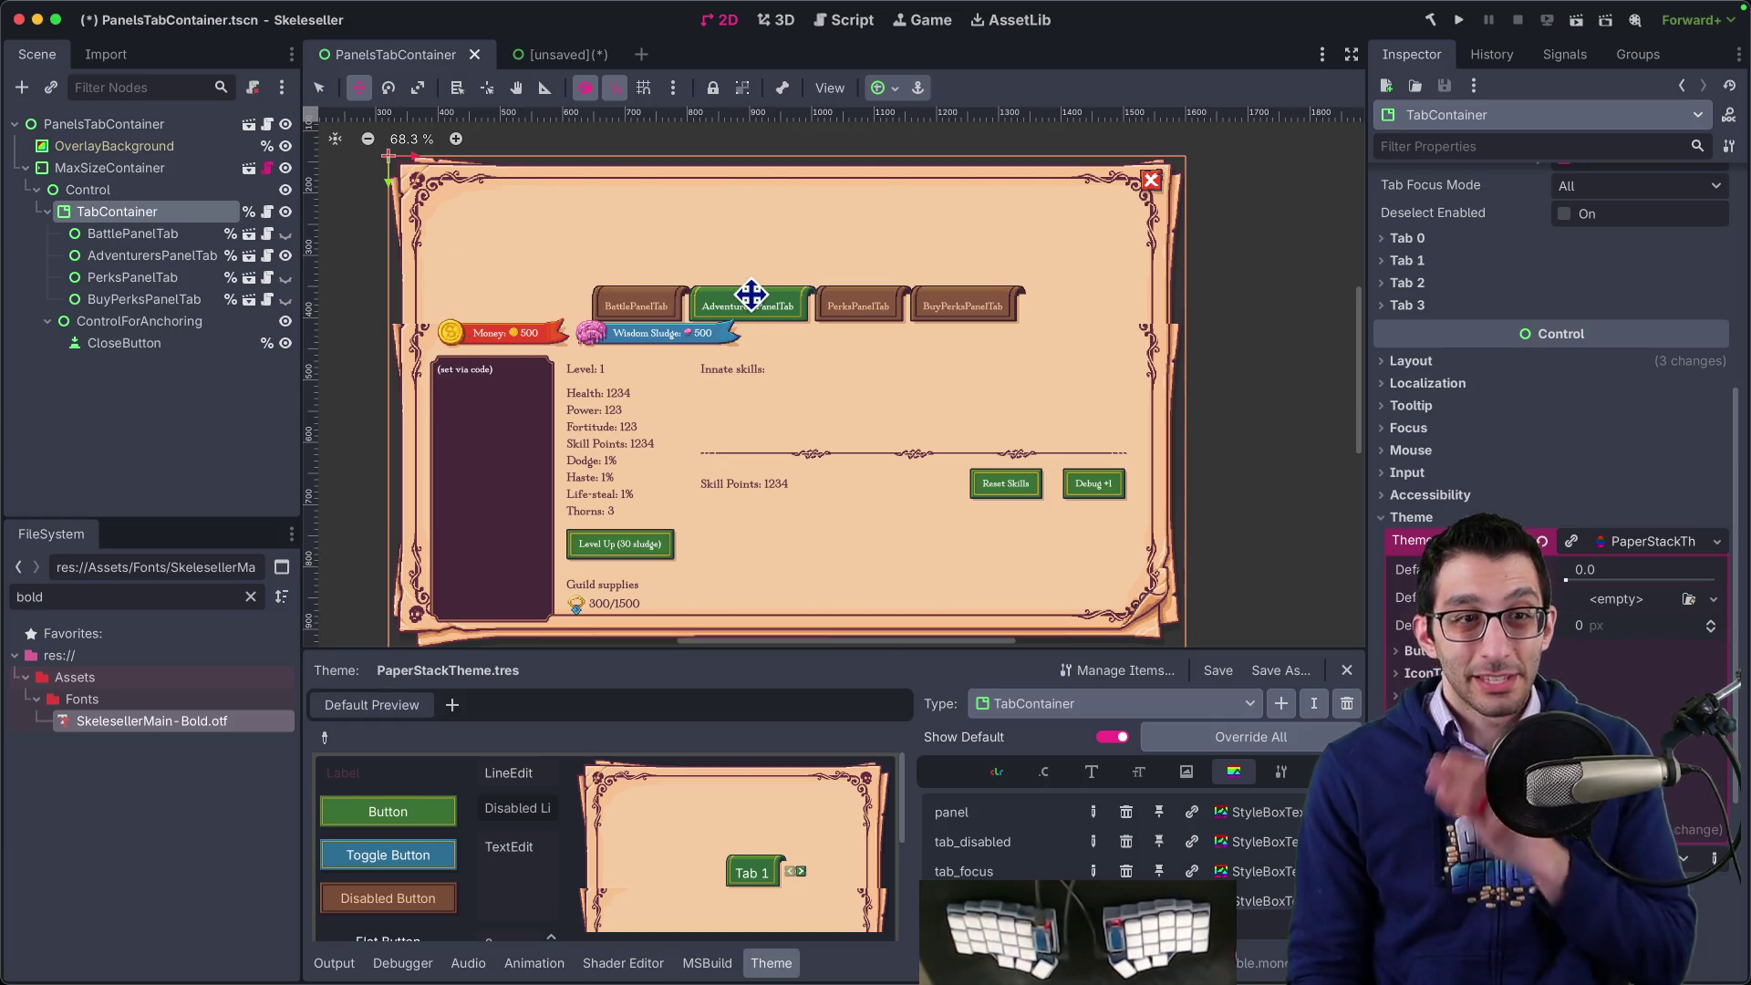
left_click(154, 237)
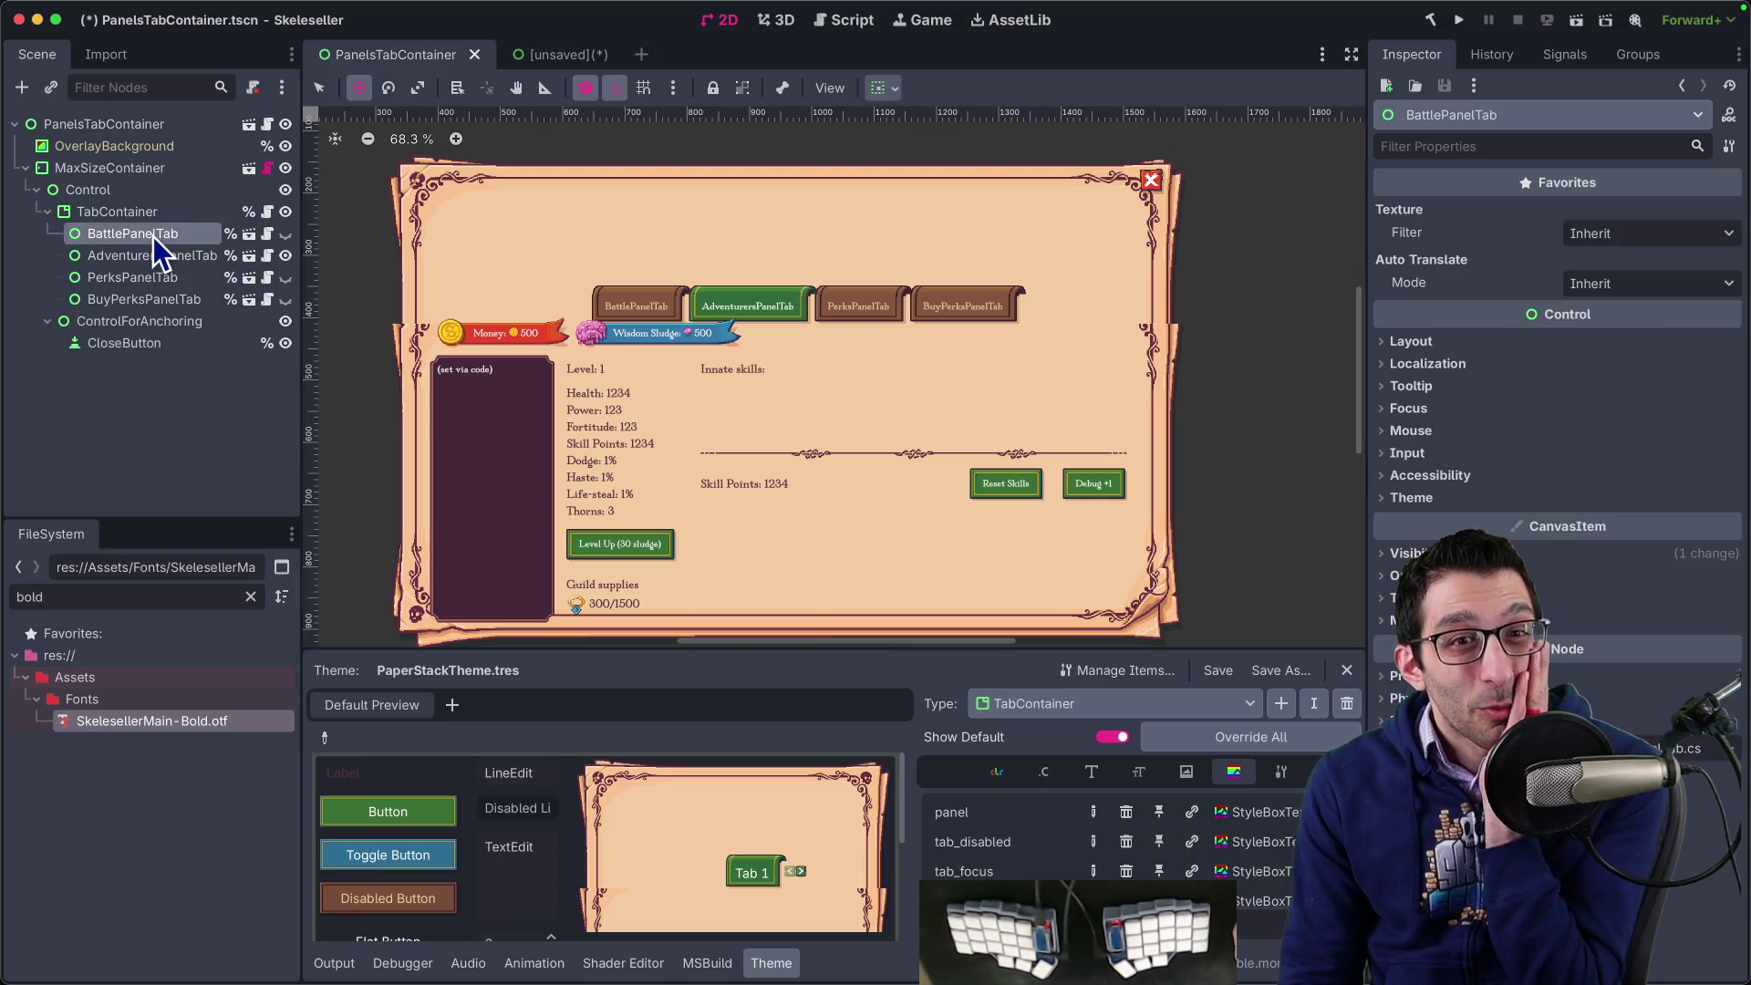
left_click(137, 216)
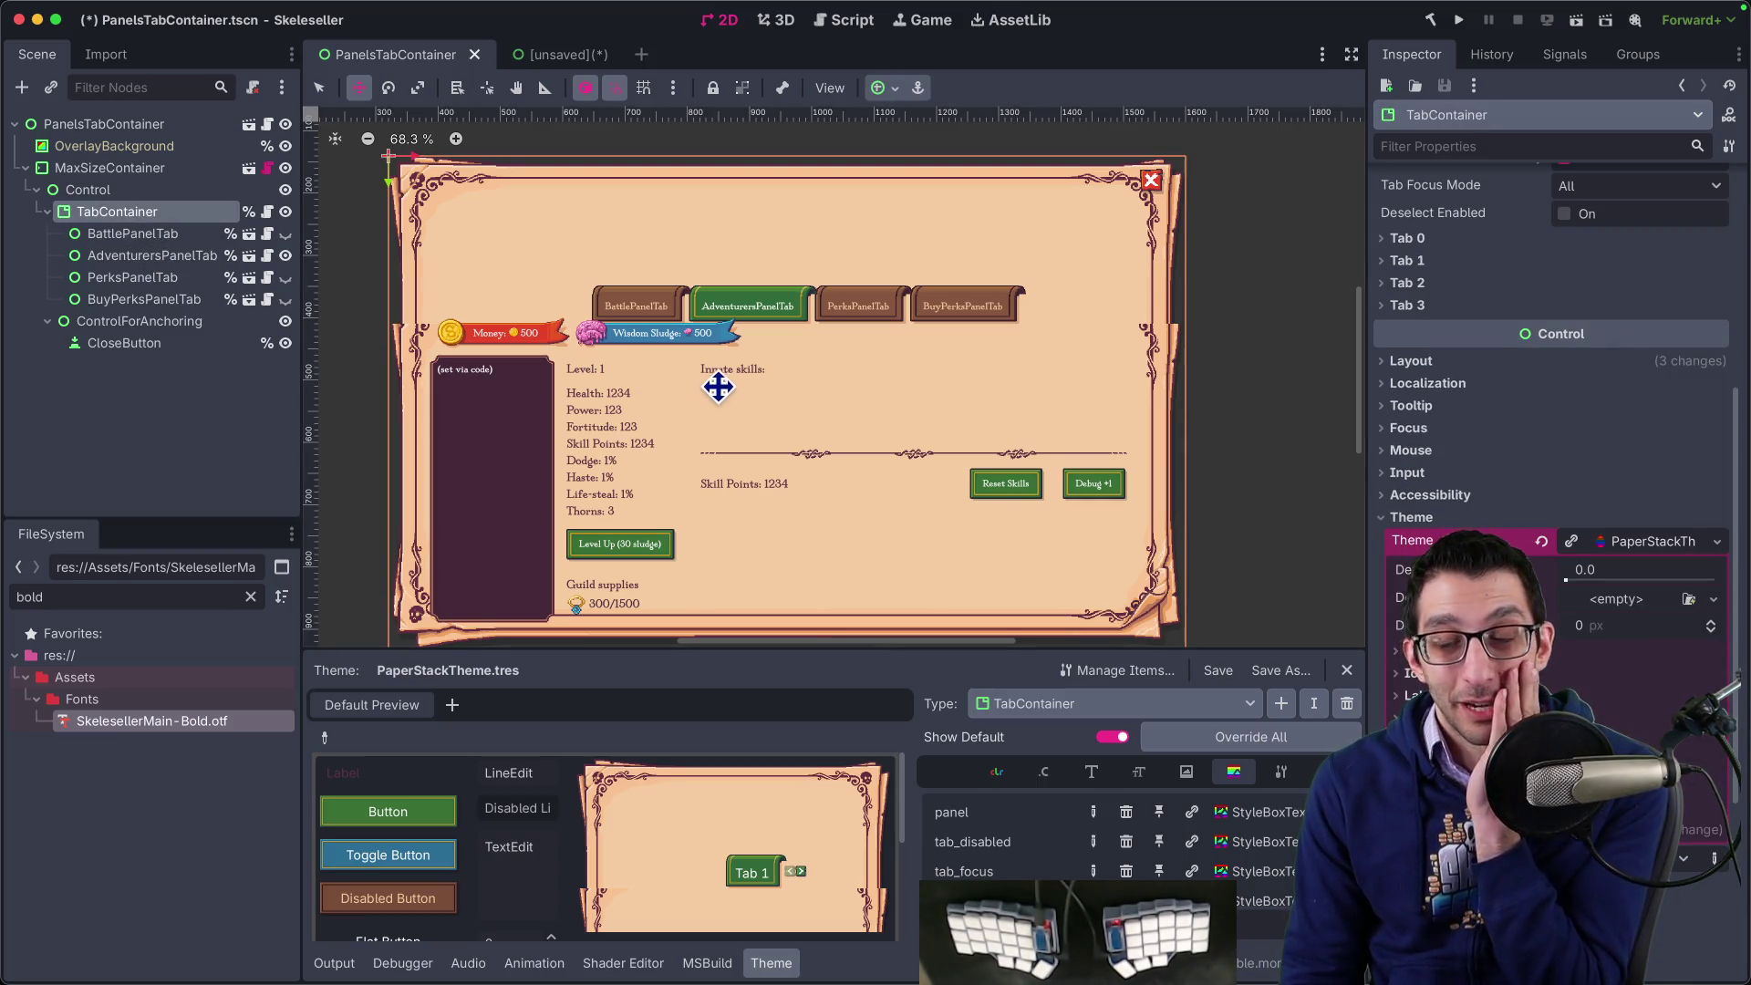
left_click(1542, 541)
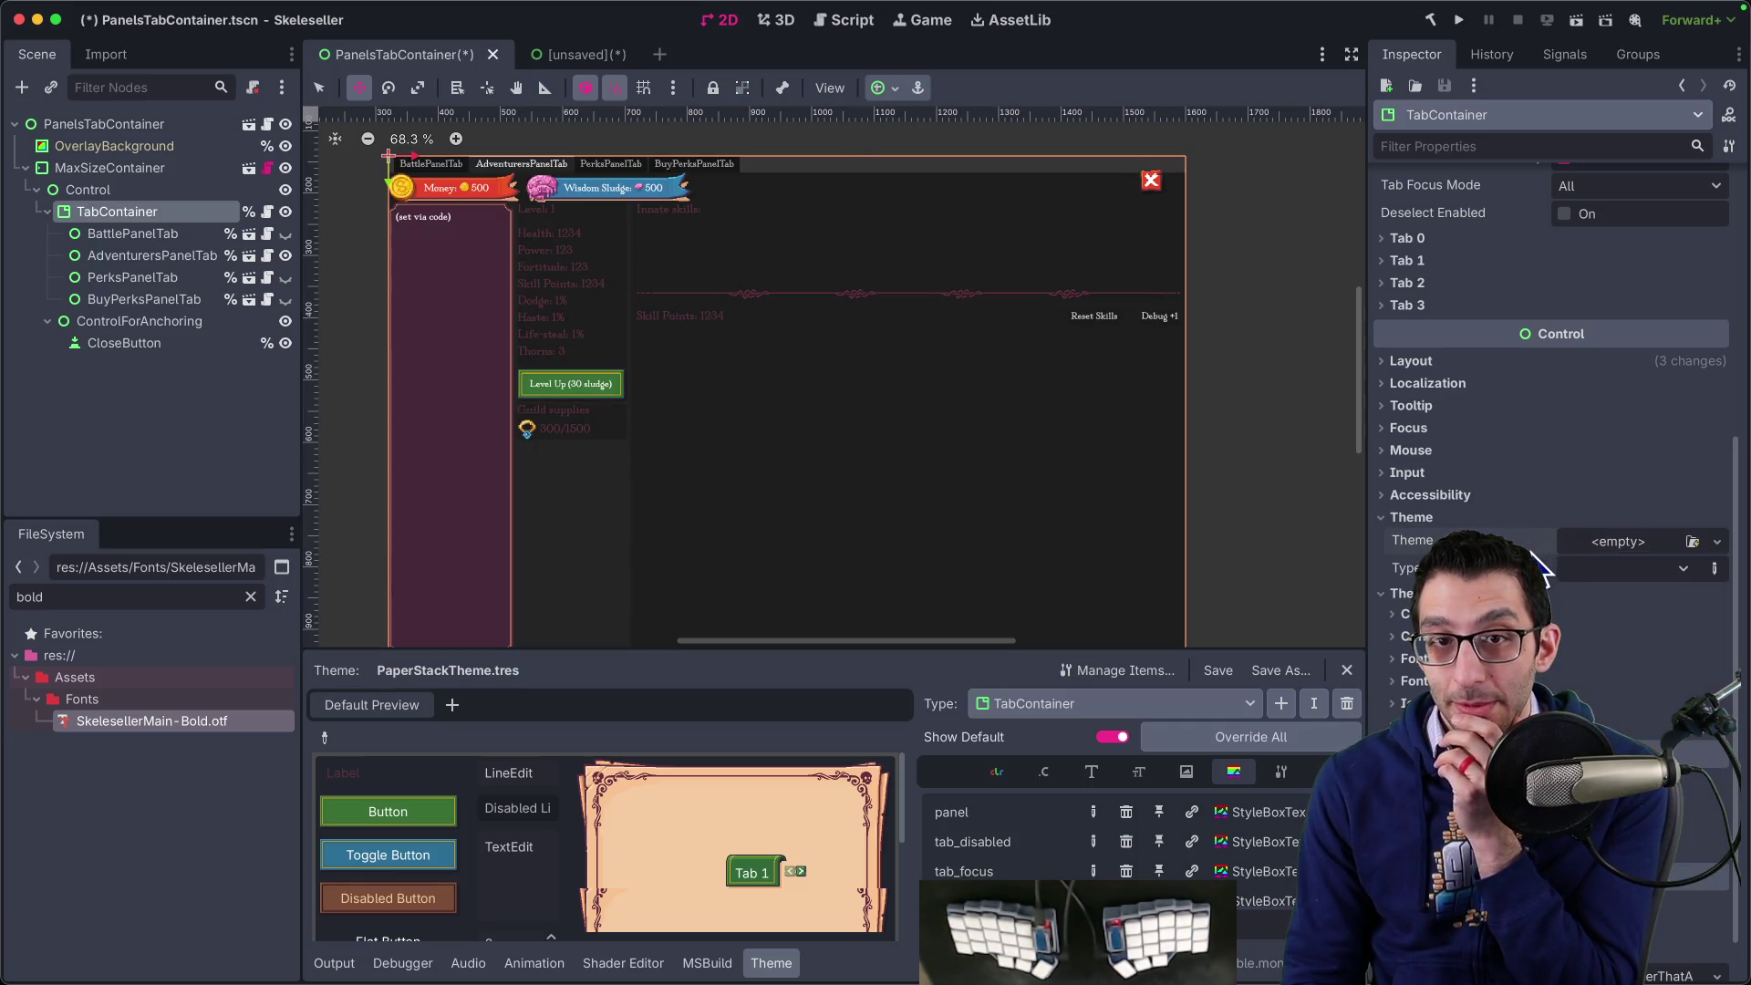
key("ctrl+z")
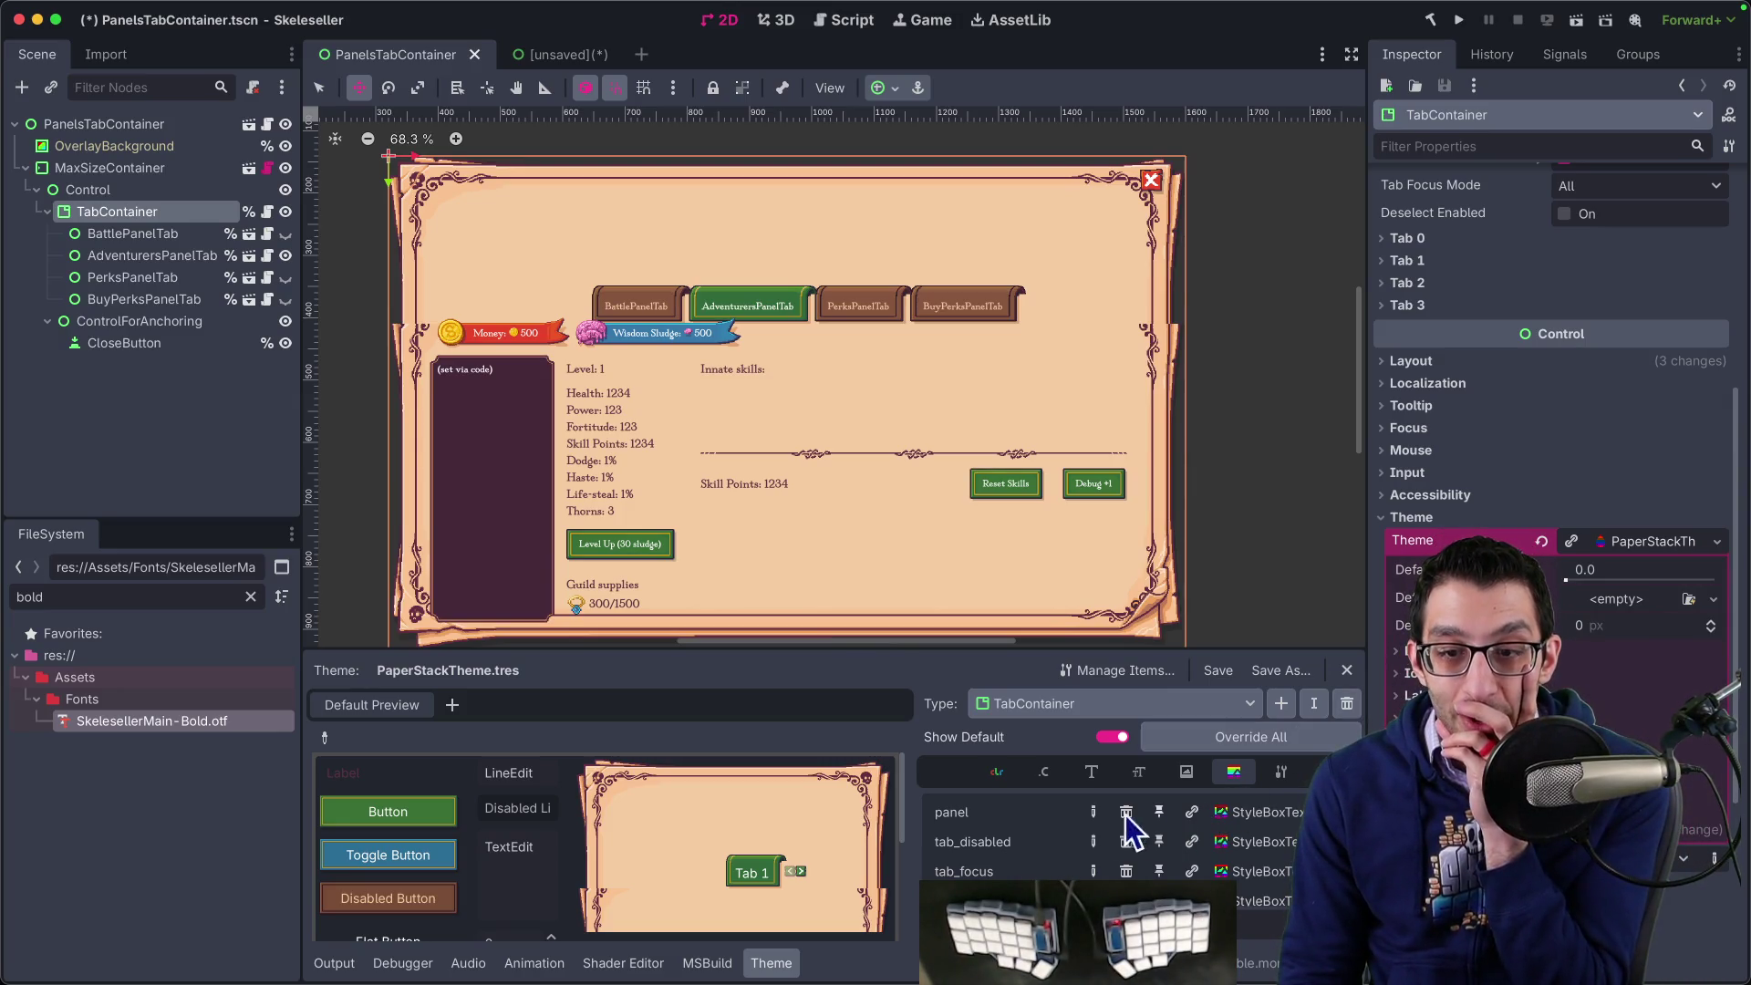
- Try the spritesheet as the panel stylebox's texture, then undo the swap
left_click(1246, 817)
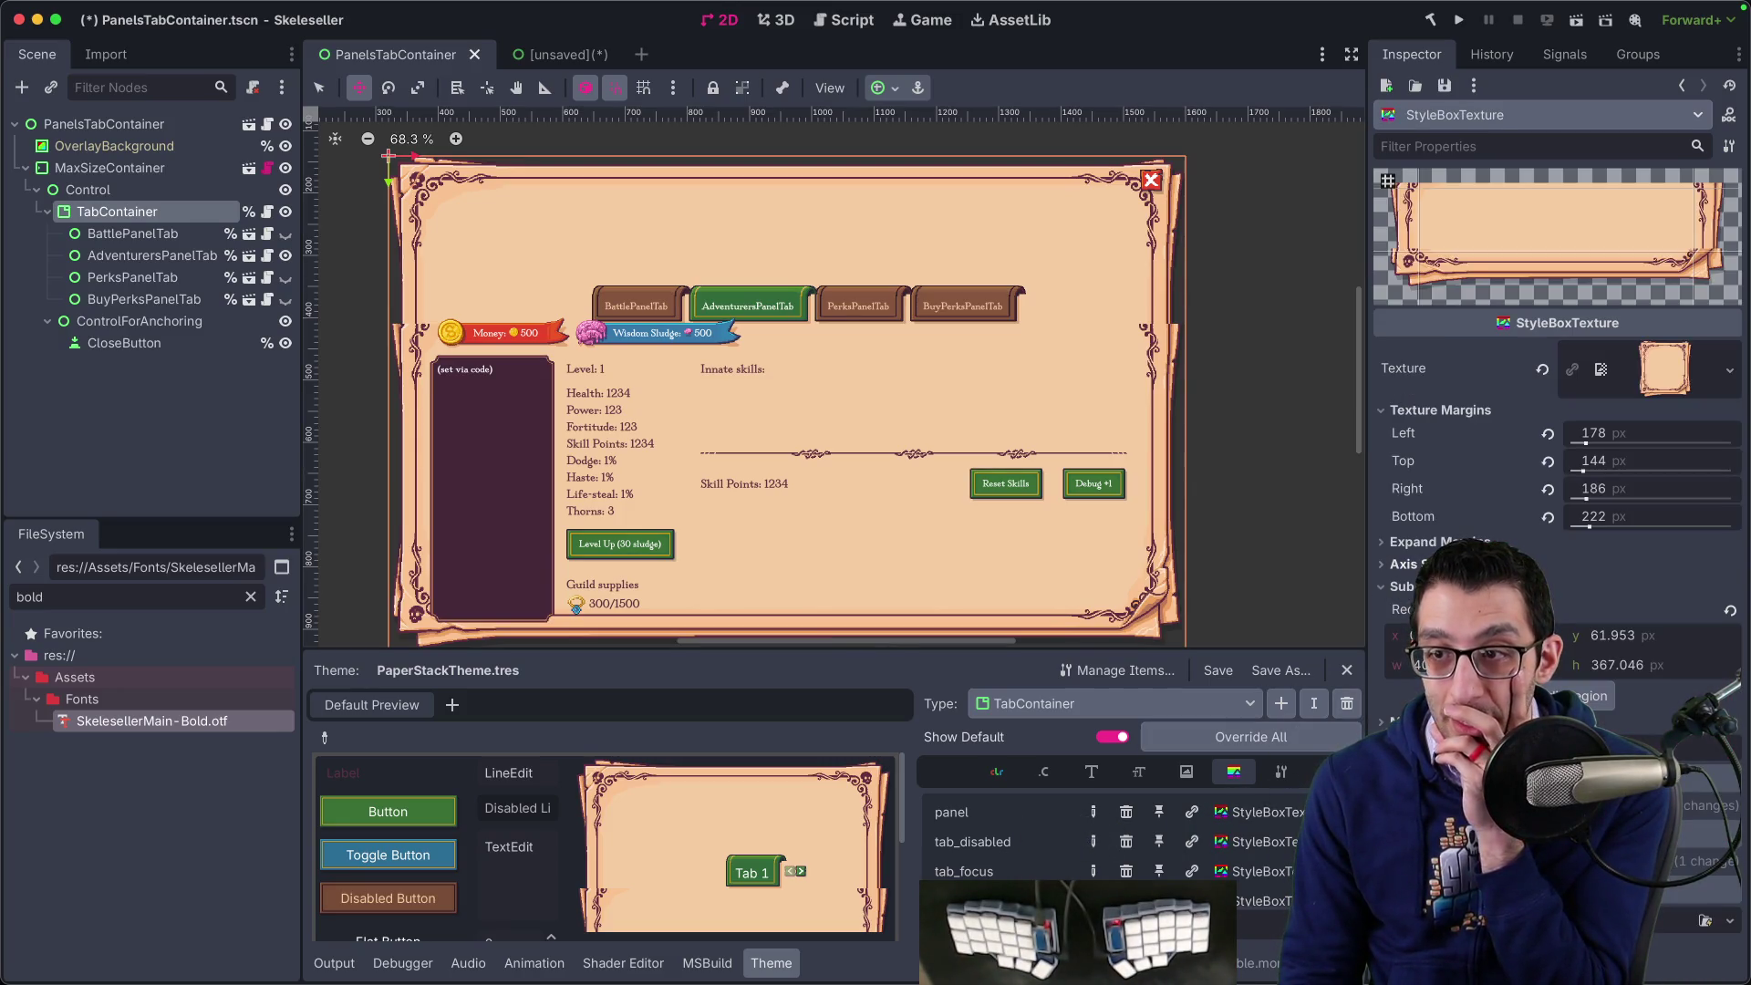
right_click(1662, 392)
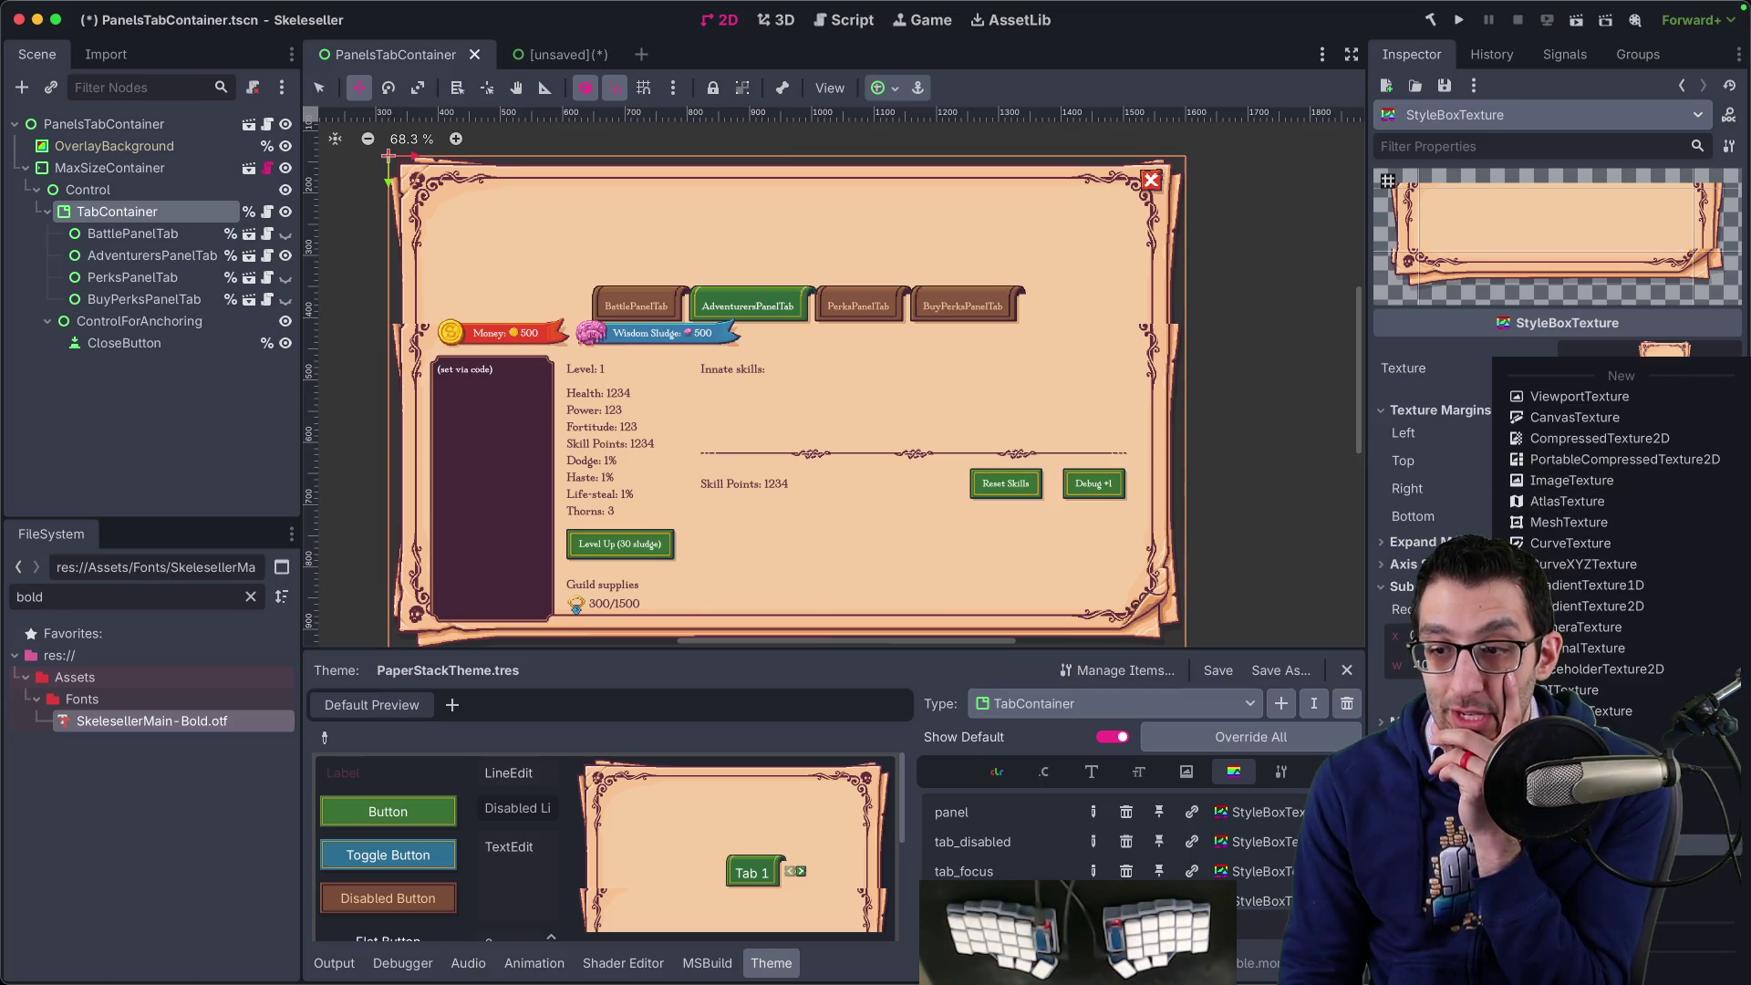
left_click(1605, 775)
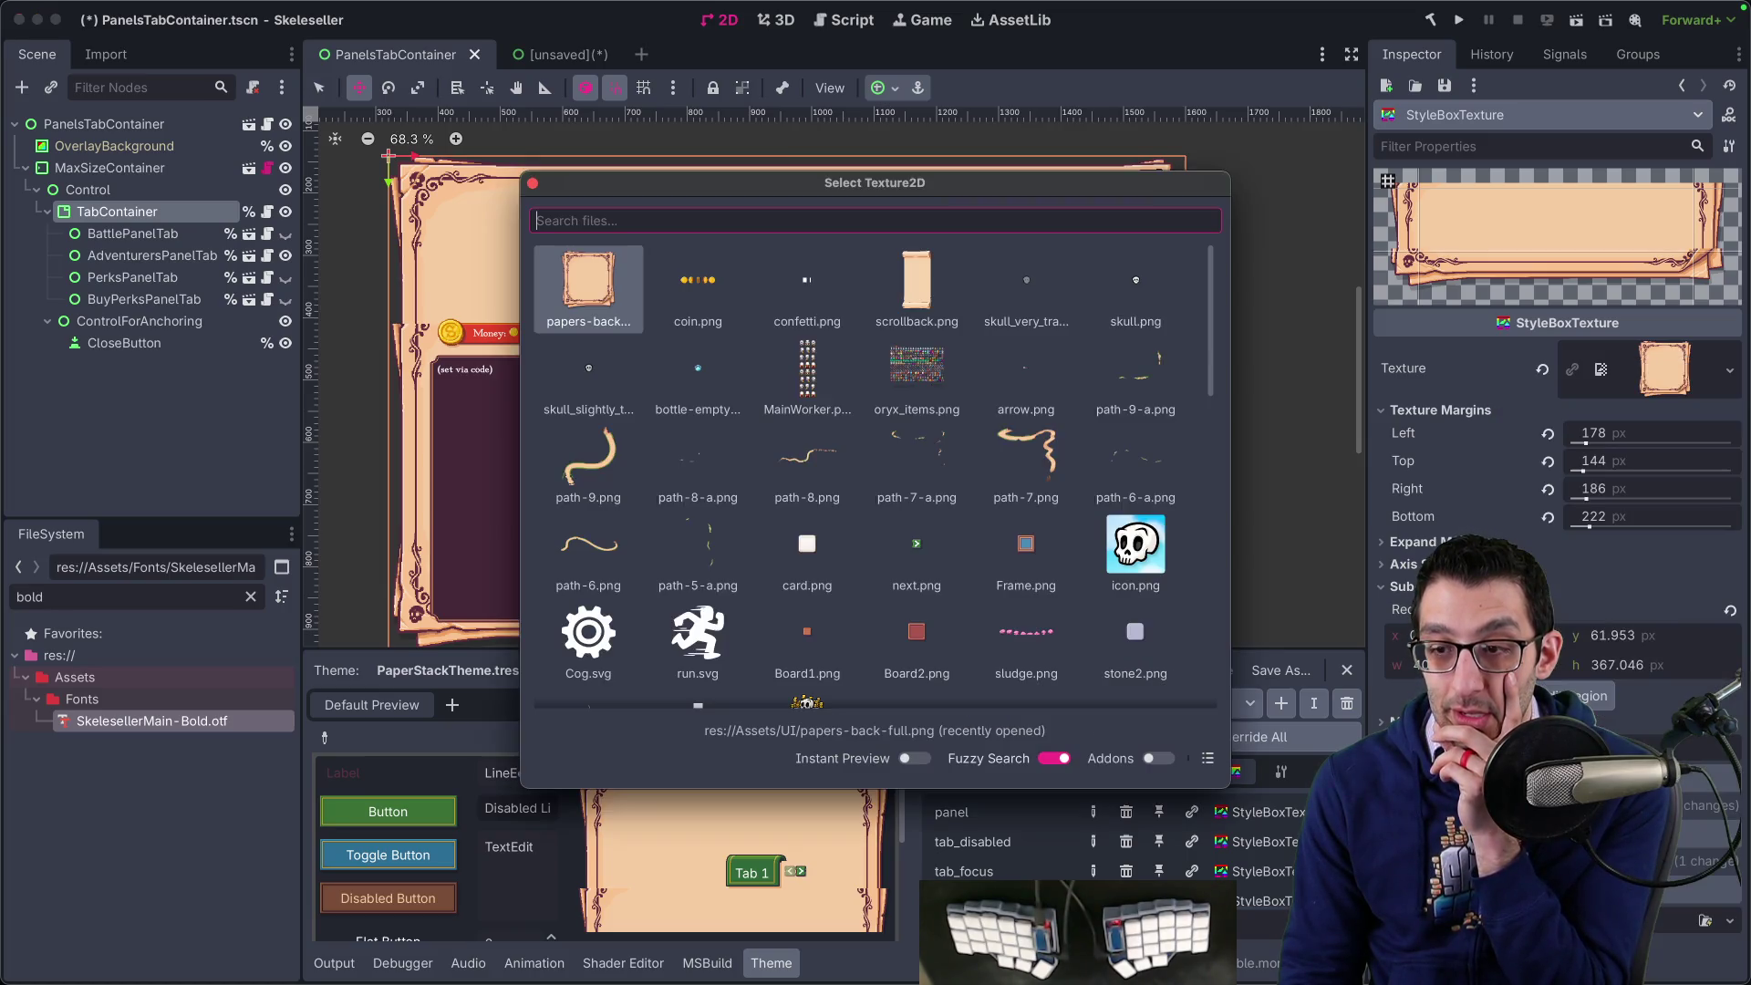
double_click(1023, 463)
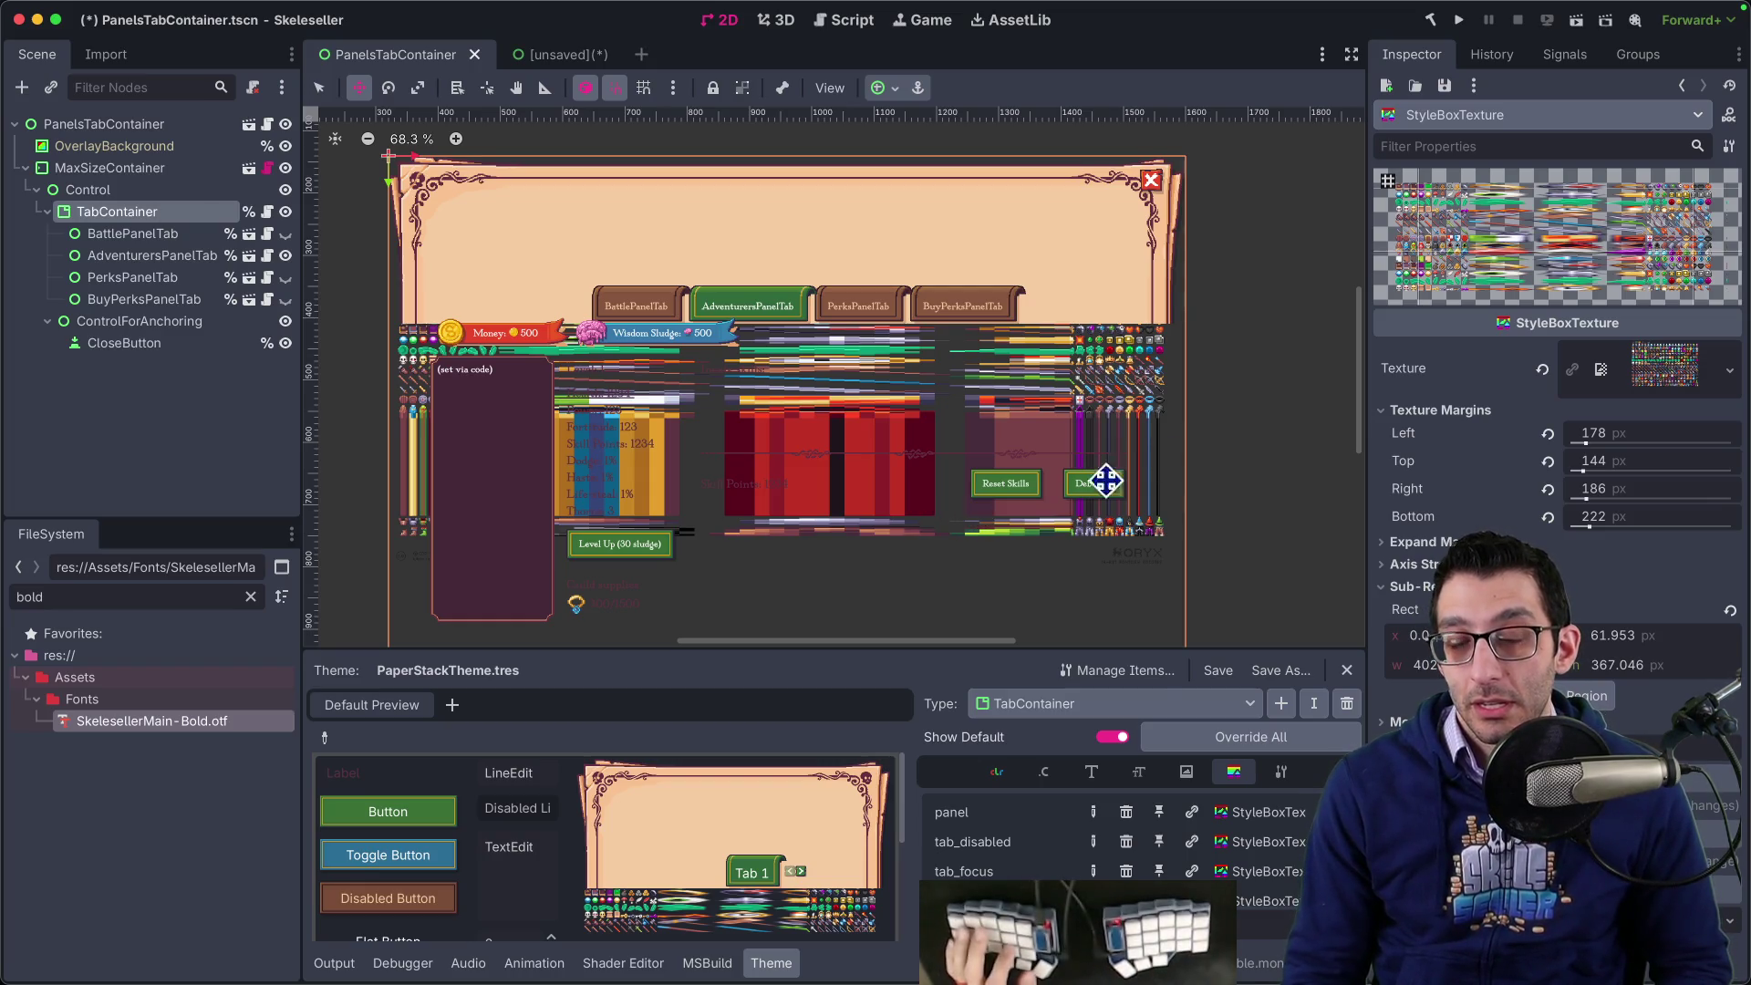
key("ctrl+z")
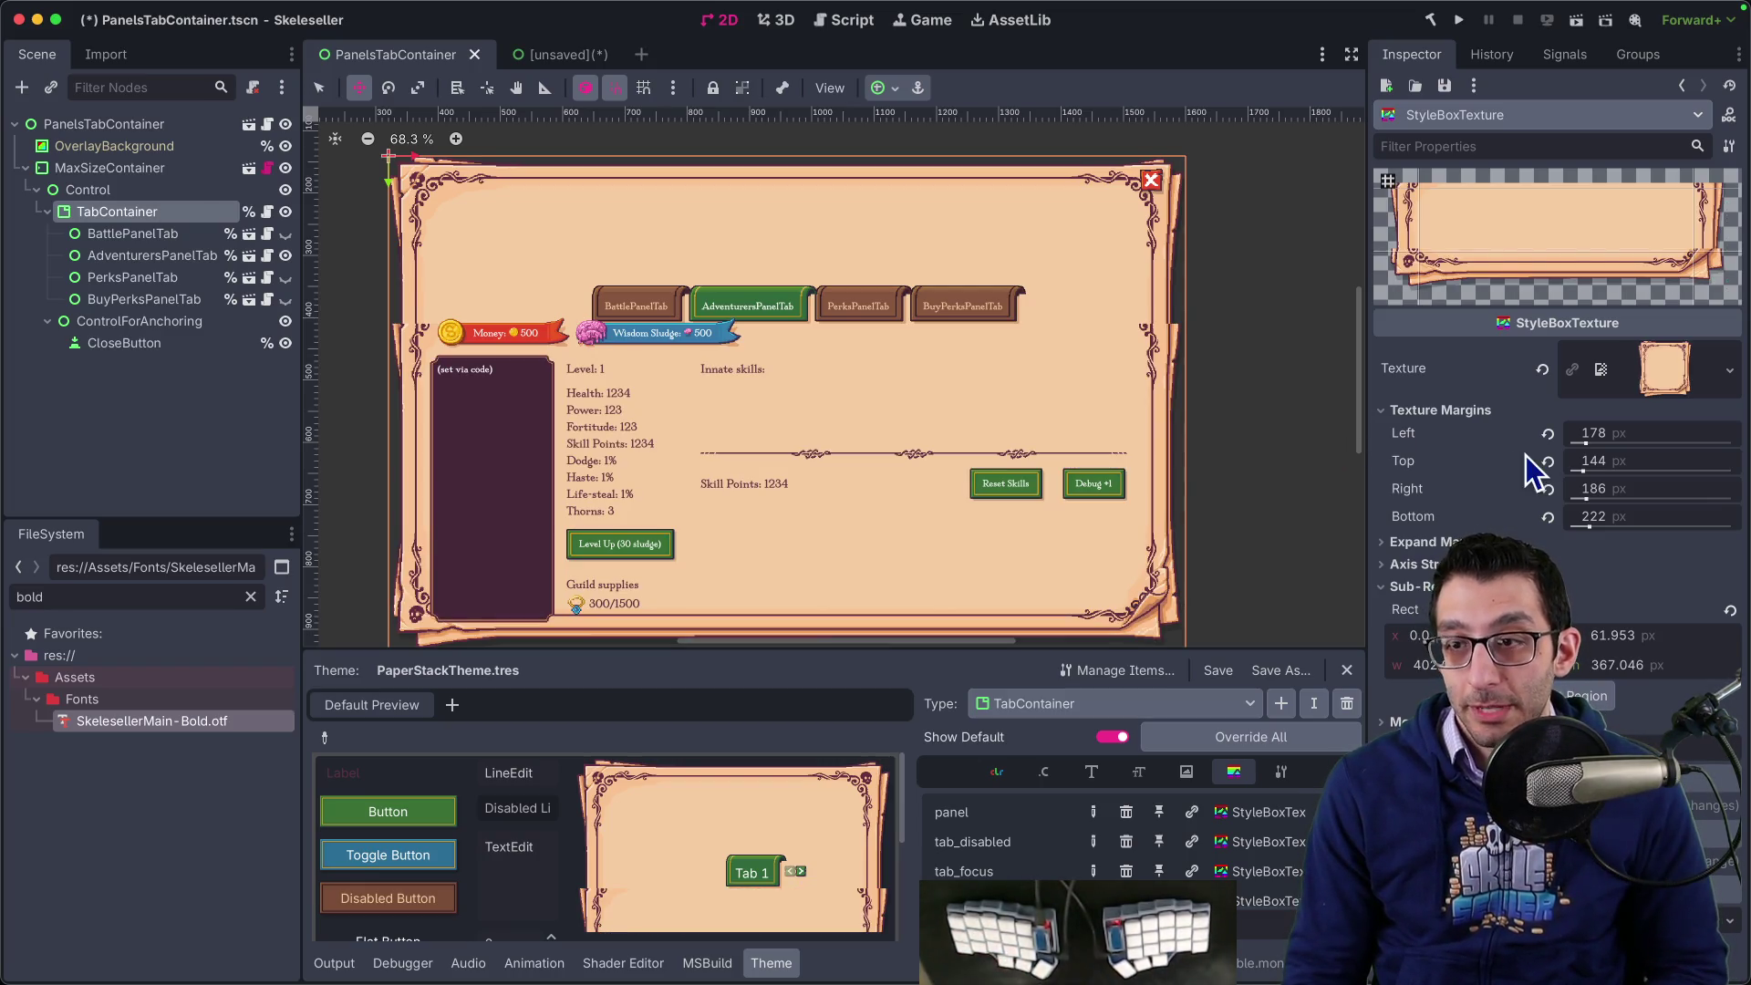
- Review the stylebox's Expand Margins values and bring up the theme's control type list
left_click(1460, 540)
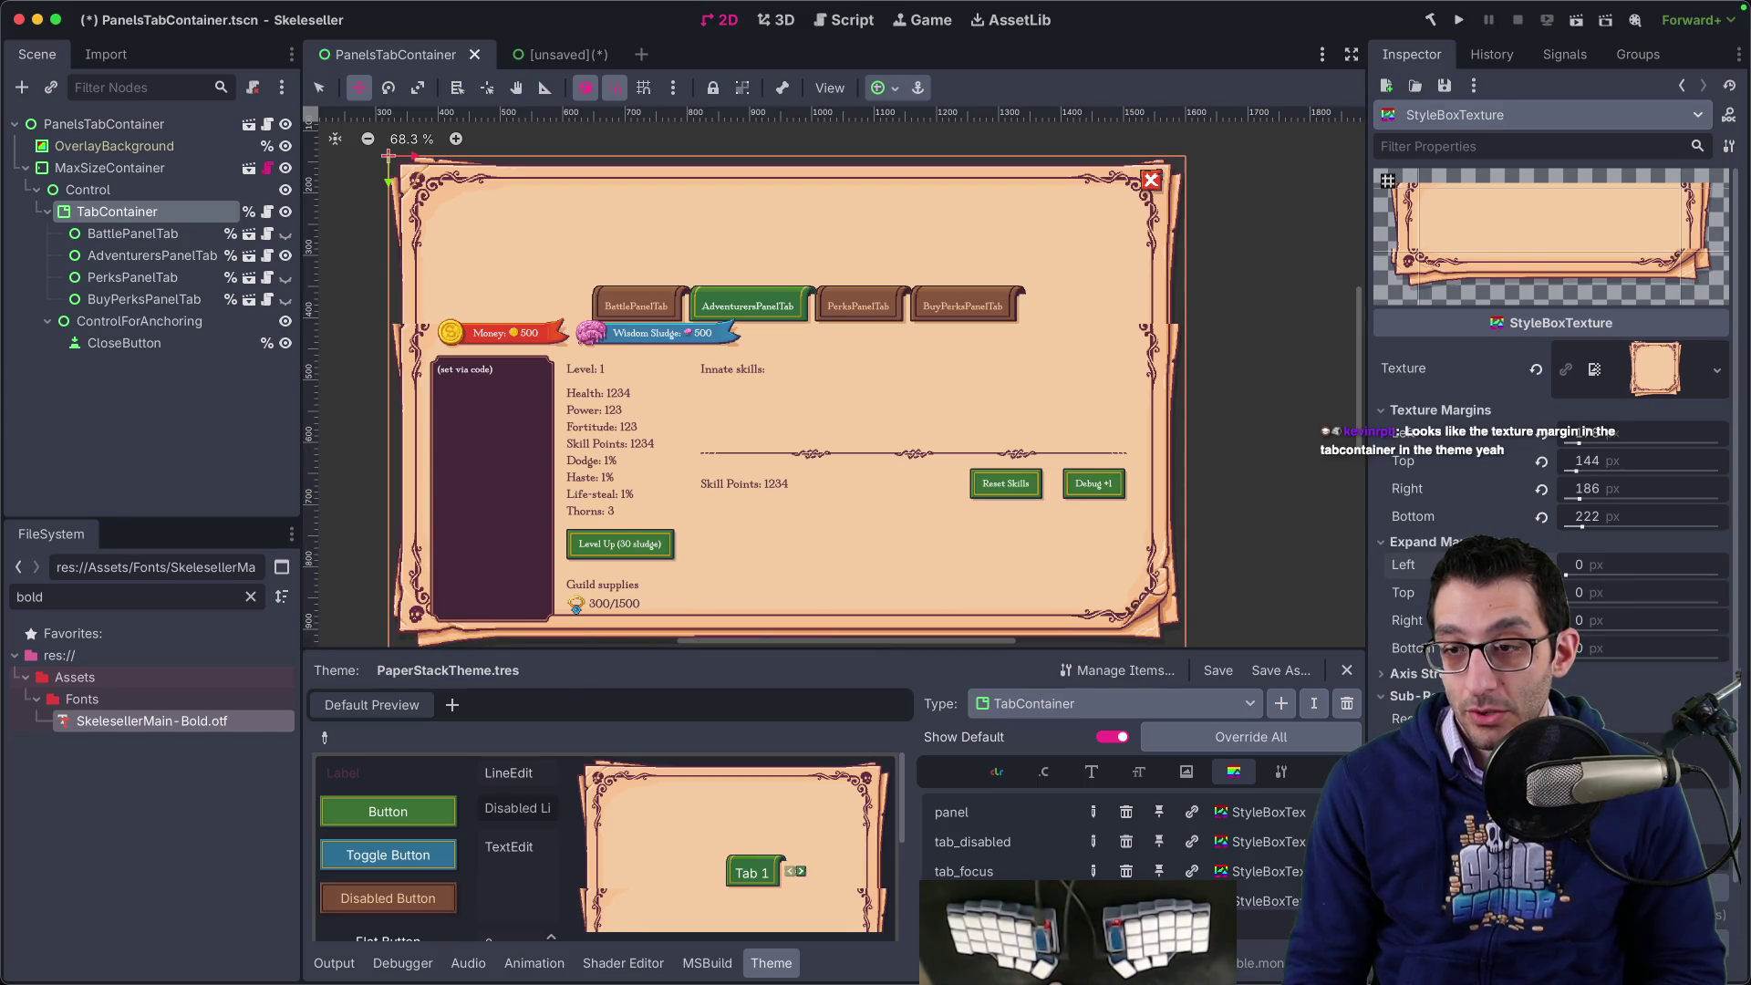
scroll(1551, 402, "down", 4)
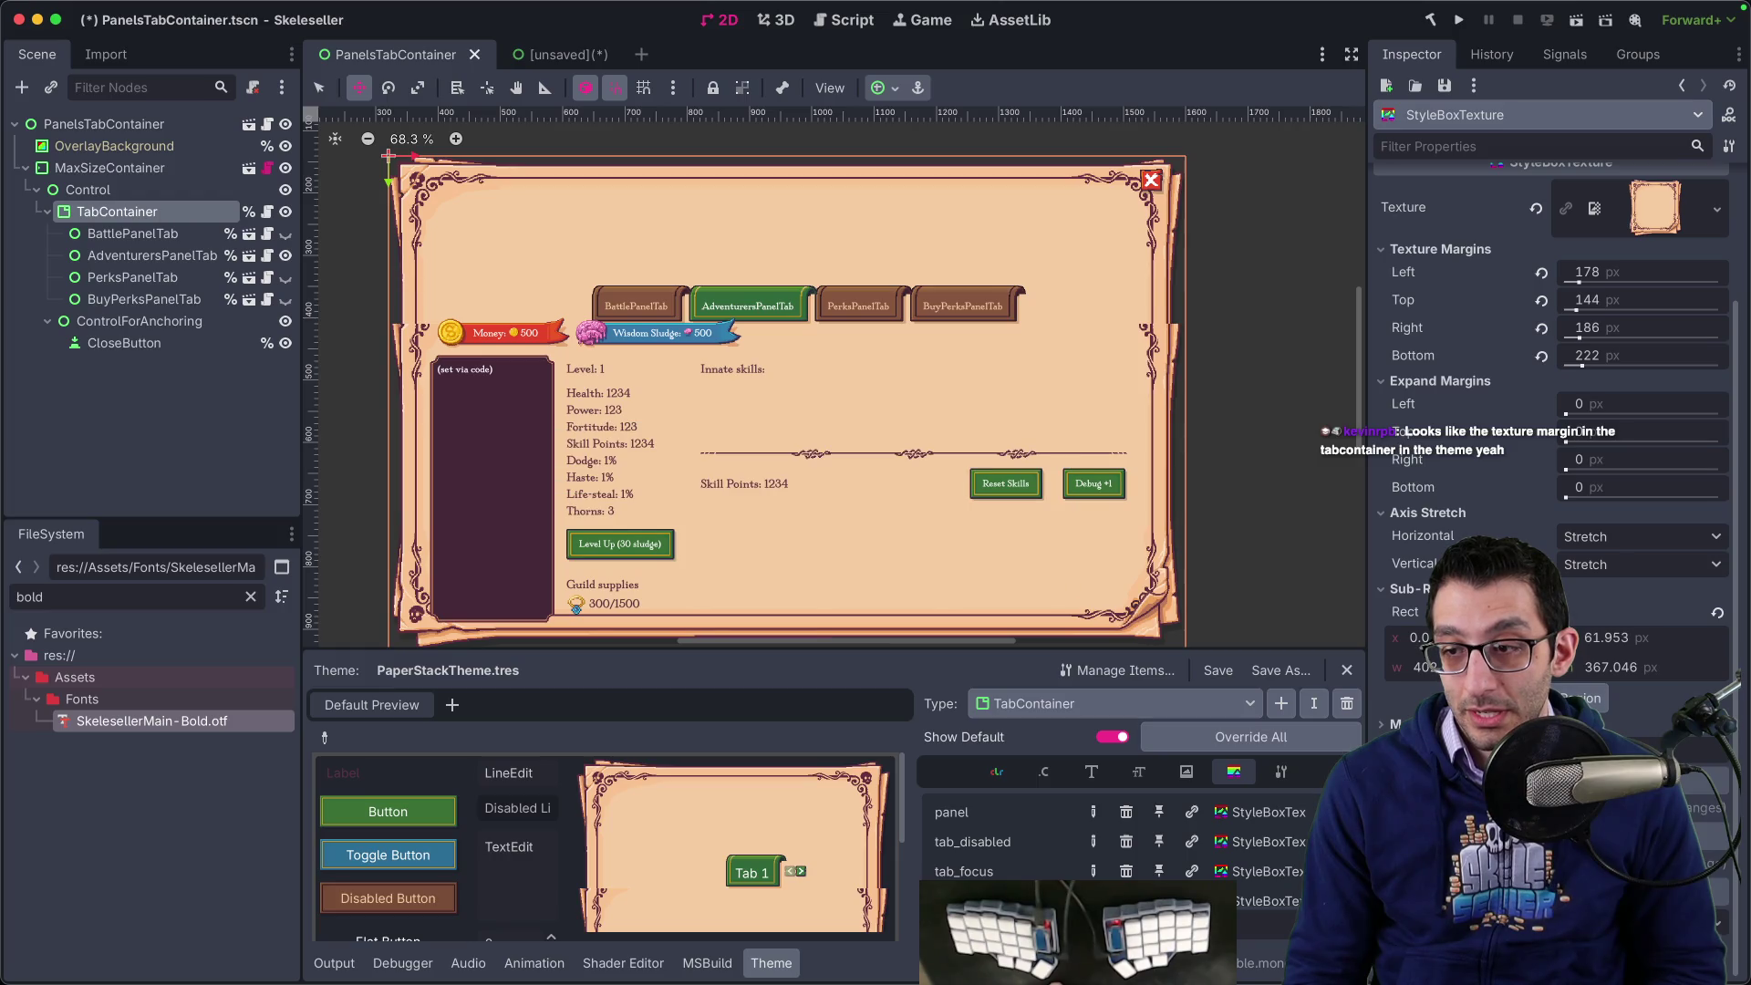
scroll(1551, 410, "down", 3)
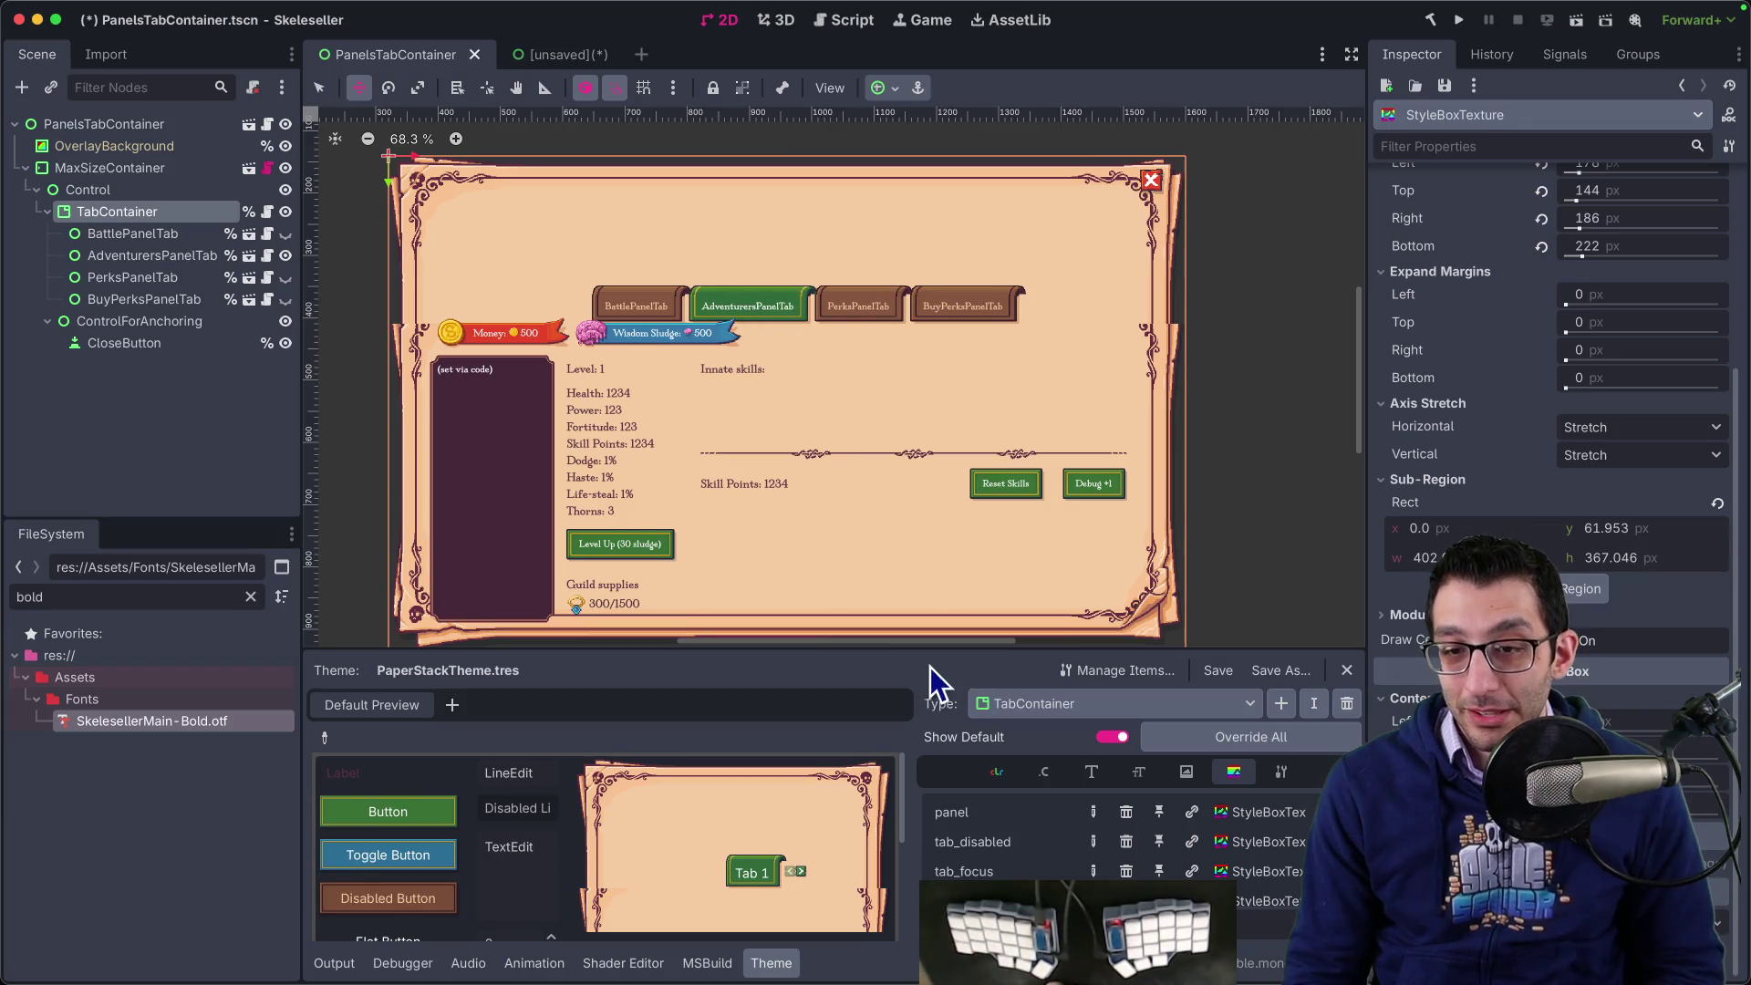
left_click(1045, 708)
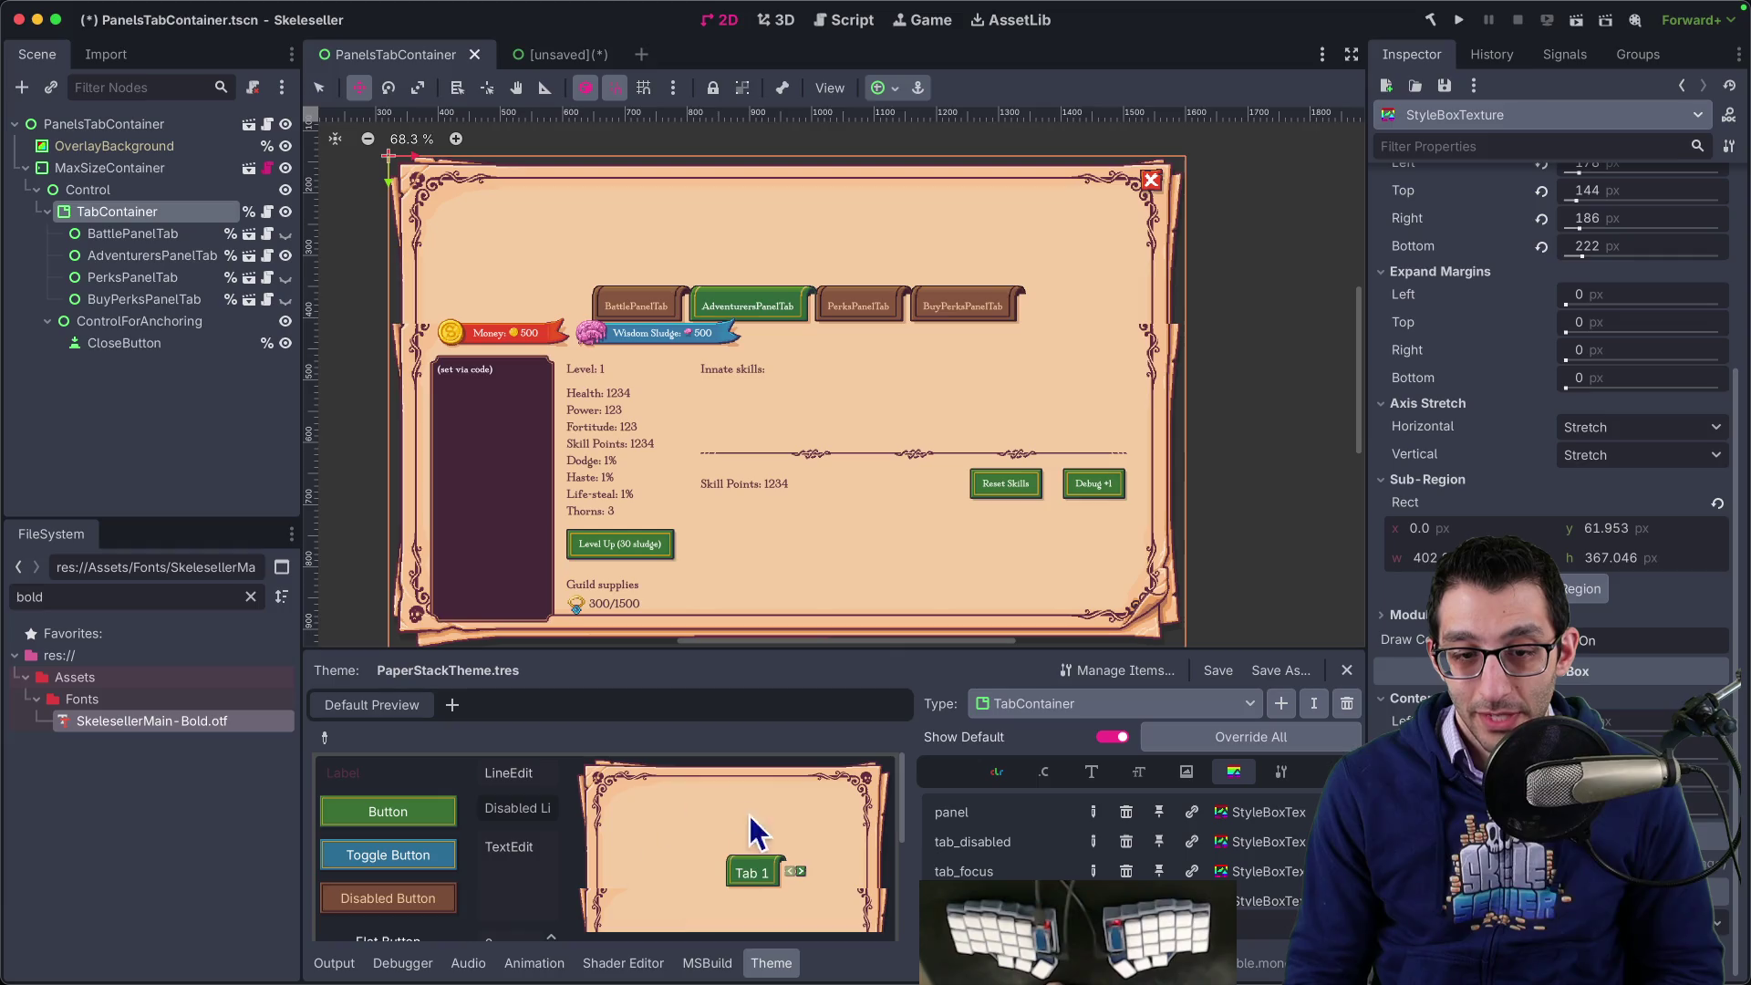
- Remove the Button type from PaperStackTheme
left_click(1125, 708)
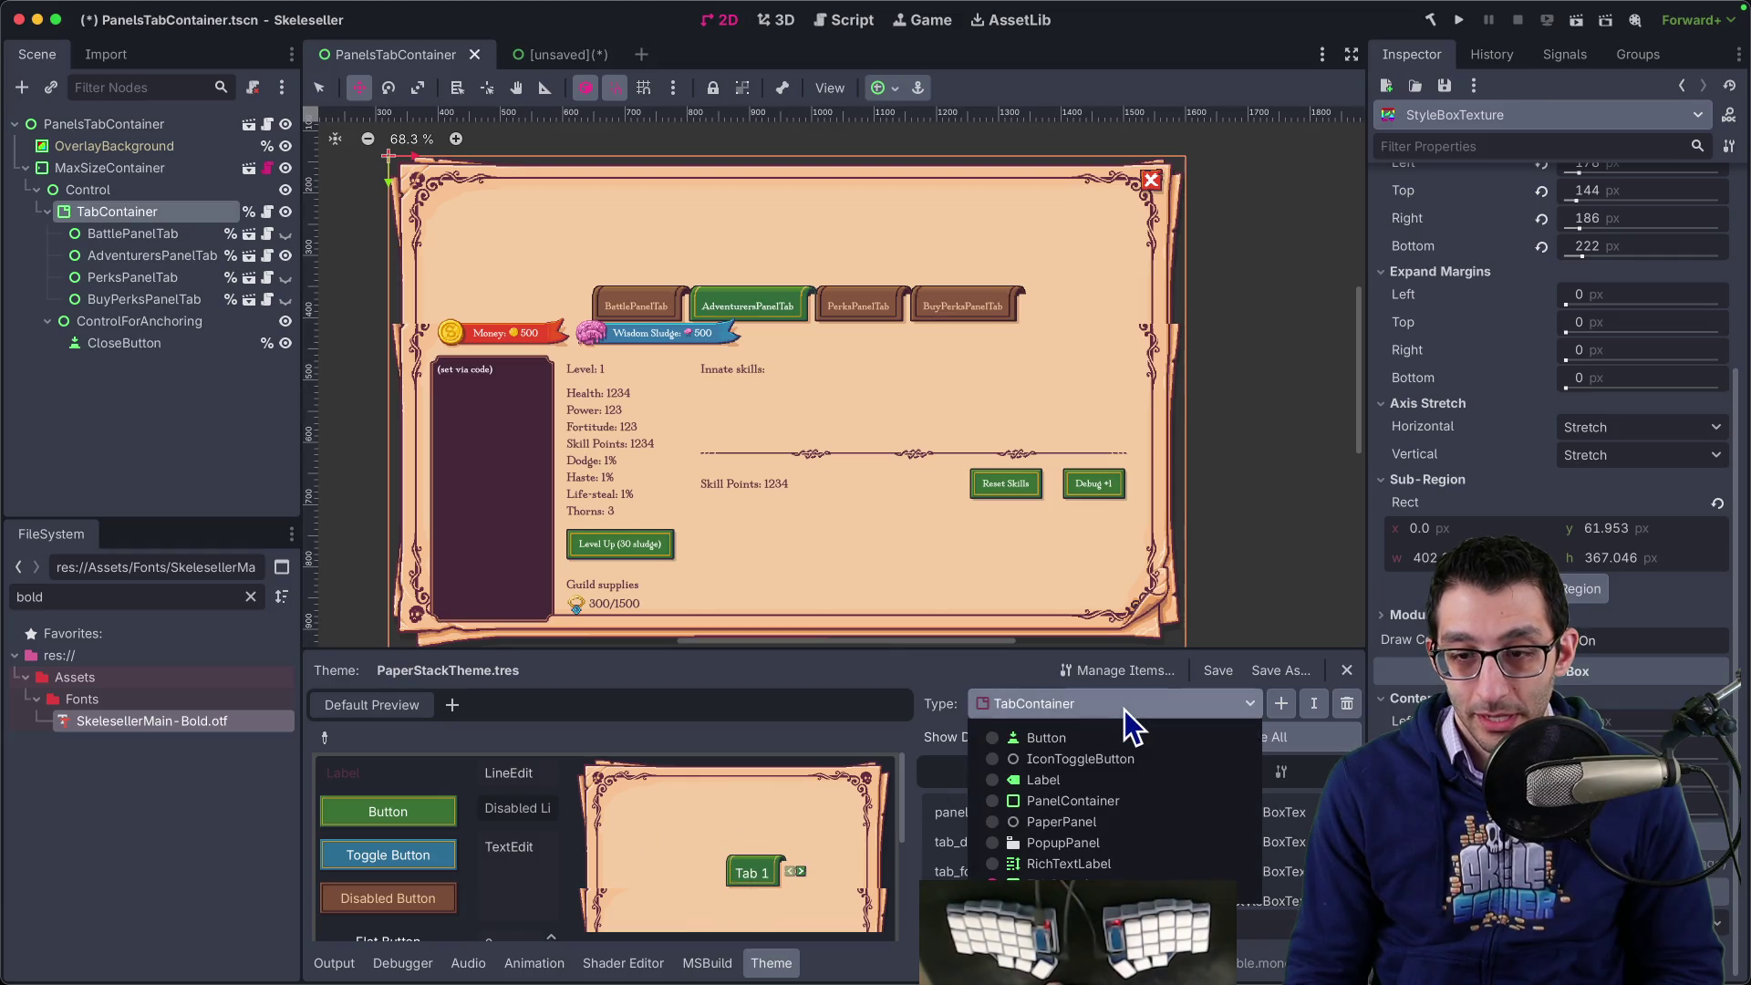
left_click(1113, 735)
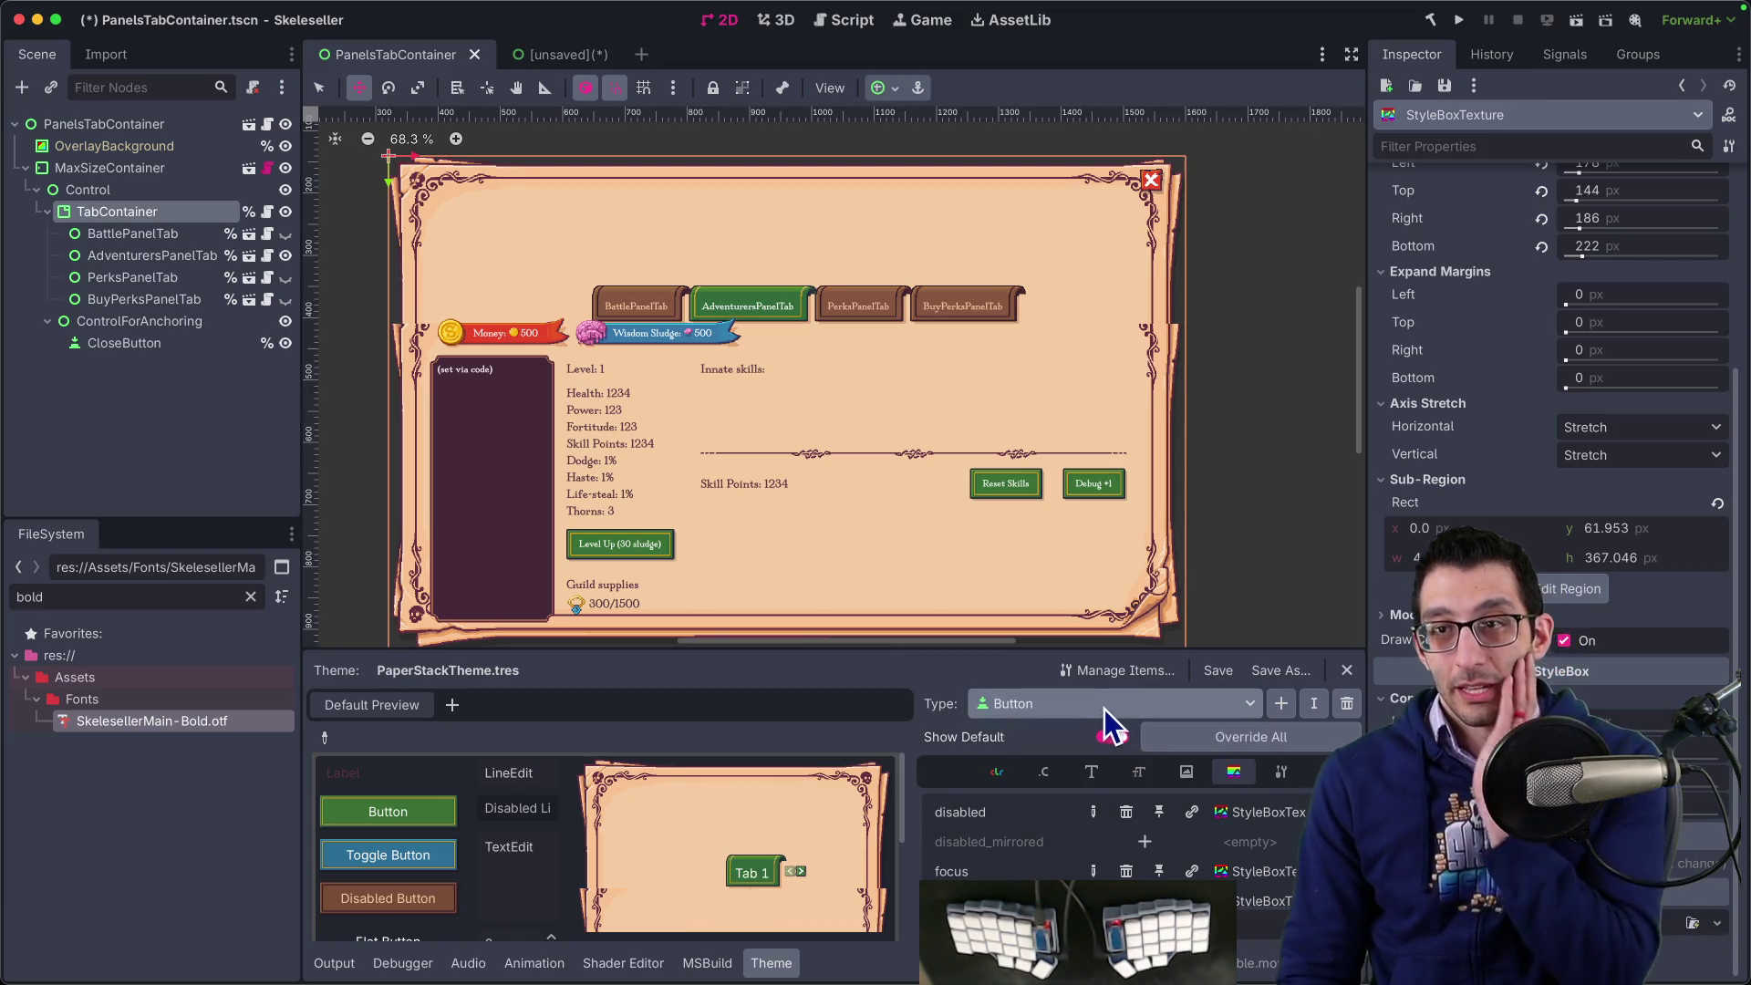
key("super+Tab")
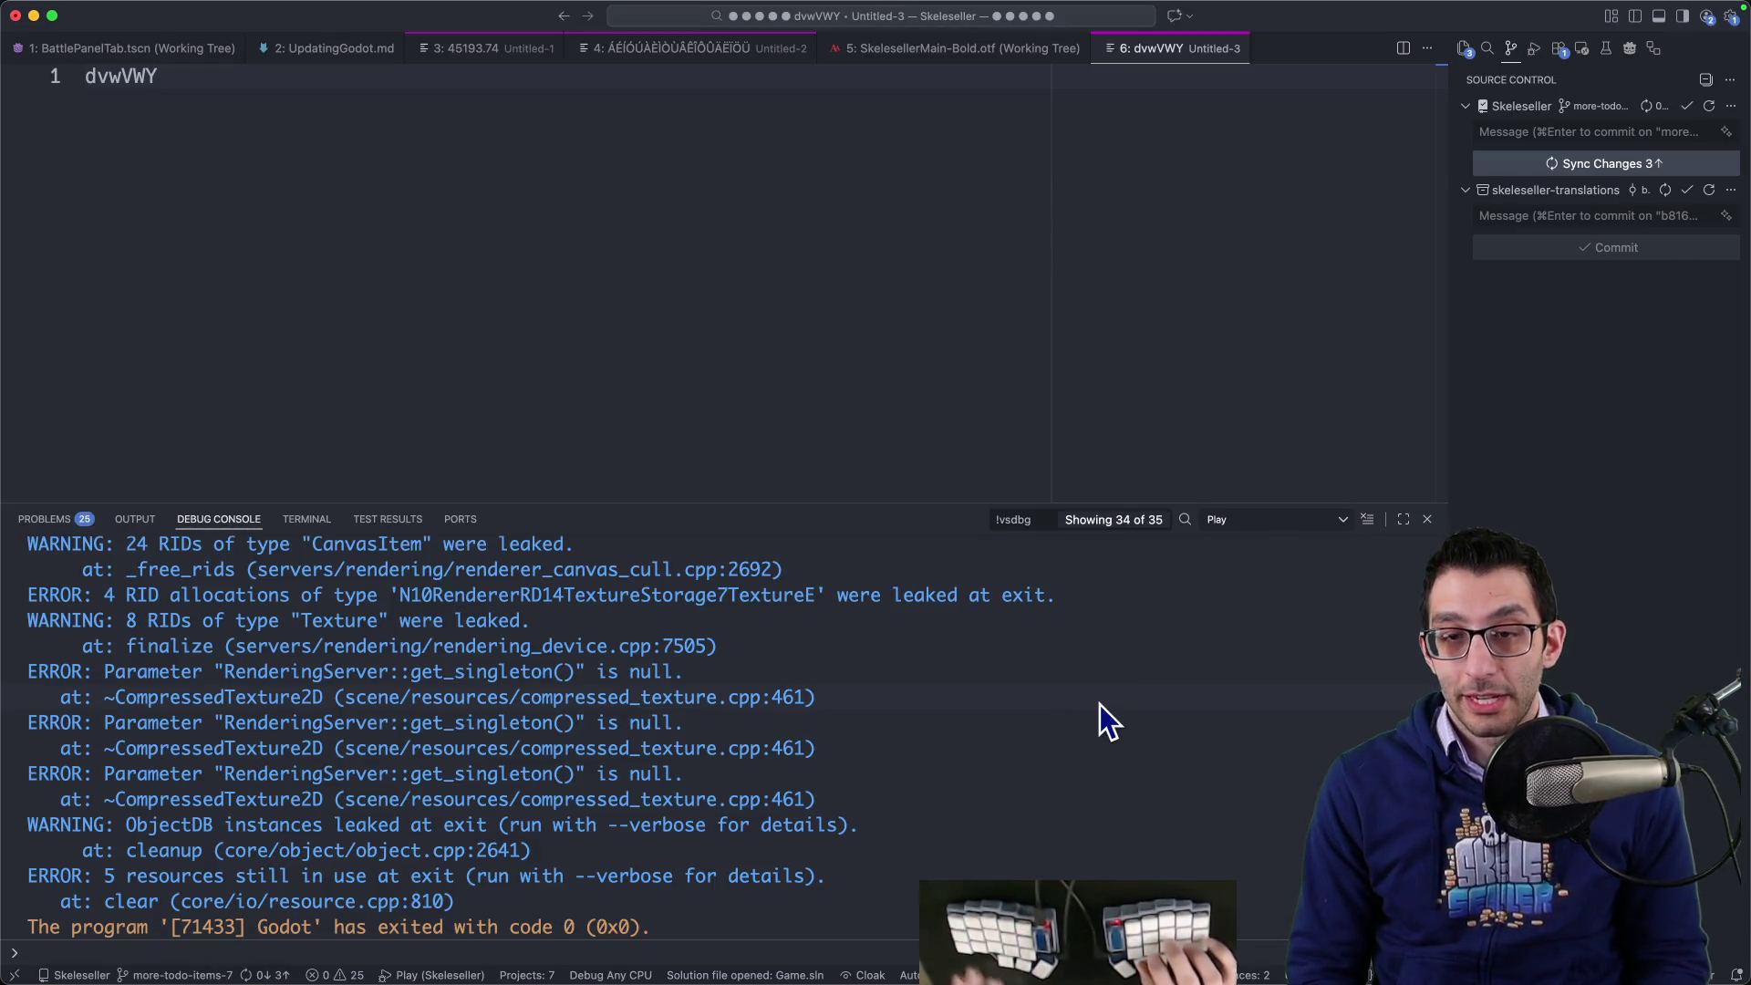
key("super+Tab")
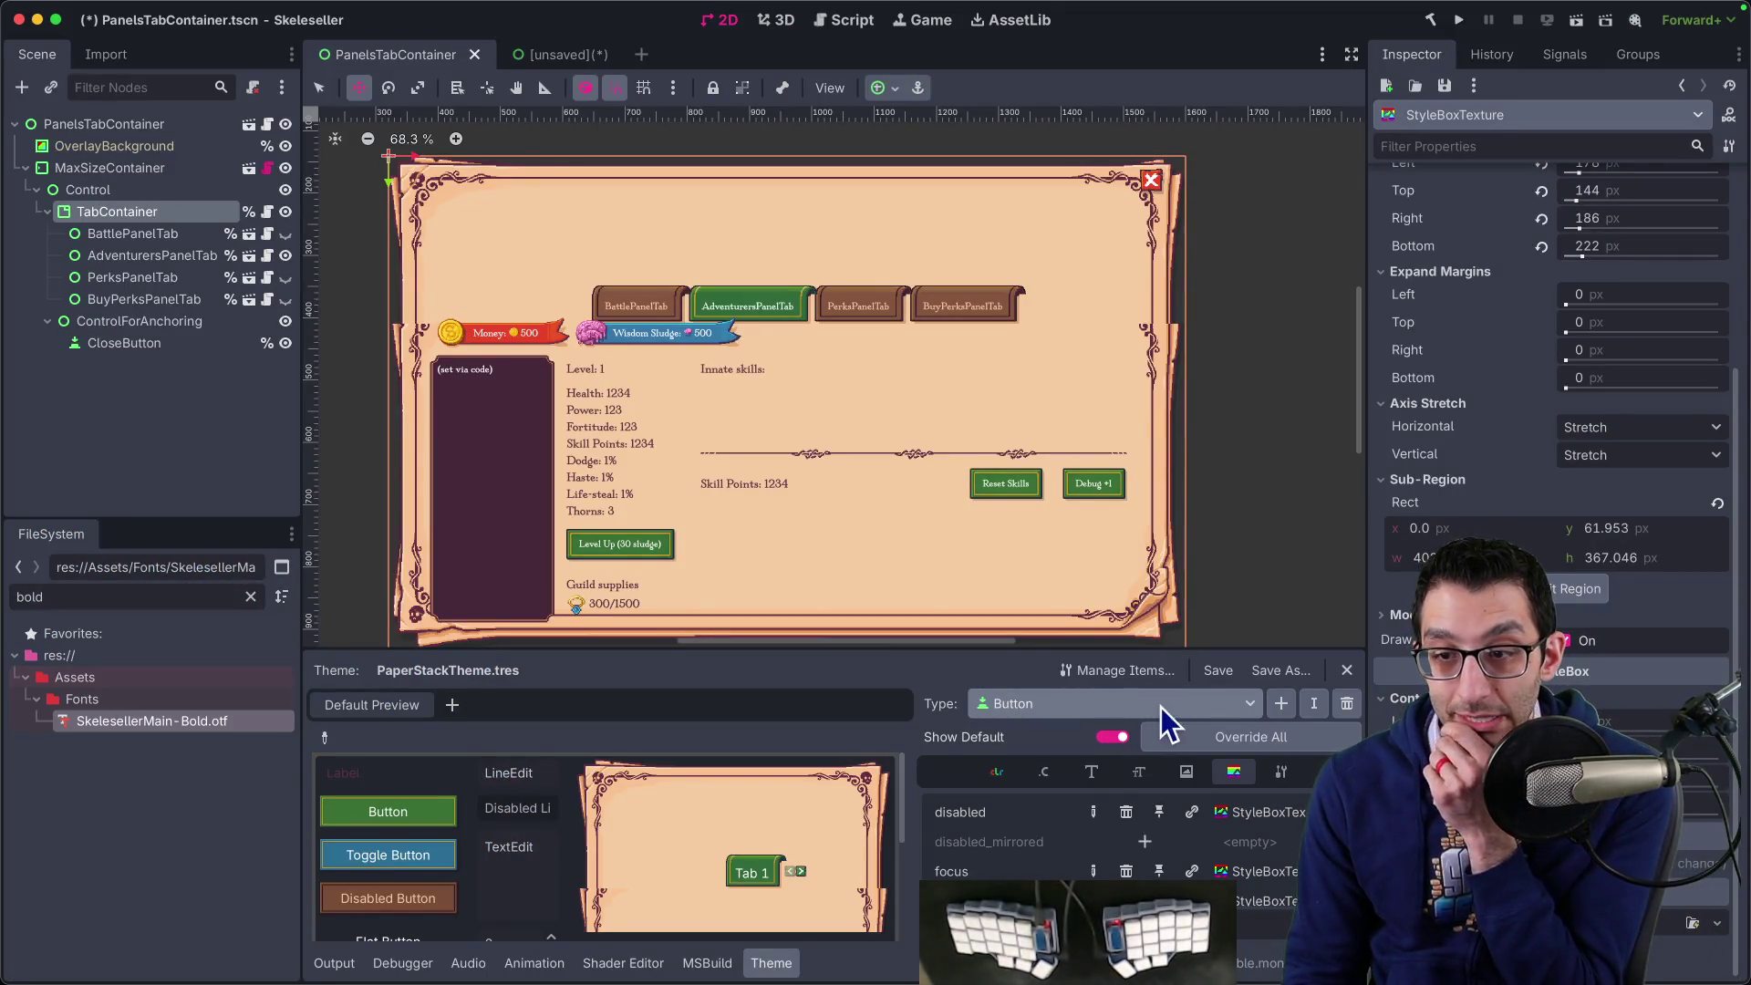
left_click(1346, 704)
- Remove the IconToggleButton and Label types as well
left_click(1122, 708)
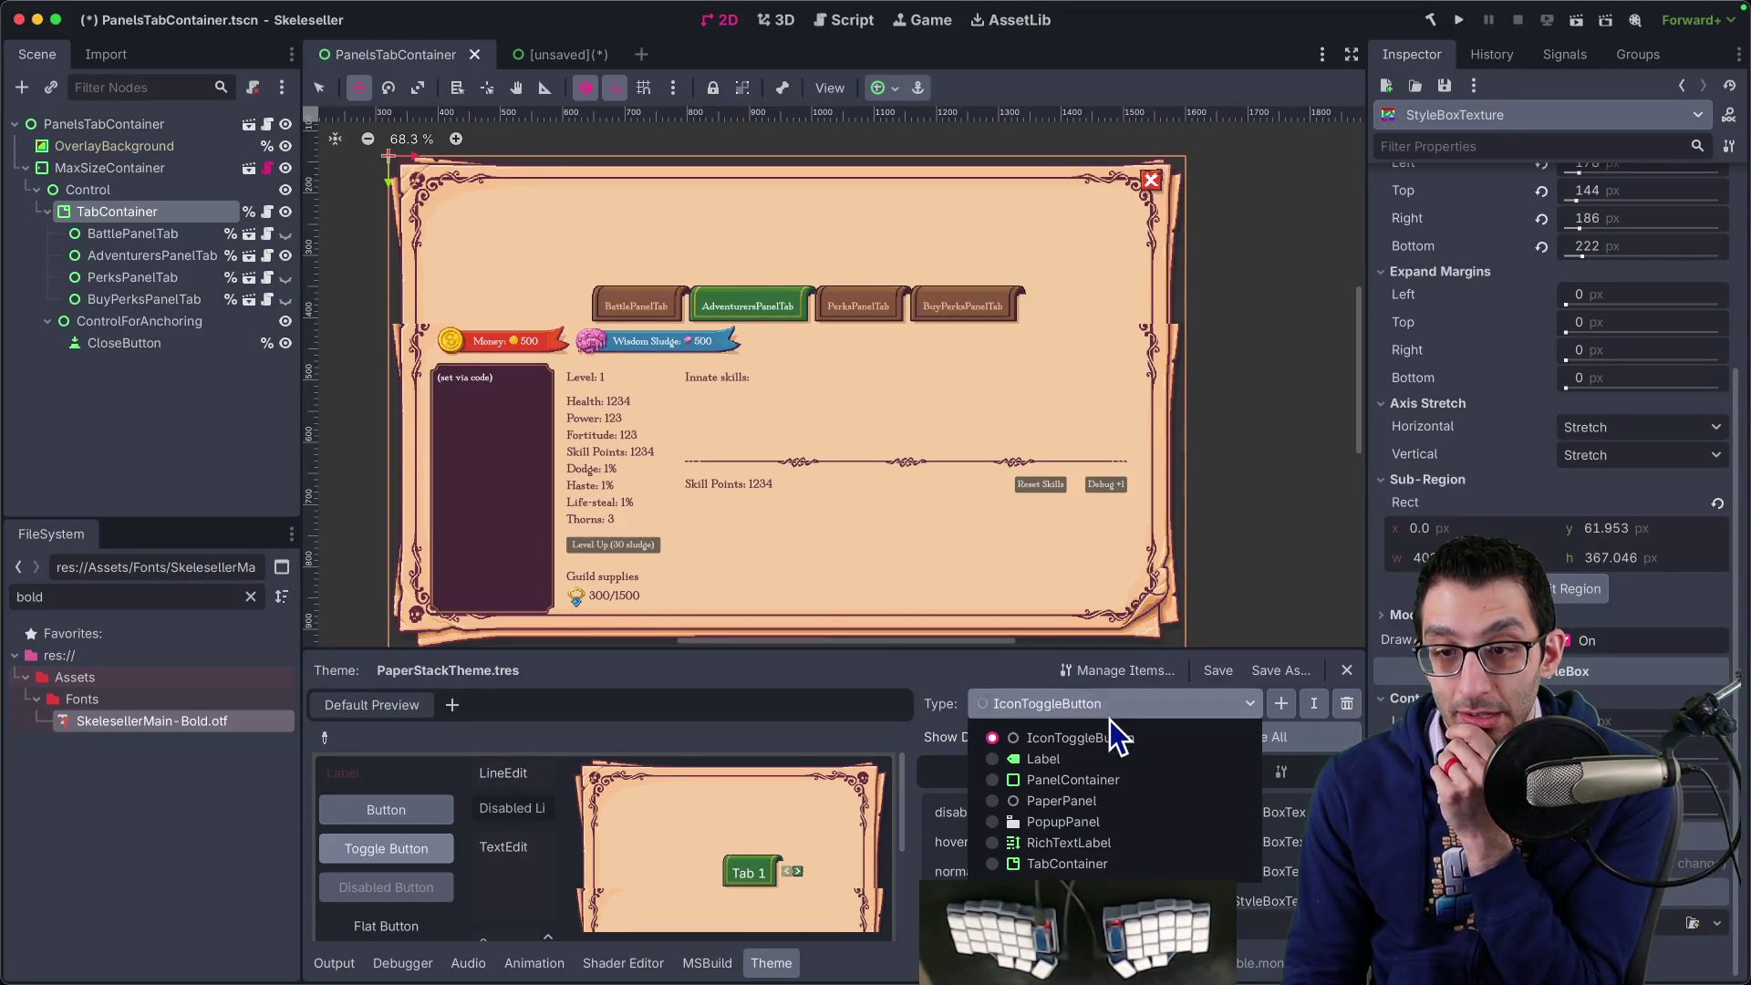
left_click(1102, 730)
left_click(1347, 703)
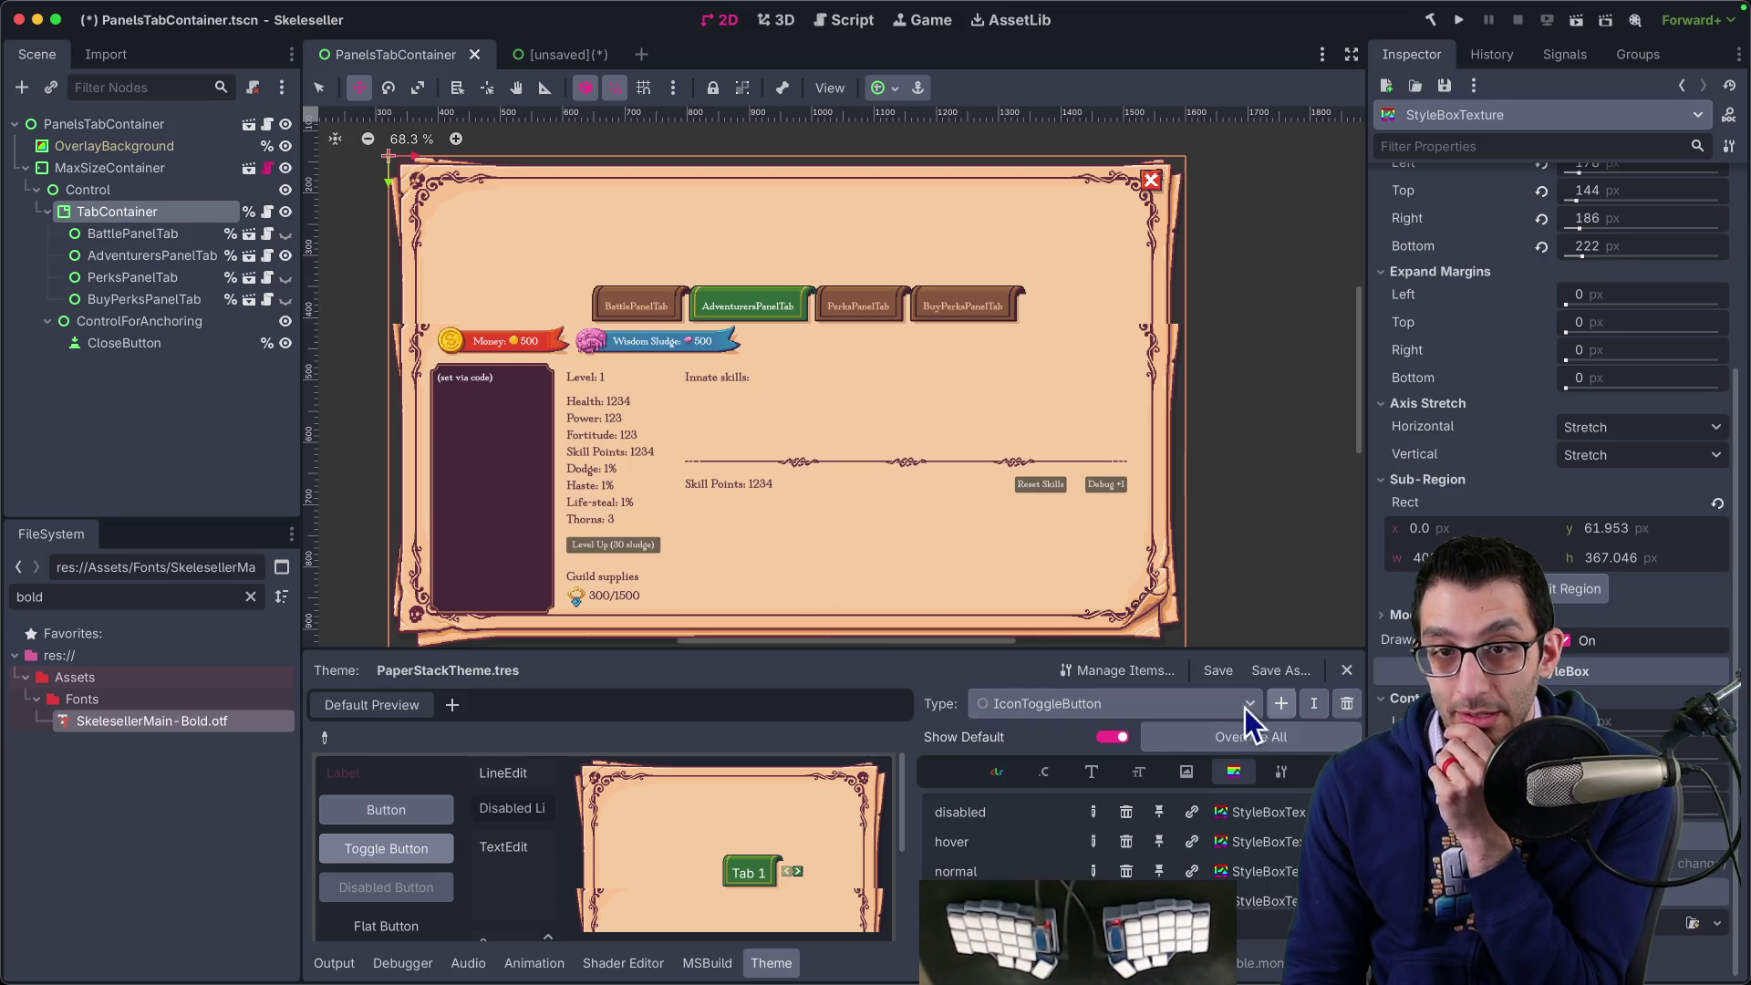
left_click(1113, 710)
left_click(1109, 731)
left_click(1348, 707)
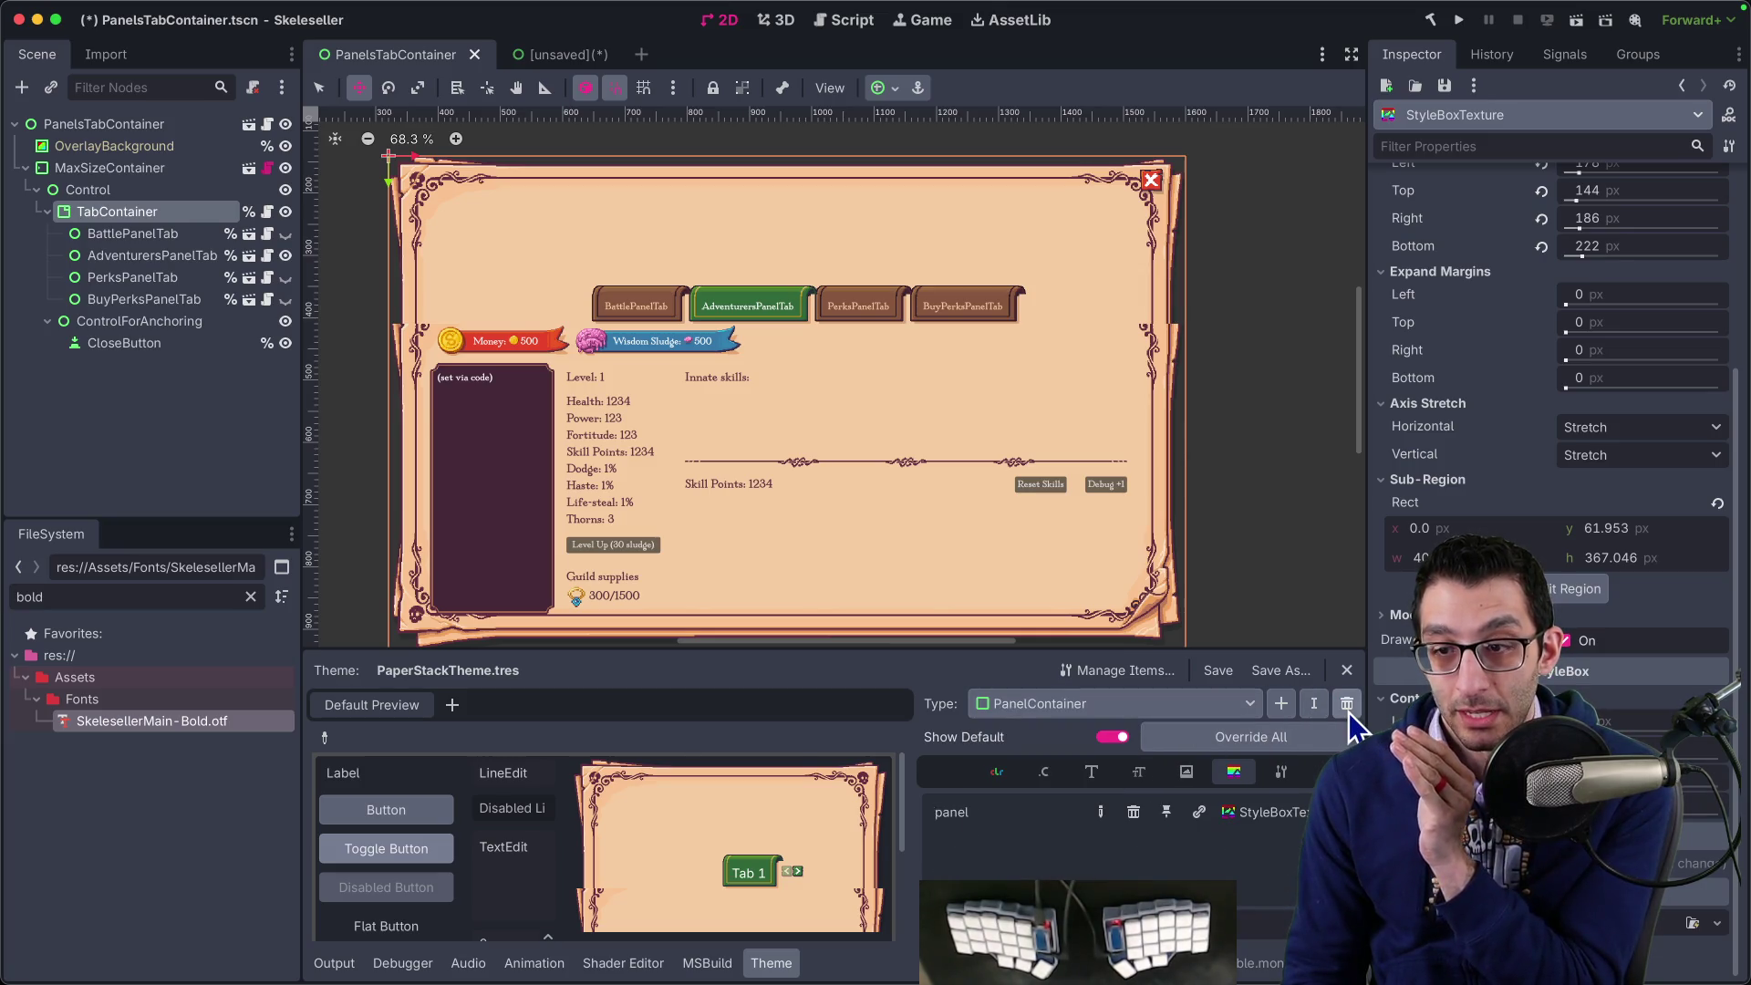
- Look over the PaperPanel and PopupPanel types' styles
left_click(1177, 704)
left_click(1129, 765)
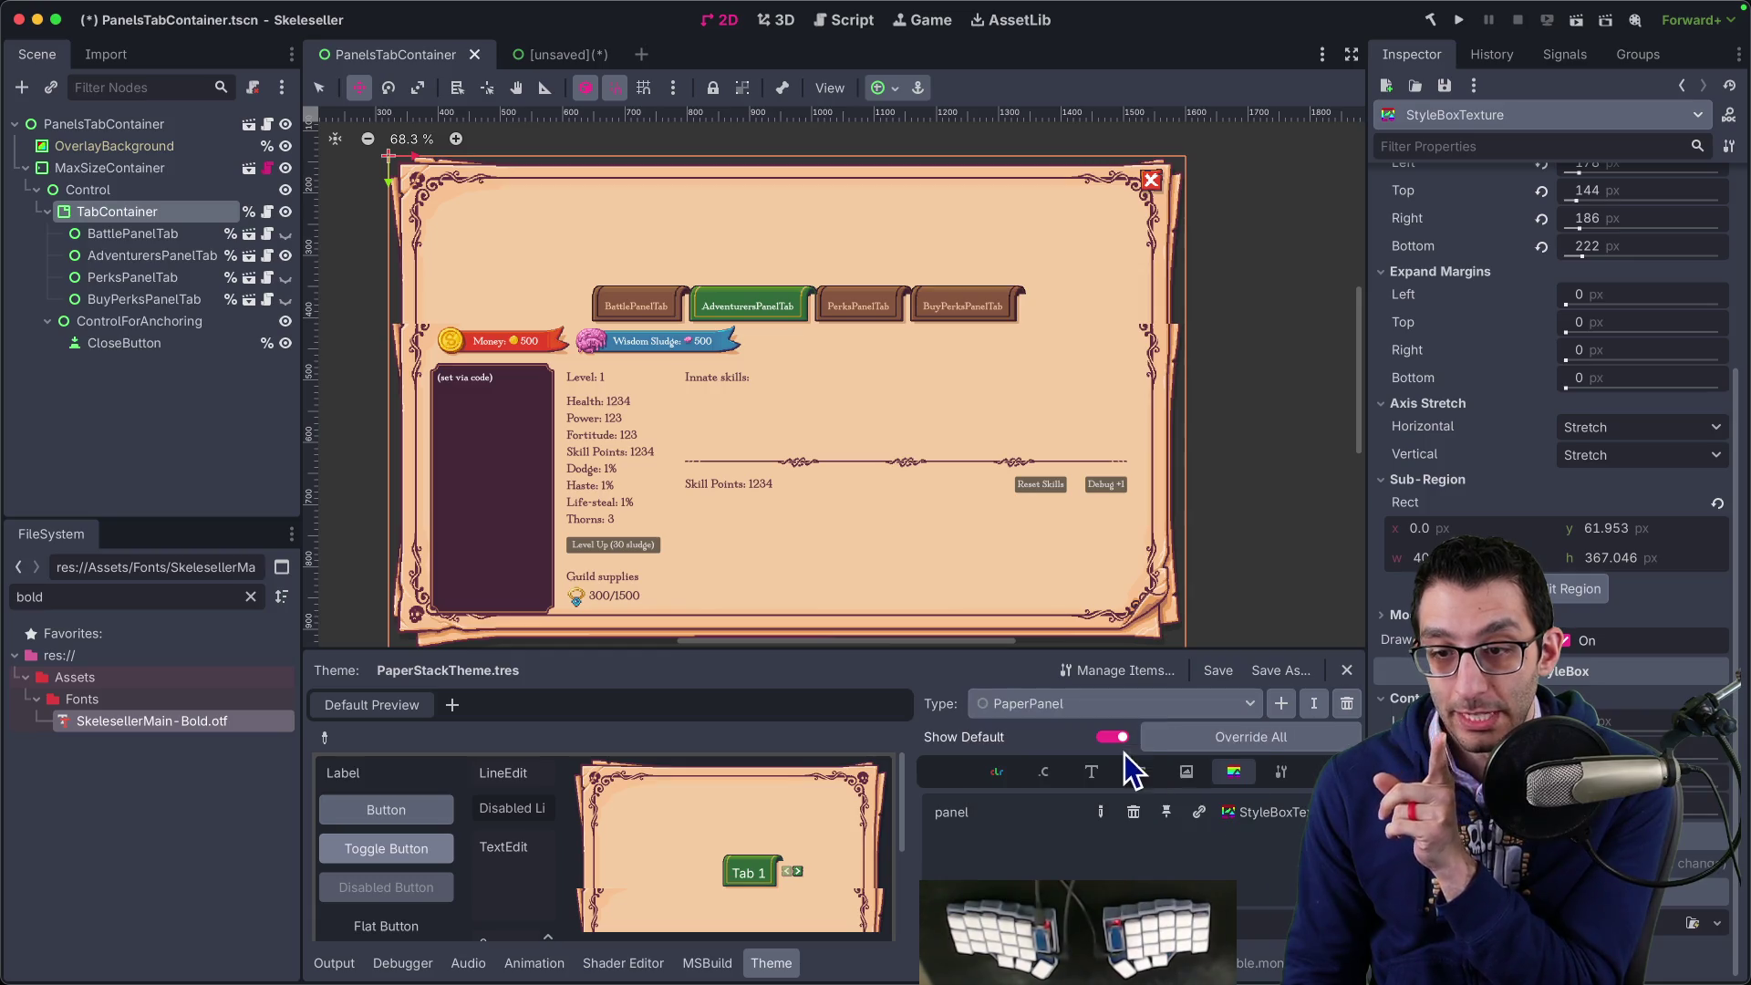
left_click(1166, 710)
left_click(1137, 760)
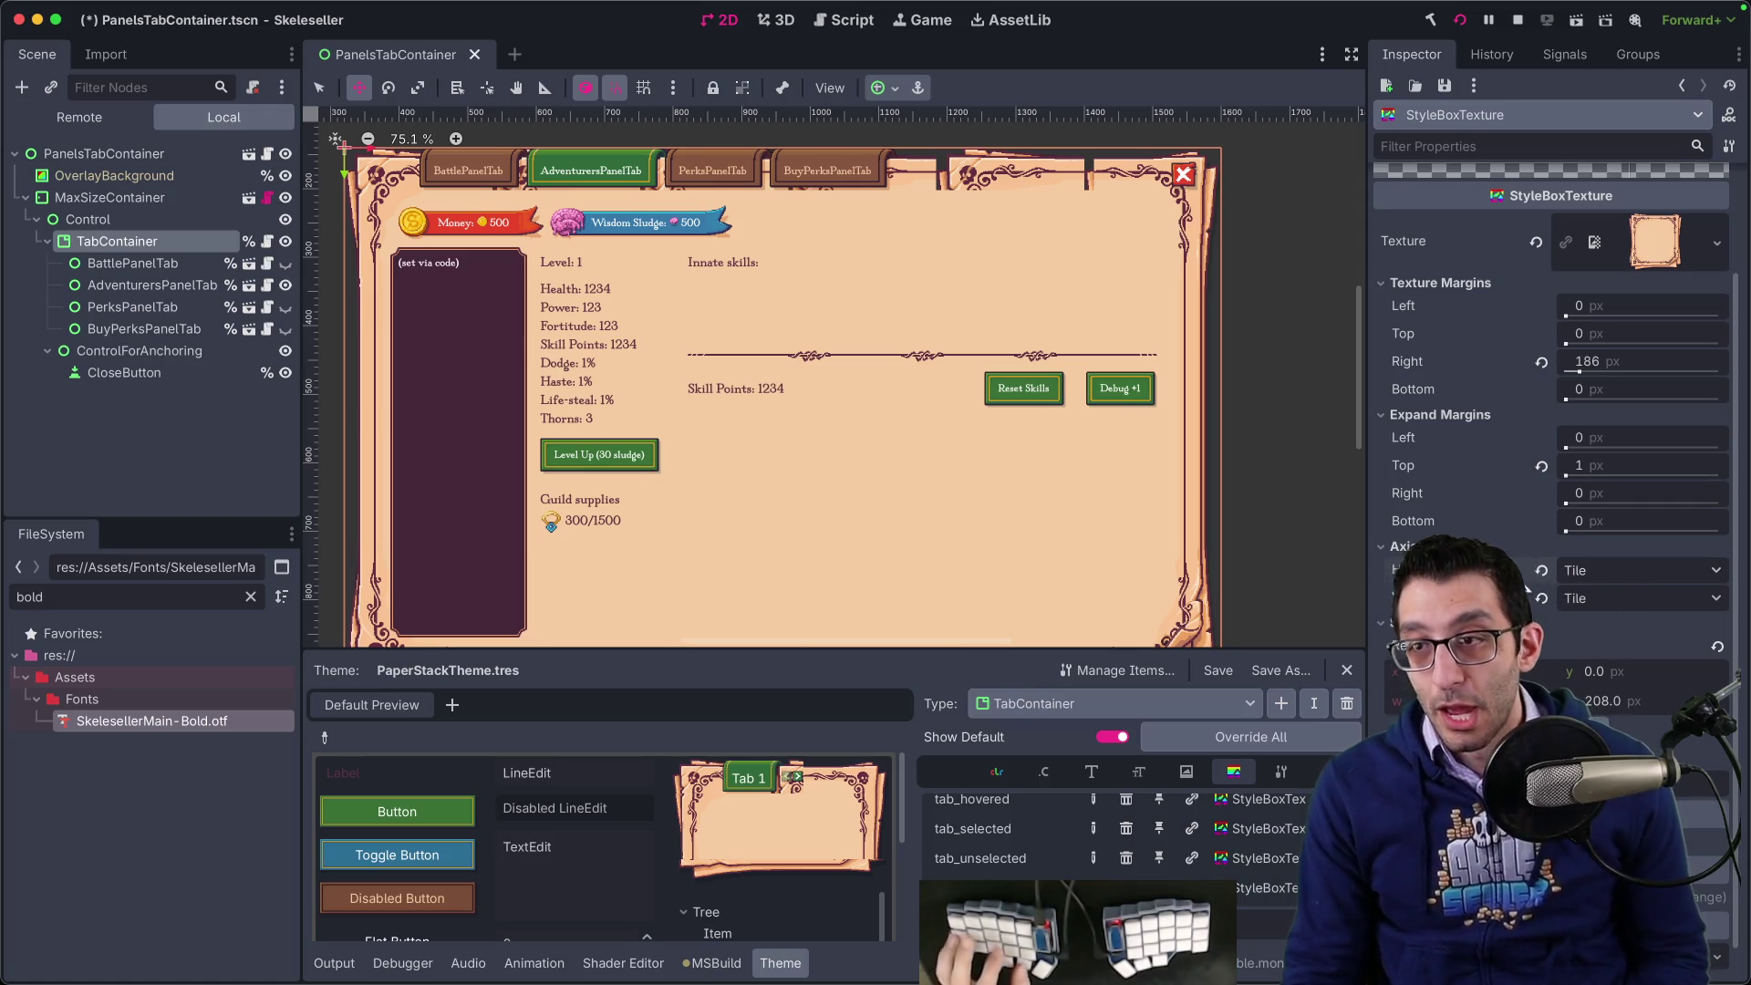
- Trial lower left texture margins such as 156 on the tab stylebox, reverting to the saved 217
key("super+z")
key("super+z")
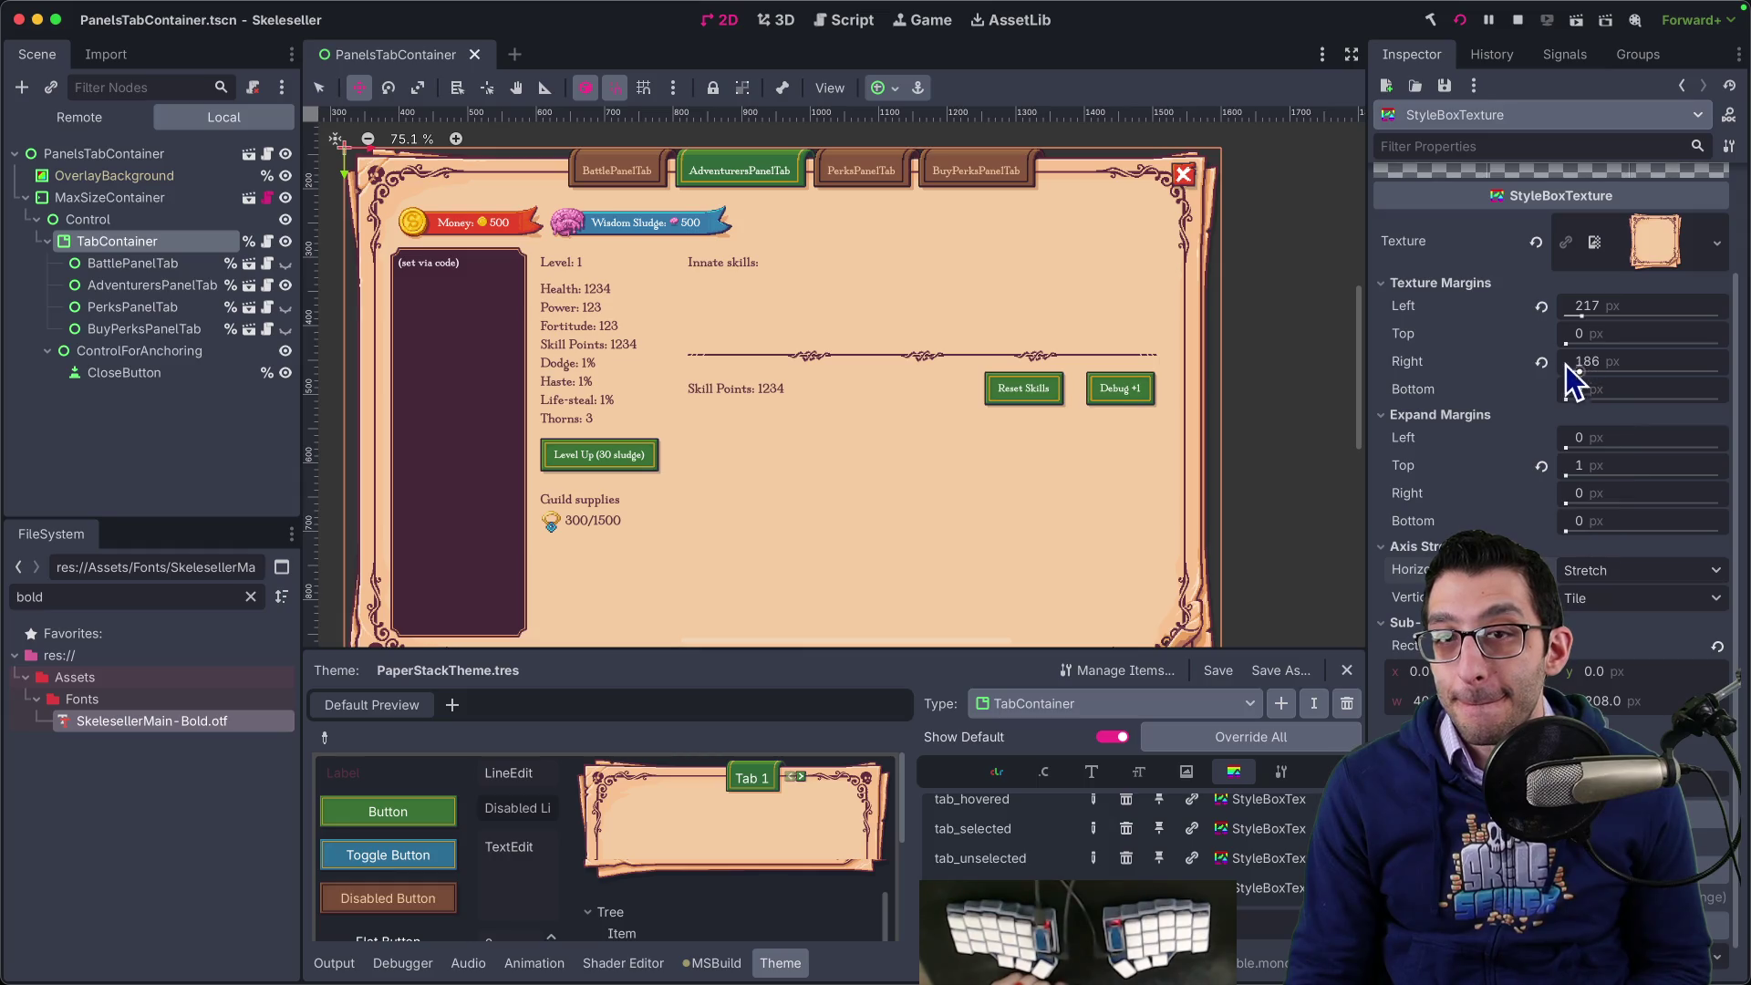
left_click_drag(1583, 322, 1582, 319)
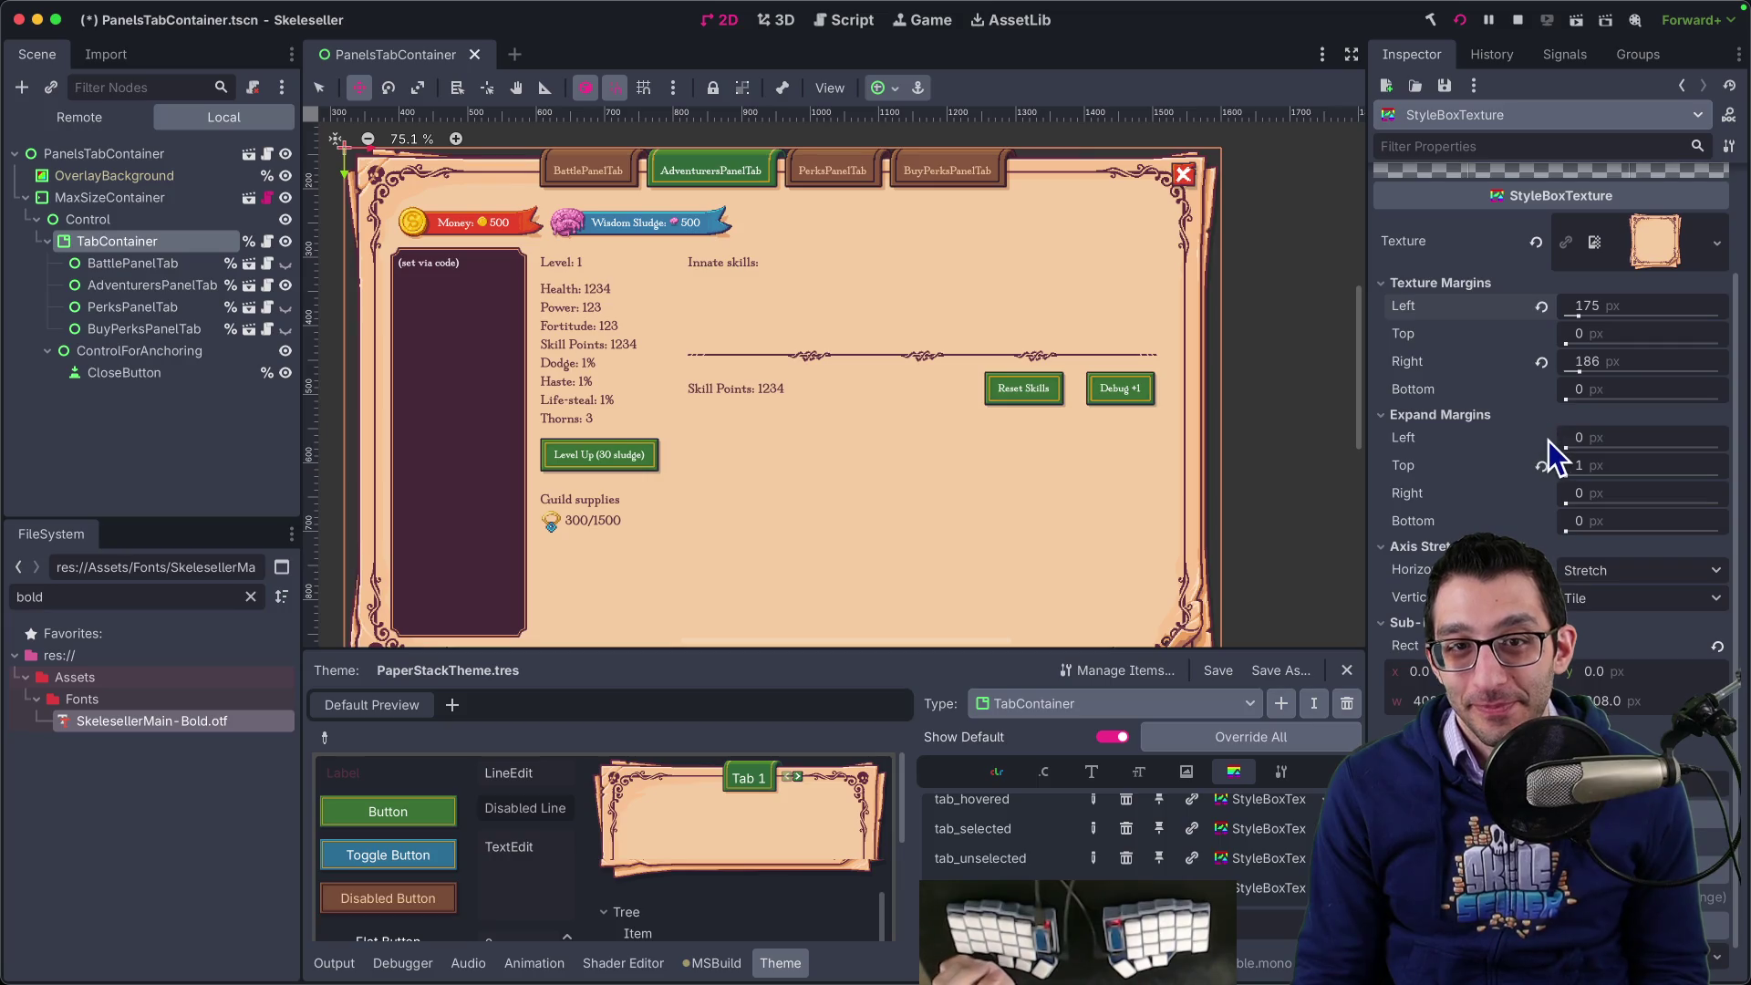
key("ctrl+z")
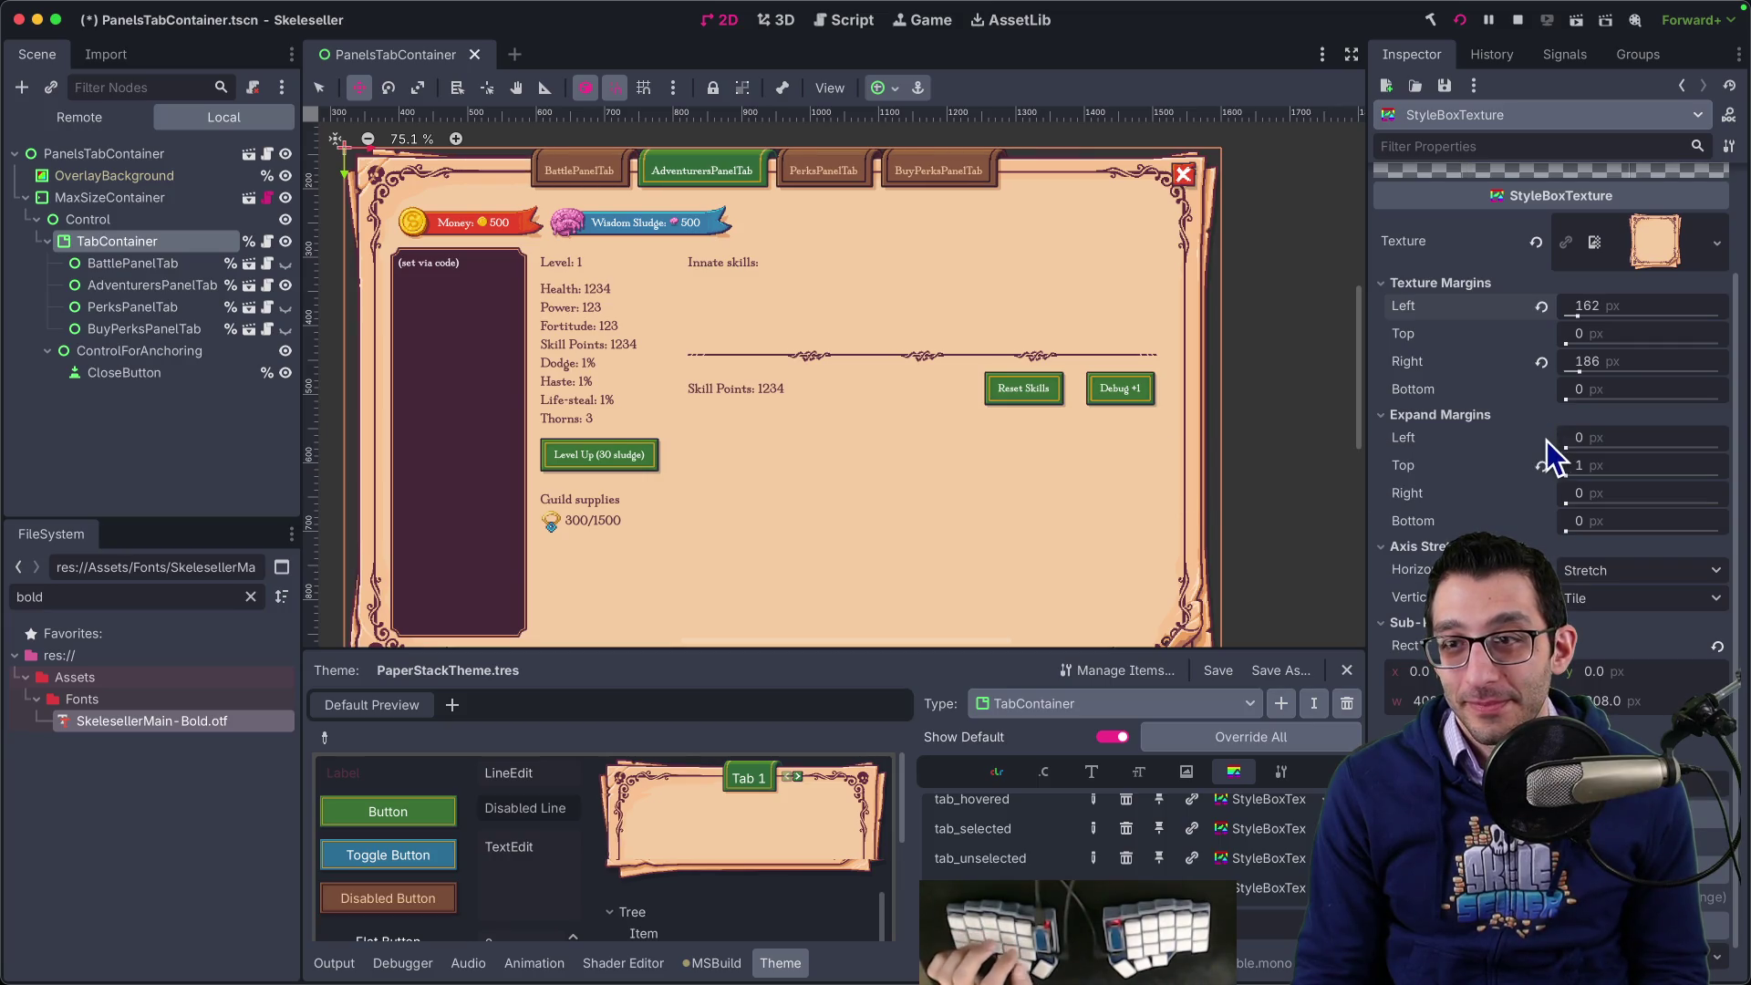
key("ctrl+z")
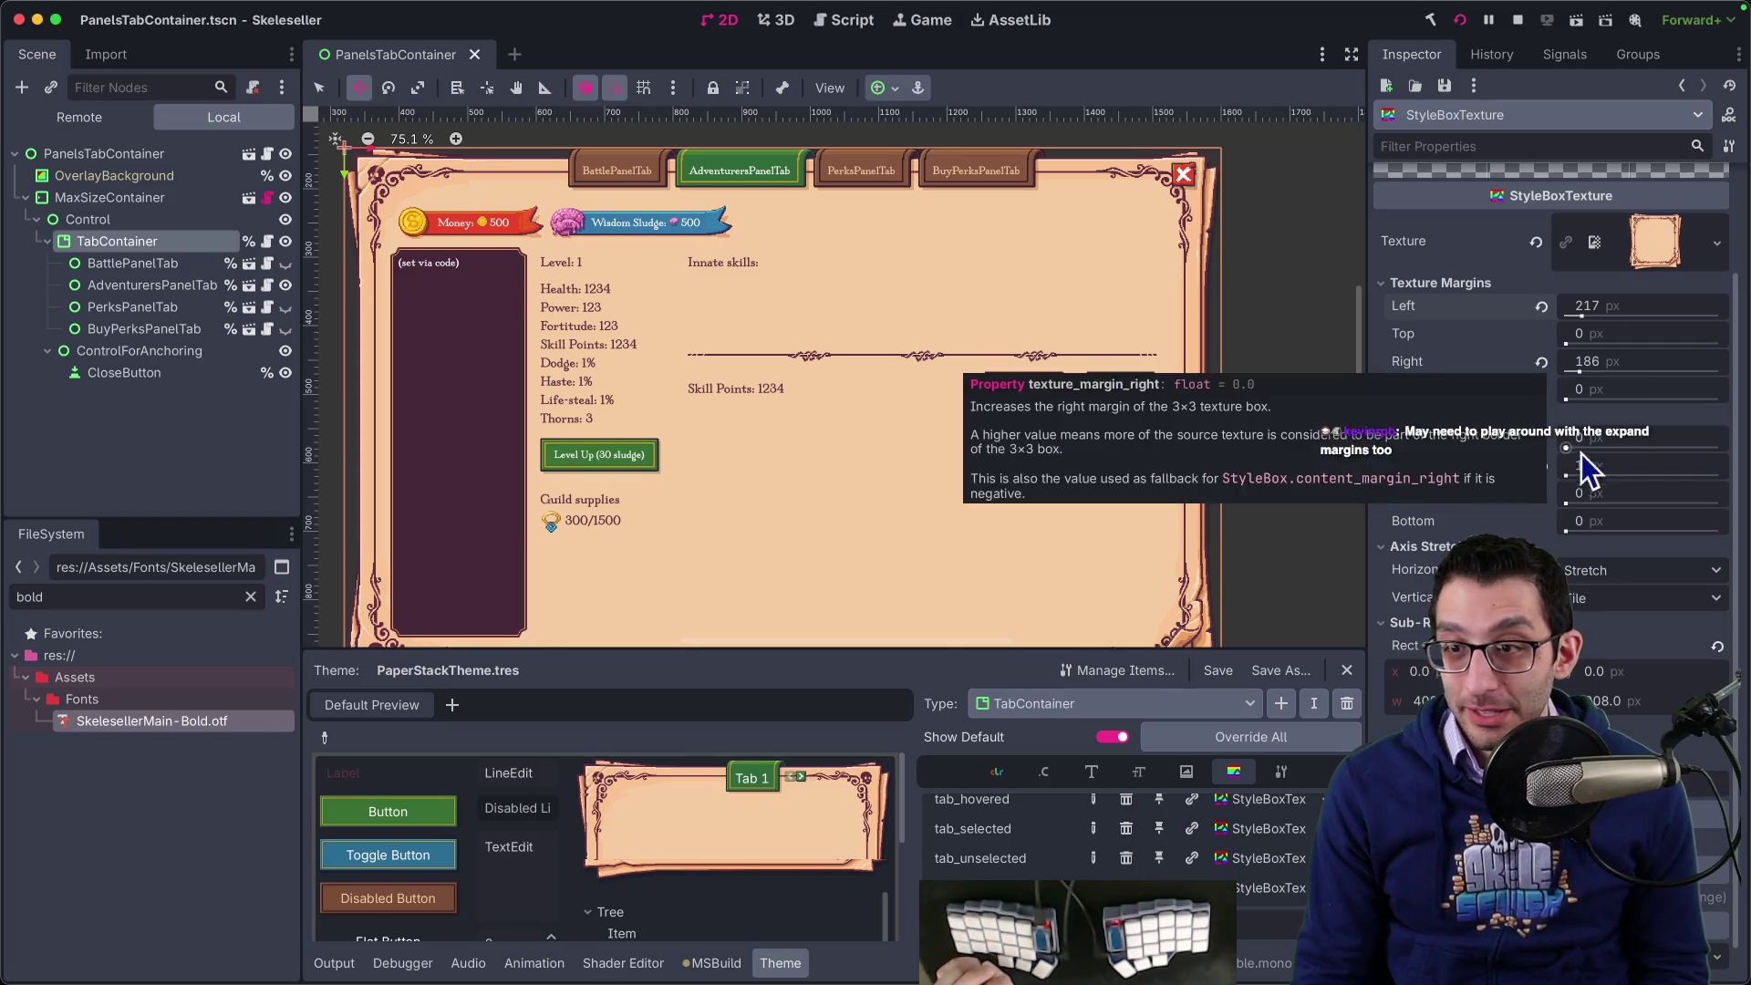
left_click_drag(1572, 458, 1584, 449)
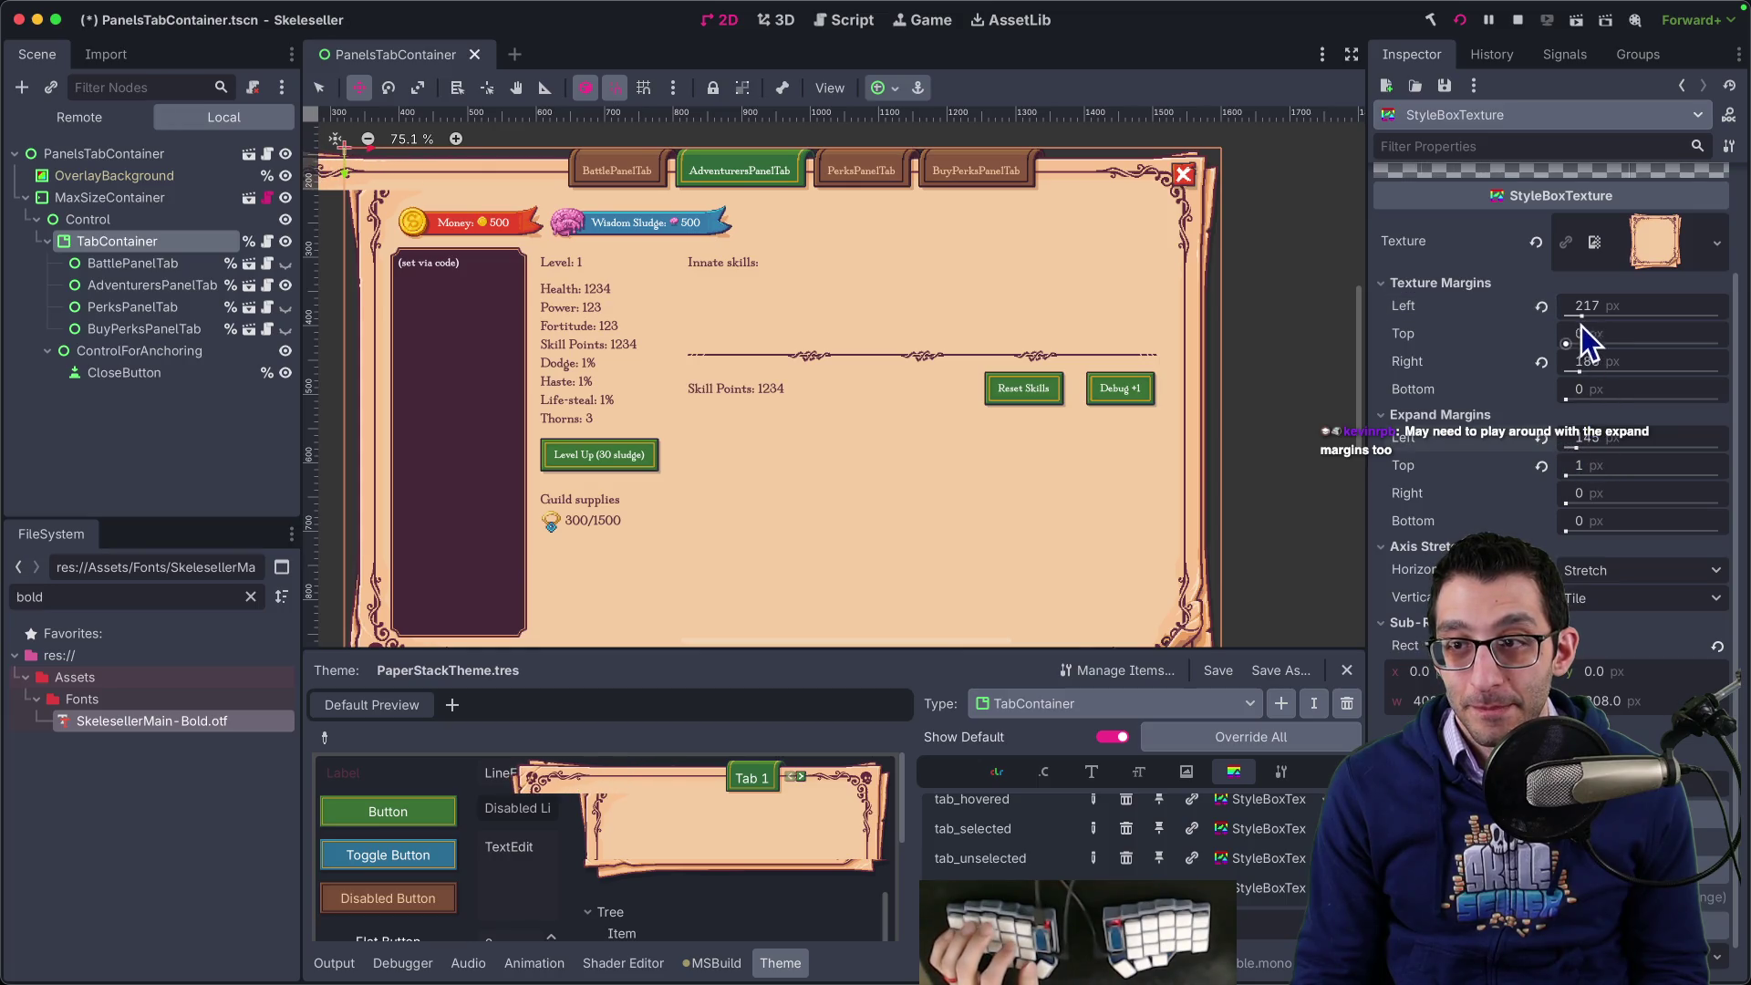
mouse_move(1576, 322)
left_mouse_down()
mouse_move(1561, 320)
mouse_move(1576, 316)
left_mouse_up()
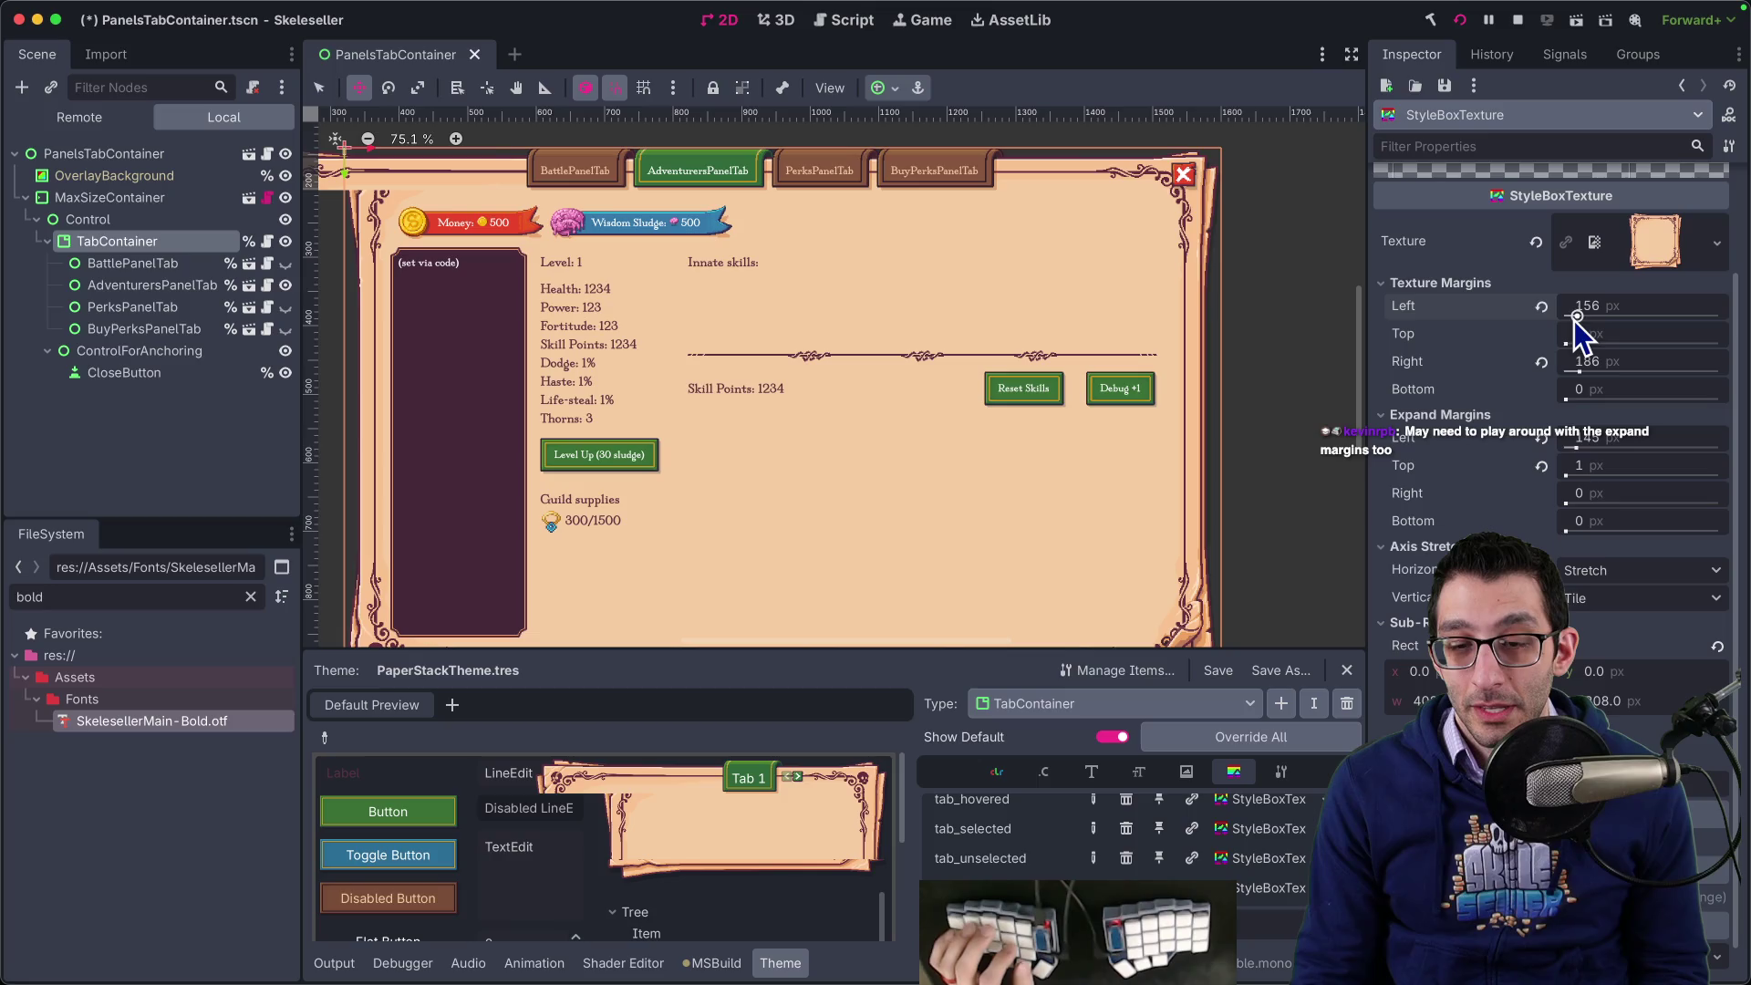
key("ctrl+z")
key("ctrl+z")
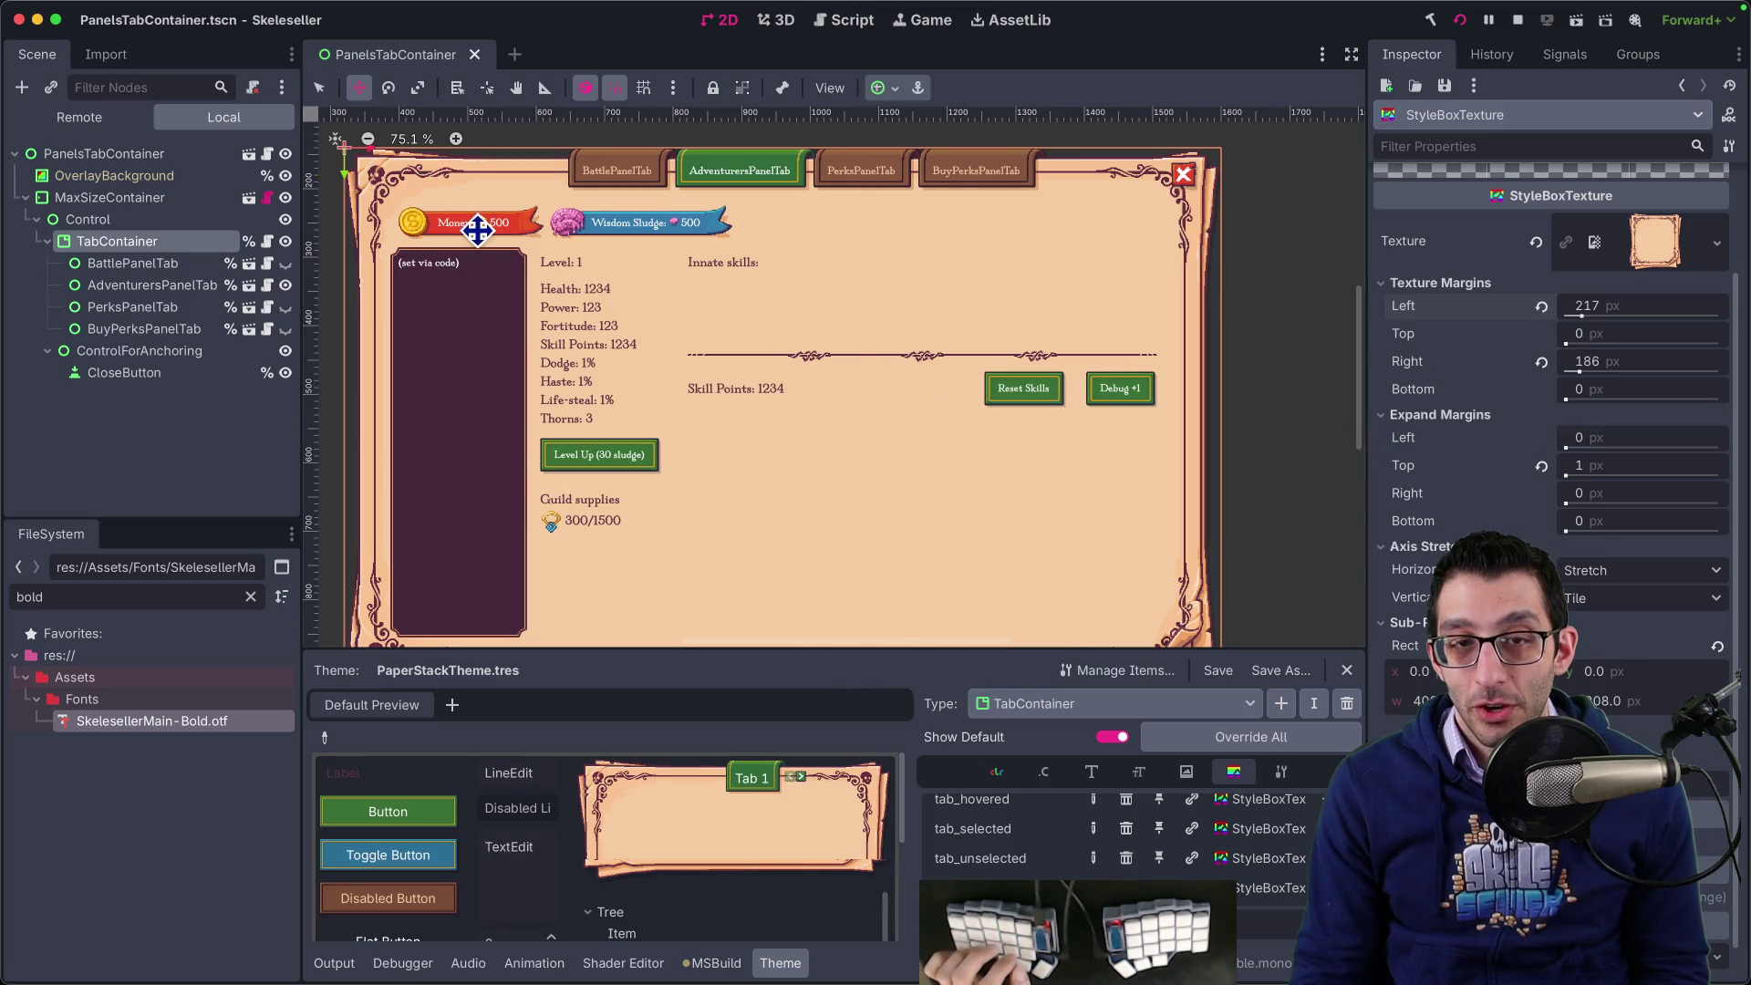
- Retune the left and right tab margins, settling on a 181 px left margin
left_click_drag(481, 228, 663, 252)
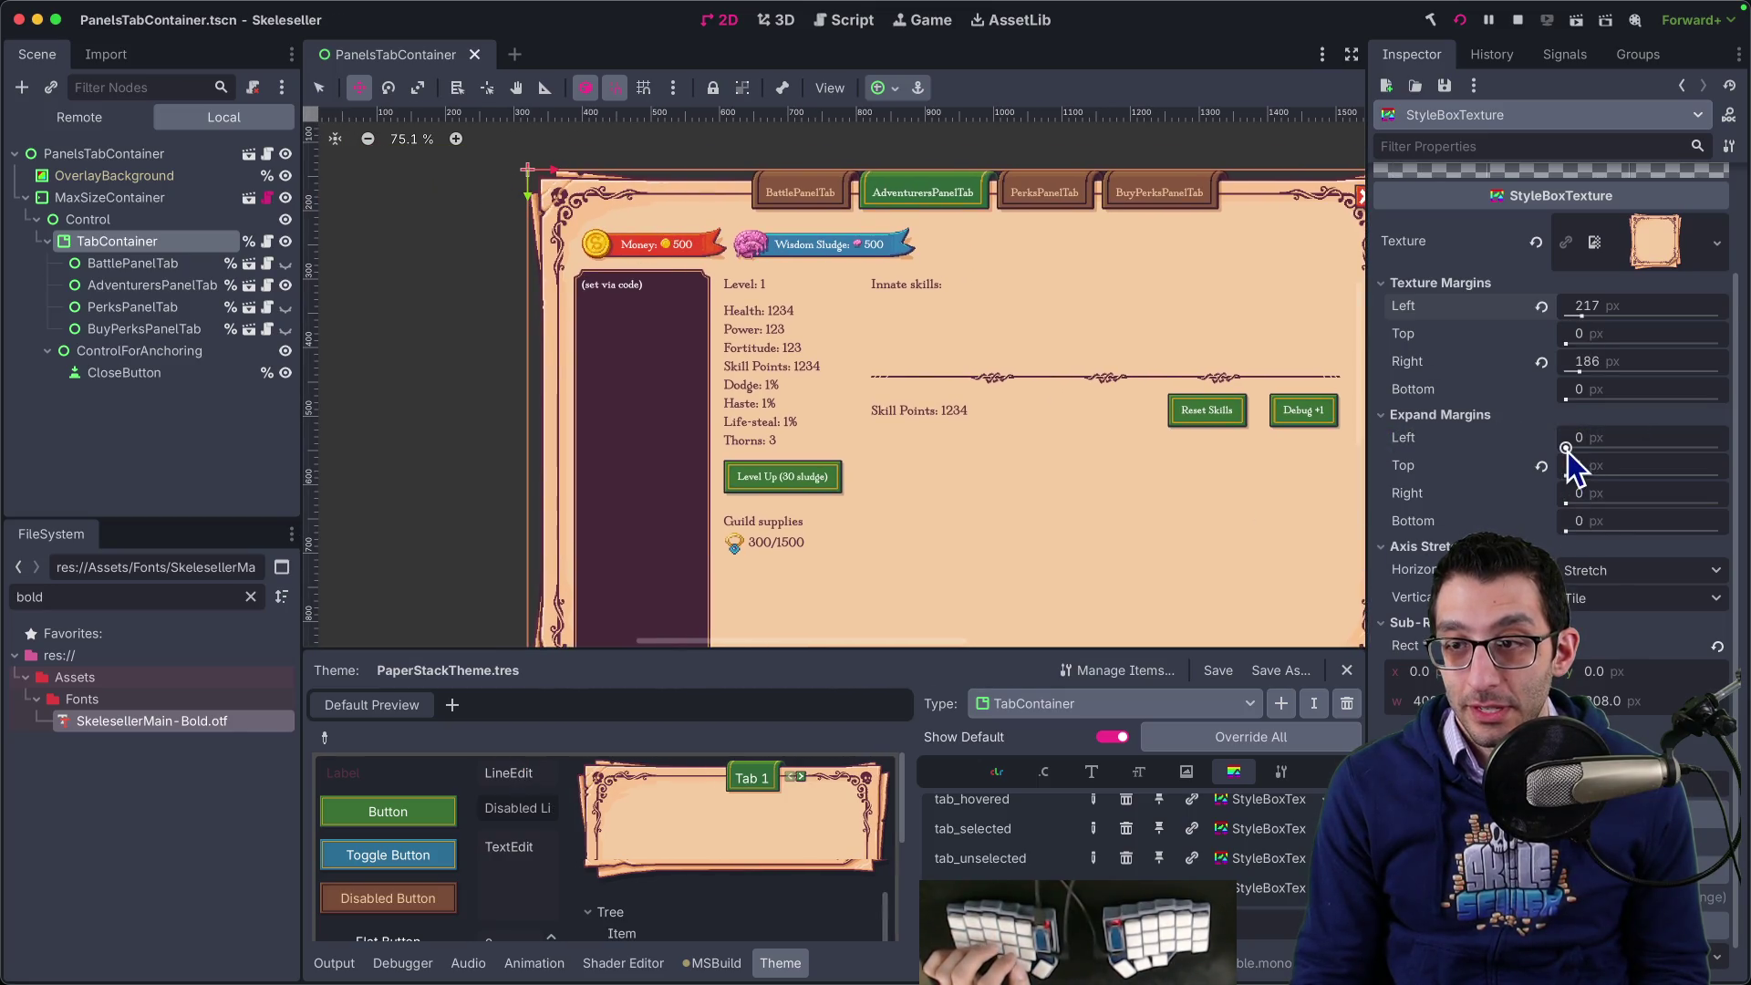
mouse_move(1570, 466)
left_mouse_down()
mouse_move(1596, 465)
mouse_move(1454, 447)
left_mouse_up()
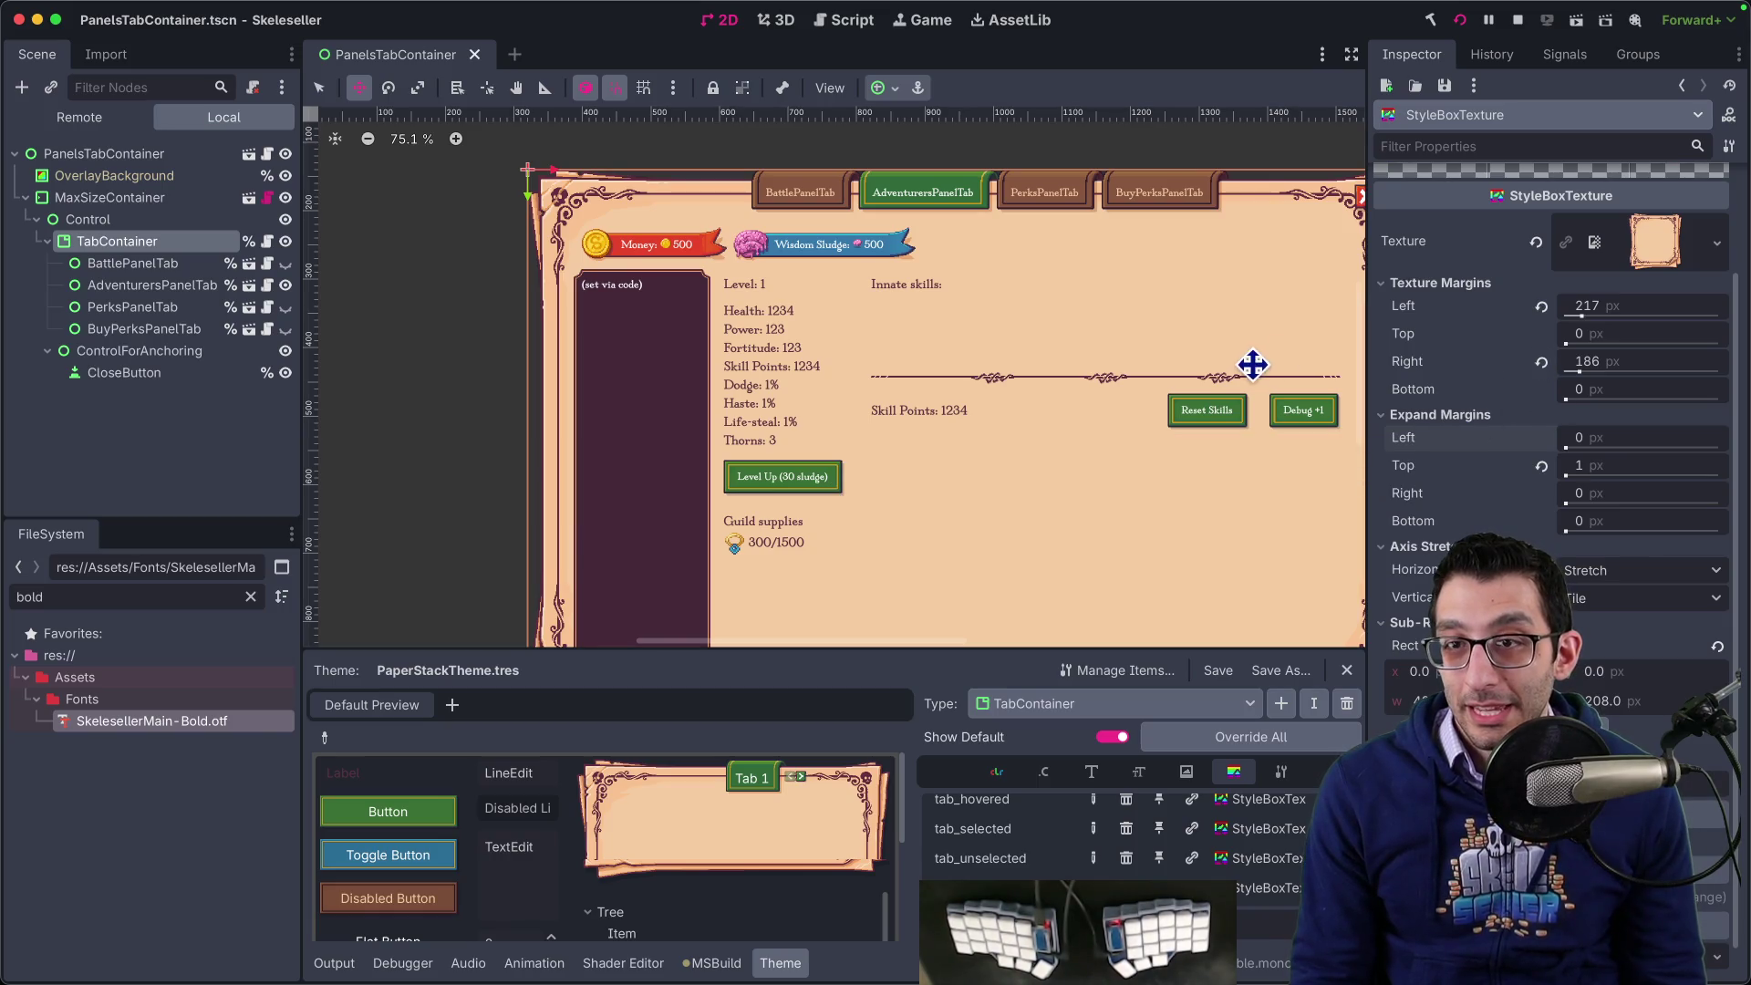
scroll(1177, 375, "right", 5)
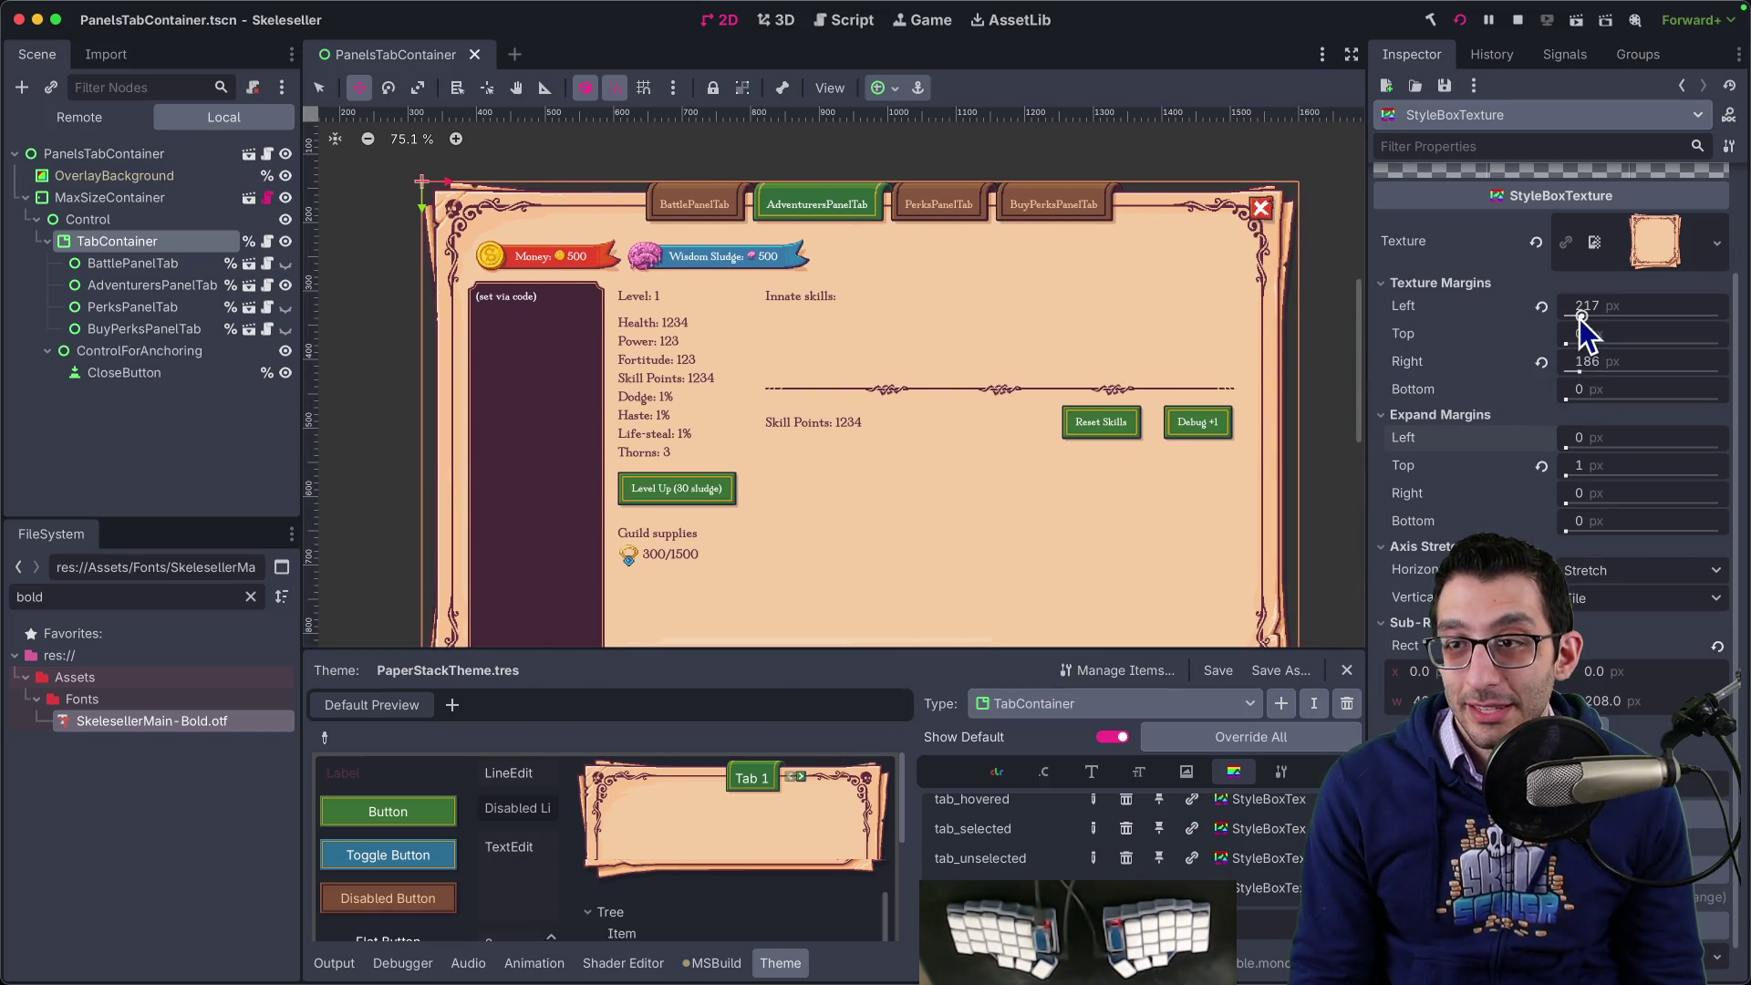
left_click_drag(1583, 319, 1579, 316)
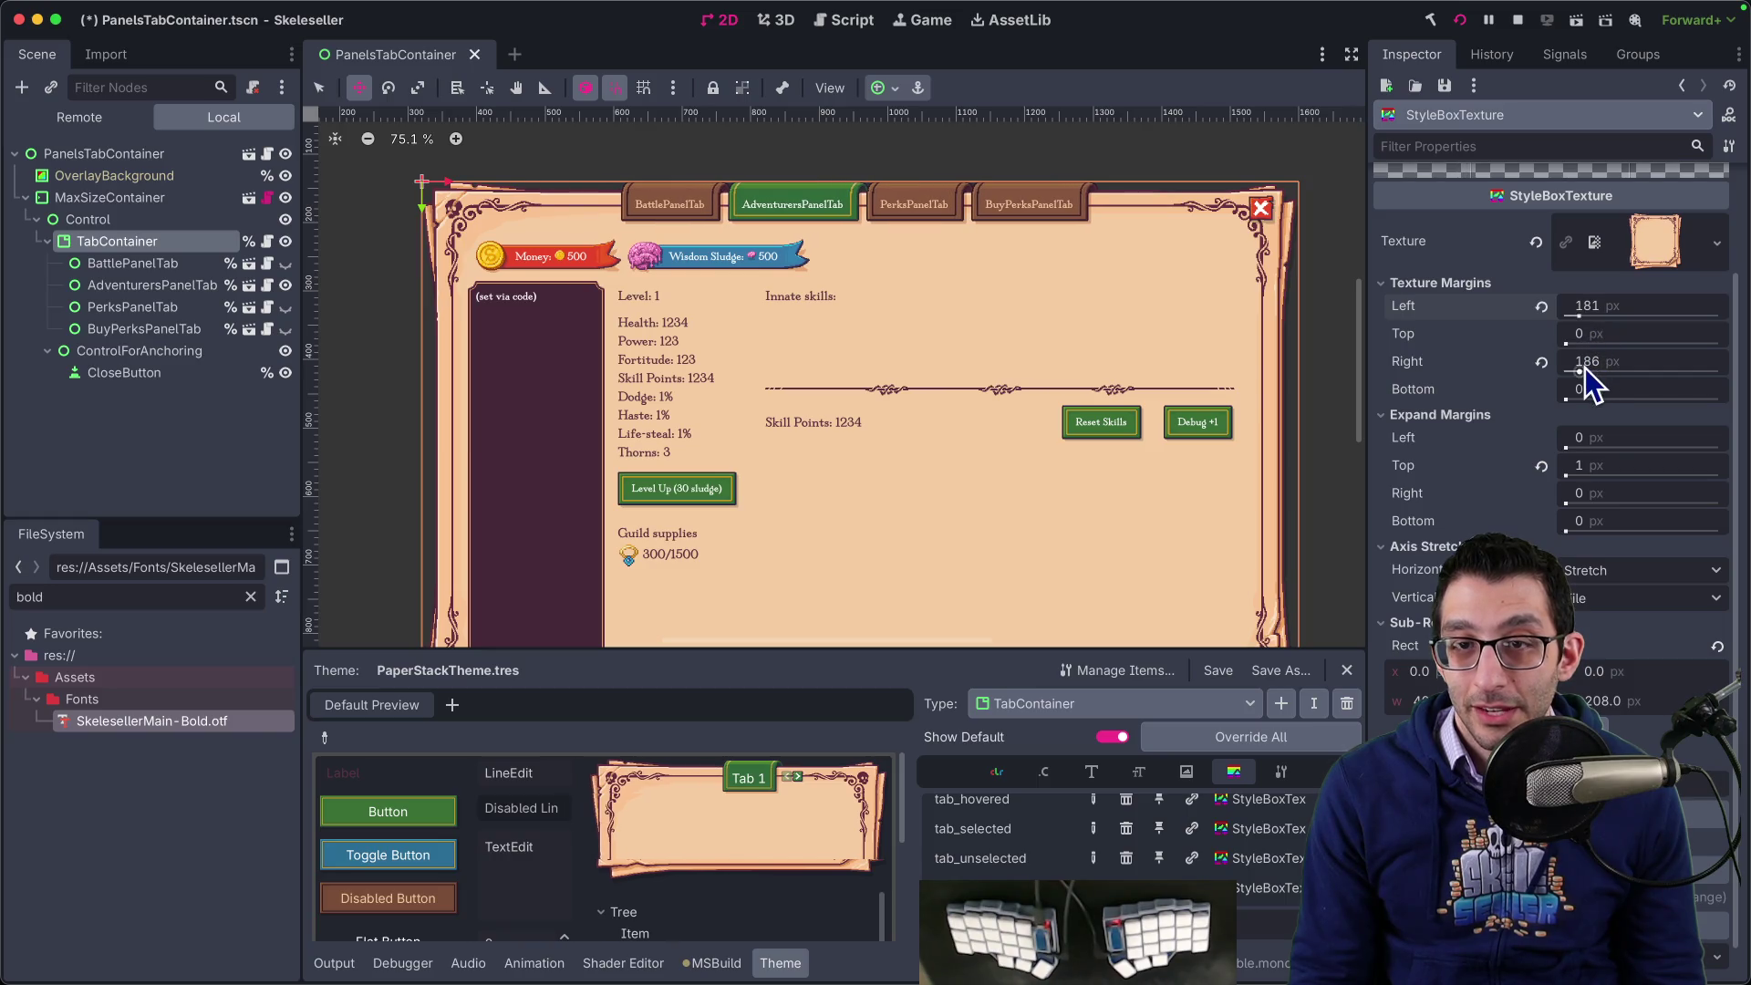
left_click_drag(1582, 369, 1578, 369)
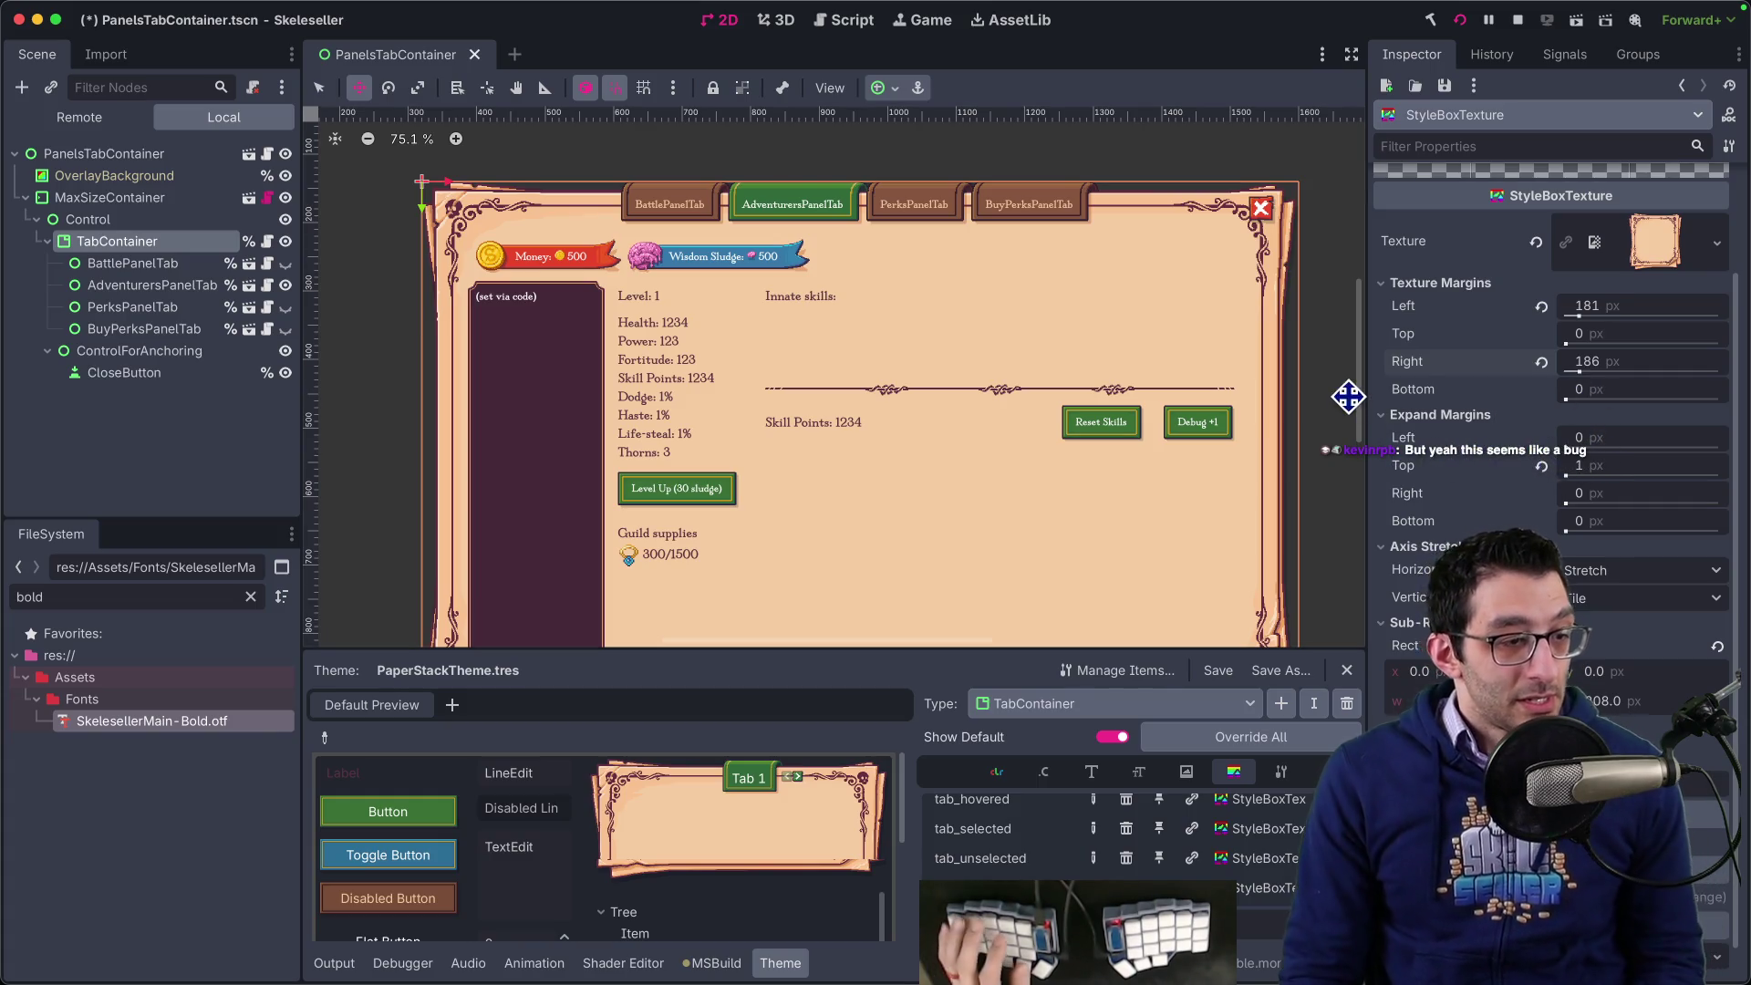
left_click_drag(1348, 509, 1350, 509)
key("super+z")
key("super+z")
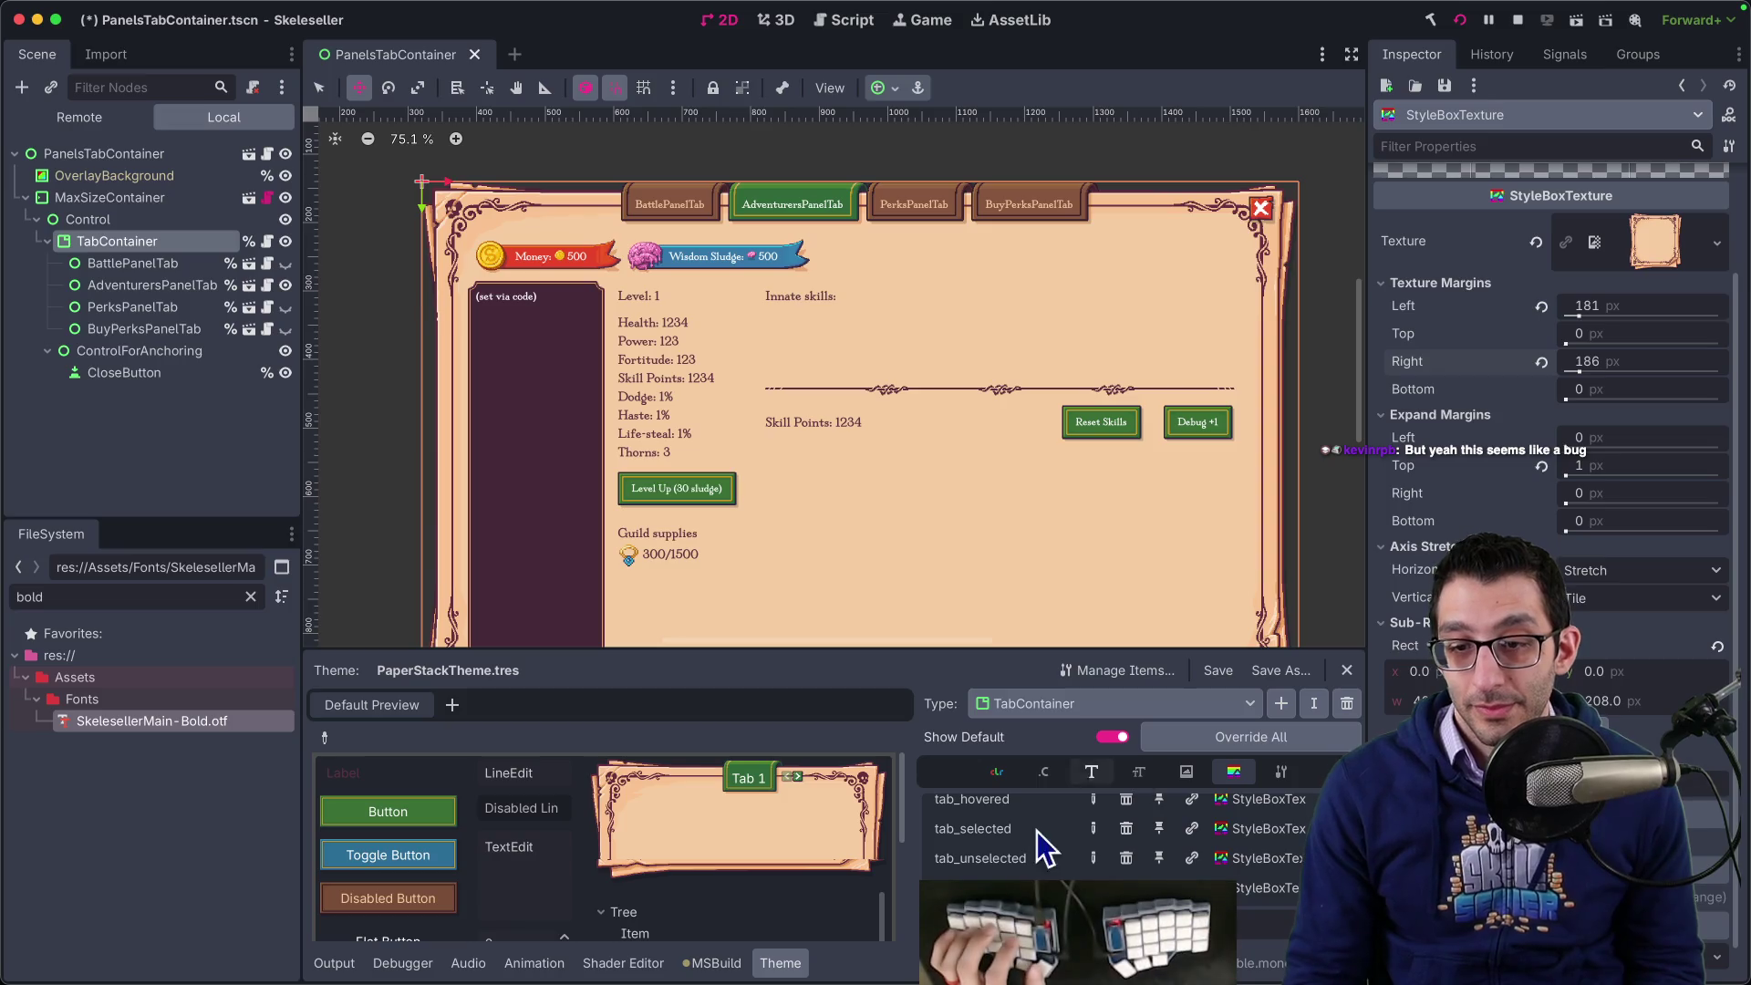
- Search Godot's GitHub issues for 'tabbar_background', including closed ones
key("super+Tab")
key("super+t")
type("ba")
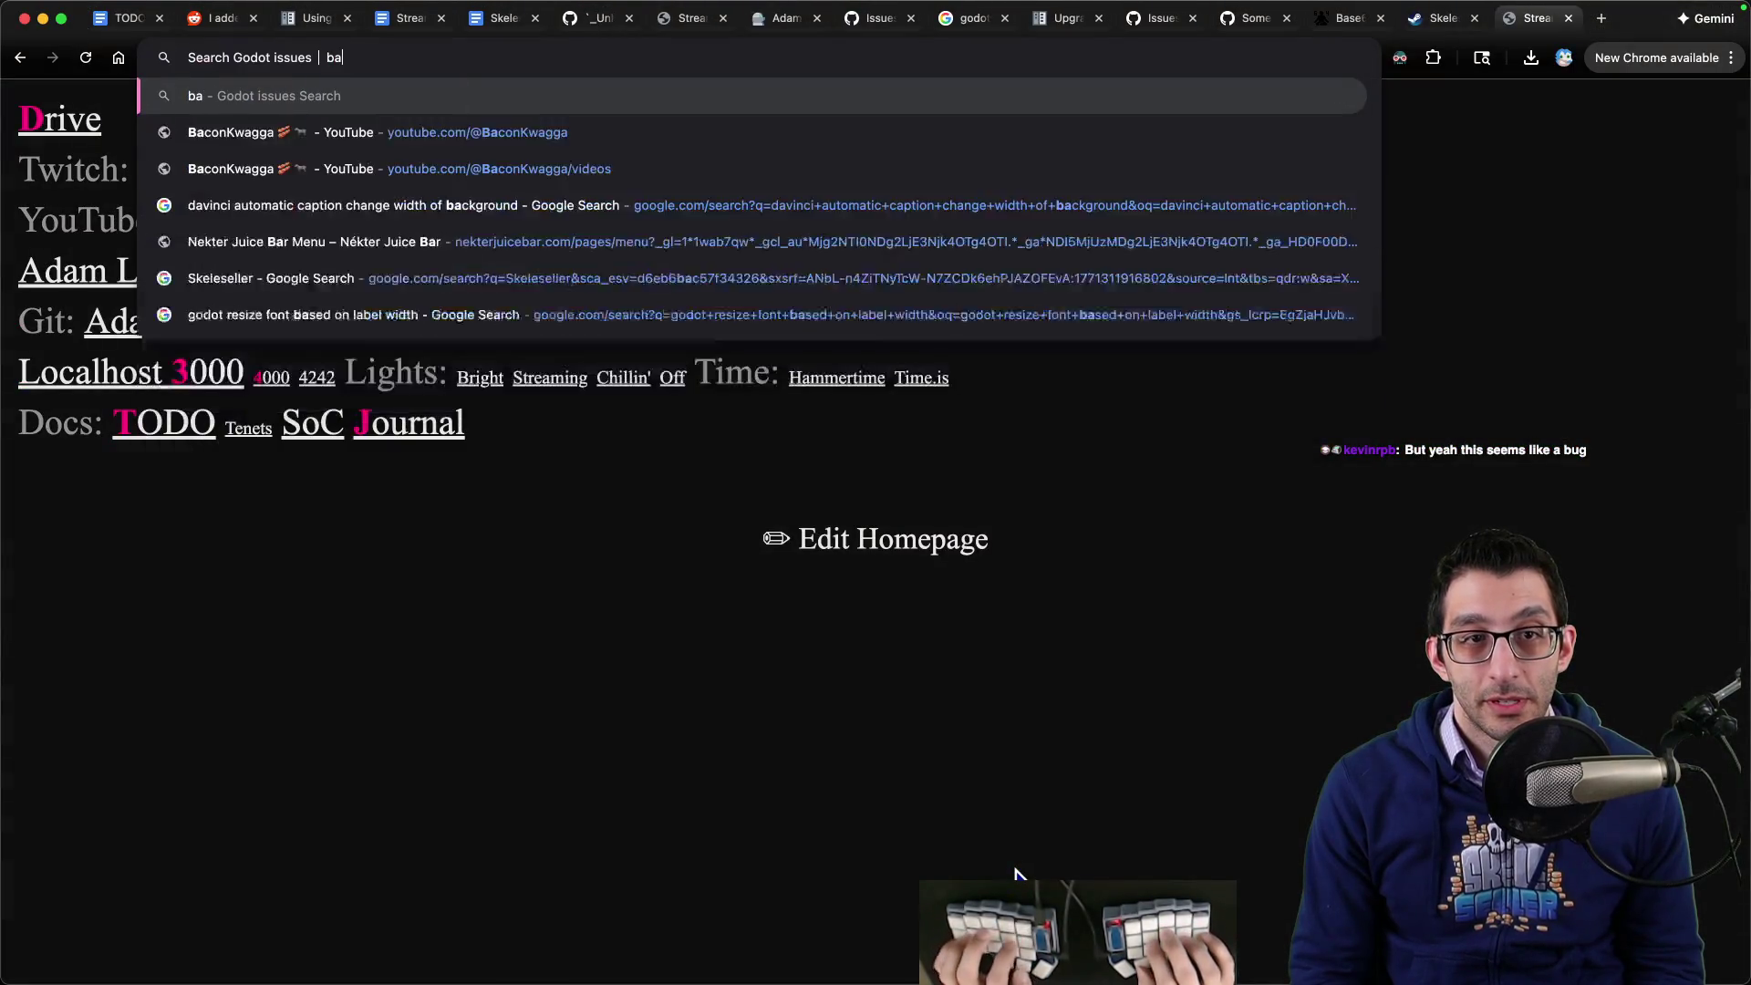
key("BackSpace")
key("BackSpace")
type("tabbar_backgr")
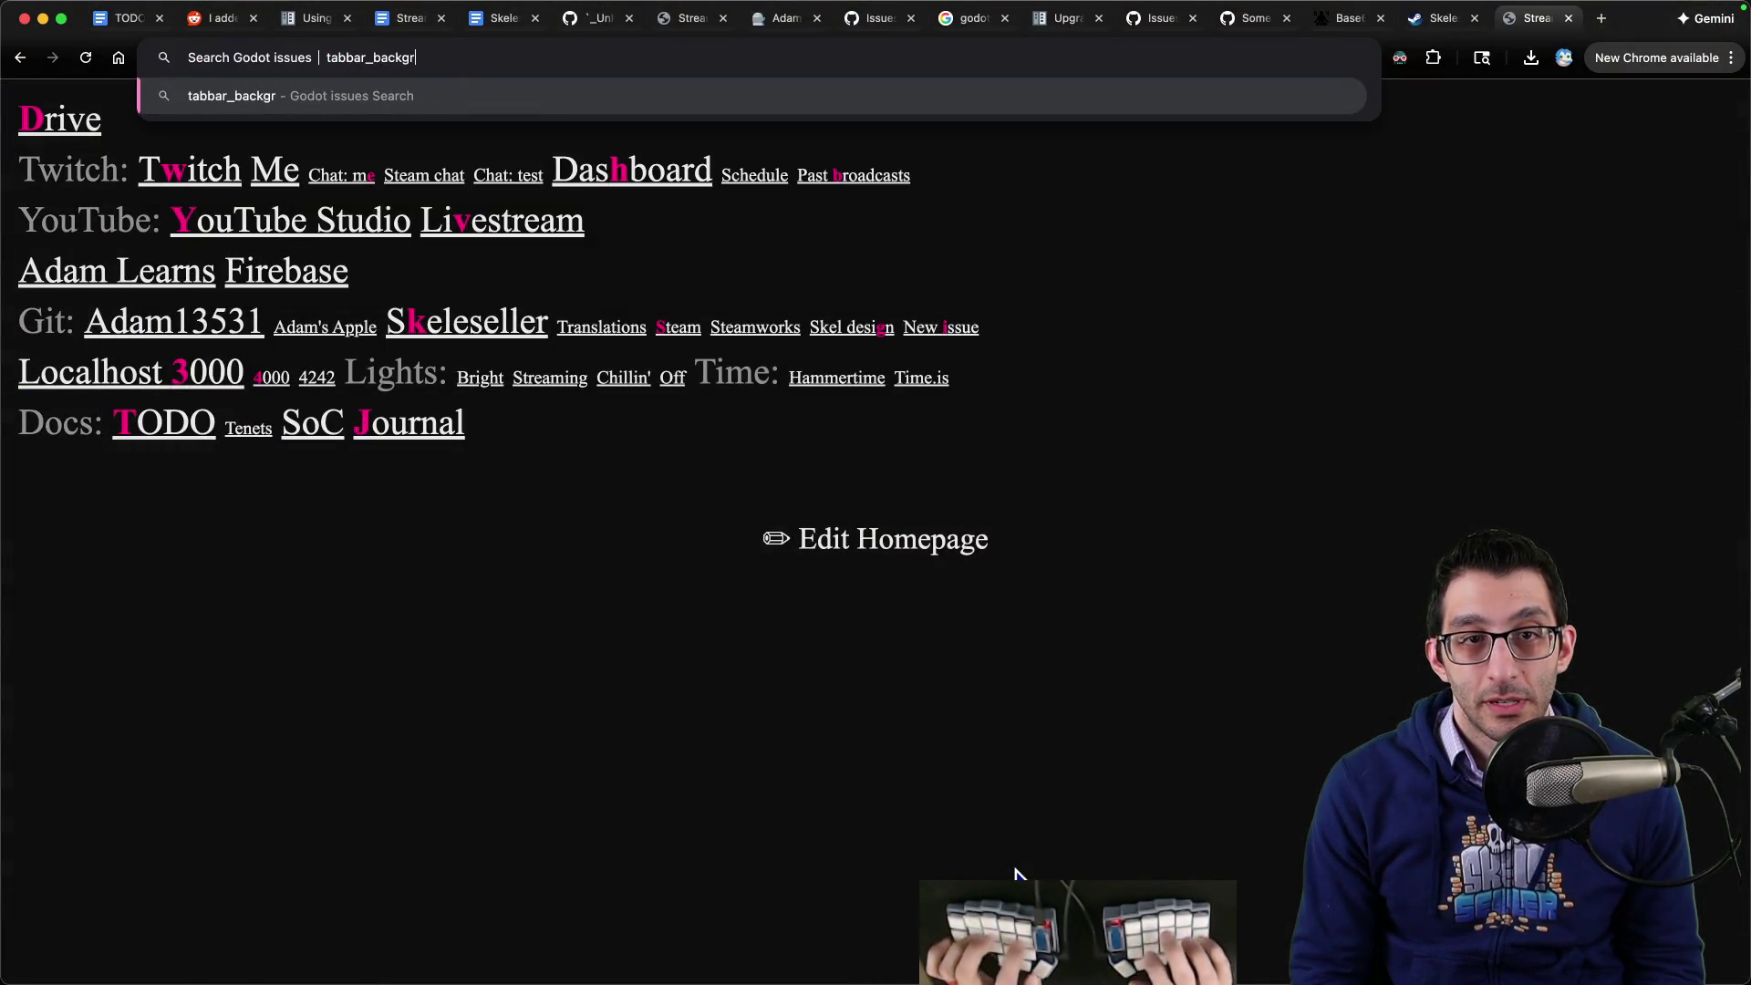
type("ound")
key("Return")
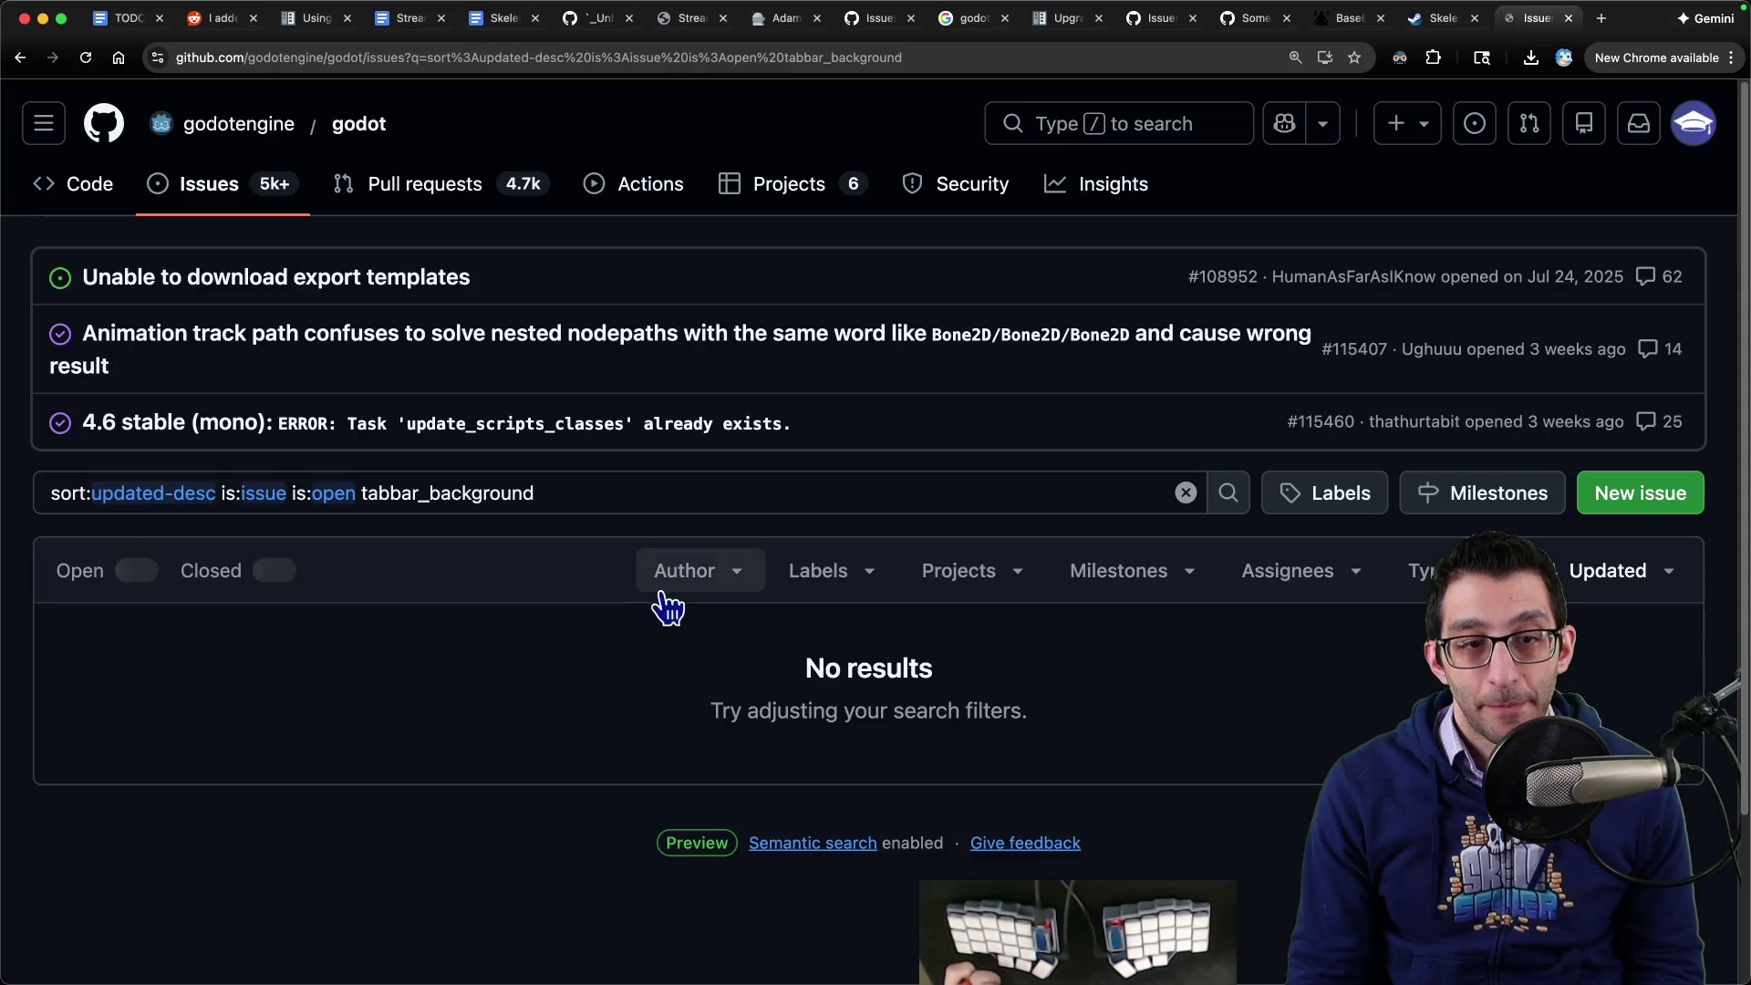
left_click(274, 572)
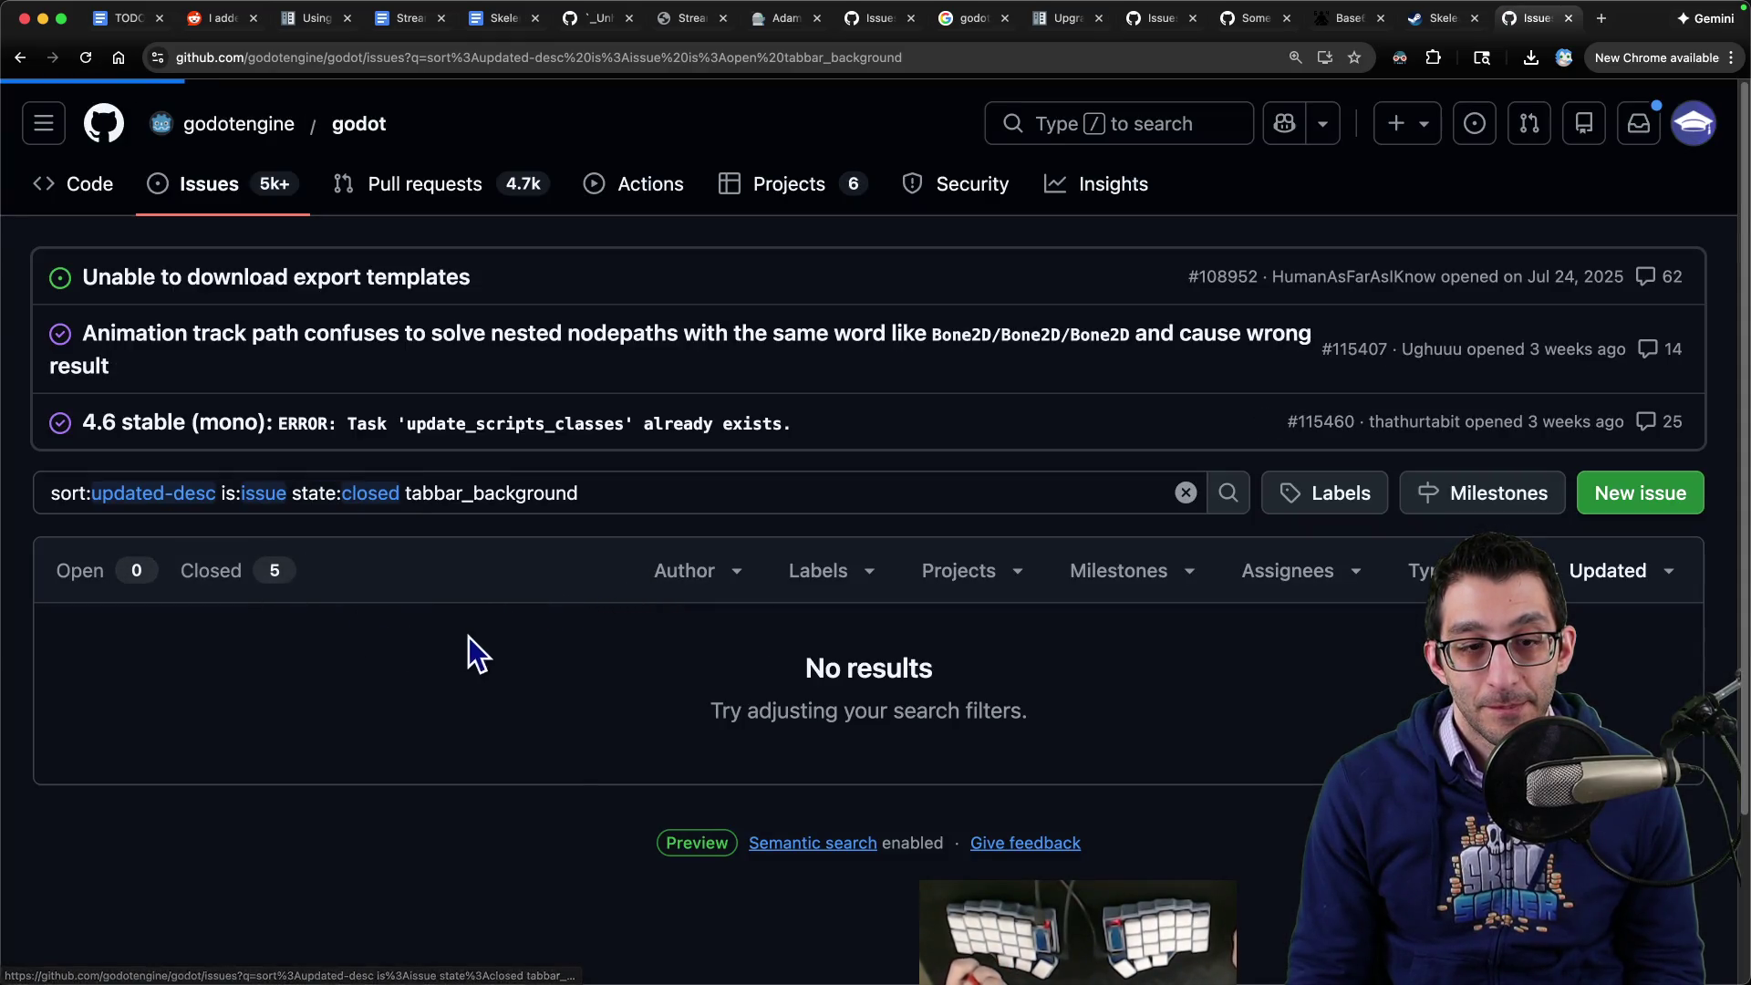
- Open issue #106421 on TabContainer margins and follow its link to PR #106516
scroll(593, 595, "down", 3)
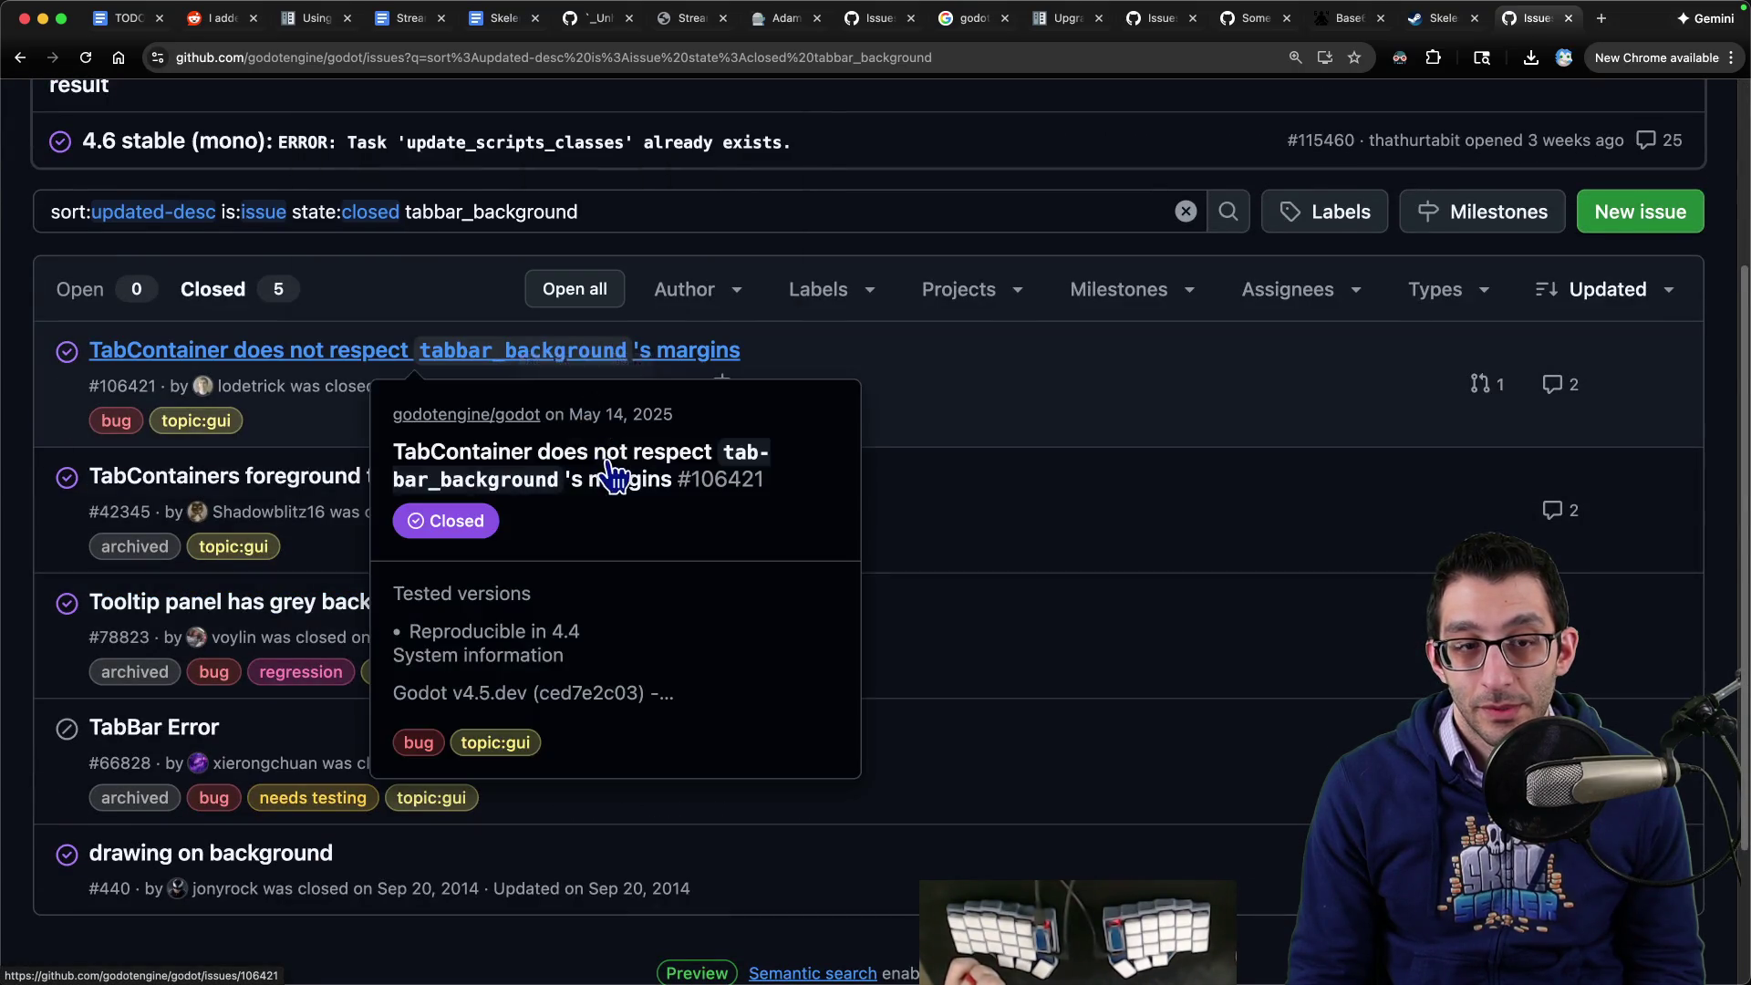
left_click(609, 478)
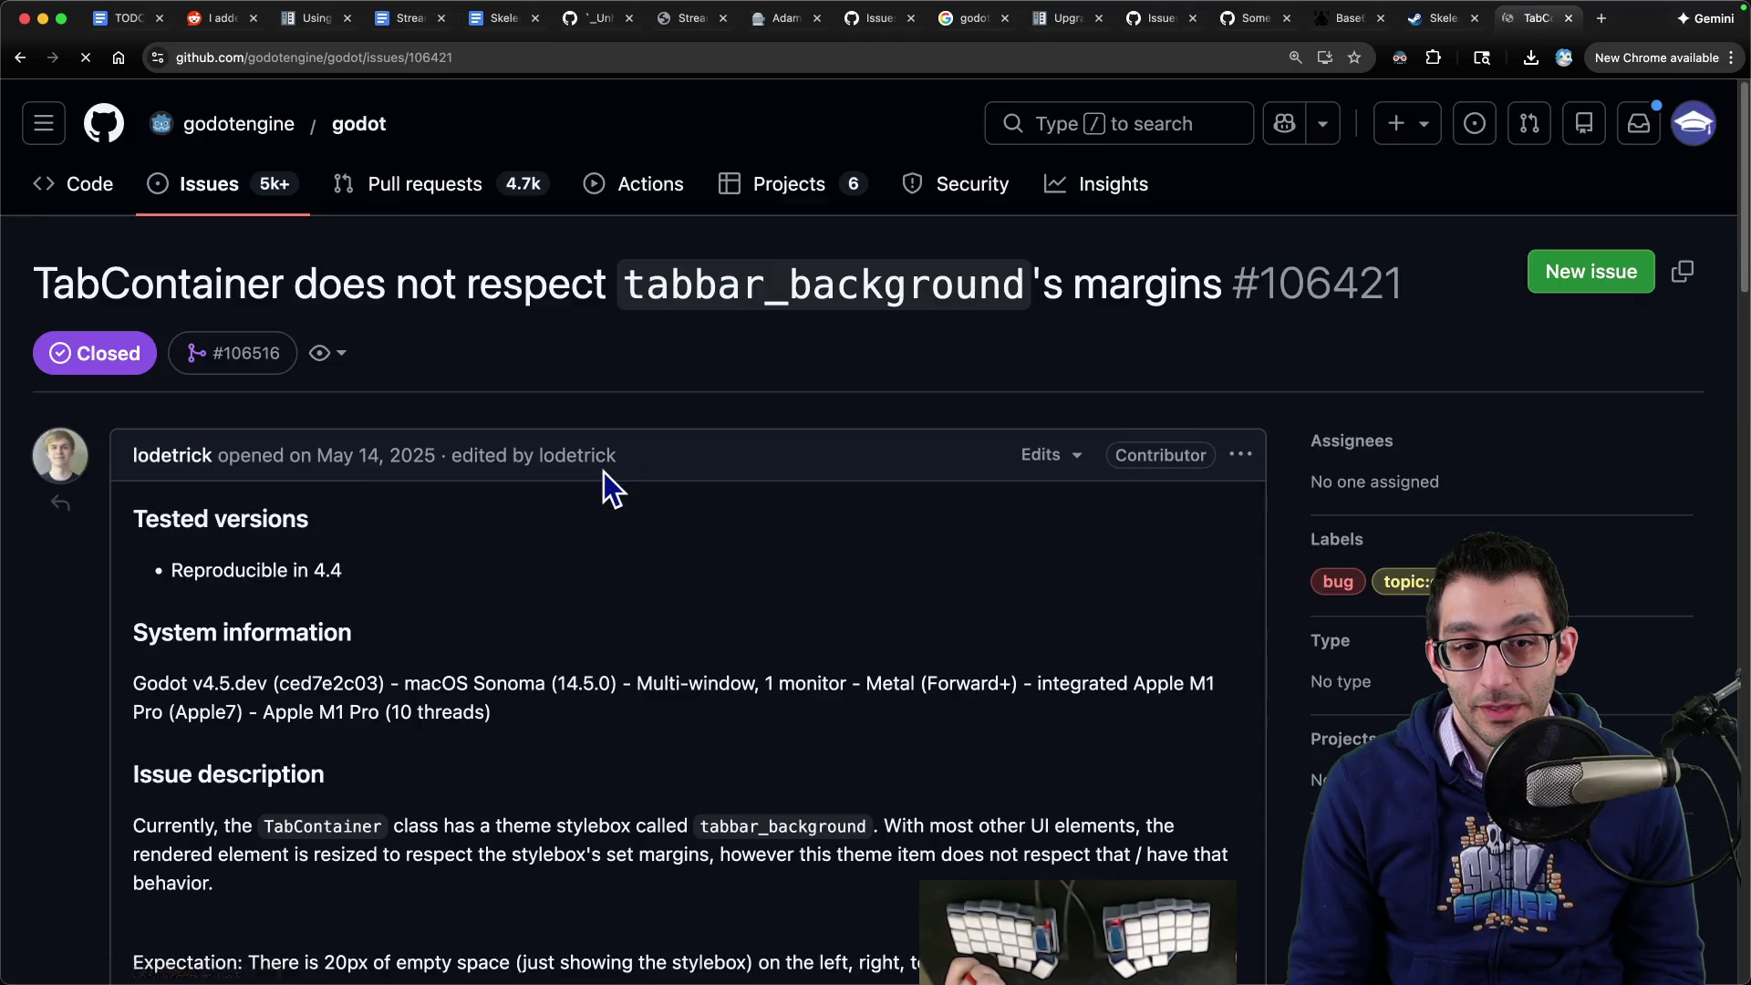
scroll(605, 484, "down", 10)
scroll(562, 470, "up", 2)
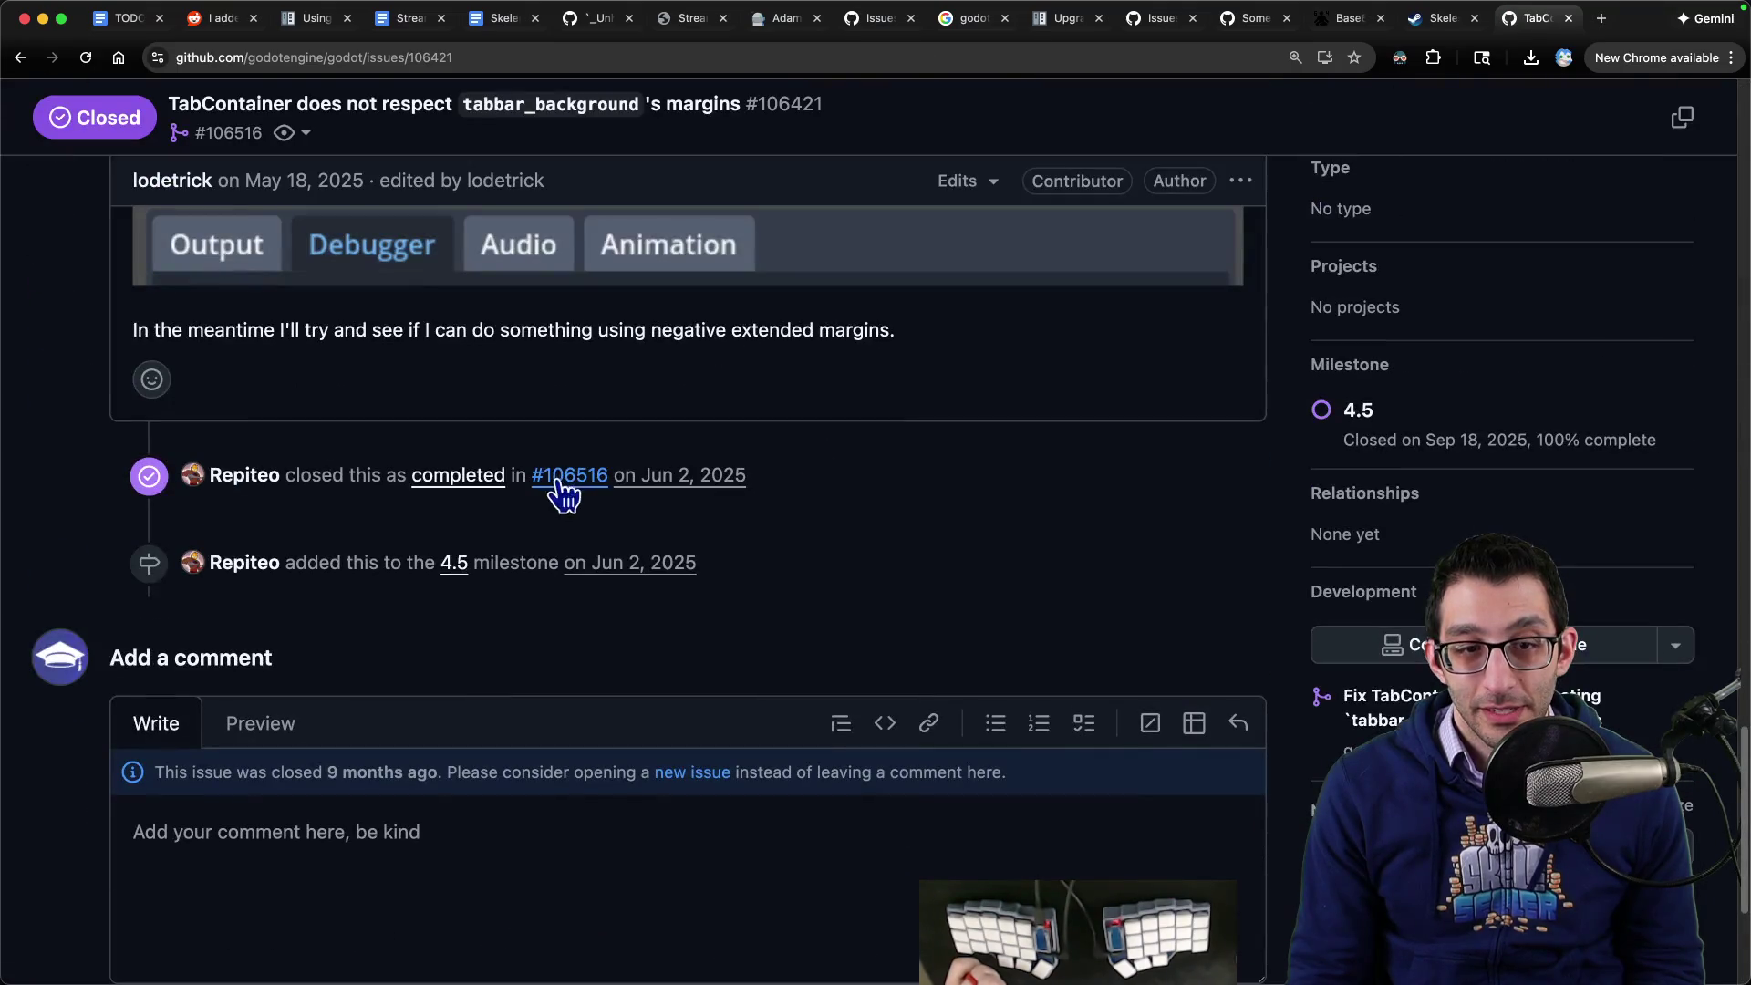
scroll(517, 604, "up", 5)
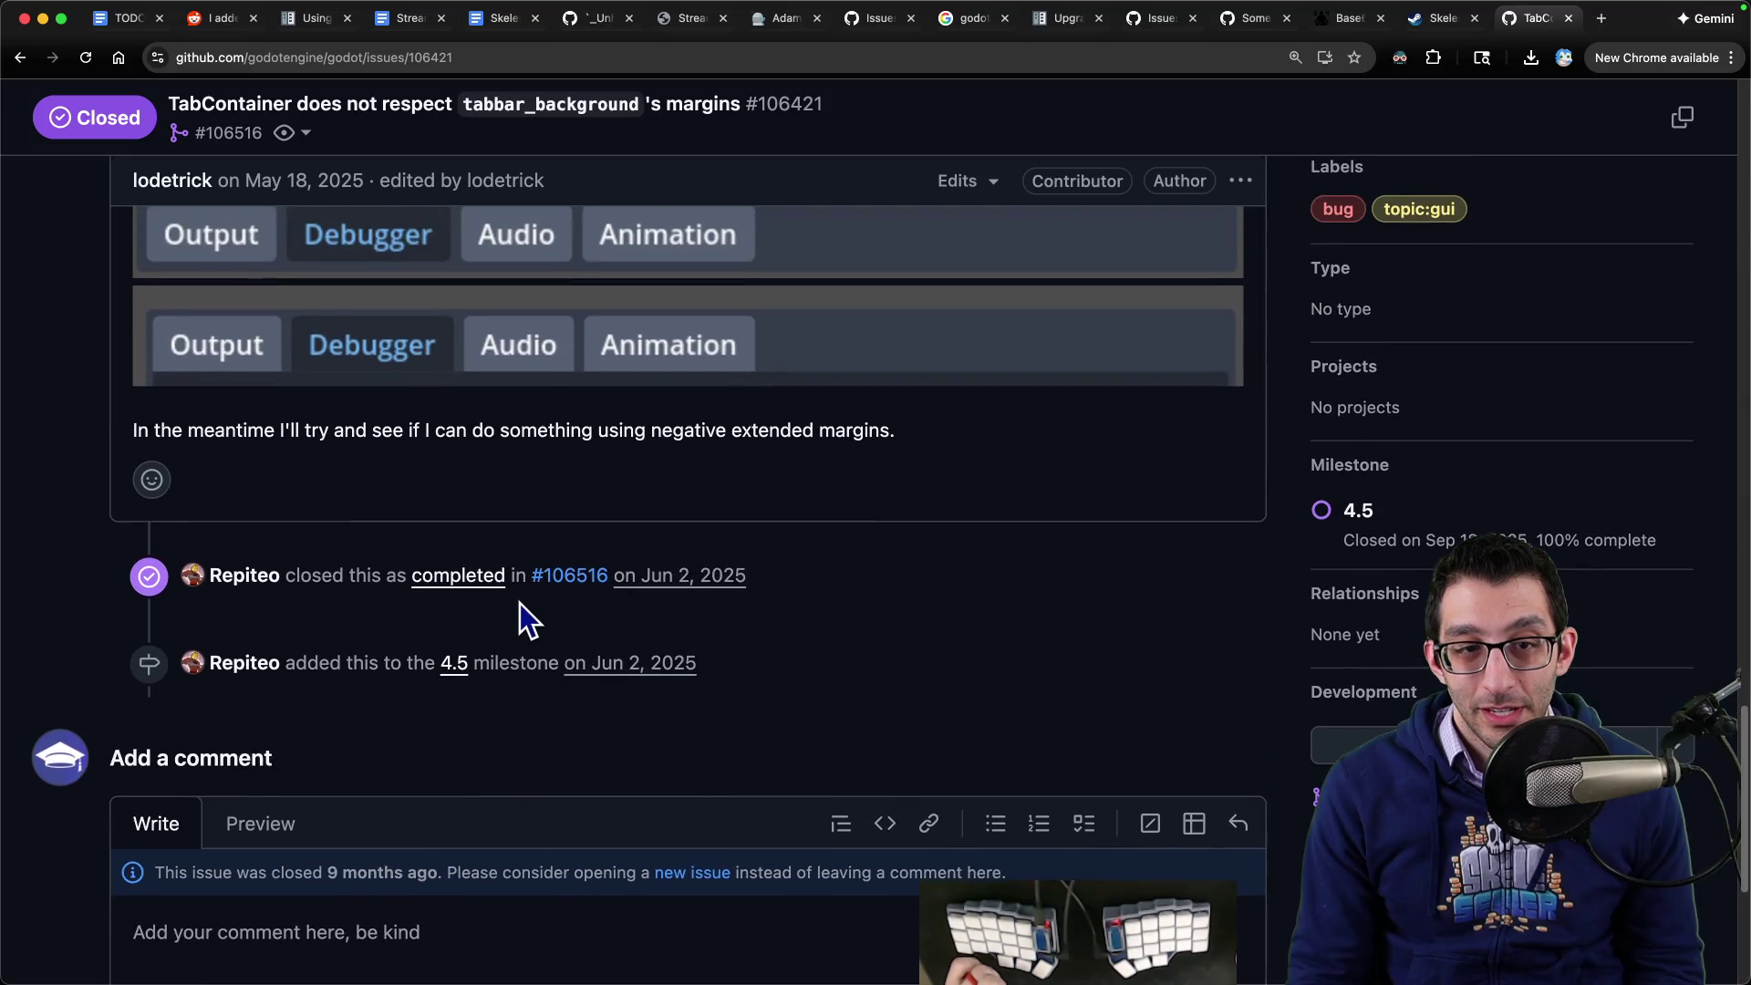
scroll(618, 588, "up", 5)
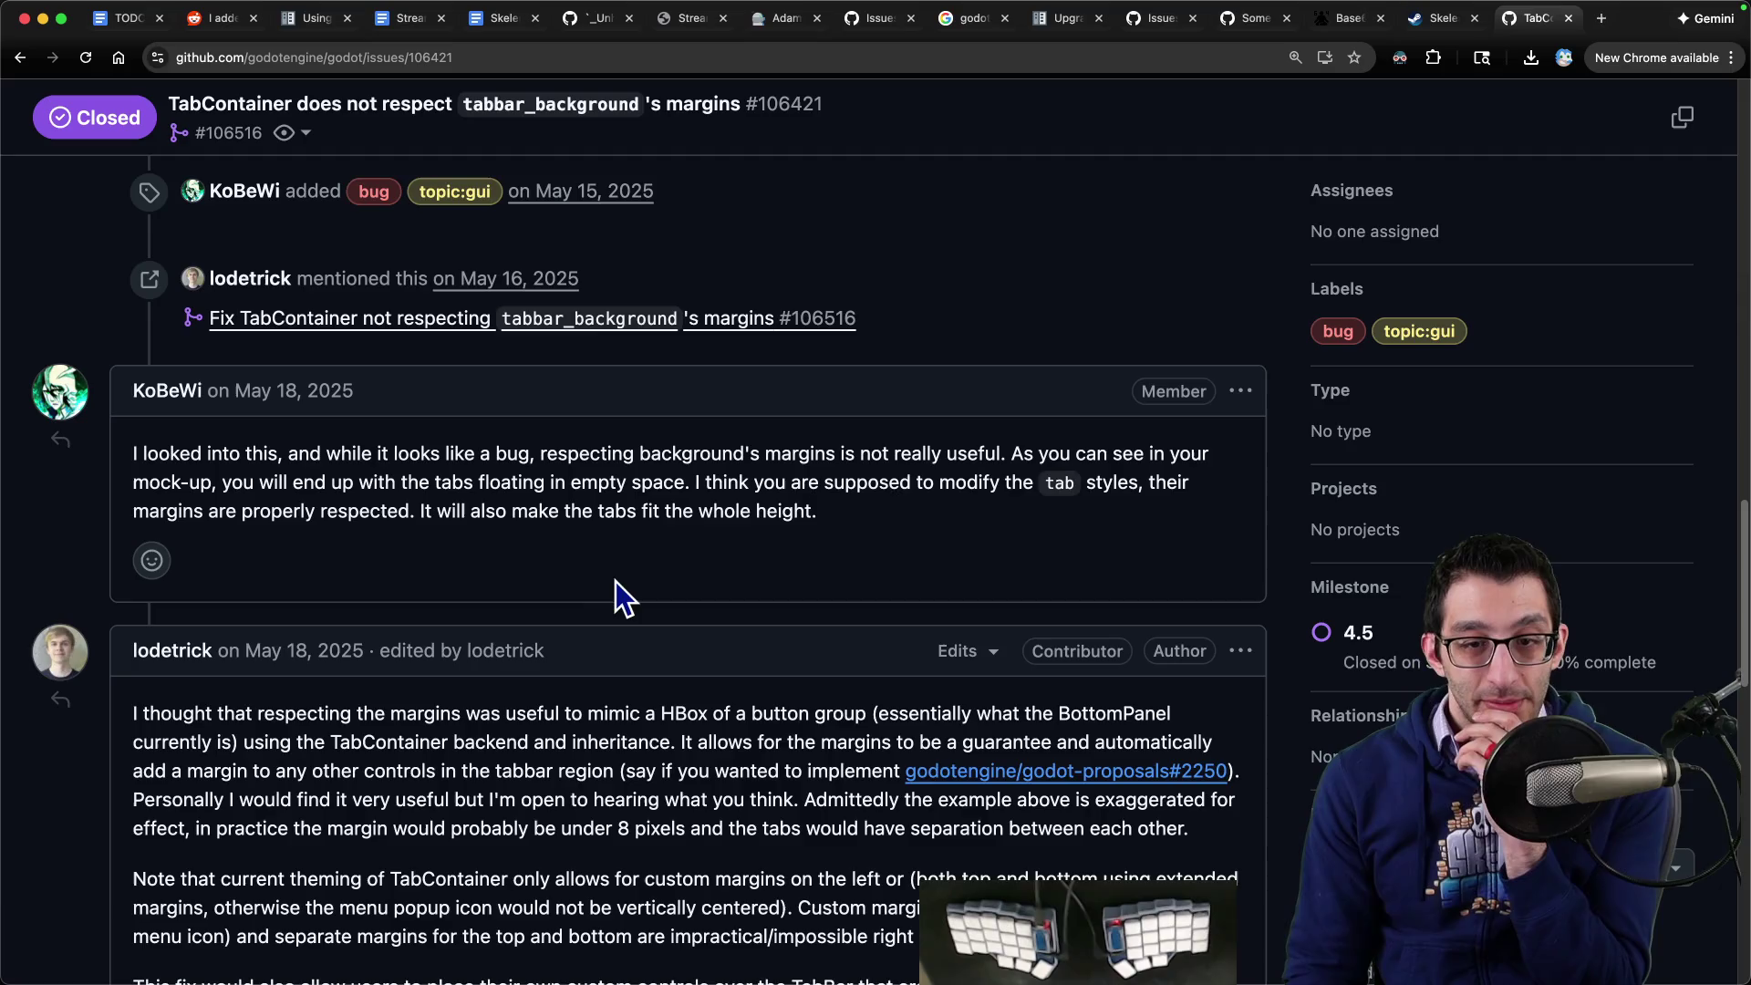
scroll(616, 584, "down", 5)
scroll(607, 589, "down", 3)
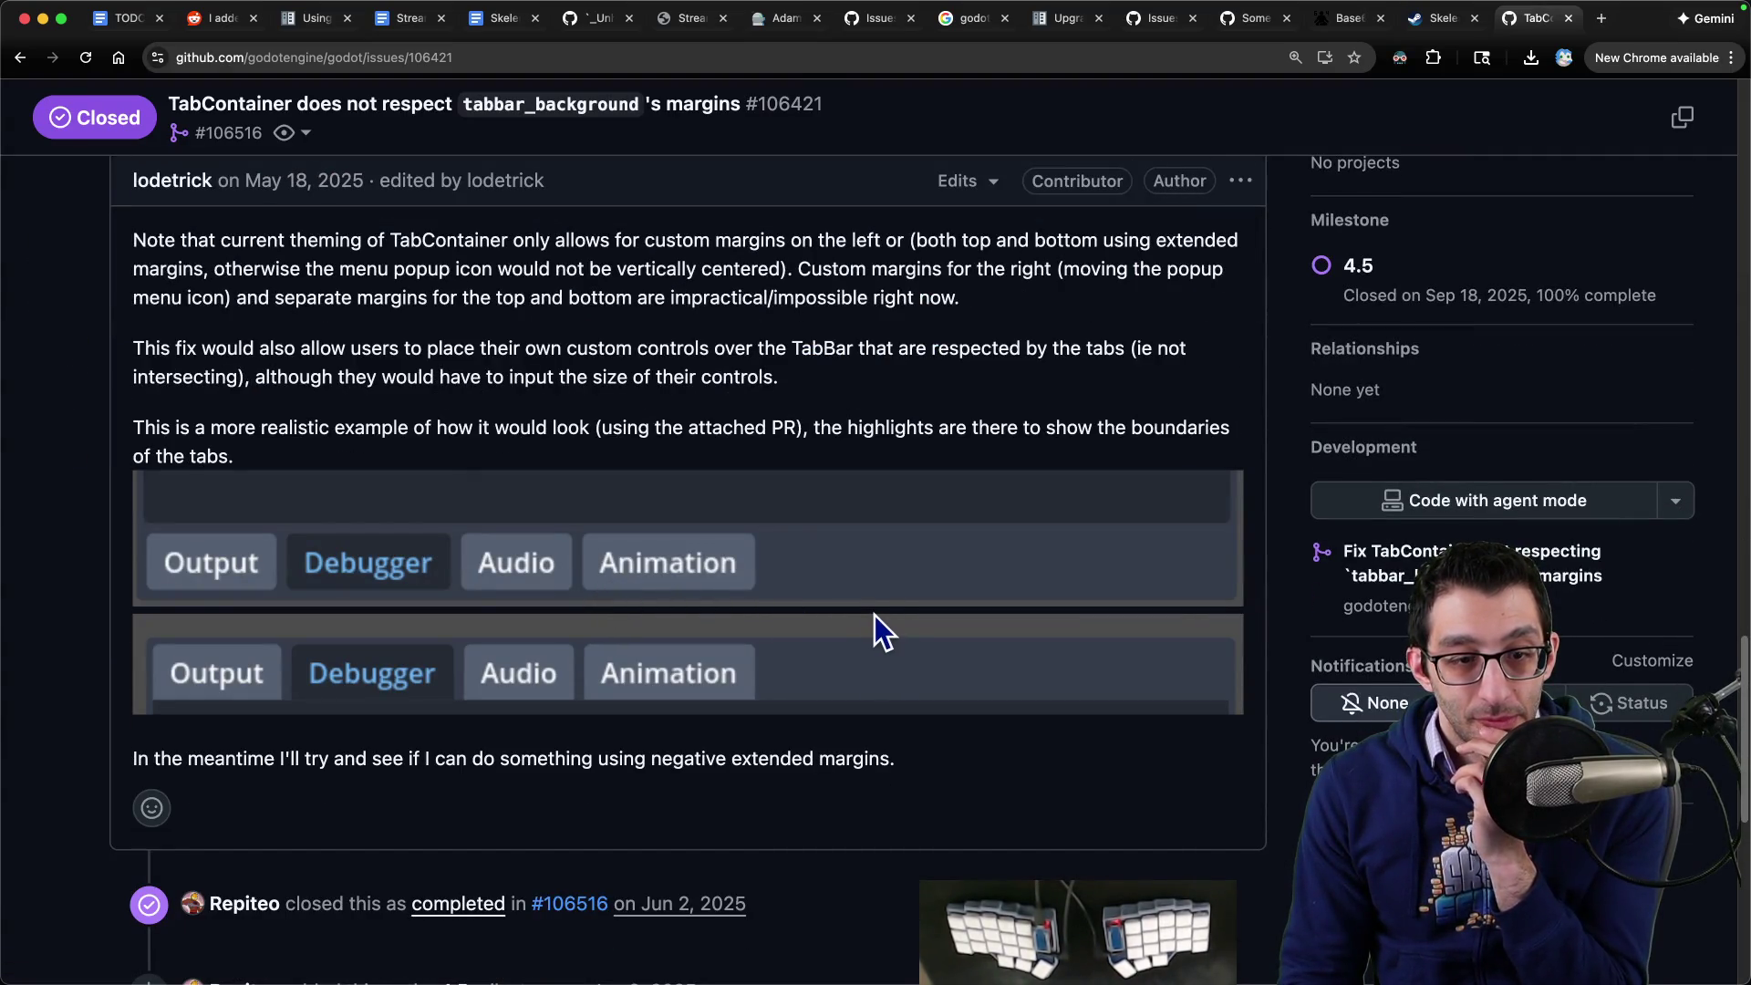
scroll(874, 615, "down", 4)
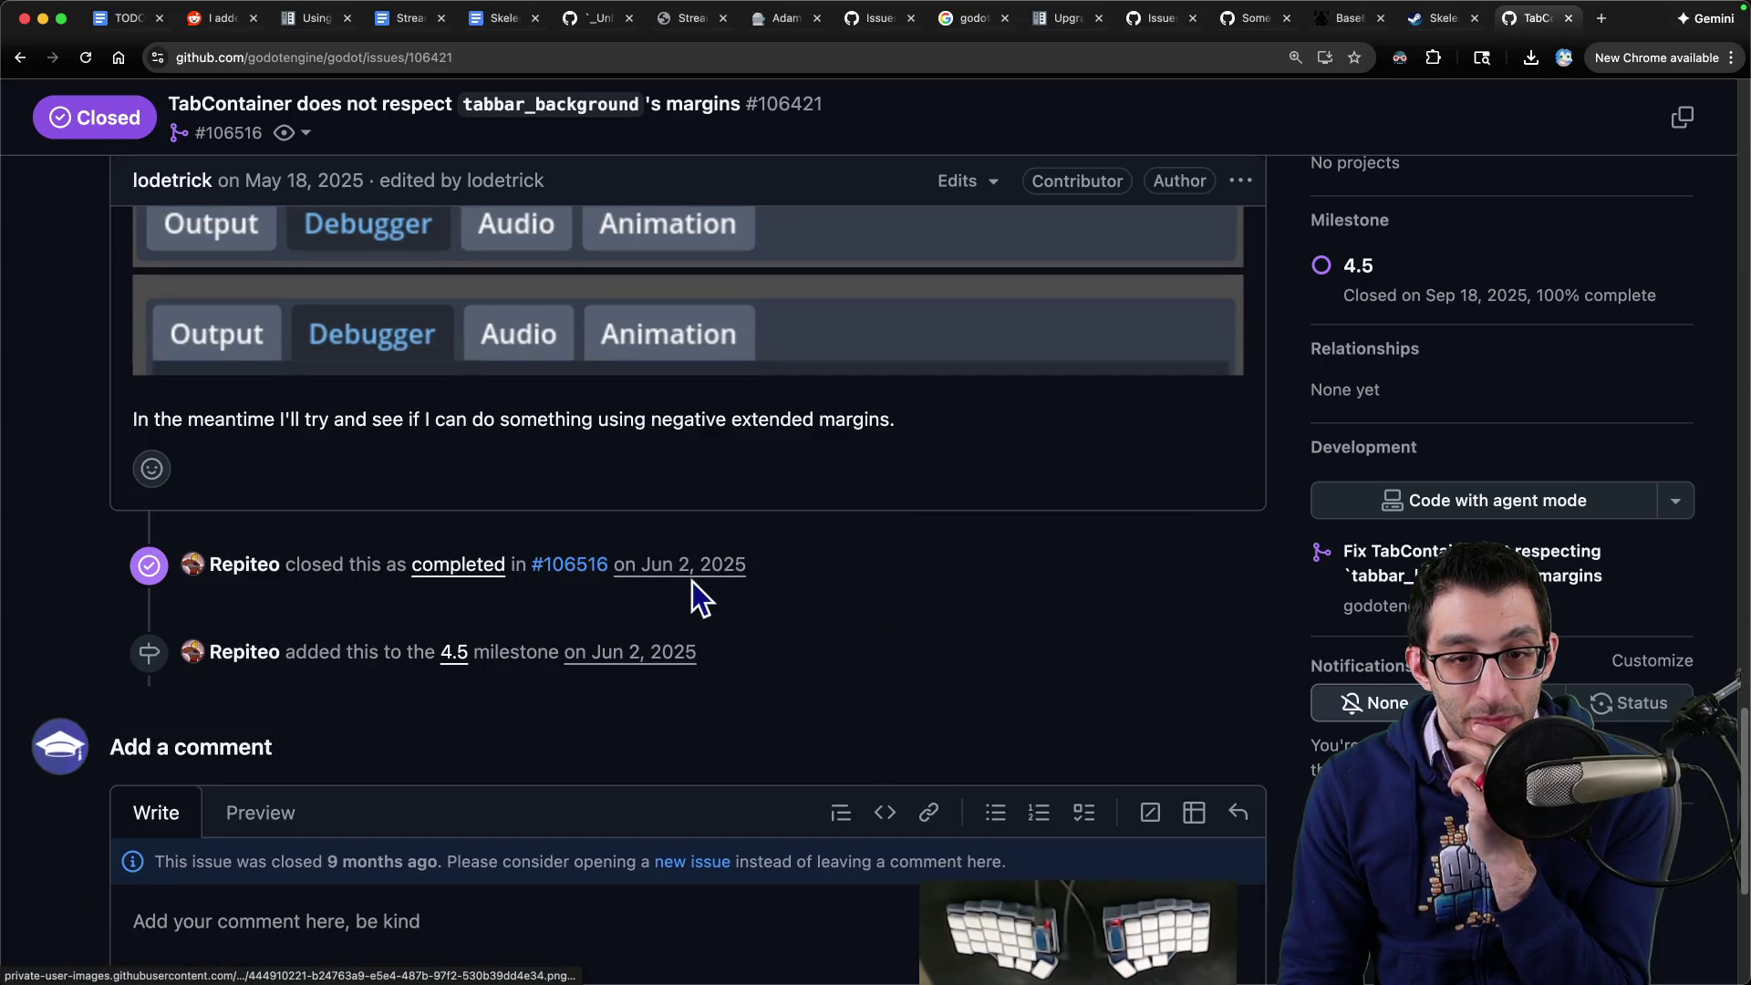
left_click(584, 567, "super")
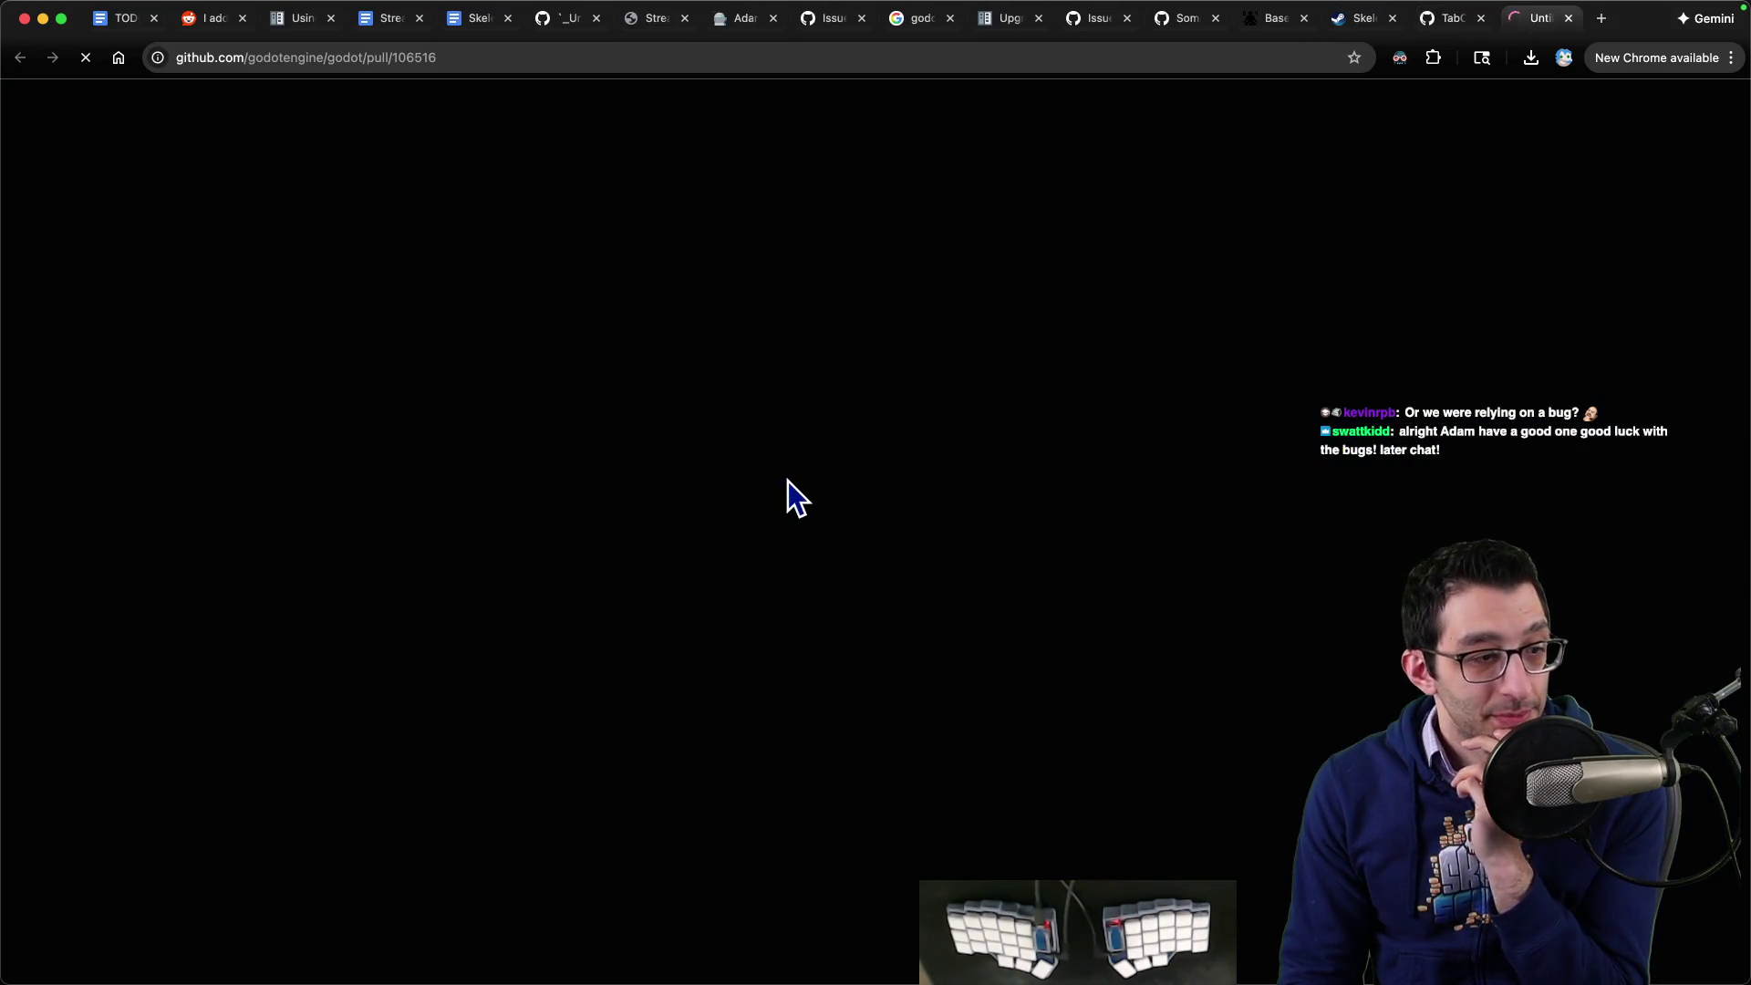
- Read PR #106516's review discussion down to the merge, then return to issue #106421
scroll(785, 486, "down", 3)
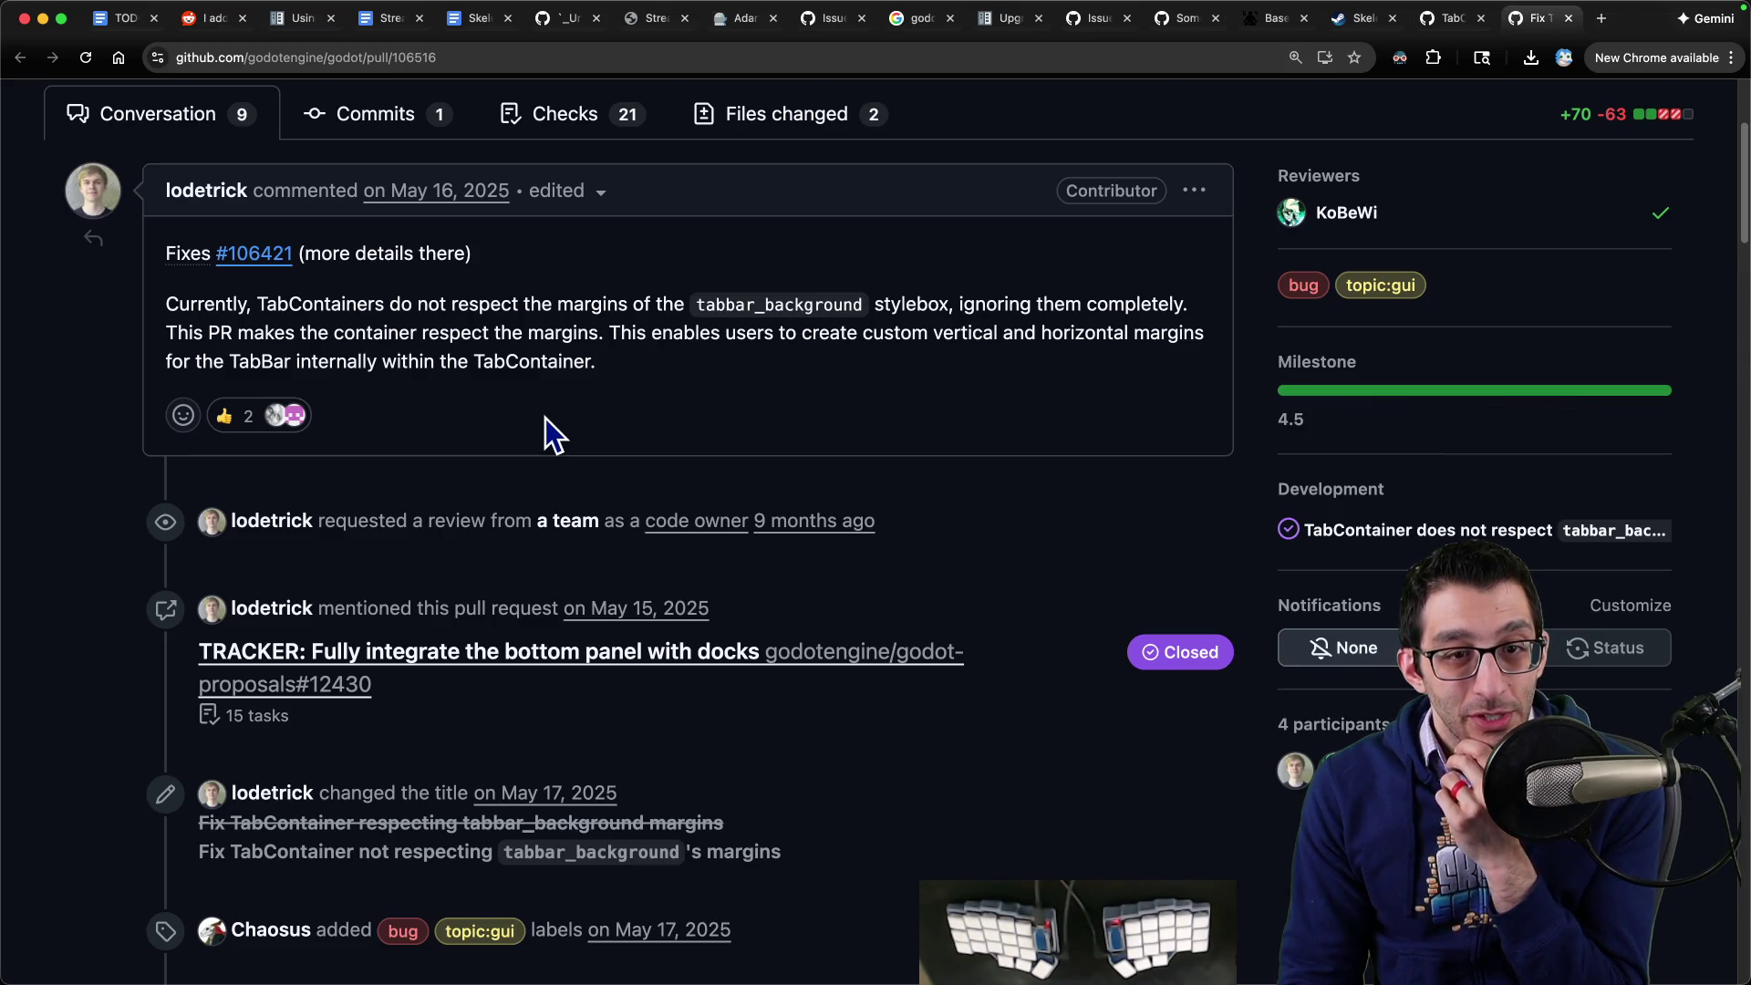
scroll(546, 418, "down", 10)
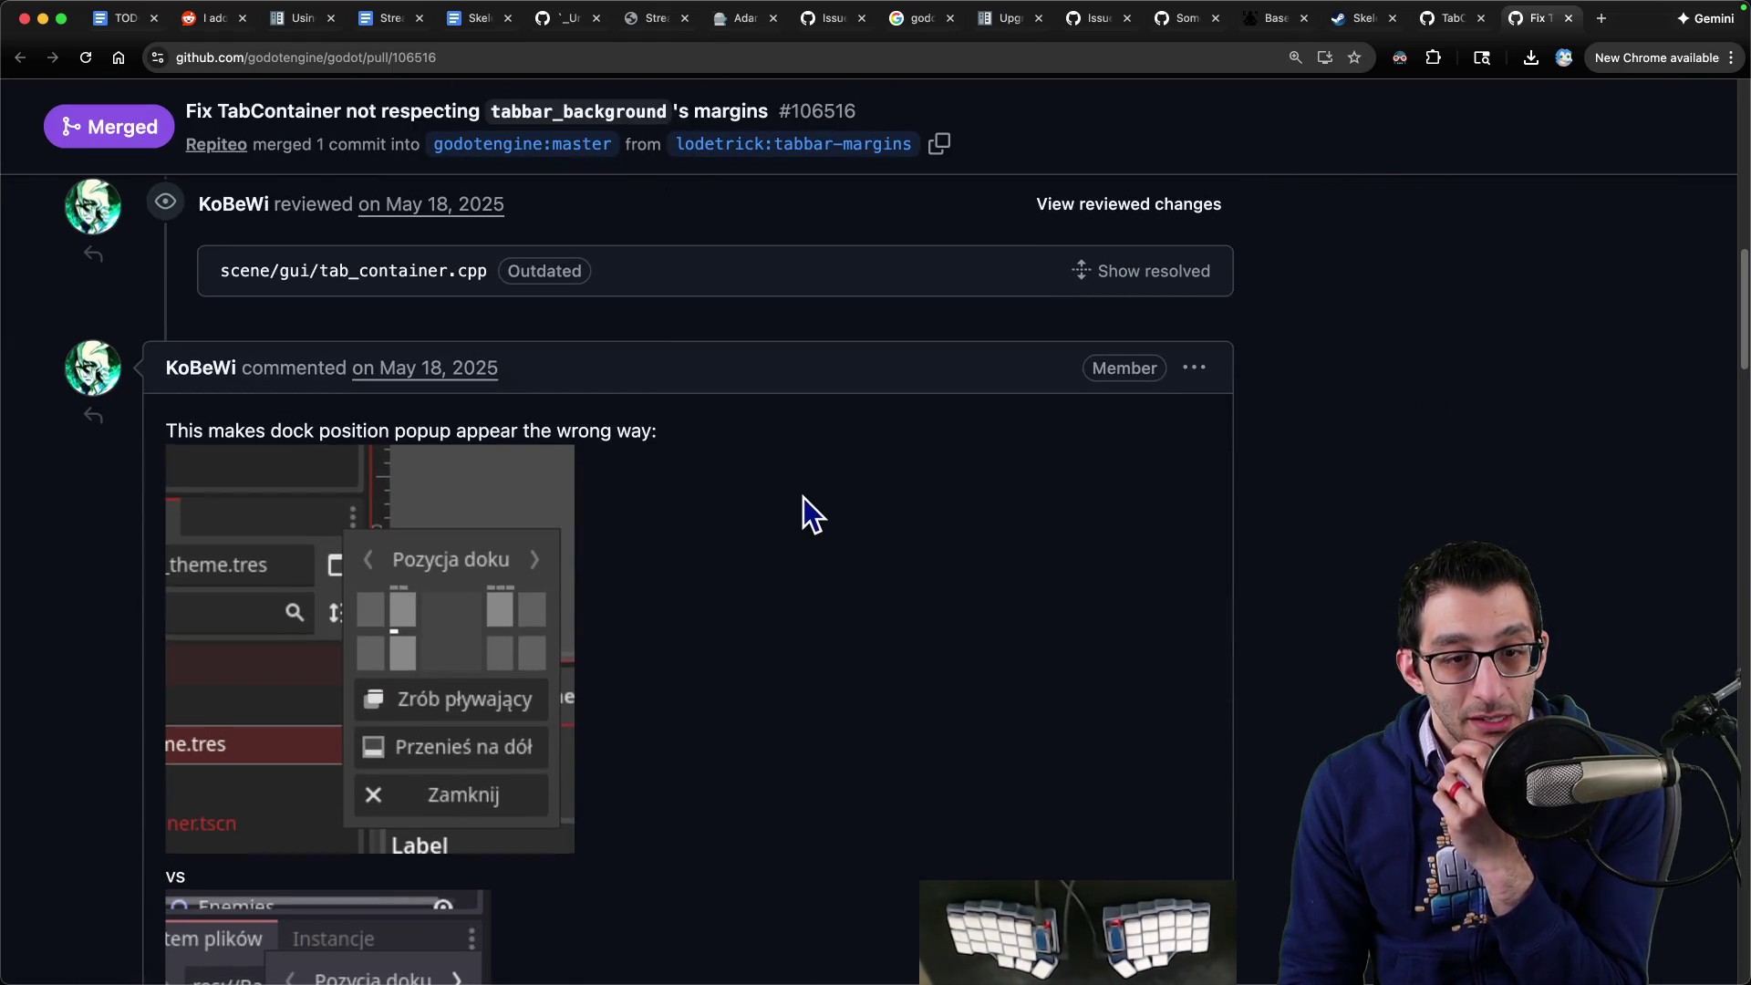
scroll(803, 496, "down", 8)
scroll(799, 502, "down", 10)
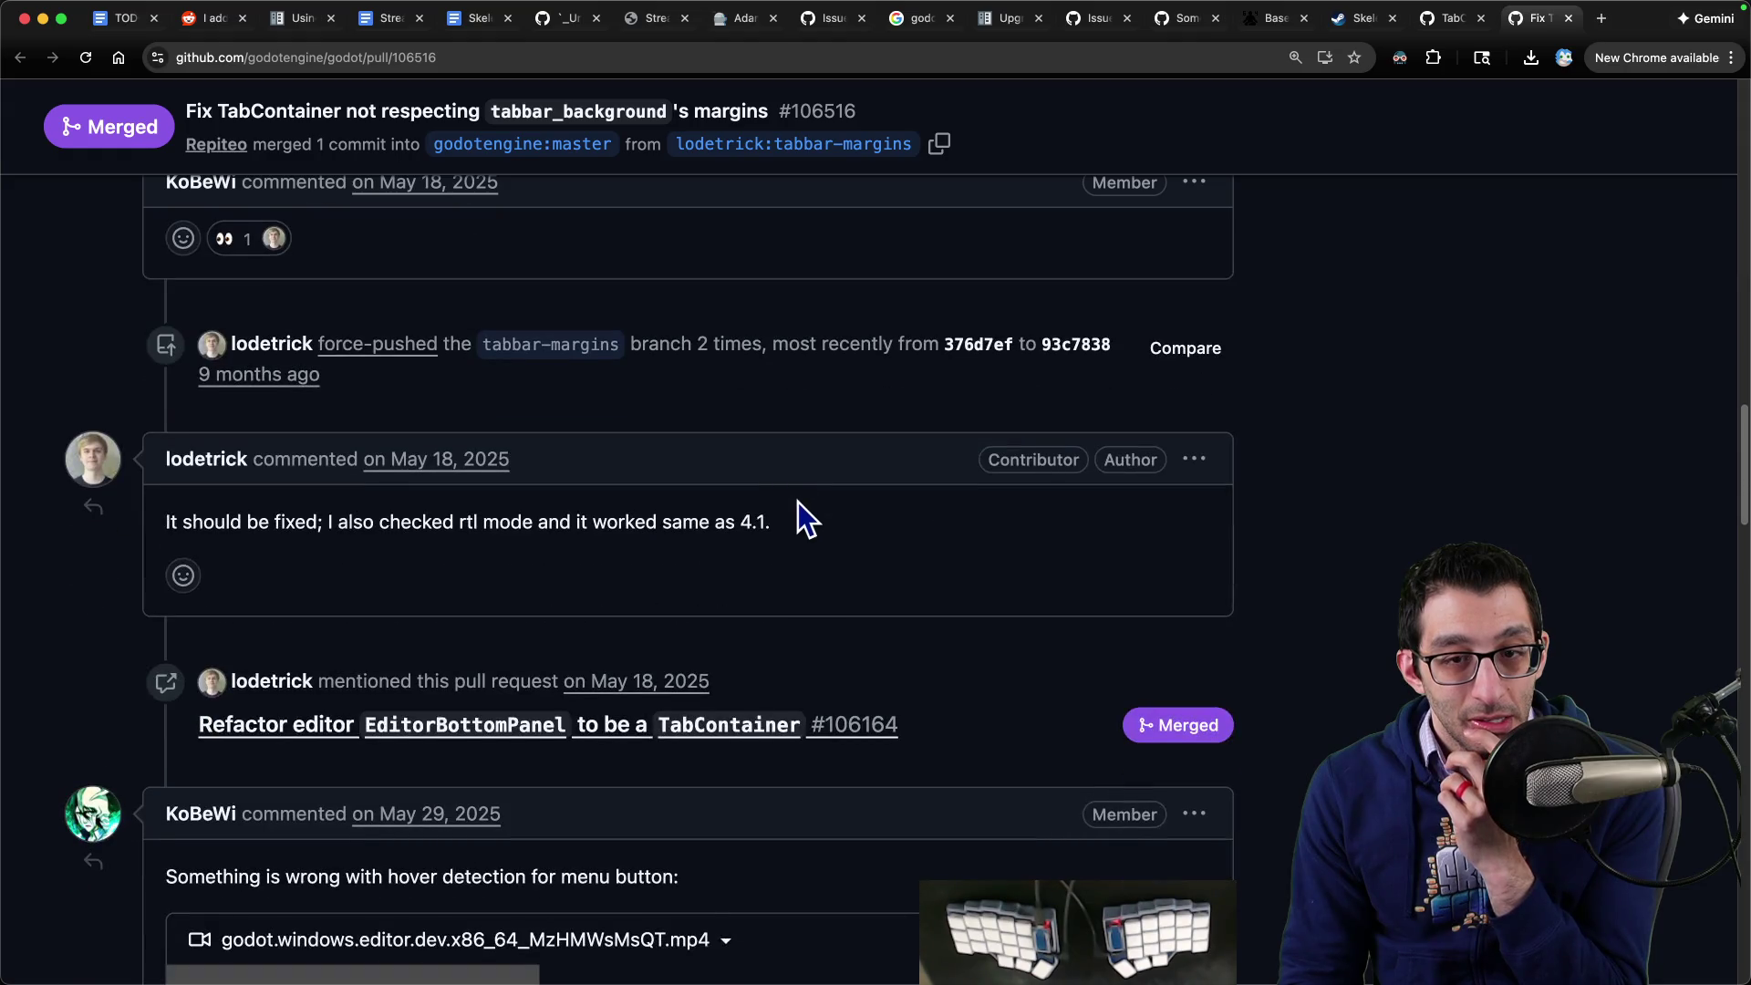
scroll(797, 501, "down", 10)
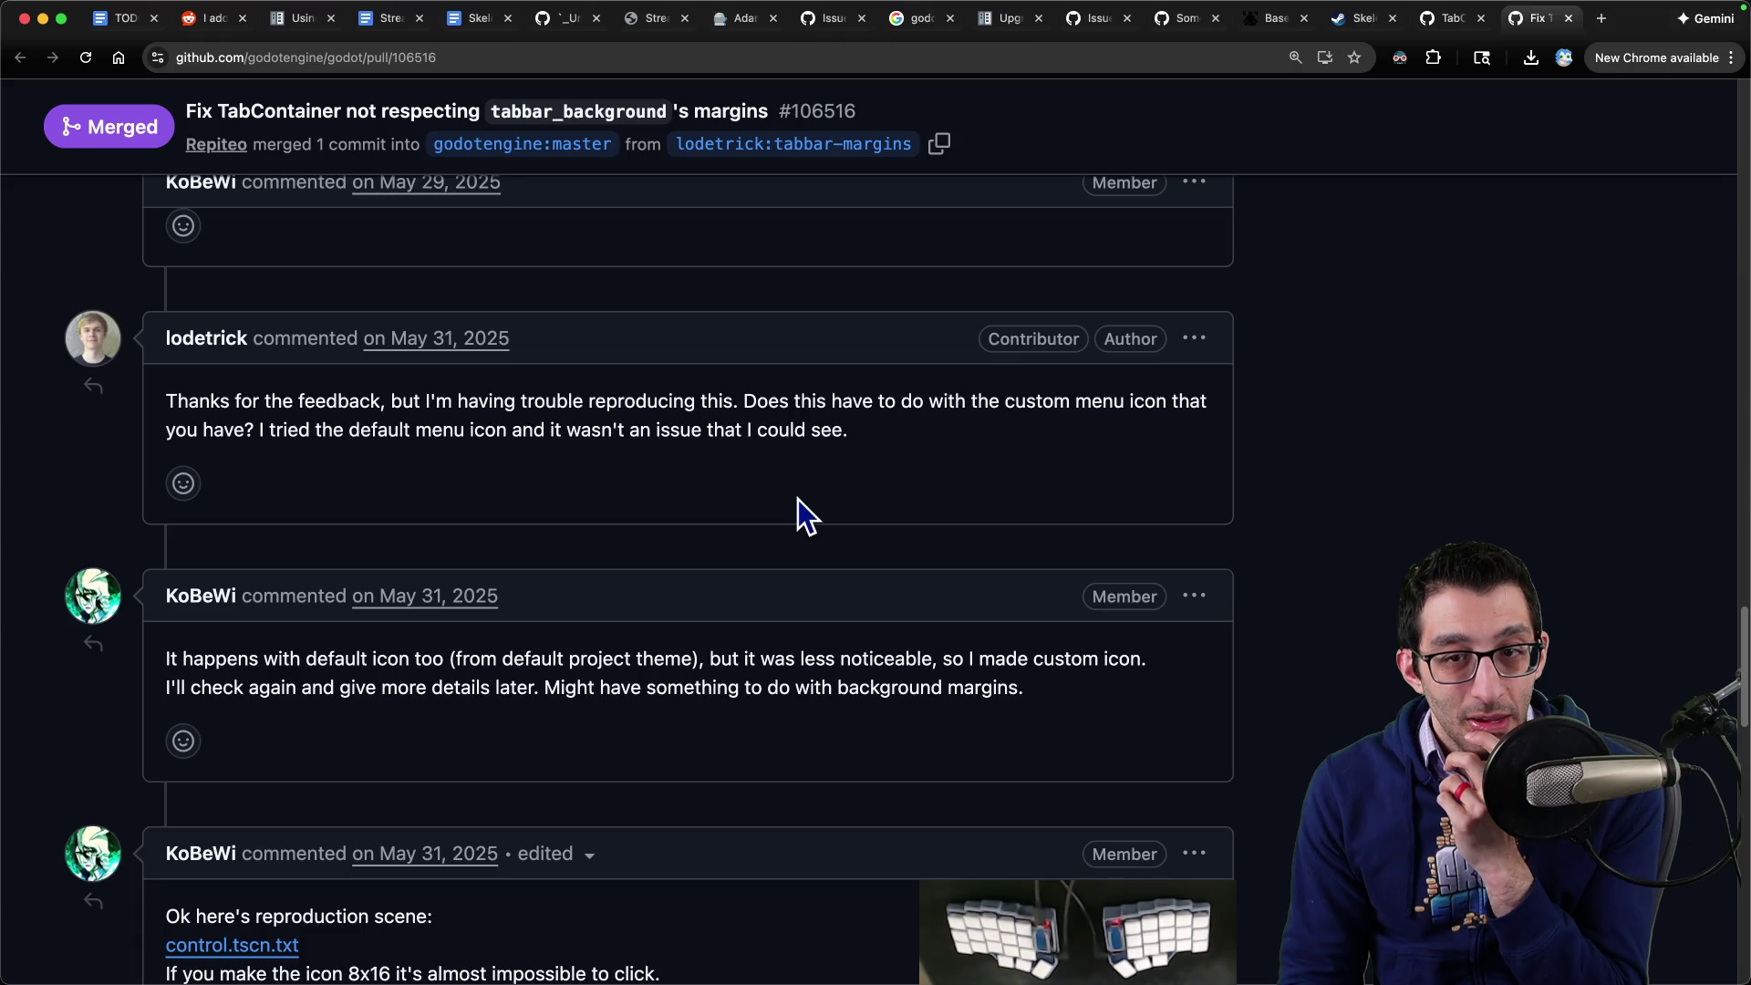
scroll(797, 498, "down", 3)
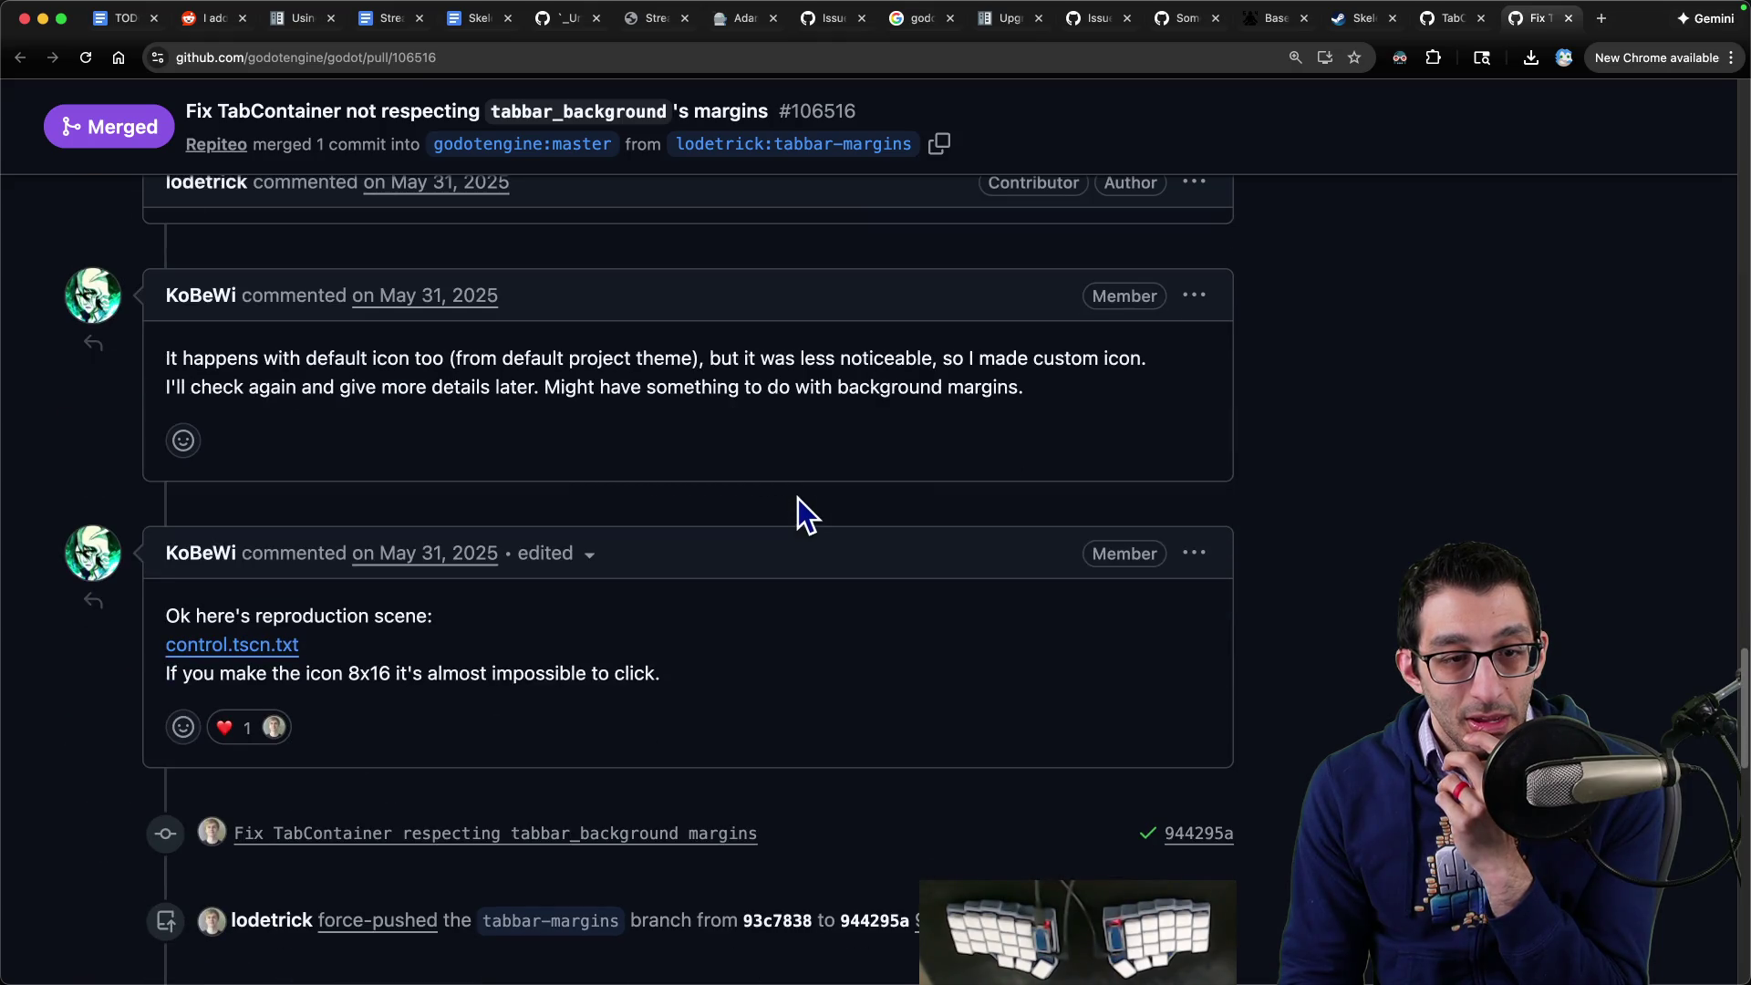
scroll(797, 499, "down", 10)
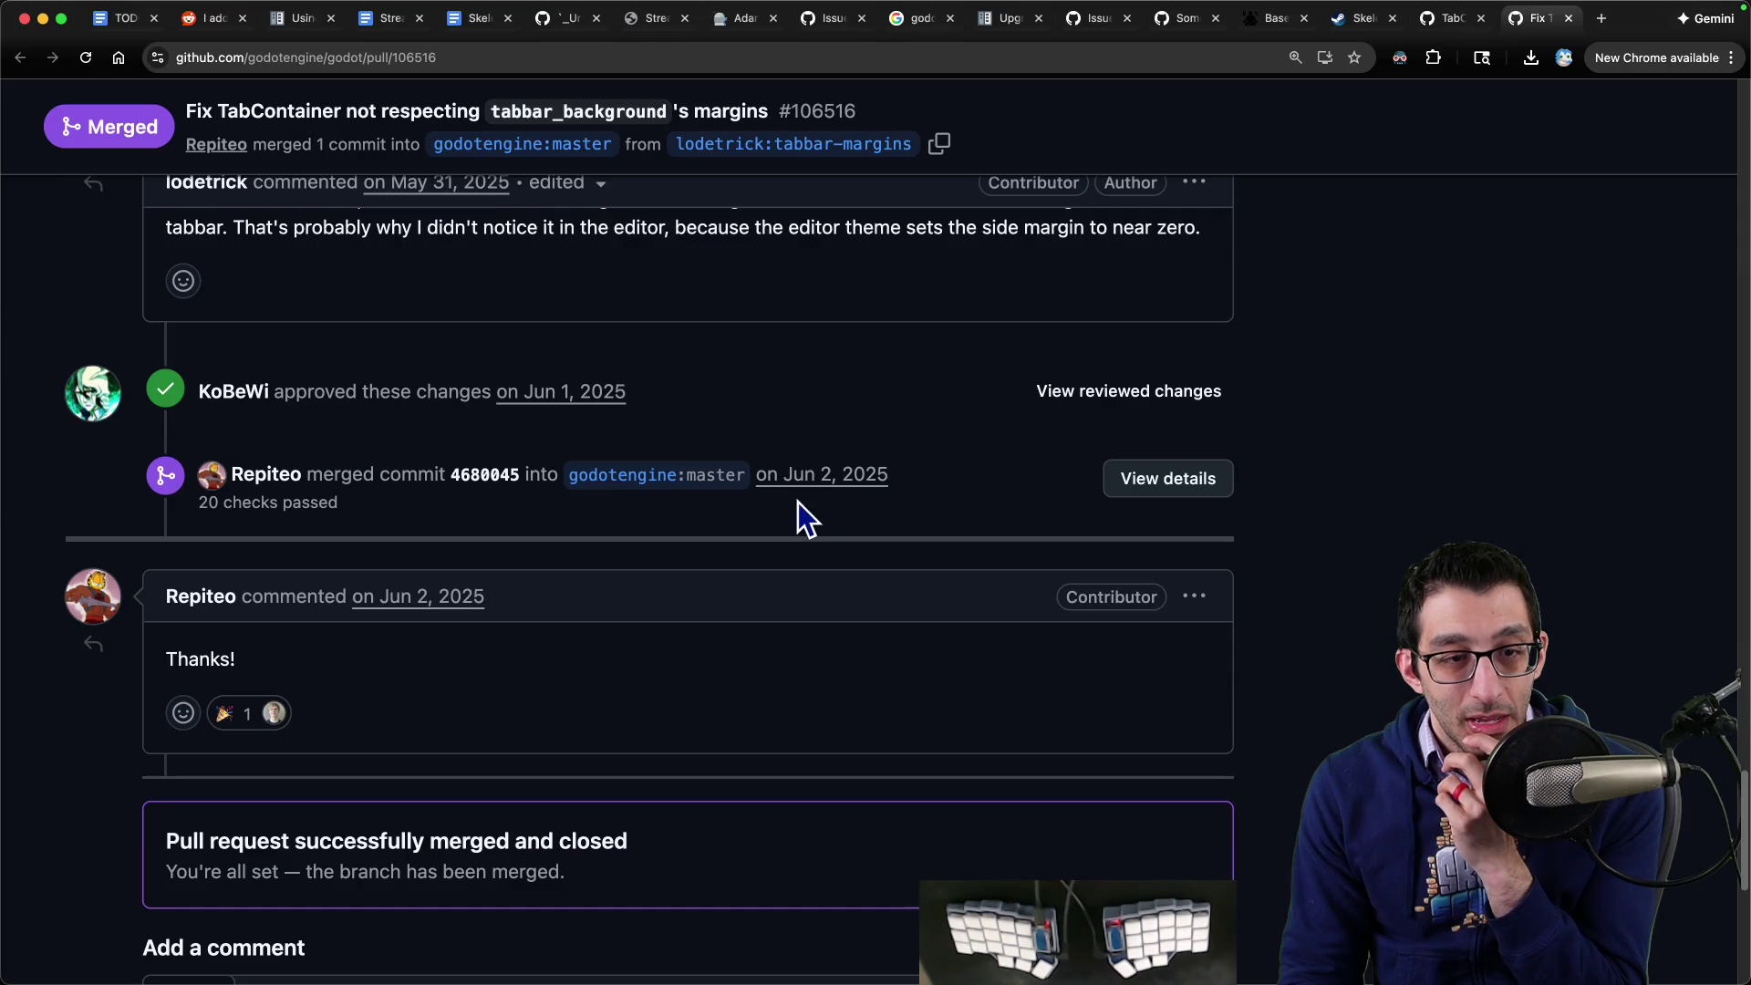
scroll(801, 502, "up", 4)
scroll(801, 502, "down", 9)
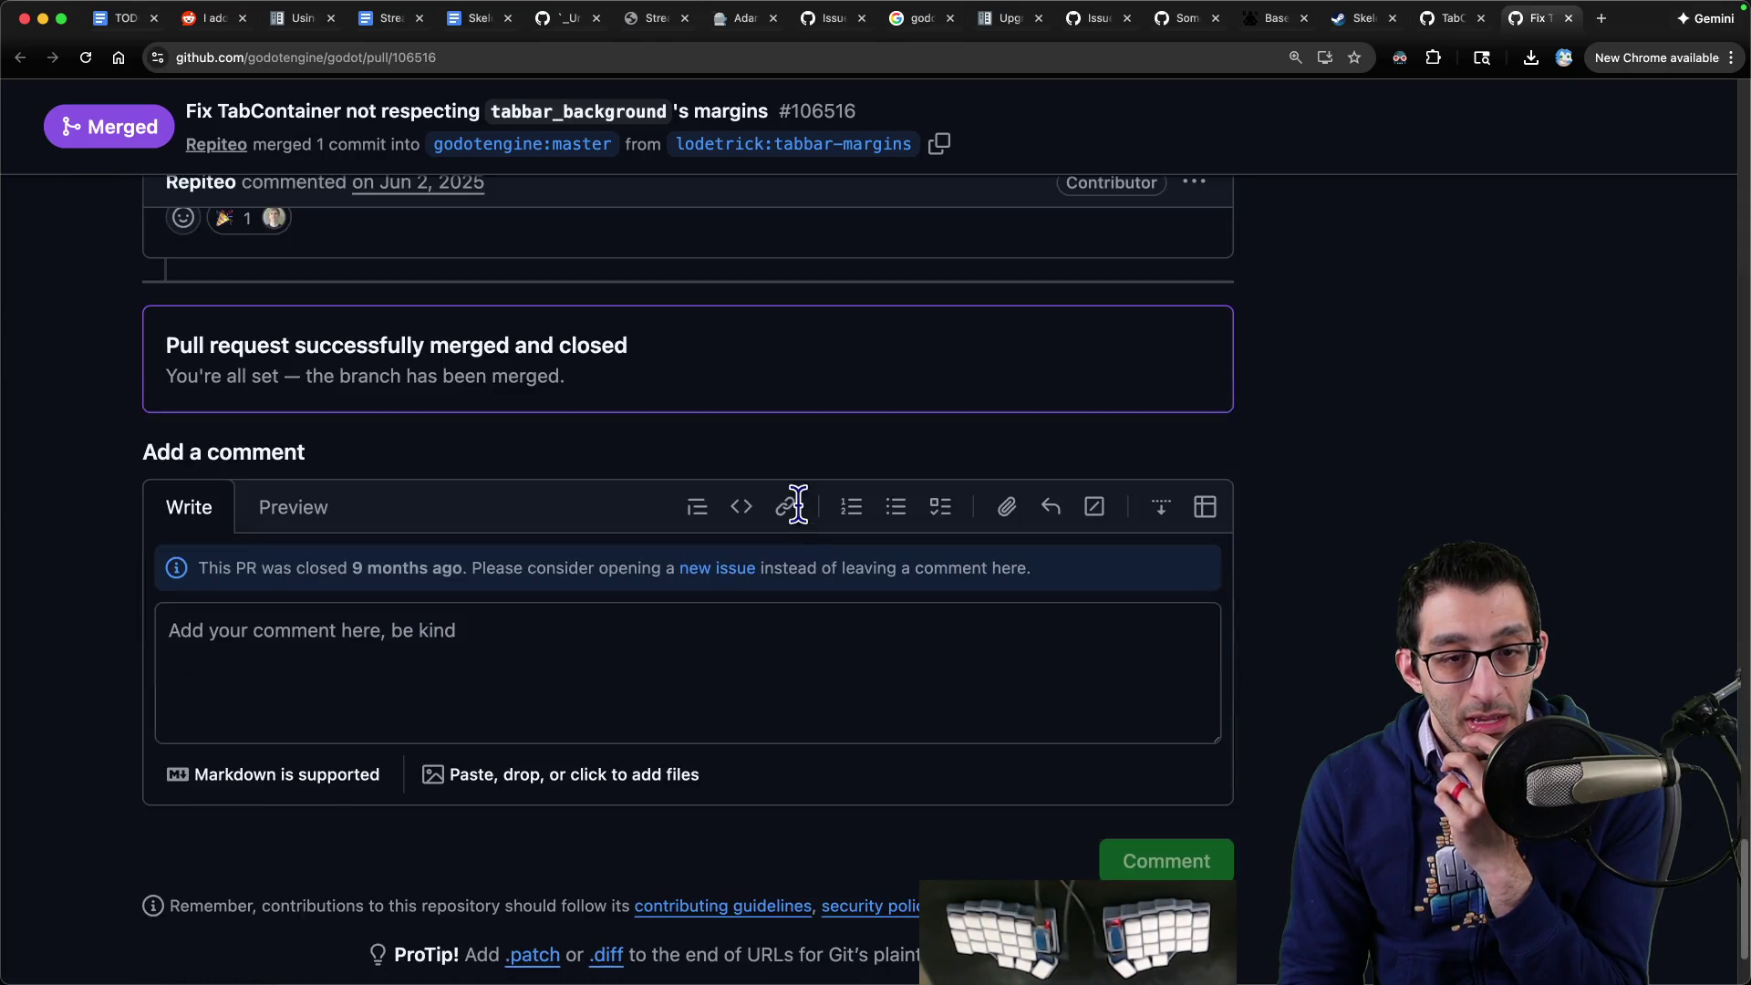
scroll(857, 440, "up", 20)
key("ctrl+shift+Tab")
scroll(857, 439, "up", 20)
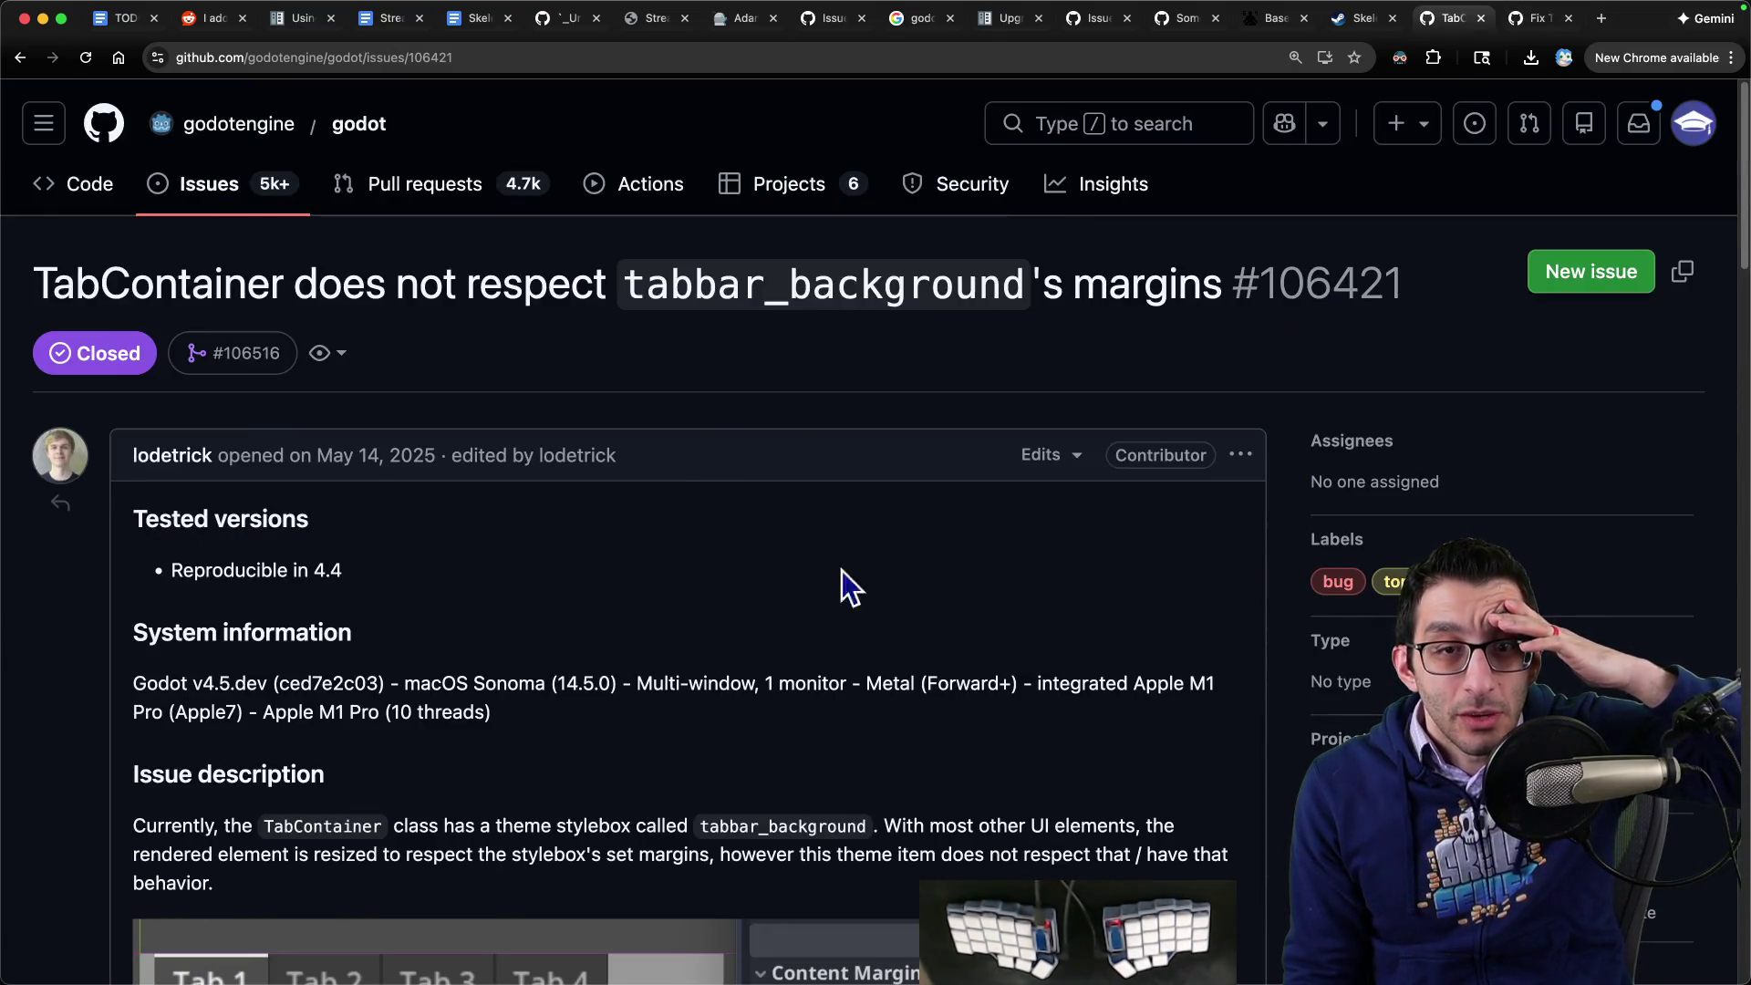
- Check the tab stylebox's Left/Right texture margins in Godot, clear its texture, and return to Chrome
left_click(1123, 949)
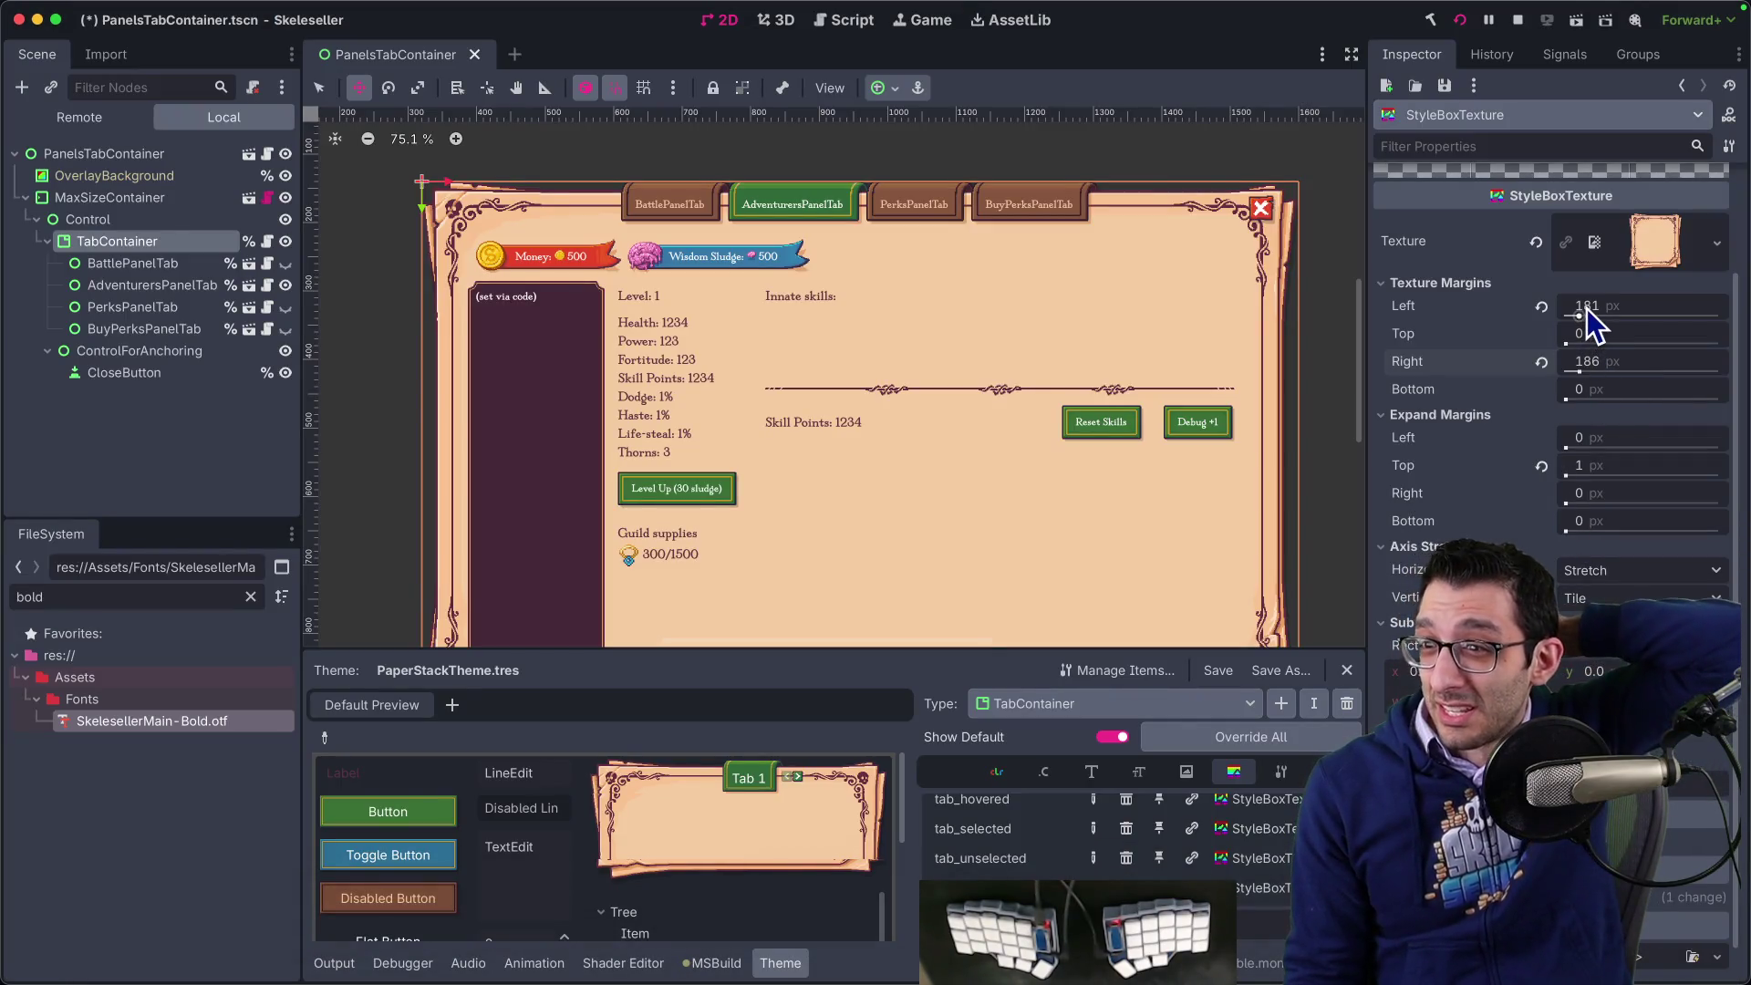
mouse_move(1589, 309)
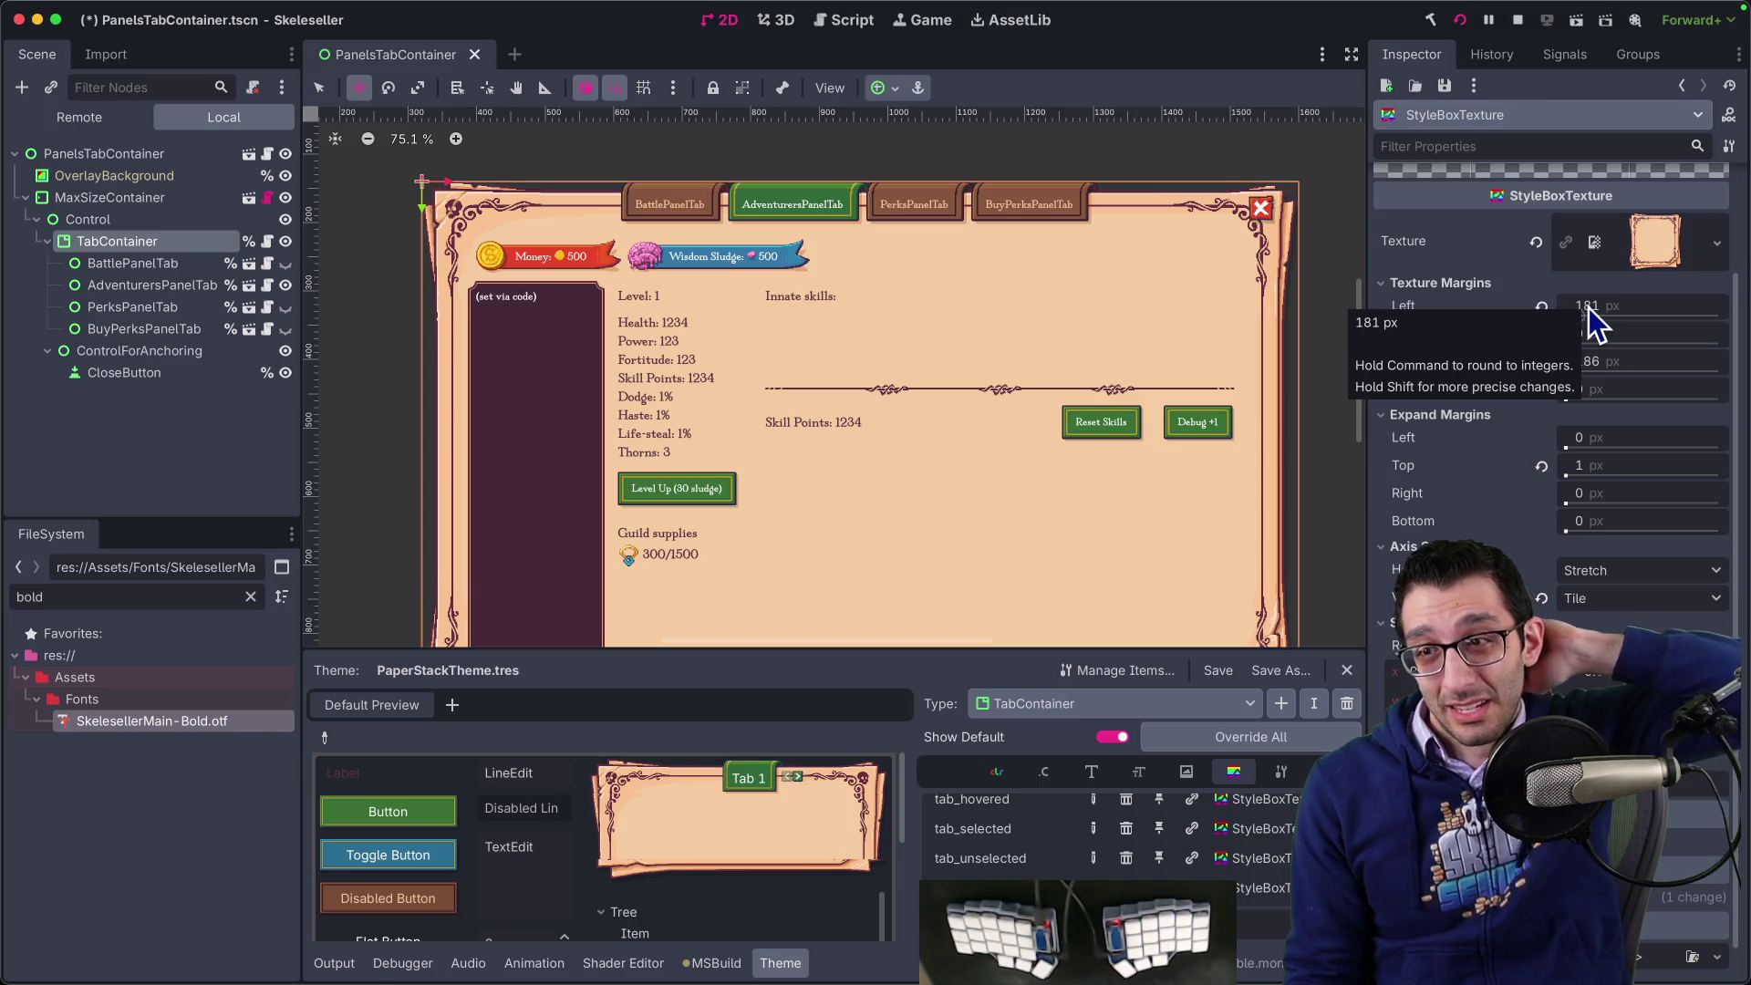
left_click(1538, 244)
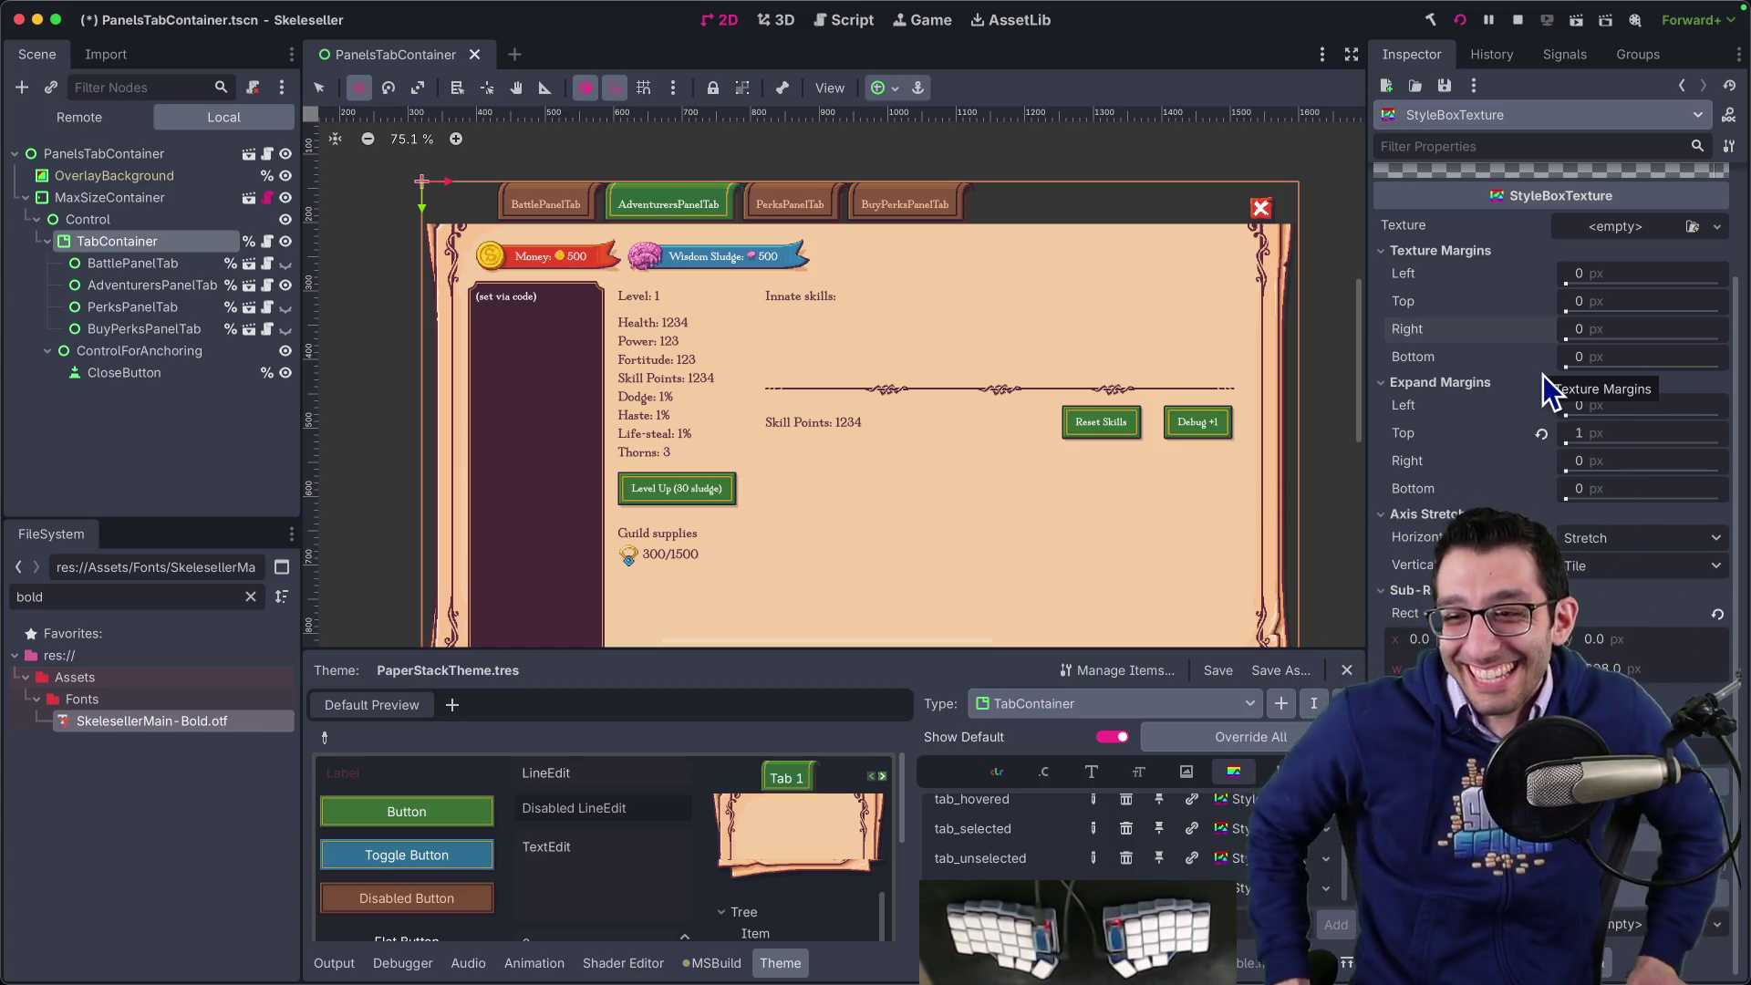
key("super+Tab")
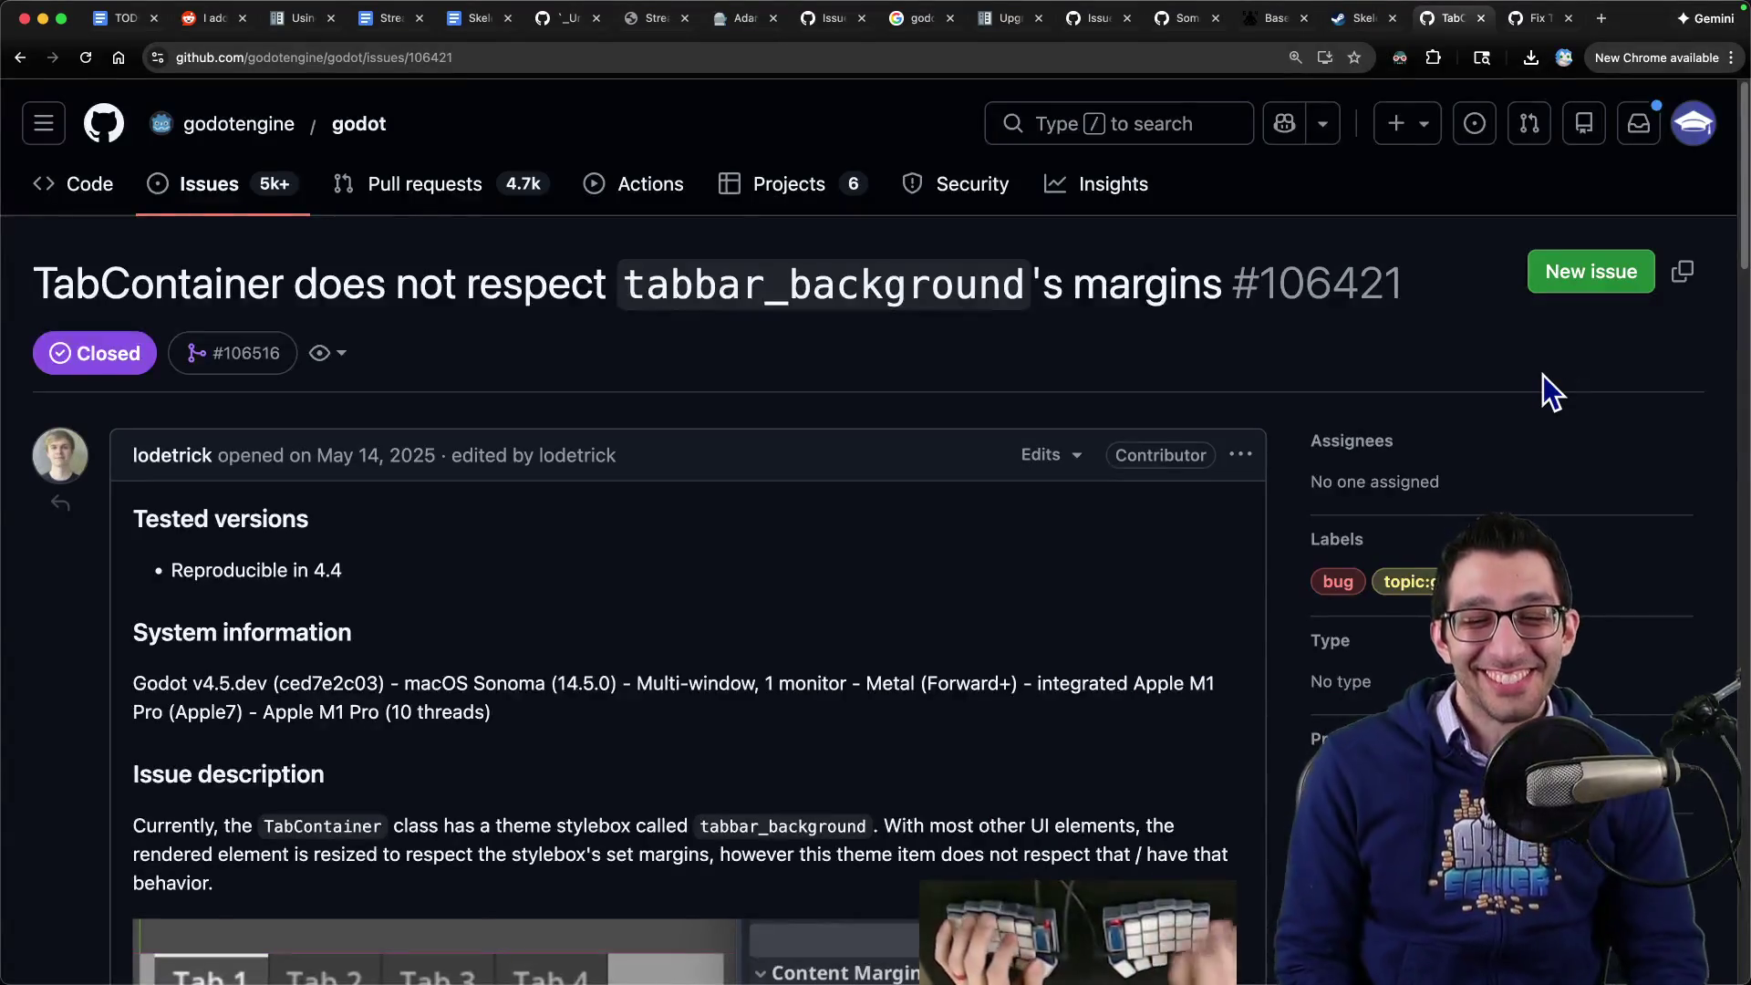
- Scroll issue #106421 to the 'closed as completed' entry, then switch back to Godot
scroll(965, 550, "down", 20)
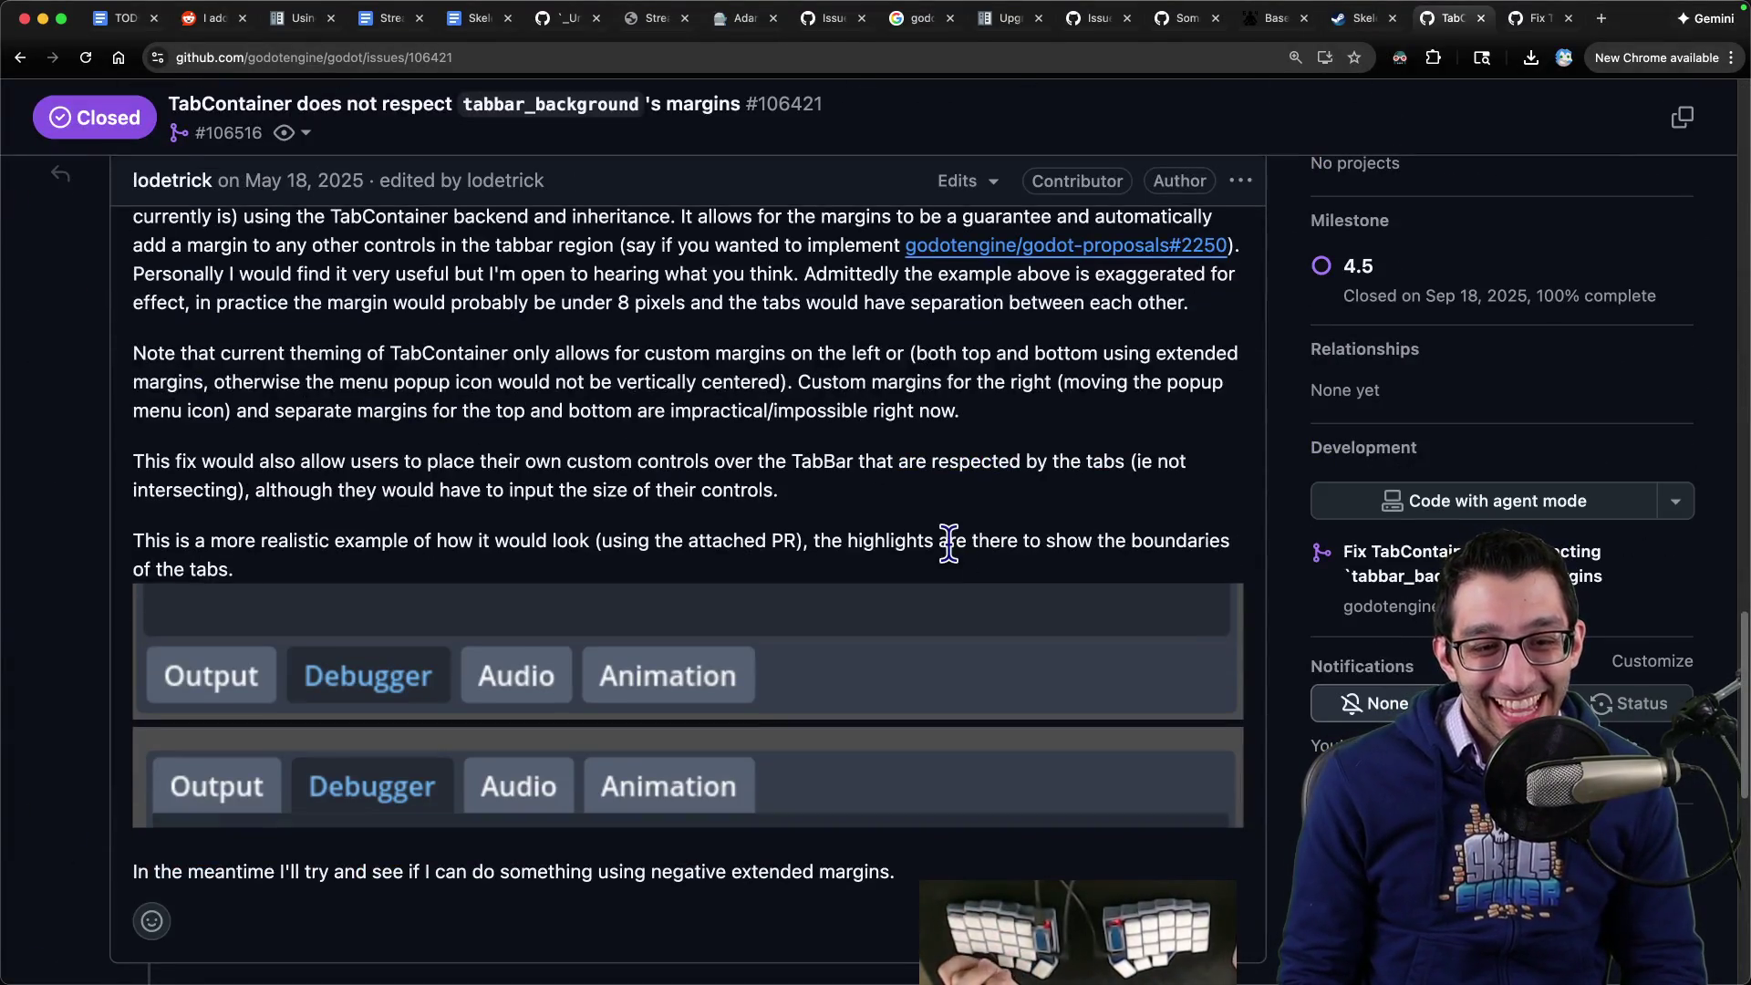
scroll(930, 605, "down", 3)
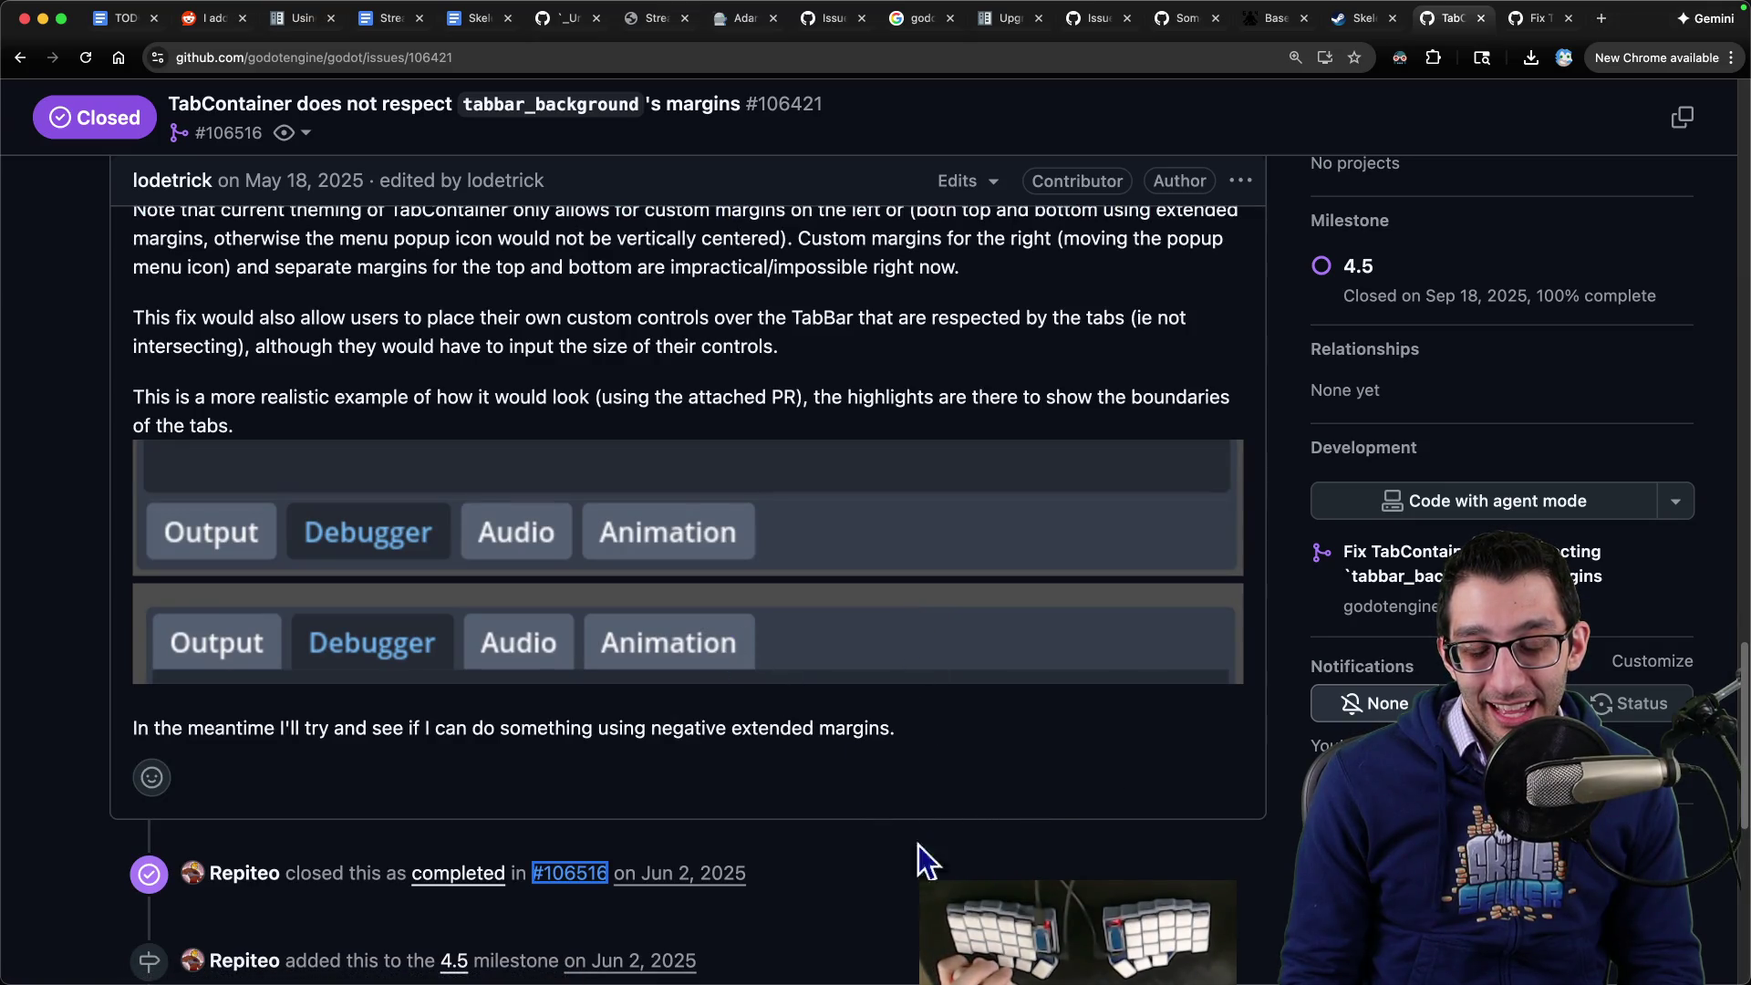
left_click(1123, 929)
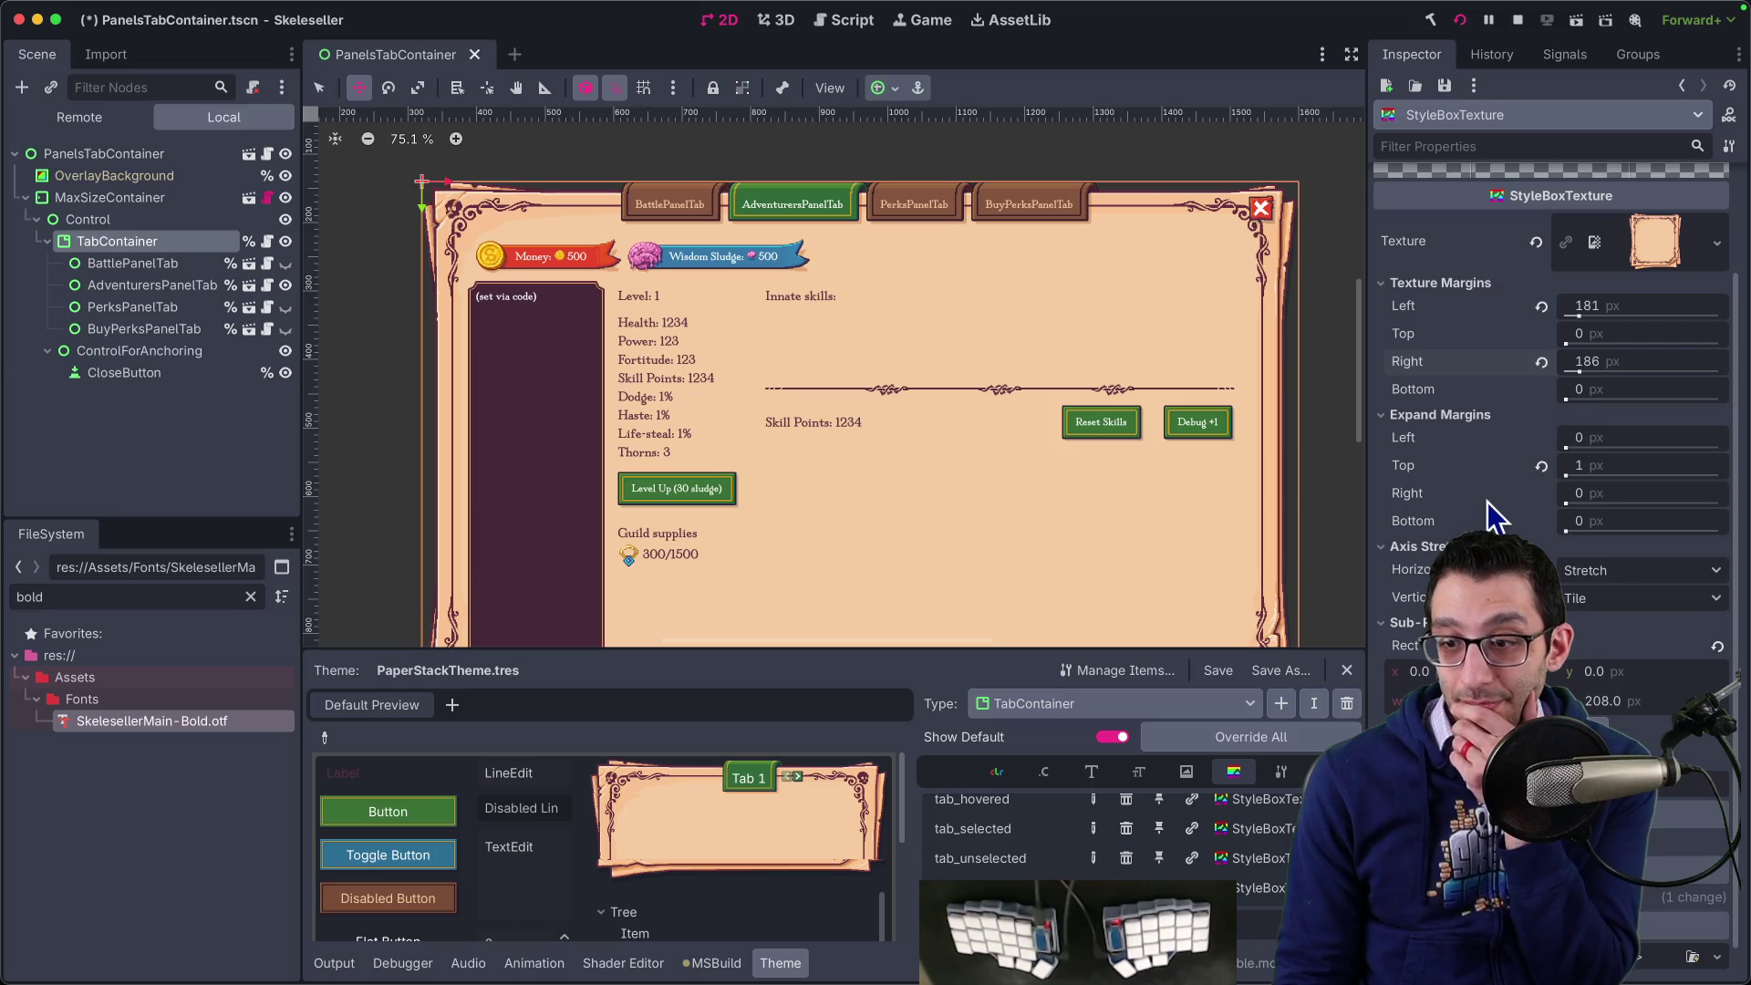
- Open the StyleBox class reference at content_margin_left from an Inspector property's context menu
scroll(1550, 548, "down", 3)
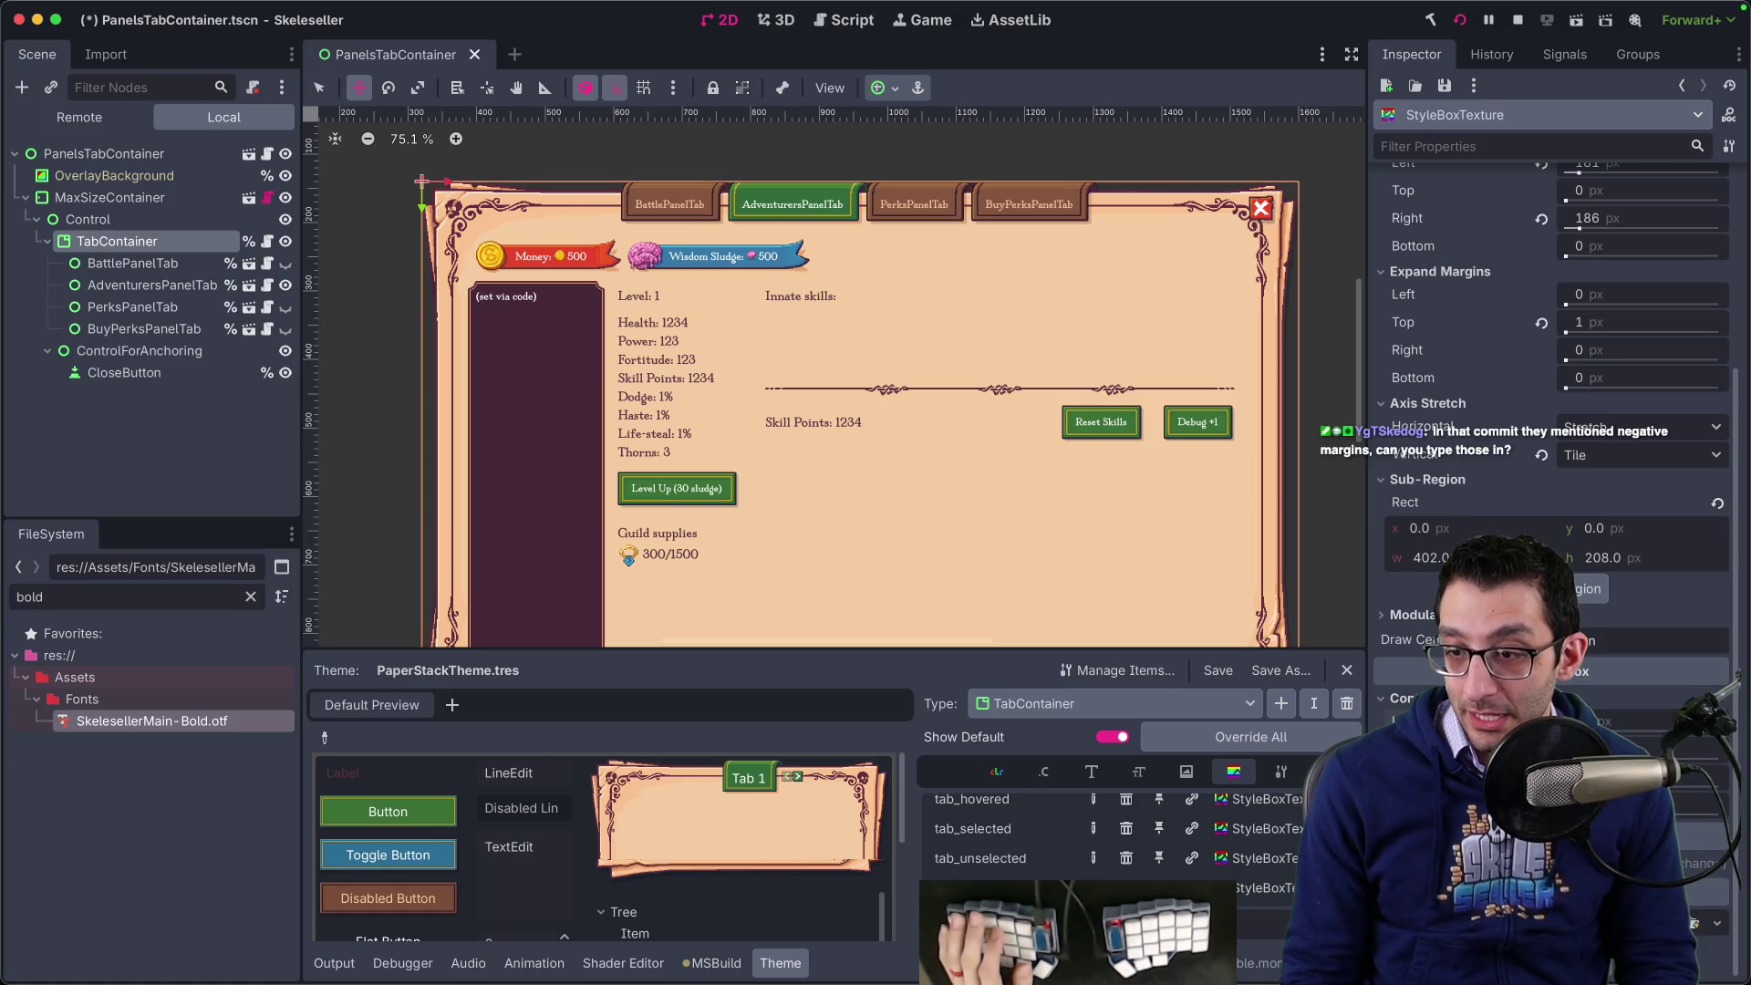
right_click(1550, 730)
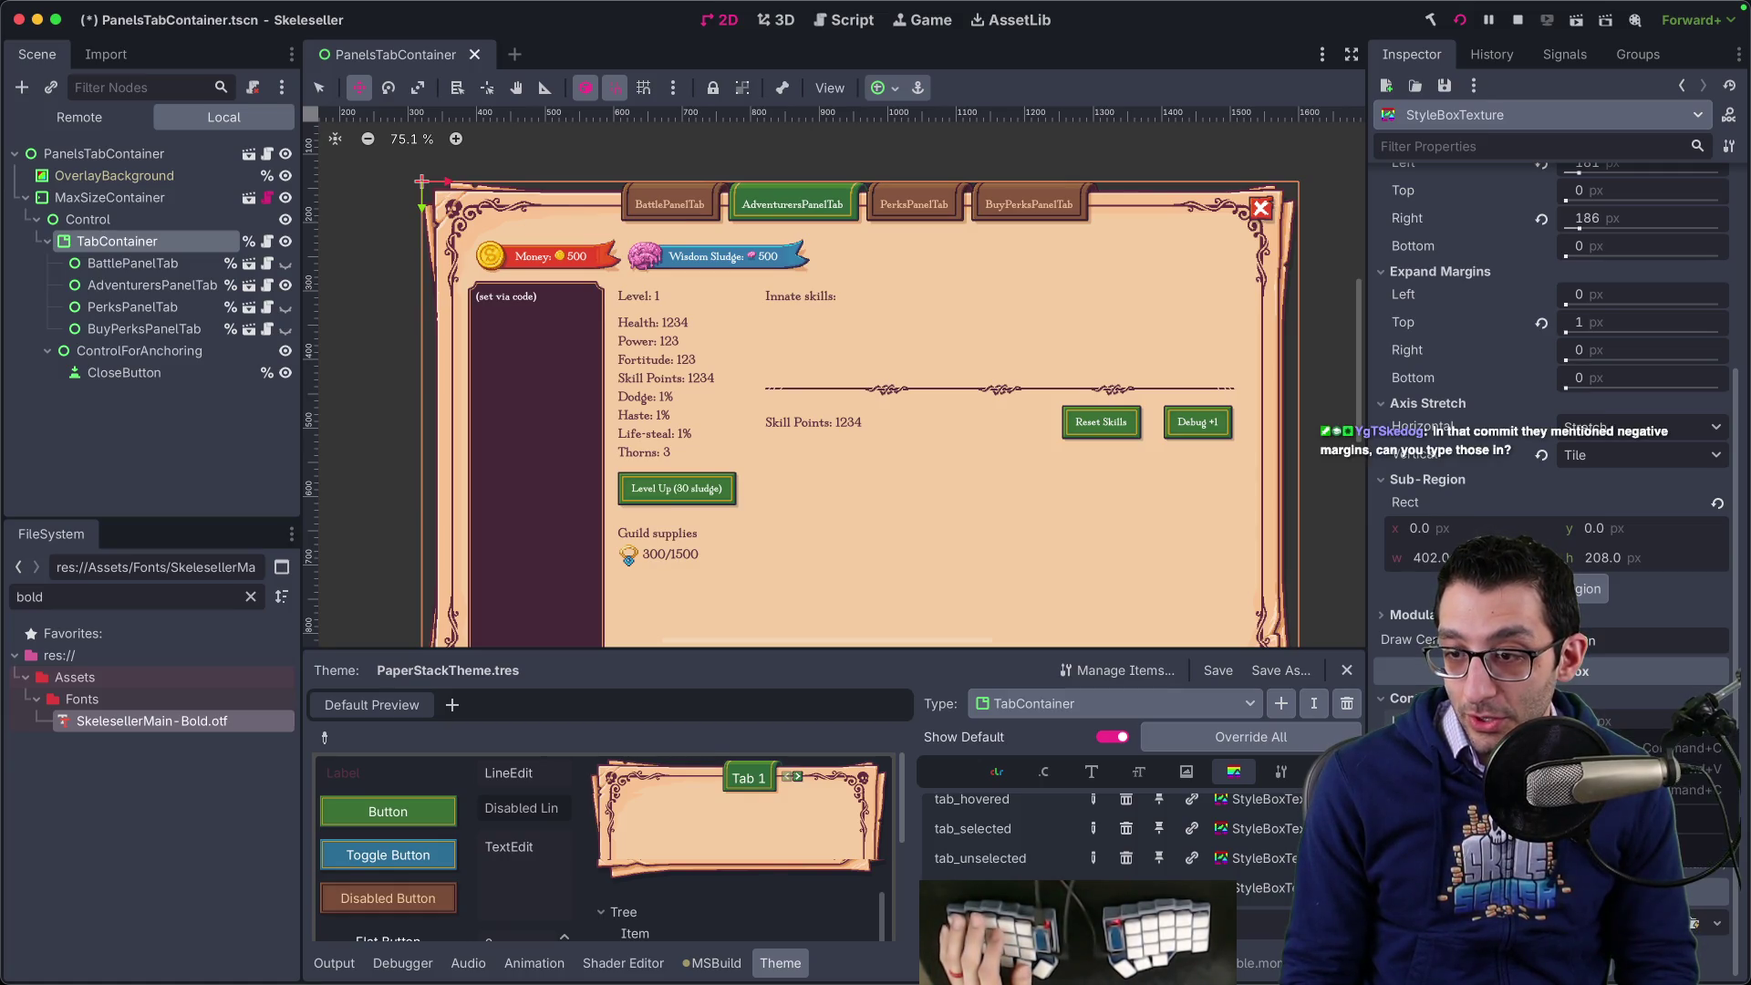
left_click(1587, 867)
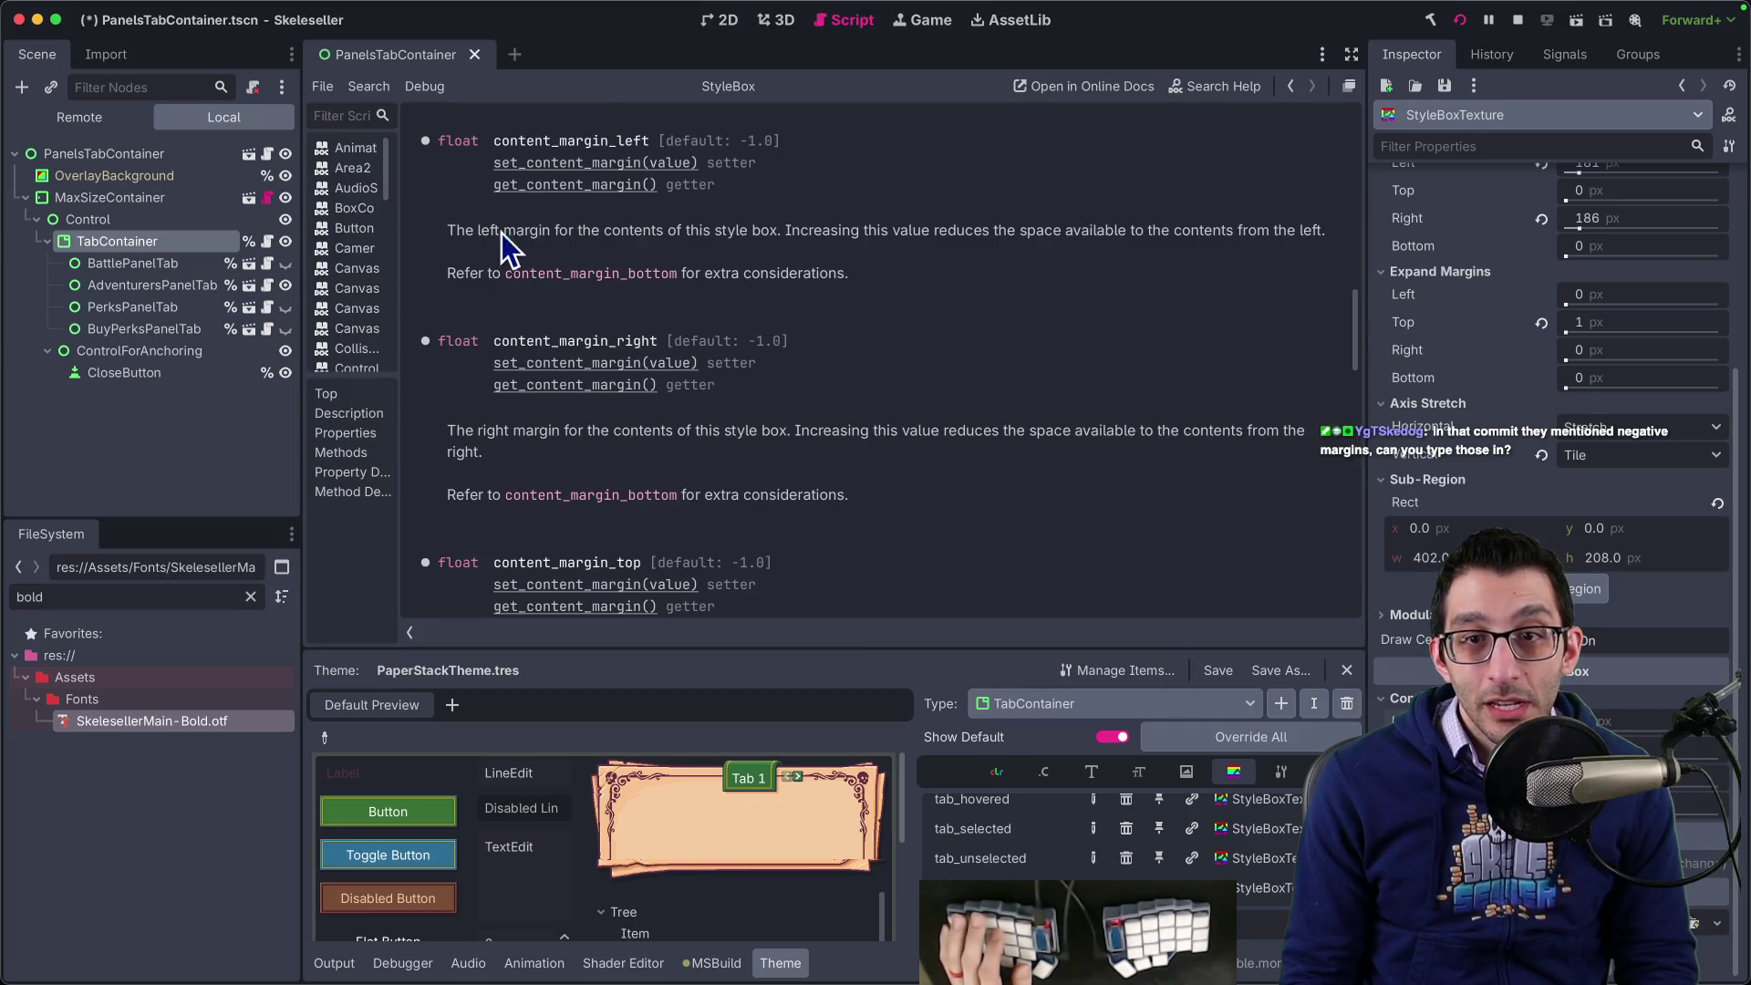
- Read the StyleBox content_margin_bottom description, then go back to the PanelsTabContainer 2D scene
left_click(584, 275)
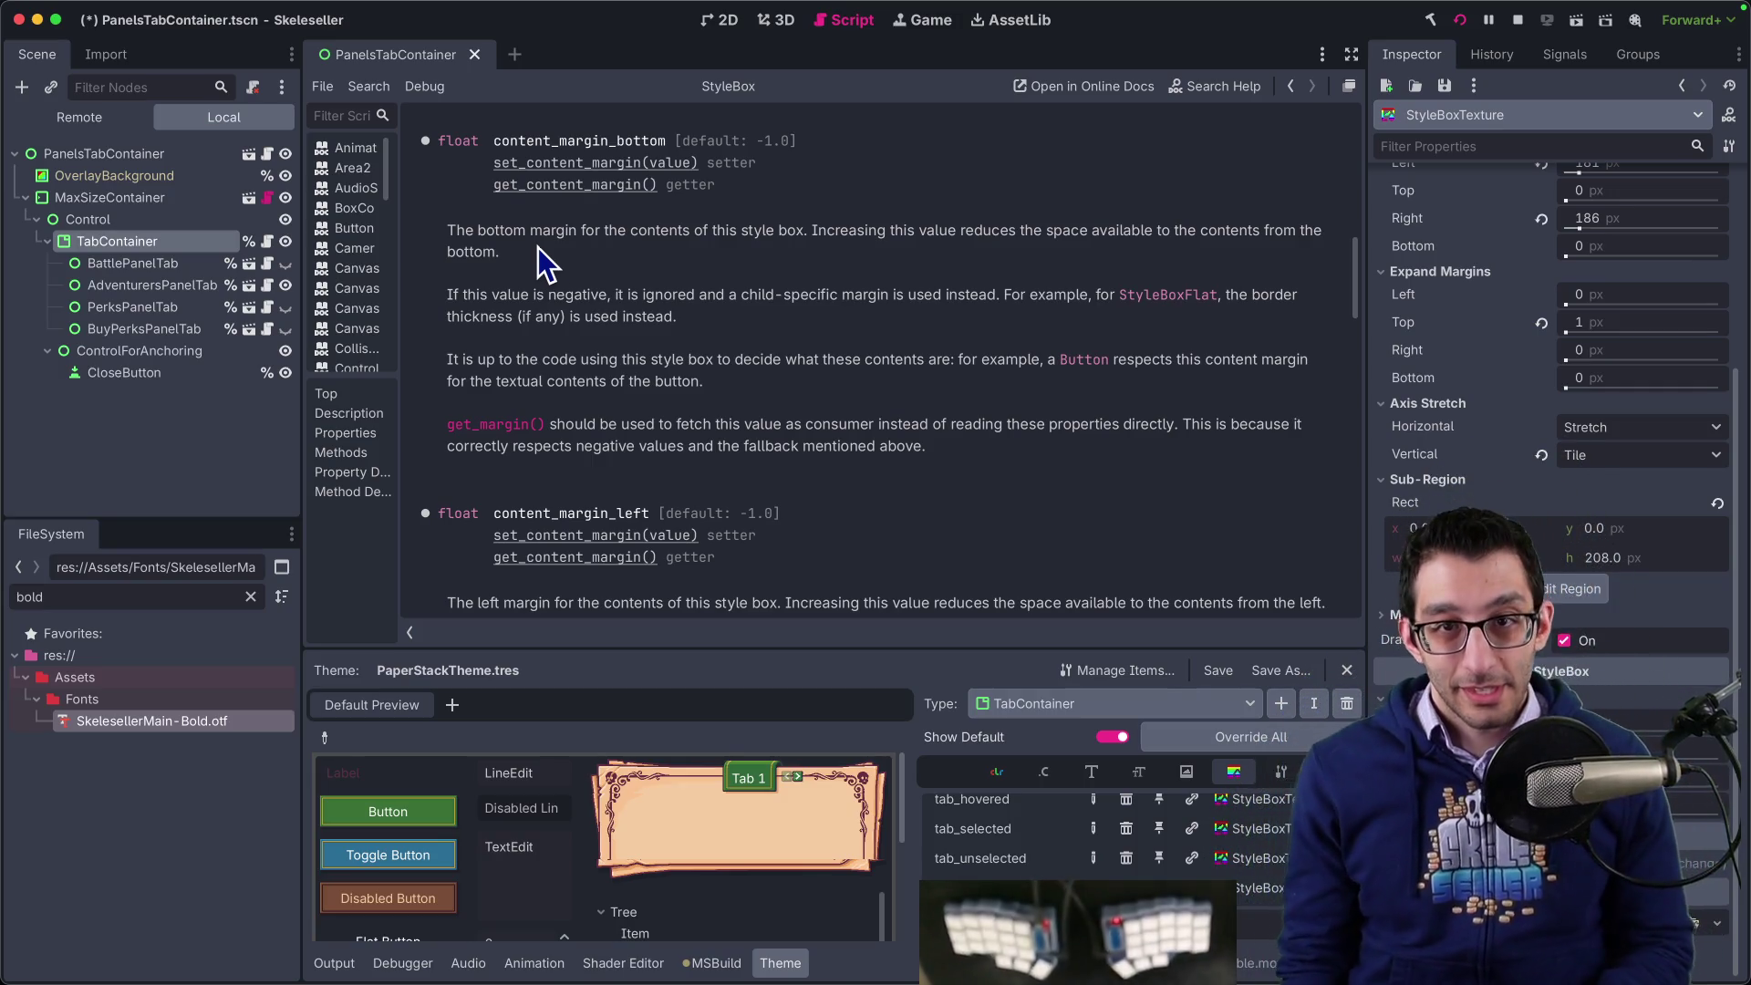
left_click(720, 20)
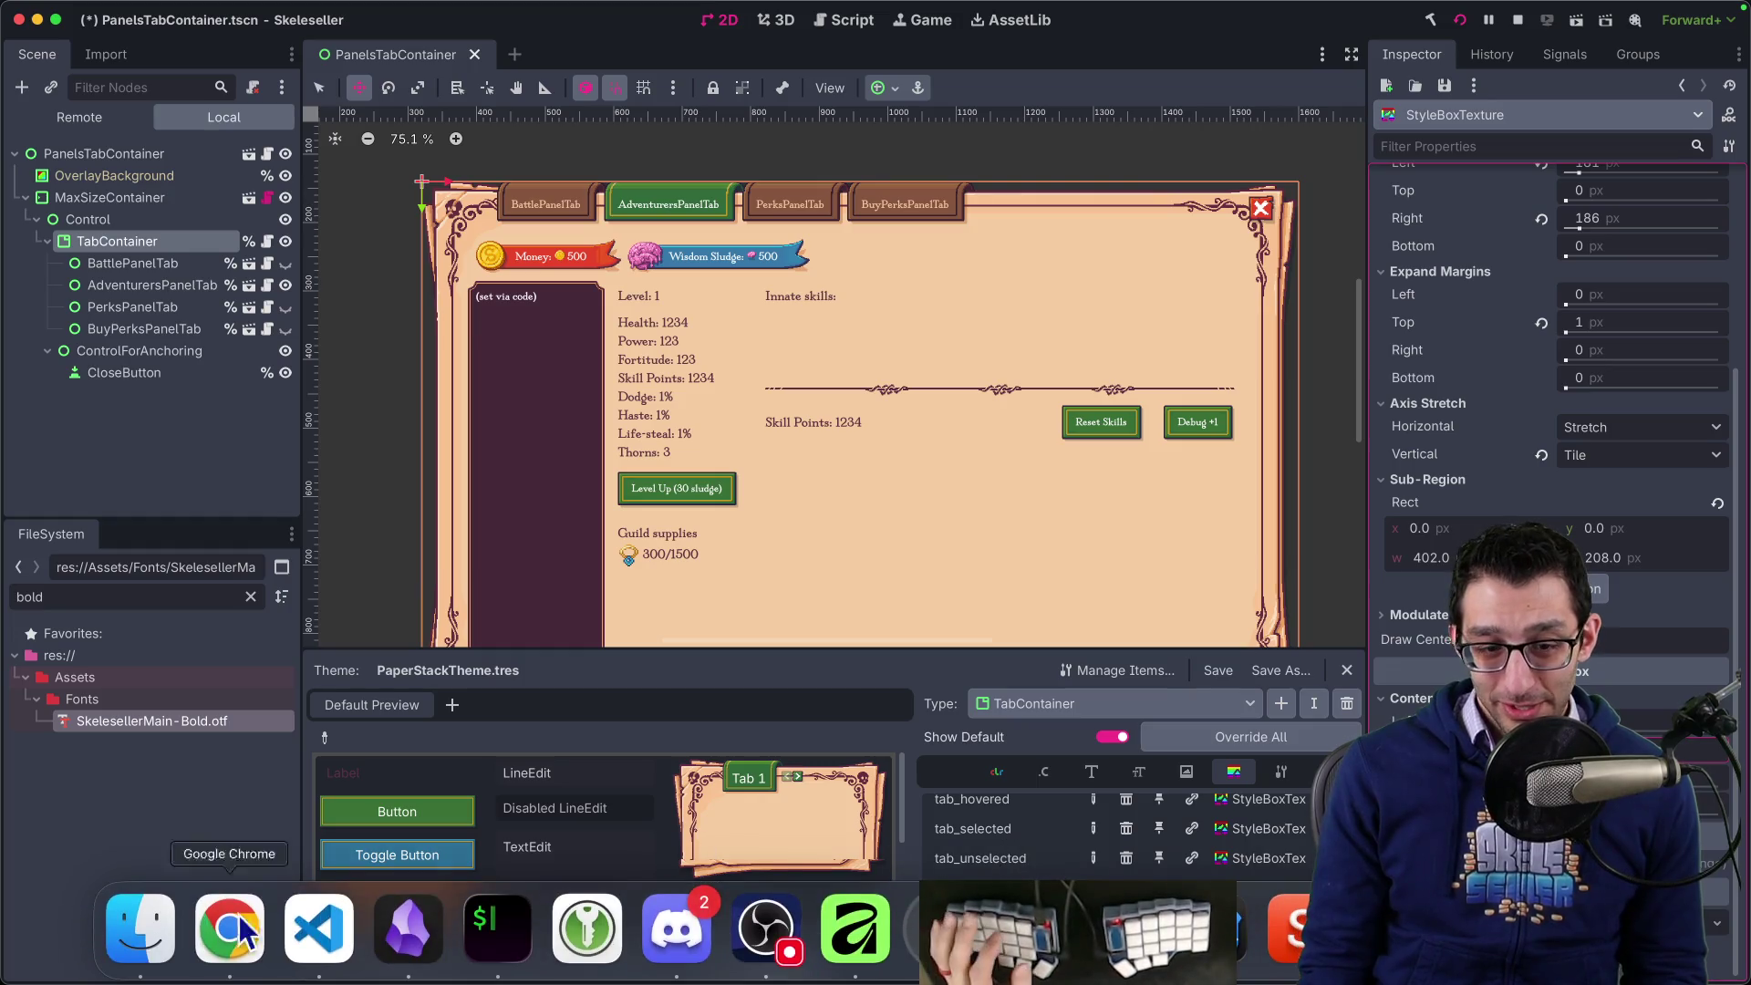
- Show the adventurers-panel screenshot on the Skeleseller Steam store page and bring up its image menu
left_click(235, 930)
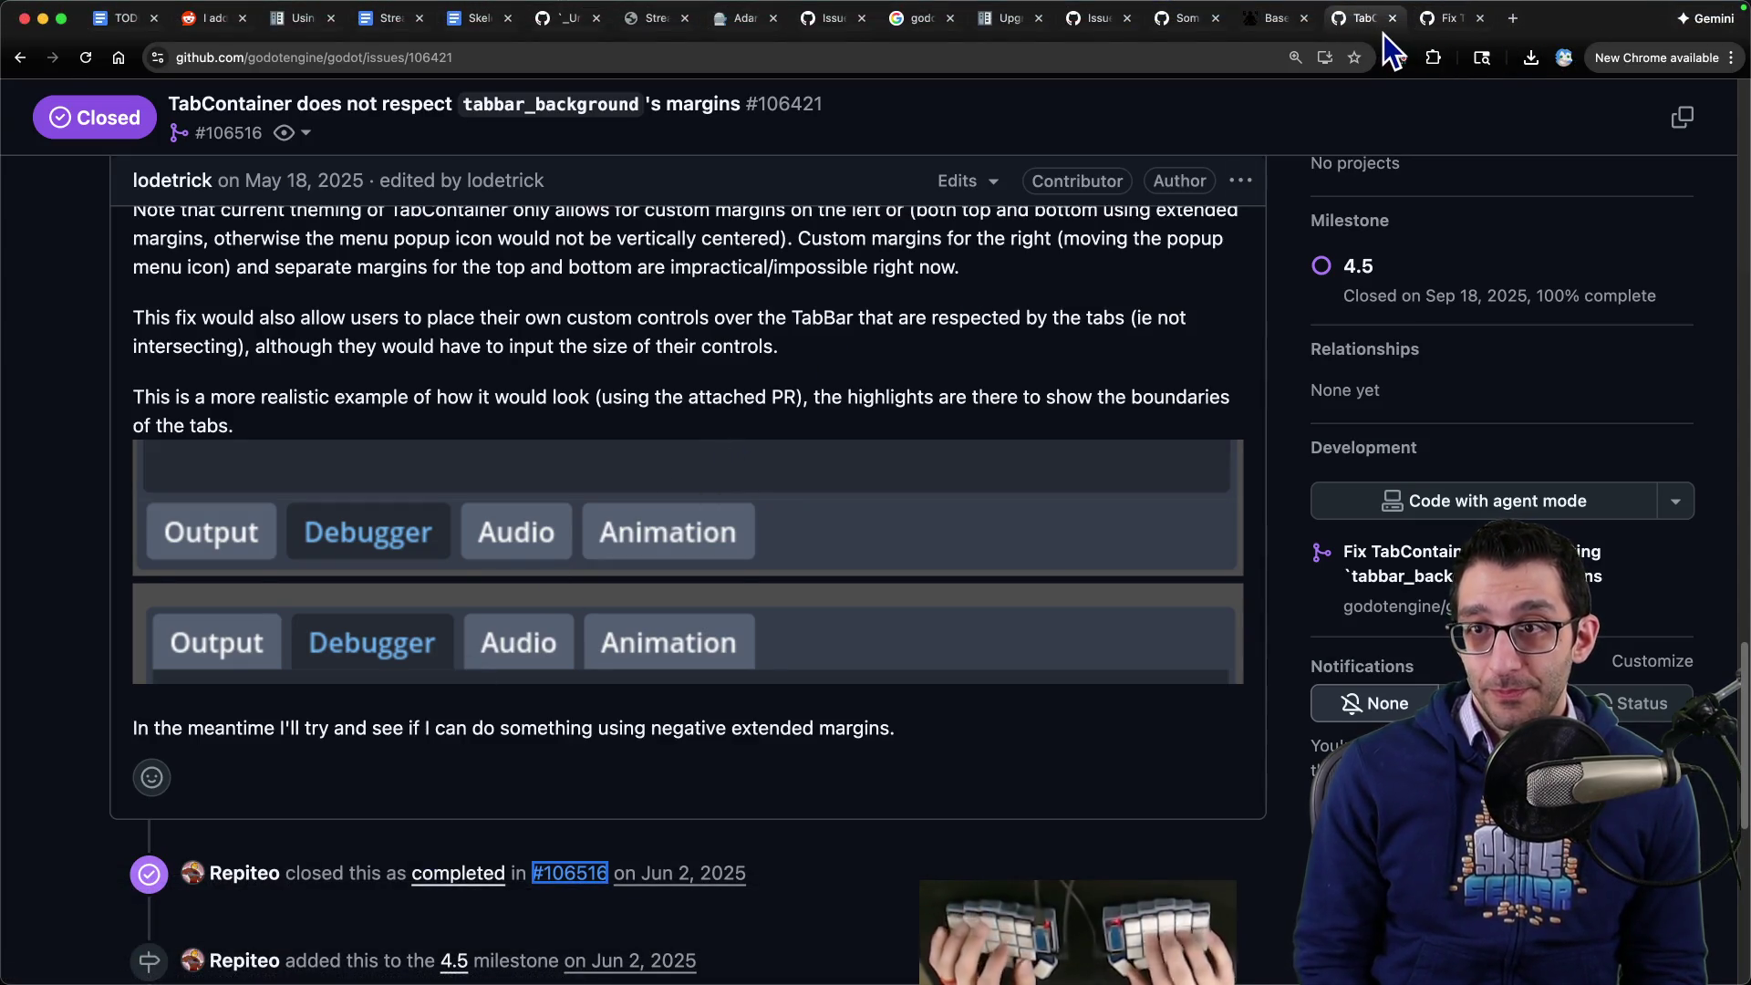
left_click(1362, 18)
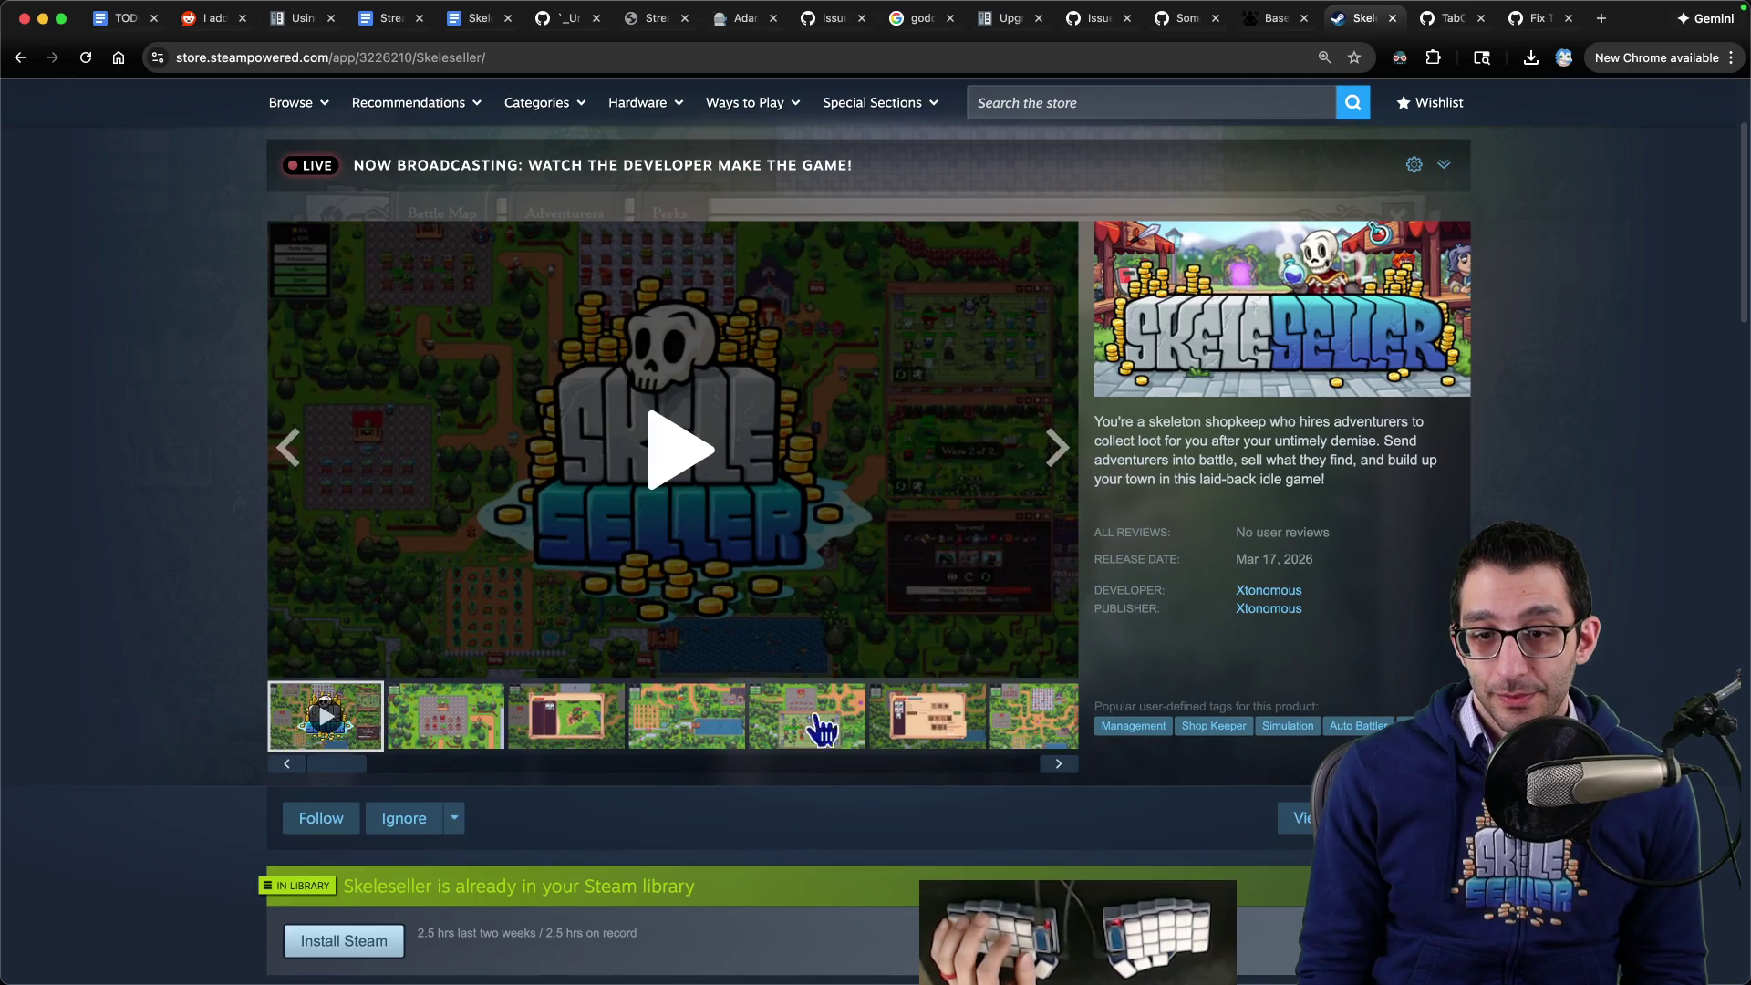
left_click(931, 730)
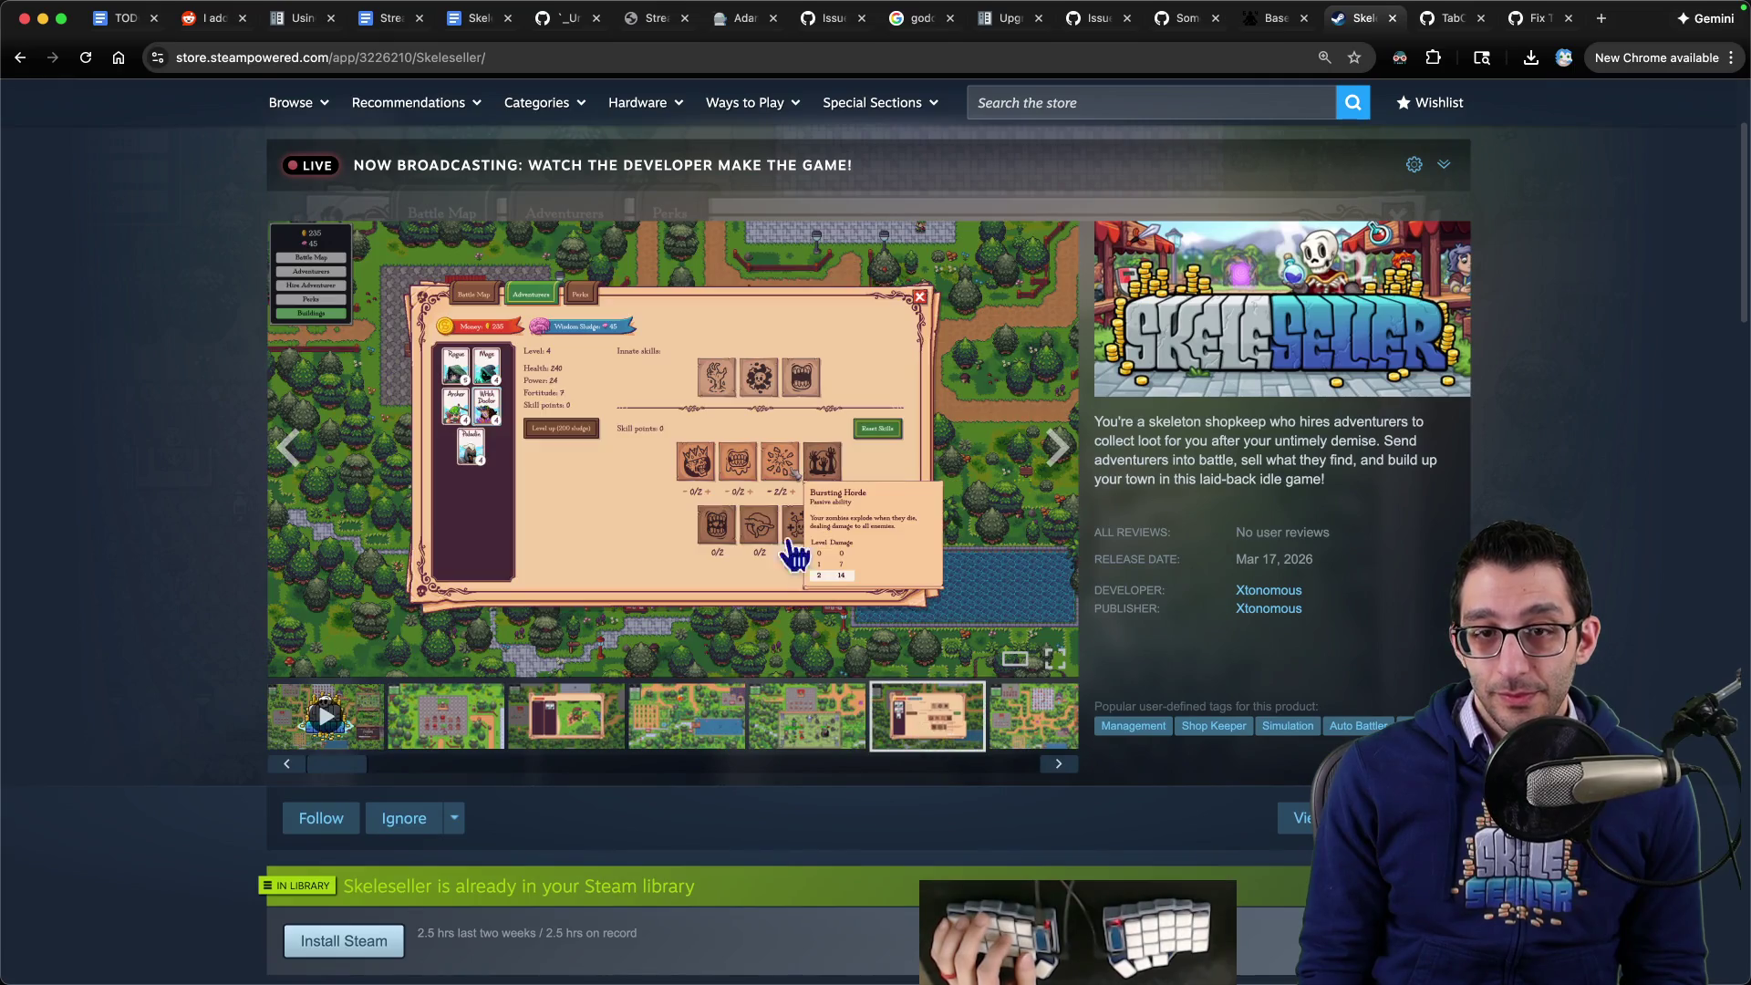
right_click(673, 378)
- View the adventurers-panel screenshot at full size in its own tab, then return to Godot
left_click(745, 382)
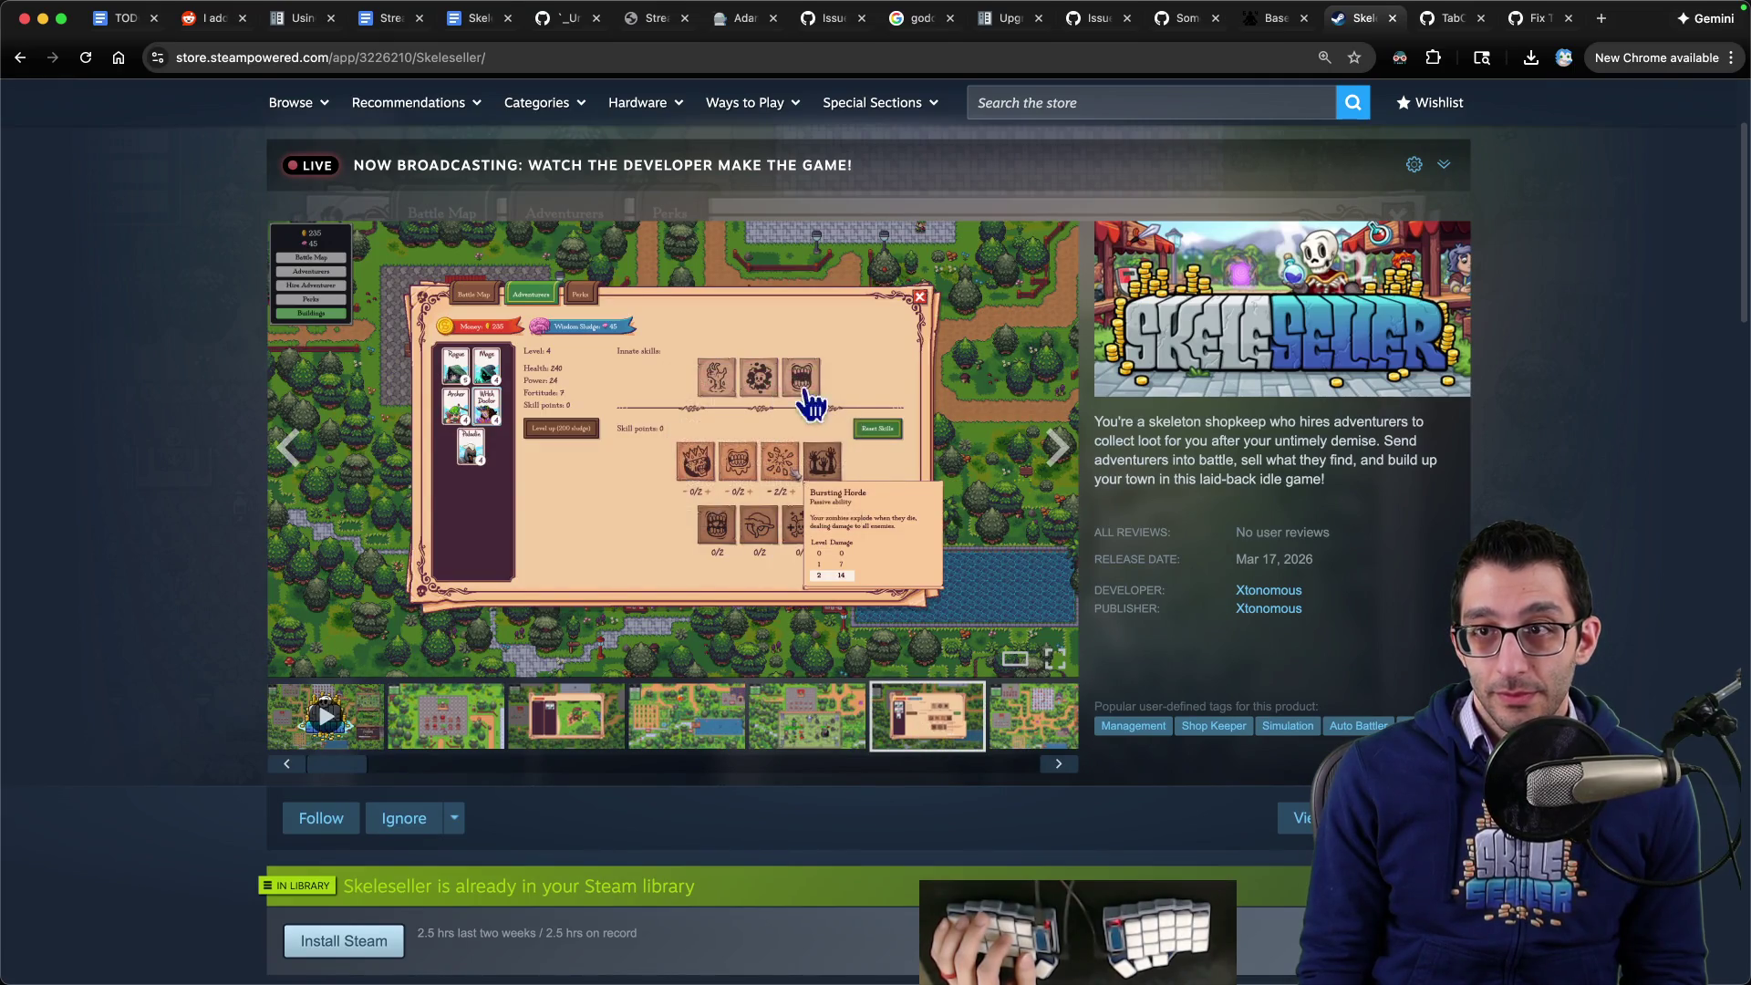
key("ctrl+Tab")
left_click(805, 402)
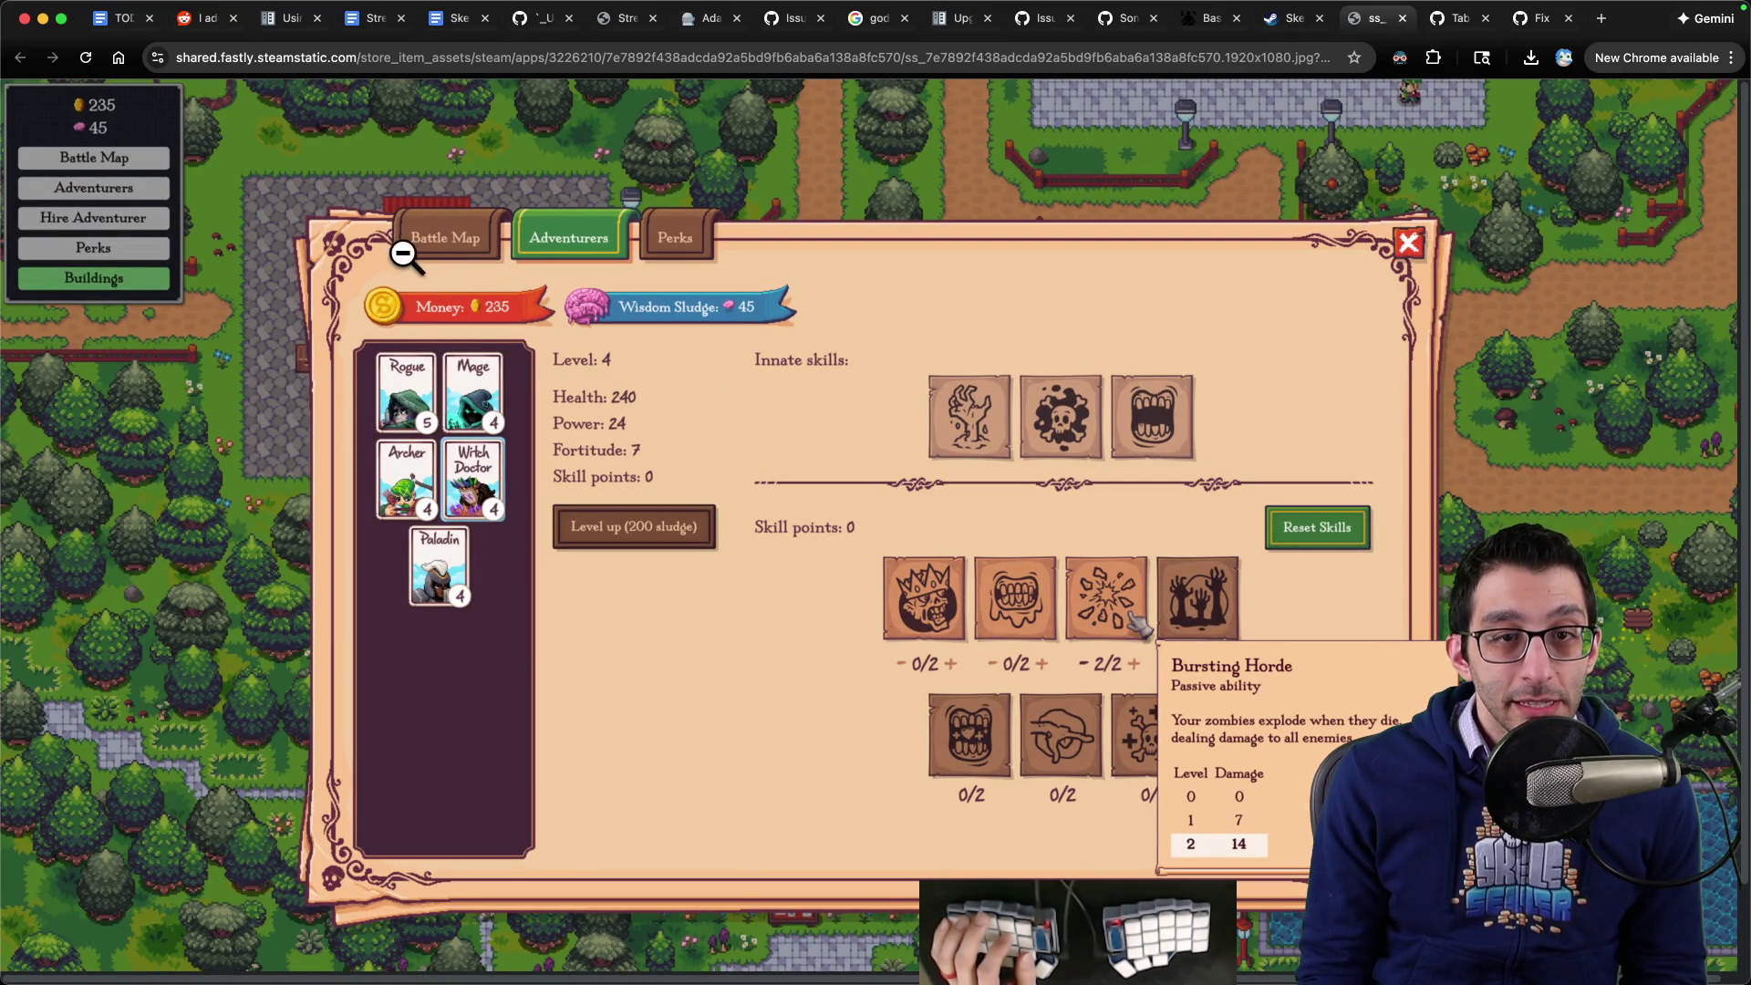
mouse_move(1036, 949)
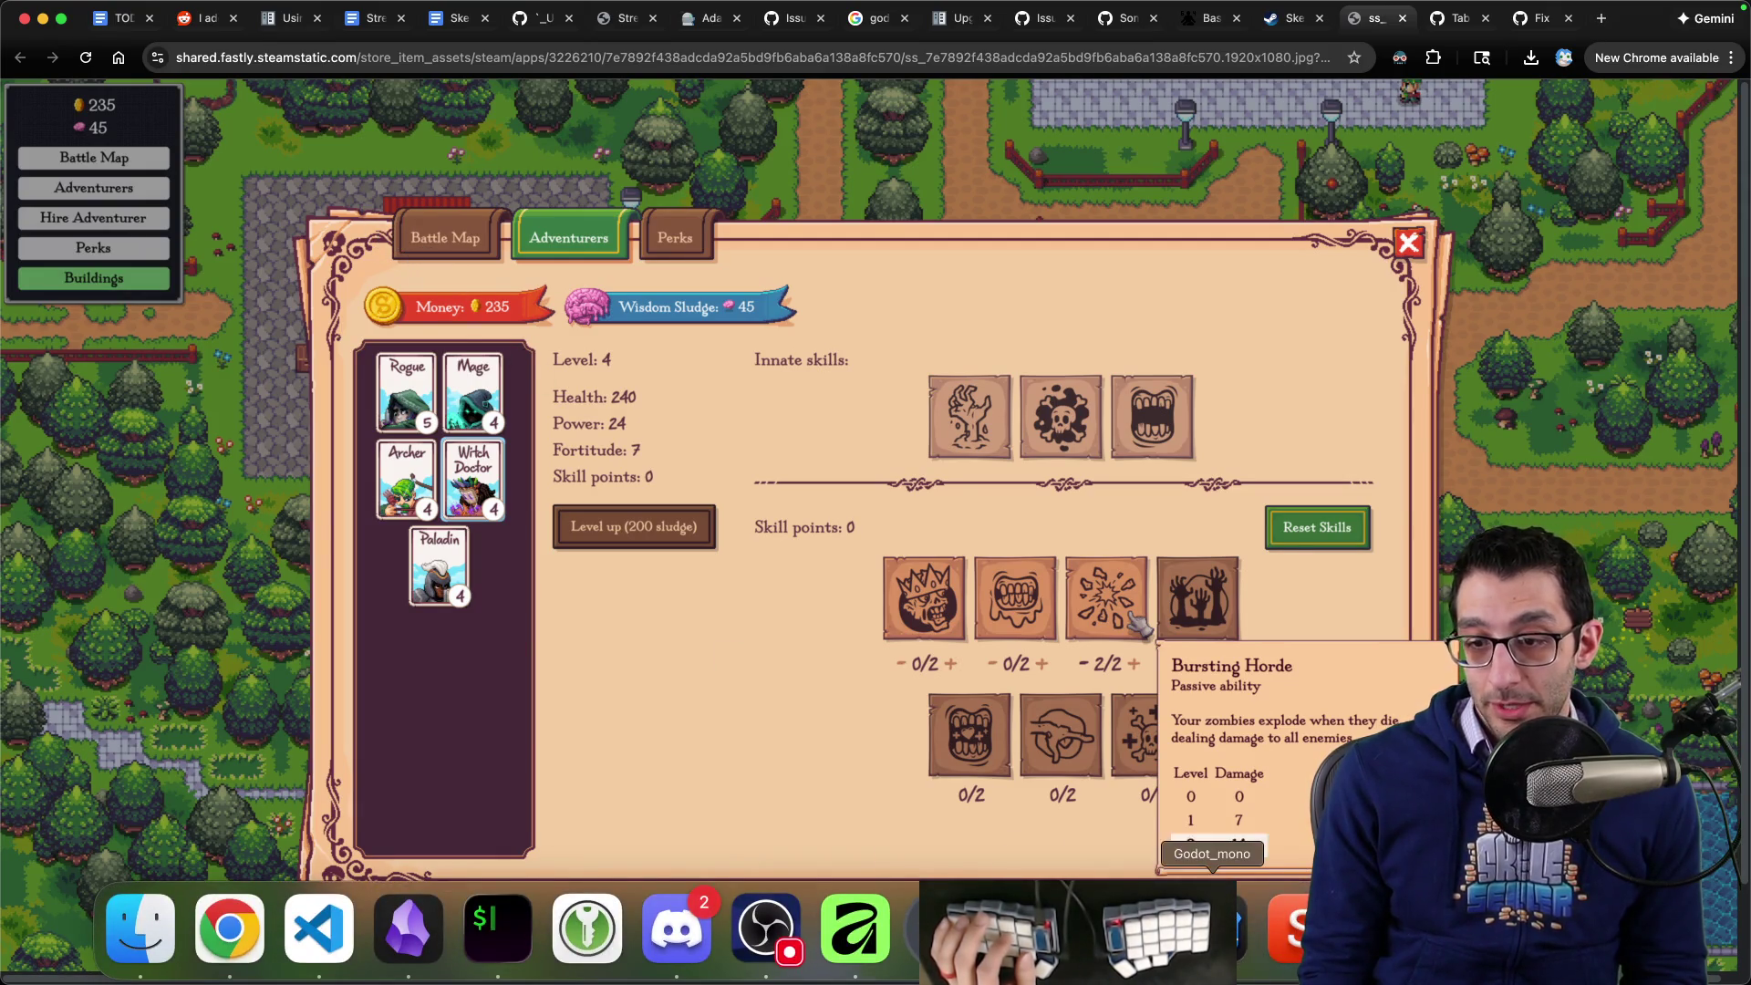
left_click(1212, 929)
- Tile the browser screenshot beside Godot, then maximize the Godot window
key("ctrl+alt+Right")
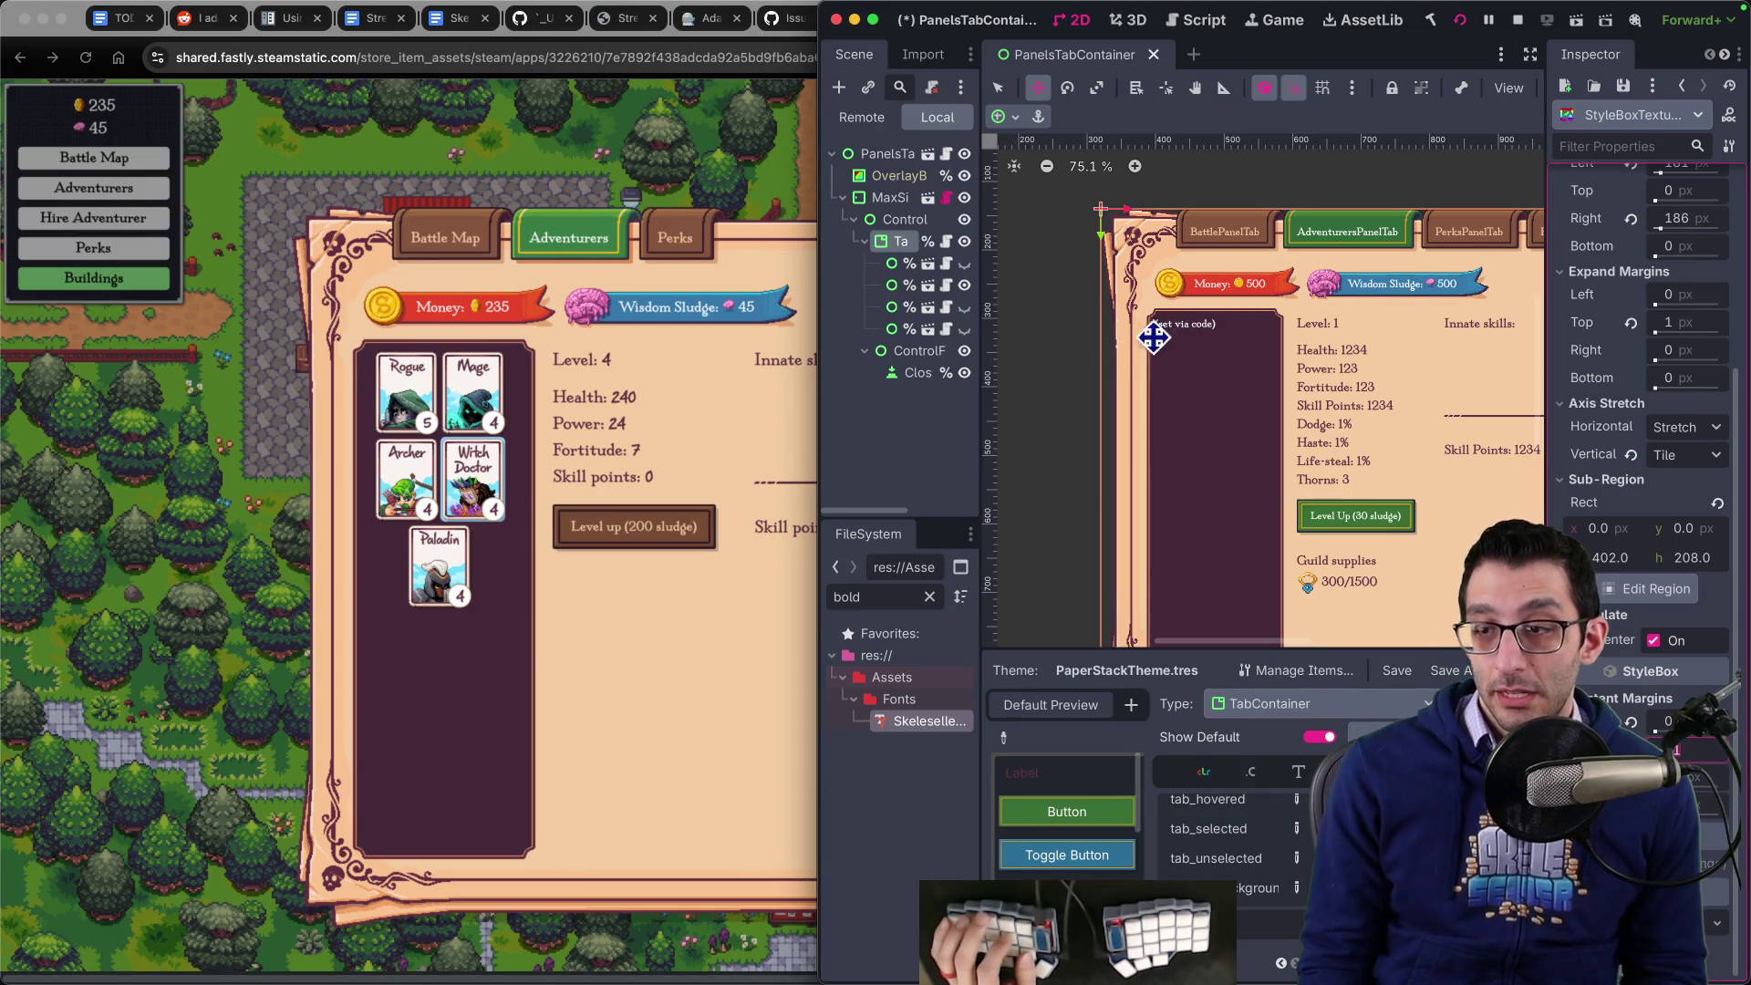
key("ctrl+alt+Return")
scroll(1085, 376, "down", 2)
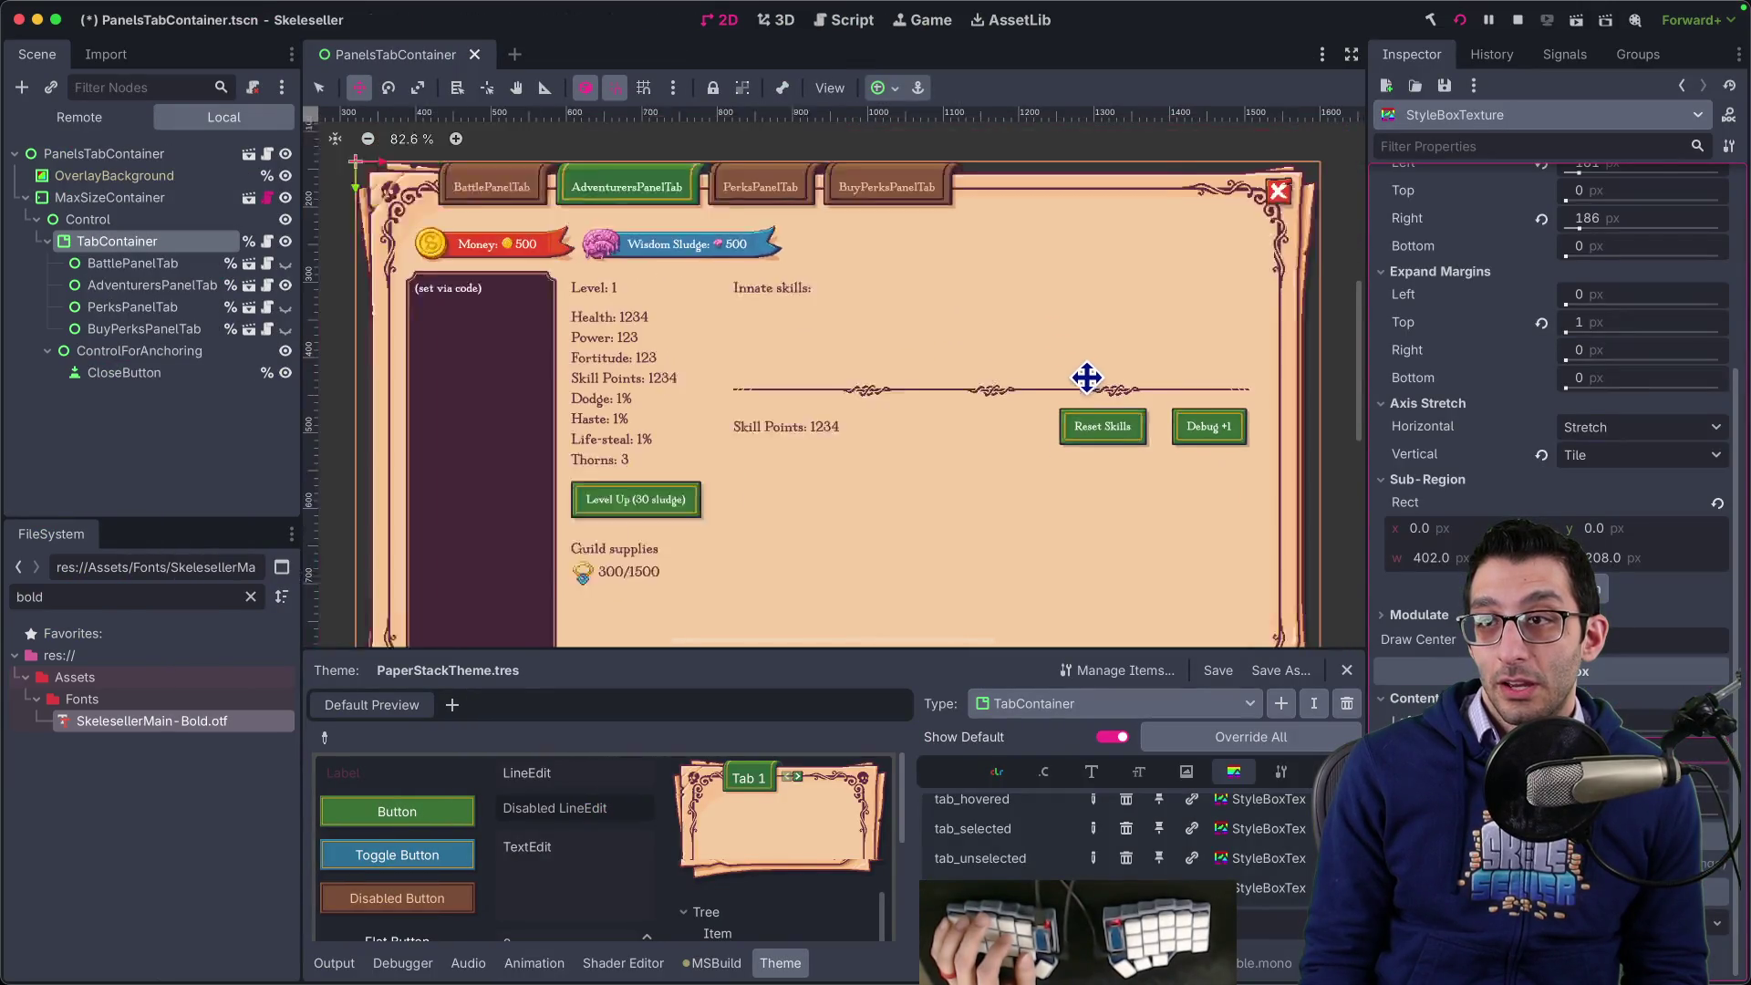
scroll(1519, 383, "up", 2)
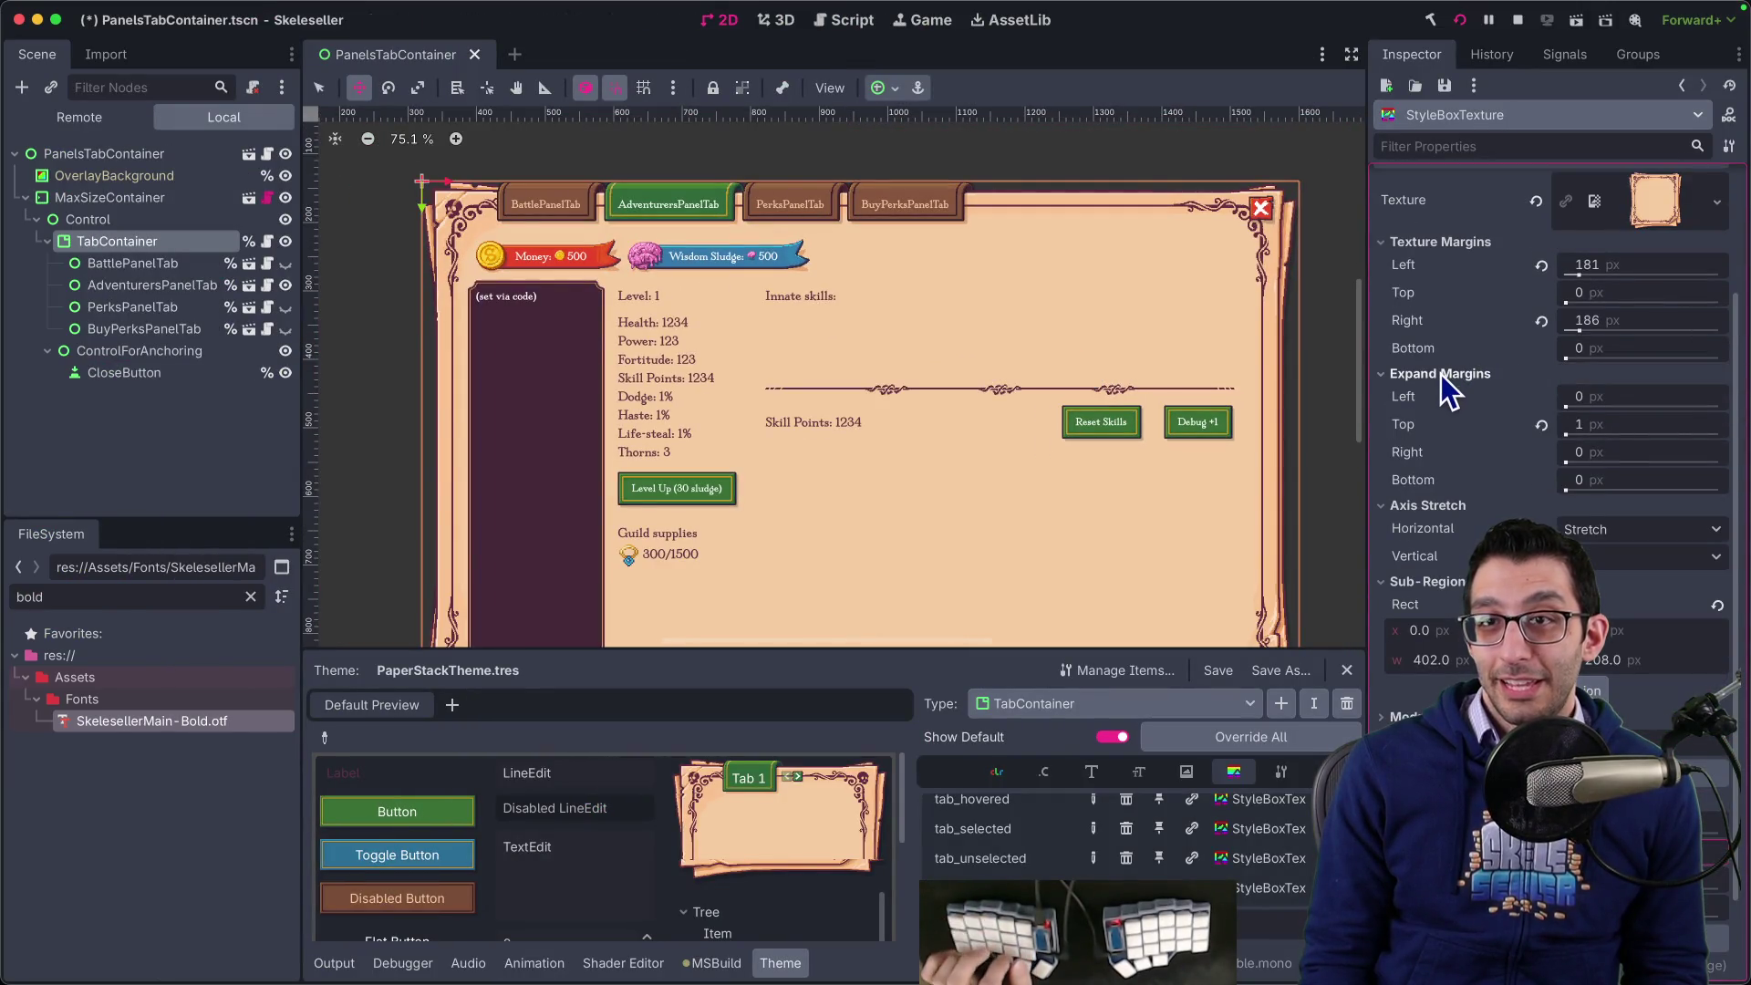
- Review the PaperStackTheme.tres diff, then drag the tab panel's top texture margin larger
key("super+Tab")
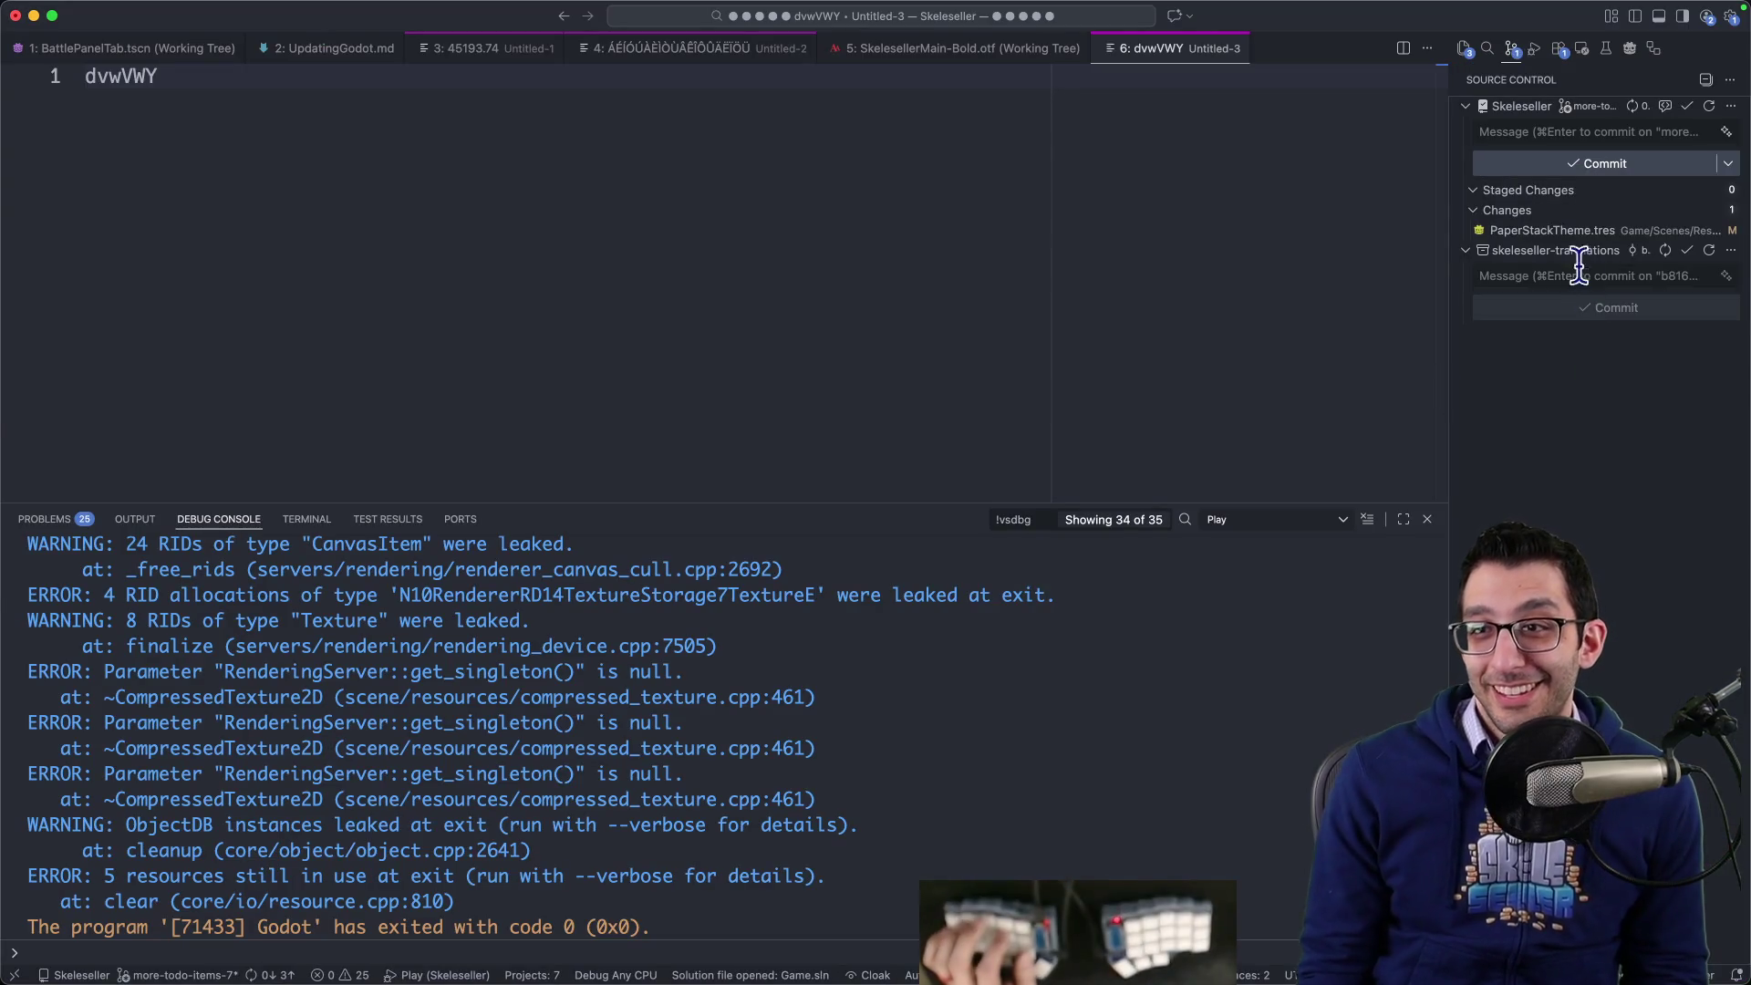
left_click(1459, 231)
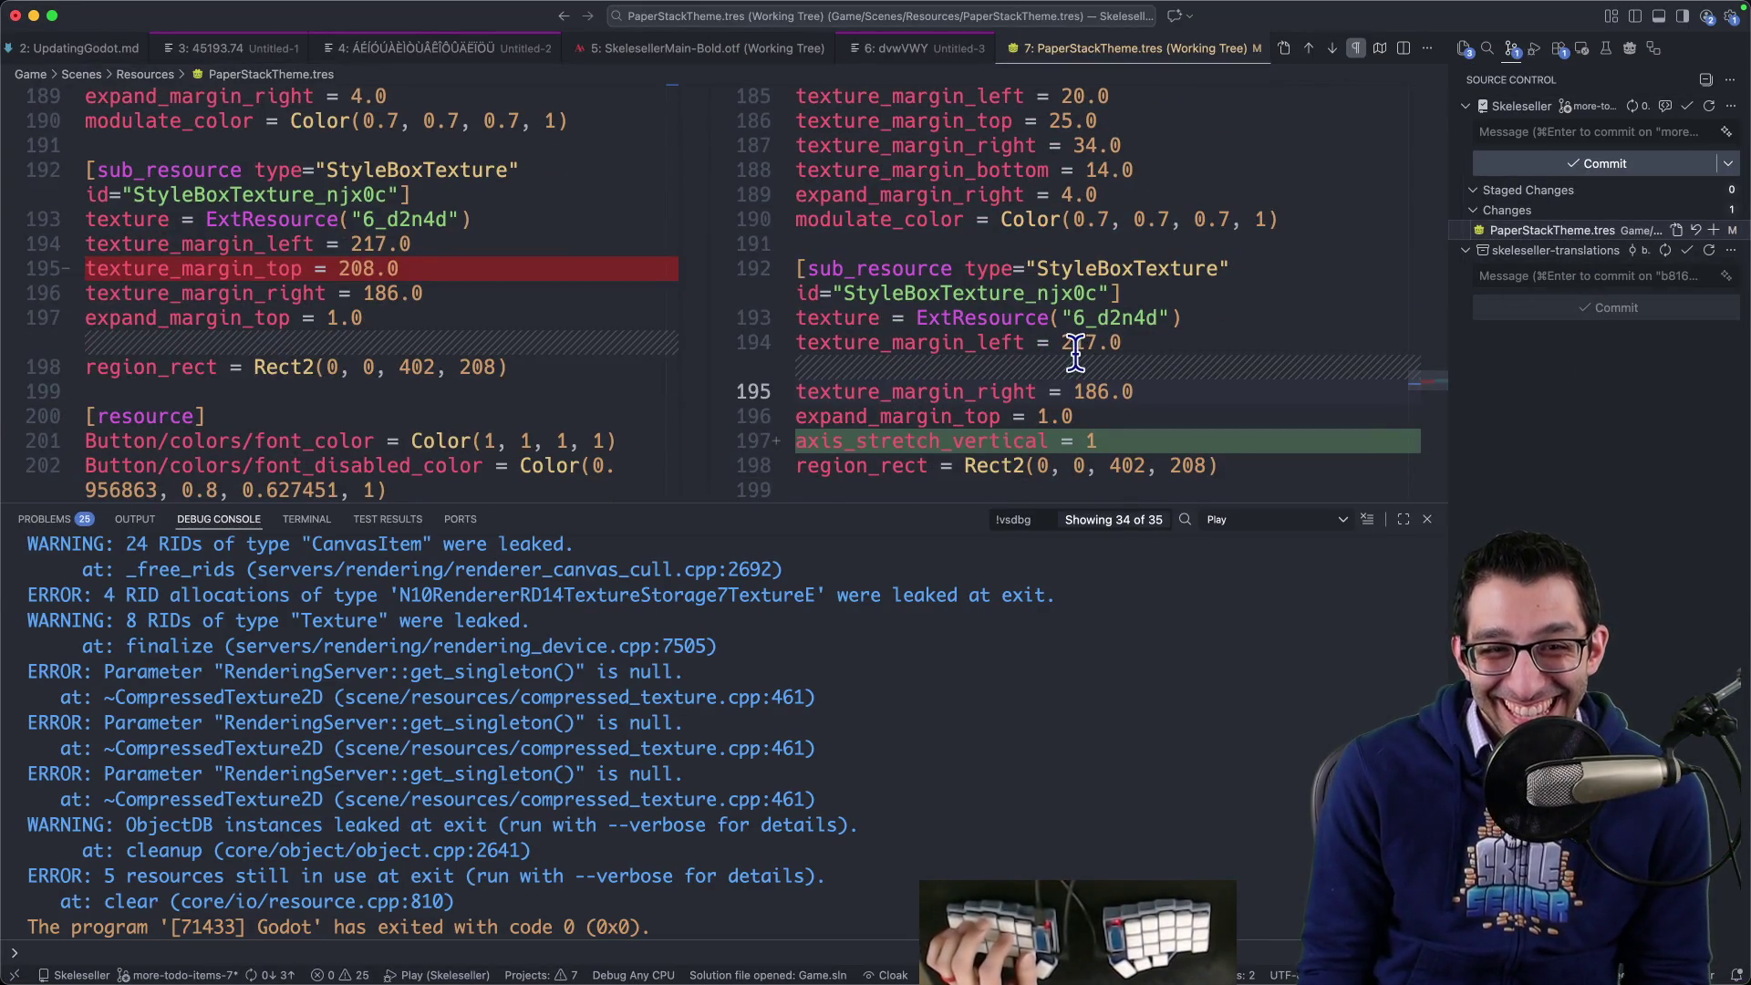
scroll(1077, 360, "up", 2)
scroll(1079, 369, "down", 2)
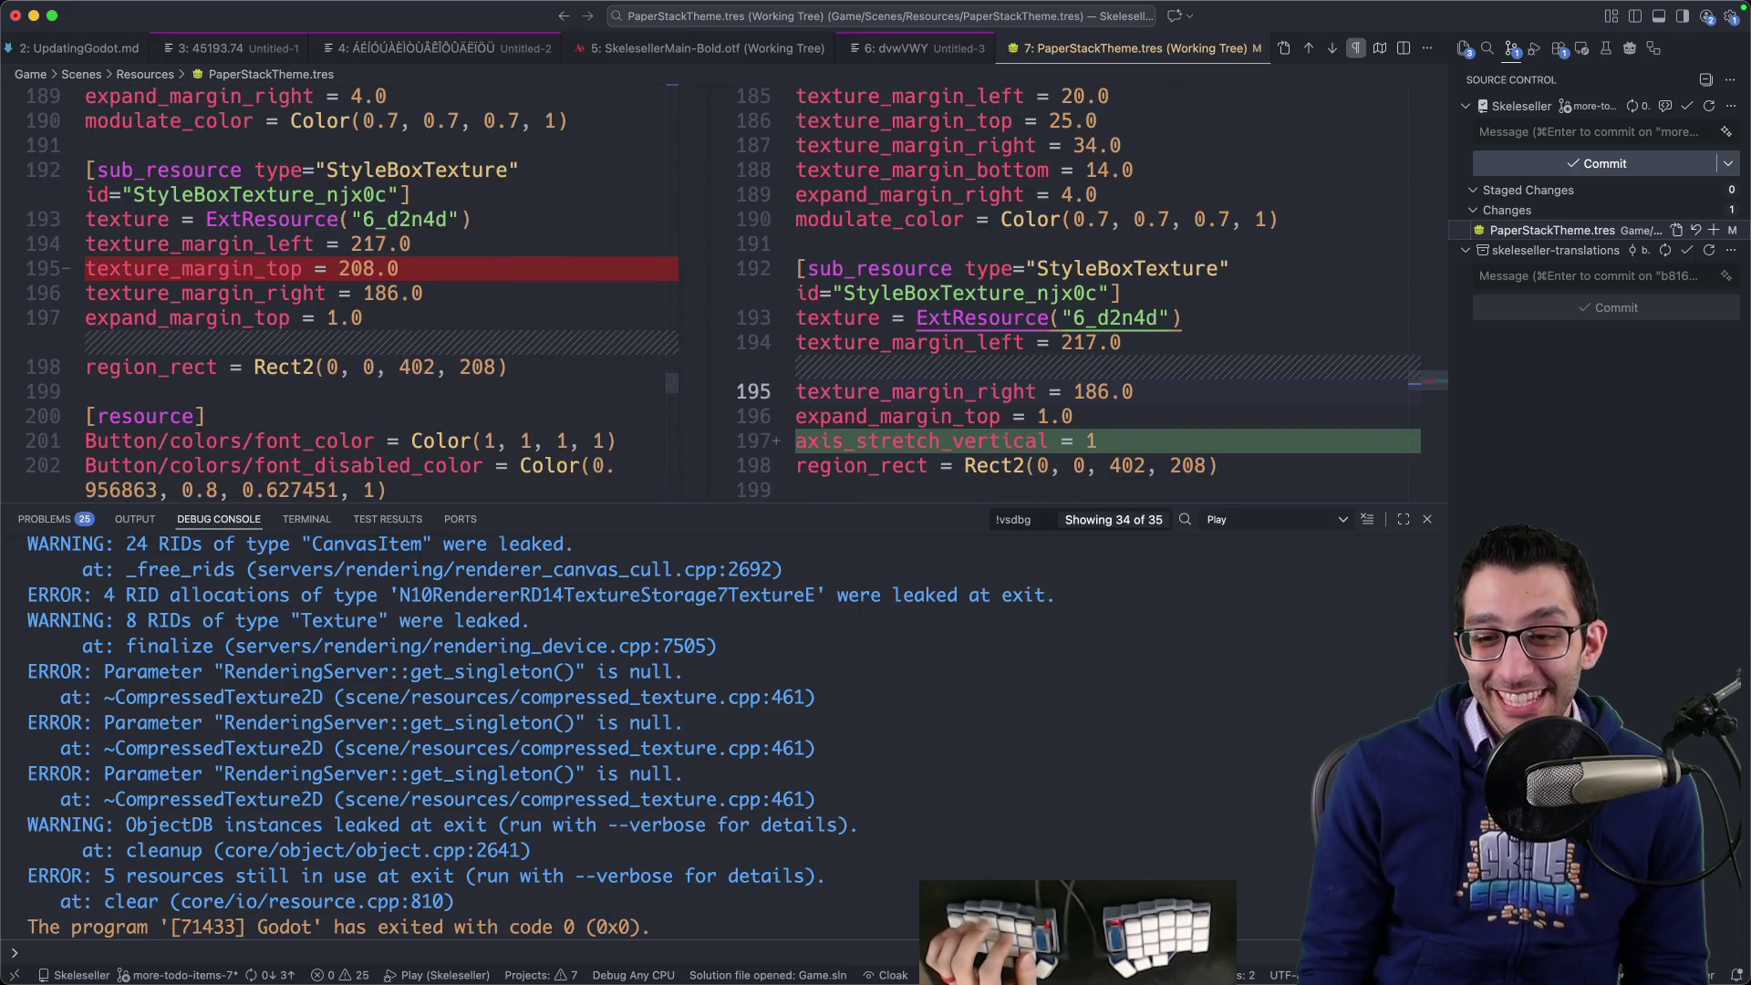
mouse_move(1238, 969)
left_click(1123, 929)
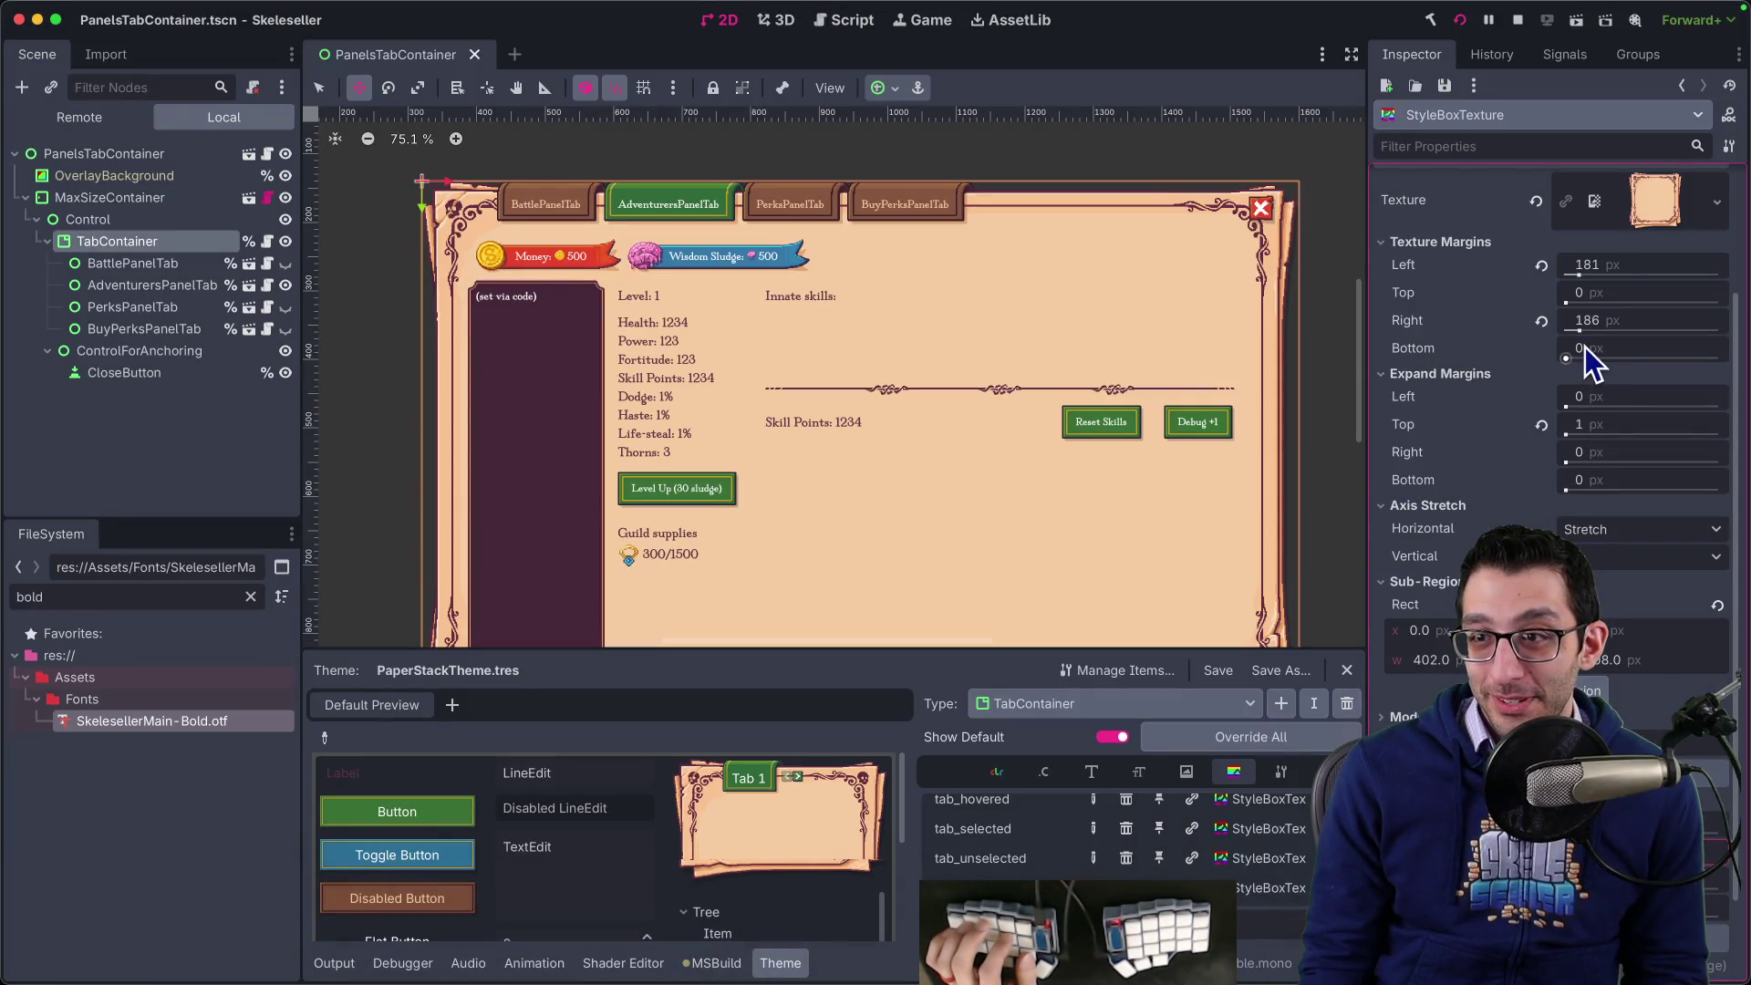
mouse_move(1579, 299)
left_mouse_down()
mouse_move(1591, 320)
mouse_move(1560, 365)
left_mouse_up()
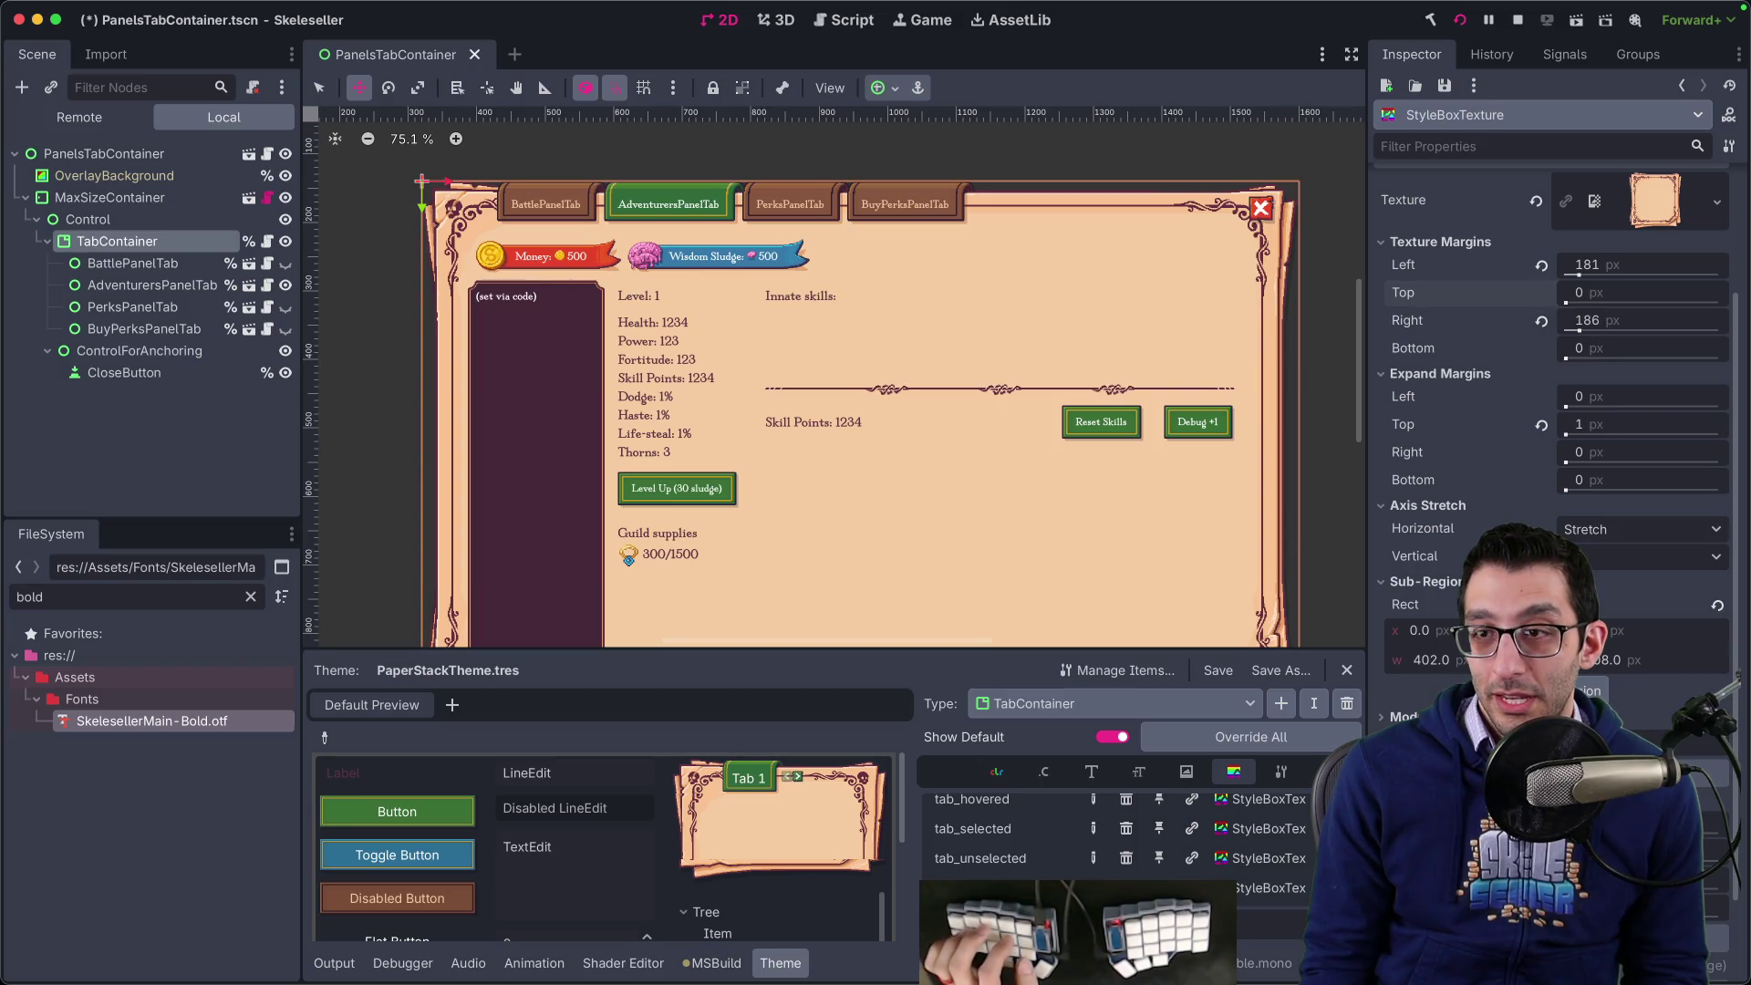
- Save the edited theme resource and check the refreshed PaperStackTheme.tres diff
left_click(1219, 671)
key("super+Tab")
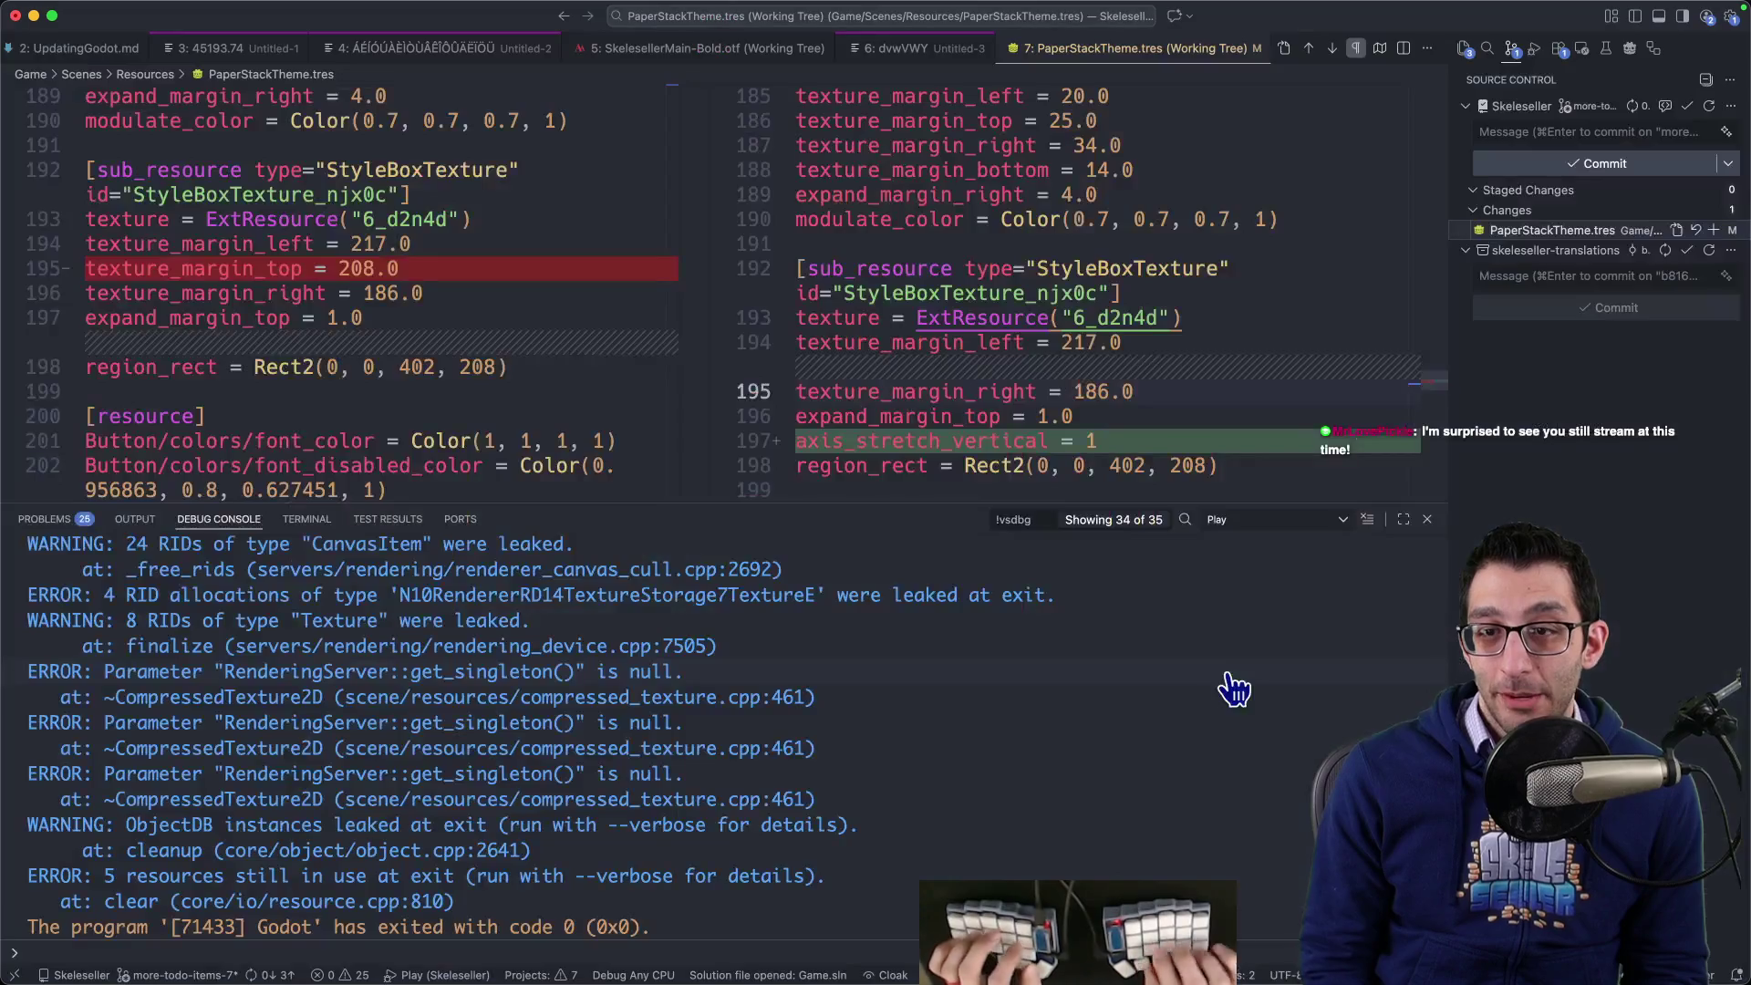
mouse_move(1277, 965)
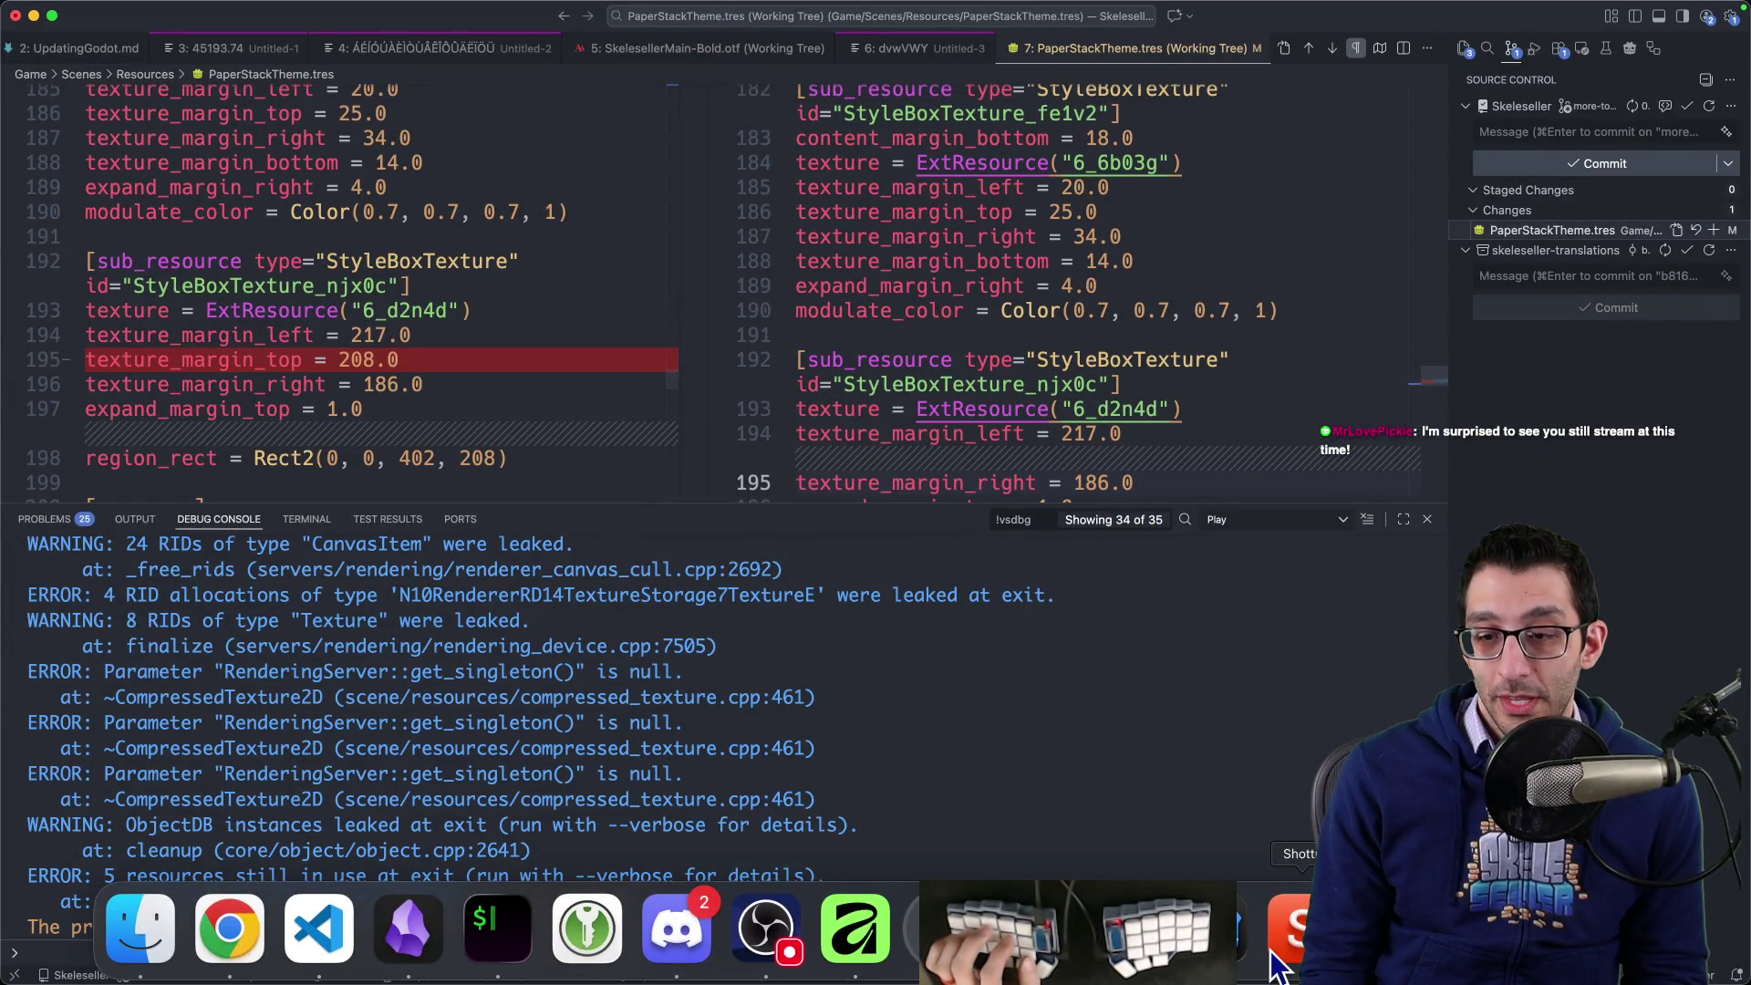
left_click(1213, 931)
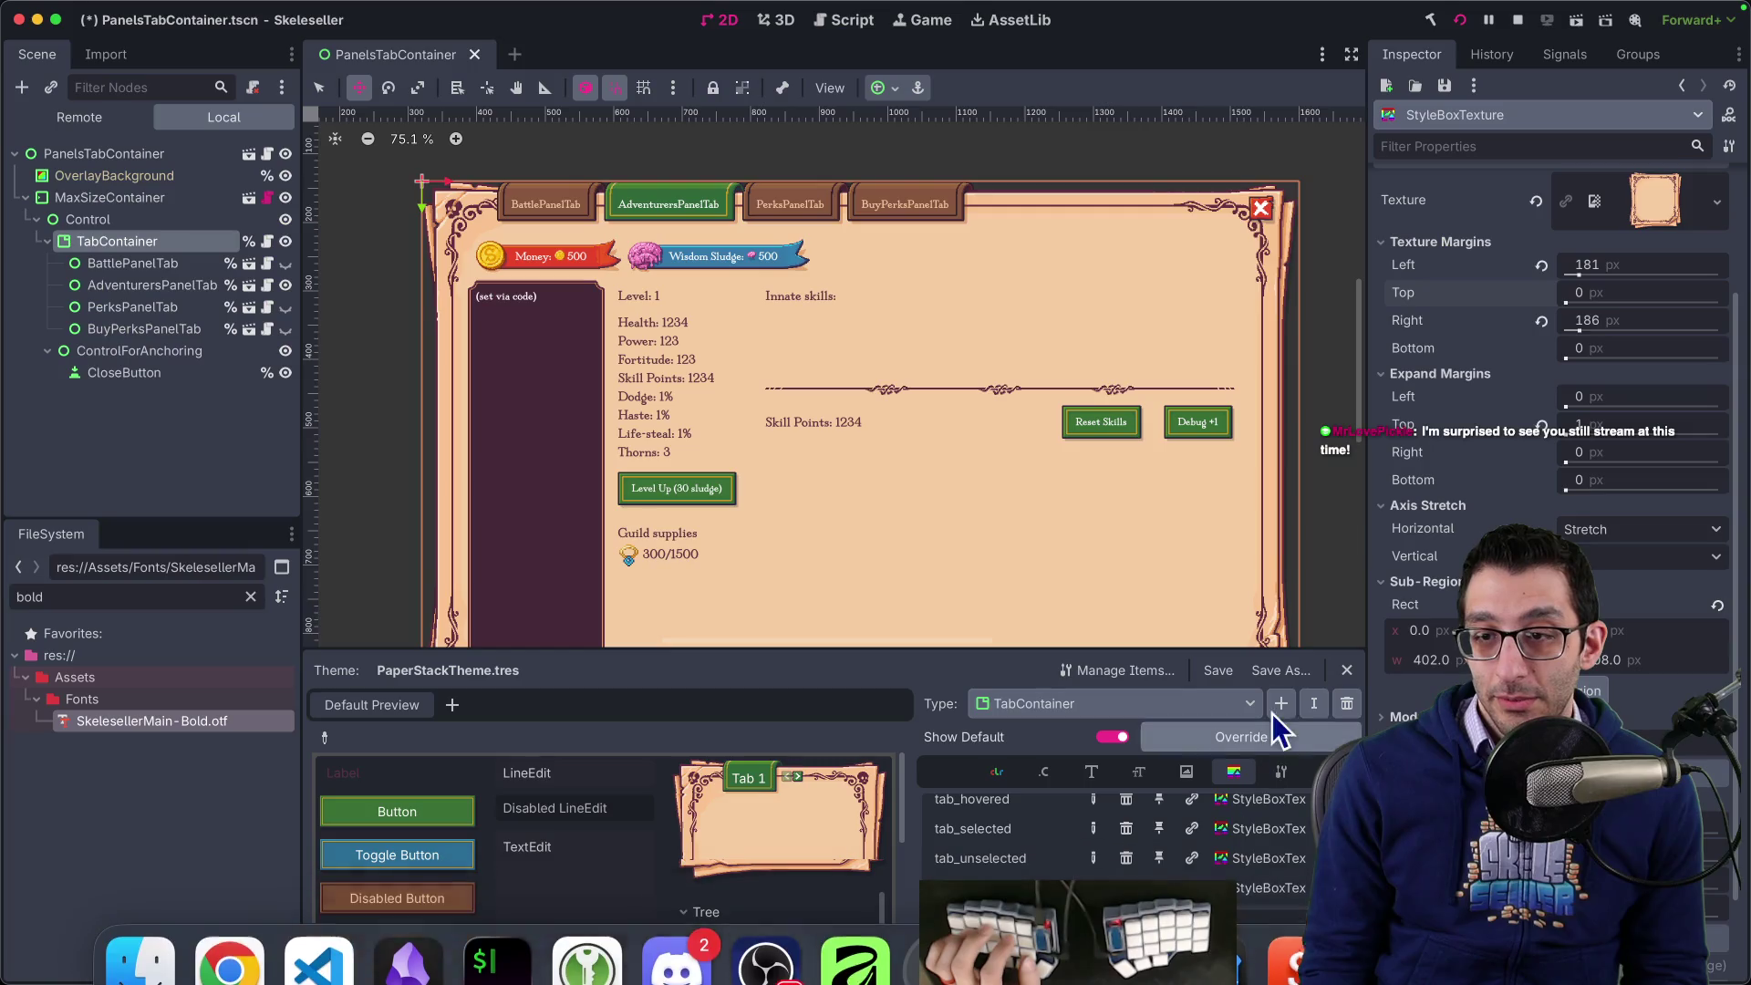
left_click(1216, 672)
key("super+Tab")
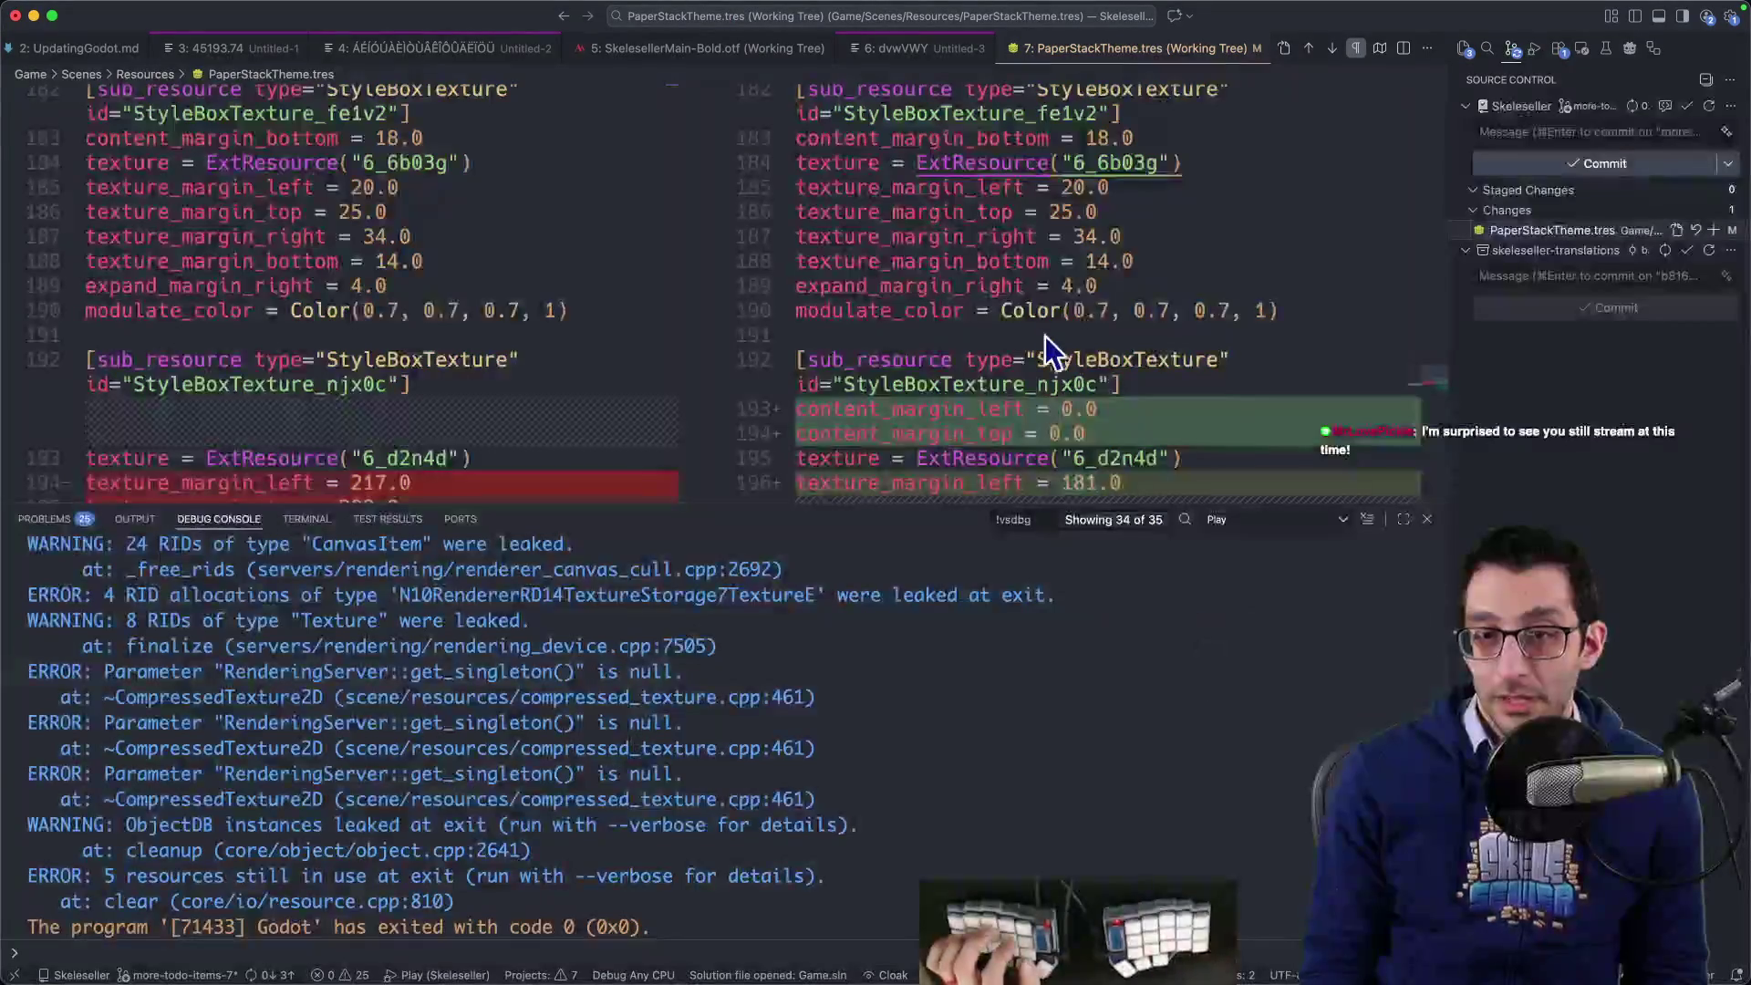
scroll(1003, 347, "down", 2)
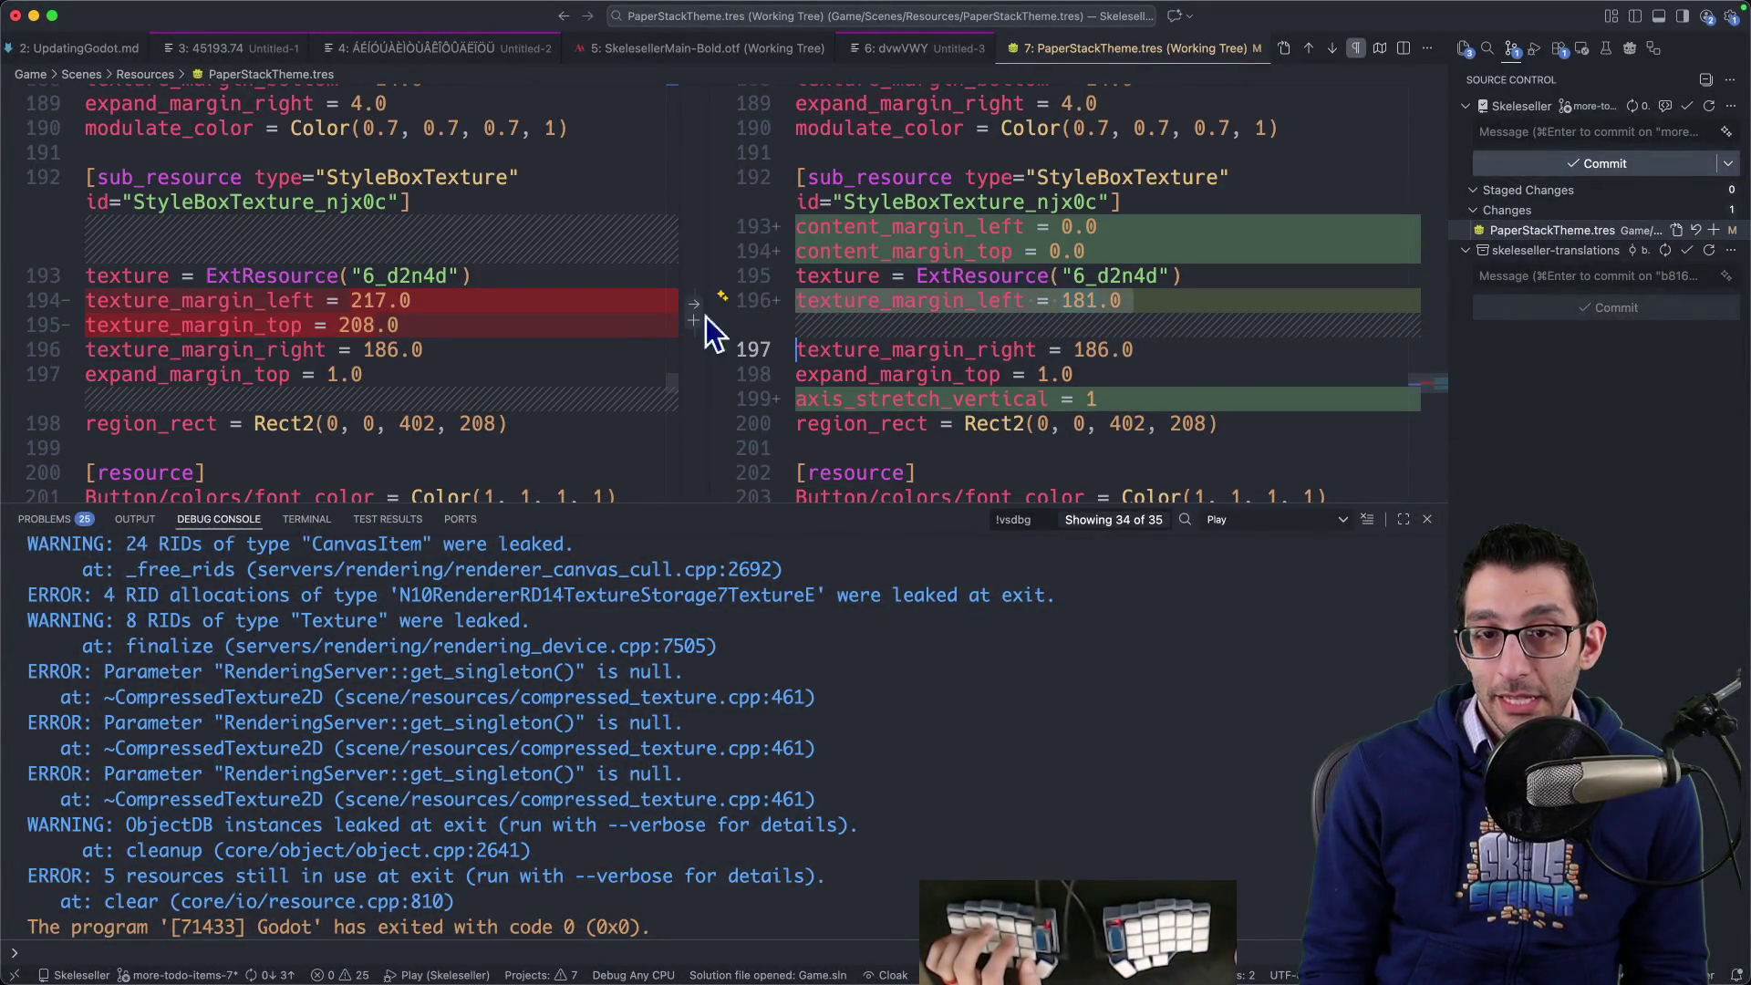
- Revert the texture margins to left 217, top 208 and remove axis_stretch_vertical
left_click(694, 305)
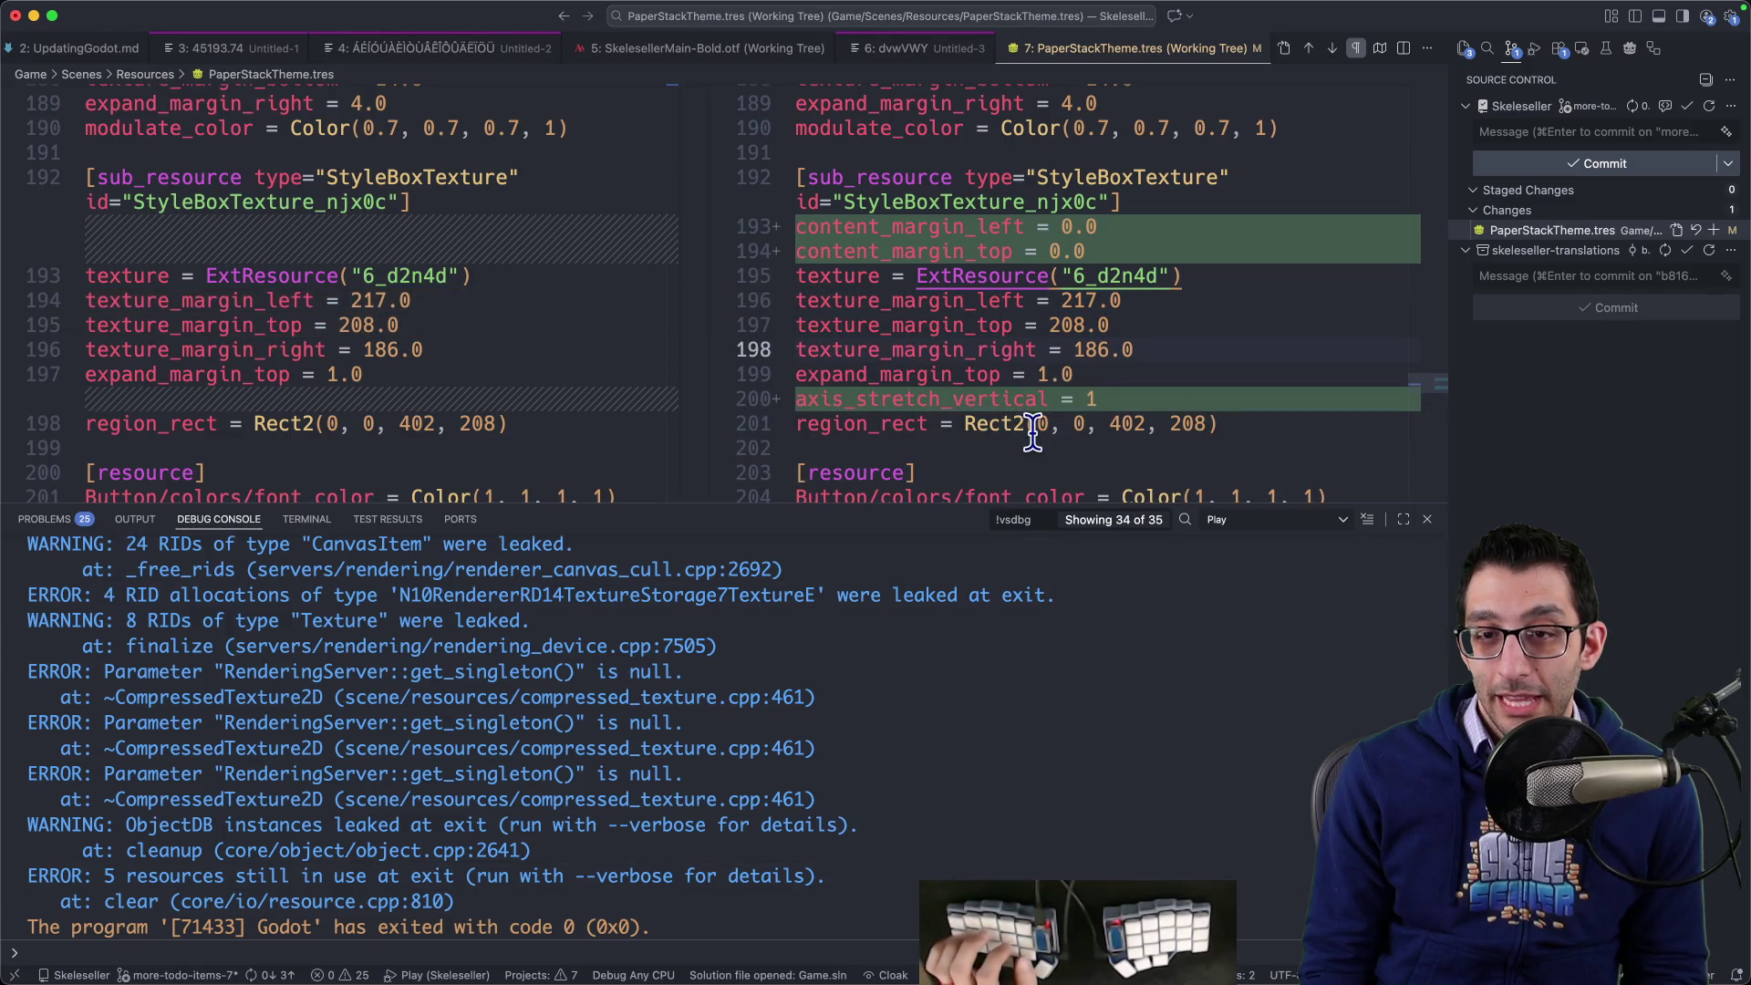
left_click(695, 401)
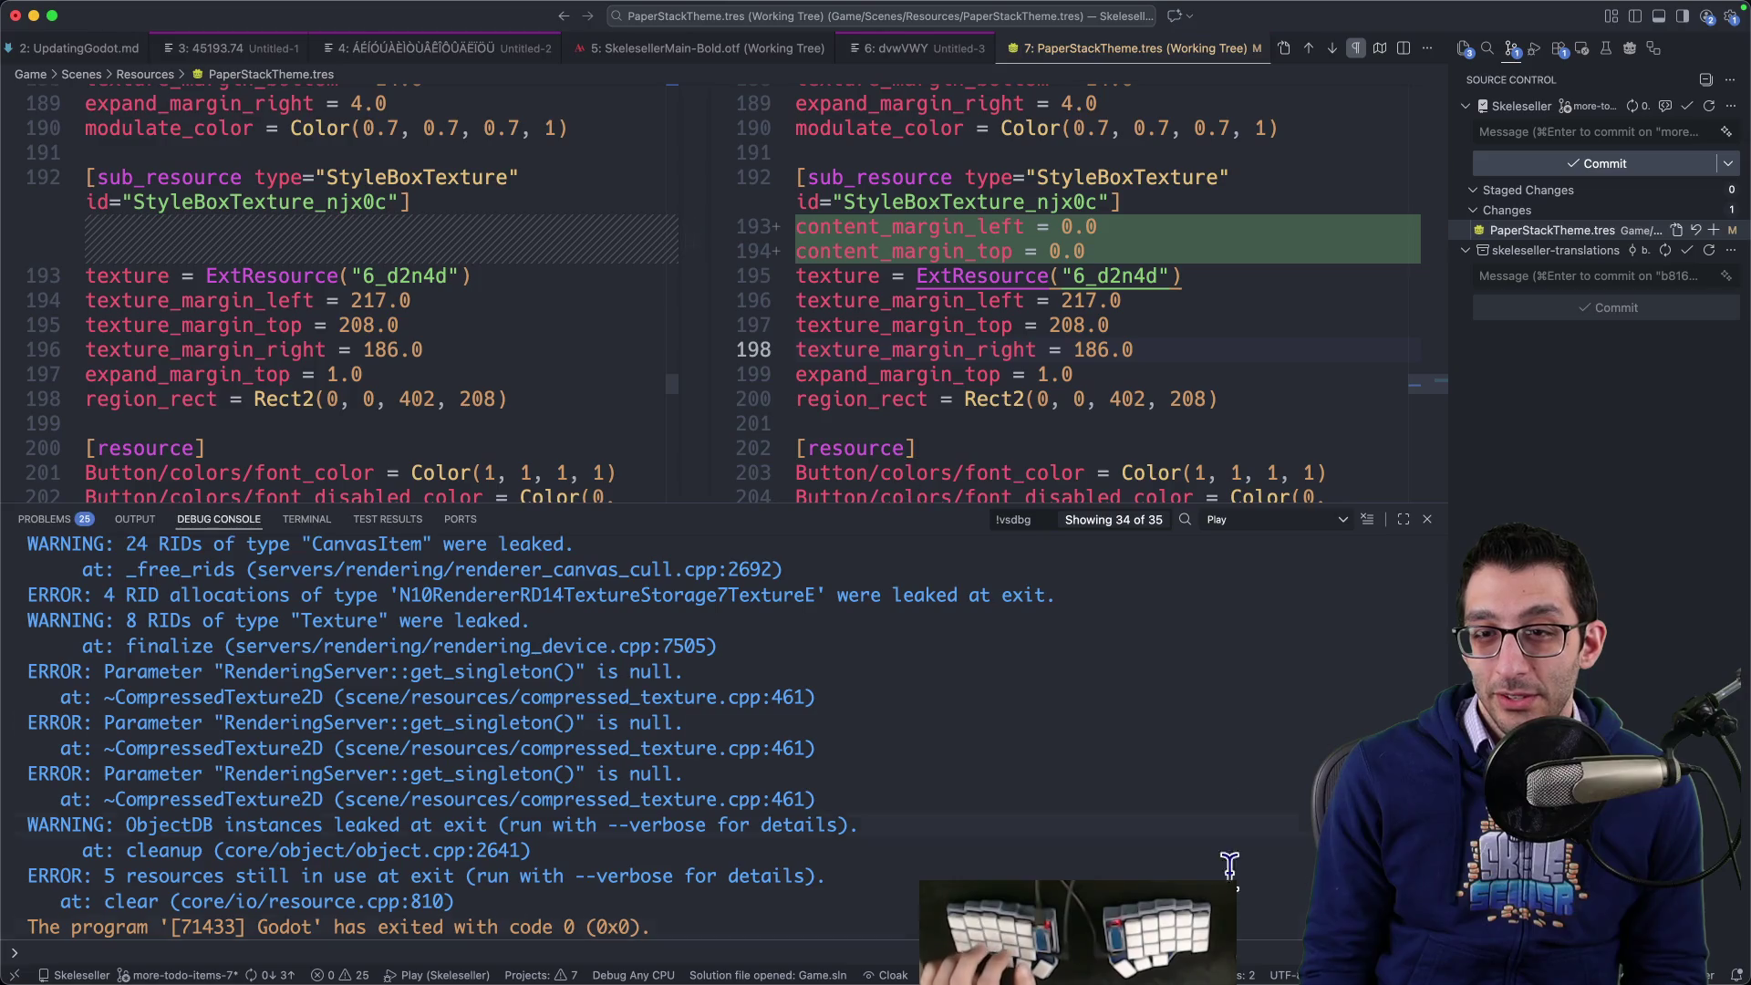
left_click(1239, 981)
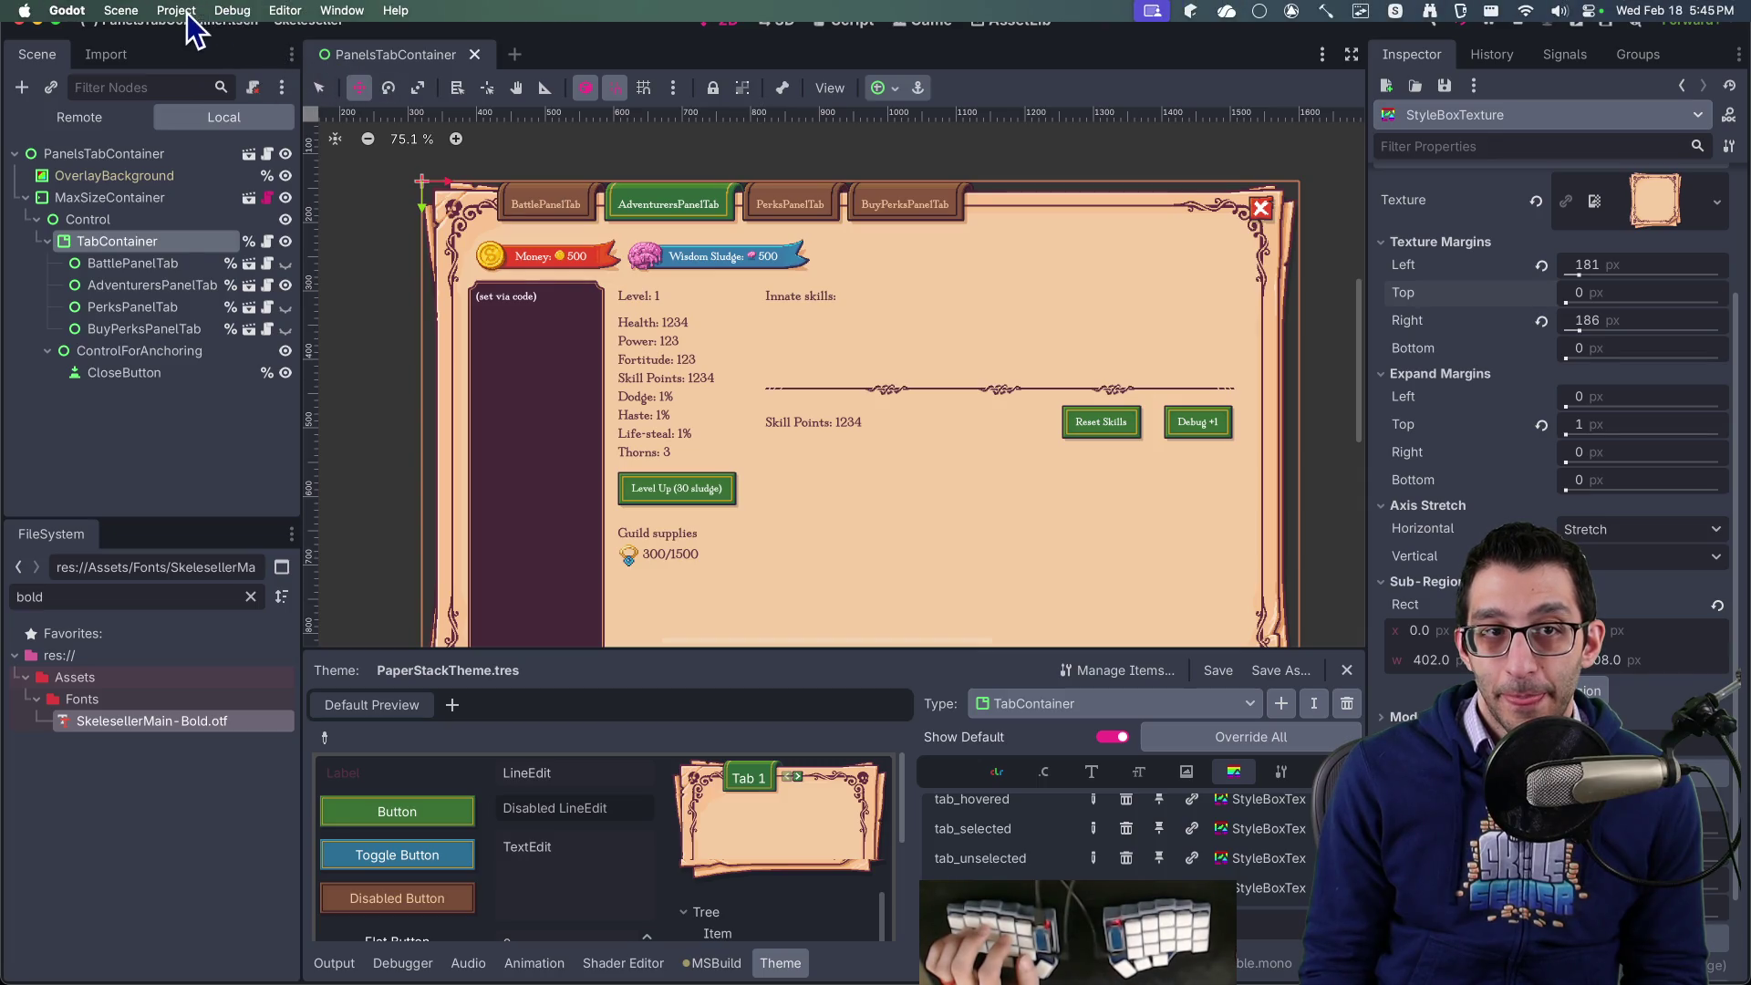
- Reload the current Godot project with Stop & Reload, then recheck the theme diff
left_click(176, 10)
left_click(260, 233)
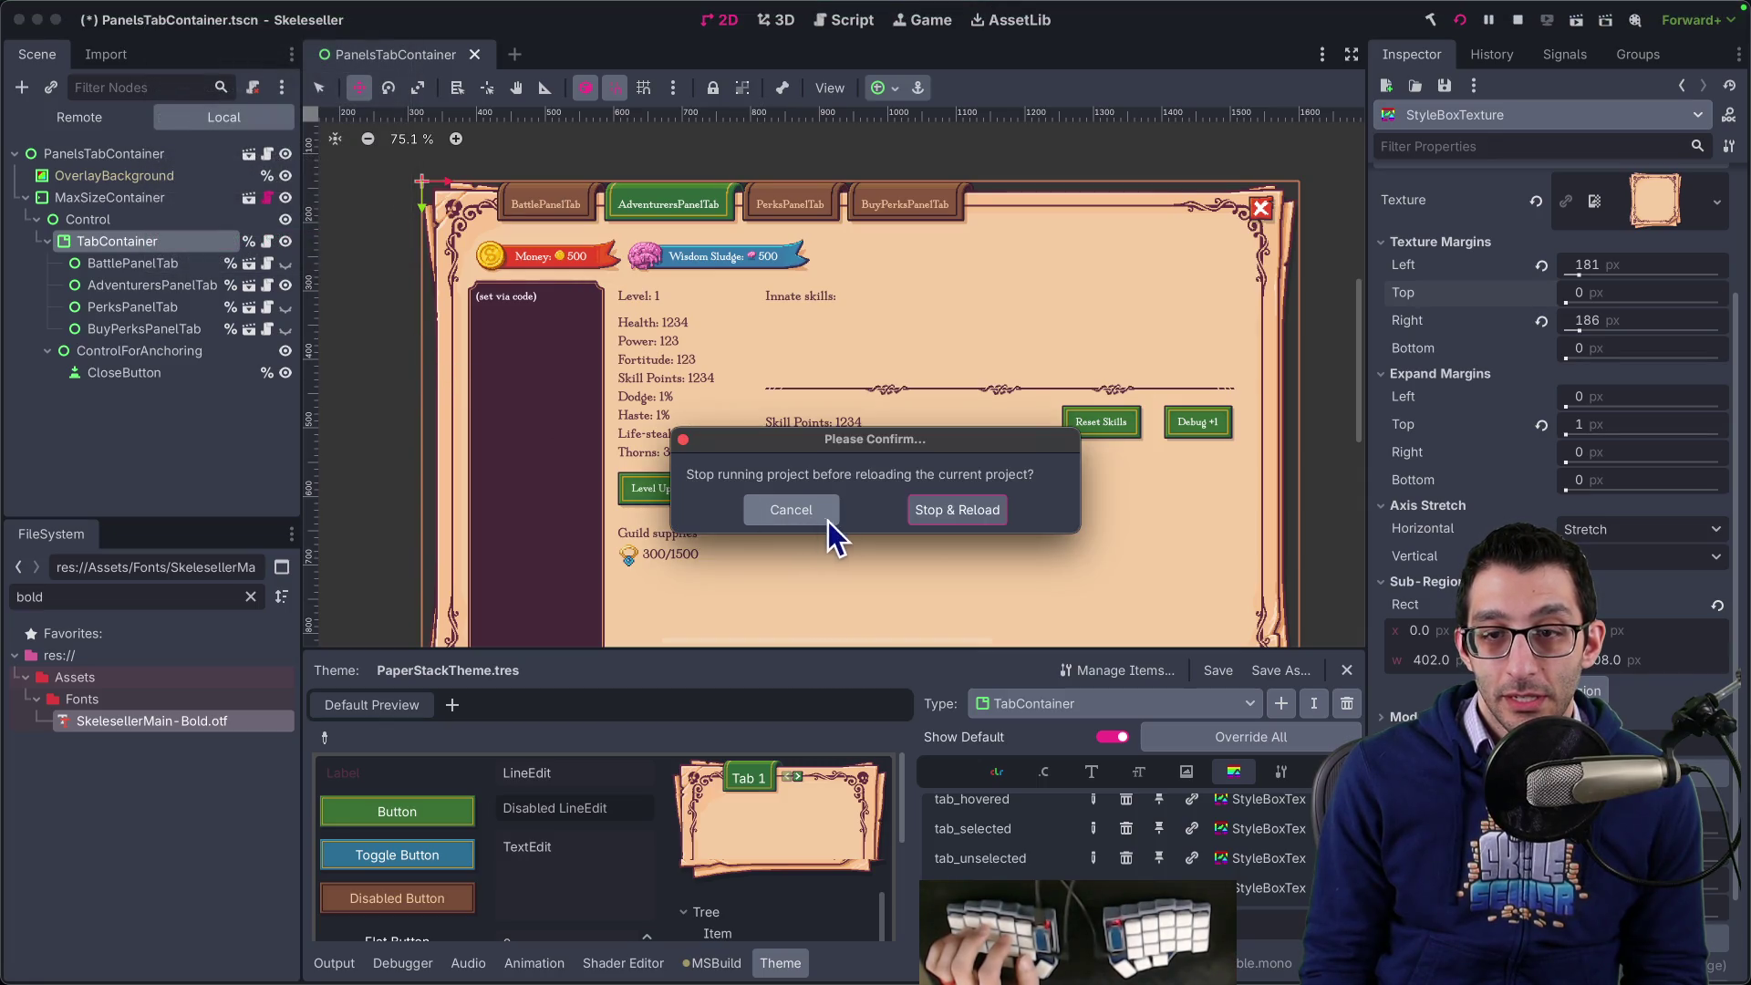
left_click(936, 523)
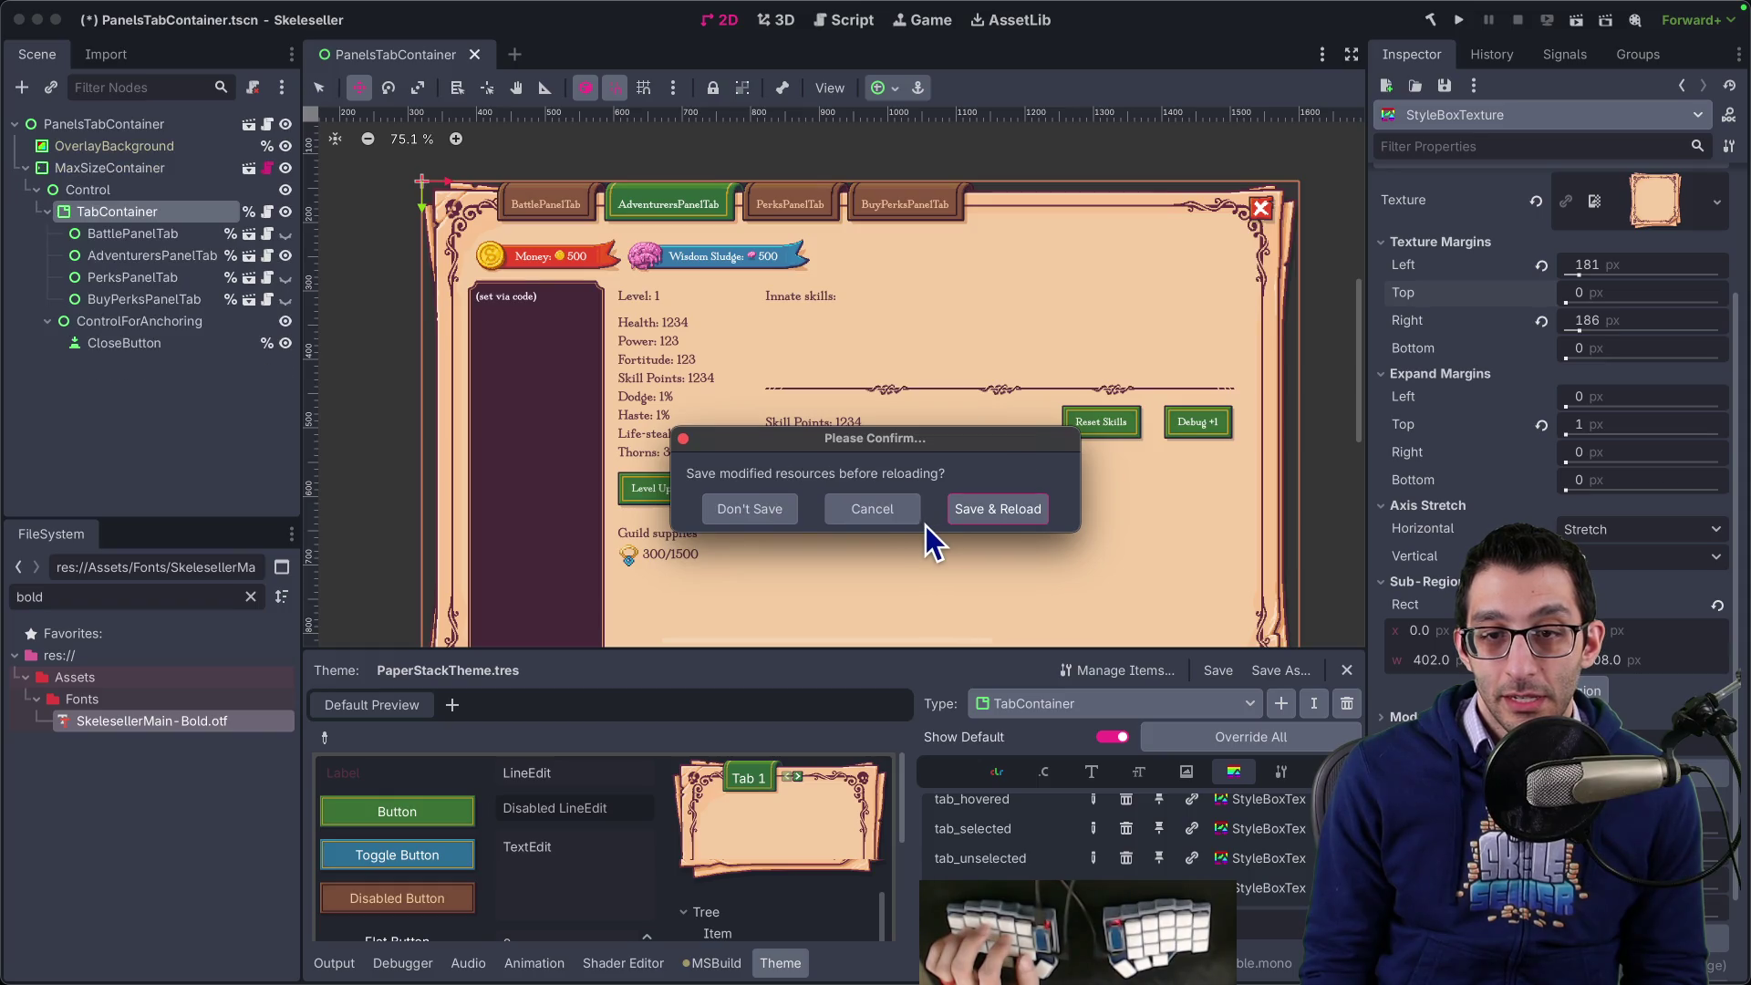
key("super+Tab")
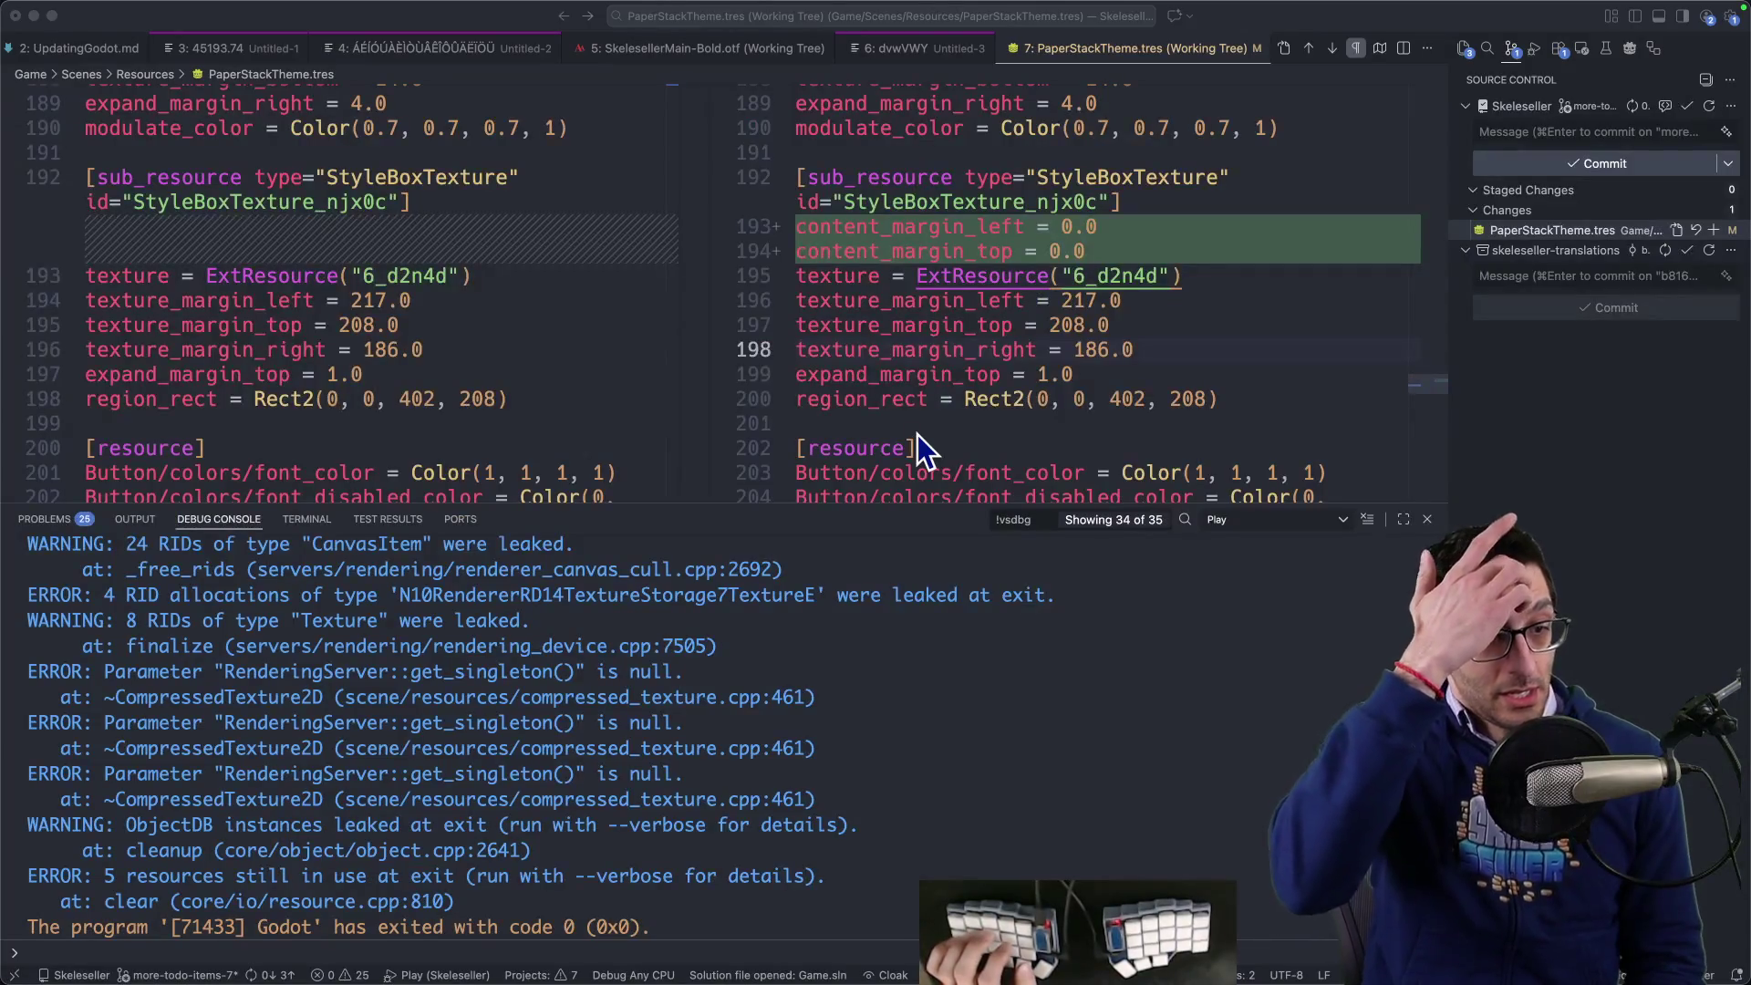
key("F5")
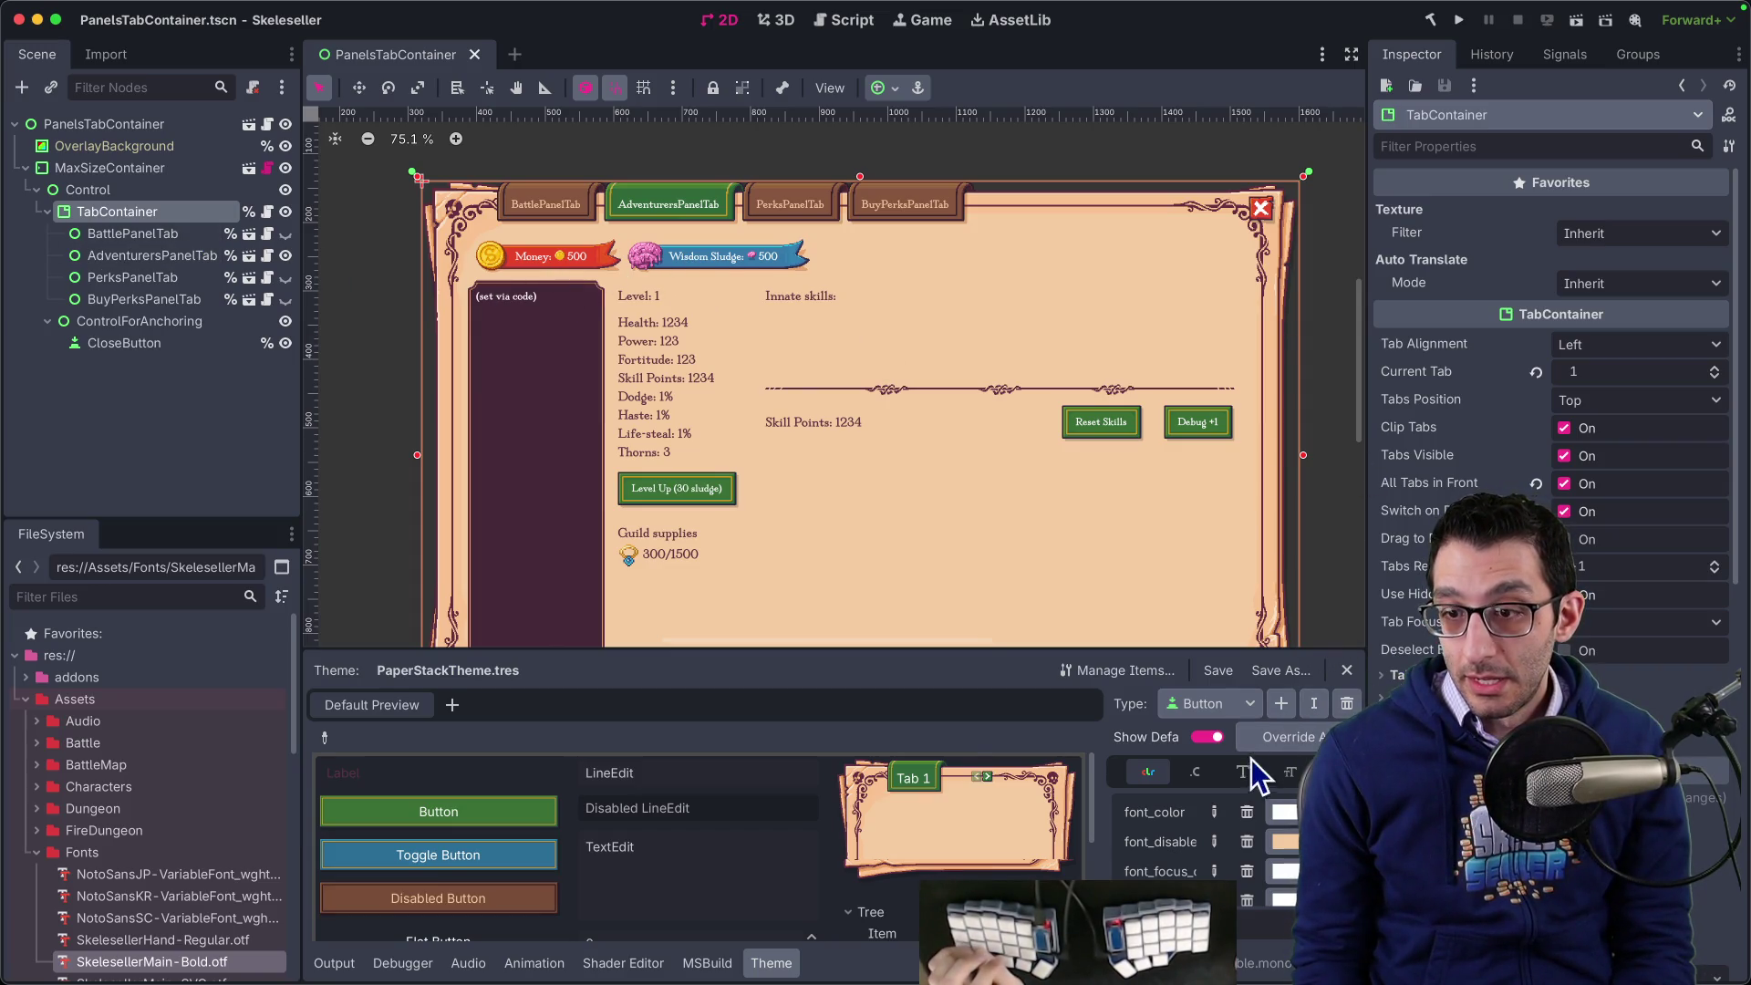
- Inspect the TabContainer panel StyleBoxTexture's texture margins: 217, 208, 186 and 0
left_click(1213, 704)
left_click(1248, 800)
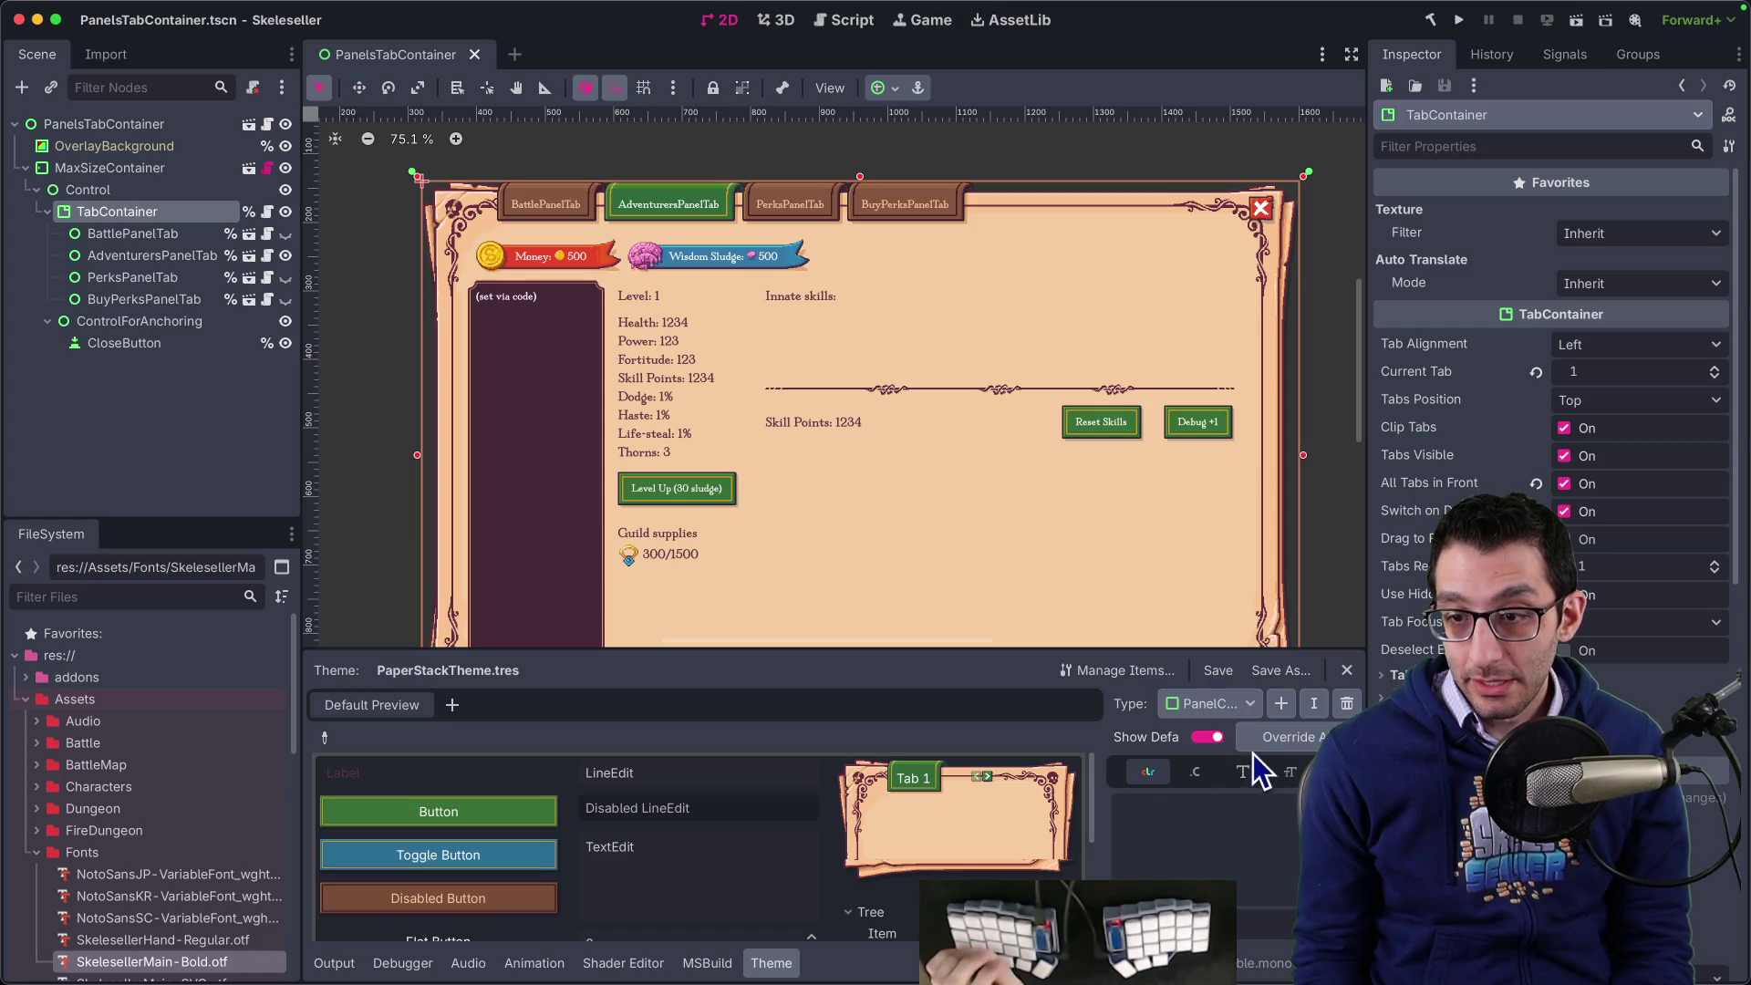
left_click(1227, 704)
left_click(1249, 885)
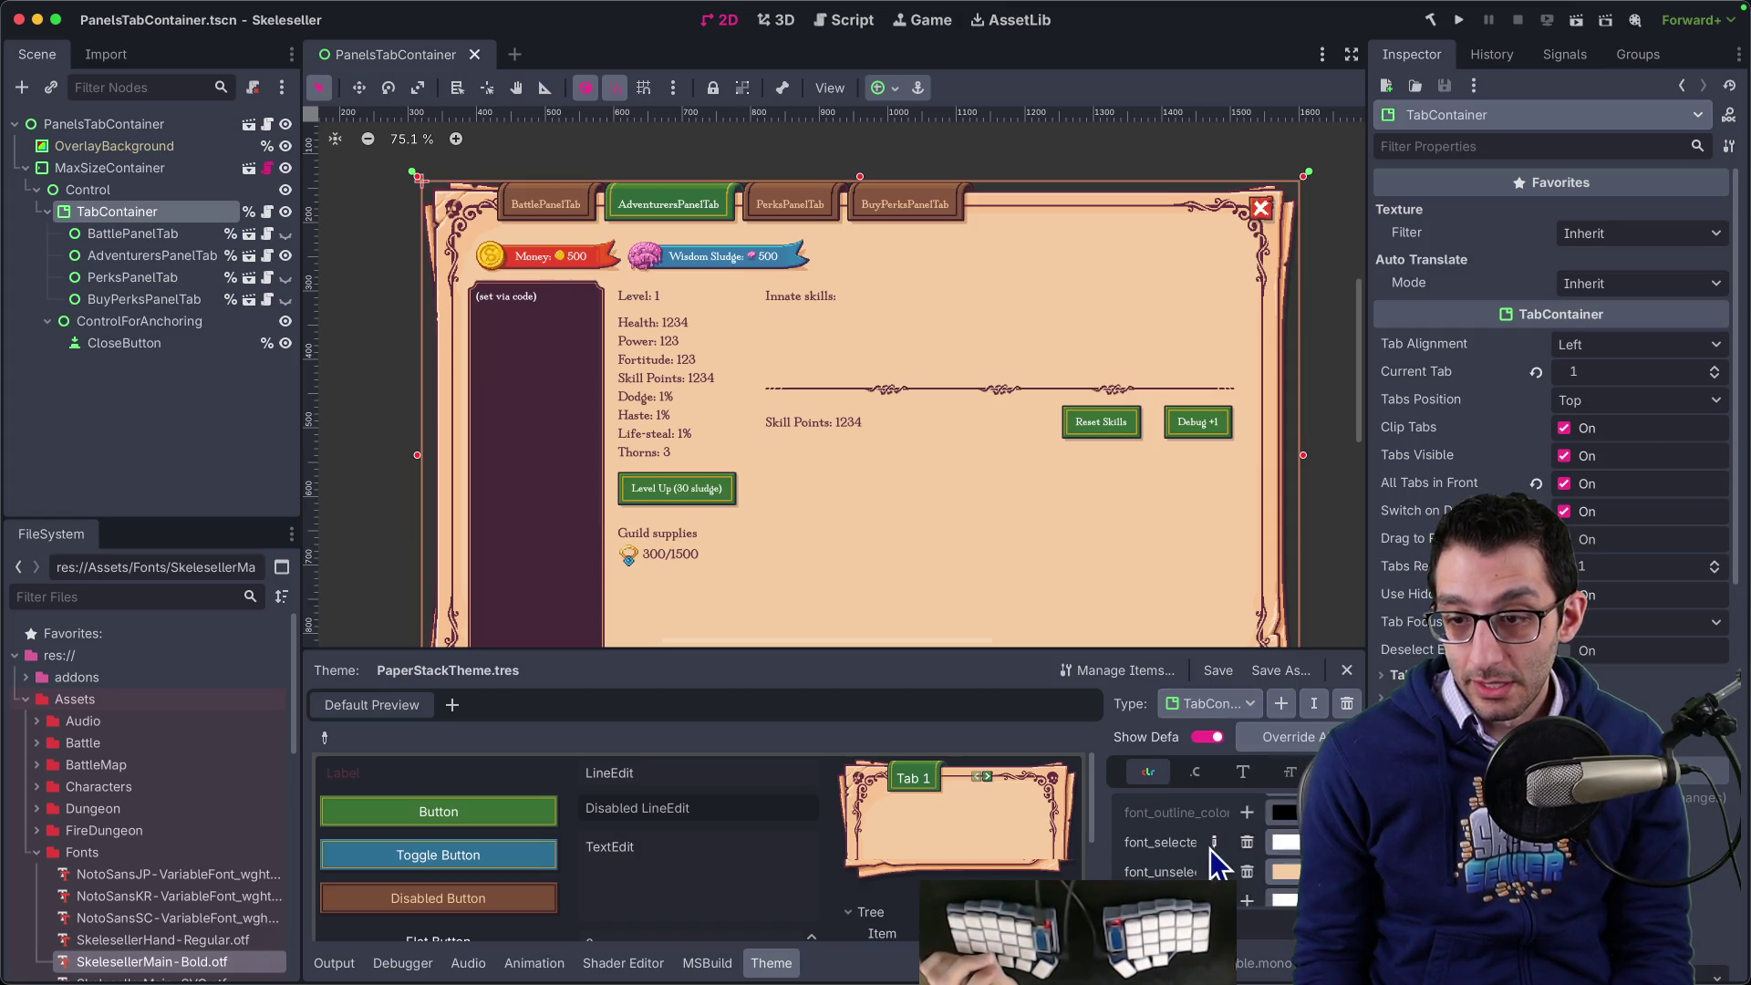
left_click(1243, 772)
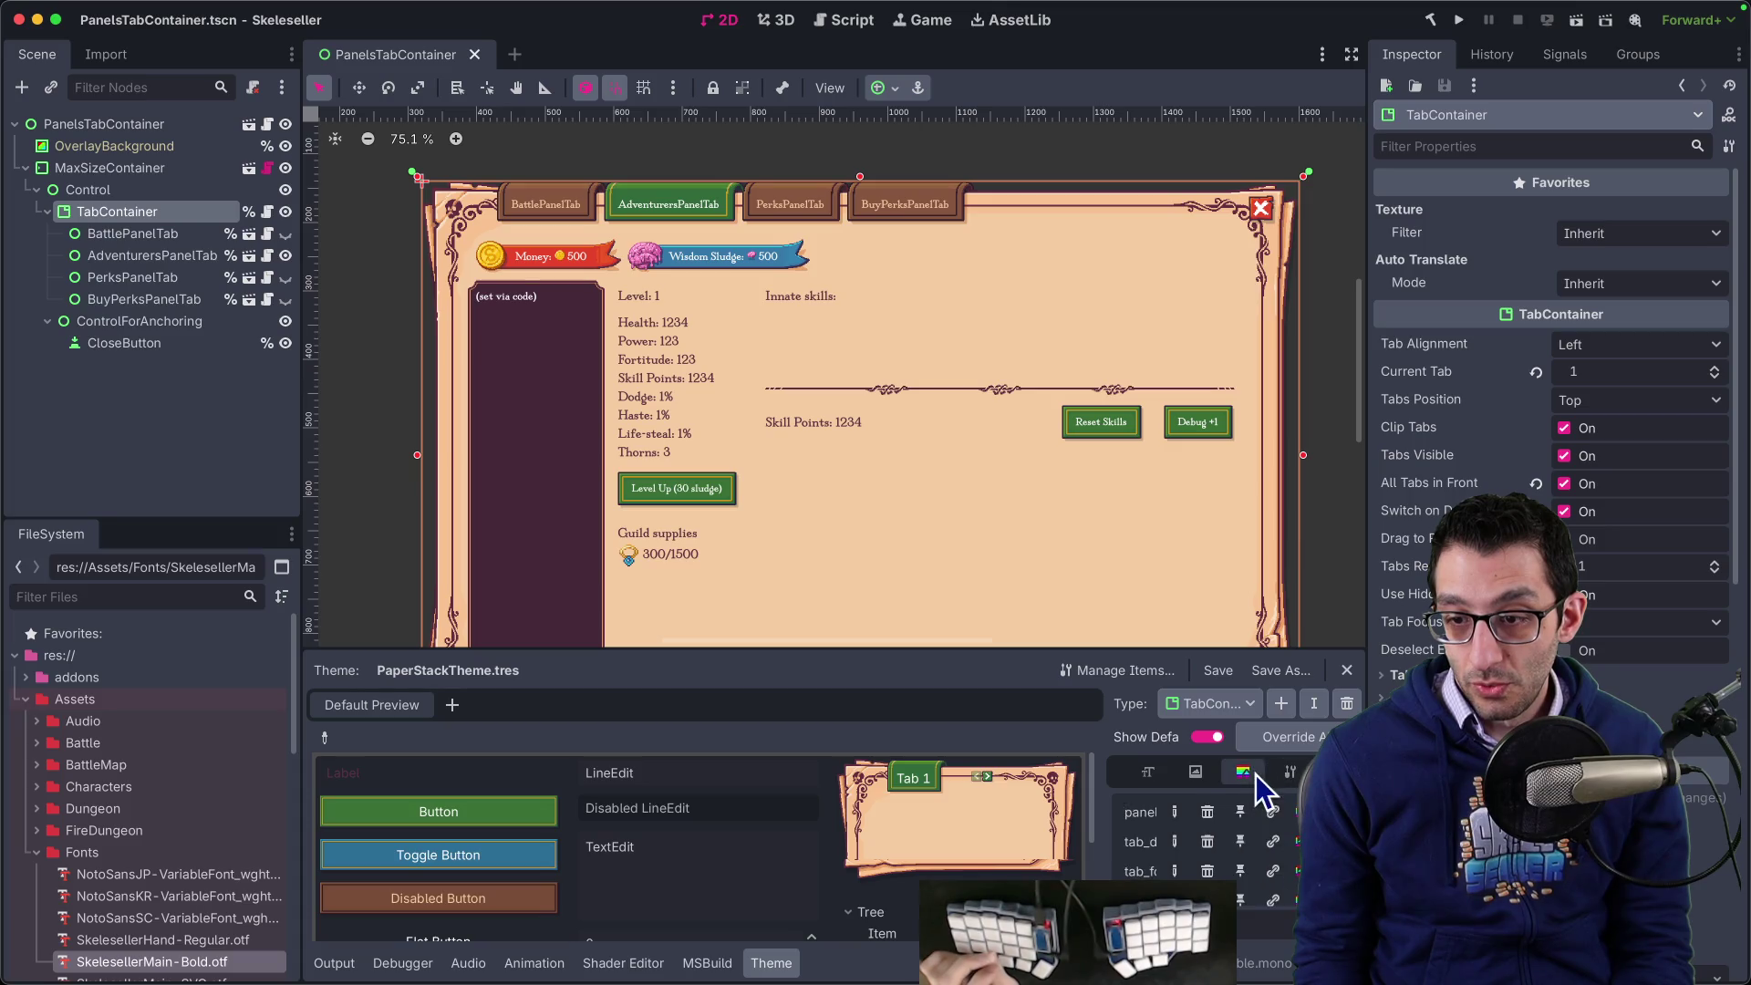
scroll(1277, 848, "down", 2)
scroll(1213, 849, "down", 1)
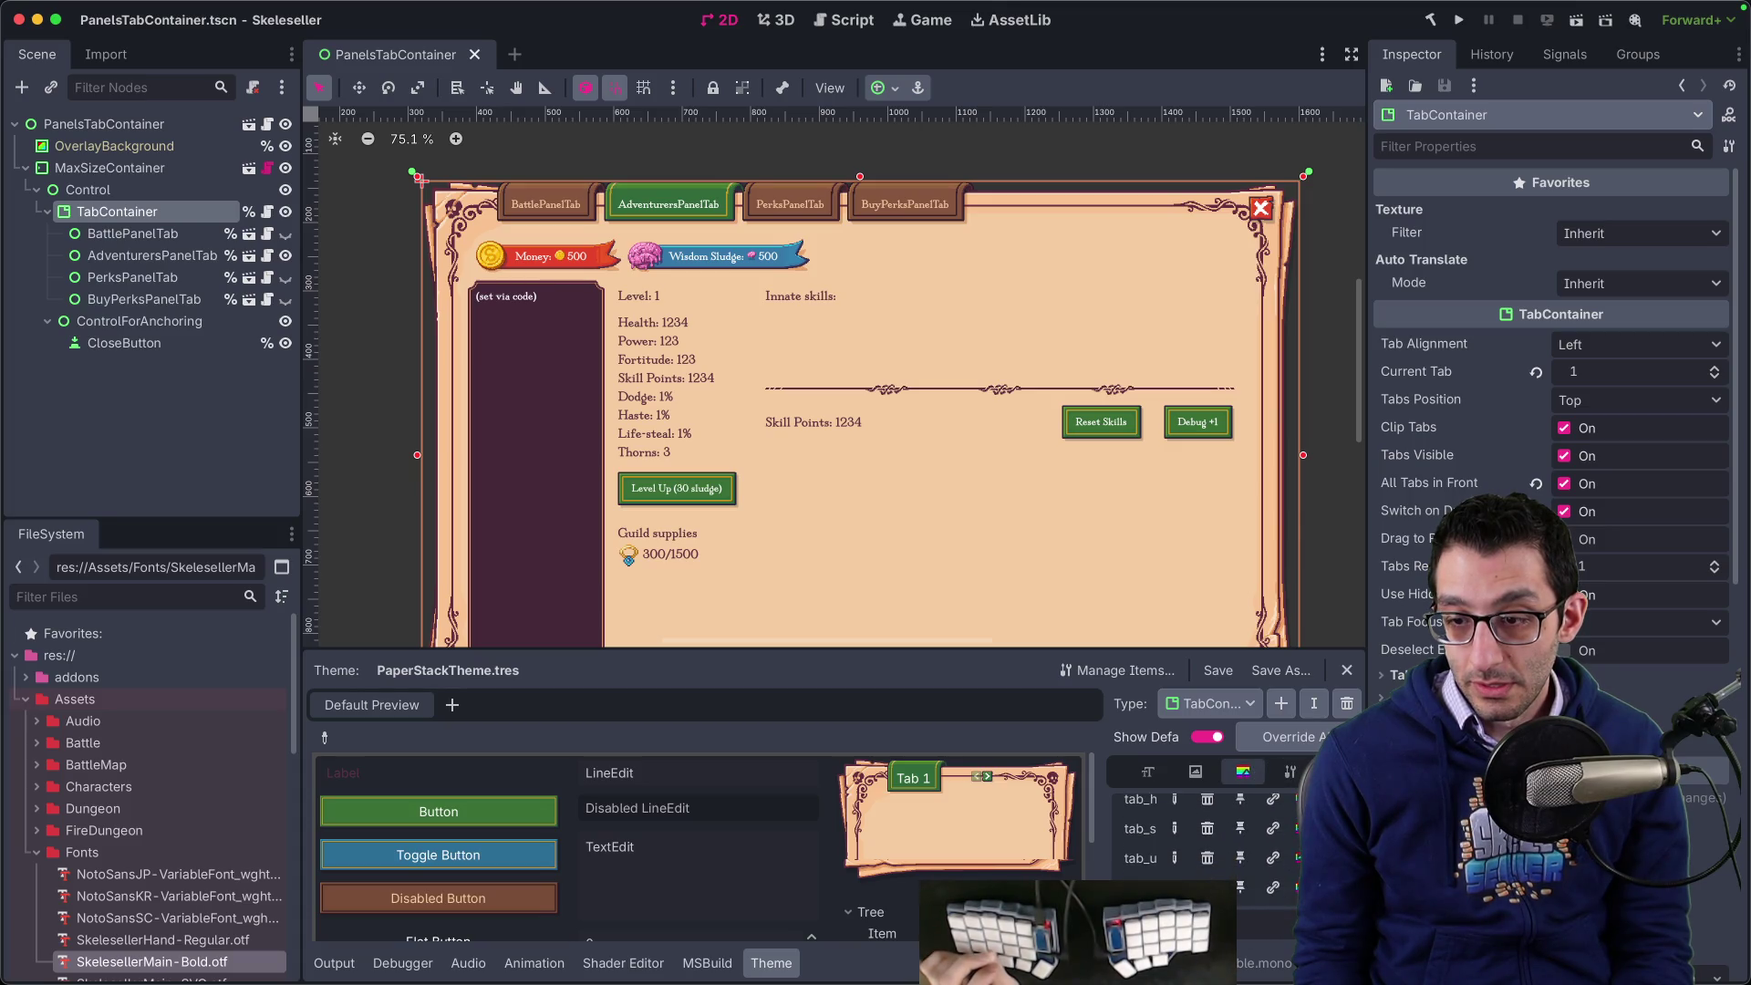
left_click(1332, 828)
left_click(1460, 434)
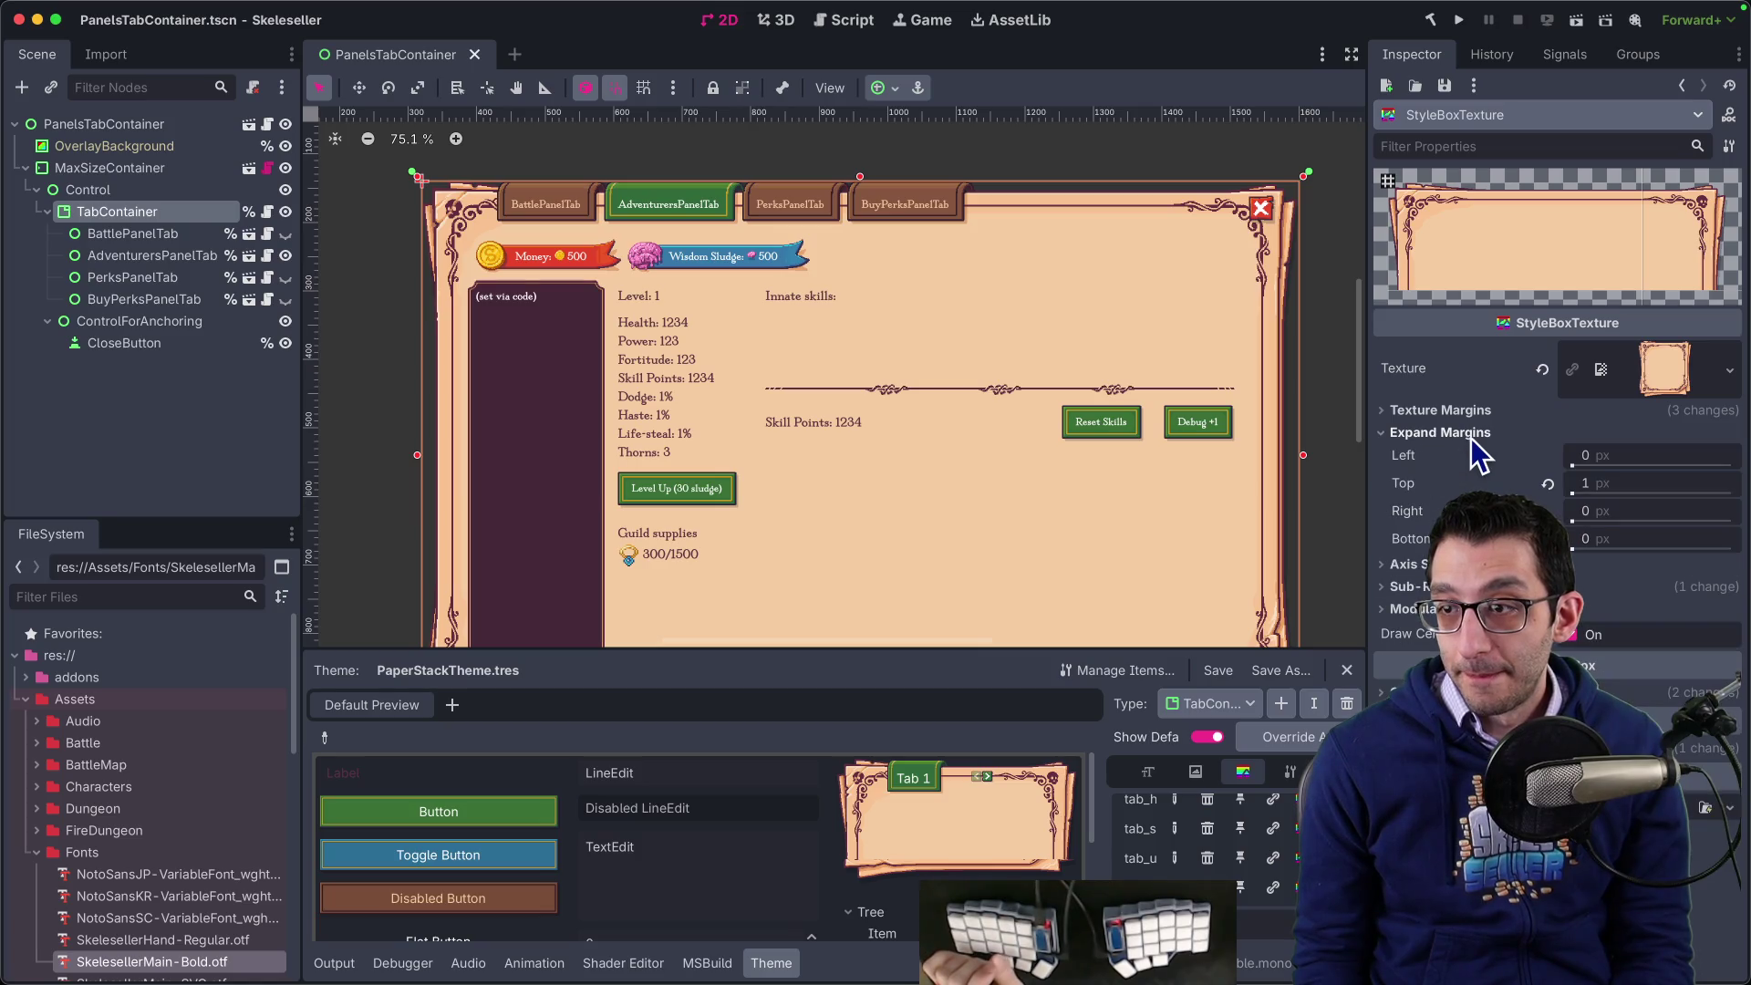
left_click(1468, 411)
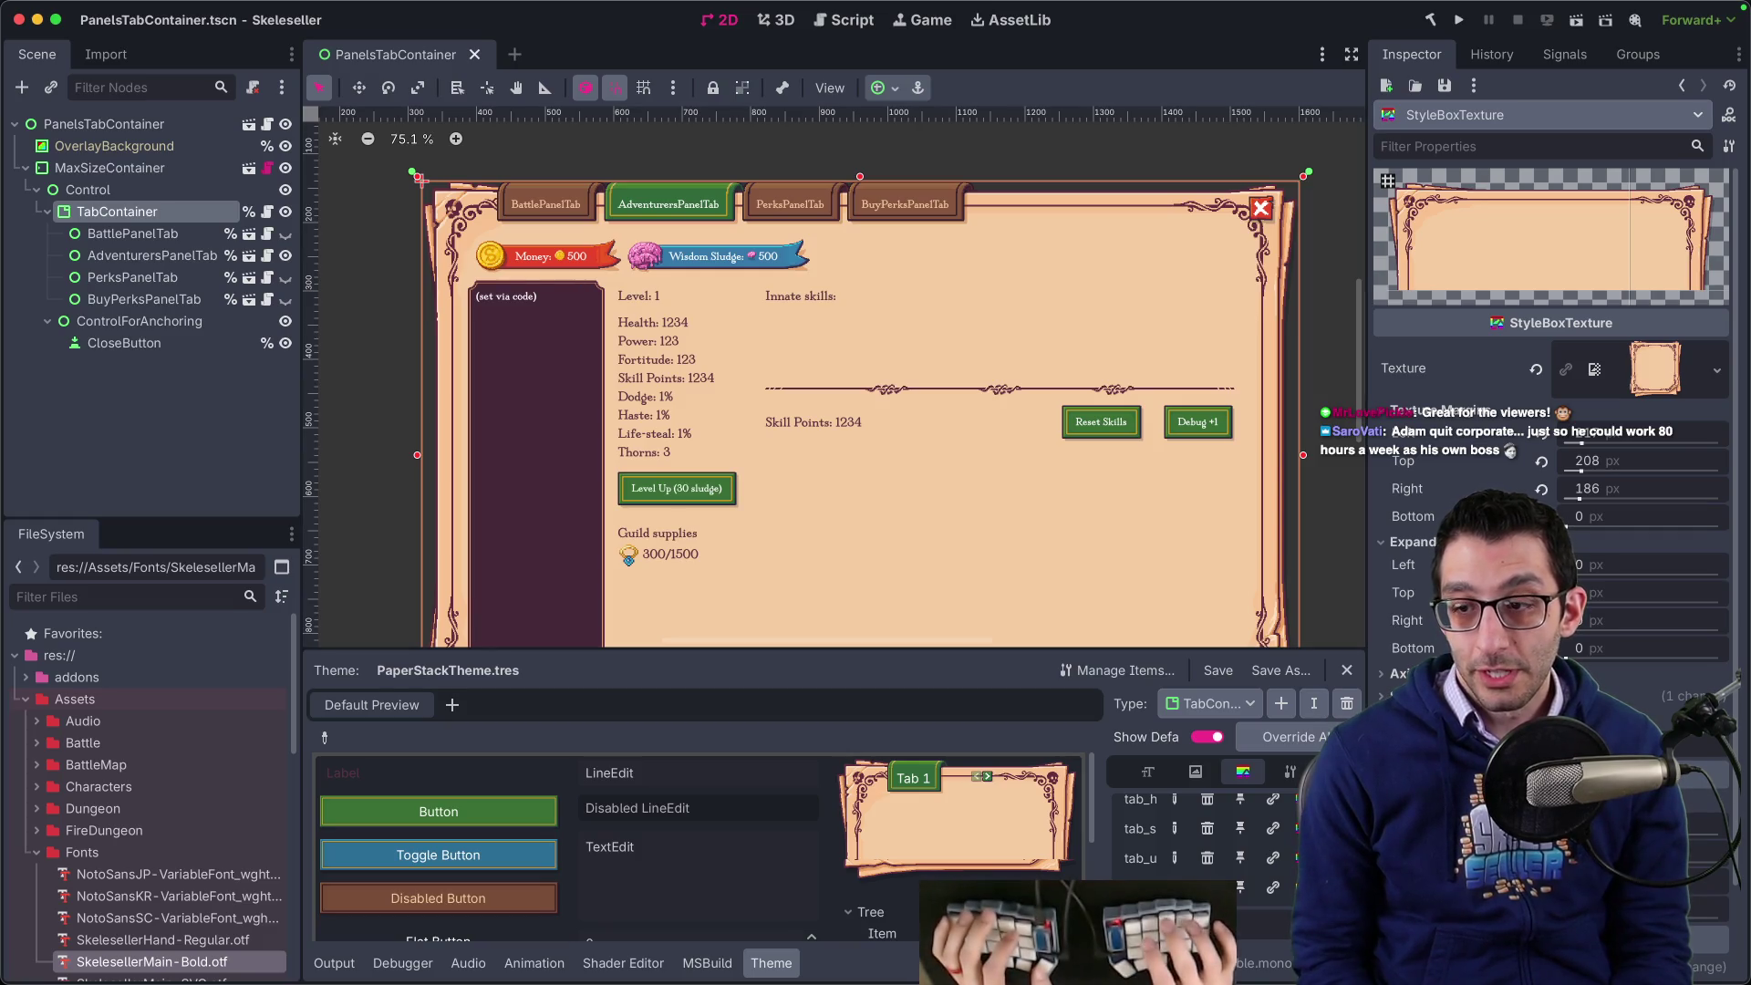
key("Return")
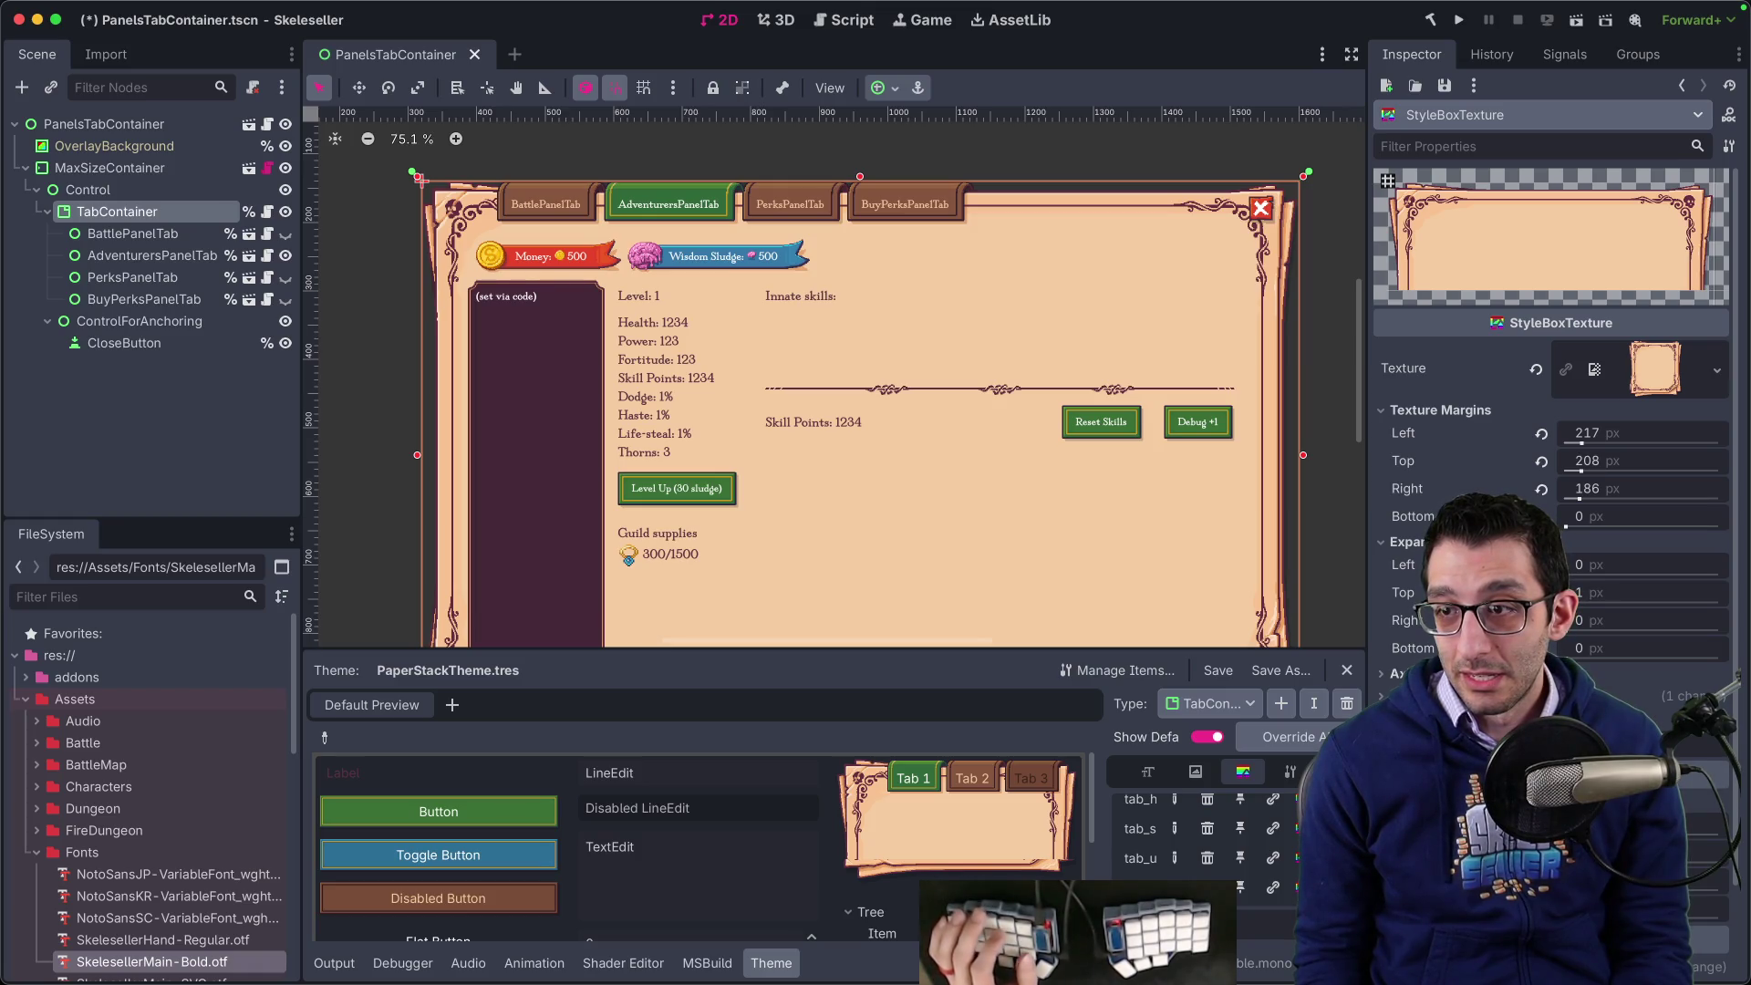
- Save the scene, briefly clear and restore the style box texture, then run the game
key("ctrl+s")
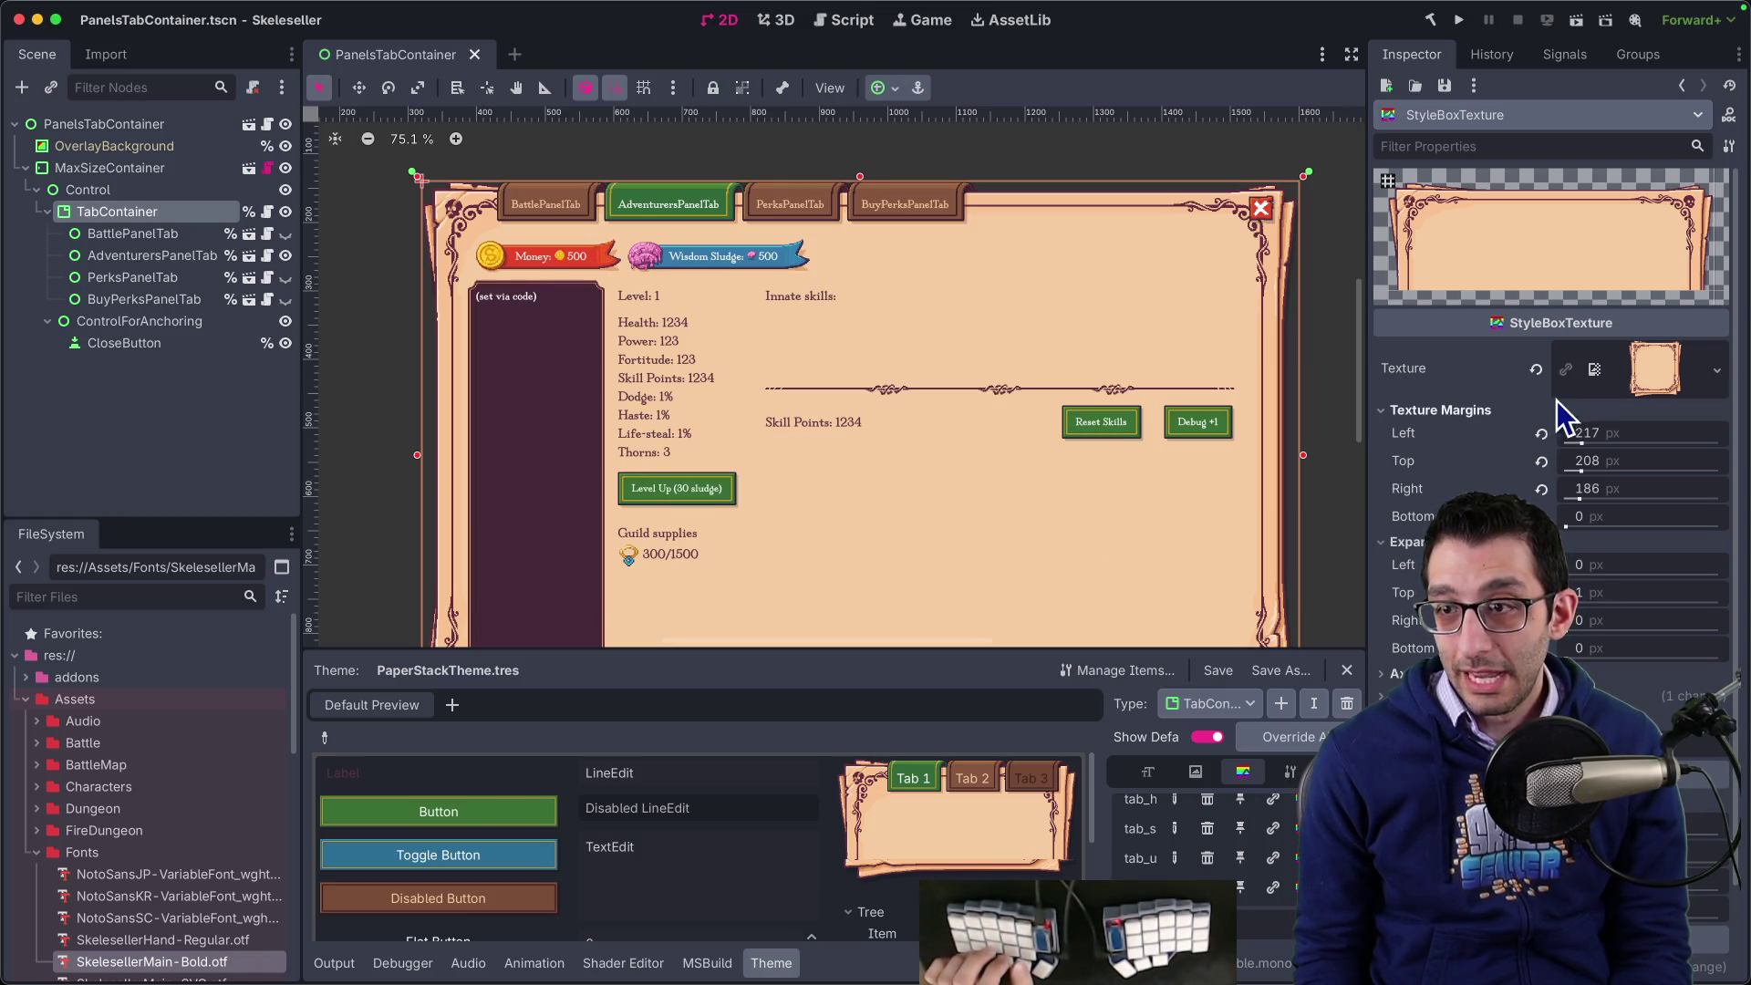
left_click(1536, 370)
key("cmd+z")
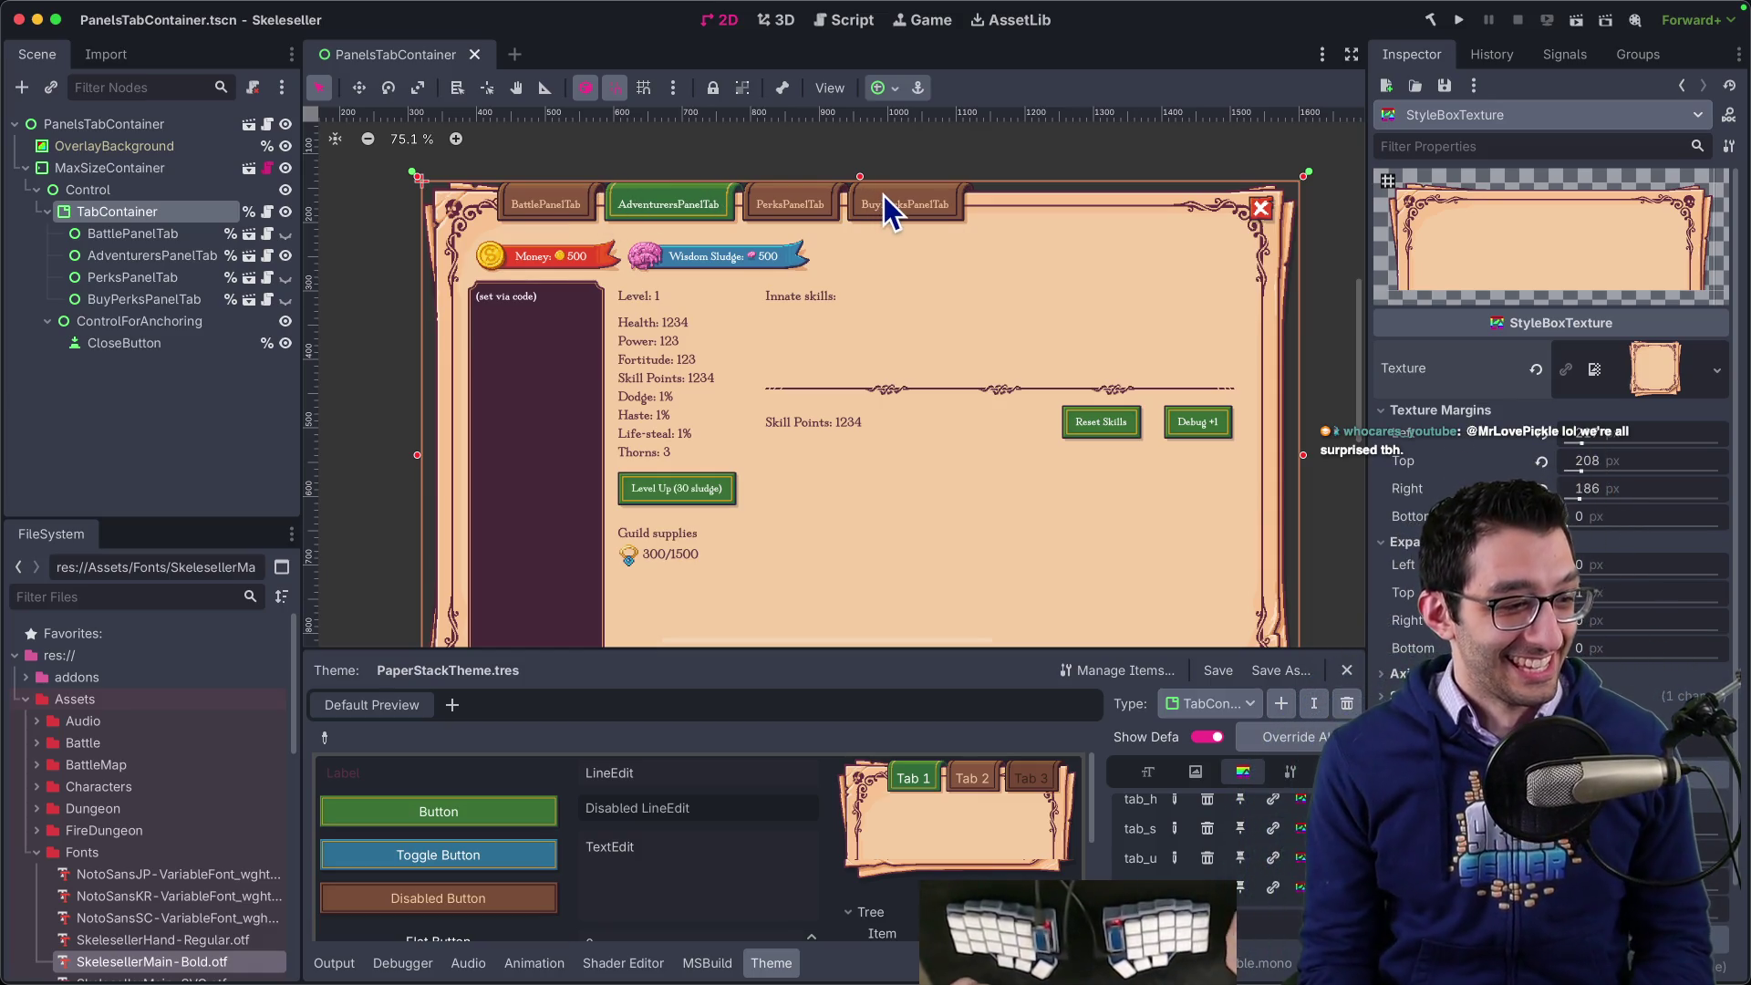
left_click(1461, 20)
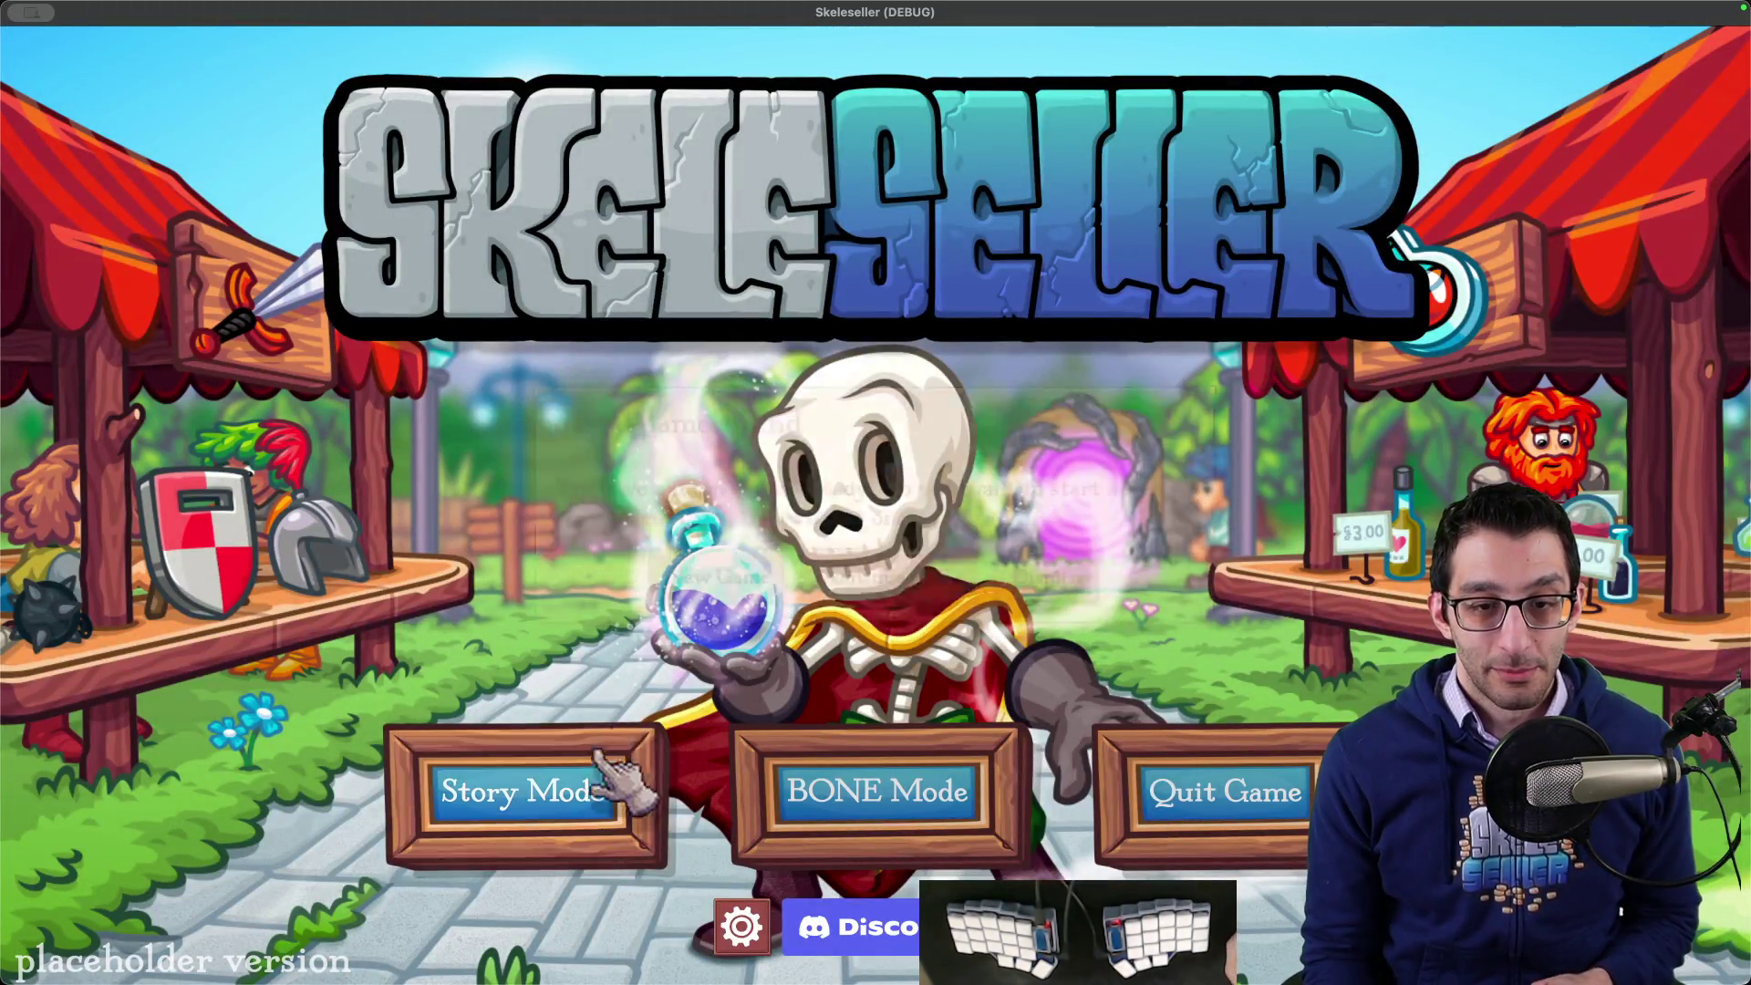
- Start a new Story Mode game and set the game scale to 2.5
left_click(593, 786)
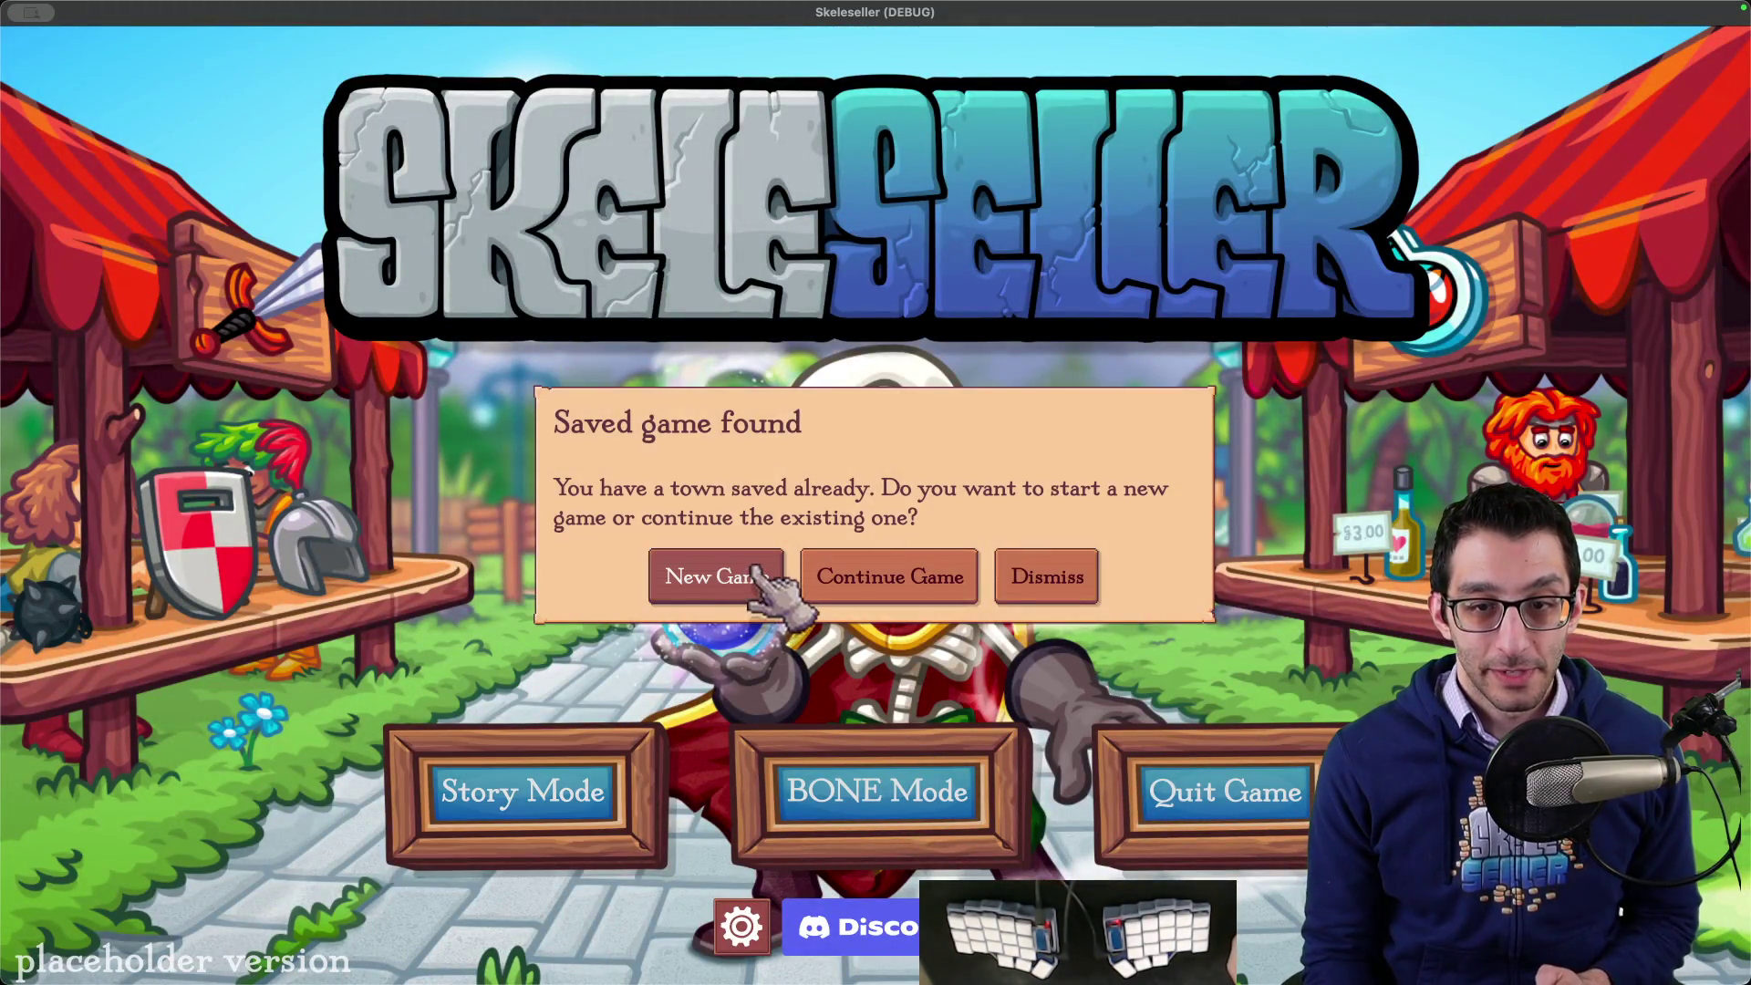
left_click(754, 582)
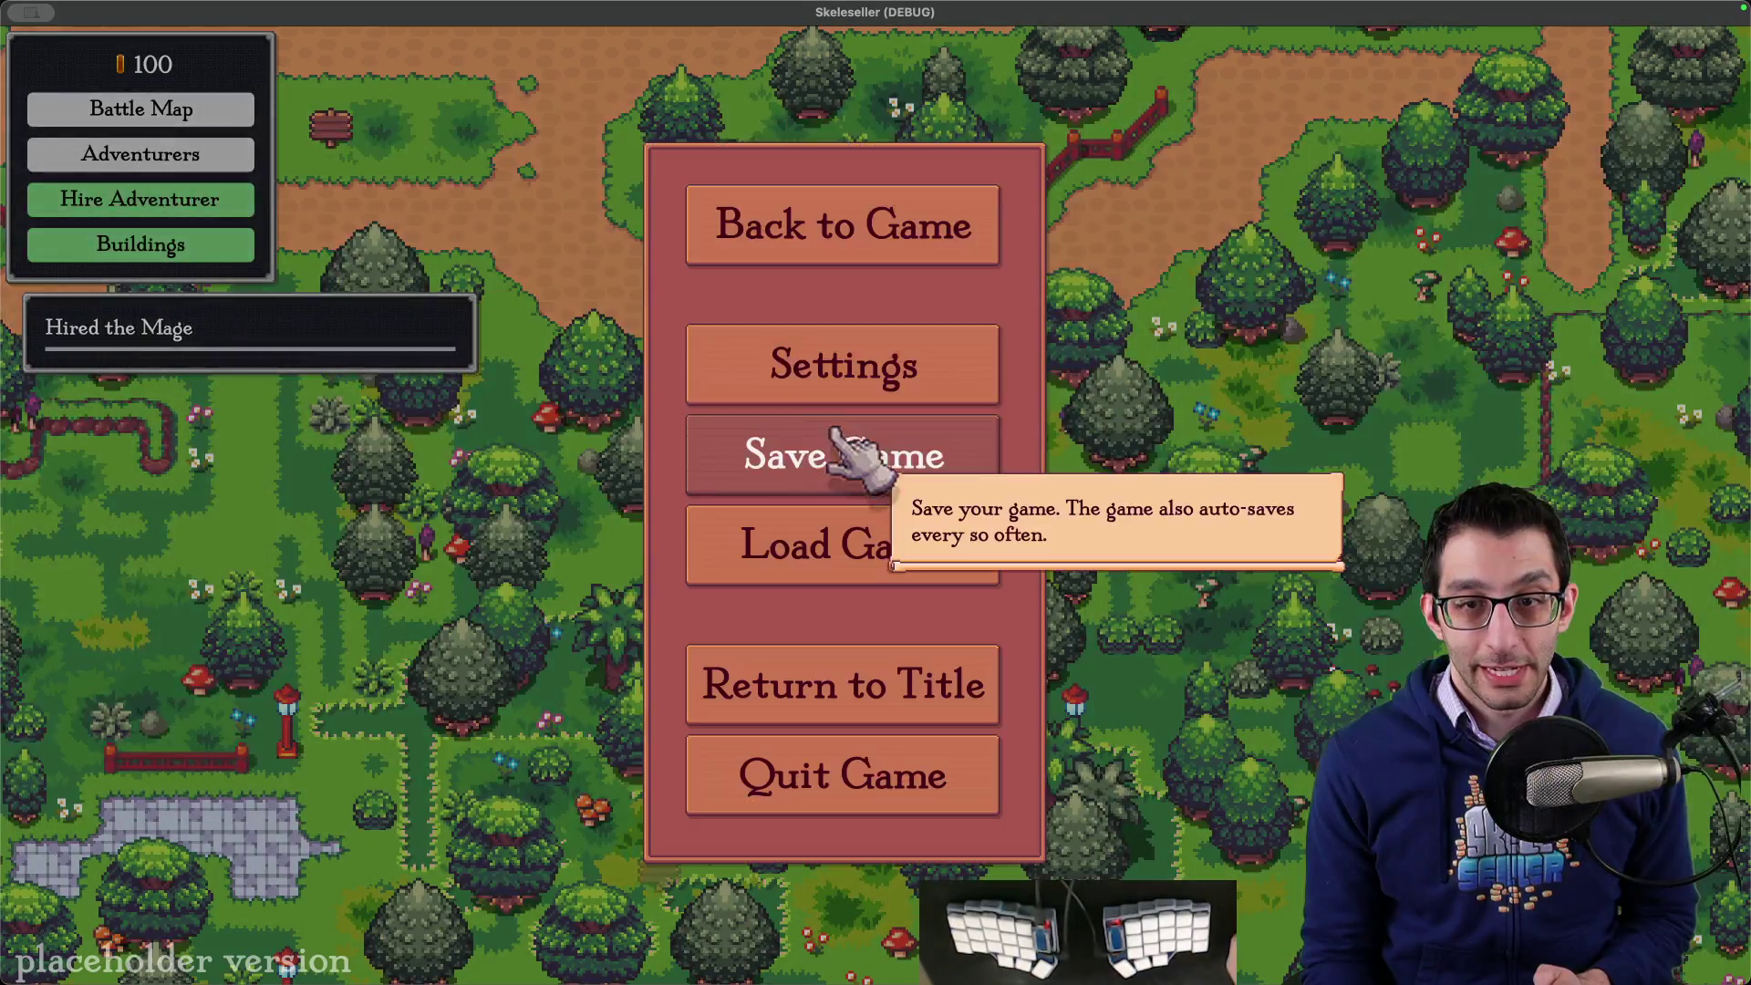
left_click(840, 364)
double_click(876, 396)
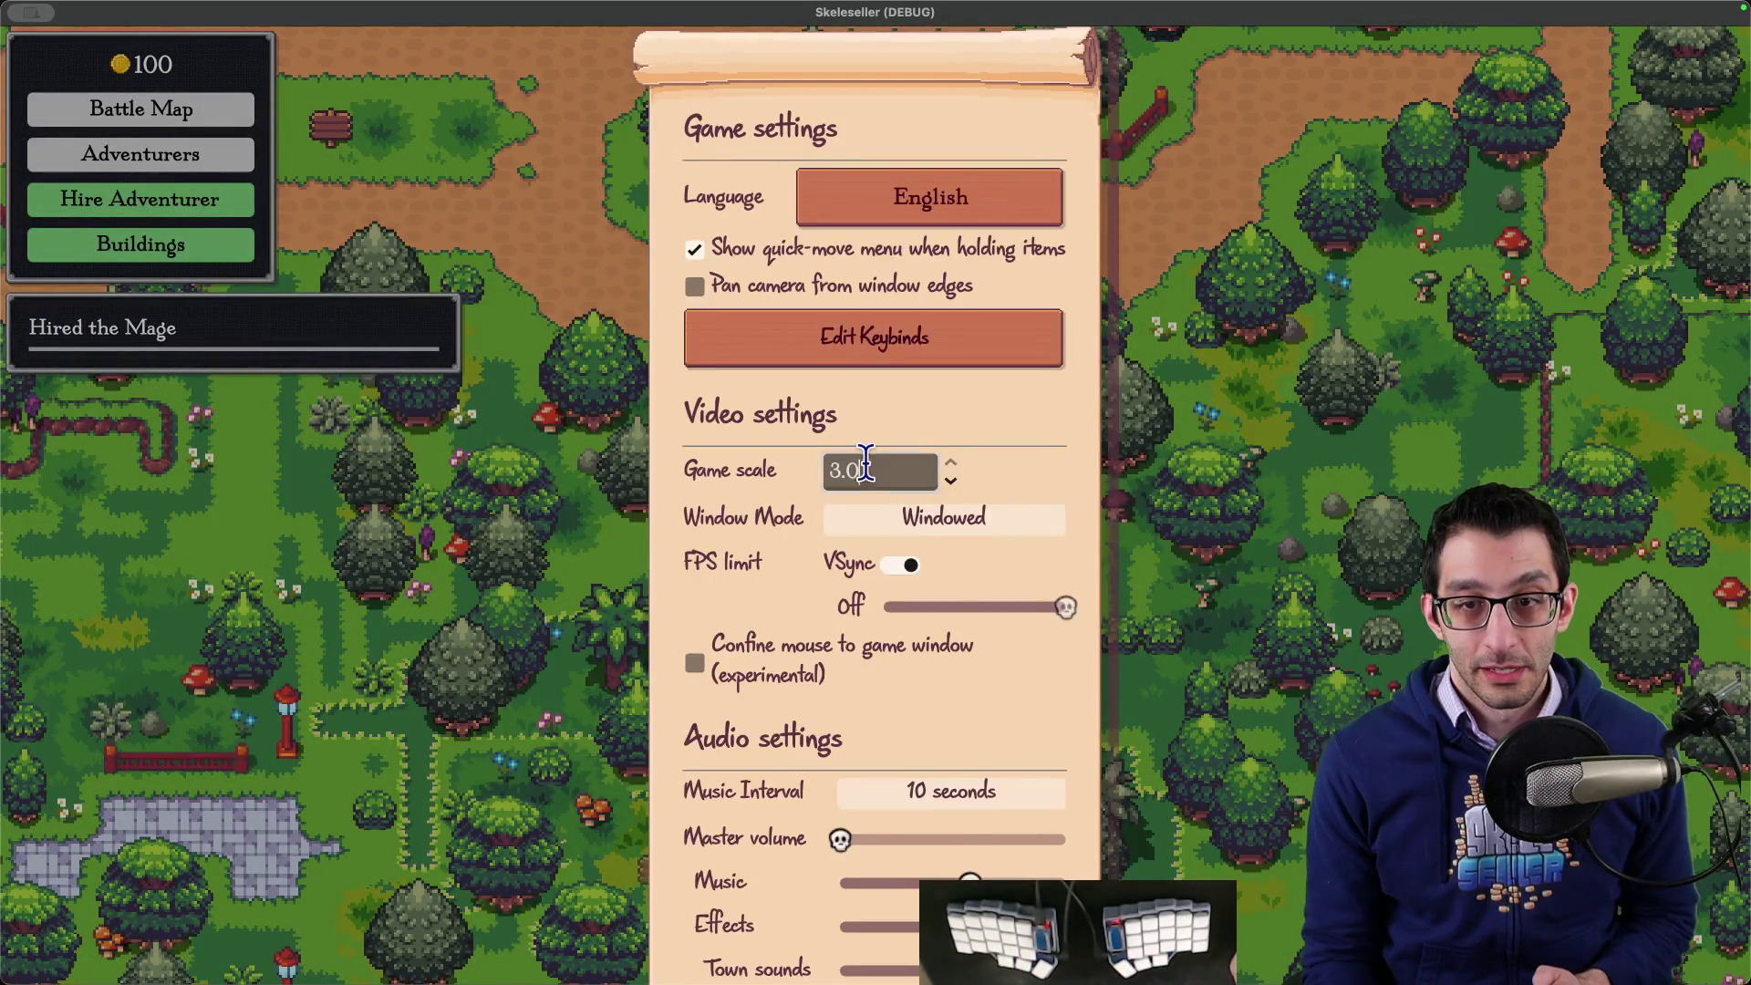
type("2.5")
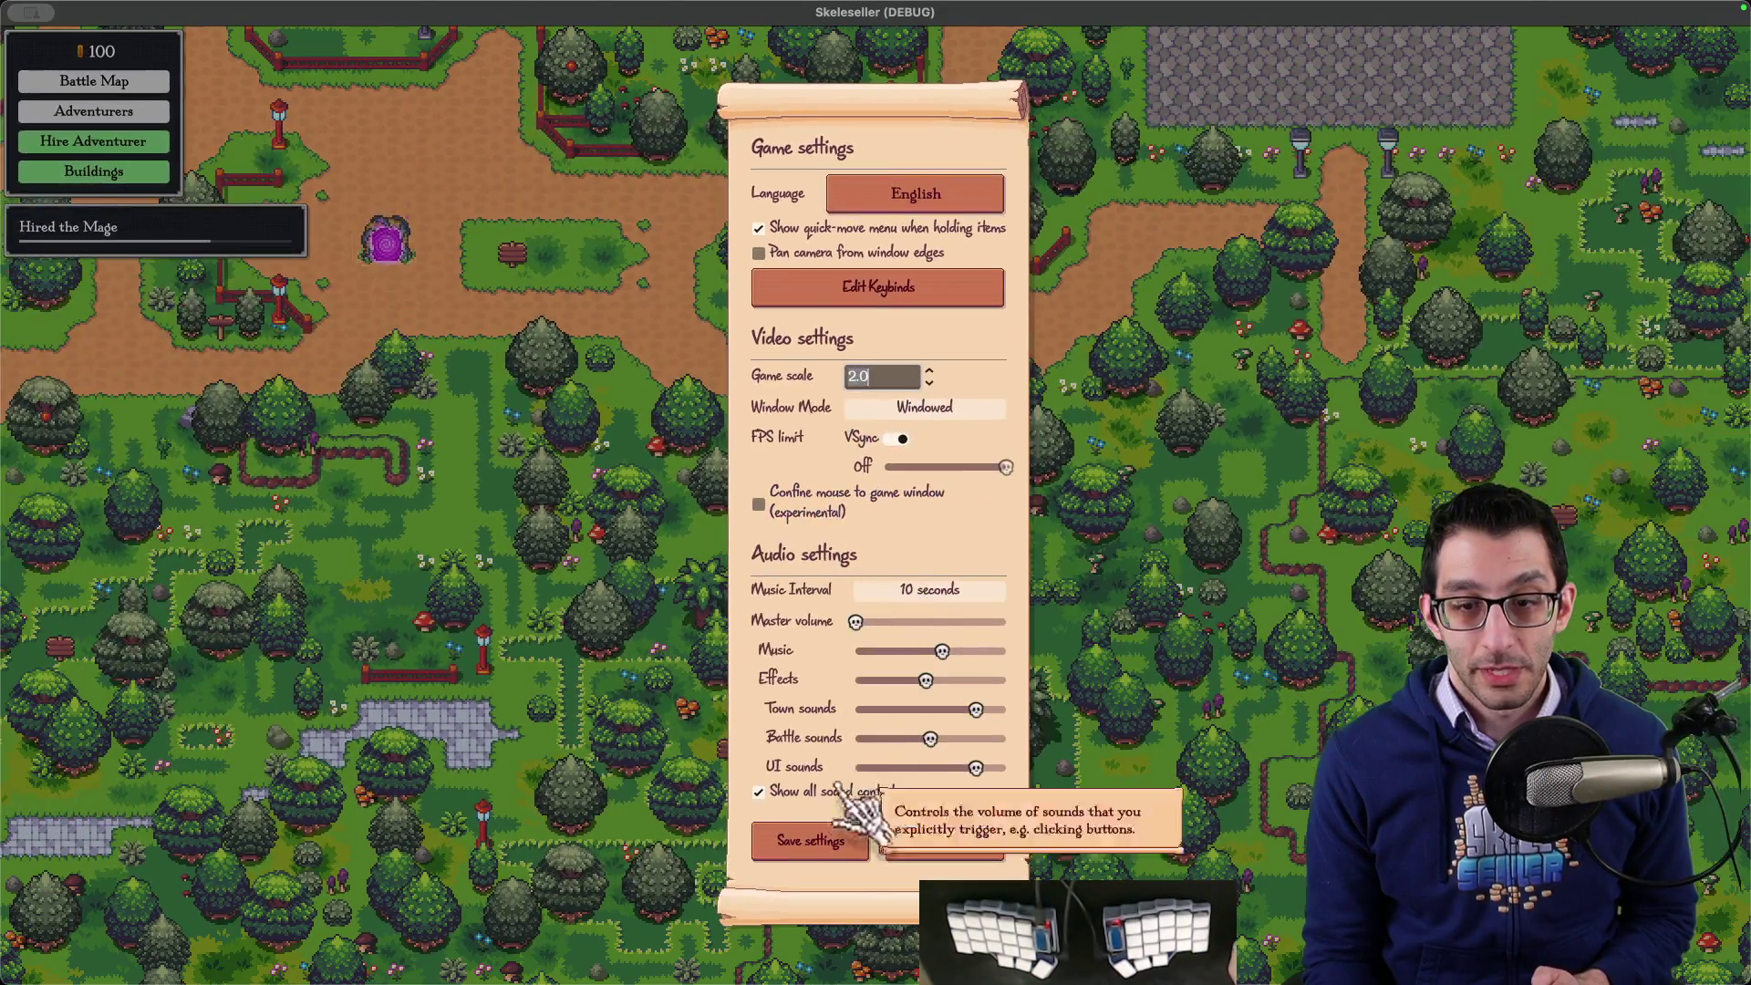
left_click(808, 838)
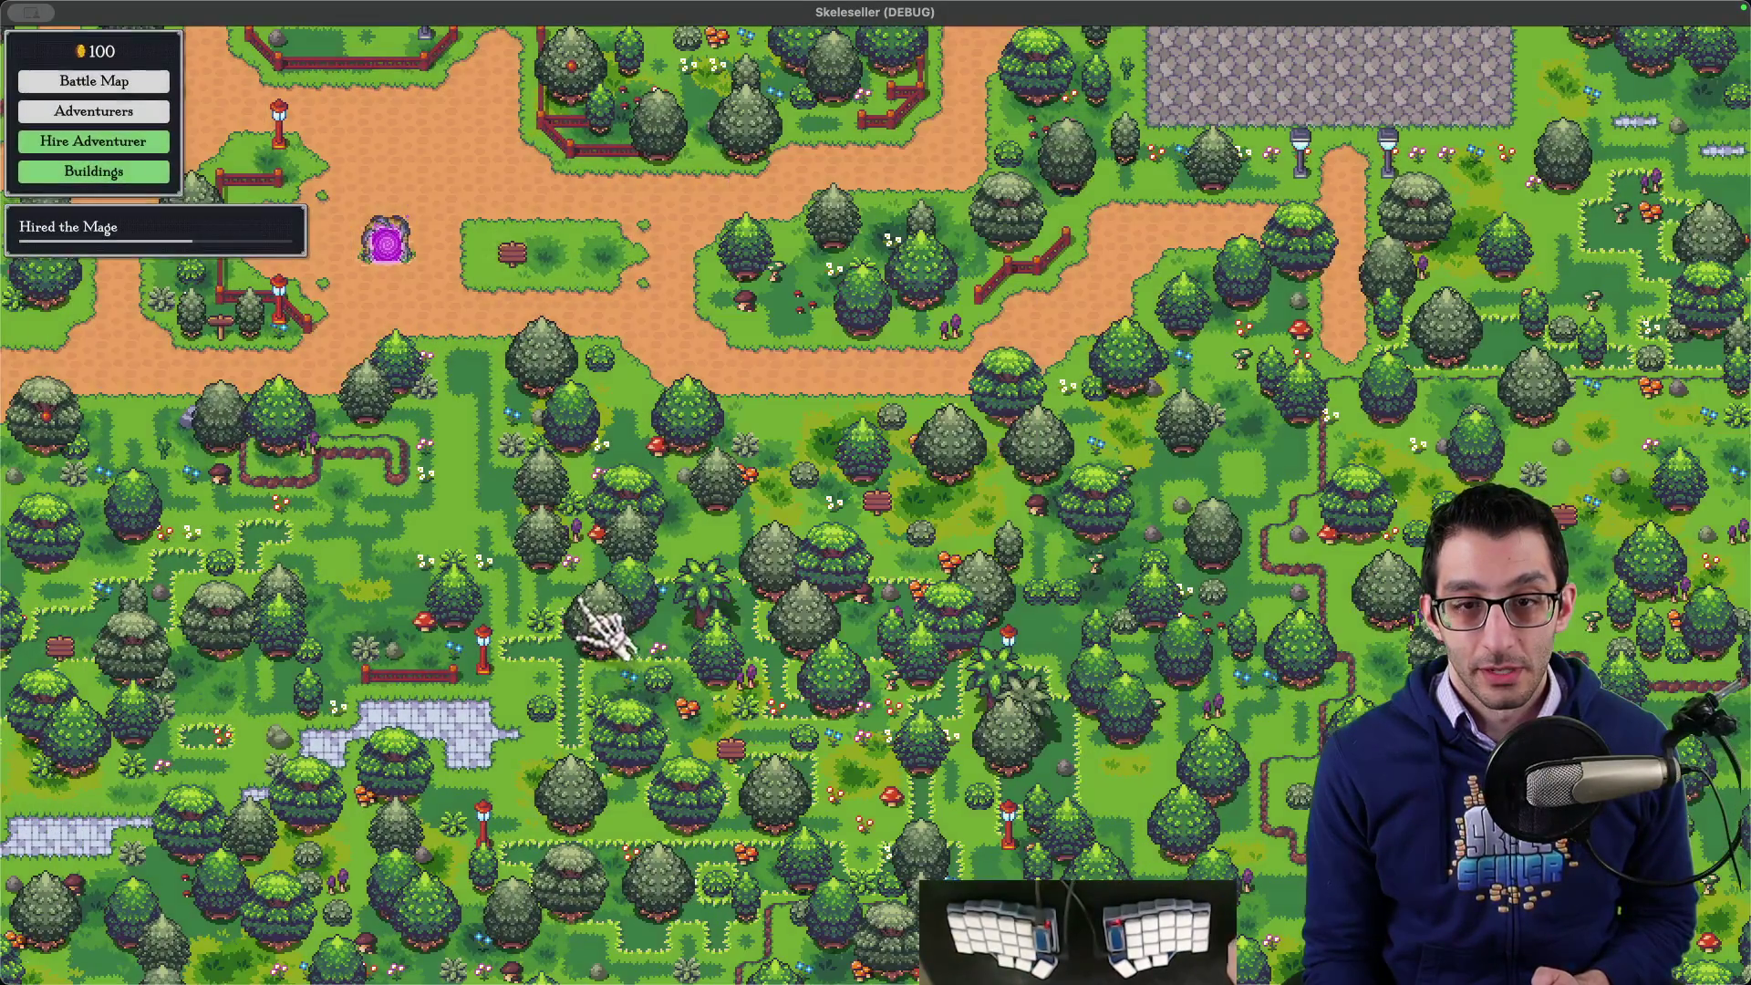
- Open the adventurers panel and toggle between its Battle Map and Adventurers tabs
key("a")
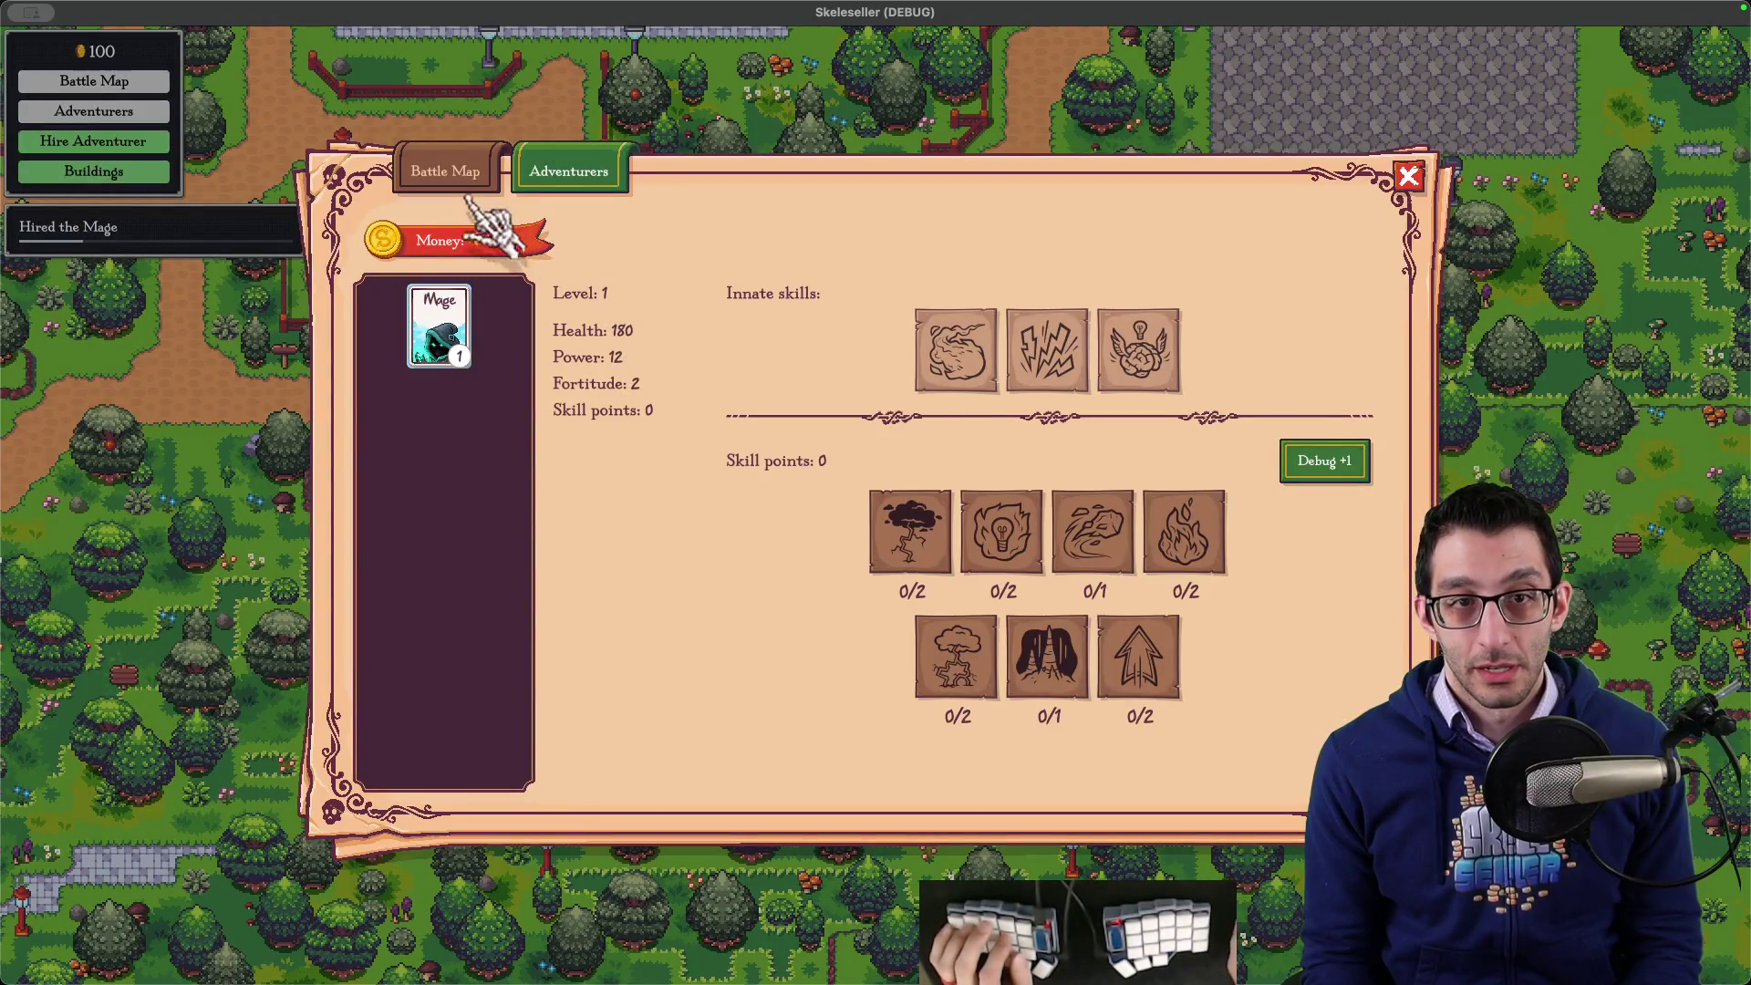
left_click(504, 178)
left_click(561, 174)
left_click(483, 174)
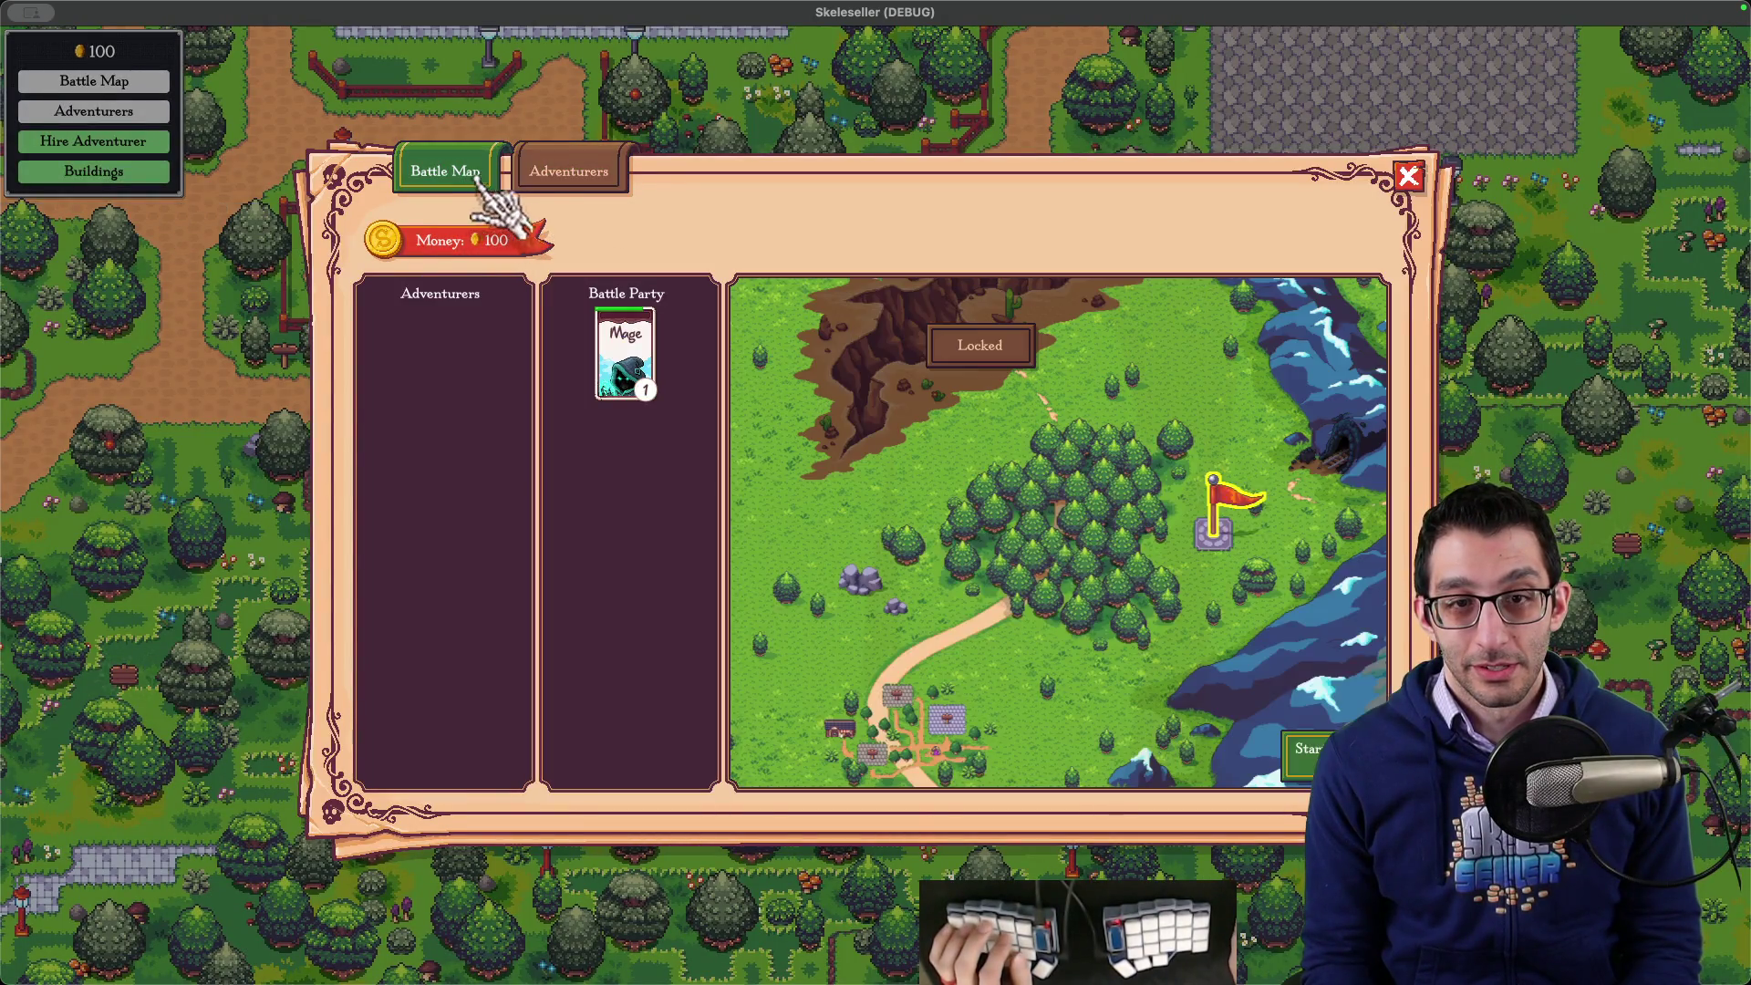
left_click(556, 172)
left_click(478, 173)
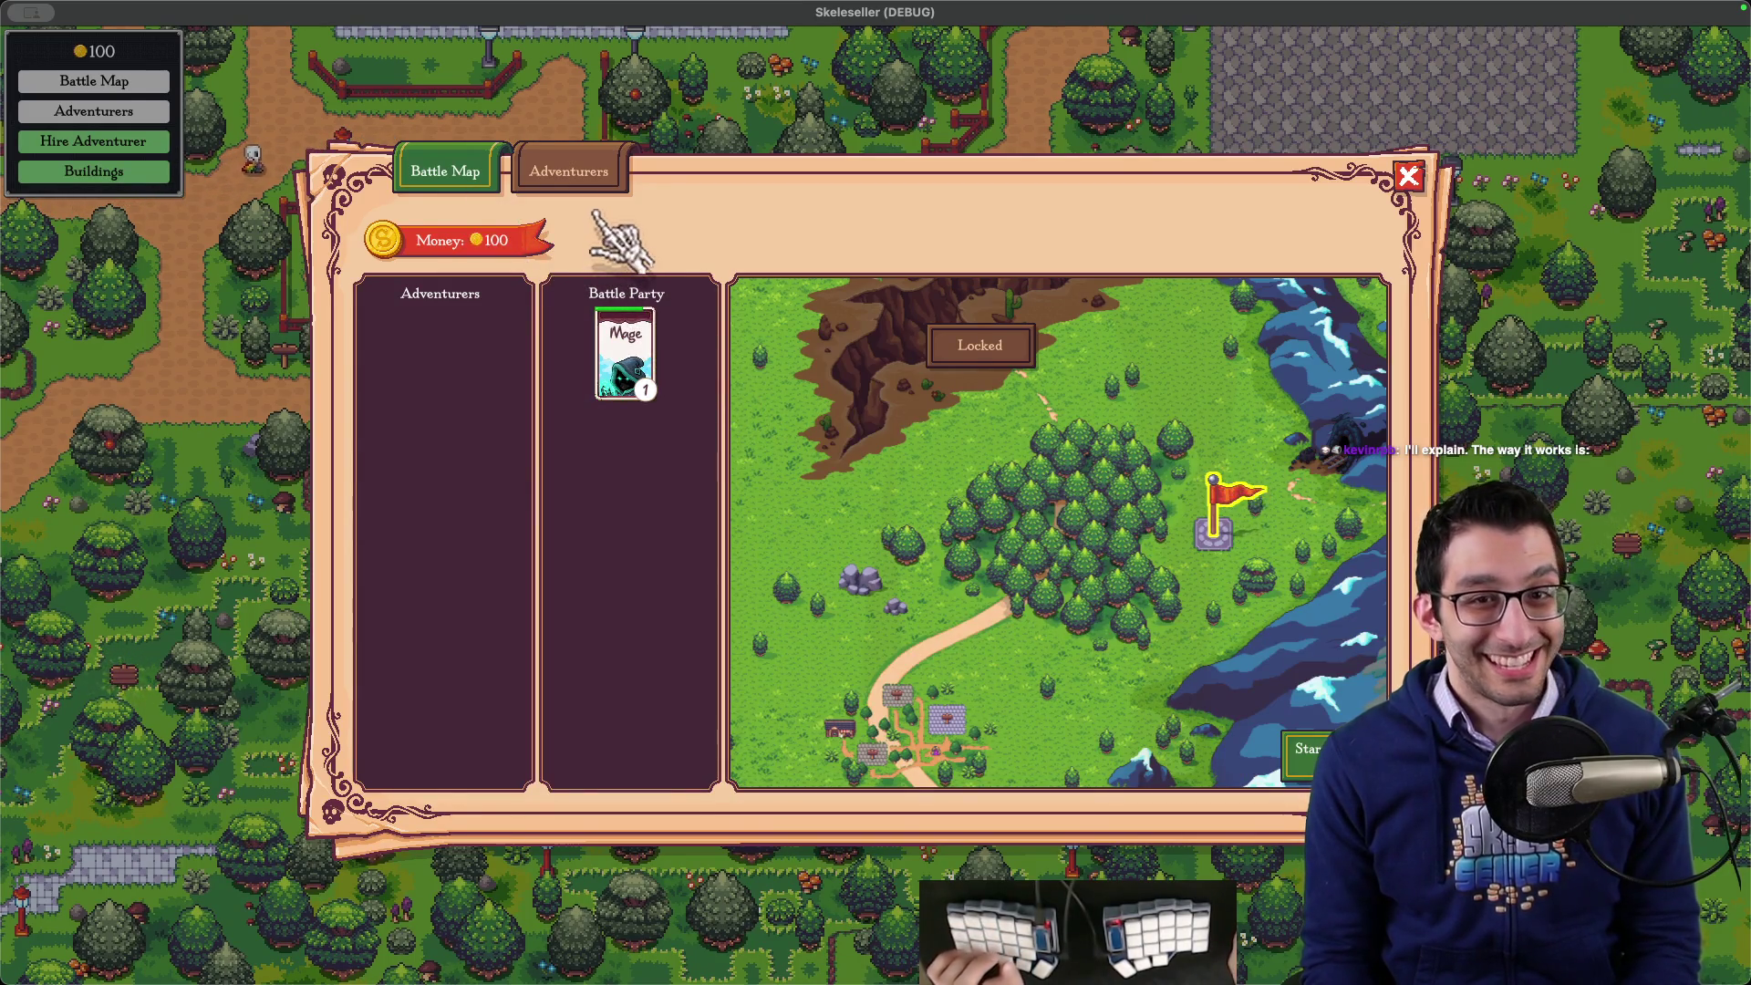
left_click(540, 187)
left_click(498, 186)
- Close the panel and build the Town Hall at the map marker
key("Escape")
left_click(1019, 523)
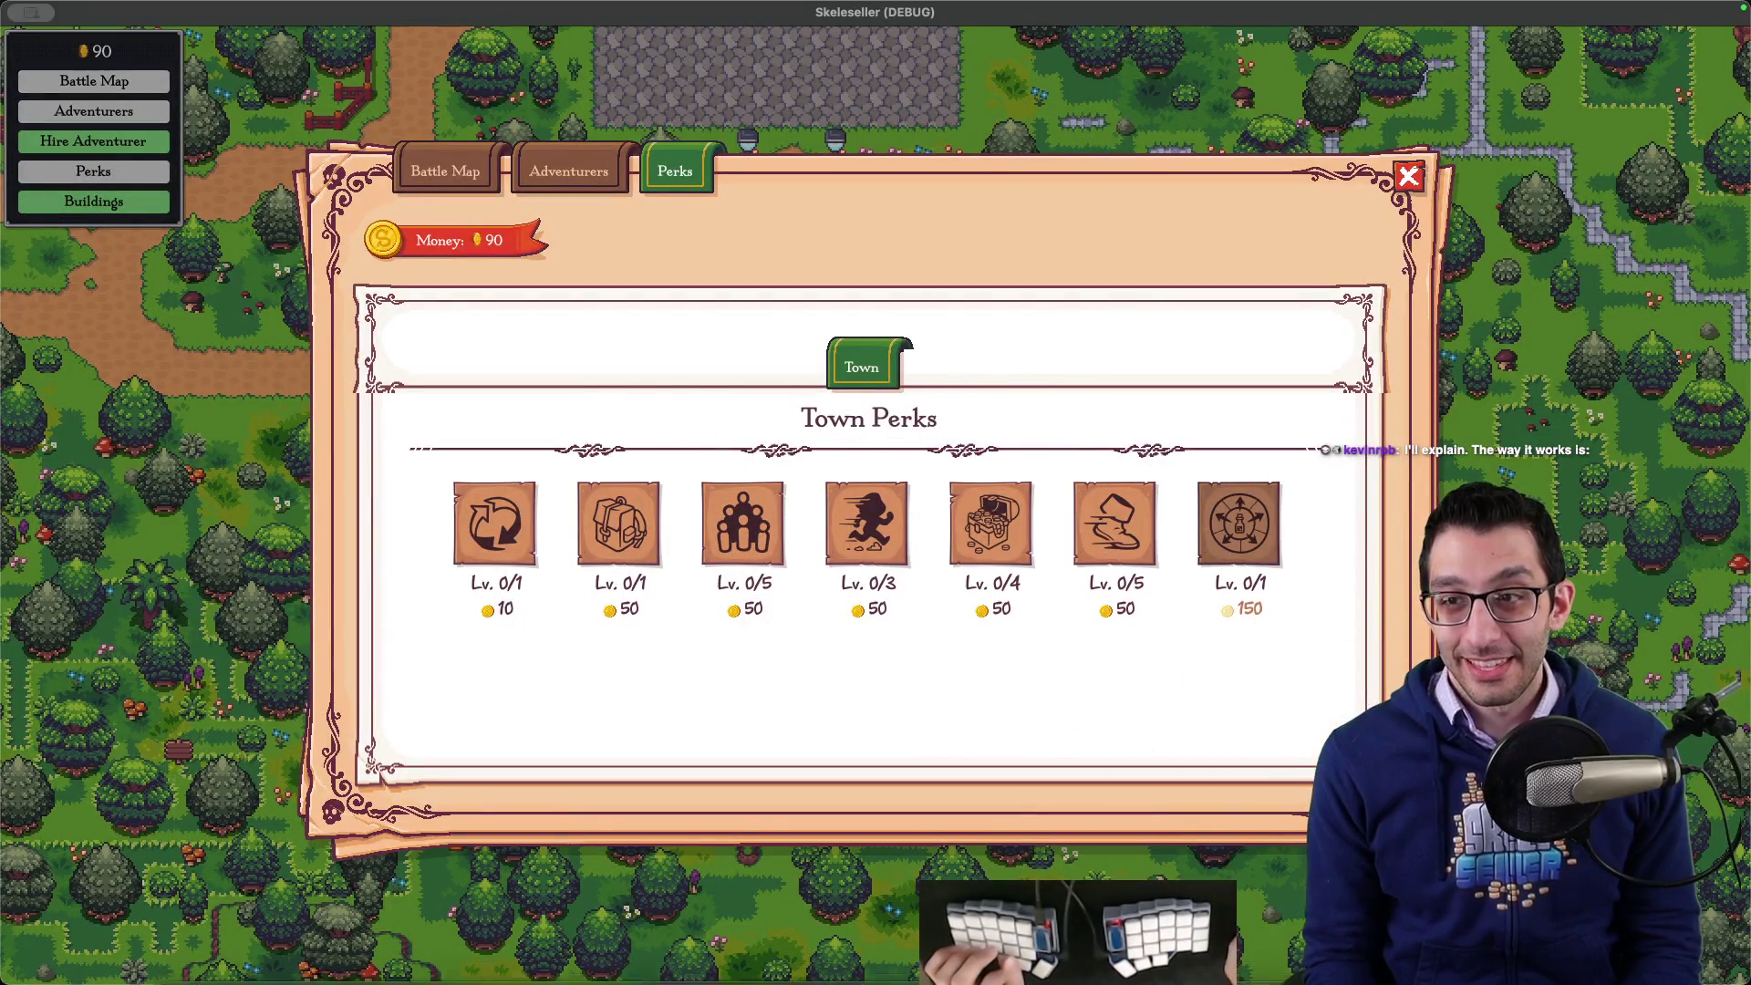
left_click(1168, 948)
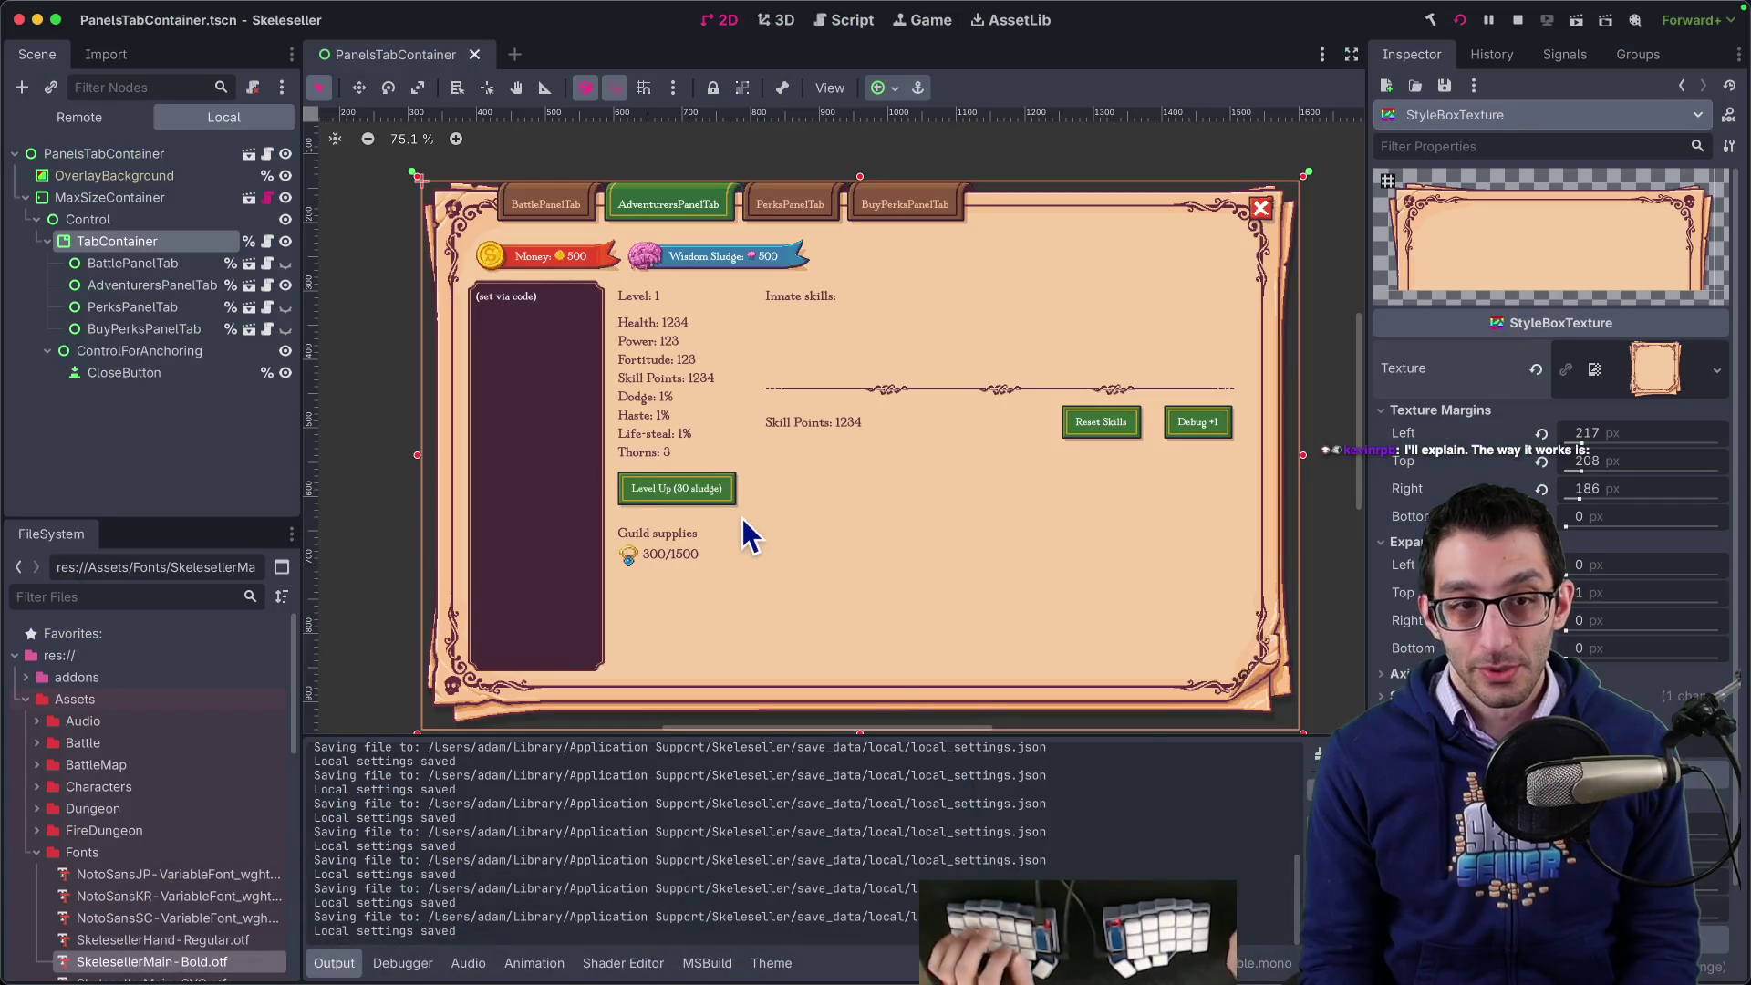
- Open the PlayerAbilityTree scene, then open its SkillTable scene on its own
key("super+shift+o")
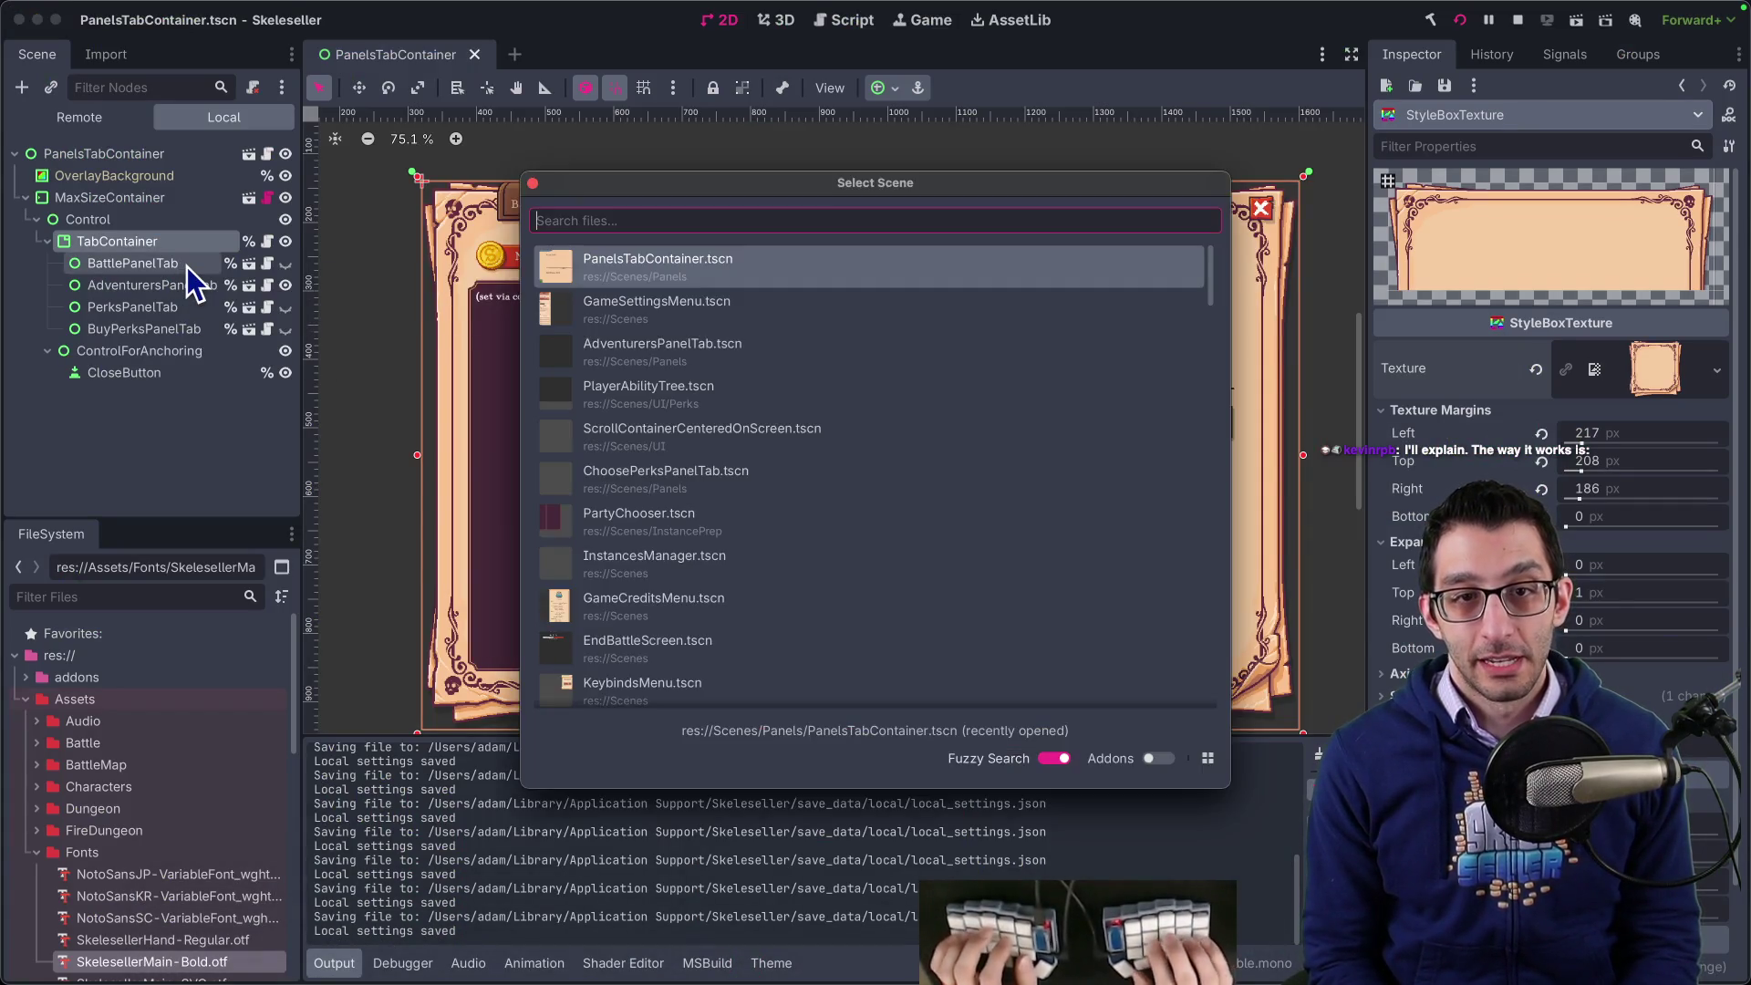
type("playerab")
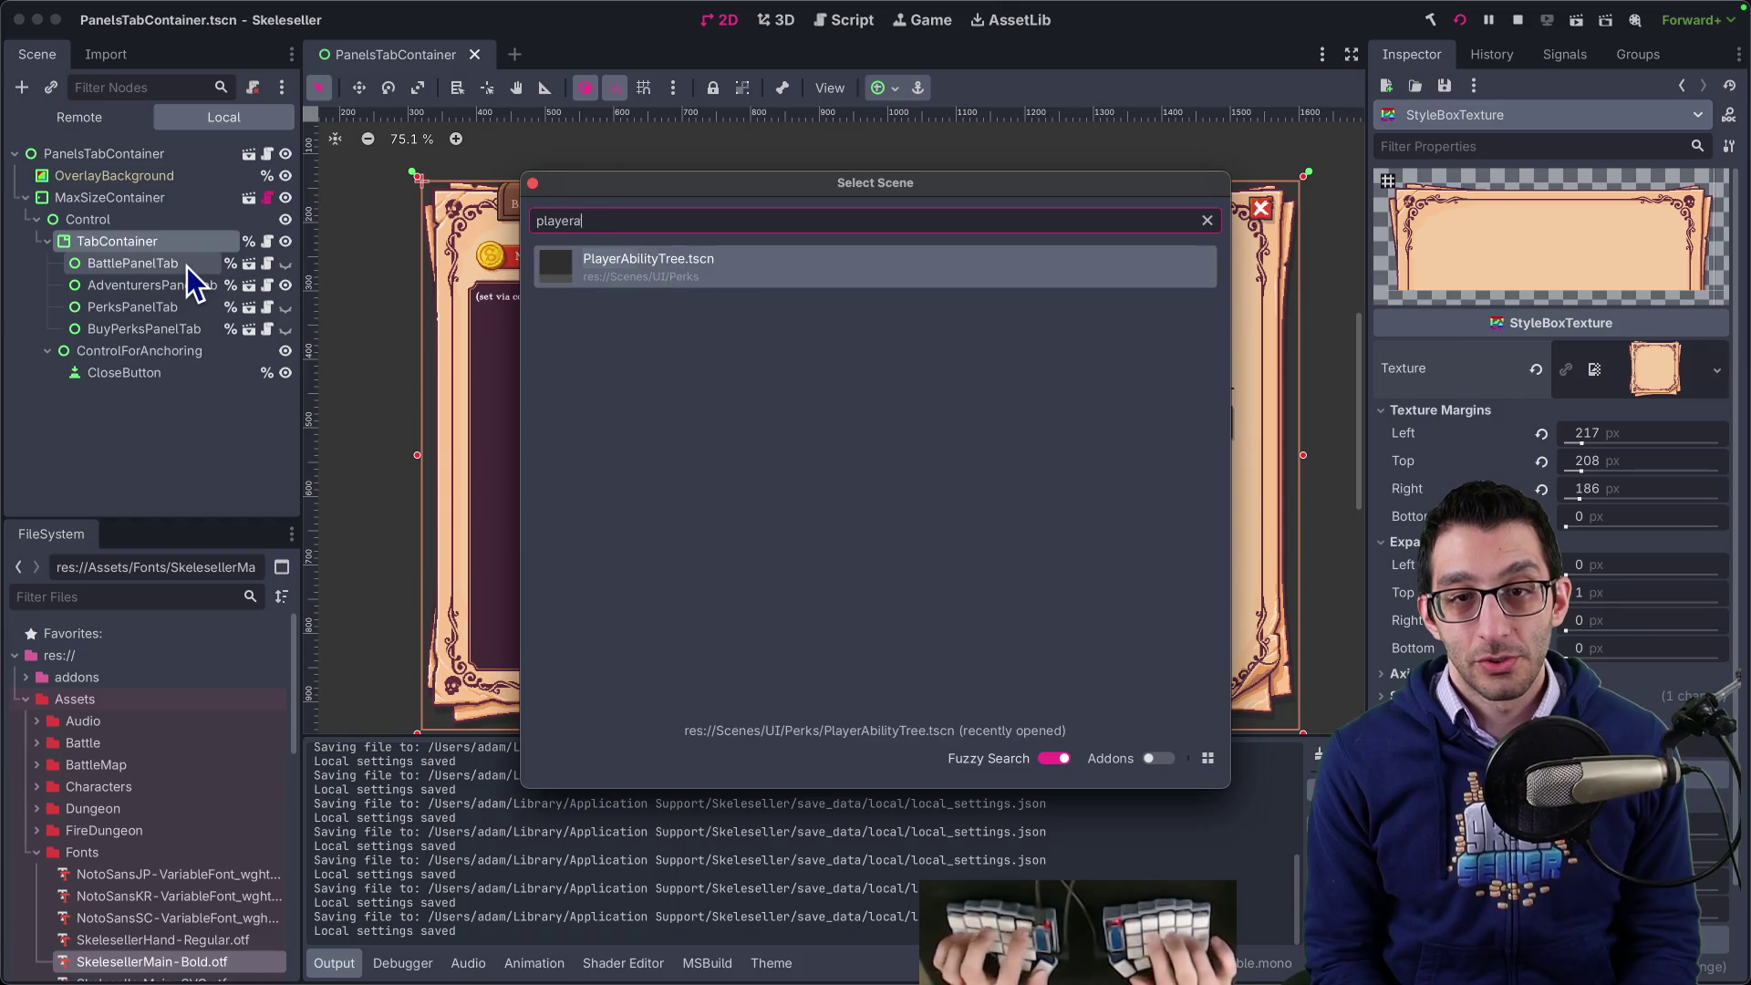
key("Return")
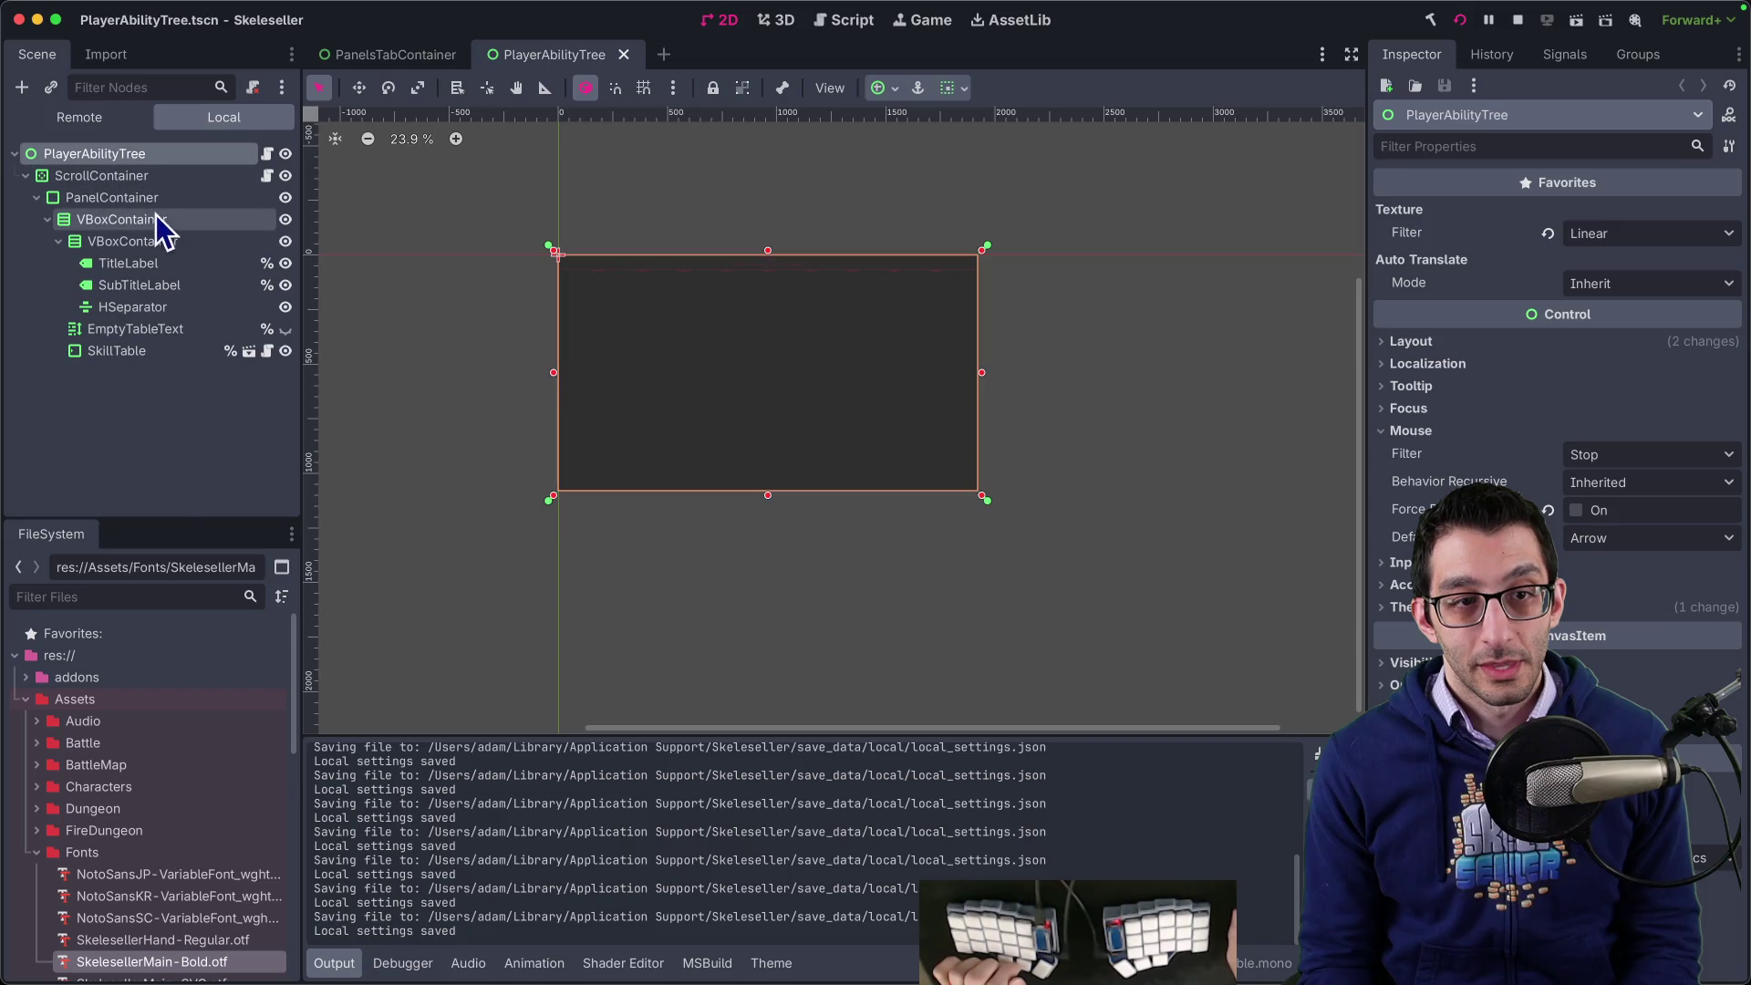
left_click(150, 352)
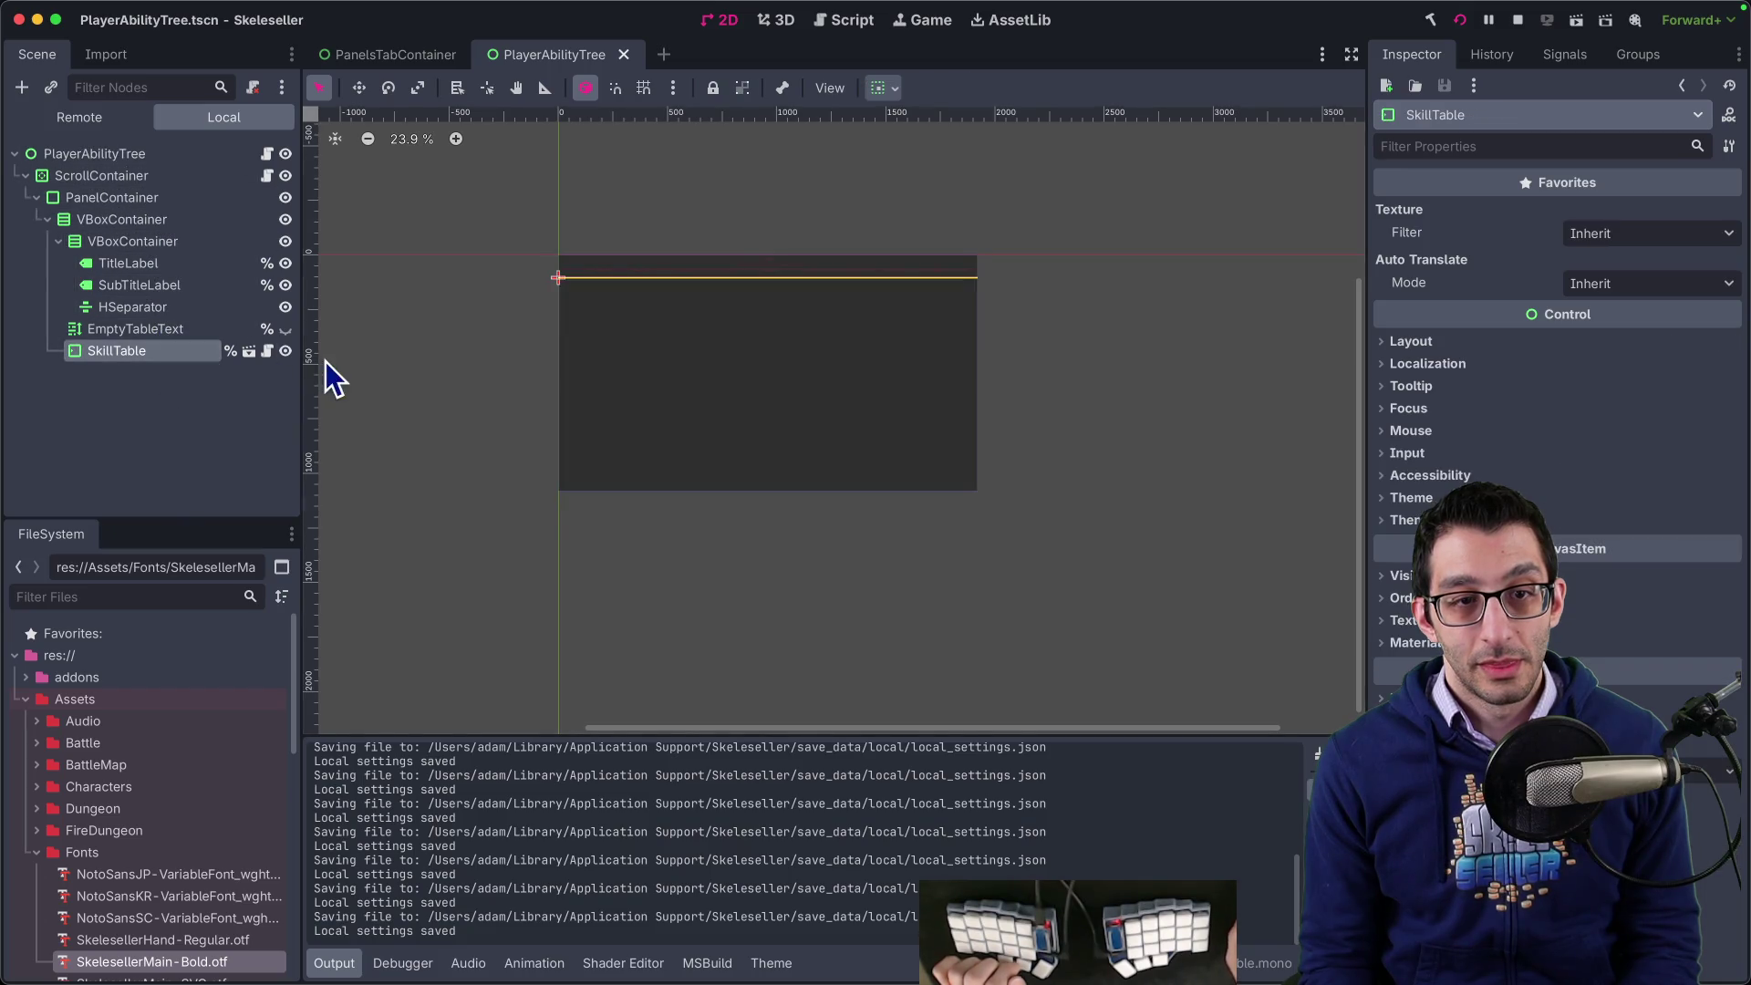
left_click(250, 354)
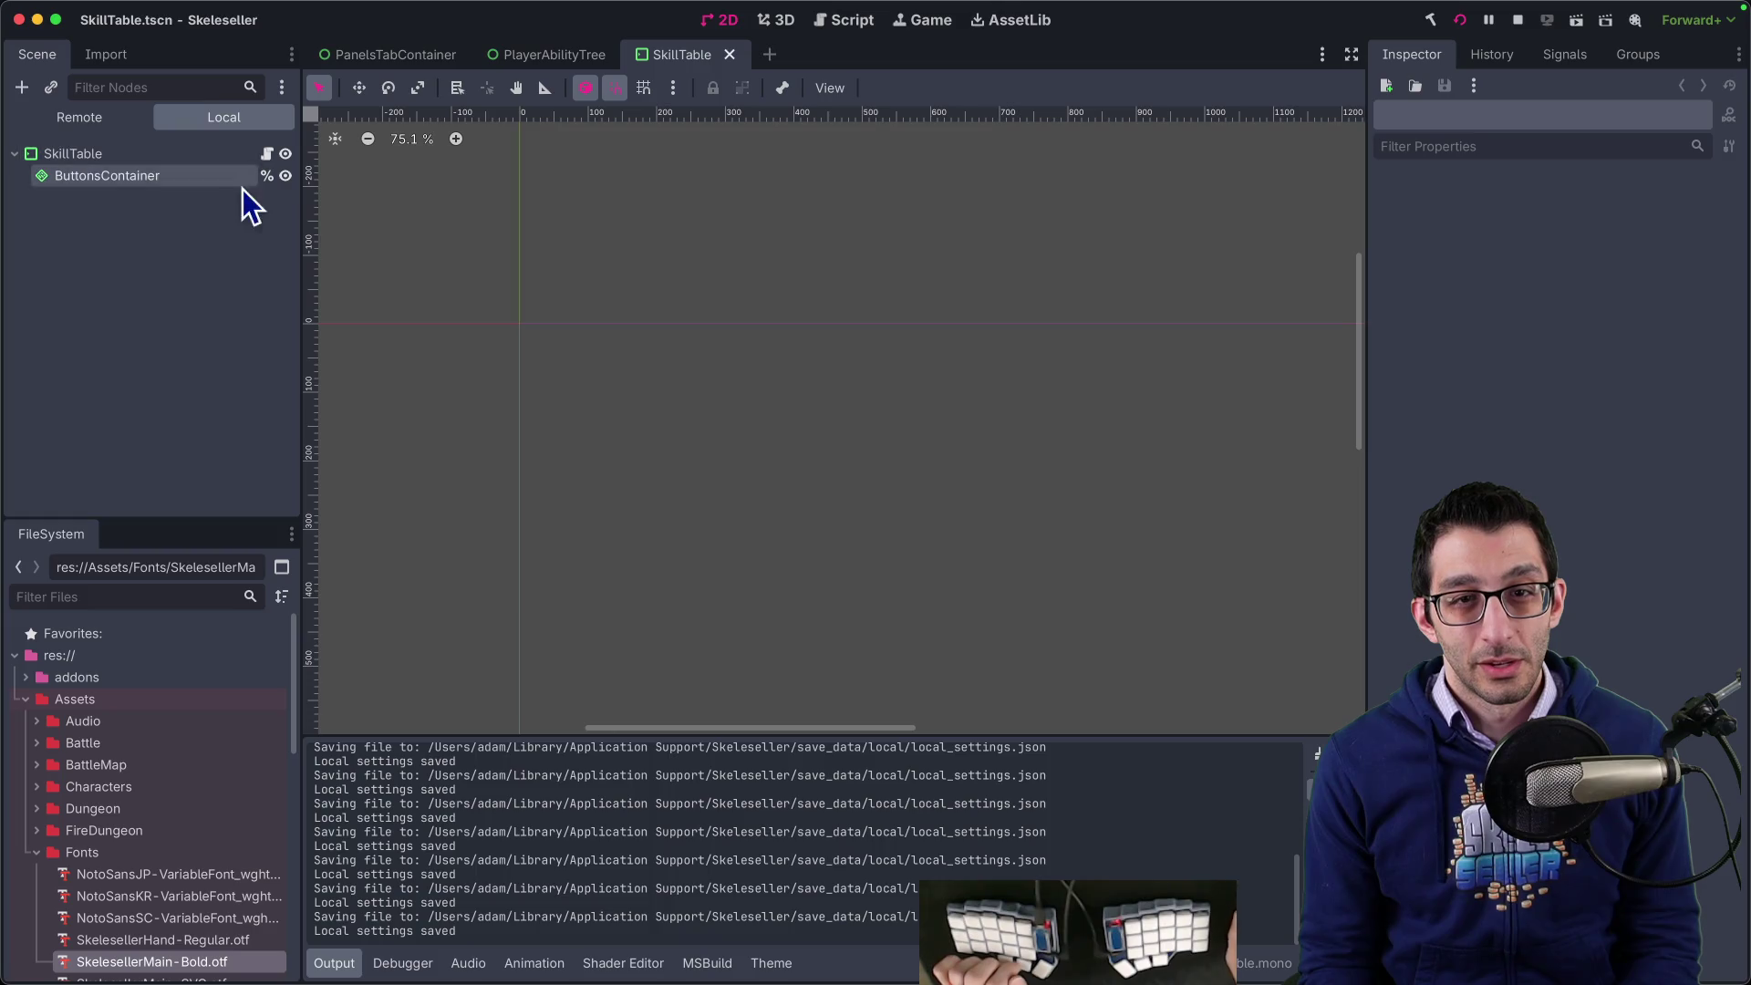
- Open the UI scene through Quick Open Scene
key("super+shift+o")
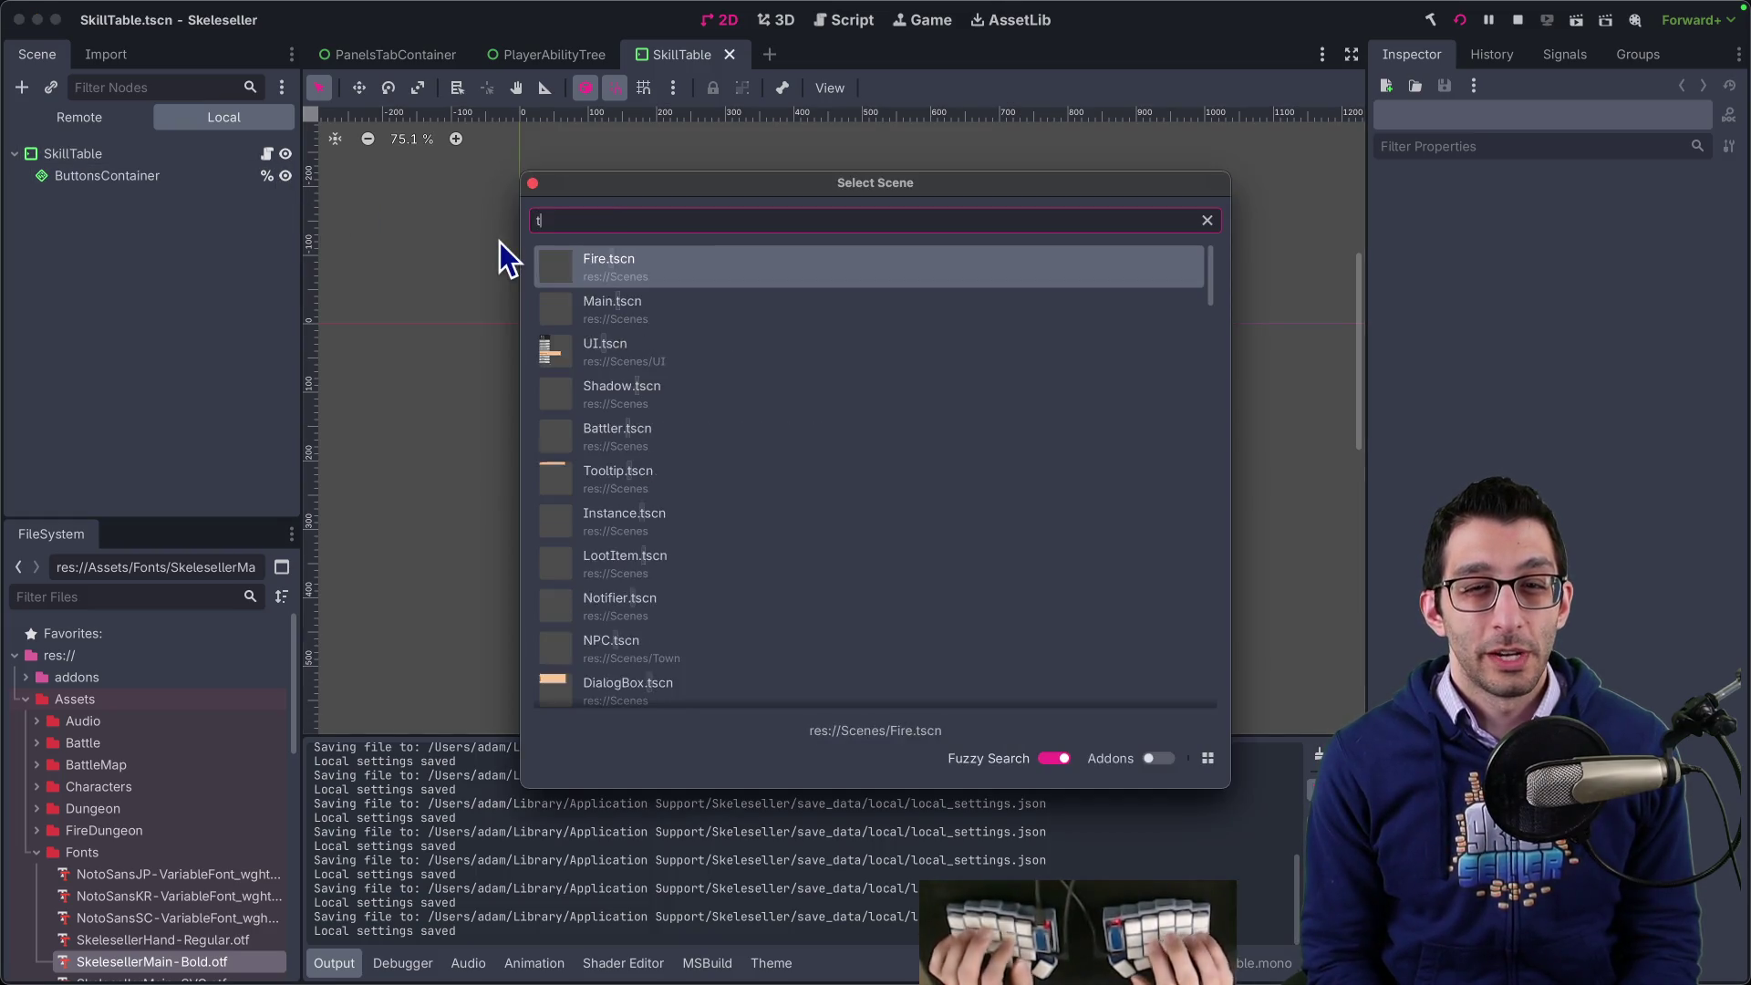
type("townperks")
key("super+BackSpace")
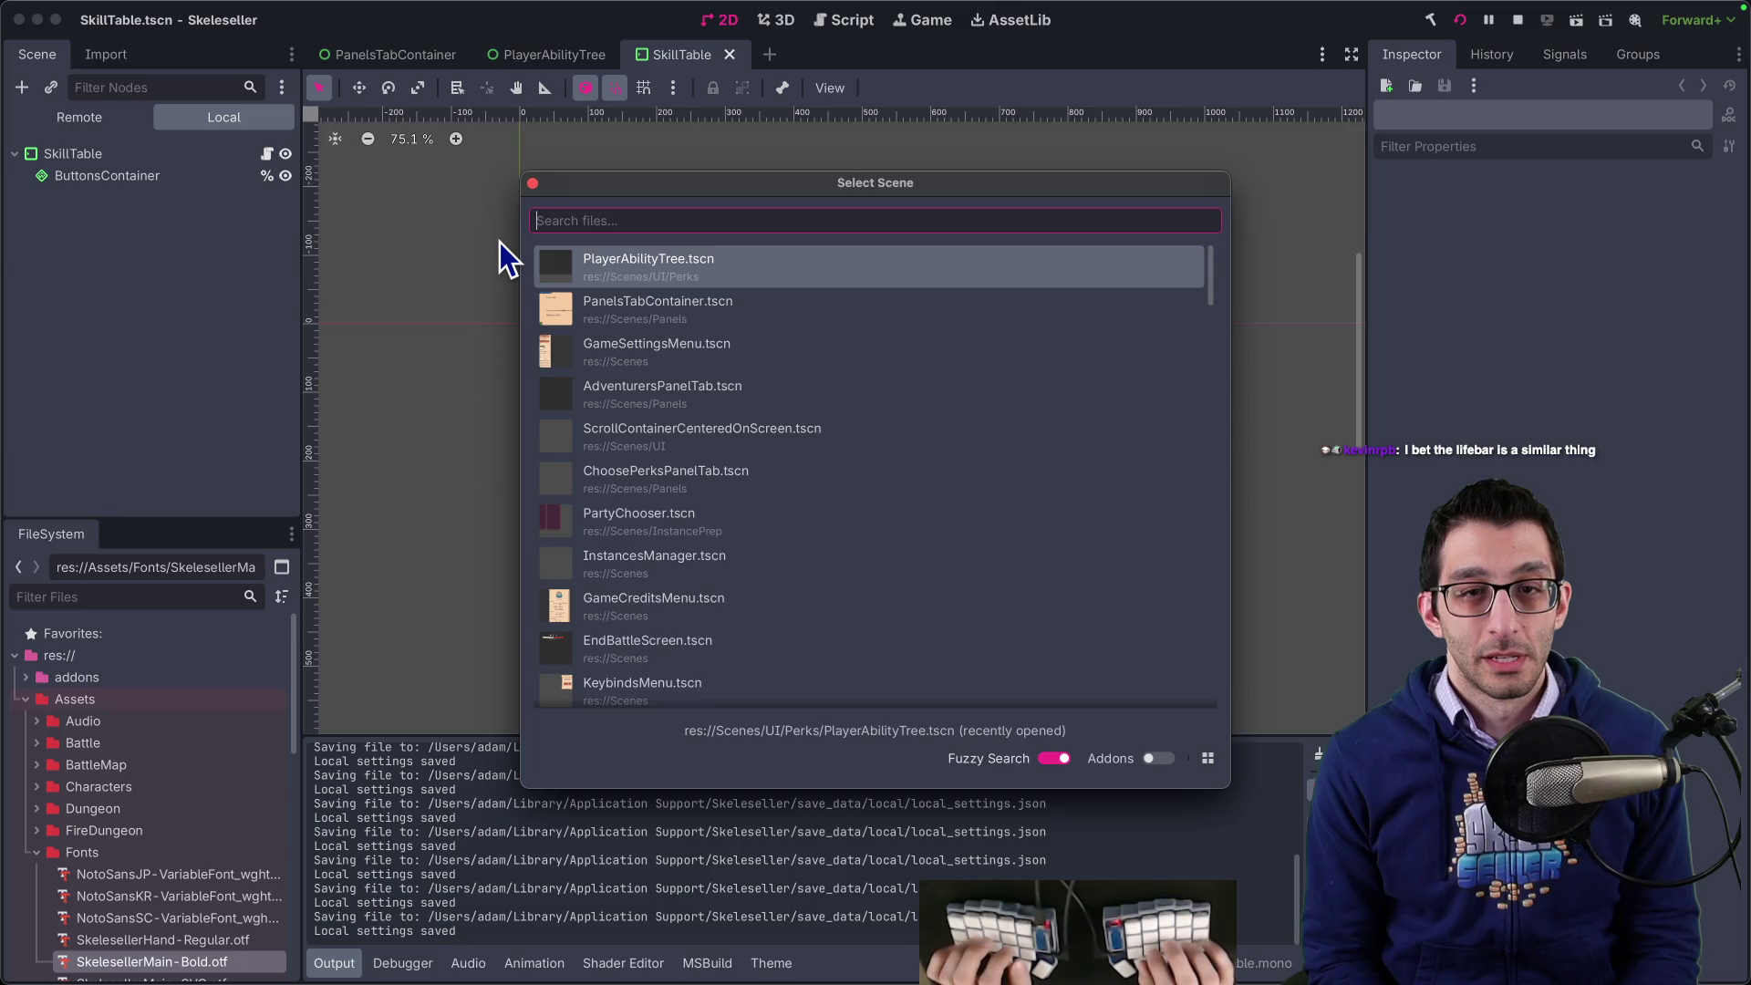
type("ui")
key("Return")
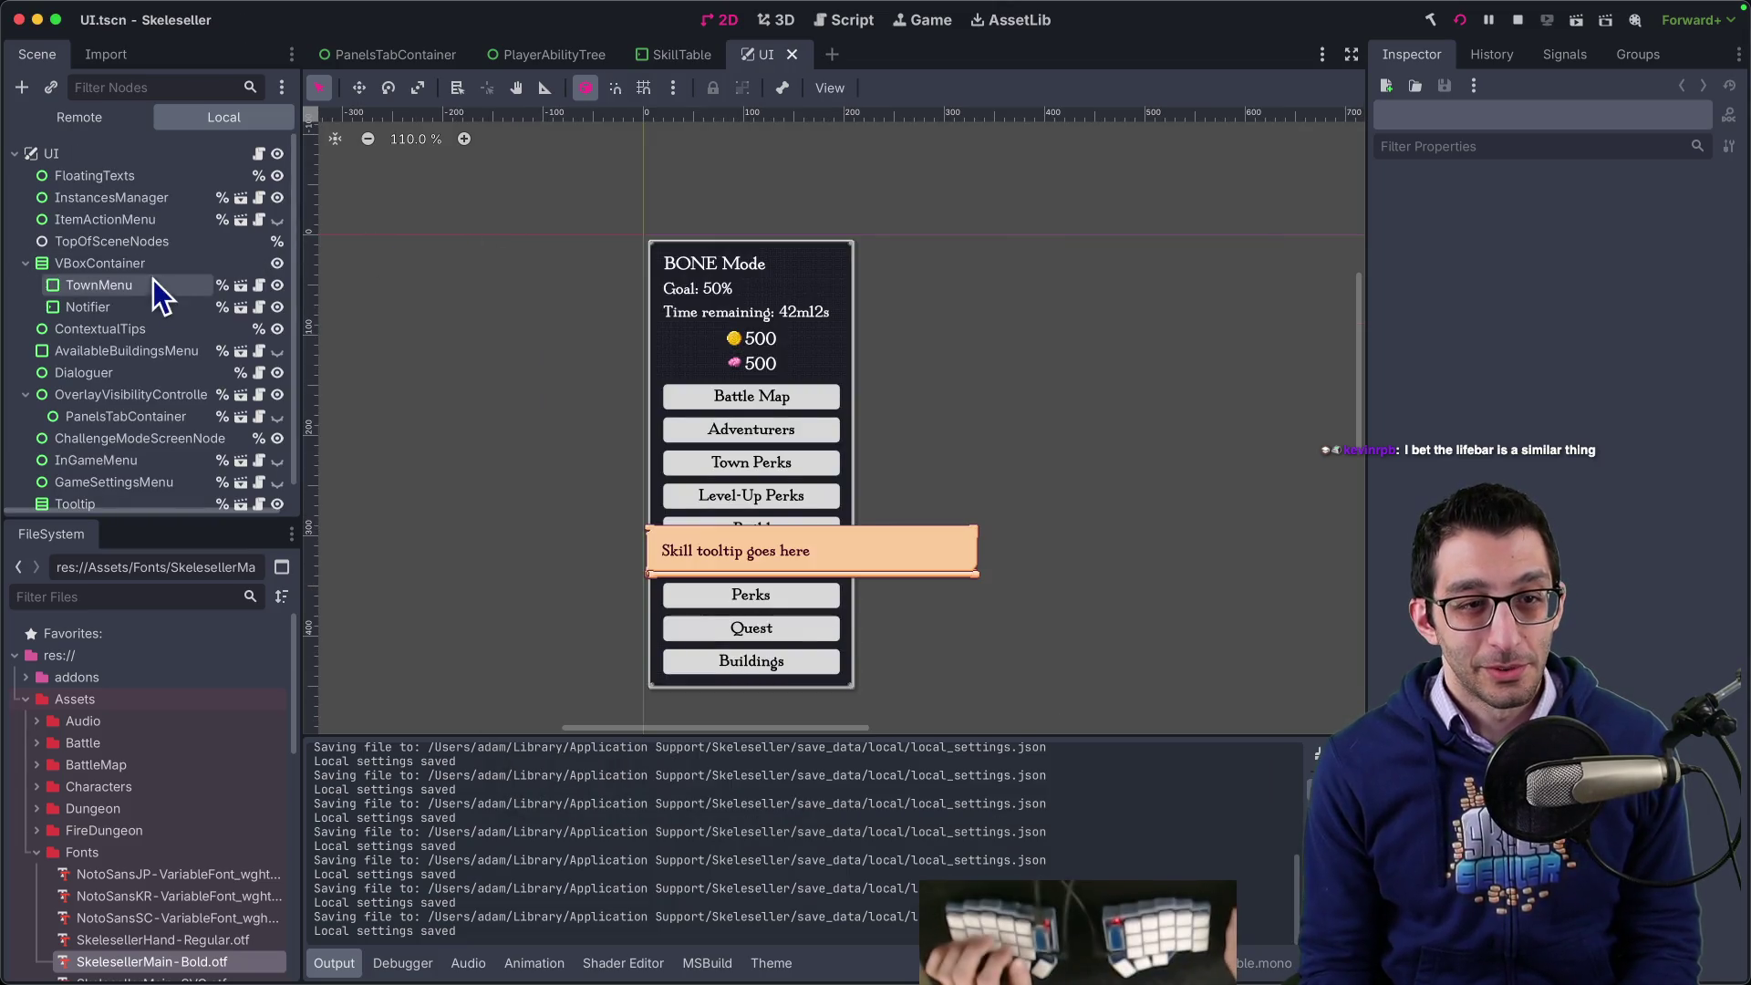
scroll(154, 279, "down", 1)
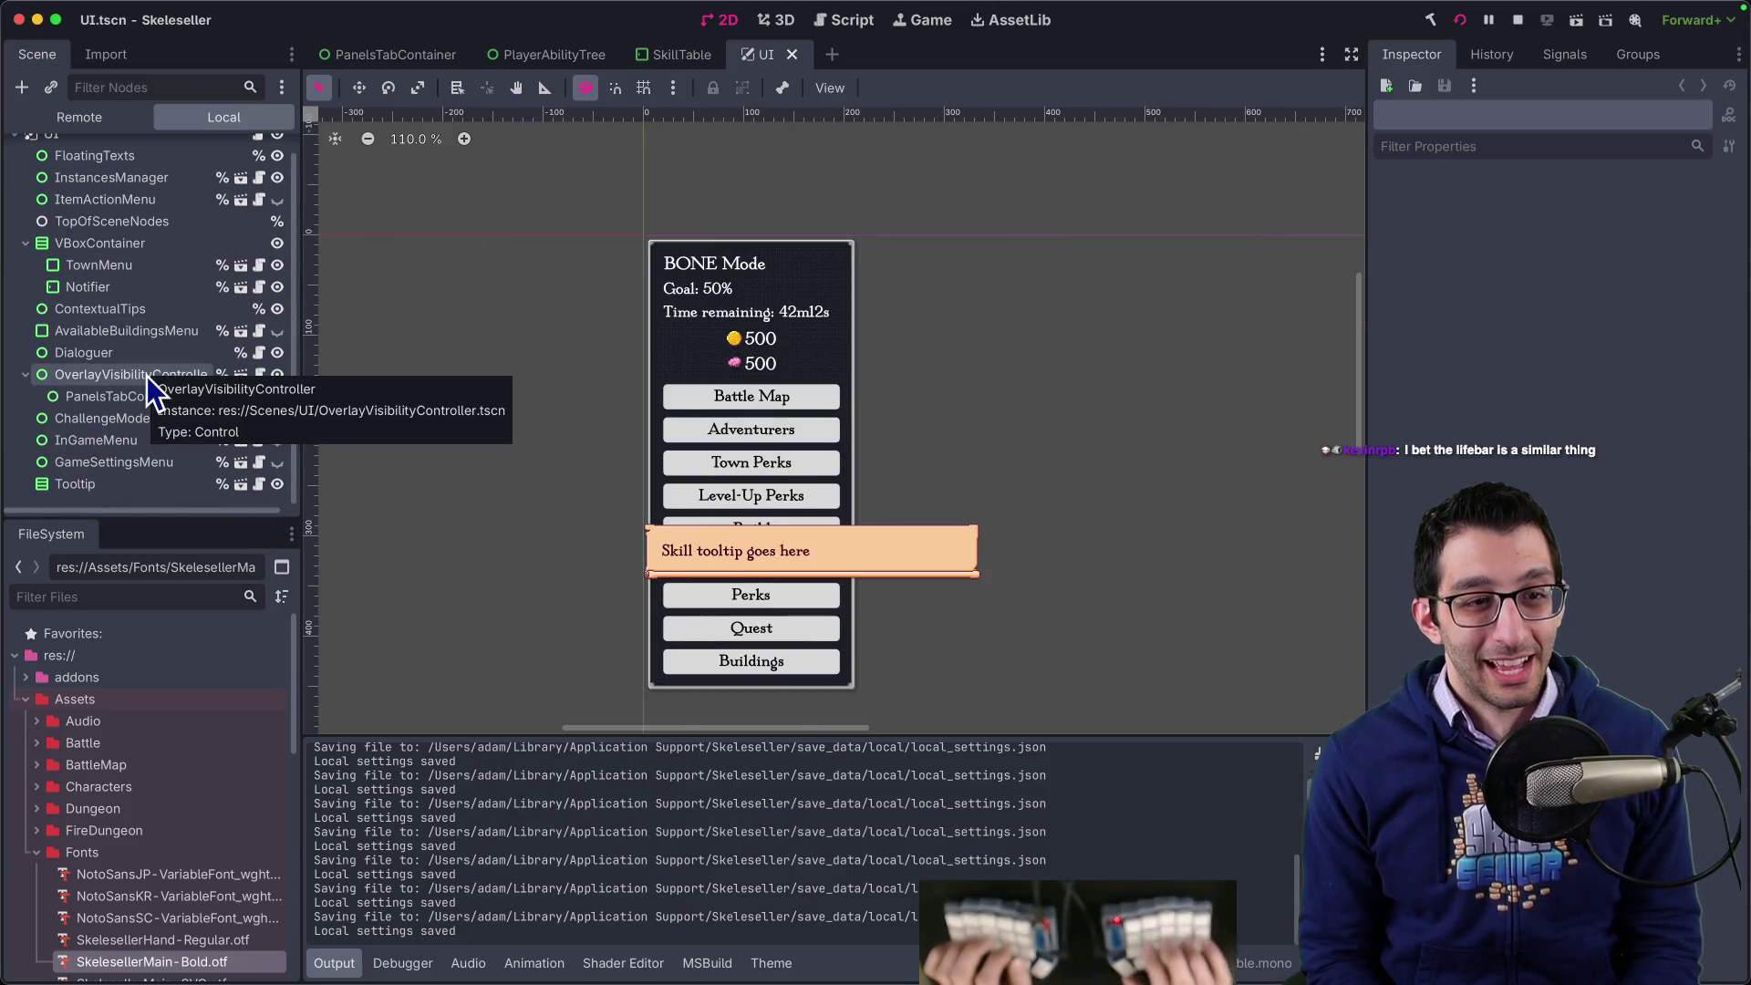
- Open the MetaPerksTabContainer scene via a 'container' search, then view the running game
key("super+shift+o")
type("container")
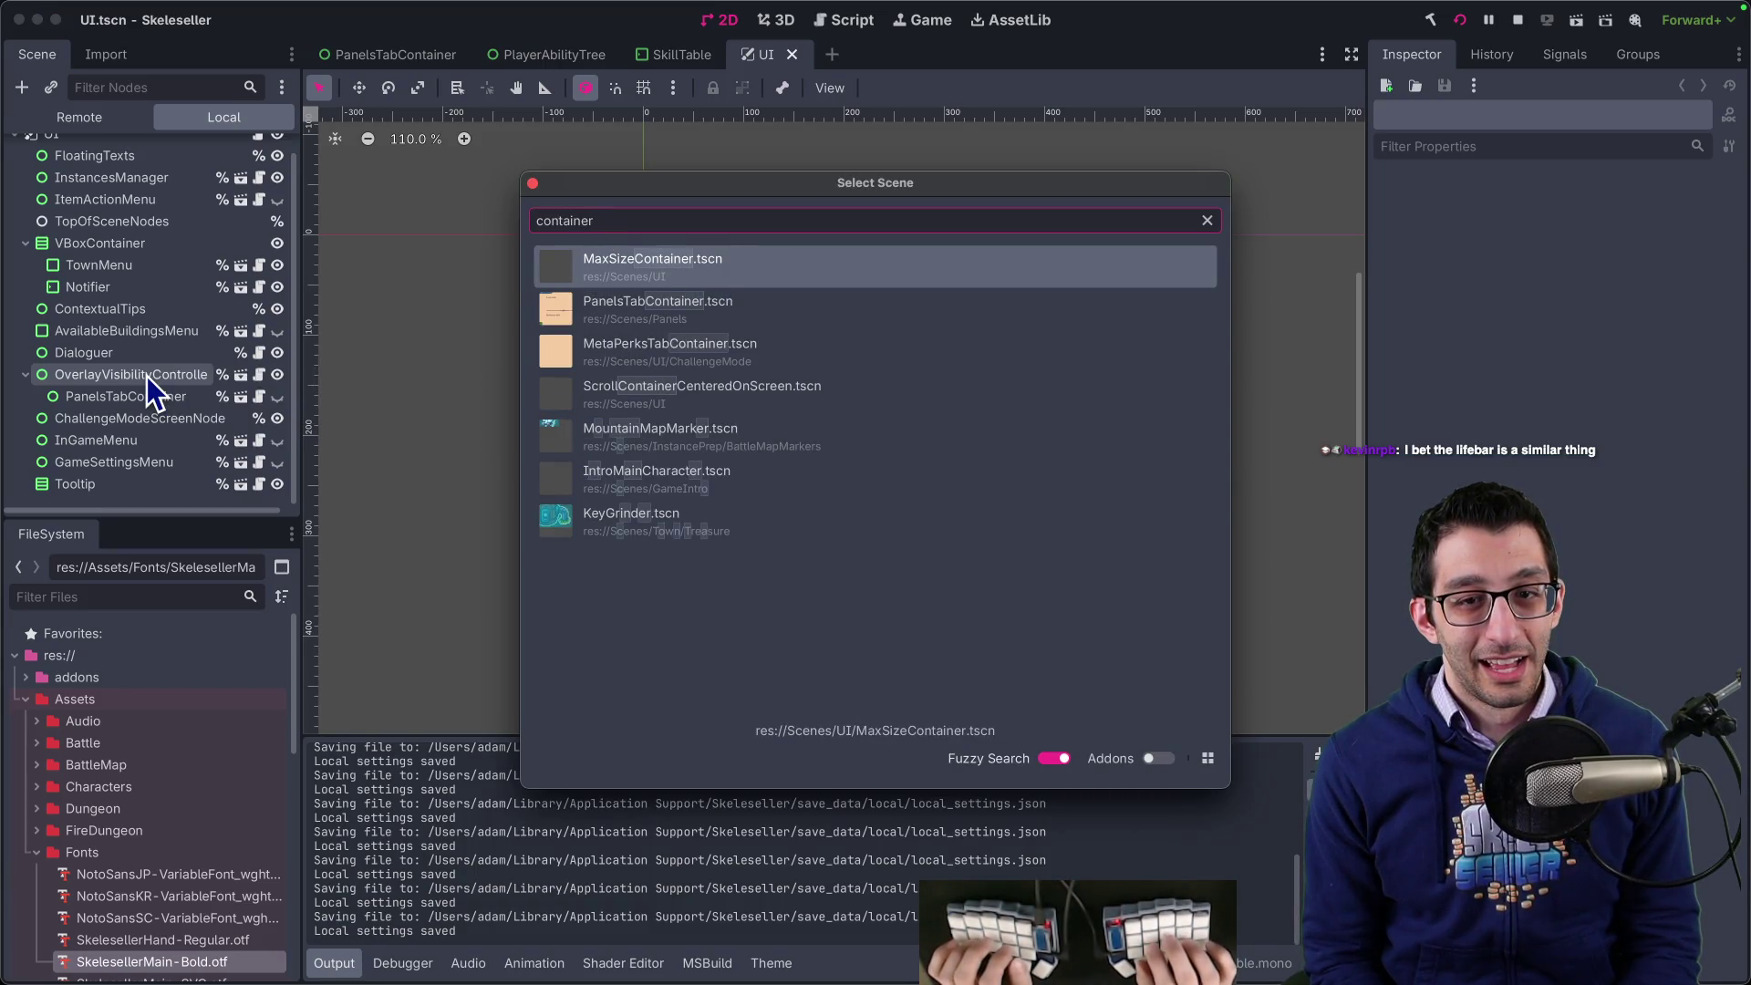
key("Down")
key("Down")
key("Return")
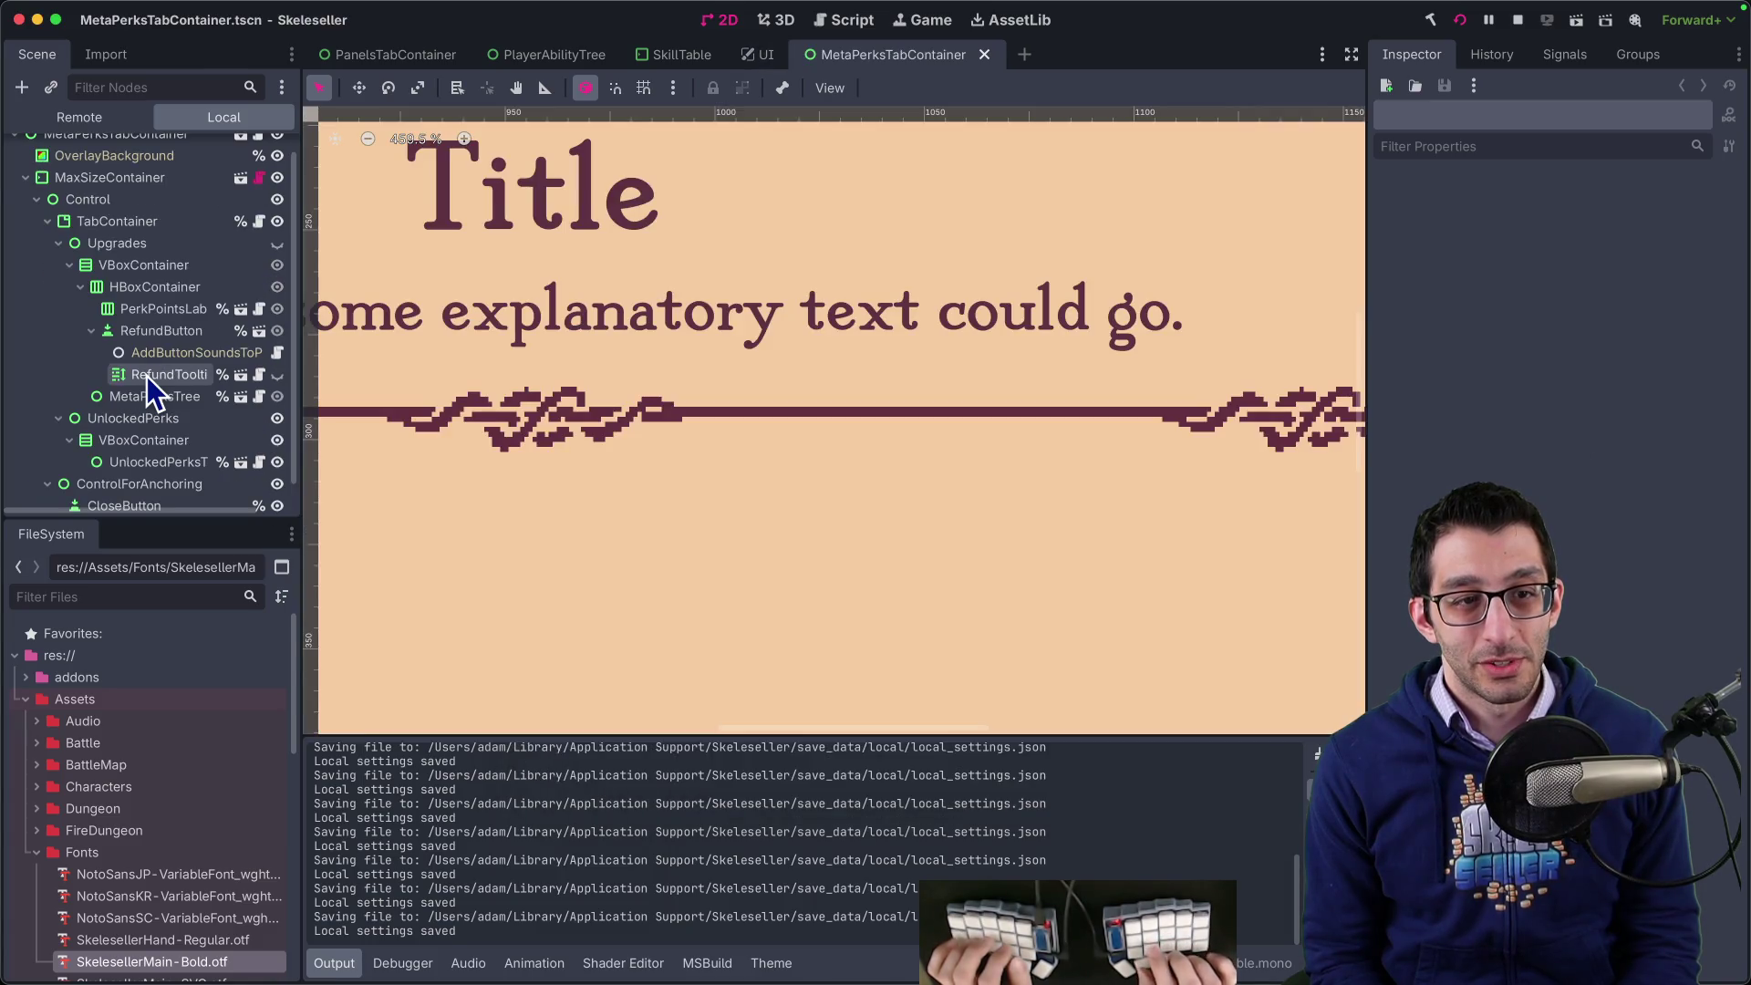
scroll(565, 410, "down", 15)
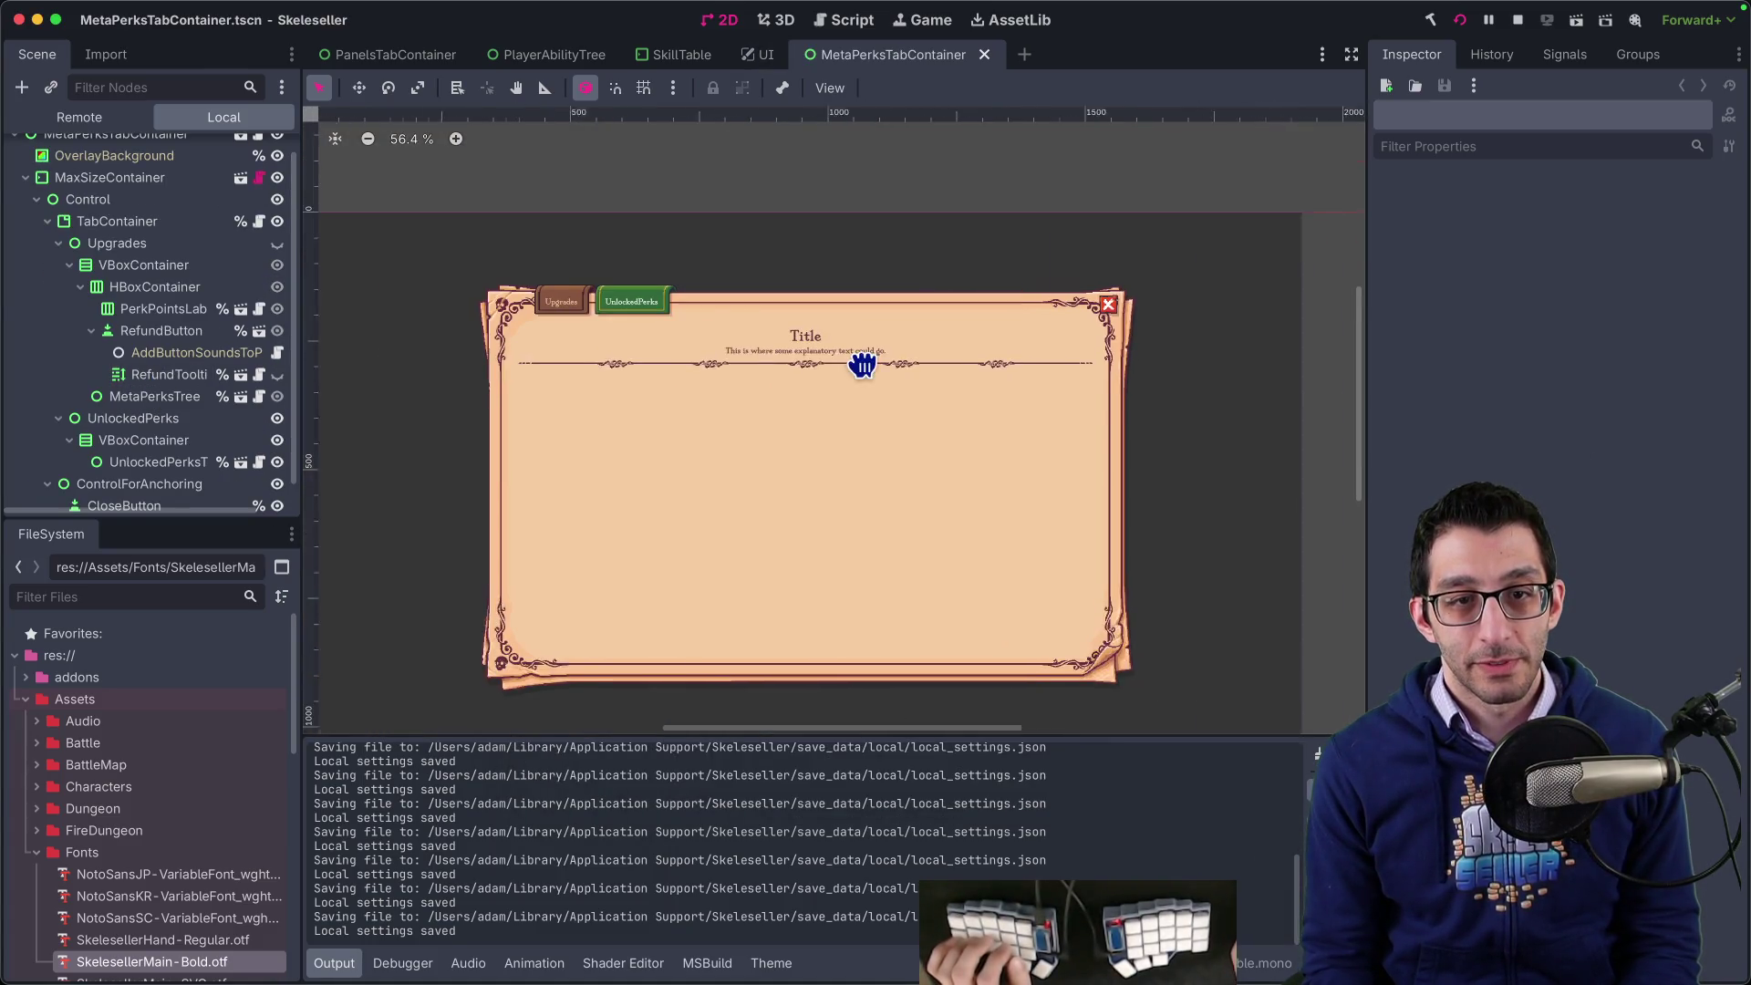
mouse_move(1079, 967)
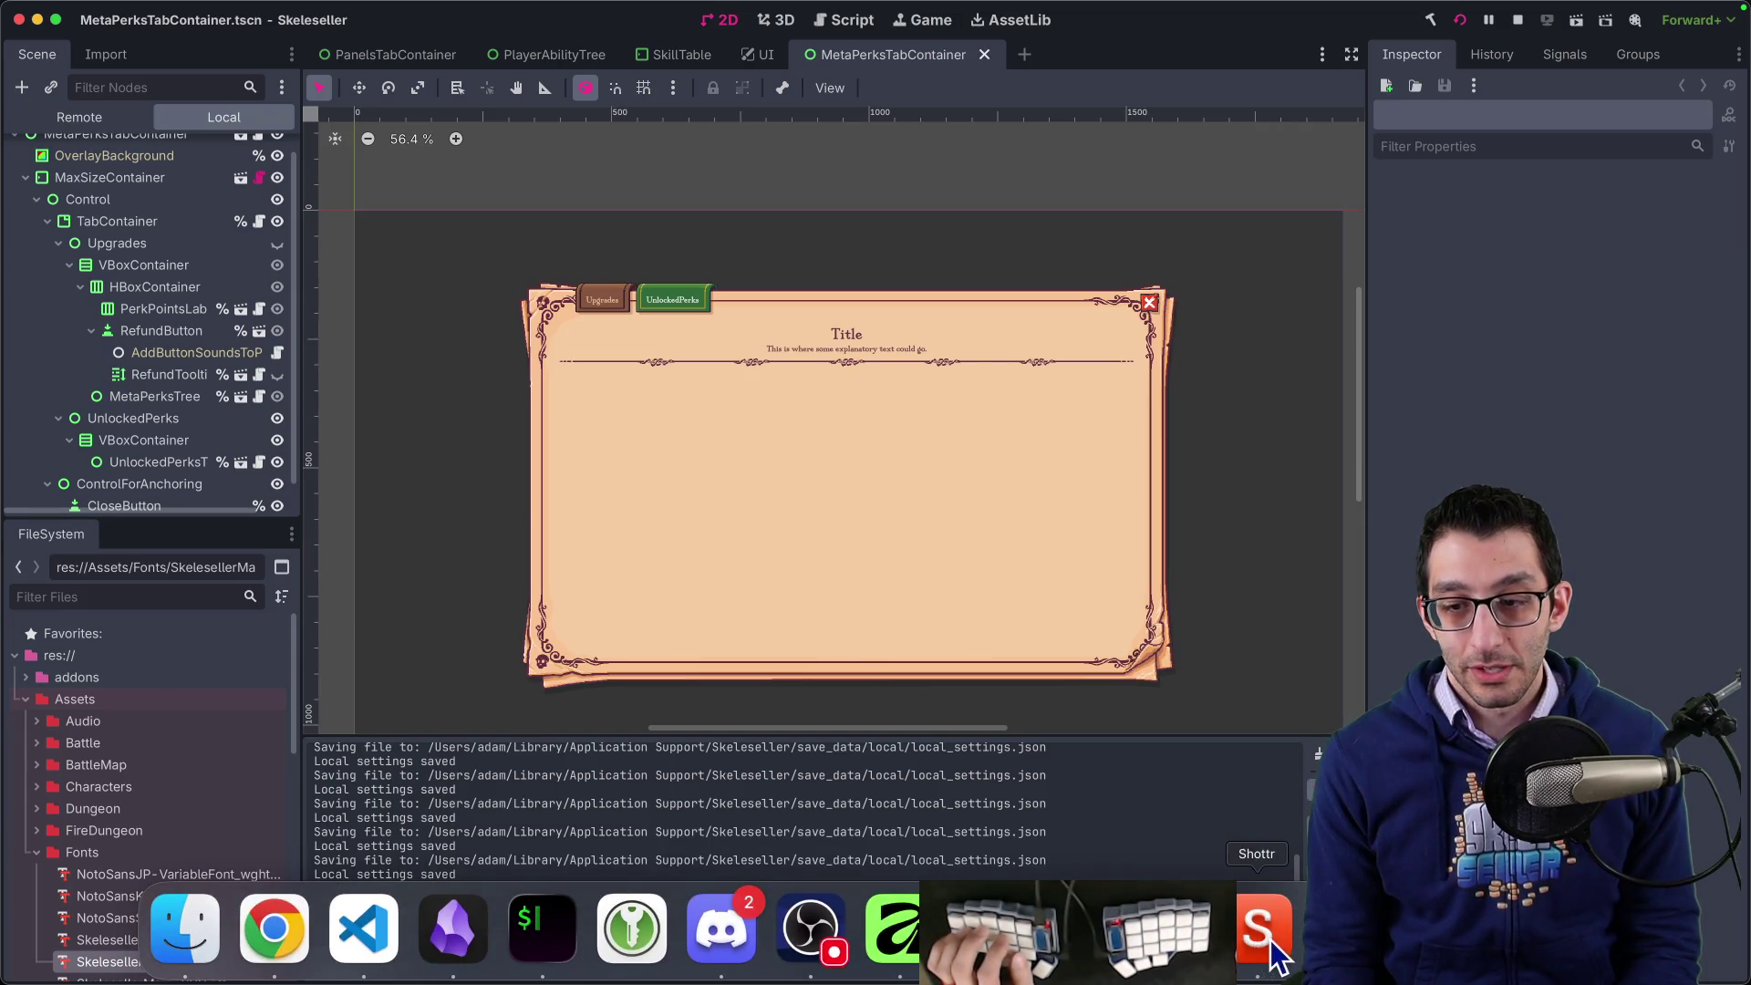
left_click(1169, 931)
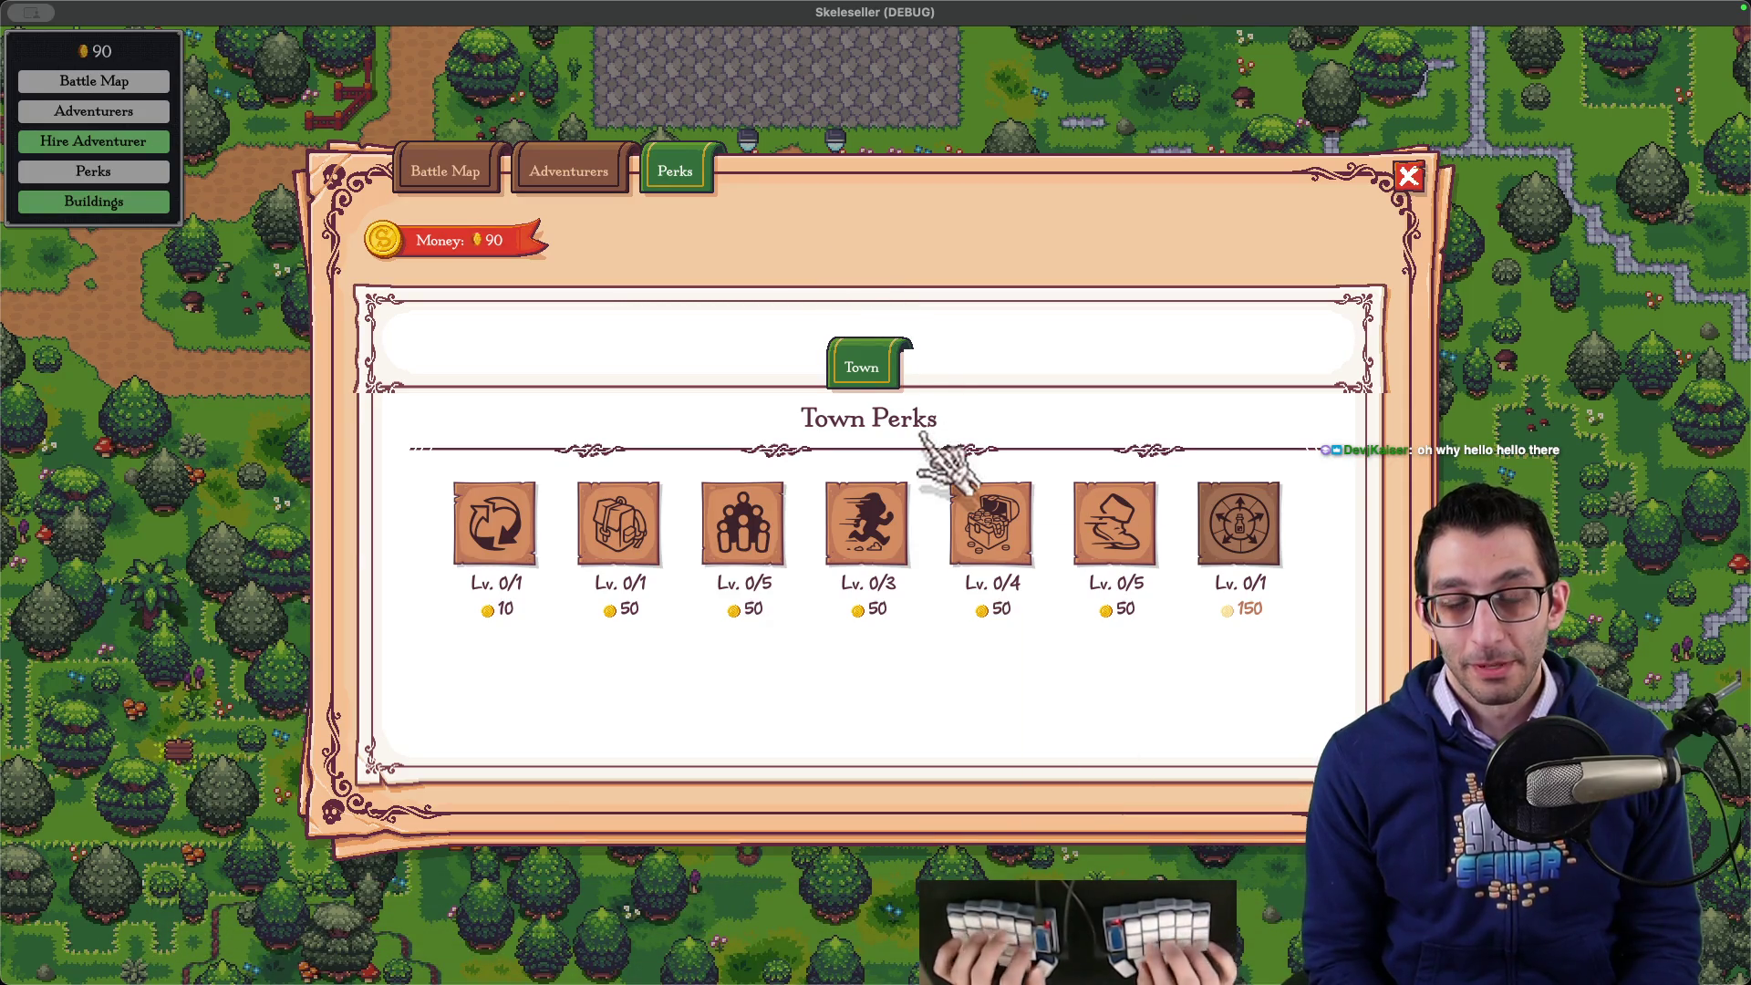
- Search the code for %"Town Perks" and open the AllPerksTree.cs match
key("super+Tab")
key("super+p")
type("%\"Town Per")
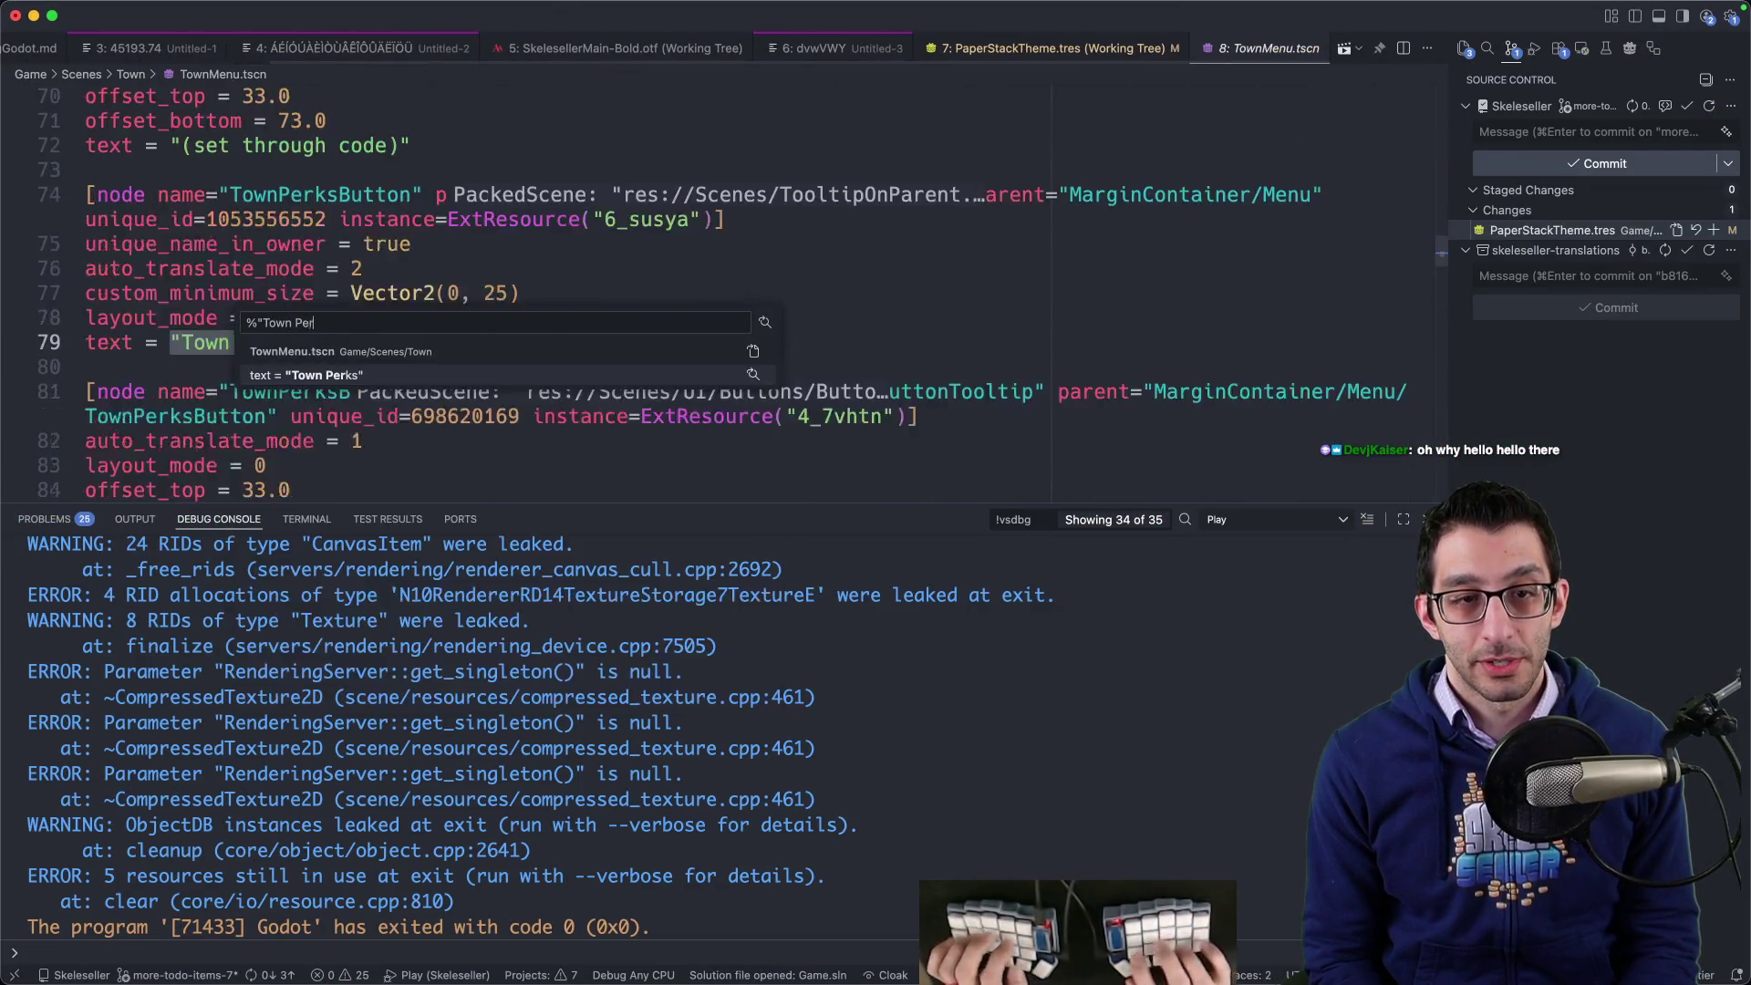
type("ks\"")
key("Down")
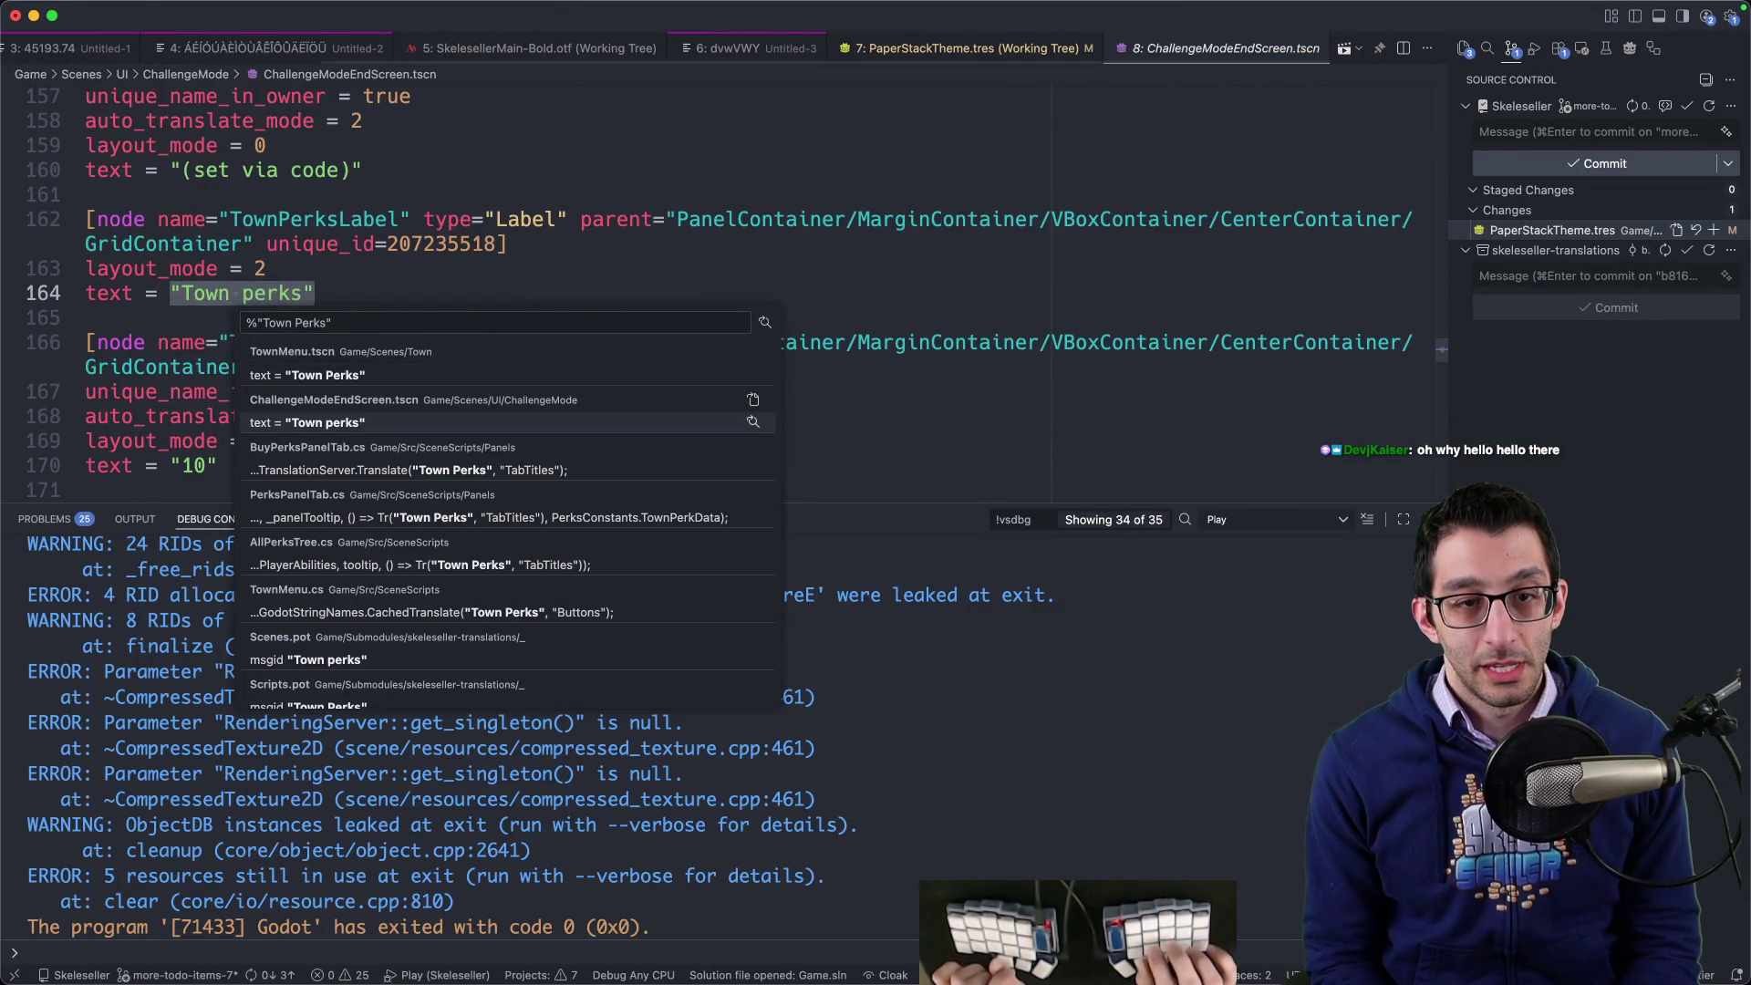
key("Up")
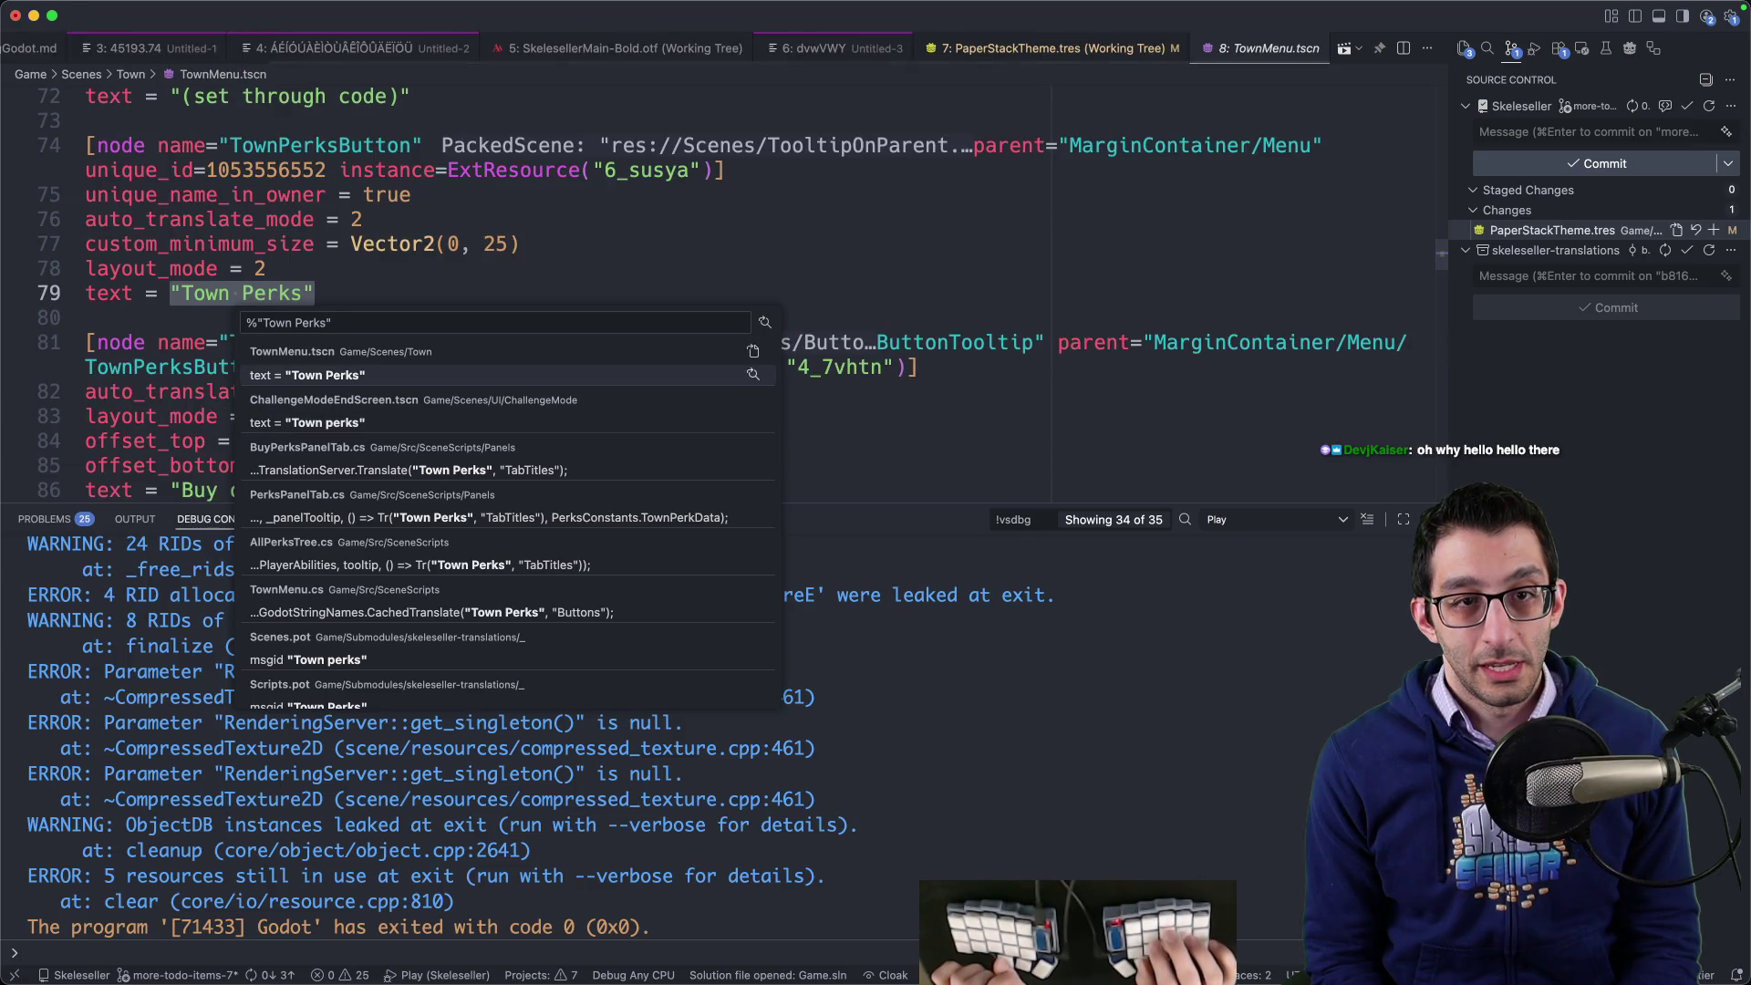
key("Down")
key("Down")
key("Down")
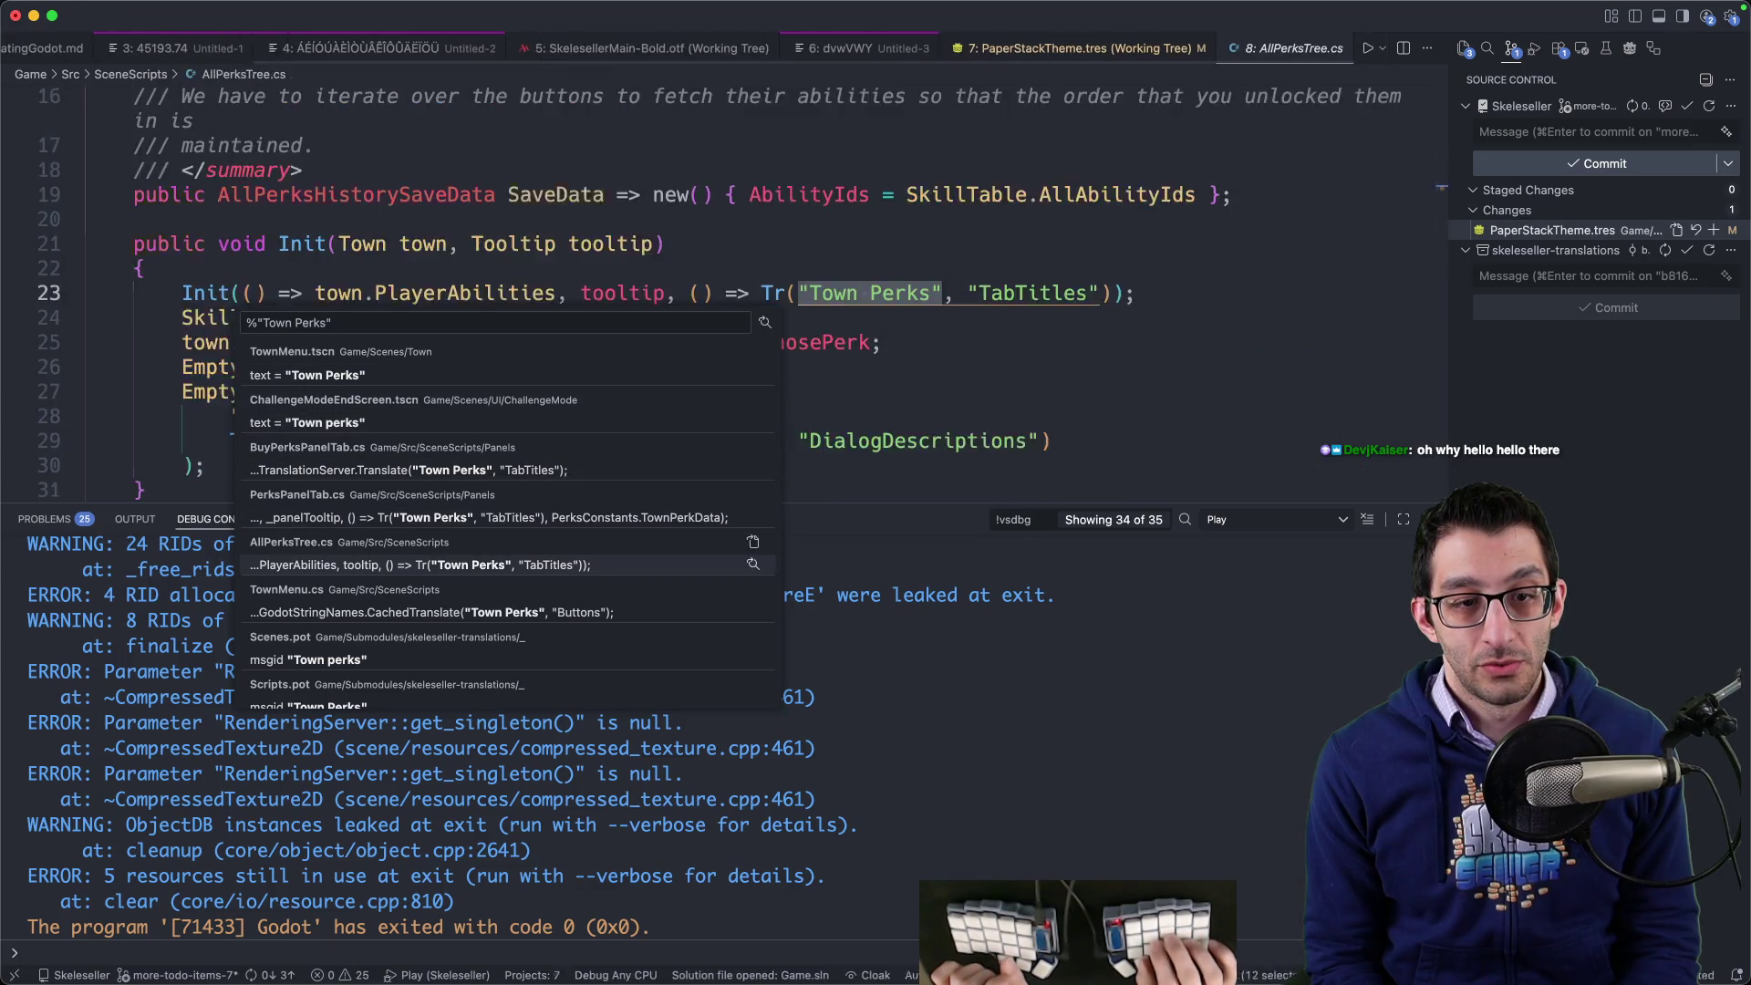
key("Down")
key("Down")
key("Up")
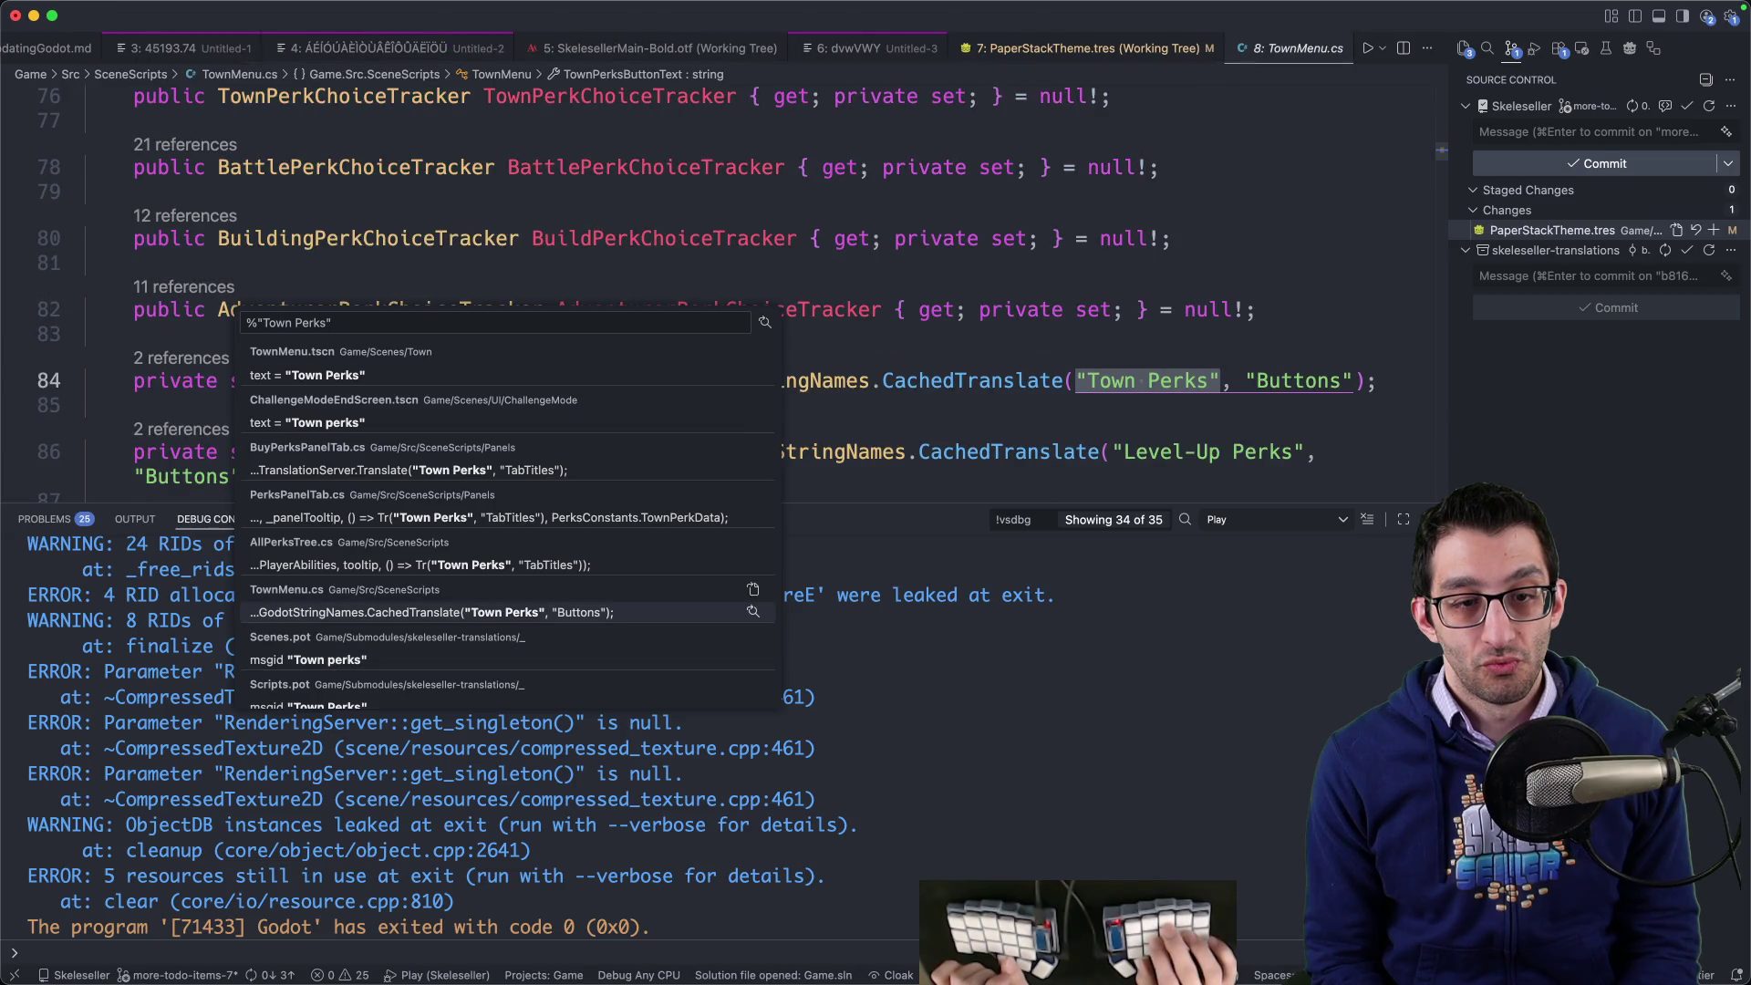
key("Up")
key("Return")
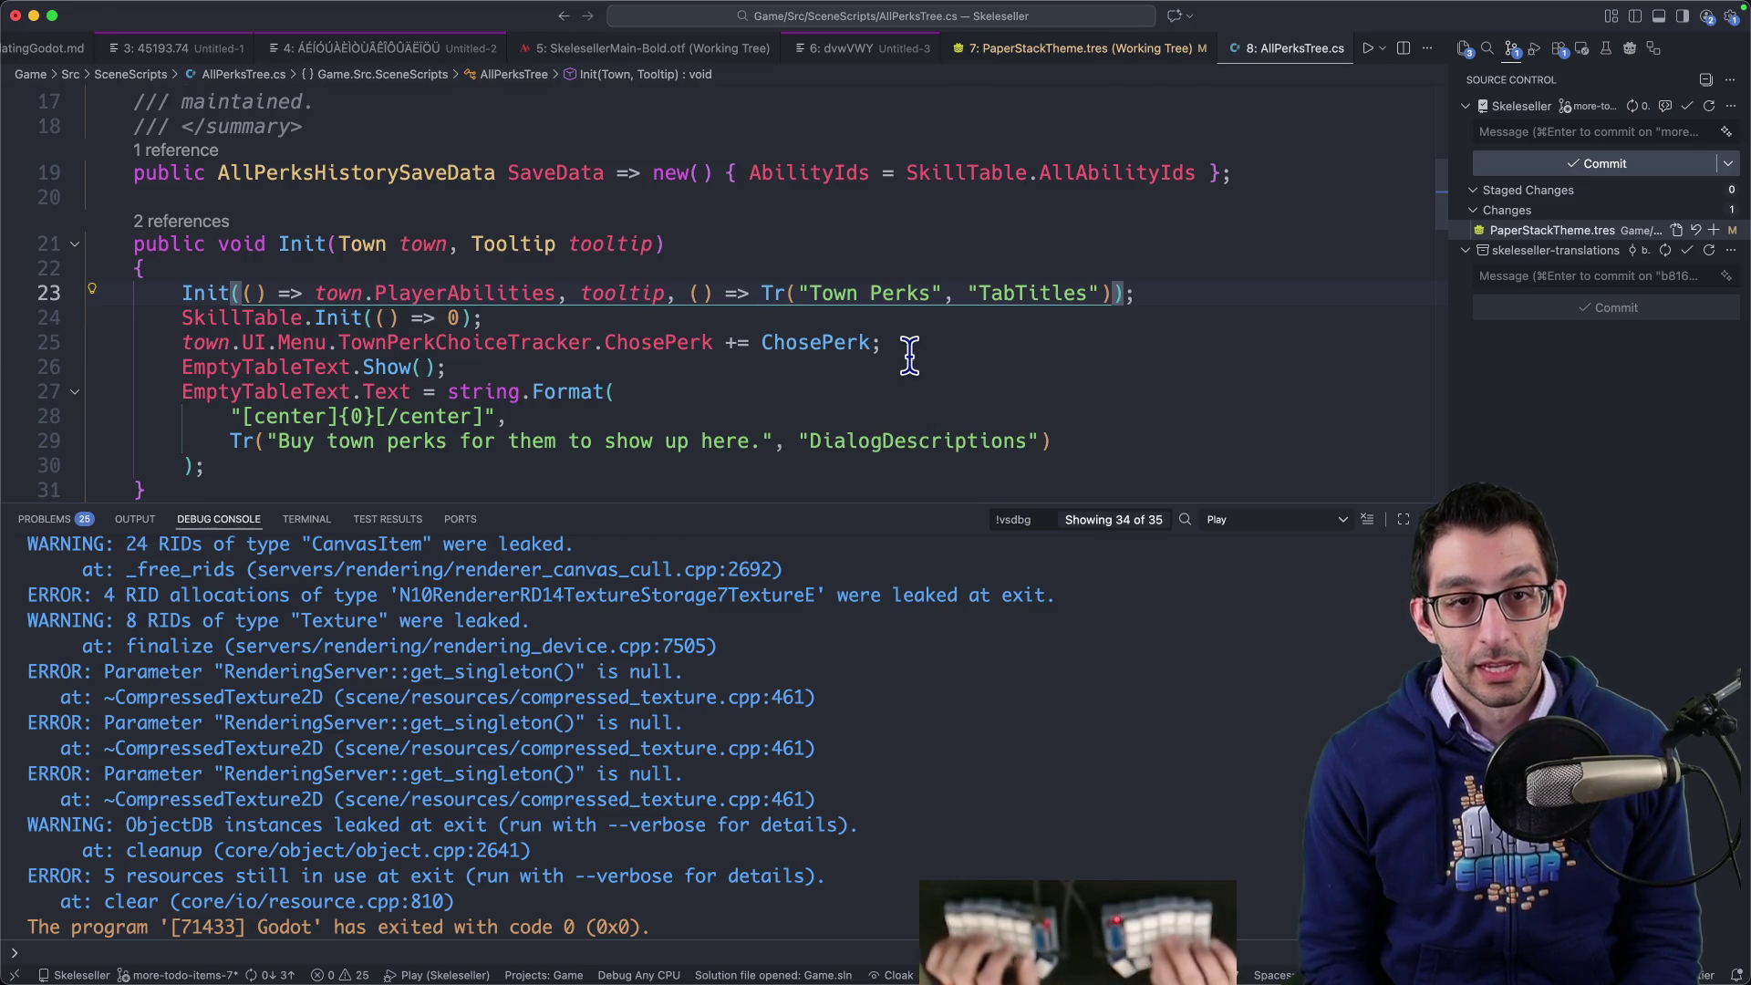
- Hide the debug console and jump to the PlayerAbilityTreeWithTown class definition
key("super+j")
key("Up")
scroll(910, 356, "up", 5)
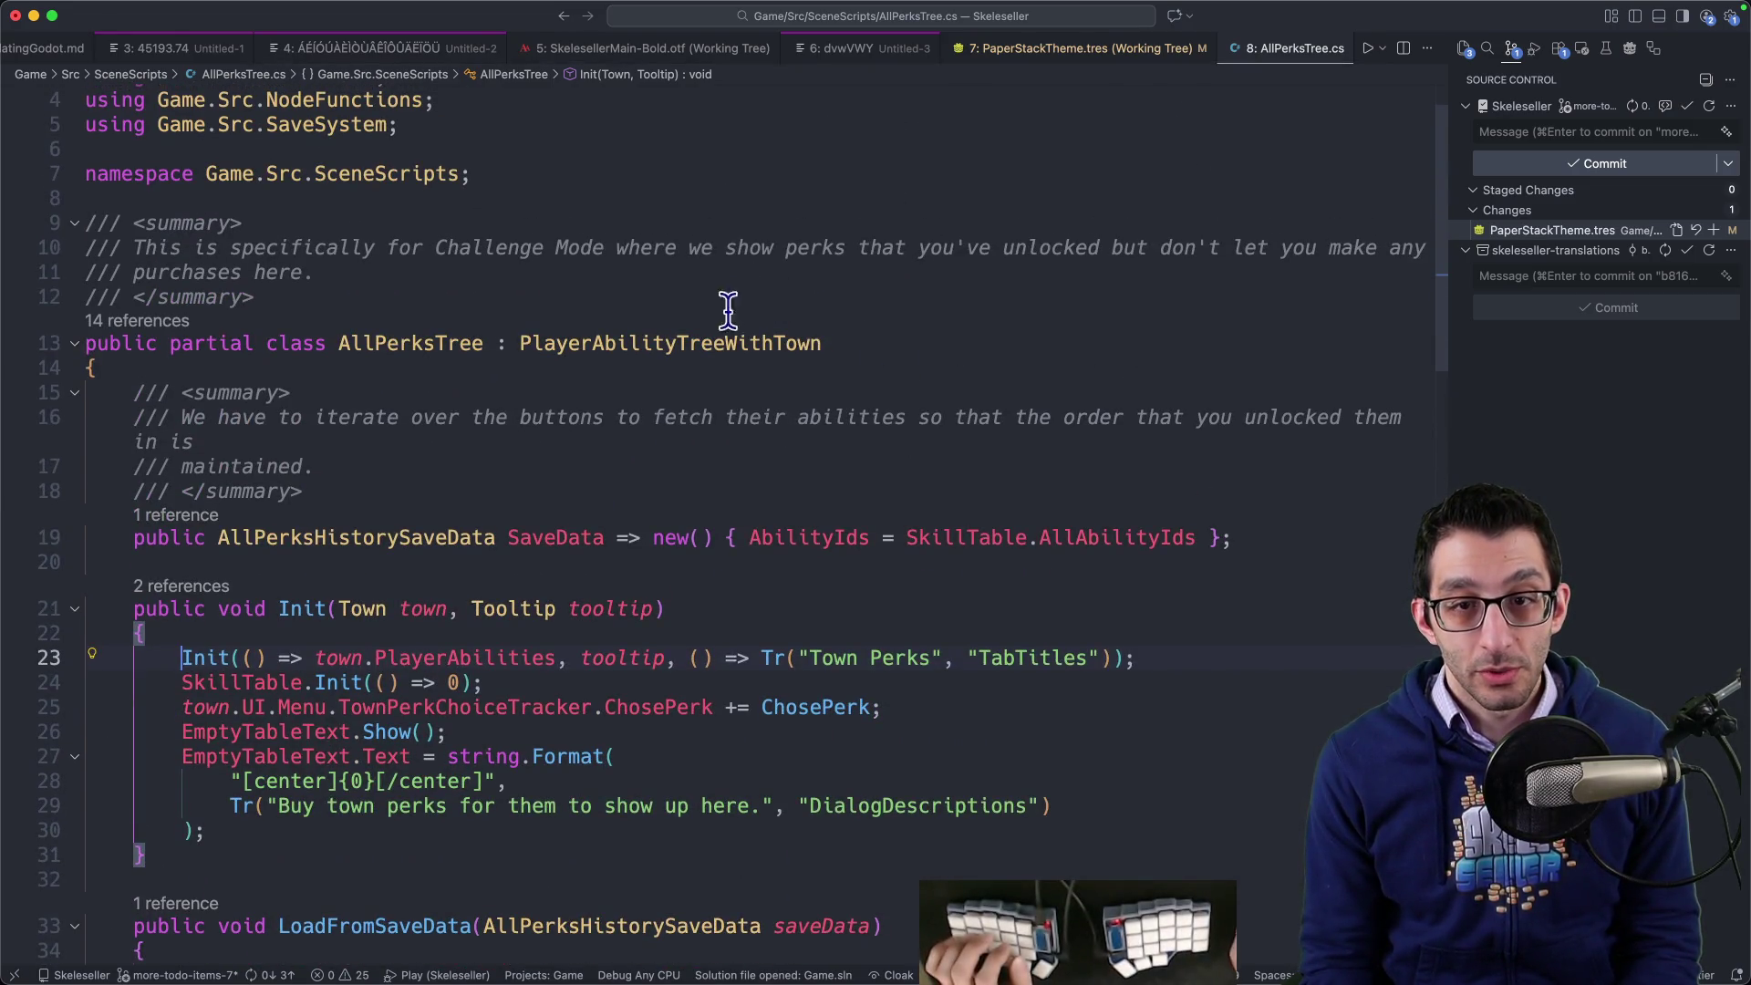
key("F12")
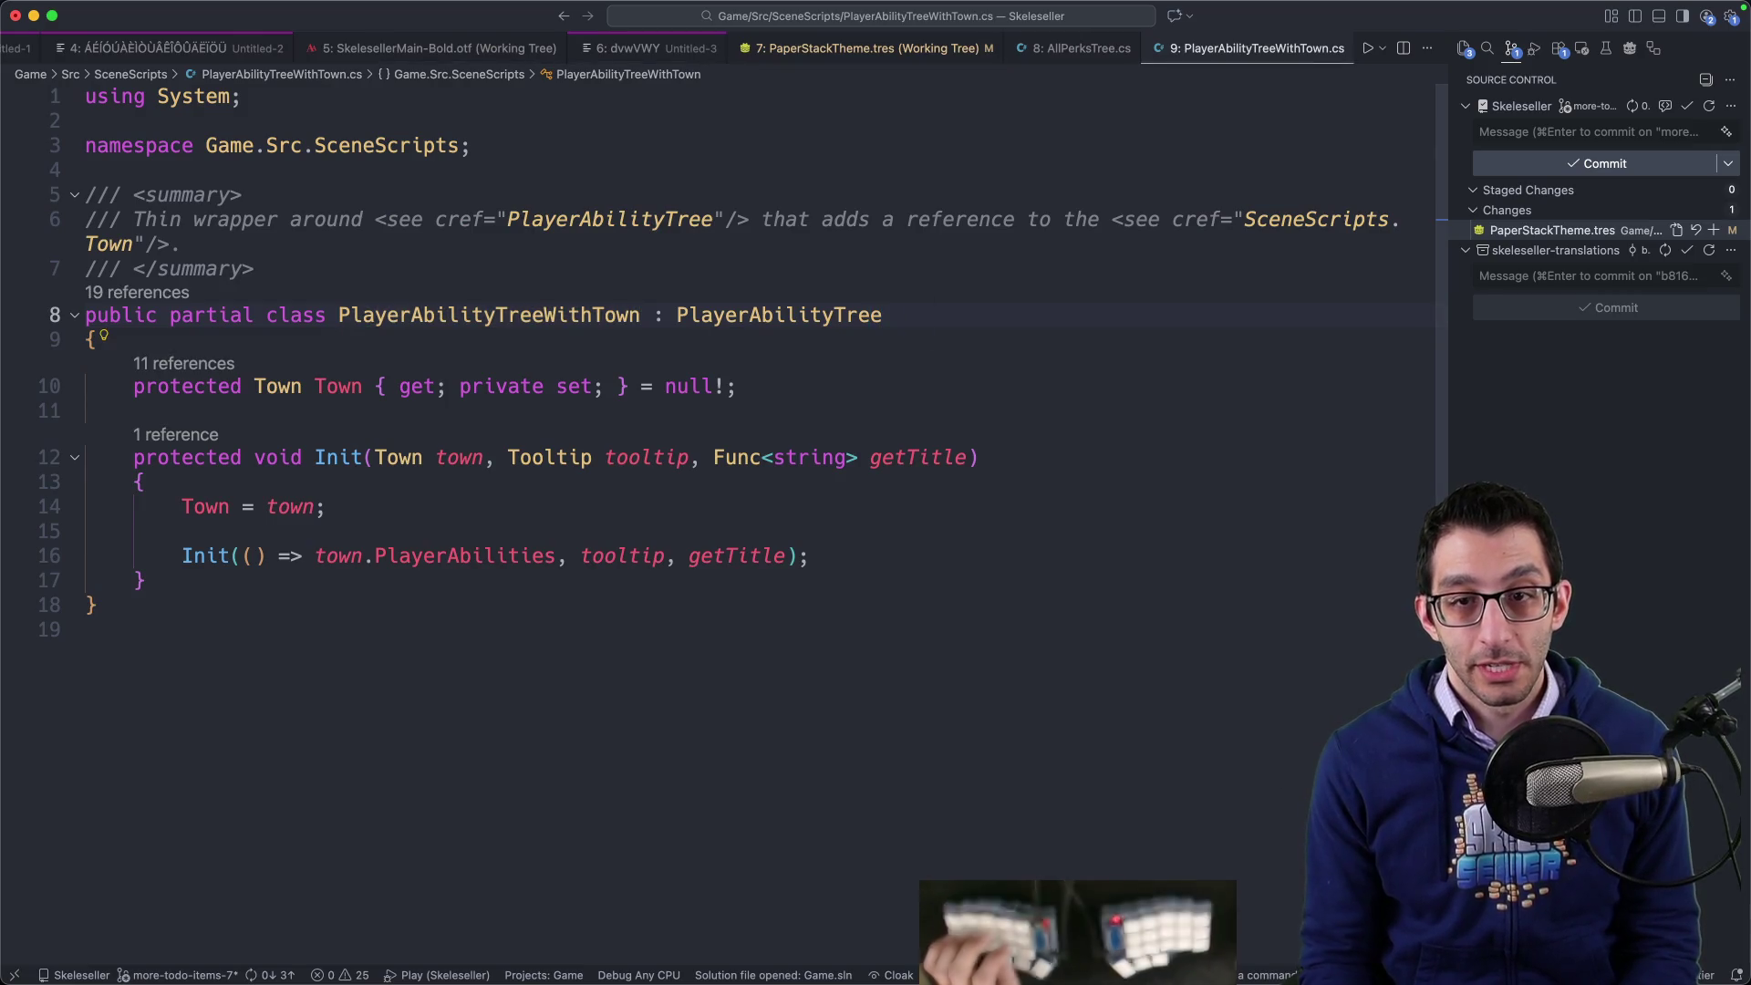
- Open the PlayerAbilityTree scene in Godot through Quick Open Scene
left_click(1167, 954)
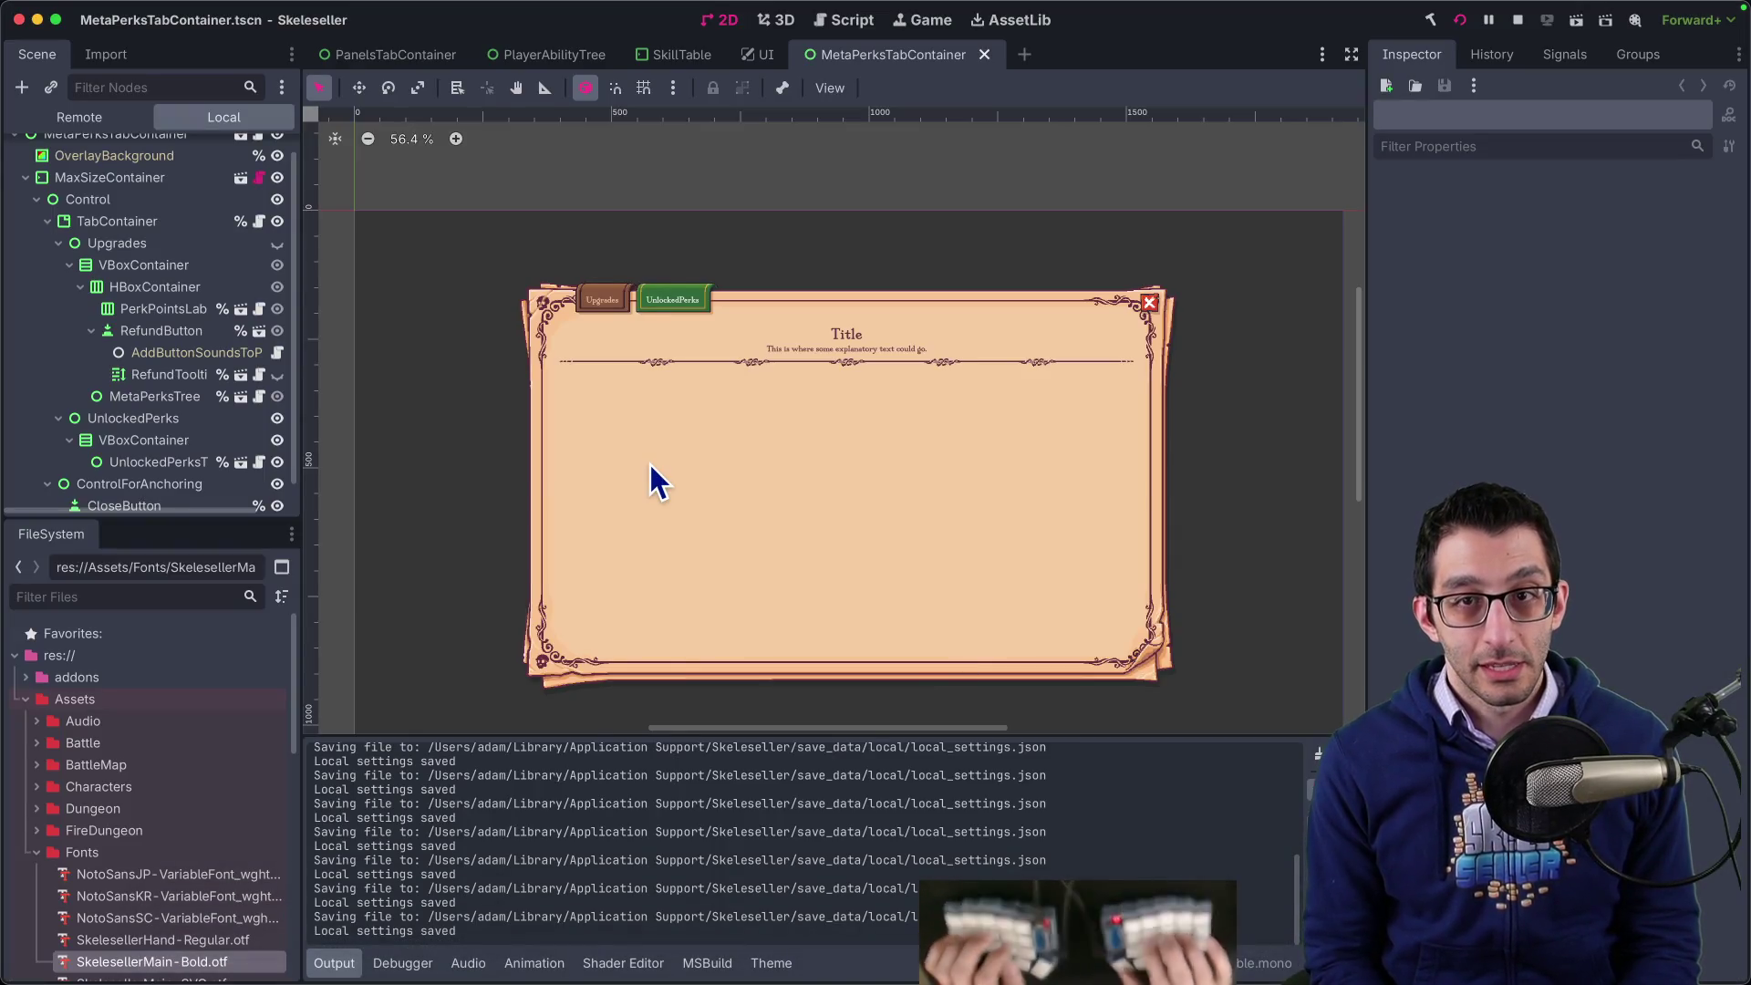
key("super+shift+o")
type("playerab")
key("Return")
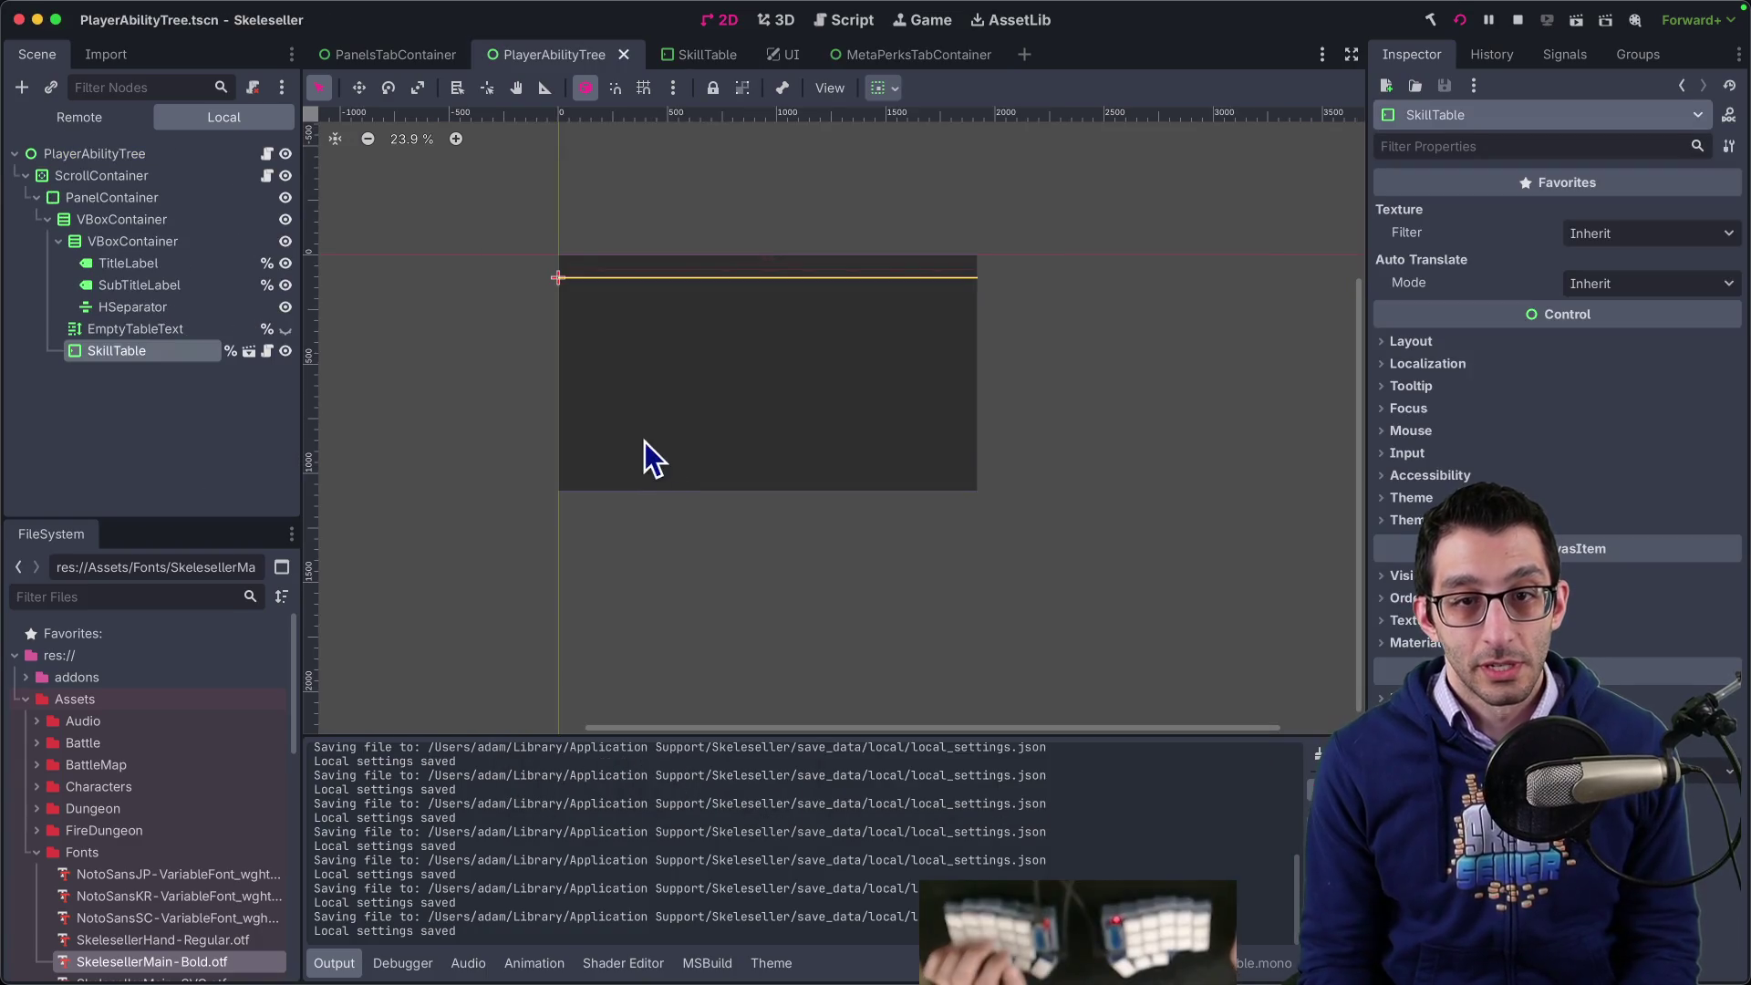
scroll(653, 351, "down", 3)
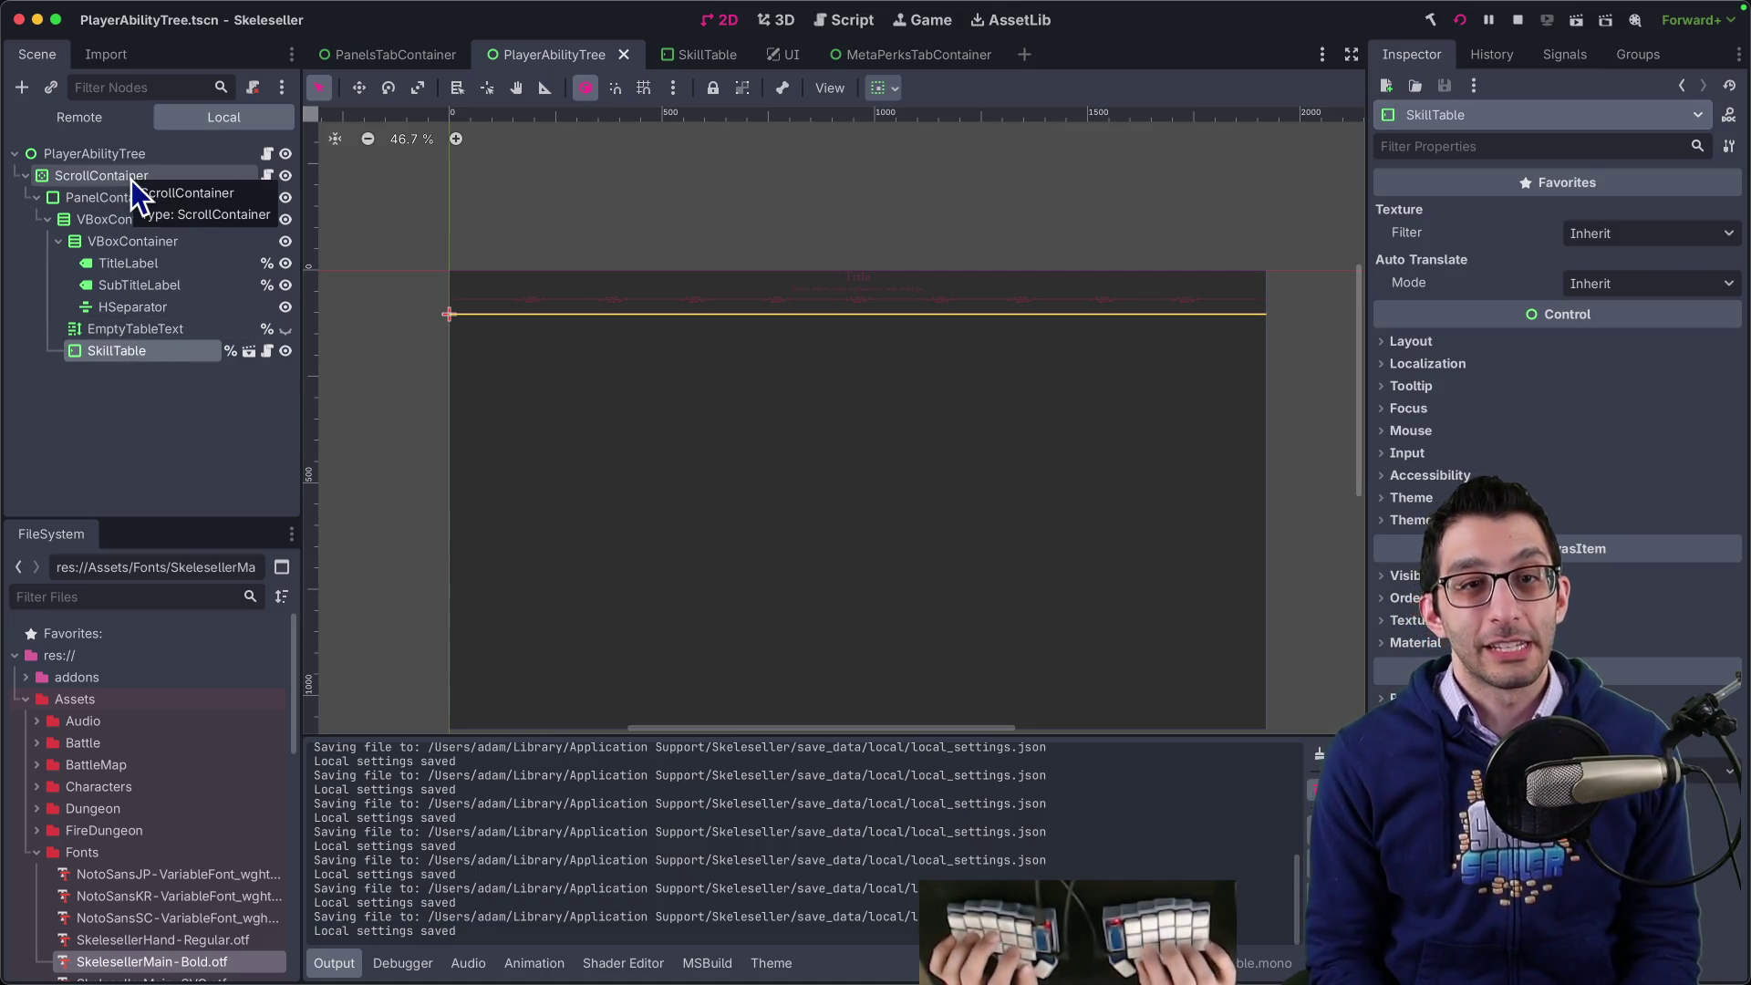
- Search the project for PlayerAbilityTree base-class references, then bring up Godot's scene picker
key("super+Tab")
double_click(769, 319)
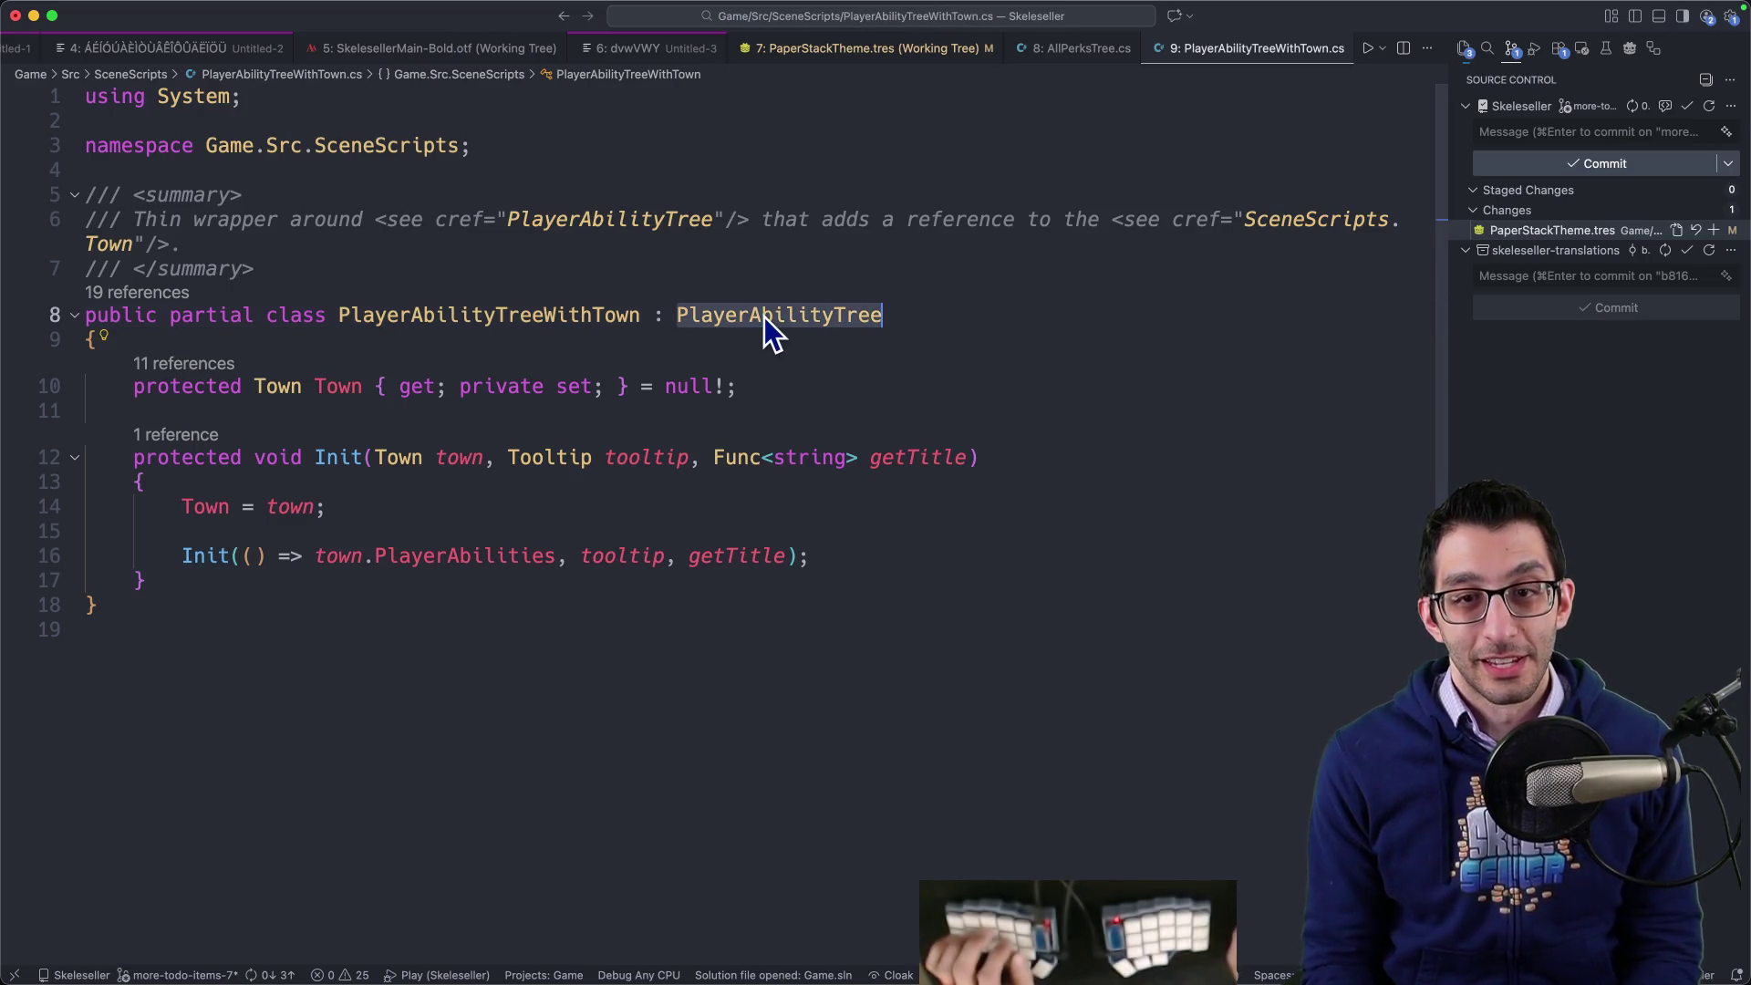
key("super+shift+f")
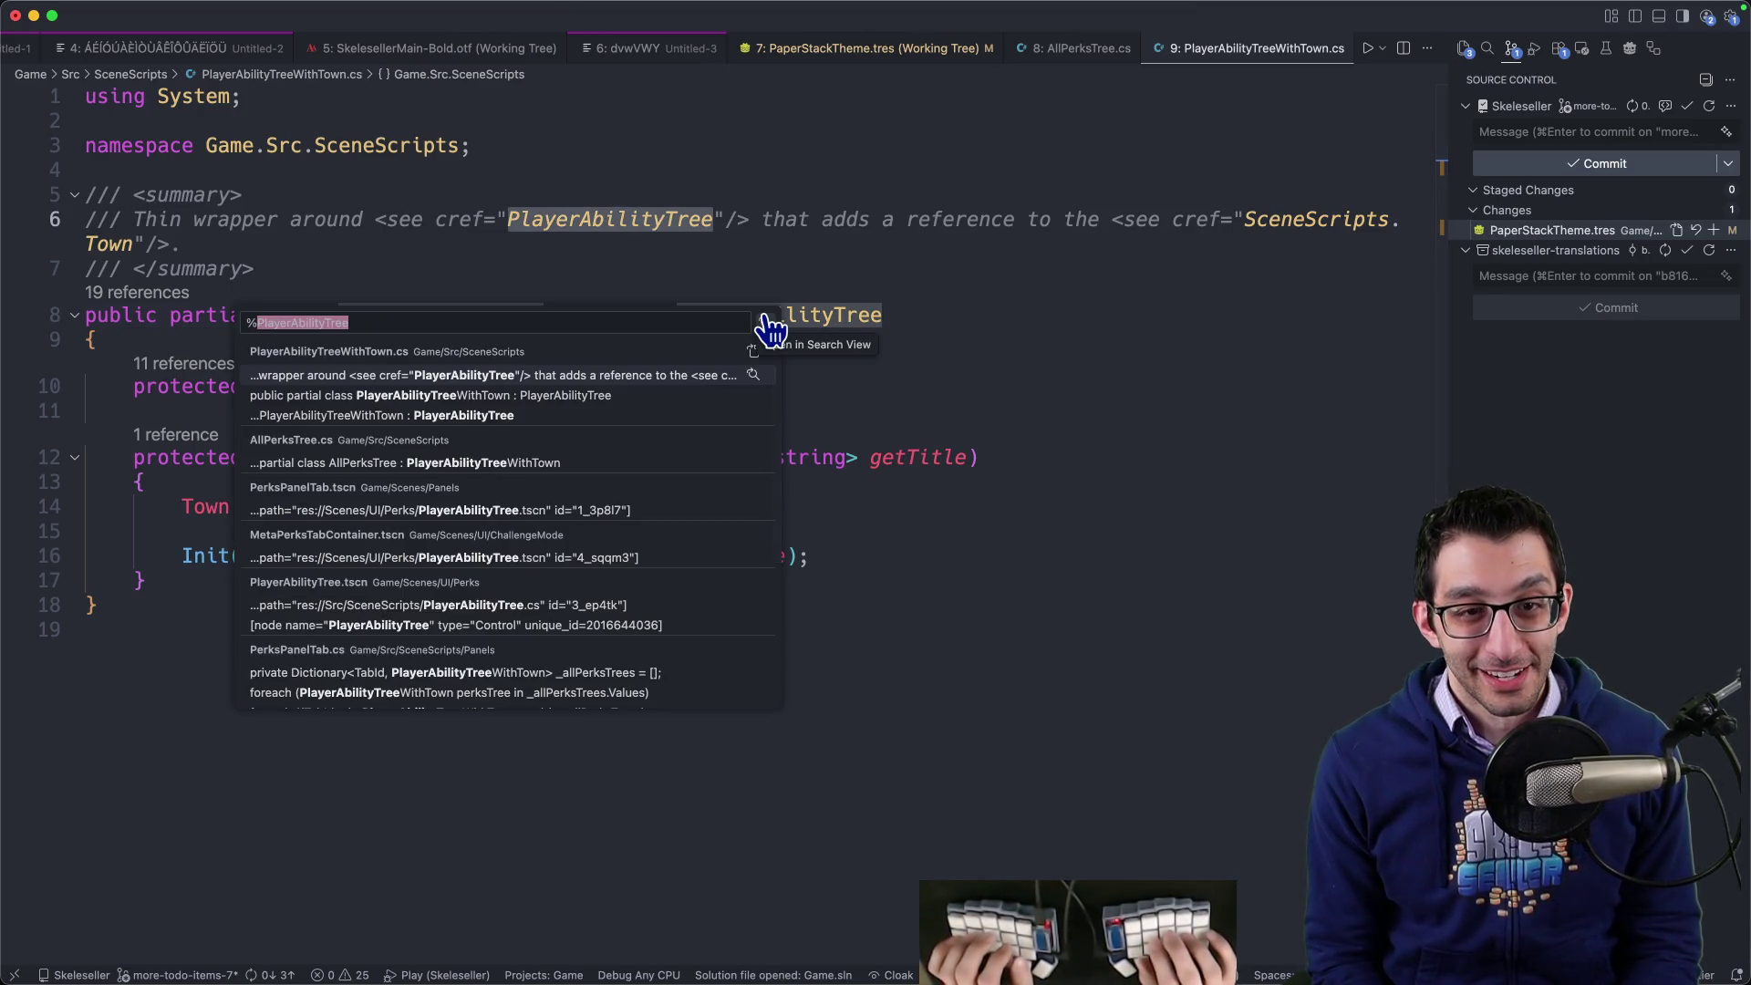
key("Escape")
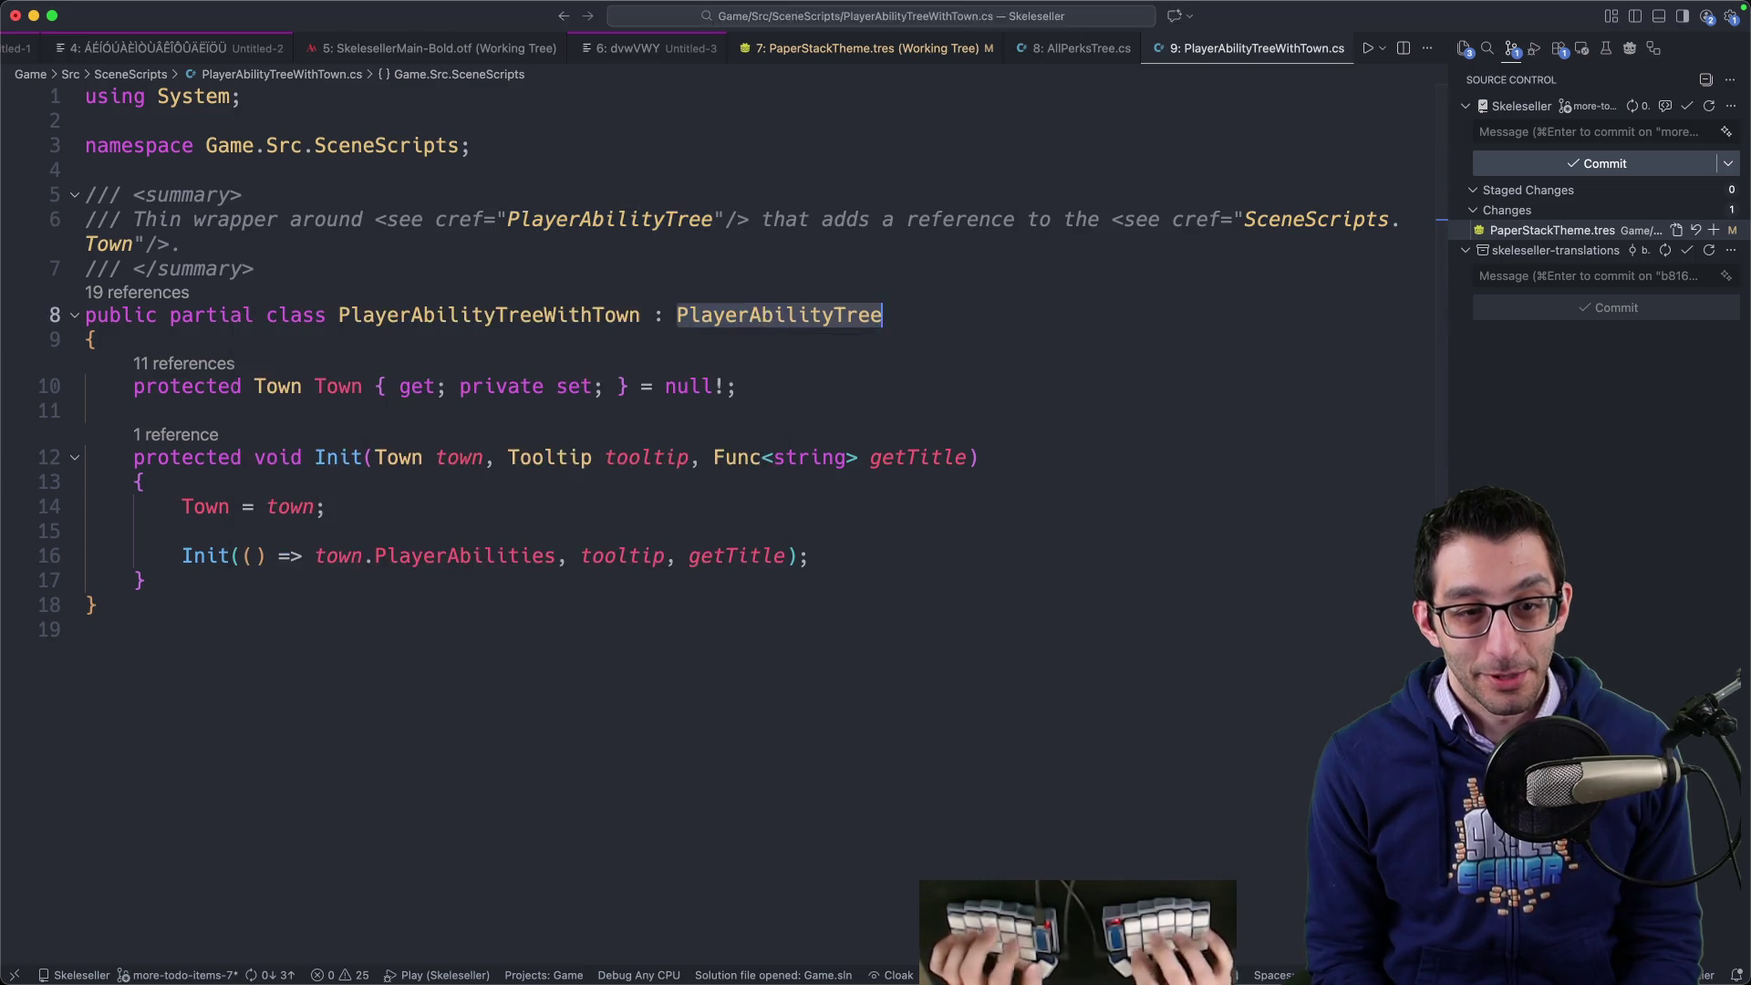
key("super+Tab")
key("super+shift+o")
- Open PerksPanelTab.tscn and select its TabContainer node
type("perkspanel")
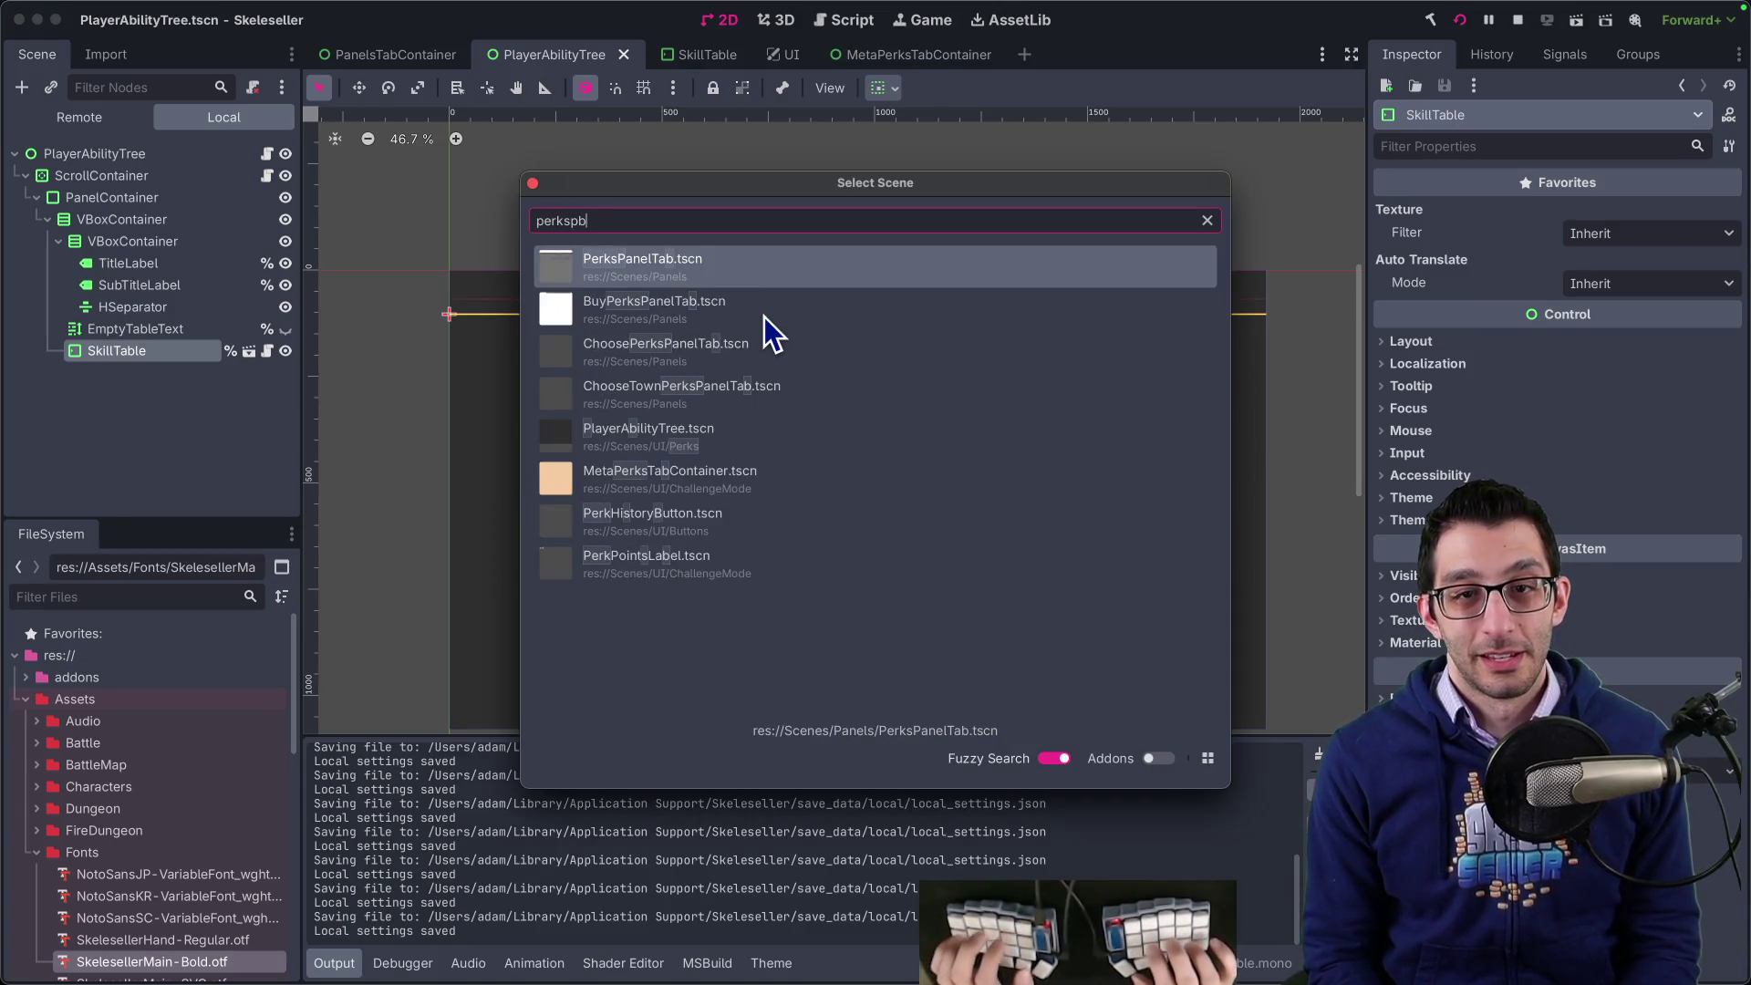
key("Return")
left_click(108, 241)
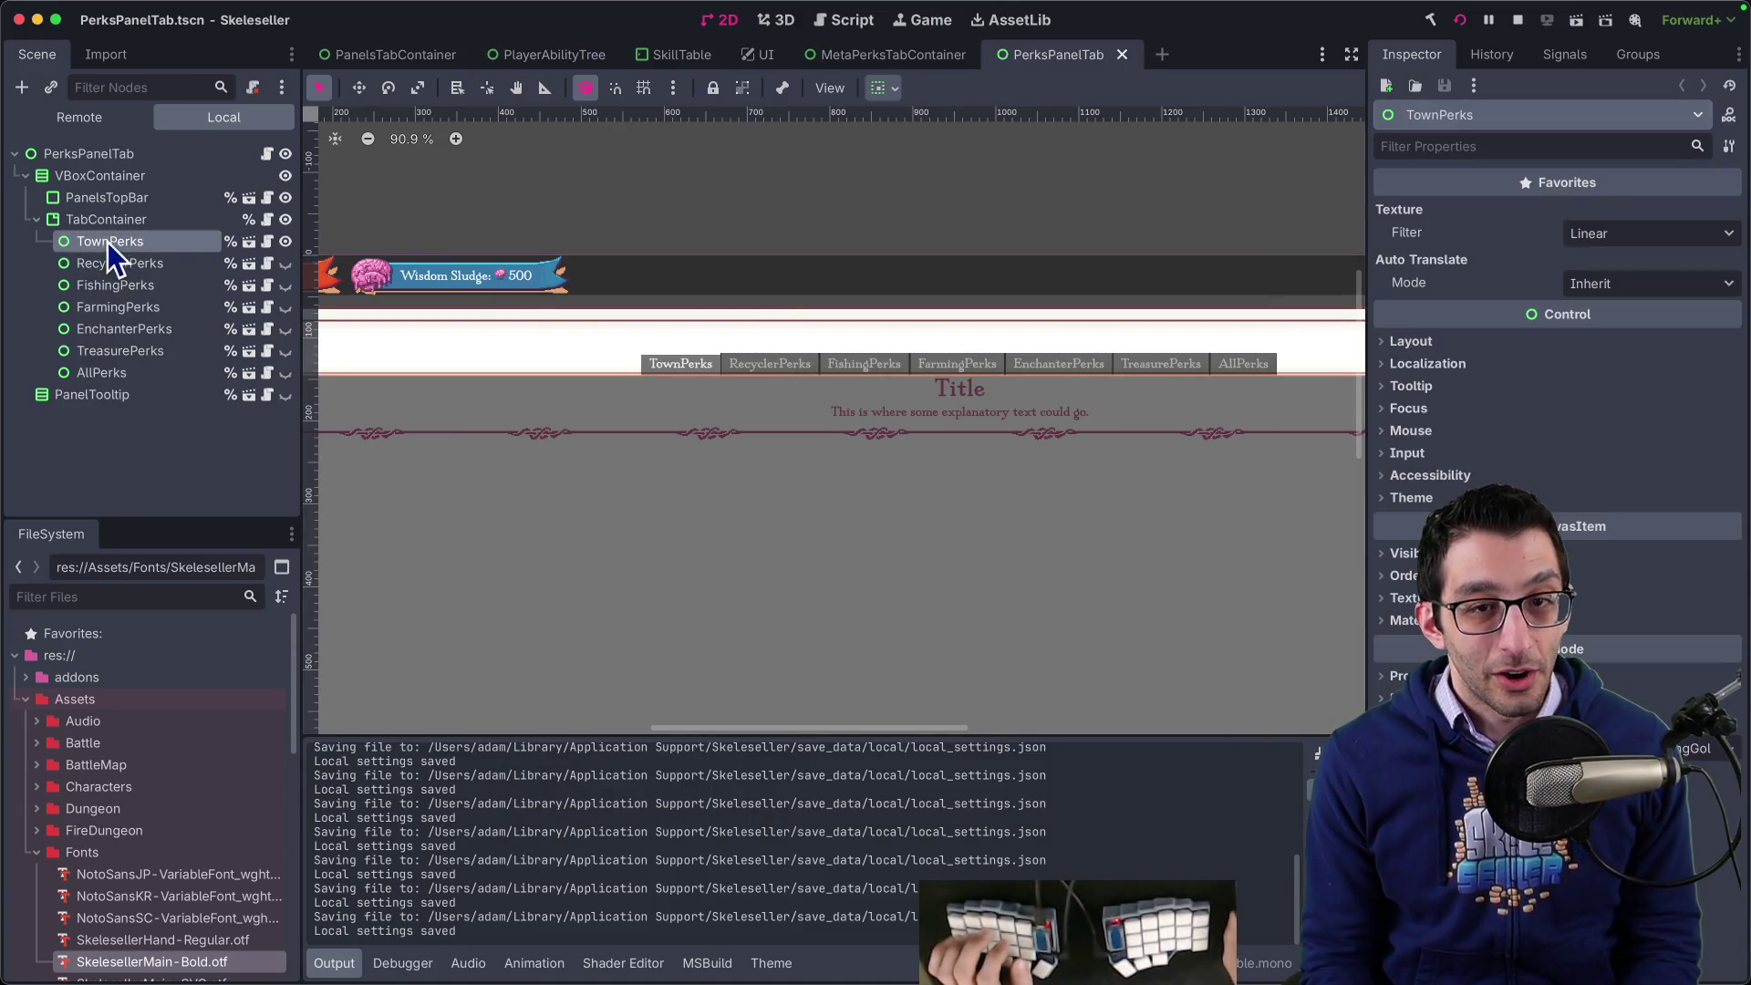
key("Up")
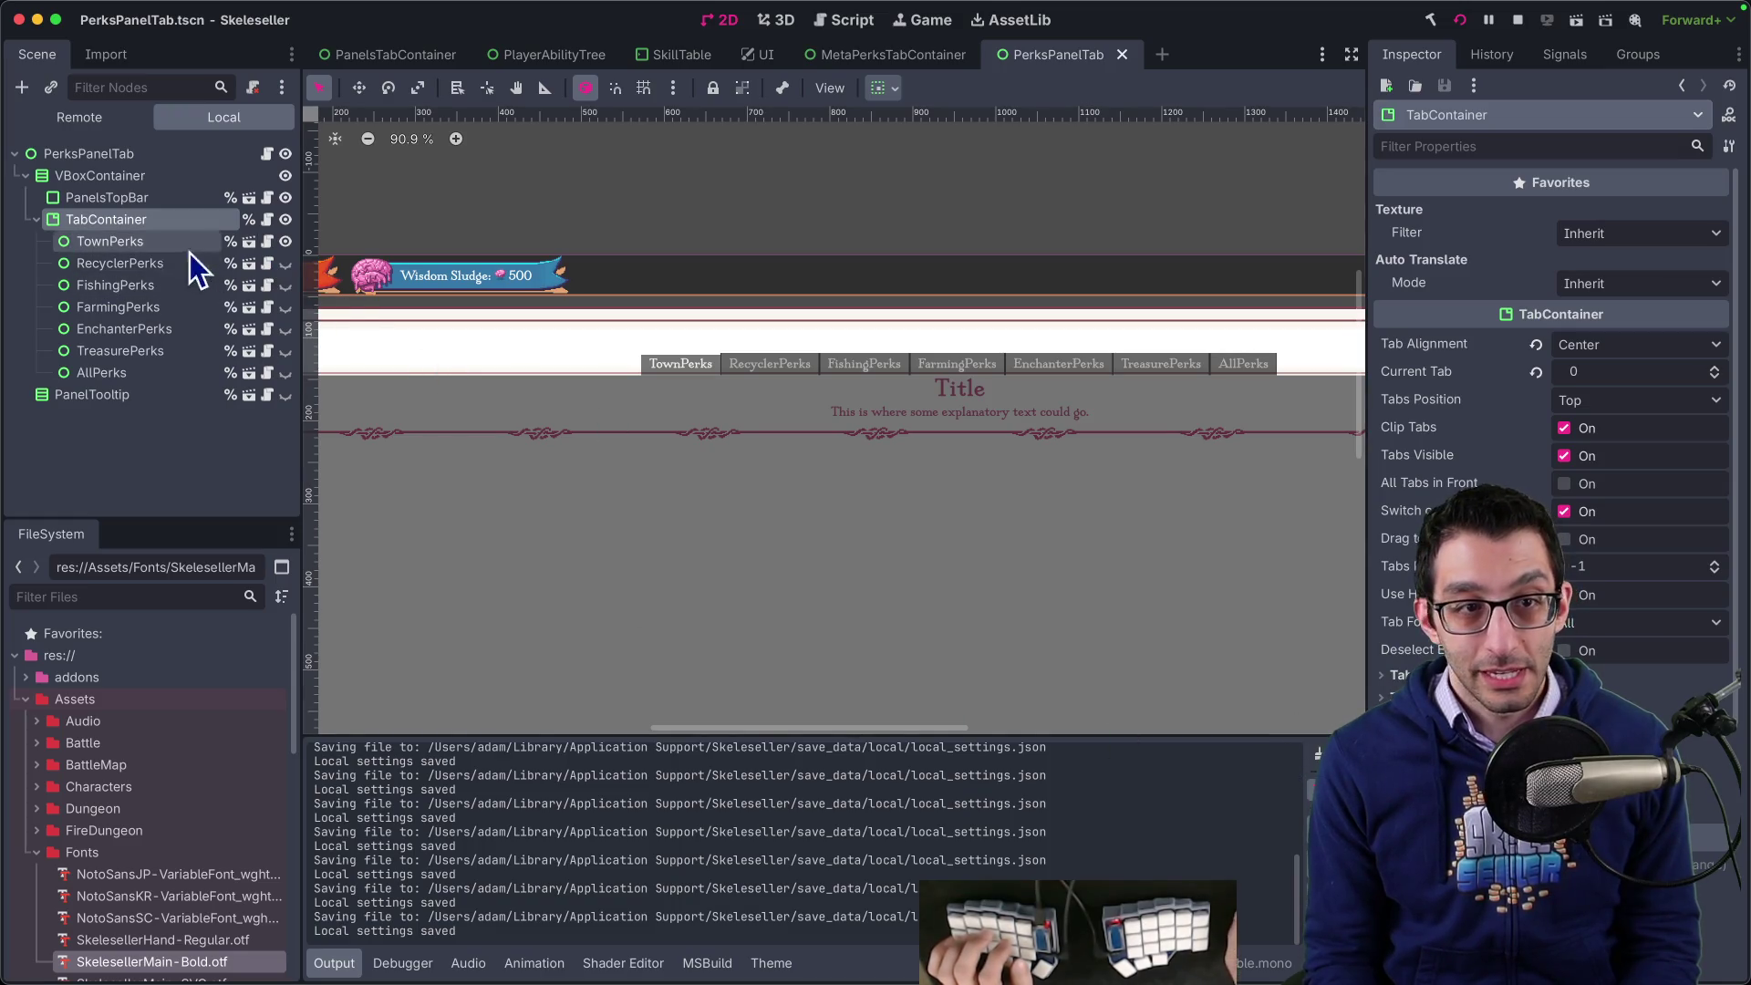
scroll(1551, 365, "down", 5)
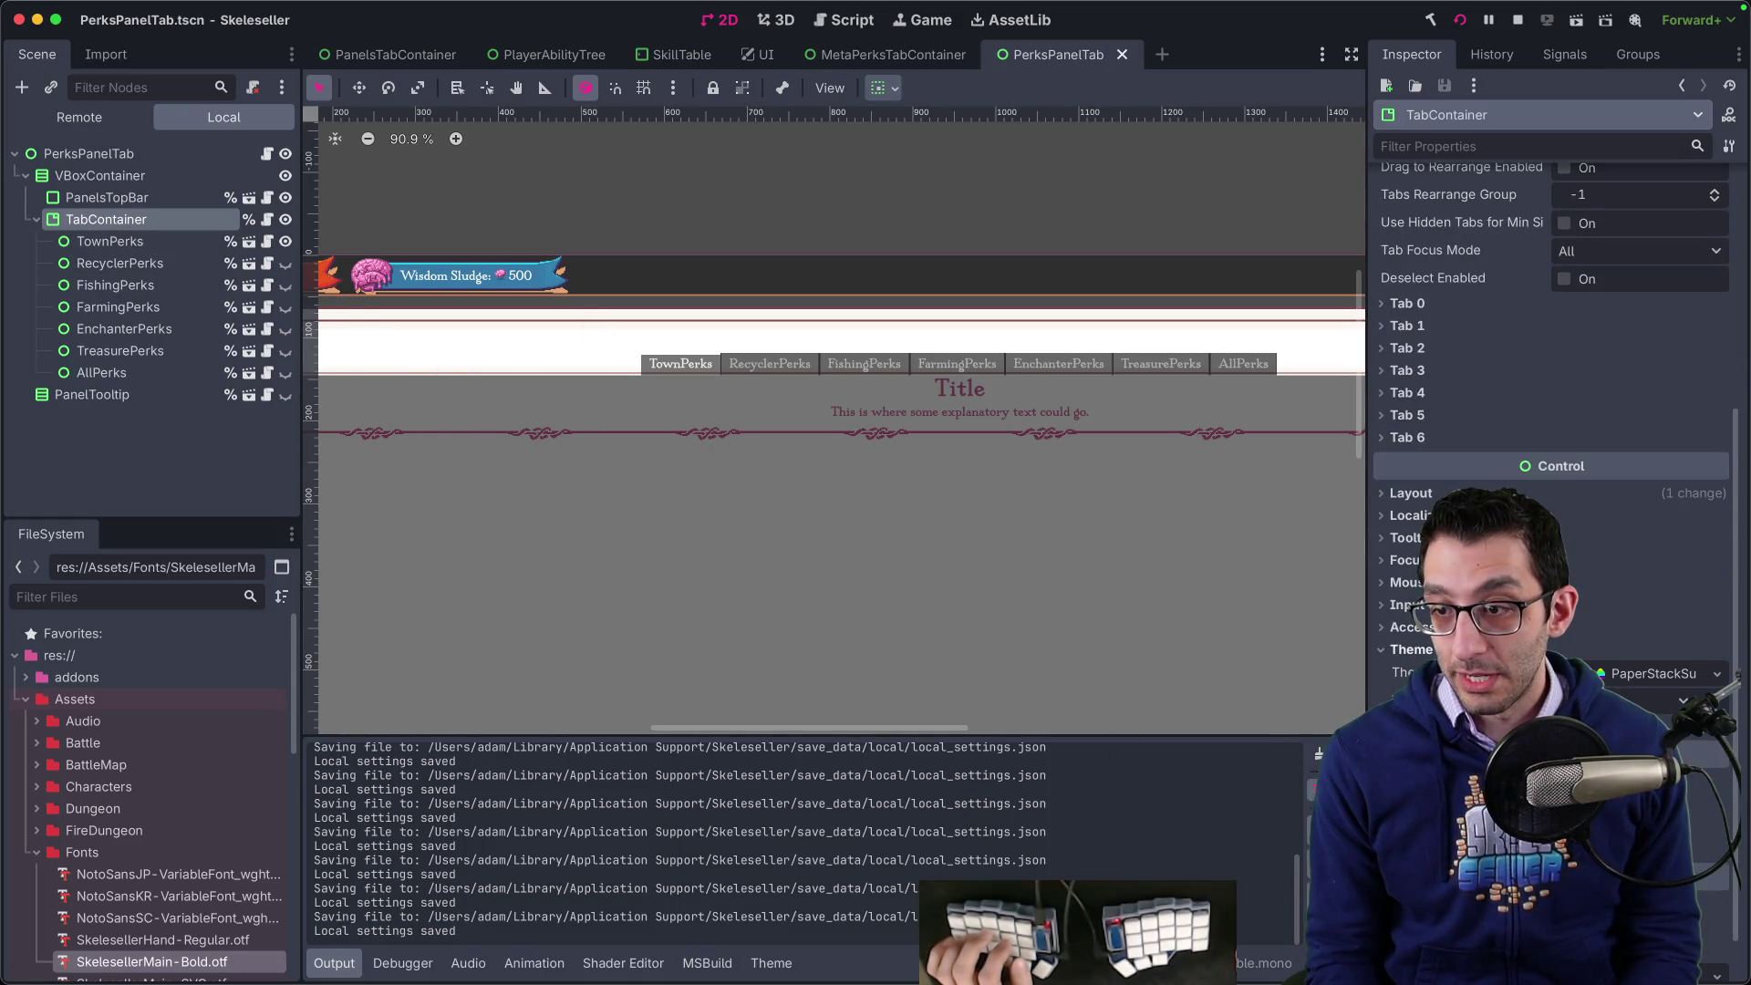
- Set the PaperStackSubTheme TabContainer stylebox's left, top and right content margins to 0 px
left_click(1622, 649)
left_click(1649, 673)
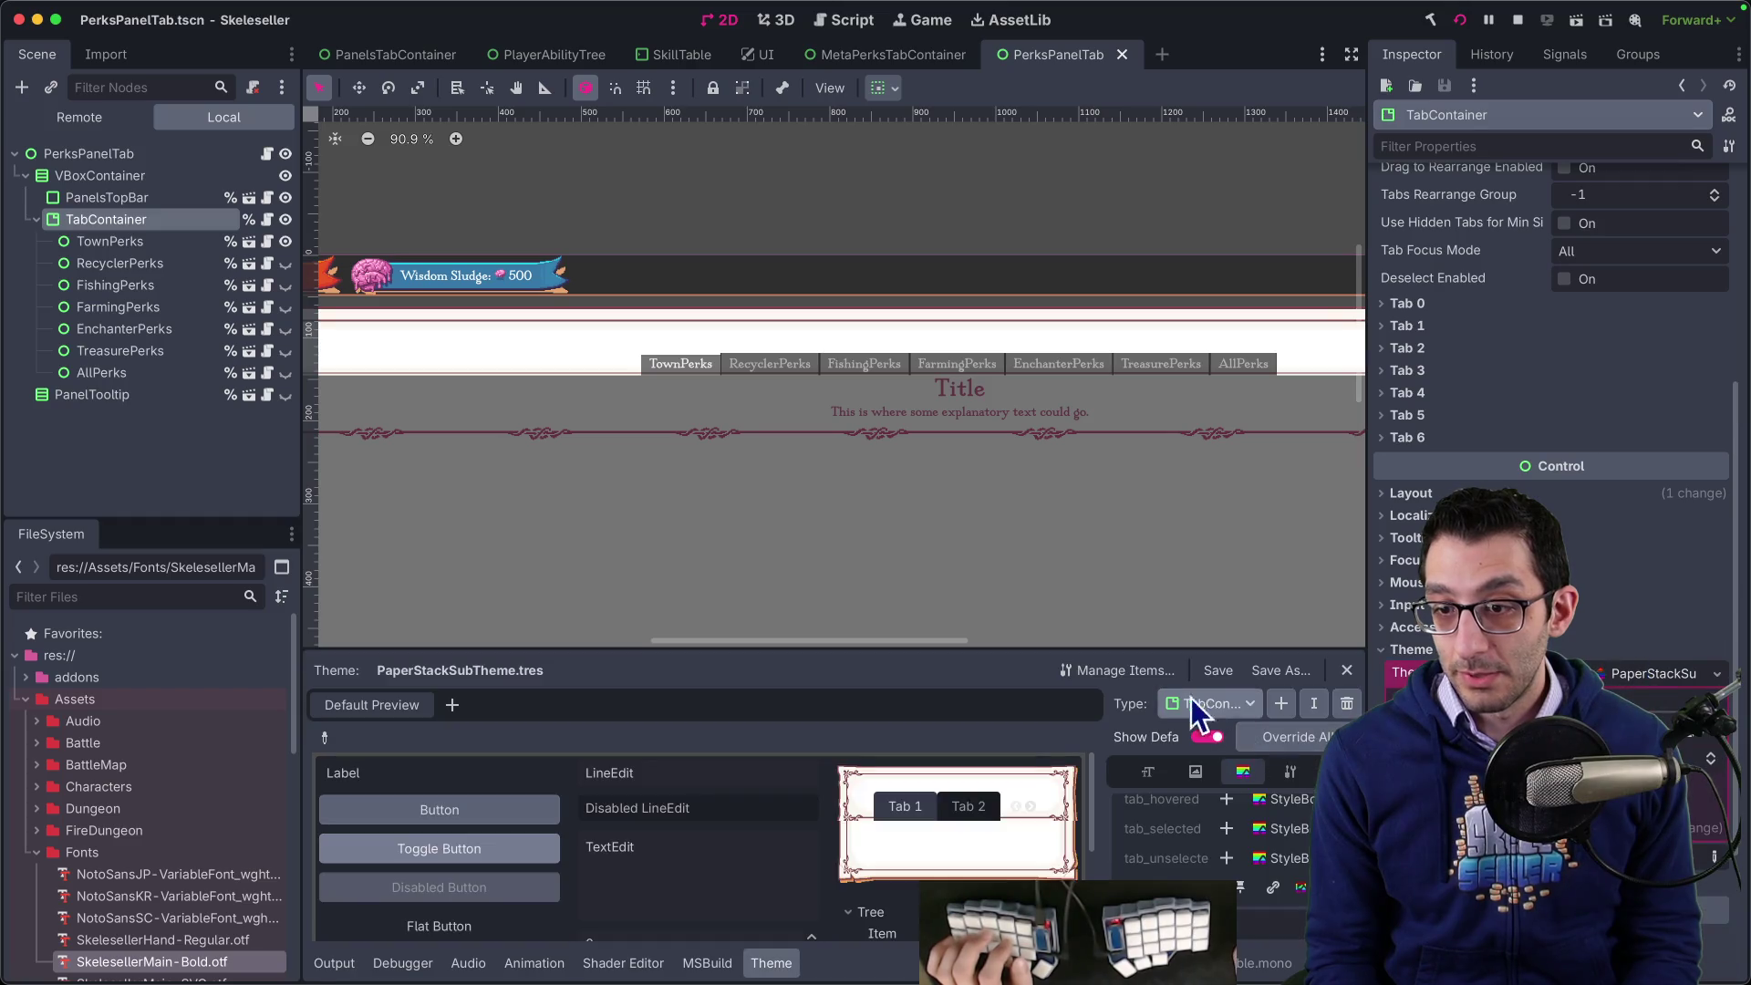
left_click_drag(1100, 763, 927, 742)
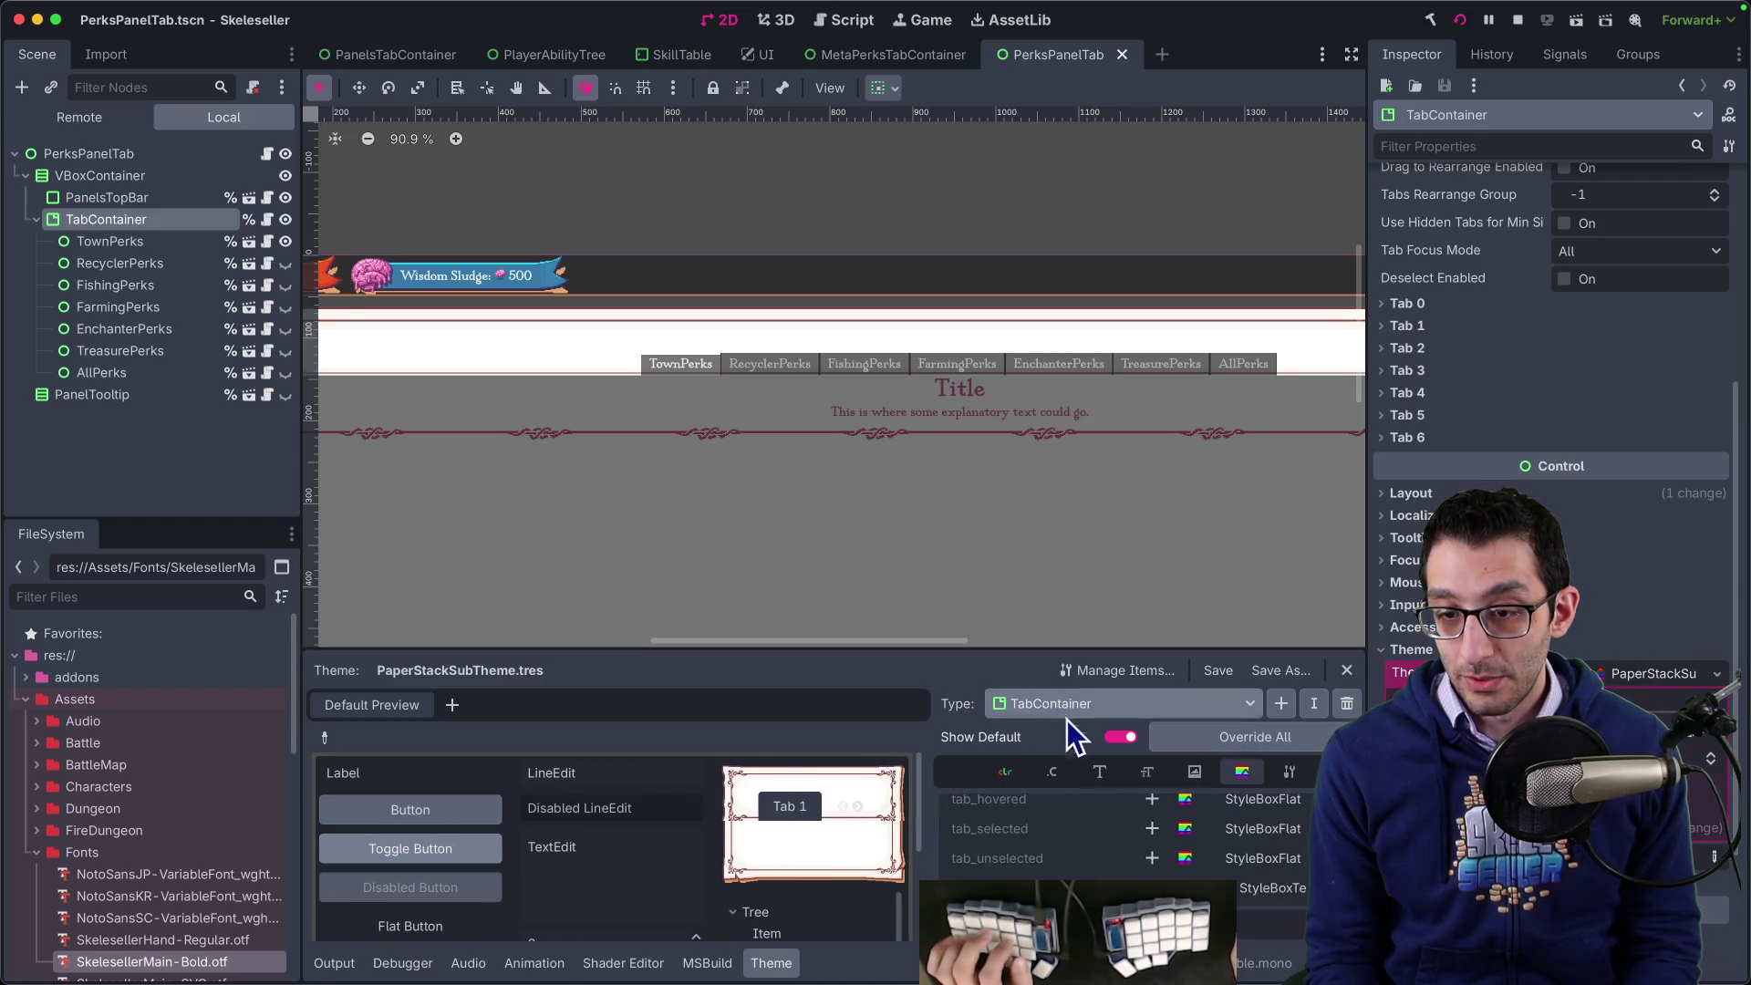
left_click(1264, 889)
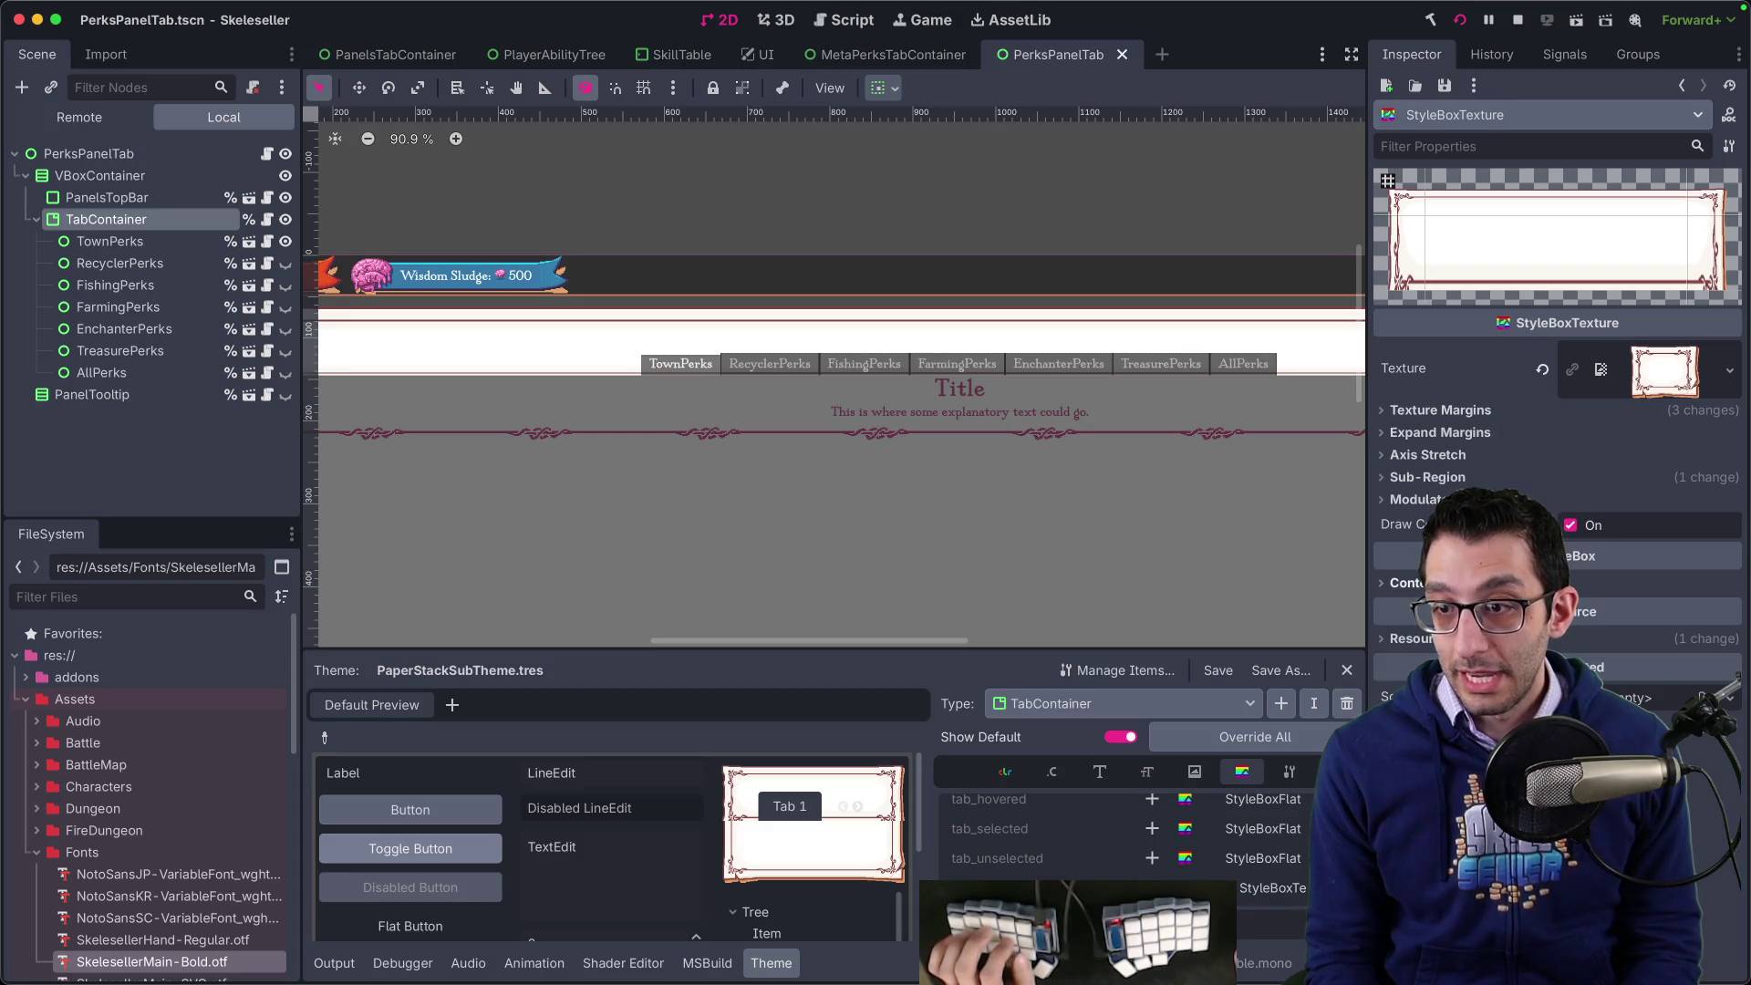
left_click(1409, 583)
left_click(1624, 596)
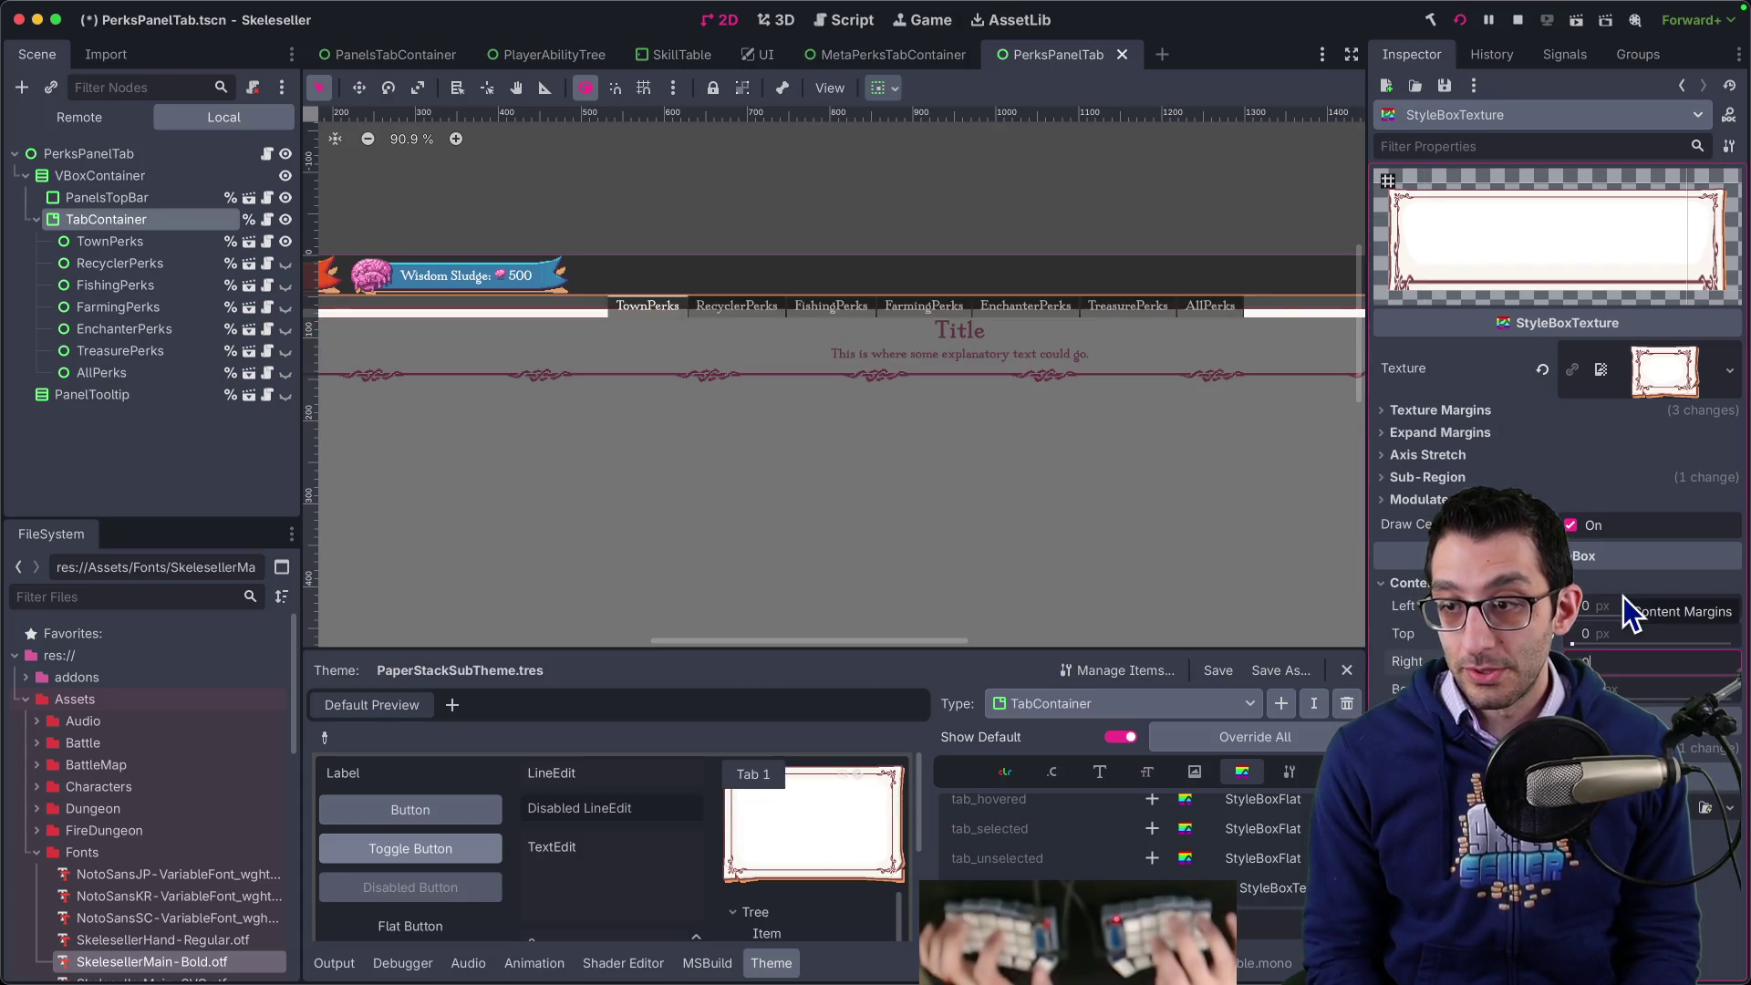
scroll(1102, 493, "down", 5)
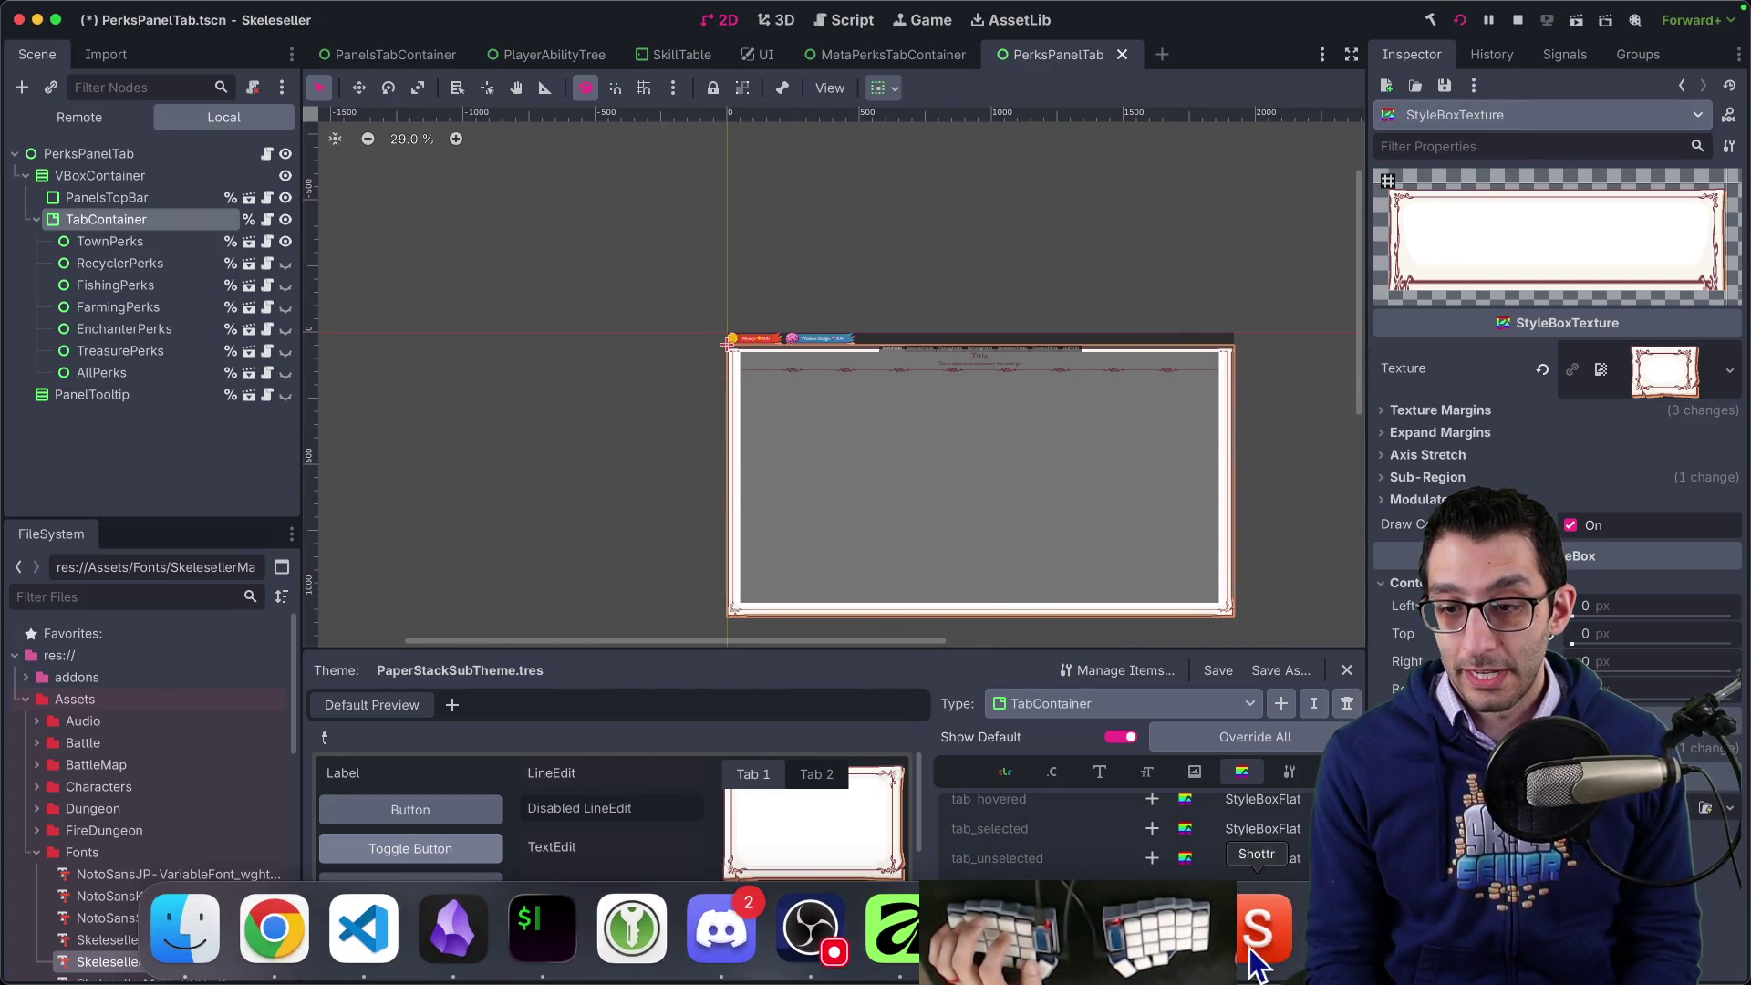
left_click(1252, 939)
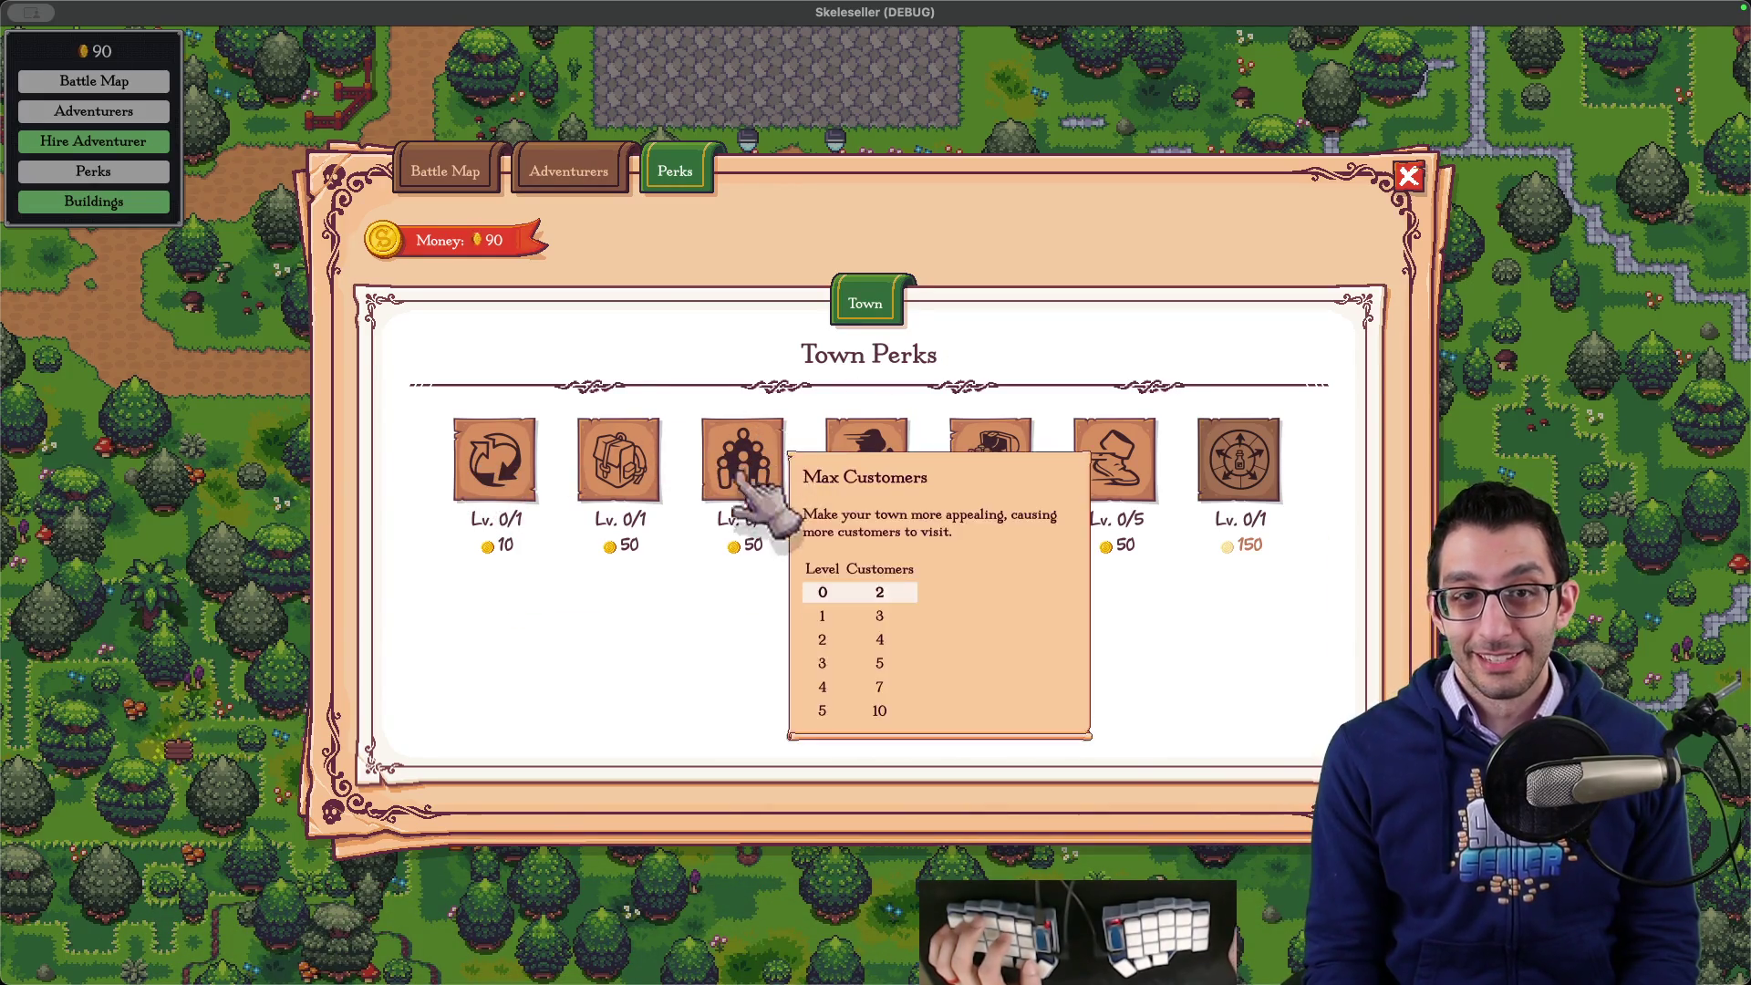
mouse_move(1167, 926)
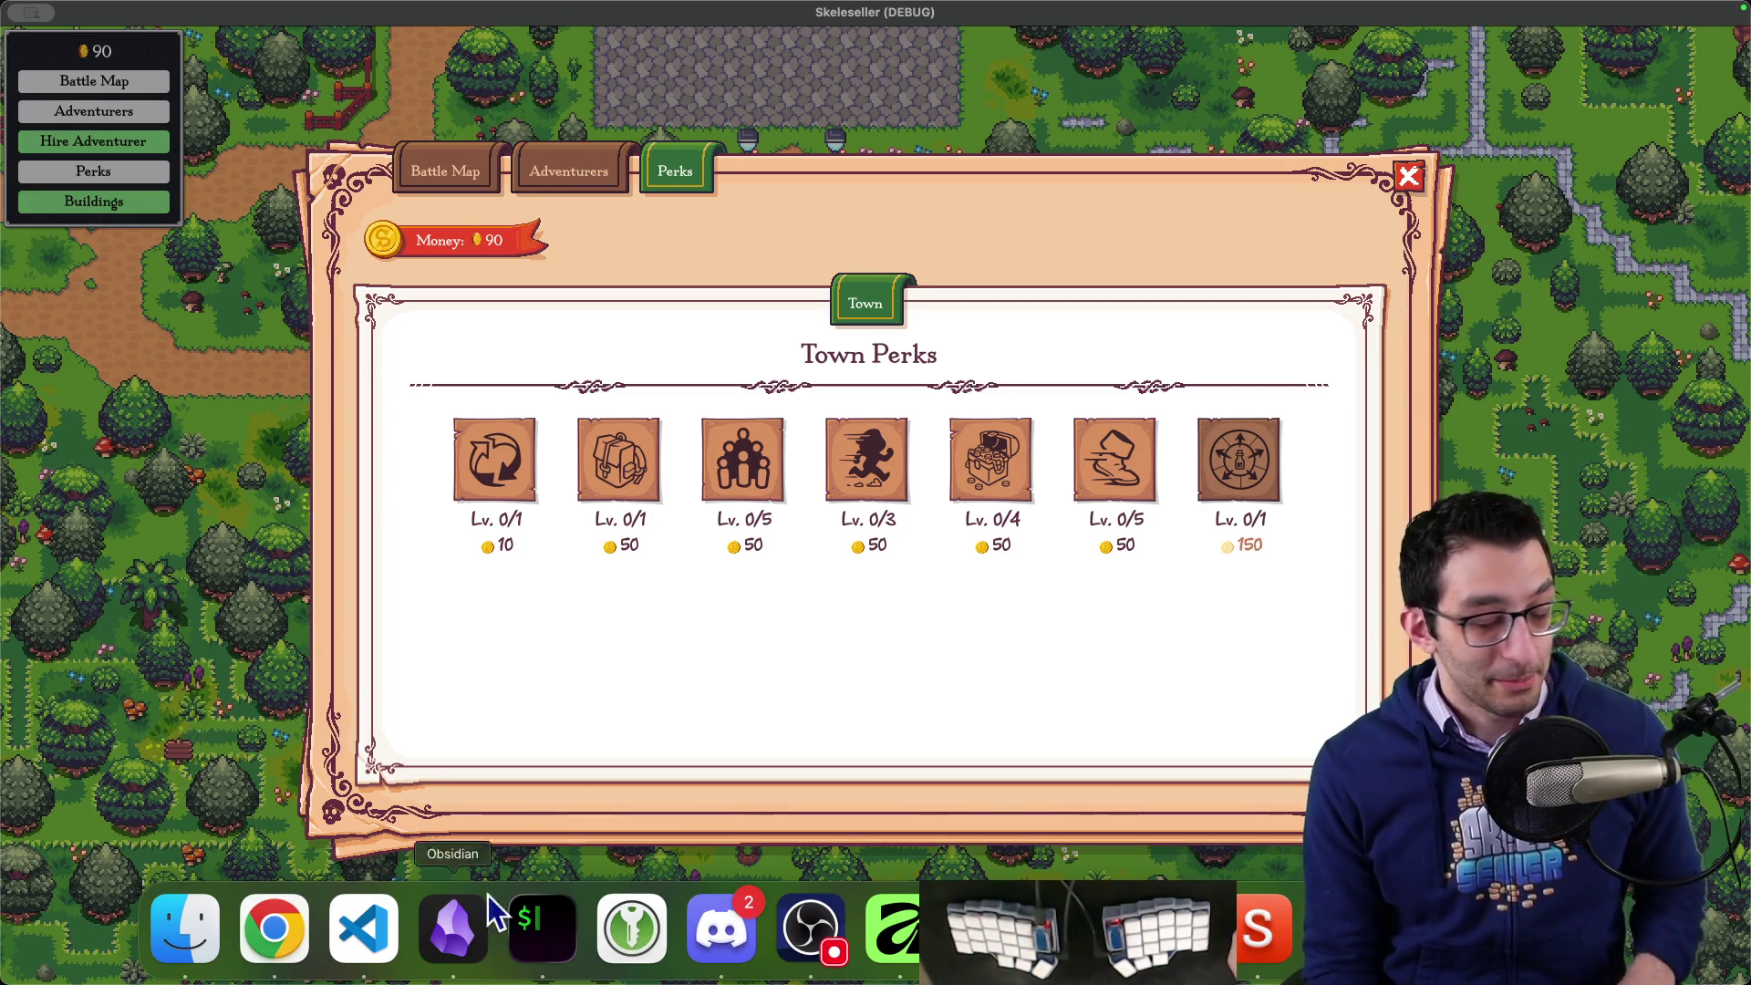
- Review the TabContainer margins fix PR in Chrome, then return to the Skeleseller store page
left_click(274, 928)
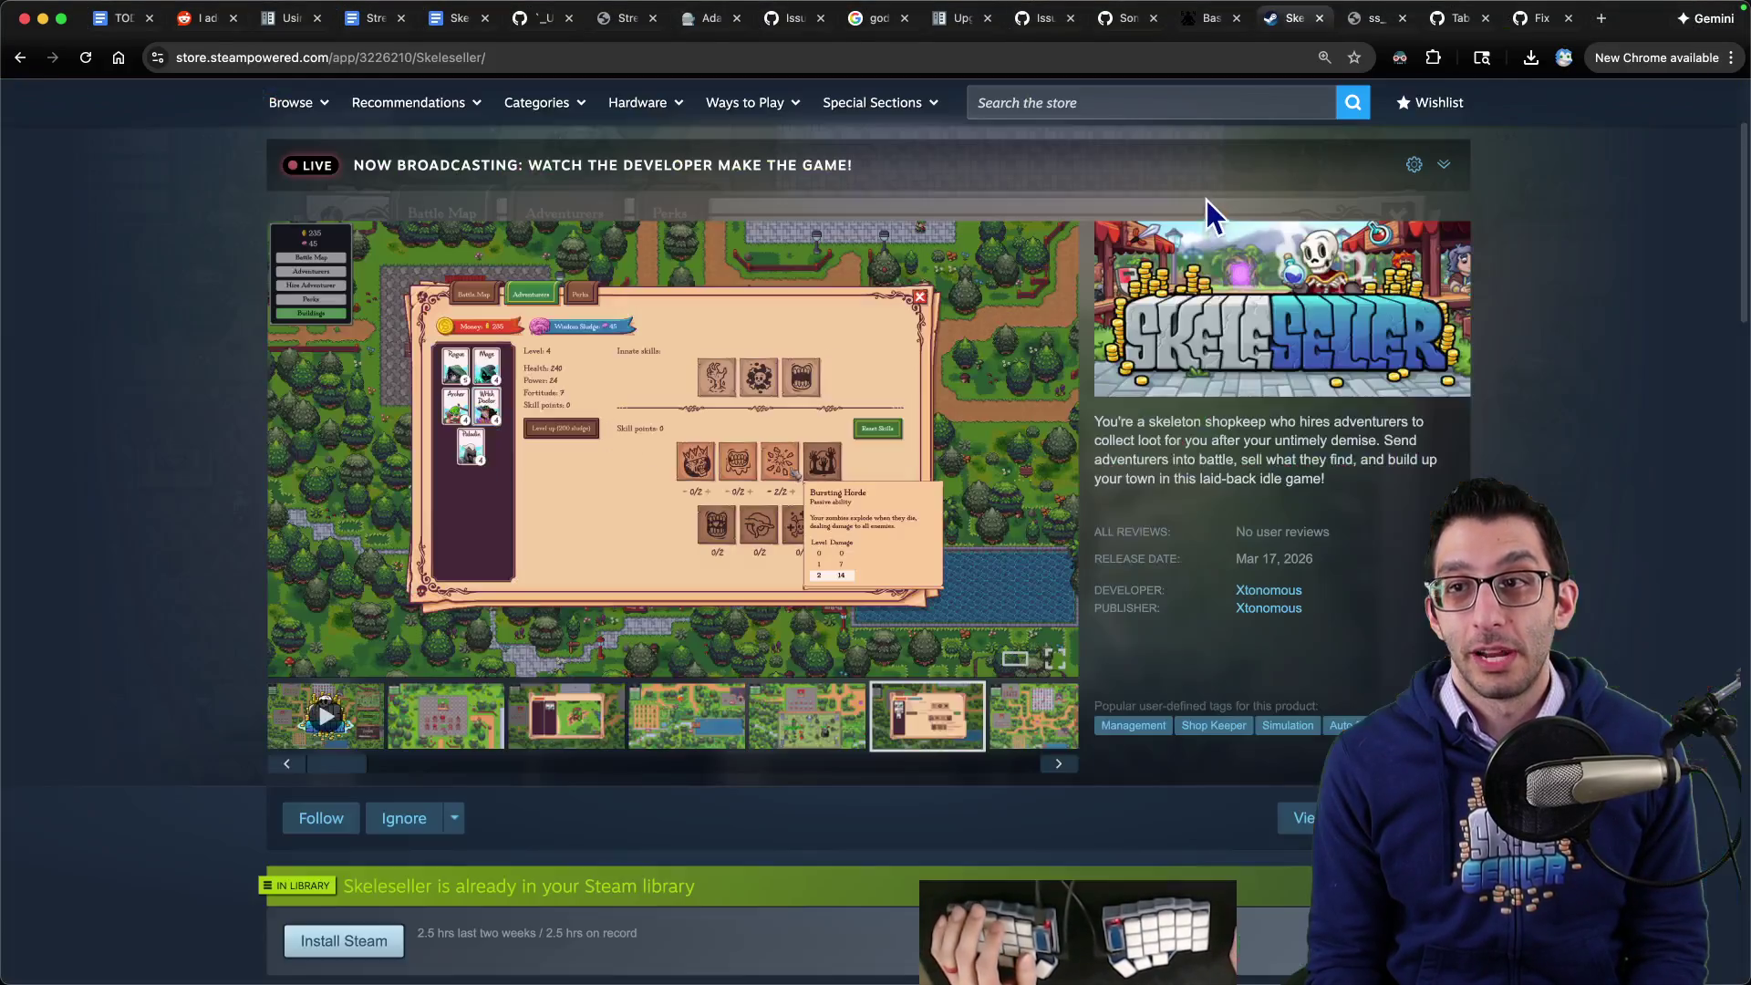
key("ctrl+Tab")
key("ctrl+Tab")
key("ctrl+Tab")
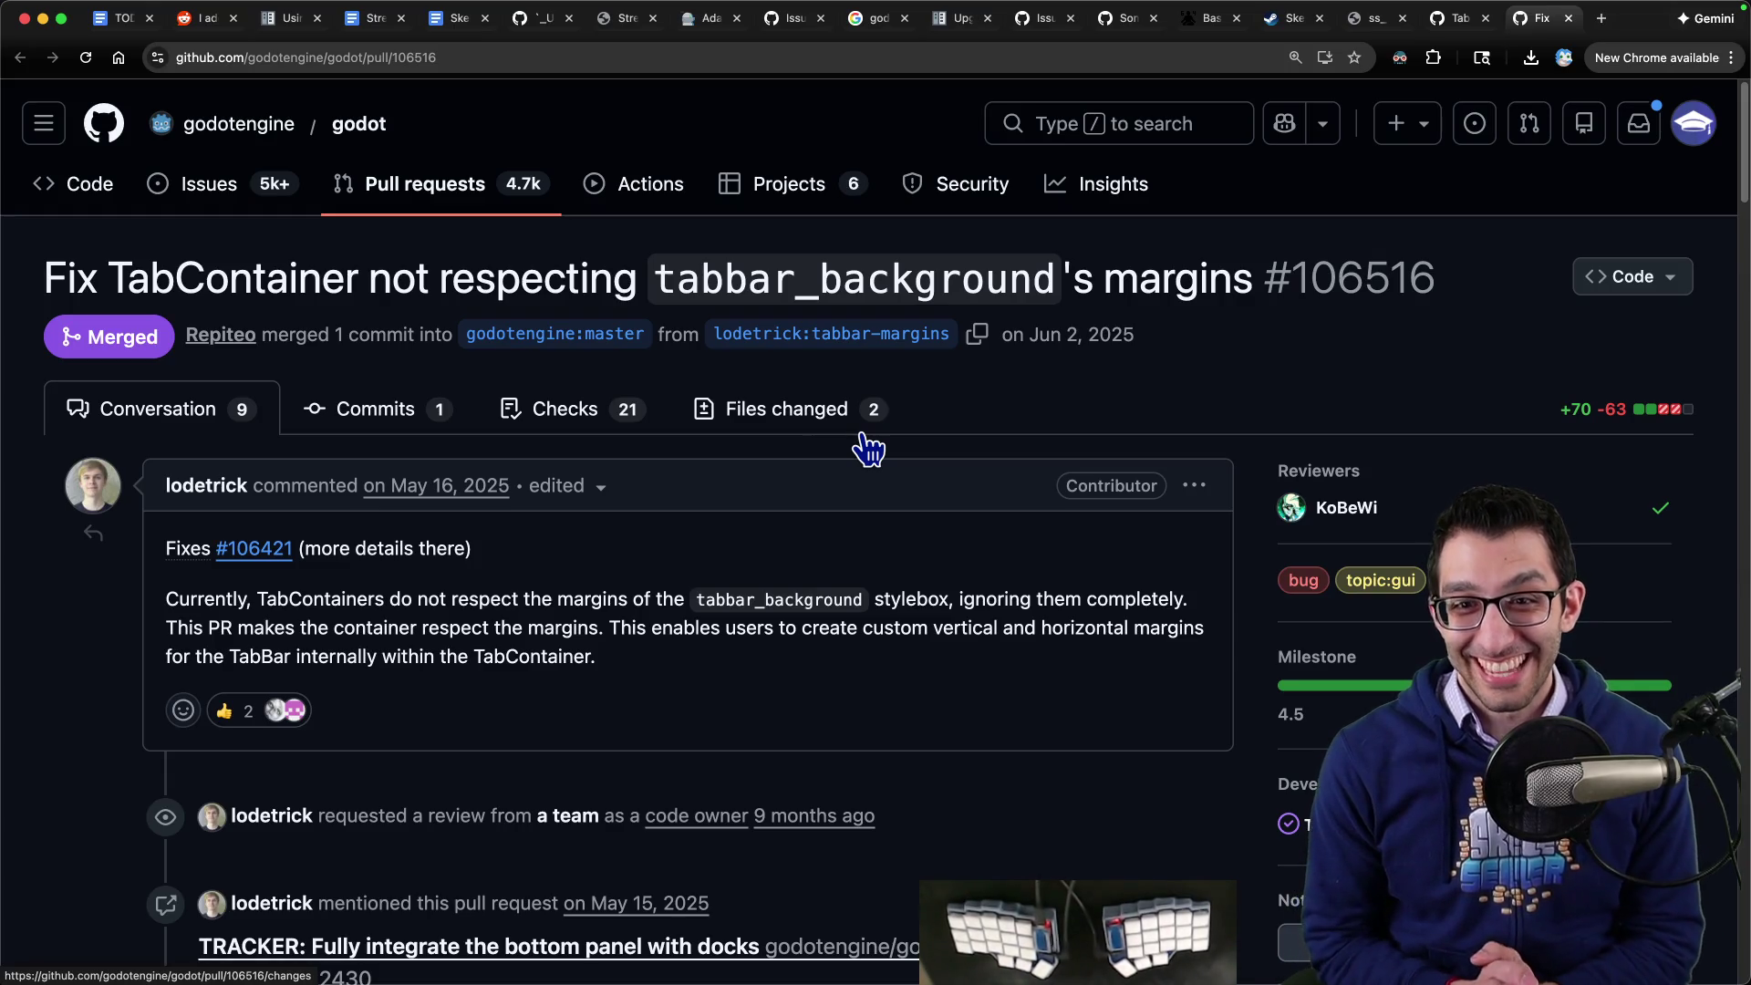
key("ctrl+shift+Tab")
key("ctrl+shift+Tab")
key("ctrl+shift+Tab")
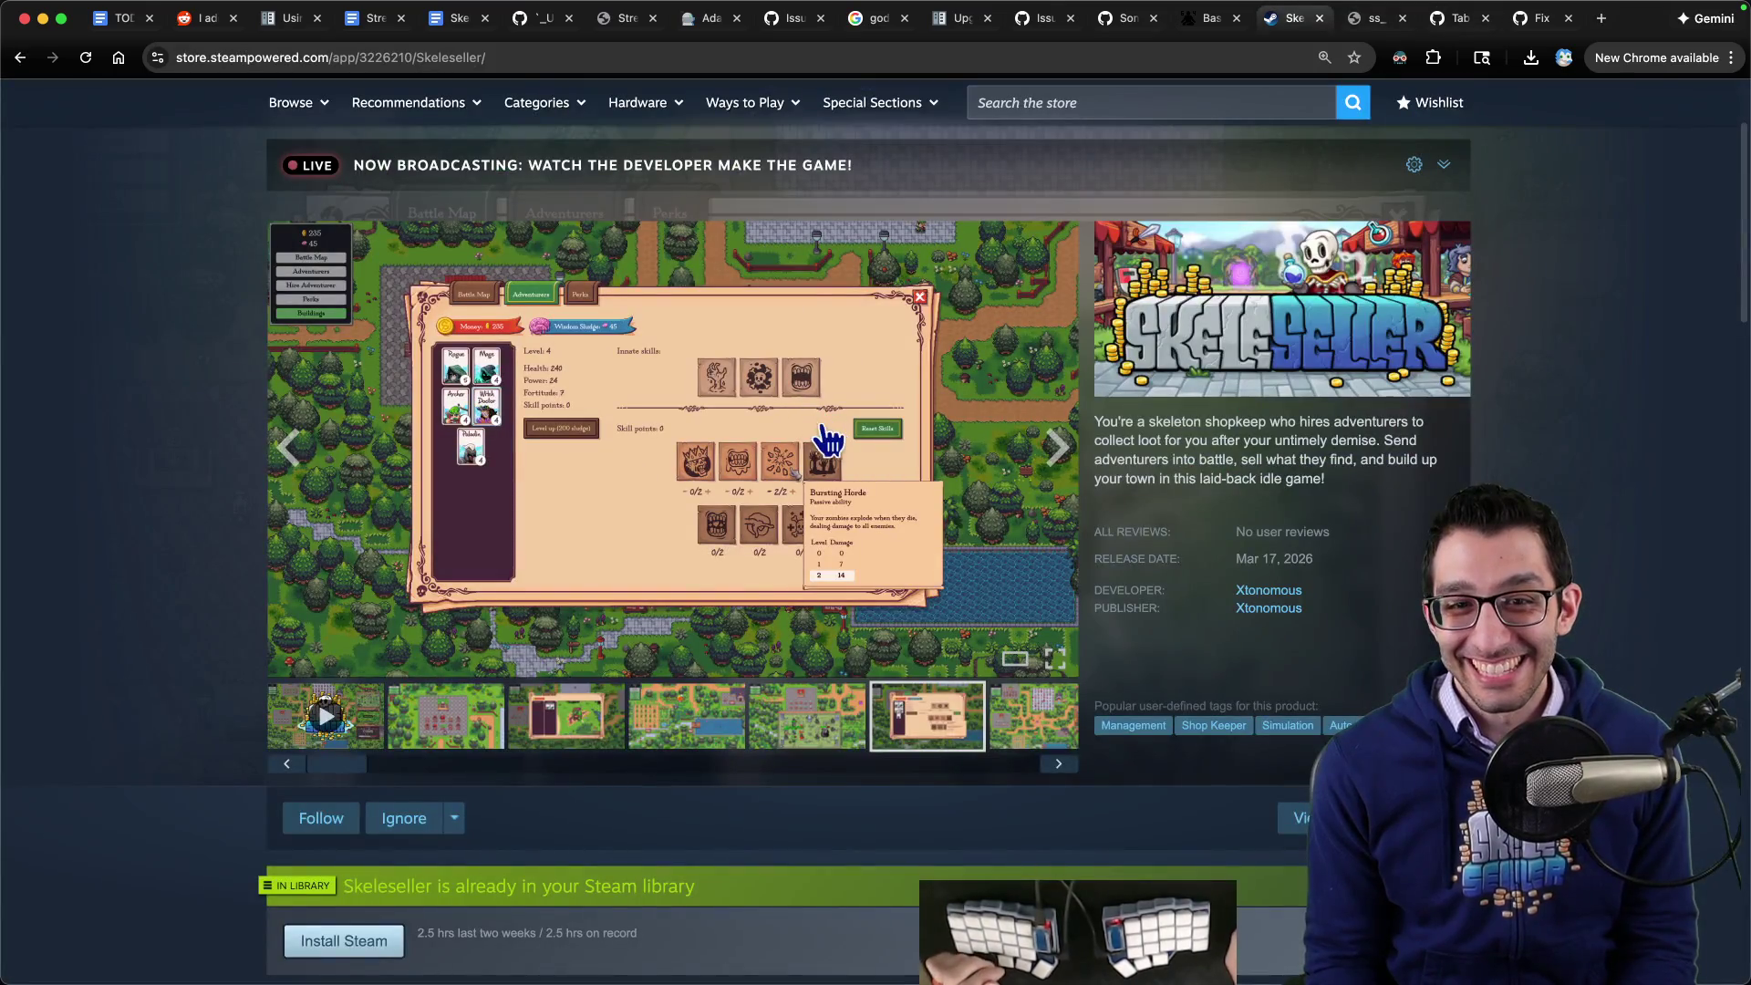
- Browse the Skeleseller store screenshots, including the farm, skills menu, battle map and town square
left_click(567, 720)
left_click(446, 721)
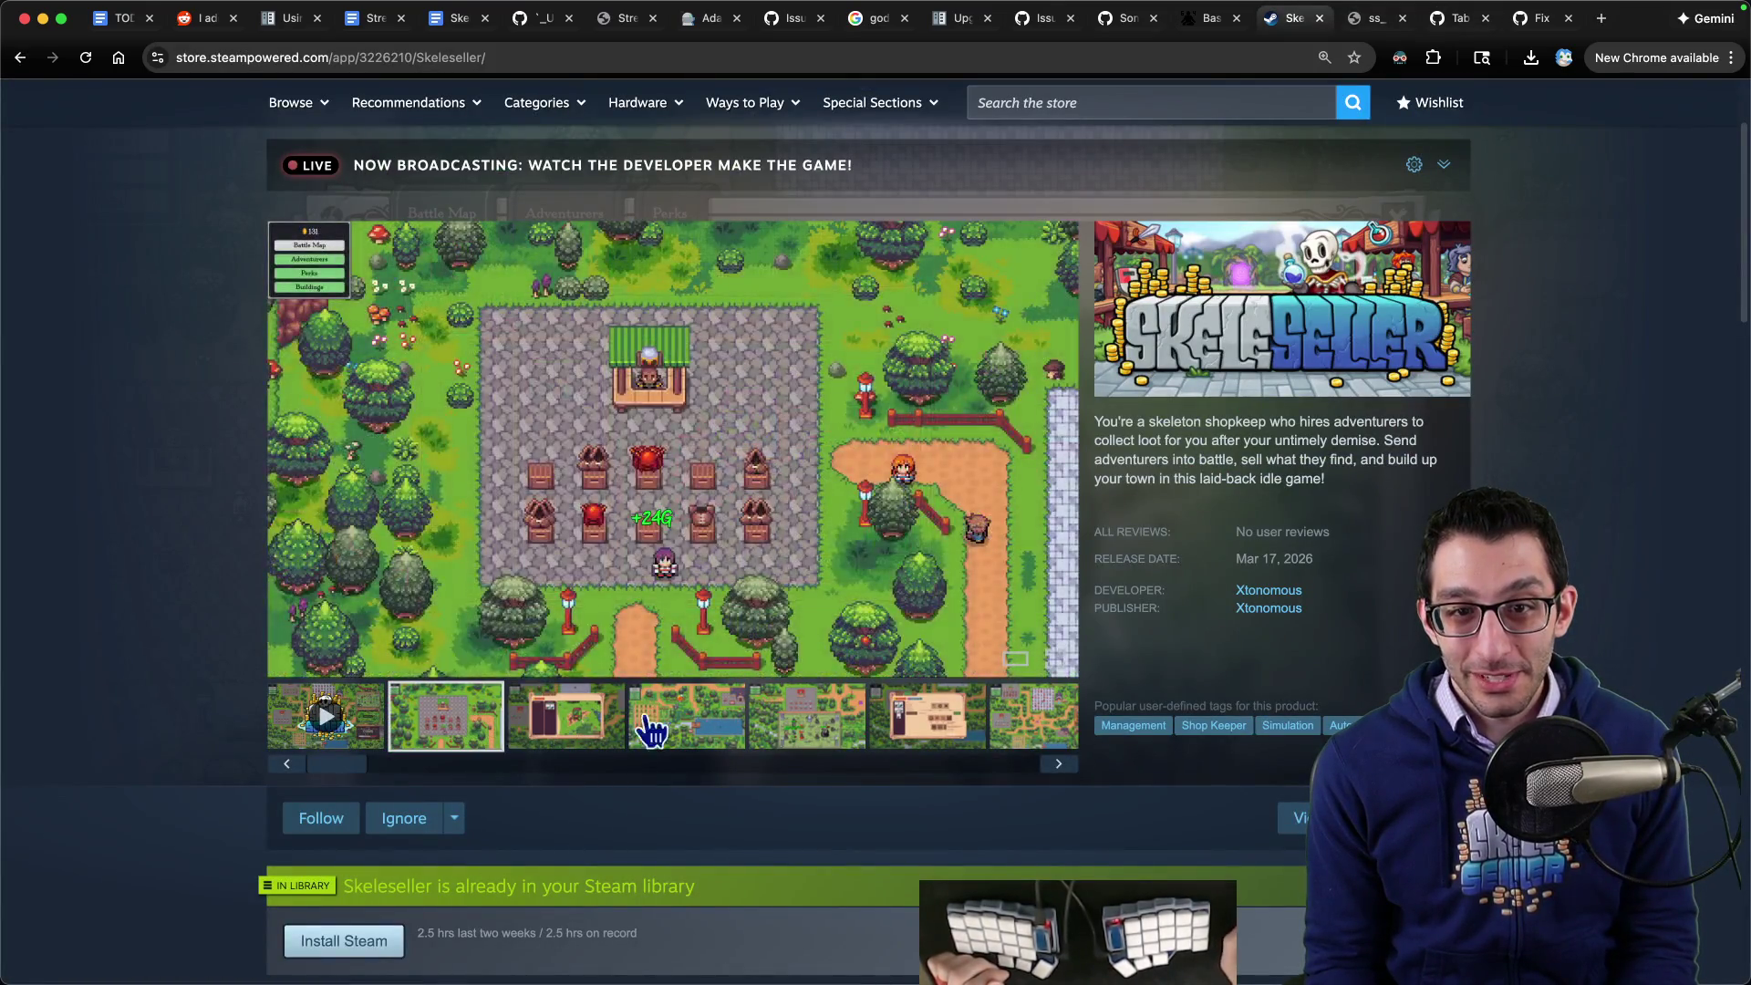
left_click(683, 725)
left_click(803, 727)
left_click(926, 725)
left_click(1019, 729)
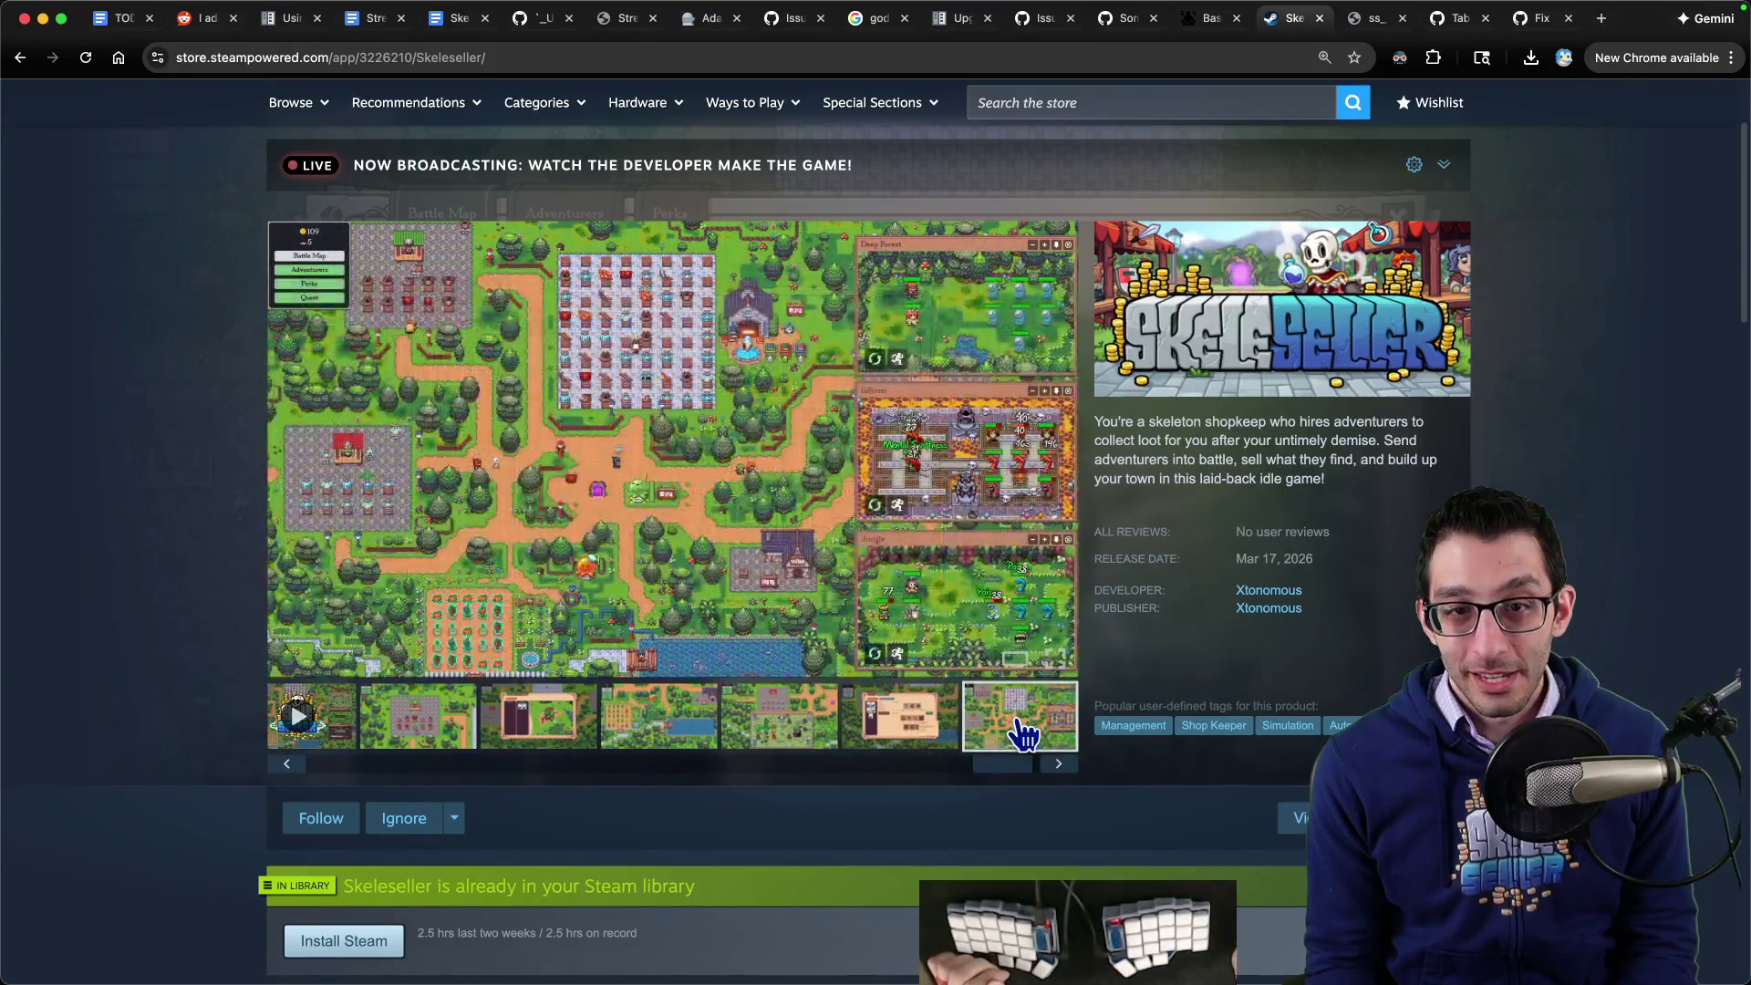
scroll(1024, 733, "down", 1)
left_click(860, 665)
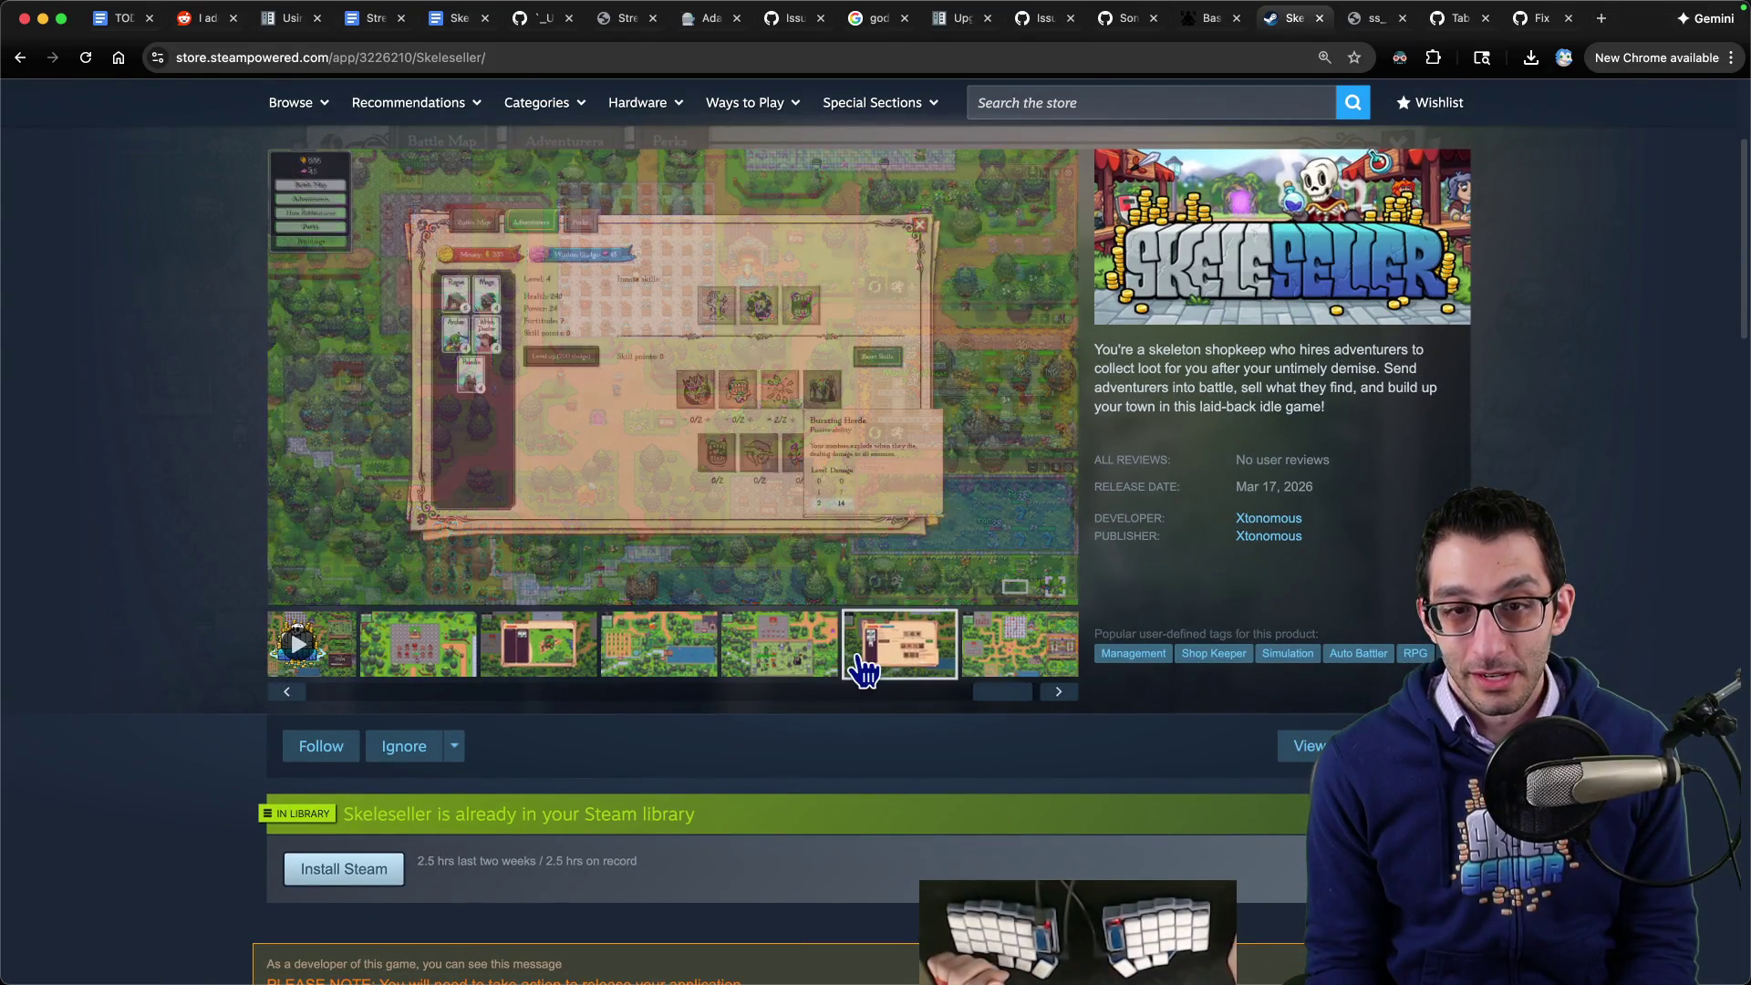
left_click(578, 665)
left_click(446, 666)
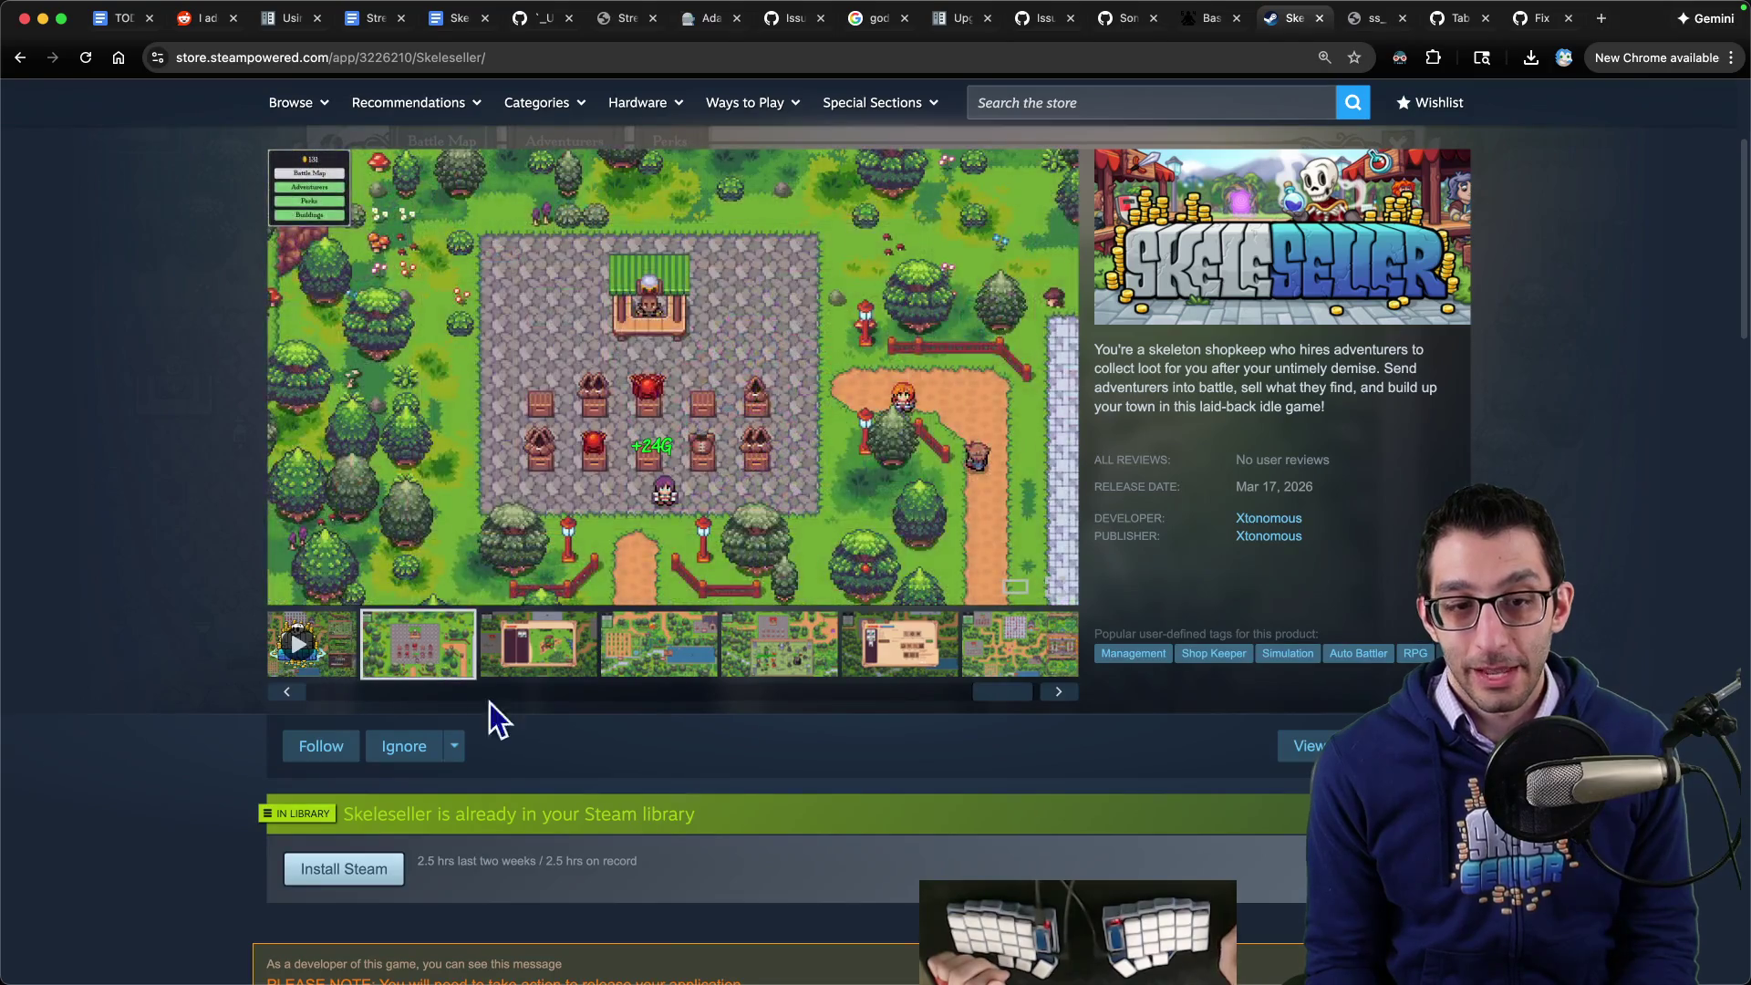
- Bring the debug game window back and close its Town Perks window
mouse_move(1078, 930)
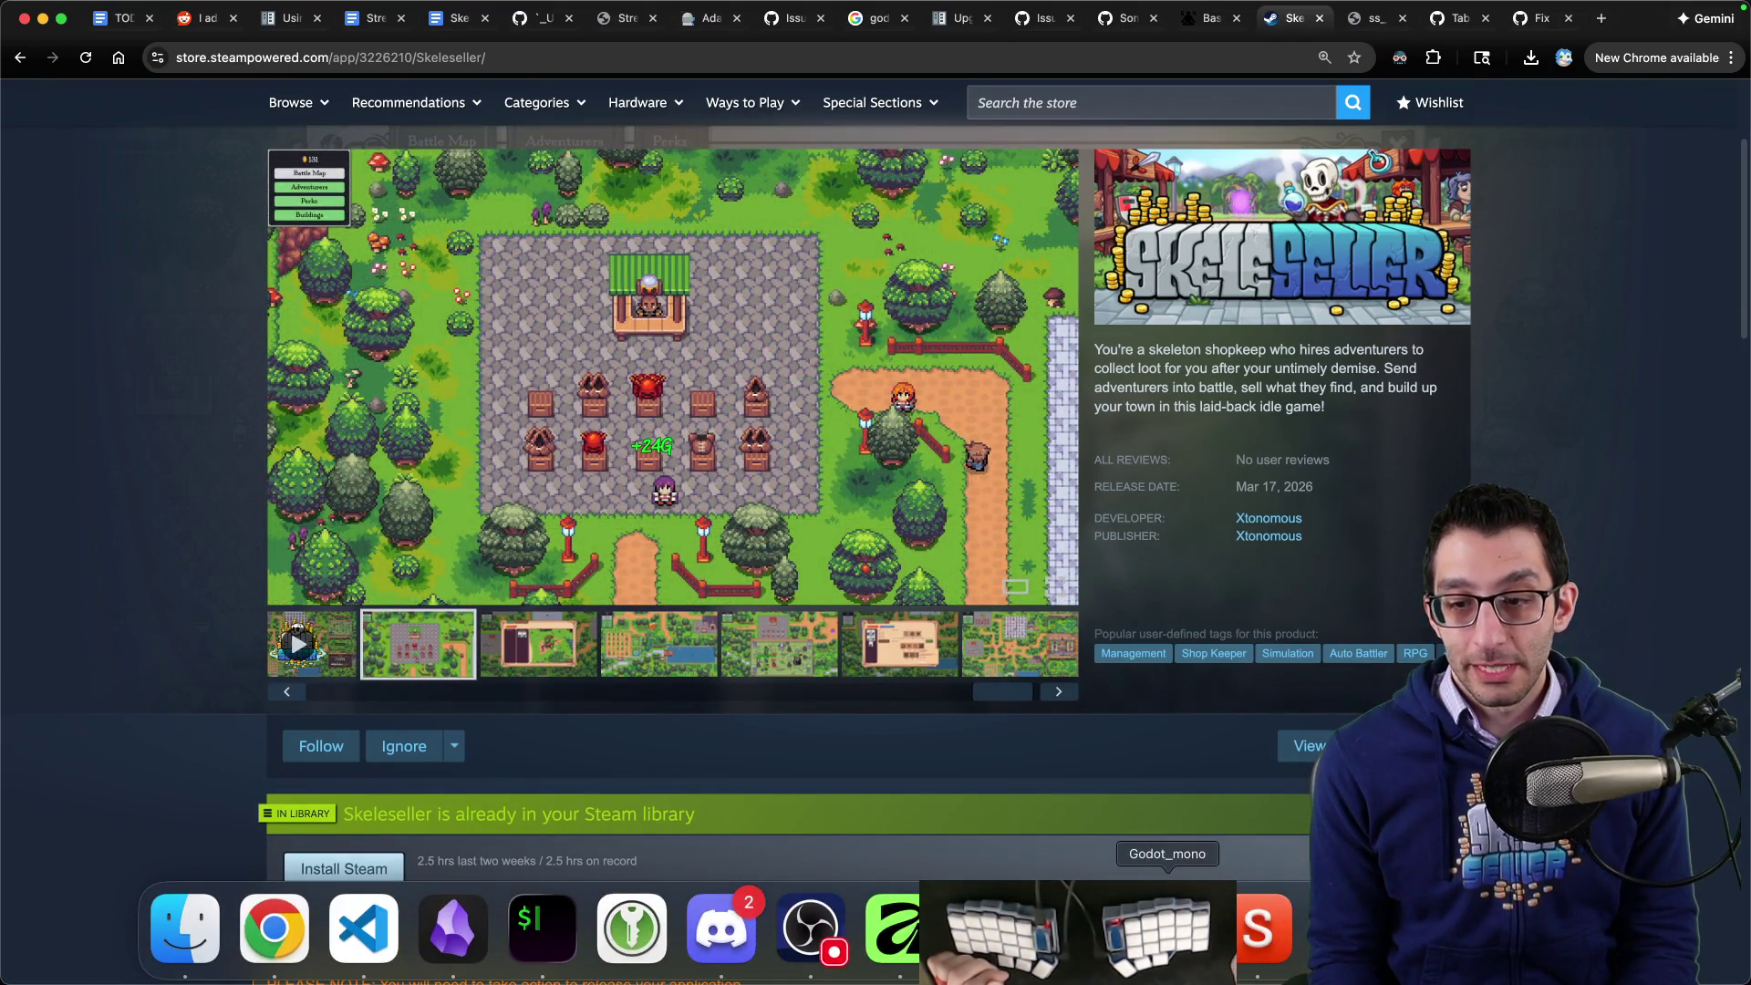
left_click(1167, 929)
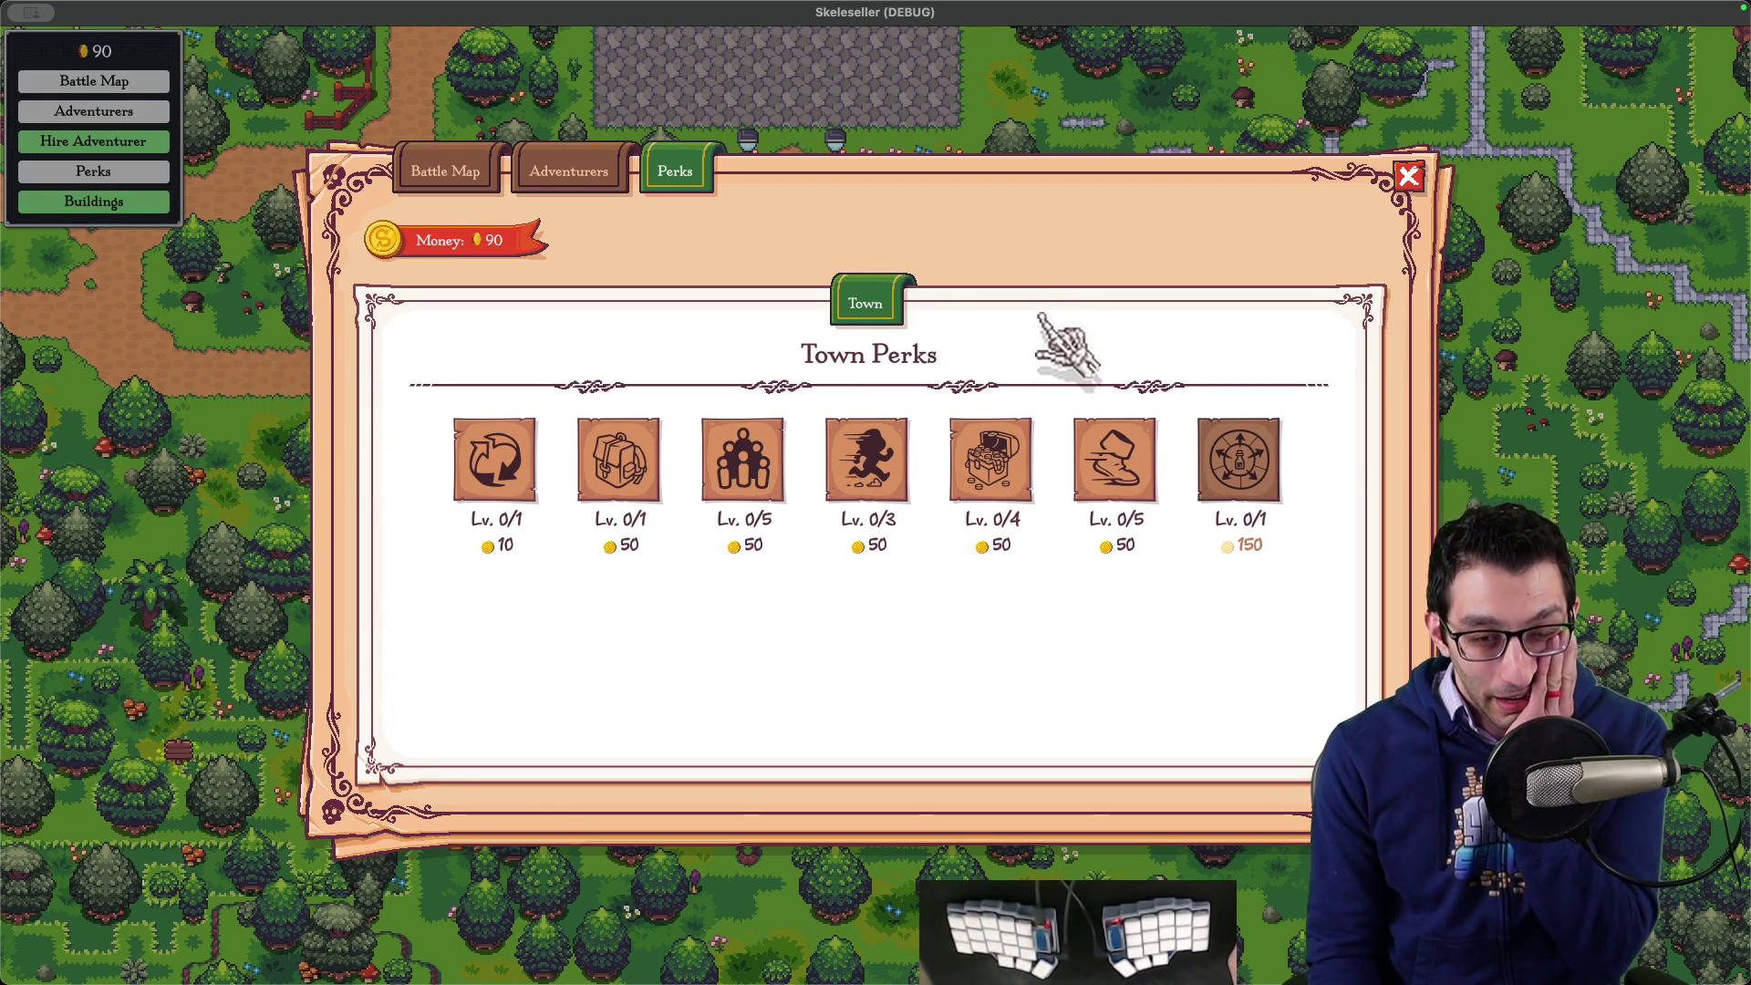
key("Escape")
- Launch the Steam Skeleseller build despite the cloud sync warning and continue the Story Mode save
key("super+Tab")
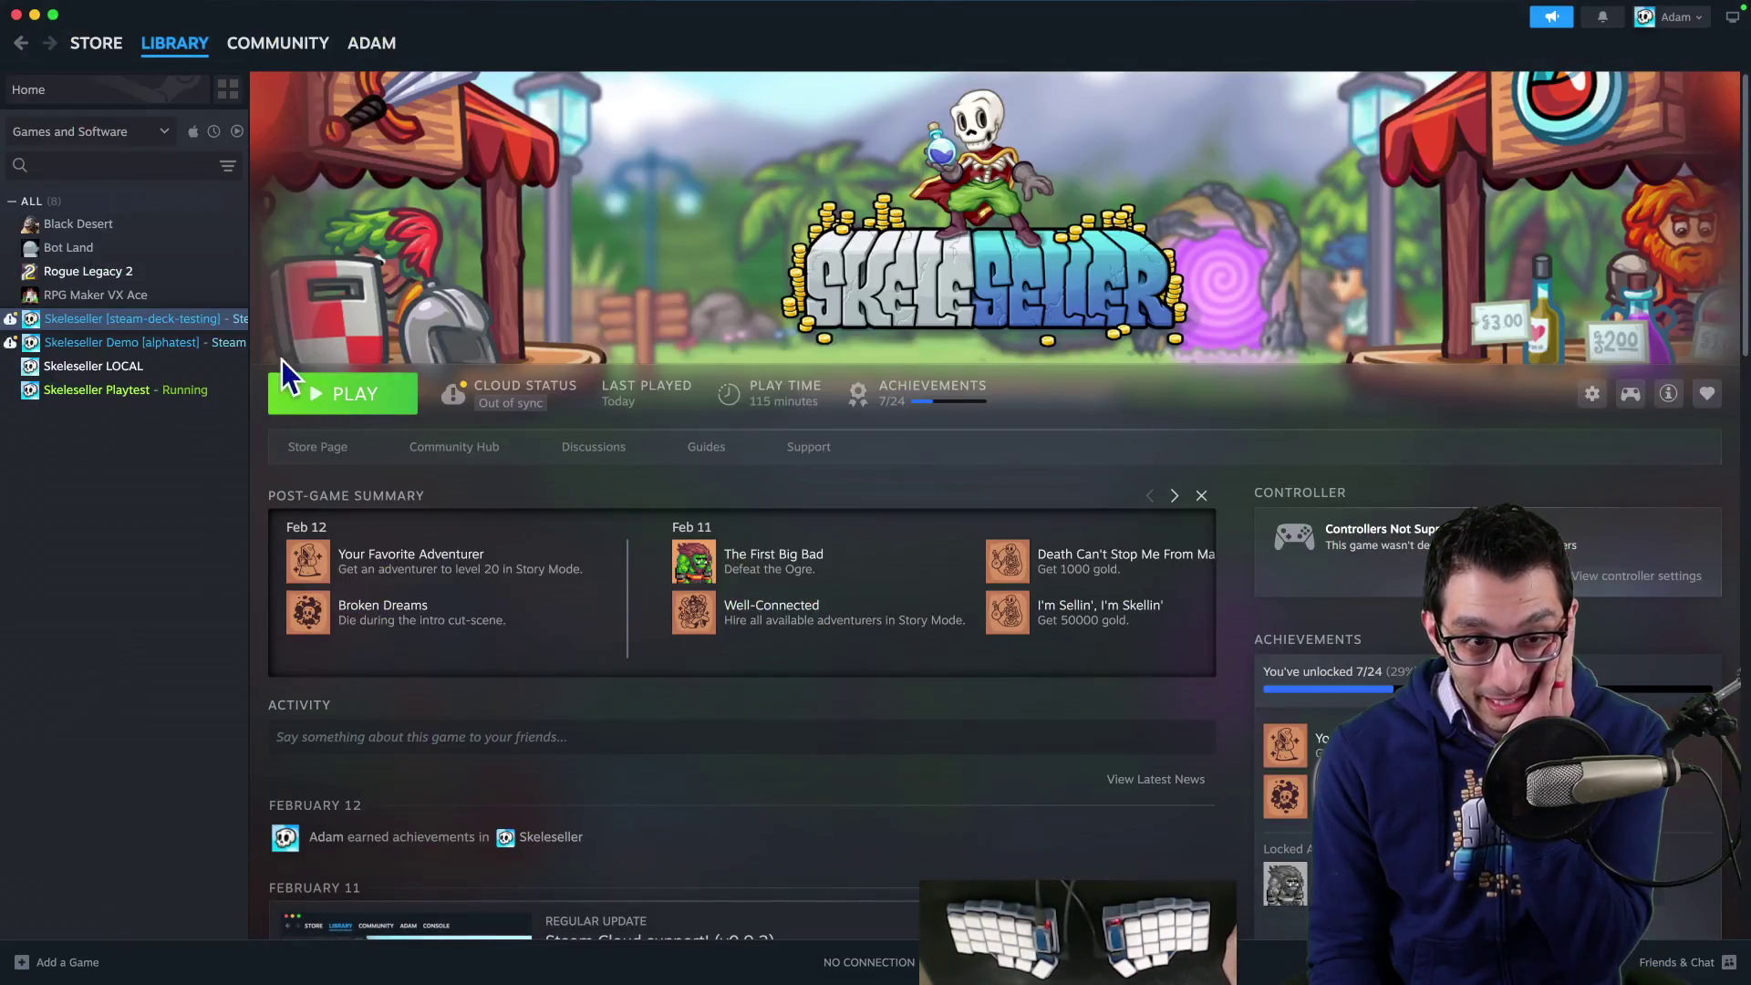
left_click(321, 406)
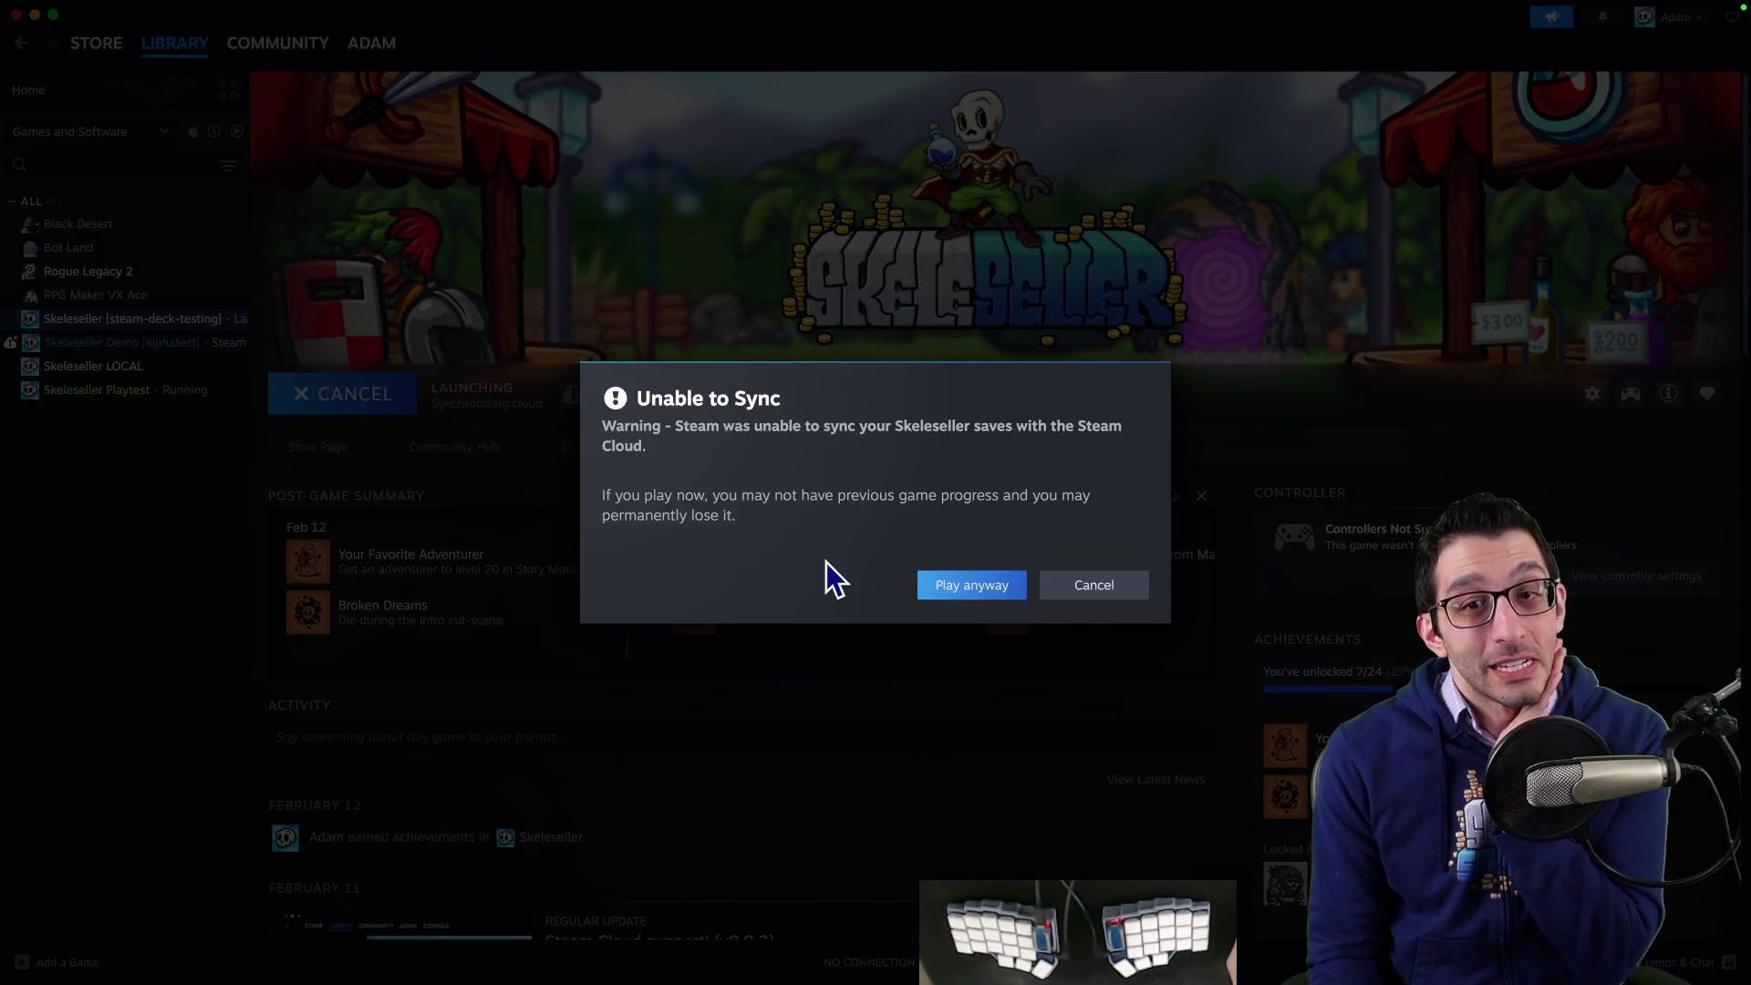
left_click(972, 585)
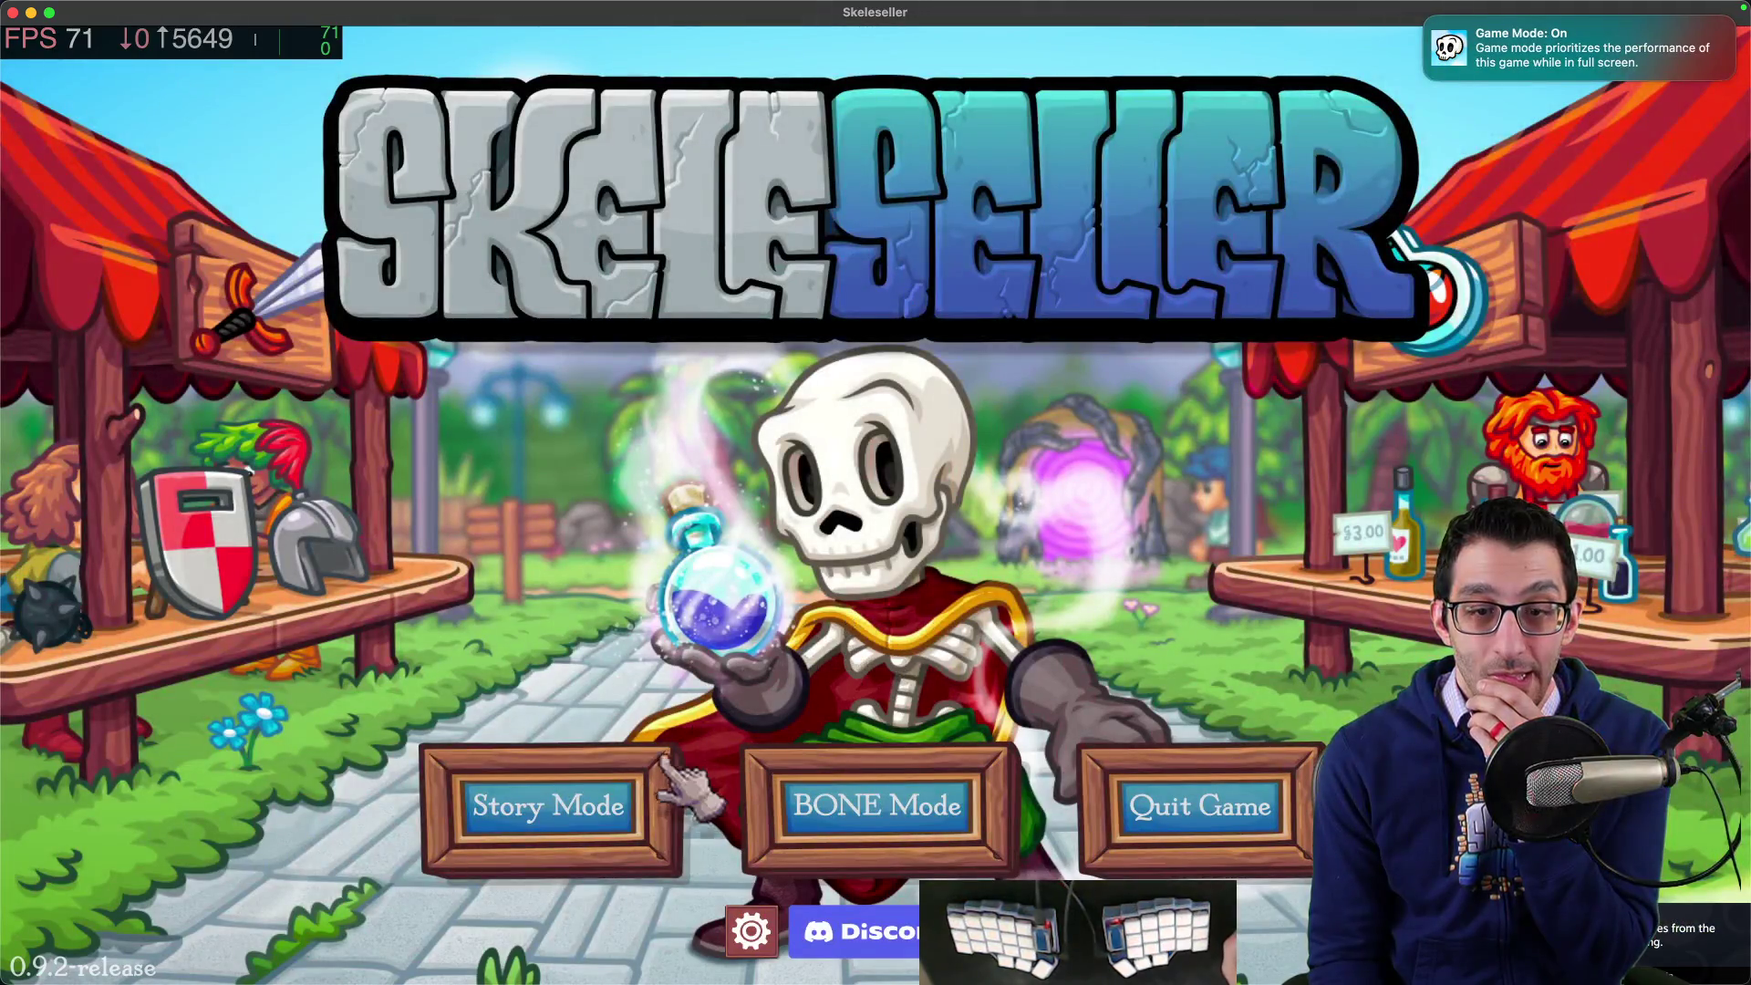
left_click(664, 759)
left_click(912, 552)
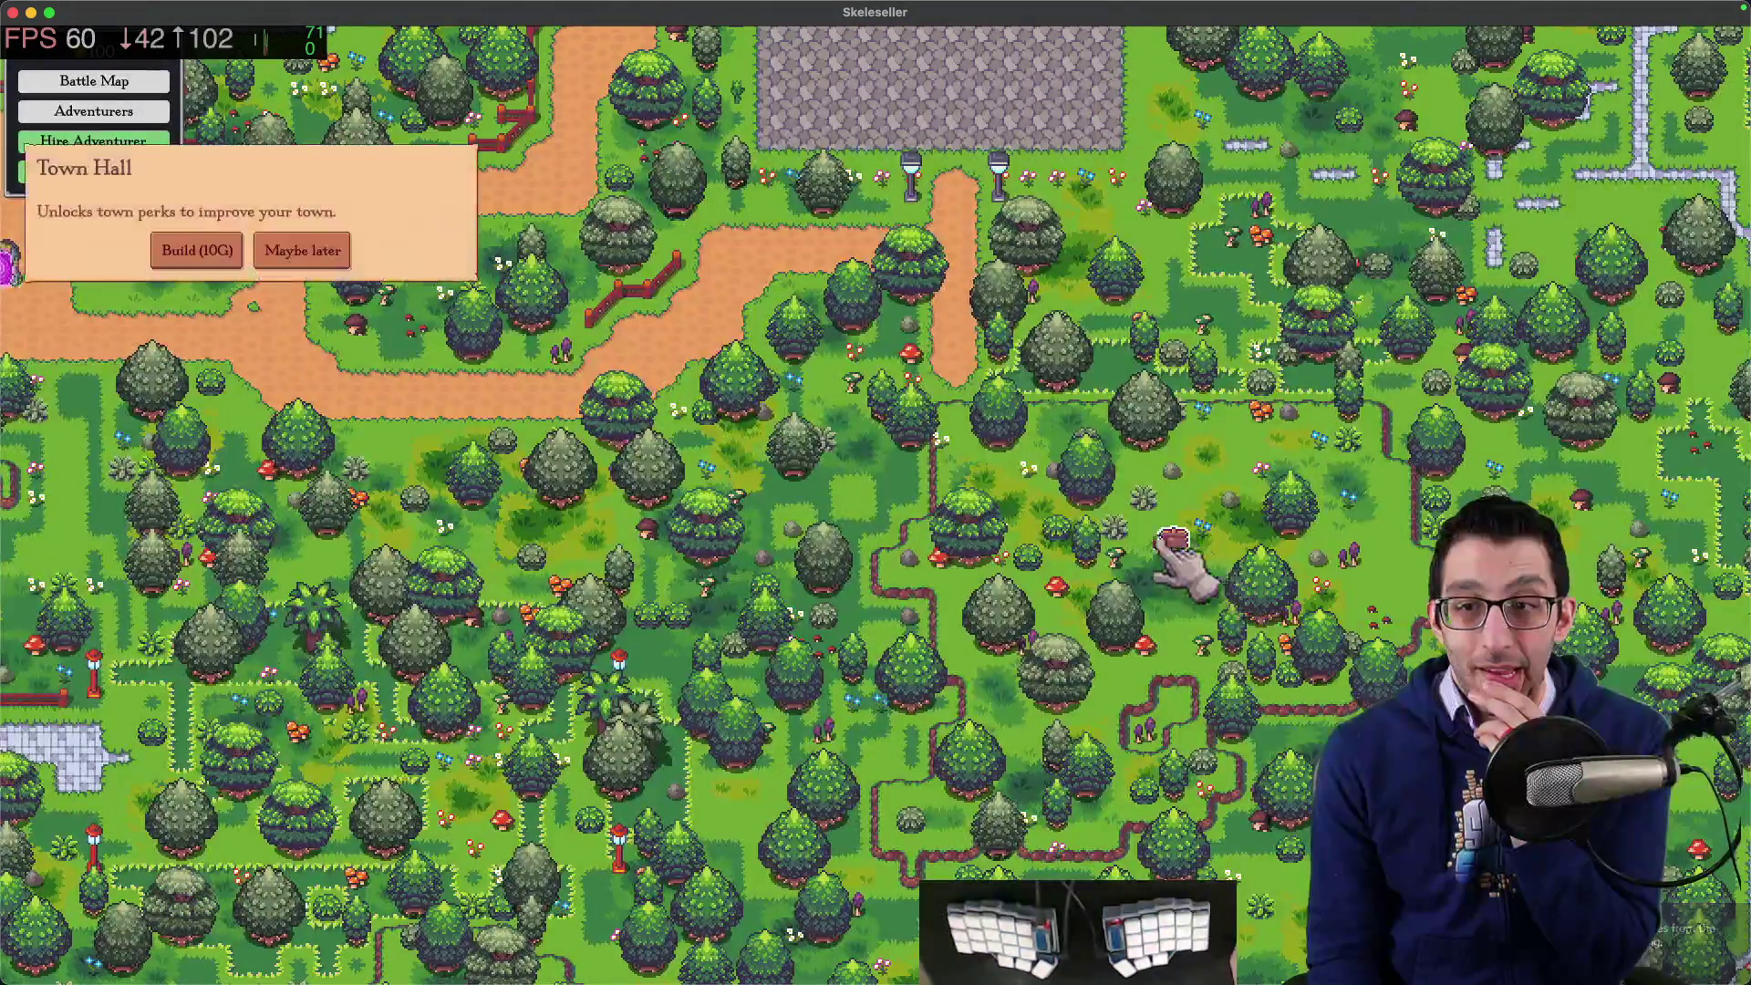
- Open, close and reopen the Town Perks window, then go to the pause menu
left_click(1177, 602)
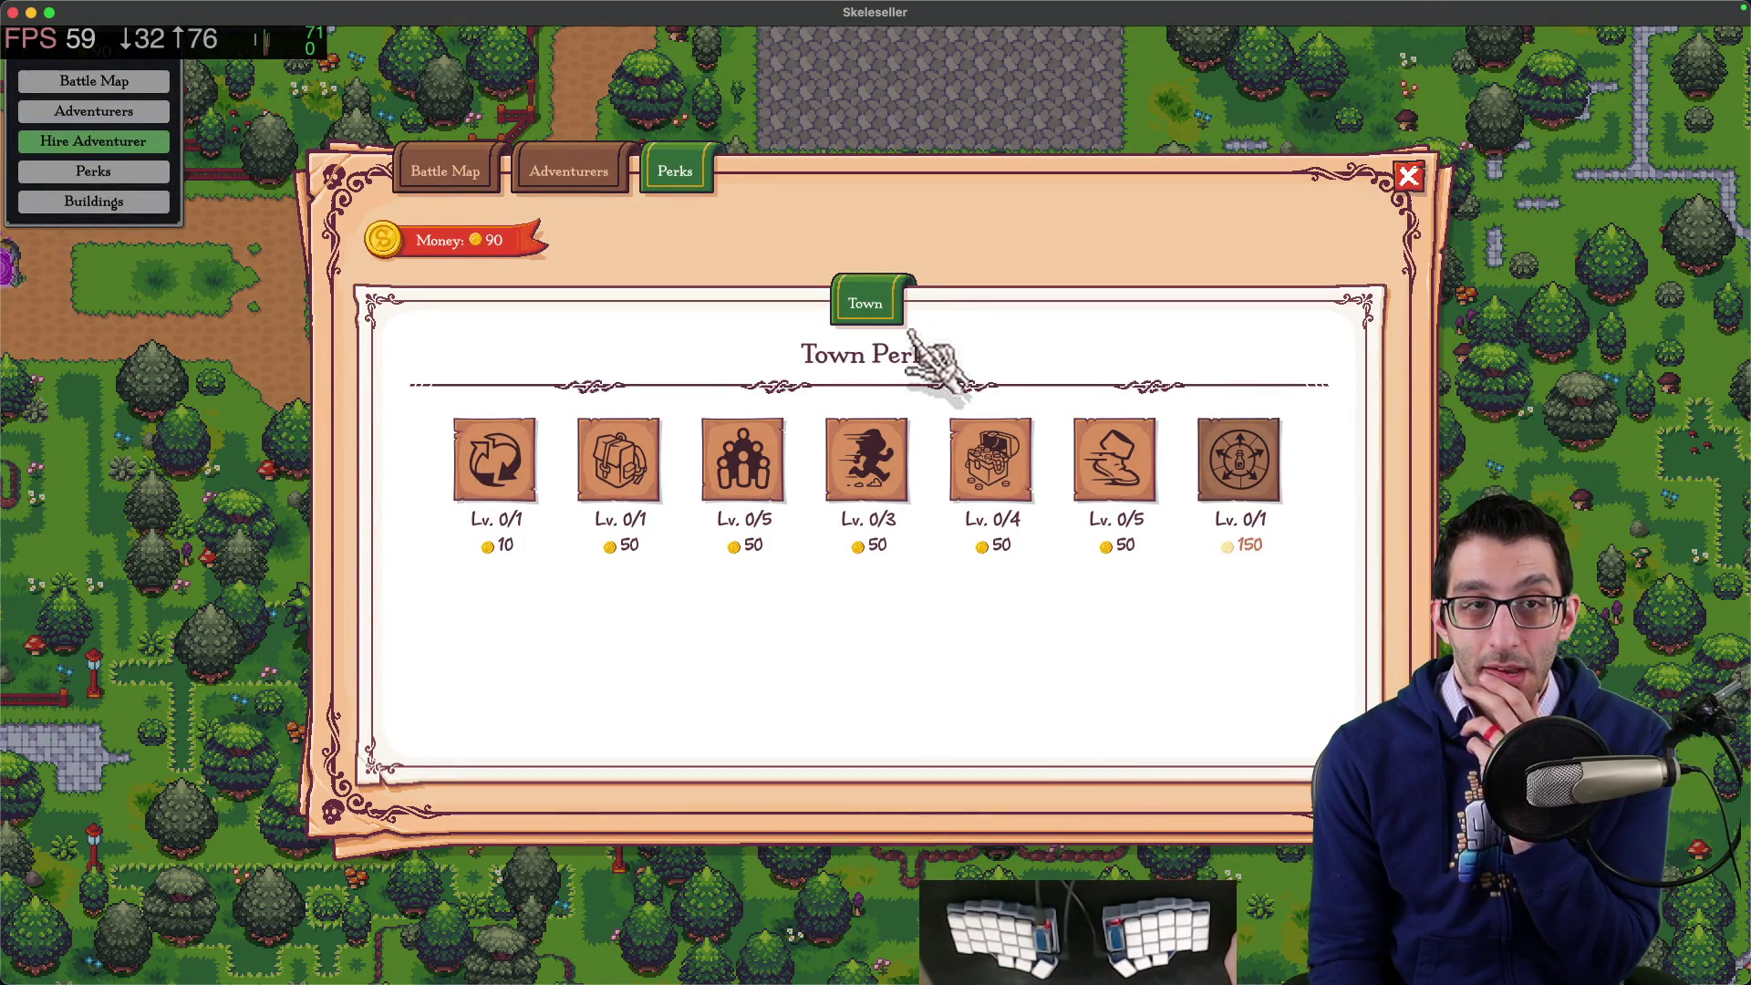
left_click(292, 370)
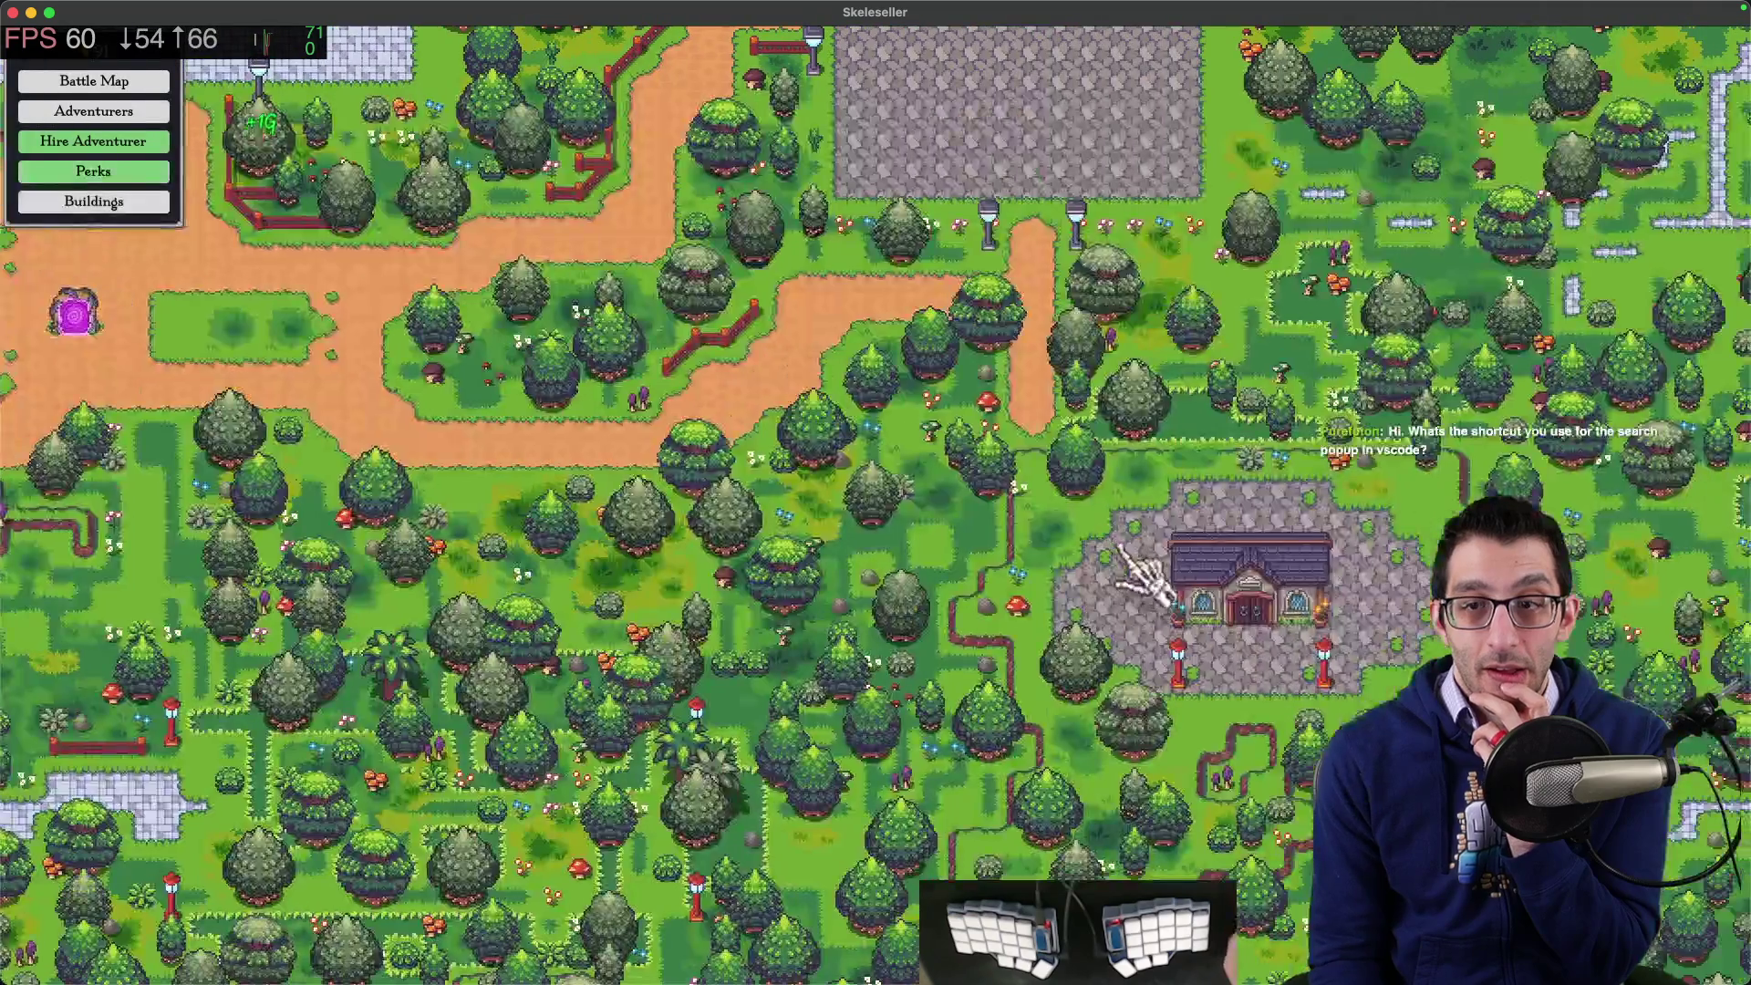
left_click(1177, 588)
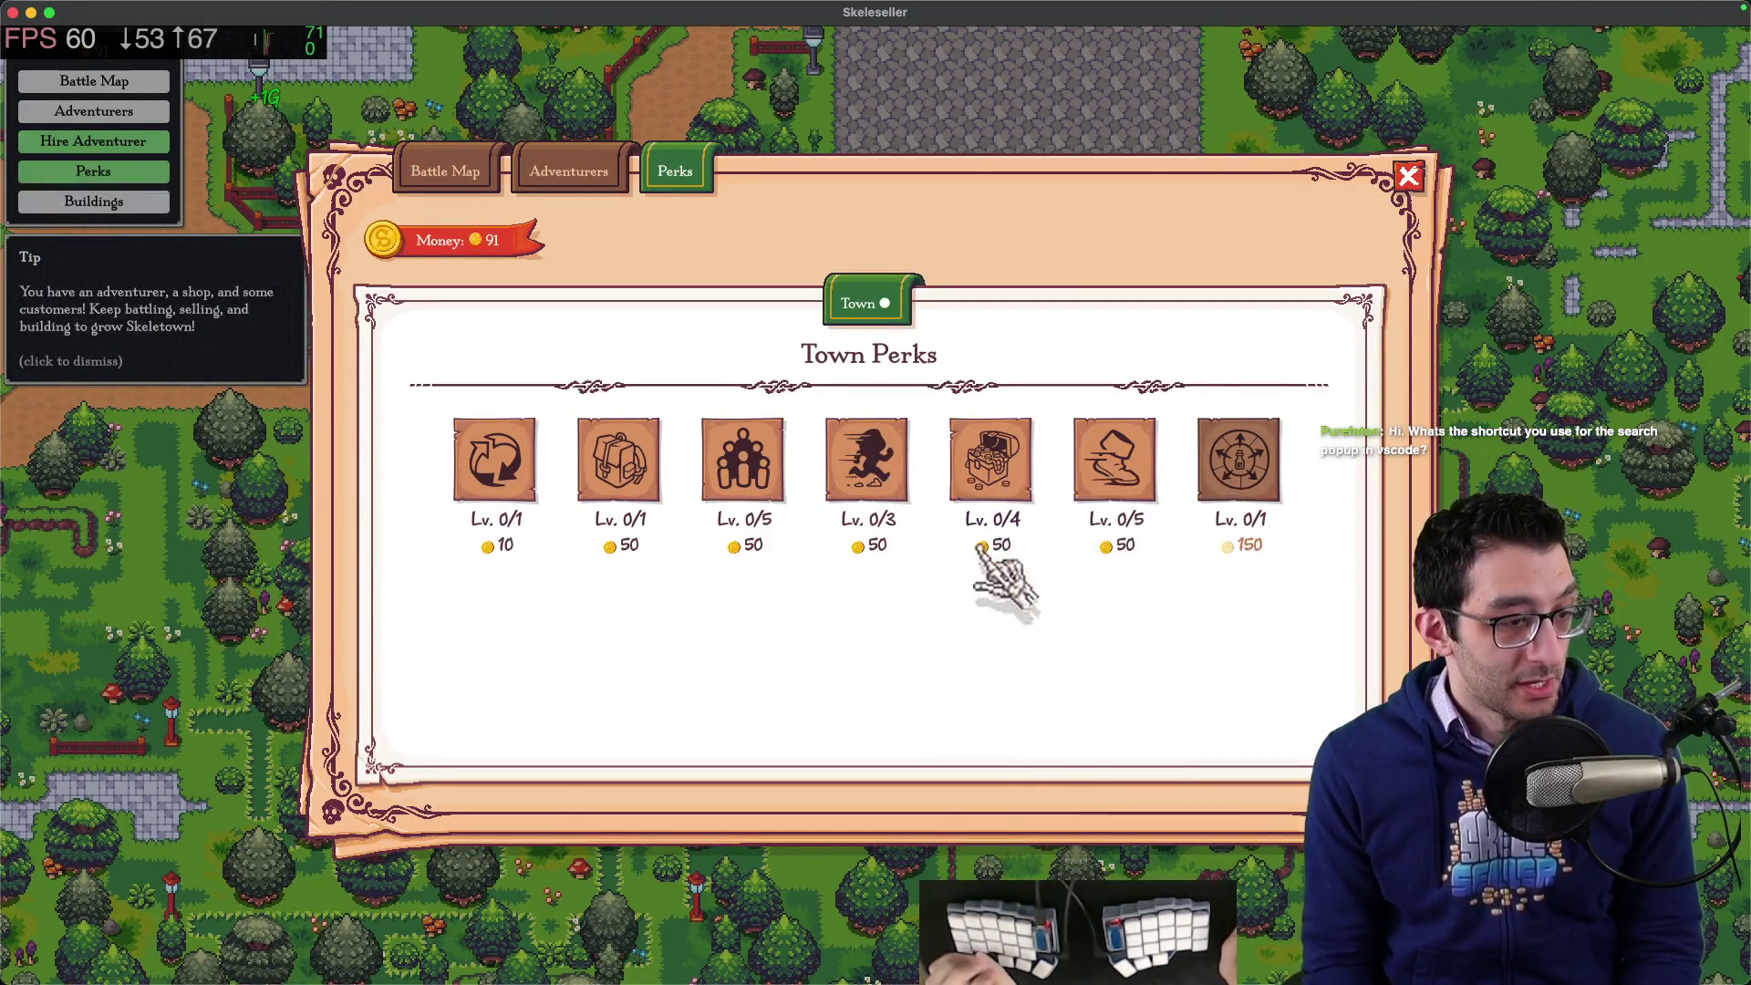
key("Escape")
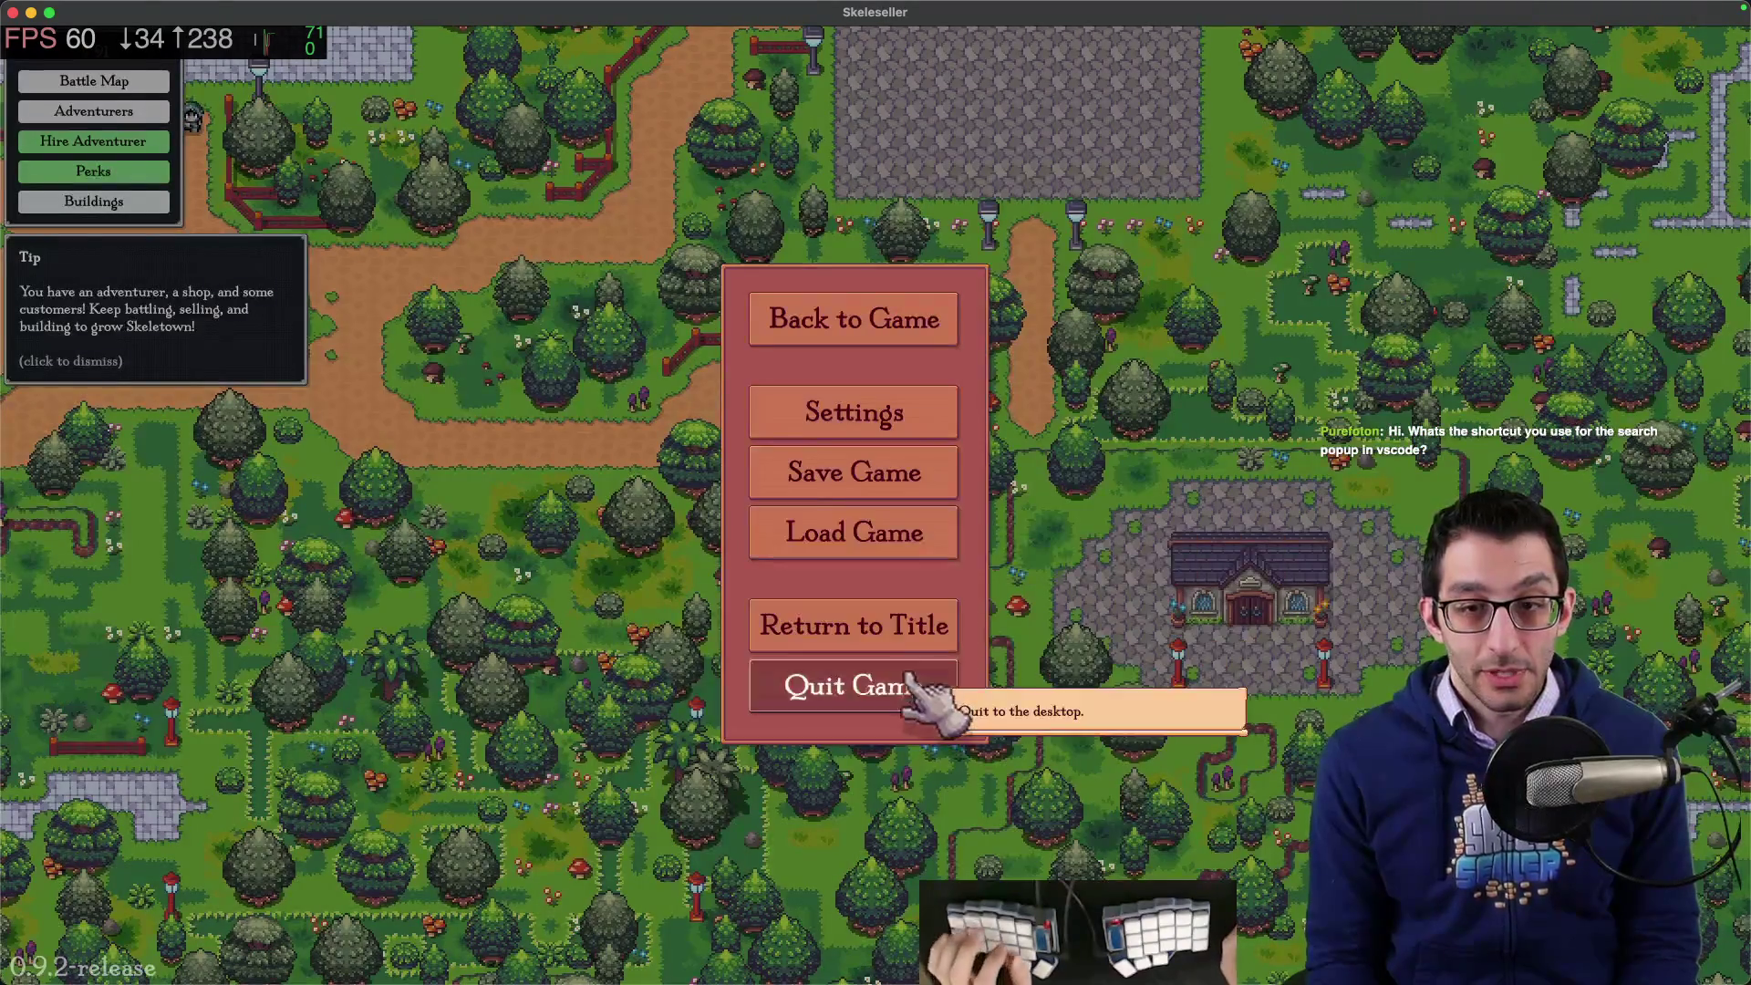
key("super+Tab")
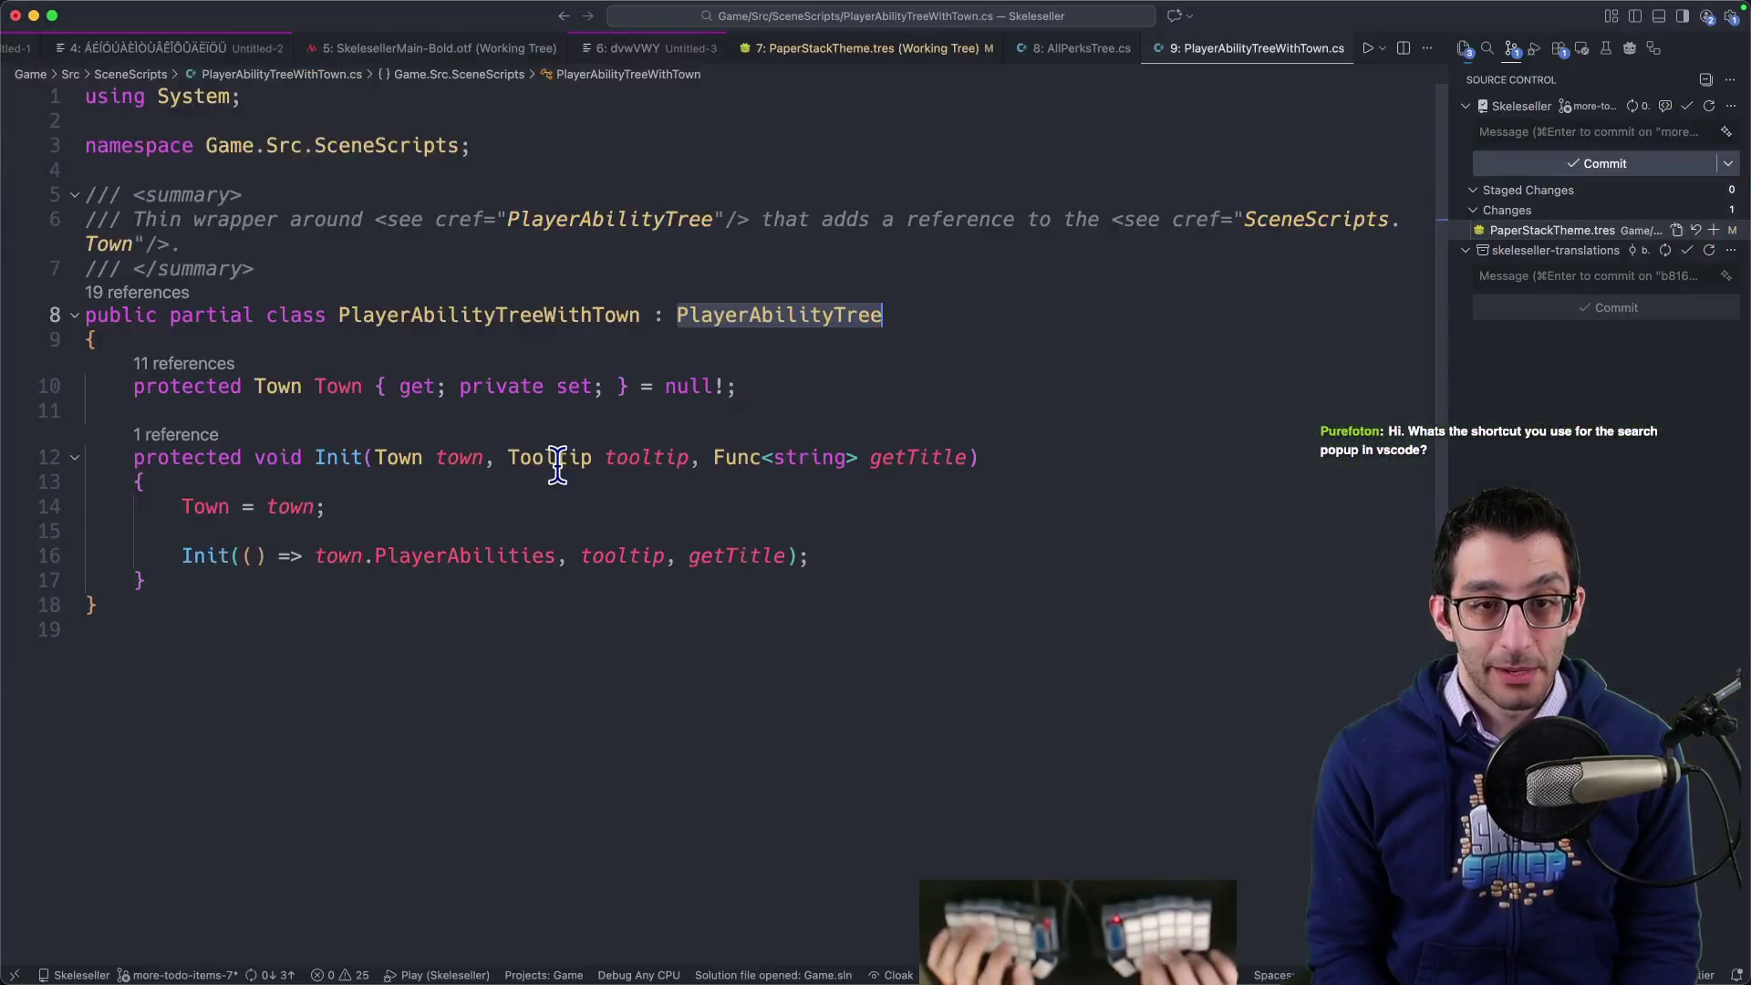
- Find that Shift+Cmd+F runs workbench.action.quickTextSearch by recording keys in Keyboard Shortcuts
key("super+k")
key("super+s")
left_click(1368, 87)
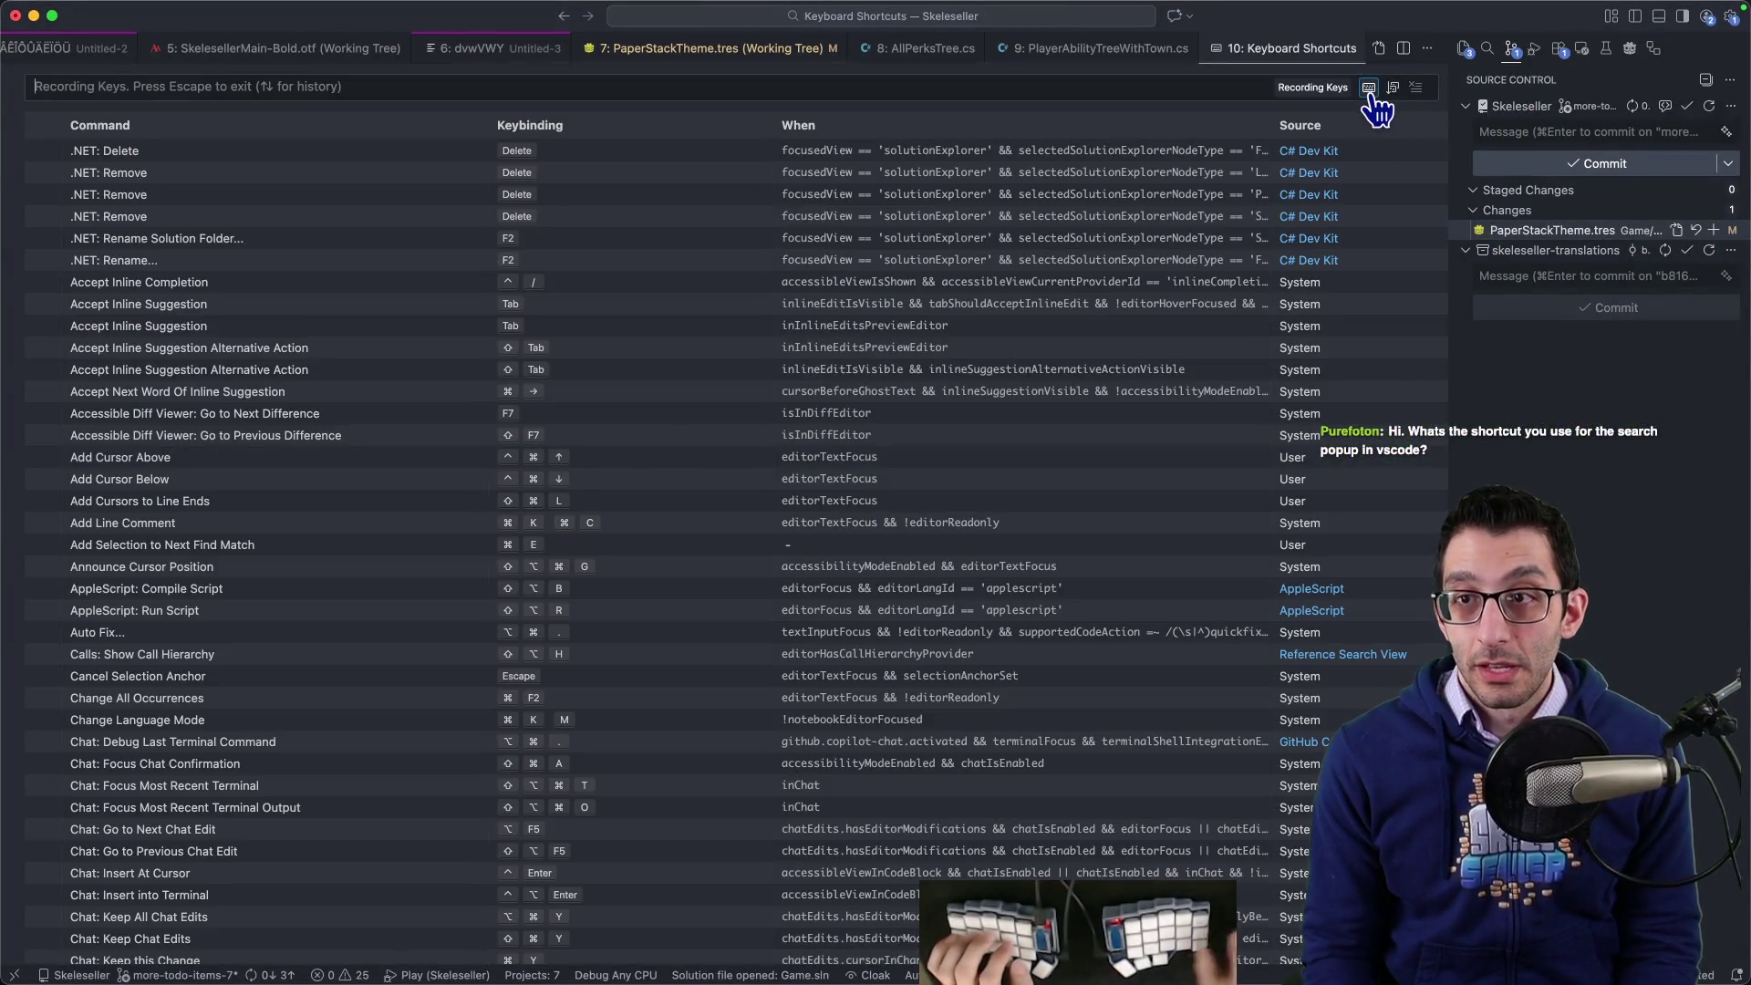
key("shift+super+f")
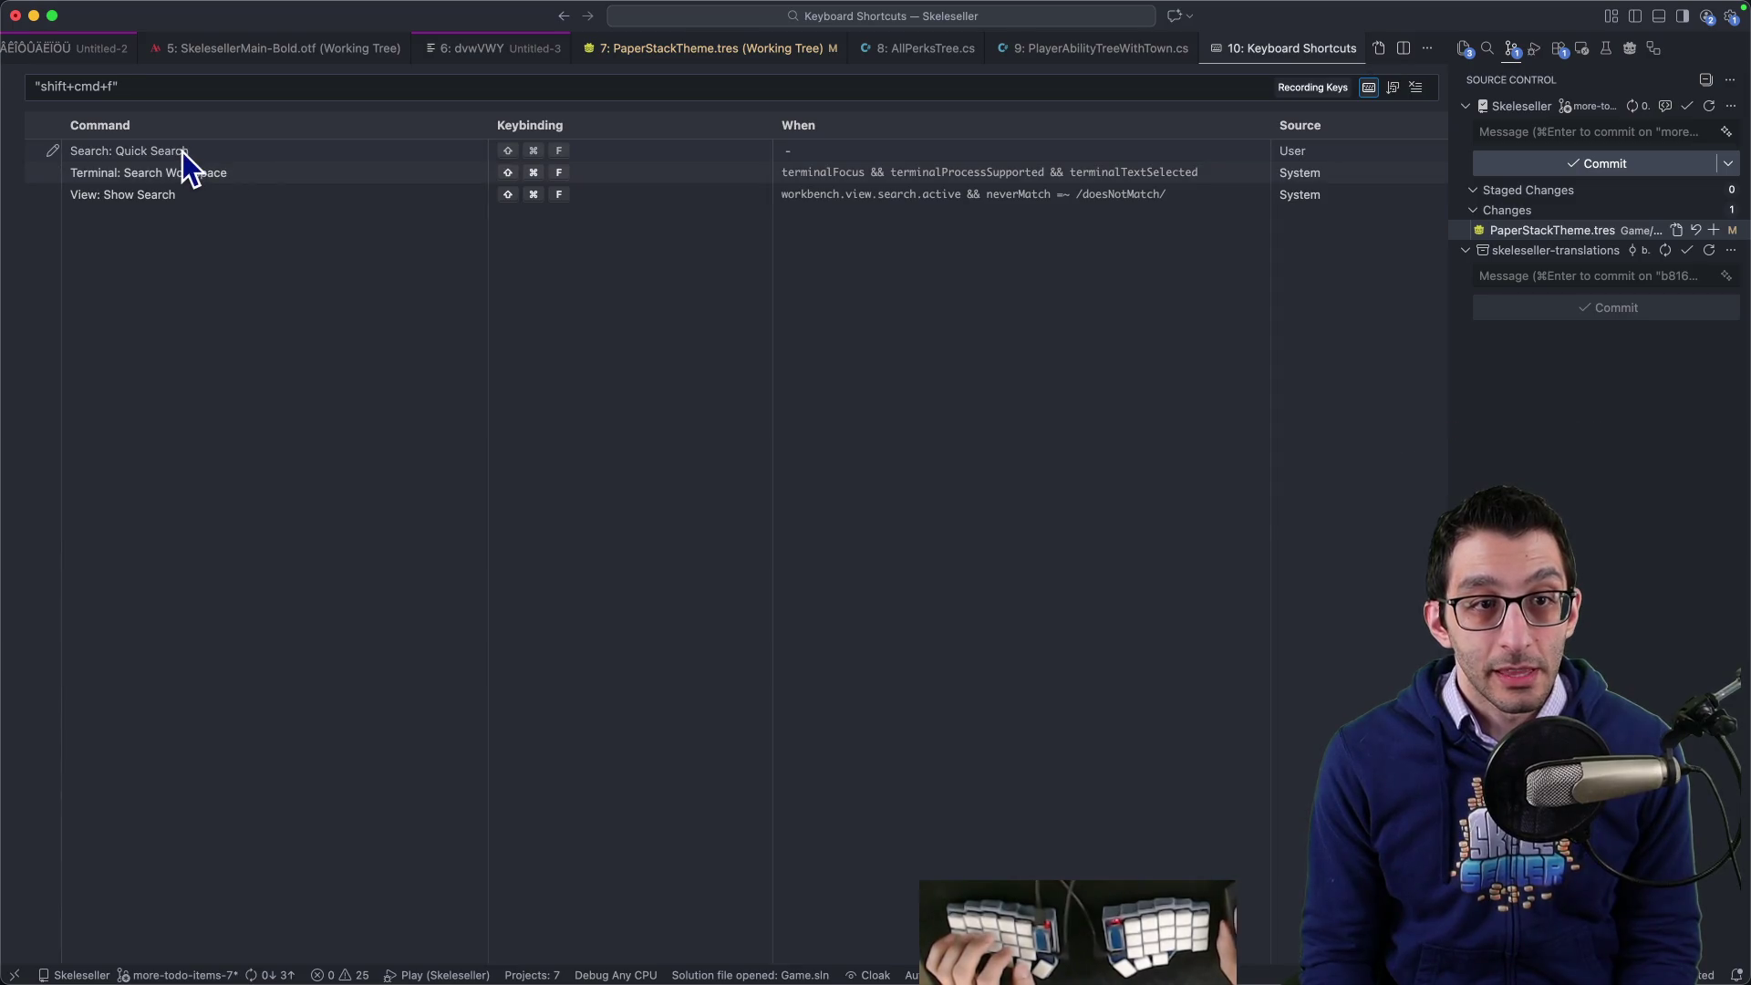
right_click(183, 170)
key("Escape")
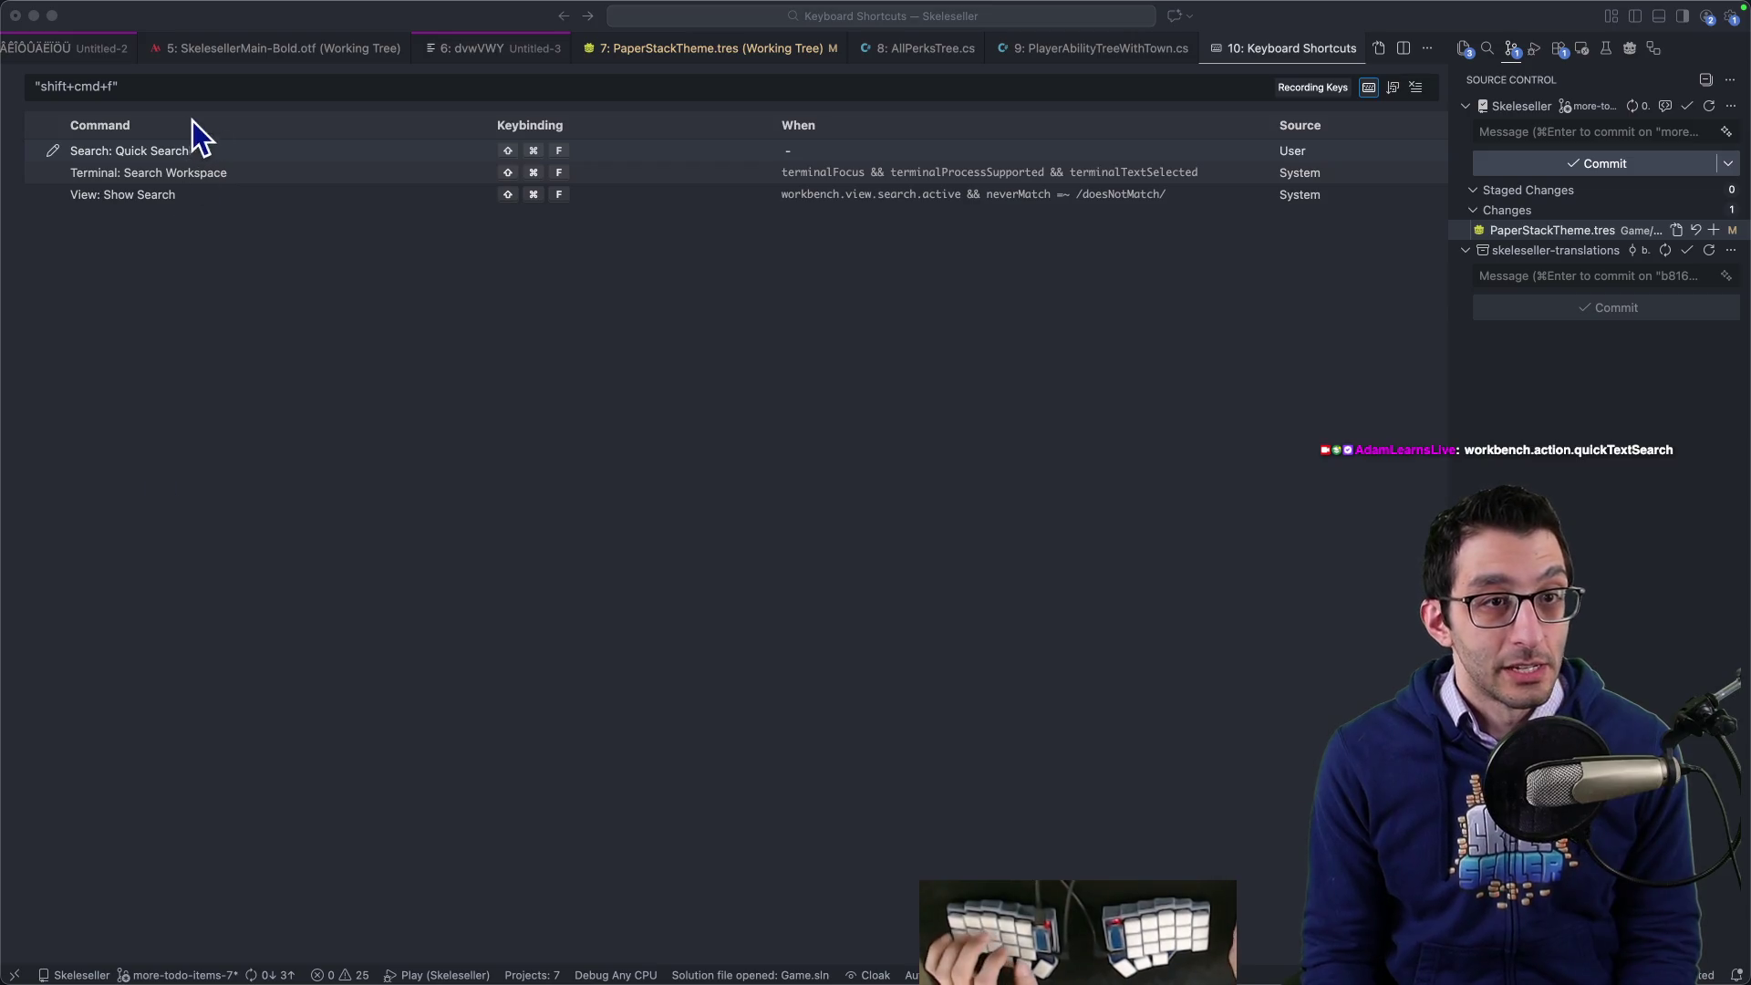
left_click(1359, 100)
type("workbench.action.quickTextSearch")
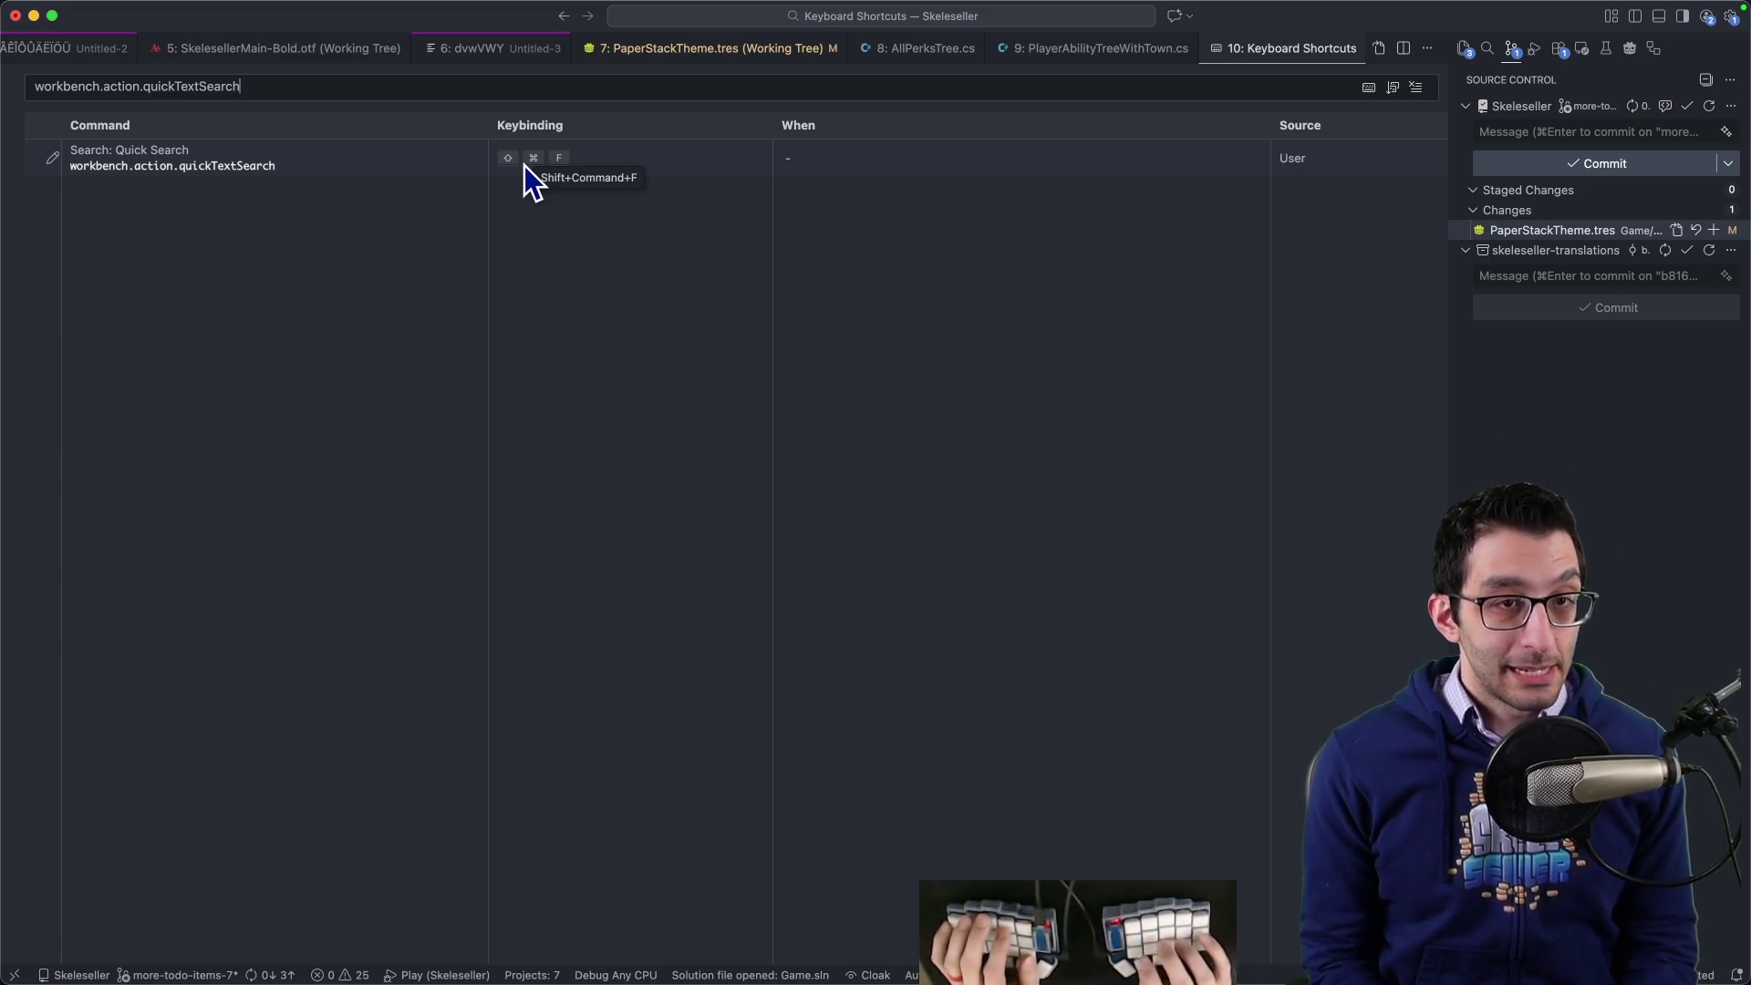
- Try a quick text search for %adventurer and preview its matches
key("super+BackSpace")
key("super+p")
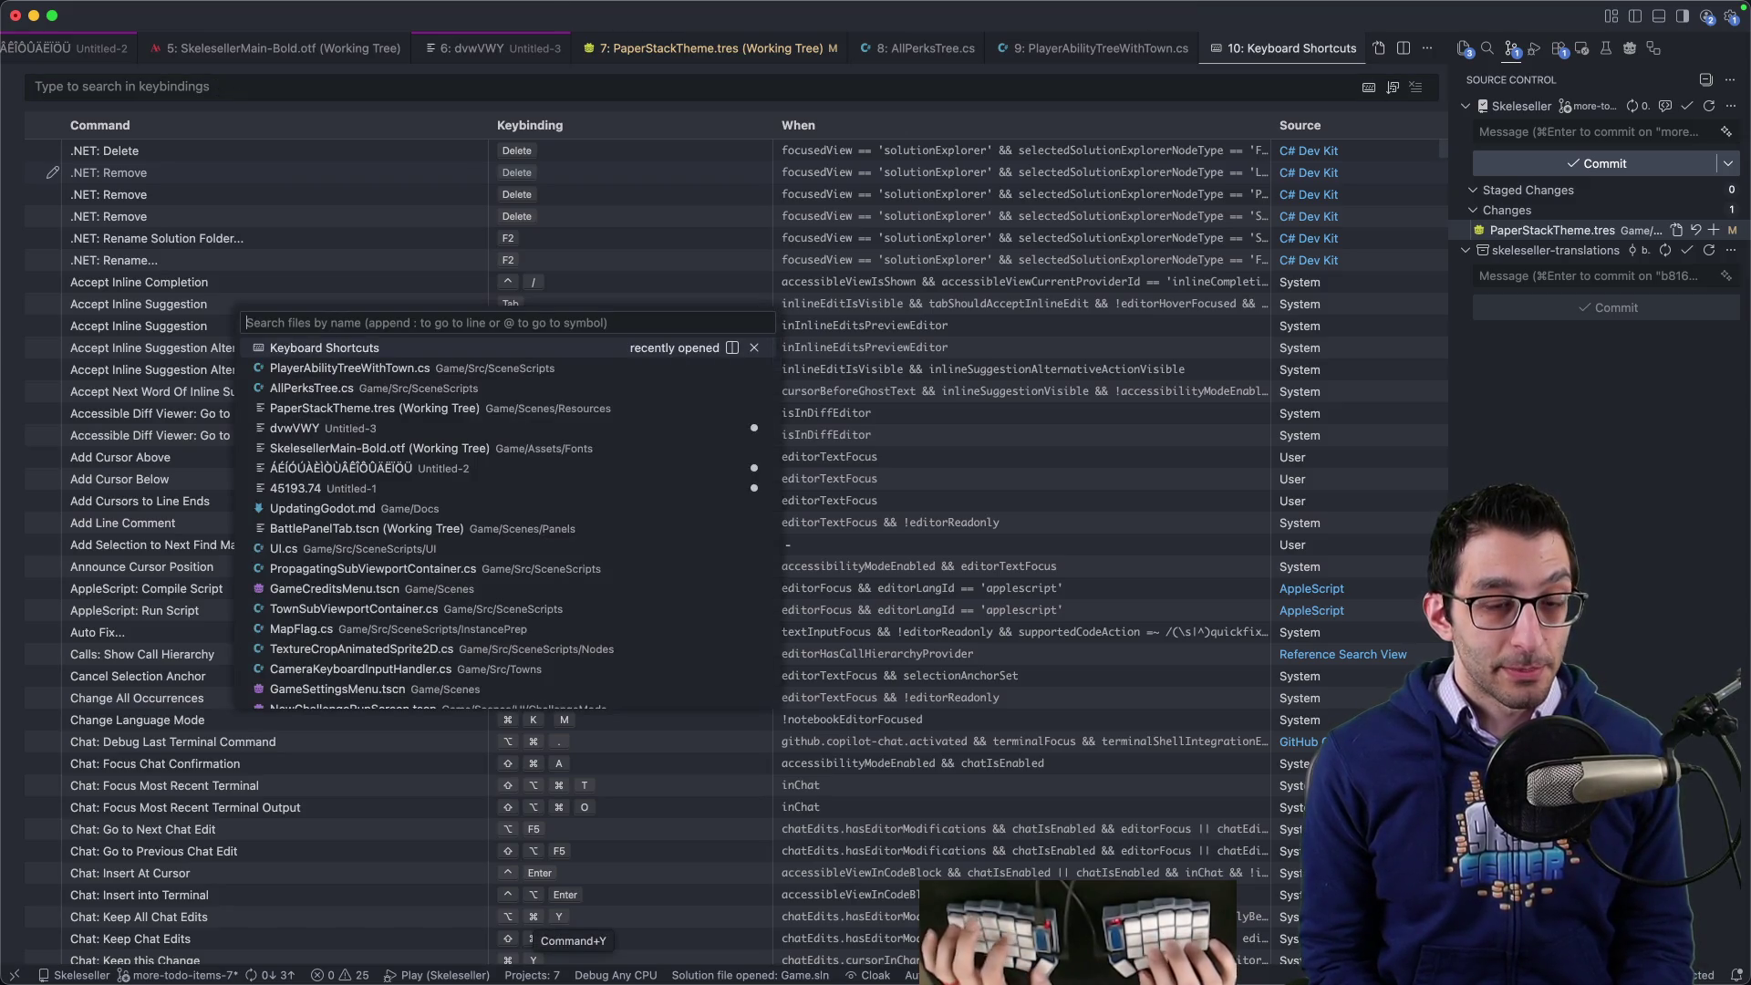
type("%")
key("BackSpace")
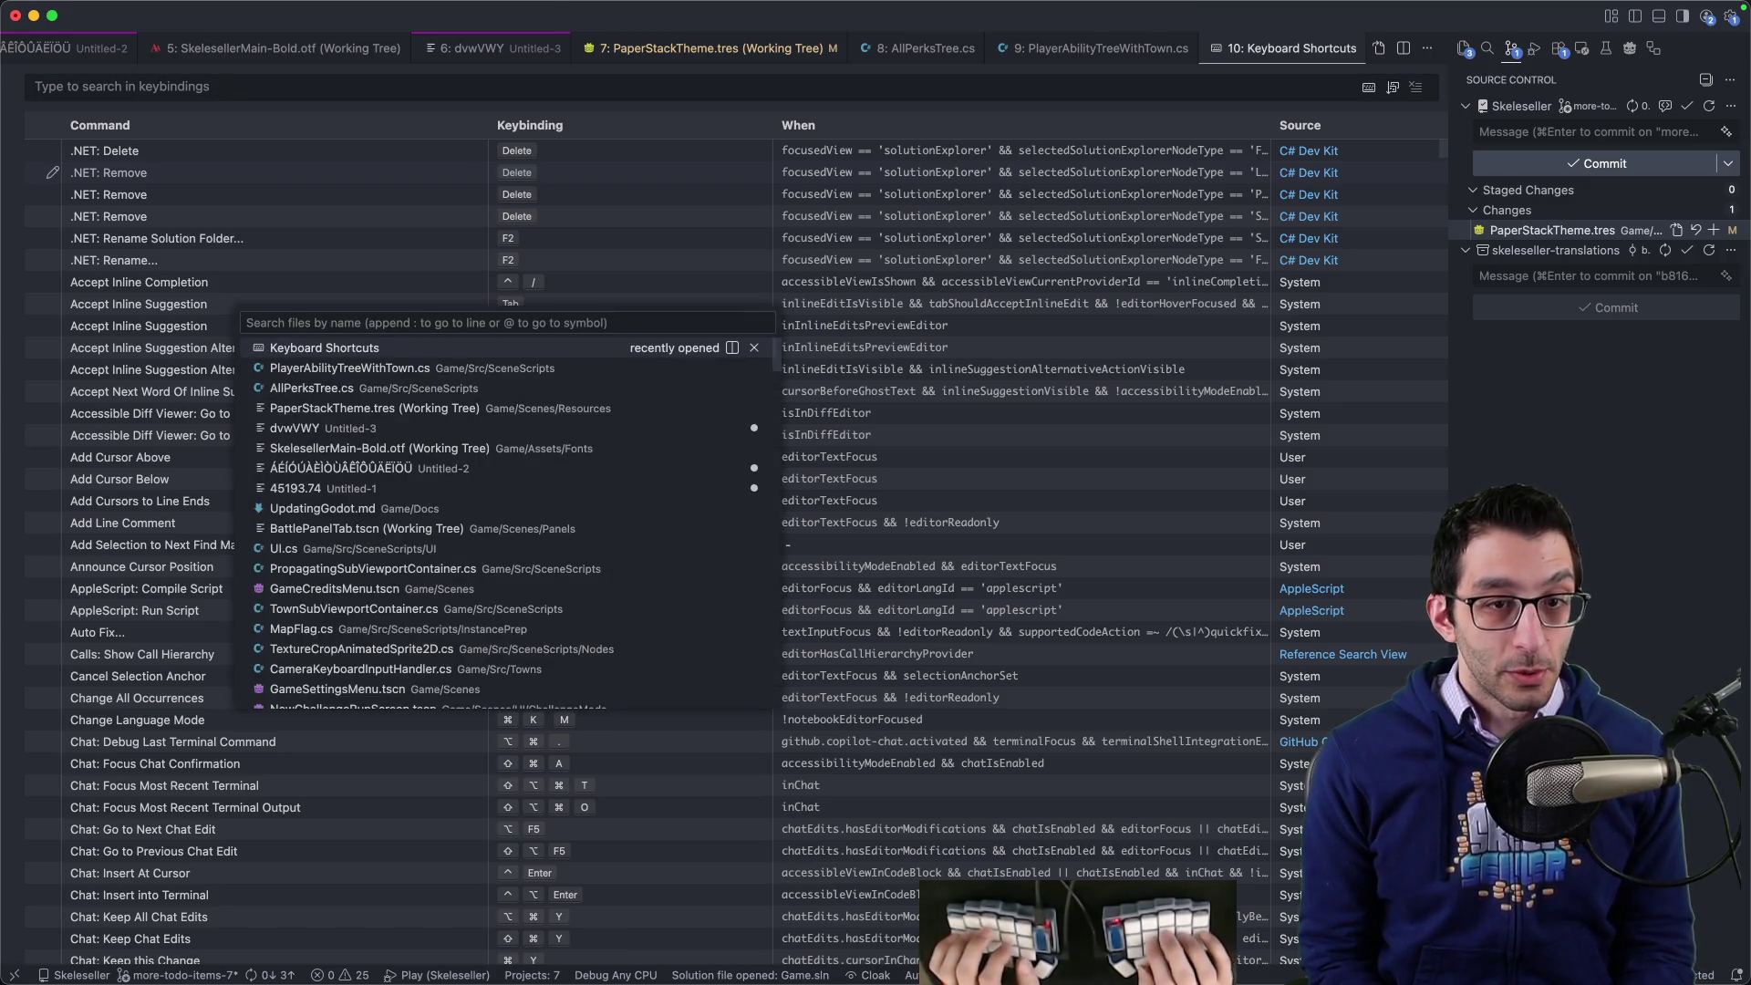
type("adventurer")
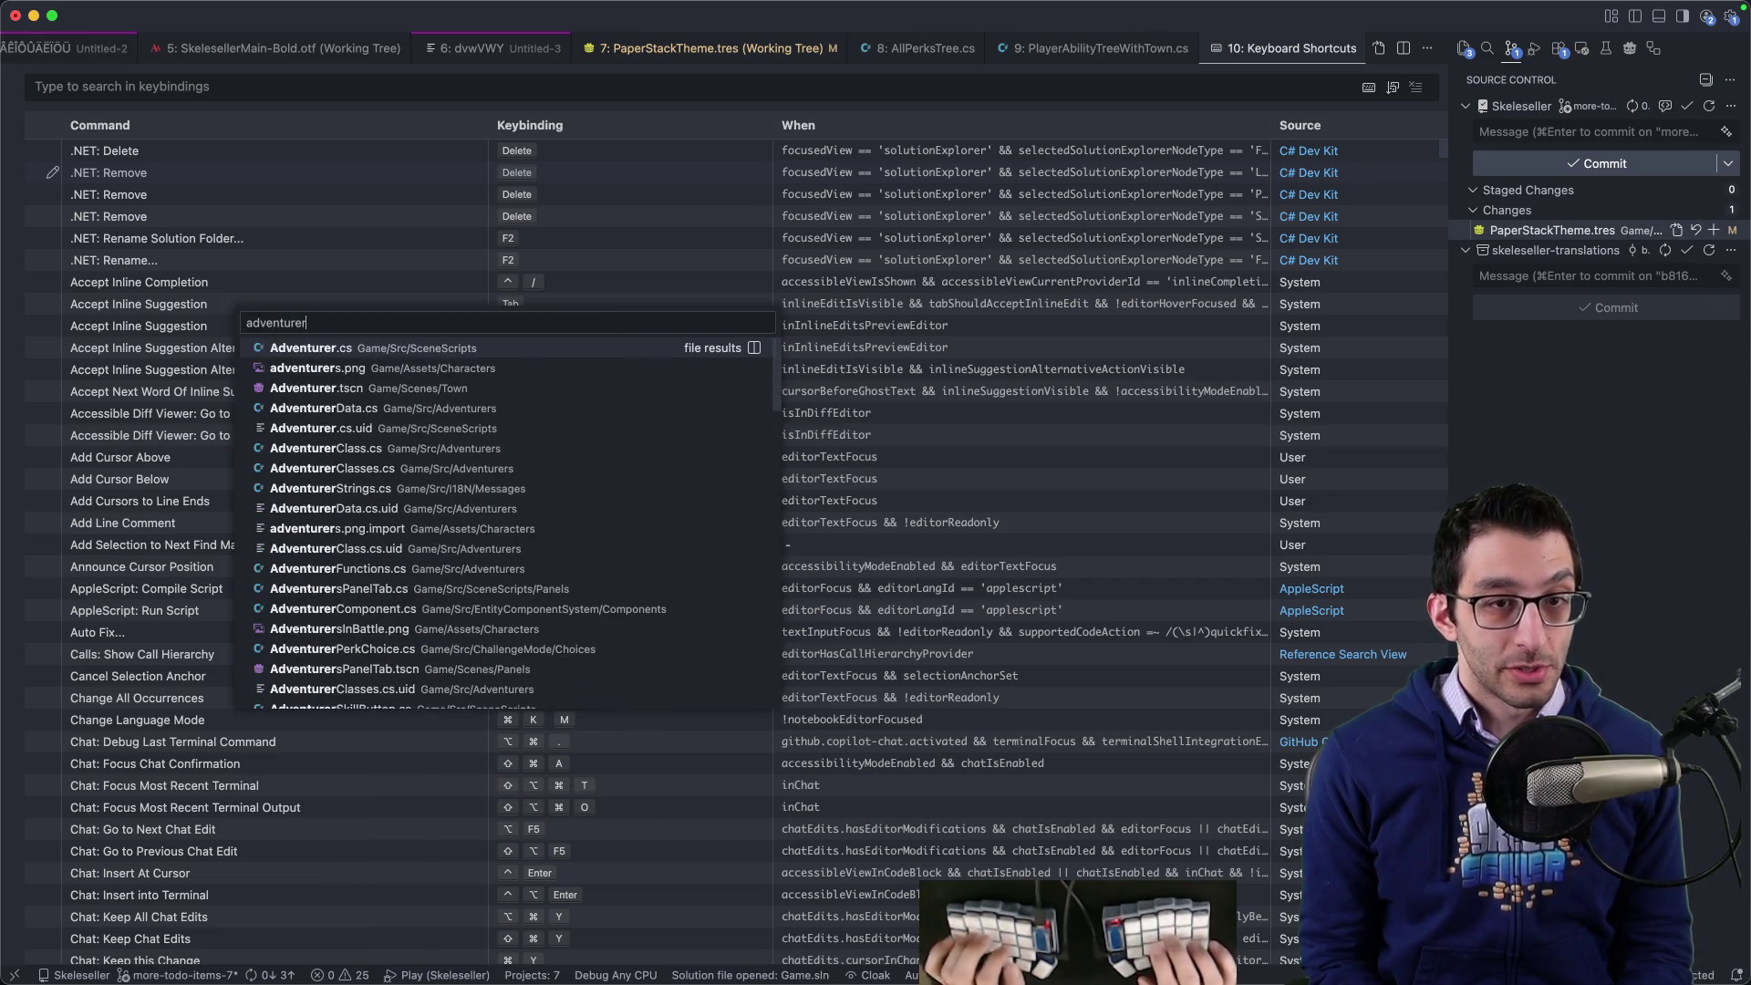
key("Home")
type("%")
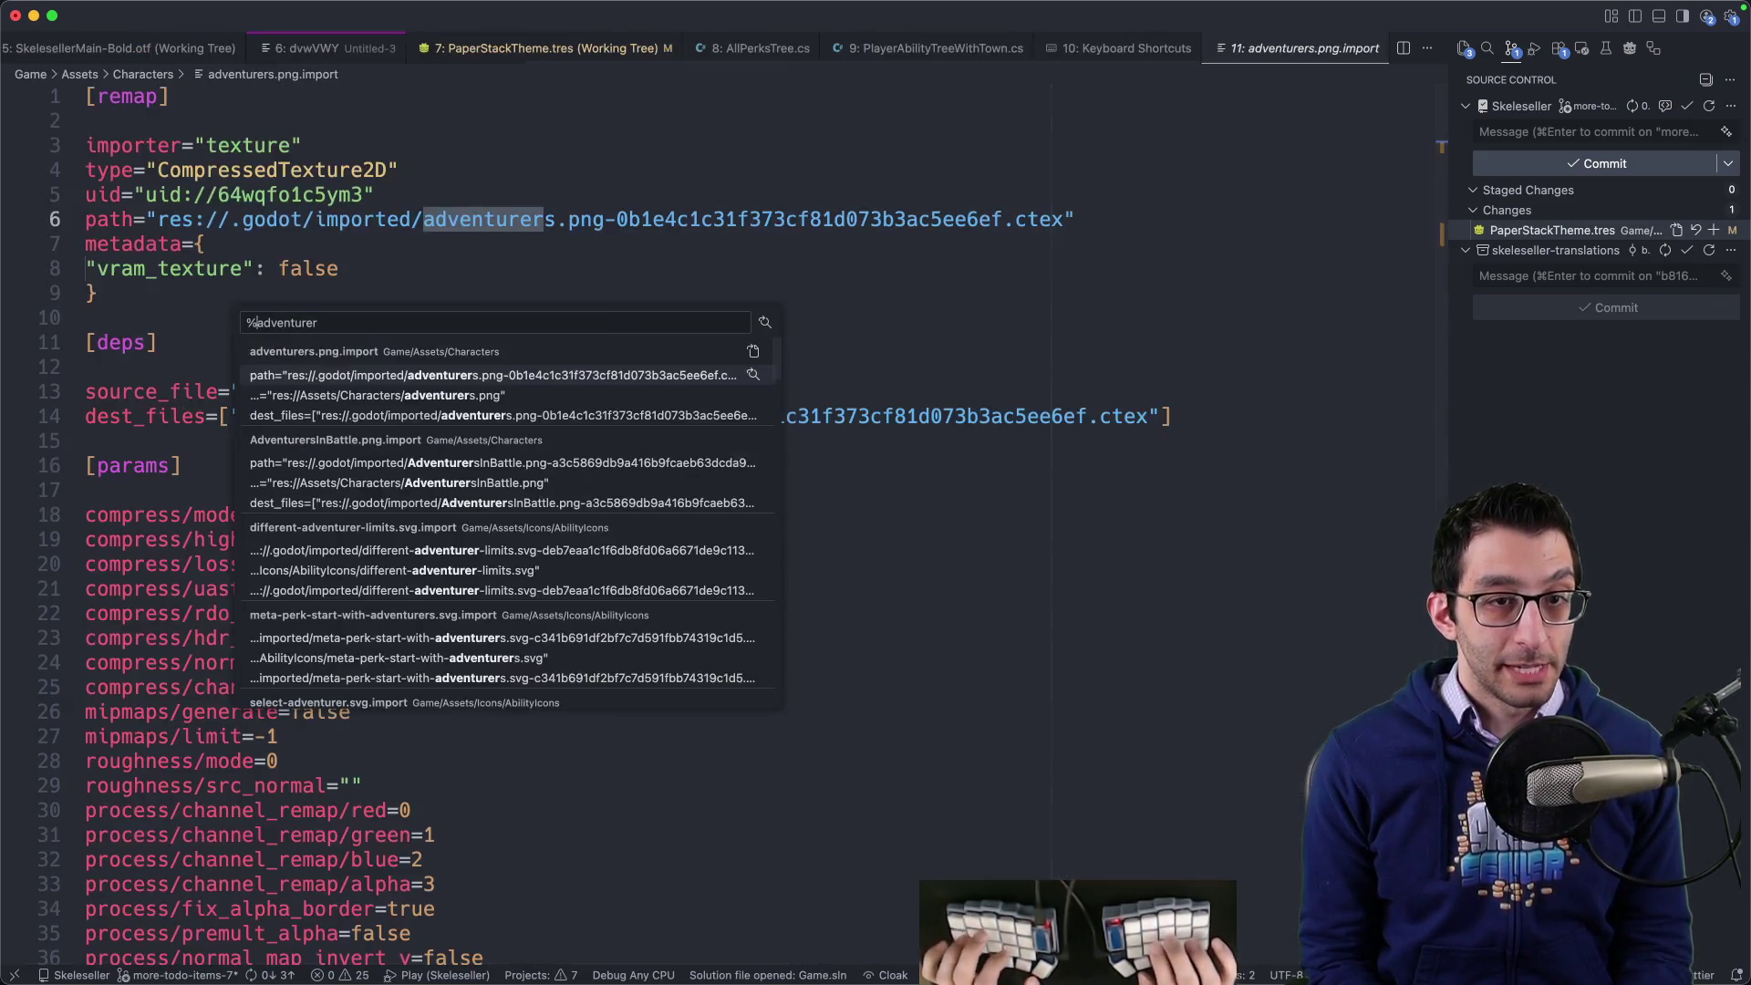
key("Down")
key("Down")
key("Down")
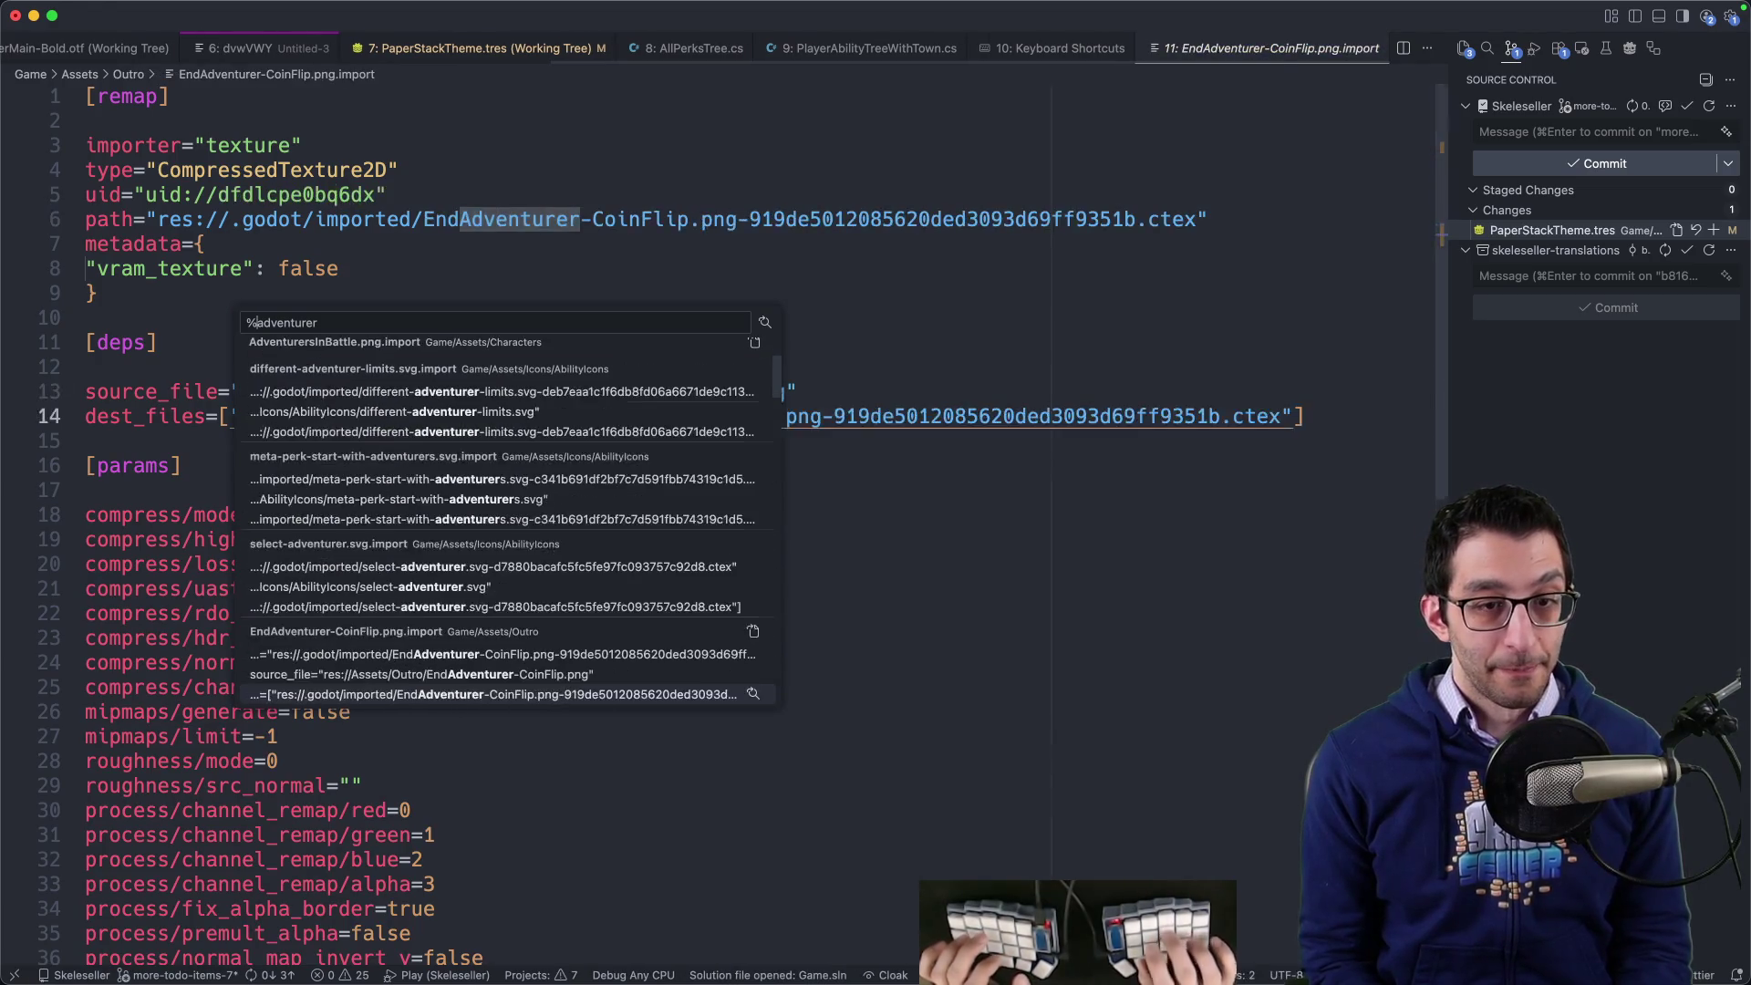
key("Escape")
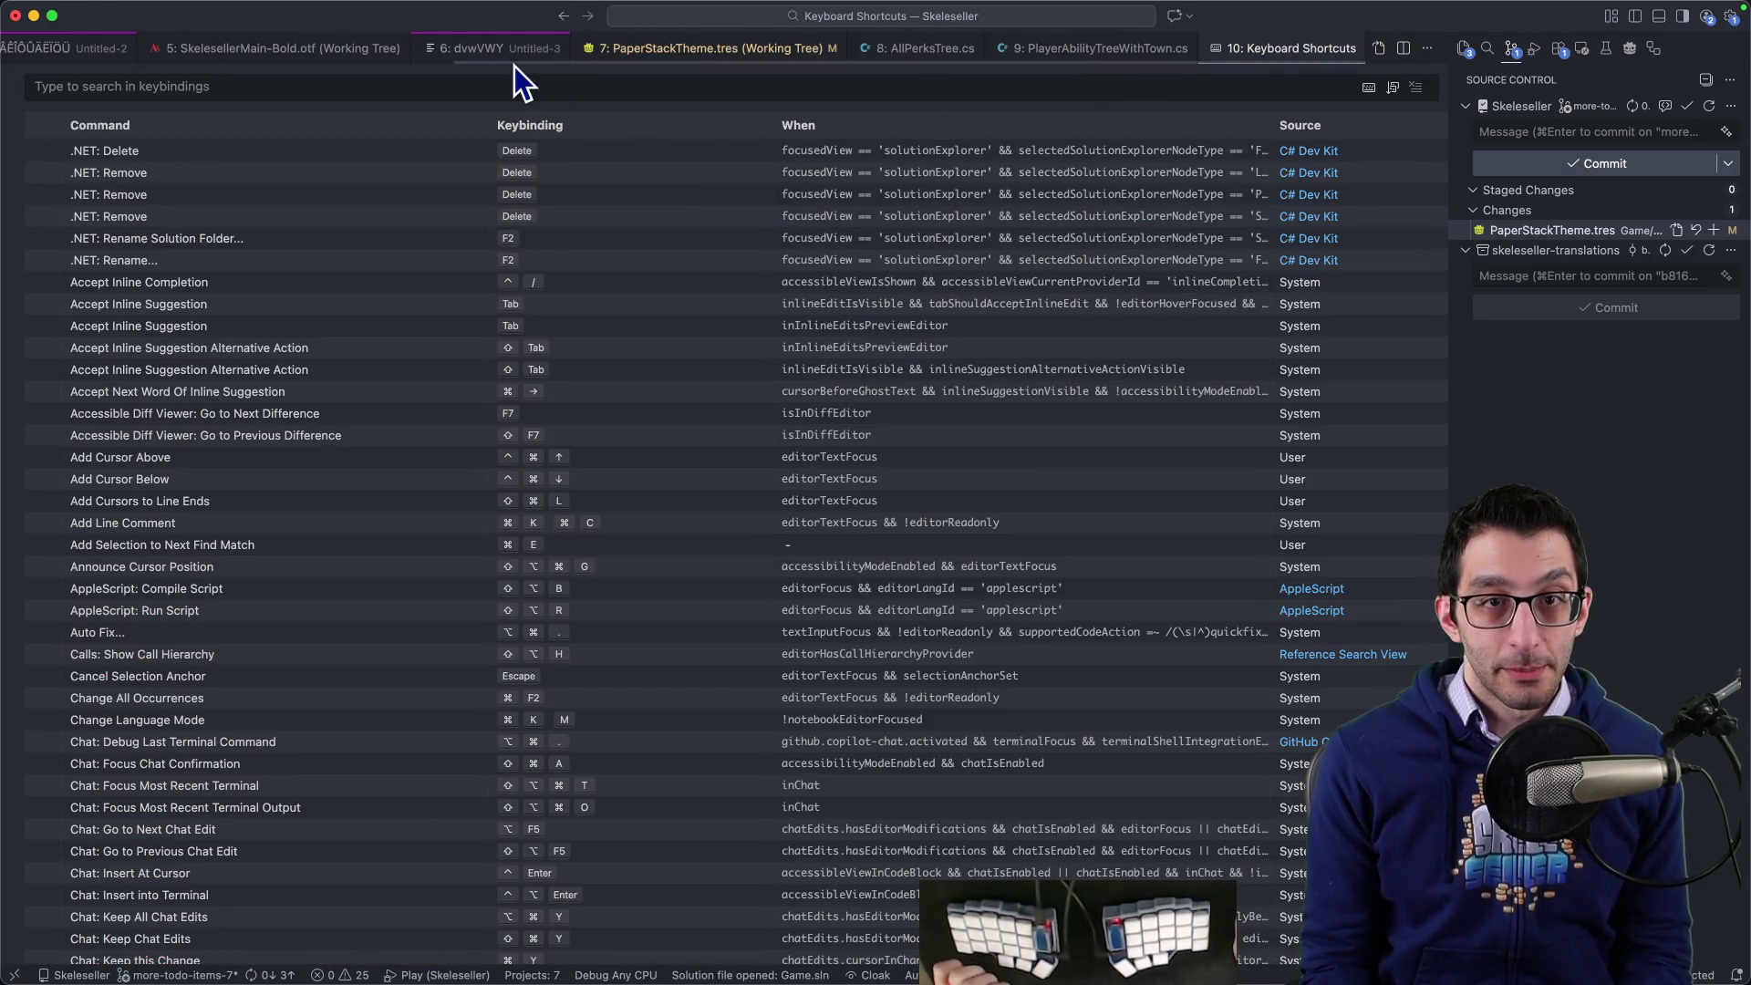
- Close the dvwVWY scratch file without saving its changes
left_click(517, 47)
key("super+w")
key("super+d")
- Close all other editors without saving, and run the game project from Godot
key("alt+super+t")
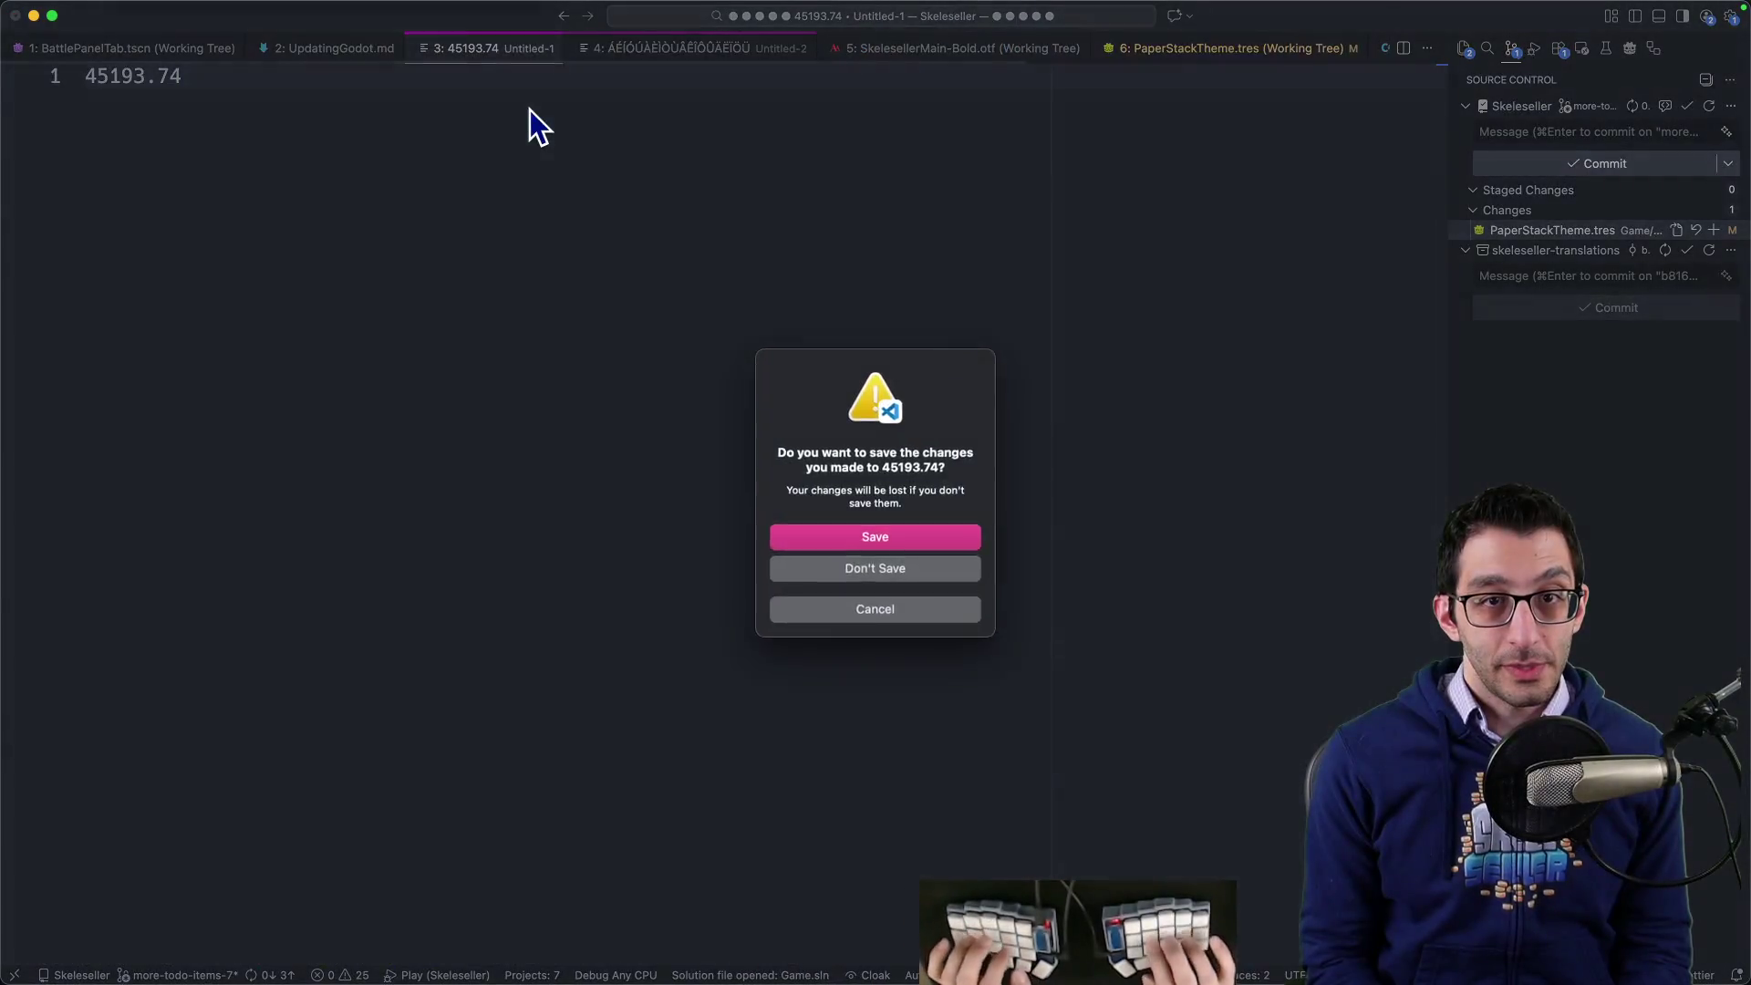
key("super+d")
key("super+d")
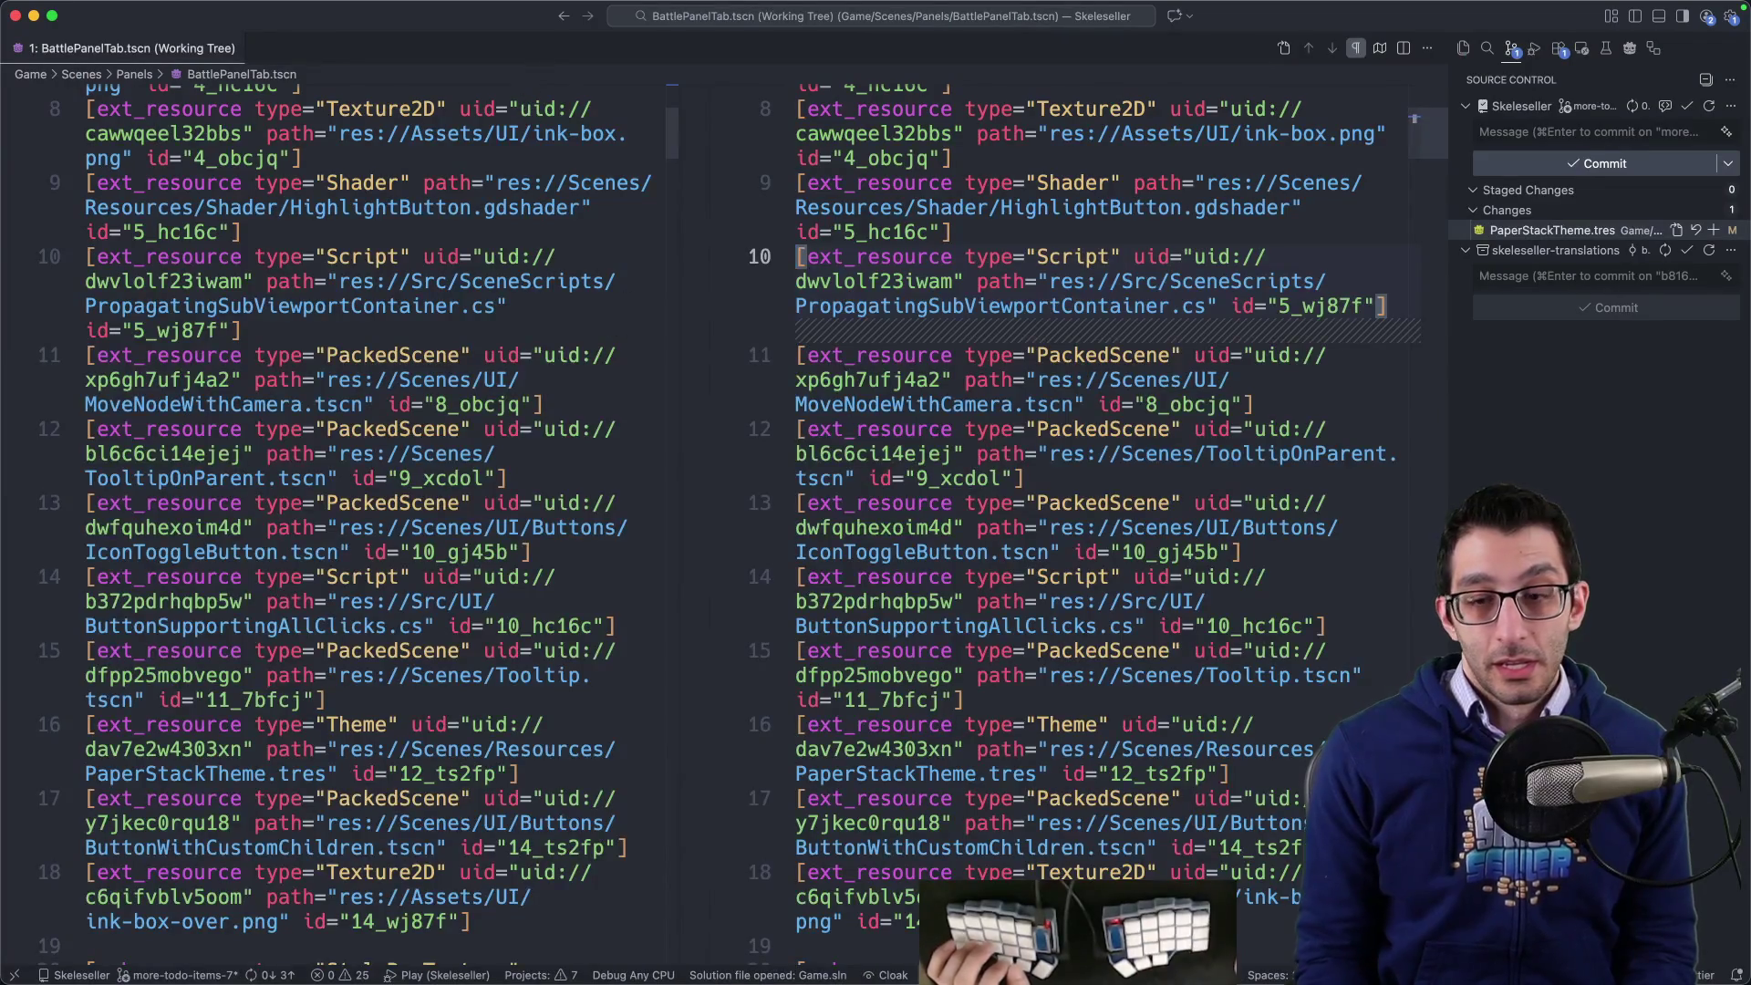
left_click(1079, 930)
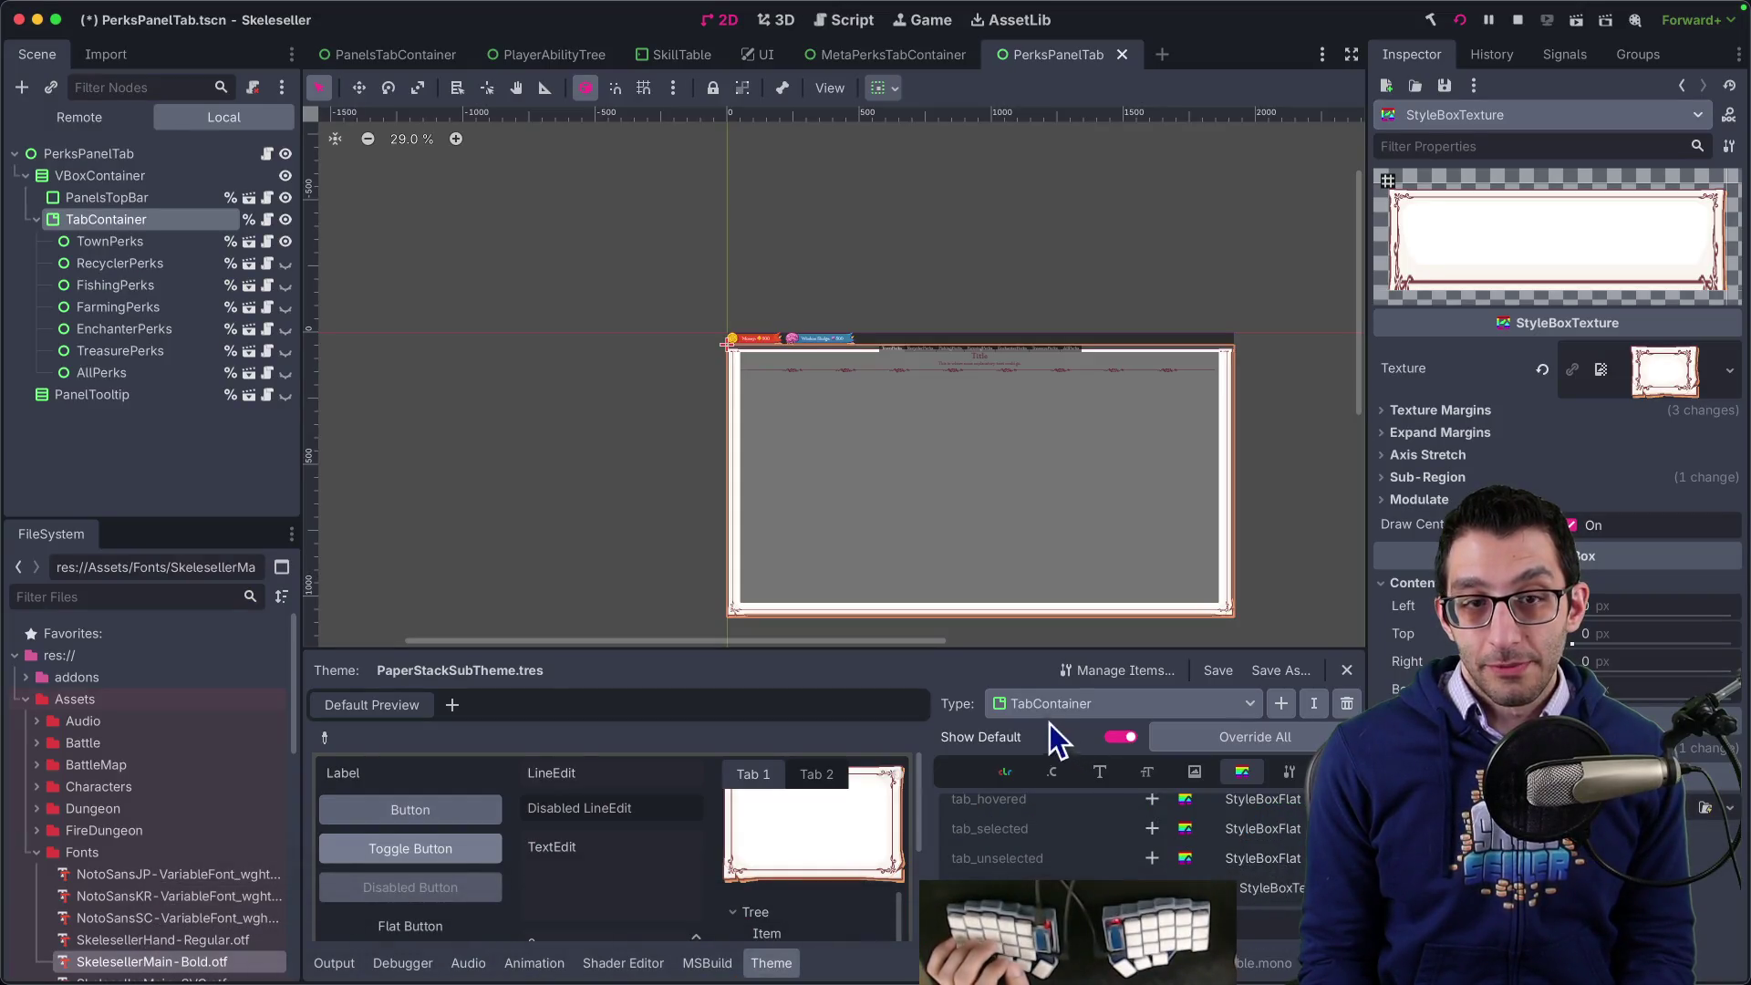
key("super+b")
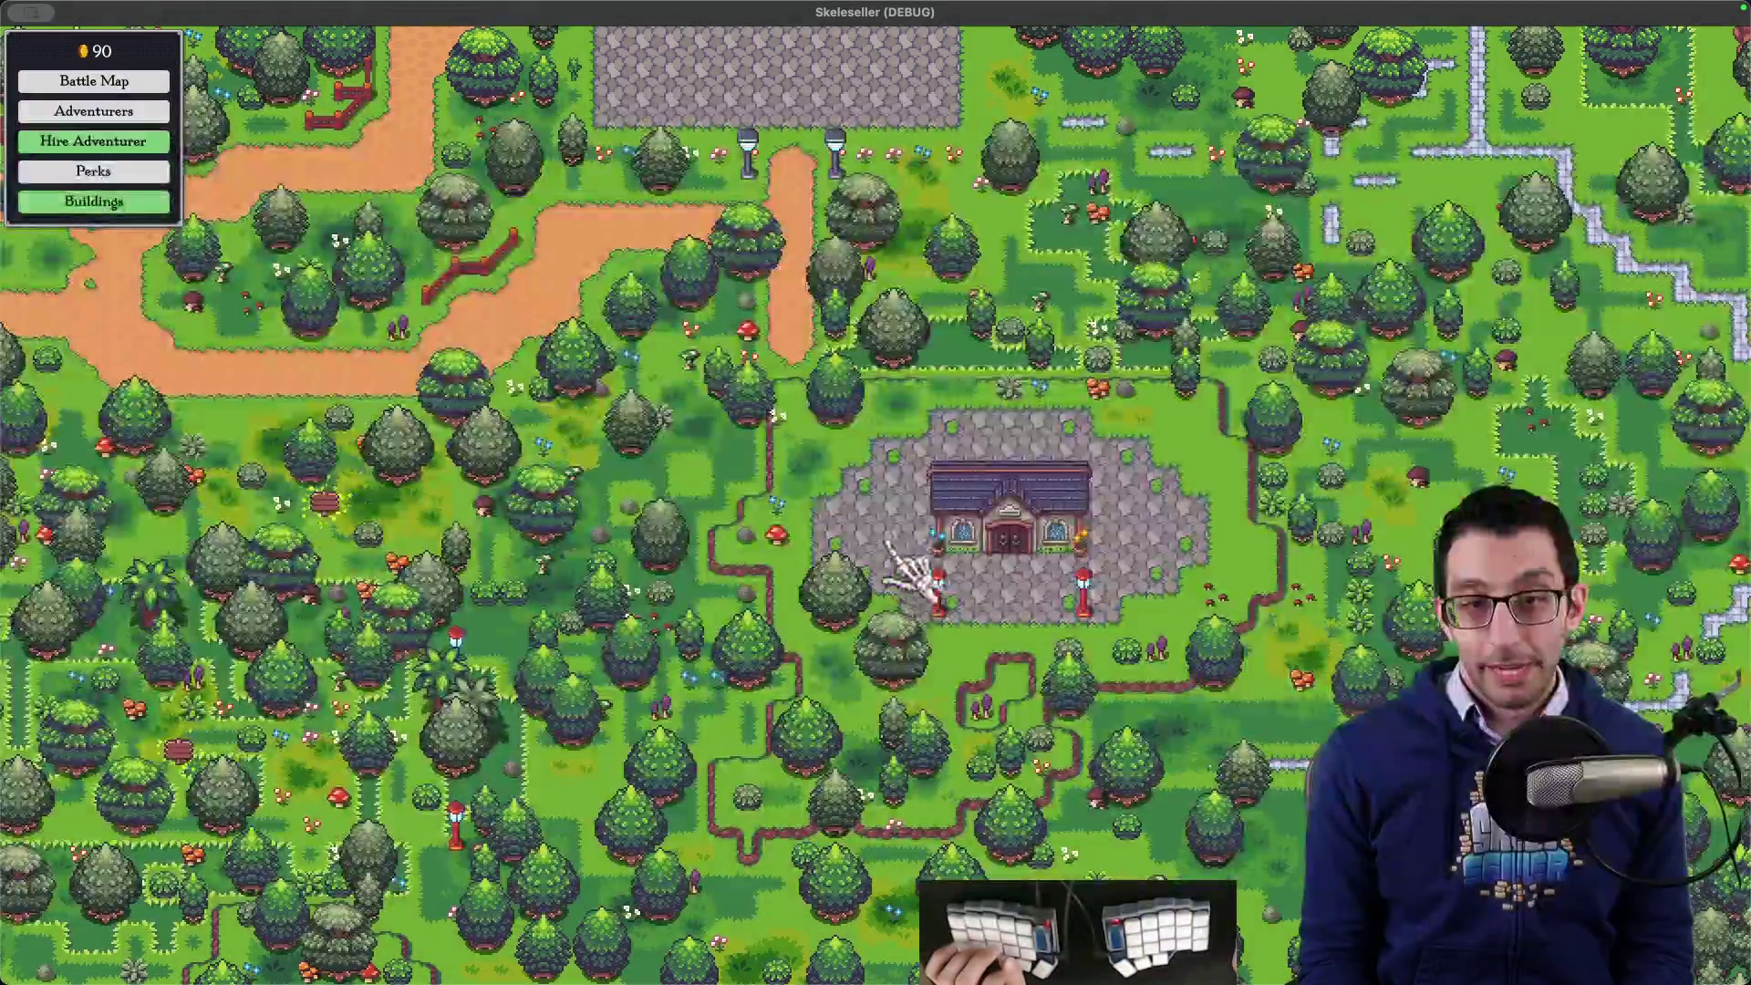
key("super+Tab")
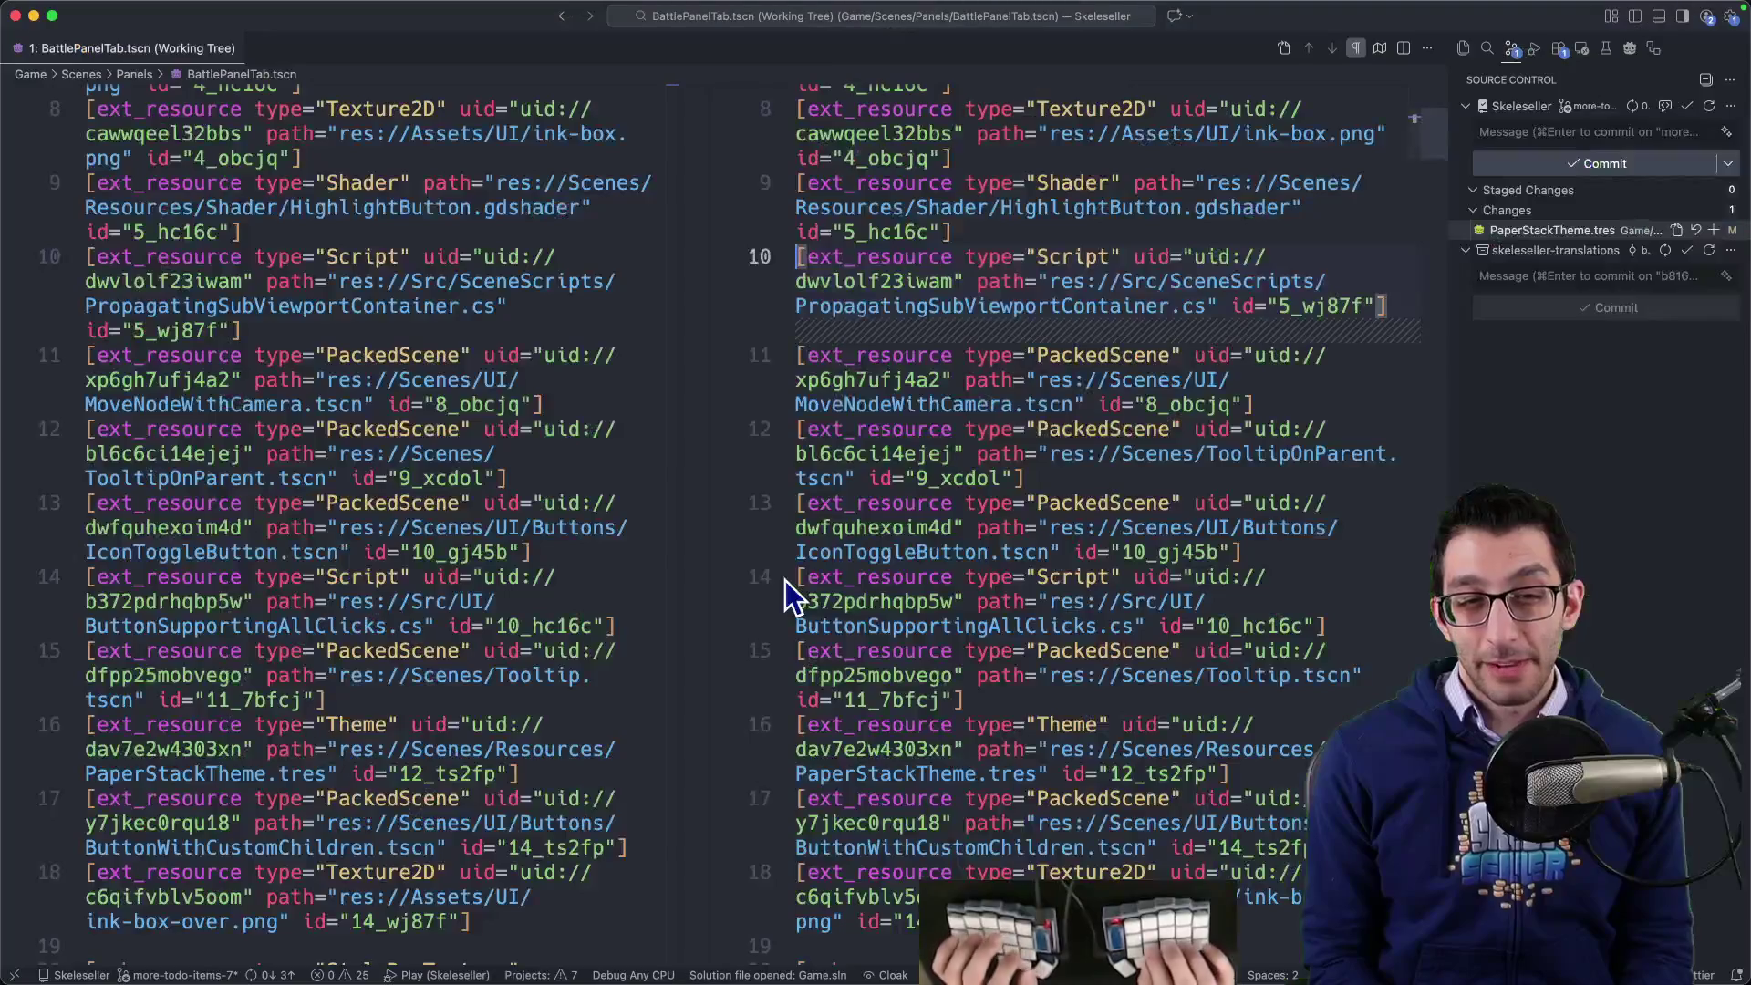
- Search for type="TabContainer" in an editable results document, removing the PanelsTabContainer and PerksPanelTab results
key("super+shift+f")
type("%TabContainer")
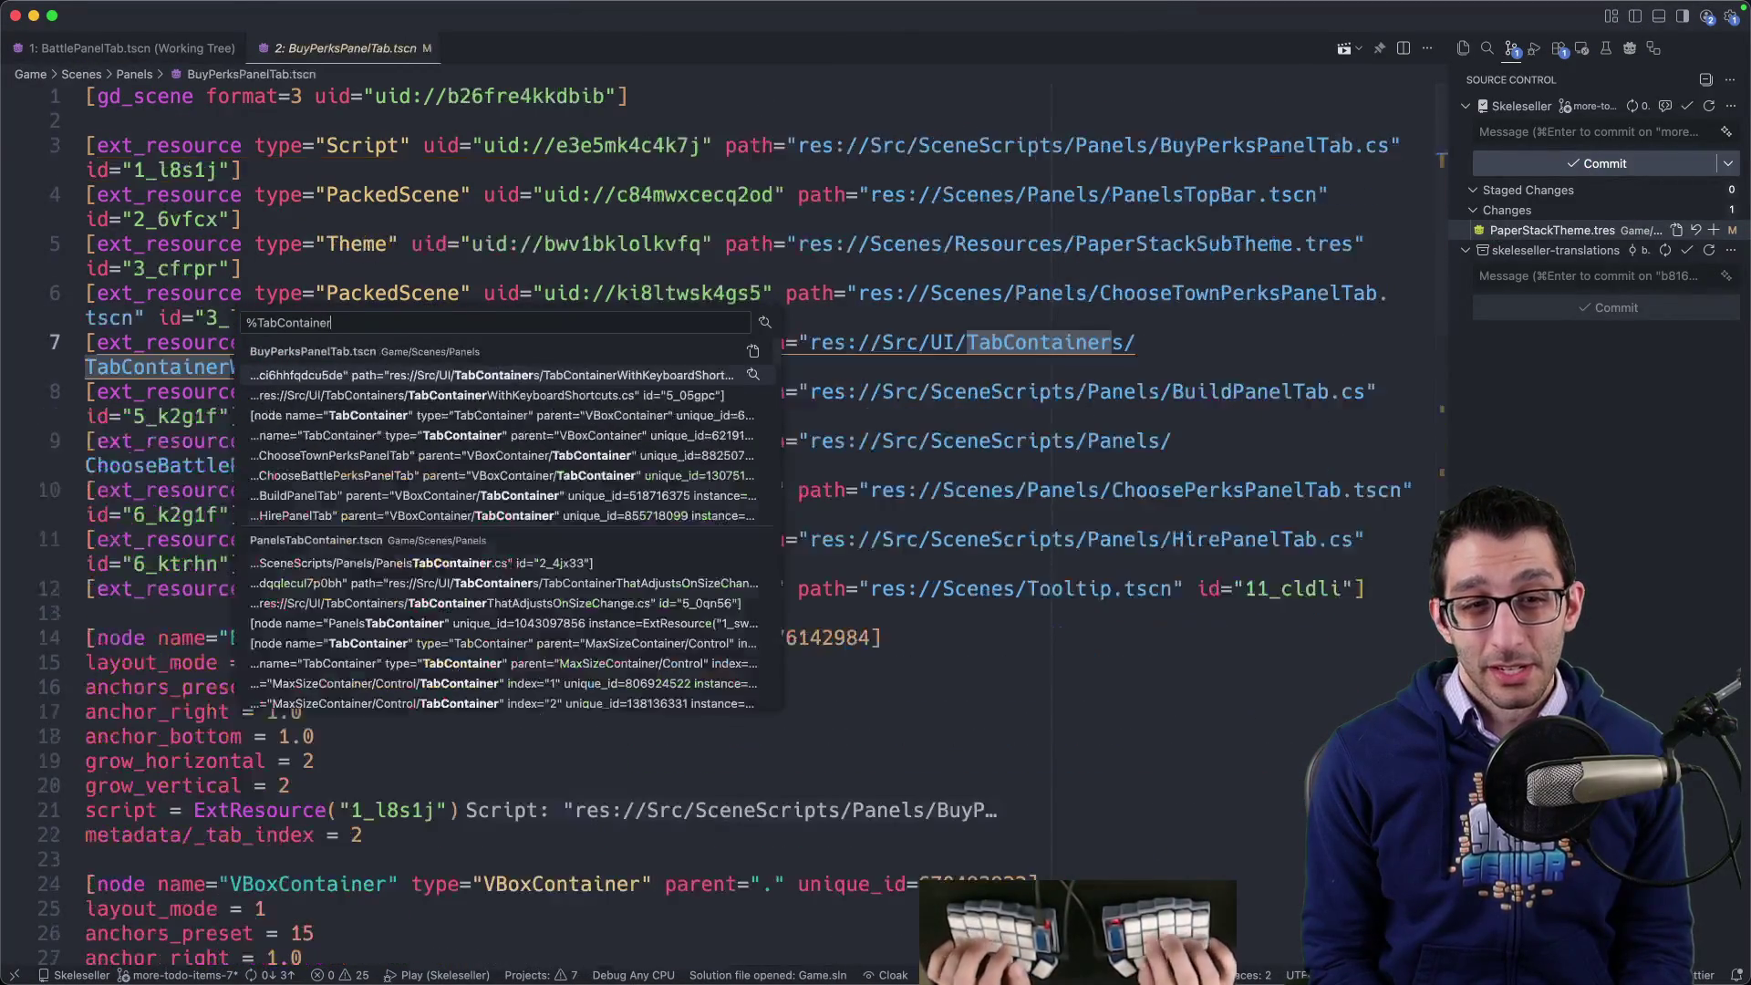
type("type=")
type("\"")
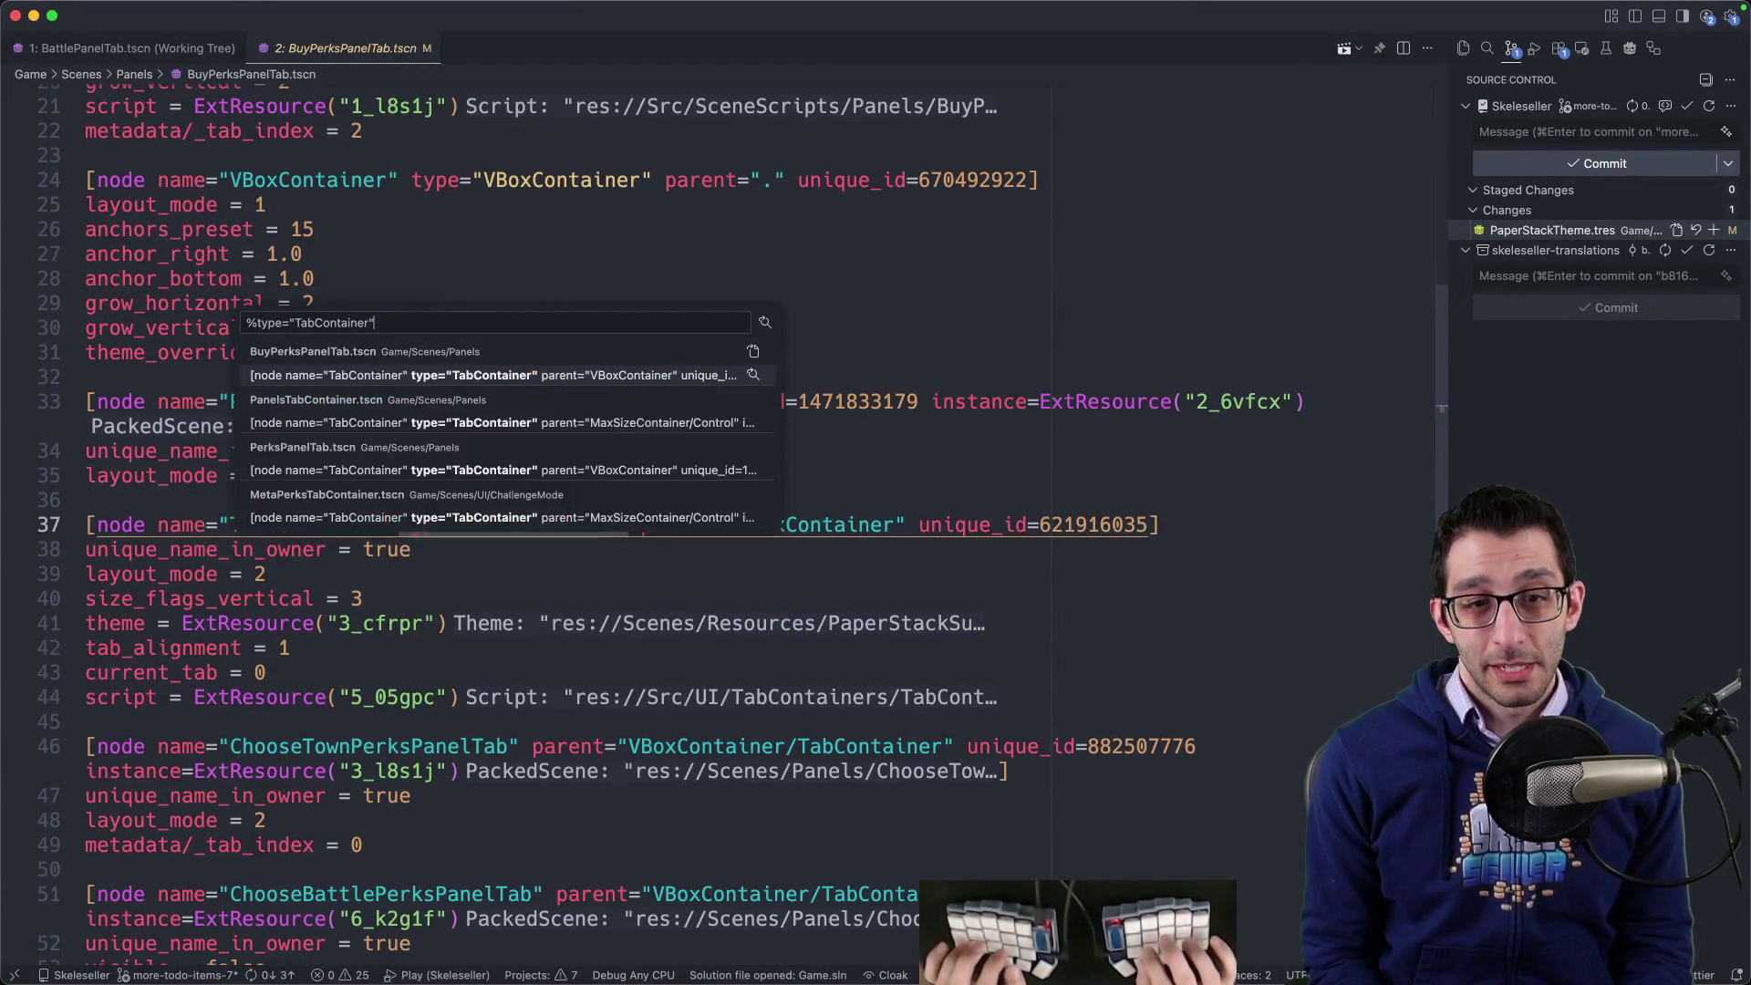
key("super+Return")
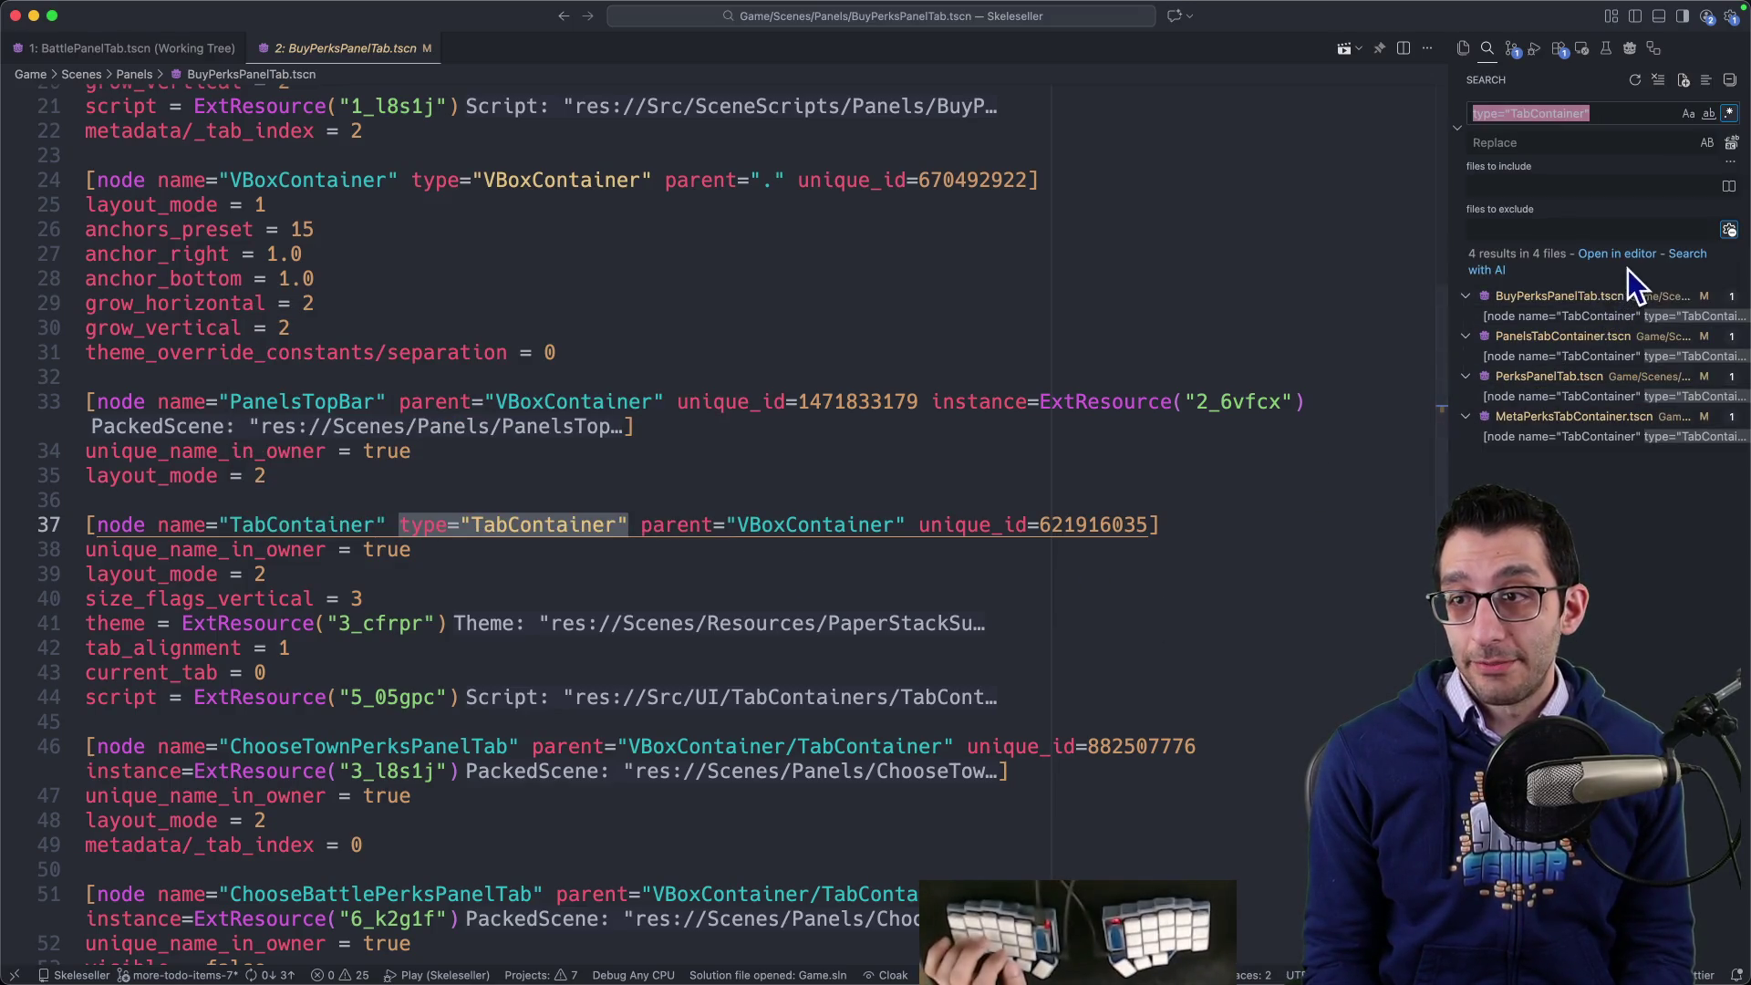
left_click(1628, 255)
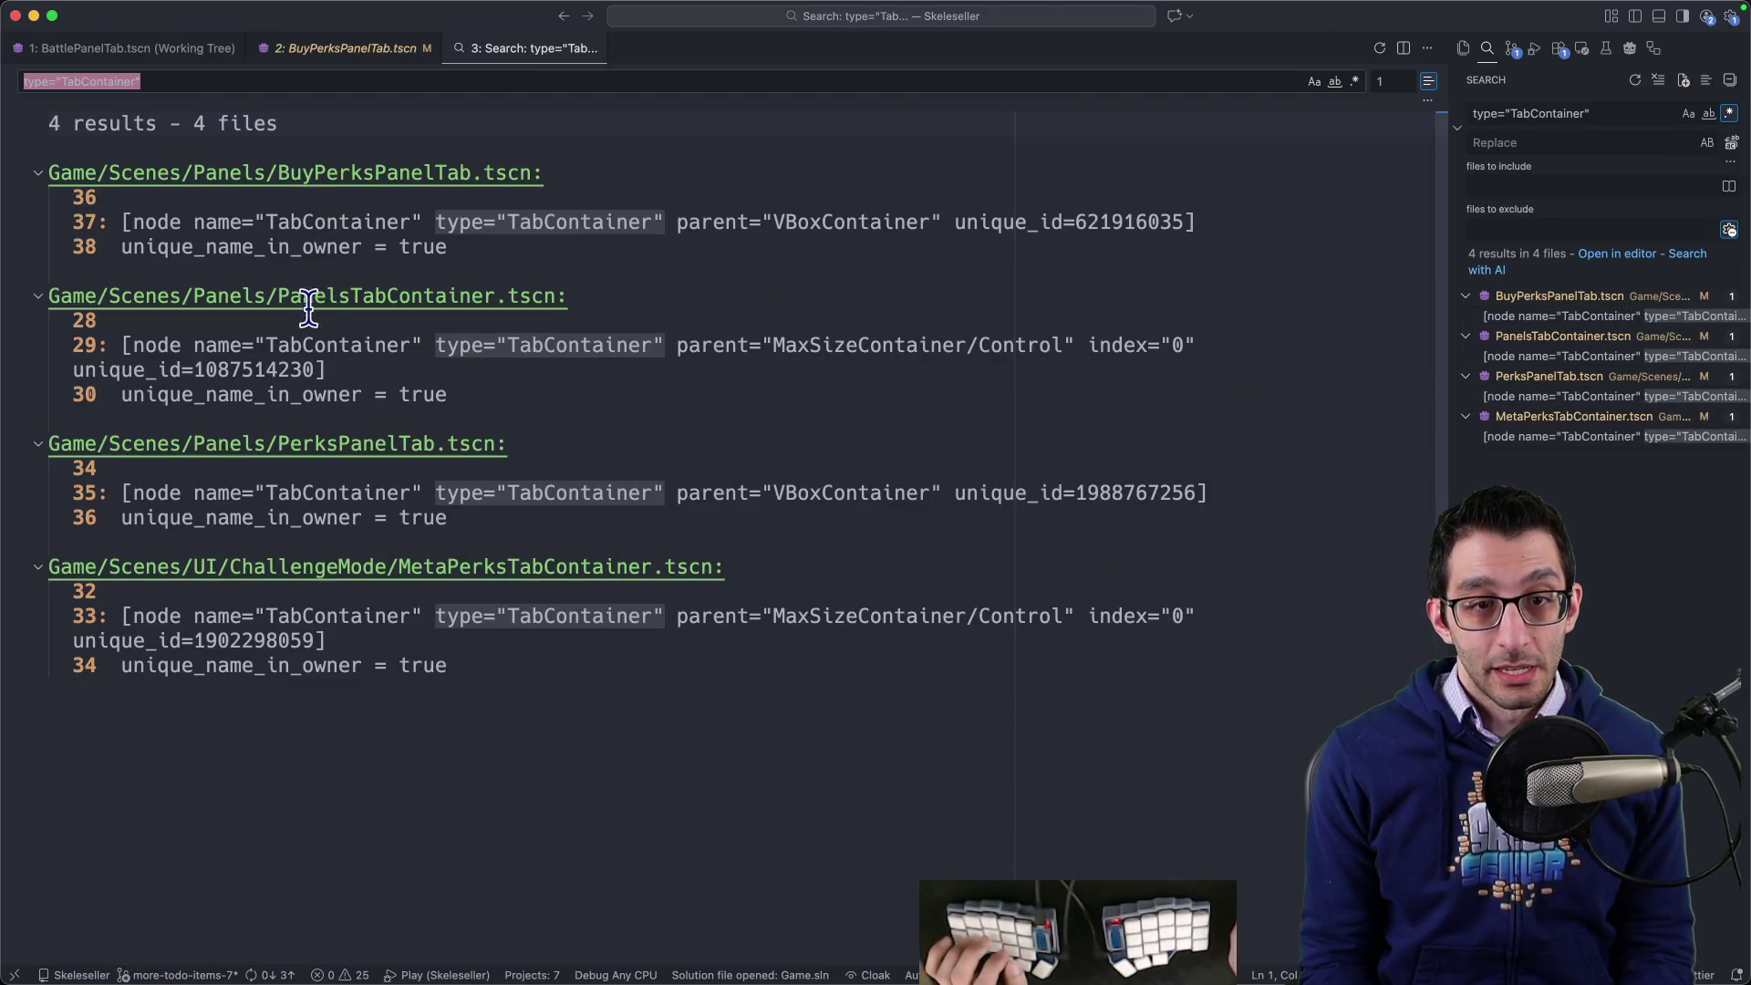
mouse_move(440, 528)
left_mouse_down()
mouse_move(496, 355)
mouse_move(497, 399)
mouse_move(496, 313)
mouse_move(526, 273)
left_mouse_up()
key("BackSpace")
key("BackSpace")
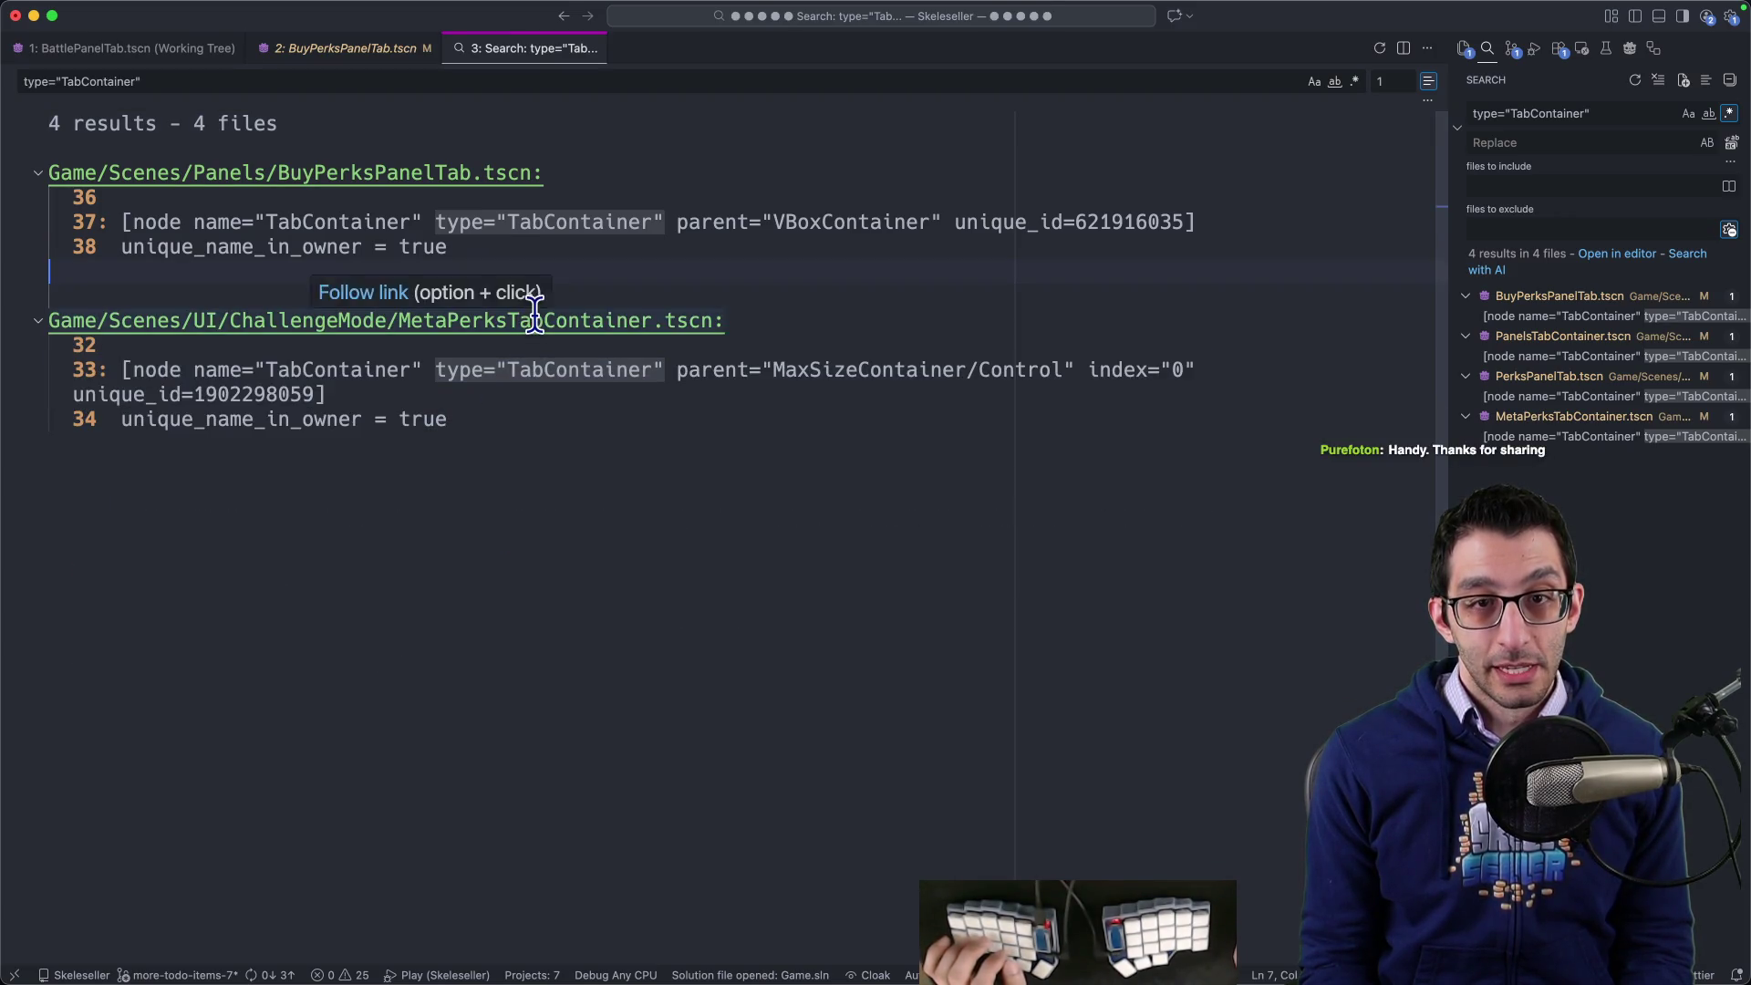
double_click(566, 224)
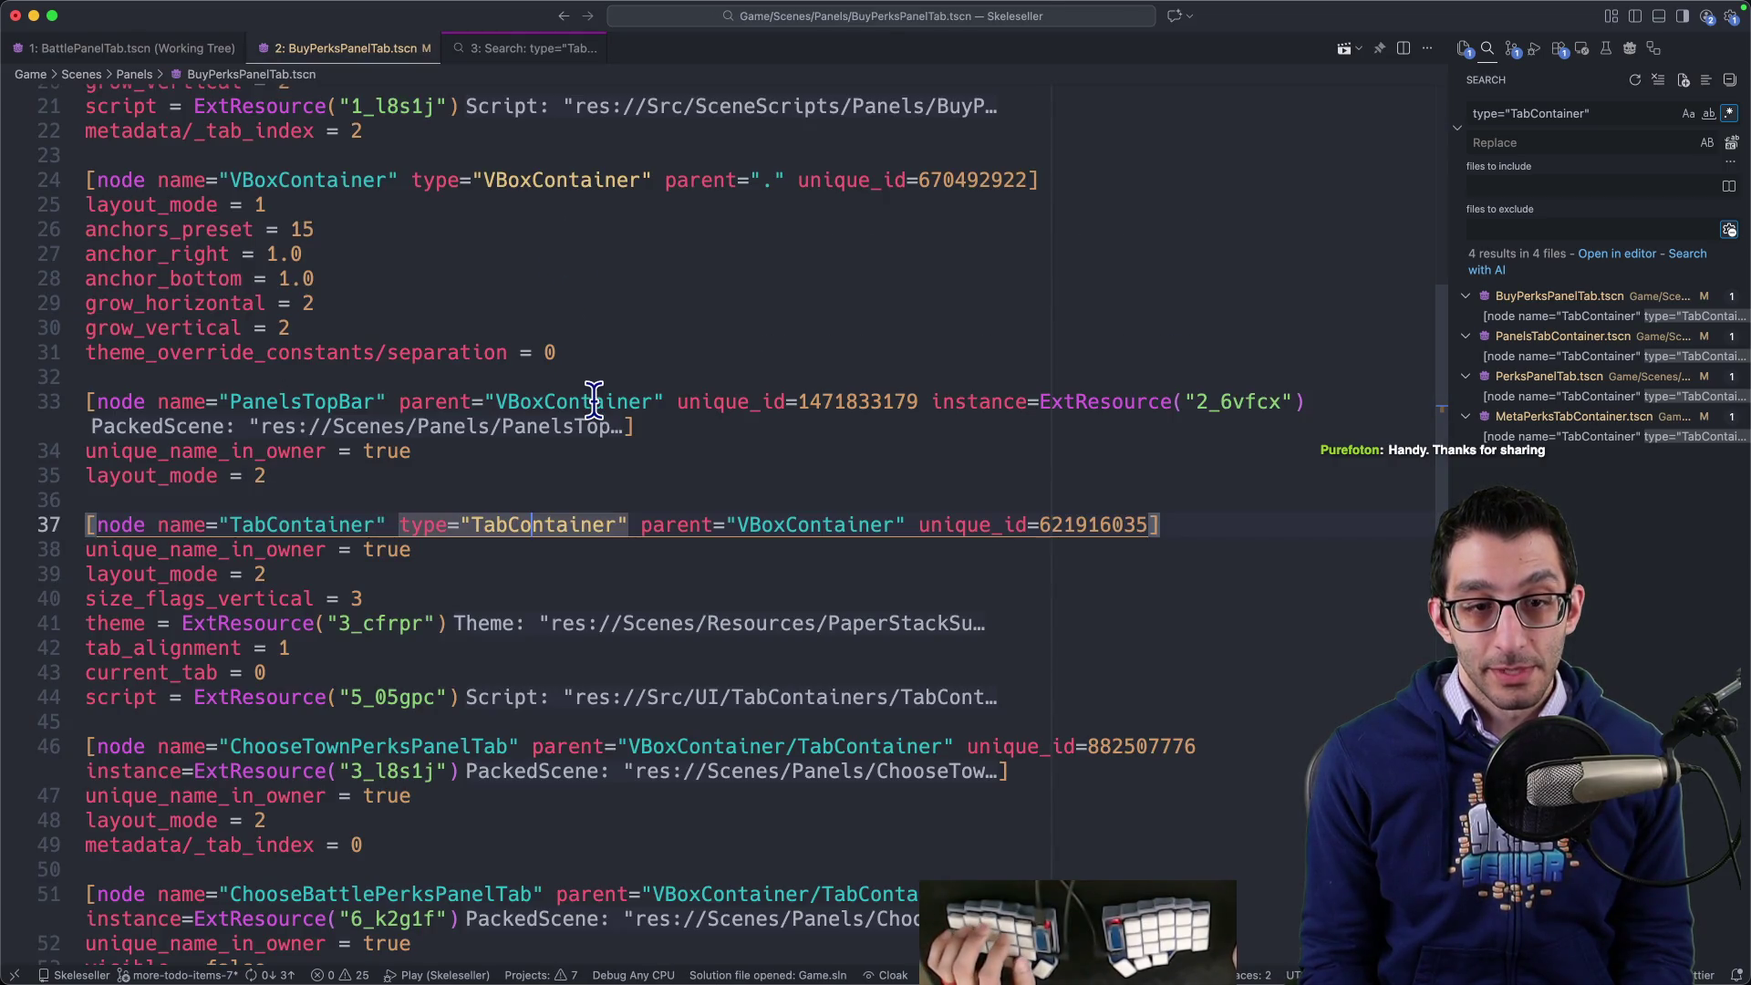
key("super+3")
- Return to the title screen and start a new BONE Mode scenario
left_click(1263, 939)
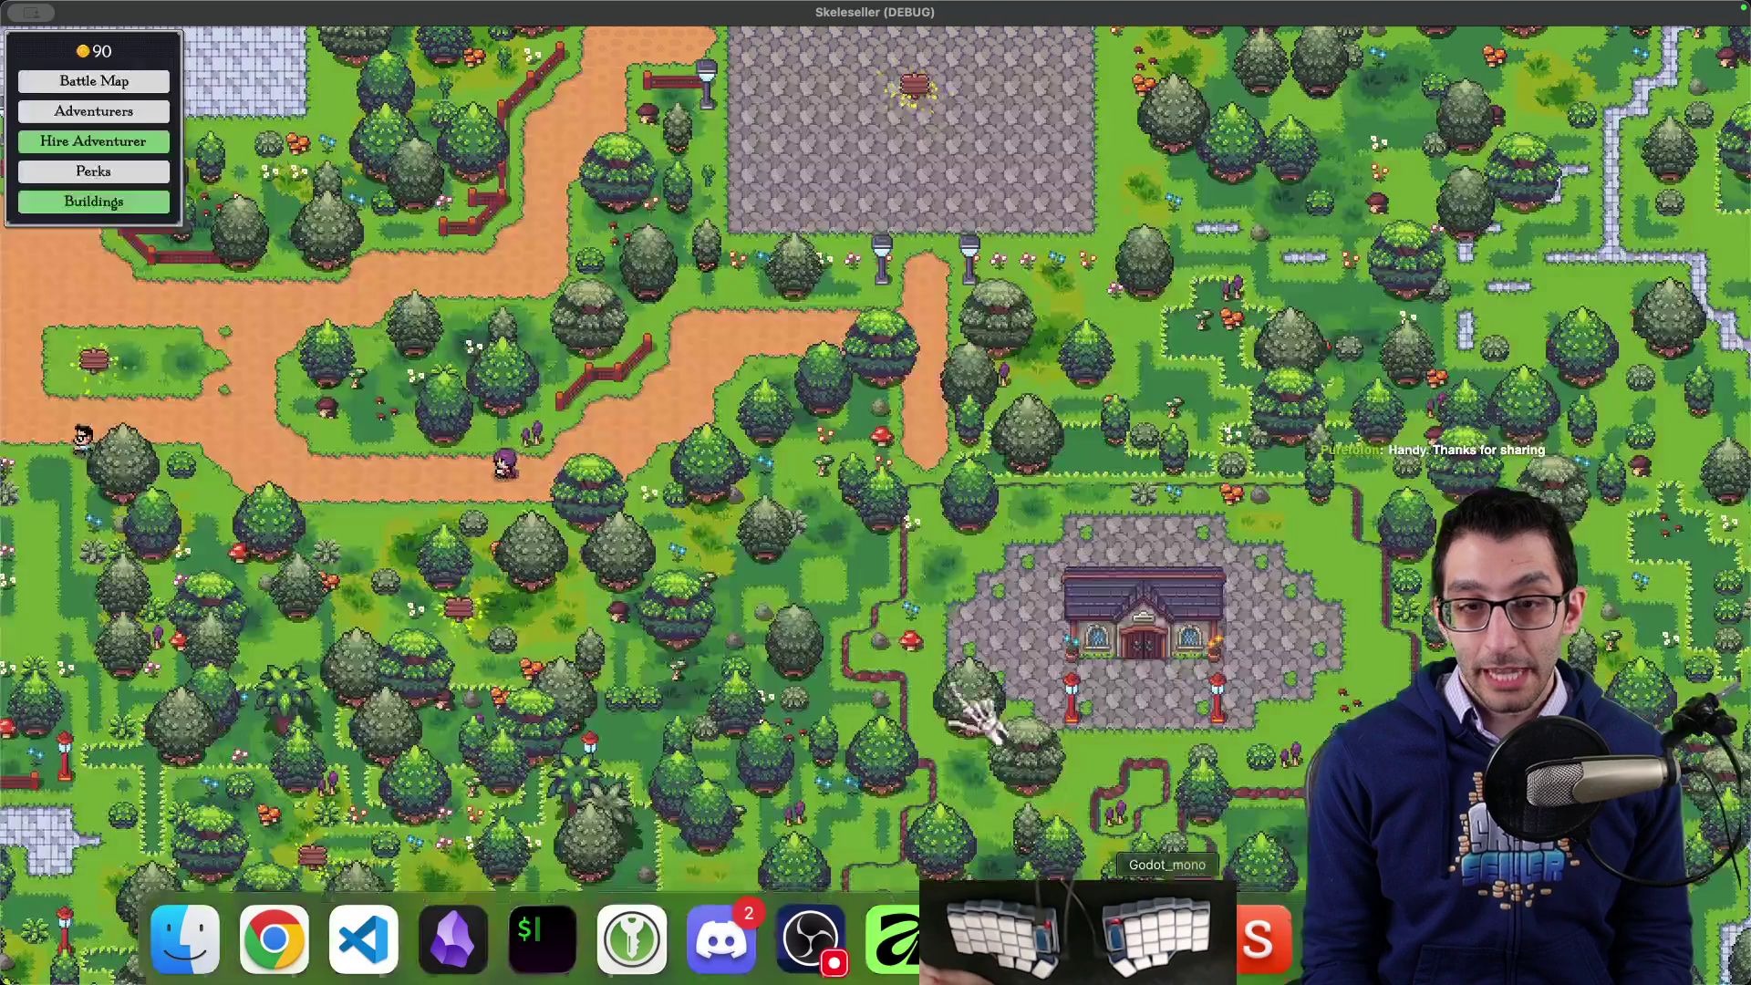
key("Escape")
left_click(775, 613)
left_click(867, 810)
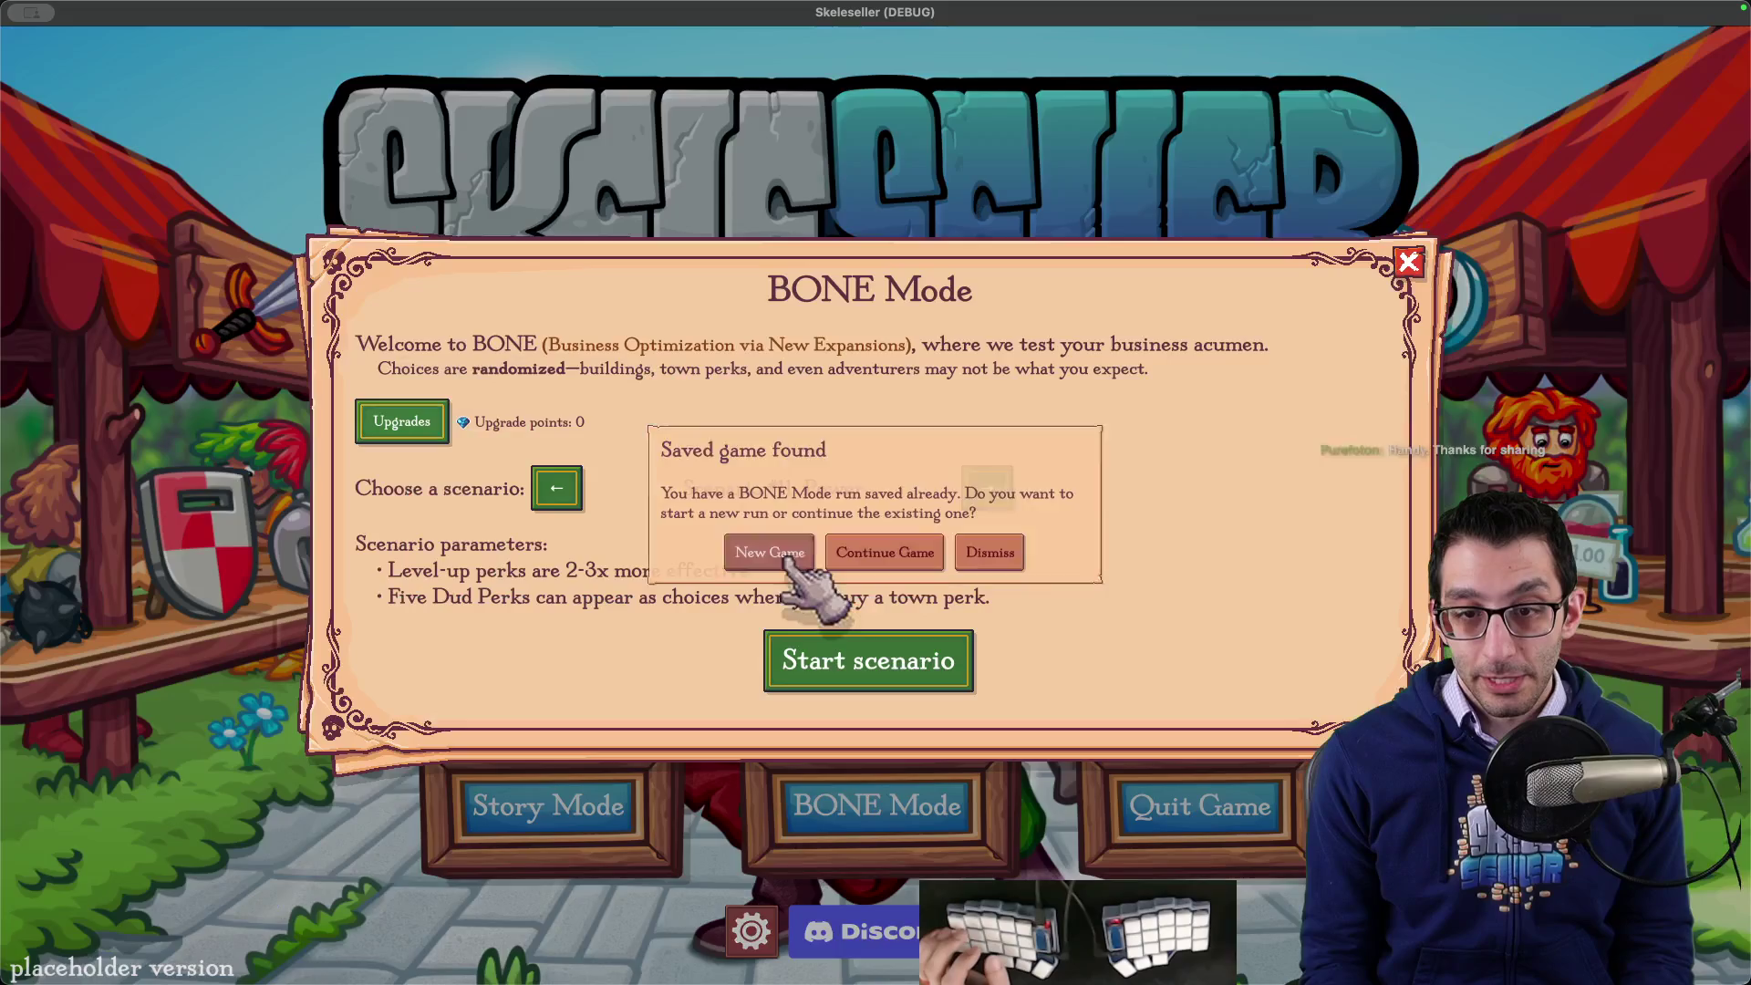
left_click(779, 771)
left_click(868, 661)
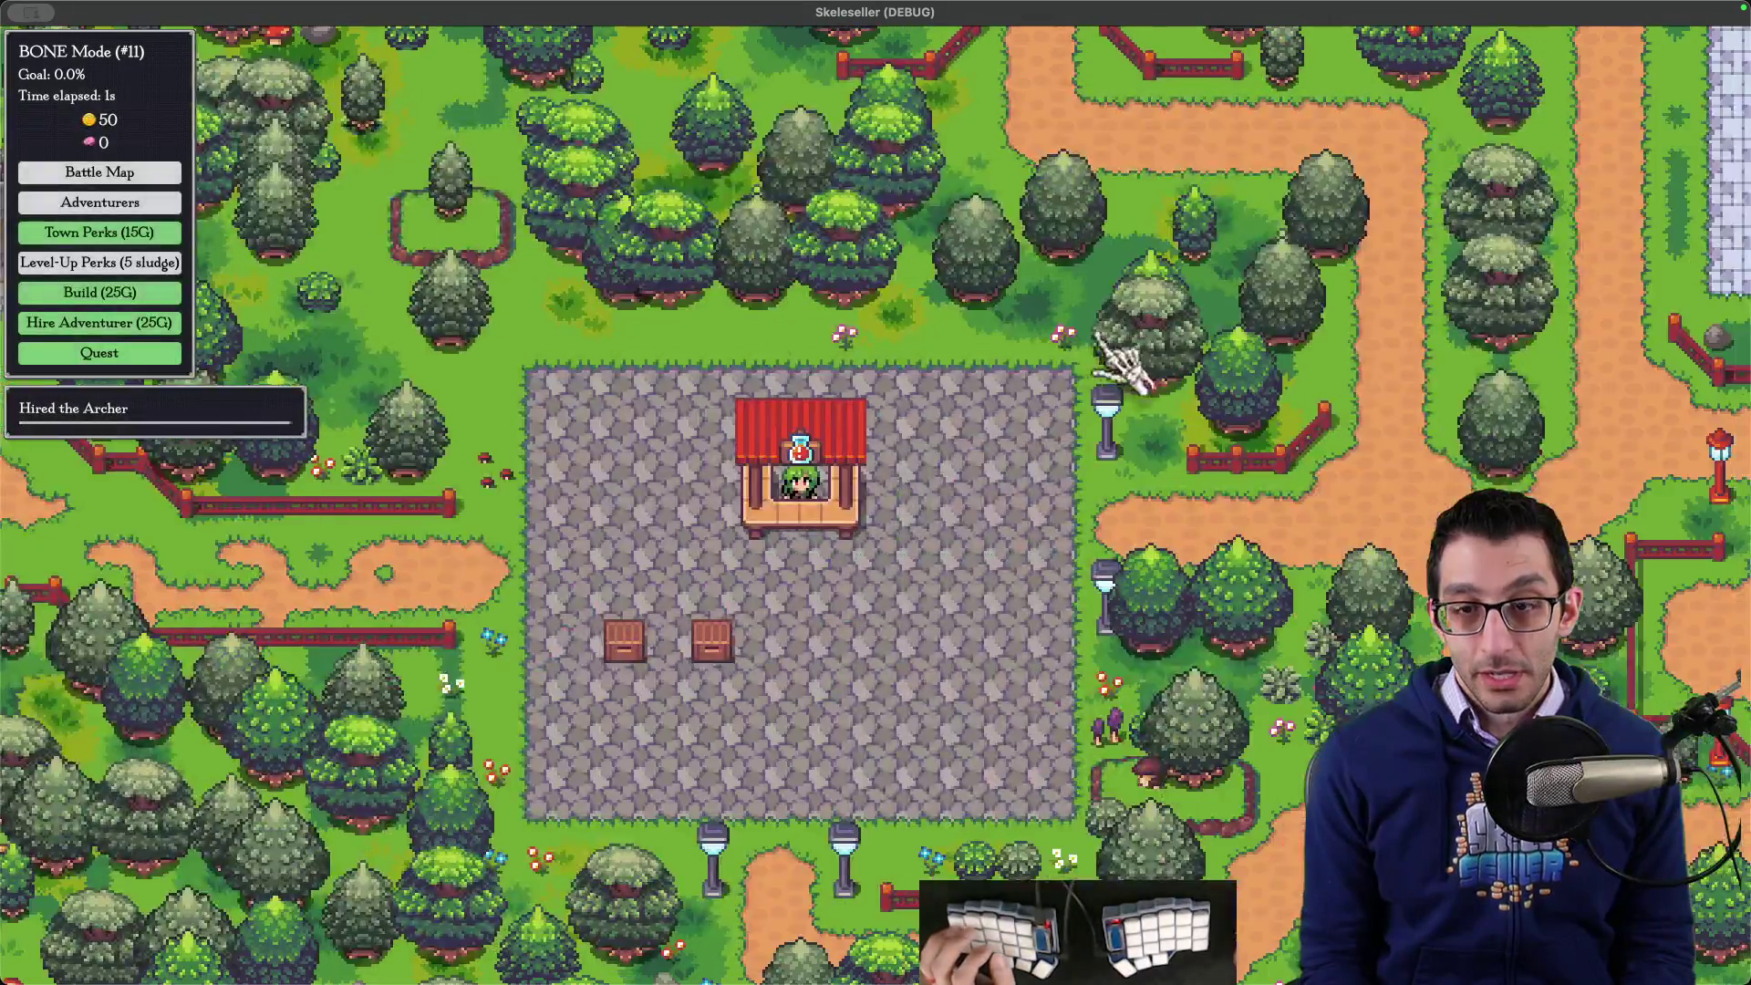
- Browse the Perks and Buy tabs, including Level-Up Perks, Build, Hire and Town Perks sections
left_click(858, 397)
key("Tab")
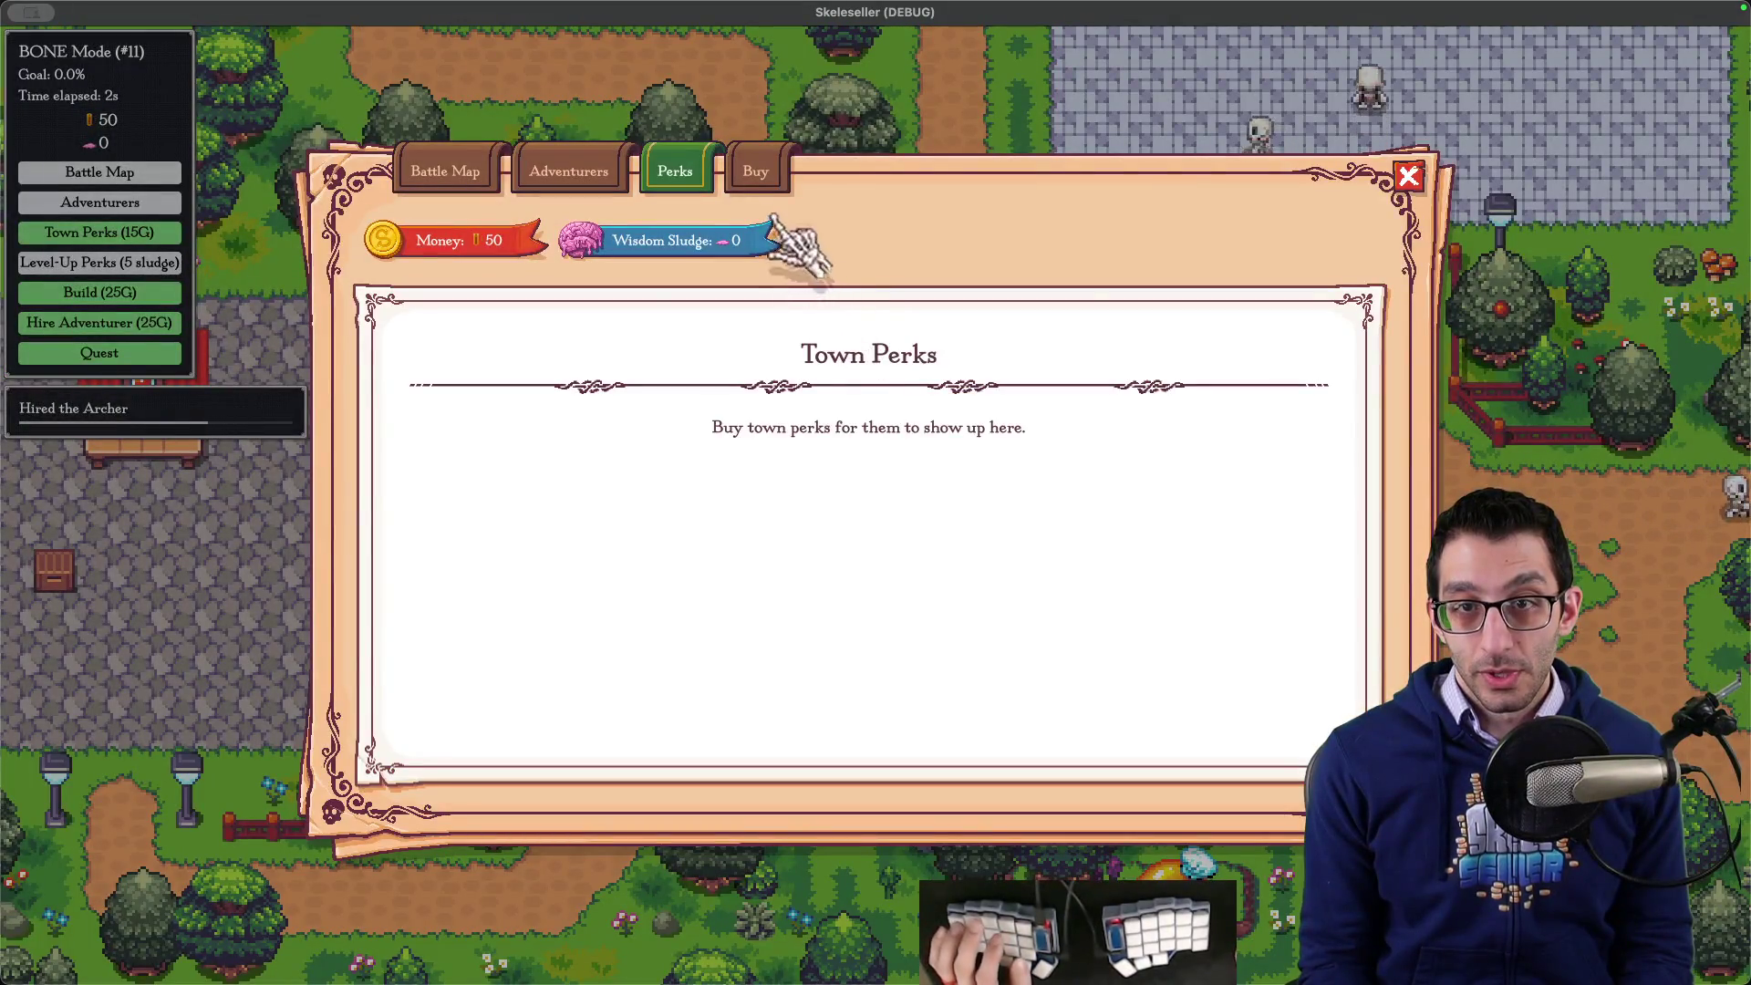
key("Tab")
left_click(876, 315)
left_click(960, 310)
left_click(1059, 313)
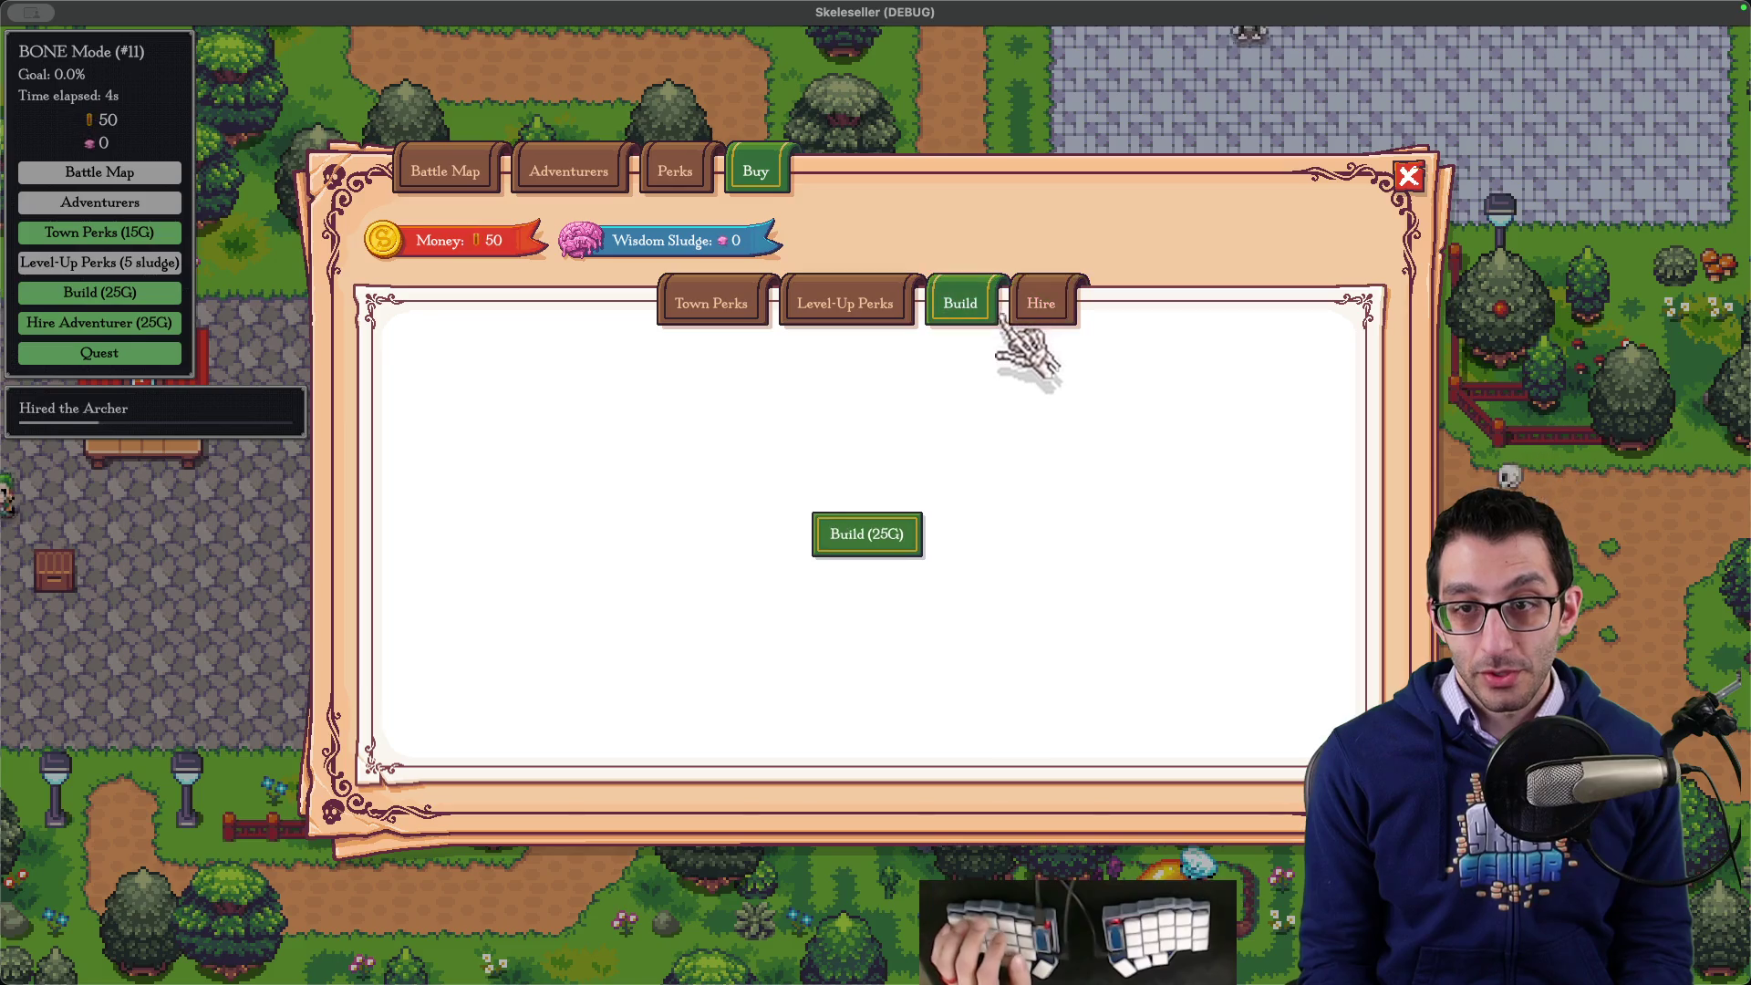
key("Tab")
key("Tab")
key("Tab")
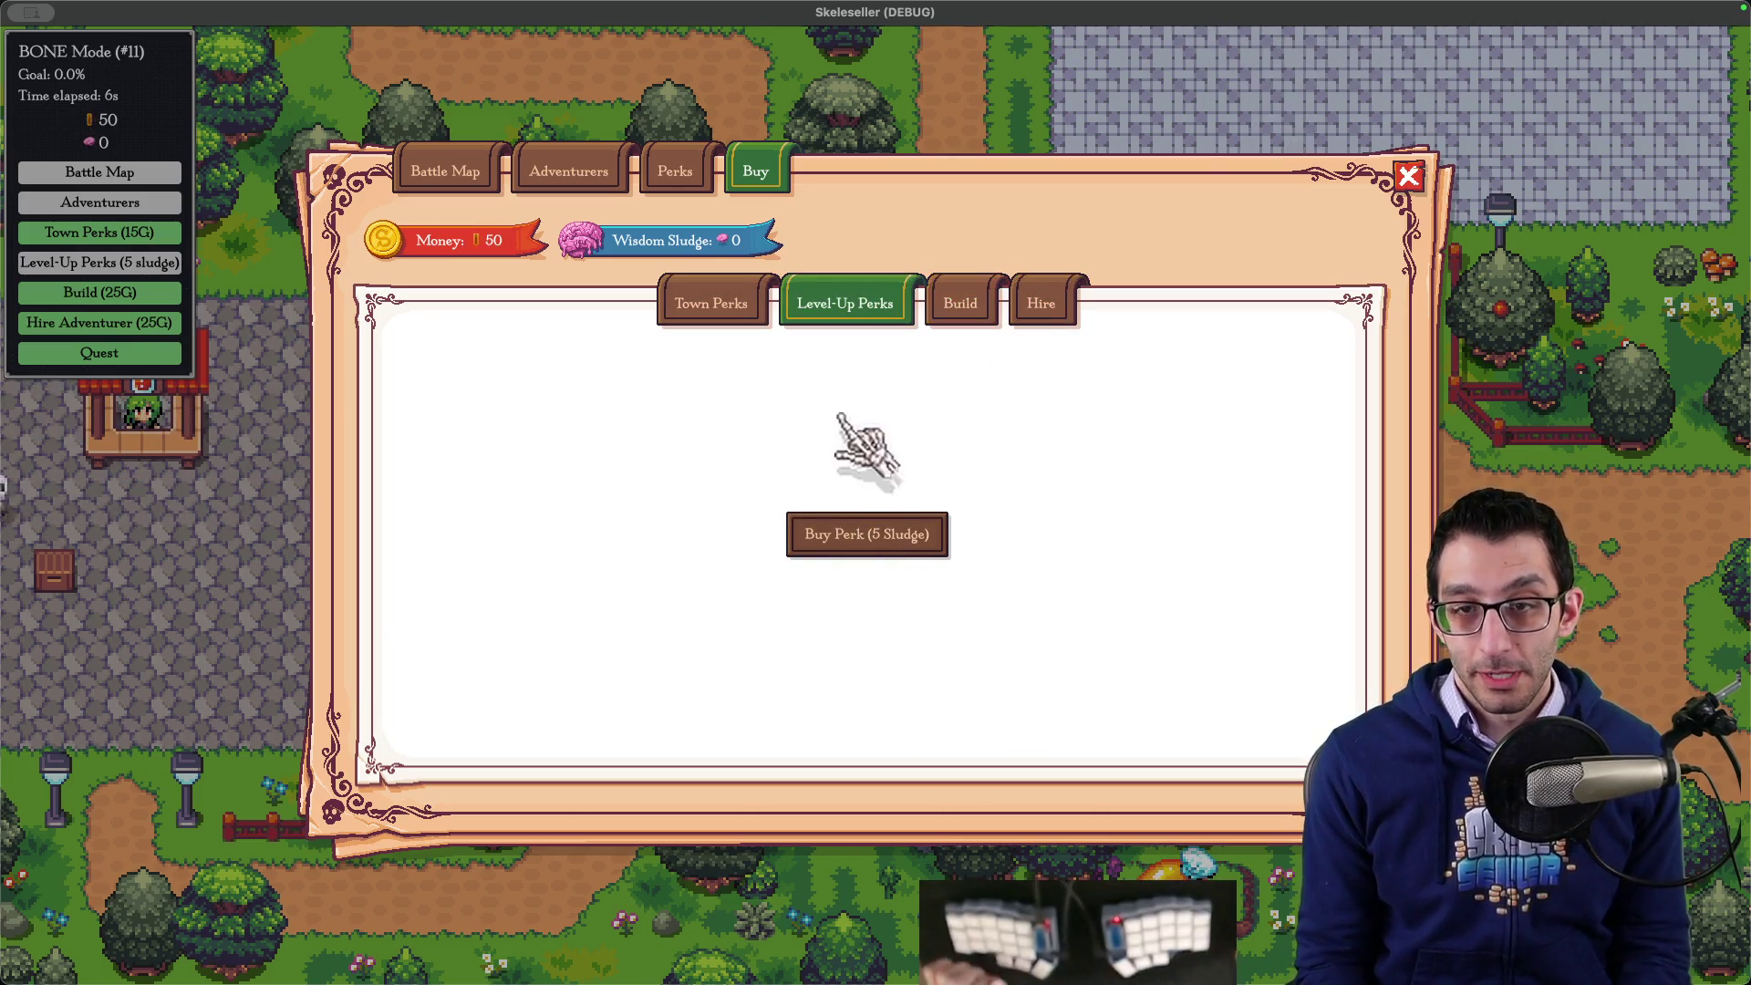
key("Tab")
key("Tab")
key("Tab")
- Buy a 15-gold town perk, then use the debug gold grant to win the scenario
left_click(890, 540)
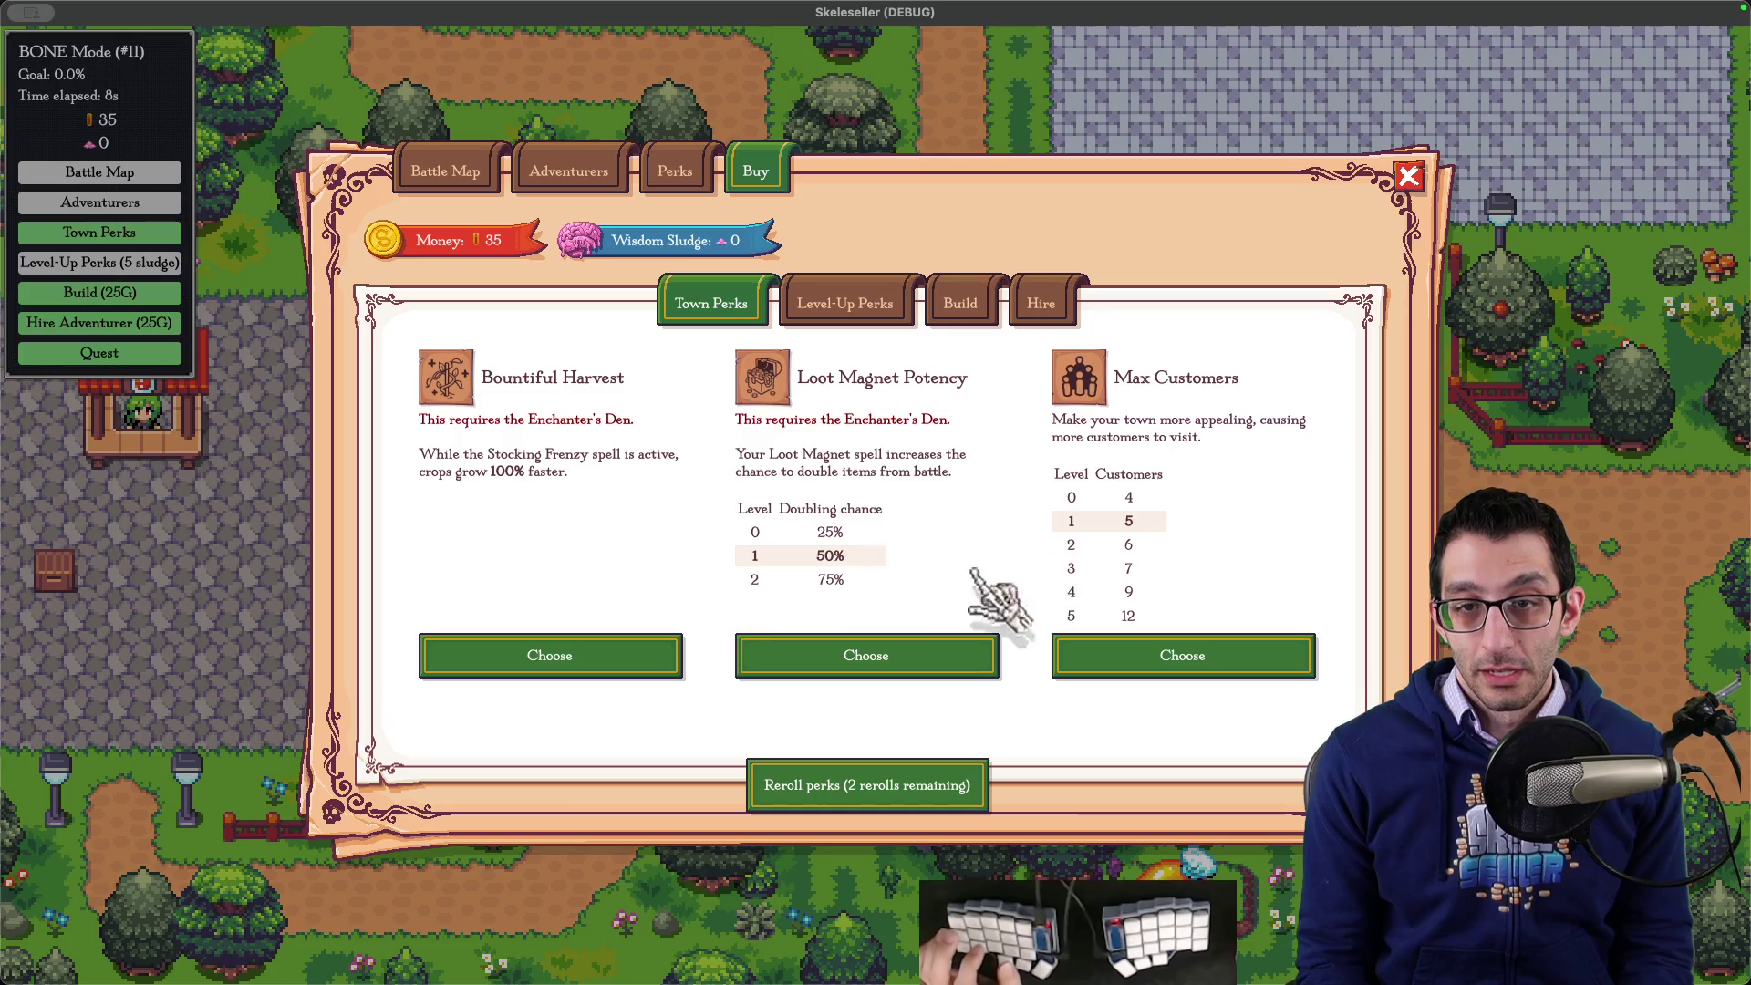
key("Escape")
key("Escape")
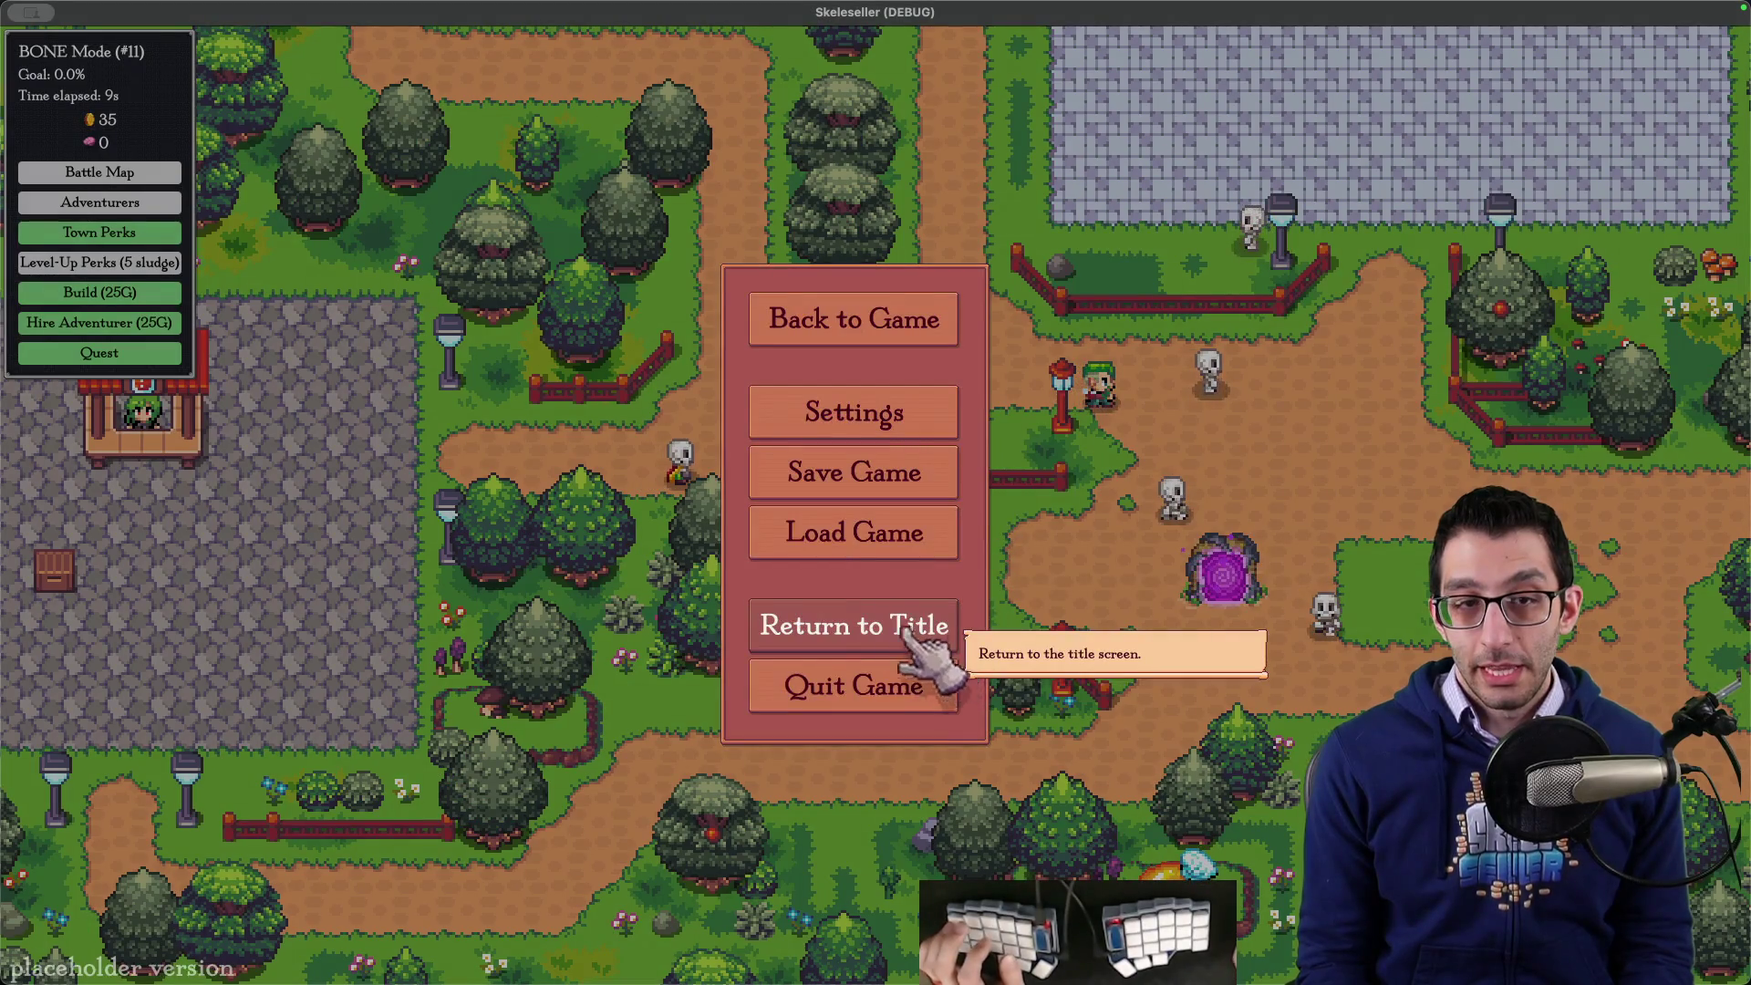
key("Escape")
left_click(104, 123)
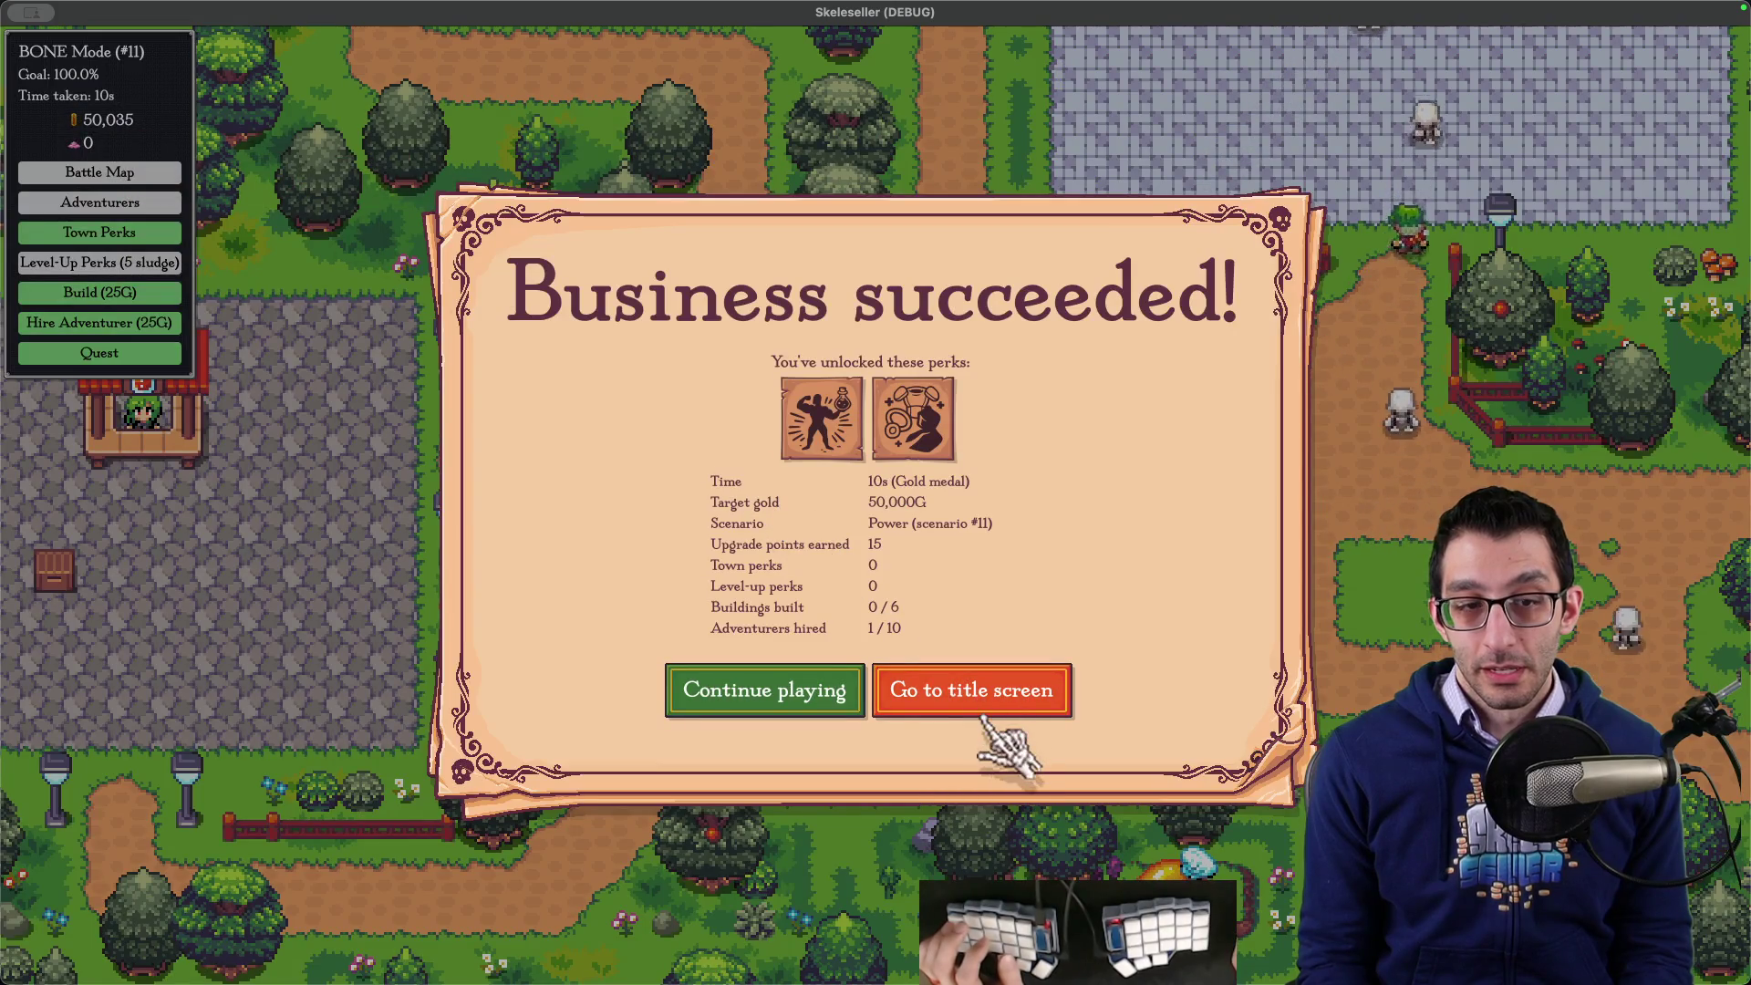